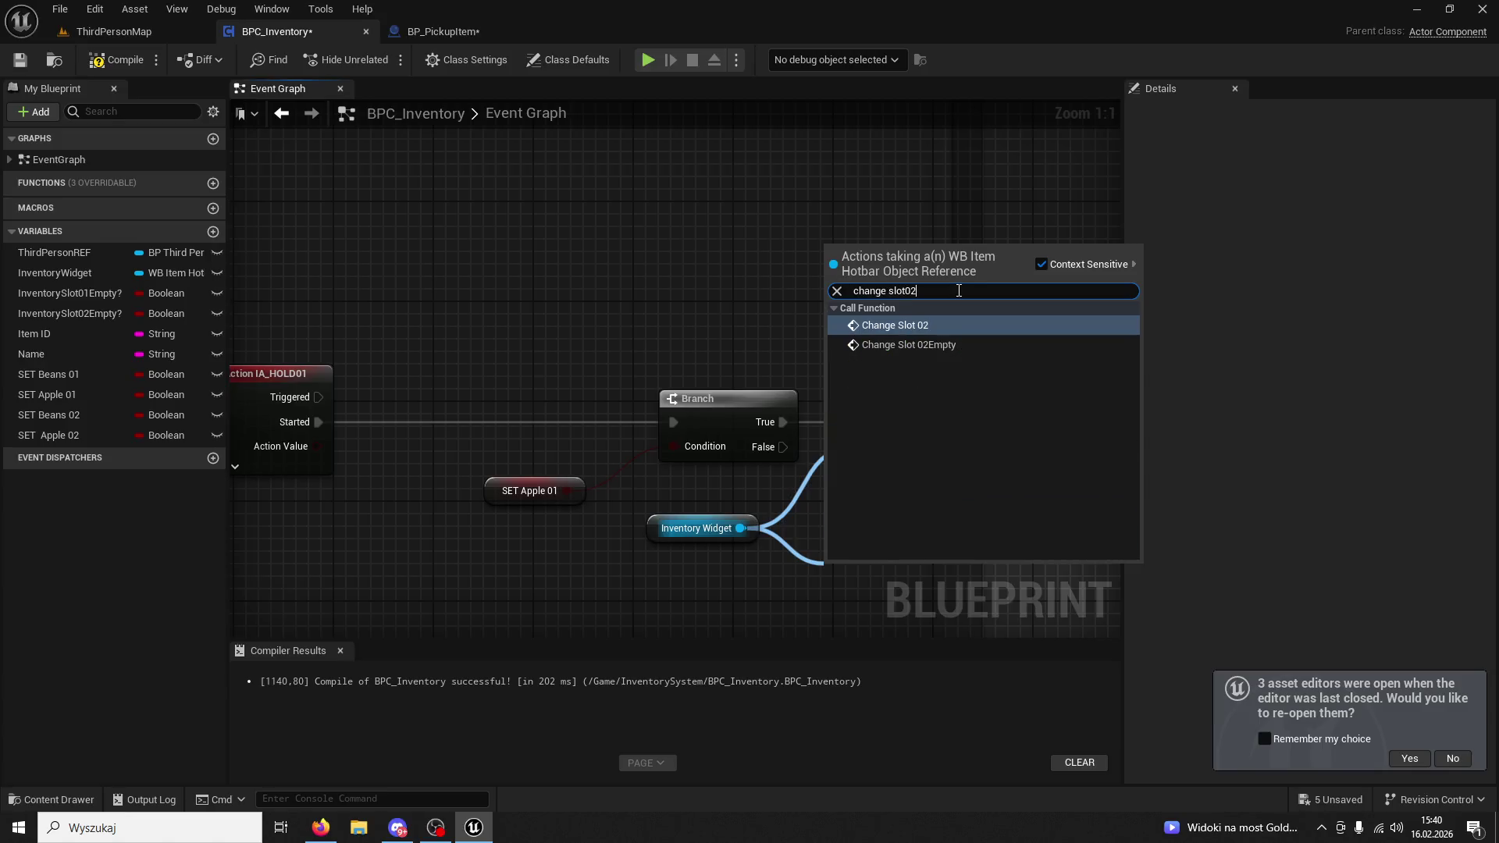
# Add a Change Slot 02 call and feed SET Beans 02 into the Branch condition, replacing SET Apple 01.
pyautogui.click(948, 325)
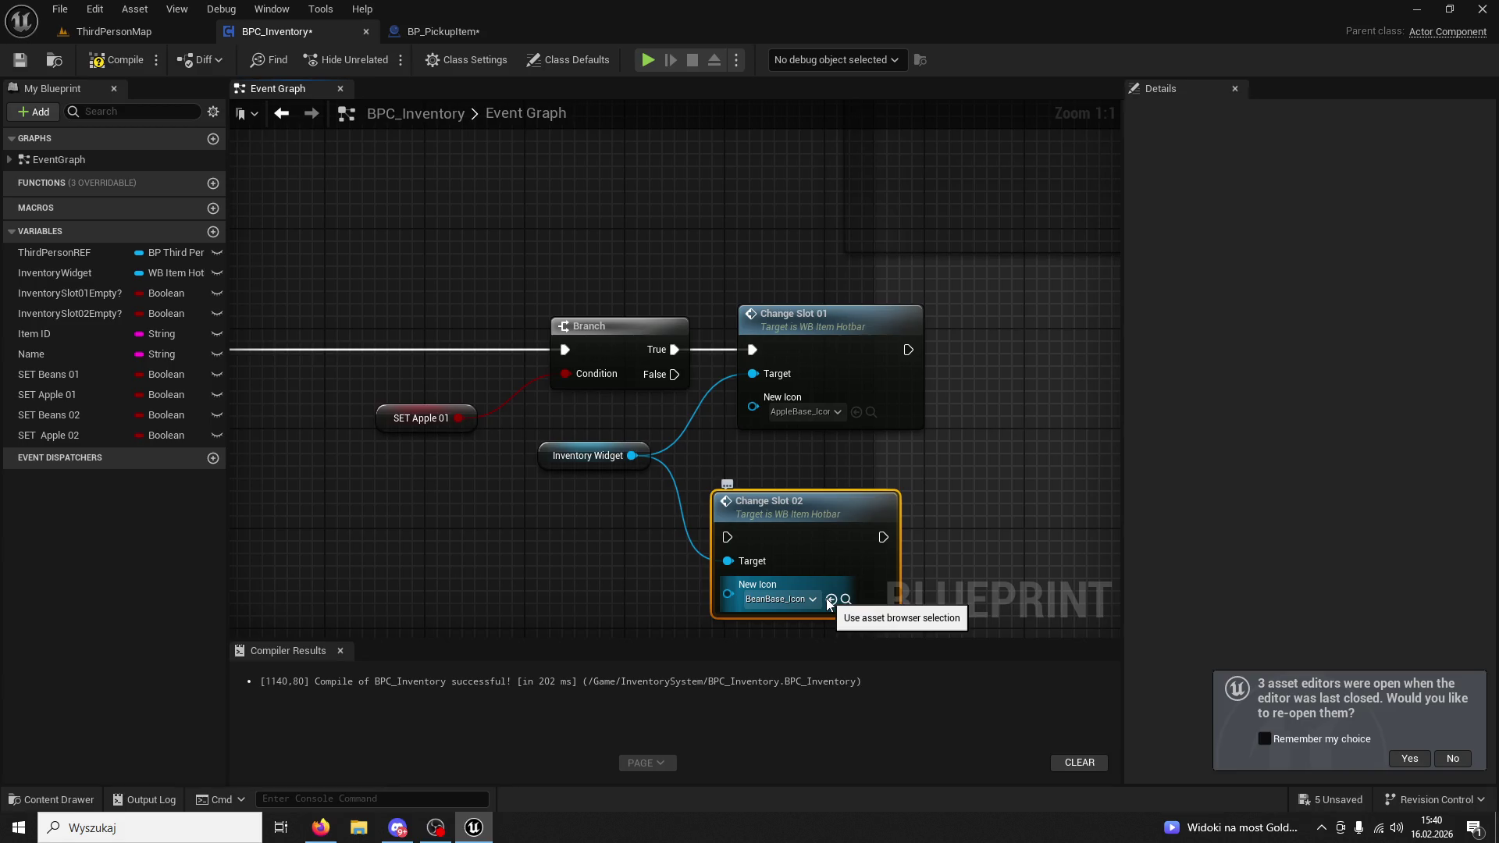
pyautogui.moveTo(437, 445)
pyautogui.mouseDown()
pyautogui.moveTo(827, 459)
pyautogui.moveTo(734, 457)
pyautogui.mouseUp()
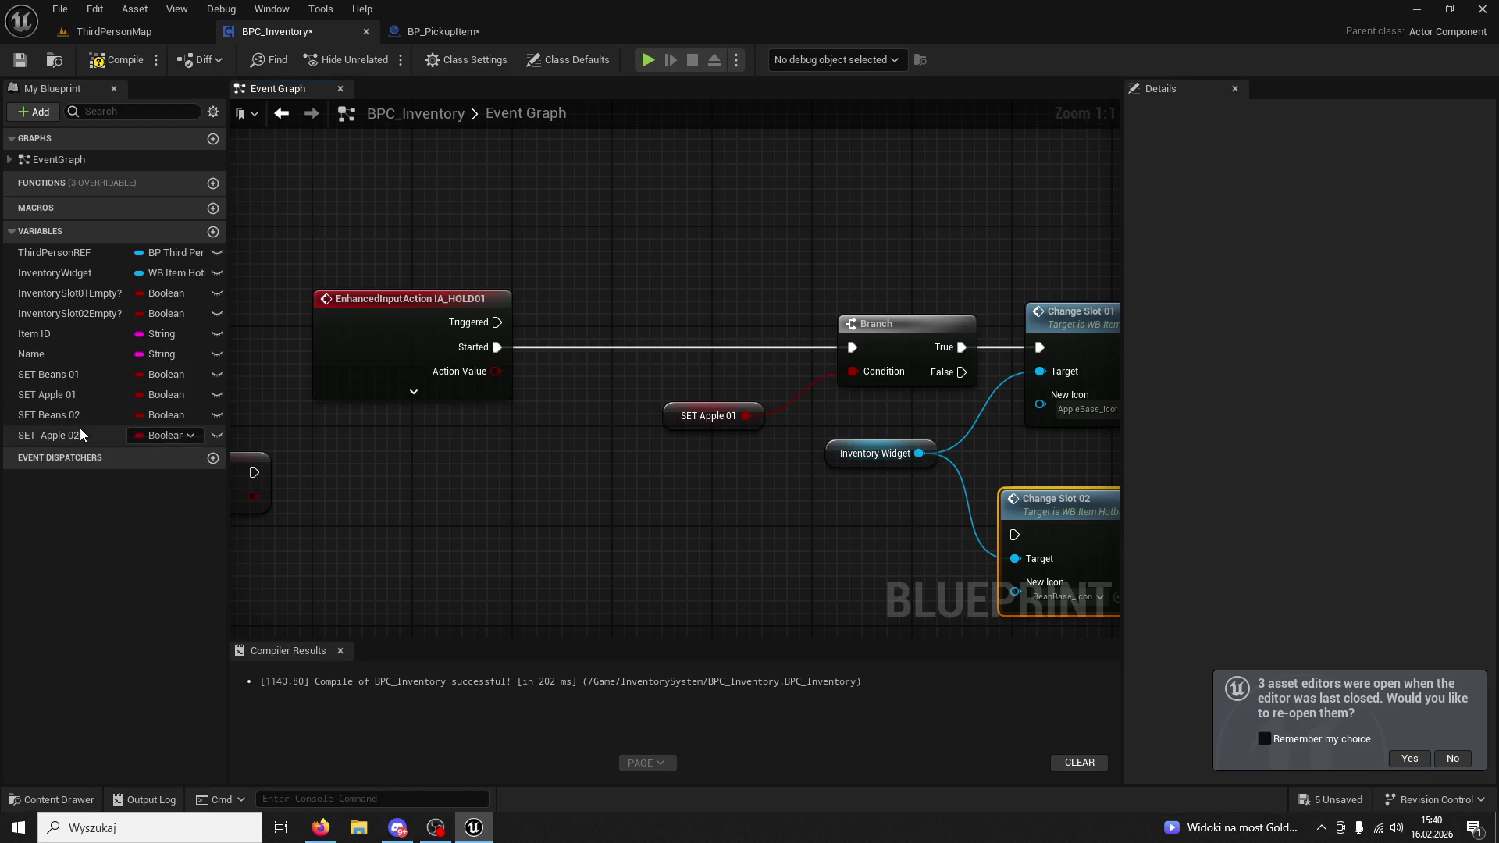
pyautogui.moveTo(77, 417)
pyautogui.mouseDown()
pyautogui.moveTo(709, 489)
pyautogui.moveTo(869, 386)
pyautogui.mouseUp()
pyautogui.click(680, 430)
pyautogui.press('Delete')
pyautogui.moveTo(680, 477); pyautogui.dragTo(728, 403)
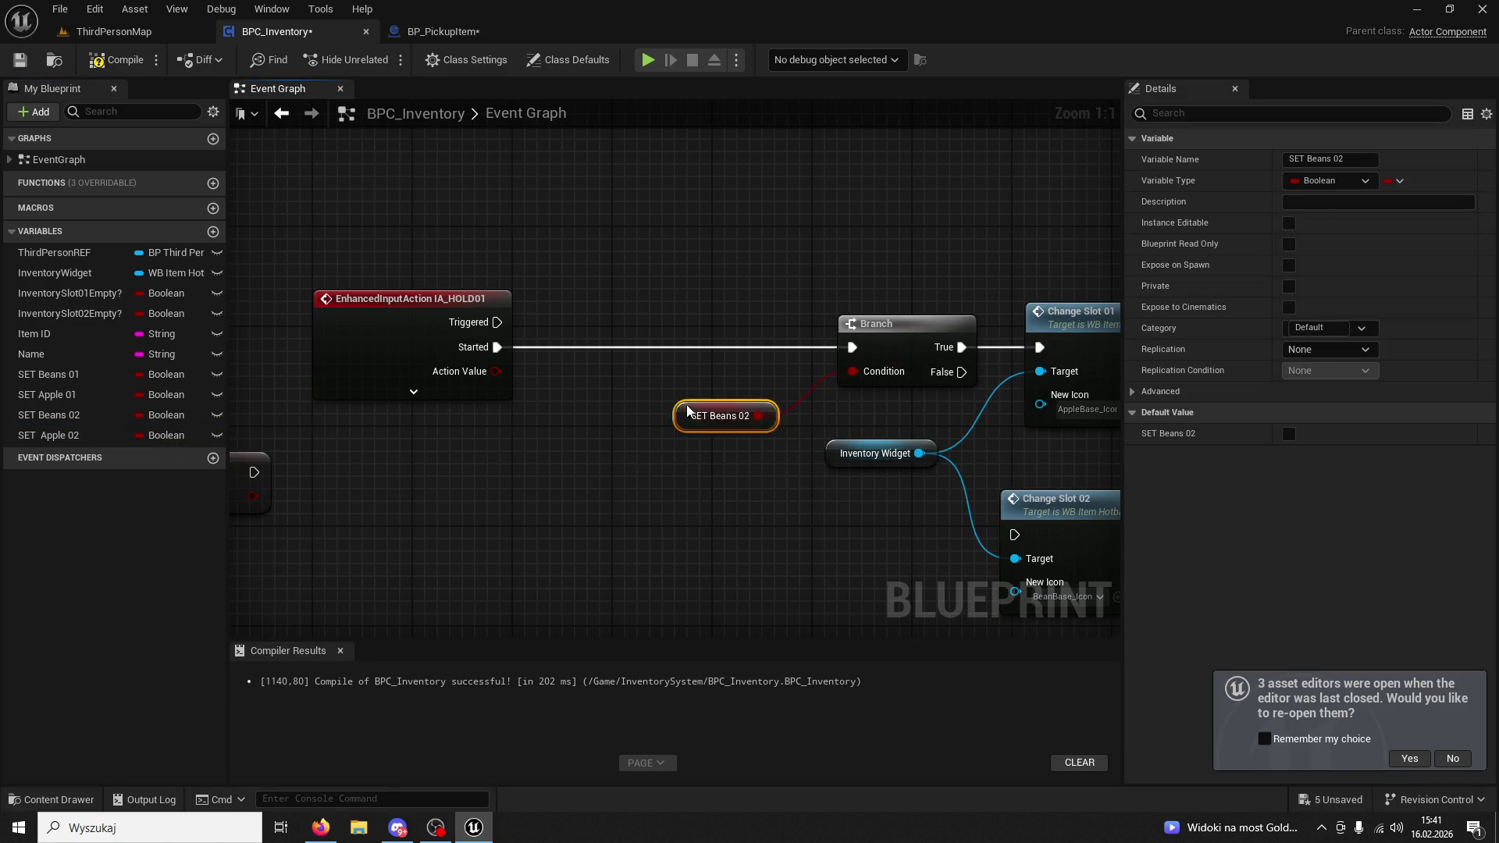
# Wire Branch True to Change Slot 02, delete Change Slot 01 and move Change Slot 02 into its place.
pyautogui.click(880, 405)
pyautogui.moveTo(754, 270); pyautogui.dragTo(810, 428)
pyautogui.click(885, 238)
pyautogui.press('Delete')
pyautogui.moveTo(872, 388); pyautogui.dragTo(888, 236)
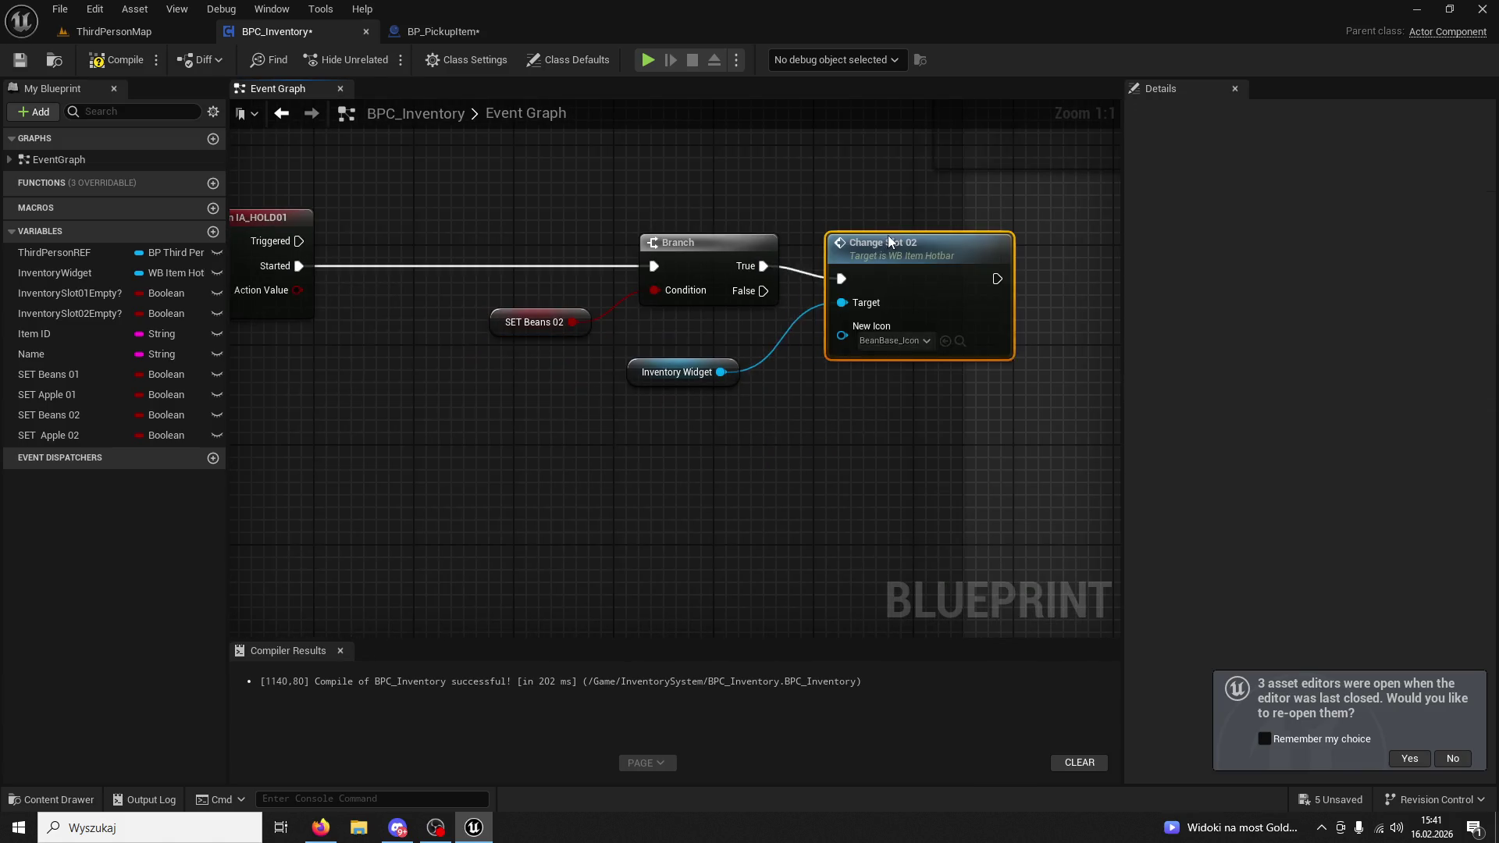
# Look over the IA_HOLD01 event and its slot-emptying SET nodes.
pyautogui.scroll(-3, 557, 328)
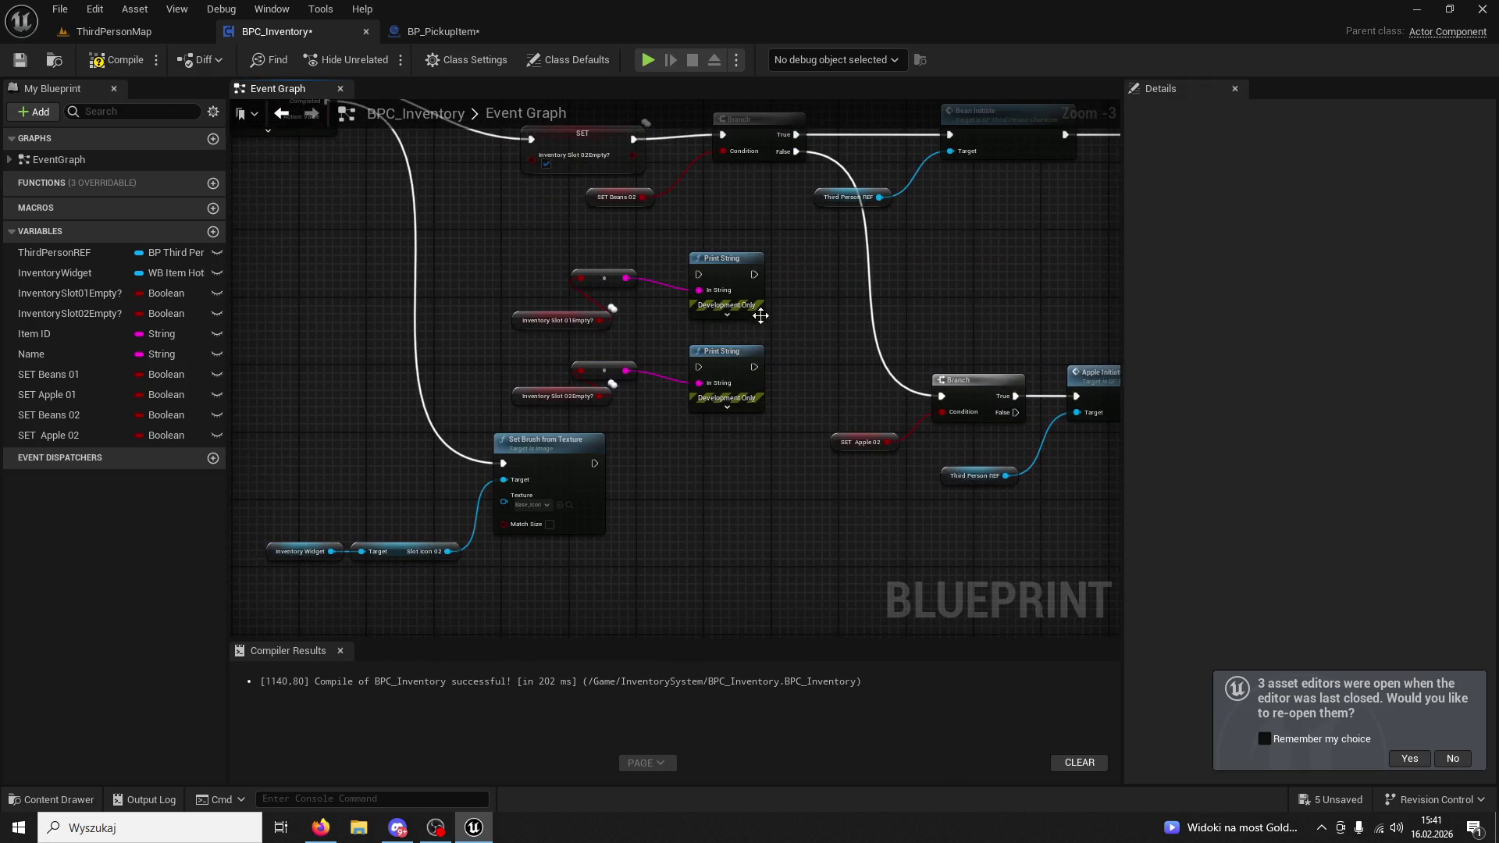
pyautogui.moveTo(501, 377); pyautogui.dragTo(24, 386)
pyautogui.scroll(-2, 564, 364)
pyautogui.scroll(3, 727, 392)
pyautogui.moveTo(710, 315)
pyautogui.mouseDown()
pyautogui.moveTo(696, 331)
pyautogui.moveTo(623, 315)
pyautogui.moveTo(728, 331)
pyautogui.mouseUp()
pyautogui.click(829, 338)
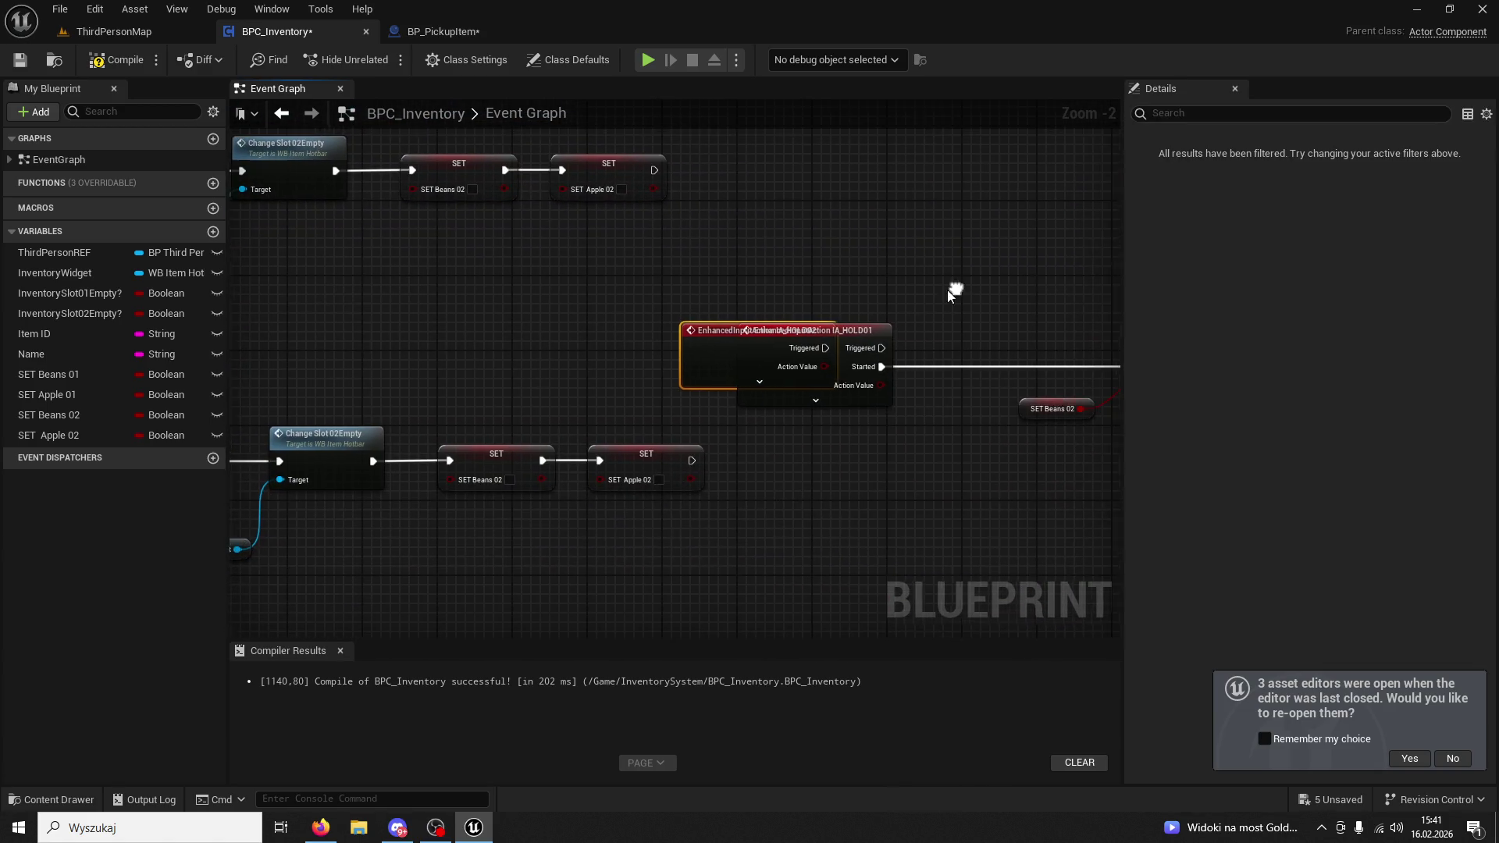
# Copy and paste the IA_HOLD02 slot-2 node group, placing the duplicate beneath the original.
pyautogui.moveTo(920, 308)
pyautogui.mouseDown()
pyautogui.moveTo(652, 331)
pyautogui.moveTo(742, 320)
pyautogui.mouseUp()
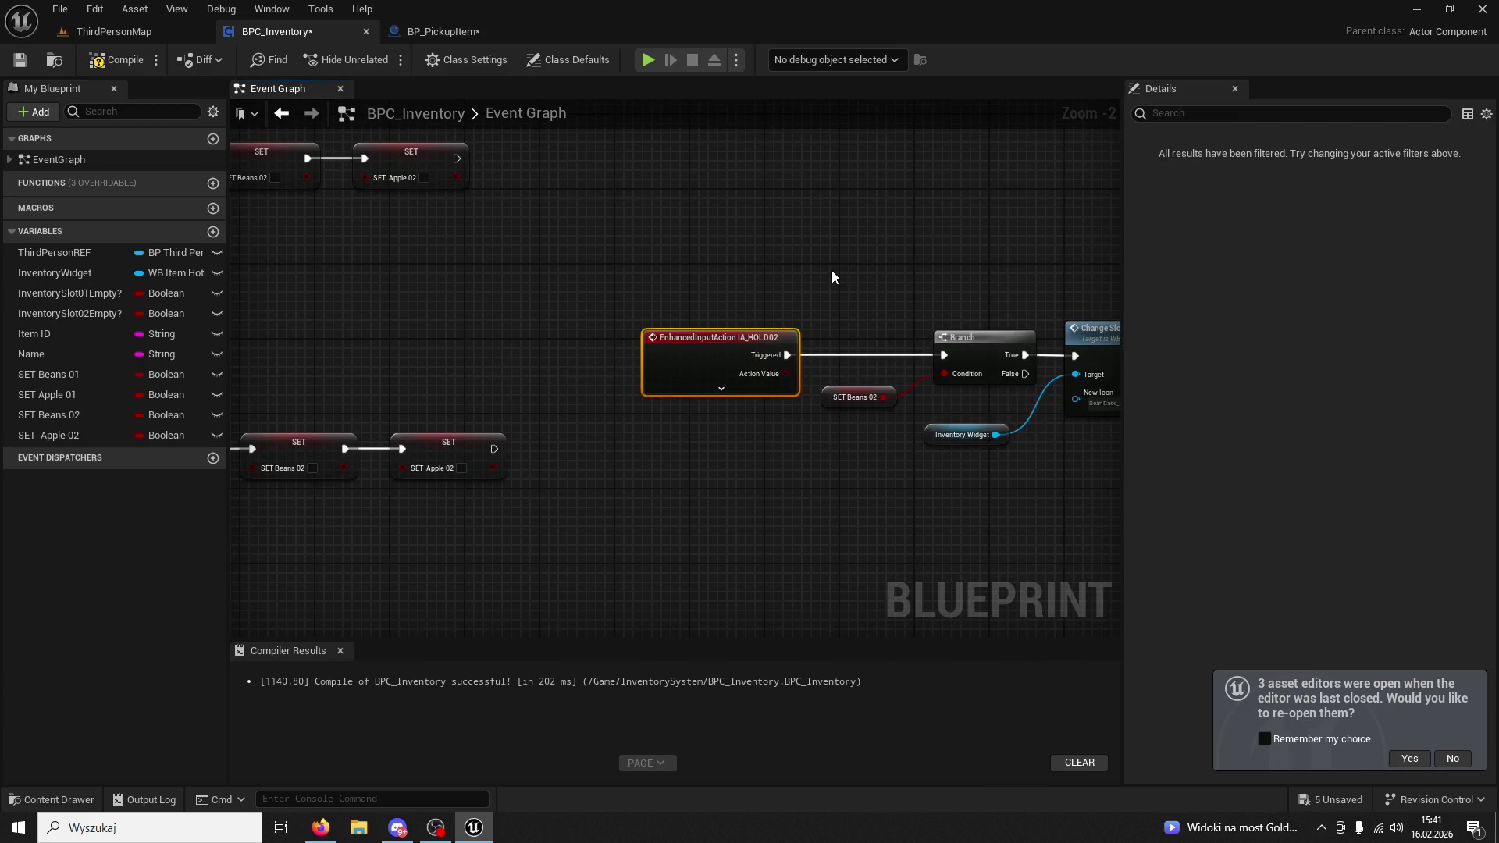
pyautogui.scroll(-3, 832, 273)
pyautogui.scroll(3, 718, 320)
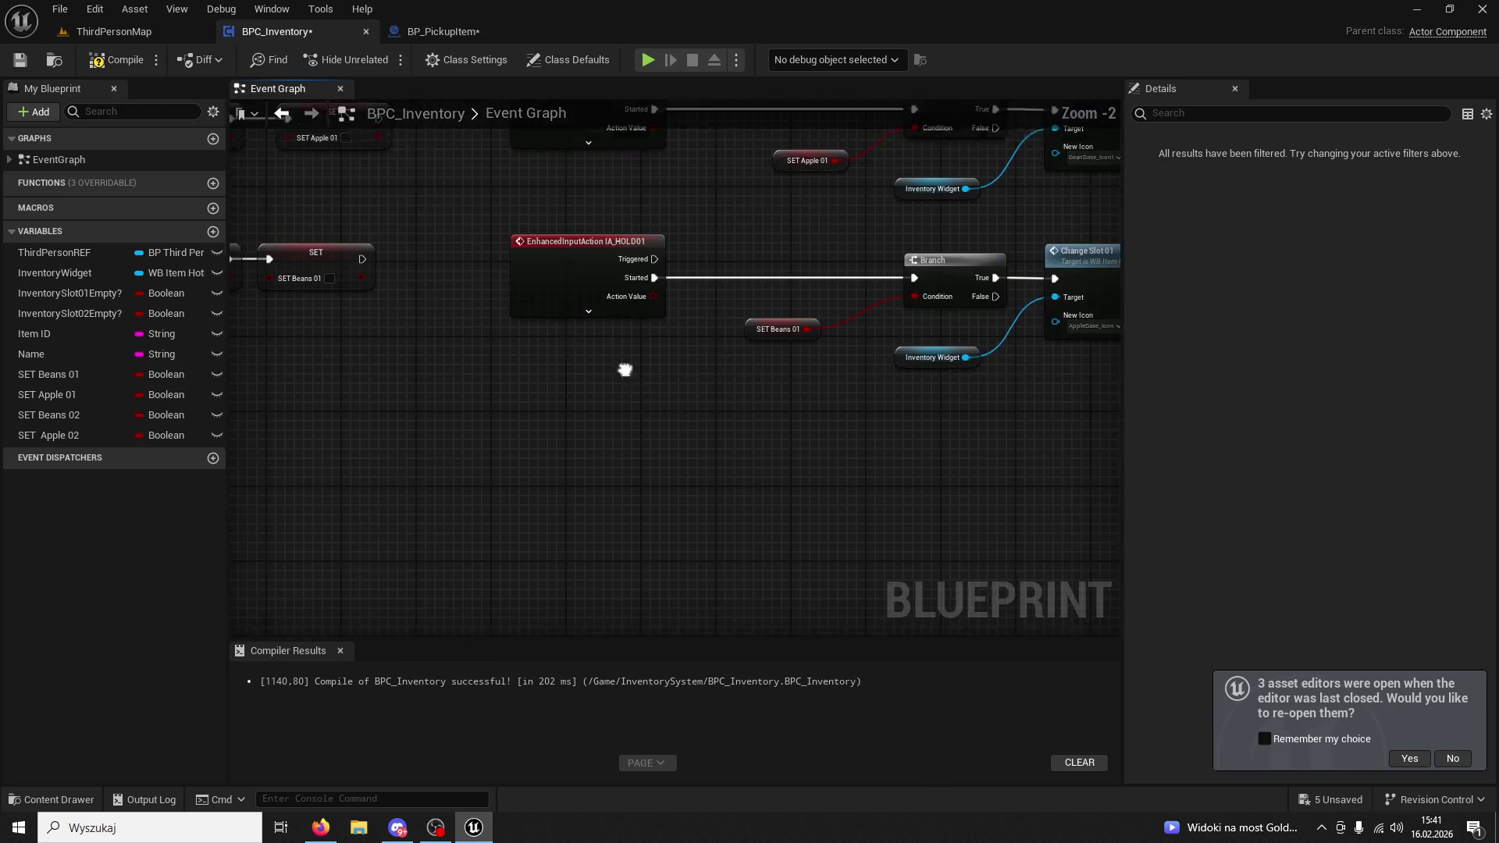
pyautogui.scroll(-2, 648, 452)
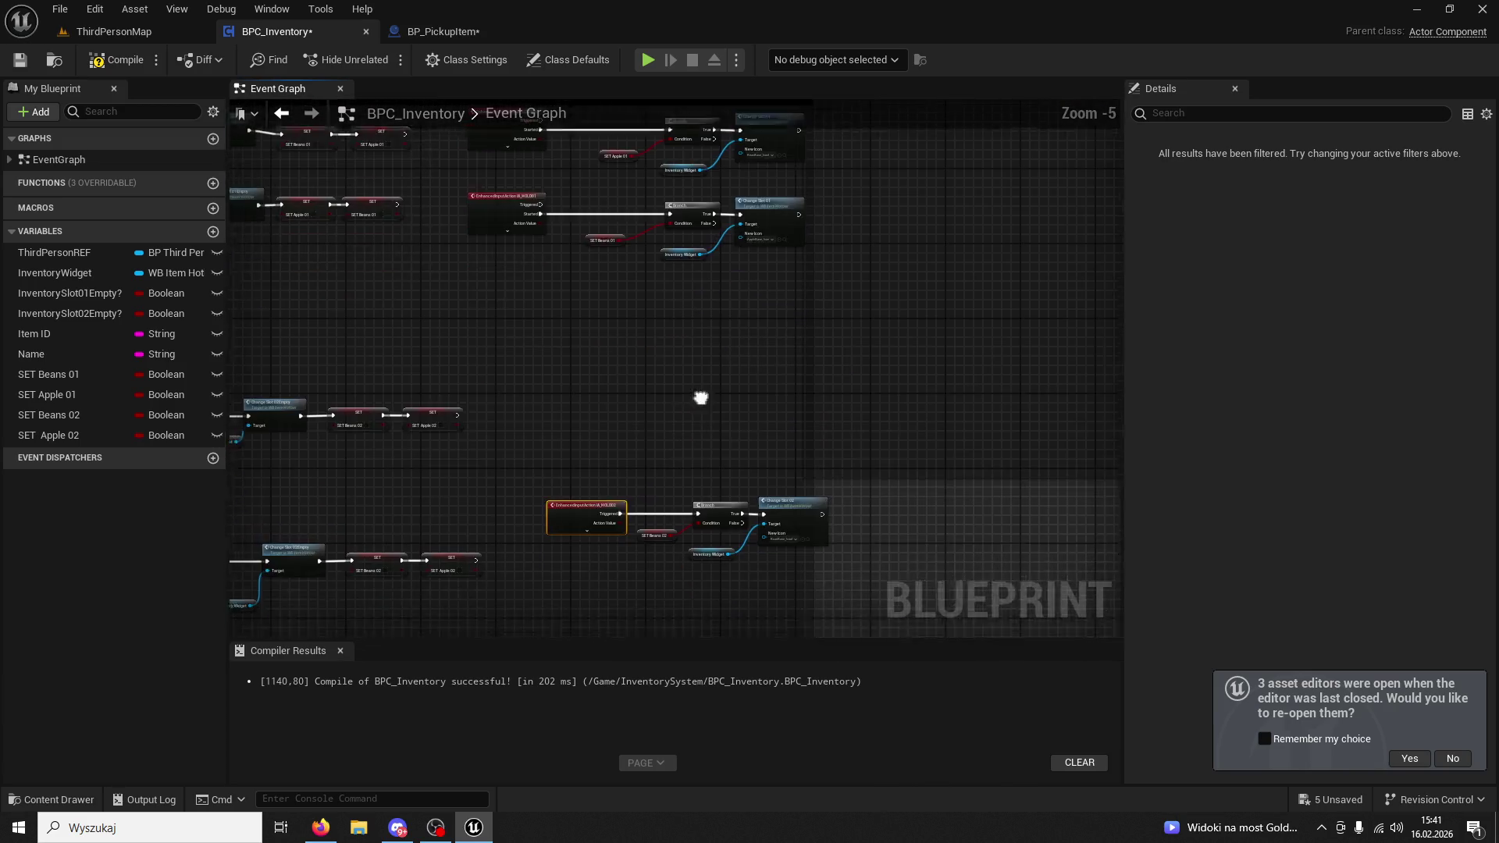
pyautogui.scroll(2, 807, 451)
pyautogui.moveTo(806, 452); pyautogui.dragTo(328, 285)
pyautogui.hotkey('ctrl', 'c')
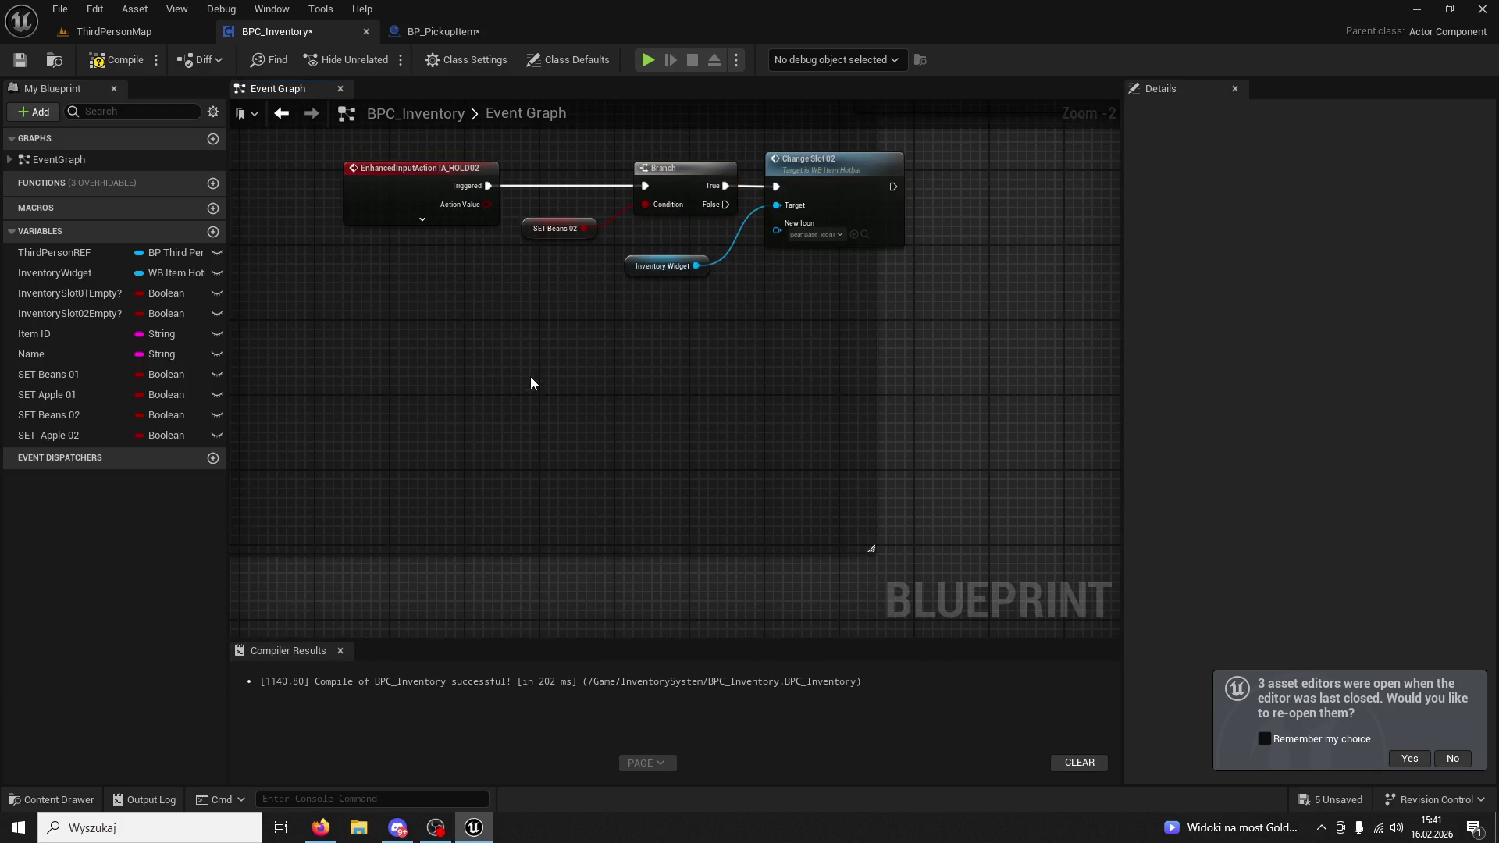
pyautogui.hotkey('ctrl', 'v')
pyautogui.moveTo(608, 373); pyautogui.dragTo(665, 363)
pyautogui.moveTo(487, 290); pyautogui.dragTo(549, 244)
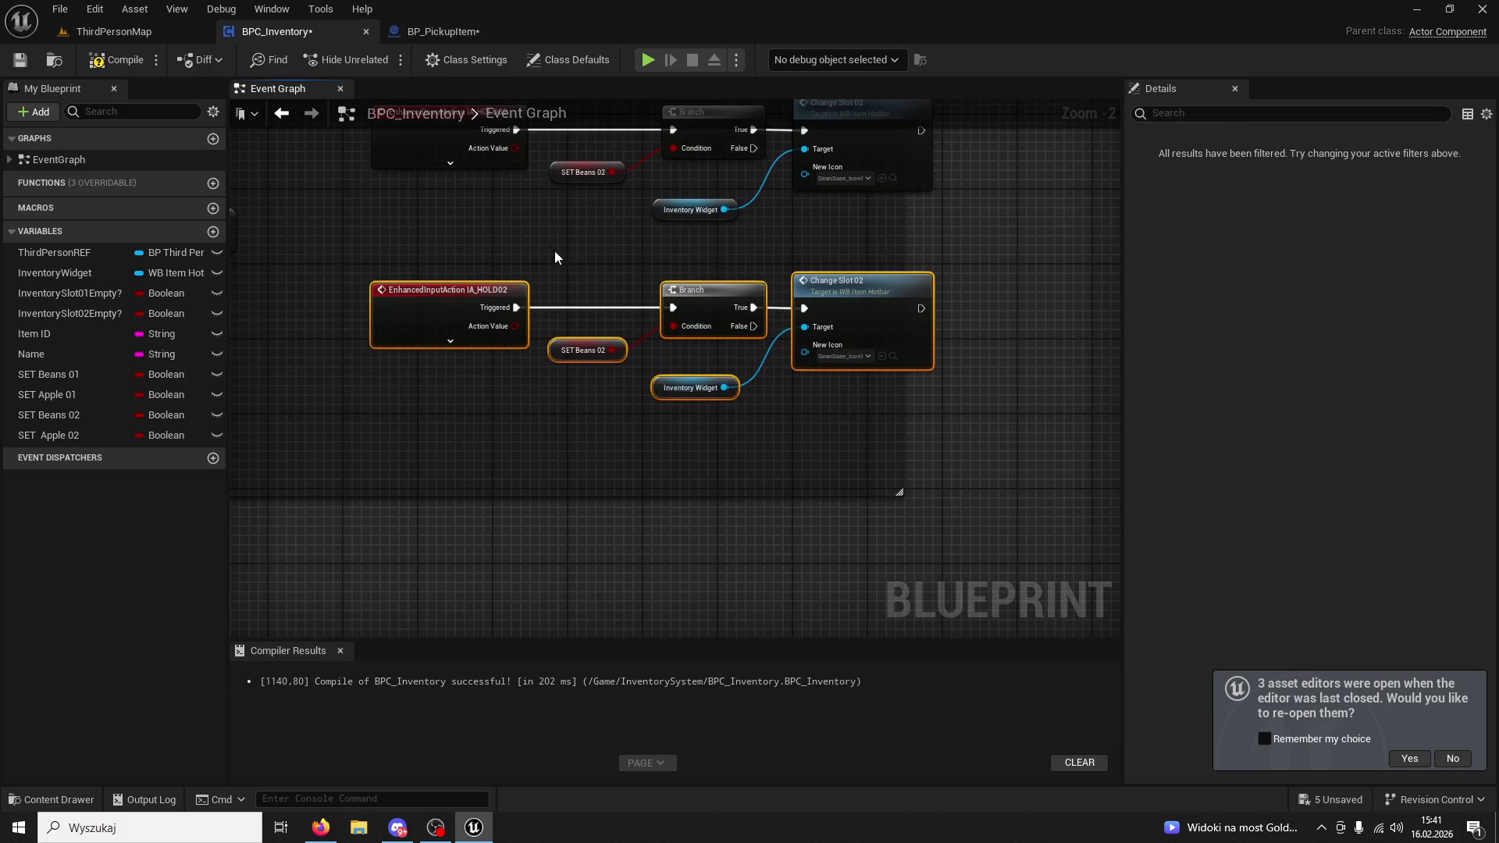
pyautogui.click(537, 382)
pyautogui.moveTo(536, 382); pyautogui.dragTo(609, 354)
# Swap the copy's SET Beans 02 getter for SET Apple 02 on its Branch condition.
pyautogui.click(614, 351)
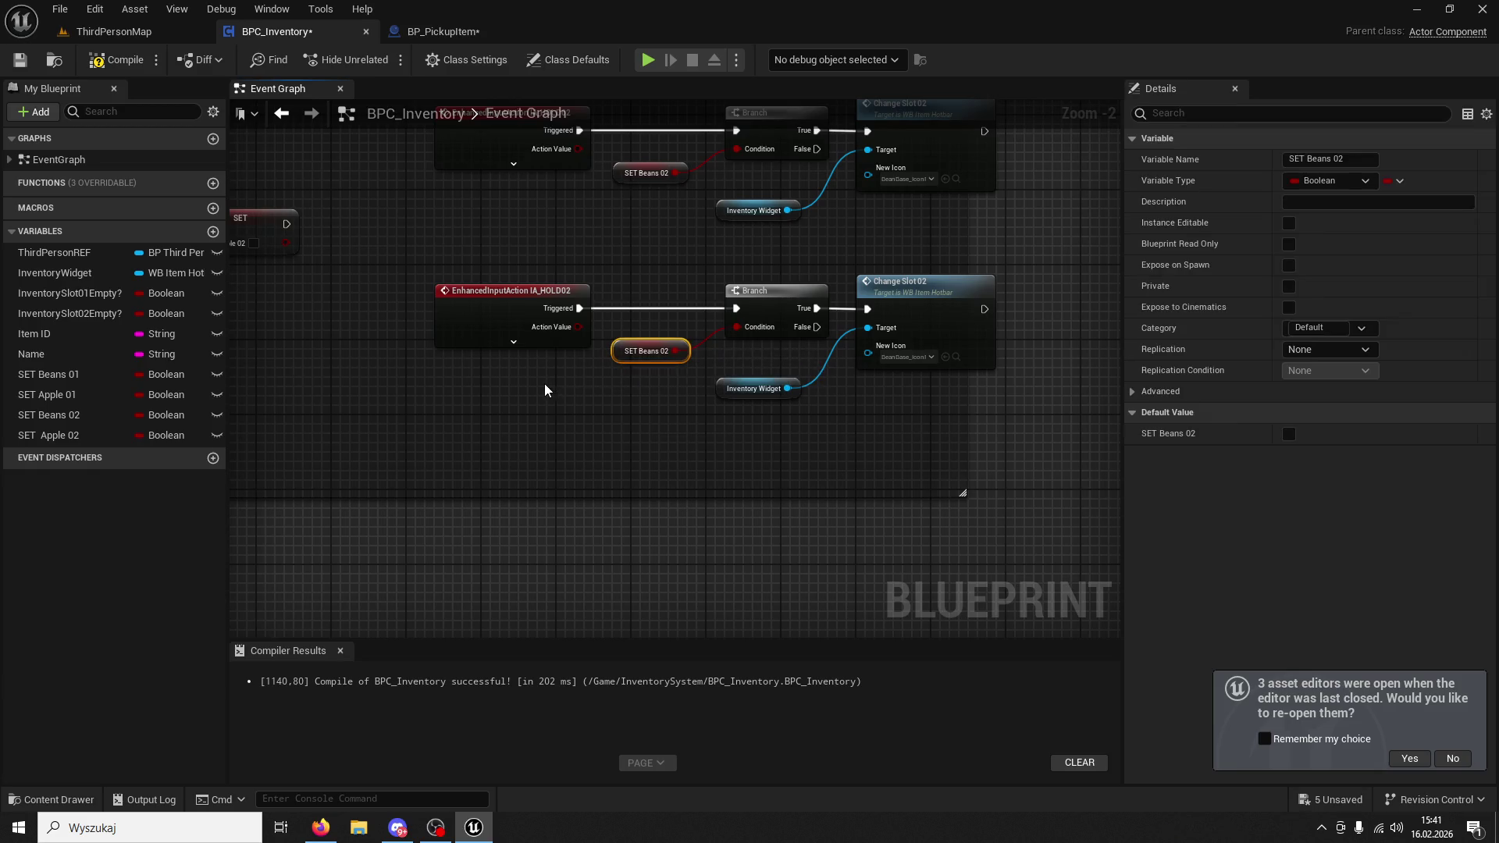
pyautogui.scroll(2, 600, 396)
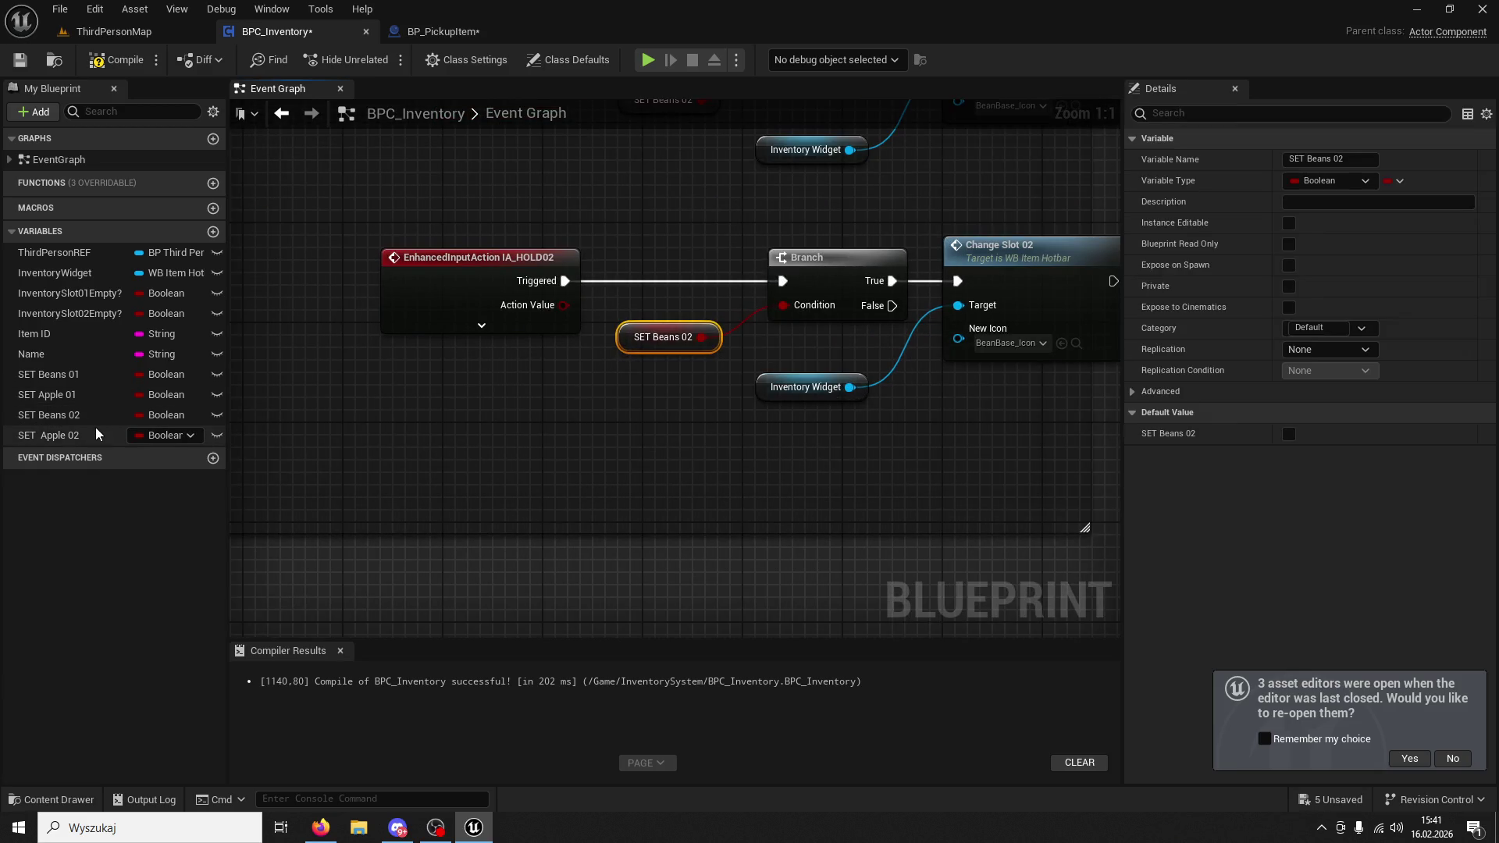
pyautogui.press('Delete')
pyautogui.moveTo(97, 434)
pyautogui.mouseDown()
pyautogui.moveTo(601, 394)
pyautogui.moveTo(615, 378)
pyautogui.mouseUp()
pyautogui.moveTo(769, 322); pyautogui.dragTo(784, 306)
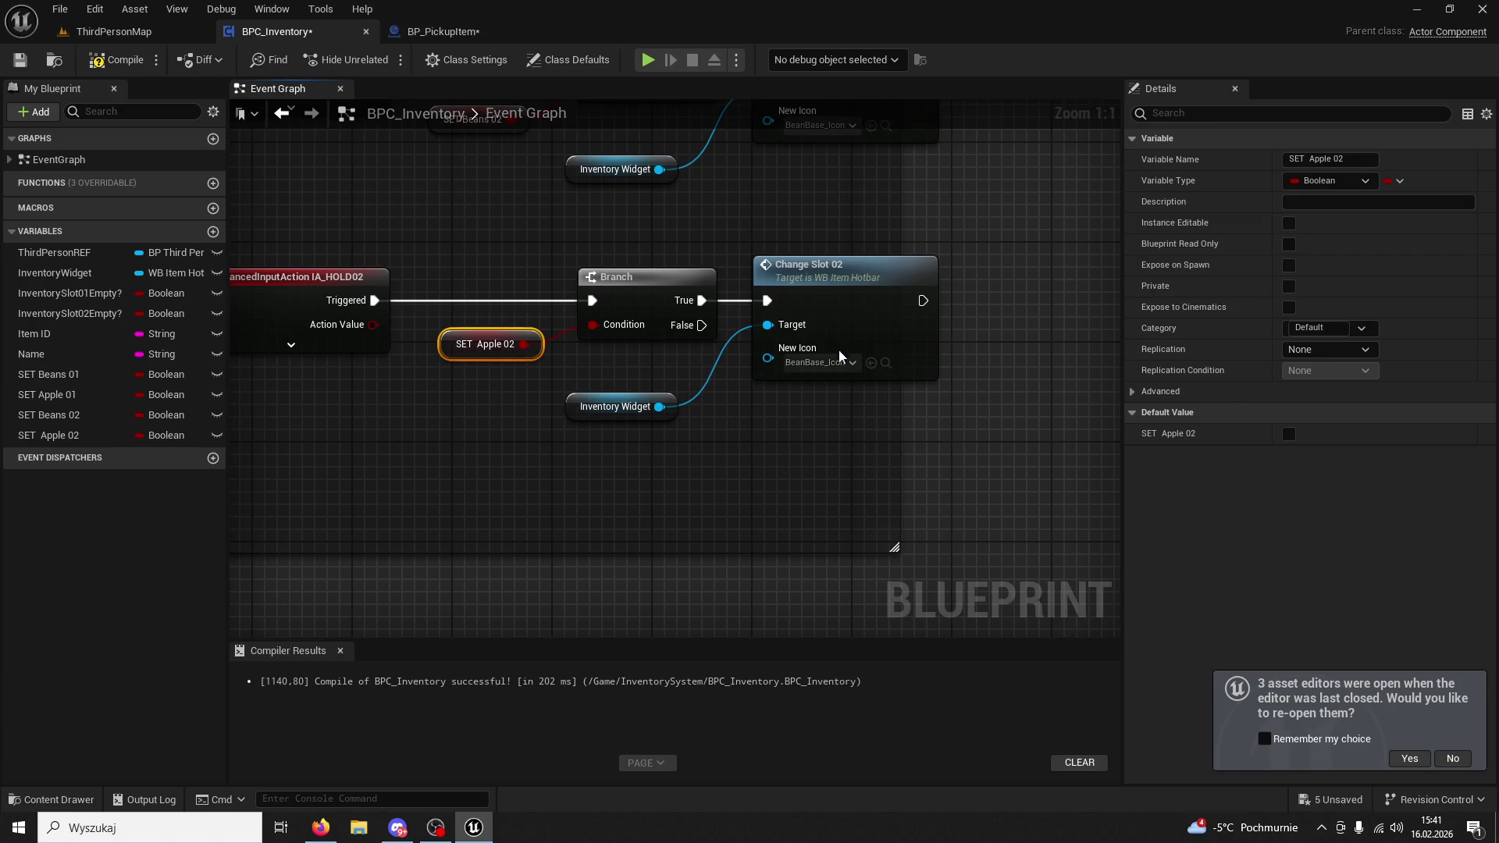
# Set the copied Change Slot 02's New Icon to AppleBase_Icon, then go to ThirdPersonMap.
pyautogui.click(834, 272)
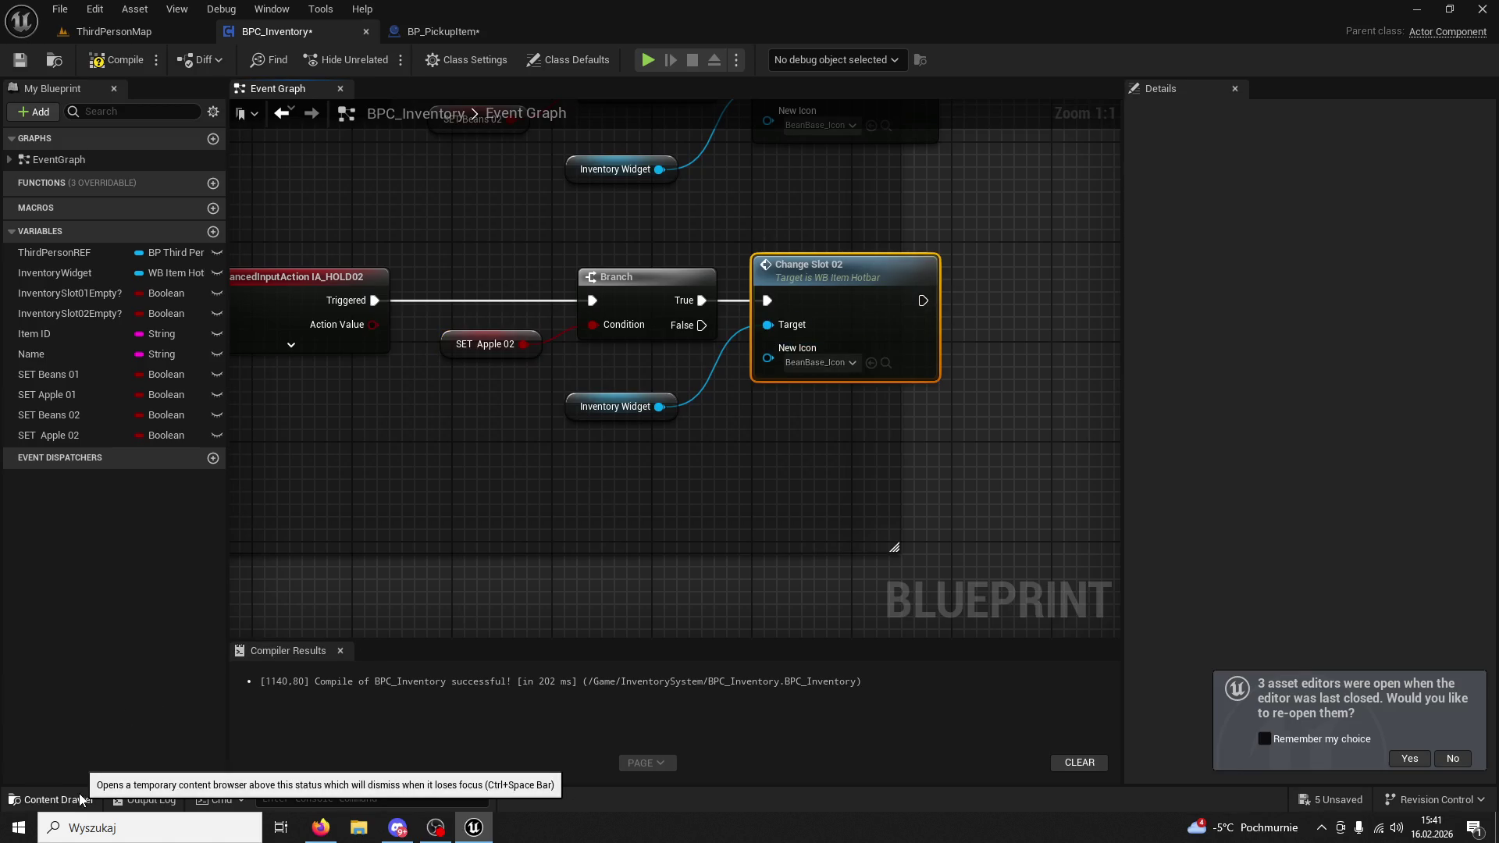
pyautogui.click(79, 794)
pyautogui.moveTo(341, 595); pyautogui.dragTo(851, 413)
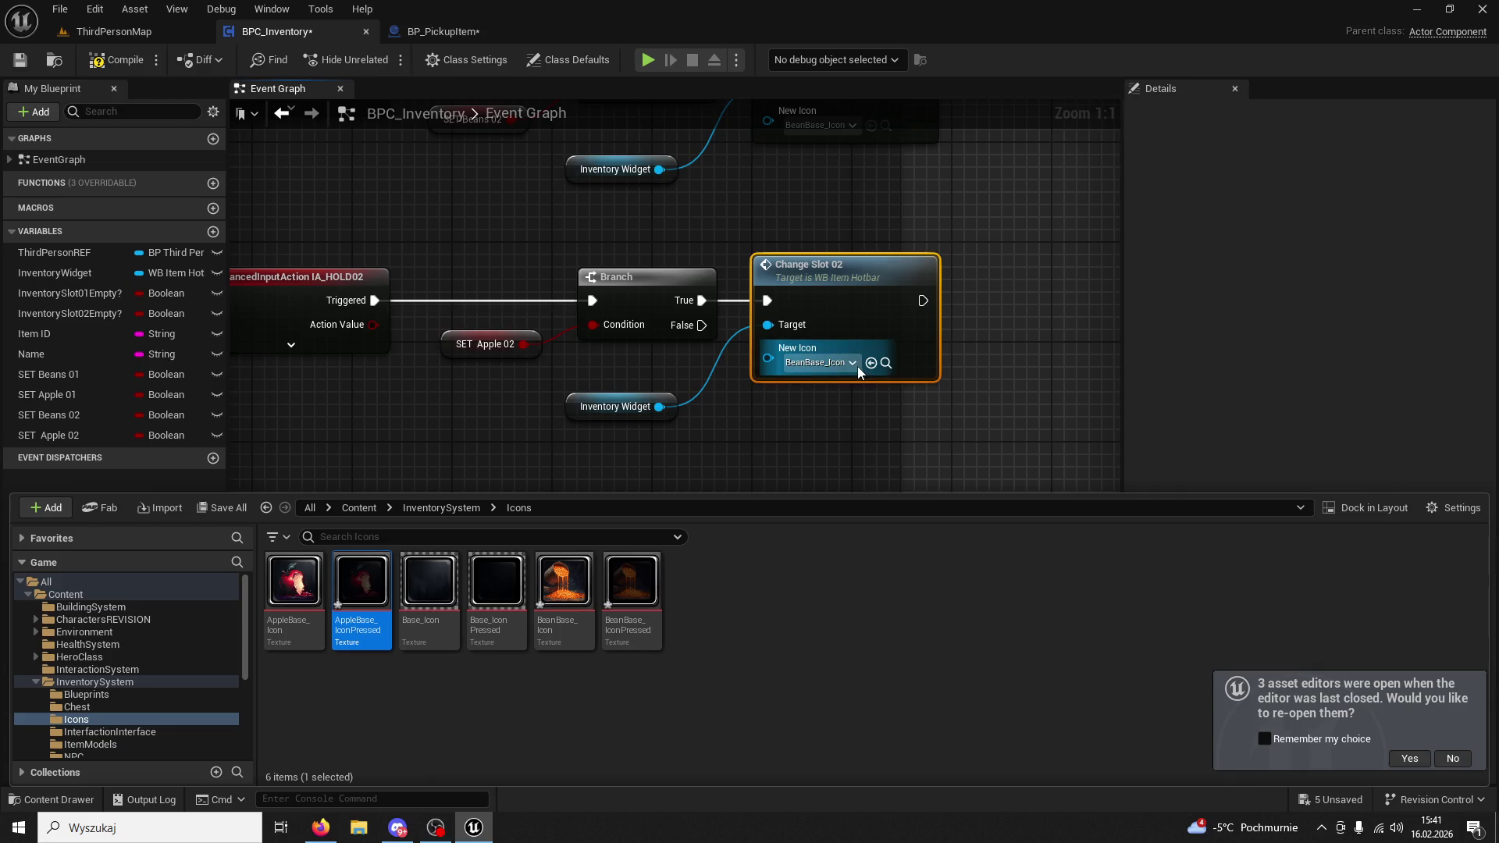
pyautogui.click(871, 363)
pyautogui.click(102, 33)
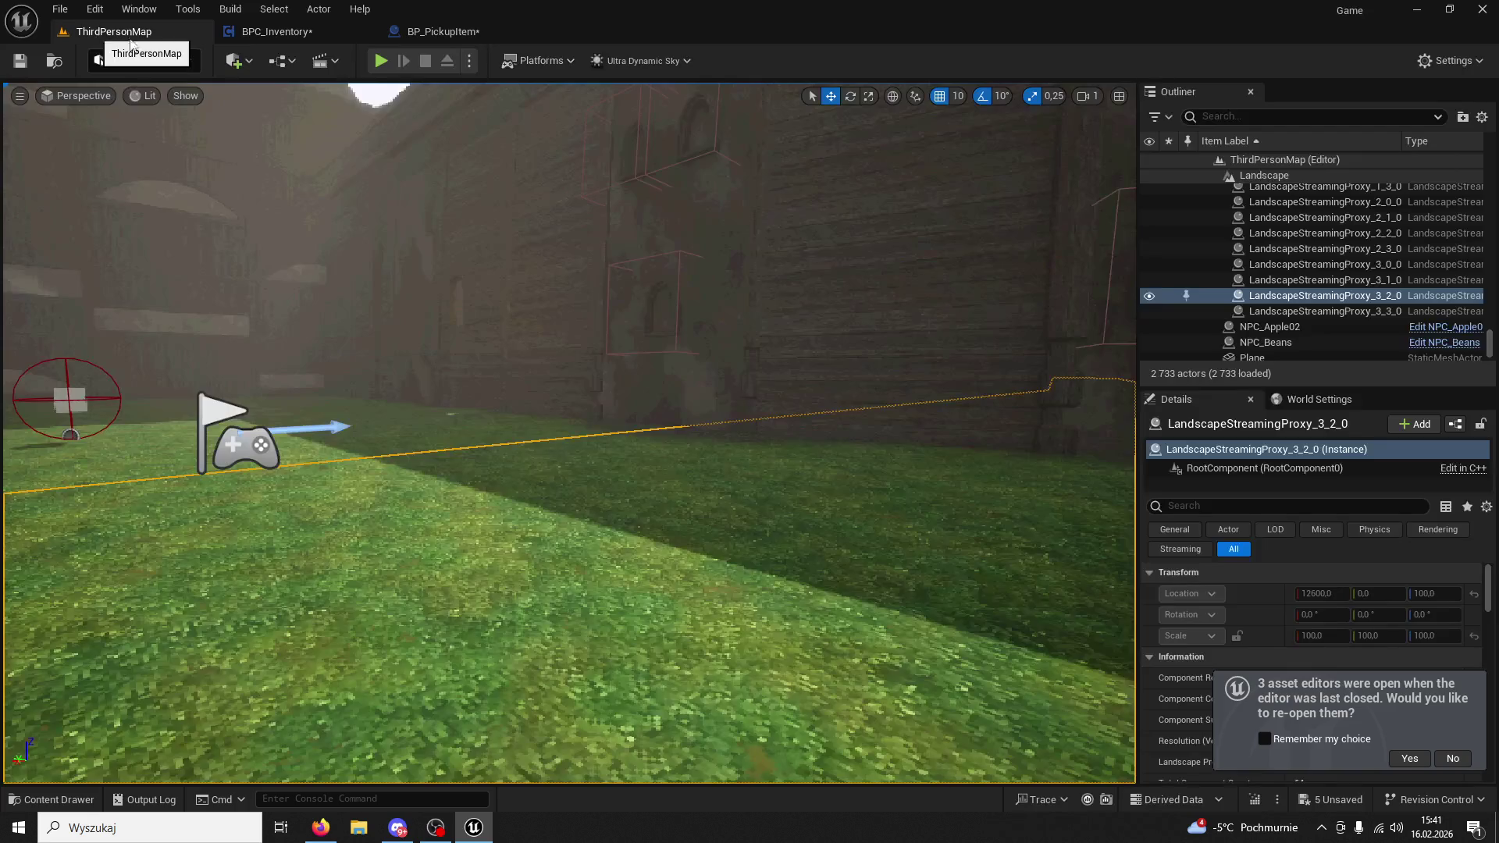
# Play the level, pick up an item from the Apple NPC and use hotbar skills 1 and 2.
pyautogui.hotkey('alt', 'p')
pyautogui.press('w')
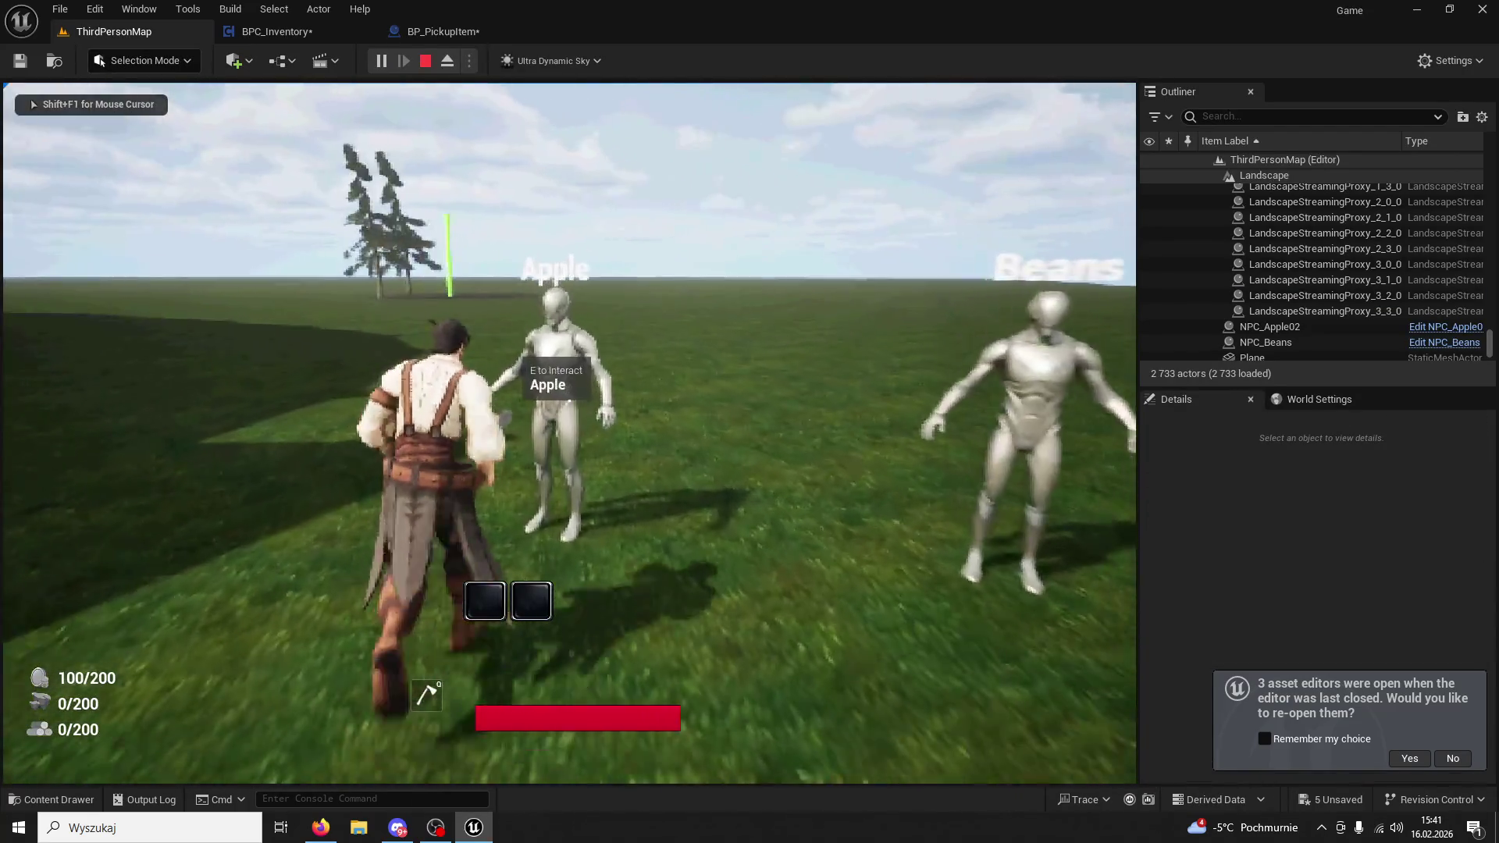
pyautogui.press('e')
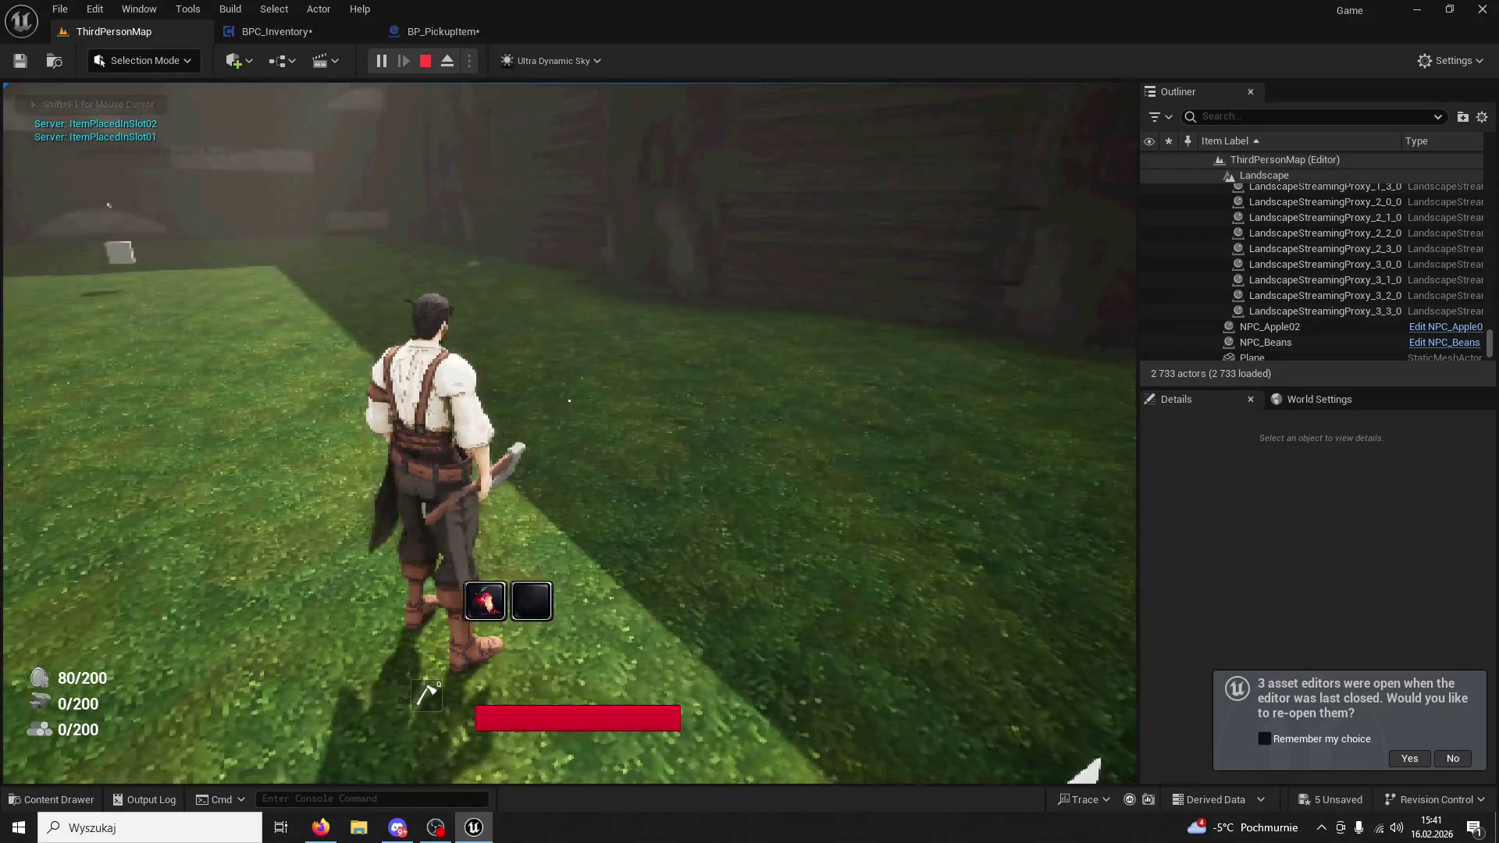
pyautogui.press('2')
pyautogui.press('w')
pyautogui.press('1')
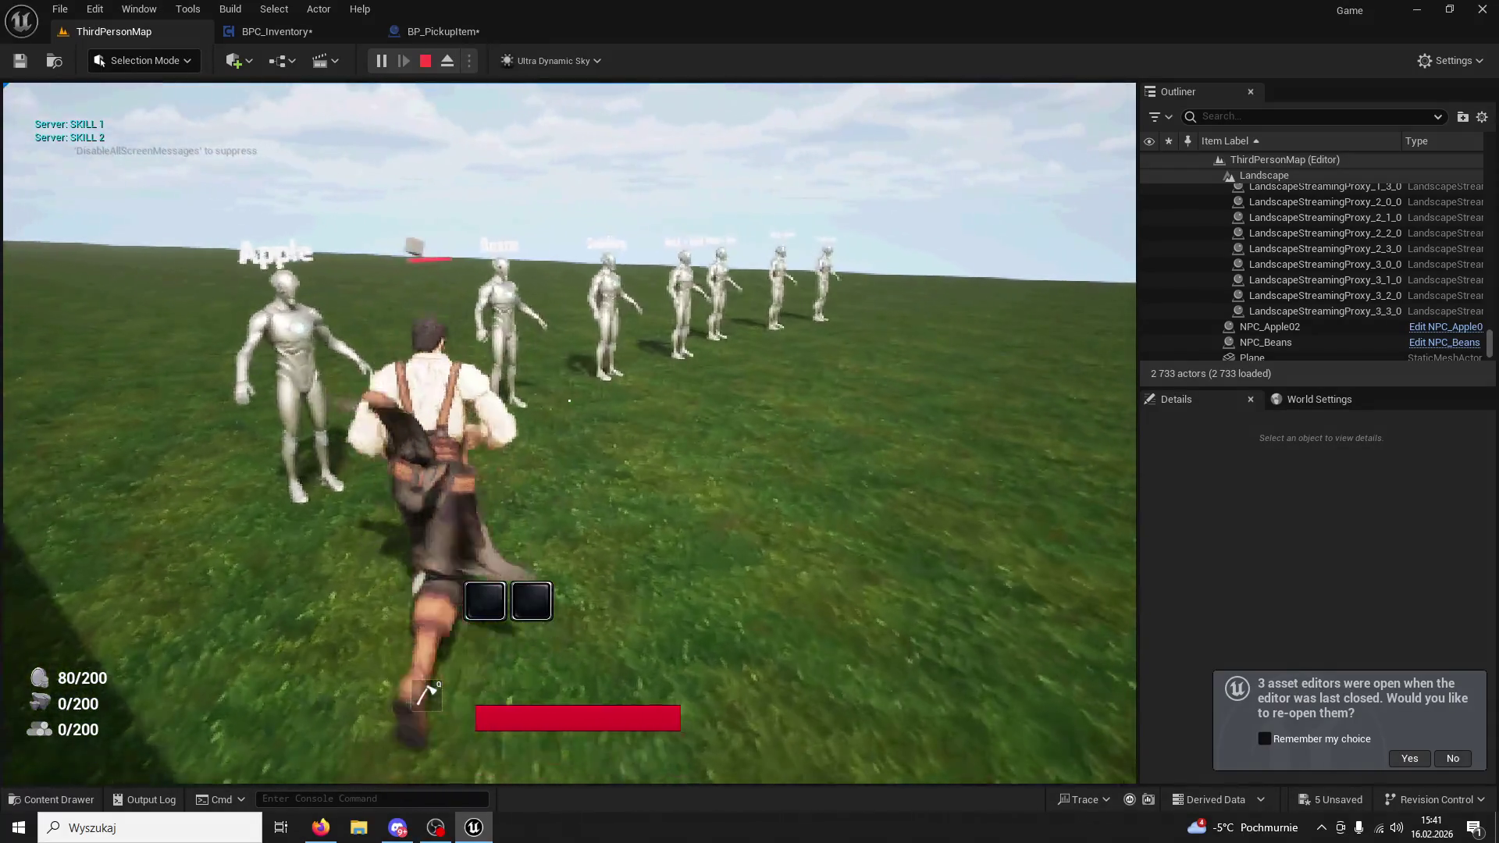
pyautogui.press('2')
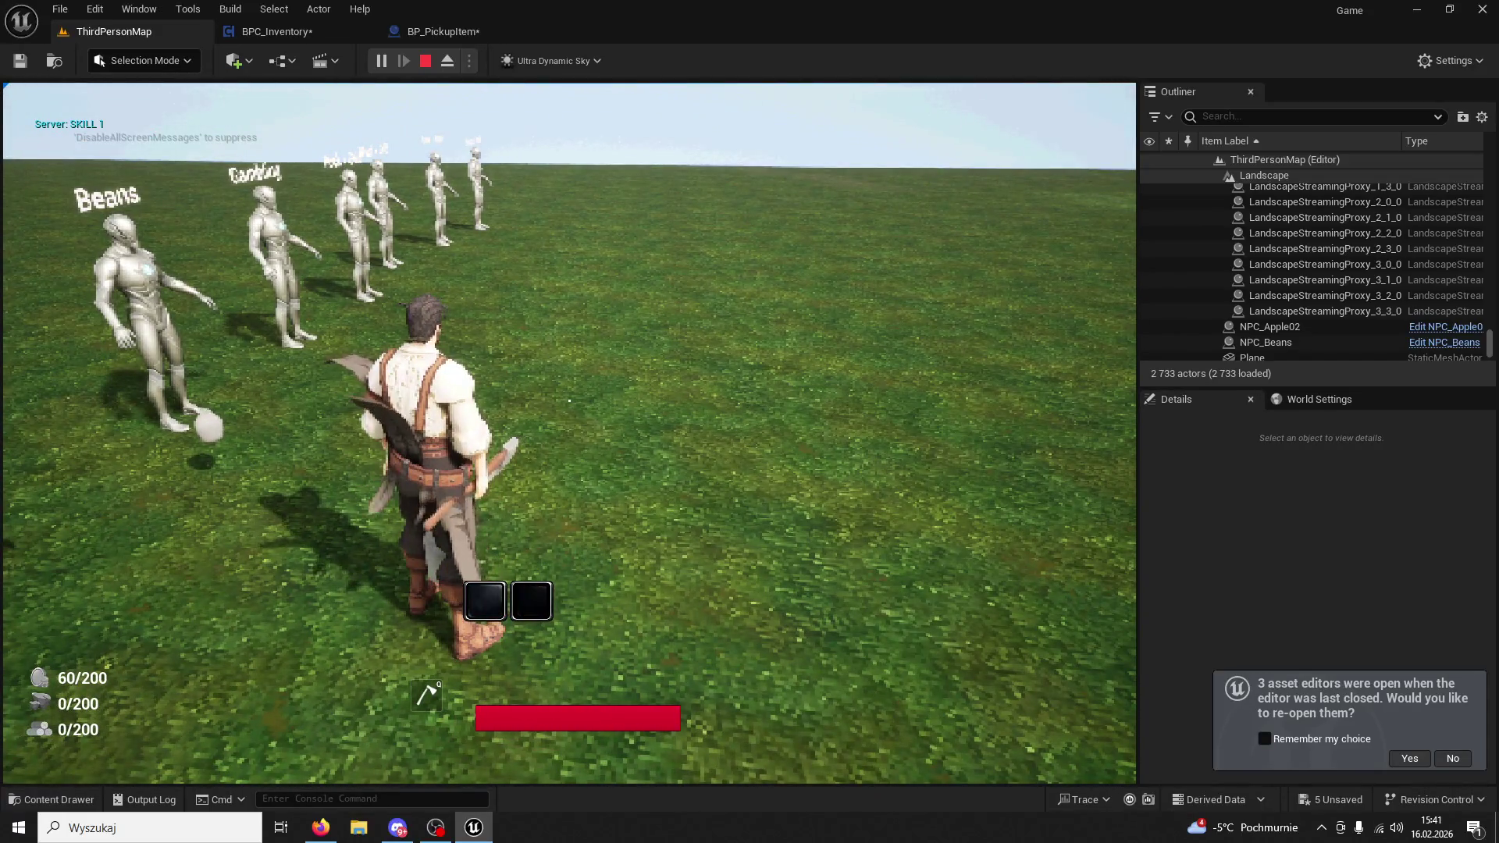
# Stop the play session and go back to the BPC_Inventory graph.
pyautogui.press('Escape')
pyautogui.click(410, 31)
pyautogui.click(309, 35)
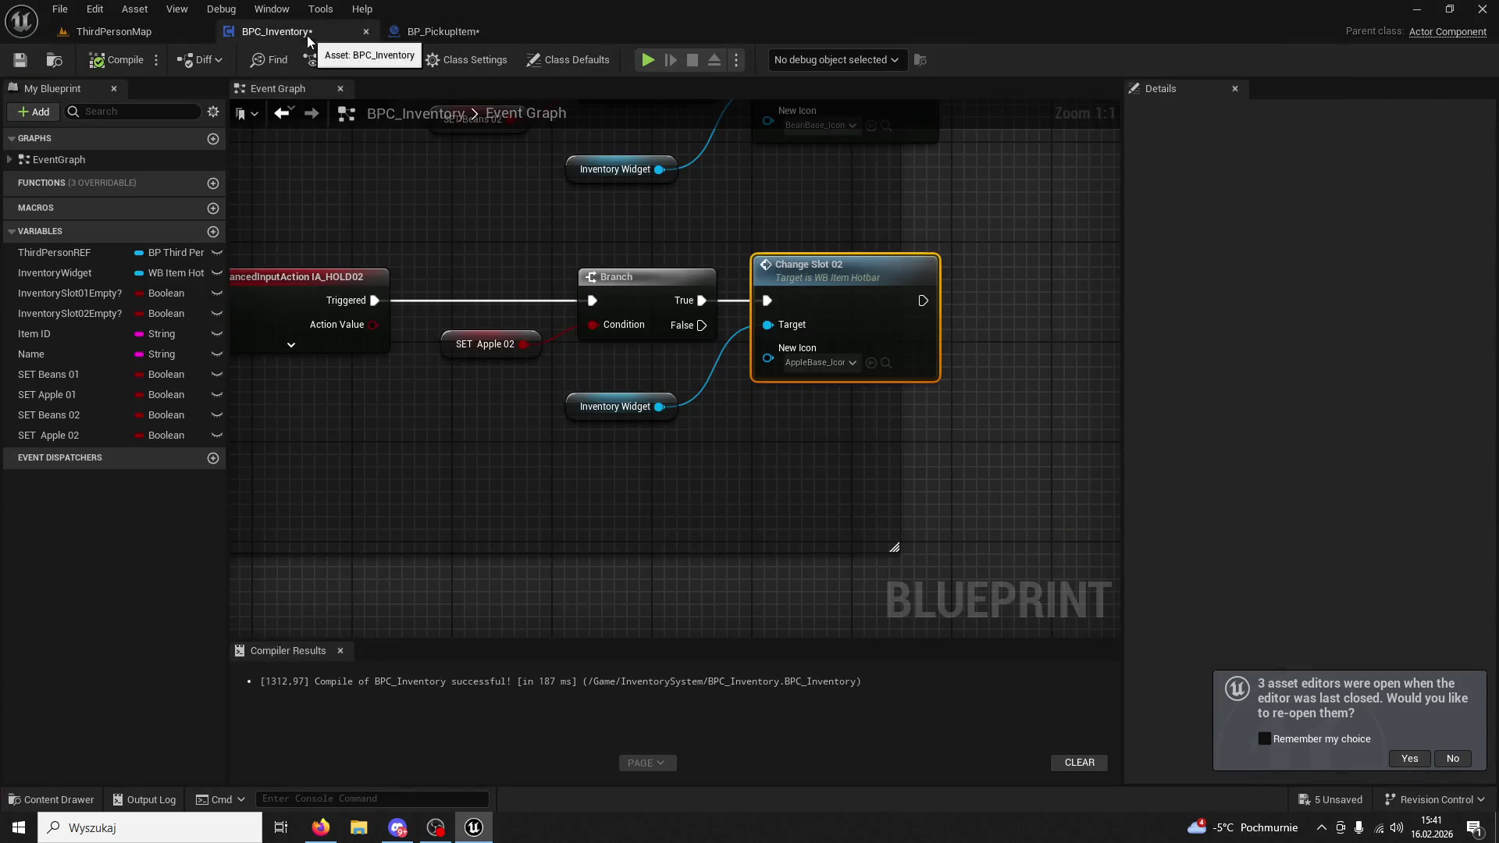
# Move both IA_HOLD01 node groups further down the graph.
pyautogui.scroll(-8, 662, 291)
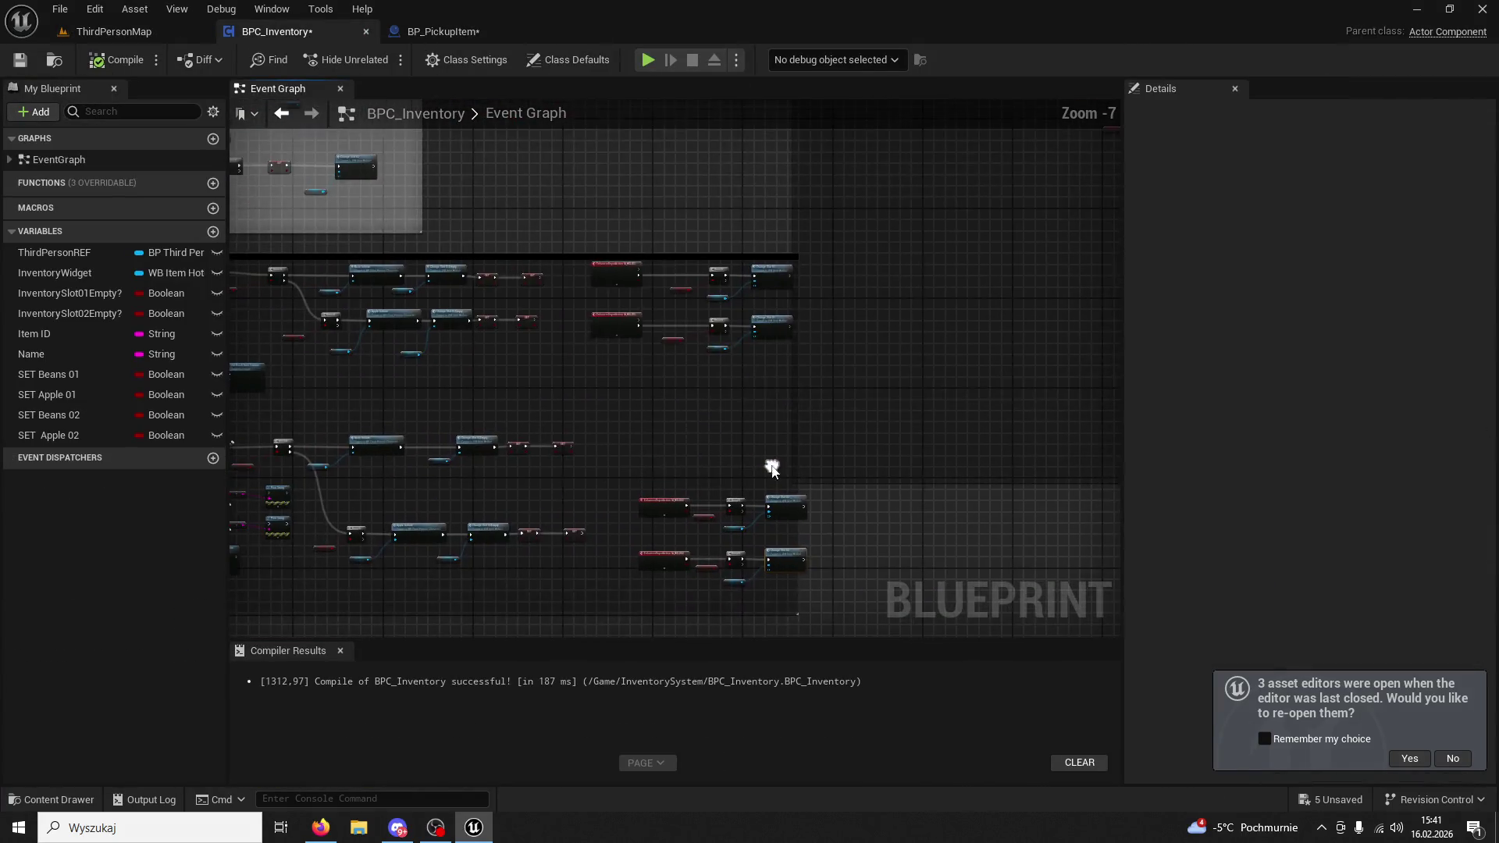
pyautogui.scroll(7, 769, 467)
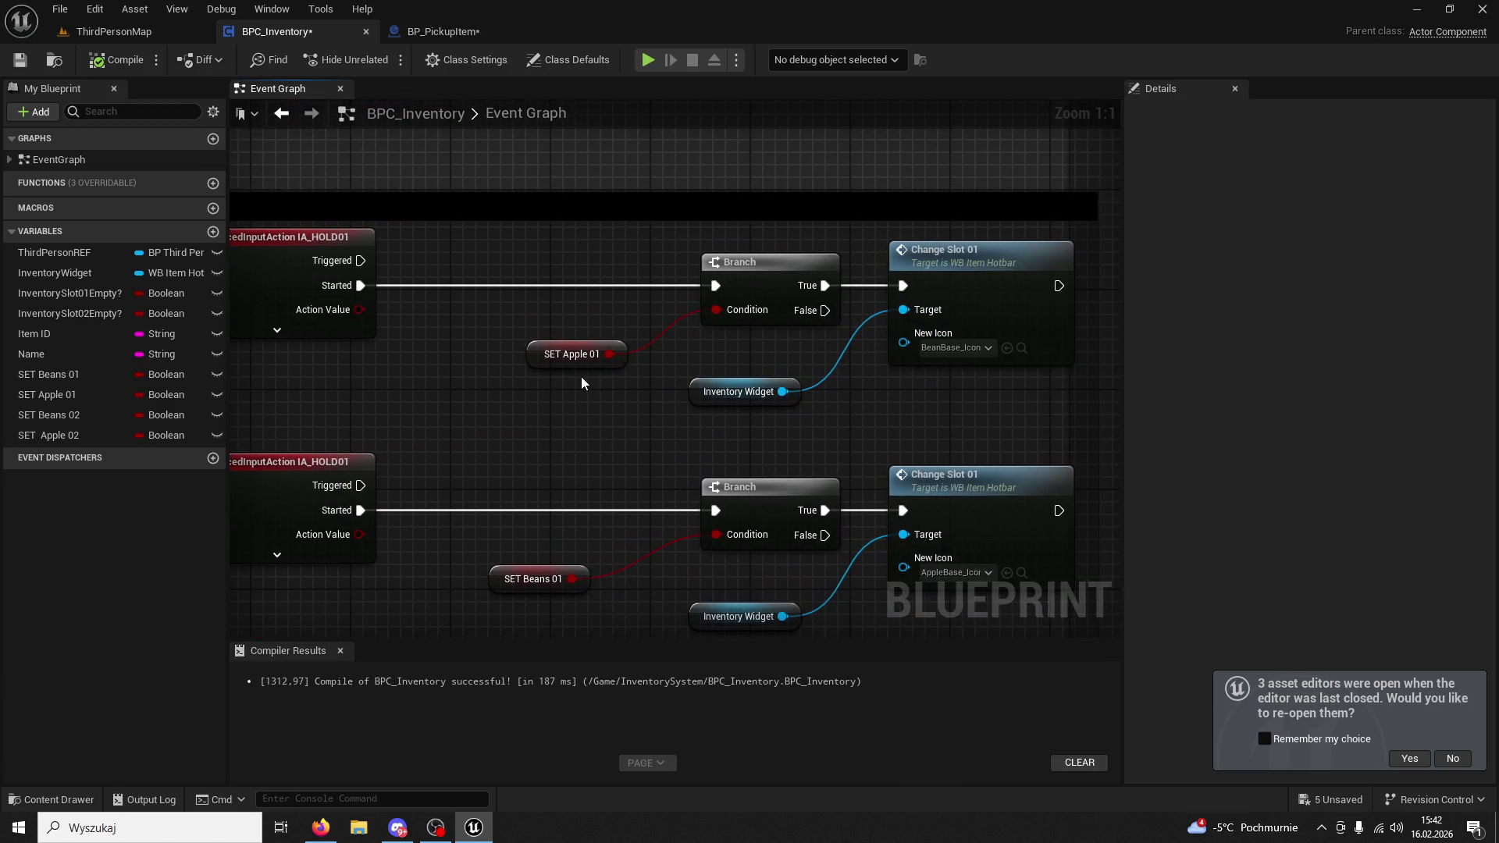
pyautogui.moveTo(658, 386); pyautogui.dragTo(644, 297)
pyautogui.scroll(-2, 826, 413)
pyautogui.moveTo(503, 385)
pyautogui.mouseDown()
pyautogui.moveTo(437, 386)
pyautogui.moveTo(493, 329)
pyautogui.mouseUp()
pyautogui.moveTo(327, 213)
pyautogui.mouseDown()
pyautogui.moveTo(795, 317)
pyautogui.moveTo(898, 325)
pyautogui.mouseUp()
pyautogui.moveTo(932, 220)
pyautogui.mouseDown()
pyautogui.moveTo(979, 481)
pyautogui.moveTo(866, 283)
pyautogui.moveTo(904, 209)
pyautogui.mouseUp()
# Reposition the upper IA_HOLD01 node group and nudge its event node into place.
pyautogui.click(923, 304)
pyautogui.moveTo(800, 332)
pyautogui.mouseDown()
pyautogui.moveTo(652, 245)
pyautogui.moveTo(414, 209)
pyautogui.moveTo(489, 469)
pyautogui.moveTo(453, 472)
pyautogui.mouseUp()
pyautogui.moveTo(358, 269); pyautogui.dragTo(779, 431)
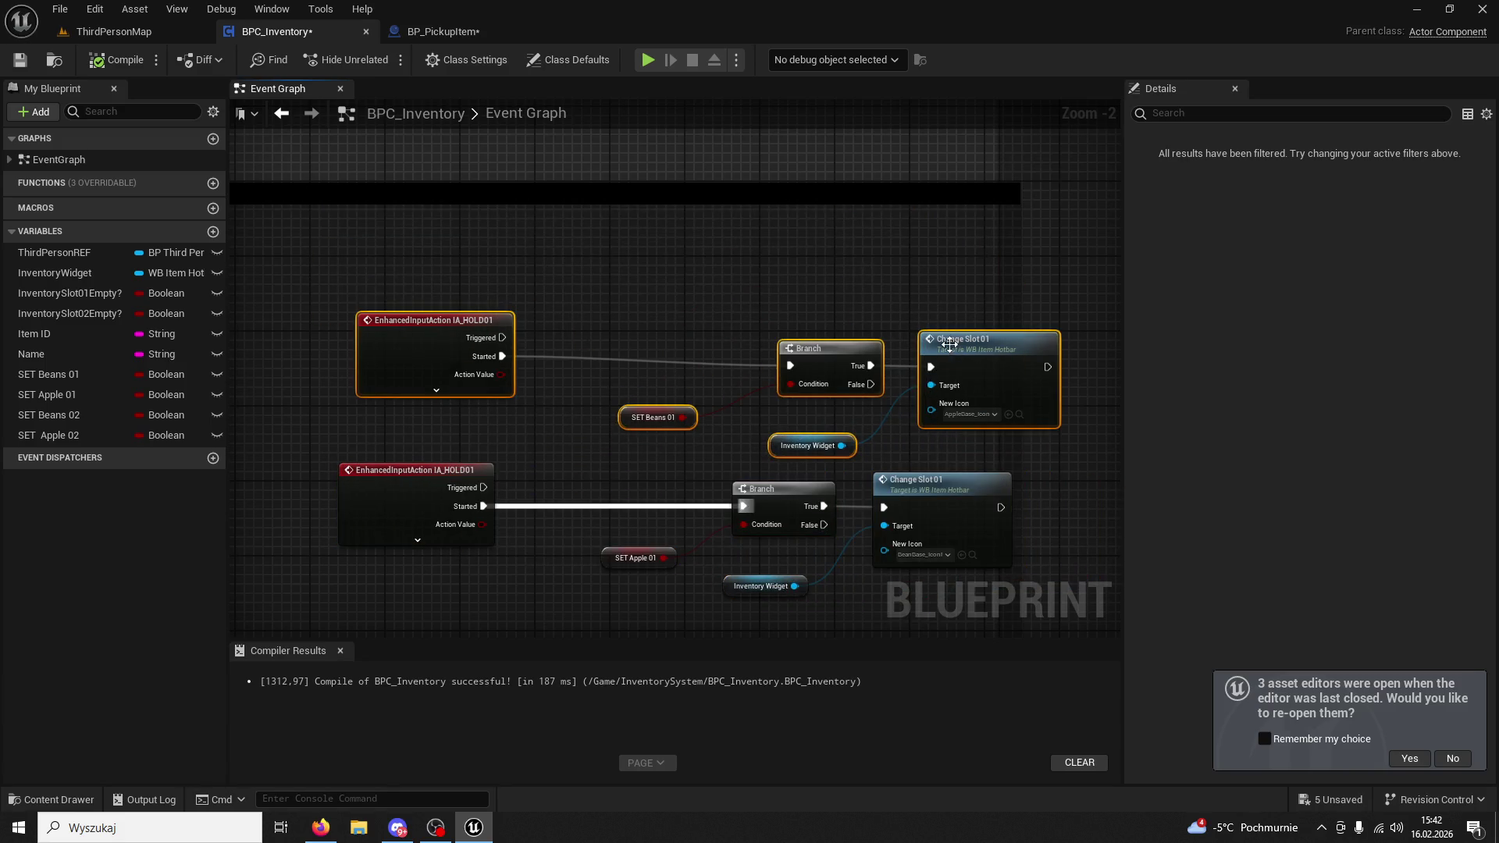
pyautogui.moveTo(950, 346); pyautogui.dragTo(894, 262)
pyautogui.click(764, 386)
pyautogui.scroll(2, 764, 386)
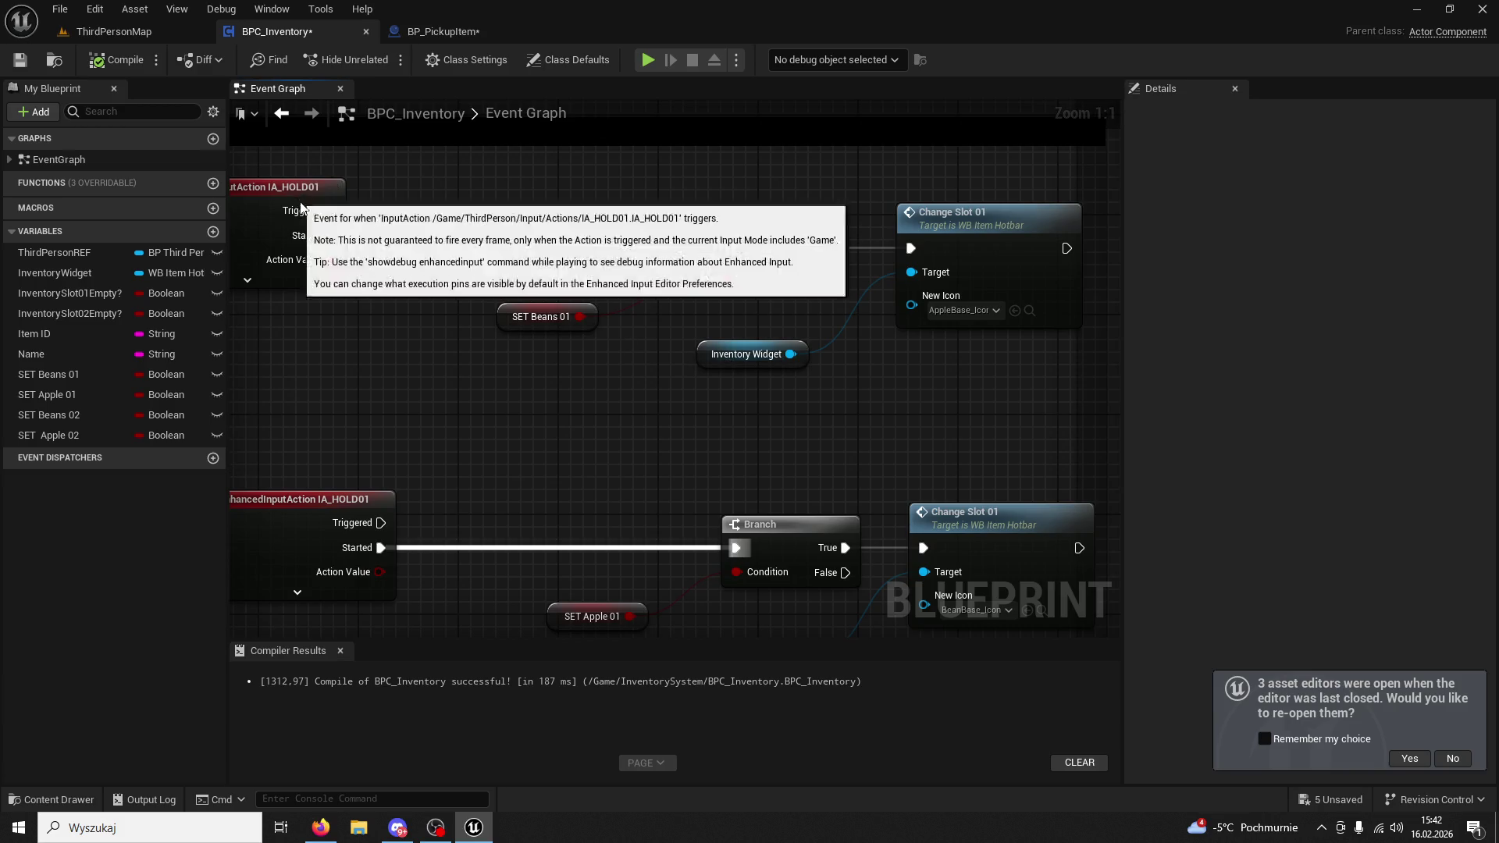
pyautogui.moveTo(281, 187); pyautogui.dragTo(306, 213)
# Set the upper Change Slot 01 icon to BeanBase_Icon and the lower one to AppleBase_IconPressed.
pyautogui.click(51, 799)
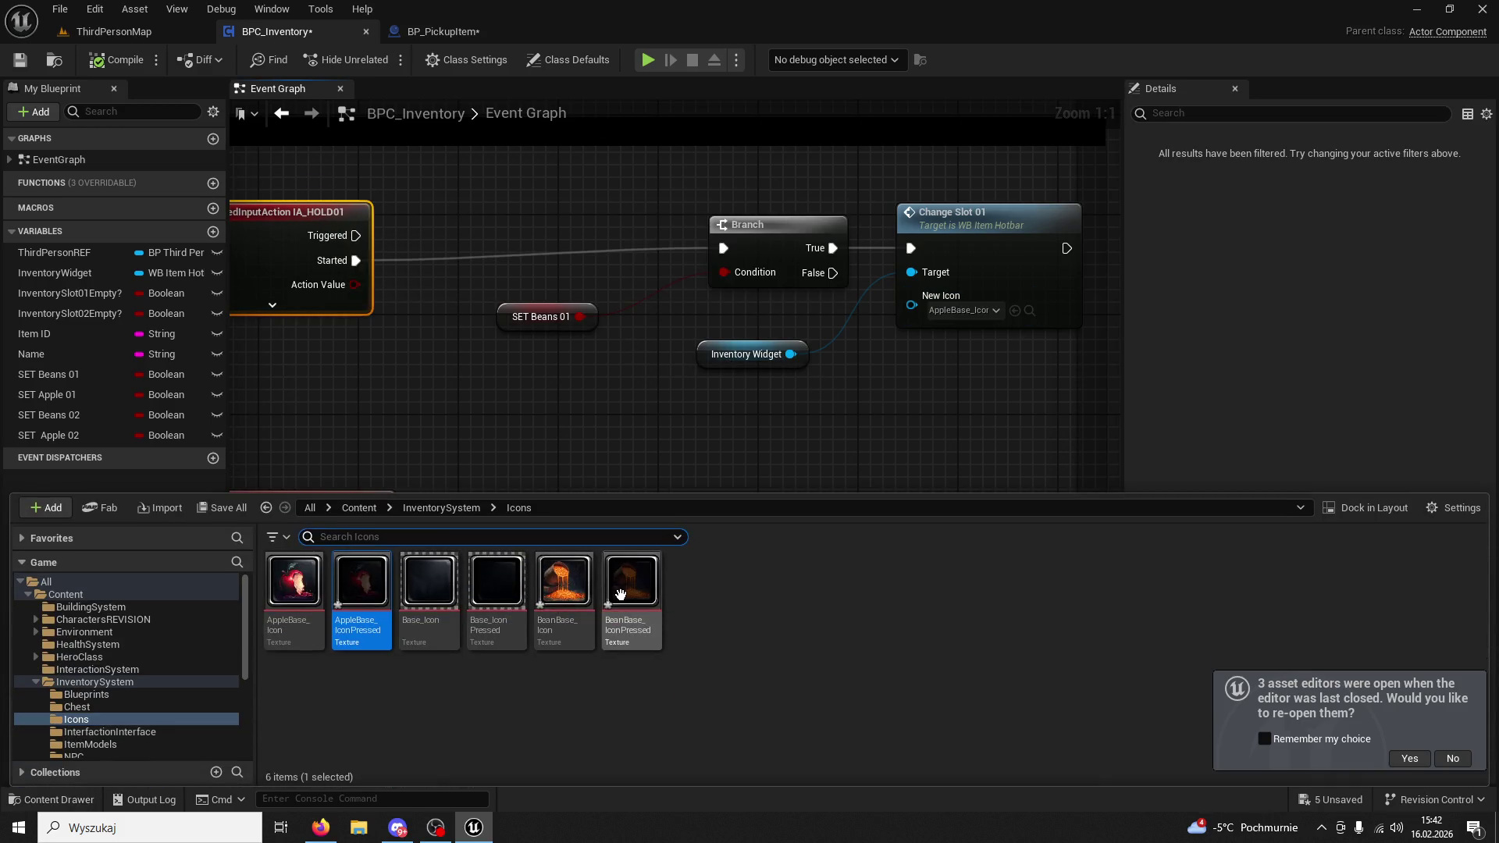
pyautogui.moveTo(981, 300); pyautogui.dragTo(982, 303)
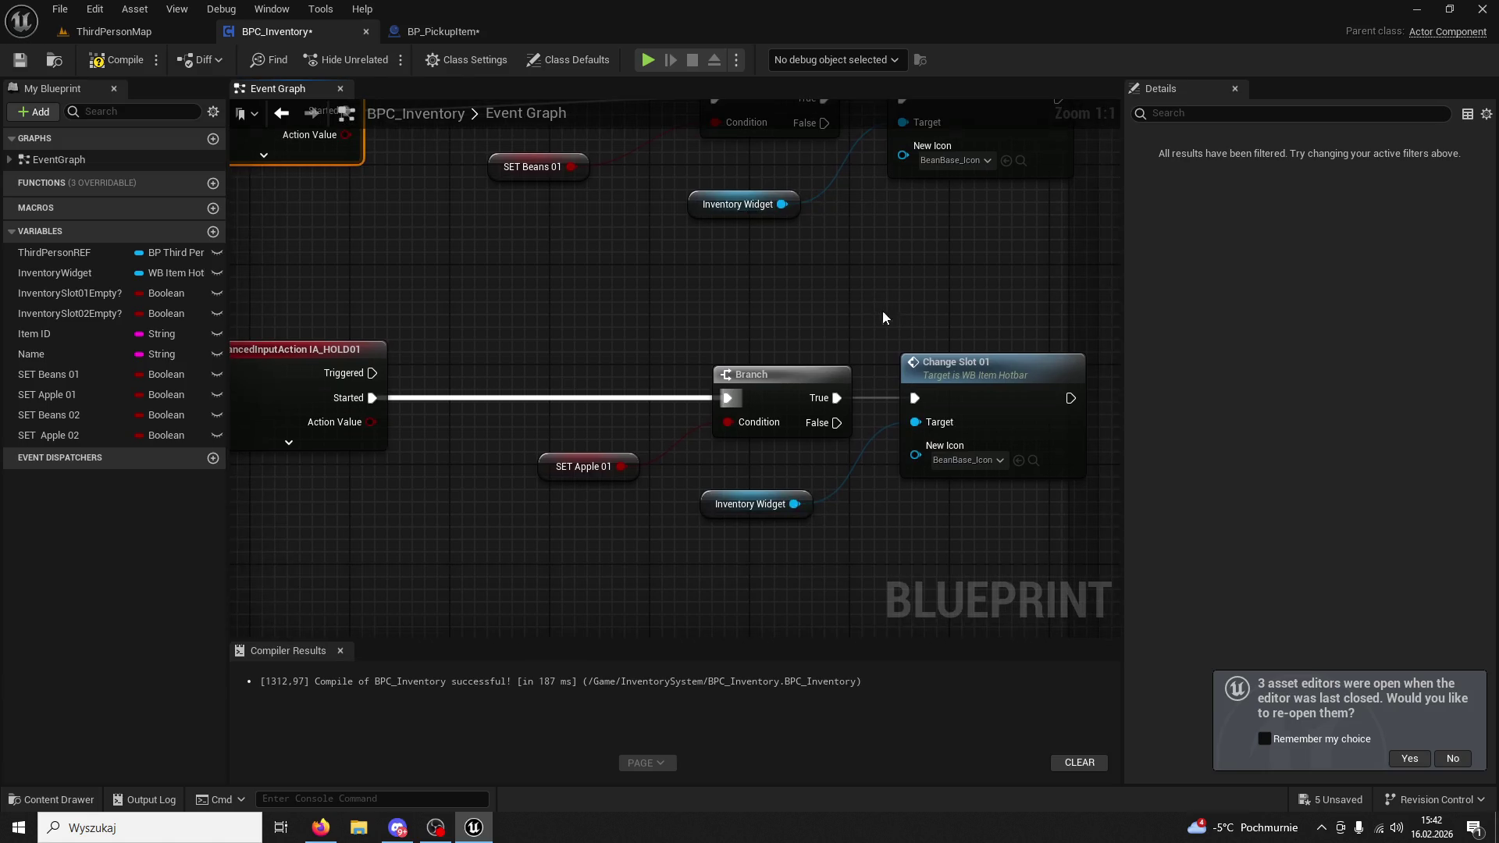
pyautogui.click(987, 364)
pyautogui.click(81, 801)
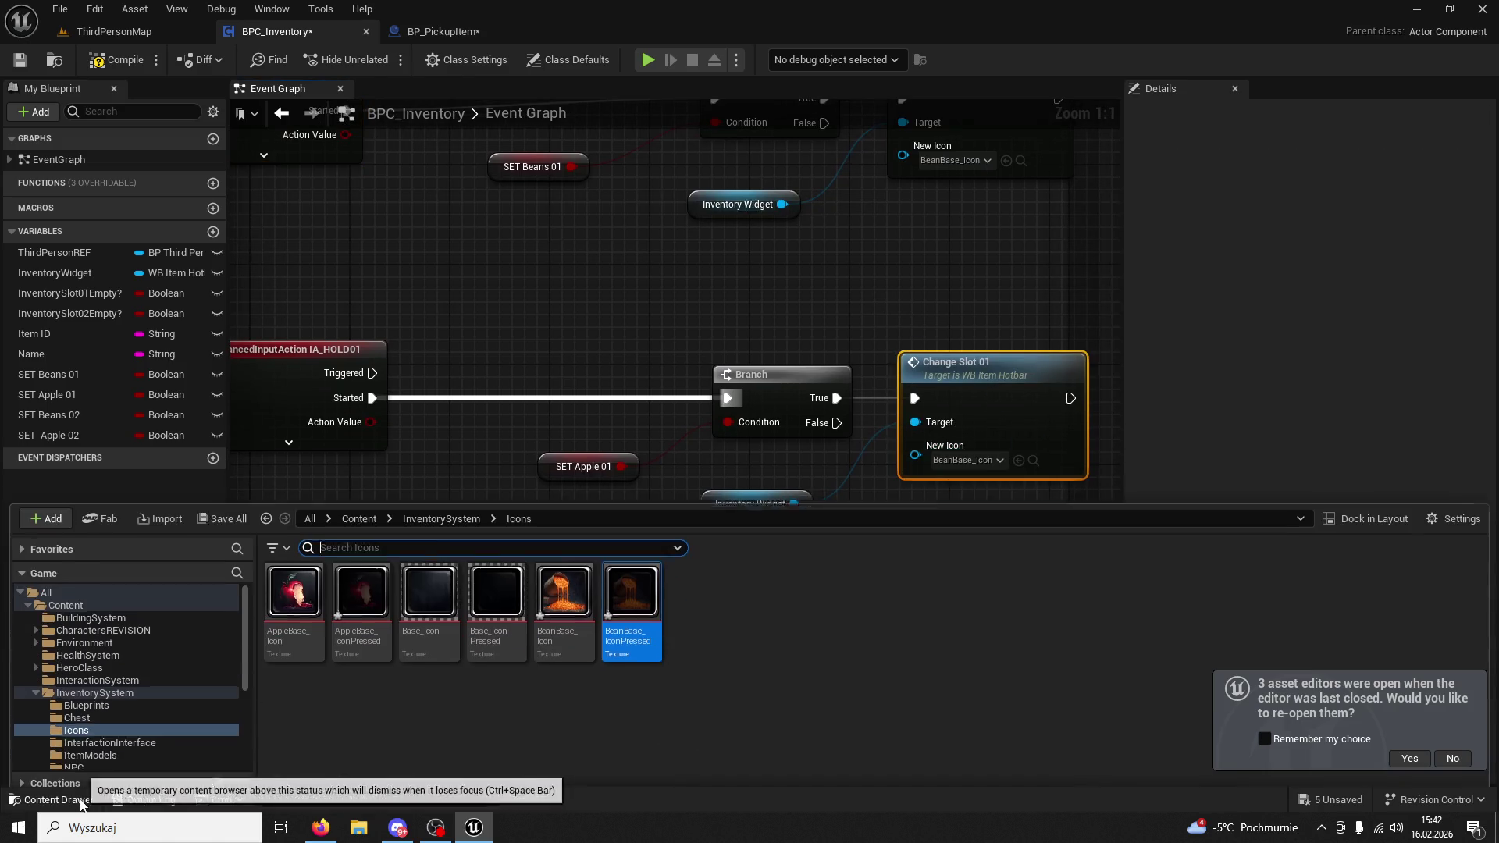
pyautogui.click(361, 582)
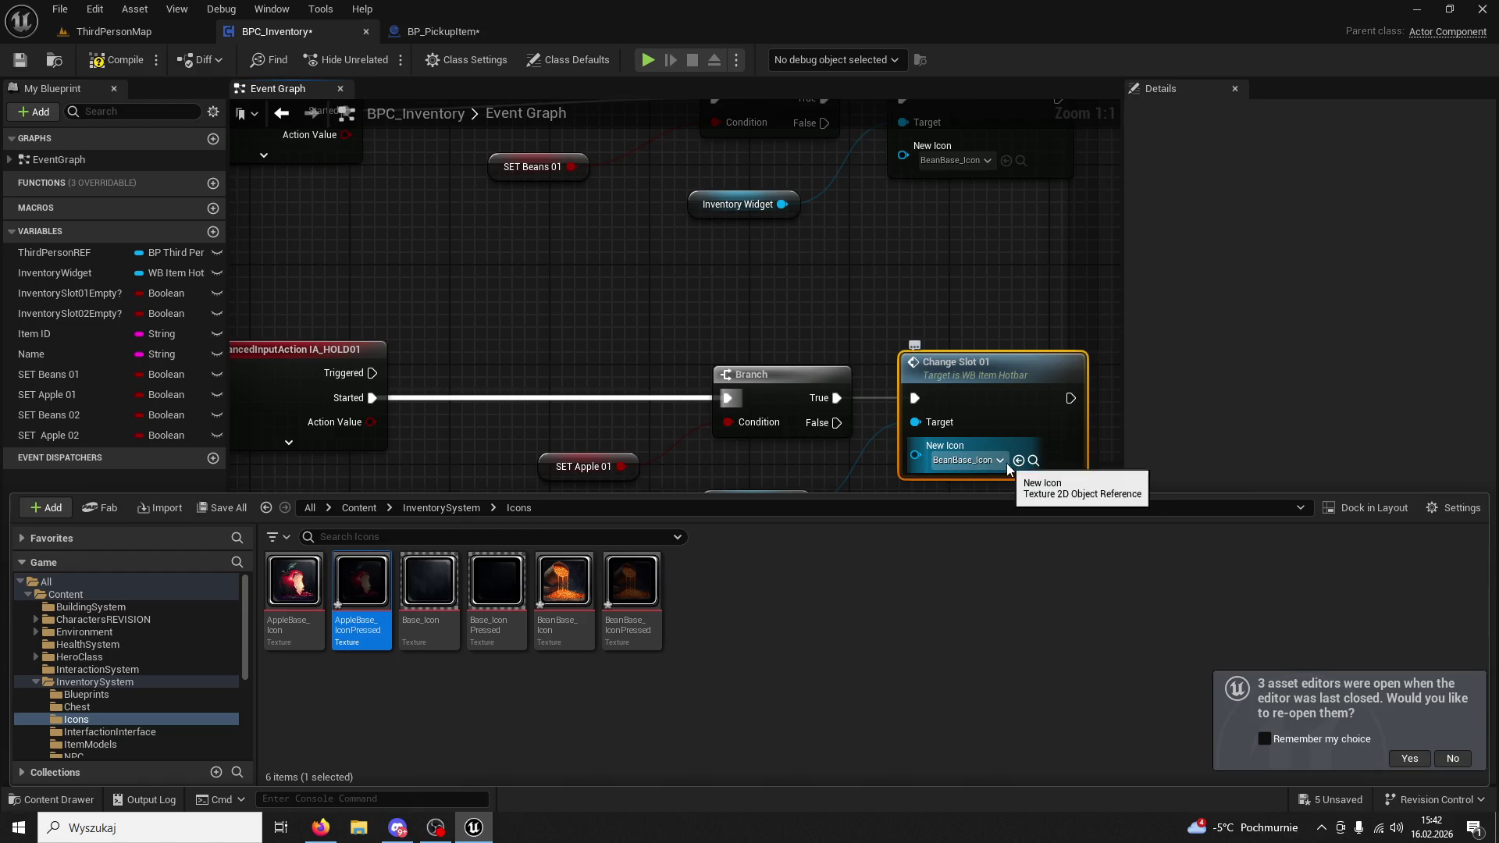
pyautogui.click(998, 443)
# Review the IA_HOLD01 and IA_HOLD02 slot nodes and their icons, then return to ThirdPersonMap.
pyautogui.moveTo(748, 125)
pyautogui.mouseDown()
pyautogui.moveTo(784, 410)
pyautogui.moveTo(775, 238)
pyautogui.moveTo(923, 255)
pyautogui.mouseUp()
pyautogui.moveTo(671, 248)
pyautogui.mouseDown()
pyautogui.moveTo(719, 609)
pyautogui.moveTo(762, 536)
pyautogui.moveTo(679, 478)
pyautogui.moveTo(633, 552)
pyautogui.mouseUp()
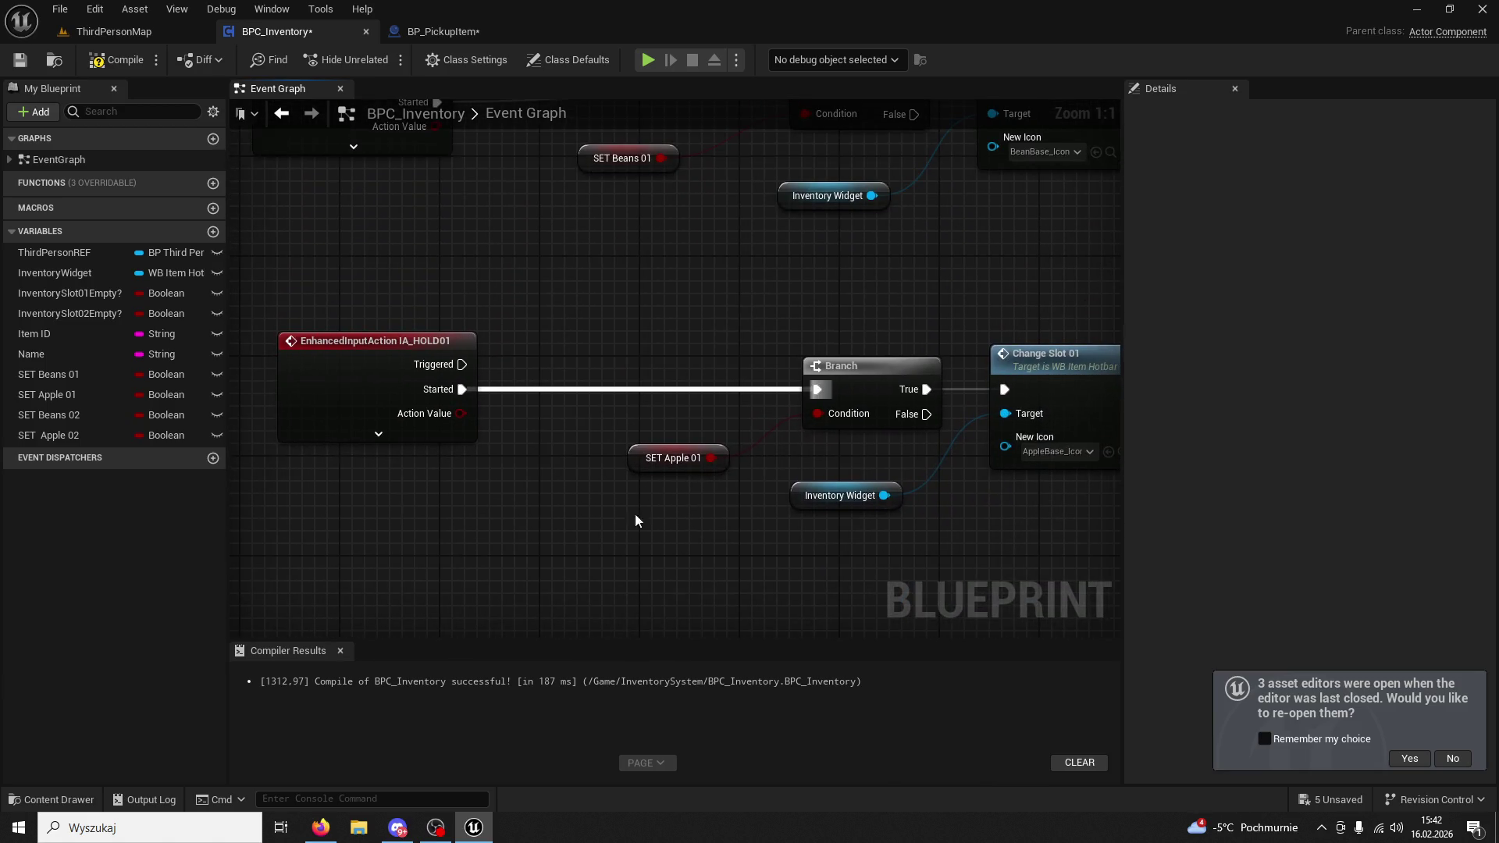
pyautogui.rightClick(670, 464)
pyautogui.moveTo(670, 463)
pyautogui.mouseDown()
pyautogui.moveTo(555, 244)
pyautogui.moveTo(551, 198)
pyautogui.mouseUp()
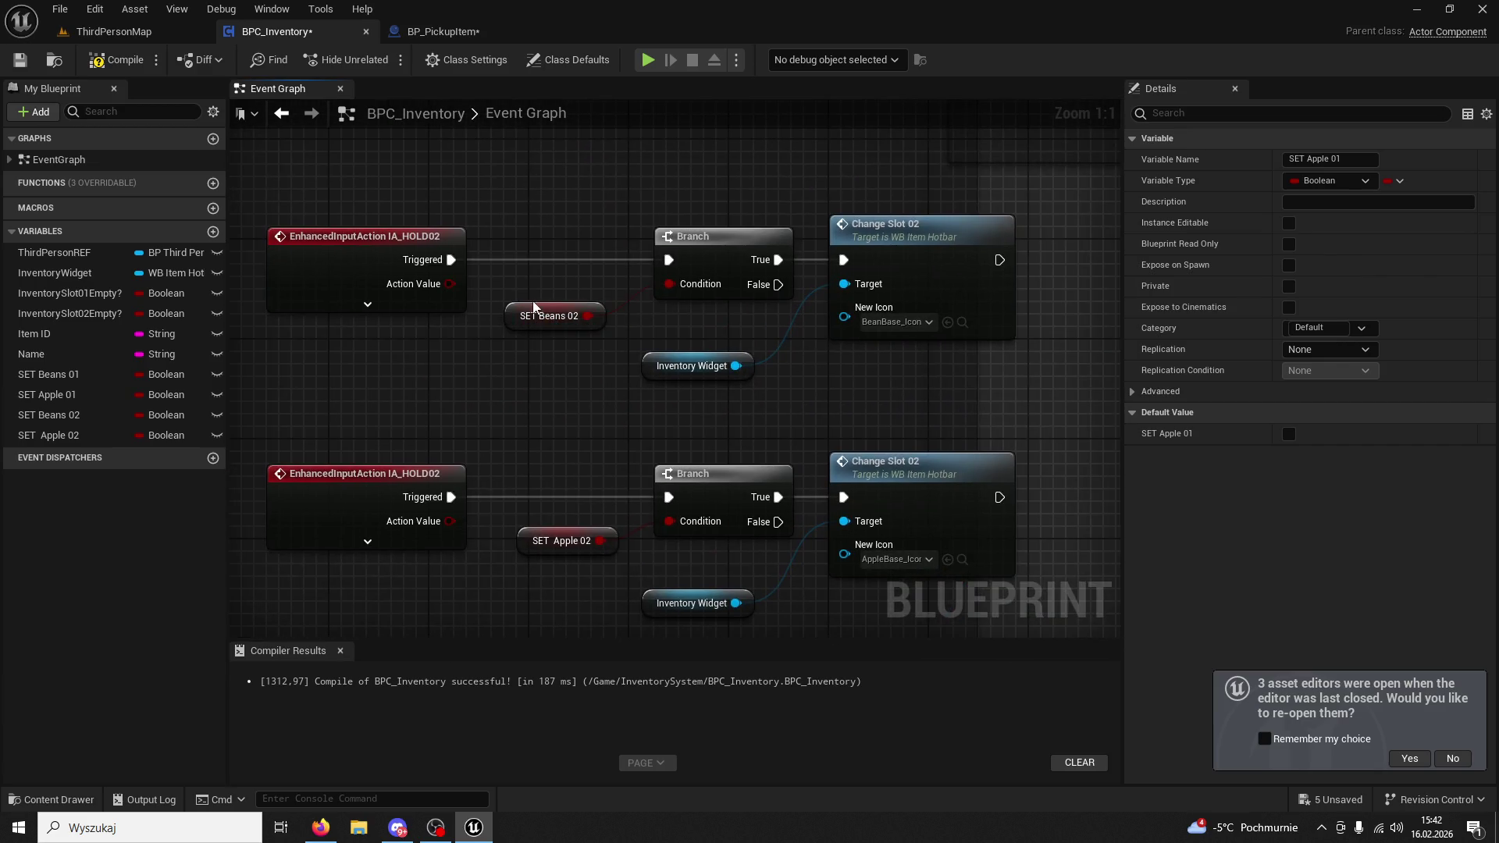
pyautogui.click(921, 312)
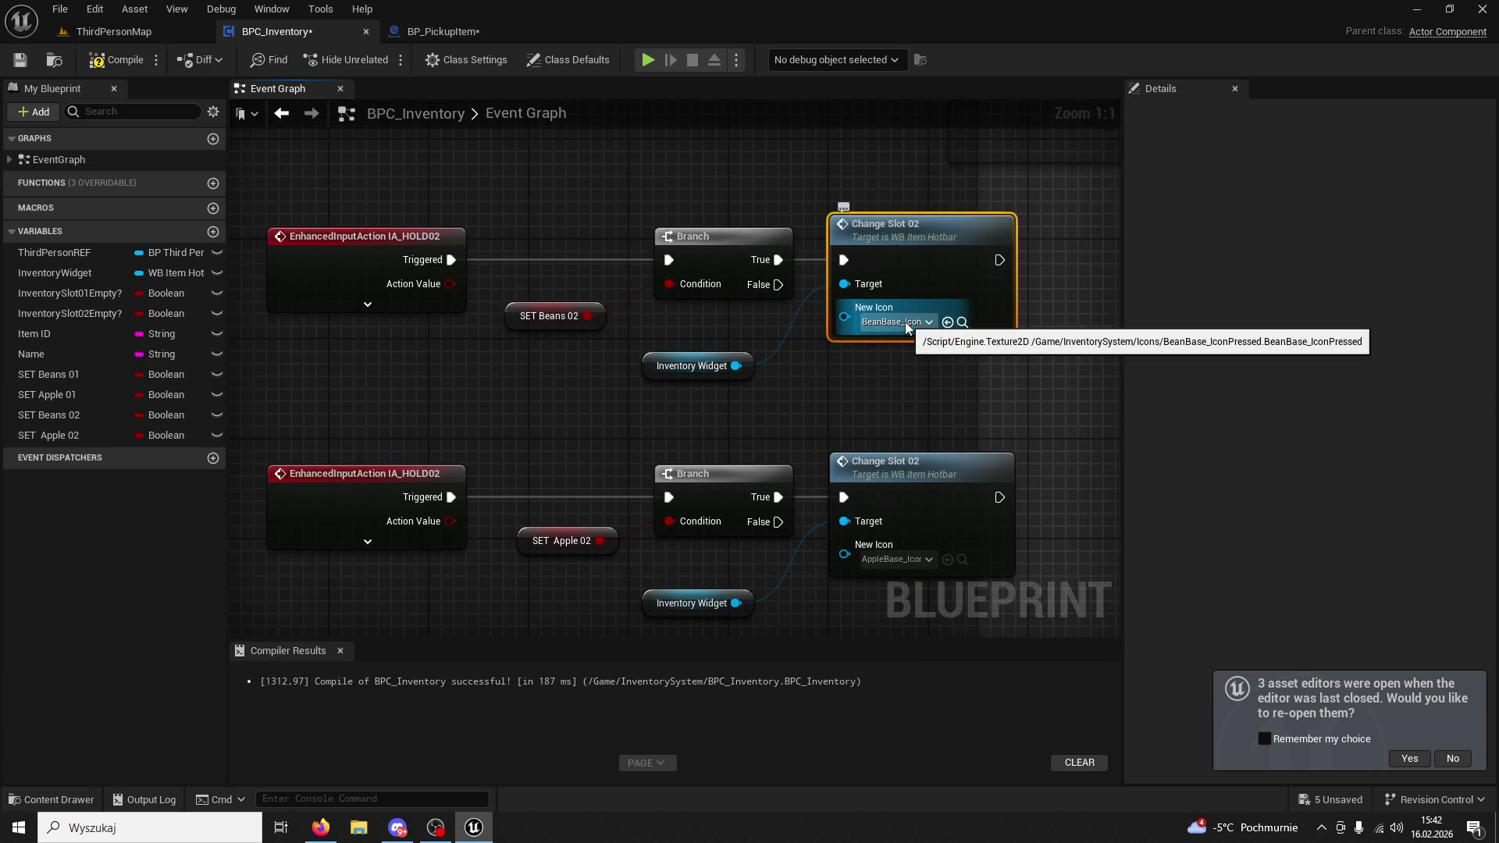
pyautogui.moveTo(944, 259); pyautogui.dragTo(983, 256)
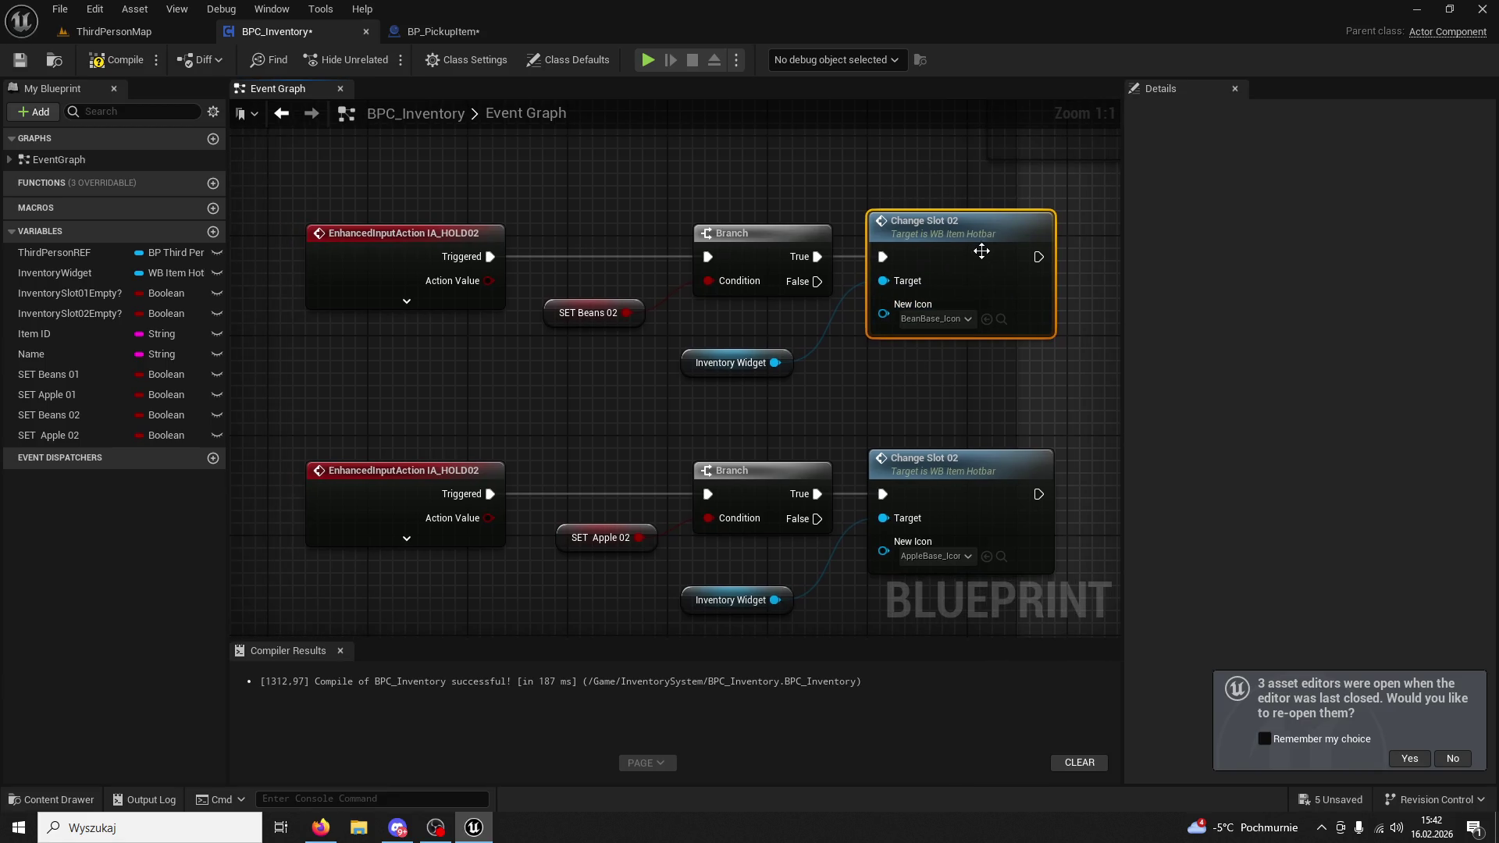
pyautogui.moveTo(925, 389); pyautogui.dragTo(931, 293)
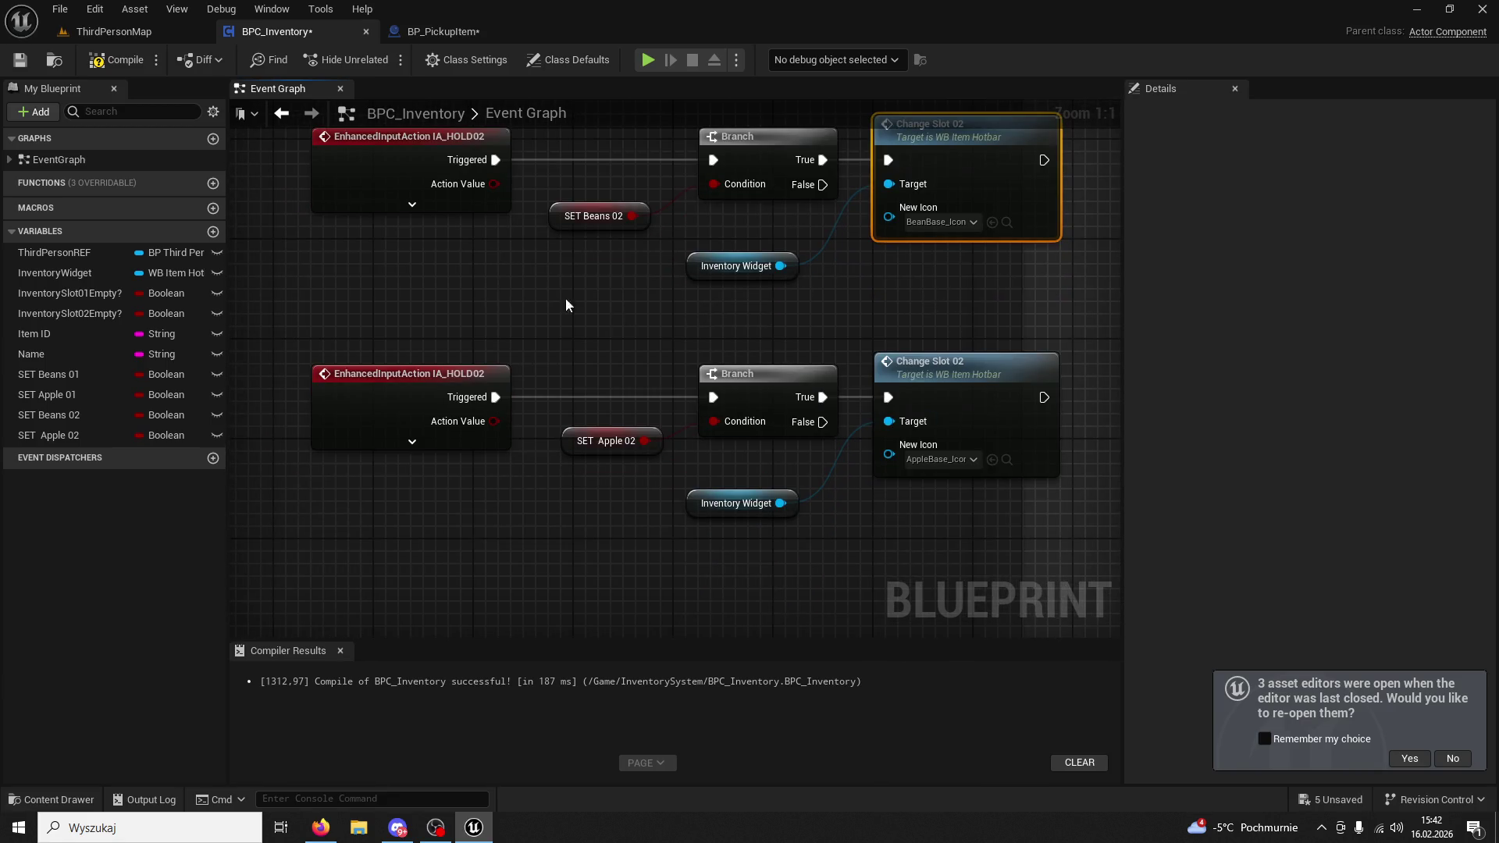
pyautogui.click(134, 38)
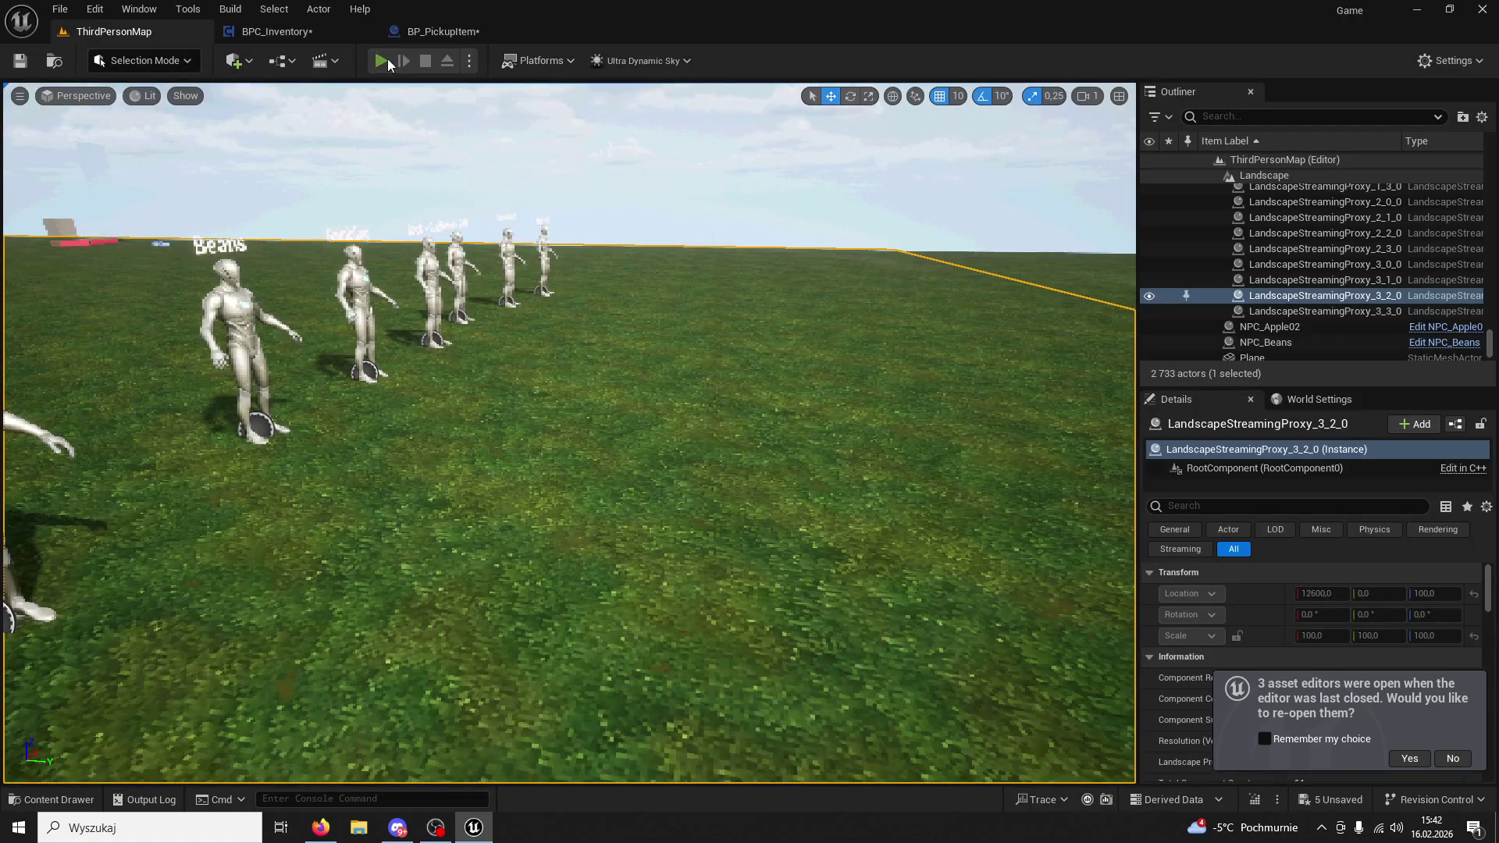
# Play the level, gather items from the Apple NPC and trigger skills 1 and 2.
pyautogui.hotkey('alt', 'p')
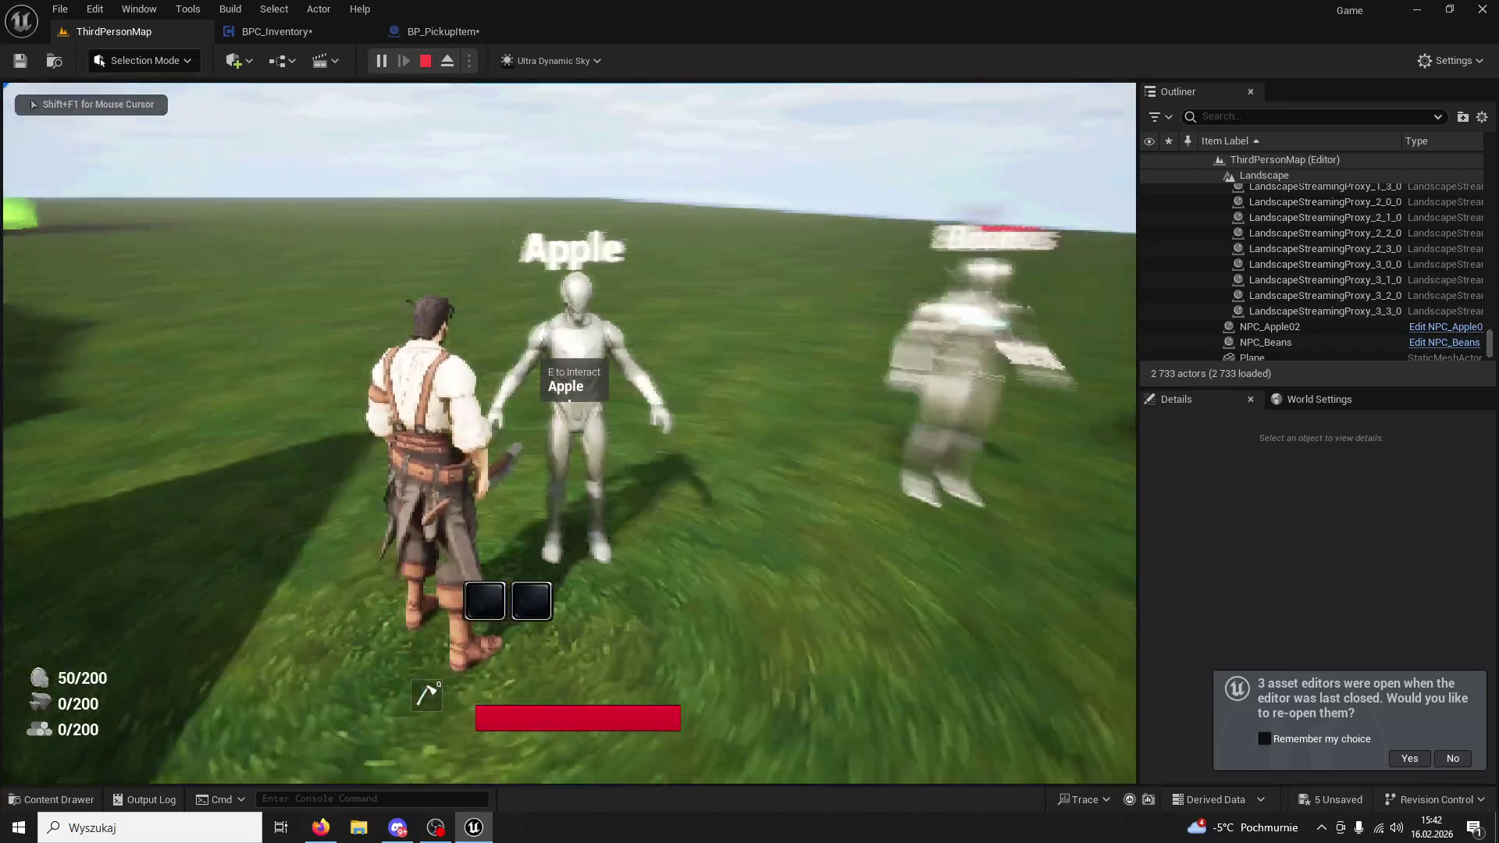
pyautogui.press('e')
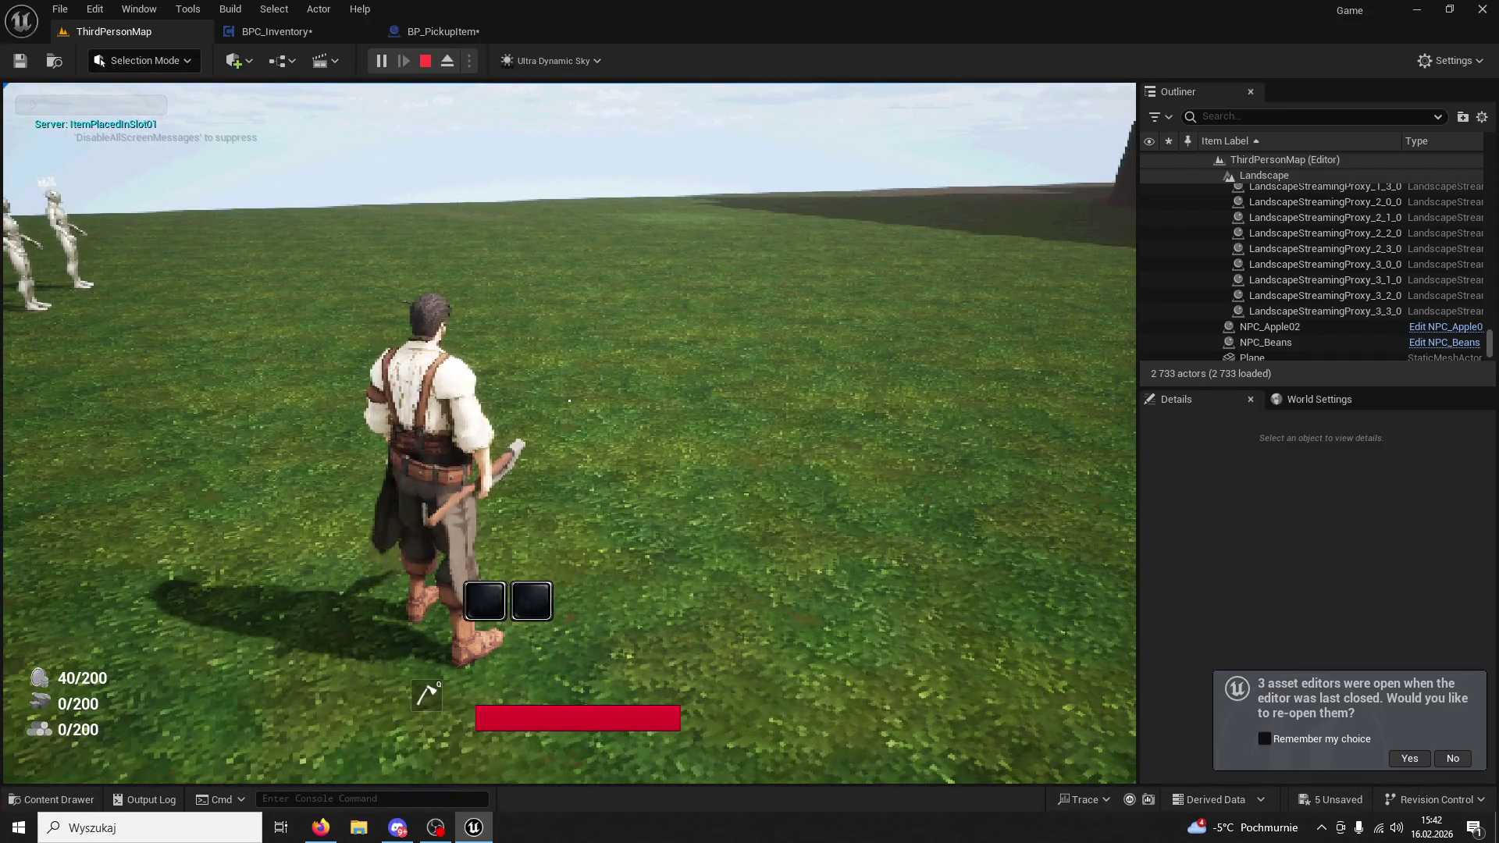
pyautogui.press('w')
pyautogui.press('1')
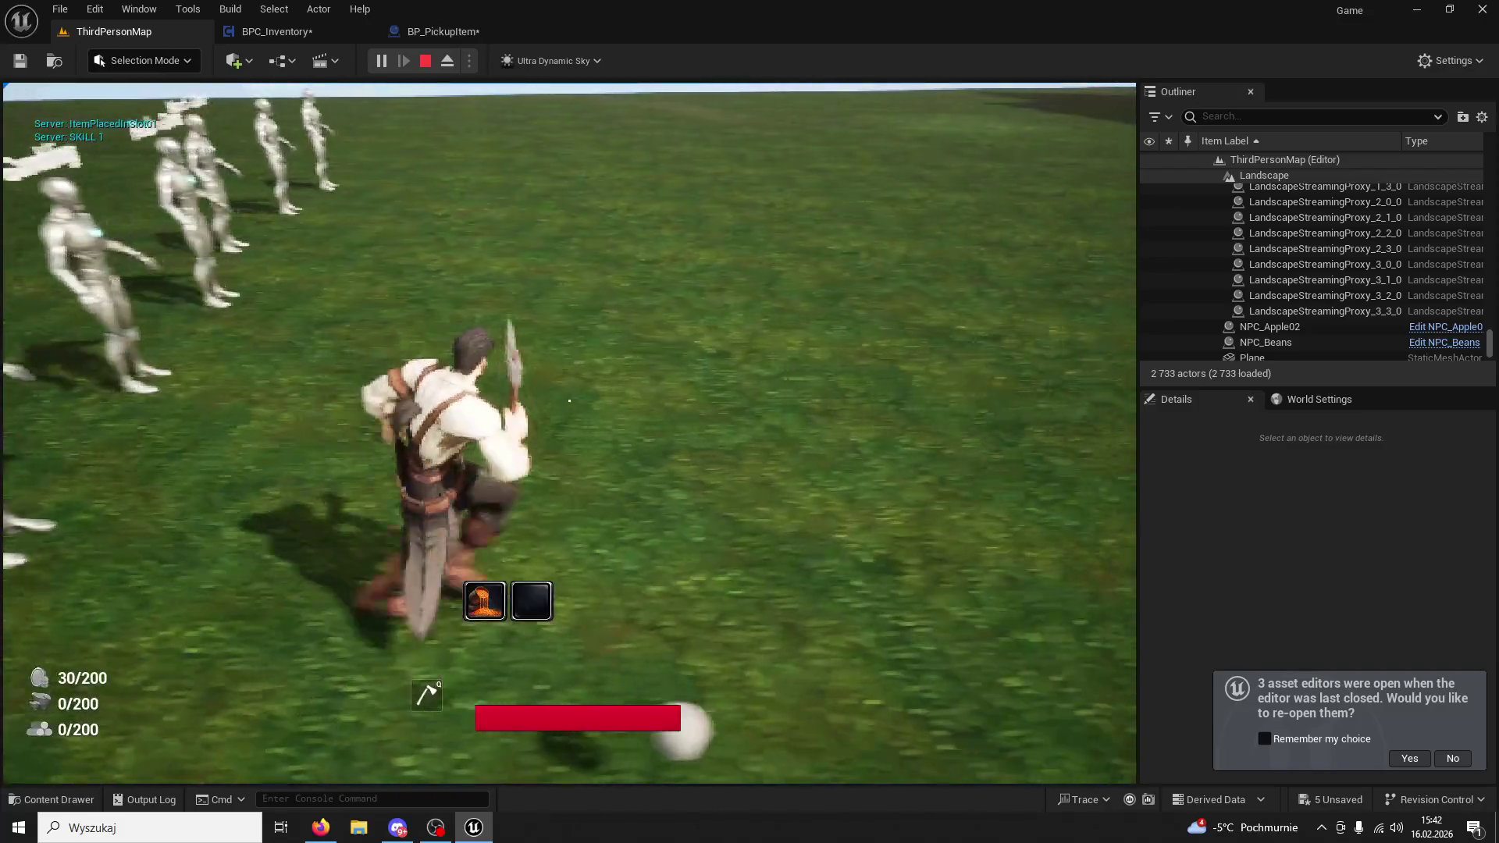
pyautogui.press('w')
pyautogui.press('w')
pyautogui.press('e')
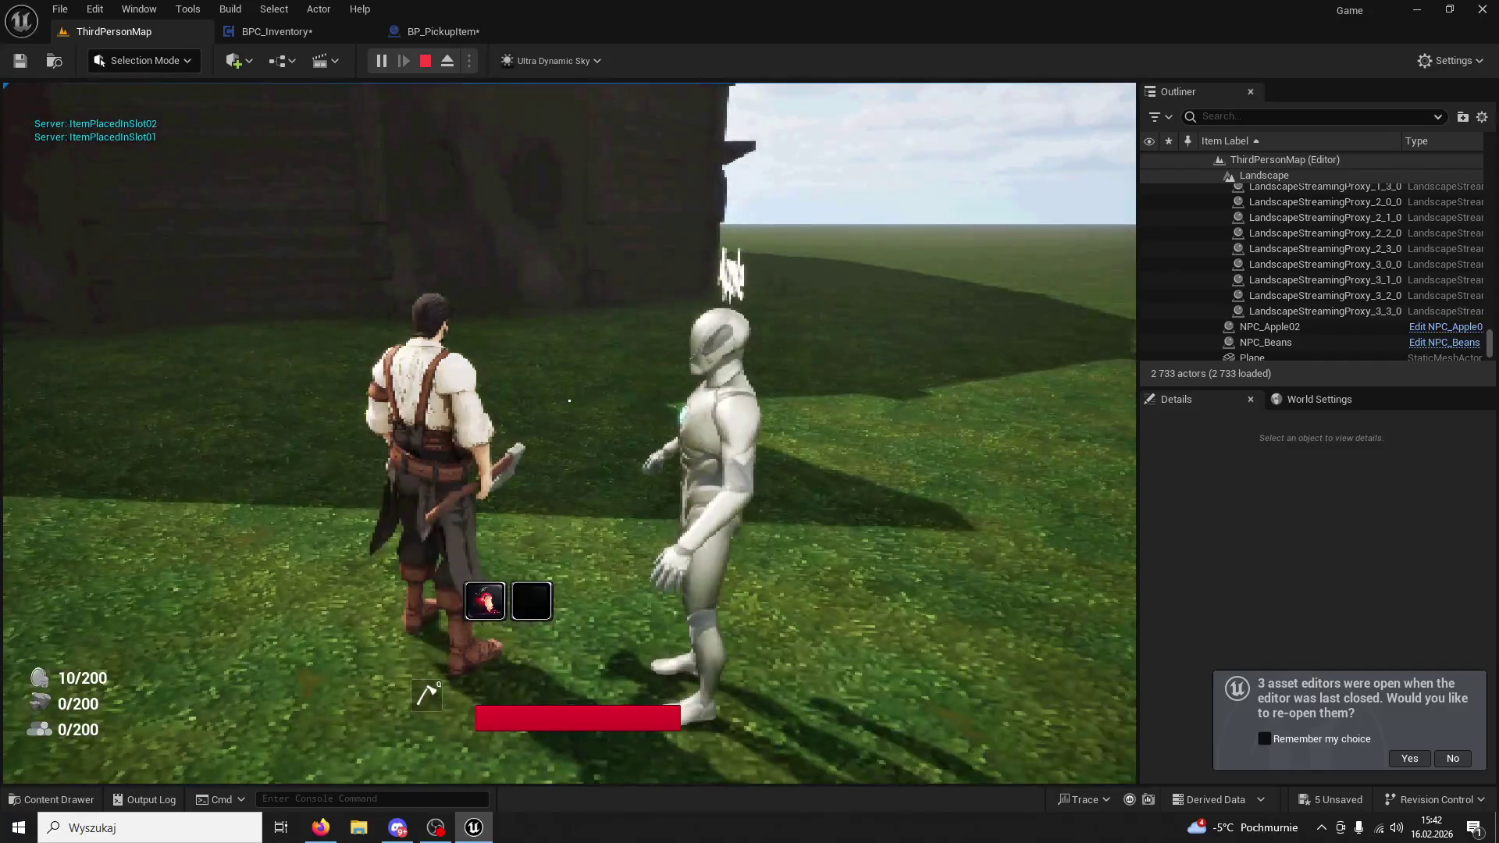
pyautogui.press('w')
pyautogui.press('2')
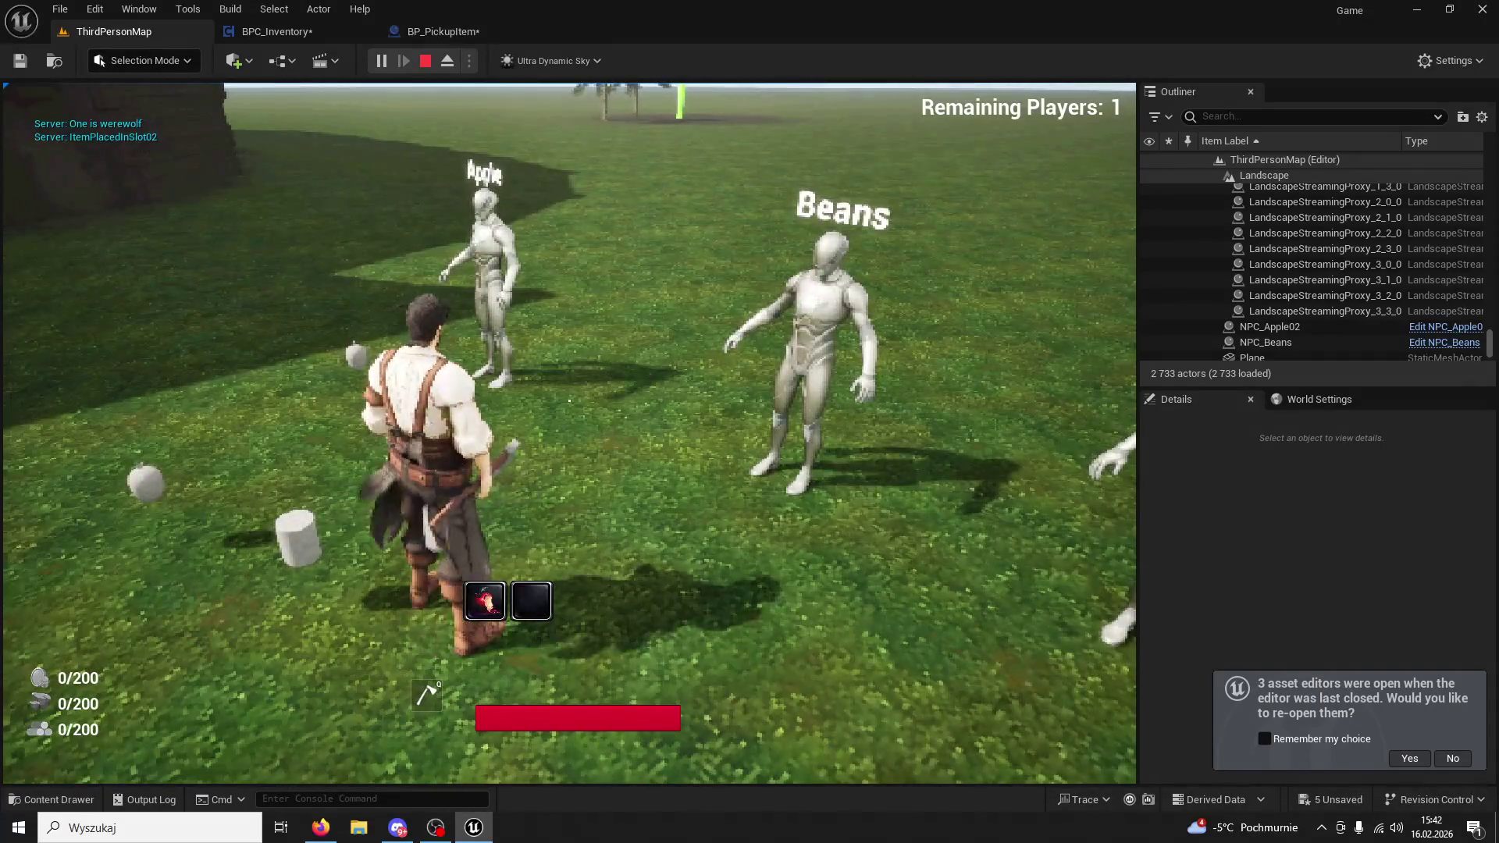
# Run across the field, end the play session and switch back to BPC_Inventory.
pyautogui.press('w')
pyautogui.press('Escape')
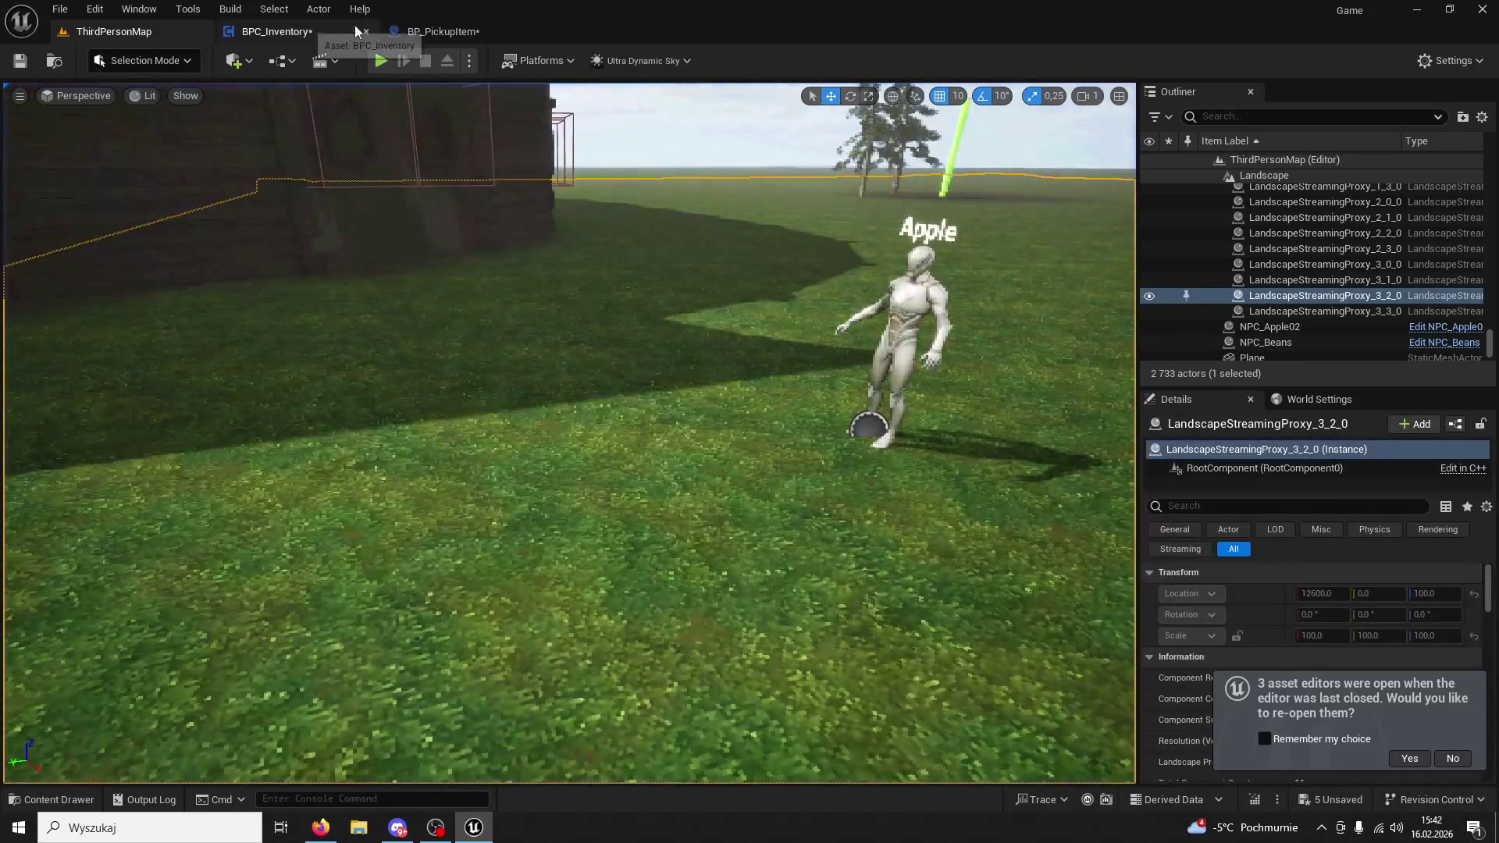
pyautogui.click(453, 33)
pyautogui.click(317, 30)
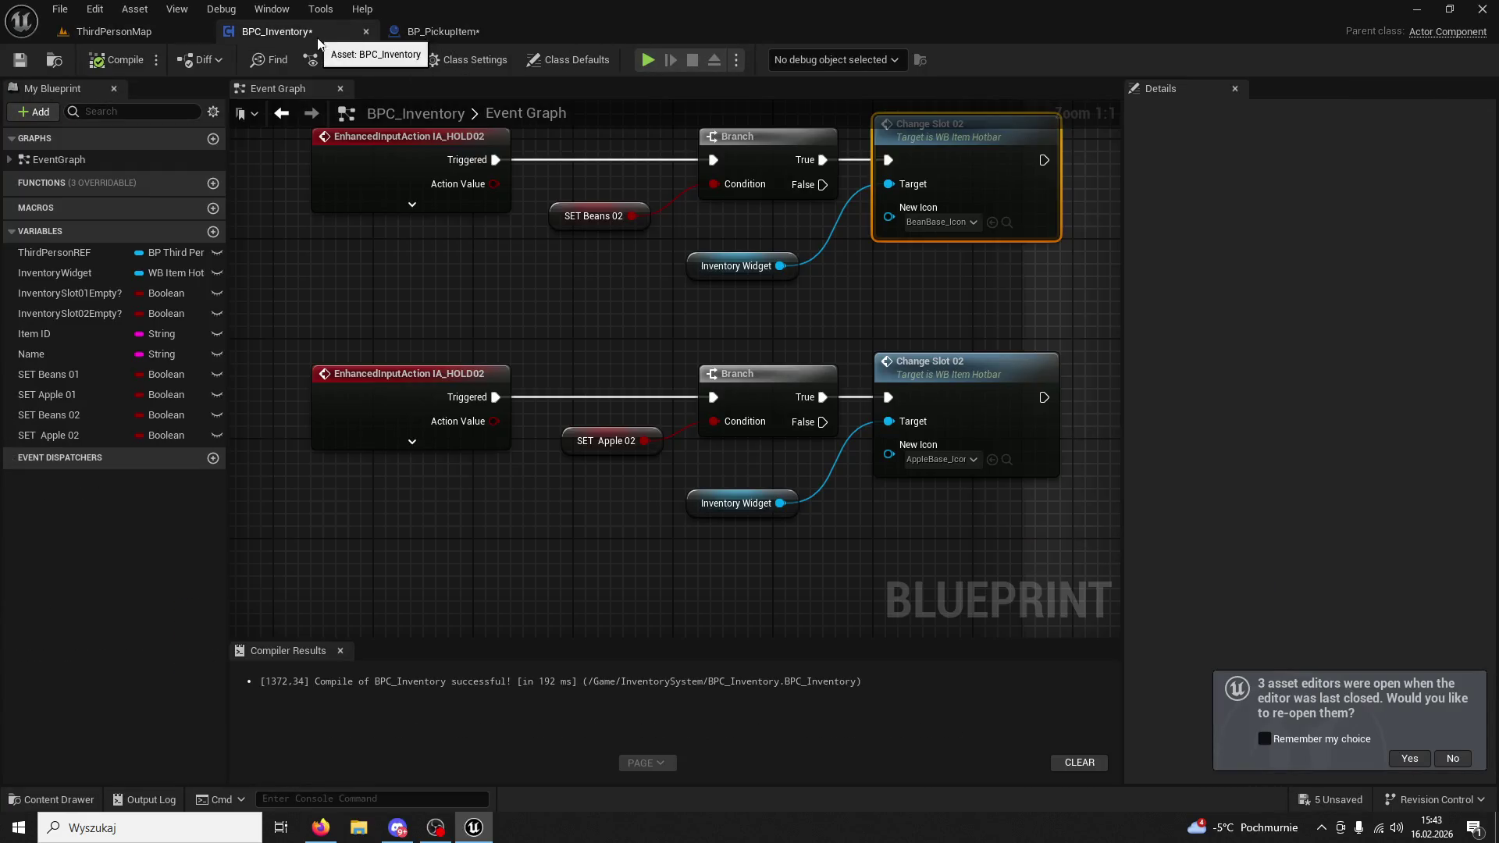
pyautogui.scroll(-3, 717, 275)
pyautogui.scroll(-8, 889, 284)
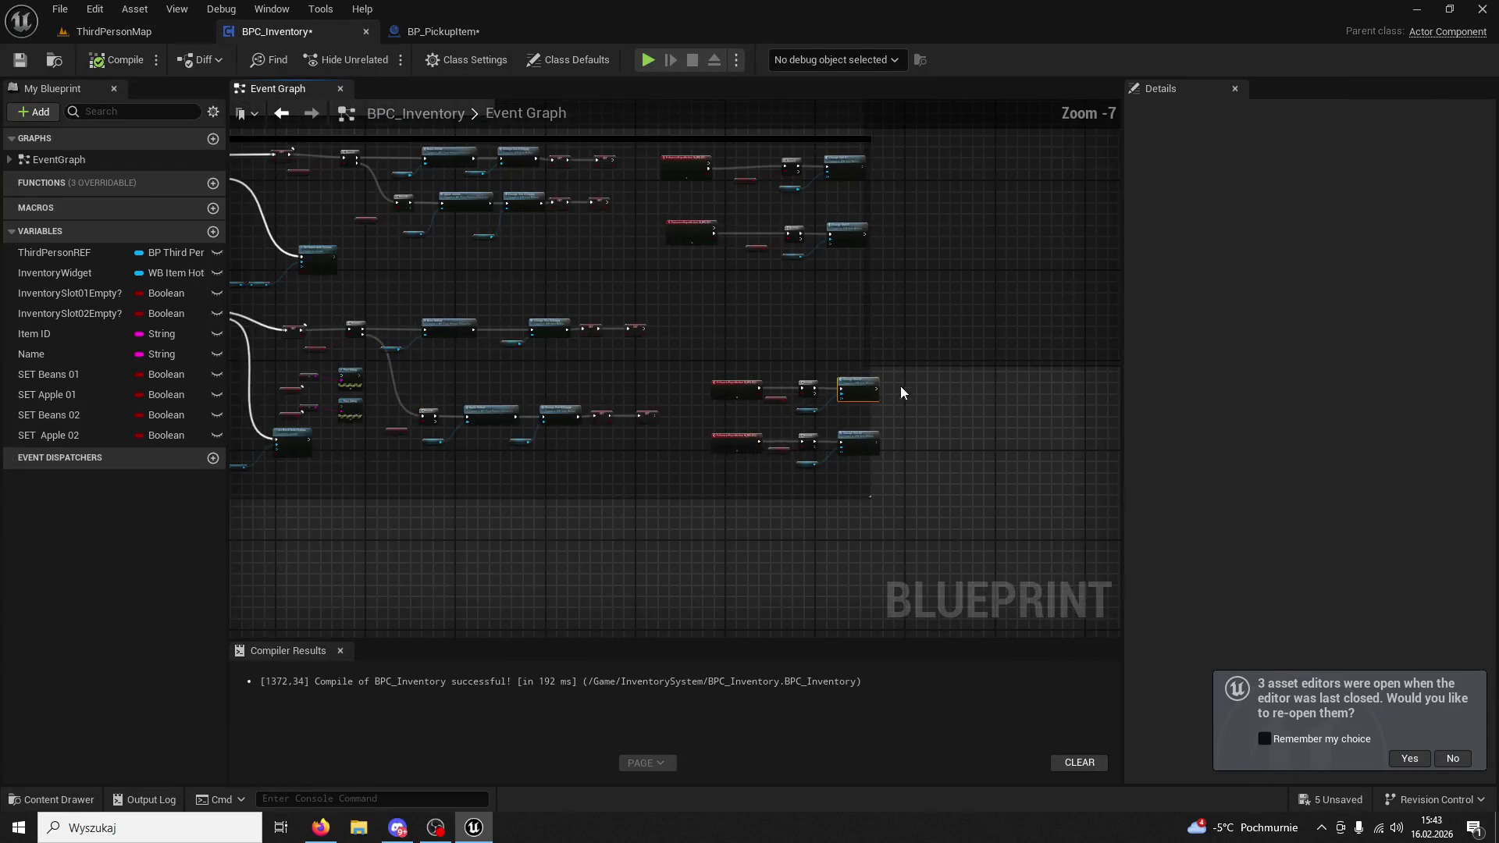
pyautogui.moveTo(814, 242)
pyautogui.mouseDown()
pyautogui.moveTo(837, 242)
pyautogui.moveTo(841, 270)
pyautogui.mouseUp()
pyautogui.scroll(4, 734, 493)
pyautogui.scroll(2, 749, 264)
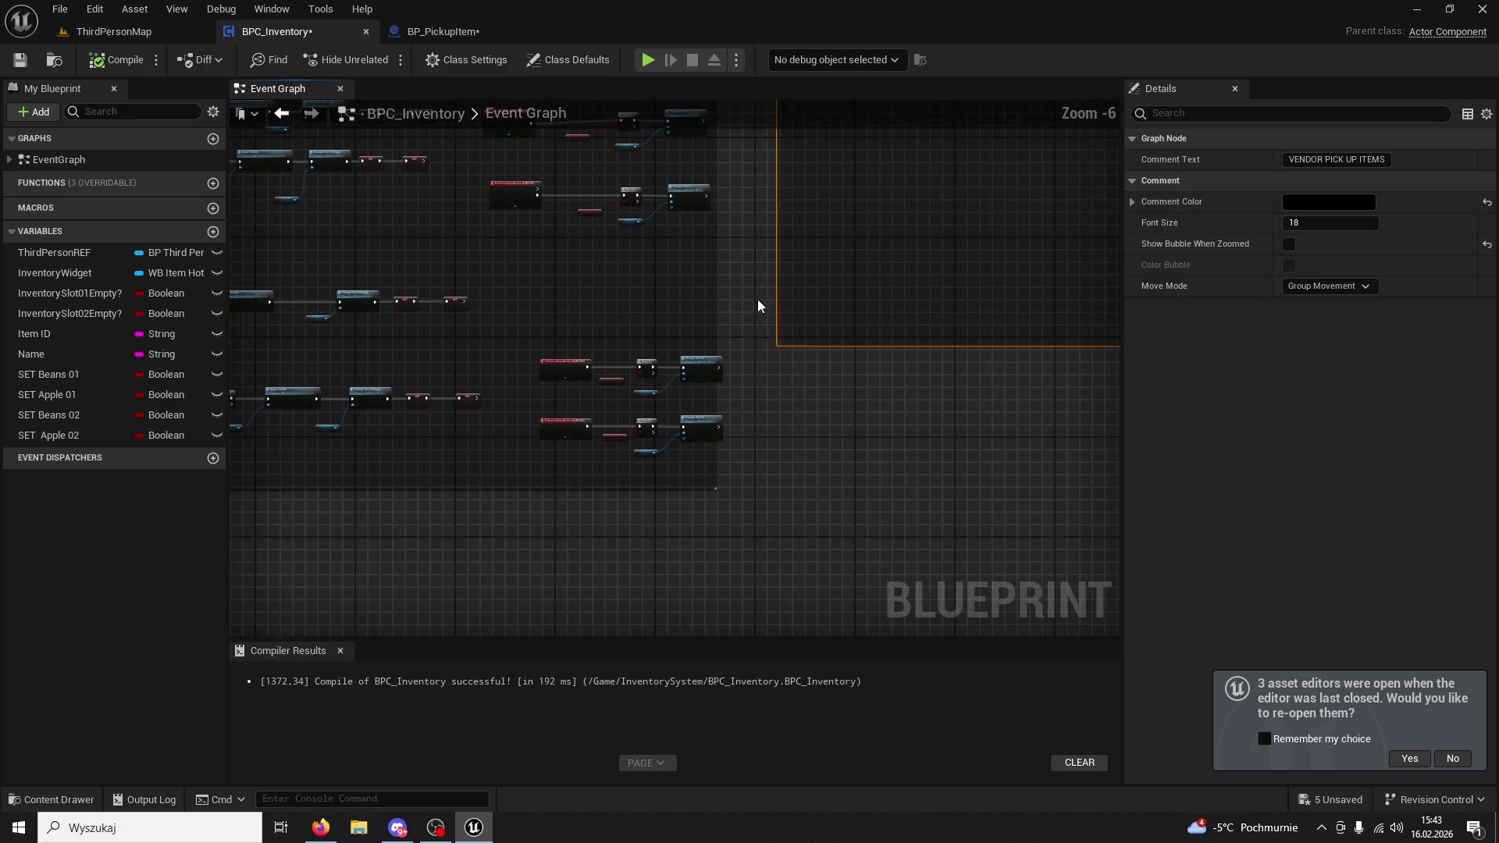
pyautogui.click(715, 328)
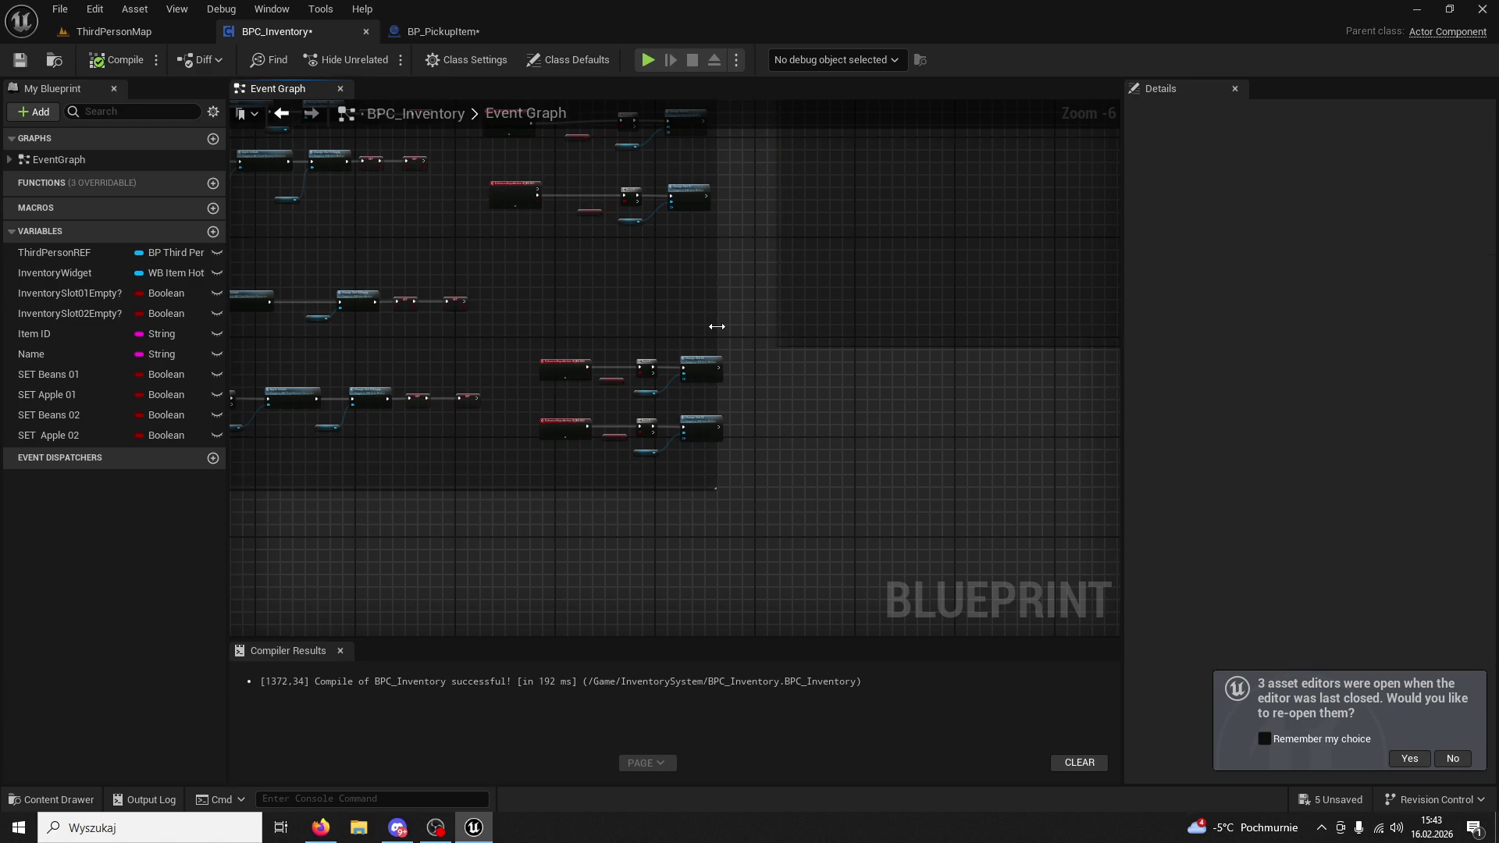
pyautogui.moveTo(781, 342)
pyautogui.mouseDown()
pyautogui.moveTo(572, 369)
pyautogui.moveTo(893, 348)
pyautogui.mouseUp()
pyautogui.moveTo(703, 402); pyautogui.dragTo(900, 335)
pyautogui.scroll(4, 849, 358)
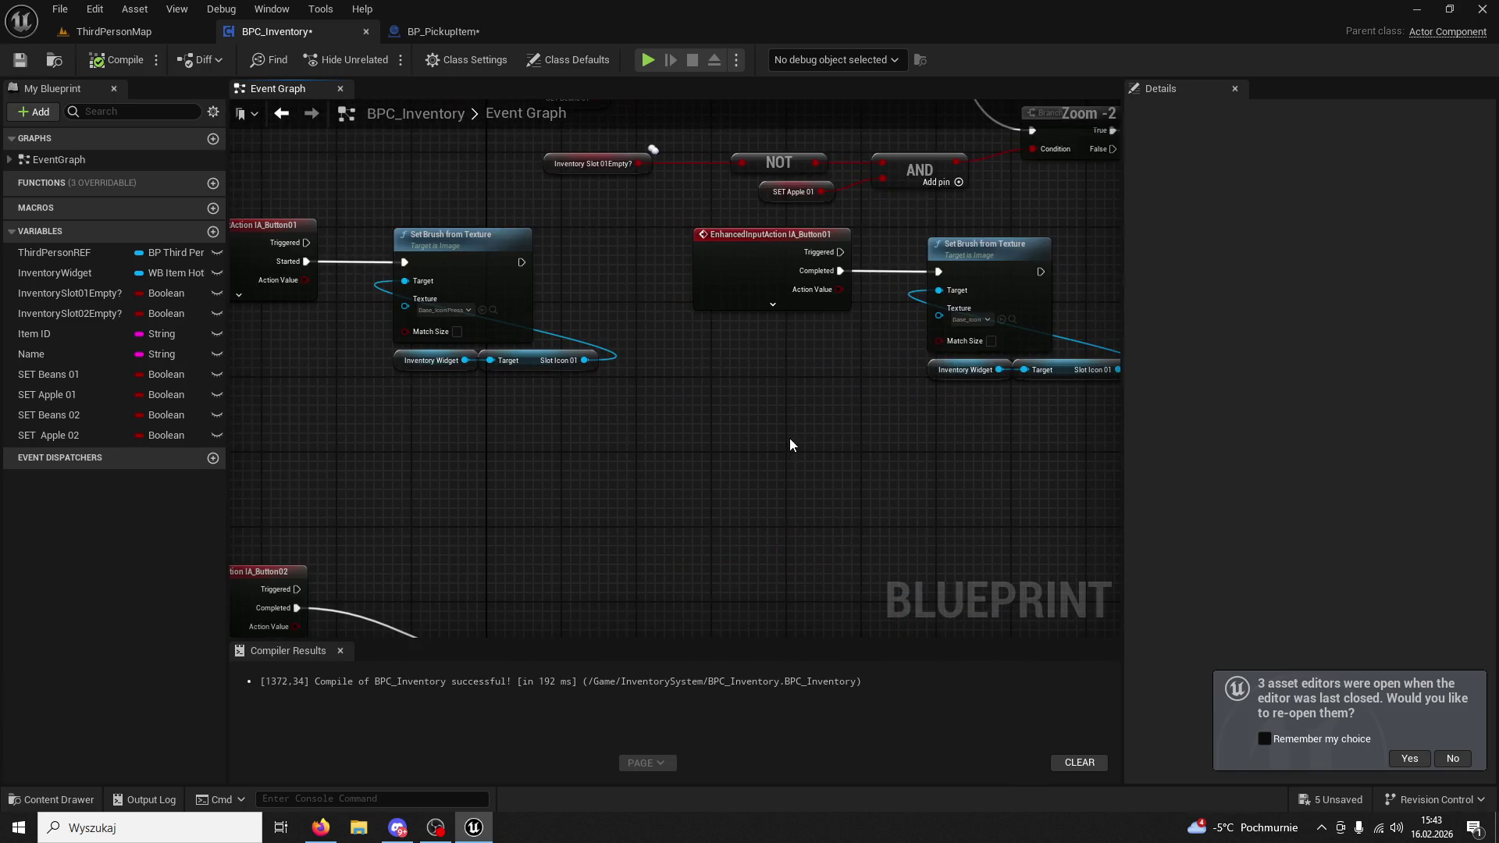
pyautogui.moveTo(690, 409)
pyautogui.mouseDown()
pyautogui.moveTo(827, 435)
pyautogui.moveTo(764, 296)
pyautogui.moveTo(551, 238)
pyautogui.moveTo(526, 256)
pyautogui.moveTo(565, 568)
pyautogui.mouseUp()
pyautogui.scroll(-1, 530, 256)
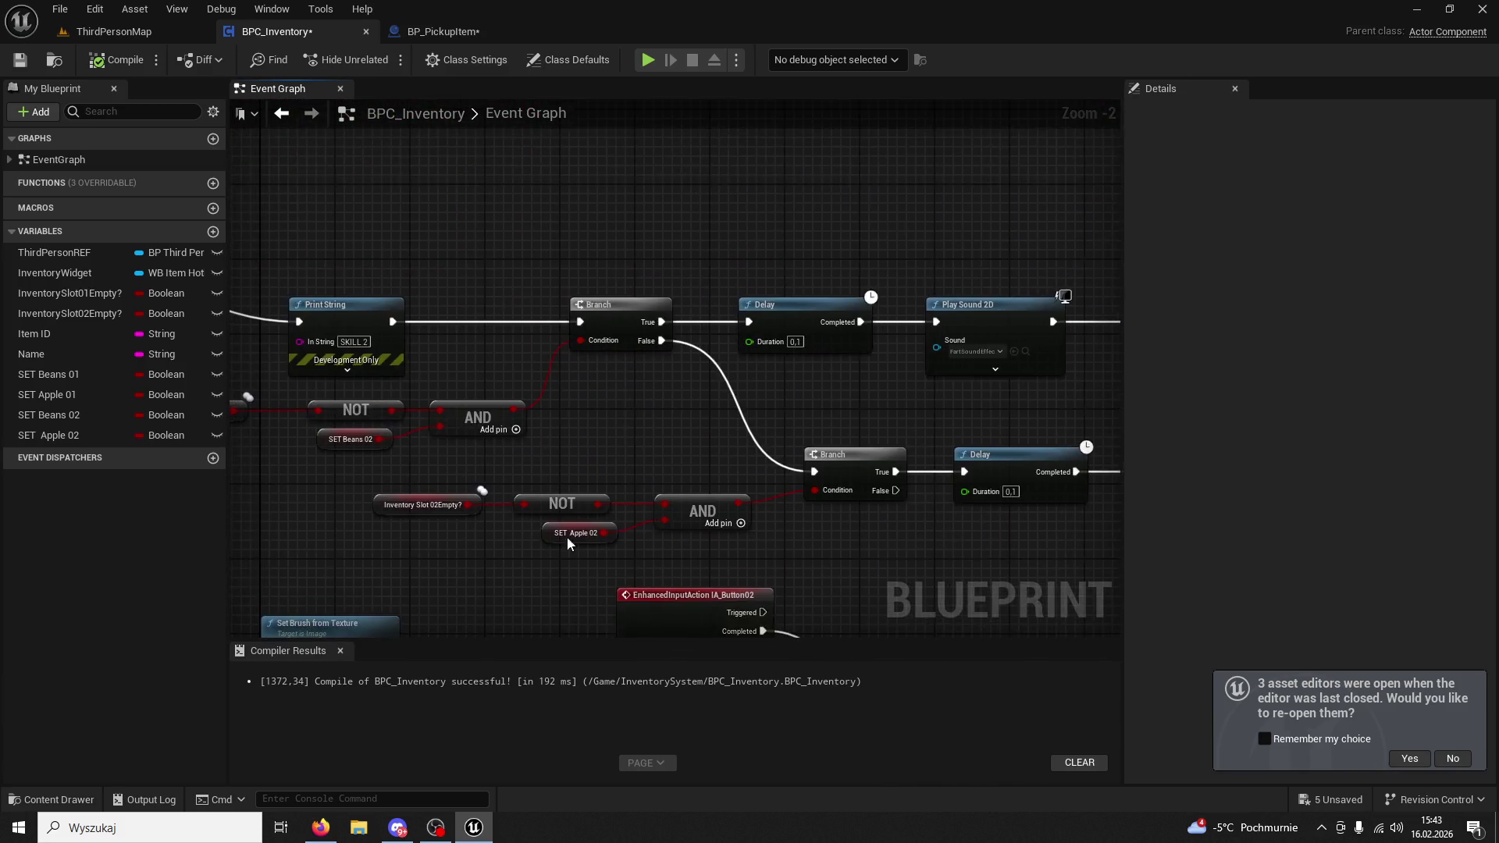
pyautogui.scroll(1, 605, 582)
pyautogui.moveTo(596, 421); pyautogui.dragTo(623, 255)
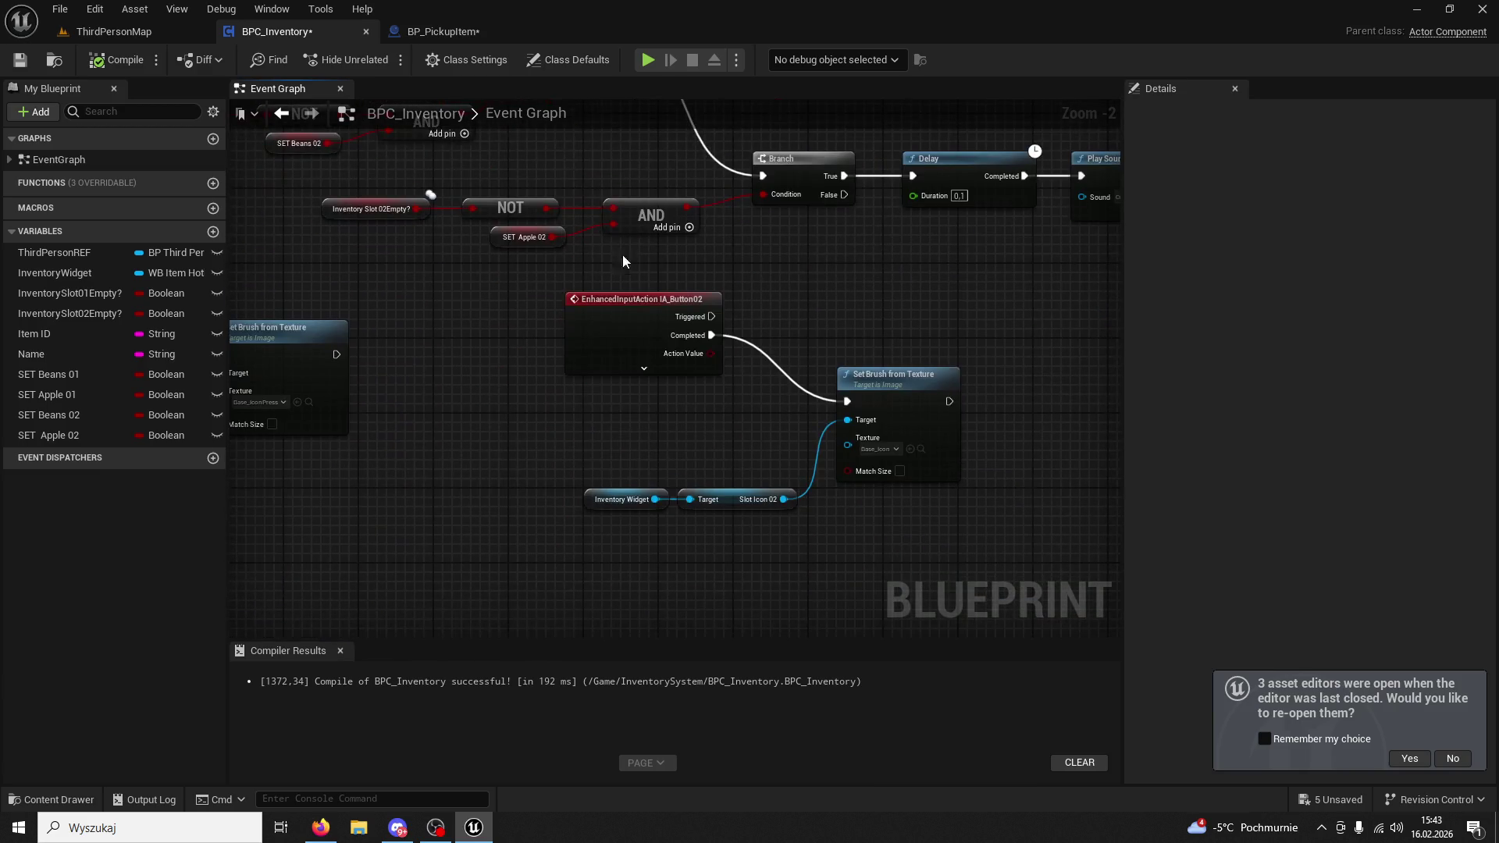
pyautogui.moveTo(663, 436)
pyautogui.mouseDown()
pyautogui.moveTo(736, 396)
pyautogui.moveTo(716, 385)
pyautogui.moveTo(671, 458)
pyautogui.moveTo(743, 574)
pyautogui.mouseUp()
pyautogui.scroll(-3, 744, 573)
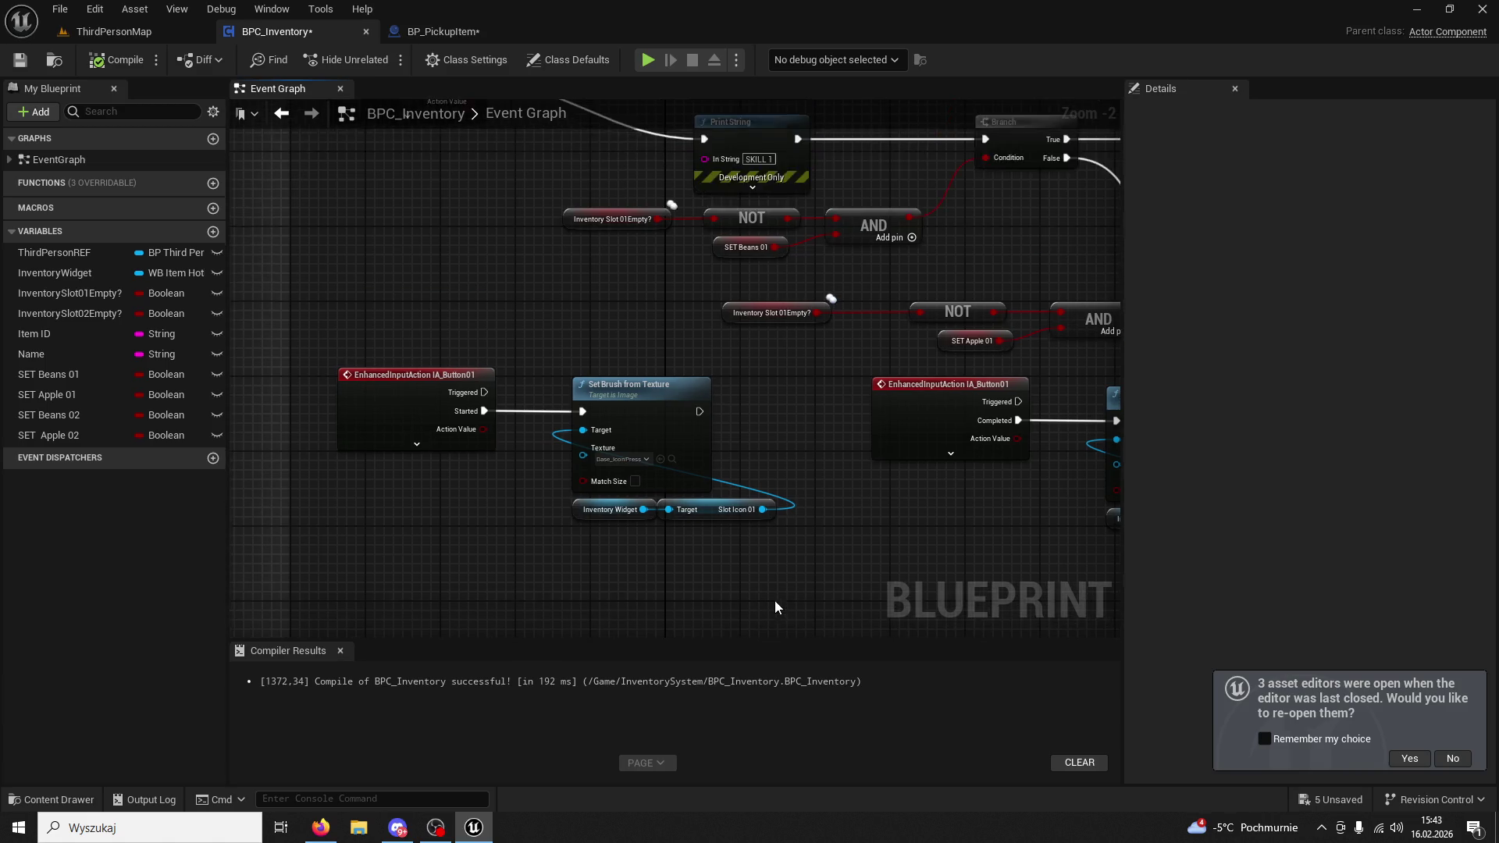
pyautogui.moveTo(697, 349)
pyautogui.mouseDown()
pyautogui.moveTo(616, 465)
pyautogui.moveTo(686, 421)
pyautogui.moveTo(657, 346)
pyautogui.mouseUp()
pyautogui.scroll(-1, 678, 422)
pyautogui.scroll(5, 658, 346)
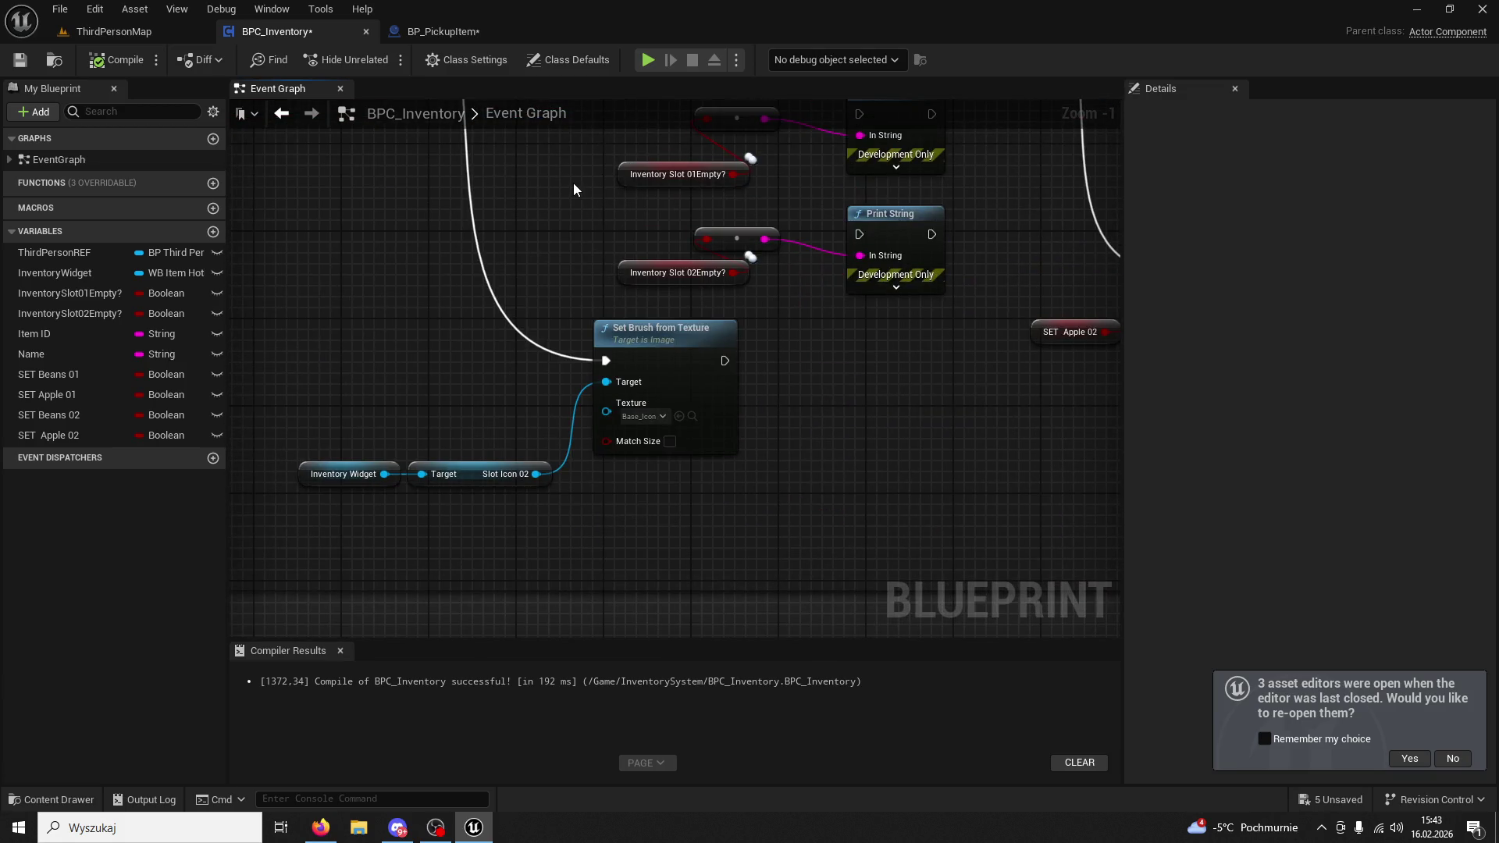
pyautogui.scroll(-3, 573, 182)
pyautogui.moveTo(552, 341); pyautogui.dragTo(551, 498)
pyautogui.scroll(-2, 598, 342)
pyautogui.moveTo(598, 342); pyautogui.dragTo(490, 359)
pyautogui.scroll(7, 514, 349)
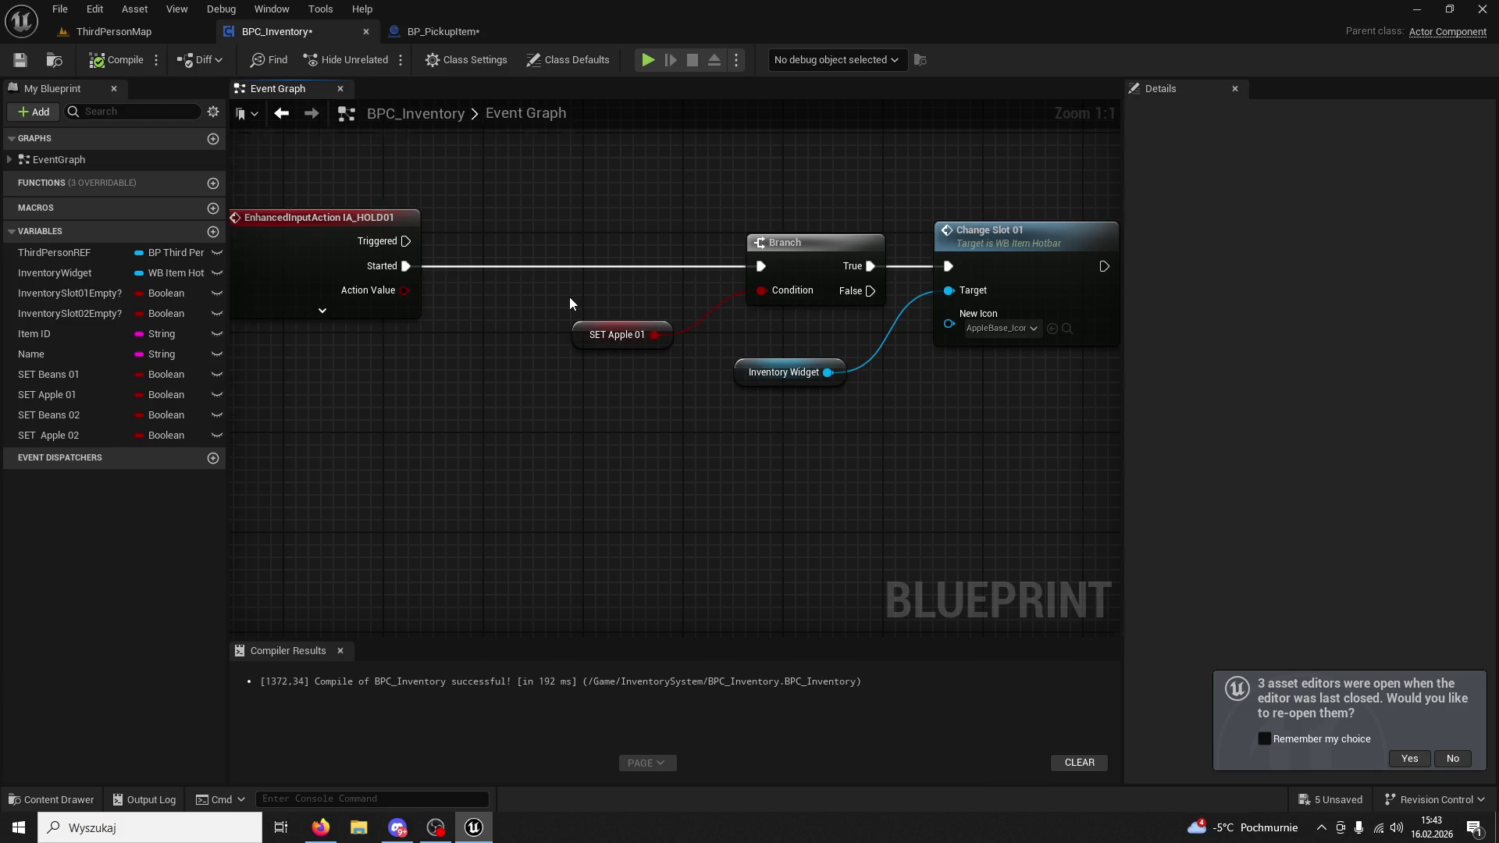
pyautogui.scroll(-2, 570, 297)
pyautogui.moveTo(536, 396)
pyautogui.mouseDown()
pyautogui.moveTo(677, 454)
pyautogui.moveTo(886, 450)
pyautogui.moveTo(888, 435)
pyautogui.mouseUp()
pyautogui.scroll(-2, 676, 449)
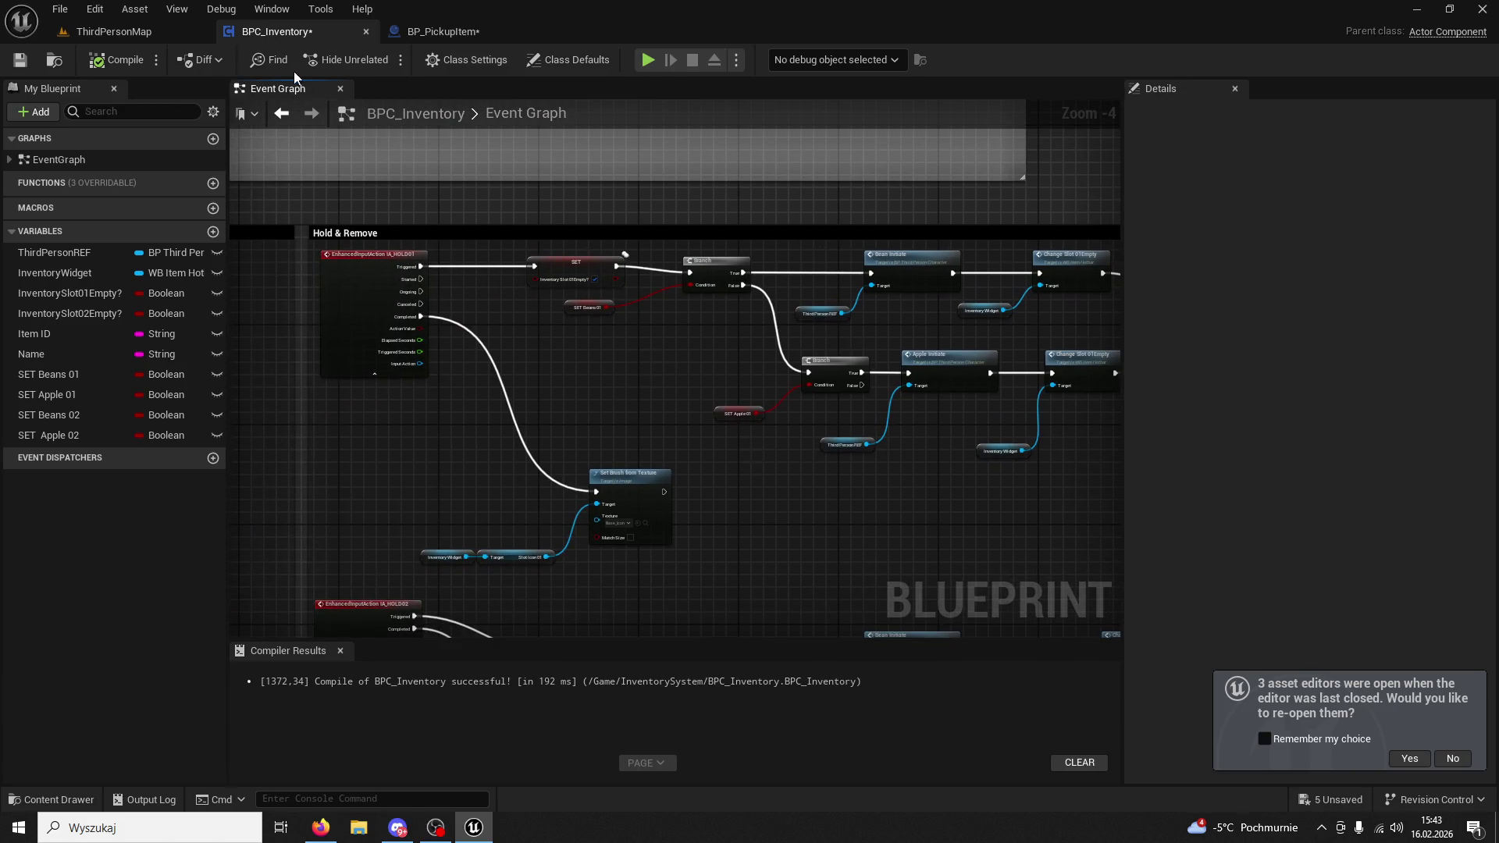
pyautogui.click(133, 32)
# Play the level and collect apples from the NPCs into hotbar slots 1 and 2.
pyautogui.click(381, 60)
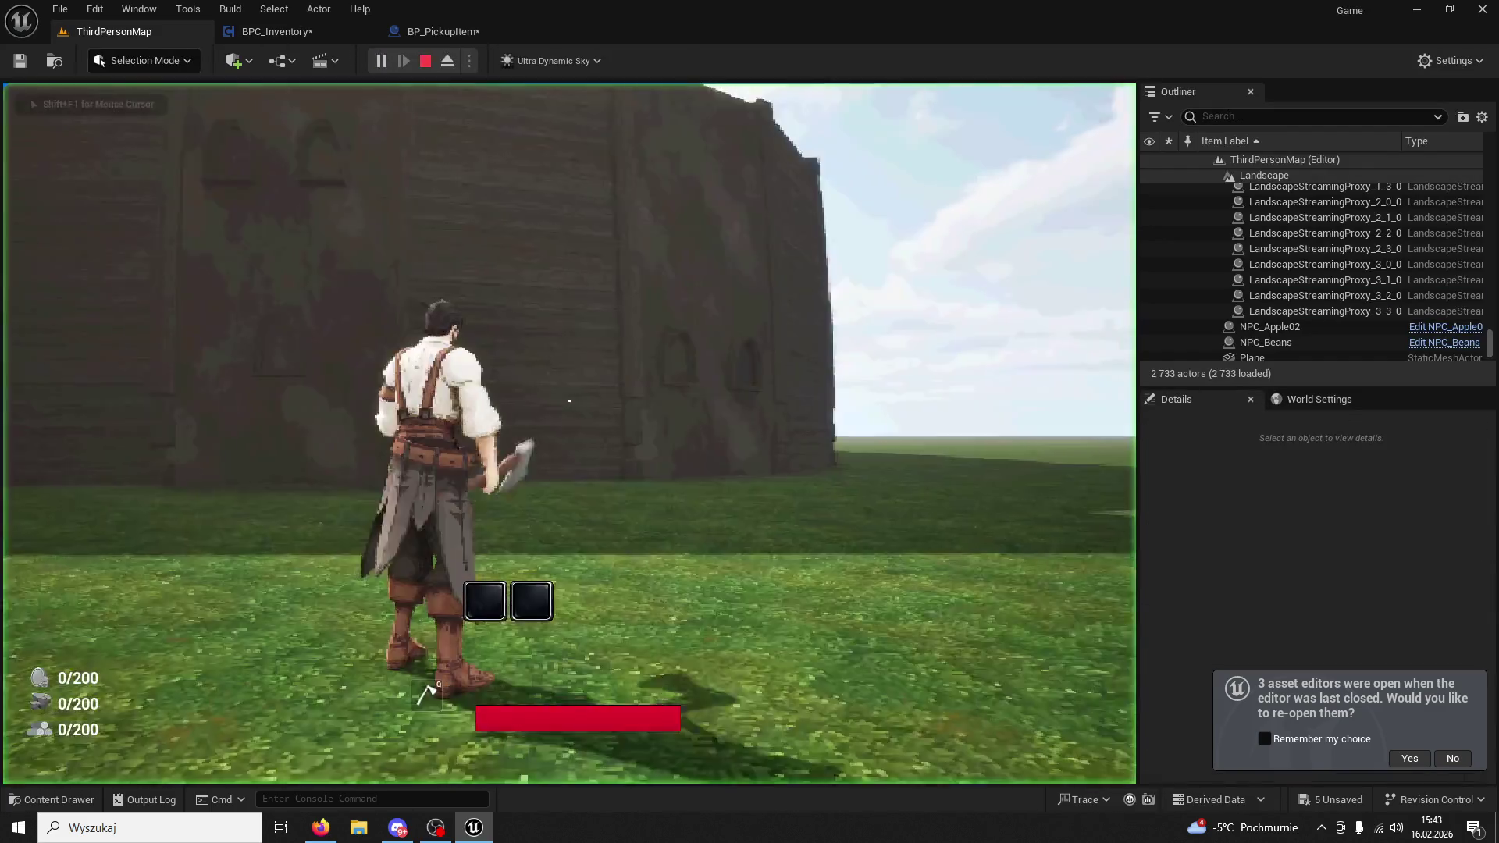
pyautogui.press('w')
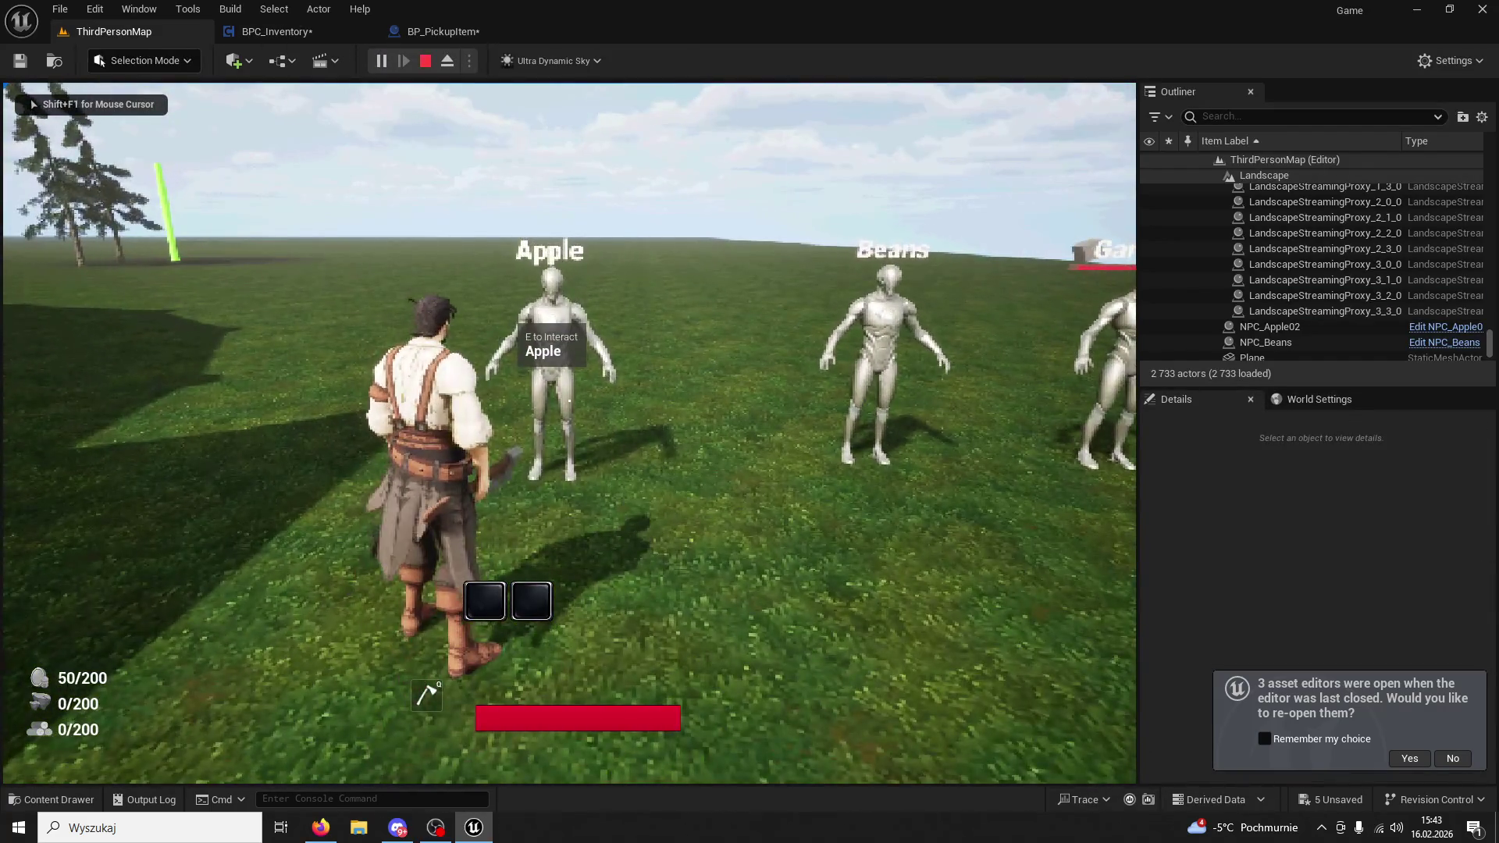
pyautogui.press('e')
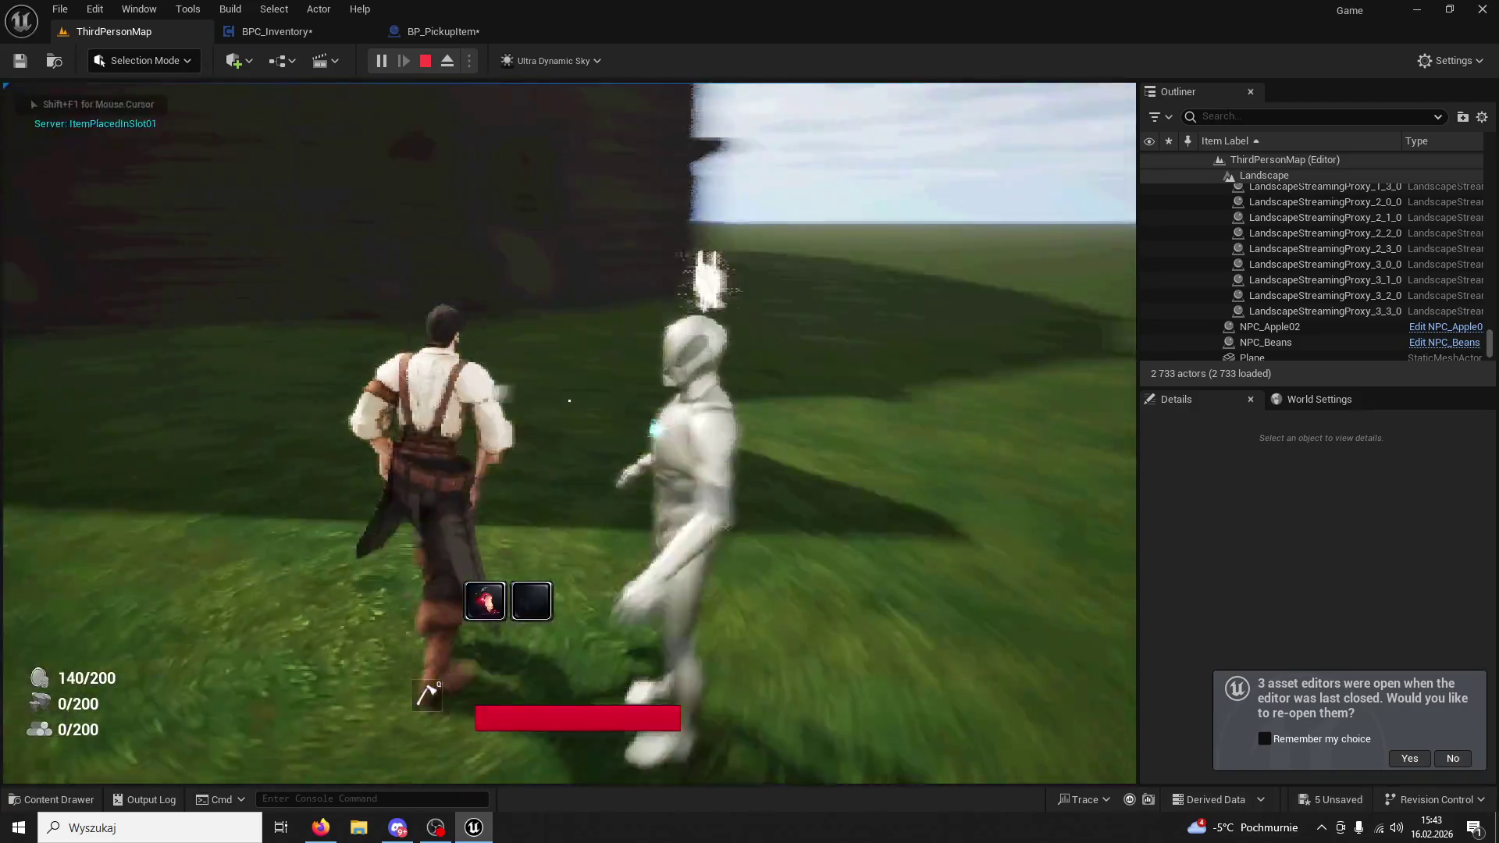
pyautogui.press('e')
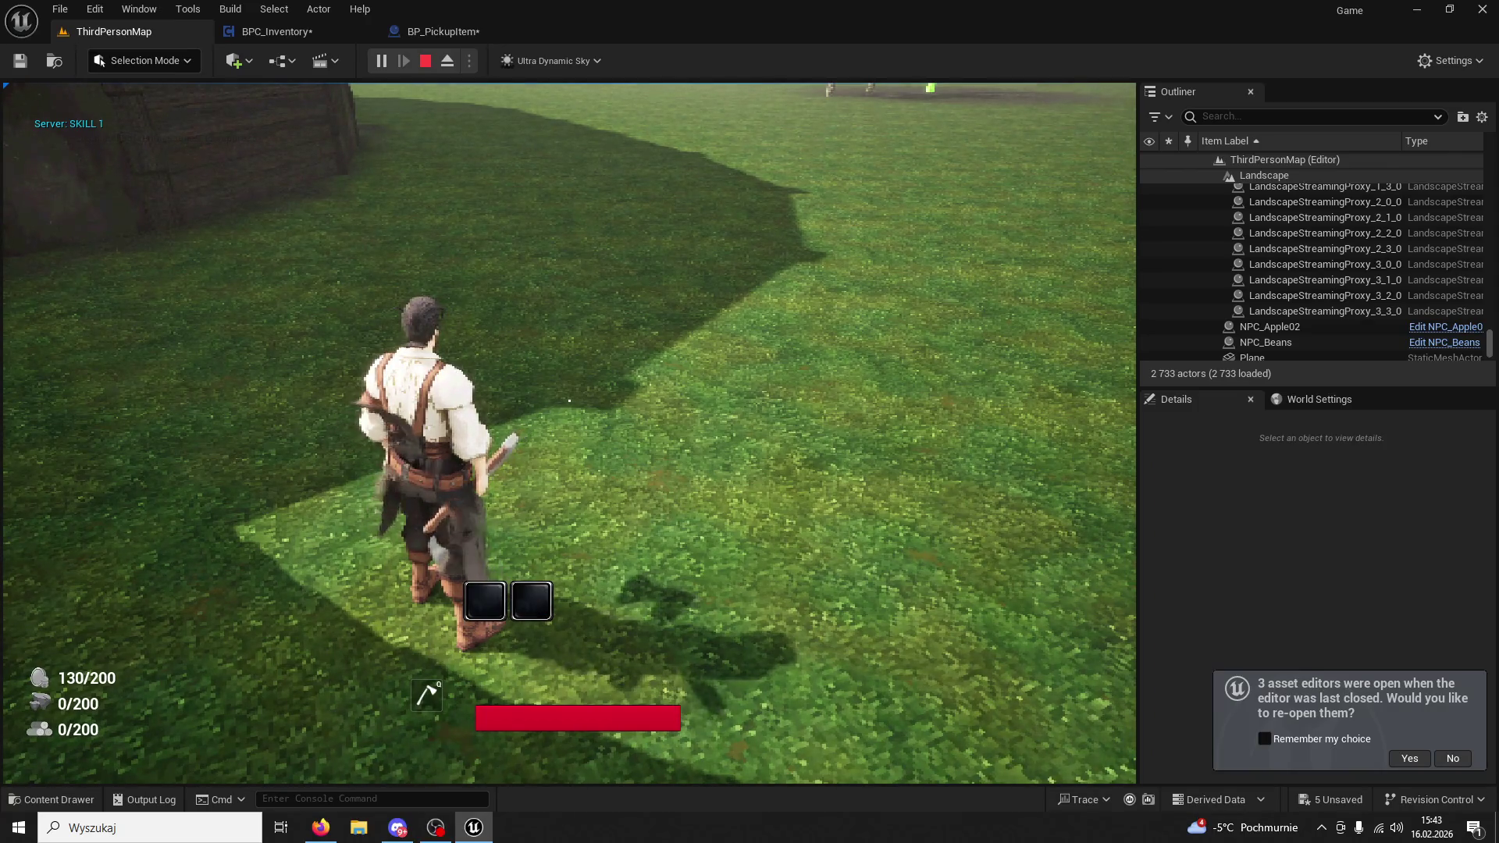
pyautogui.press('w')
pyautogui.press('e')
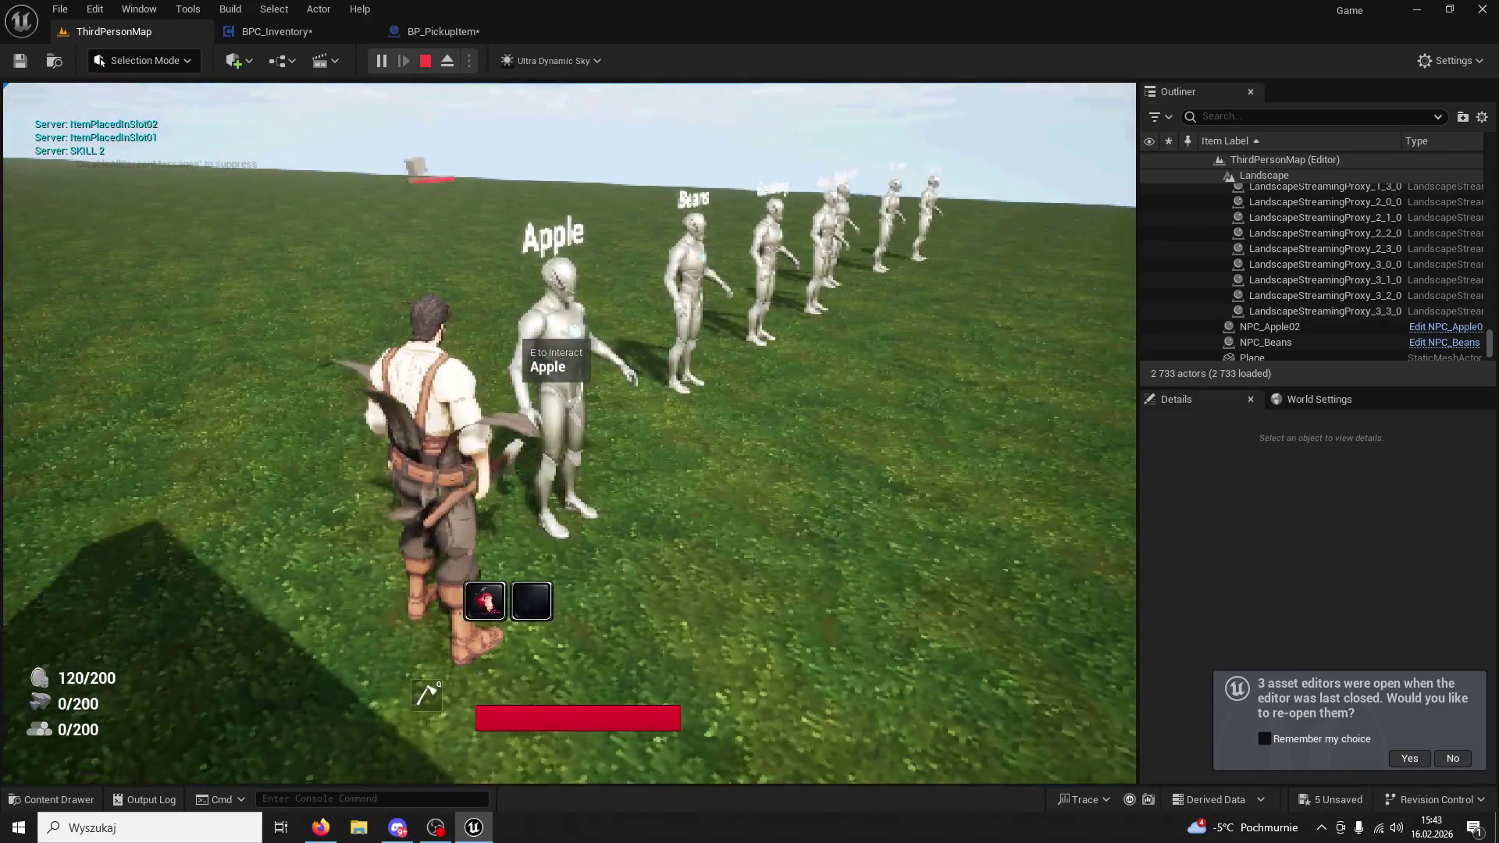
pyautogui.press('e')
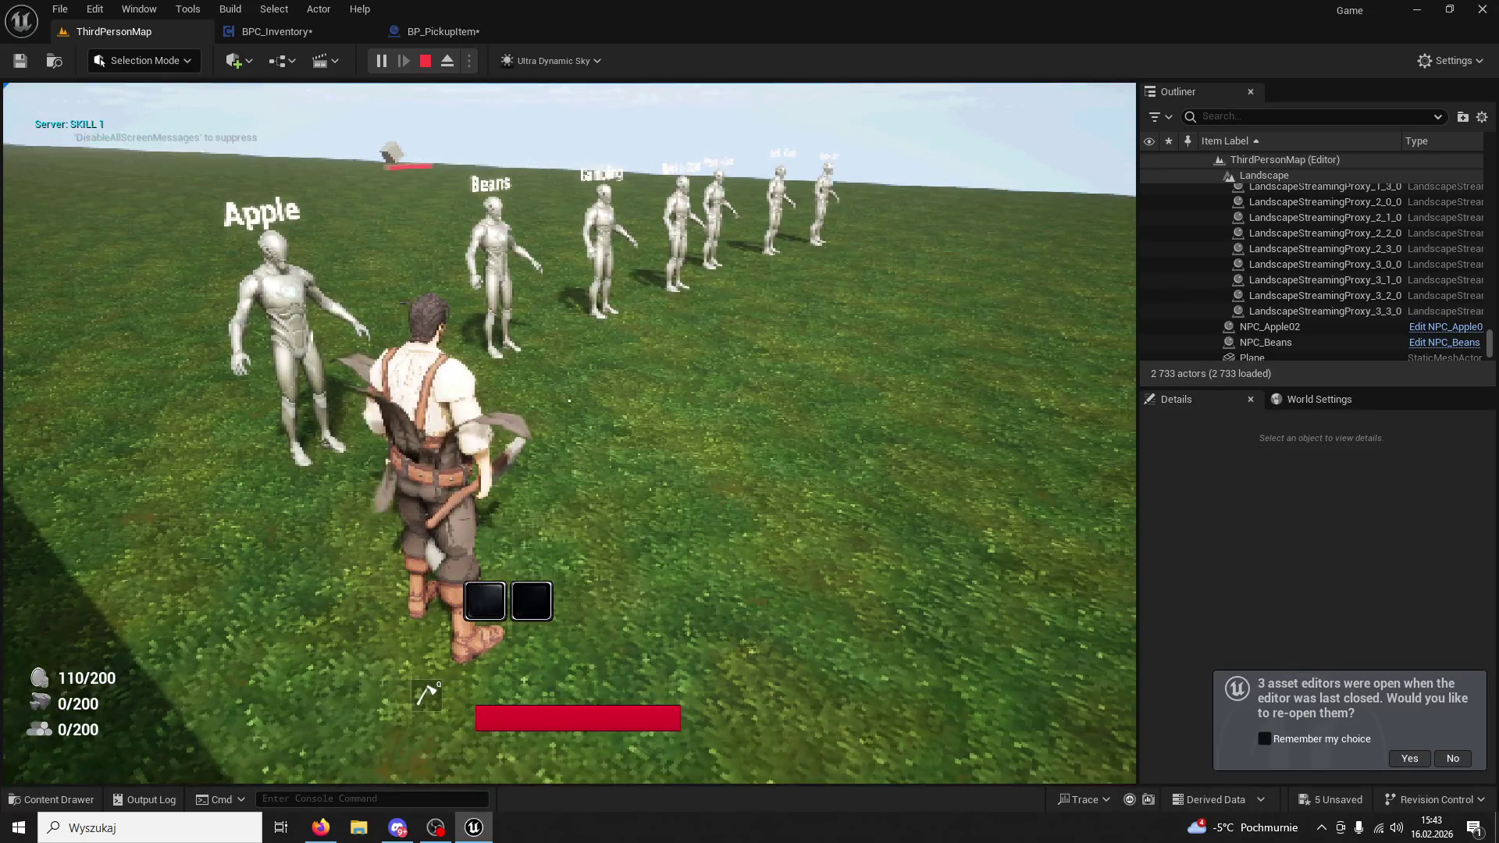
# Fire skills 1 and 2 repeatedly in the running game.
pyautogui.press('w')
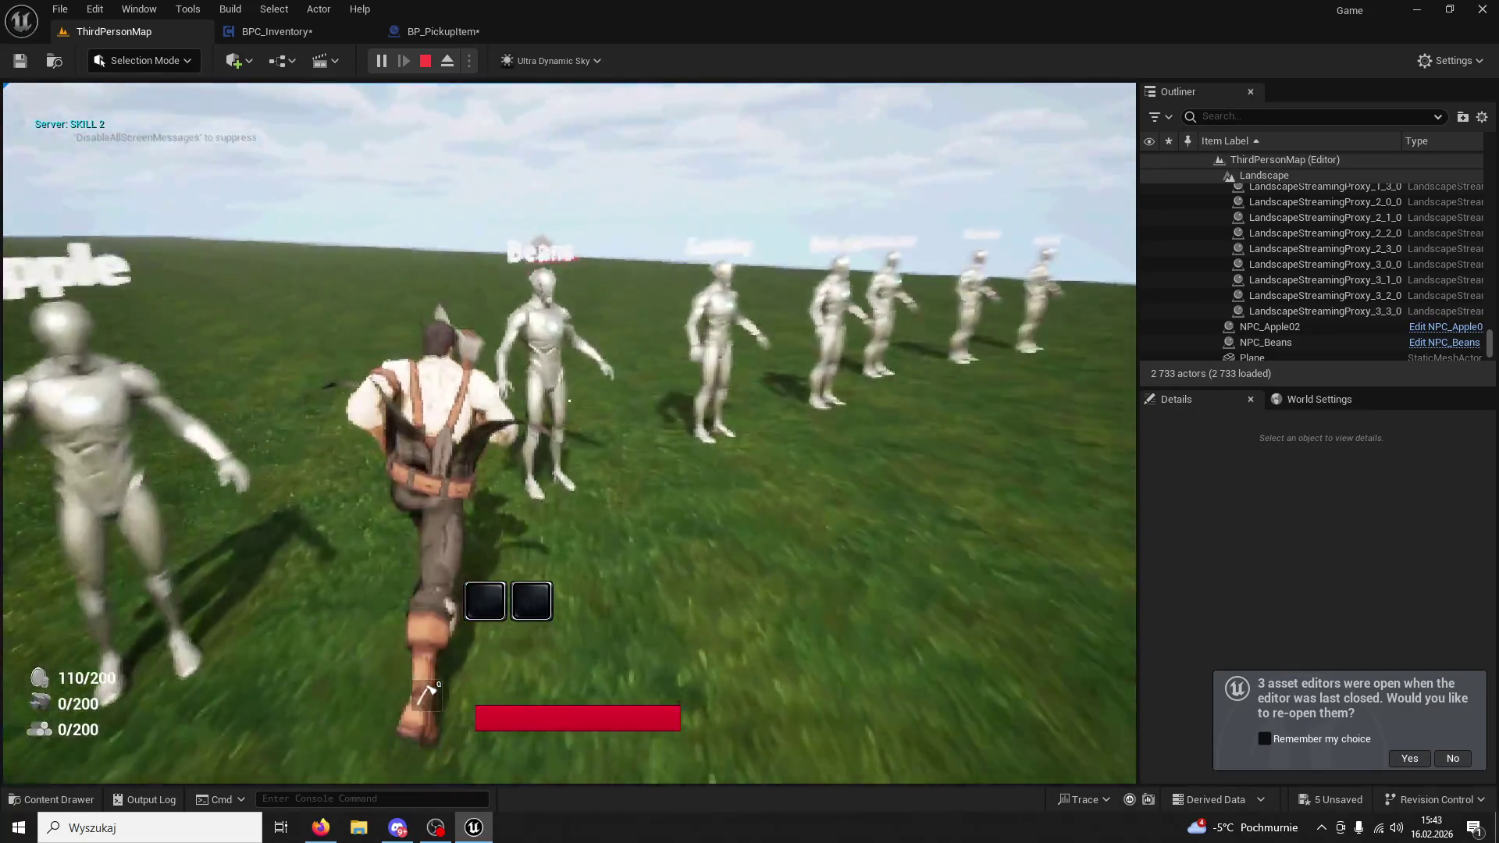
pyautogui.press('e')
pyautogui.press('e')
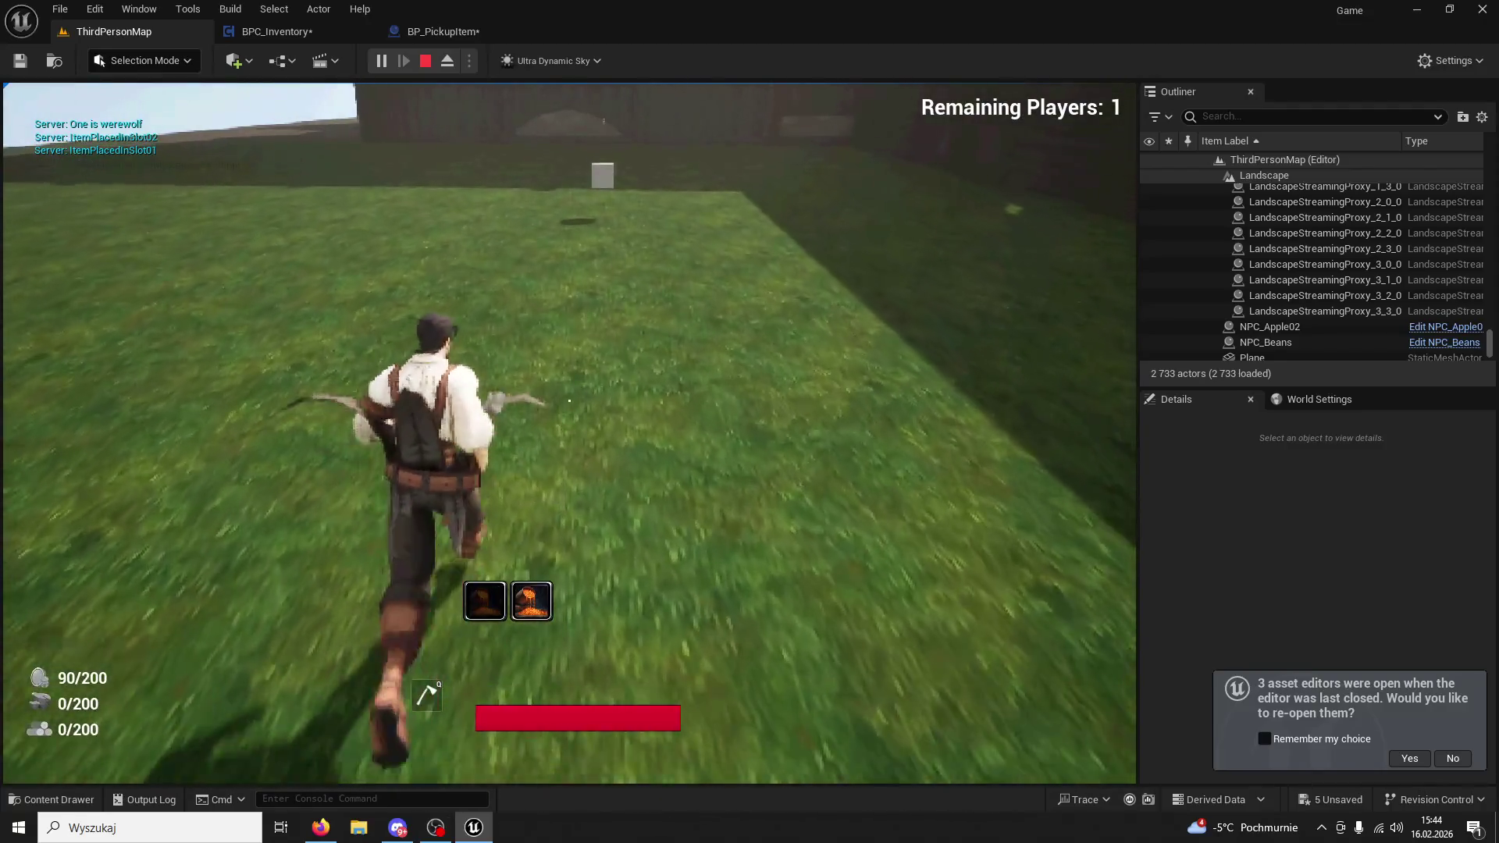
pyautogui.press('1')
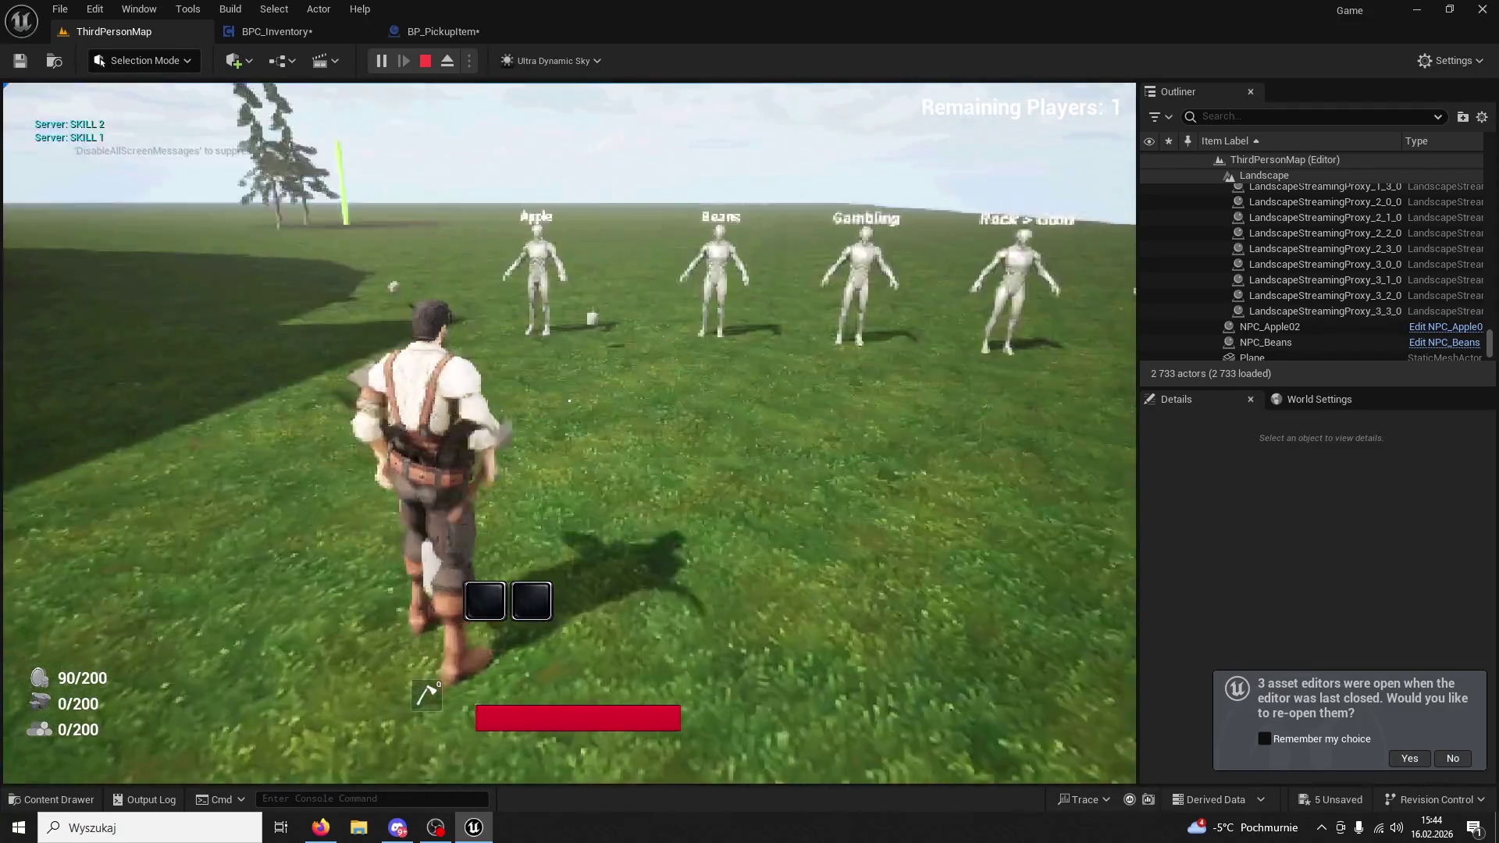
pyautogui.press('2')
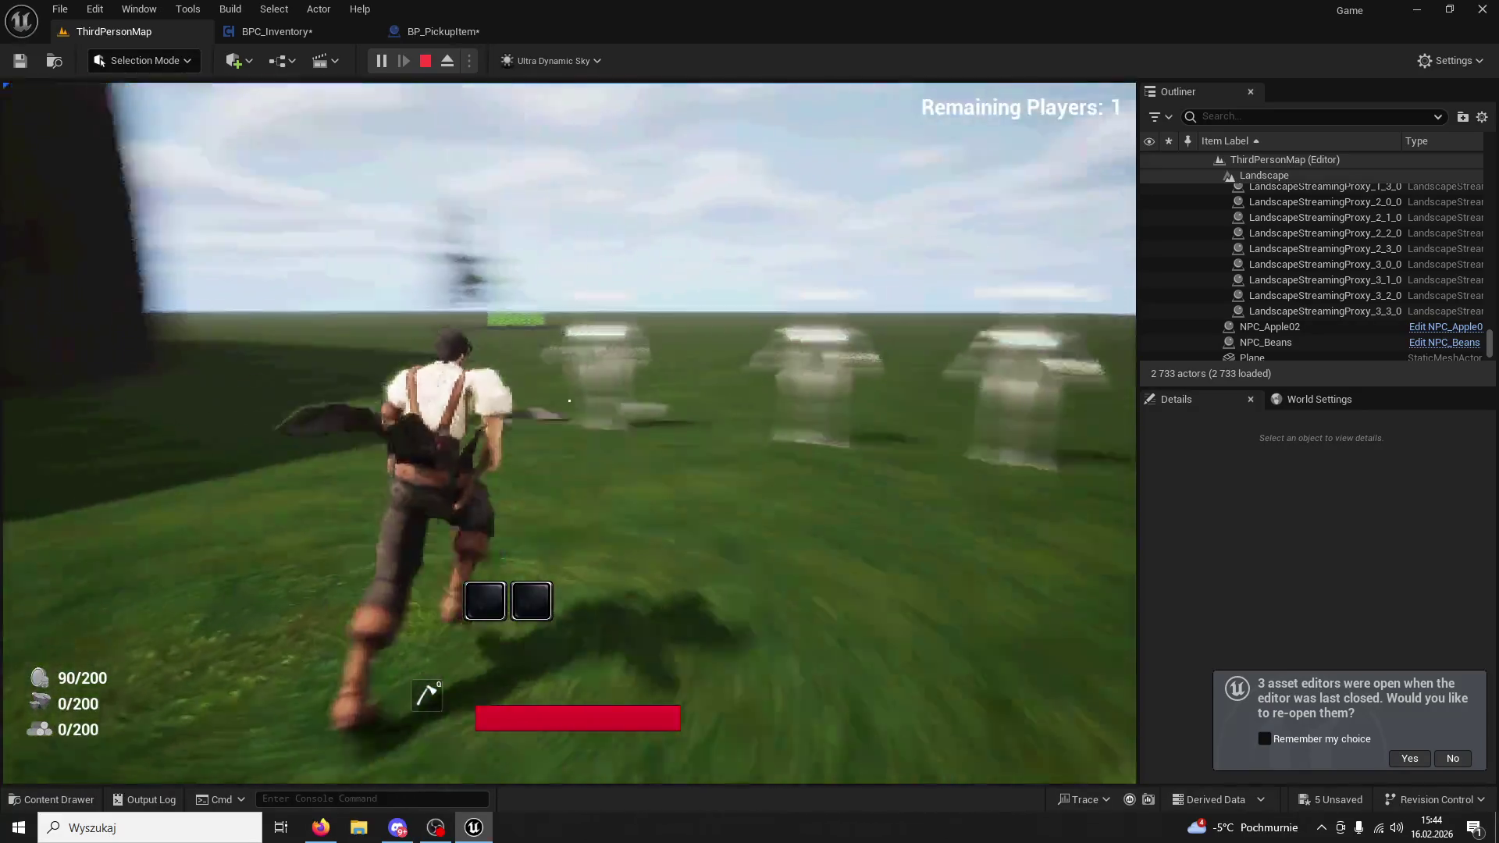
pyautogui.press('1')
pyautogui.press('2')
pyautogui.press('1')
pyautogui.press('2')
pyautogui.press('1')
pyautogui.press('2')
pyautogui.press('1')
pyautogui.press('2')
pyautogui.press('1')
pyautogui.press('2')
pyautogui.press('1')
pyautogui.press('2')
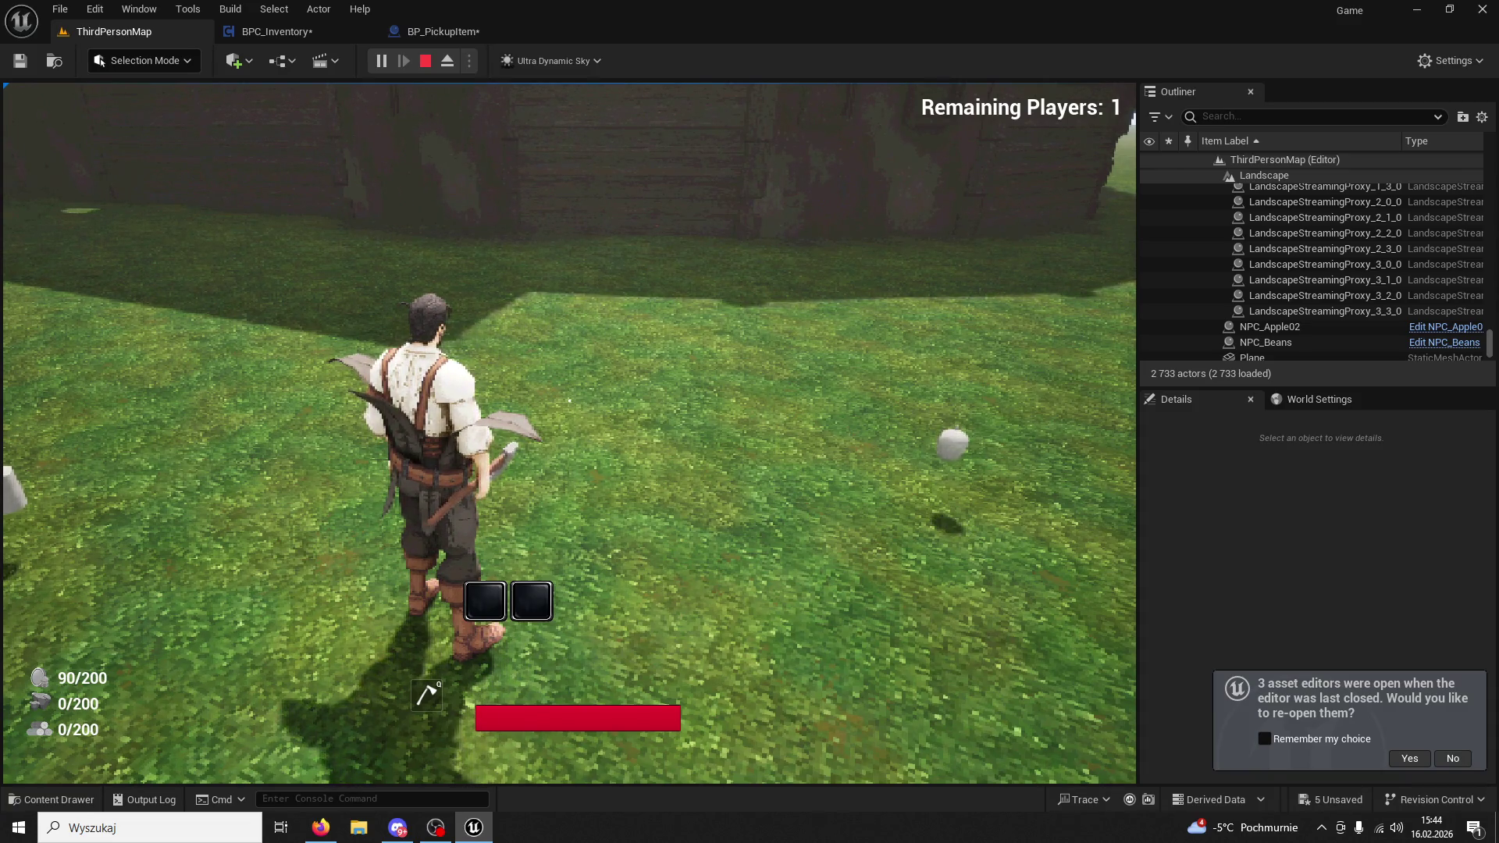
# Stop the session, close the runtime error log and return to BPC_Inventory.
pyautogui.press('Escape')
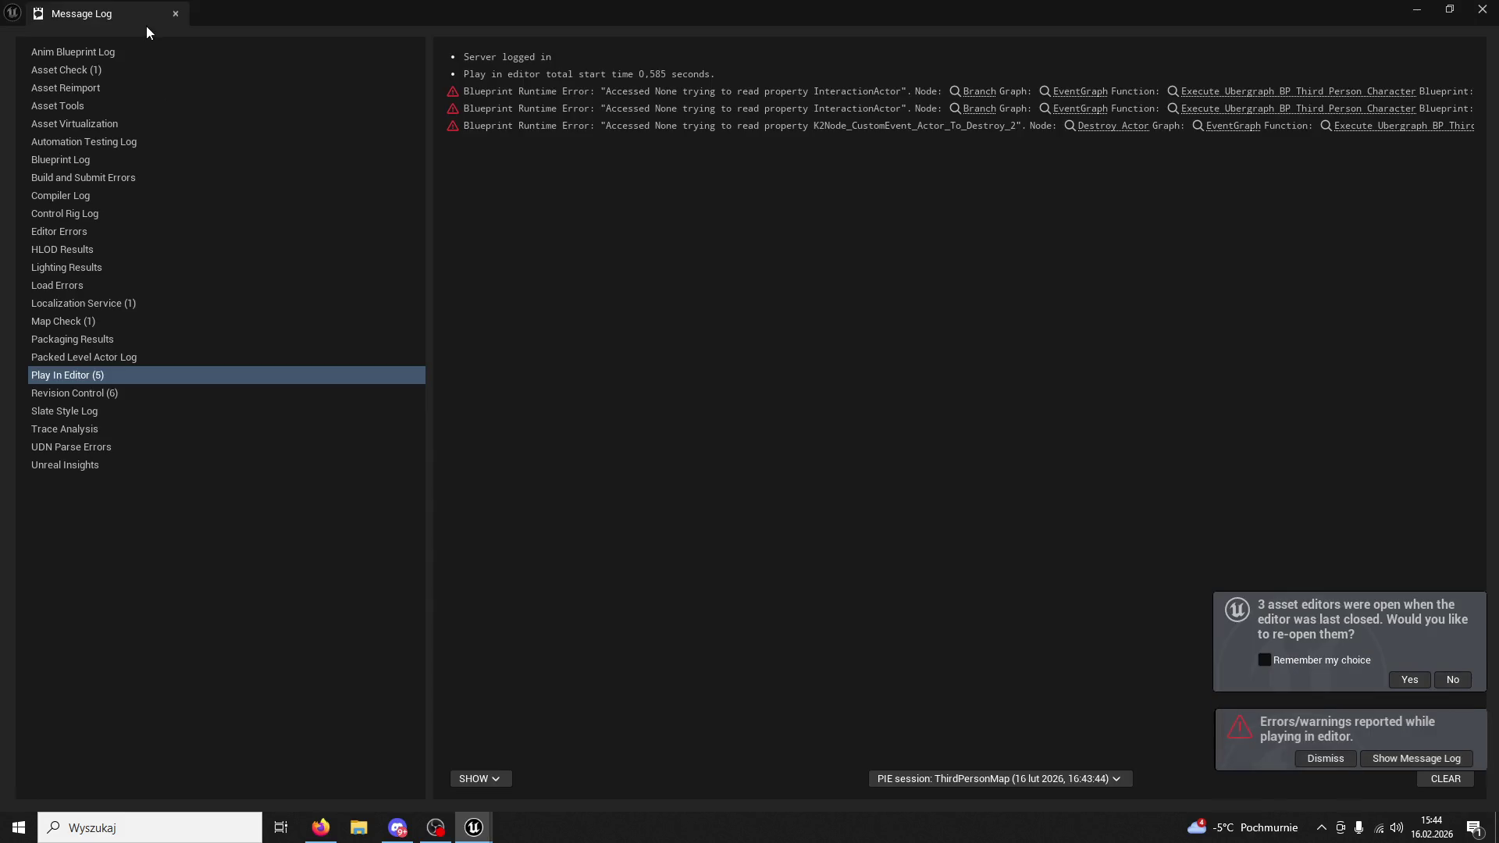
pyautogui.click(175, 14)
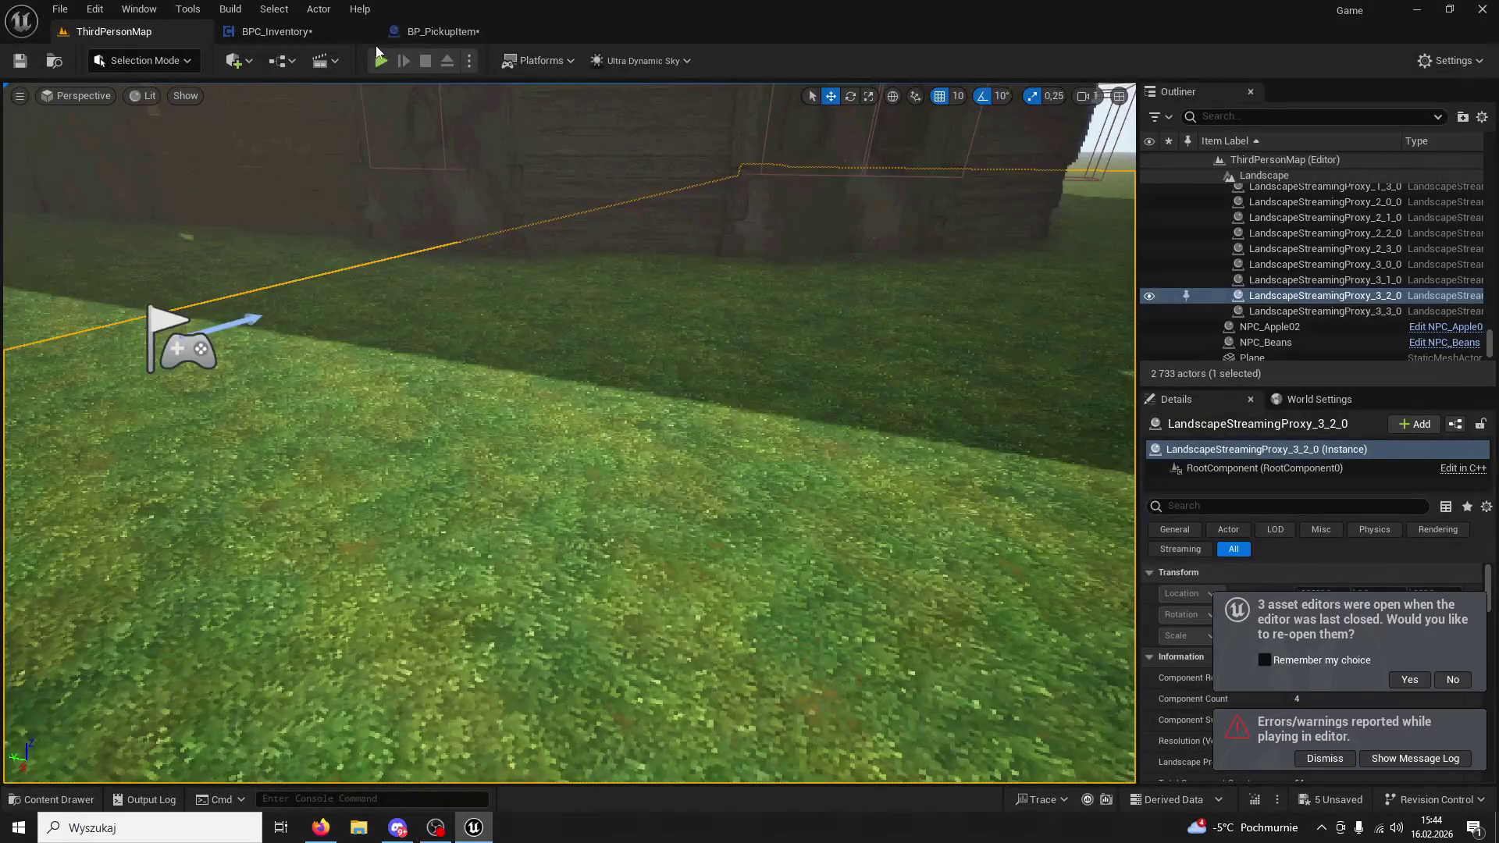
pyautogui.click(437, 31)
pyautogui.click(310, 33)
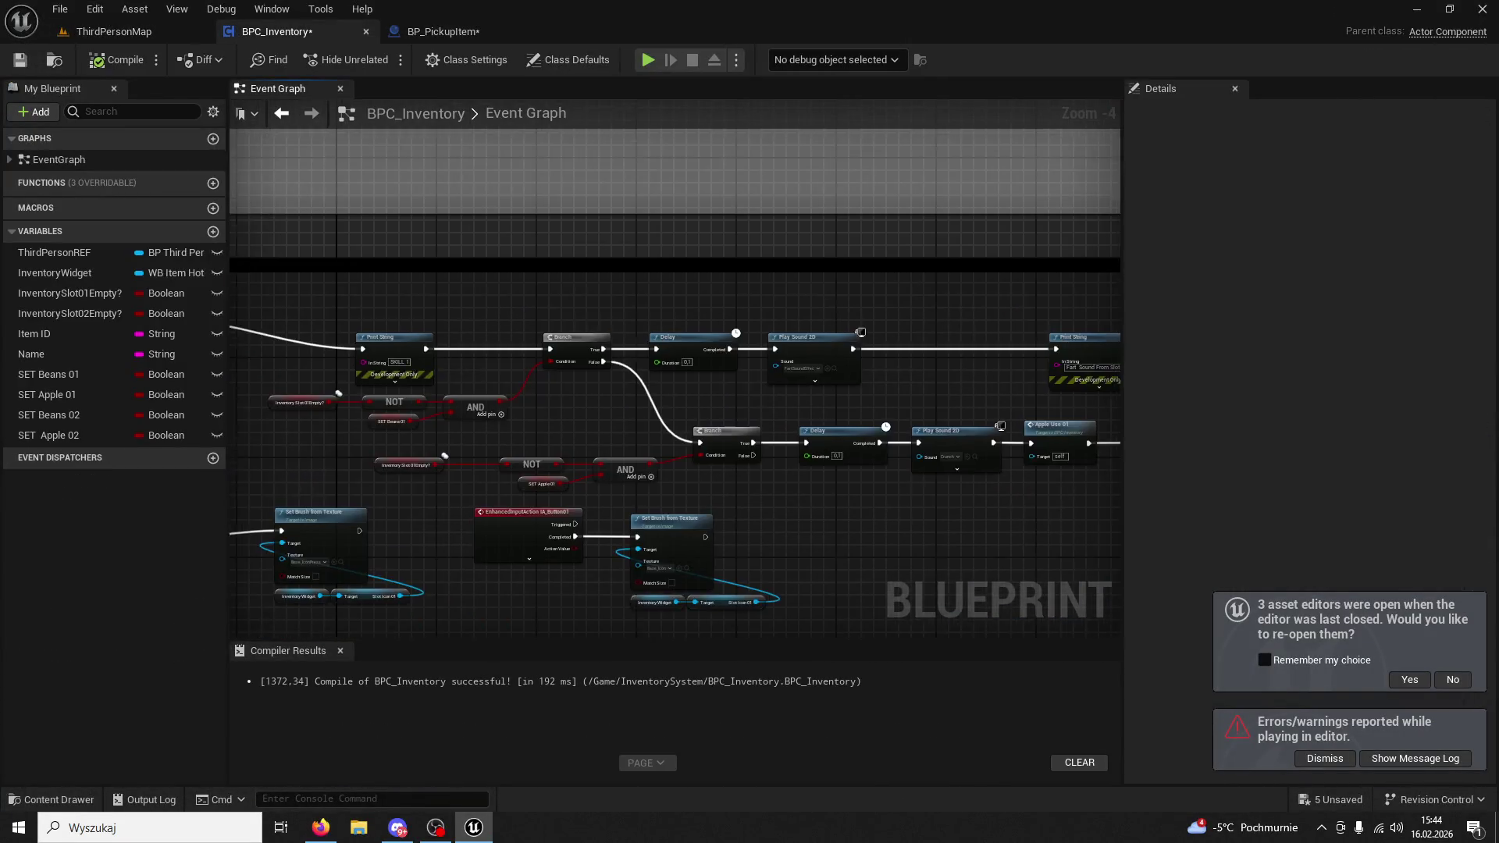
pyautogui.scroll(3, 631, 343)
pyautogui.scroll(-2, 631, 340)
pyautogui.moveTo(640, 359)
pyautogui.mouseDown()
pyautogui.moveTo(613, 353)
pyautogui.moveTo(621, 317)
pyautogui.moveTo(565, 355)
pyautogui.moveTo(552, 244)
pyautogui.moveTo(575, 308)
pyautogui.moveTo(569, 234)
pyautogui.moveTo(516, 417)
pyautogui.moveTo(538, 254)
pyautogui.moveTo(479, 226)
pyautogui.moveTo(500, 416)
pyautogui.moveTo(490, 329)
pyautogui.mouseUp()
pyautogui.click(420, 302)
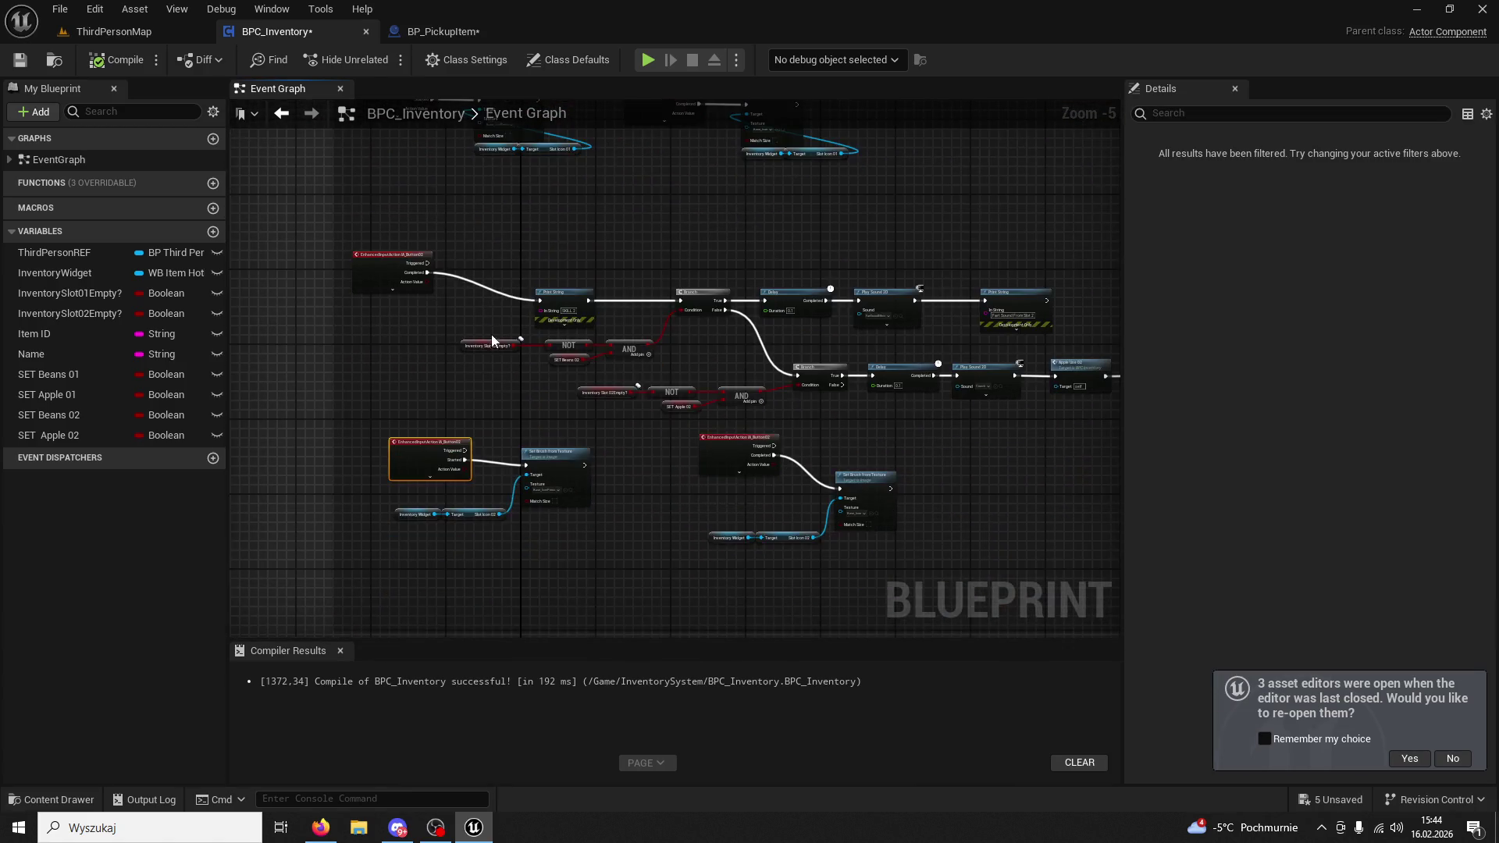
pyautogui.moveTo(505, 415); pyautogui.dragTo(511, 298)
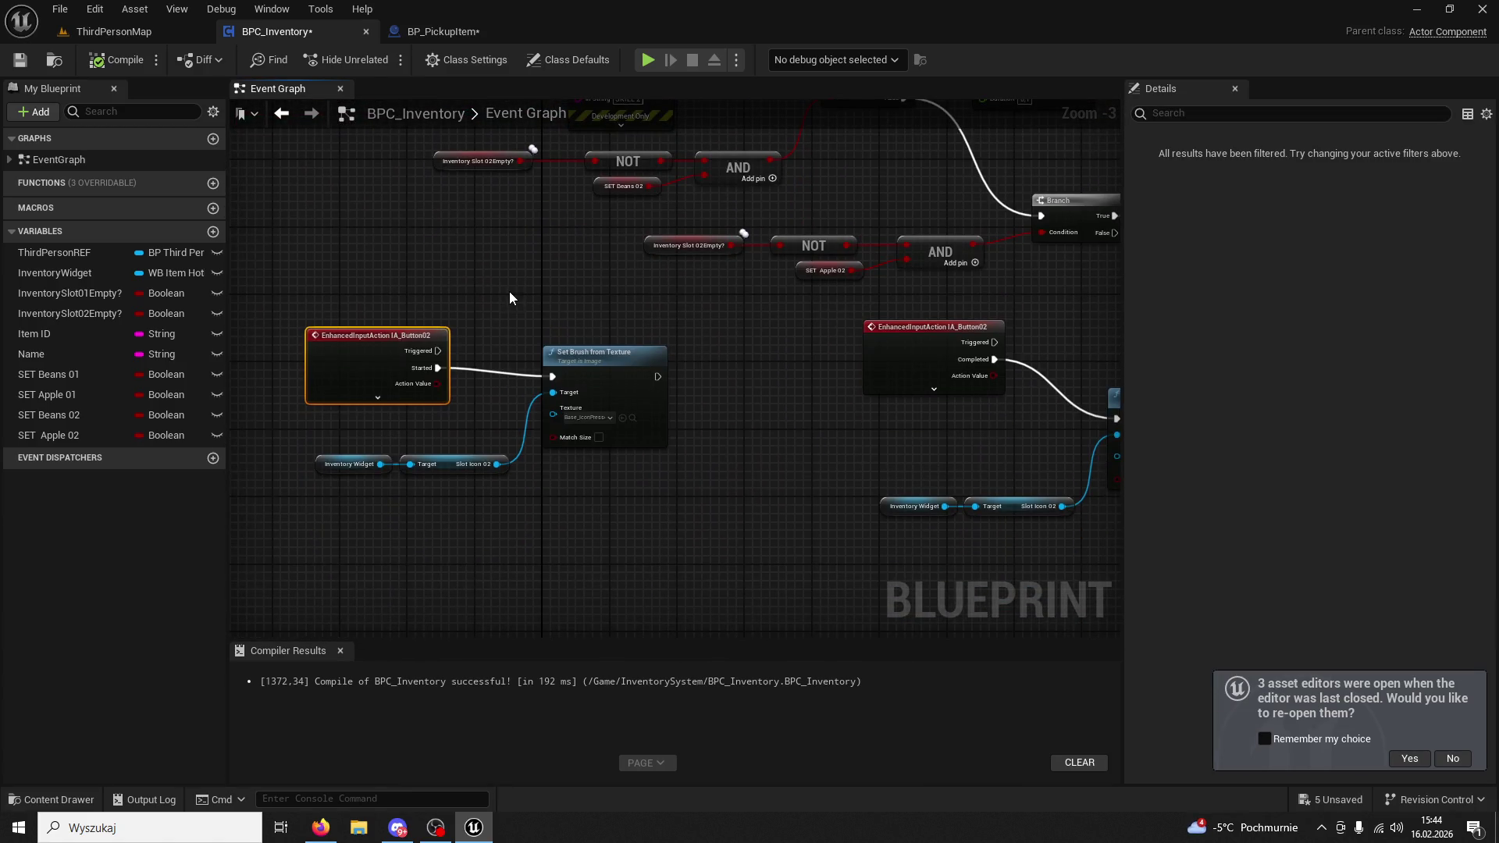
pyautogui.moveTo(438, 185); pyautogui.dragTo(254, 164)
pyautogui.moveTo(499, 234)
pyautogui.mouseDown()
pyautogui.moveTo(414, 247)
pyautogui.moveTo(586, 334)
pyautogui.moveTo(642, 274)
pyautogui.moveTo(554, 99)
pyautogui.mouseUp()
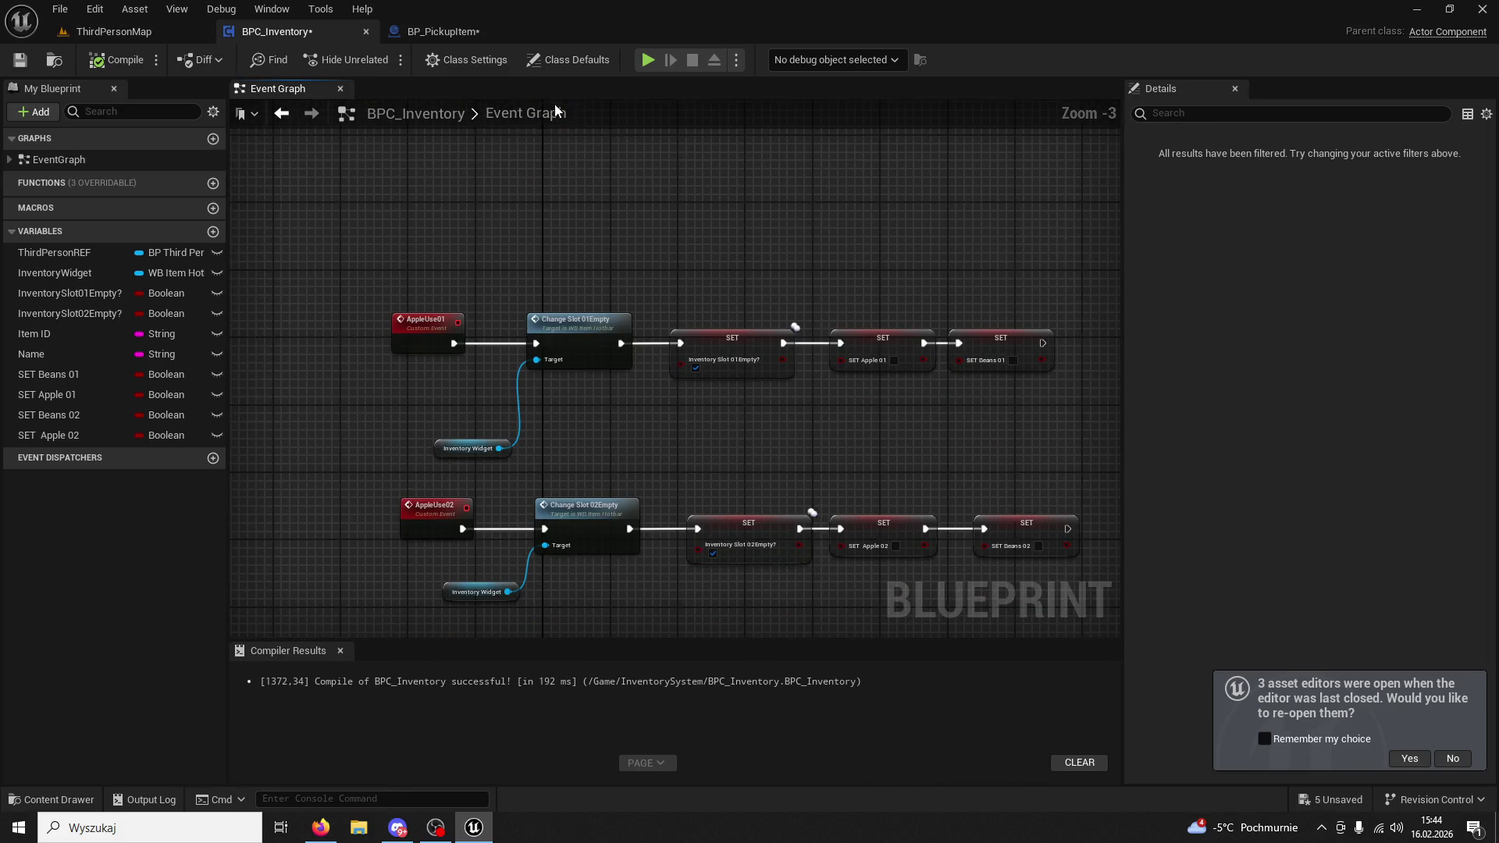
pyautogui.moveTo(600, 210); pyautogui.dragTo(576, 143)
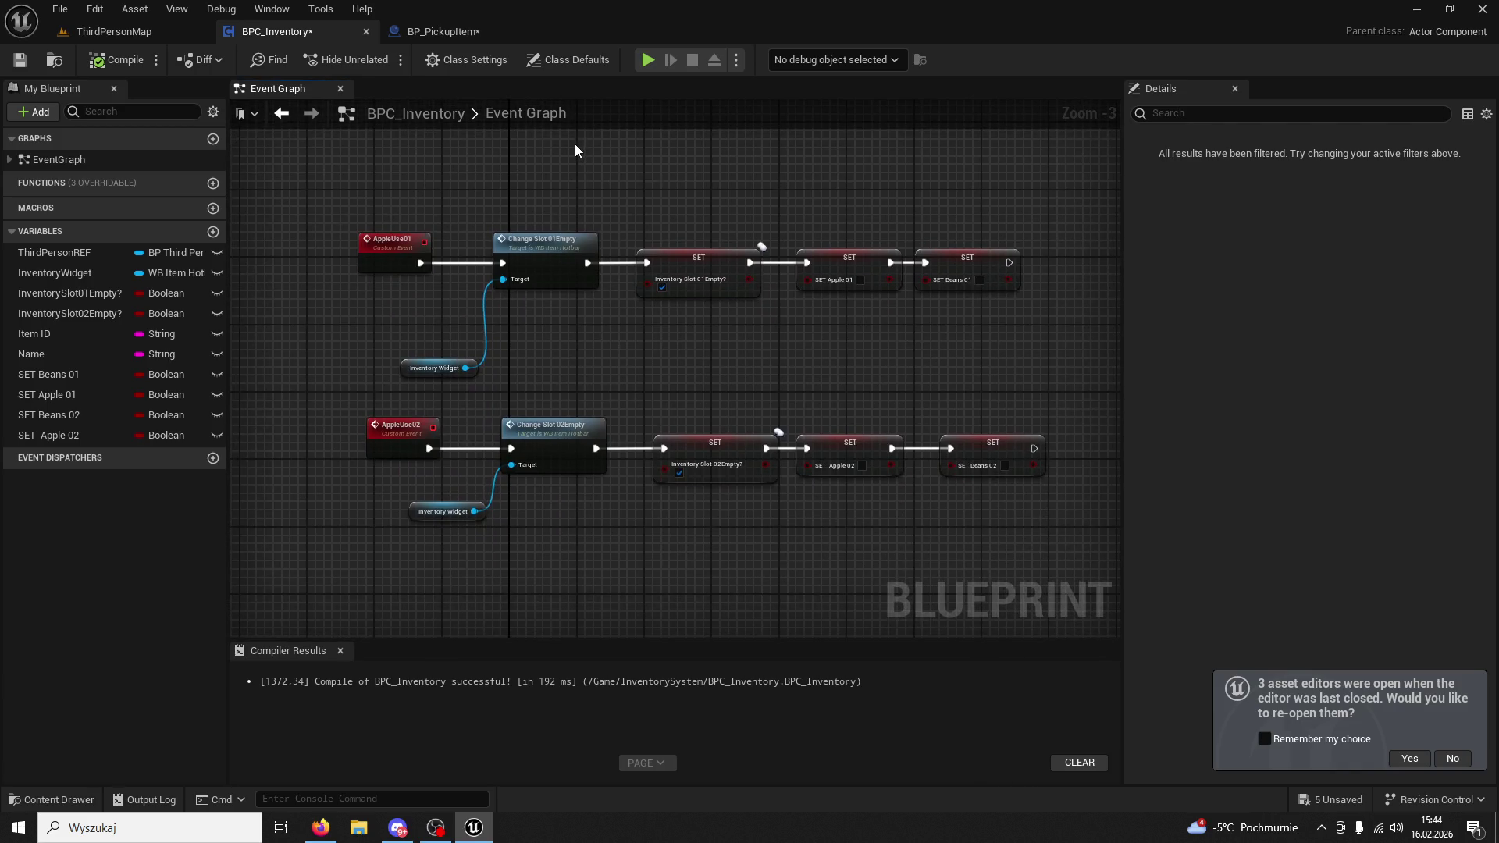
pyautogui.moveTo(648, 168)
pyautogui.mouseDown()
pyautogui.moveTo(562, 425)
pyautogui.moveTo(589, 408)
pyautogui.moveTo(630, 447)
pyautogui.mouseUp()
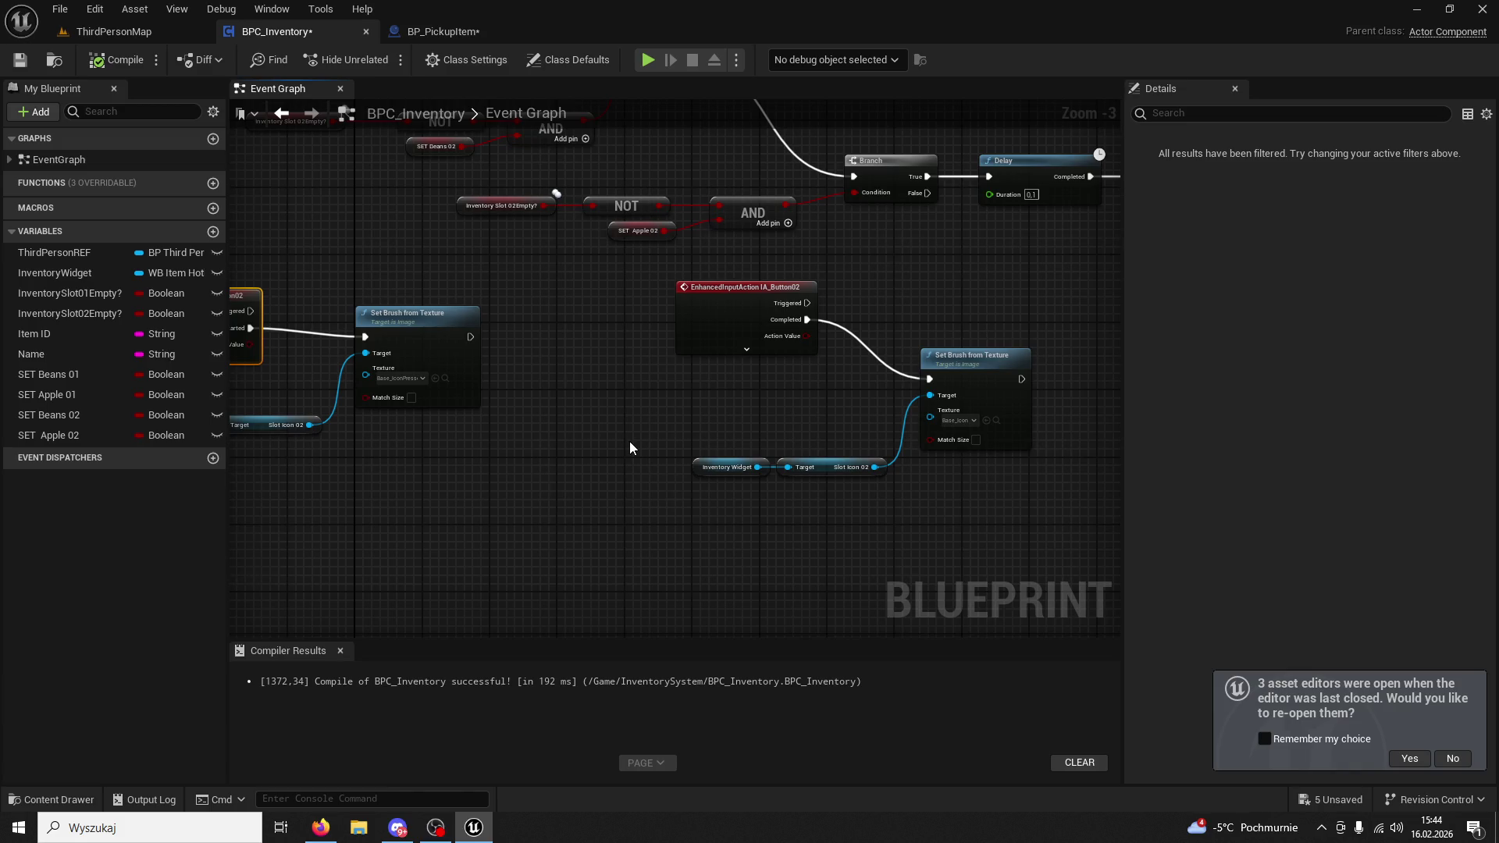
pyautogui.scroll(-2, 630, 442)
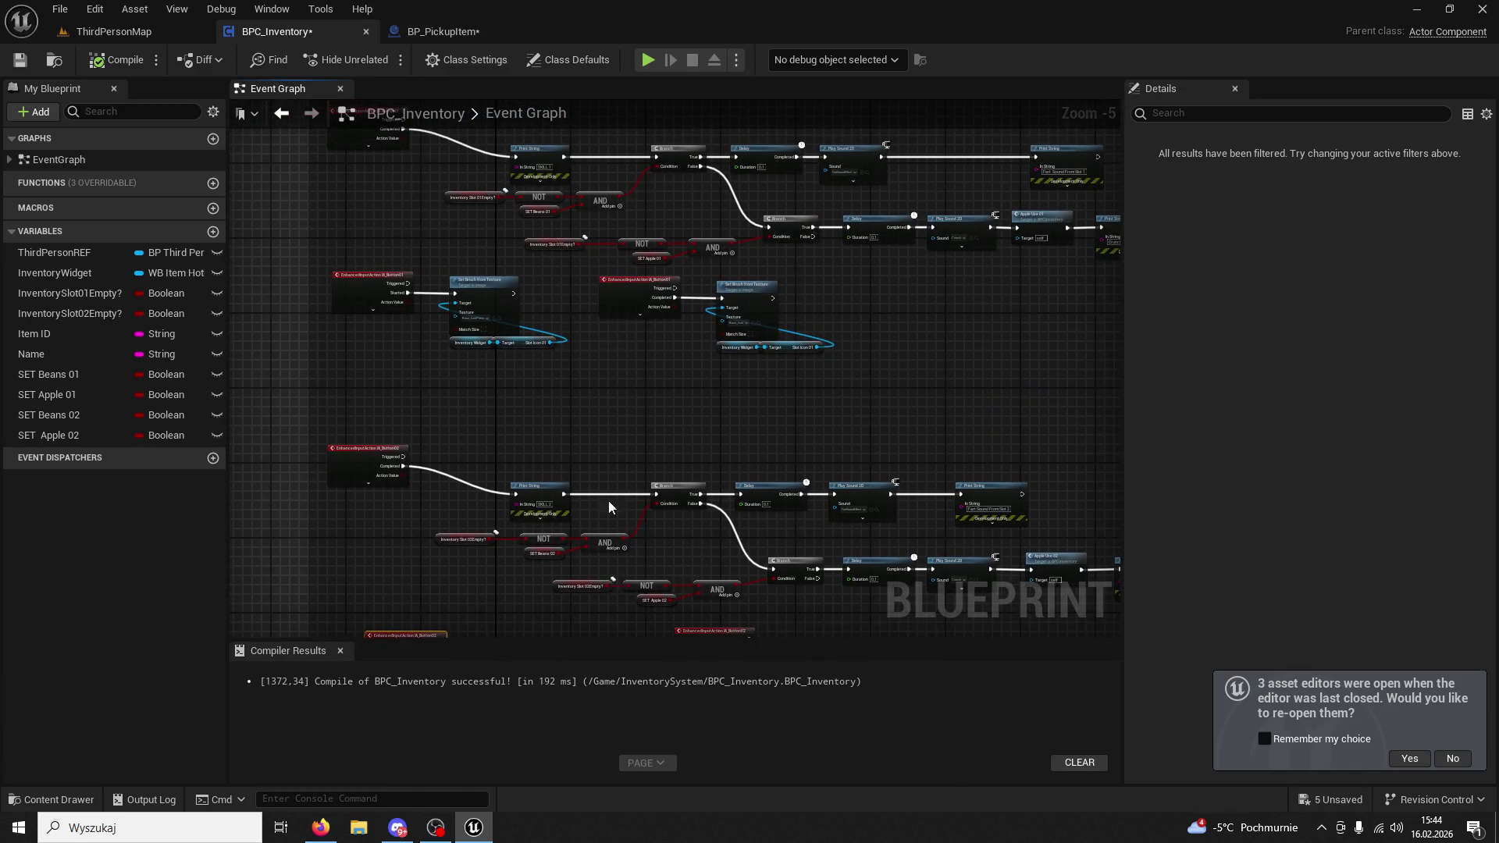
pyautogui.scroll(3, 609, 538)
pyautogui.moveTo(643, 503); pyautogui.dragTo(542, 331)
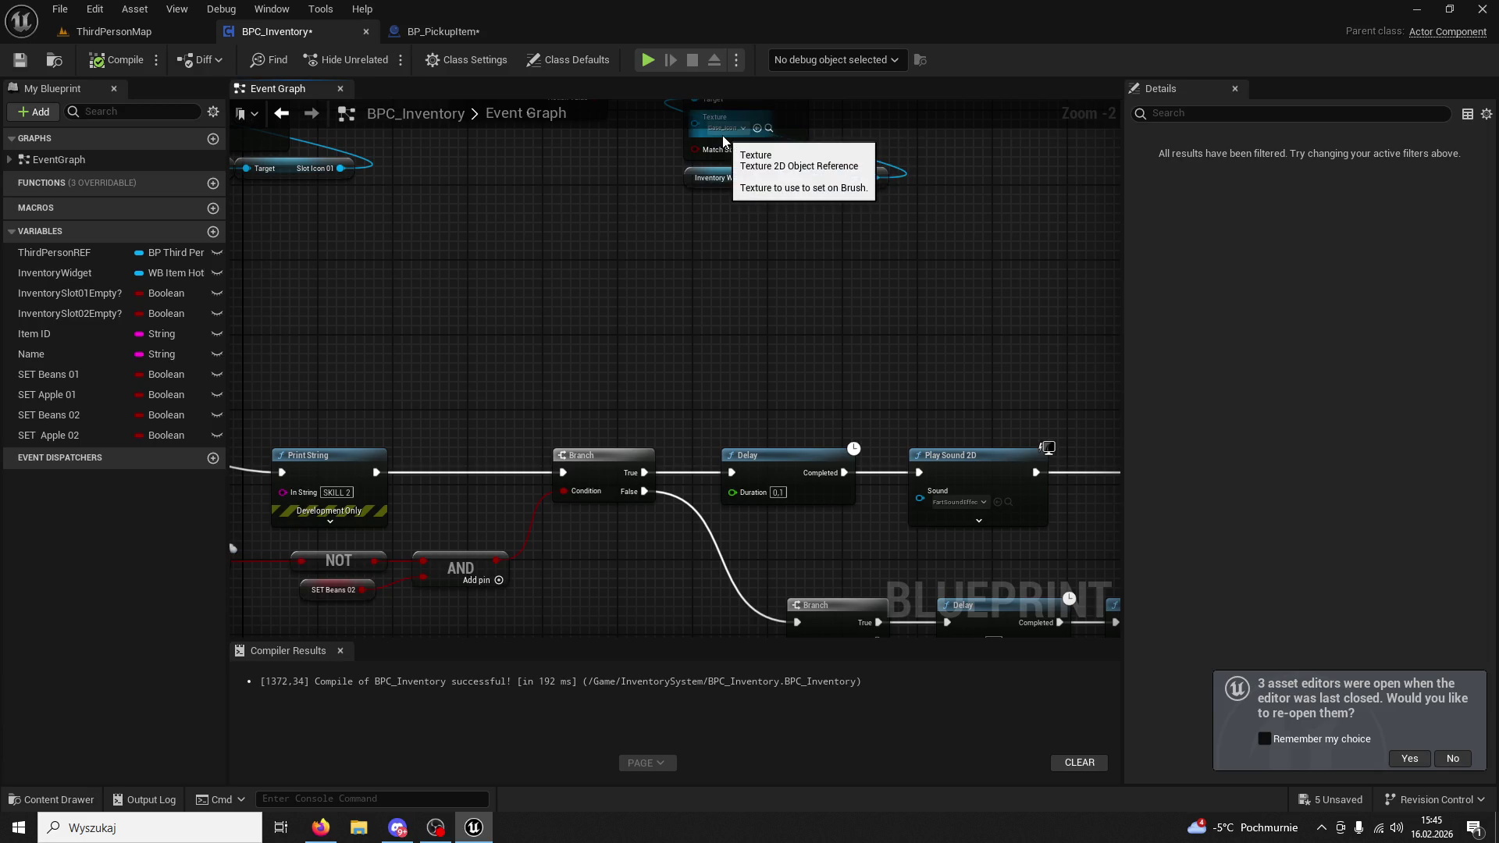
pyautogui.scroll(2, 723, 142)
pyautogui.moveTo(723, 142); pyautogui.dragTo(682, 375)
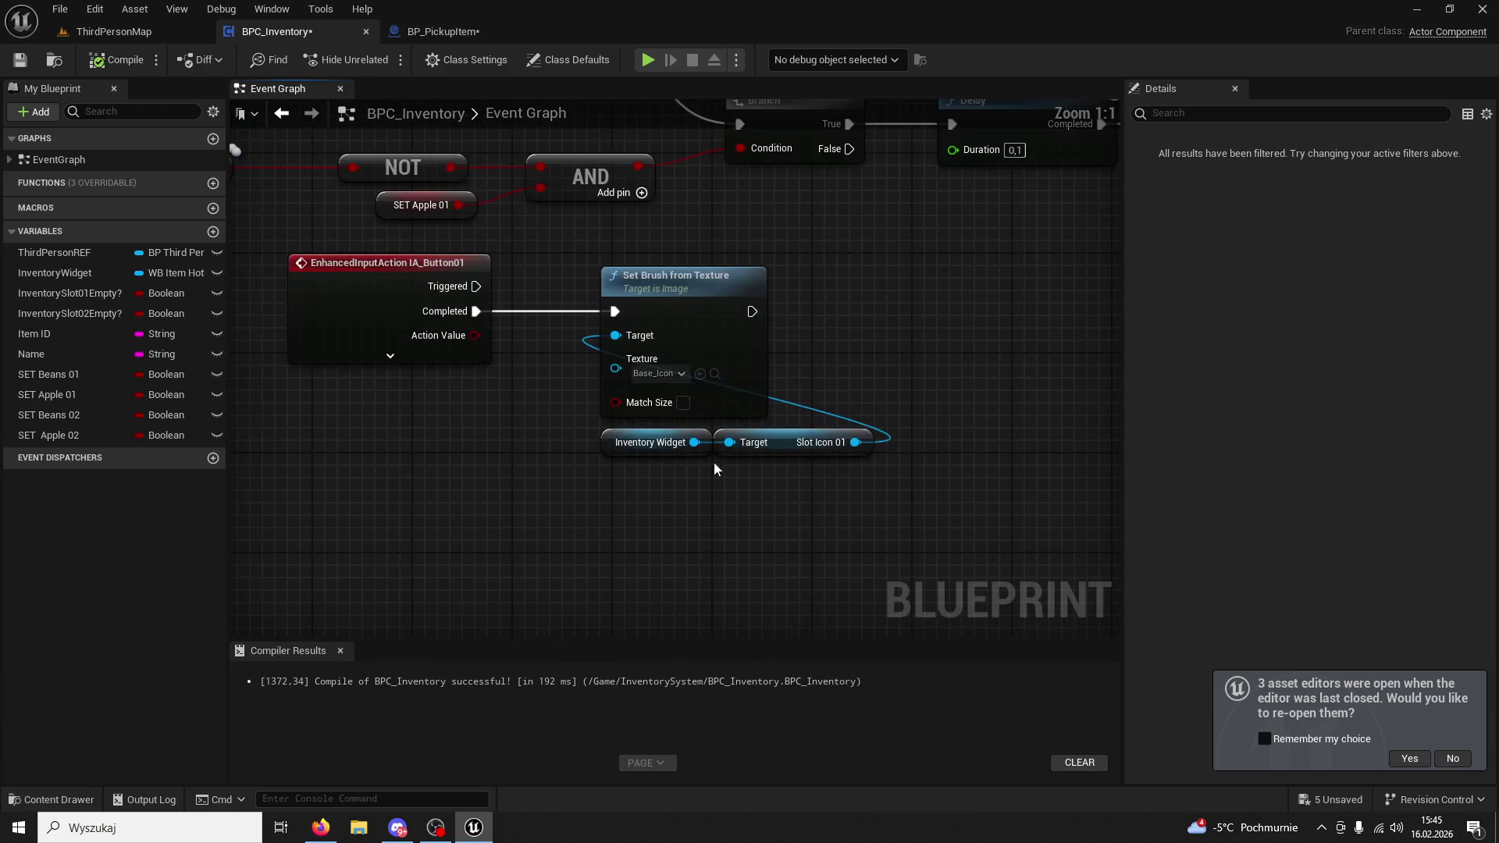
pyautogui.click(714, 374)
pyautogui.moveTo(718, 380)
pyautogui.mouseDown()
pyautogui.moveTo(572, 284)
pyautogui.moveTo(636, 308)
pyautogui.moveTo(644, 151)
pyautogui.moveTo(624, 72)
pyautogui.mouseUp()
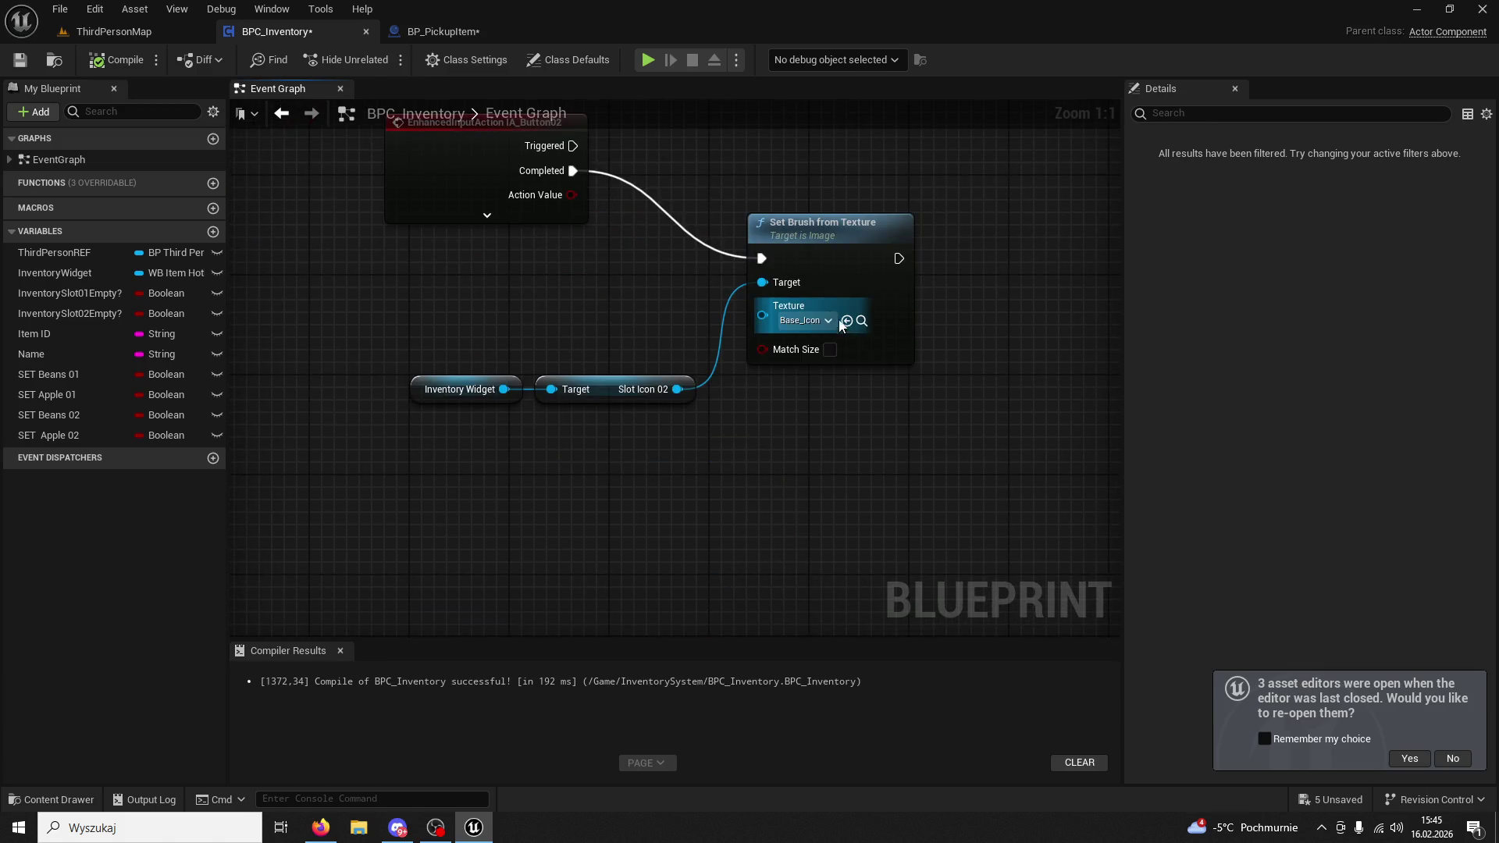
pyautogui.click(865, 317)
pyautogui.moveTo(863, 425); pyautogui.dragTo(834, 477)
pyautogui.scroll(-7, 834, 477)
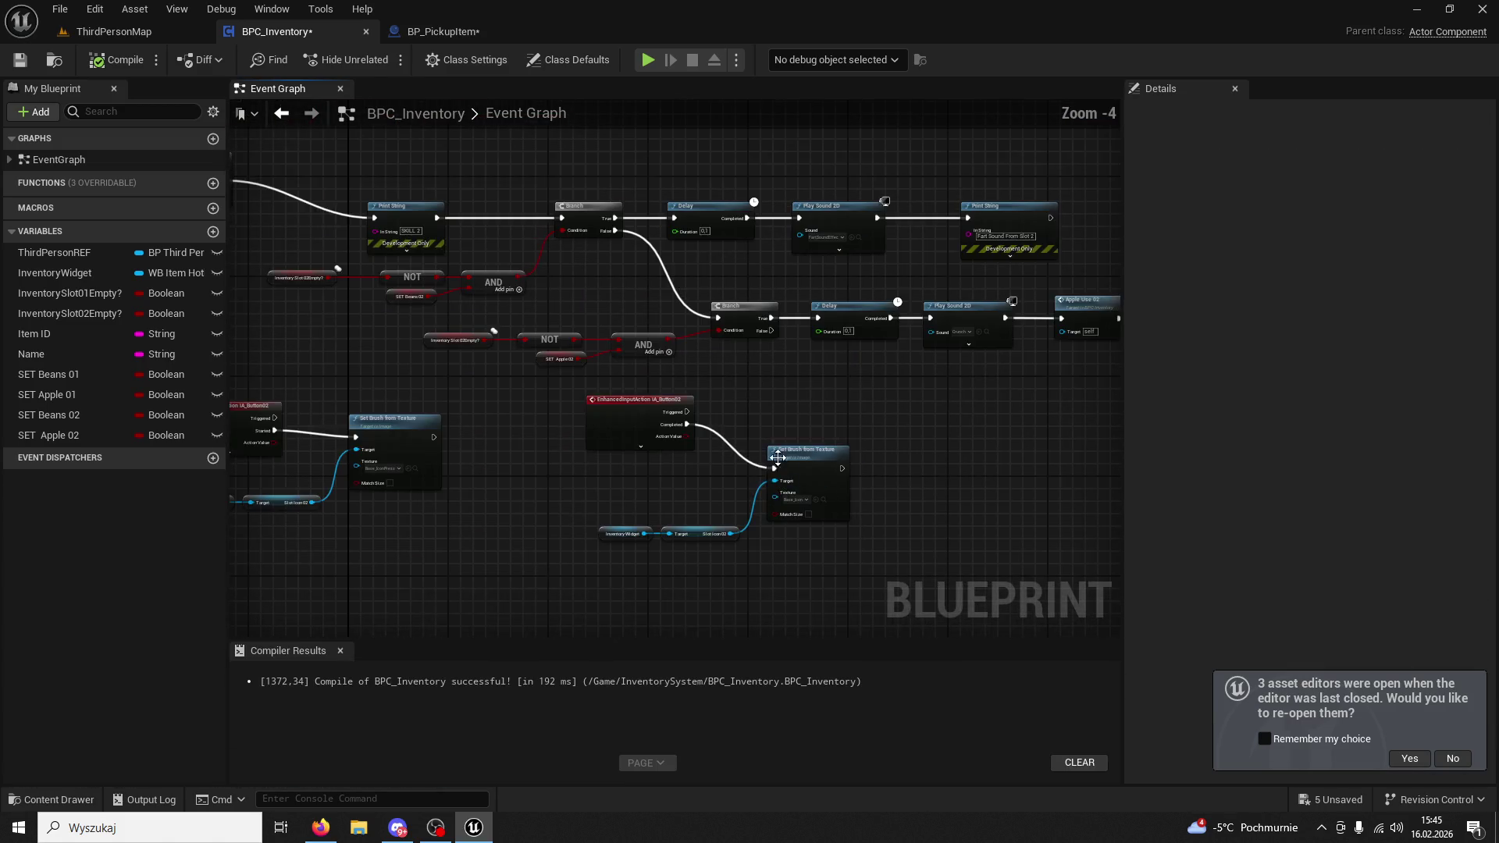
pyautogui.scroll(3, 785, 480)
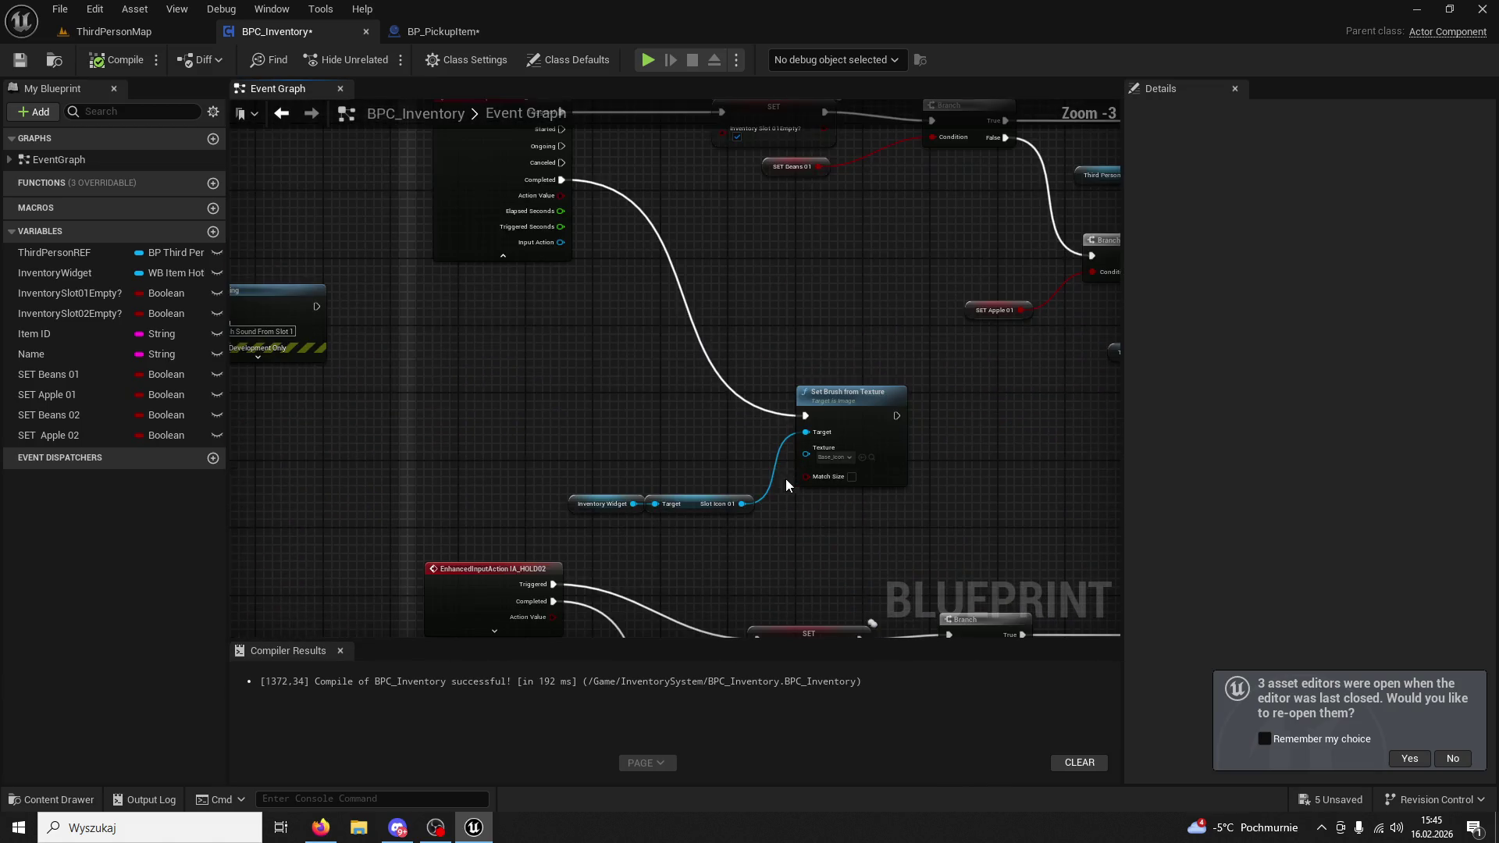
pyautogui.click(870, 457)
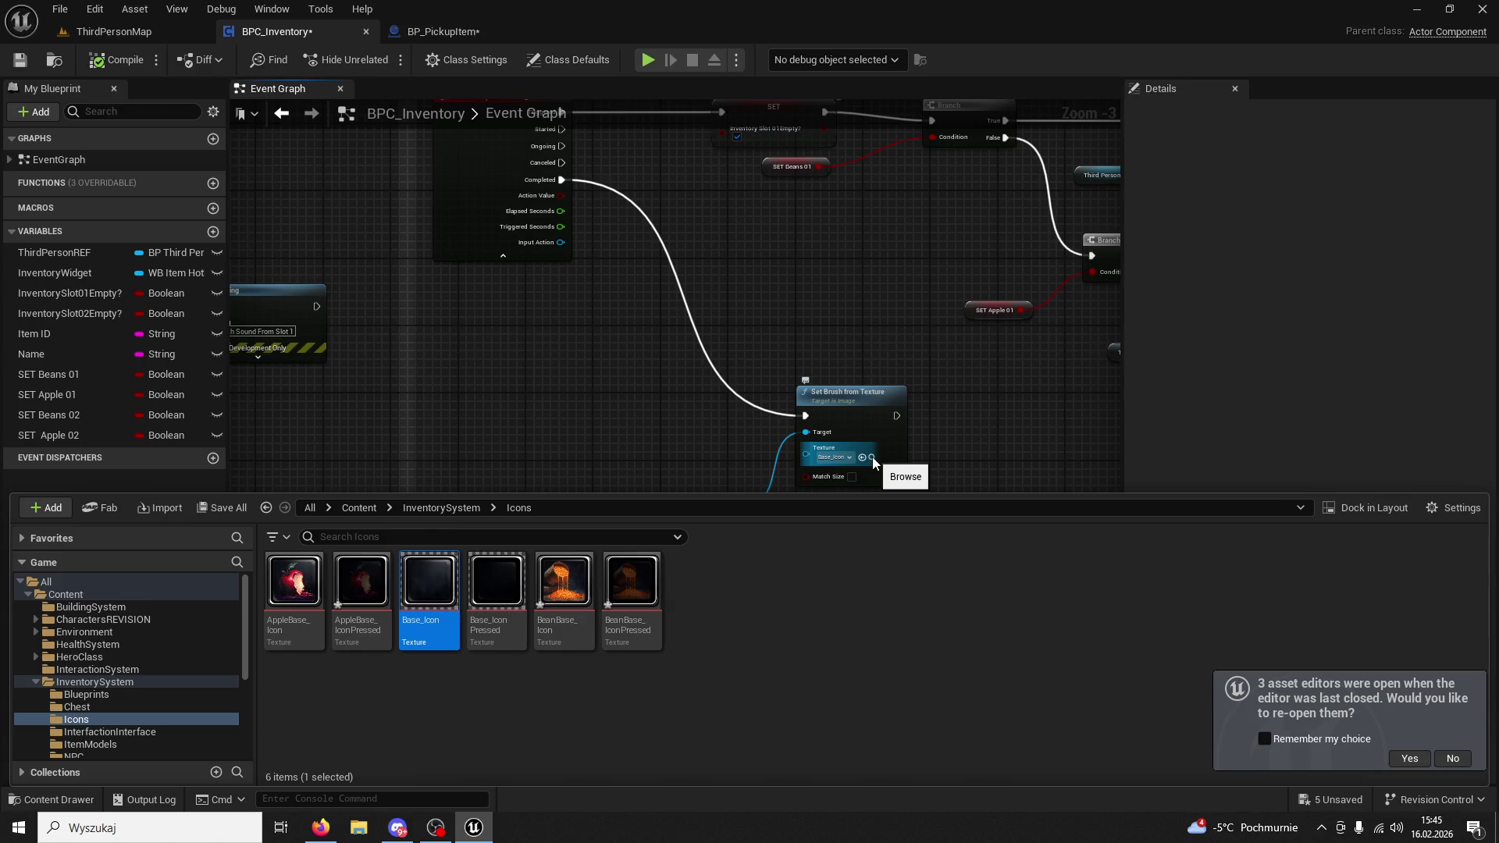
pyautogui.click(873, 457)
pyautogui.moveTo(910, 458); pyautogui.dragTo(636, 491)
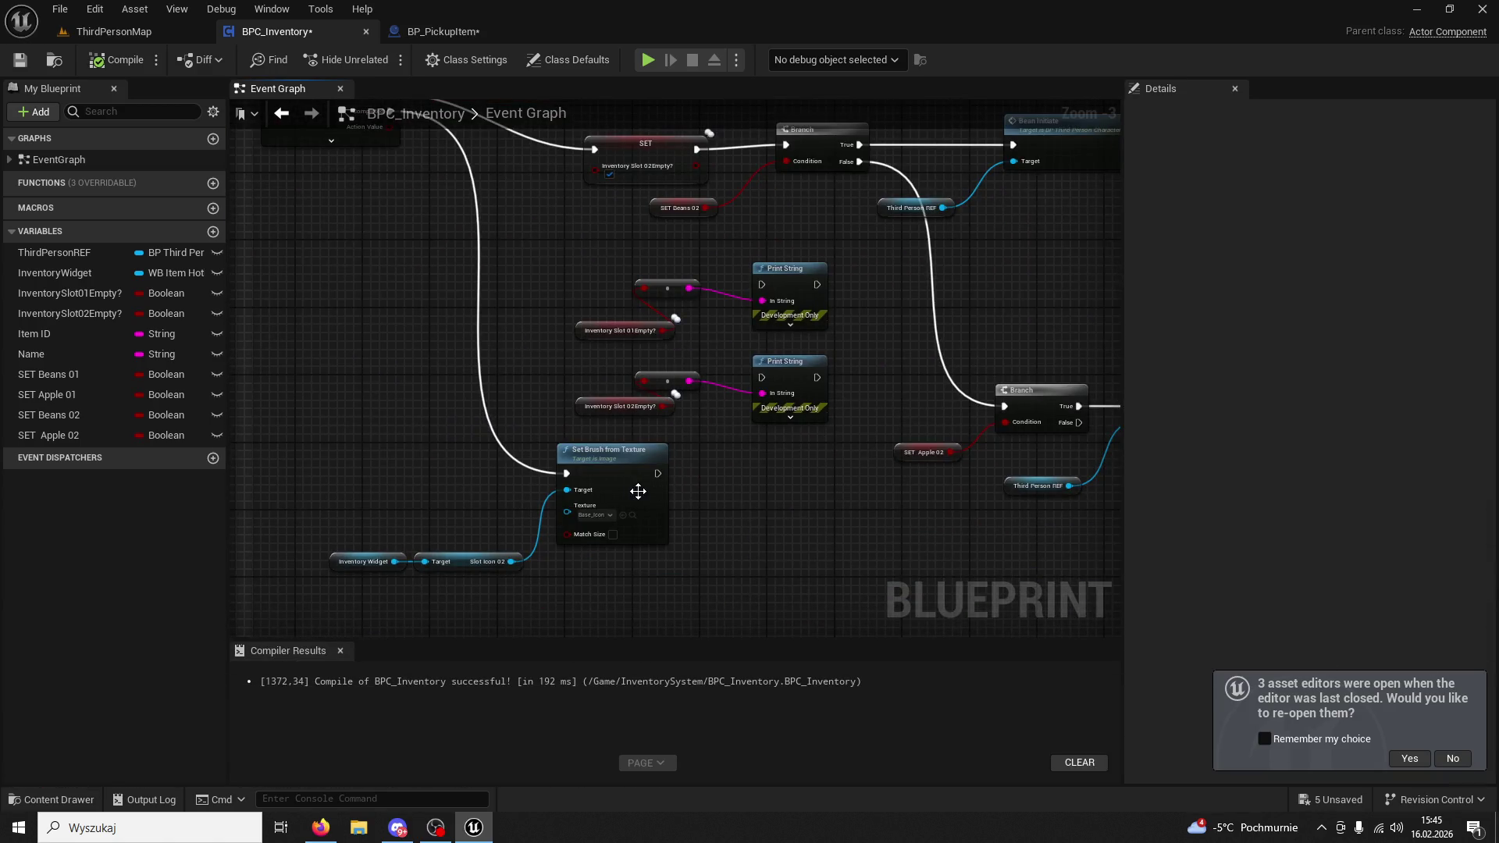
pyautogui.click(631, 516)
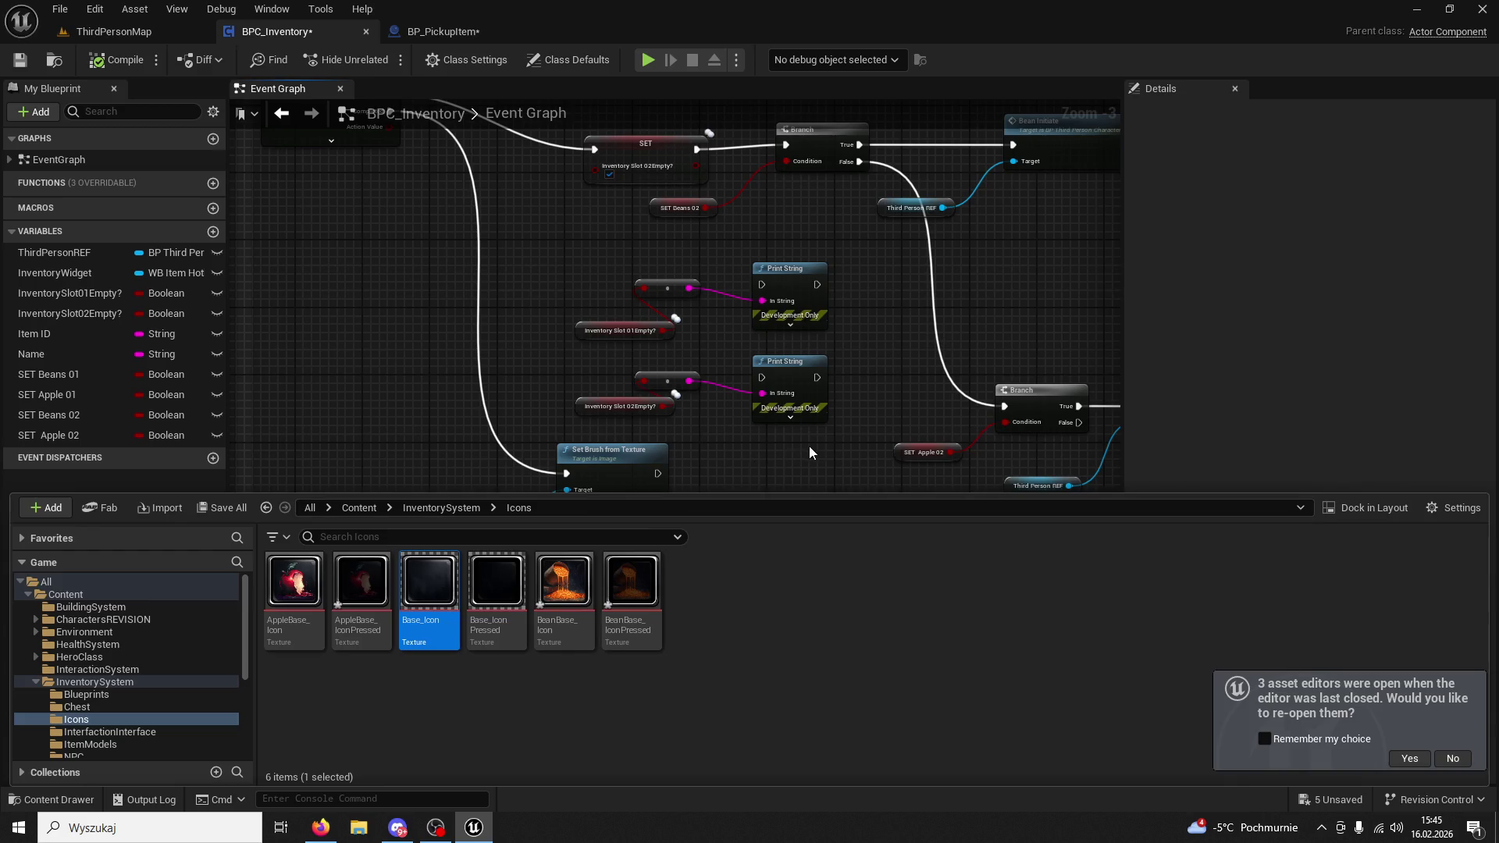
pyautogui.click(798, 456)
pyautogui.scroll(-2, 775, 424)
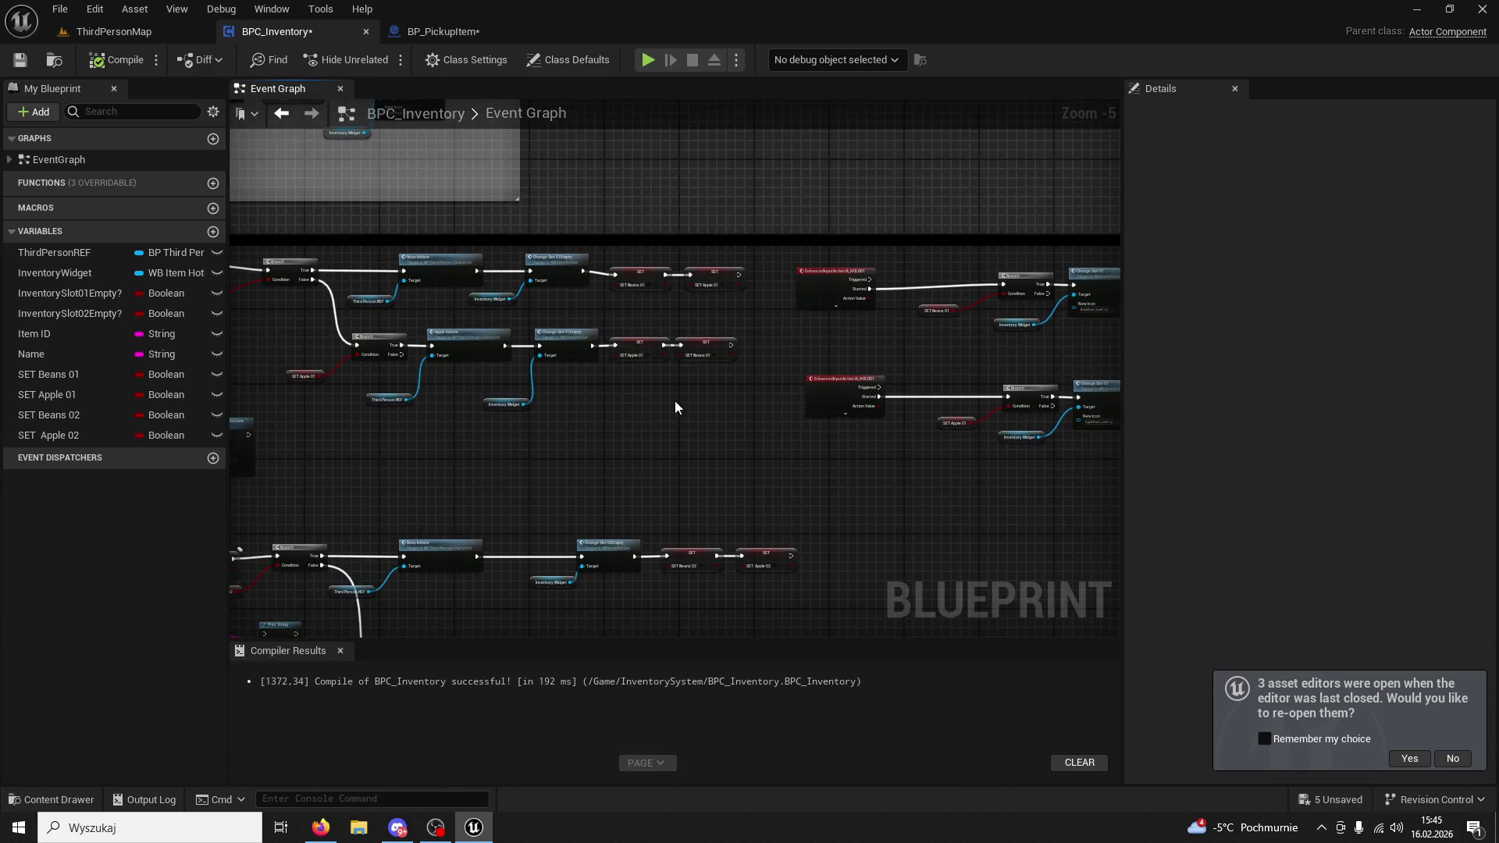
pyautogui.scroll(2, 674, 406)
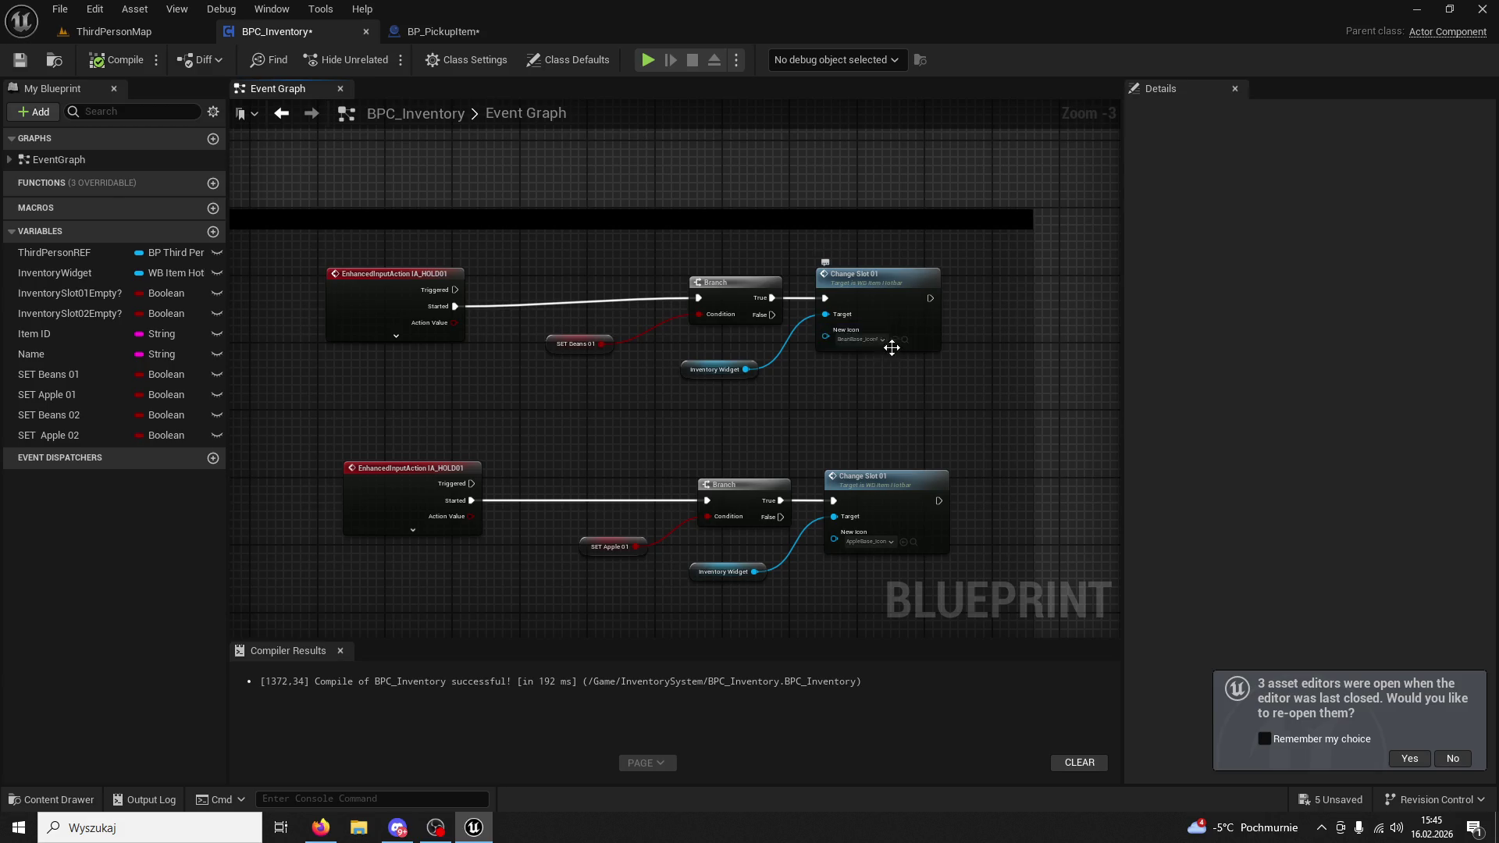
pyautogui.click(906, 342)
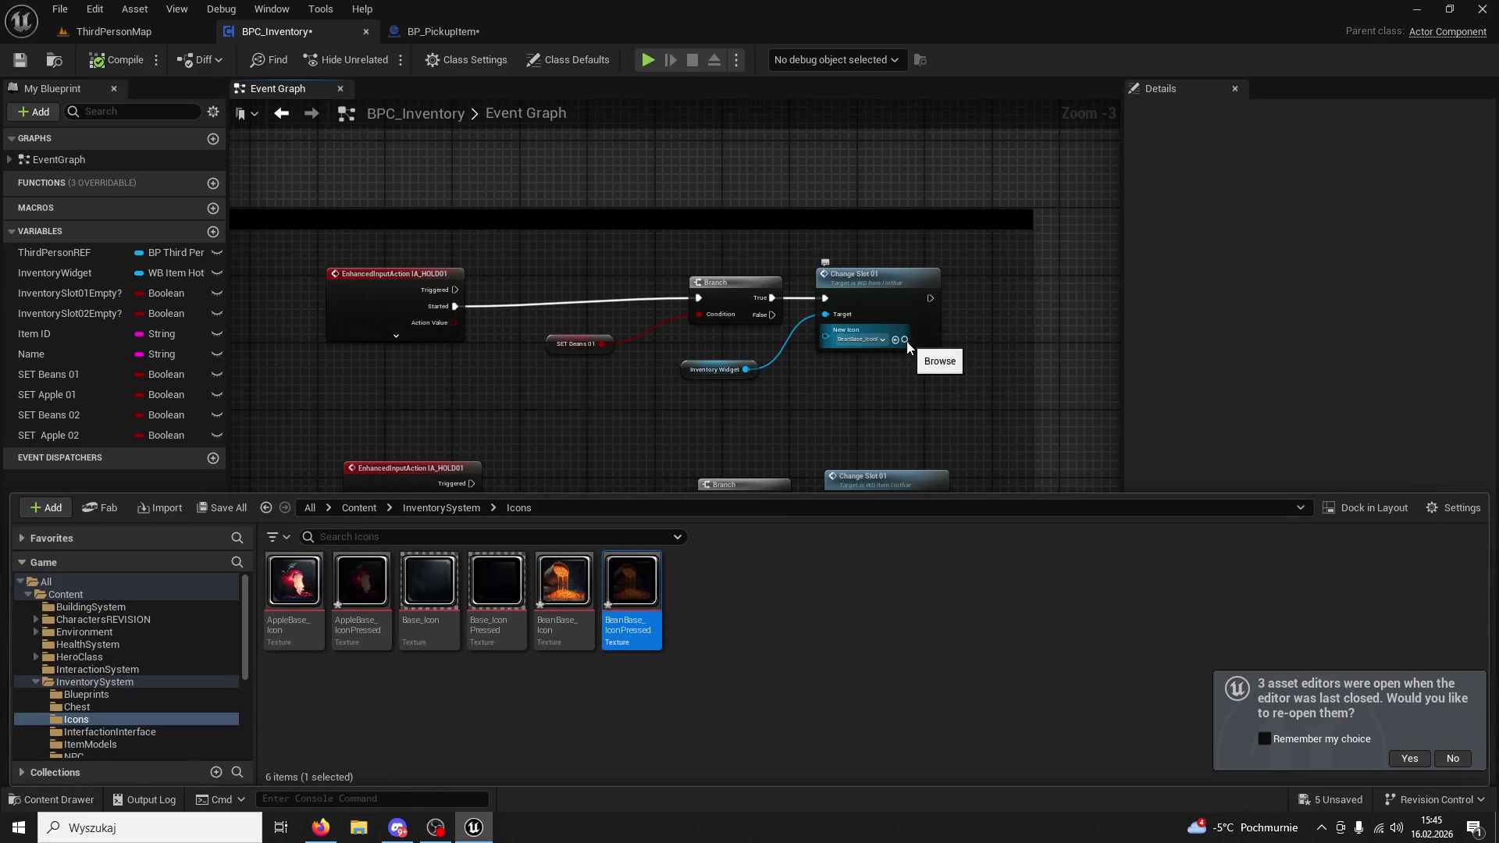
pyautogui.click(867, 330)
pyautogui.click(887, 448)
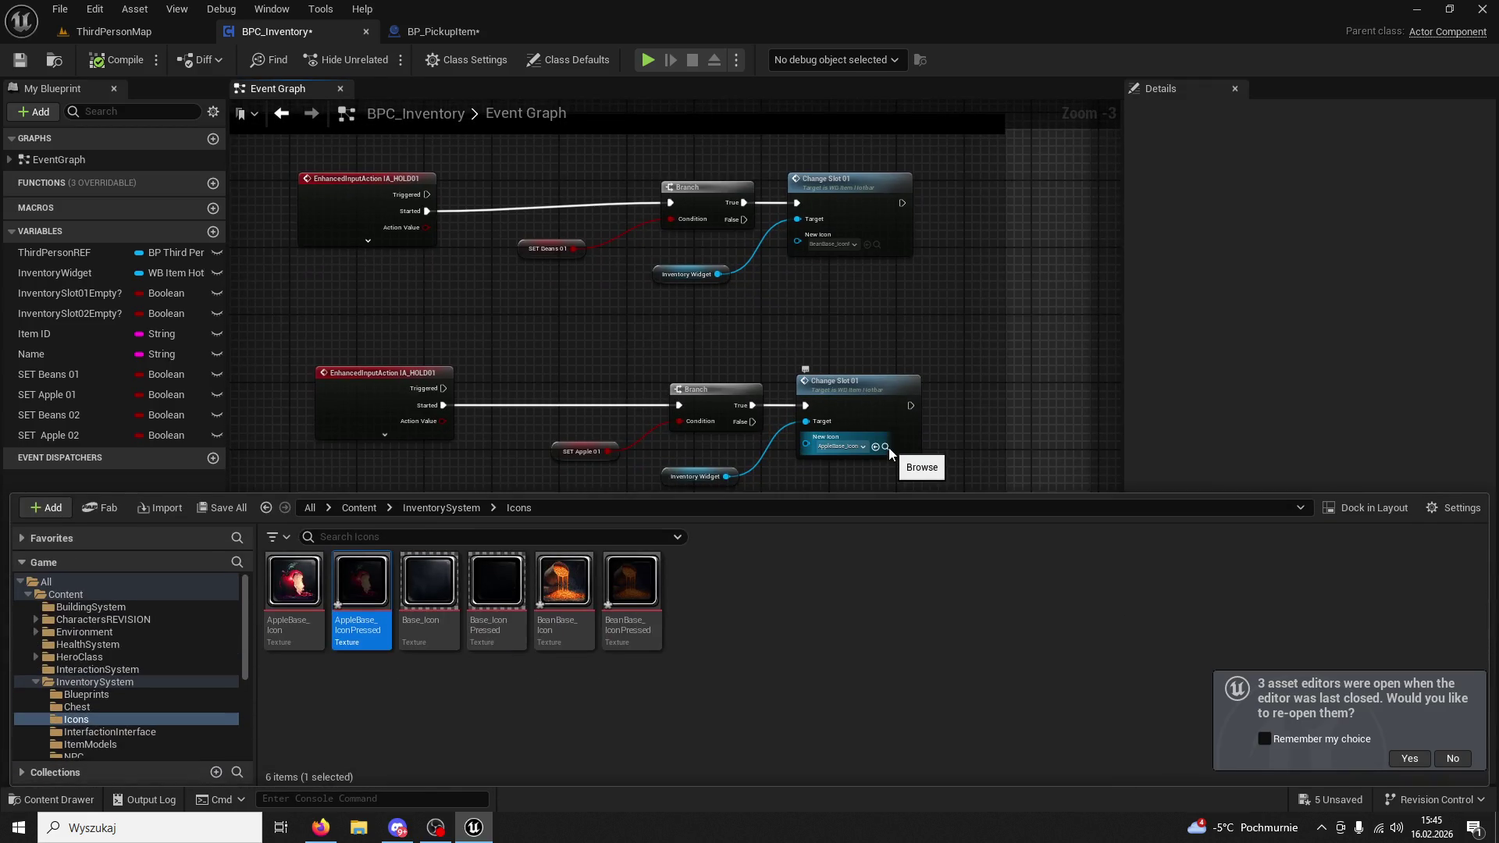
pyautogui.click(877, 245)
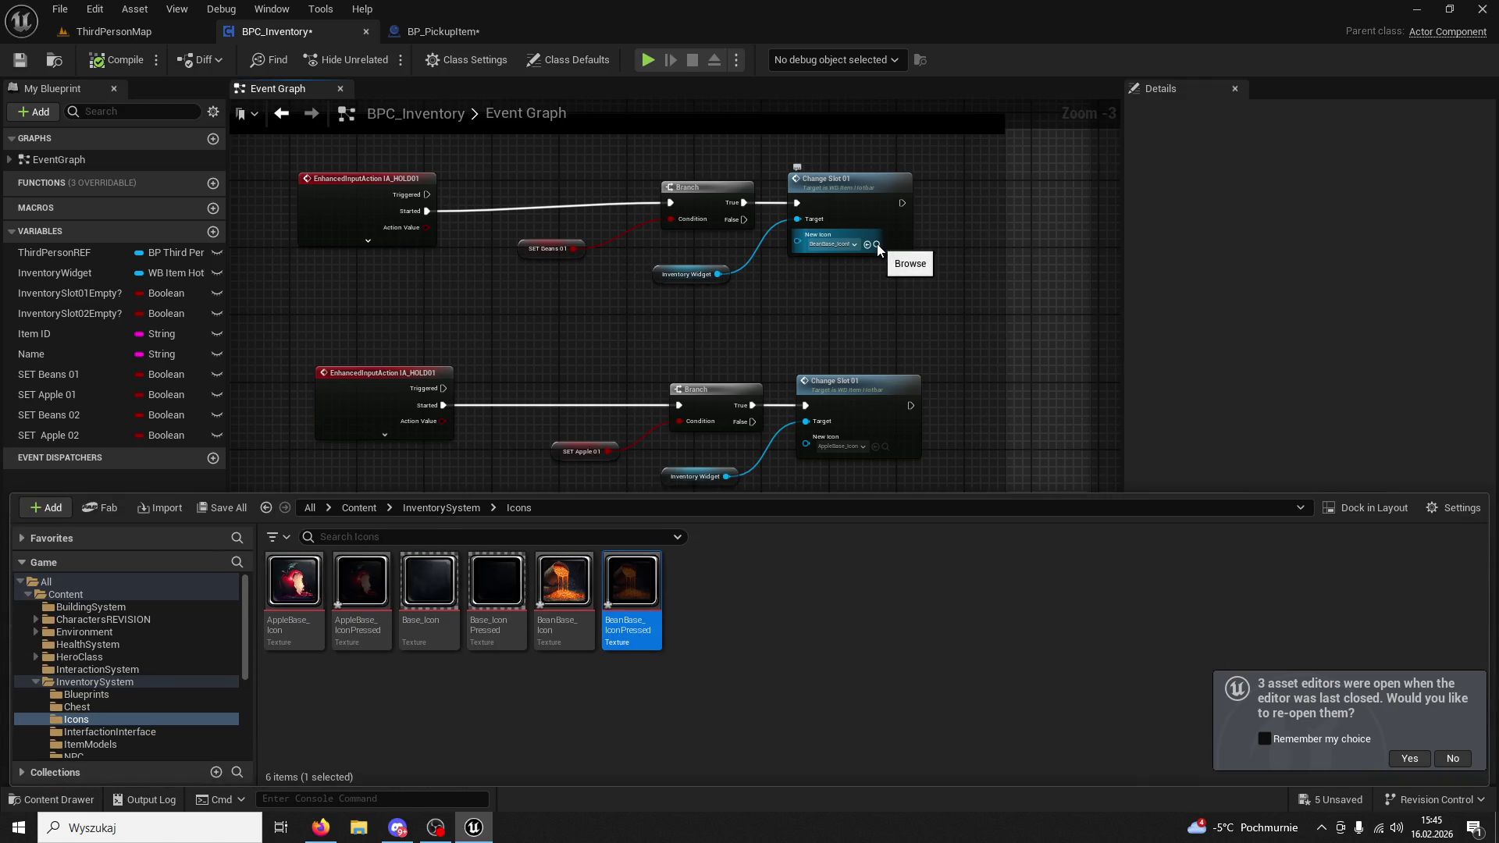
pyautogui.click(885, 448)
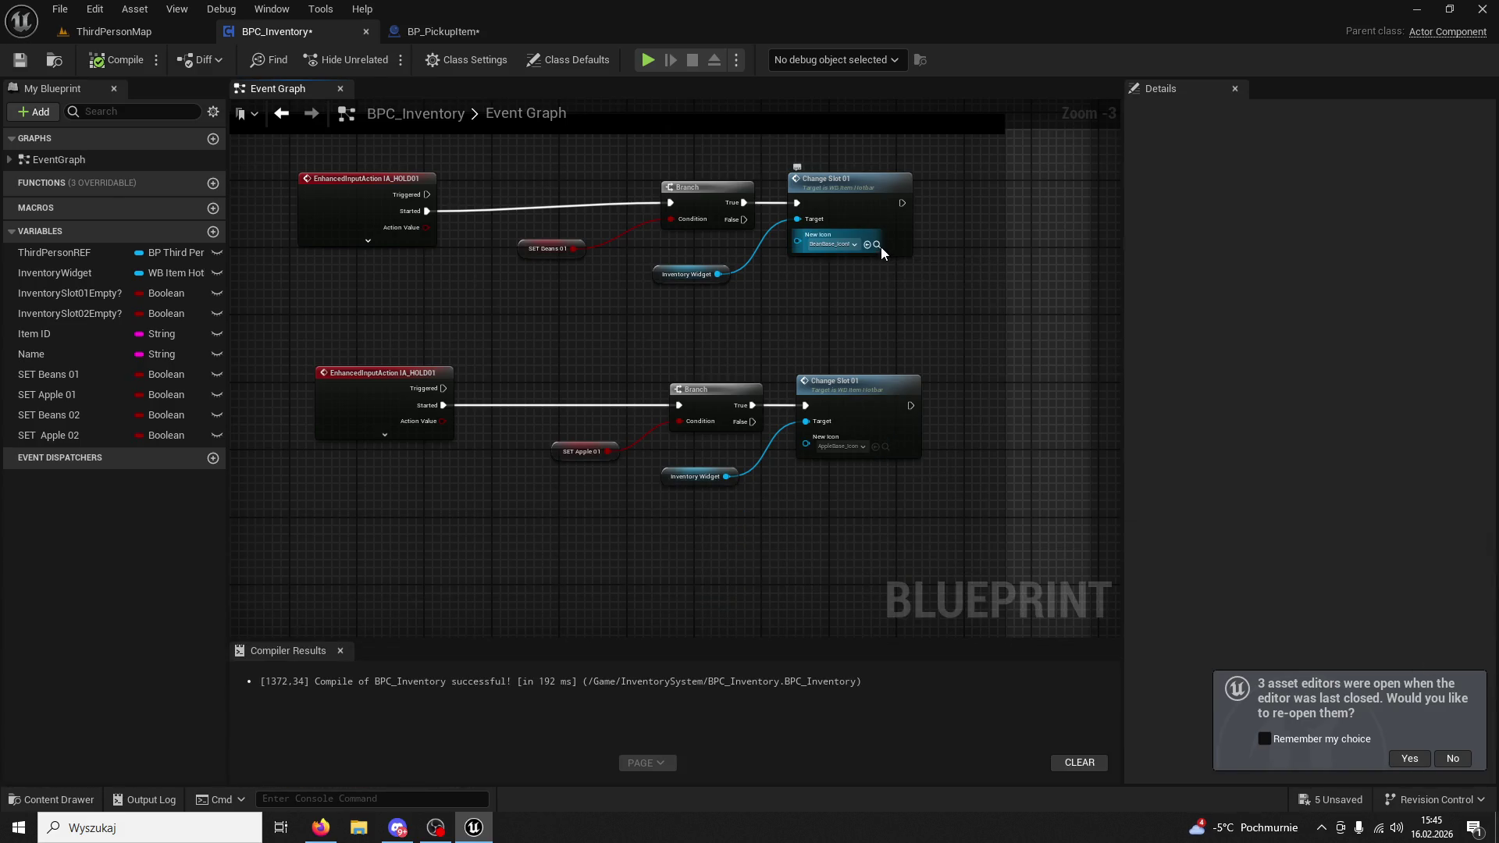
pyautogui.click(879, 246)
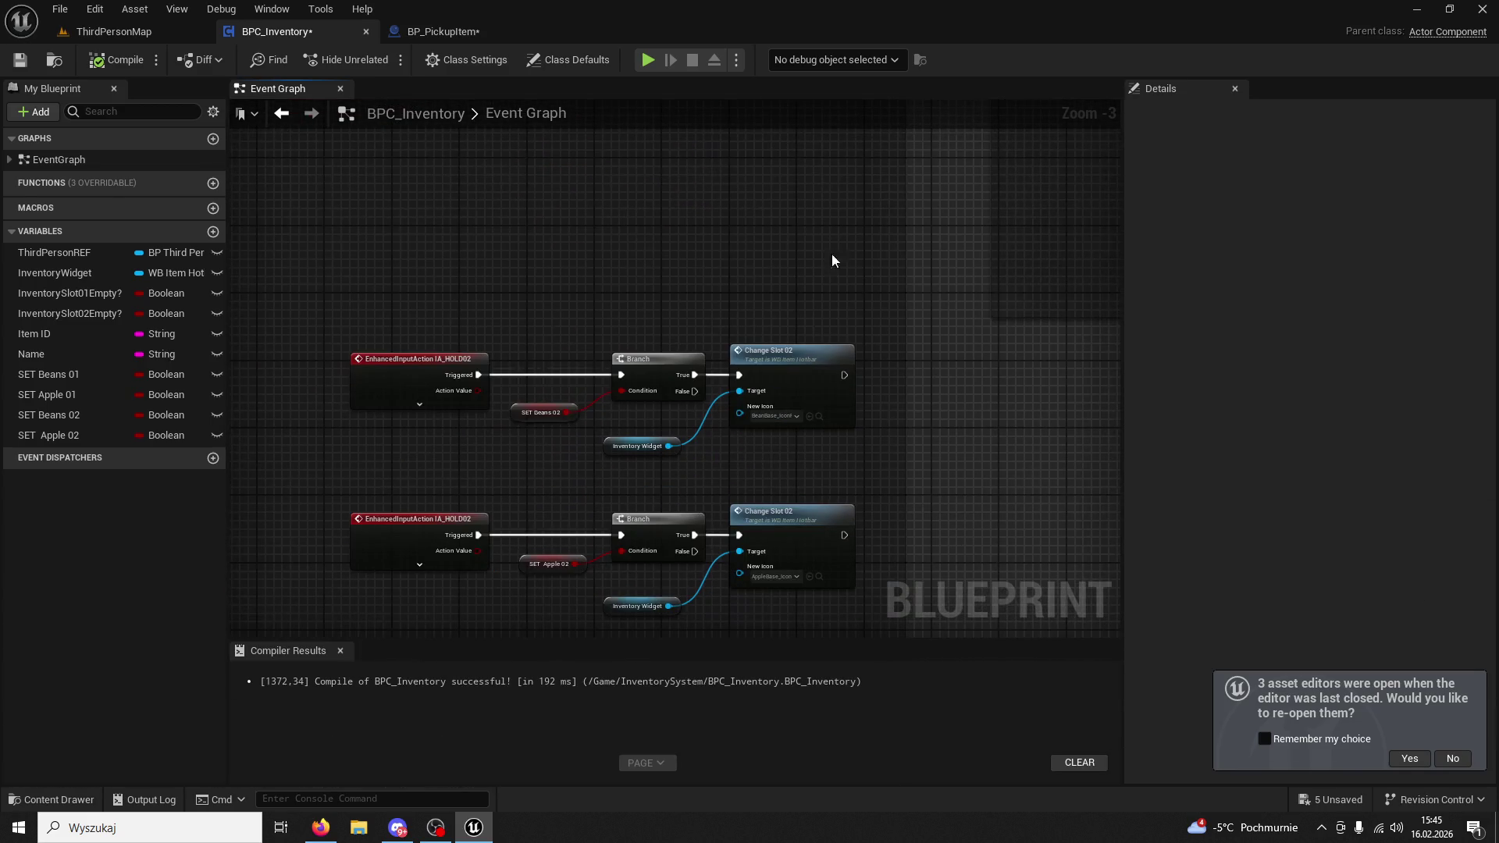
pyautogui.click(820, 417)
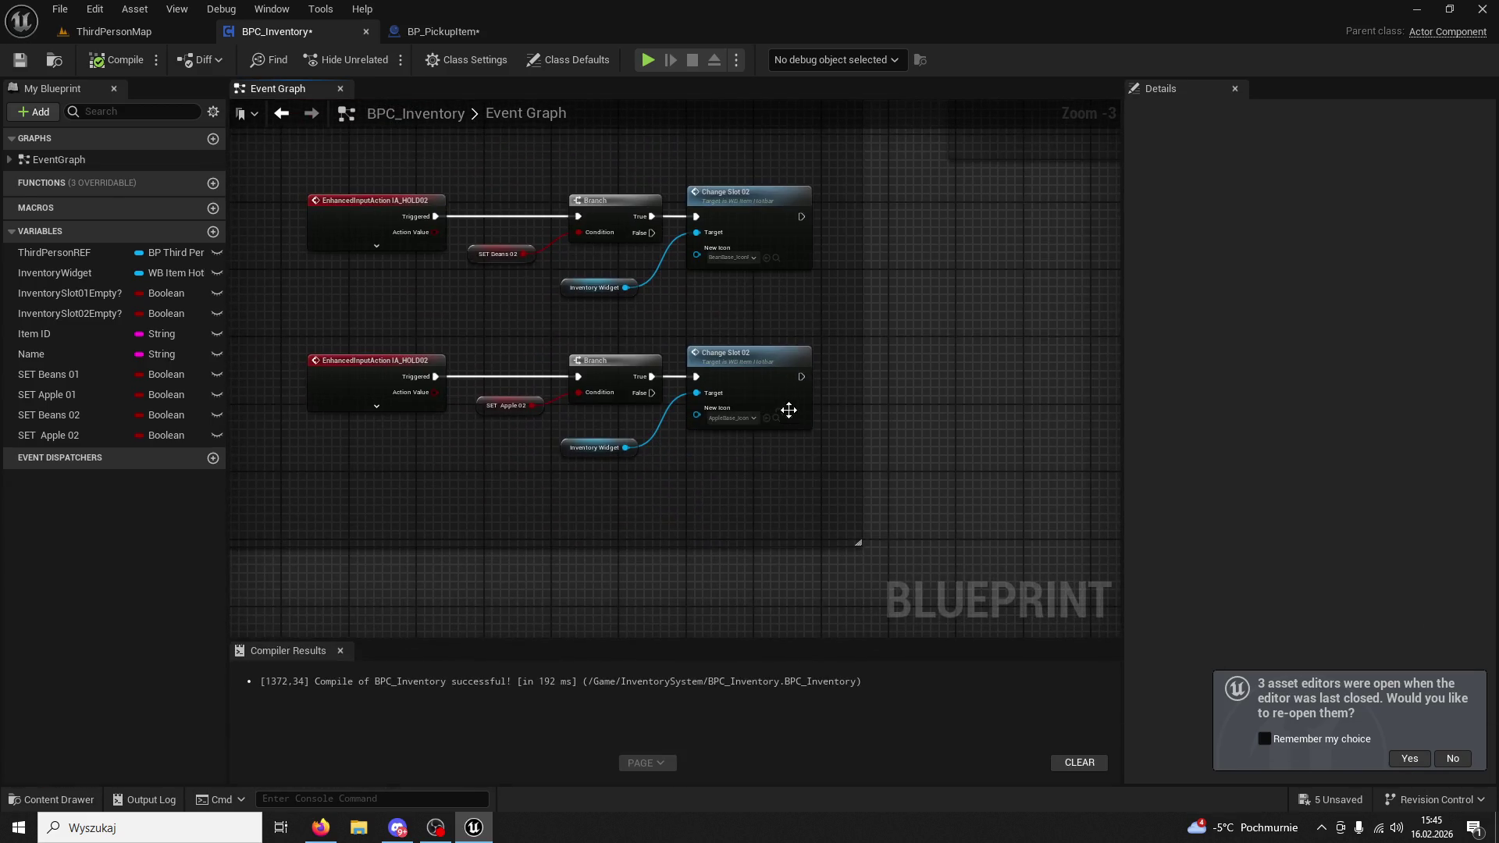
pyautogui.click(776, 417)
pyautogui.scroll(2, 760, 470)
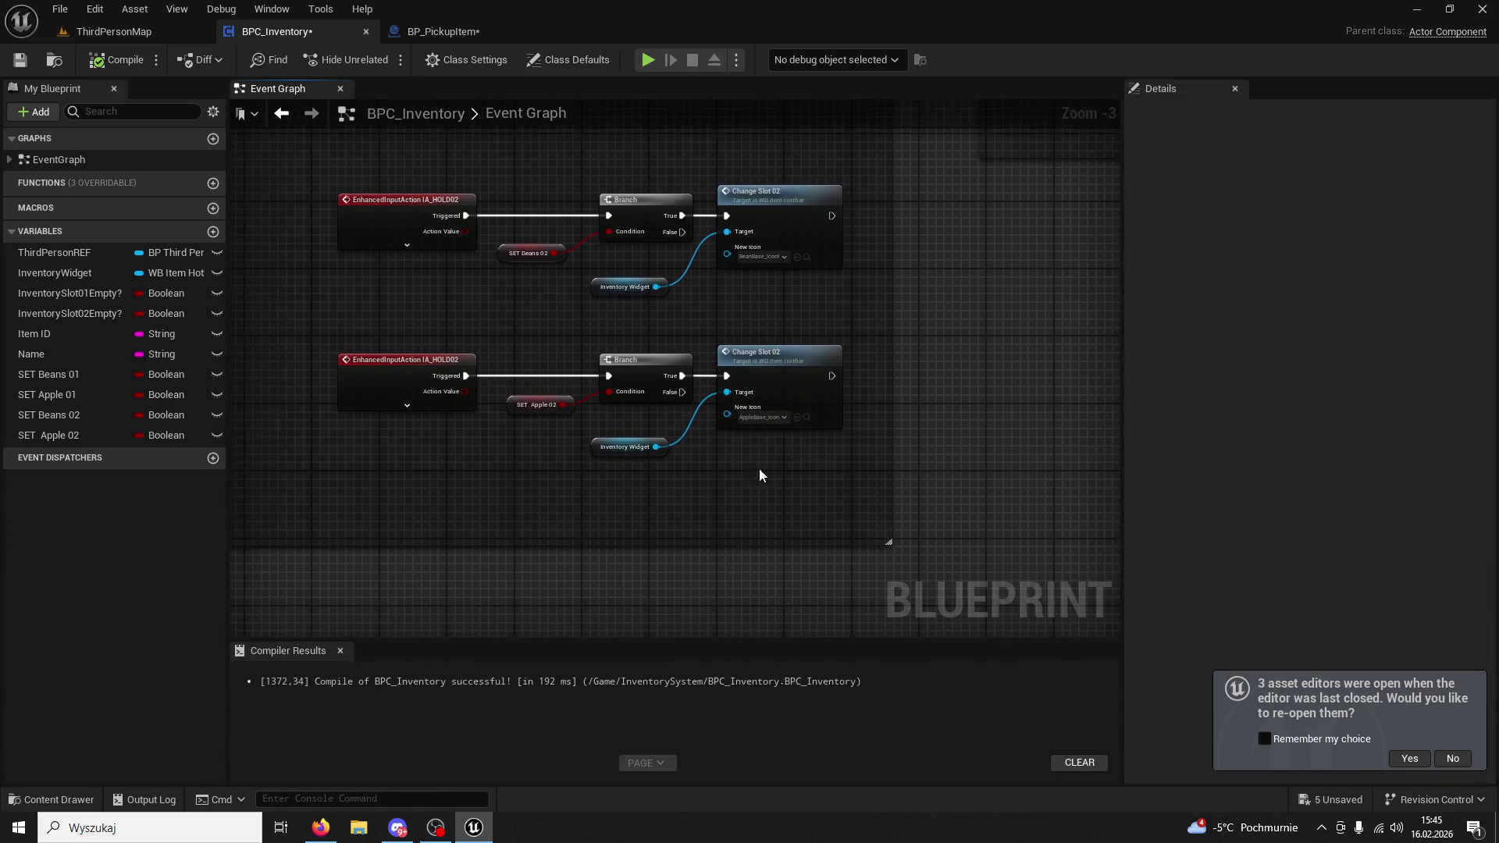
pyautogui.scroll(-5, 675, 480)
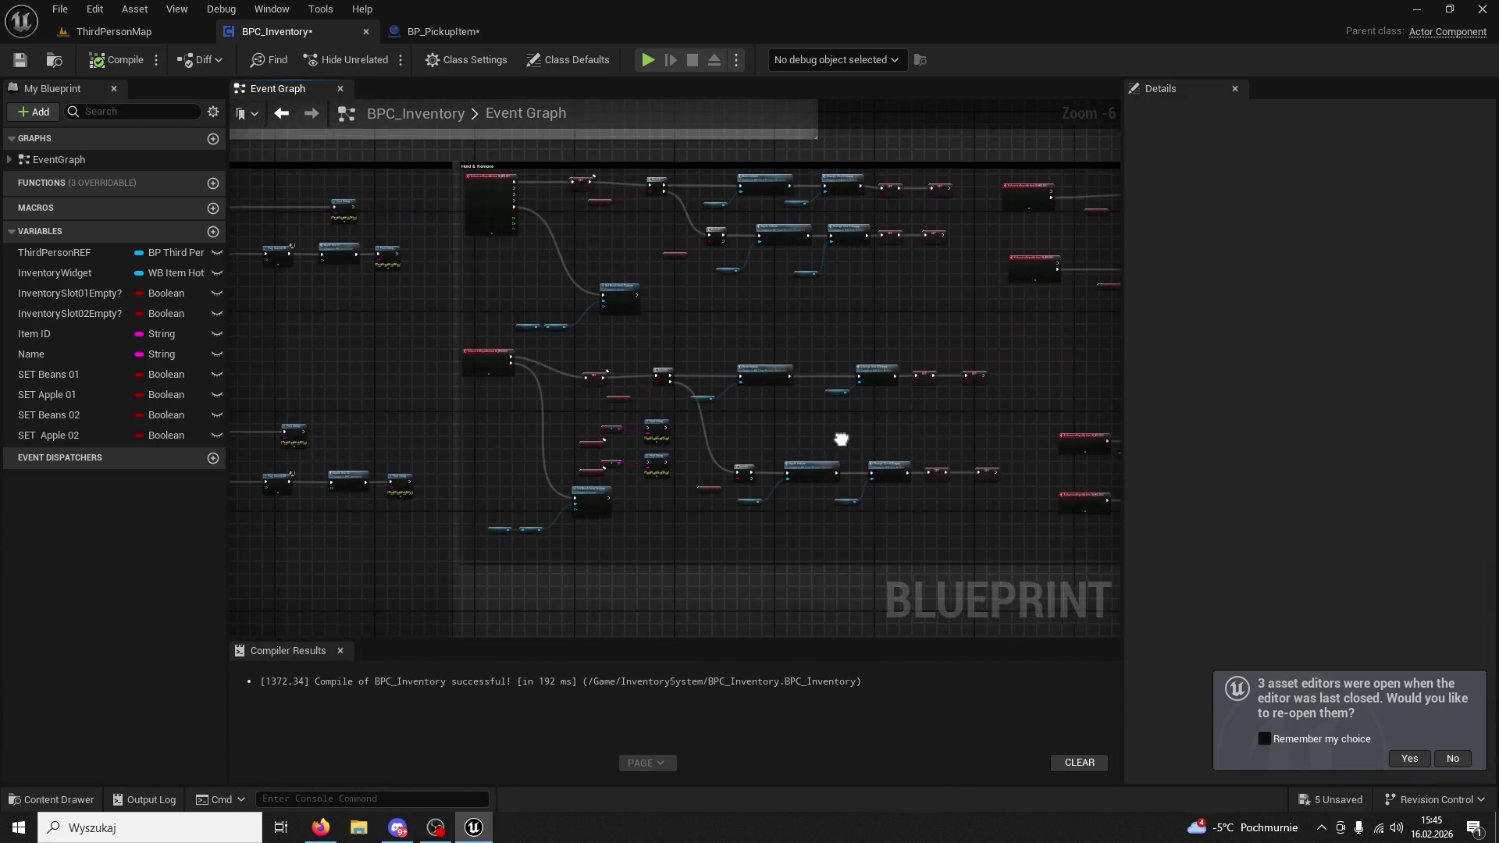
pyautogui.scroll(3, 649, 394)
pyautogui.moveTo(639, 414)
pyautogui.mouseDown()
pyautogui.moveTo(592, 323)
pyautogui.moveTo(558, 535)
pyautogui.mouseUp()
pyautogui.scroll(2, 558, 531)
pyautogui.scroll(-4, 579, 497)
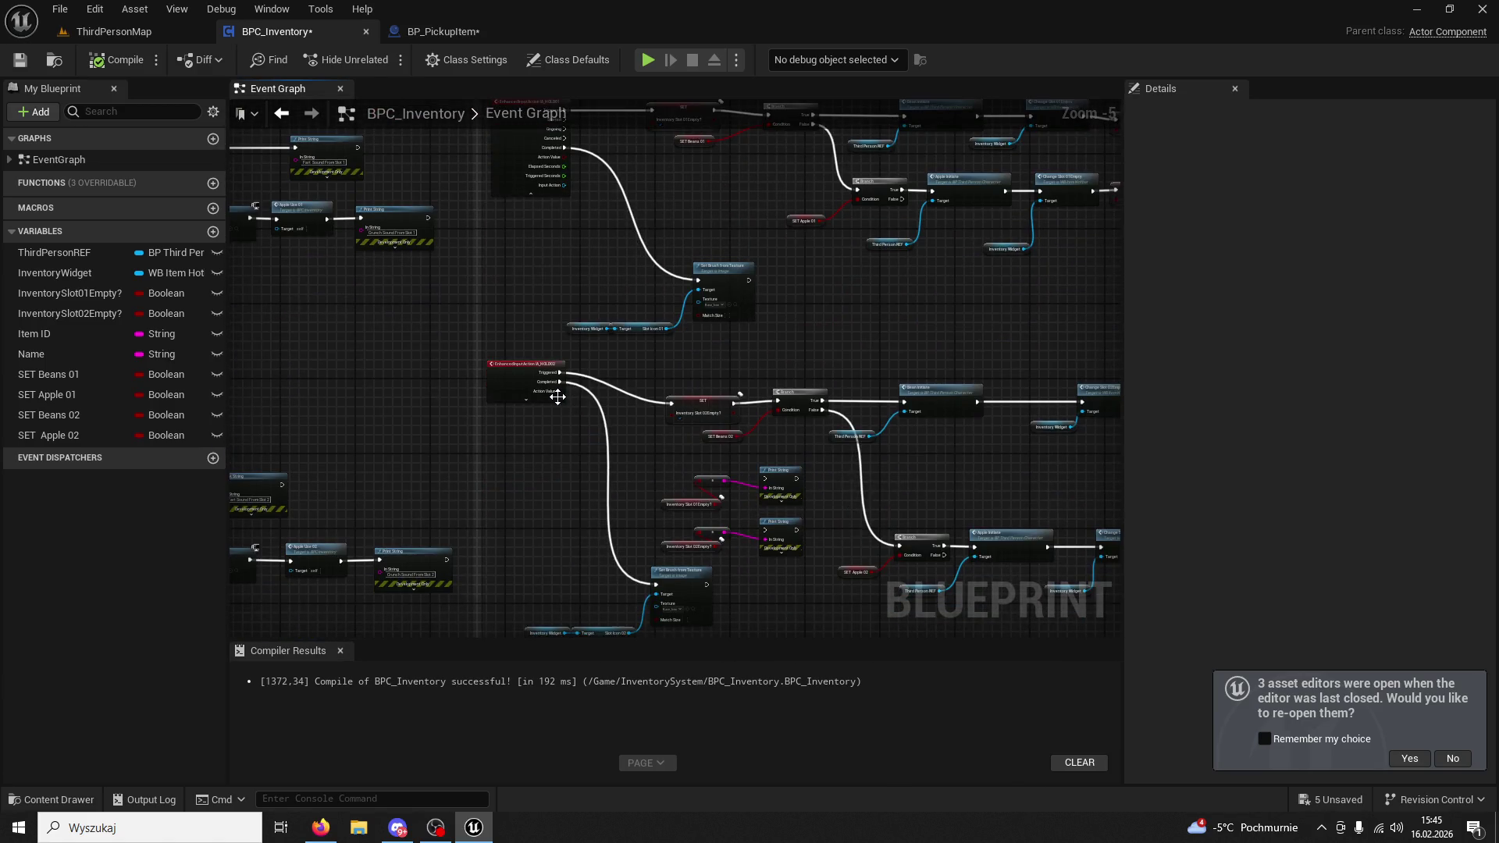
pyautogui.scroll(3, 531, 407)
pyautogui.moveTo(581, 420)
pyautogui.mouseDown()
pyautogui.moveTo(584, 636)
pyautogui.moveTo(616, 449)
pyautogui.moveTo(586, 312)
pyautogui.moveTo(511, 418)
pyautogui.moveTo(528, 382)
pyautogui.moveTo(519, 238)
pyautogui.moveTo(610, 208)
pyautogui.moveTo(639, 278)
pyautogui.mouseUp()
pyautogui.scroll(-1, 511, 417)
pyautogui.scroll(-1, 652, 361)
pyautogui.scroll(-1, 612, 508)
pyautogui.moveTo(652, 361)
pyautogui.mouseDown()
pyautogui.moveTo(612, 508)
pyautogui.moveTo(399, 456)
pyautogui.moveTo(475, 405)
pyautogui.moveTo(267, 529)
pyautogui.moveTo(505, 429)
pyautogui.mouseUp()
pyautogui.scroll(-3, 475, 405)
pyautogui.scroll(4, 869, 367)
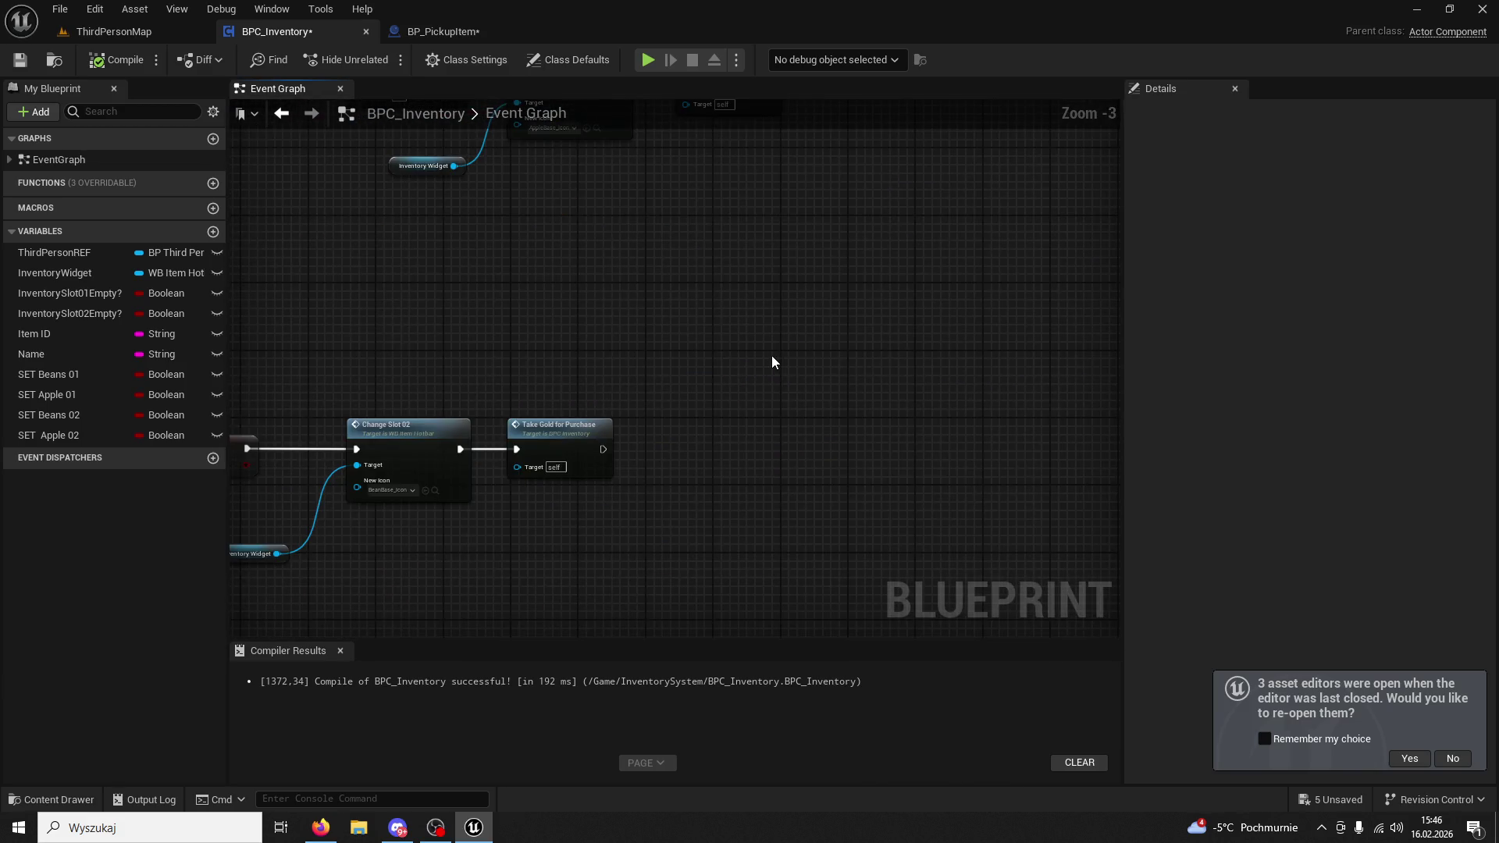
pyautogui.moveTo(751, 341)
pyautogui.mouseDown()
pyautogui.moveTo(734, 528)
pyautogui.moveTo(718, 467)
pyautogui.moveTo(747, 591)
pyautogui.moveTo(799, 444)
pyautogui.mouseUp()
pyautogui.scroll(2, 742, 335)
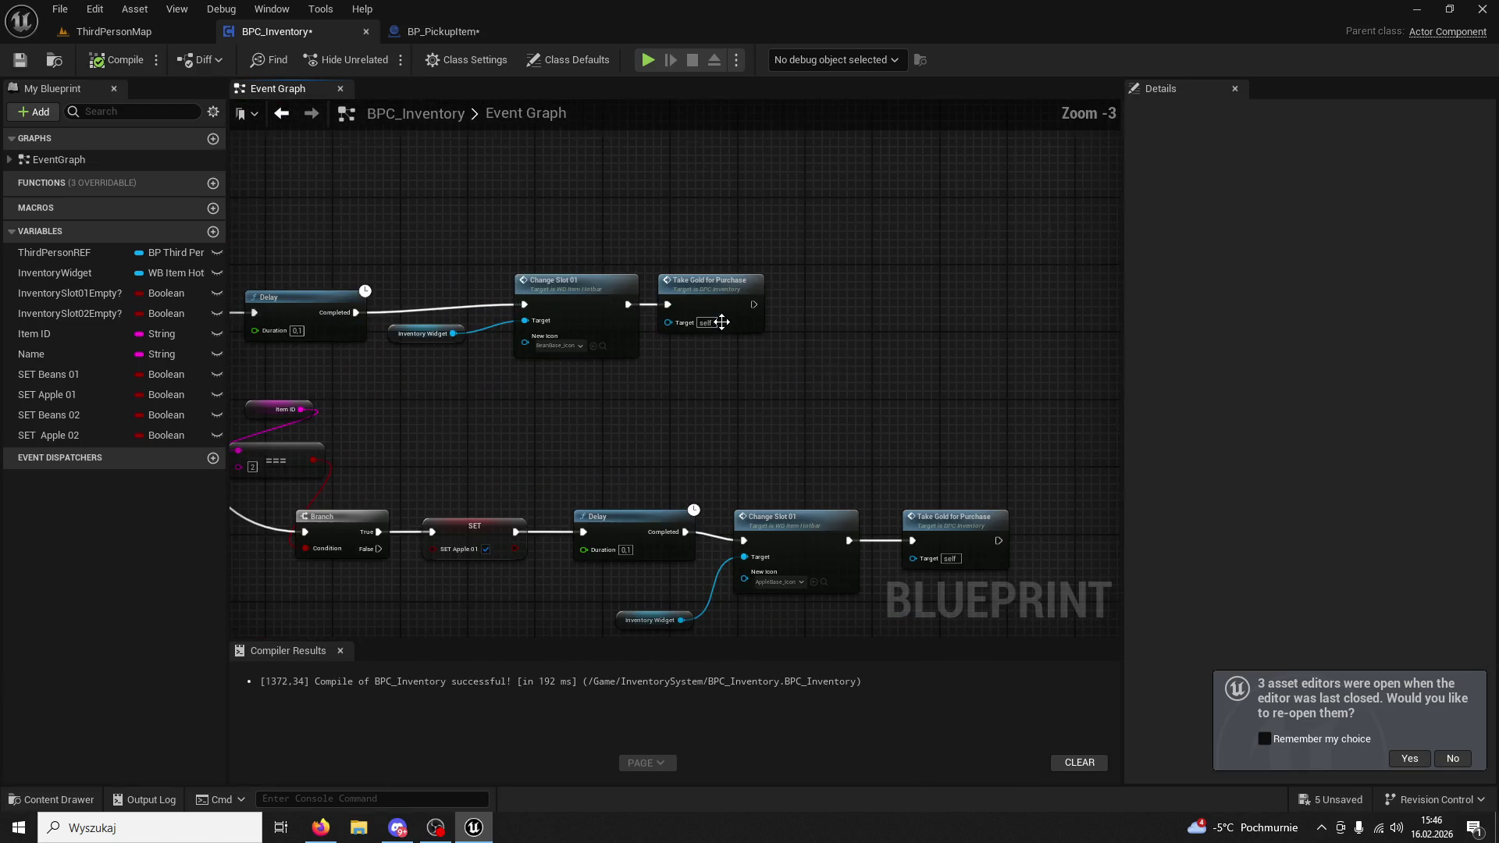
pyautogui.moveTo(798, 380)
pyautogui.mouseDown()
pyautogui.moveTo(637, 189)
pyautogui.moveTo(725, 312)
pyautogui.moveTo(711, 190)
pyautogui.moveTo(609, 281)
pyautogui.moveTo(678, 399)
pyautogui.mouseUp()
pyautogui.scroll(-5, 724, 311)
pyautogui.scroll(3, 677, 399)
pyautogui.moveTo(692, 331)
pyautogui.mouseDown()
pyautogui.moveTo(987, 331)
pyautogui.moveTo(830, 331)
pyautogui.moveTo(864, 305)
pyautogui.moveTo(857, 400)
pyautogui.mouseUp()
pyautogui.scroll(2, 863, 305)
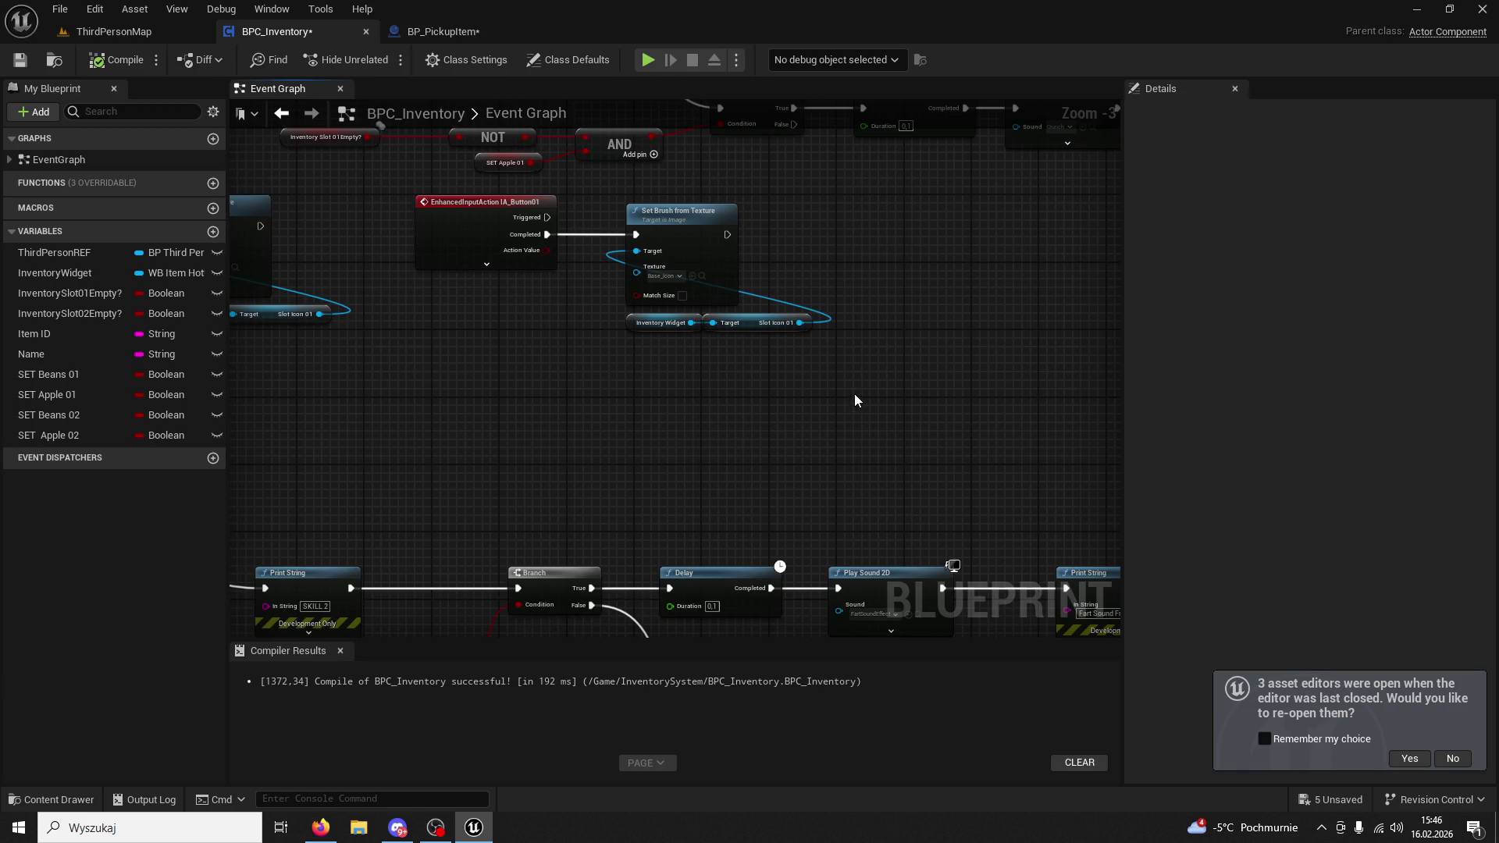
pyautogui.scroll(-3, 835, 392)
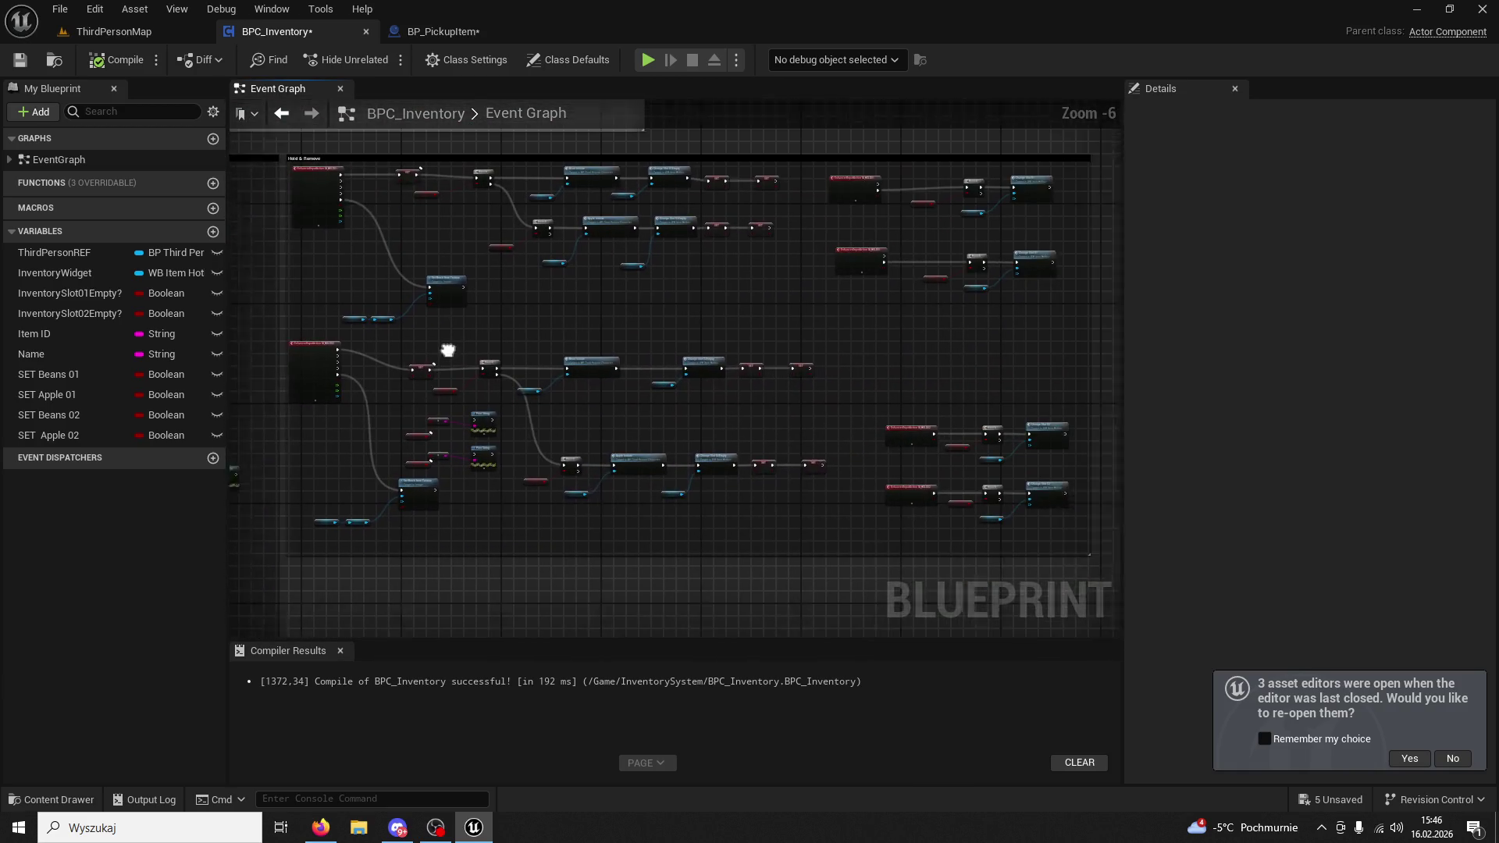
pyautogui.scroll(4, 654, 322)
pyautogui.moveTo(812, 368)
pyautogui.mouseDown()
pyautogui.moveTo(659, 295)
pyautogui.moveTo(589, 234)
pyautogui.moveTo(543, 164)
pyautogui.moveTo(643, 127)
pyautogui.mouseUp()
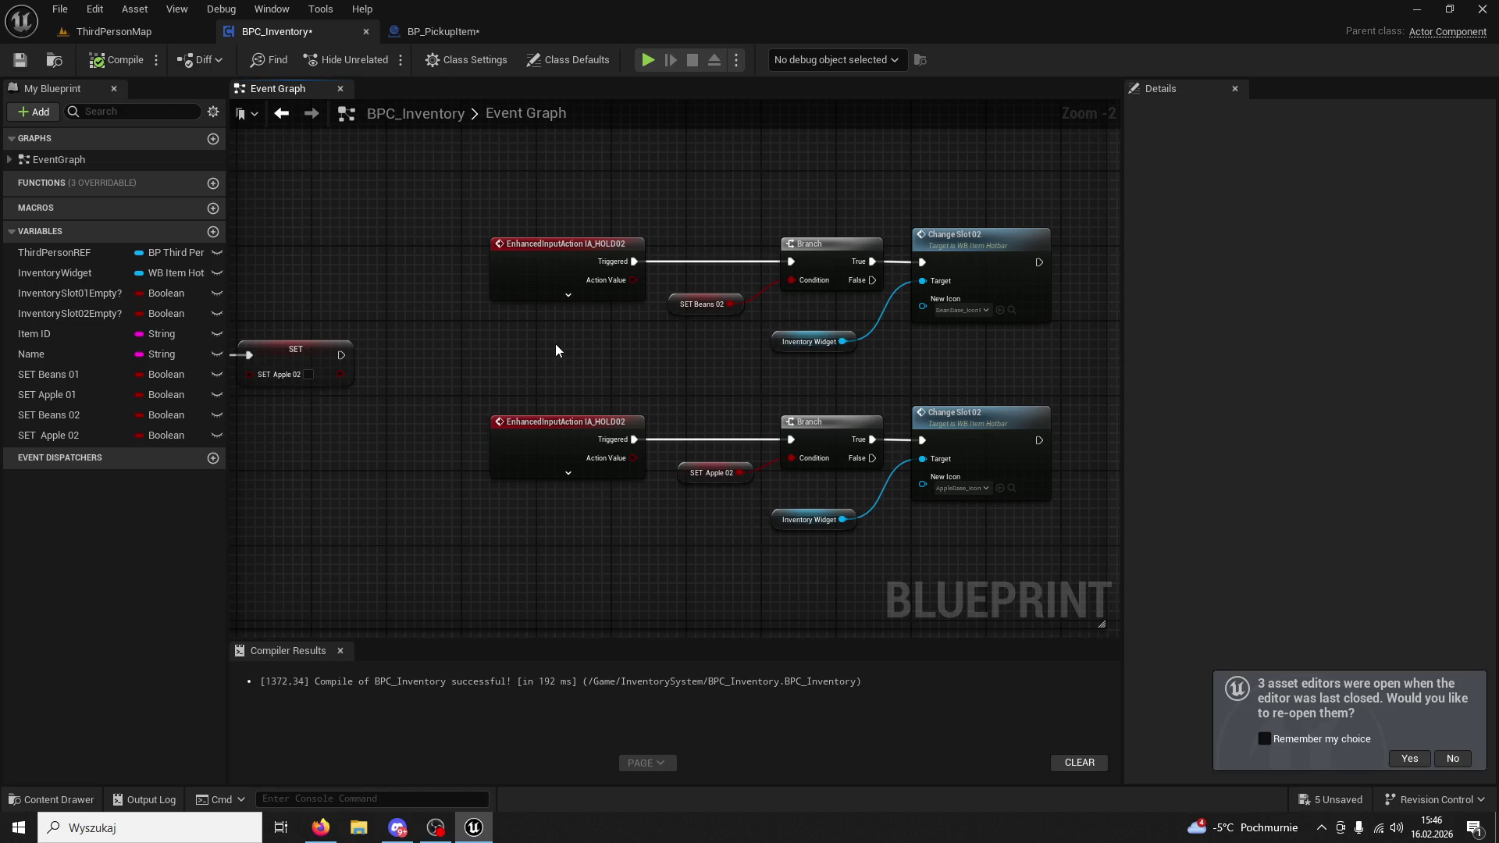
pyautogui.scroll(-4, 556, 351)
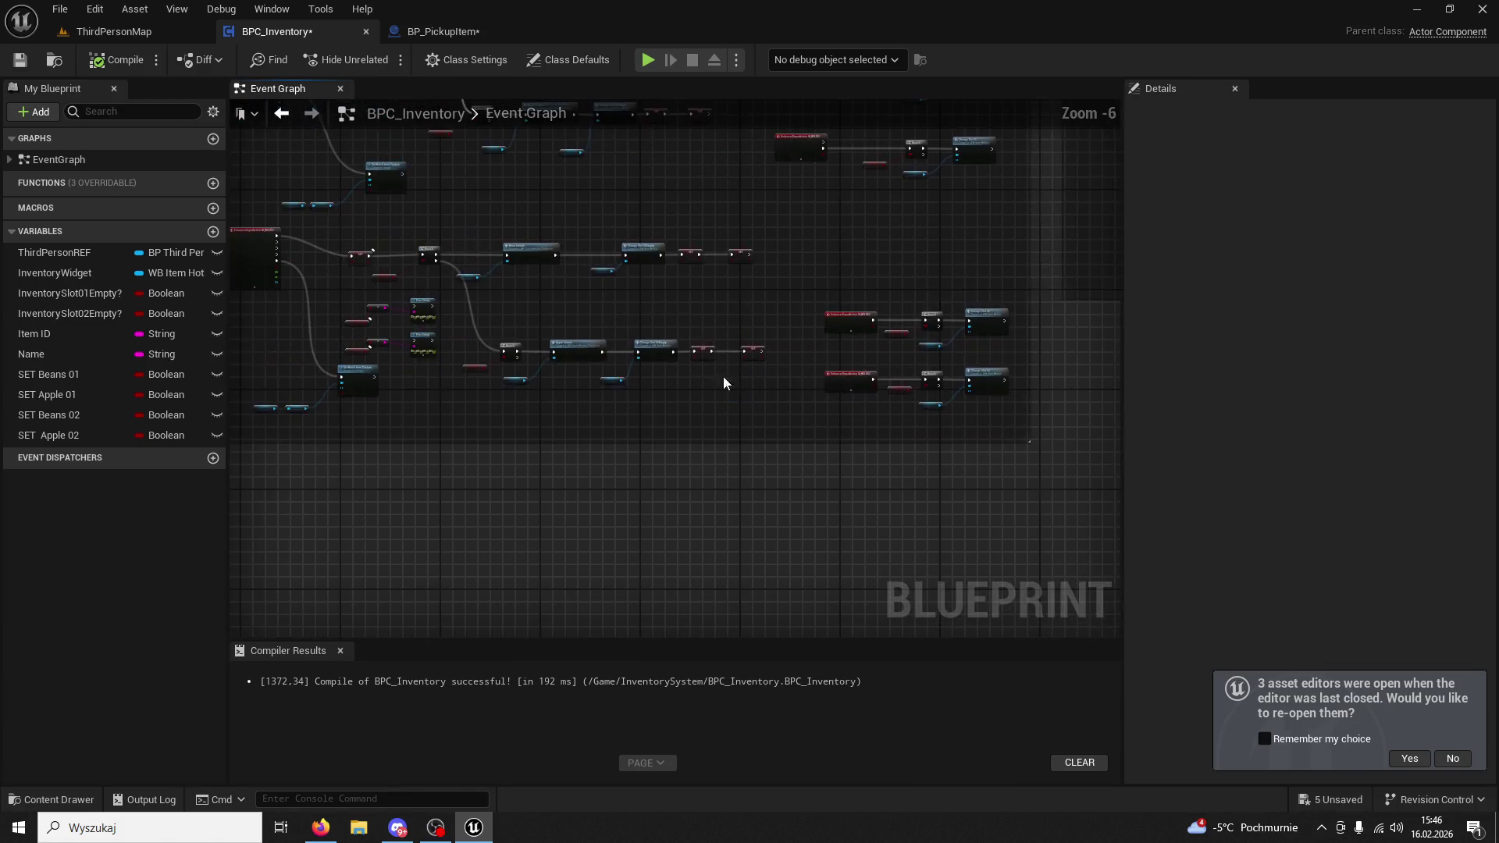
pyautogui.scroll(3, 792, 405)
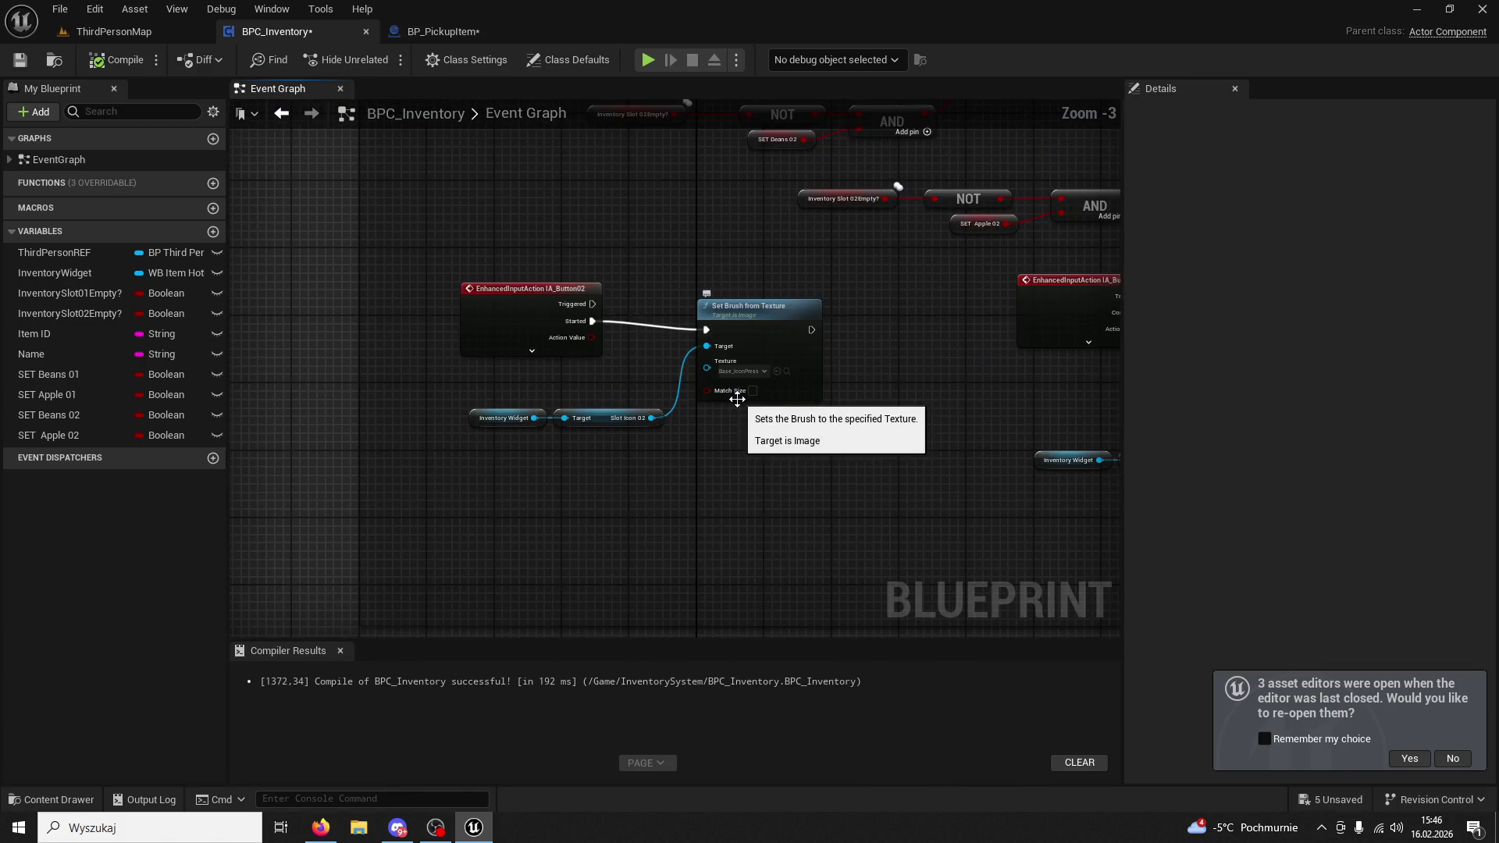
pyautogui.click(528, 299)
pyautogui.moveTo(582, 352); pyautogui.dragTo(590, 360)
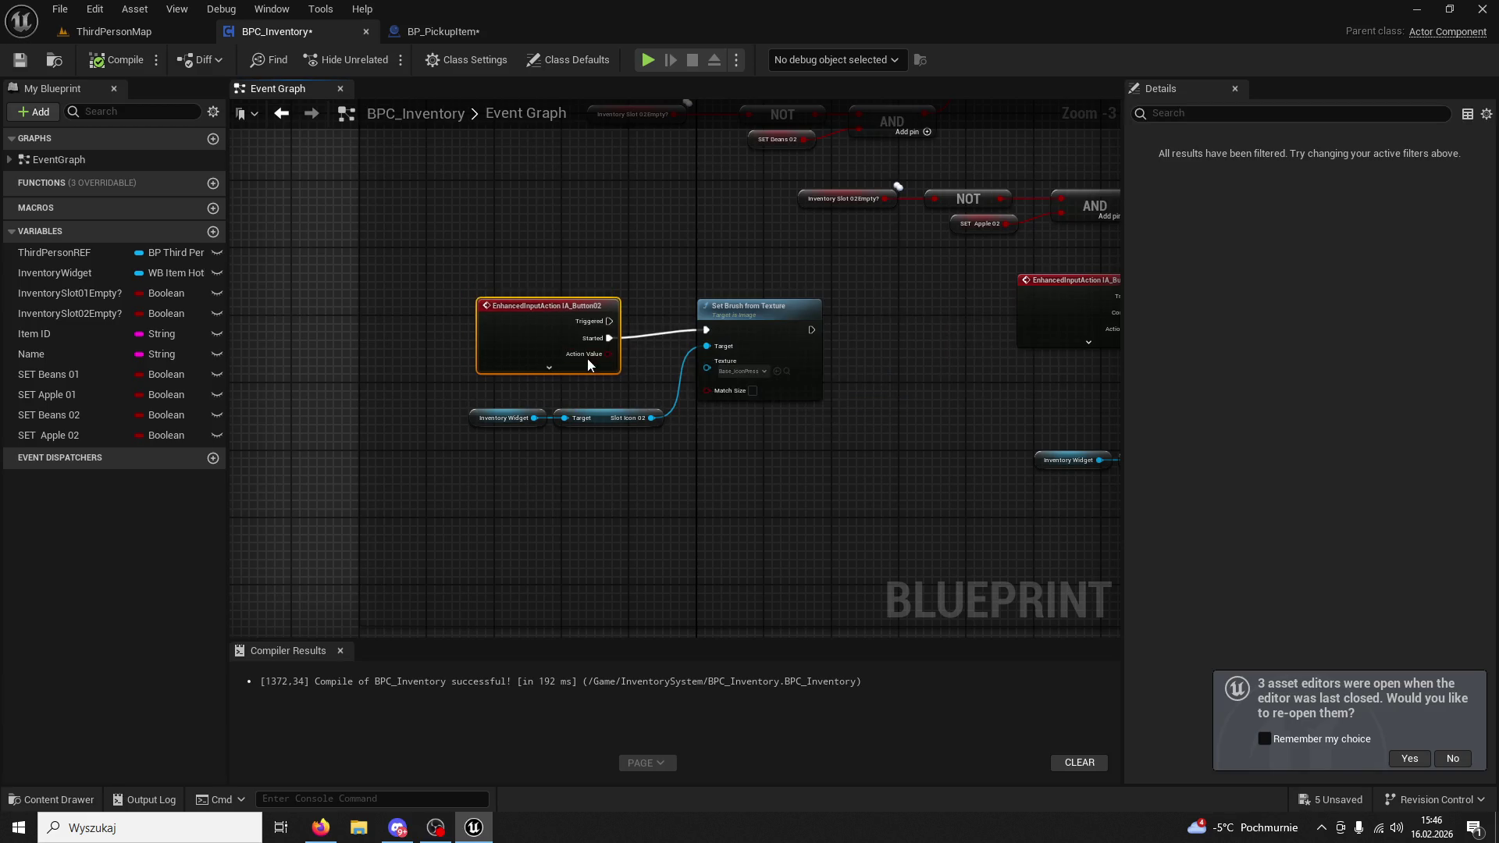
pyautogui.moveTo(769, 442)
pyautogui.mouseDown()
pyautogui.moveTo(780, 462)
pyautogui.moveTo(697, 437)
pyautogui.mouseUp()
pyautogui.click(698, 438)
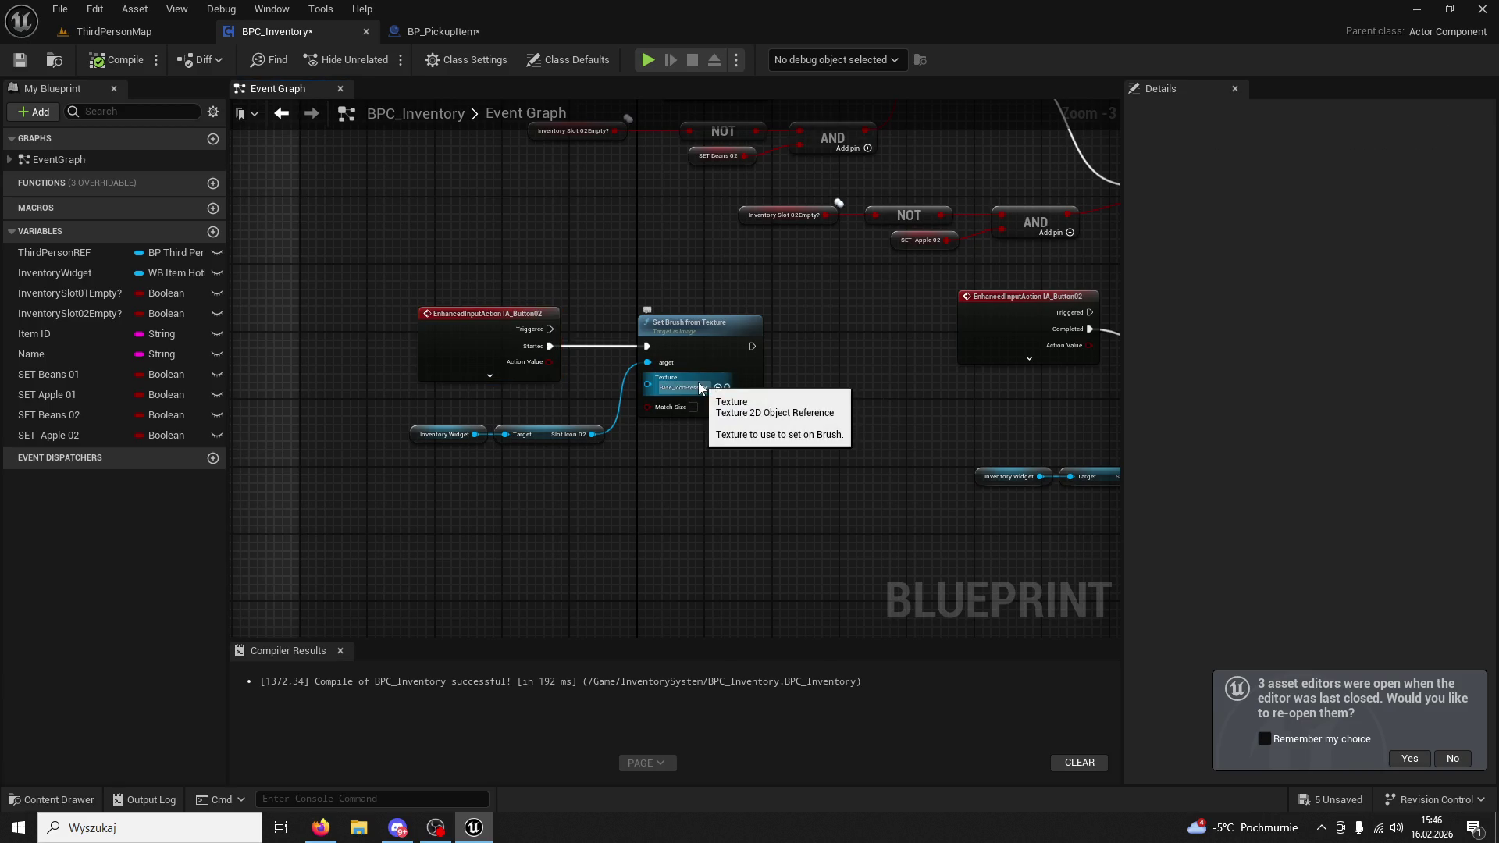
pyautogui.click(729, 391)
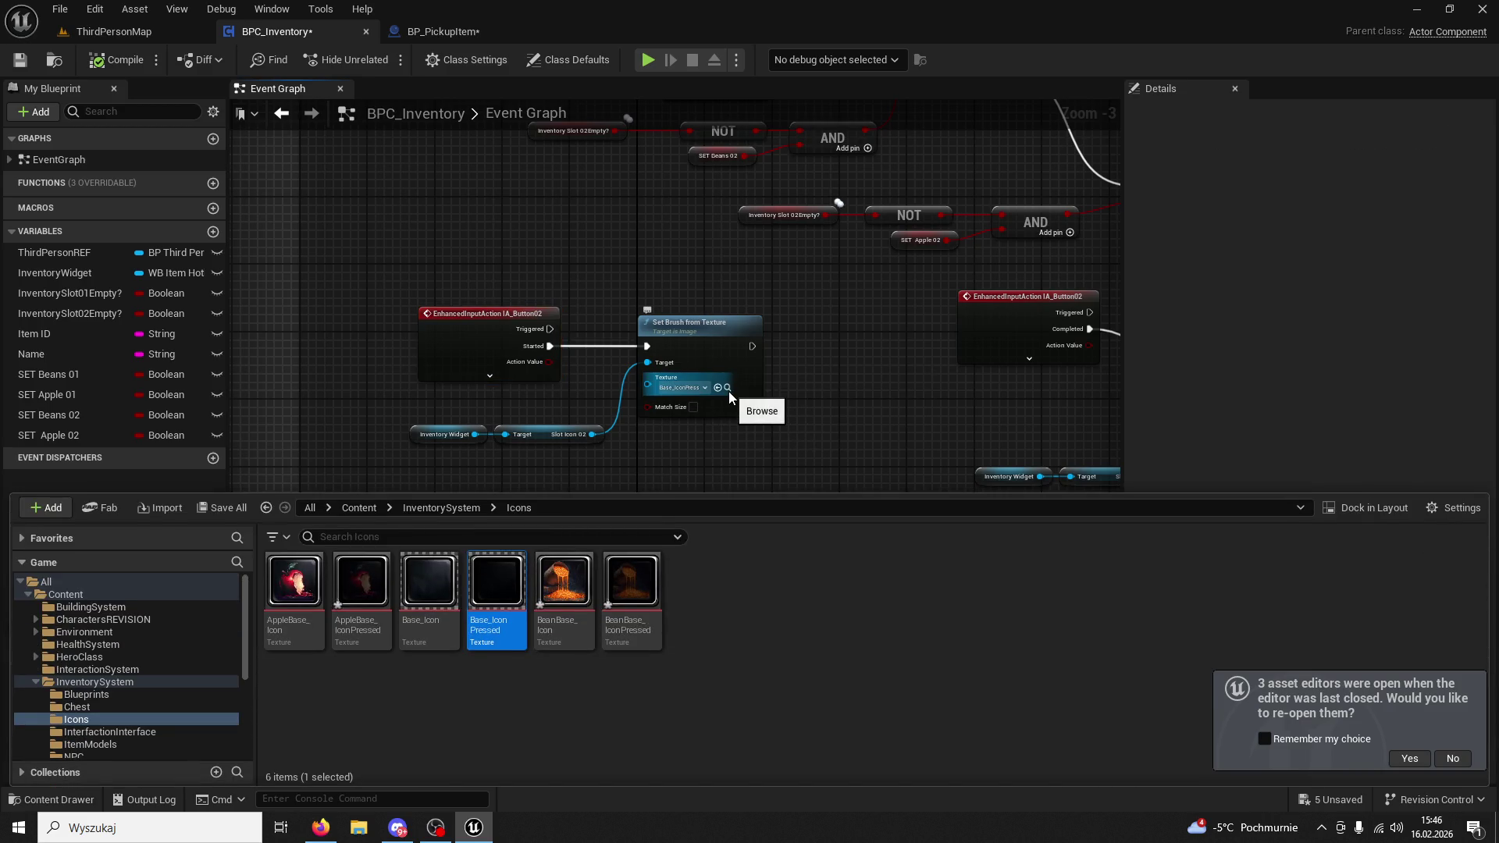
pyautogui.moveTo(729, 391)
pyautogui.mouseDown()
pyautogui.moveTo(741, 310)
pyautogui.moveTo(561, 331)
pyautogui.moveTo(448, 305)
pyautogui.moveTo(505, 355)
pyautogui.moveTo(742, 306)
pyautogui.moveTo(649, 331)
pyautogui.moveTo(518, 269)
pyautogui.mouseUp()
pyautogui.click(514, 275)
pyautogui.scroll(-1, 572, 283)
pyautogui.scroll(1, 705, 300)
pyautogui.moveTo(805, 348); pyautogui.dragTo(792, 377)
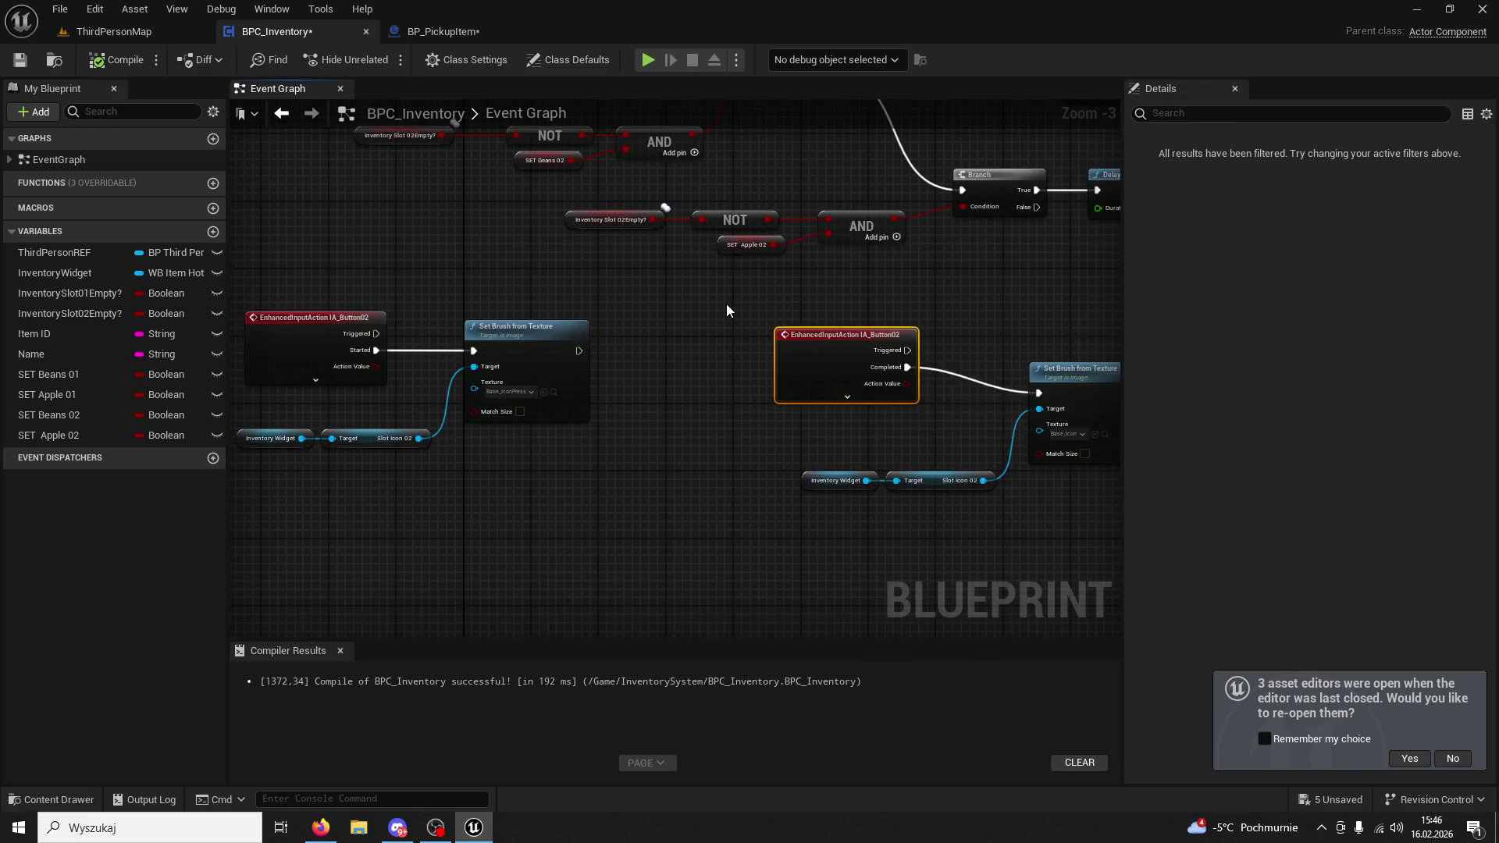
pyautogui.scroll(-3, 726, 303)
pyautogui.moveTo(654, 300); pyautogui.dragTo(734, 461)
pyautogui.scroll(5, 723, 340)
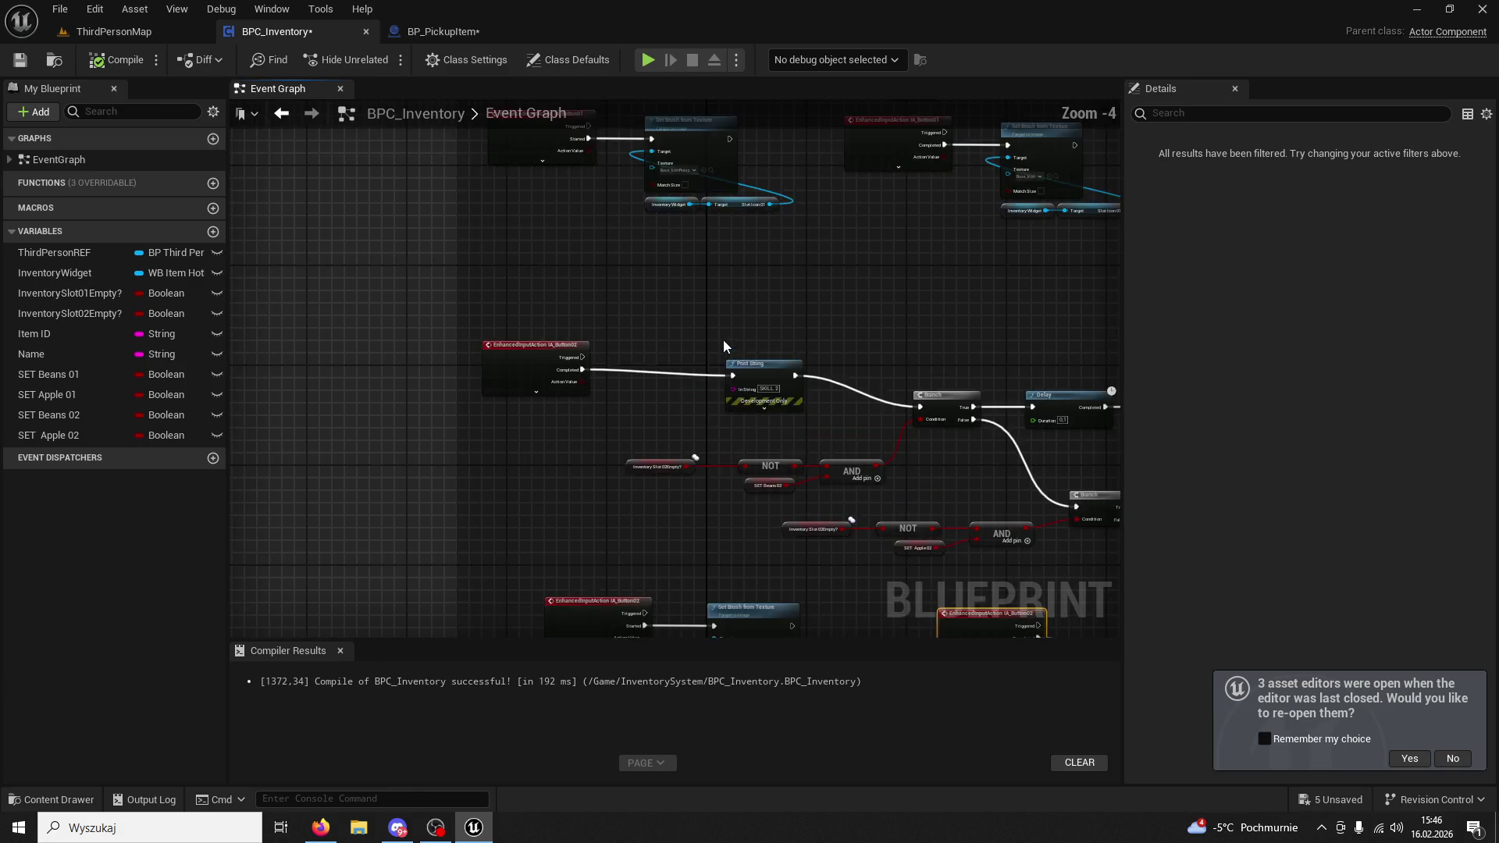
pyautogui.click(719, 296)
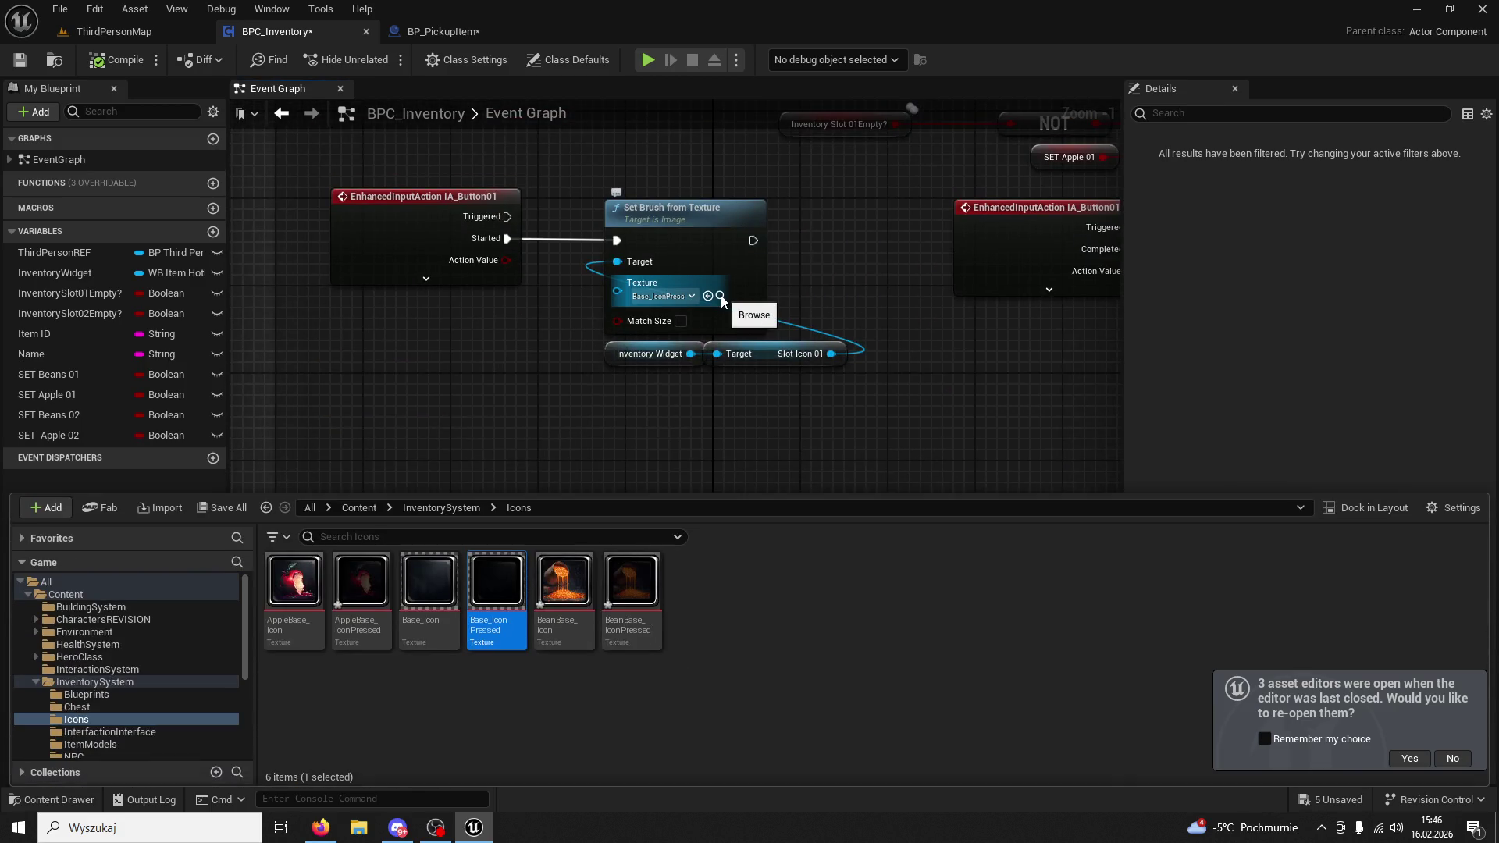
pyautogui.moveTo(945, 336); pyautogui.dragTo(715, 353)
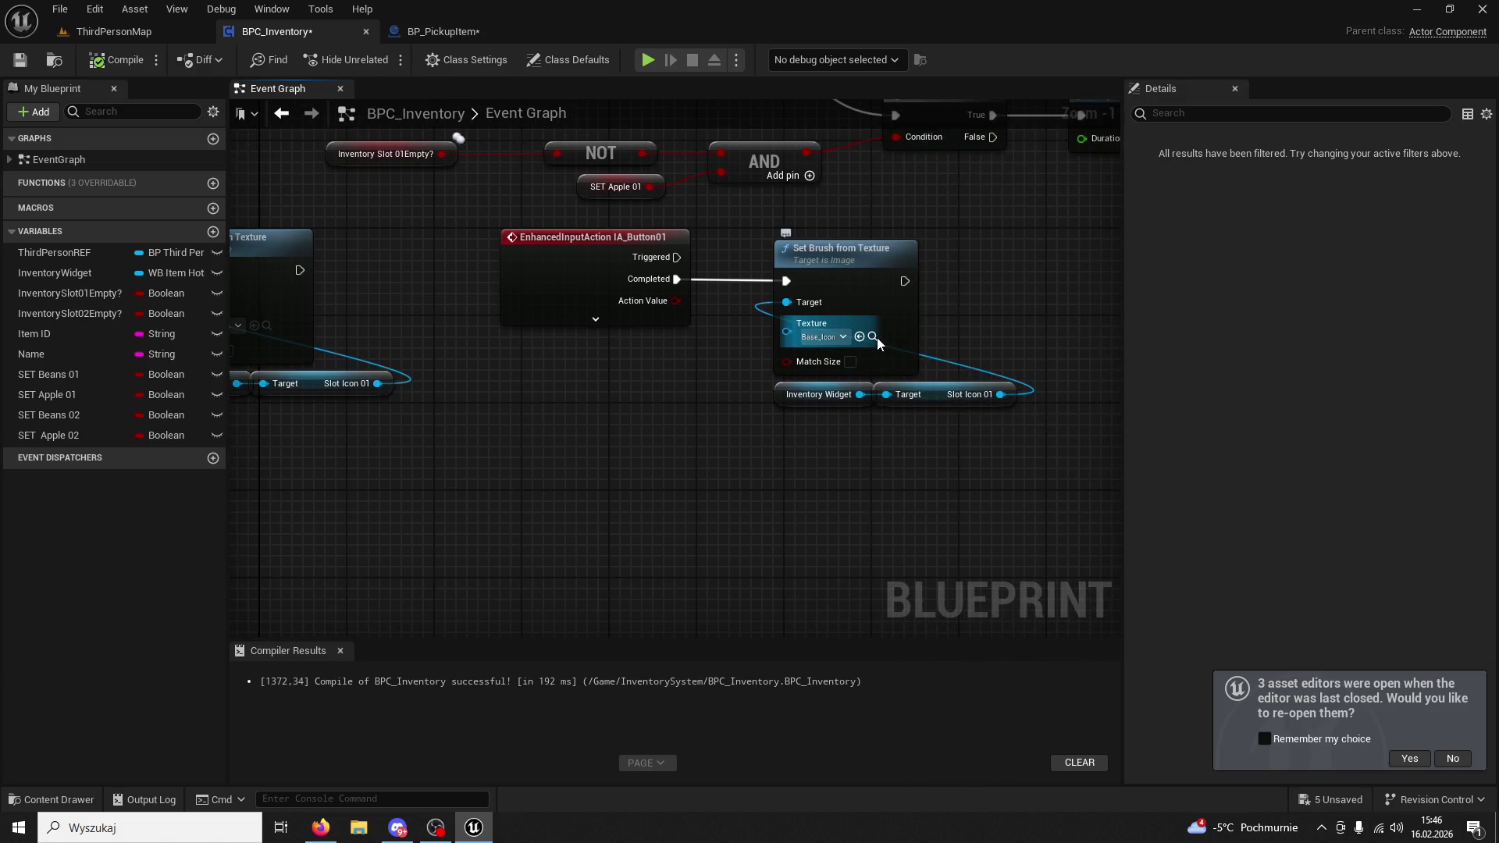
pyautogui.click(873, 337)
pyautogui.moveTo(877, 338); pyautogui.dragTo(998, 339)
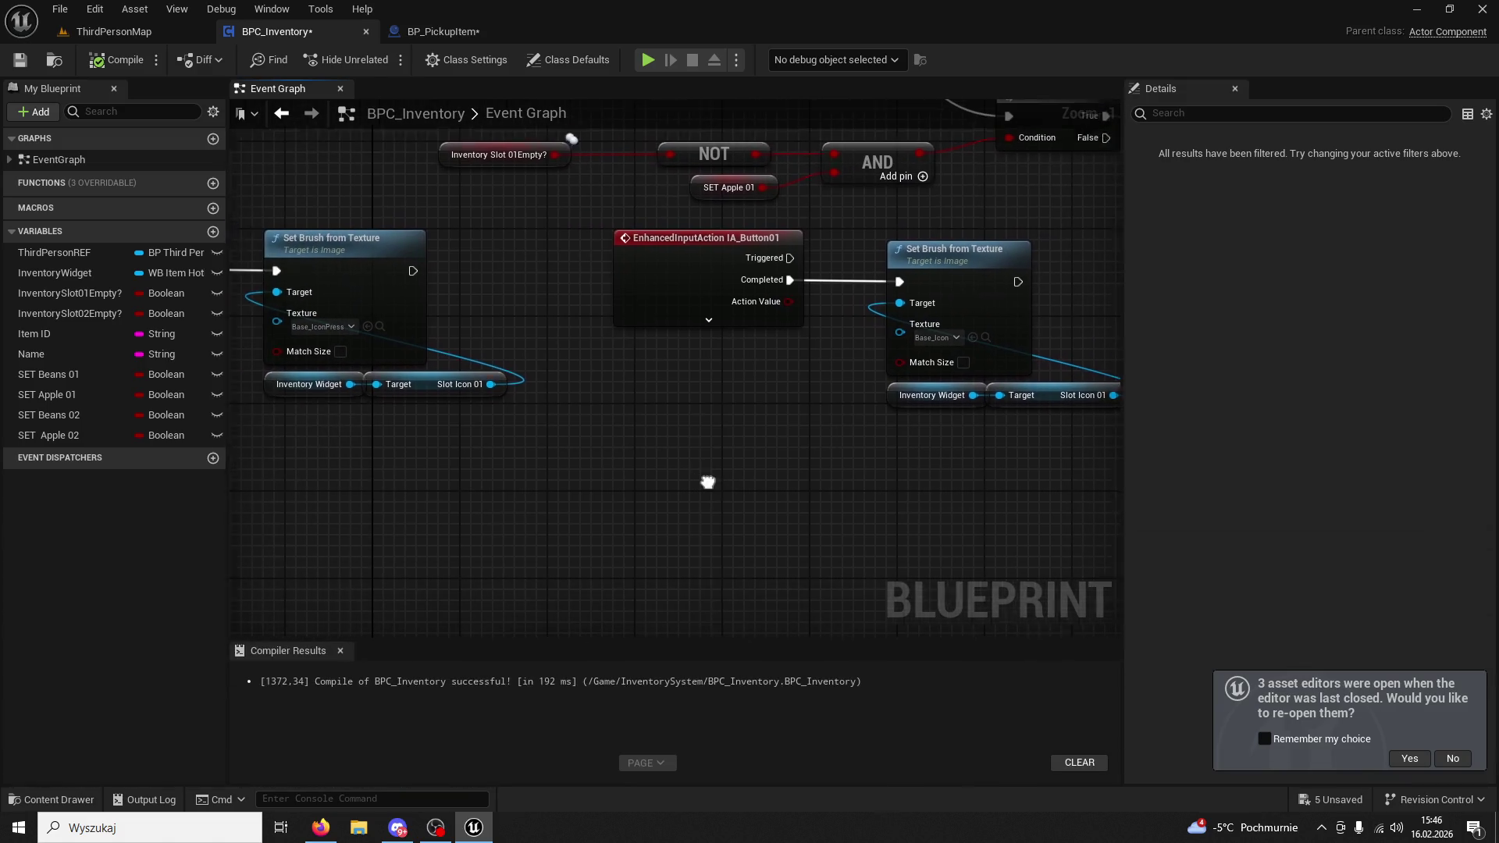
pyautogui.click(387, 329)
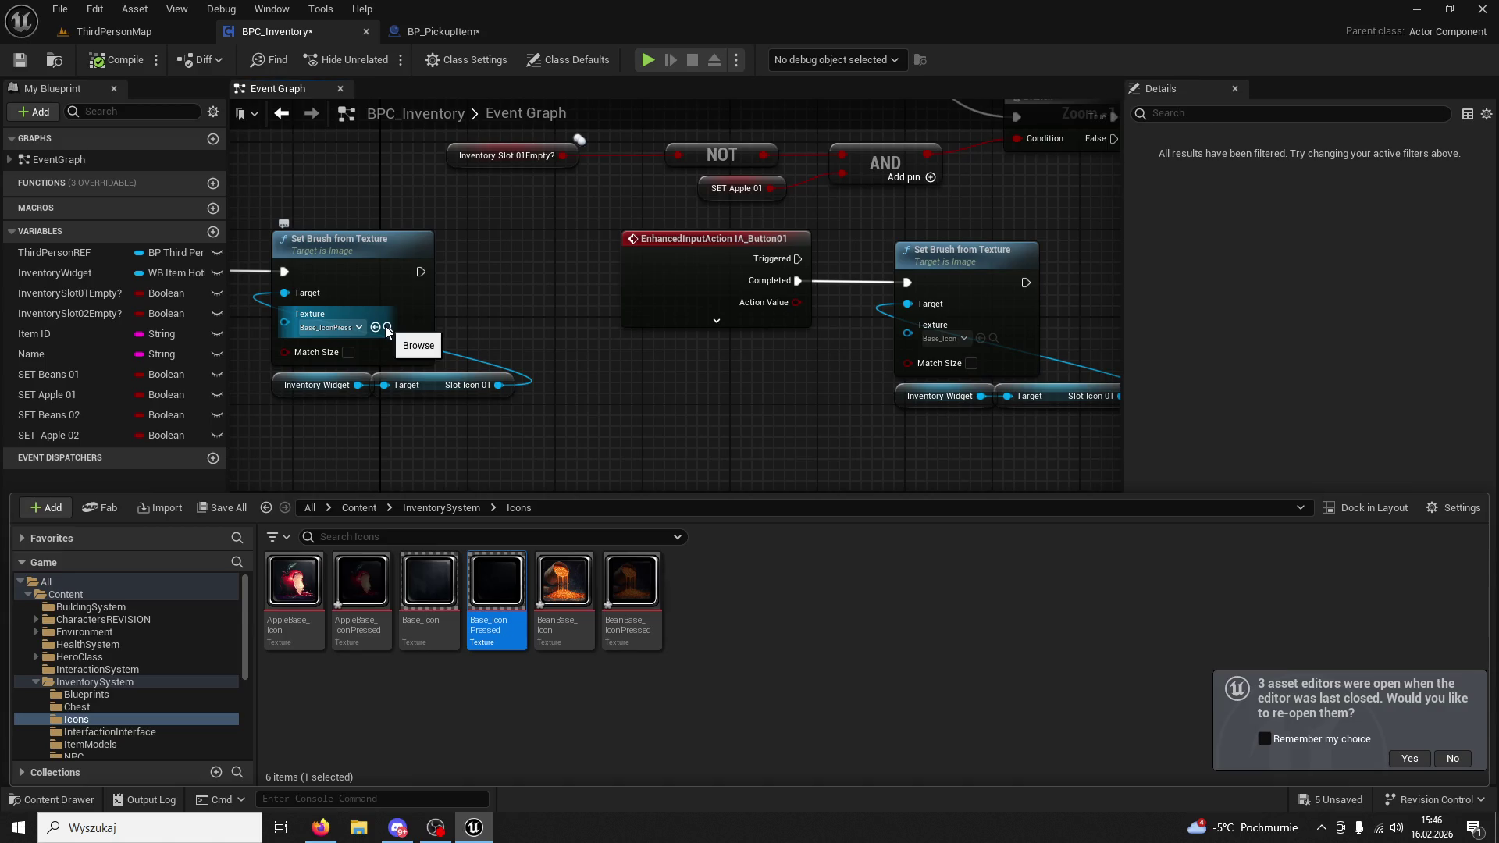
pyautogui.click(803, 372)
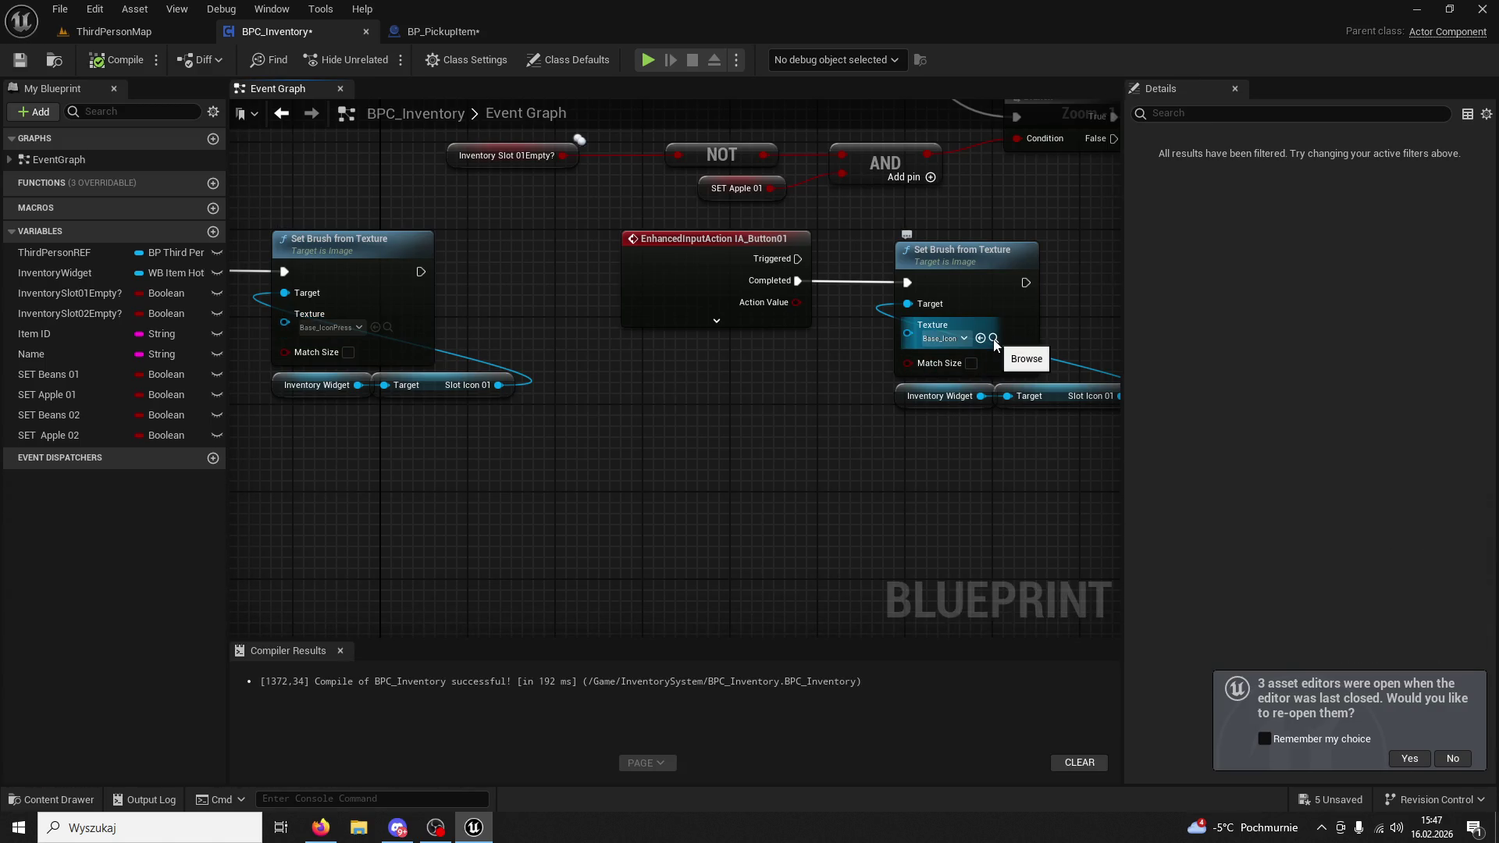
pyautogui.click(993, 339)
pyautogui.click(656, 401)
pyautogui.moveTo(656, 401)
pyautogui.mouseDown()
pyautogui.moveTo(854, 411)
pyautogui.moveTo(761, 396)
pyautogui.mouseUp()
pyautogui.click(491, 322)
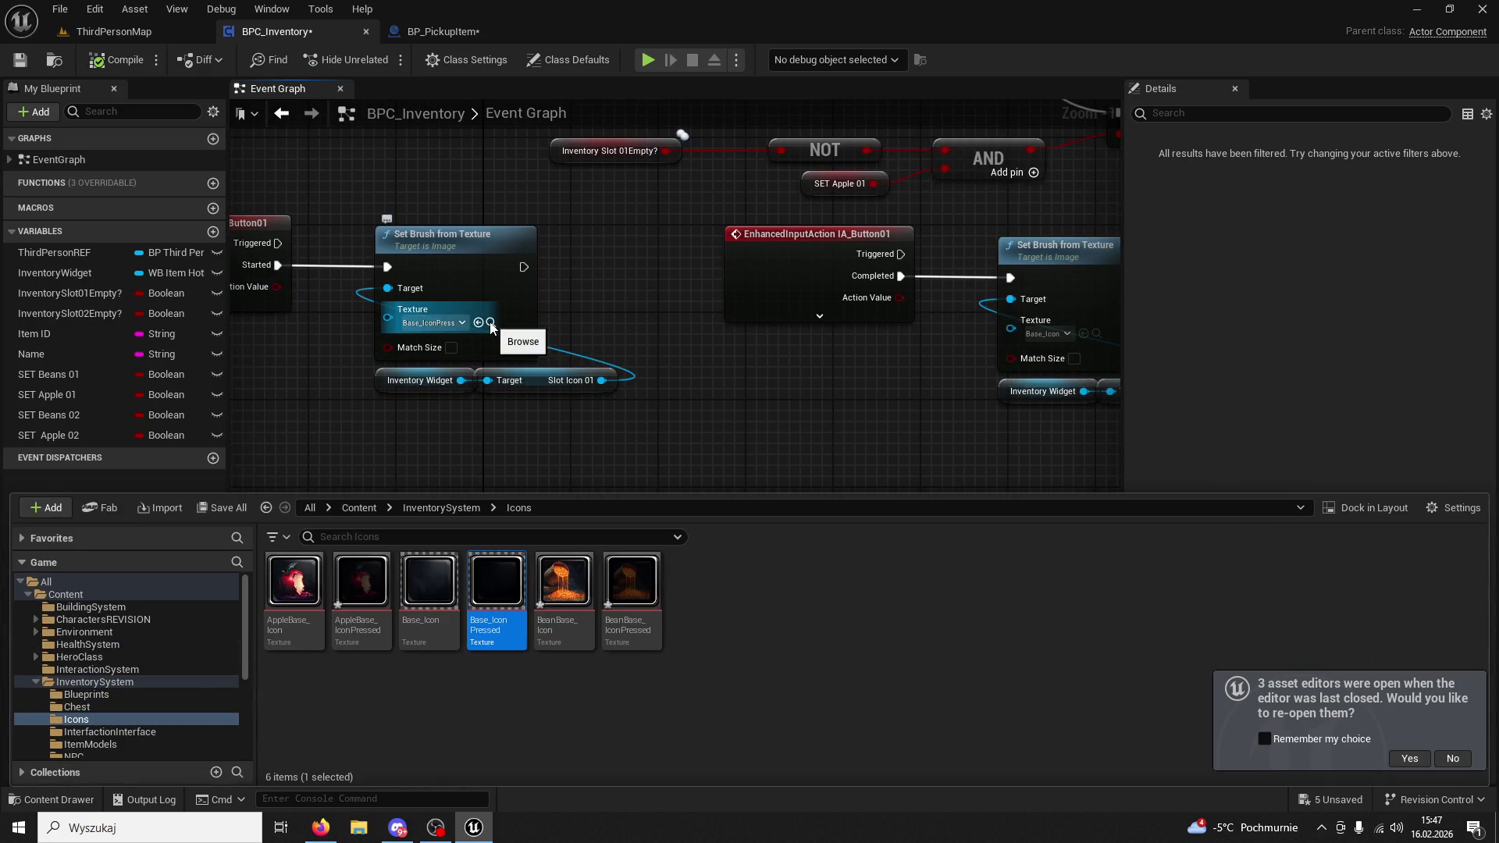
pyautogui.click(682, 353)
pyautogui.moveTo(683, 353); pyautogui.dragTo(425, 341)
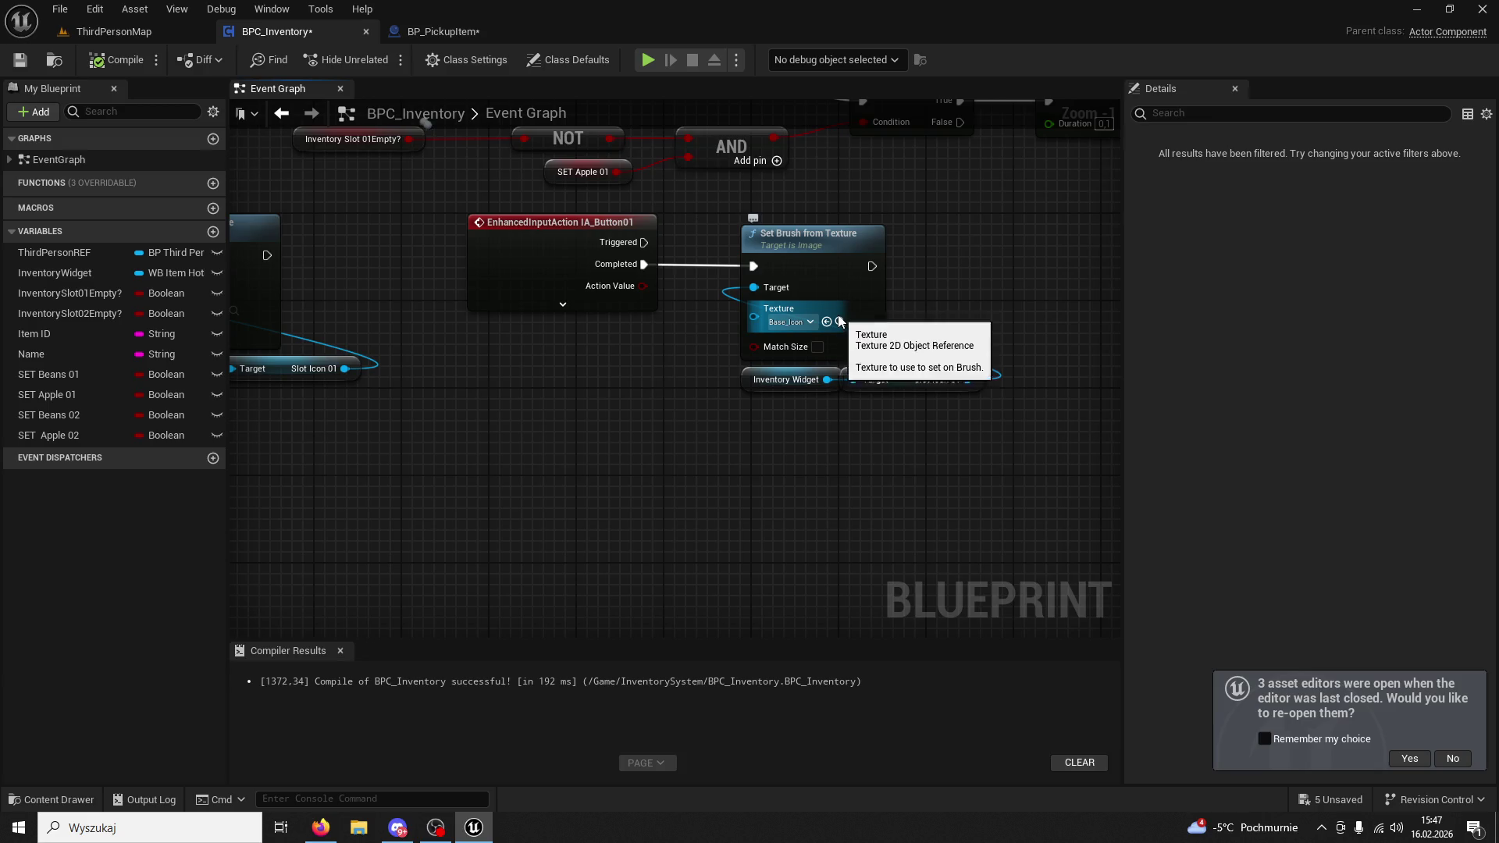
pyautogui.click(839, 321)
pyautogui.click(636, 366)
pyautogui.moveTo(636, 366)
pyautogui.mouseDown()
pyautogui.moveTo(631, 385)
pyautogui.moveTo(540, 336)
pyautogui.mouseUp()
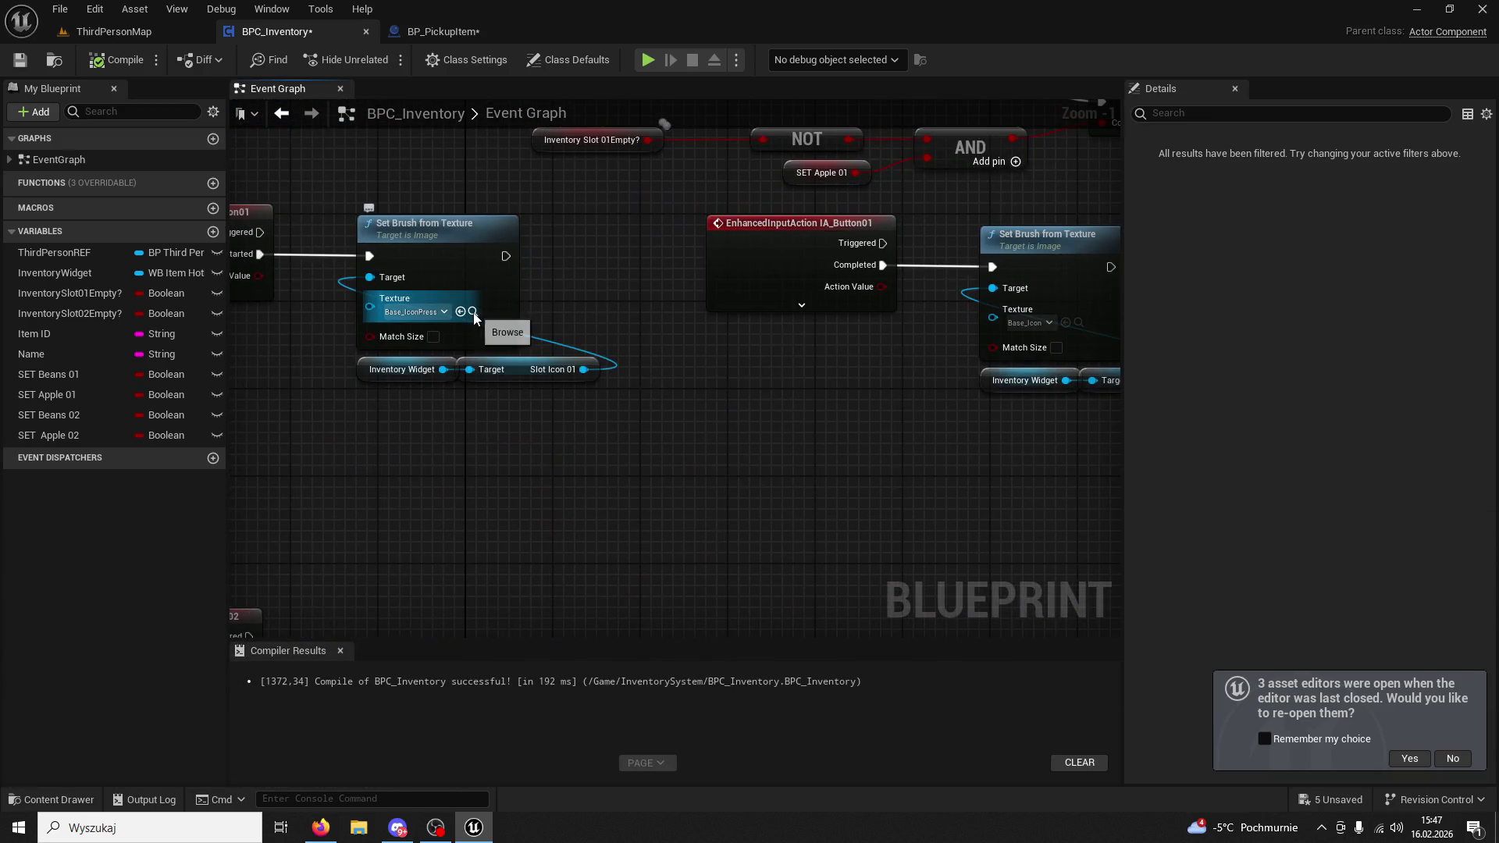
pyautogui.click(472, 312)
pyautogui.moveTo(474, 317)
pyautogui.mouseDown()
pyautogui.moveTo(667, 281)
pyautogui.moveTo(678, 337)
pyautogui.mouseUp()
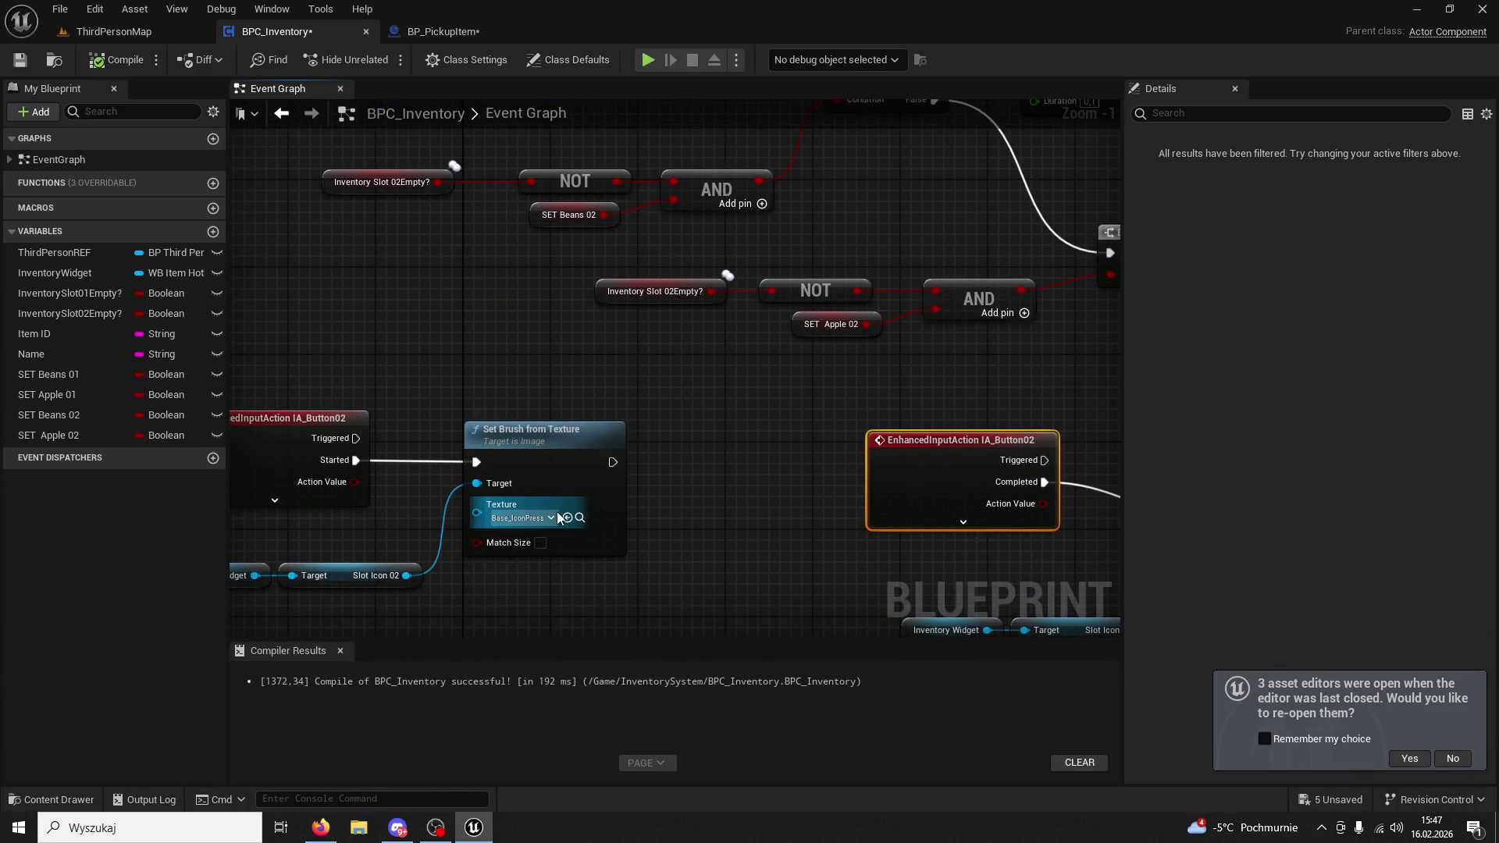
pyautogui.click(579, 518)
pyautogui.moveTo(734, 419)
pyautogui.mouseDown()
pyautogui.moveTo(645, 313)
pyautogui.moveTo(902, 315)
pyautogui.mouseUp()
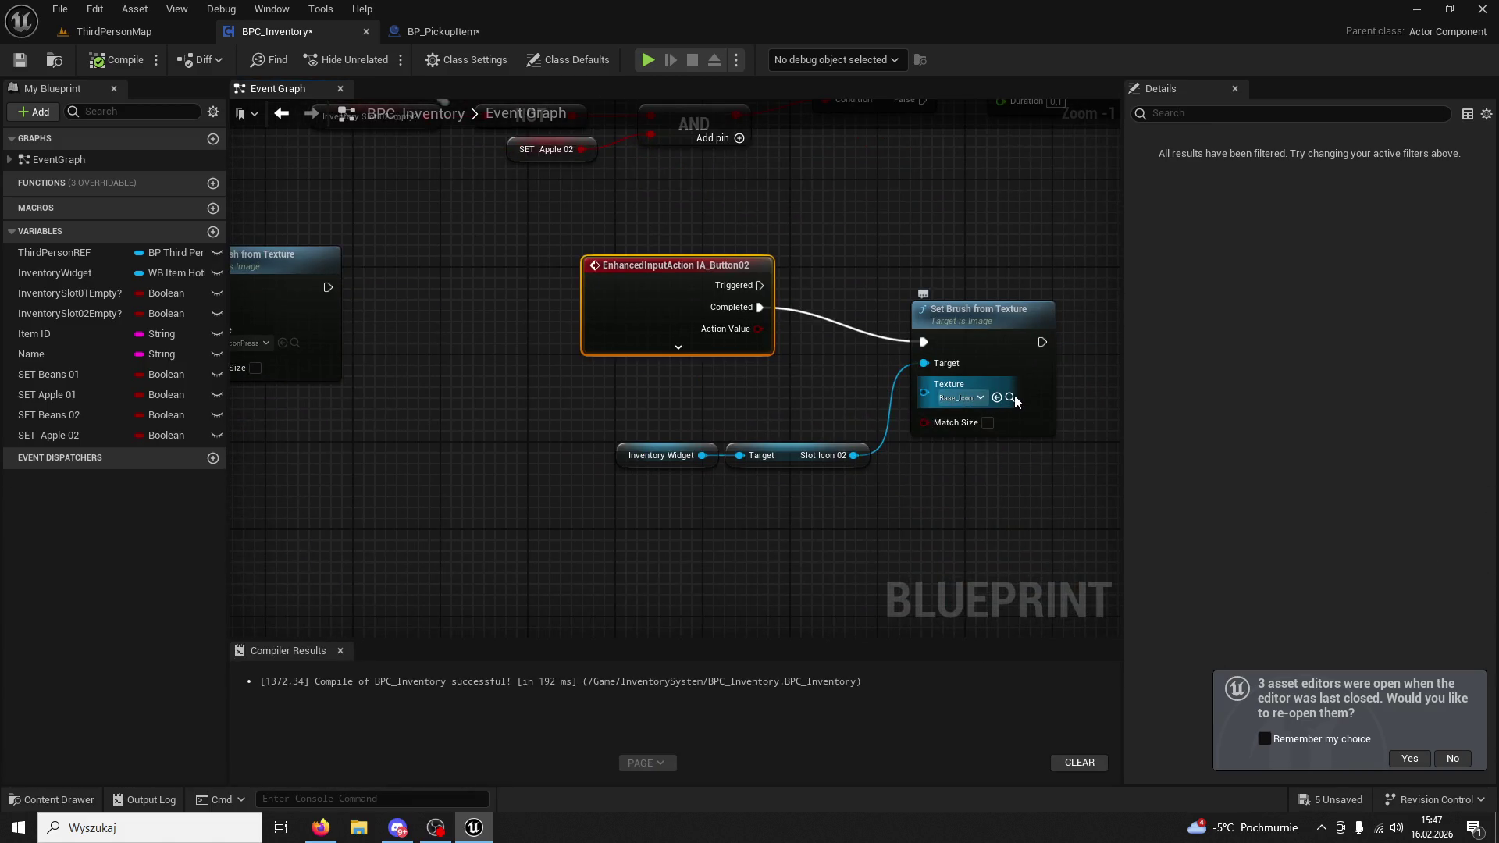
pyautogui.click(1012, 396)
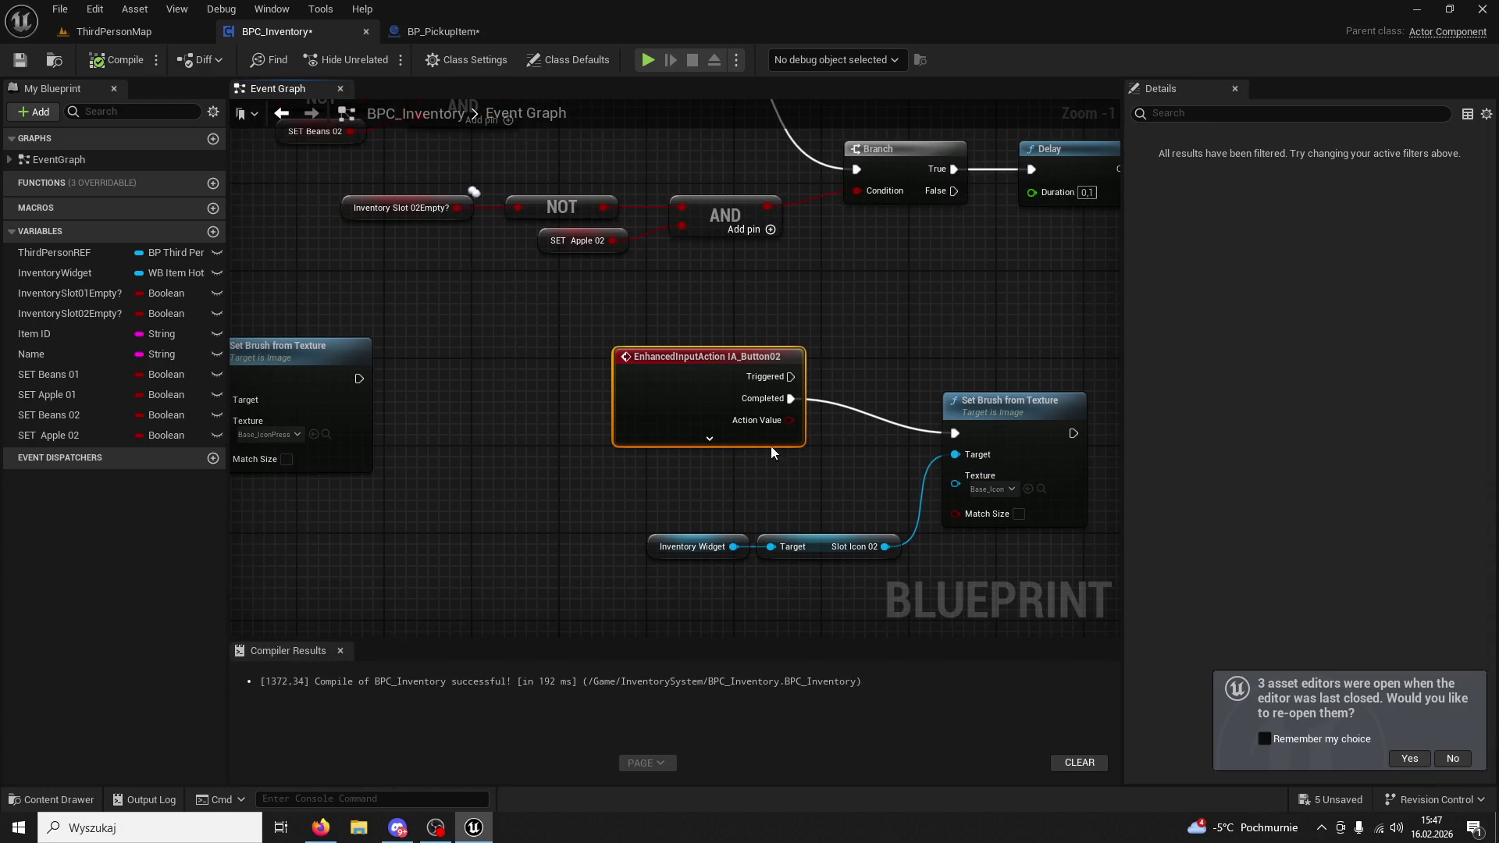
pyautogui.click(718, 315)
pyautogui.scroll(-1, 718, 315)
pyautogui.moveTo(703, 337); pyautogui.dragTo(837, 341)
pyautogui.scroll(-4, 878, 271)
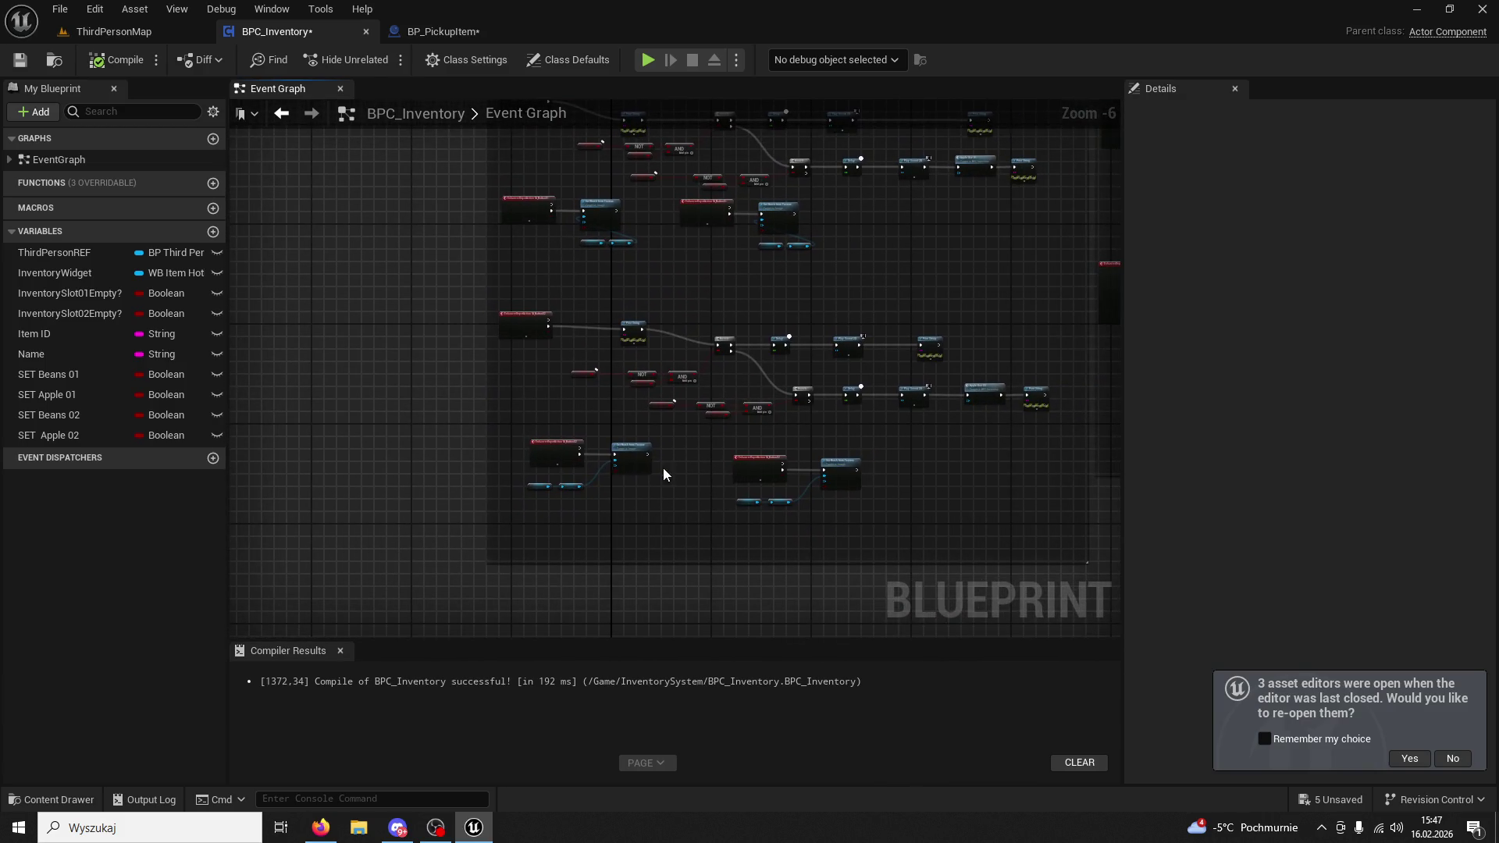
# Space out the node groups: move the button nodes lower-left, enlarge the comment box, lower the middle group.
pyautogui.moveTo(869, 523); pyautogui.dragTo(869, 523)
pyautogui.moveTo(831, 462); pyautogui.dragTo(632, 509)
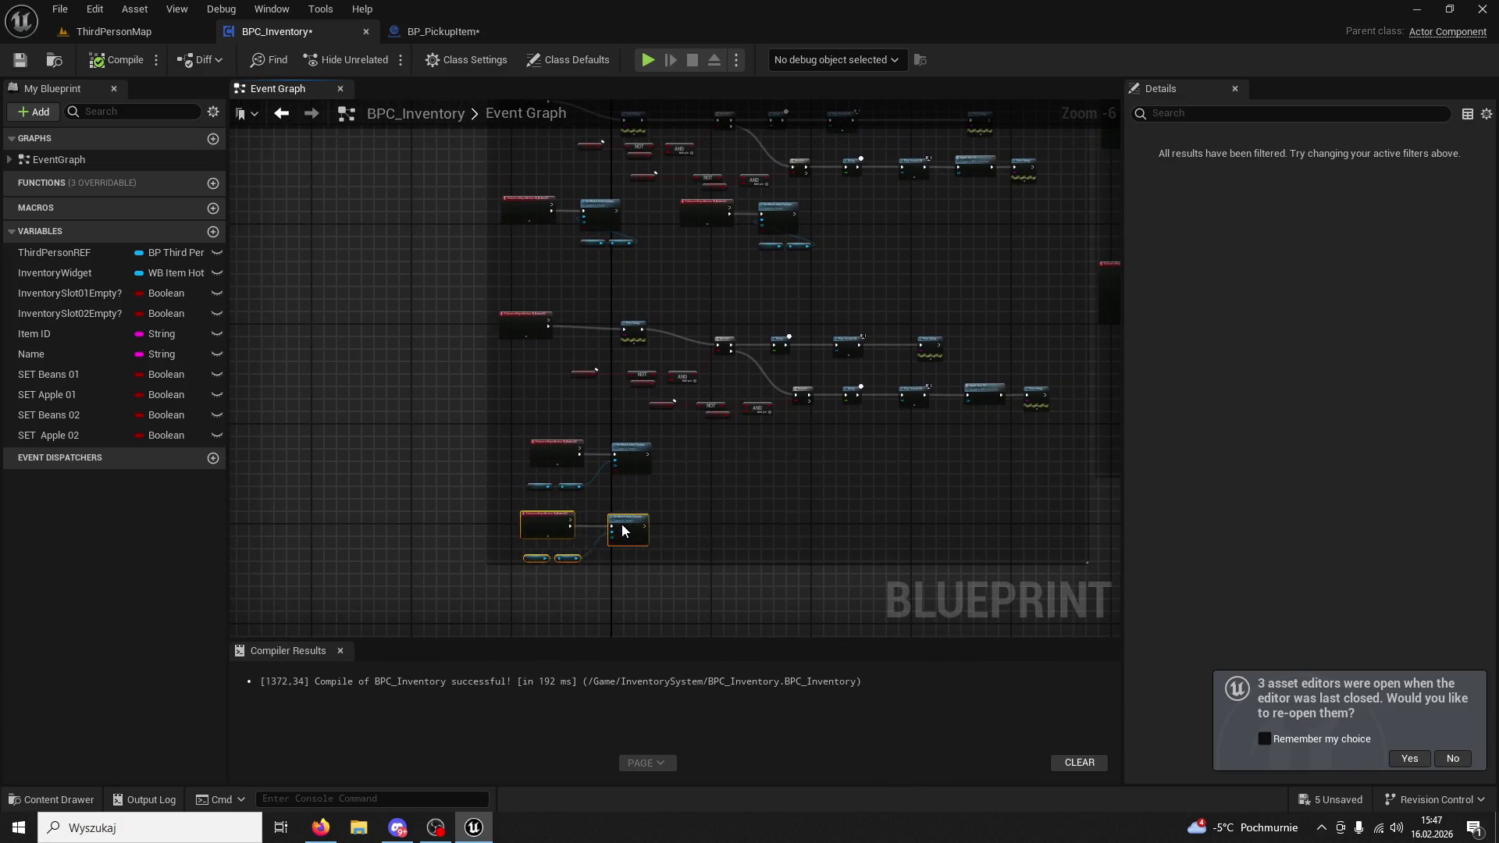
pyautogui.scroll(-2, 588, 303)
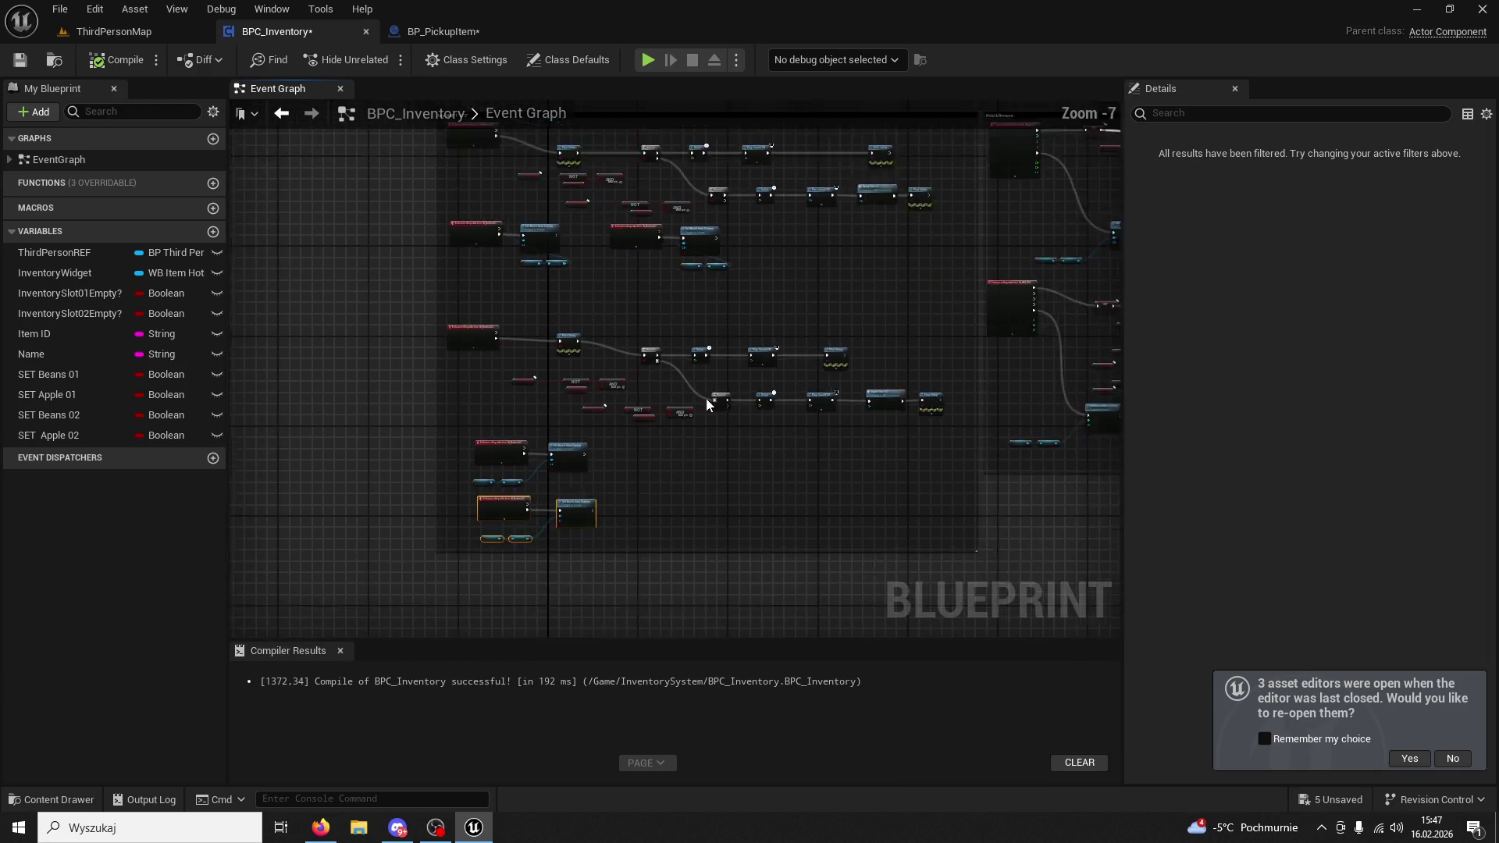
pyautogui.moveTo(740, 535); pyautogui.dragTo(789, 577)
pyautogui.moveTo(670, 385)
pyautogui.mouseDown()
pyautogui.moveTo(485, 335)
pyautogui.moveTo(494, 361)
pyautogui.mouseUp()
pyautogui.moveTo(754, 307)
pyautogui.mouseDown()
pyautogui.moveTo(626, 240)
pyautogui.moveTo(502, 294)
pyautogui.mouseUp()
# Scroll the graph back up and switch to the ThirdPersonMap level.
pyautogui.scroll(1, 569, 318)
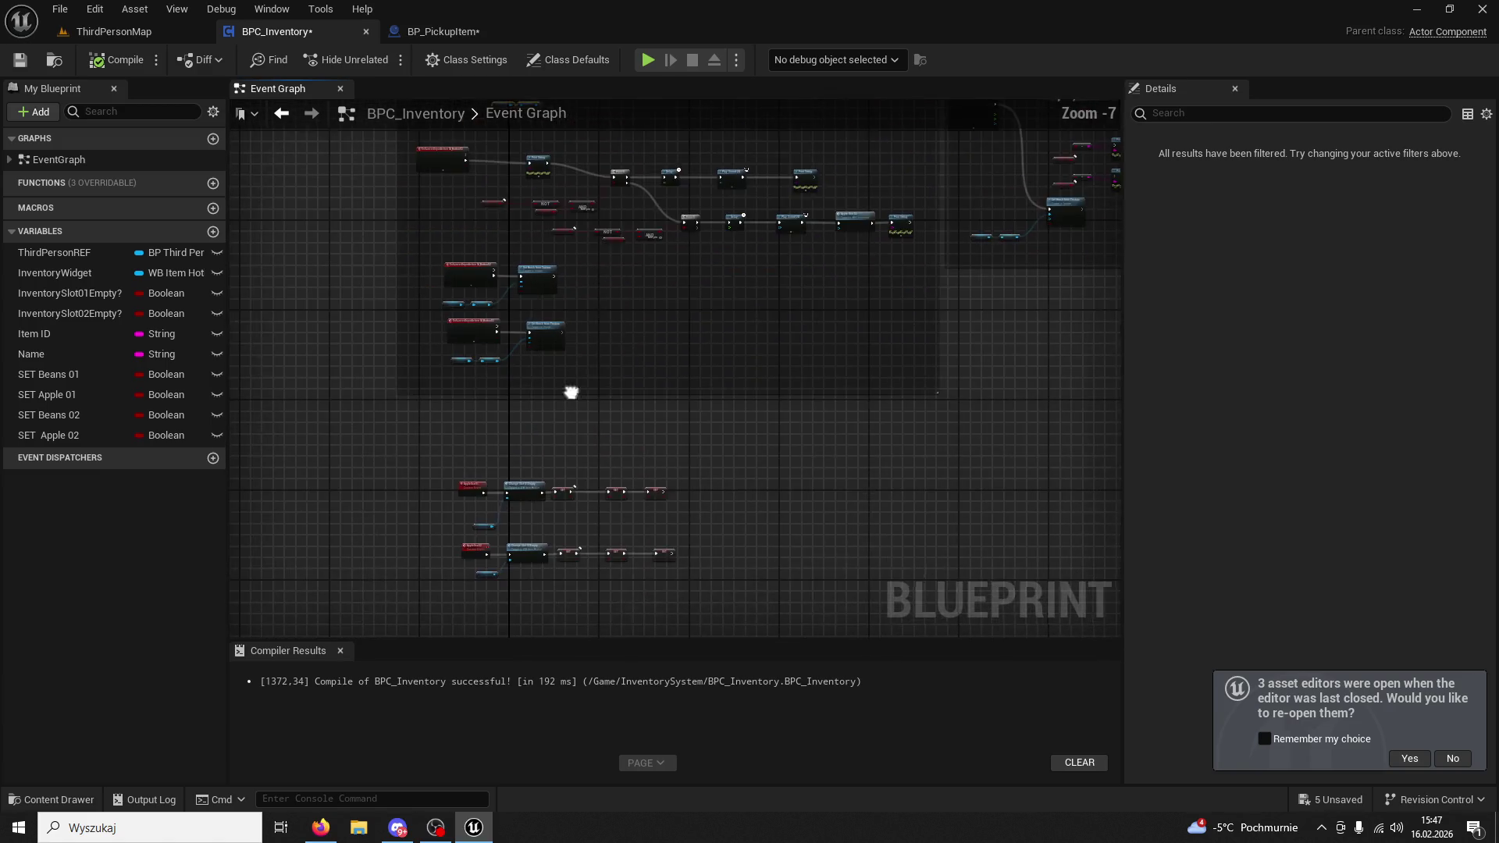
pyautogui.scroll(4, 571, 398)
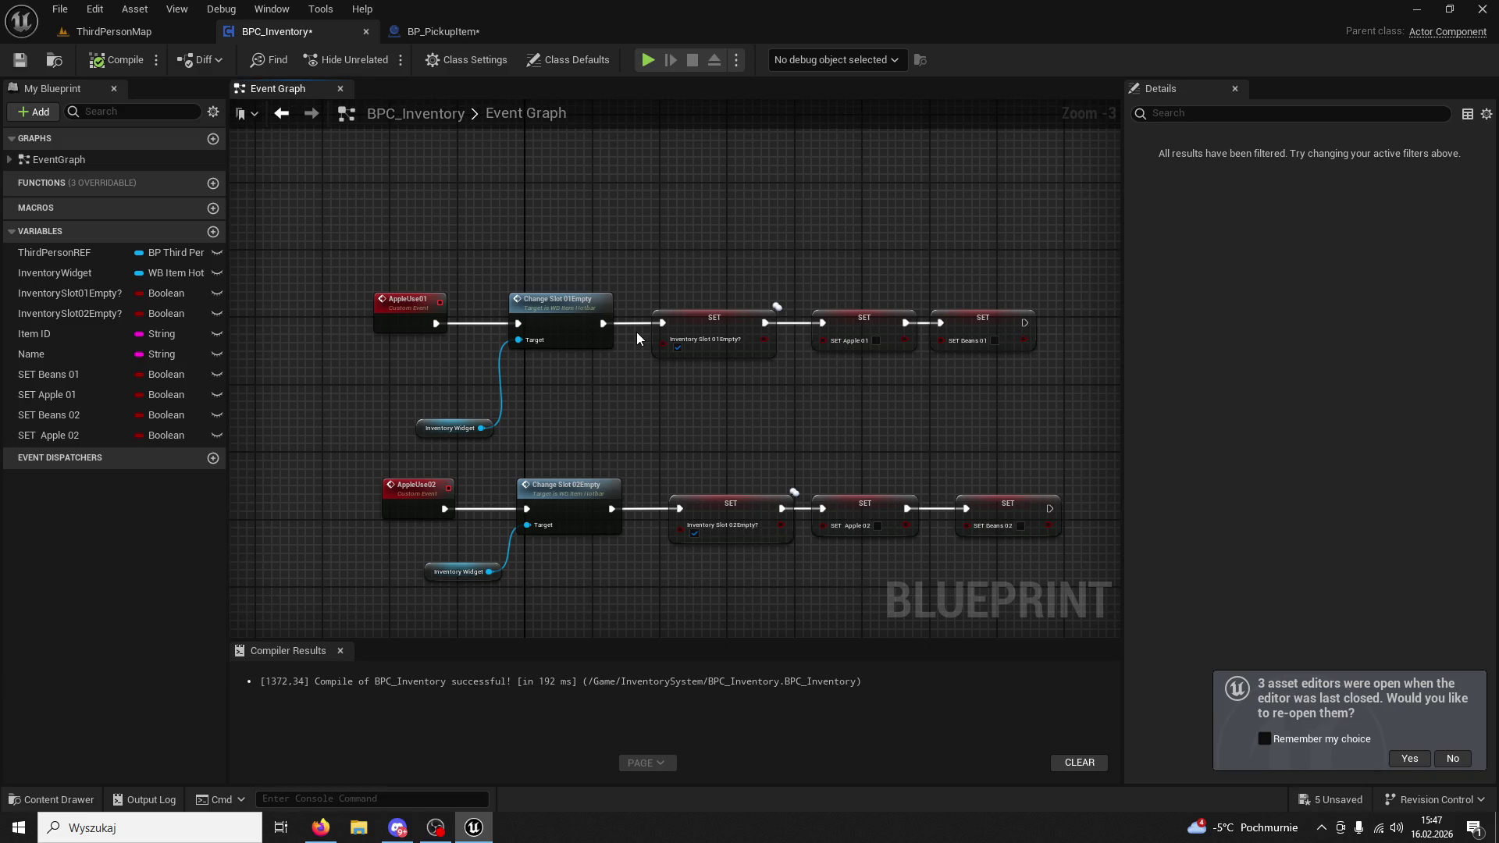
pyautogui.click(104, 33)
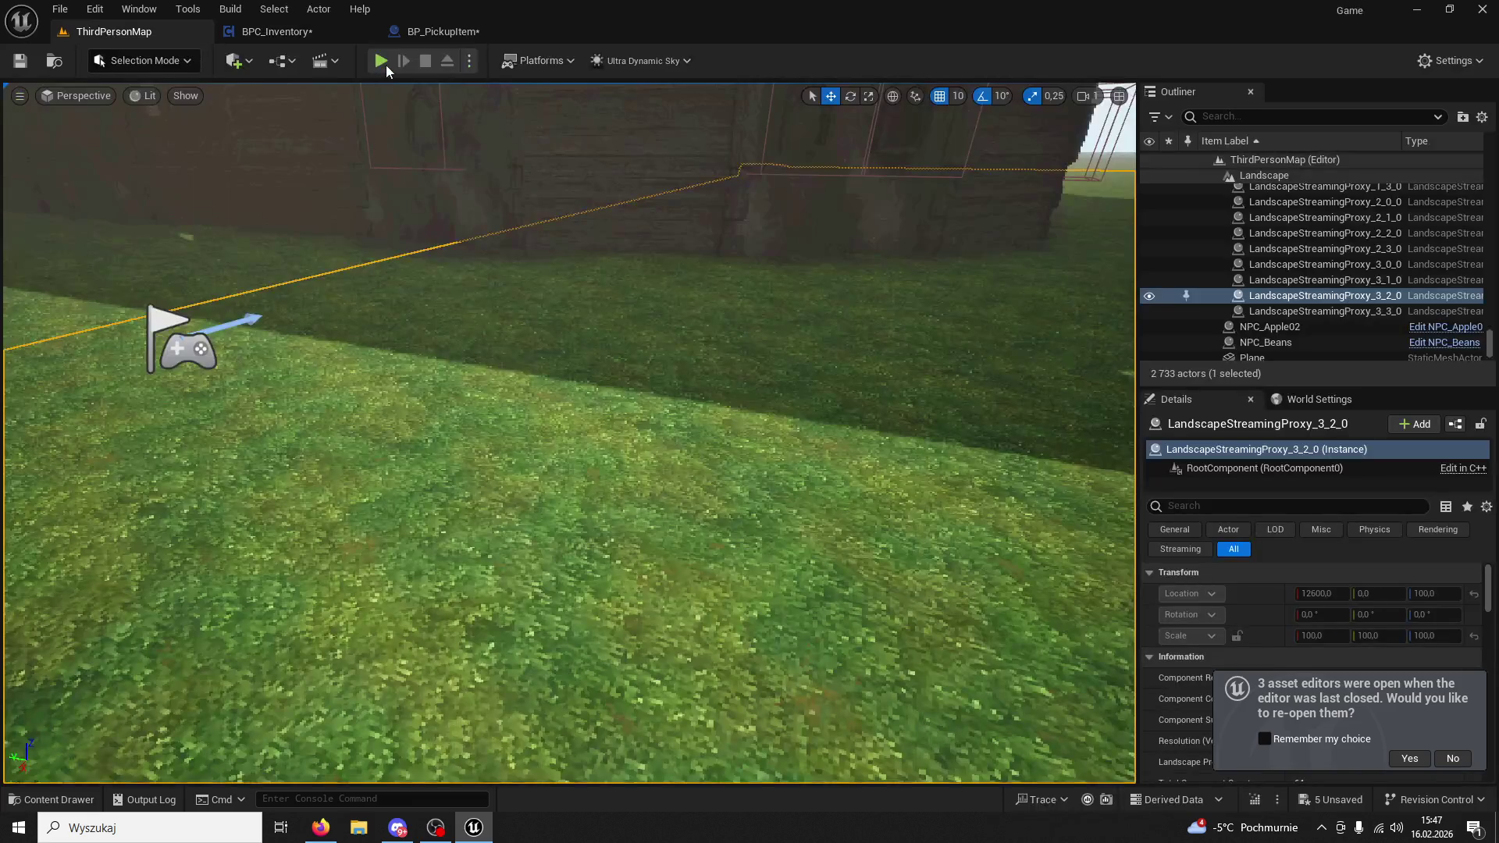
# Play the level, collect an item from the NPCs, trigger skills 1 and 2 twice each, then stop.
pyautogui.hotkey('alt', 'p')
pyautogui.press('w')
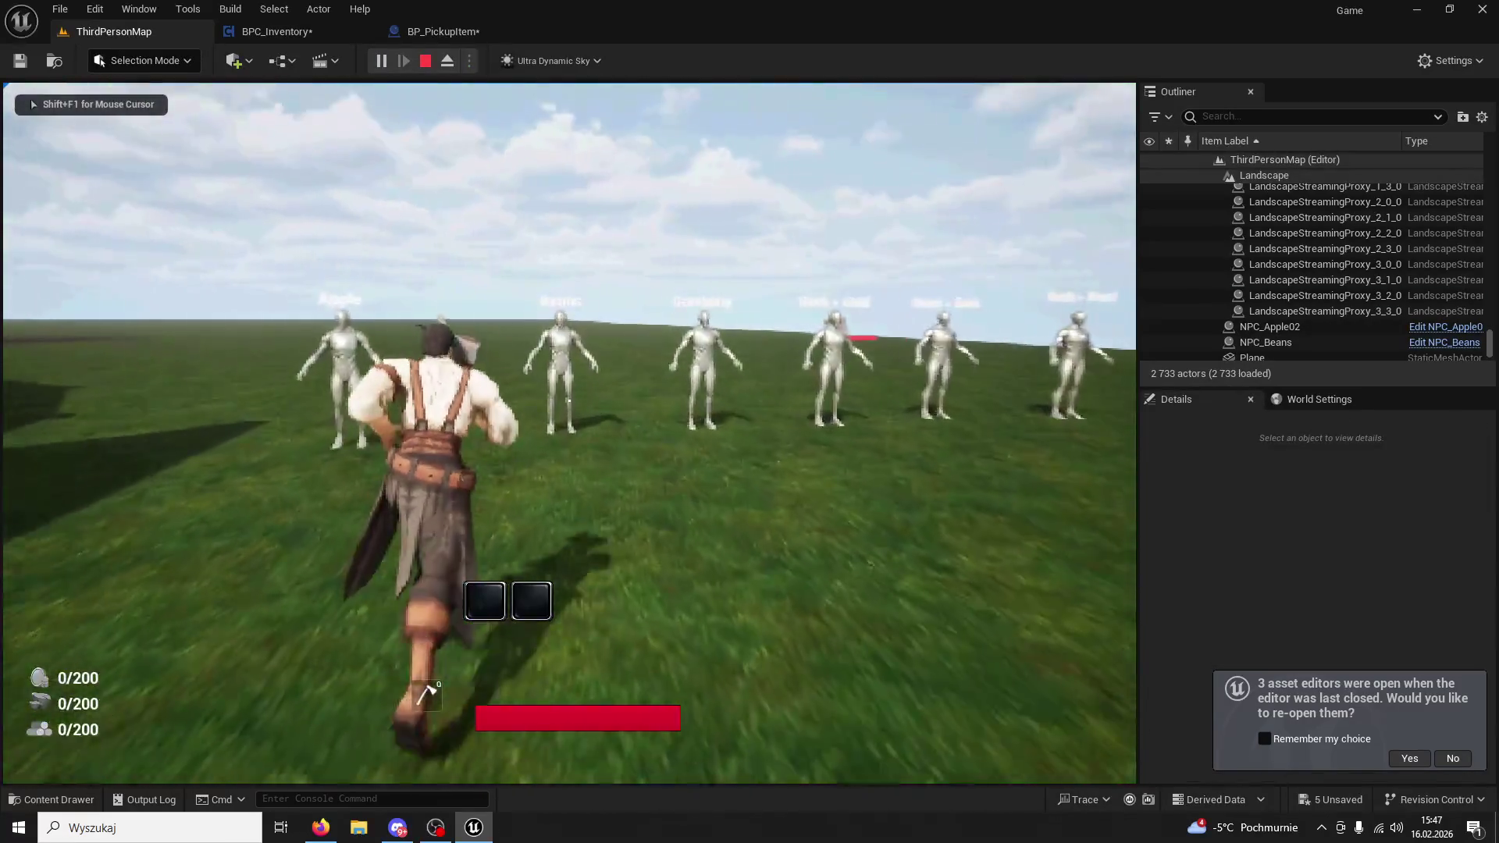
pyautogui.press('e')
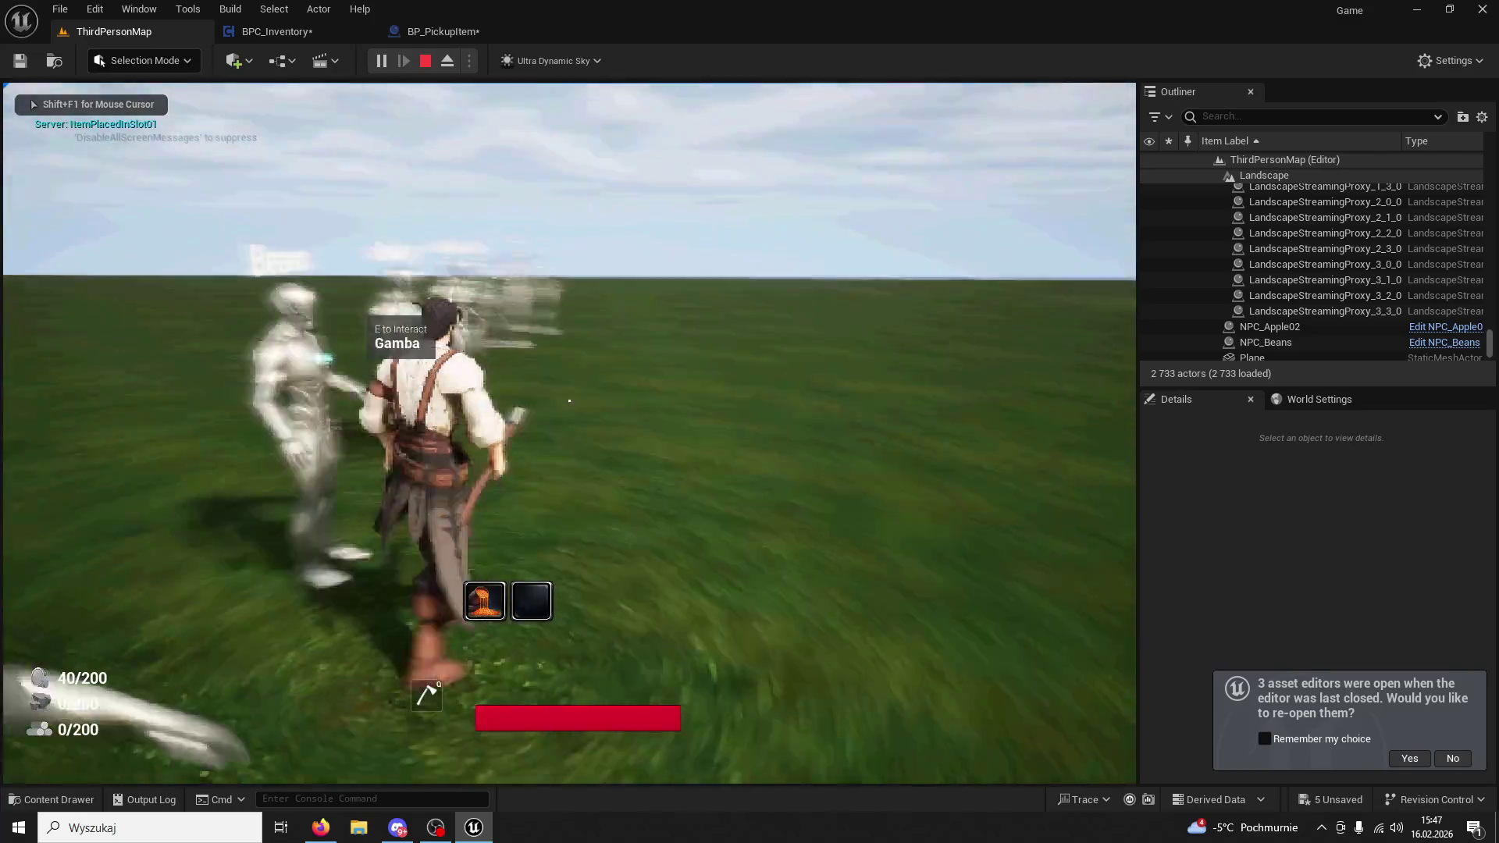
pyautogui.press('1')
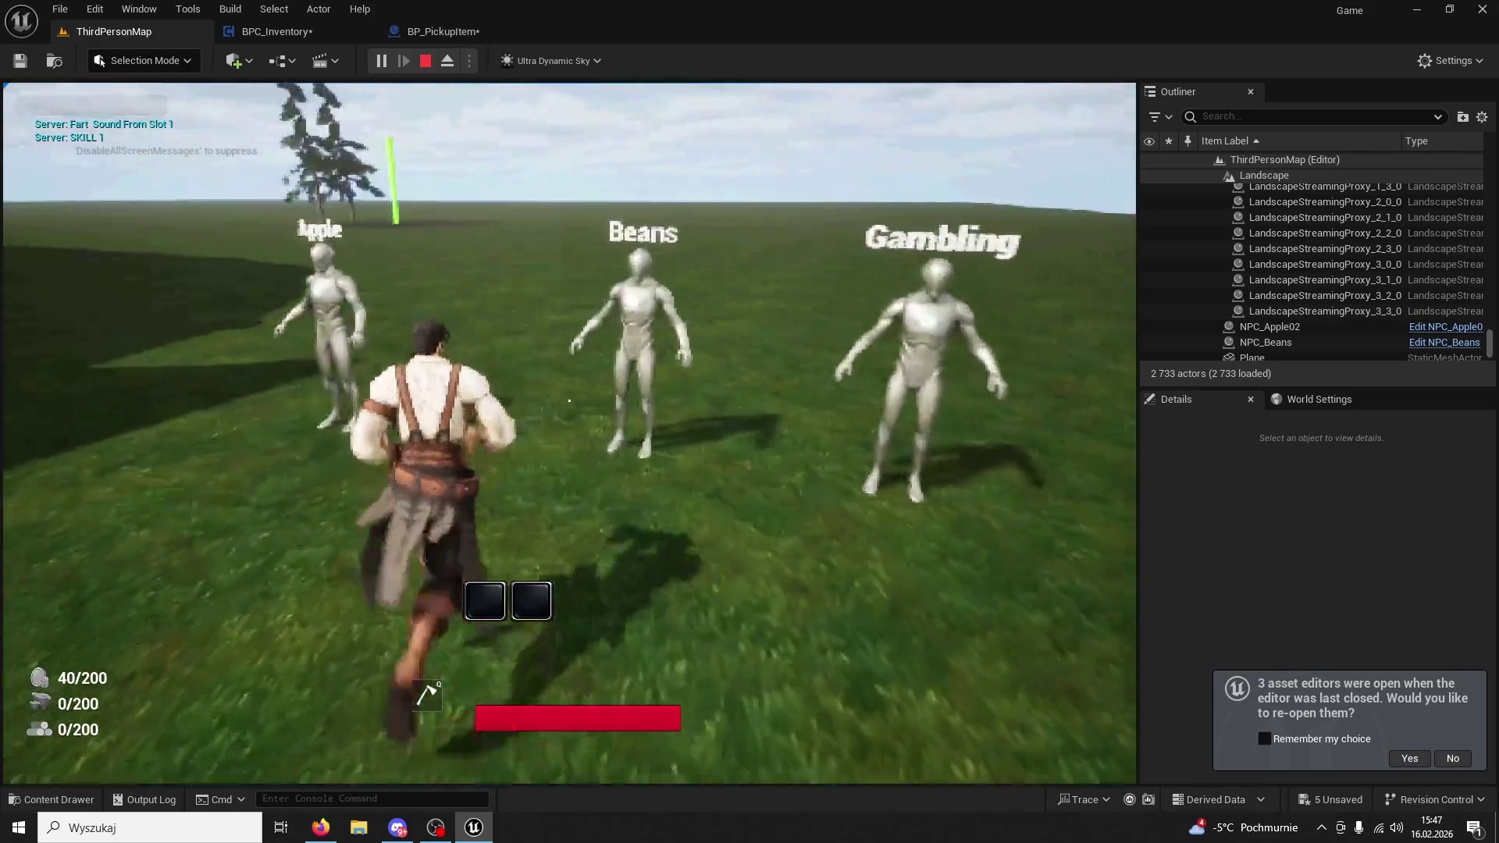
pyautogui.press('2')
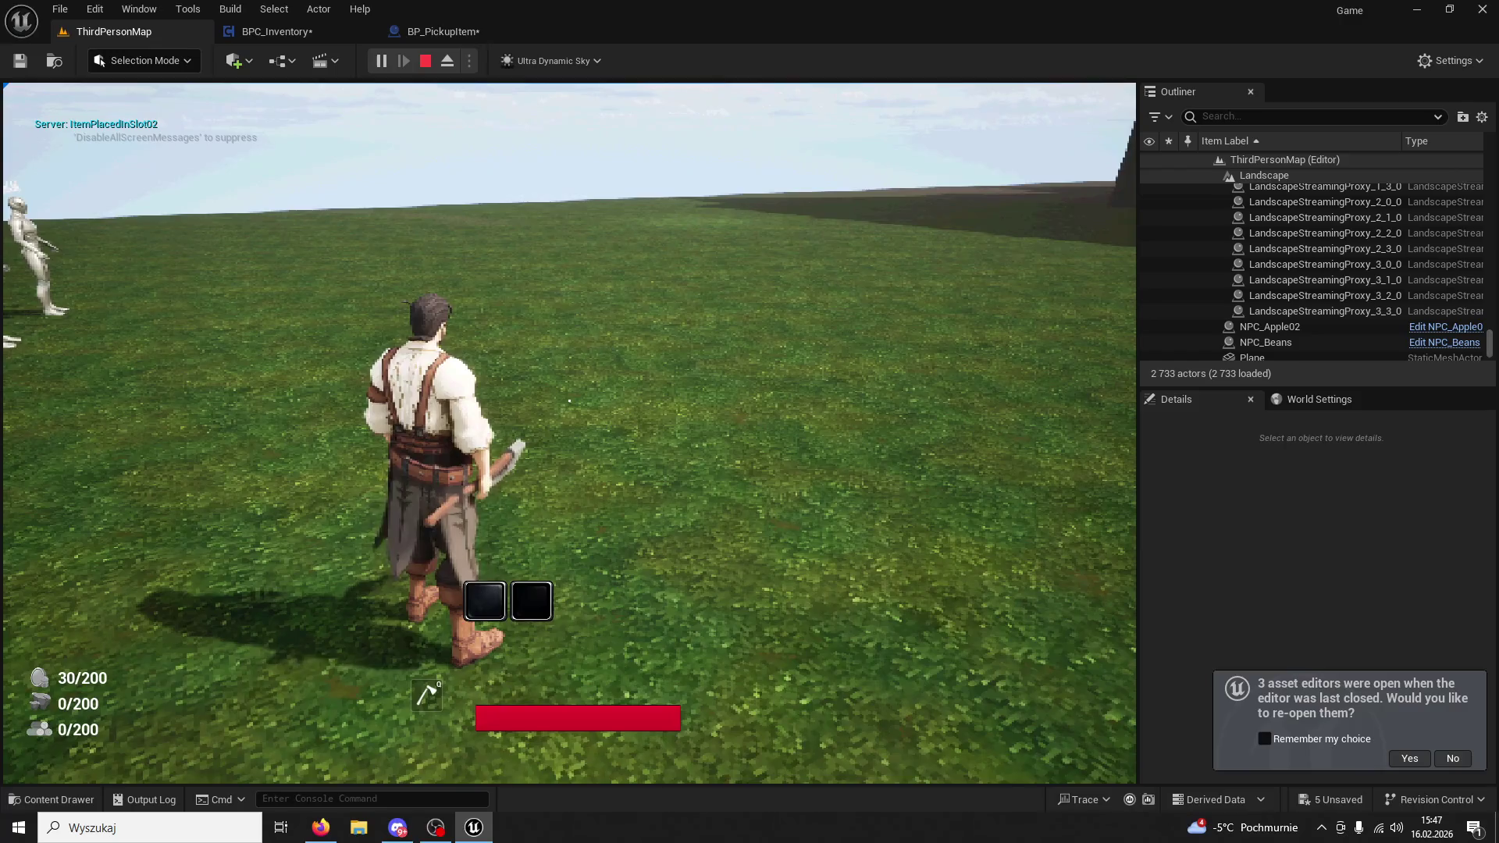
pyautogui.press('1')
pyautogui.press('1')
pyautogui.press('1')
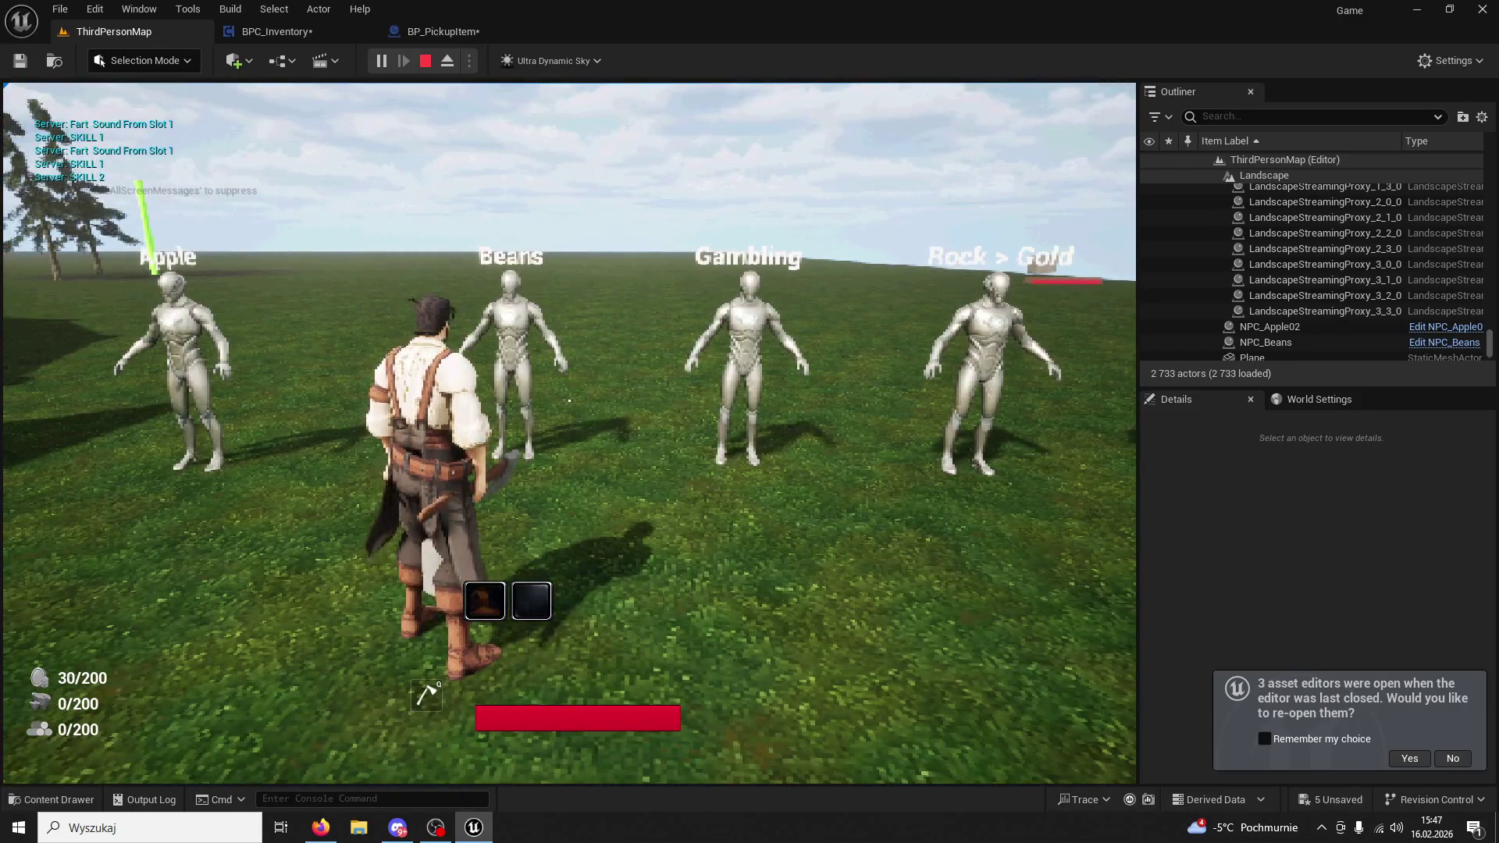
pyautogui.press('2')
pyautogui.press('2')
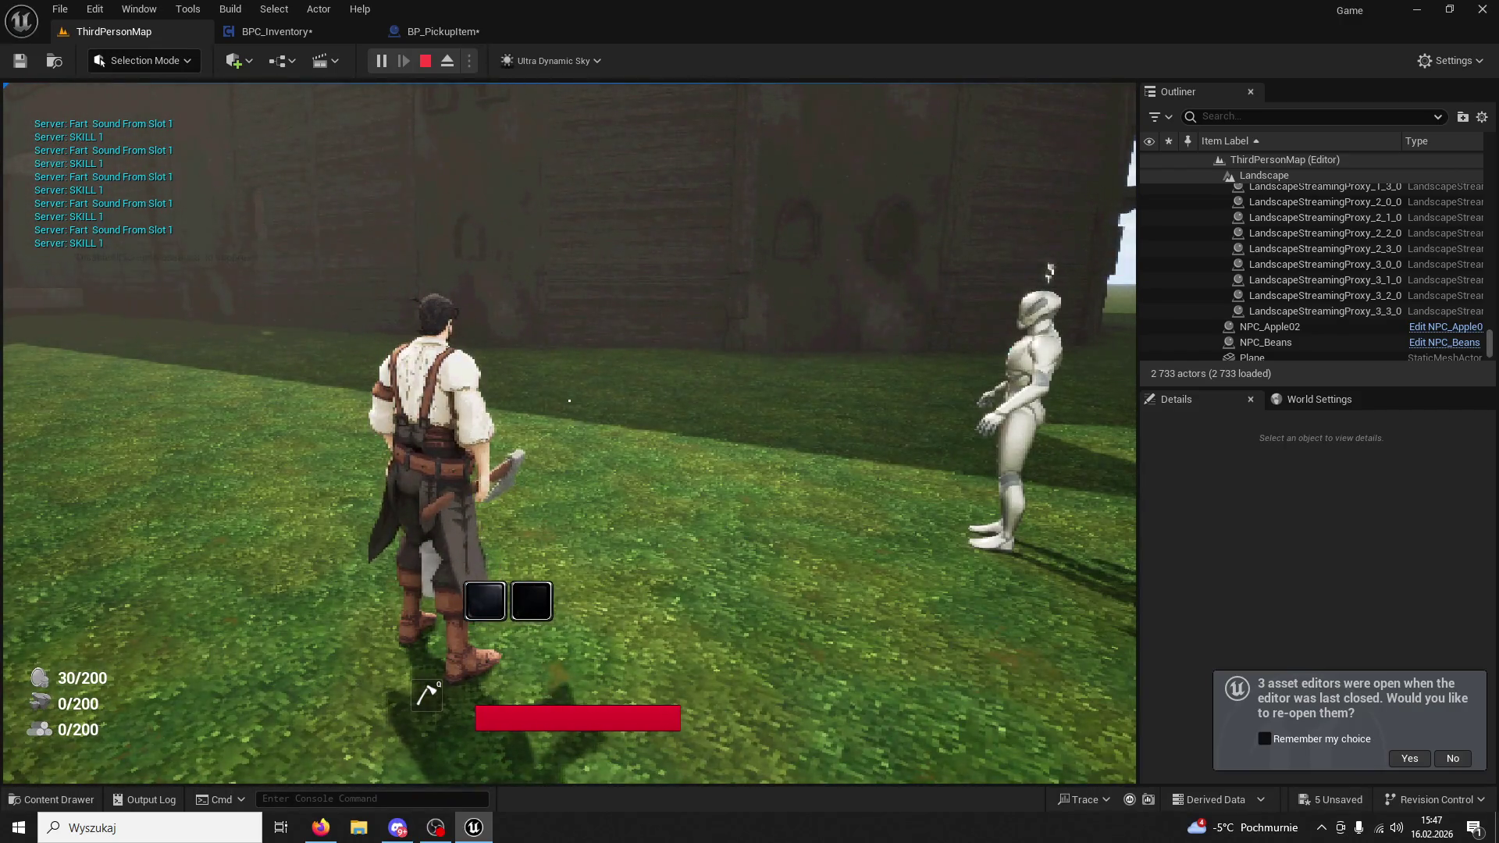
pyautogui.click(426, 60)
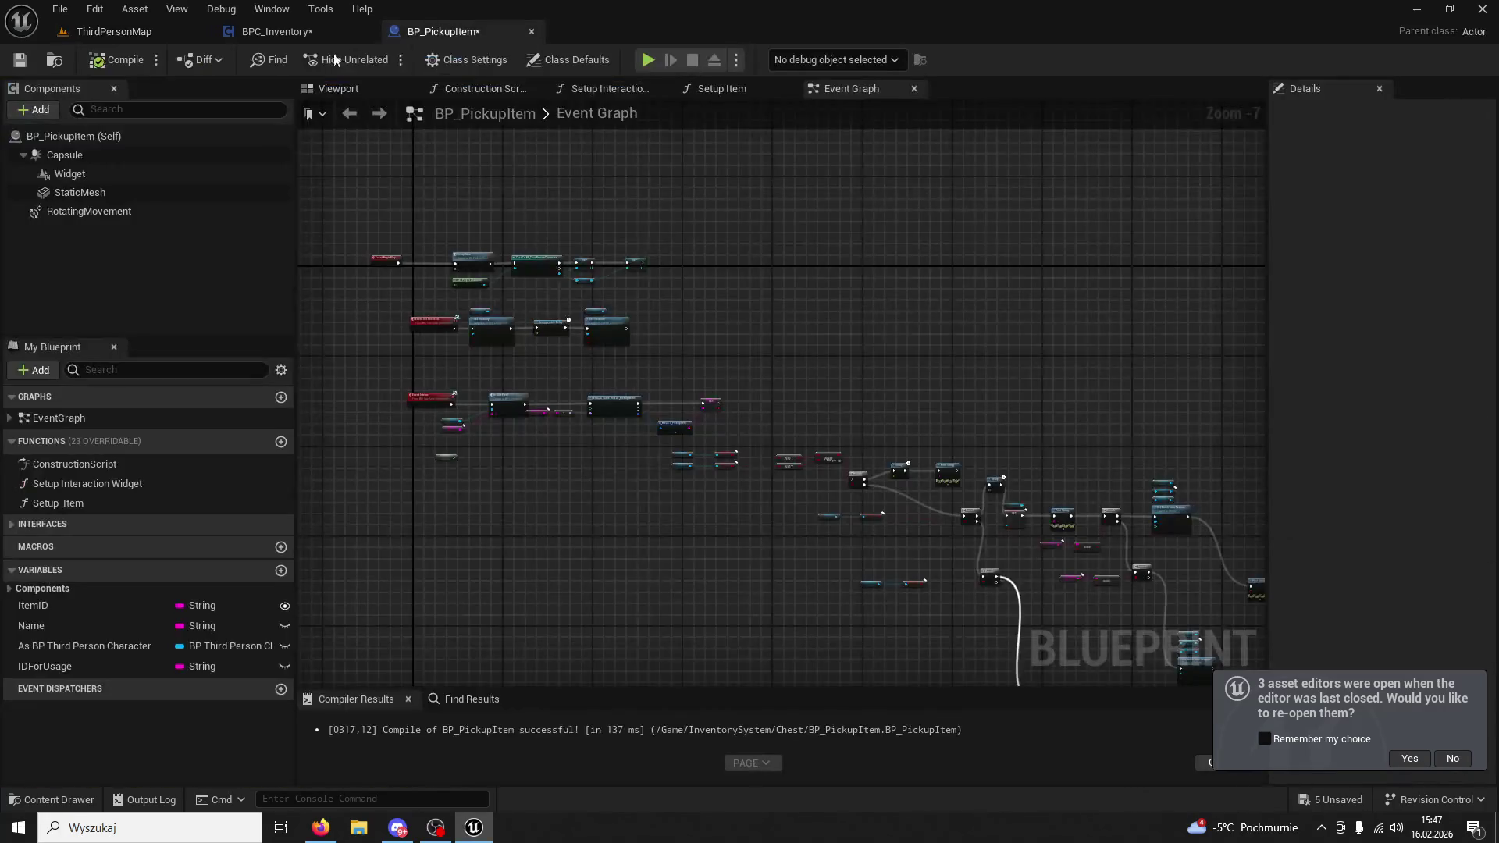
# Add a custom event node named BeanUse02 to the BPC_Inventory graph.
pyautogui.click(306, 36)
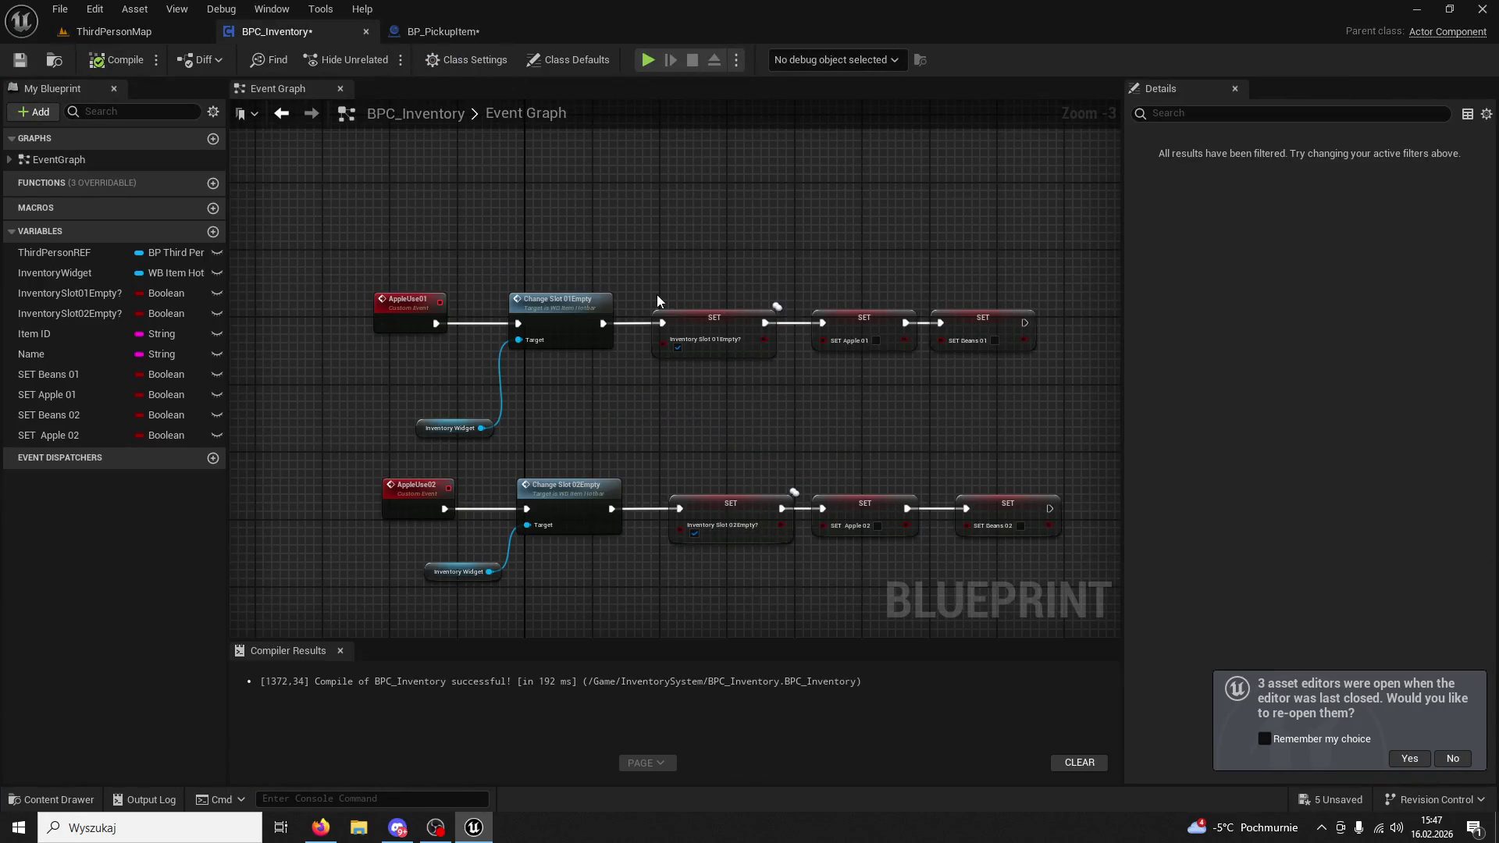
pyautogui.rightClick(484, 536)
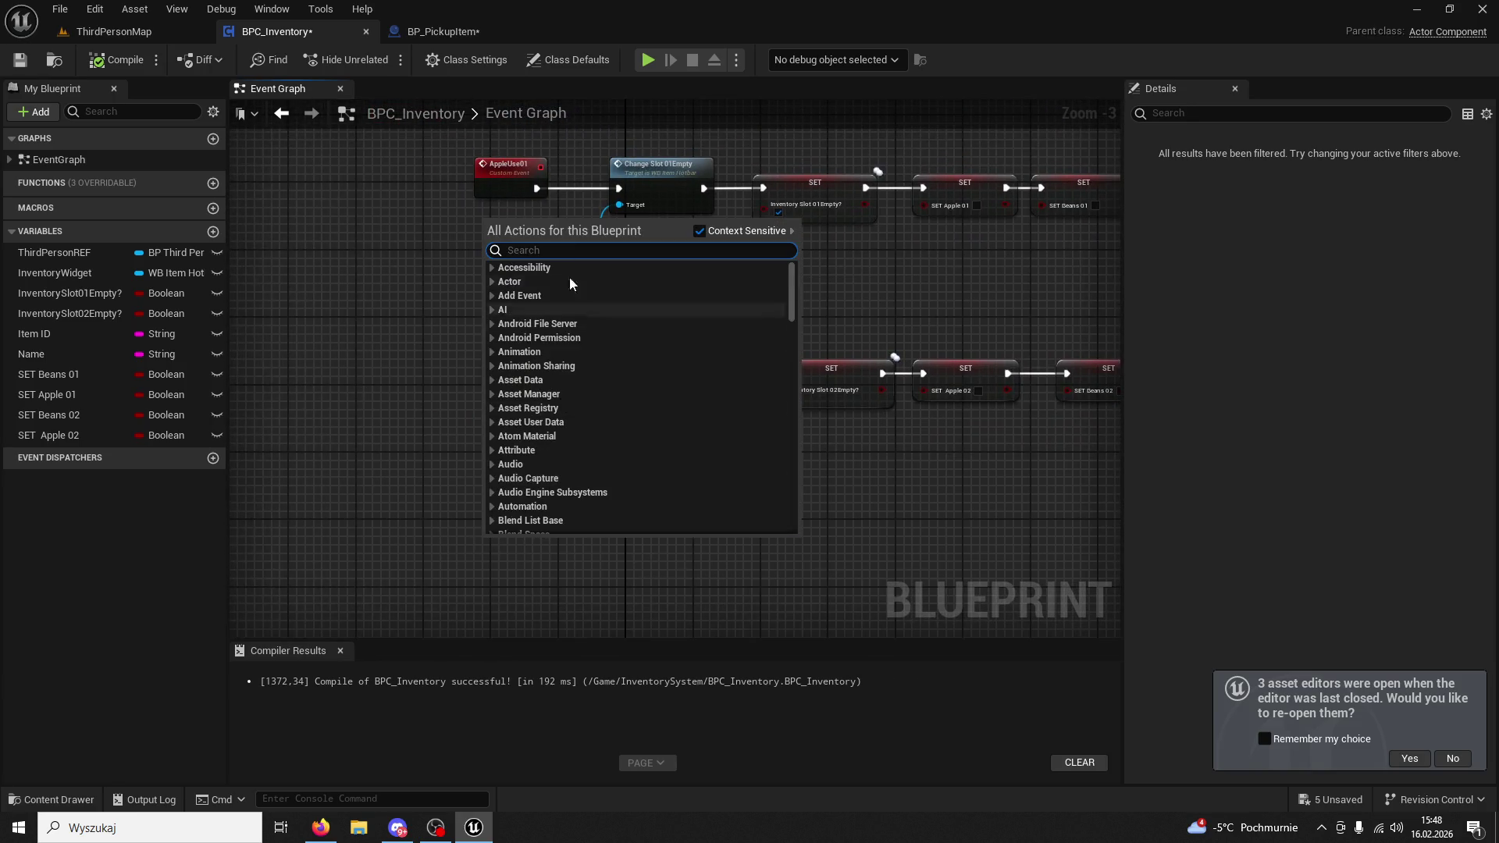
pyautogui.write('Bea')
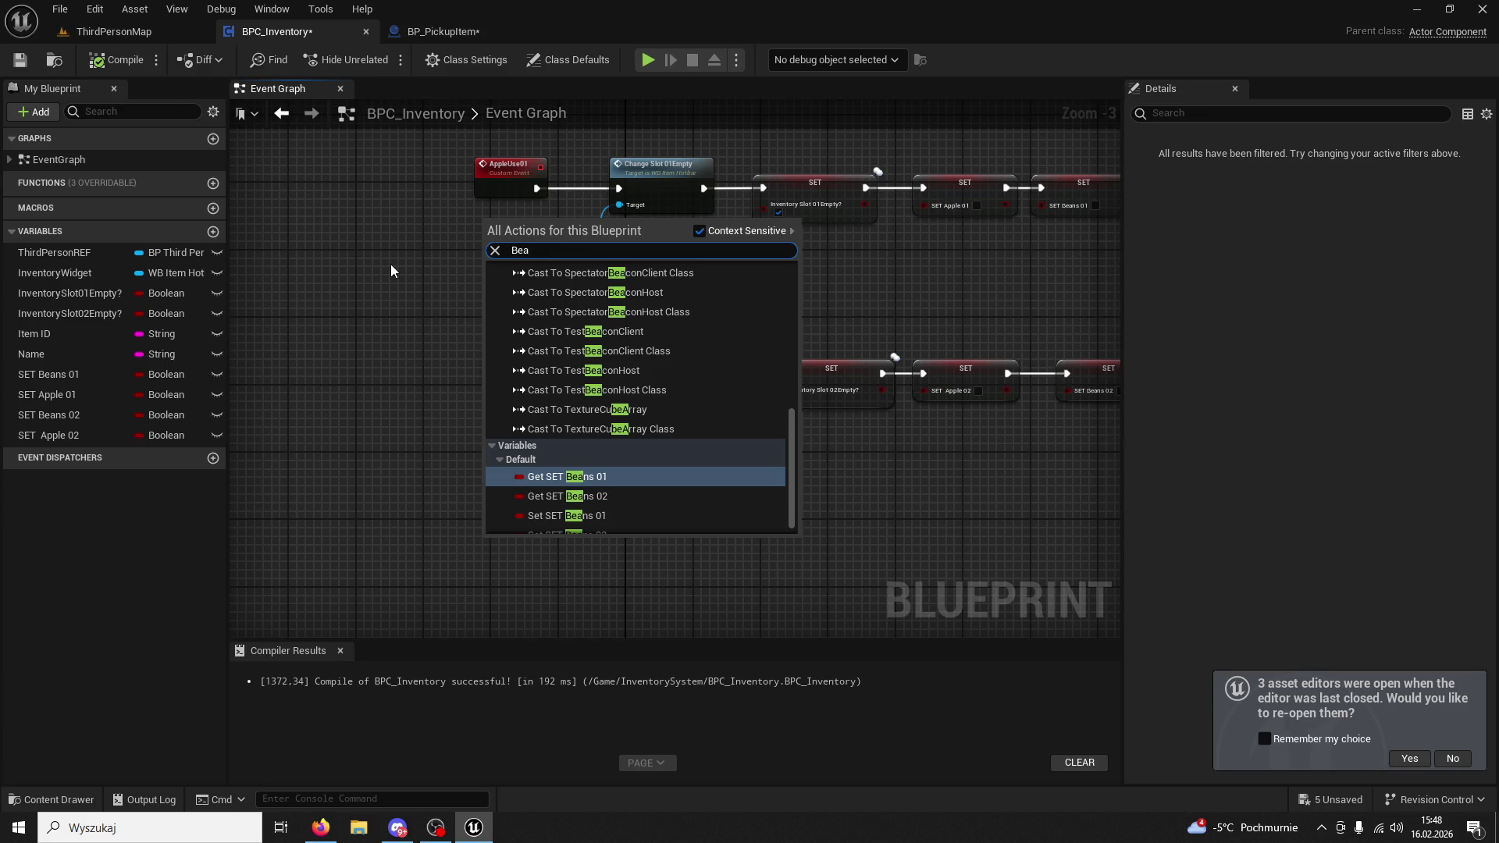
pyautogui.press('BackSpace')
pyautogui.press('BackSpace')
pyautogui.press('BackSpace')
pyautogui.write('custom event')
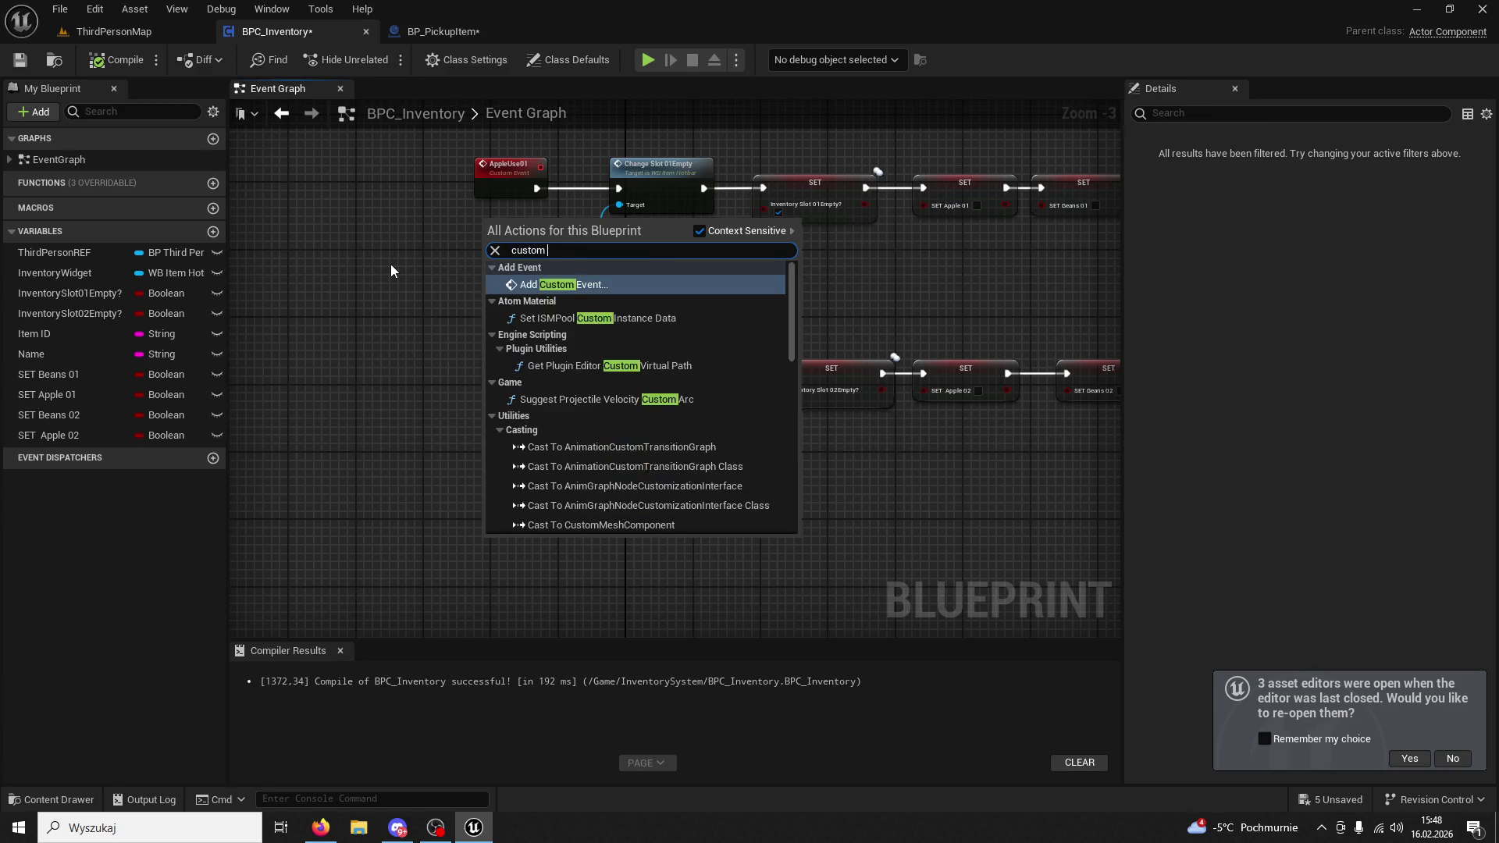
pyautogui.press('Return')
pyautogui.write('BeanUse02')
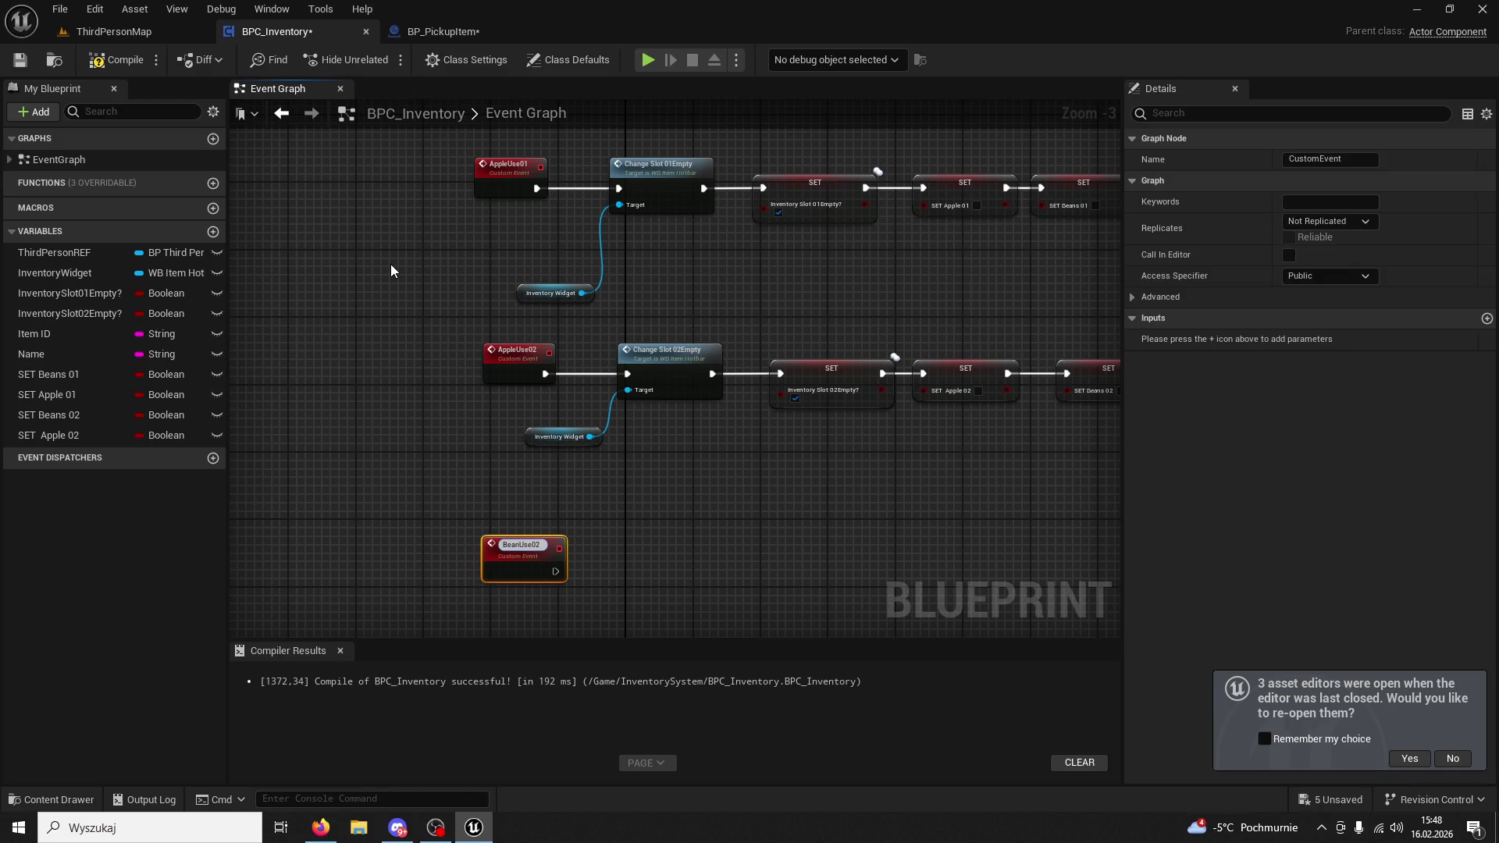
pyautogui.press('Return')
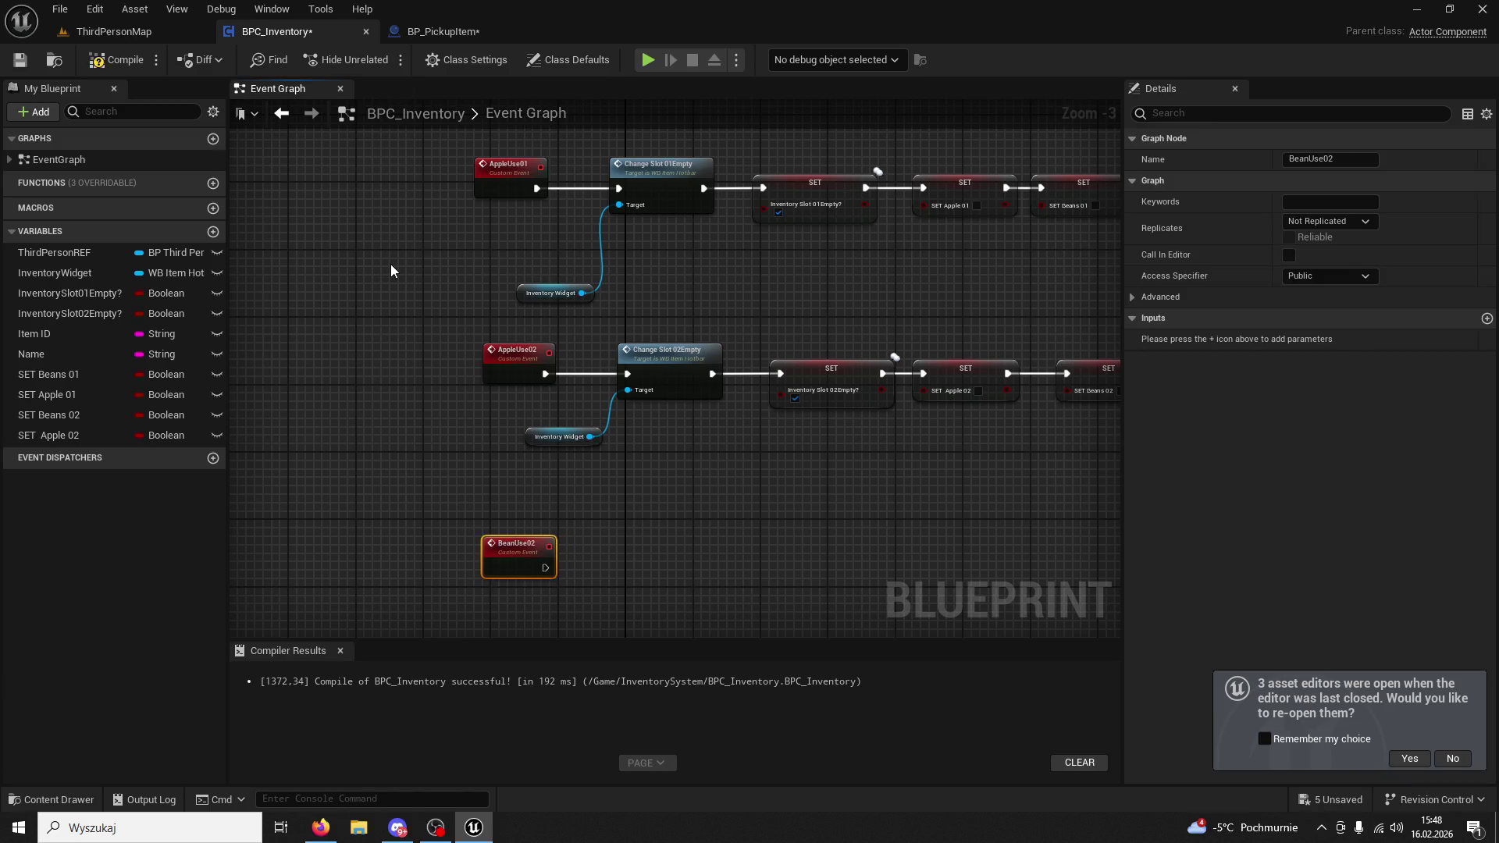
# Duplicate the event node and rename the original to BeanUse01.
pyautogui.moveTo(527, 482); pyautogui.dragTo(493, 316)
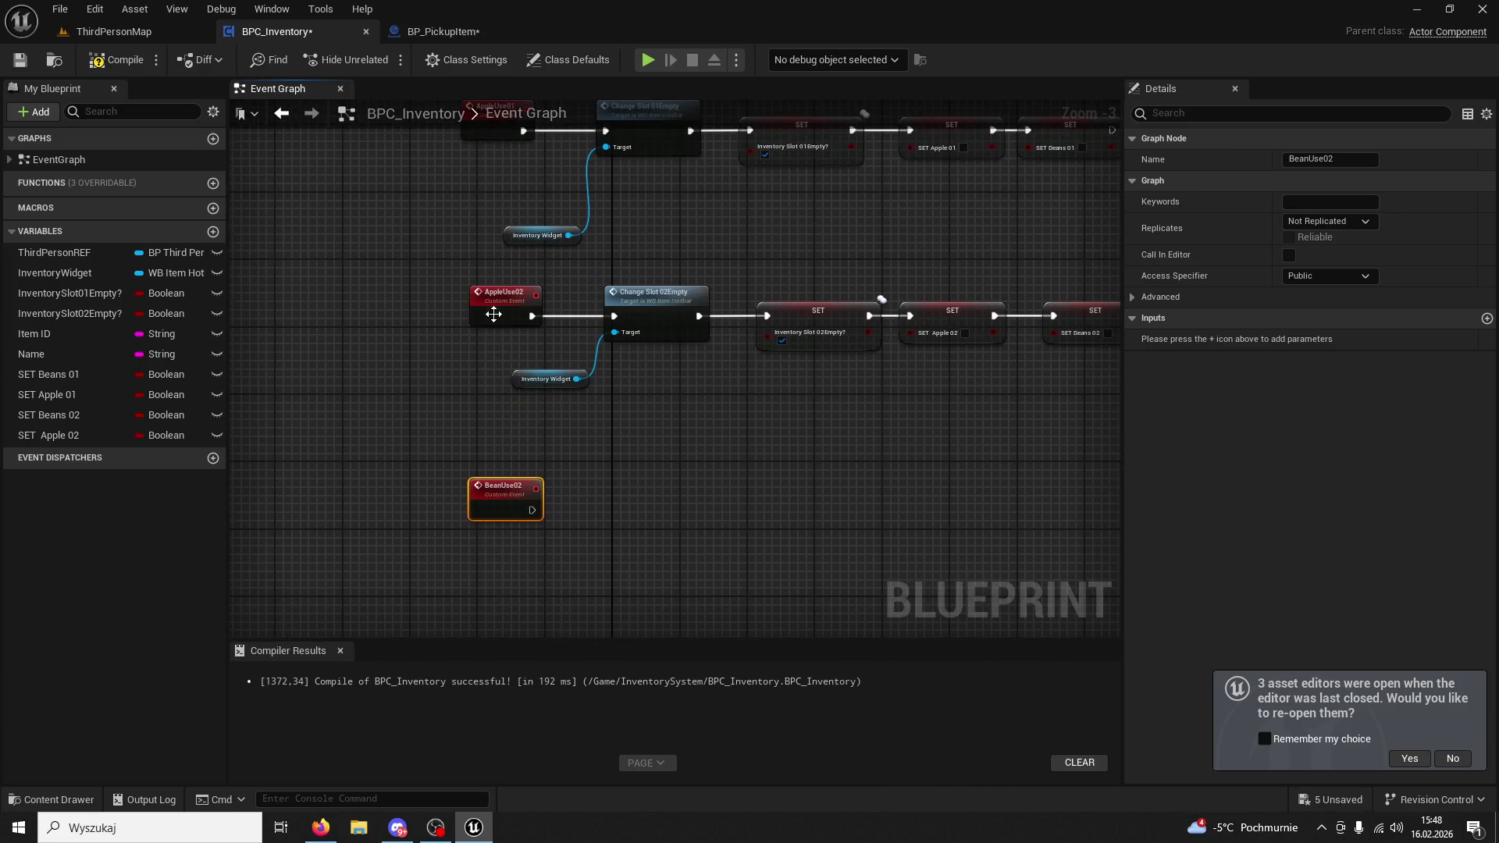
pyautogui.moveTo(509, 497); pyautogui.dragTo(517, 479)
pyautogui.hotkey('ctrl', 'c')
pyautogui.hotkey('ctrl', 'v')
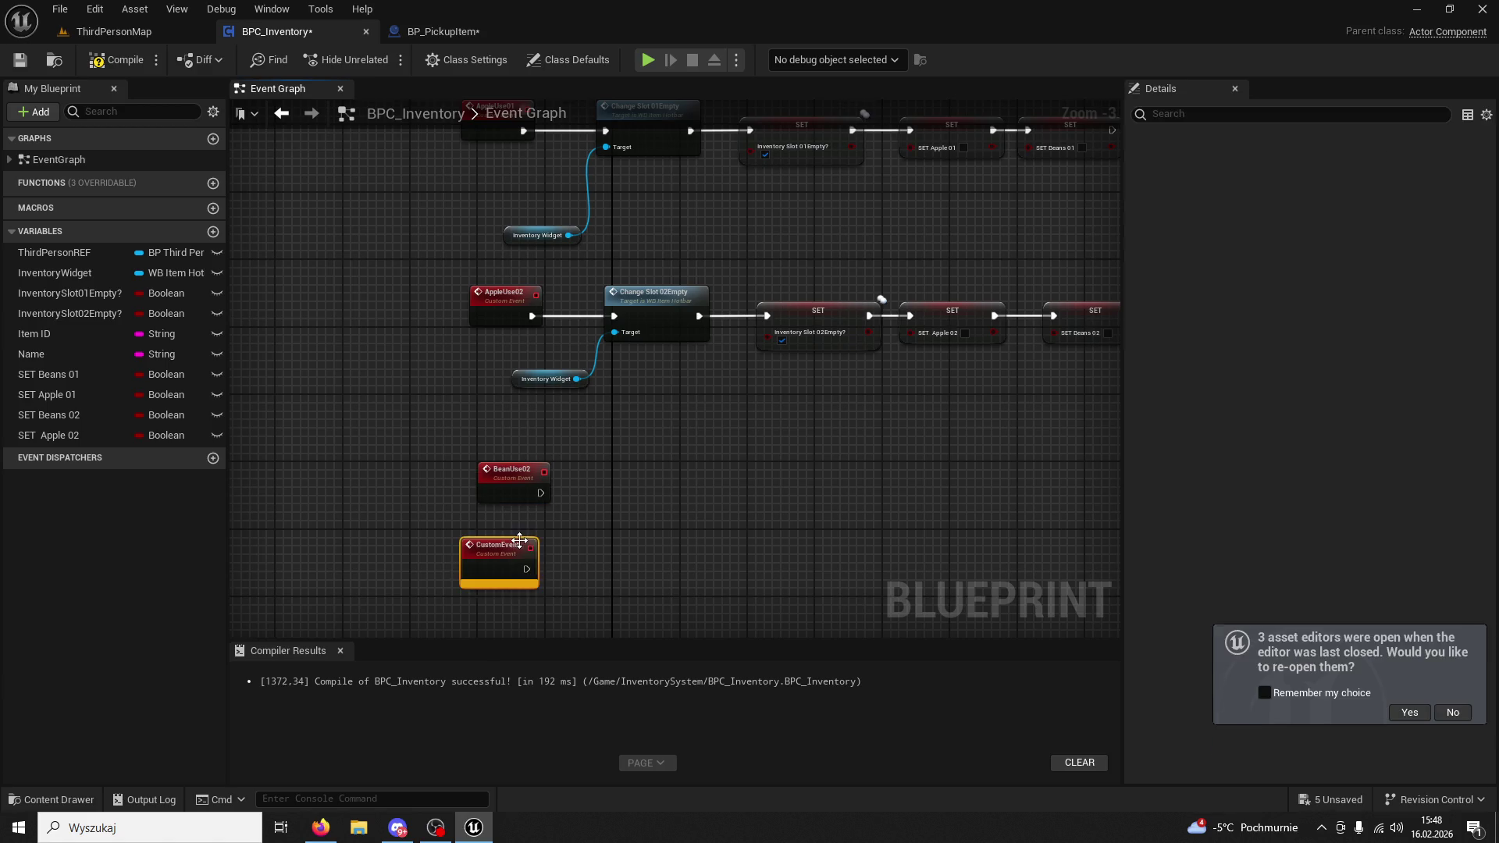
pyautogui.click(517, 469)
pyautogui.click(1343, 160)
pyautogui.click(1344, 161)
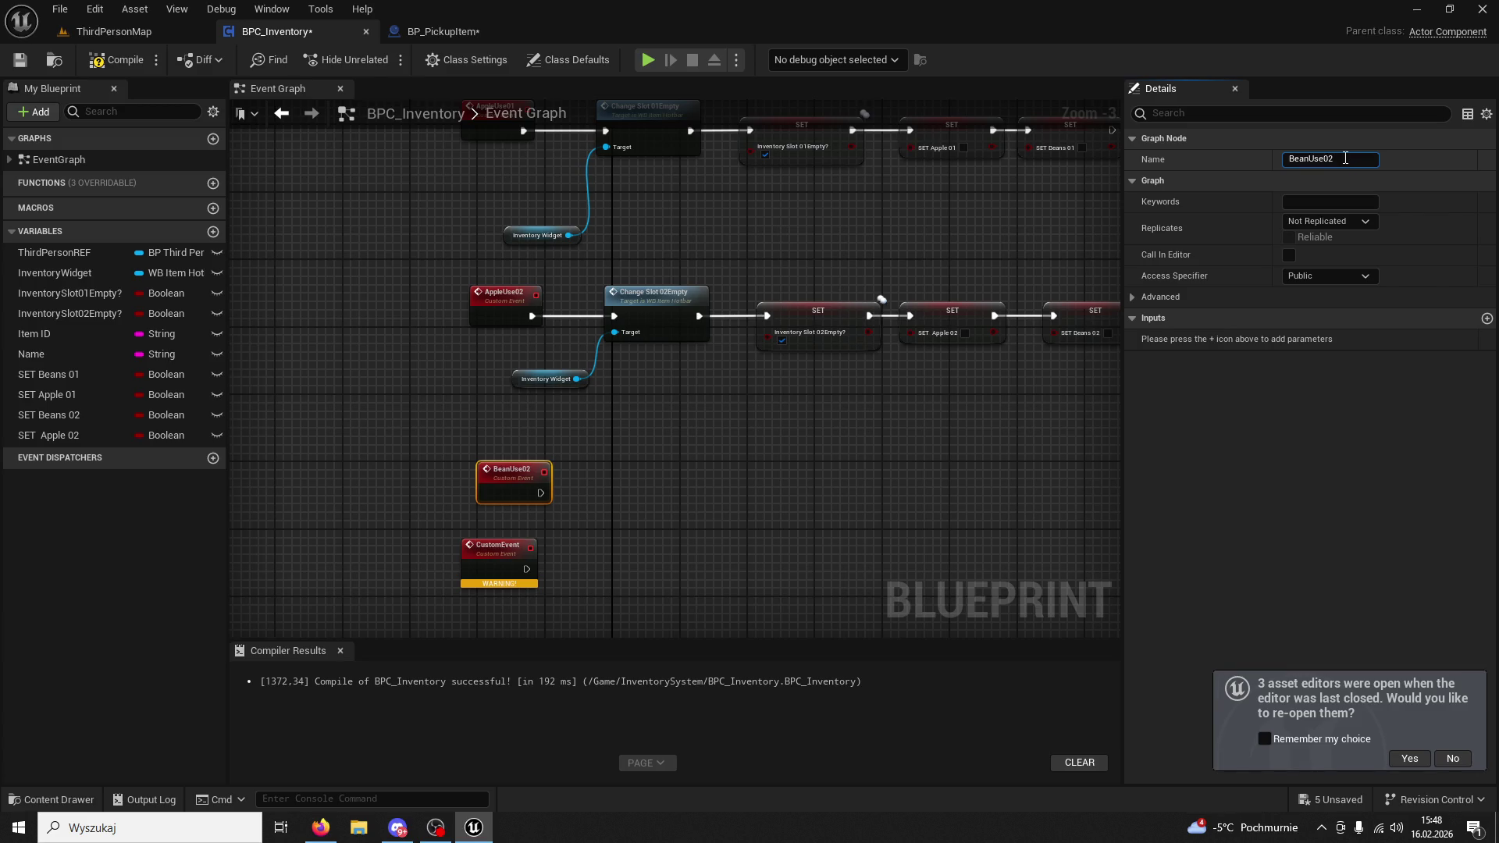
pyautogui.press('Return')
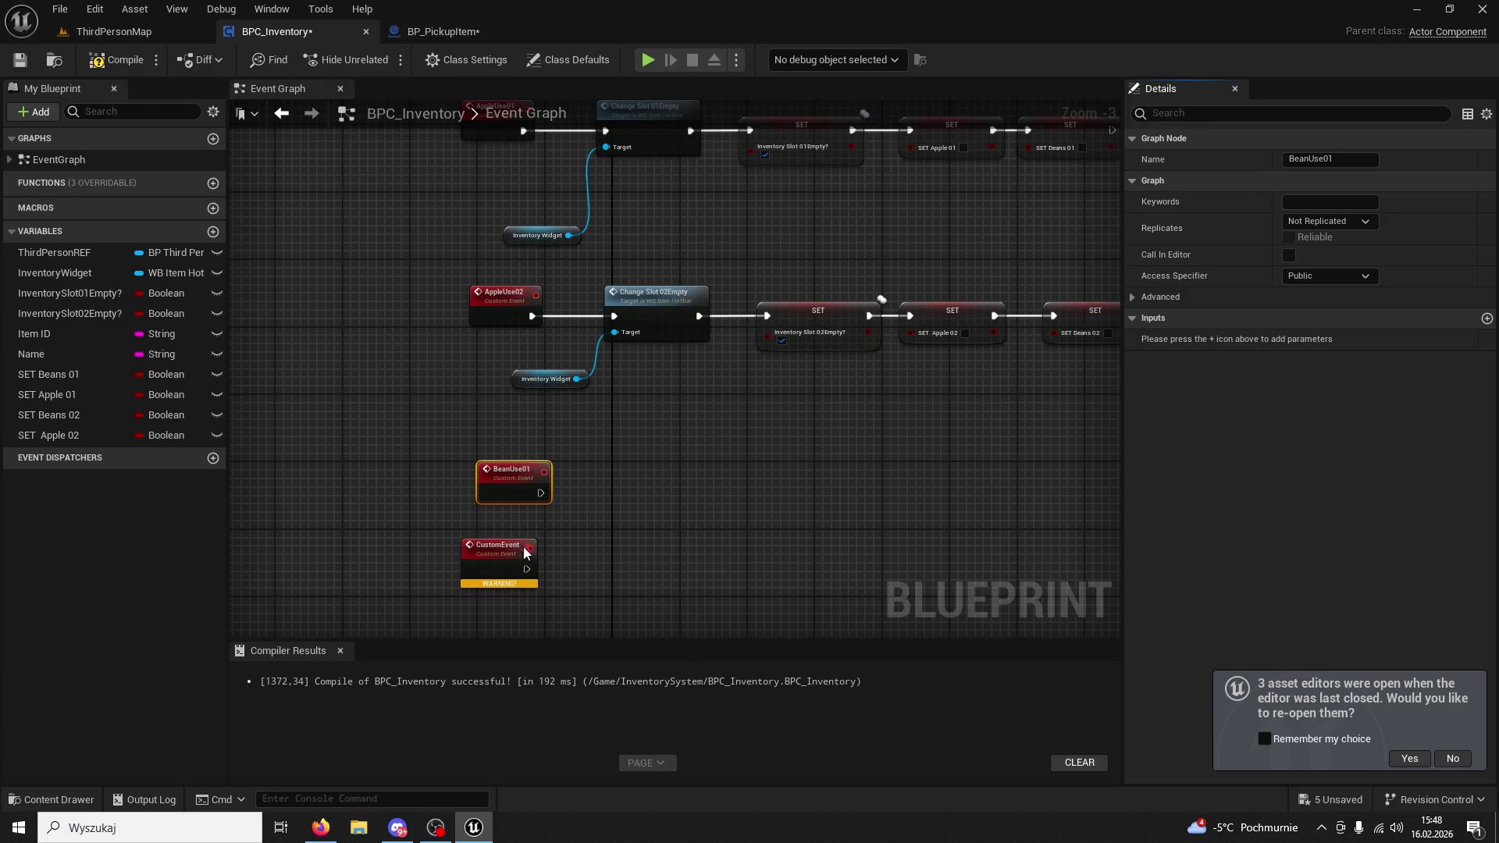
# Name the pasted copy BeanUse02 and nudge it into place.
pyautogui.write('Be')
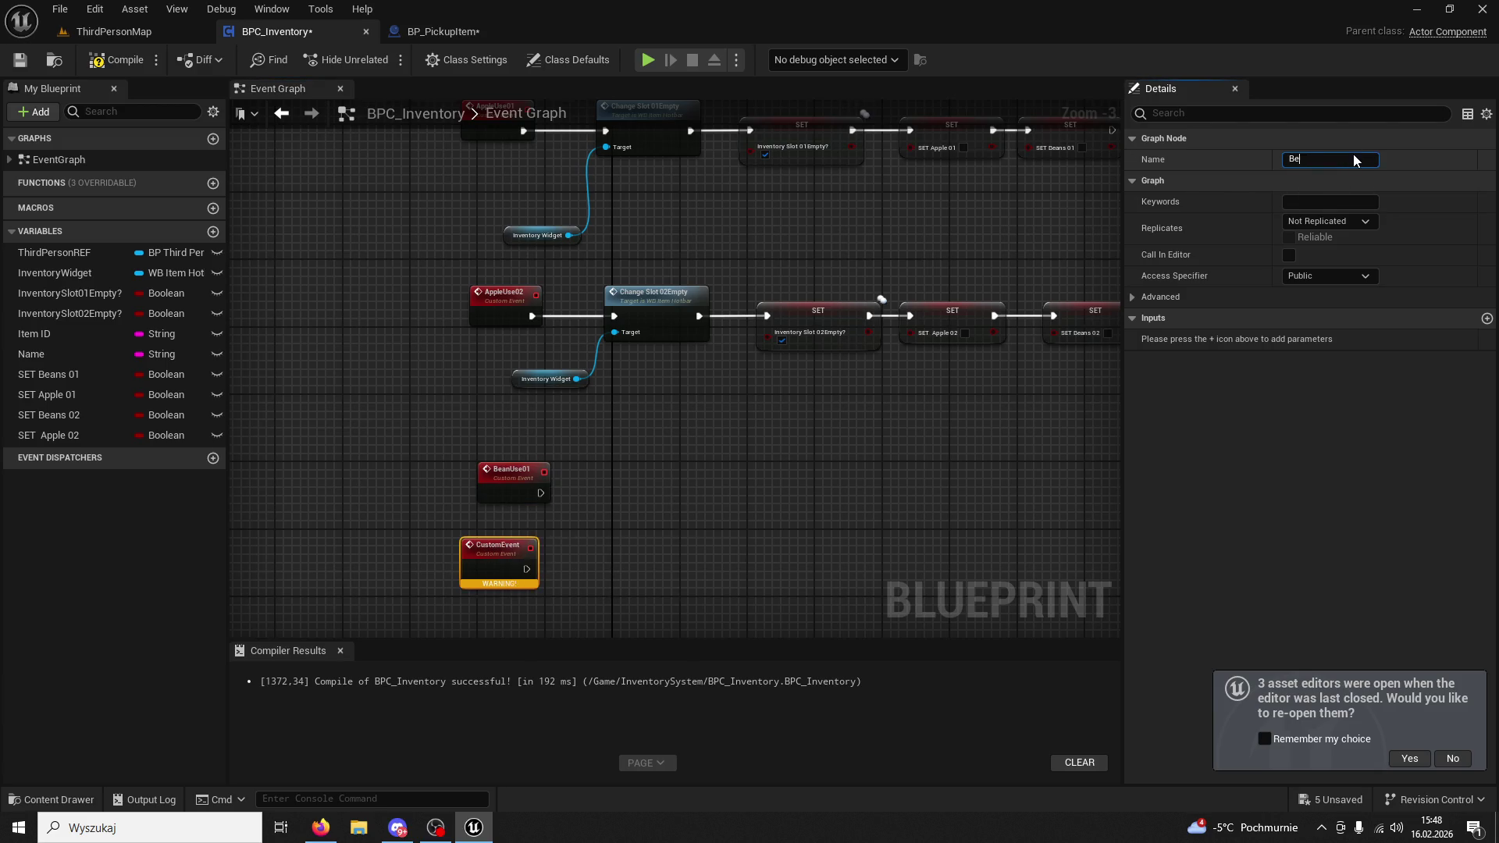
pyautogui.hotkey('ctrl', 'a')
pyautogui.write('Bea')
pyautogui.press('Return')
pyautogui.moveTo(505, 544); pyautogui.dragTo(530, 545)
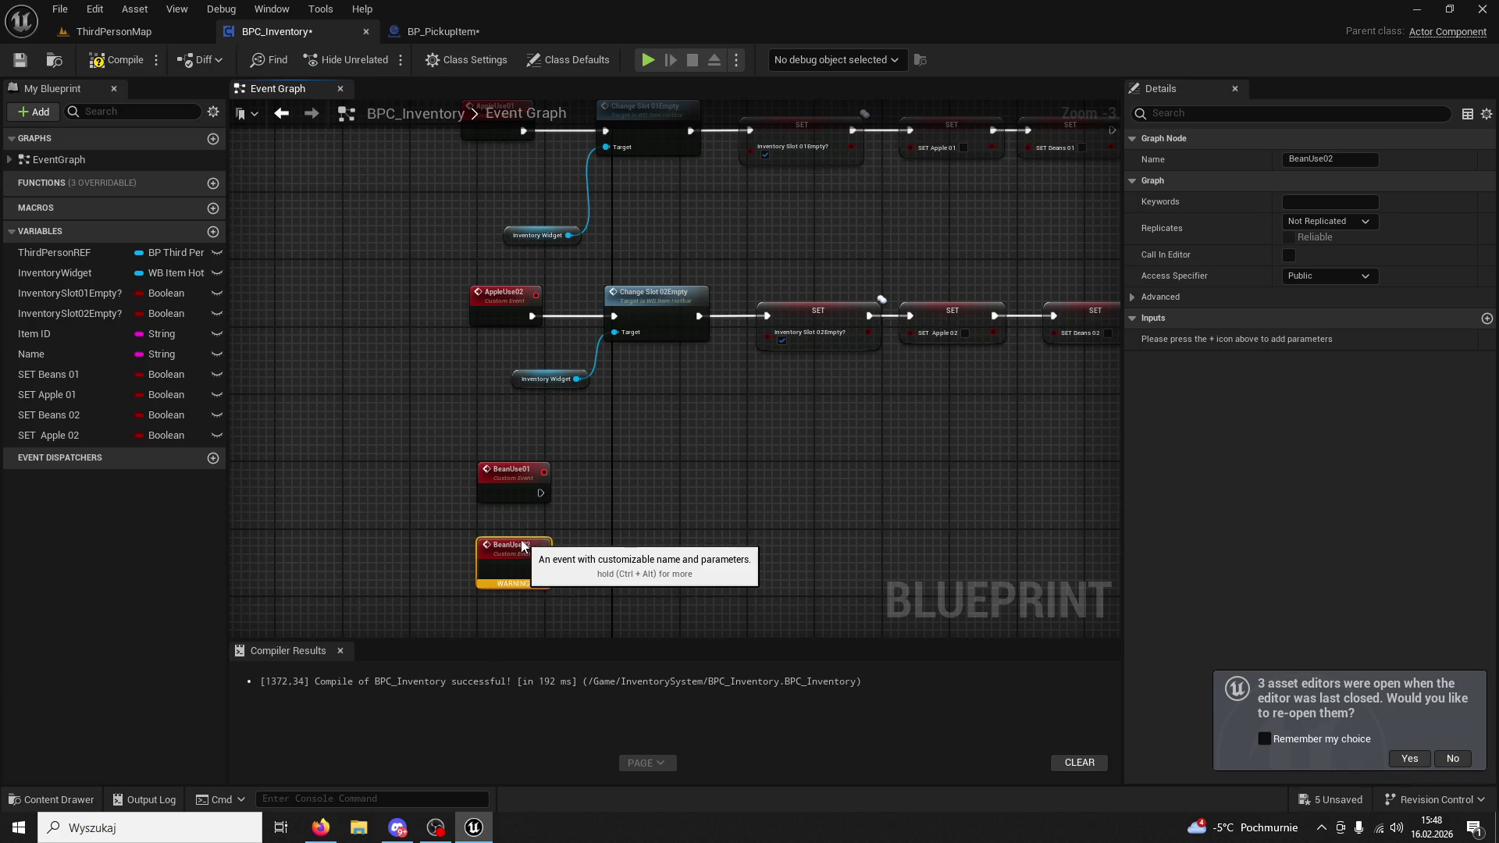
pyautogui.click(631, 530)
# Compile BPC_Inventory and inspect the Inventory Slot 02Empty? and SET Beans 02 setters.
pyautogui.press('F7')
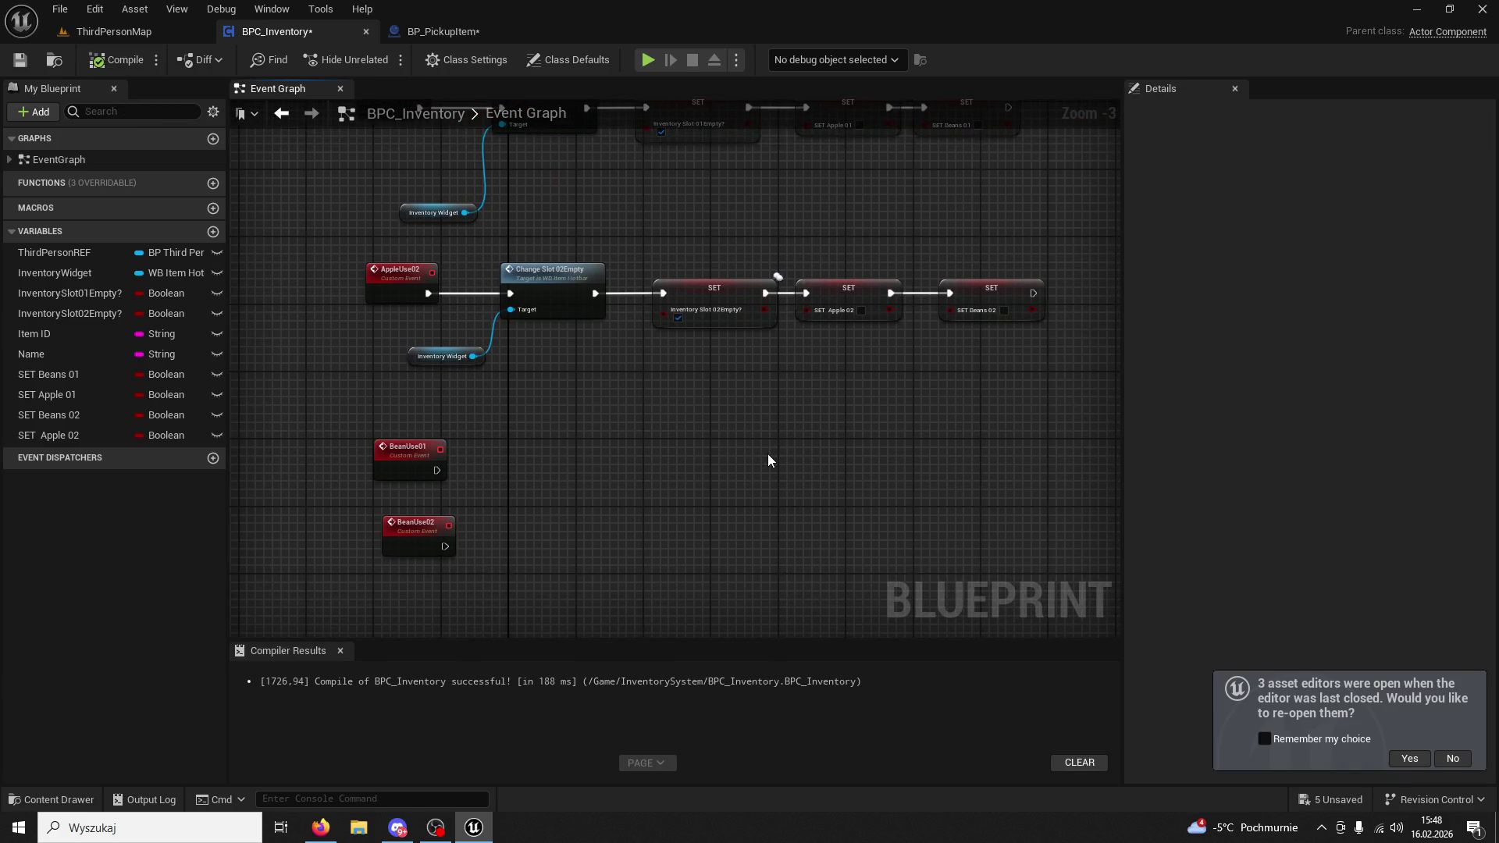
pyautogui.click(725, 295)
pyautogui.moveTo(854, 380); pyautogui.dragTo(773, 371)
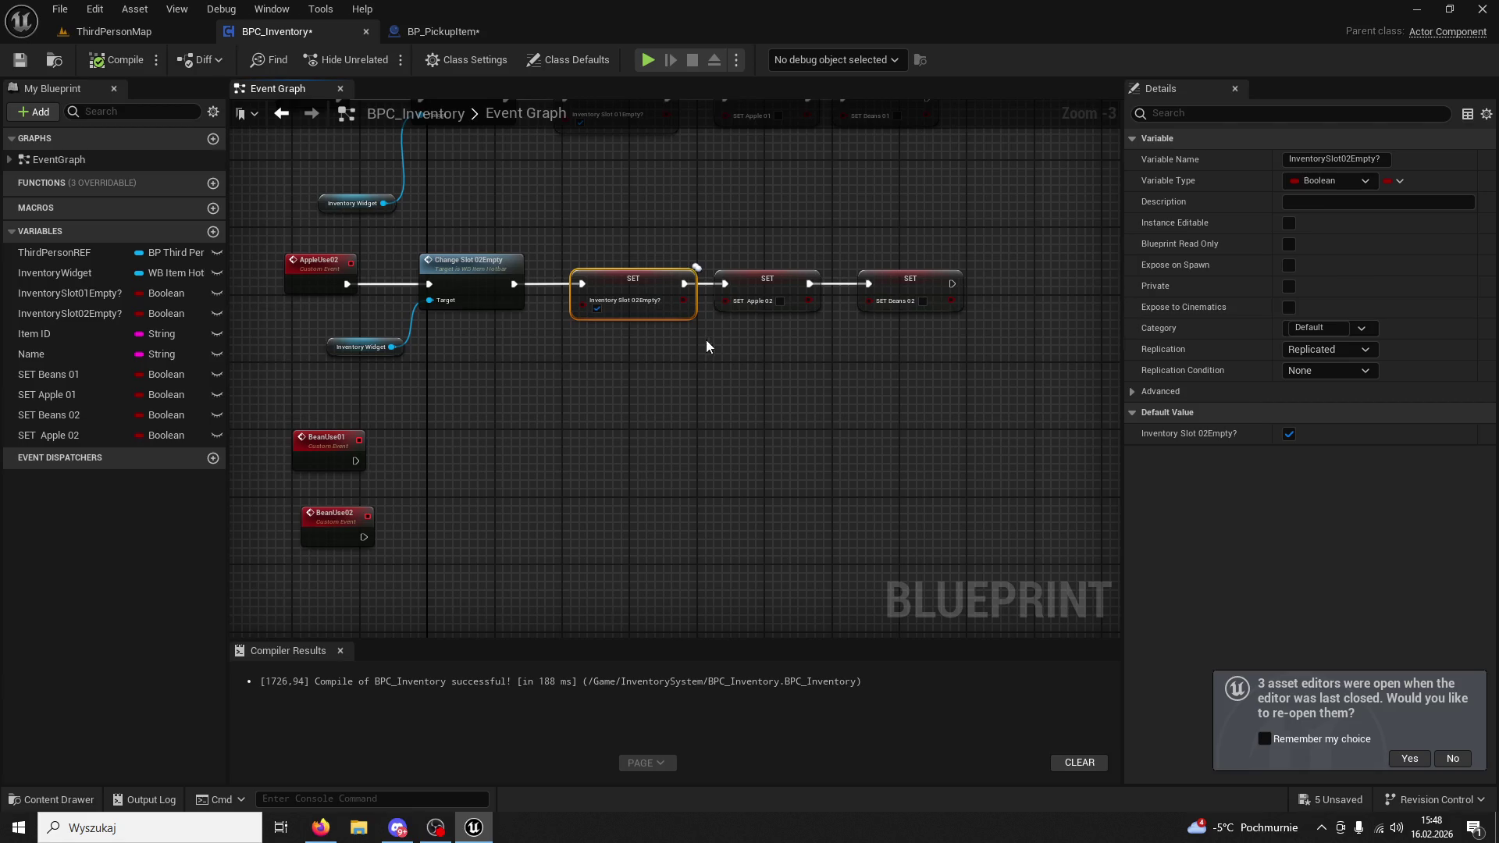
pyautogui.moveTo(647, 341); pyautogui.dragTo(901, 282)
pyautogui.click(901, 283)
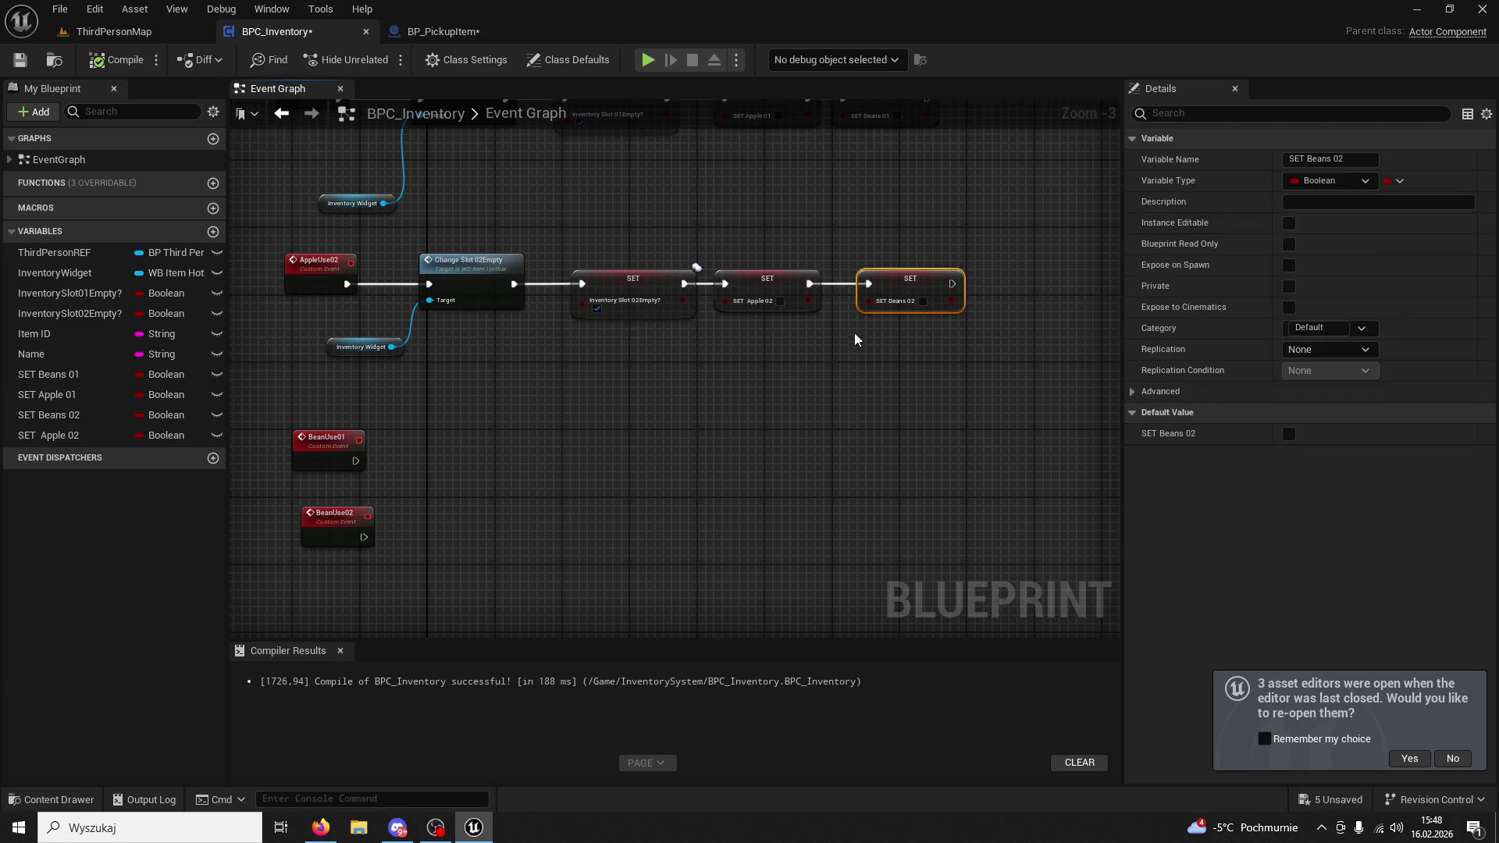
pyautogui.click(920, 356)
pyautogui.moveTo(767, 231); pyautogui.dragTo(767, 261)
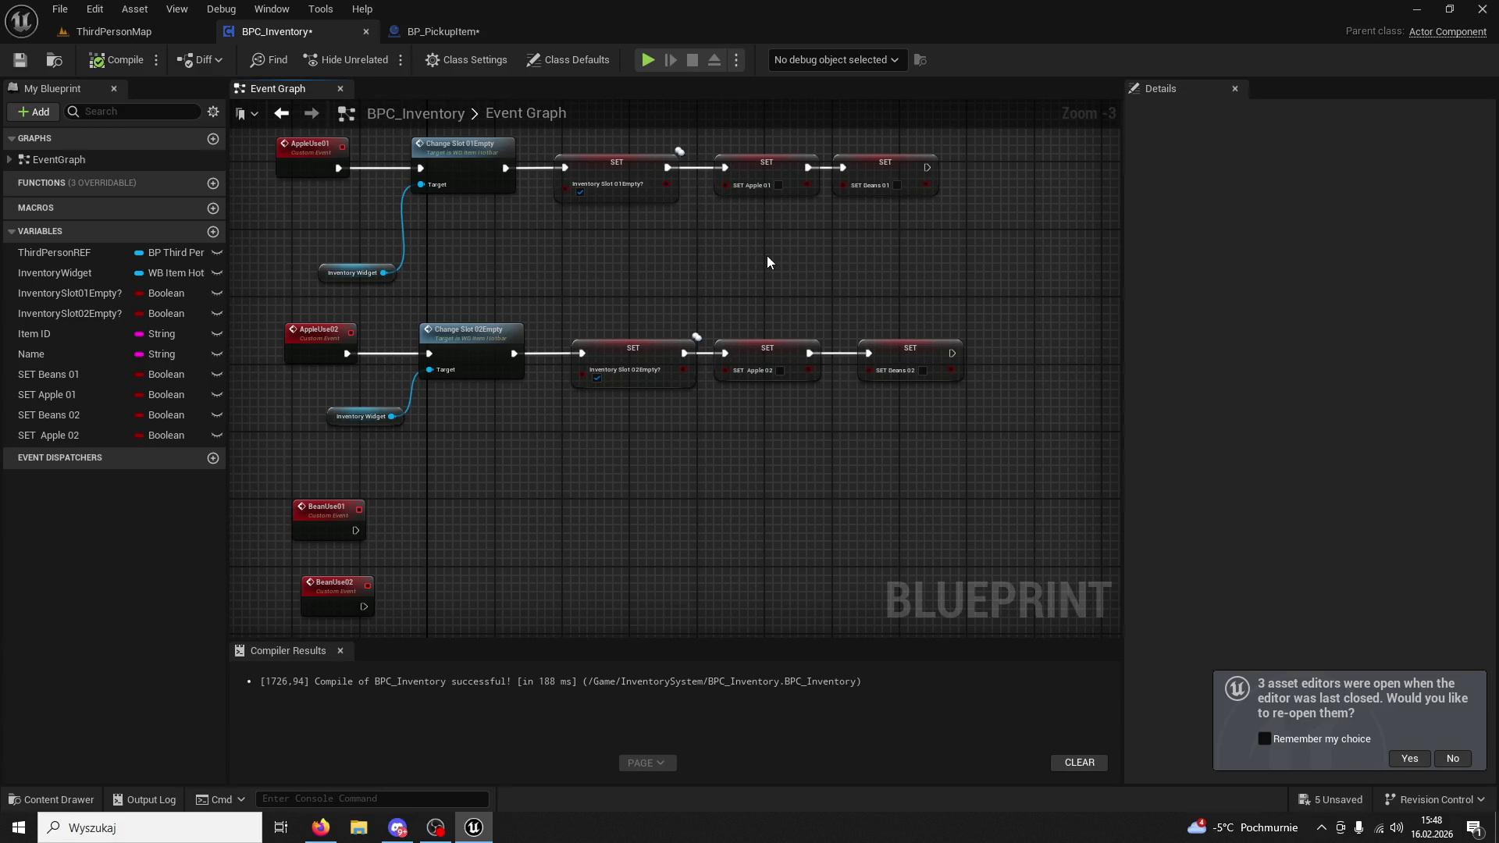
# Recheck the BeanUse02 event, then start a test play in ThirdPersonMap.
pyautogui.click(629, 352)
pyautogui.moveTo(674, 269); pyautogui.dragTo(680, 300)
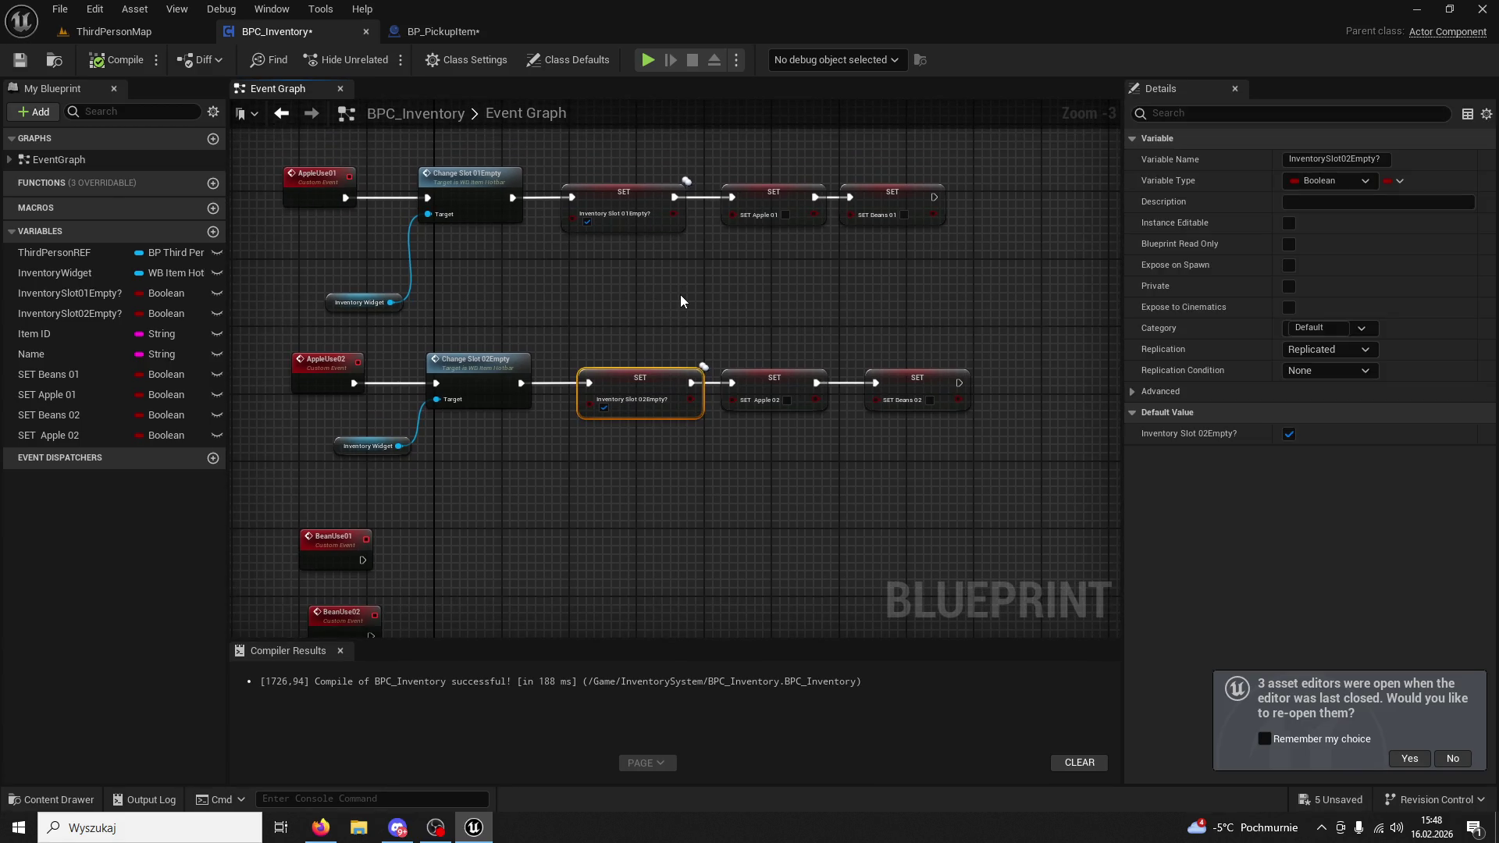
pyautogui.moveTo(453, 419); pyautogui.dragTo(531, 347)
pyautogui.click(396, 541)
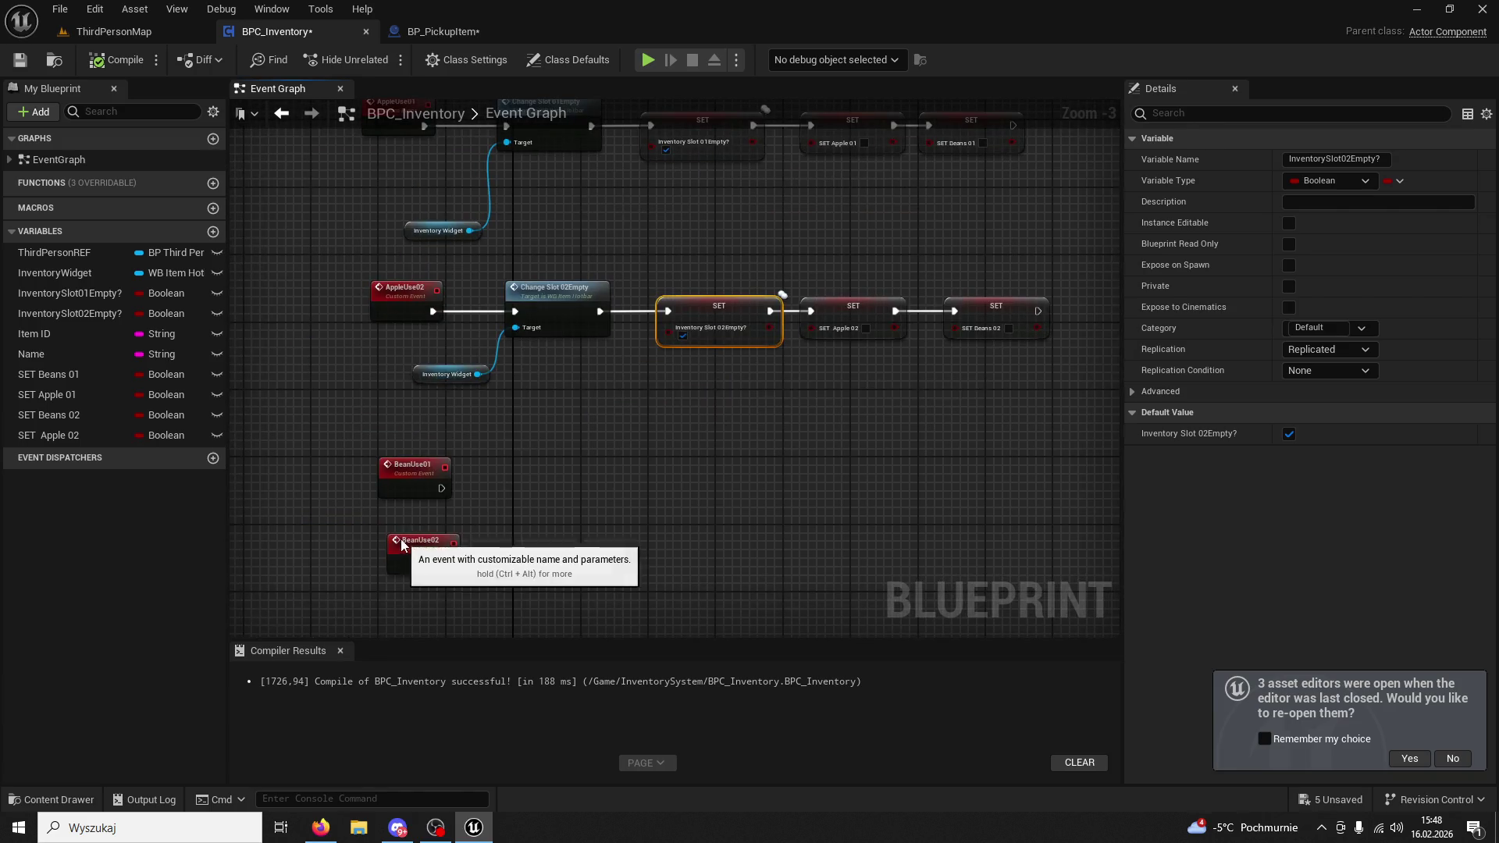
pyautogui.click(468, 517)
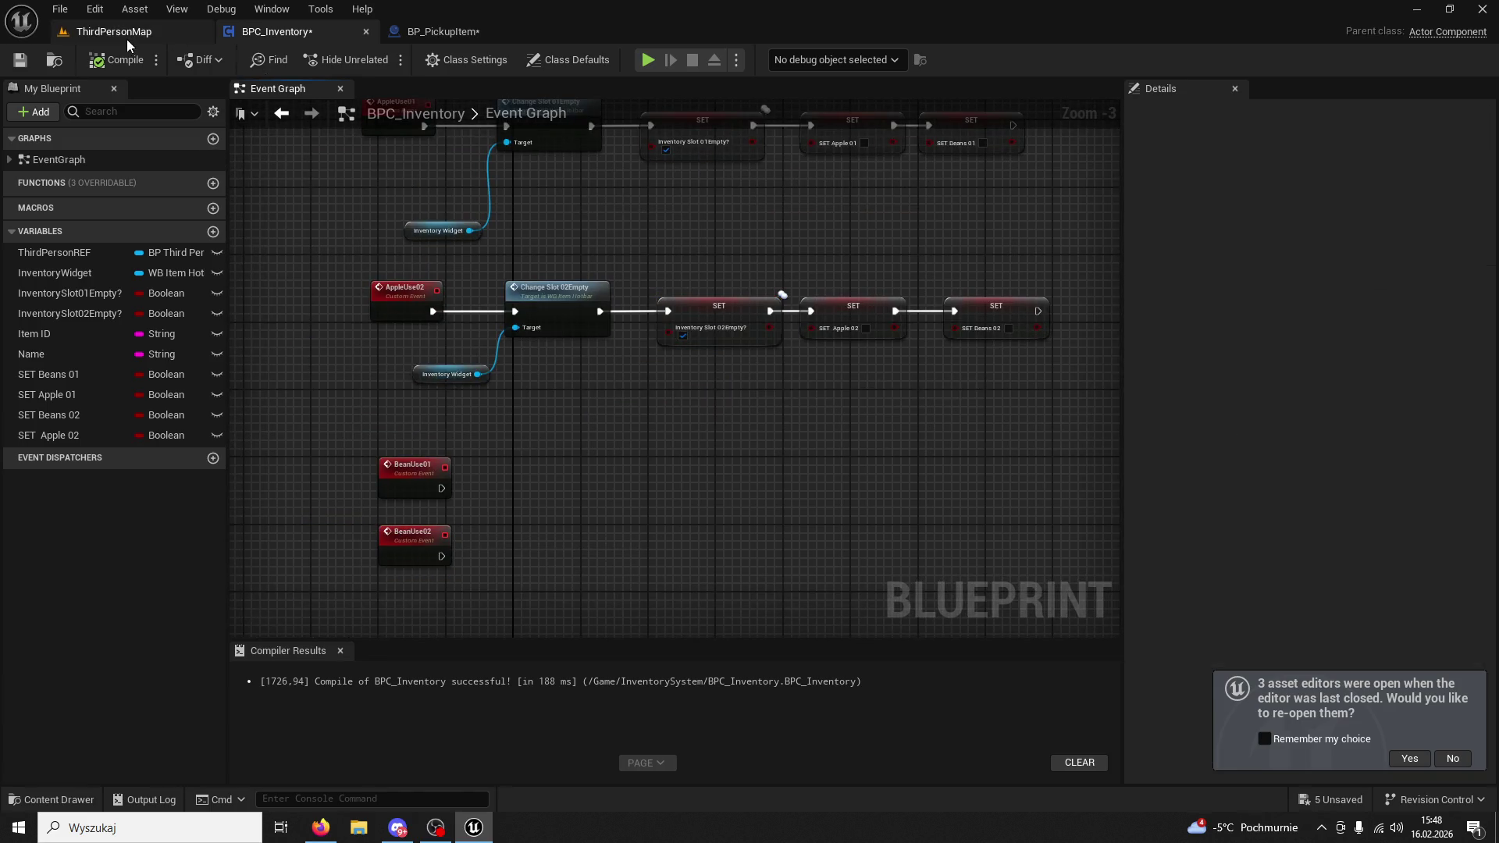
pyautogui.click(114, 31)
pyautogui.click(382, 69)
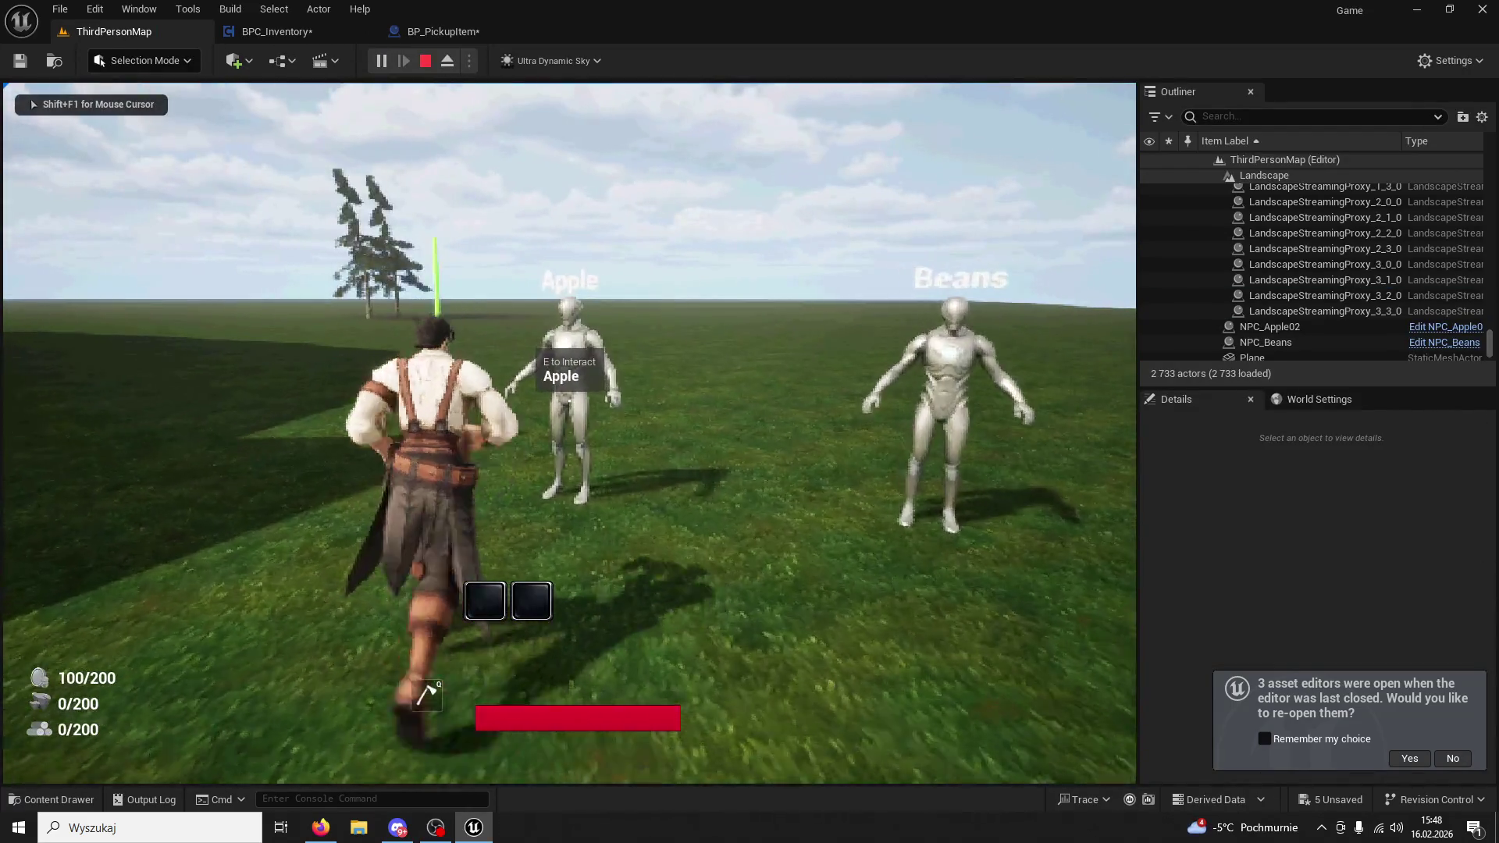
# Collect from the Apple NPC, use hotbar slots 1 and 2, refill, test skill 1, then stop playing.
pyautogui.press('e')
pyautogui.press('1')
pyautogui.press('2')
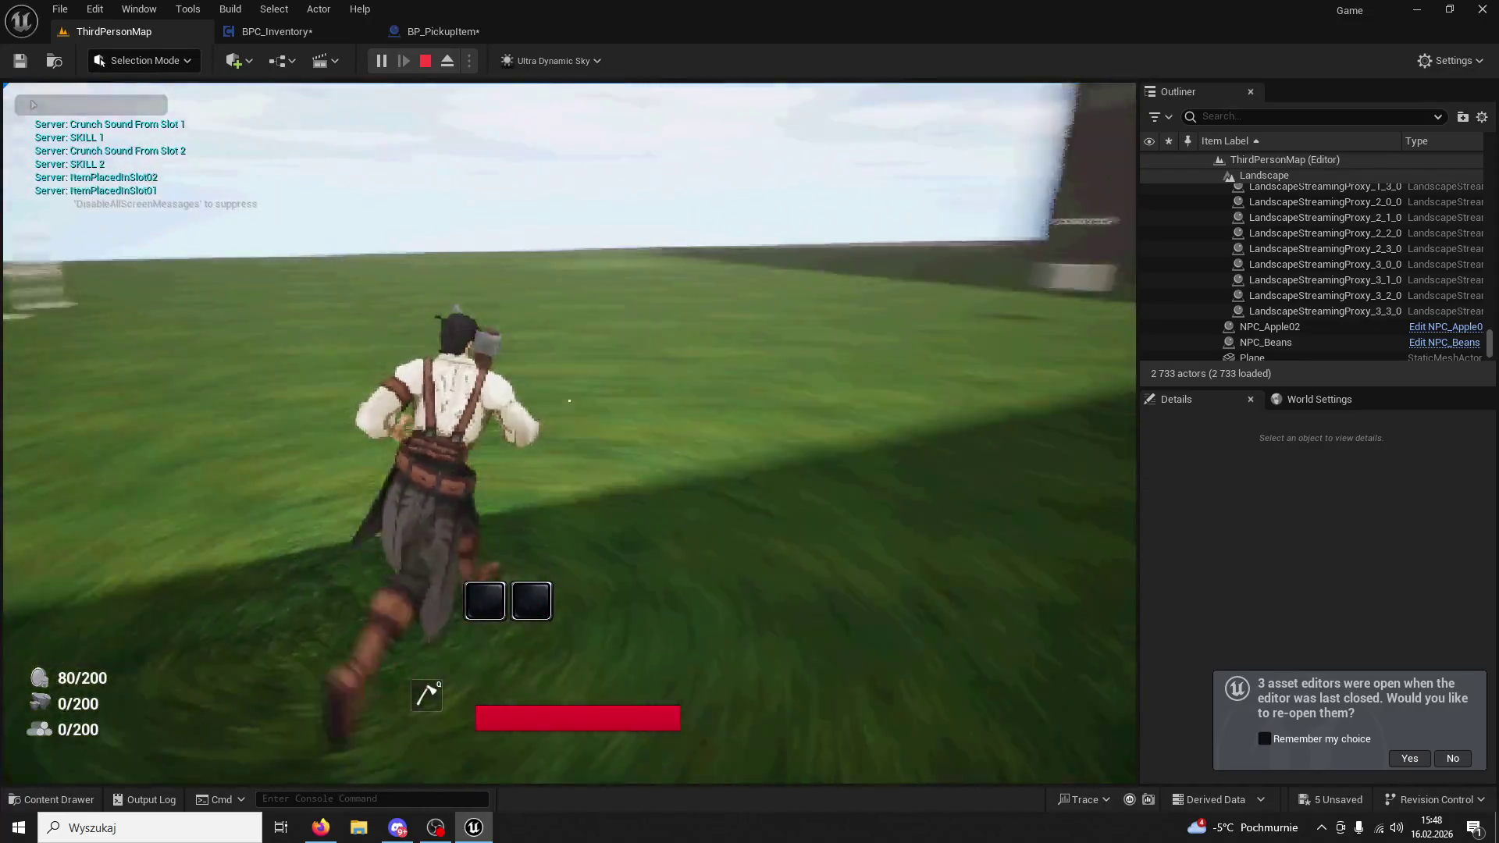
pyautogui.press('e')
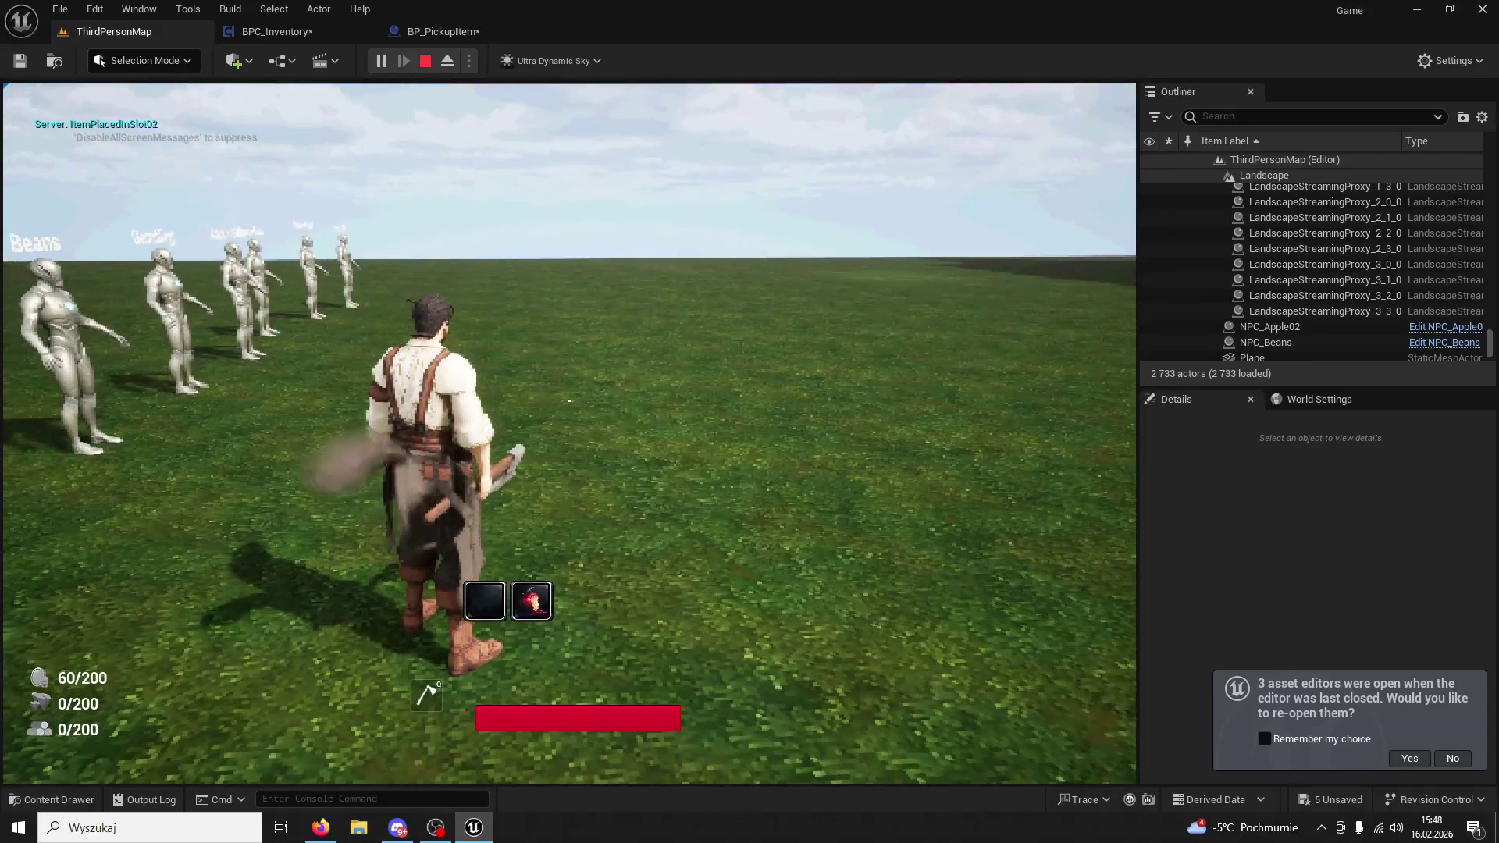
pyautogui.press('1')
pyautogui.press('Escape')
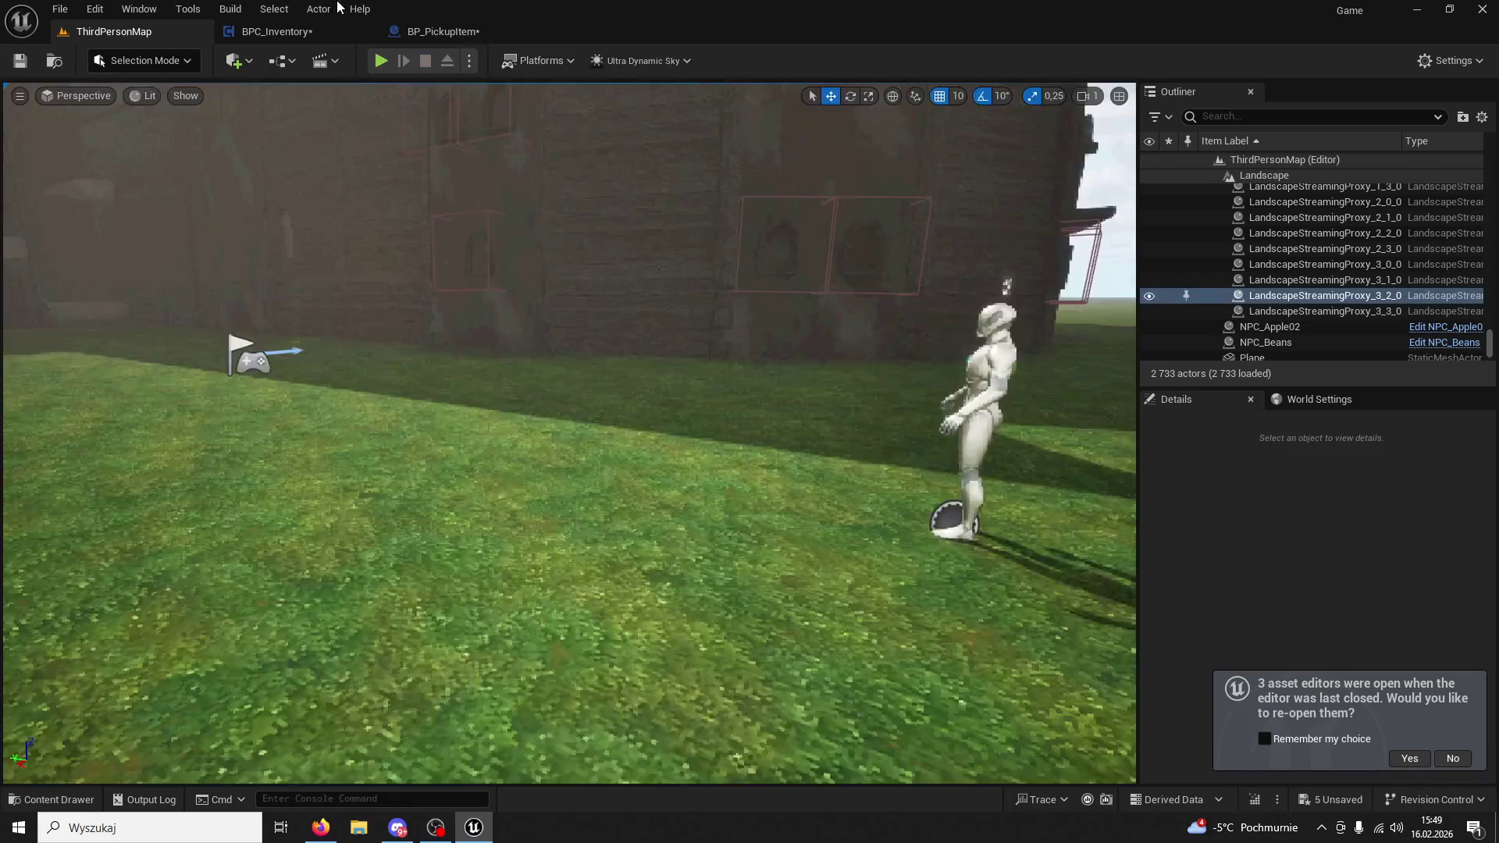
pyautogui.click(450, 35)
# Pan through the hold input chains and their Set Brush from Texture nodes in BPC_Inventory.
pyautogui.click(297, 32)
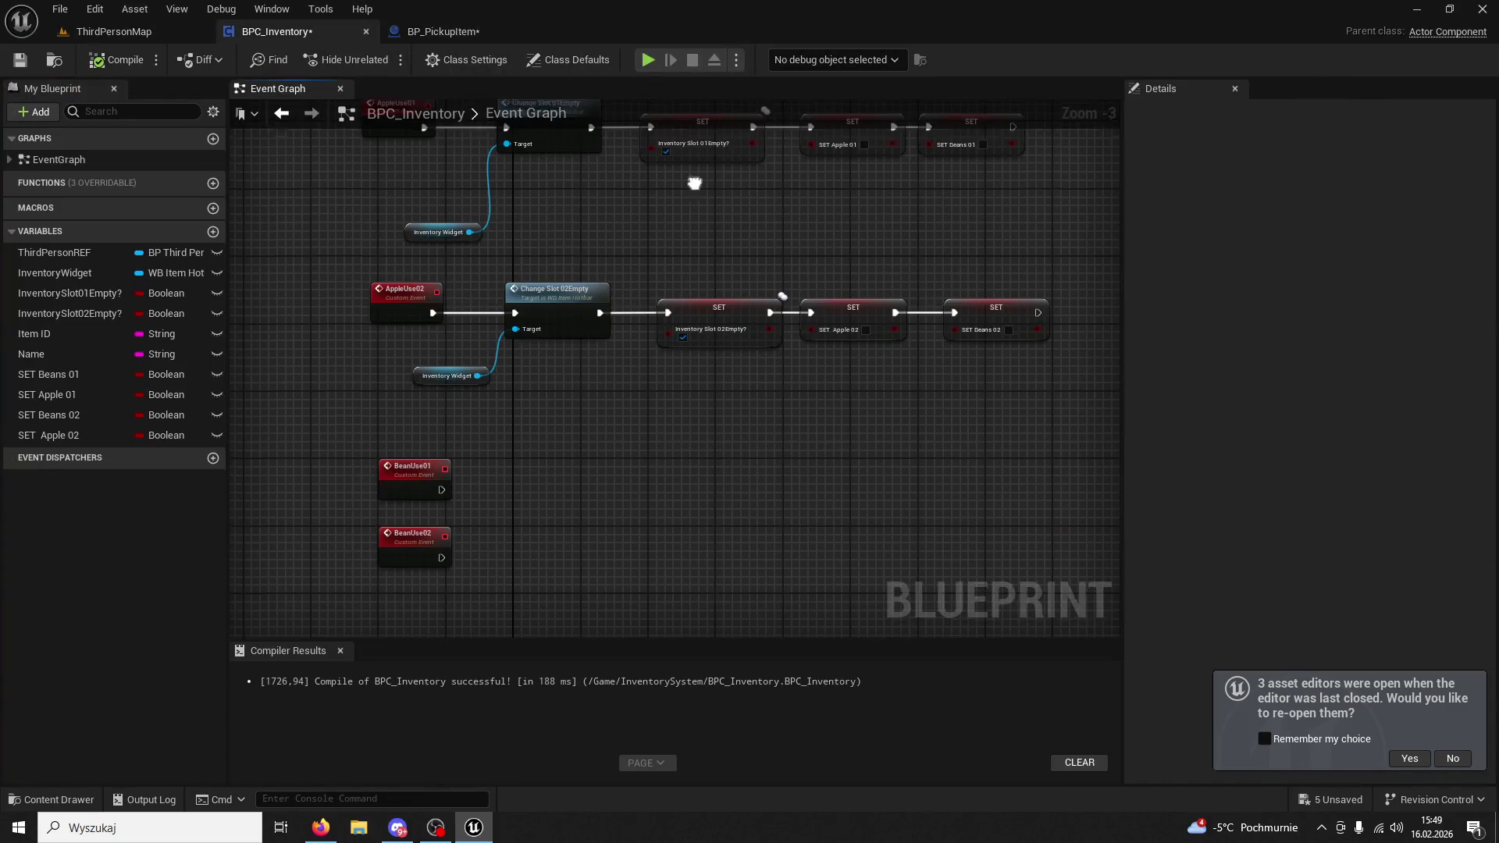
pyautogui.scroll(-4, 756, 376)
pyautogui.scroll(9, 682, 445)
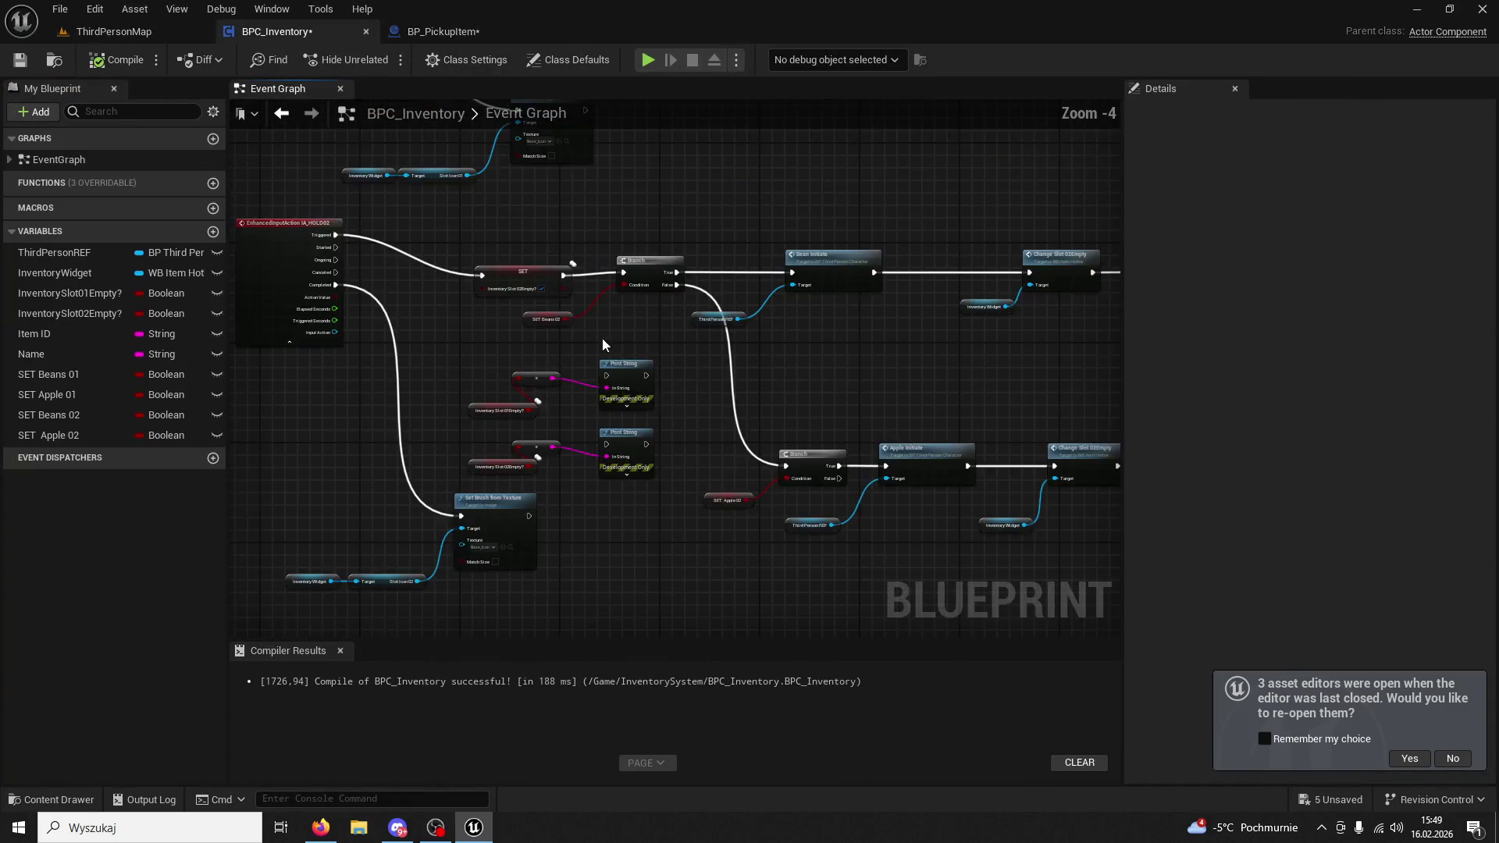
pyautogui.moveTo(748, 510)
pyautogui.mouseDown()
pyautogui.moveTo(662, 478)
pyautogui.moveTo(601, 401)
pyautogui.moveTo(774, 331)
pyautogui.mouseUp()
pyautogui.click(775, 331)
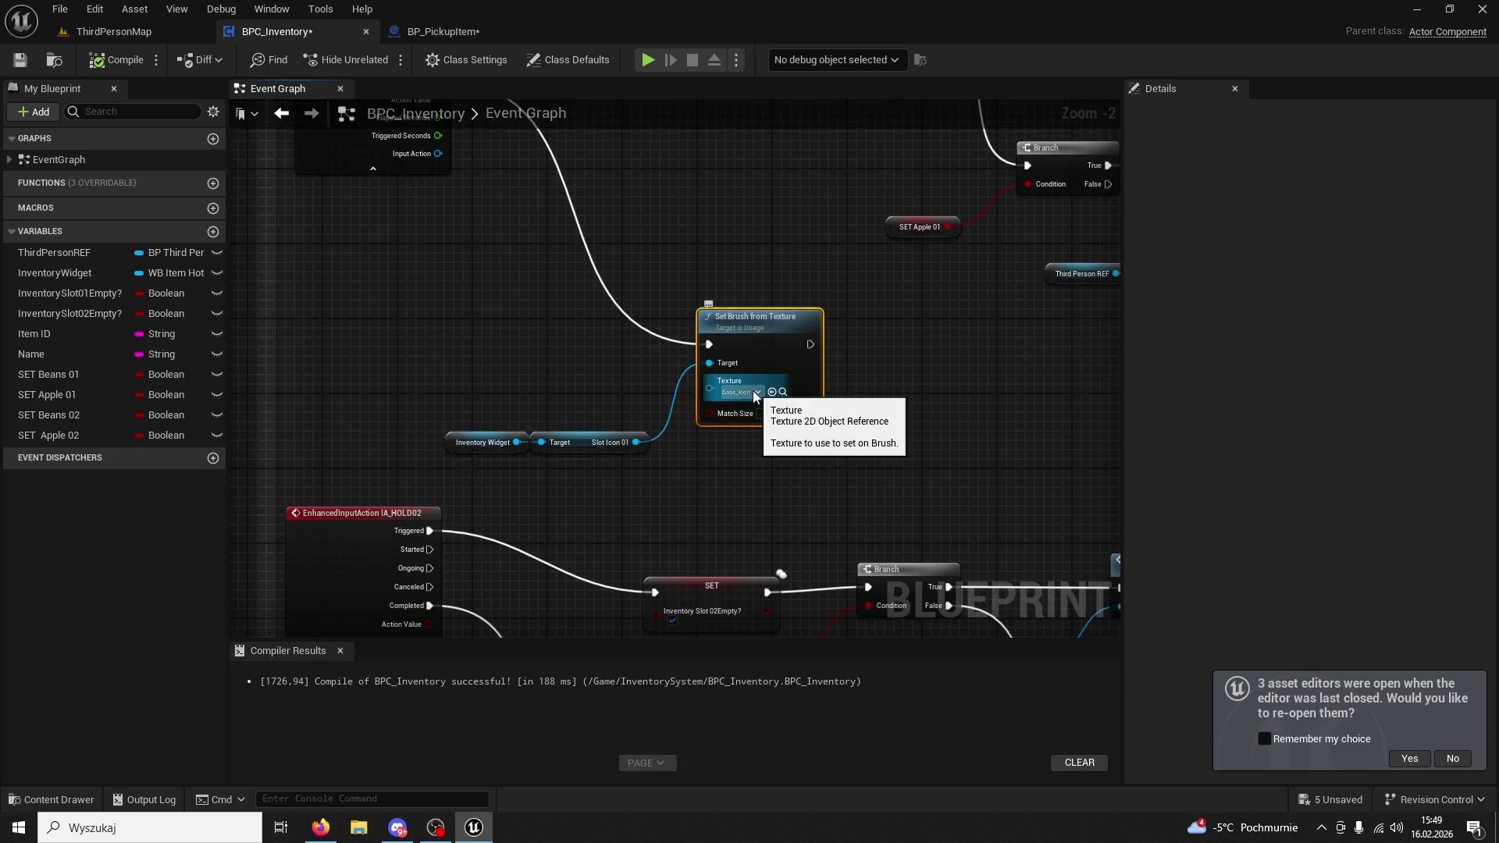
pyautogui.moveTo(753, 390); pyautogui.dragTo(511, 507)
pyautogui.scroll(-2, 512, 508)
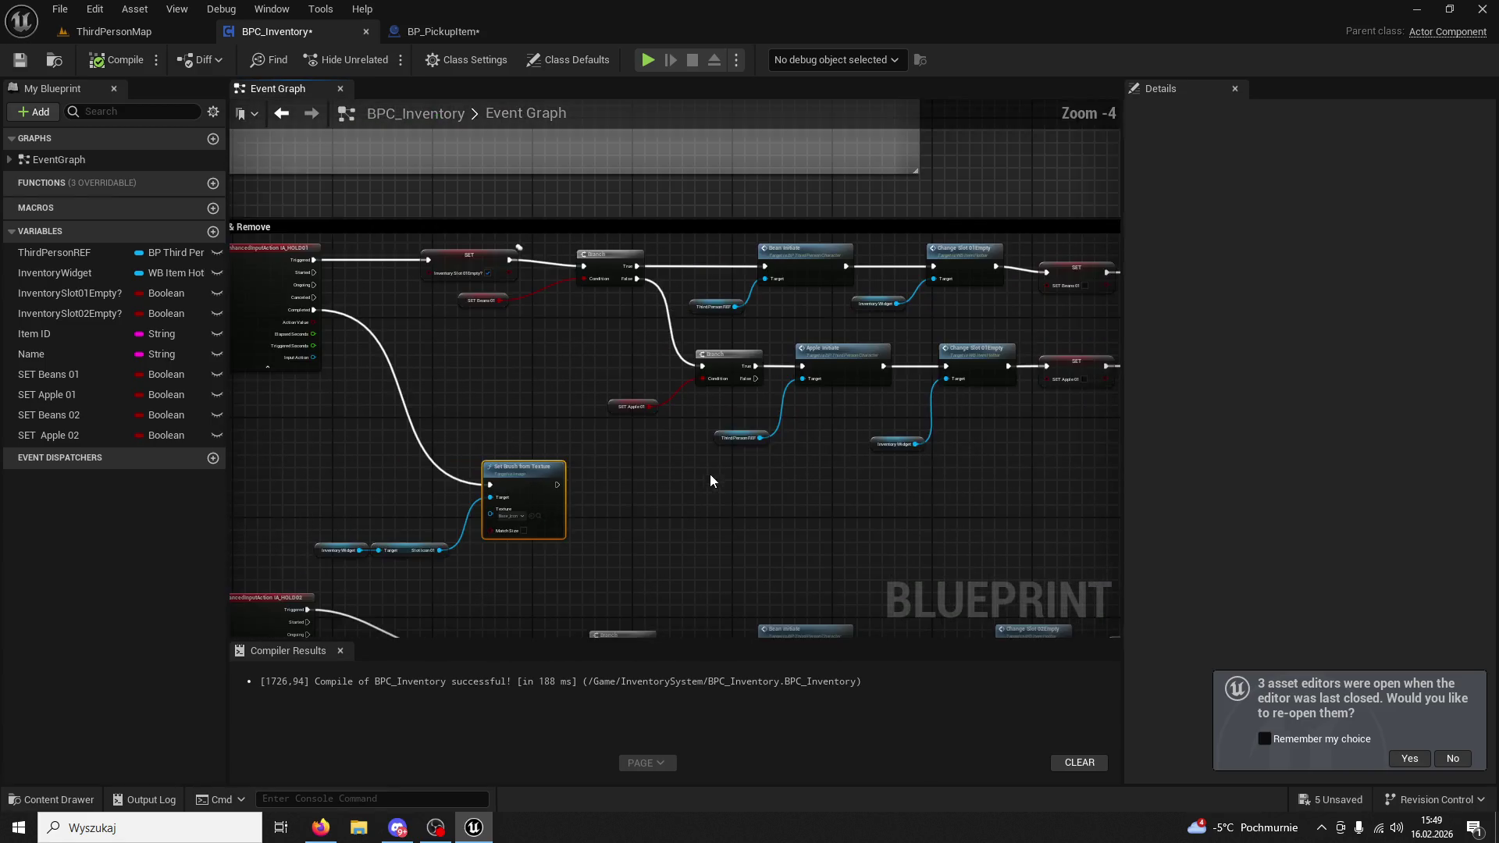
pyautogui.moveTo(710, 475); pyautogui.dragTo(554, 499)
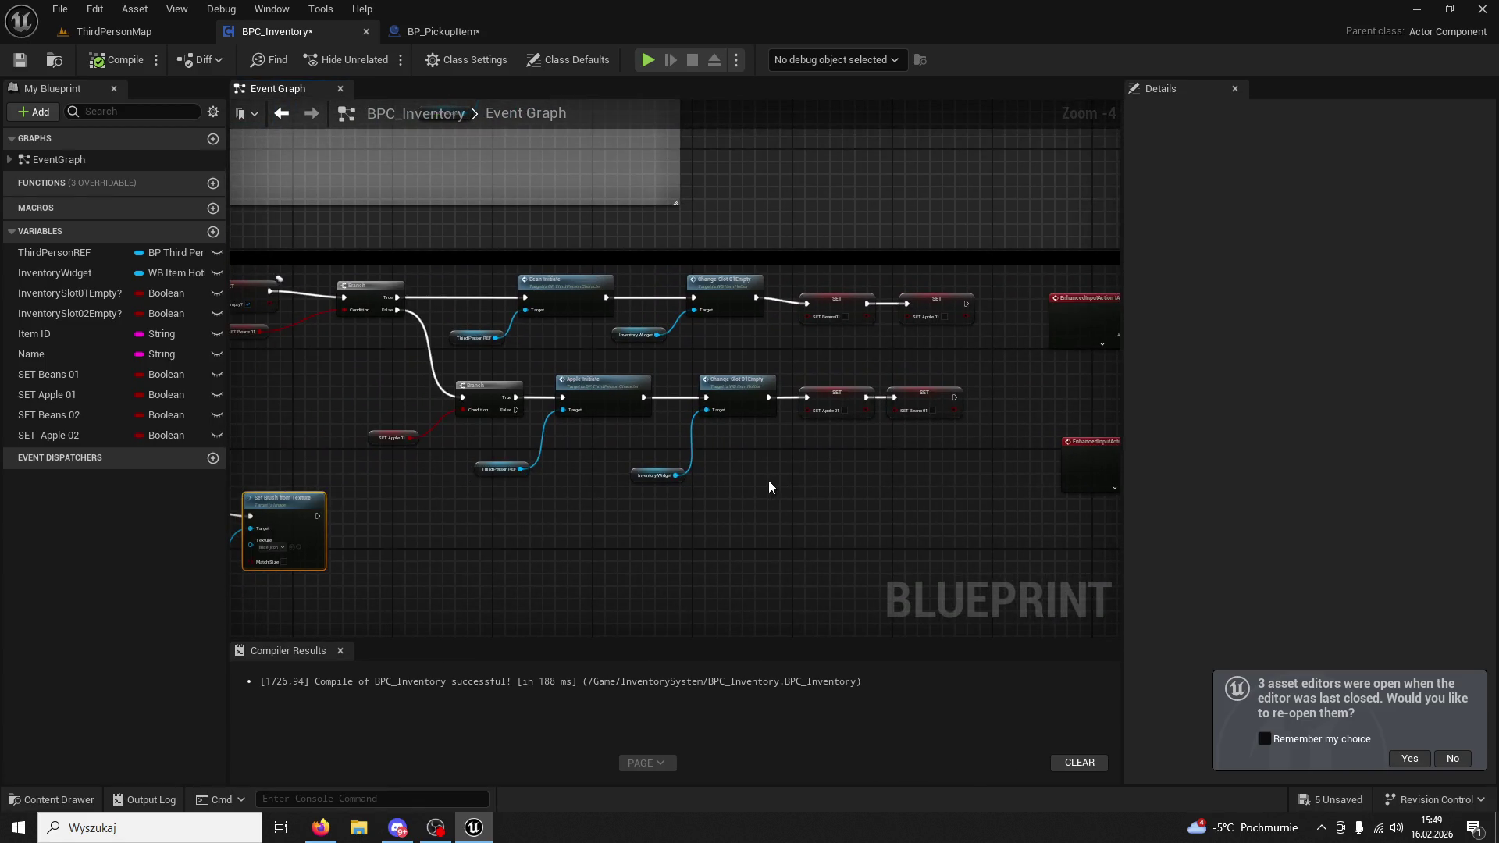
pyautogui.moveTo(768, 480); pyautogui.dragTo(836, 373)
pyautogui.scroll(2, 836, 373)
pyautogui.moveTo(738, 396); pyautogui.dragTo(678, 279)
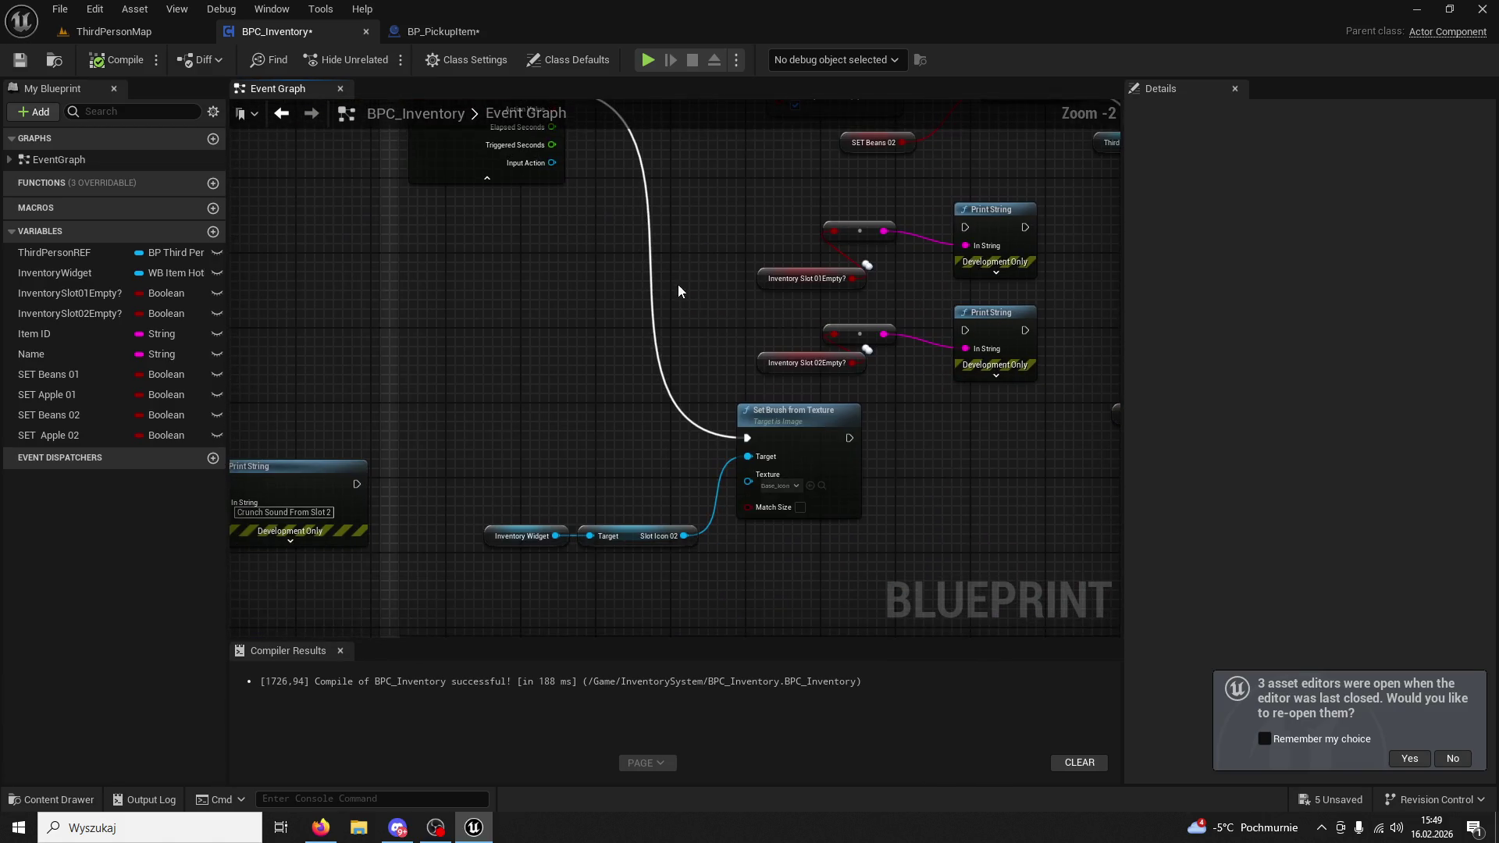
# Locate slot 02's Base_Icon texture in content files, then move to the IA_HOLD01 chains.
pyautogui.click(783, 416)
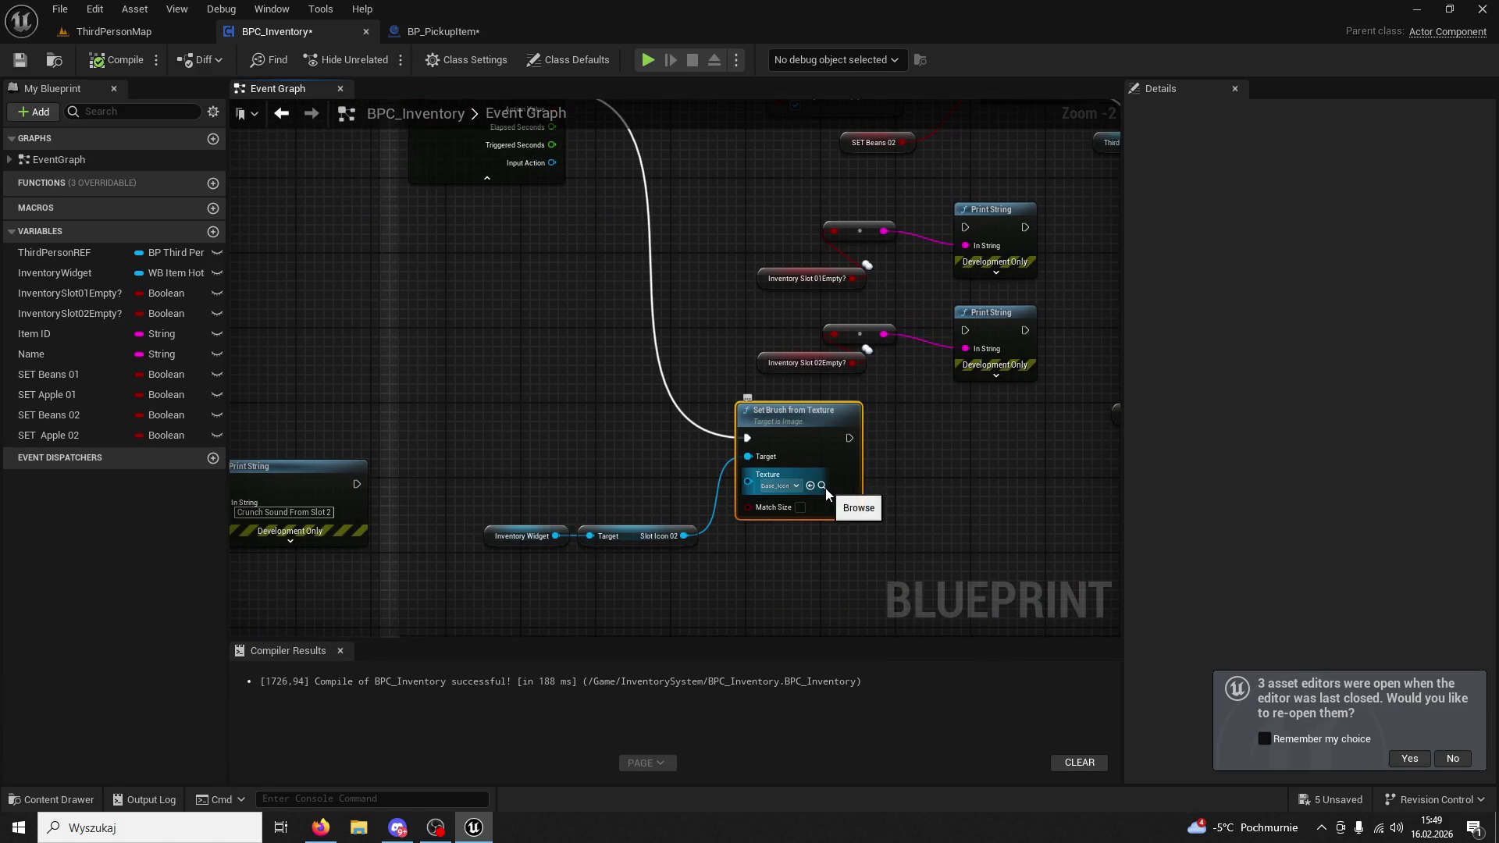
pyautogui.click(822, 486)
pyautogui.click(638, 388)
pyautogui.scroll(-2, 681, 407)
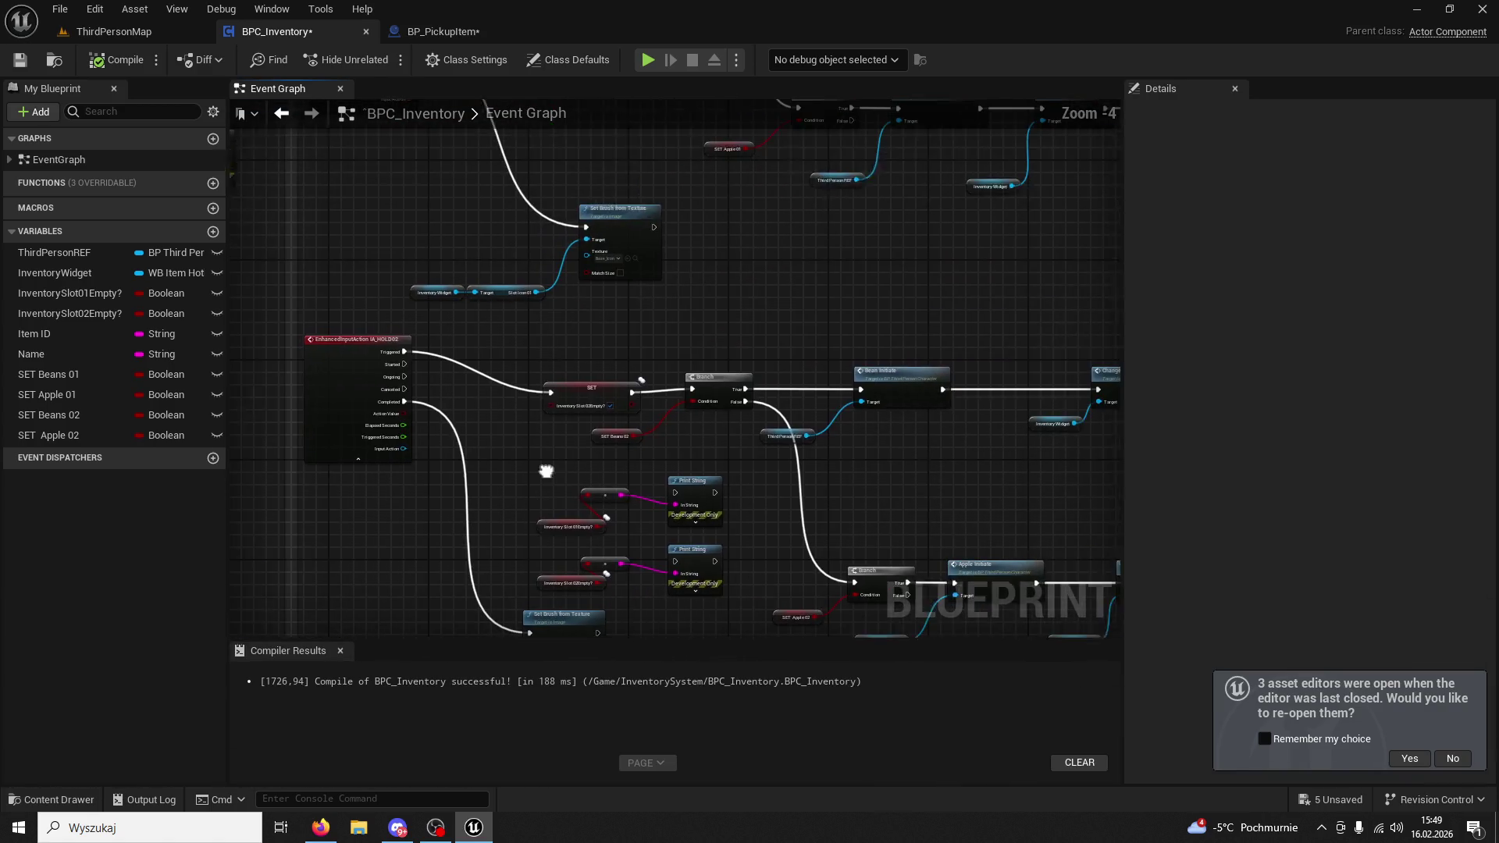
pyautogui.moveTo(809, 363); pyautogui.dragTo(607, 306)
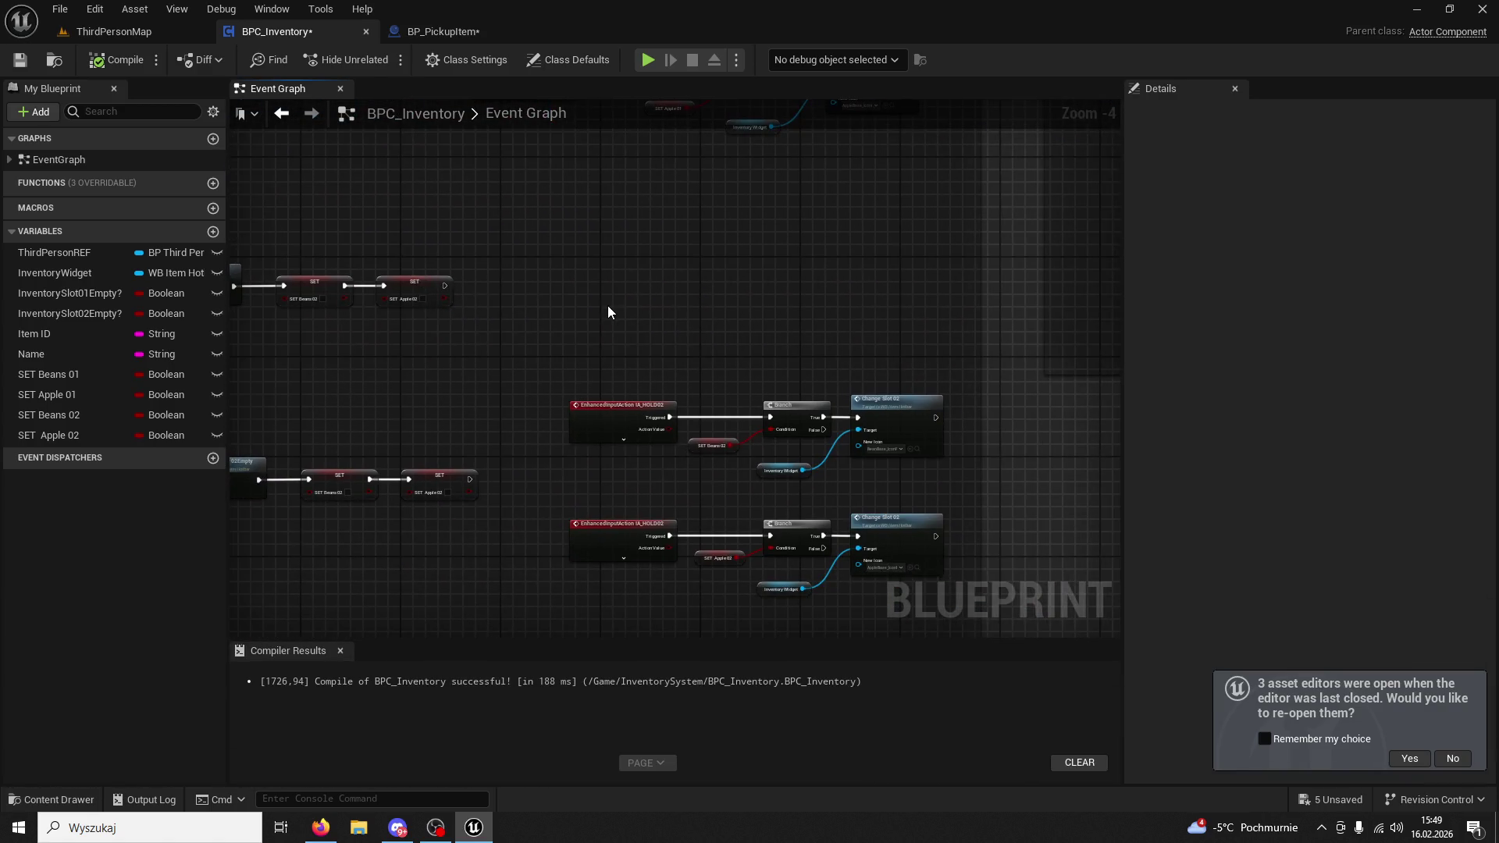
pyautogui.scroll(4, 663, 458)
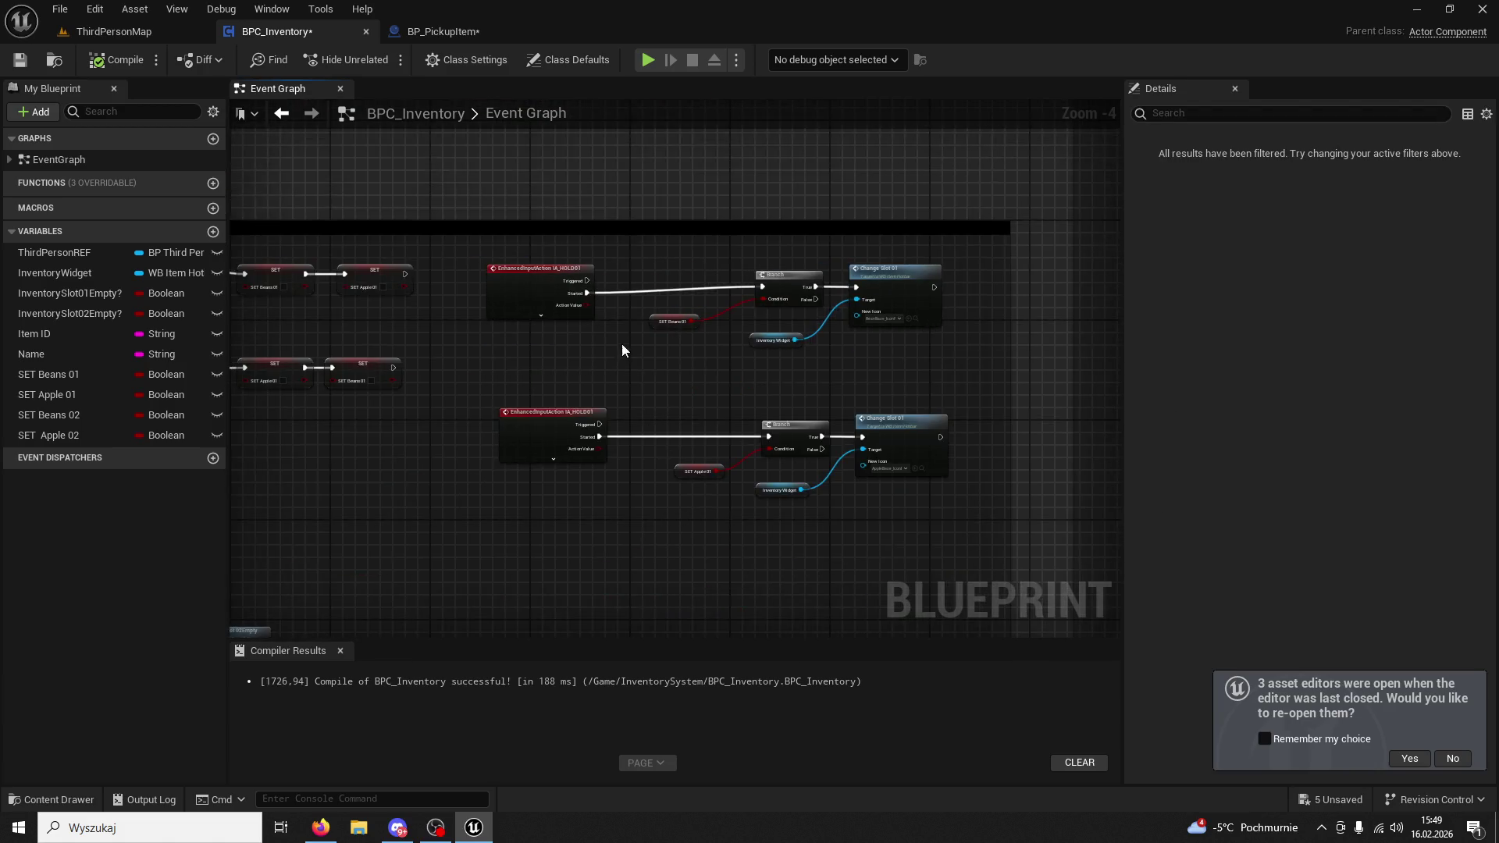
pyautogui.moveTo(389, 207); pyautogui.dragTo(414, 195)
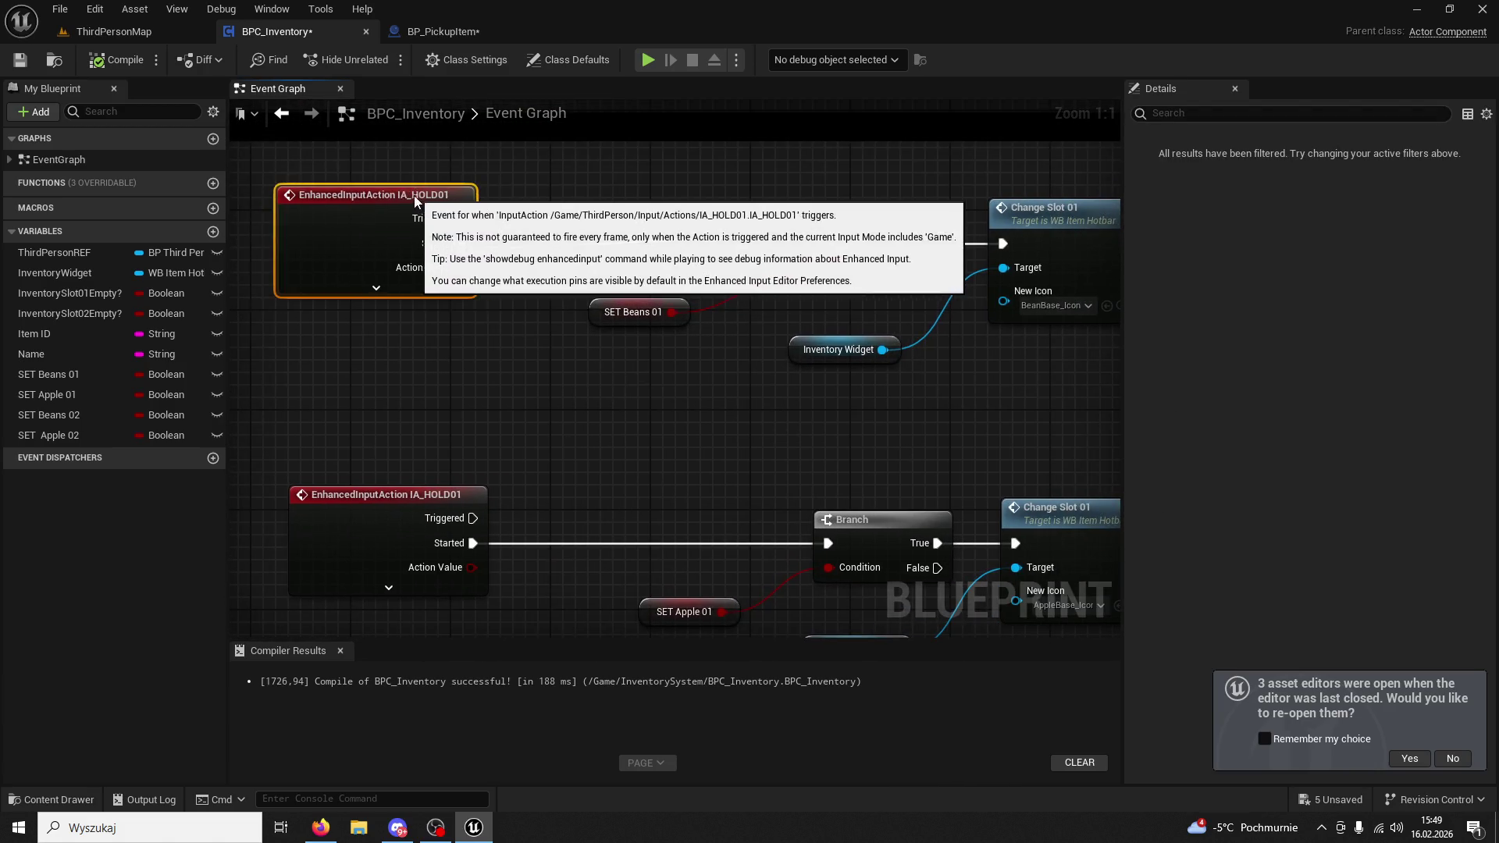
# Locate the pressed bean and apple icon assets on both Change Slot 01 nodes.
pyautogui.moveTo(677, 405); pyautogui.dragTo(657, 345)
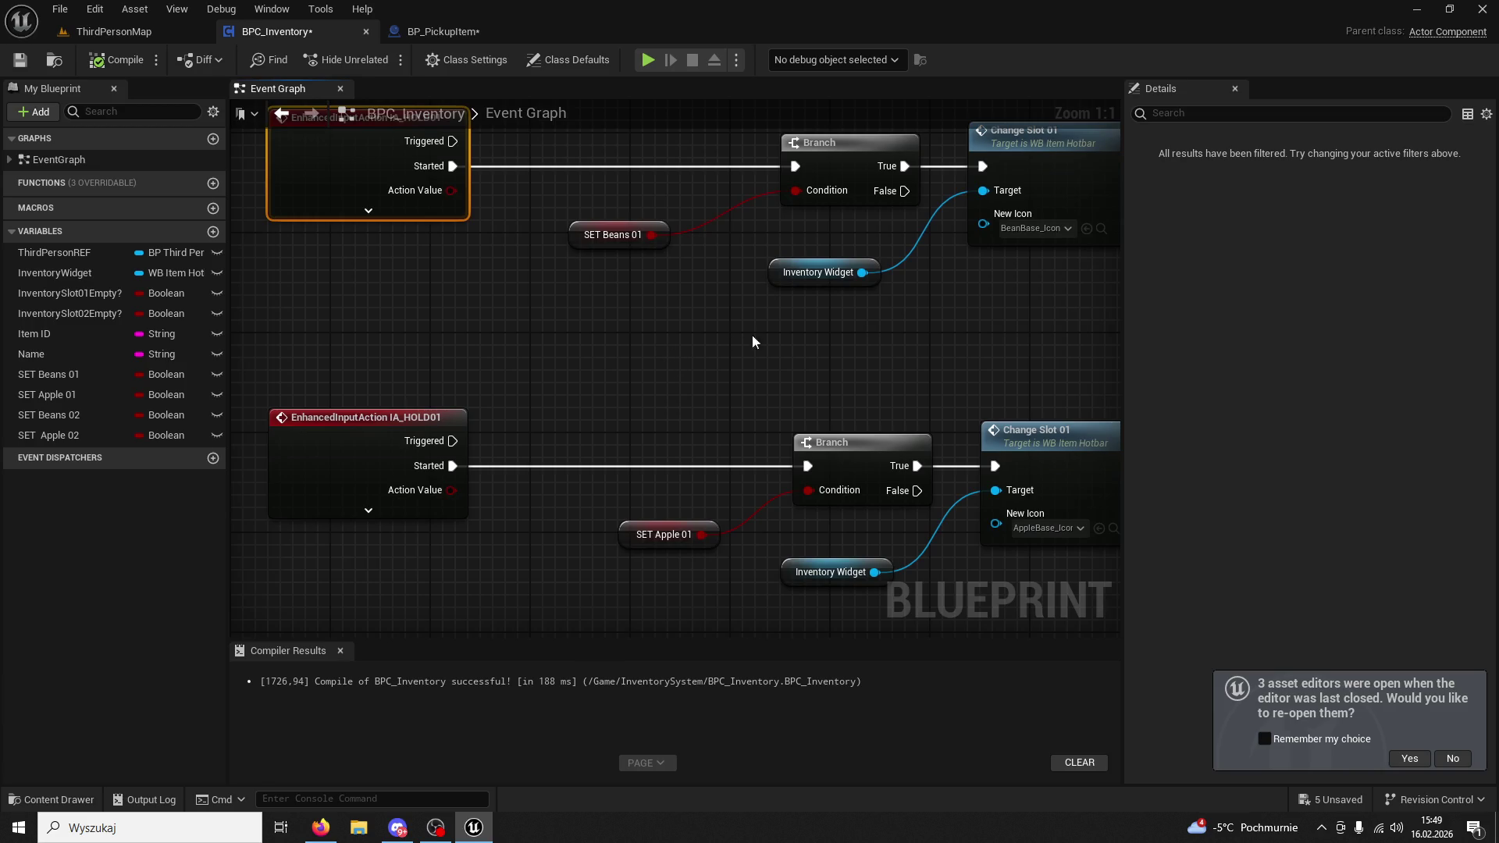
pyautogui.moveTo(748, 334); pyautogui.dragTo(613, 380)
pyautogui.click(934, 208)
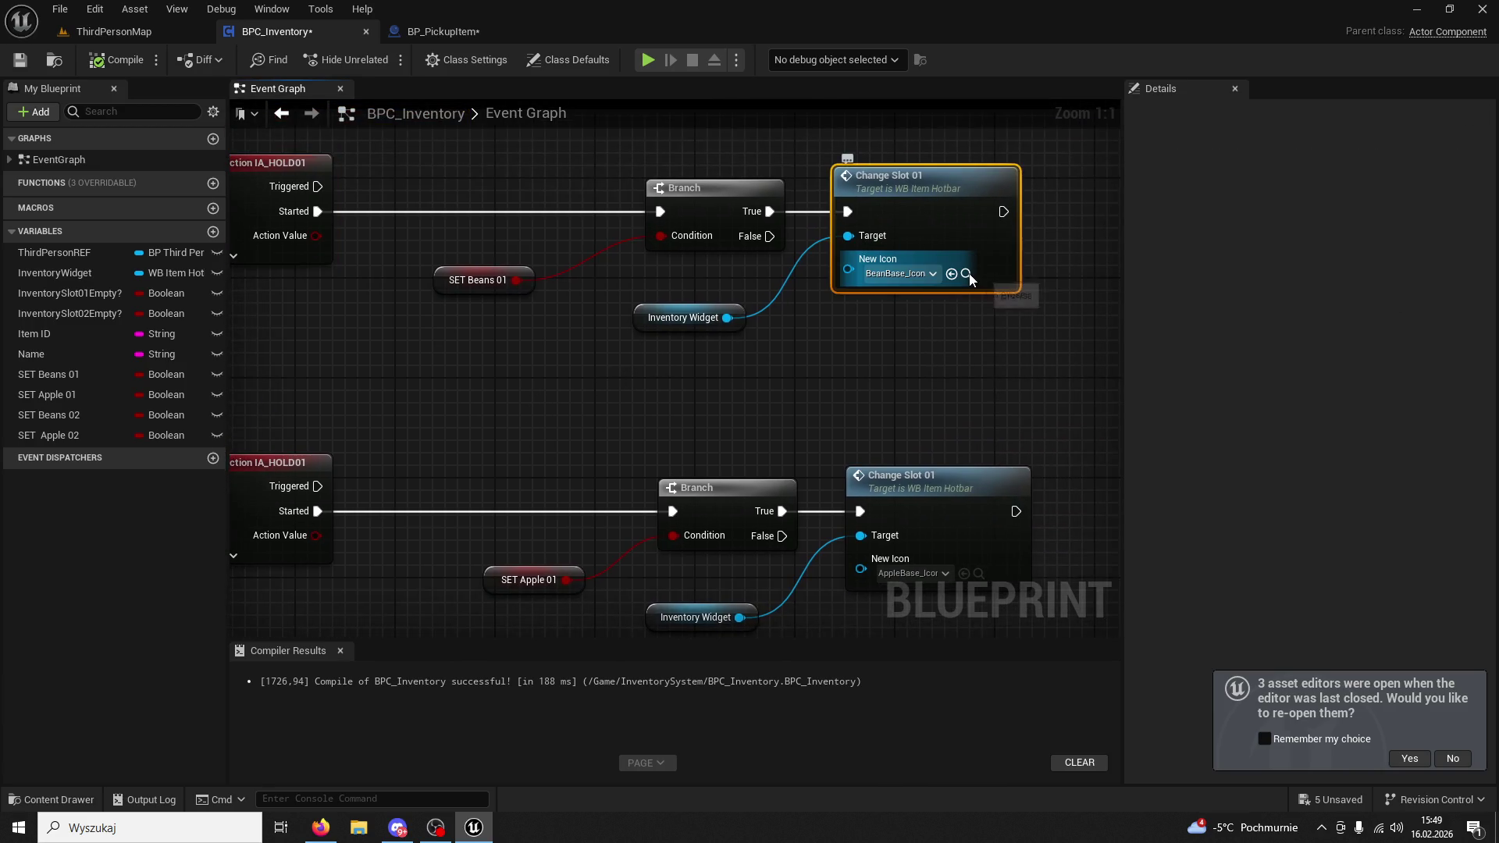
pyautogui.click(968, 275)
pyautogui.moveTo(974, 571); pyautogui.dragTo(944, 478)
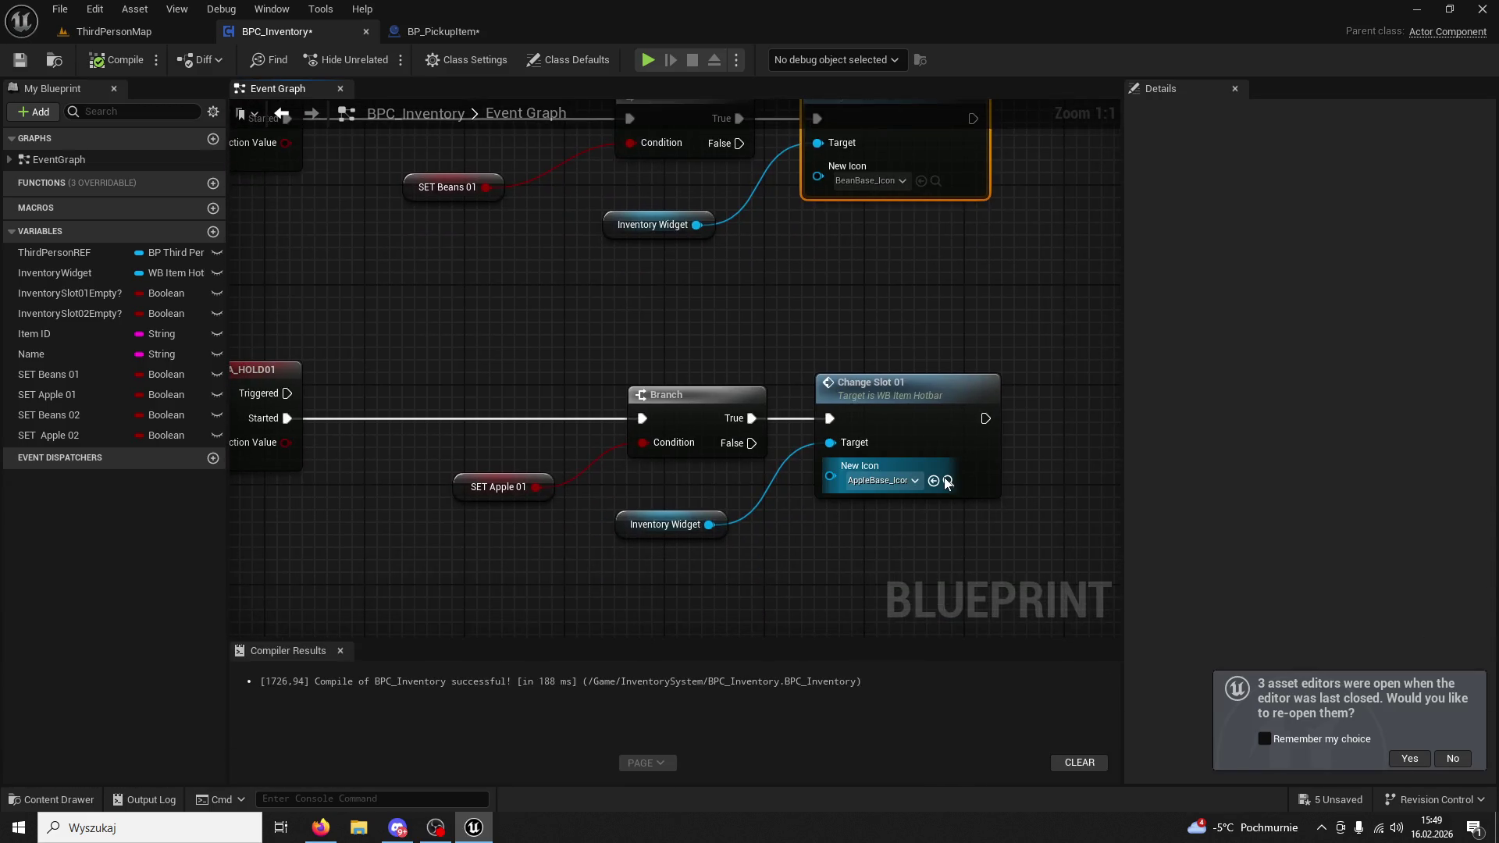
pyautogui.click(944, 478)
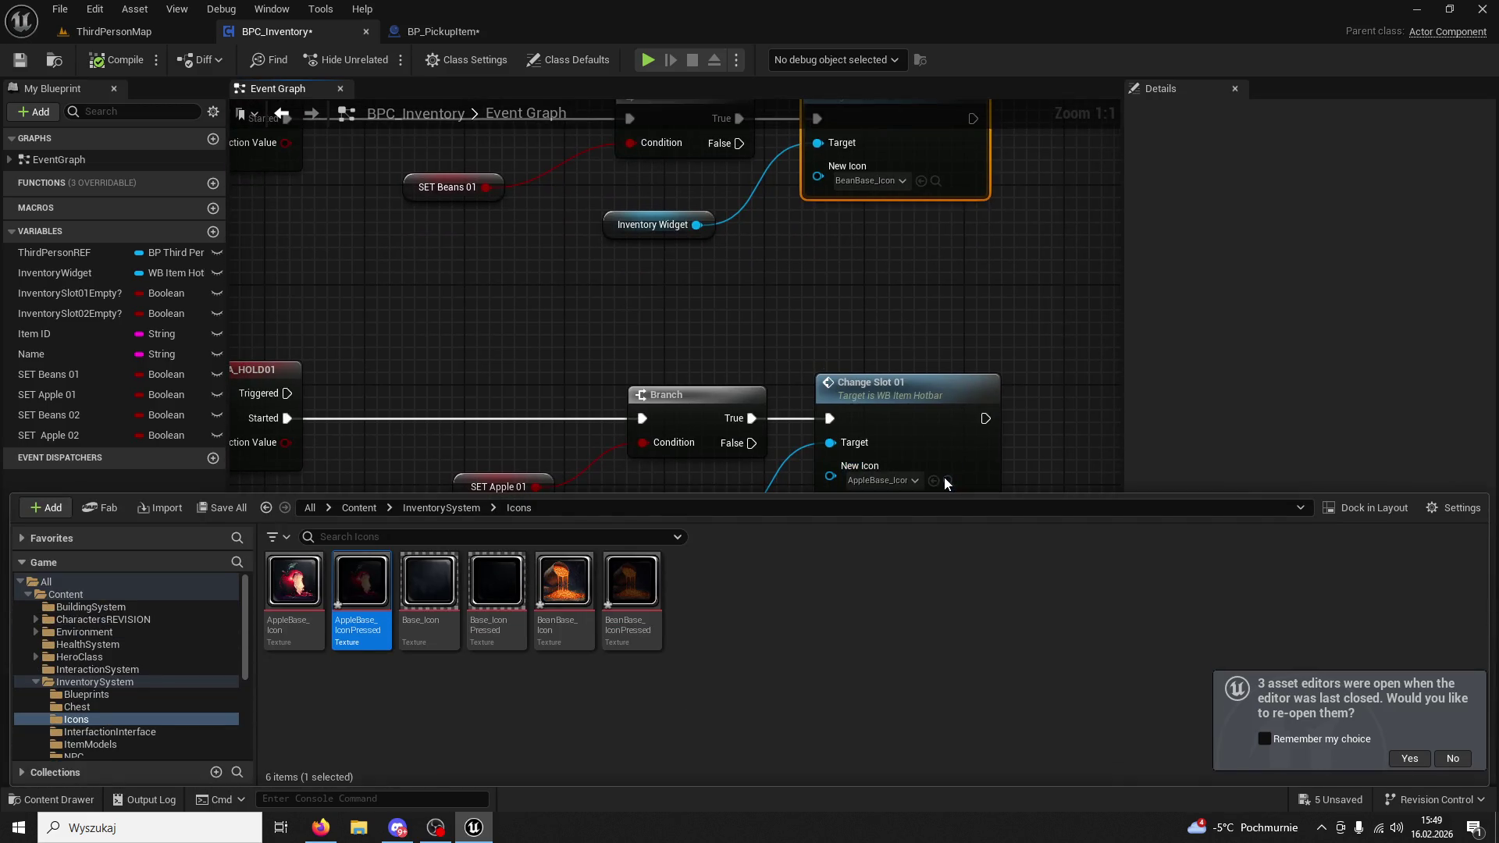
pyautogui.click(780, 342)
# Locate the pressed bean and apple icons on the IA_HOLD02 Change Slot 02 nodes.
pyautogui.moveTo(785, 373); pyautogui.dragTo(746, 129)
pyautogui.moveTo(773, 315); pyautogui.dragTo(774, 143)
pyautogui.moveTo(878, 488); pyautogui.dragTo(878, 389)
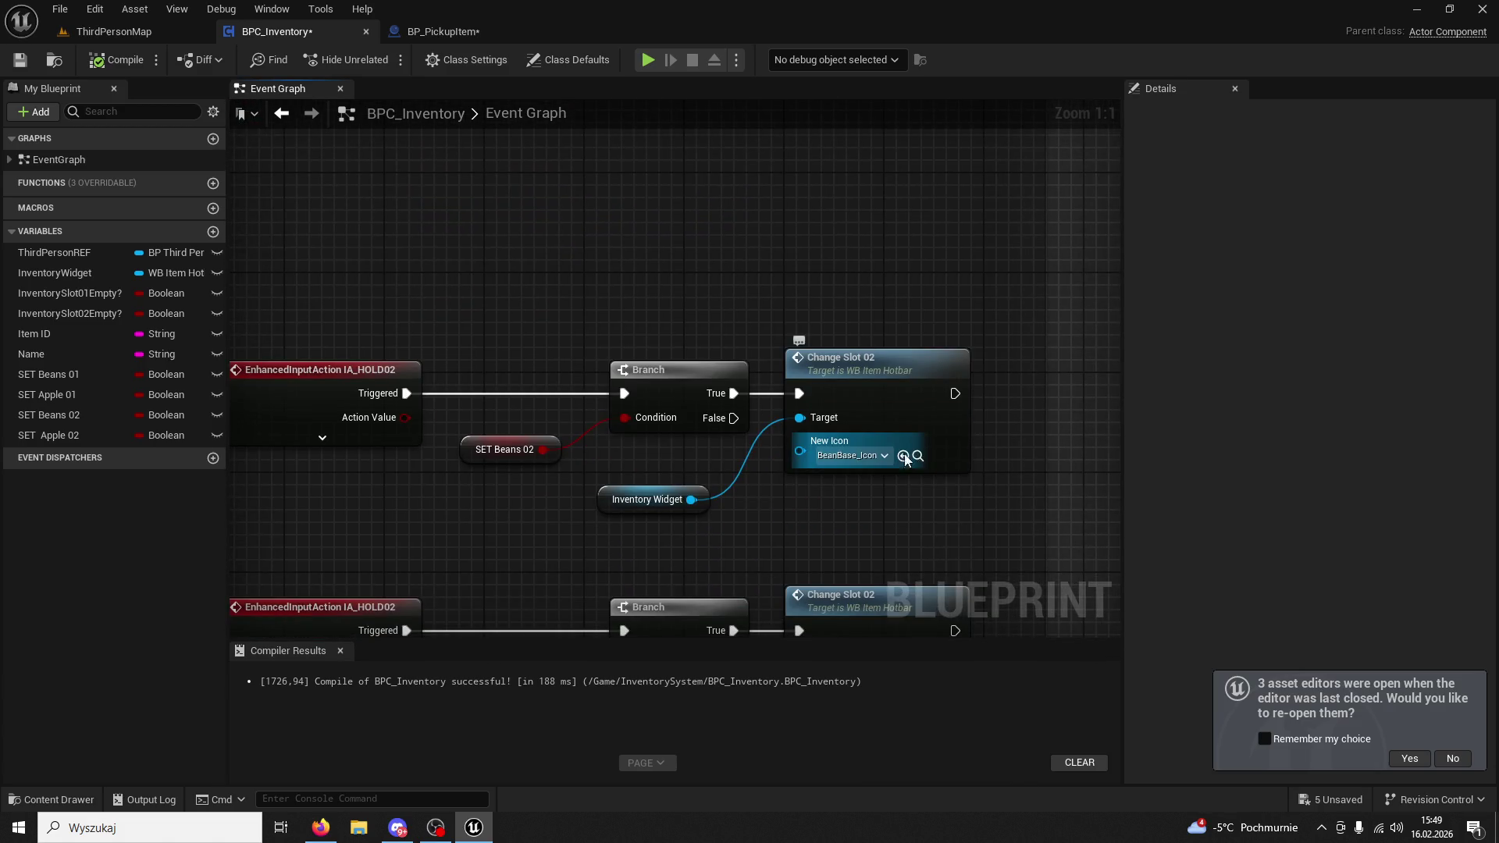
pyautogui.moveTo(540, 283); pyautogui.dragTo(592, 234)
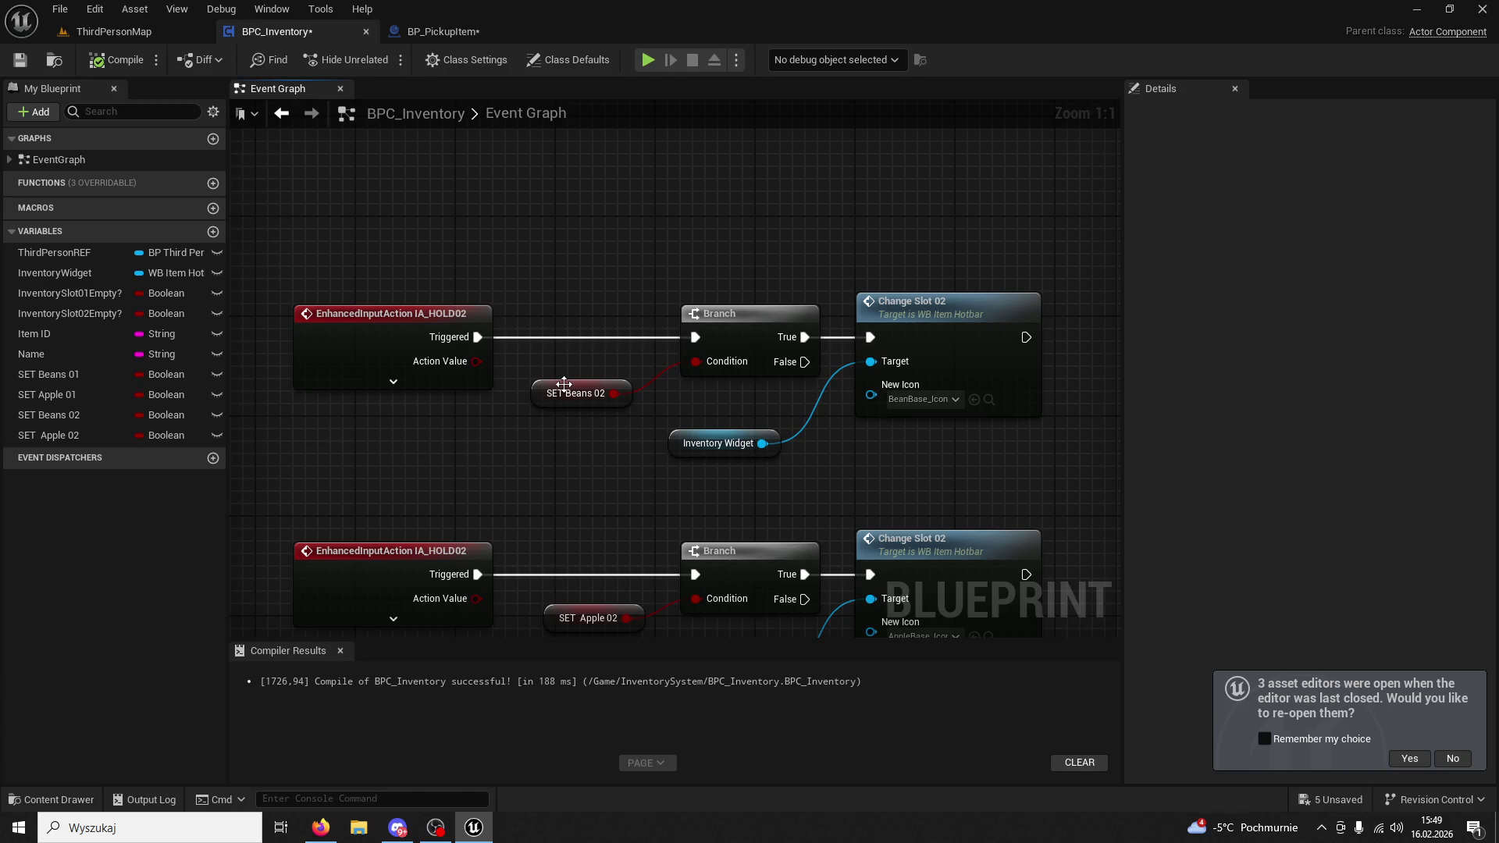
pyautogui.click(565, 393)
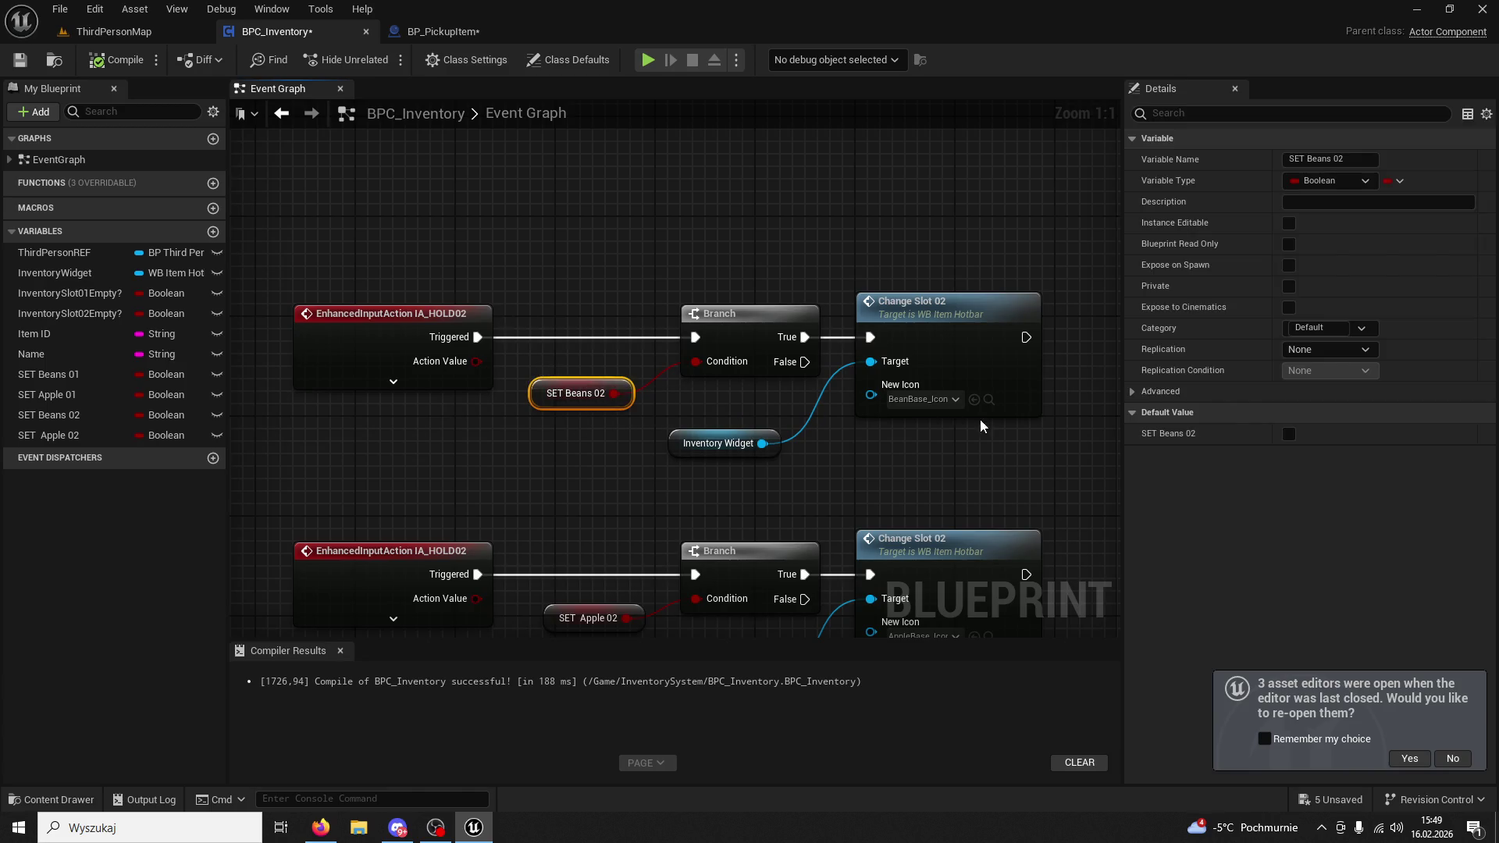
pyautogui.click(989, 399)
pyautogui.moveTo(999, 414); pyautogui.dragTo(995, 383)
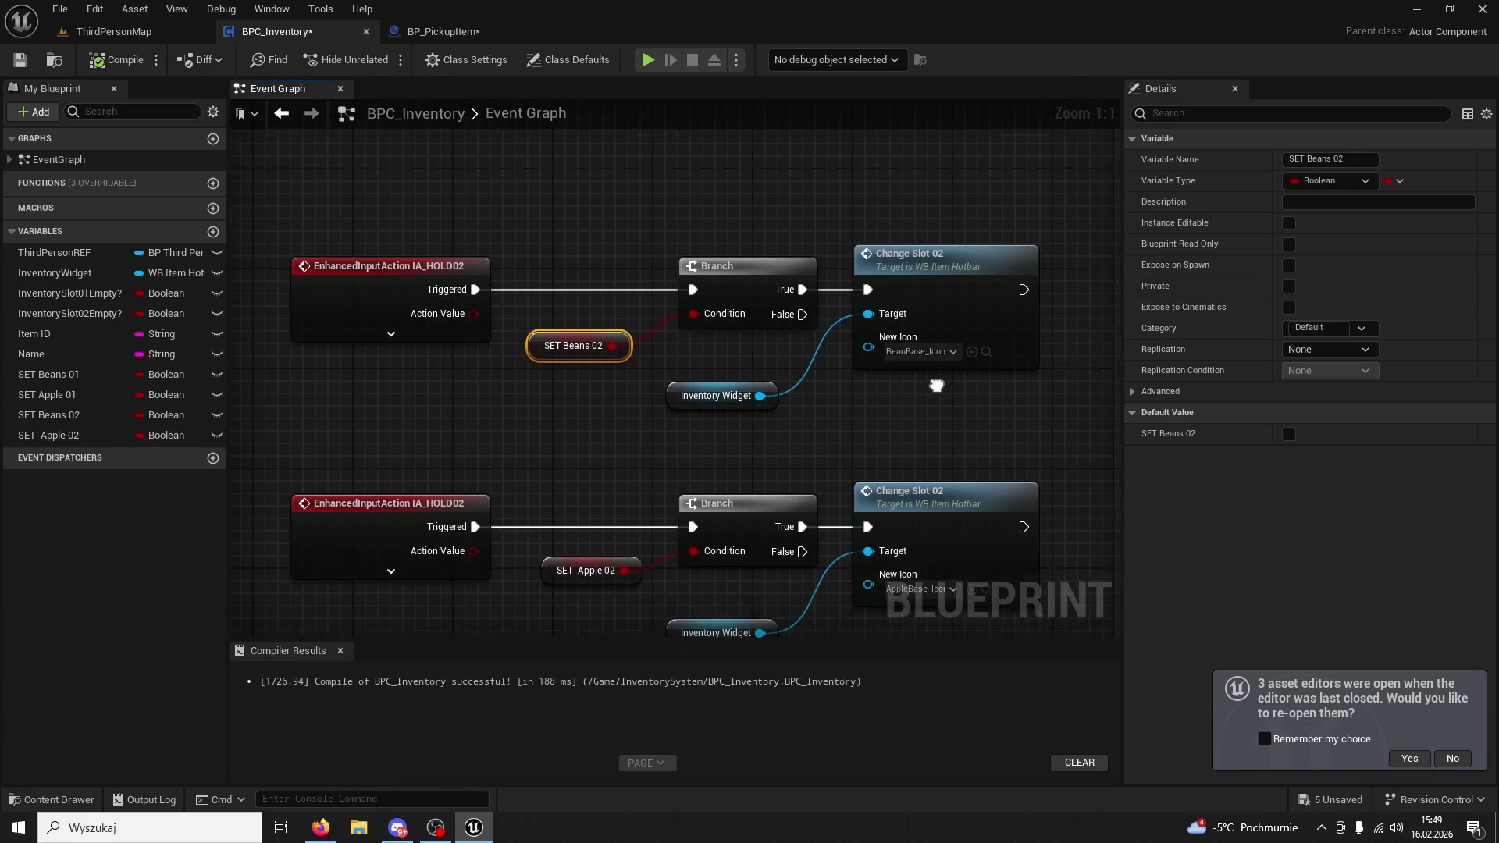
pyautogui.moveTo(992, 605); pyautogui.dragTo(976, 484)
pyautogui.click(971, 484)
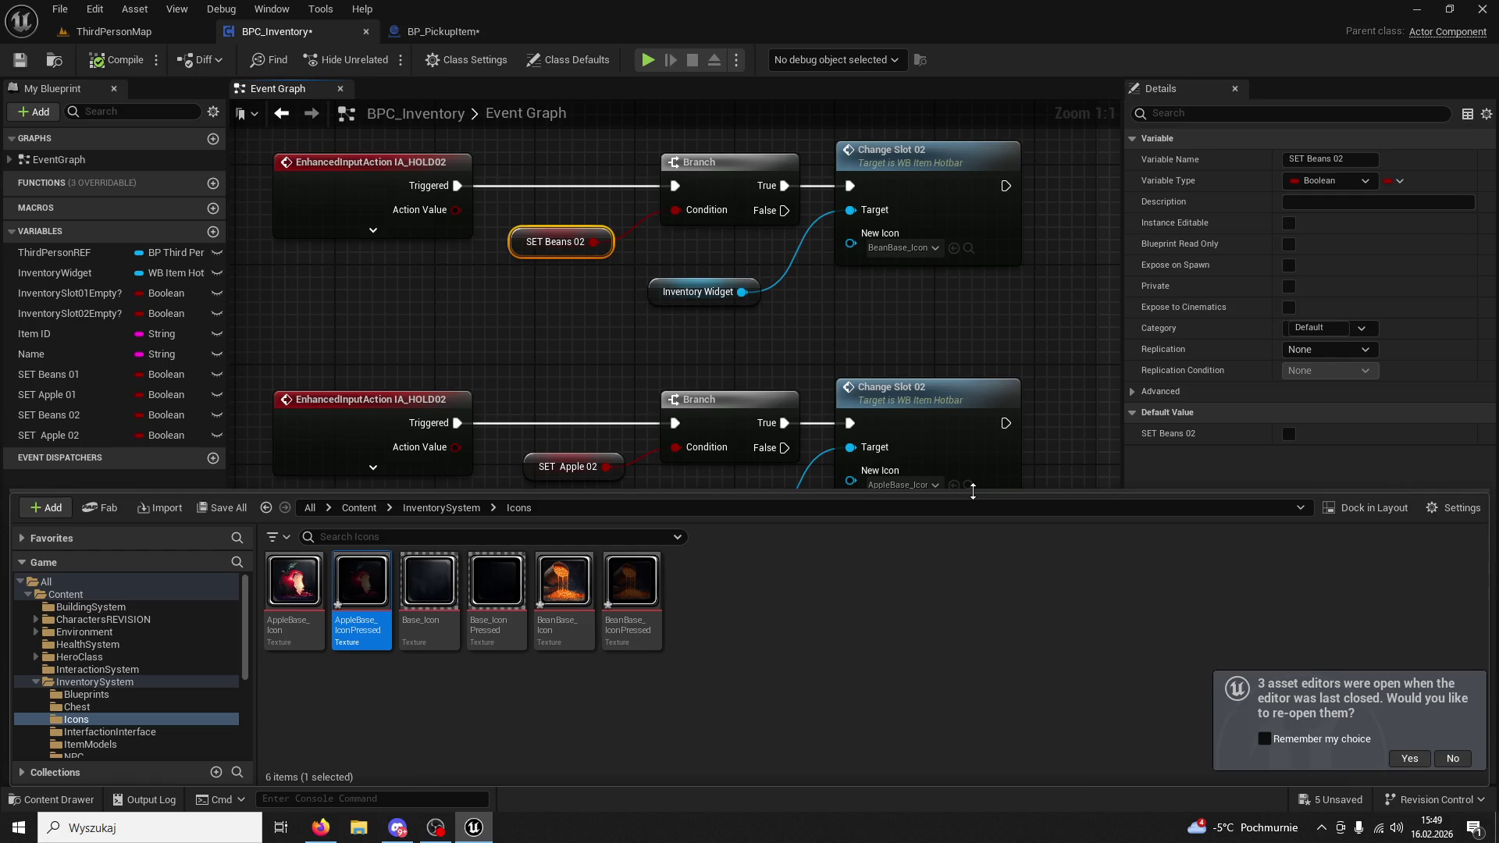
pyautogui.click(541, 325)
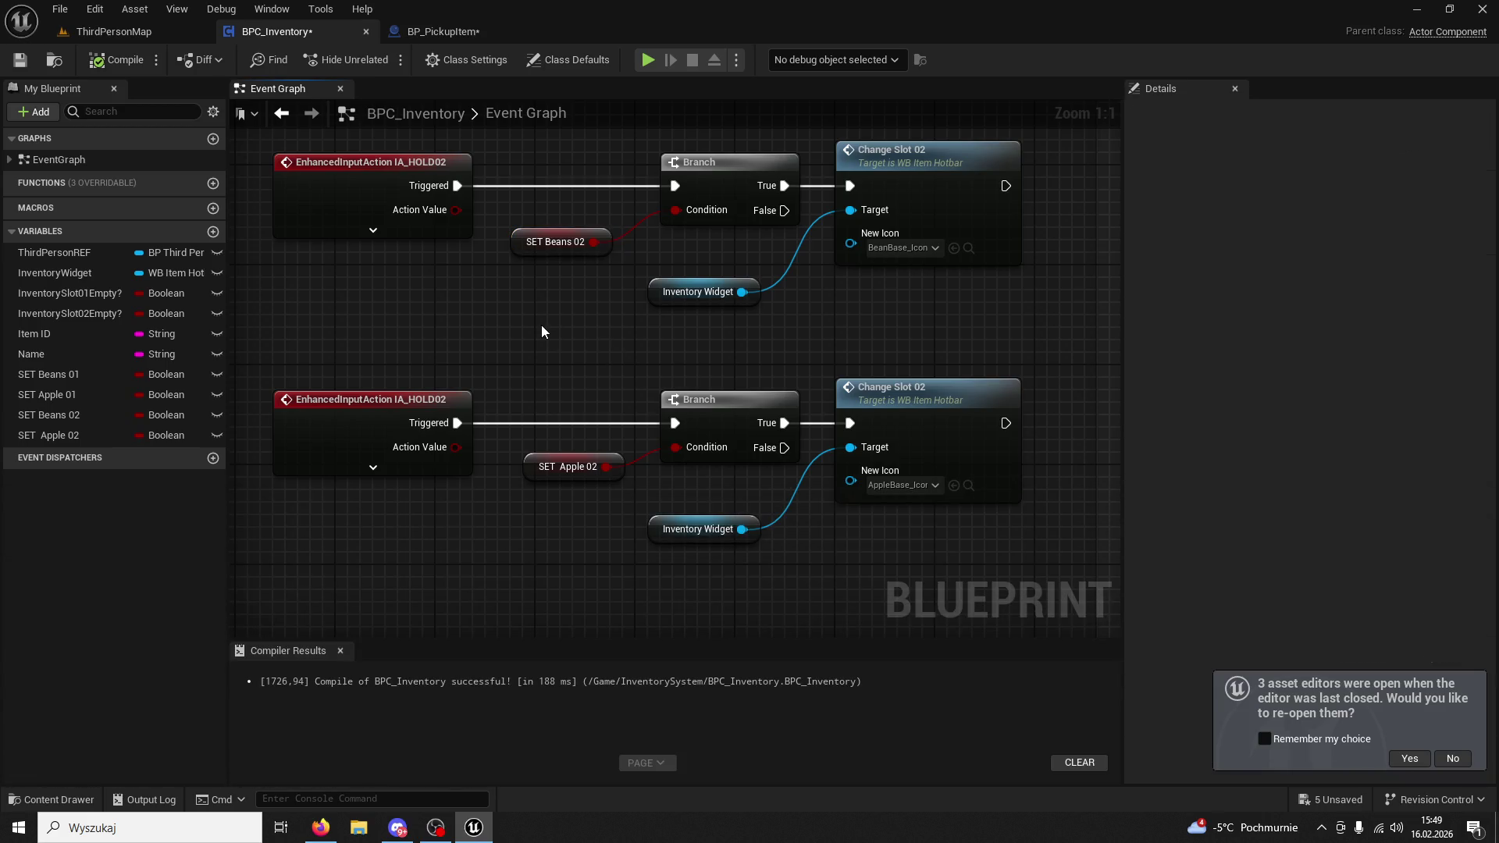
# Look over the other hold chains and expand the upper IA_HOLD02 event's output pins.
pyautogui.scroll(-3, 541, 325)
pyautogui.moveTo(541, 325); pyautogui.dragTo(643, 587)
pyautogui.scroll(2, 650, 531)
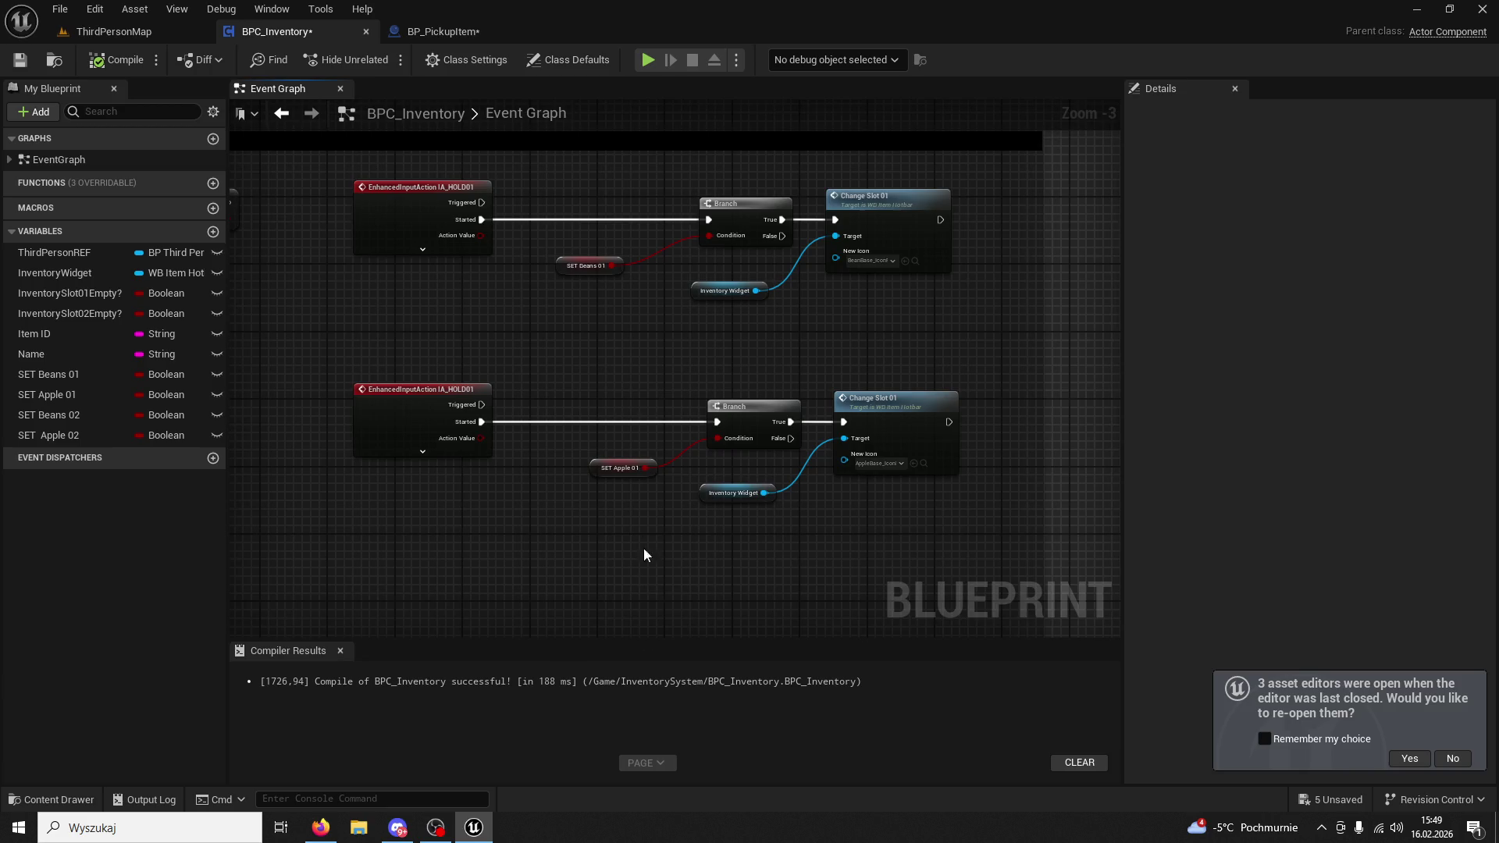
pyautogui.click(517, 326)
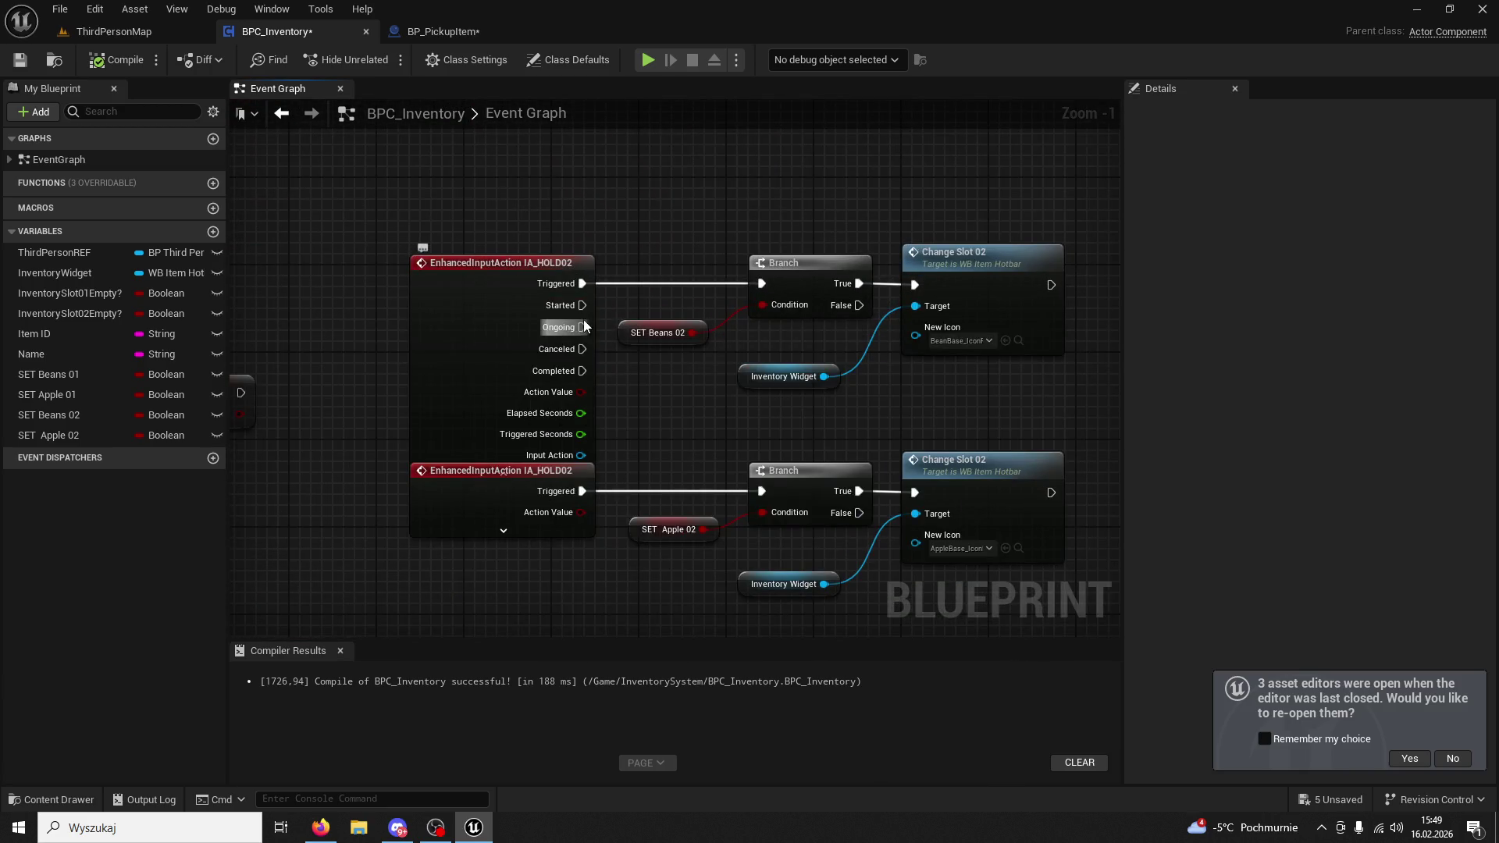
# Drive the upper IA_HOLD02 Branch from Started, breaking its Triggered link.
pyautogui.moveTo(582, 305); pyautogui.dragTo(761, 284)
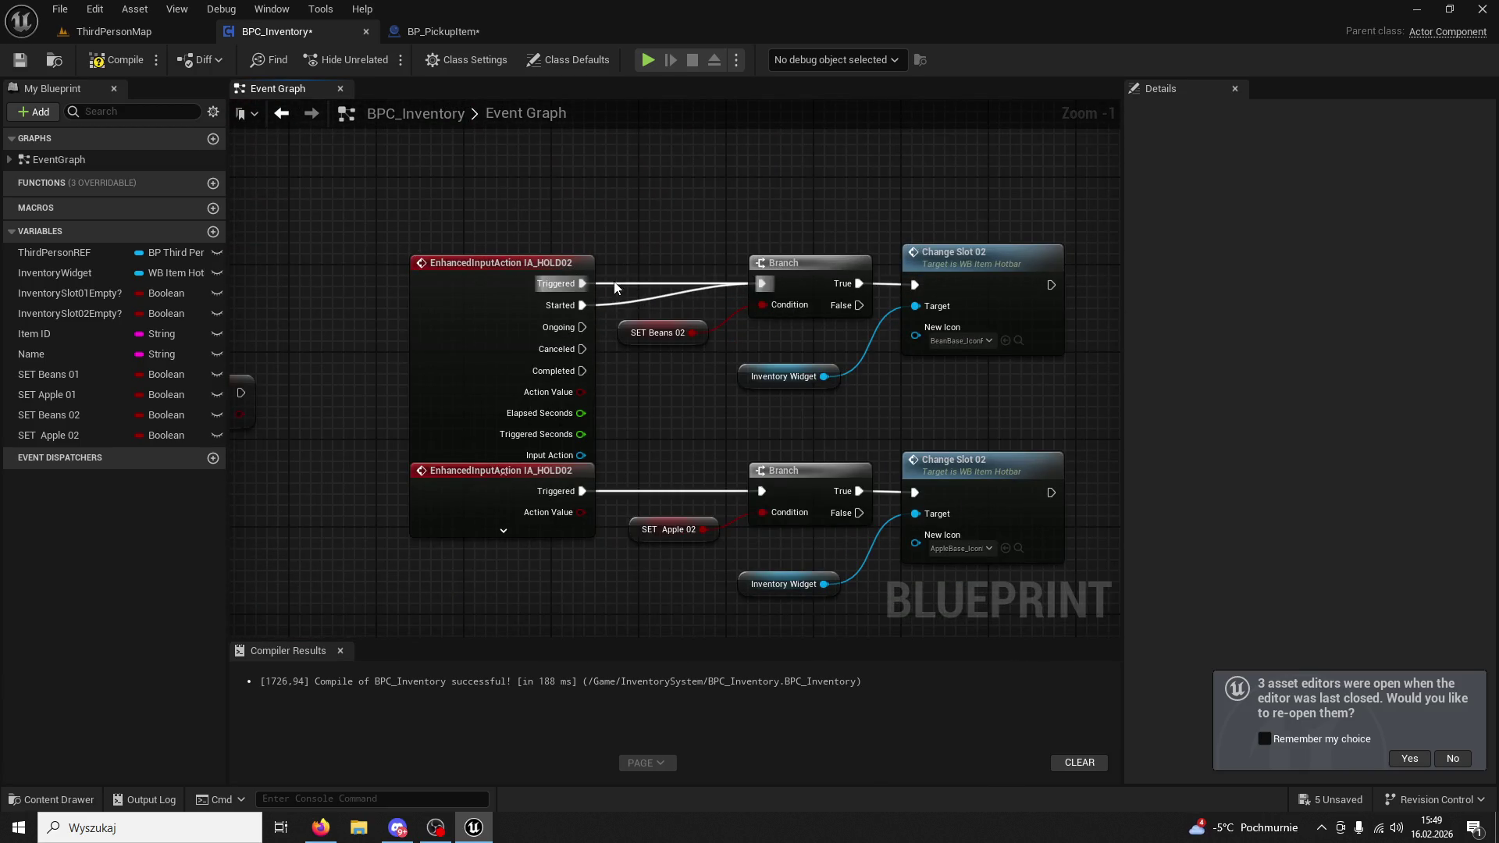
pyautogui.rightClick(584, 284)
pyautogui.click(630, 333)
# Break the lower IA_HOLD02 Triggered link and wire Started to its Branch instead.
pyautogui.moveTo(489, 493); pyautogui.dragTo(489, 537)
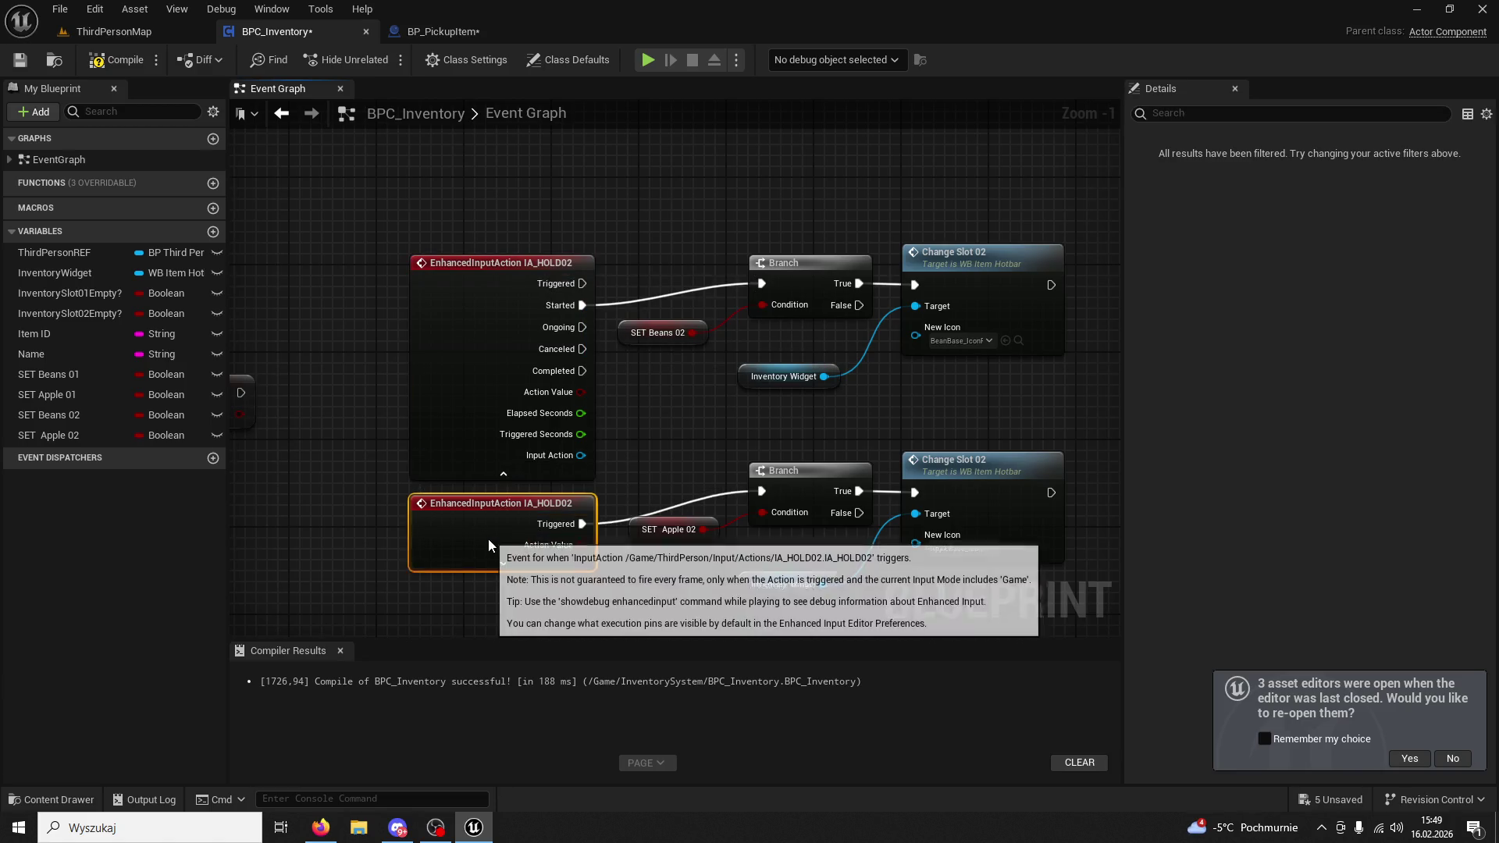
pyautogui.rightClick(584, 534)
pyautogui.click(631, 580)
pyautogui.click(503, 575)
pyautogui.moveTo(582, 556); pyautogui.dragTo(761, 491)
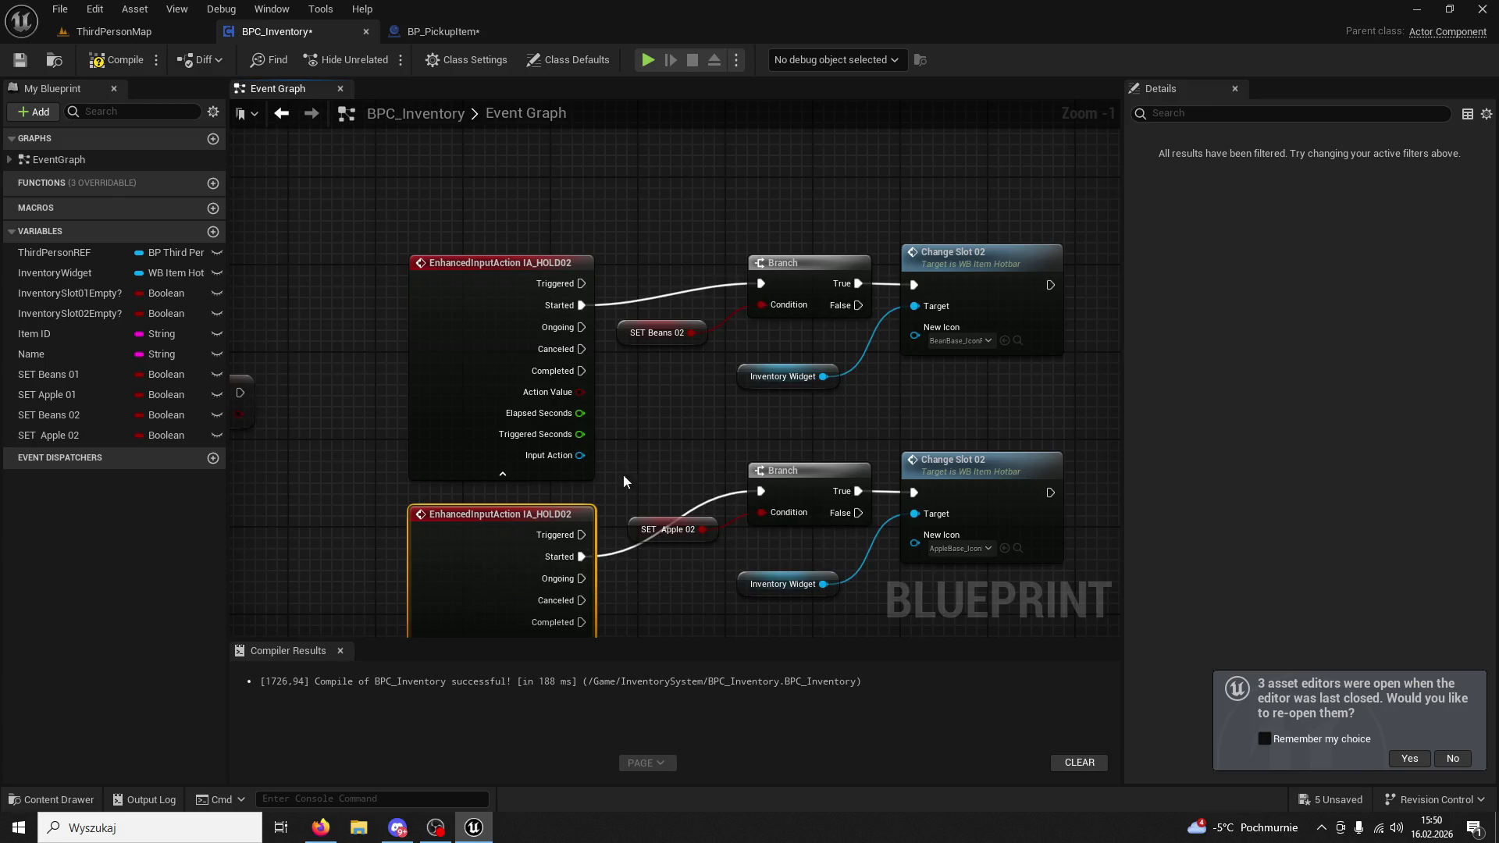
# Collapse both IA_HOLD02 events' unused pins and realign the lower event.
pyautogui.click(503, 474)
pyautogui.moveTo(521, 509); pyautogui.dragTo(511, 443)
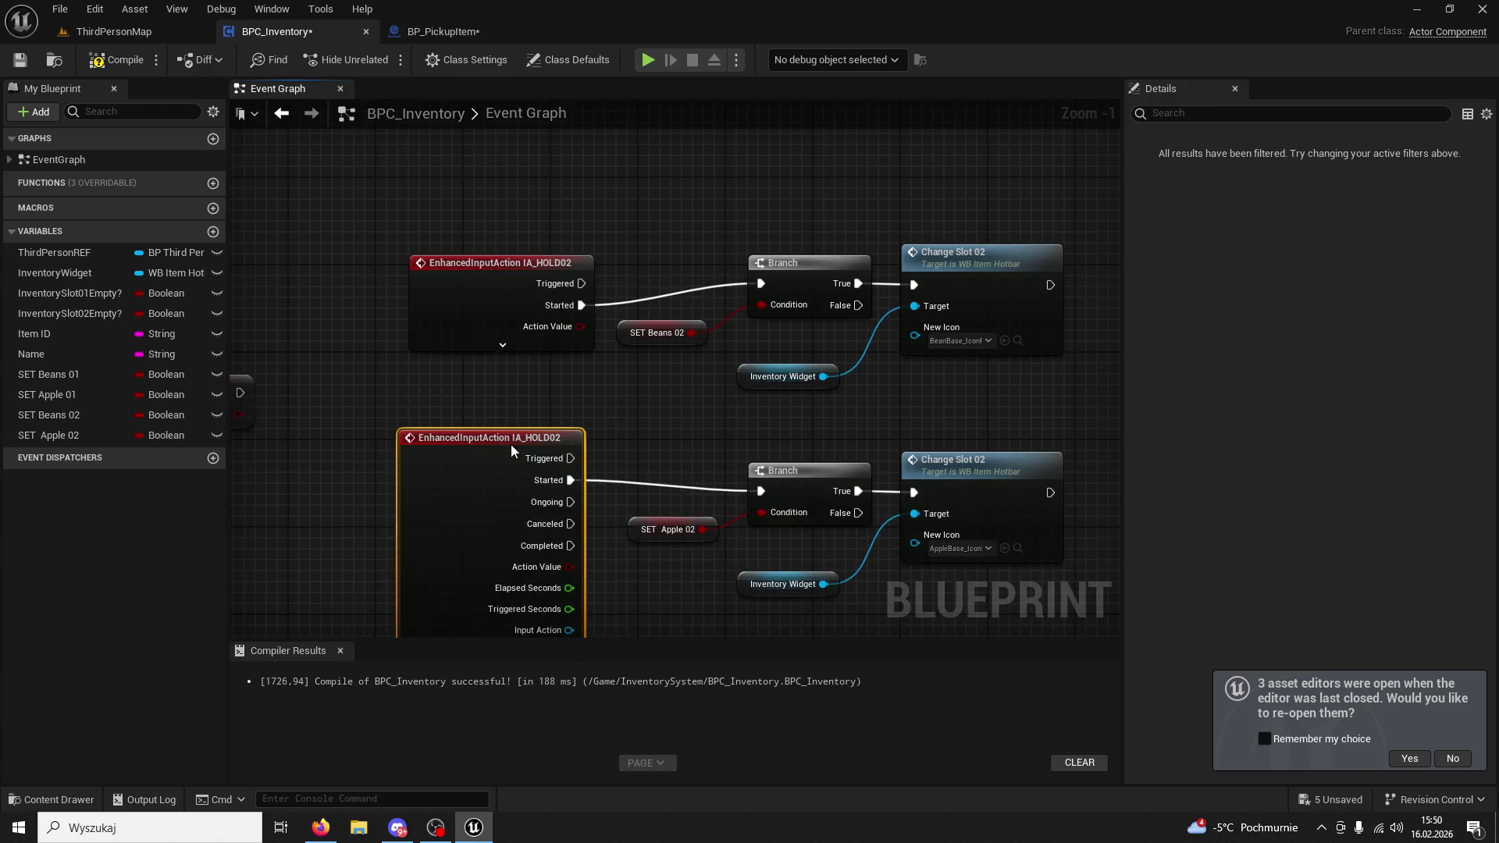
pyautogui.click(546, 336)
pyautogui.scroll(-2, 596, 375)
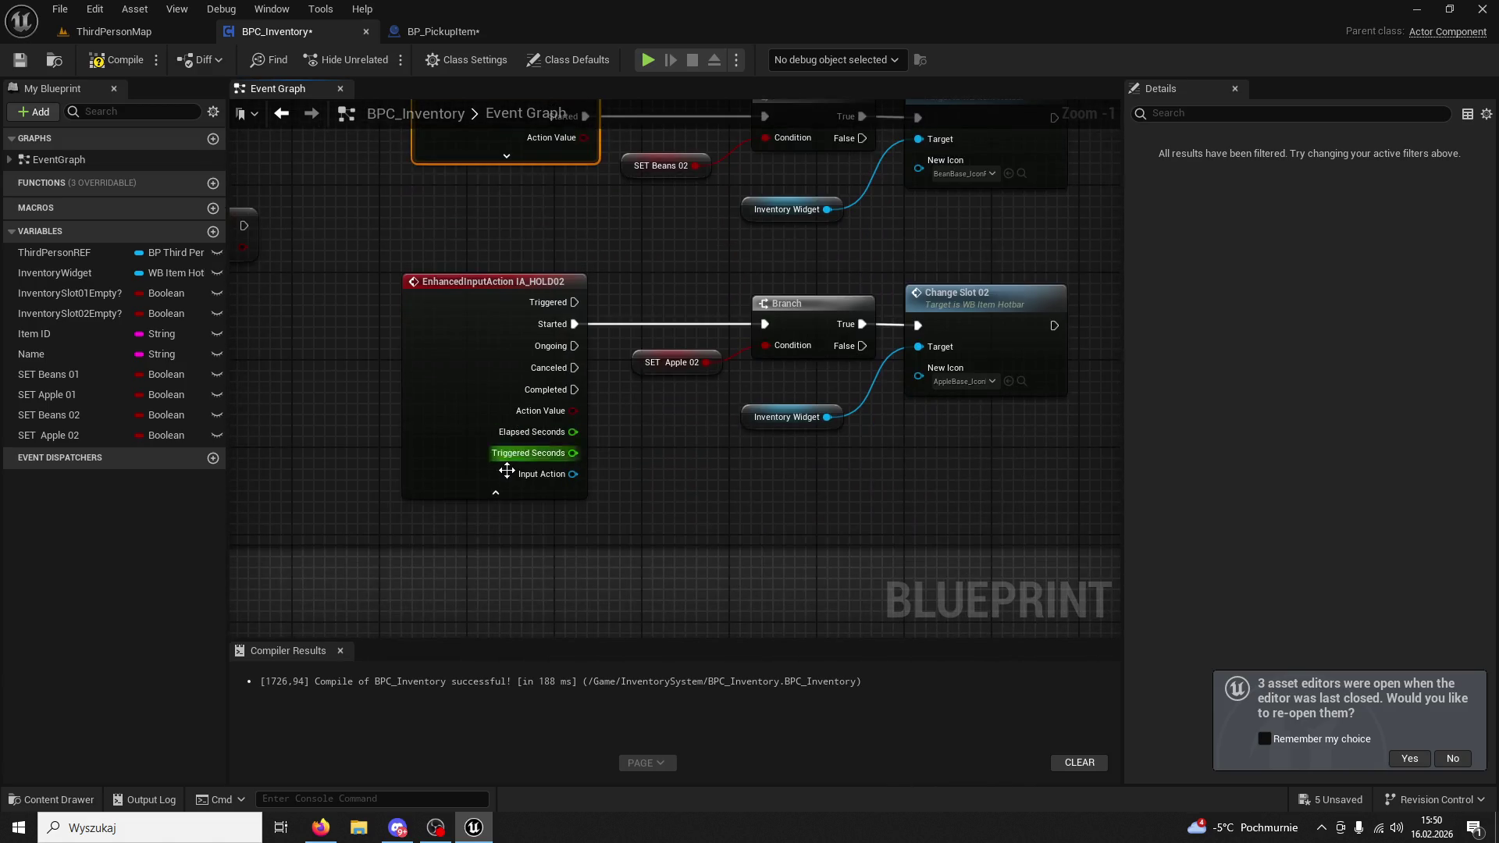
pyautogui.click(504, 477)
pyautogui.click(134, 31)
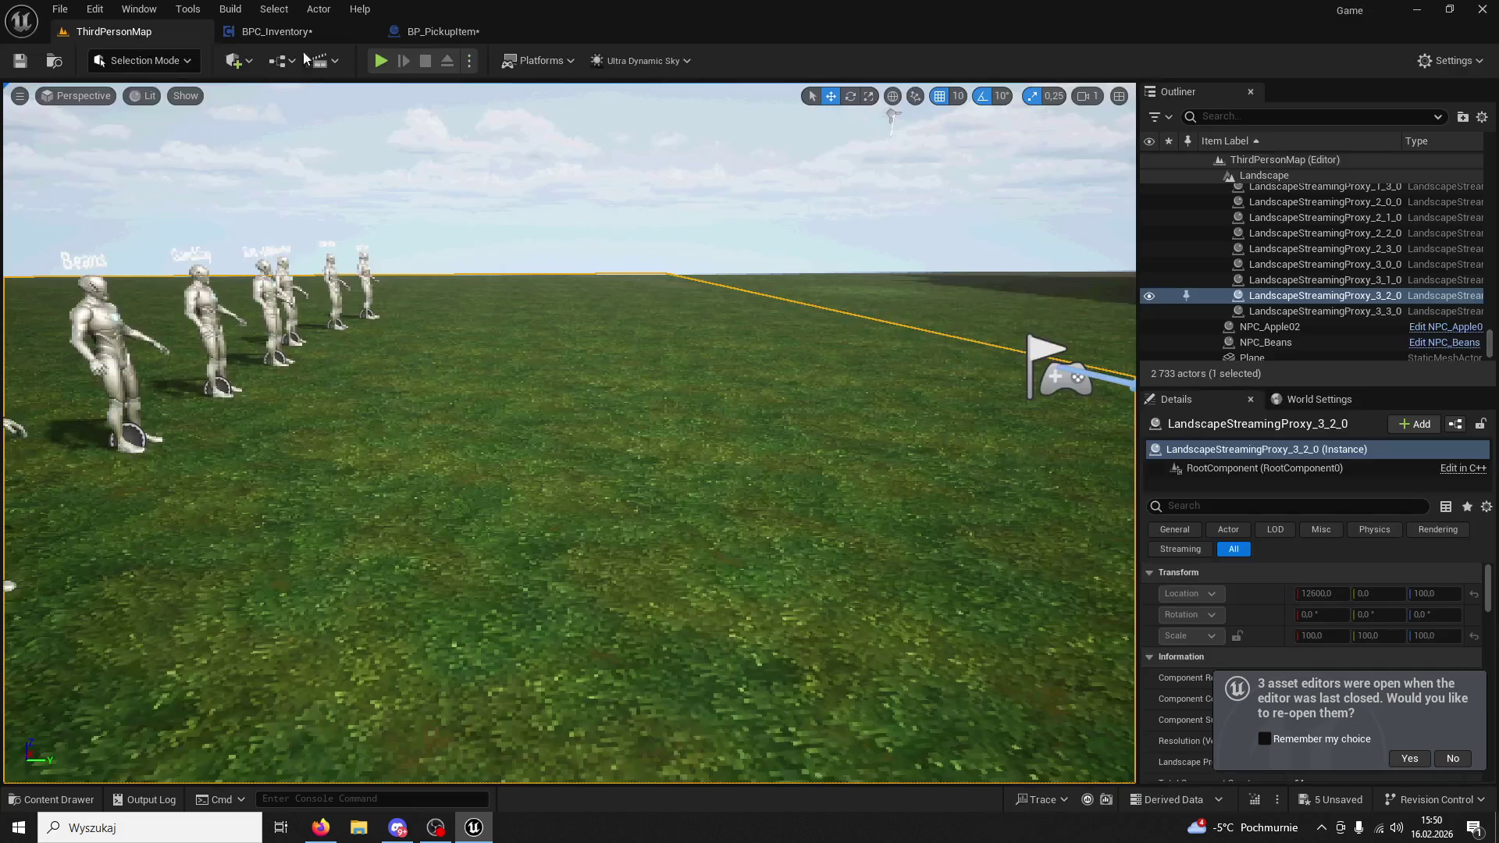
# Start a play session, get apples from the Apple NPC, and use hotbar slots 1 and 2.
pyautogui.click(381, 63)
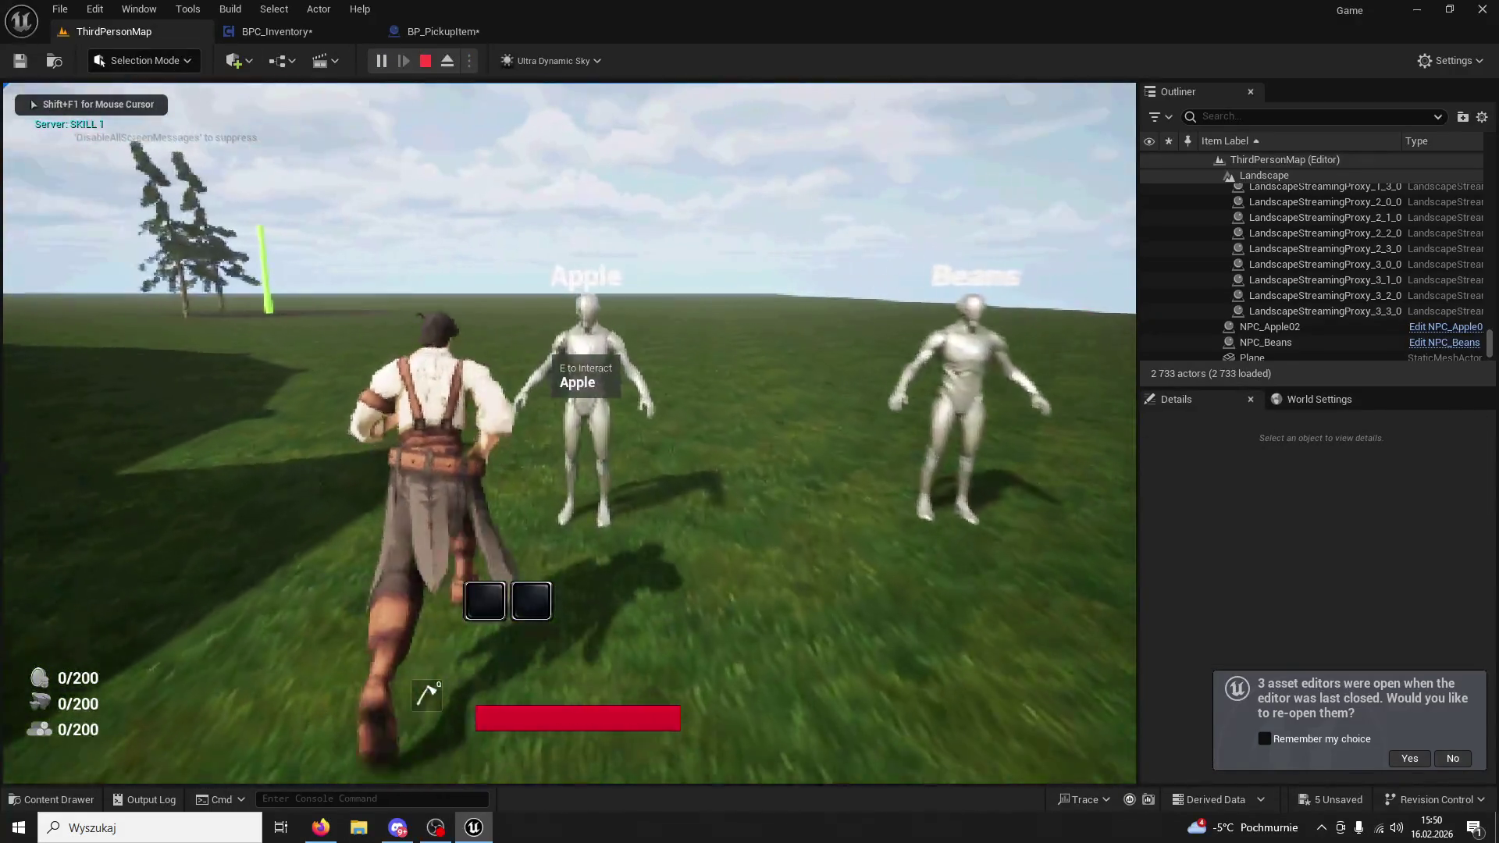
pyautogui.press('e')
pyautogui.press('w')
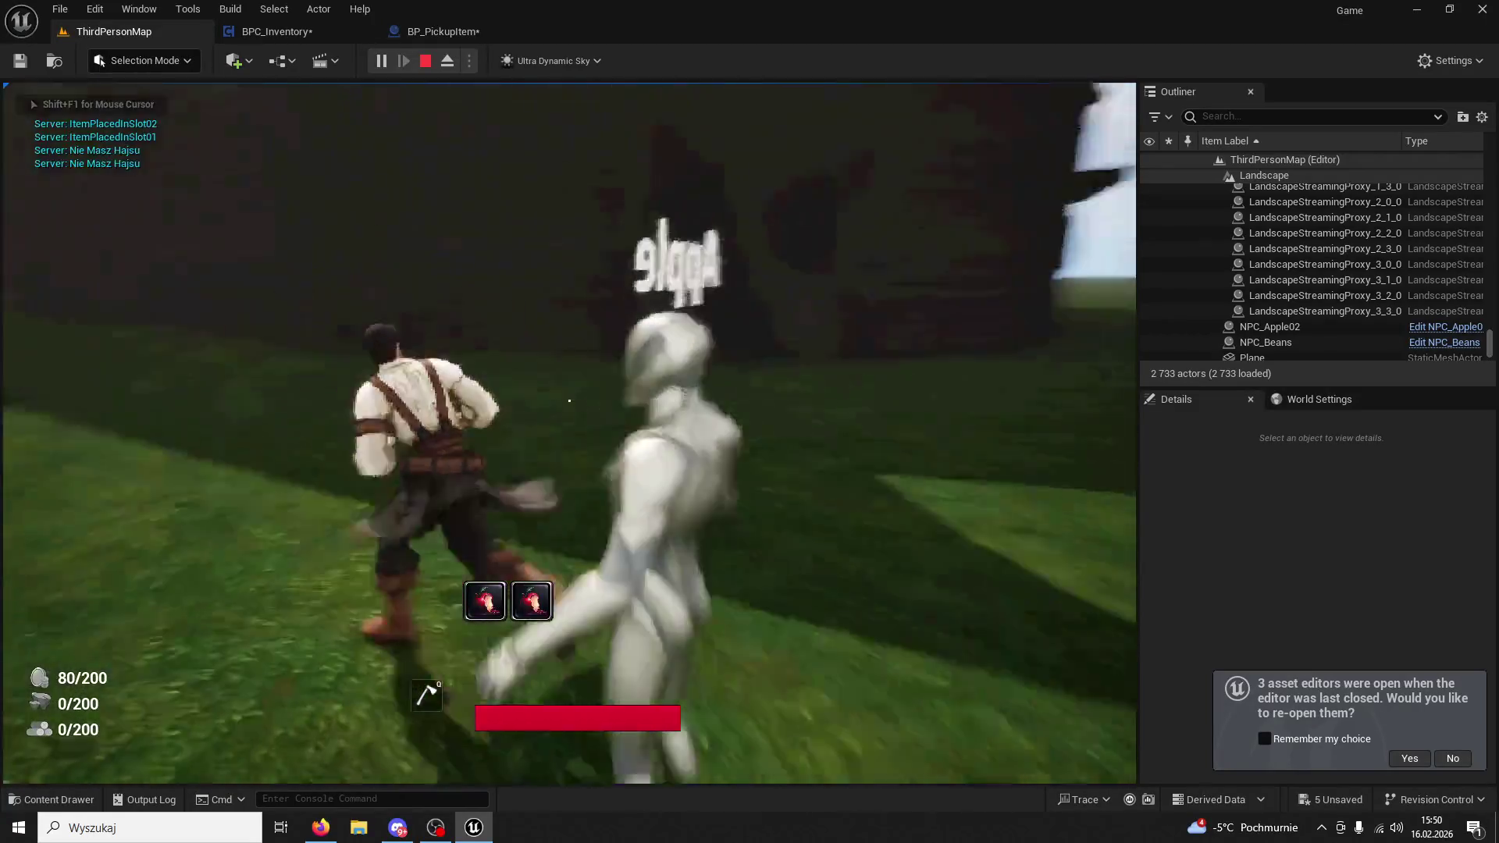
pyautogui.press('1')
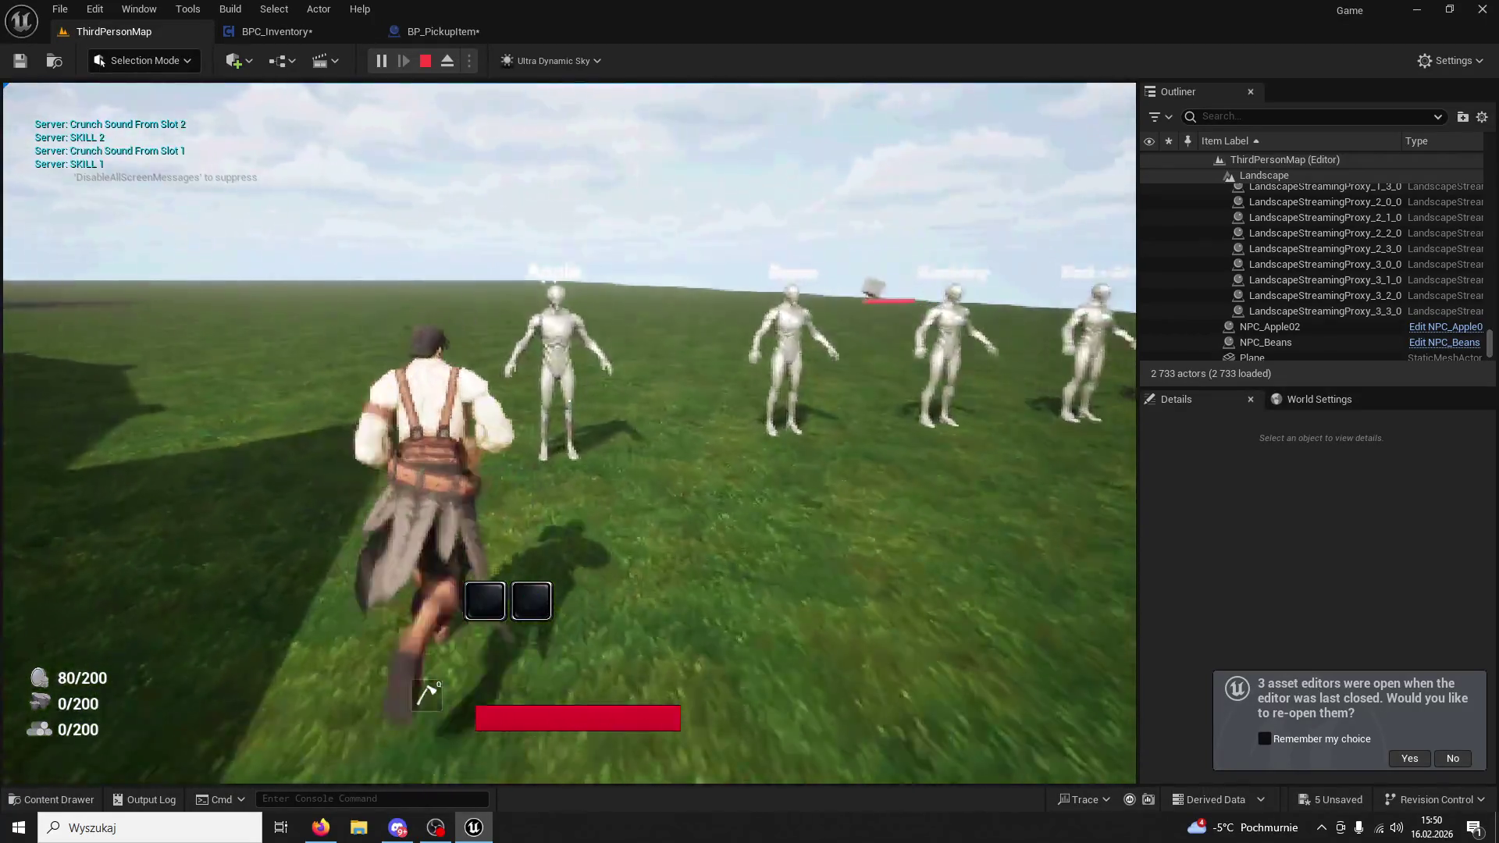
pyautogui.press('2')
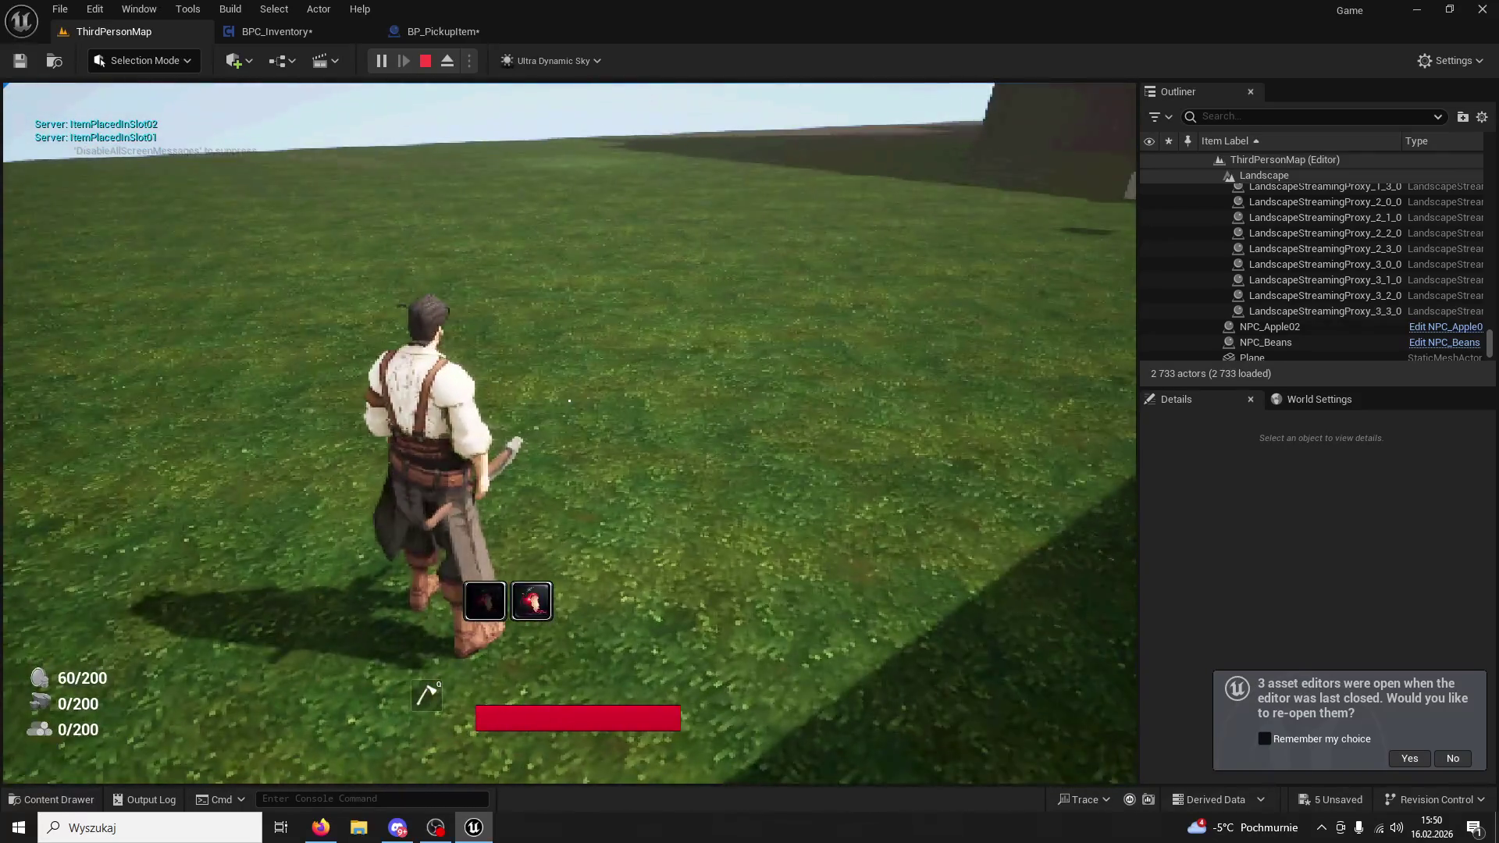
pyautogui.press('1')
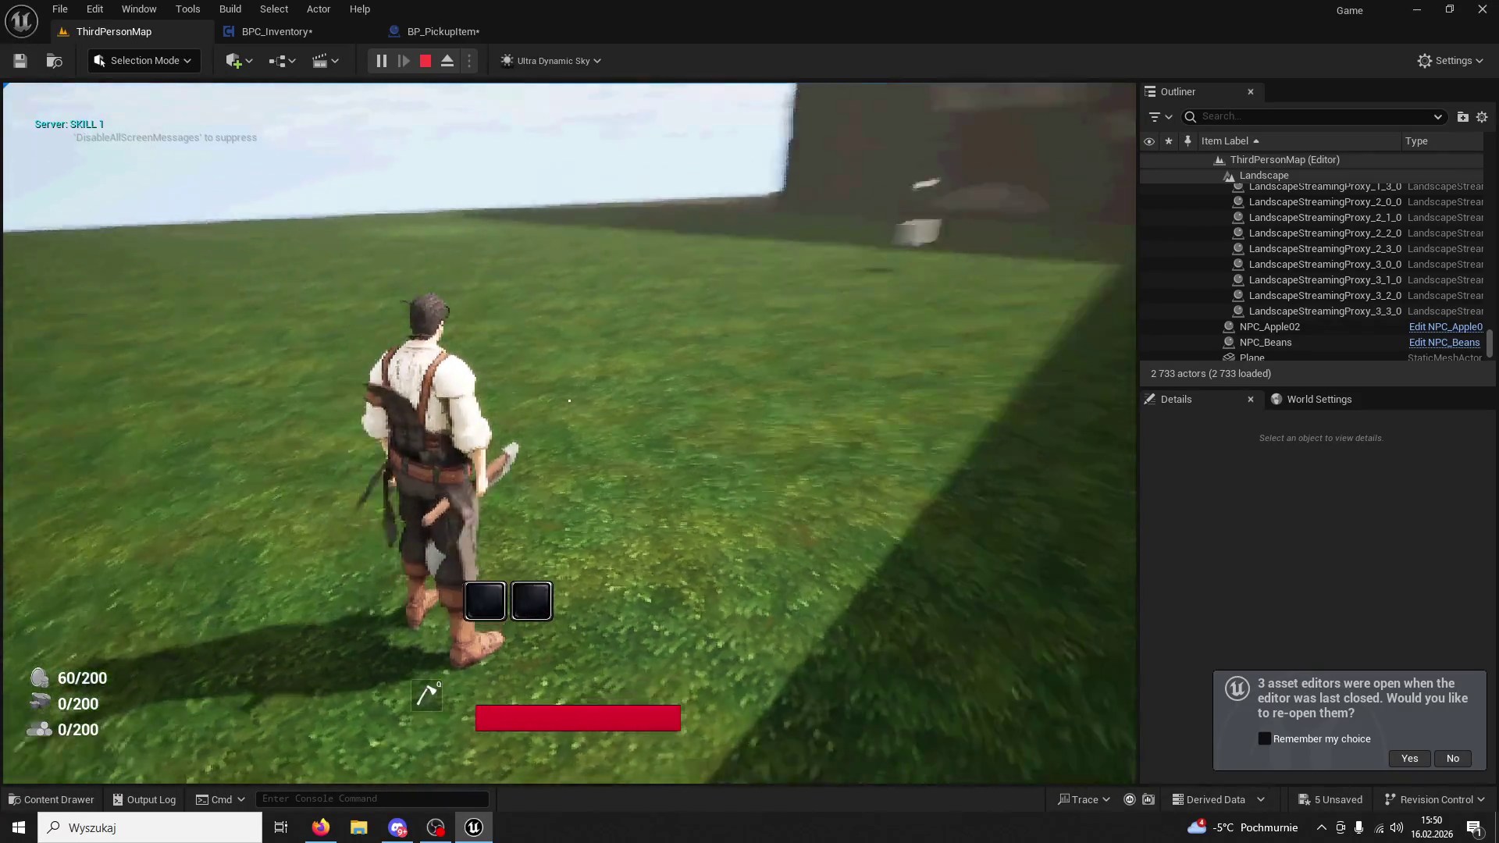
pyautogui.press('2')
pyautogui.press('w')
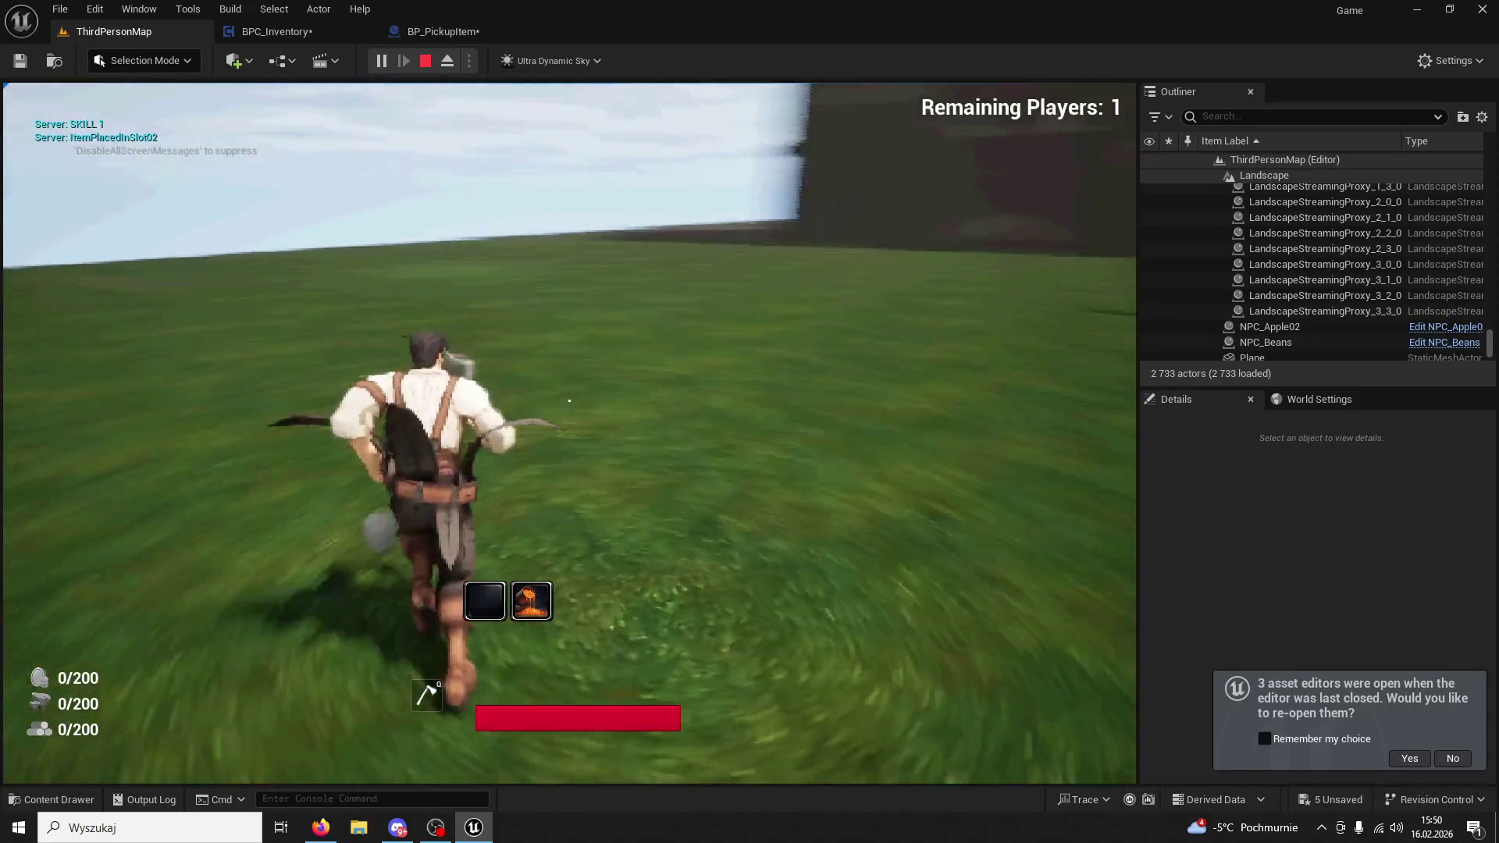
# Refill both hotbar slots from an NPC, use slots 1 and 2 again, then stop playing.
pyautogui.press('2')
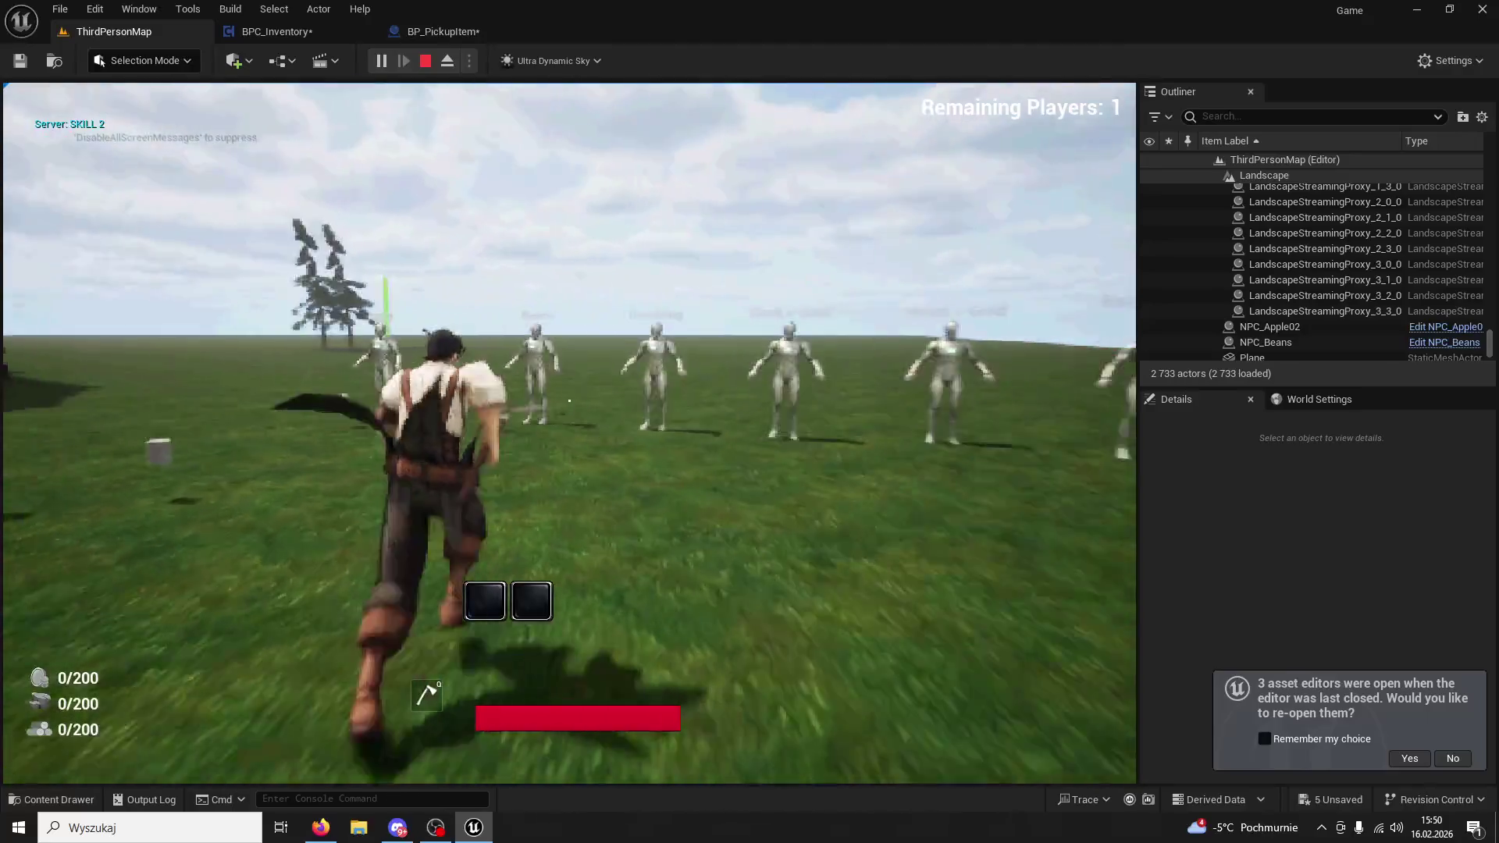
pyautogui.press('e')
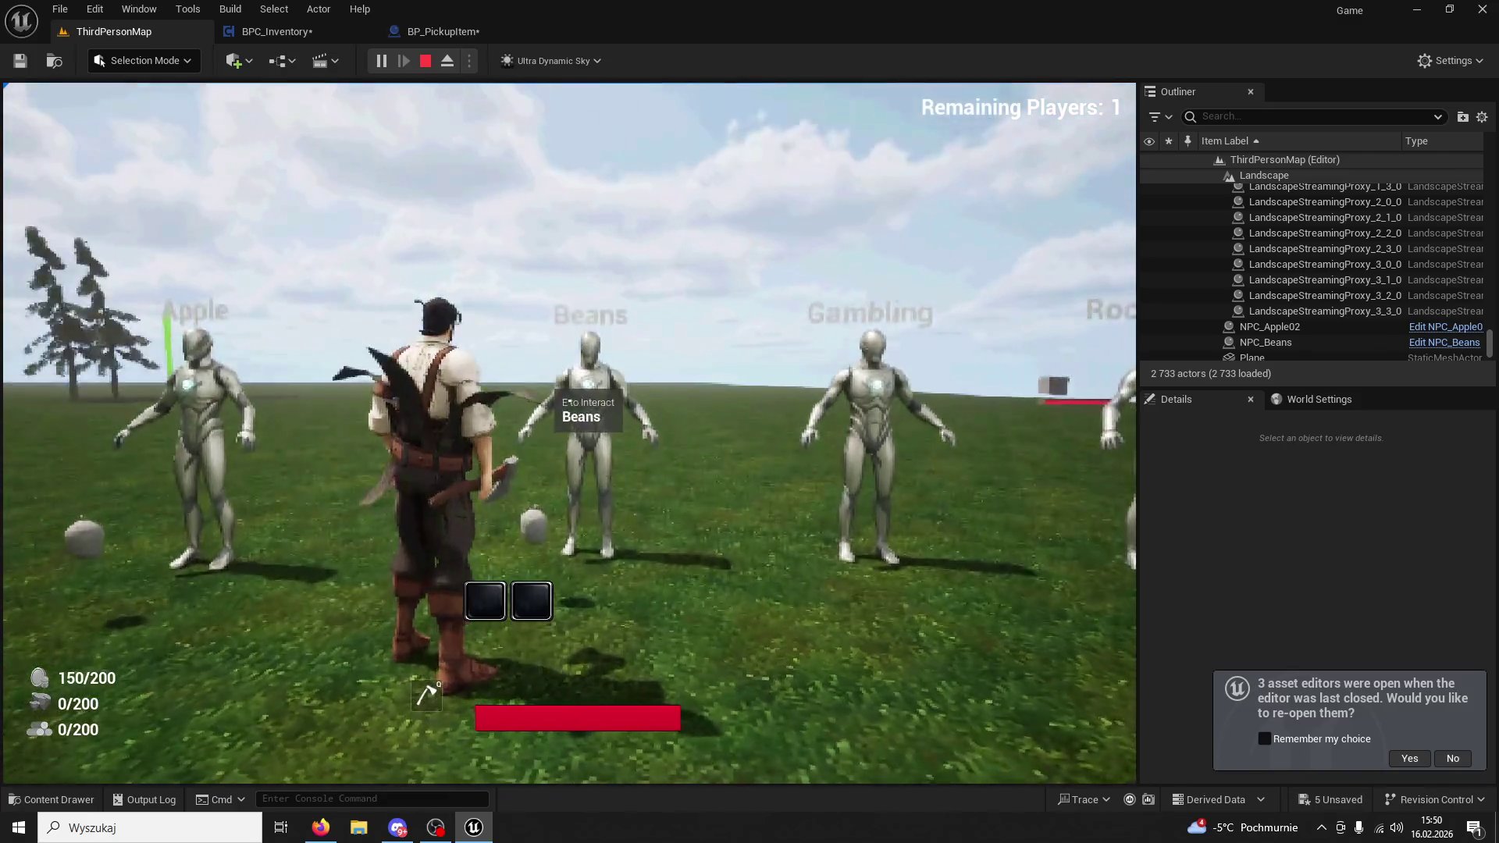
pyautogui.press('e')
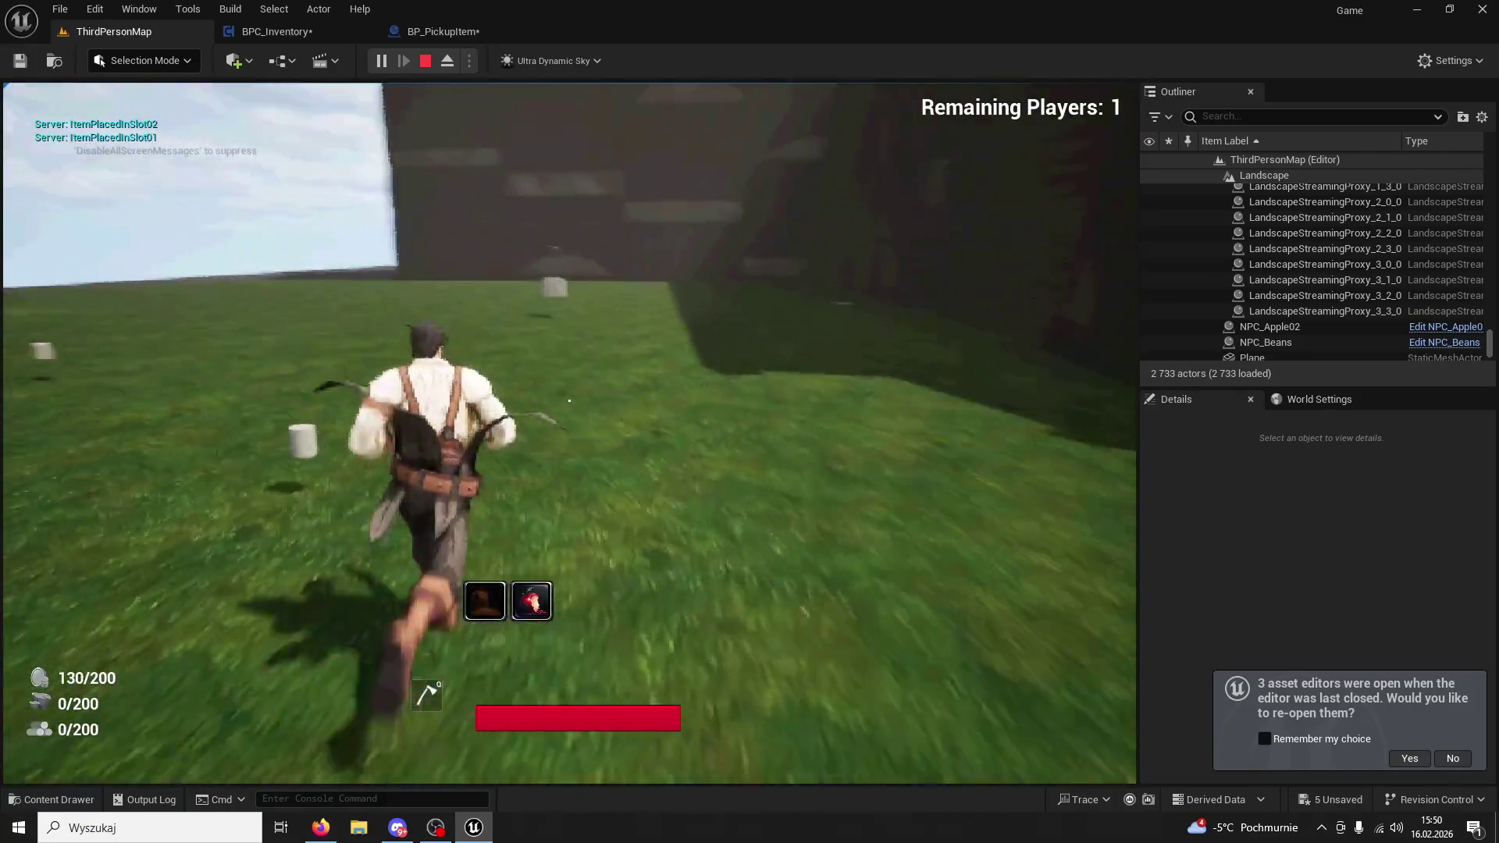
pyautogui.press('1')
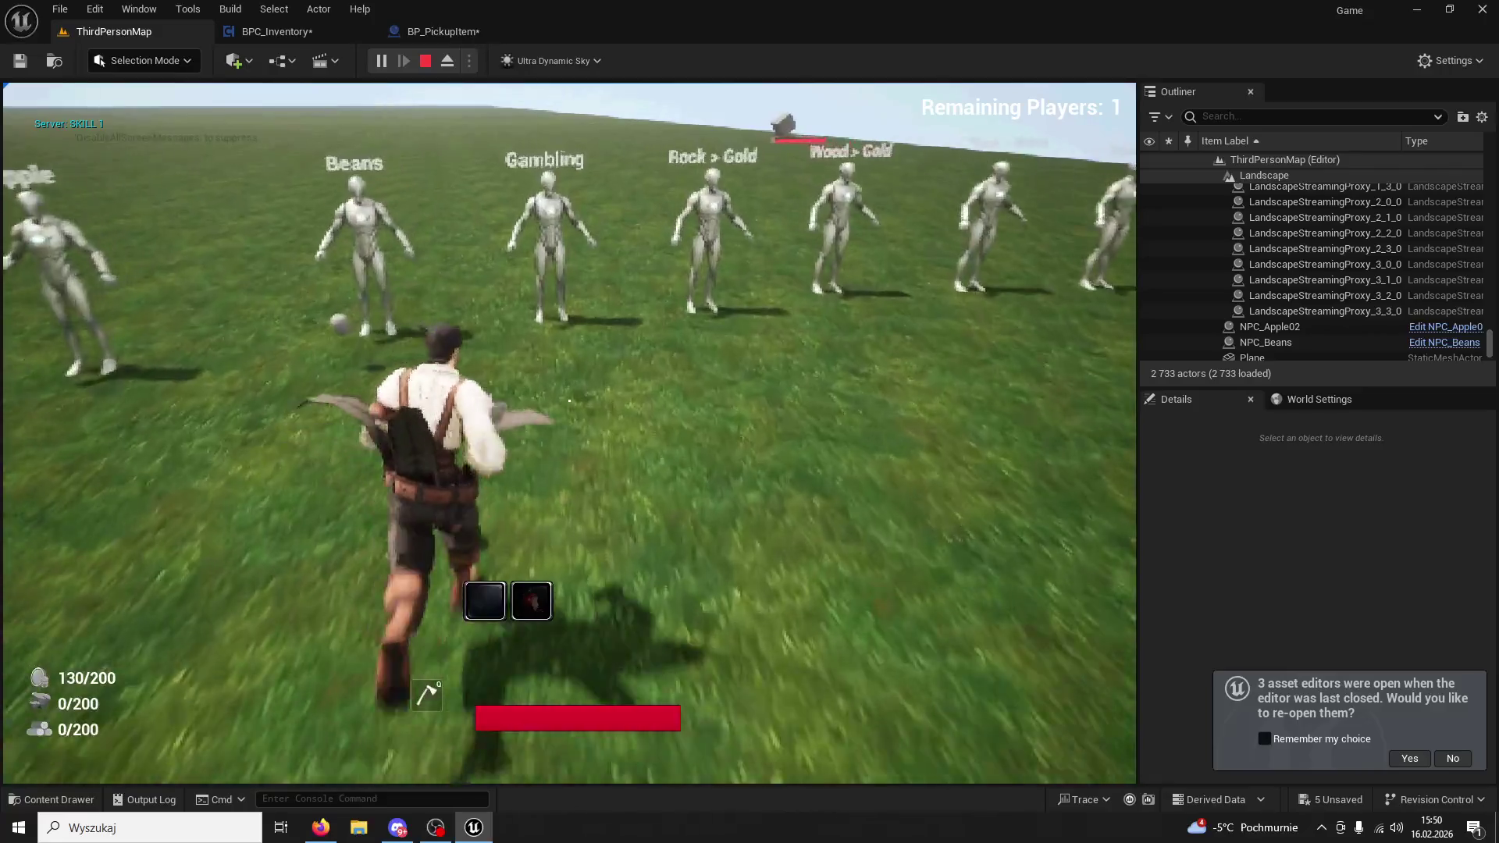
pyautogui.press('2')
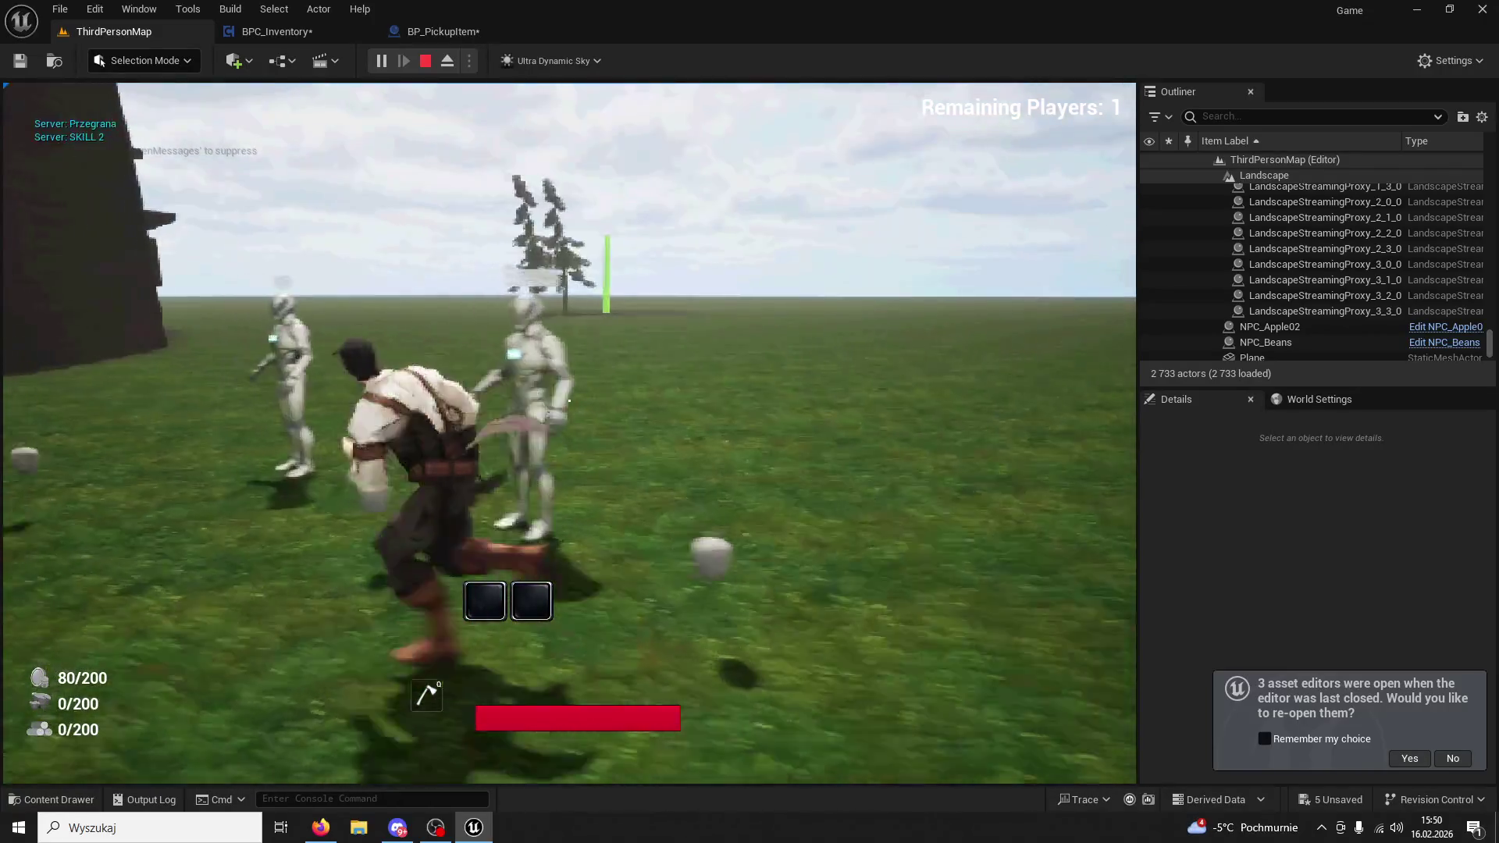
pyautogui.press('1')
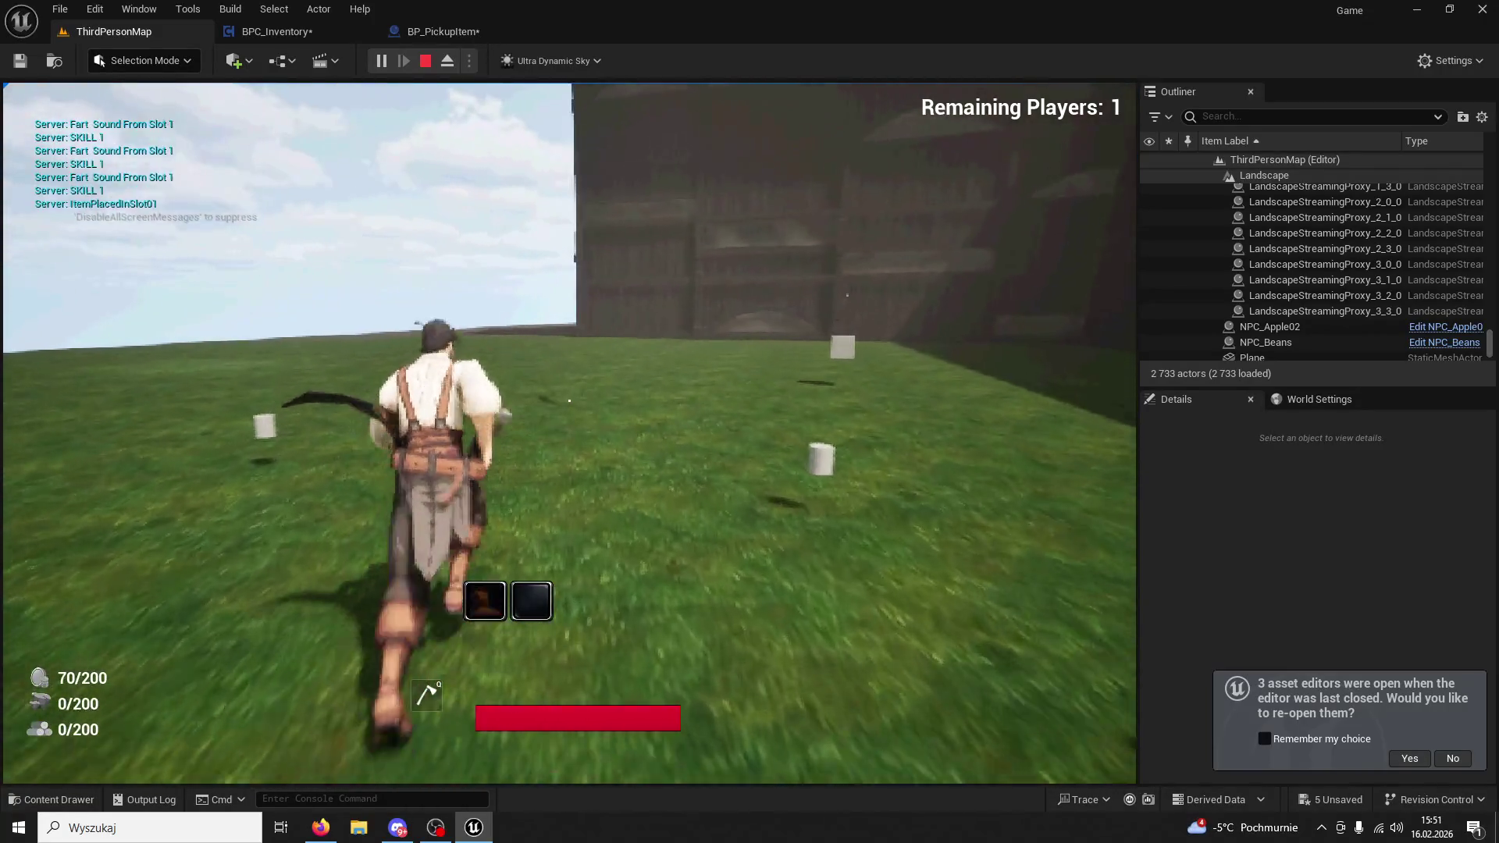
pyautogui.press('Escape')
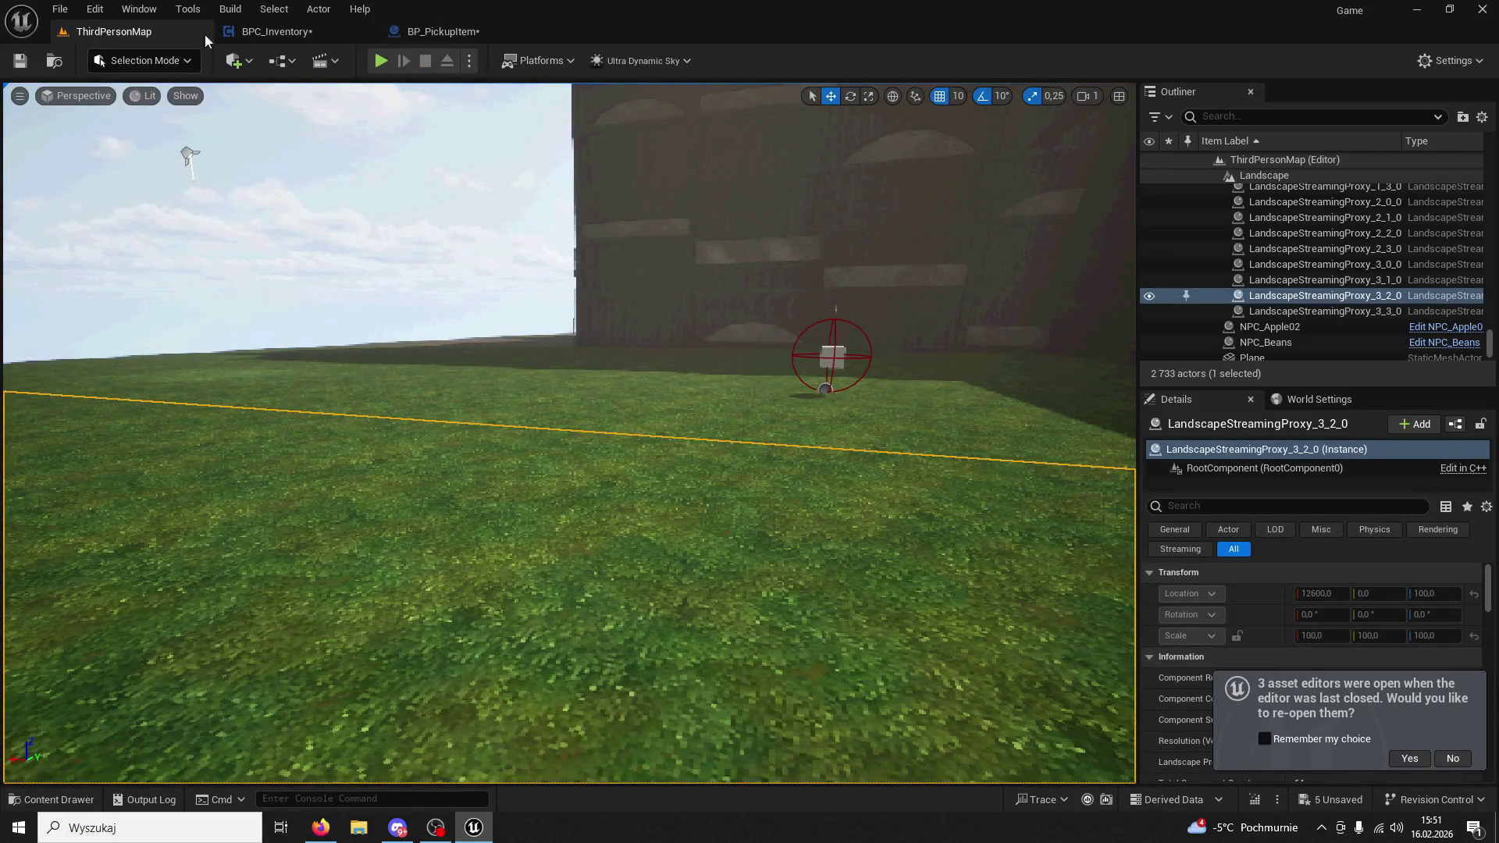
pyautogui.click(410, 31)
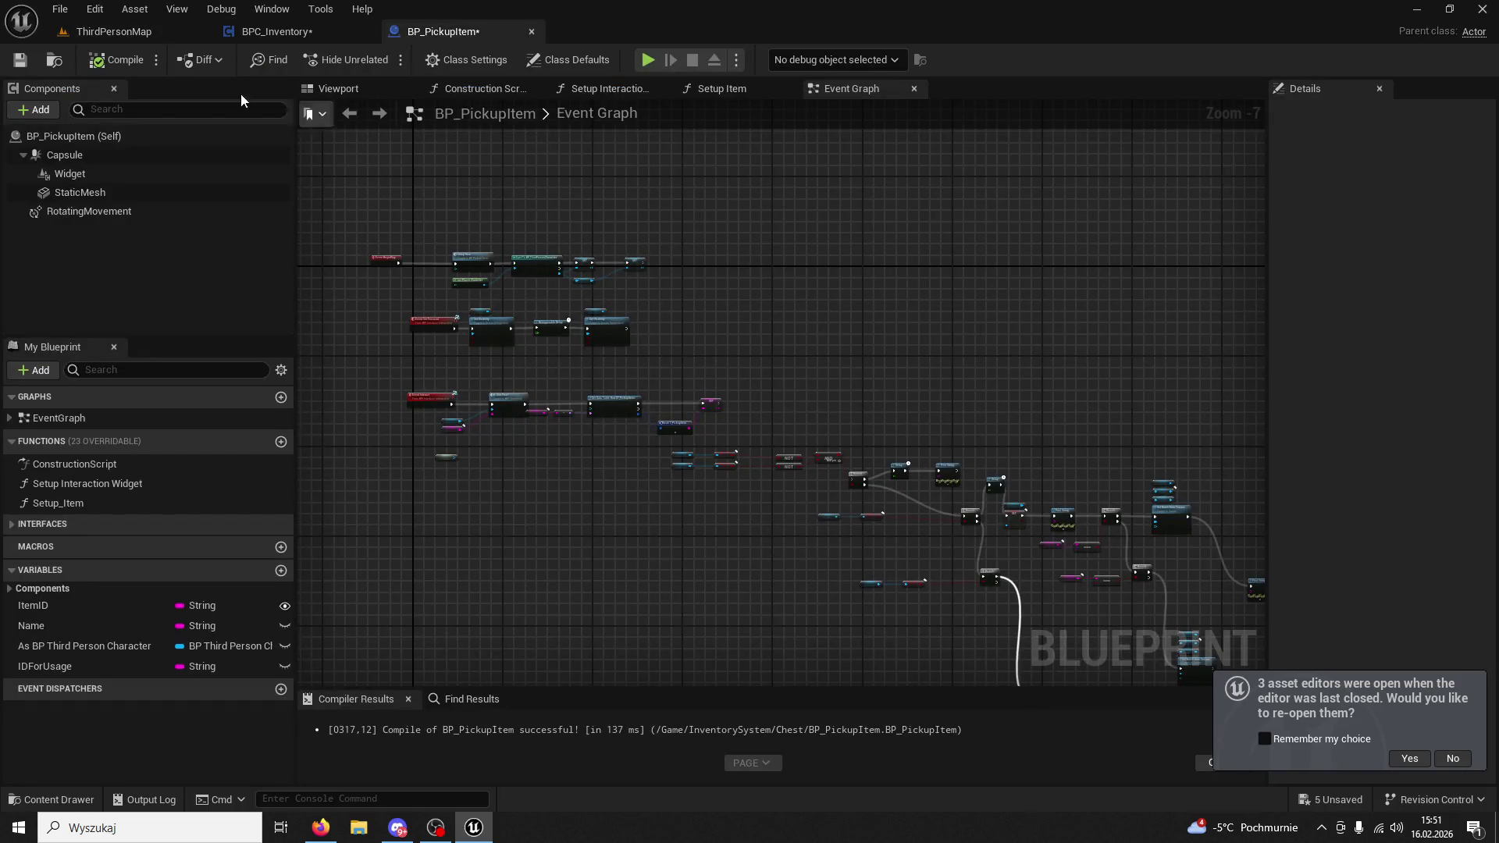
# Pan BPC_Inventory to the Hold & Remove group and inspect the Bean Initiate definition.
pyautogui.click(315, 34)
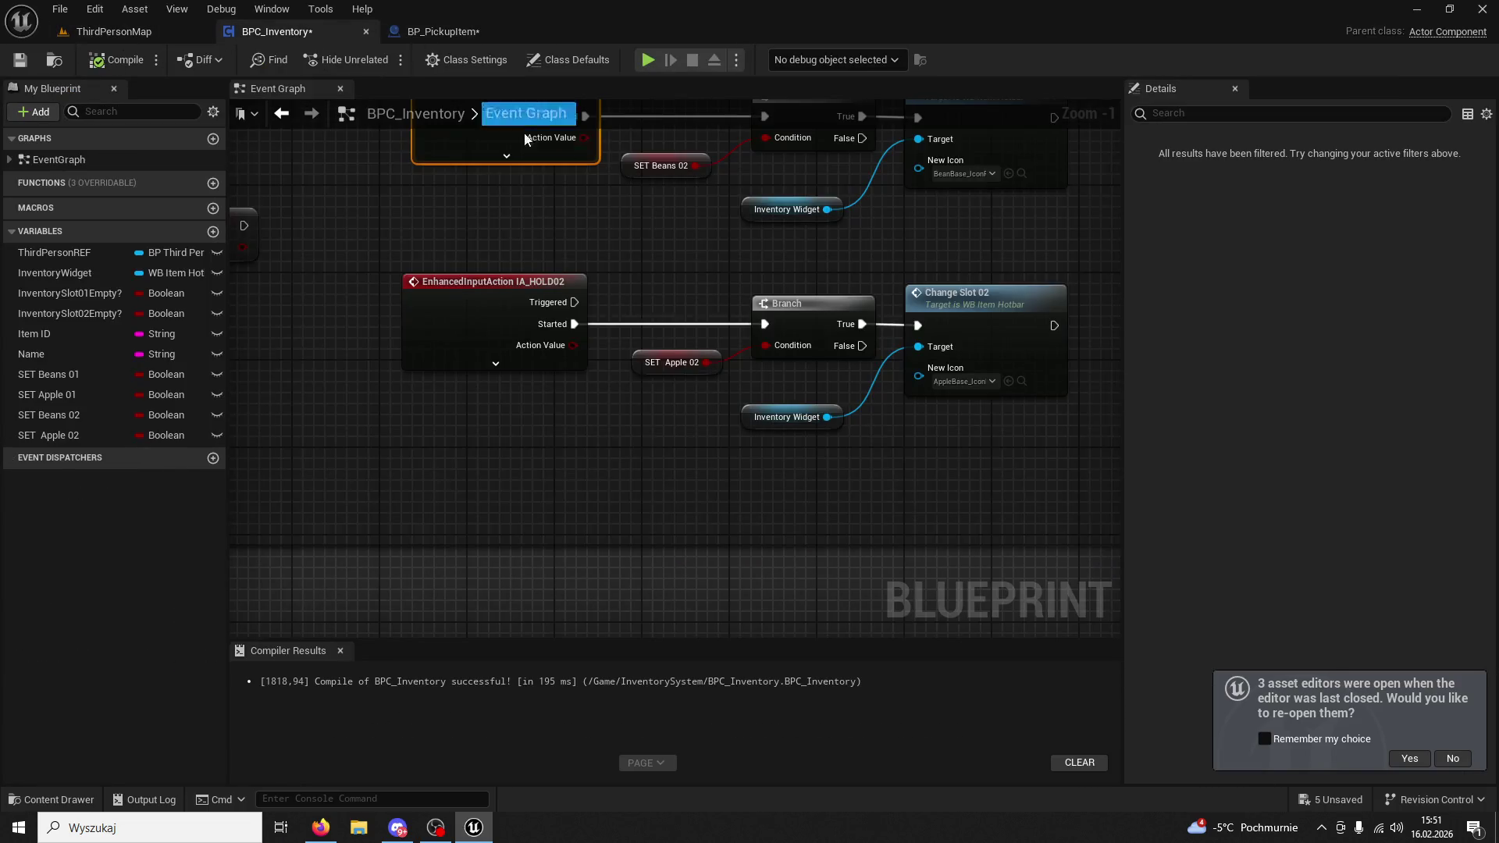
pyautogui.moveTo(821, 403)
pyautogui.mouseDown()
pyautogui.moveTo(781, 331)
pyautogui.moveTo(710, 588)
pyautogui.moveTo(613, 435)
pyautogui.moveTo(395, 420)
pyautogui.moveTo(1094, 395)
pyautogui.mouseUp()
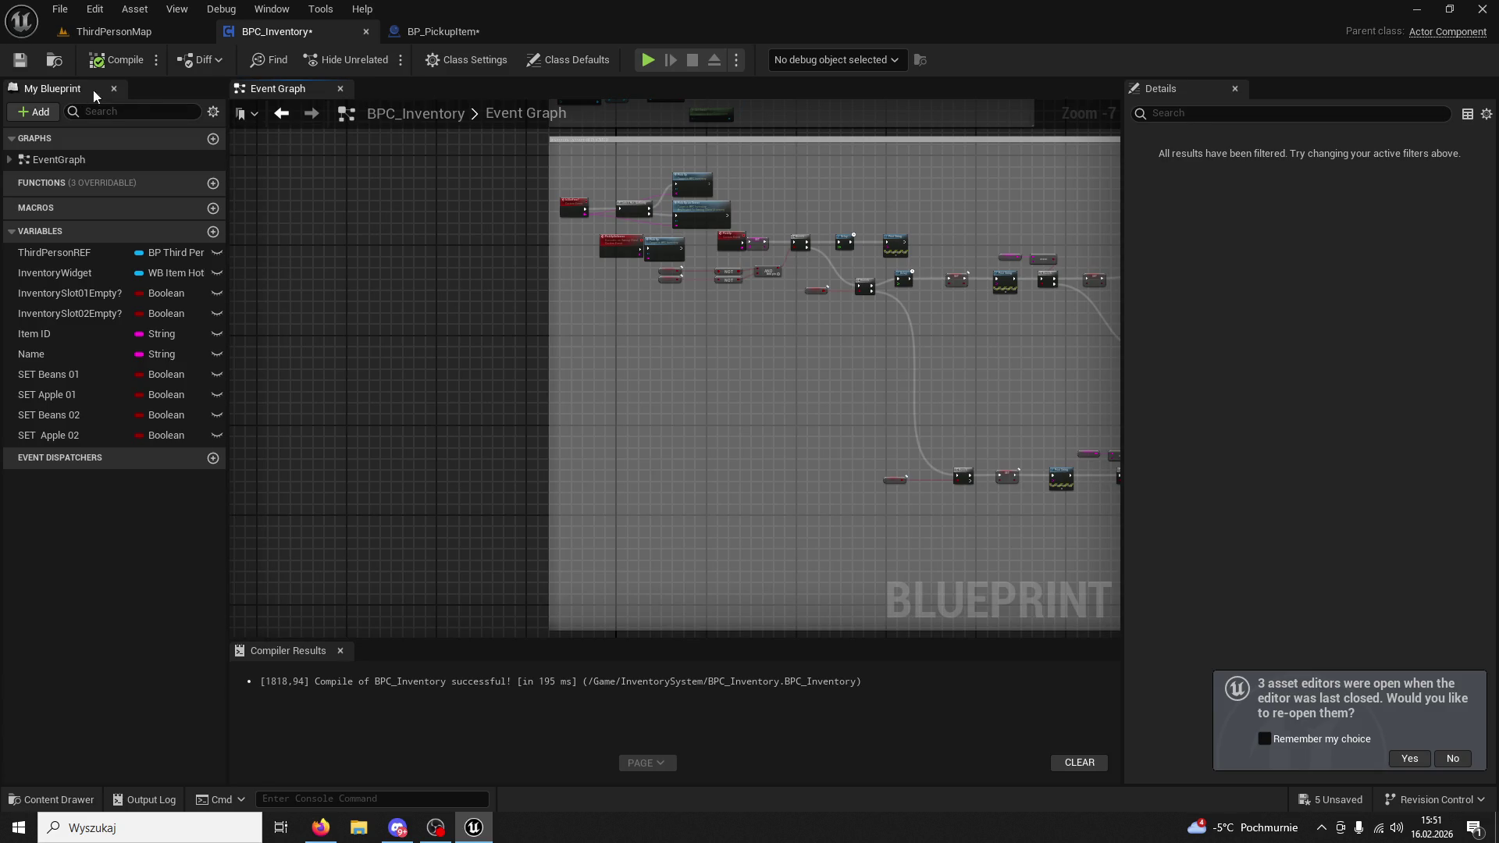
pyautogui.moveTo(846, 293)
pyautogui.mouseDown()
pyautogui.moveTo(755, 252)
pyautogui.moveTo(590, 123)
pyautogui.mouseUp()
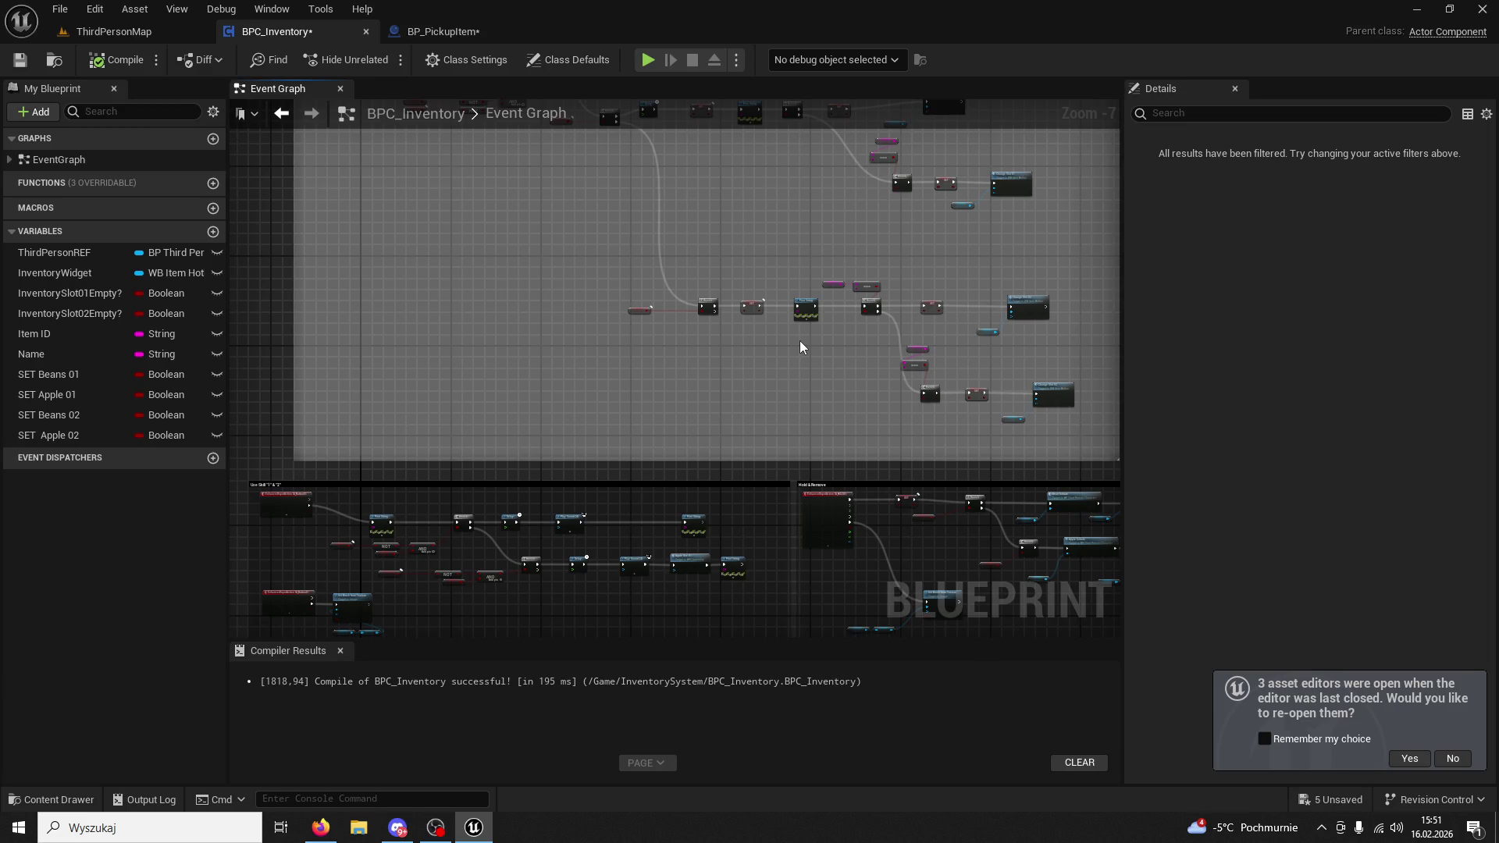
pyautogui.scroll(3, 673, 359)
pyautogui.moveTo(673, 359); pyautogui.dragTo(483, 447)
pyautogui.scroll(3, 747, 435)
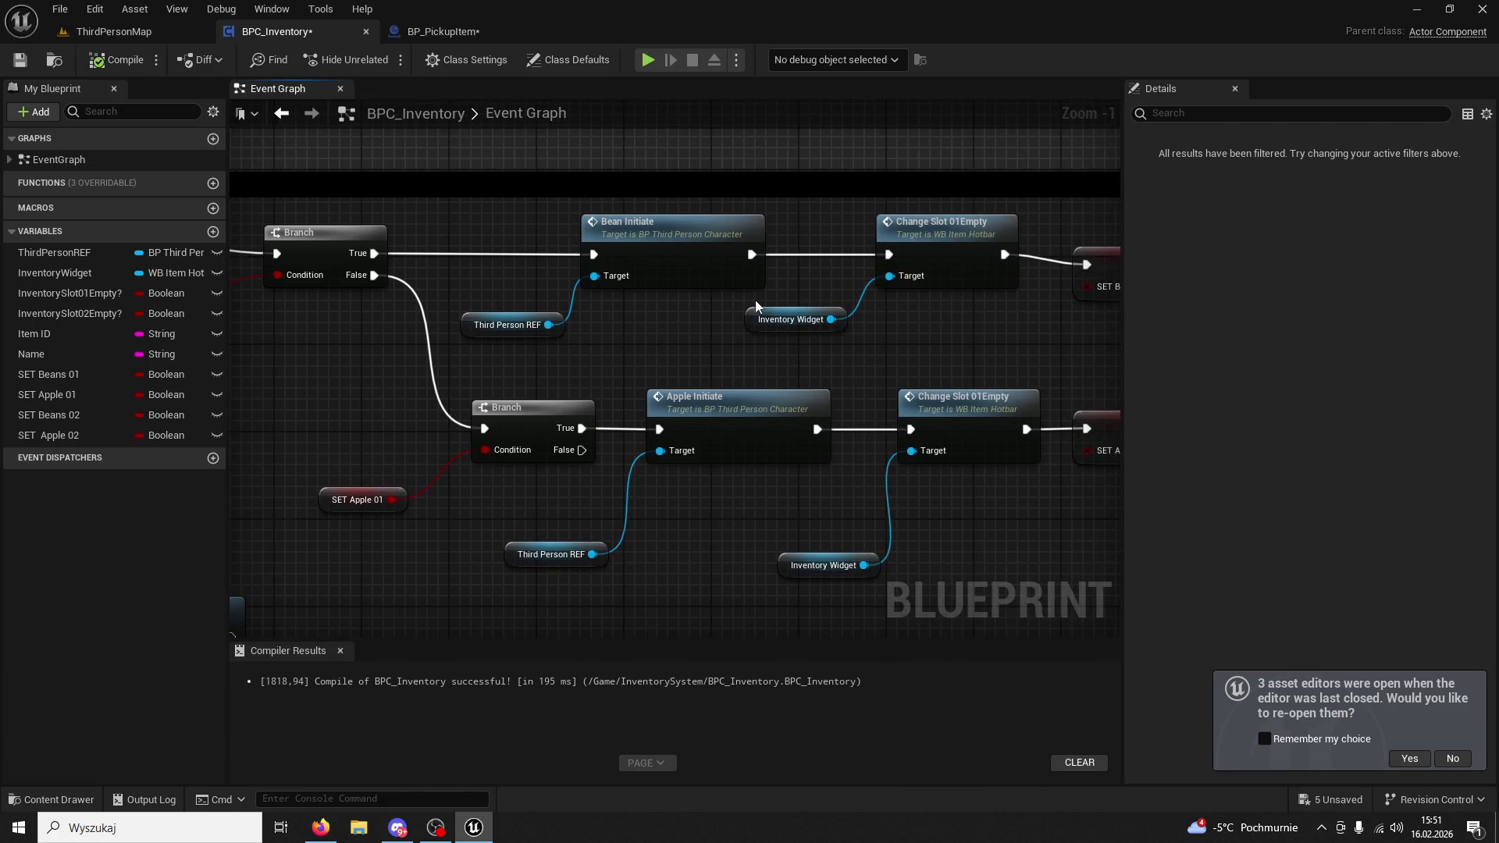
pyautogui.doubleClick(535, 247)
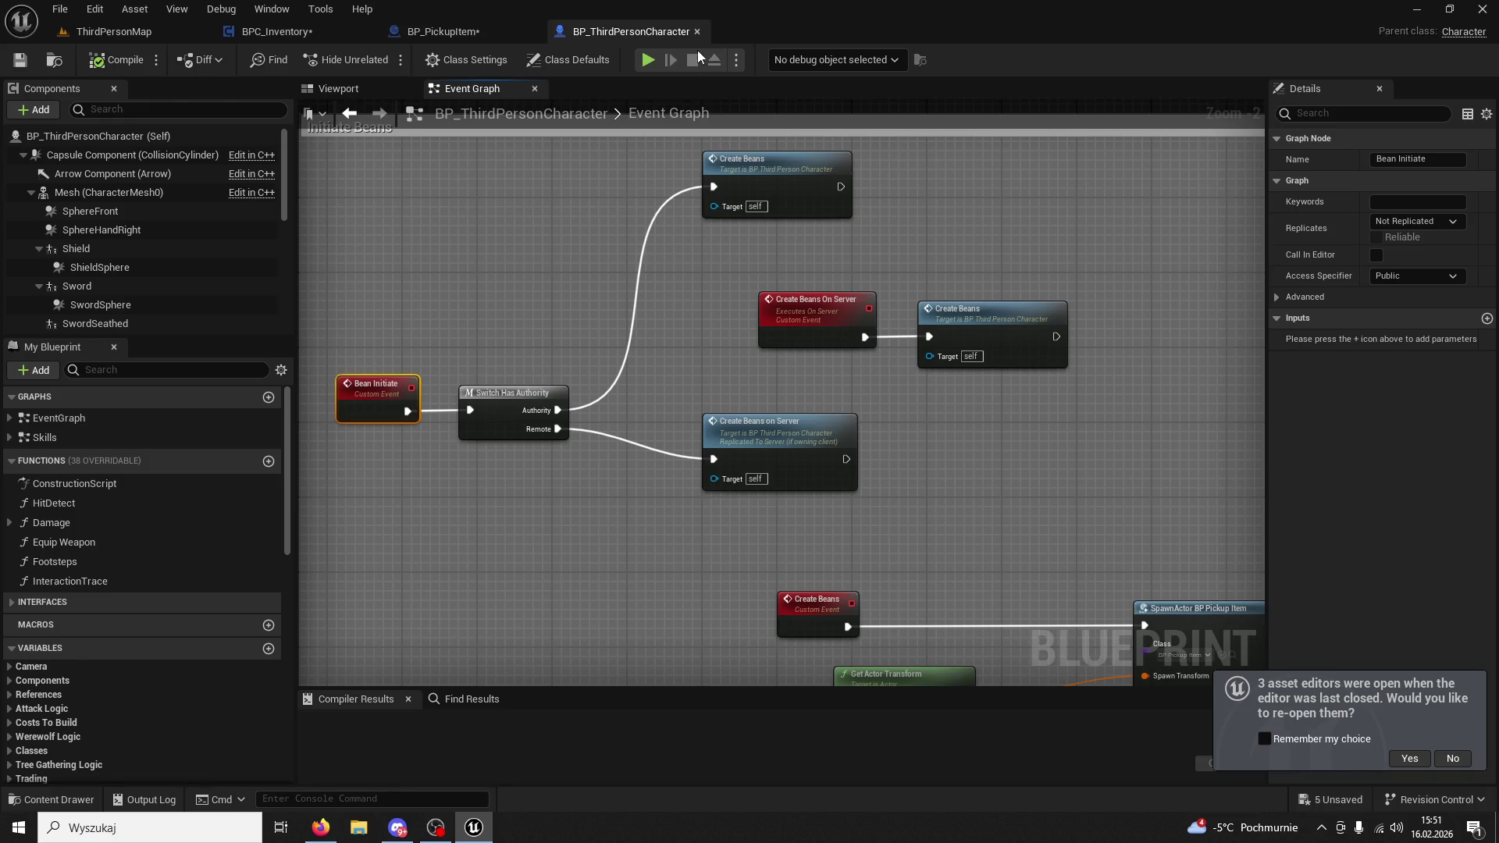
pyautogui.moveTo(1067, 313); pyautogui.dragTo(827, 179)
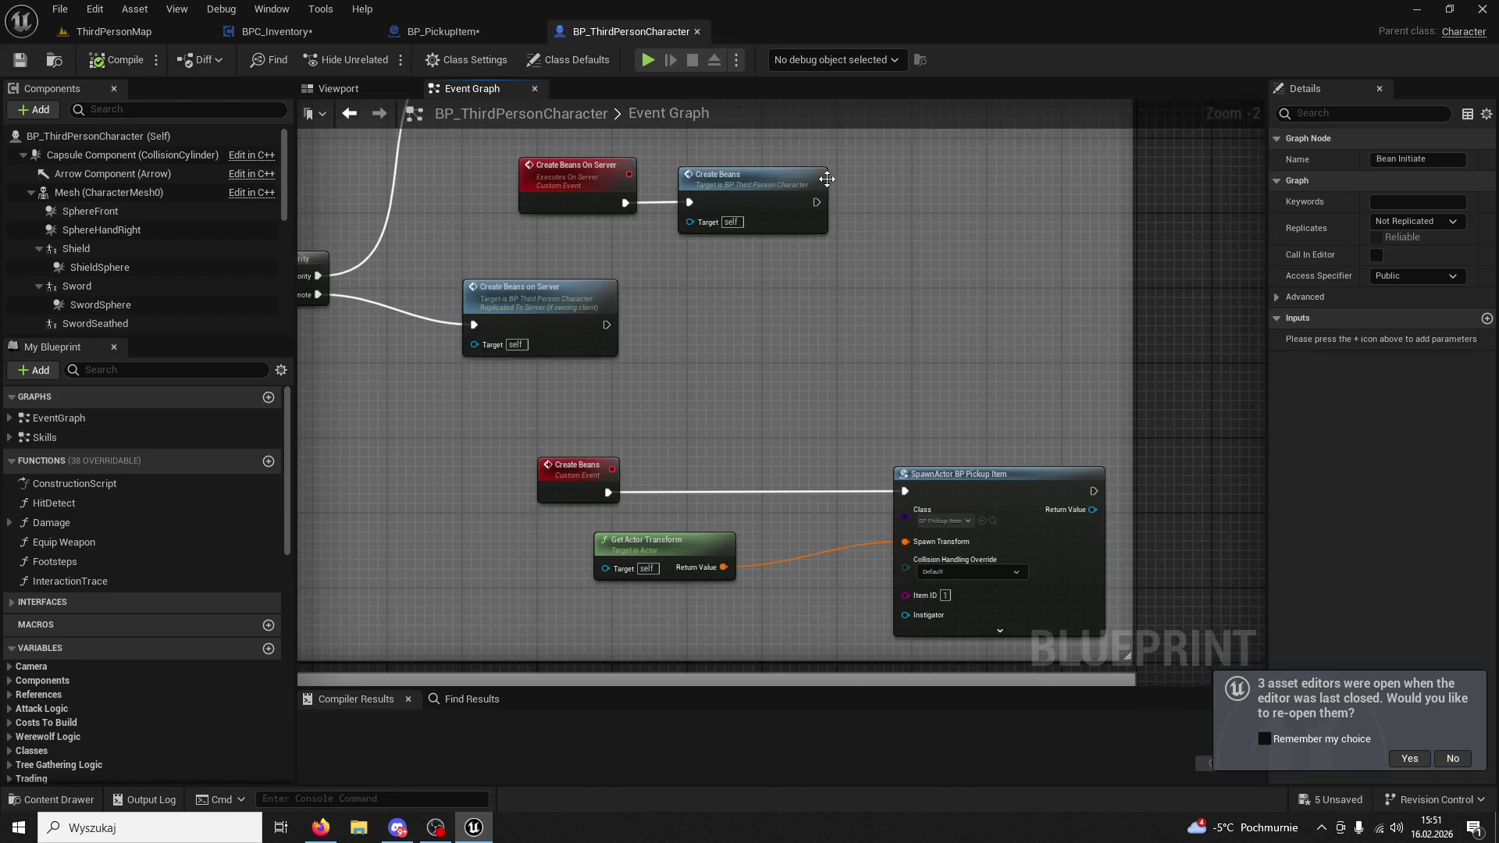
pyautogui.click(696, 31)
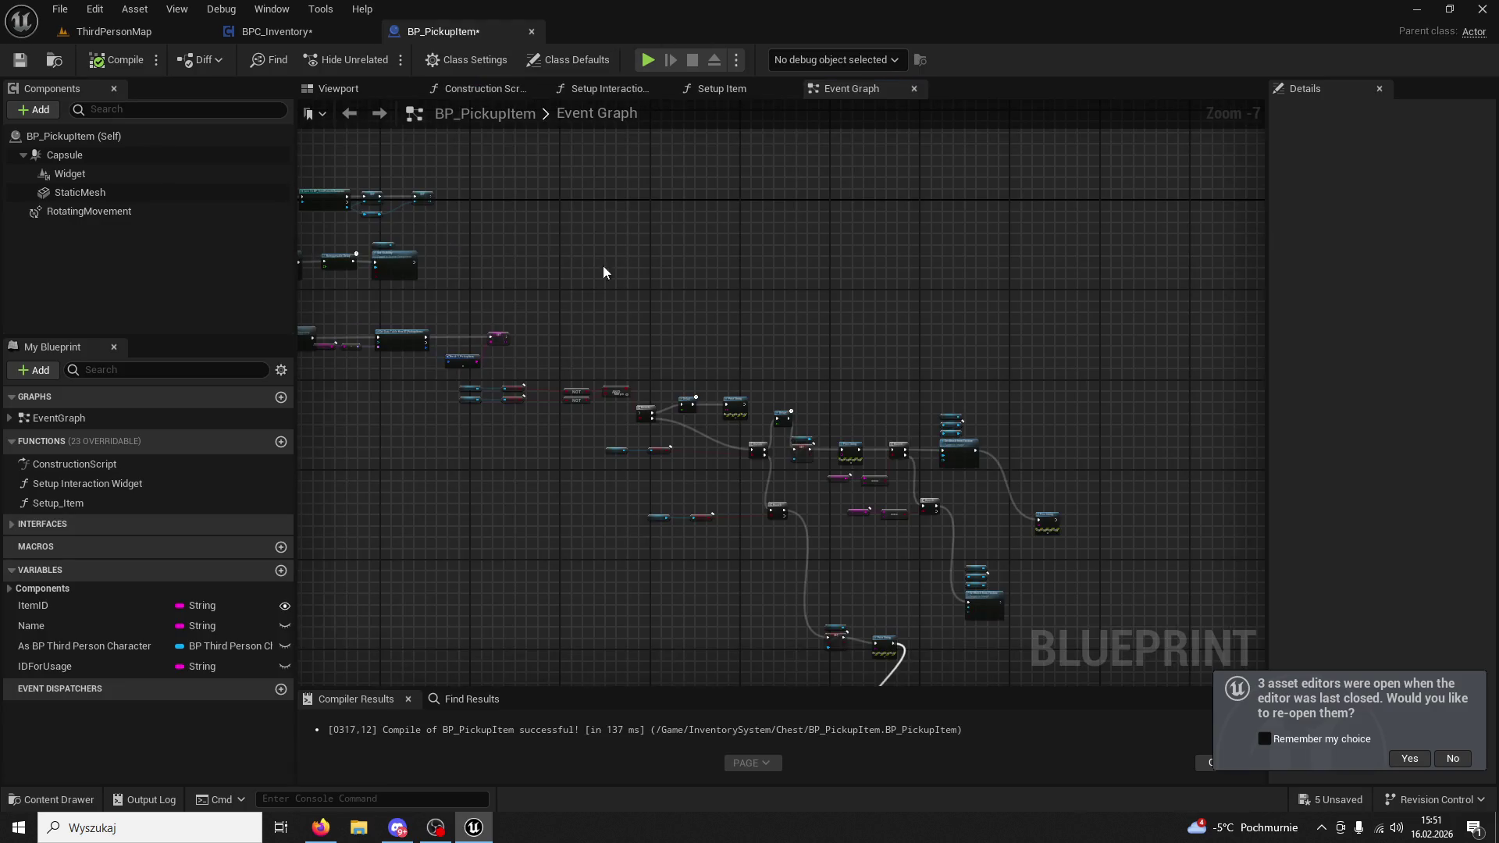
# Review the Skill 1 & 2 Branch/NOT/AND logic and Fart/Crunch sound chains, then start play.
pyautogui.scroll(-6, 883, 467)
pyautogui.scroll(4, 569, 452)
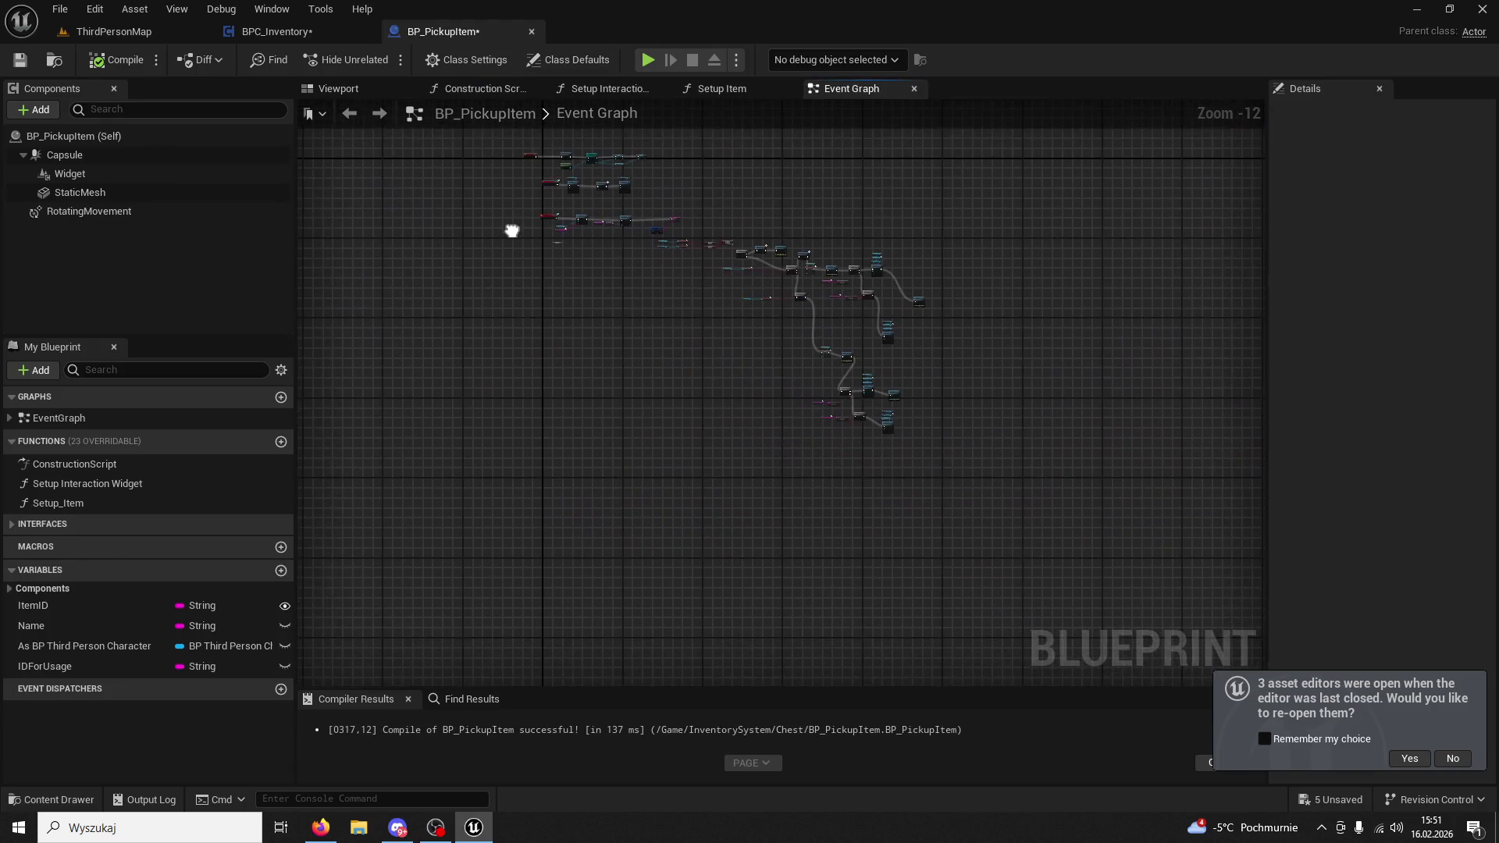
pyautogui.click(274, 31)
pyautogui.scroll(-4, 495, 232)
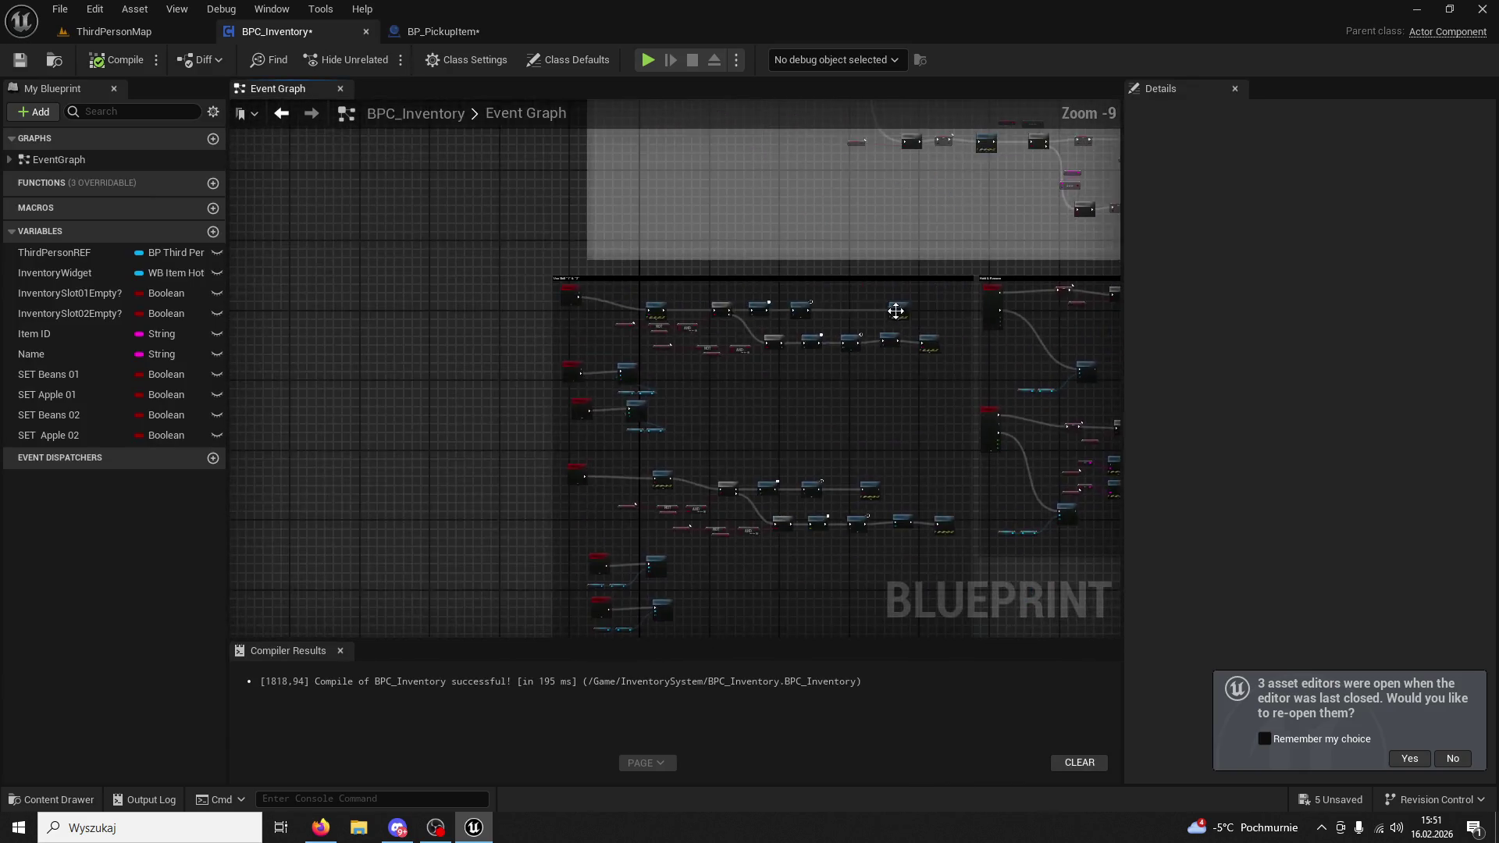
pyautogui.scroll(3, 720, 392)
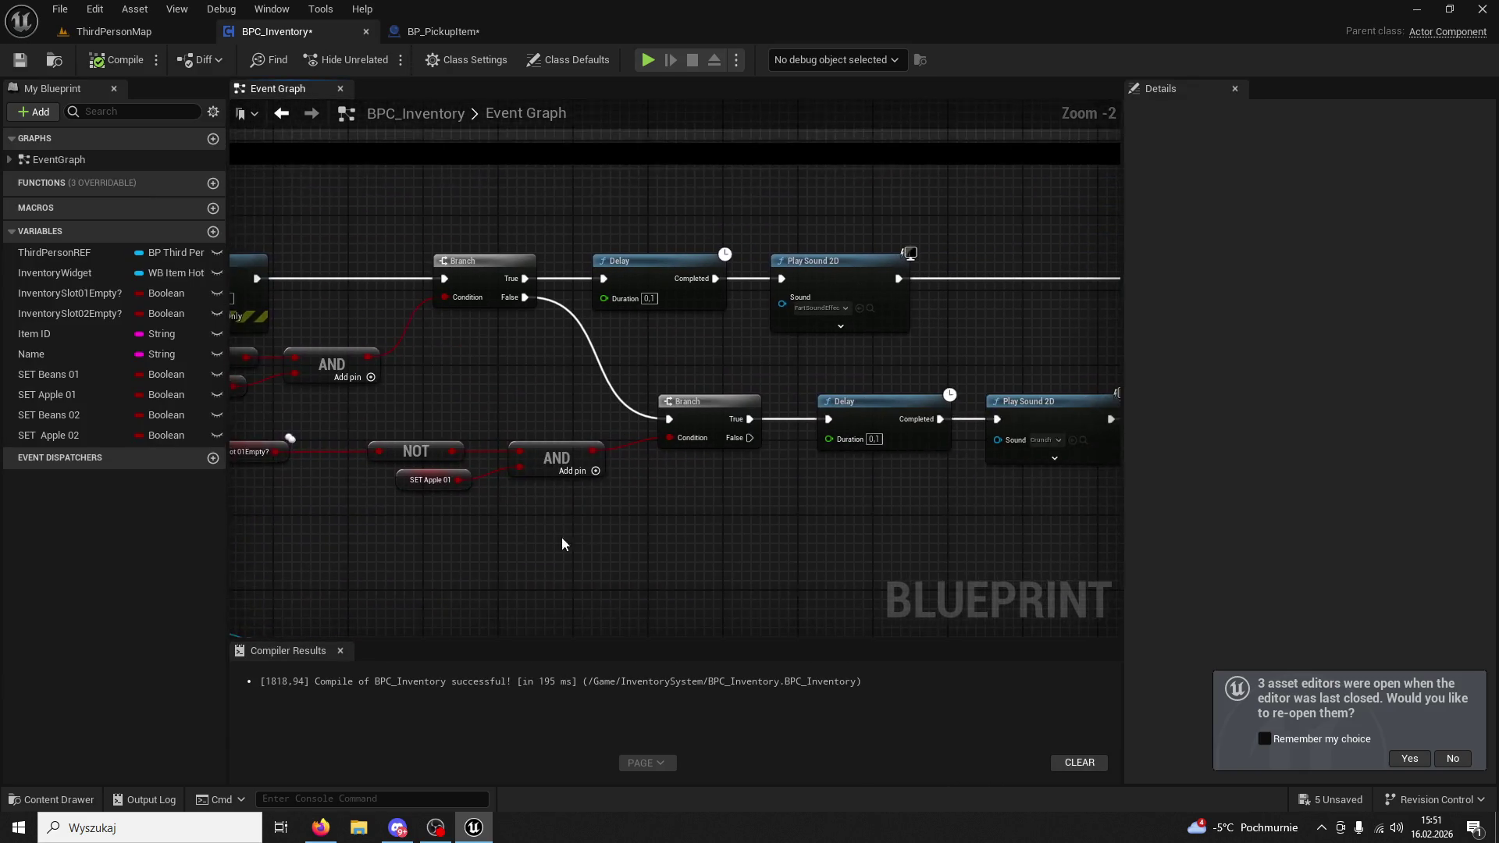
pyautogui.moveTo(743, 517); pyautogui.dragTo(517, 527)
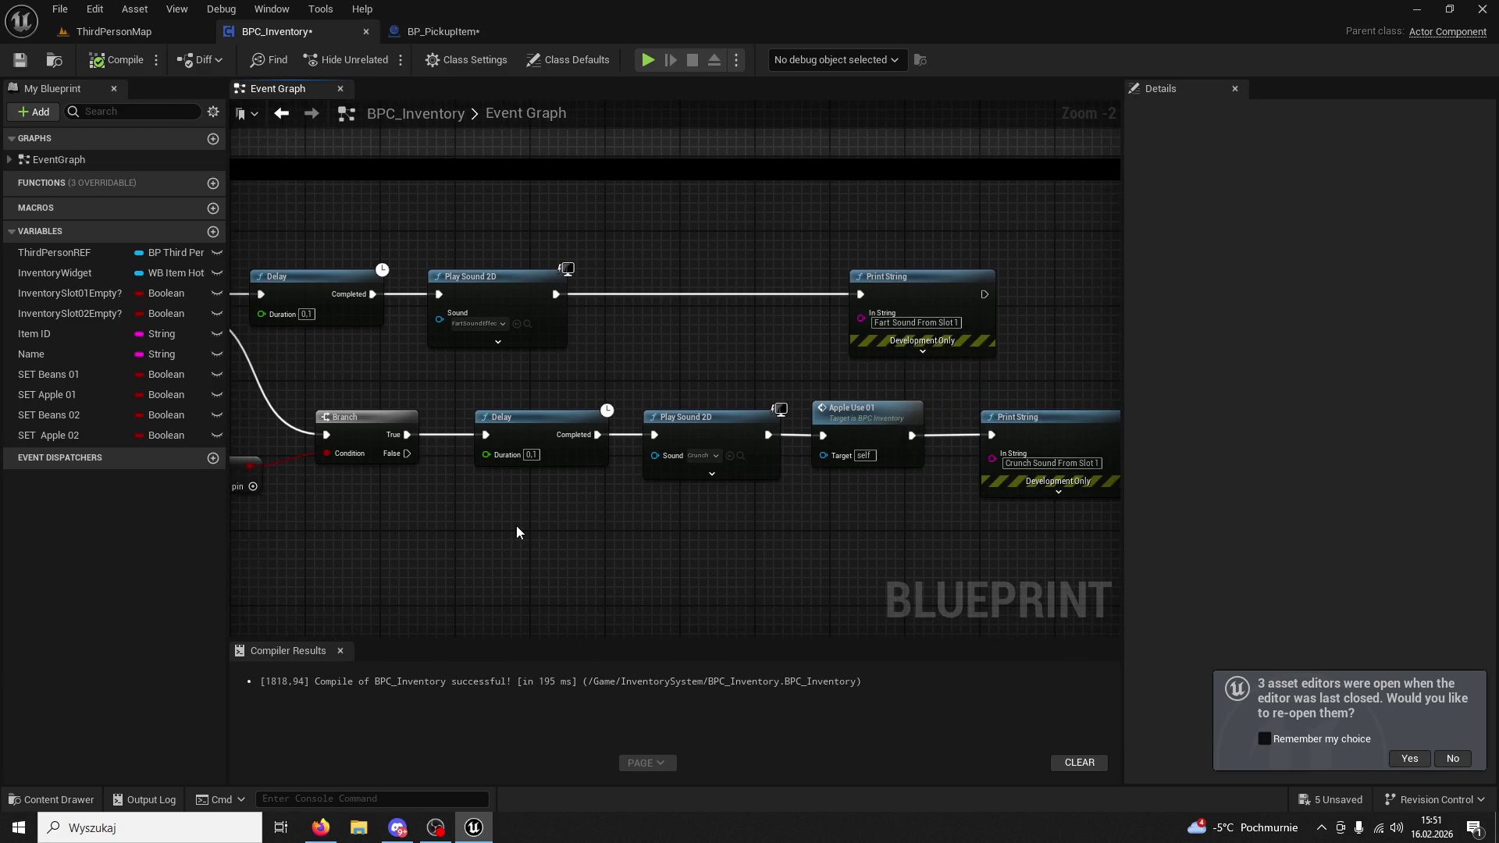
pyautogui.moveTo(348, 378)
pyautogui.mouseDown()
pyautogui.moveTo(407, 391)
pyautogui.moveTo(646, 384)
pyautogui.moveTo(1006, 349)
pyautogui.moveTo(697, 311)
pyautogui.moveTo(736, 363)
pyautogui.moveTo(1117, 391)
pyautogui.mouseUp()
pyautogui.moveTo(723, 360); pyautogui.dragTo(748, 360)
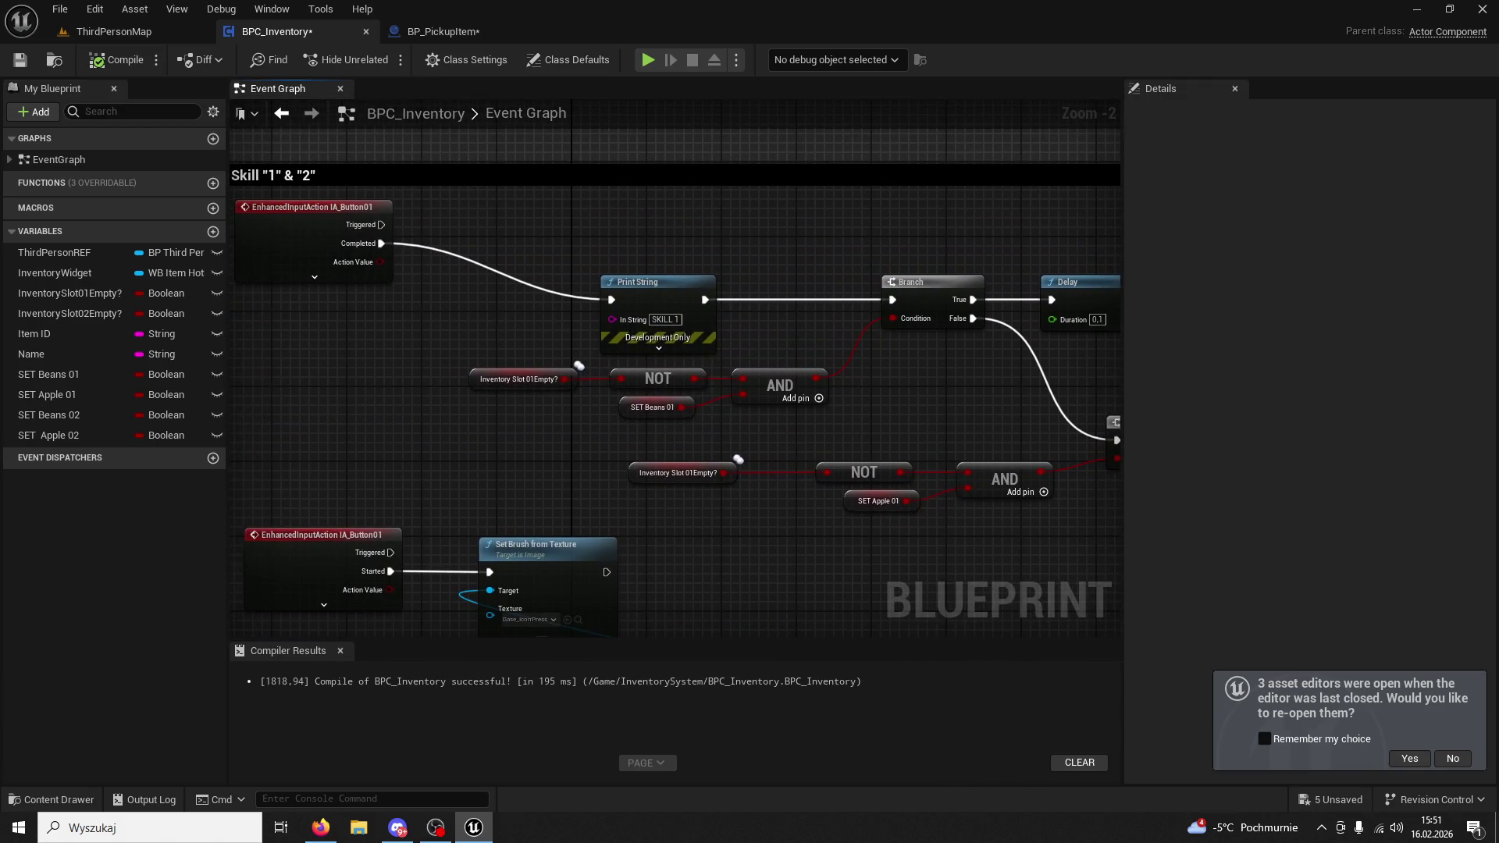
pyautogui.moveTo(1077, 378); pyautogui.dragTo(491, 325)
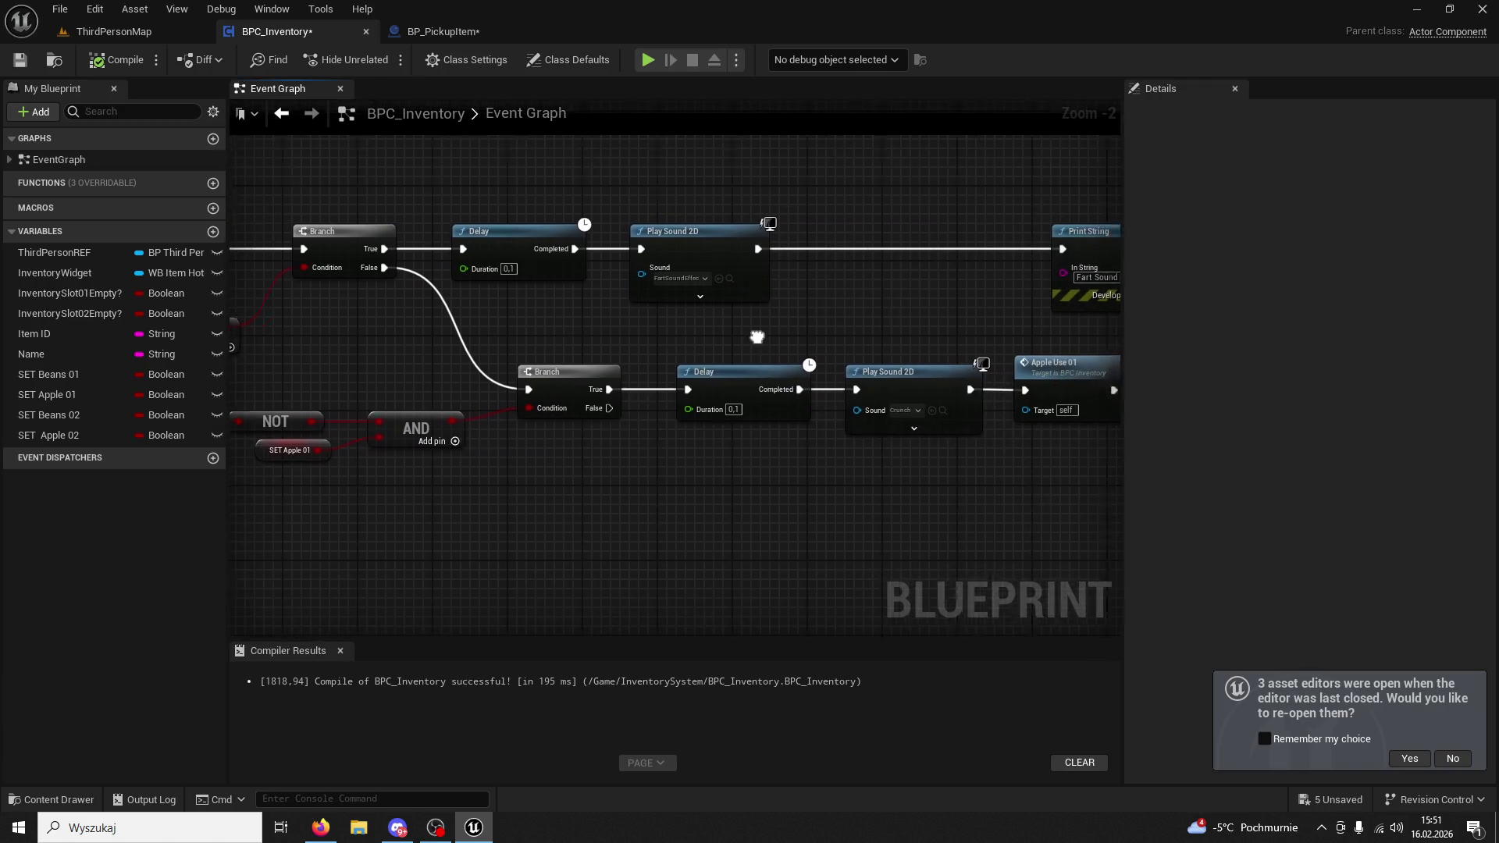
pyautogui.moveTo(858, 351); pyautogui.dragTo(537, 325)
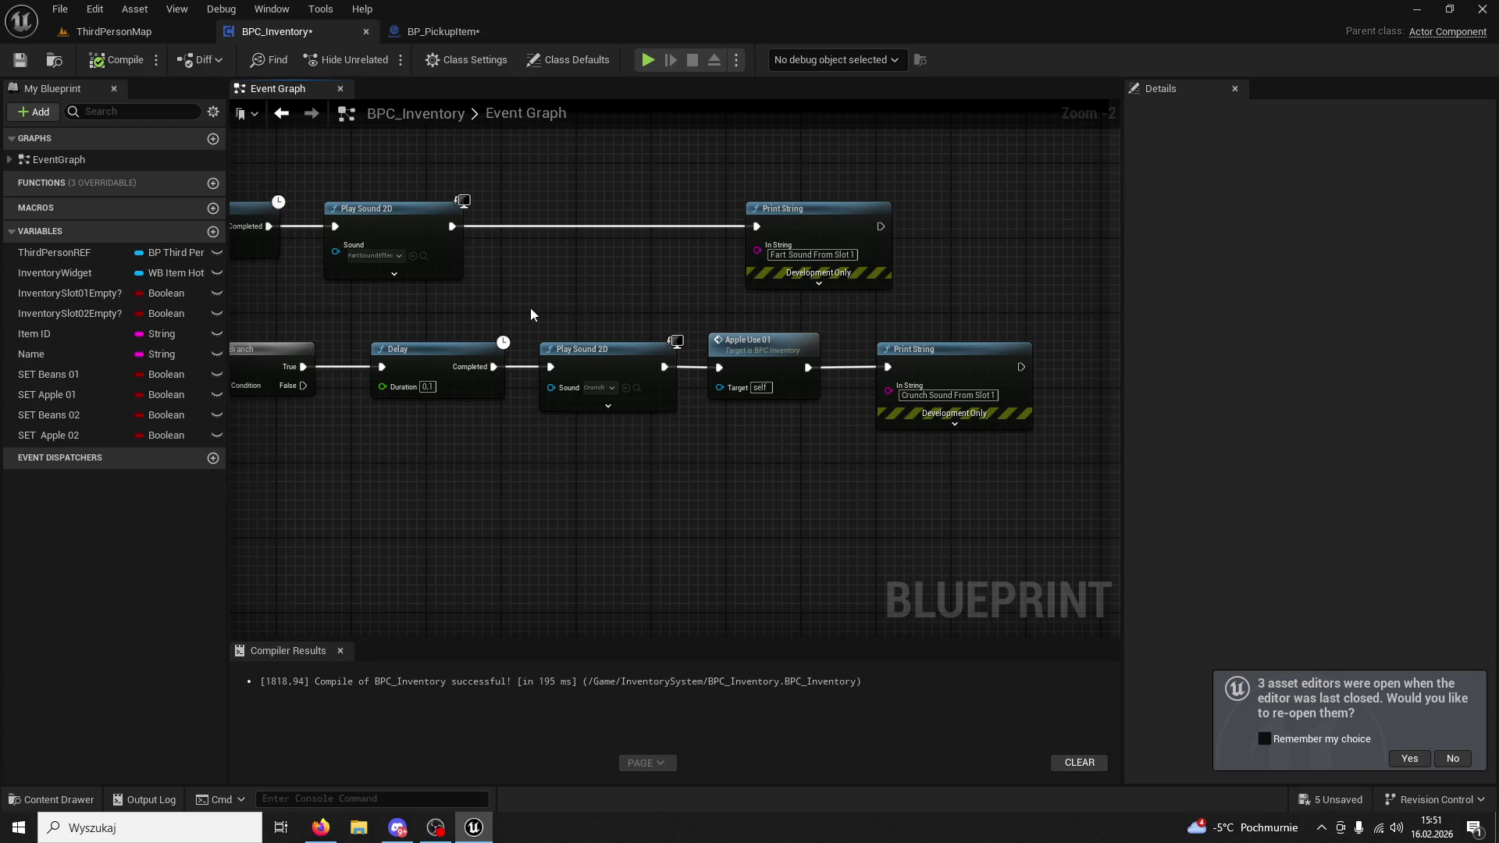
pyautogui.moveTo(509, 326); pyautogui.dragTo(761, 364)
pyautogui.hotkey('alt', 'p')
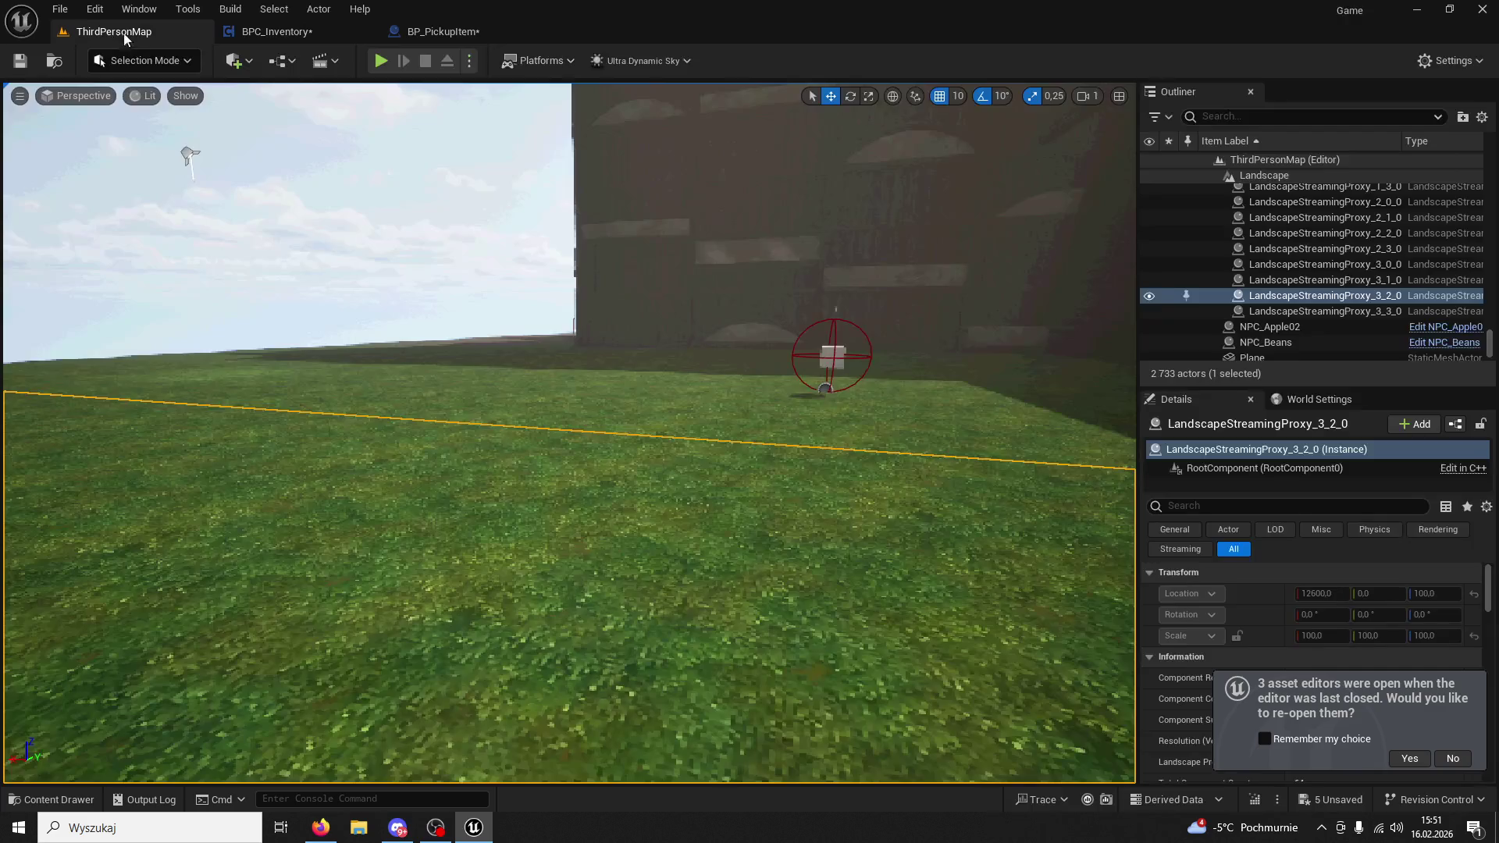
# Get beans from the Beans NPC, use skill 1, then stop the play session.
pyautogui.press('w')
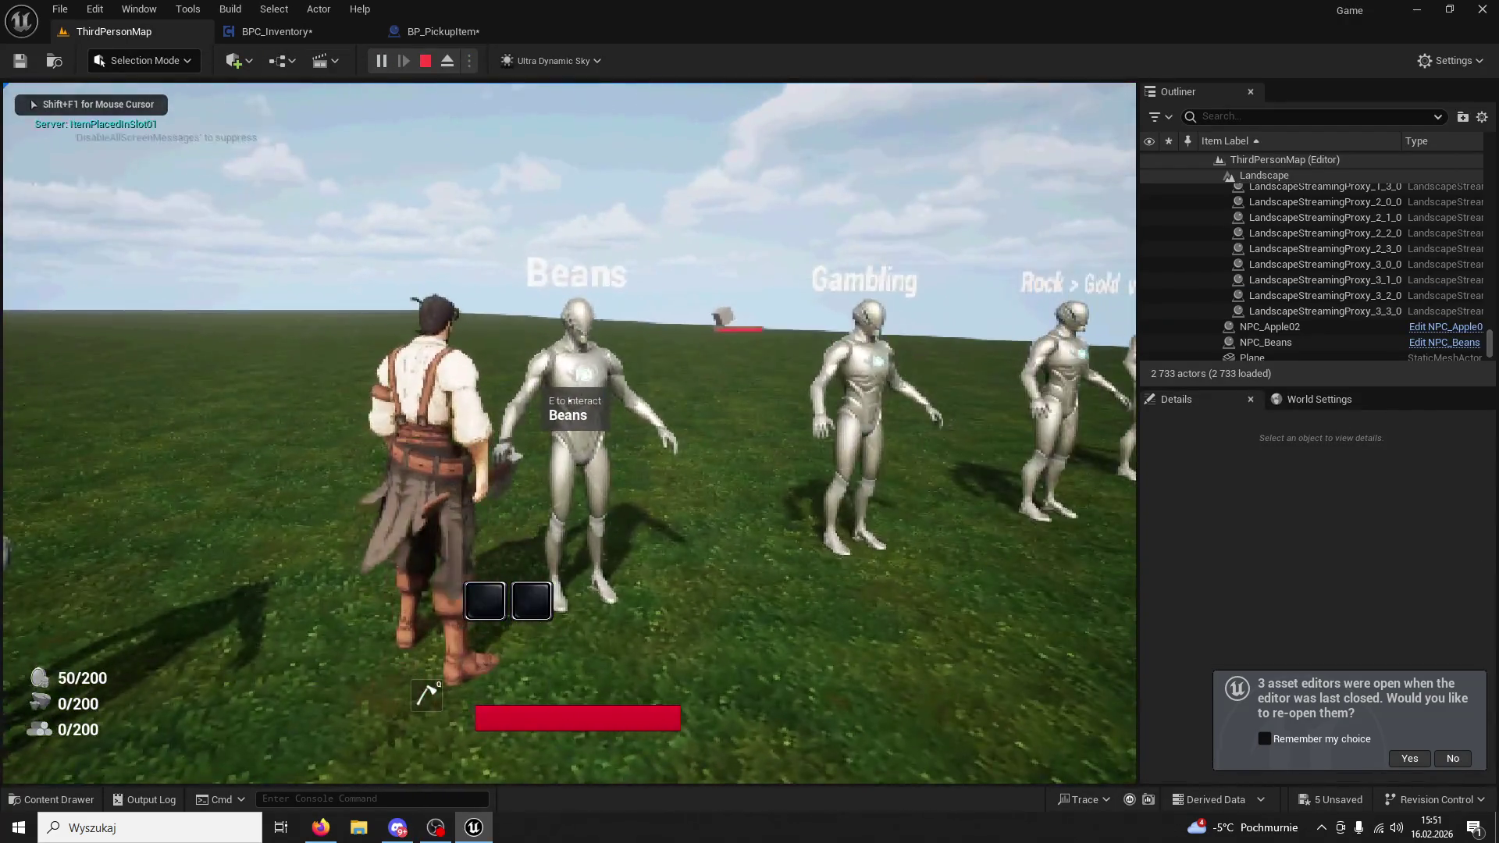
pyautogui.press('1')
pyautogui.press('1')
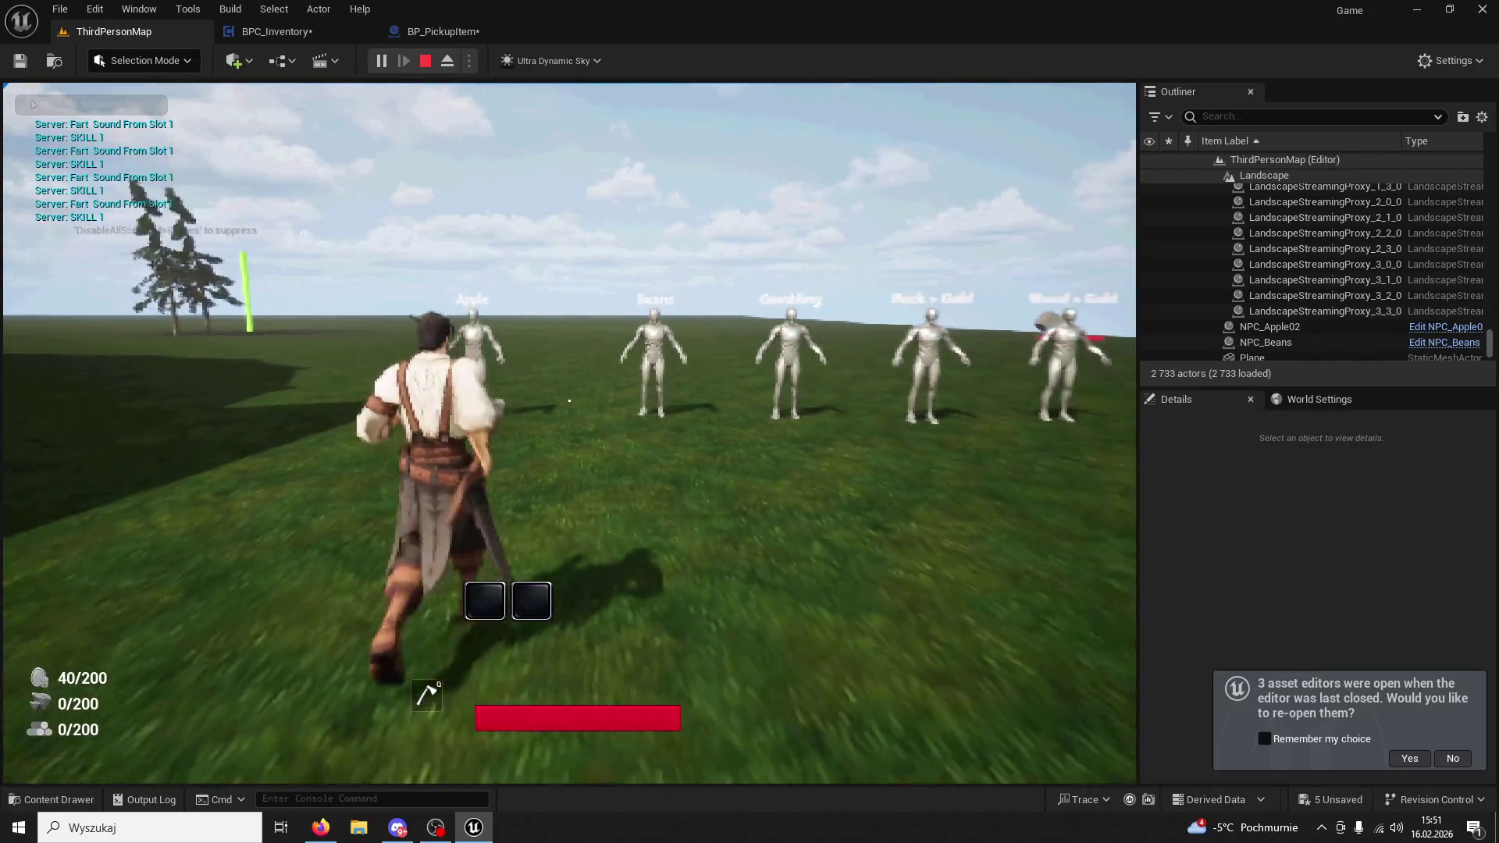
pyautogui.press('Escape')
pyautogui.click(420, 29)
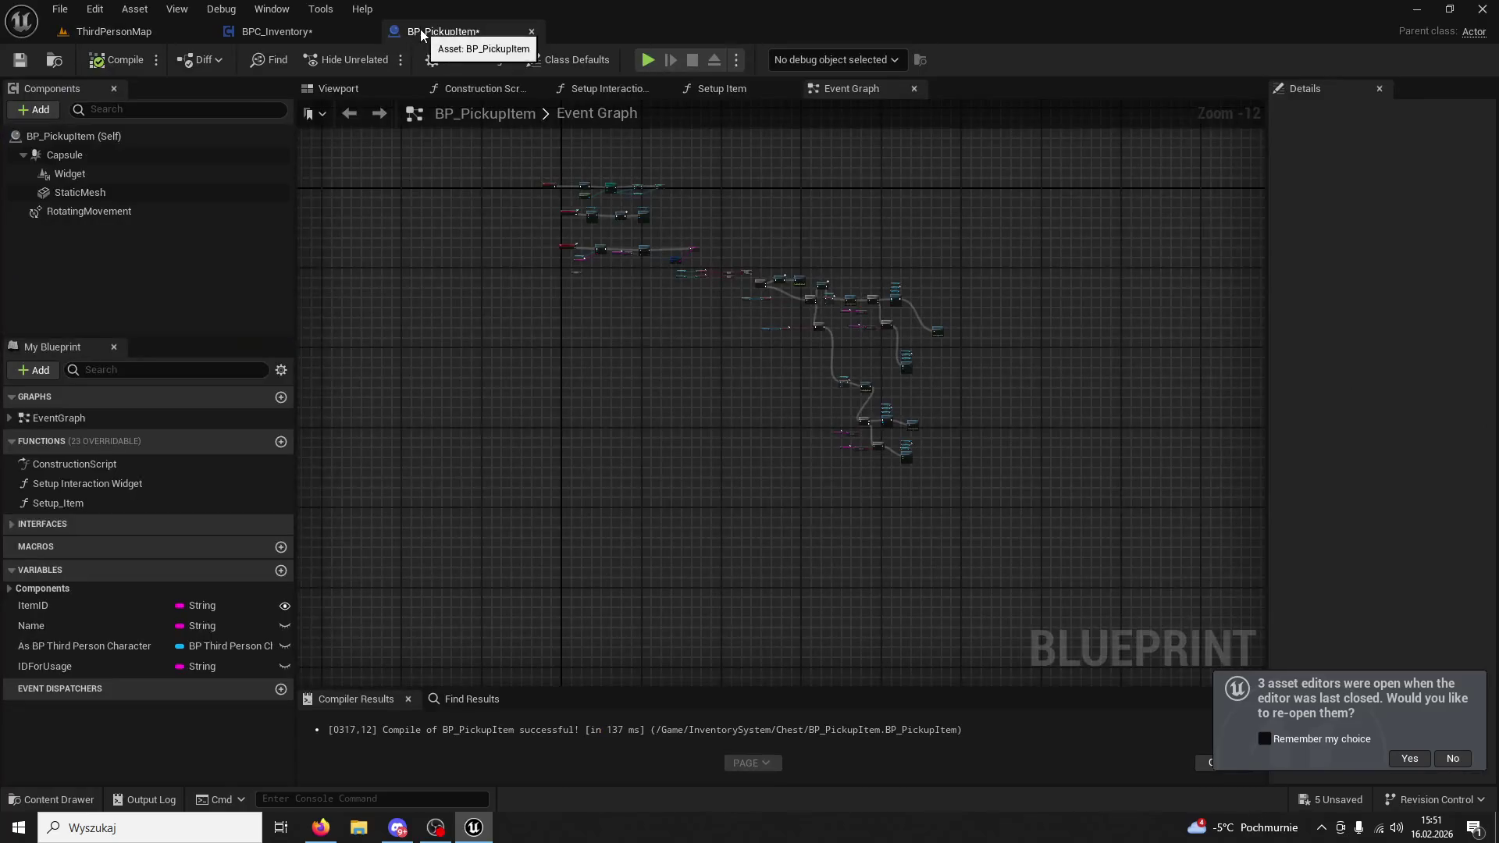
# Switch to the BPC_Inventory event graph and bring the IA_Button01 event node into view.
pyautogui.click(334, 36)
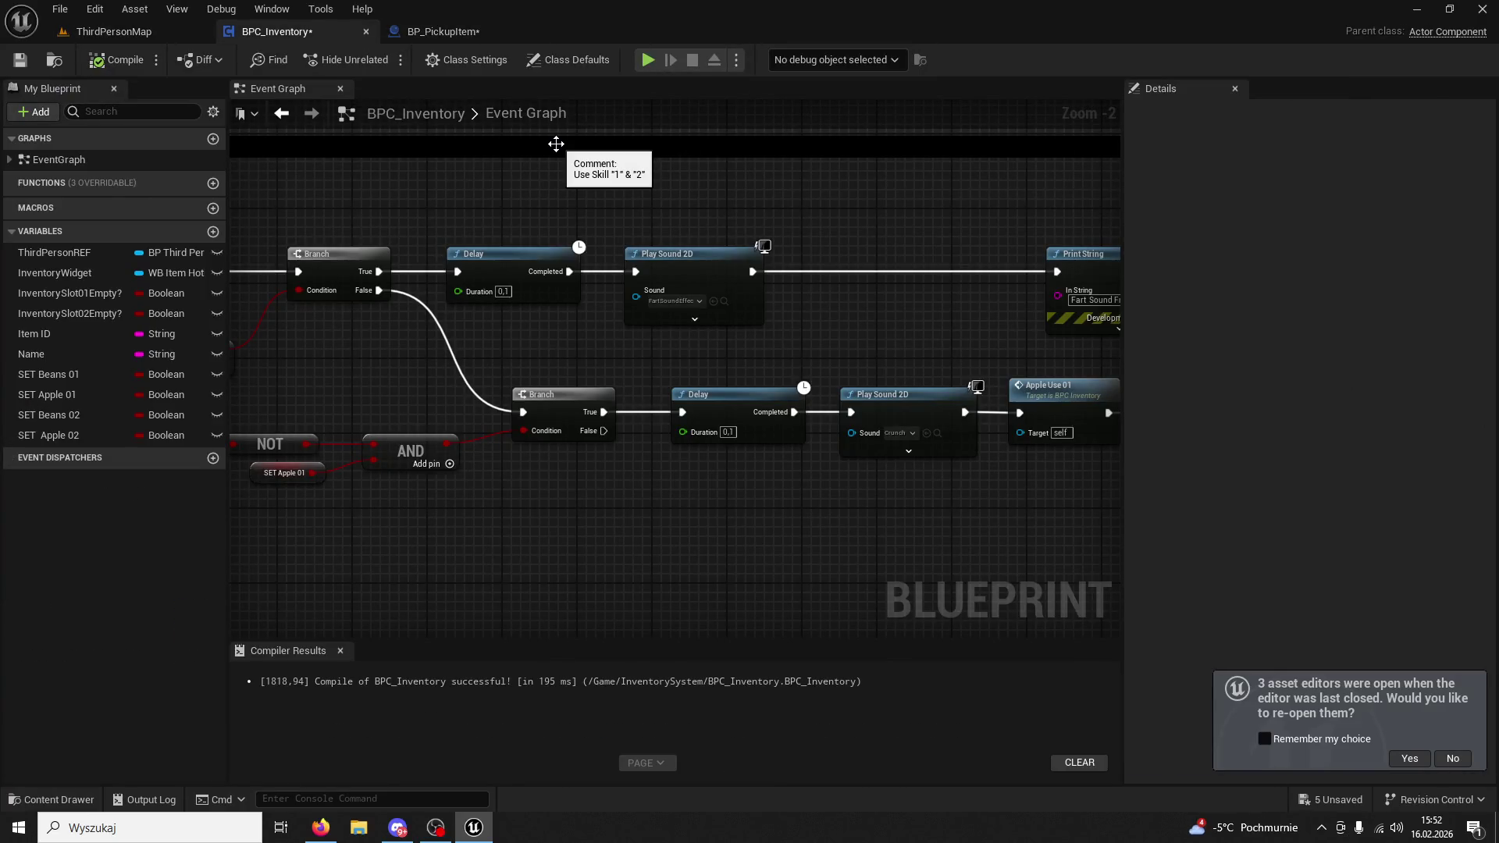
pyautogui.scroll(-2, 880, 189)
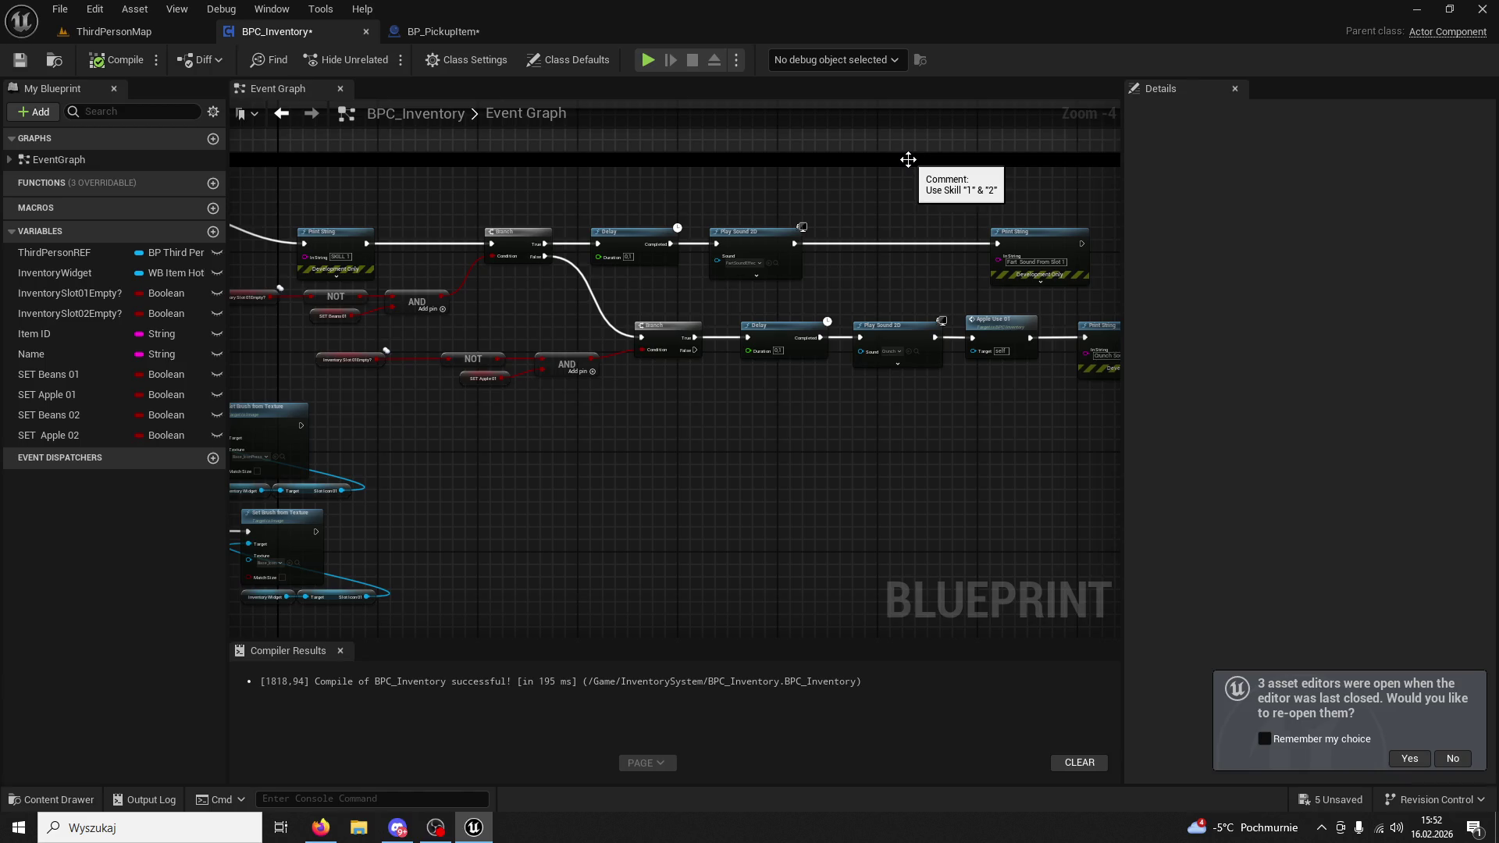
pyautogui.moveTo(855, 287)
pyautogui.mouseDown()
pyautogui.moveTo(820, 419)
pyautogui.moveTo(627, 439)
pyautogui.moveTo(901, 475)
pyautogui.mouseUp()
pyautogui.scroll(3, 902, 475)
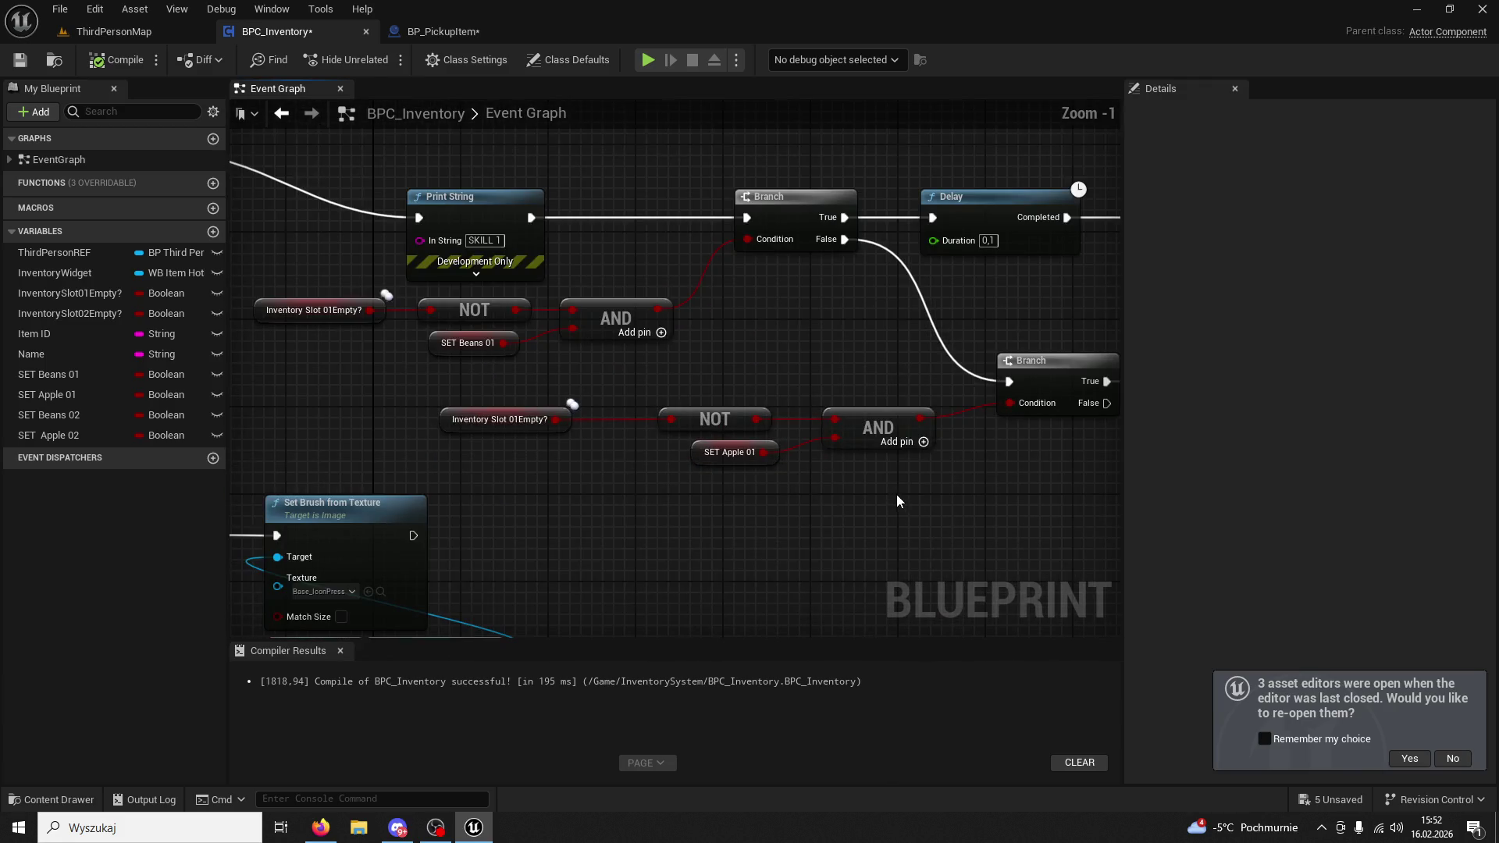
pyautogui.moveTo(729, 400)
pyautogui.mouseDown()
pyautogui.moveTo(789, 437)
pyautogui.moveTo(890, 461)
pyautogui.moveTo(642, 461)
pyautogui.mouseUp()
# Pan past the skill sound nodes to the Set Brush icon nodes and select the pressed-icon one.
pyautogui.moveTo(724, 428); pyautogui.dragTo(302, 429)
pyautogui.click(687, 312)
pyautogui.moveTo(861, 279); pyautogui.dragTo(562, 265)
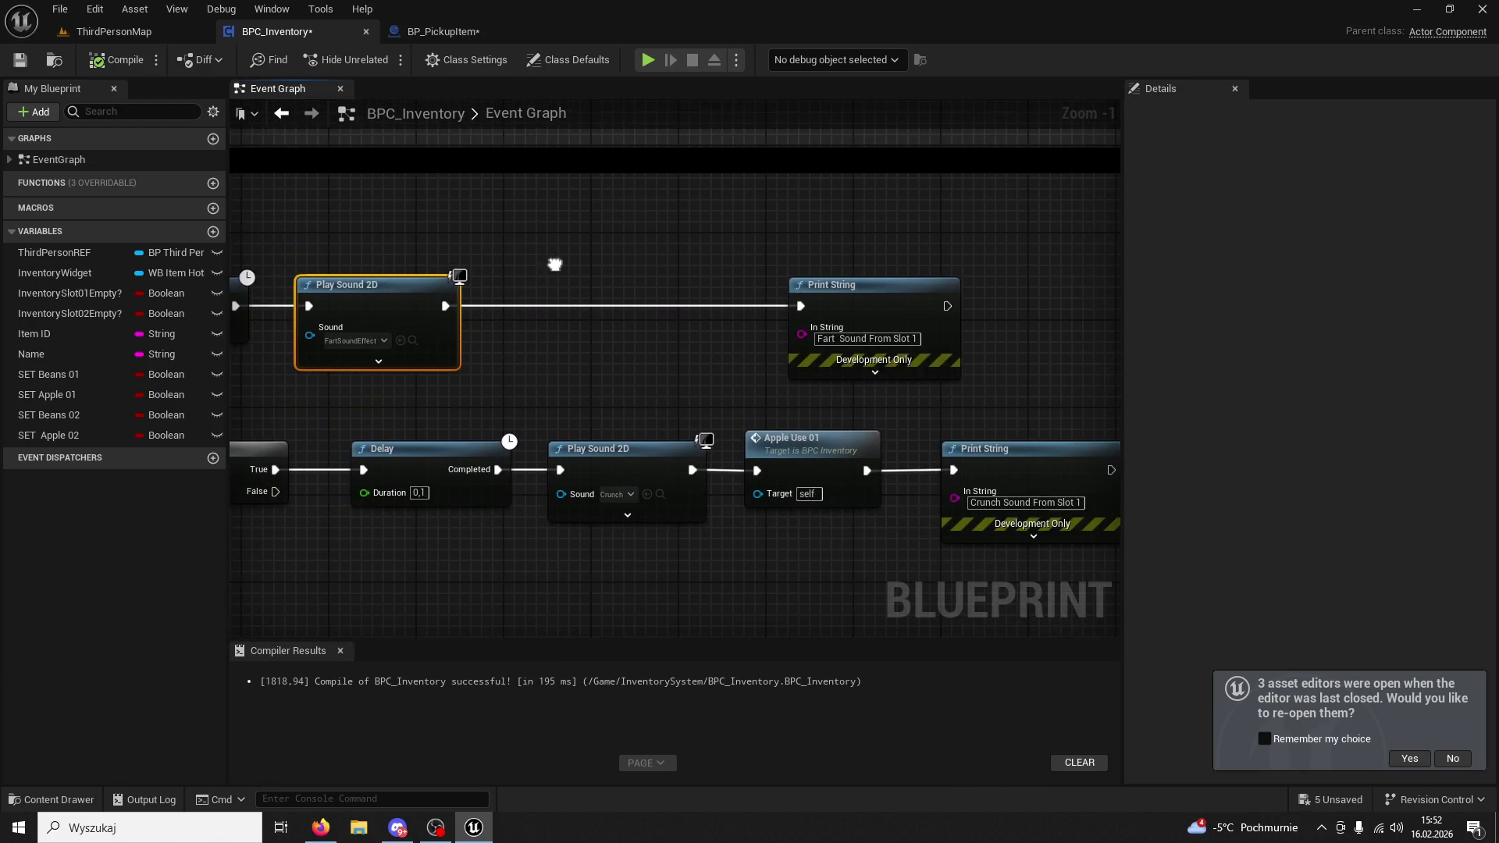
pyautogui.click(816, 285)
pyautogui.moveTo(492, 386)
pyautogui.mouseDown()
pyautogui.moveTo(828, 332)
pyautogui.moveTo(930, 378)
pyautogui.mouseUp()
pyautogui.scroll(-2, 823, 327)
pyautogui.moveTo(822, 358)
pyautogui.mouseDown()
pyautogui.moveTo(939, 368)
pyautogui.moveTo(942, 405)
pyautogui.moveTo(795, 368)
pyautogui.moveTo(979, 335)
pyautogui.moveTo(969, 381)
pyautogui.moveTo(883, 339)
pyautogui.moveTo(919, 372)
pyautogui.mouseUp()
pyautogui.scroll(2, 892, 336)
pyautogui.click(654, 283)
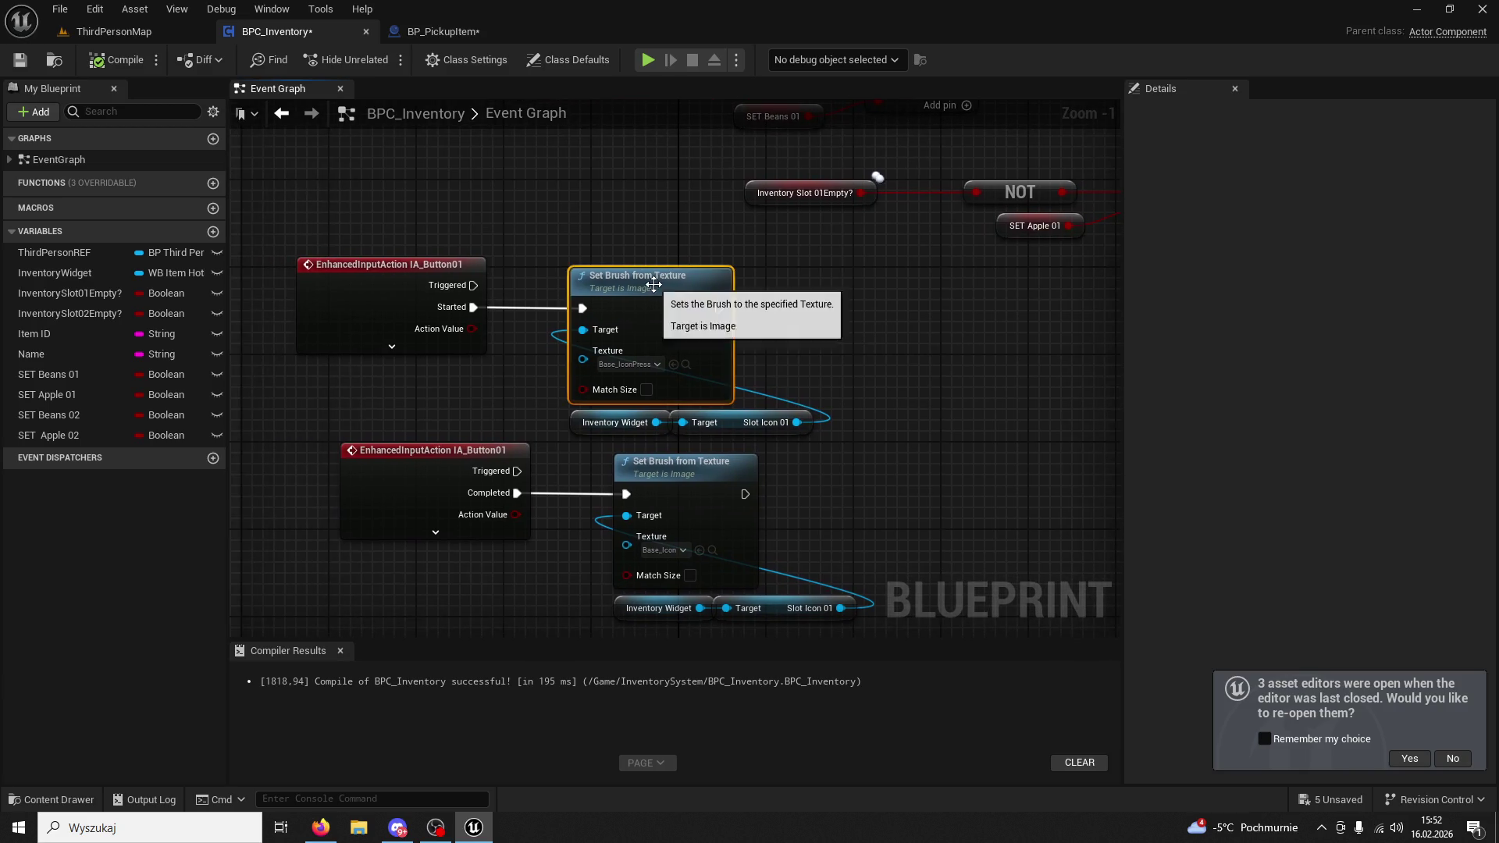
pyautogui.moveTo(714, 280); pyautogui.dragTo(719, 284)
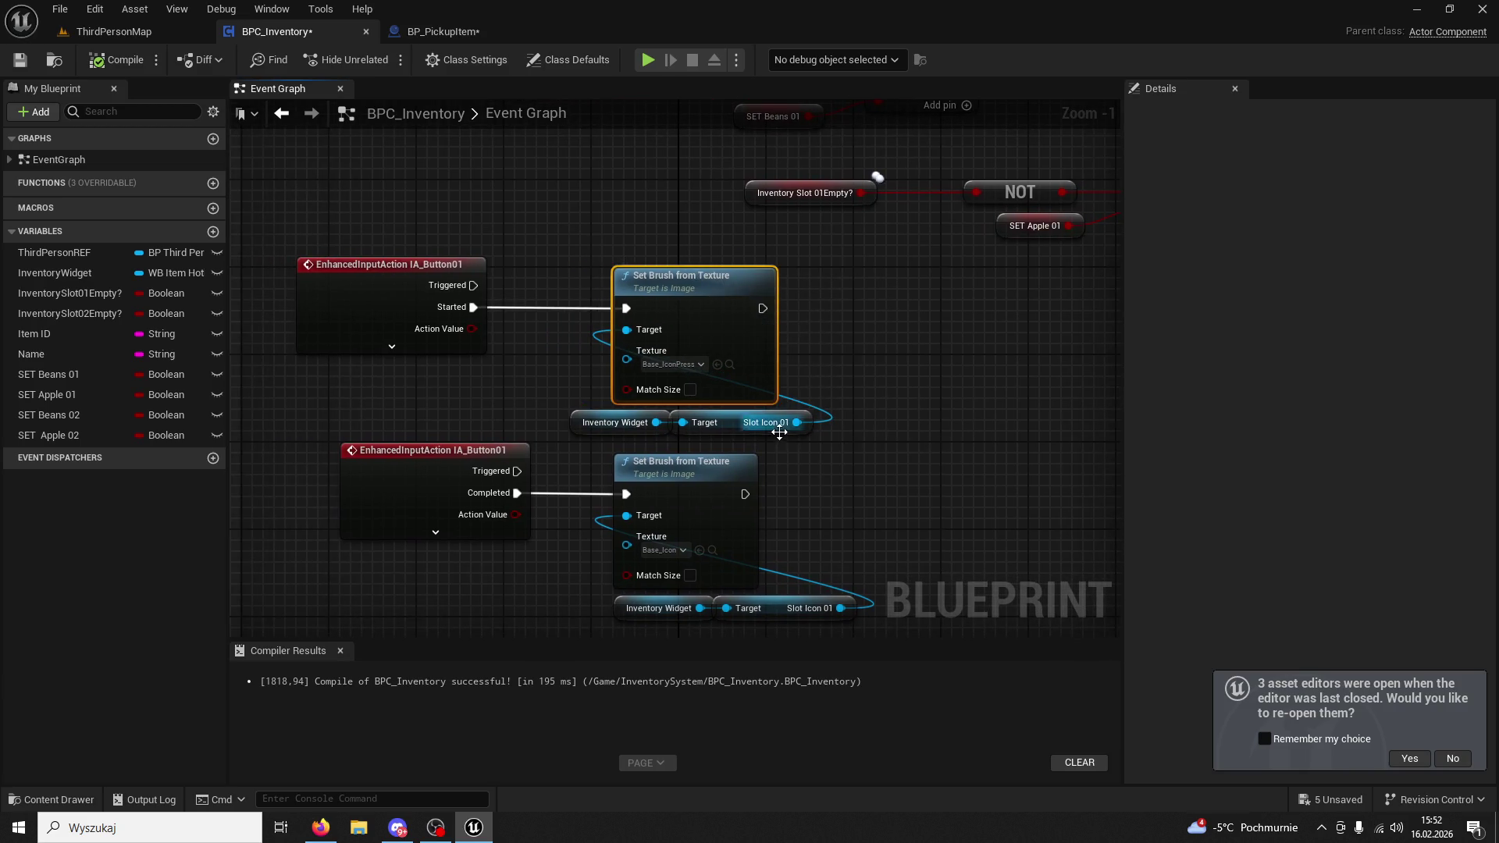
pyautogui.click(733, 365)
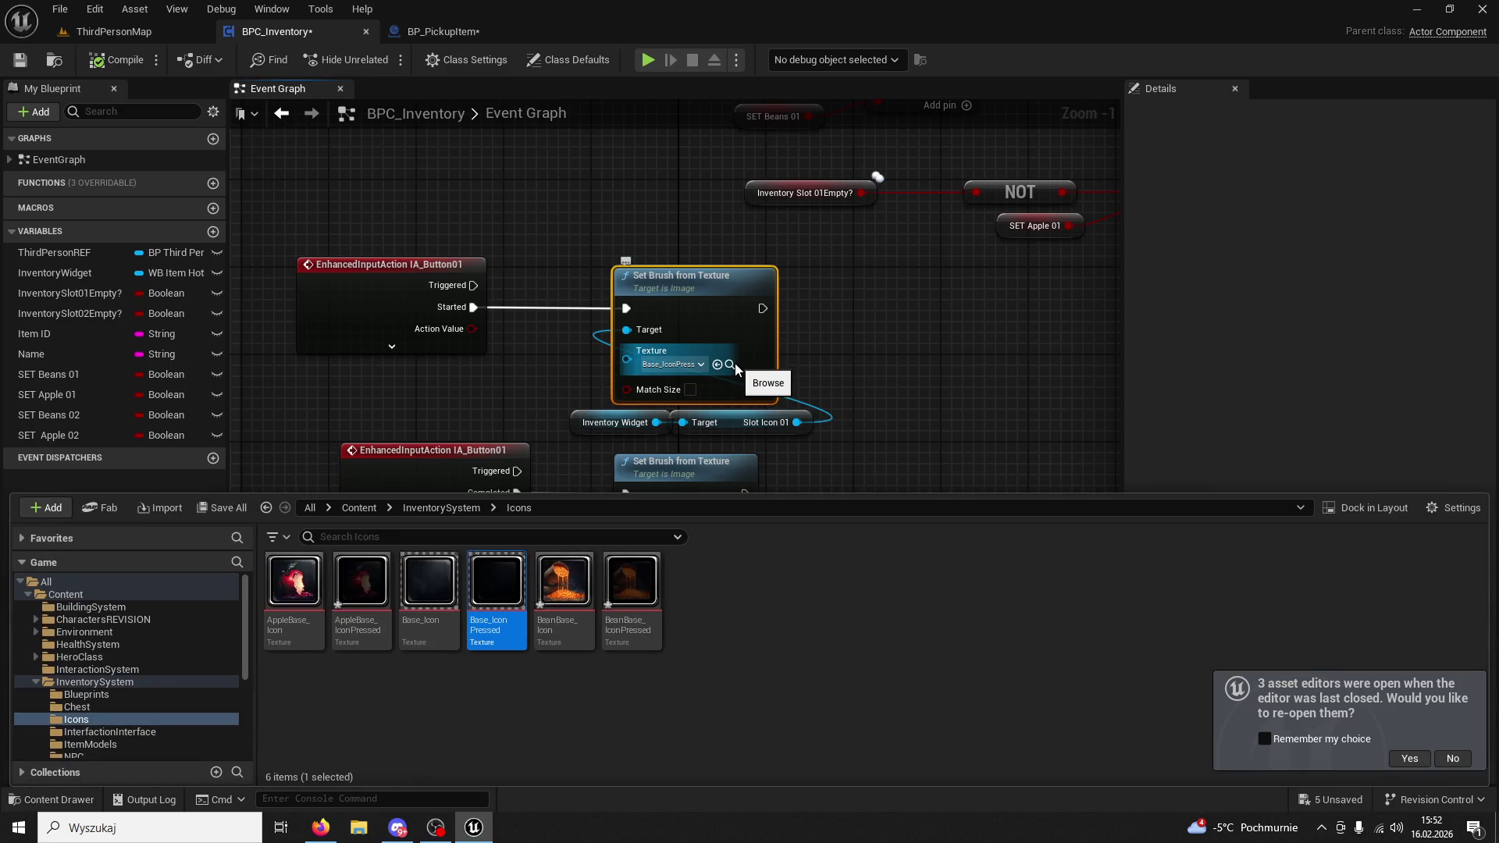
pyautogui.moveTo(834, 397); pyautogui.dragTo(816, 261)
pyautogui.click(720, 324)
pyautogui.click(695, 414)
pyautogui.click(695, 414)
pyautogui.click(695, 415)
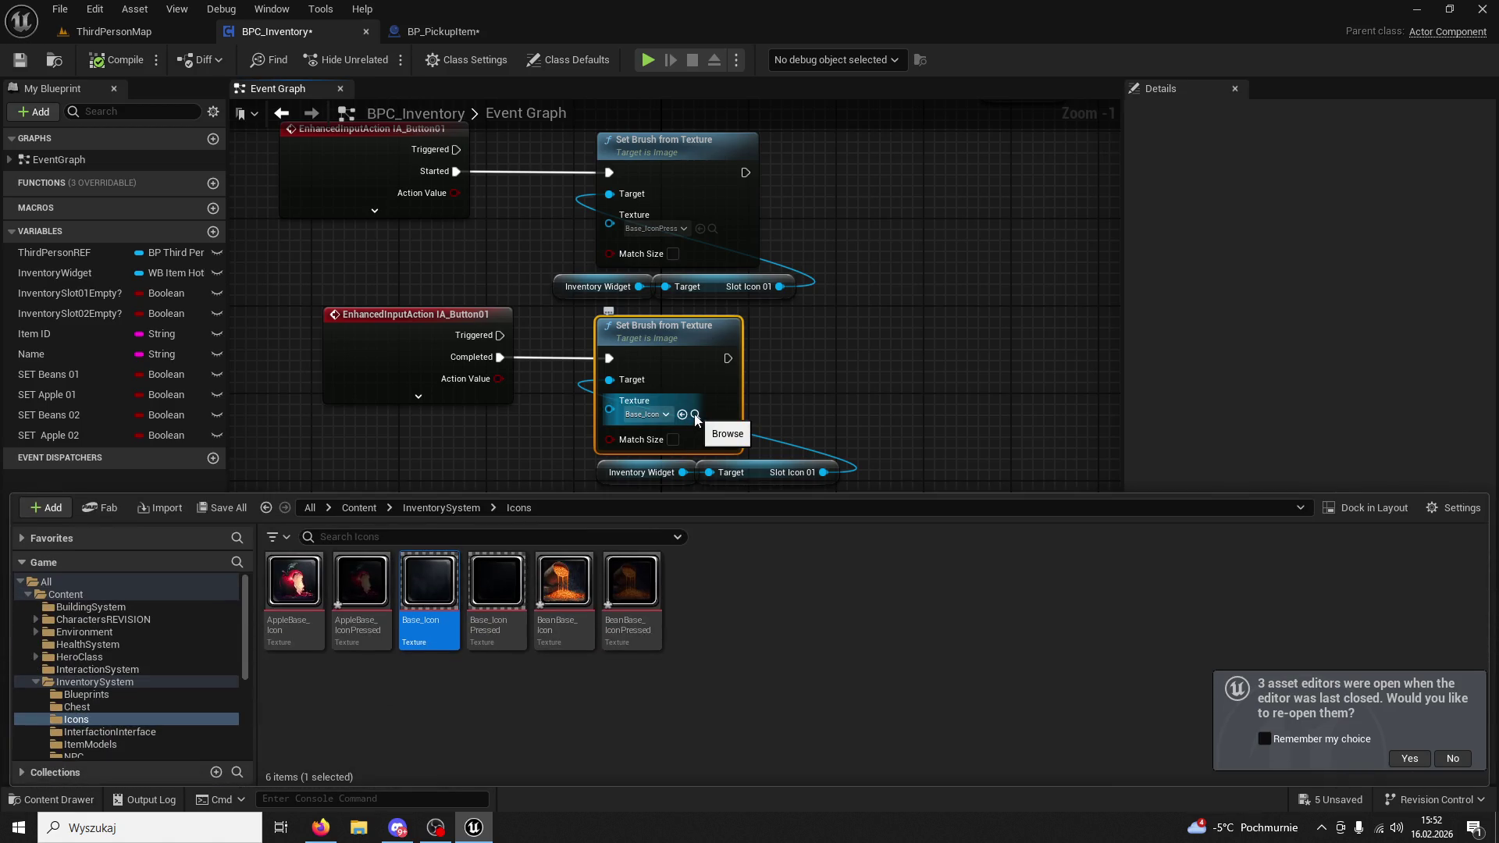
pyautogui.click(695, 414)
pyautogui.scroll(-2, 760, 406)
pyautogui.moveTo(764, 425); pyautogui.dragTo(426, 234)
pyautogui.scroll(-6, 709, 277)
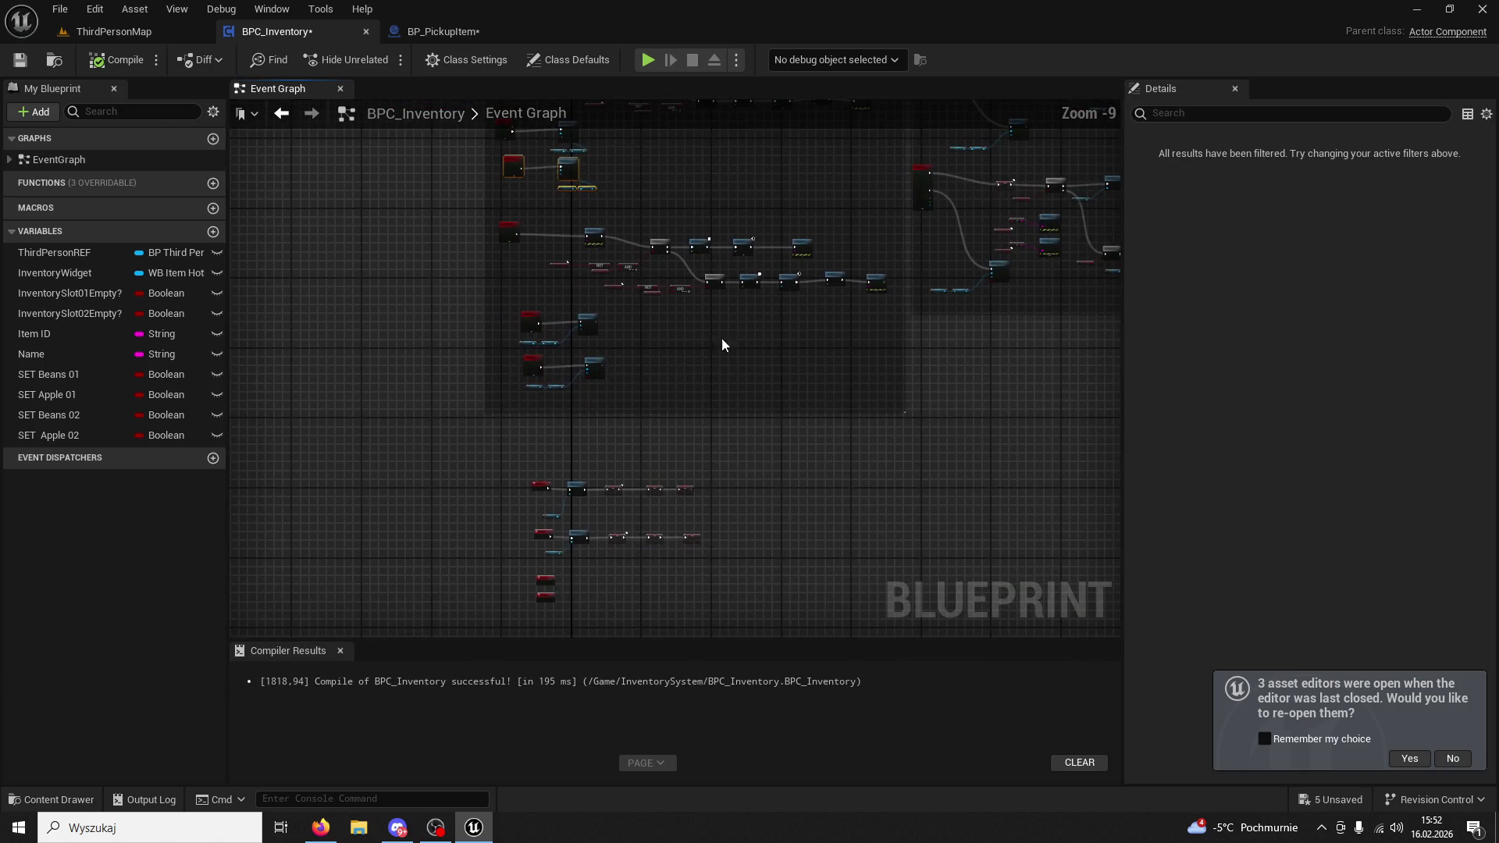
# Wrap the skill-use nodes in a comment titled SKILL USE, stretched over all skill nodes.
pyautogui.moveTo(707, 458)
pyautogui.mouseDown()
pyautogui.moveTo(408, 297)
pyautogui.moveTo(500, 296)
pyautogui.mouseUp()
pyautogui.scroll(6, 407, 297)
pyautogui.scroll(-5, 500, 297)
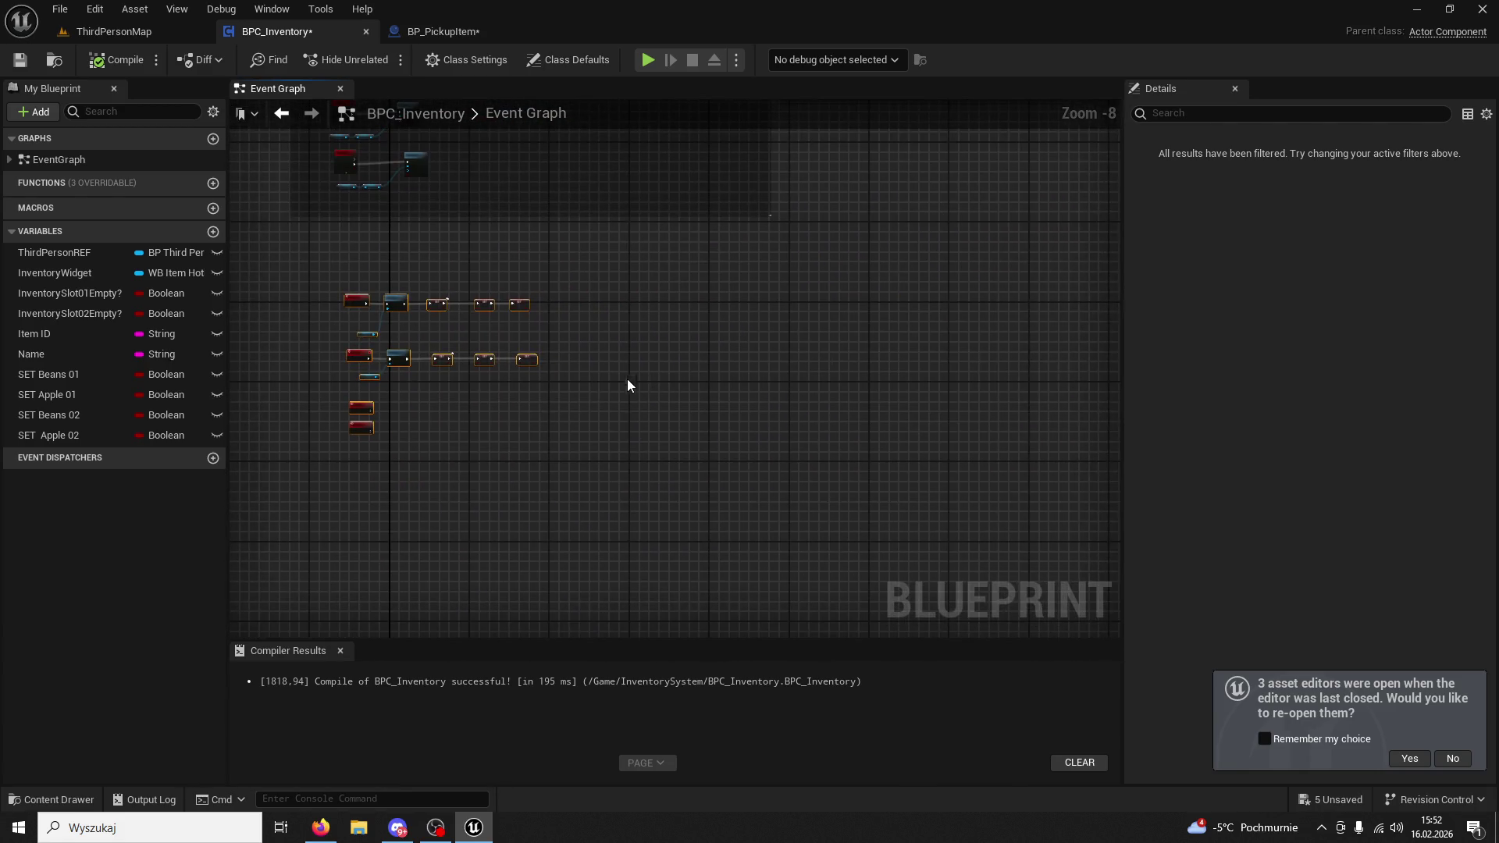
pyautogui.write('c')
pyautogui.write('SKILL USE')
pyautogui.press('Return')
pyautogui.moveTo(466, 287)
pyautogui.mouseDown()
pyautogui.moveTo(1029, 315)
pyautogui.moveTo(812, 538)
pyautogui.mouseUp()
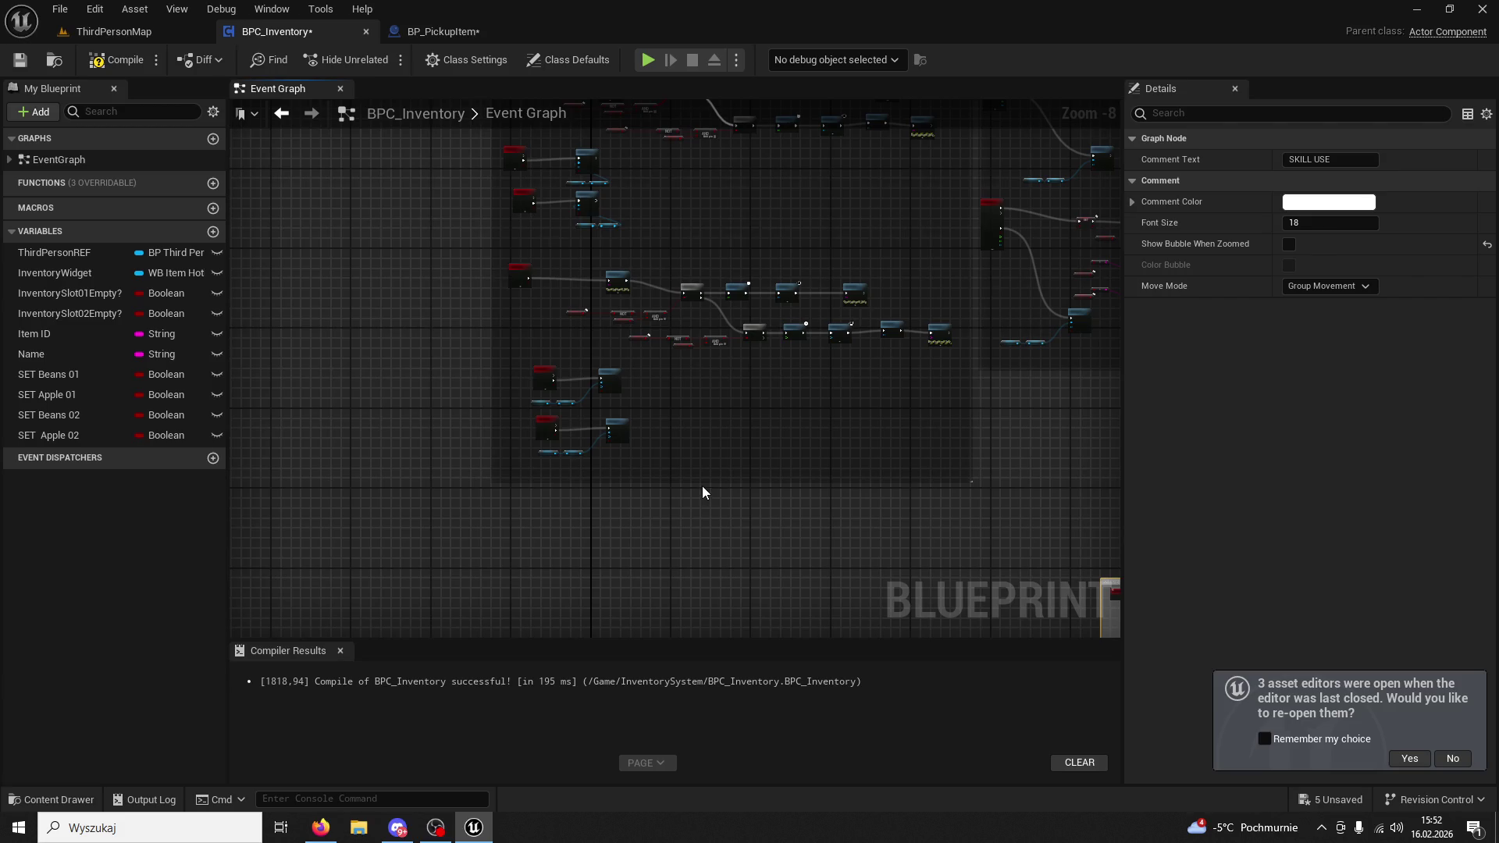
pyautogui.moveTo(694, 482); pyautogui.dragTo(665, 687)
pyautogui.scroll(3, 724, 473)
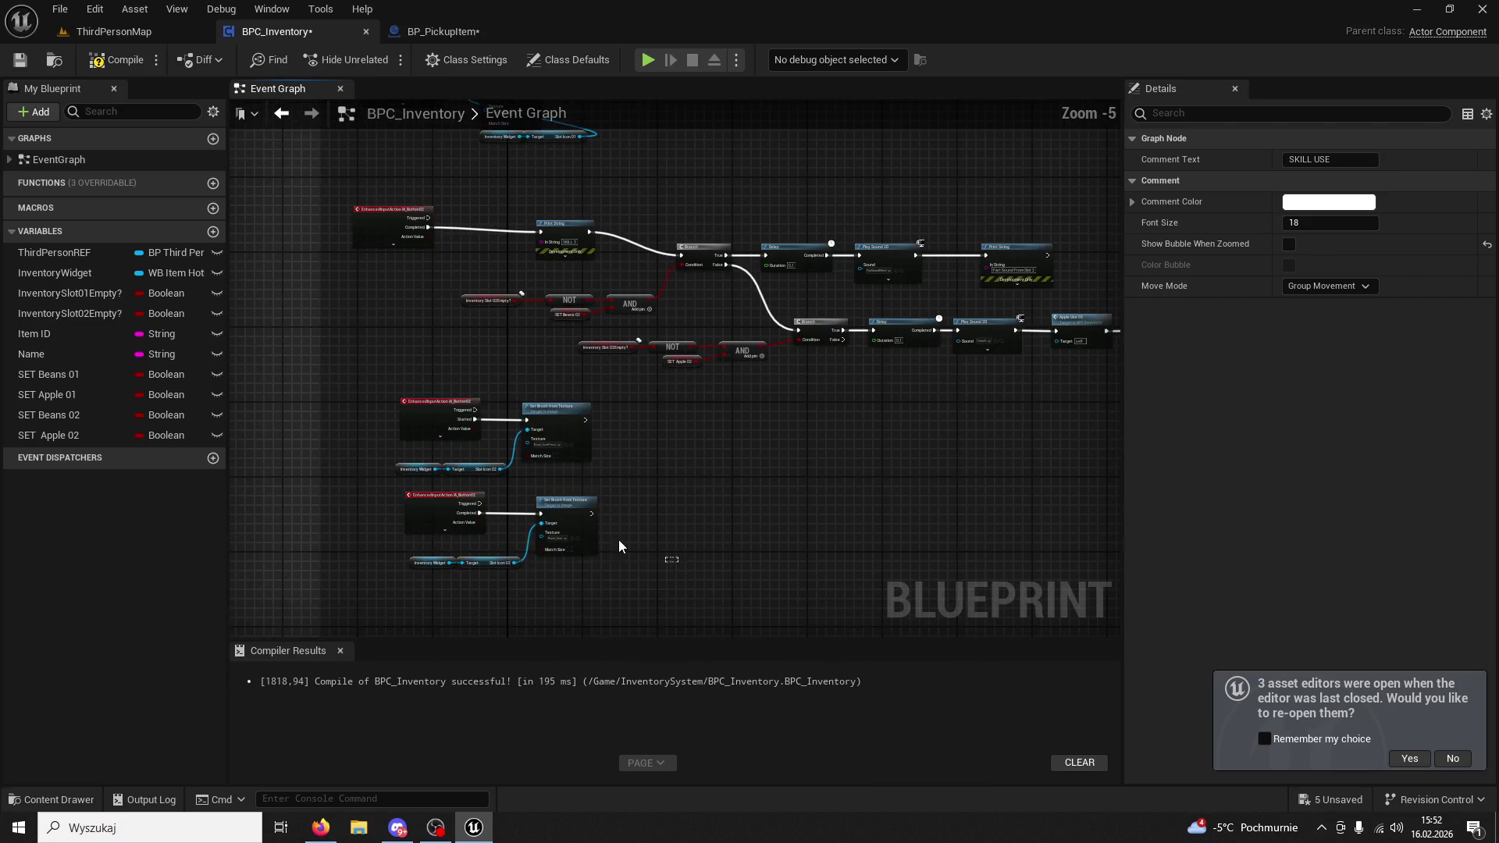
pyautogui.click(653, 490)
# Move the two button-press node groups and the middle group further down the graph.
pyautogui.moveTo(640, 489)
pyautogui.mouseDown()
pyautogui.moveTo(428, 269)
pyautogui.moveTo(424, 545)
pyautogui.mouseUp()
pyautogui.scroll(-2, 583, 311)
pyautogui.scroll(1, 983, 374)
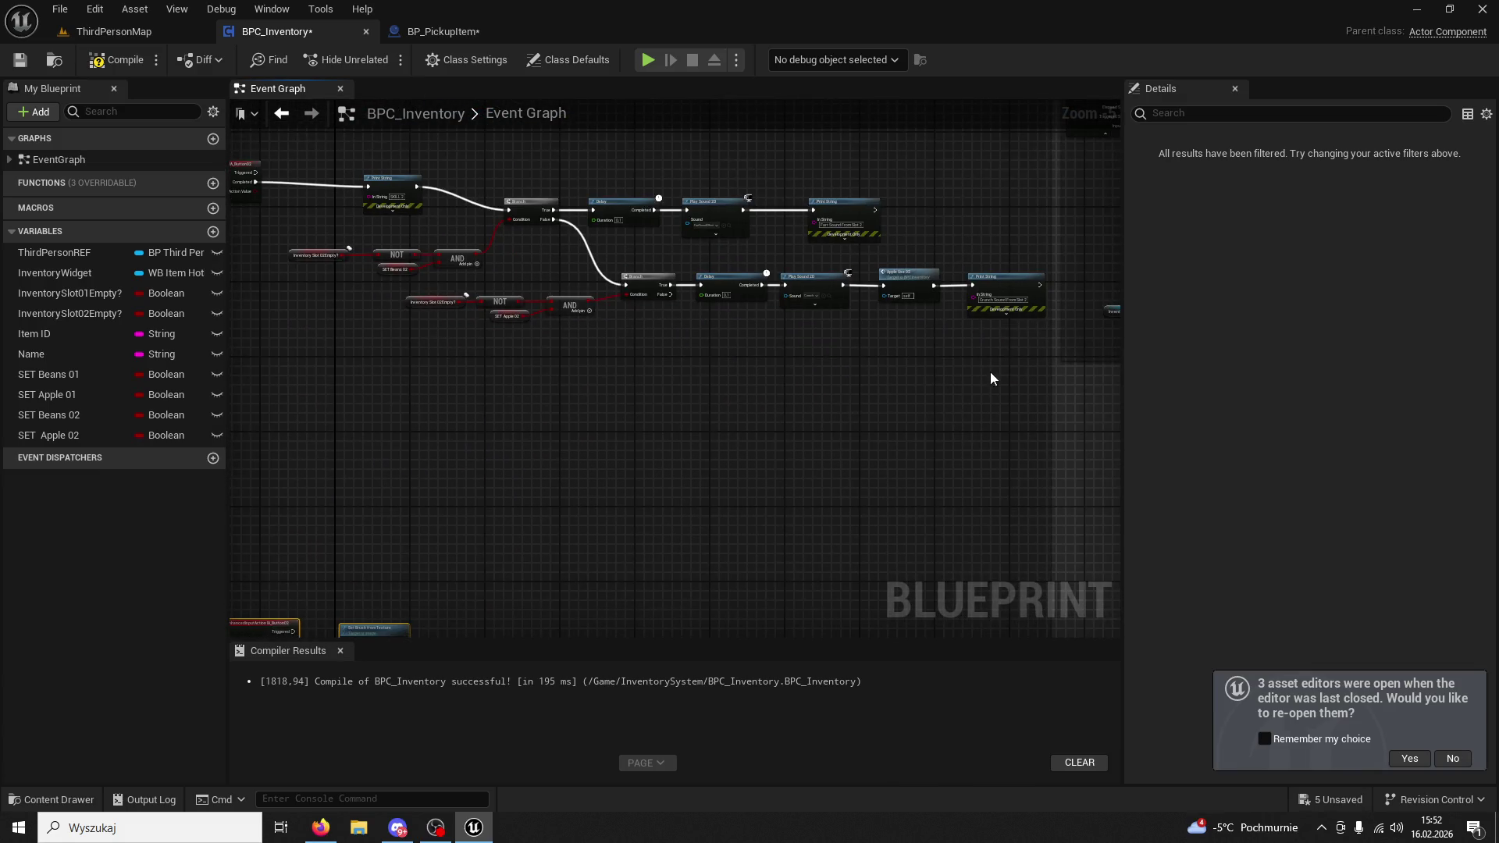
pyautogui.scroll(-1, 963, 378)
pyautogui.moveTo(1078, 376)
pyautogui.mouseDown()
pyautogui.moveTo(512, 248)
pyautogui.moveTo(530, 269)
pyautogui.moveTo(521, 411)
pyautogui.mouseUp()
pyautogui.scroll(5, 642, 378)
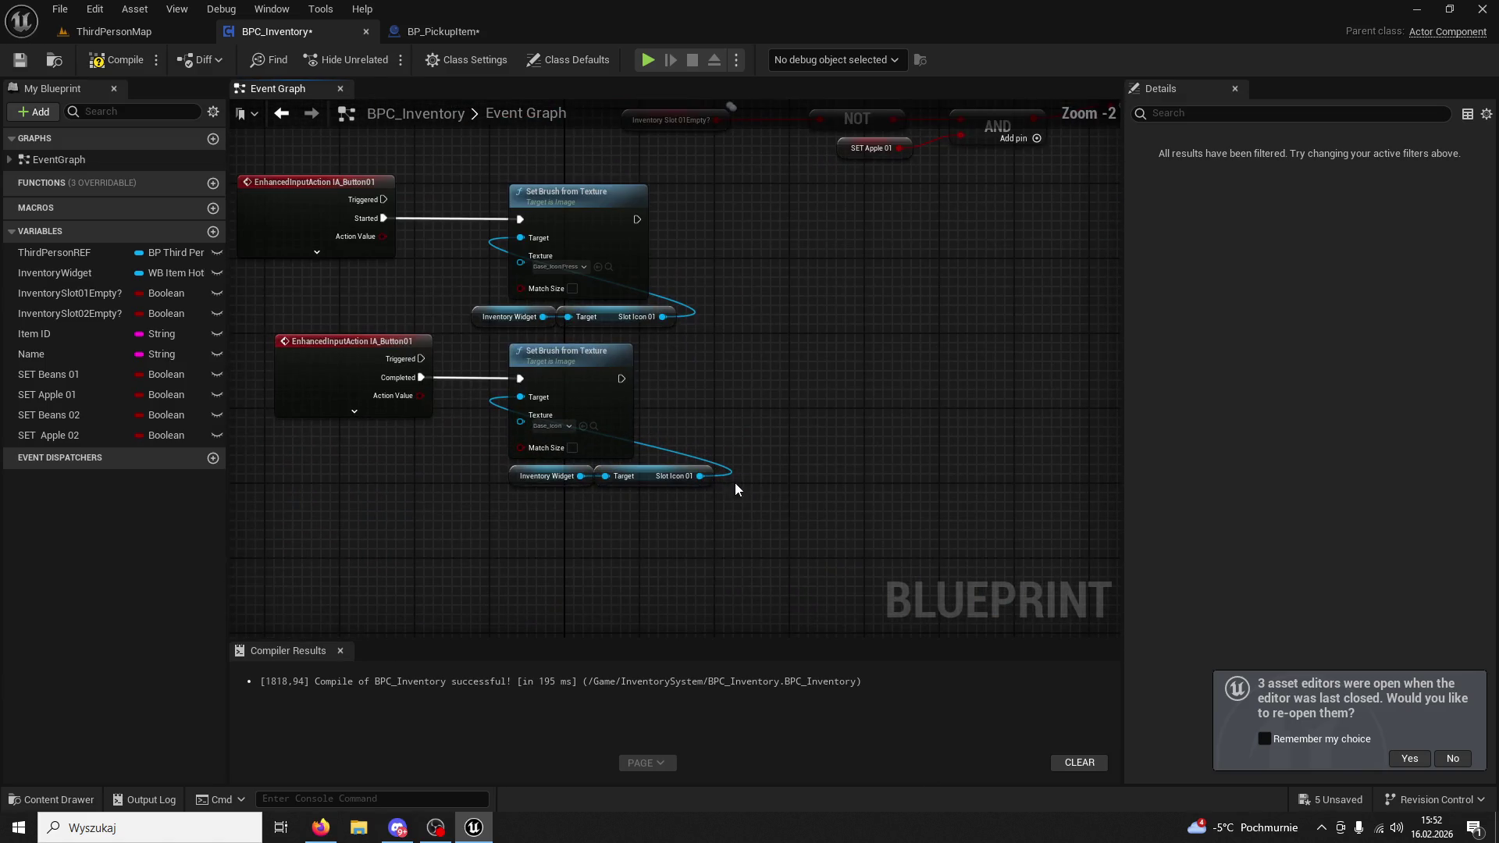
# Select the lower button-release group and shift the pressed-icon Set Brush nodes right to make room.
pyautogui.moveTo(867, 508); pyautogui.dragTo(468, 345)
pyautogui.moveTo(345, 340)
pyautogui.mouseDown()
pyautogui.moveTo(819, 506)
pyautogui.moveTo(742, 453)
pyautogui.moveTo(439, 346)
pyautogui.moveTo(462, 404)
pyautogui.moveTo(449, 431)
pyautogui.mouseUp()
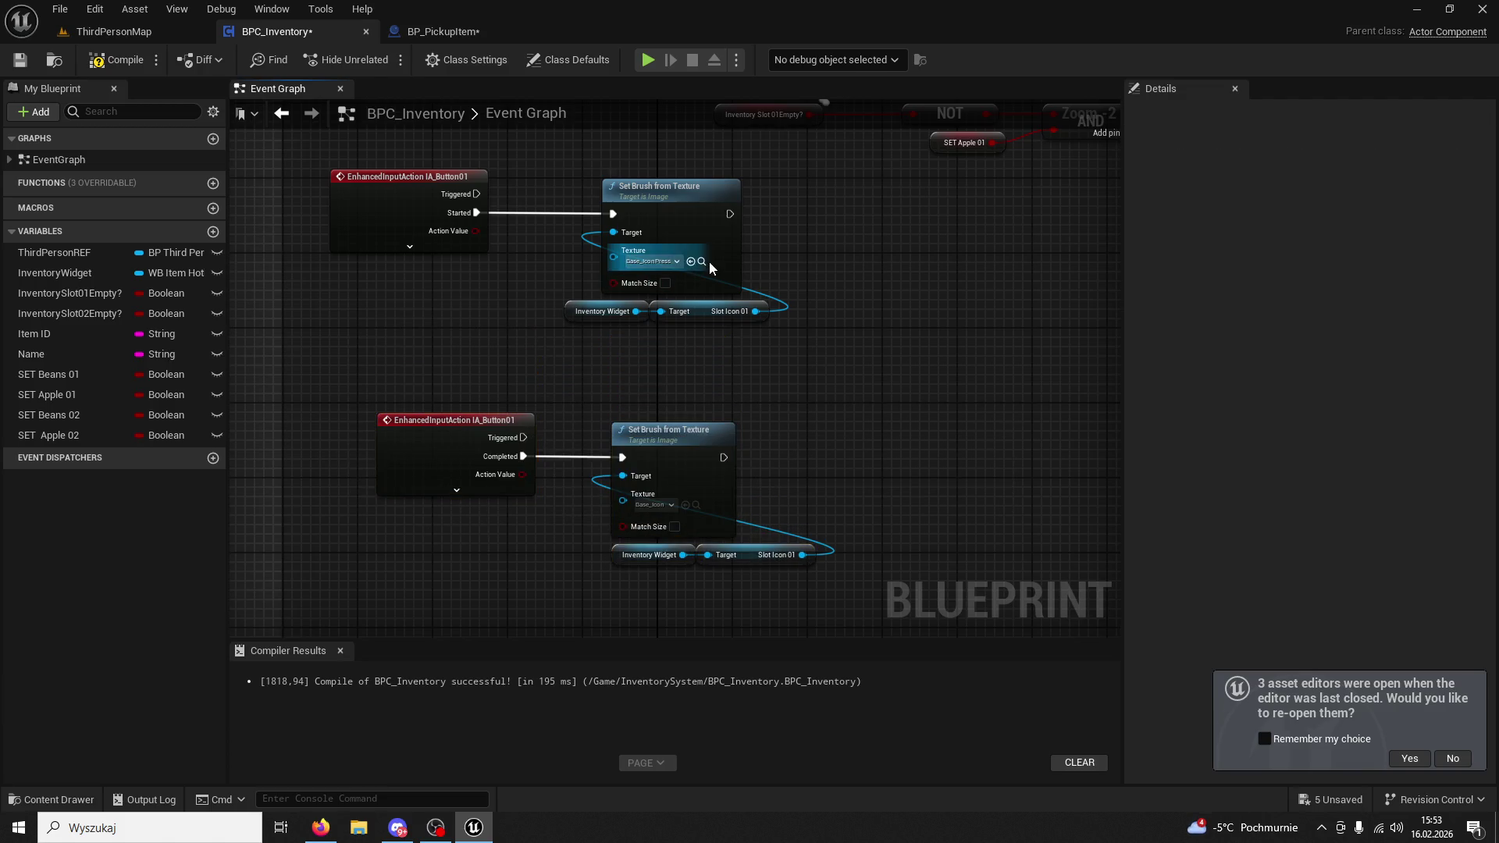
pyautogui.click(701, 262)
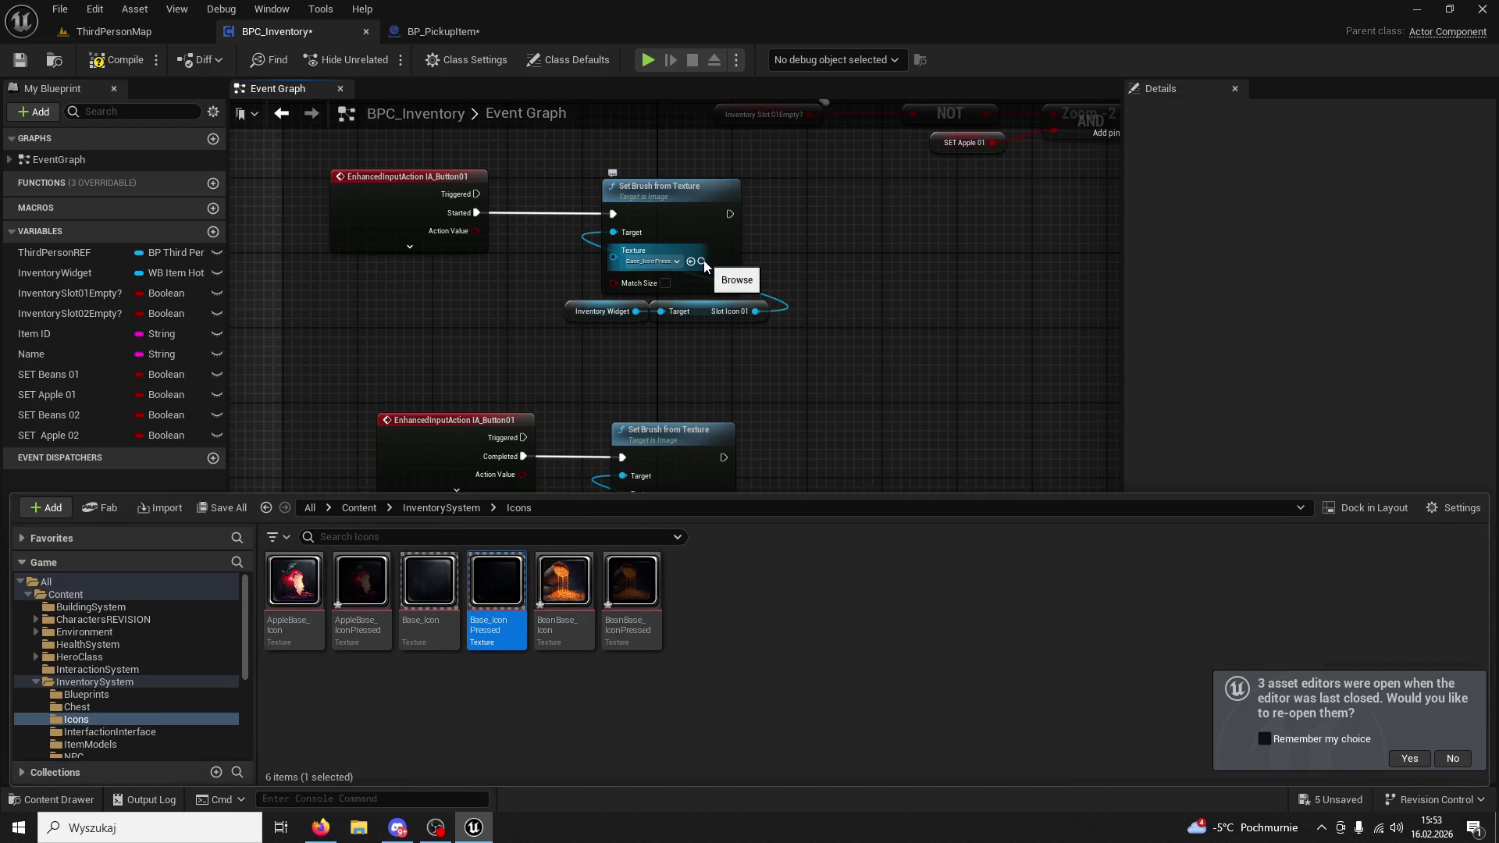
pyautogui.press('F7')
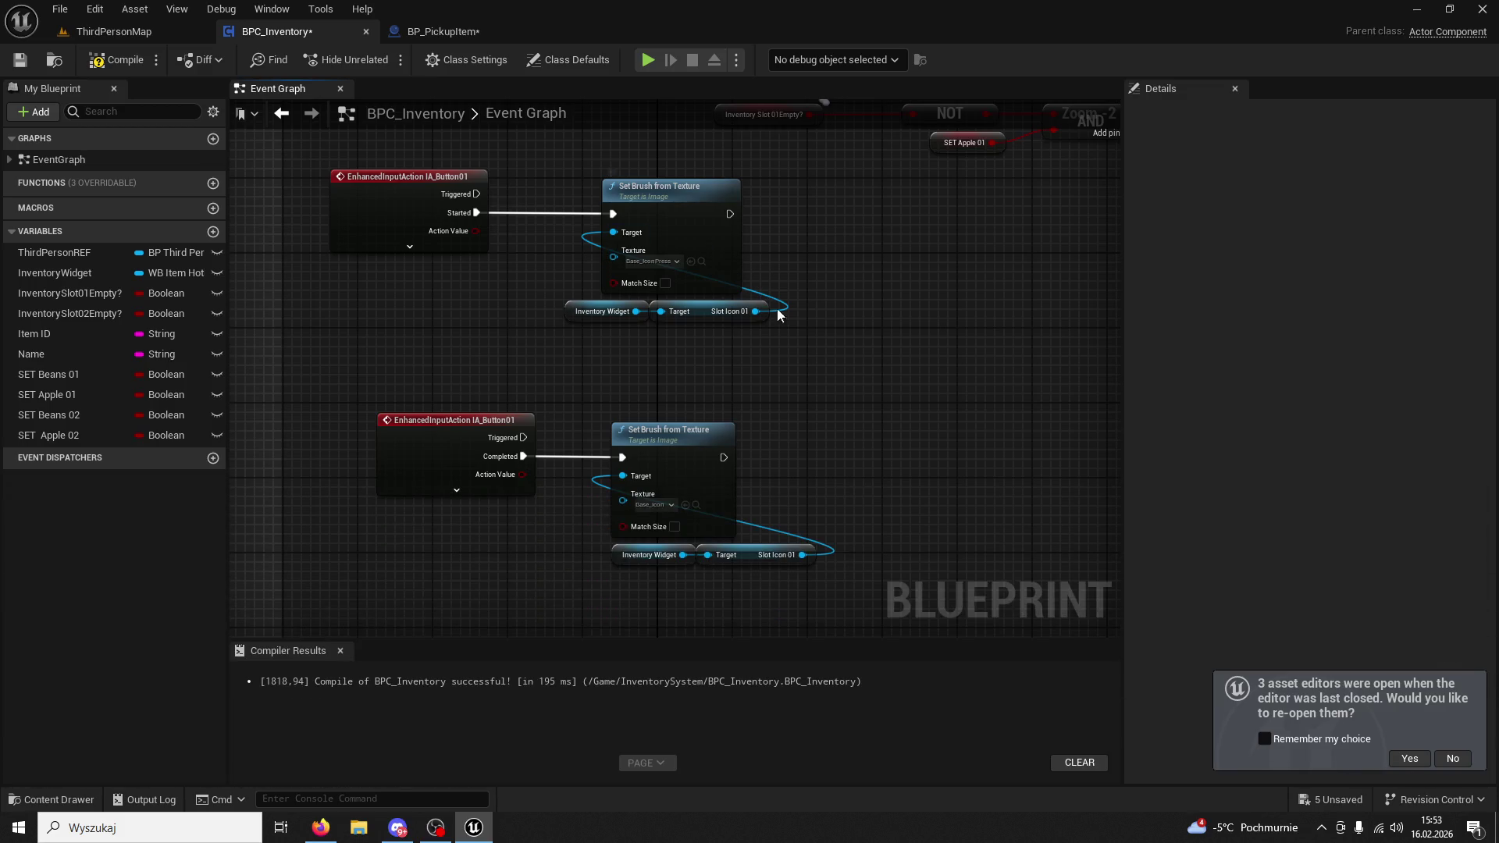
pyautogui.moveTo(779, 416)
pyautogui.mouseDown()
pyautogui.moveTo(796, 356)
pyautogui.moveTo(813, 413)
pyautogui.moveTo(573, 214)
pyautogui.moveTo(857, 191)
pyautogui.mouseUp()
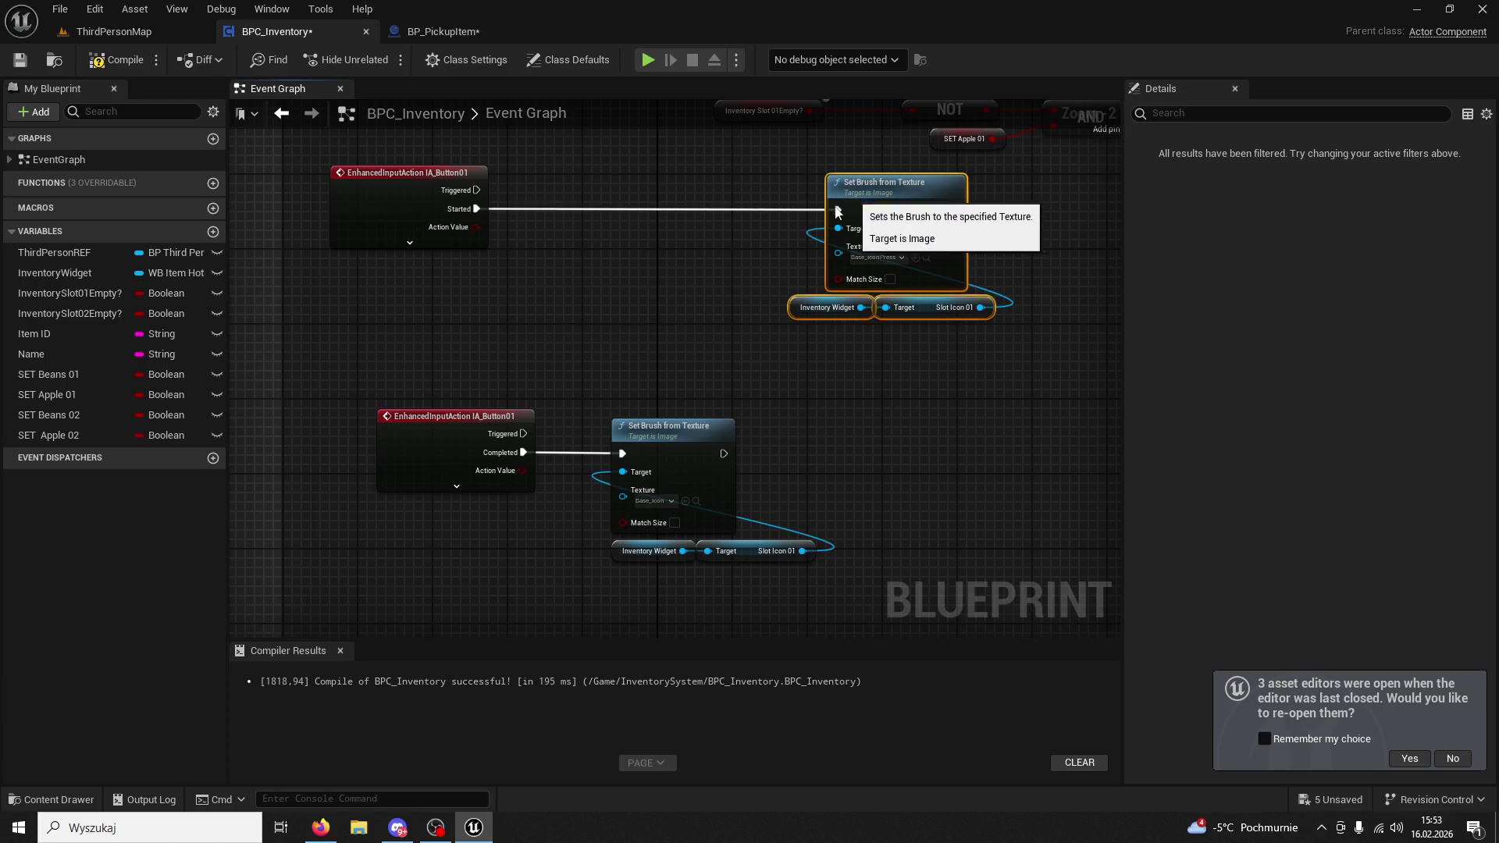
pyautogui.click(574, 235)
# Add a Branch after IA_Button01 Started, with a SET Beans 01 getter as its Condition.
pyautogui.click(588, 237)
pyautogui.moveTo(478, 209)
pyautogui.mouseDown()
pyautogui.moveTo(600, 262)
pyautogui.moveTo(602, 191)
pyautogui.mouseUp()
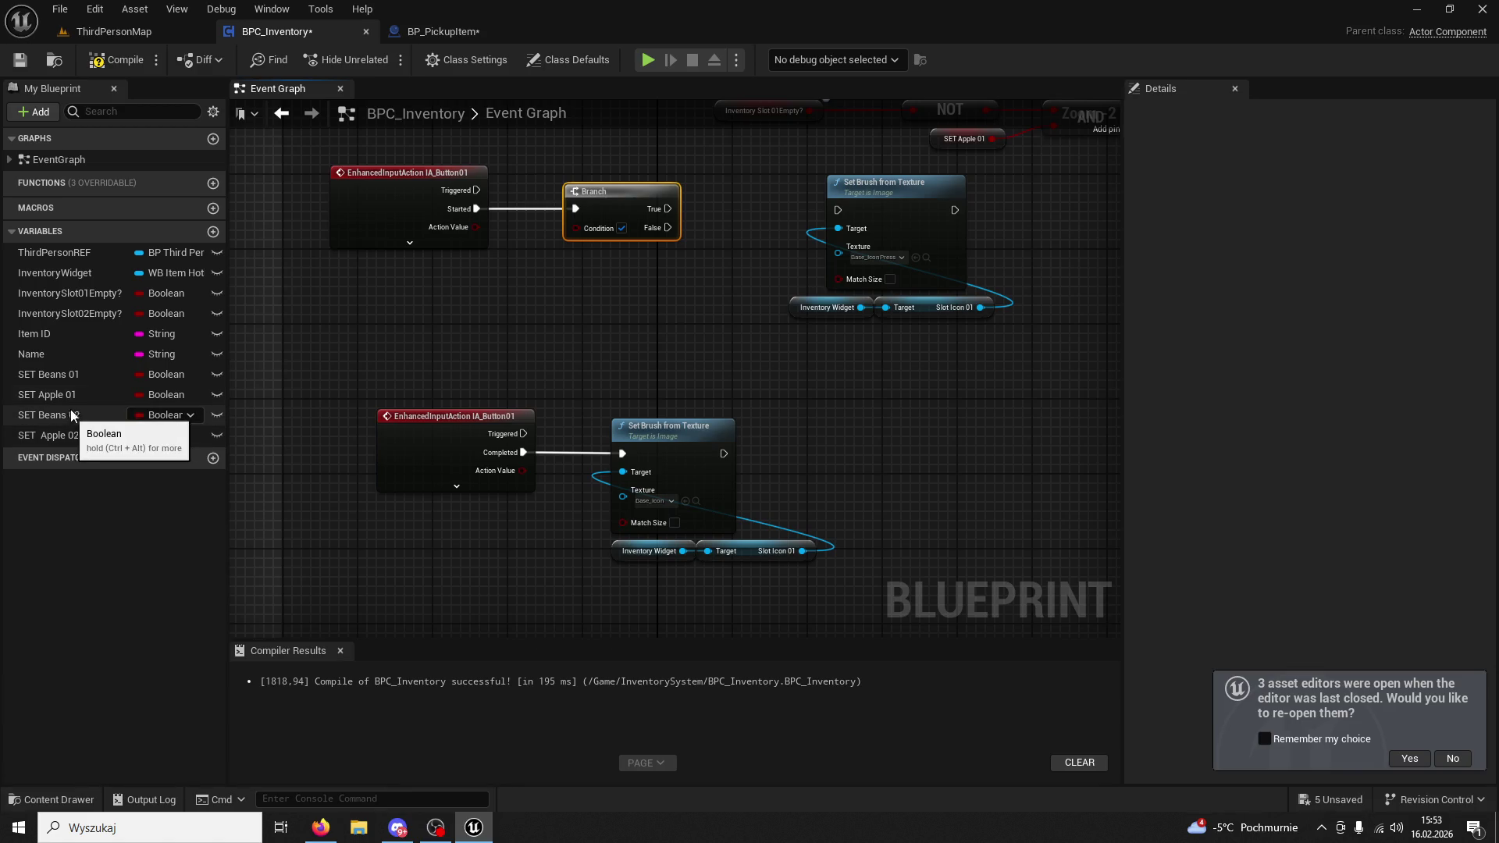
pyautogui.moveTo(79, 382)
pyautogui.mouseDown()
pyautogui.moveTo(515, 275)
pyautogui.moveTo(577, 228)
pyautogui.mouseUp()
pyautogui.click(518, 317)
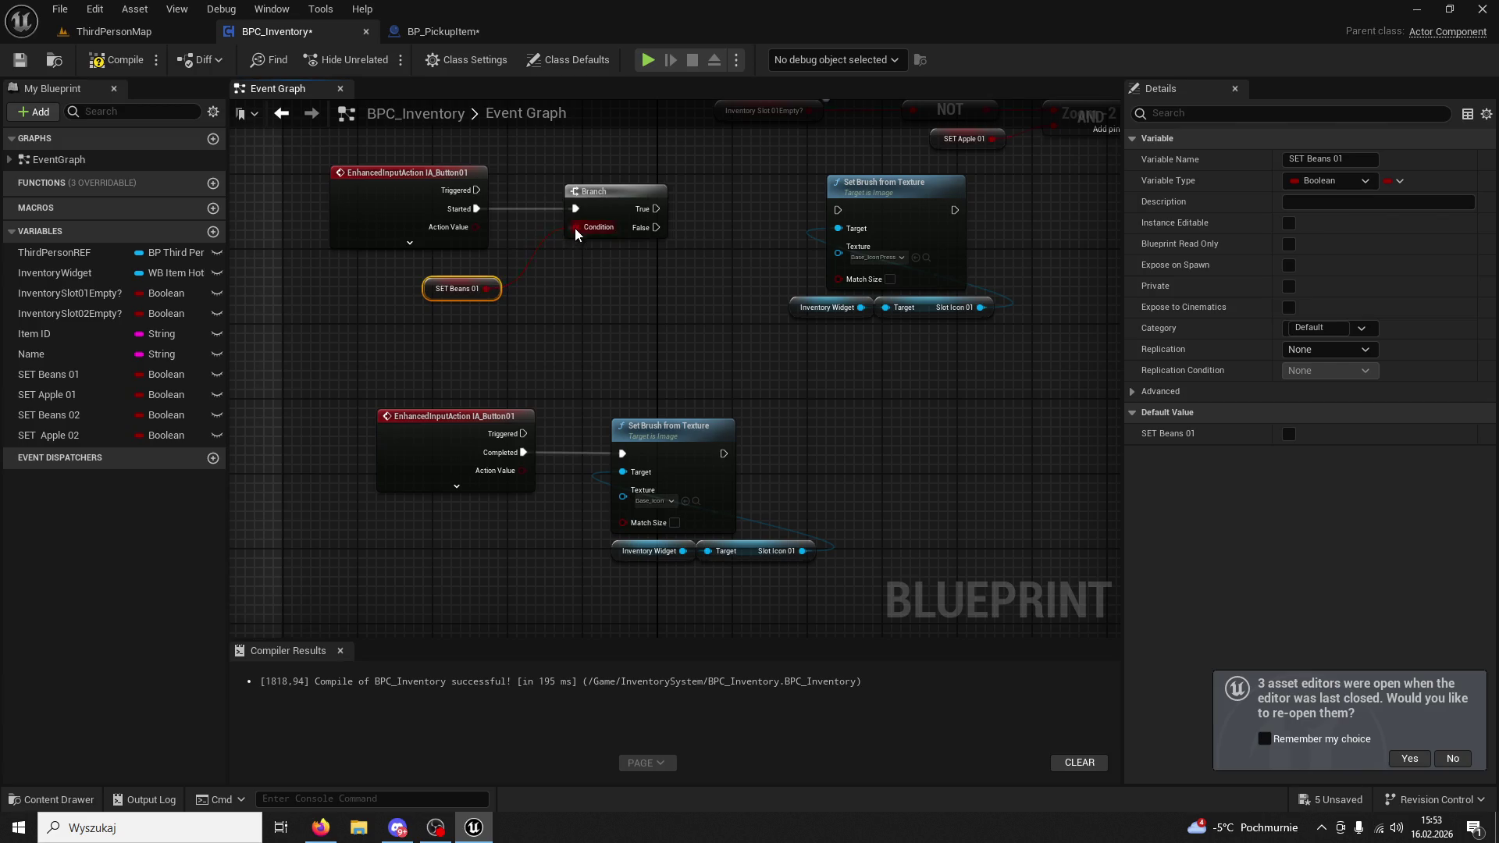
pyautogui.moveTo(459, 278); pyautogui.dragTo(496, 269)
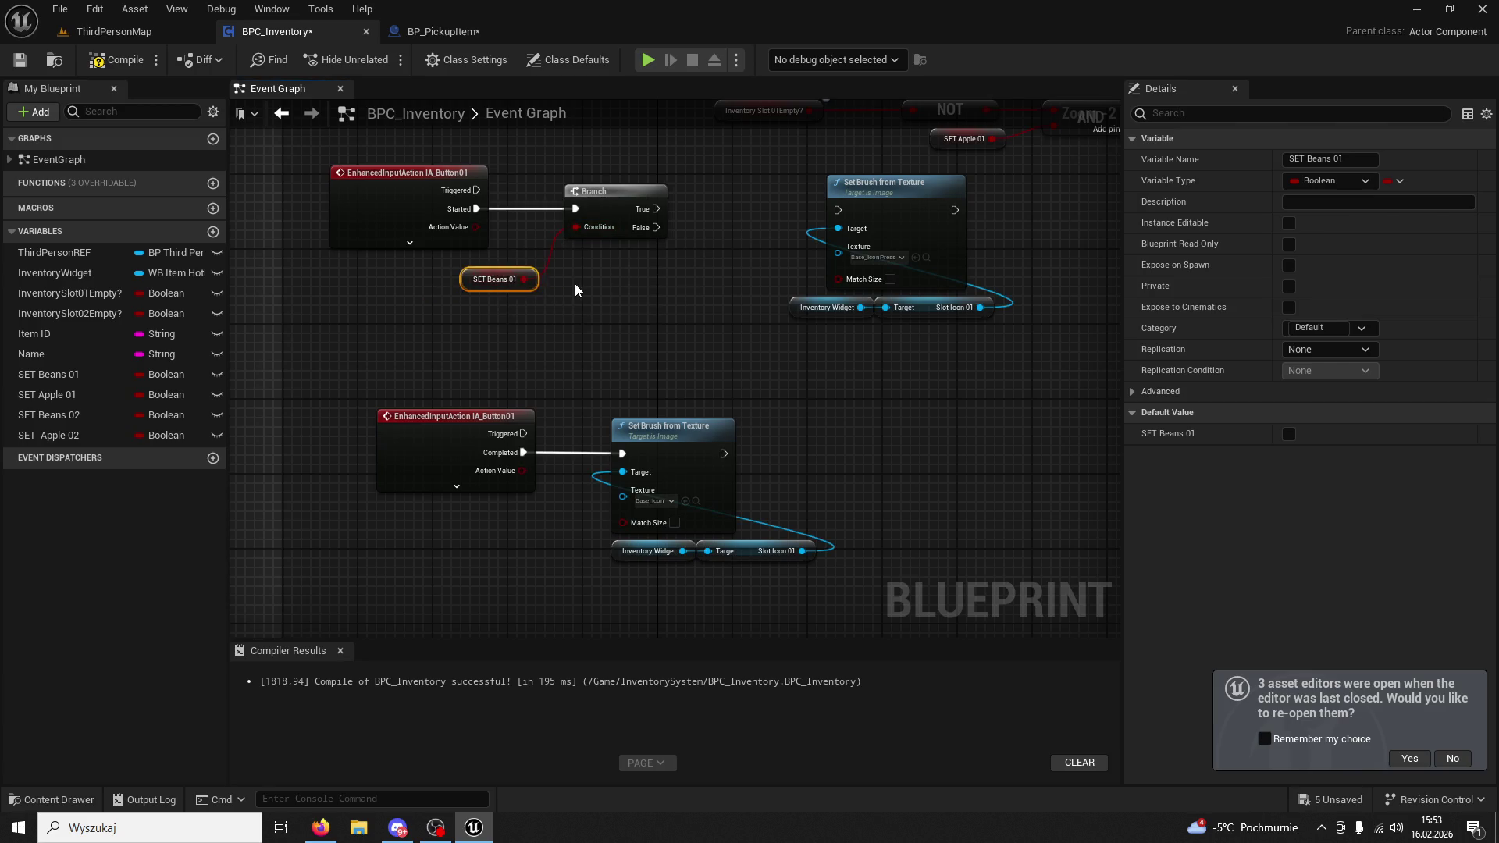
pyautogui.click(676, 209)
# Wire the Branch False output to the pressed-icon Set Brush node and compile BPC_Inventory.
pyautogui.moveTo(656, 227); pyautogui.dragTo(695, 224)
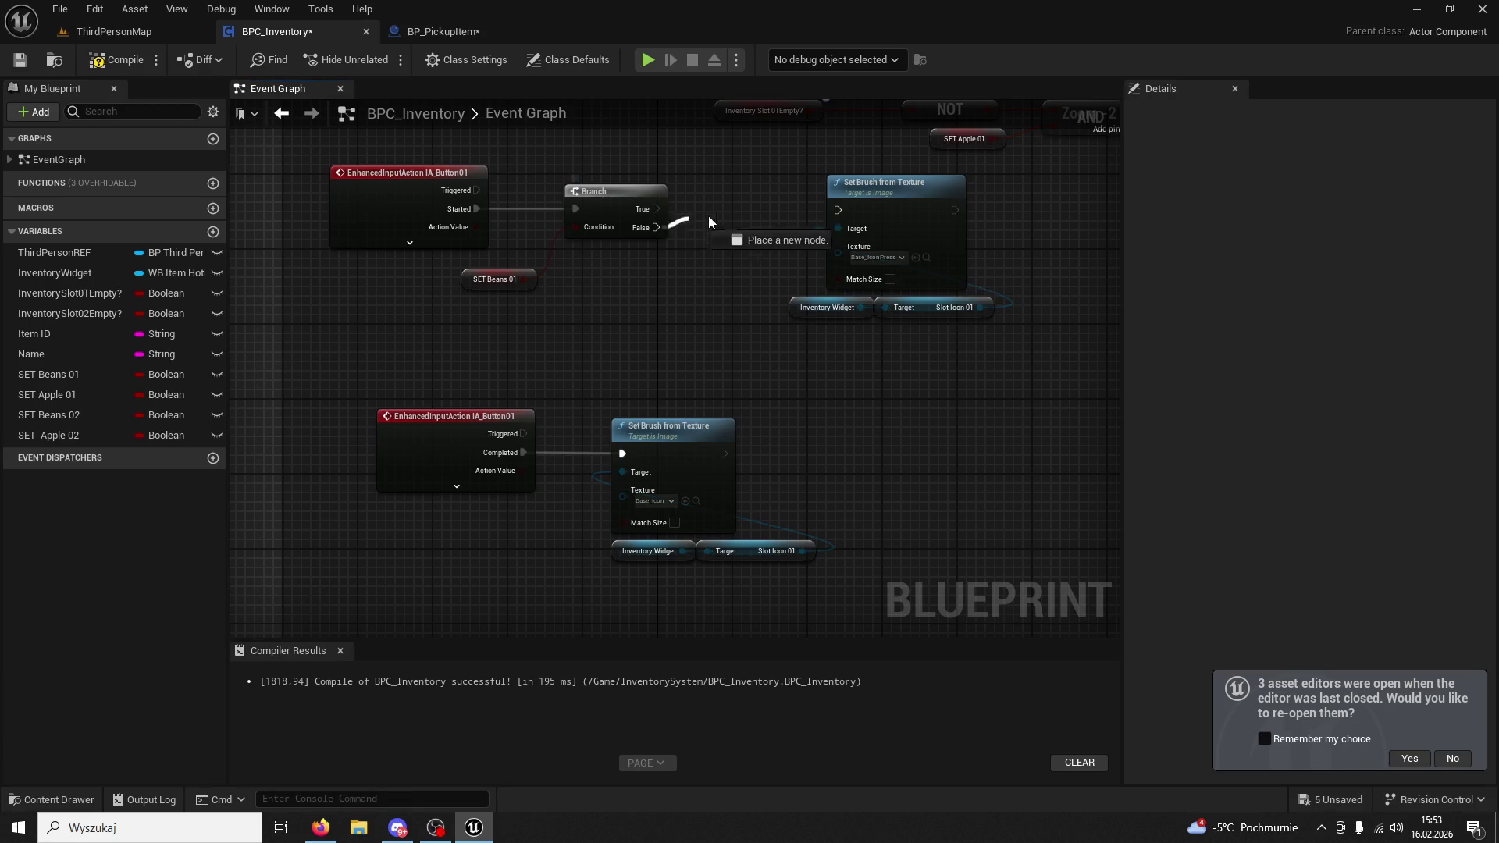
pyautogui.moveTo(834, 211); pyautogui.dragTo(836, 211)
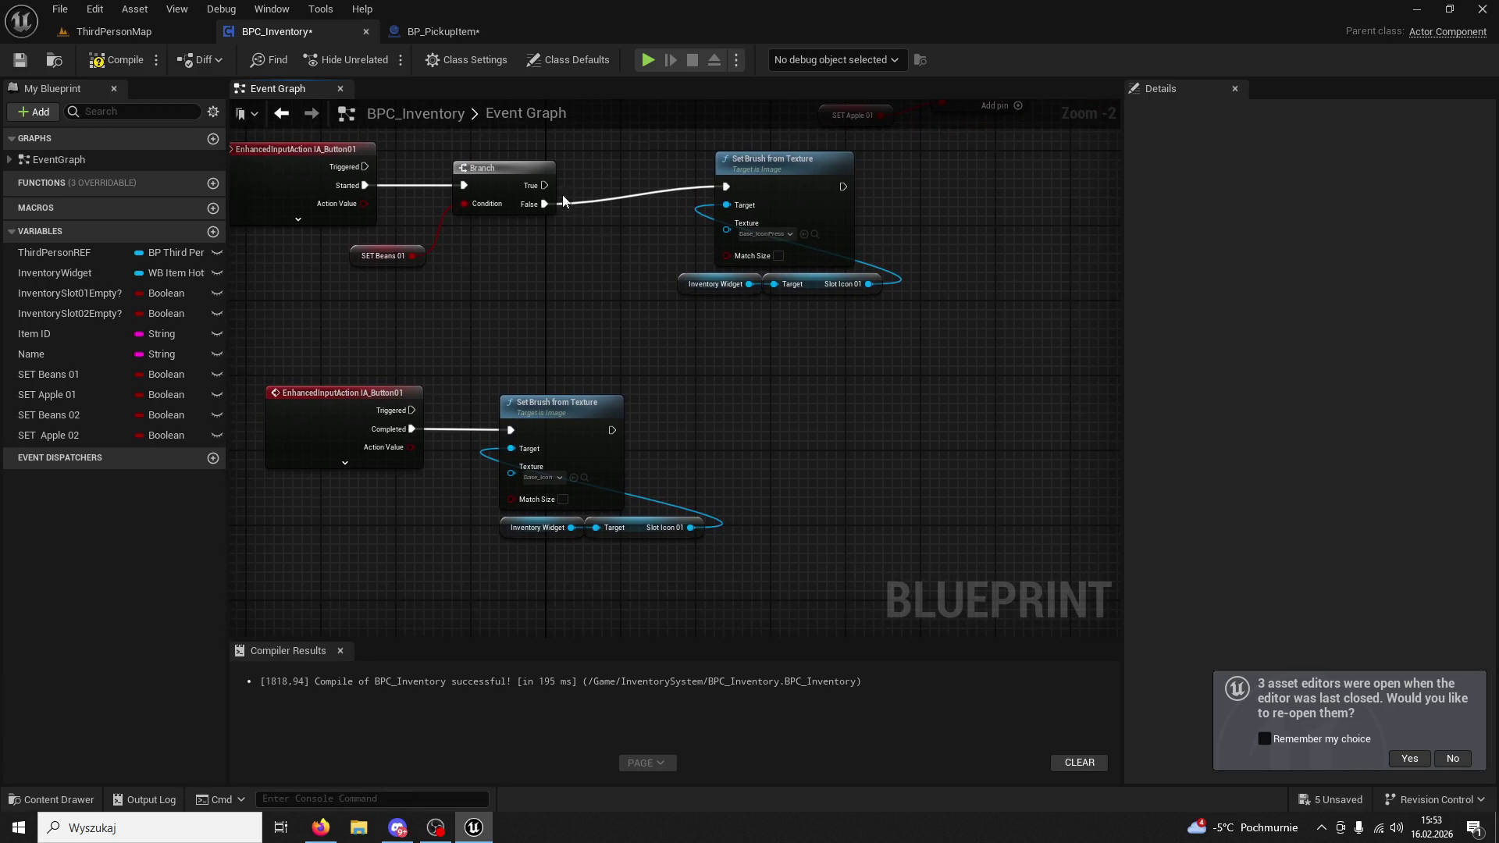
pyautogui.click(352, 257)
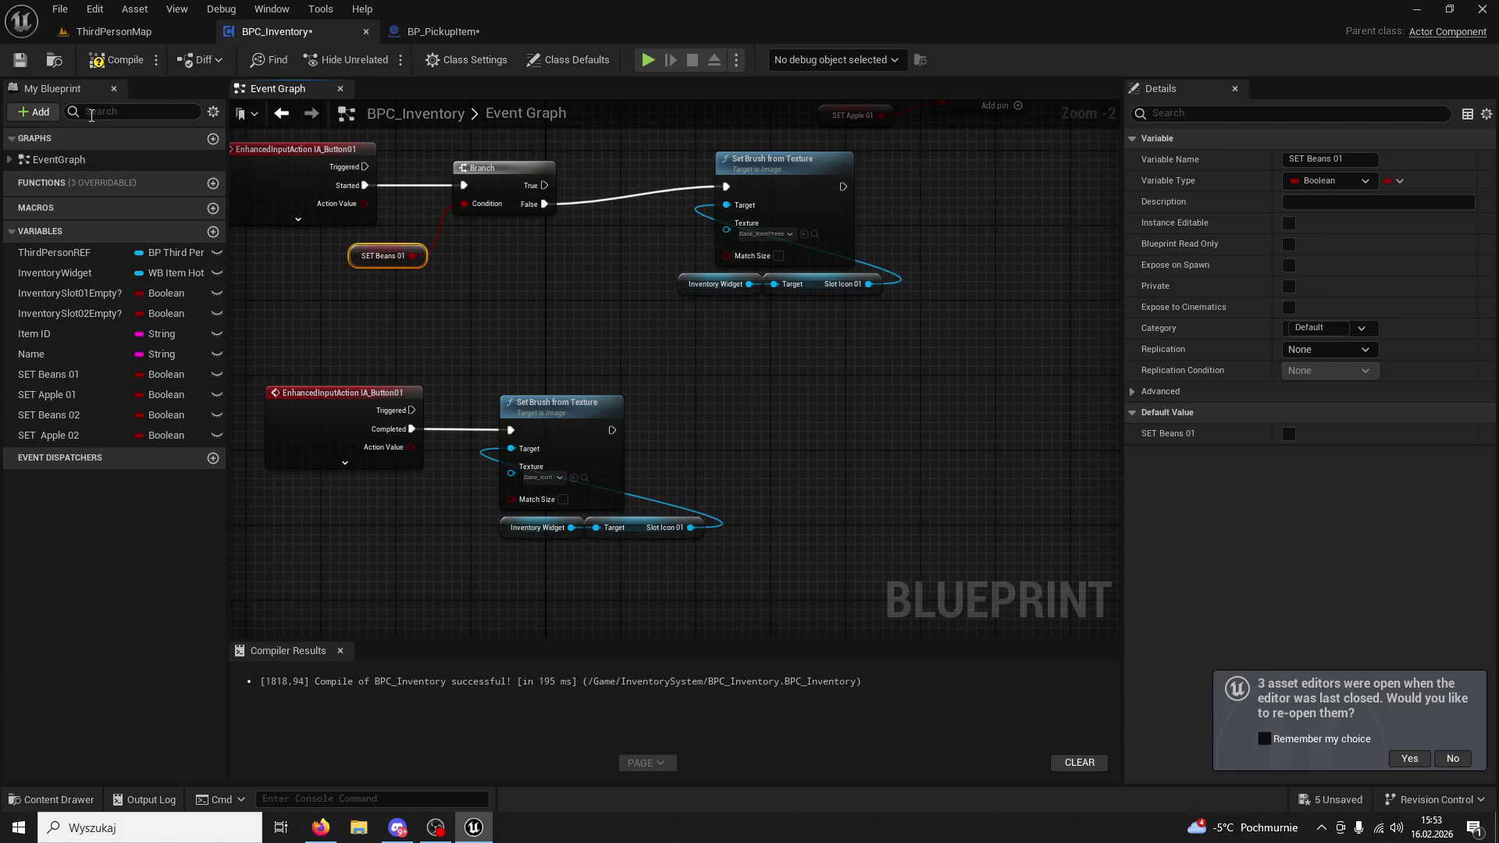
pyautogui.click(117, 60)
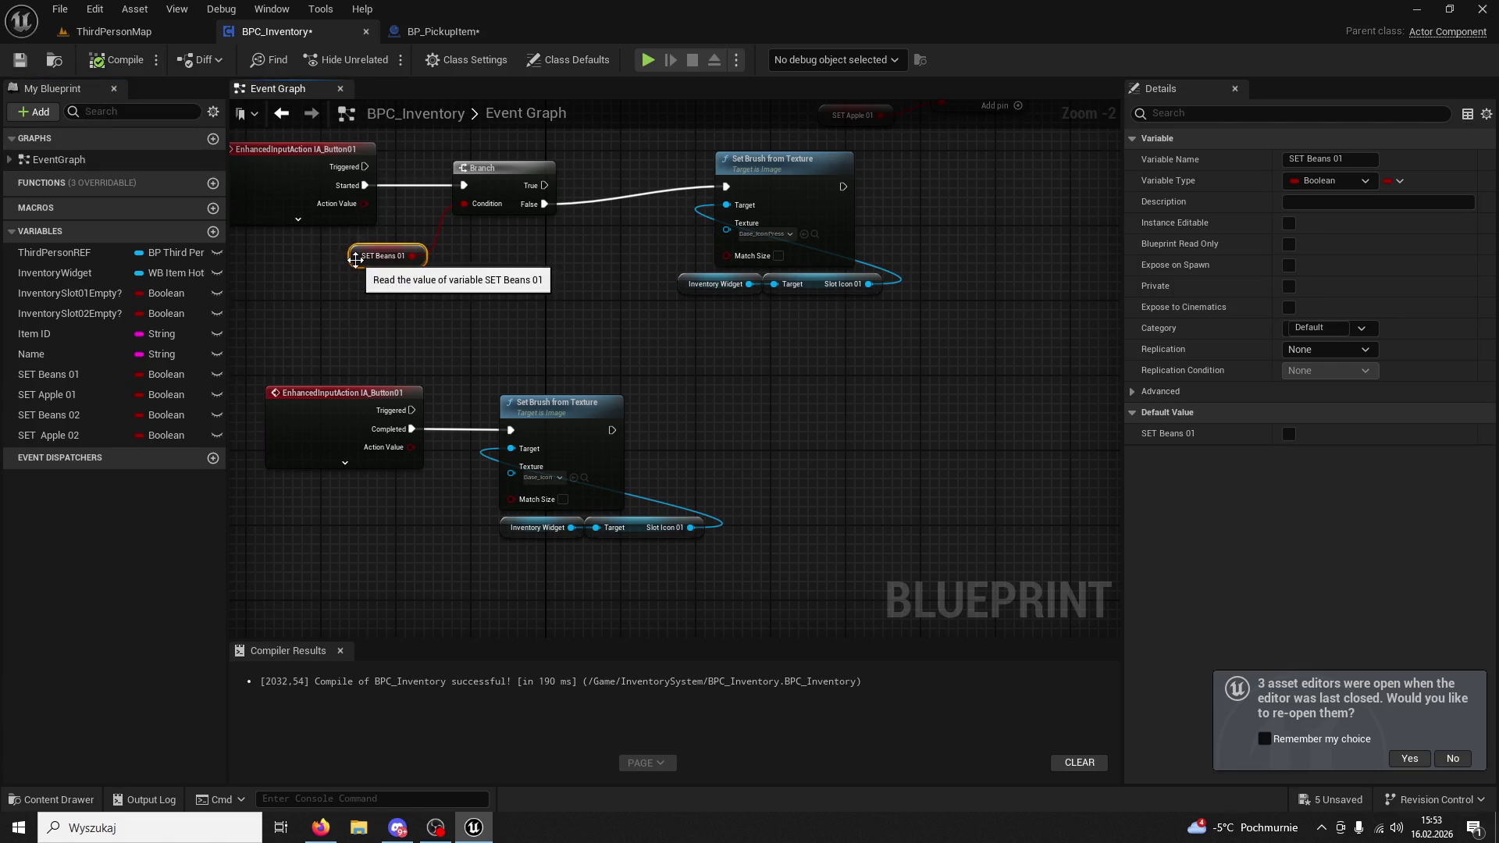
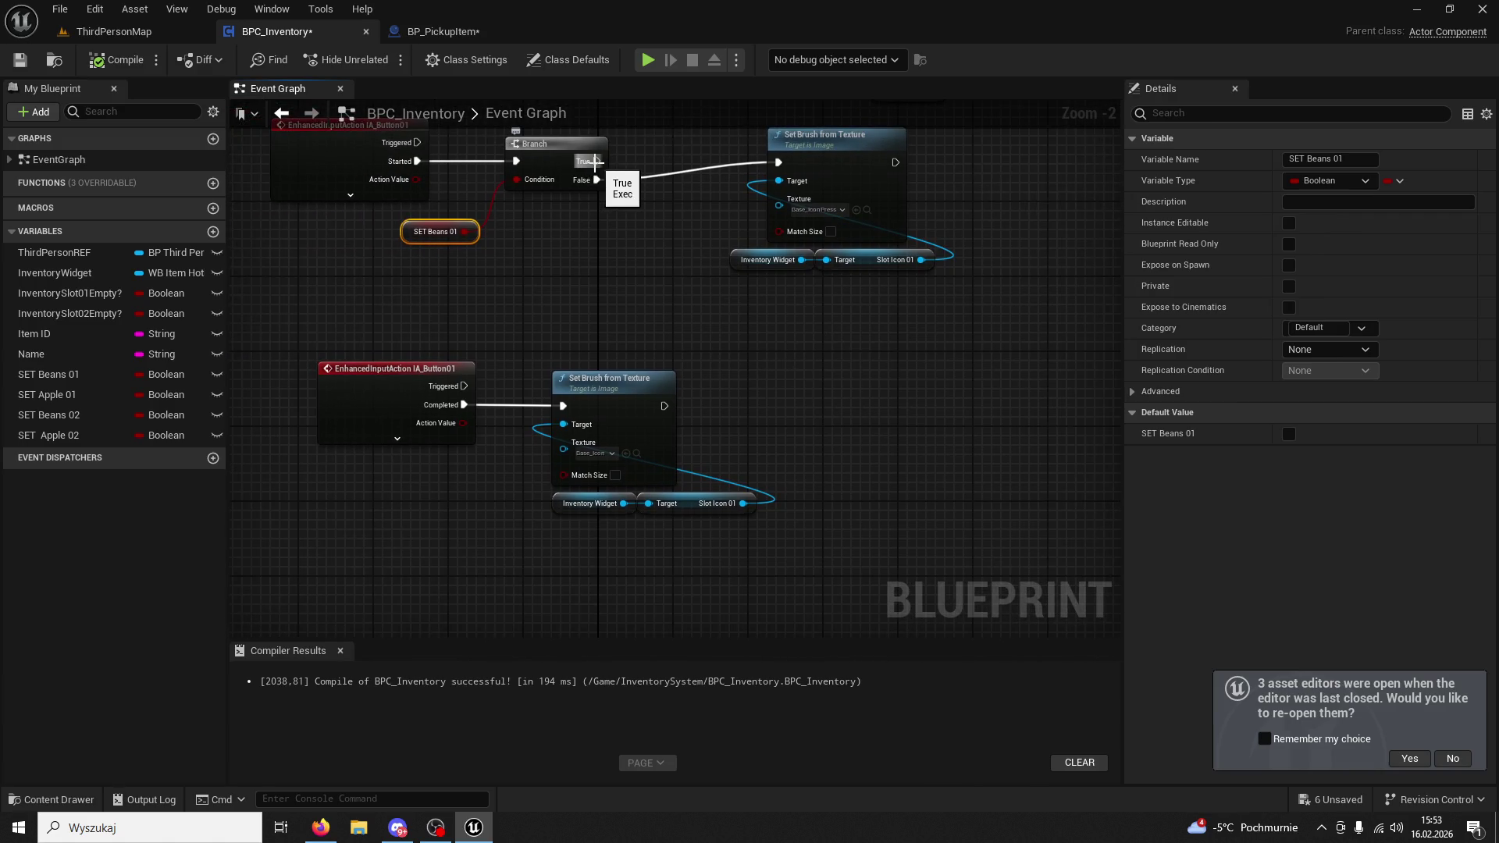
# Duplicate the Set Brush from Texture node, wire Branch True to it, and set its texture to the bean icon.
pyautogui.moveTo(937, 286); pyautogui.dragTo(727, 125)
pyautogui.click(912, 378)
pyautogui.hotkey('ctrl', 'v')
pyautogui.moveTo(969, 293); pyautogui.dragTo(814, 317)
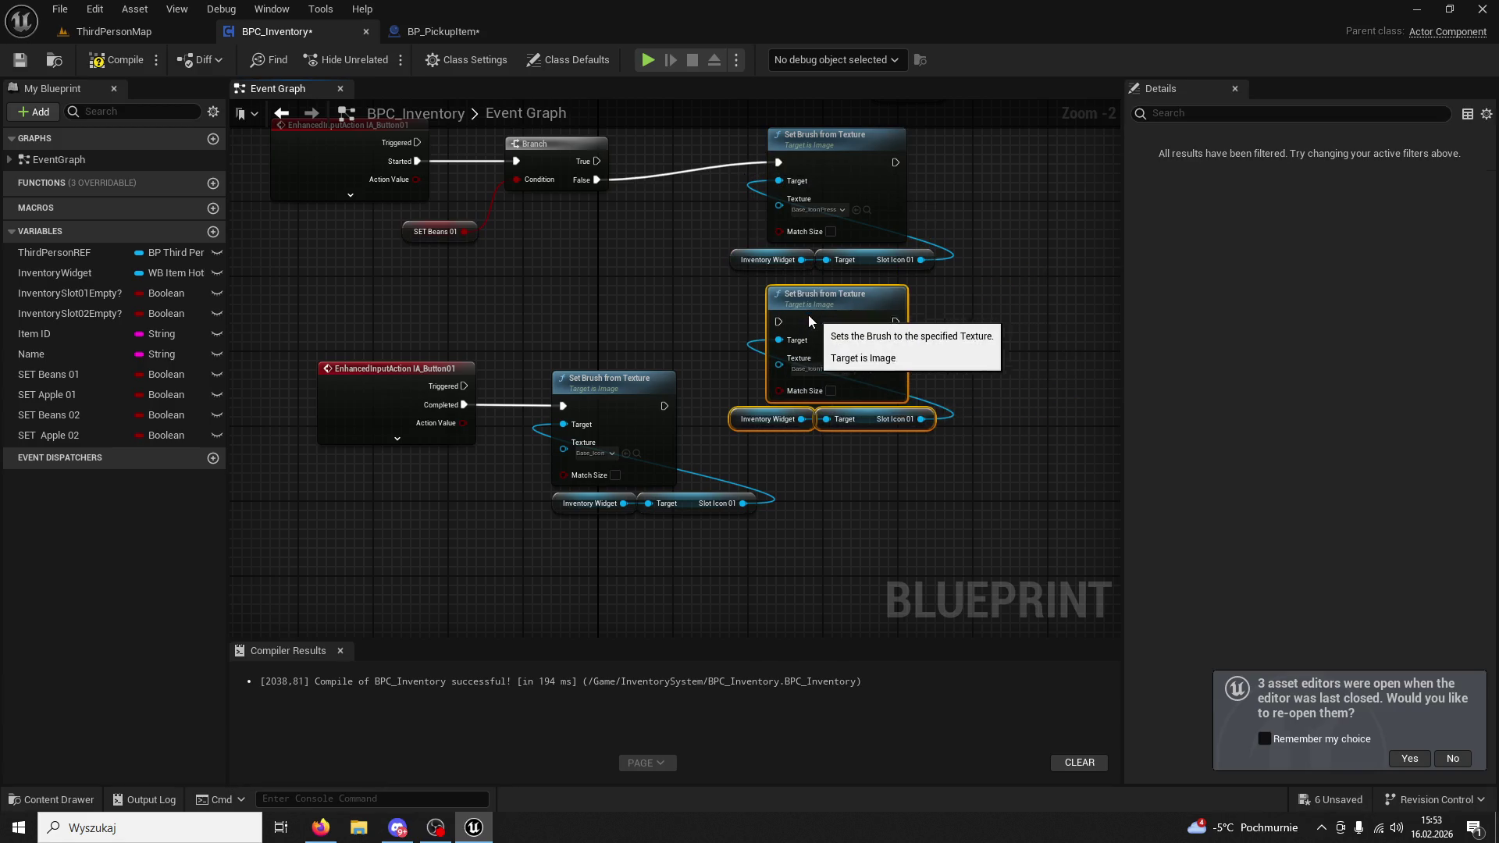
pyautogui.click(734, 296)
pyautogui.moveTo(597, 161); pyautogui.dragTo(778, 322)
pyautogui.click(81, 798)
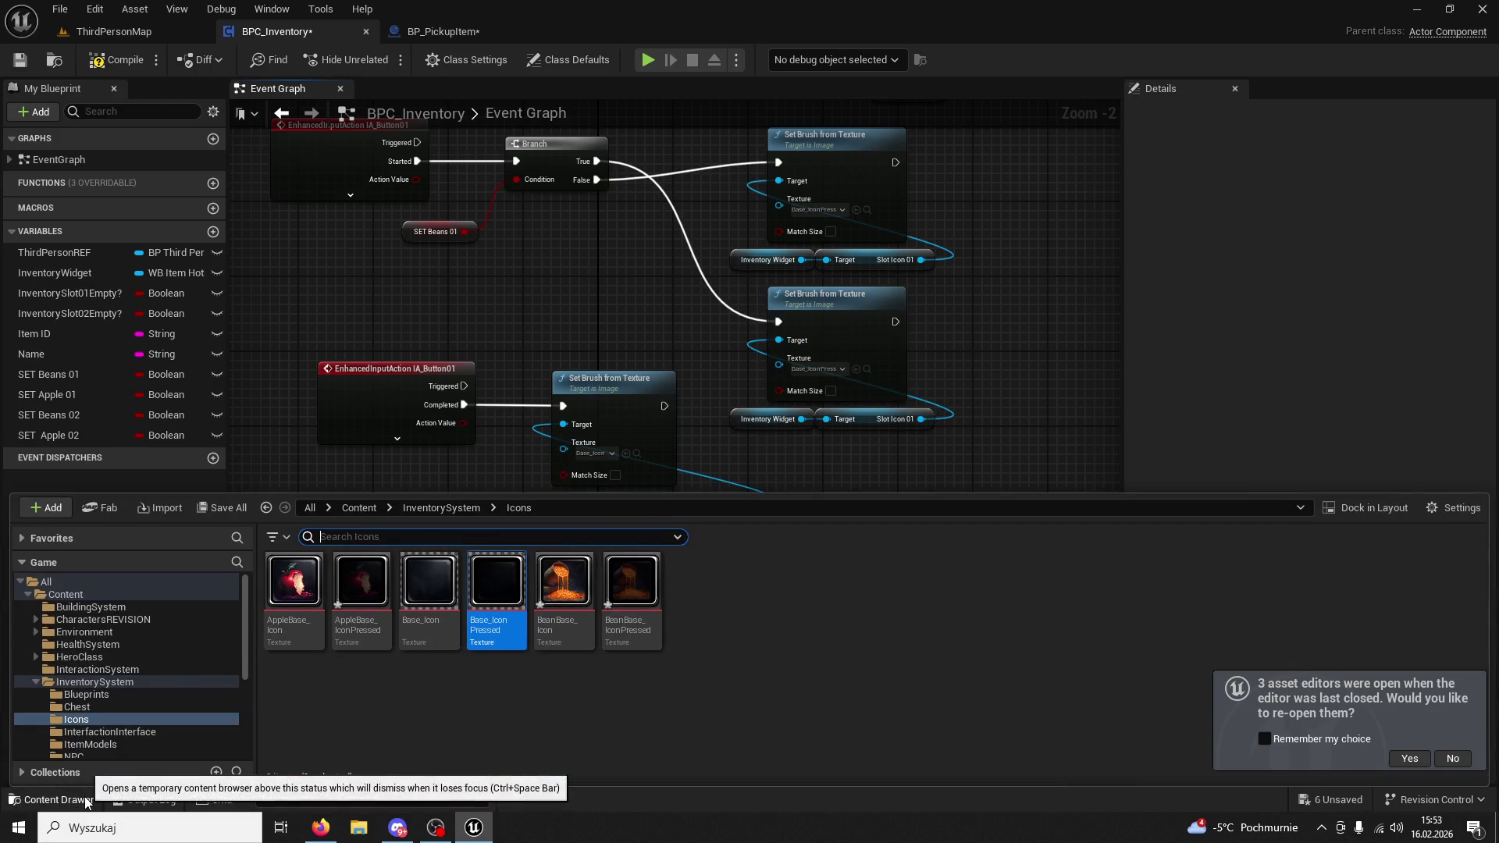
pyautogui.click(857, 370)
pyautogui.click(535, 477)
# Move the Completed event group and its Set Brush nodes down and to the left.
pyautogui.moveTo(382, 335); pyautogui.dragTo(690, 569)
pyautogui.click(690, 568)
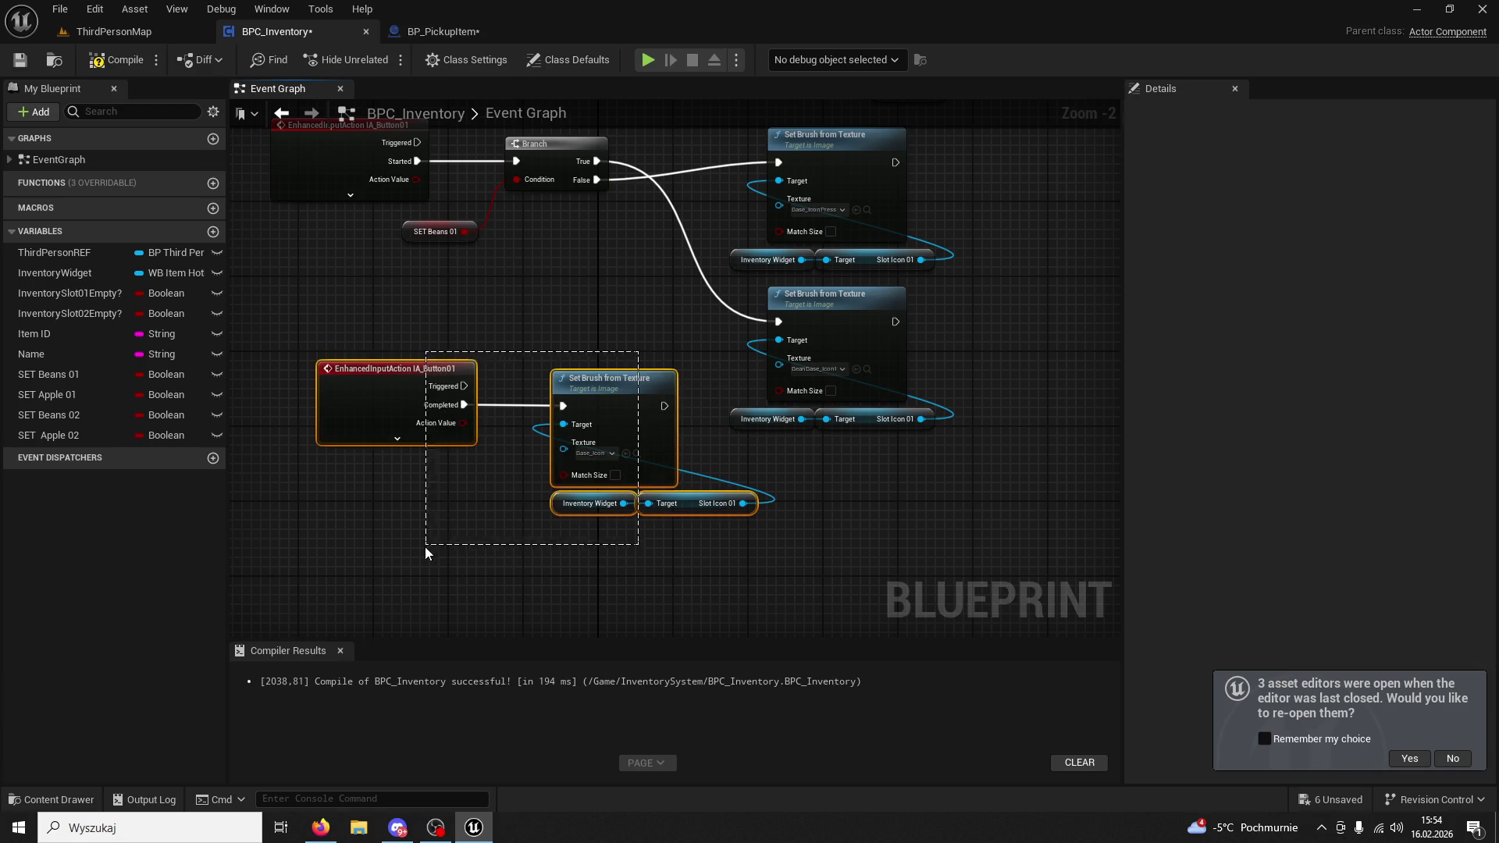
pyautogui.moveTo(425, 546); pyautogui.dragTo(428, 545)
pyautogui.moveTo(584, 397); pyautogui.dragTo(552, 514)
pyautogui.click(574, 449)
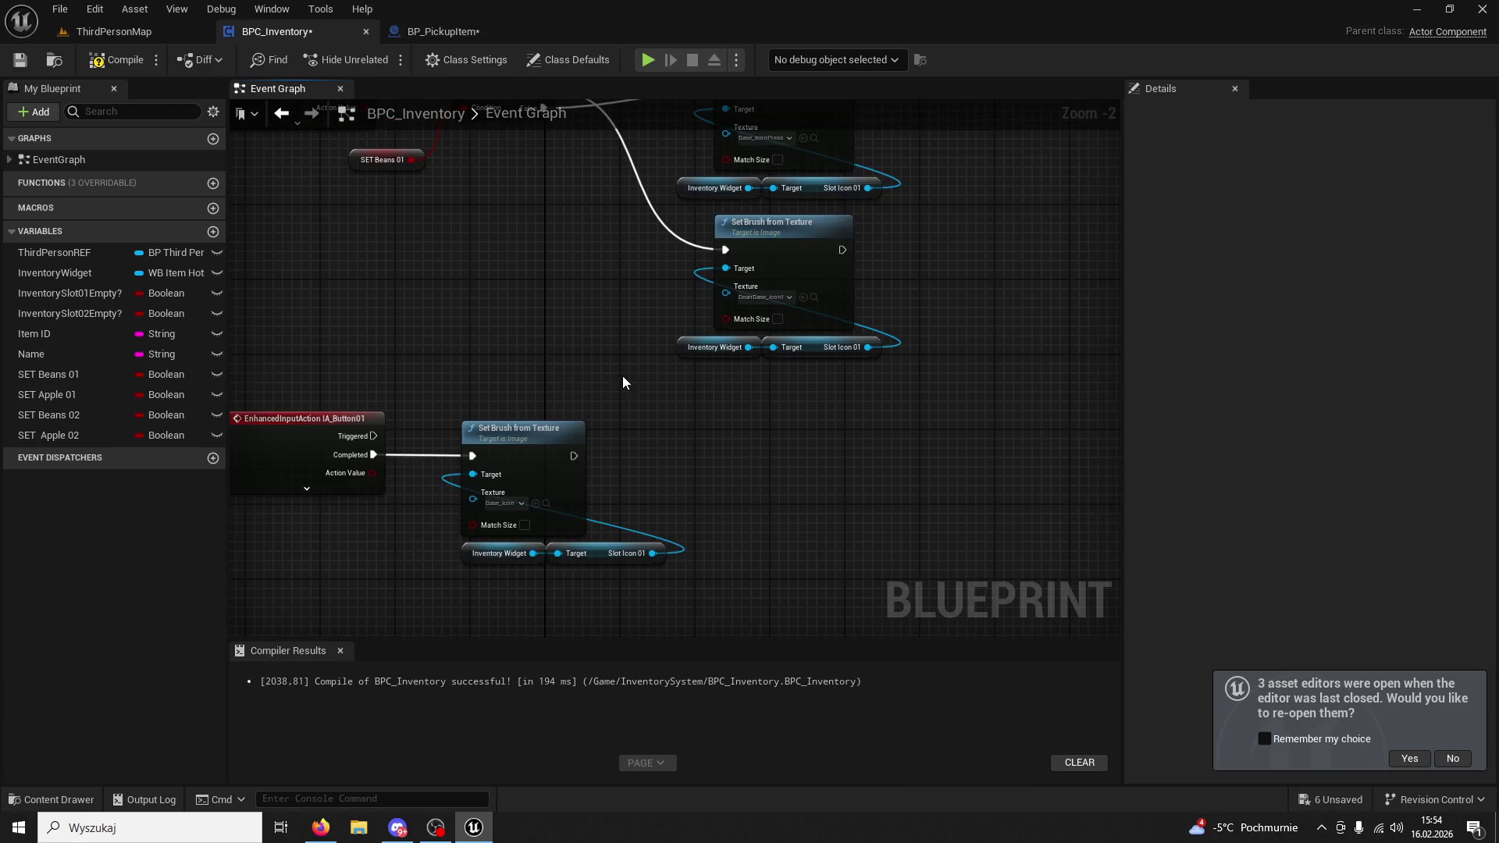
pyautogui.moveTo(659, 392); pyautogui.dragTo(758, 407)
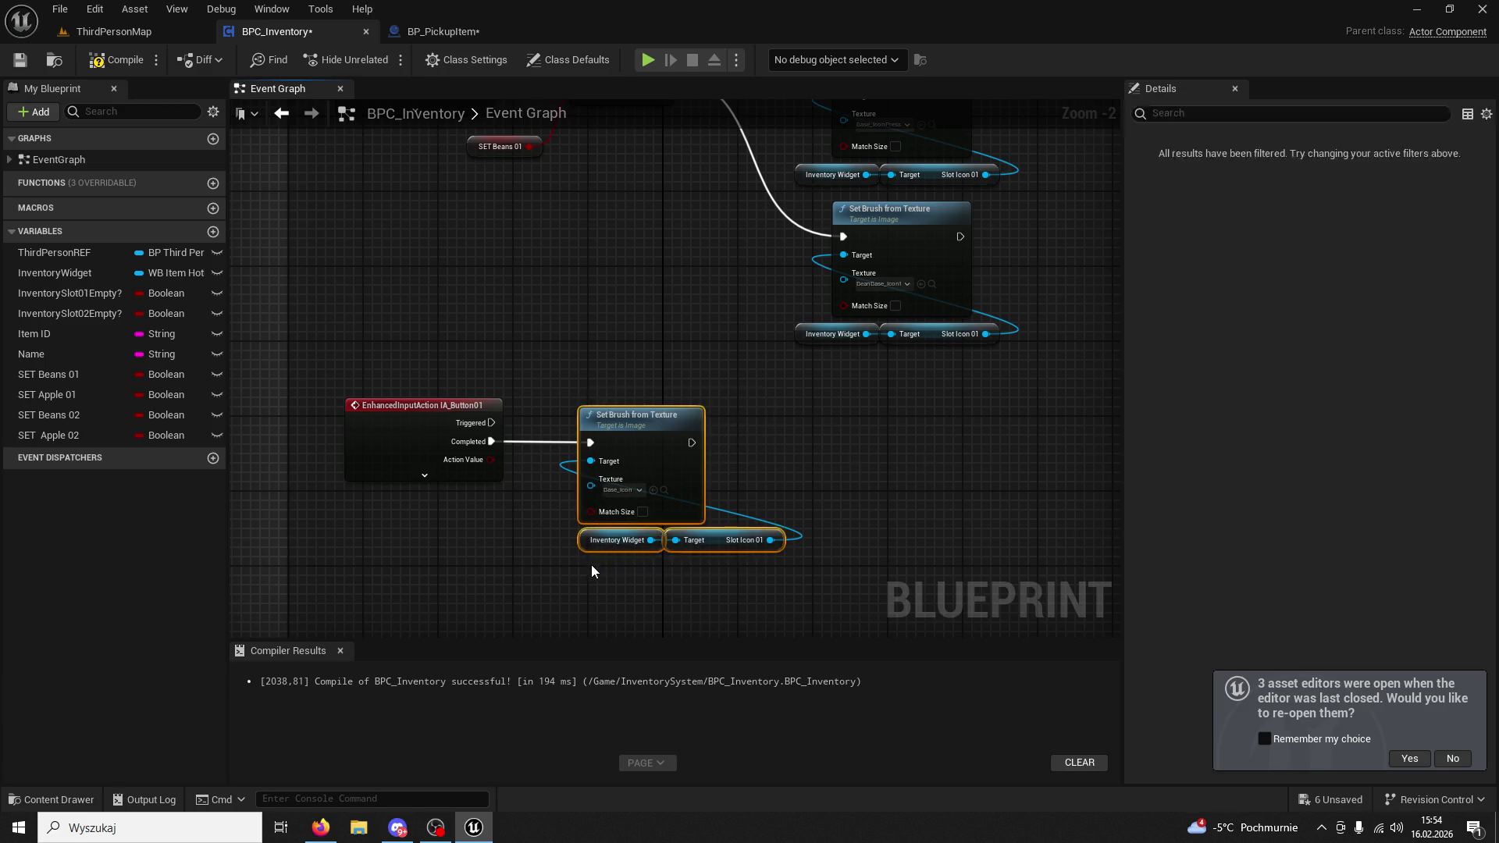
# Check the lower Set Brush node's texture asset and move the Set Brush group down-right.
pyautogui.moveTo(790, 577); pyautogui.dragTo(595, 409)
pyautogui.click(733, 491)
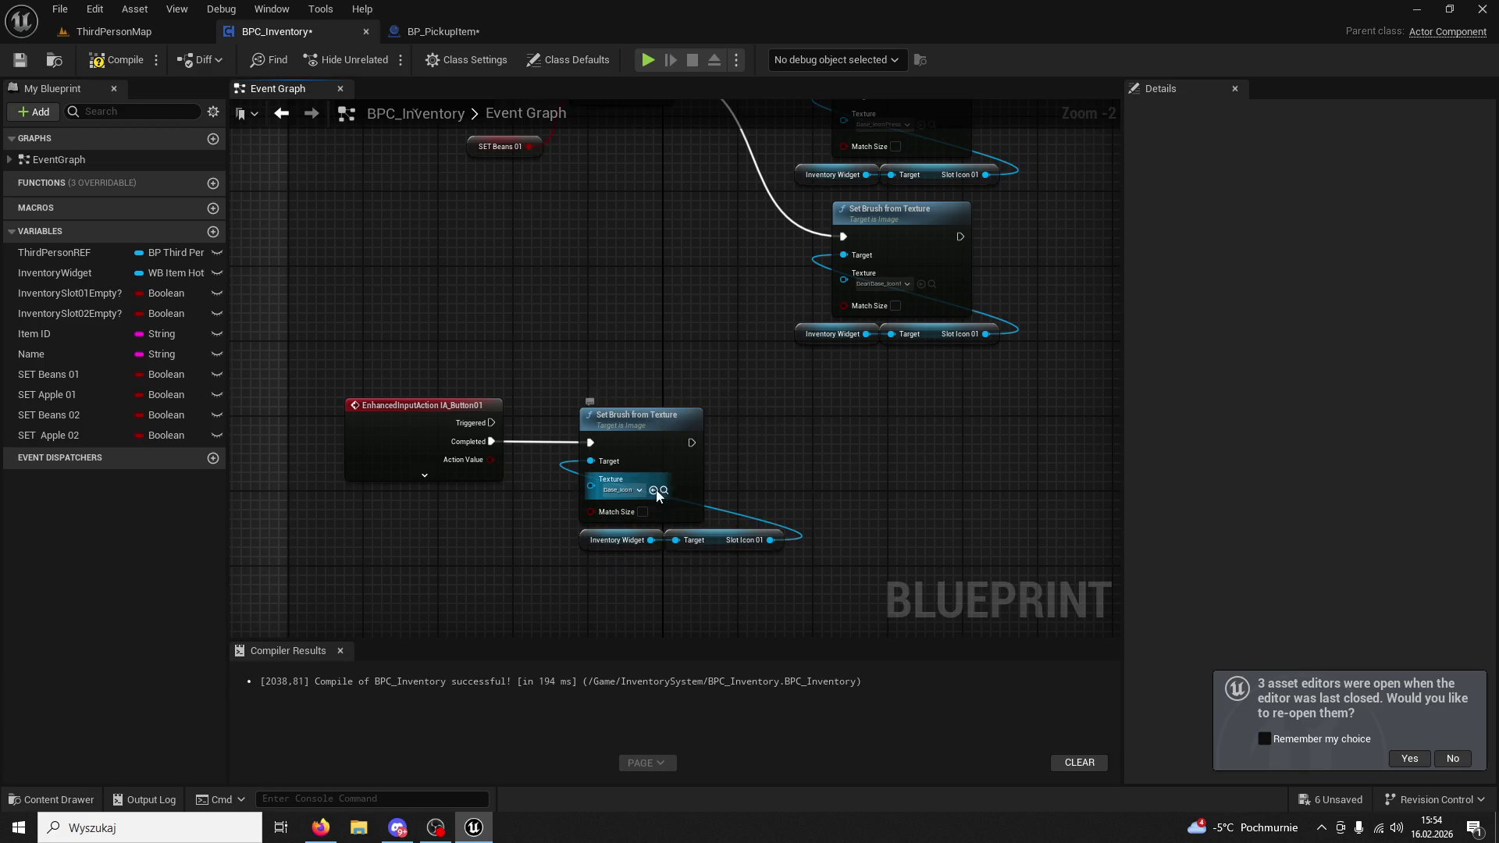
pyautogui.click(664, 490)
pyautogui.click(552, 292)
pyautogui.moveTo(552, 291)
pyautogui.mouseDown()
pyautogui.moveTo(739, 365)
pyautogui.moveTo(798, 435)
pyautogui.mouseUp()
pyautogui.moveTo(761, 311)
pyautogui.mouseDown()
pyautogui.moveTo(759, 436)
pyautogui.moveTo(679, 429)
pyautogui.mouseUp()
pyautogui.moveTo(932, 471); pyautogui.dragTo(727, 201)
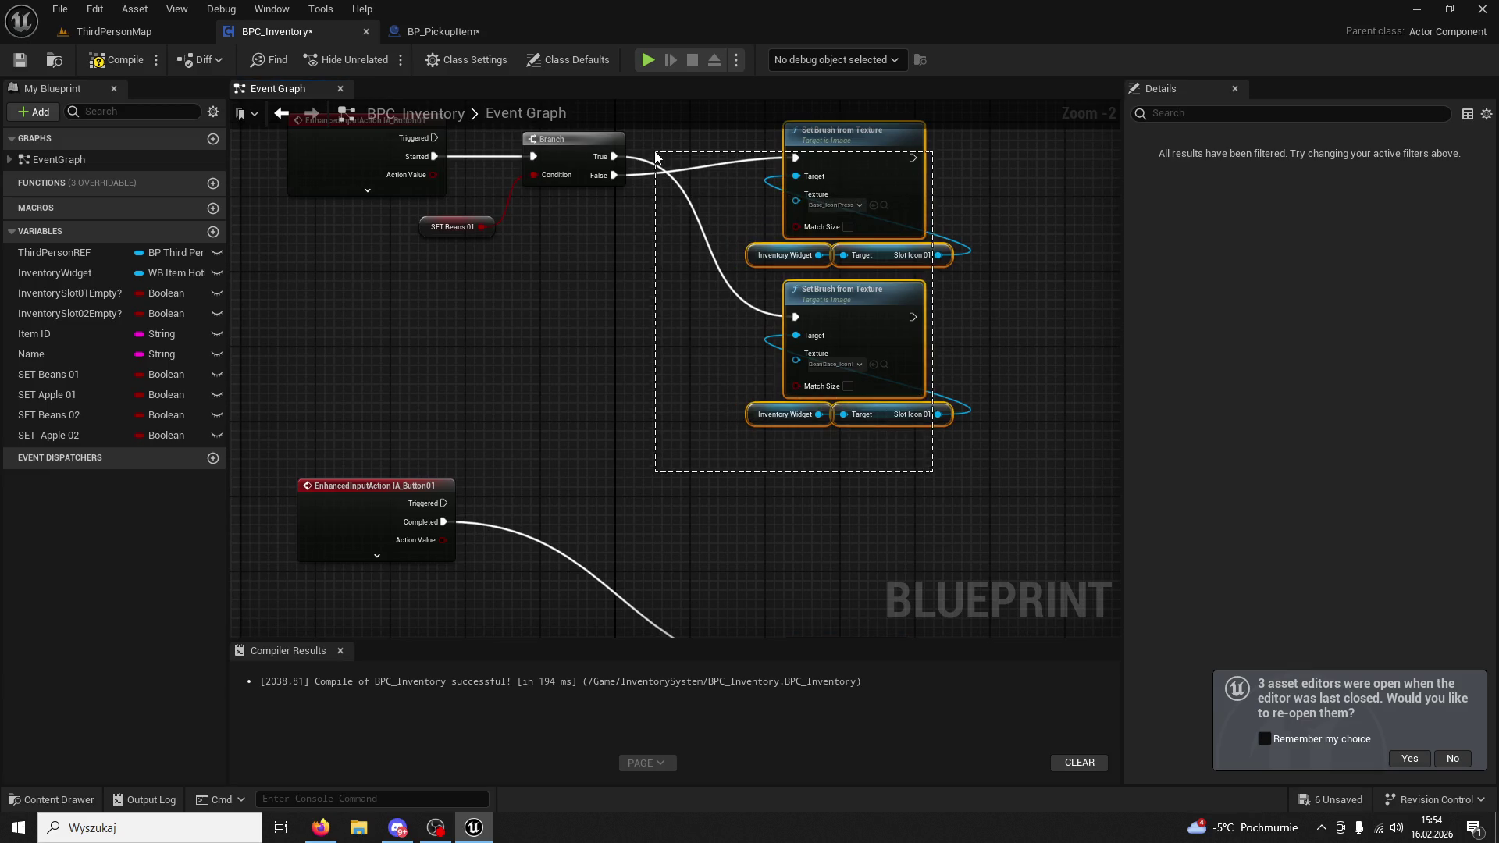
# Paste a copy of the Branch and SET Beans 01 nodes and connect the Completed event to it.
pyautogui.moveTo(655, 156); pyautogui.dragTo(655, 156)
pyautogui.click(546, 238)
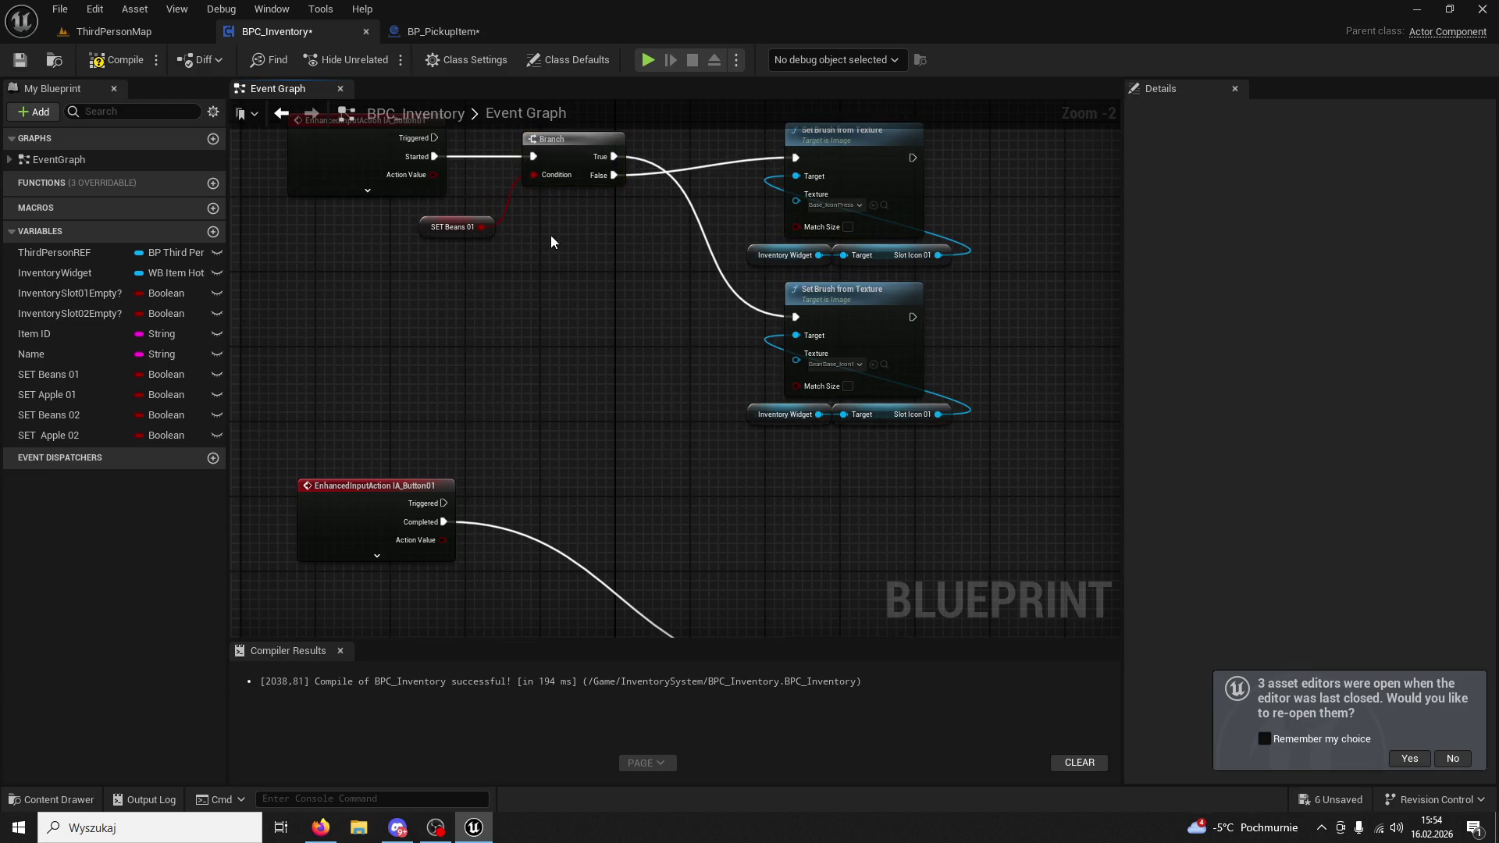
pyautogui.moveTo(710, 344)
pyautogui.mouseDown()
pyautogui.moveTo(565, 308)
pyautogui.moveTo(658, 331)
pyautogui.moveTo(515, 181)
pyautogui.mouseUp()
pyautogui.moveTo(568, 542)
pyautogui.mouseDown()
pyautogui.moveTo(533, 435)
pyautogui.moveTo(603, 409)
pyautogui.moveTo(576, 436)
pyautogui.mouseUp()
pyautogui.hotkey('ctrl', 'v')
pyautogui.click(686, 414)
pyautogui.moveTo(680, 457); pyautogui.dragTo(613, 425)
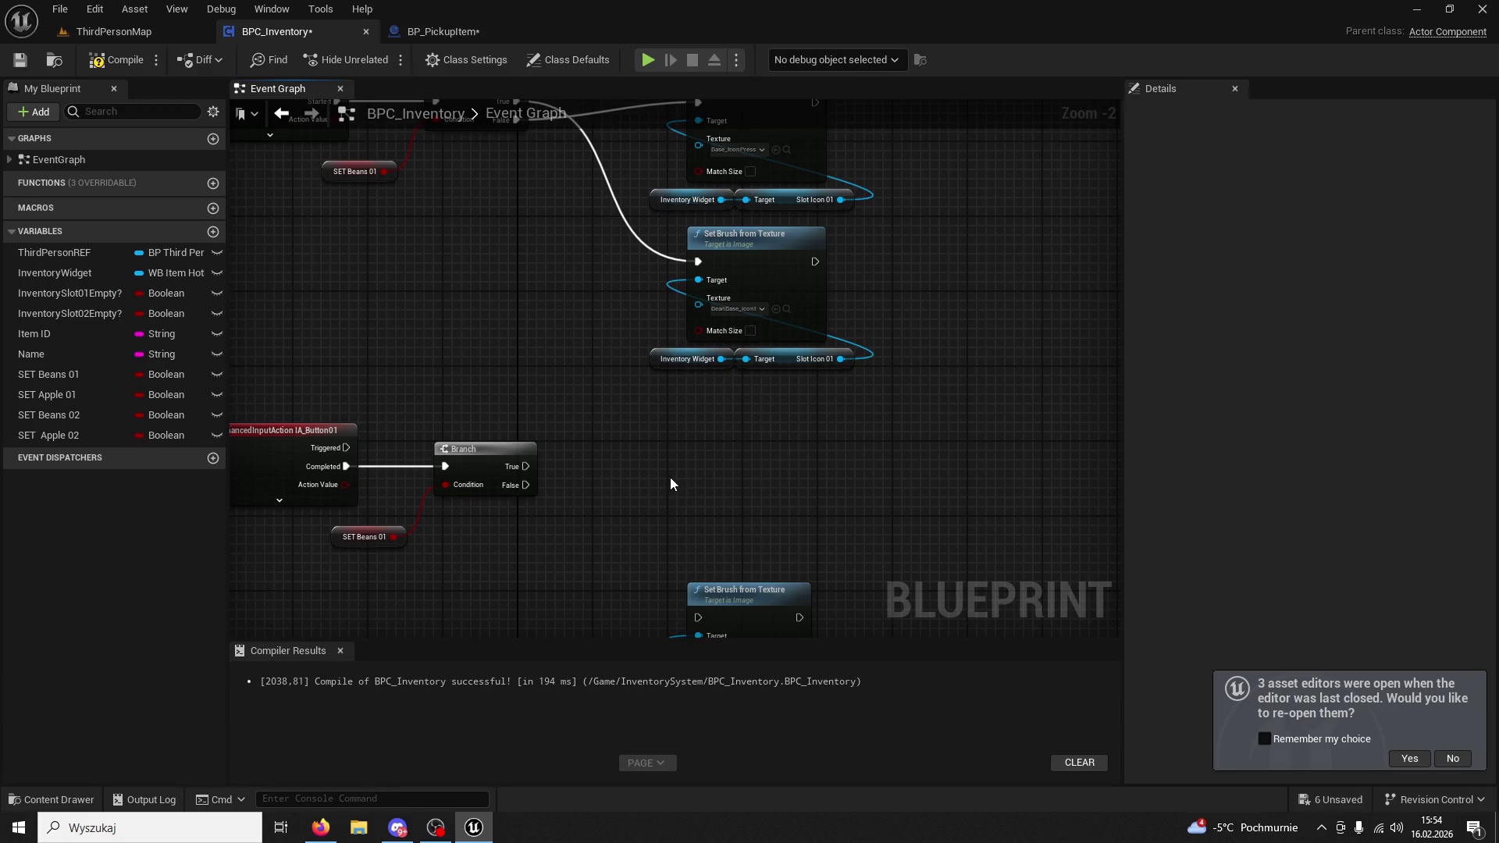
# Move the Base_Icon Set Brush node beside the new Branch and wire Branch True into it.
pyautogui.moveTo(670, 476); pyautogui.dragTo(662, 529)
pyautogui.click(755, 169)
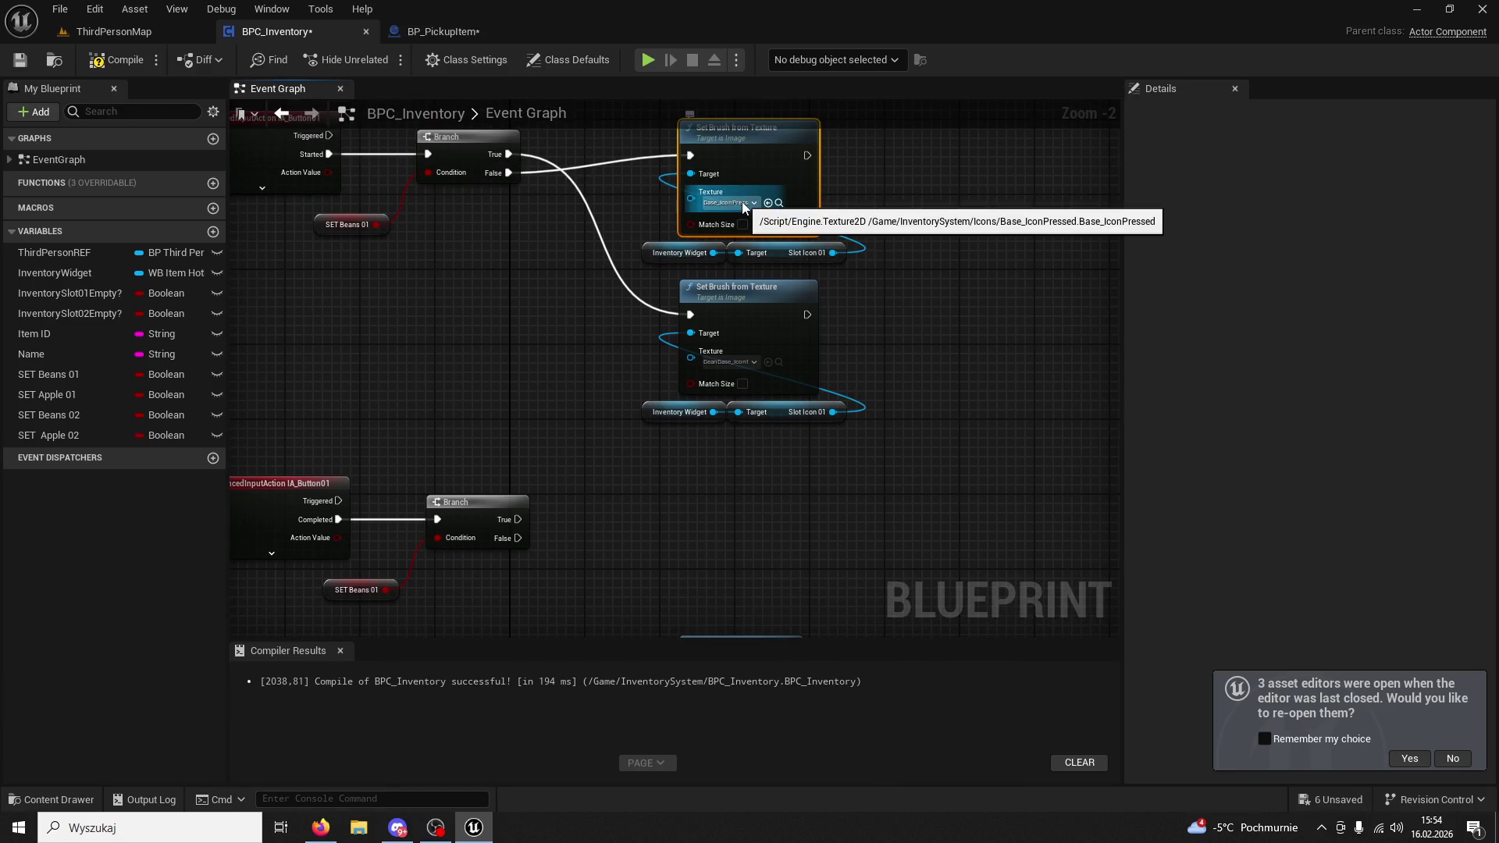
pyautogui.moveTo(723, 624); pyautogui.dragTo(716, 480)
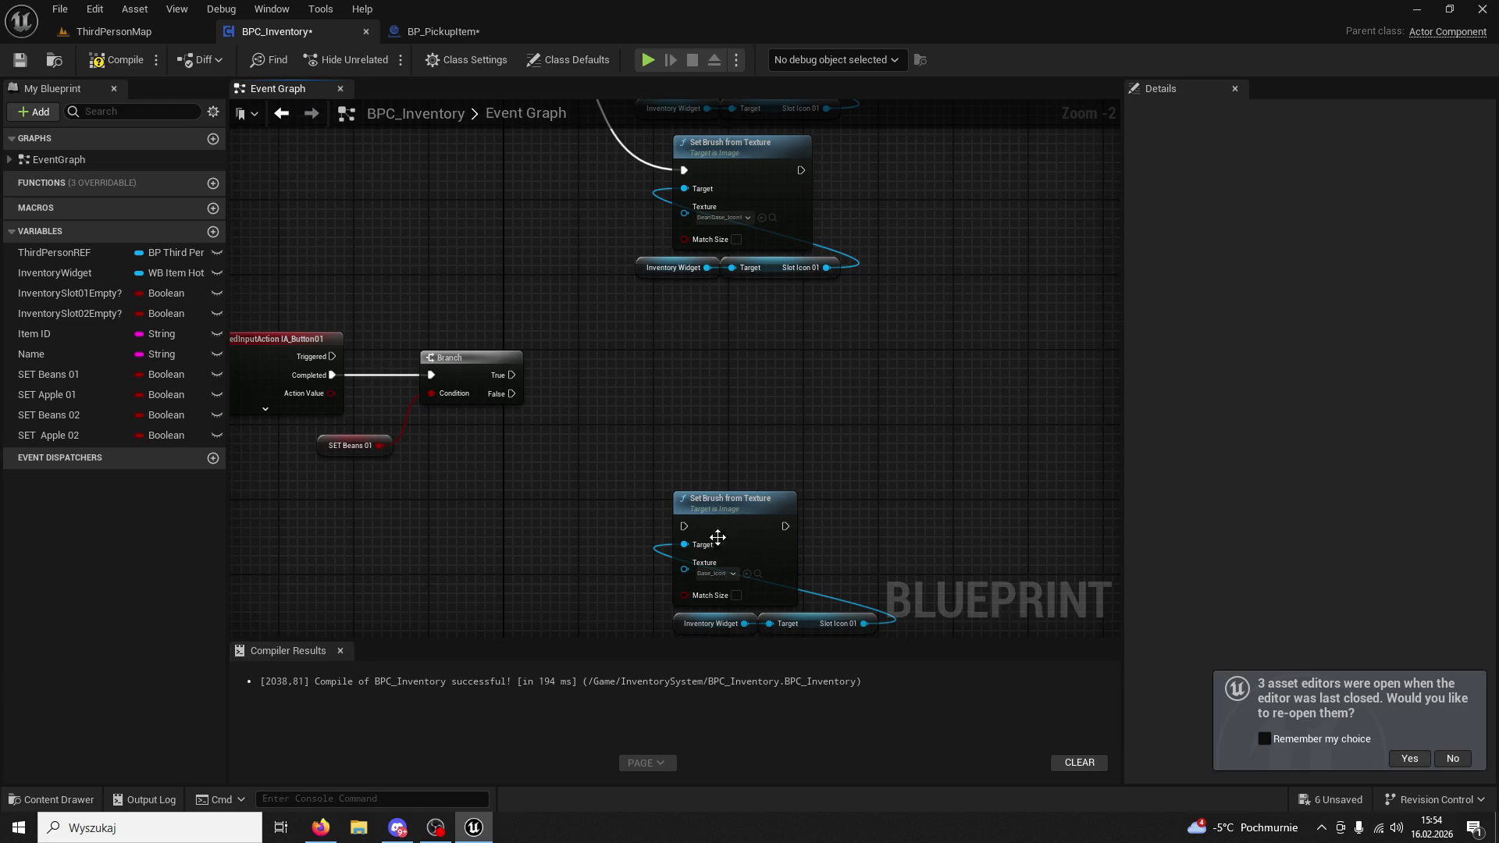
pyautogui.click(758, 574)
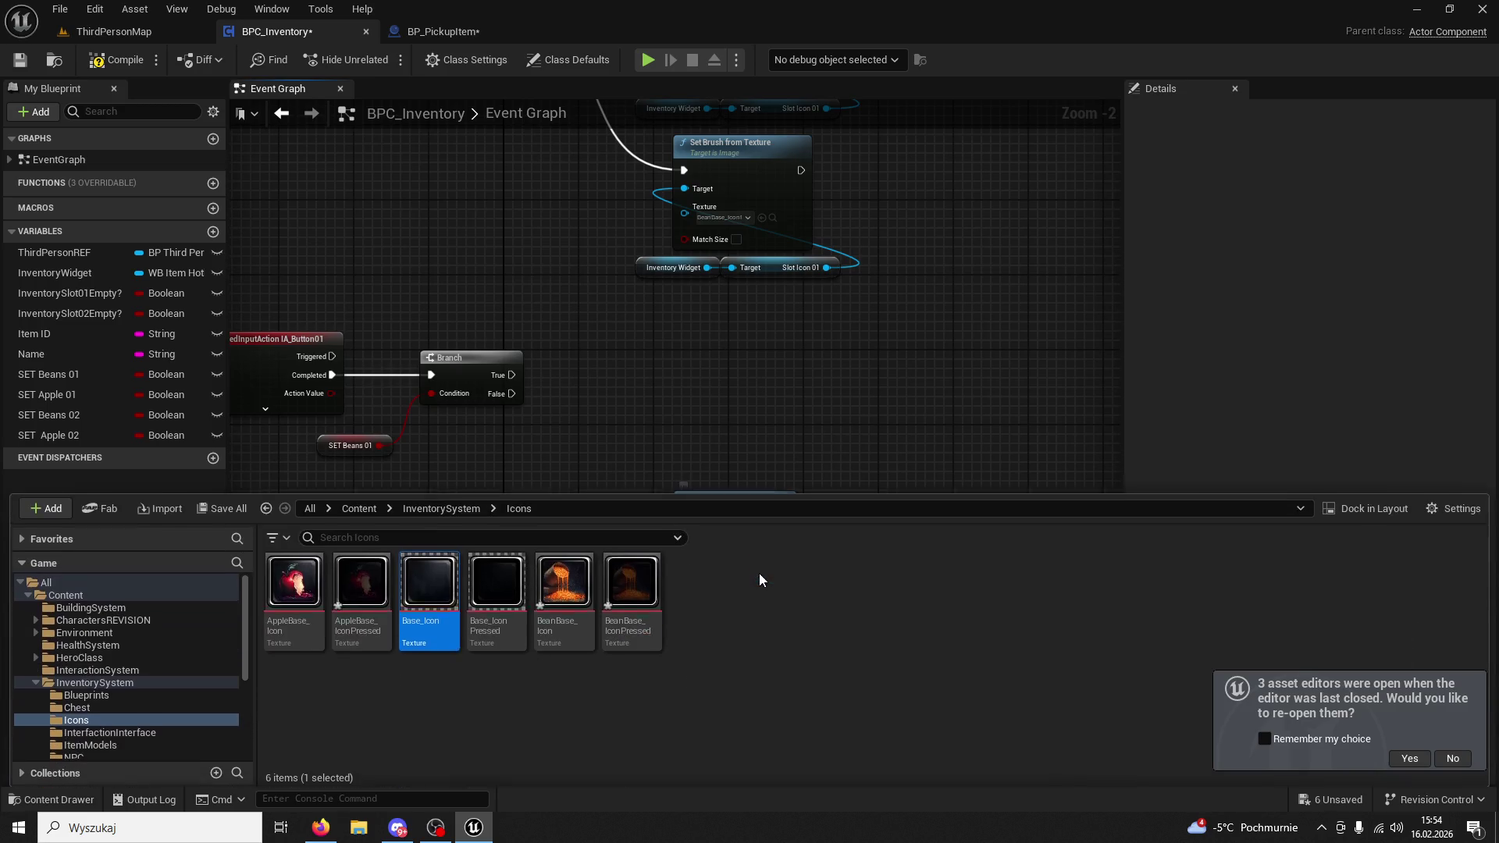
pyautogui.moveTo(803, 428); pyautogui.dragTo(771, 261)
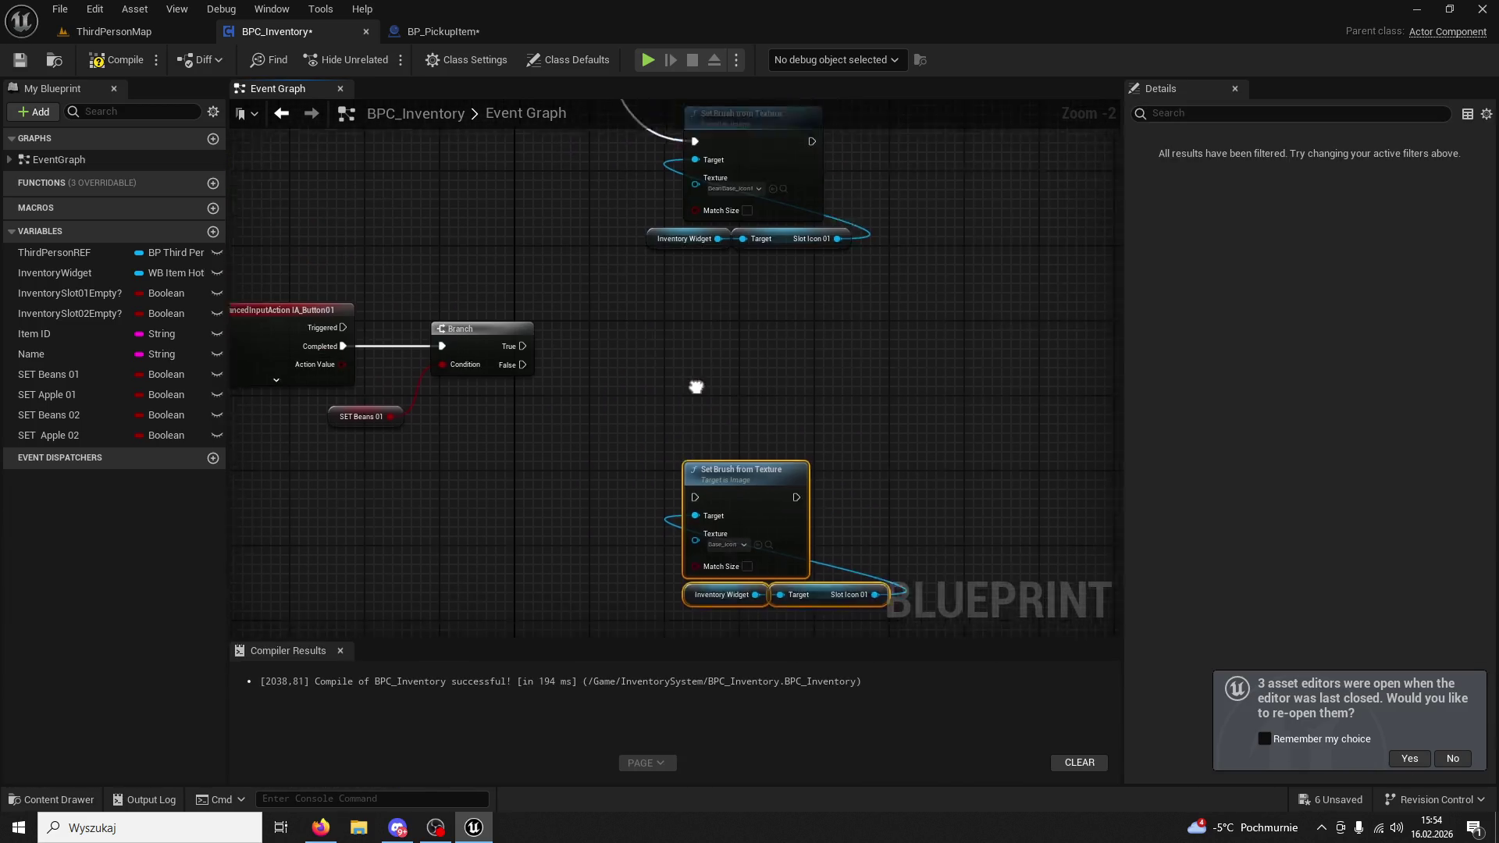
pyautogui.moveTo(742, 506)
pyautogui.mouseDown()
pyautogui.moveTo(676, 333)
pyautogui.moveTo(695, 351)
pyautogui.mouseUp()
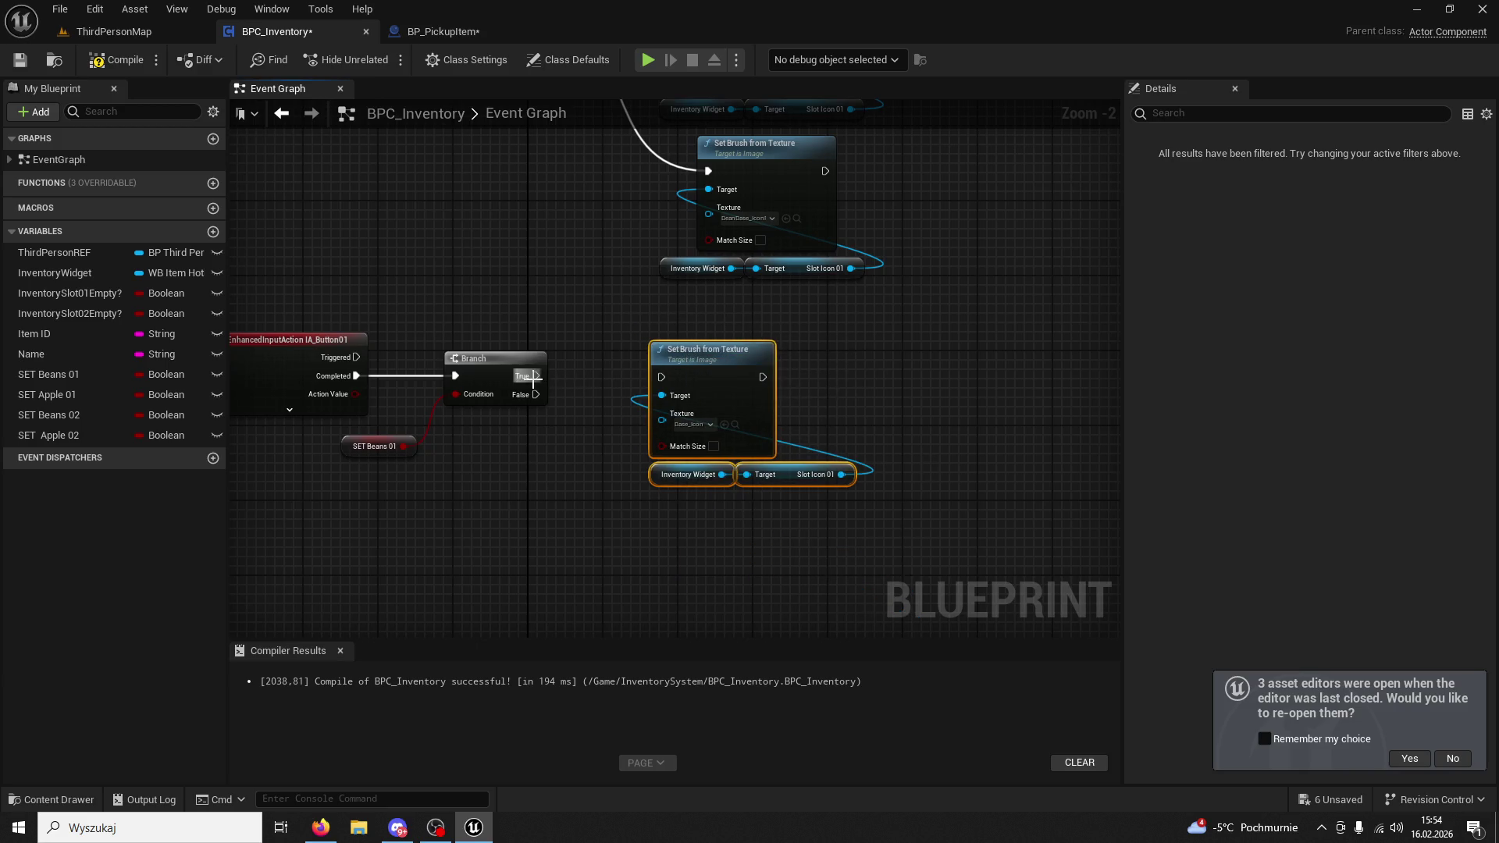
pyautogui.moveTo(539, 394); pyautogui.dragTo(579, 466)
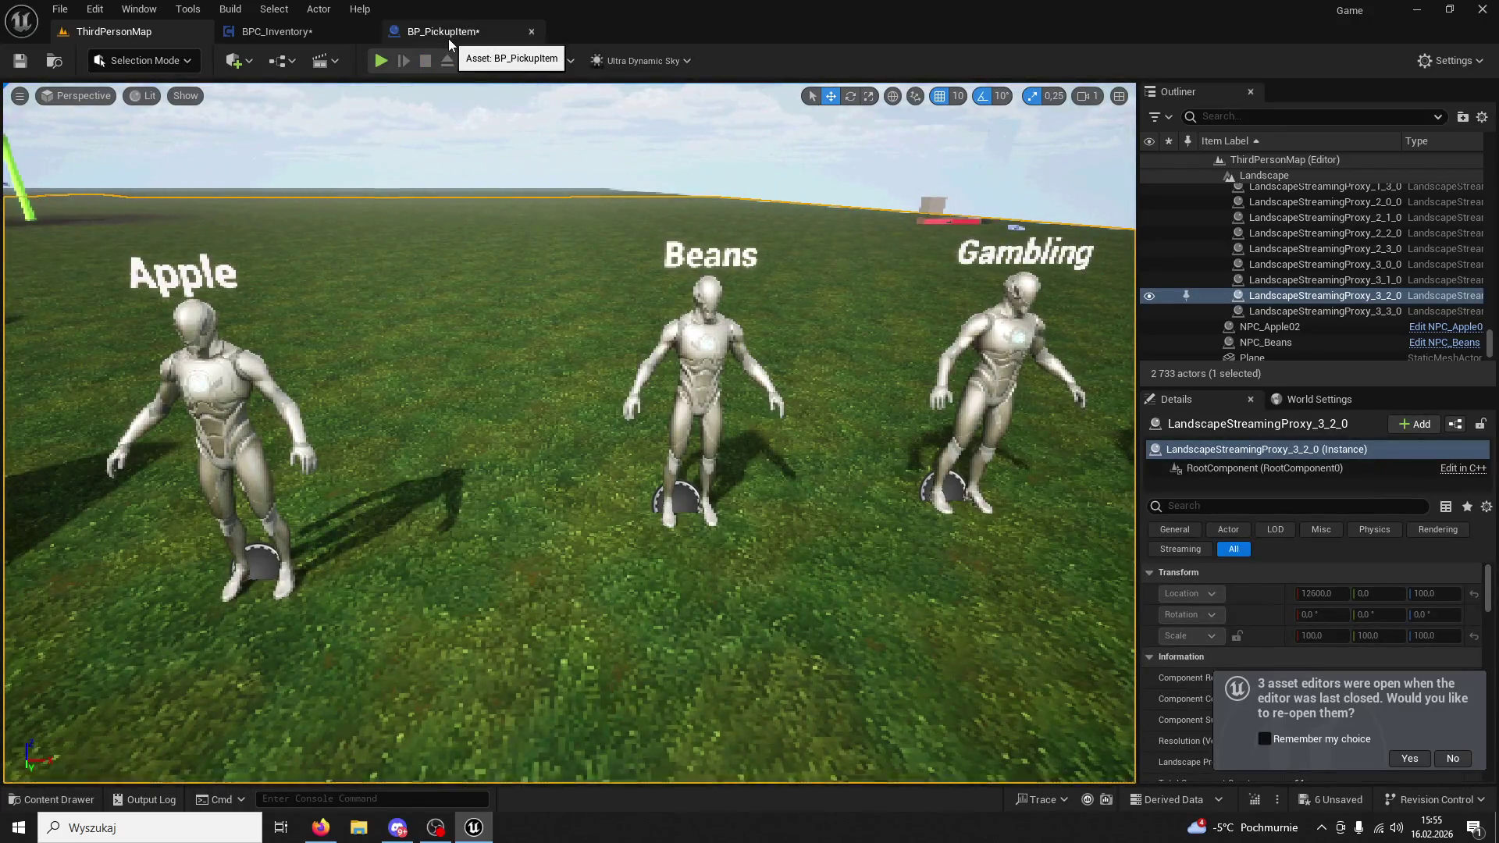
# Check BP_PickupItem, return to BPC_Inventory, pan to the IA_Button02 events, and paste the copied Branch nodes.
pyautogui.click(448, 39)
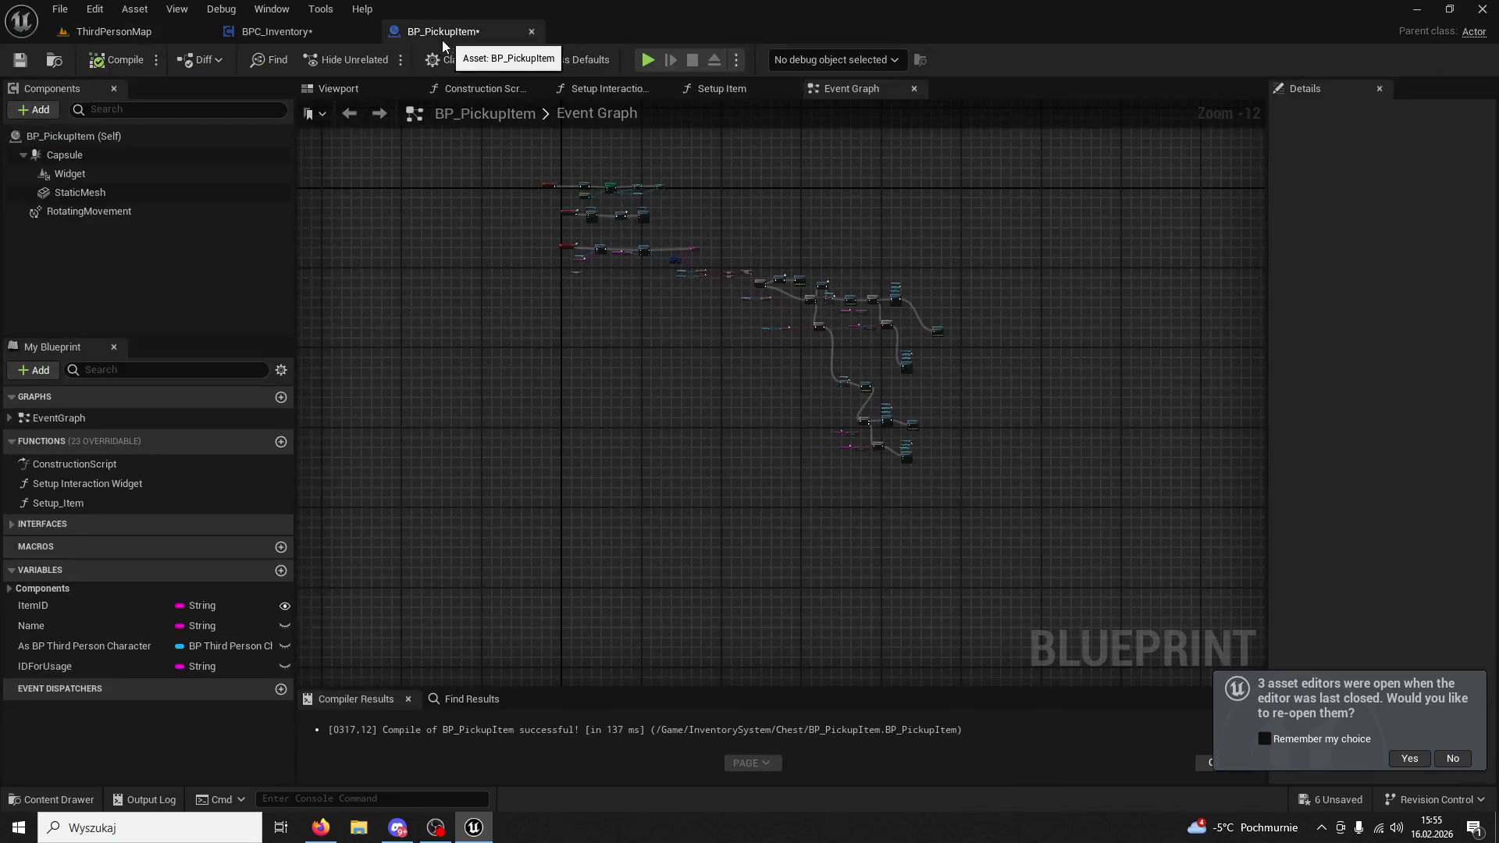
pyautogui.click(314, 35)
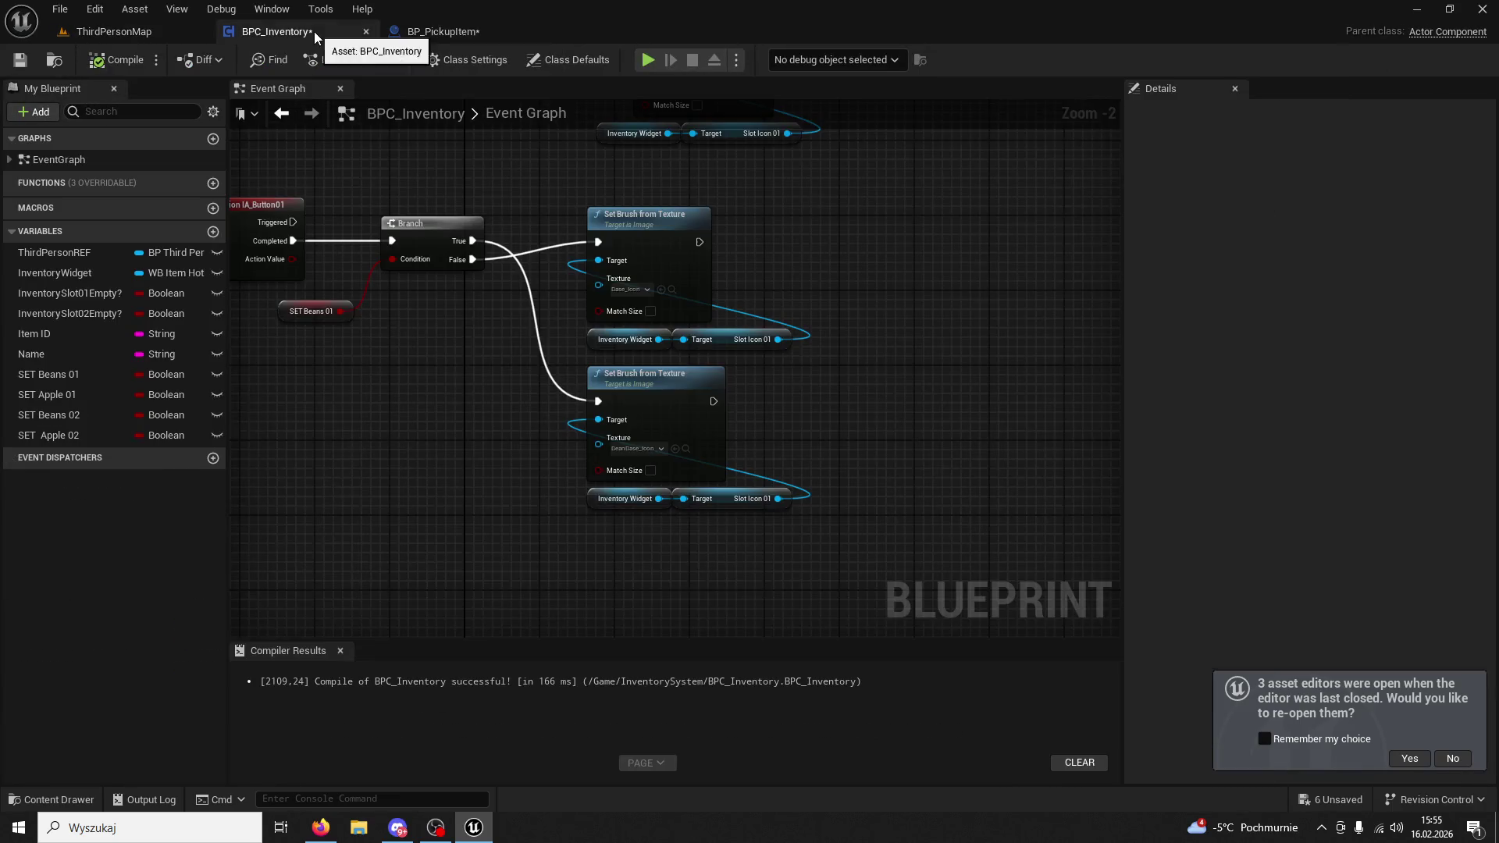
pyautogui.scroll(-2, 587, 306)
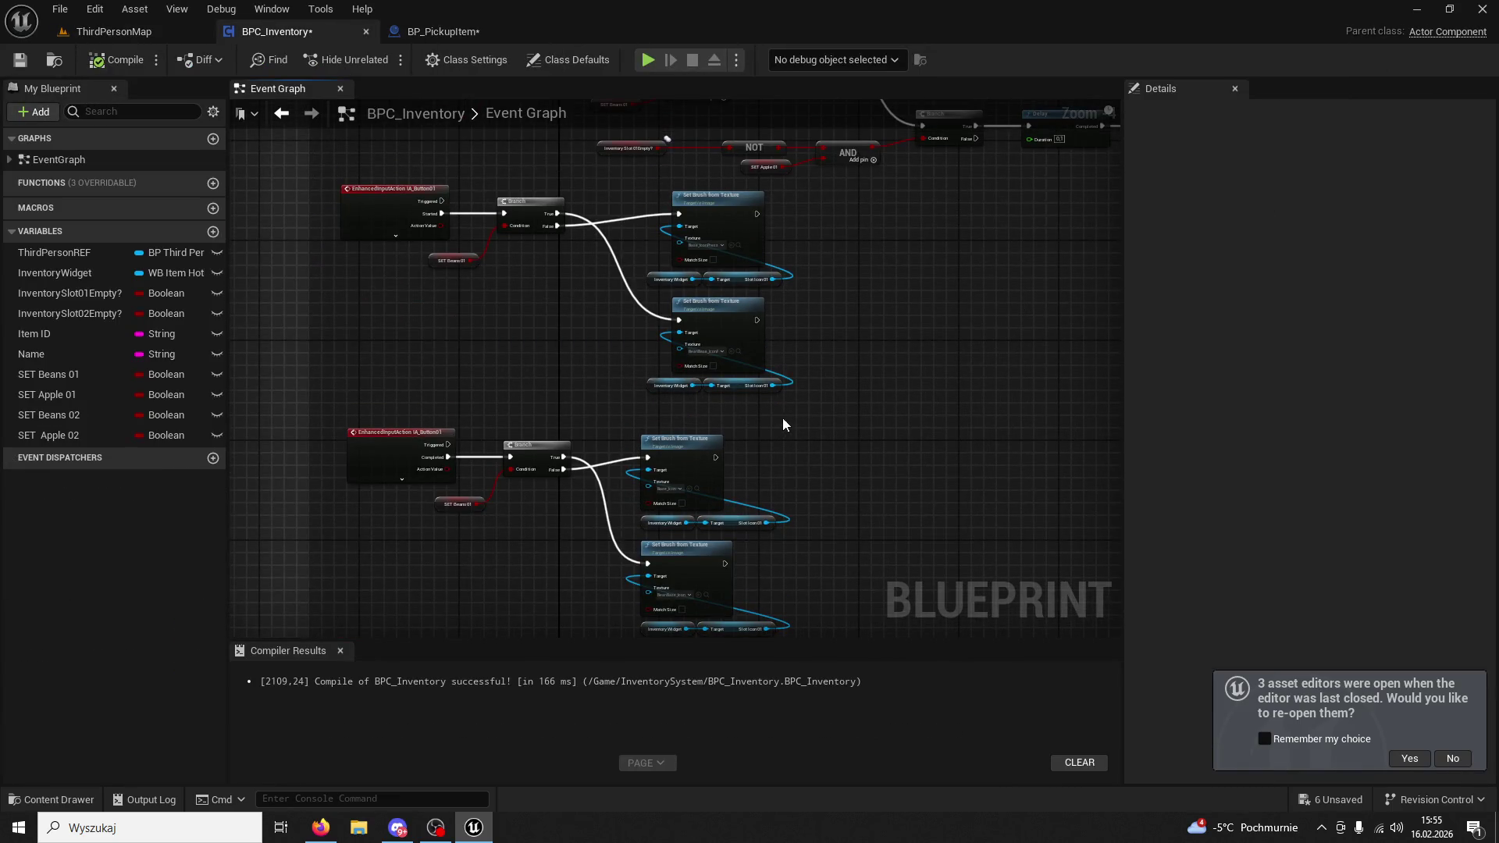
pyautogui.click(472, 207)
pyautogui.moveTo(486, 226)
pyautogui.mouseDown()
pyautogui.moveTo(748, 401)
pyautogui.moveTo(464, 194)
pyautogui.mouseUp()
pyautogui.moveTo(784, 422); pyautogui.dragTo(701, 245)
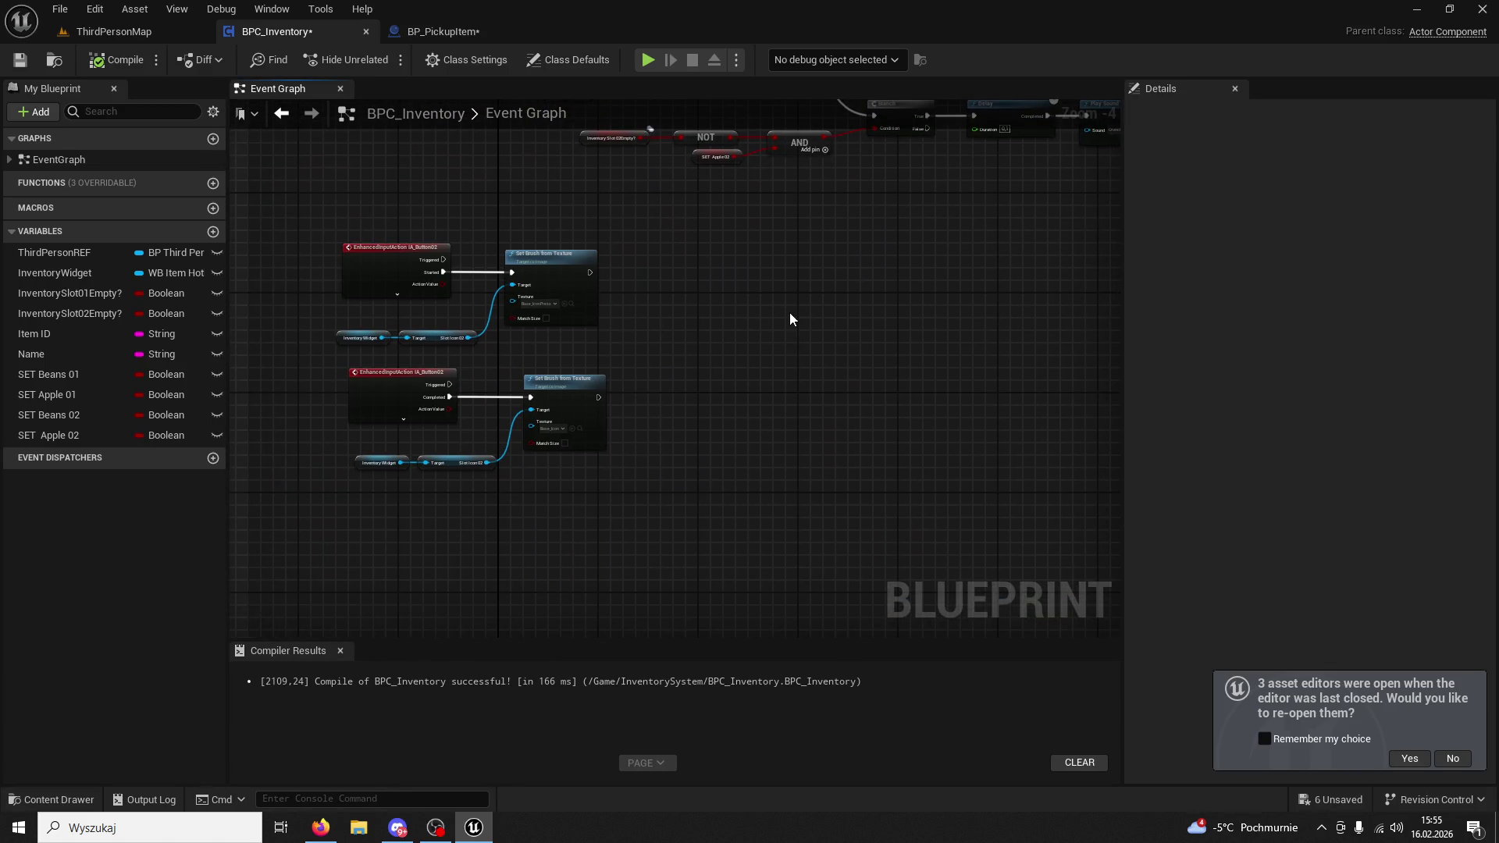
pyautogui.hotkey('ctrl', 'v')
# Route the Started event into the pasted Branch and delete the old Slot Icon 02 Set Brush node and getters.
pyautogui.scroll(2, 494, 257)
pyautogui.moveTo(417, 277); pyautogui.dragTo(731, 220)
pyautogui.click(612, 264)
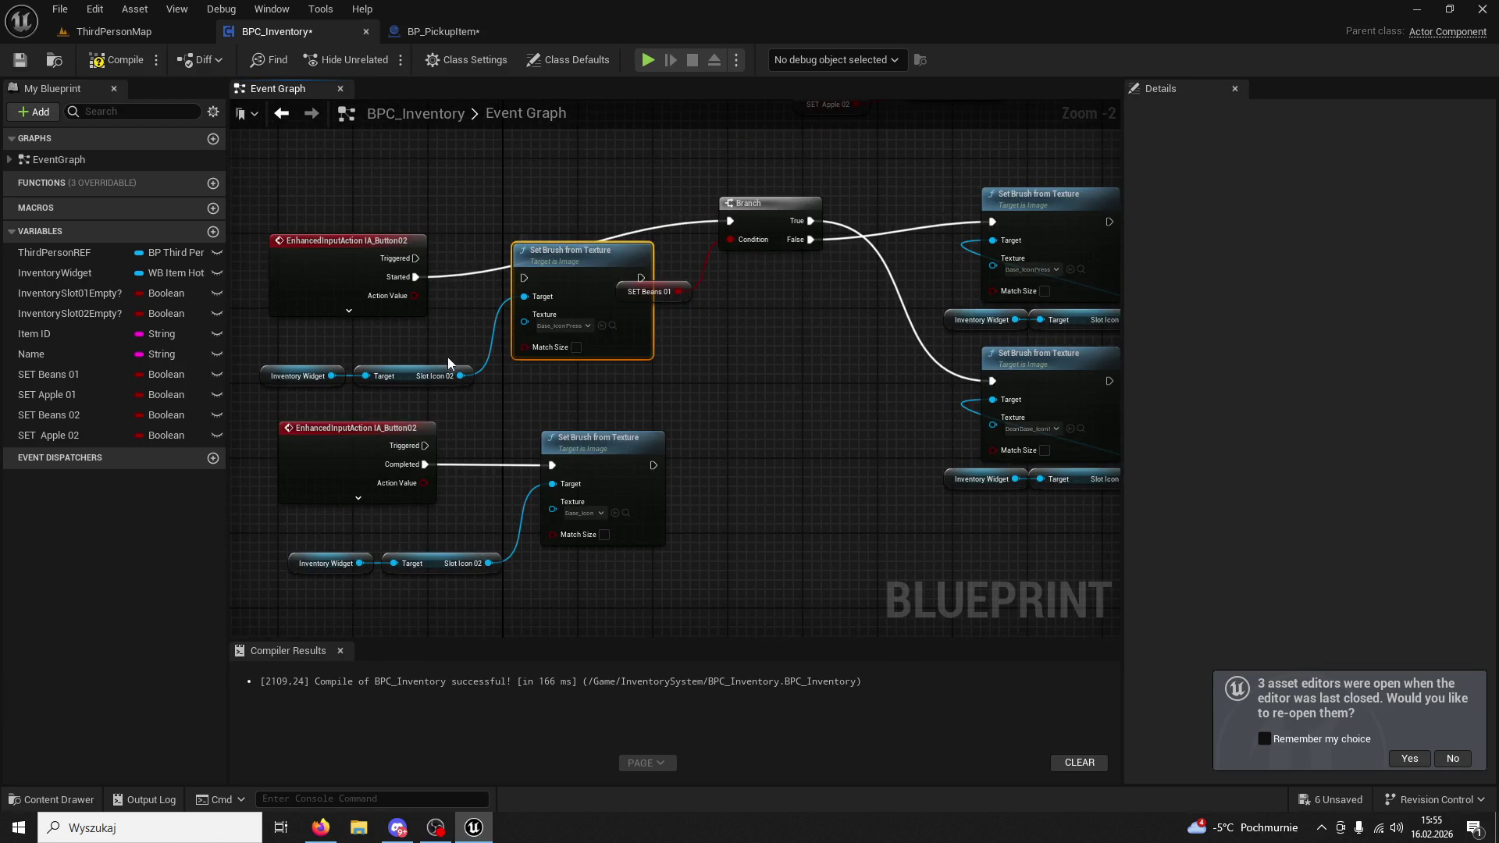
pyautogui.press('Delete')
pyautogui.click(296, 375)
pyautogui.press('Delete')
pyautogui.moveTo(626, 318); pyautogui.dragTo(584, 323)
# Replace the SET Beans 01 condition with a SET Beans 02 getter and remove the Slot Icon 01 getter.
pyautogui.moveTo(82, 412)
pyautogui.mouseDown()
pyautogui.moveTo(533, 344)
pyautogui.moveTo(658, 252)
pyautogui.mouseUp()
pyautogui.click(591, 353)
pyautogui.press('Delete')
pyautogui.moveTo(562, 350); pyautogui.dragTo(562, 313)
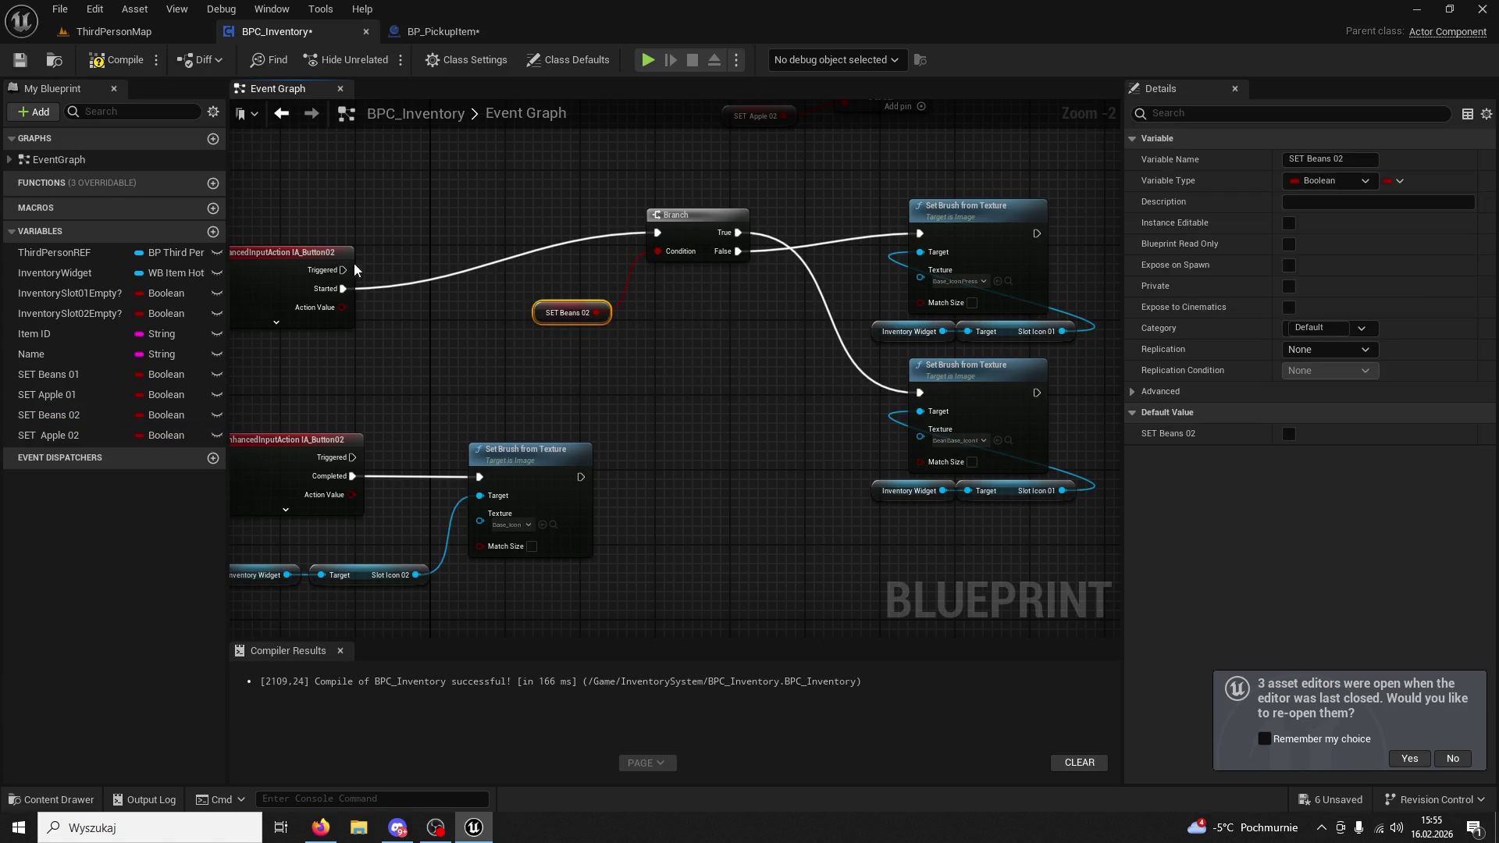
pyautogui.moveTo(306, 250); pyautogui.dragTo(383, 194)
pyautogui.click(827, 227)
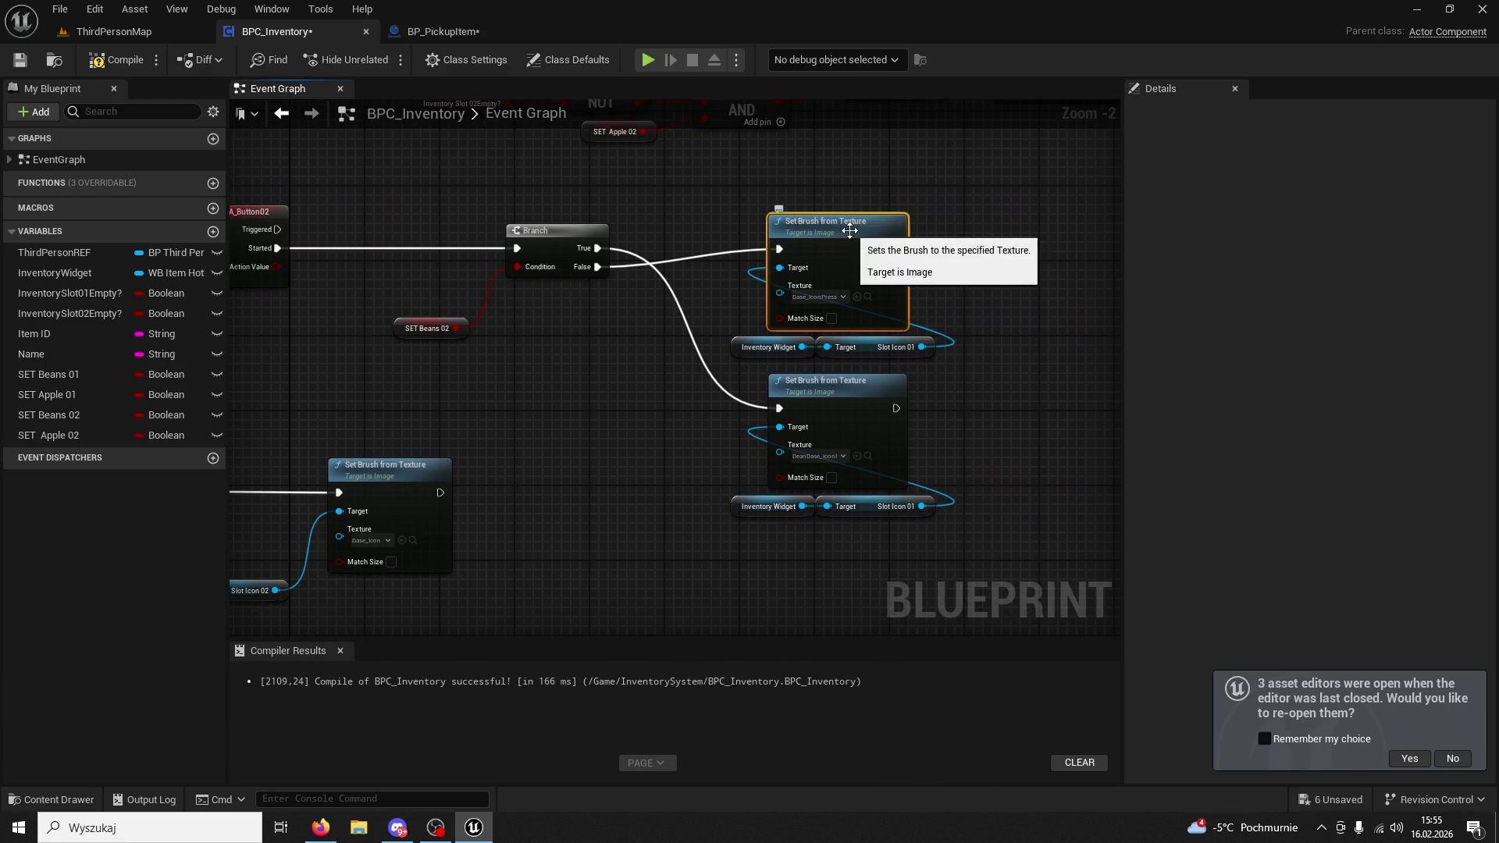
pyautogui.scroll(2, 828, 227)
pyautogui.click(859, 390)
pyautogui.press('Delete')
# Add a Slot Icon 02 getter from Inventory Widget and wire it into the upper Set Brush Target.
pyautogui.moveTo(781, 378); pyautogui.dragTo(829, 386)
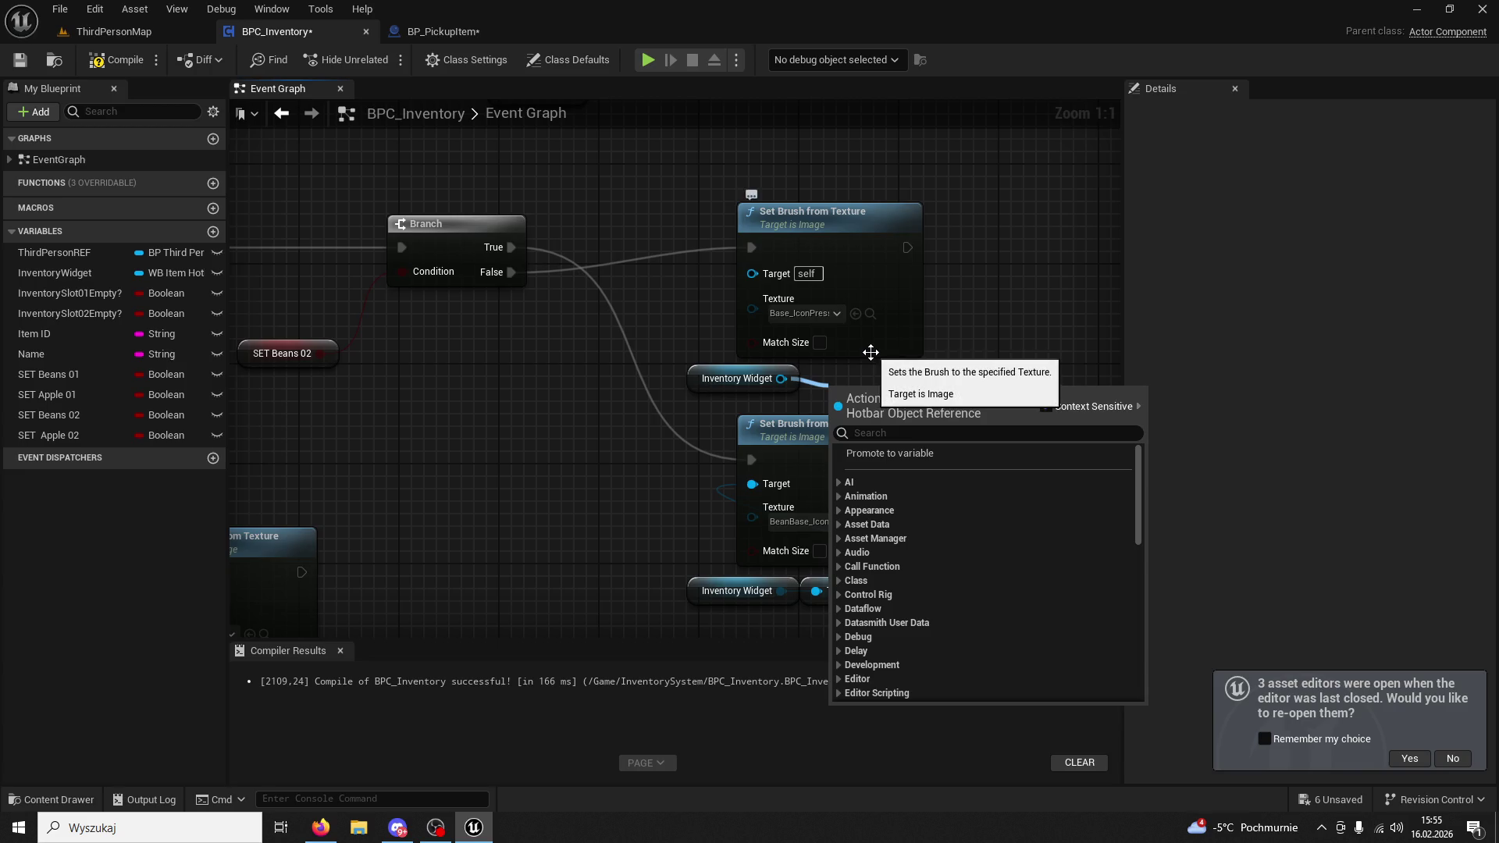
pyautogui.write('slo')
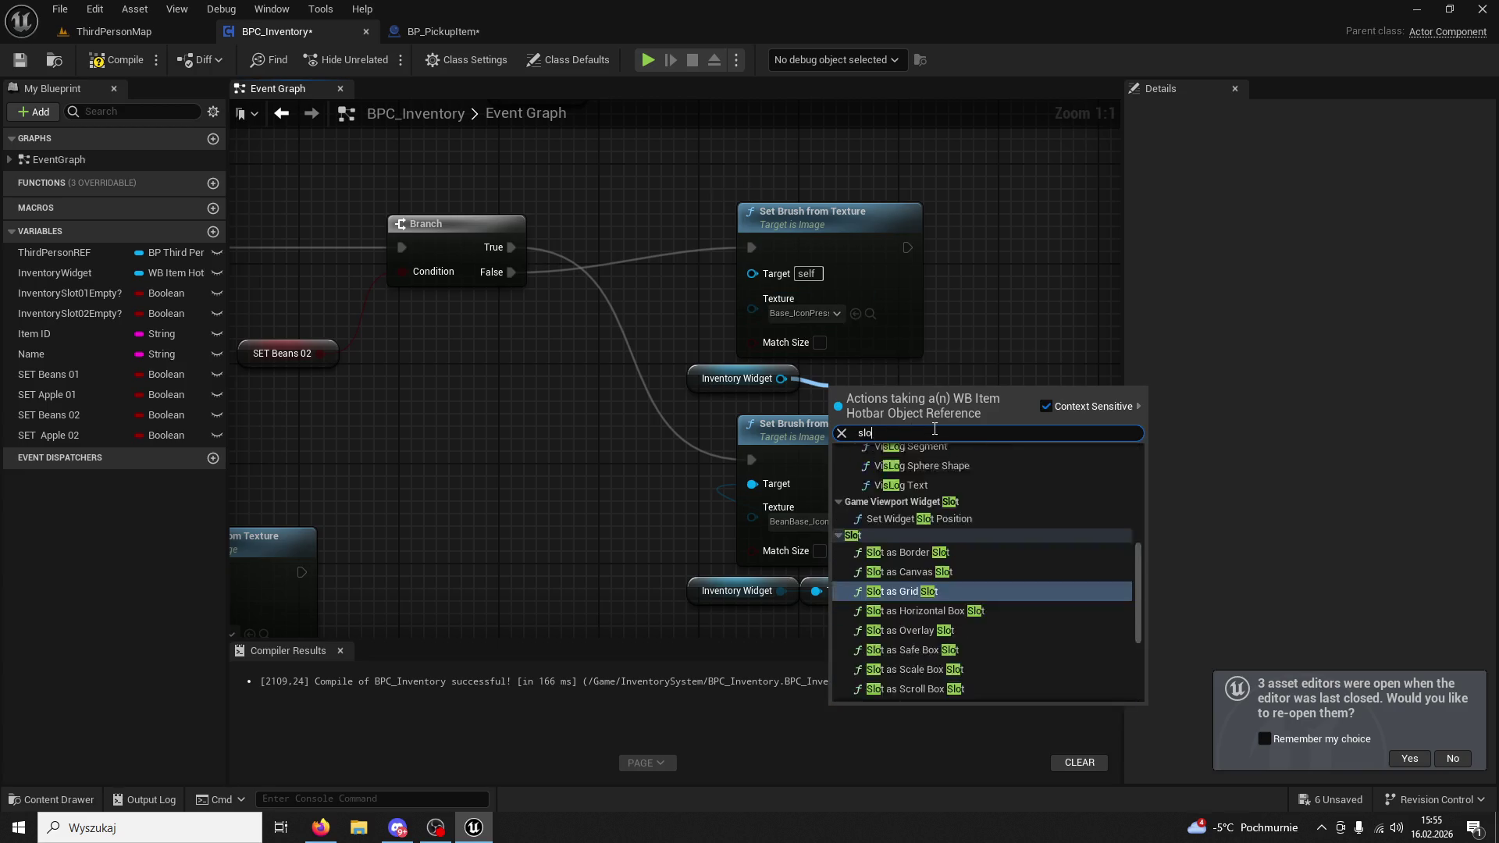
pyautogui.write('t02')
pyautogui.click(921, 467)
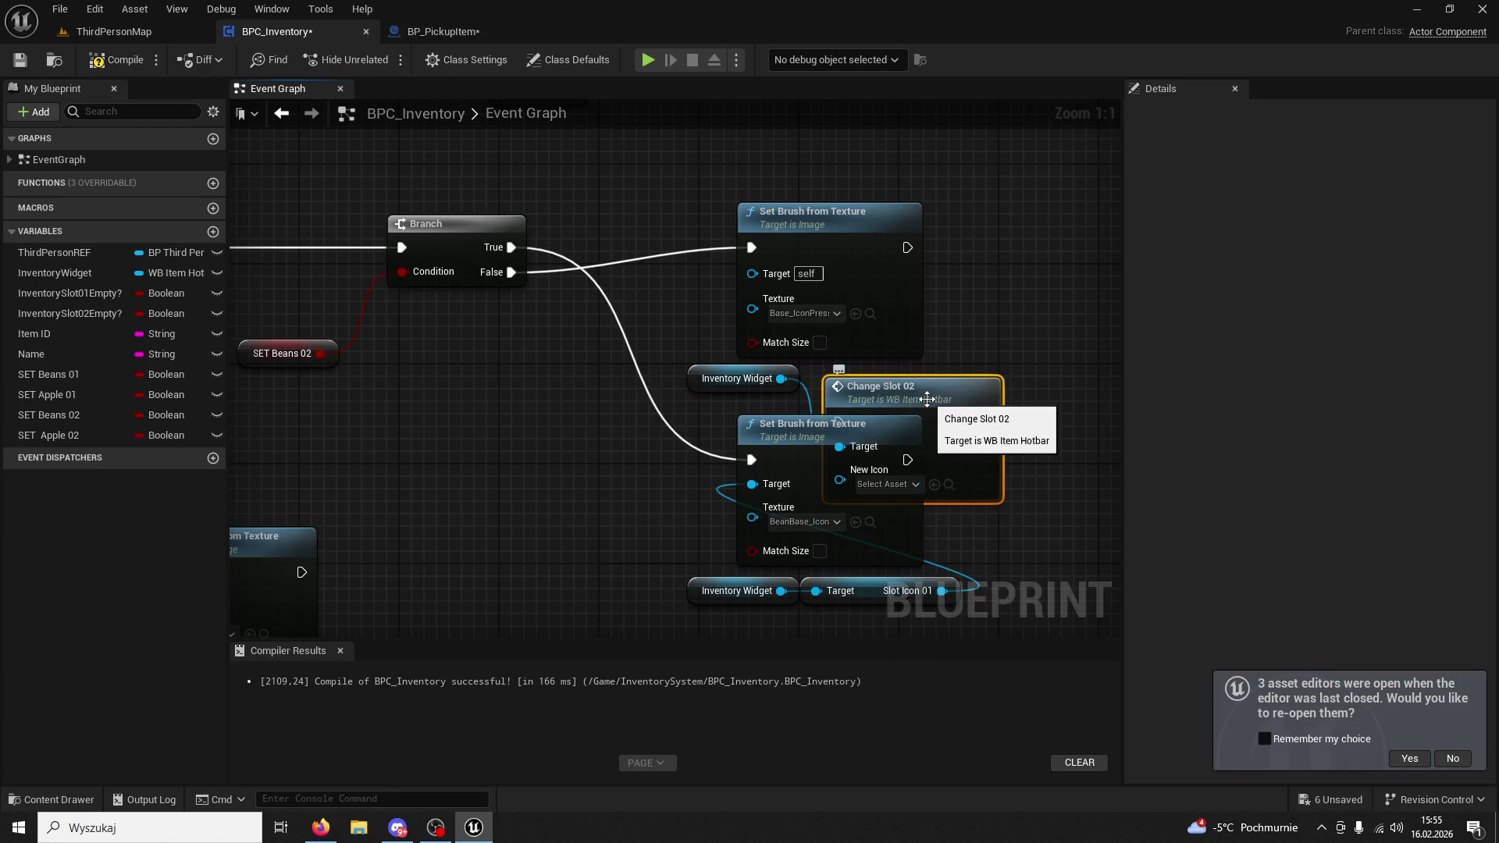
pyautogui.press('Delete')
pyautogui.moveTo(782, 378); pyautogui.dragTo(888, 410)
pyautogui.write('slot 02')
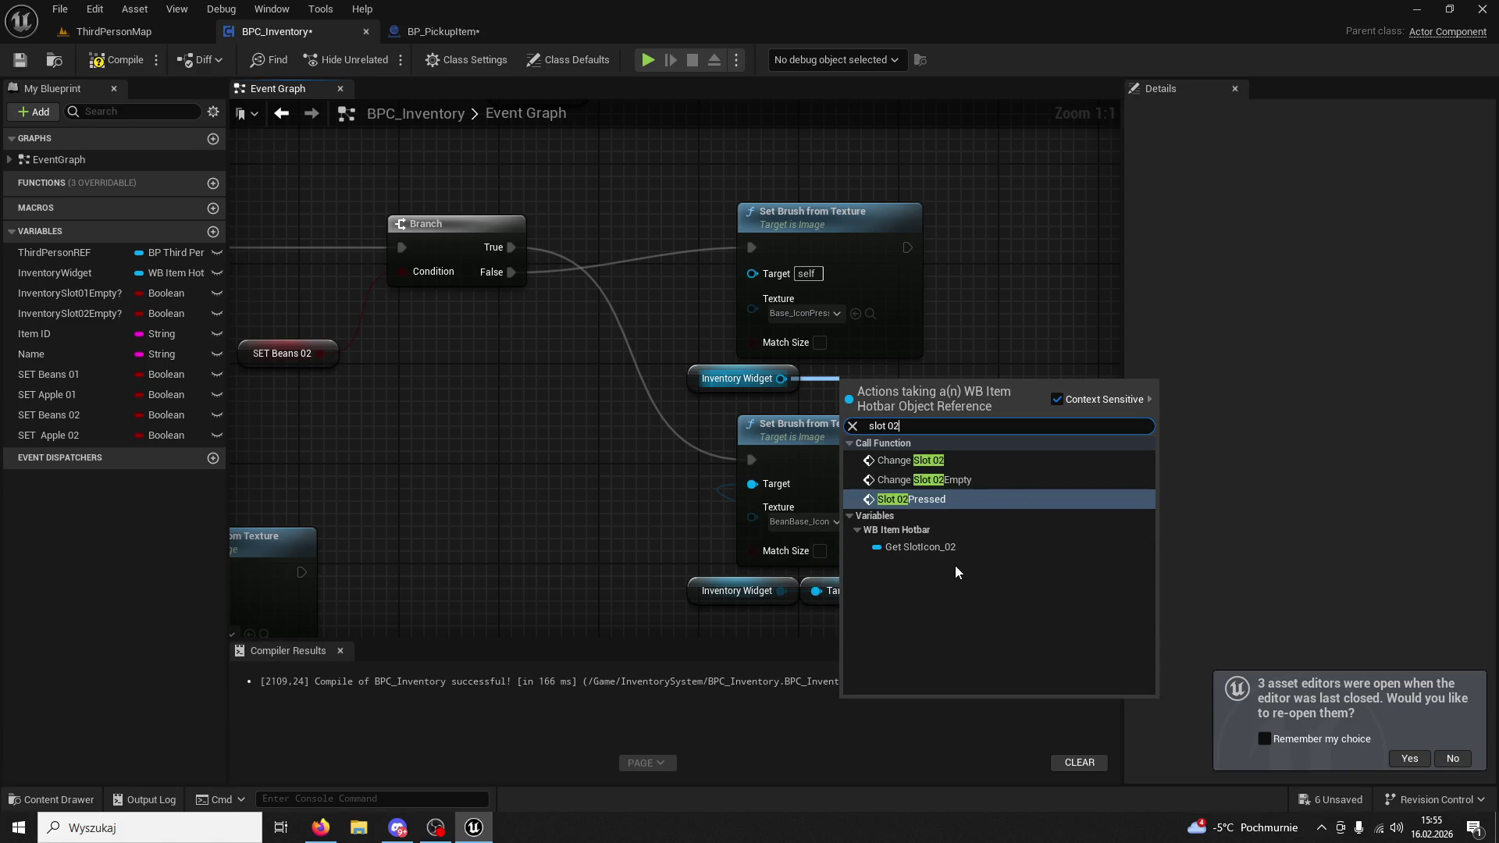
pyautogui.click(925, 547)
pyautogui.moveTo(980, 391)
pyautogui.mouseDown()
pyautogui.moveTo(766, 296)
pyautogui.moveTo(752, 273)
pyautogui.mouseUp()
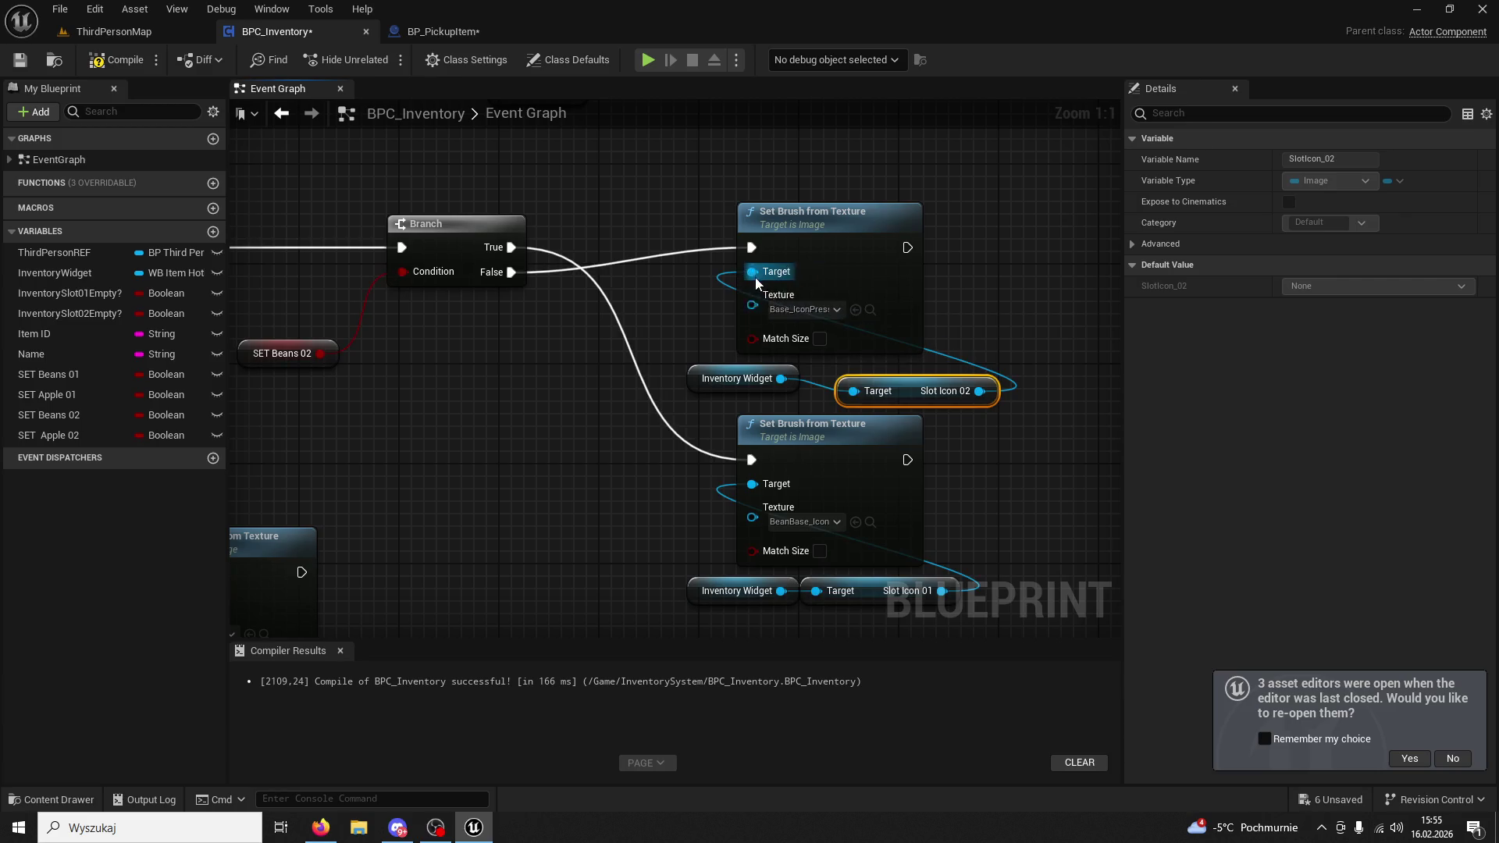
pyautogui.moveTo(853, 390); pyautogui.dragTo(899, 391)
pyautogui.press('Escape')
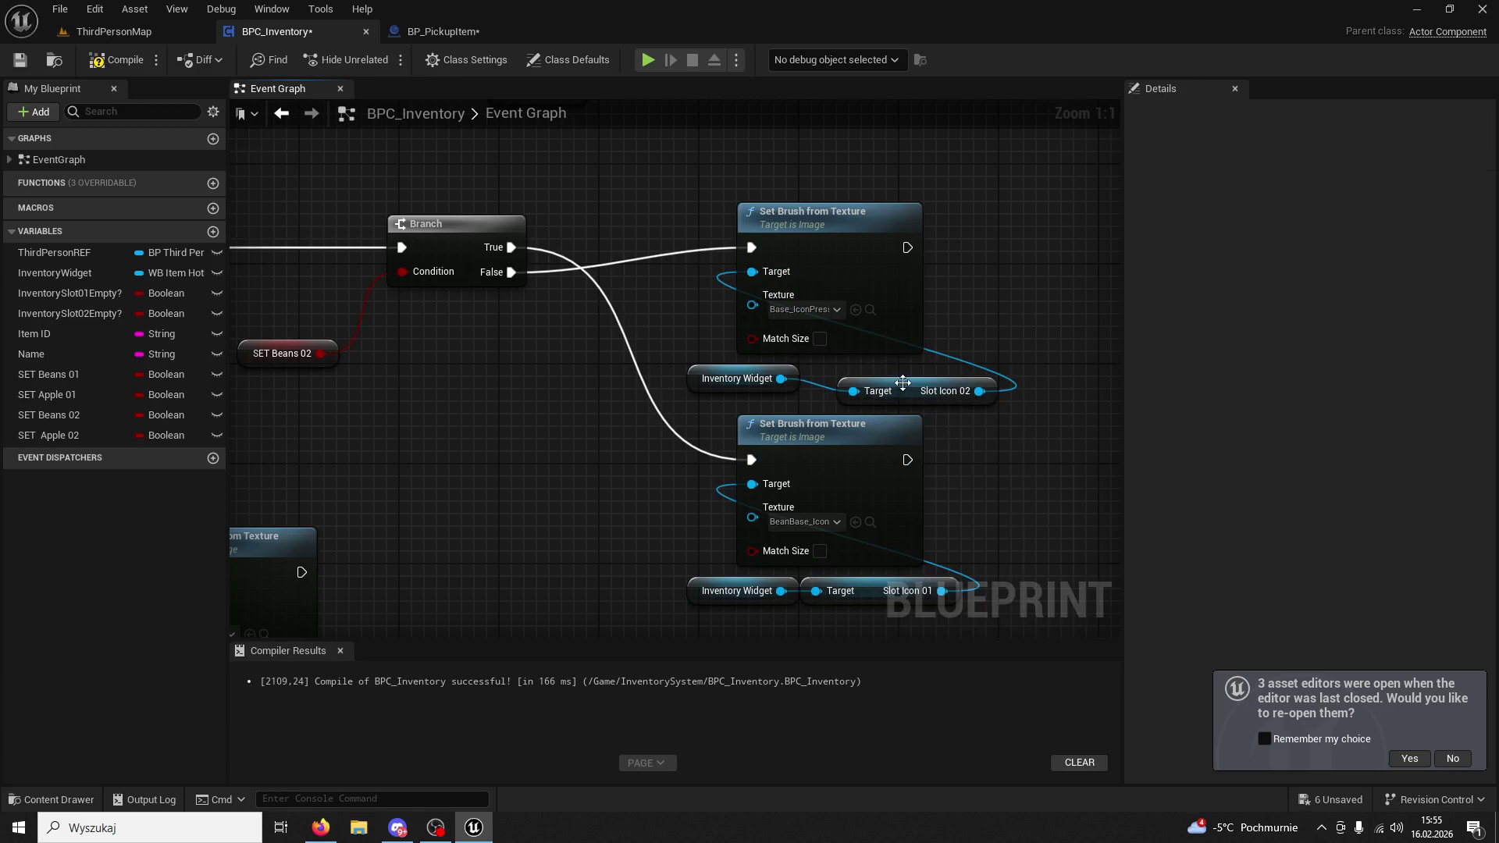
# Swap the lower Slot Icon 01 getter for a 'get slot' Slot Icon 02 getter feeding the lower Set Brush Target.
pyautogui.moveTo(748, 460); pyautogui.dragTo(724, 314)
pyautogui.click(843, 445)
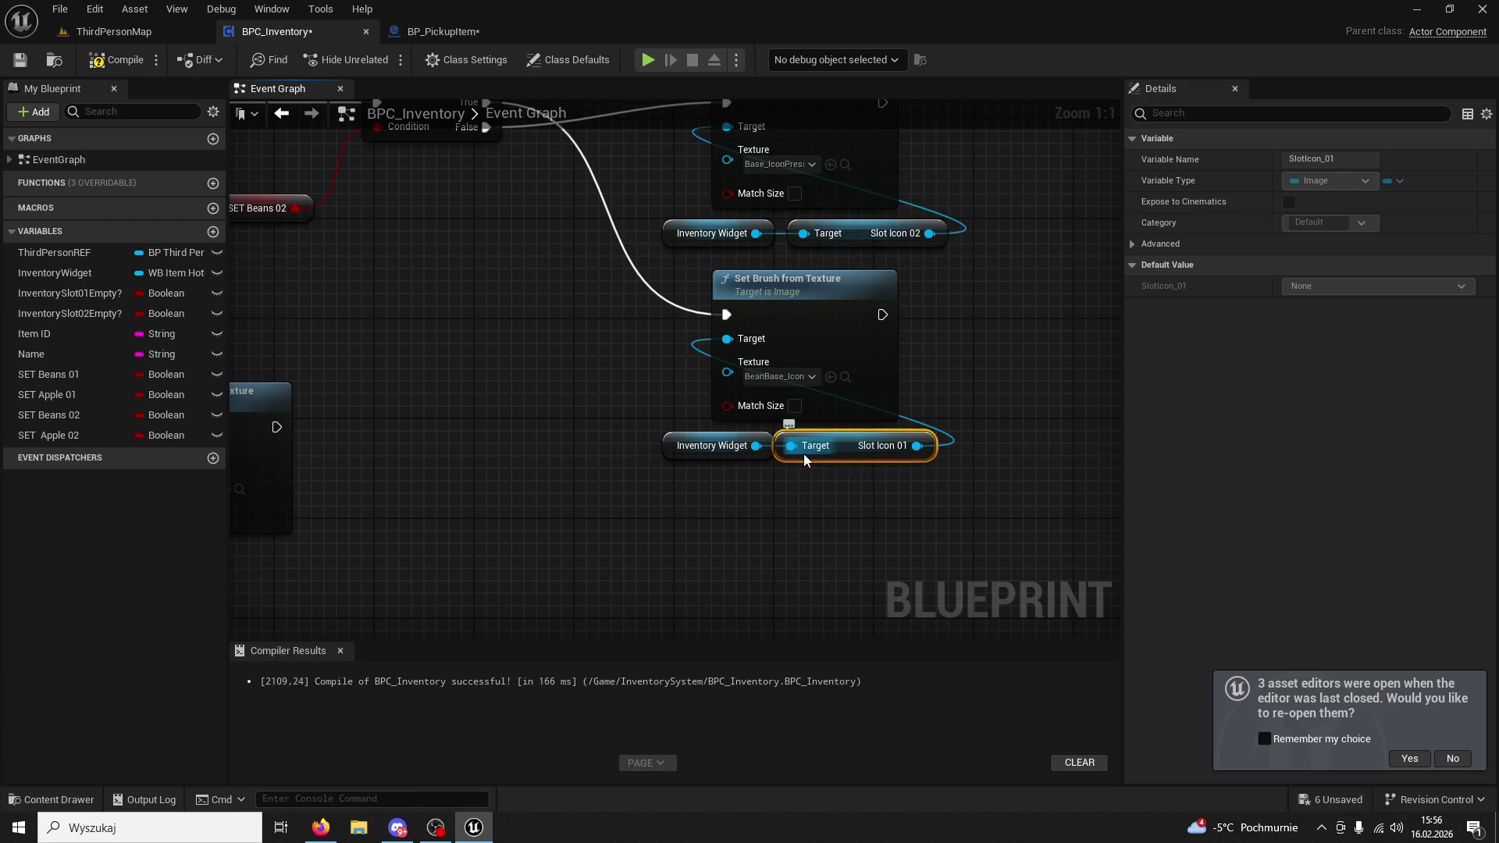
pyautogui.press('Delete')
pyautogui.moveTo(756, 445); pyautogui.dragTo(822, 467)
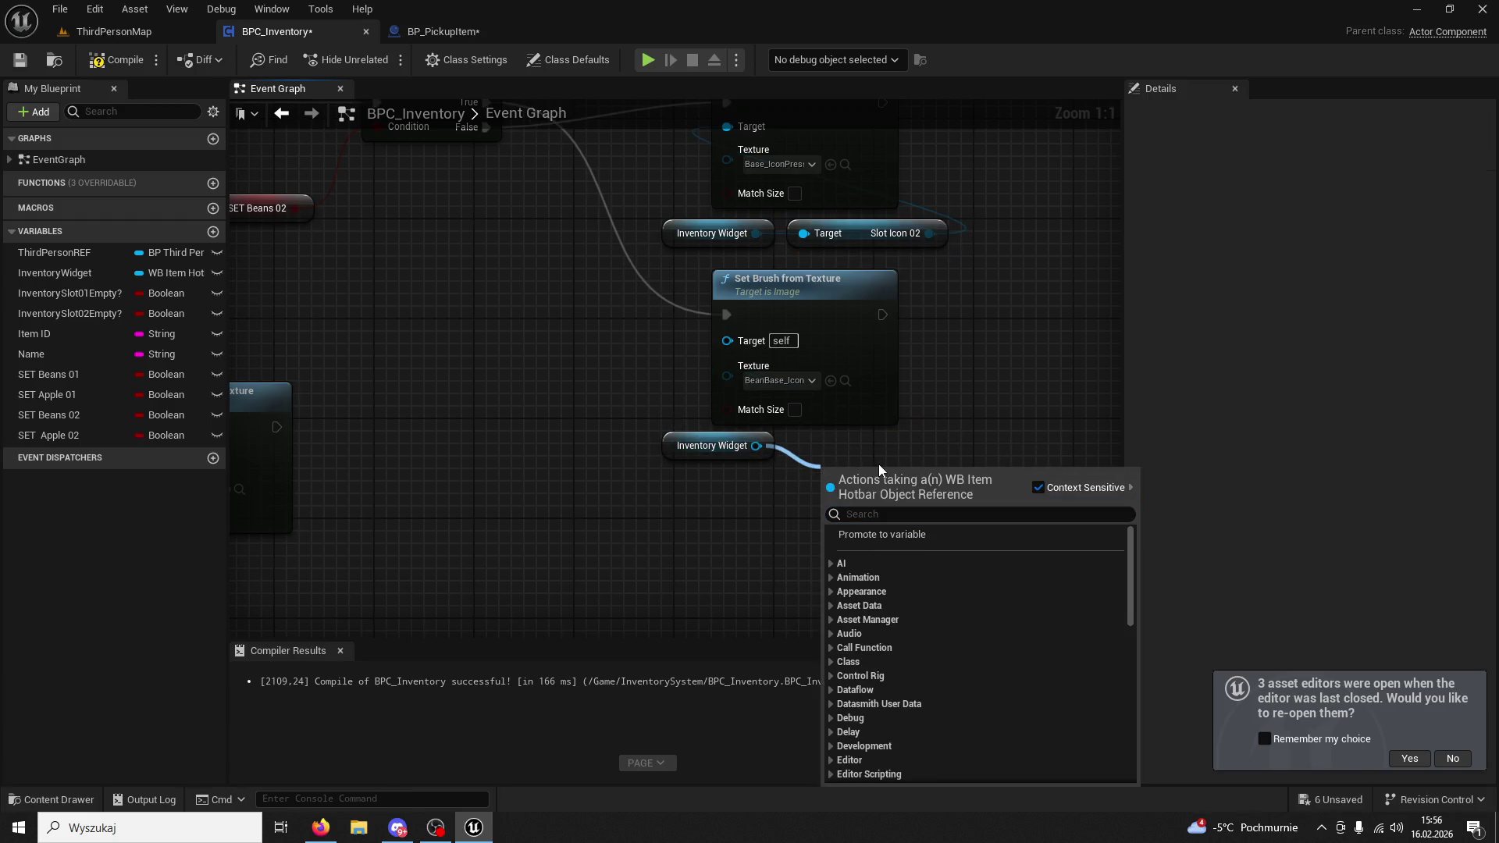
pyautogui.write('s')
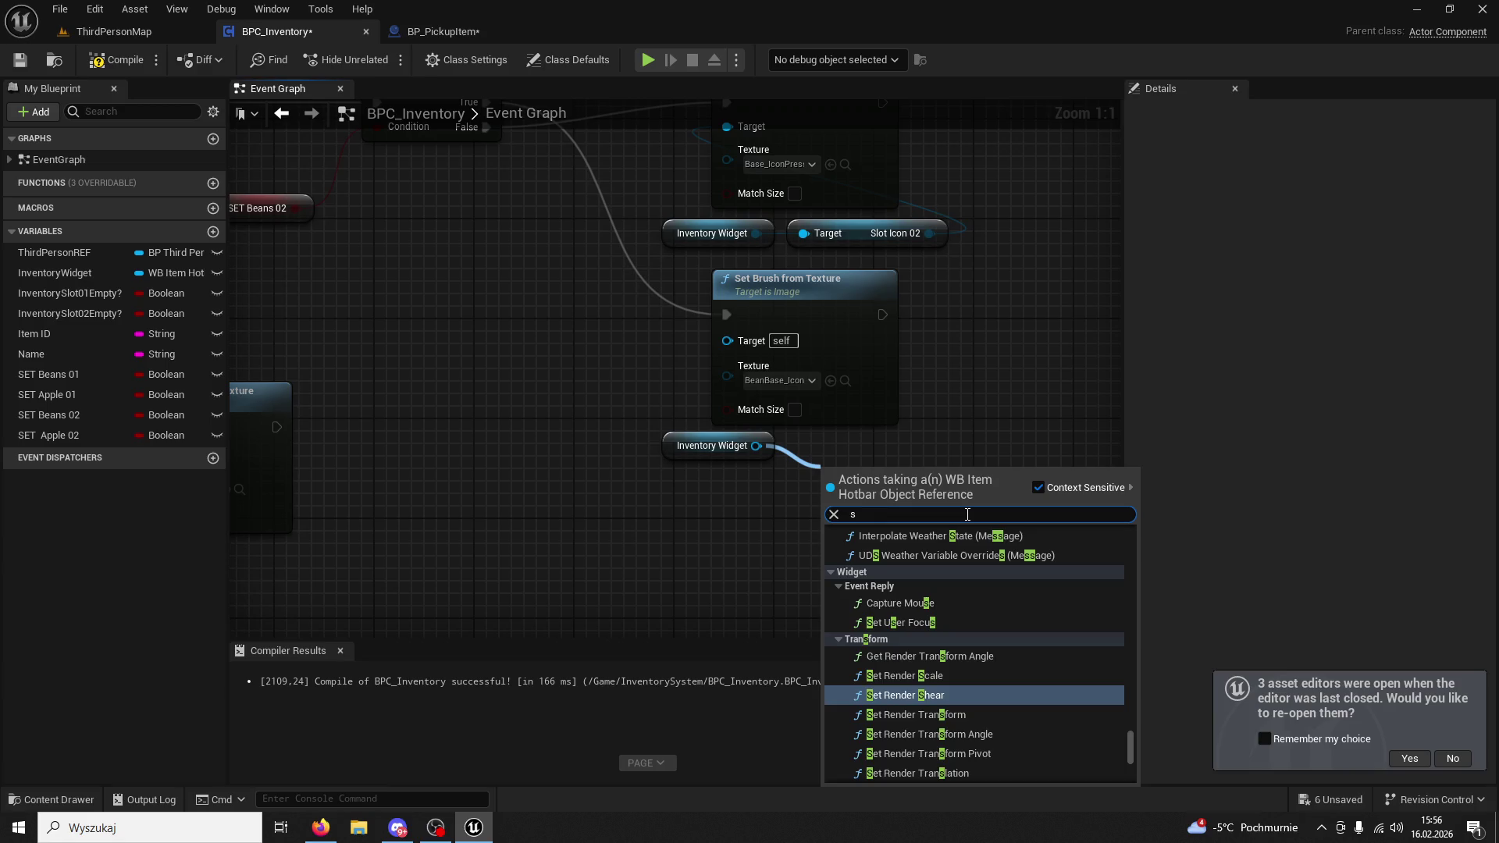
pyautogui.write('lot02')
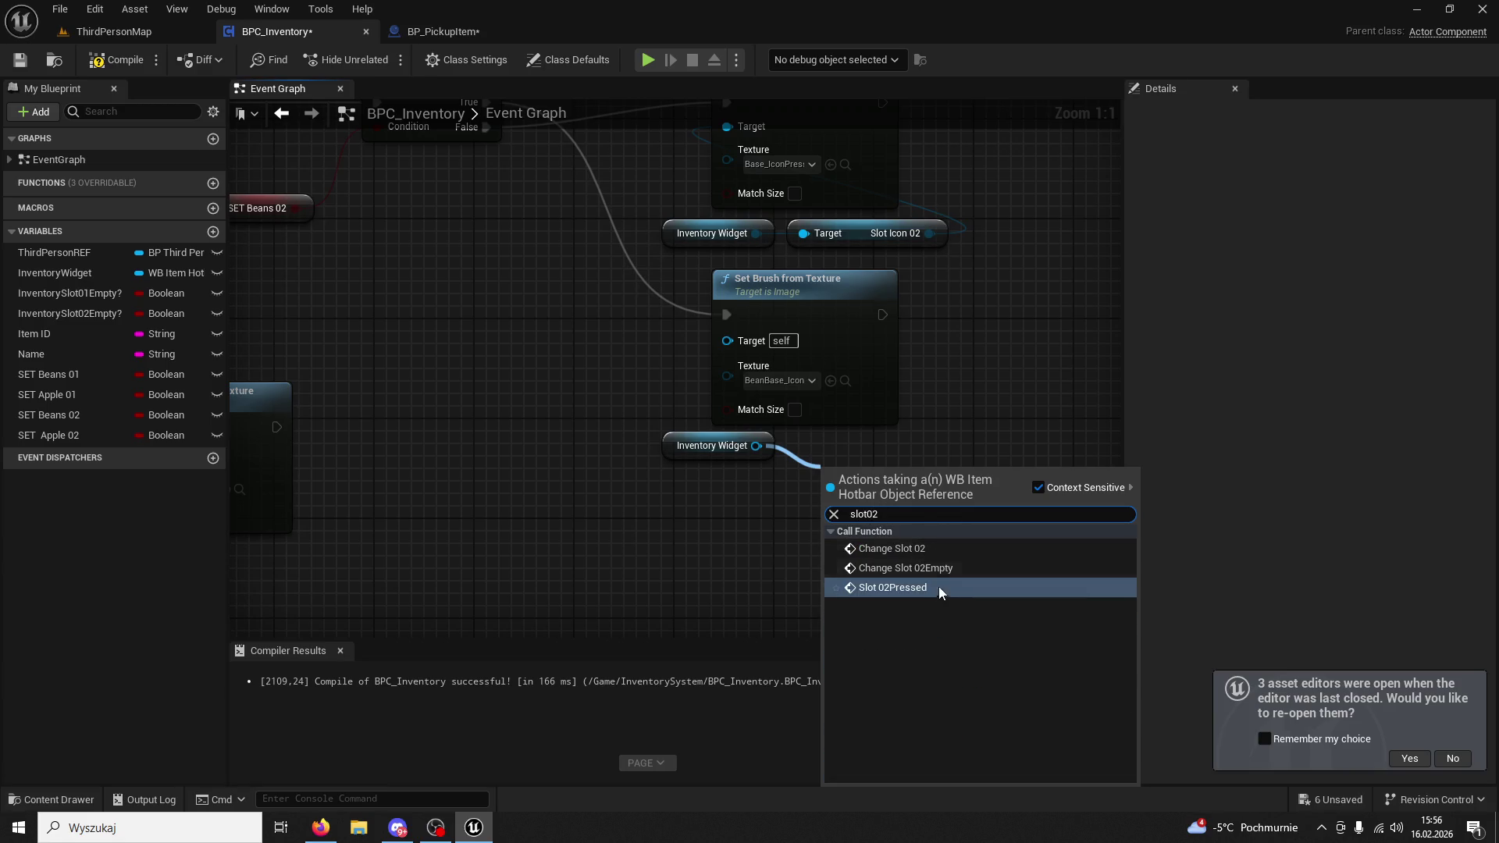
pyautogui.hotkey('ctrl', 'a')
pyautogui.write('get slot')
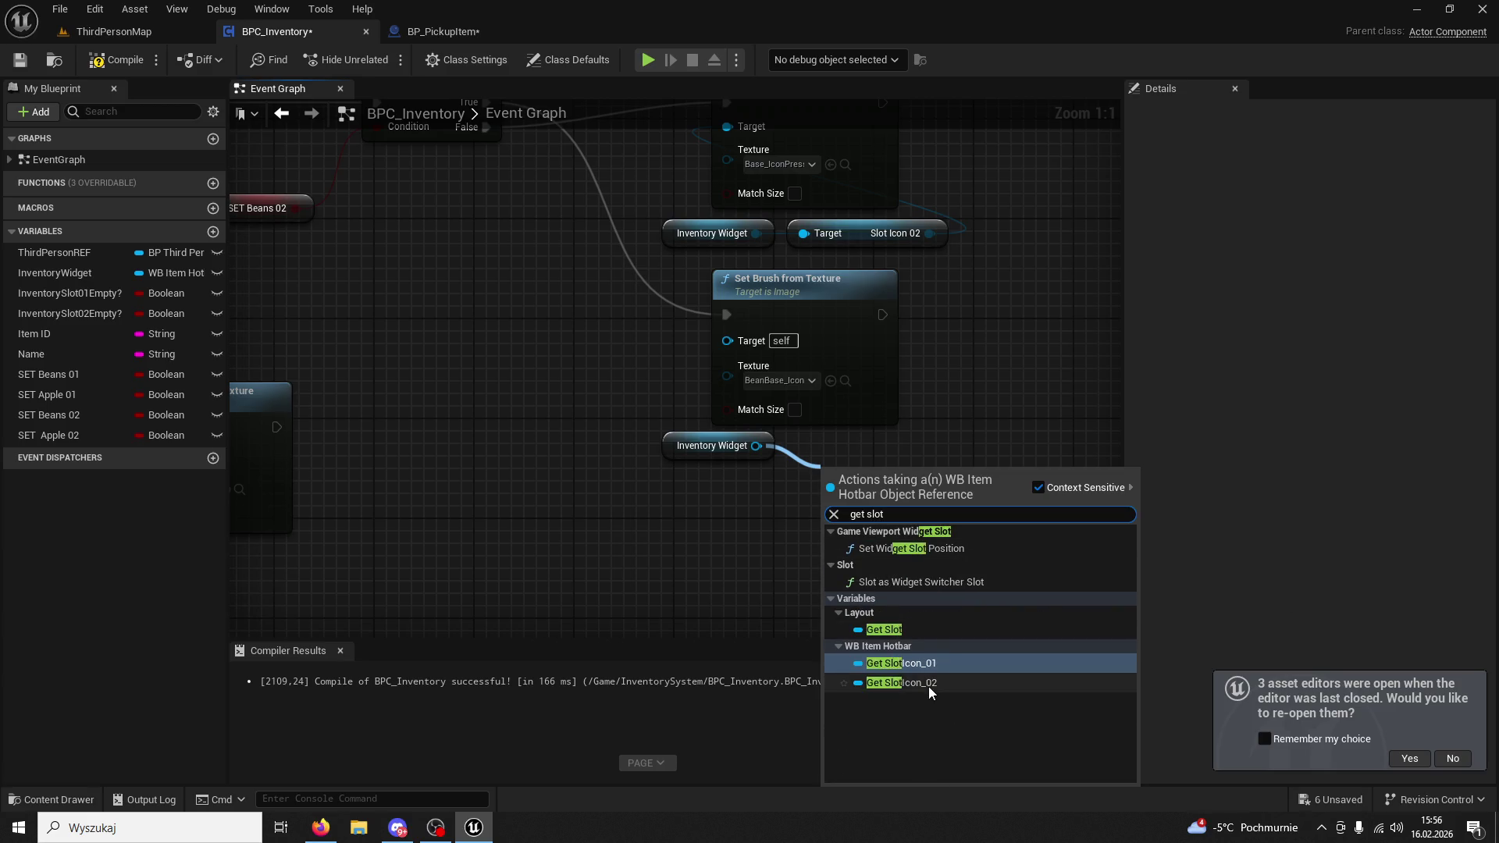
pyautogui.click(929, 683)
pyautogui.moveTo(728, 344); pyautogui.dragTo(728, 344)
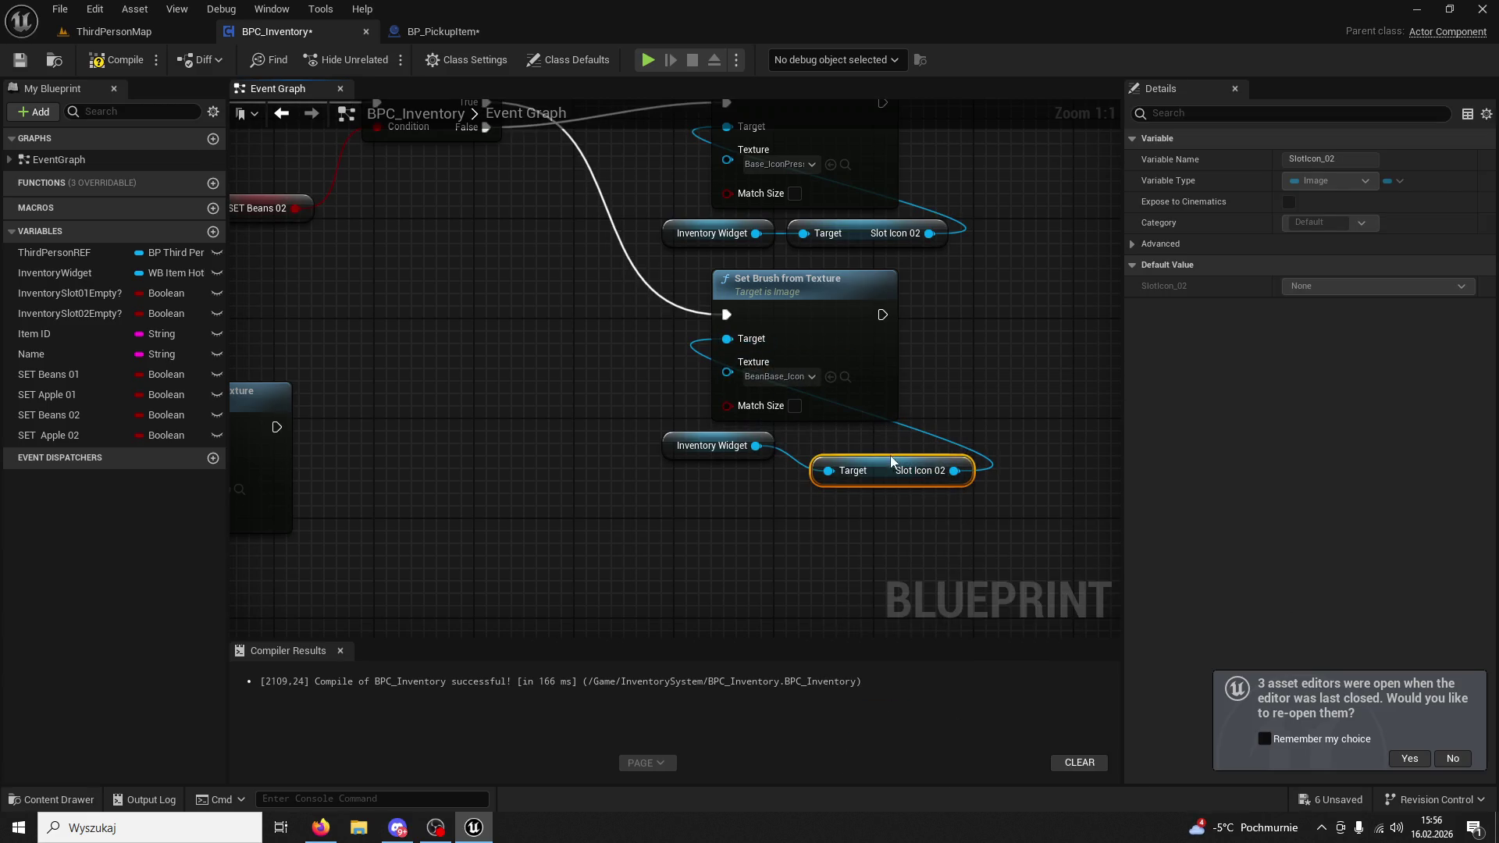
pyautogui.scroll(-2, 693, 394)
pyautogui.moveTo(323, 326); pyautogui.dragTo(545, 338)
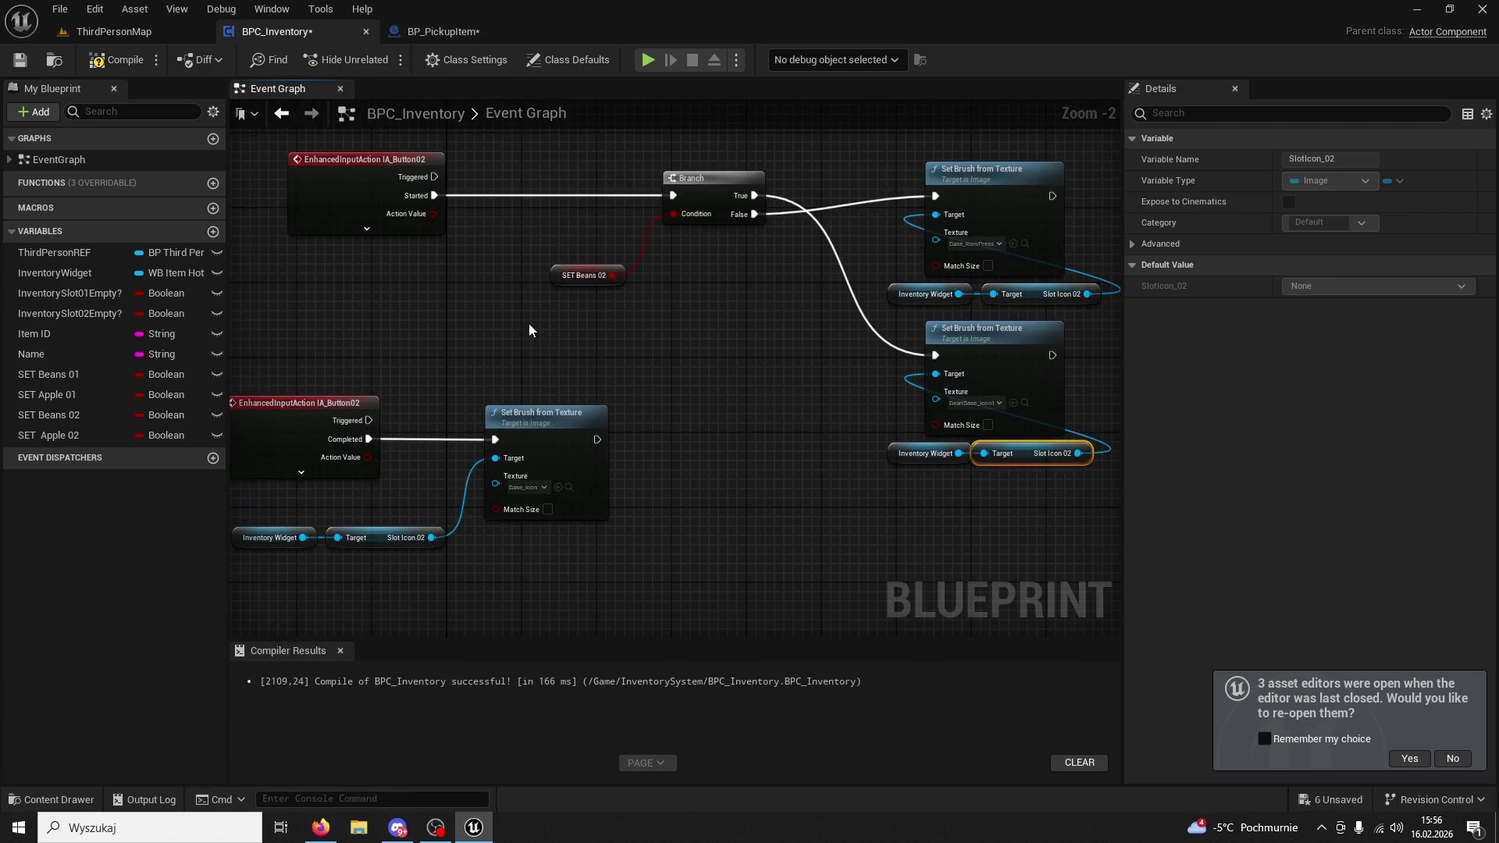
# Paste a copy of the Branch and two Set Brush nodes and chain it after the second event's Set Brush.
pyautogui.moveTo(381, 362)
pyautogui.mouseDown()
pyautogui.moveTo(586, 317)
pyautogui.moveTo(605, 326)
pyautogui.moveTo(564, 392)
pyautogui.moveTo(601, 386)
pyautogui.mouseUp()
pyautogui.scroll(-5, 626, 400)
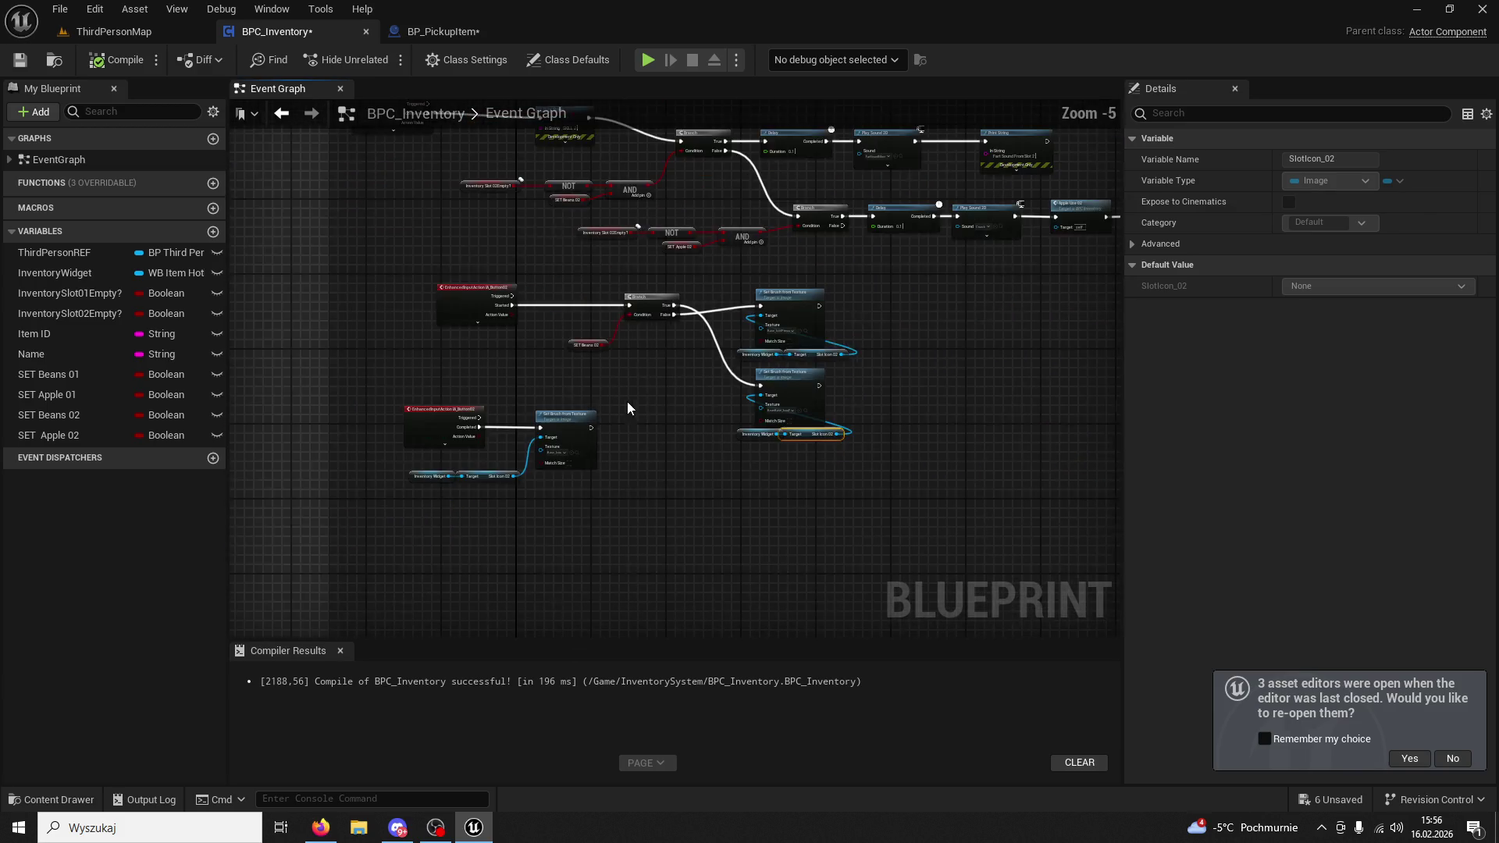
pyautogui.scroll(3, 651, 356)
pyautogui.moveTo(664, 332); pyautogui.dragTo(764, 435)
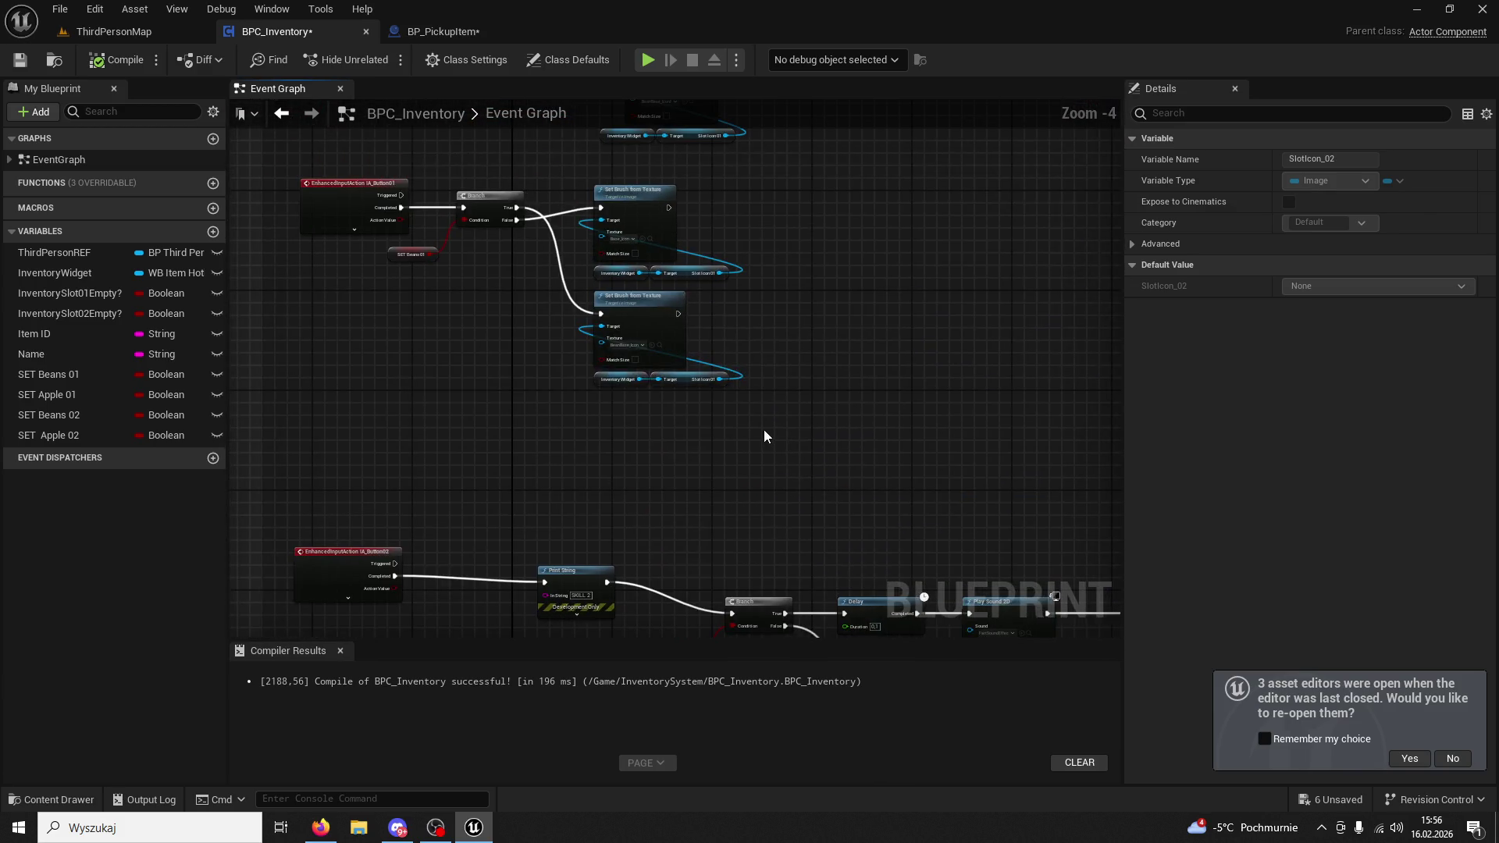
pyautogui.moveTo(476, 210); pyautogui.dragTo(478, 211)
pyautogui.moveTo(589, 474)
pyautogui.mouseDown()
pyautogui.moveTo(542, 189)
pyautogui.moveTo(609, 424)
pyautogui.mouseUp()
pyautogui.hotkey('ctrl', 'v')
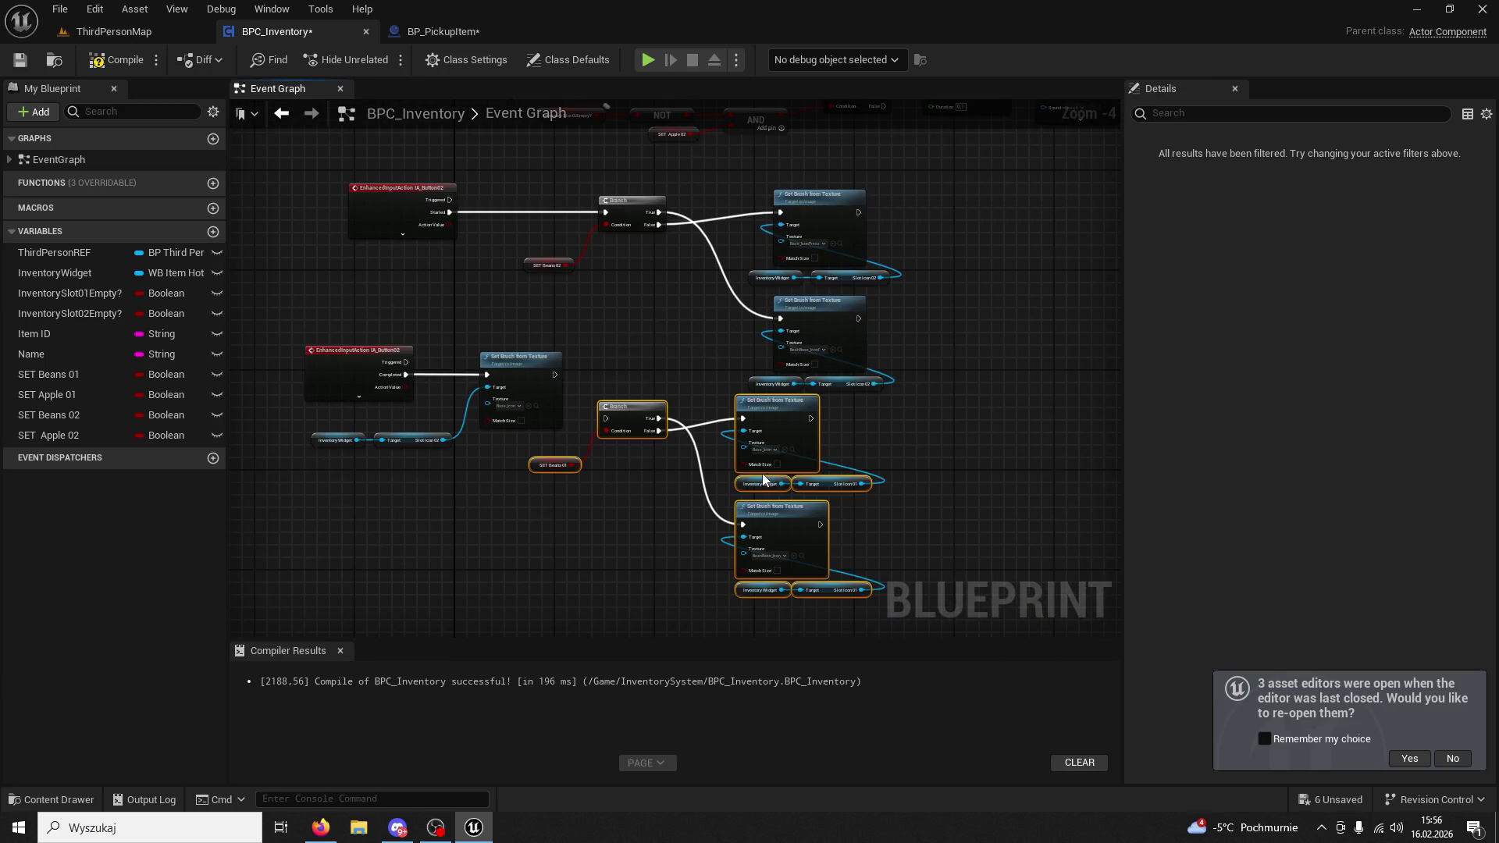
pyautogui.moveTo(776, 409); pyautogui.dragTo(820, 428)
pyautogui.click(556, 374)
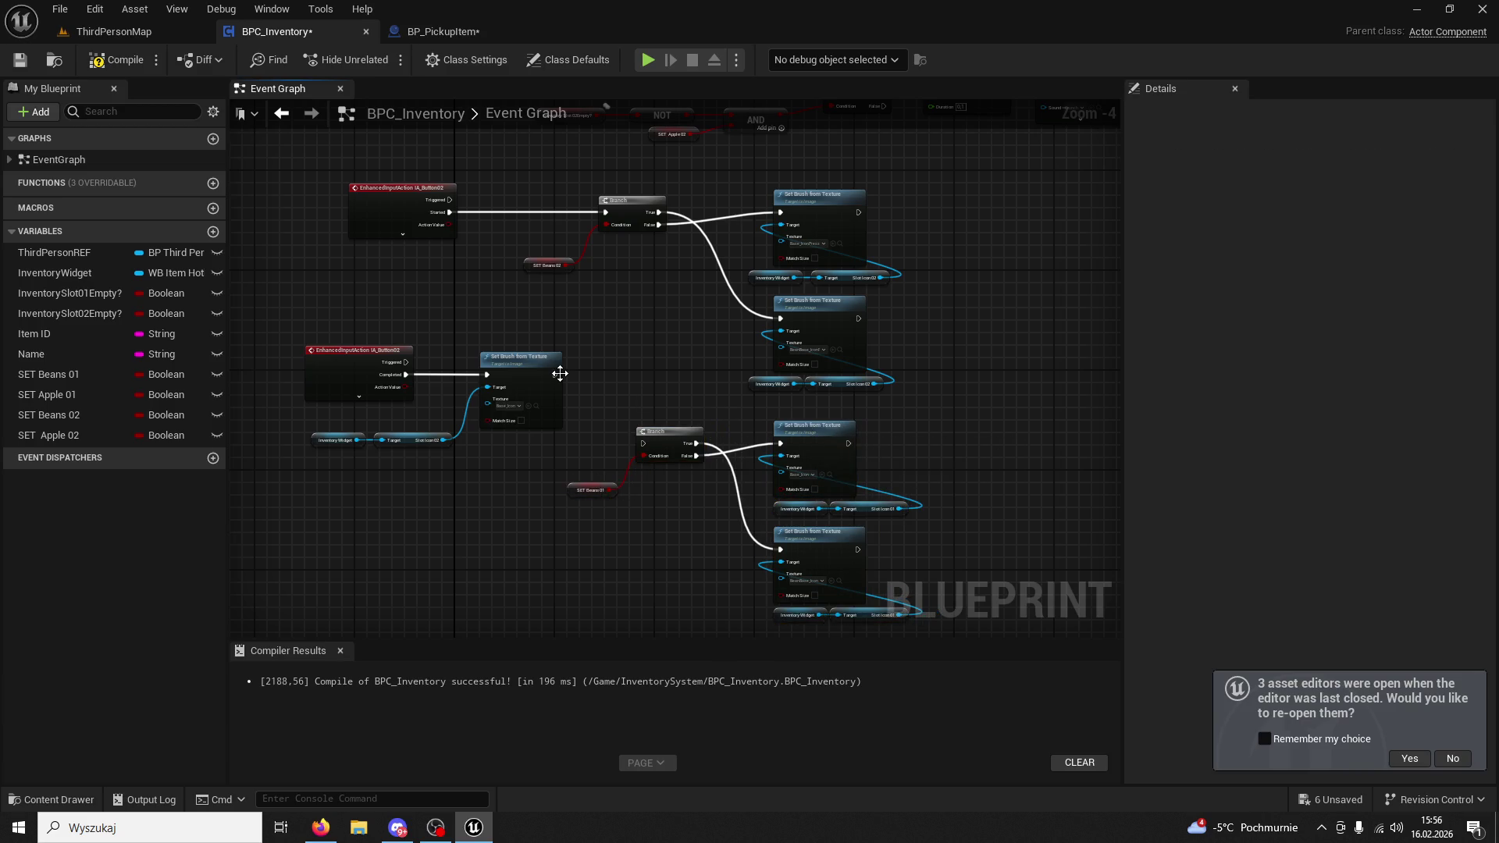
pyautogui.moveTo(556, 374)
pyautogui.mouseDown()
pyautogui.moveTo(790, 445)
pyautogui.moveTo(639, 420)
pyautogui.moveTo(645, 446)
pyautogui.mouseUp()
# Replace the new Branch's SET Beans 01 condition with a SET Beans 02 getter.
pyautogui.scroll(4, 709, 545)
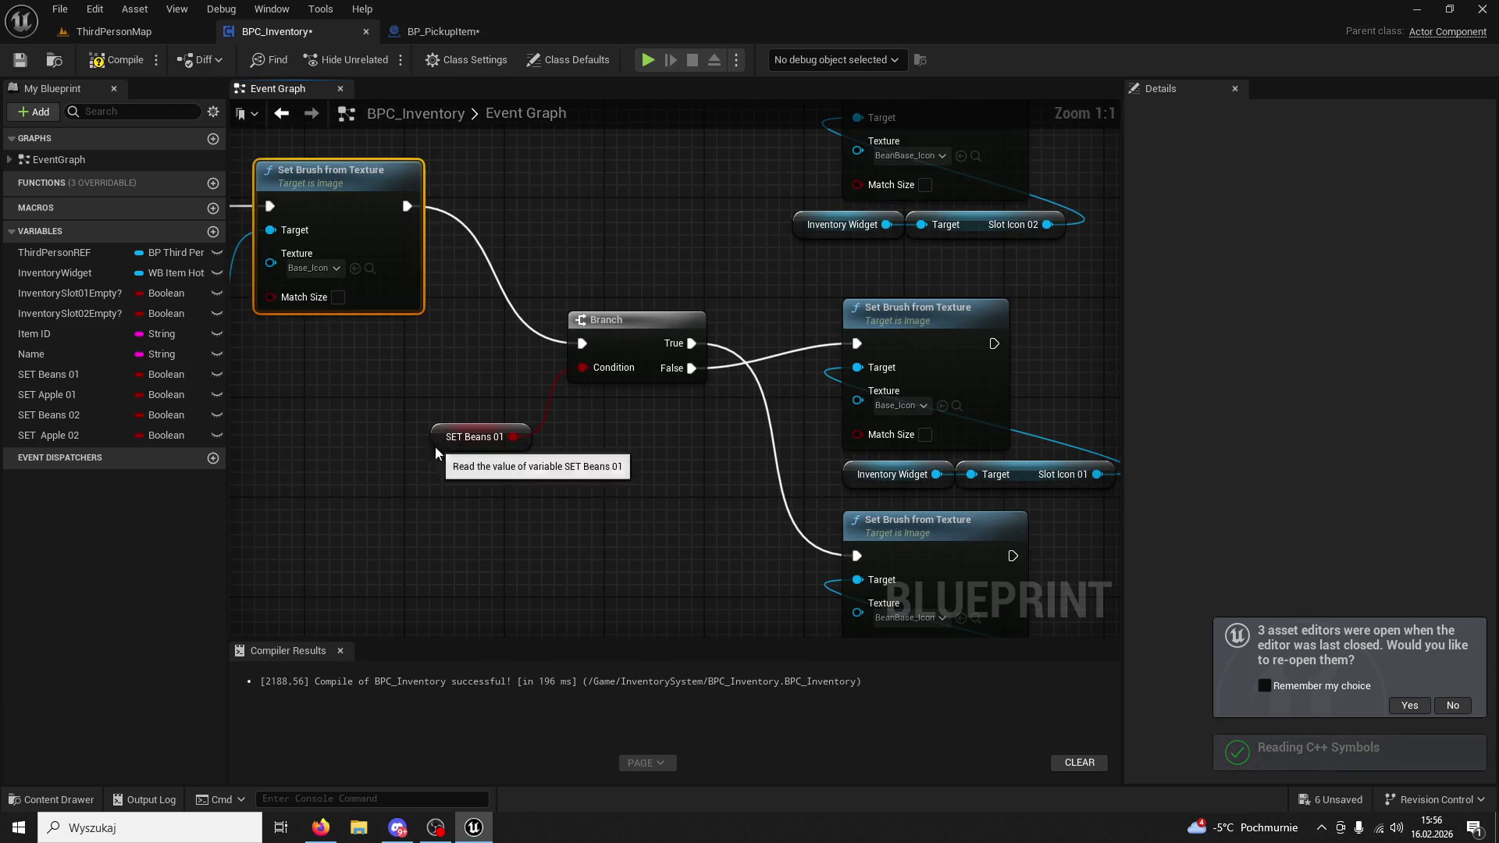
pyautogui.click(469, 437)
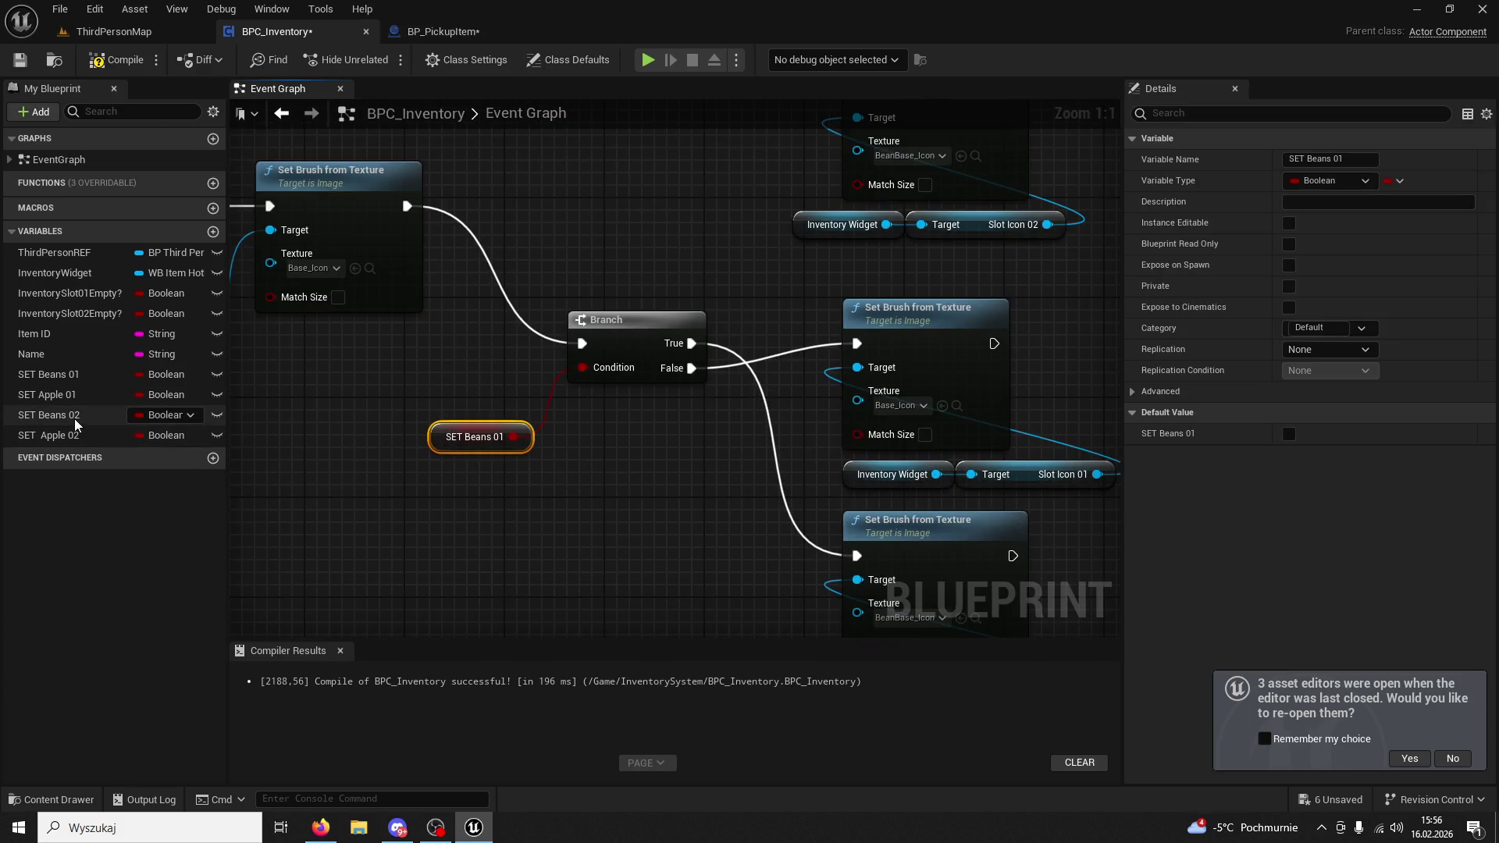
pyautogui.moveTo(76, 424)
pyautogui.mouseDown()
pyautogui.moveTo(426, 479)
pyautogui.moveTo(527, 457)
pyautogui.mouseUp()
pyautogui.click(481, 504)
pyautogui.moveTo(588, 372); pyautogui.dragTo(584, 369)
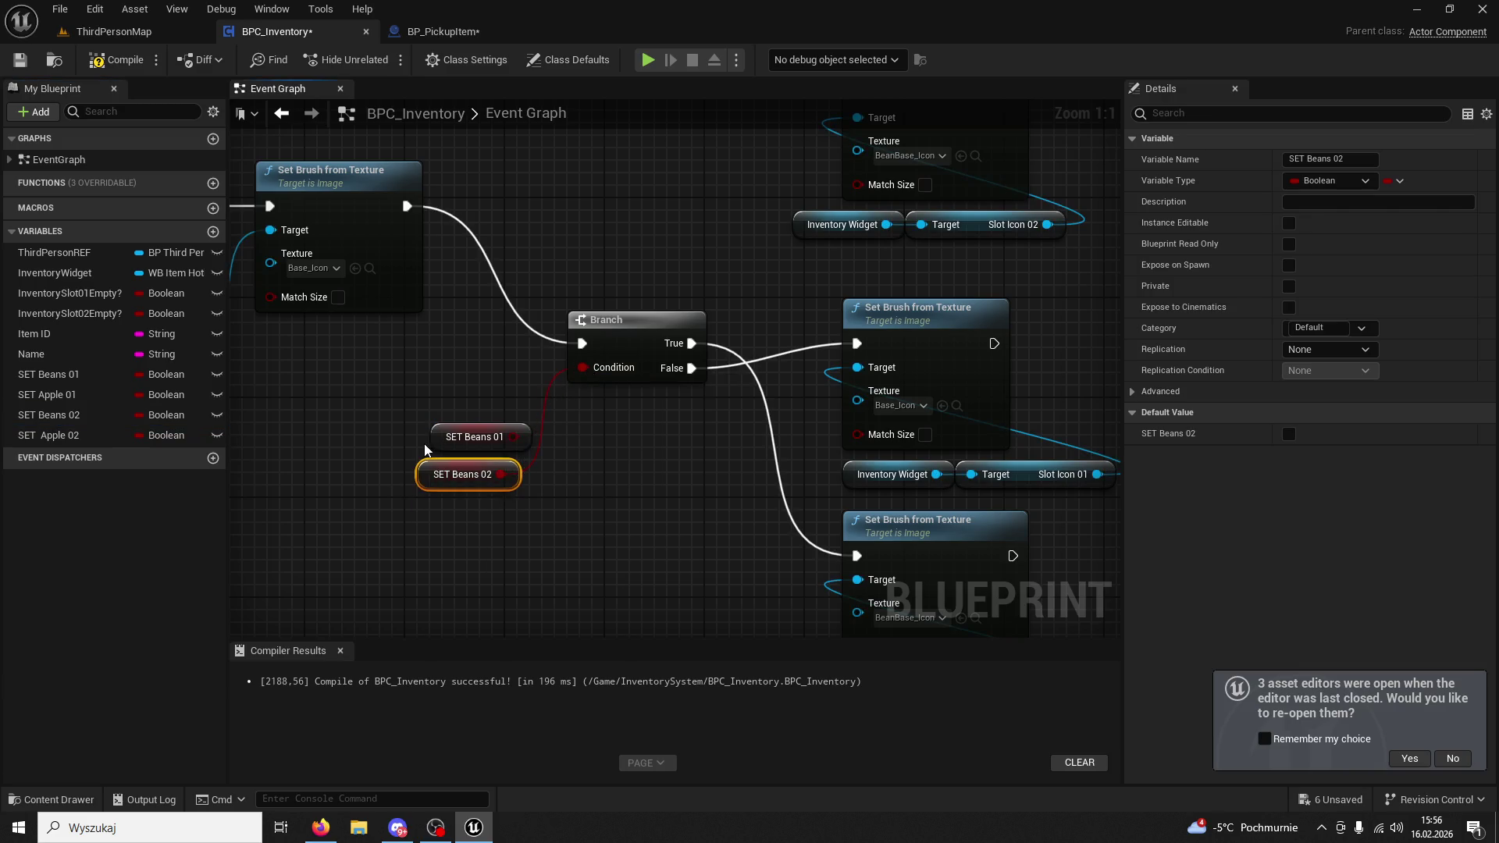
pyautogui.click(444, 443)
pyautogui.press('Delete')
pyautogui.click(378, 357)
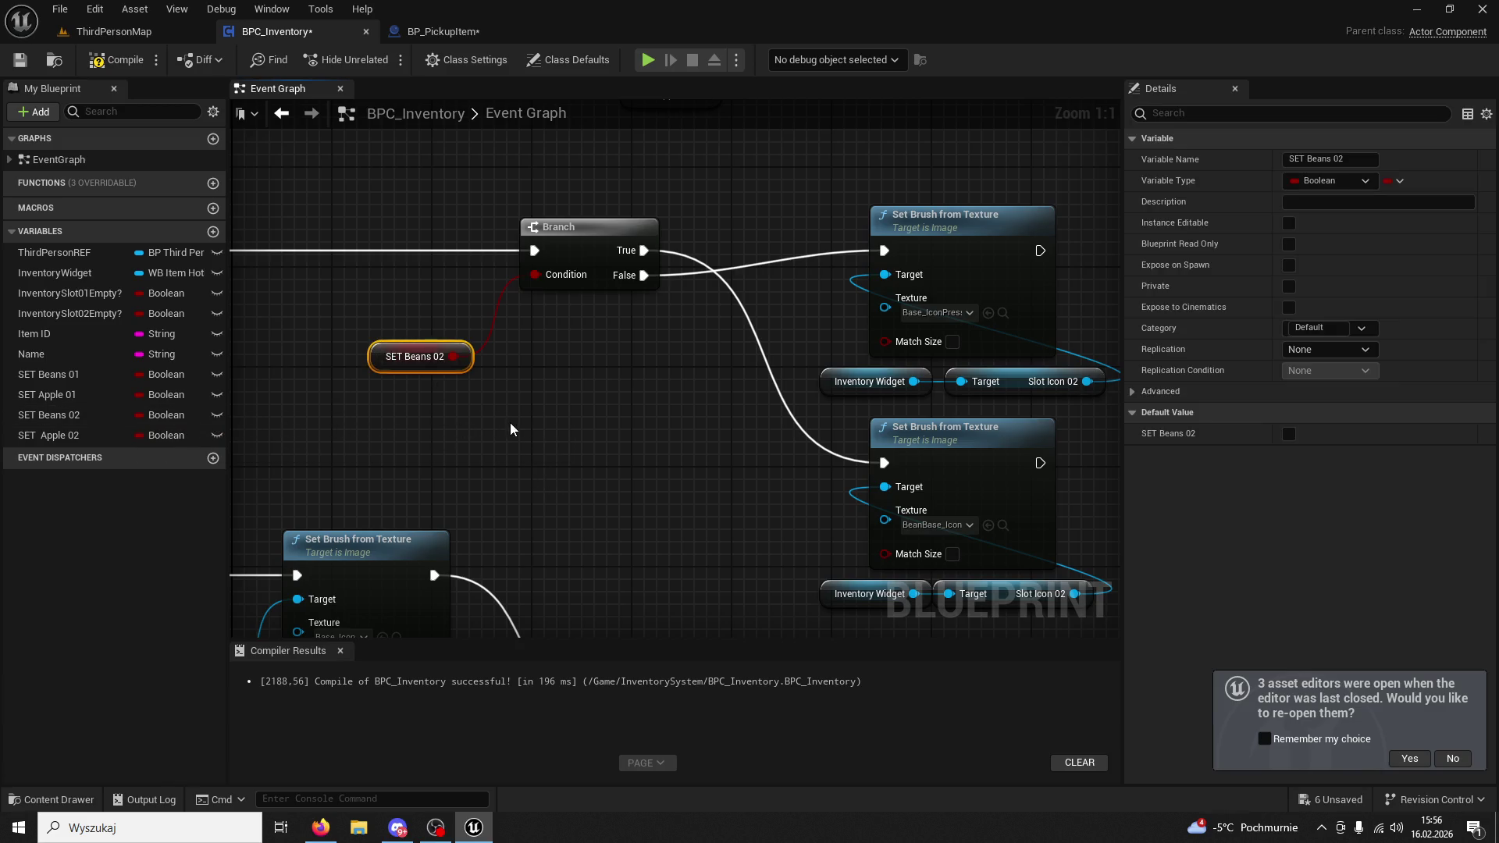
# Replace the upper Slot Icon 01 getter with Slot Icon 02 wired into the upper Set Brush Target.
pyautogui.scroll(-2, 504, 423)
pyautogui.scroll(1, 558, 461)
pyautogui.moveTo(640, 411)
pyautogui.mouseDown()
pyautogui.moveTo(606, 459)
pyautogui.moveTo(968, 496)
pyautogui.moveTo(507, 437)
pyautogui.mouseUp()
pyautogui.click(722, 296)
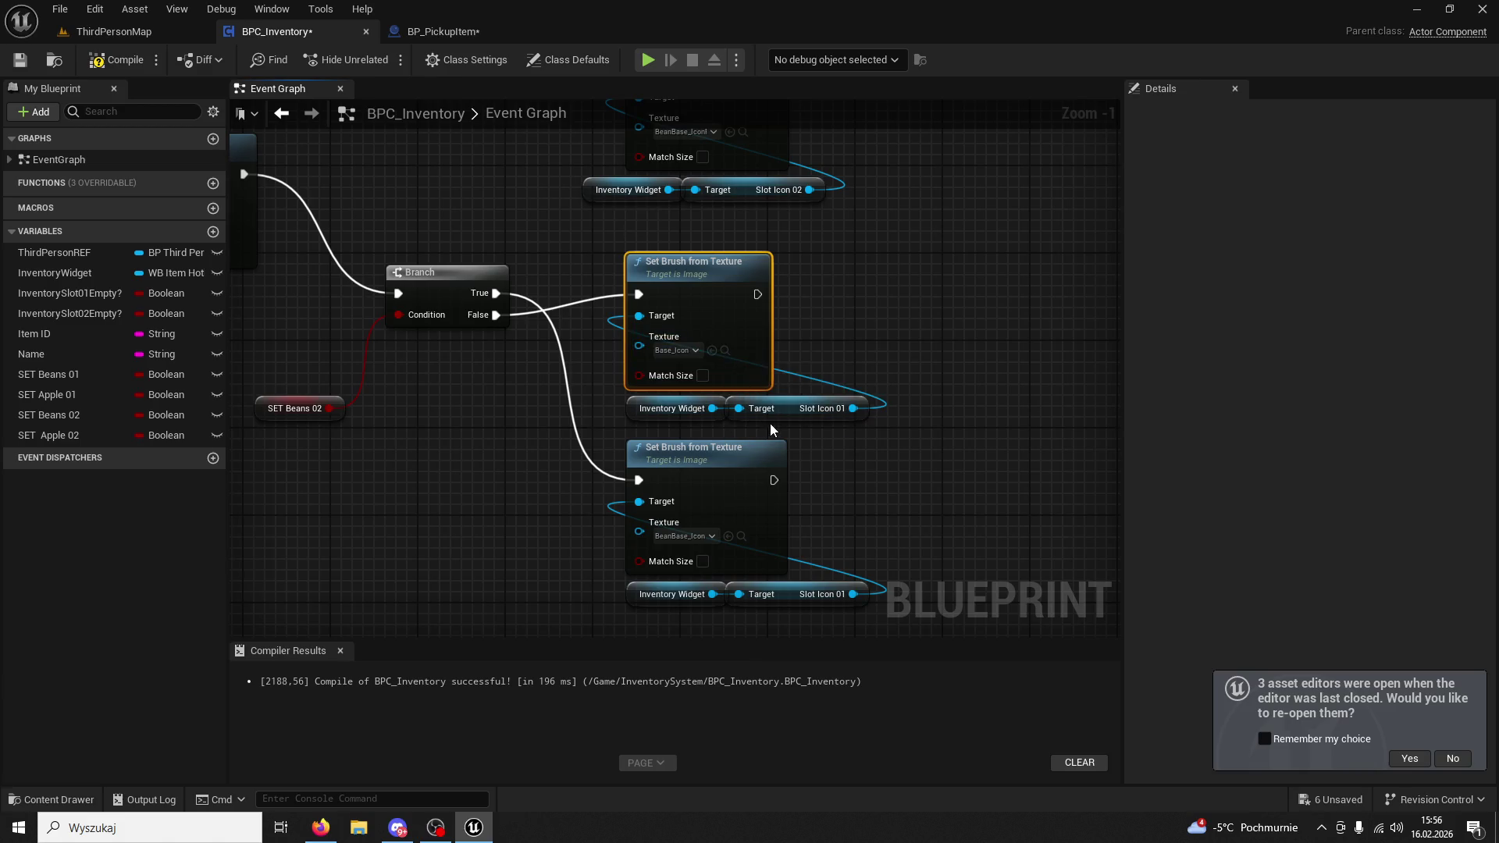
pyautogui.click(797, 408)
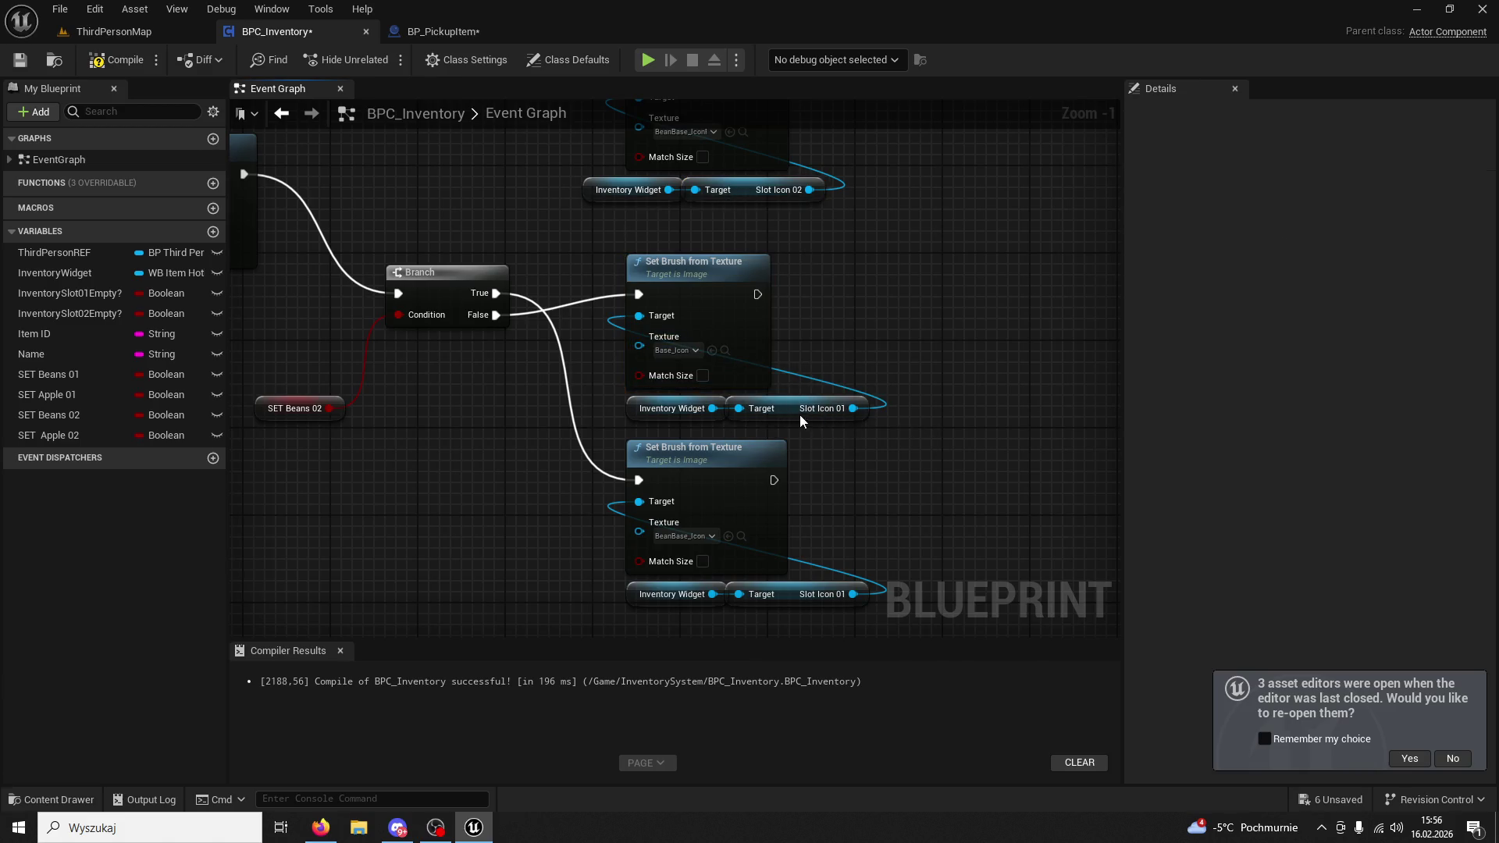
pyautogui.hotkey('ctrl', 'v')
pyautogui.press('Delete')
pyautogui.moveTo(712, 408); pyautogui.dragTo(870, 432)
pyautogui.moveTo(985, 430); pyautogui.dragTo(640, 318)
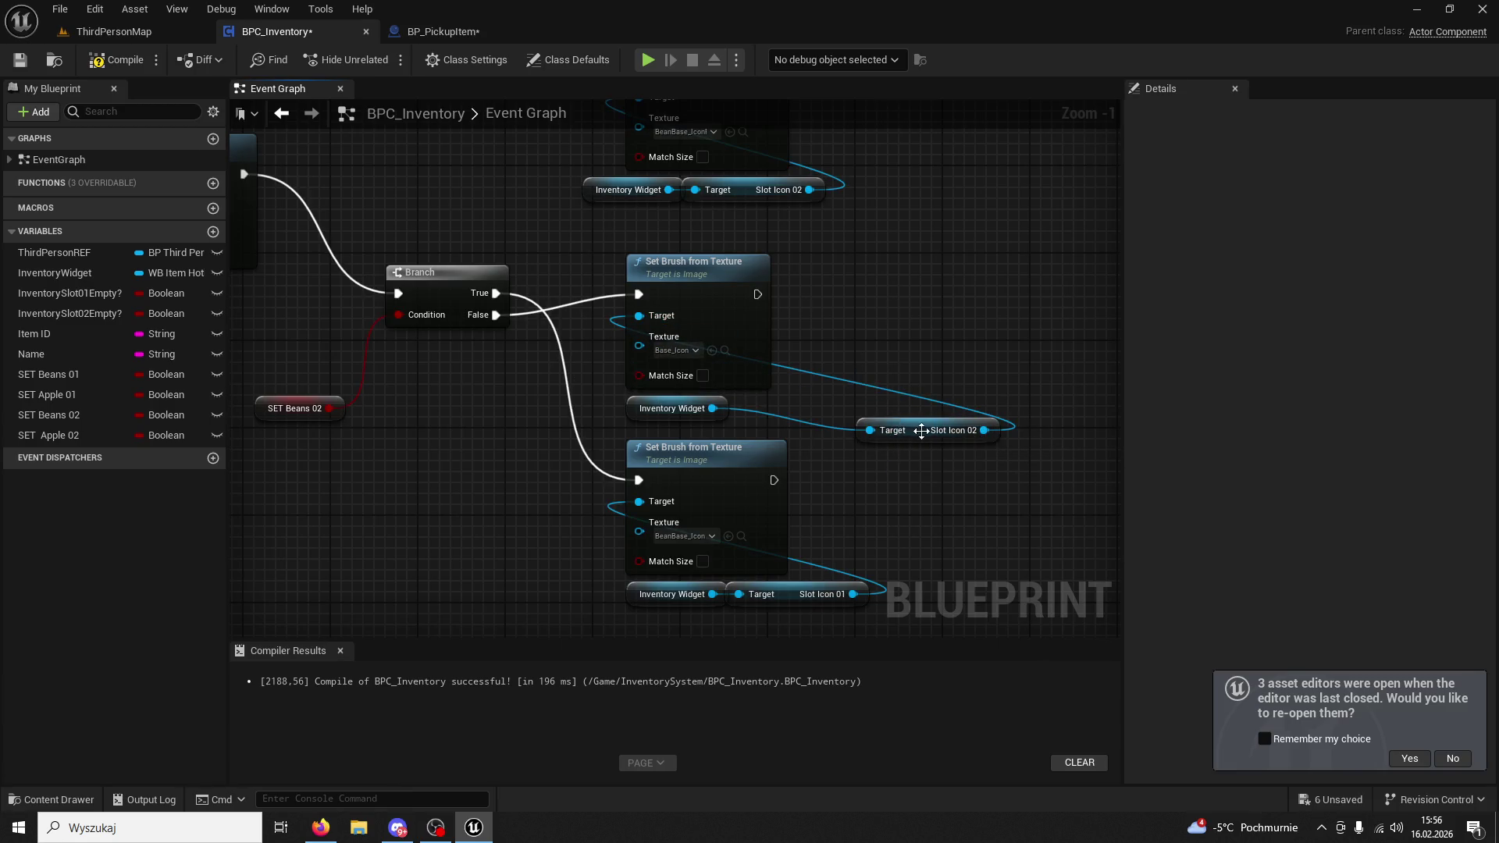
pyautogui.moveTo(921, 431); pyautogui.dragTo(790, 402)
# Point the lower Set Brush Target at a Slot Icon 02 getter too, then compile BPC_Inventory.
pyautogui.click(798, 591)
pyautogui.press('Delete')
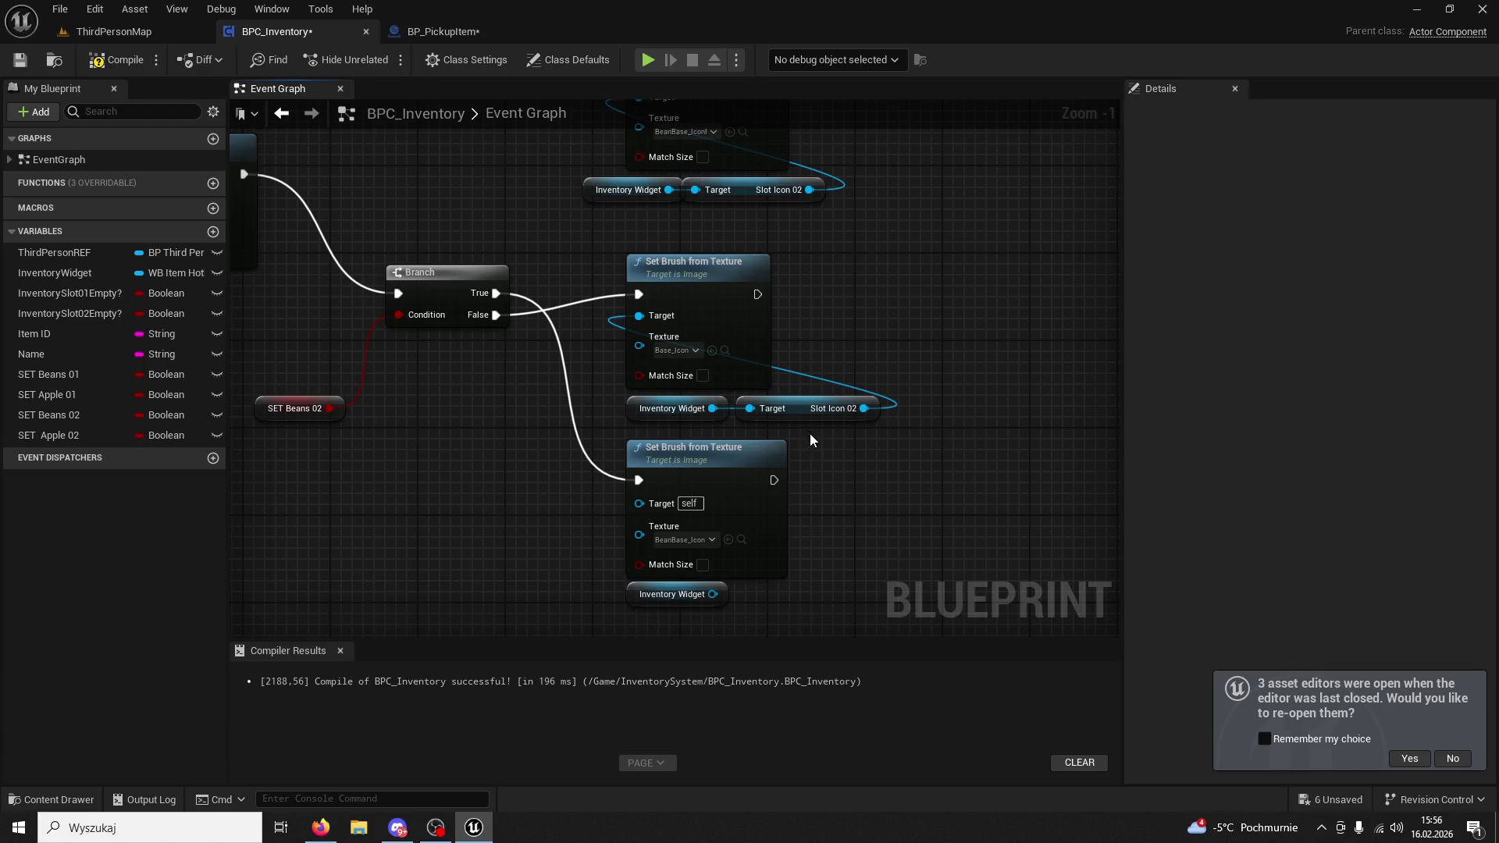
pyautogui.hotkey('ctrl', 'v')
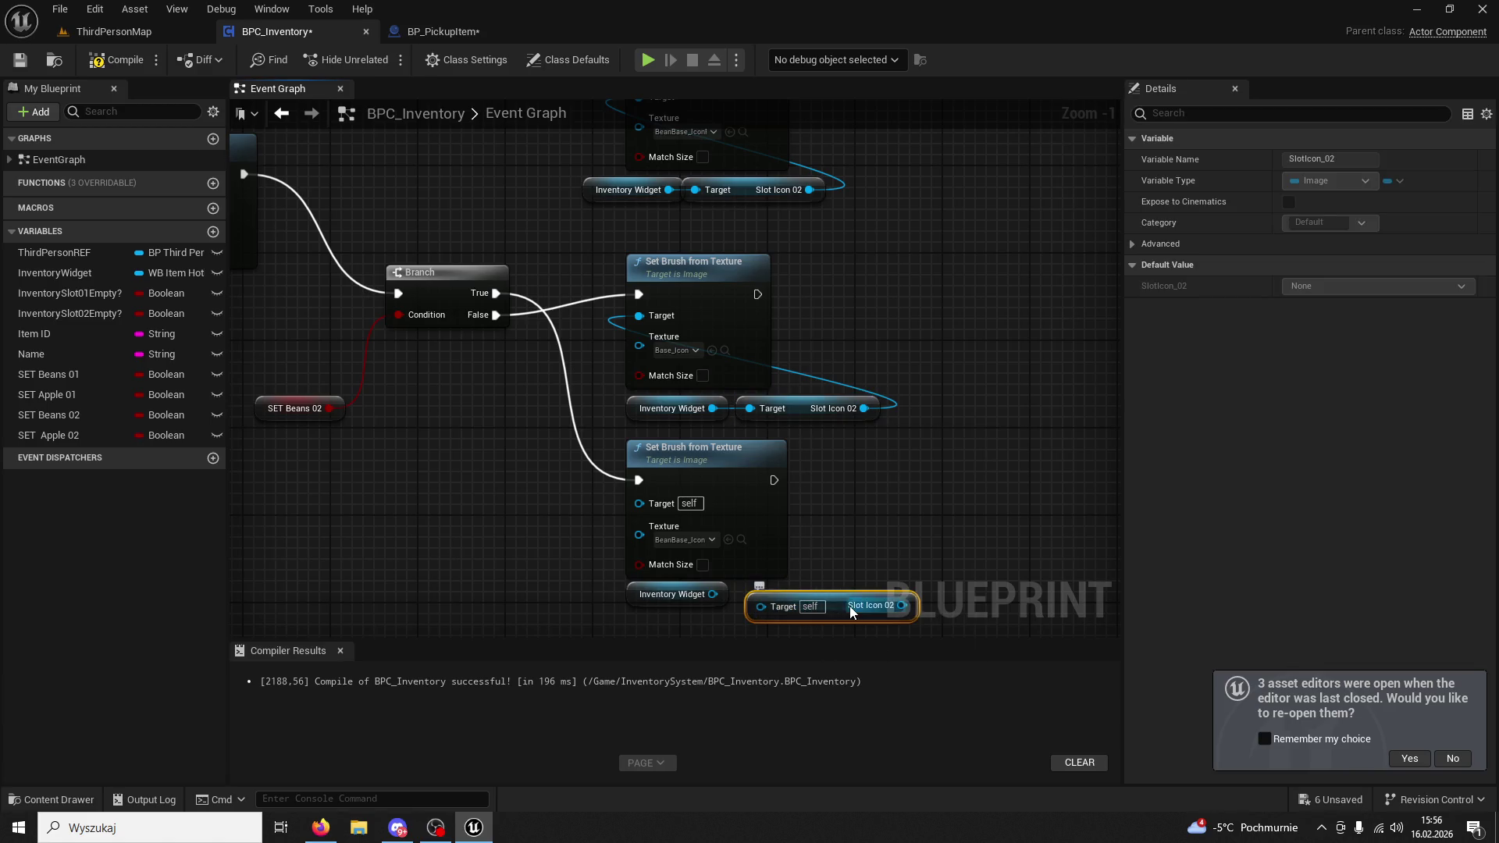
pyautogui.moveTo(713, 594); pyautogui.dragTo(748, 595)
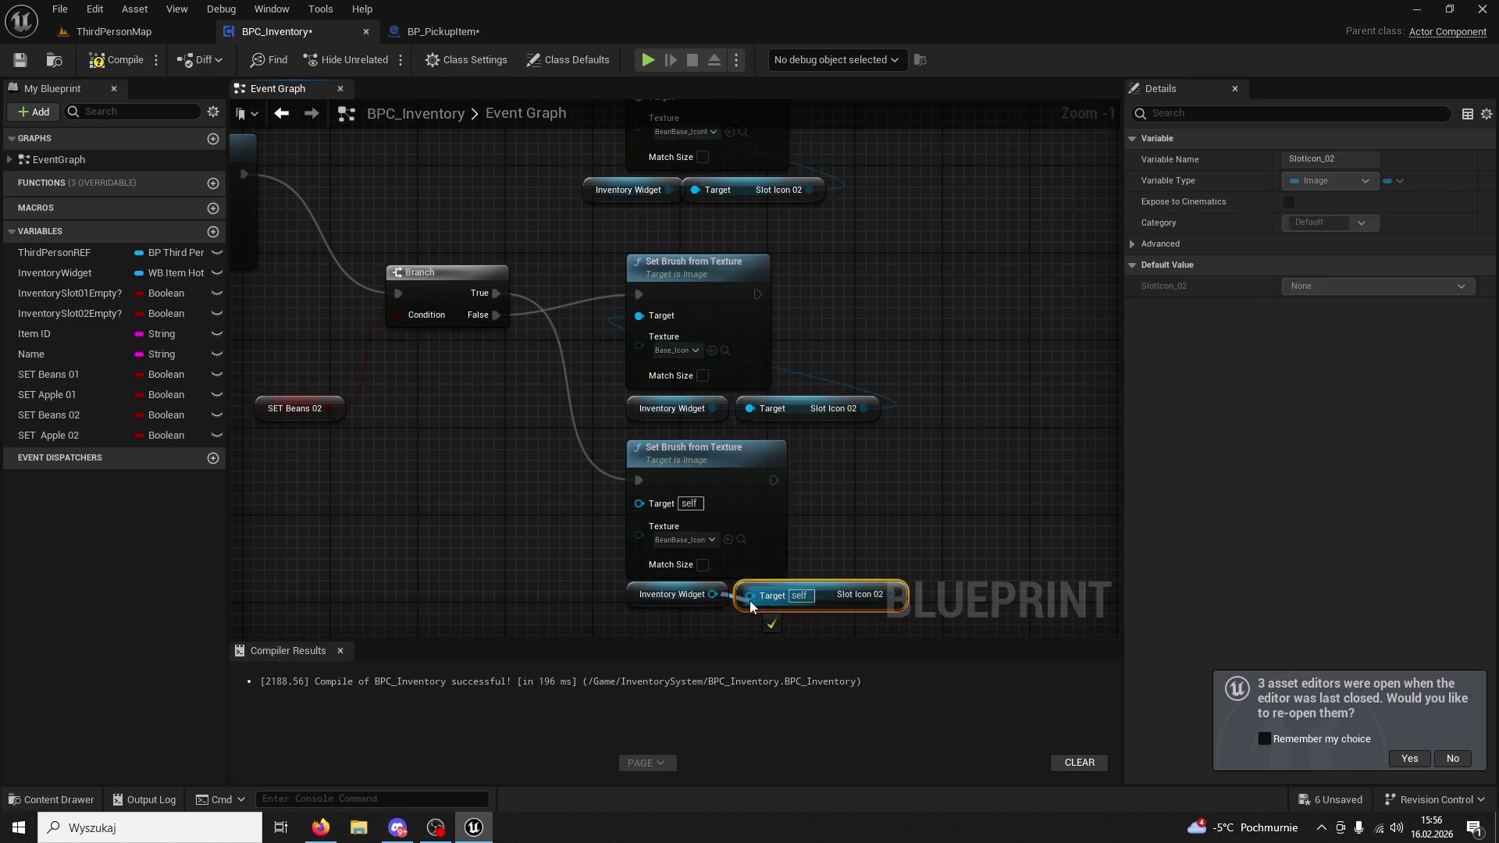
pyautogui.moveTo(862, 595); pyautogui.dragTo(847, 573)
pyautogui.moveTo(650, 508); pyautogui.dragTo(650, 508)
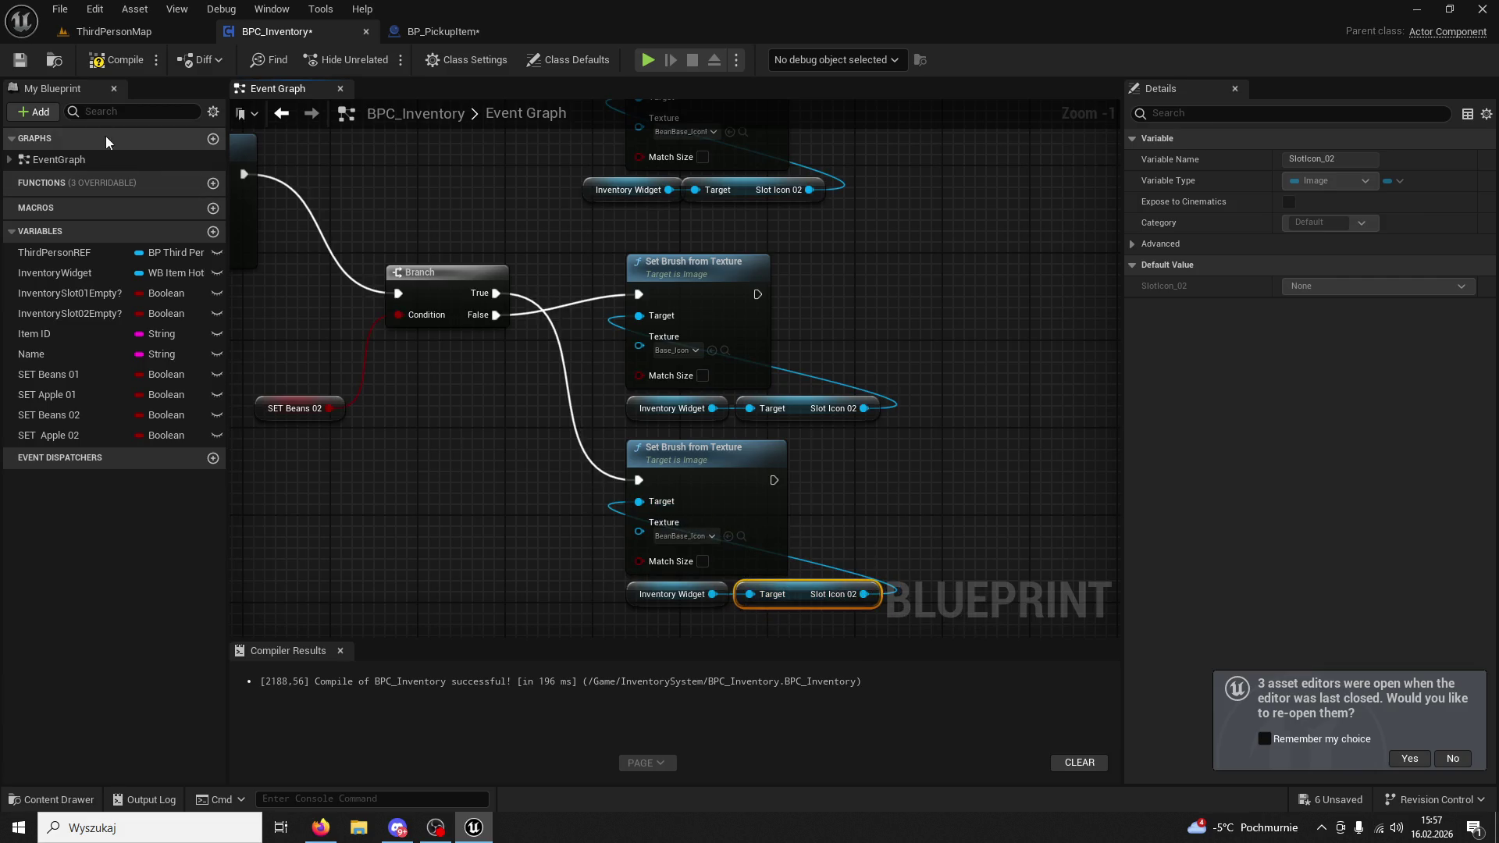
pyautogui.click(125, 67)
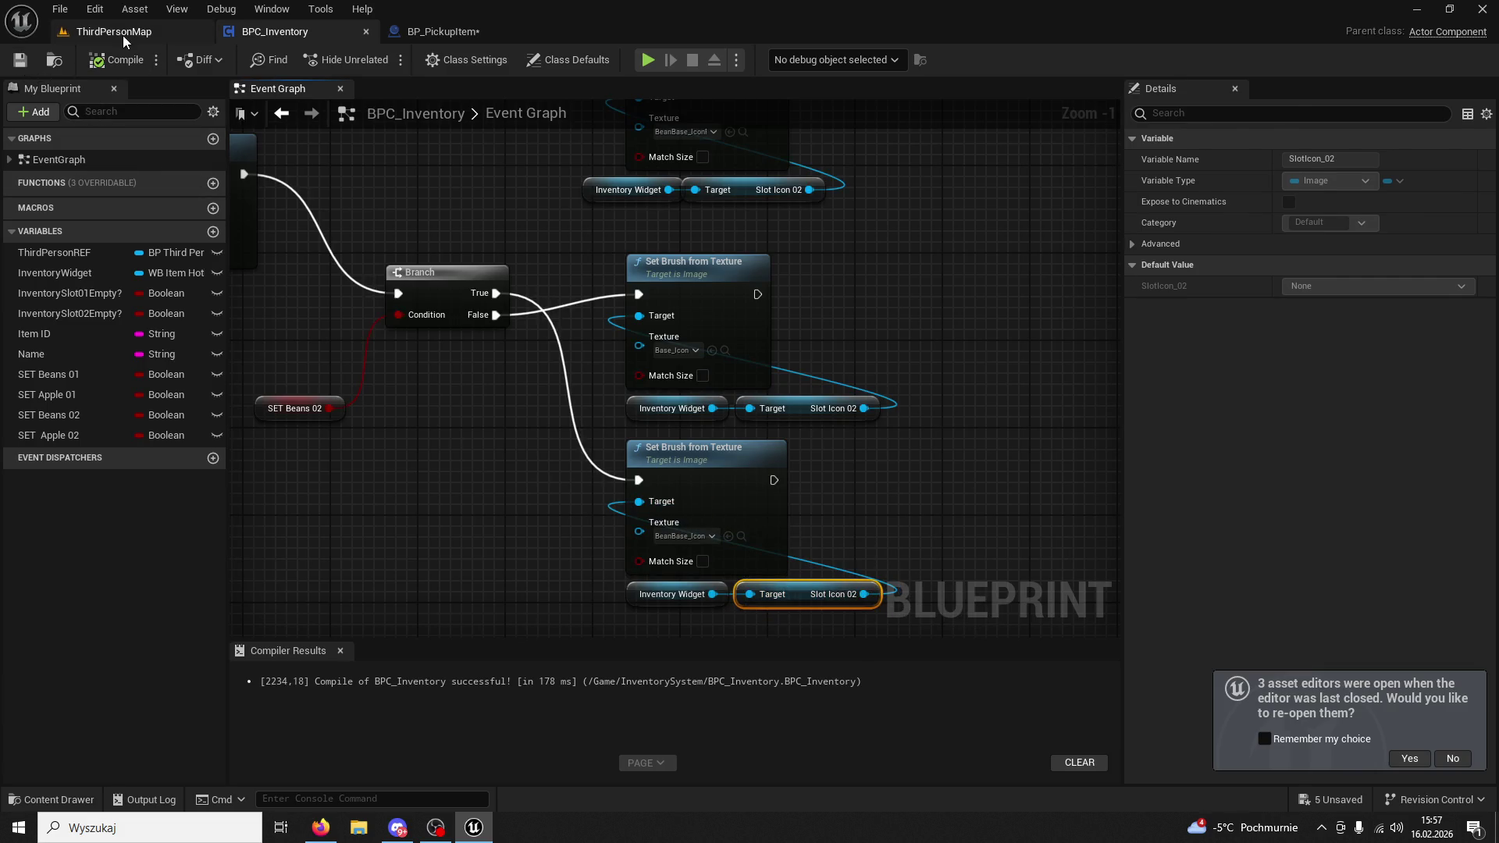
# Play-test ThirdPersonMap, picking up beans from the NPC and triggering hotbar slots 1 and 2.
pyautogui.click(124, 35)
pyautogui.hotkey('alt', 'p')
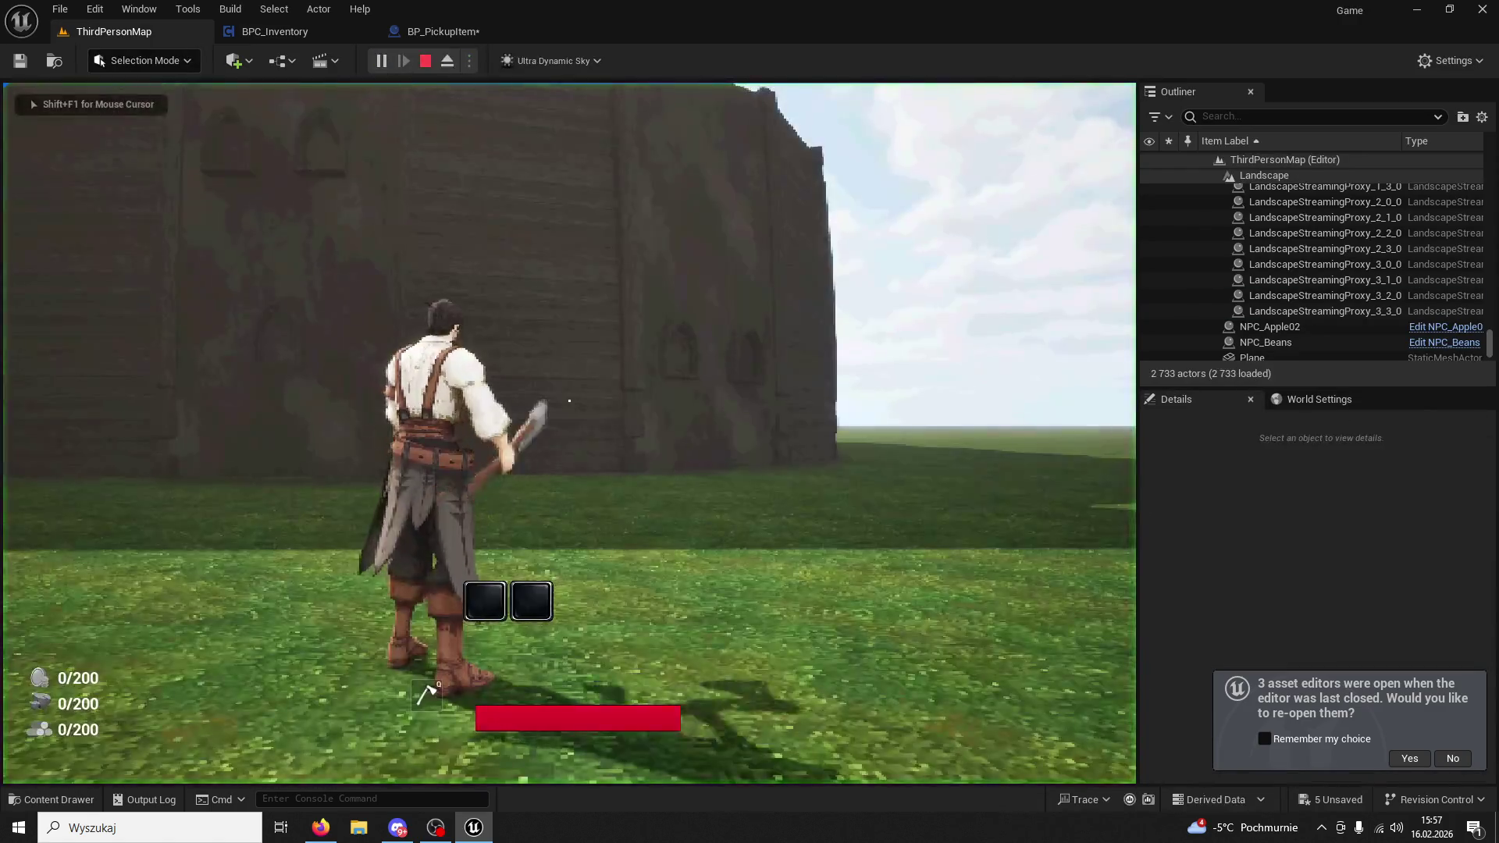
pyautogui.press('w')
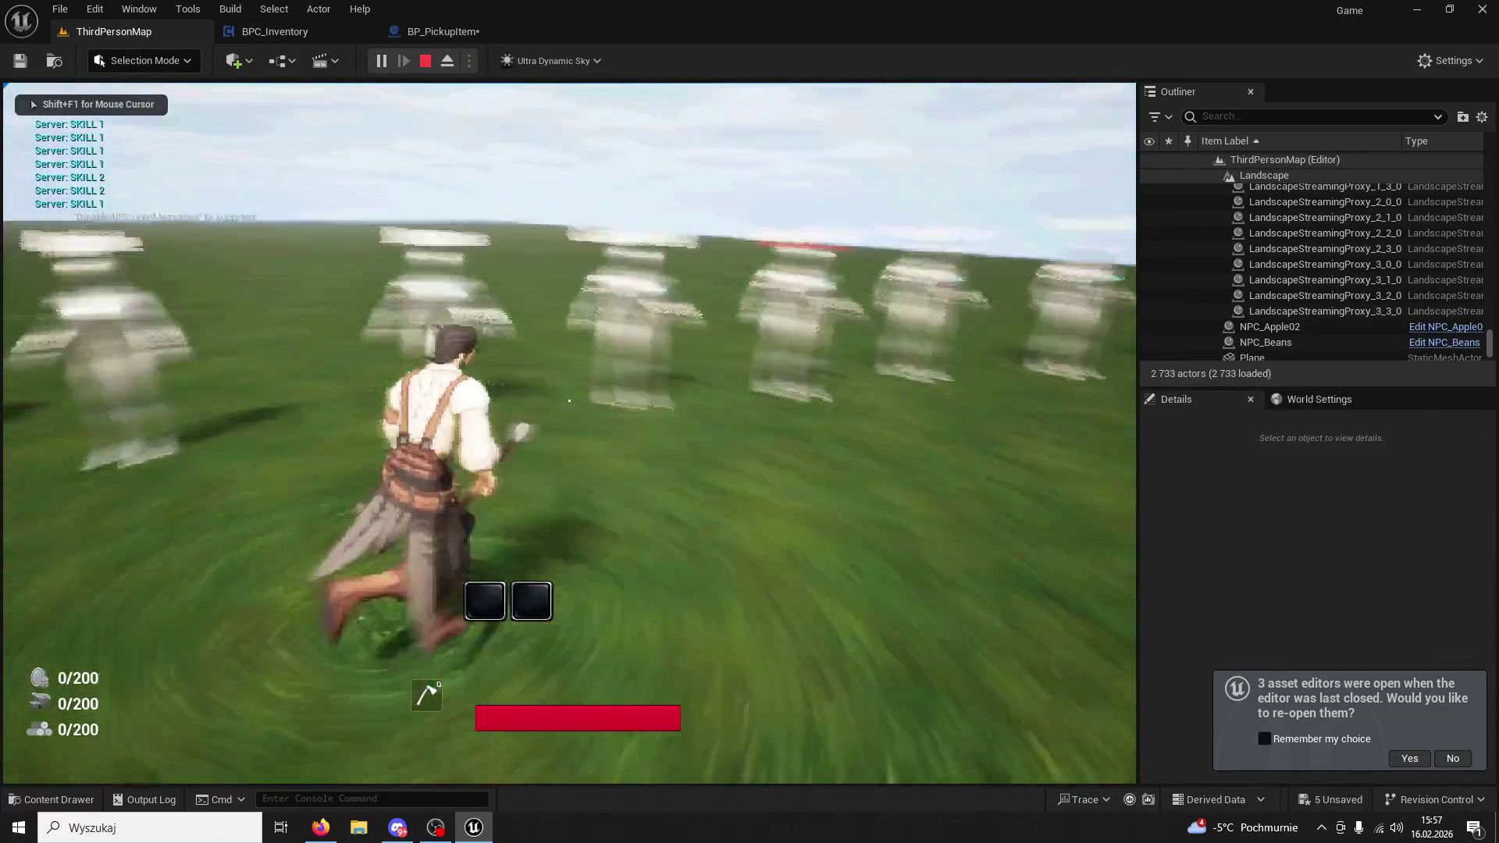
pyautogui.press('2')
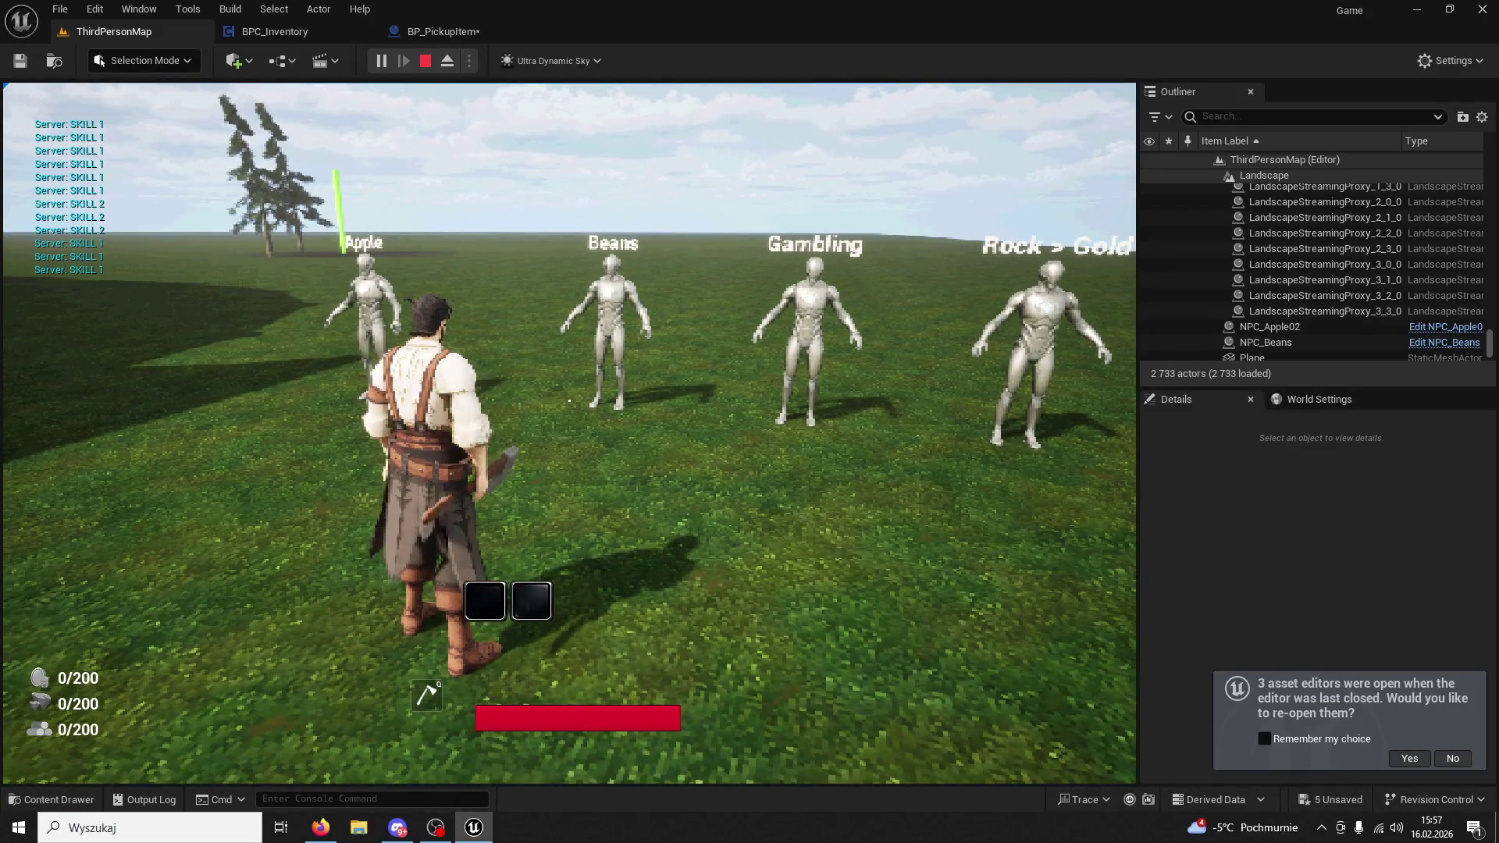
pyautogui.press('w')
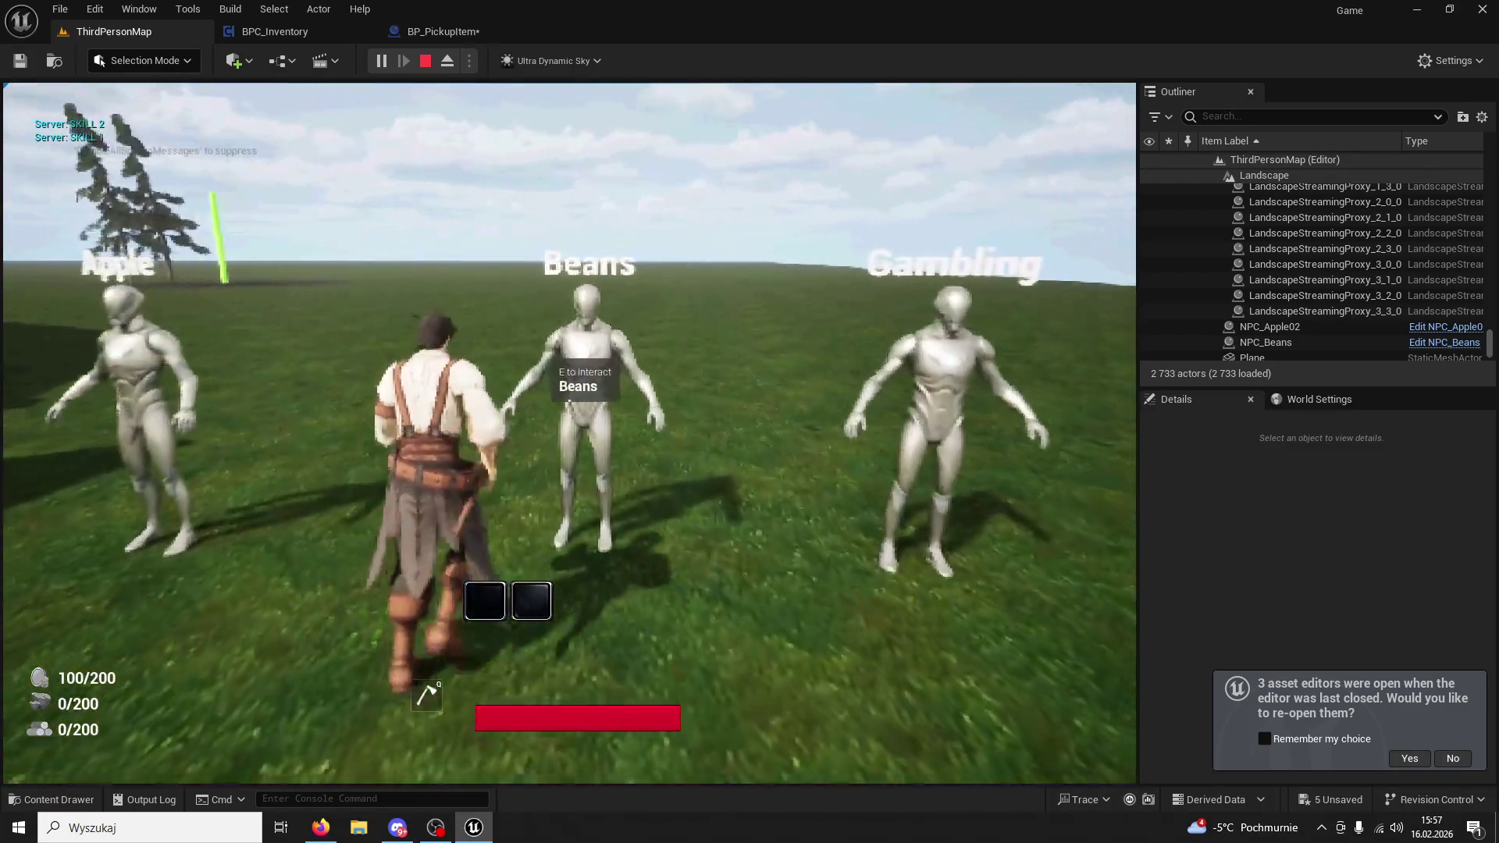
pyautogui.press('e')
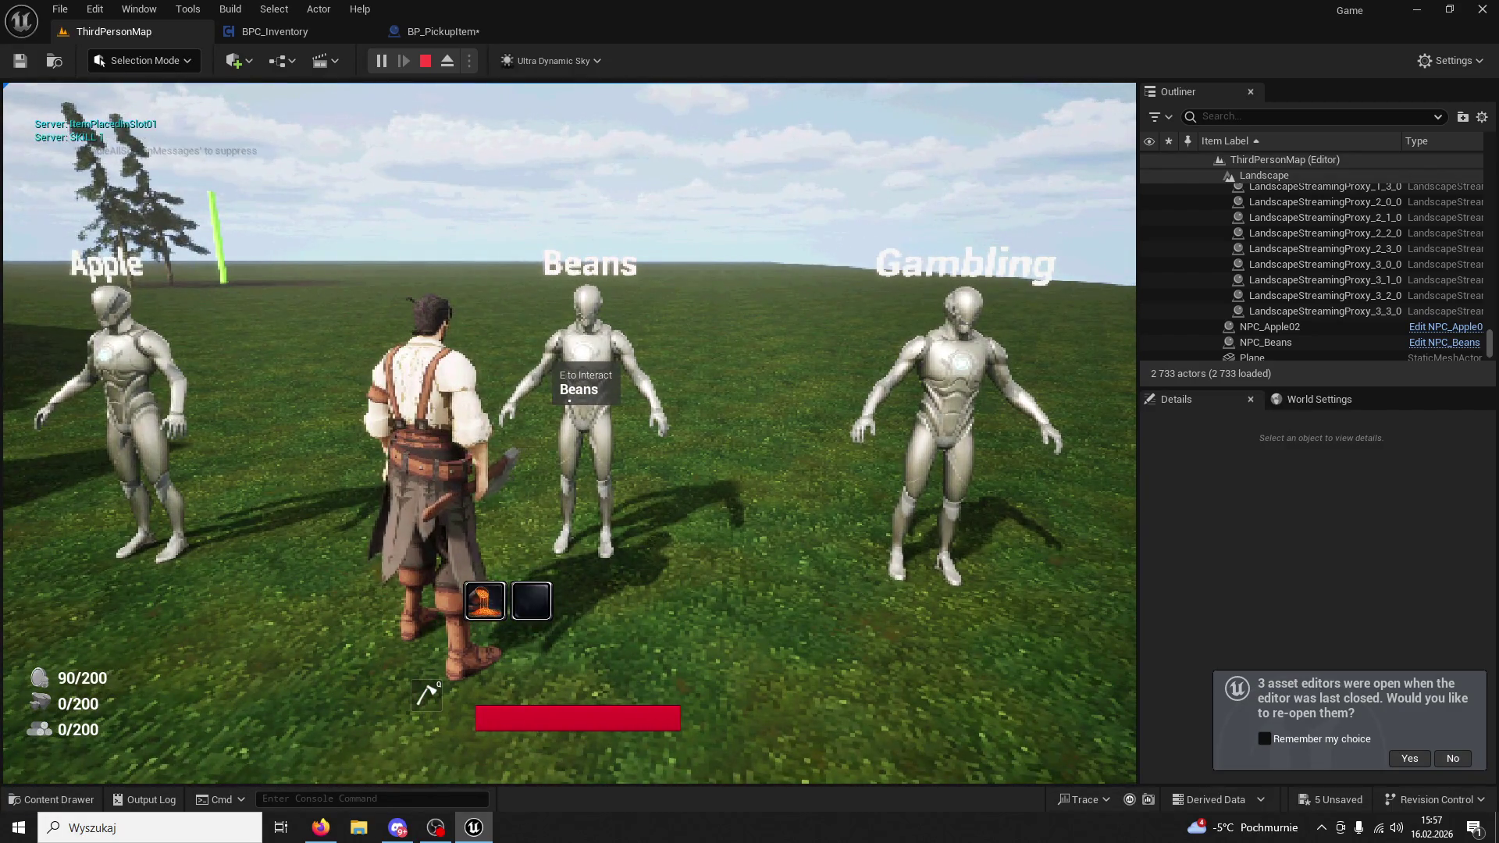
pyautogui.press('1')
pyautogui.press('w')
pyautogui.press('2')
pyautogui.press('2')
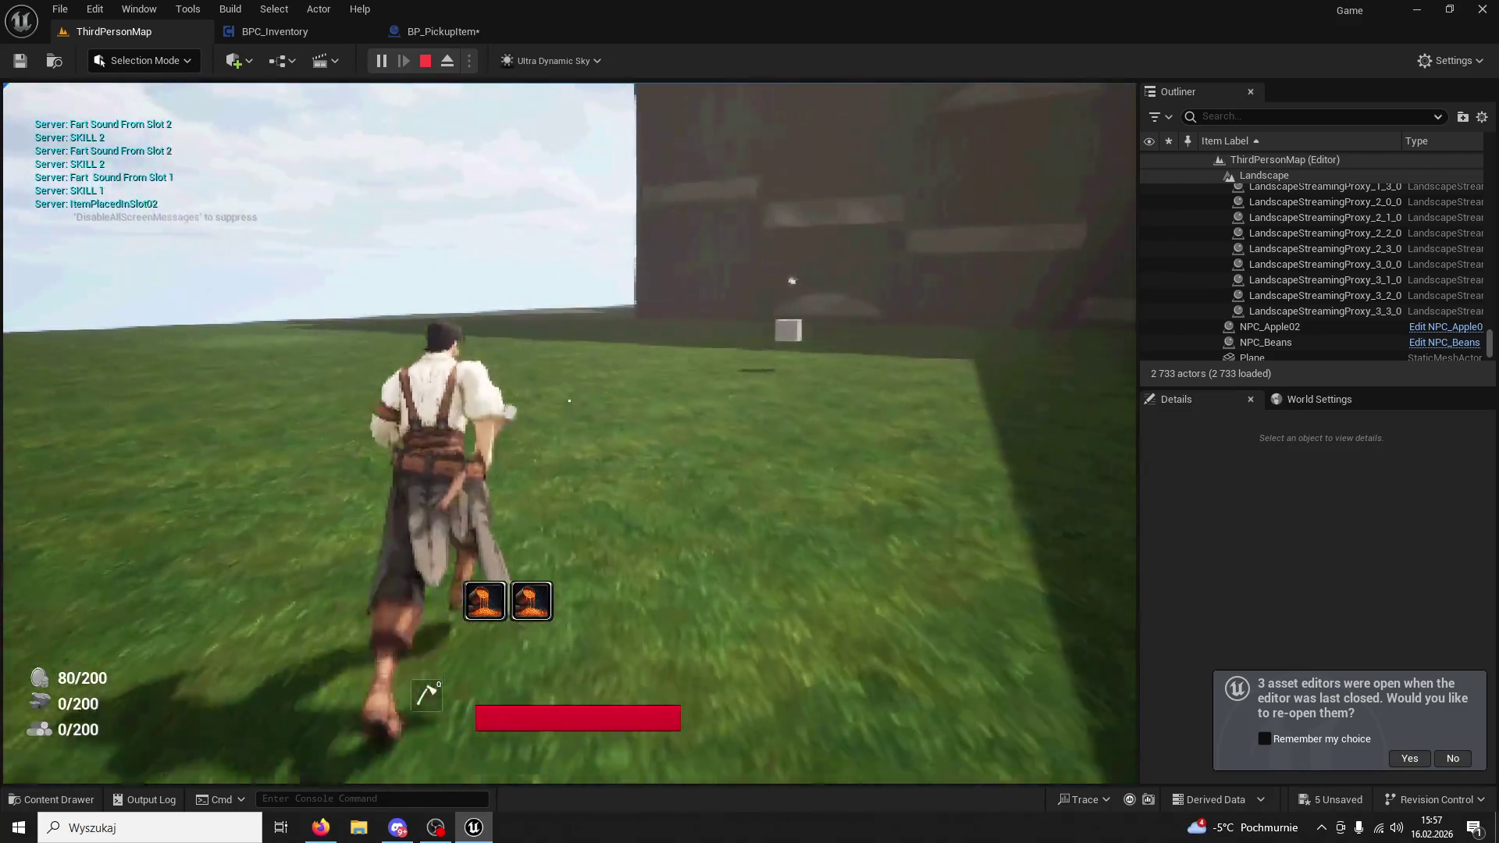
pyautogui.press('1')
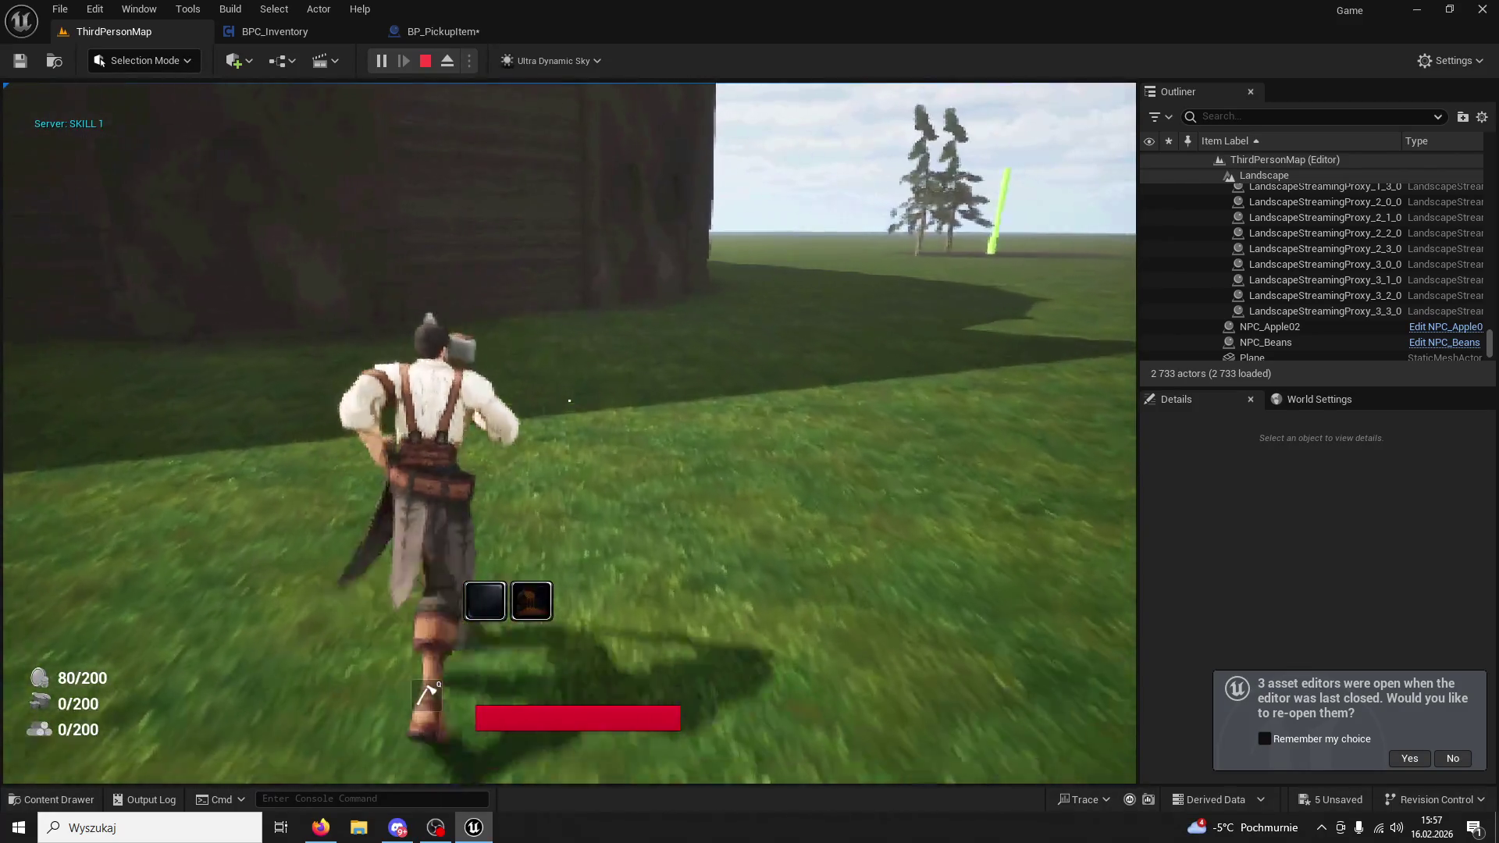
pyautogui.press('2')
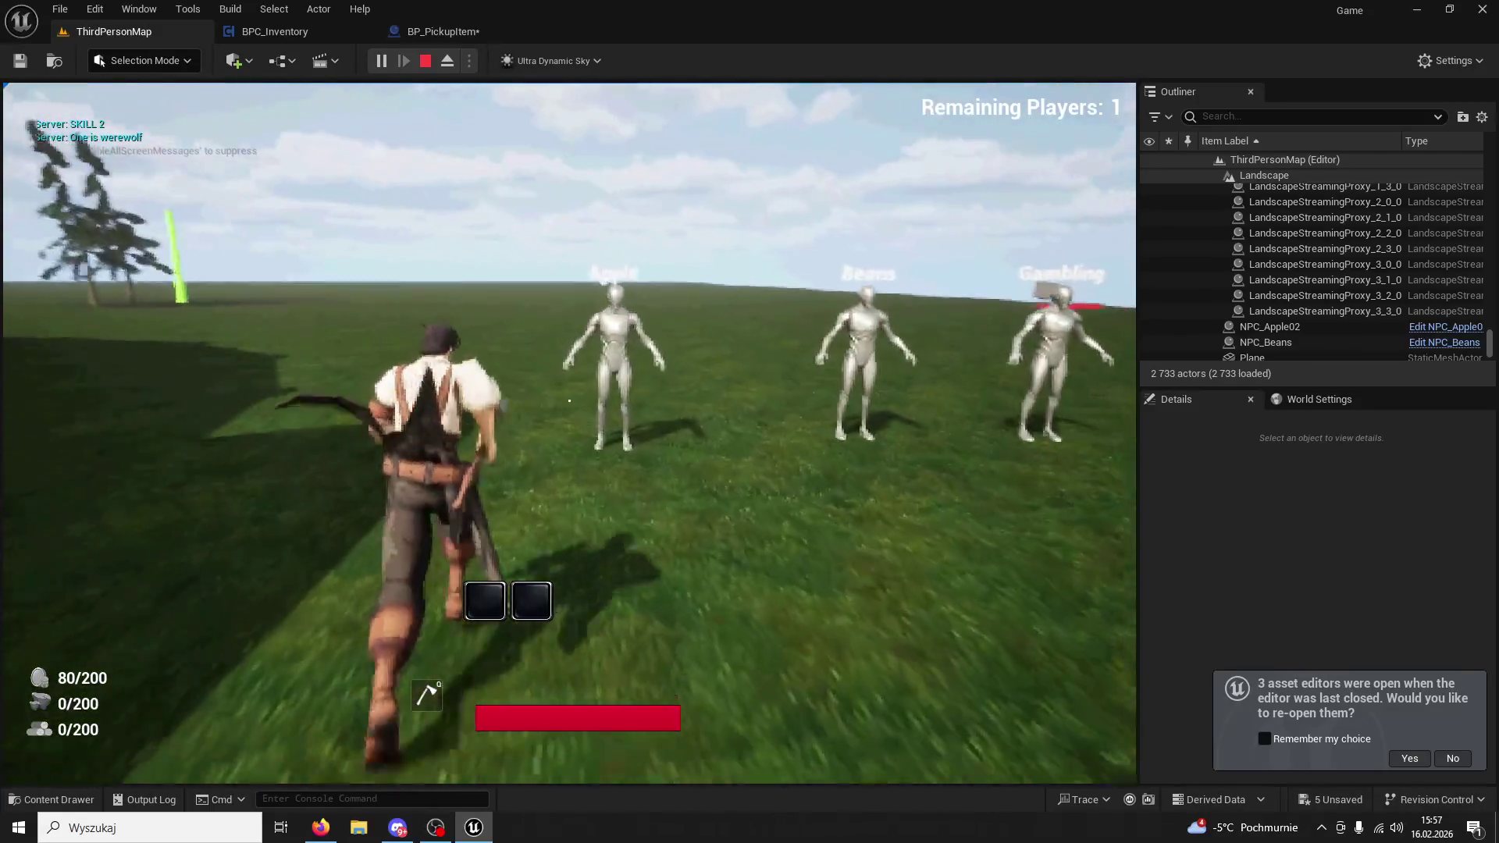
pyautogui.press('1')
pyautogui.press('1')
pyautogui.press('1')
pyautogui.press('1')
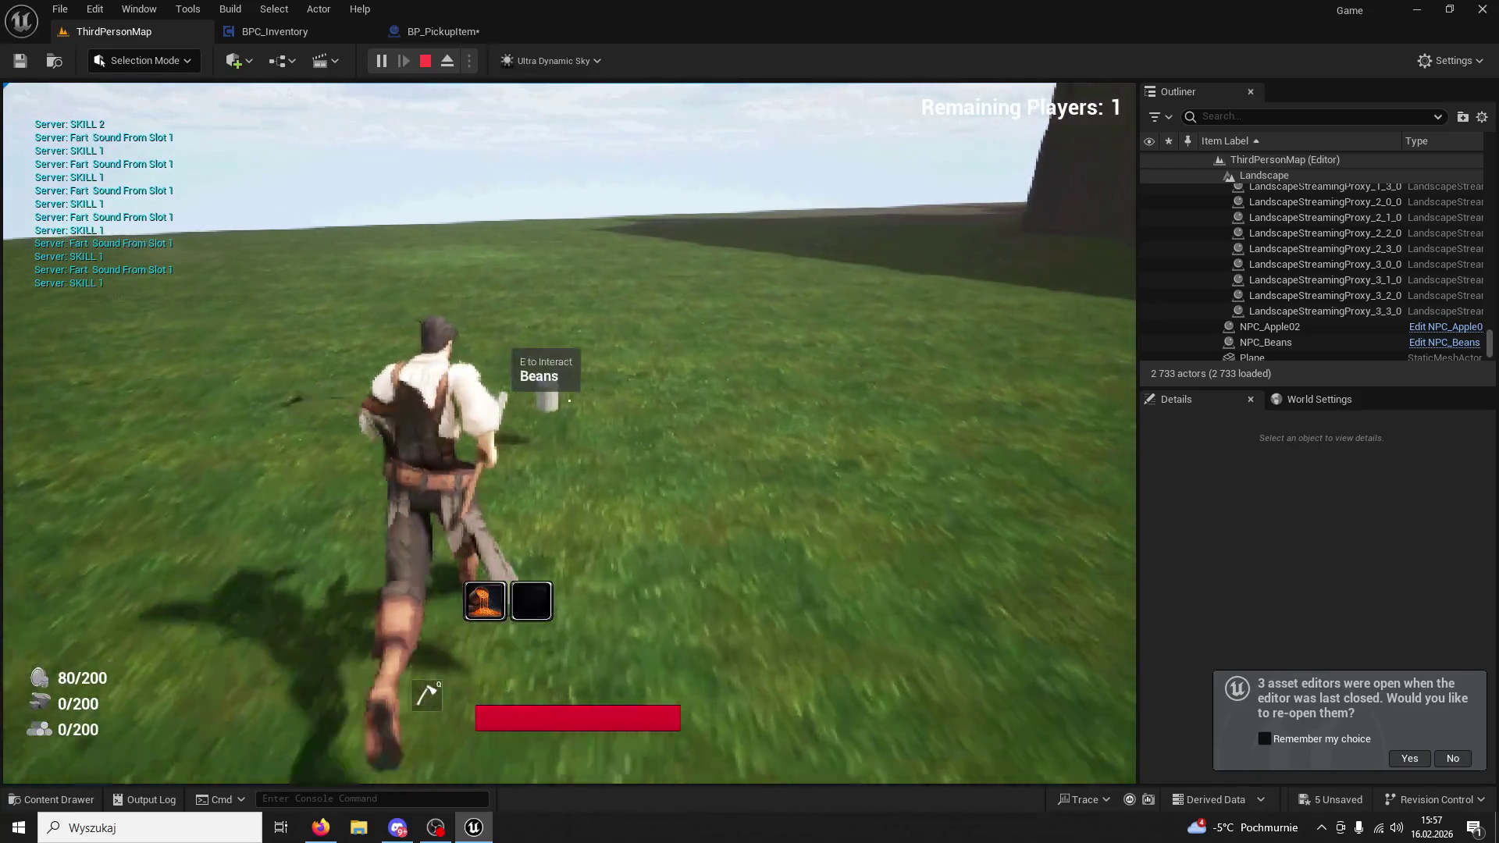
pyautogui.press('2')
pyautogui.press('2')
pyautogui.press('2')
pyautogui.press('1')
pyautogui.press('e')
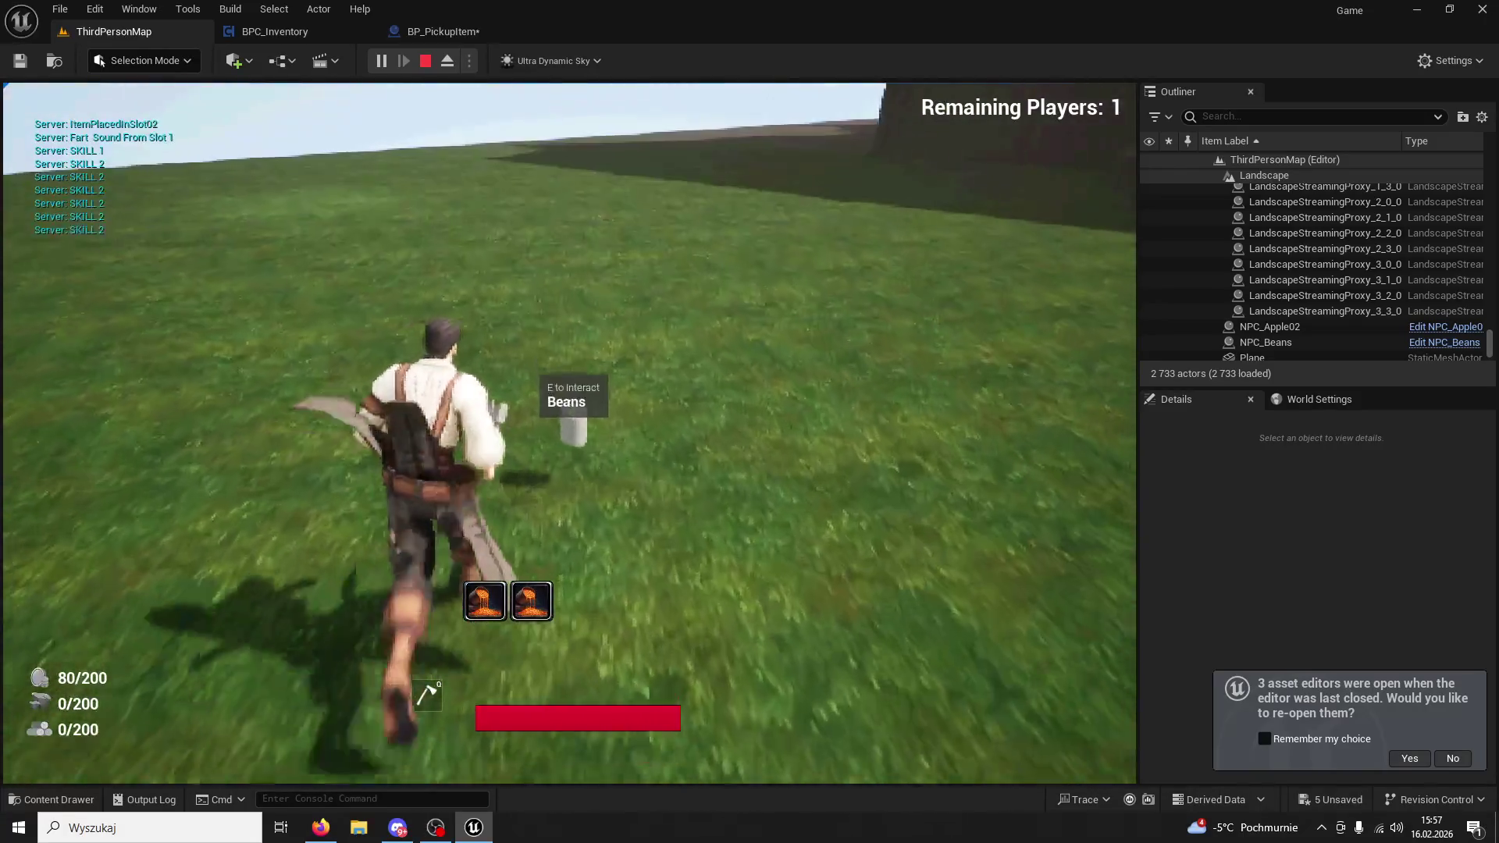
pyautogui.press('2')
pyautogui.press('2')
pyautogui.press('2')
pyautogui.press('1')
pyautogui.press('1')
pyautogui.press('1')
pyautogui.press('2')
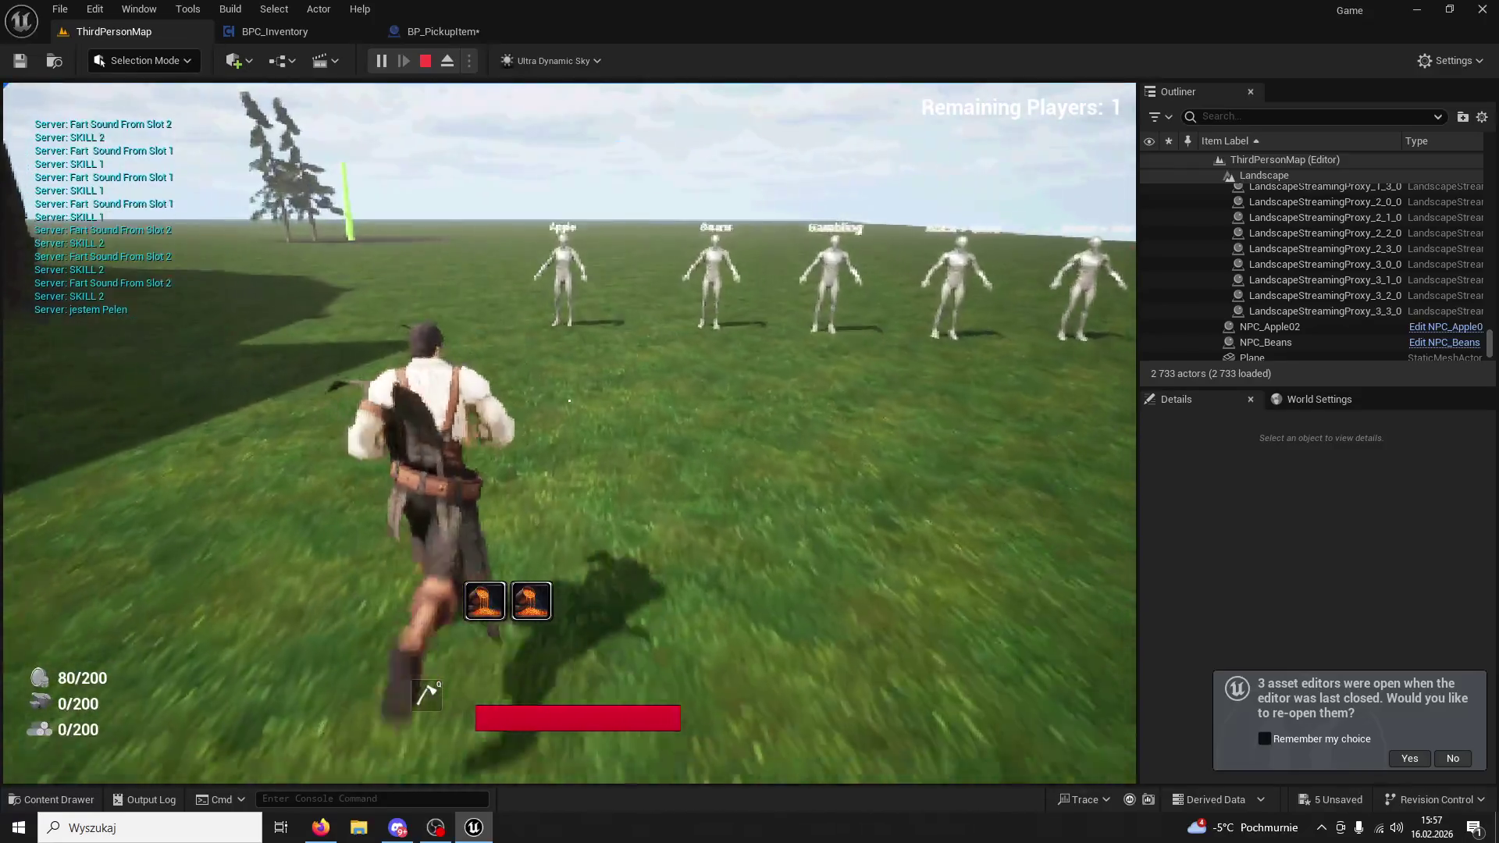
pyautogui.press('1')
pyautogui.press('1')
pyautogui.press('1')
pyautogui.press('1')
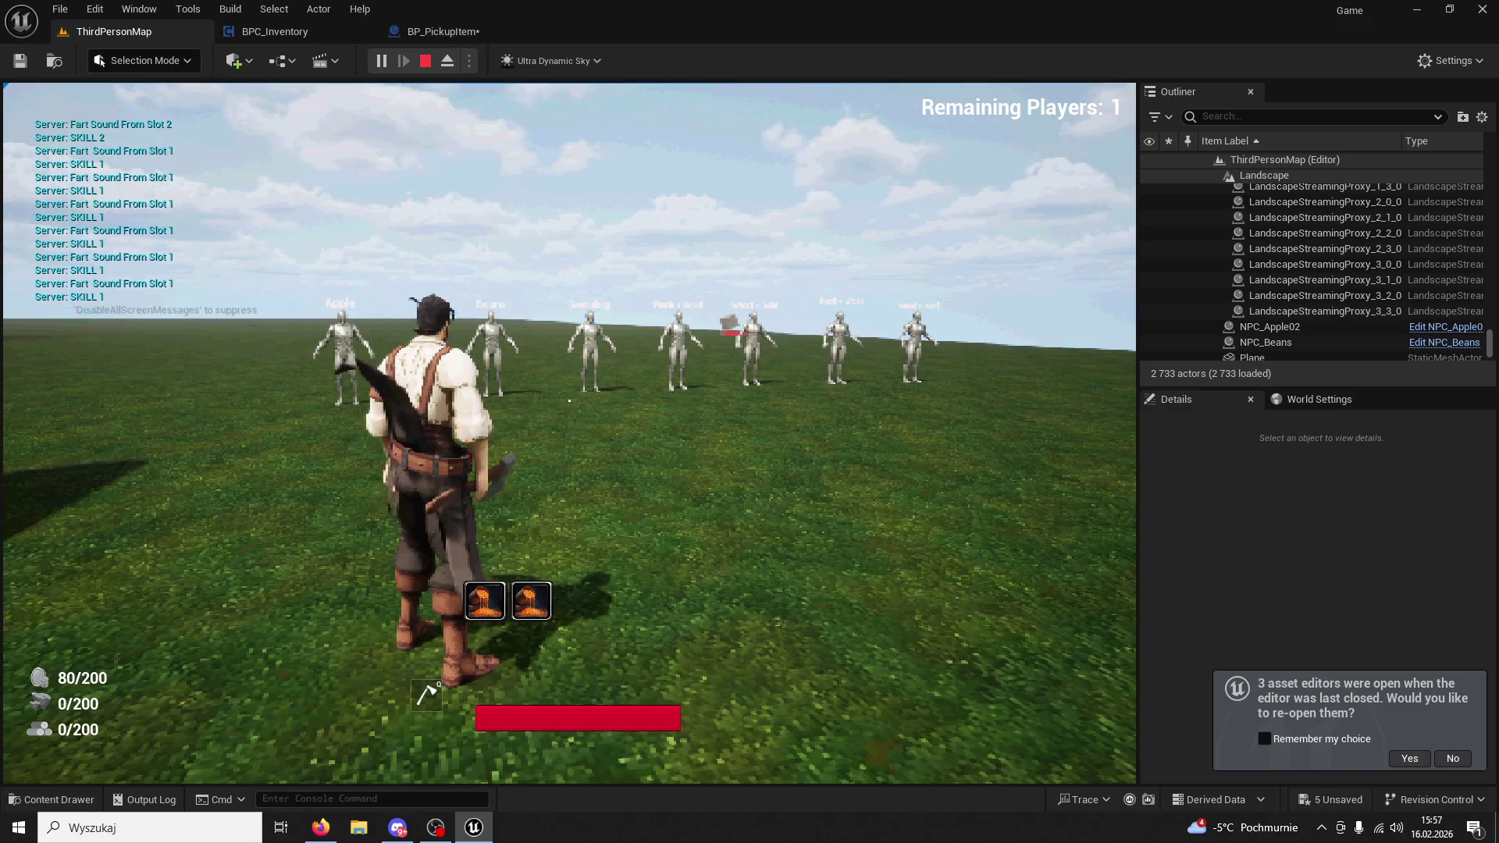
pyautogui.press('1')
pyautogui.press('1')
pyautogui.press('1')
pyautogui.press('2')
pyautogui.press('1')
pyautogui.press('2')
pyautogui.press('1')
pyautogui.press('2')
pyautogui.press('1')
pyautogui.press('2')
pyautogui.press('1')
pyautogui.press('2')
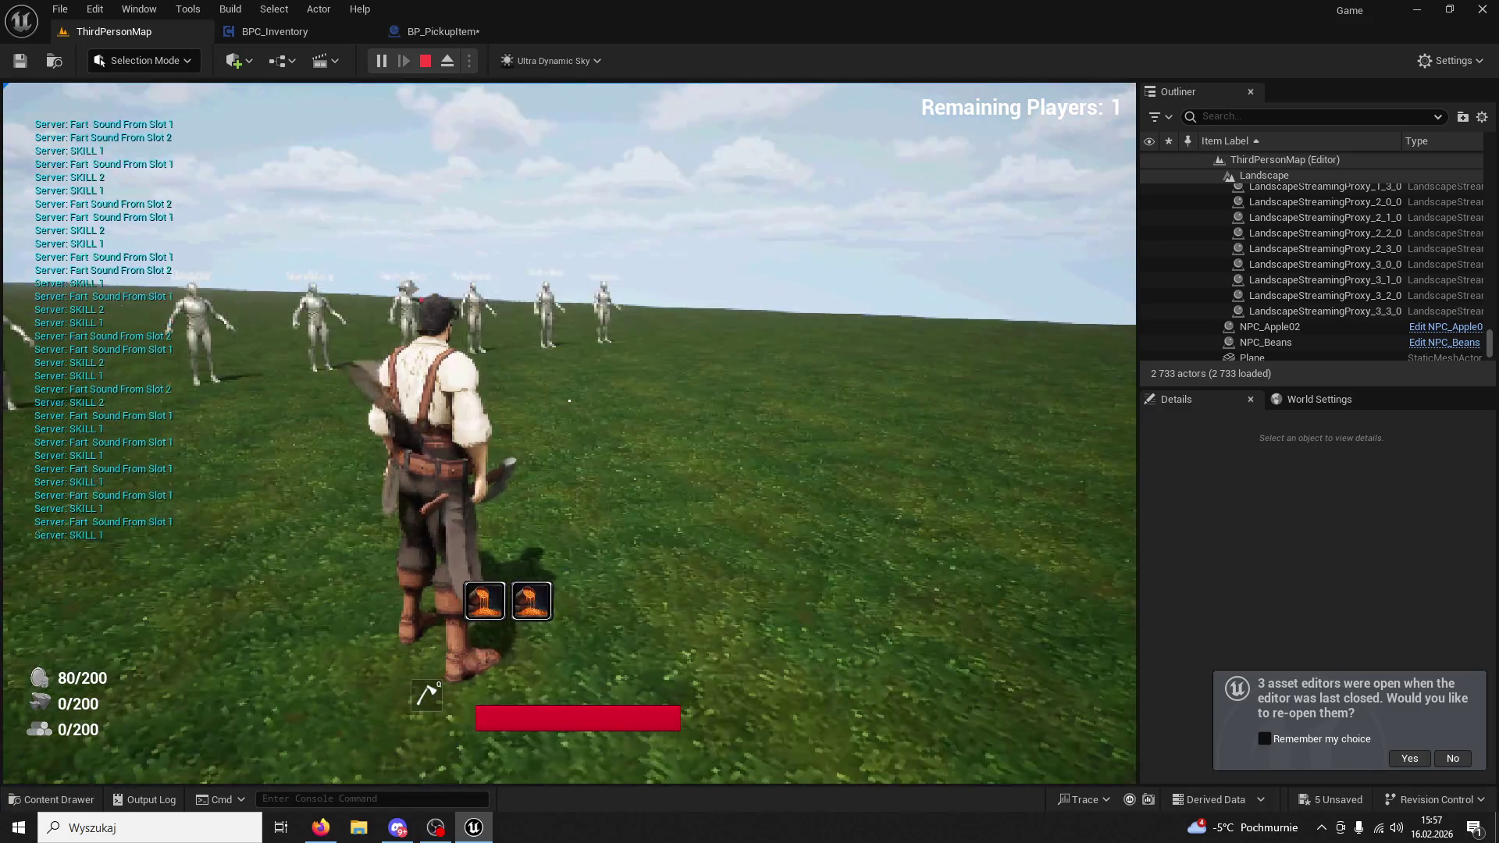
pyautogui.press('1')
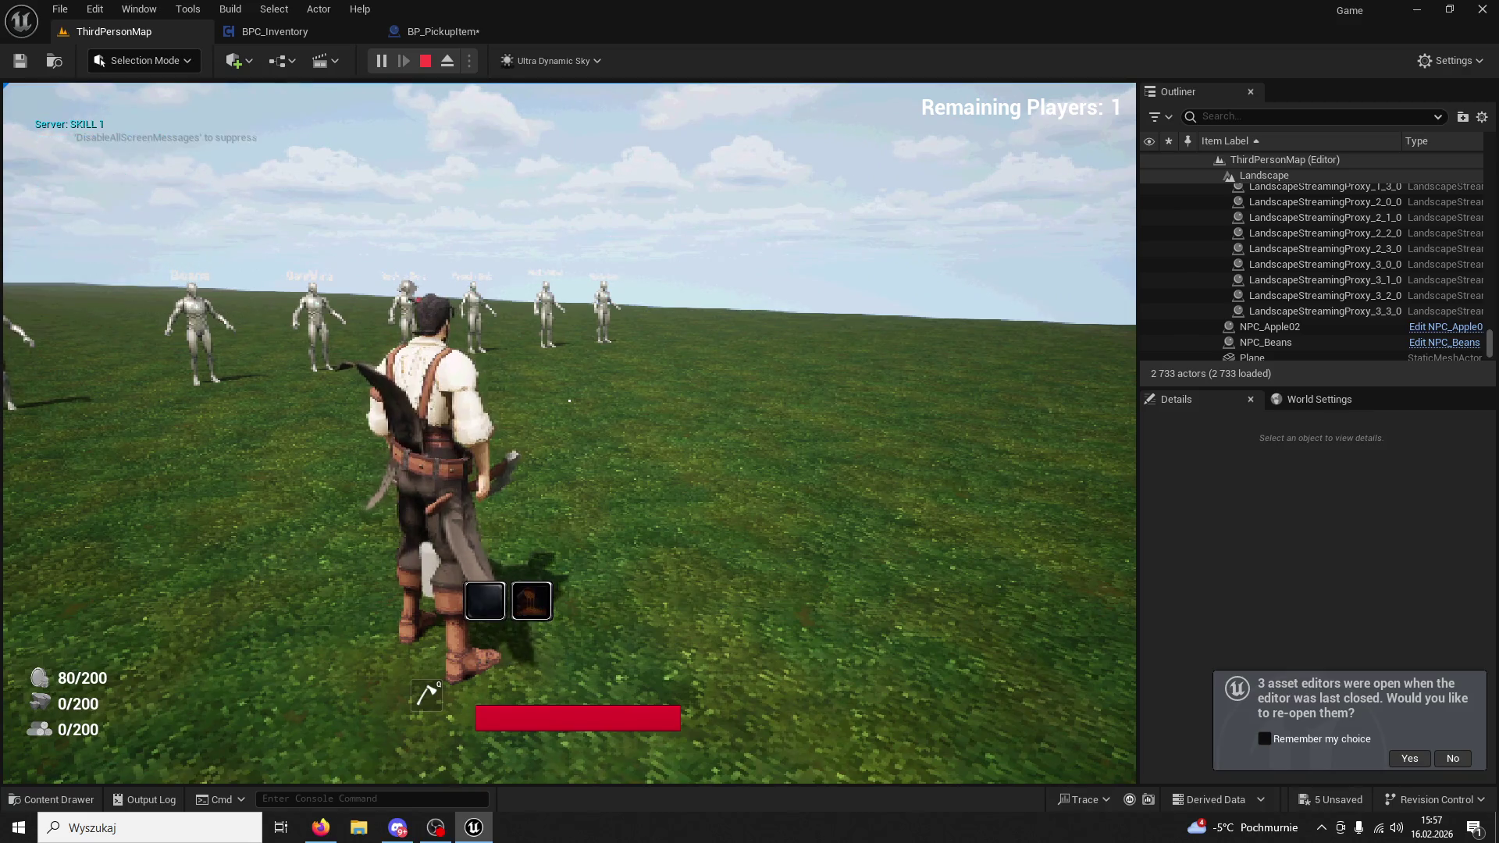
pyautogui.press('2')
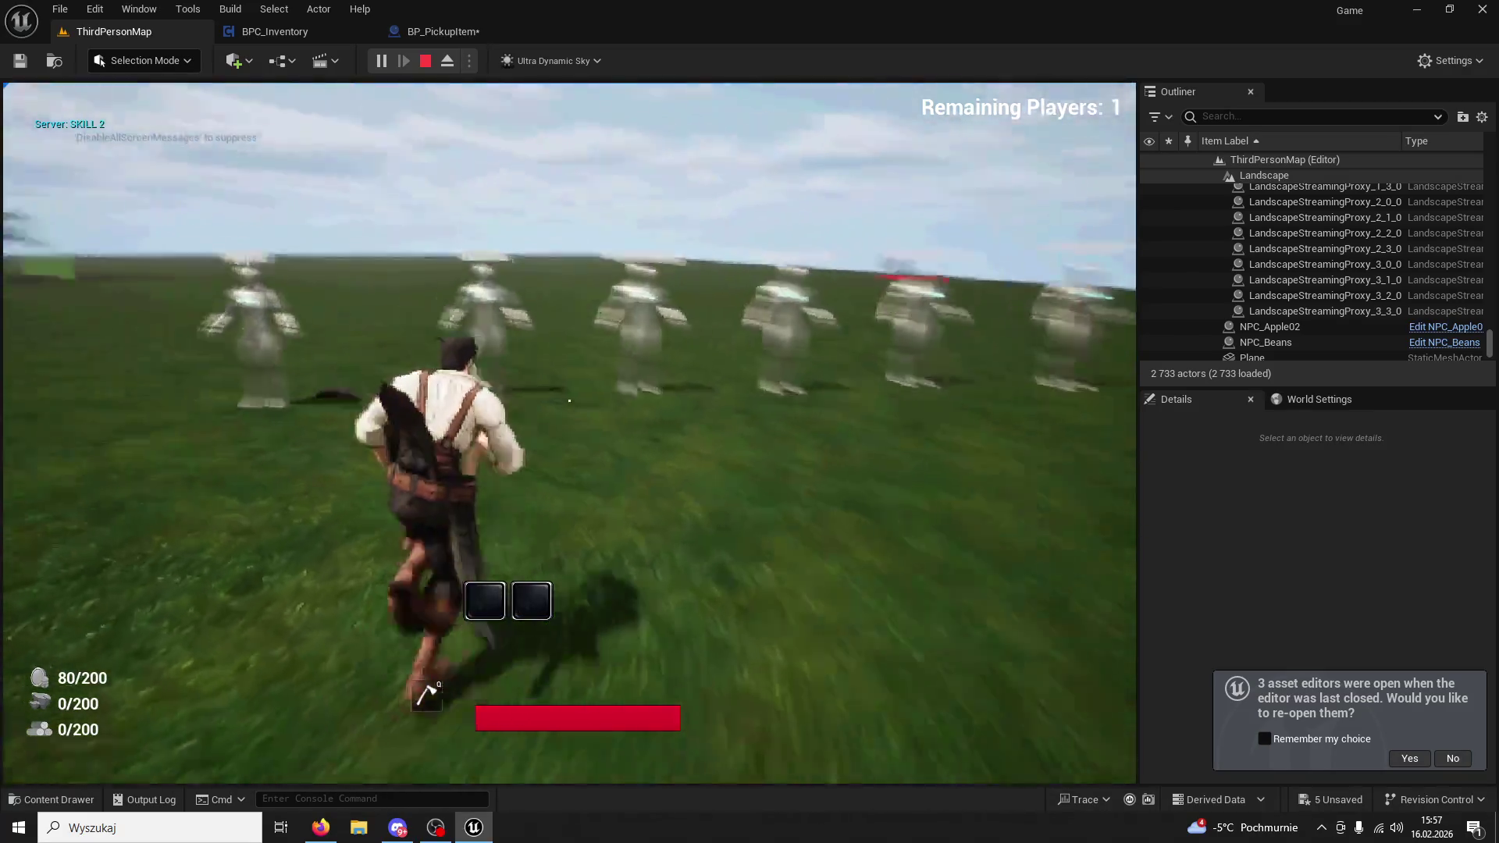
# Stop the play-test, close BPC_Inventory and BP_PickupItem, and quit the editor saving all content.
pyautogui.press('Escape')
pyautogui.click(274, 31)
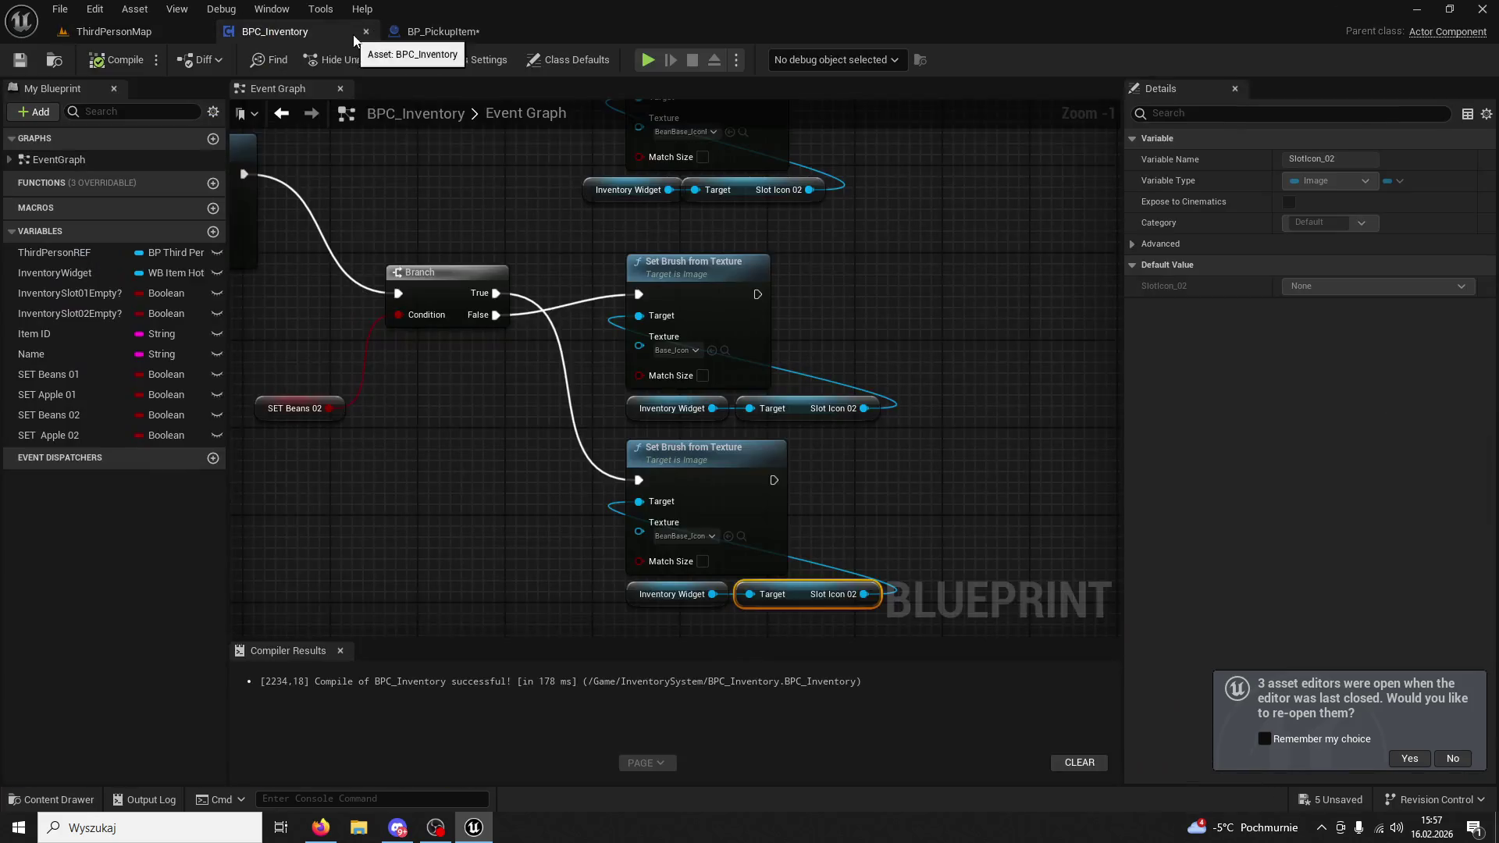
pyautogui.click(359, 33)
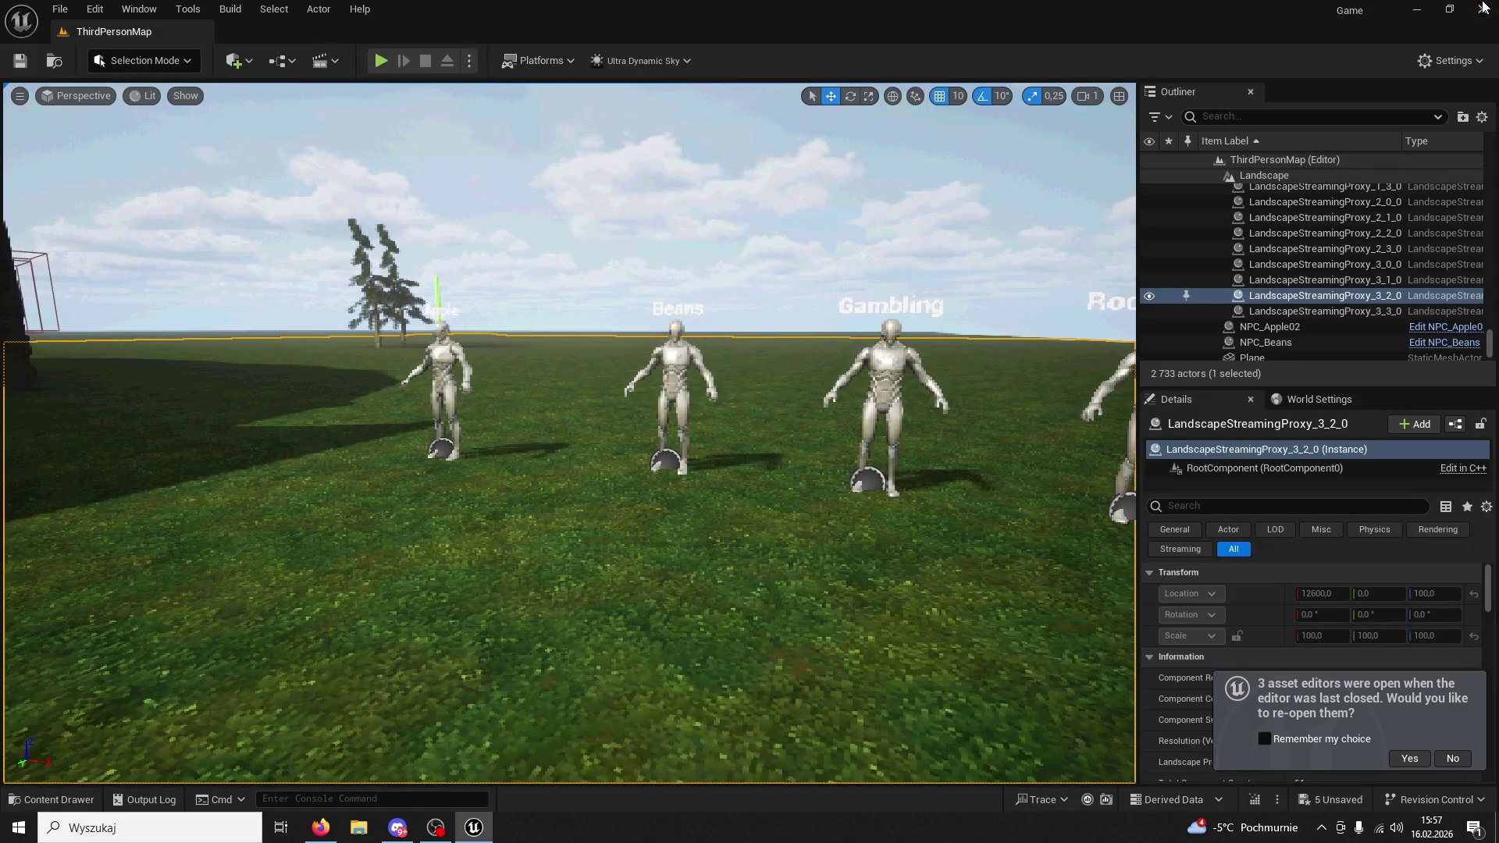
pyautogui.click(1484, 6)
pyautogui.click(818, 590)
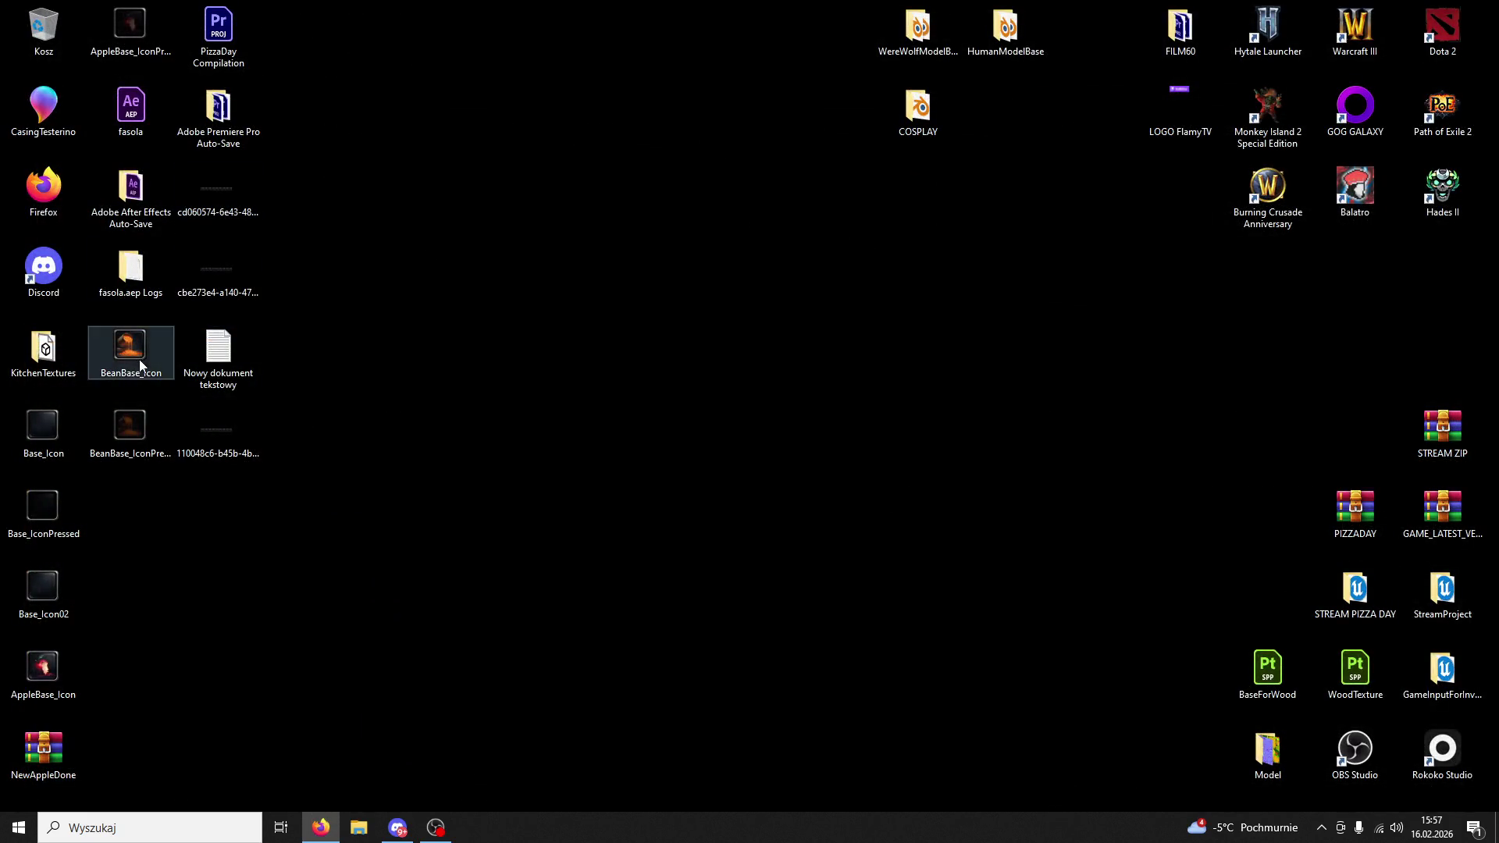
# Delete NewAppleDone from the desktop and select the Game project file.
pyautogui.click(18, 751)
pyautogui.press('Delete')
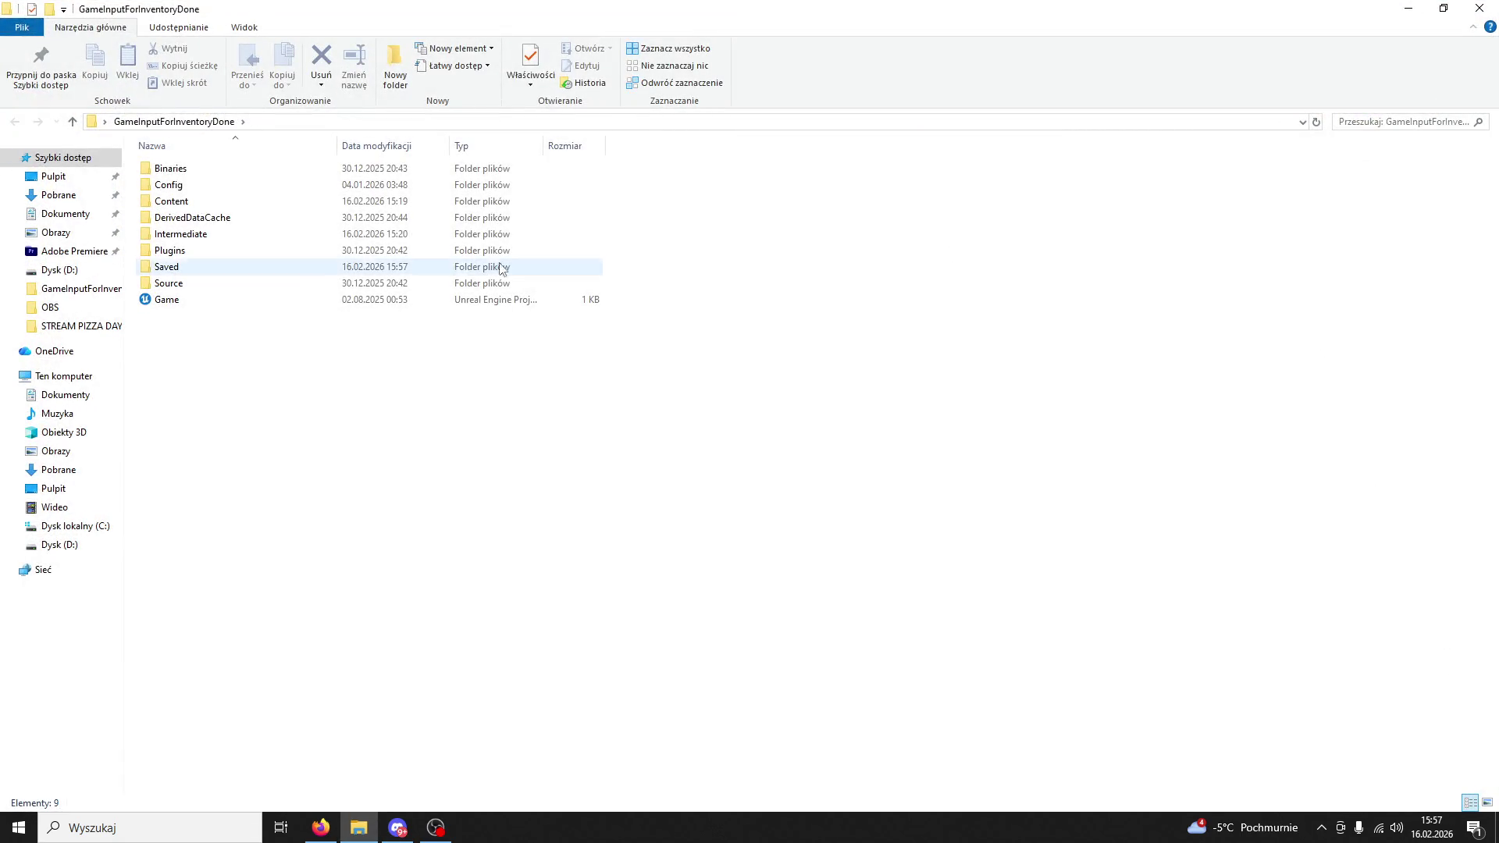
pyautogui.click(172, 305)
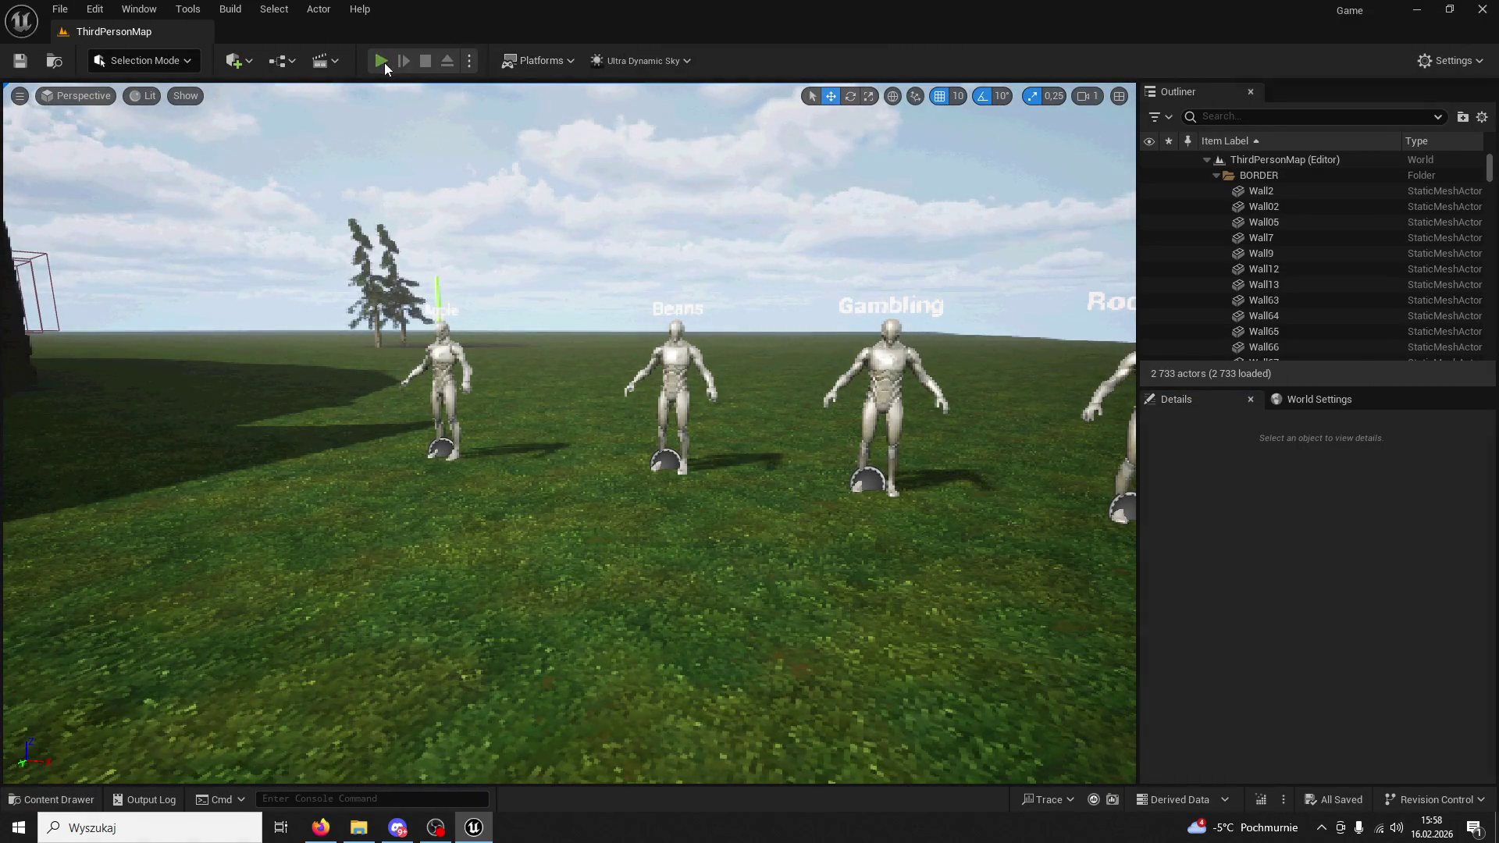
pyautogui.hotkey('alt', 'p')
pyautogui.press('w')
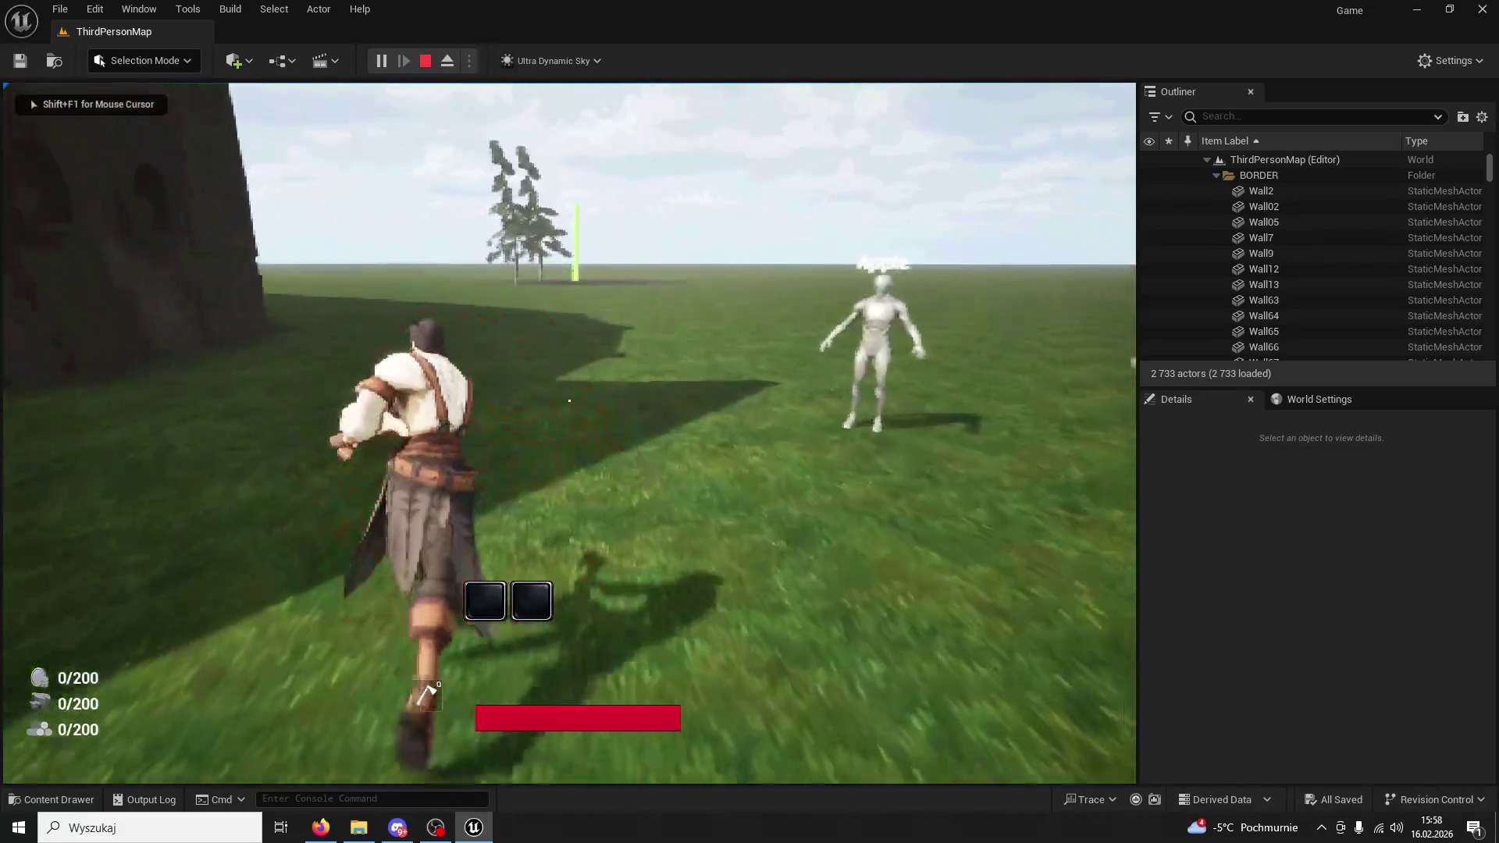
pyautogui.press('2')
pyautogui.press('1')
pyautogui.press('1')
pyautogui.press('1')
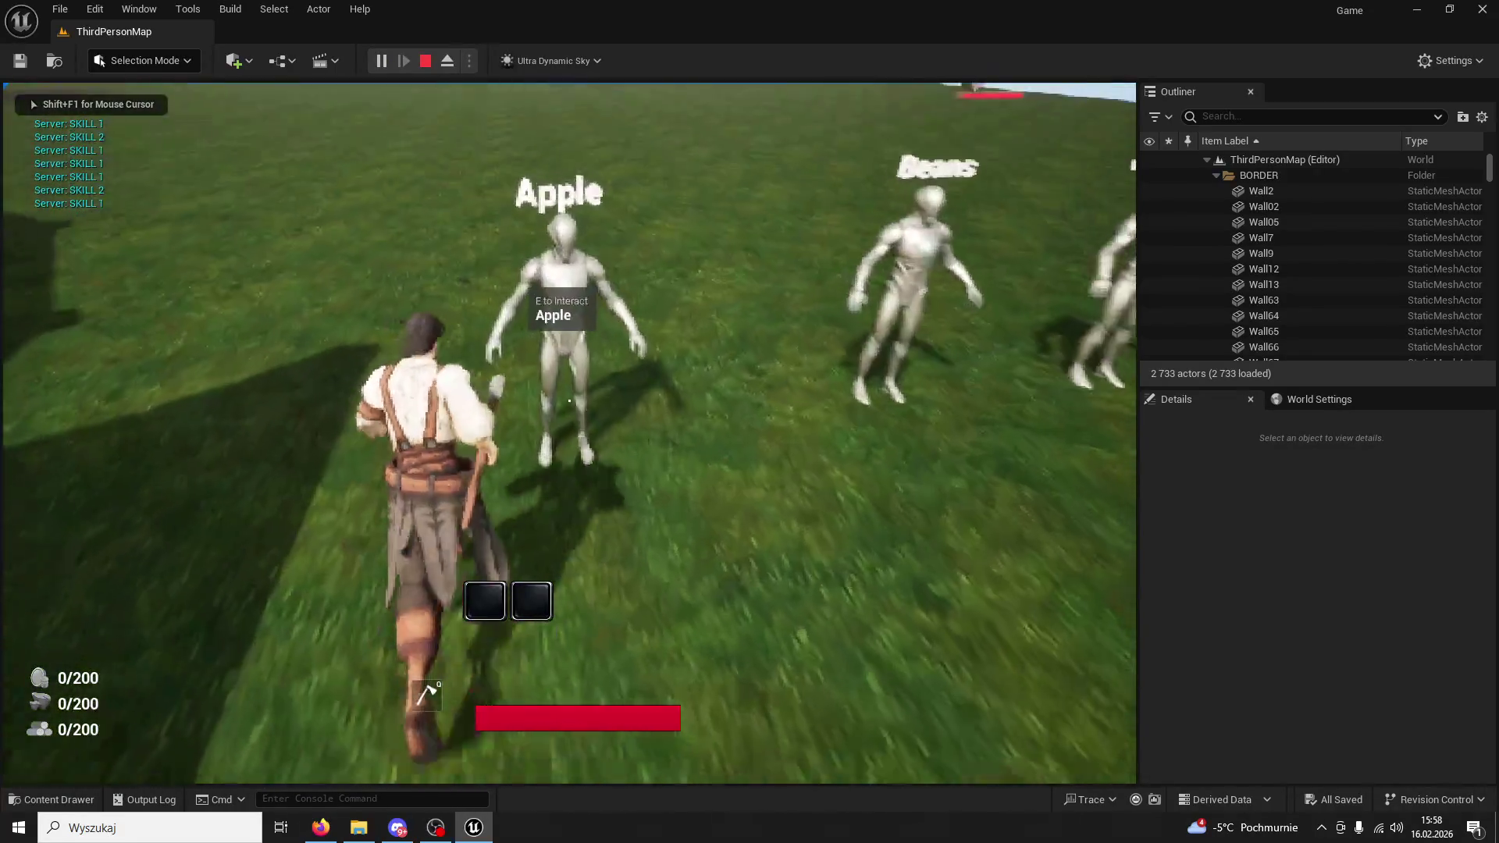
pyautogui.press('e')
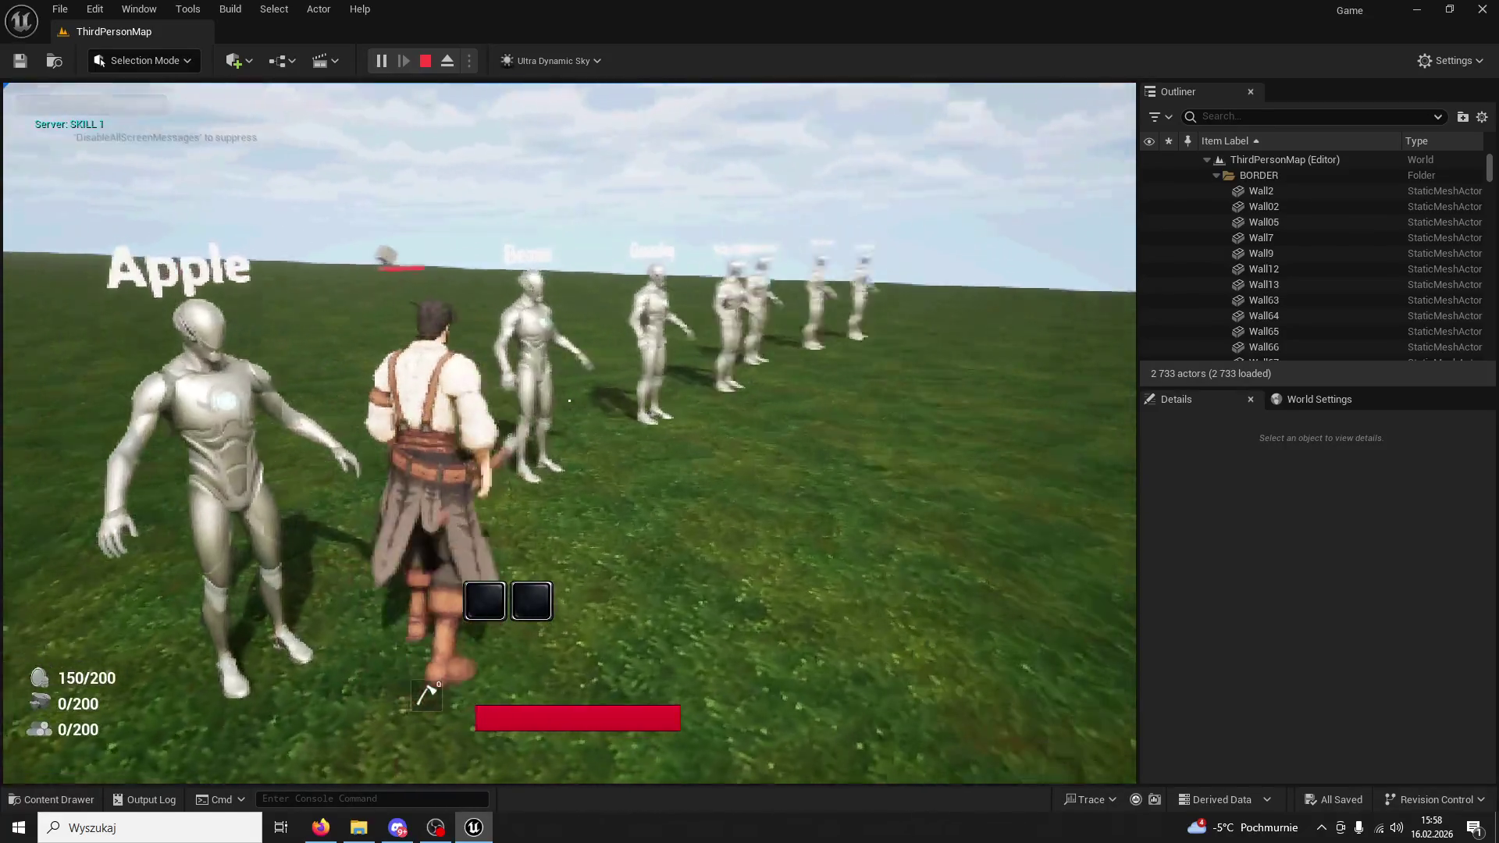
pyautogui.press('e')
pyautogui.press('1')
pyautogui.press('1')
pyautogui.press('1')
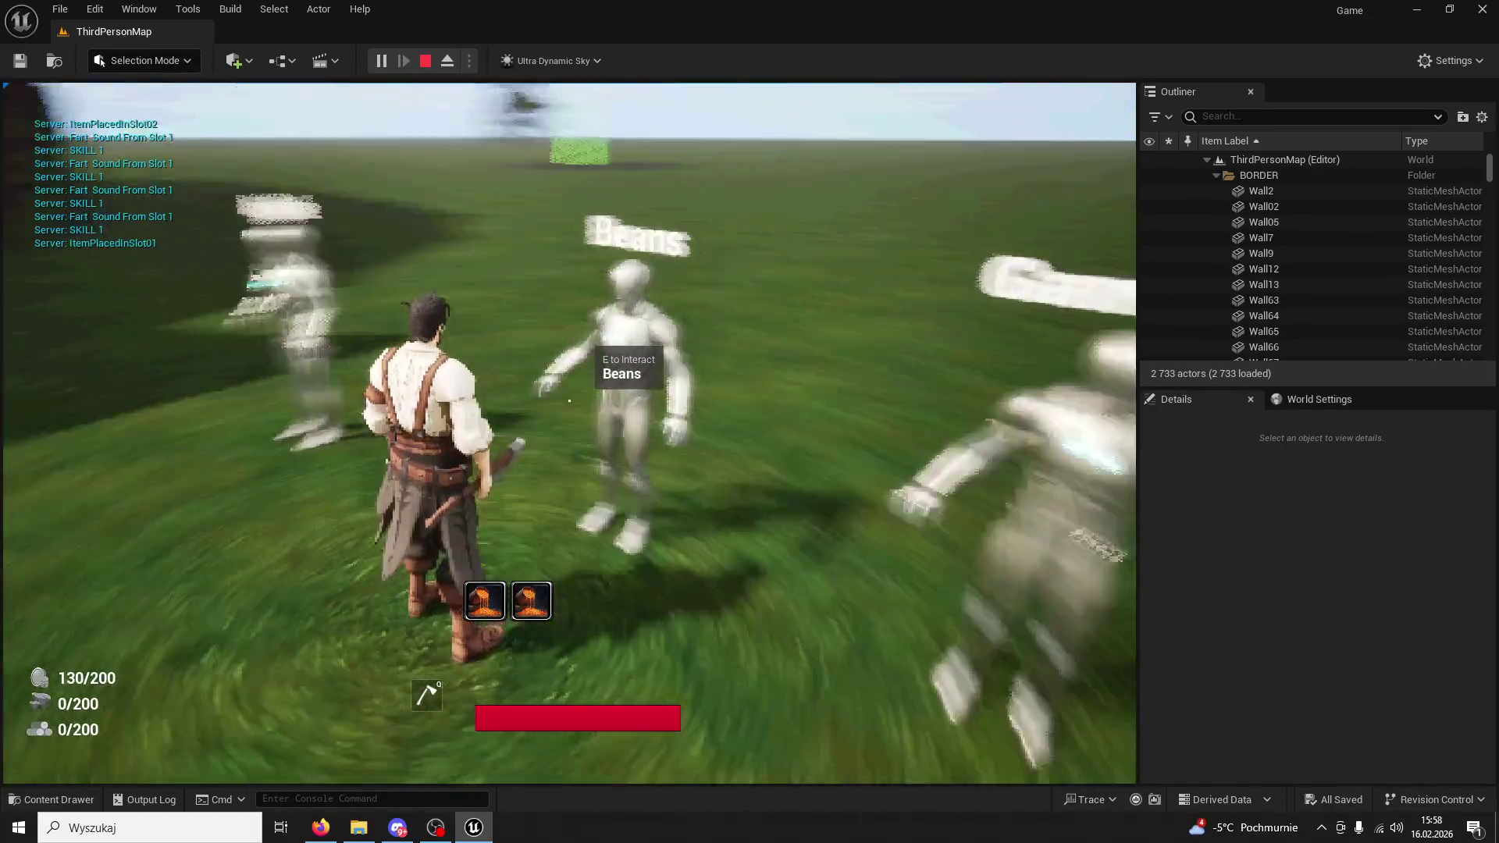
pyautogui.press('2')
pyautogui.press('1')
pyautogui.press('1')
pyautogui.press('1')
pyautogui.press('2')
pyautogui.press('1')
pyautogui.press('1')
pyautogui.press('1')
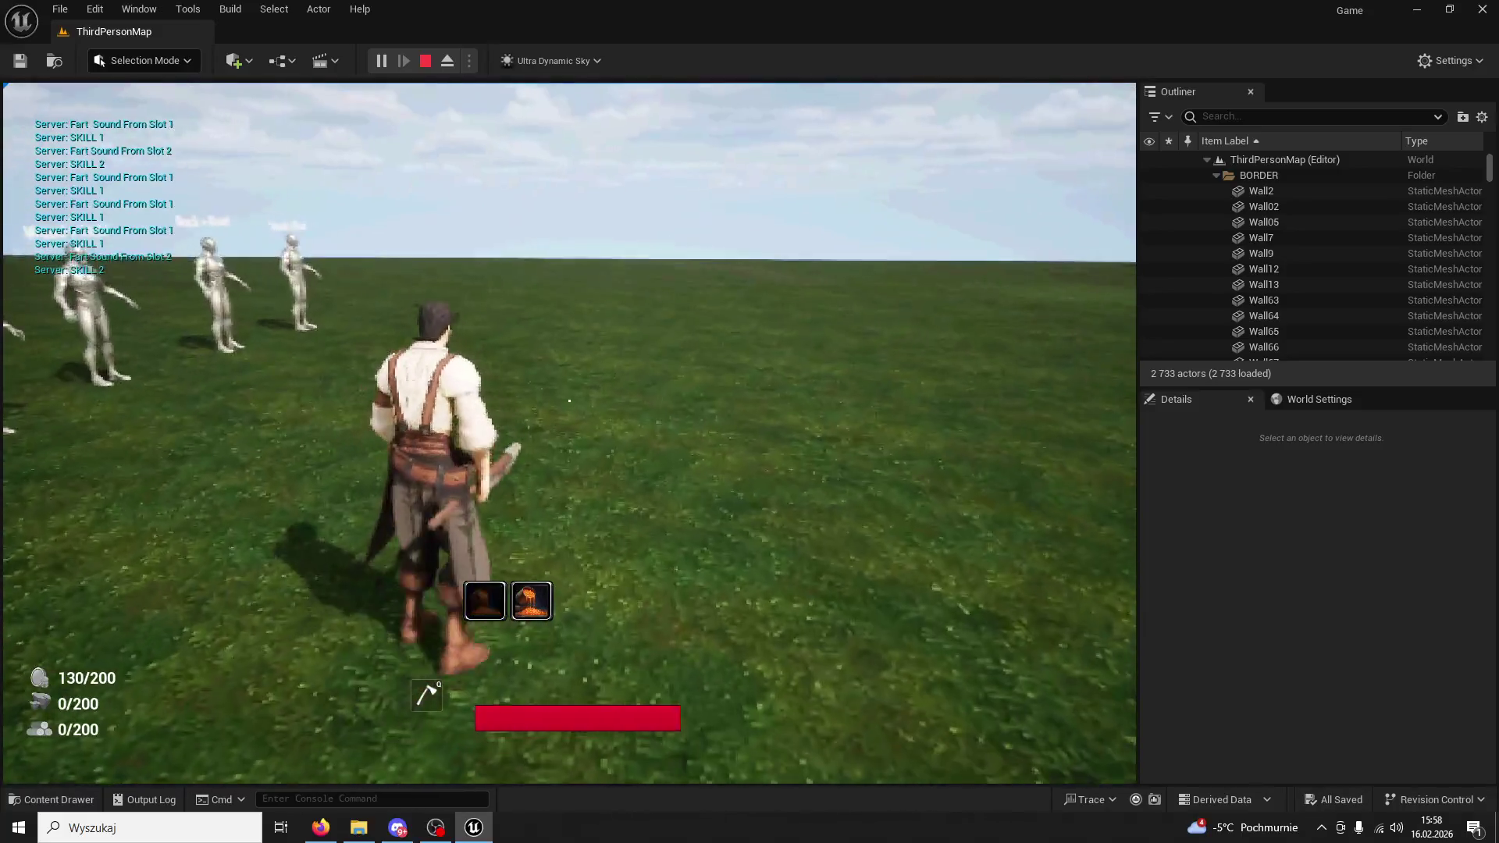
pyautogui.press('2')
pyautogui.press('2')
pyautogui.press('1')
pyautogui.press('2')
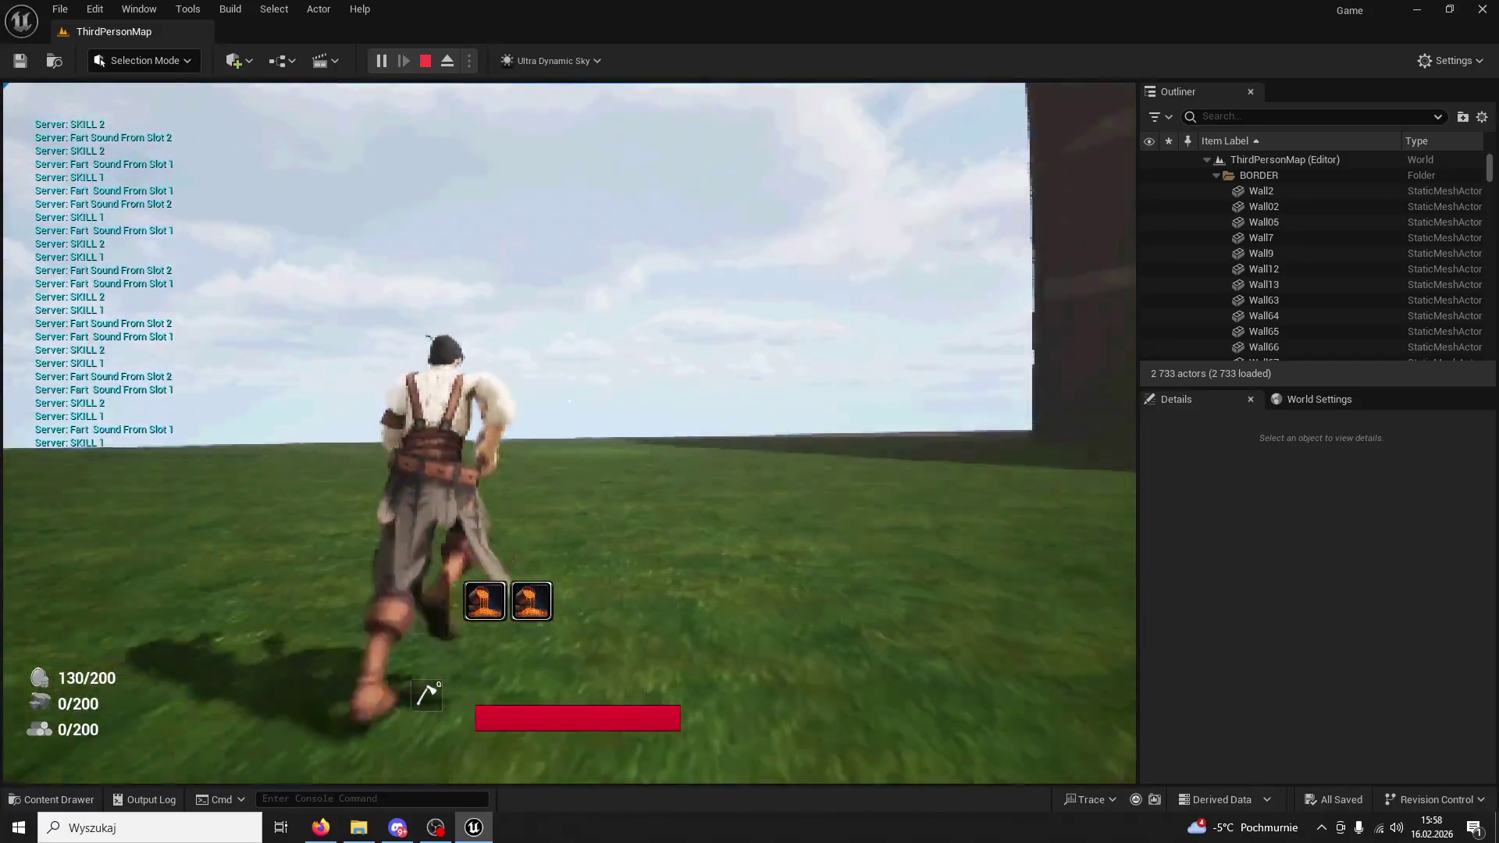
pyautogui.press('1')
pyautogui.press('1')
pyautogui.press('2')
pyautogui.press('1')
pyautogui.press('2')
pyautogui.press('1')
pyautogui.press('2')
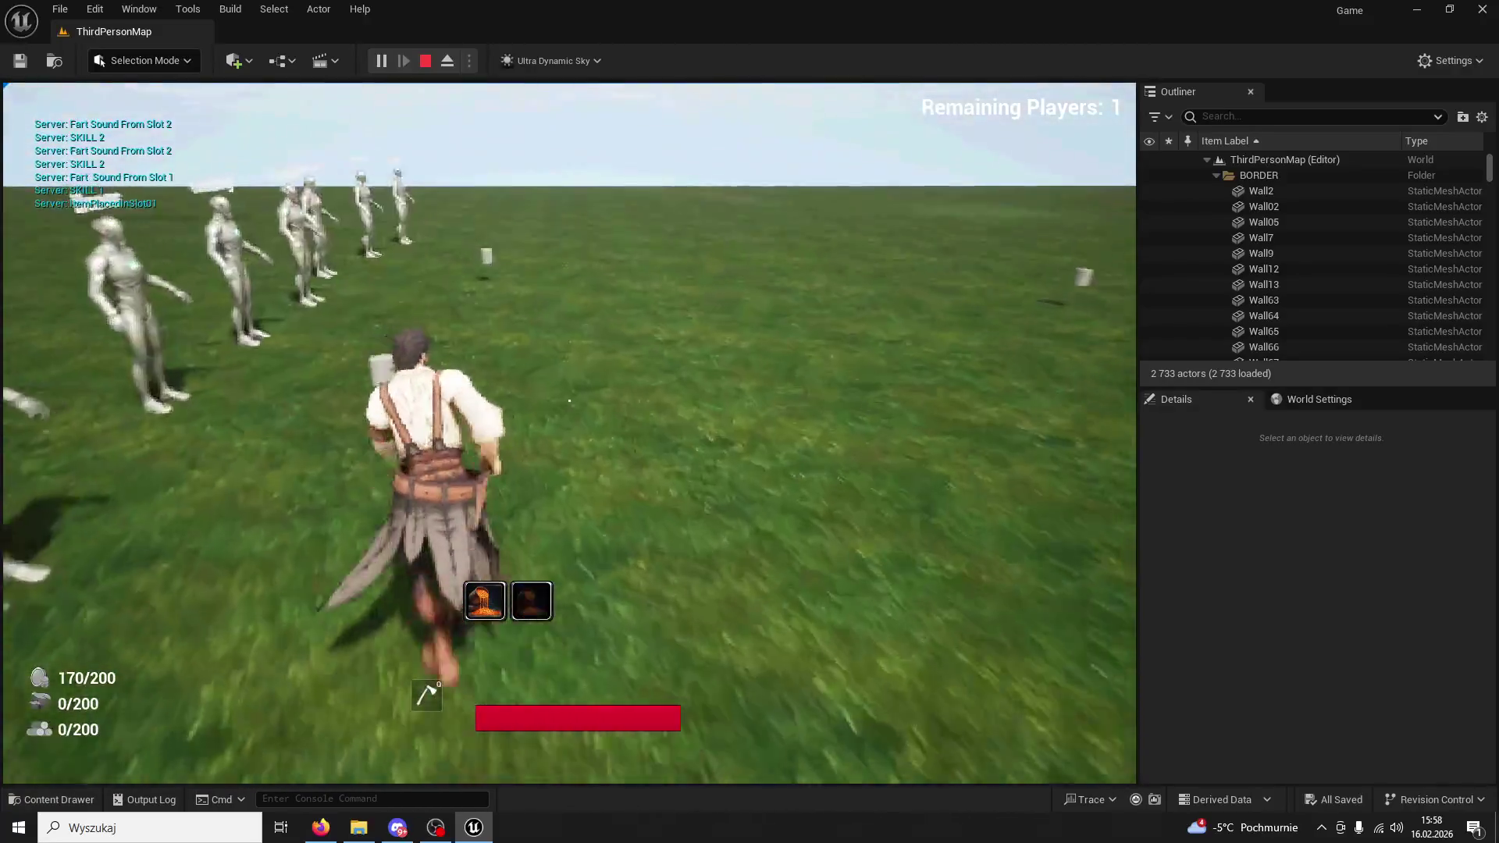
pyautogui.press('w')
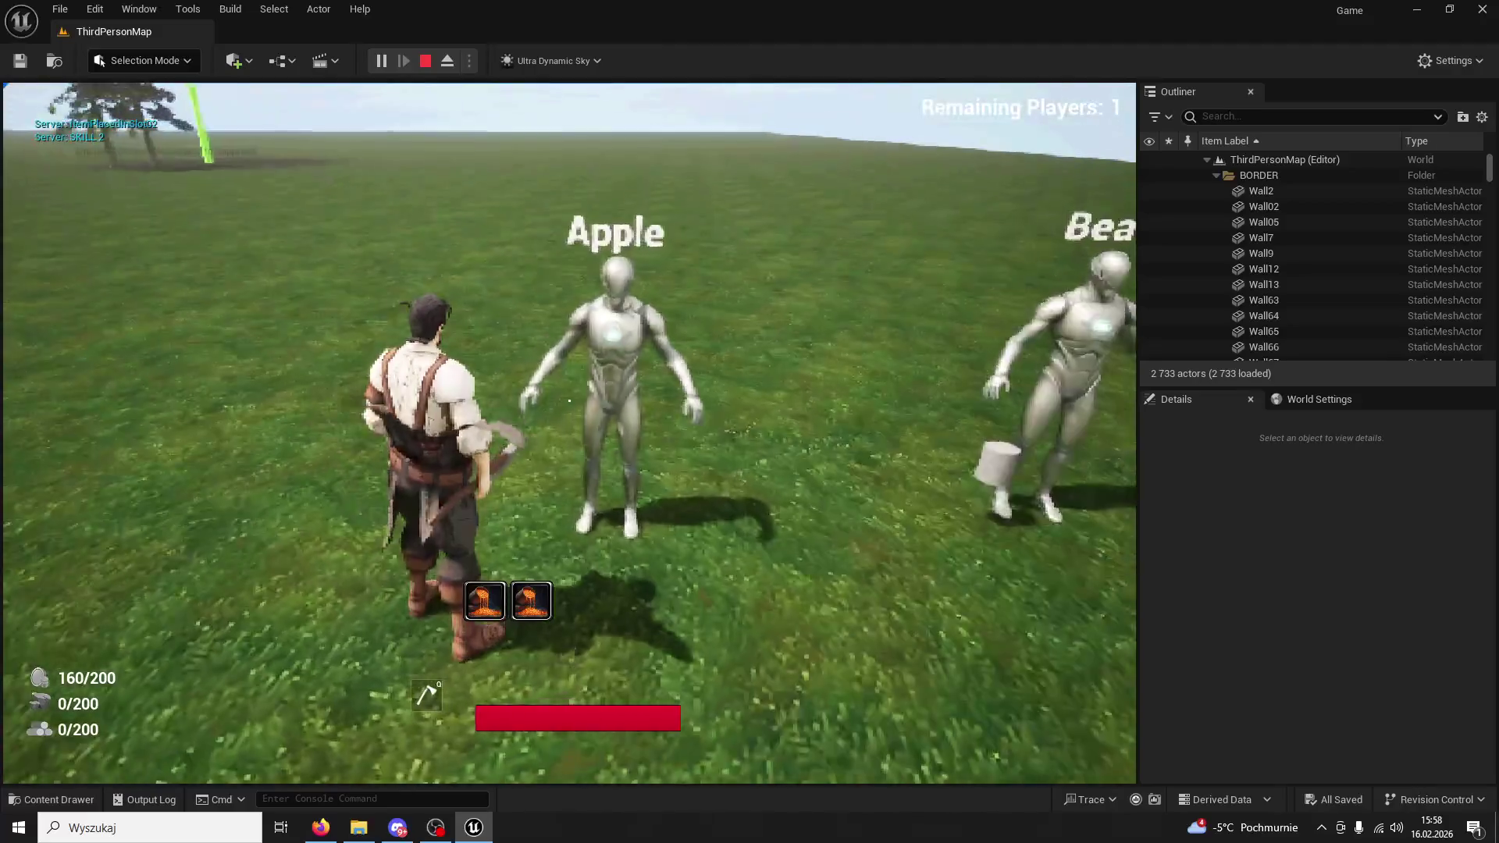
pyautogui.press('2')
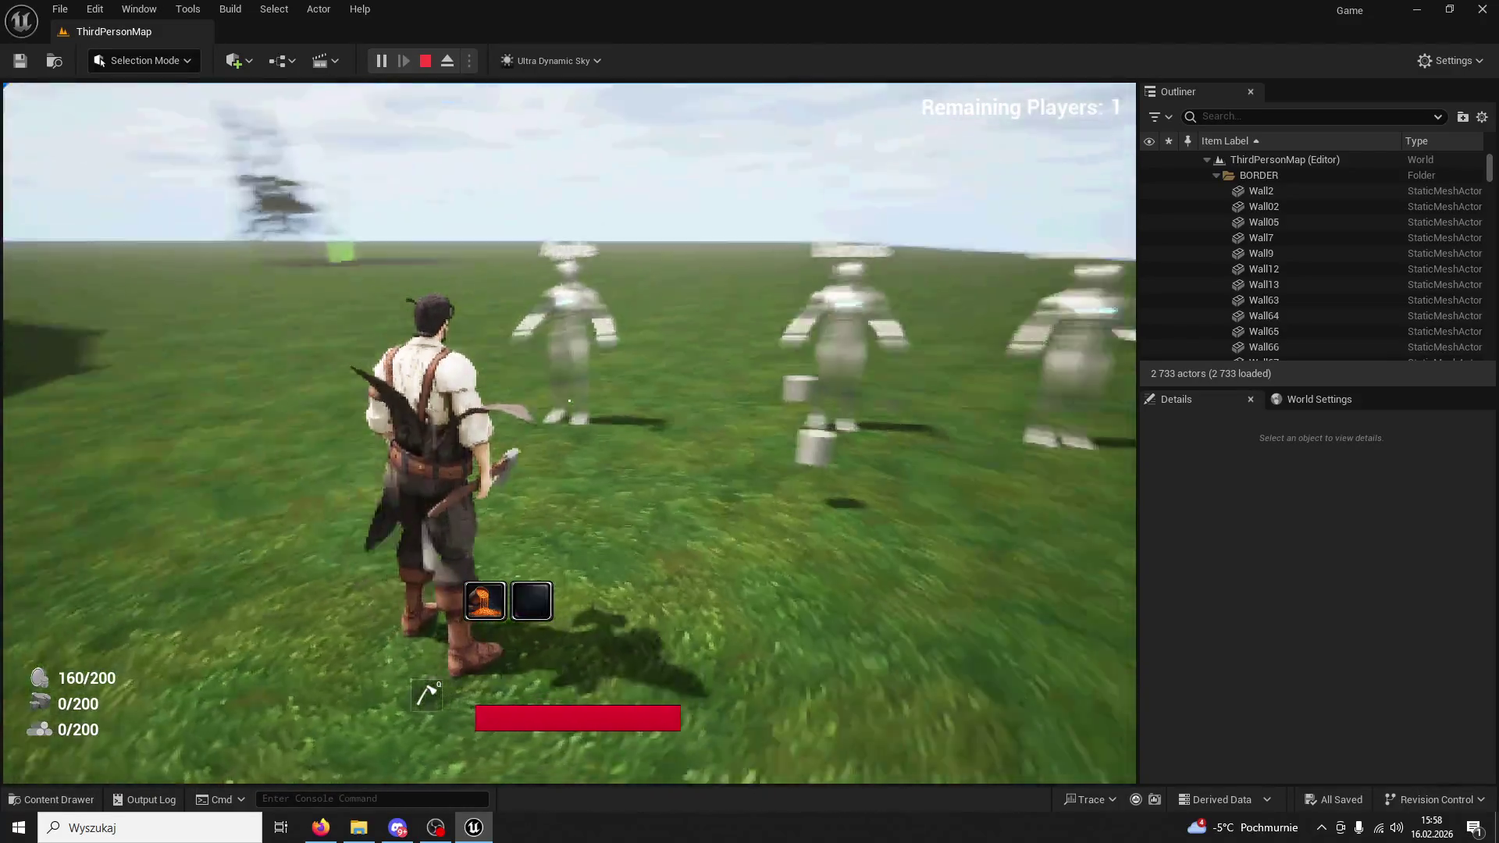
pyautogui.press('2')
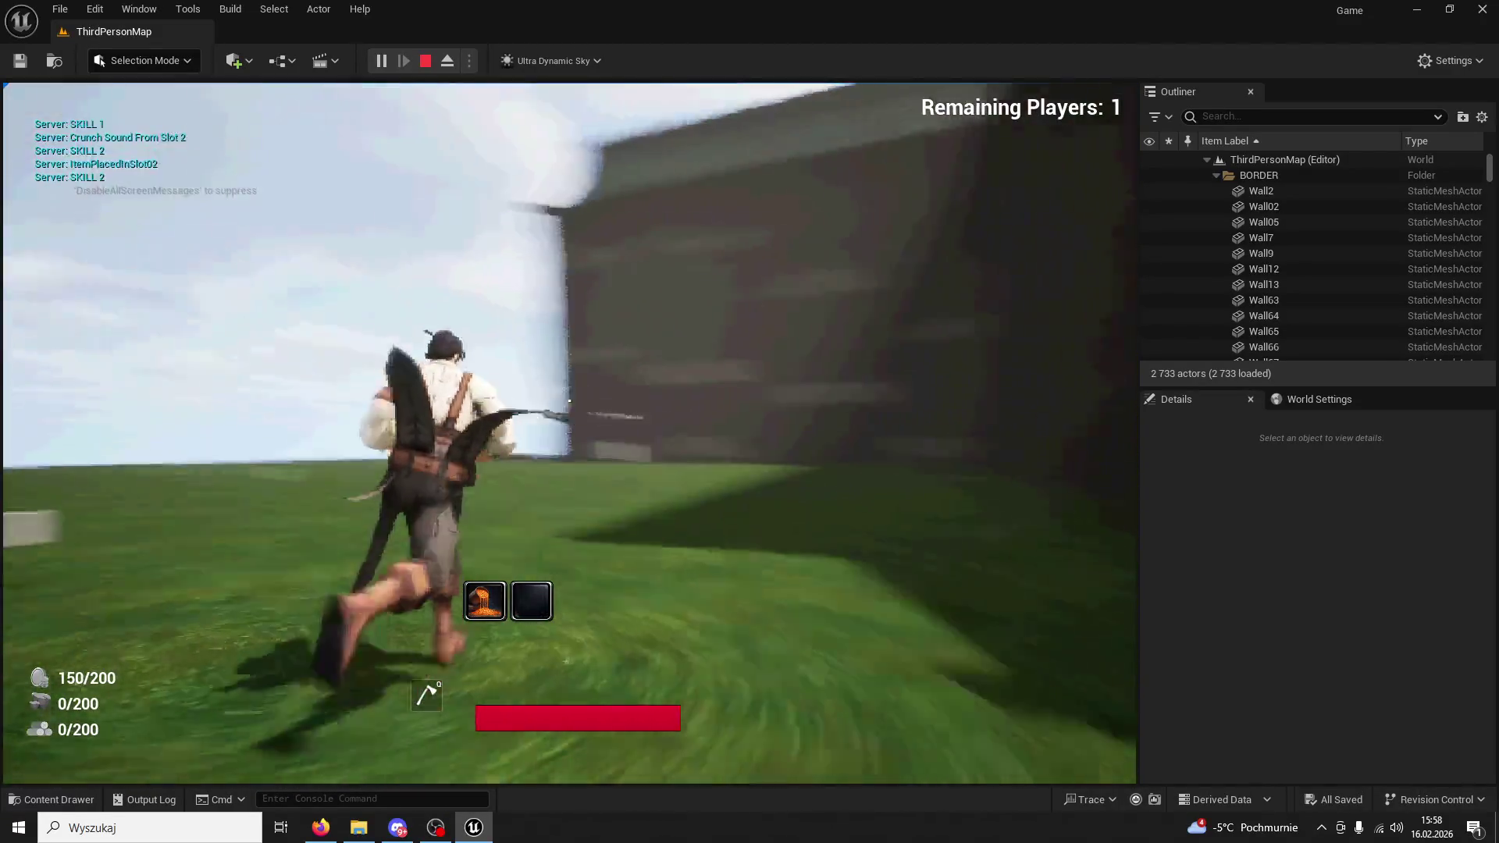
pyautogui.press('w')
pyautogui.press('1')
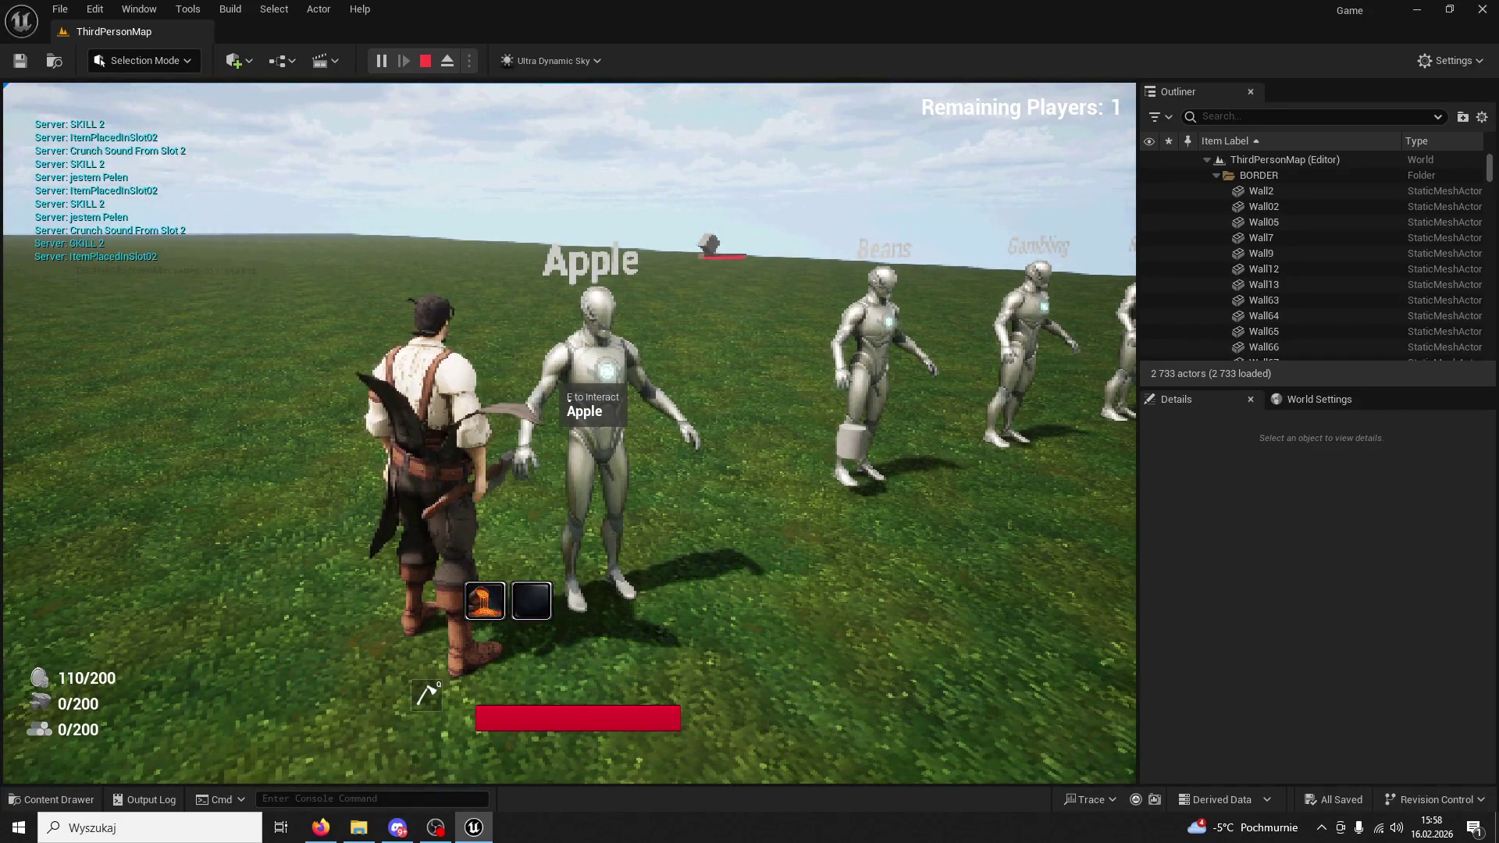
pyautogui.press('2')
pyautogui.press('w')
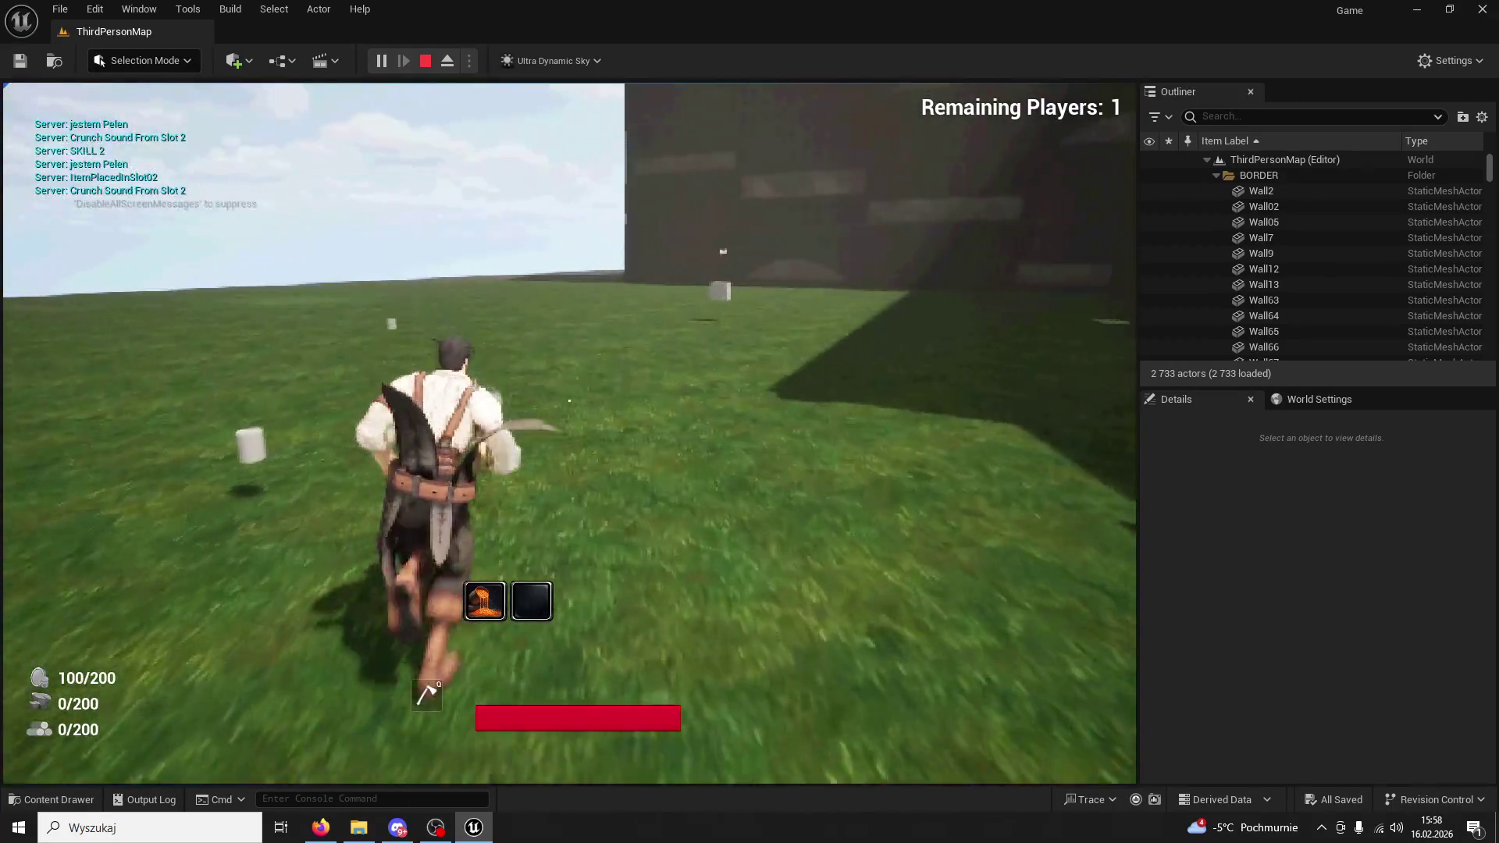
pyautogui.press('1')
pyautogui.press('1')
pyautogui.press('1')
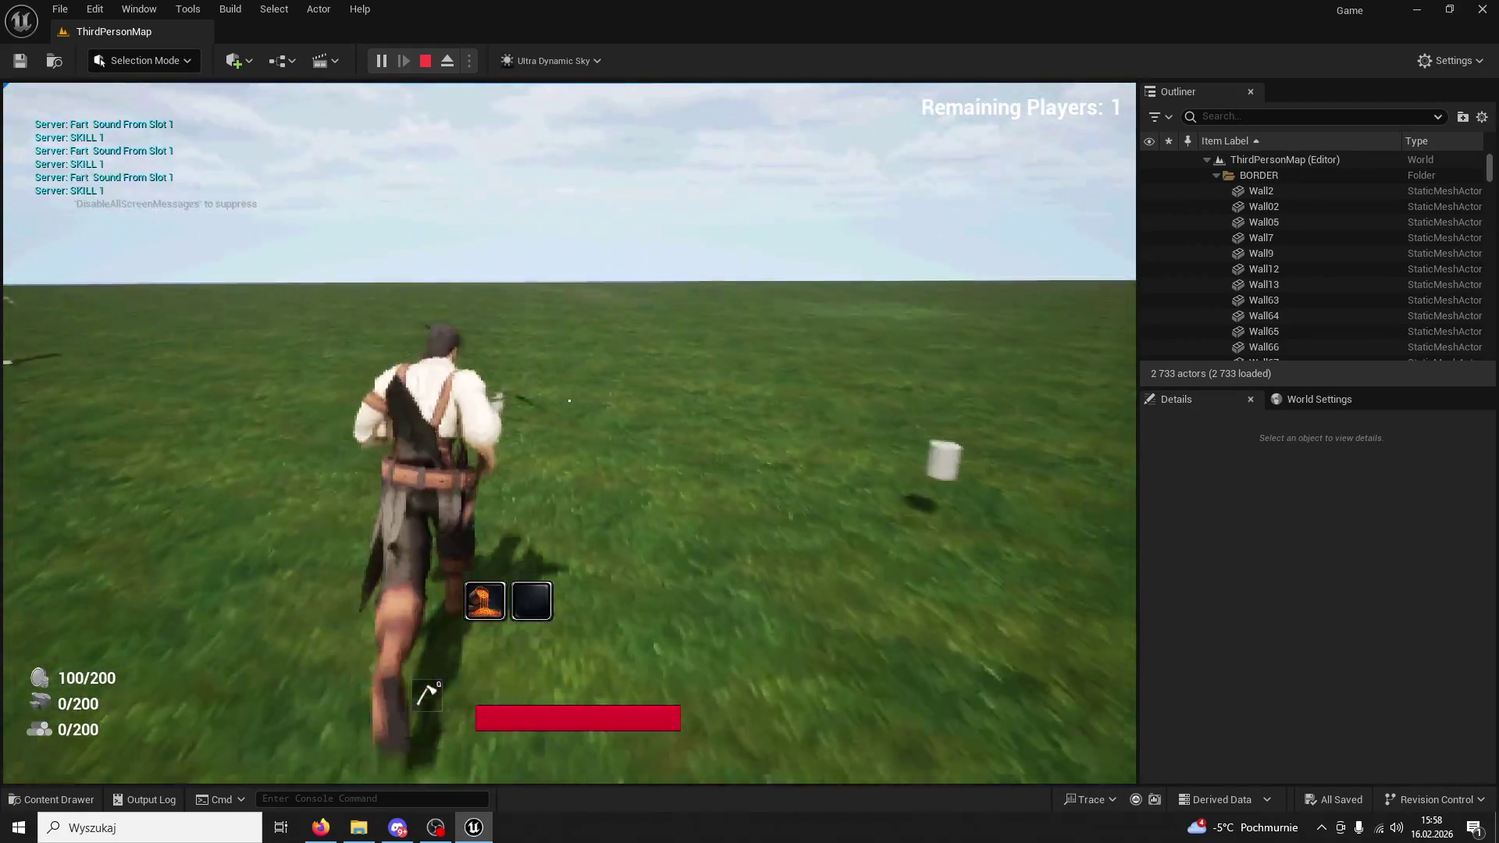
pyautogui.press('Escape')
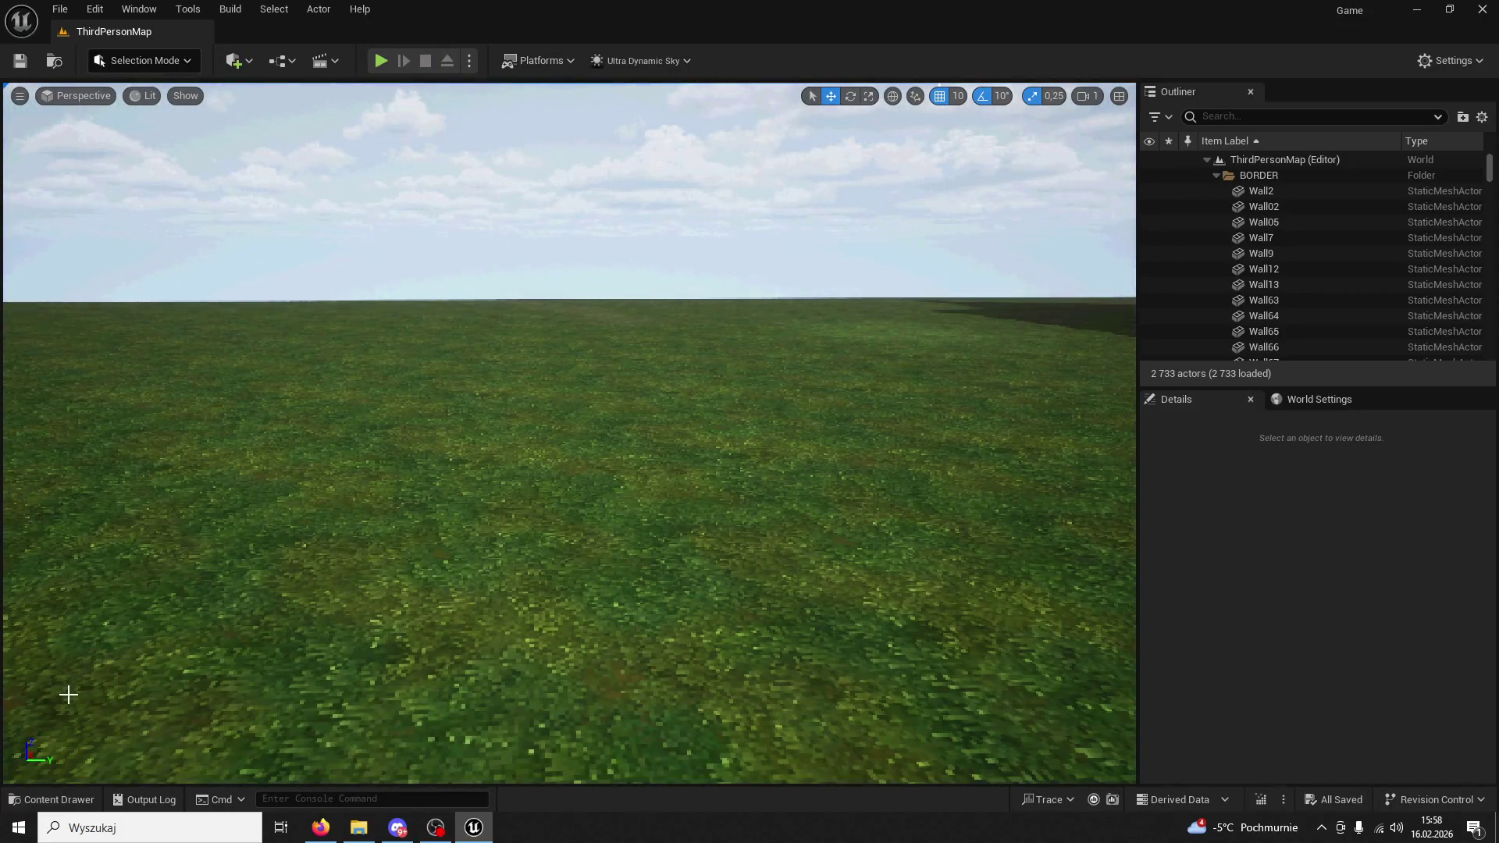
pyautogui.click(89, 798)
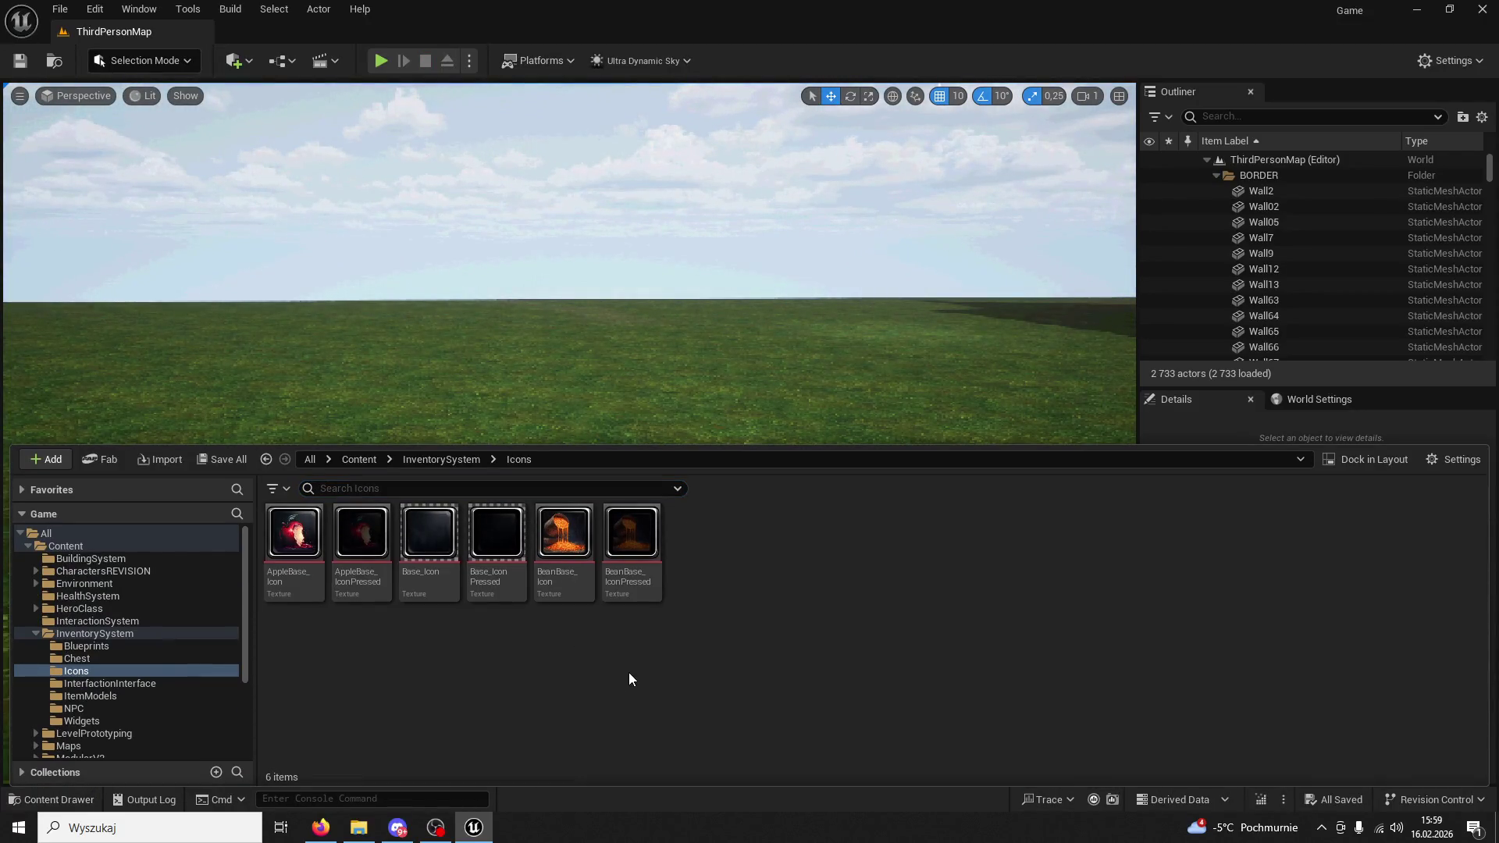
# Open WB_ItemHotbar from Content > InventorySystem > Widgets, showing SlotIcon_01 and SlotIcon_02.
pyautogui.scroll(-1, 124, 659)
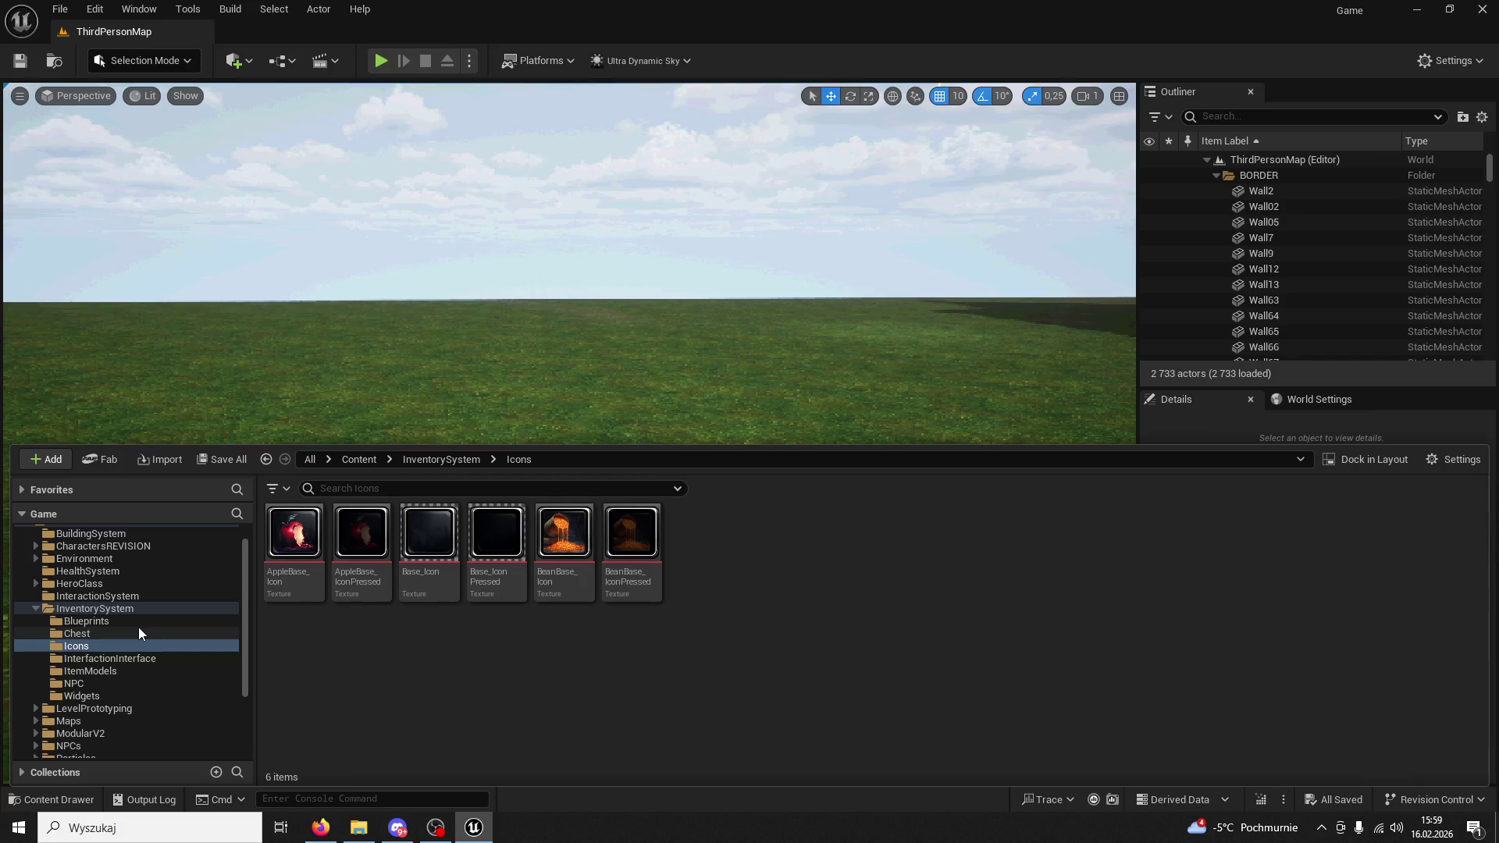
pyautogui.click(441, 460)
pyautogui.click(699, 529)
pyautogui.doubleClick(700, 529)
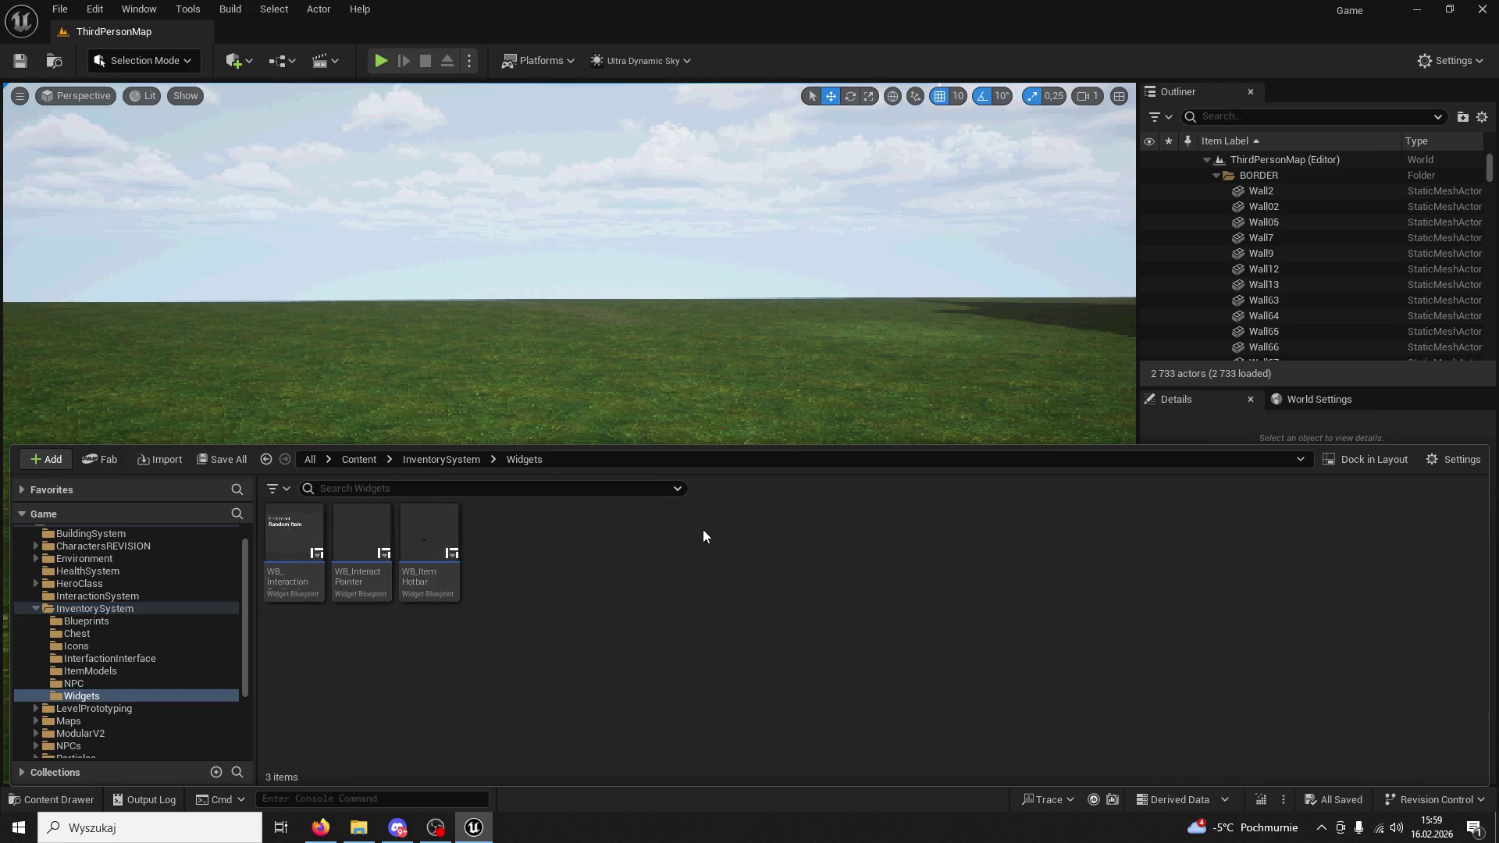
pyautogui.doubleClick(408, 522)
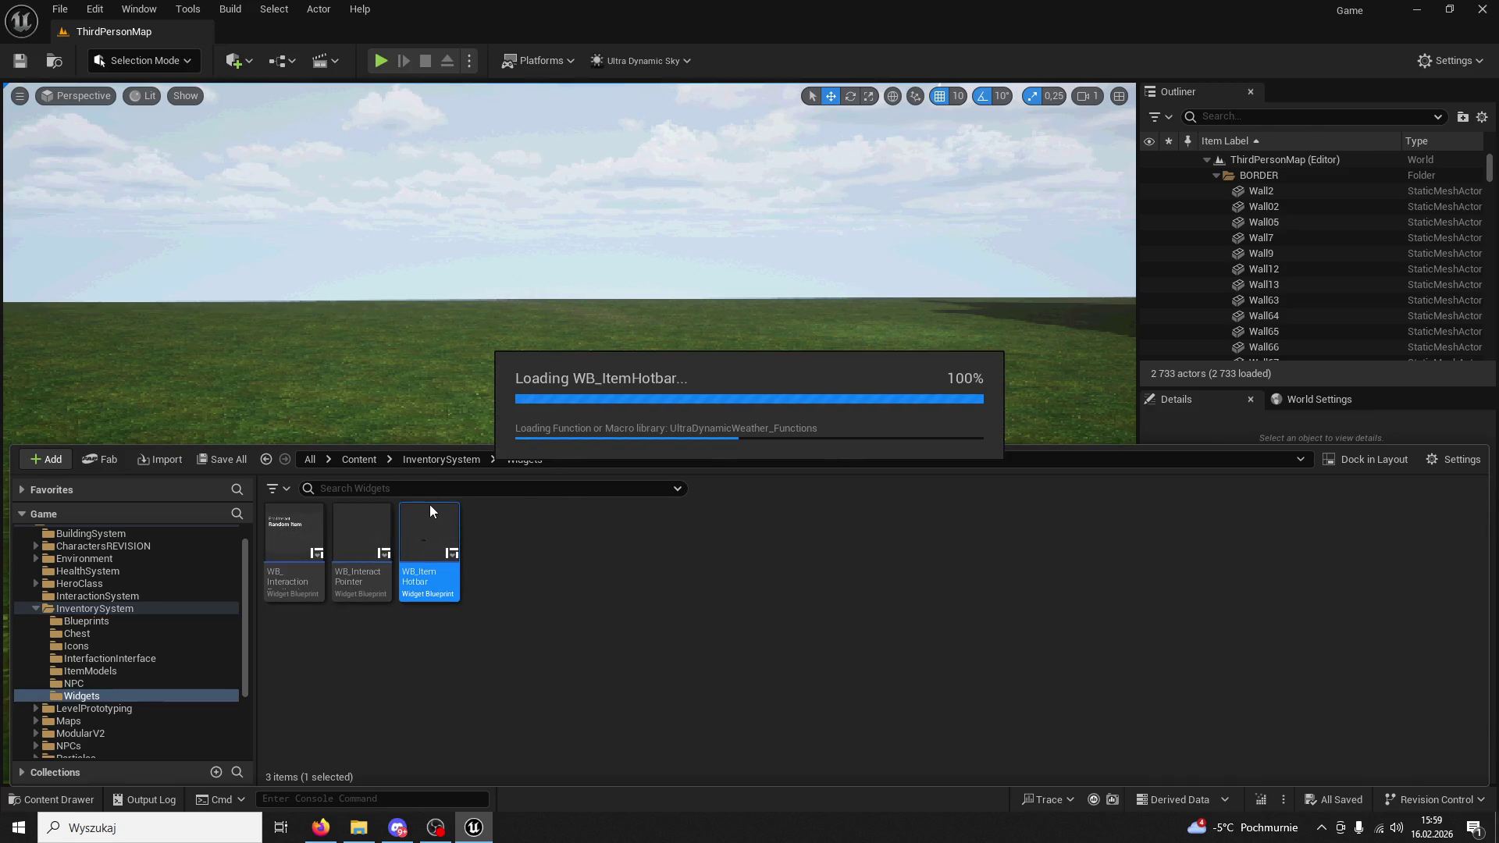
pyautogui.scroll(3, 687, 513)
pyautogui.scroll(7, 687, 513)
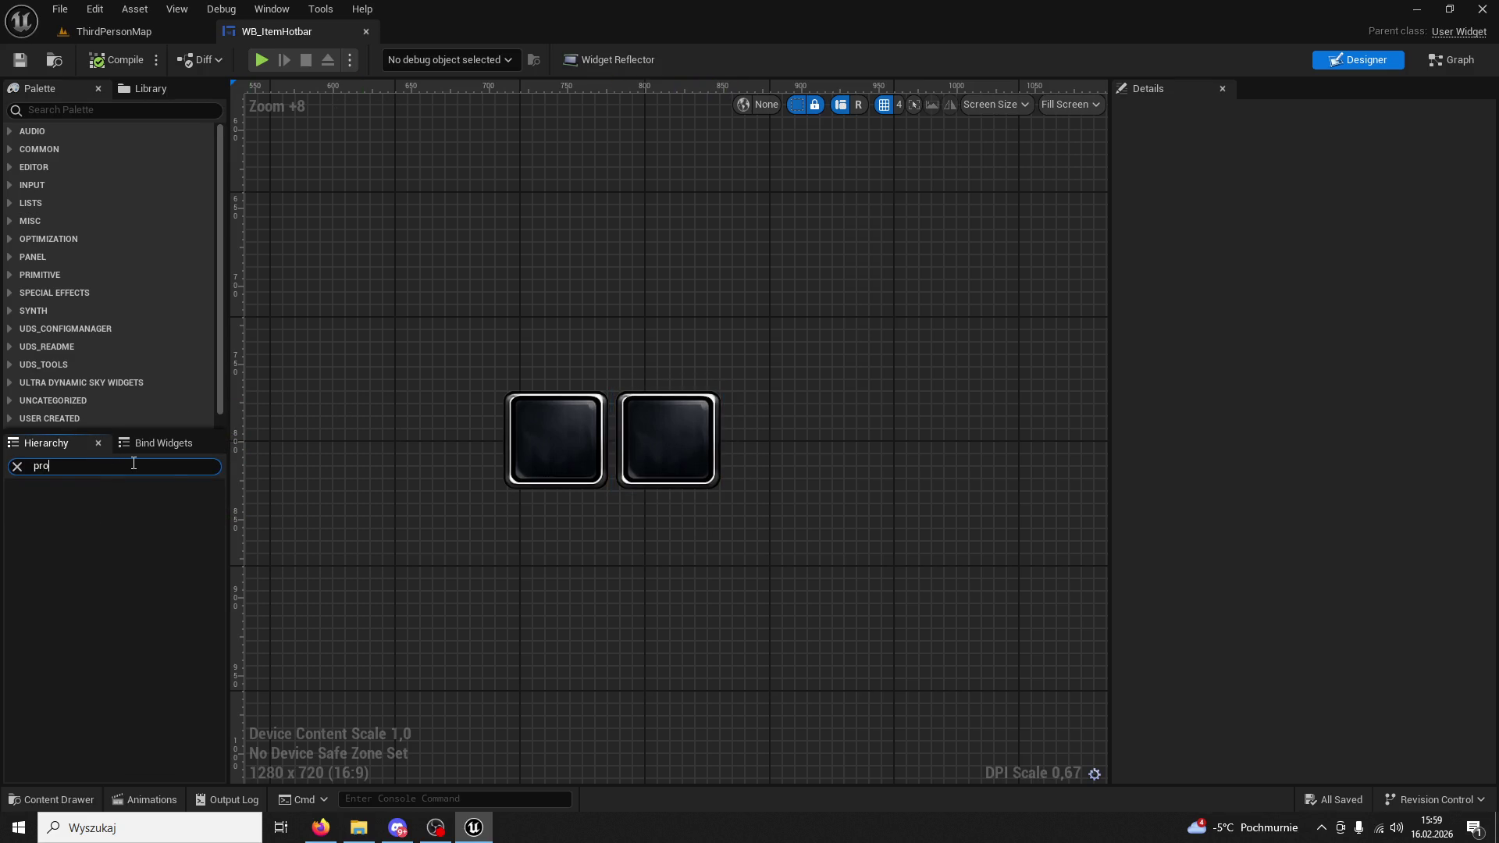
# Add a progress bar from the widget palette below the two slot icons.
pyautogui.click(90, 110)
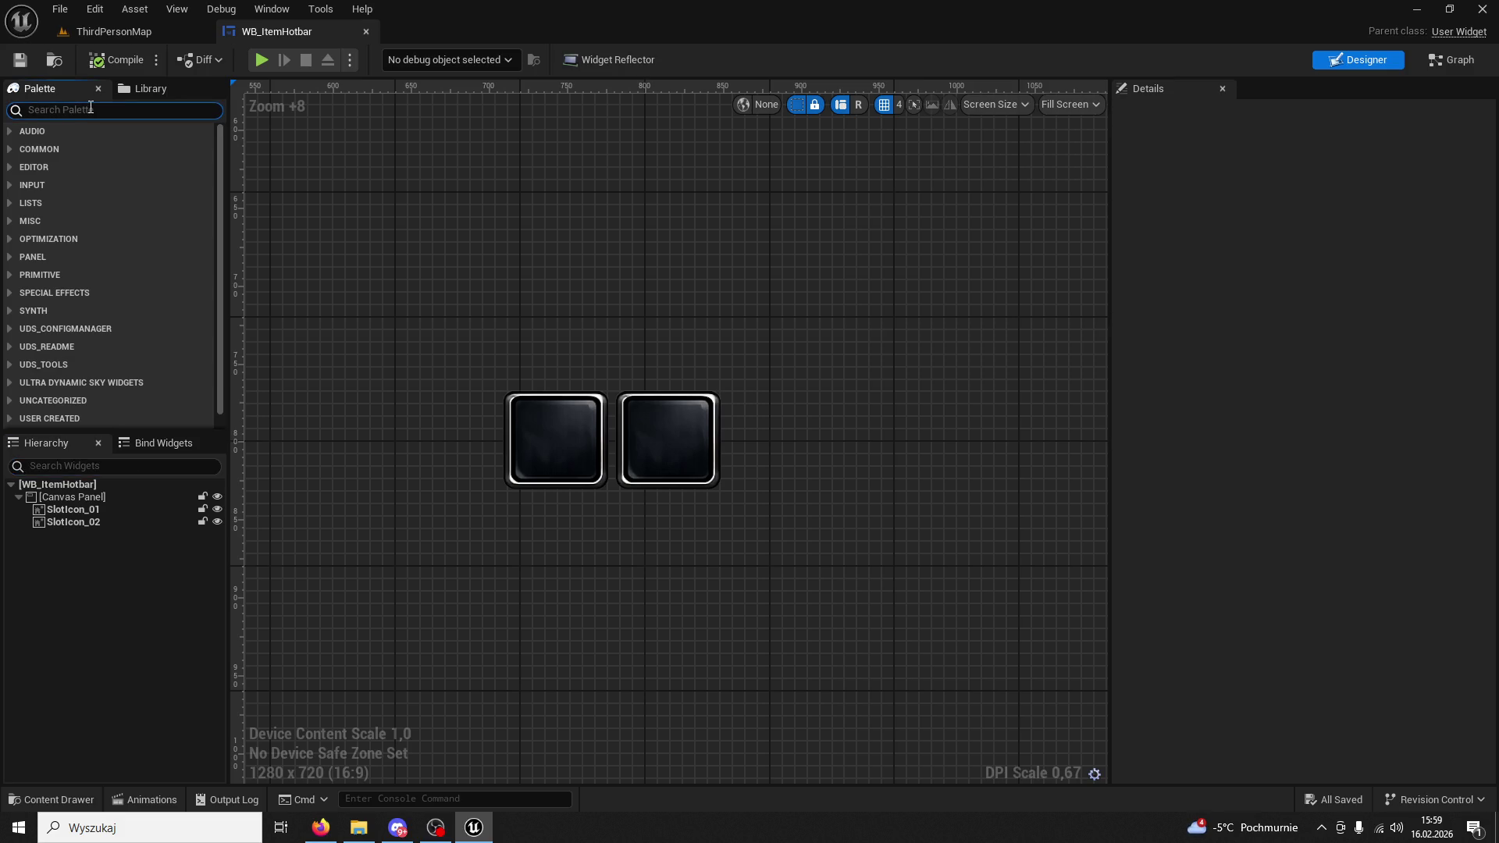
pyautogui.write('prog')
pyautogui.moveTo(78, 148); pyautogui.dragTo(522, 549)
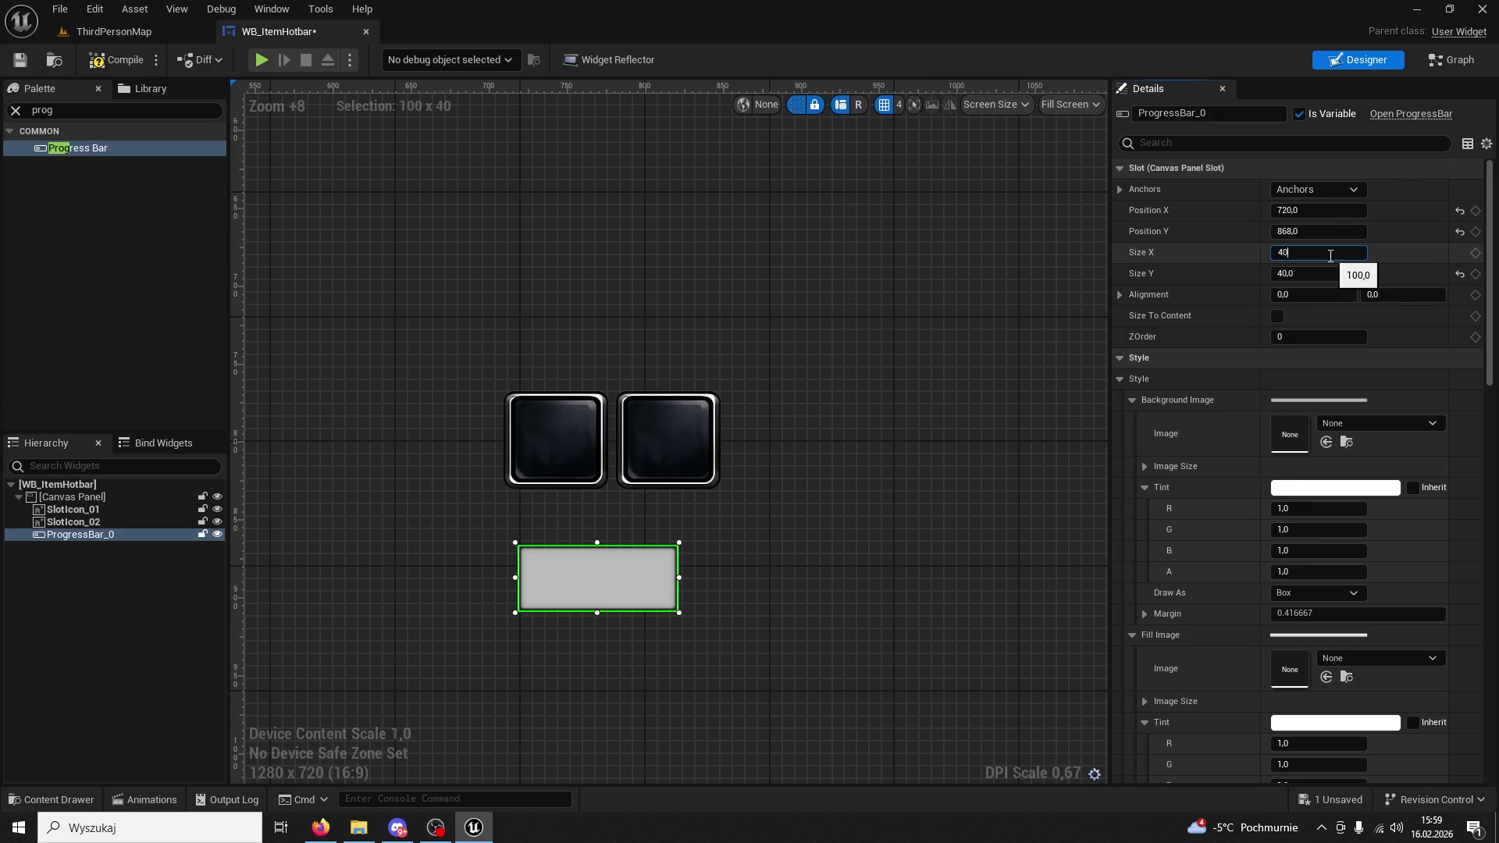
# Resize ProgressBar_0 to 55 by 55 and place it over SlotIcon_01.
pyautogui.press('Return')
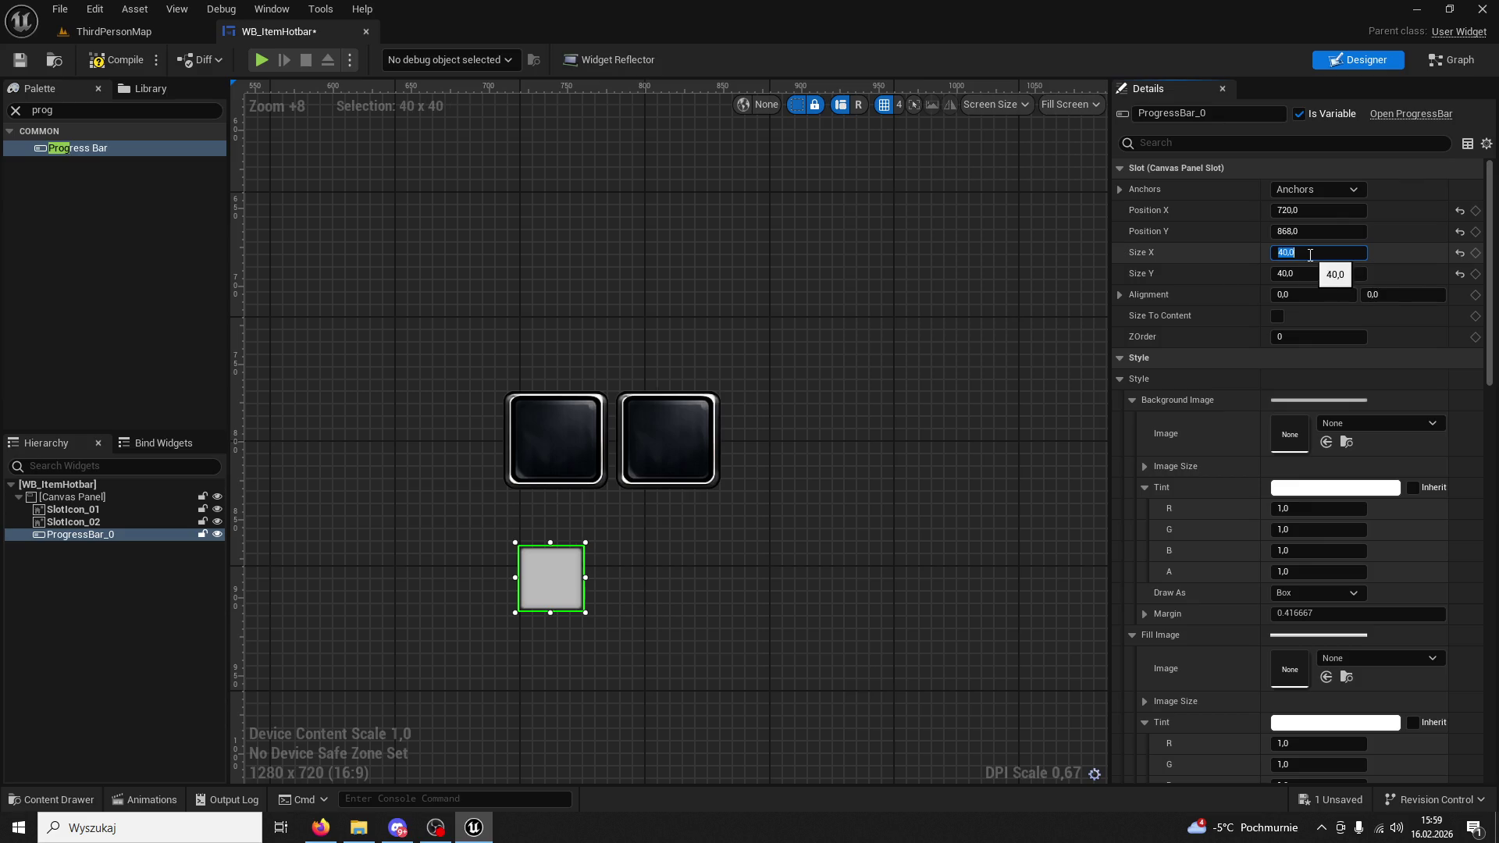
pyautogui.write('60')
pyautogui.press('Return')
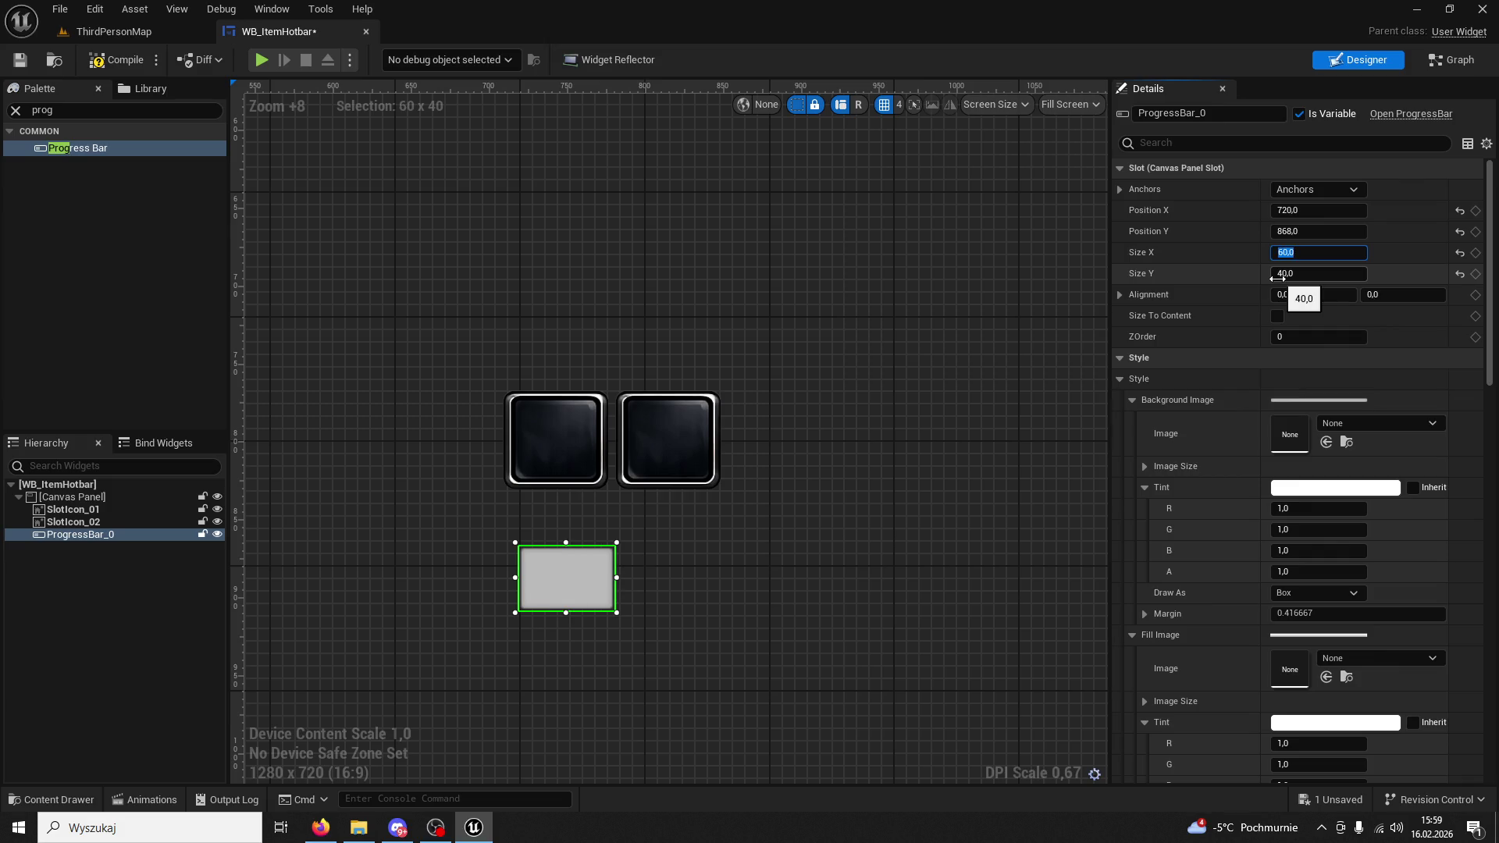
pyautogui.press('Return')
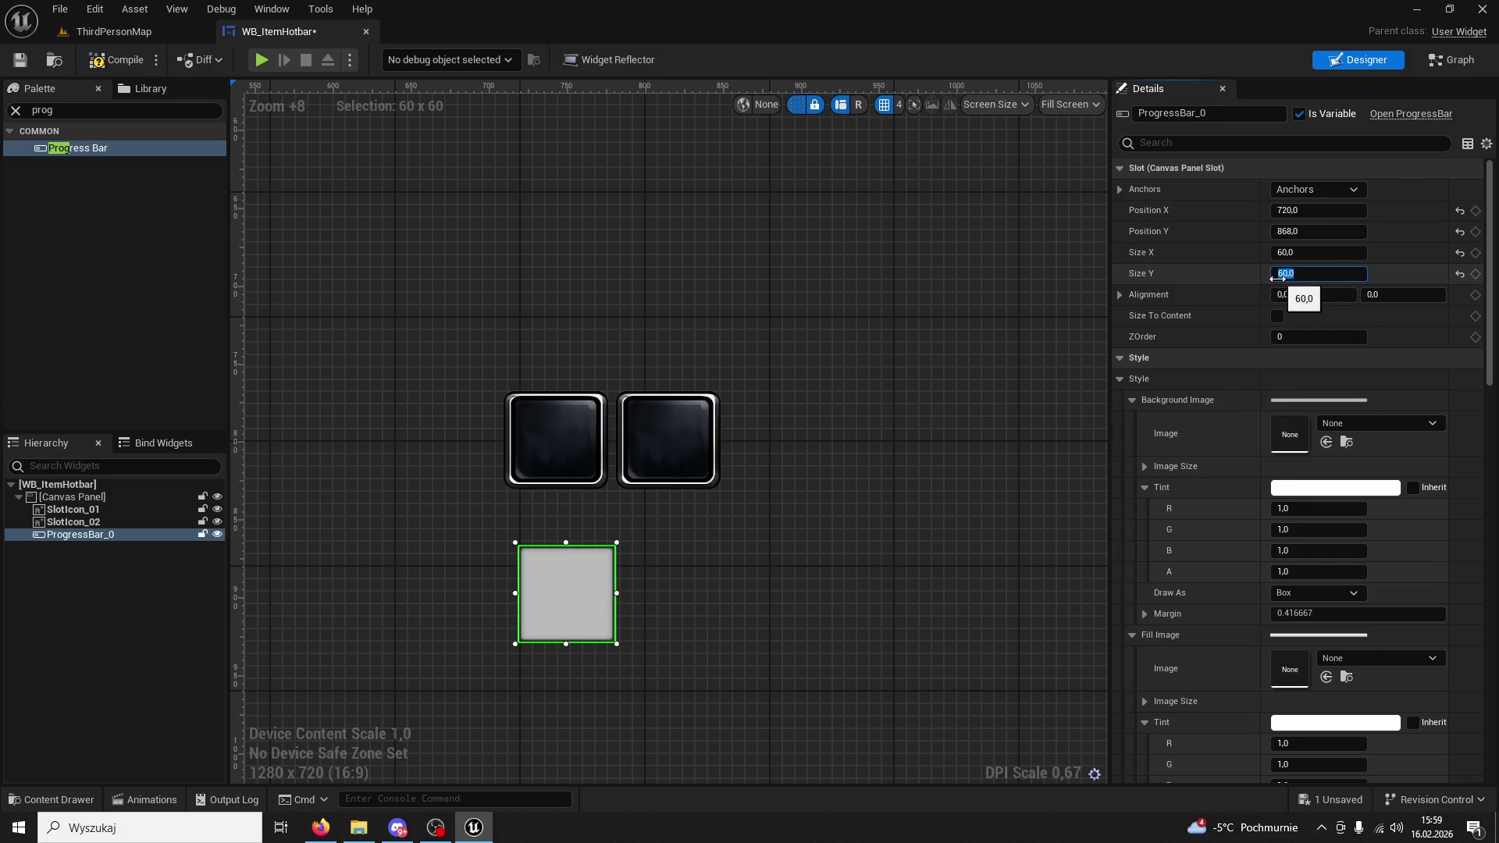
pyautogui.moveTo(559, 610)
pyautogui.mouseDown()
pyautogui.moveTo(556, 463)
pyautogui.moveTo(564, 472)
pyautogui.mouseUp()
pyautogui.scroll(6, 563, 472)
pyautogui.hotkey('ctrl', 'z')
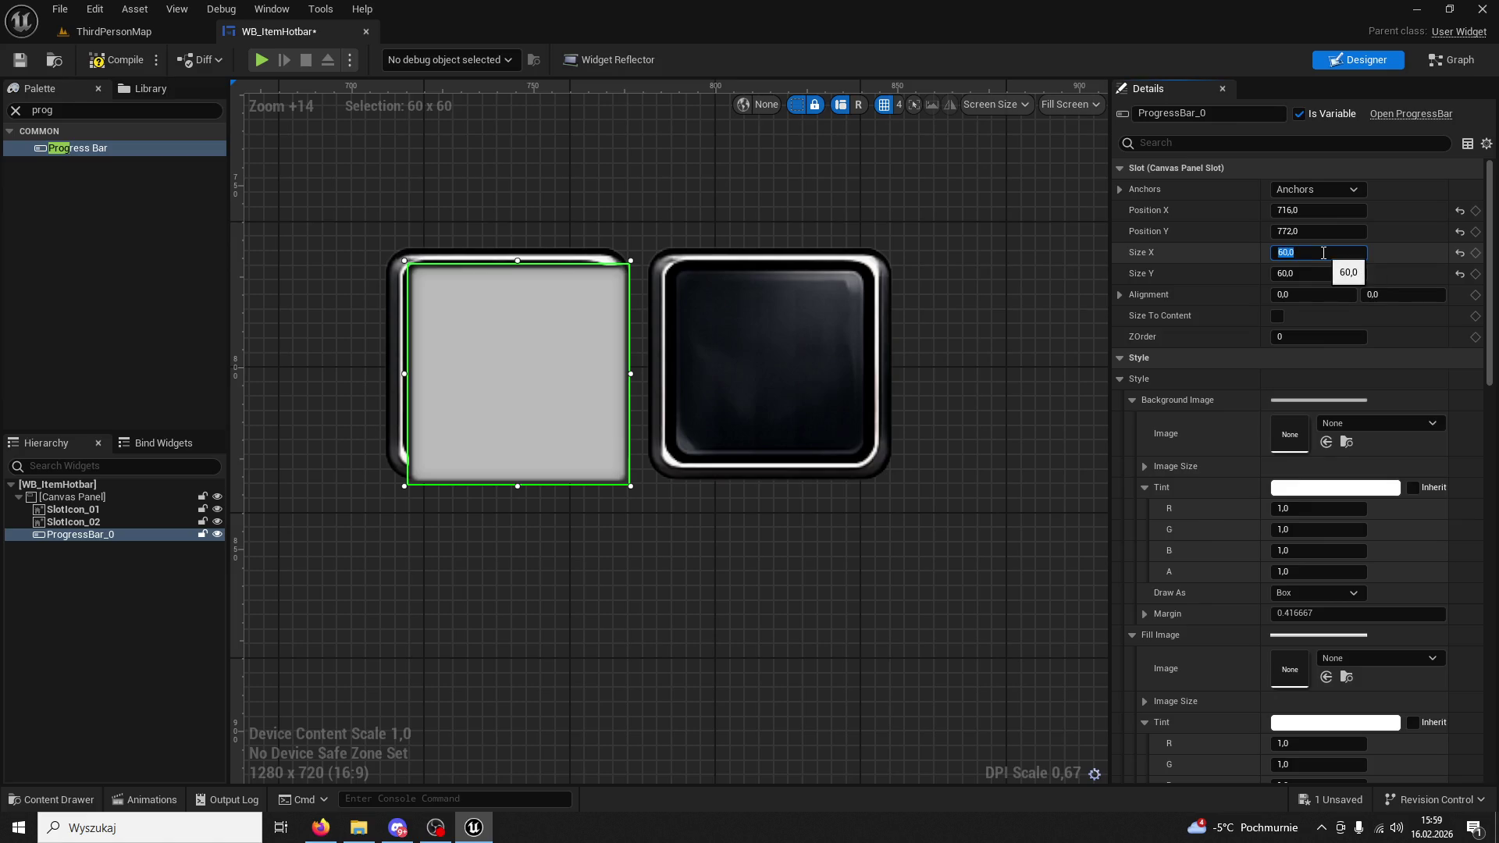
pyautogui.write('5')
pyautogui.press('Tab')
pyautogui.write('55')
pyautogui.press('Return')
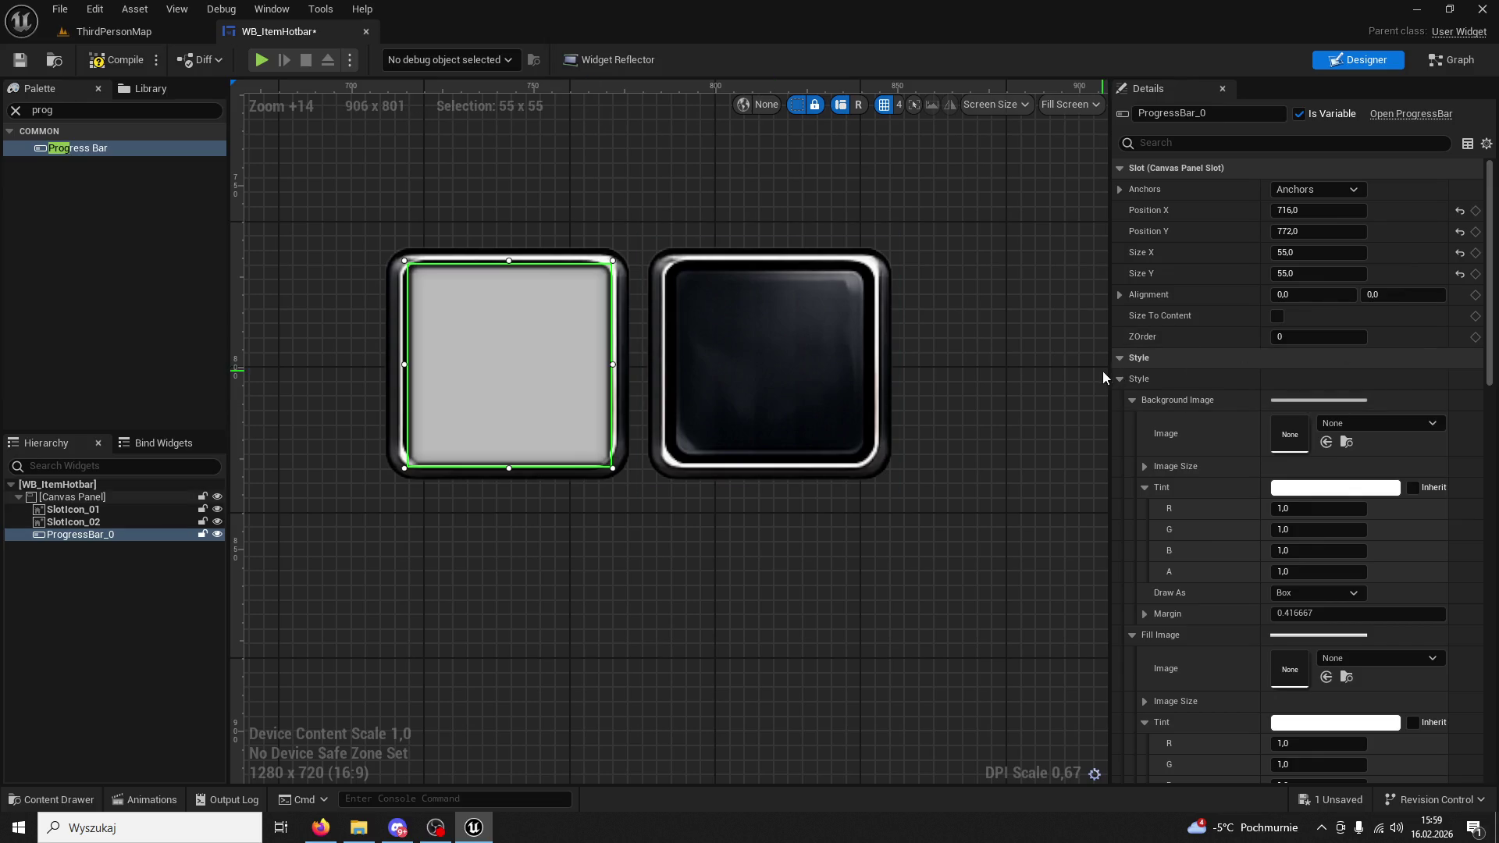
pyautogui.click(1343, 422)
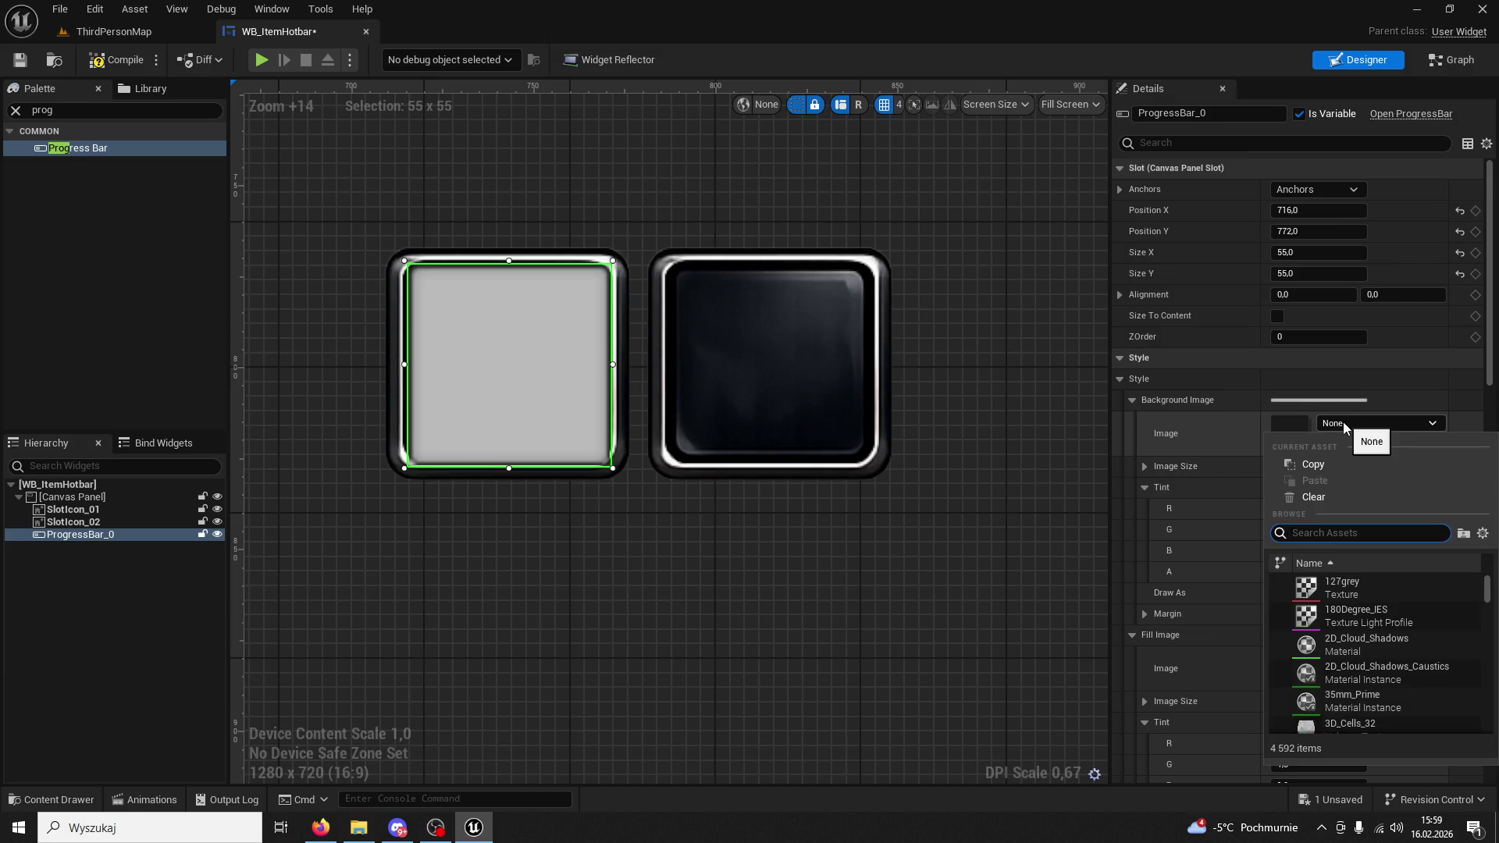
# Change ProgressBar_0's Bar Fill Style from Mask to Scale.
pyautogui.click(1343, 421)
pyautogui.click(1182, 143)
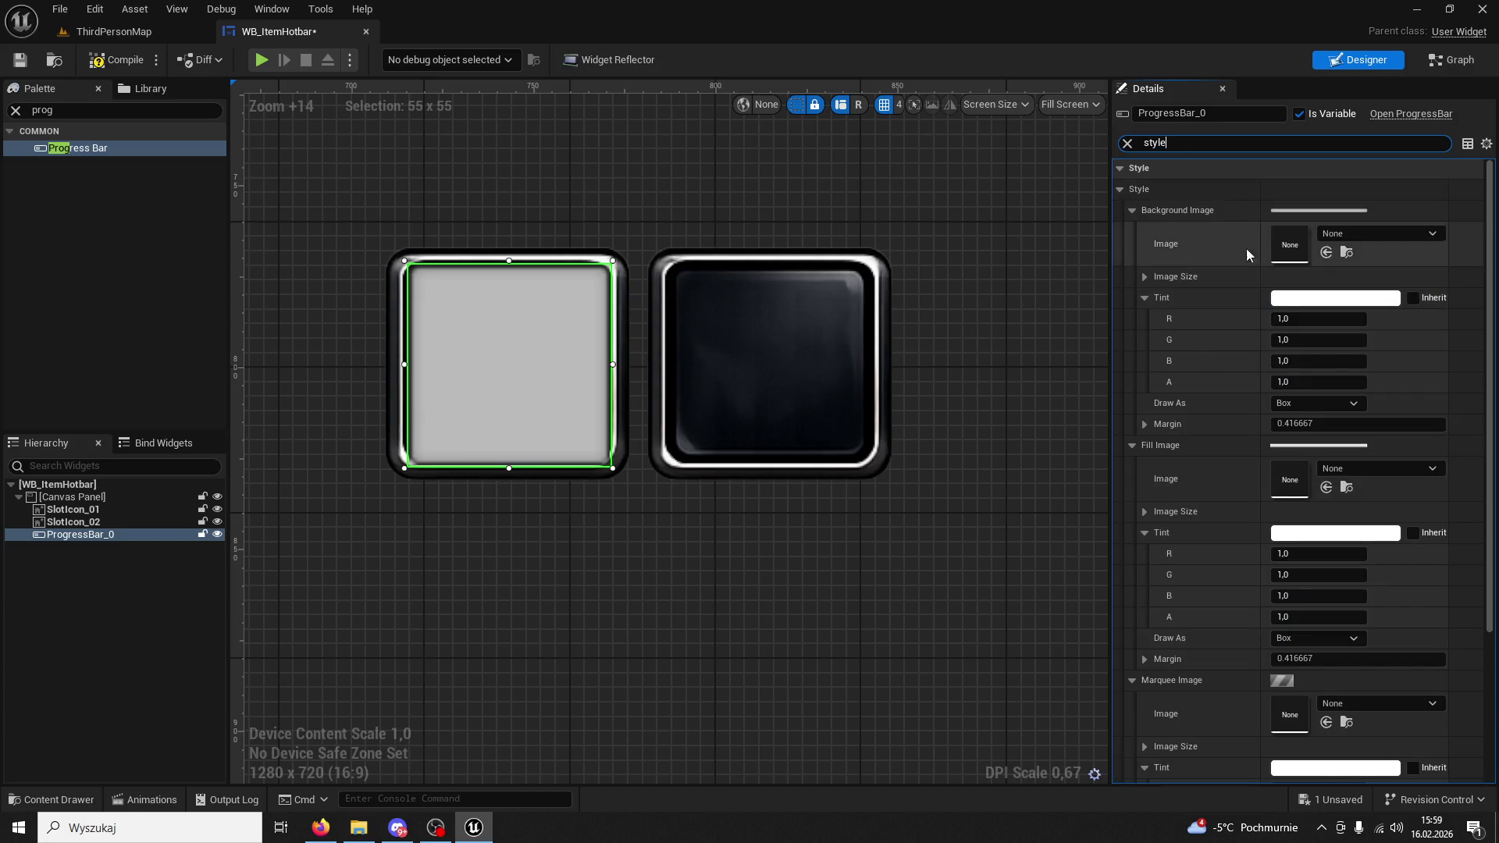
pyautogui.scroll(-5, 1254, 283)
pyautogui.scroll(4, 1267, 309)
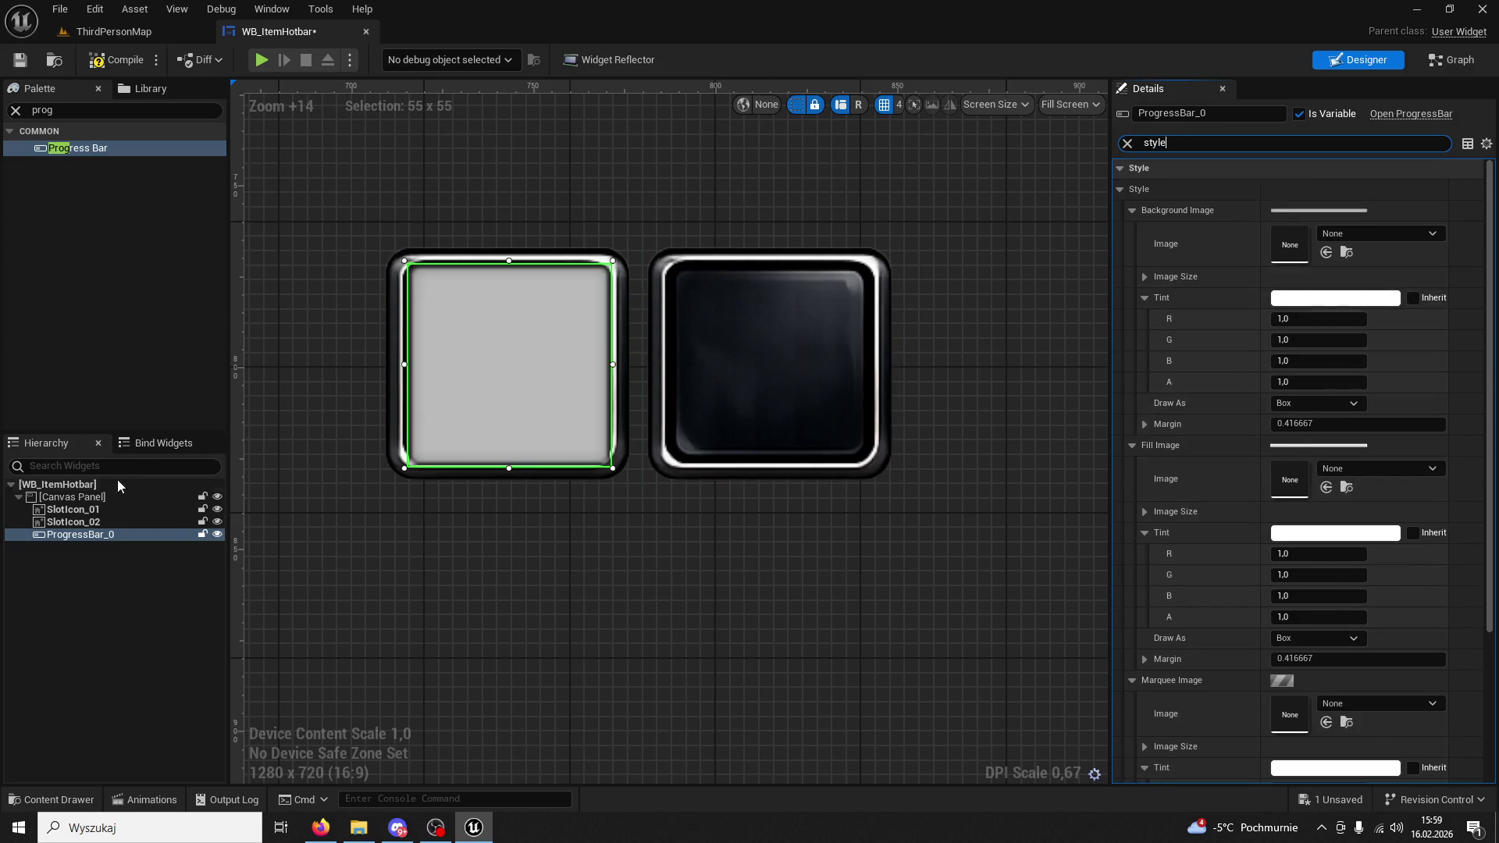
pyautogui.click(93, 509)
pyautogui.click(105, 536)
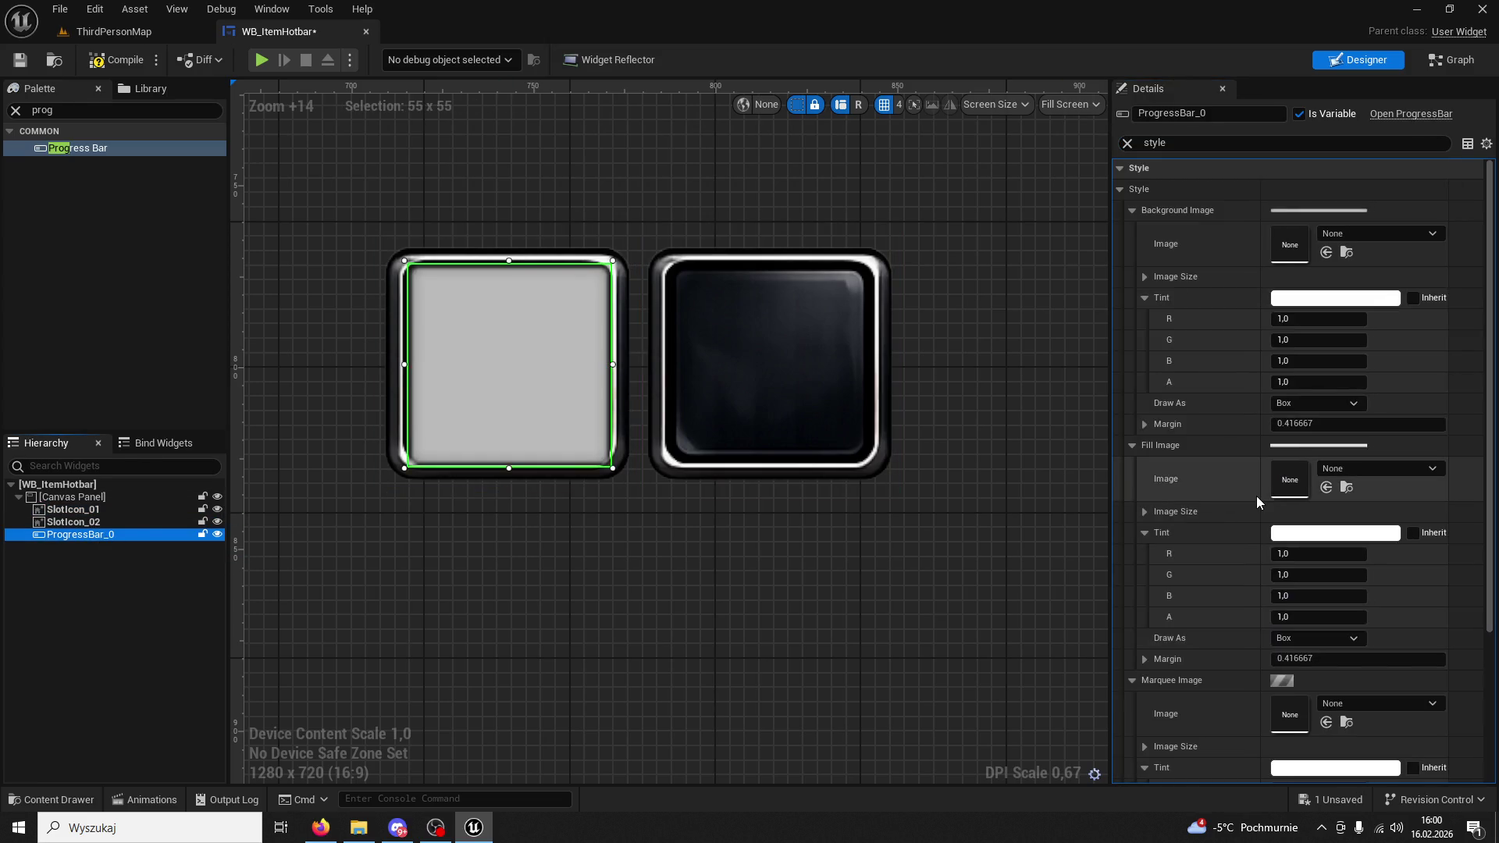
pyautogui.scroll(-4, 1306, 492)
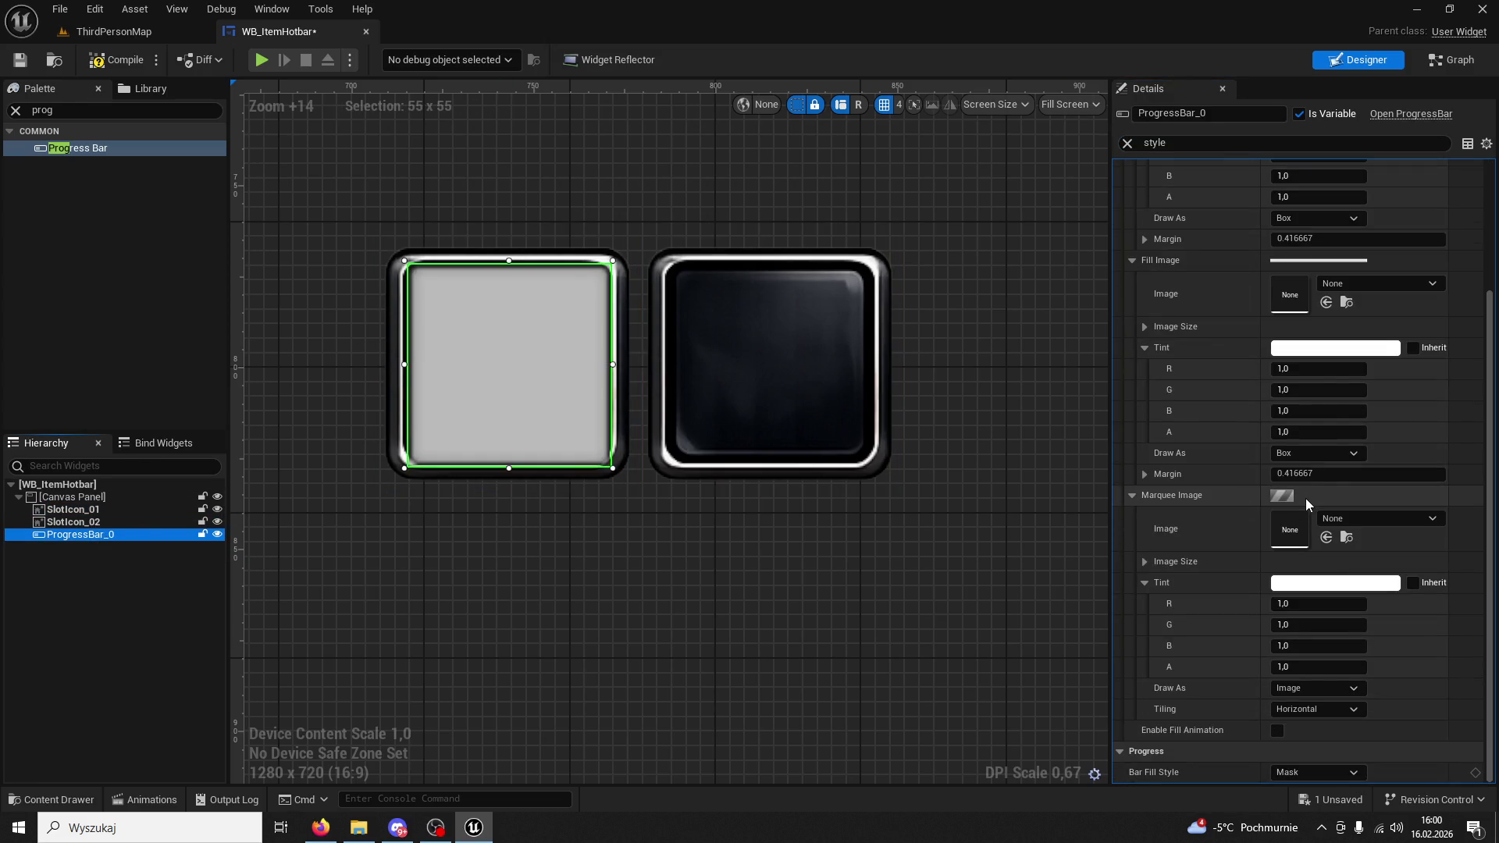
pyautogui.click(1332, 775)
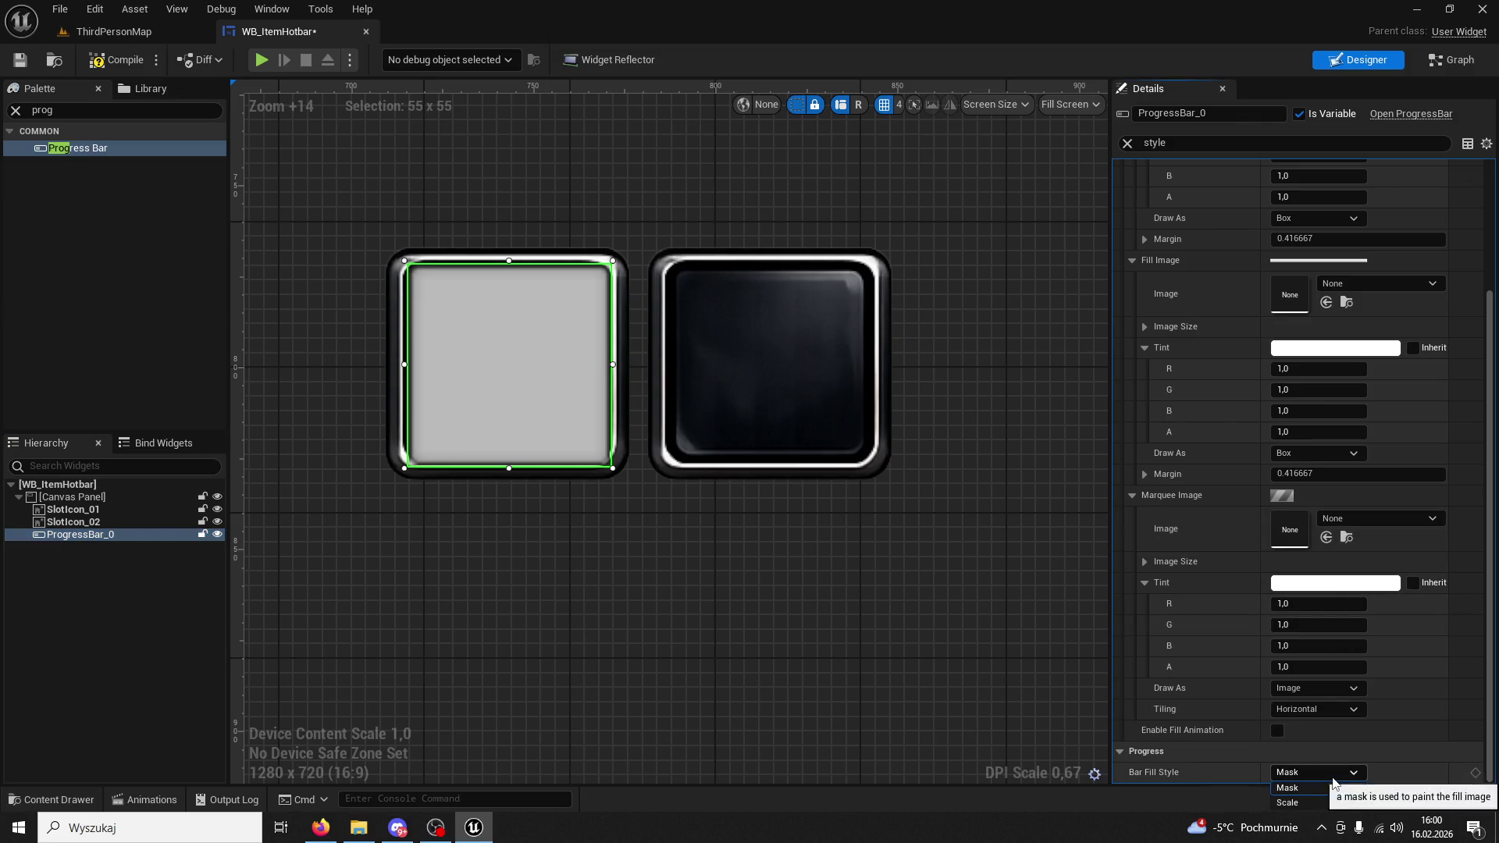
pyautogui.click(1288, 803)
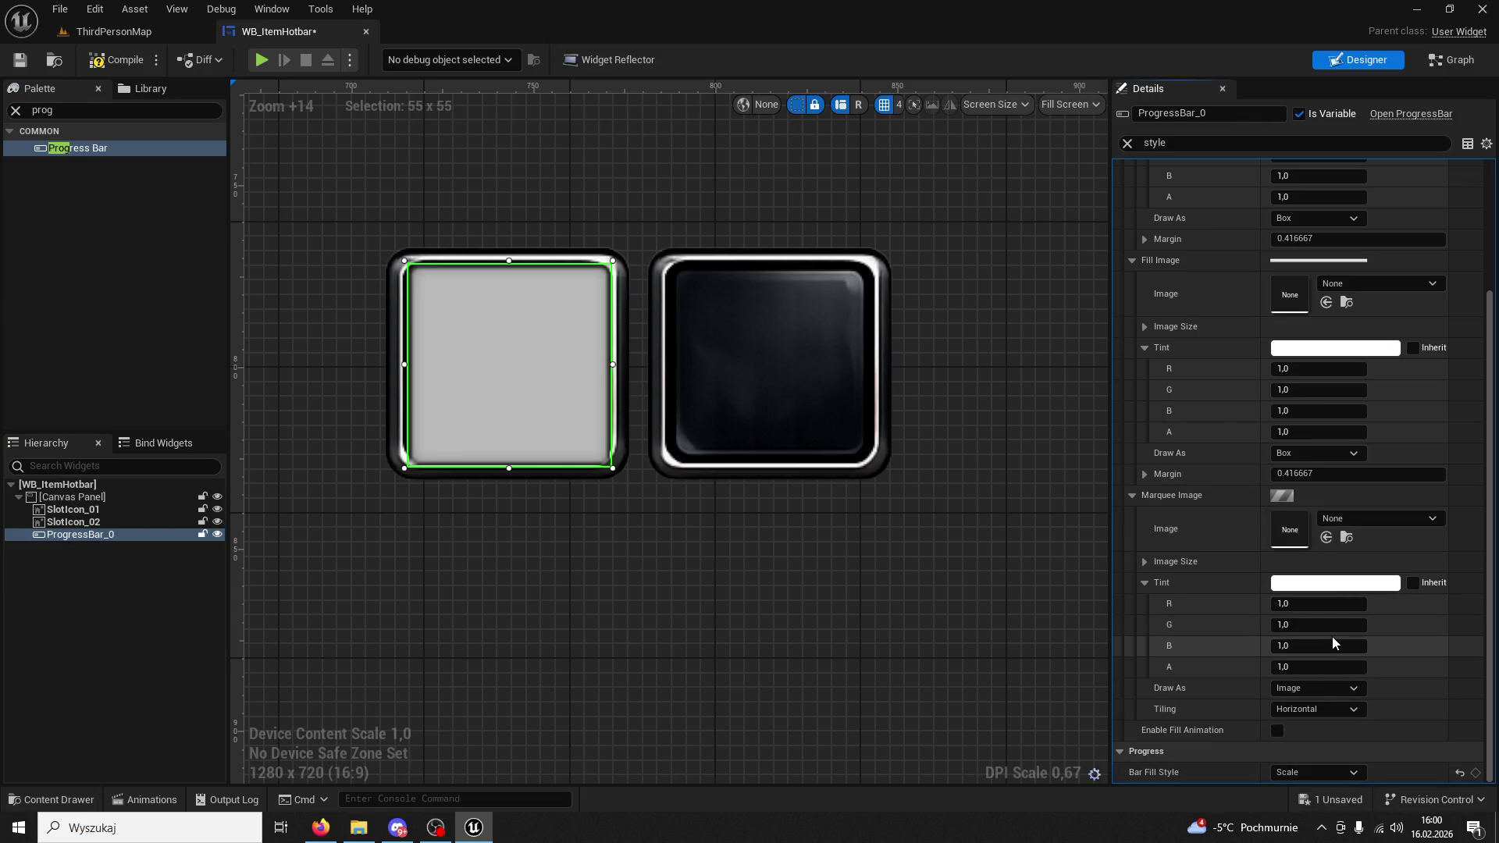
pyautogui.scroll(4, 1339, 453)
# Try the Percent slider and its Bind menu, leaving Percent at 0.0, then clear the search.
pyautogui.click(1182, 143)
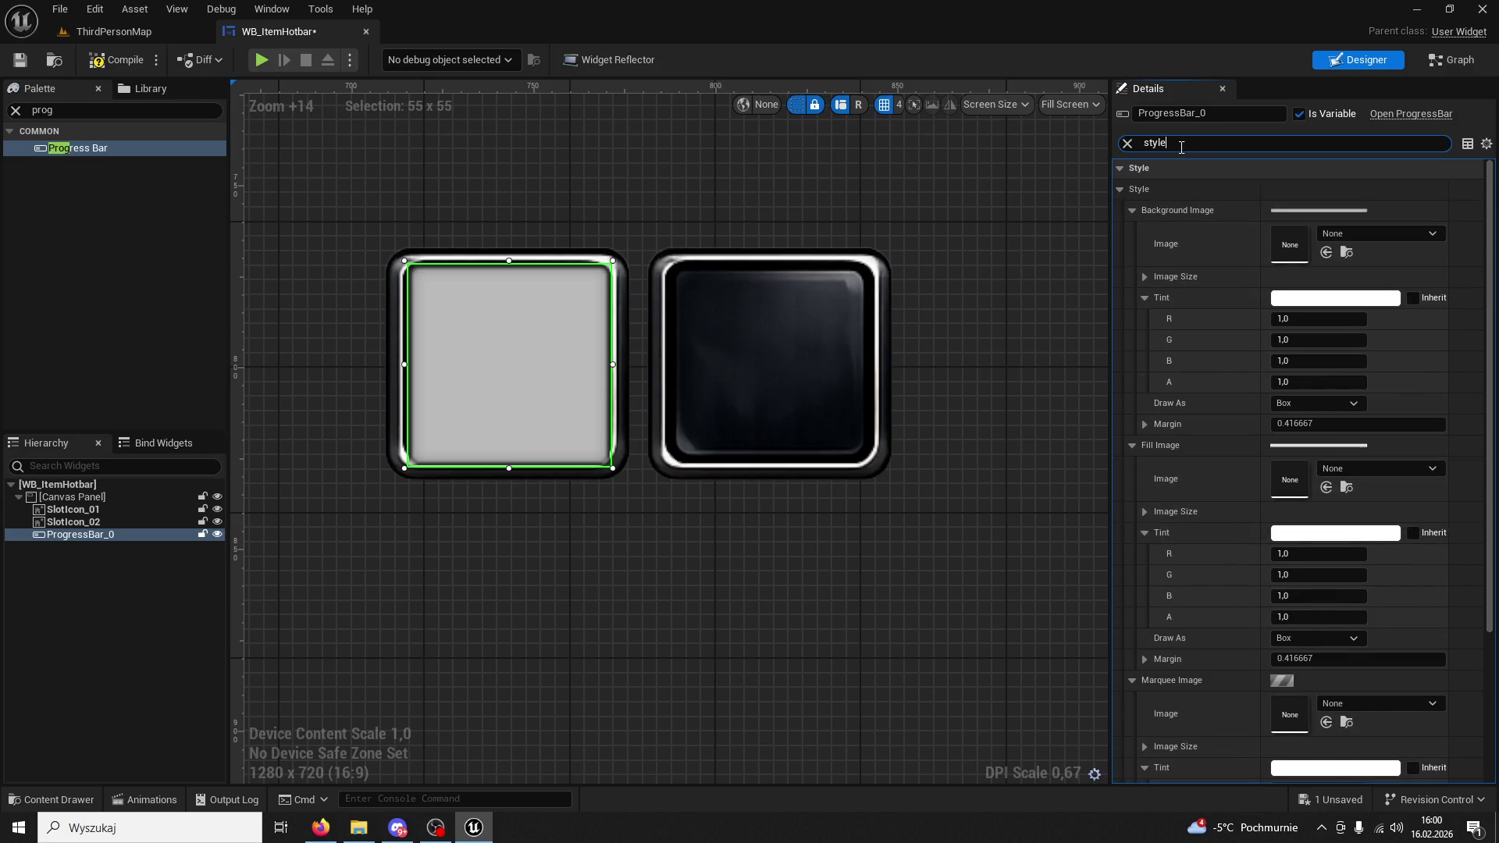
pyautogui.write('per')
pyautogui.moveTo(1285, 189)
pyautogui.mouseDown()
pyautogui.moveTo(1339, 189)
pyautogui.moveTo(1276, 189)
pyautogui.mouseUp()
pyautogui.click(1436, 190)
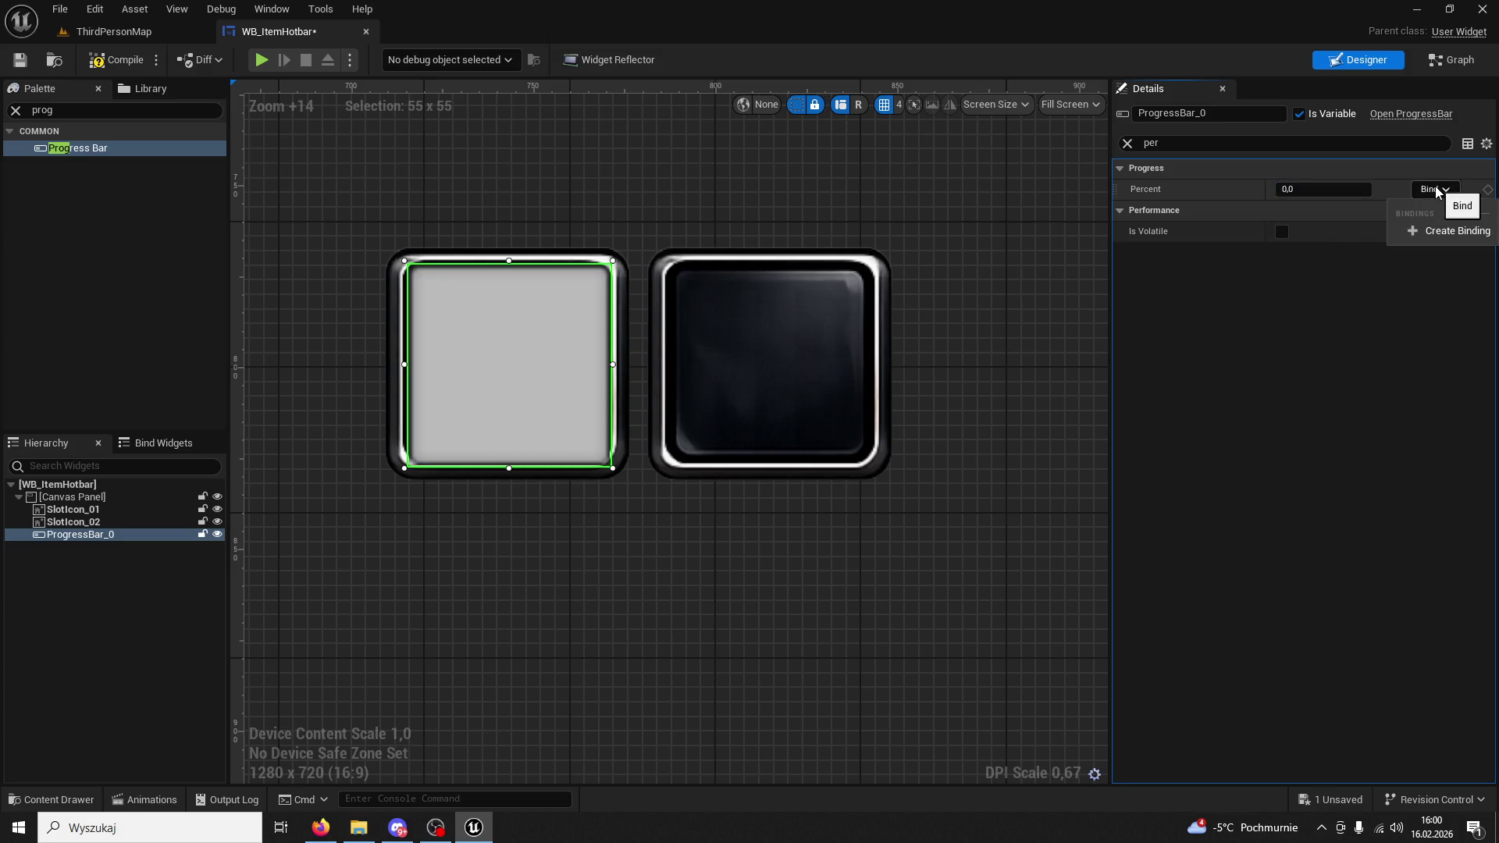
pyautogui.click(1247, 213)
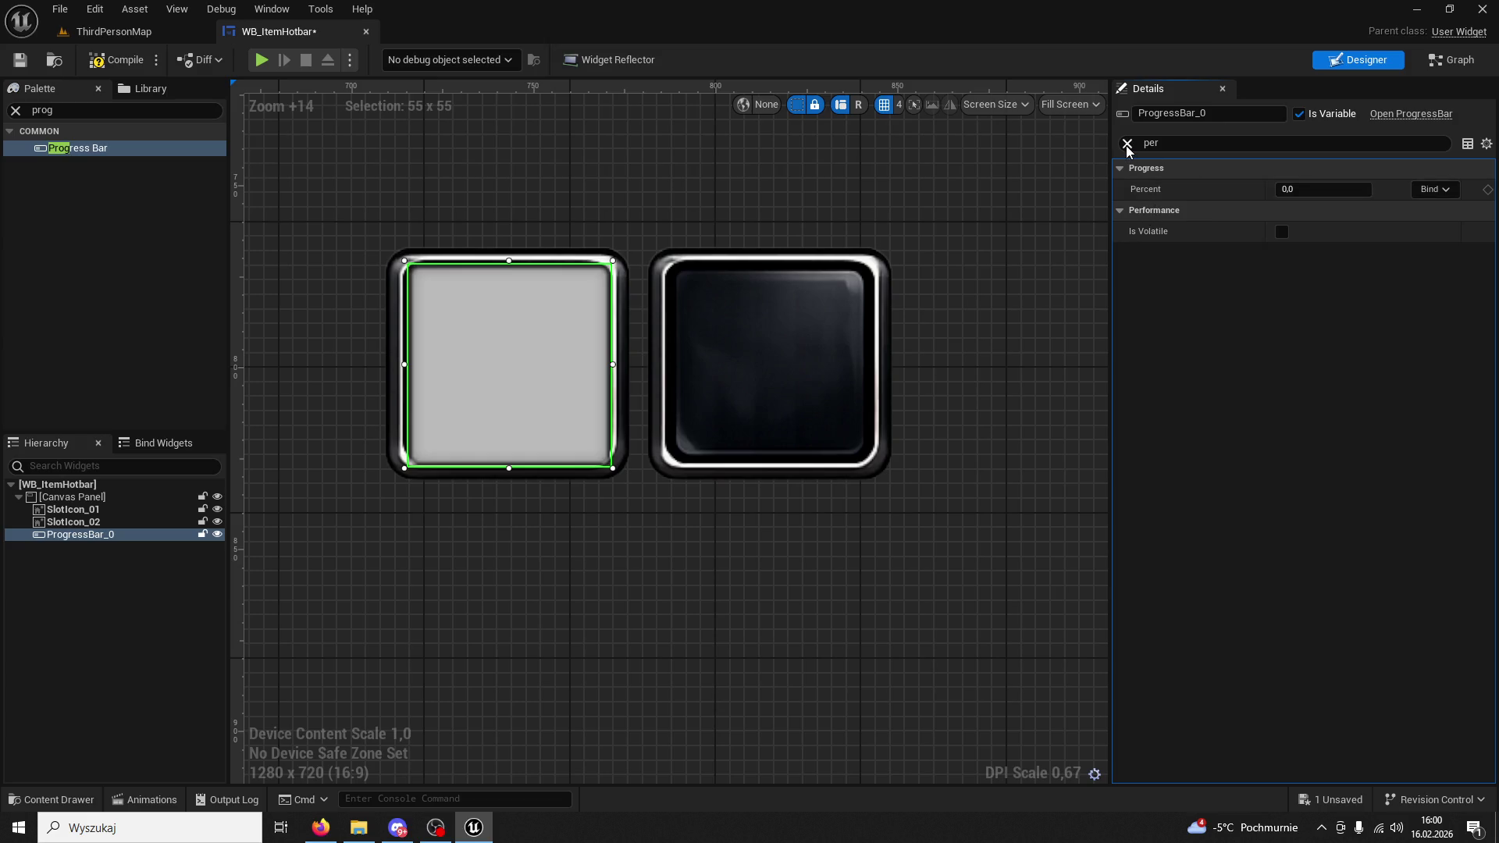
pyautogui.click(1127, 143)
pyautogui.scroll(-5, 1210, 182)
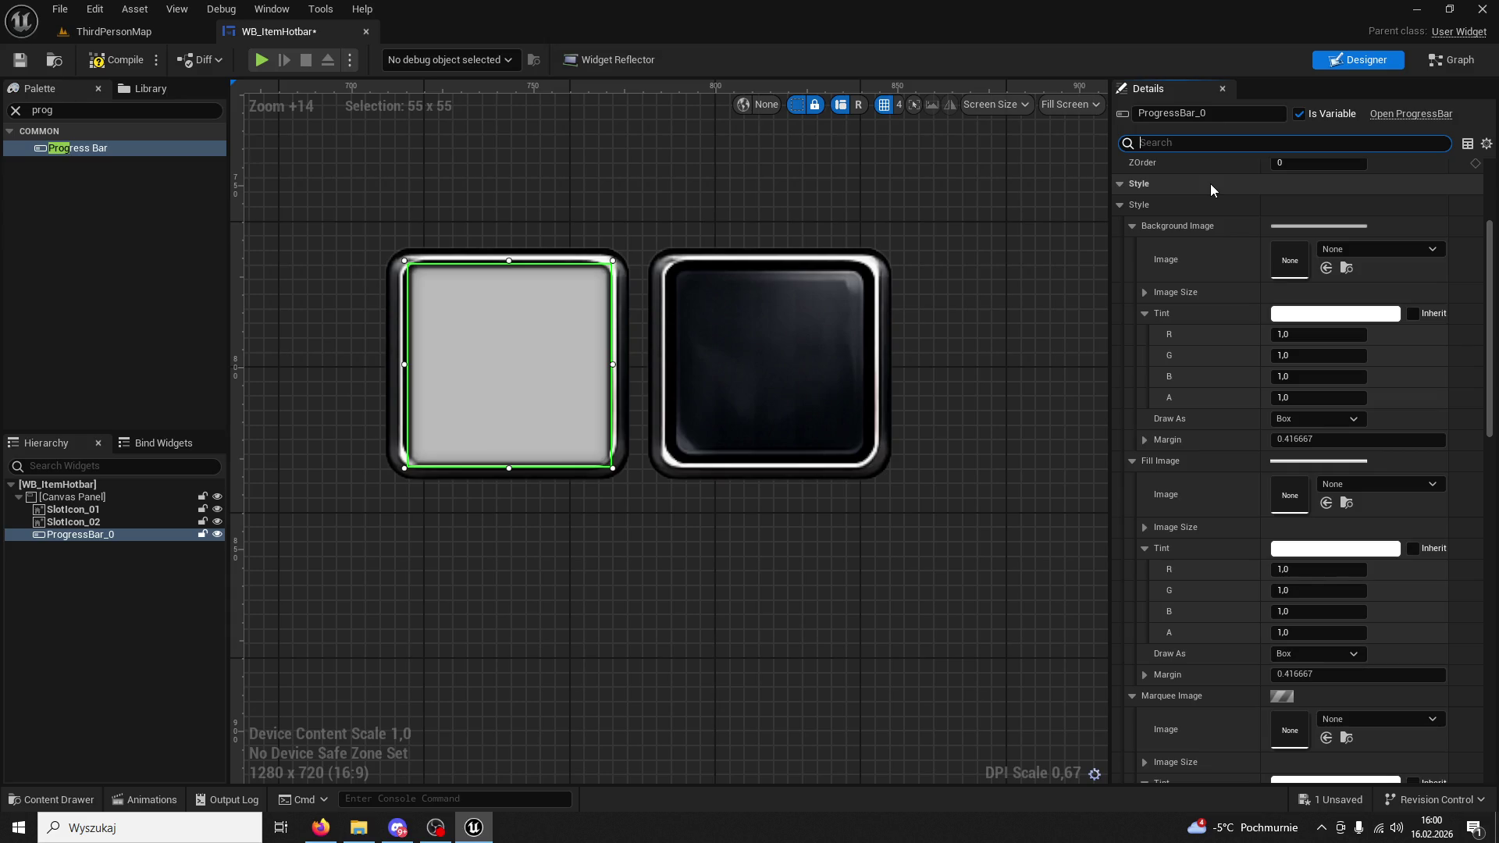
pyautogui.scroll(-20, 1211, 184)
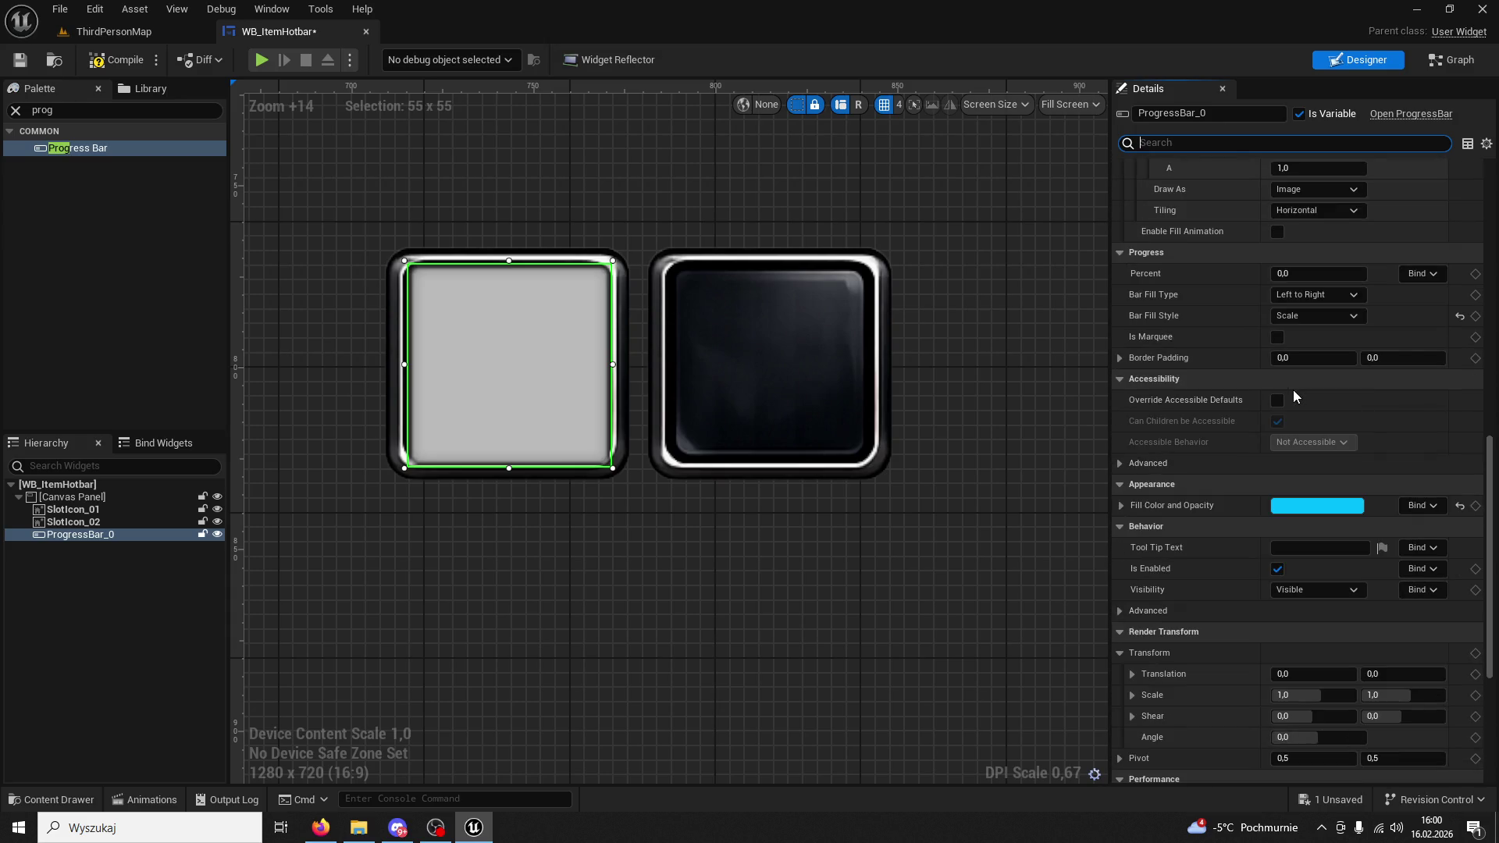
pyautogui.scroll(-3, 1293, 391)
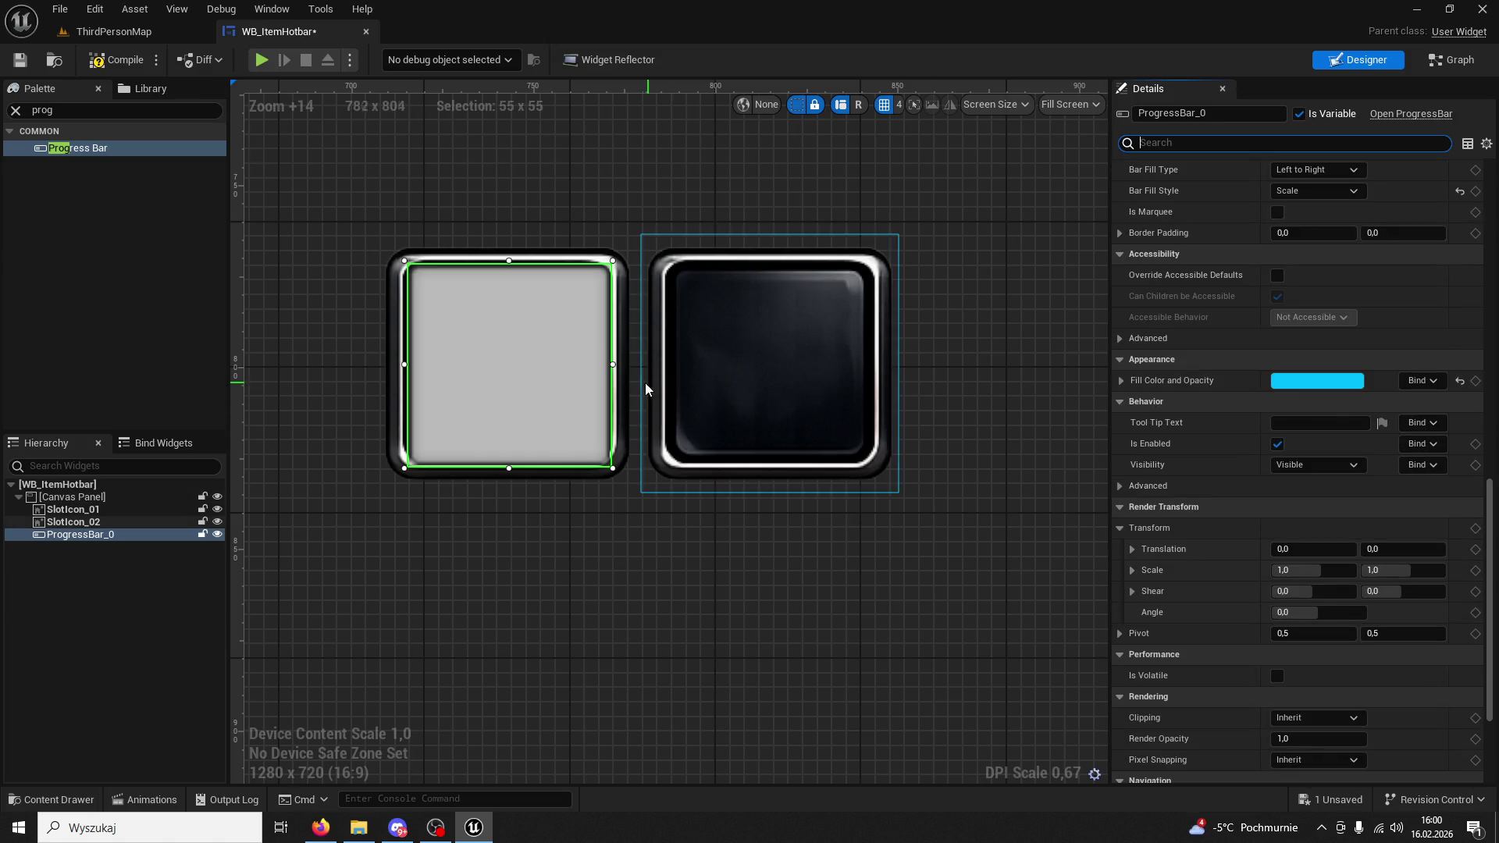
pyautogui.scroll(-2, 687, 414)
# Stretch ProgressBar_0 into a wide bar and move it below the two slot icons.
pyautogui.moveTo(634, 302)
pyautogui.mouseDown()
pyautogui.moveTo(1061, 342)
pyautogui.moveTo(1104, 325)
pyautogui.mouseUp()
pyautogui.moveTo(943, 405); pyautogui.dragTo(877, 598)
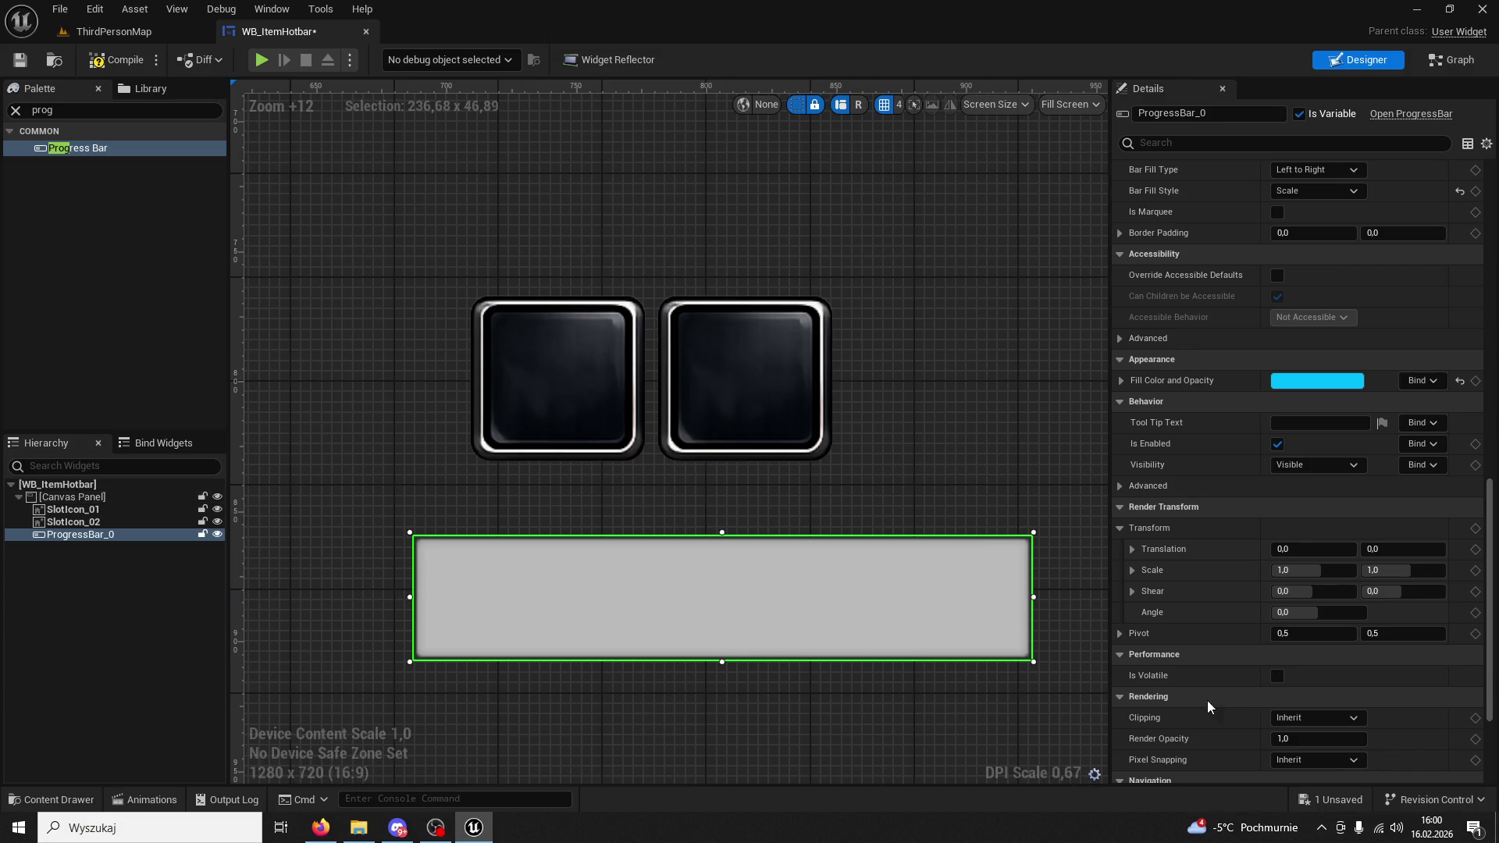
pyautogui.scroll(-3, 1208, 700)
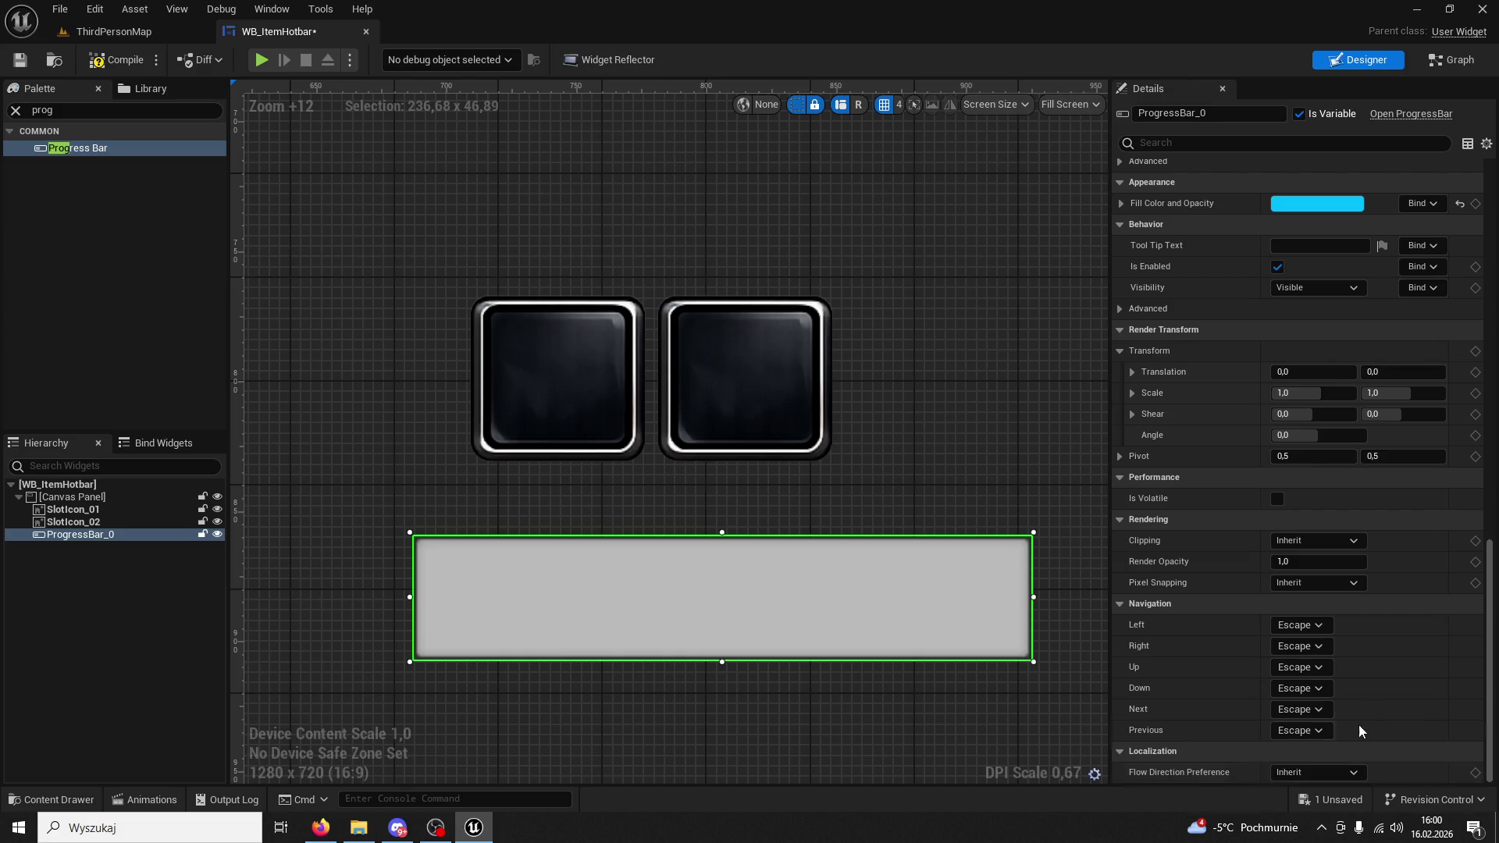
pyautogui.scroll(1, 1390, 622)
pyautogui.scroll(6, 1385, 623)
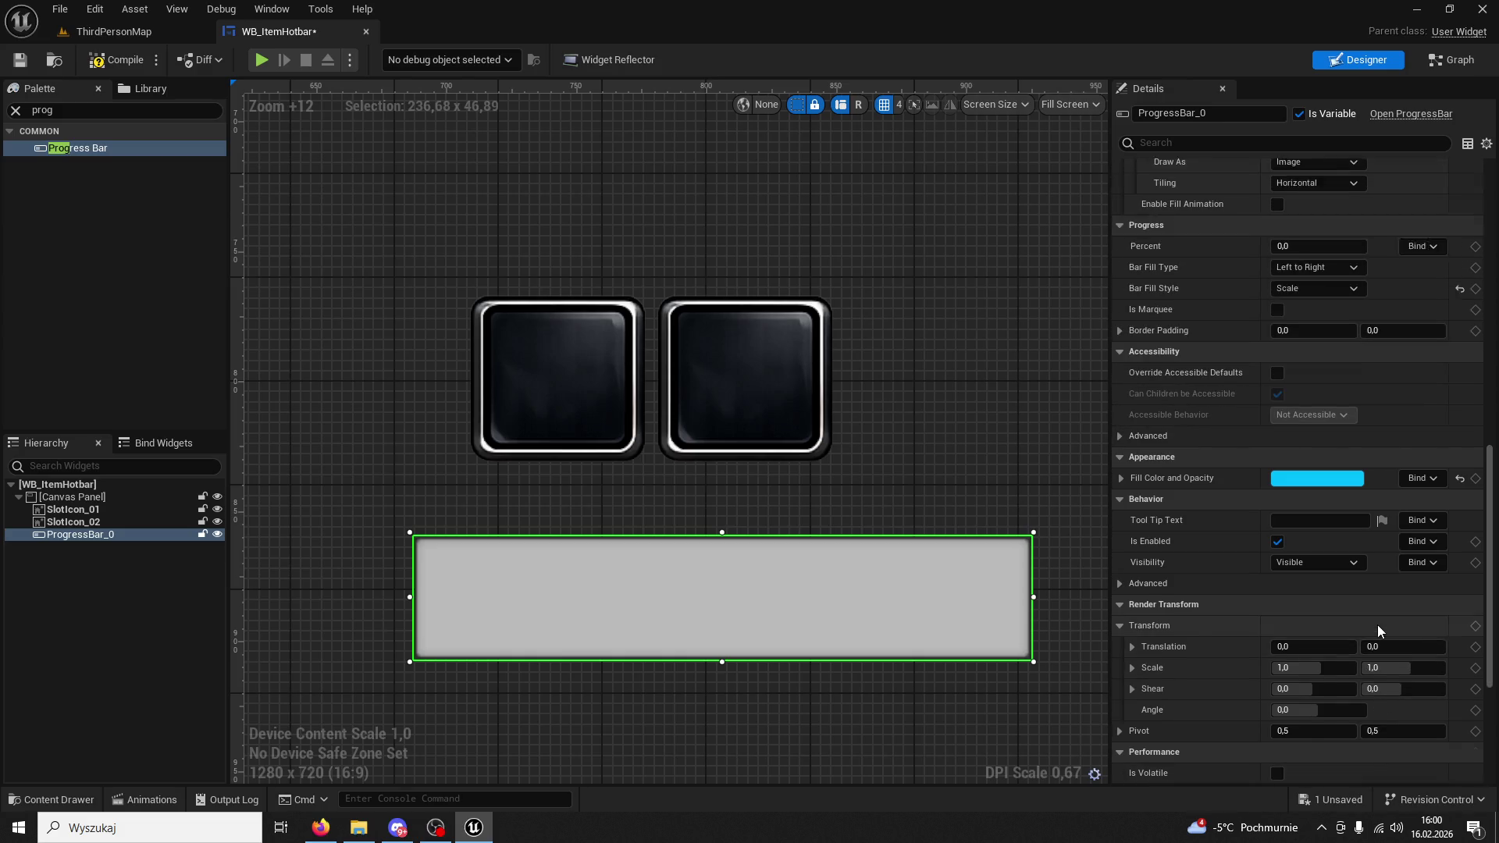
# Confirm Scale as the bar fill style using a 'style' property search.
pyautogui.click(1179, 145)
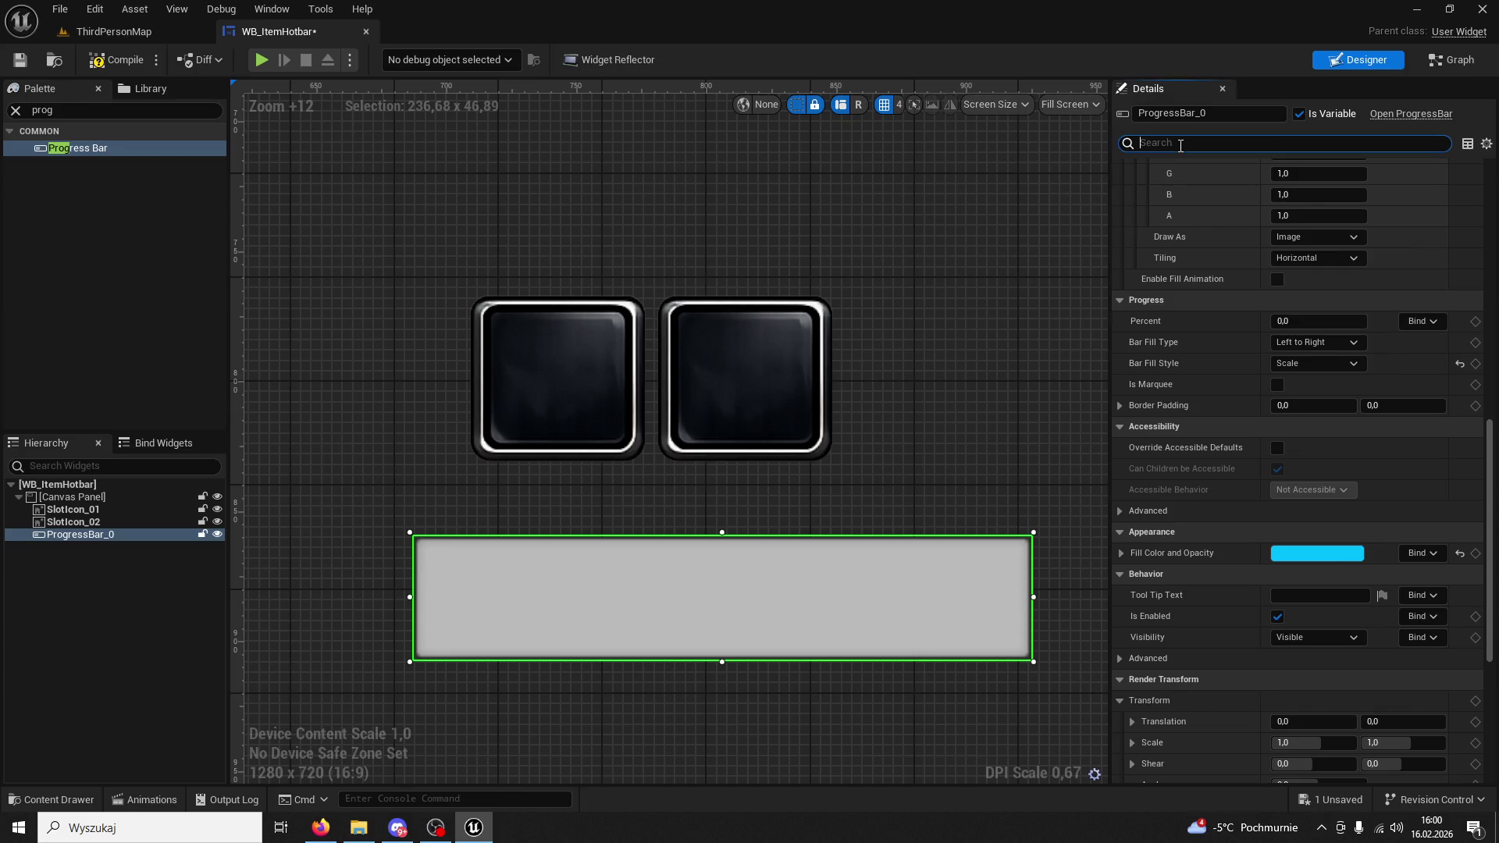
pyautogui.write('style')
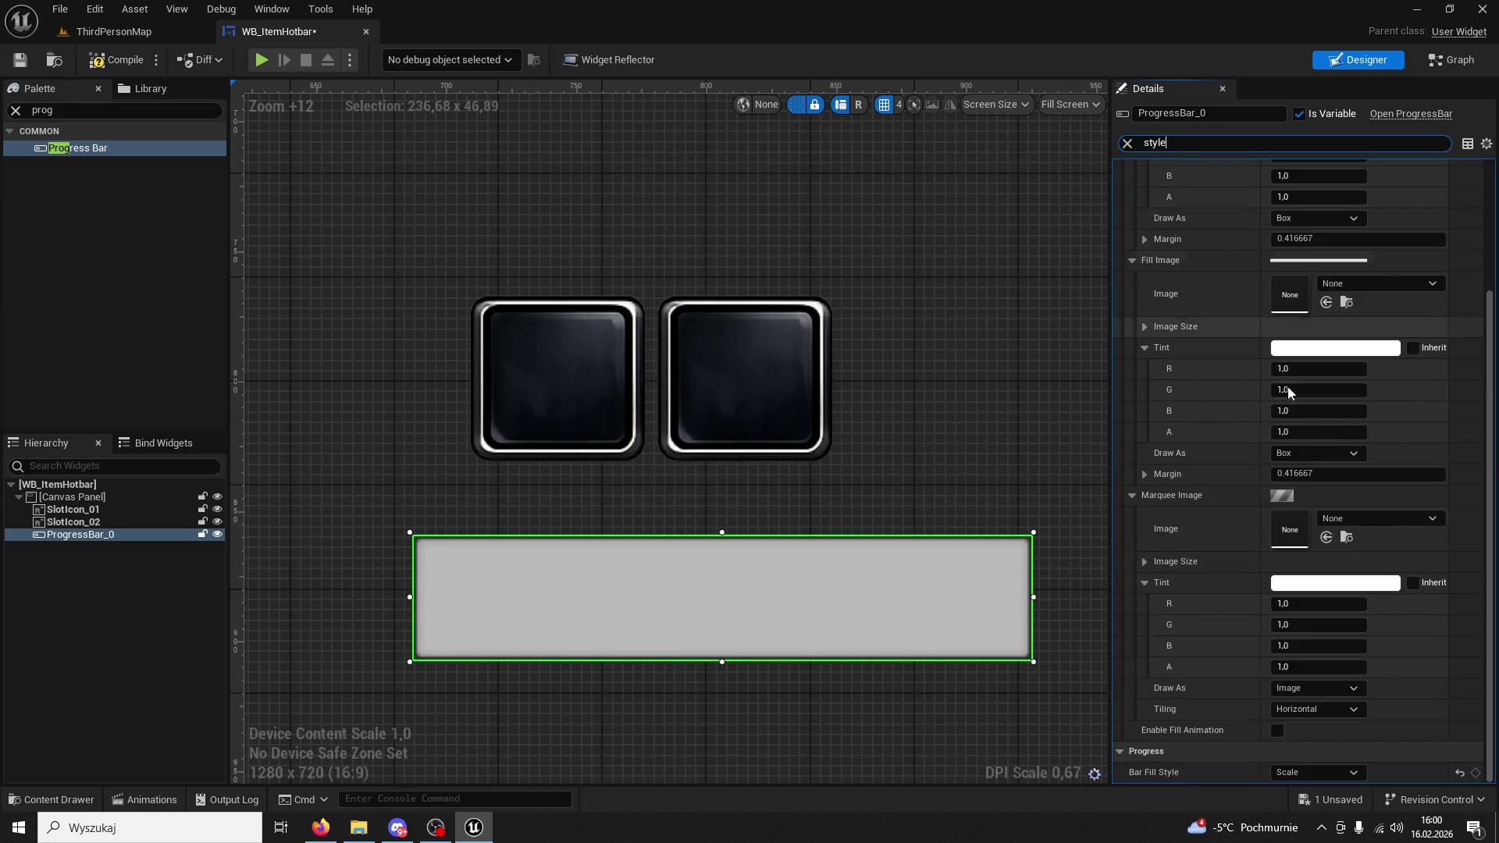
pyautogui.click(1310, 773)
pyautogui.click(1310, 788)
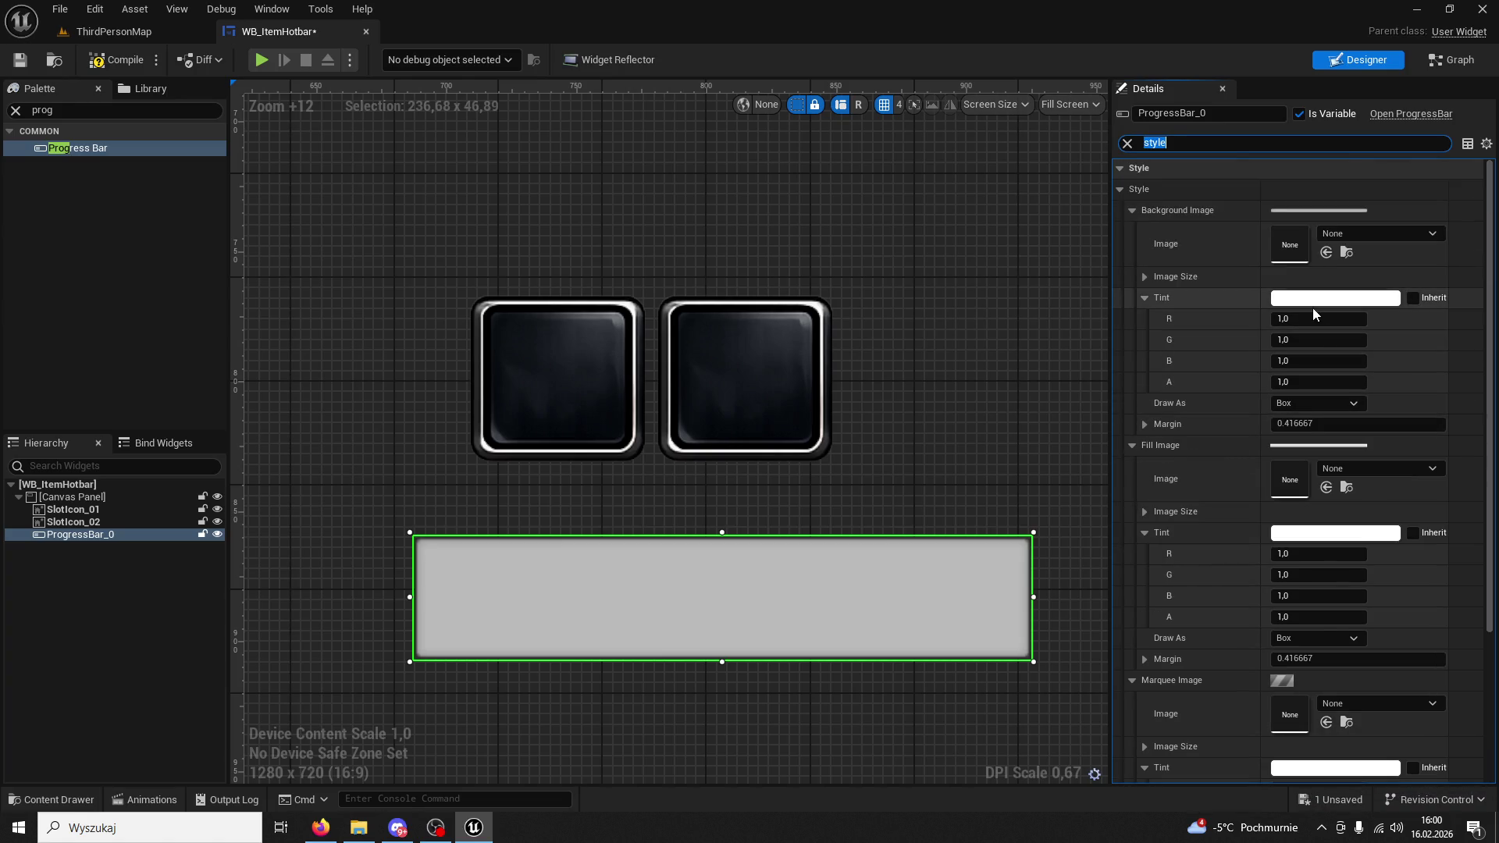
# Raise Percent to full so the bar fills completely with cyan, then clear the filter.
pyautogui.click(1192, 148)
pyautogui.write('per')
pyautogui.moveTo(1292, 189)
pyautogui.mouseDown()
pyautogui.moveTo(1372, 189)
pyautogui.moveTo(1276, 189)
pyautogui.mouseUp()
pyautogui.click(1176, 334)
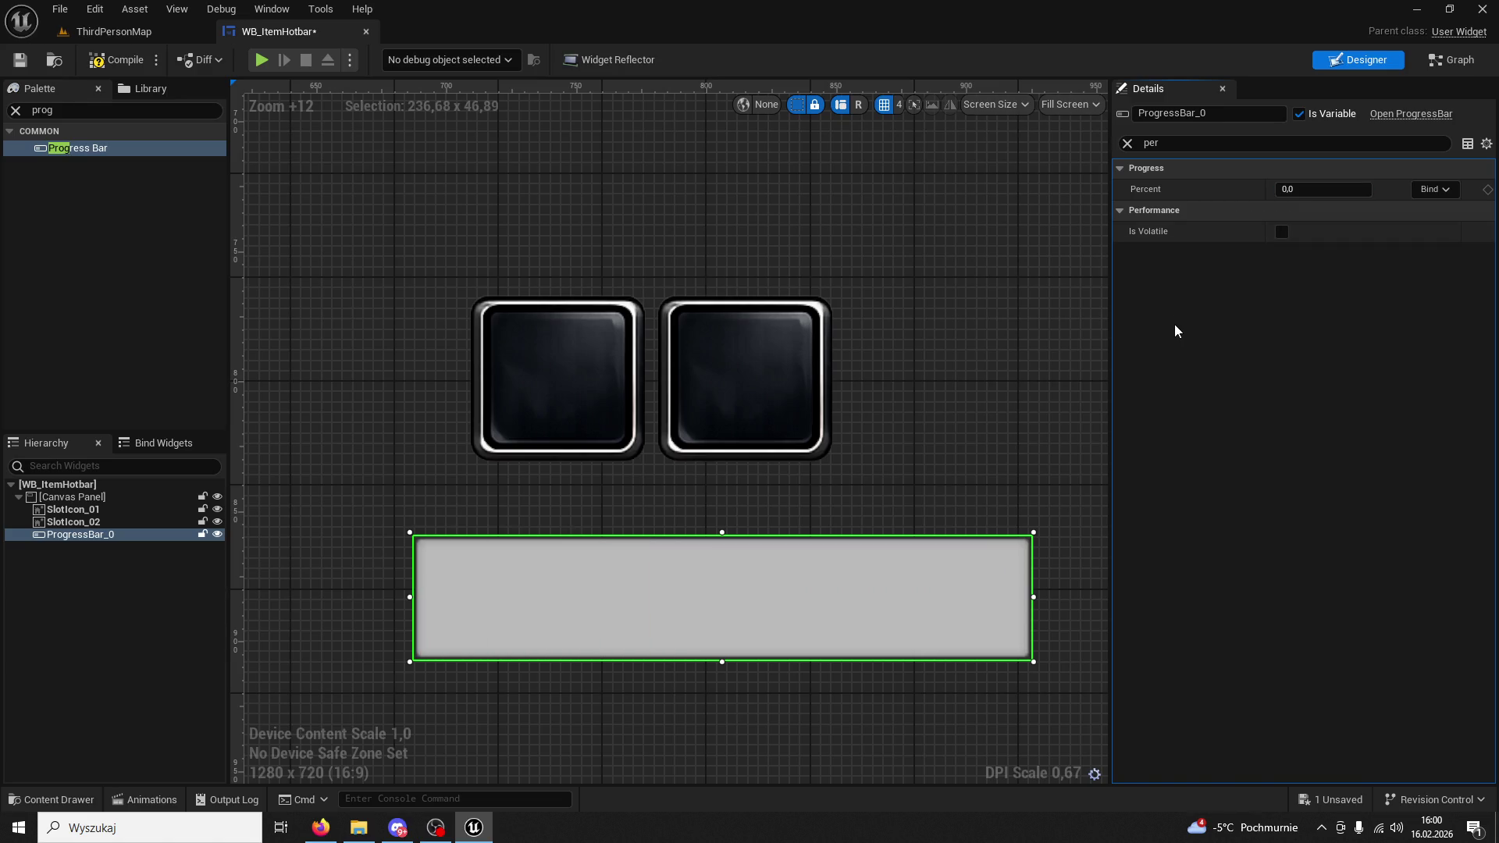
pyautogui.click(1310, 189)
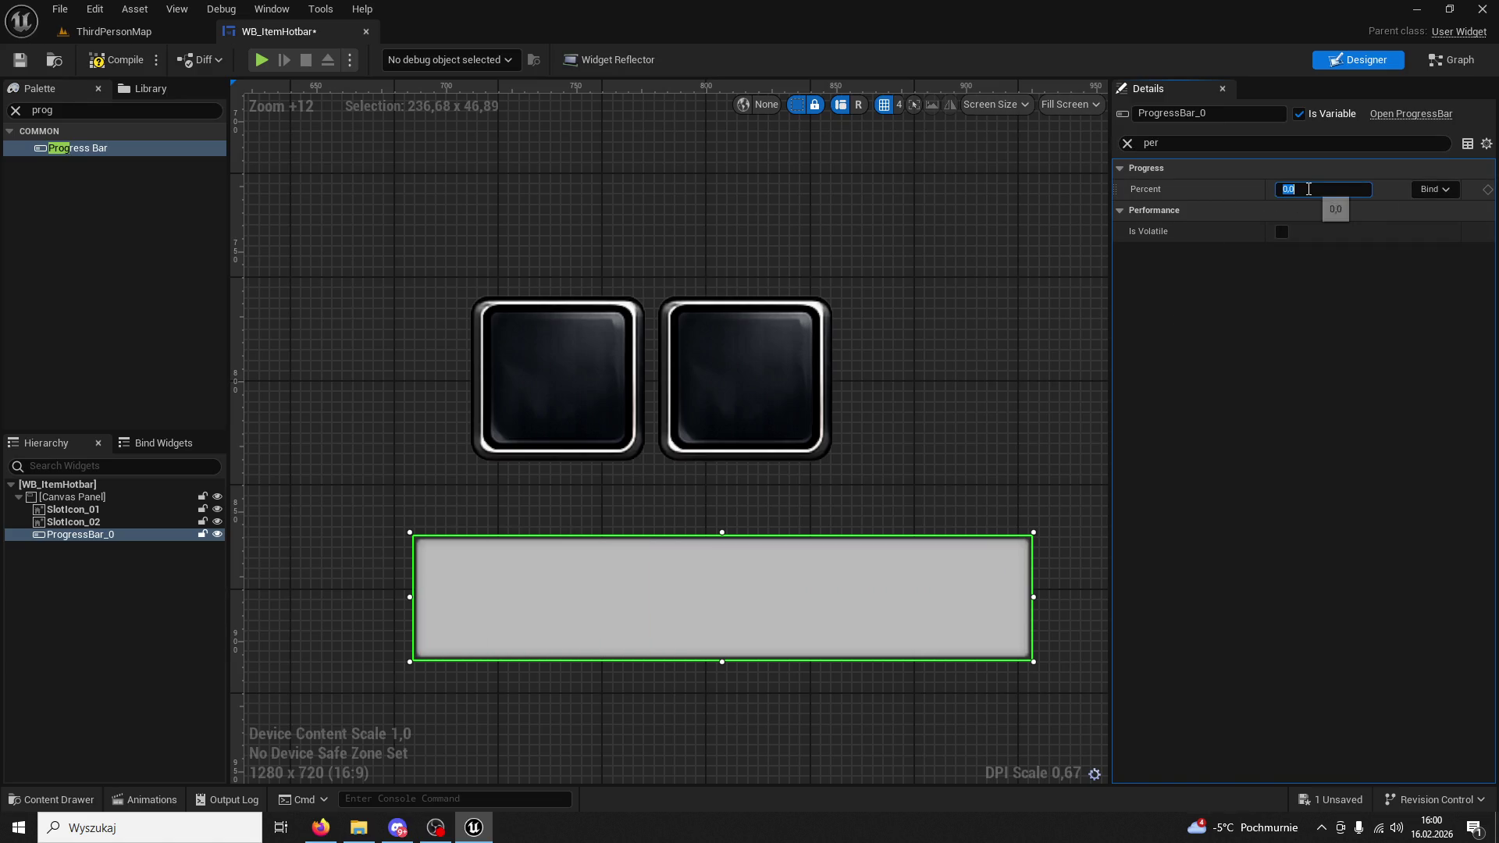
pyautogui.write('50')
pyautogui.press('Return')
pyautogui.click(1127, 143)
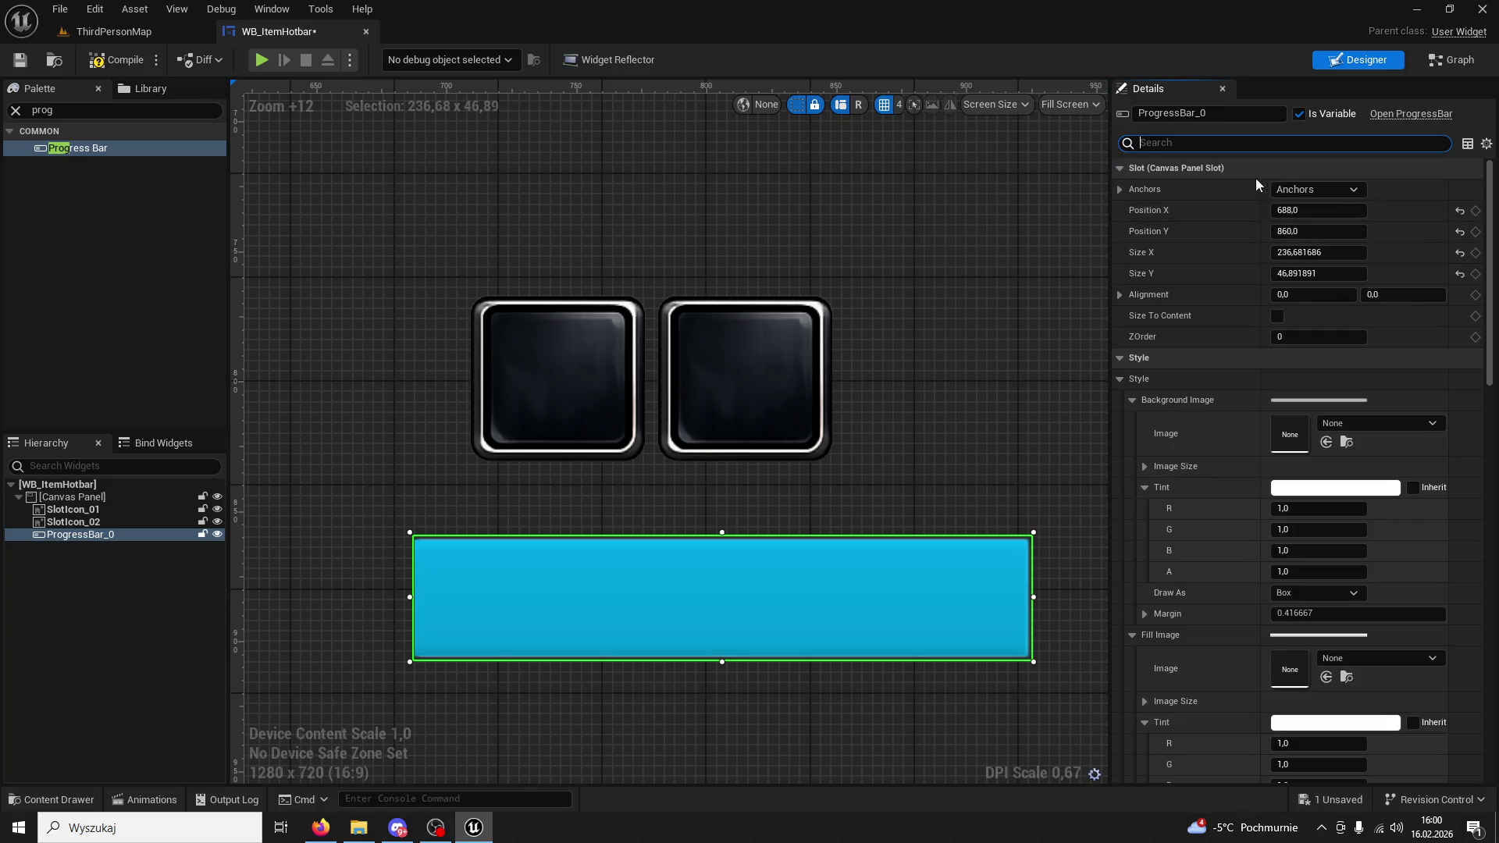
pyautogui.click(546, 367)
pyautogui.click(1320, 191)
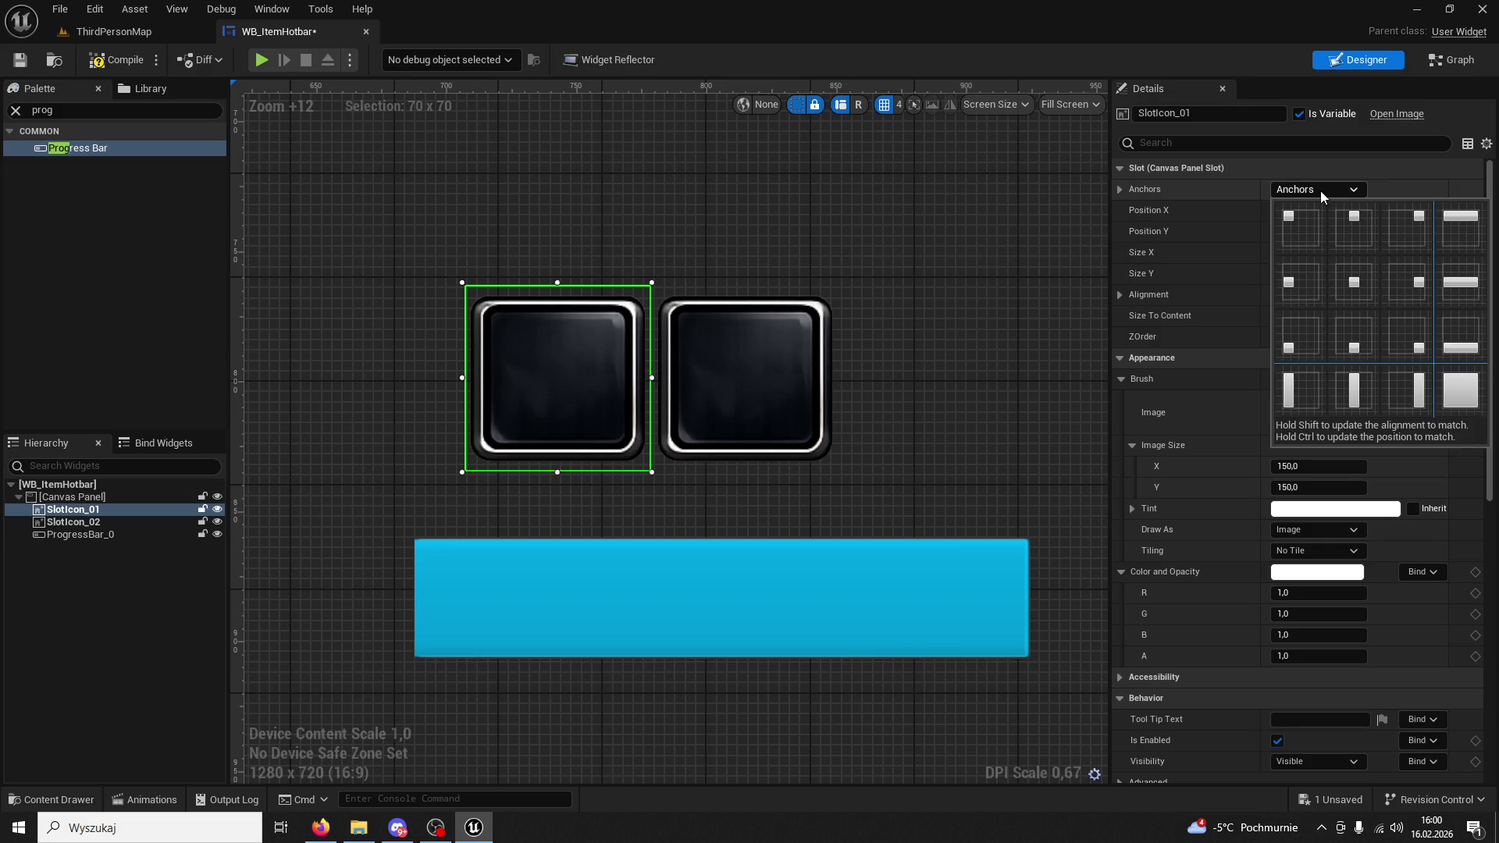
# Apply Anchors presets to SlotIcon_01 and SlotIcon_02.
pyautogui.click(1374, 312)
pyautogui.click(777, 387)
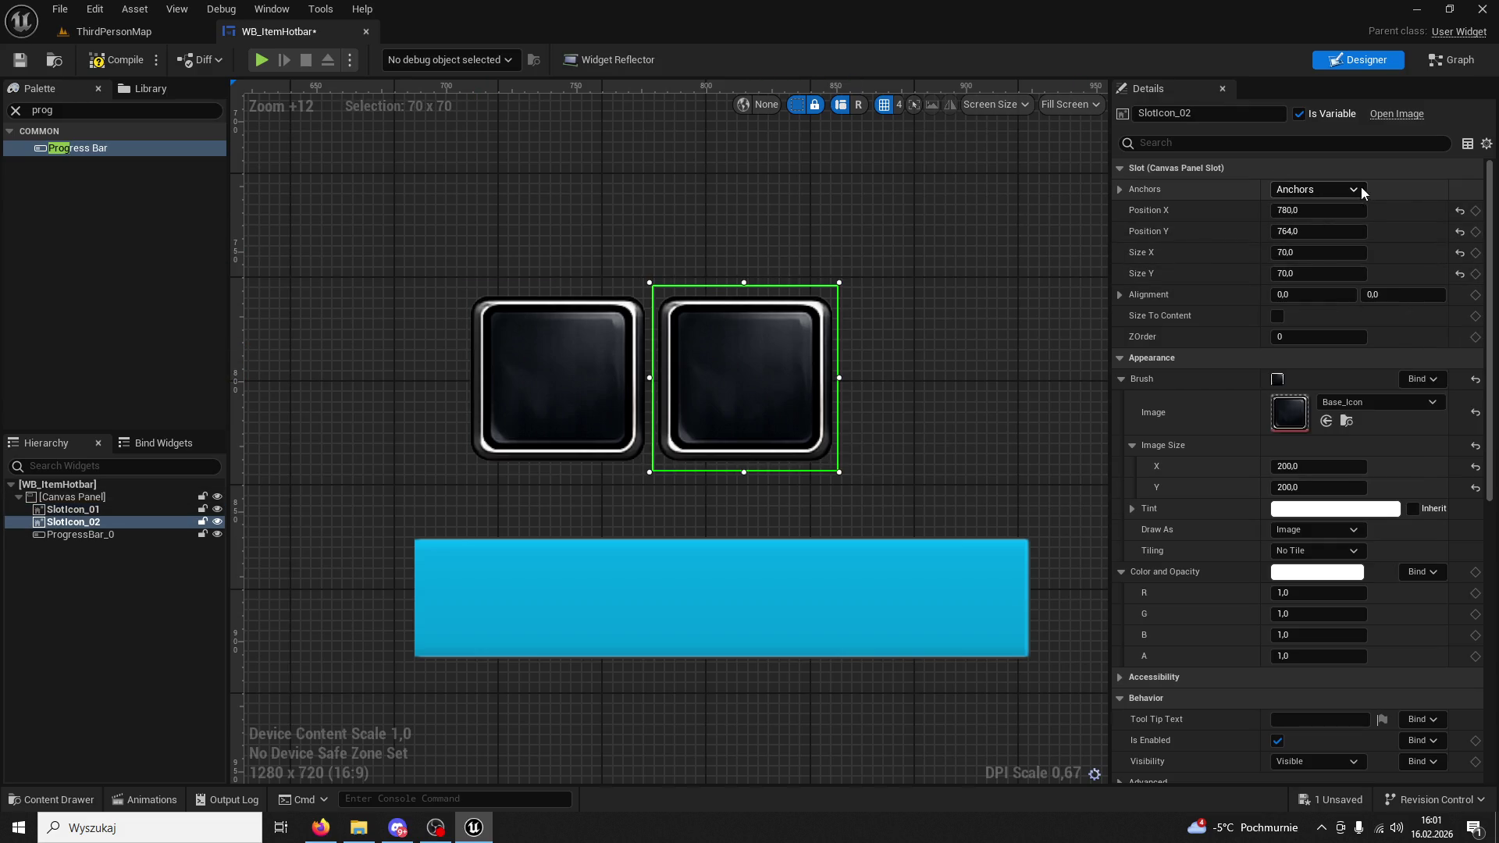
pyautogui.click(1339, 191)
pyautogui.click(1353, 334)
pyautogui.click(614, 375)
pyautogui.click(1327, 191)
pyautogui.click(1354, 335)
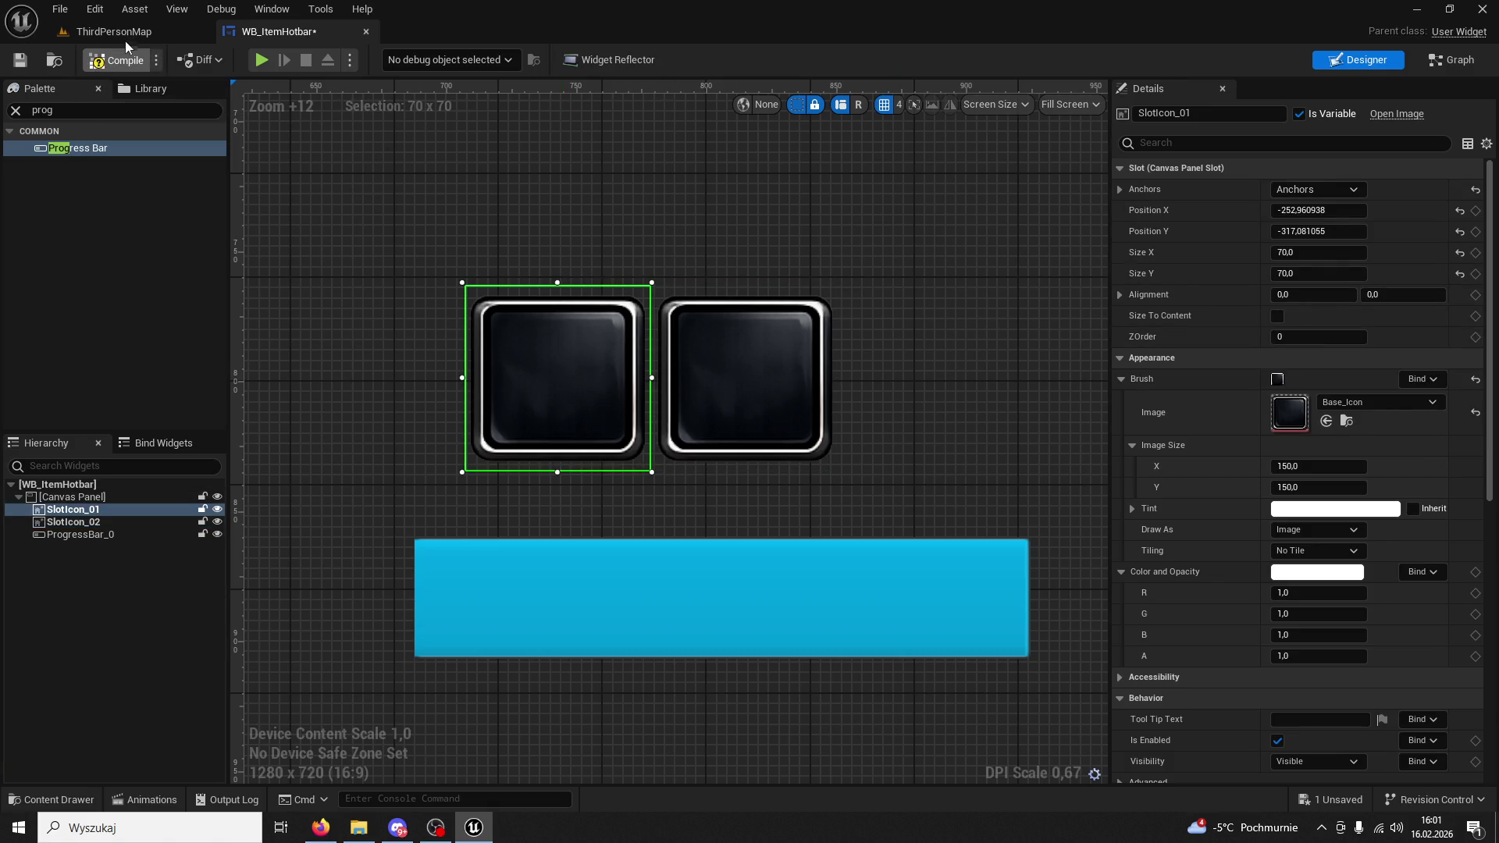
# Play-test ThirdPersonMap, then return to WB_ItemHotbar and select the progress bar.
pyautogui.click(110, 31)
pyautogui.click(379, 61)
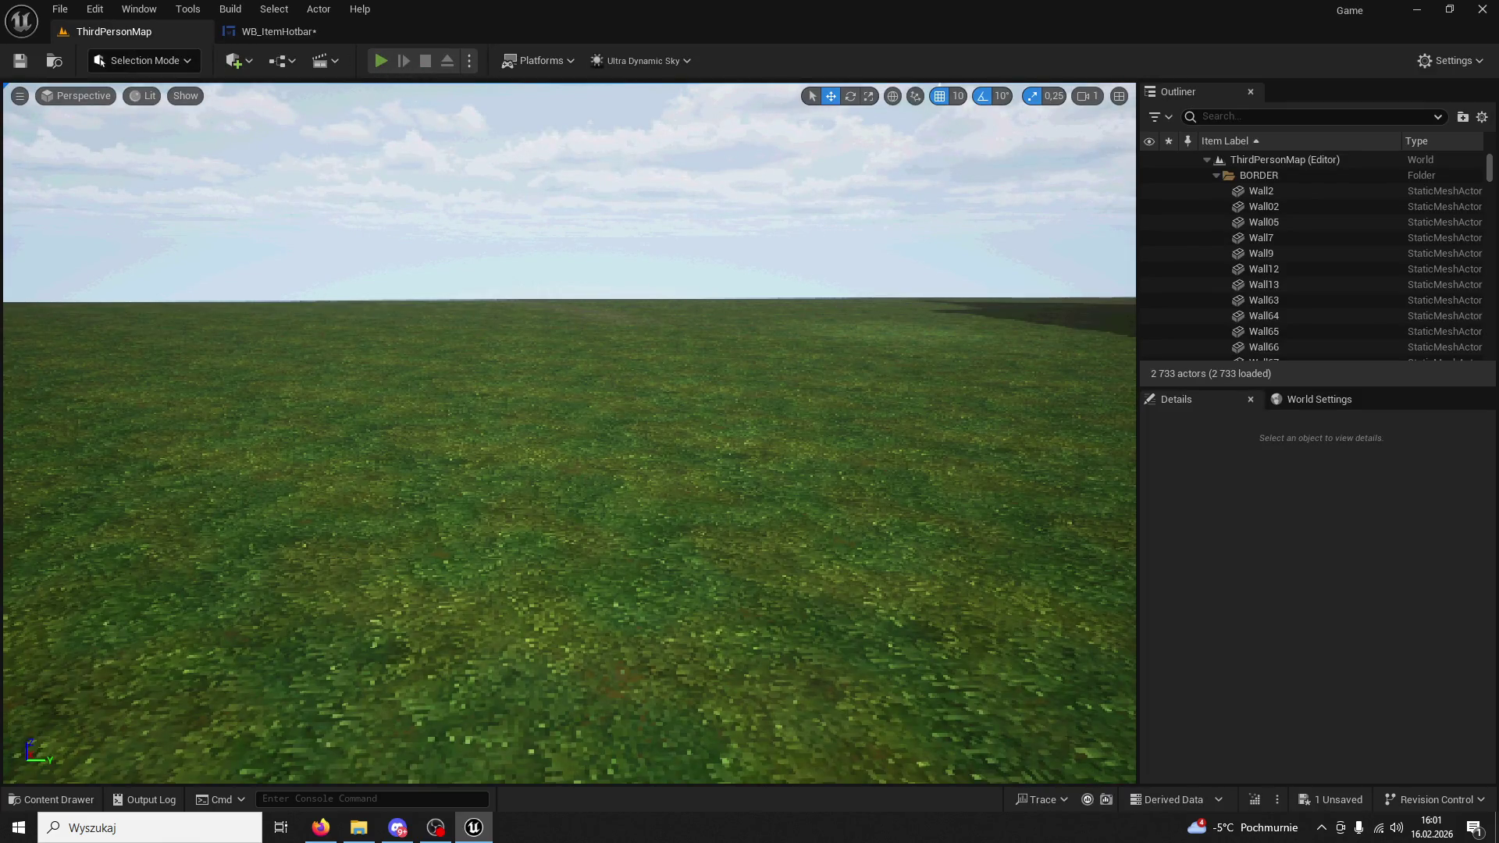
pyautogui.press('Escape')
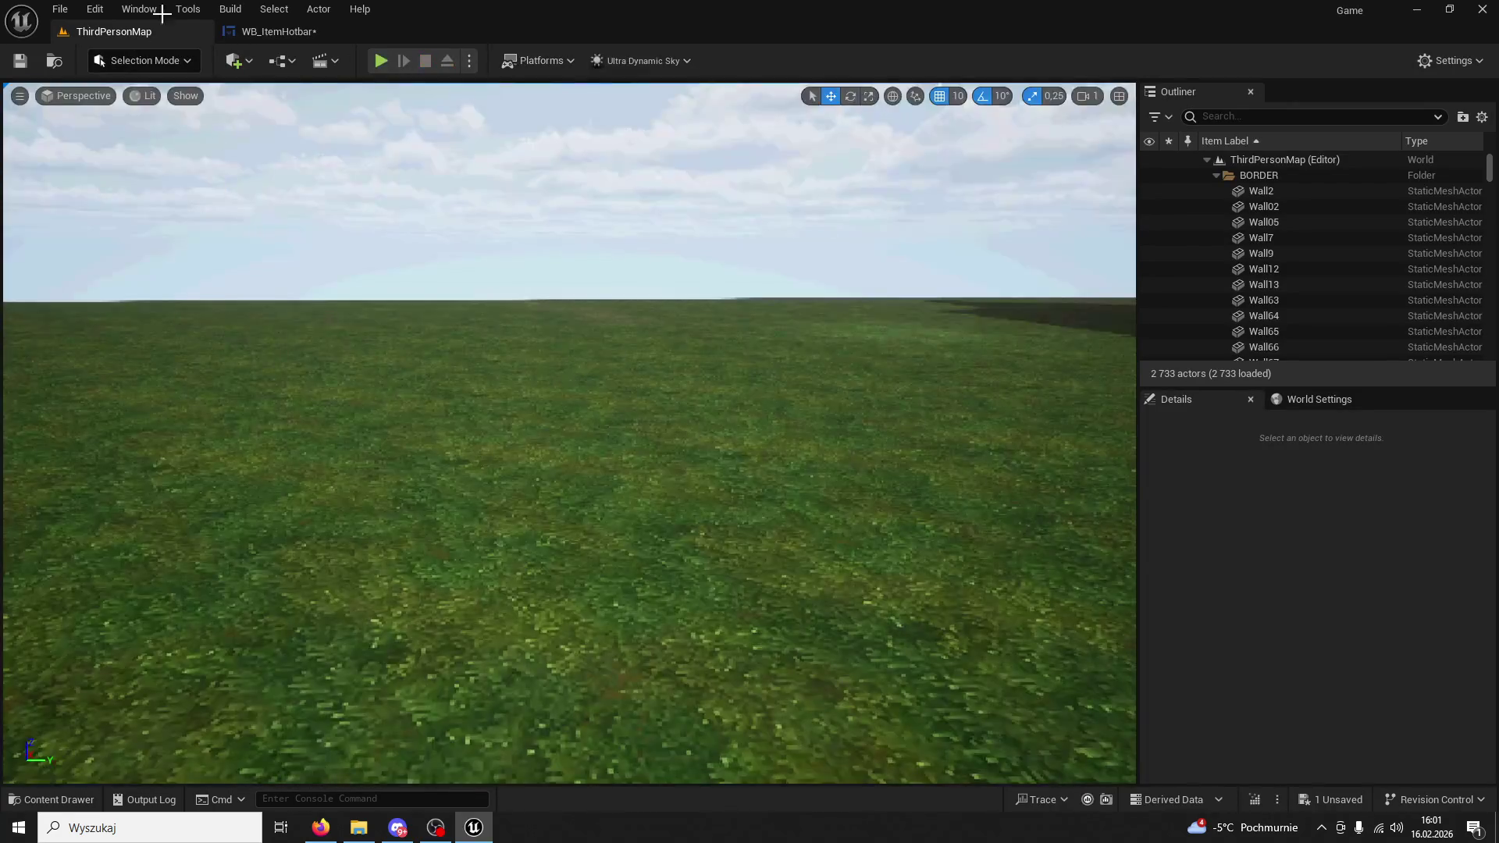
pyautogui.click(277, 31)
pyautogui.click(789, 546)
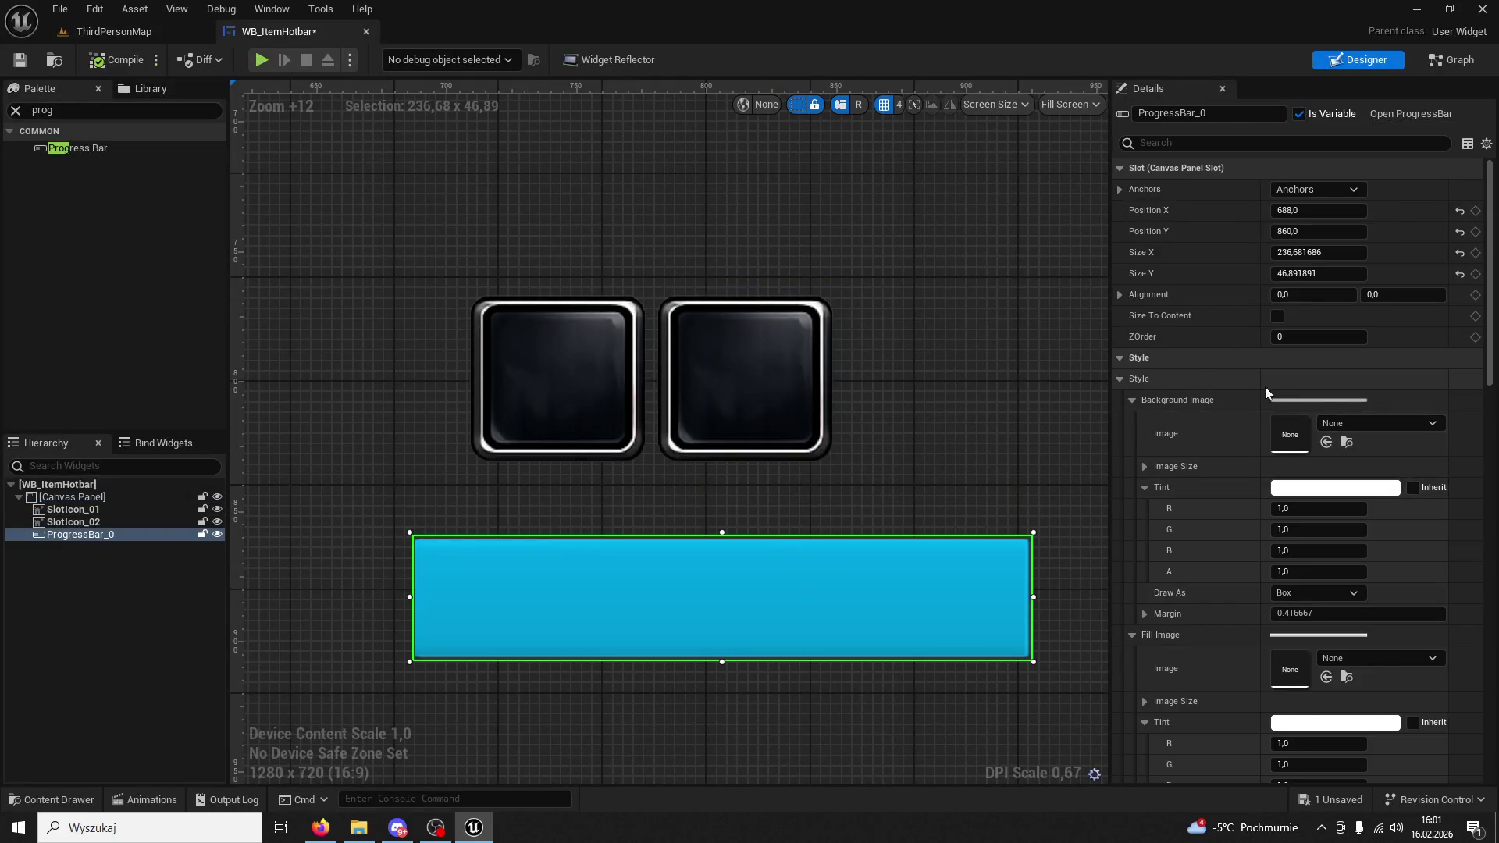
pyautogui.scroll(-2, 1369, 406)
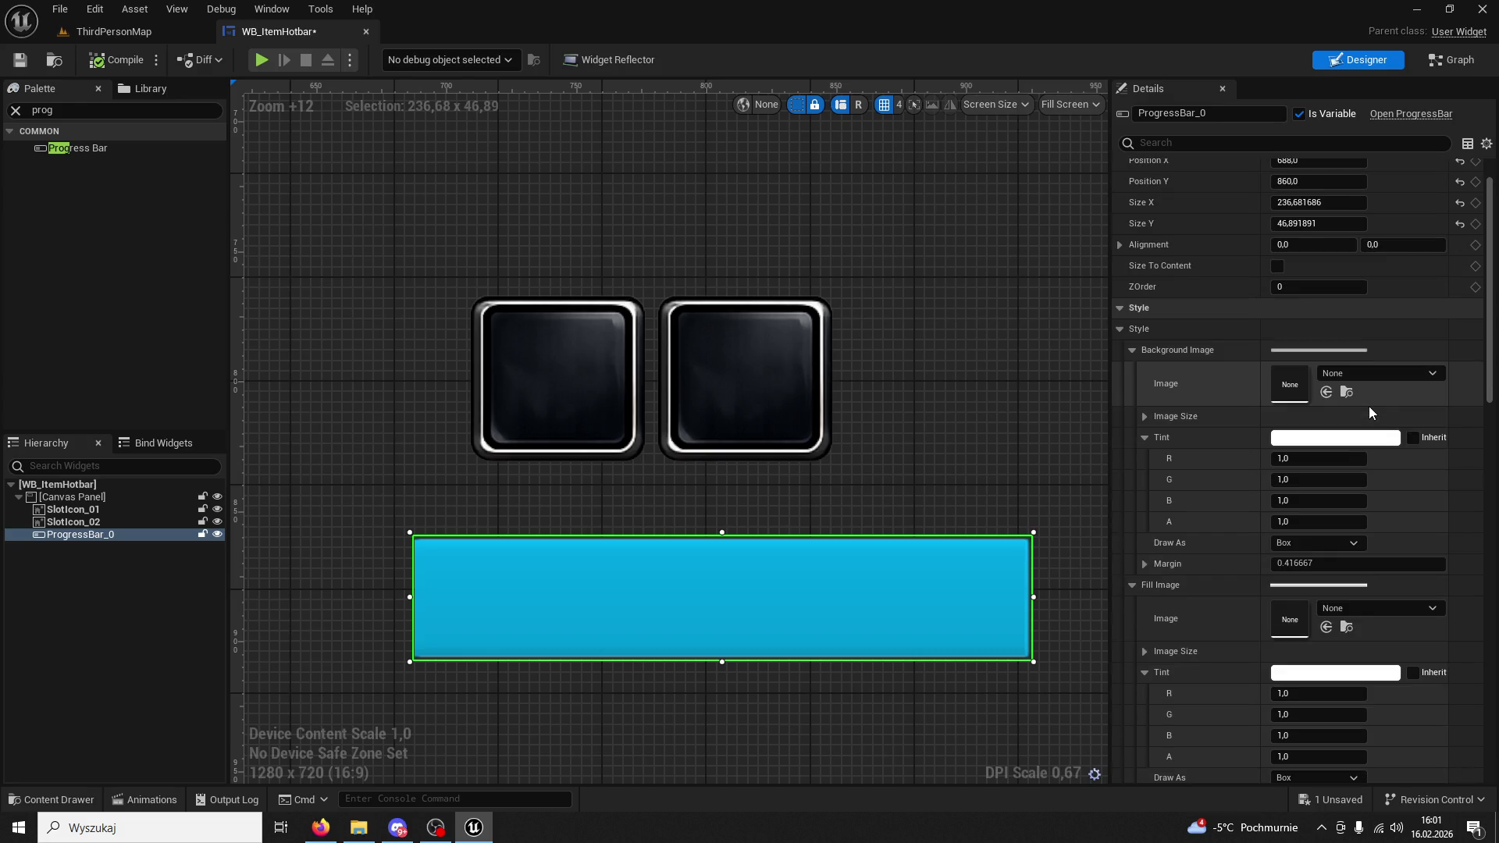
# Drag ProgressBar_0's Percent to about 0.5 so it shows half filled.
pyautogui.scroll(2, 1365, 405)
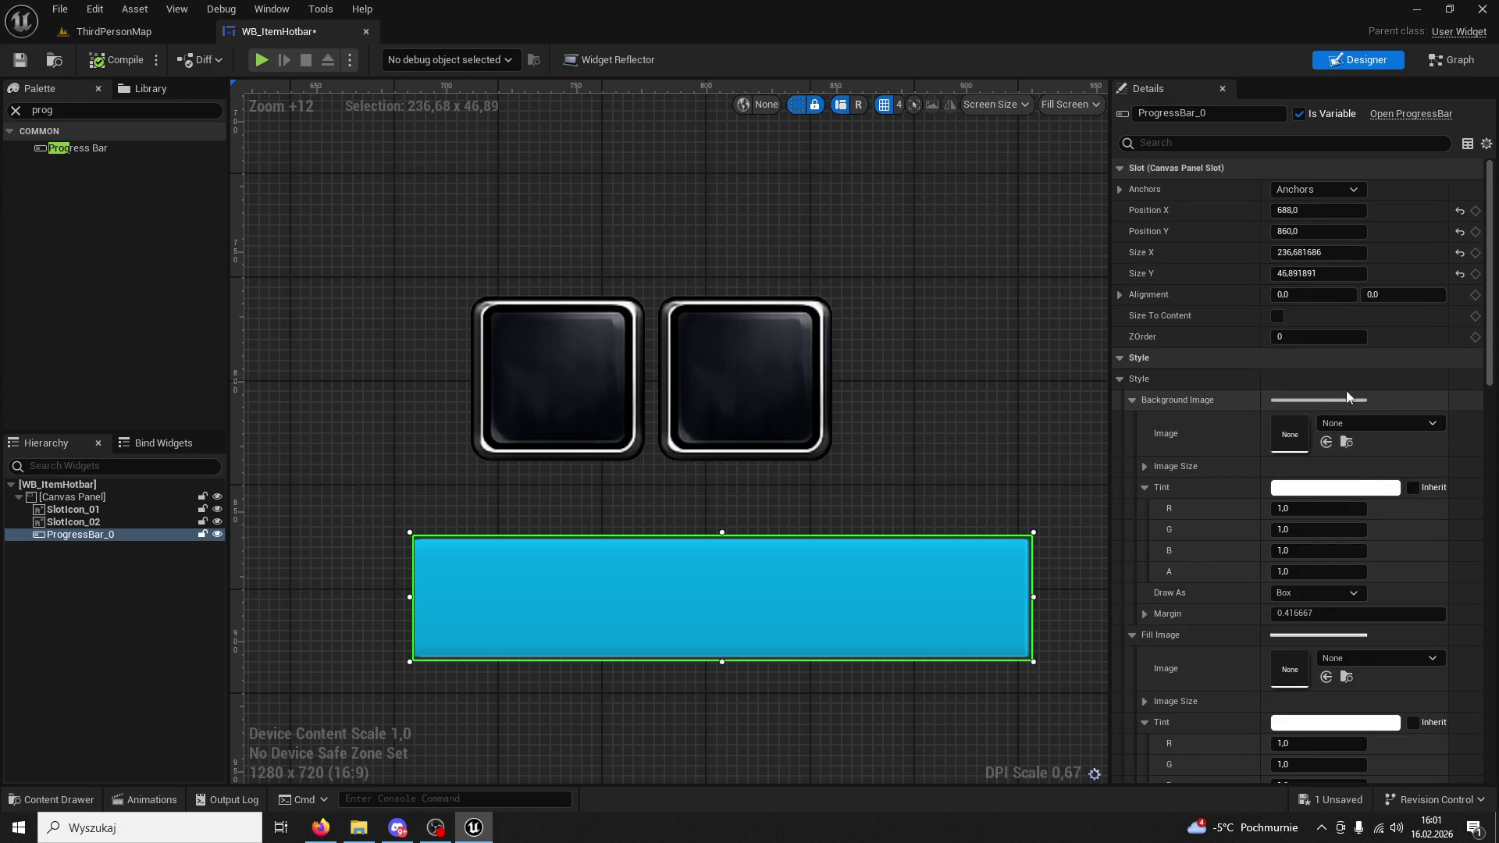
pyautogui.click(1216, 145)
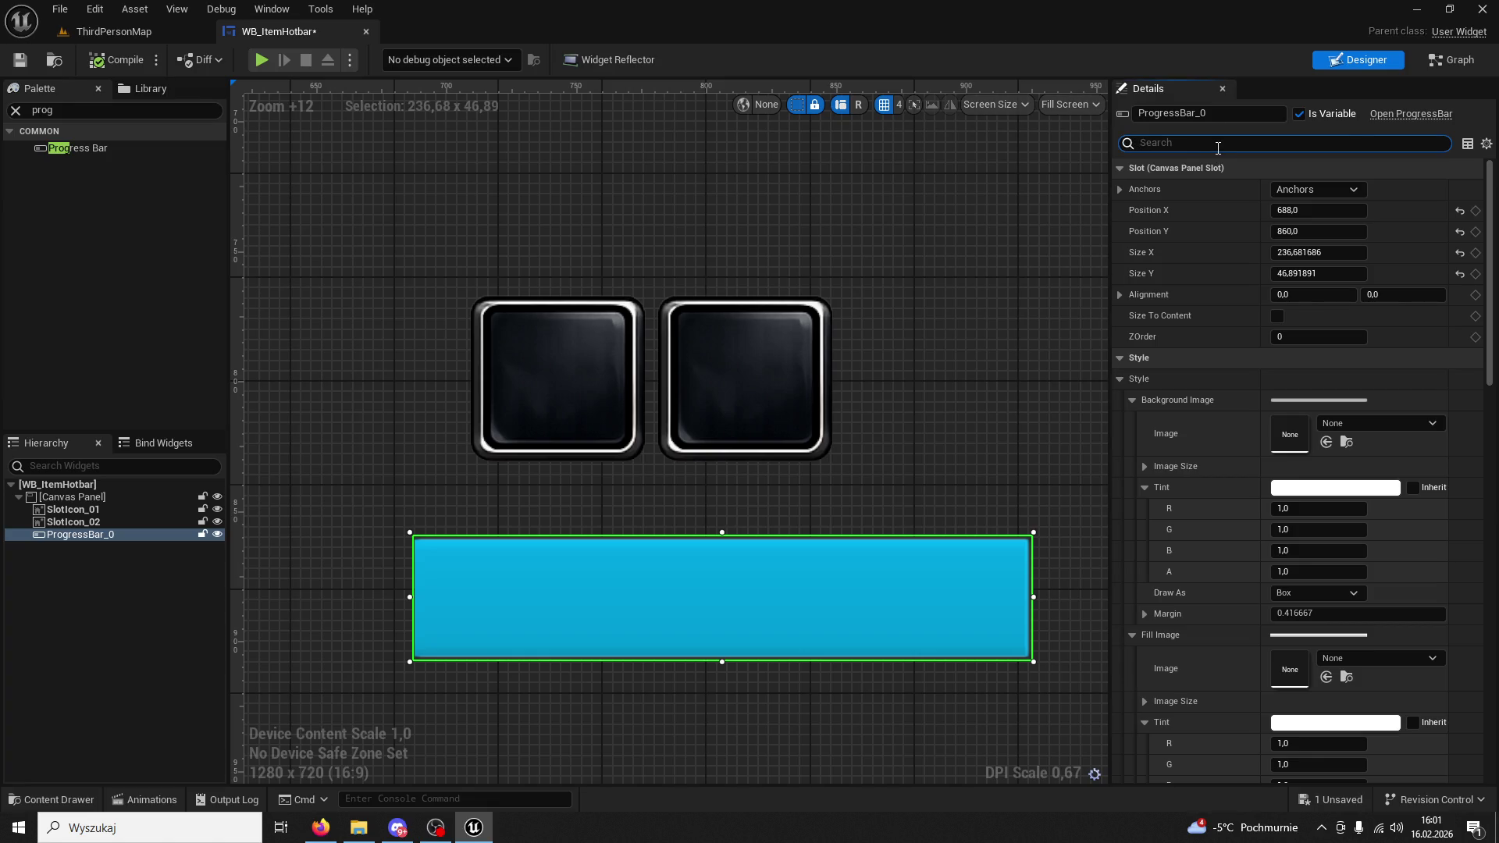
pyautogui.write('per')
pyautogui.moveTo(1334, 192); pyautogui.dragTo(1285, 191)
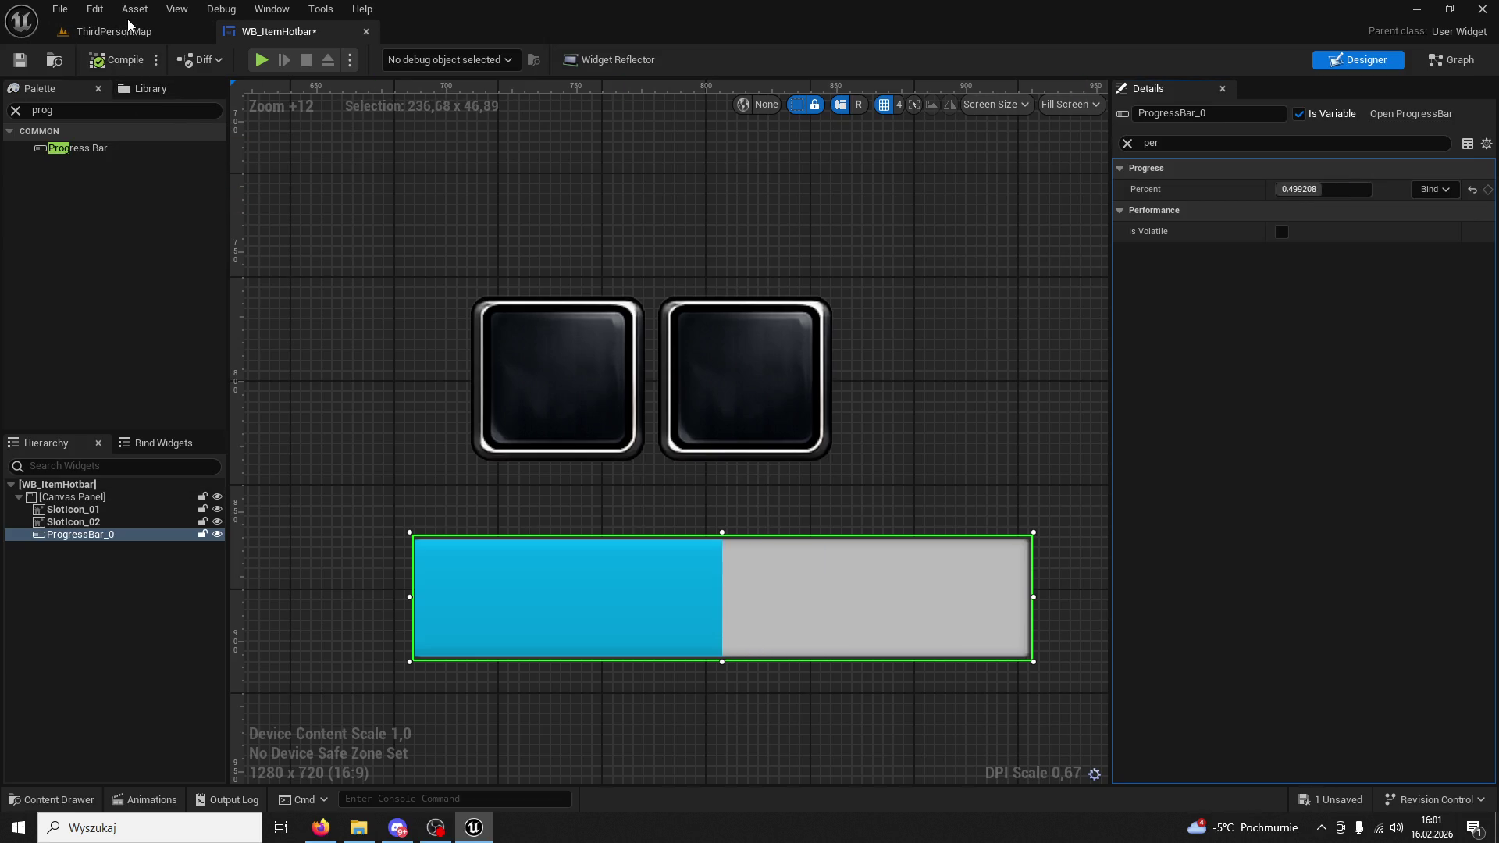
# Test-play ThirdPersonMap to preview the half-filled bar, then go back to WB_ItemHotbar.
pyautogui.click(117, 32)
pyautogui.moveTo(346, 34); pyautogui.dragTo(384, 65)
pyautogui.hotkey('alt', 'p')
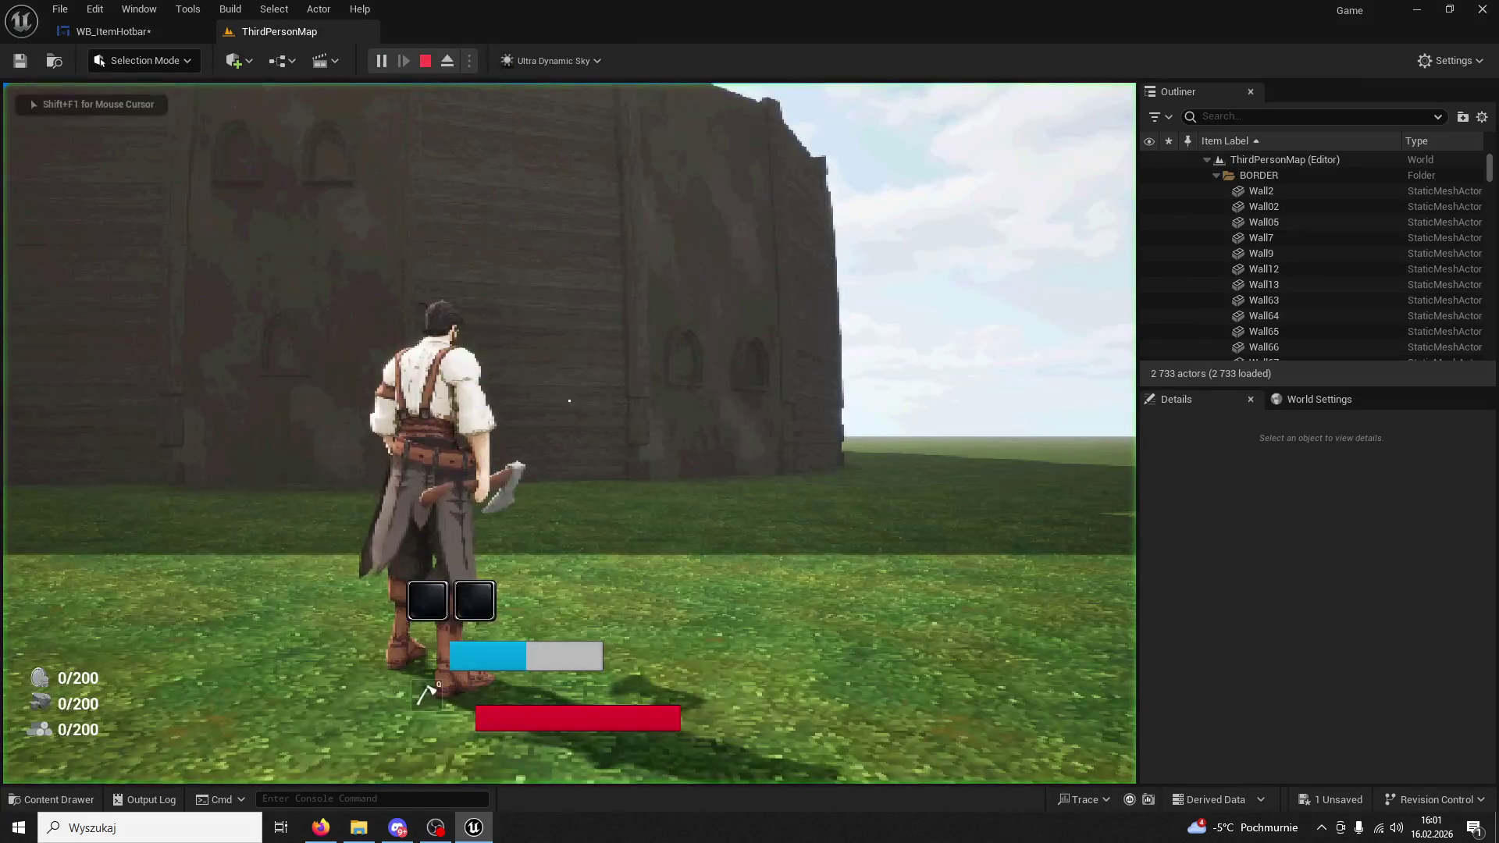
pyautogui.press('Escape')
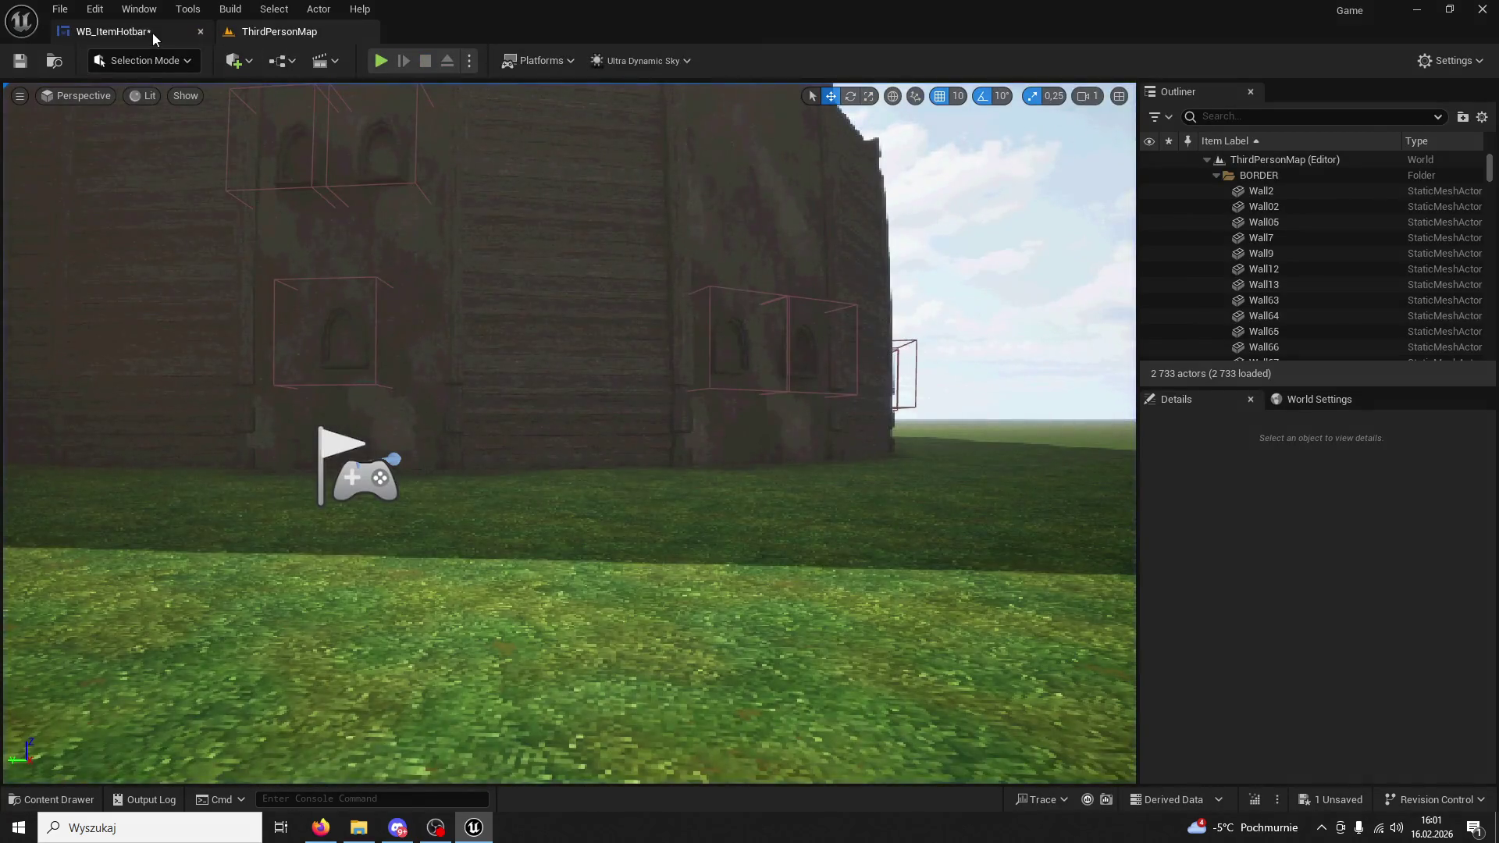
pyautogui.click(152, 33)
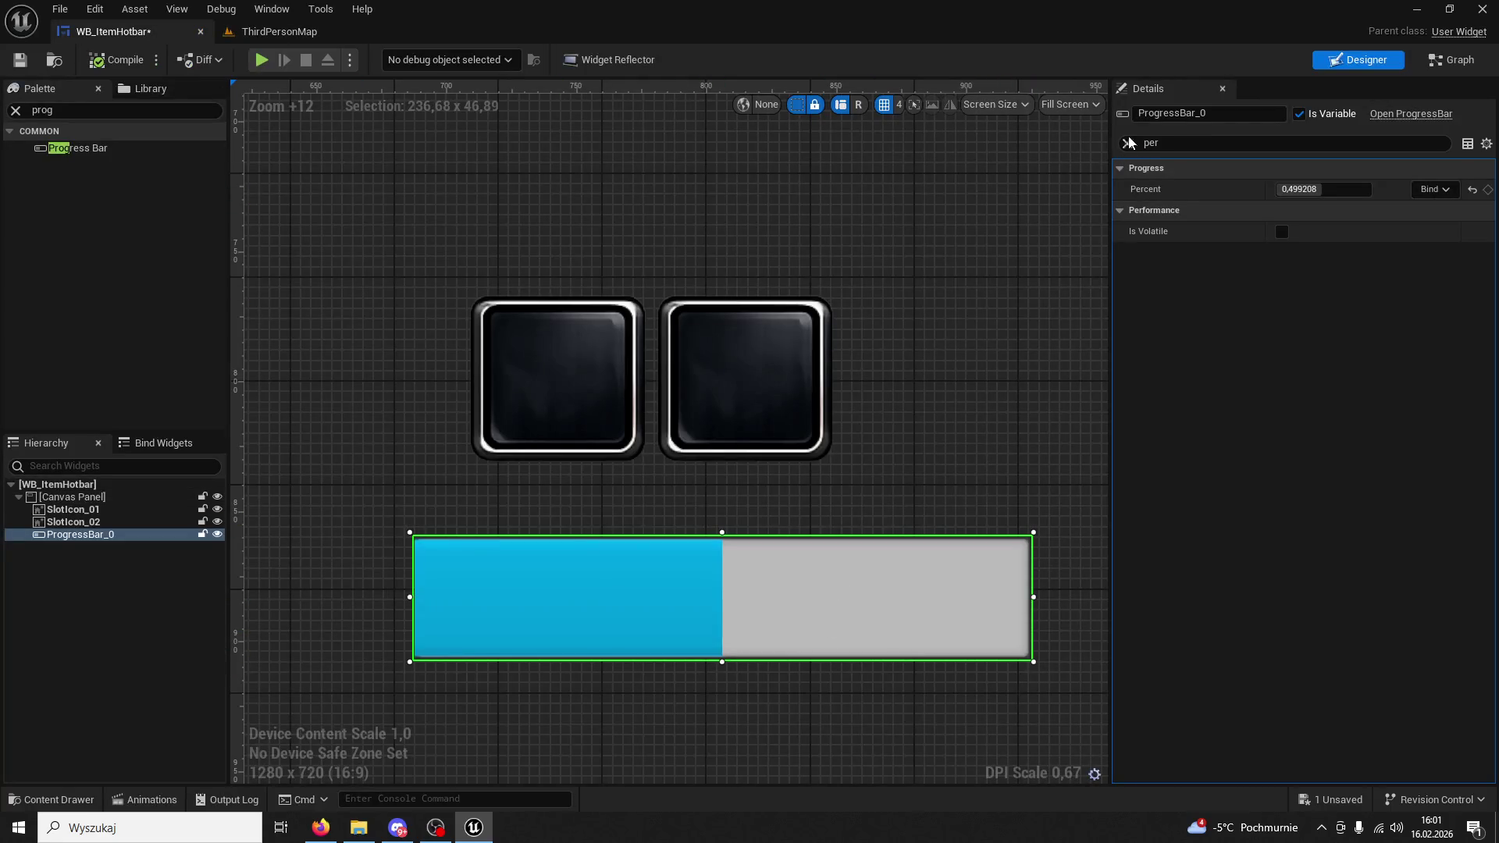
# Show all Details settings and set Bar Fill Type to Fill from Center, previewing Percent.
pyautogui.click(1331, 191)
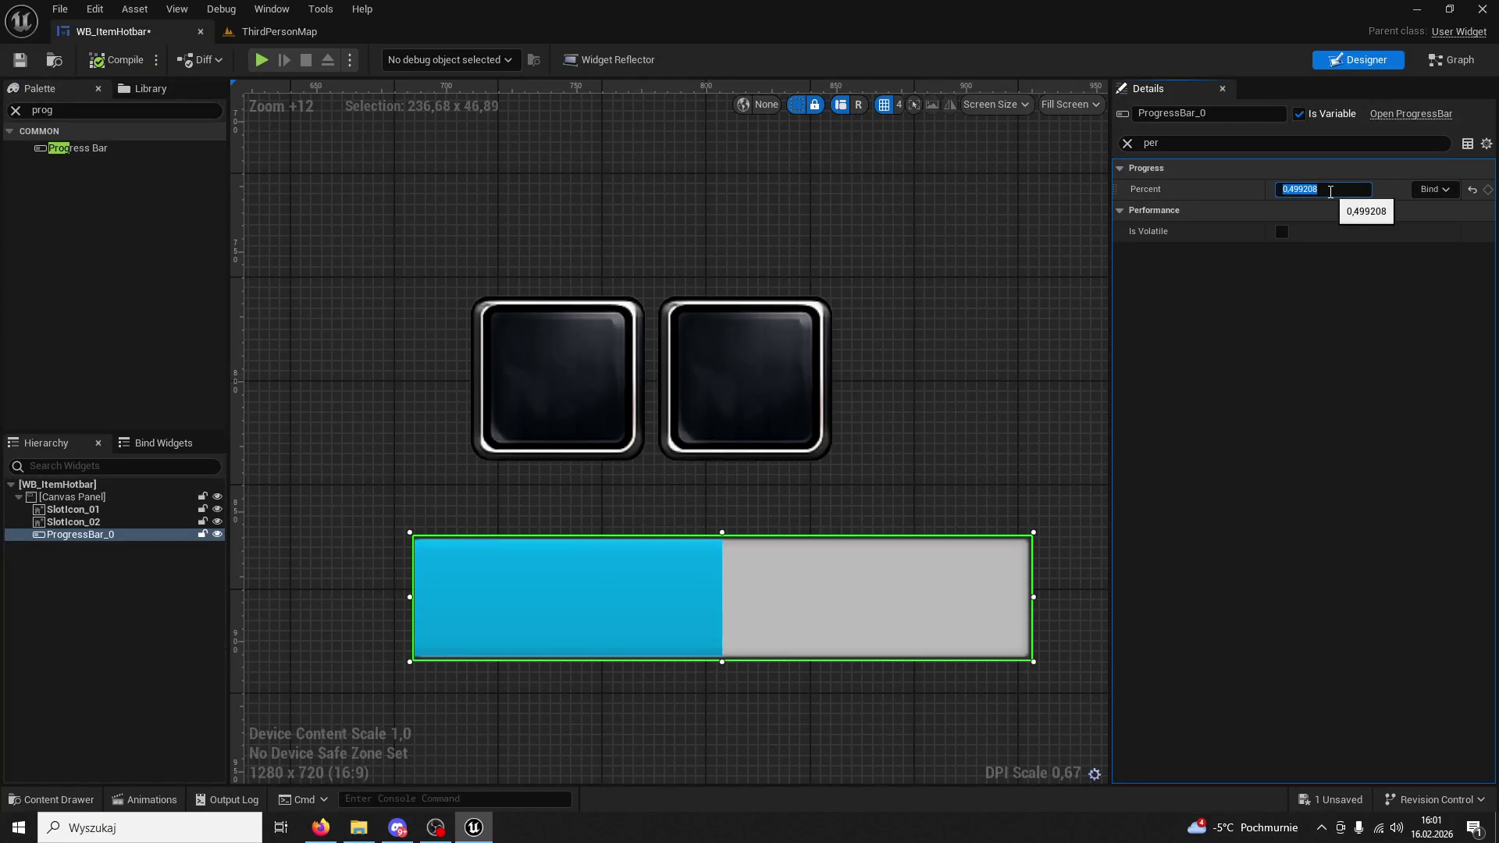
pyautogui.write('0,5')
pyautogui.click(1126, 145)
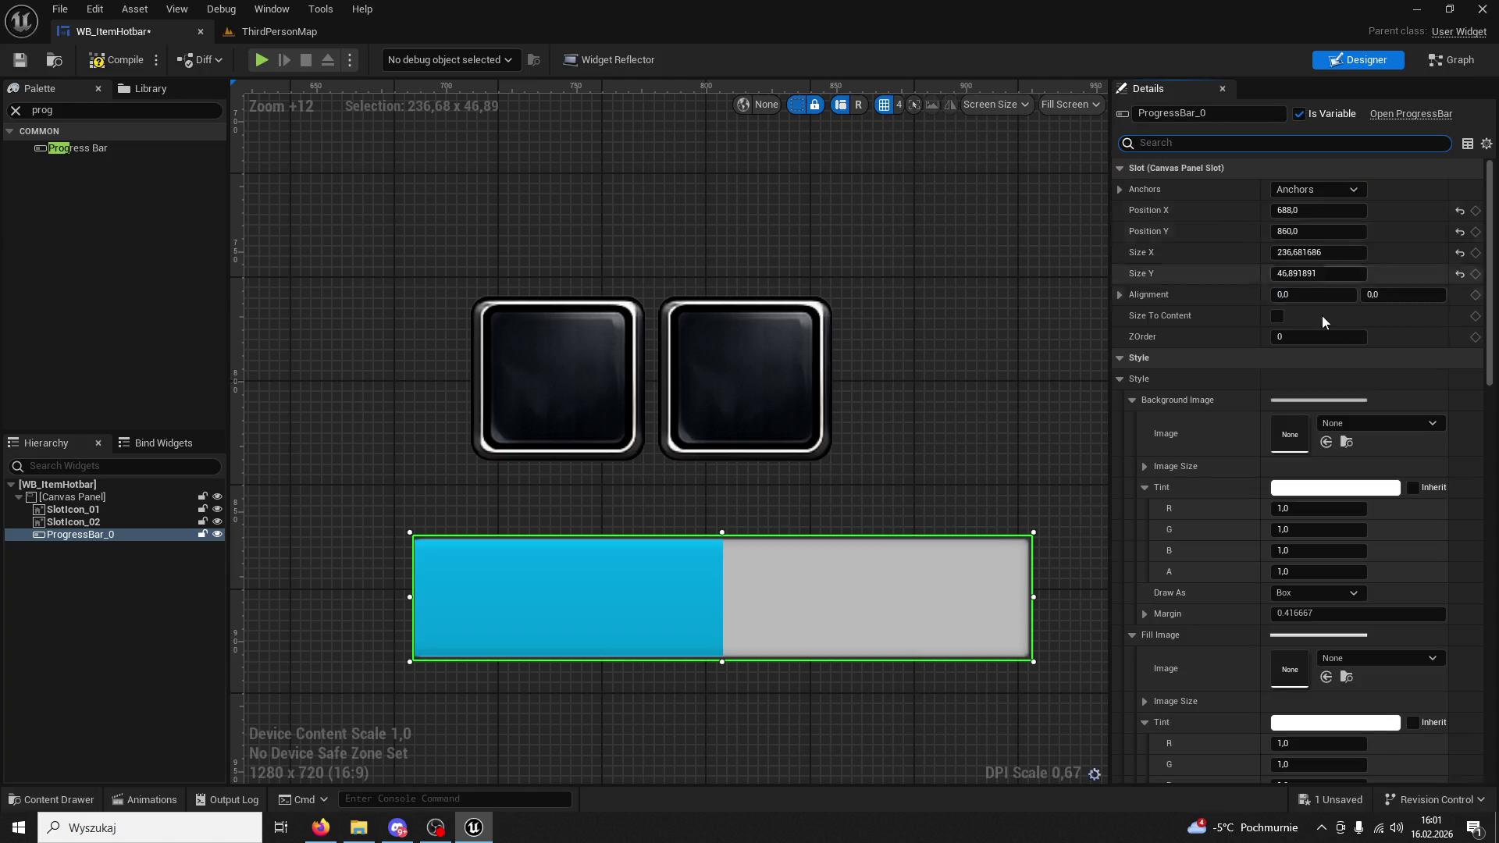
pyautogui.scroll(-3, 1408, 392)
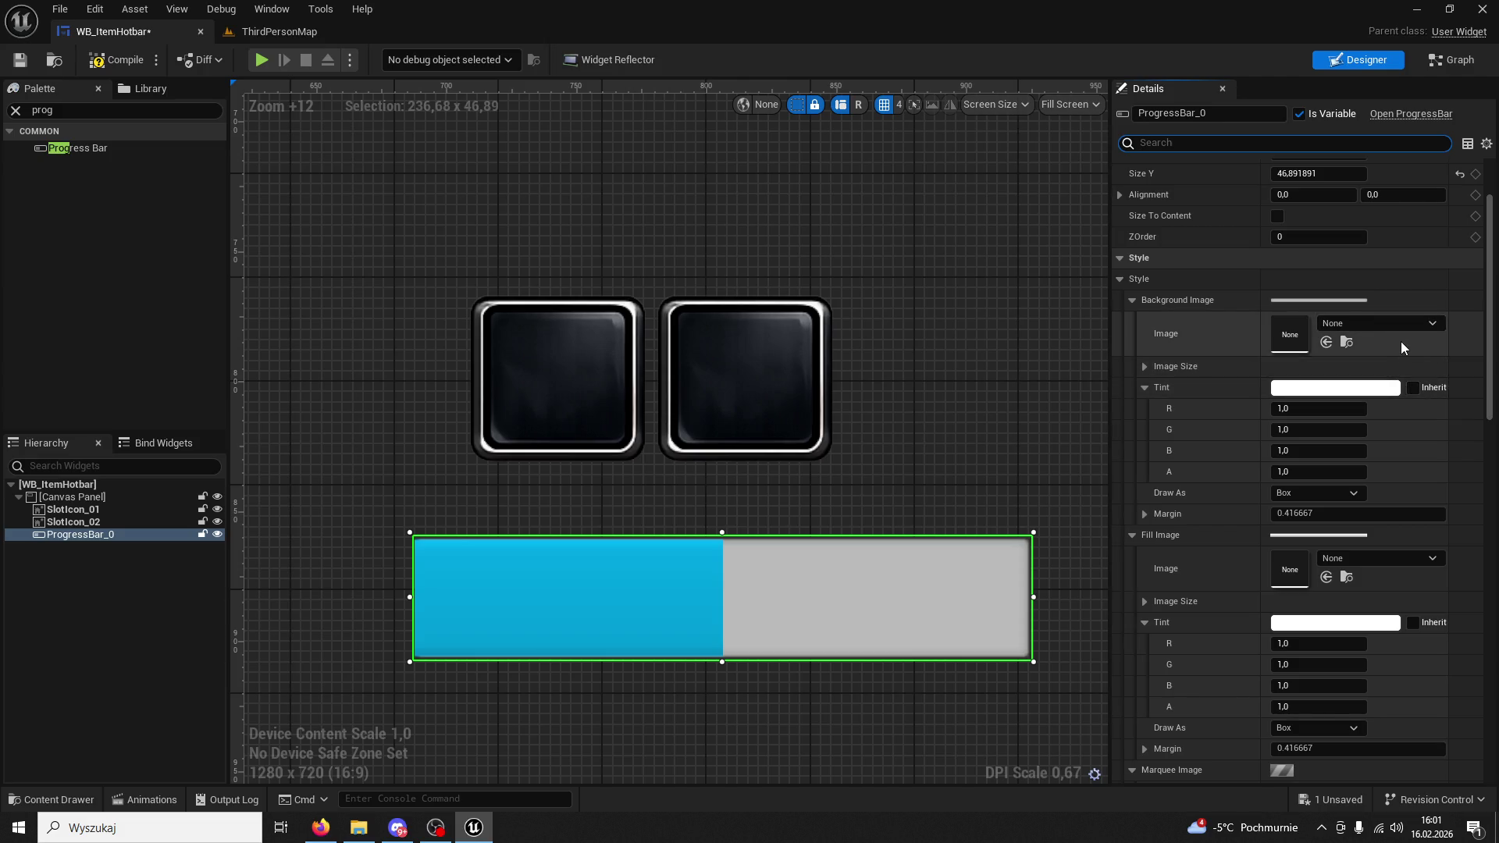
pyautogui.scroll(-4, 1314, 446)
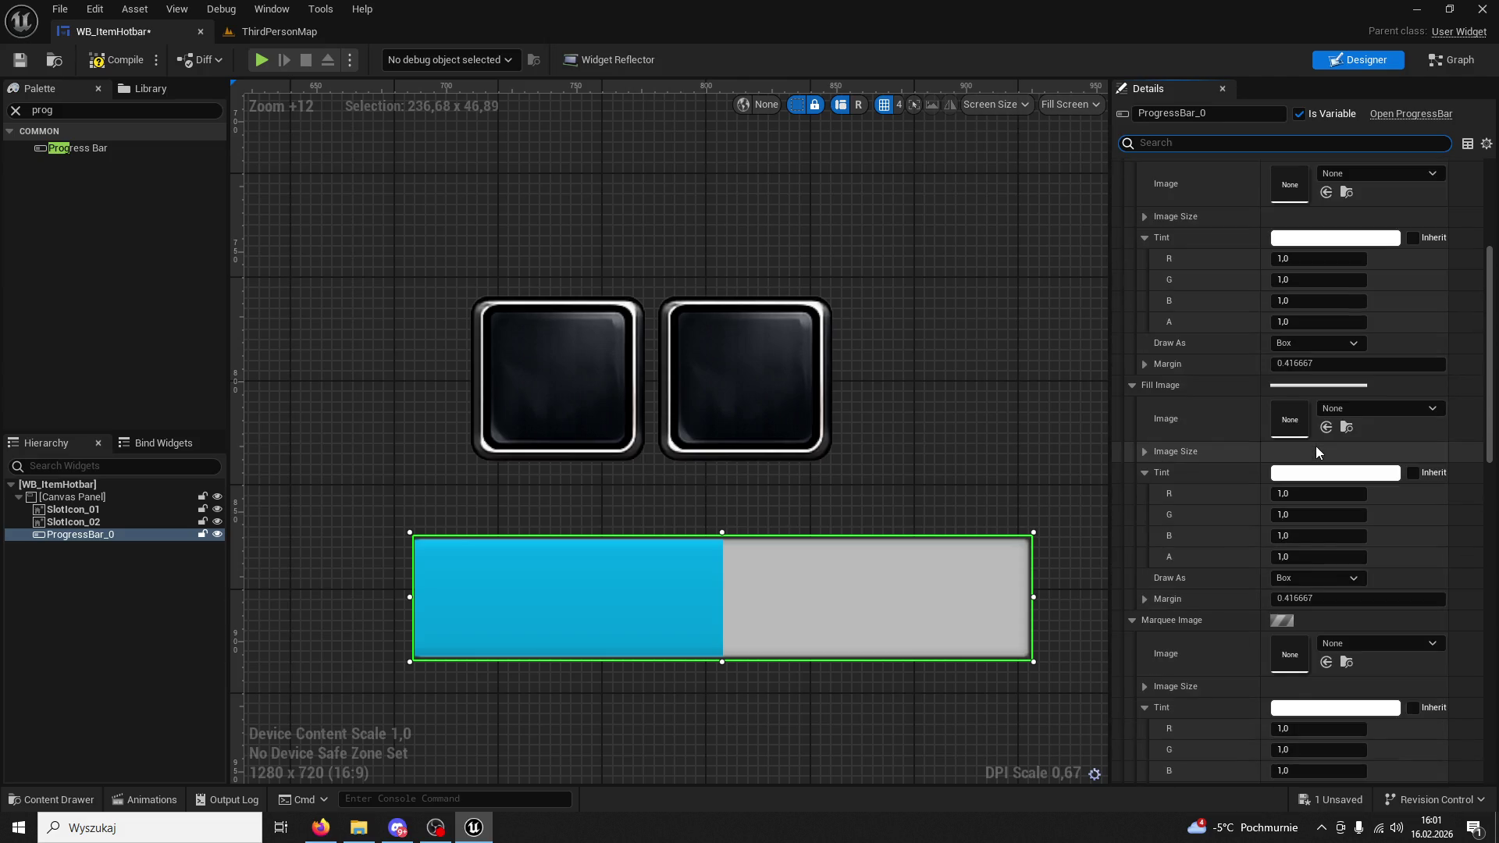
pyautogui.scroll(-6, 1319, 450)
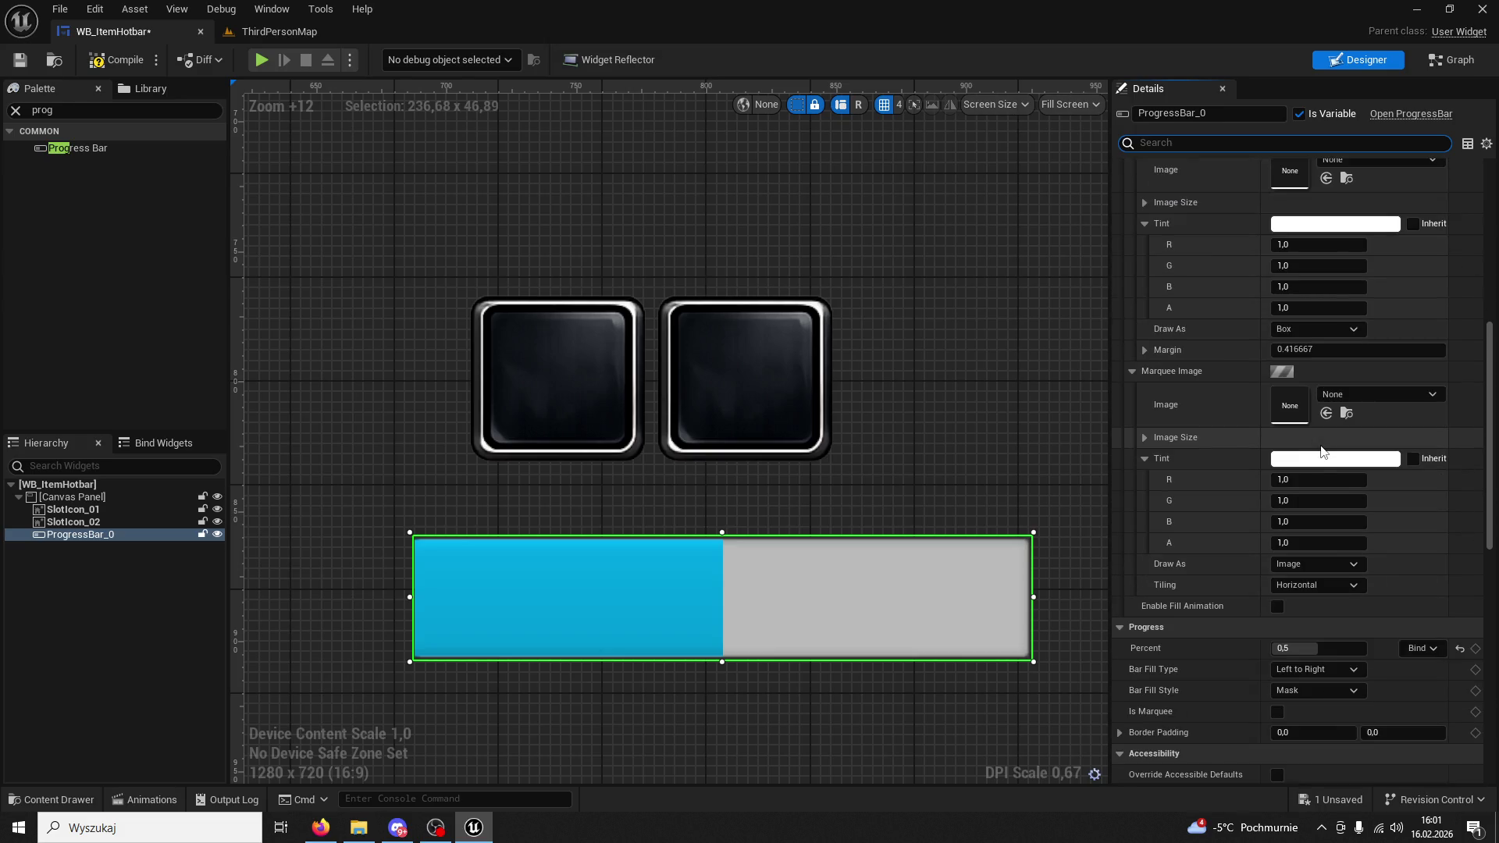
pyautogui.scroll(-2, 1321, 451)
pyautogui.click(1330, 595)
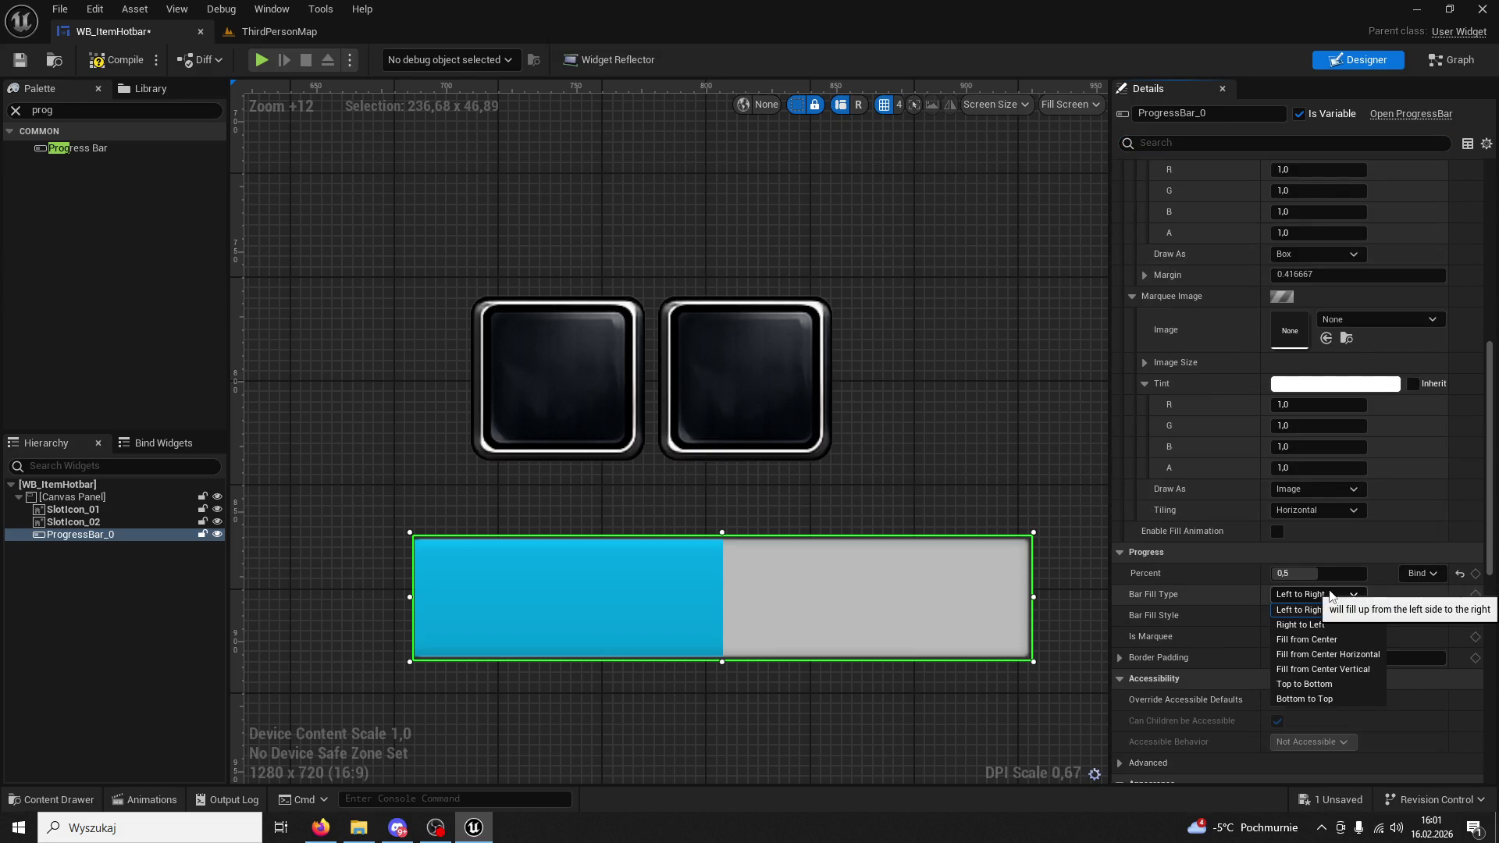
pyautogui.click(1364, 639)
pyautogui.moveTo(1320, 575); pyautogui.dragTo(1374, 574)
# Preview the Right to Left, horizontal centre and Top to Bottom fill types by varying Percent.
pyautogui.click(1313, 596)
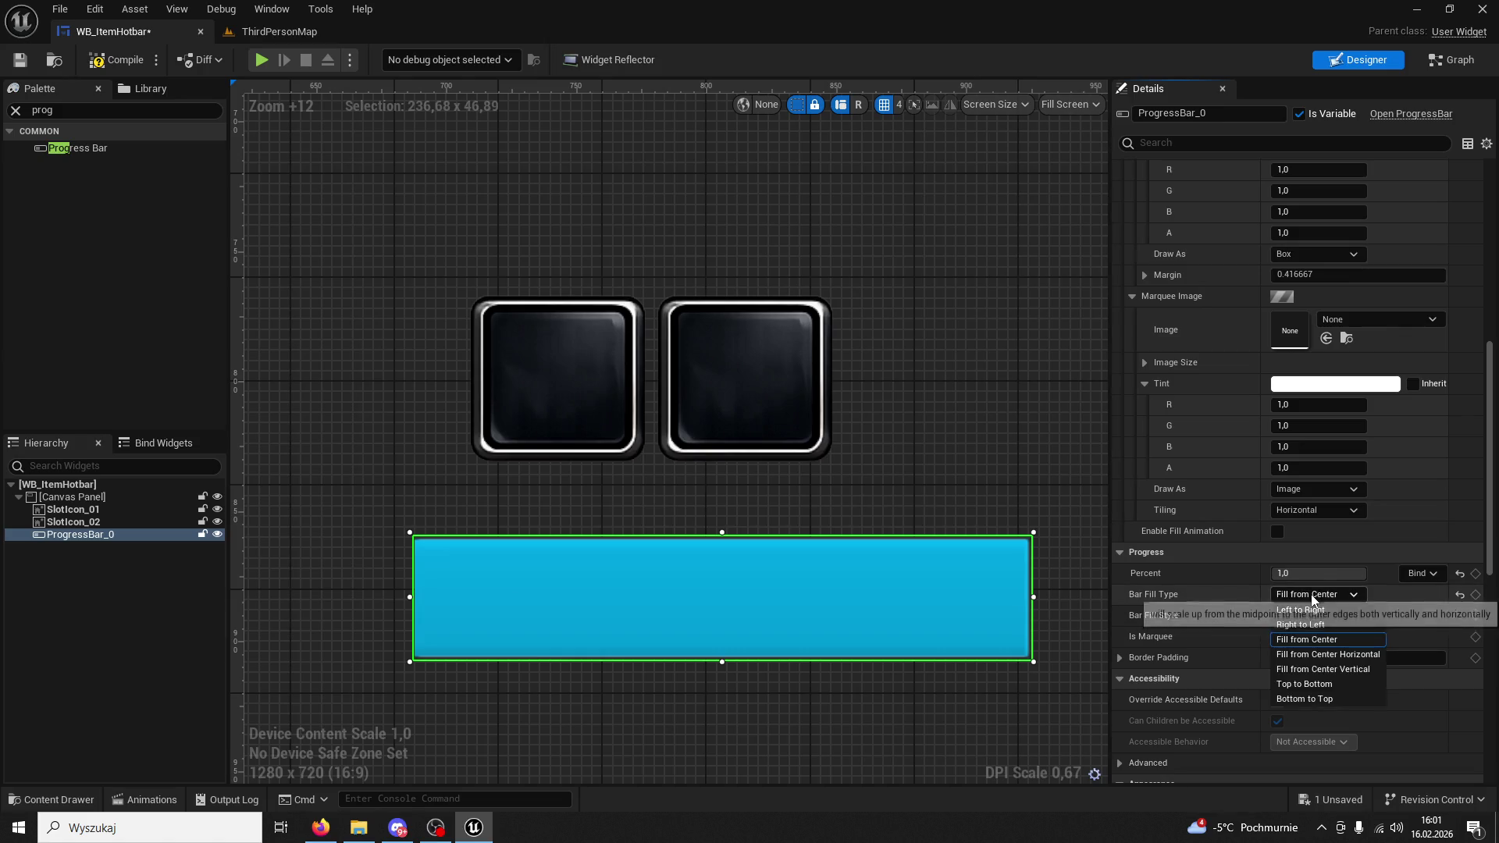
pyautogui.click(1301, 625)
pyautogui.moveTo(1327, 573)
pyautogui.mouseDown()
pyautogui.moveTo(1315, 573)
pyautogui.moveTo(1351, 573)
pyautogui.mouseUp()
pyautogui.click(1320, 594)
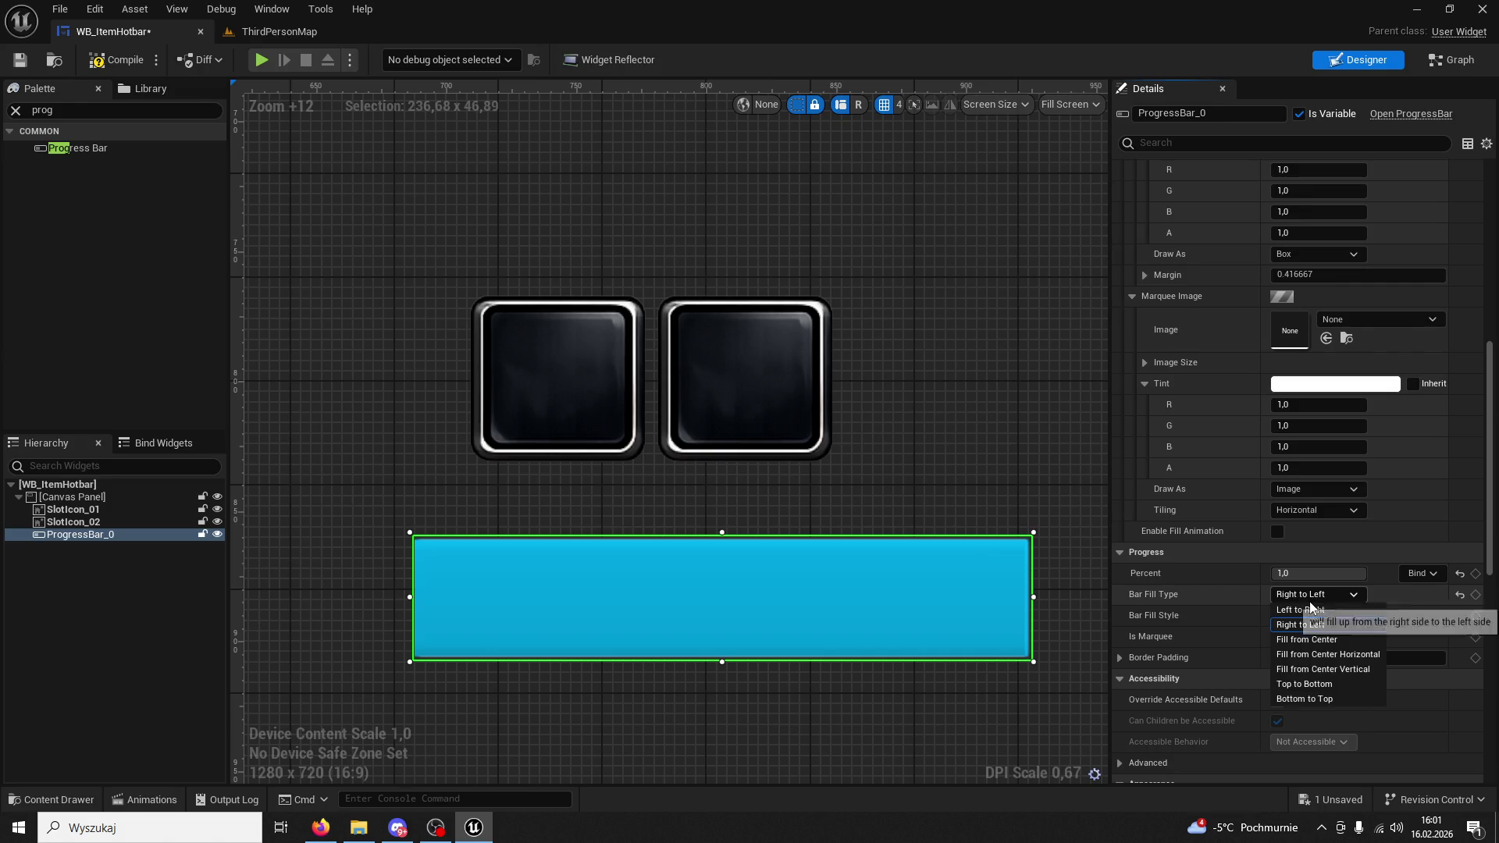
pyautogui.click(1342, 656)
pyautogui.moveTo(1296, 573)
pyautogui.mouseDown()
pyautogui.moveTo(1232, 573)
pyautogui.moveTo(1327, 574)
pyautogui.mouseUp()
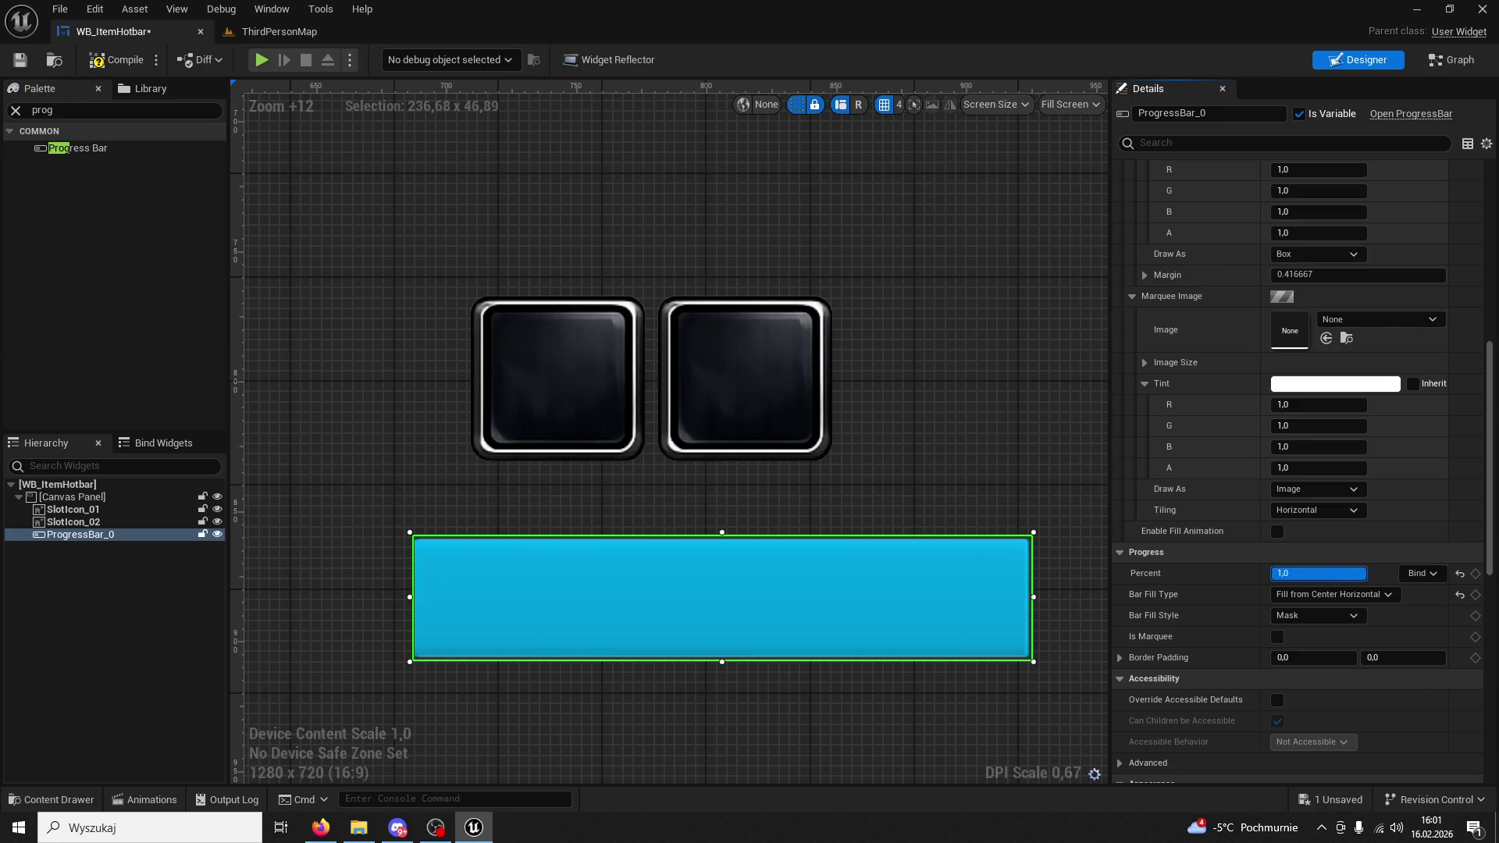
pyautogui.click(1310, 595)
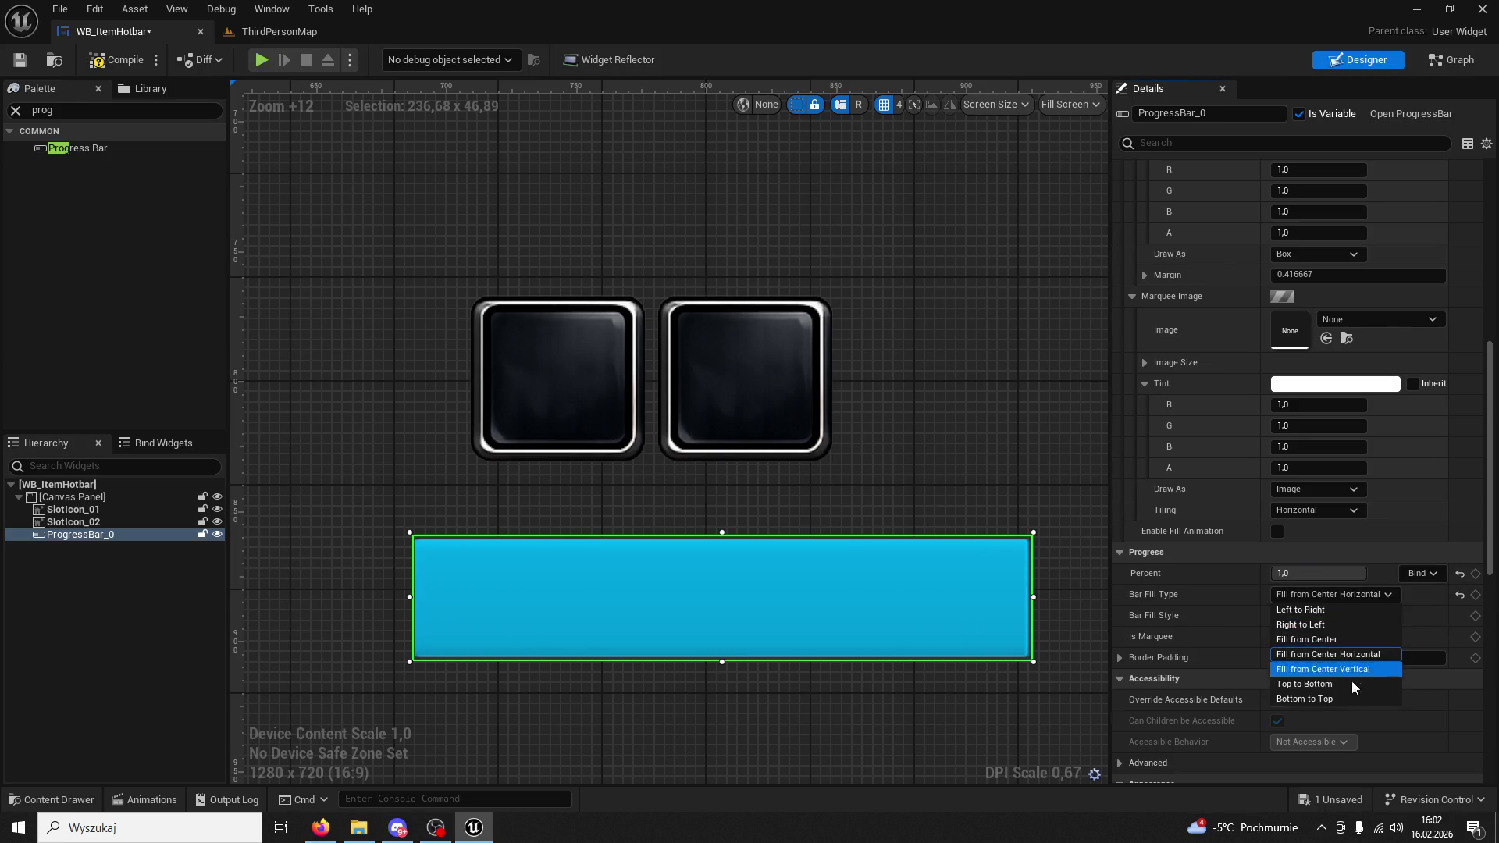
pyautogui.click(1319, 692)
pyautogui.moveTo(1358, 573)
pyautogui.mouseDown()
pyautogui.moveTo(1344, 573)
pyautogui.moveTo(1368, 573)
pyautogui.mouseUp()
# Compare Fill from Center with Bottom to Top, then settle on Fill from Center with Percent 1.0.
pyautogui.click(1318, 594)
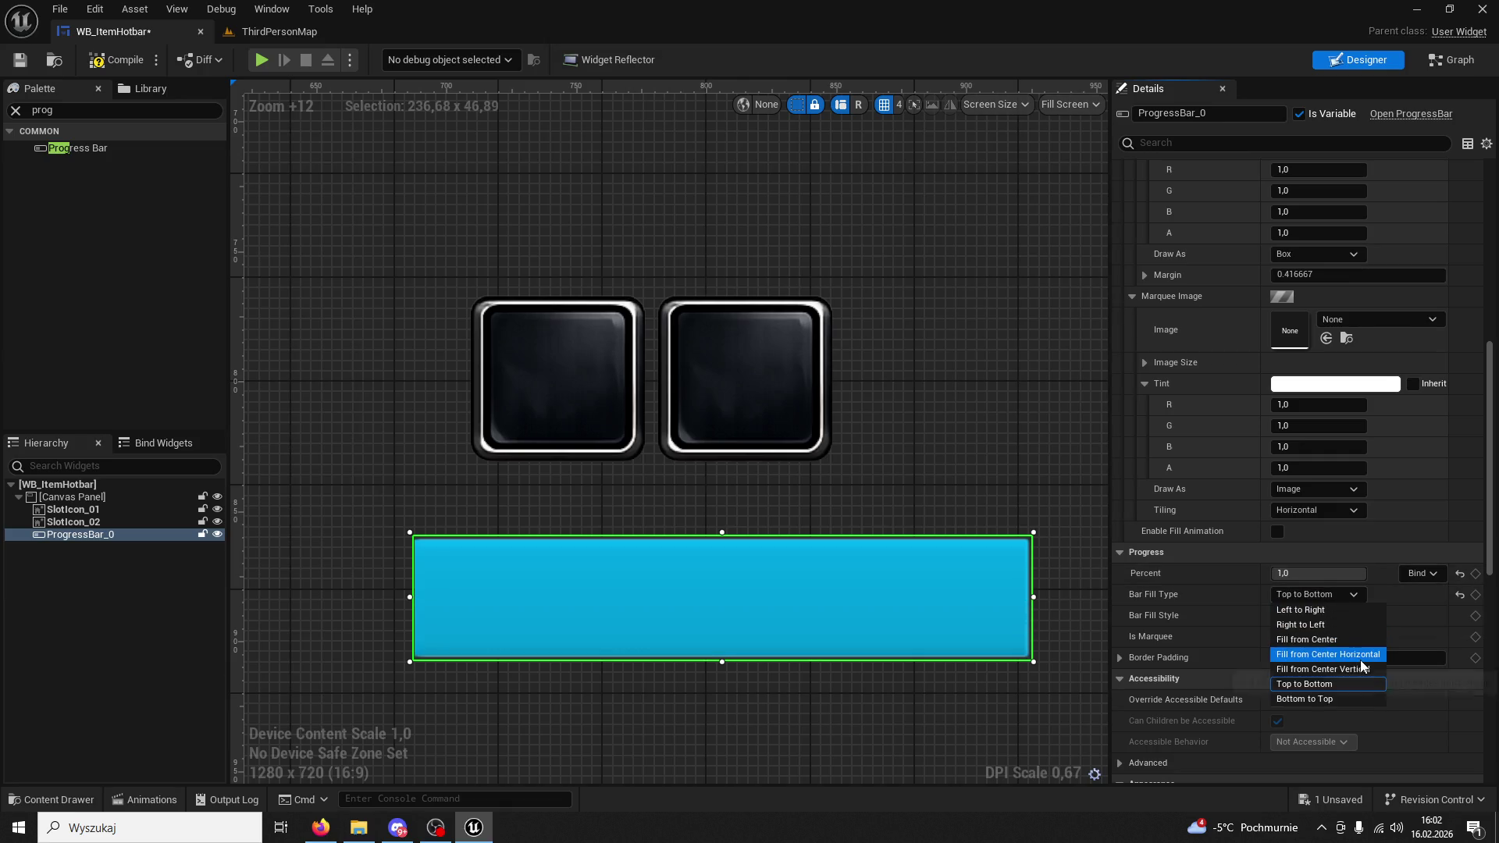
pyautogui.click(1324, 639)
pyautogui.moveTo(1302, 572)
pyautogui.mouseDown()
pyautogui.moveTo(1235, 572)
pyautogui.moveTo(1366, 573)
pyautogui.mouseUp()
pyautogui.click(1353, 594)
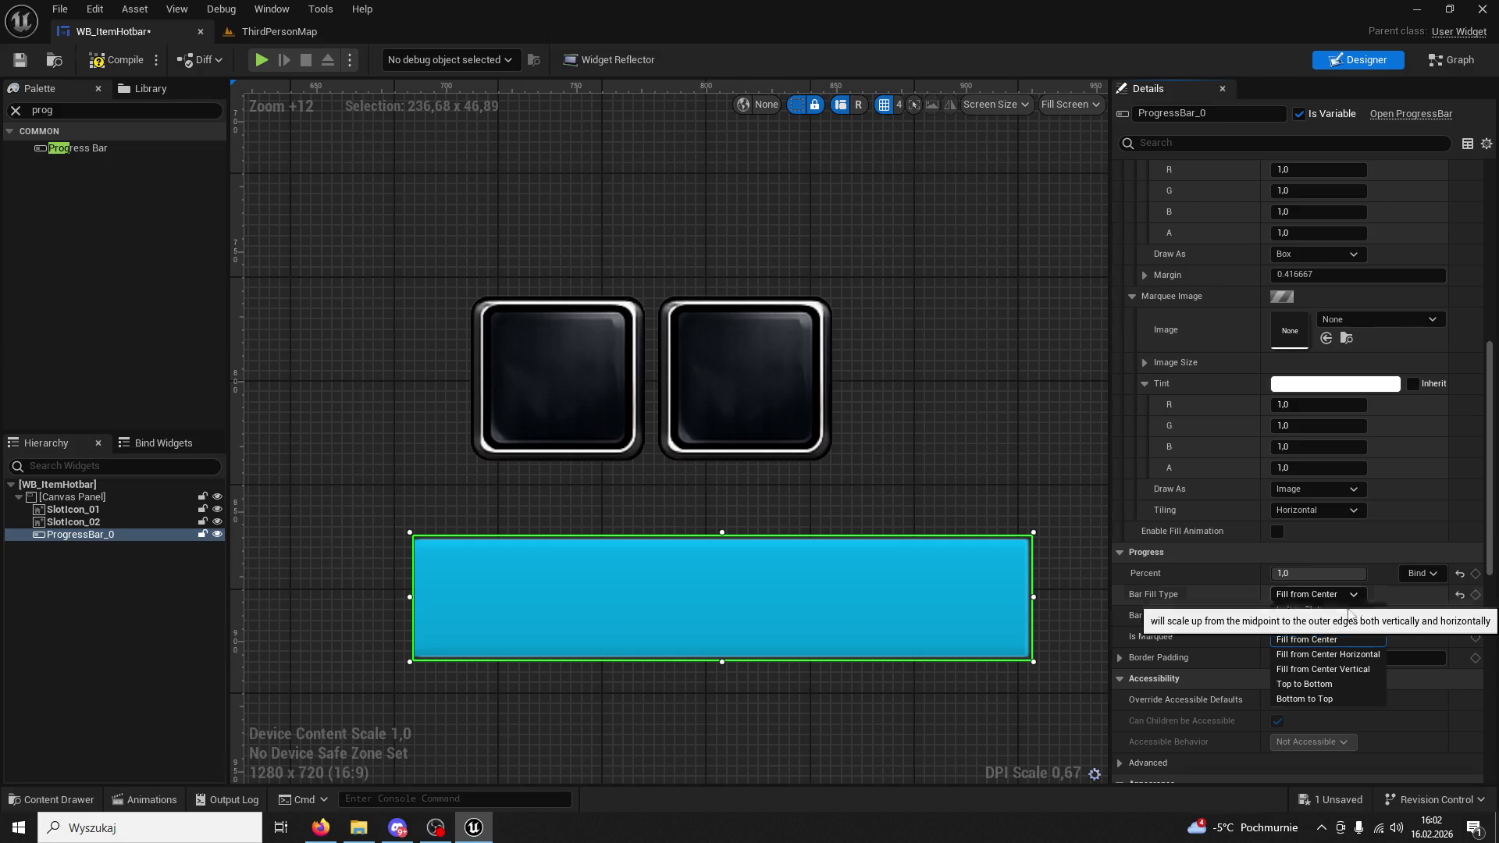
pyautogui.click(1320, 683)
pyautogui.moveTo(1358, 573)
pyautogui.mouseDown()
pyautogui.moveTo(1280, 573)
pyautogui.moveTo(1368, 573)
pyautogui.mouseUp()
pyautogui.click(1327, 595)
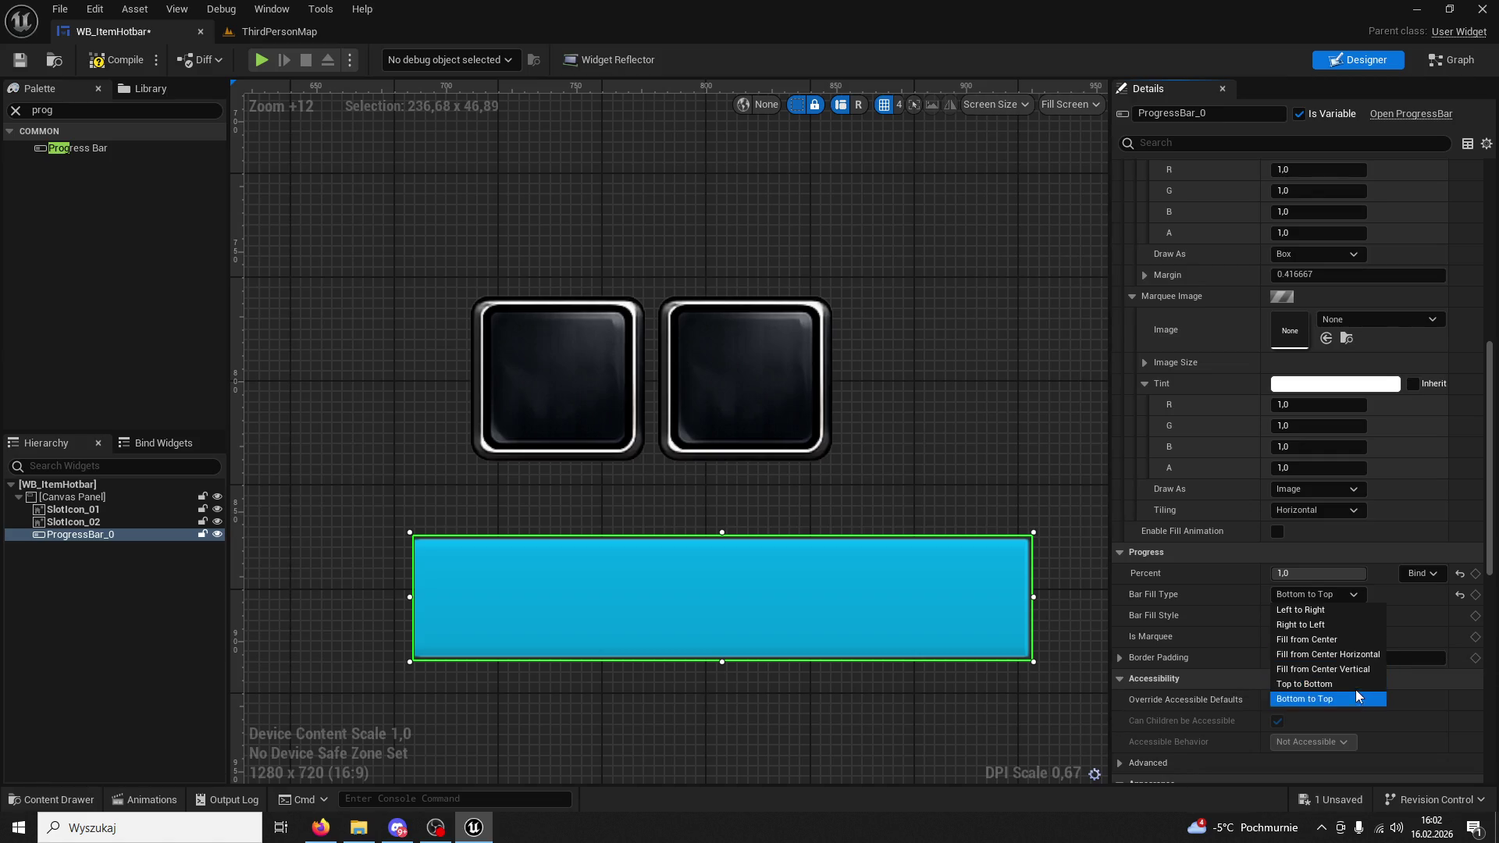
pyautogui.click(1331, 639)
pyautogui.moveTo(1356, 572)
pyautogui.mouseDown()
pyautogui.moveTo(1280, 573)
pyautogui.moveTo(1387, 560)
pyautogui.mouseUp()
pyautogui.scroll(3, 1311, 443)
pyautogui.scroll(12, 1312, 443)
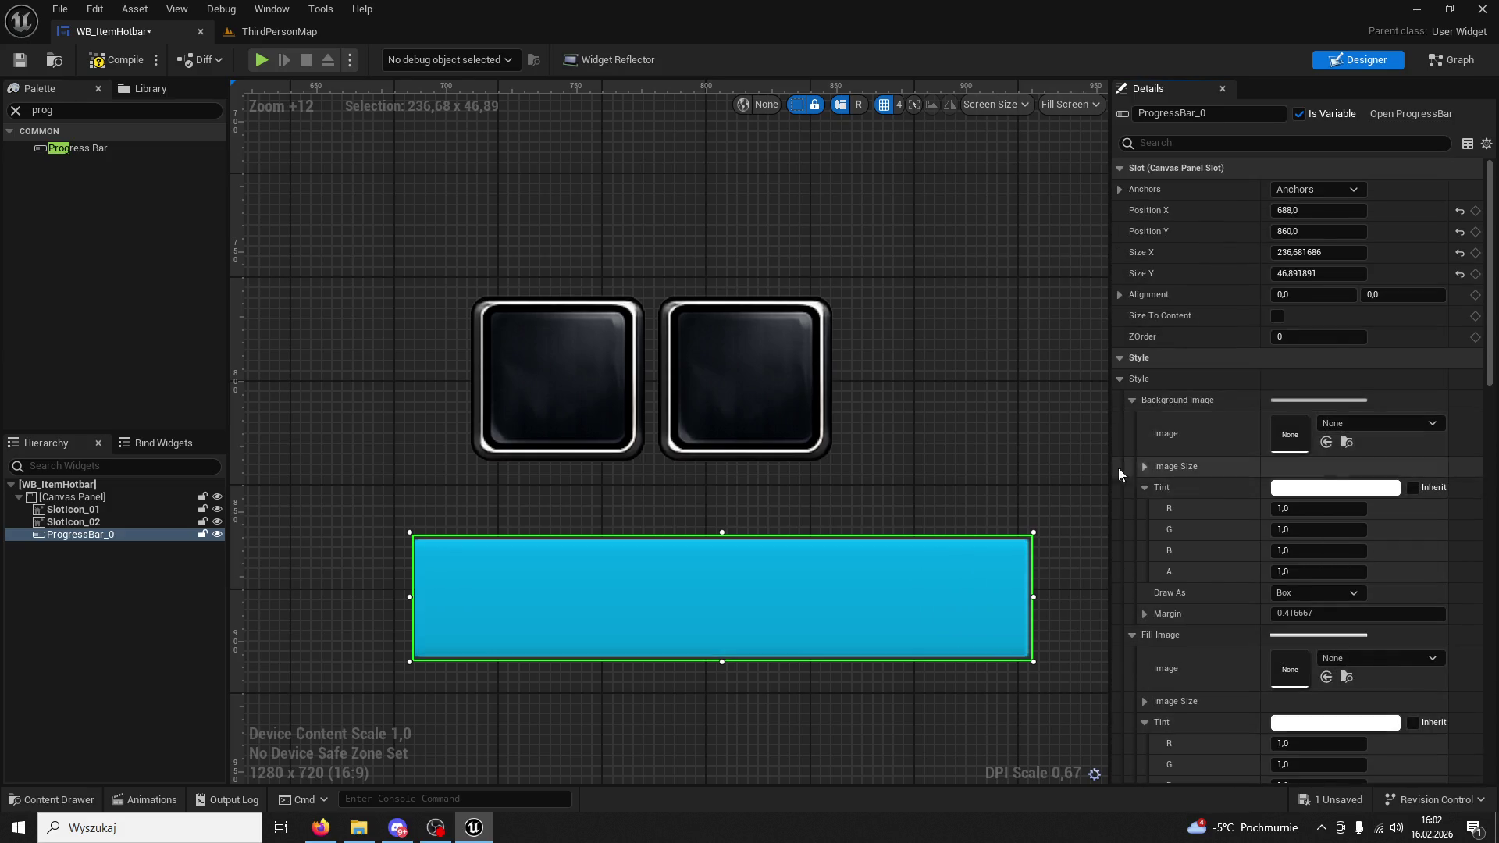
# Try a blue background image tint, undo it, and leave the fill tint unchanged.
pyautogui.click(1316, 492)
pyautogui.moveTo(1085, 504); pyautogui.dragTo(1021, 470)
pyautogui.click(1210, 779)
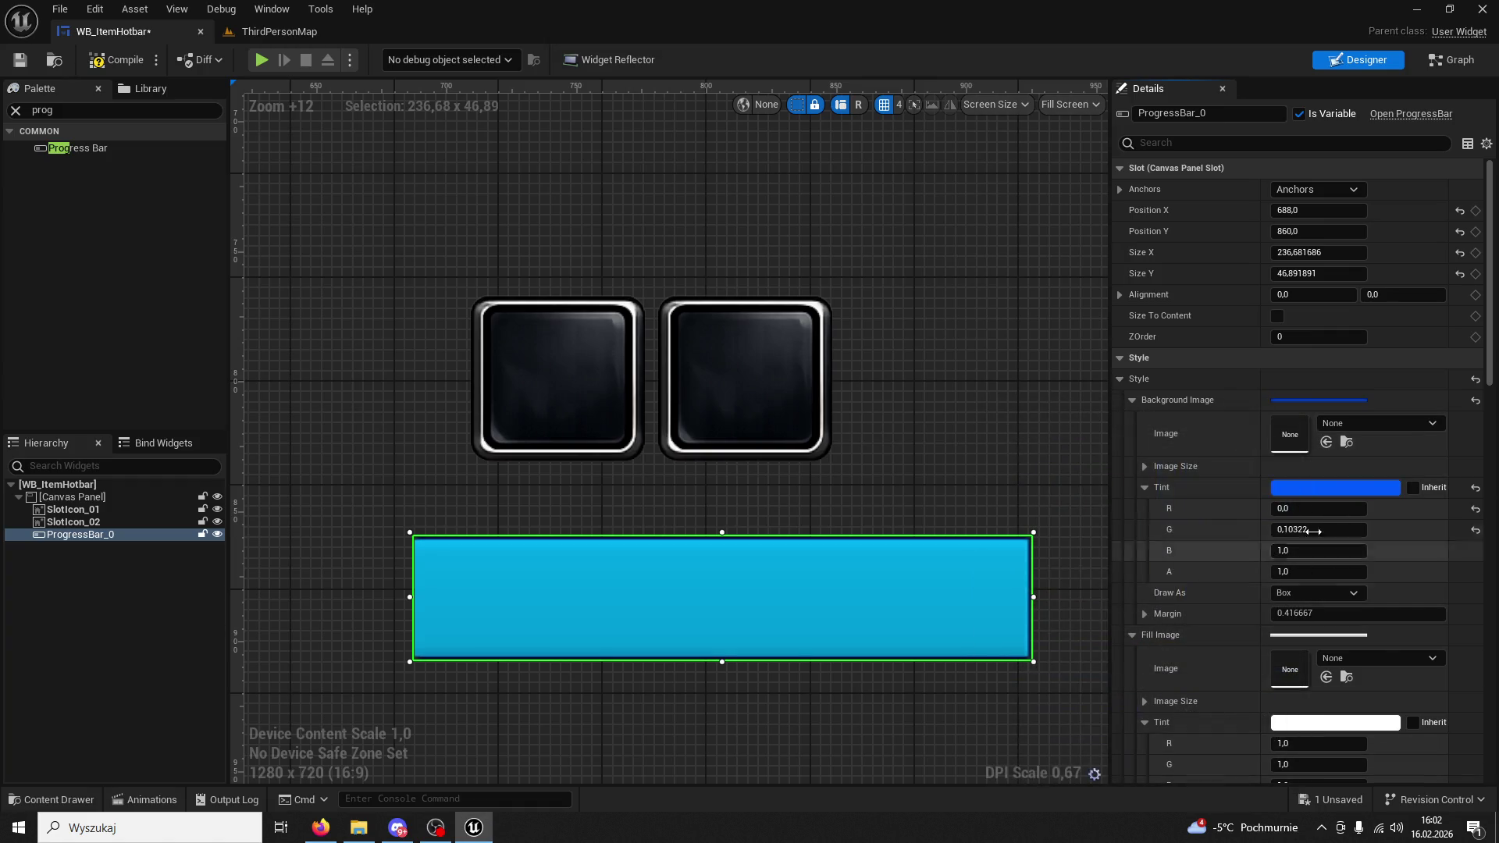
pyautogui.hotkey('ctrl', 'z')
pyautogui.scroll(-2, 1357, 454)
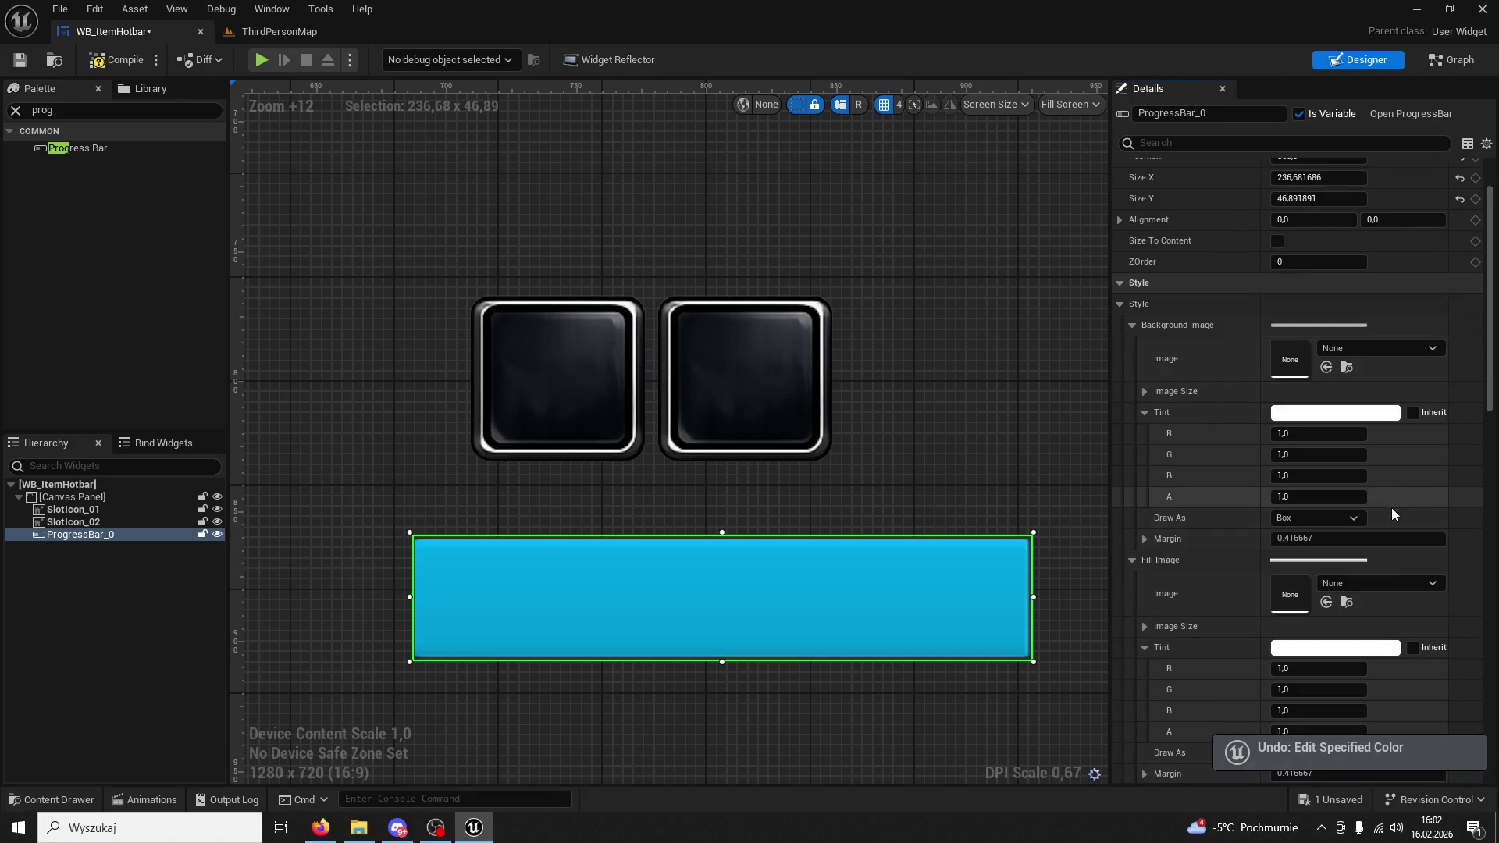
pyautogui.click(1337, 649)
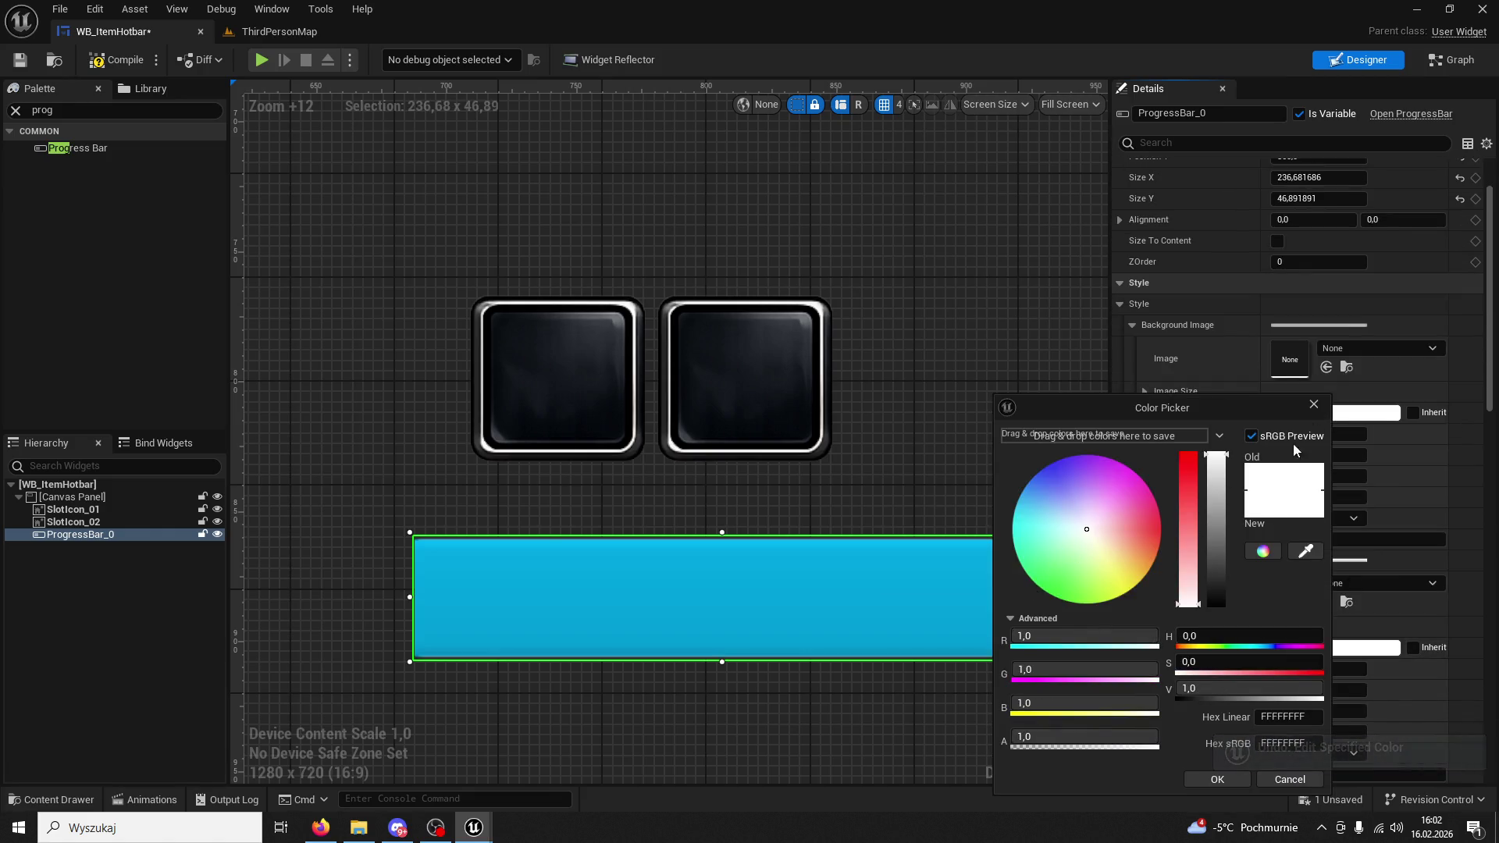
pyautogui.press('Escape')
pyautogui.write('per')
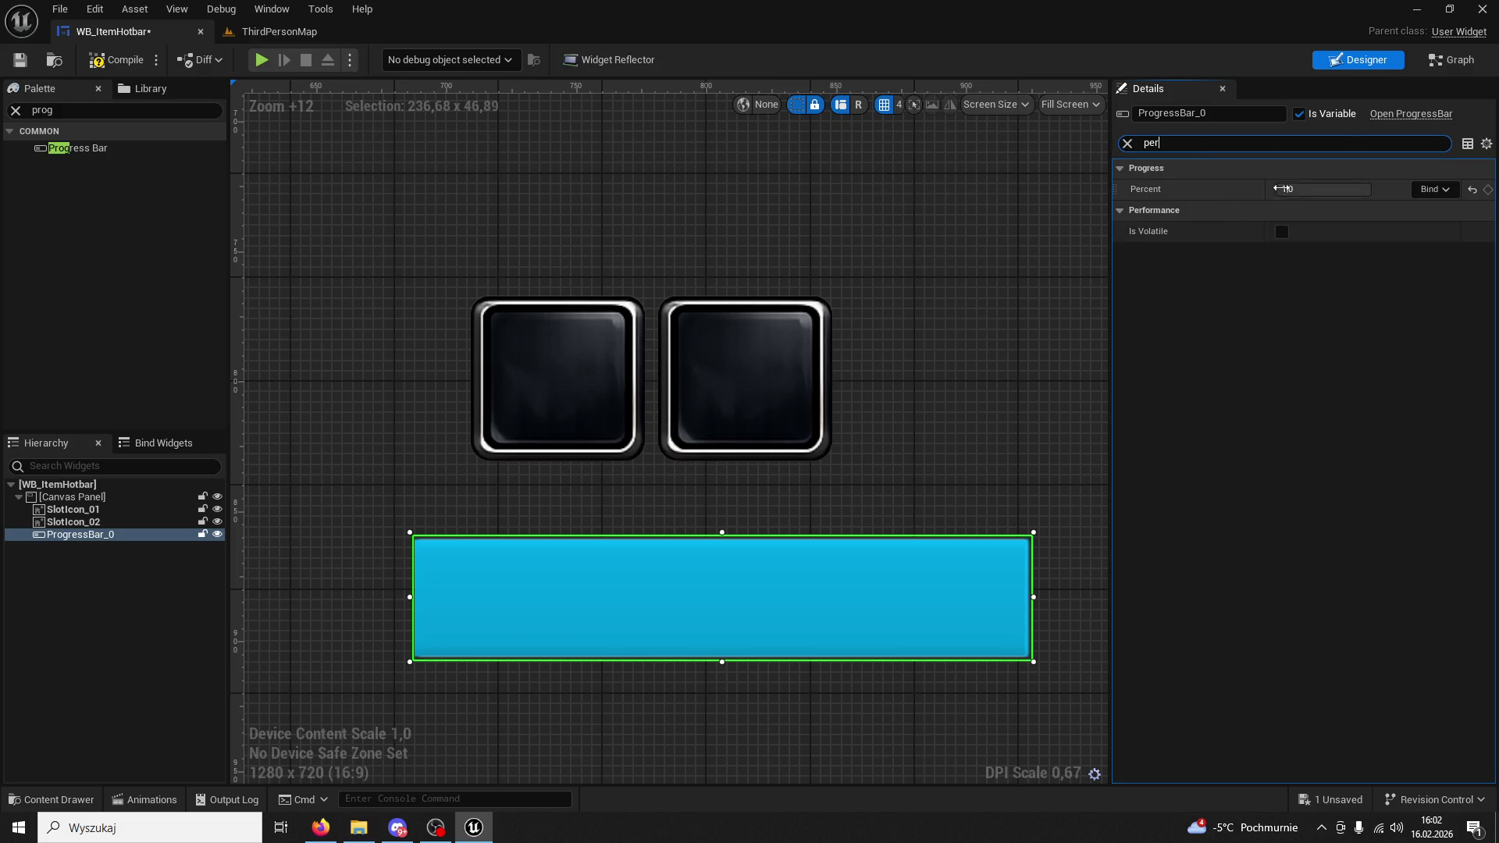
# Set the progress bar's Percent to 0.5.
pyautogui.click(1304, 188)
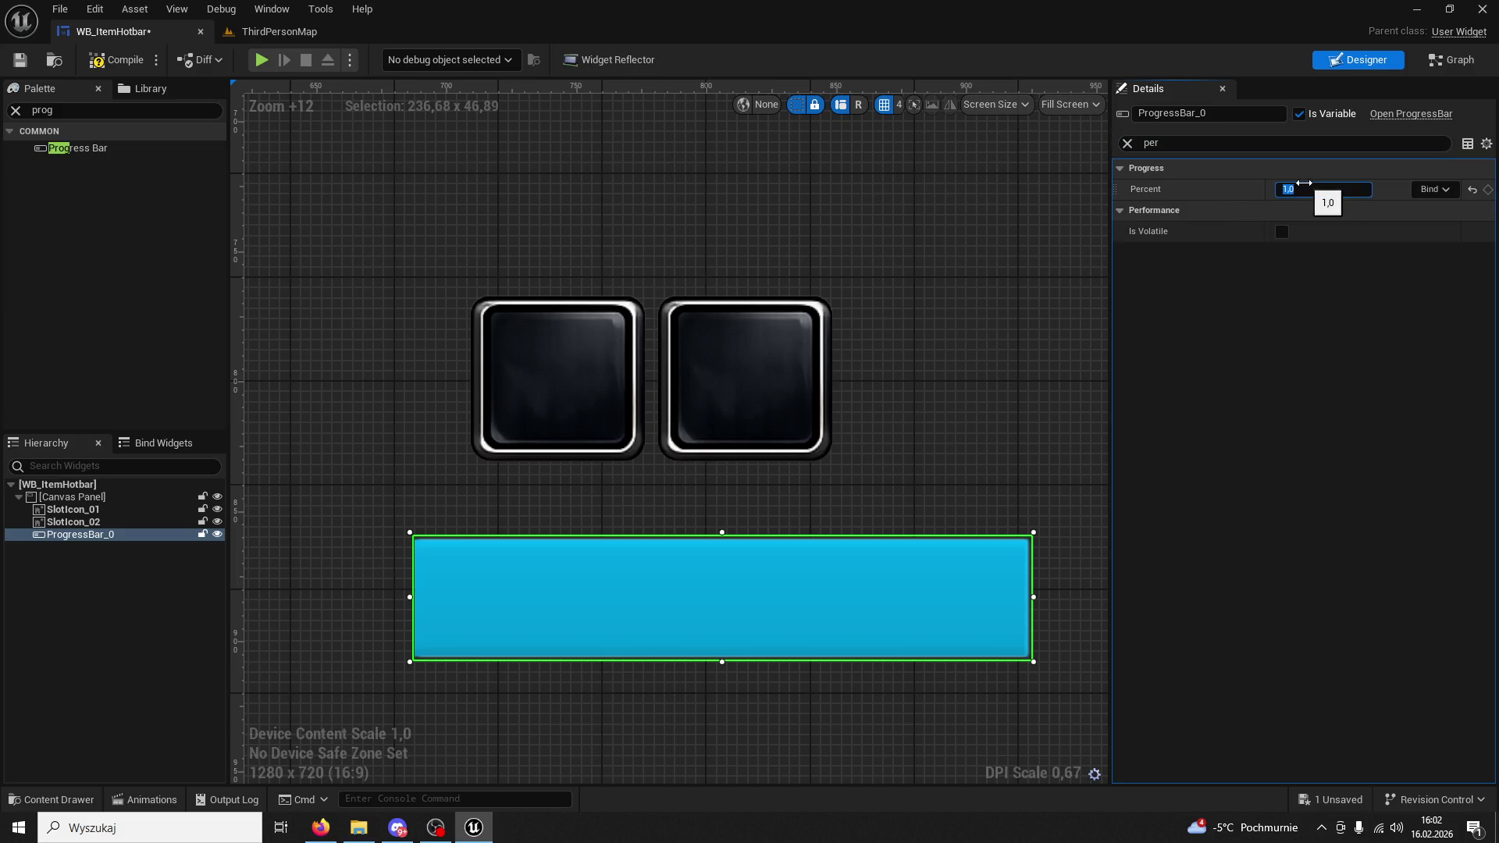
pyautogui.write('0,5')
pyautogui.press('Return')
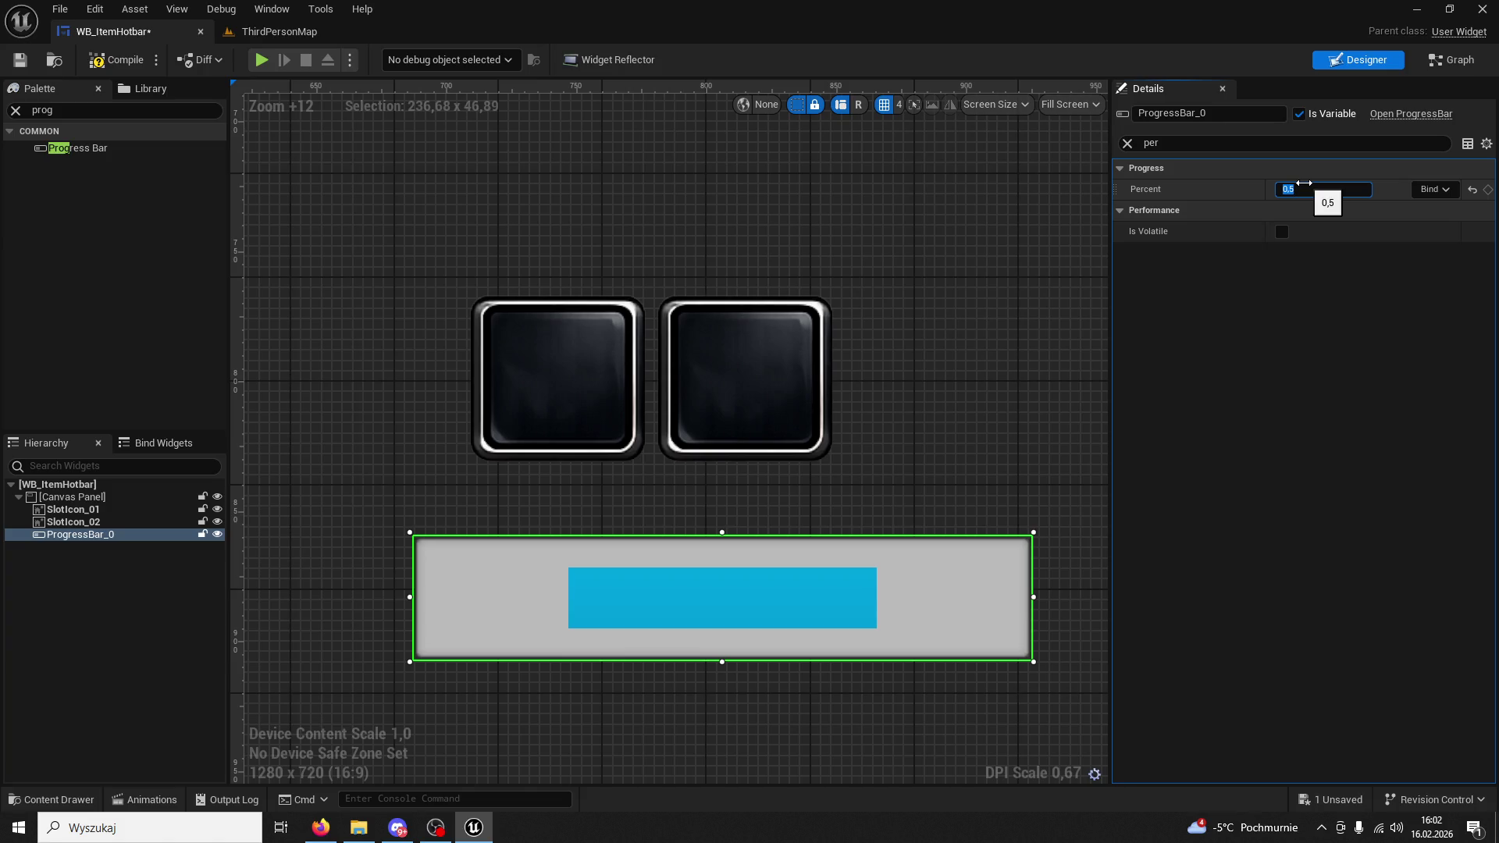
pyautogui.click(1127, 143)
pyautogui.scroll(-5, 1375, 561)
pyautogui.scroll(-3, 1345, 563)
# Desaturate and darken the bar's Fill Color and Opacity to black.
pyautogui.click(1320, 532)
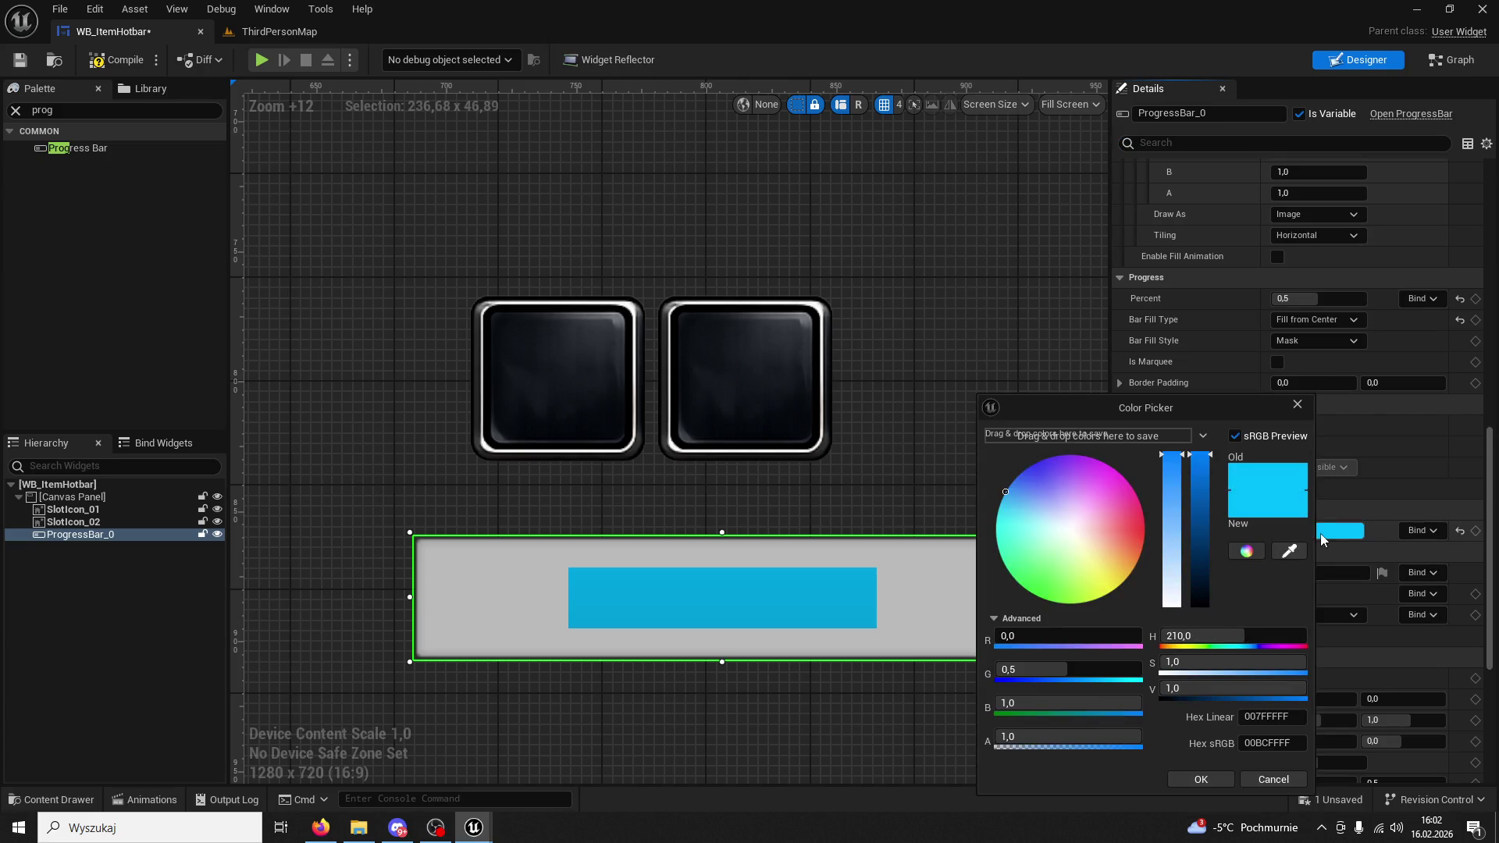
pyautogui.moveTo(1209, 662); pyautogui.dragTo(1163, 662)
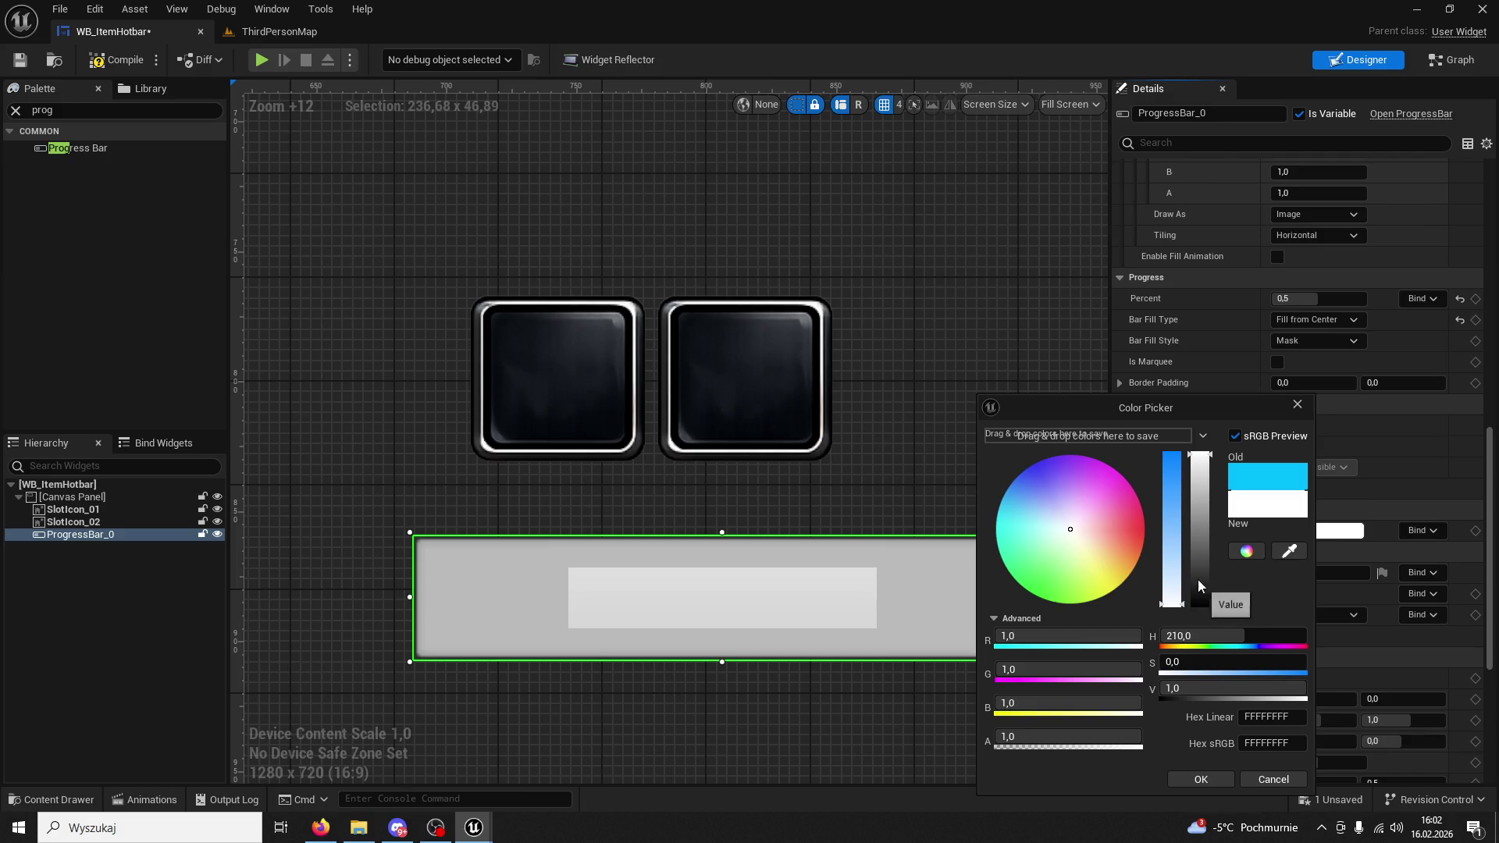
pyautogui.moveTo(1200, 584); pyautogui.dragTo(1206, 628)
pyautogui.click(1212, 783)
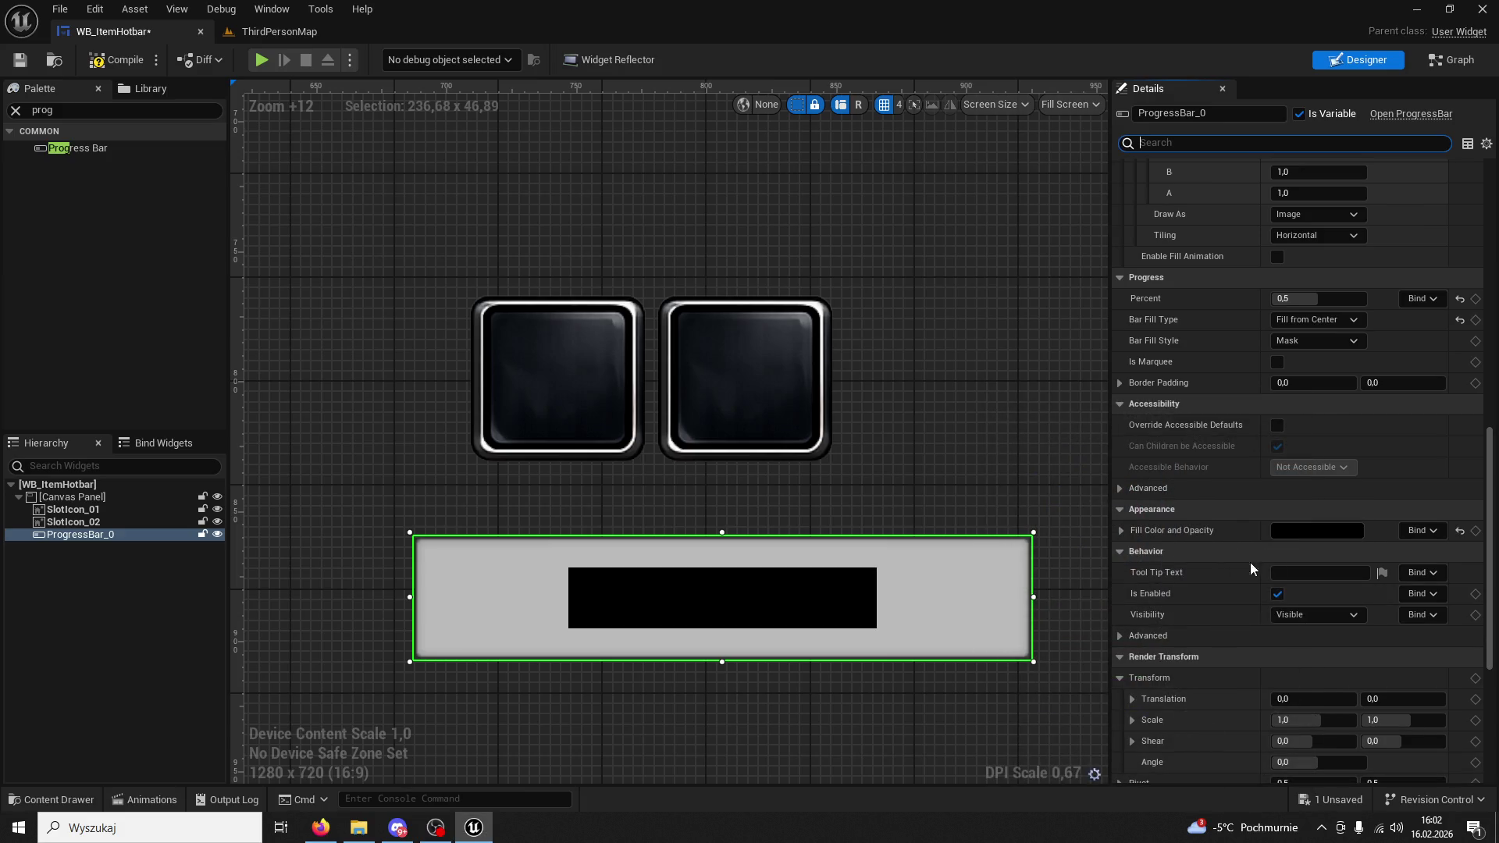
pyautogui.click(1305, 531)
# Make the black fill semi-transparent by setting its alpha to 0.7.
pyautogui.click(1092, 732)
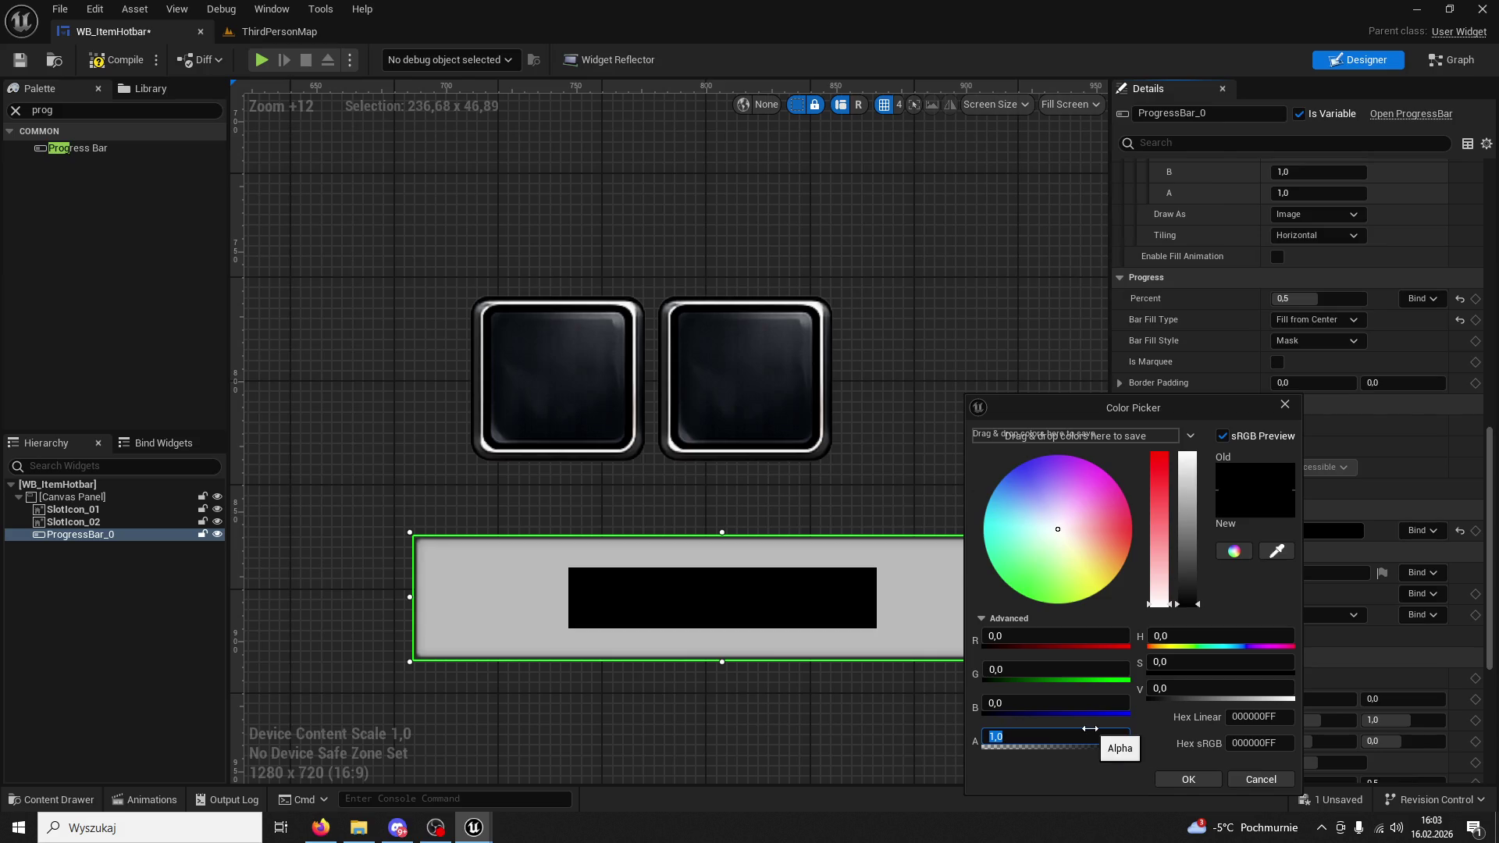
pyautogui.click(1186, 780)
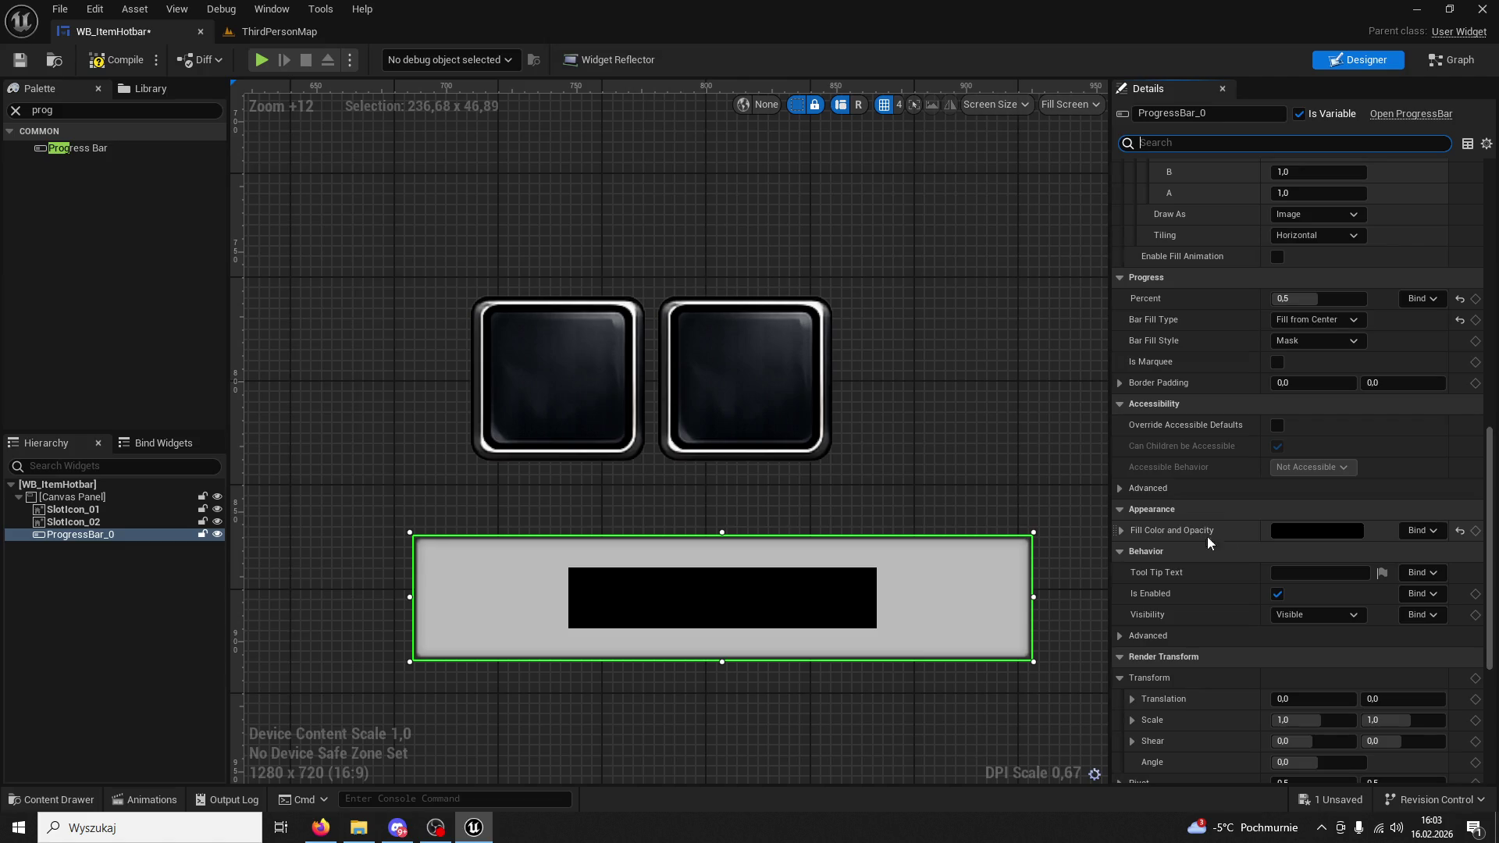
pyautogui.click(1285, 534)
pyautogui.click(1002, 734)
pyautogui.write('0,5')
pyautogui.press('Return')
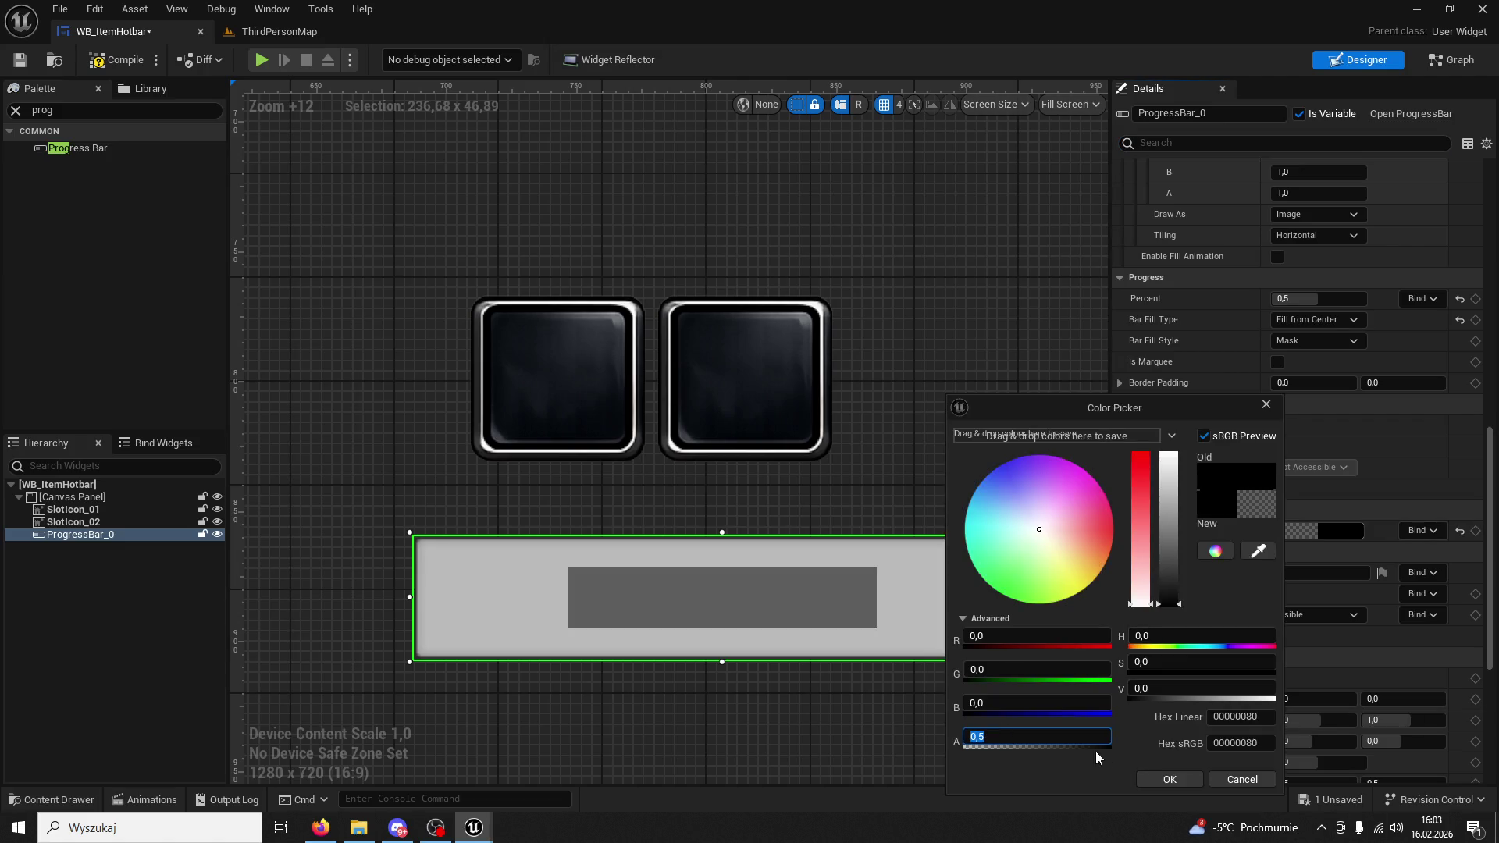
pyautogui.write('0,7')
pyautogui.press('Return')
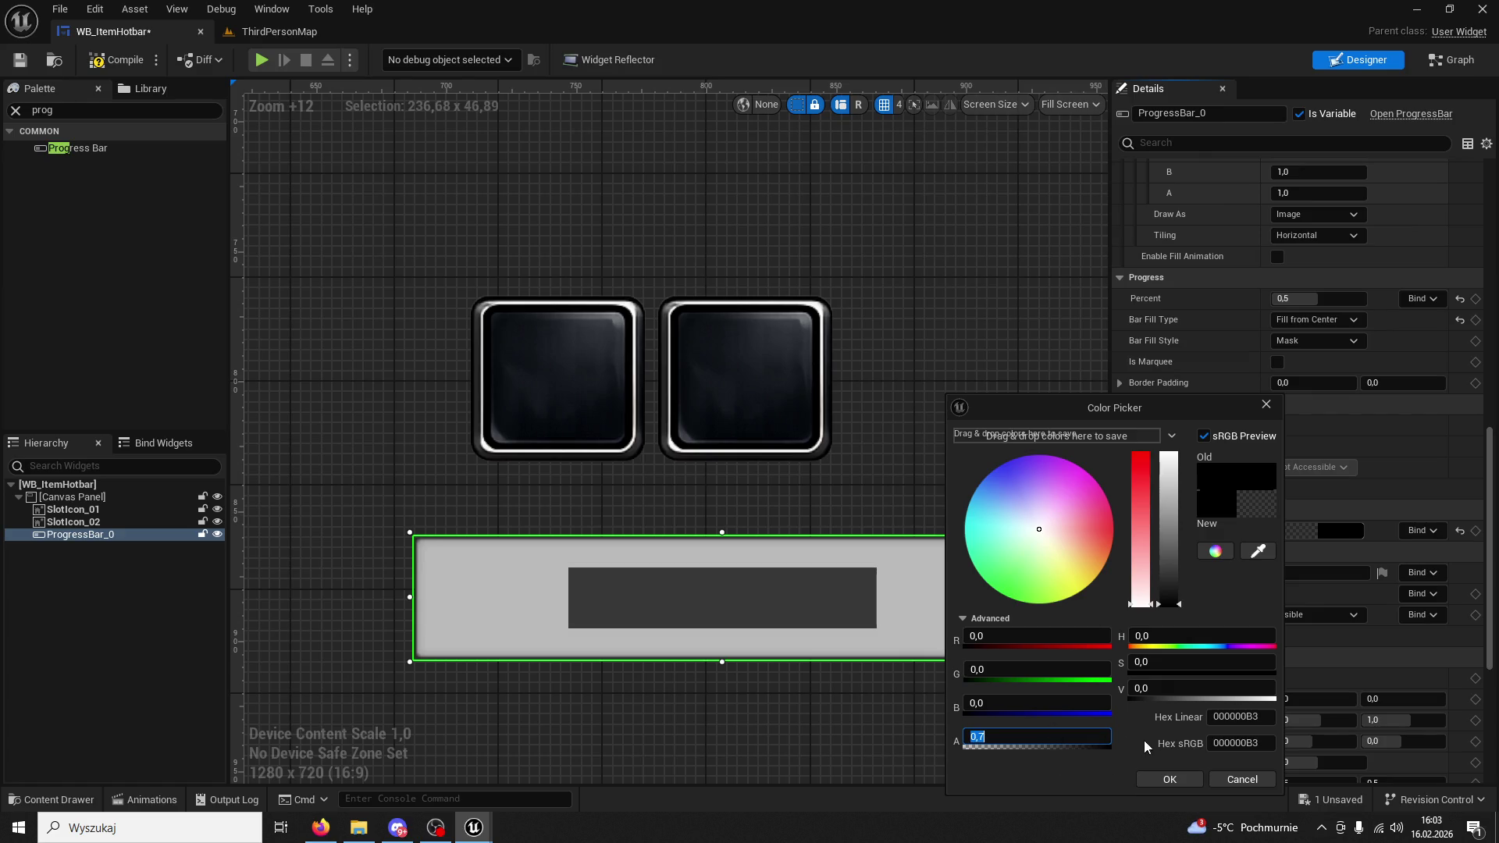
pyautogui.click(1183, 771)
# Set the Background Image tint to saturation 0 and alpha 0 so it is fully transparent.
pyautogui.scroll(10, 1253, 500)
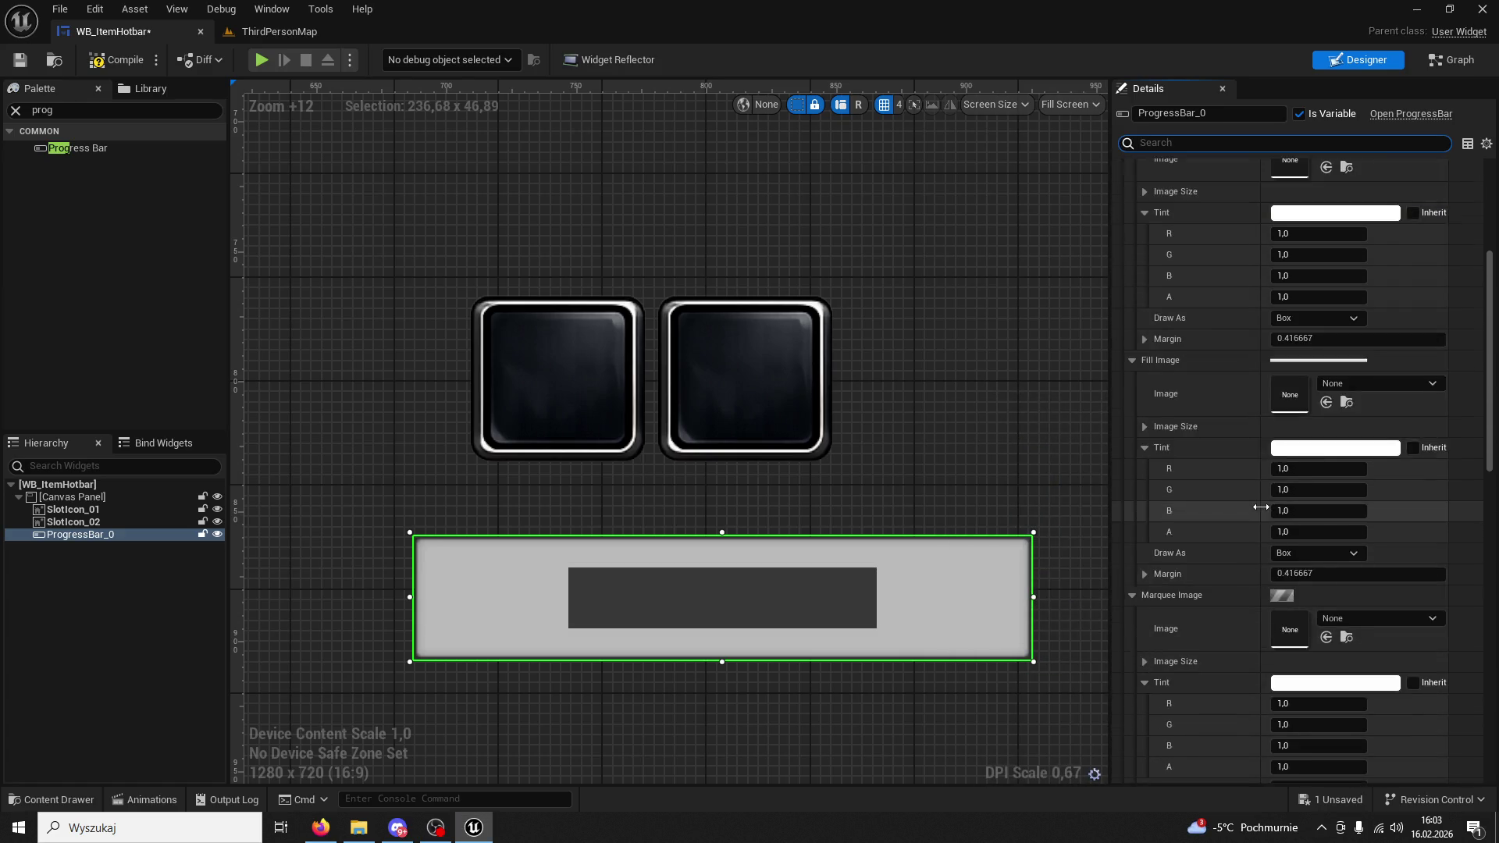
pyautogui.scroll(2, 1298, 295)
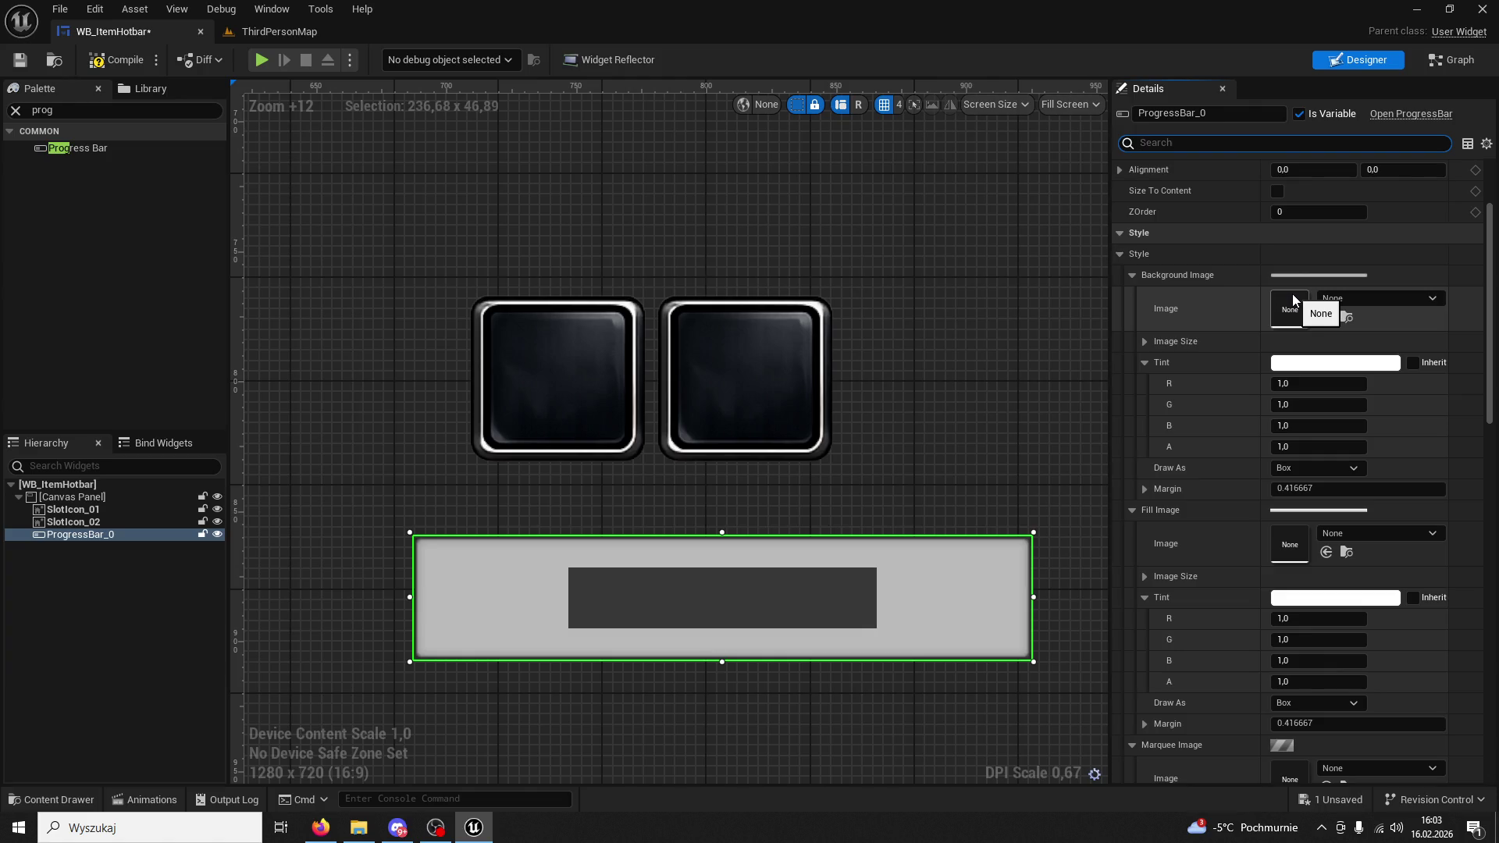
pyautogui.click(1335, 362)
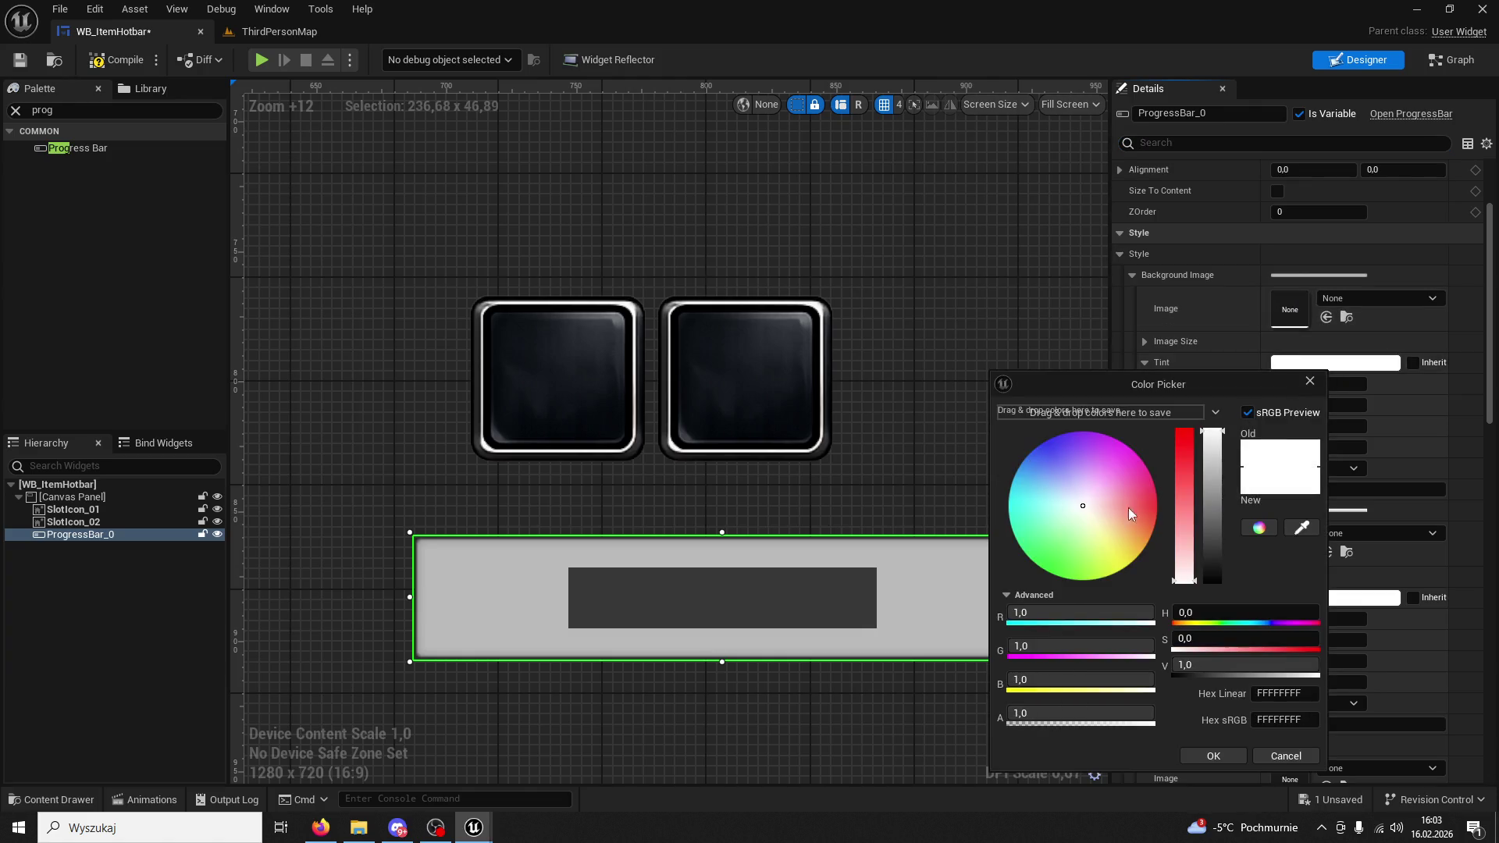
pyautogui.click(1144, 462)
pyautogui.moveTo(1148, 457); pyautogui.dragTo(1144, 459)
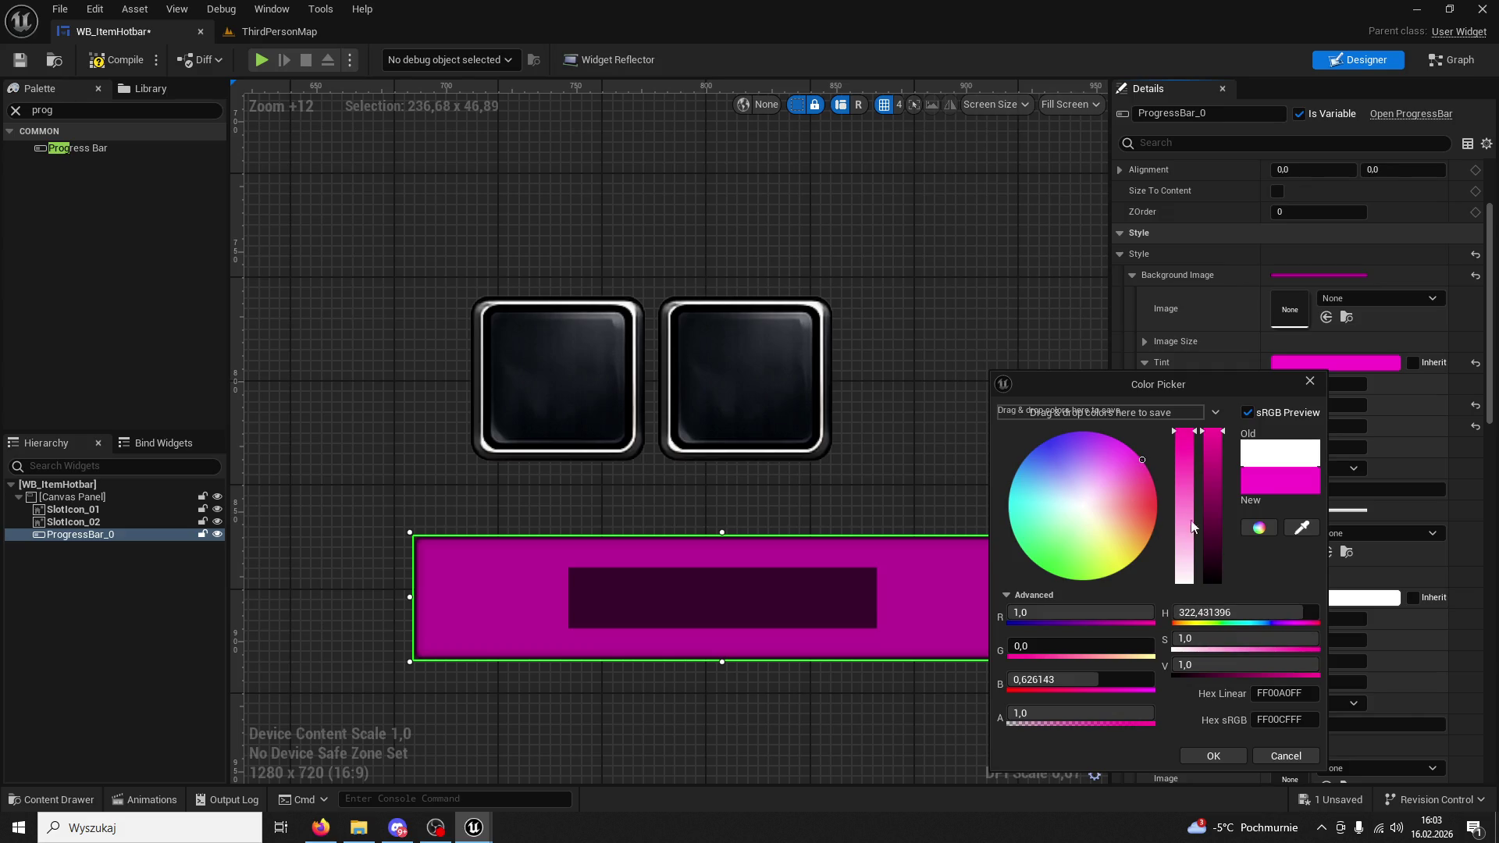
pyautogui.moveTo(1193, 547); pyautogui.dragTo(1187, 587)
pyautogui.click(1188, 665)
pyautogui.click(1079, 720)
pyautogui.press('Return')
pyautogui.click(1185, 755)
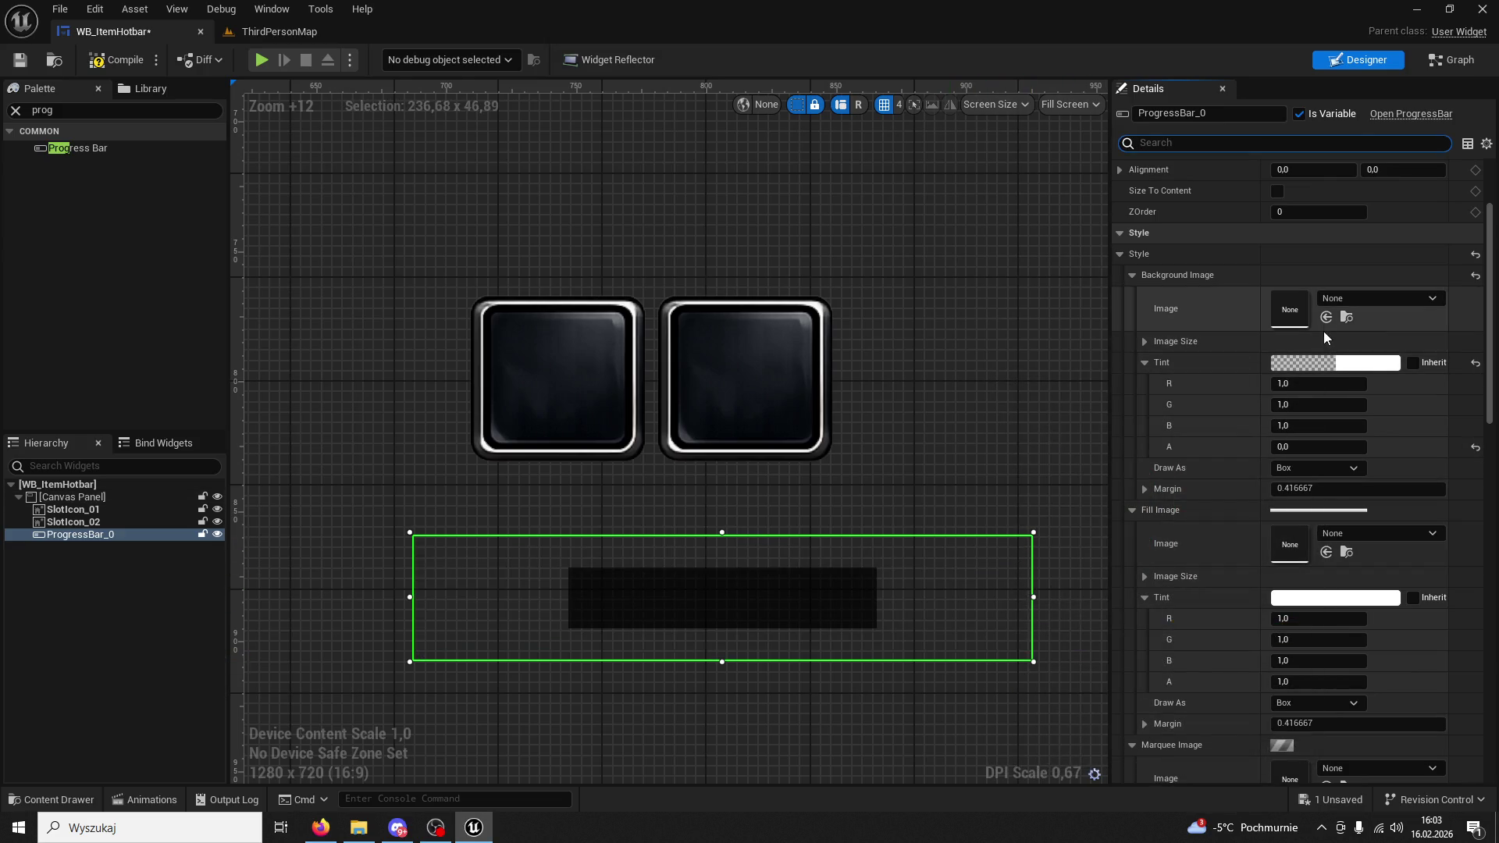
pyautogui.scroll(2, 1299, 249)
pyautogui.scroll(3, 1300, 250)
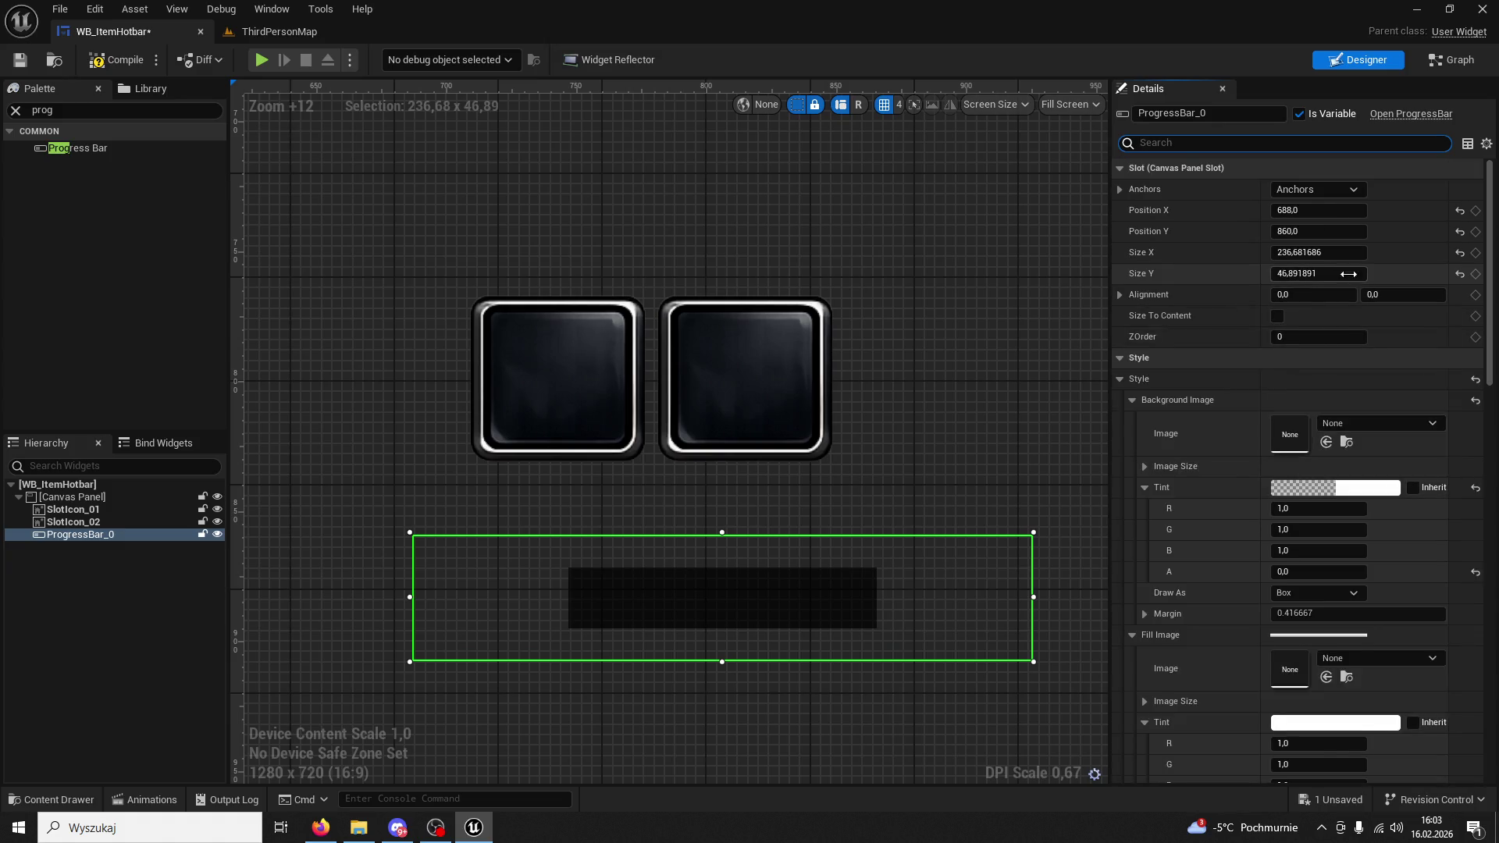
pyautogui.click(1299, 249)
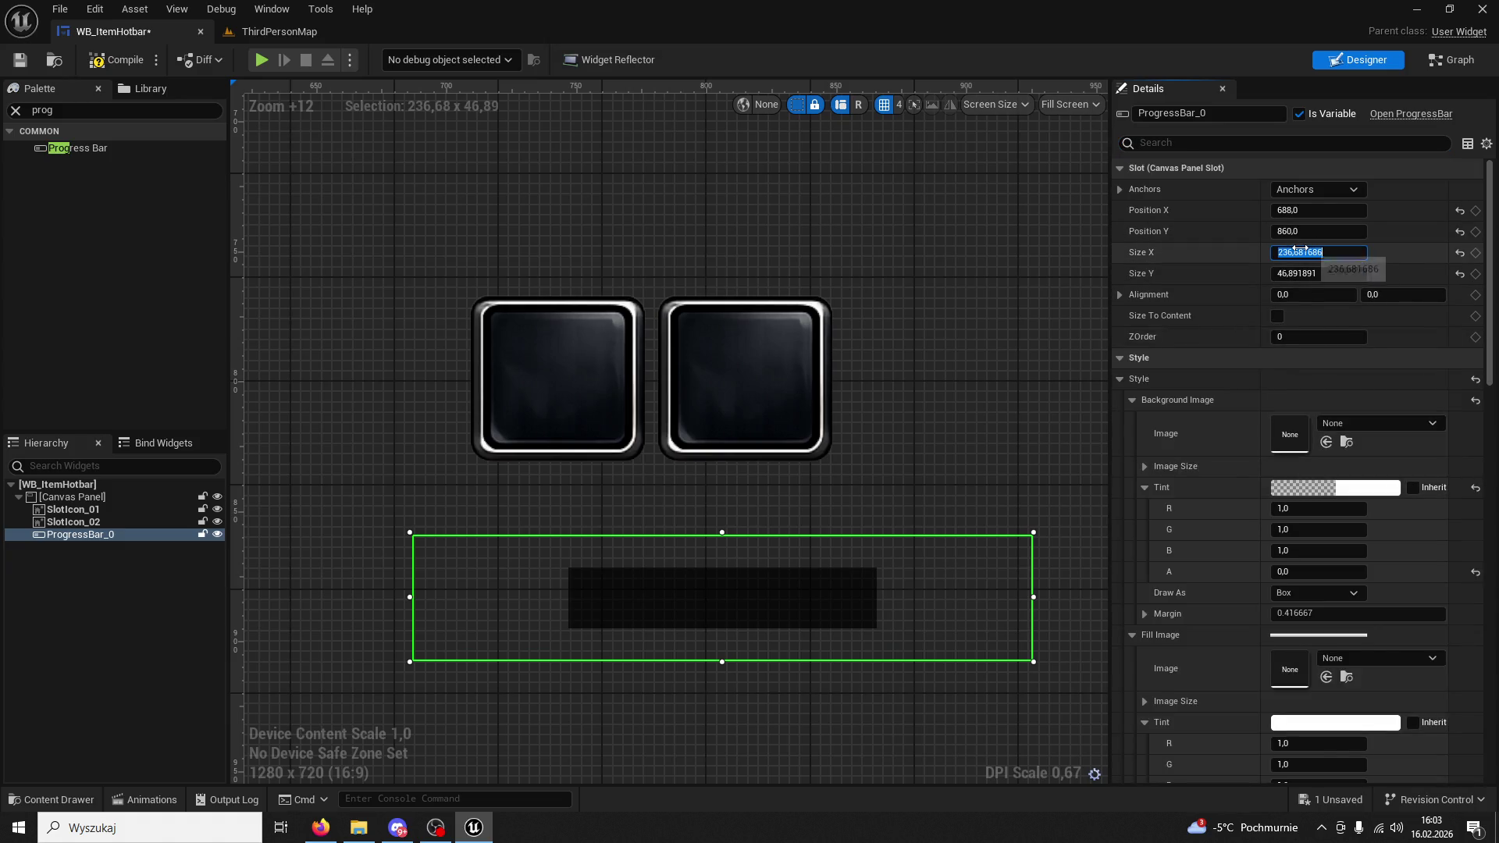
pyautogui.write('60')
# Set the progress bar's slot Size X and Size Y both to 60.
pyautogui.press('Tab')
pyautogui.write('60')
pyautogui.press('Return')
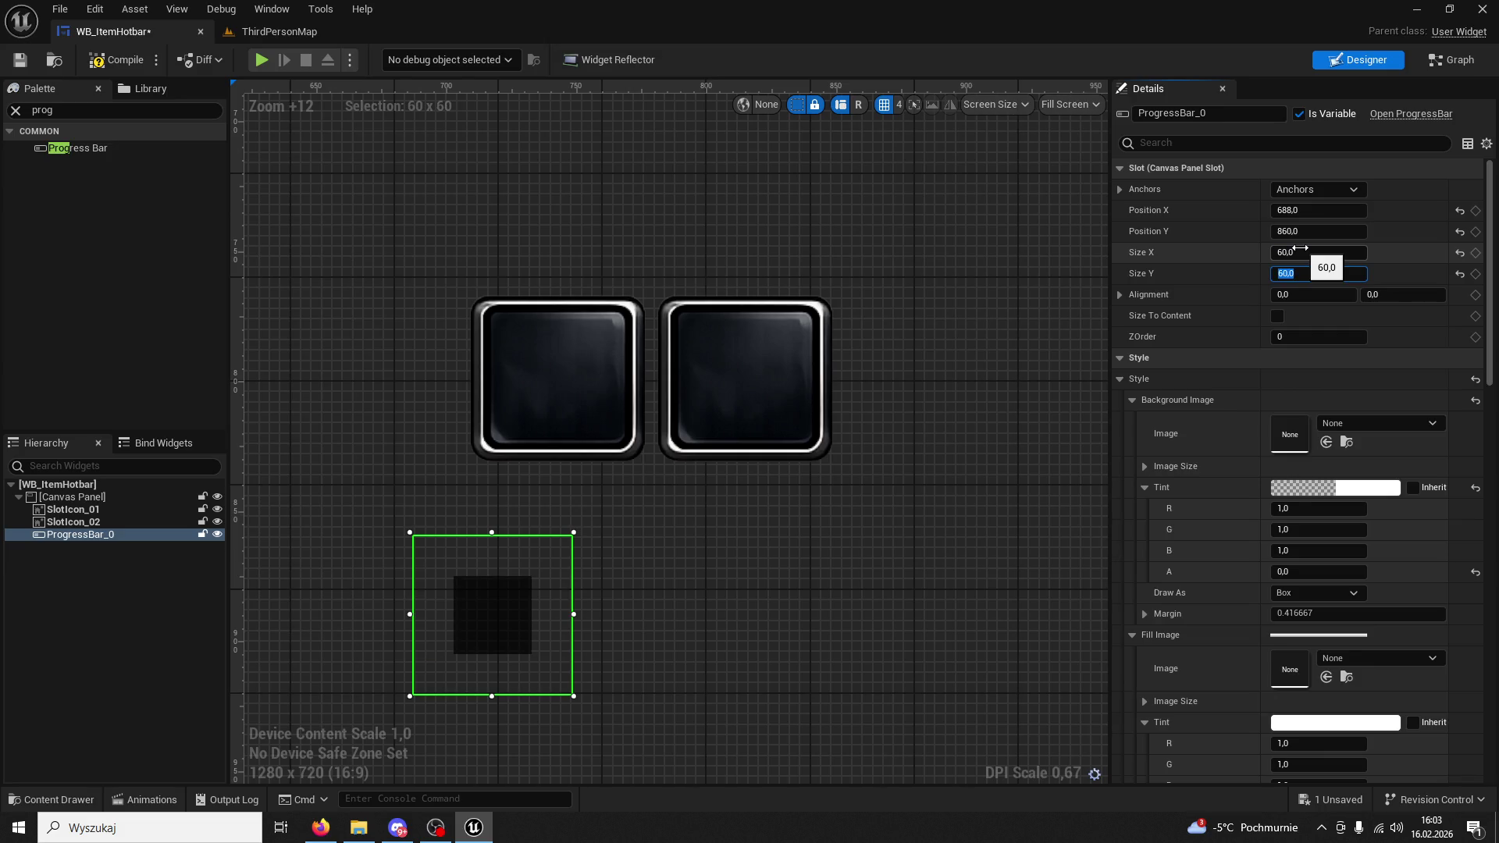
pyautogui.moveTo(569, 536); pyautogui.dragTo(567, 537)
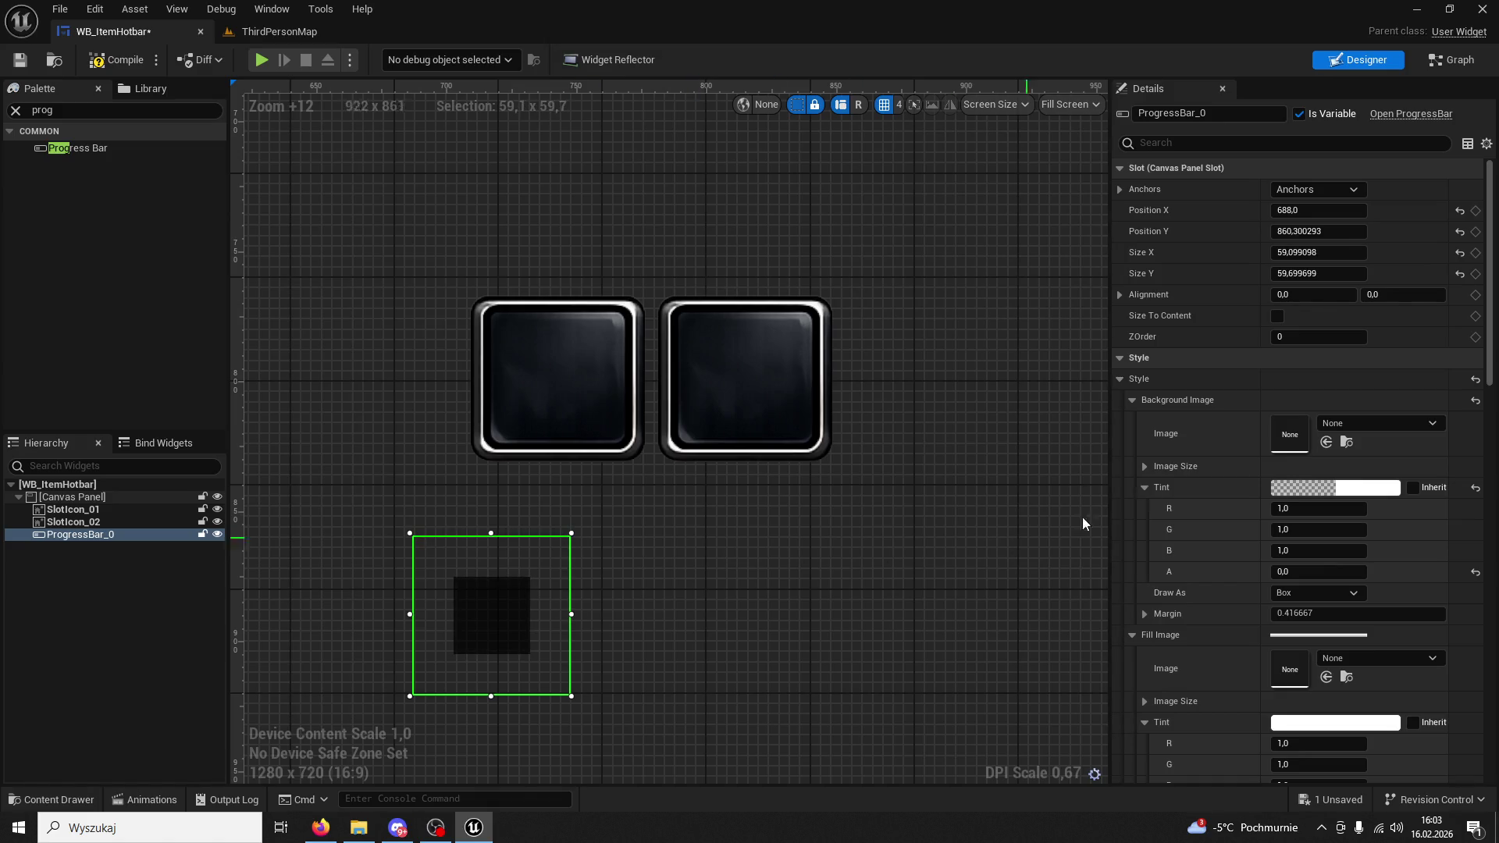
pyautogui.click(1314, 255)
pyautogui.write('60')
pyautogui.press('Tab')
pyautogui.write('6')
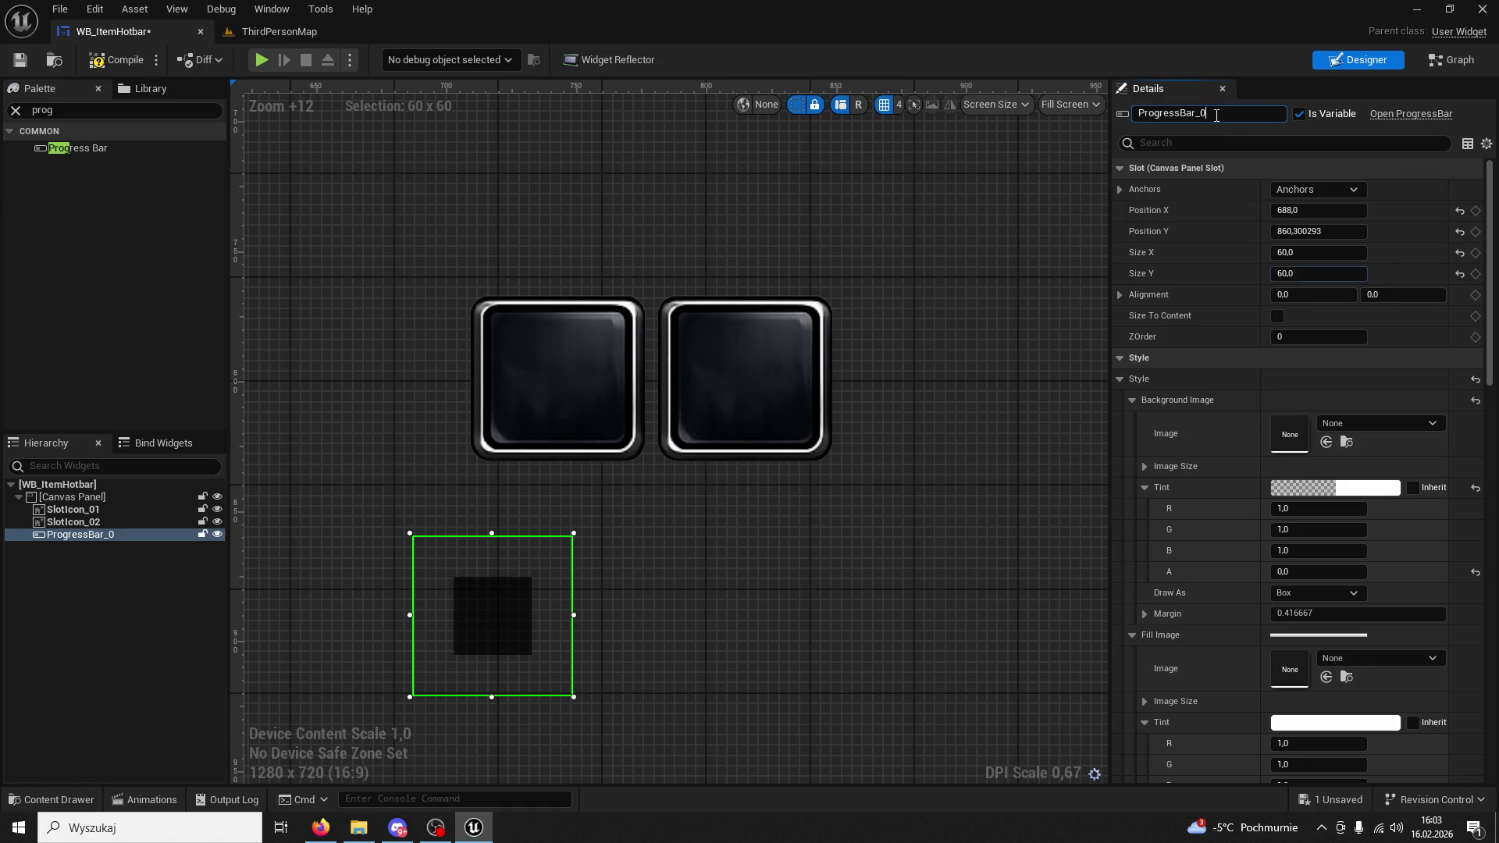
pyautogui.write('ple')
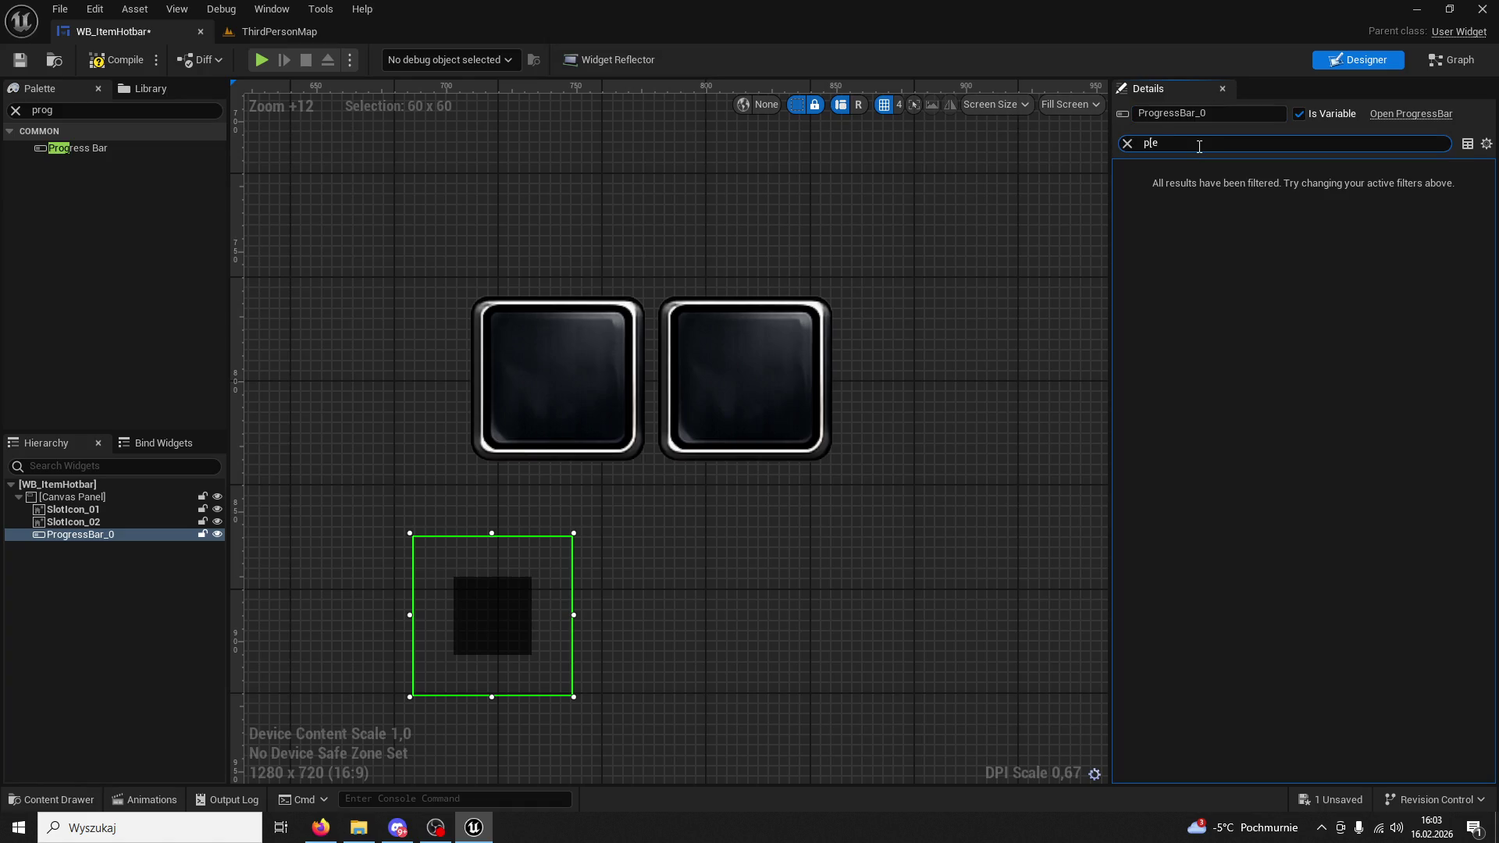
pyautogui.write('ce')
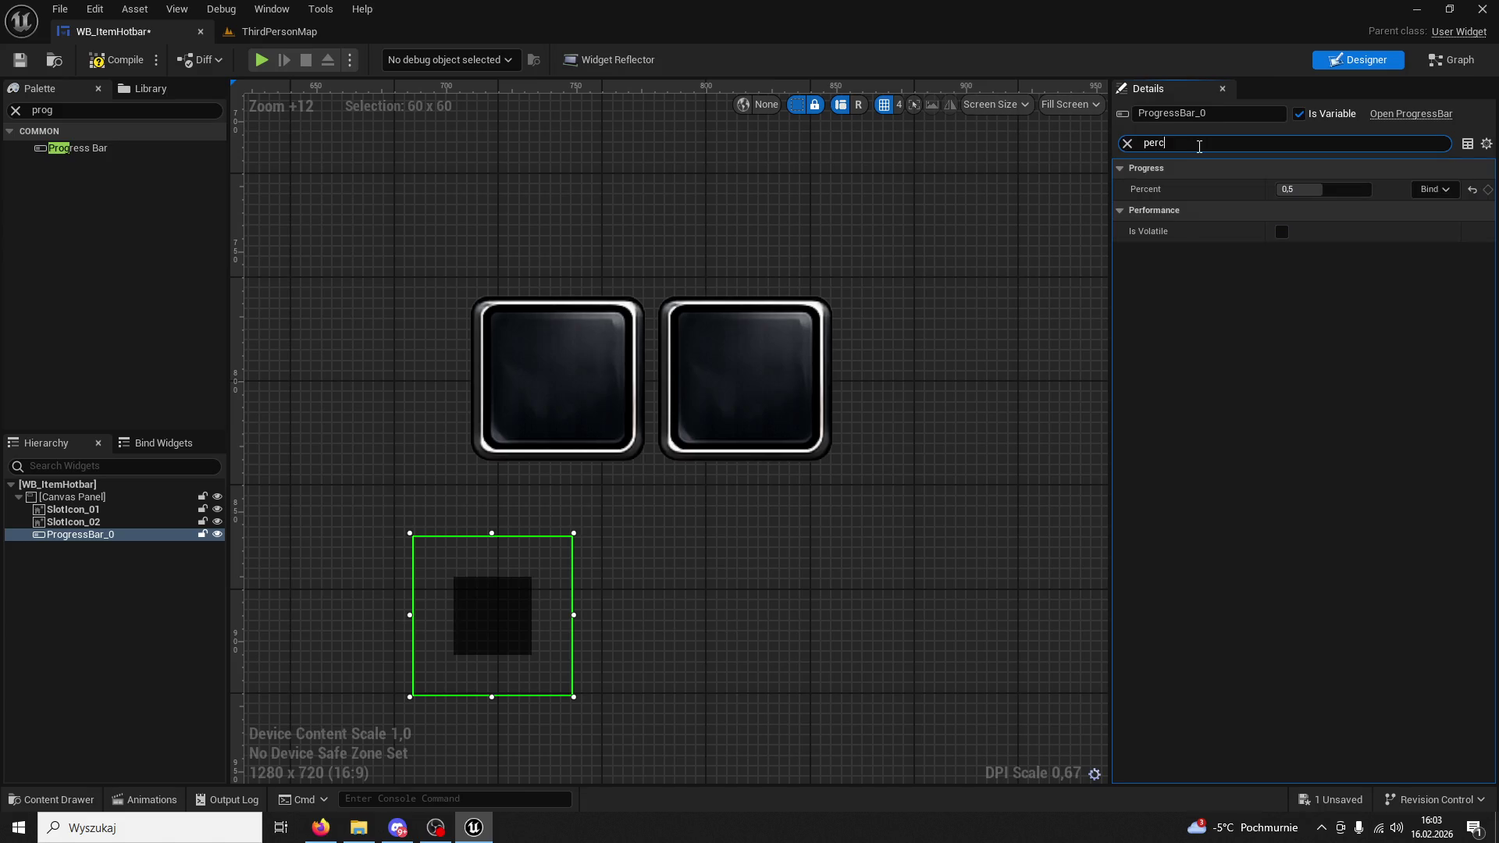
# Set Percent to 1.0, move the bar below the slot icons and widen it to about 204×54.
pyautogui.click(1315, 189)
pyautogui.press('Return')
pyautogui.moveTo(480, 577)
pyautogui.mouseDown()
pyautogui.moveTo(580, 359)
pyautogui.moveTo(541, 348)
pyautogui.moveTo(542, 334)
pyautogui.mouseUp()
pyautogui.scroll(2, 559, 344)
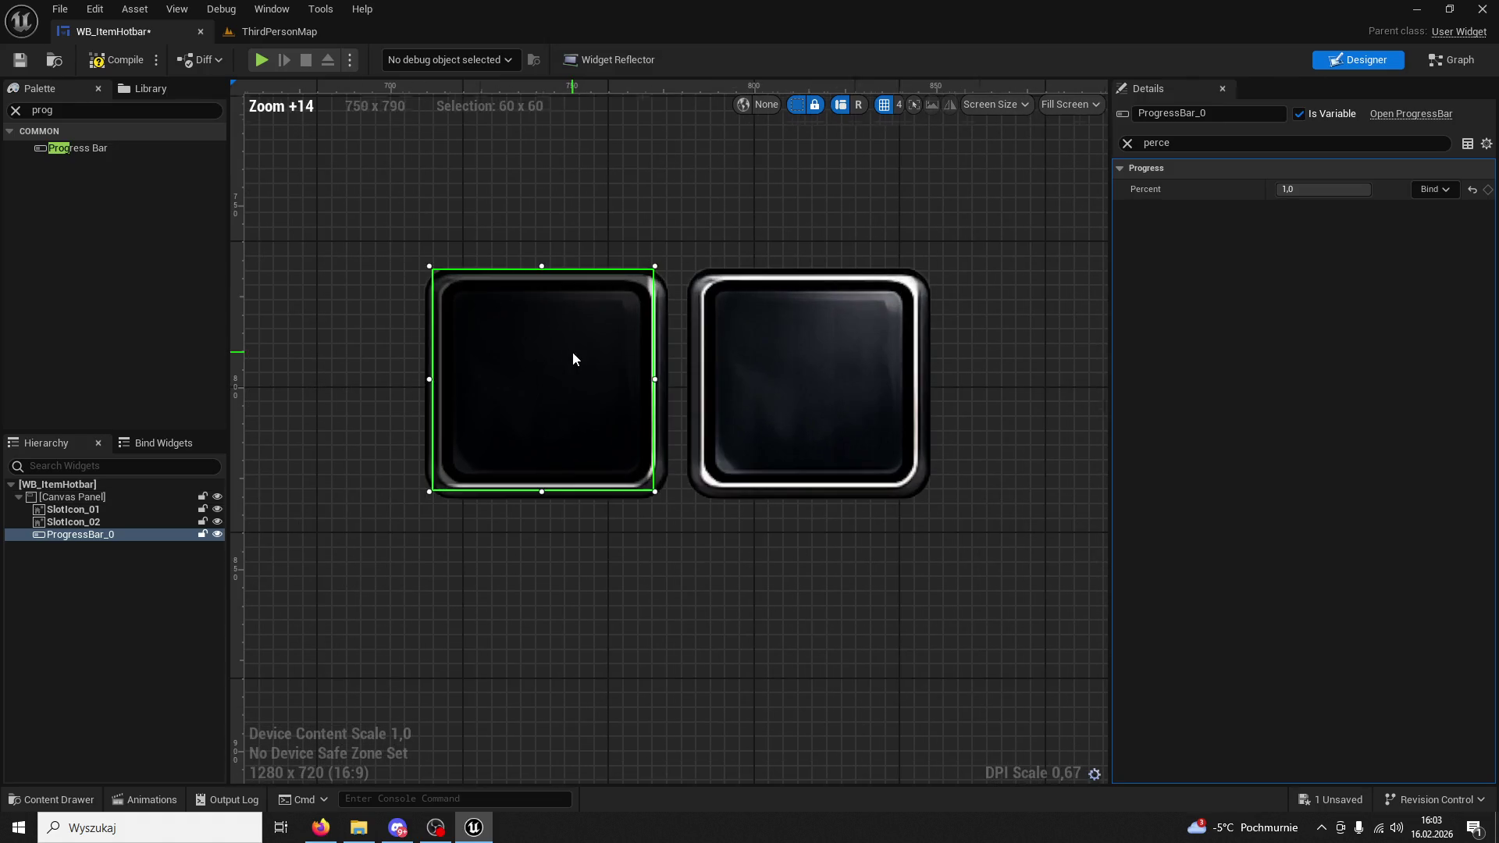
pyautogui.moveTo(601, 406)
pyautogui.mouseDown()
pyautogui.moveTo(613, 424)
pyautogui.moveTo(575, 658)
pyautogui.moveTo(600, 697)
pyautogui.mouseUp()
pyautogui.scroll(-4, 705, 635)
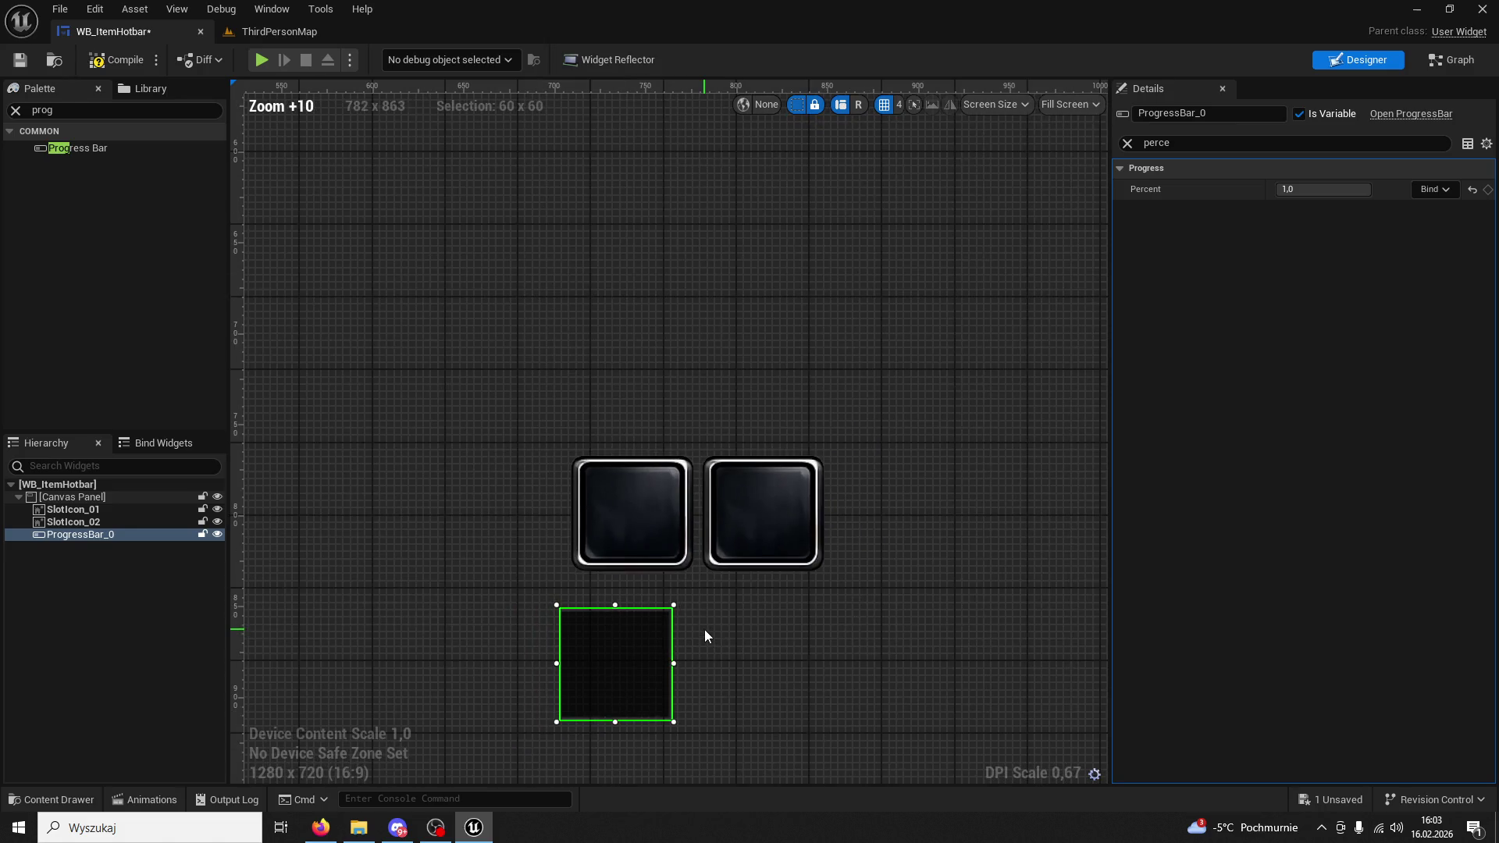
pyautogui.moveTo(681, 605); pyautogui.dragTo(944, 615)
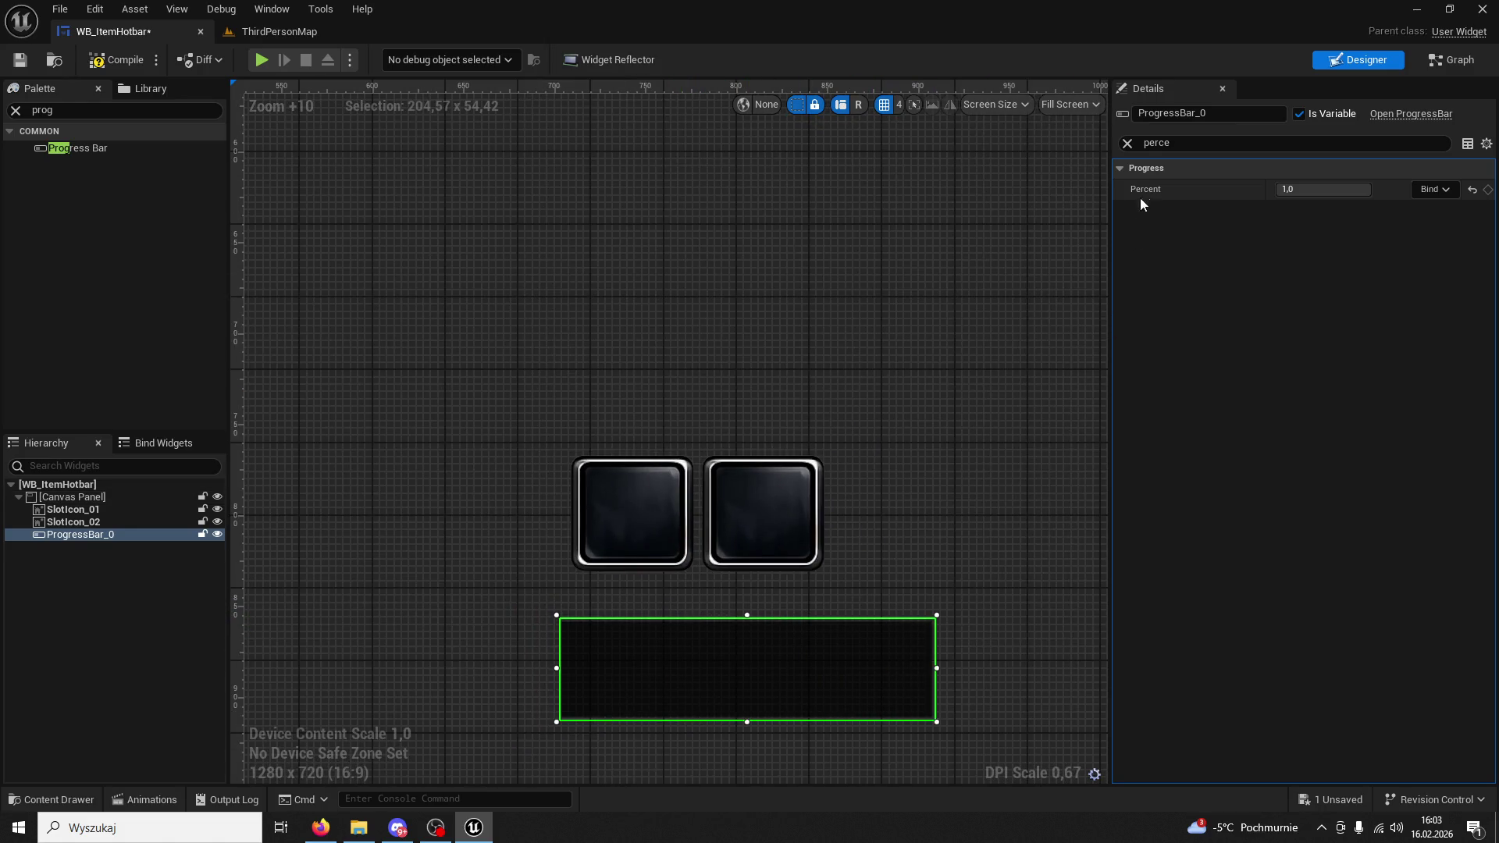
pyautogui.click(1128, 144)
pyautogui.scroll(-3, 1309, 317)
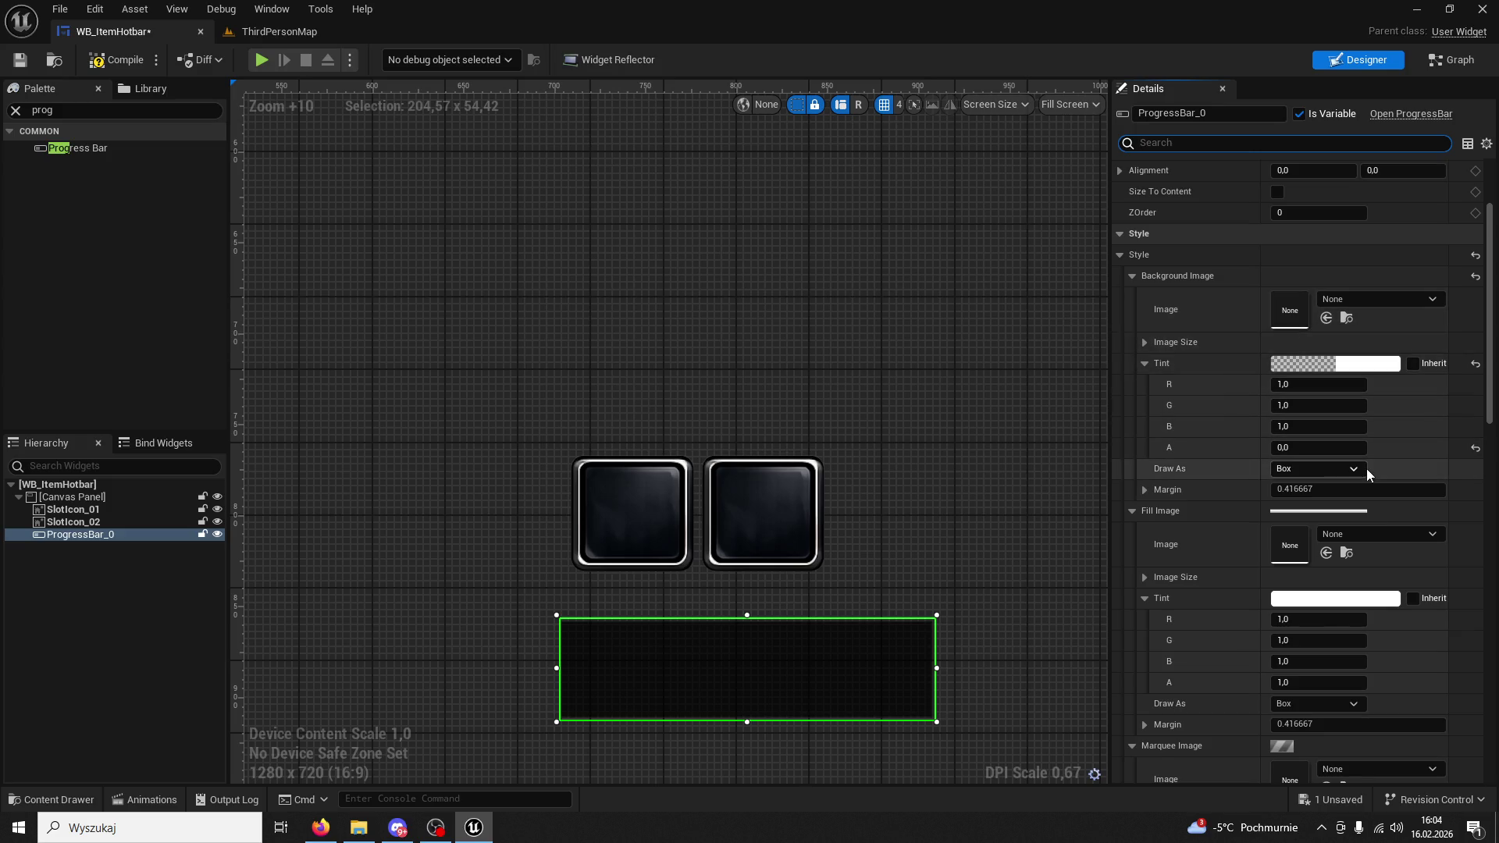
pyautogui.scroll(-2, 1311, 404)
pyautogui.scroll(-1, 1312, 404)
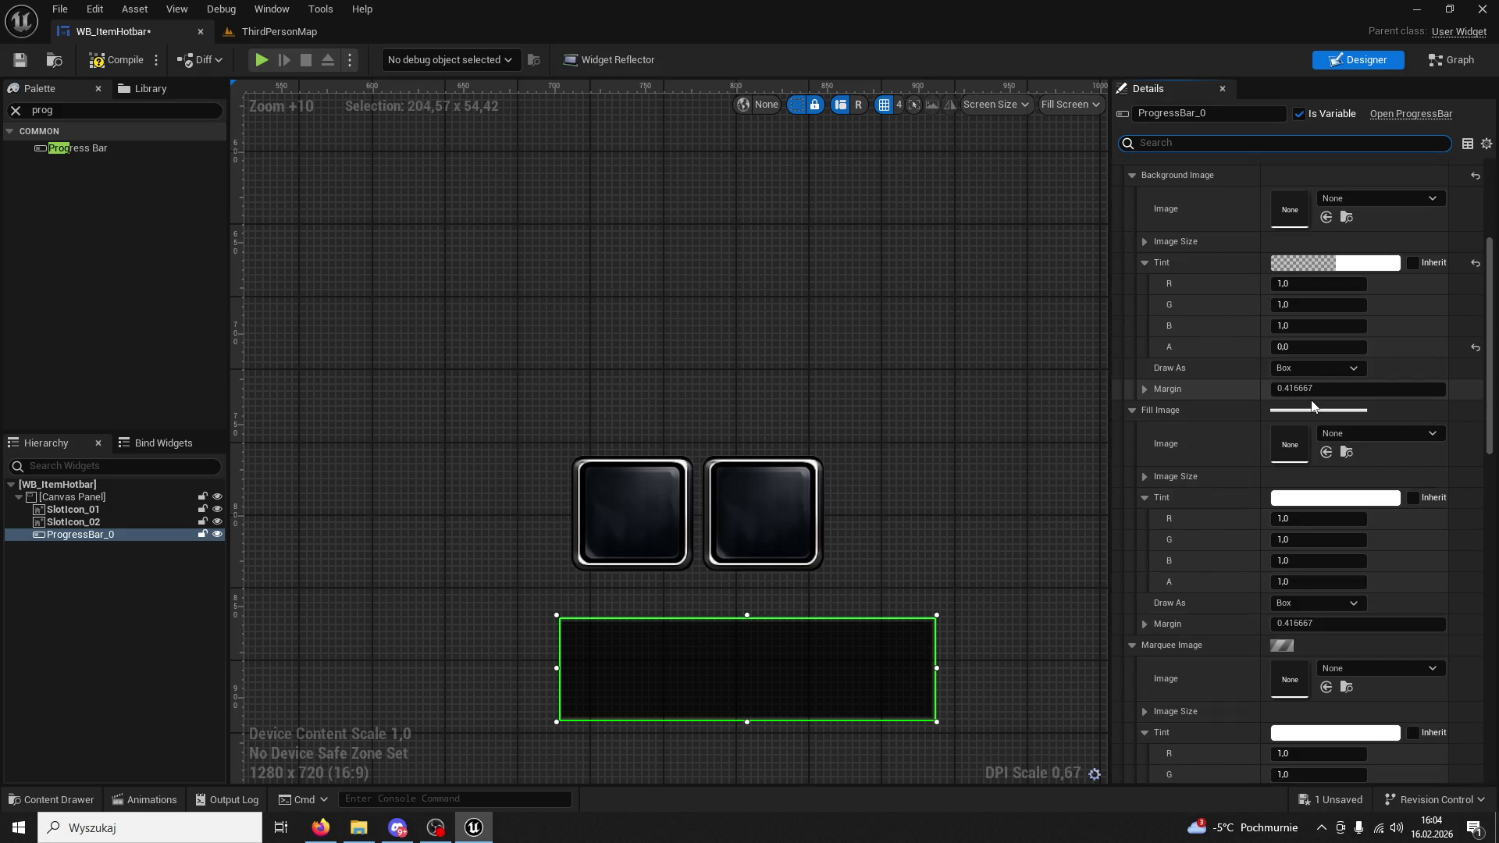
pyautogui.scroll(-8, 1347, 515)
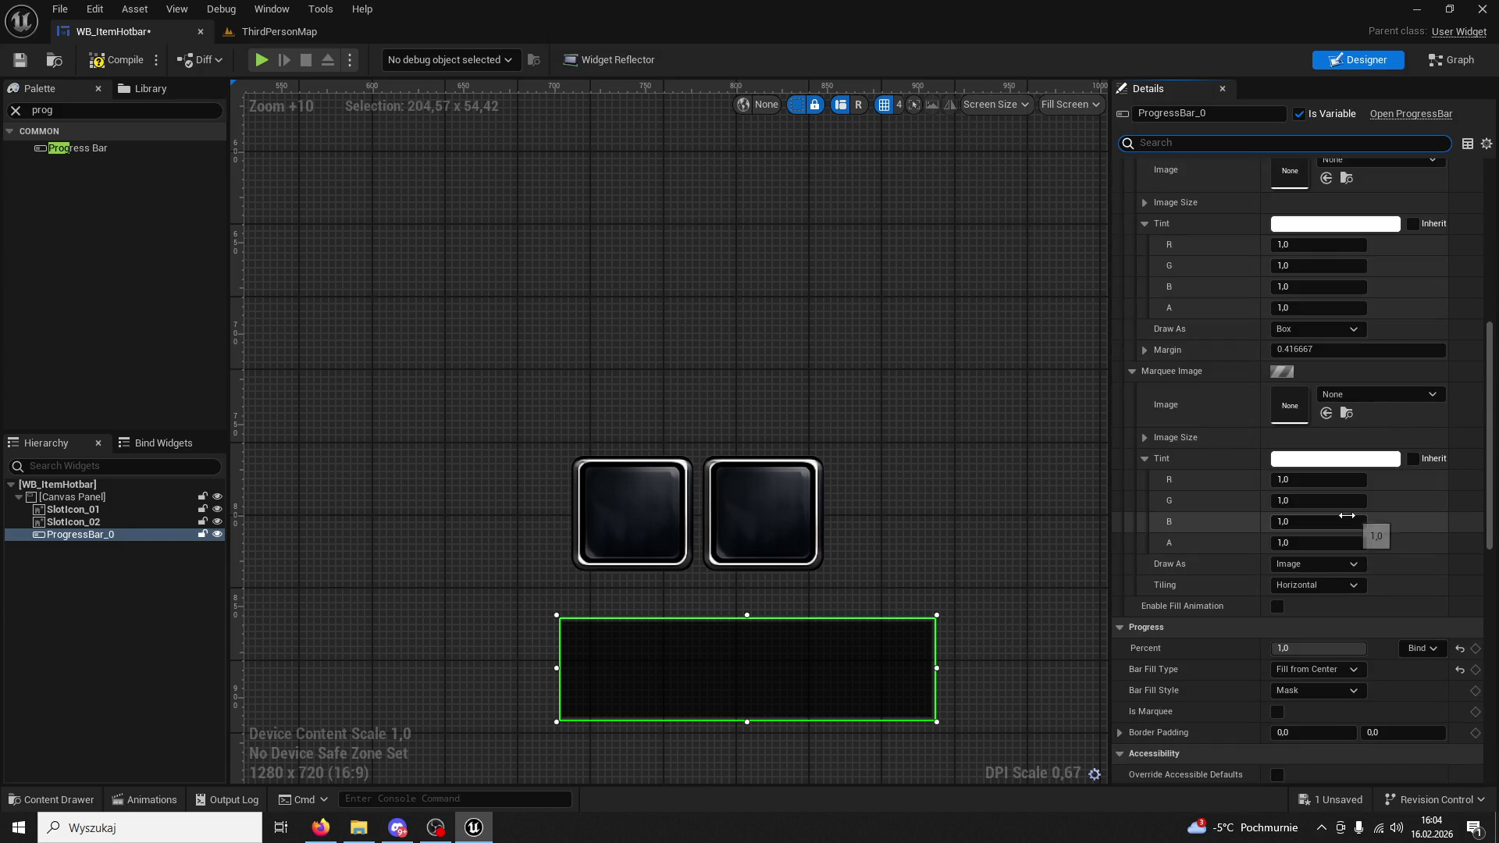
pyautogui.scroll(-2, 1353, 515)
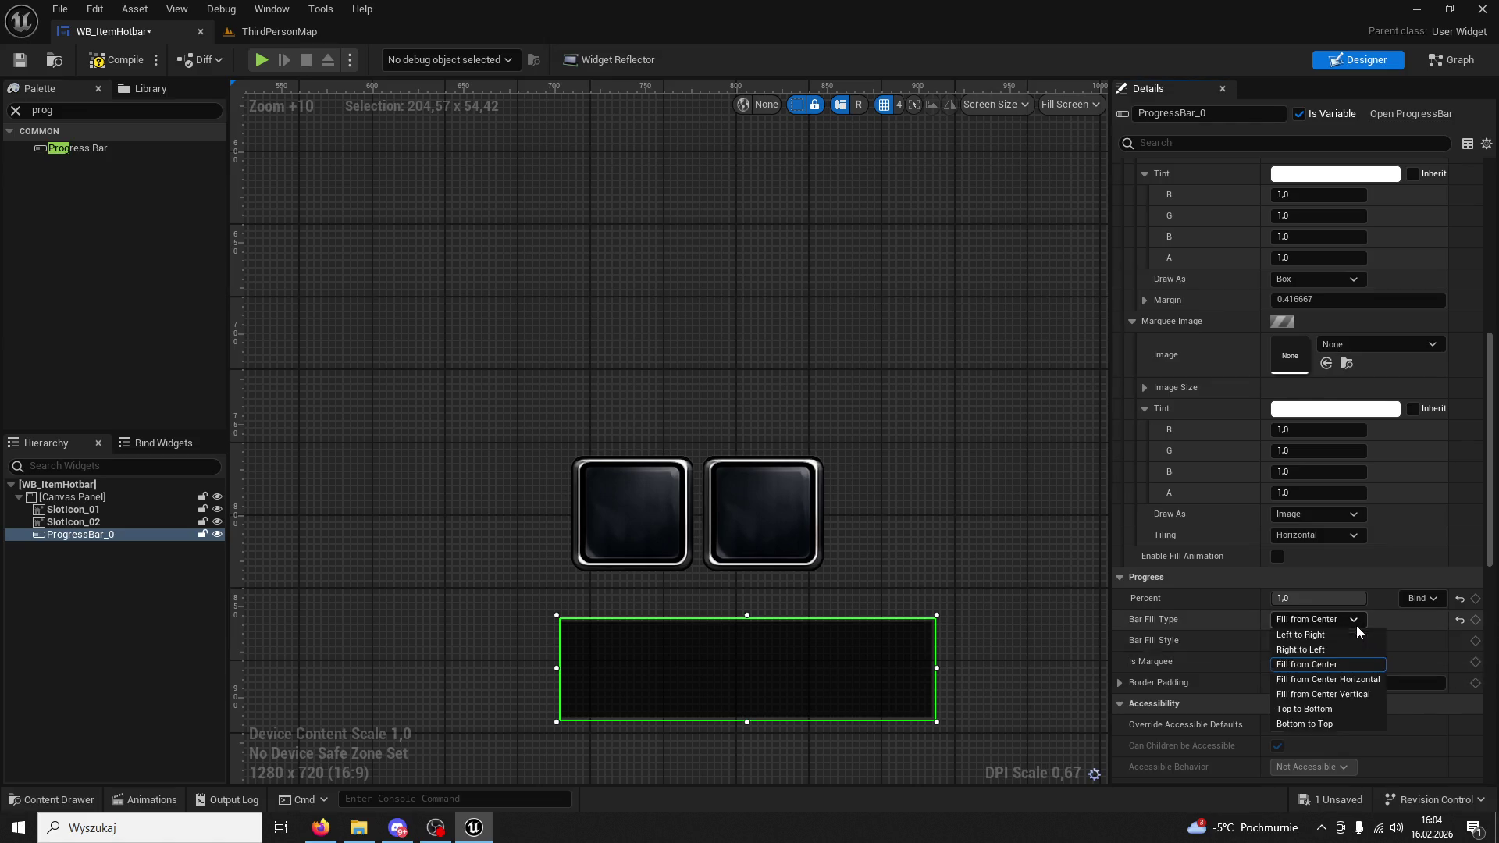
pyautogui.scroll(-4, 1416, 600)
pyautogui.scroll(-4, 1416, 604)
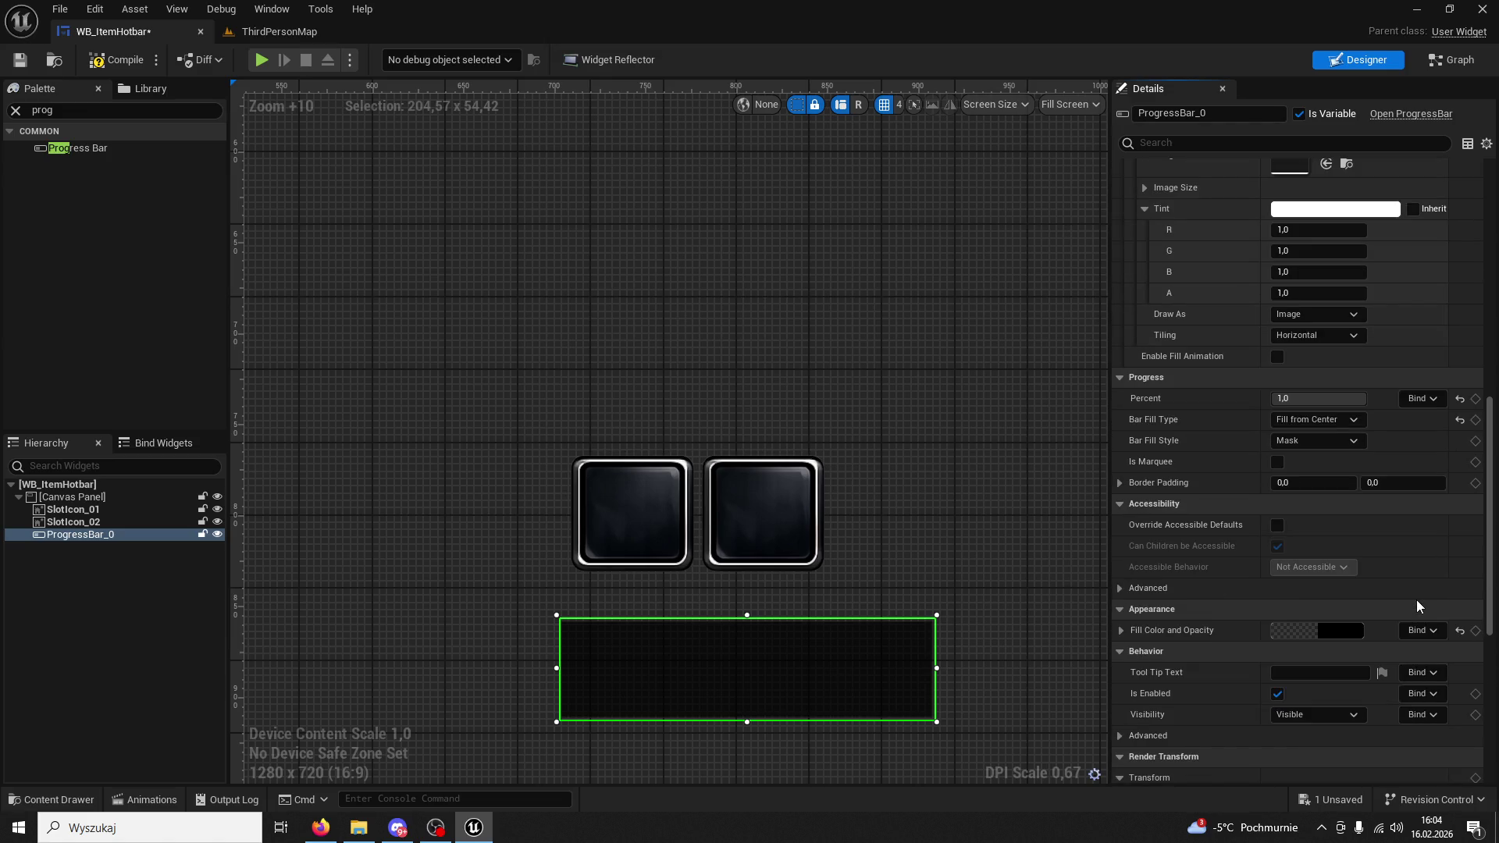
pyautogui.scroll(-9, 1413, 601)
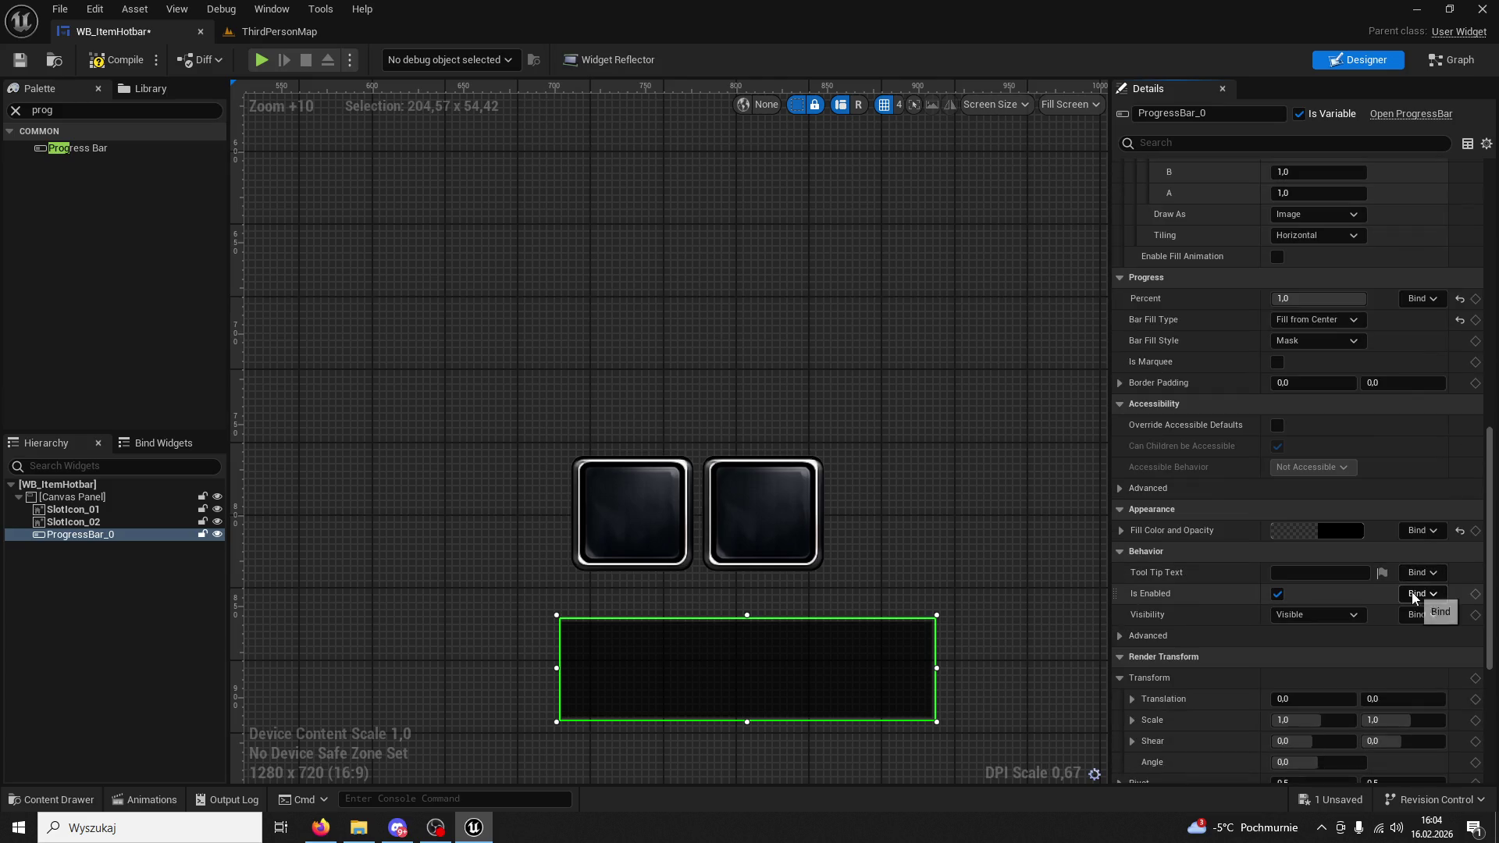
pyautogui.scroll(-5, 1415, 595)
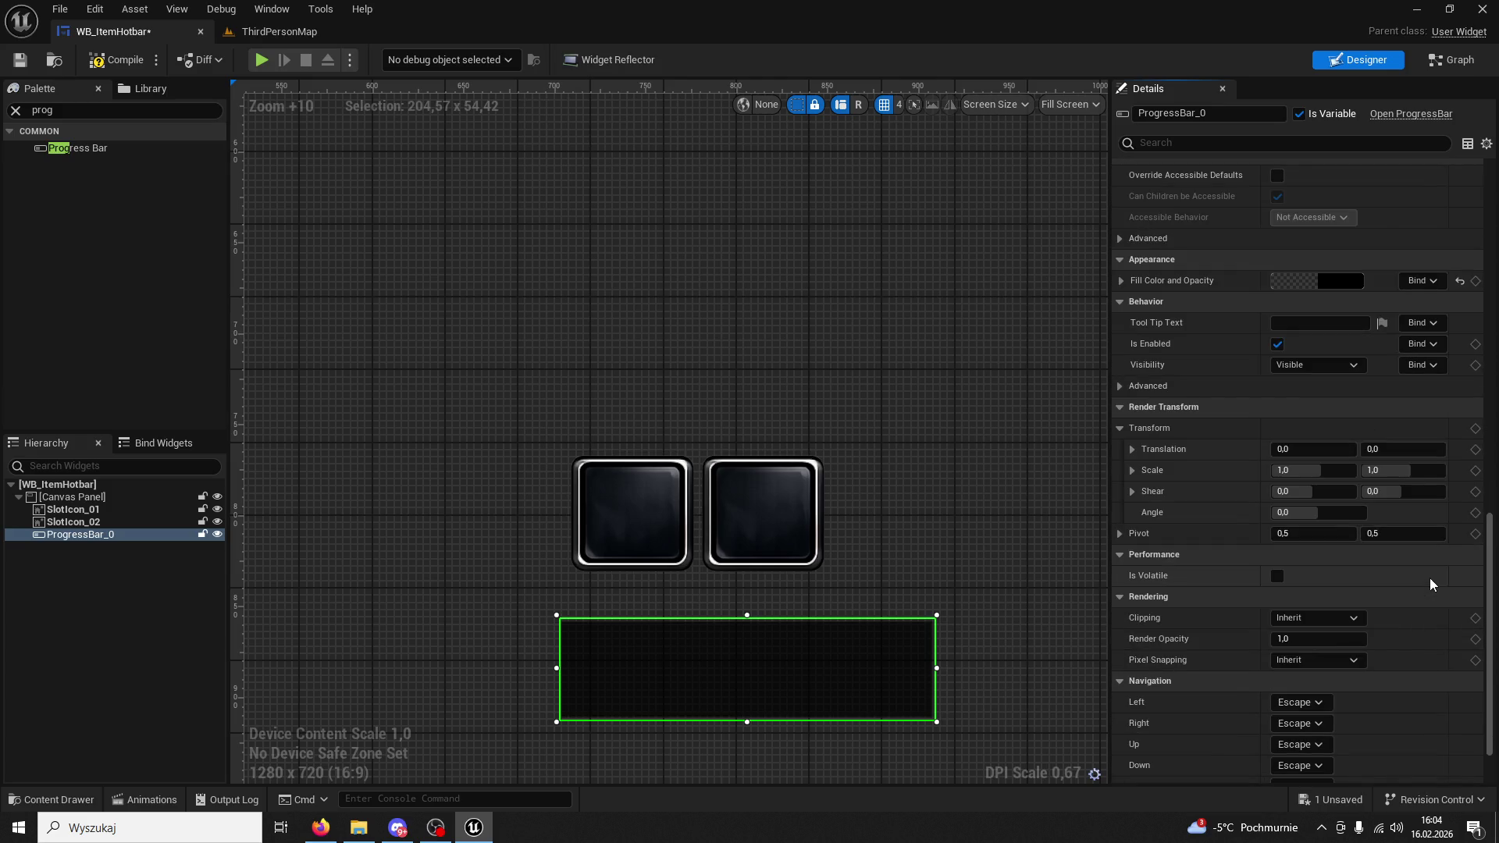
pyautogui.scroll(-3, 1427, 557)
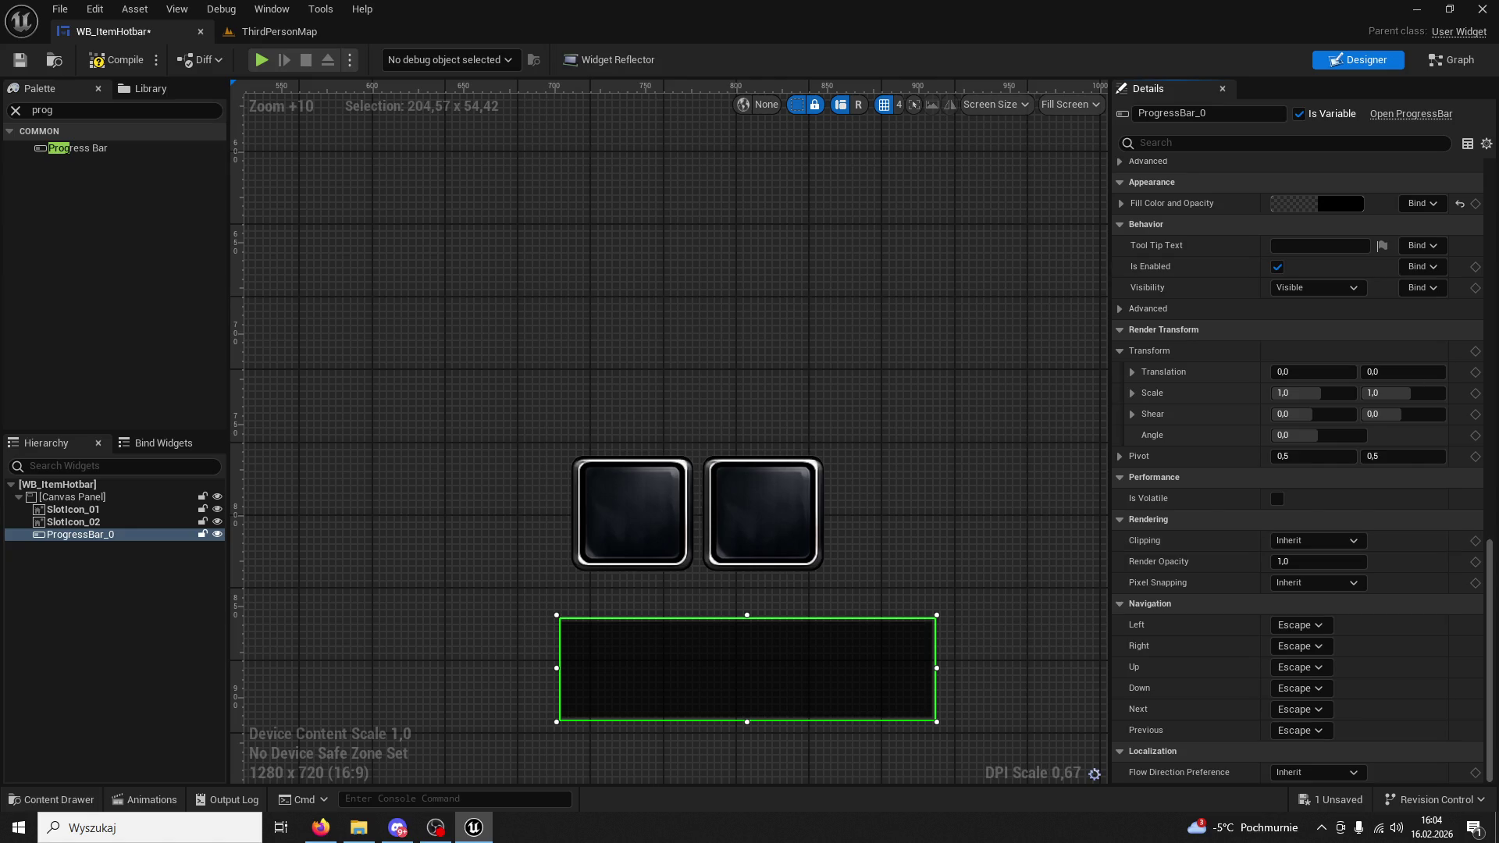
pyautogui.scroll(9, 1263, 465)
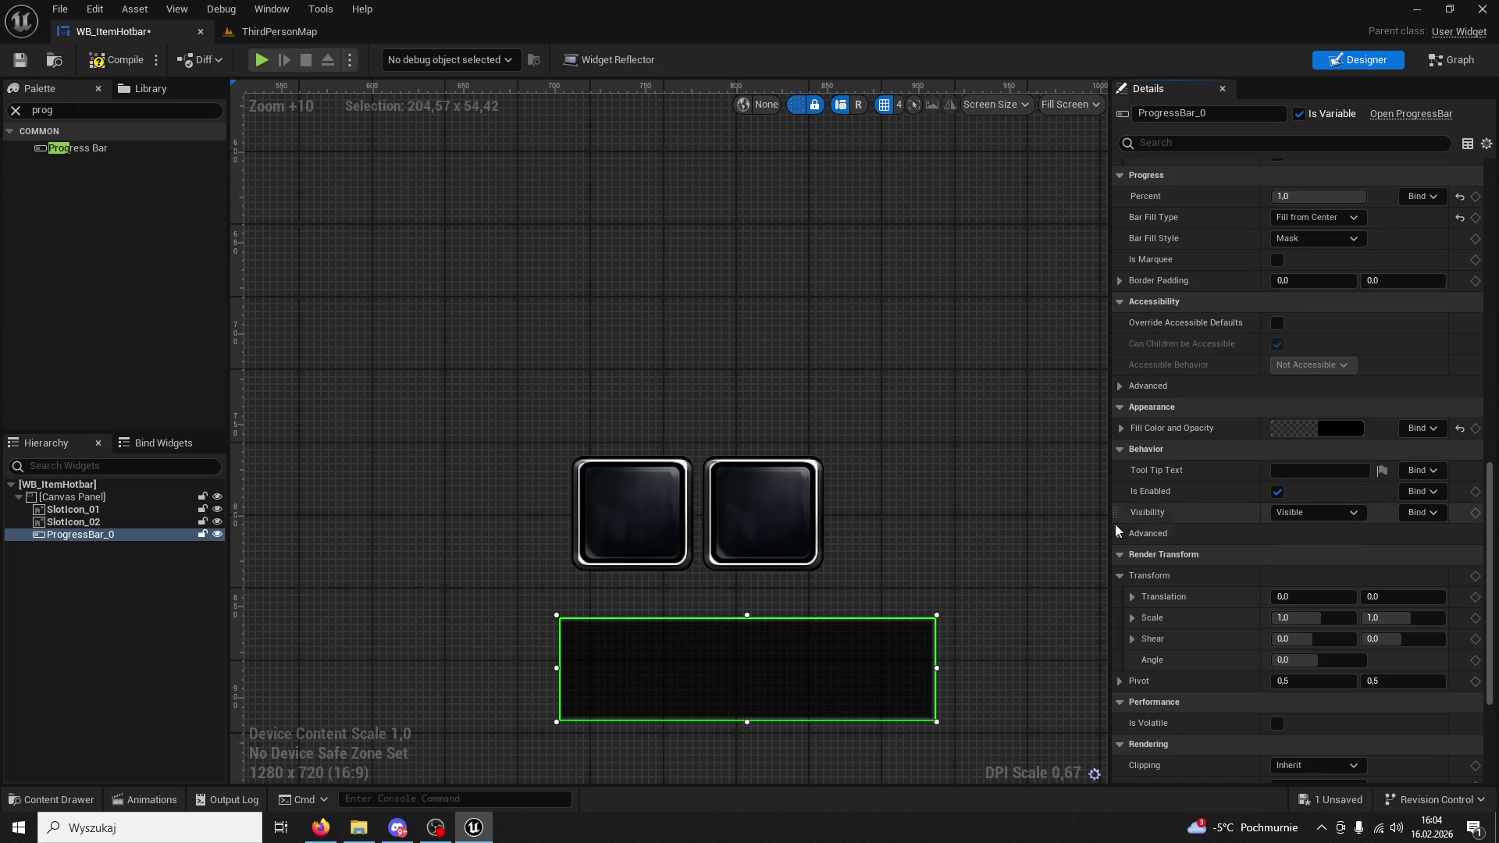
pyautogui.scroll(5, 1278, 577)
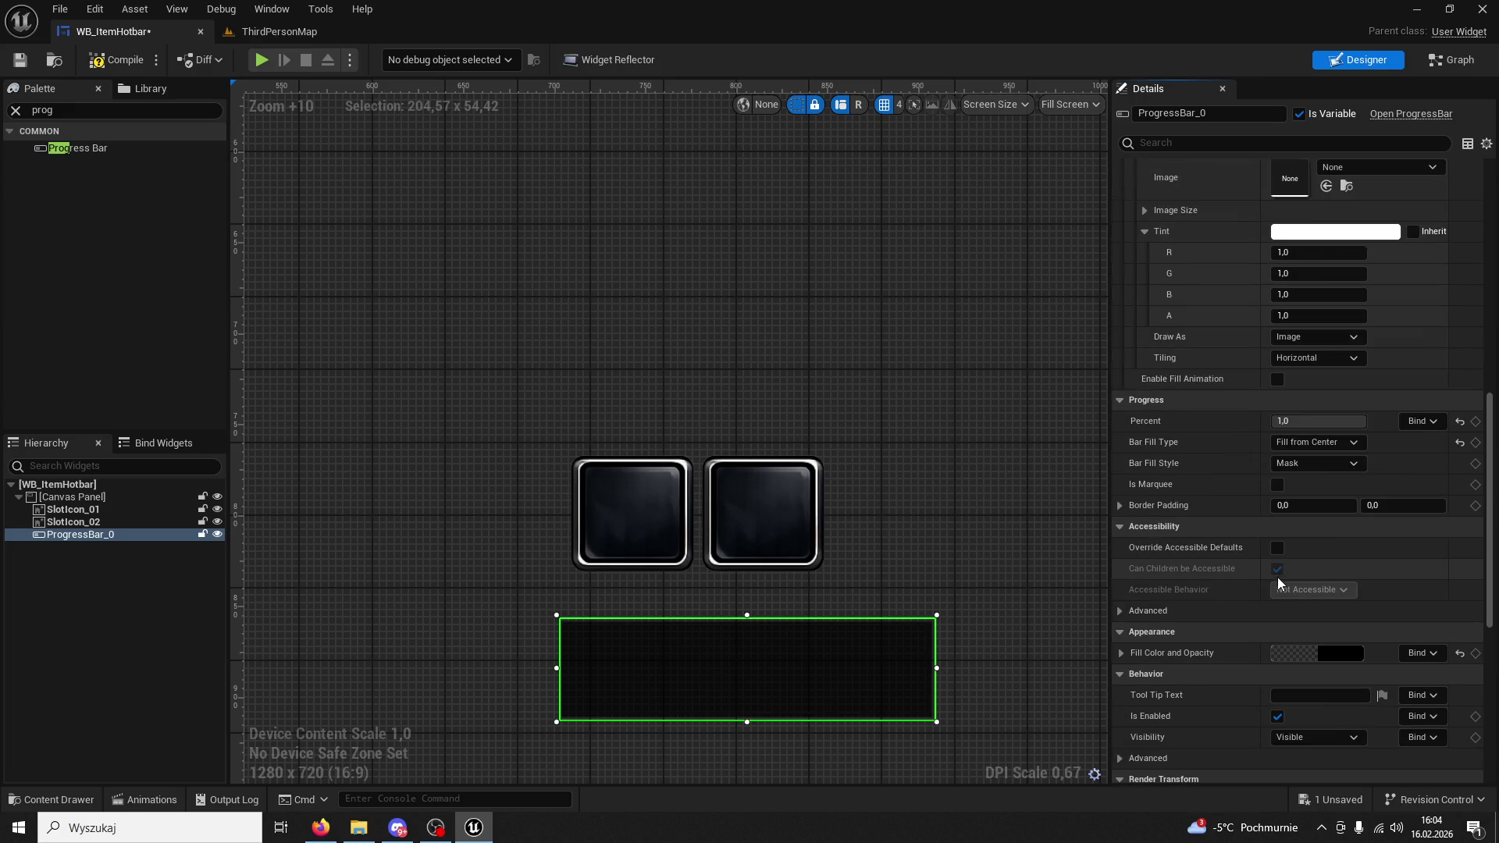
pyautogui.scroll(2, 1354, 478)
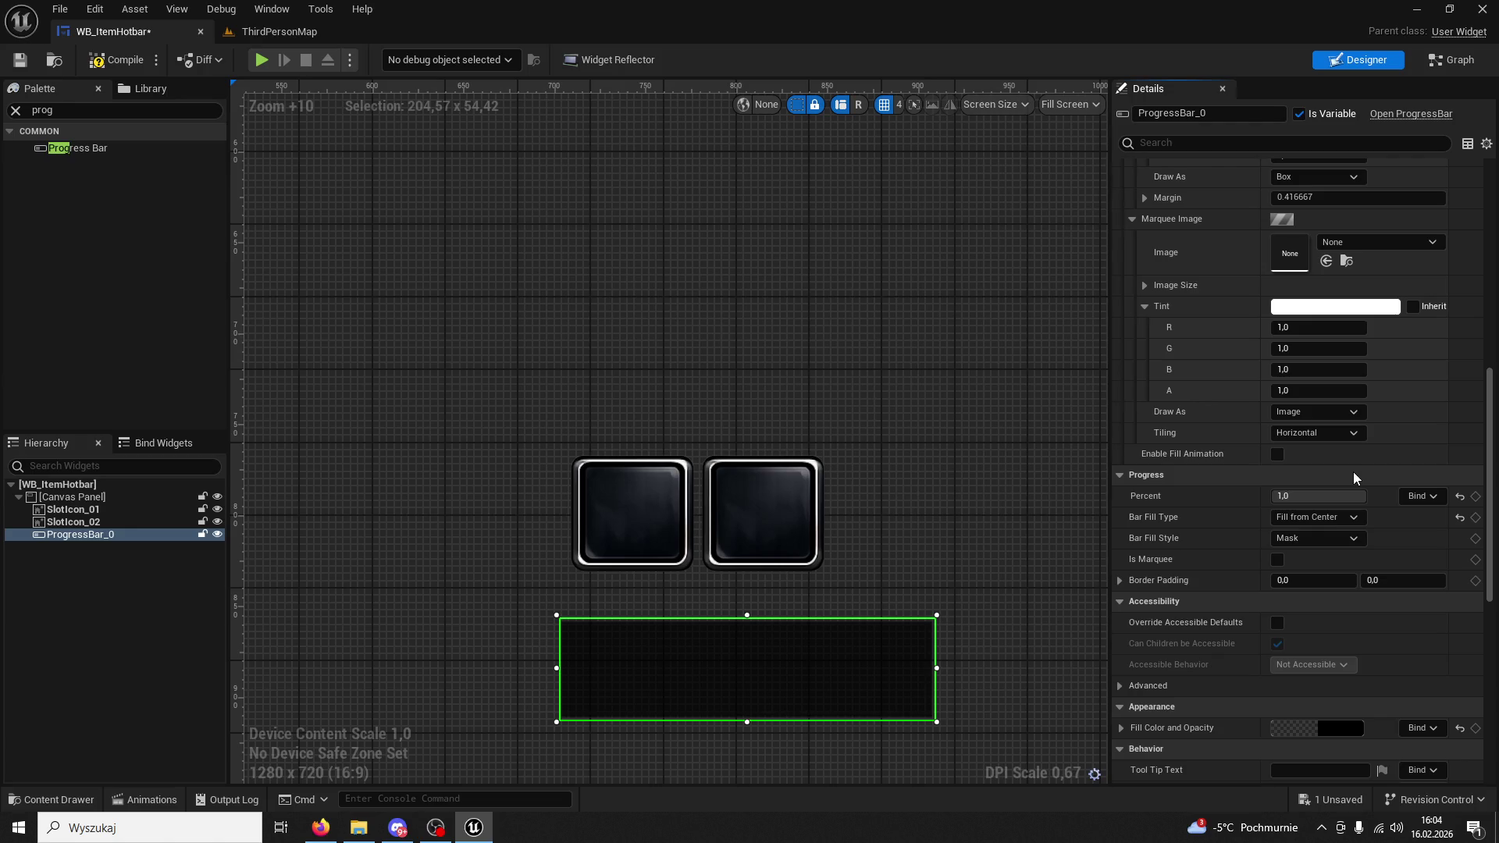
pyautogui.scroll(2, 1351, 471)
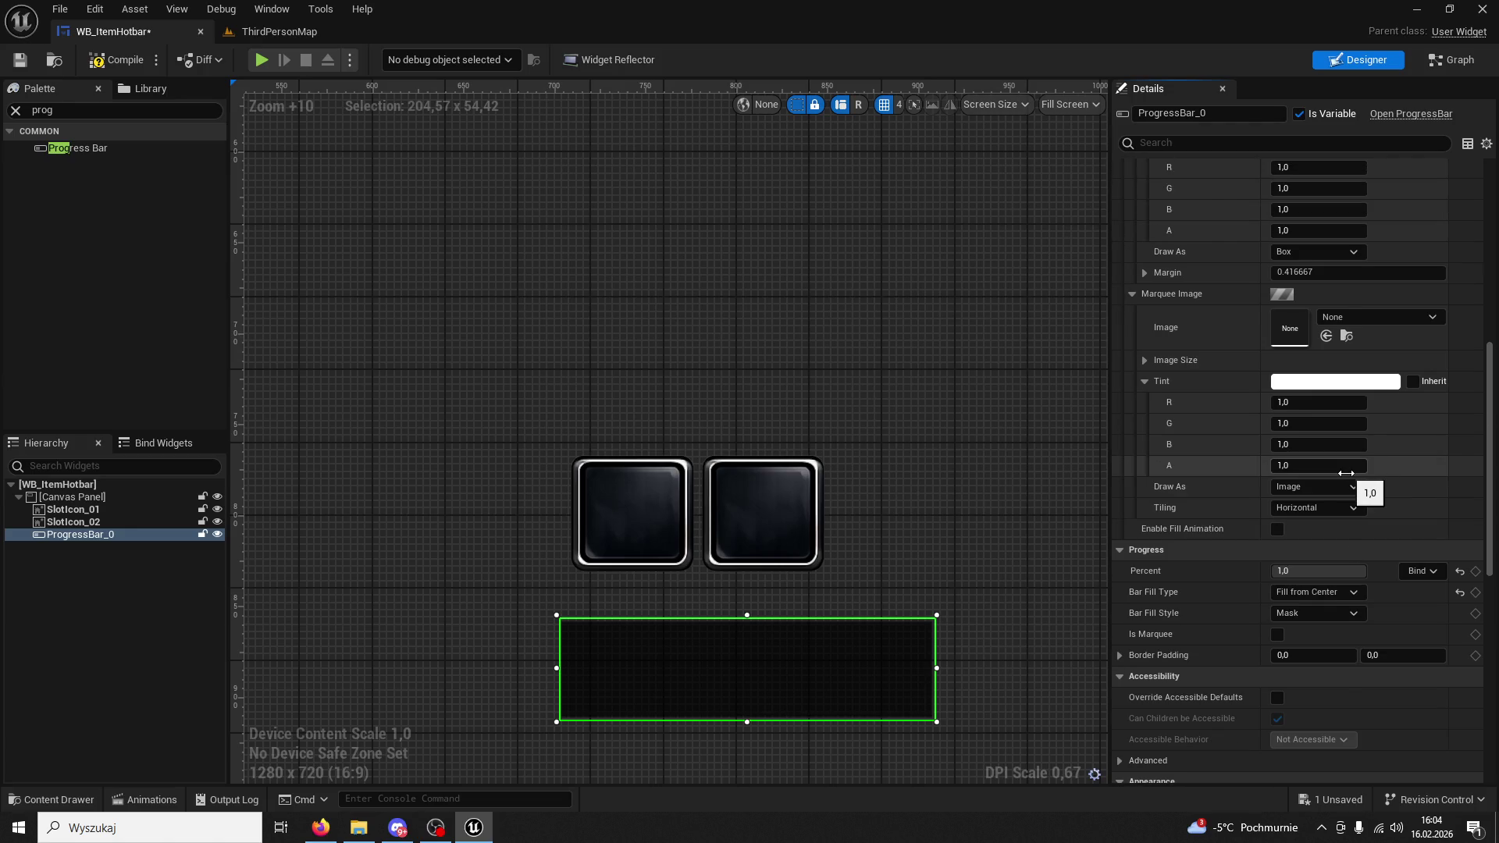
pyautogui.scroll(6, 1346, 473)
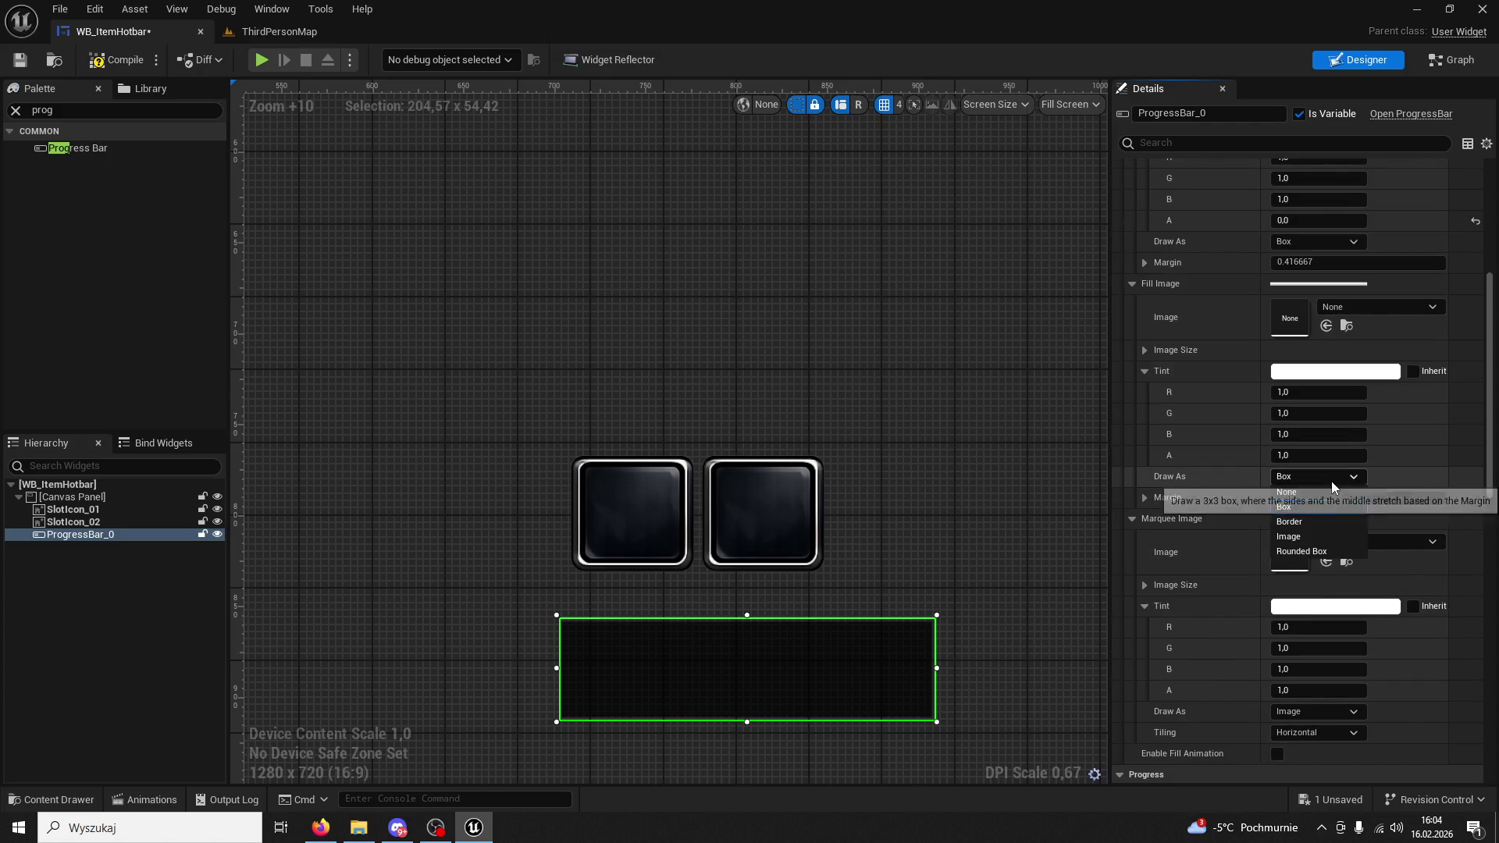
pyautogui.click(1332, 478)
pyautogui.scroll(7, 1320, 470)
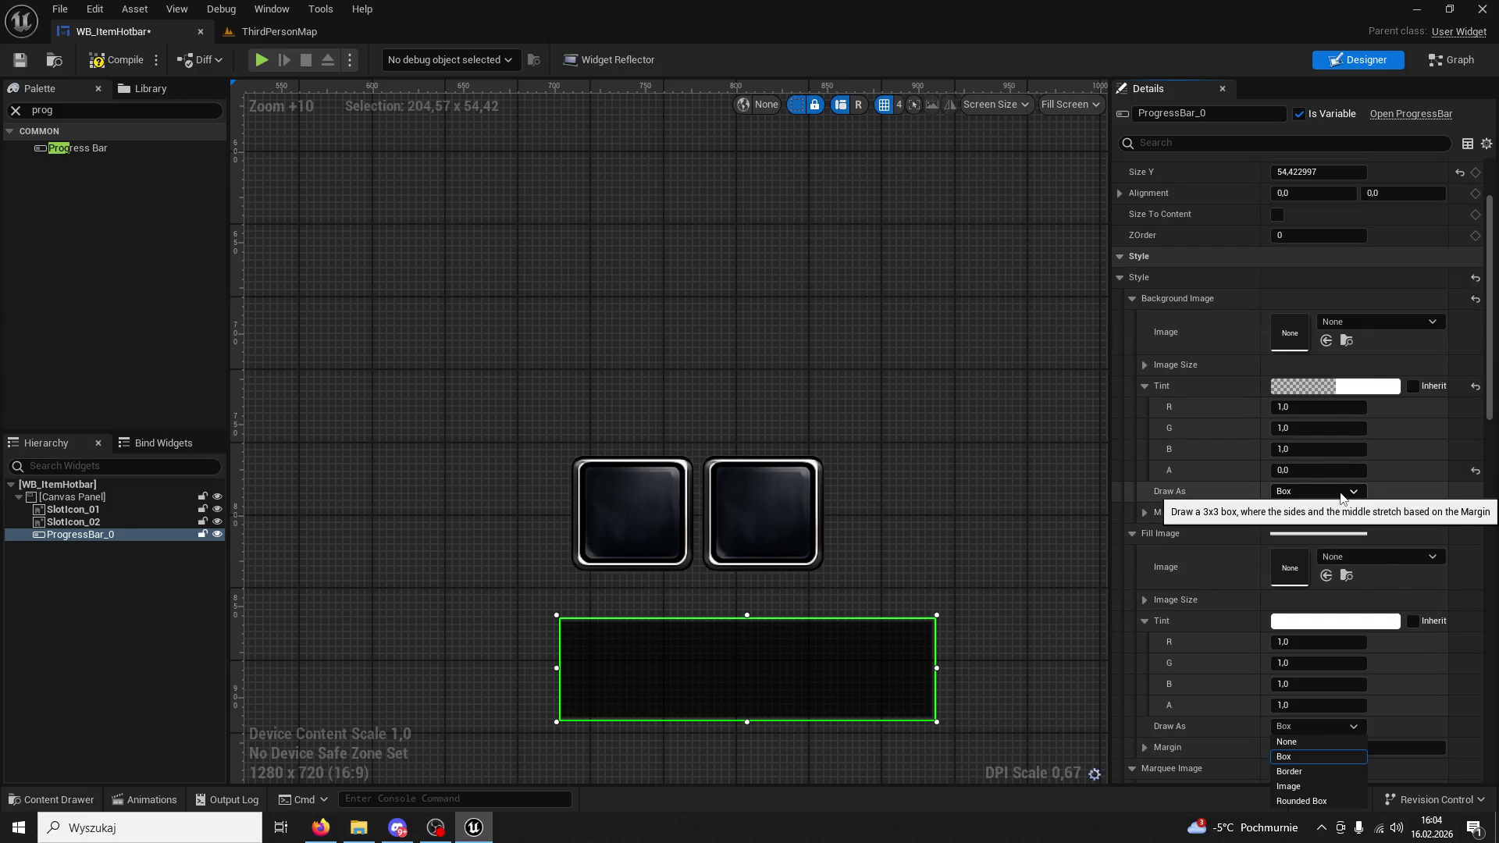
pyautogui.scroll(-7, 1345, 497)
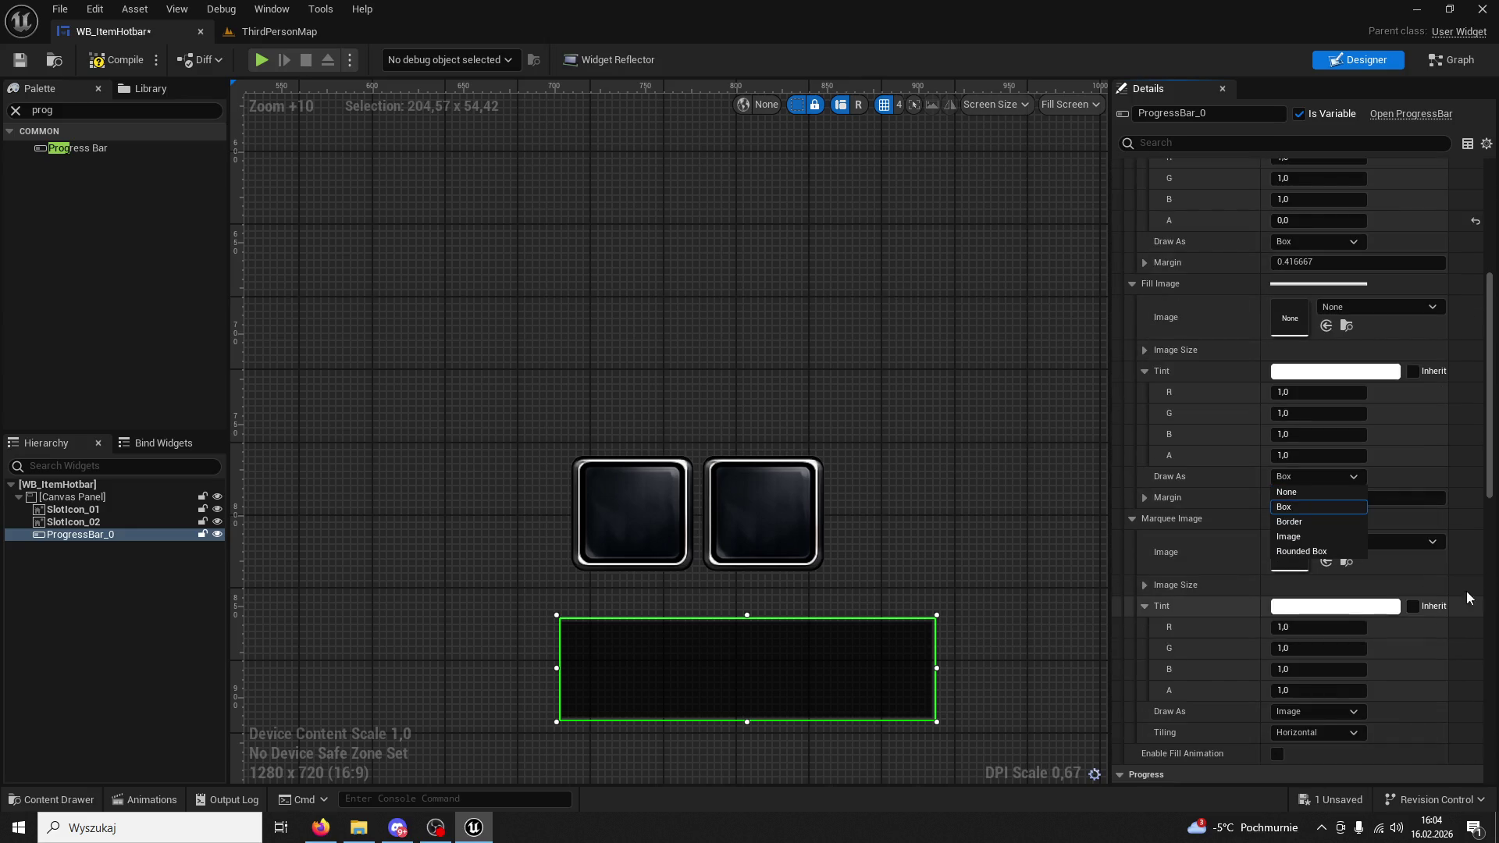
pyautogui.moveTo(1484, 495); pyautogui.dragTo(1484, 614)
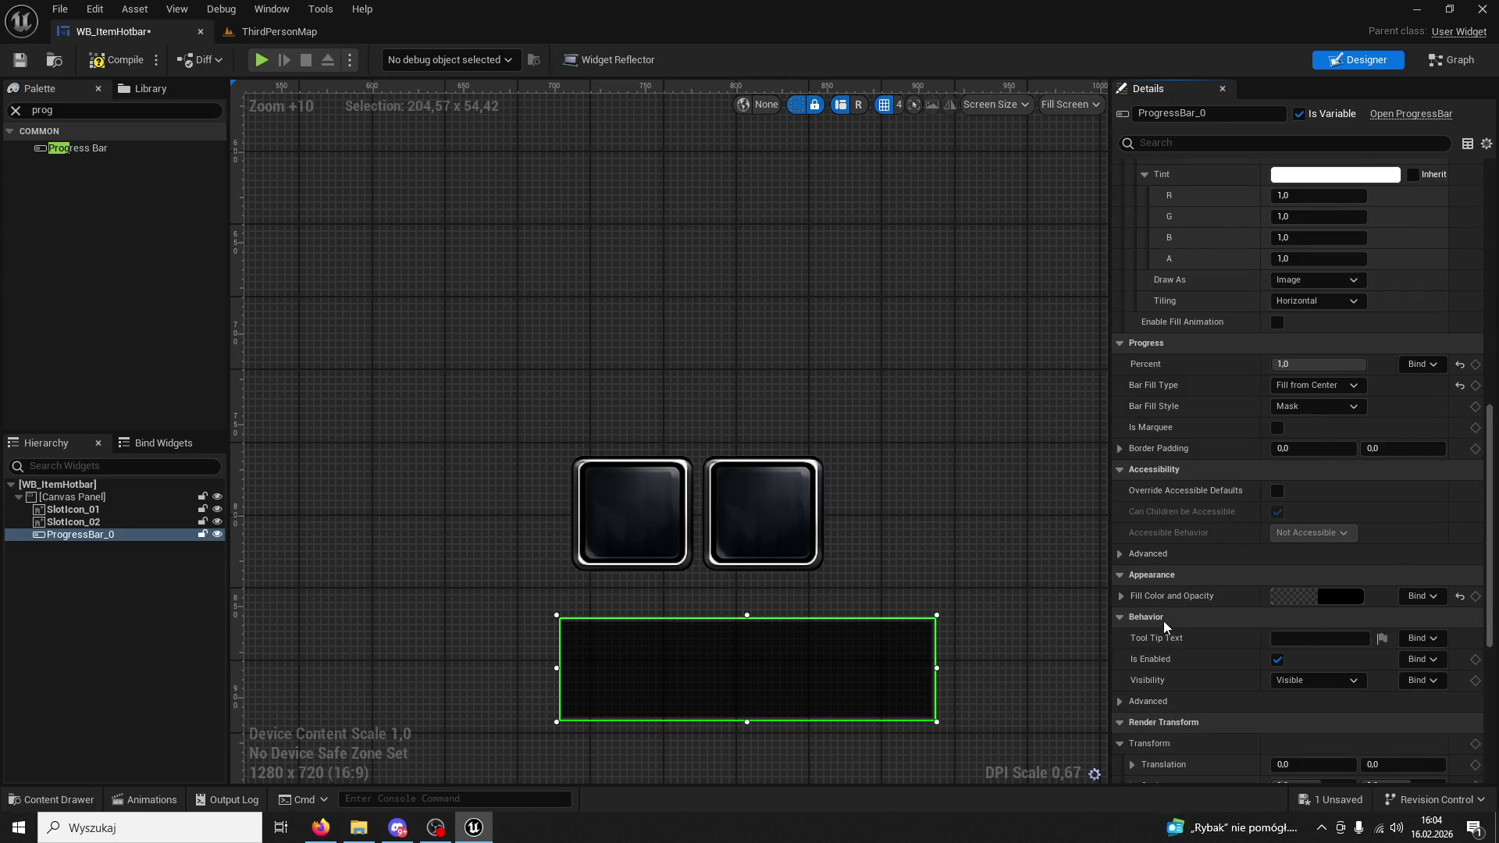
# Check the Bar Fill Type list unchanged, then bring up the Background Image's Draw As options.
pyautogui.click(1122, 596)
pyautogui.scroll(-2, 1122, 596)
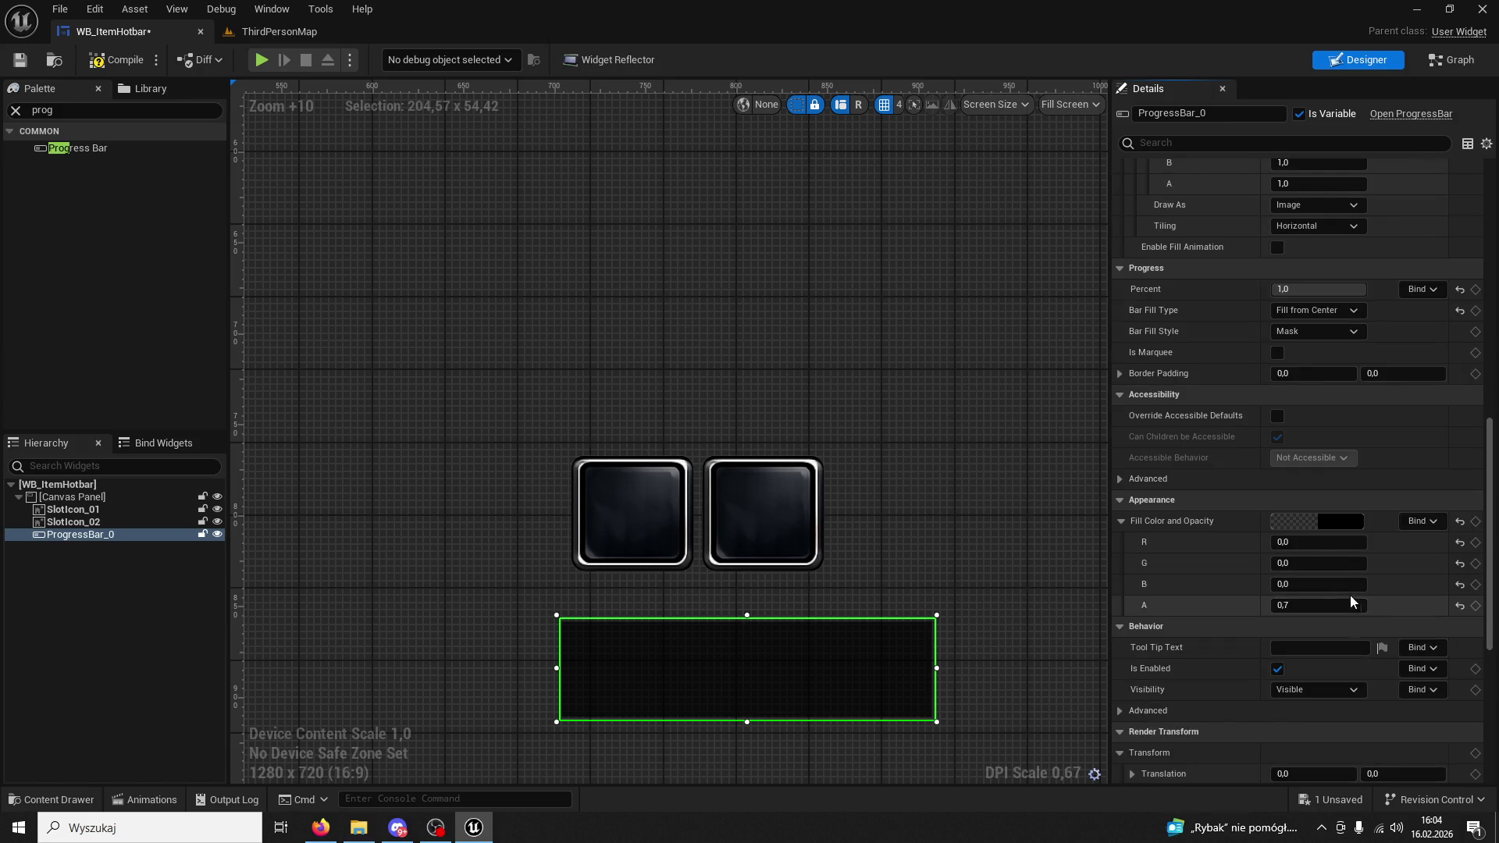
pyautogui.scroll(4, 1365, 498)
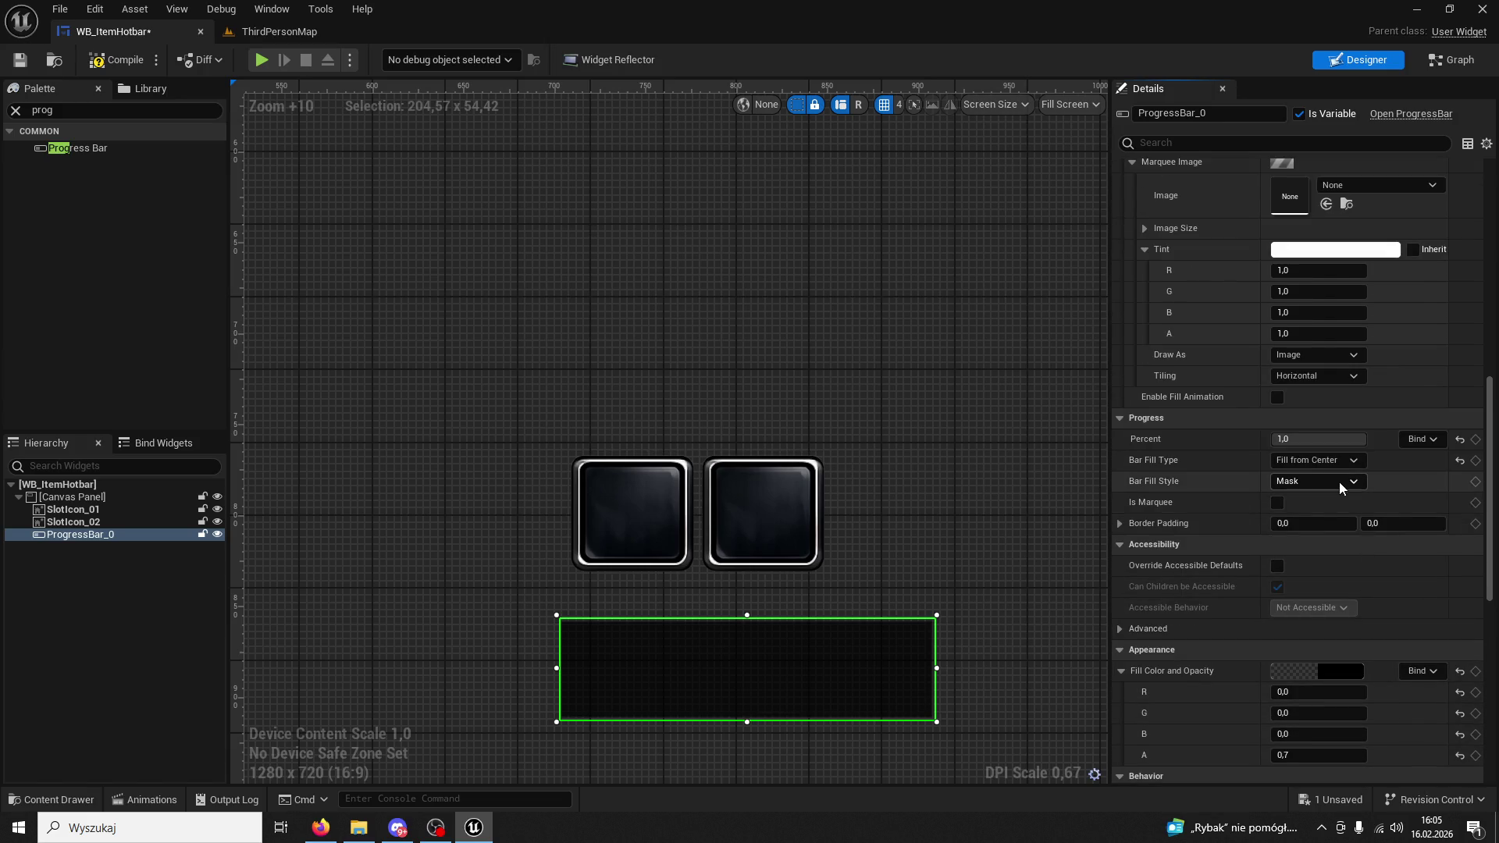
pyautogui.scroll(2, 1340, 487)
pyautogui.click(1361, 536)
pyautogui.click(1360, 535)
pyautogui.scroll(8, 1359, 536)
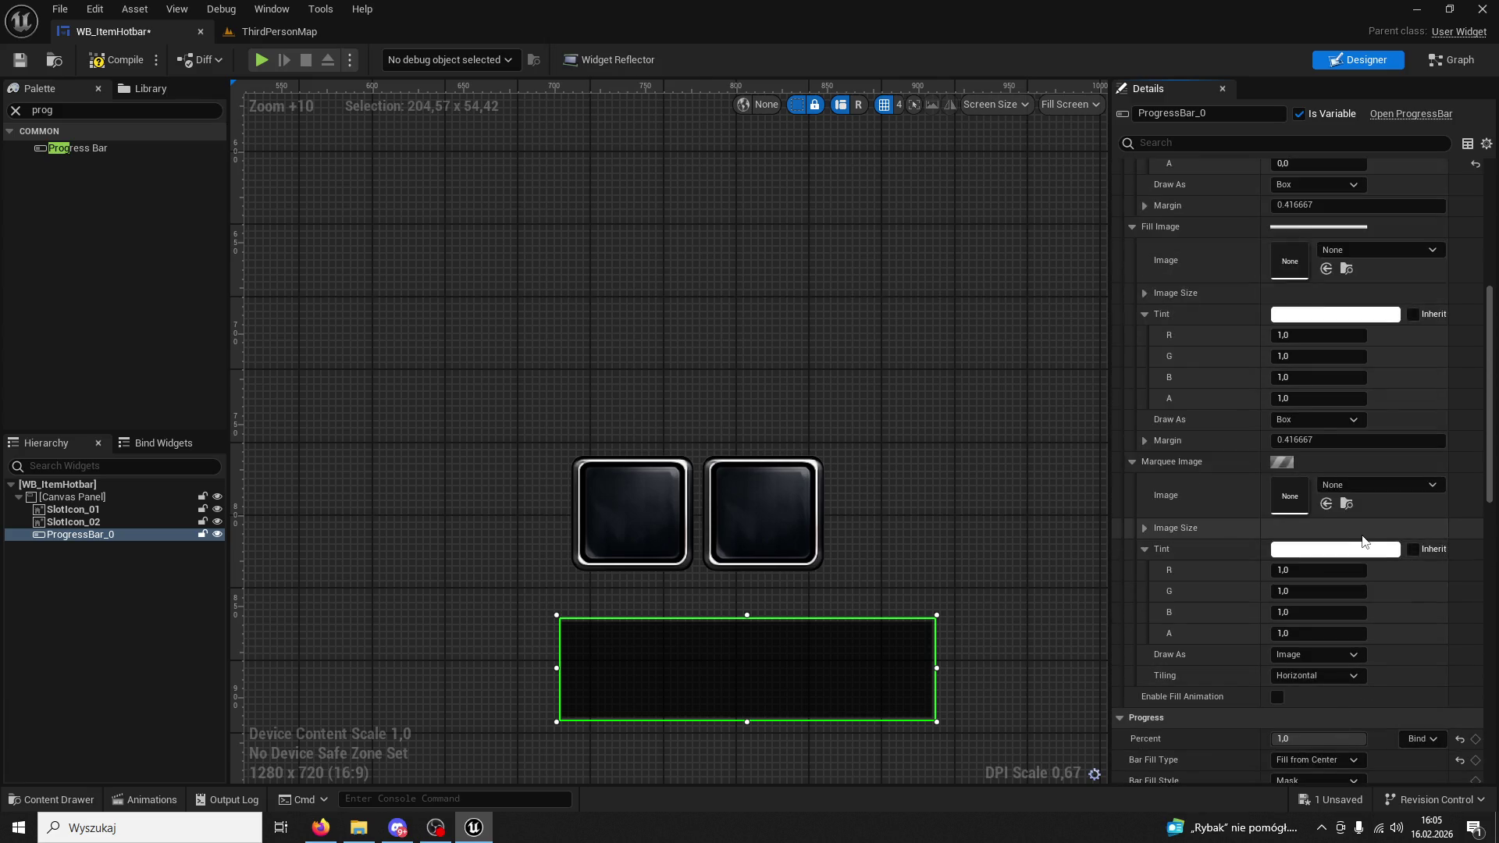
pyautogui.scroll(3, 1357, 536)
pyautogui.click(1346, 386)
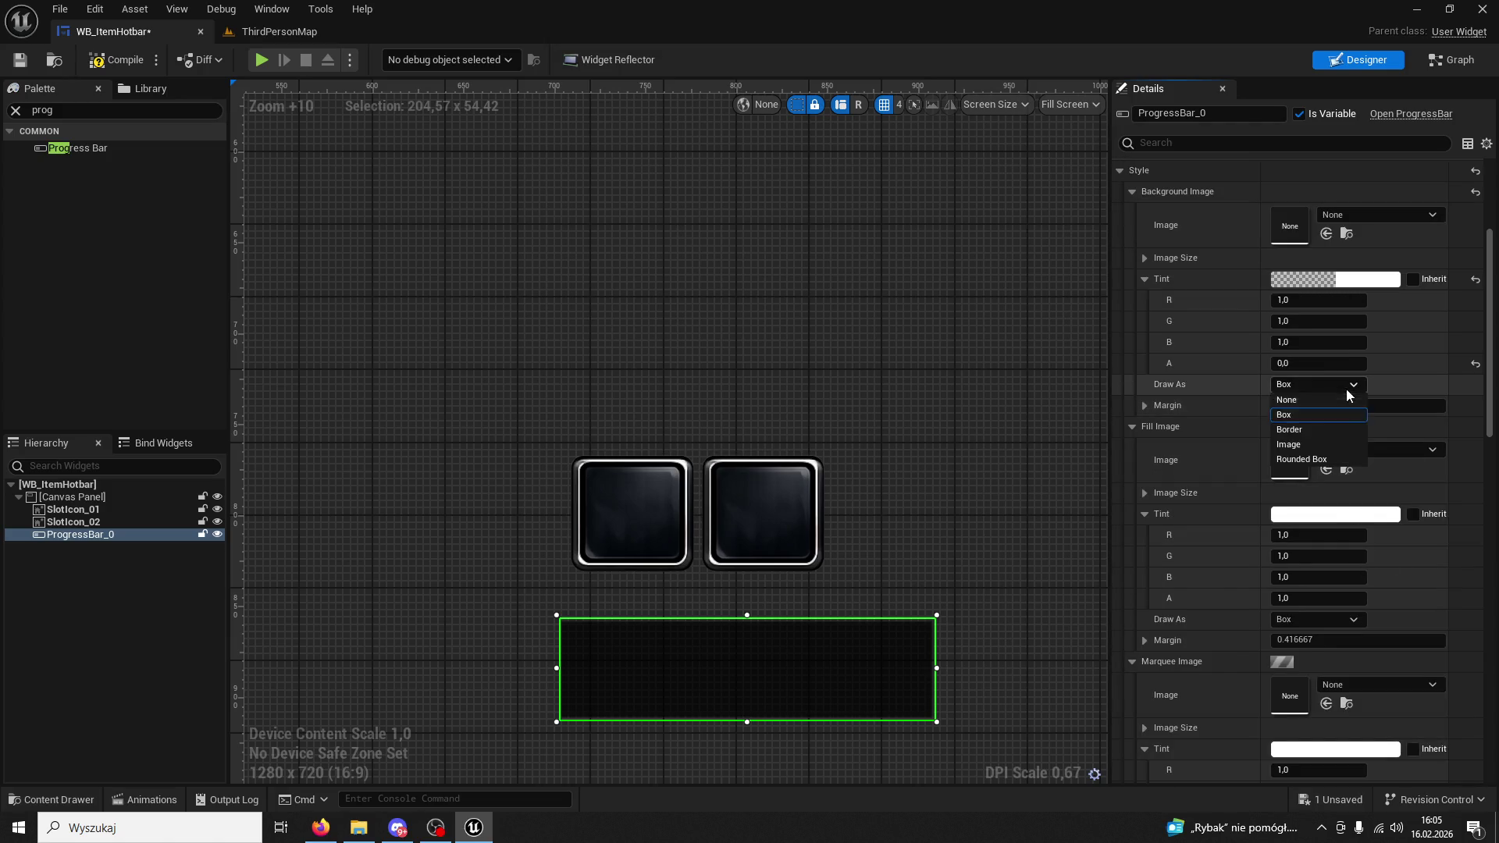
# Try Border and then Rounded Box for the background Draw As, with Percent lowered to about 0.77.
pyautogui.click(1342, 431)
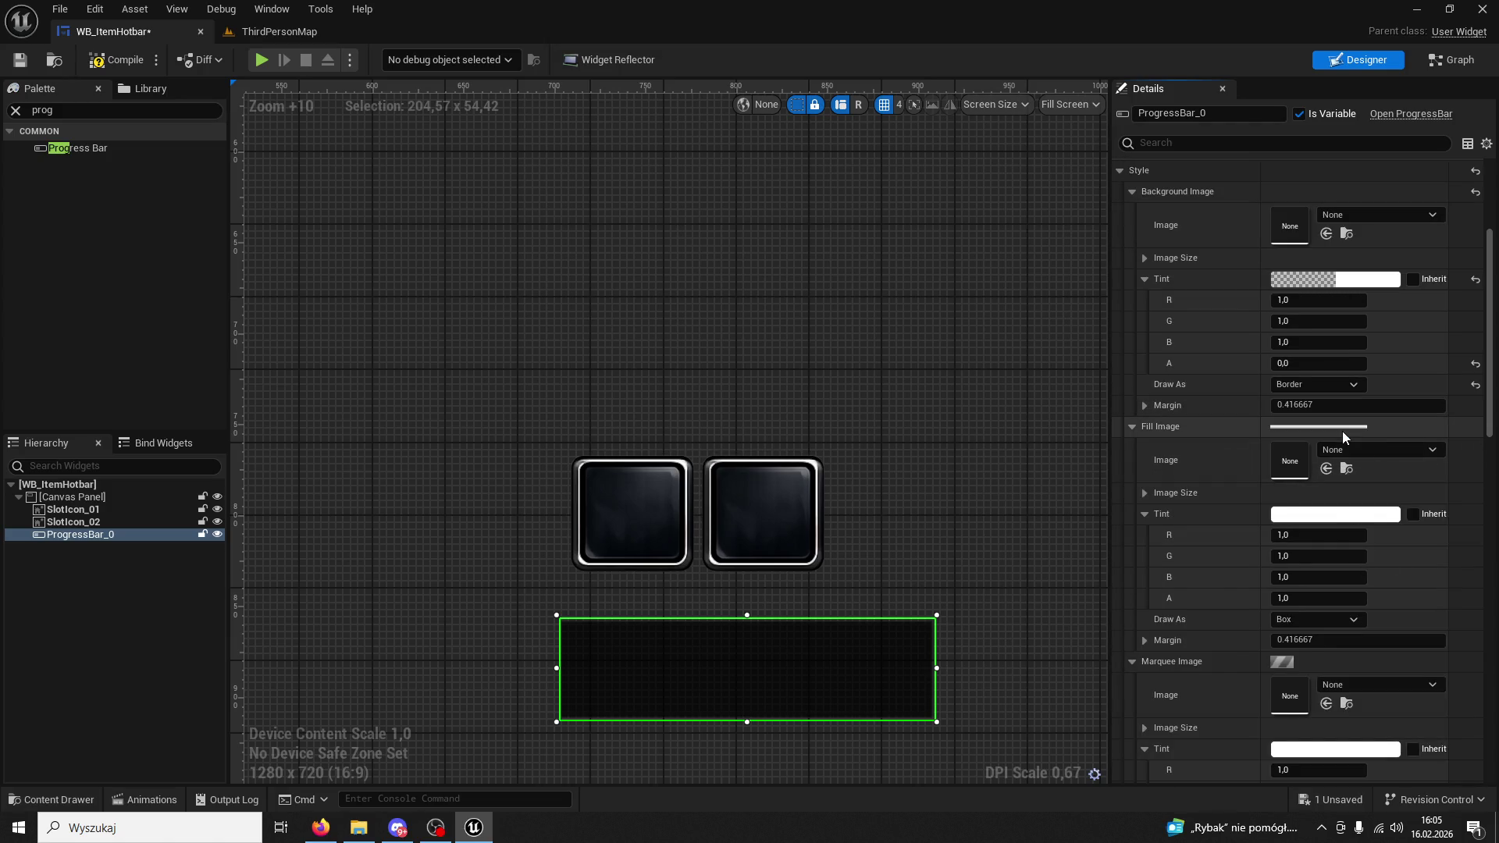
pyautogui.click(1355, 388)
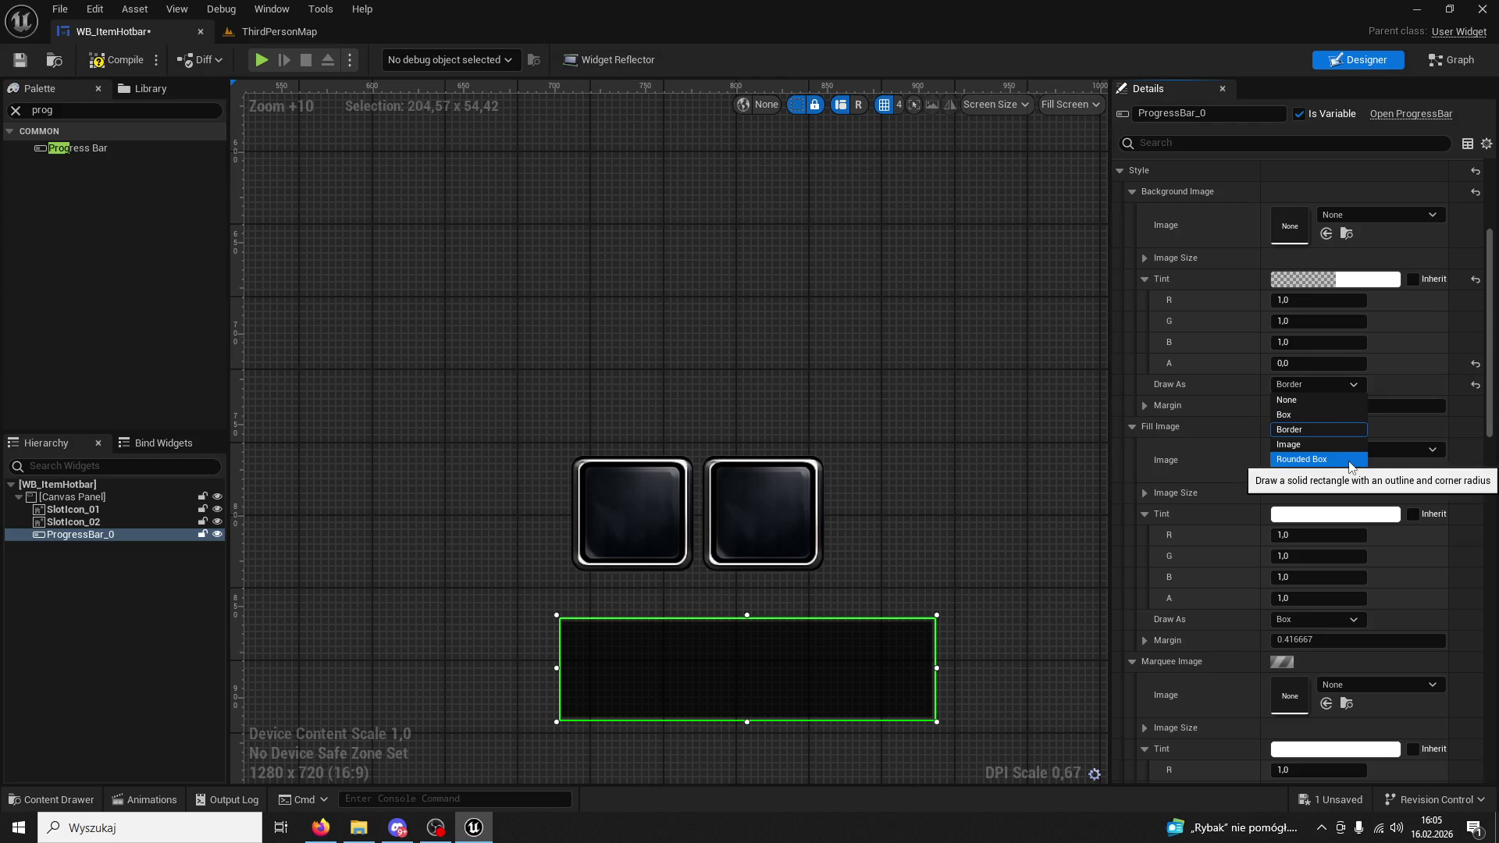
pyautogui.click(1348, 460)
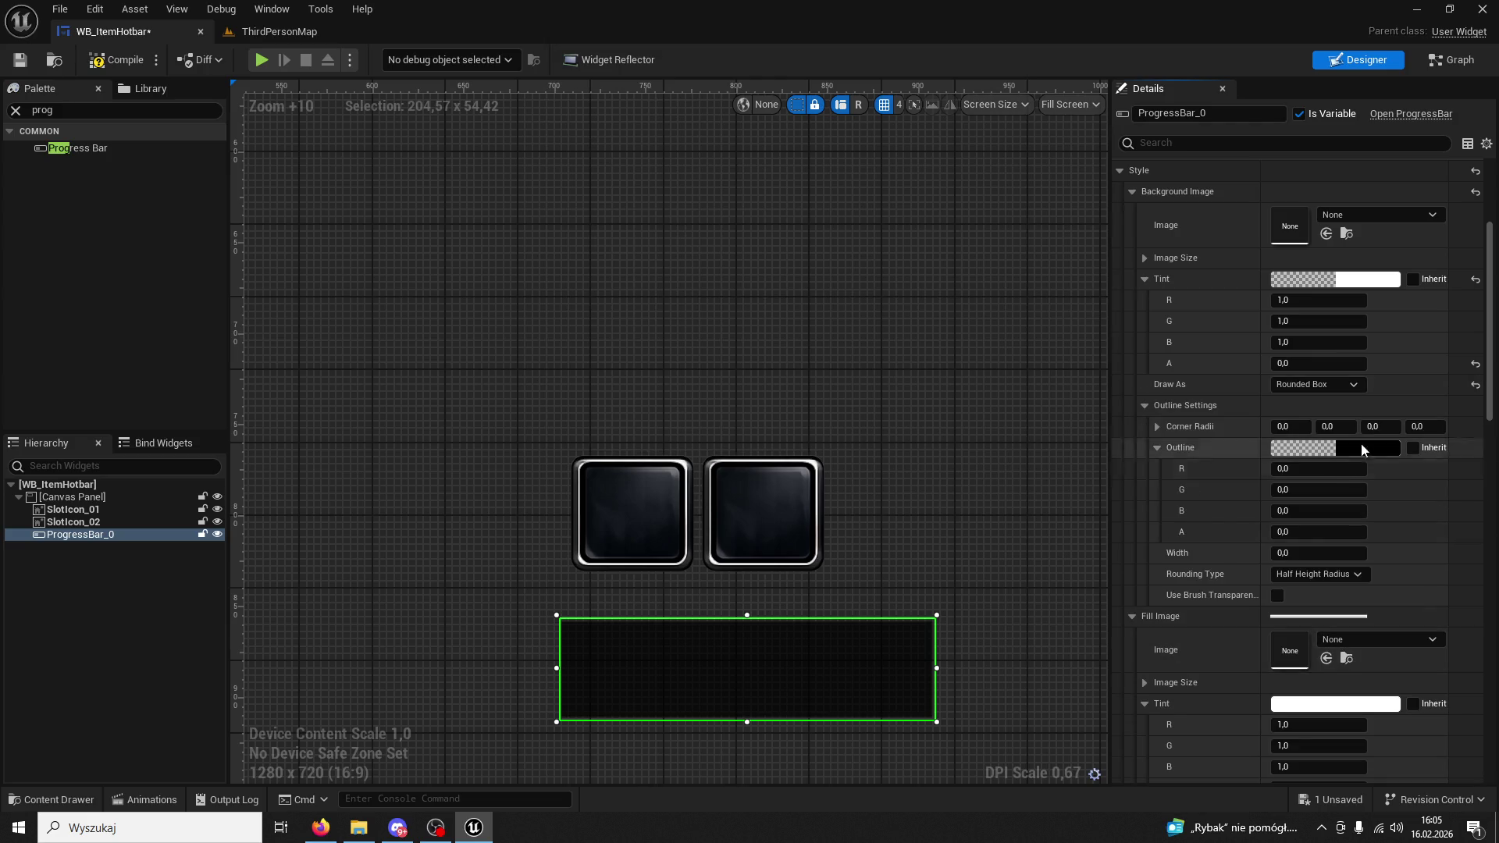
pyautogui.click(1286, 143)
pyautogui.write('per')
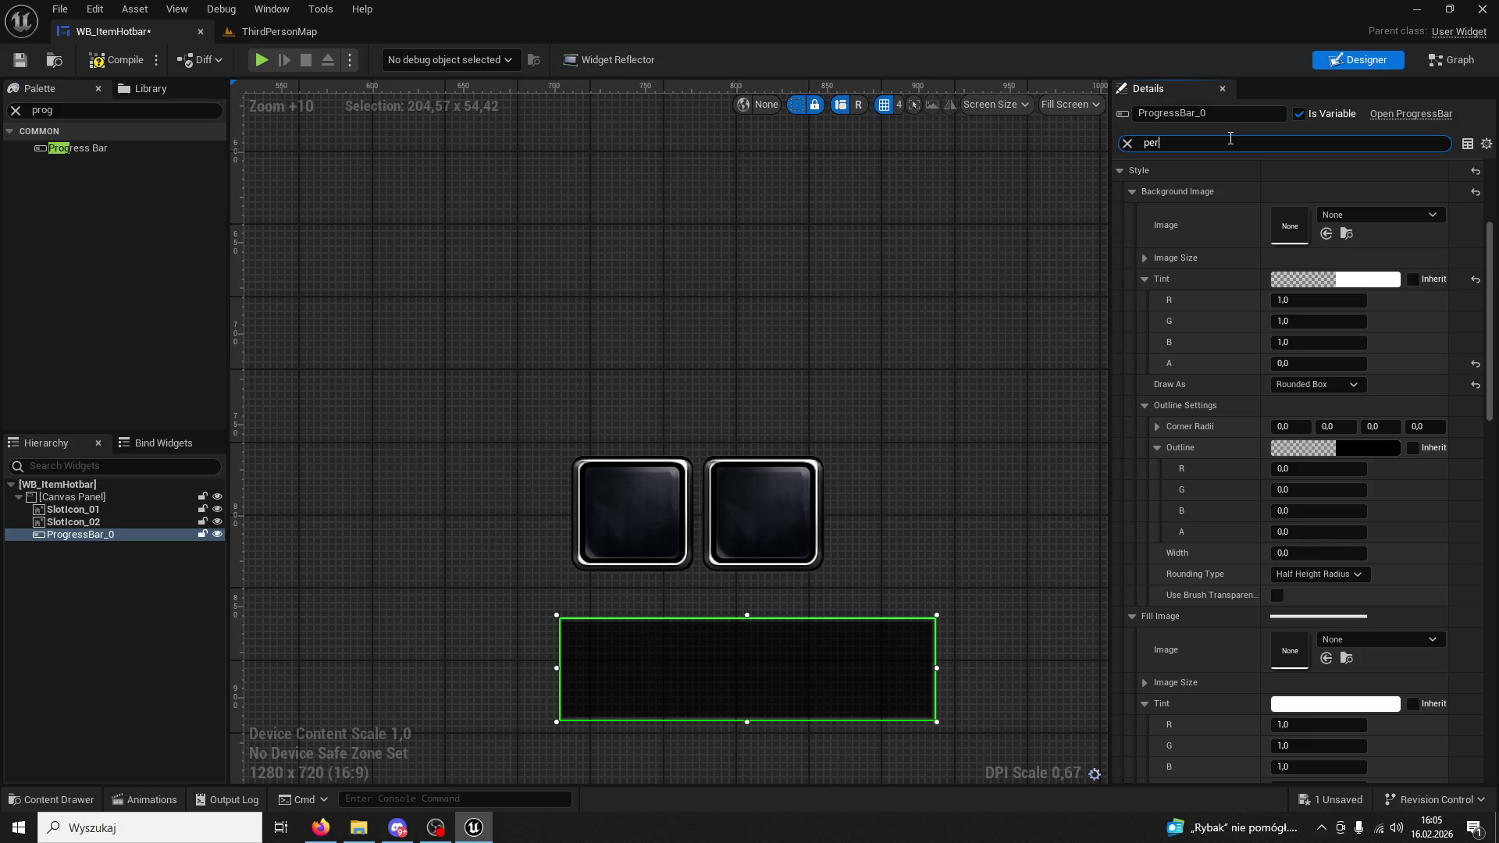
pyautogui.moveTo(1328, 189)
pyautogui.mouseDown()
pyautogui.moveTo(1288, 189)
pyautogui.moveTo(1343, 189)
pyautogui.moveTo(1296, 189)
pyautogui.mouseUp()
pyautogui.click(985, 426)
pyautogui.click(785, 682)
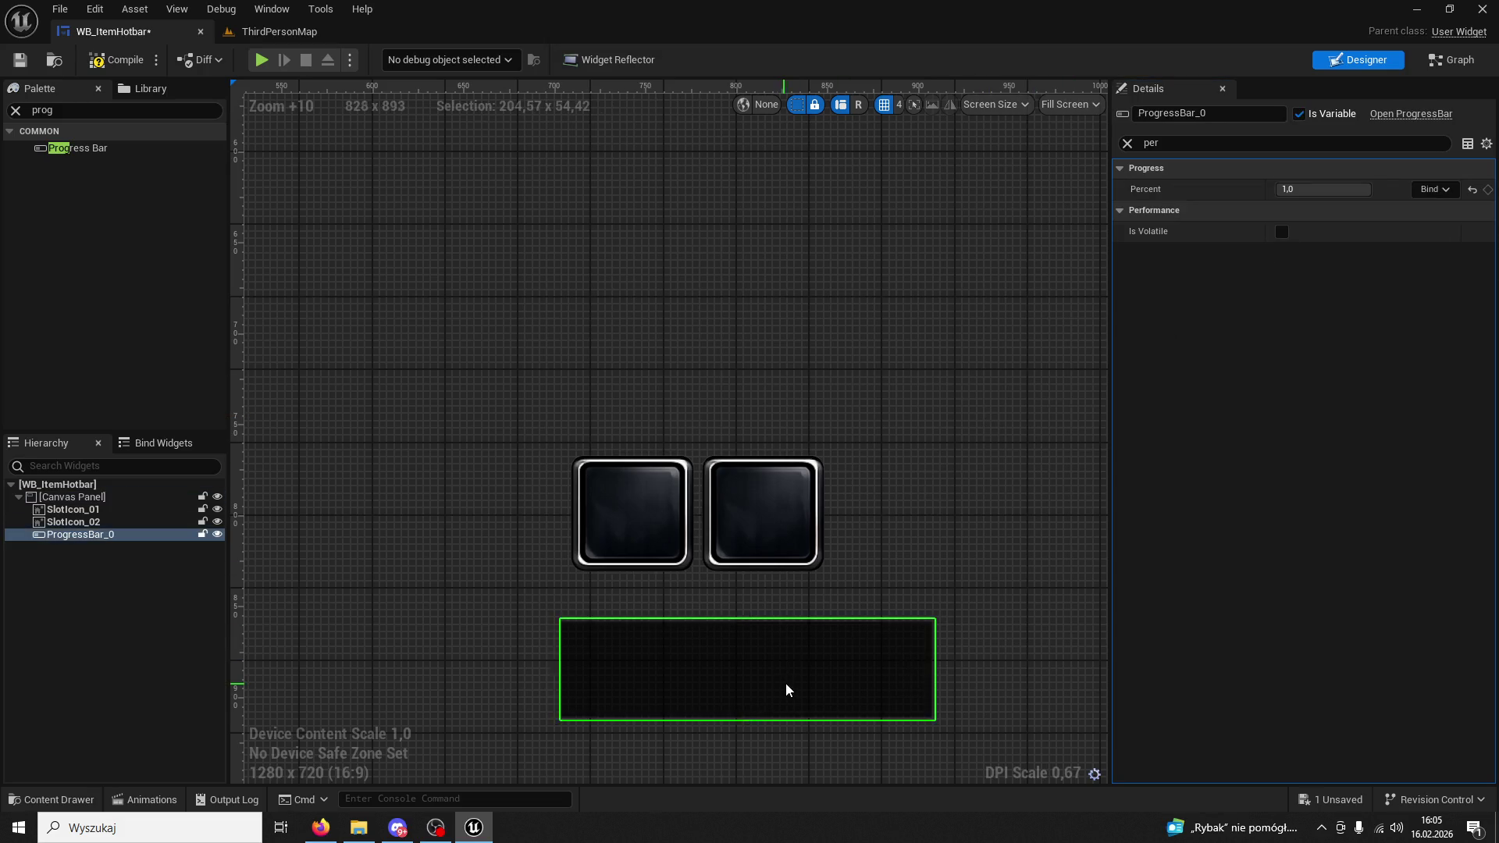
# Set outline Rounding Type to Fixed Radius, then draw the background as a plain Image.
pyautogui.click(1128, 143)
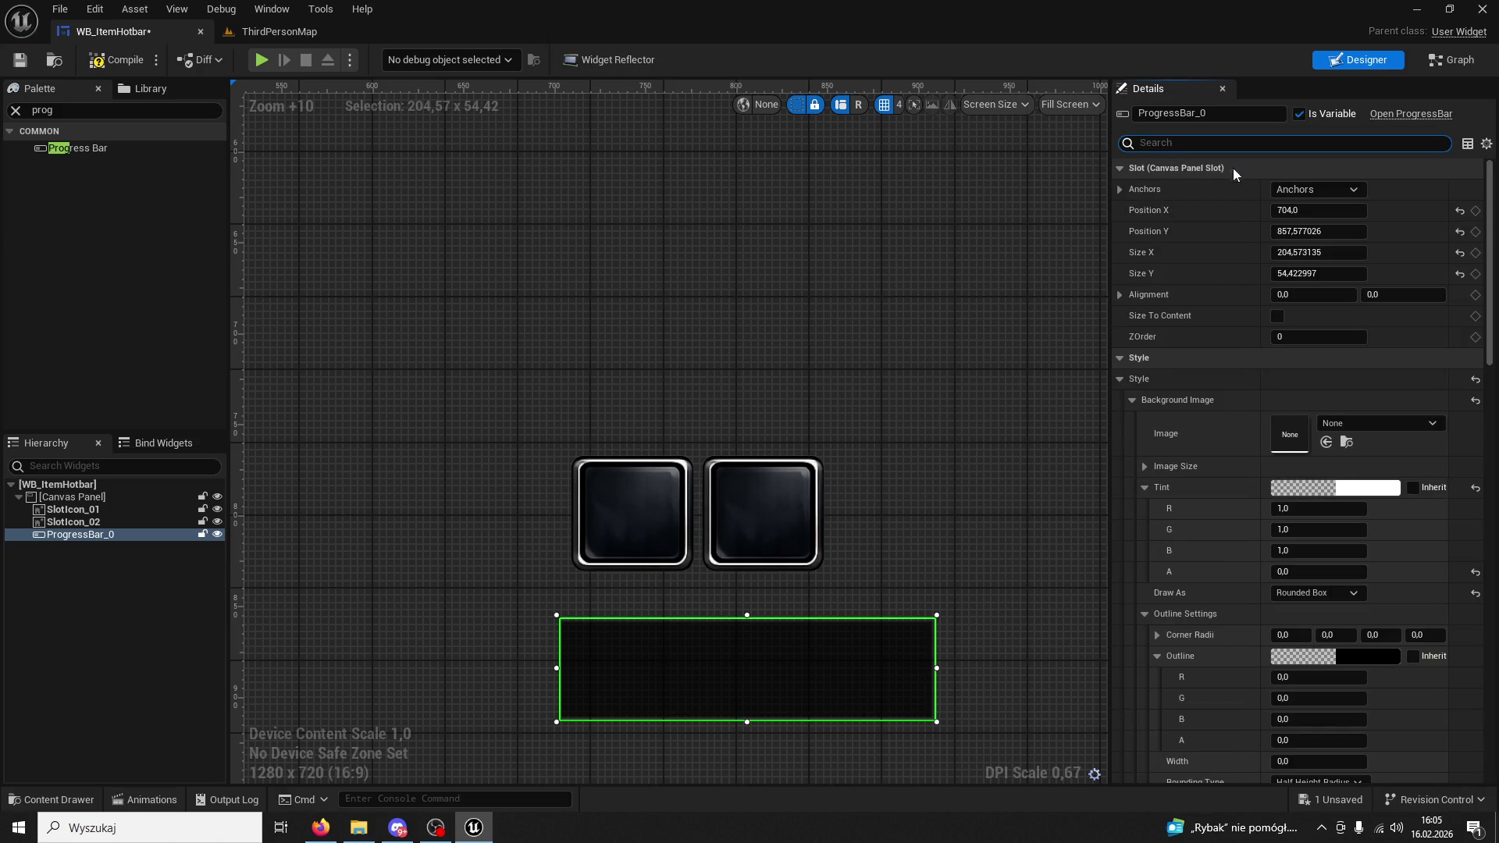
pyautogui.scroll(-3, 1327, 174)
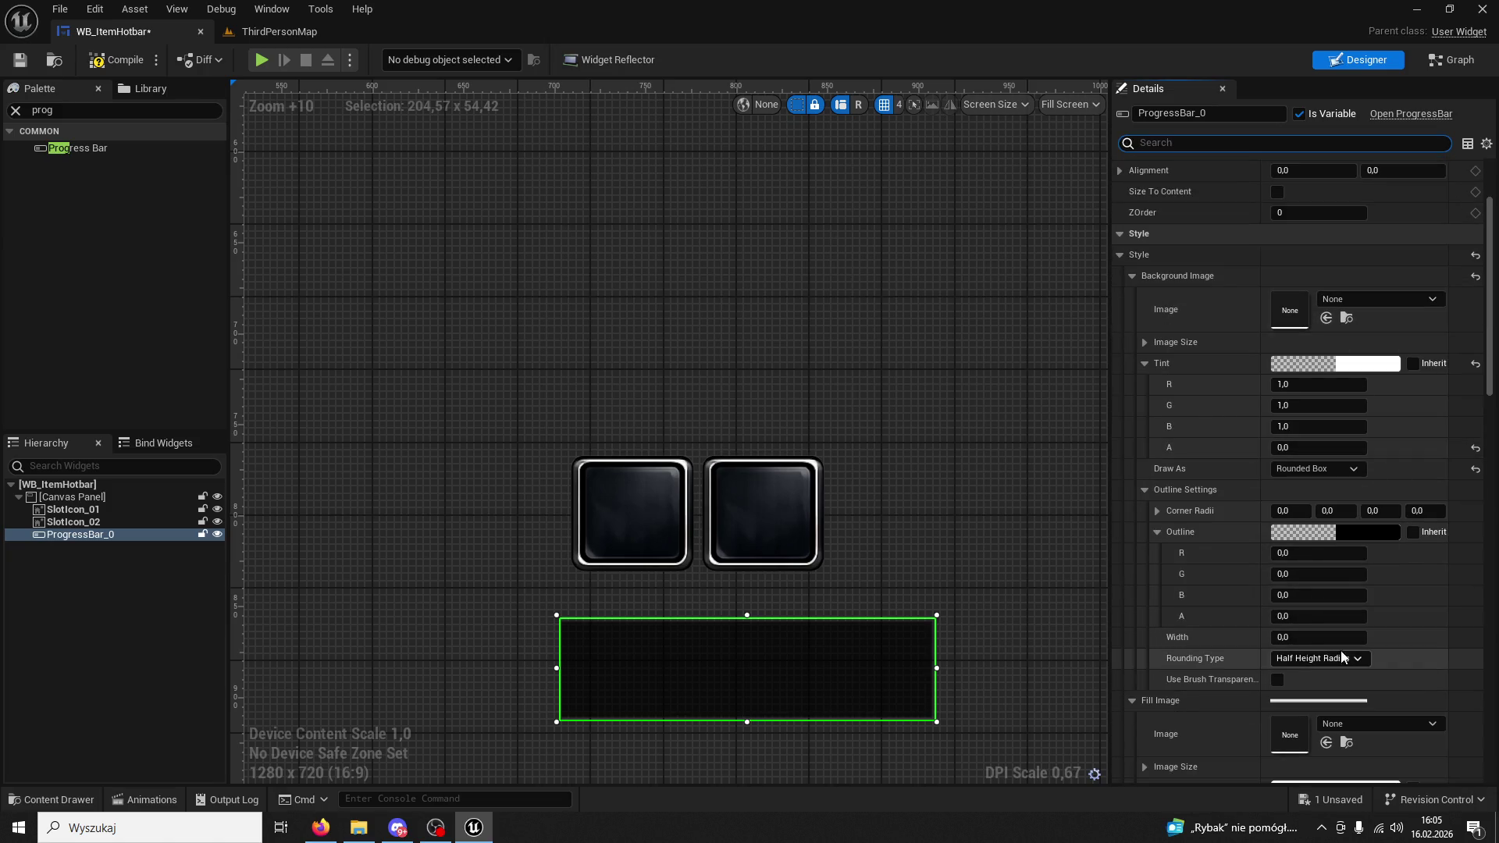
pyautogui.click(1358, 660)
pyautogui.click(1348, 677)
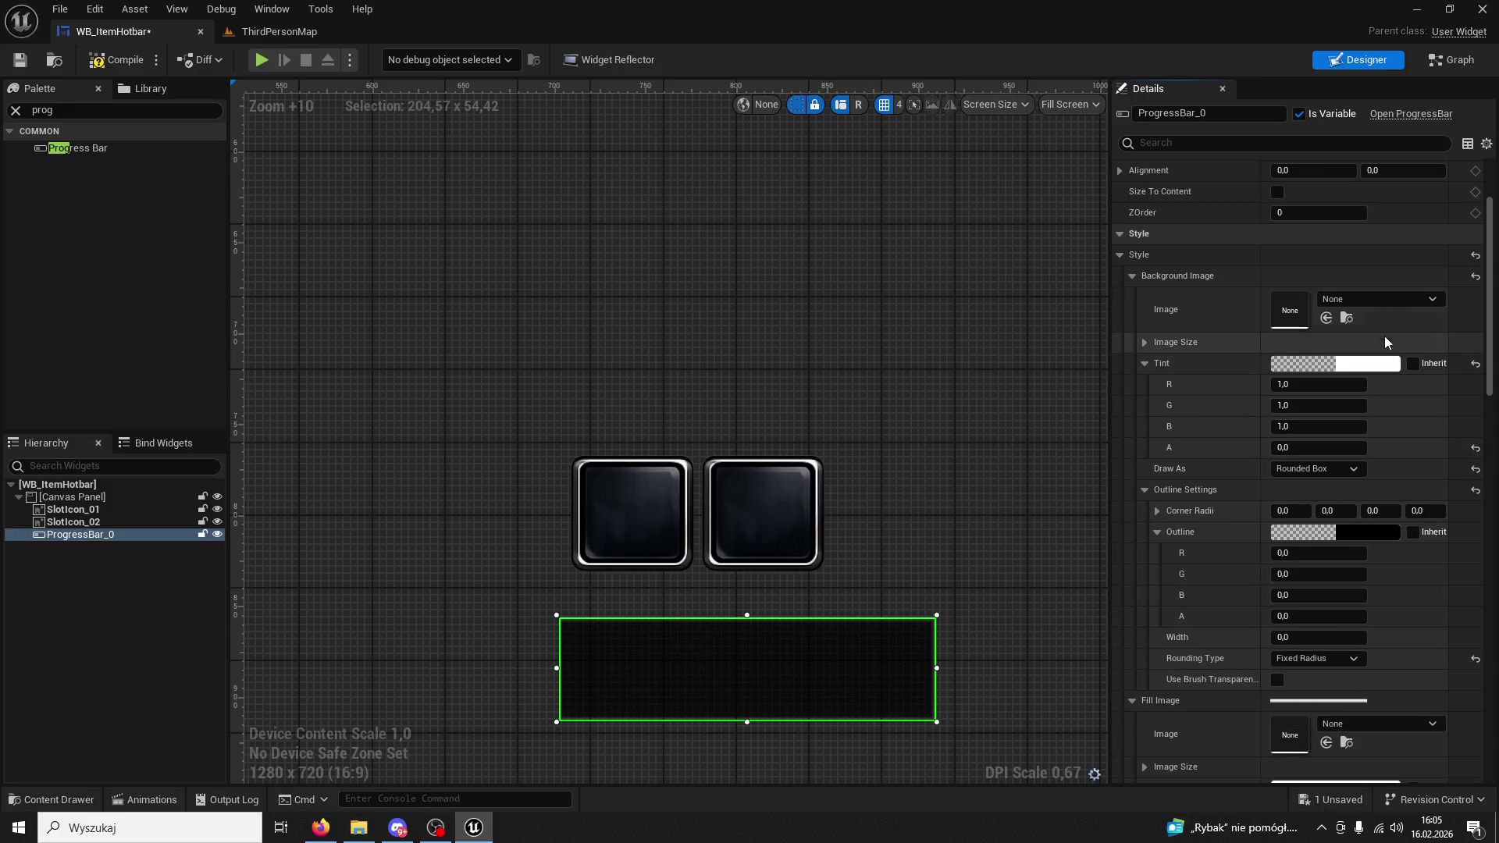
pyautogui.click(1356, 470)
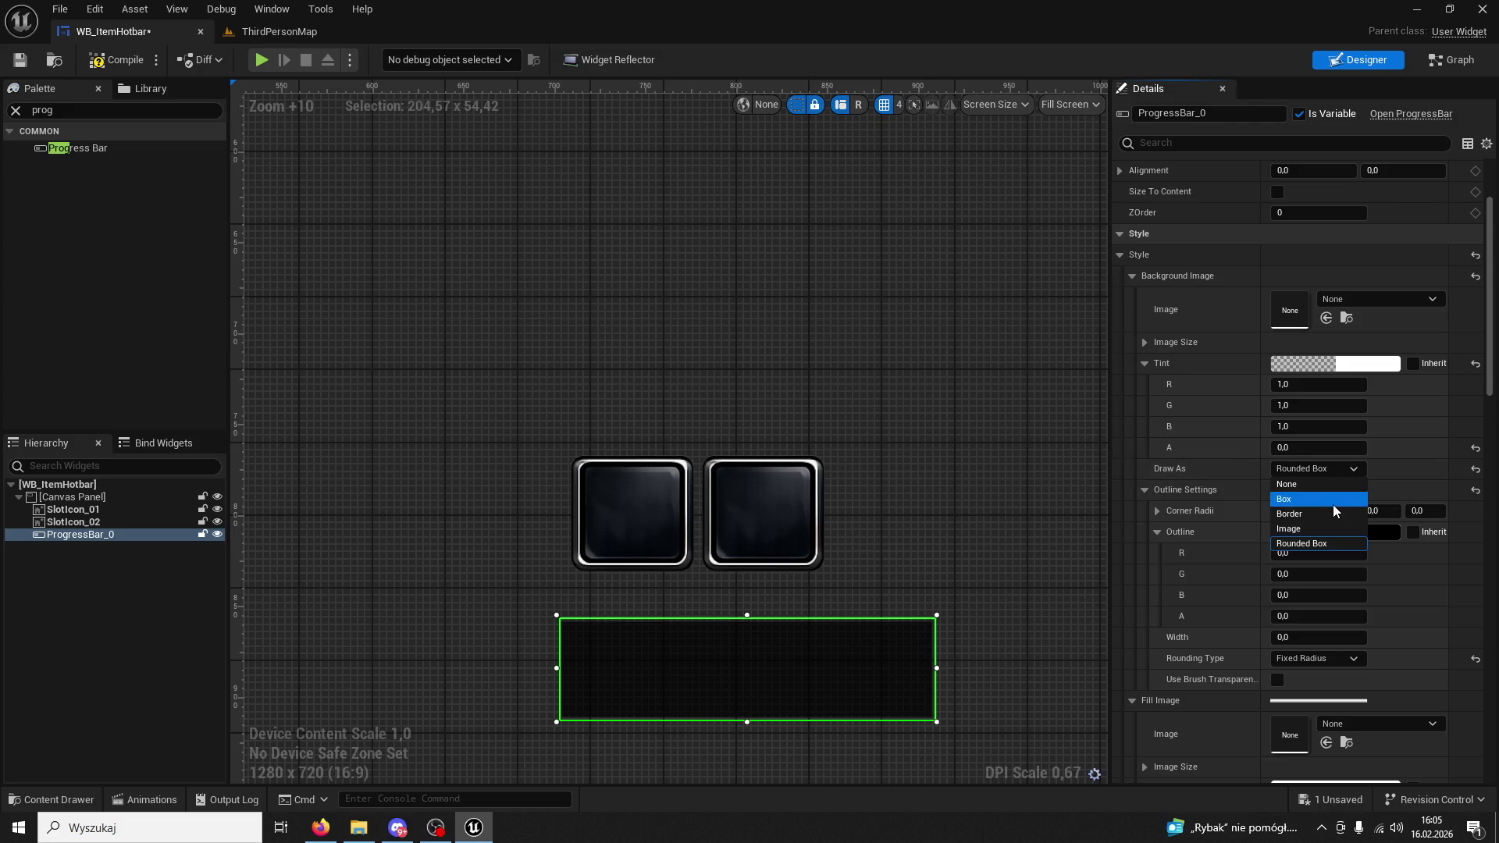
pyautogui.click(1309, 529)
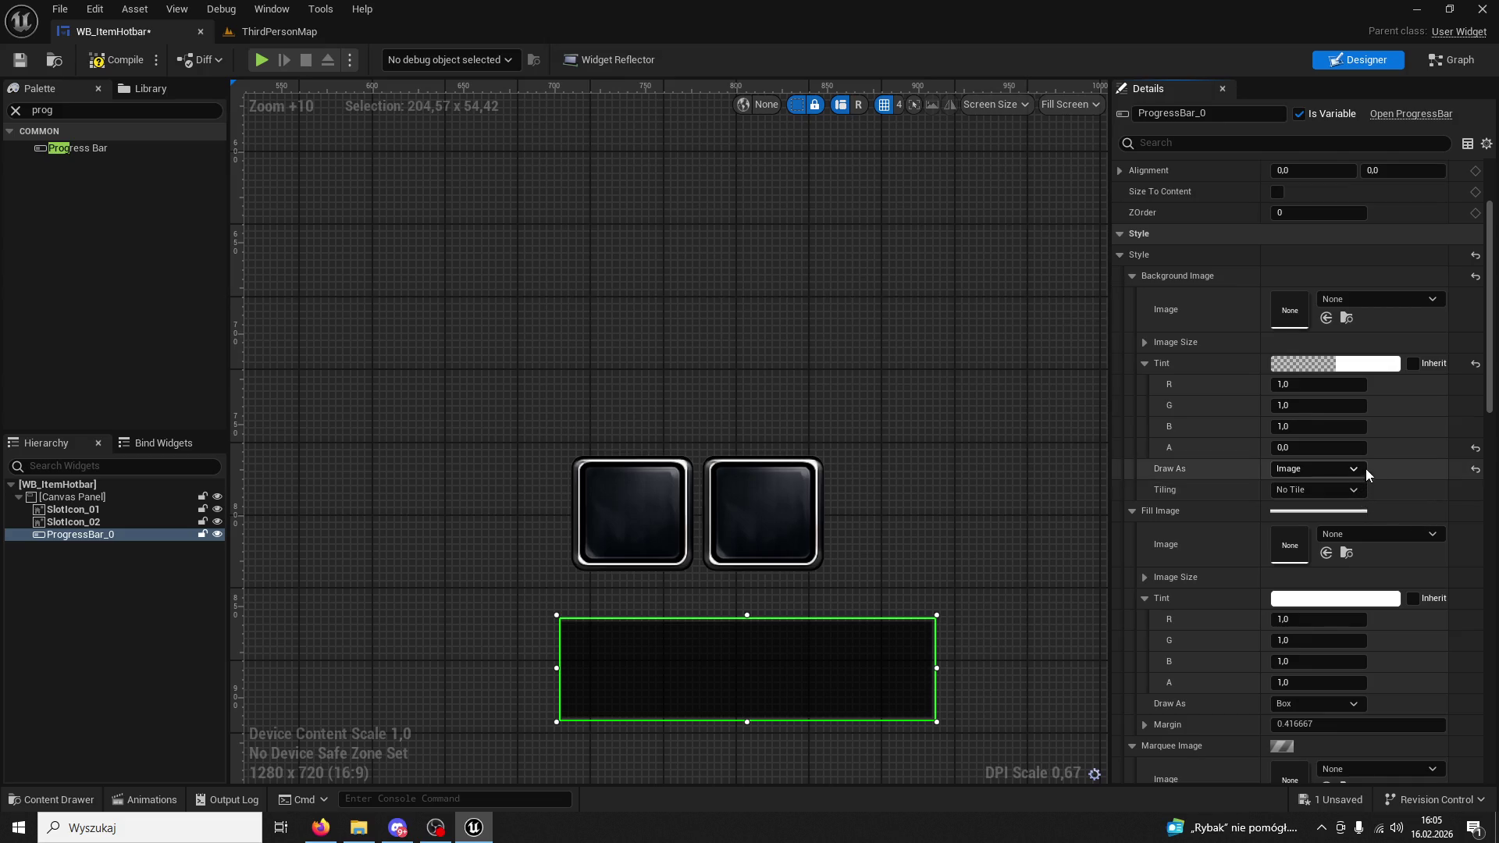
# Browse to the InventorySystem folder in the Content Browser and bring up Windows search.
pyautogui.click(100, 797)
pyautogui.click(456, 512)
pyautogui.press('super+s')
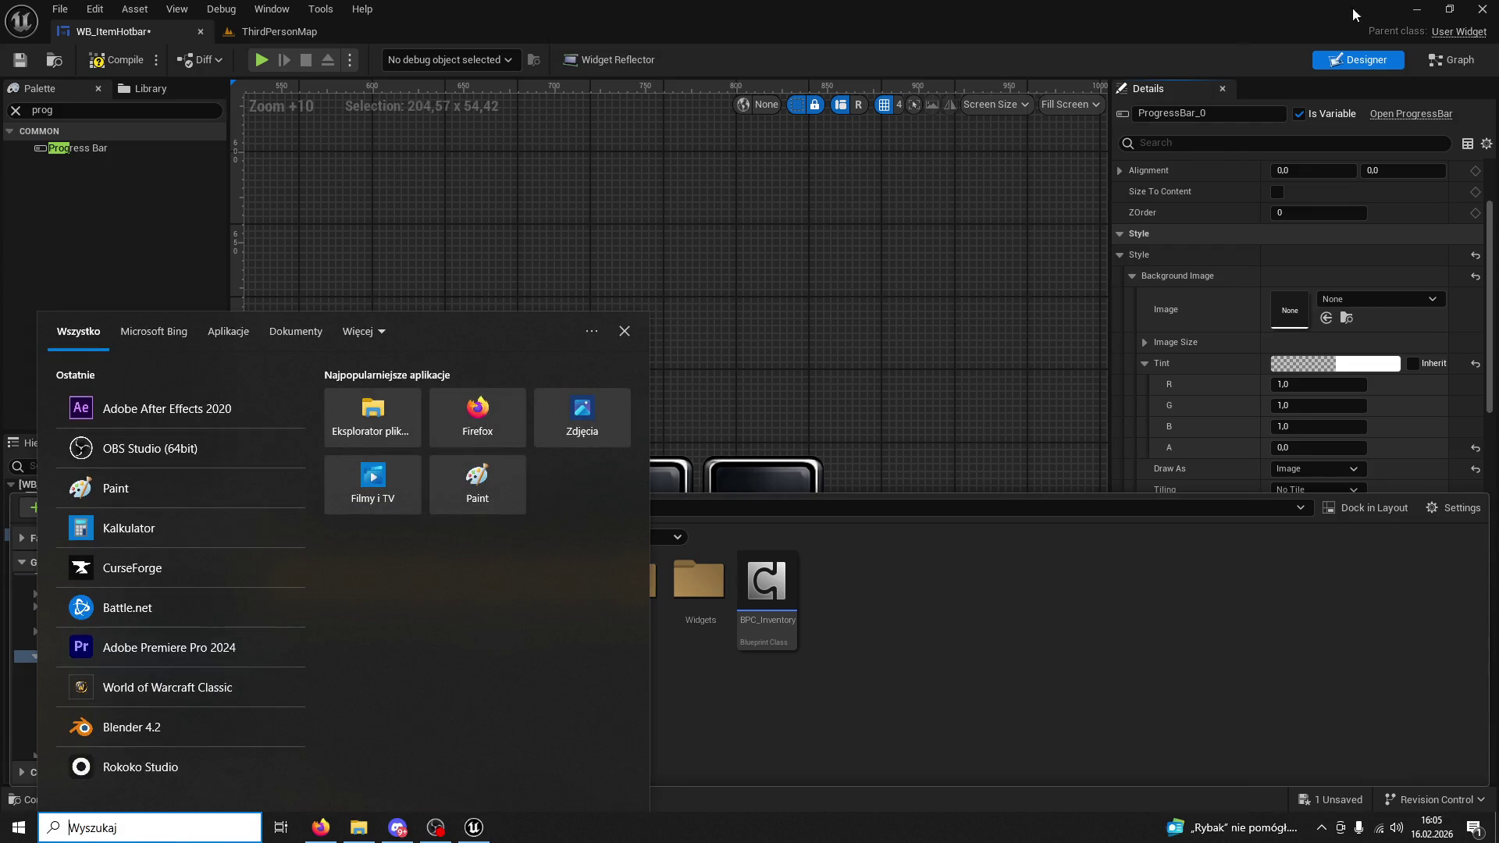
# Minimize Unreal Engine and File Explorer, then start Adobe After Effects 2020 from the Start menu.
pyautogui.click(1417, 9)
pyautogui.click(1407, 9)
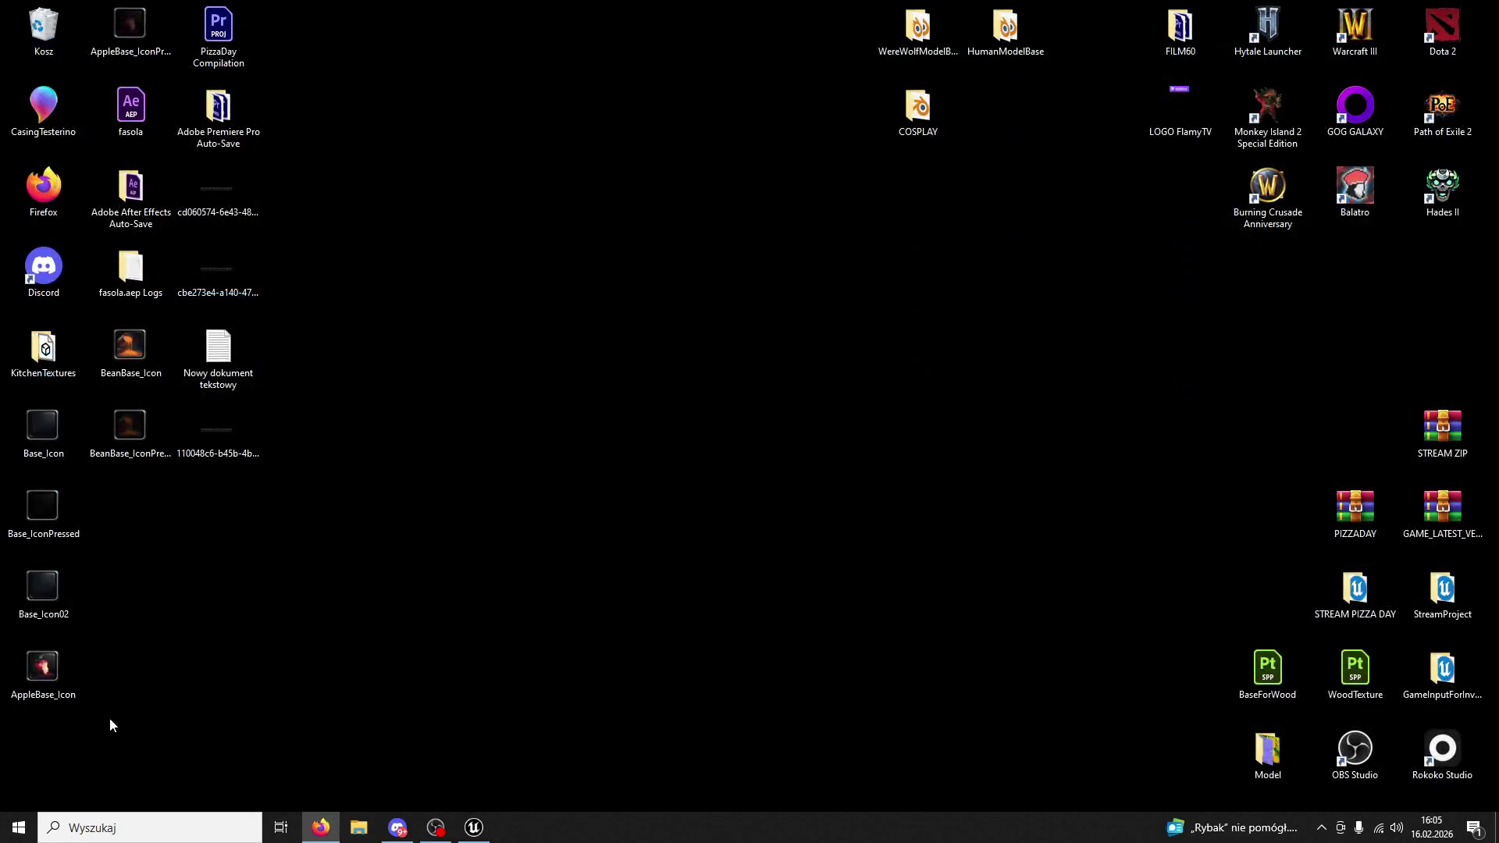
pyautogui.click(19, 828)
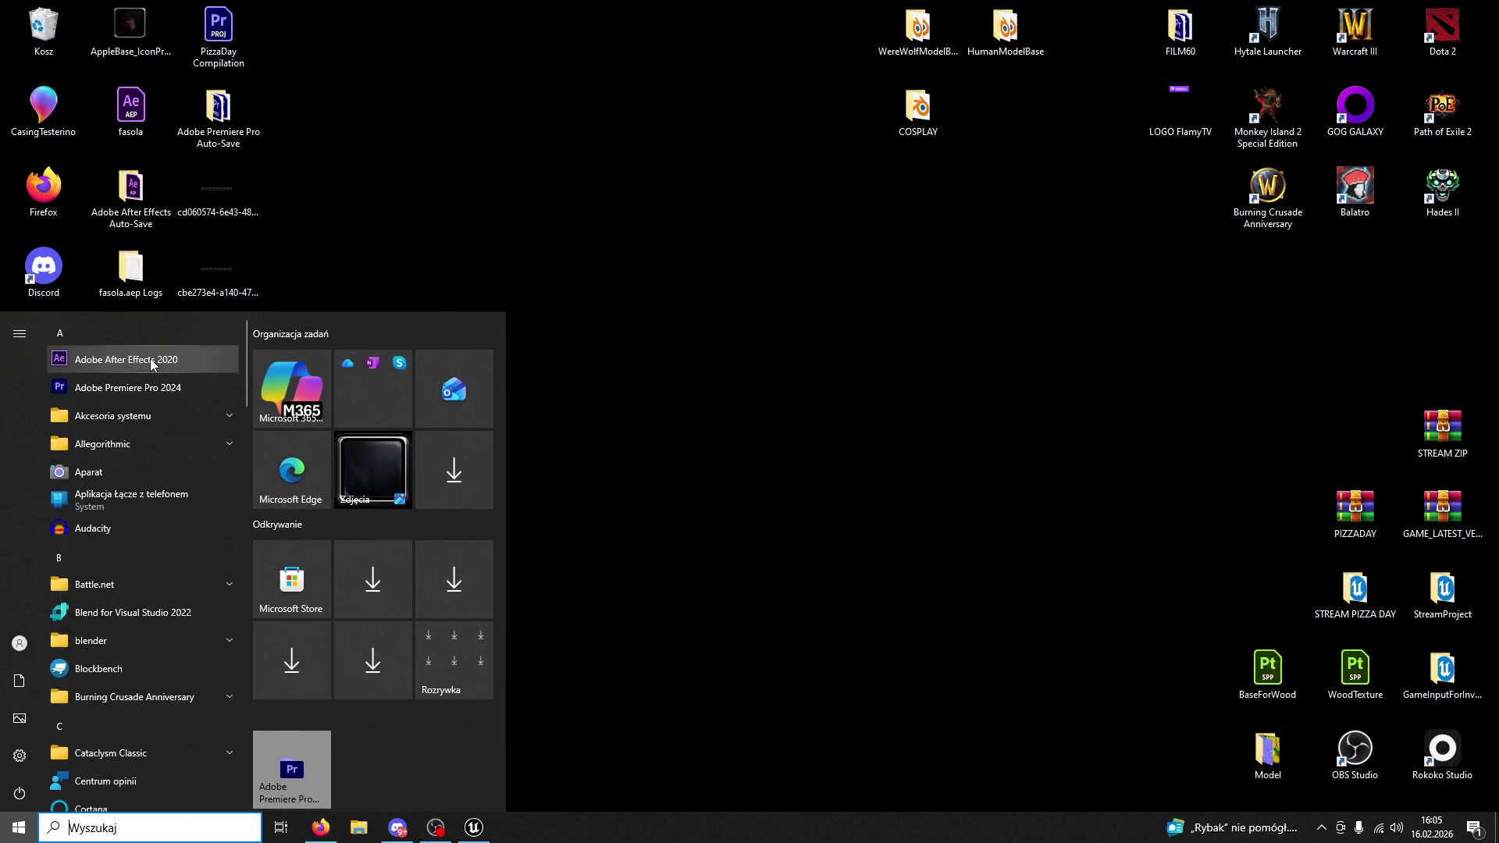
pyautogui.click(150, 358)
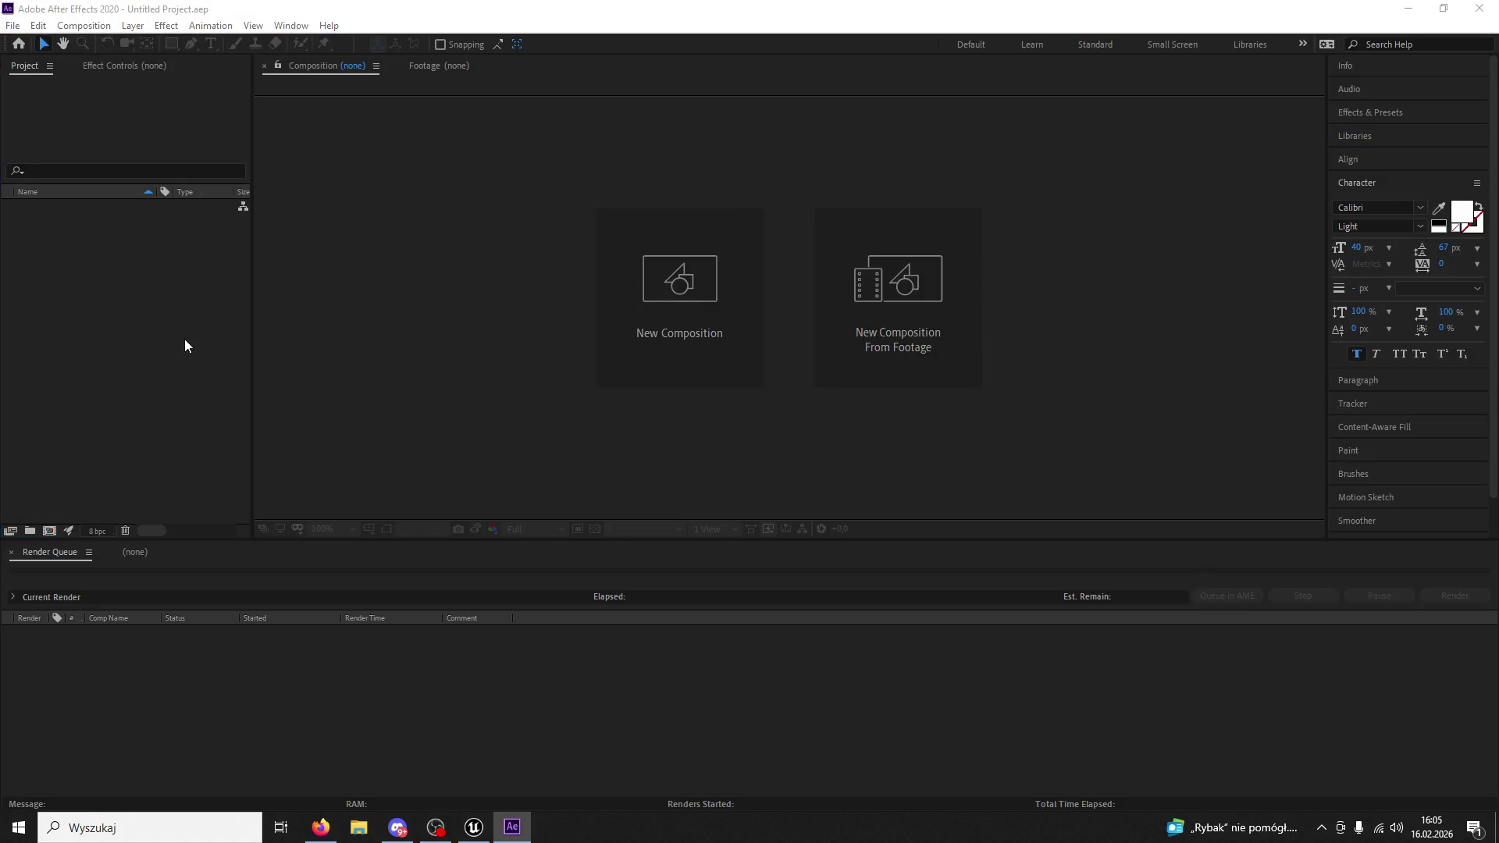
# Import Base_Icon.png and create a Base_Icon composition from it.
pyautogui.doubleClick(185, 345)
pyautogui.scroll(-6, 341, 314)
pyautogui.scroll(2, 189, 305)
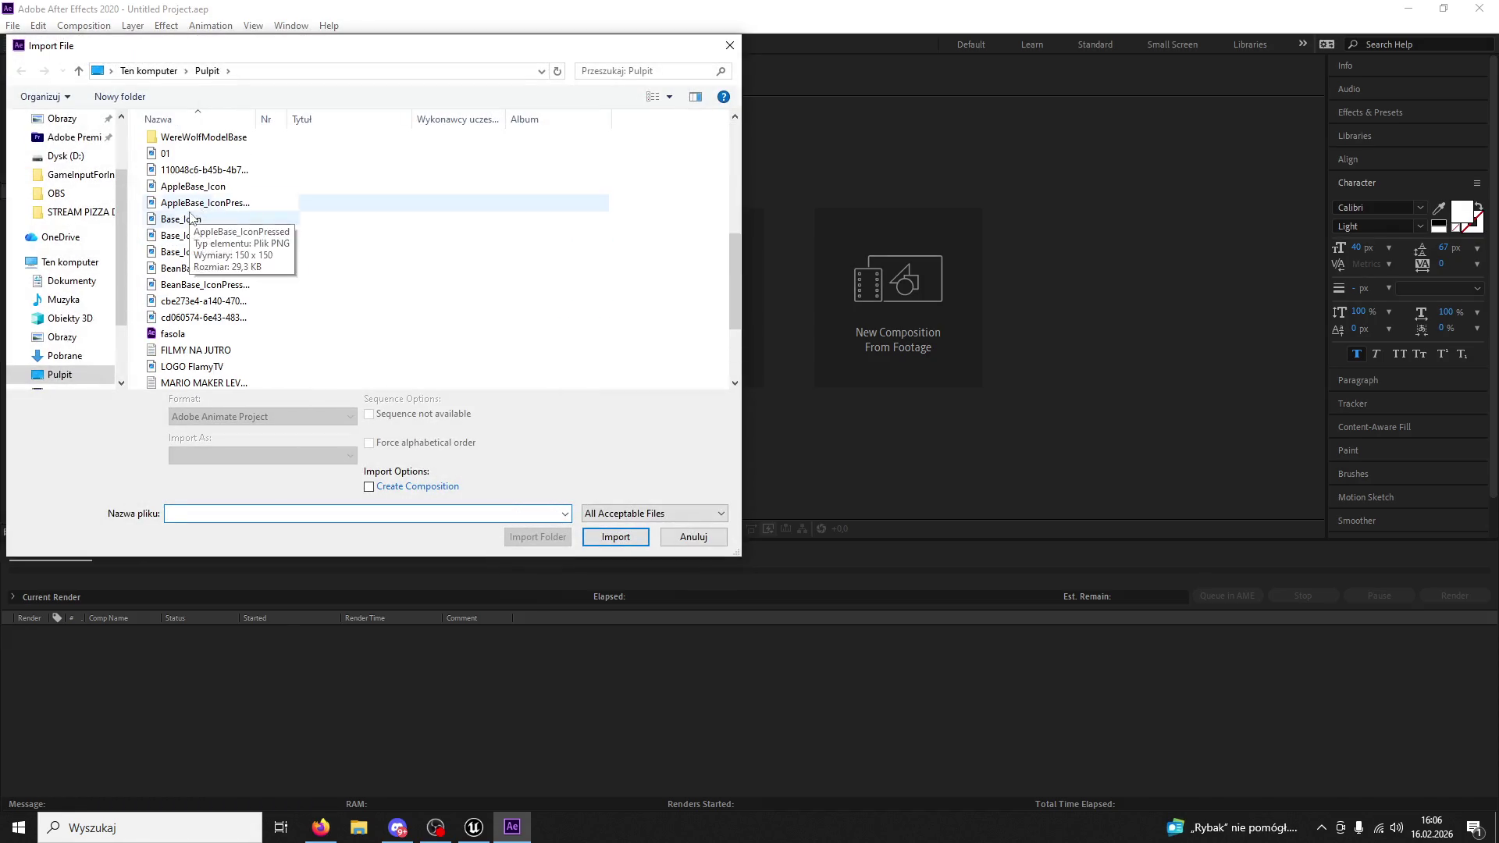
pyautogui.click(218, 187)
pyautogui.doubleClick(202, 225)
pyautogui.moveTo(191, 209)
pyautogui.mouseDown()
pyautogui.moveTo(236, 237)
pyautogui.moveTo(551, 283)
pyautogui.mouseUp()
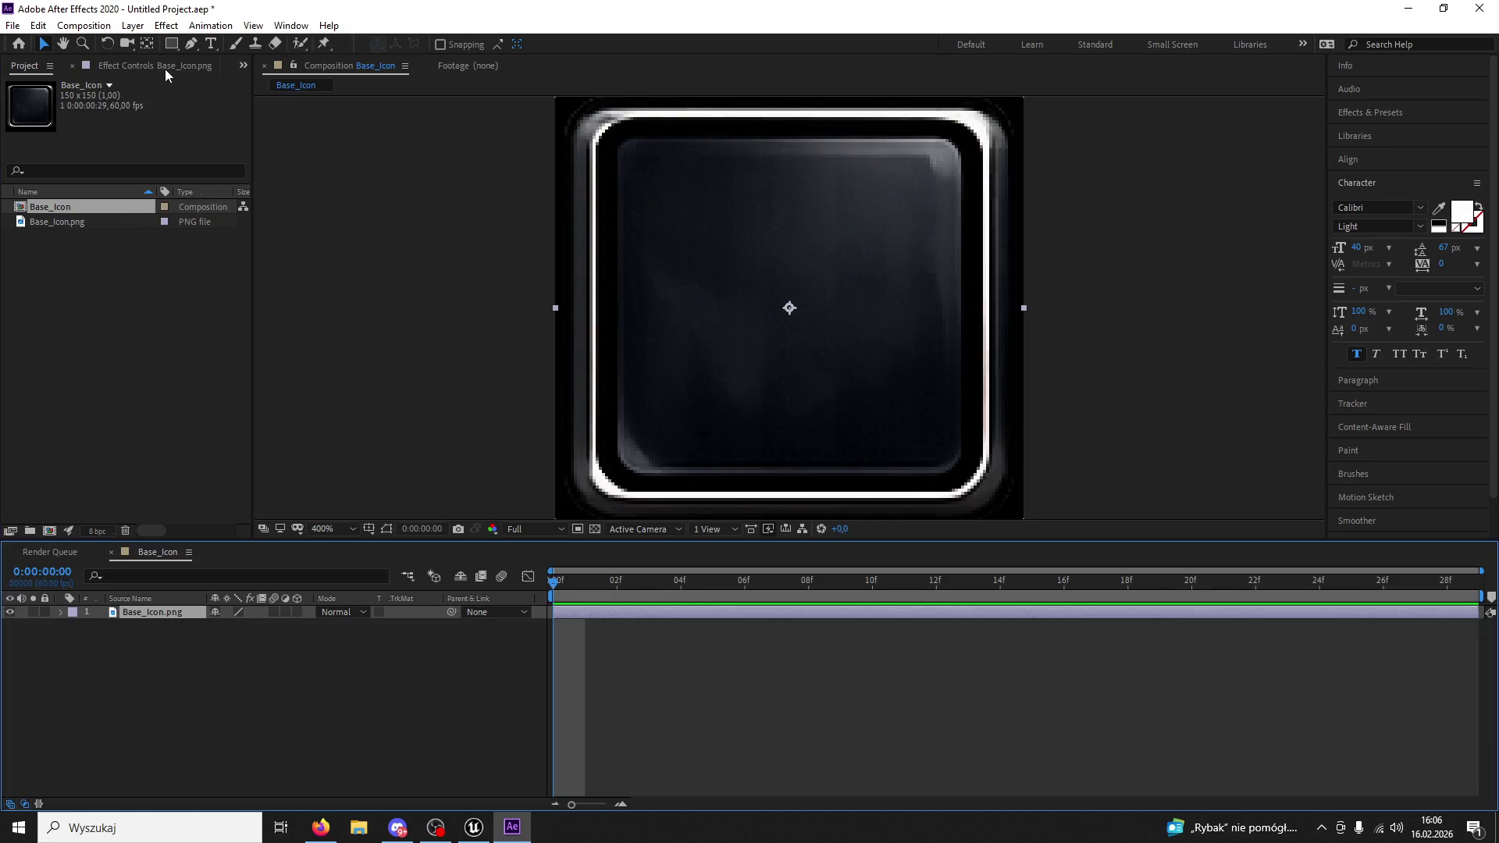
# Draw a rounded-rectangle mask over the icon's inner square.
pyautogui.moveTo(179, 45); pyautogui.dragTo(227, 83)
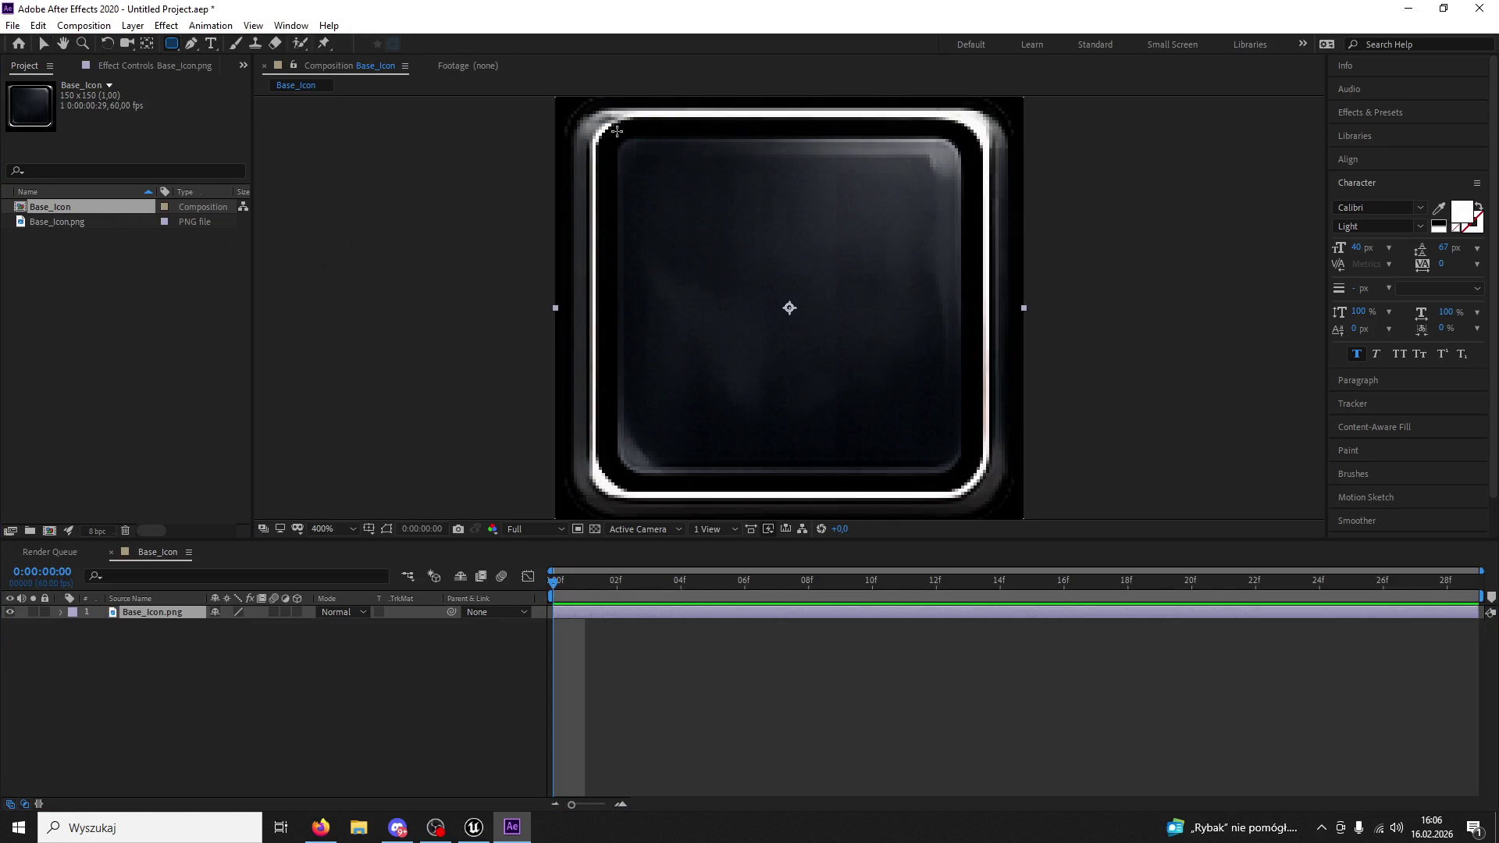
pyautogui.moveTo(608, 128)
pyautogui.mouseDown()
pyautogui.moveTo(1002, 516)
pyautogui.moveTo(976, 488)
pyautogui.mouseUp()
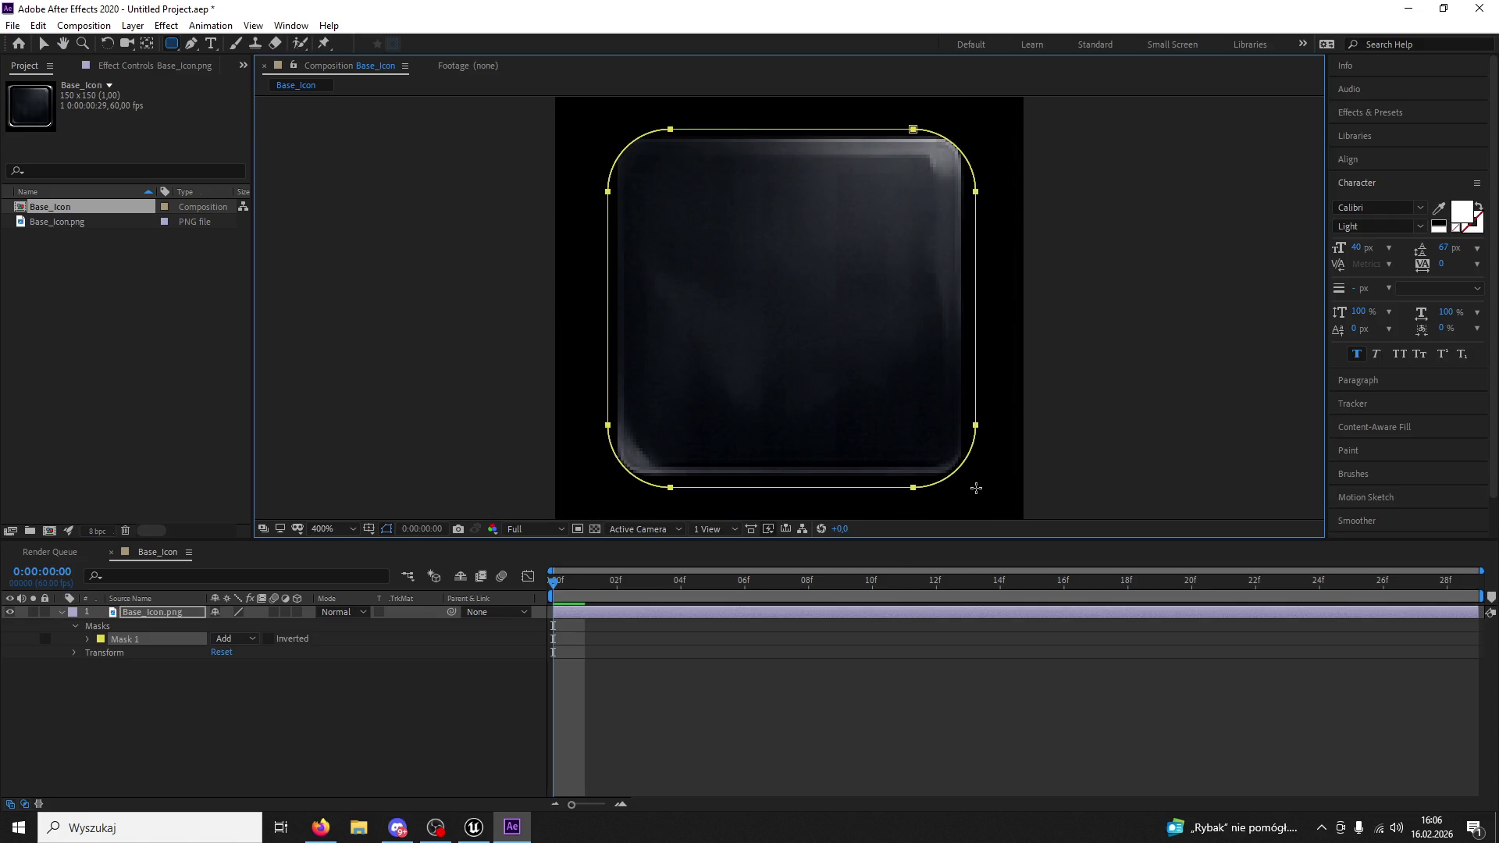
pyautogui.click(46, 44)
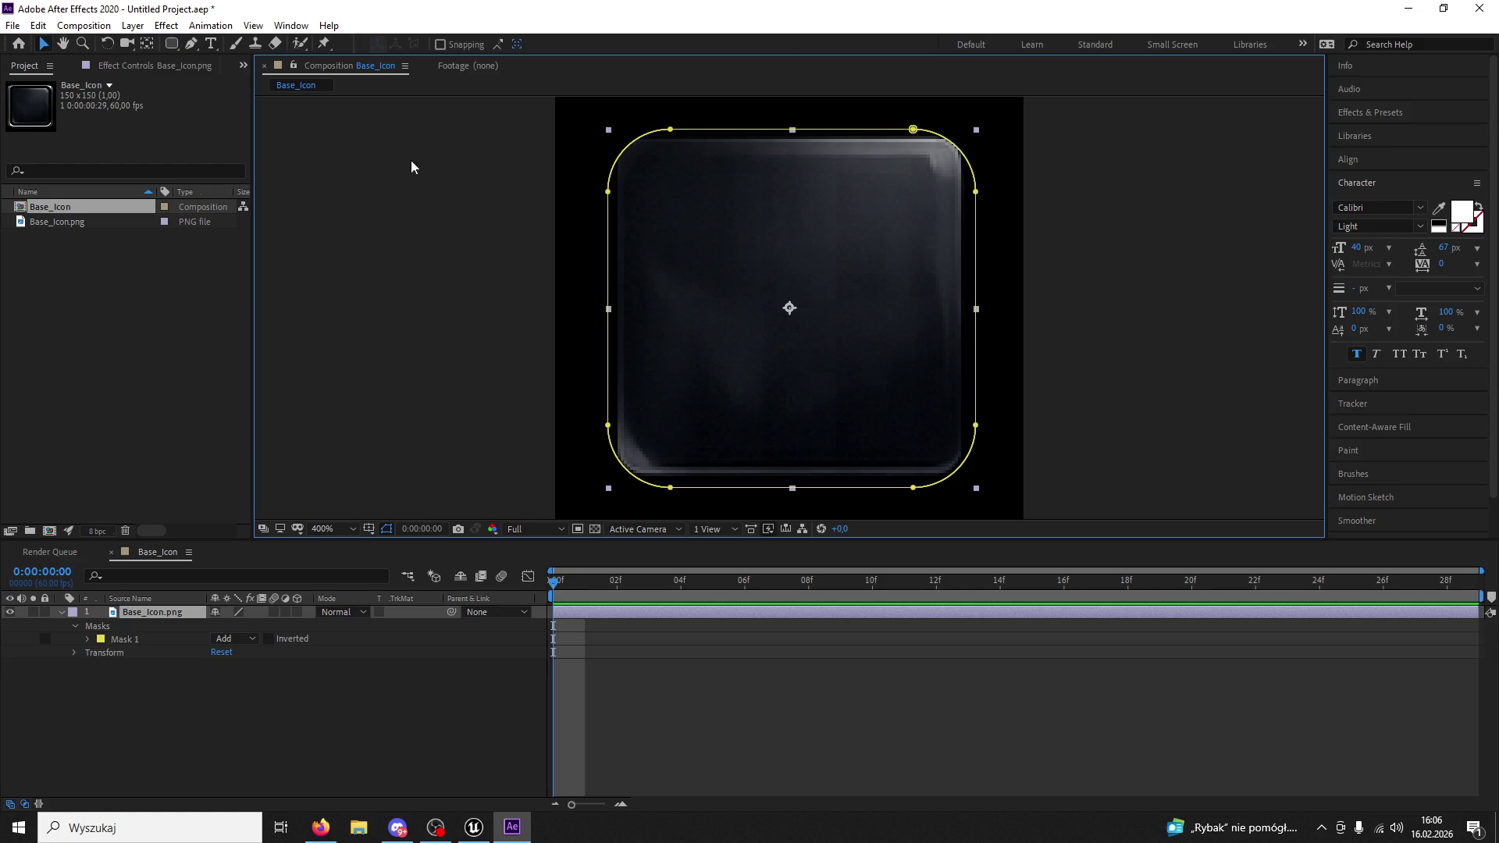
pyautogui.click(679, 131)
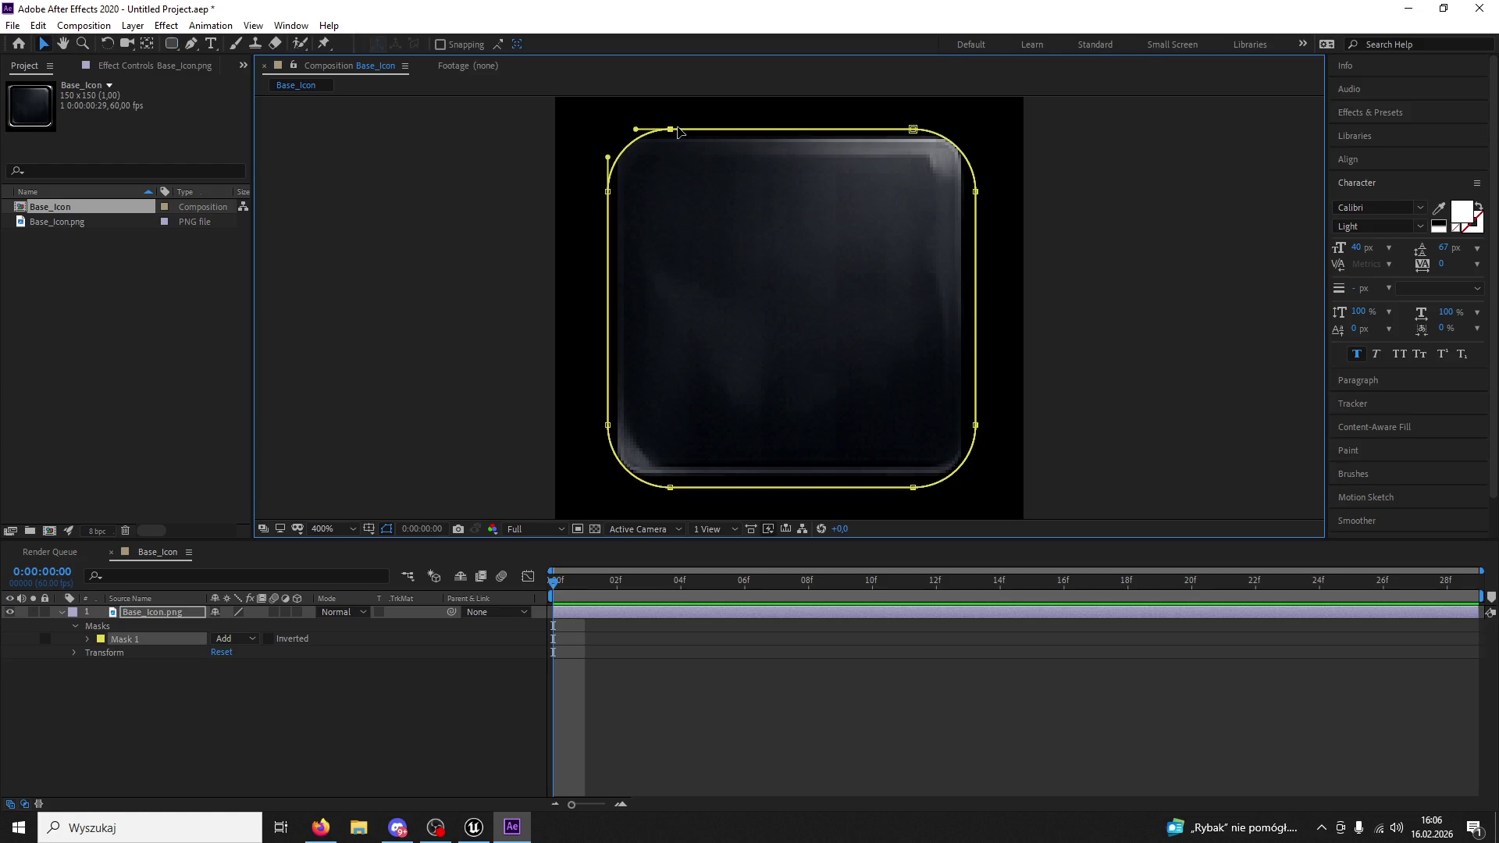
# Nudge the mask's corner and side points to fit the icon's inner square.
pyautogui.press('Left')
pyautogui.press('Left')
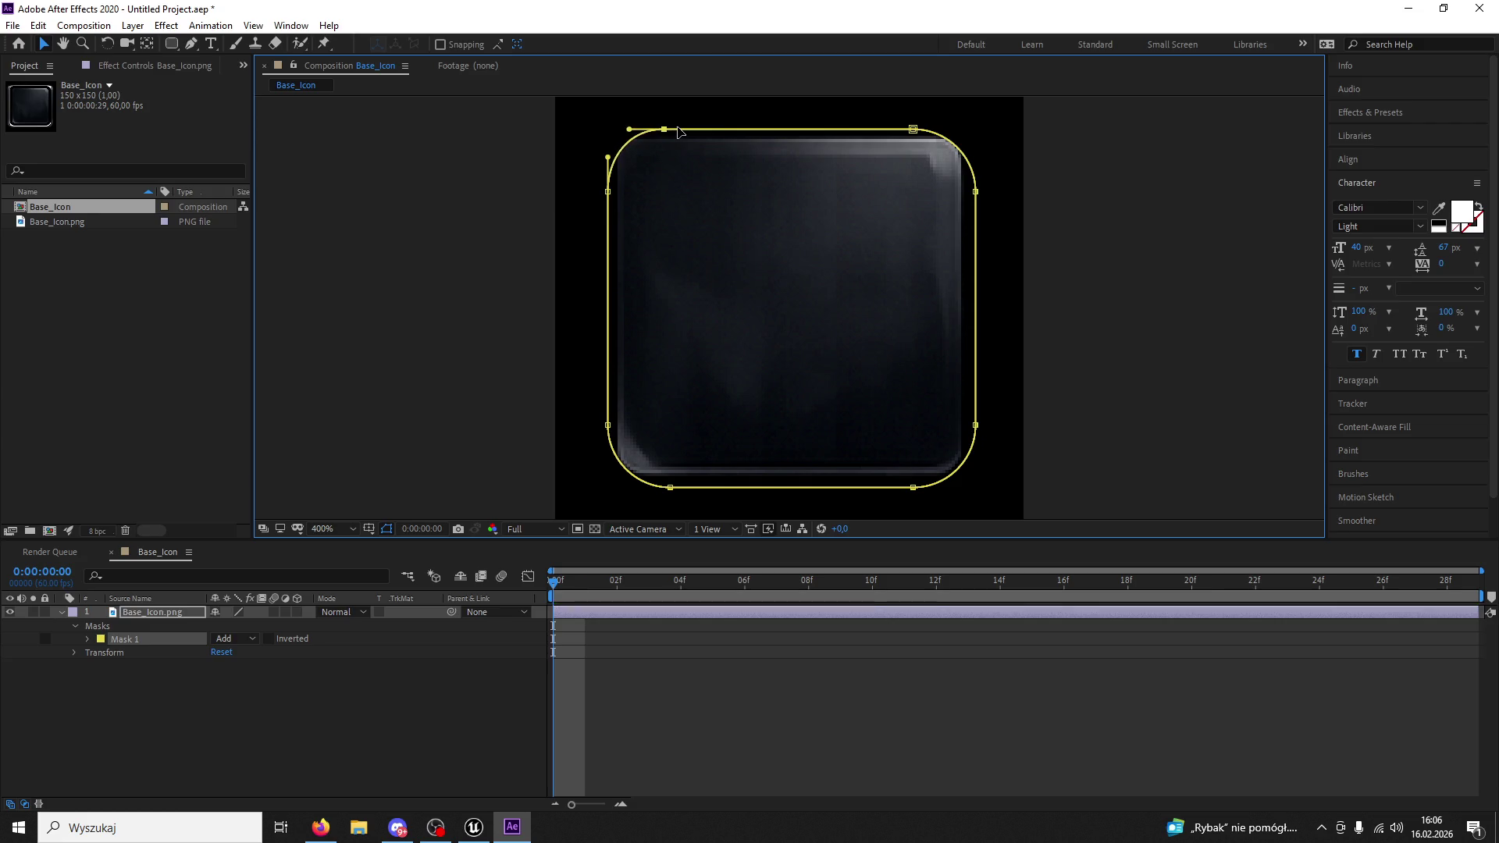
pyautogui.press('Left')
pyautogui.press('Left')
pyautogui.press('Left')
pyautogui.press('Left')
pyautogui.click(913, 130)
pyautogui.press('Right')
pyautogui.press('Right')
pyautogui.press('Right')
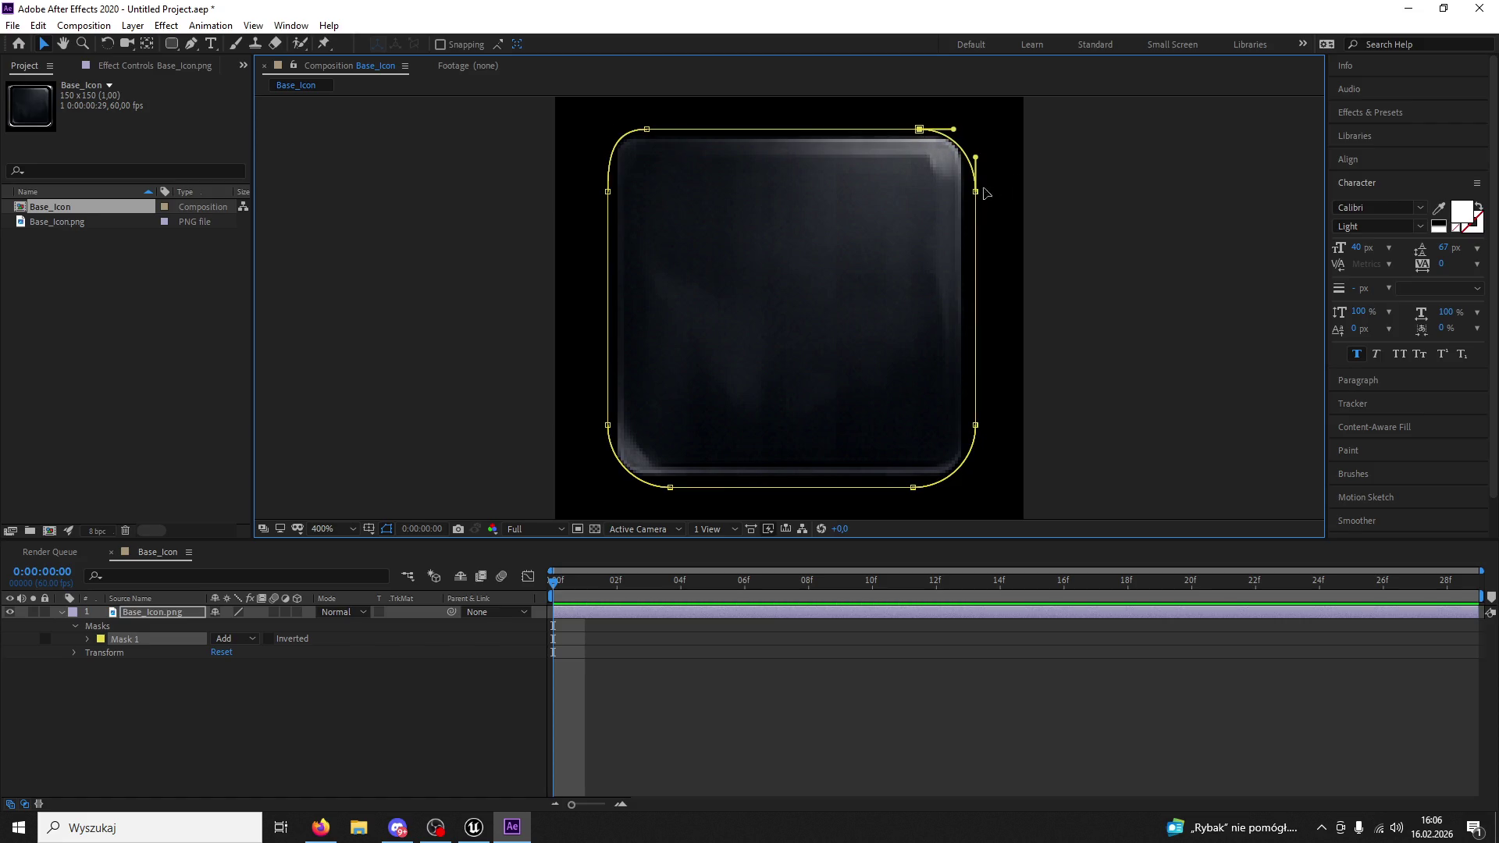
pyautogui.click(976, 192)
pyautogui.press('Up')
pyautogui.press('Up')
pyautogui.click(976, 426)
pyautogui.press('Down')
pyautogui.press('Down')
pyautogui.press('Down')
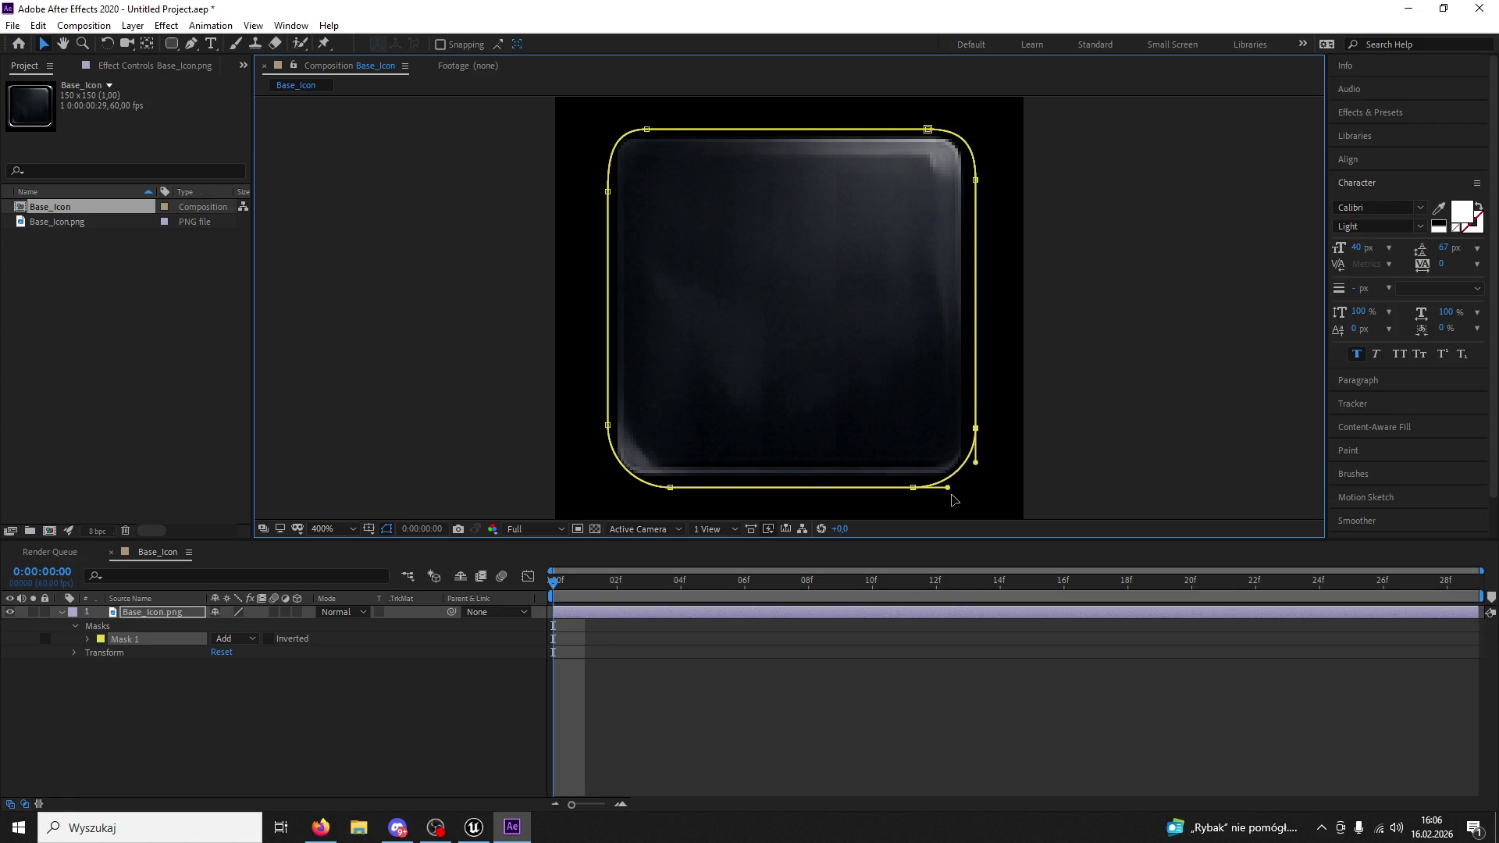
pyautogui.press('Right')
pyautogui.press('Right')
pyautogui.press('Left')
pyautogui.press('Left')
pyautogui.press('Left')
pyautogui.press('Down')
pyautogui.press('Down')
pyautogui.press('Down')
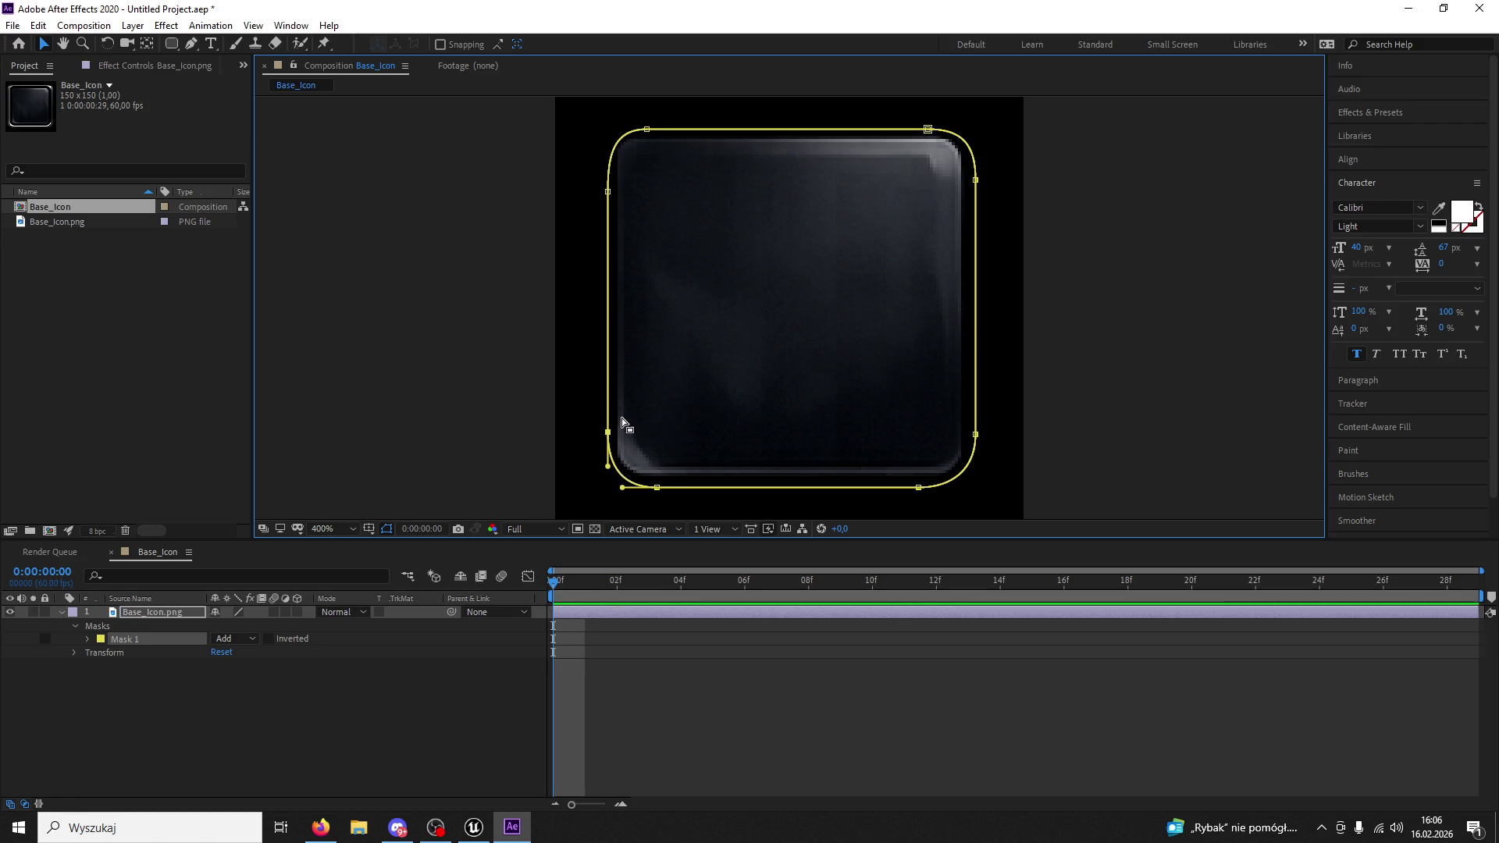
# Deselect the mask, view the composition at 100%, and select the Base_Icon.png layer.
pyautogui.click(532, 261)
pyautogui.press('/')
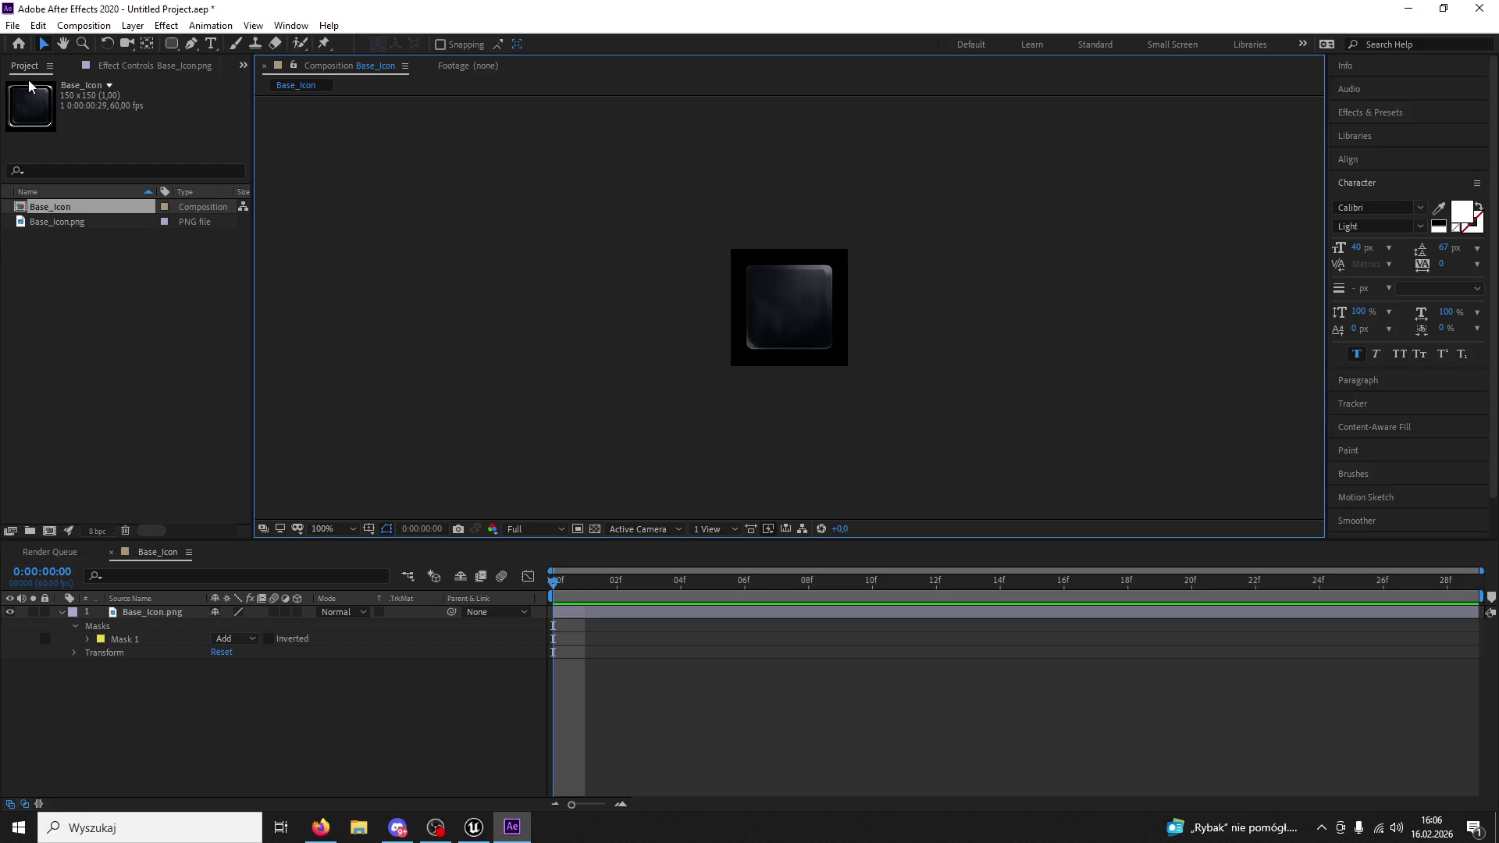
pyautogui.click(133, 614)
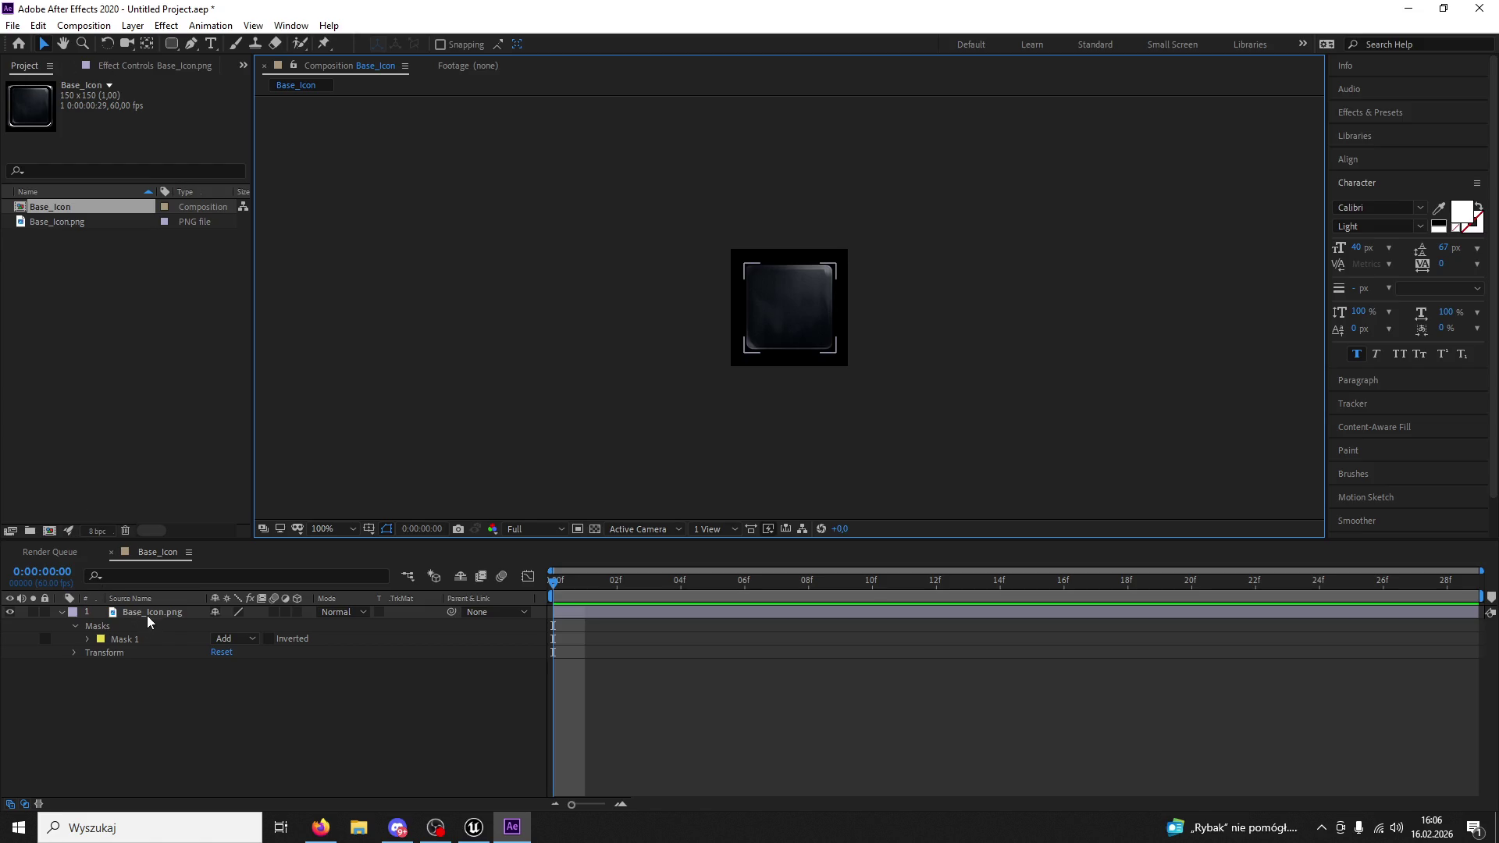
# Add a Curves effect to Base_Icon.png and pull the RGB curve downward to darken it.
pyautogui.click(166, 25)
pyautogui.moveTo(242, 205)
pyautogui.click(406, 512)
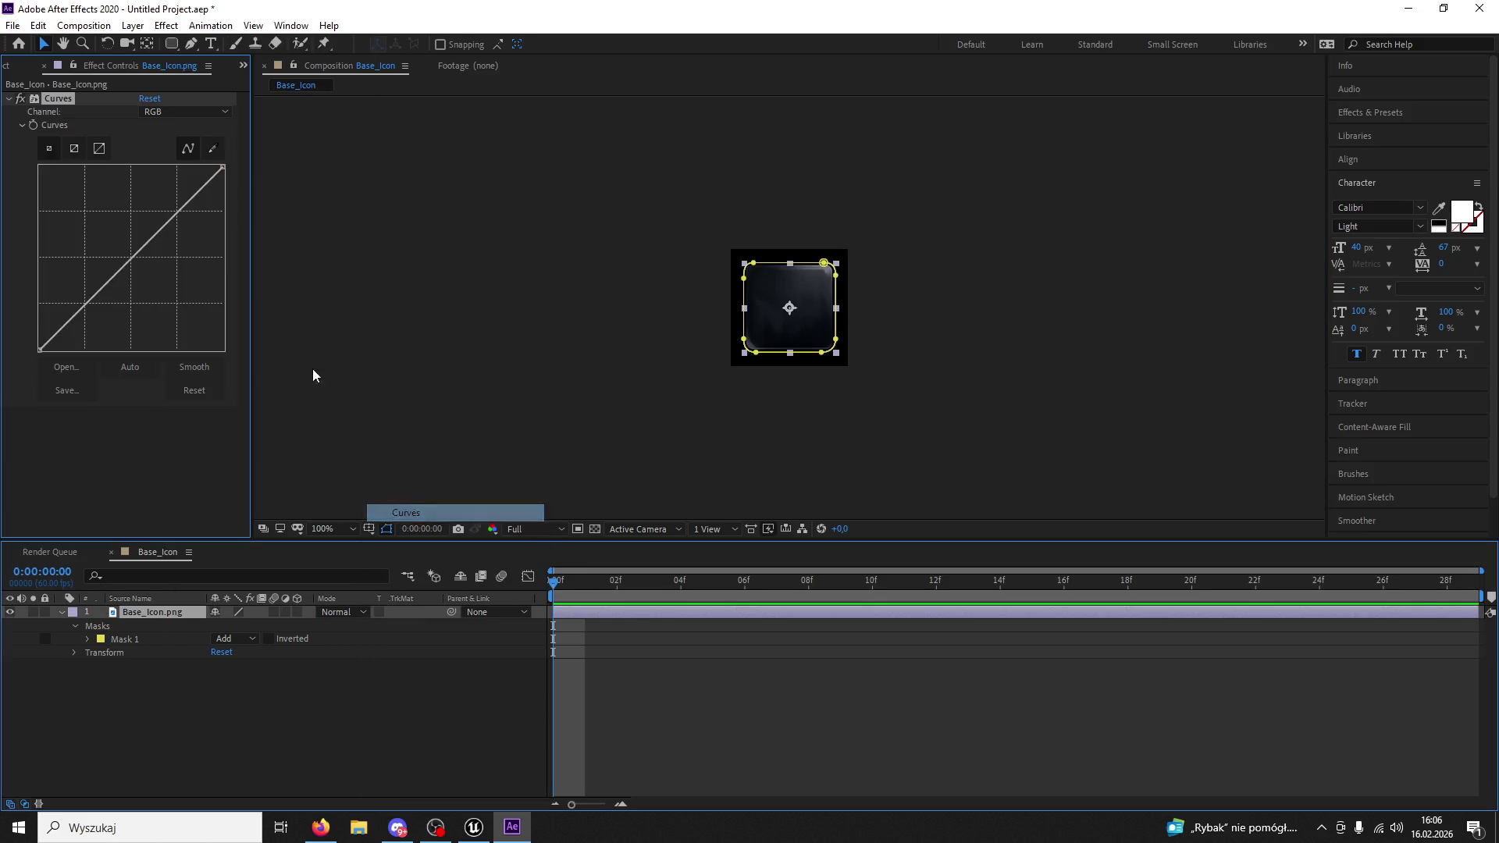
pyautogui.moveTo(141, 257); pyautogui.dragTo(147, 274)
pyautogui.press('.')
pyautogui.press('.')
pyautogui.press('.')
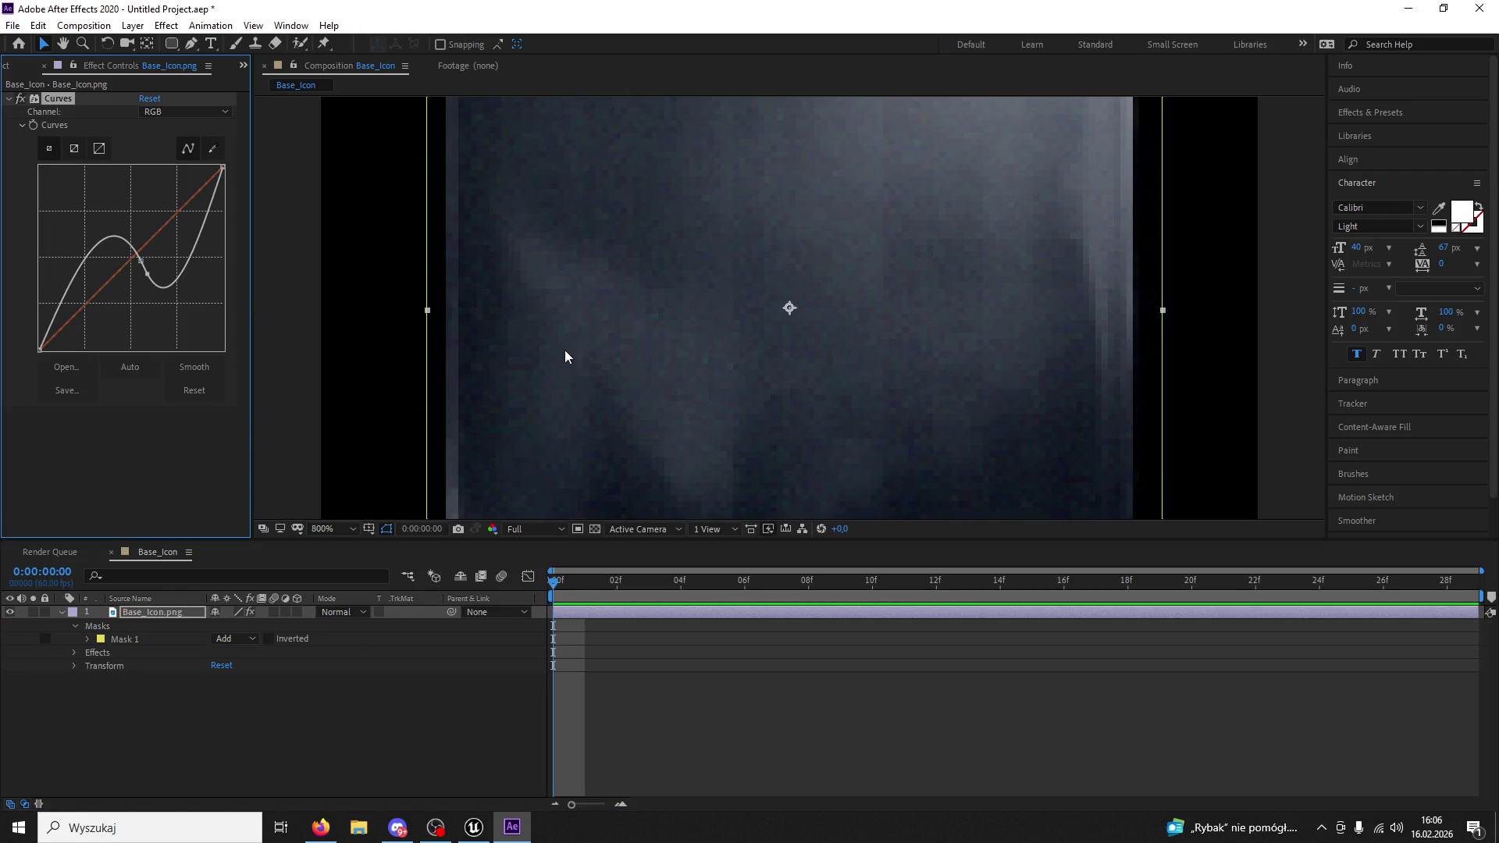
pyautogui.click(150, 98)
pyautogui.moveTo(139, 250); pyautogui.dragTo(159, 286)
pyautogui.press(',')
pyautogui.press(',')
pyautogui.press(',')
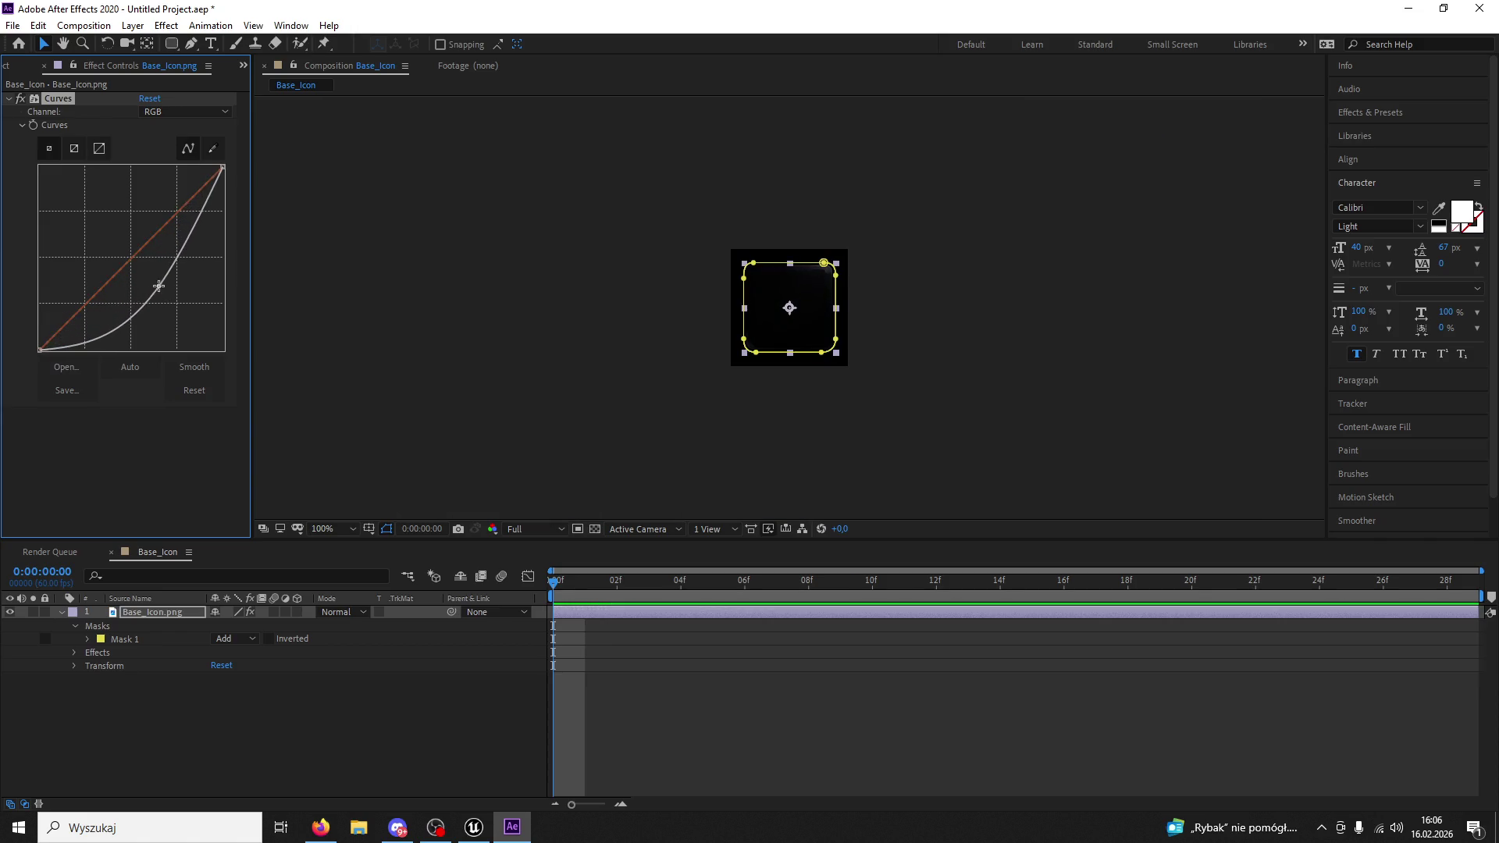
# Deselect the layer, view the composition at 200%, and collapse layer 1's properties.
pyautogui.click(539, 308)
pyautogui.press('.')
pyautogui.click(58, 617)
pyautogui.click(61, 612)
pyautogui.click(450, 441)
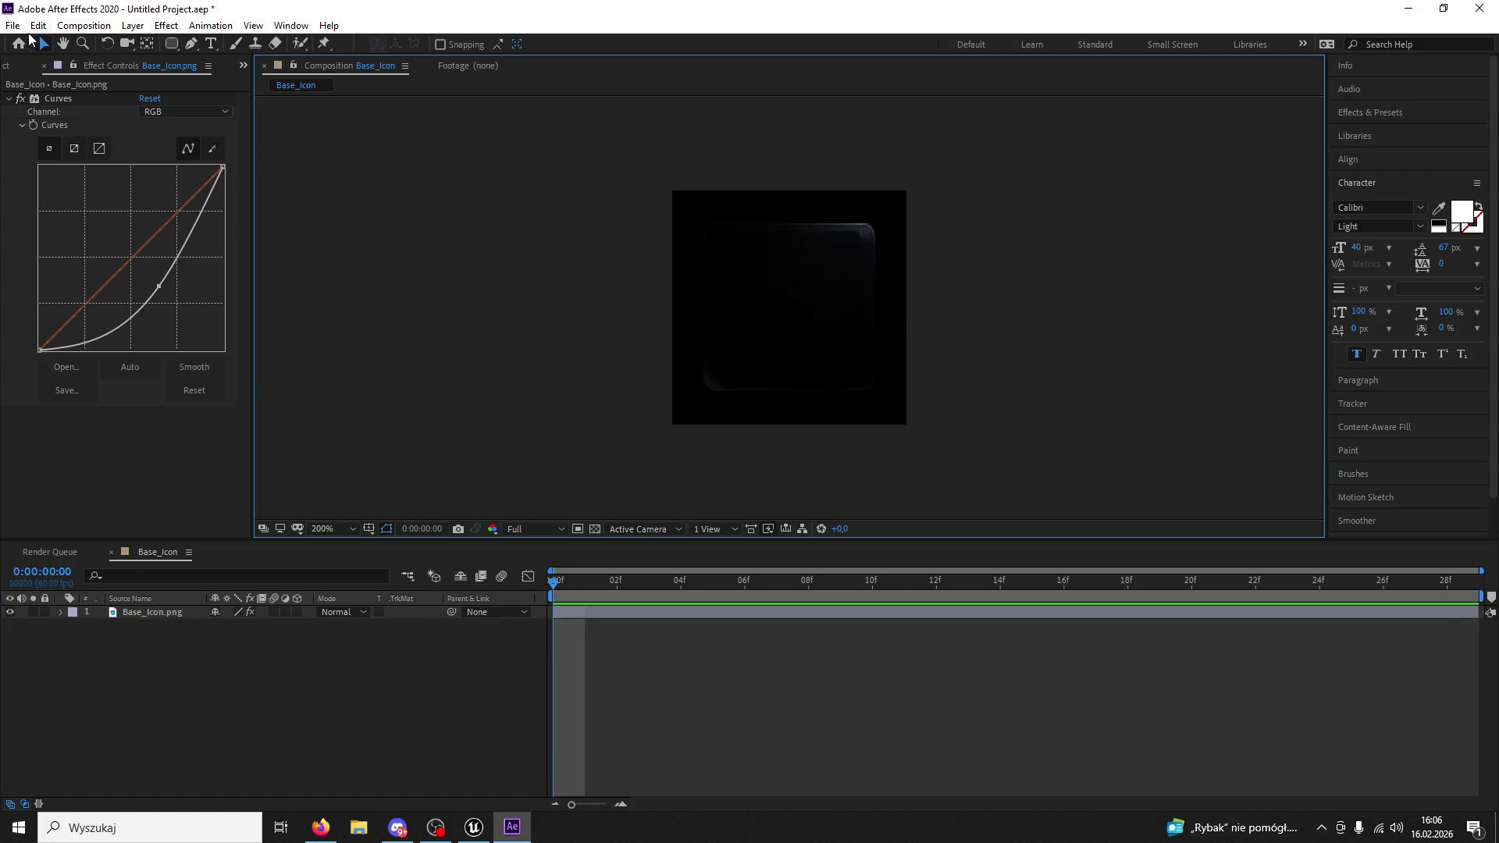
# Queue the current frame as a still render with PNG Sequence output format.
pyautogui.click(12, 25)
pyautogui.moveTo(211, 471)
pyautogui.click(290, 470)
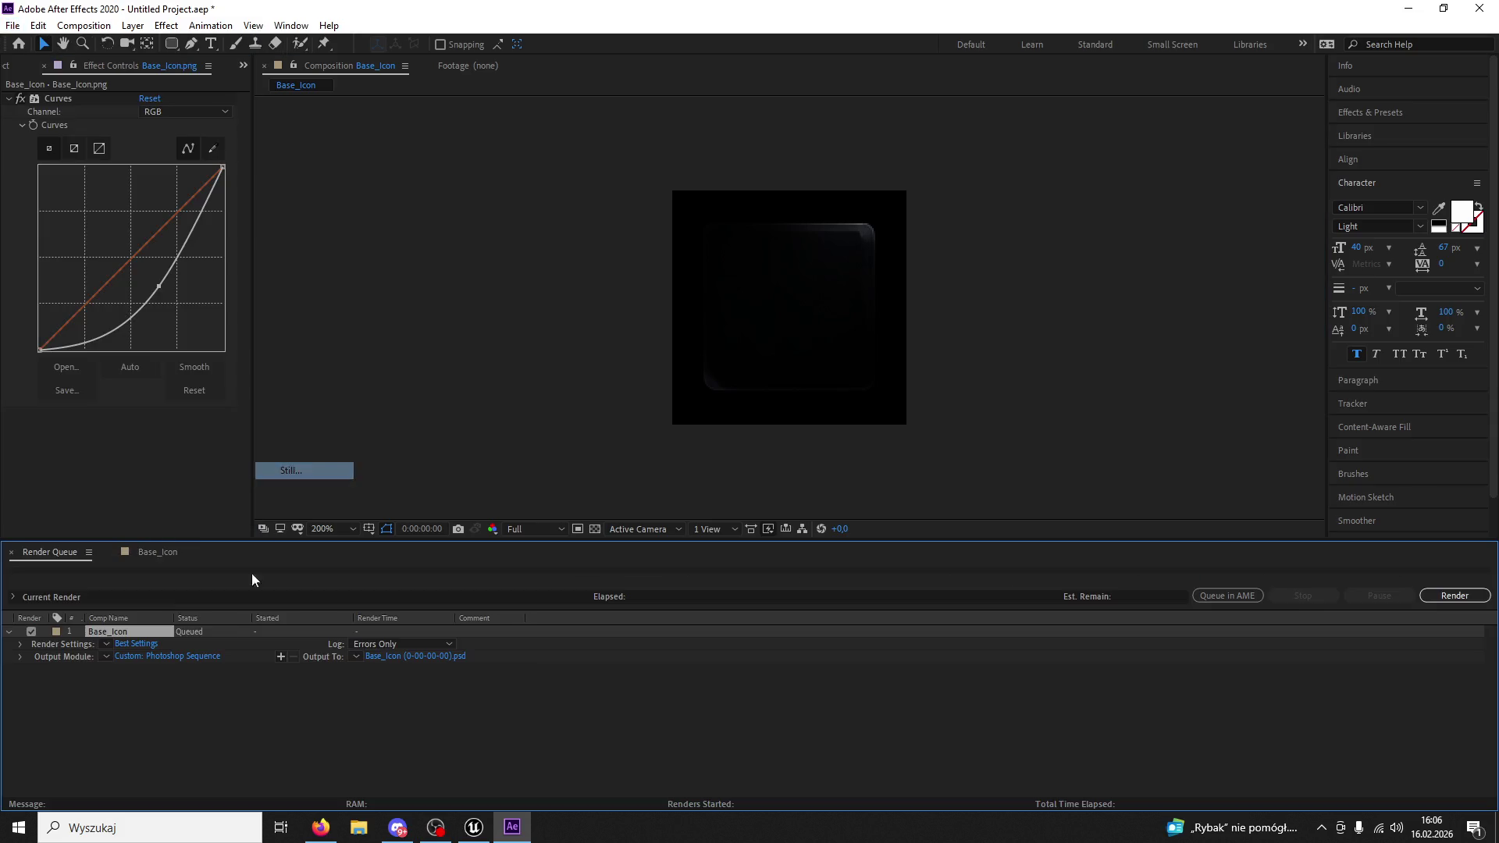
pyautogui.click(185, 657)
pyautogui.click(701, 220)
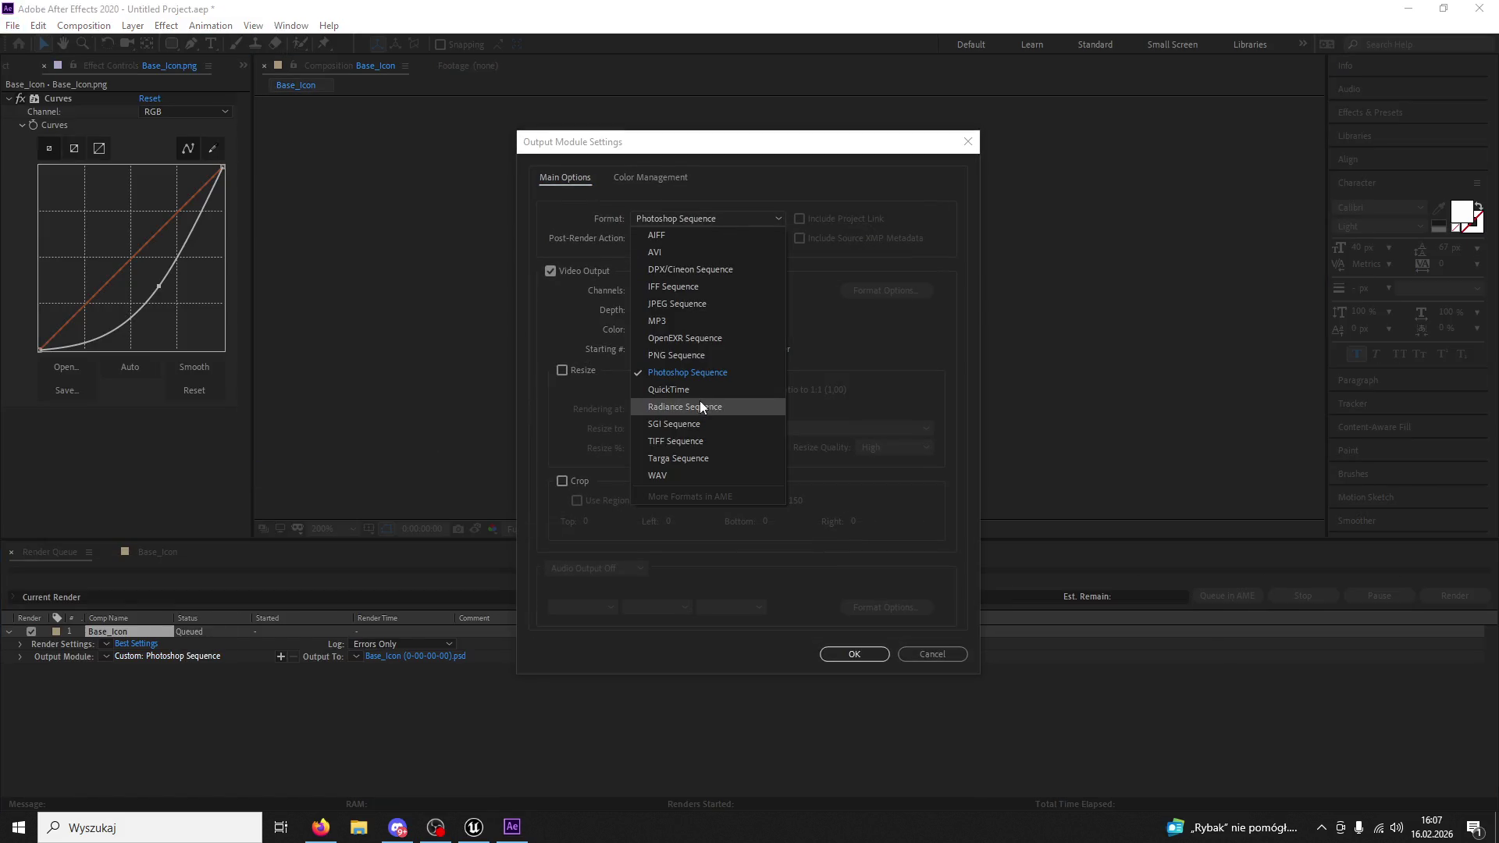
pyautogui.click(676, 355)
pyautogui.click(854, 655)
# Render the frame to the desktop as Base_IconCD.png, then close After Effects.
pyautogui.click(434, 658)
pyautogui.write('CD')
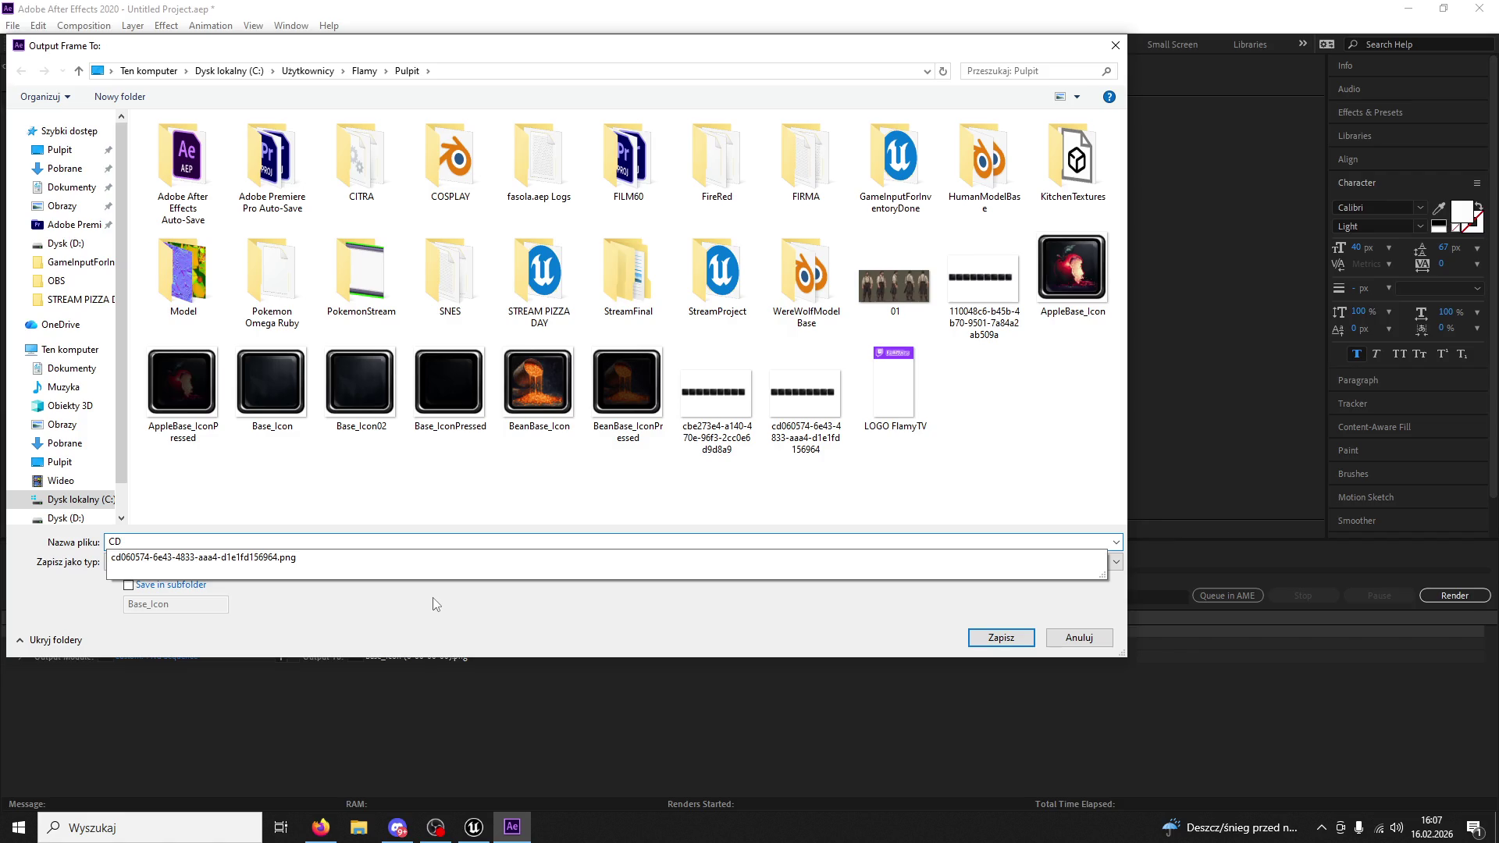
pyautogui.write('Base_')
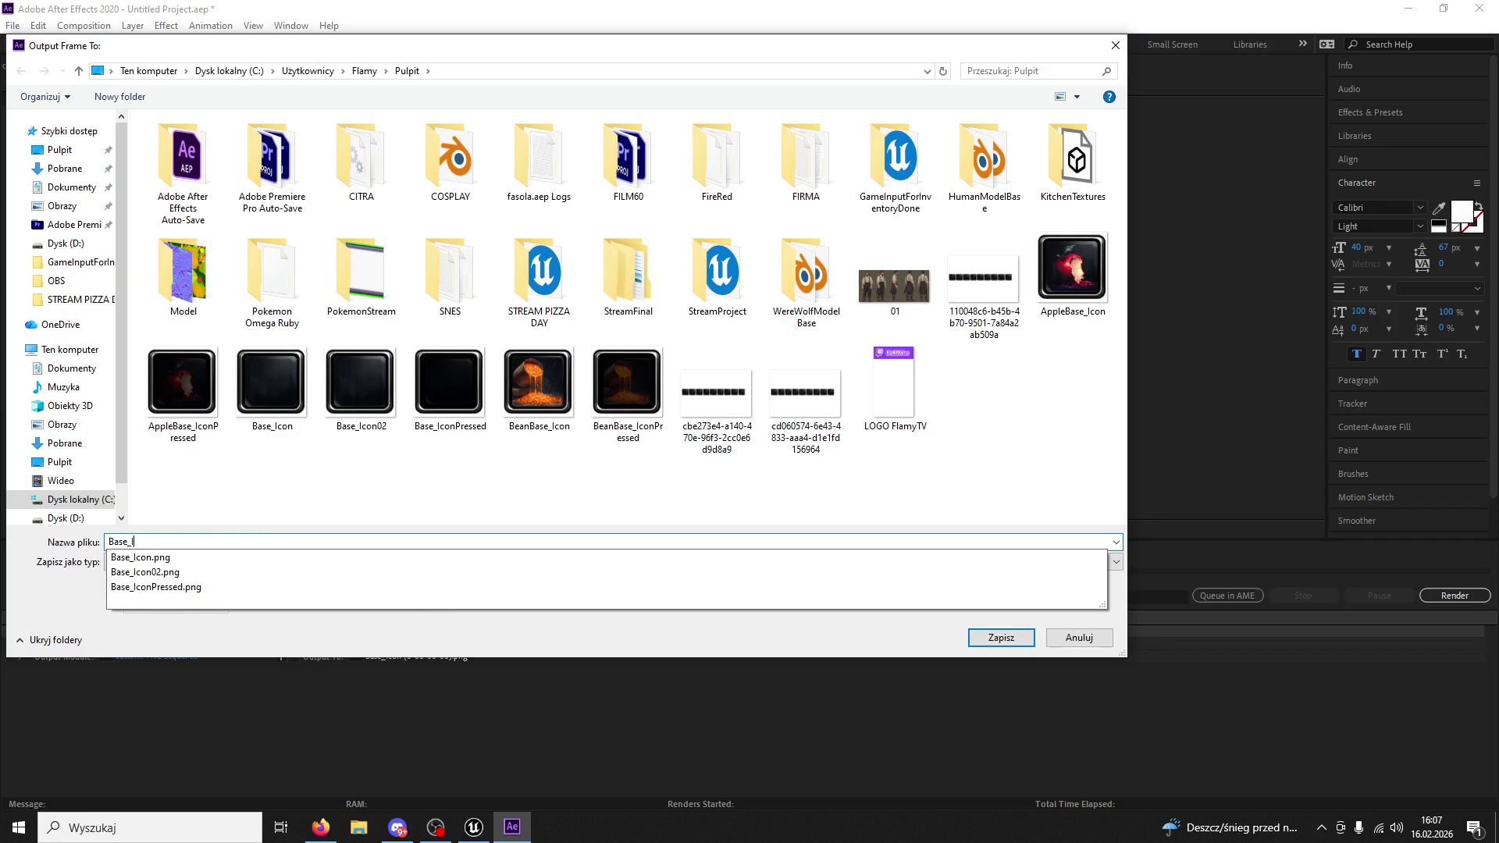
pyautogui.write('CD')
pyautogui.press('Return')
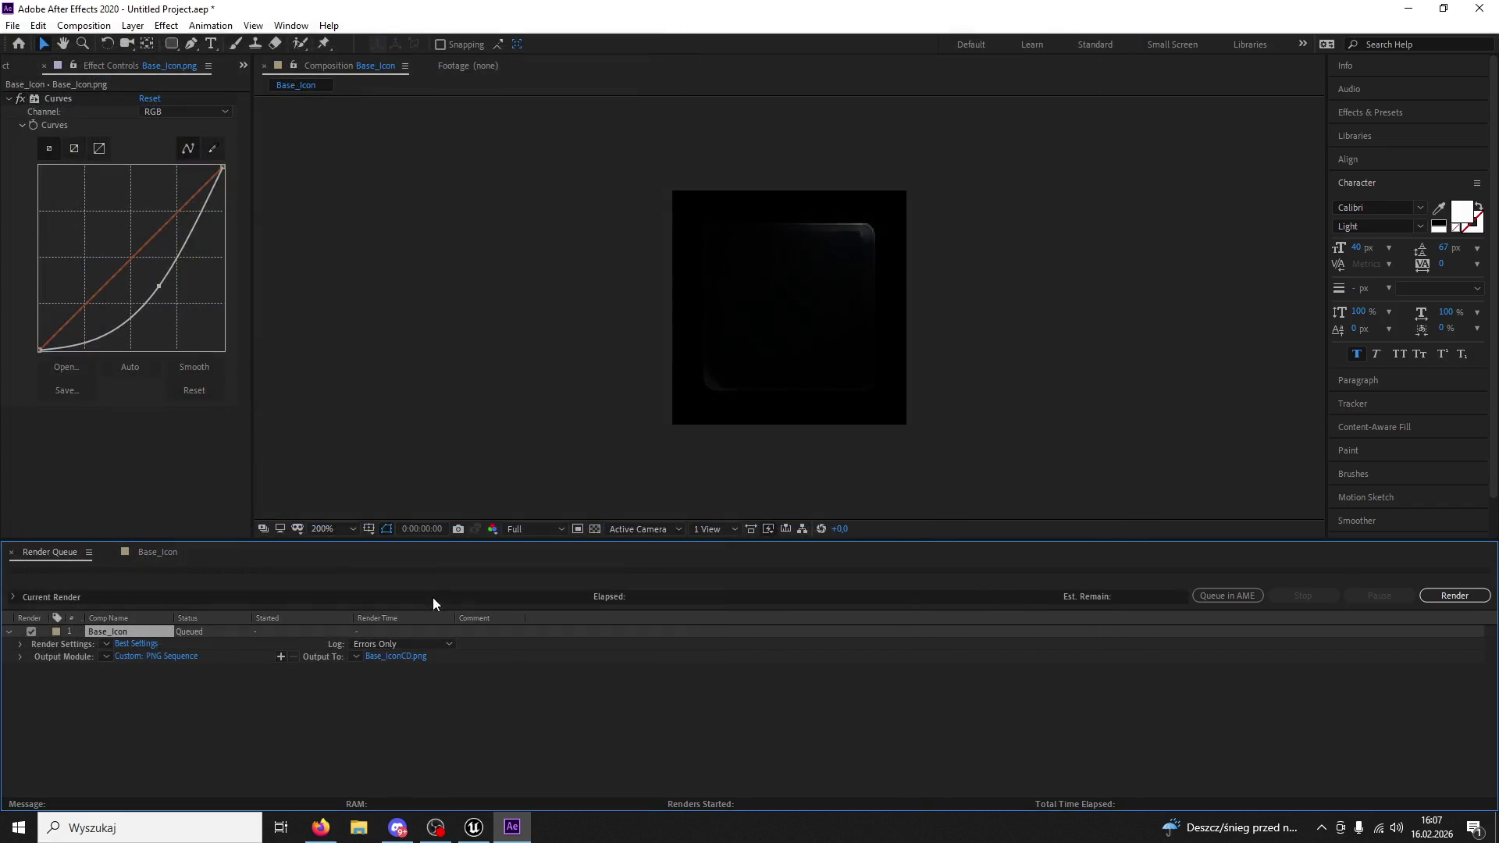
pyautogui.click(1455, 596)
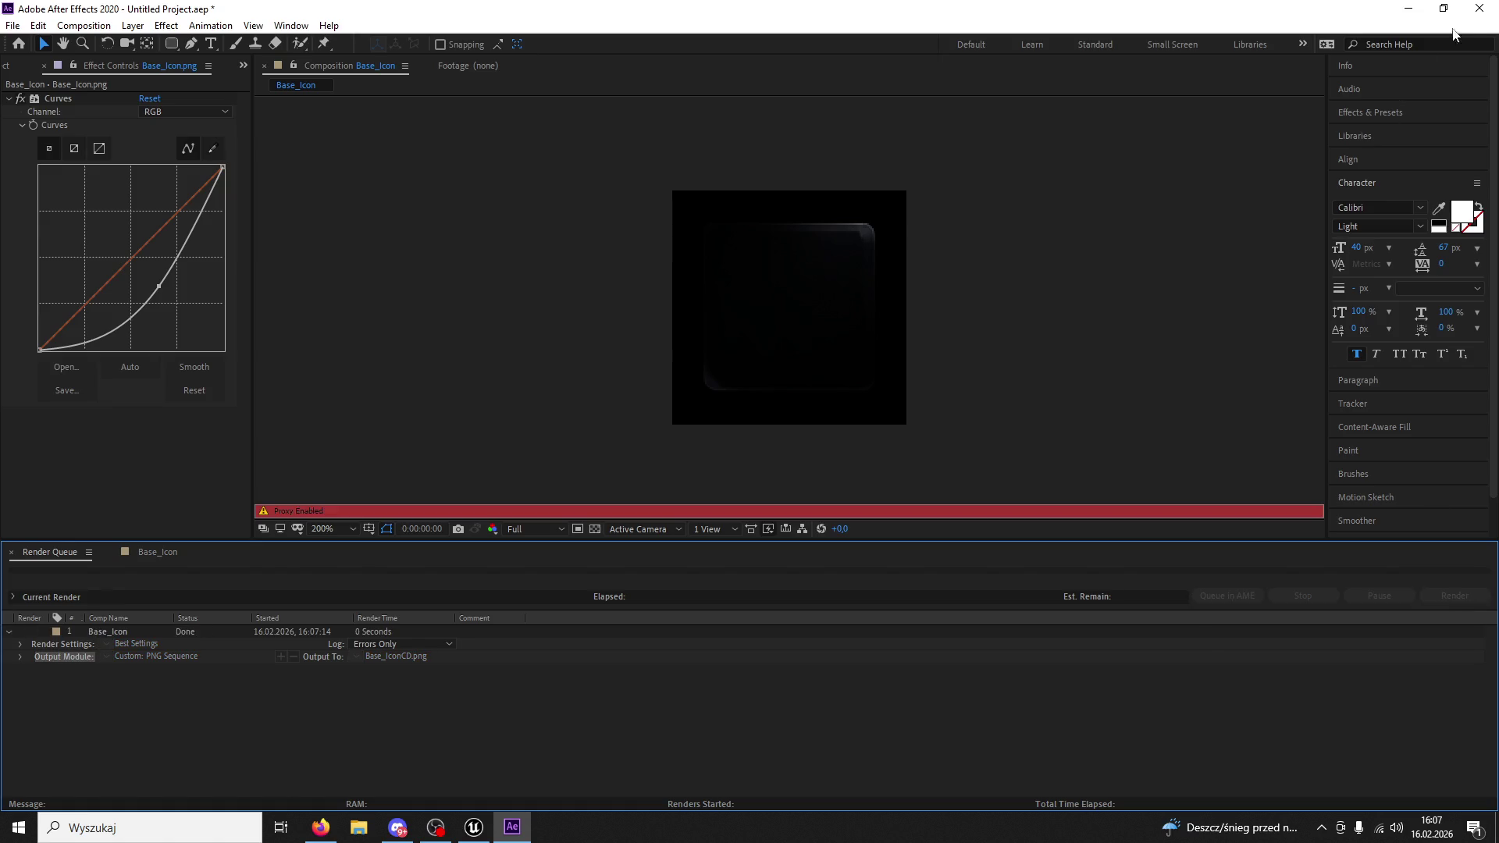
pyautogui.click(1479, 8)
# Quit After Effects without saving and open the InventorySystem Icons folder in Unreal's Content Drawer.
pyautogui.click(789, 431)
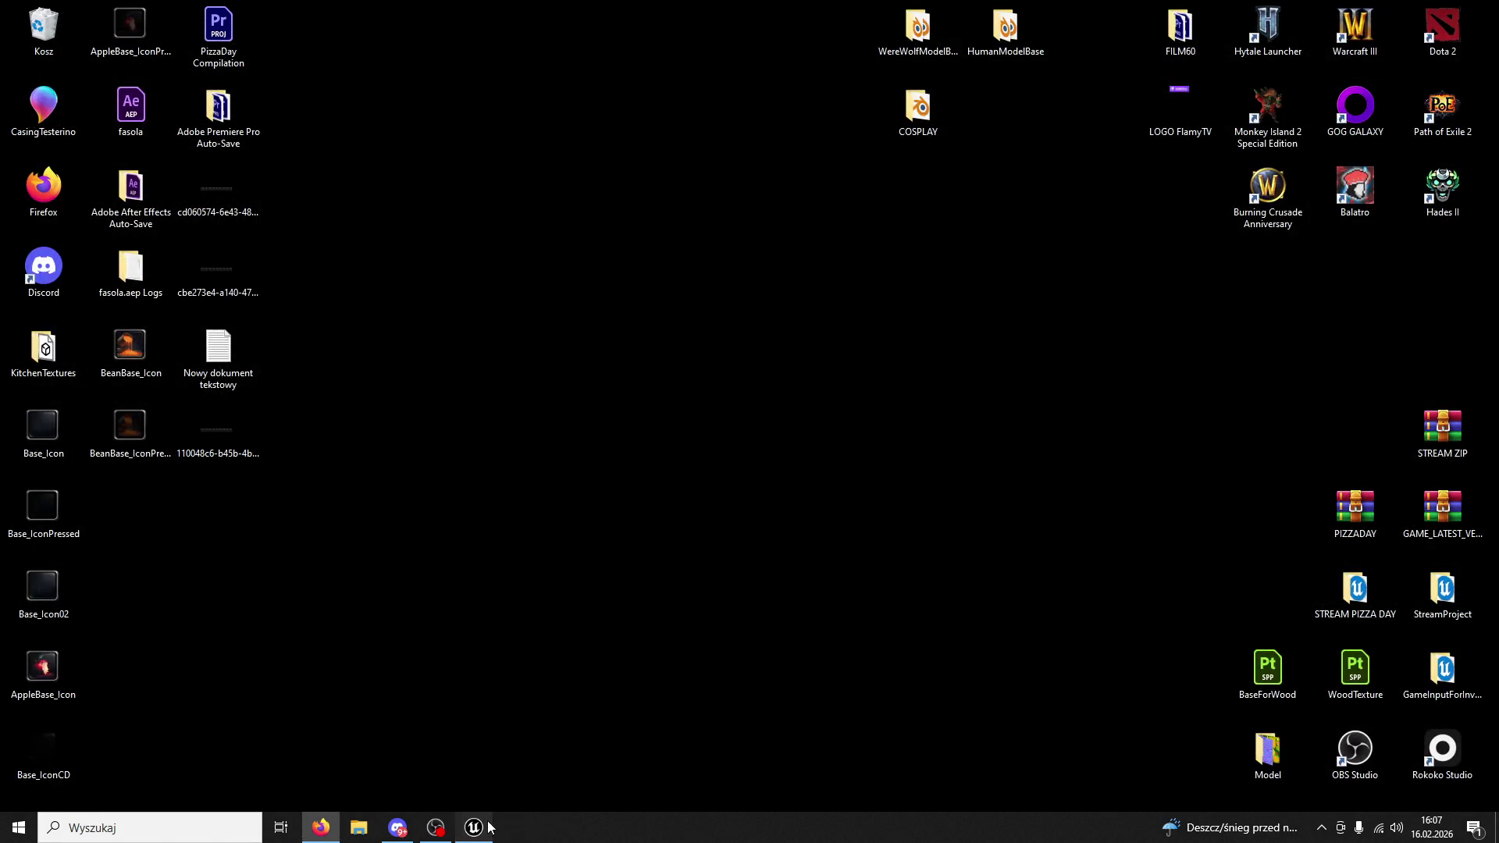
pyautogui.click(484, 826)
pyautogui.click(58, 799)
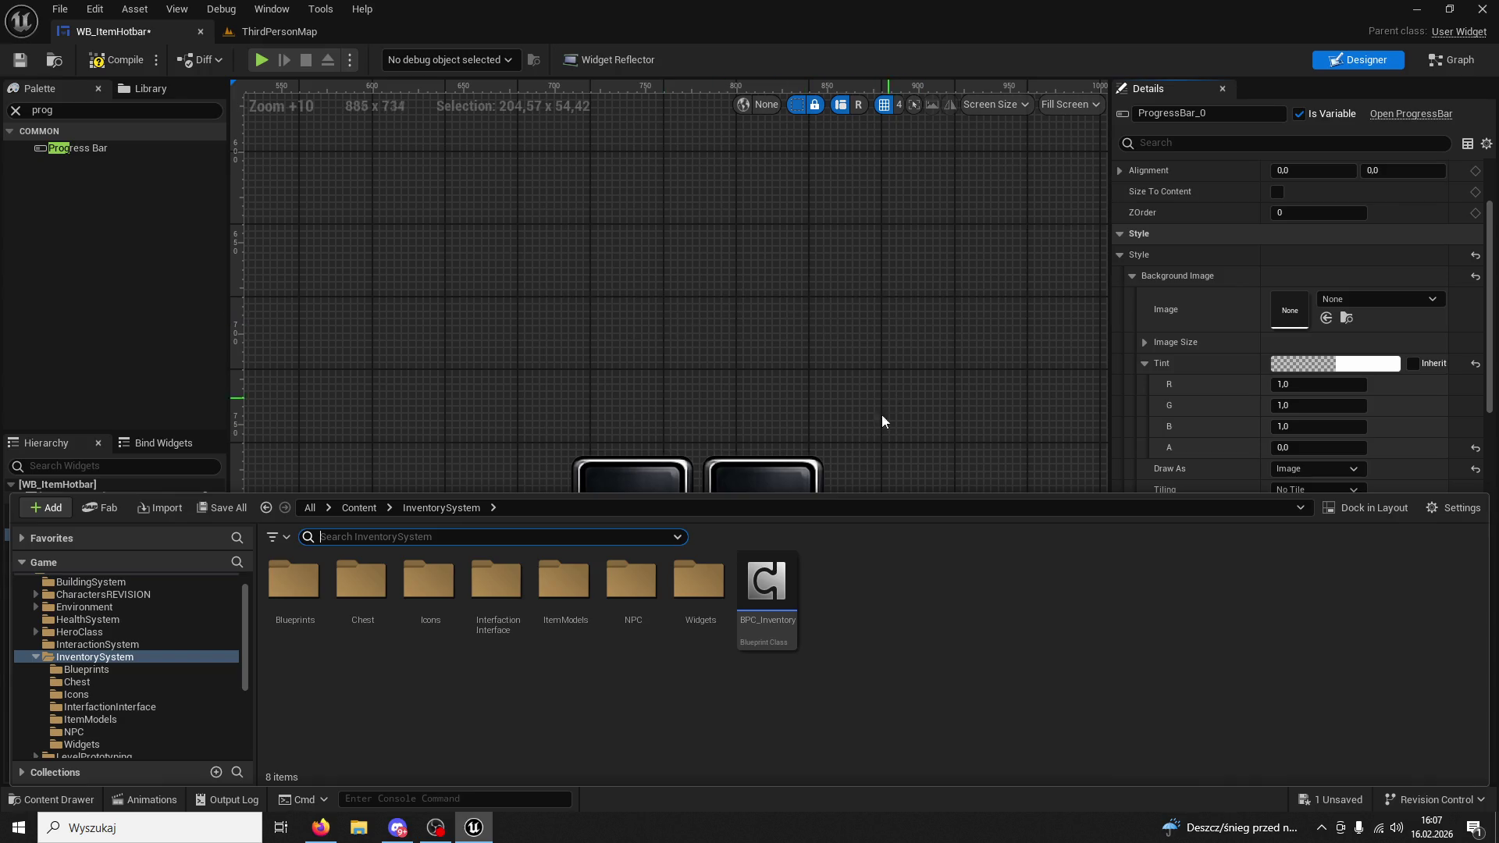
pyautogui.doubleClick(429, 582)
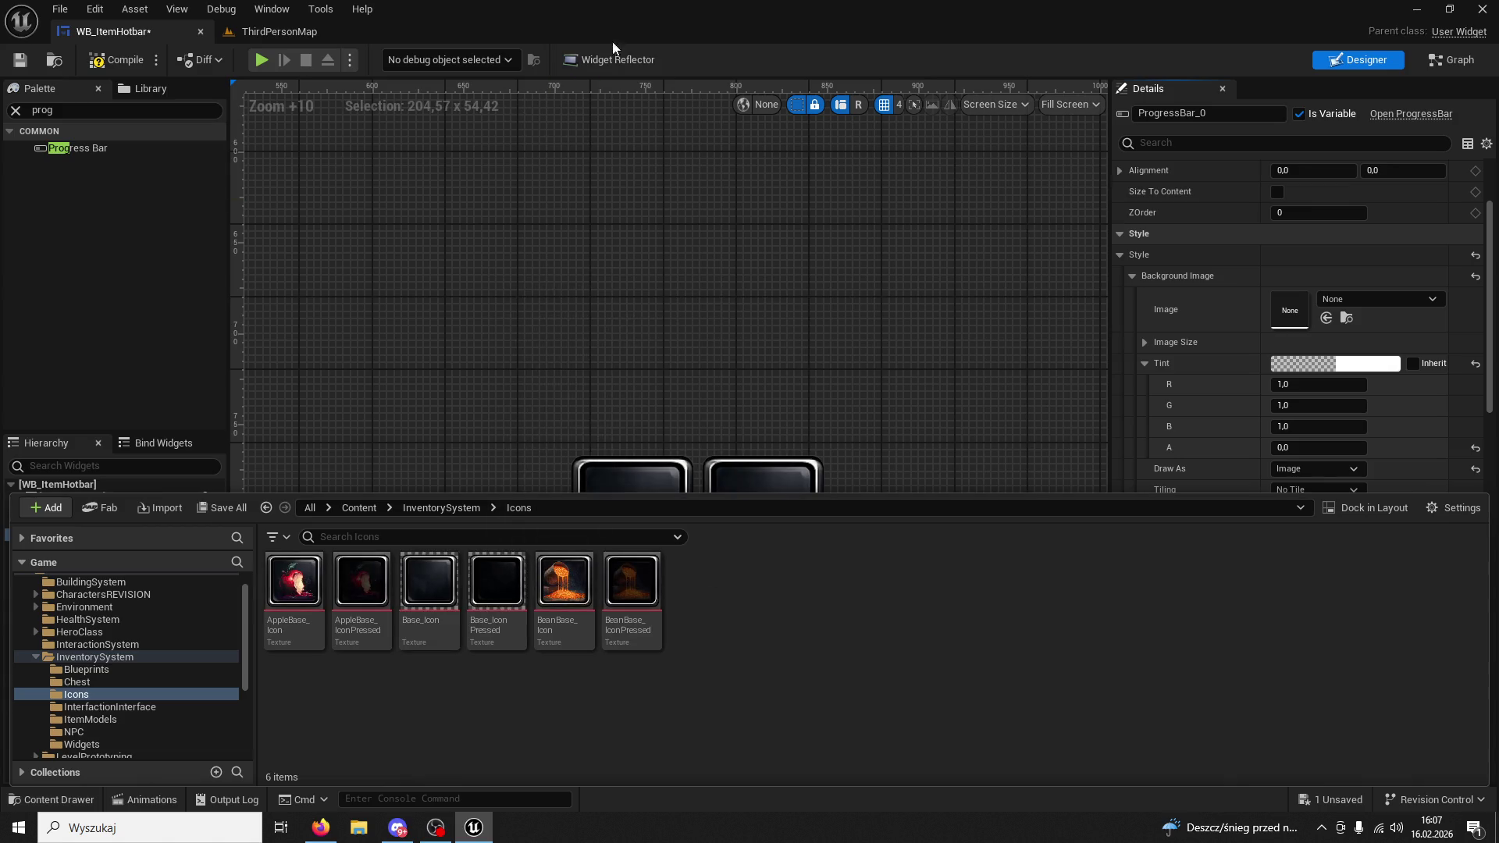
# Drag Base_IconCD from the desktop into Icons, check the imported texture, and re-maximise the editor.
pyautogui.doubleClick(494, 12)
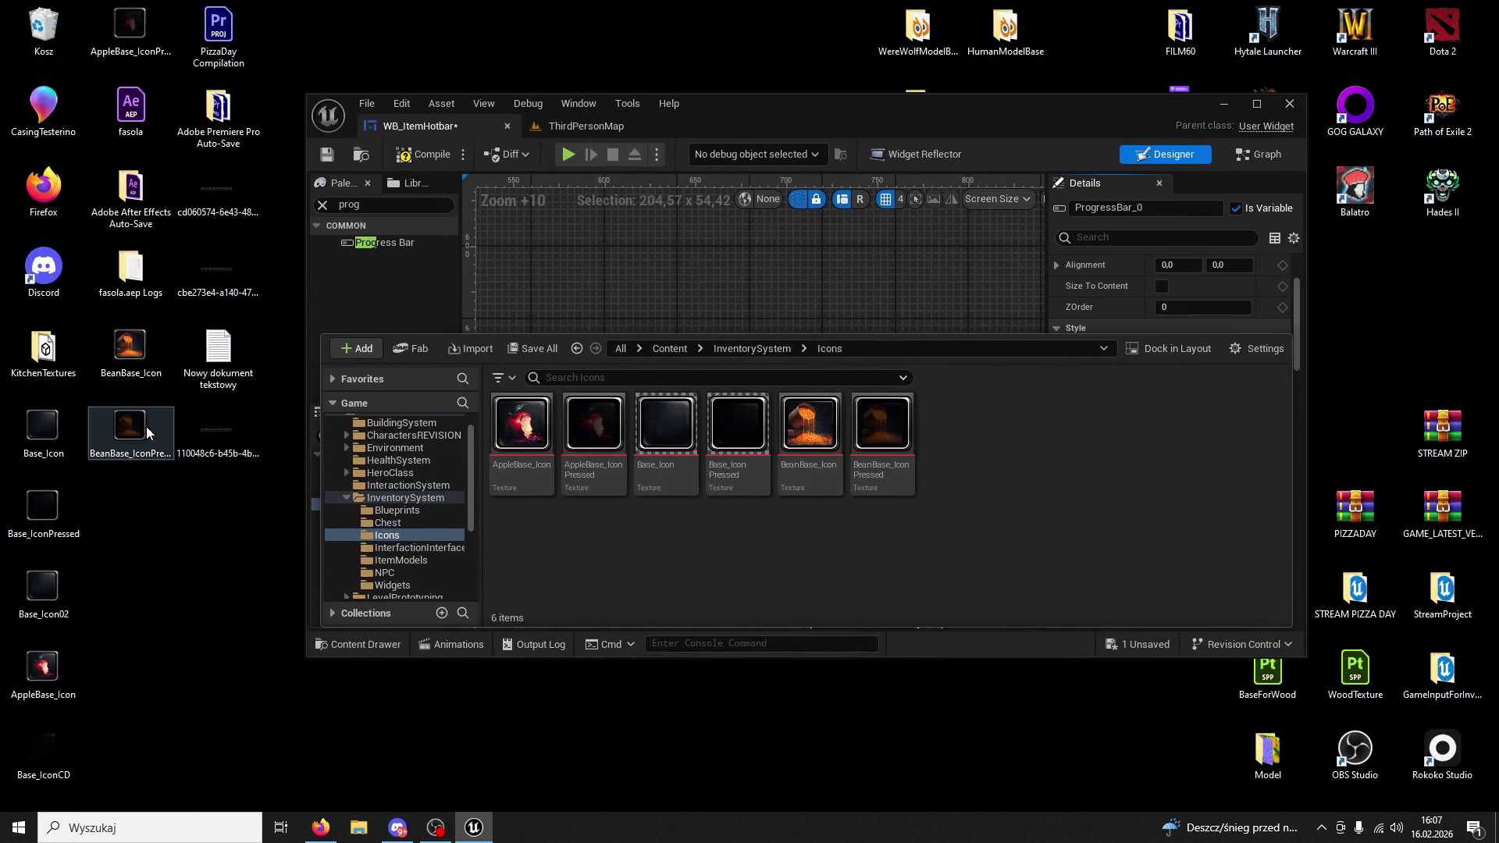
pyautogui.click(50, 742)
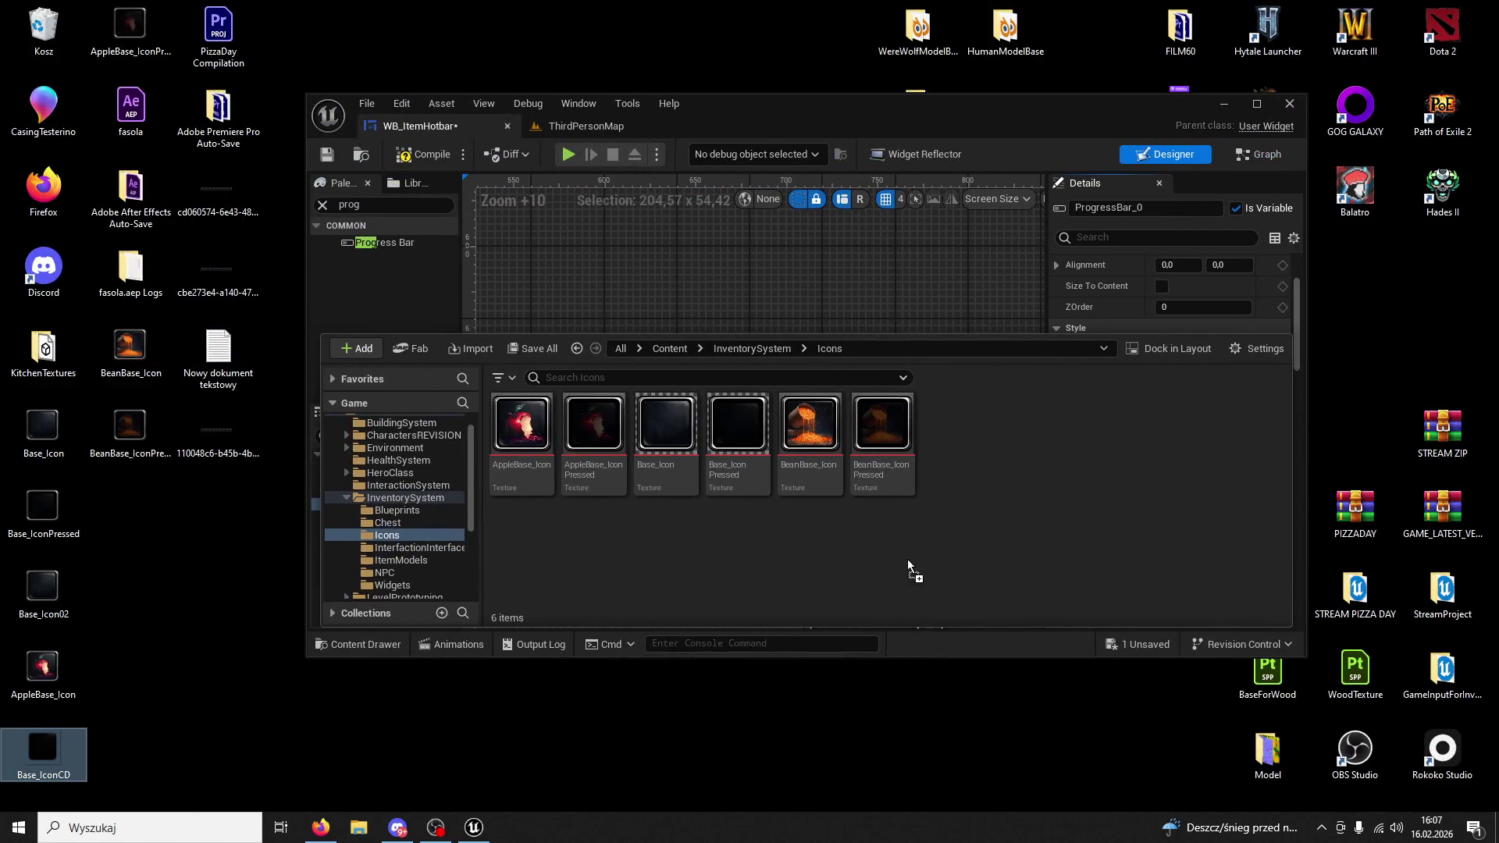
pyautogui.moveTo(901, 563); pyautogui.dragTo(1006, 448)
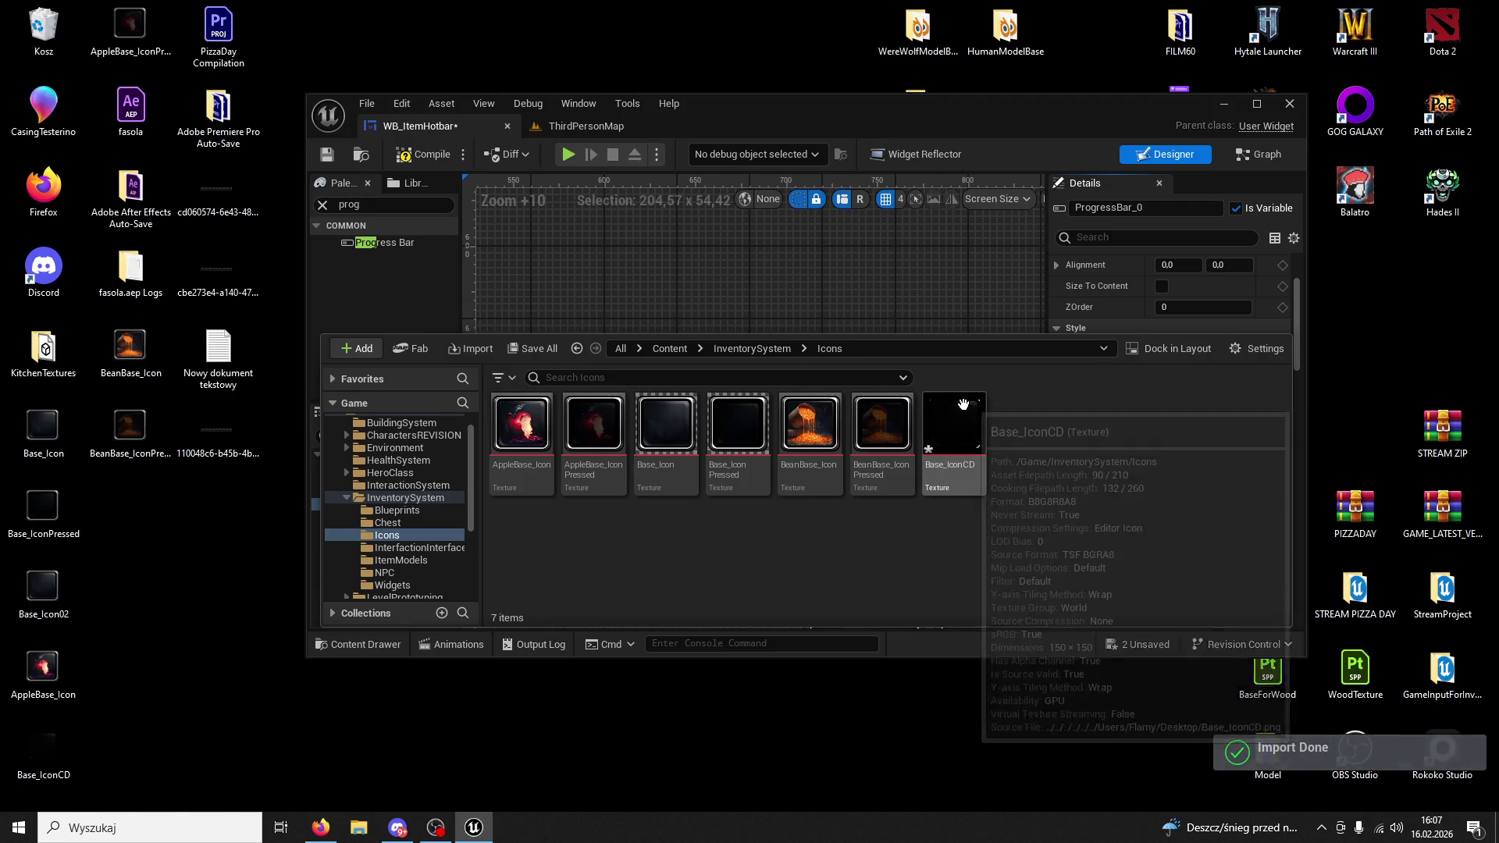
pyautogui.doubleClick(964, 403)
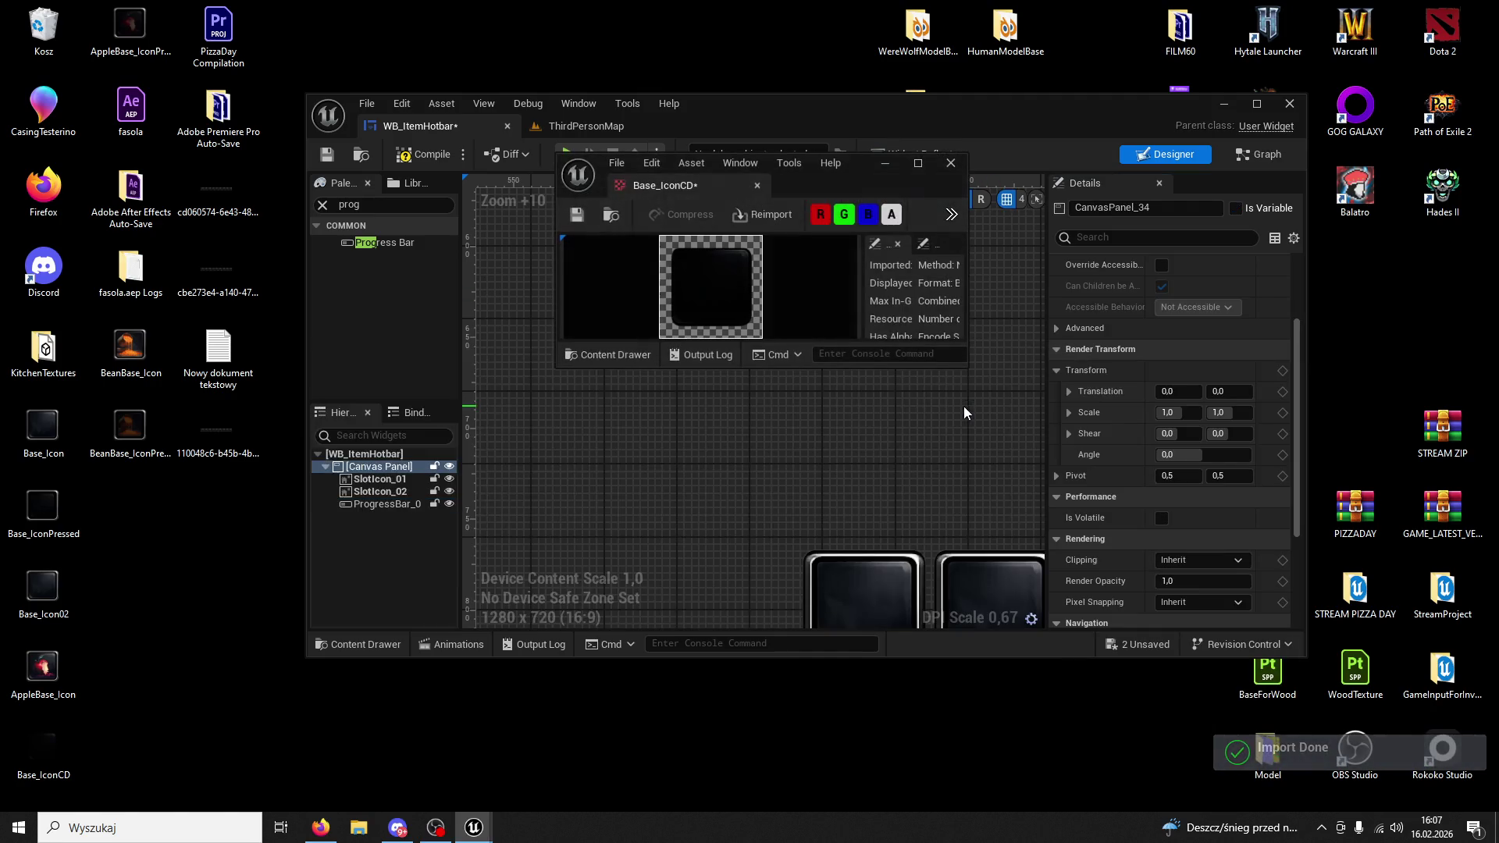
pyautogui.click(757, 185)
pyautogui.doubleClick(789, 98)
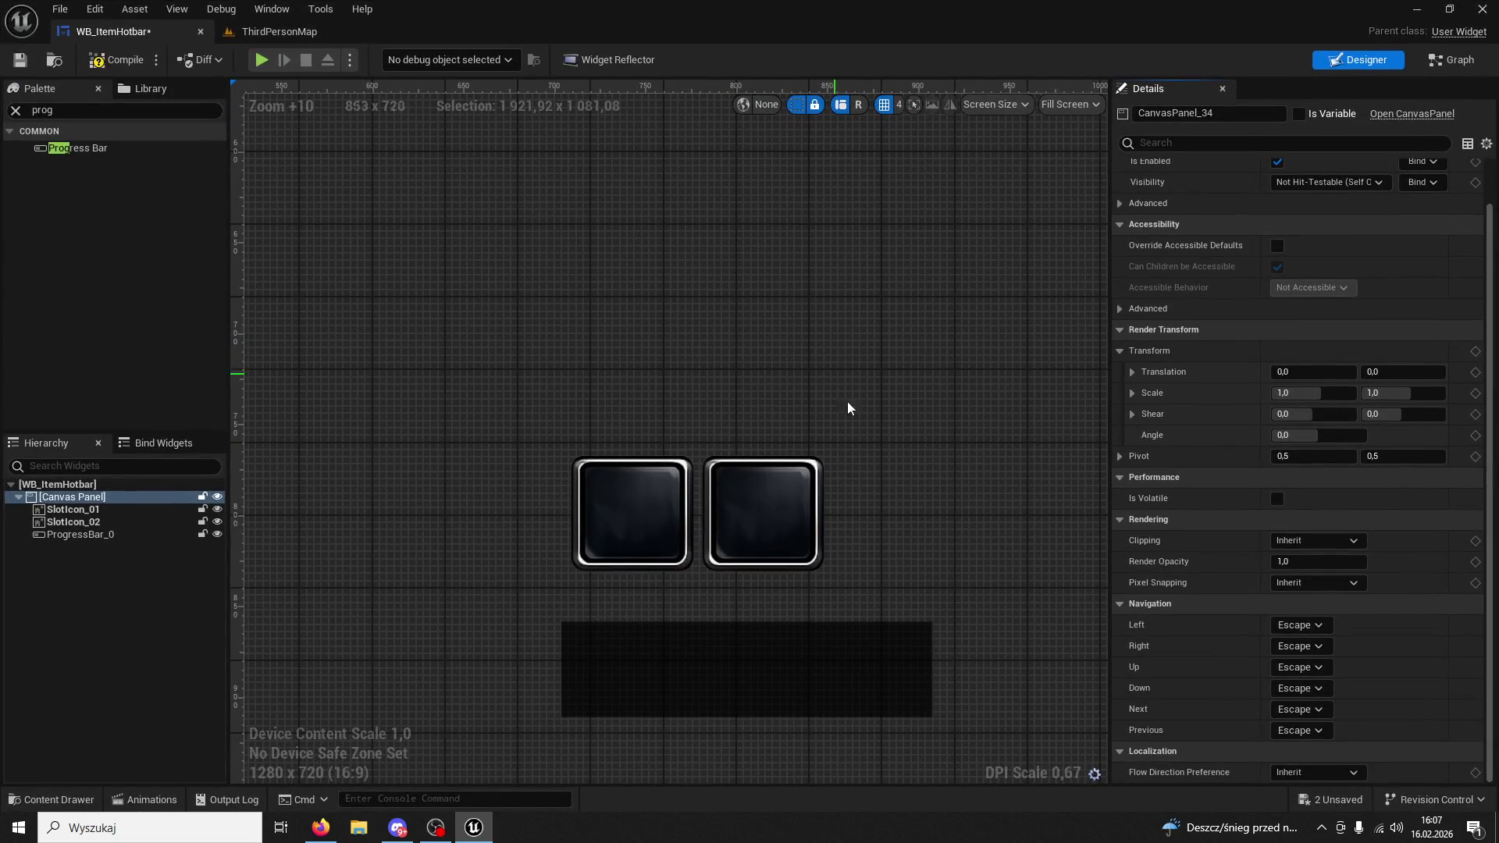
# Resize ProgressBar_0 to 60 × 60 in the Details panel.
pyautogui.click(825, 668)
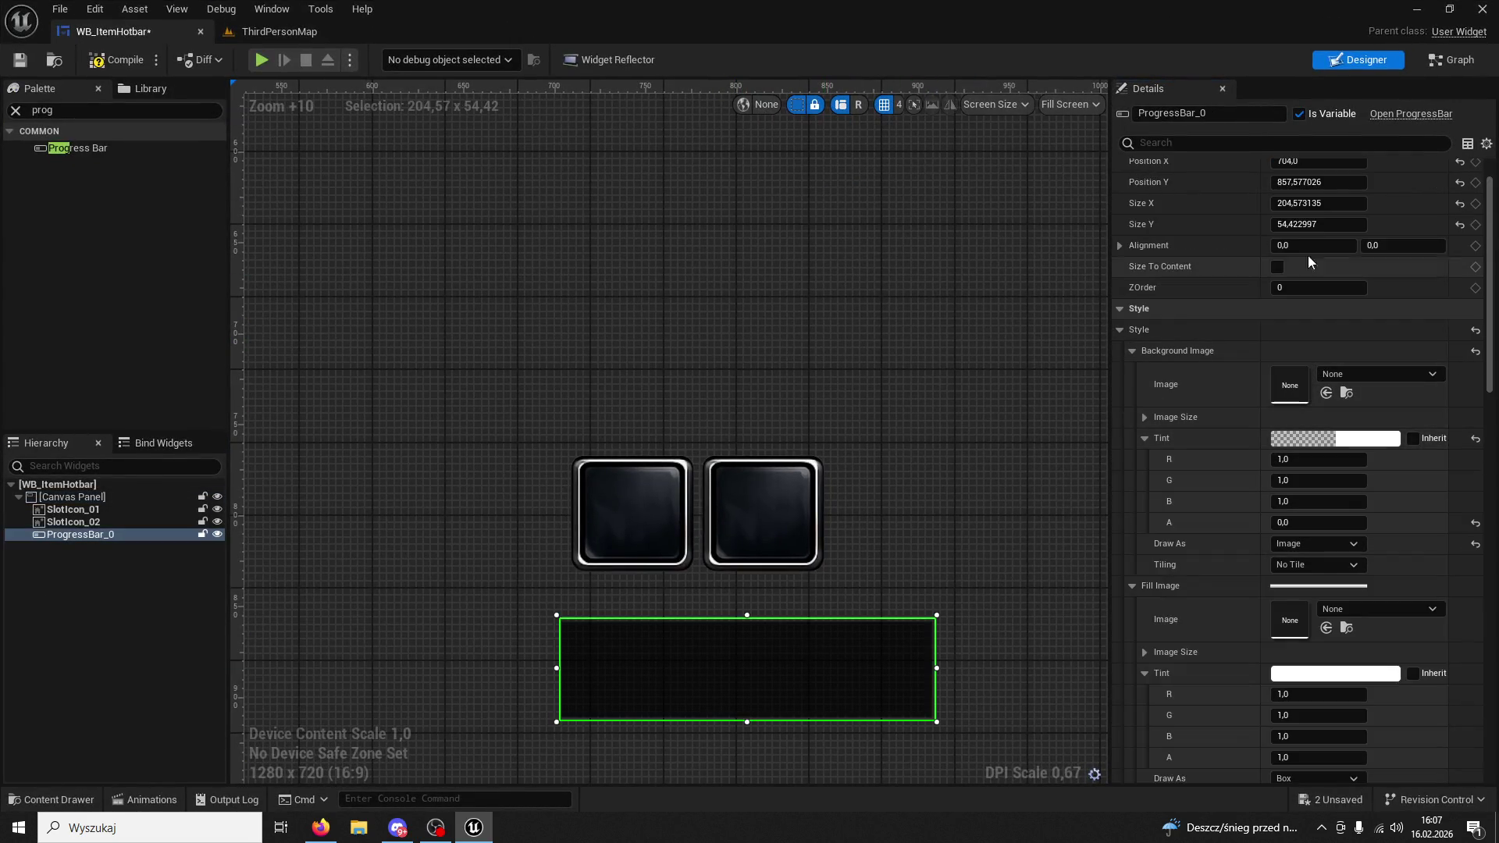
pyautogui.click(1346, 202)
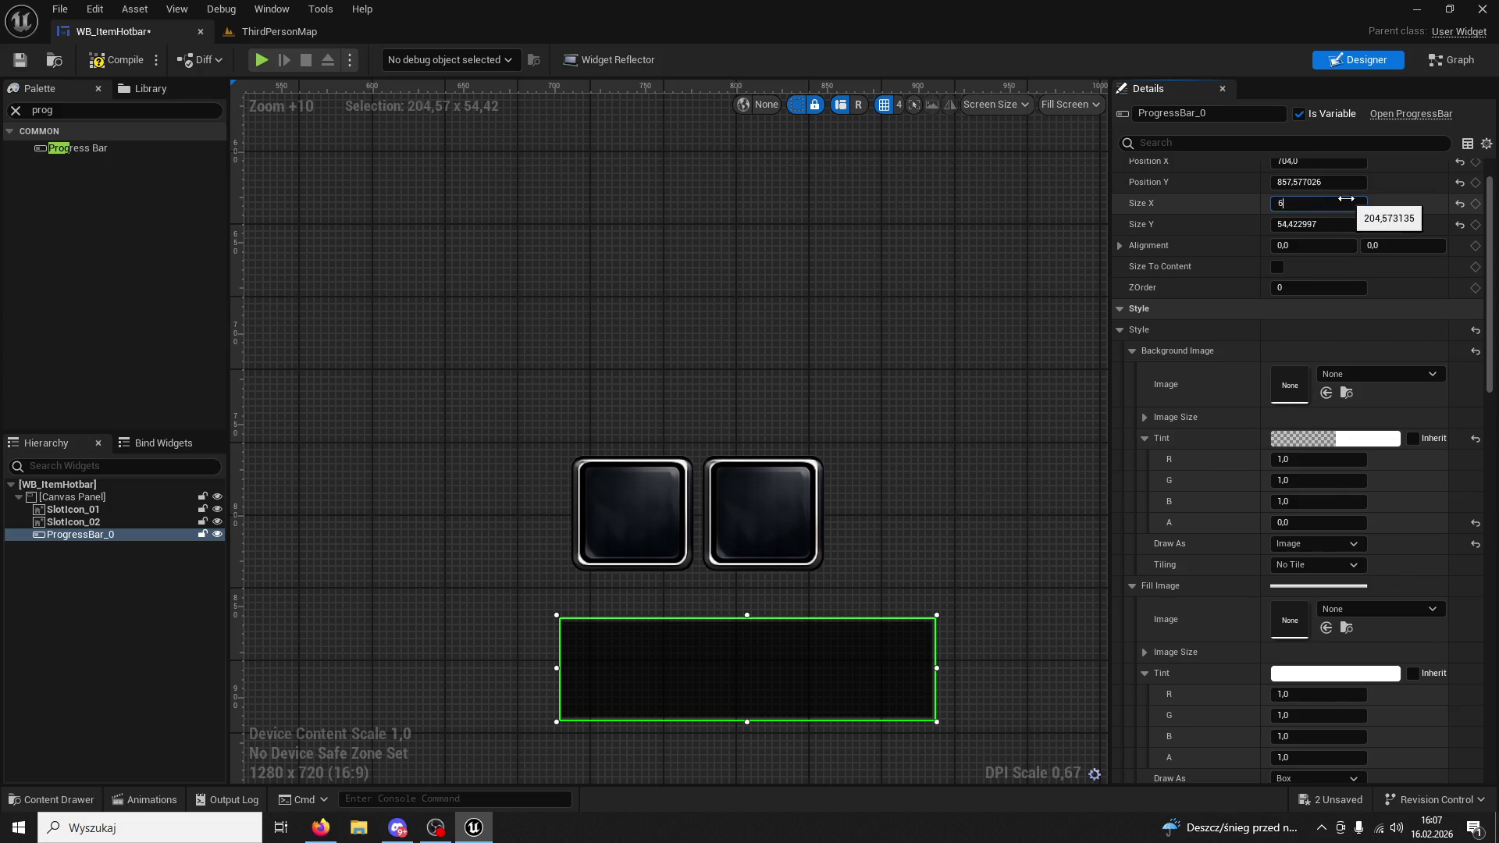
pyautogui.write('0')
pyautogui.press('Tab')
pyautogui.write('60')
pyautogui.press('Return')
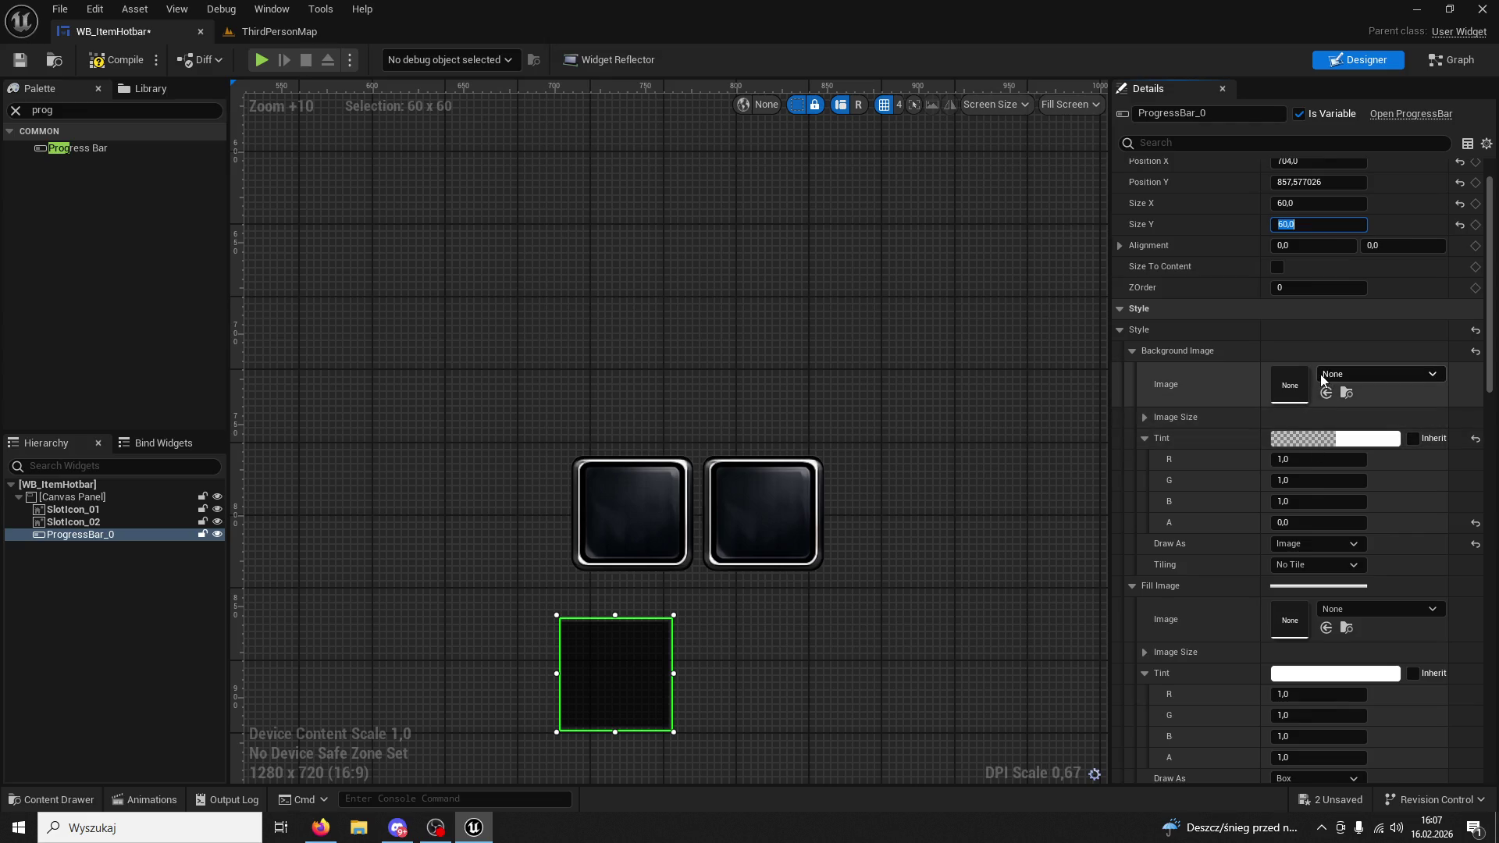
# Set Base_IconCD as the bar's background image and filter the widget tree for 'progress'.
pyautogui.click(78, 798)
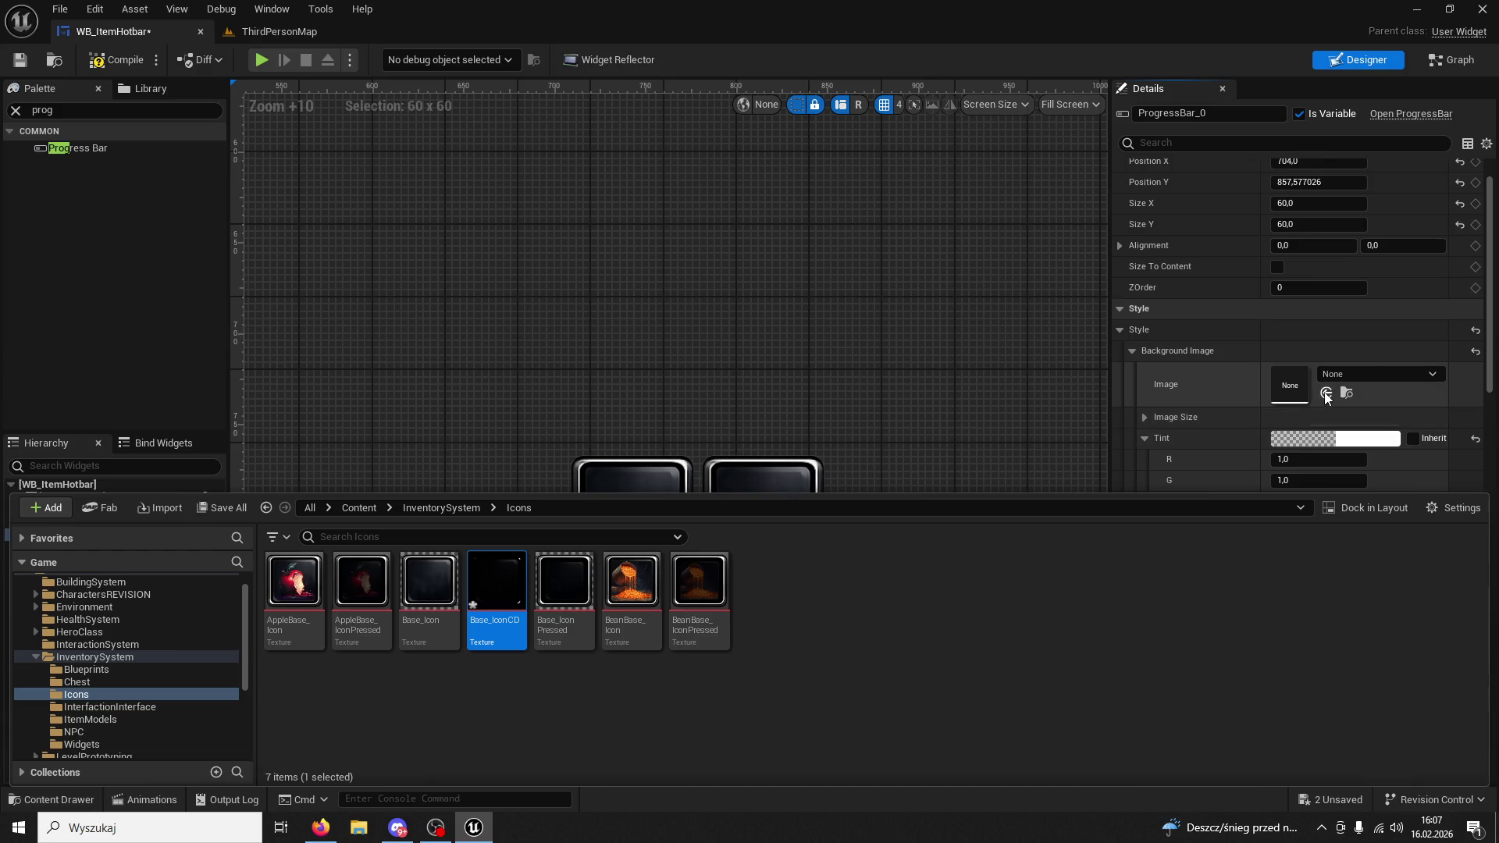
pyautogui.click(1326, 393)
pyautogui.click(854, 638)
pyautogui.click(604, 666)
pyautogui.click(107, 459)
pyautogui.write('progres')
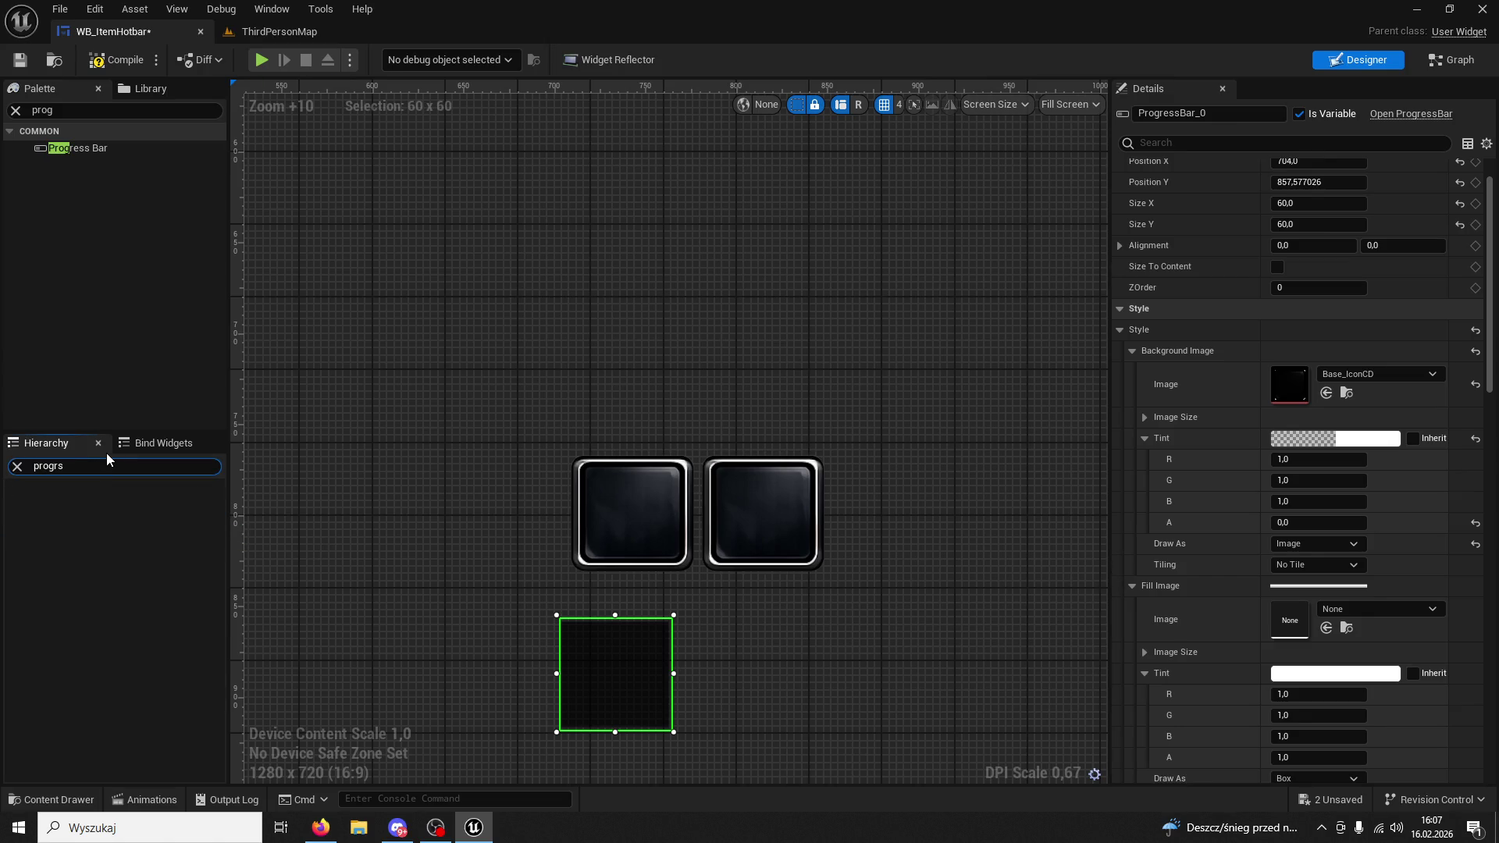
pyautogui.write('s')
# Add a new ProgressBar_89 under the Canvas Panel and place it below the slot icons.
pyautogui.moveTo(90, 150)
pyautogui.mouseDown()
pyautogui.moveTo(105, 528)
pyautogui.moveTo(91, 543)
pyautogui.moveTo(17, 492)
pyautogui.mouseUp()
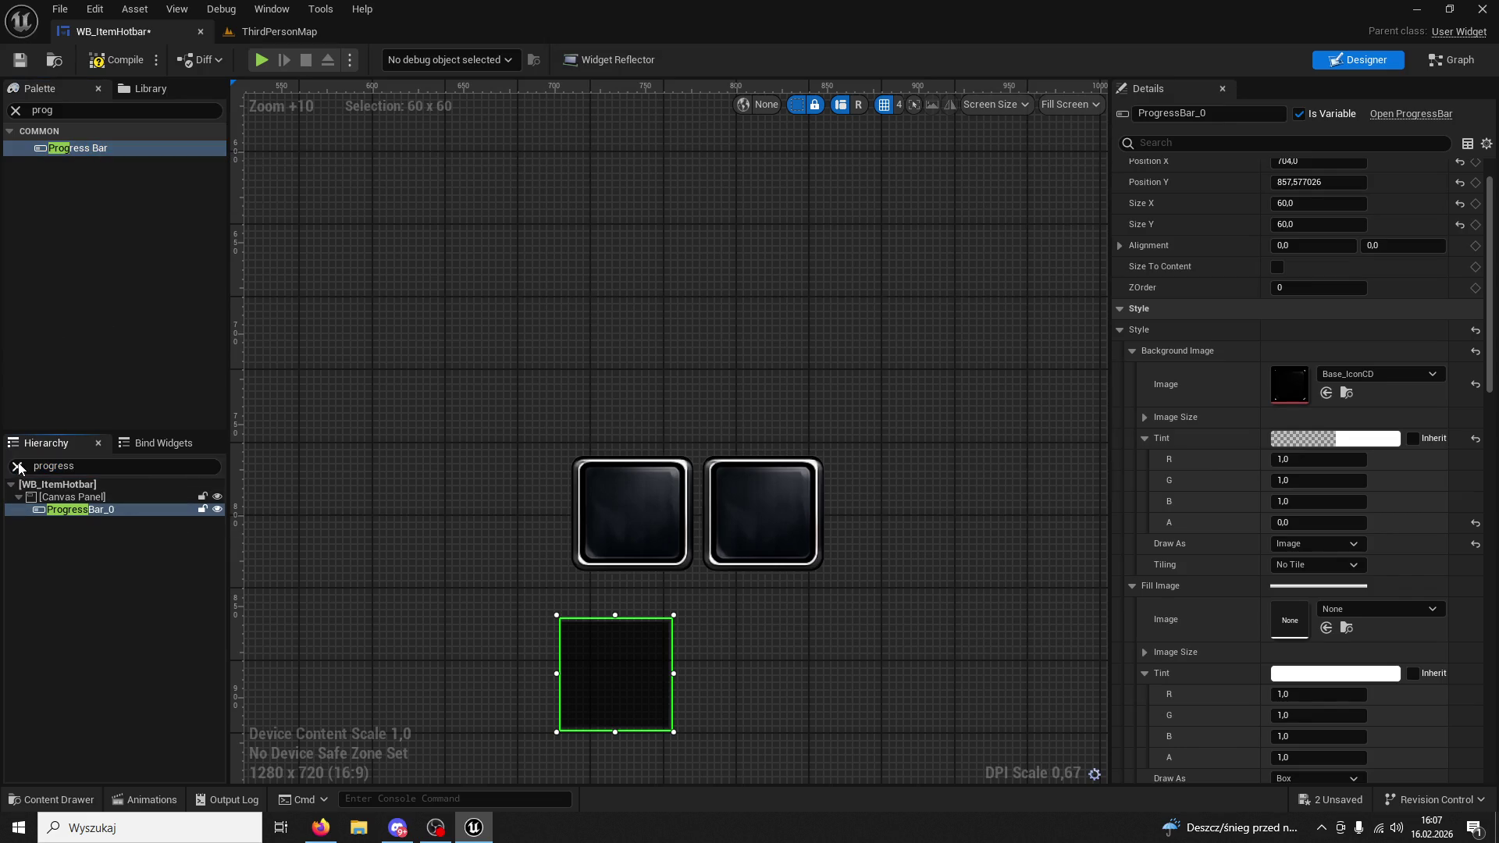
pyautogui.click(16, 466)
pyautogui.moveTo(71, 150)
pyautogui.mouseDown()
pyautogui.moveTo(120, 508)
pyautogui.moveTo(94, 502)
pyautogui.moveTo(102, 549)
pyautogui.mouseUp()
pyautogui.click(92, 521)
pyautogui.click(139, 535)
pyautogui.scroll(-8, 508, 355)
pyautogui.scroll(-3, 506, 359)
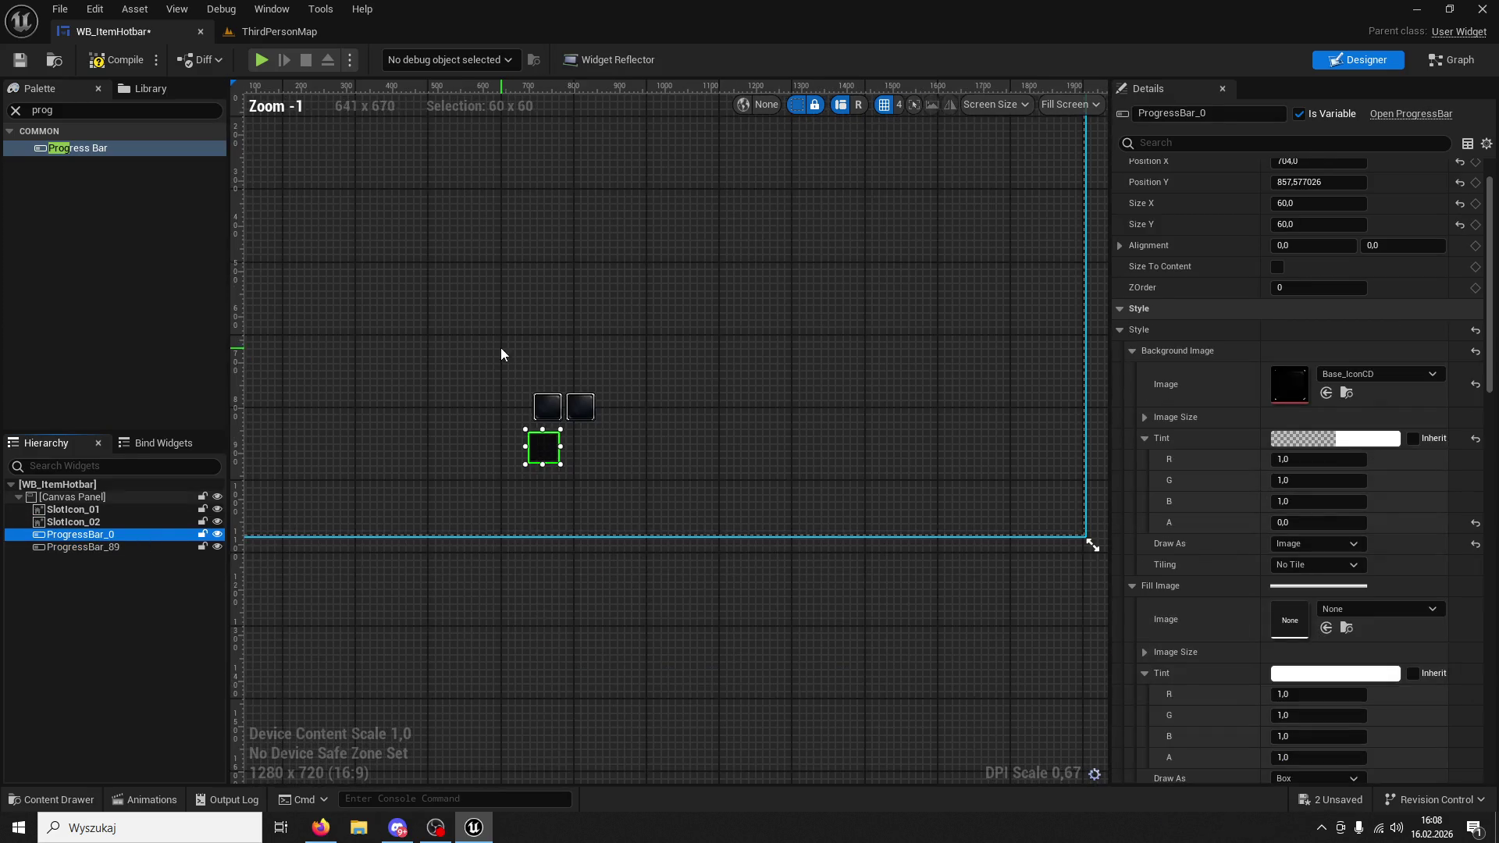
pyautogui.click(430, 221)
pyautogui.moveTo(431, 221)
pyautogui.mouseDown()
pyautogui.moveTo(819, 497)
pyautogui.moveTo(802, 620)
pyautogui.mouseUp()
# Delete the old ProgressBar_0 and give ProgressBar_89 the Base_IconCD background image.
pyautogui.scroll(6, 799, 648)
pyautogui.click(639, 594)
pyautogui.press('Delete')
pyautogui.click(767, 573)
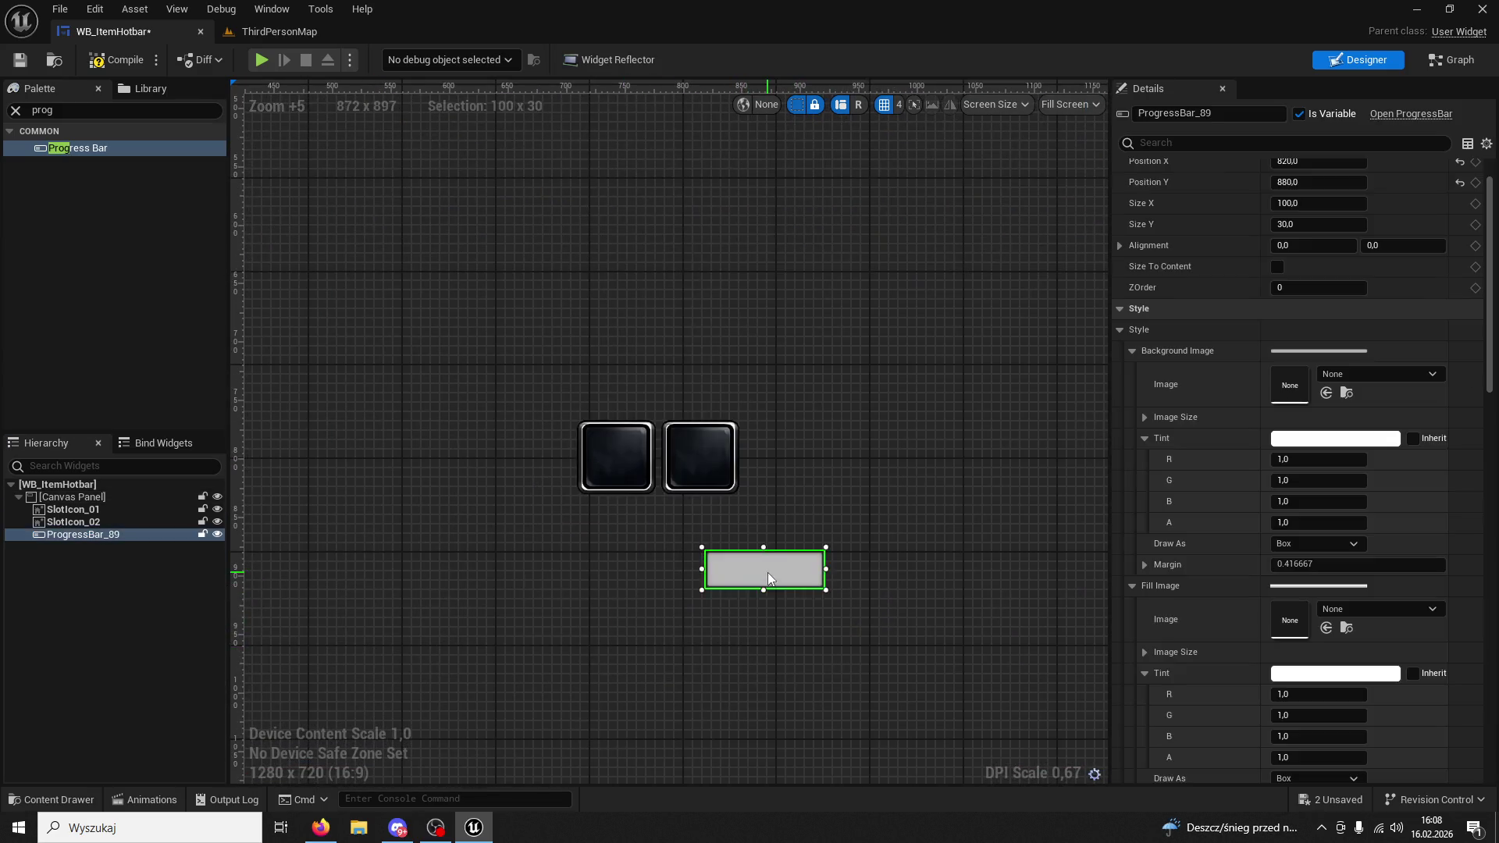
pyautogui.scroll(7, 773, 577)
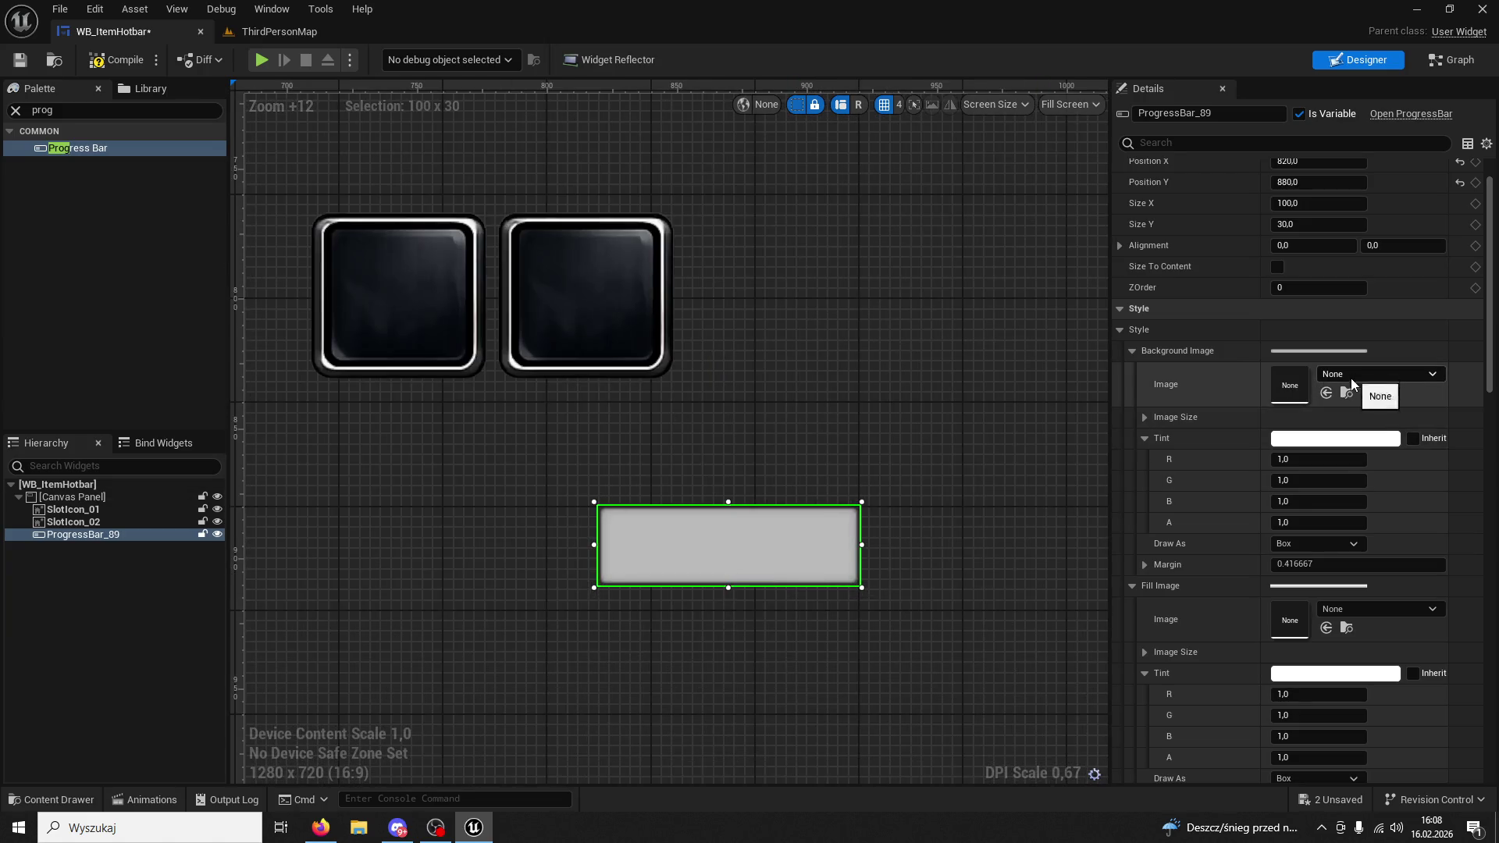
pyautogui.click(1327, 393)
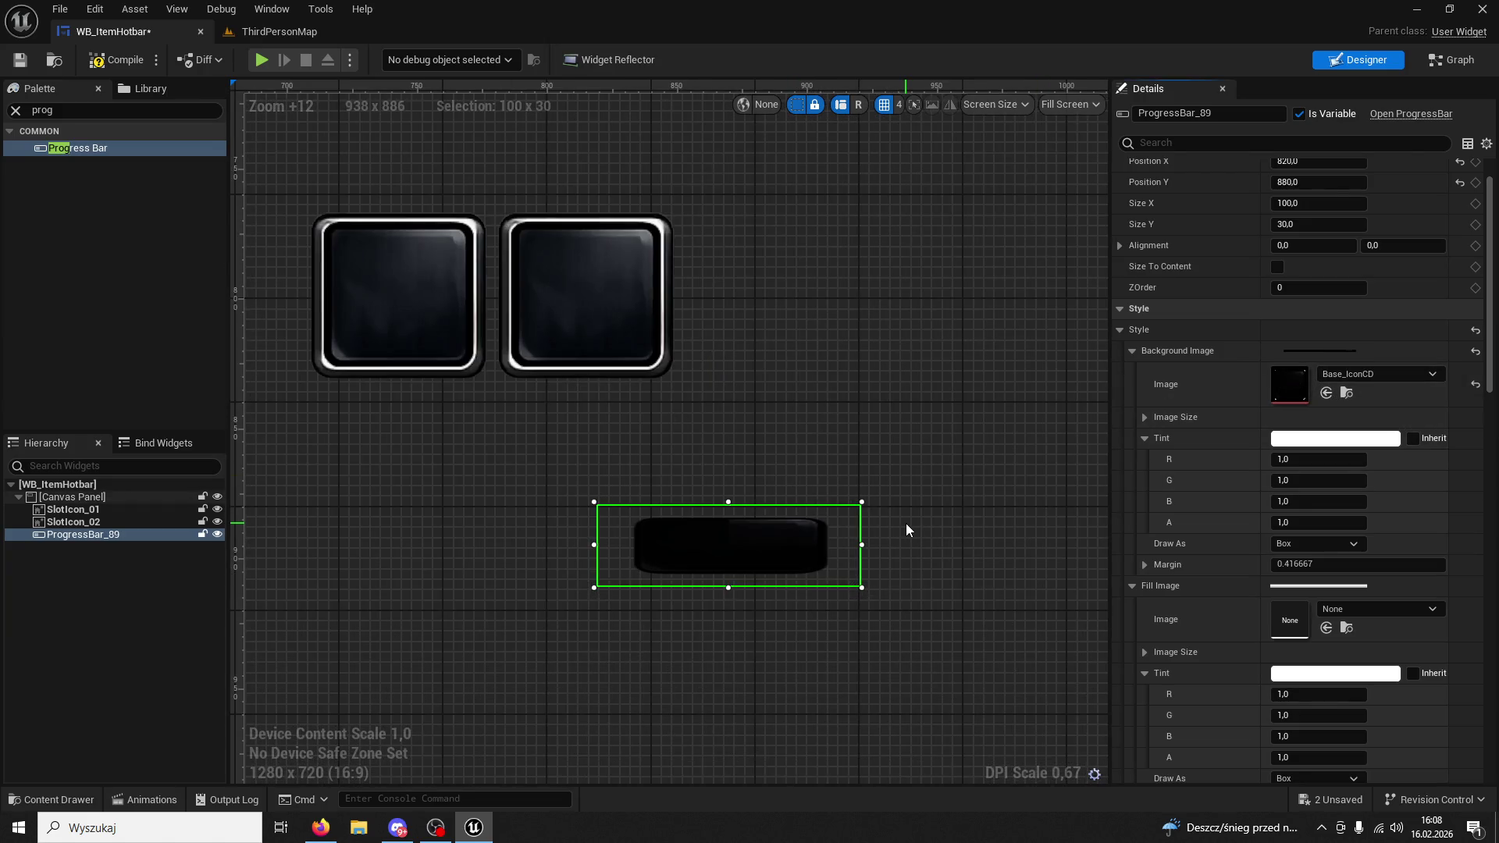
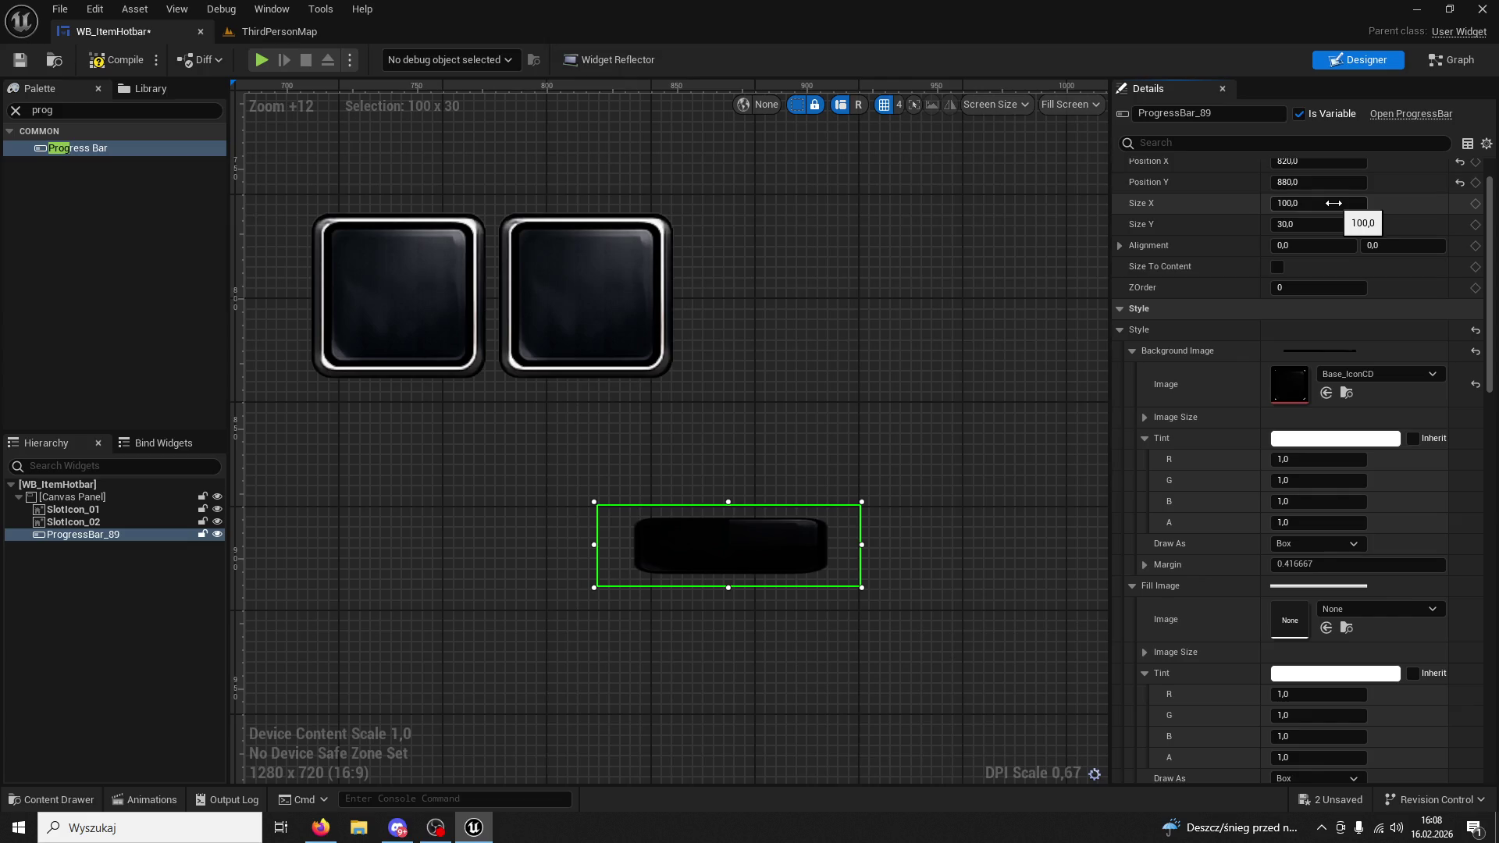
# Resize the progress bar to 60 × 60, then to 70 × 70, in the Details panel.
pyautogui.scroll(1, 1320, 215)
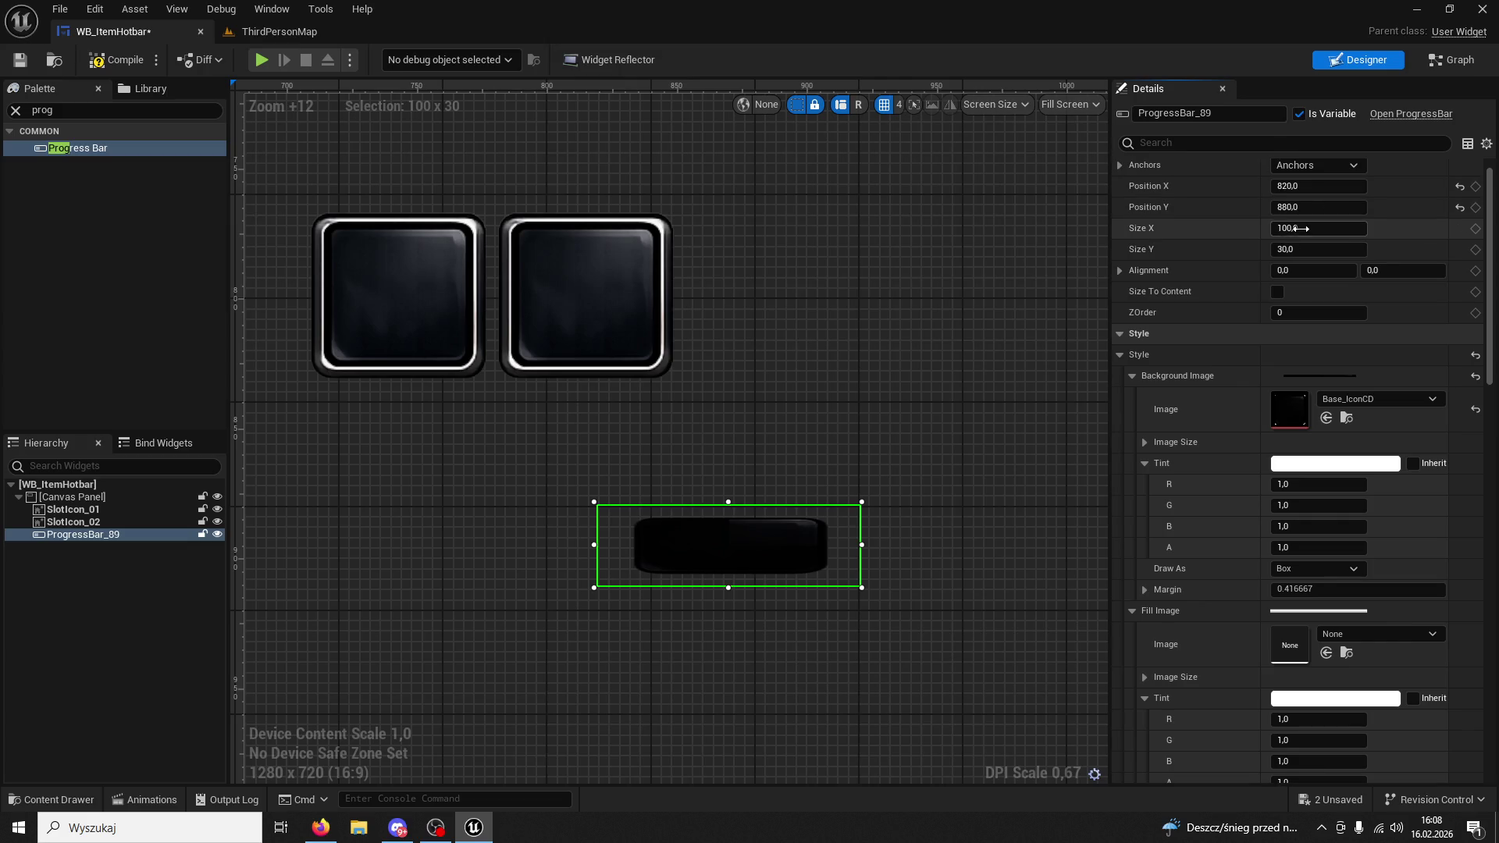
pyautogui.click(1299, 229)
pyautogui.write('60')
pyautogui.press('Return')
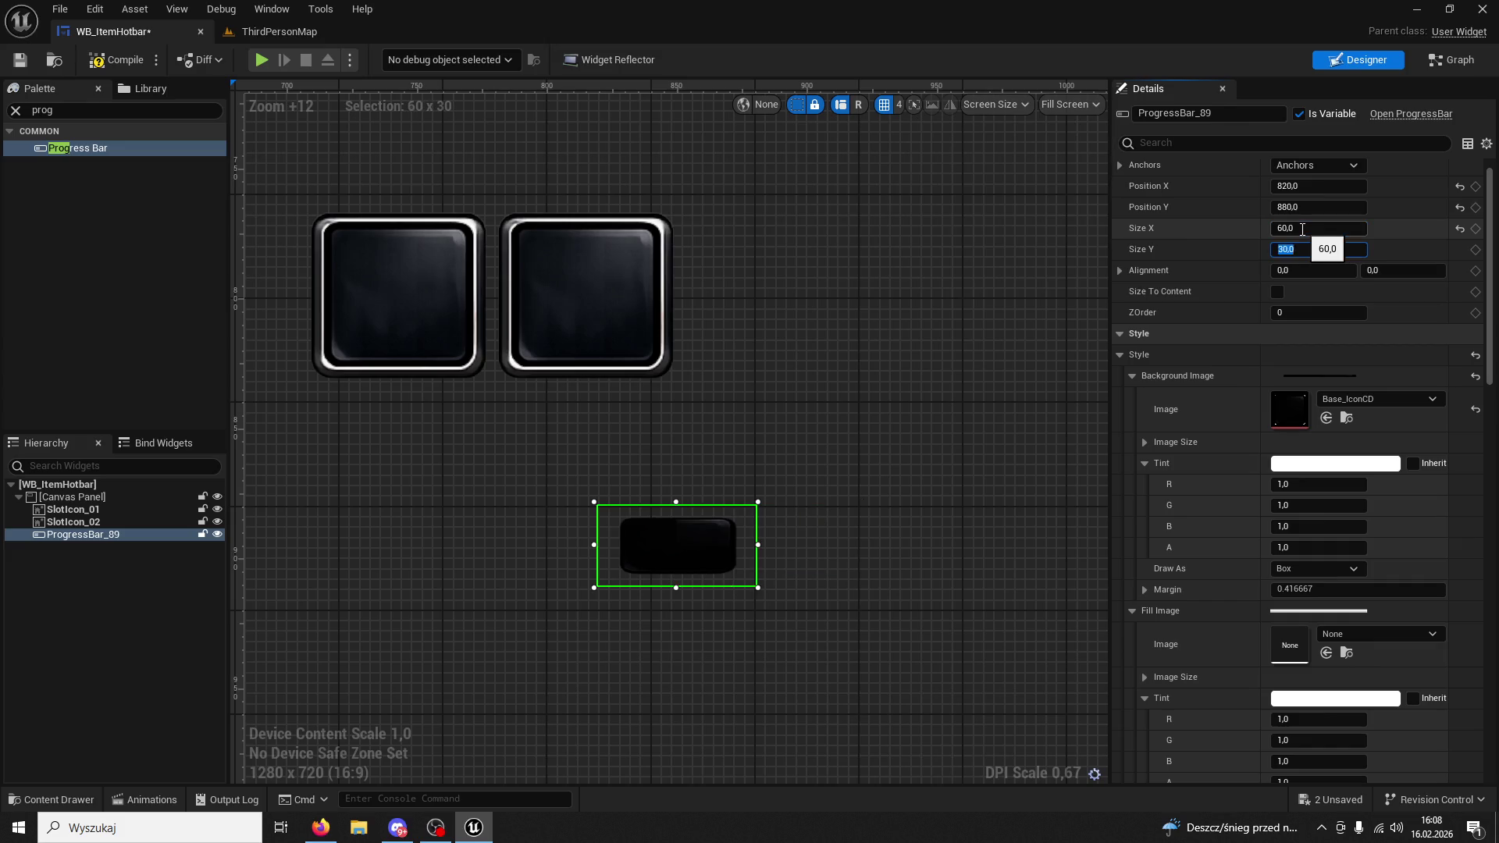
pyautogui.write('60')
pyautogui.press('Return')
pyautogui.click(411, 234)
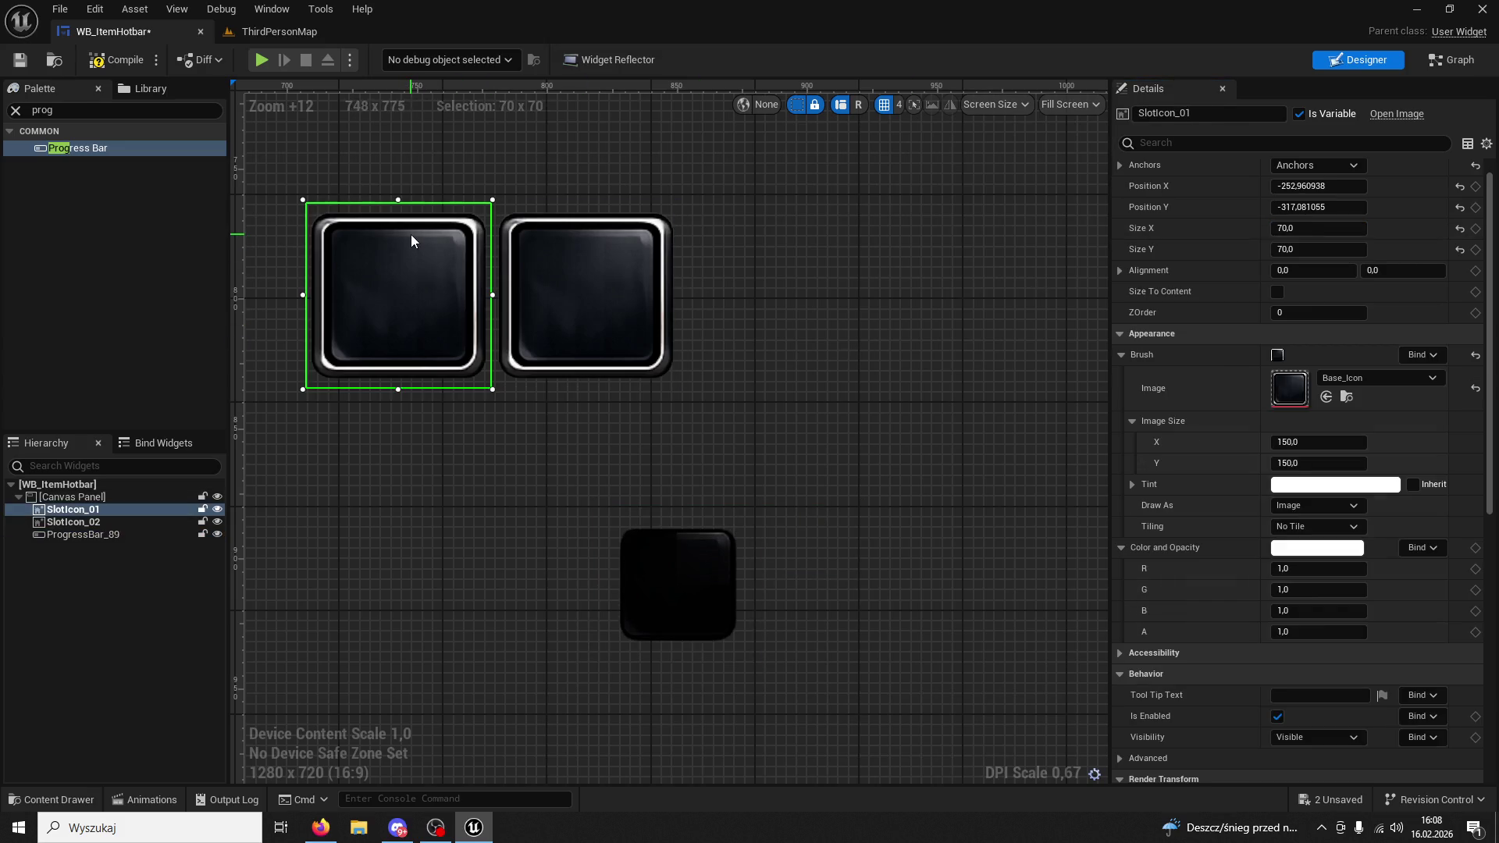
pyautogui.click(681, 563)
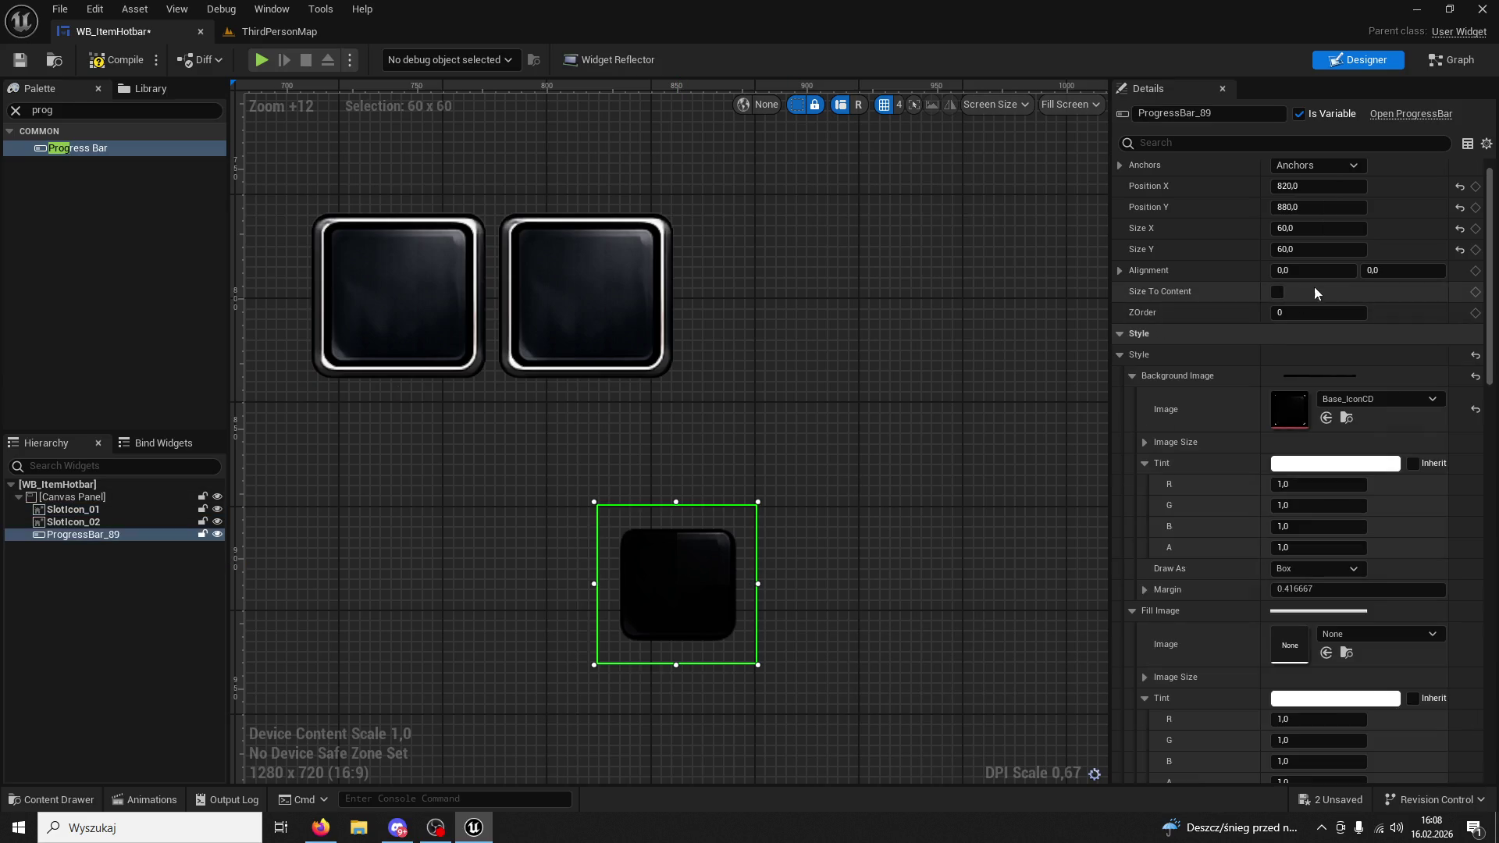
pyautogui.click(1318, 229)
pyautogui.press('Tab')
pyautogui.write('70')
pyautogui.press('Return')
# Move the progress bar over the first slot icon, stretch its edges, and adjust its background tint alpha.
pyautogui.moveTo(648, 608)
pyautogui.mouseDown()
pyautogui.moveTo(518, 437)
pyautogui.moveTo(374, 316)
pyautogui.mouseUp()
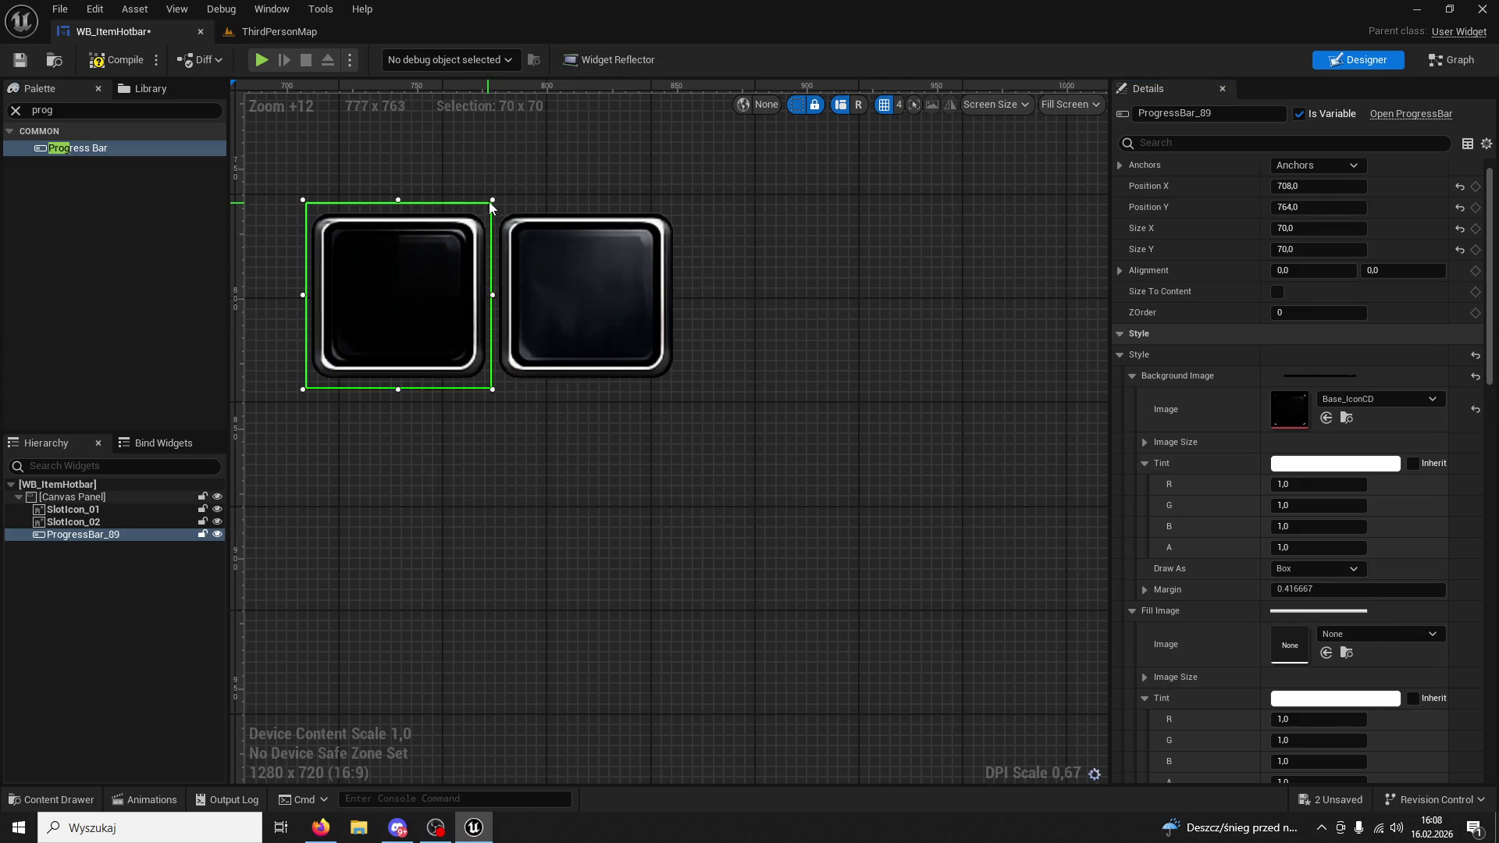
pyautogui.moveTo(398, 199); pyautogui.dragTo(399, 195)
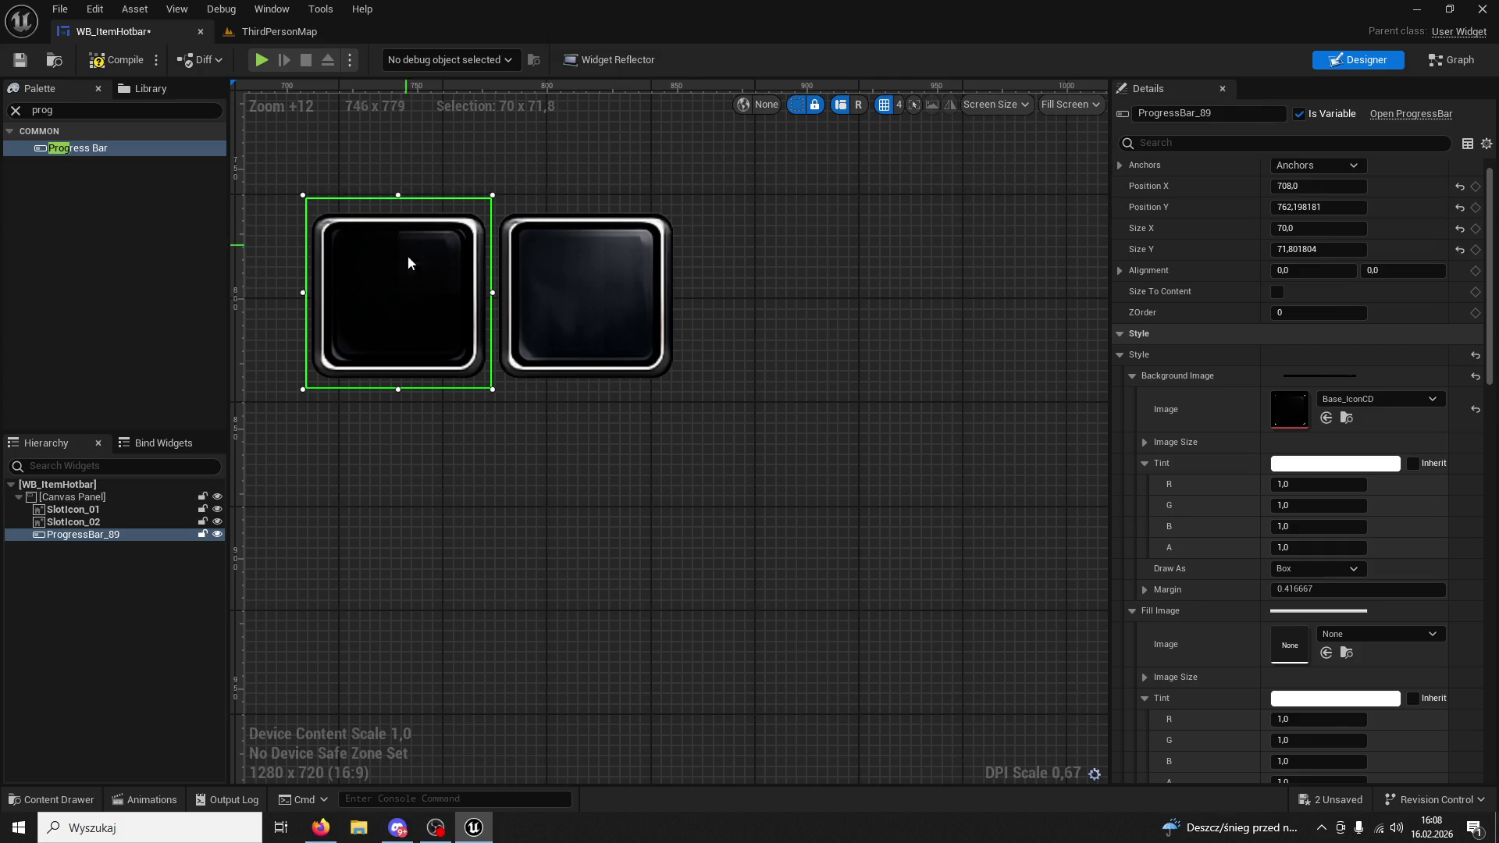
pyautogui.moveTo(397, 390); pyautogui.dragTo(398, 391)
pyautogui.click(503, 294)
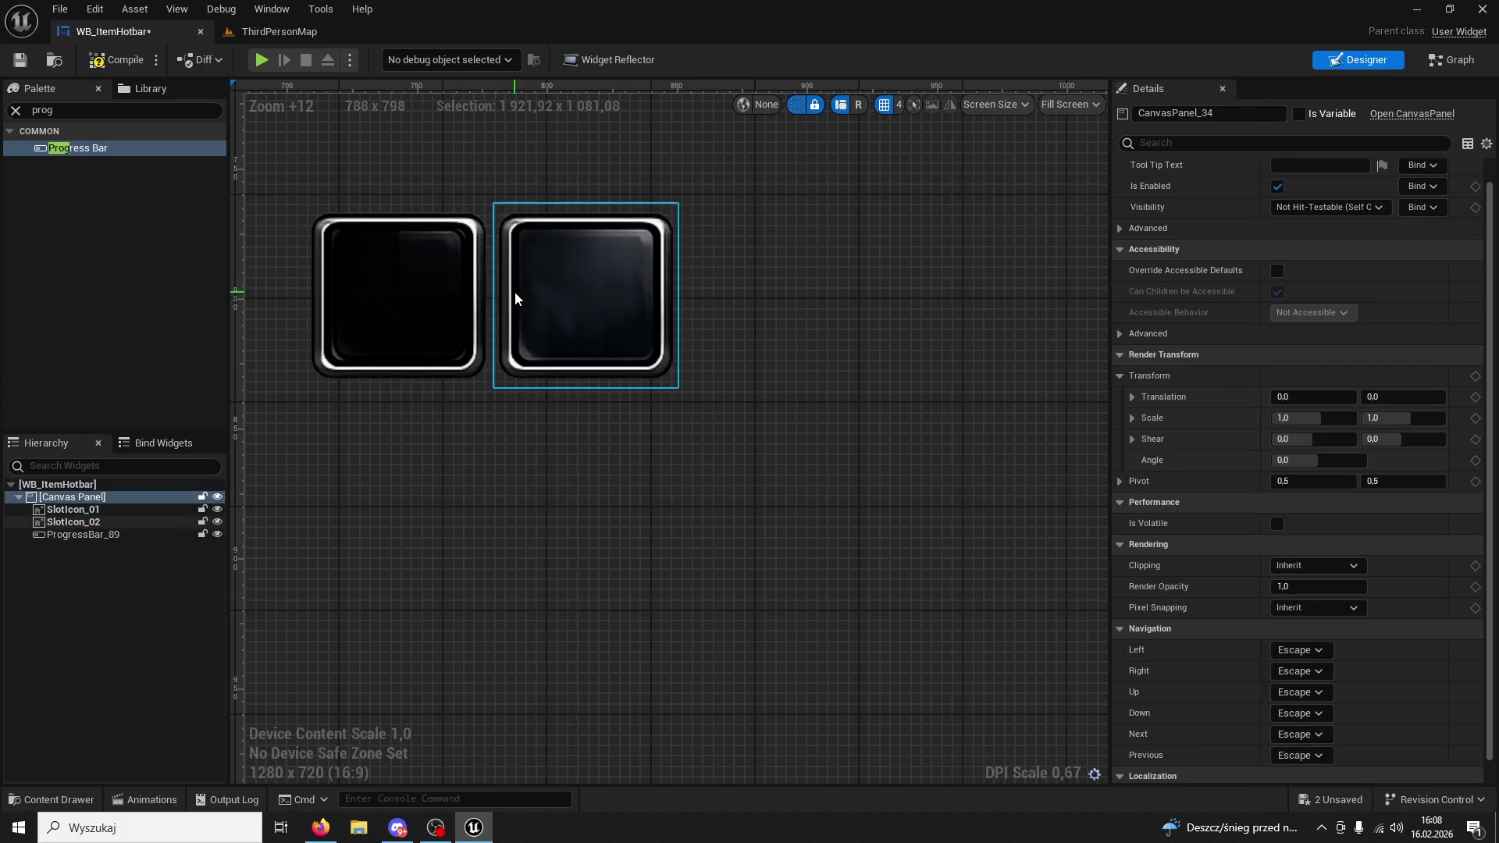
pyautogui.click(469, 301)
pyautogui.moveTo(494, 293); pyautogui.dragTo(499, 293)
pyautogui.moveTo(303, 293); pyautogui.dragTo(298, 292)
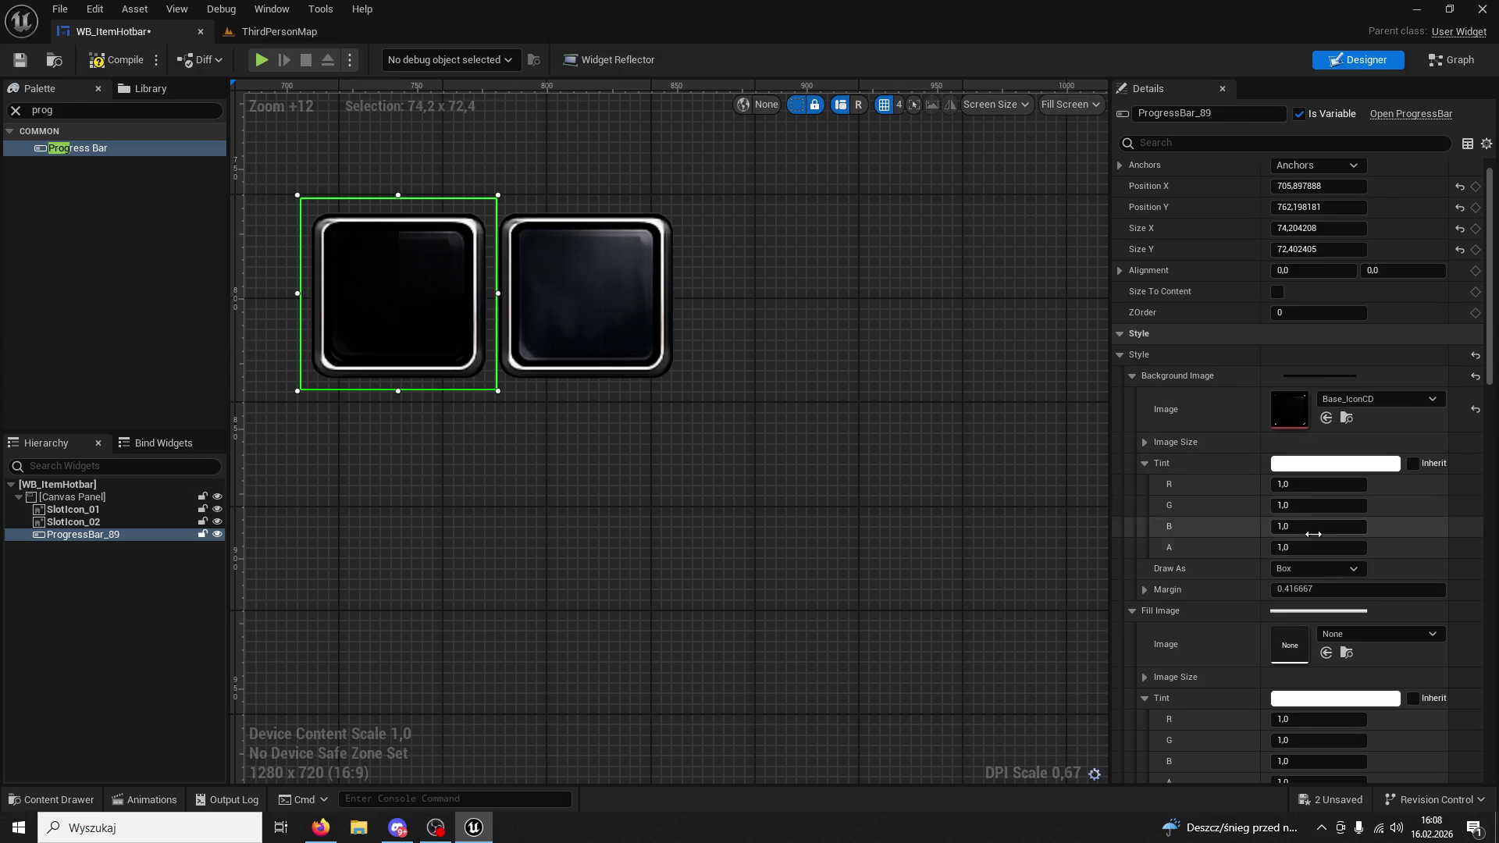
pyautogui.moveTo(1318, 548)
pyautogui.mouseDown()
pyautogui.moveTo(1284, 548)
pyautogui.moveTo(1351, 547)
pyautogui.mouseUp()
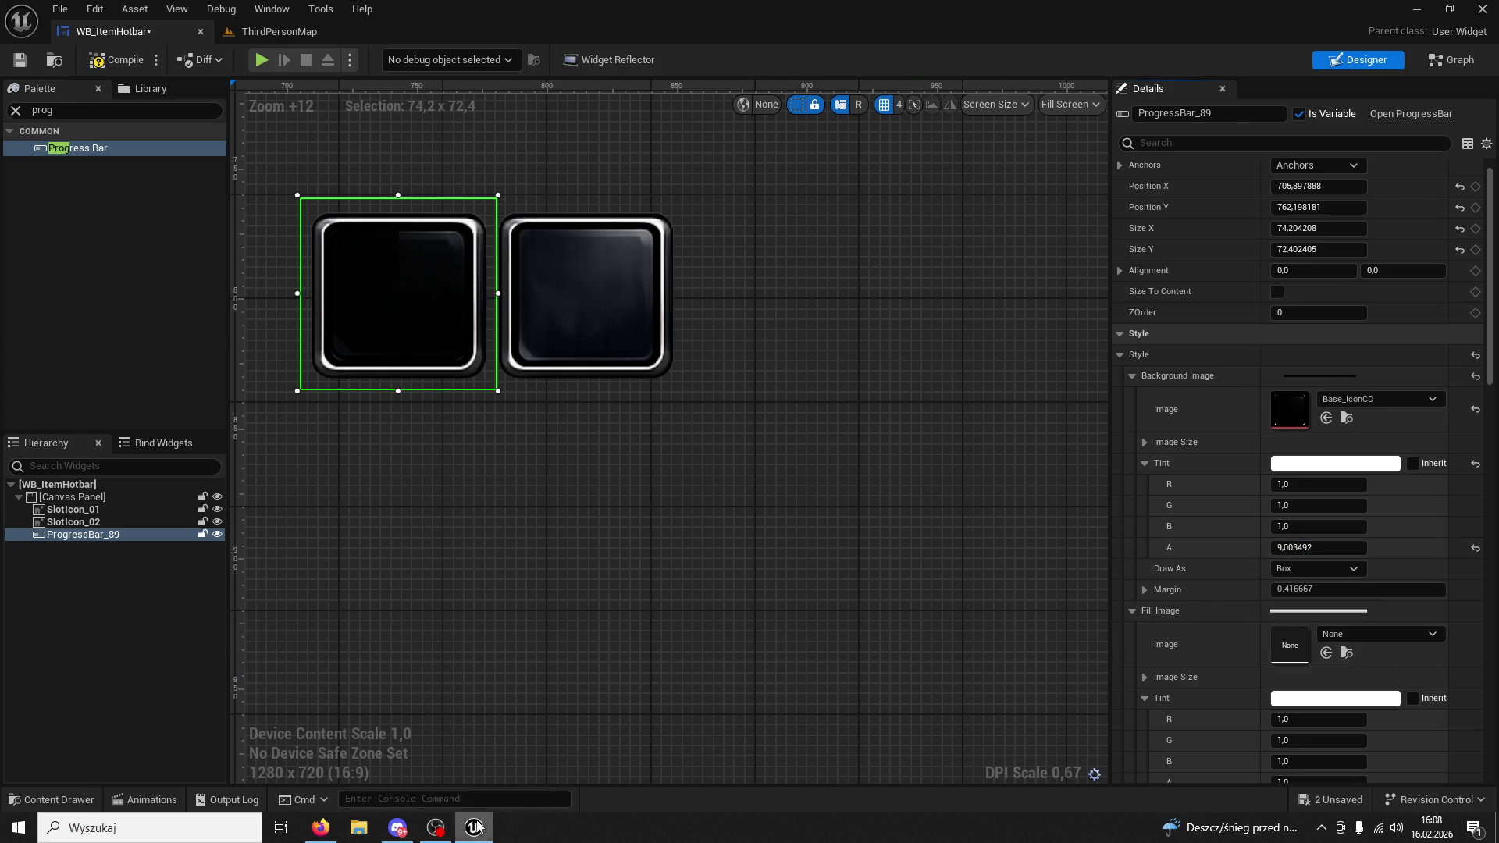
pyautogui.click(473, 827)
# Launch After Effects 2020 and build a new composition from the imported Base_IconCD.png.
pyautogui.click(160, 830)
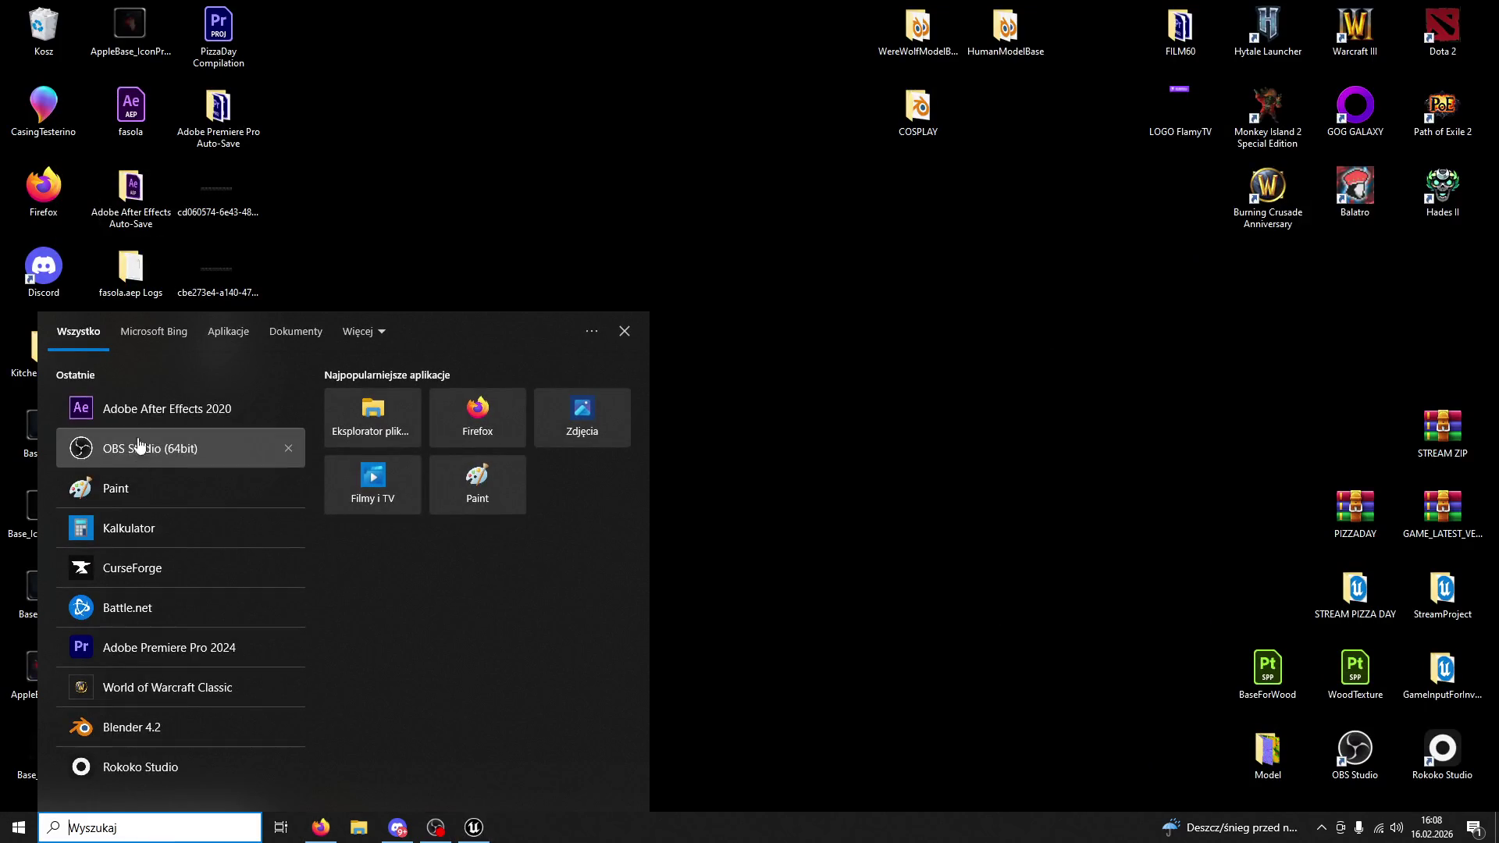
pyautogui.click(184, 400)
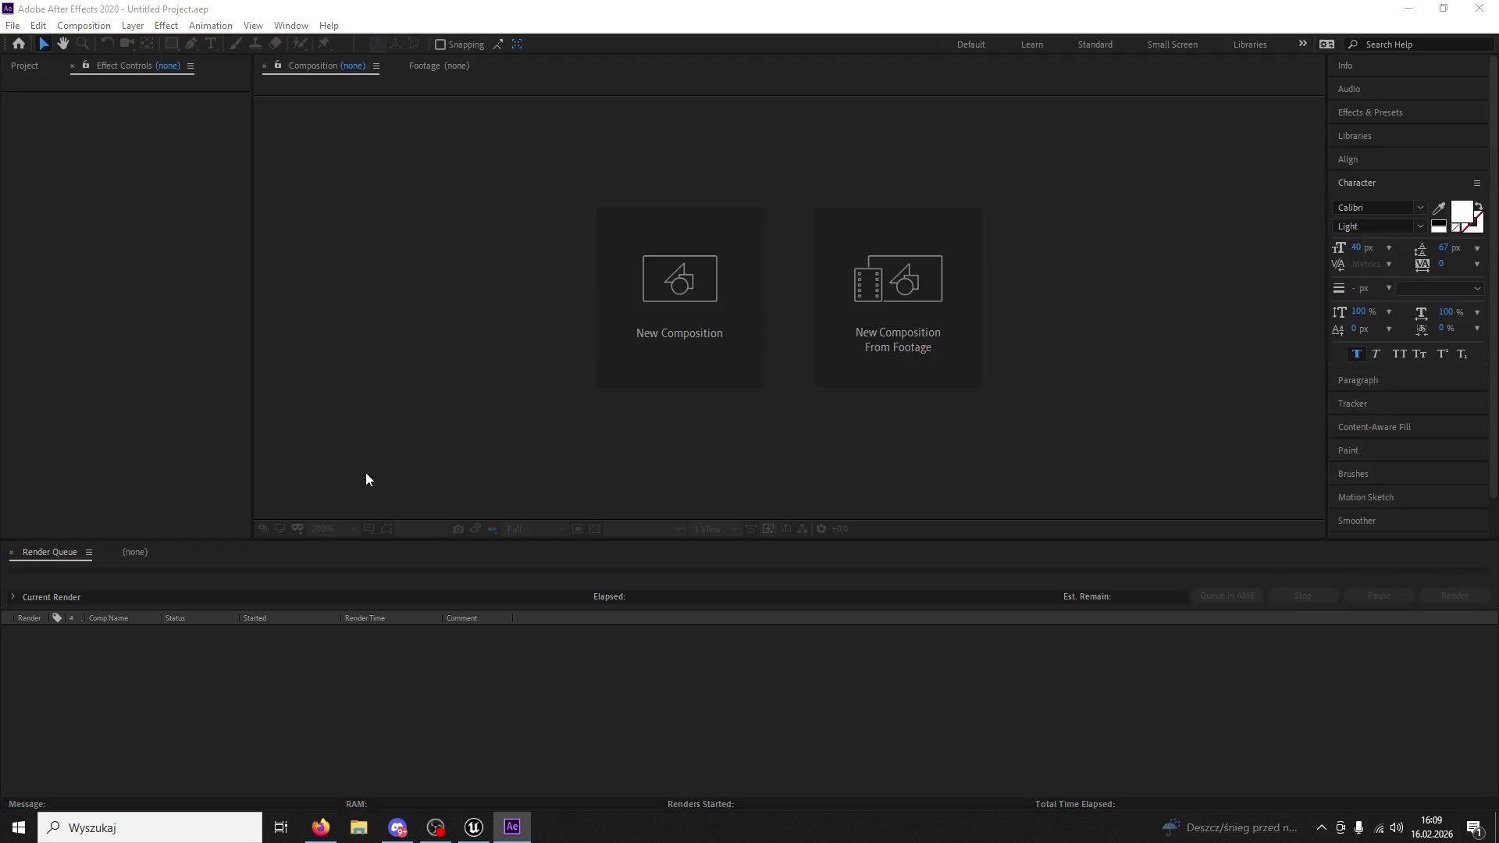
pyautogui.doubleClick(129, 303)
pyautogui.scroll(-5, 316, 281)
pyautogui.scroll(2, 273, 292)
pyautogui.click(199, 200)
pyautogui.click(614, 534)
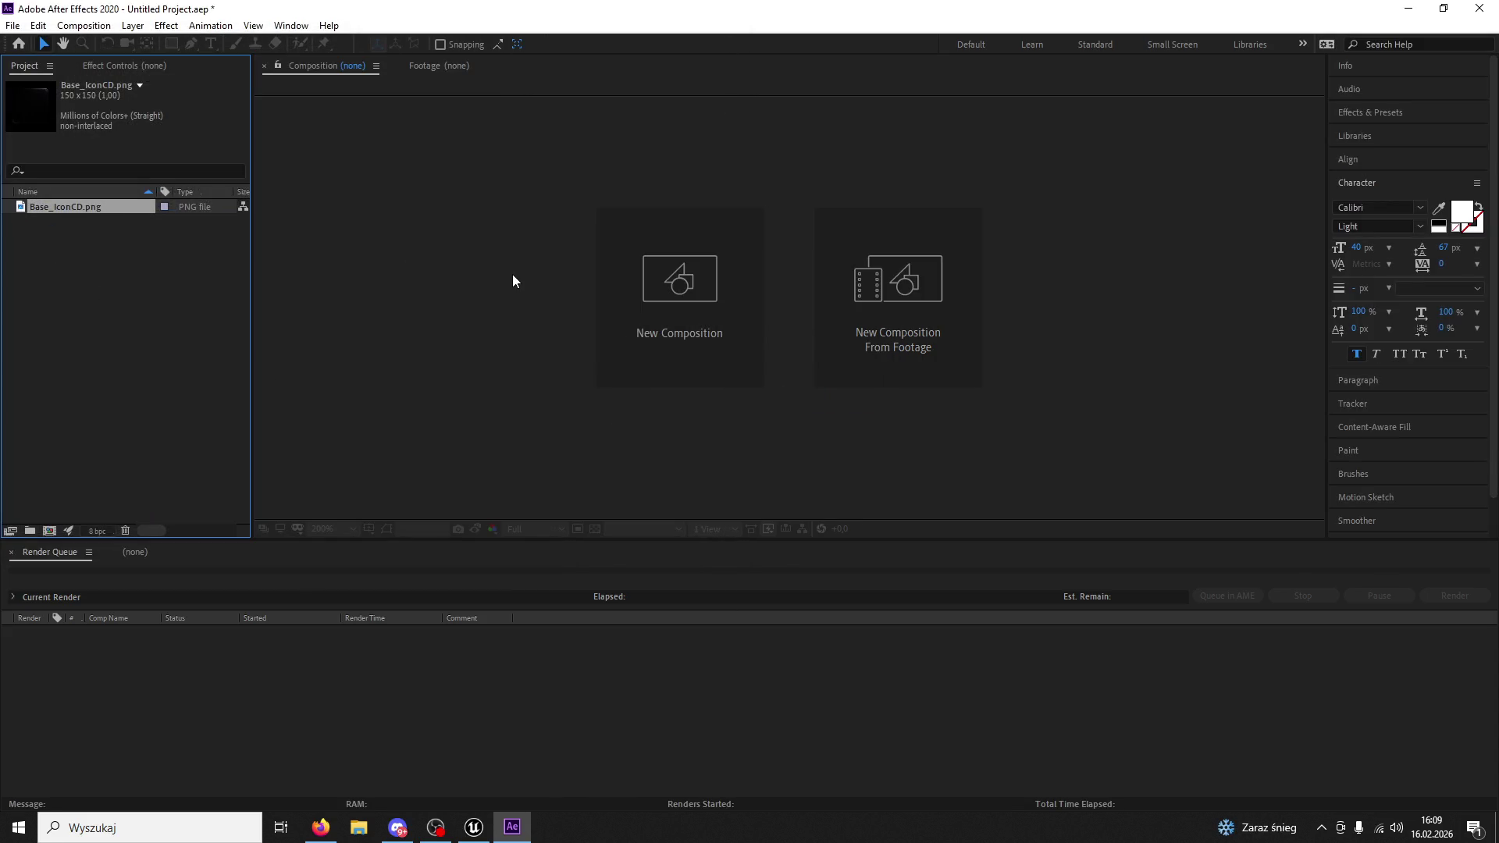
pyautogui.moveTo(603, 301); pyautogui.dragTo(606, 303)
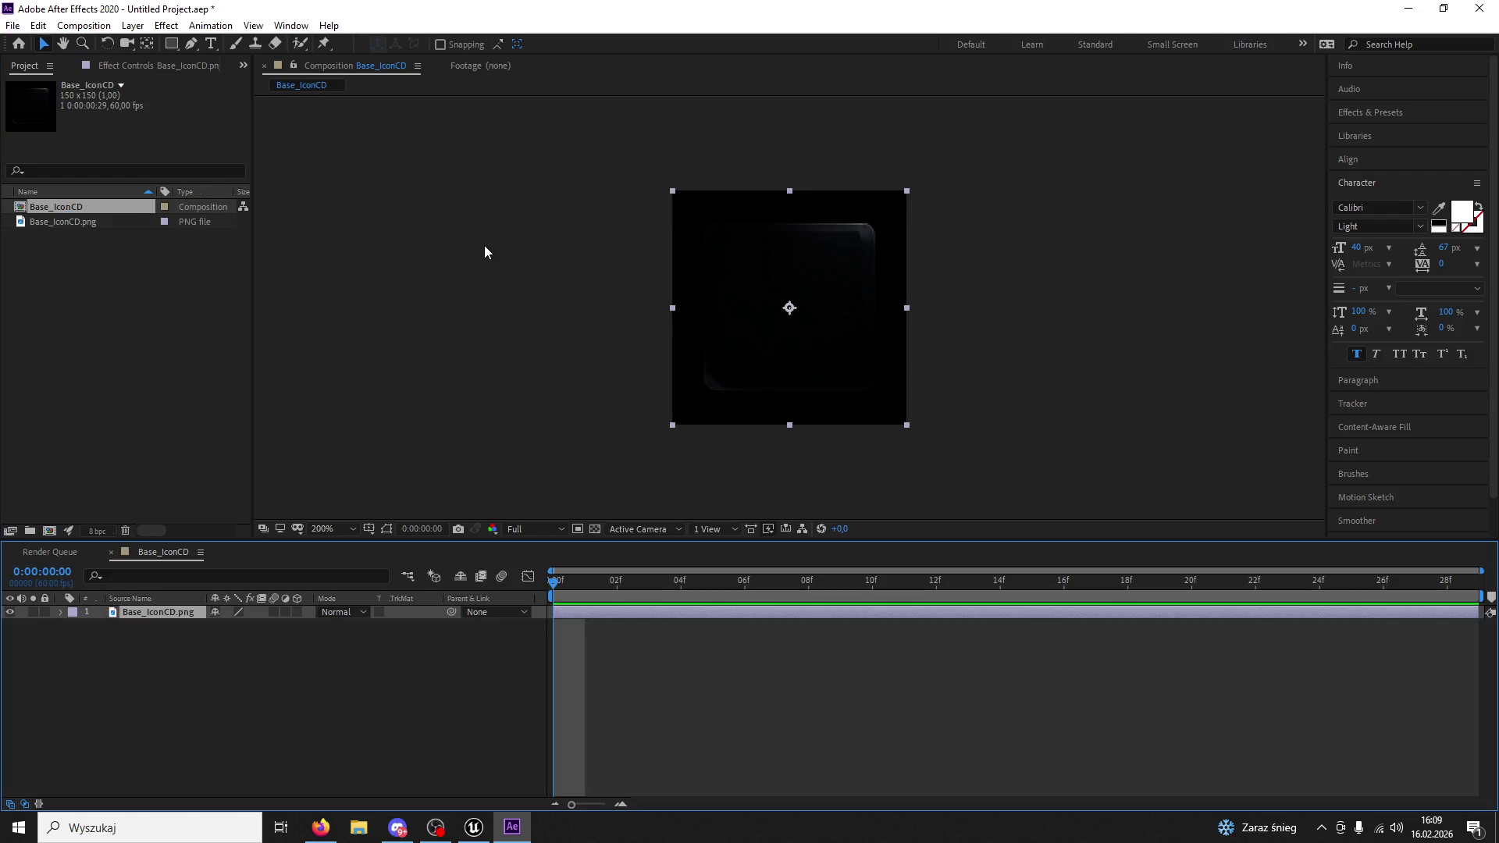
# Apply a Fill effect with colour 000000, removing the mistakenly added Fractal effect.
pyautogui.click(167, 25)
pyautogui.moveTo(281, 258)
pyautogui.click(422, 529)
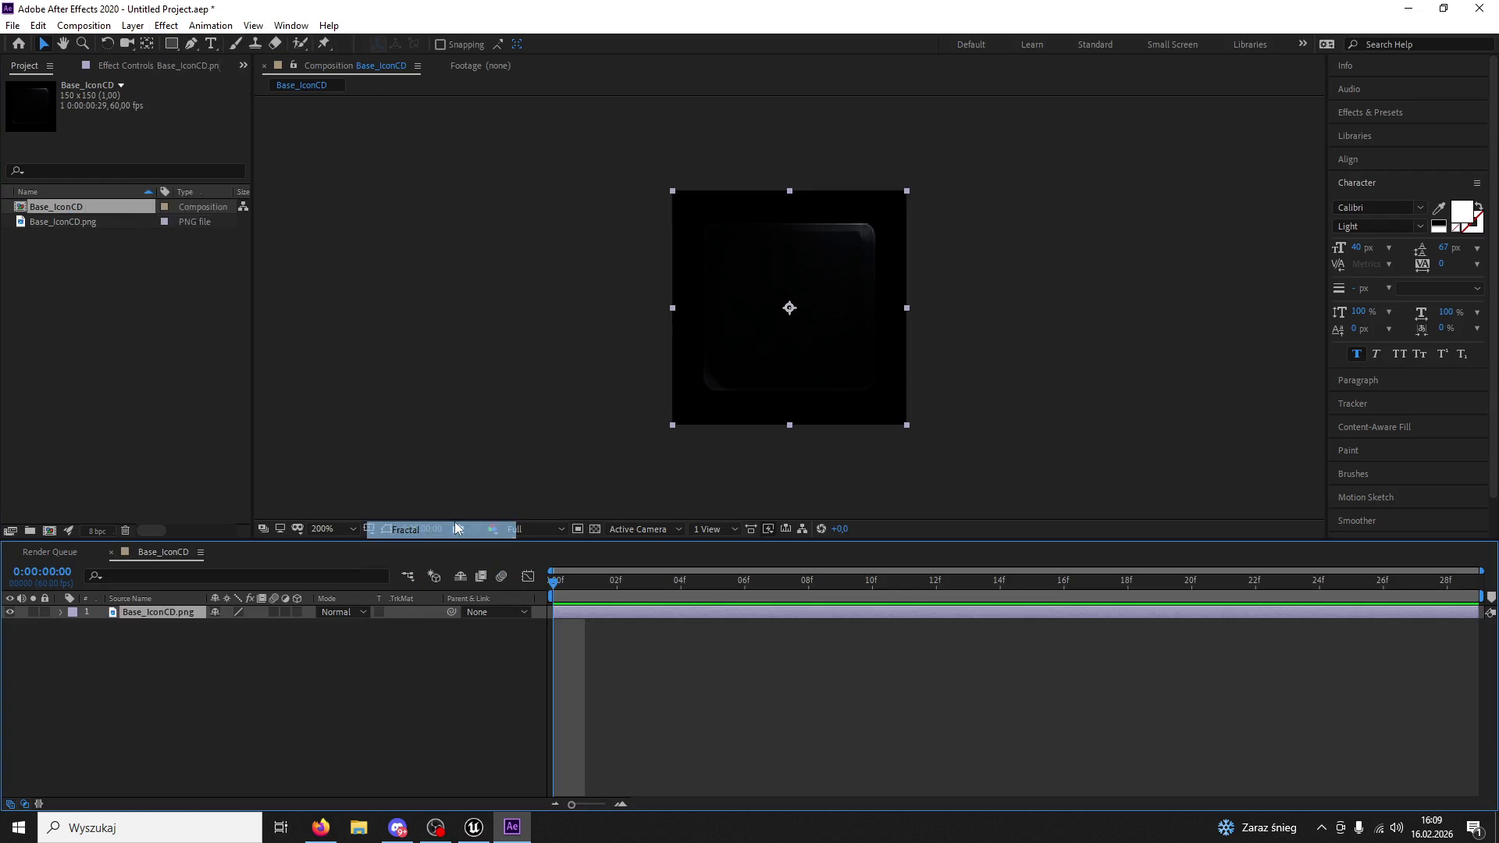
pyautogui.click(49, 100)
pyautogui.press('Delete')
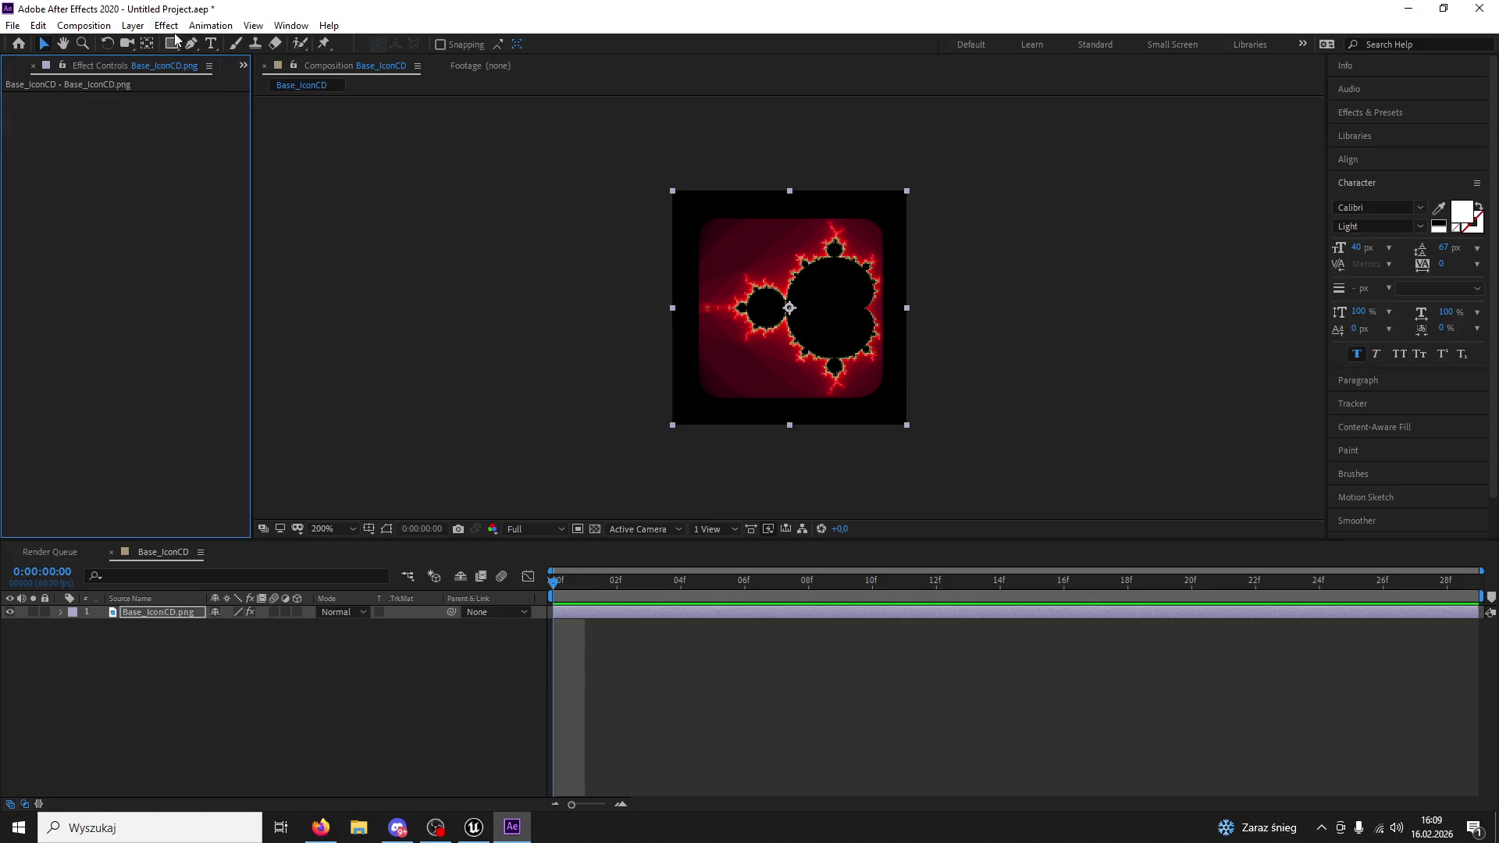
pyautogui.click(166, 25)
pyautogui.moveTo(224, 258)
pyautogui.click(421, 512)
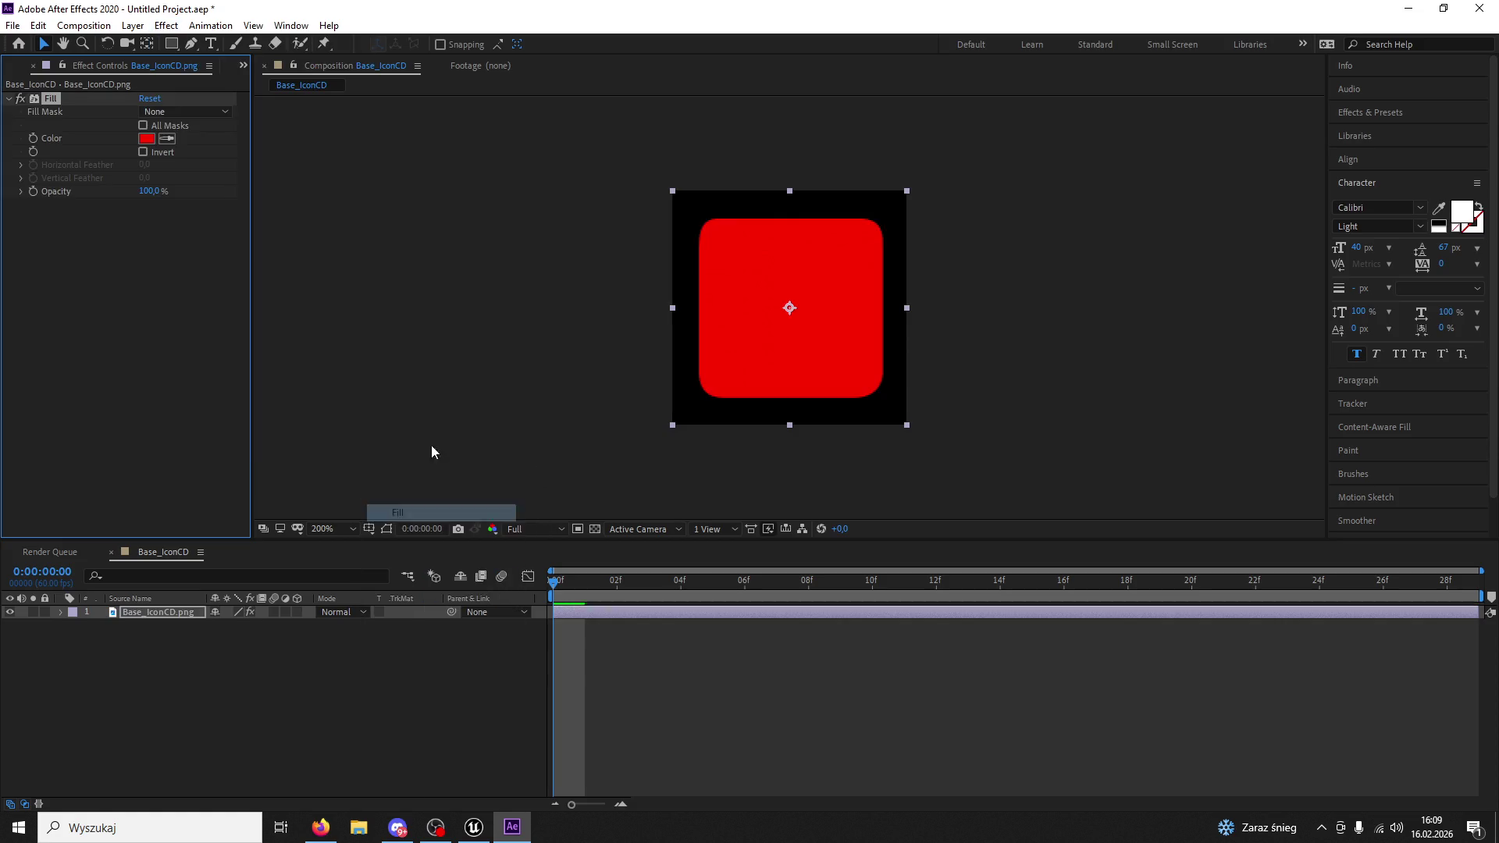
pyautogui.click(144, 139)
pyautogui.write('000000')
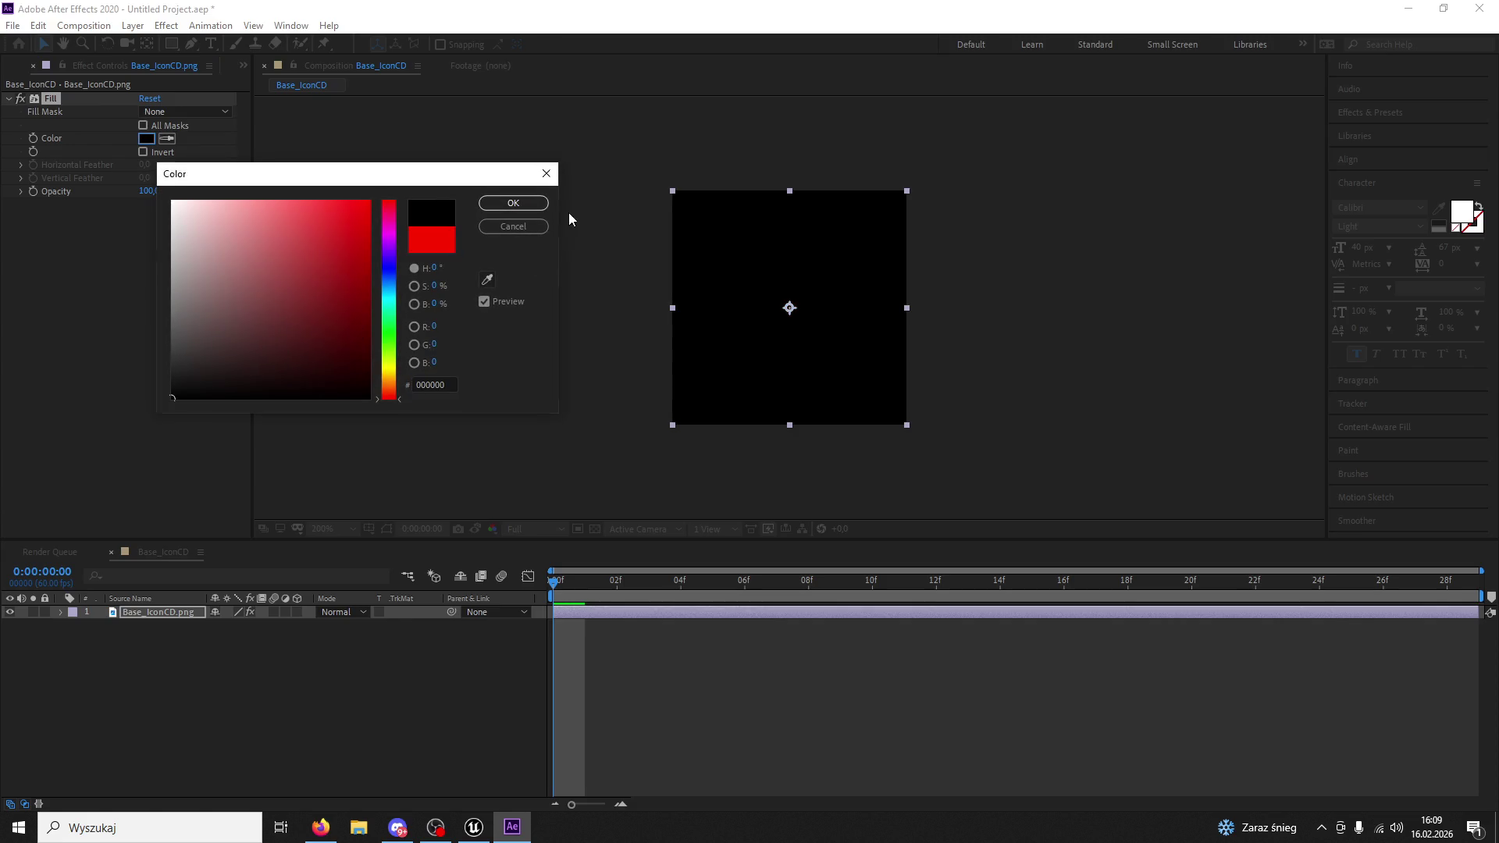
pyautogui.click(506, 205)
pyautogui.click(13, 26)
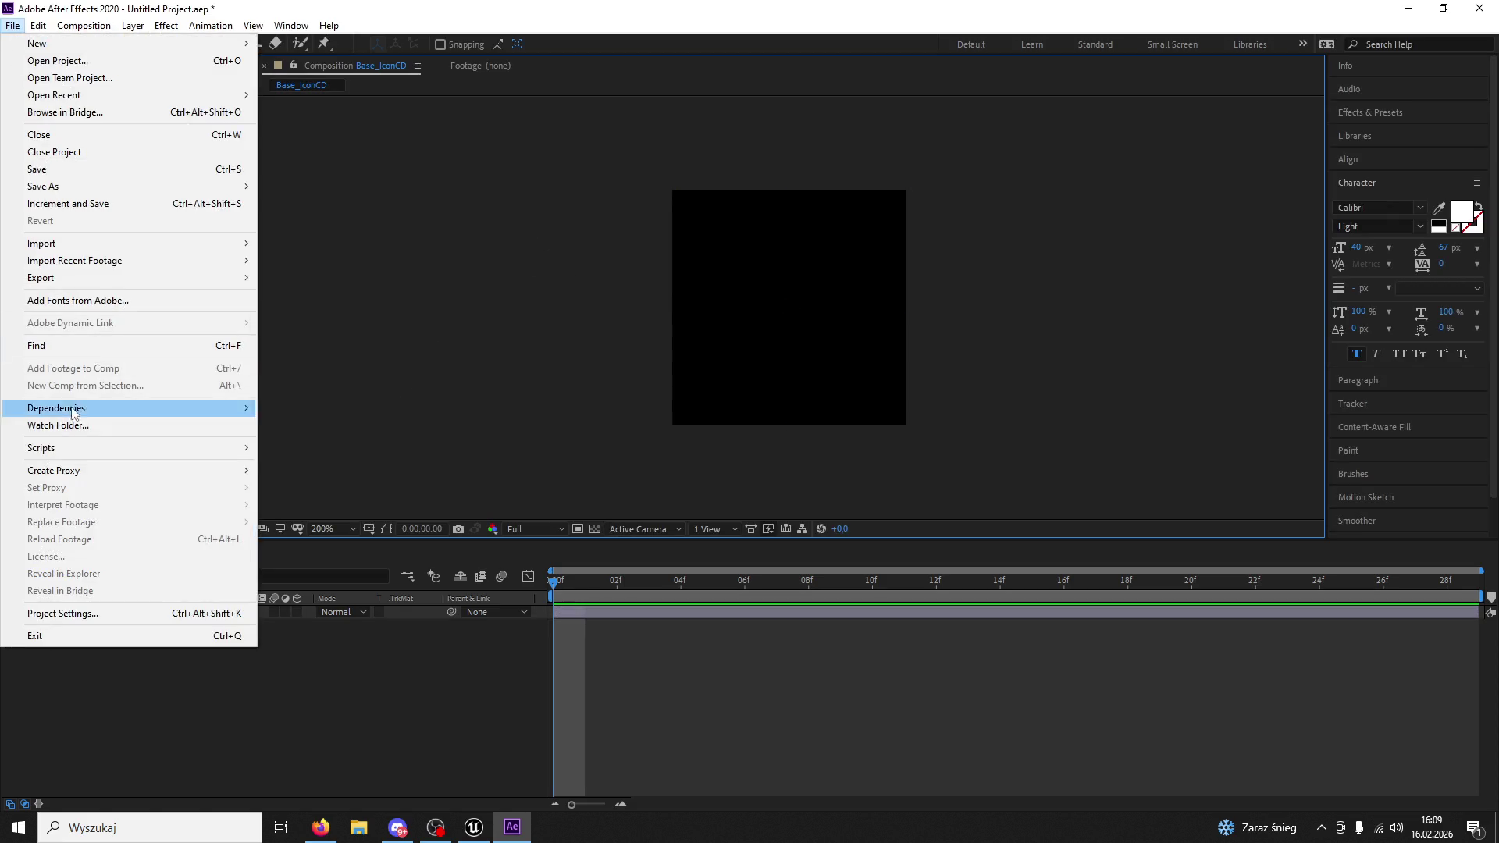
# Render a still frame of the composition as PNG Sequence named NEWCD.
pyautogui.moveTo(117, 469)
pyautogui.click(291, 470)
pyautogui.click(199, 642)
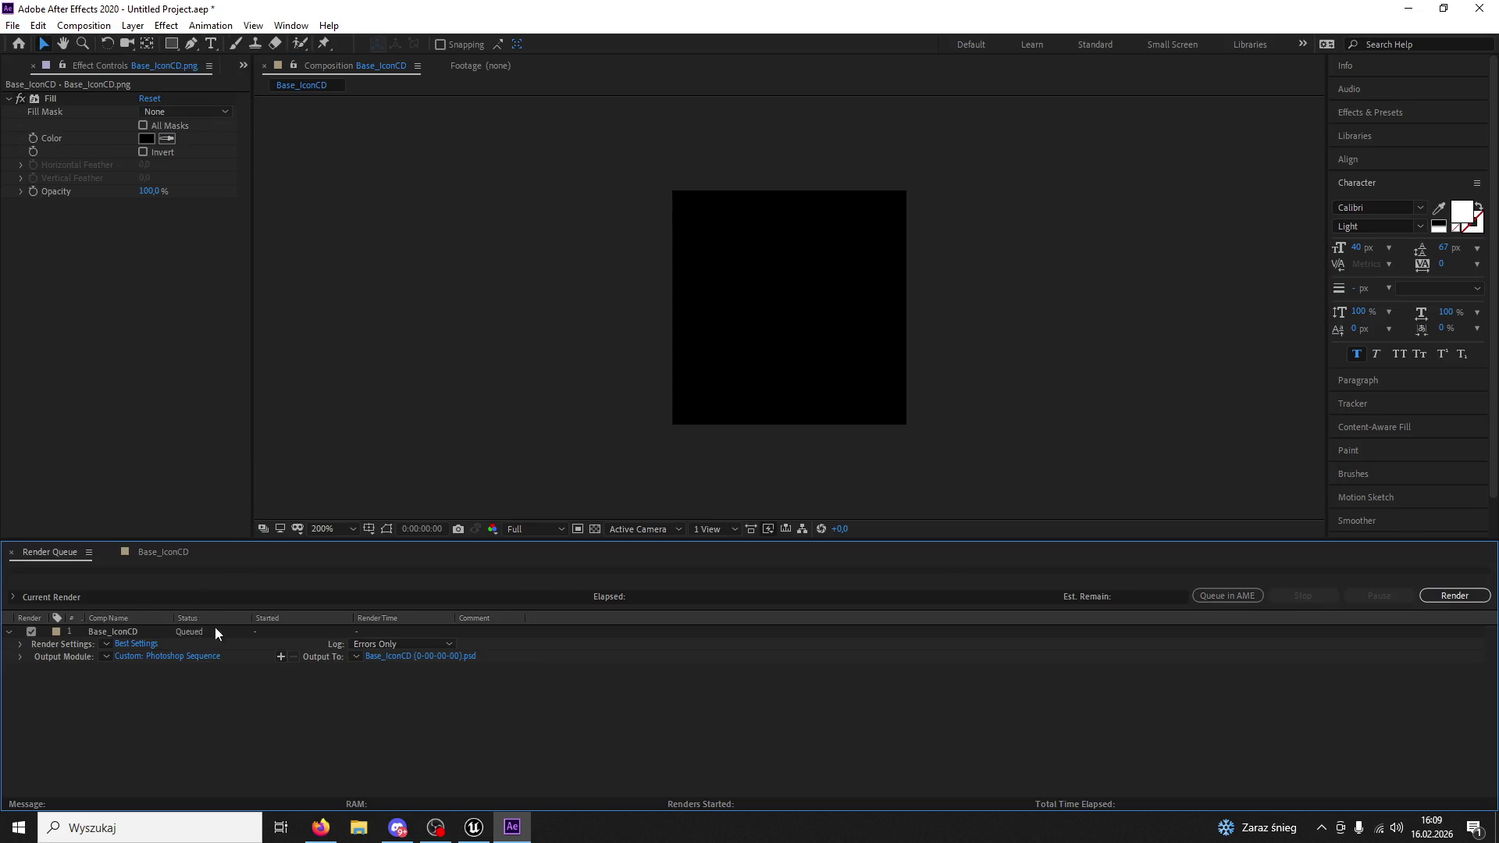
pyautogui.click(190, 658)
pyautogui.click(706, 219)
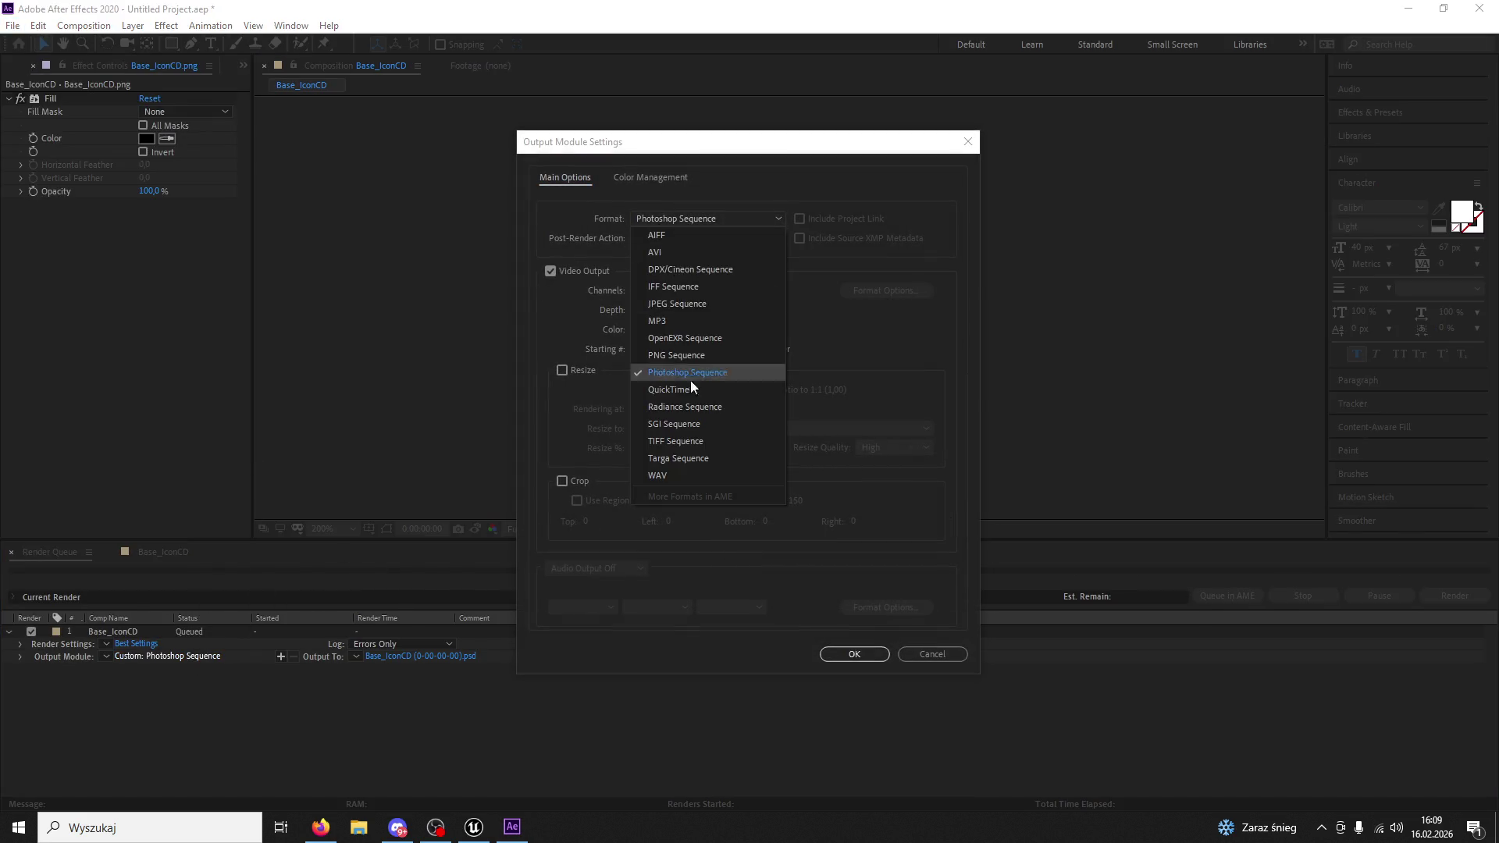
pyautogui.click(672, 356)
pyautogui.click(878, 658)
pyautogui.click(385, 658)
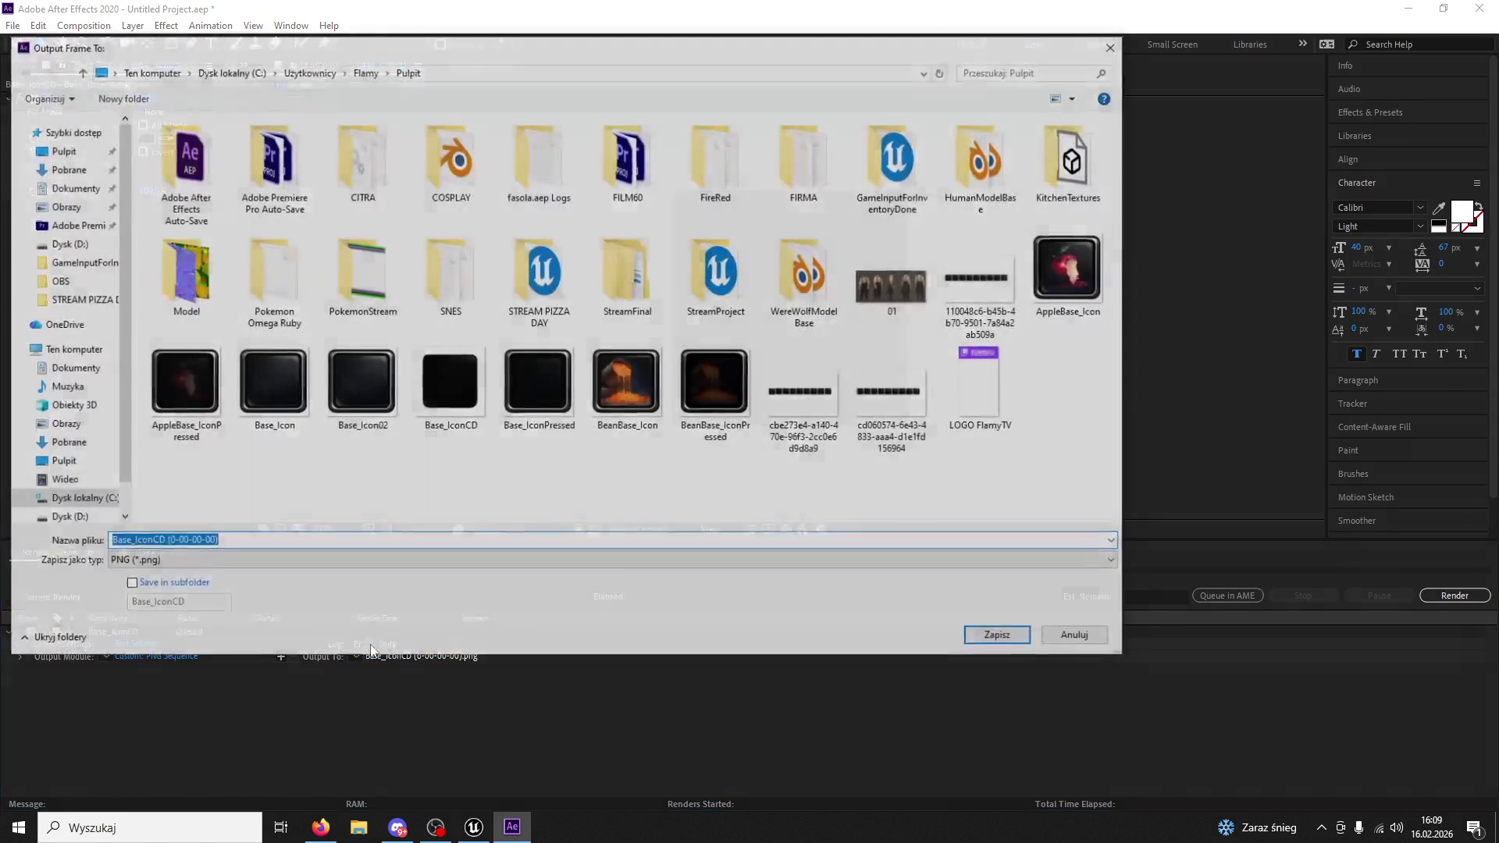
pyautogui.write('NEWCD')
pyautogui.press('Return')
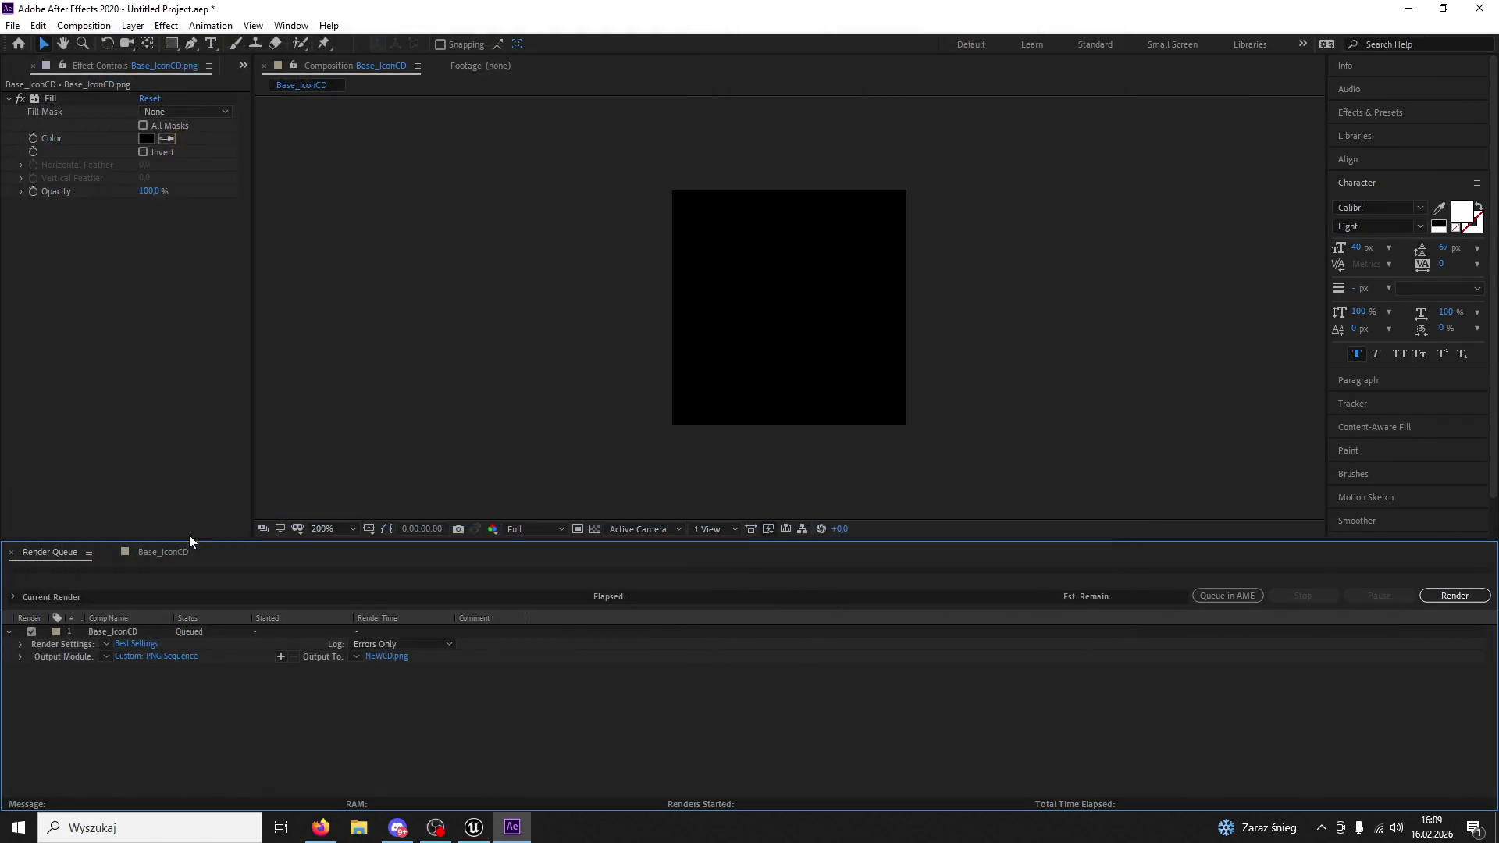
pyautogui.click(1448, 602)
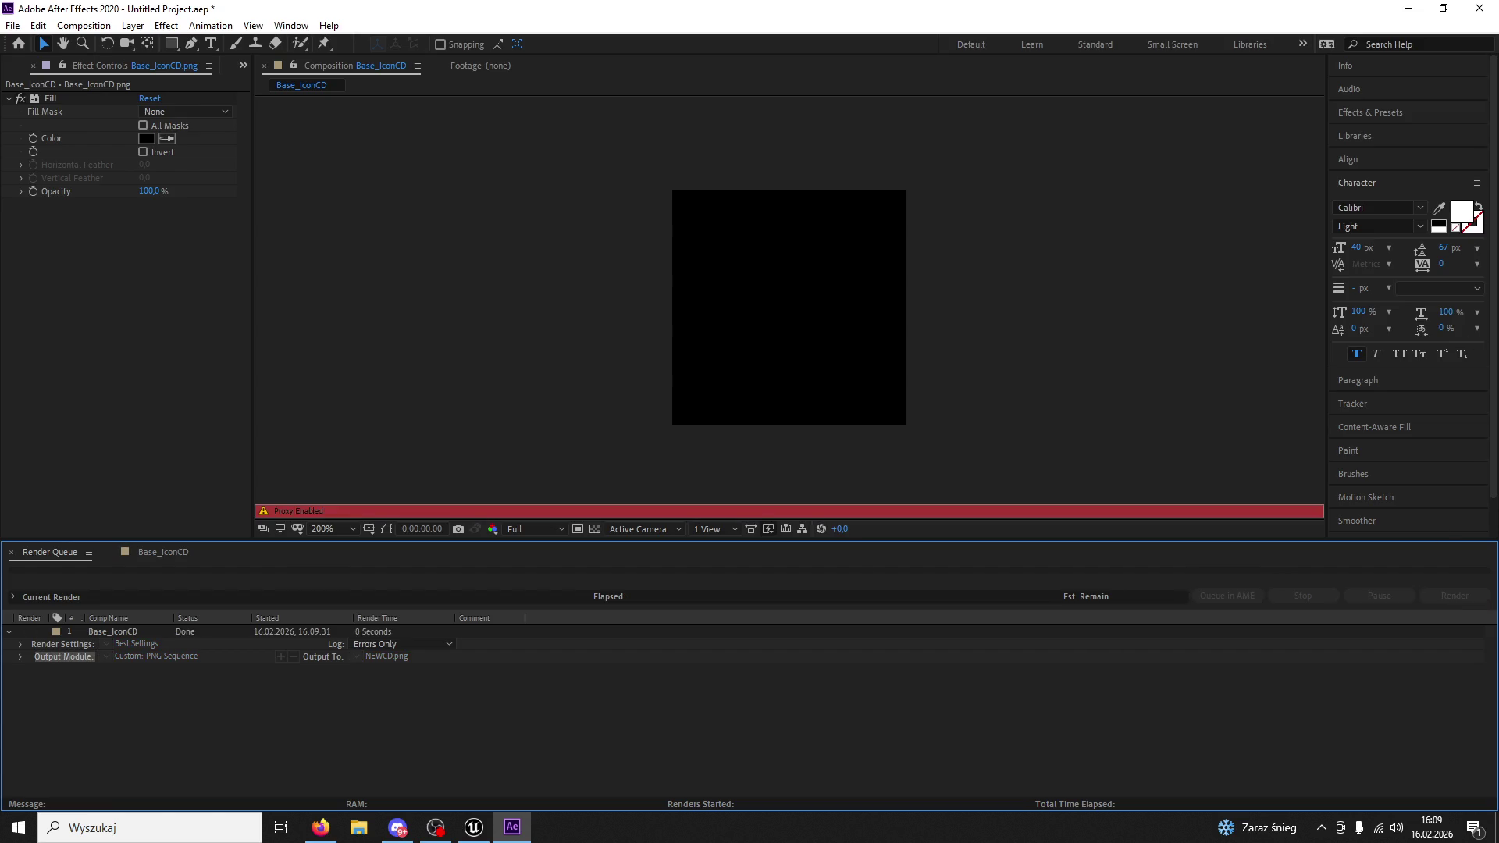
# Close After Effects without saving and return to the Unreal editor.
pyautogui.click(1480, 8)
pyautogui.click(775, 436)
pyautogui.click(474, 828)
pyautogui.click(59, 800)
# Reimport the Base_IconCD texture using NEWCD as its new source file, then reselect the progress bar.
pyautogui.click(495, 582)
pyautogui.rightClick(495, 581)
pyautogui.click(617, 429)
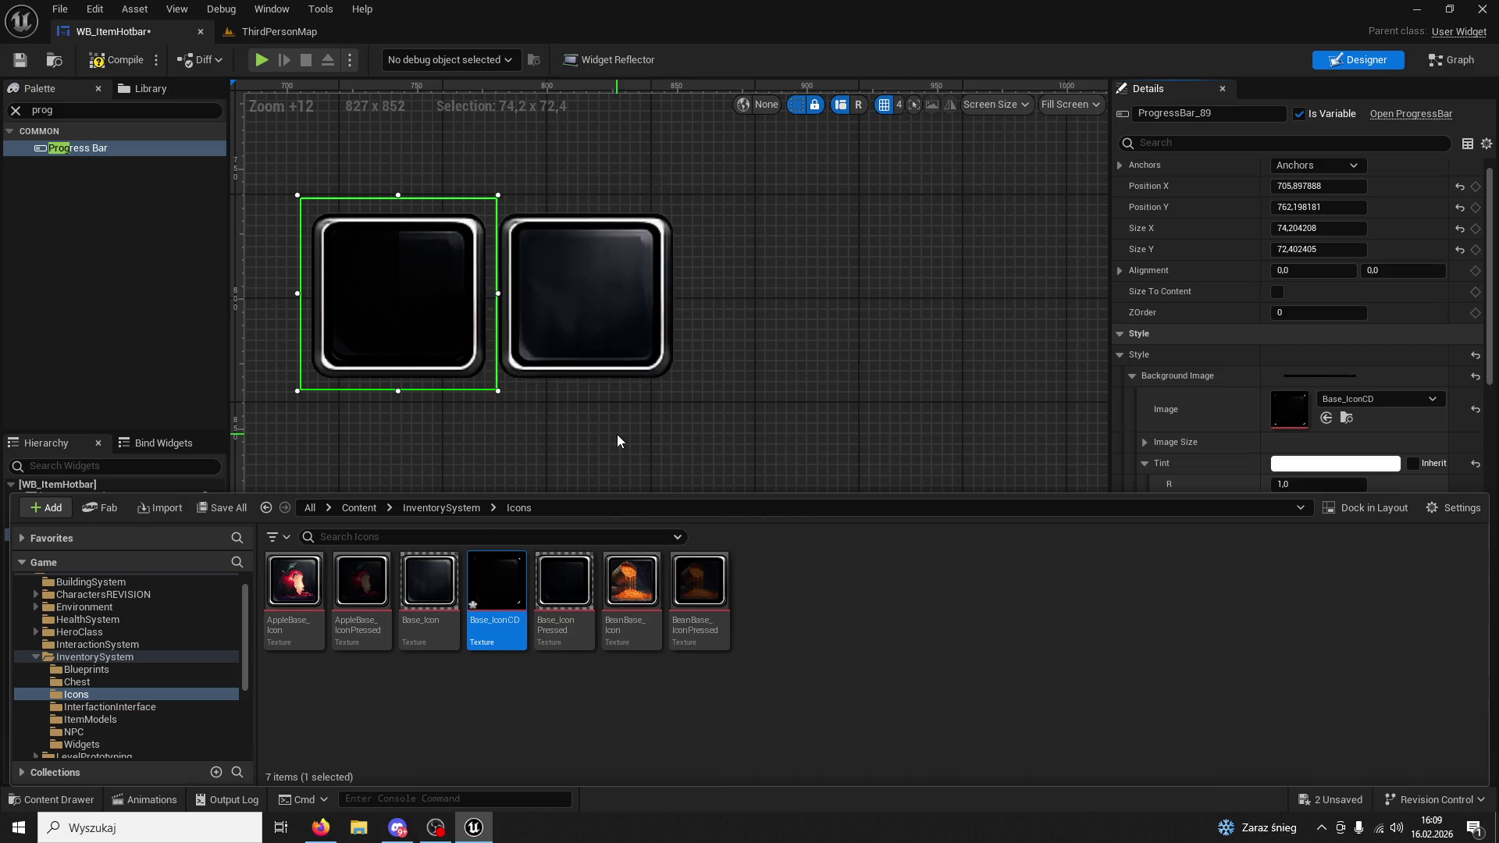
pyautogui.scroll(-5, 240, 279)
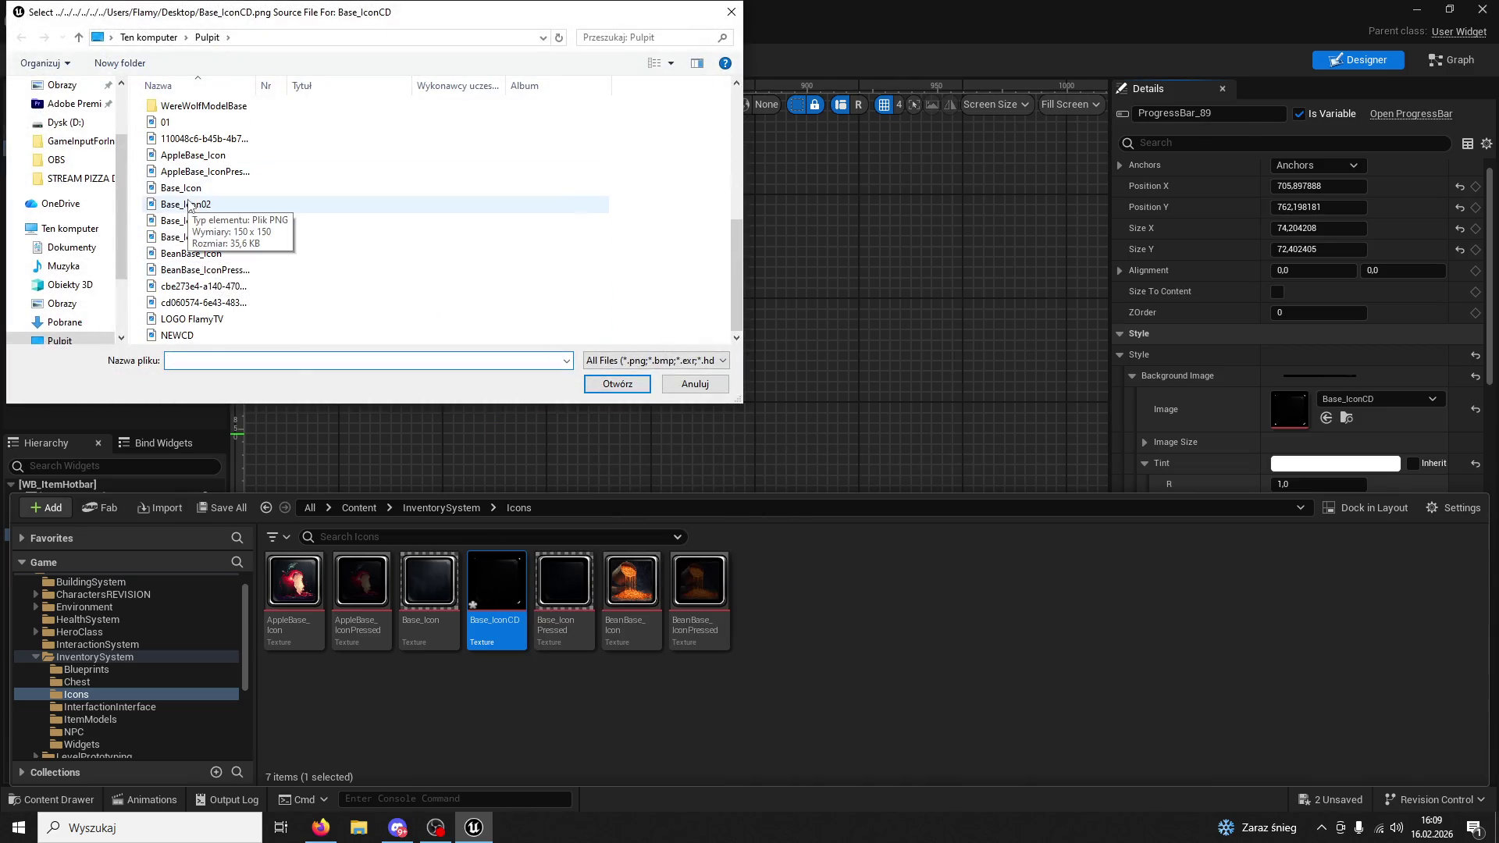
pyautogui.click(328, 335)
pyautogui.click(617, 383)
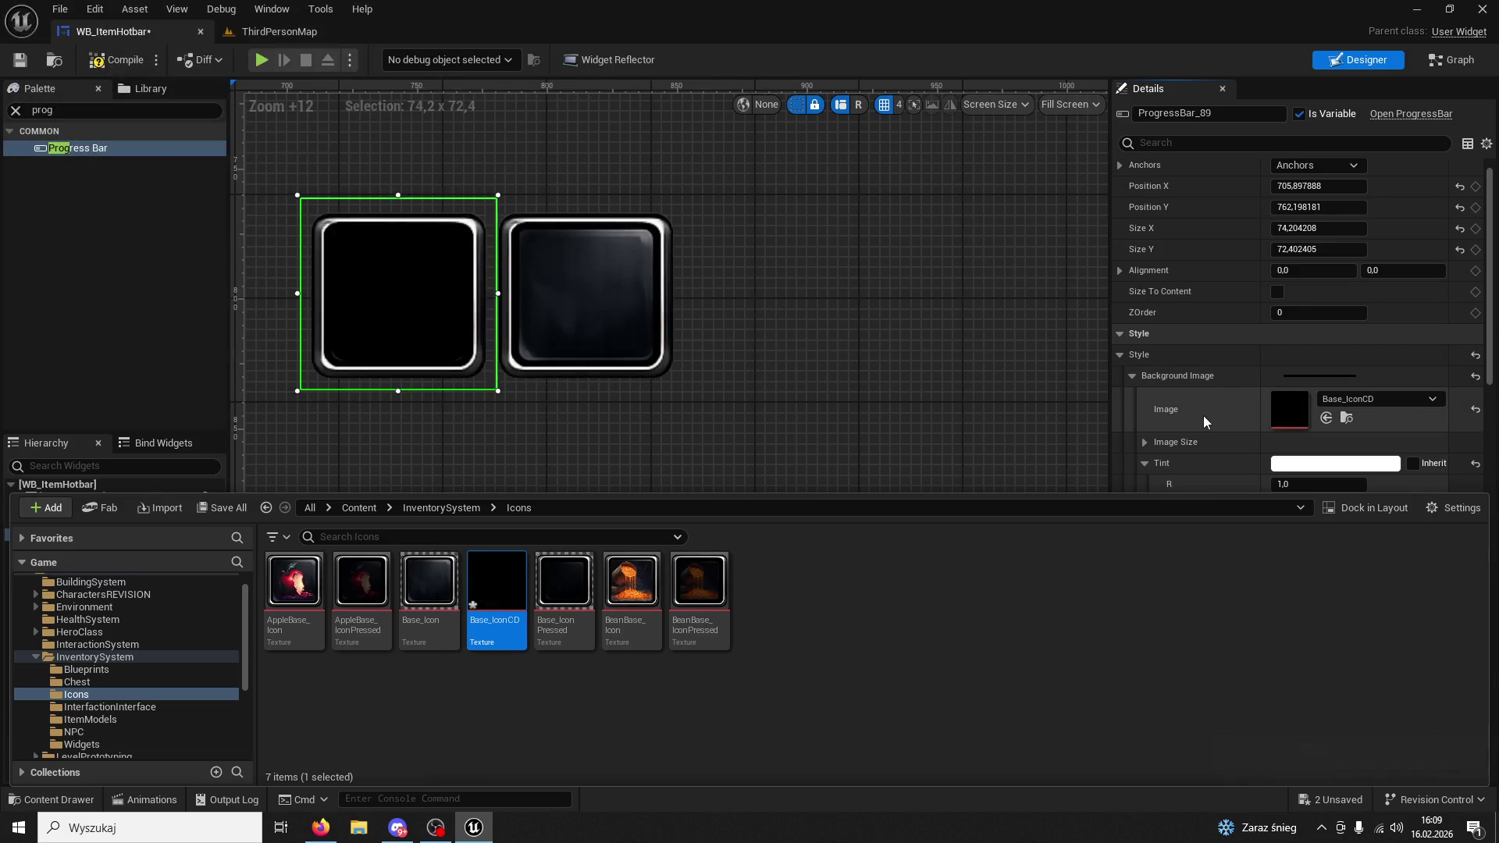
pyautogui.click(1079, 472)
pyautogui.click(390, 297)
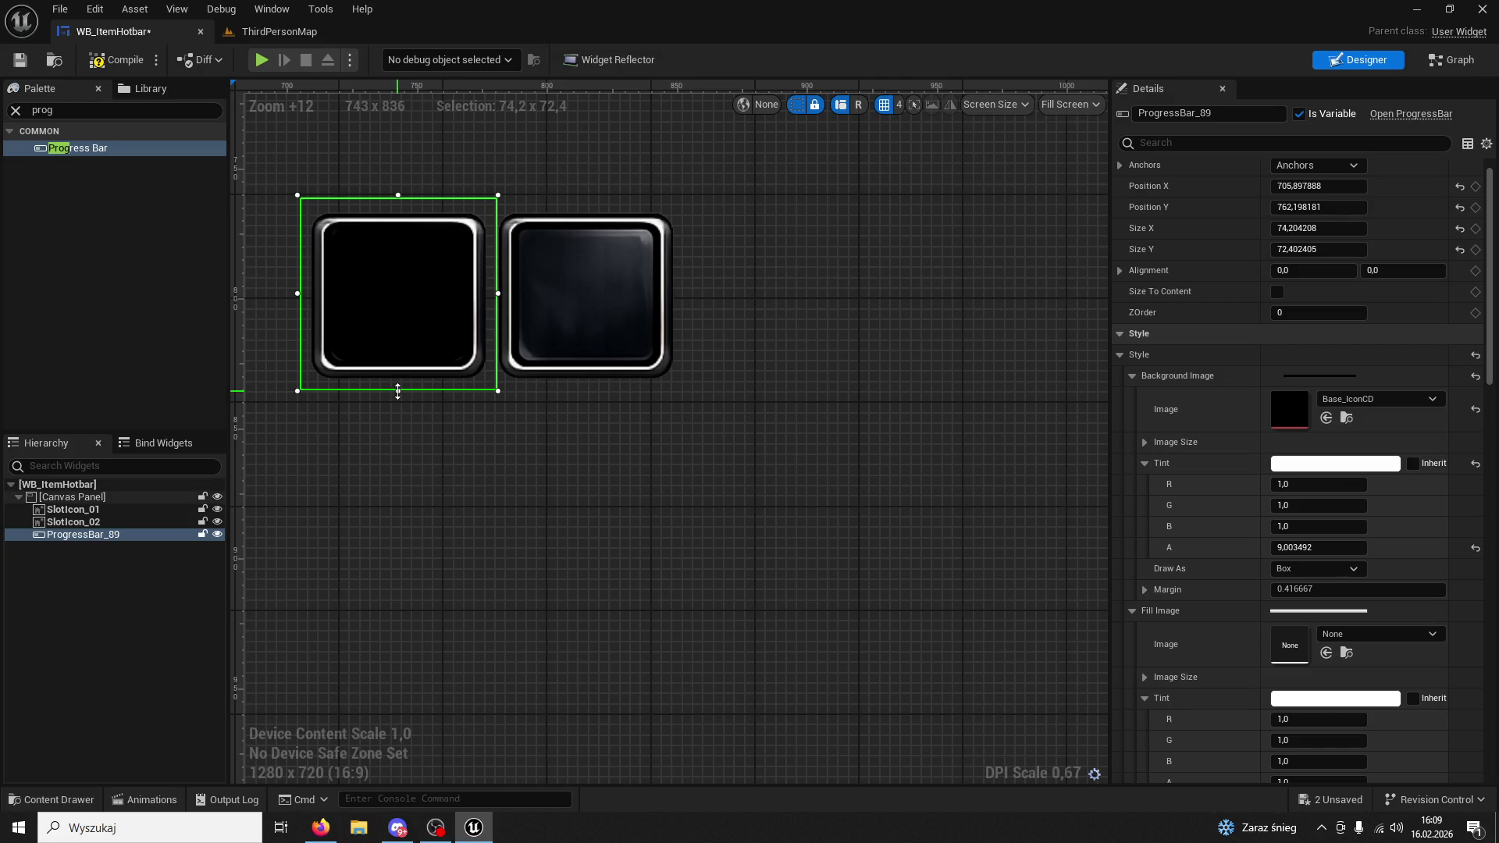
# Stretch the progress bar's bottom, left and right edges slightly to cover the slot.
pyautogui.moveTo(393, 393); pyautogui.dragTo(391, 395)
pyautogui.click(358, 336)
pyautogui.click(340, 345)
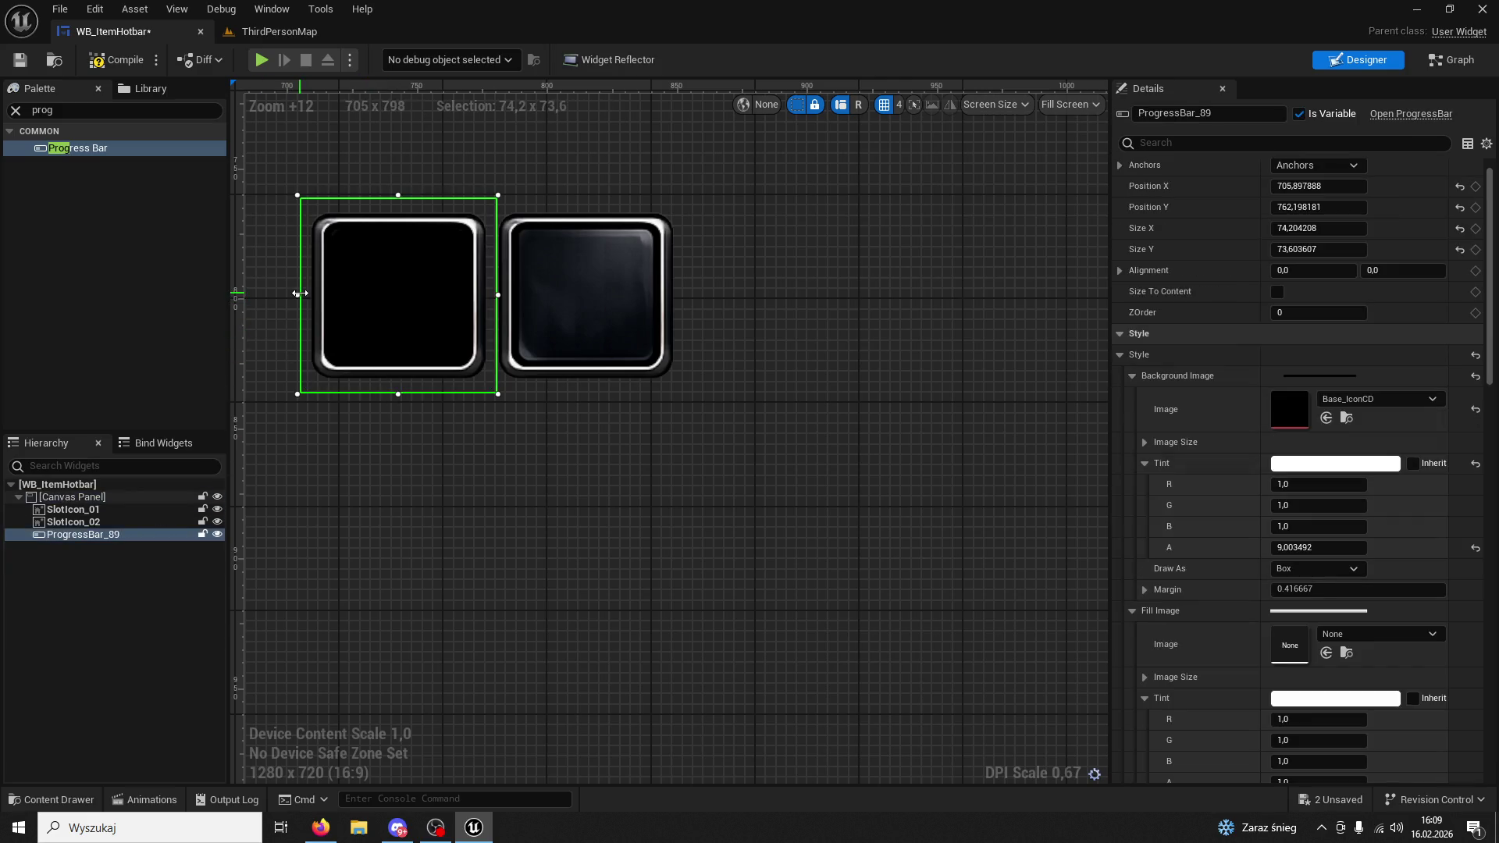
pyautogui.moveTo(300, 294); pyautogui.dragTo(295, 293)
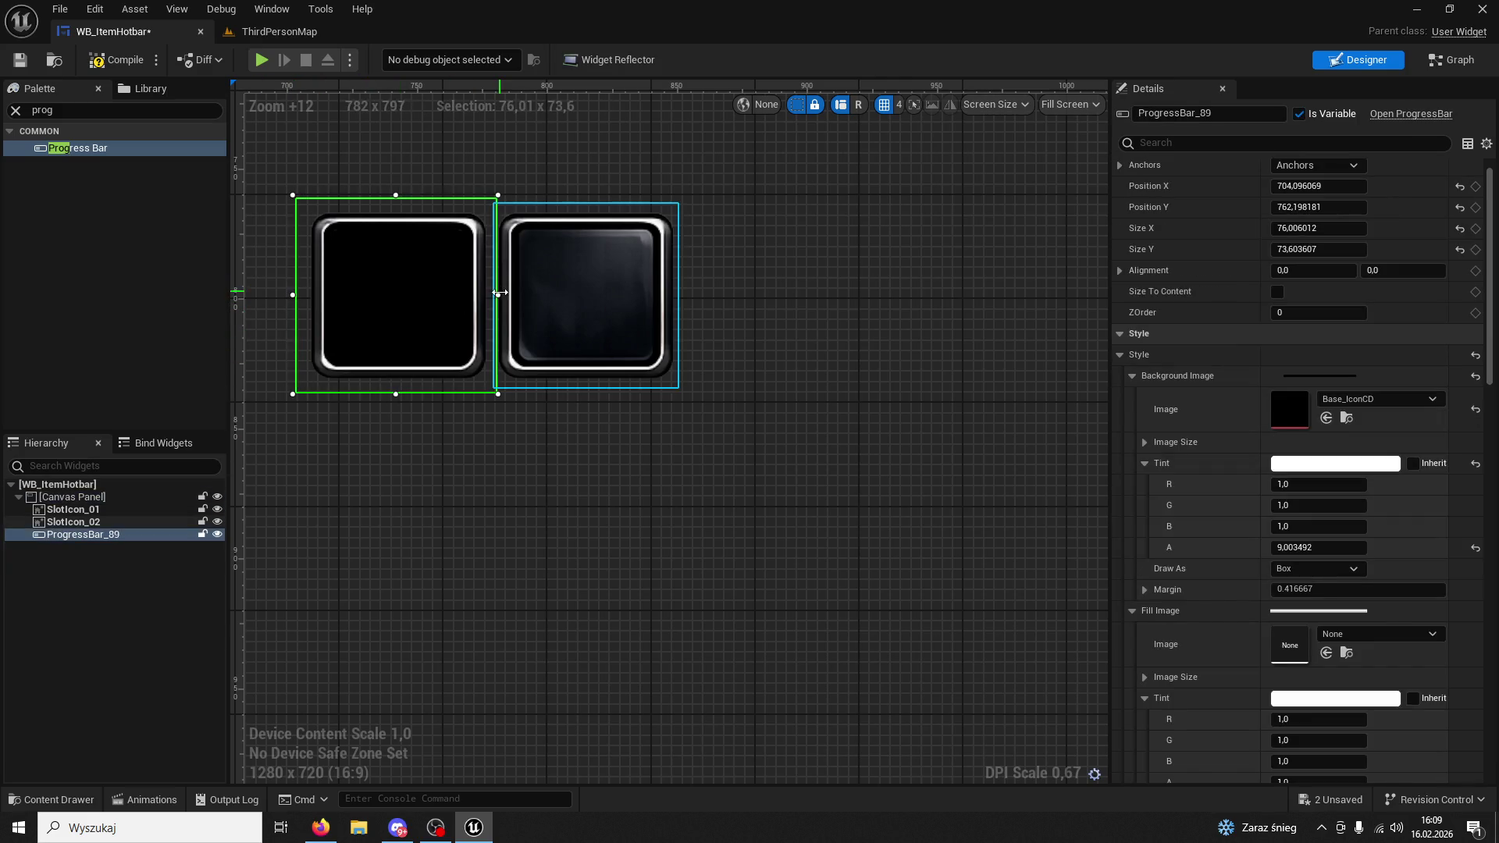
pyautogui.moveTo(497, 295); pyautogui.dragTo(499, 295)
# Set the progress bar's Background Image Tint alpha to 0,8.
pyautogui.click(82, 534)
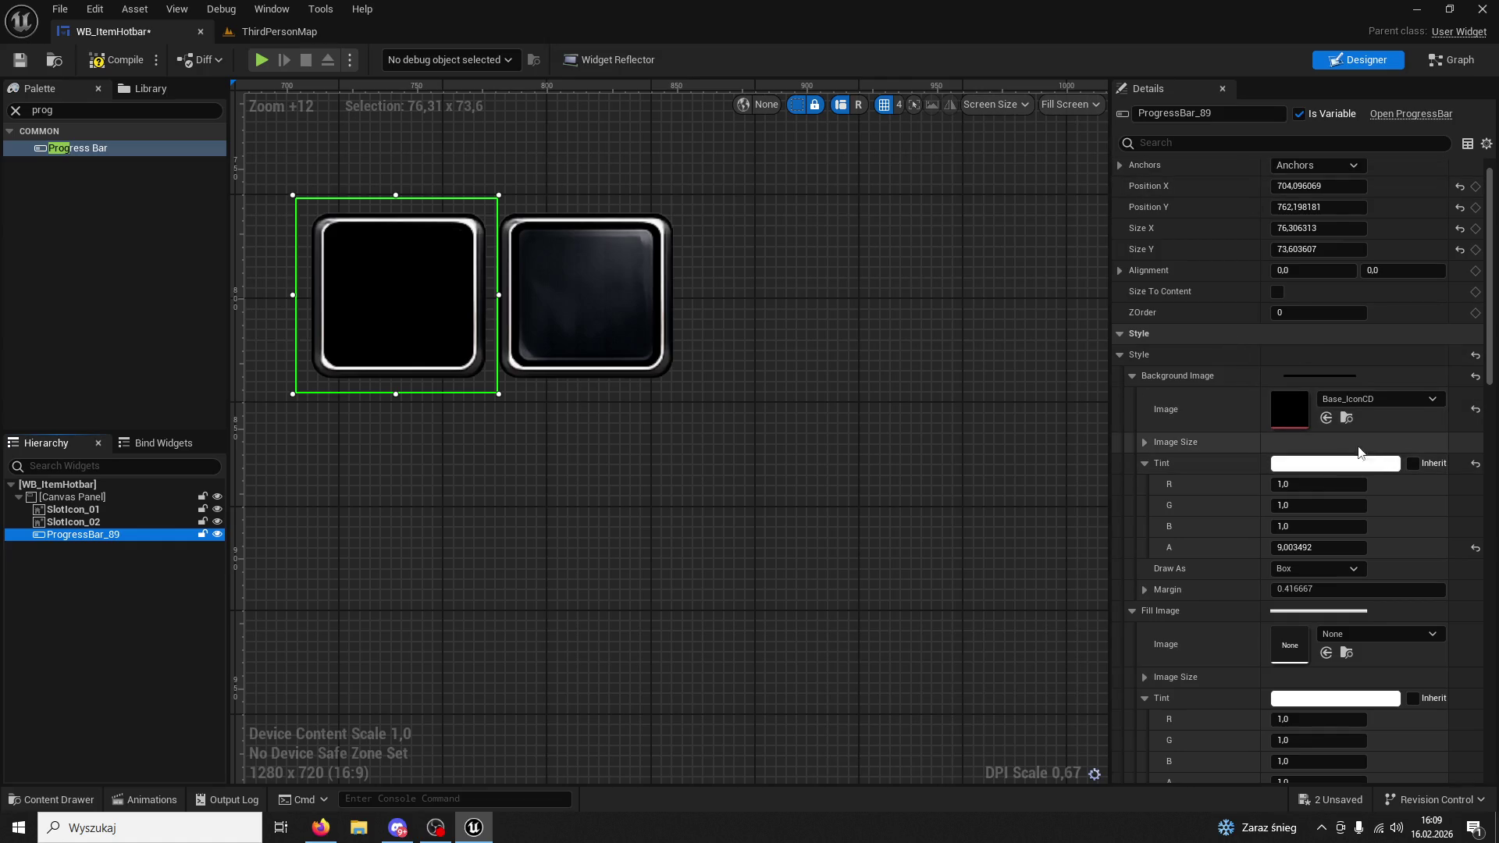
pyautogui.click(1323, 548)
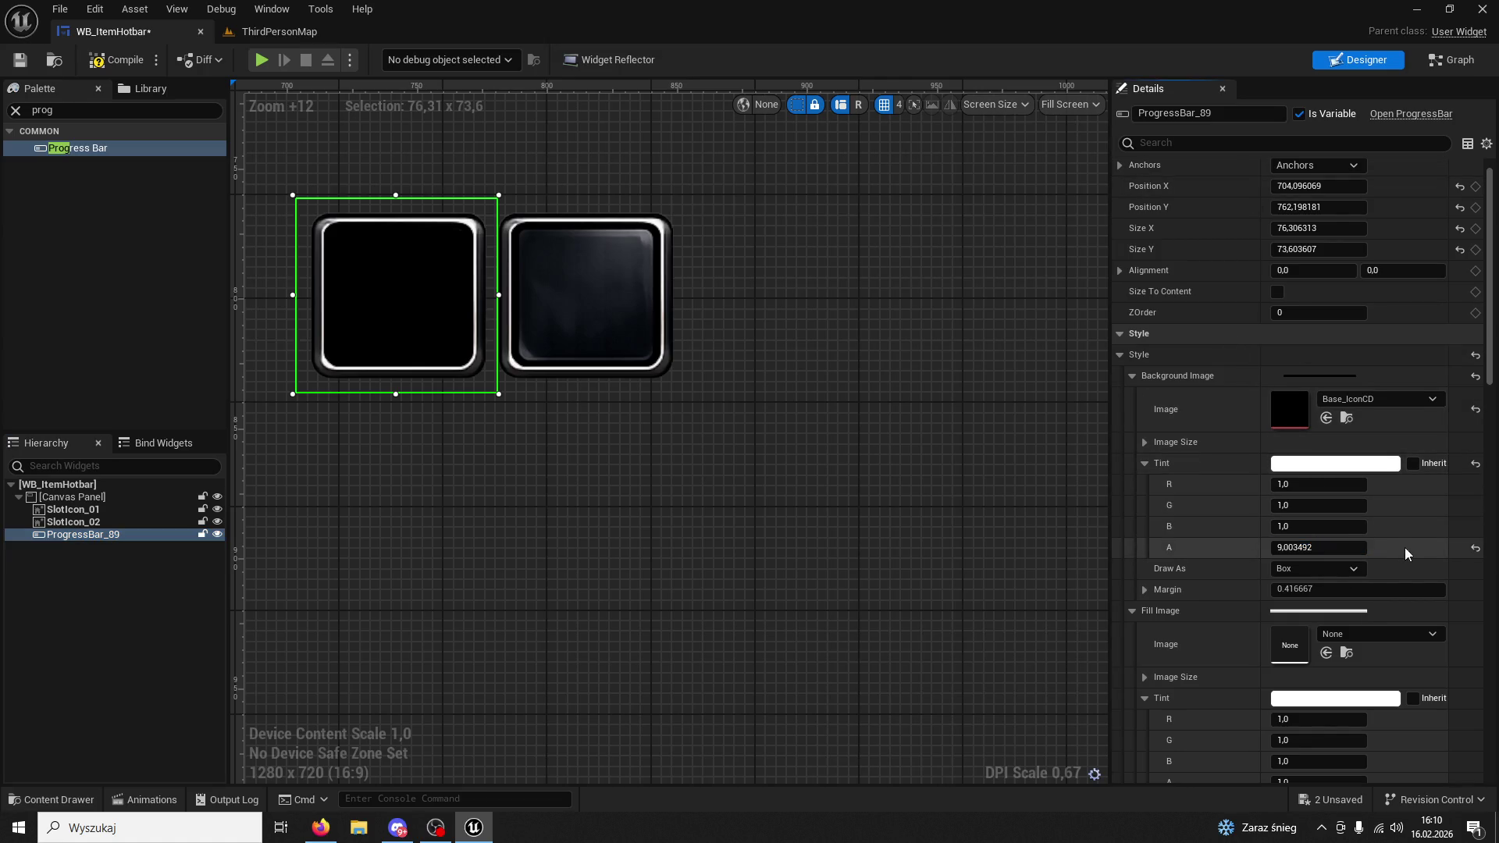
pyautogui.moveTo(1319, 548)
pyautogui.mouseDown()
pyautogui.moveTo(1296, 547)
pyautogui.moveTo(1311, 547)
pyautogui.mouseUp()
pyautogui.click(1335, 548)
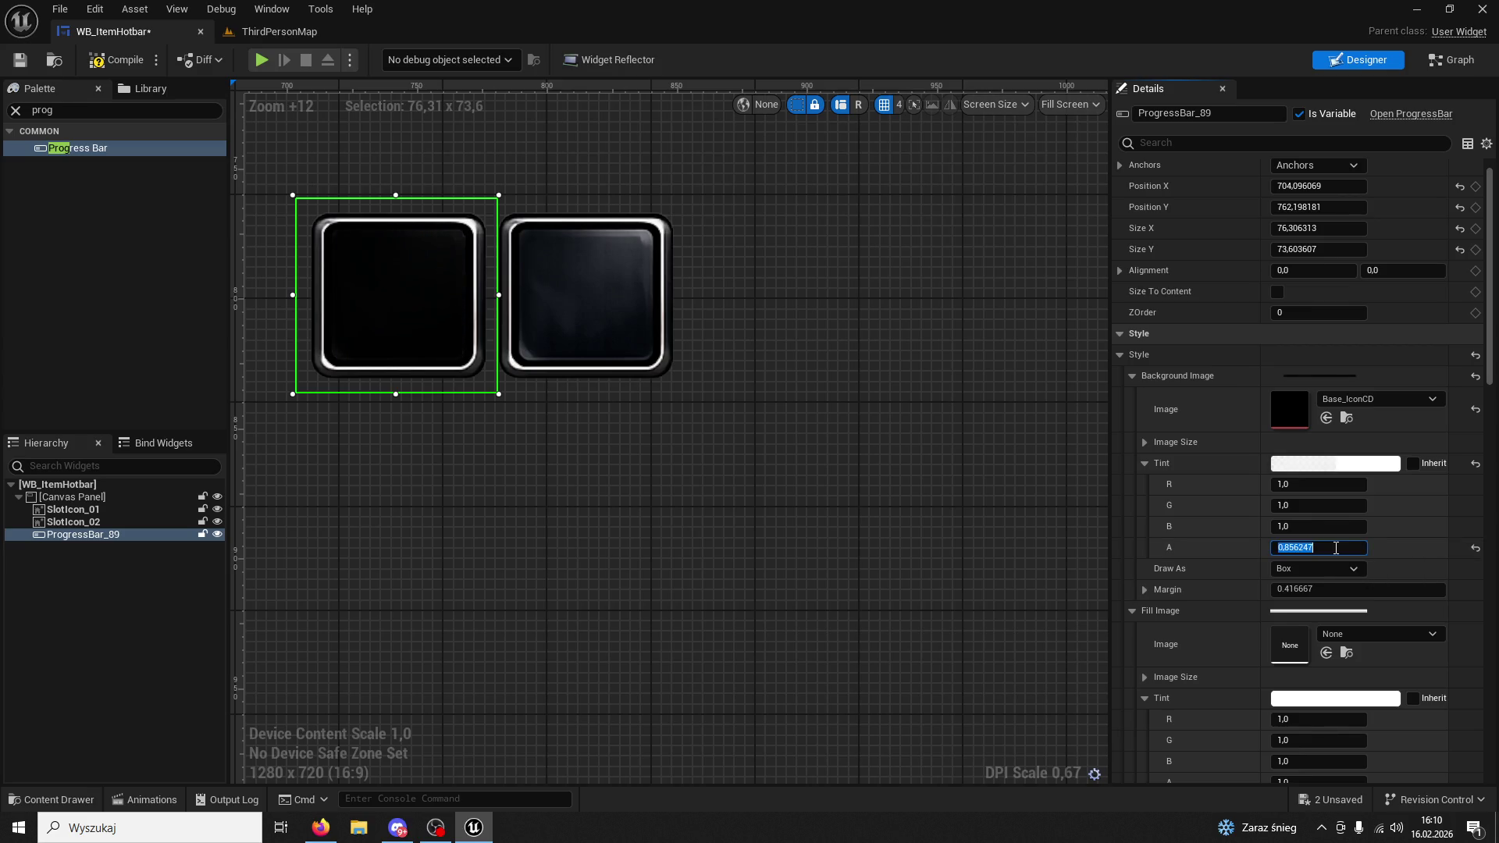
pyautogui.write('8')
pyautogui.press('Return')
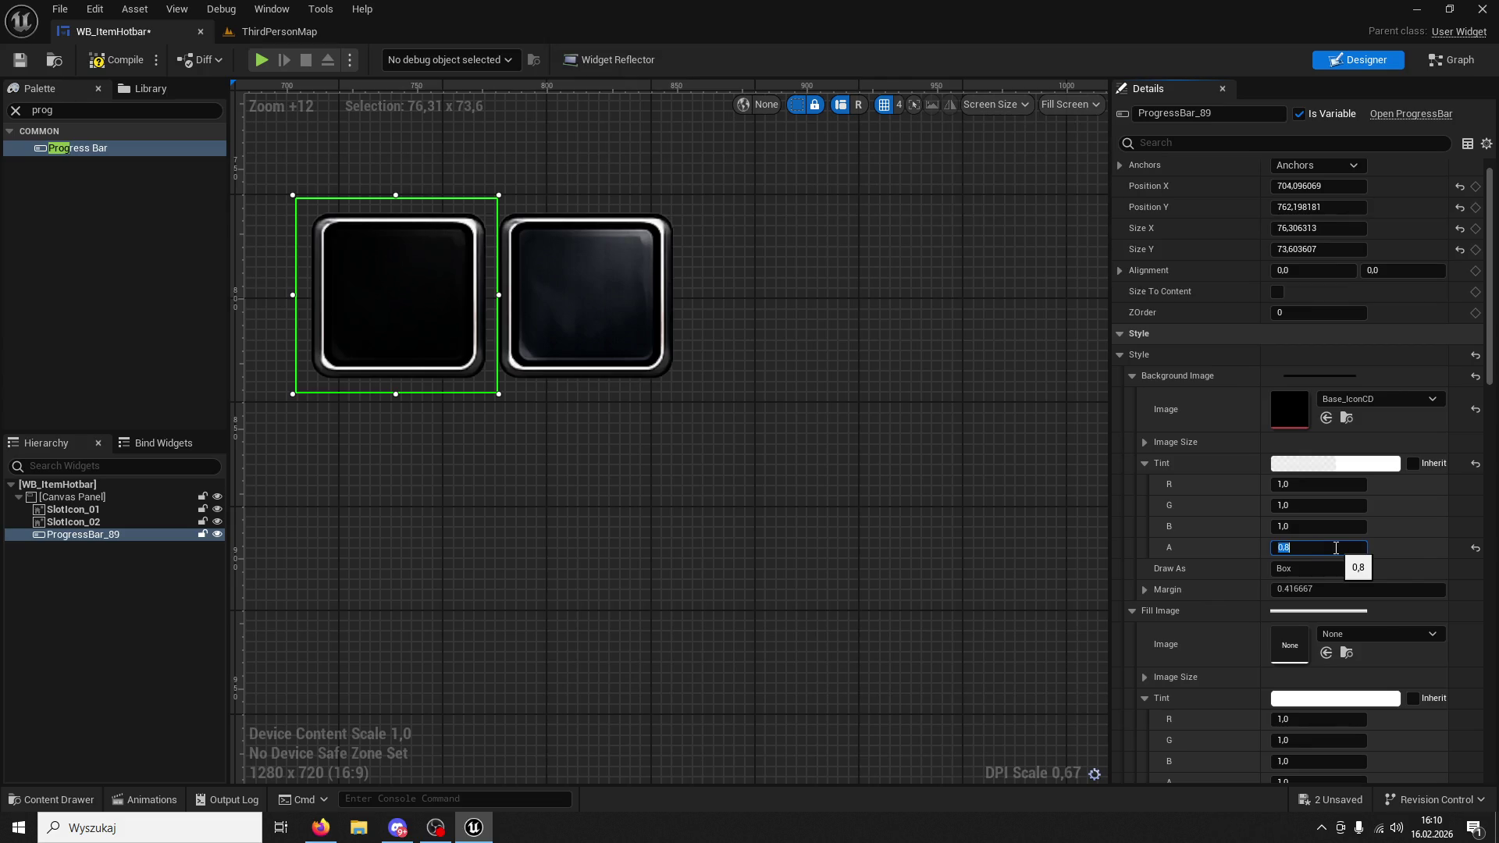
pyautogui.click(1205, 144)
pyautogui.write('progress')
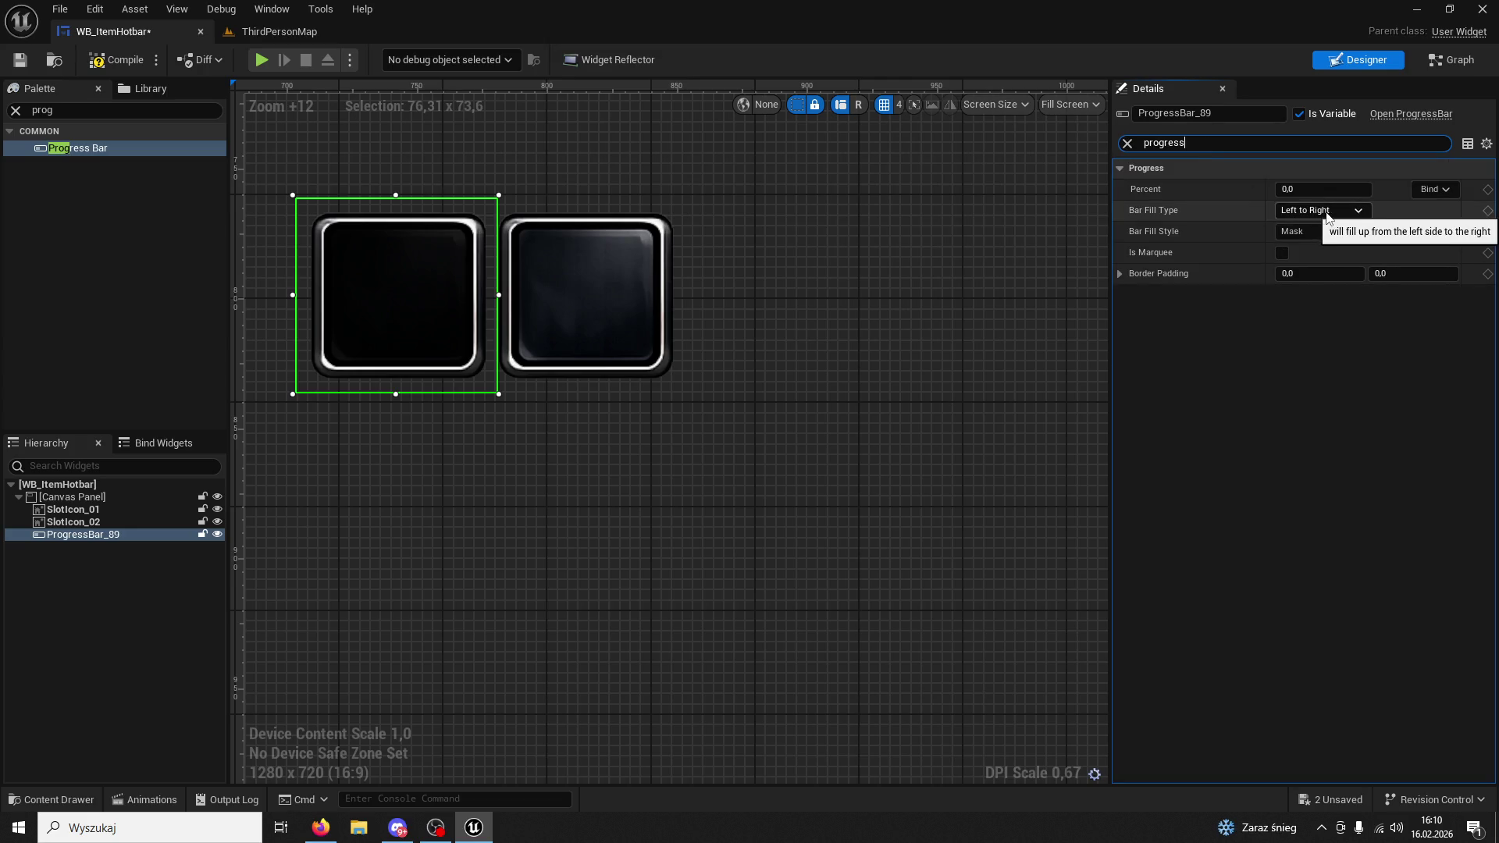
# Filter properties for 'per' and preview the bar fill percent at about 0,76.
pyautogui.moveTo(1323, 189)
pyautogui.mouseDown()
pyautogui.moveTo(1397, 189)
pyautogui.moveTo(1319, 189)
pyautogui.mouseUp()
pyautogui.click(1126, 144)
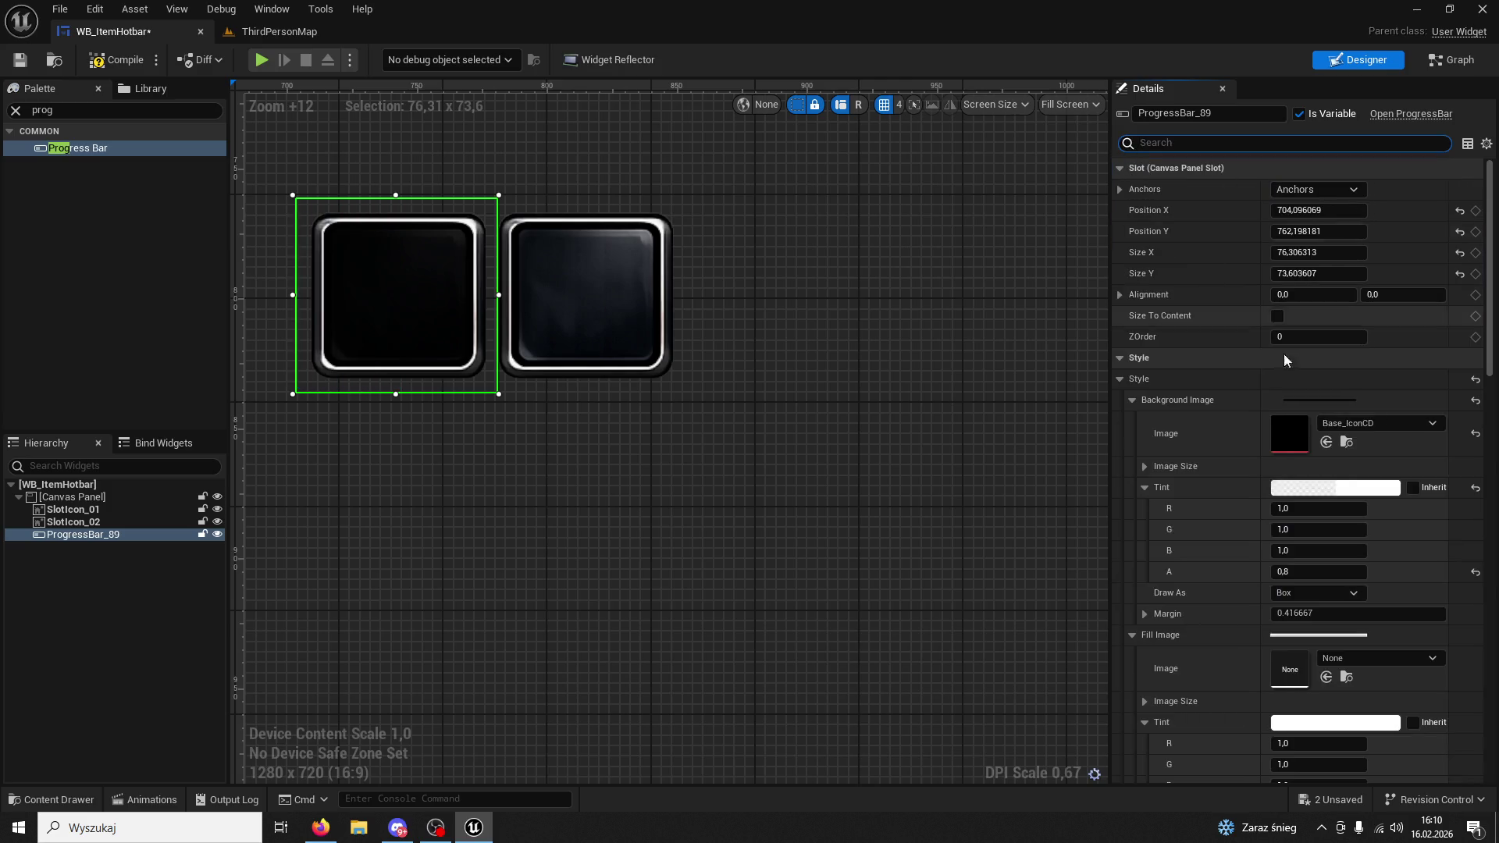
pyautogui.scroll(-10, 1302, 449)
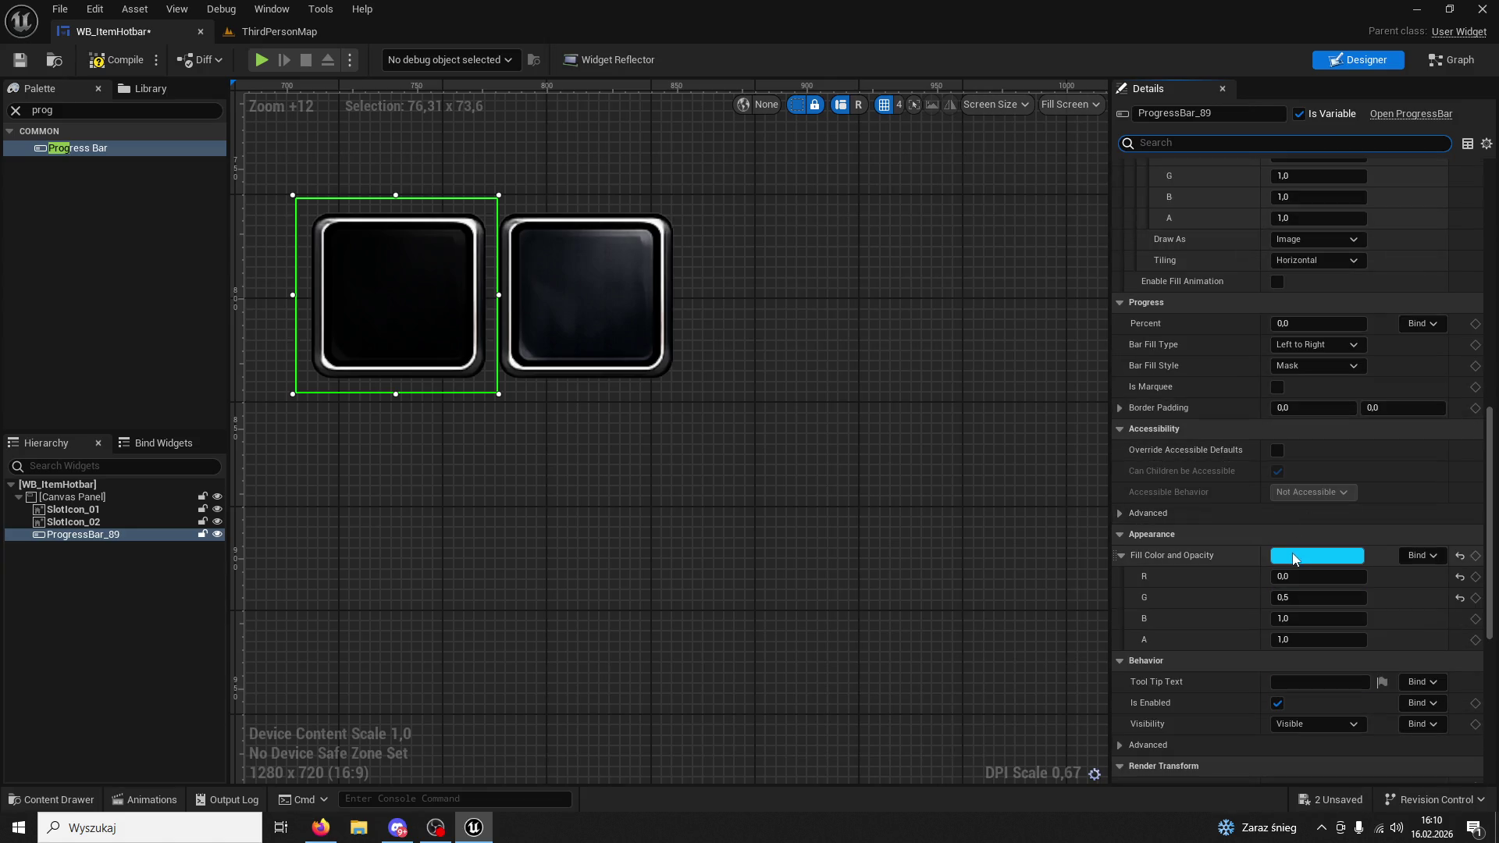
pyautogui.write('per')
pyautogui.moveTo(1320, 189); pyautogui.dragTo(1374, 189)
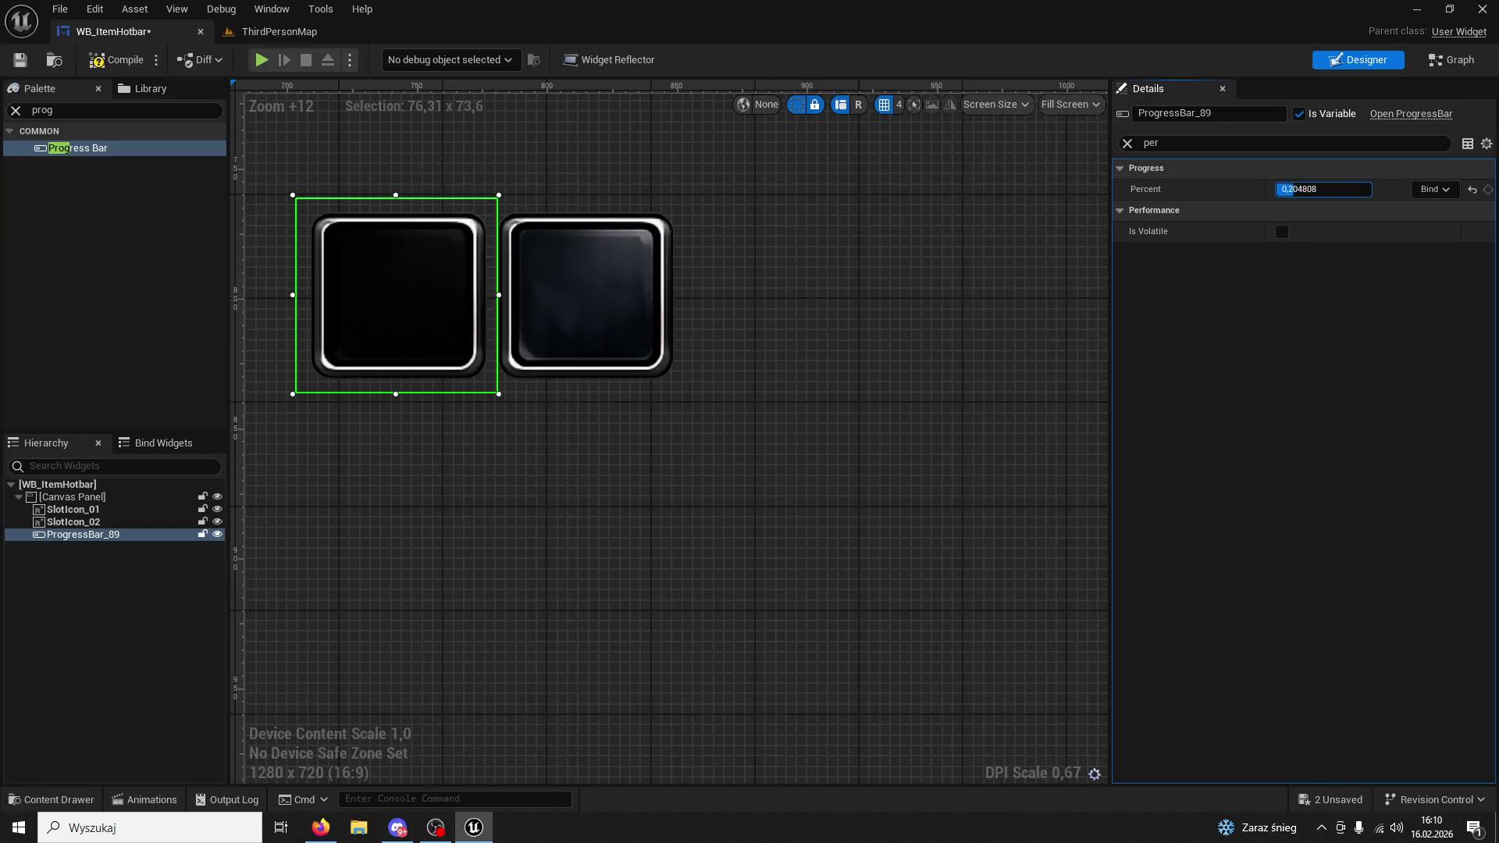
pyautogui.click(1130, 142)
pyautogui.click(1127, 144)
pyautogui.scroll(-10, 1290, 428)
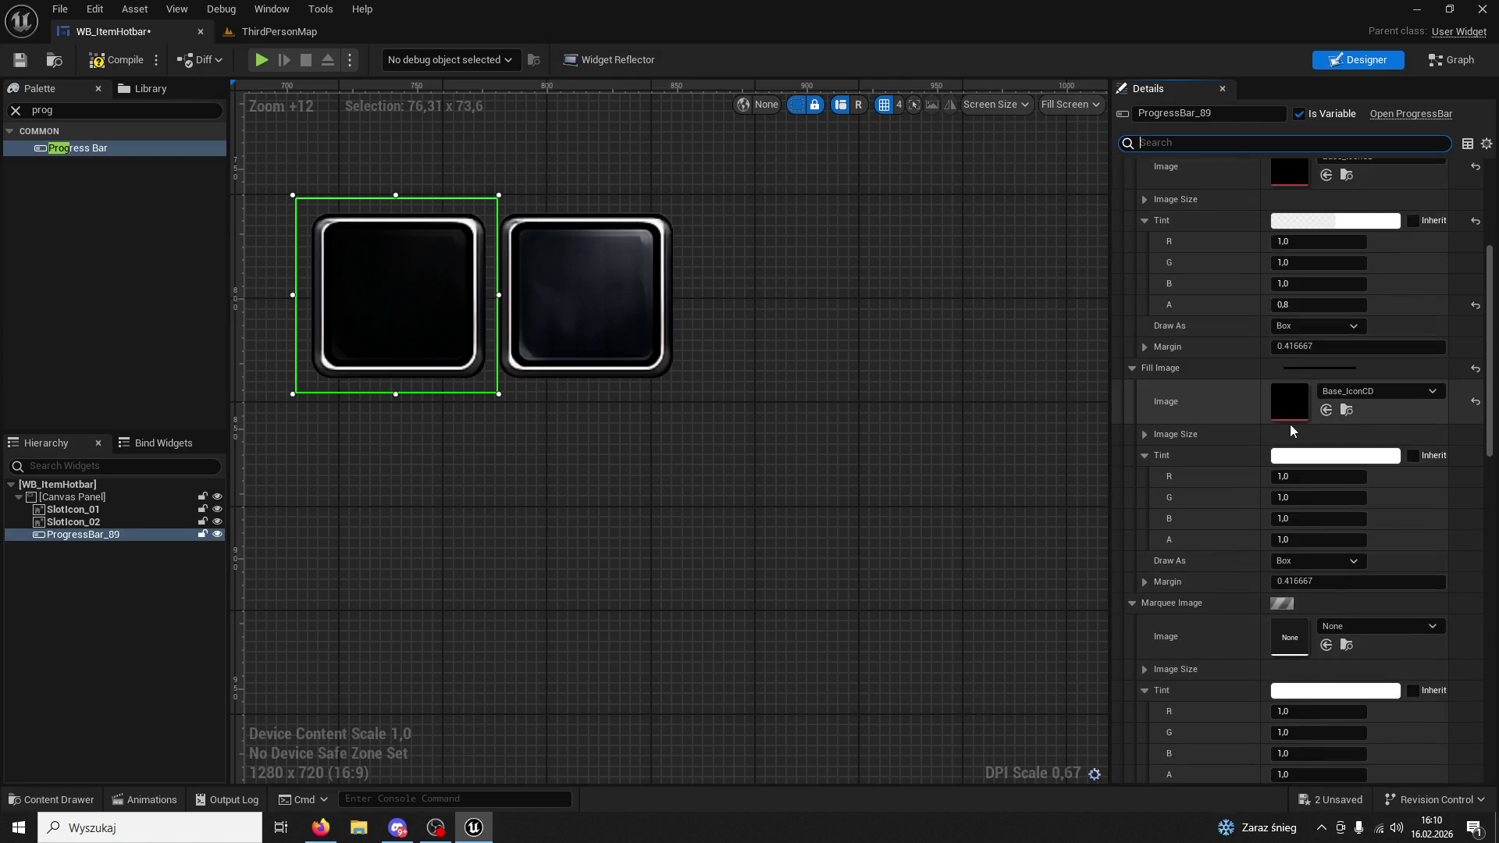
pyautogui.scroll(5, 1288, 423)
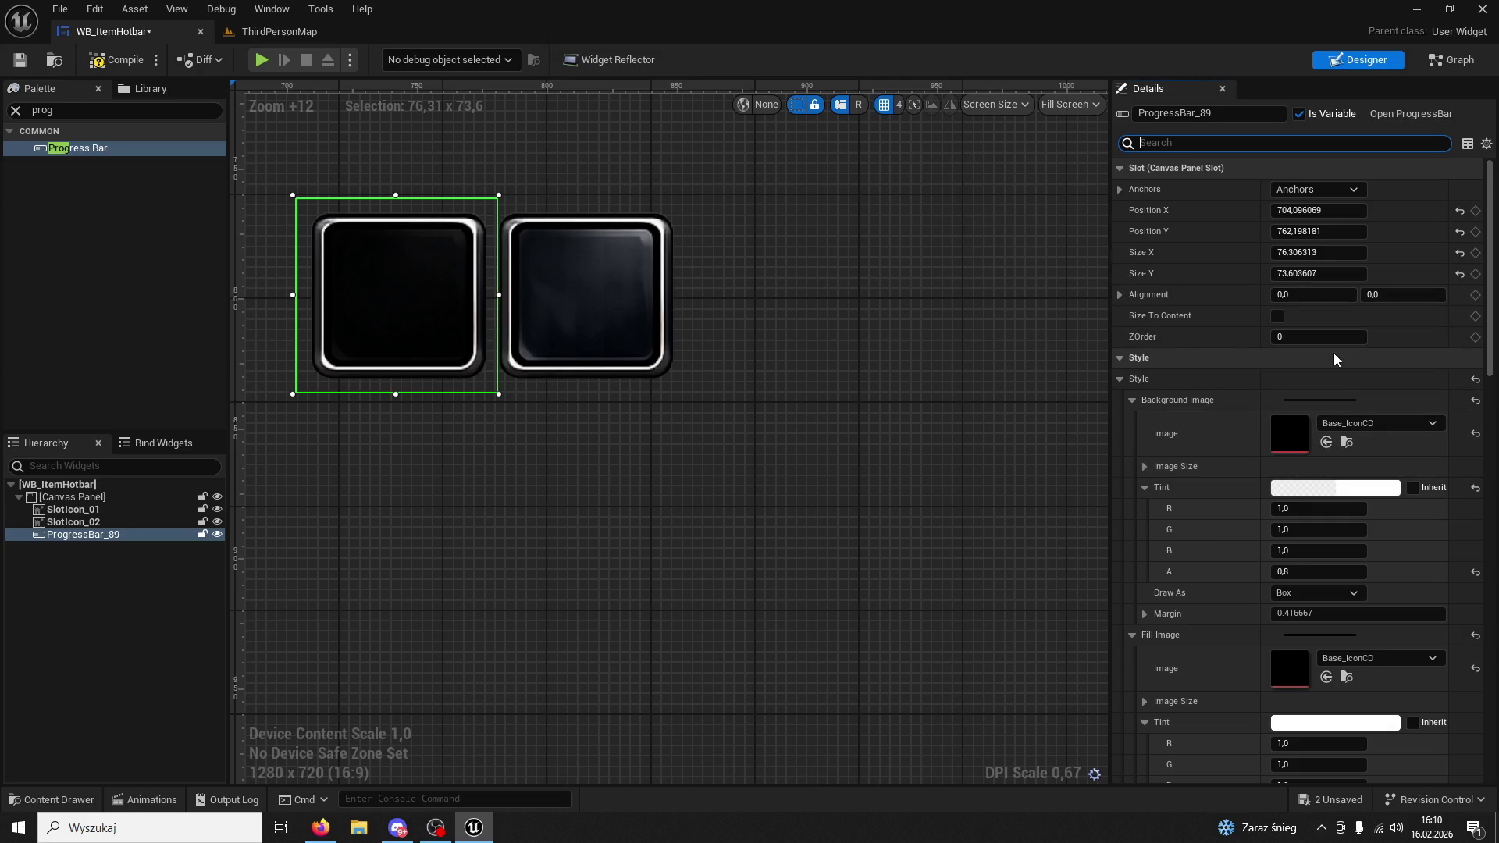
pyautogui.scroll(-5, 1342, 564)
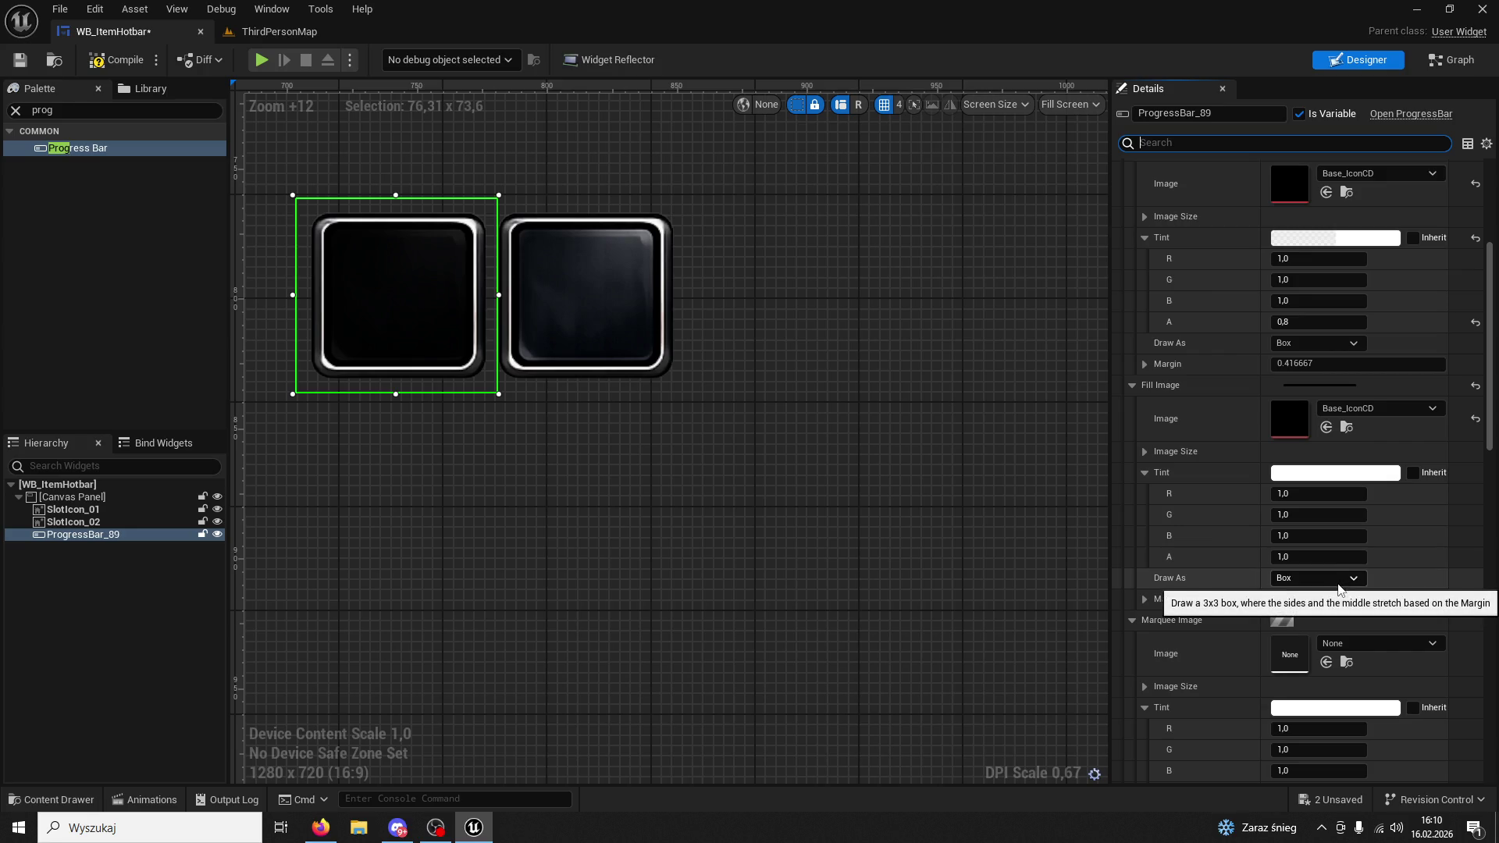
pyautogui.scroll(-4, 1340, 587)
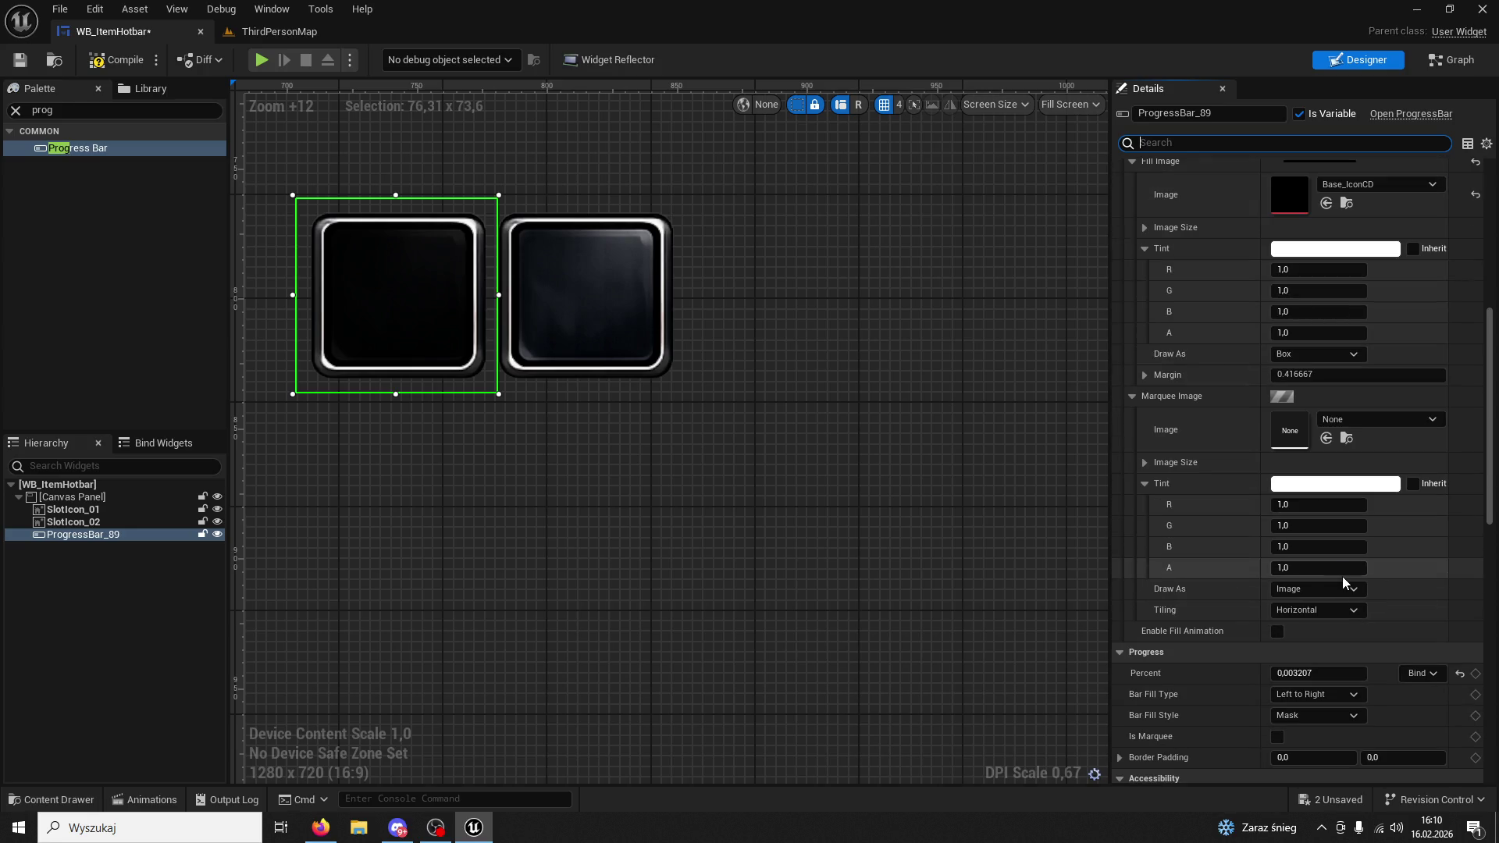
pyautogui.scroll(-3, 1343, 576)
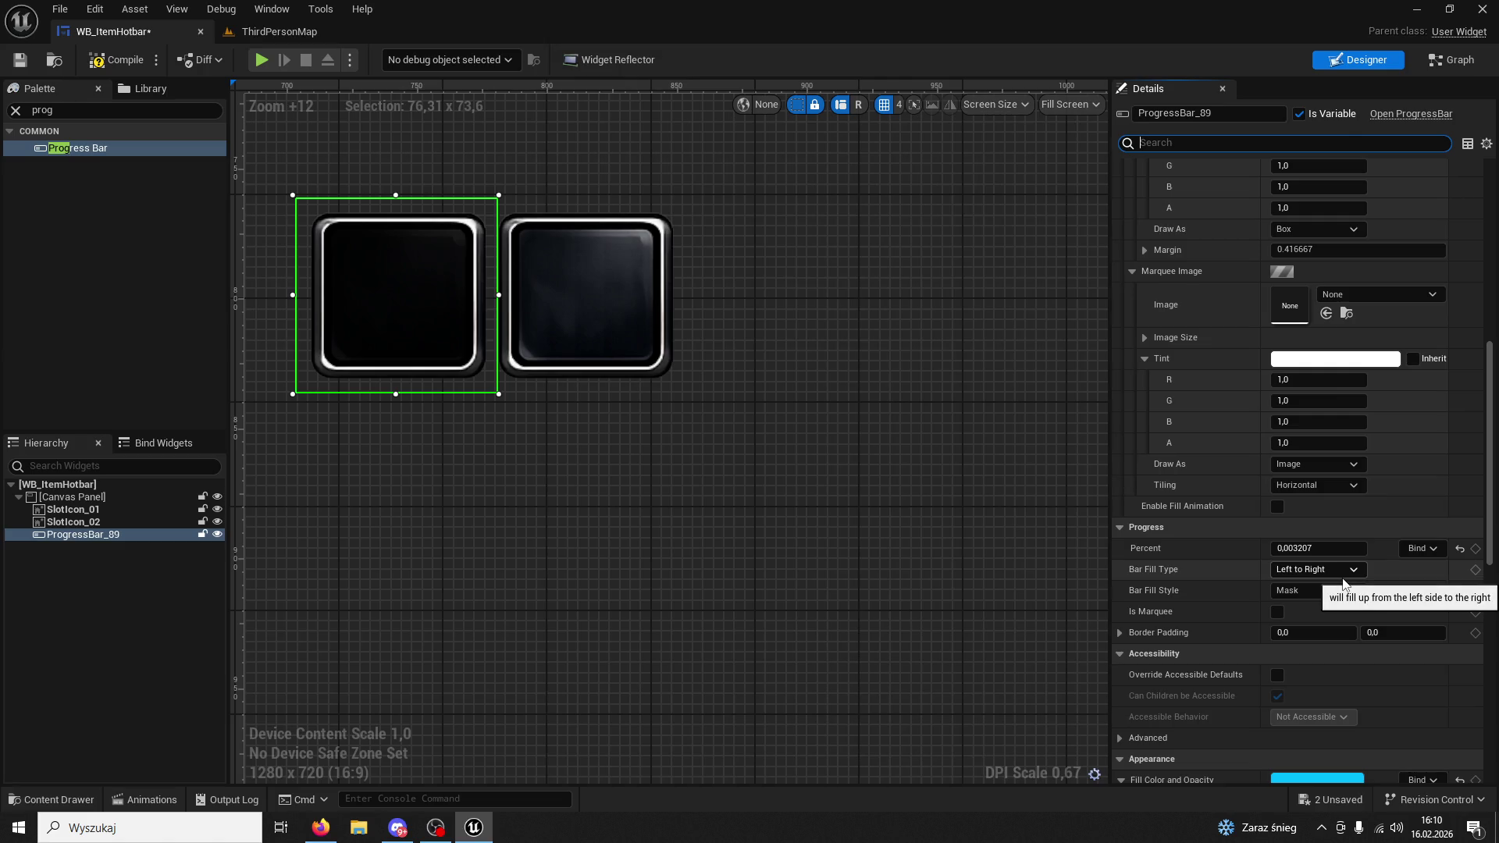
# Compare Fill from Center and Fill from Center Horizontal, settling on Fill from Center.
pyautogui.click(1314, 569)
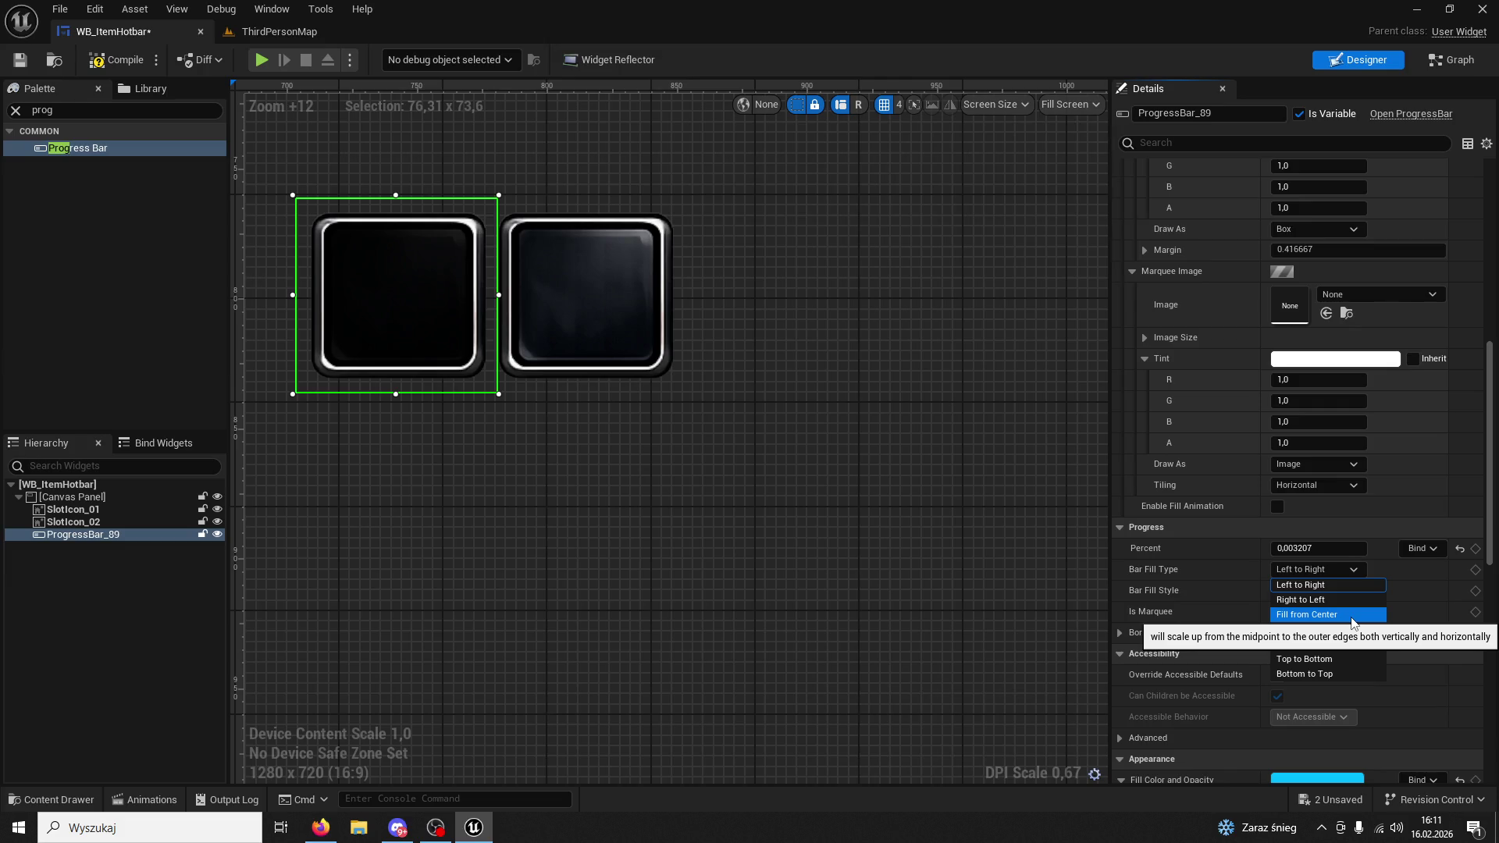
pyautogui.click(1353, 614)
pyautogui.click(1223, 141)
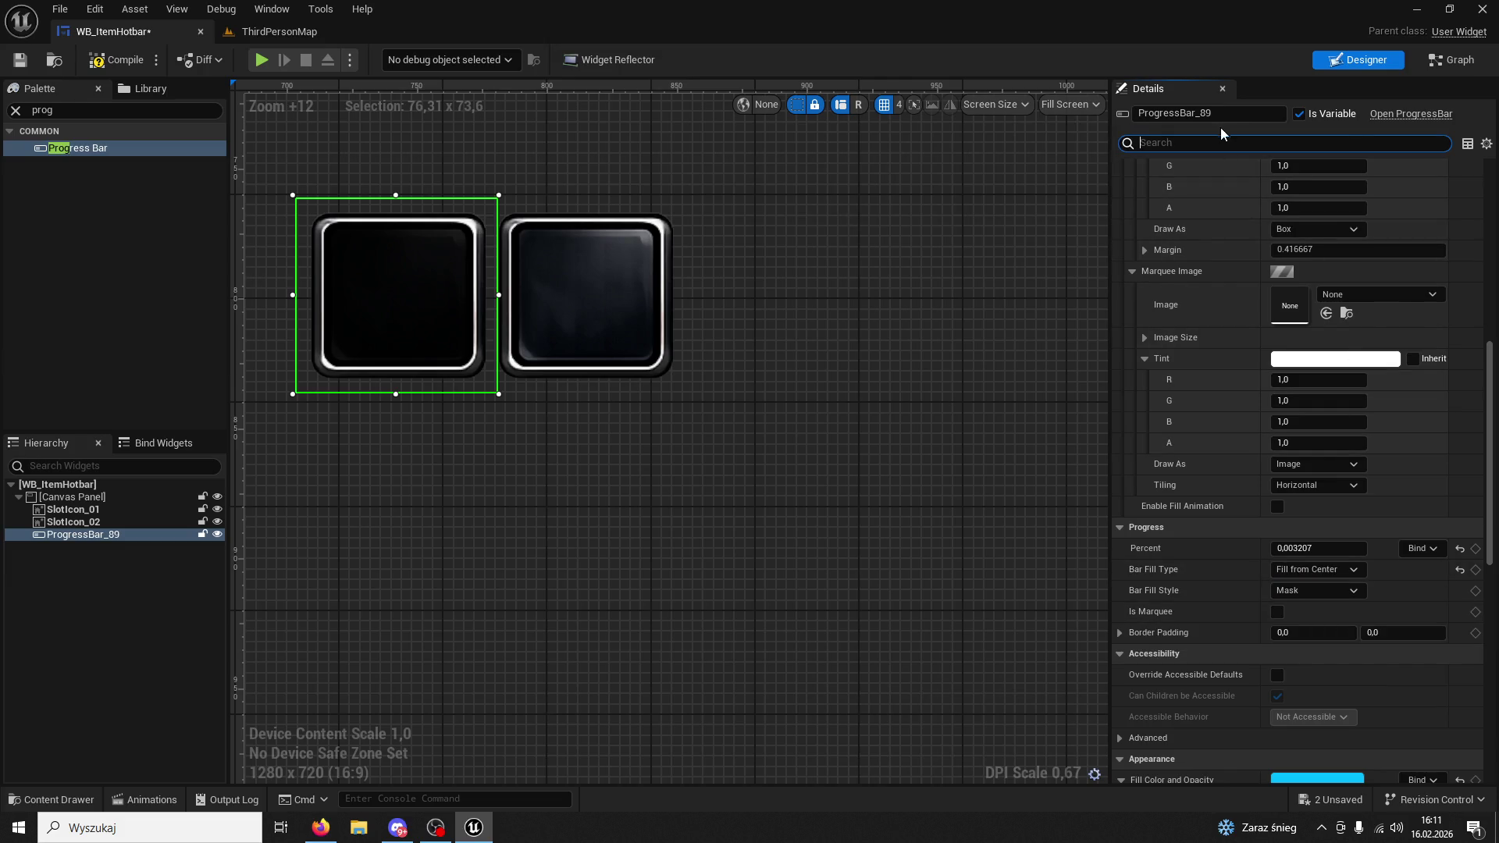
pyautogui.moveTo(1320, 548); pyautogui.dragTo(1336, 548)
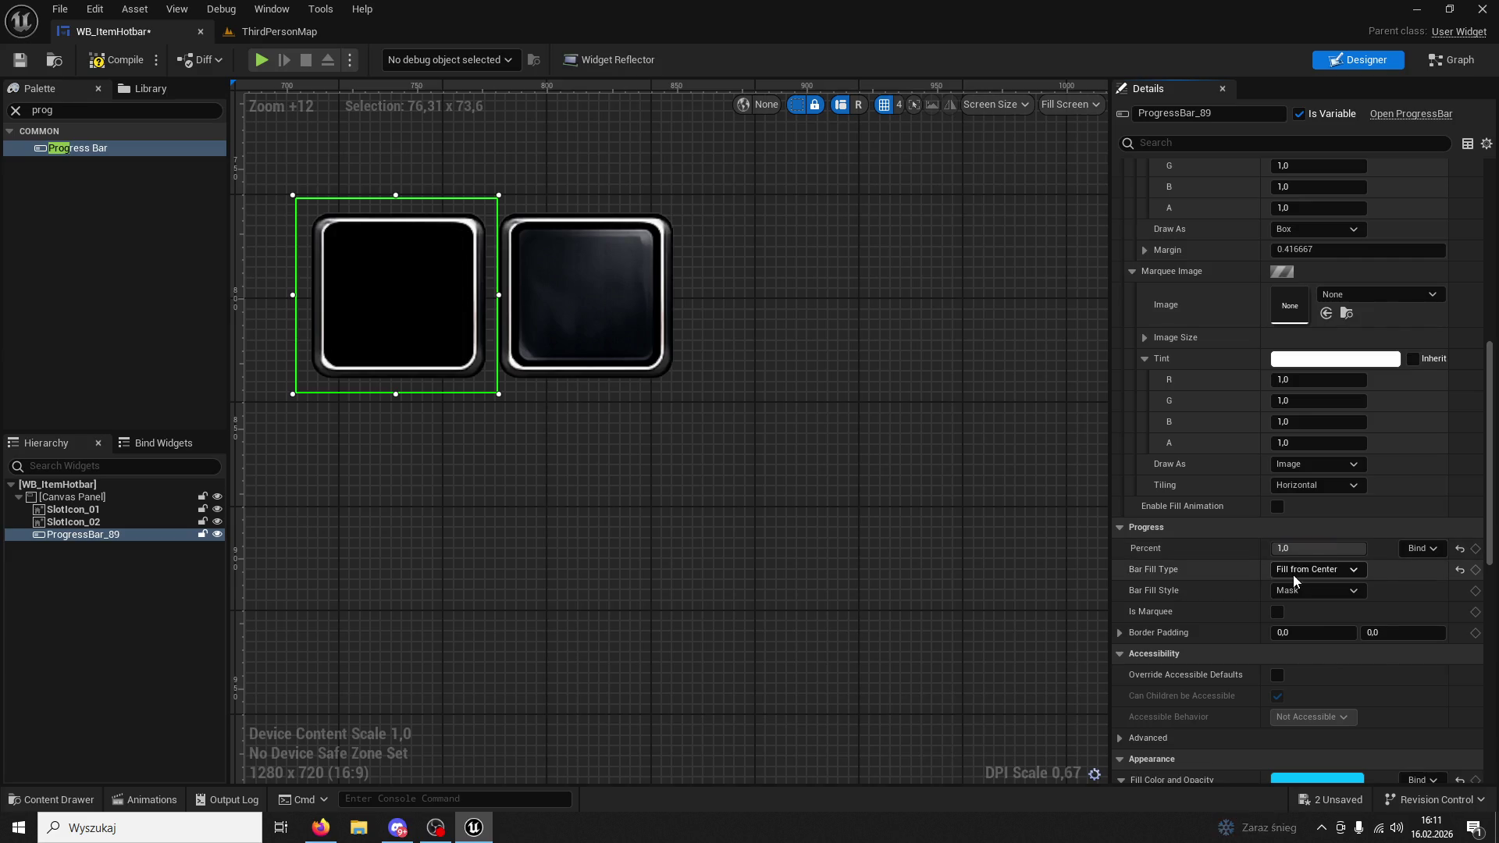
pyautogui.click(1328, 569)
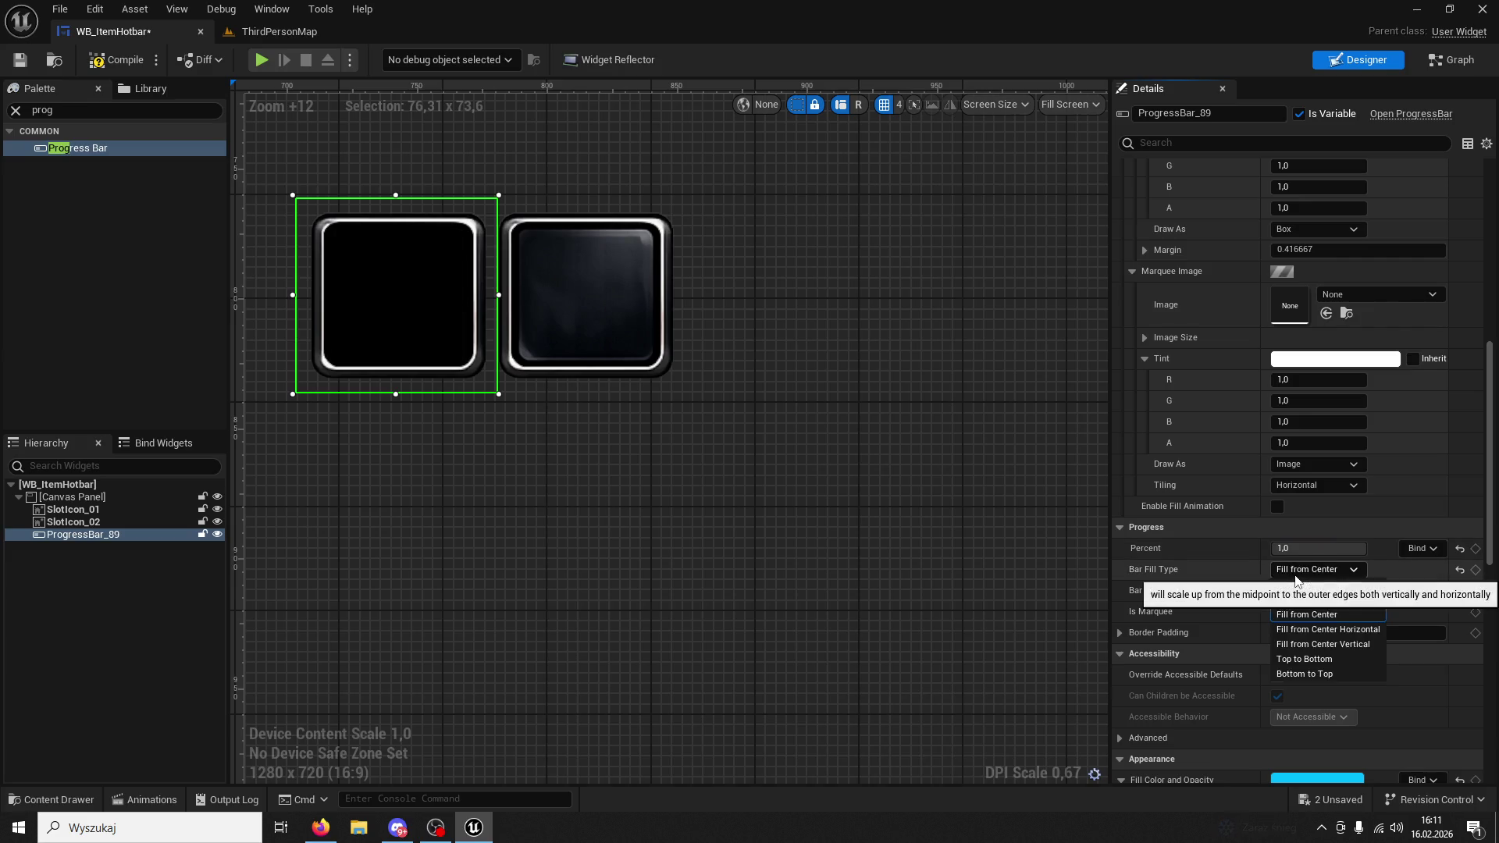
pyautogui.click(1372, 629)
pyautogui.moveTo(1328, 548)
pyautogui.mouseDown()
pyautogui.moveTo(1300, 548)
pyautogui.moveTo(1337, 548)
pyautogui.mouseUp()
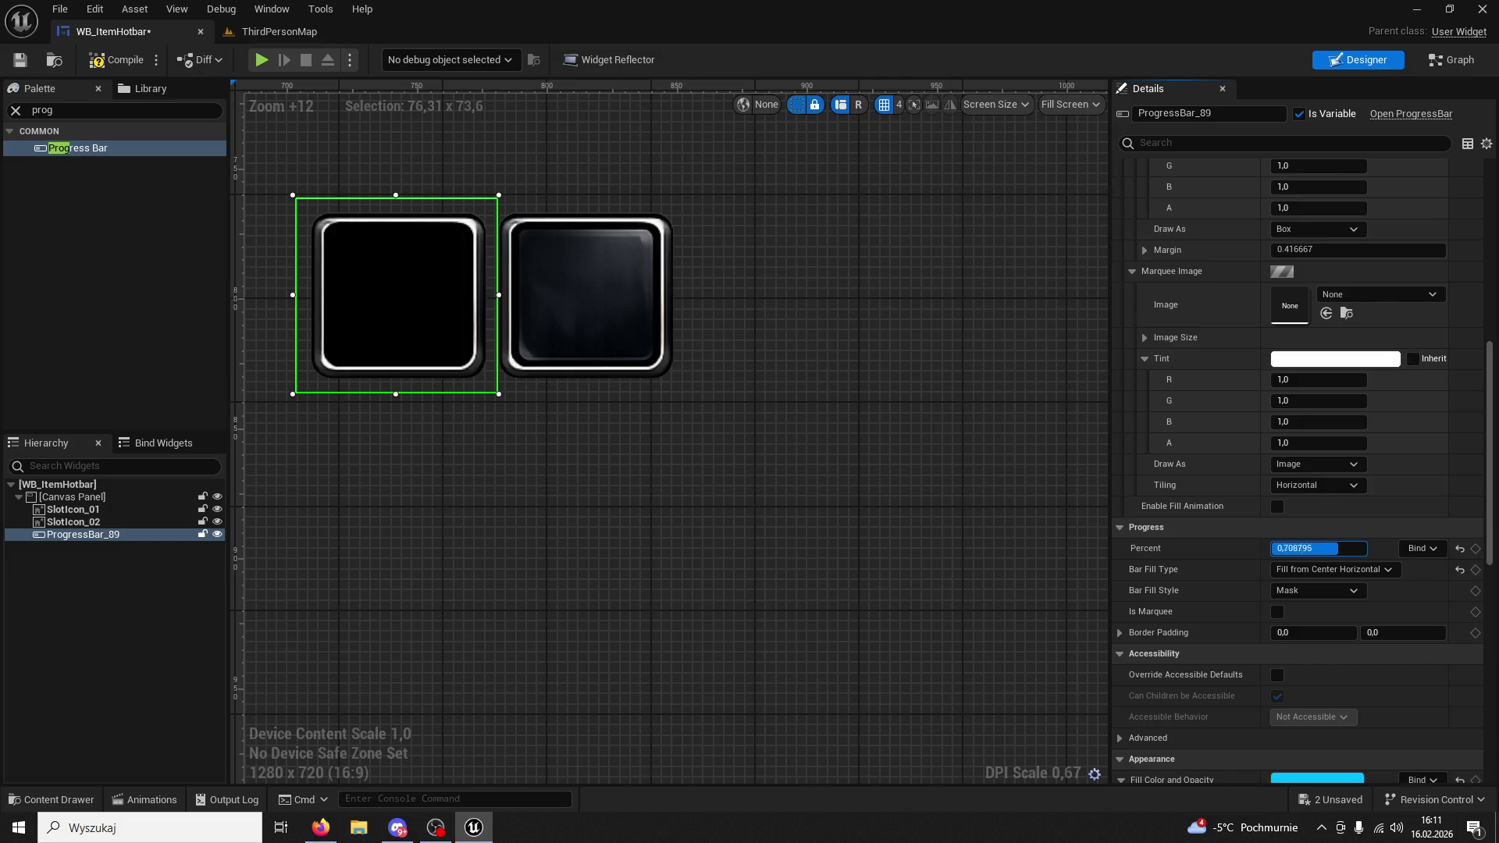
pyautogui.click(1327, 569)
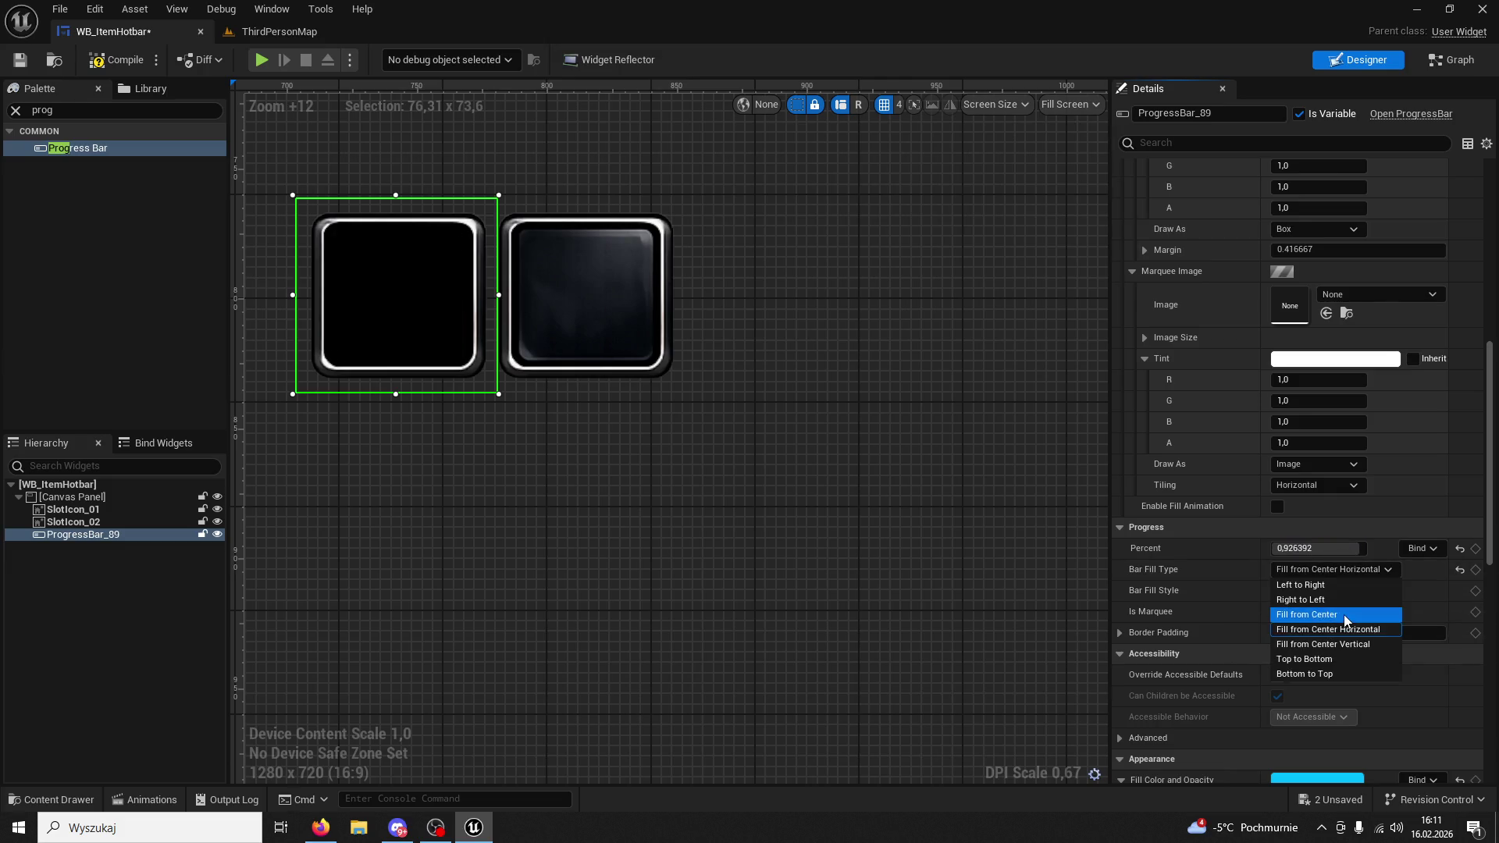
pyautogui.click(1328, 616)
pyautogui.moveTo(1343, 550)
pyautogui.mouseDown()
pyautogui.moveTo(1323, 550)
pyautogui.moveTo(1339, 550)
pyautogui.mouseUp()
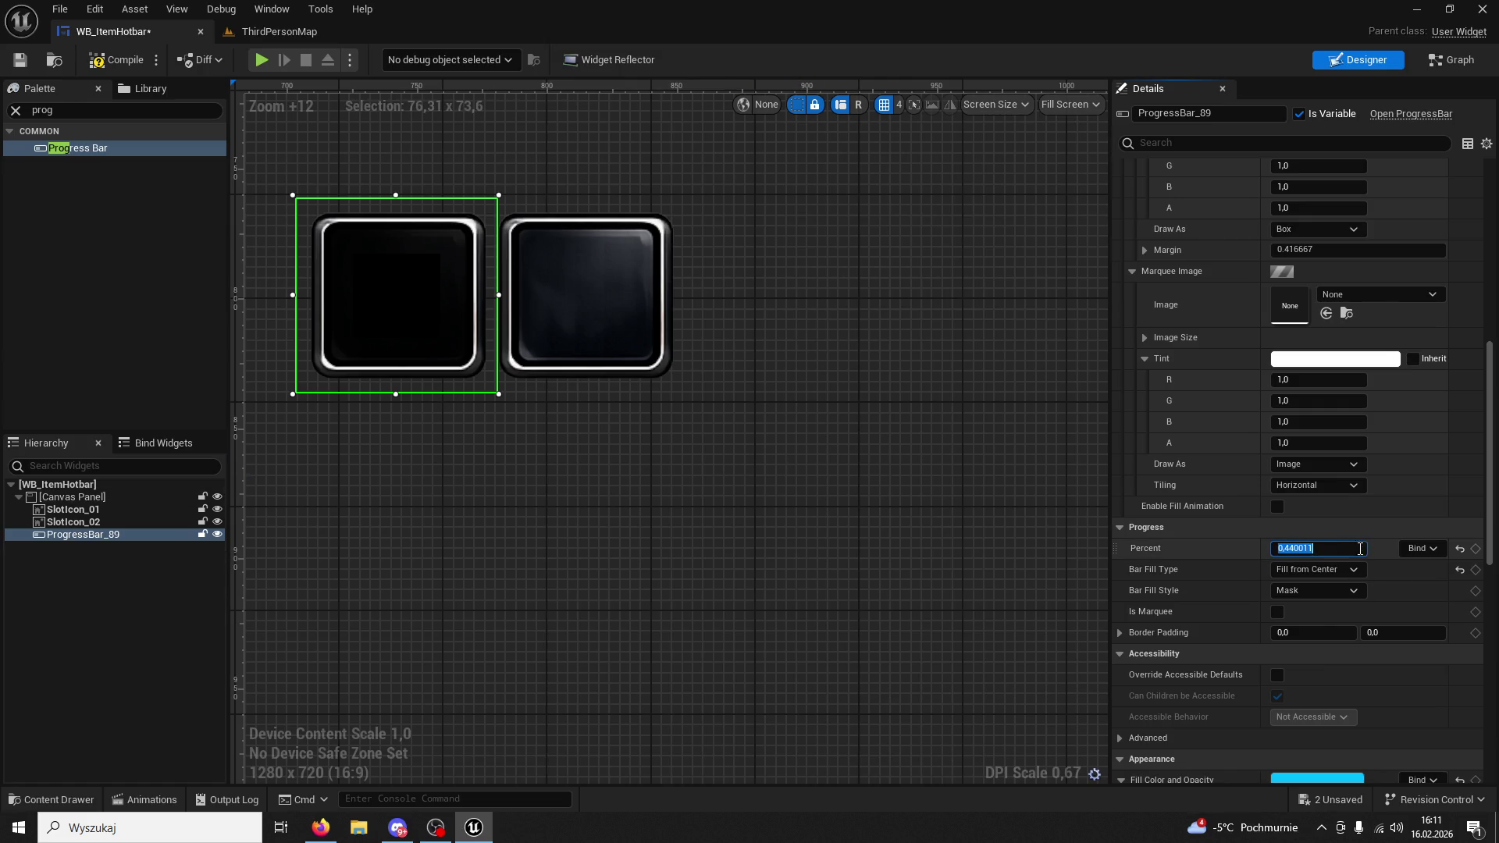
# Set the preview fill percent to about 0,64.
pyautogui.click(1334, 527)
pyautogui.click(1127, 527)
pyautogui.press('Return')
pyautogui.moveTo(1320, 548); pyautogui.dragTo(1335, 548)
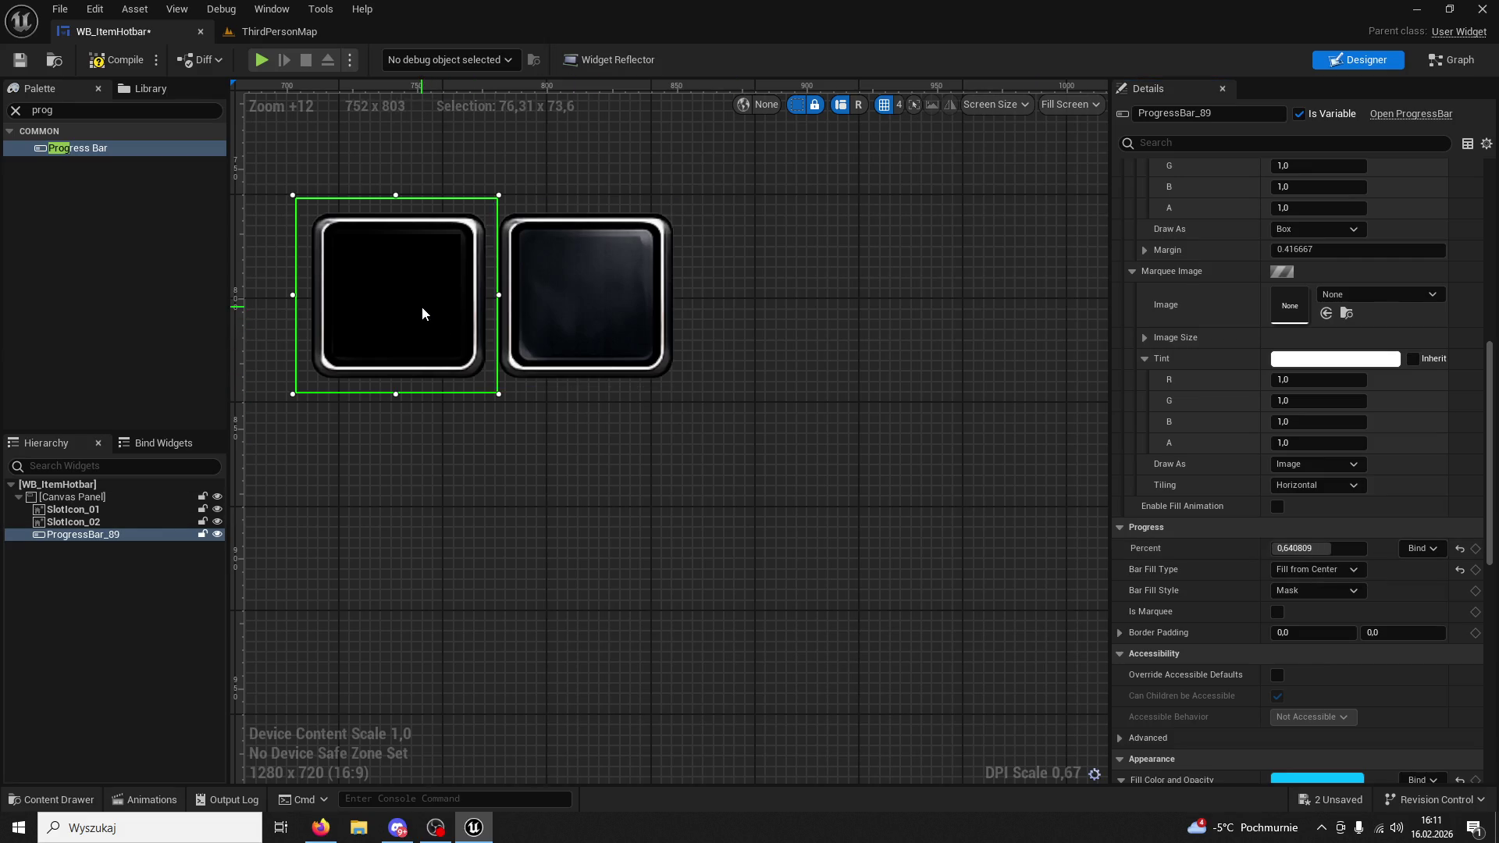
pyautogui.scroll(15, 1298, 324)
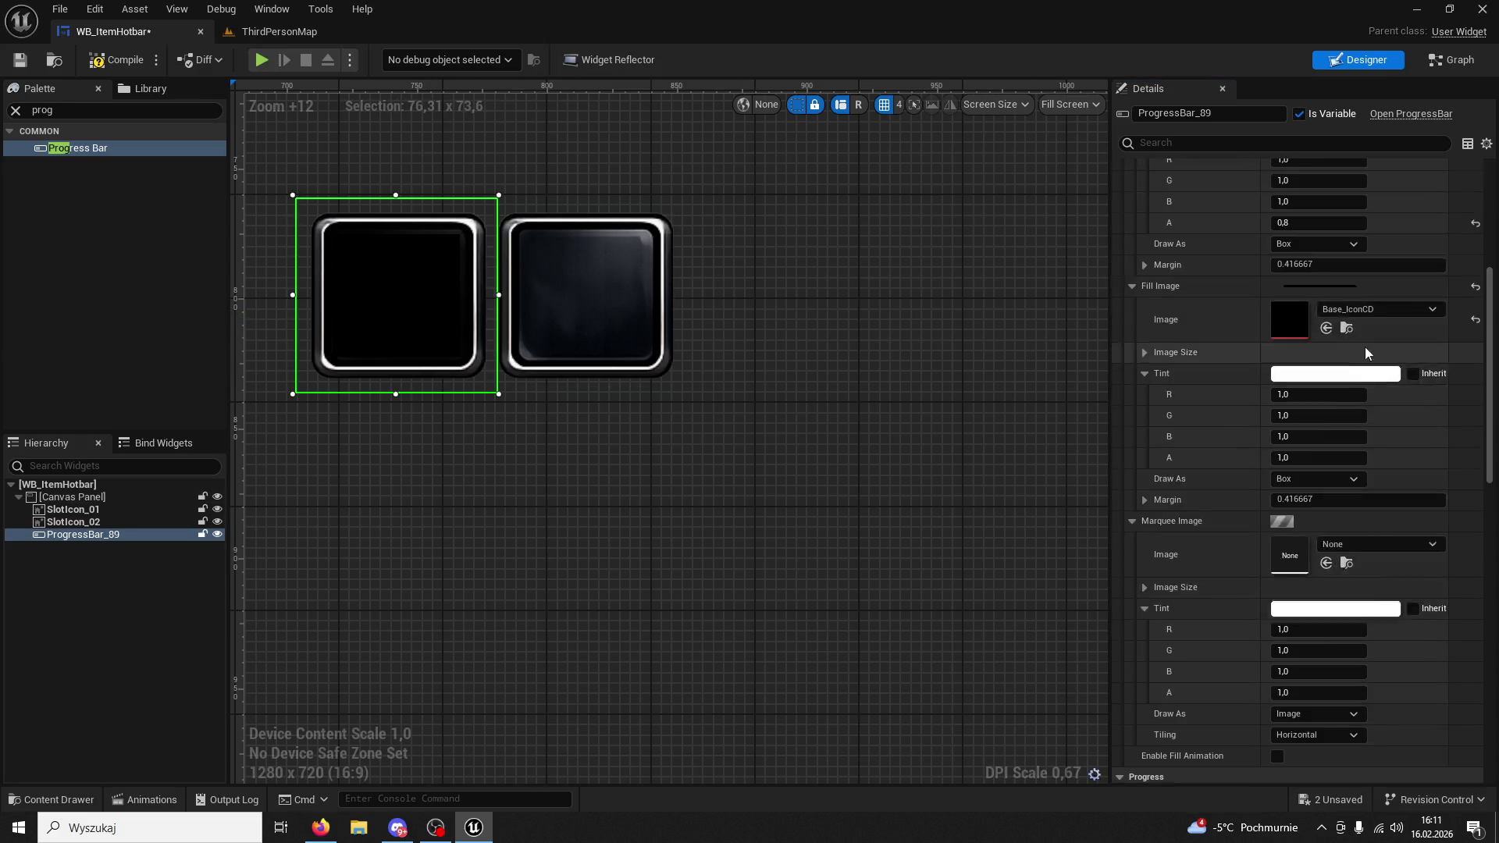
# Undo the accidental shift and set the progress bar's Position X to 705.
pyautogui.moveTo(1319, 211)
pyautogui.mouseDown()
pyautogui.moveTo(1358, 211)
pyautogui.moveTo(1304, 211)
pyautogui.moveTo(1322, 230)
pyautogui.mouseUp()
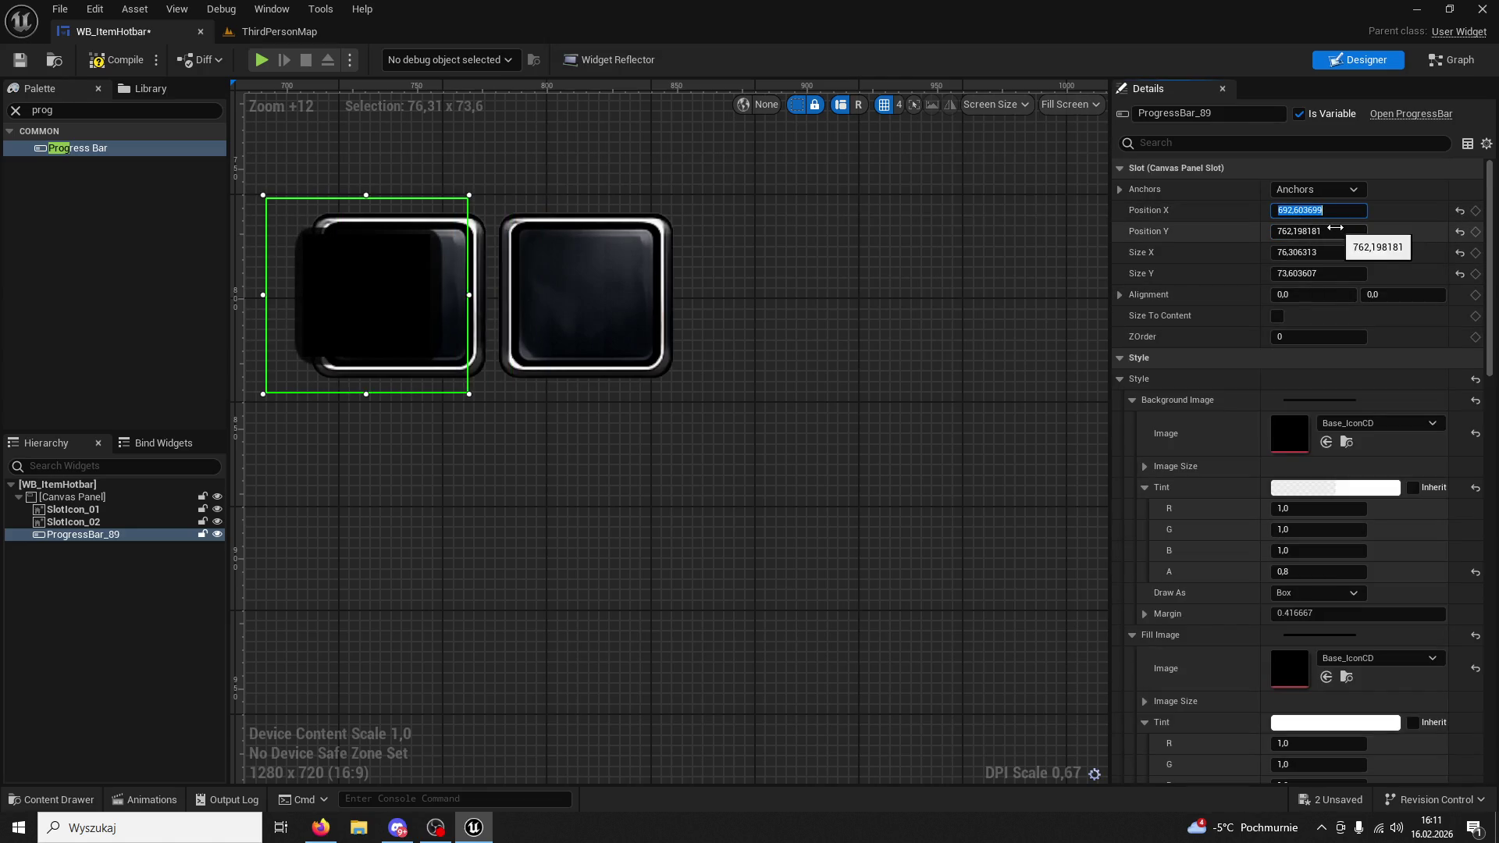
pyautogui.click(994, 292)
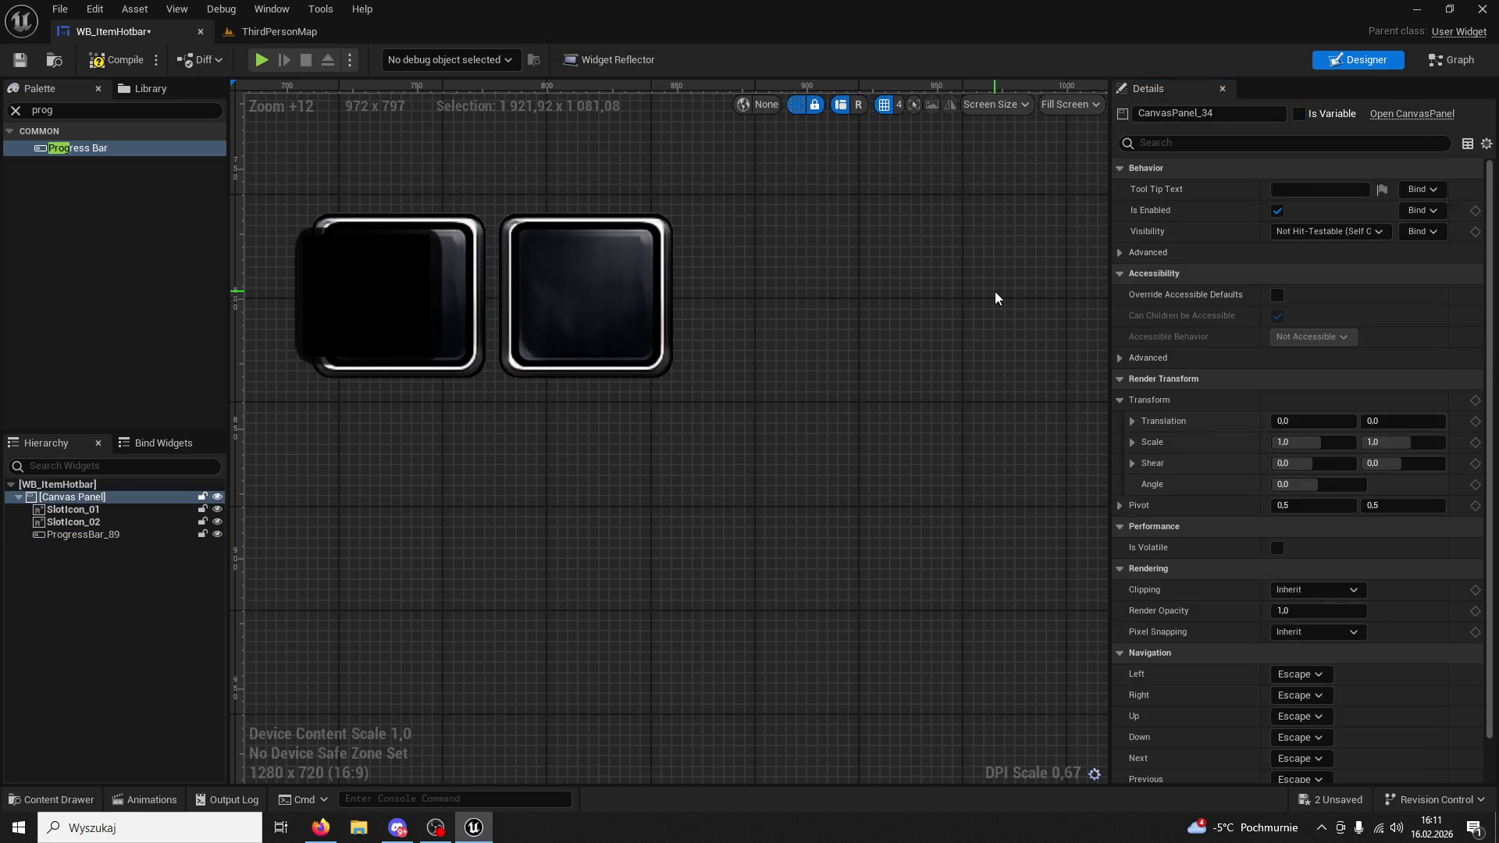
pyautogui.hotkey('ctrl', 'z')
pyautogui.click(418, 302)
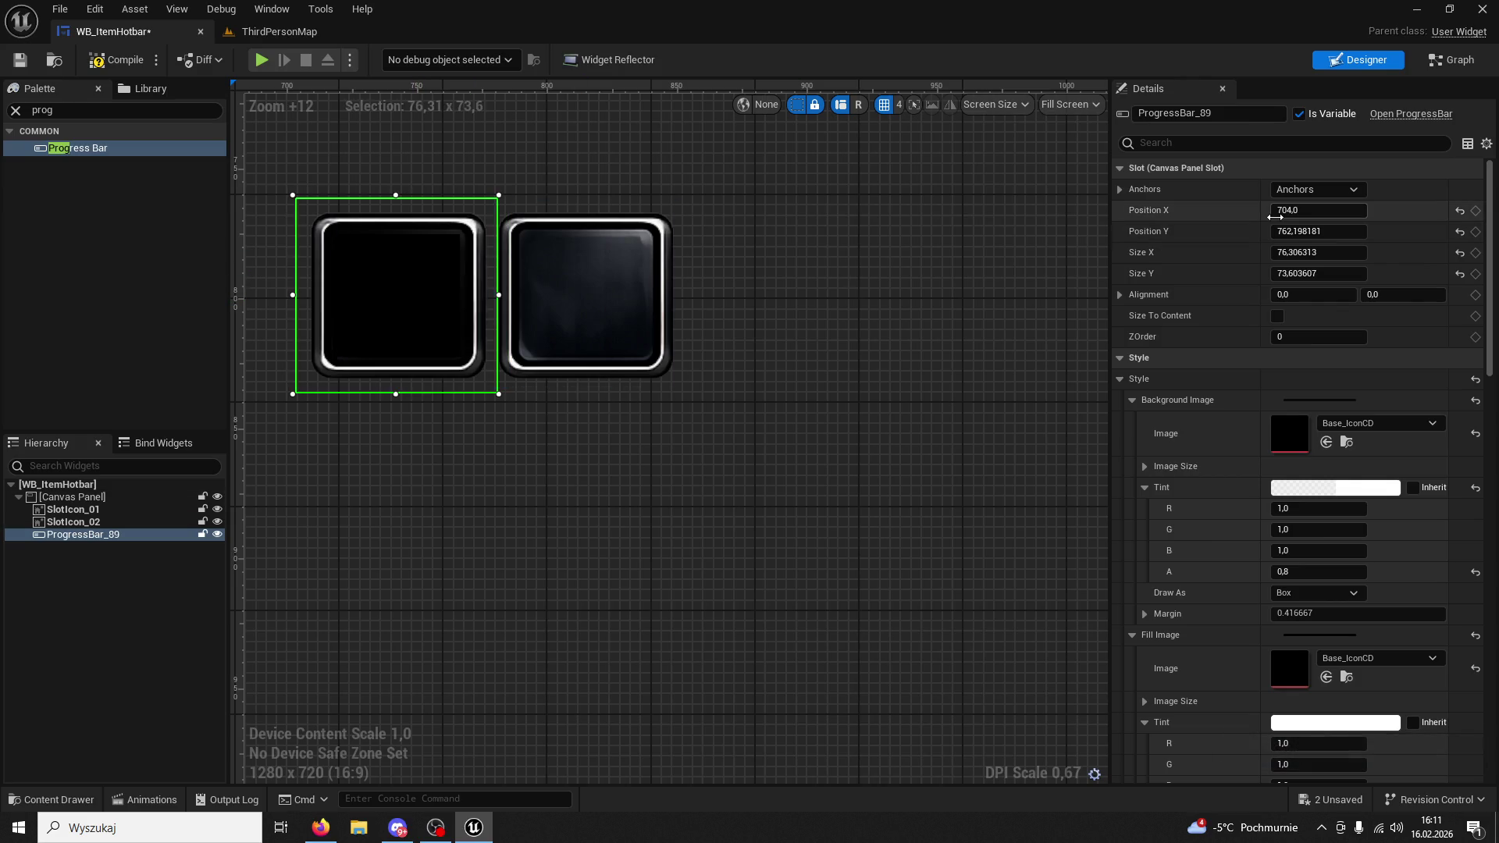
pyautogui.moveTo(1287, 210); pyautogui.dragTo(1290, 210)
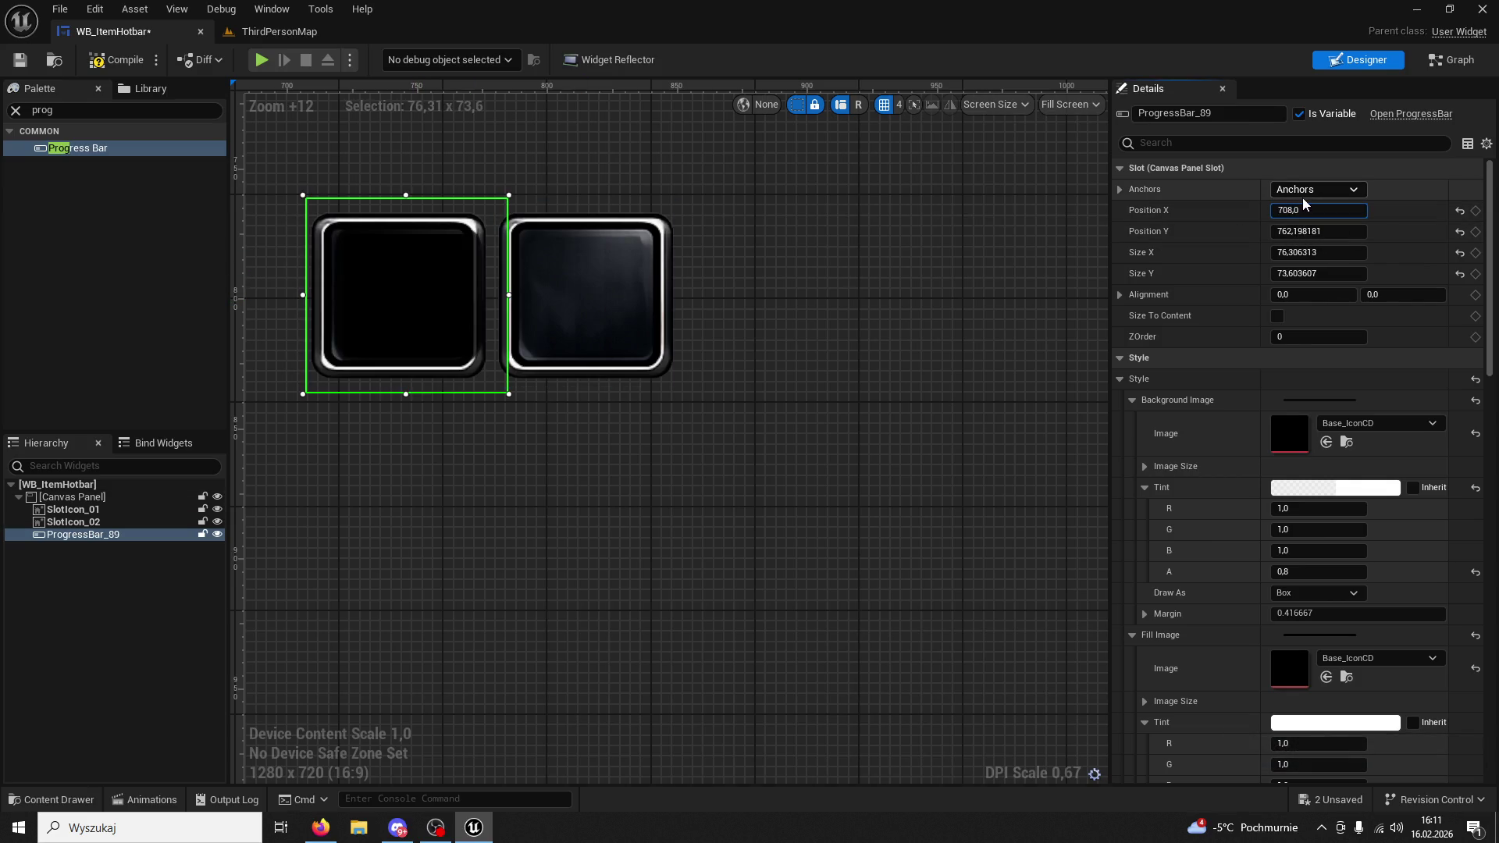
pyautogui.press('BackSpace')
pyautogui.write('5')
pyautogui.press('Return')
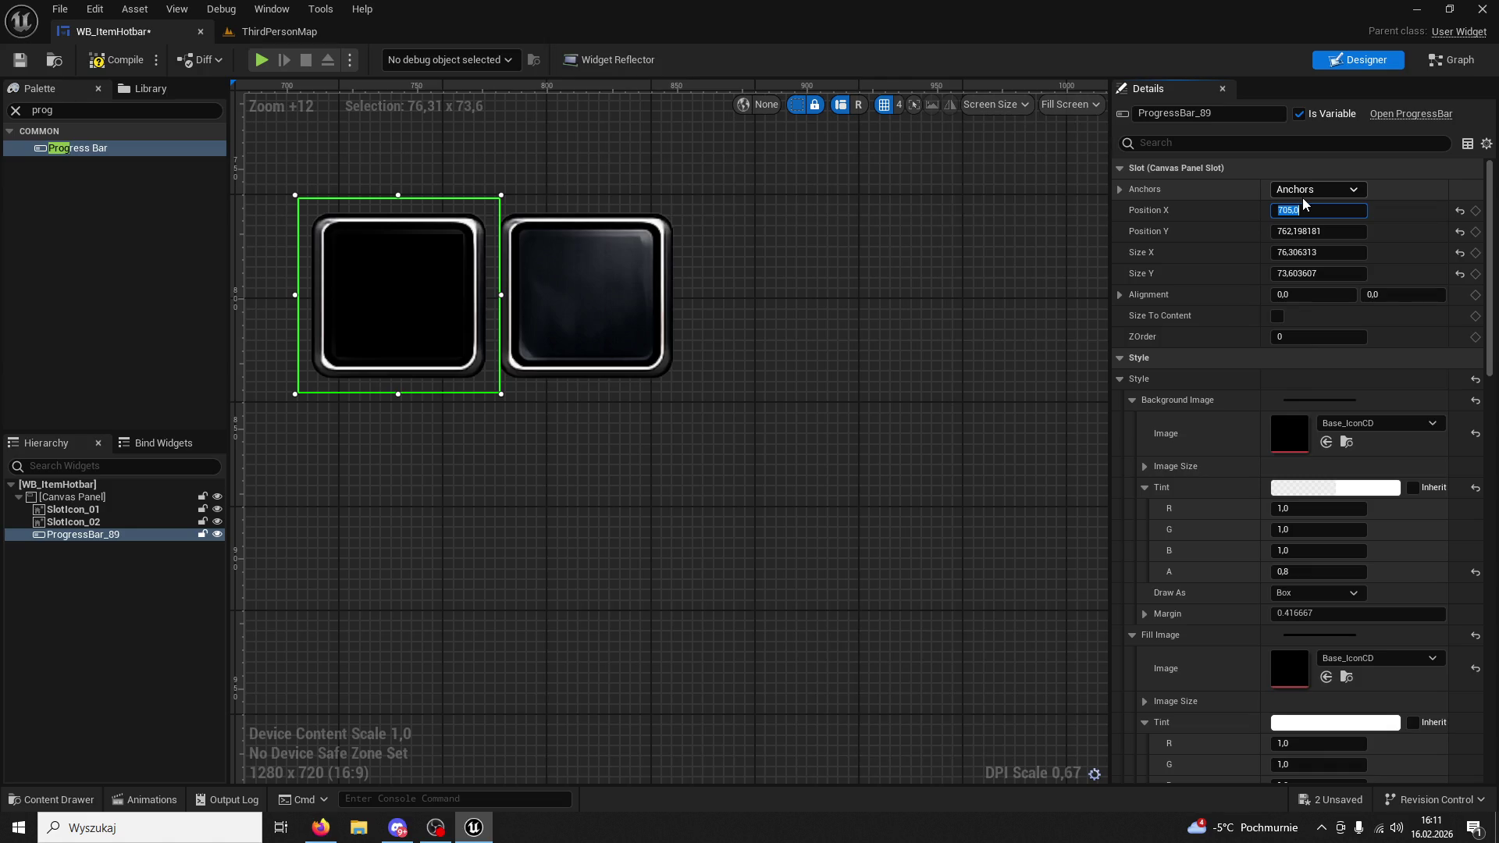
pyautogui.click(1344, 231)
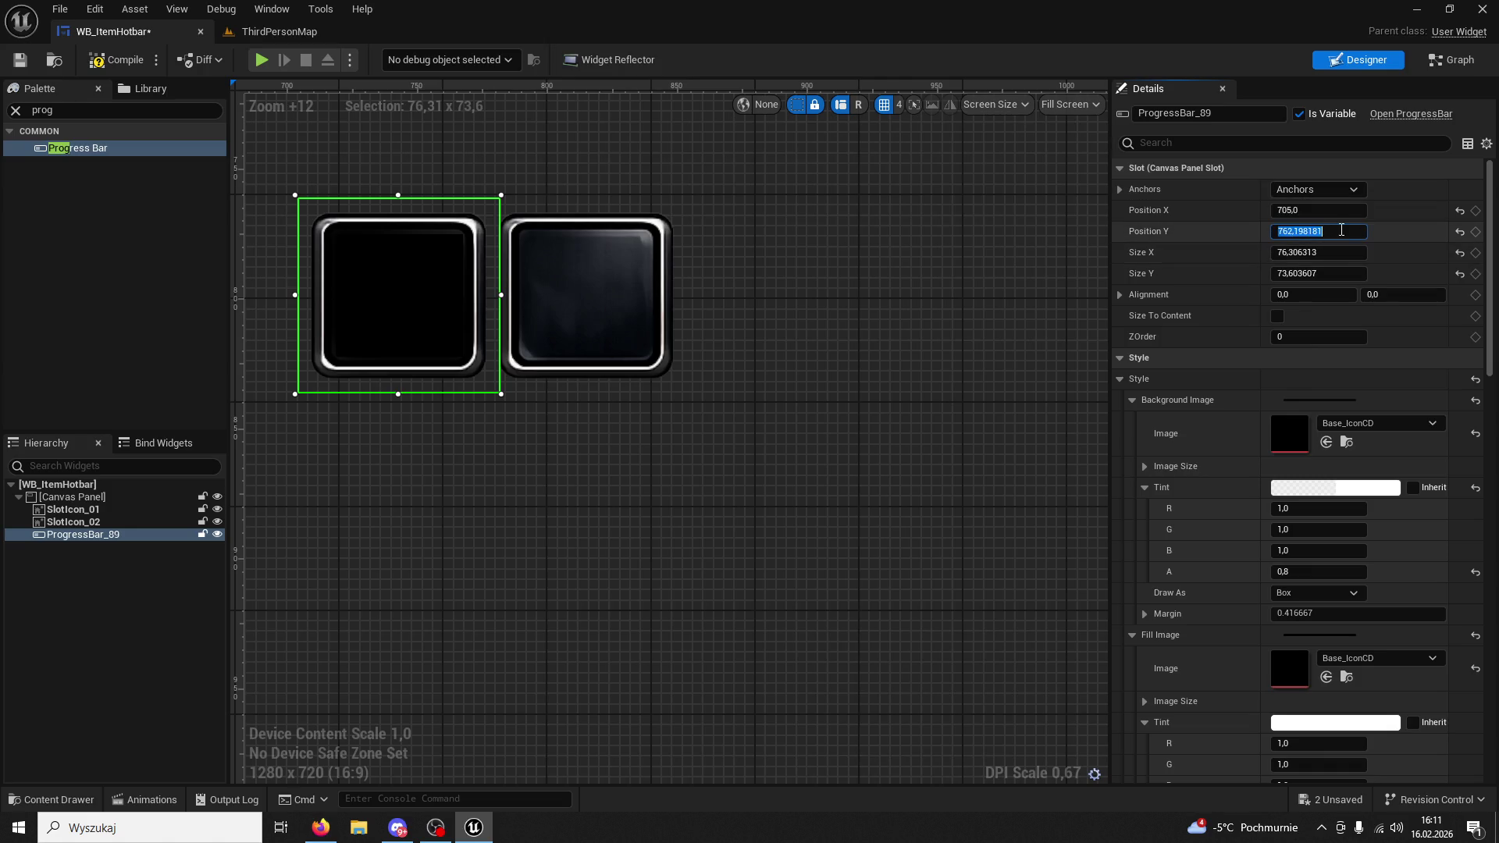
# Settle the progress bar's Position Y at 762 after trying 763, 761 and 762,5.
pyautogui.click(1344, 230)
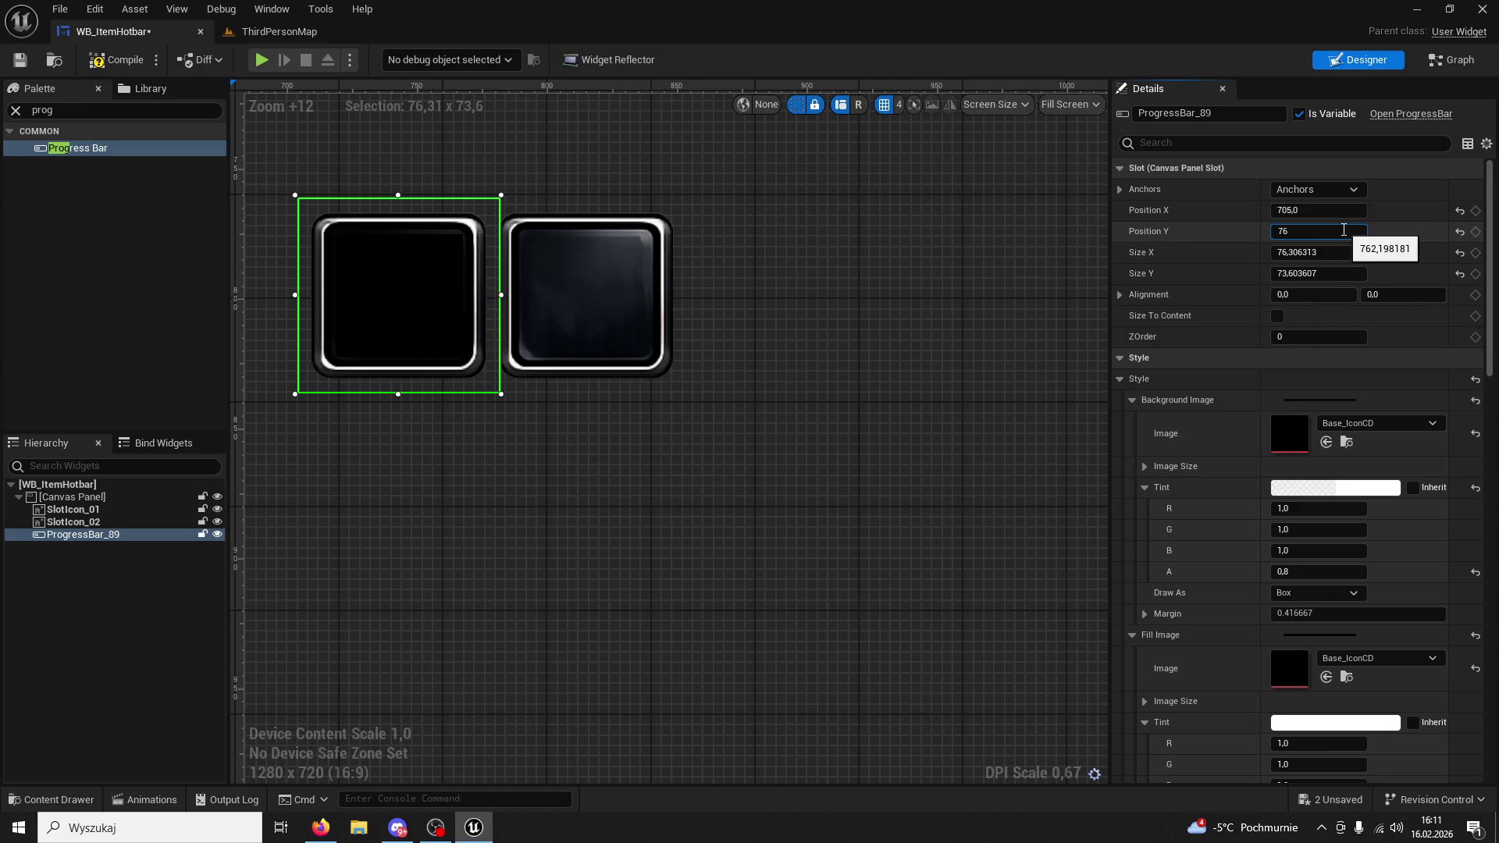
pyautogui.write('3')
pyautogui.press('Return')
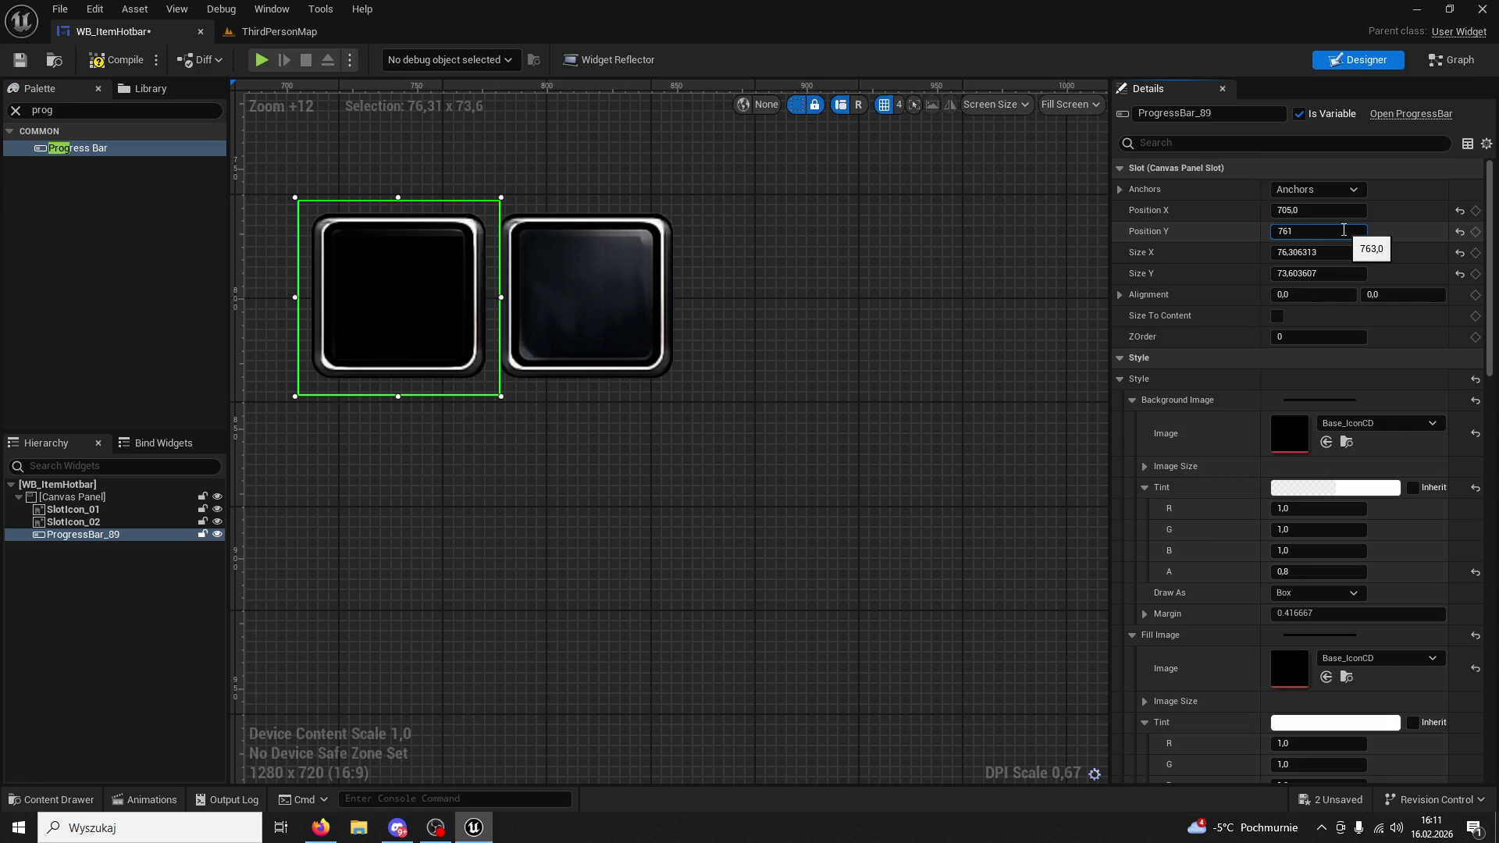
pyautogui.press('Return')
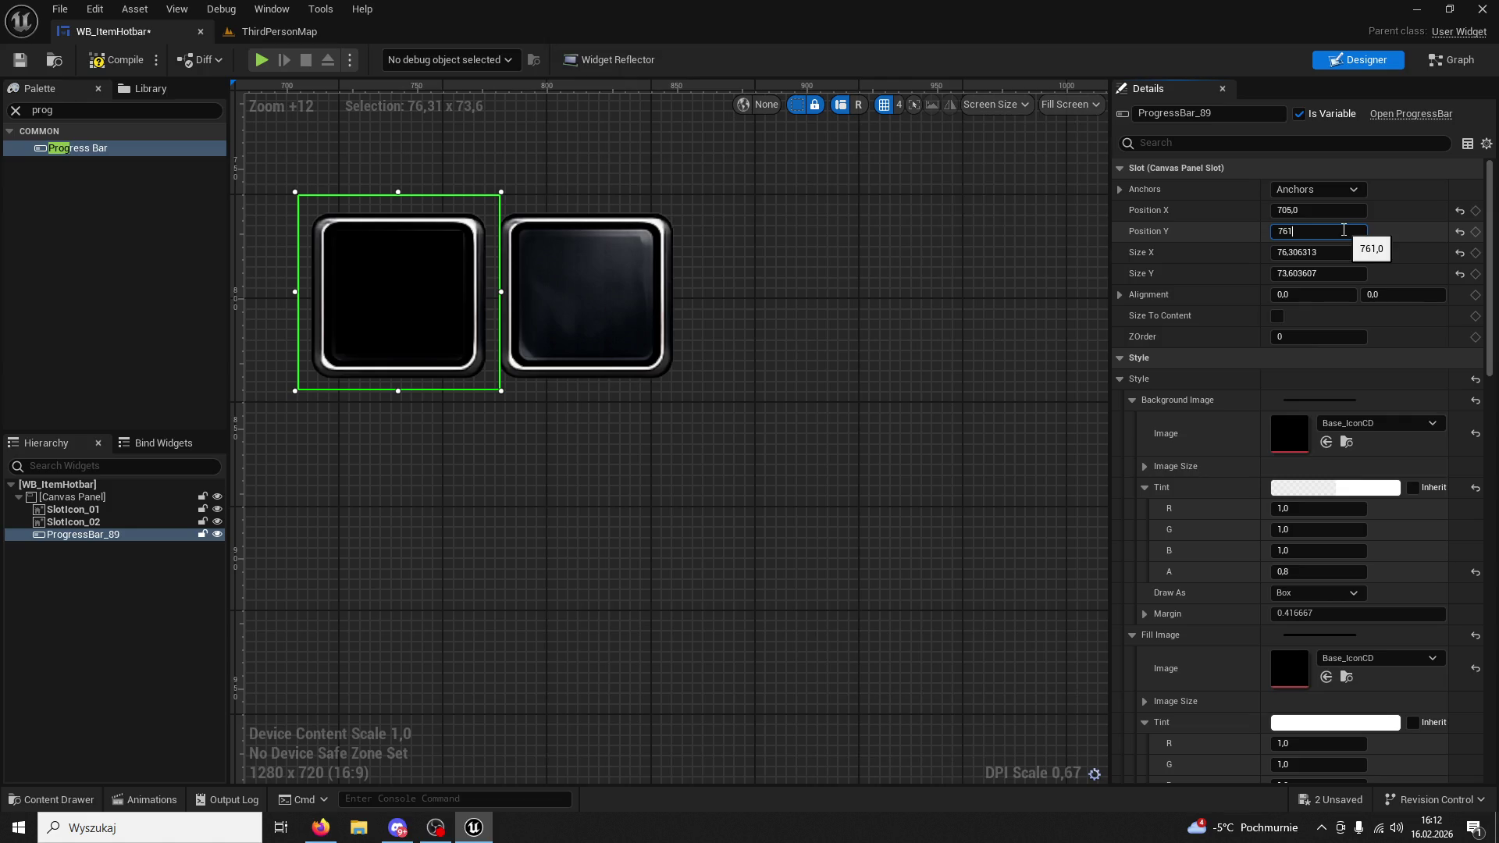
pyautogui.write('762.5')
pyautogui.press('Return')
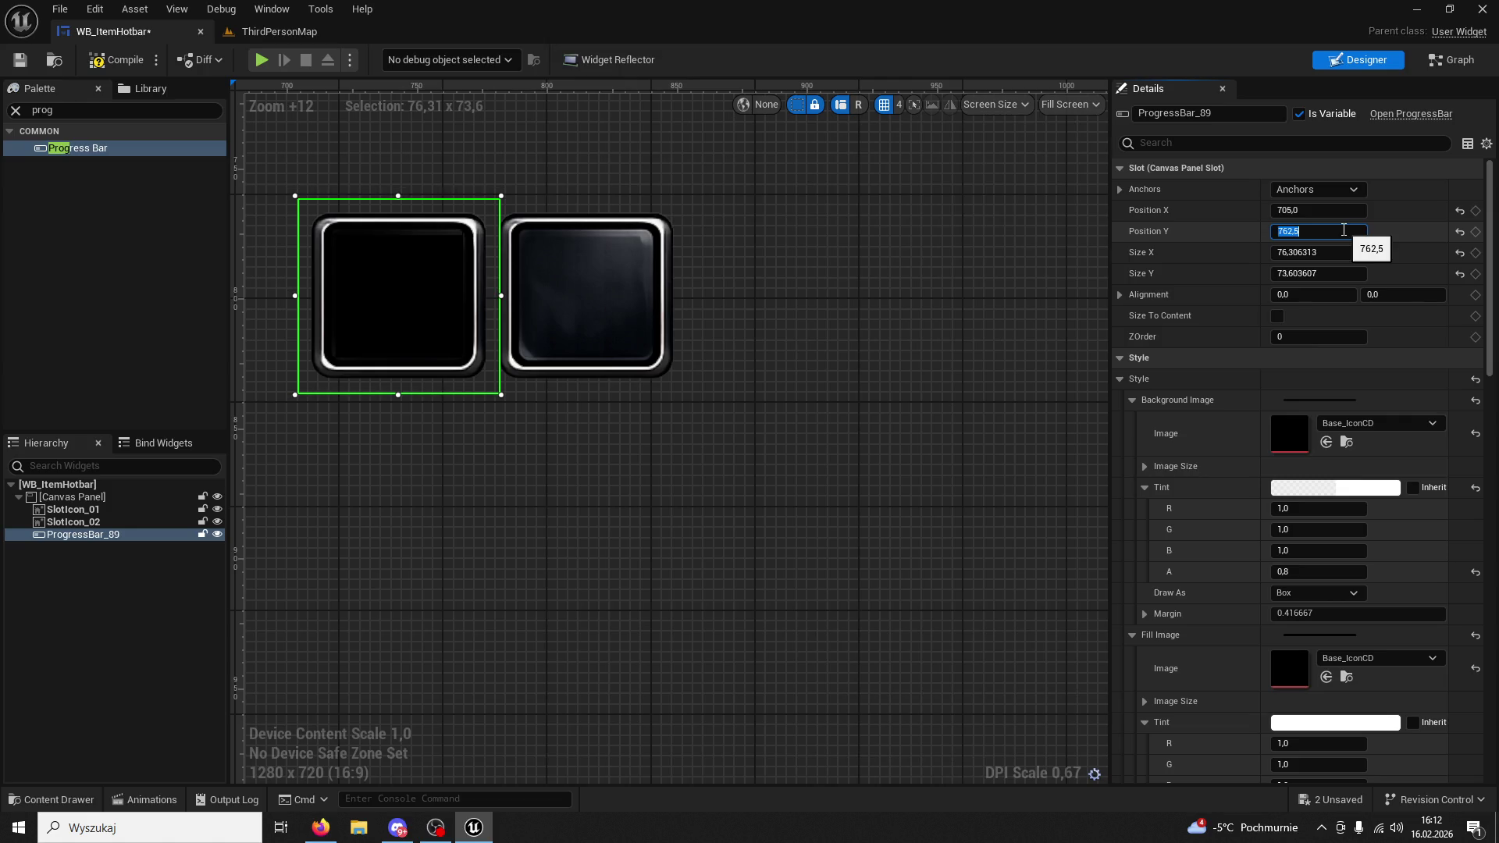
pyautogui.press('Return')
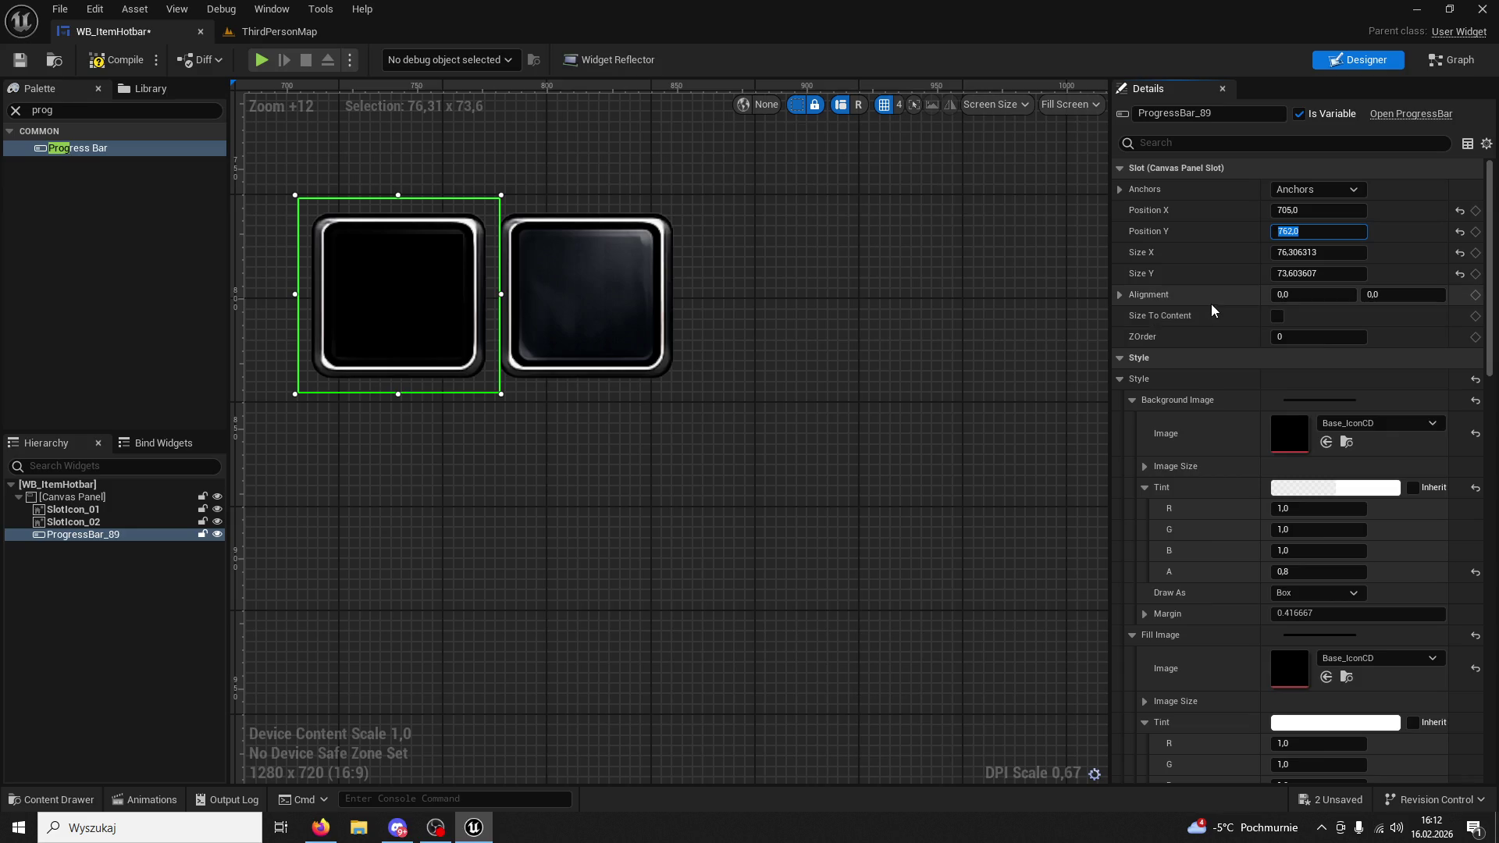
pyautogui.click(431, 305)
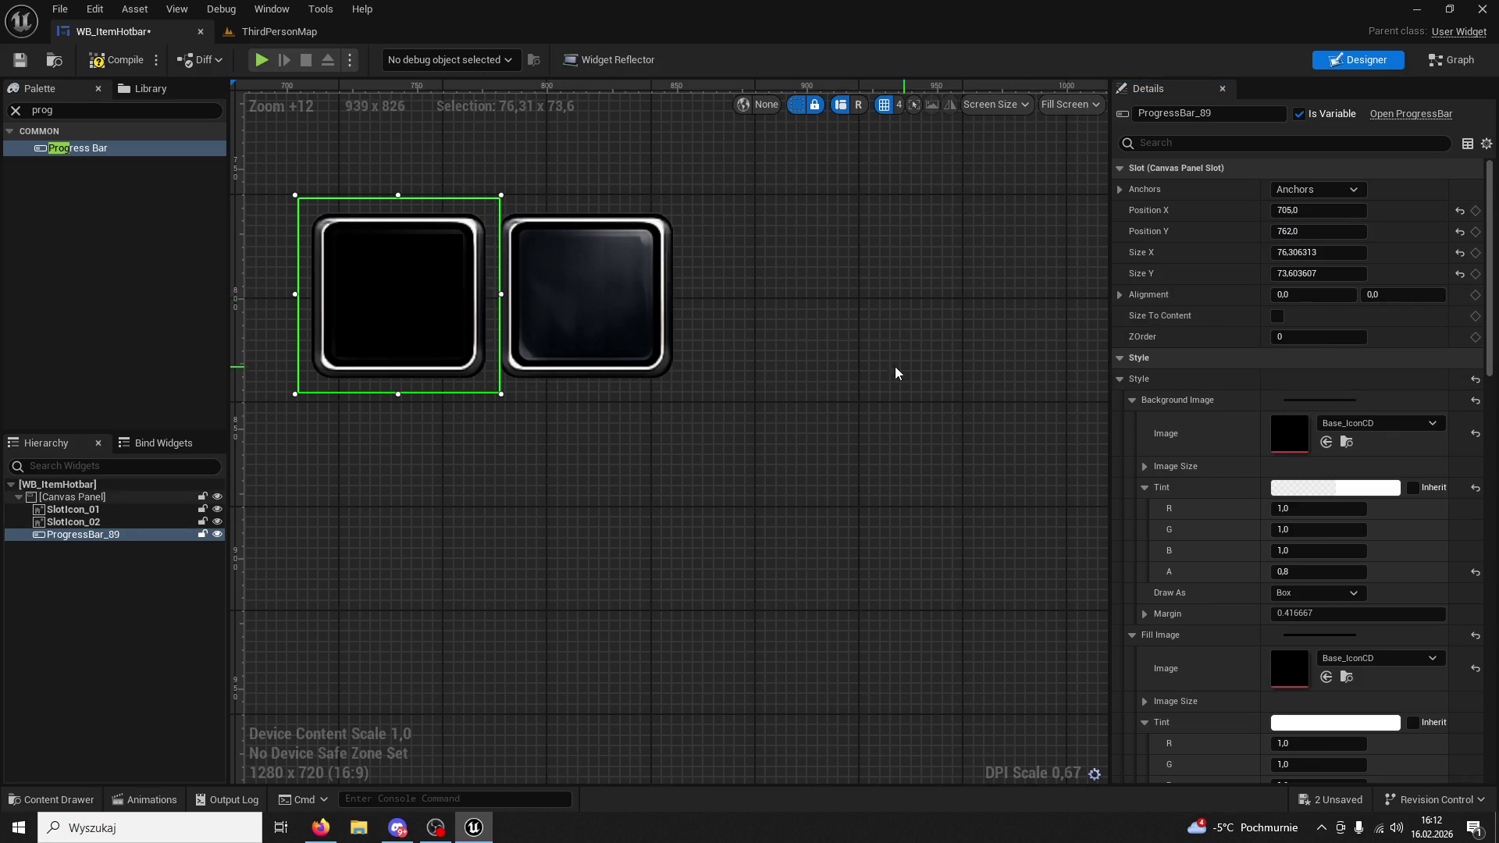
pyautogui.scroll(-15, 1381, 461)
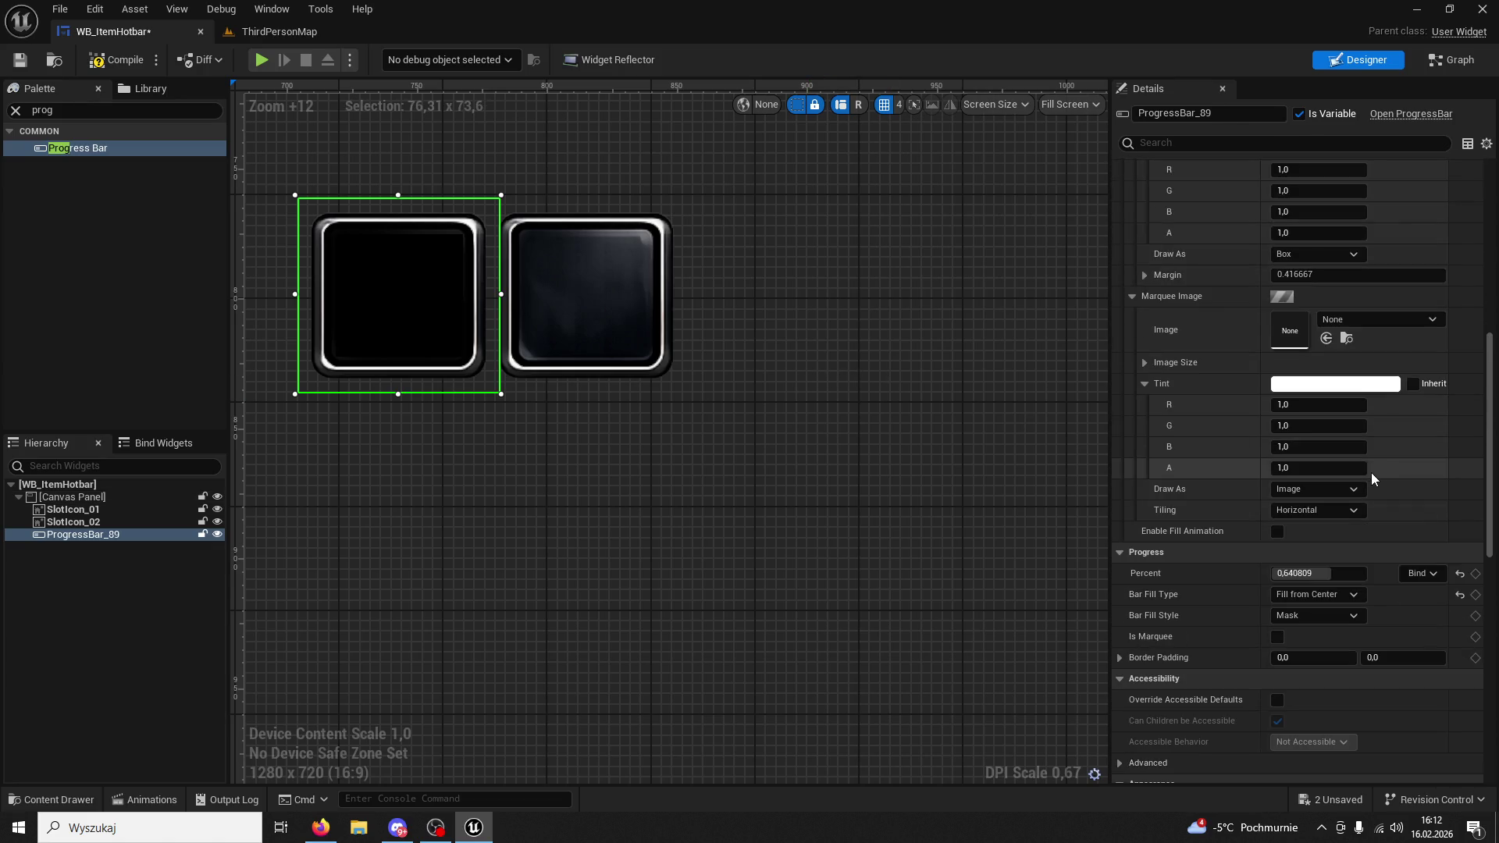
# Set the hotbar progress bar's Slot Position X to 704.
pyautogui.scroll(-2, 1372, 473)
pyautogui.scroll(-4, 1370, 475)
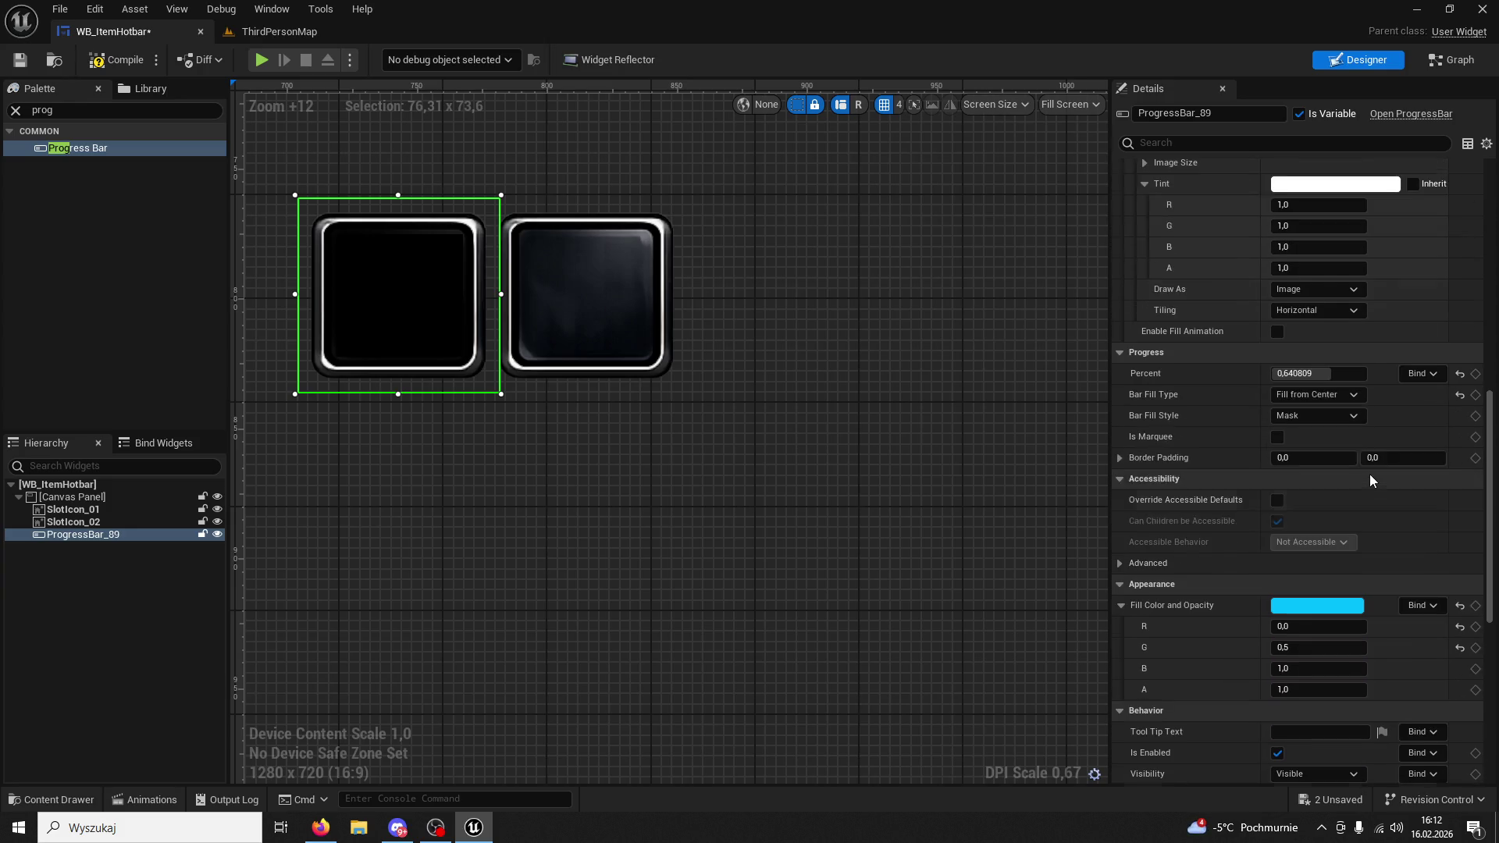
pyautogui.scroll(3, 1368, 475)
pyautogui.scroll(1, 1368, 475)
pyautogui.moveTo(1319, 459); pyautogui.dragTo(1351, 460)
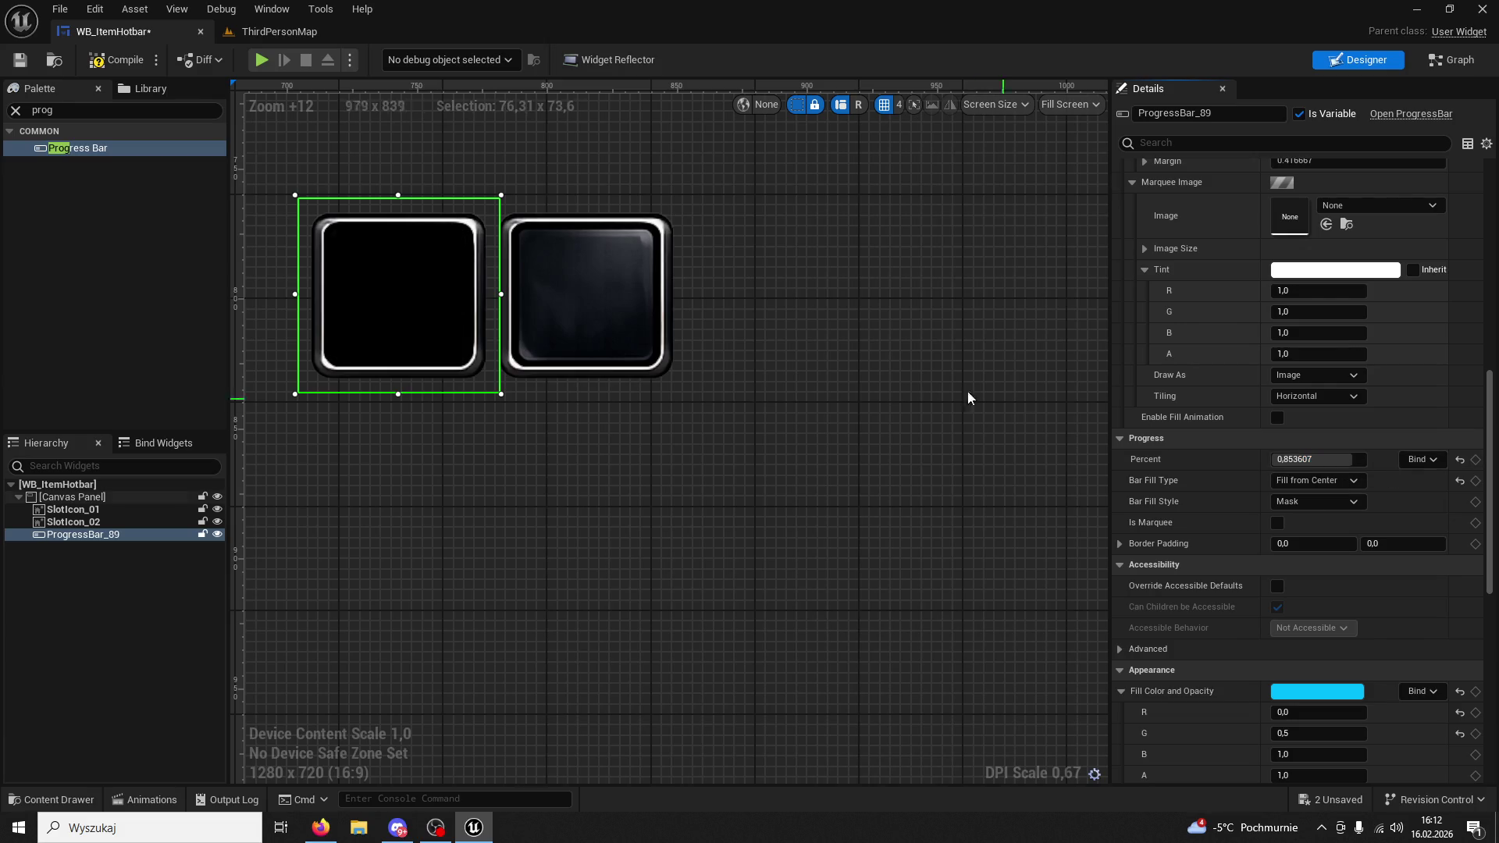
pyautogui.scroll(10, 1148, 299)
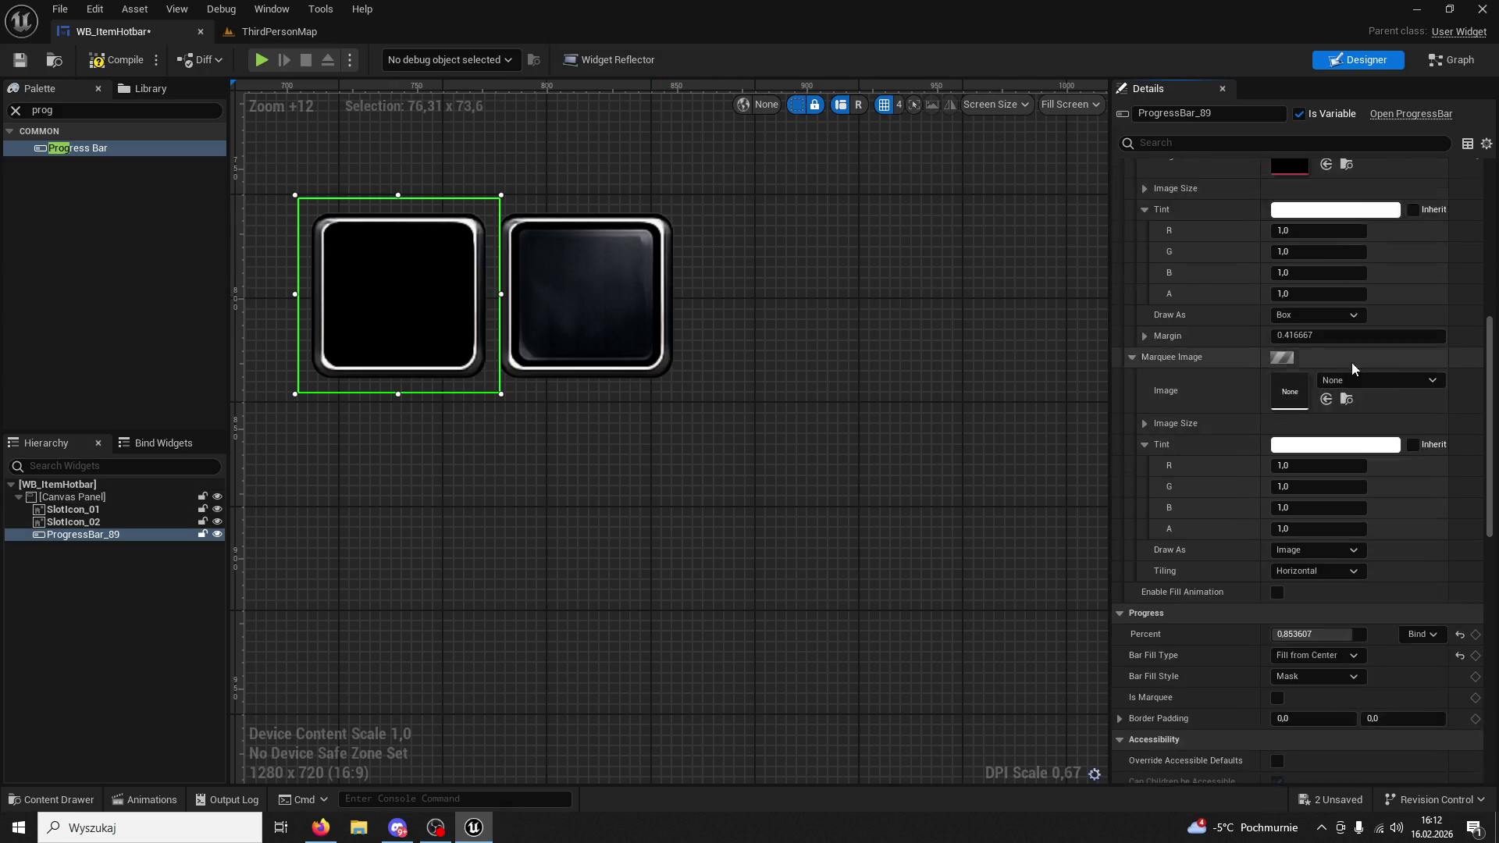
pyautogui.scroll(2, 1122, 289)
pyautogui.click(1315, 210)
pyautogui.press('BackSpace')
pyautogui.press('BackSpace')
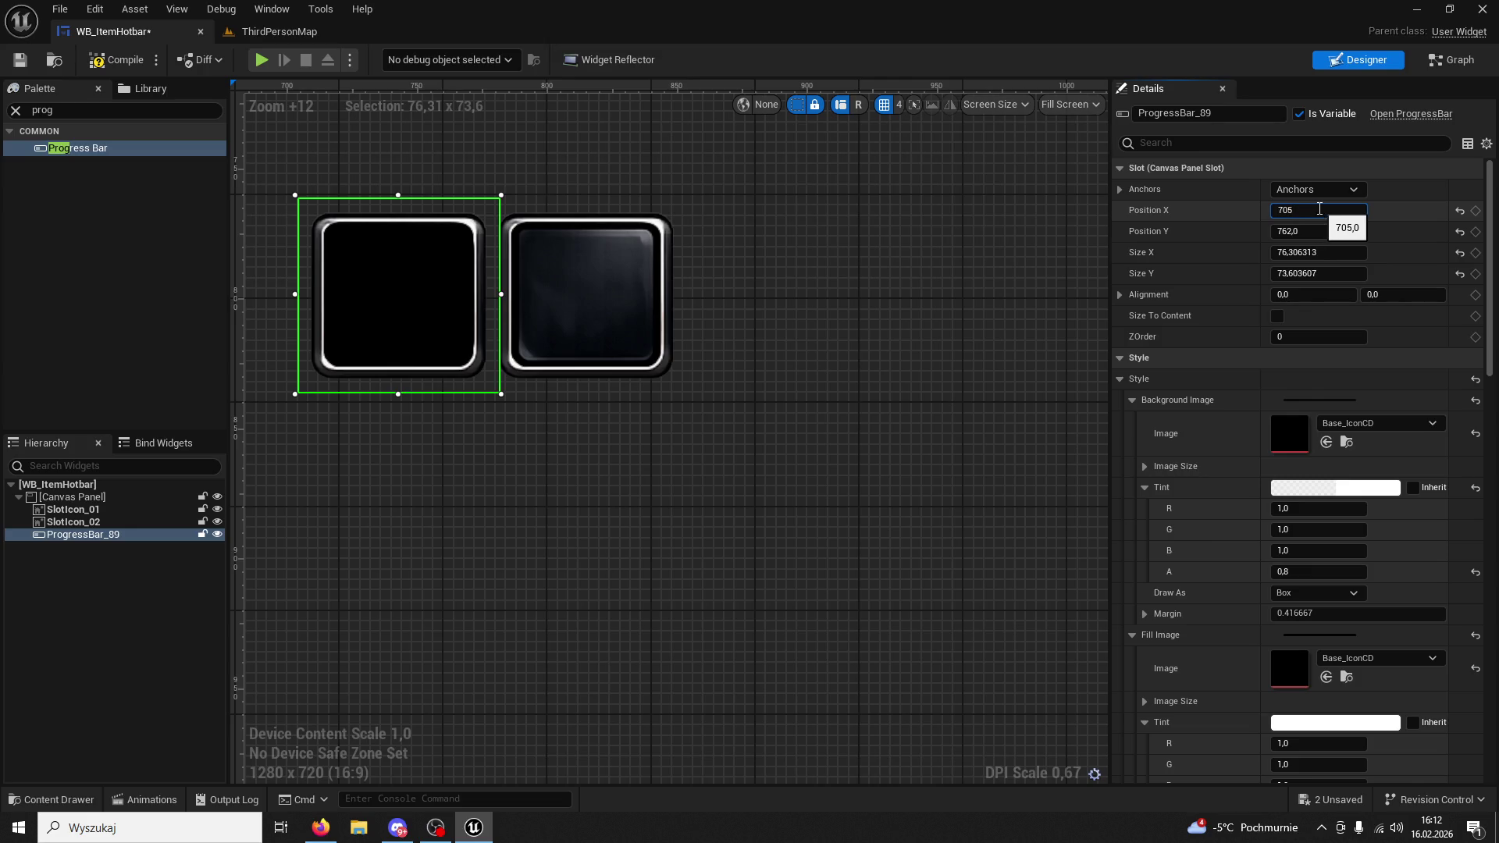
pyautogui.press('Return')
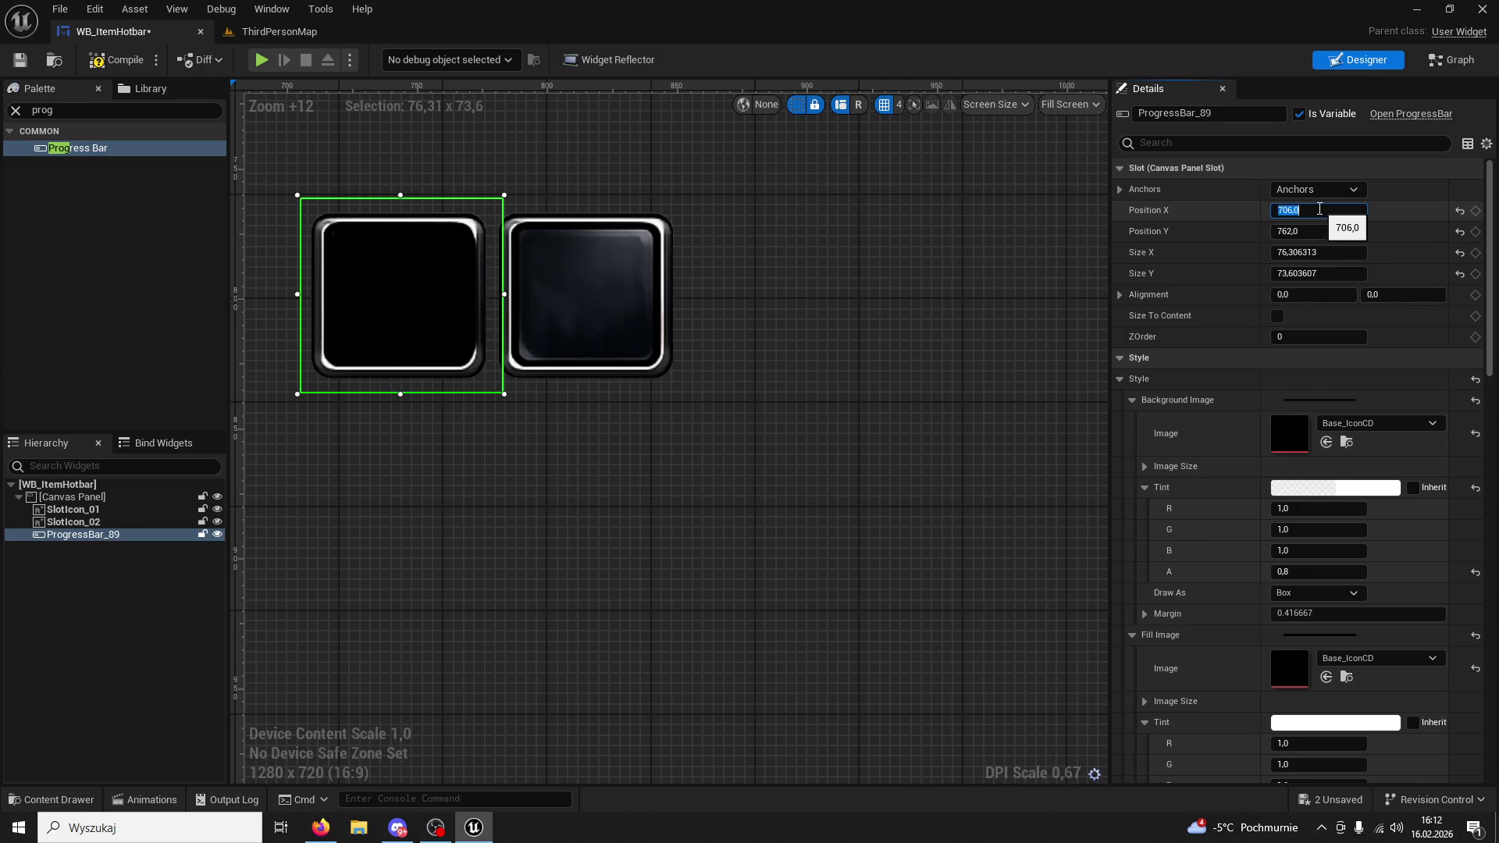
pyautogui.write('4')
pyautogui.press('Return')
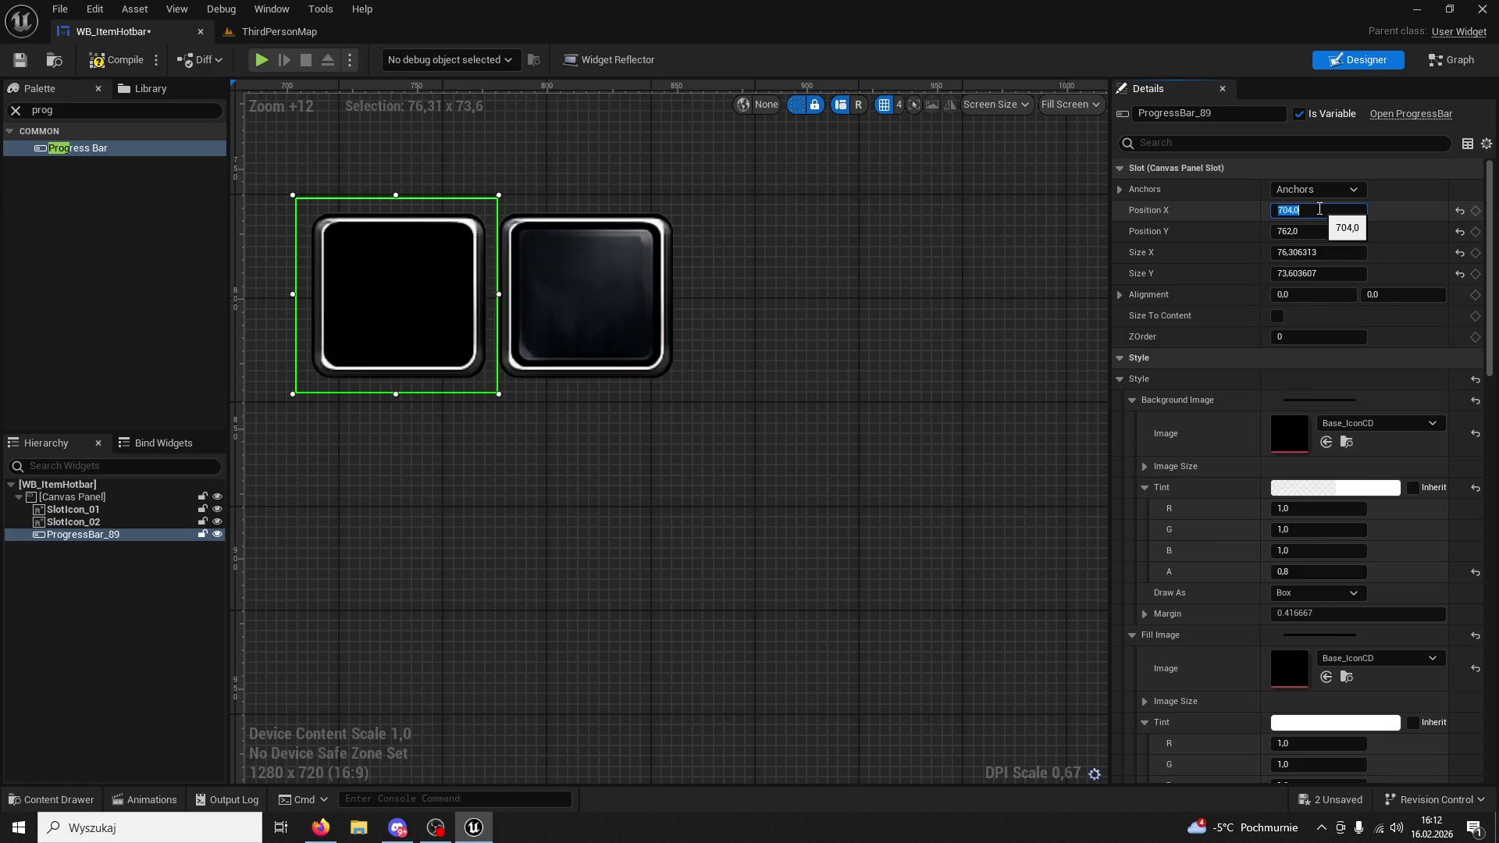
# Toggle the progress bar's visibility on the canvas to compare the layout.
pyautogui.click(217, 535)
pyautogui.click(217, 534)
pyautogui.click(217, 535)
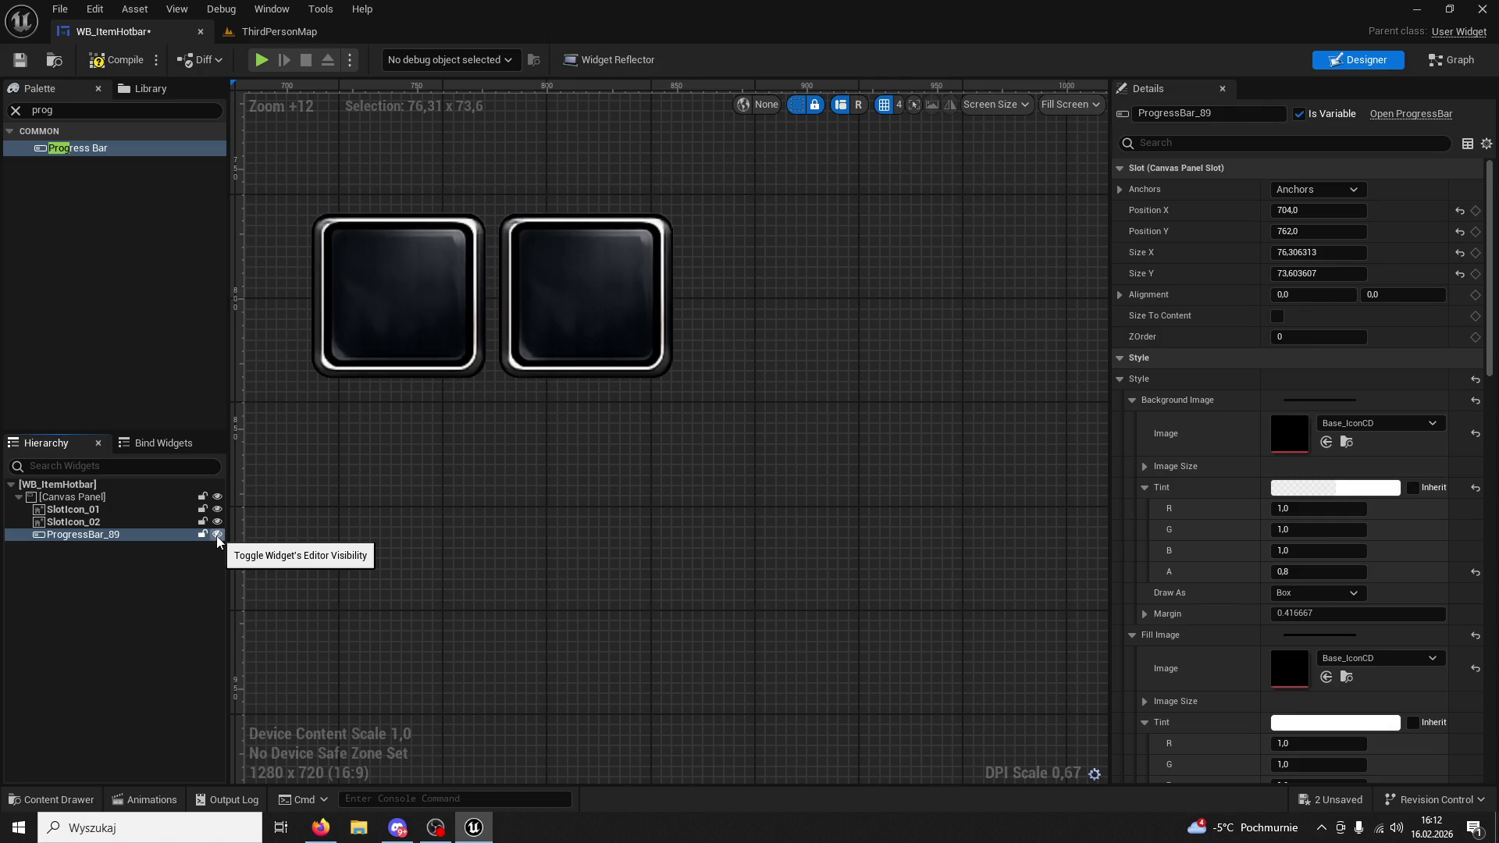
pyautogui.click(218, 535)
# Expand the Fill Image settings and lower the fill image tint alpha to 0.28262.
pyautogui.scroll(-8, 1313, 461)
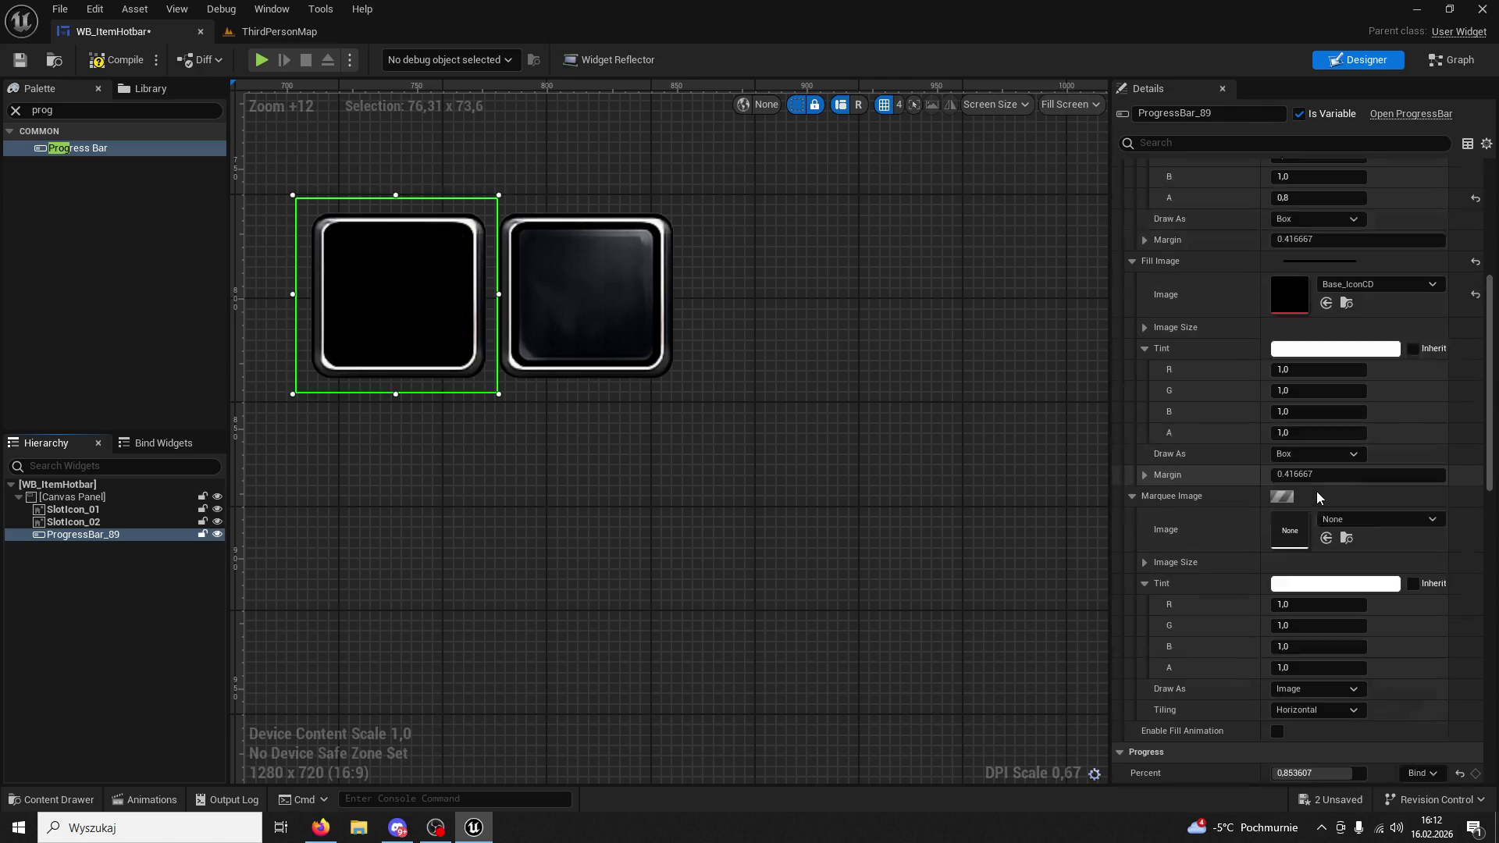
pyautogui.scroll(-3, 1318, 496)
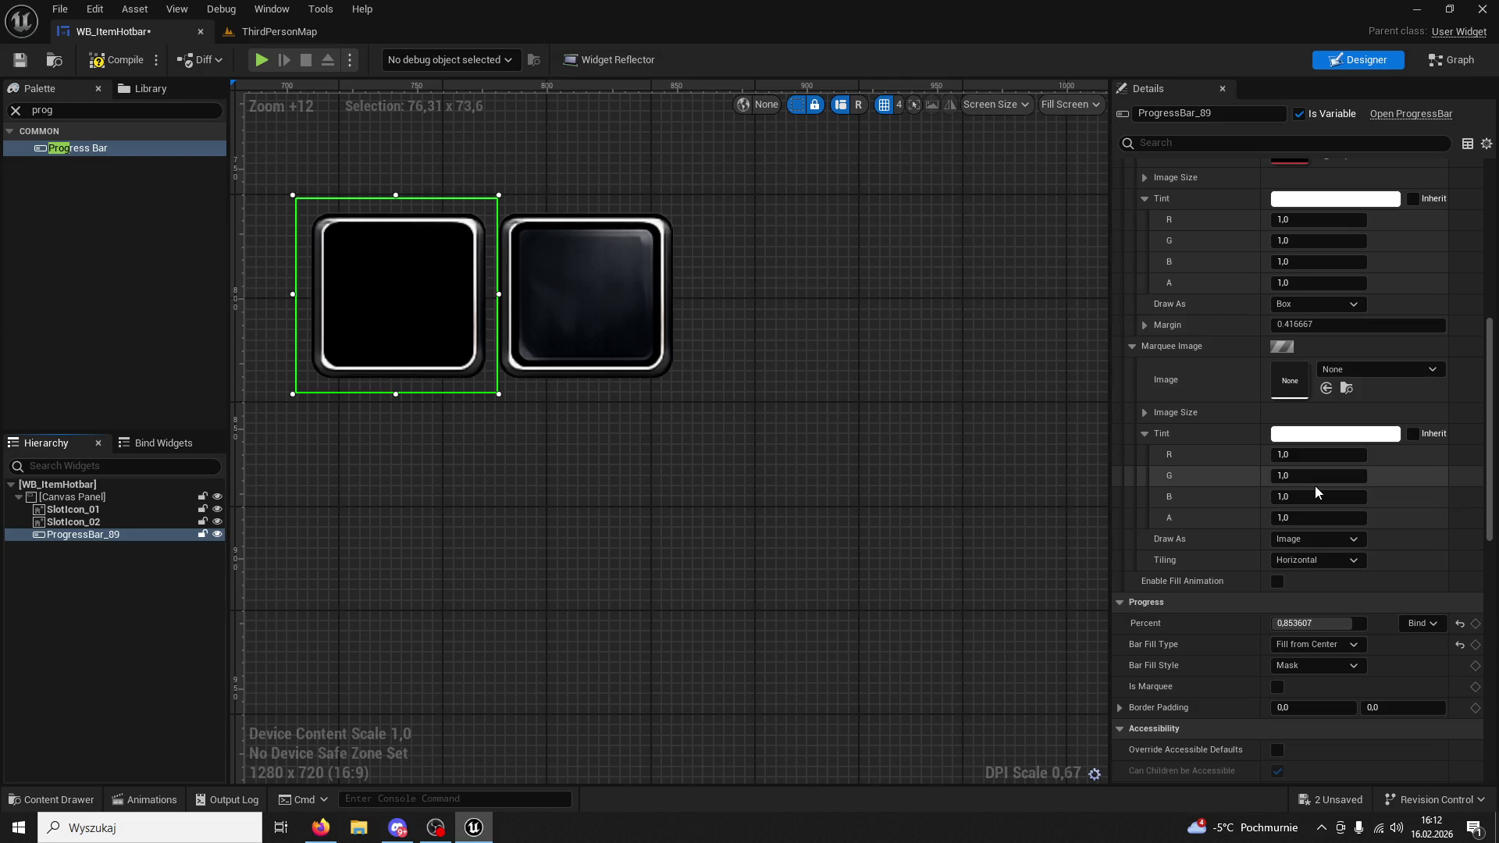
pyautogui.click(1315, 325)
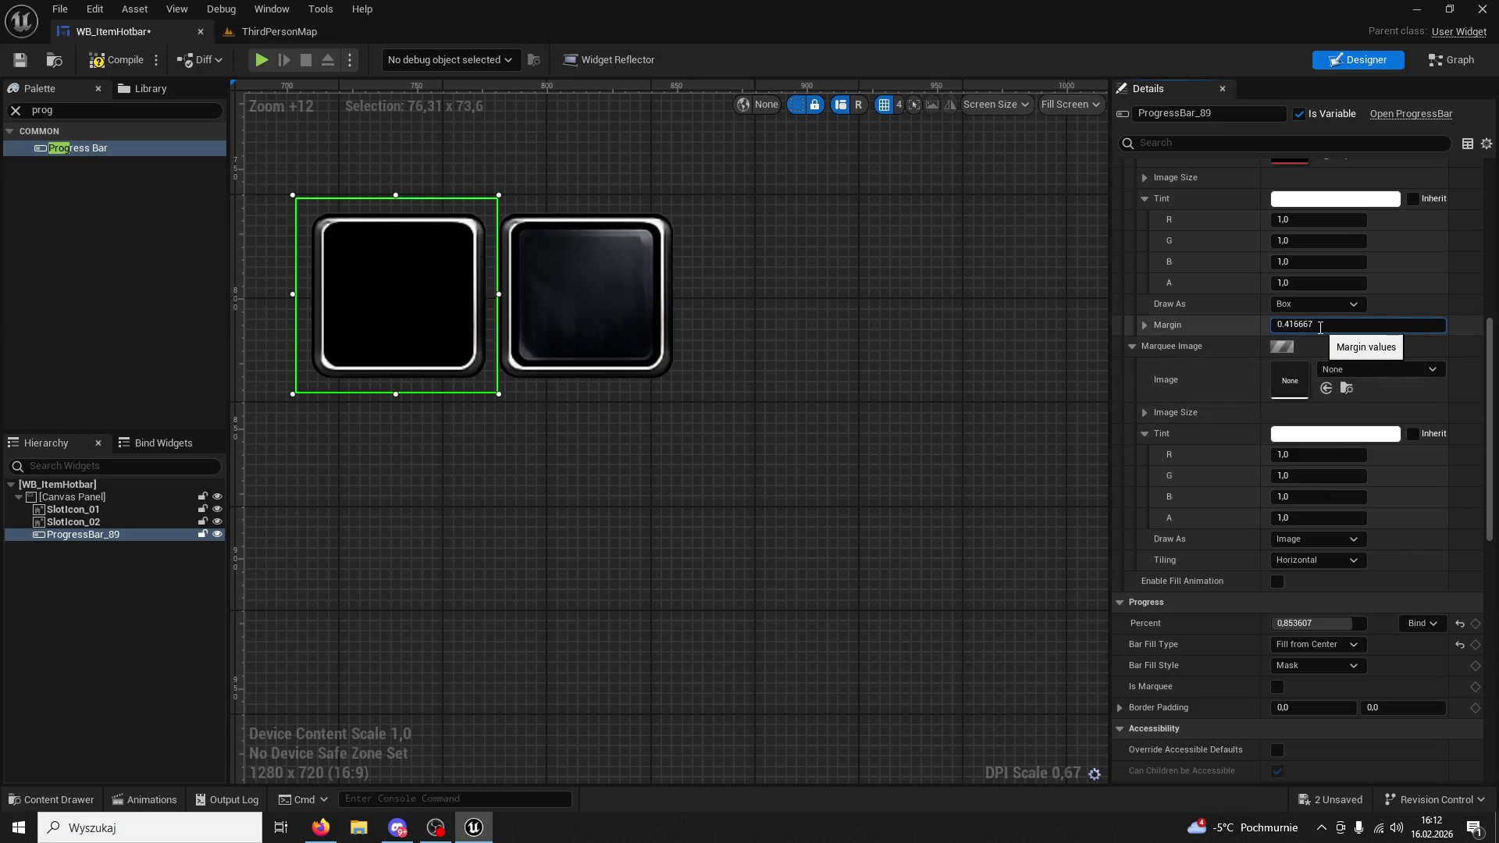
pyautogui.scroll(-3, 1294, 390)
pyautogui.scroll(-2, 1294, 391)
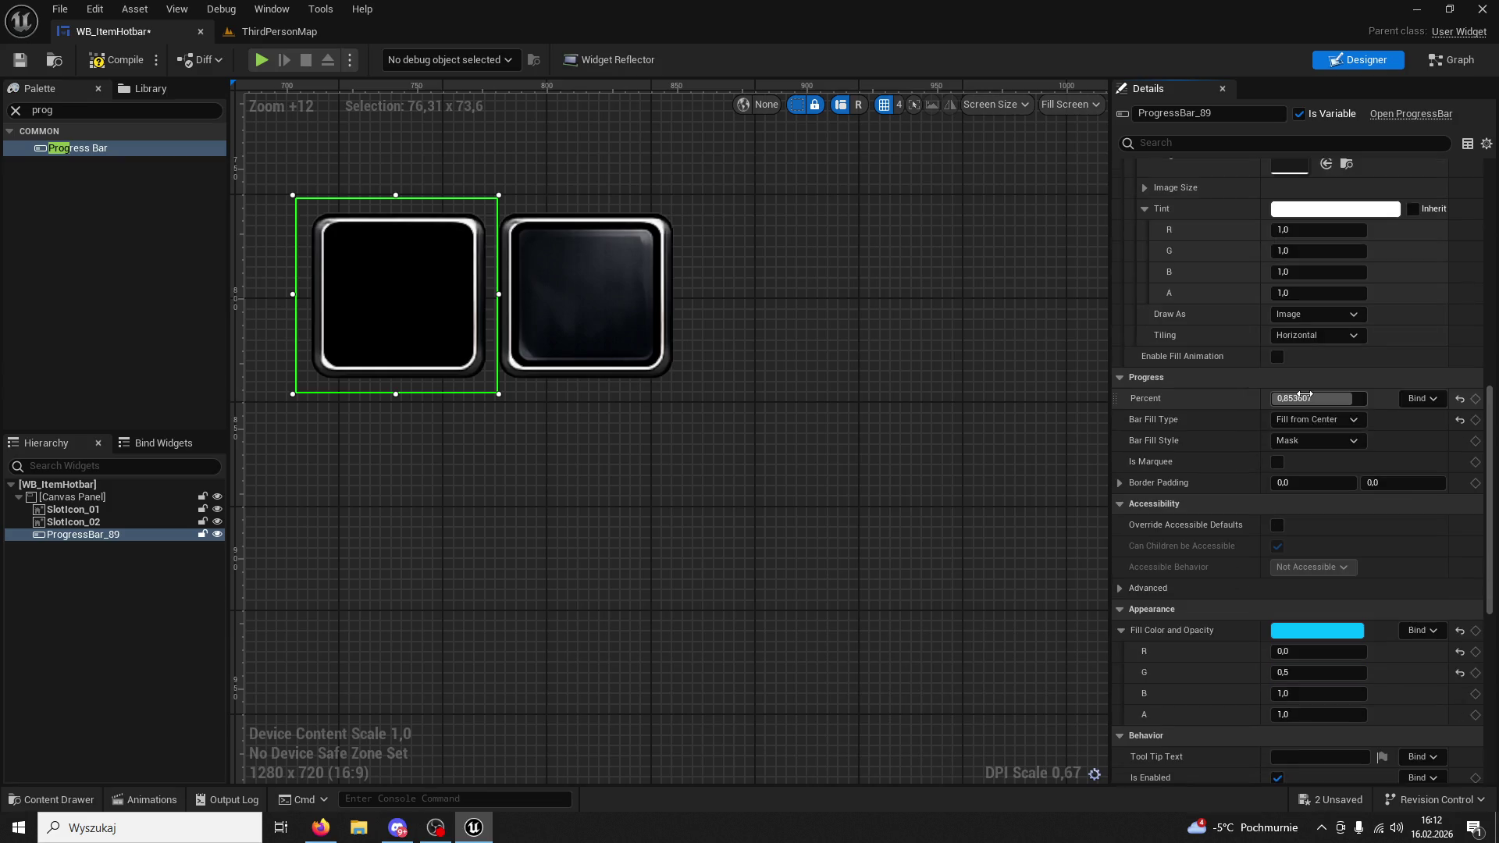
pyautogui.scroll(7, 1372, 466)
pyautogui.scroll(5, 1371, 467)
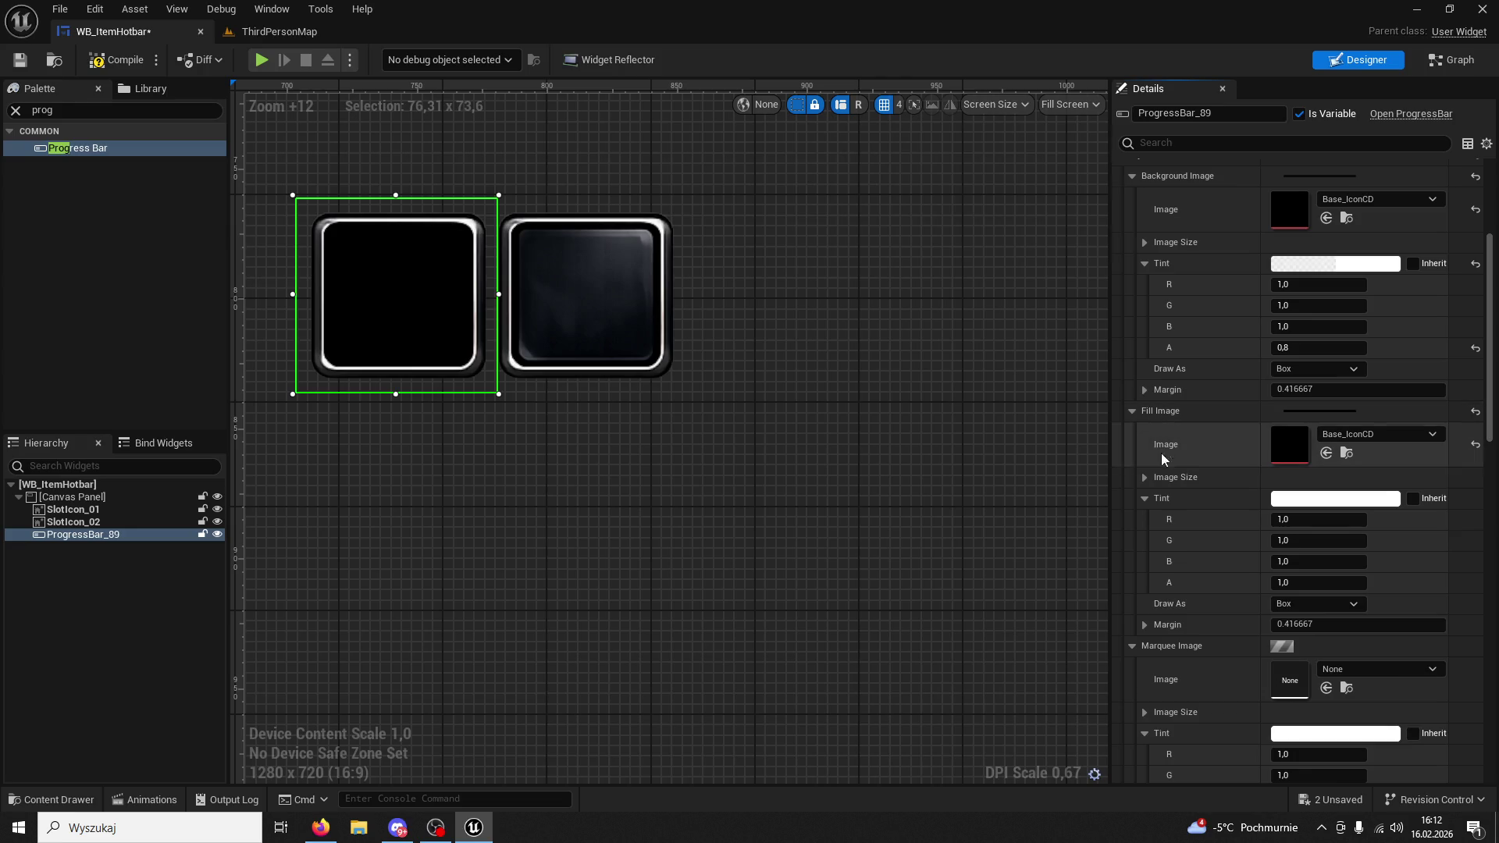
pyautogui.click(1145, 478)
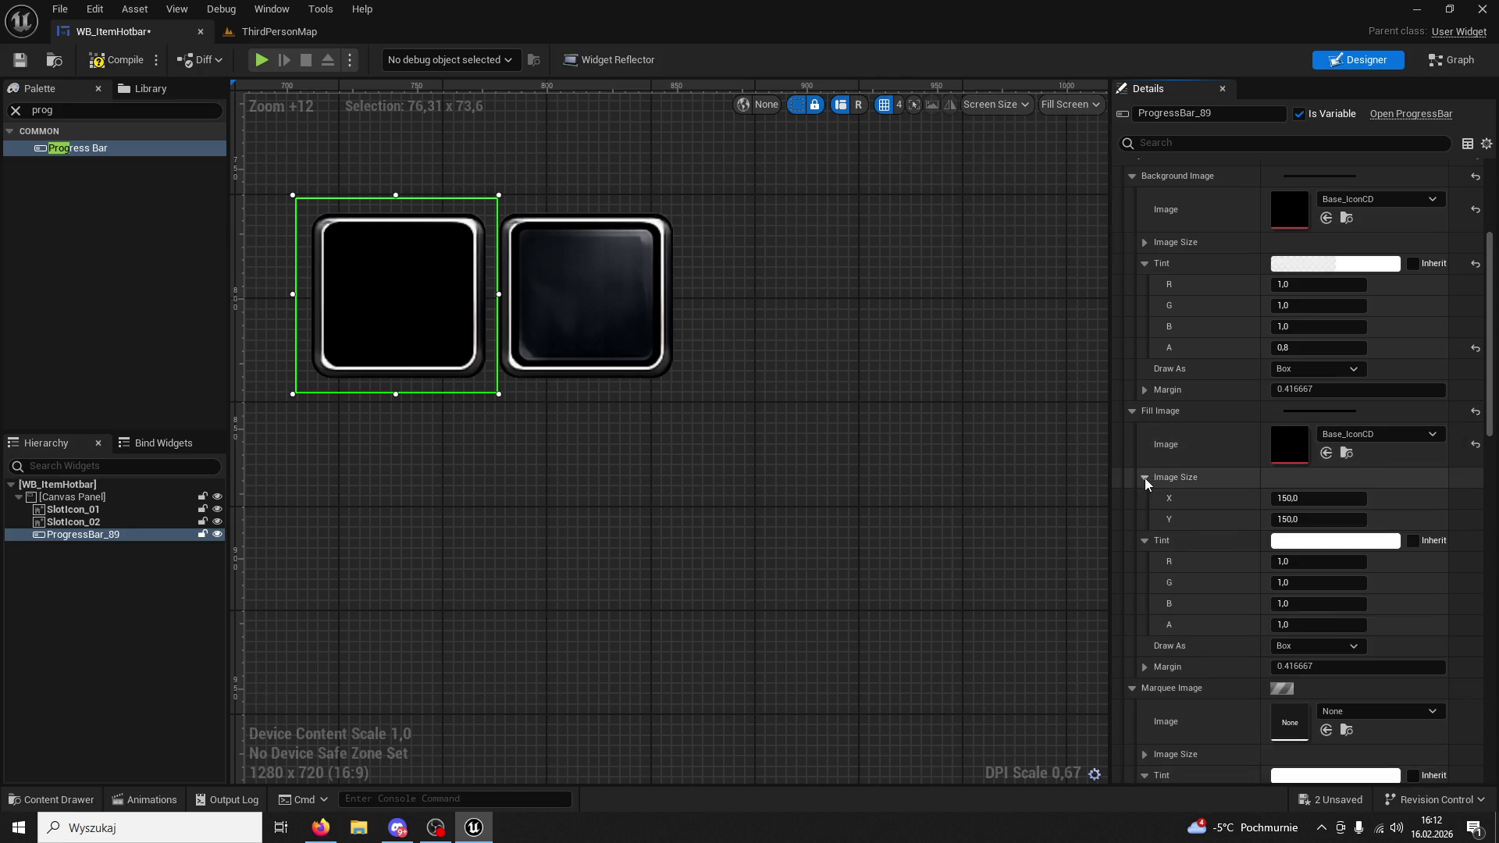
pyautogui.moveTo(1317, 624)
pyautogui.mouseDown()
pyautogui.moveTo(1241, 624)
pyautogui.moveTo(1328, 625)
pyautogui.mouseUp()
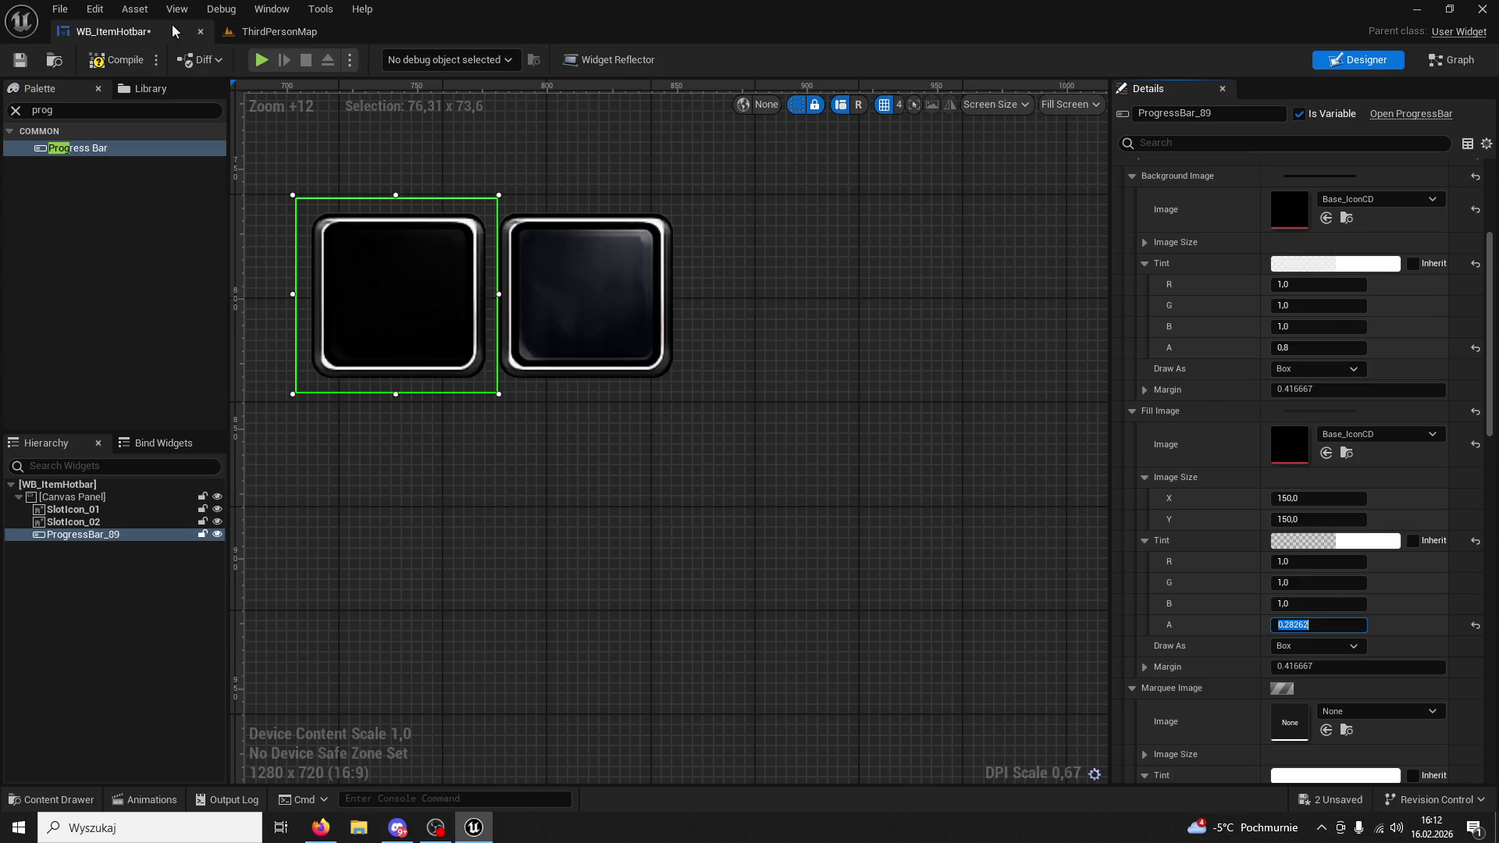
pyautogui.click(295, 31)
pyautogui.click(125, 33)
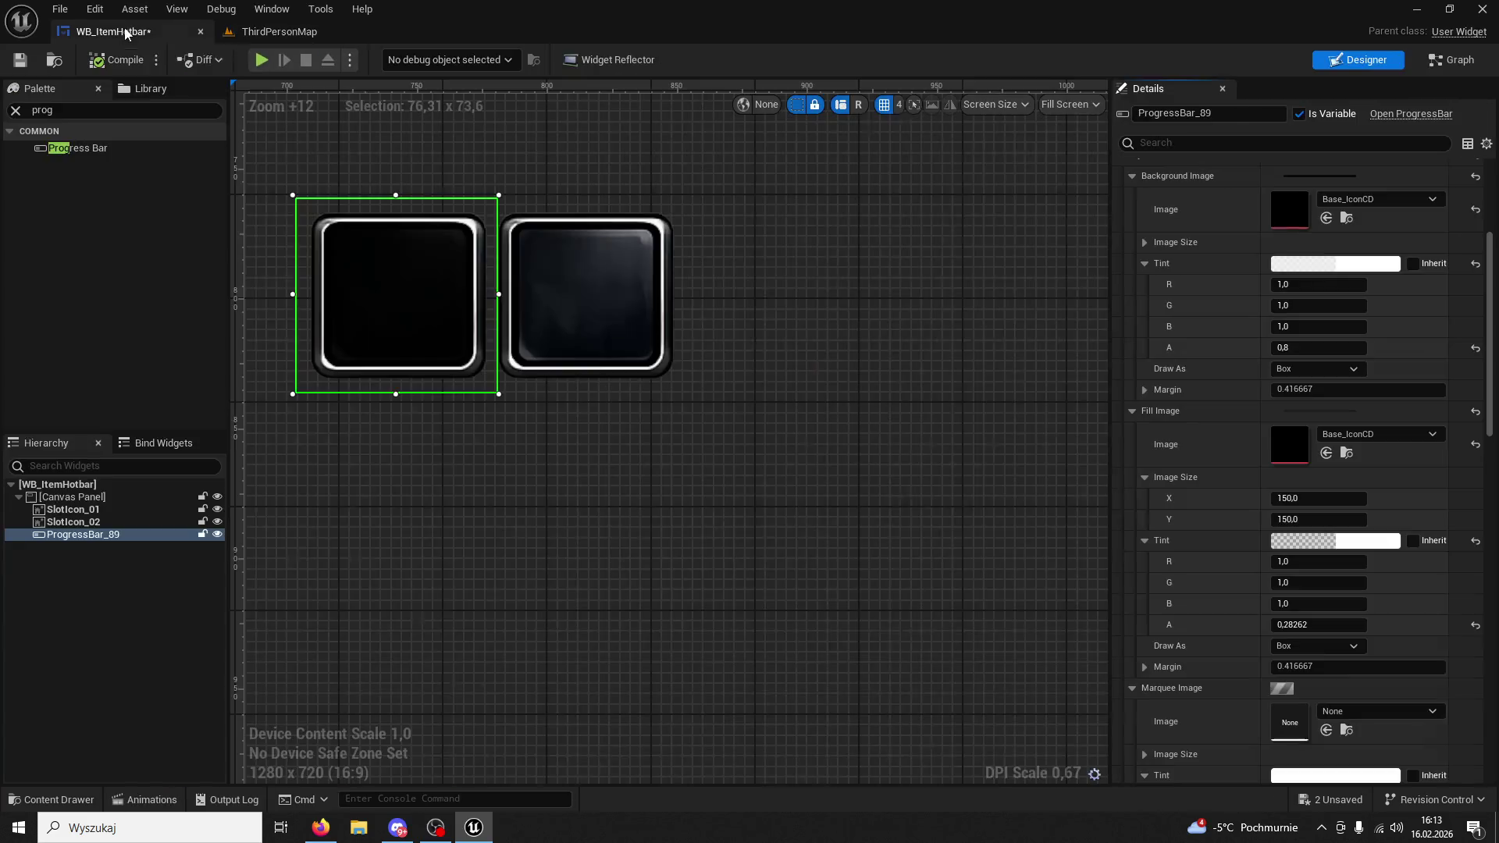
# Open the Spell01 widget blueprint from Content/UI/Spell_Icons.
pyautogui.click(66, 800)
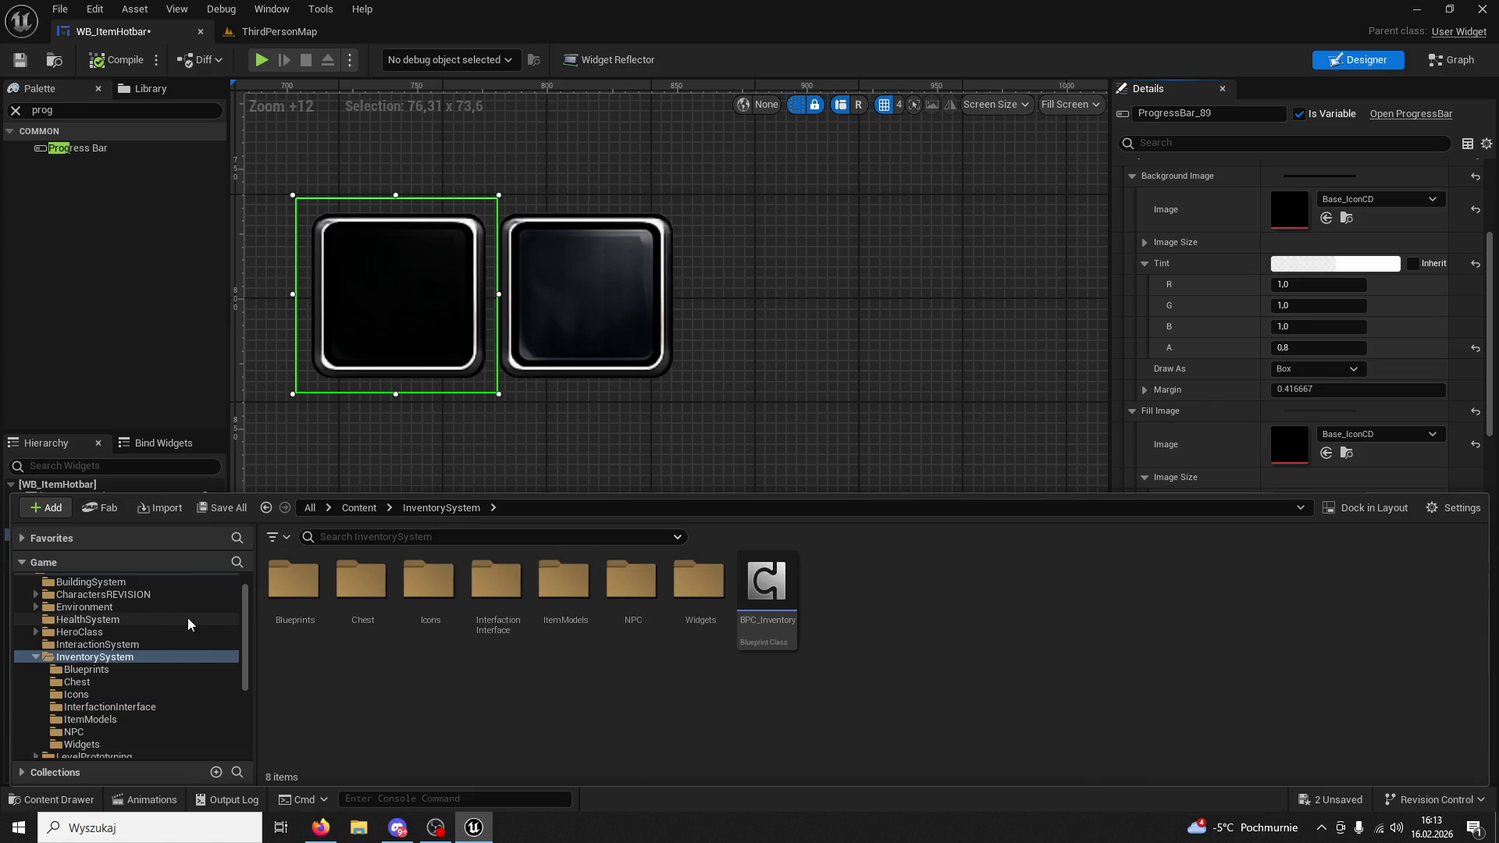
pyautogui.scroll(-5, 176, 613)
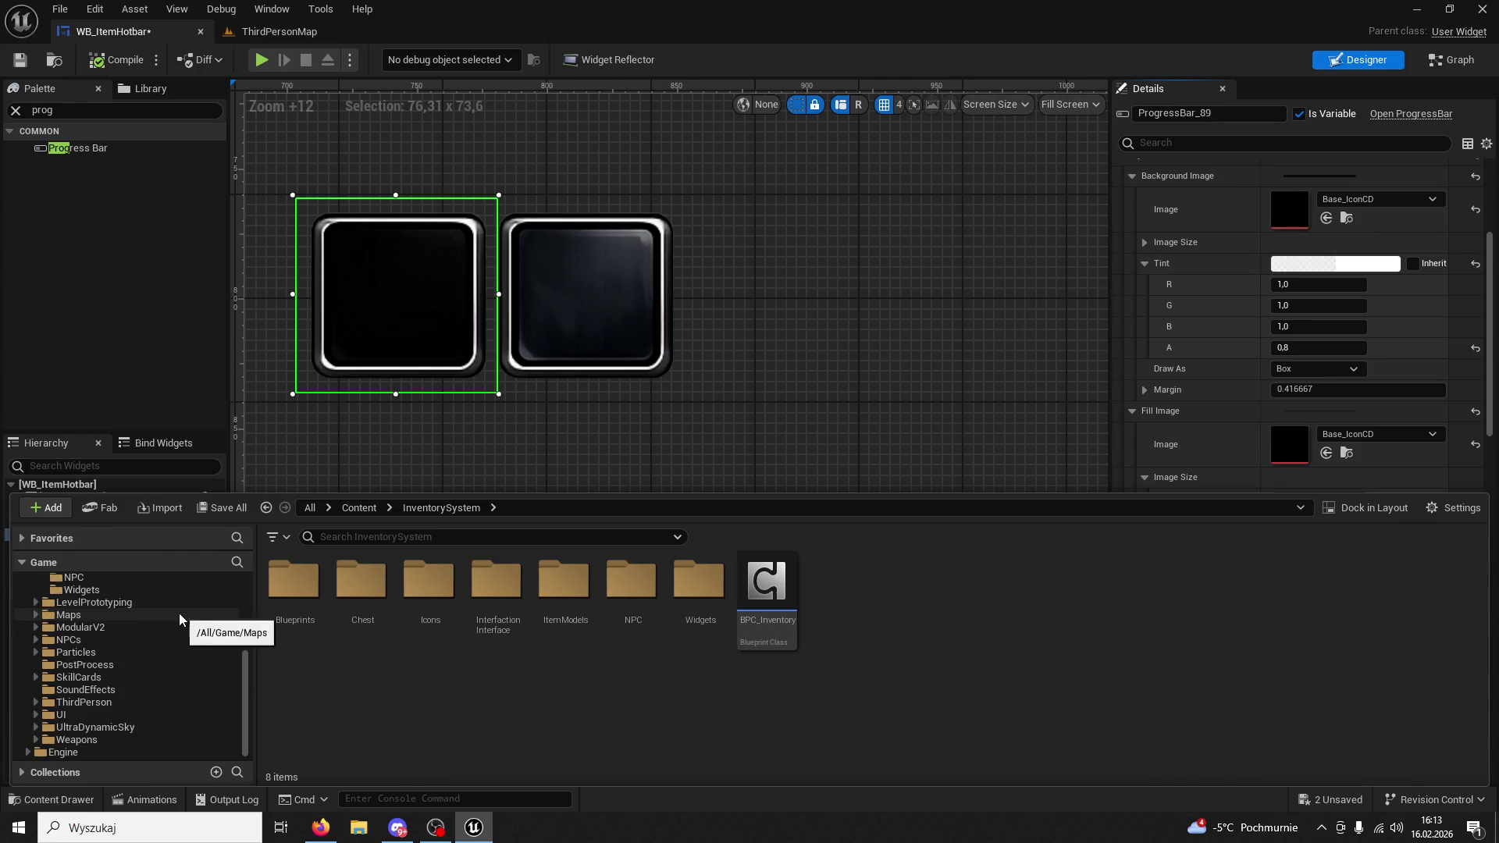
pyautogui.click(78, 703)
pyautogui.click(73, 725)
pyautogui.click(72, 717)
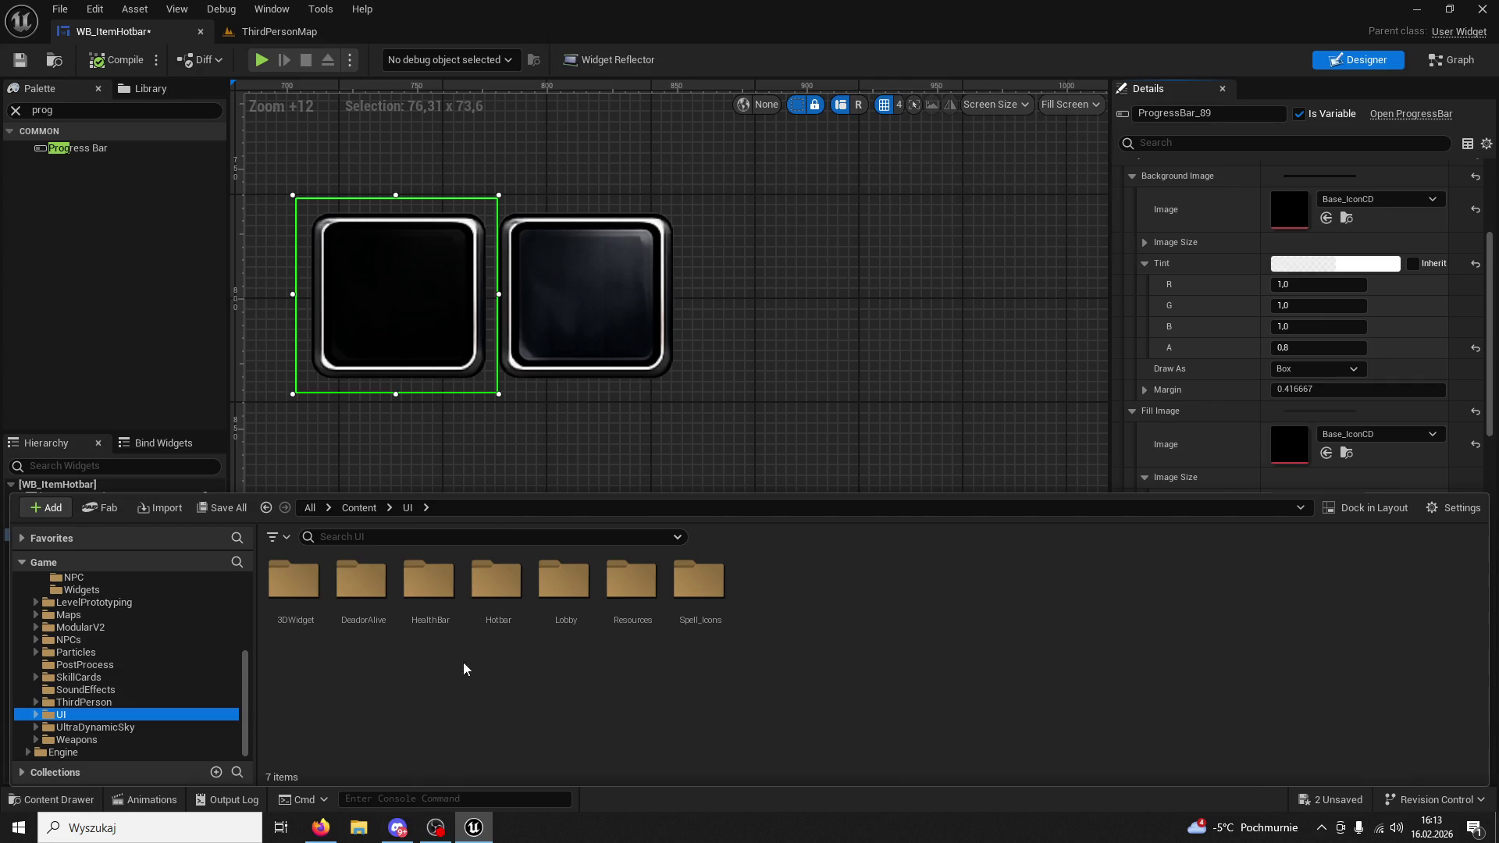
pyautogui.doubleClick(695, 594)
pyautogui.click(426, 576)
pyautogui.doubleClick(426, 574)
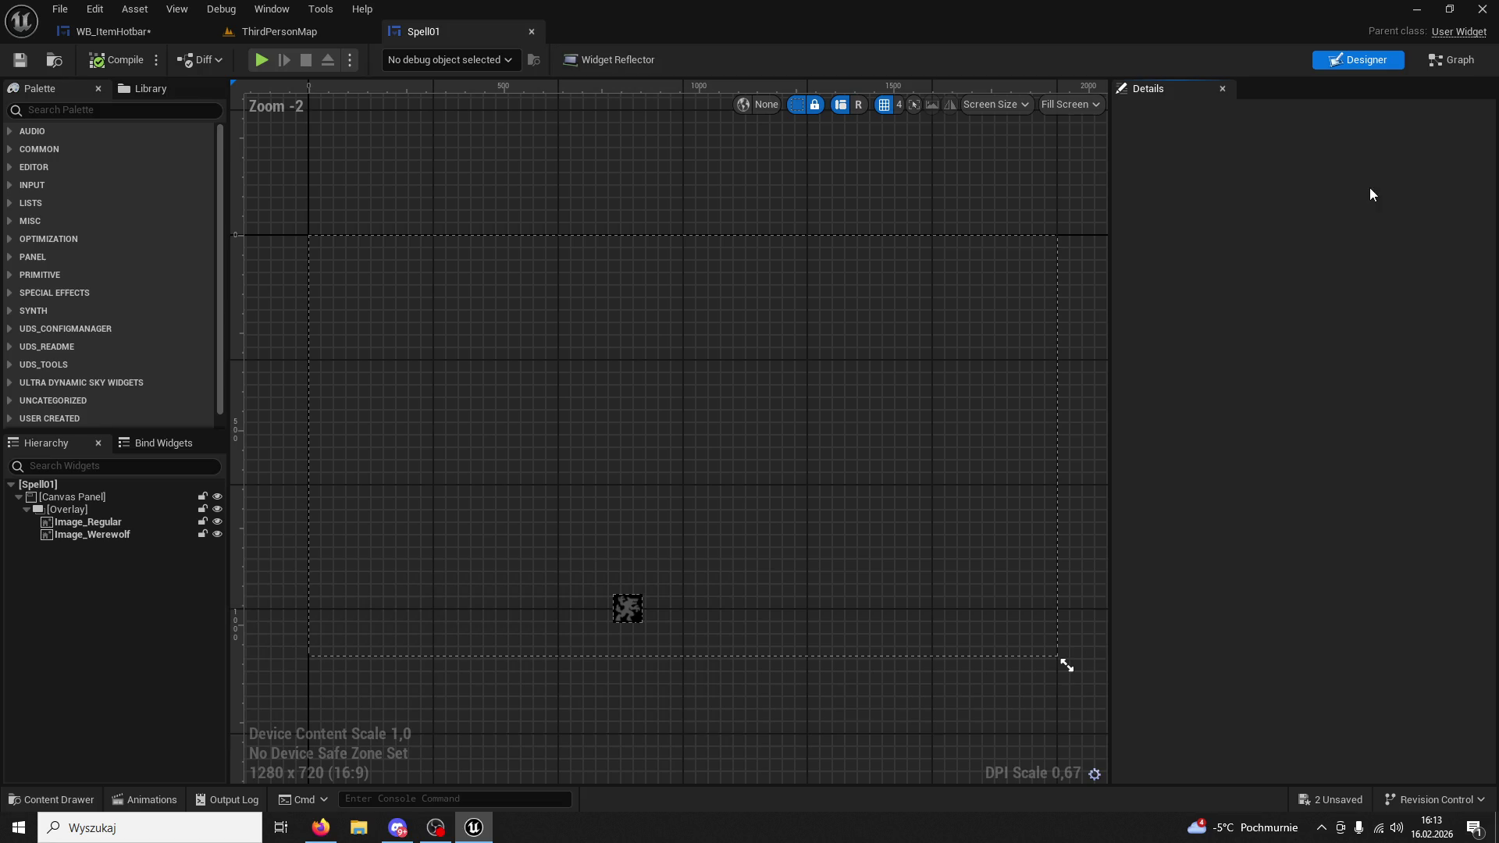
# Inspect Spell01's Event Graph, viewing the Branch, Set Visibility and Set Brush from Texture nodes.
pyautogui.click(1454, 60)
pyautogui.scroll(7, 672, 403)
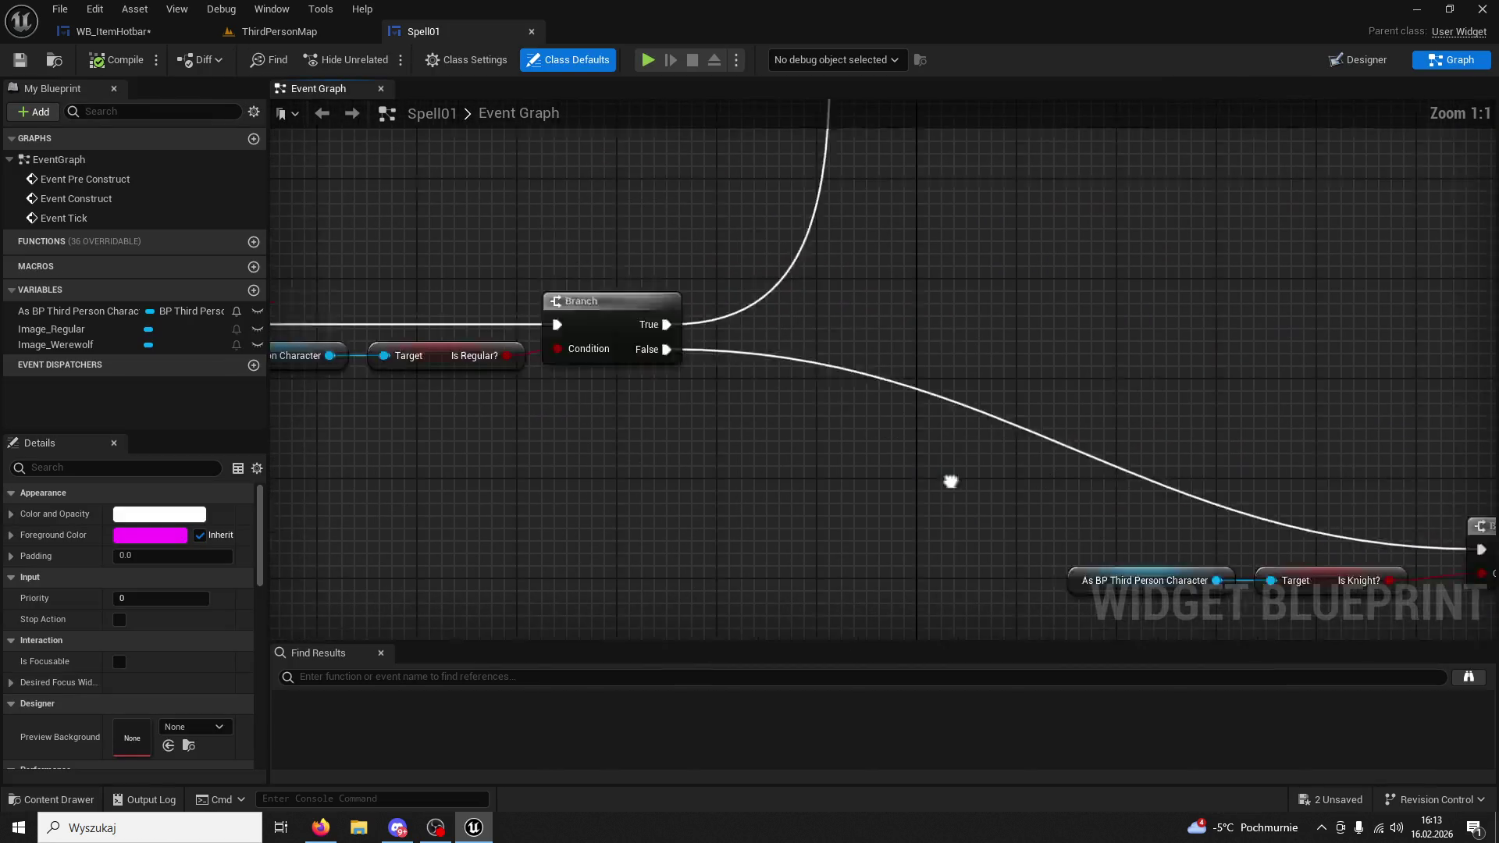
pyautogui.scroll(-5, 906, 475)
pyautogui.scroll(5, 870, 389)
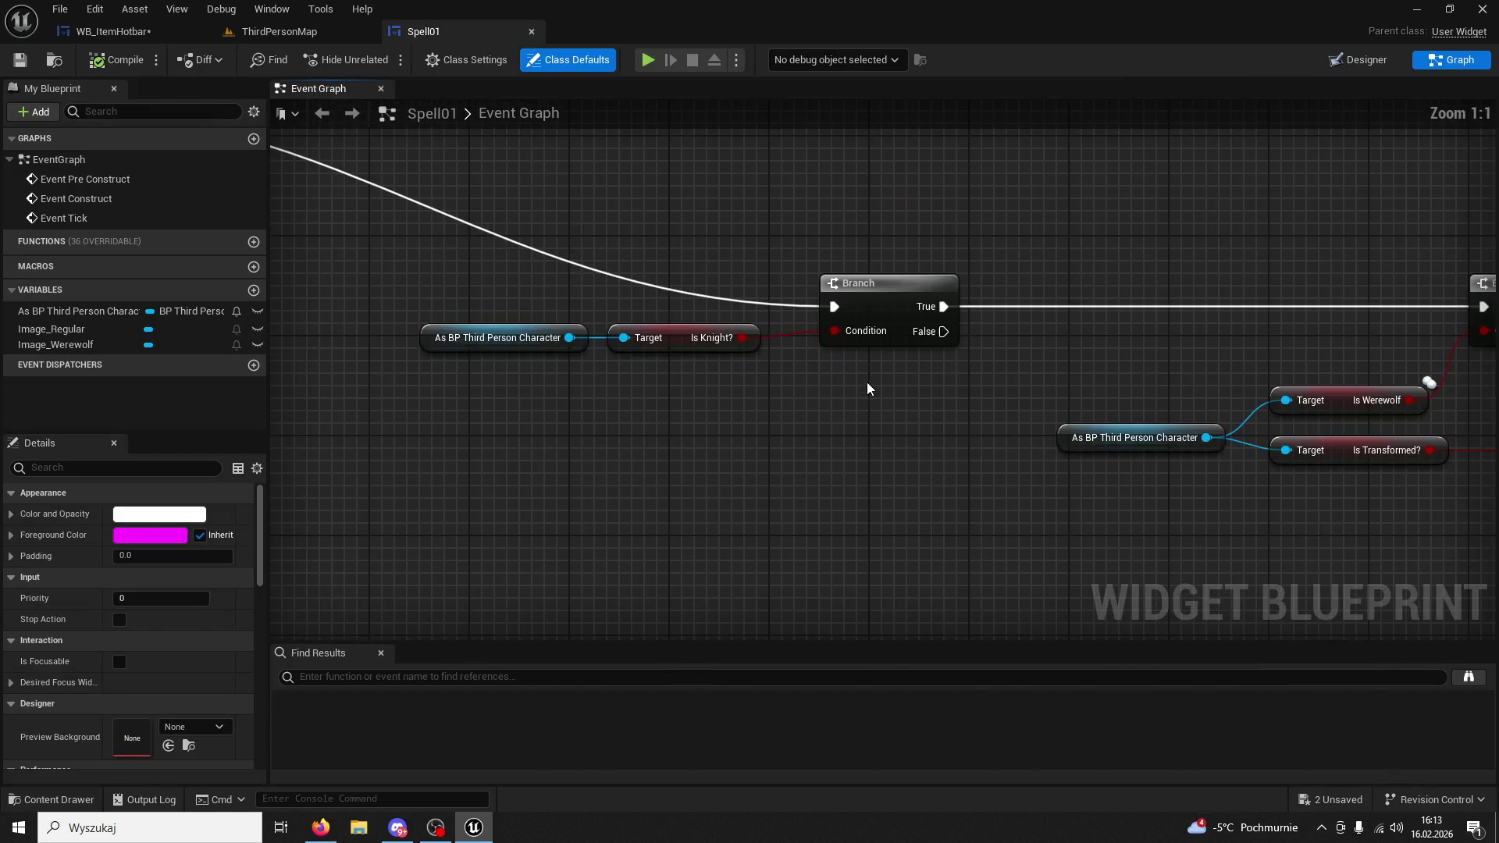
pyautogui.moveTo(844, 391)
pyautogui.mouseDown()
pyautogui.moveTo(545, 383)
pyautogui.moveTo(360, 340)
pyautogui.mouseUp()
pyautogui.moveTo(803, 472); pyautogui.dragTo(636, 472)
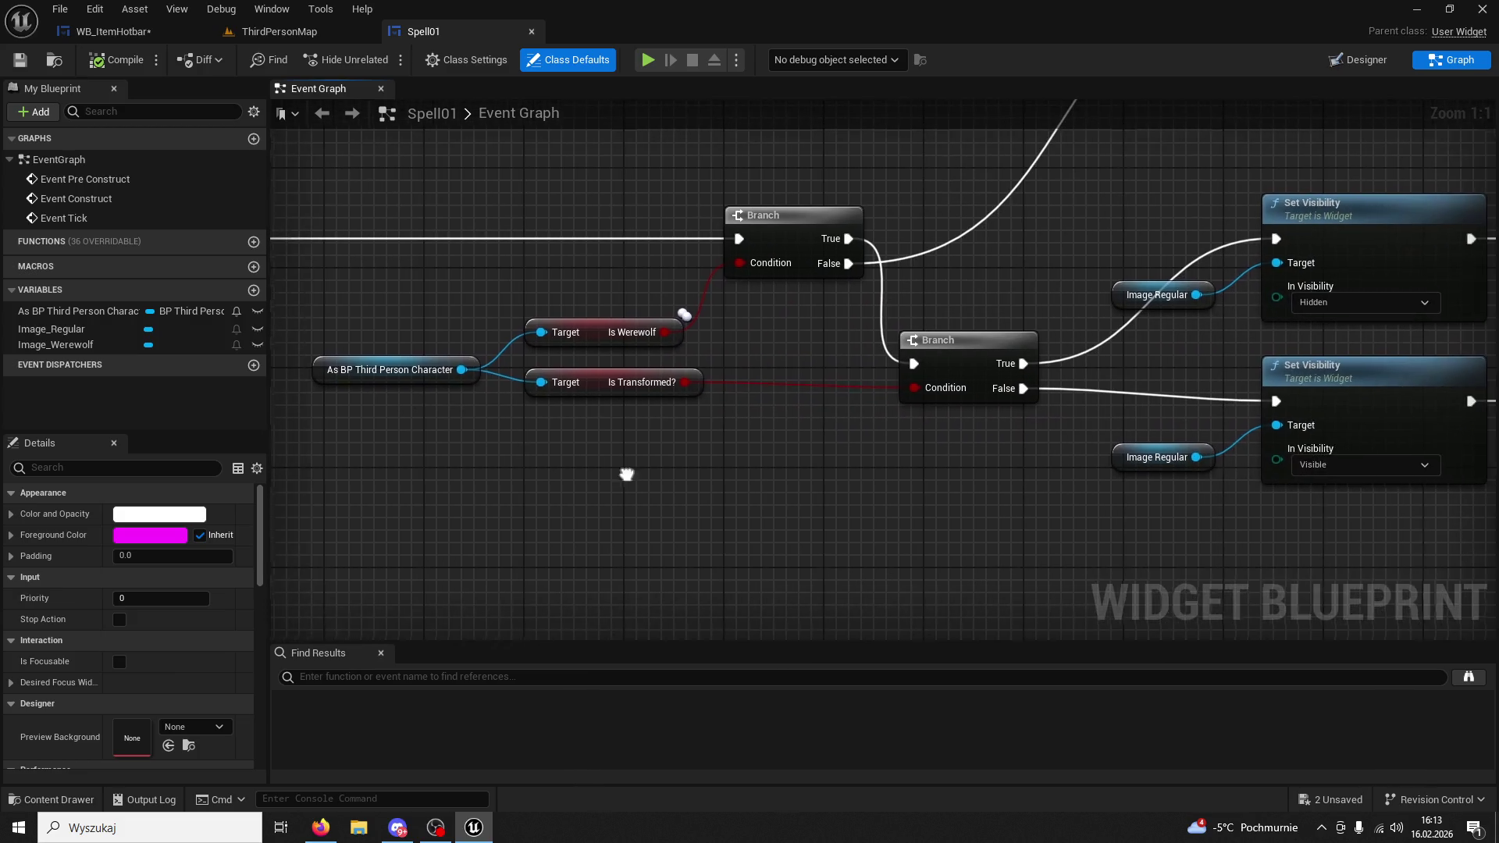
pyautogui.moveTo(840, 501); pyautogui.dragTo(606, 468)
pyautogui.moveTo(766, 461); pyautogui.dragTo(708, 578)
pyautogui.moveTo(786, 378)
pyautogui.mouseDown()
pyautogui.moveTo(733, 429)
pyautogui.moveTo(637, 439)
pyautogui.mouseUp()
pyautogui.click(810, 244)
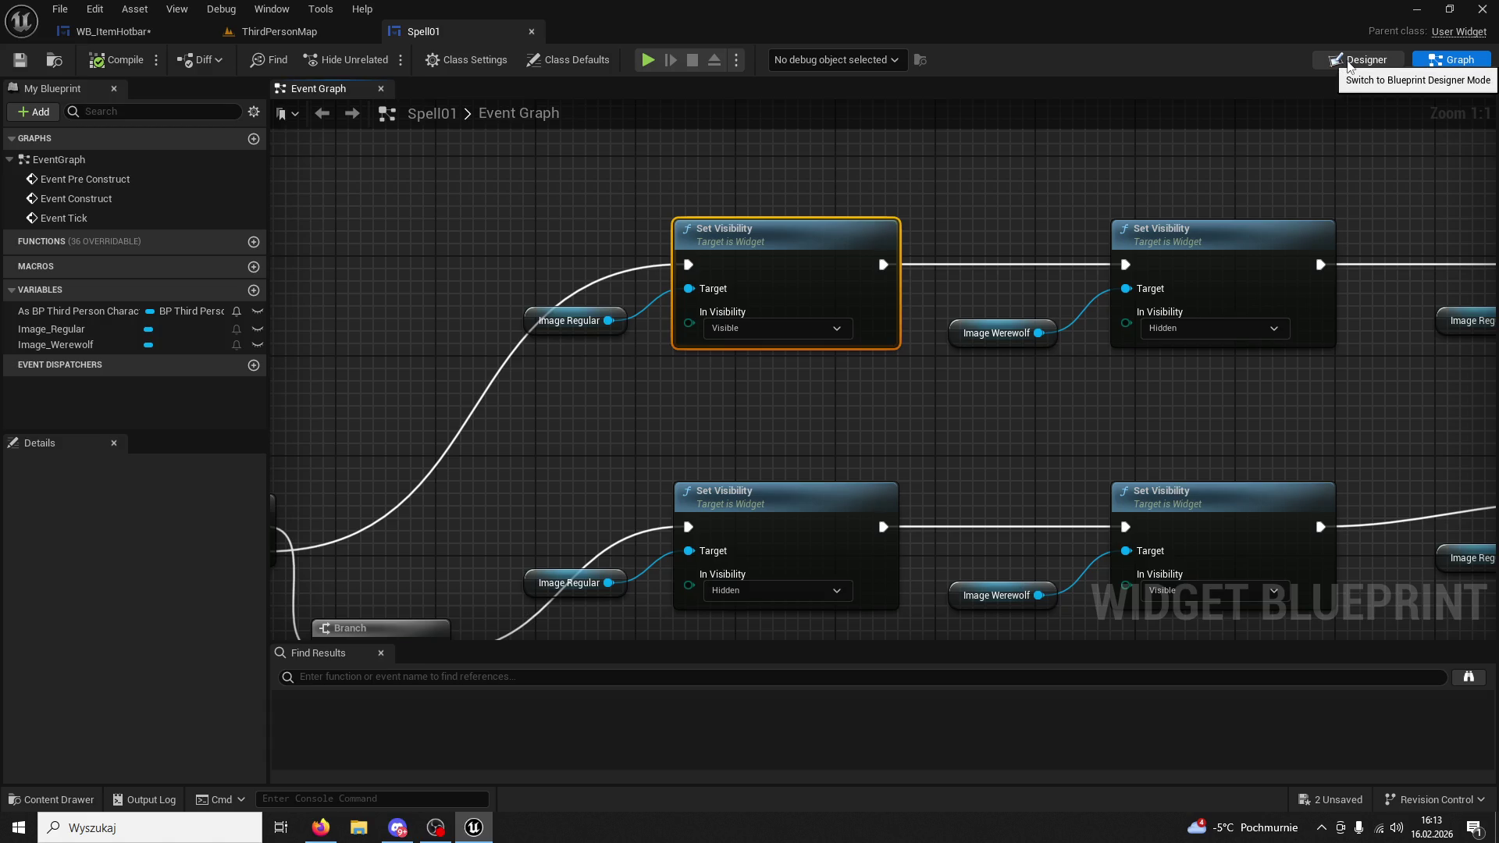
pyautogui.moveTo(1039, 241)
pyautogui.mouseDown()
pyautogui.moveTo(1010, 203)
pyautogui.moveTo(793, 167)
pyautogui.moveTo(986, 216)
pyautogui.mouseUp()
pyautogui.scroll(-8, 986, 215)
pyautogui.scroll(4, 920, 451)
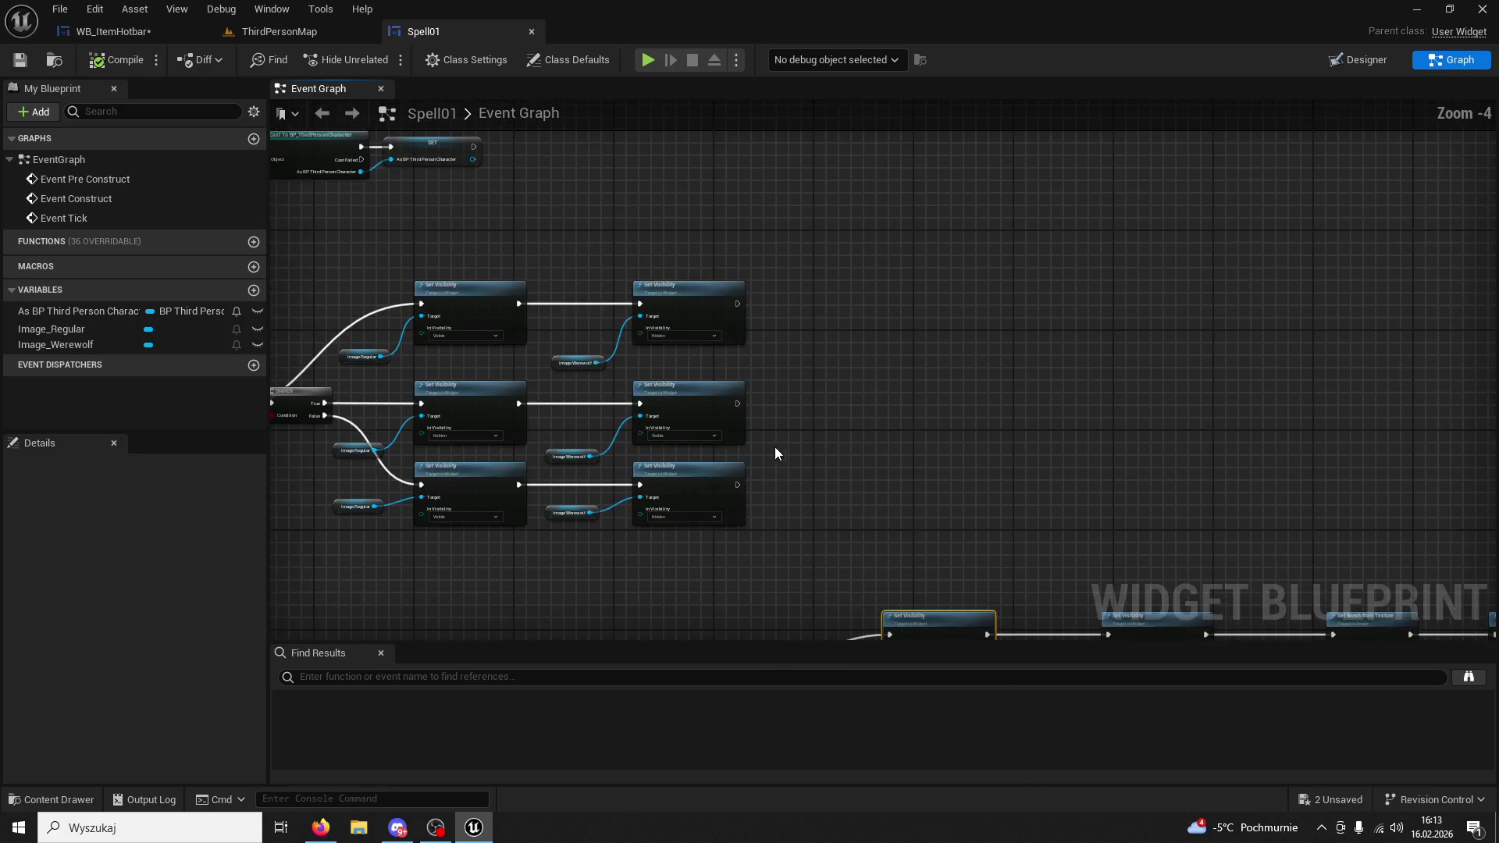
pyautogui.click(53, 799)
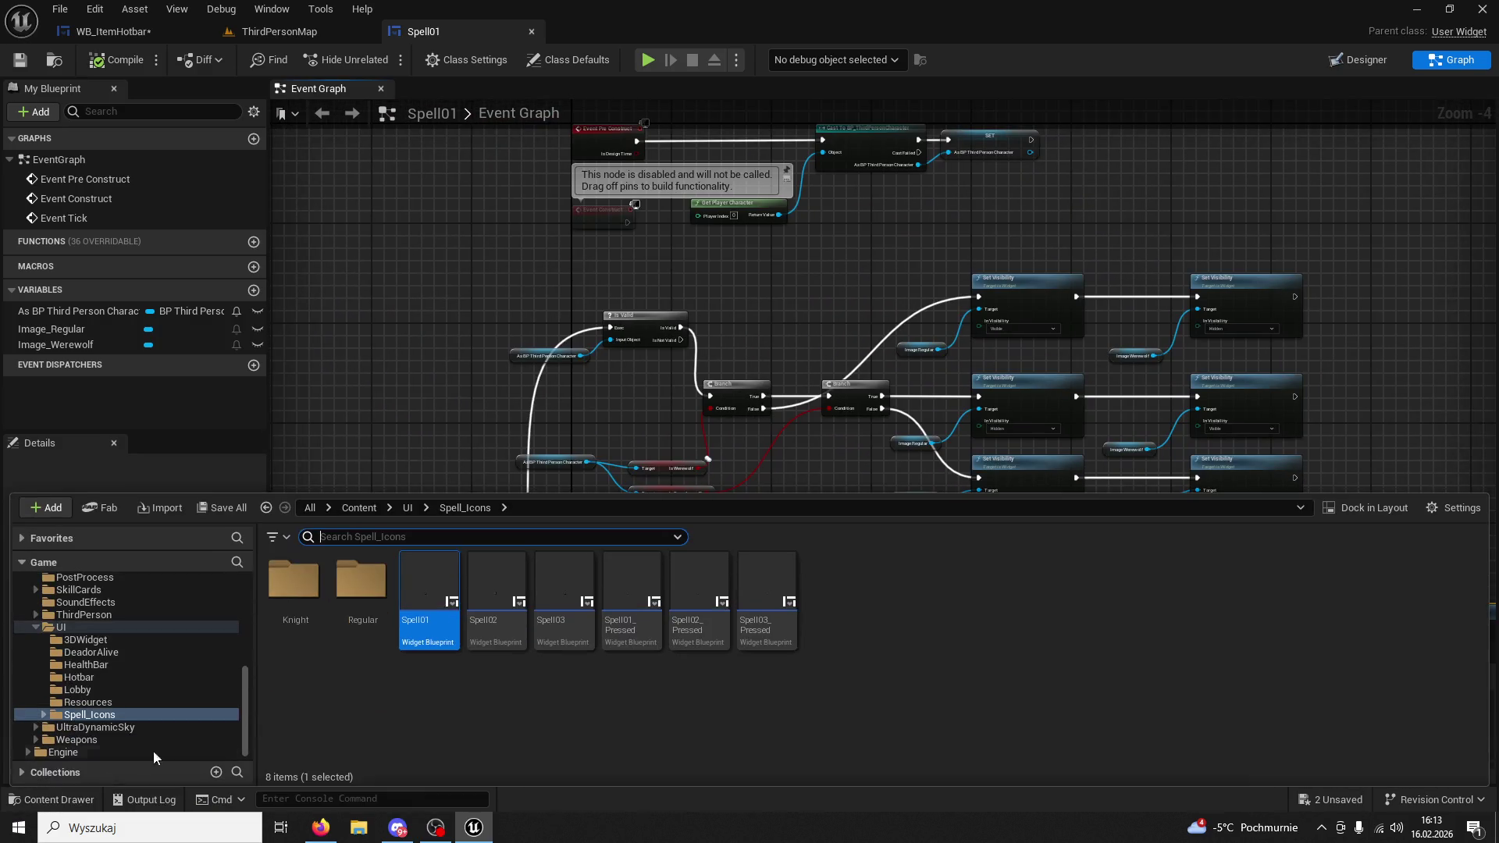
pyautogui.doubleClick(508, 582)
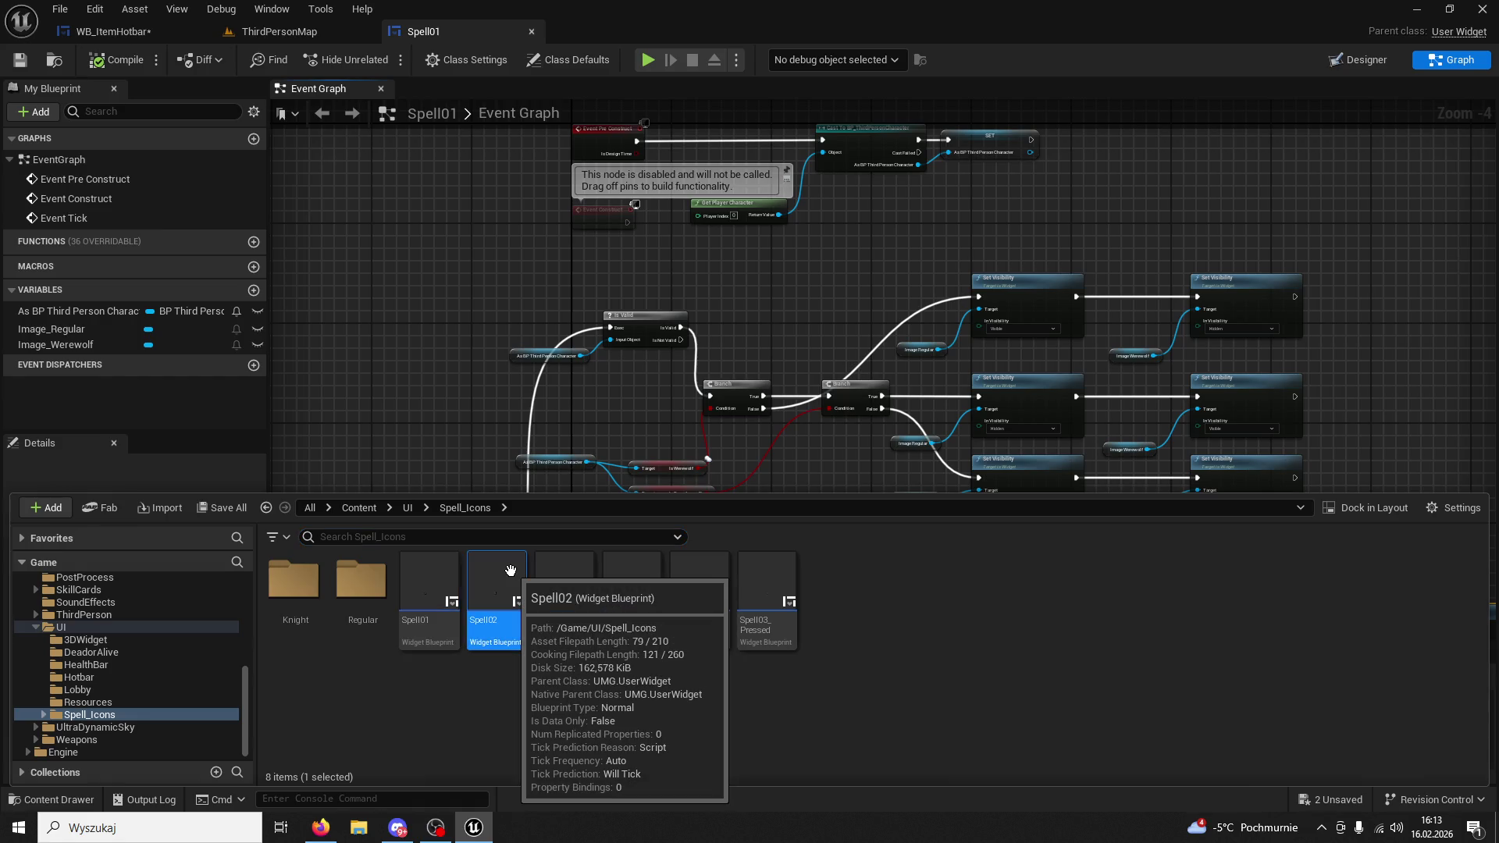
pyautogui.moveTo(602, 174)
pyautogui.mouseDown()
pyautogui.moveTo(672, 86)
pyautogui.moveTo(593, 33)
pyautogui.mouseUp()
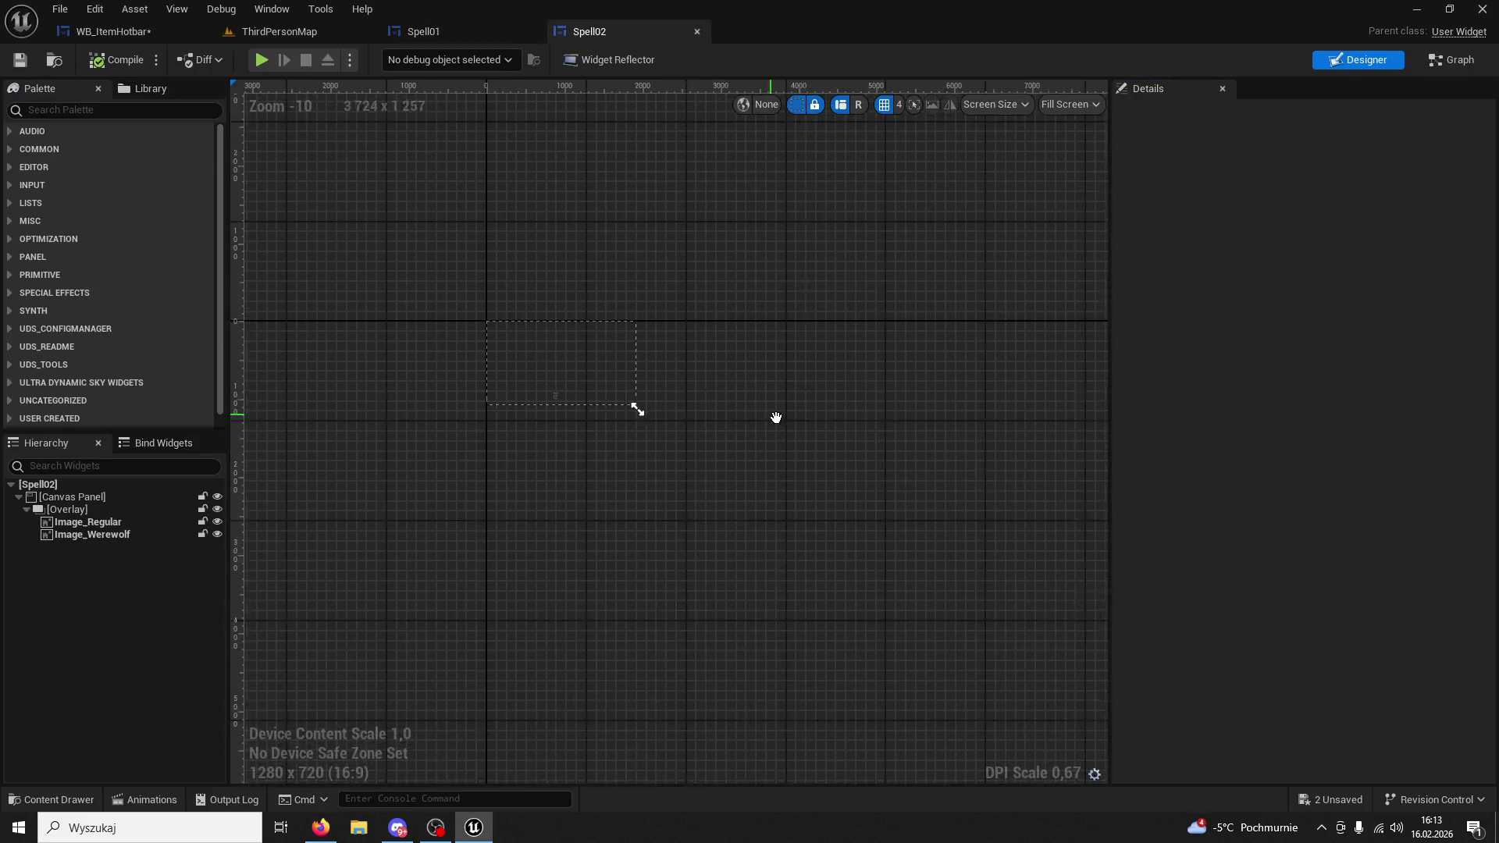
pyautogui.click(1429, 58)
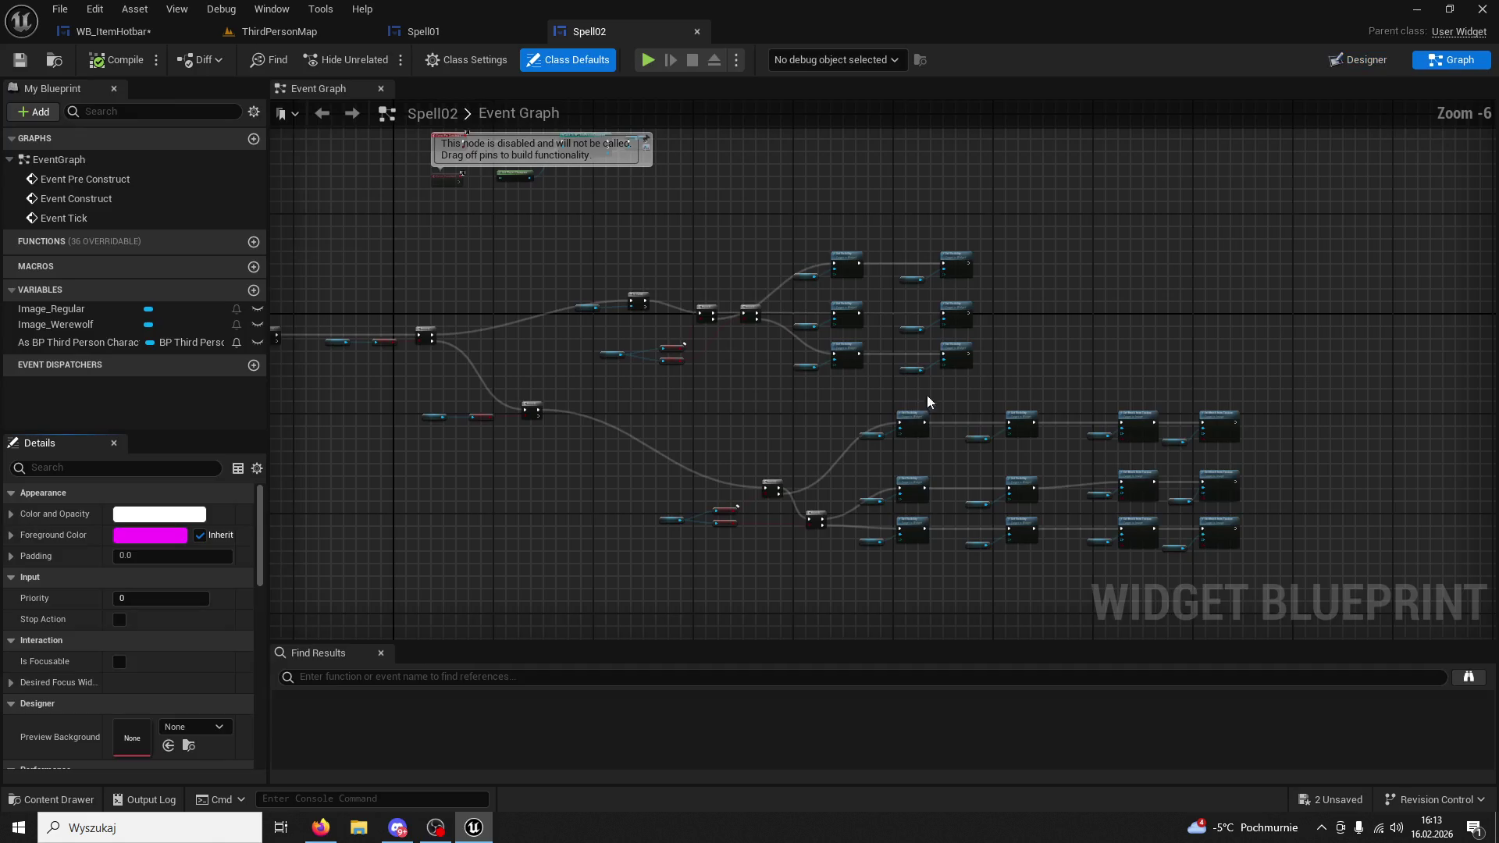
pyautogui.click(698, 31)
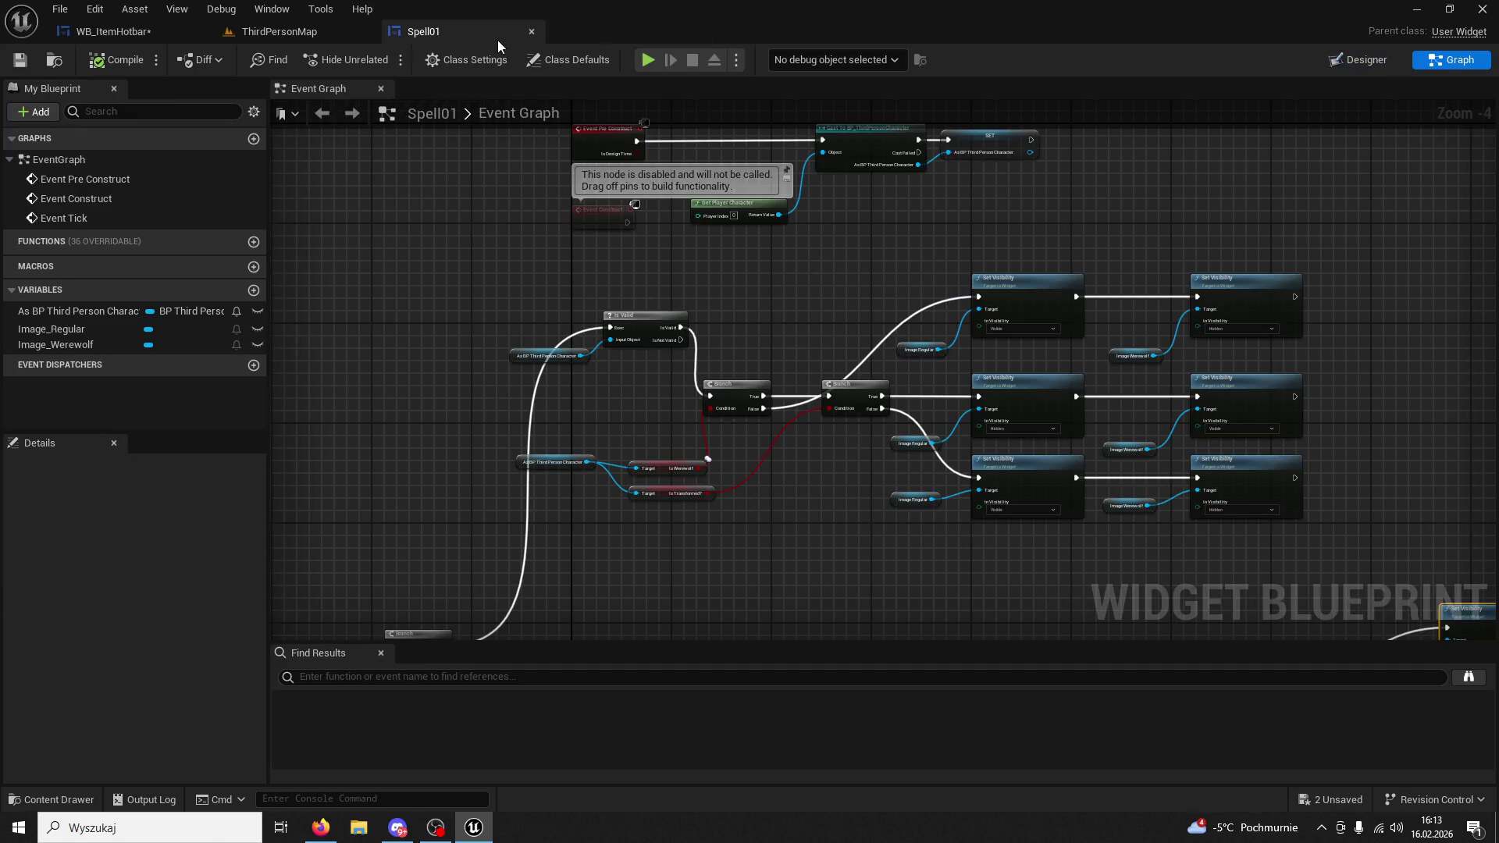
pyautogui.click(534, 33)
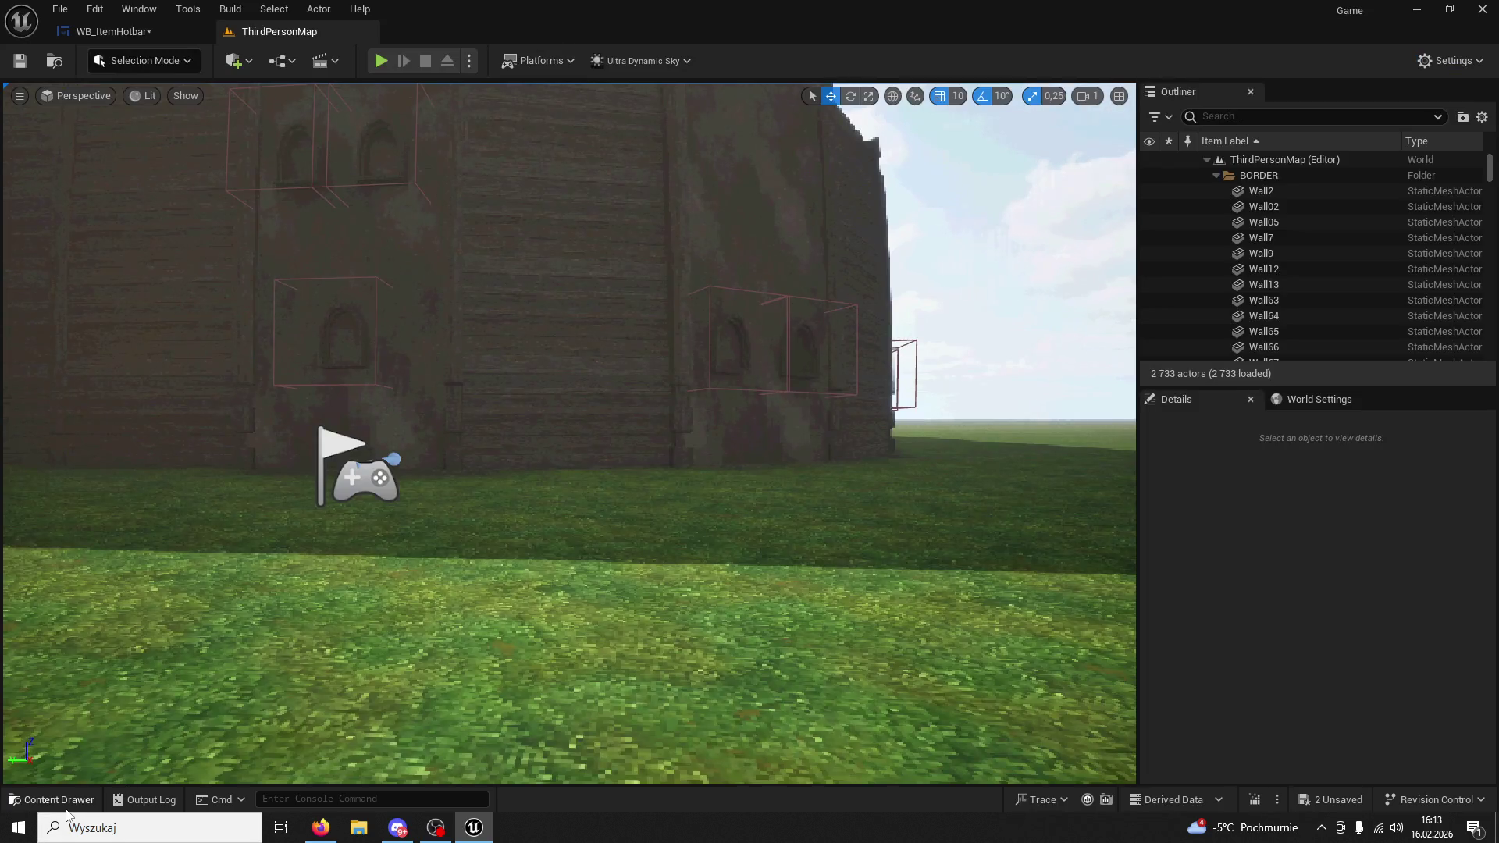
pyautogui.click(62, 801)
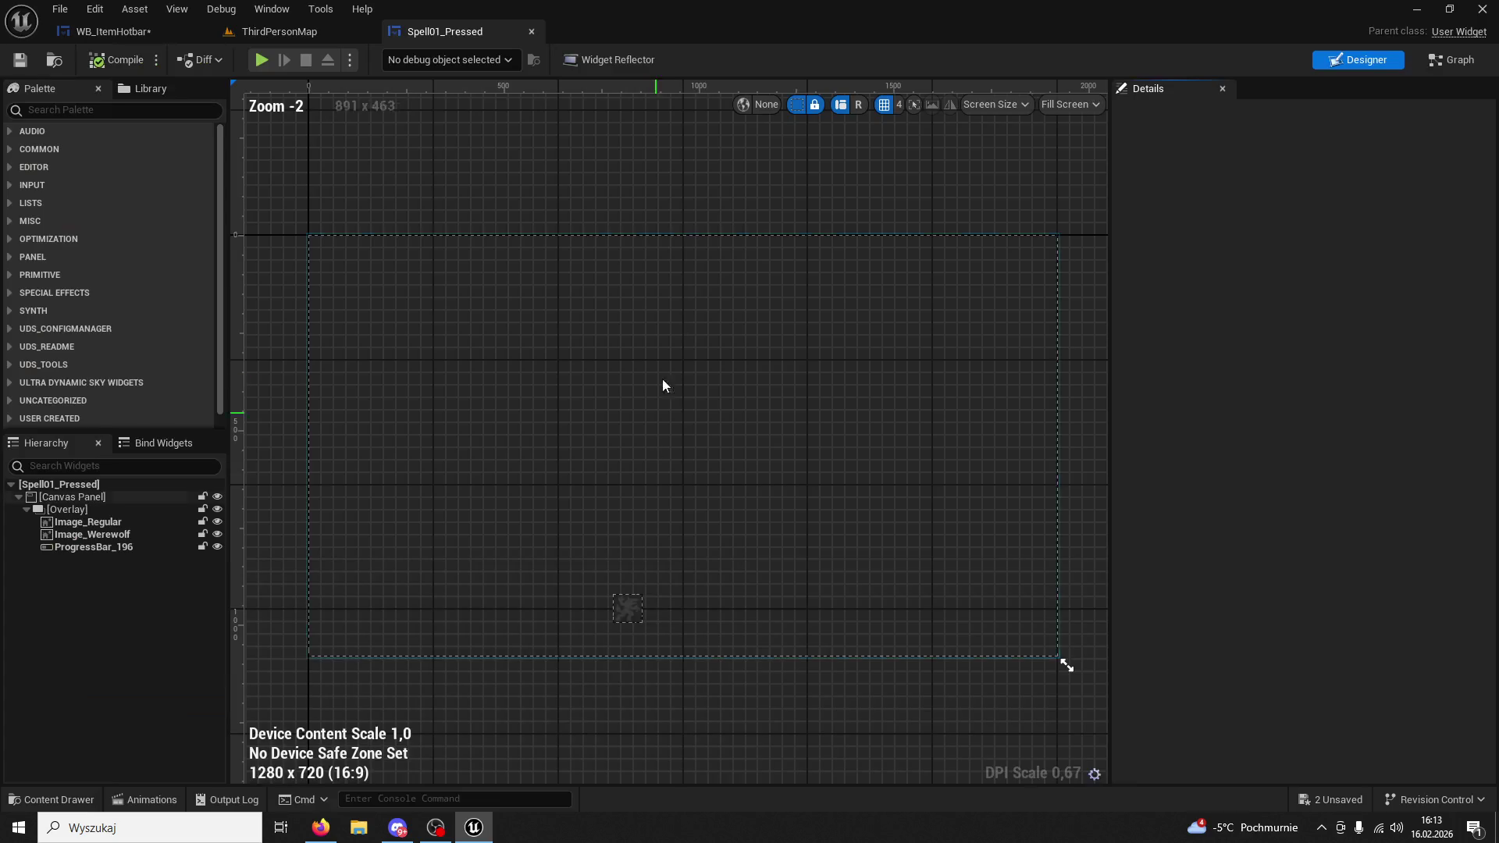
pyautogui.doubleClick(629, 516)
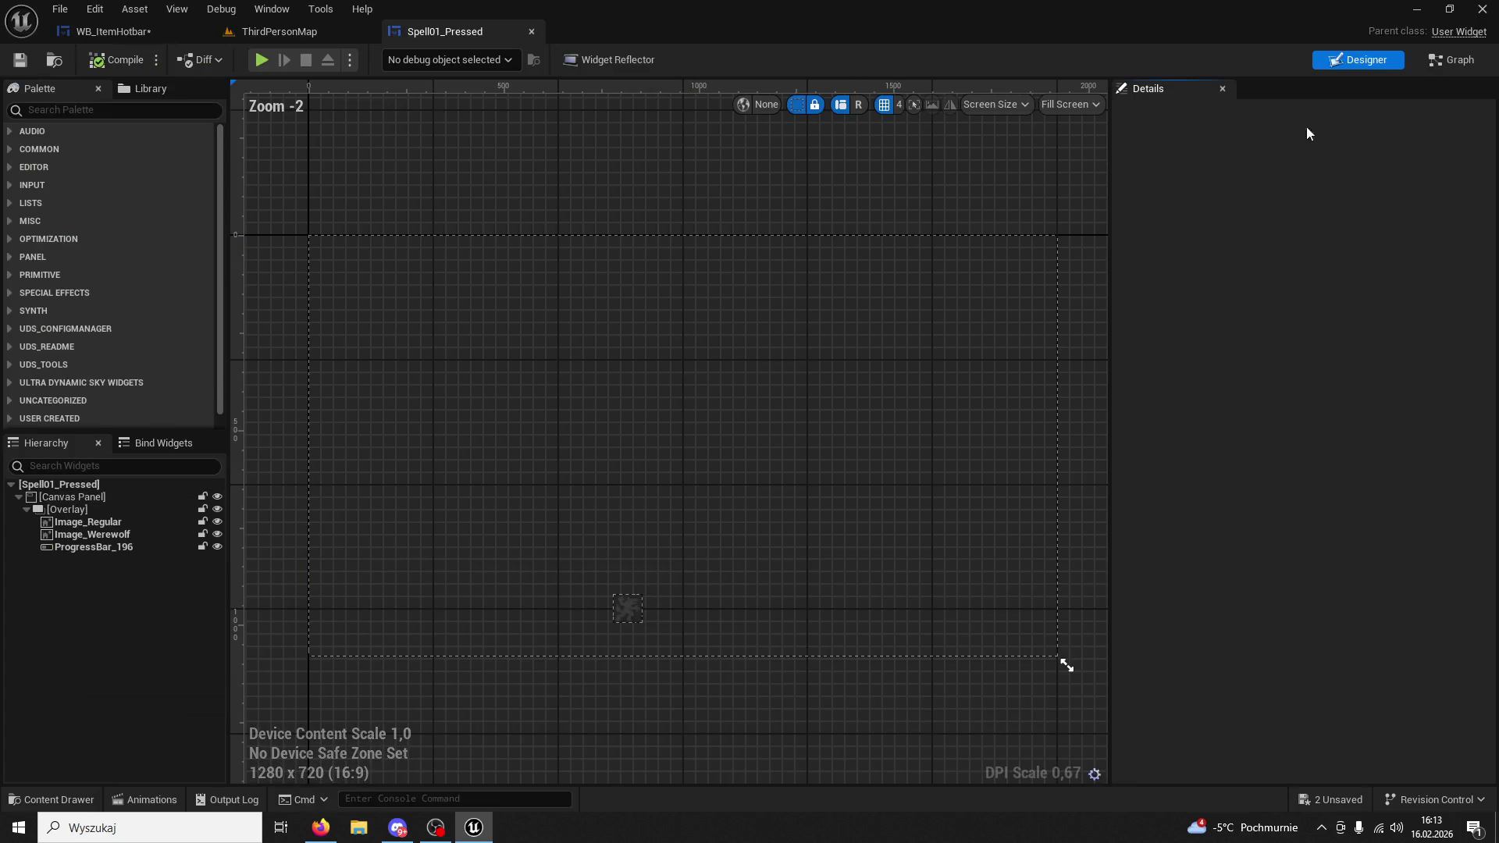
pyautogui.click(1457, 59)
pyautogui.moveTo(706, 401)
pyautogui.mouseDown()
pyautogui.moveTo(1067, 401)
pyautogui.moveTo(1060, 385)
pyautogui.mouseUp()
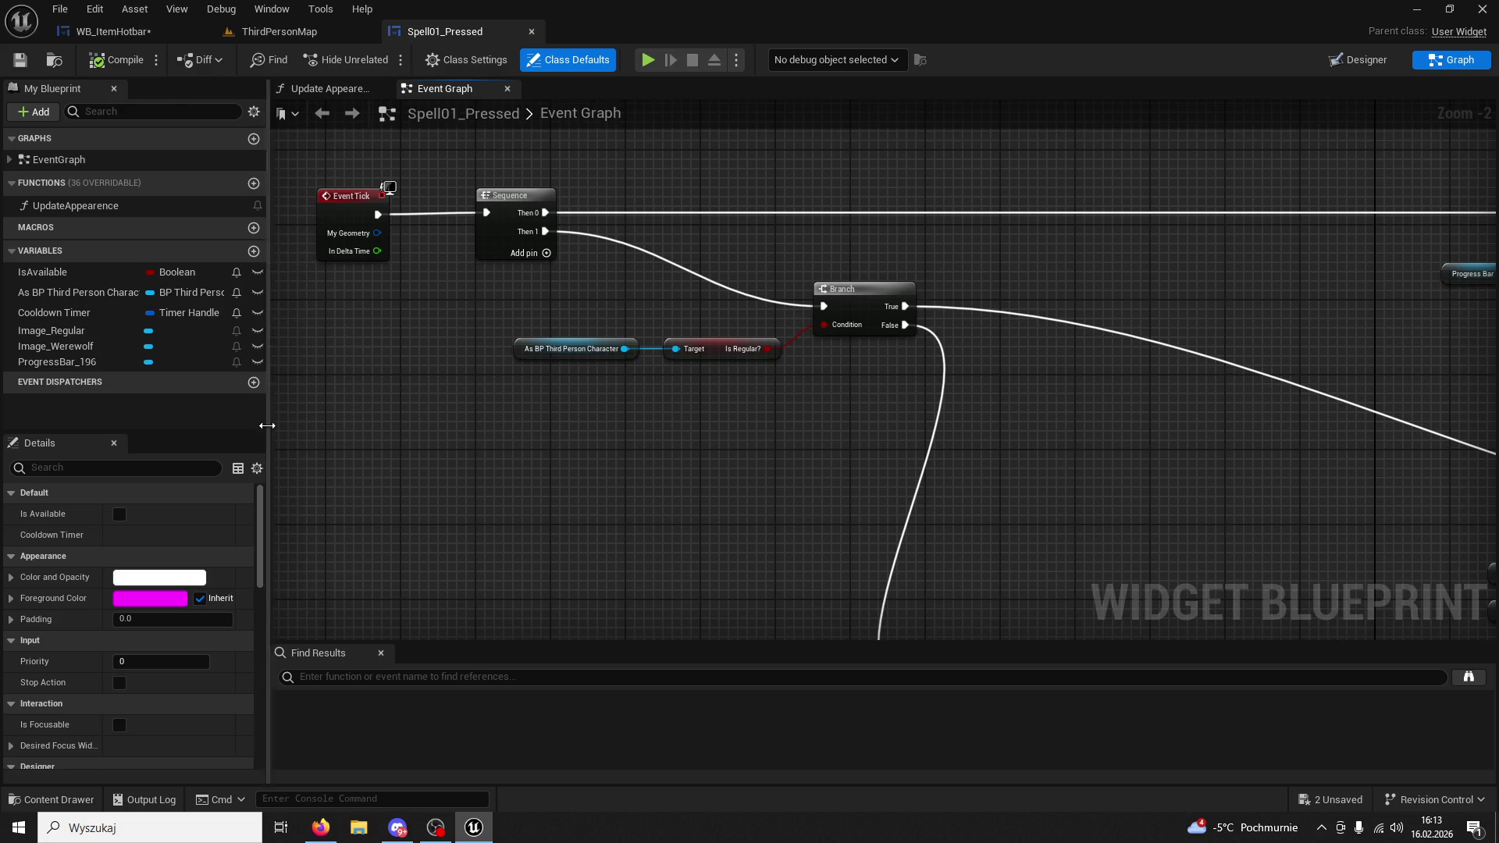
pyautogui.moveTo(447, 418)
pyautogui.mouseDown()
pyautogui.moveTo(495, 459)
pyautogui.moveTo(418, 489)
pyautogui.moveTo(693, 458)
pyautogui.moveTo(609, 351)
pyautogui.moveTo(653, 355)
pyautogui.moveTo(592, 312)
pyautogui.moveTo(616, 296)
pyautogui.moveTo(613, 275)
pyautogui.mouseUp()
pyautogui.moveTo(740, 284)
pyautogui.mouseDown()
pyautogui.moveTo(612, 273)
pyautogui.moveTo(770, 218)
pyautogui.moveTo(941, 256)
pyautogui.mouseUp()
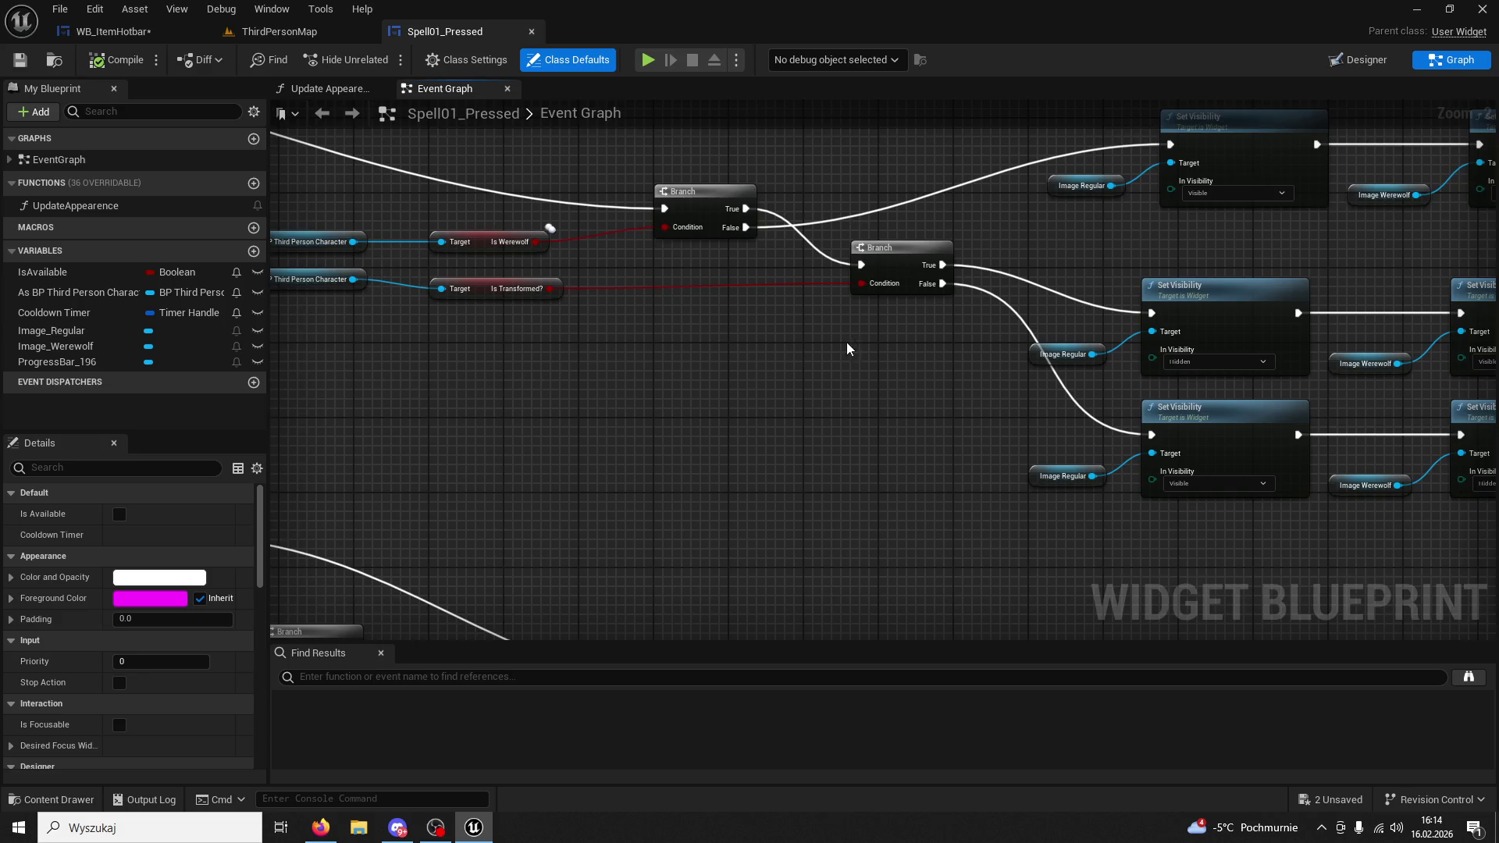
pyautogui.moveTo(850, 347); pyautogui.dragTo(632, 320)
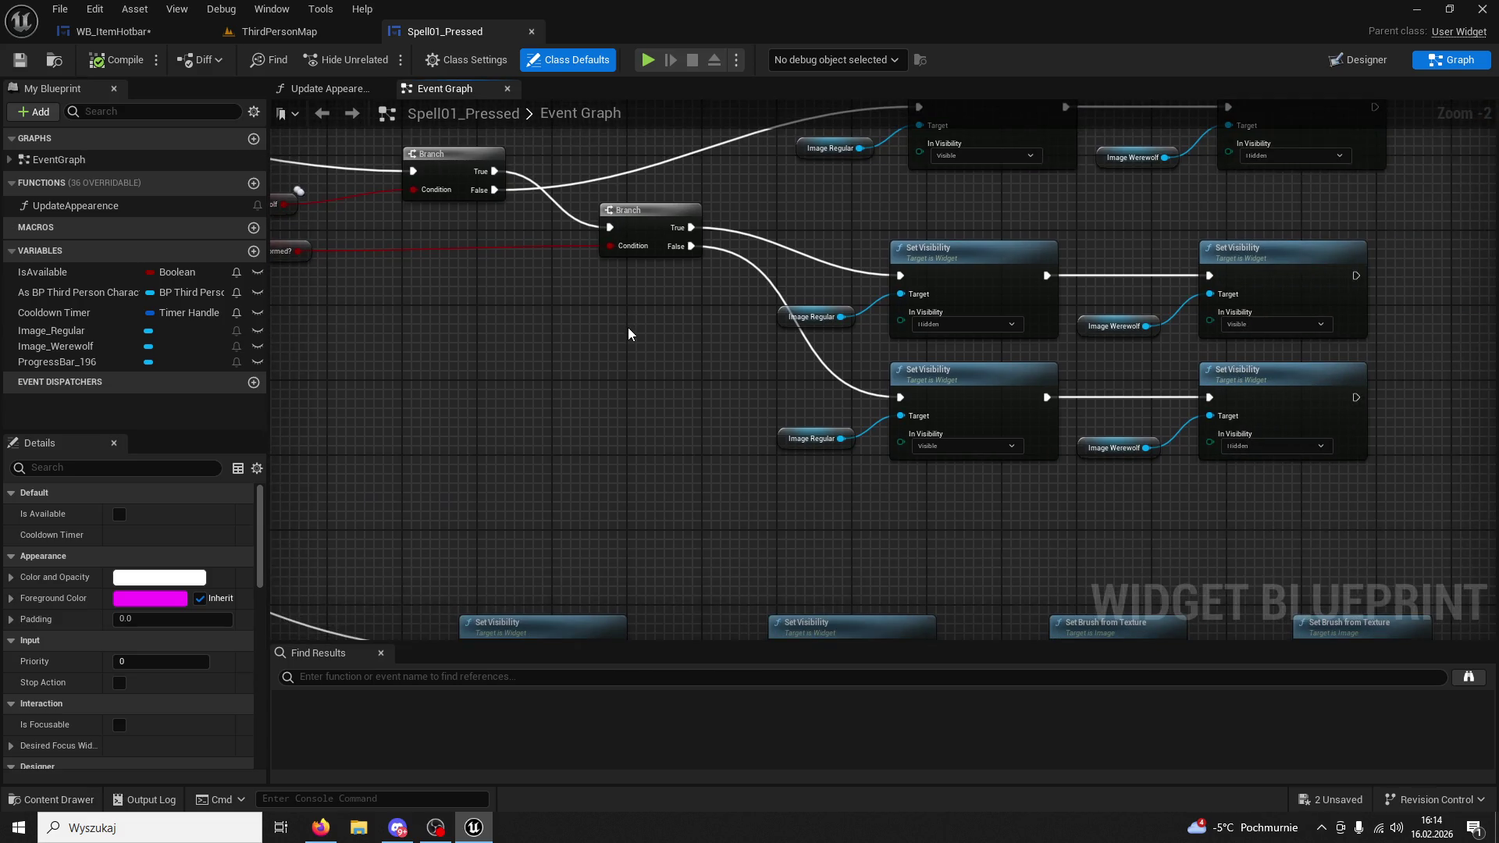
pyautogui.scroll(-5, 630, 334)
pyautogui.scroll(6, 760, 336)
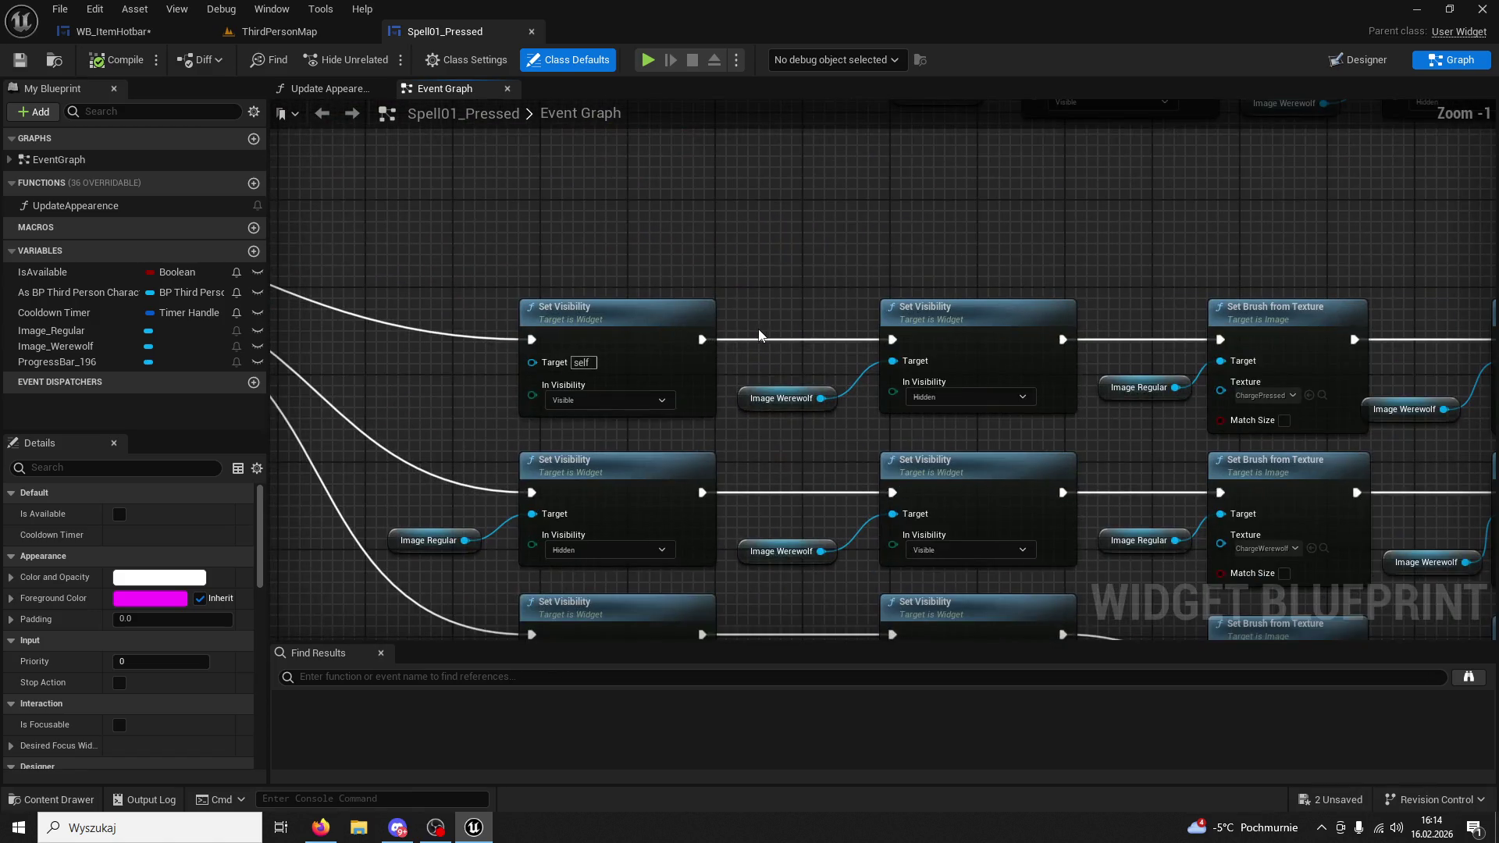
pyautogui.moveTo(760, 336); pyautogui.dragTo(559, 174)
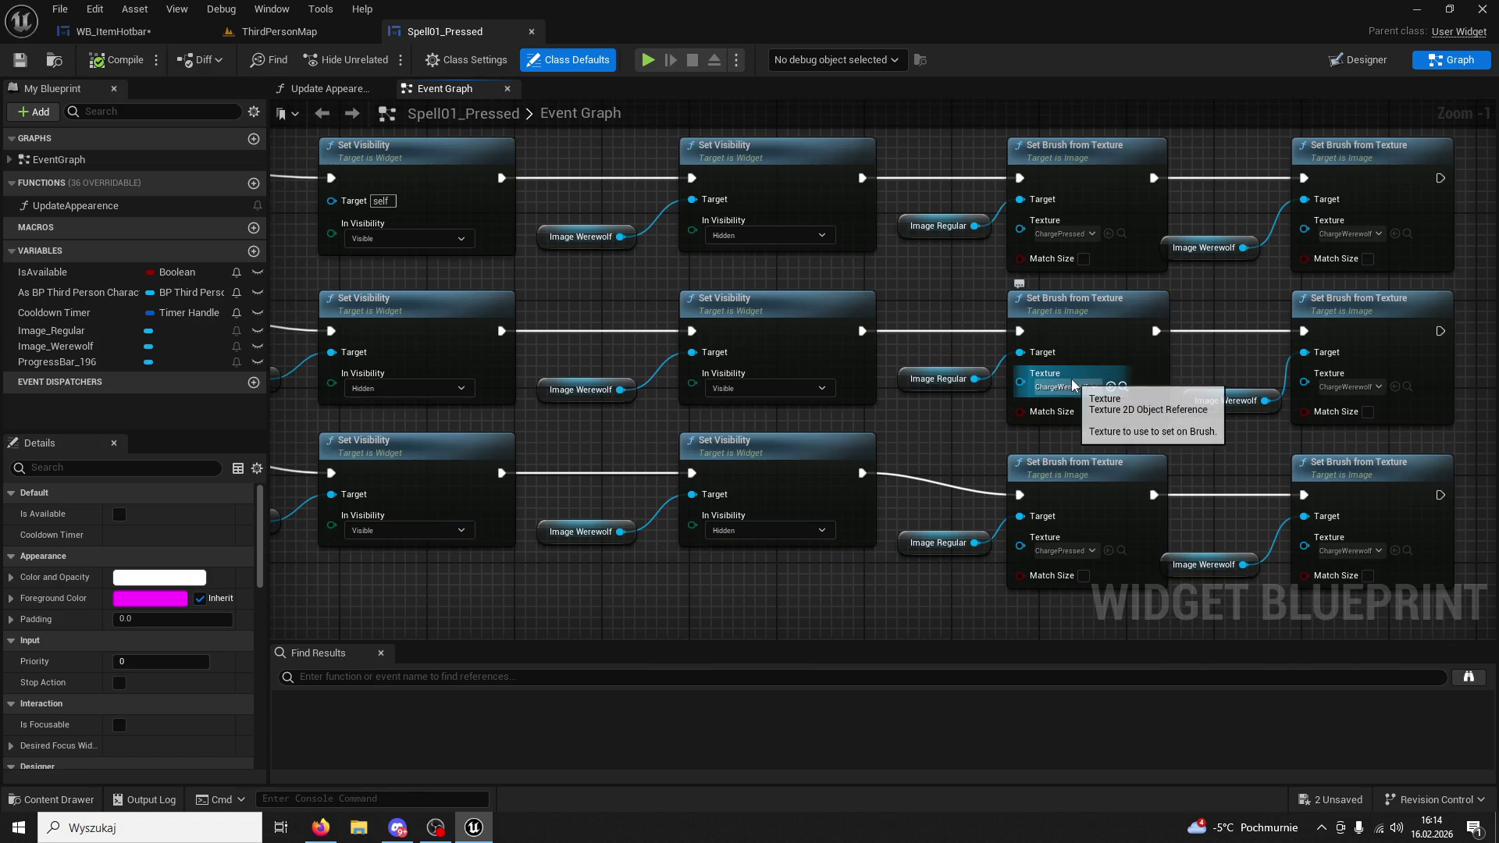
pyautogui.scroll(-6, 1073, 385)
pyautogui.scroll(4, 910, 472)
pyautogui.moveTo(899, 455)
pyautogui.mouseDown()
pyautogui.moveTo(500, 523)
pyautogui.moveTo(1015, 523)
pyautogui.moveTo(905, 492)
pyautogui.mouseUp()
pyautogui.scroll(2, 905, 492)
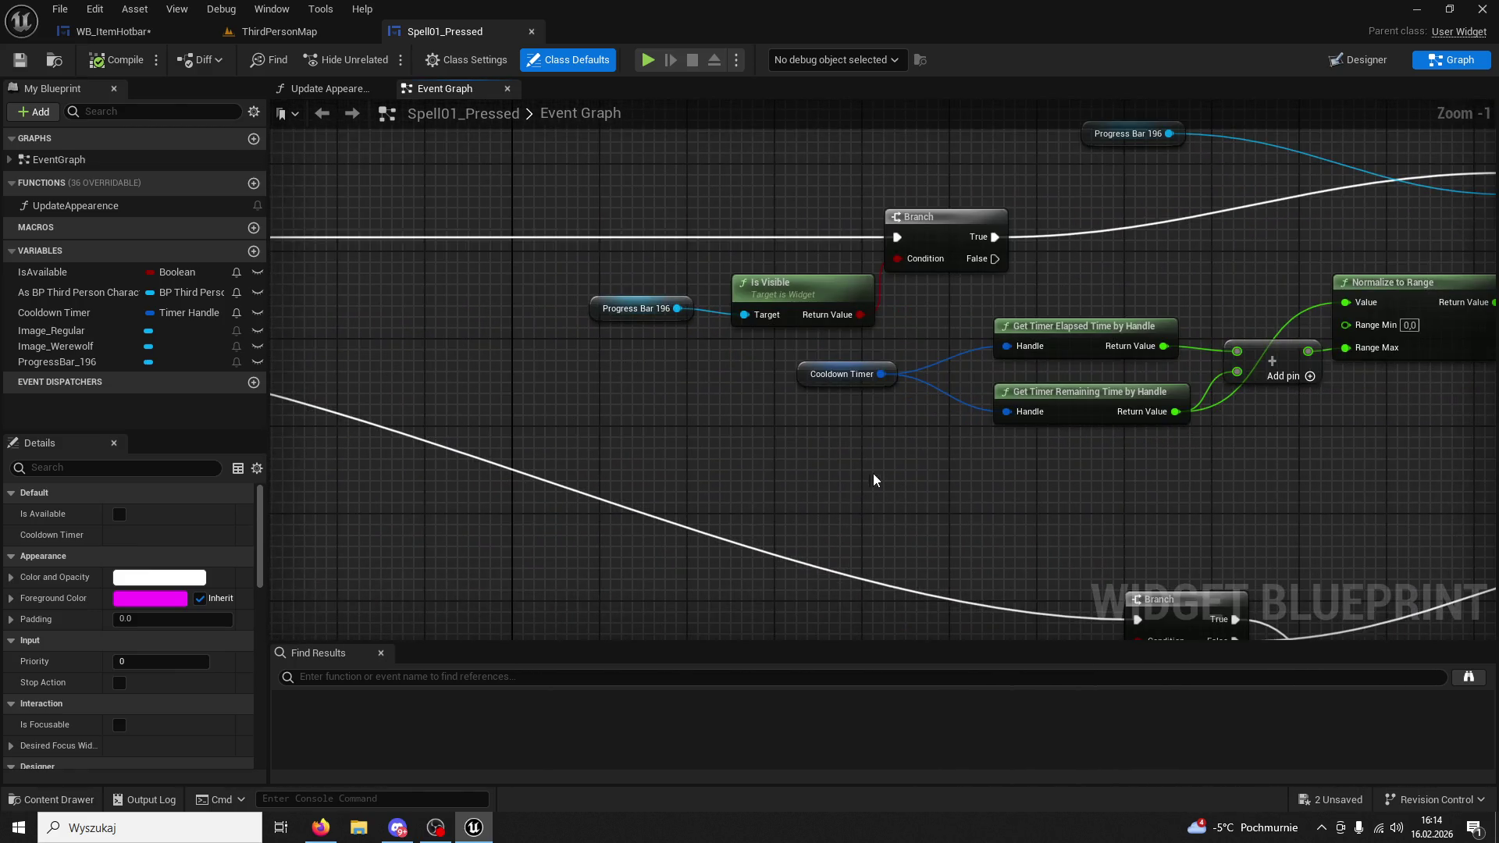
# Look over Spell01_Pressed's progress bar update chain and the Cooldown Timer variable's properties.
pyautogui.click(780, 285)
pyautogui.moveTo(557, 426)
pyautogui.mouseDown()
pyautogui.moveTo(1315, 435)
pyautogui.moveTo(843, 442)
pyautogui.moveTo(695, 419)
pyautogui.moveTo(469, 424)
pyautogui.mouseUp()
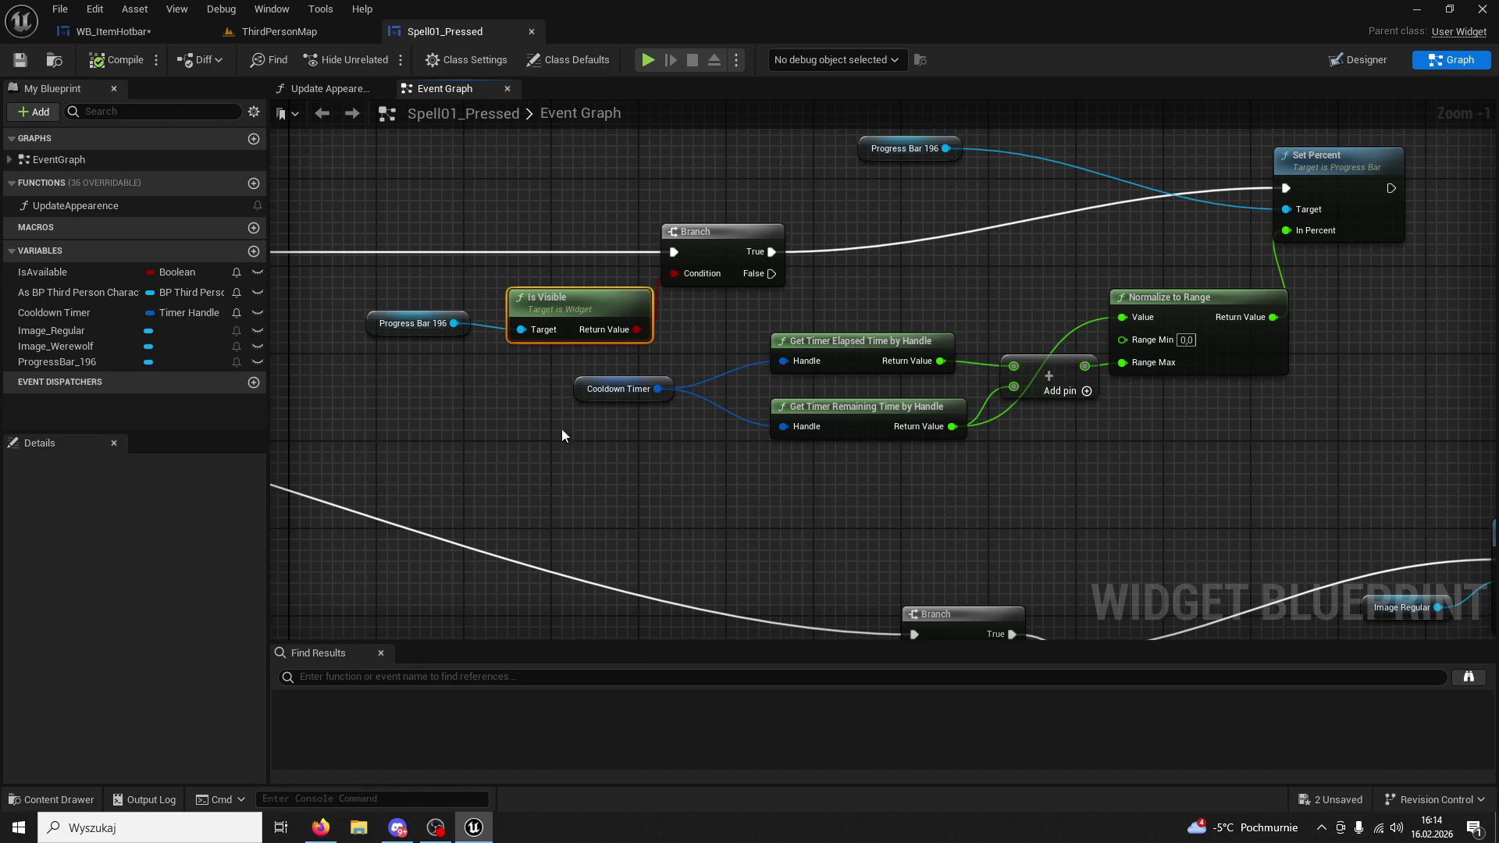
pyautogui.moveTo(539, 425); pyautogui.dragTo(317, 435)
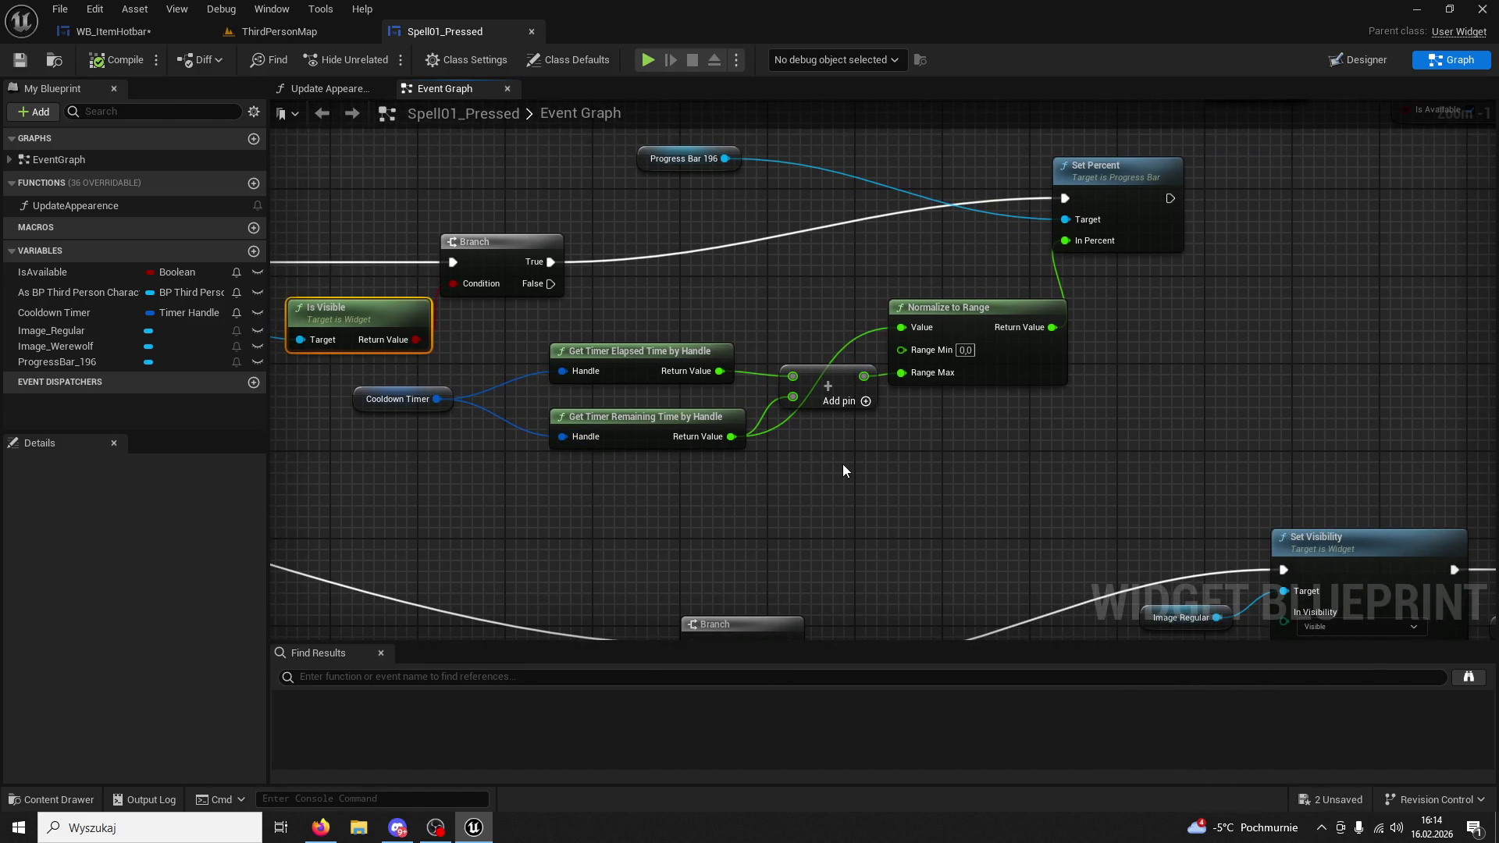
pyautogui.click(87, 313)
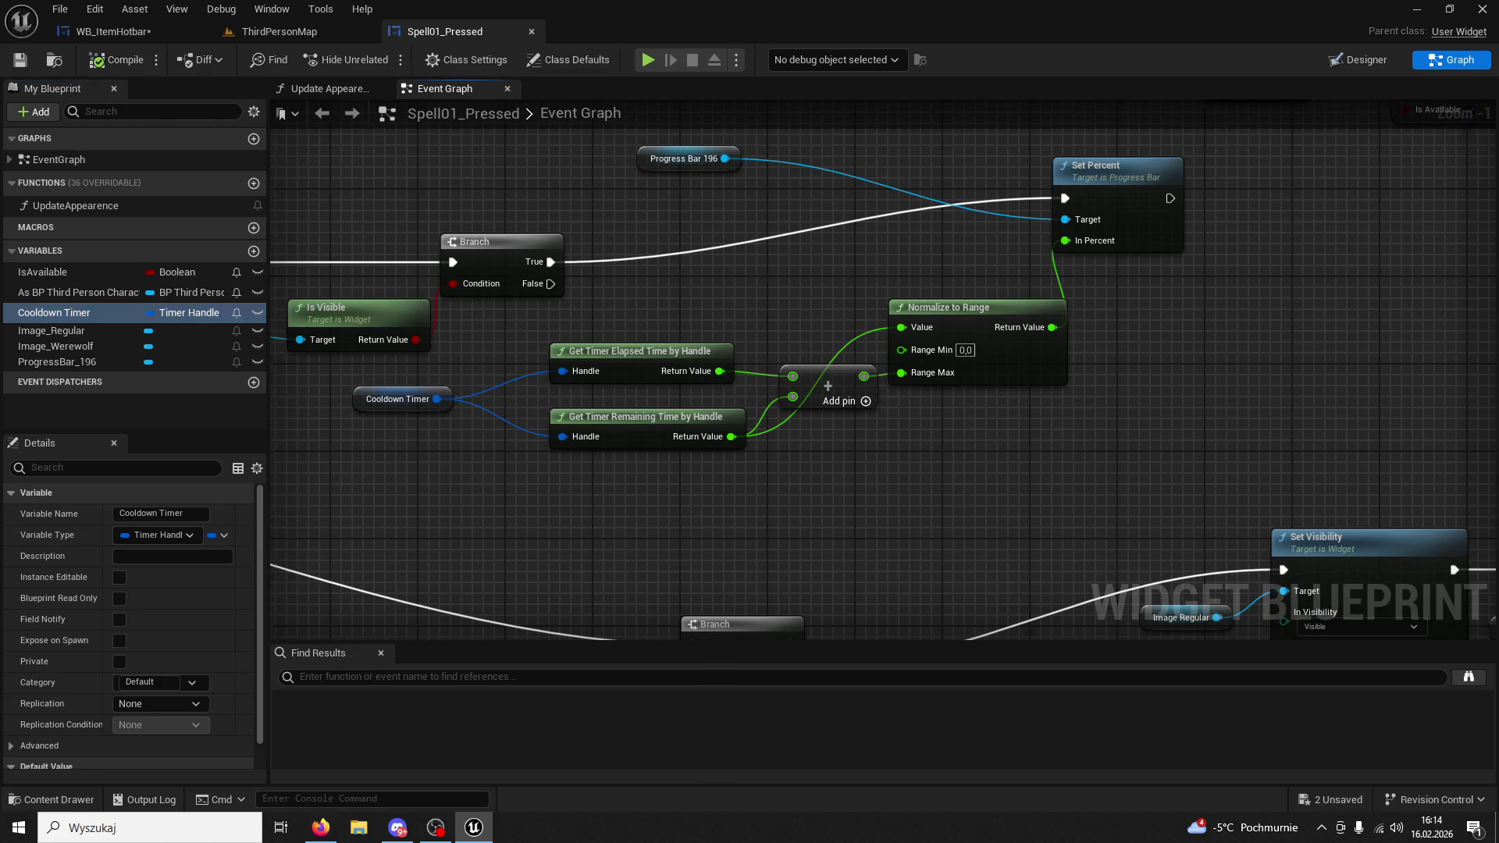
pyautogui.moveTo(700, 502); pyautogui.dragTo(596, 595)
pyautogui.moveTo(690, 564); pyautogui.dragTo(768, 520)
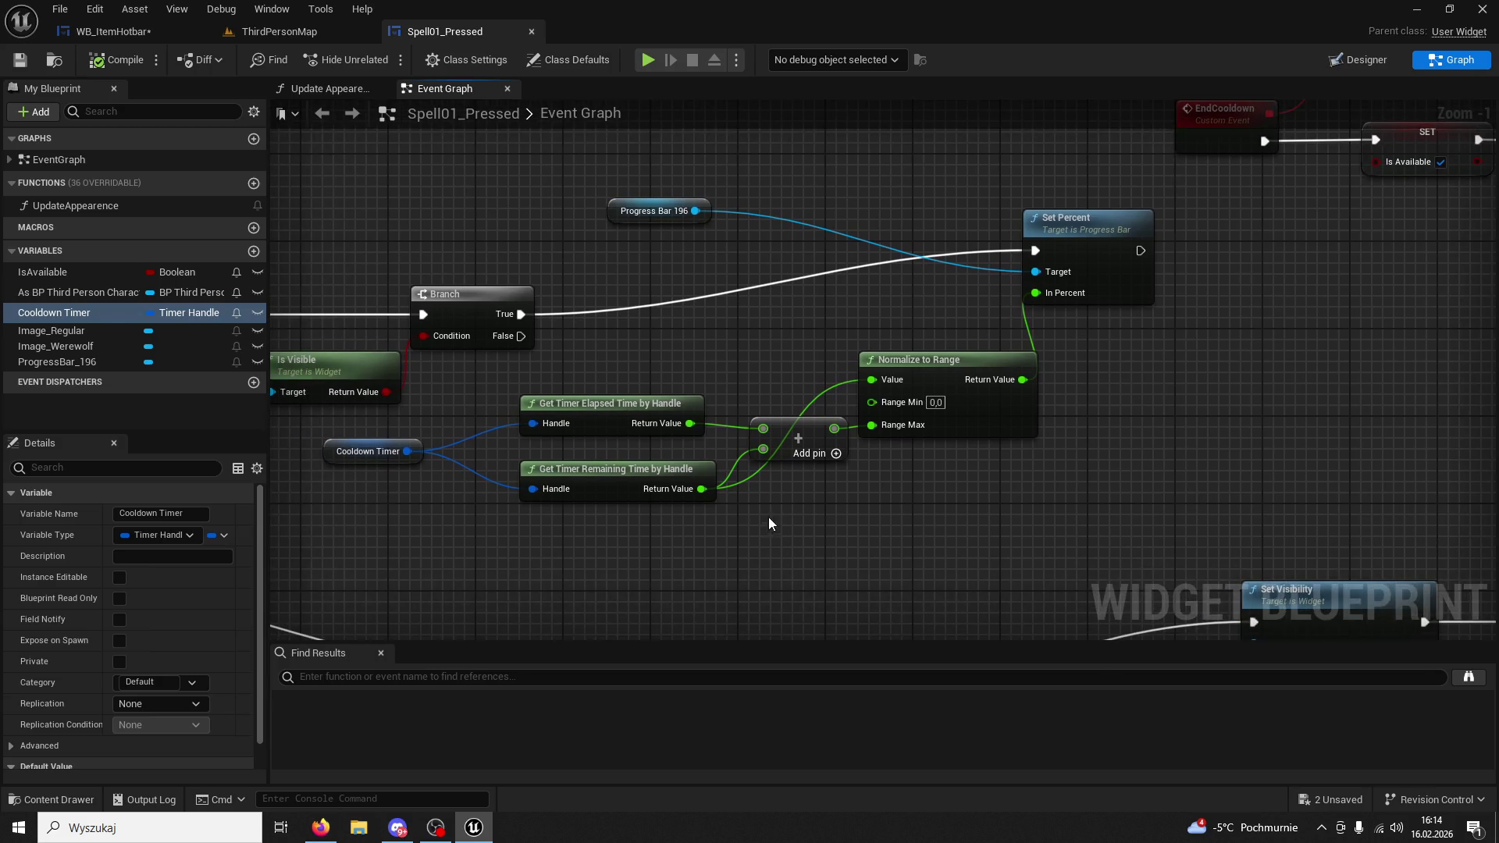
# Move the Progress Bar 196 getter down beside the Set Percent node.
pyautogui.click(1078, 225)
pyautogui.click(617, 219)
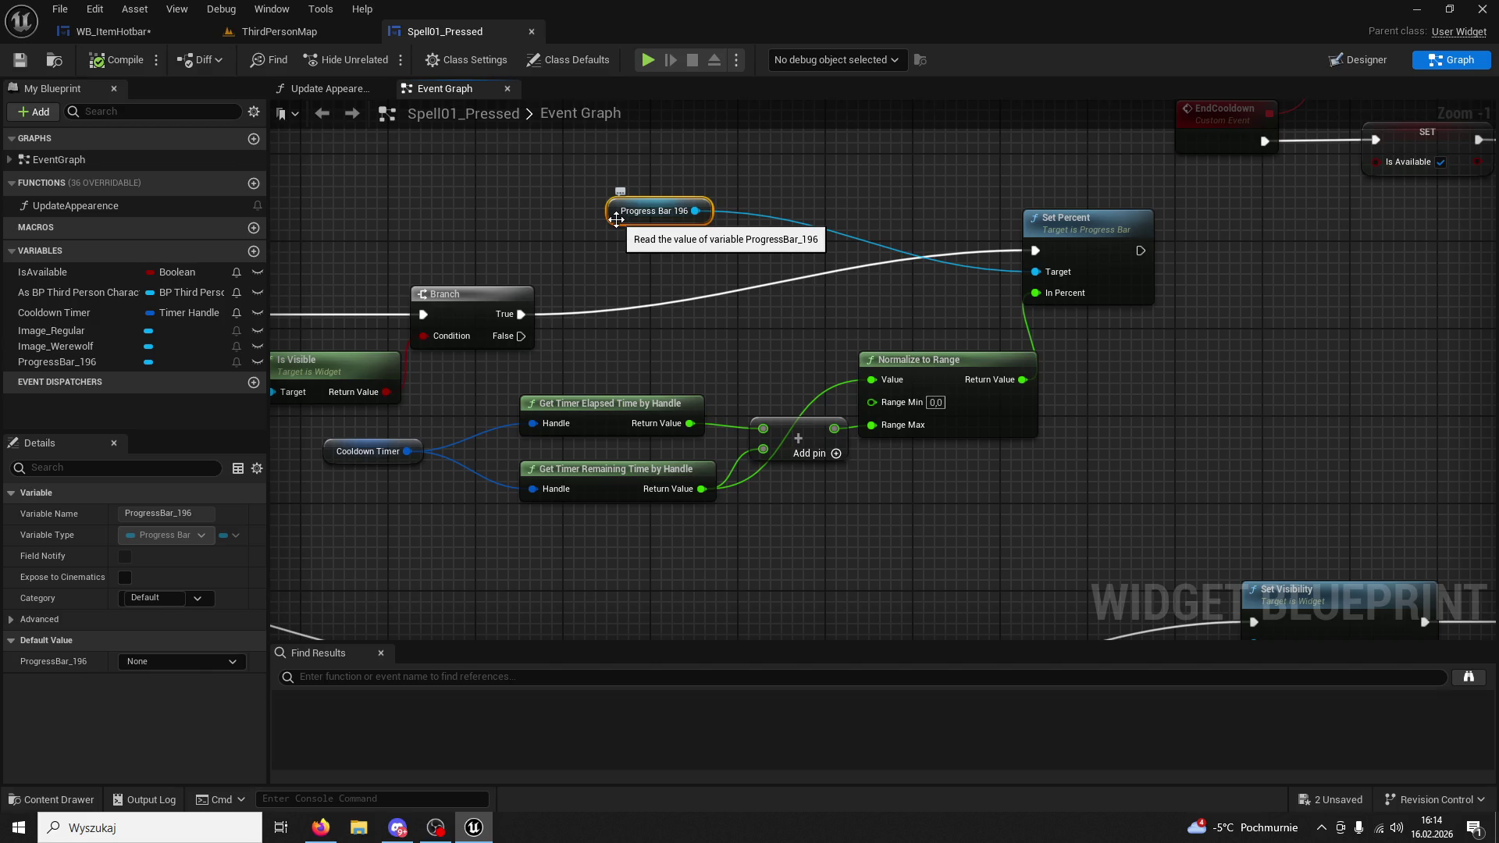
pyautogui.moveTo(616, 219); pyautogui.dragTo(624, 296)
pyautogui.click(551, 258)
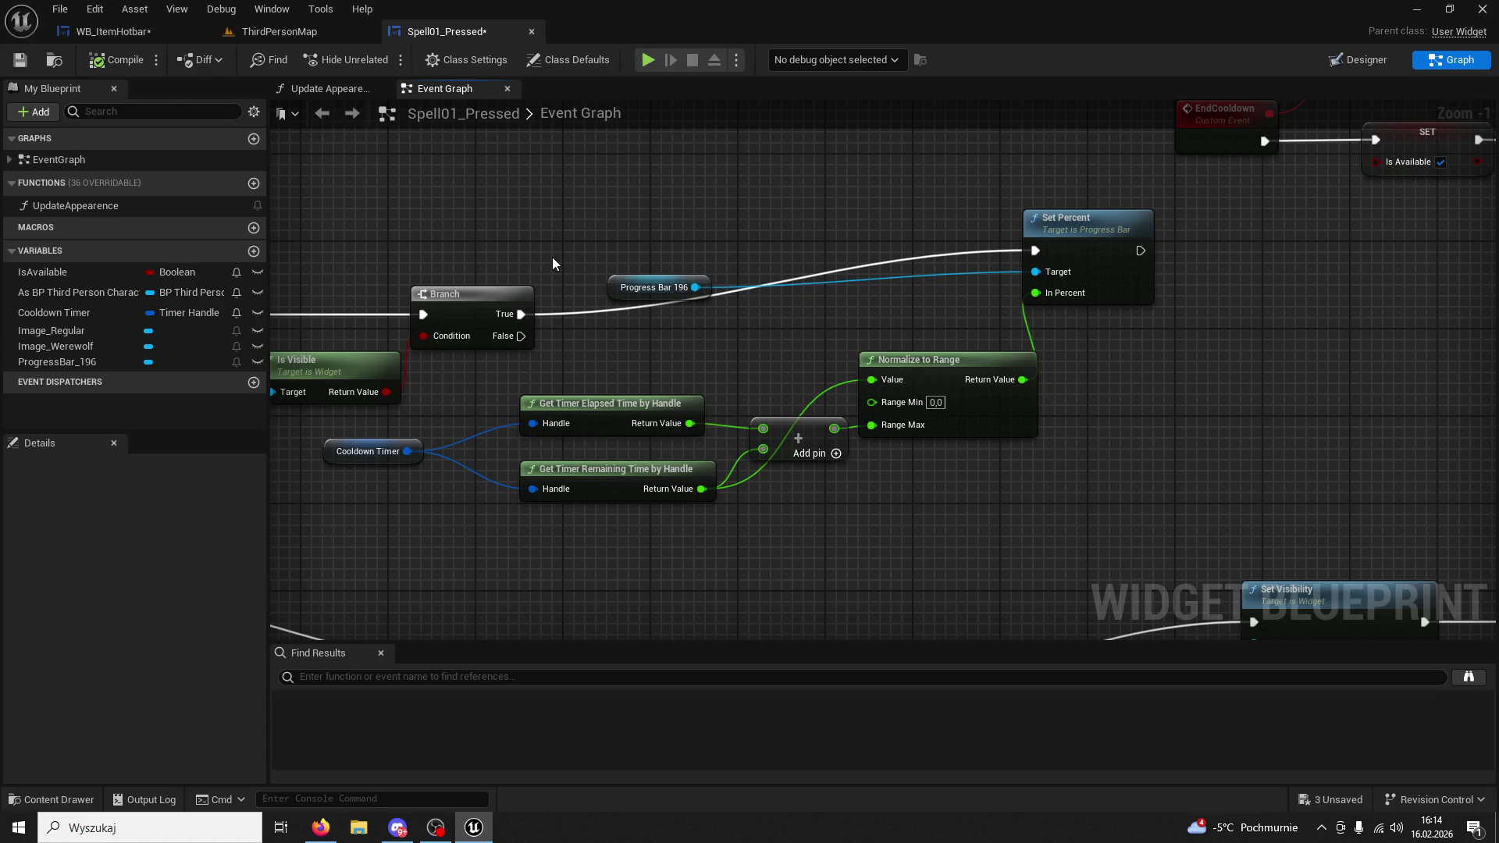
pyautogui.scroll(-4, 551, 264)
pyautogui.scroll(3, 598, 431)
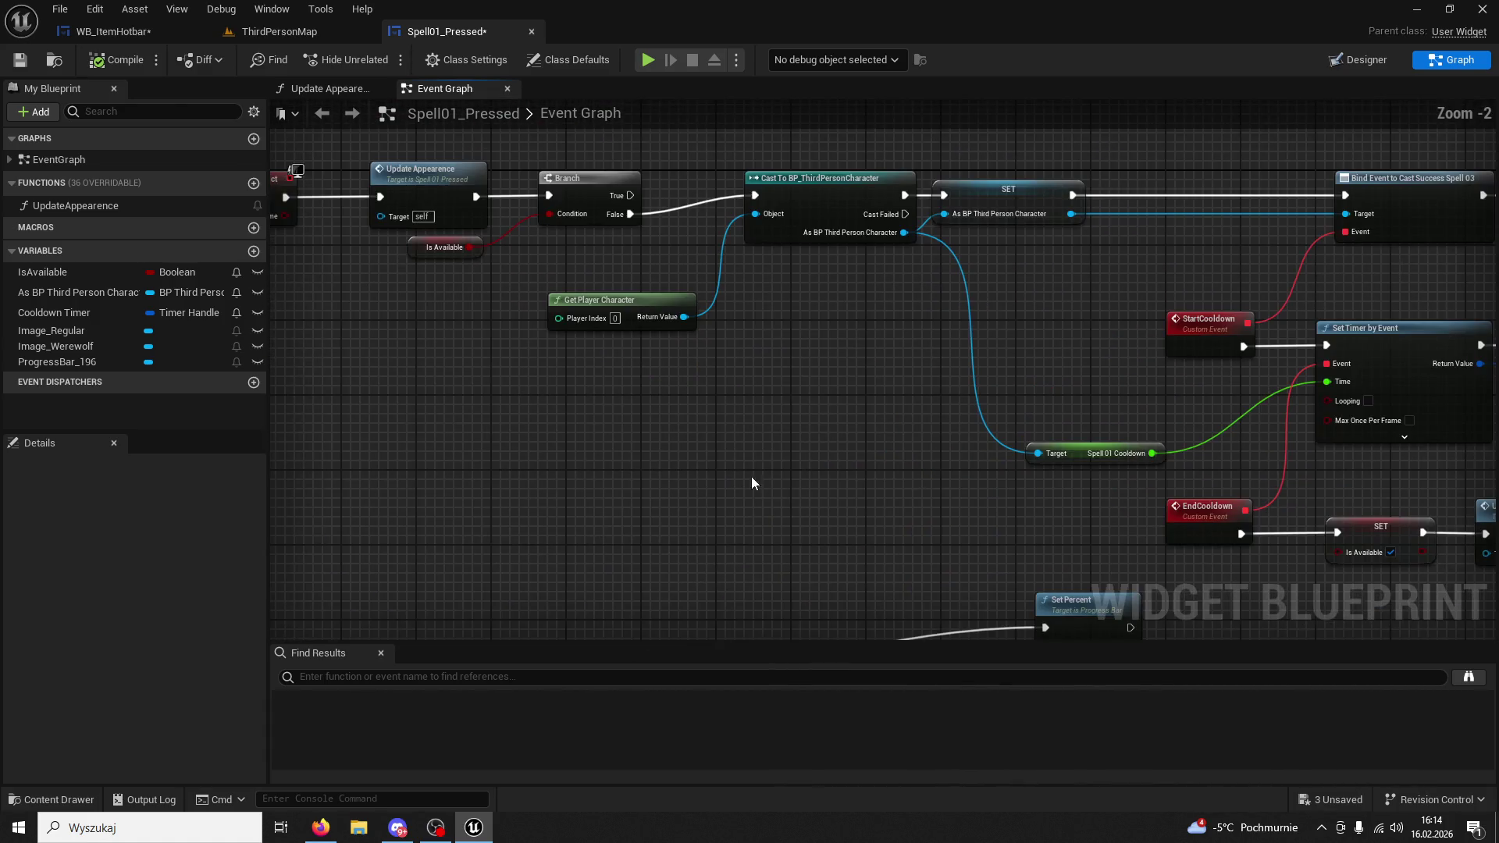
# Marquee-select the progress bar update nodes, then bring up WB_ItemHotbar's Event Graph.
pyautogui.moveTo(1082, 367)
pyautogui.mouseDown()
pyautogui.moveTo(1322, 317)
pyautogui.moveTo(1155, 338)
pyautogui.moveTo(115, 306)
pyautogui.mouseUp()
pyautogui.moveTo(1173, 393); pyautogui.dragTo(1060, 358)
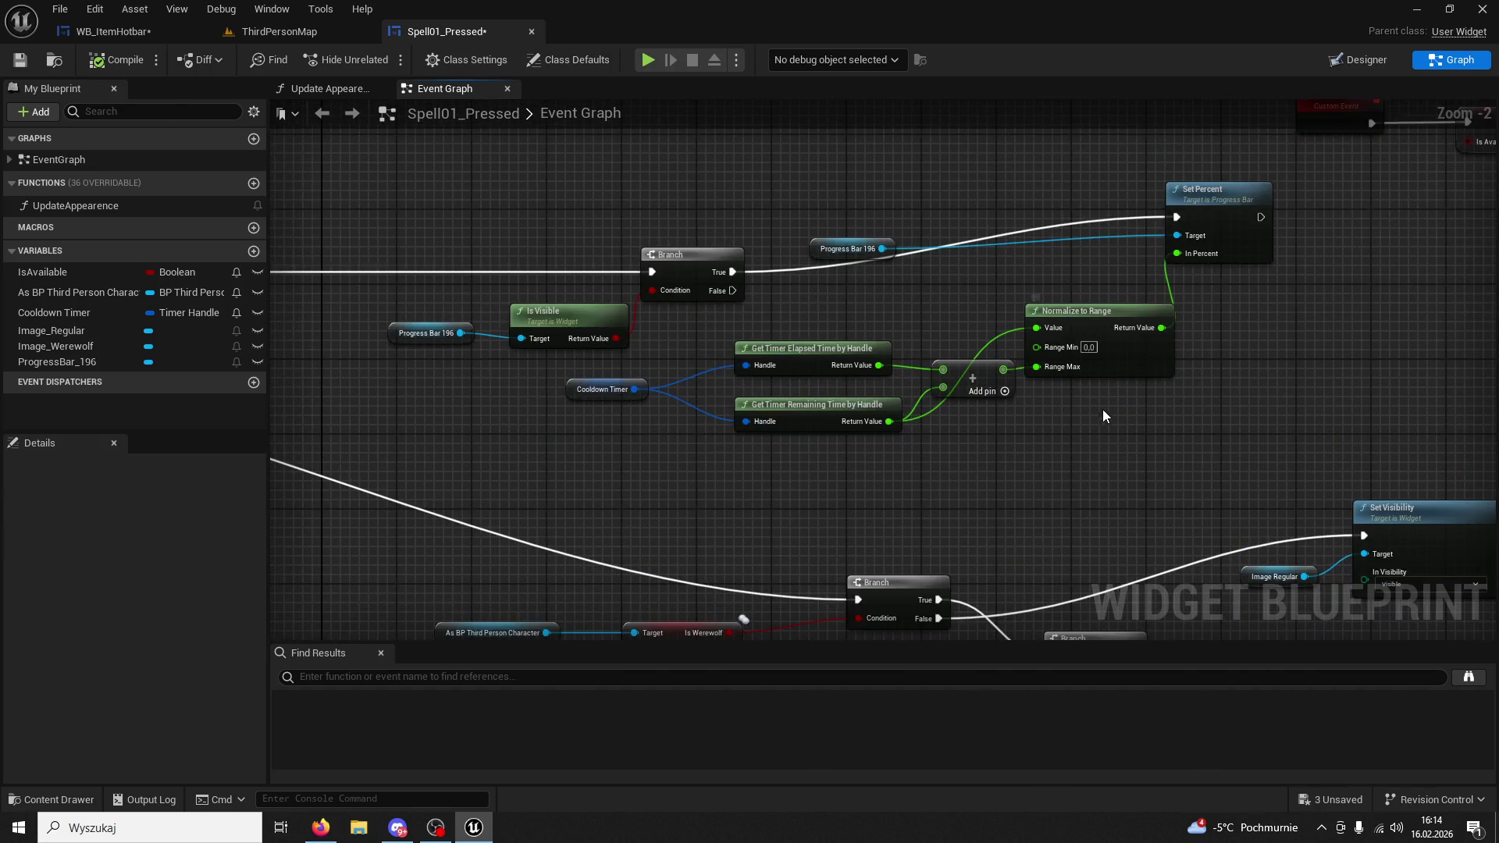
pyautogui.moveTo(1101, 422); pyautogui.dragTo(430, 177)
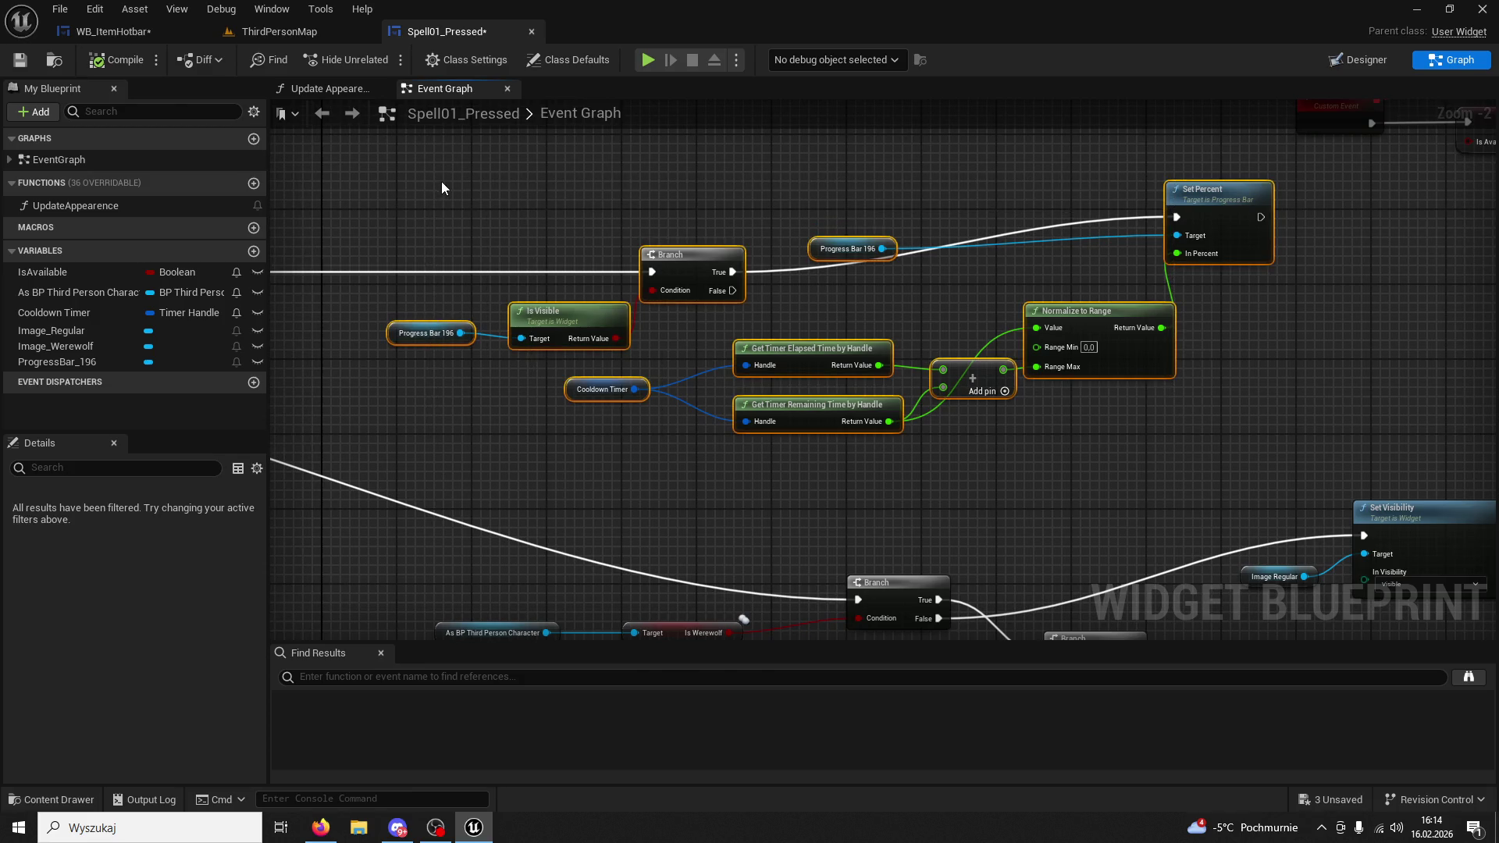
pyautogui.moveTo(110, 31); pyautogui.dragTo(598, 41)
pyautogui.click(1451, 60)
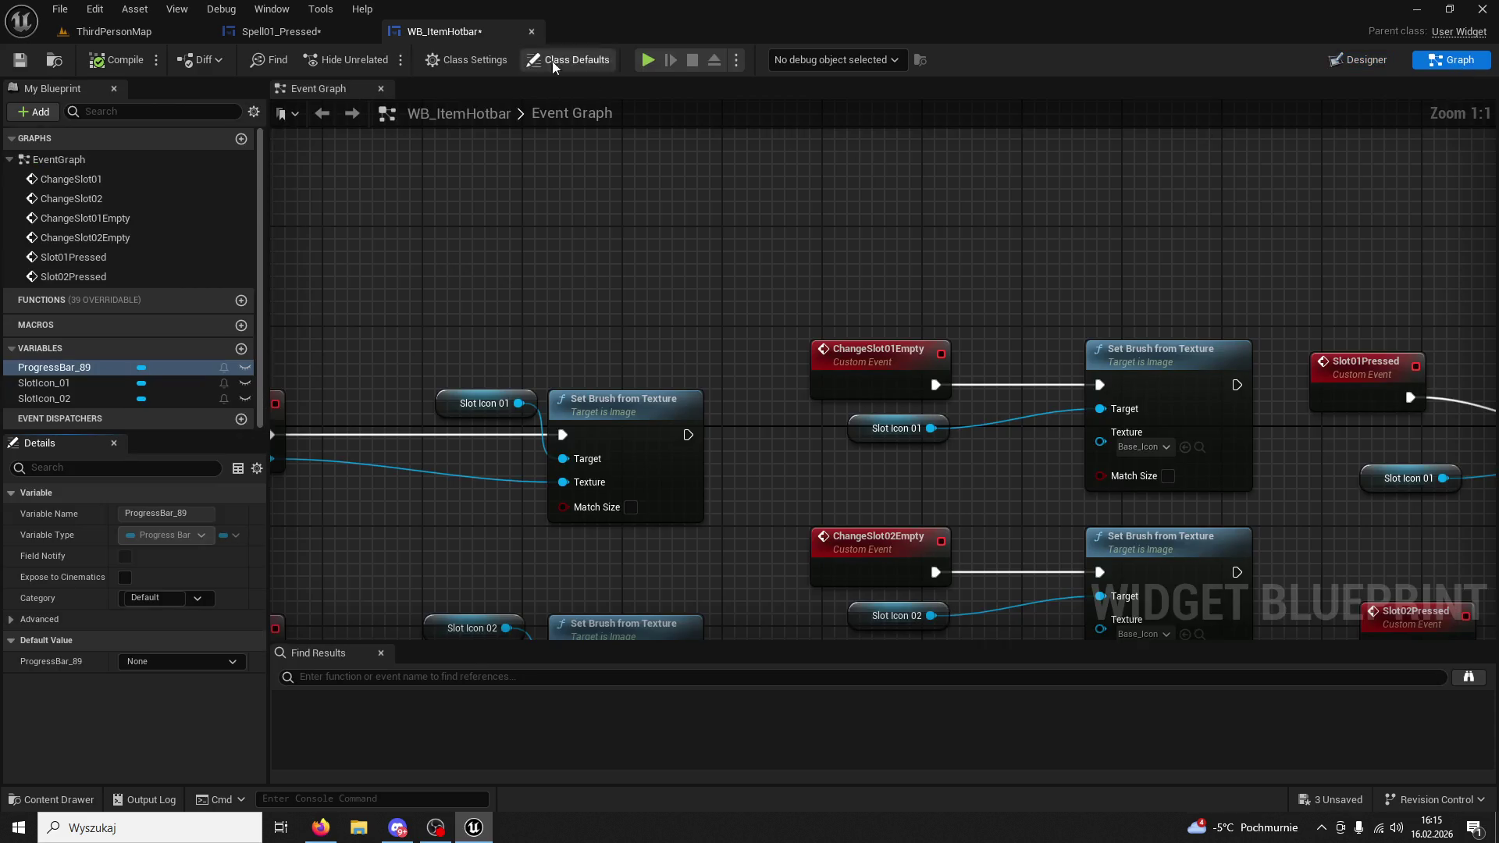
# Copy the Cooldown Timer variable from Spell01_Pressed and paste it into WB_ItemHotbar.
pyautogui.click(331, 29)
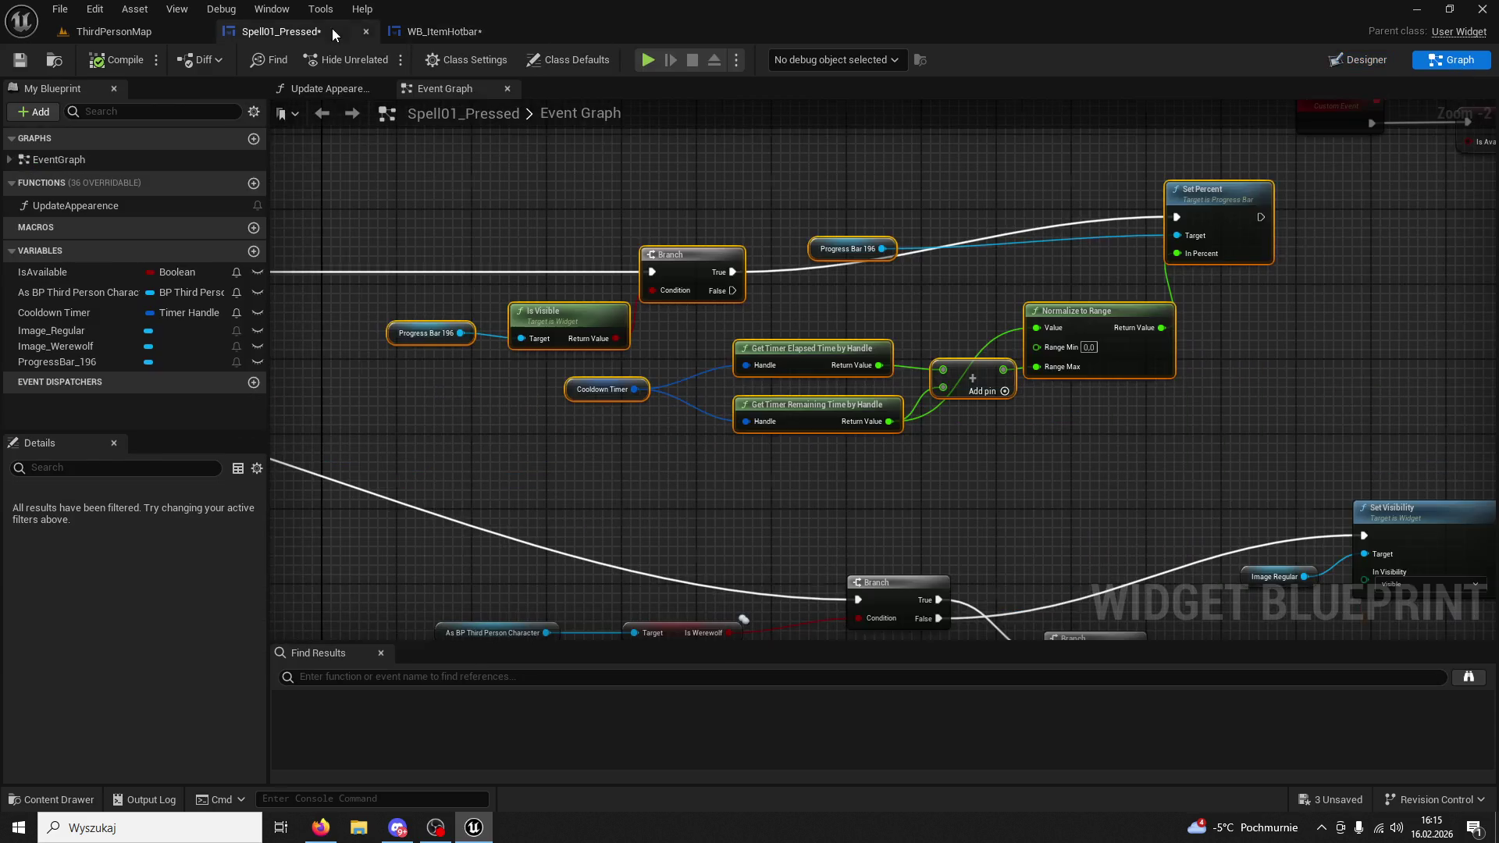
pyautogui.click(74, 310)
pyautogui.click(441, 32)
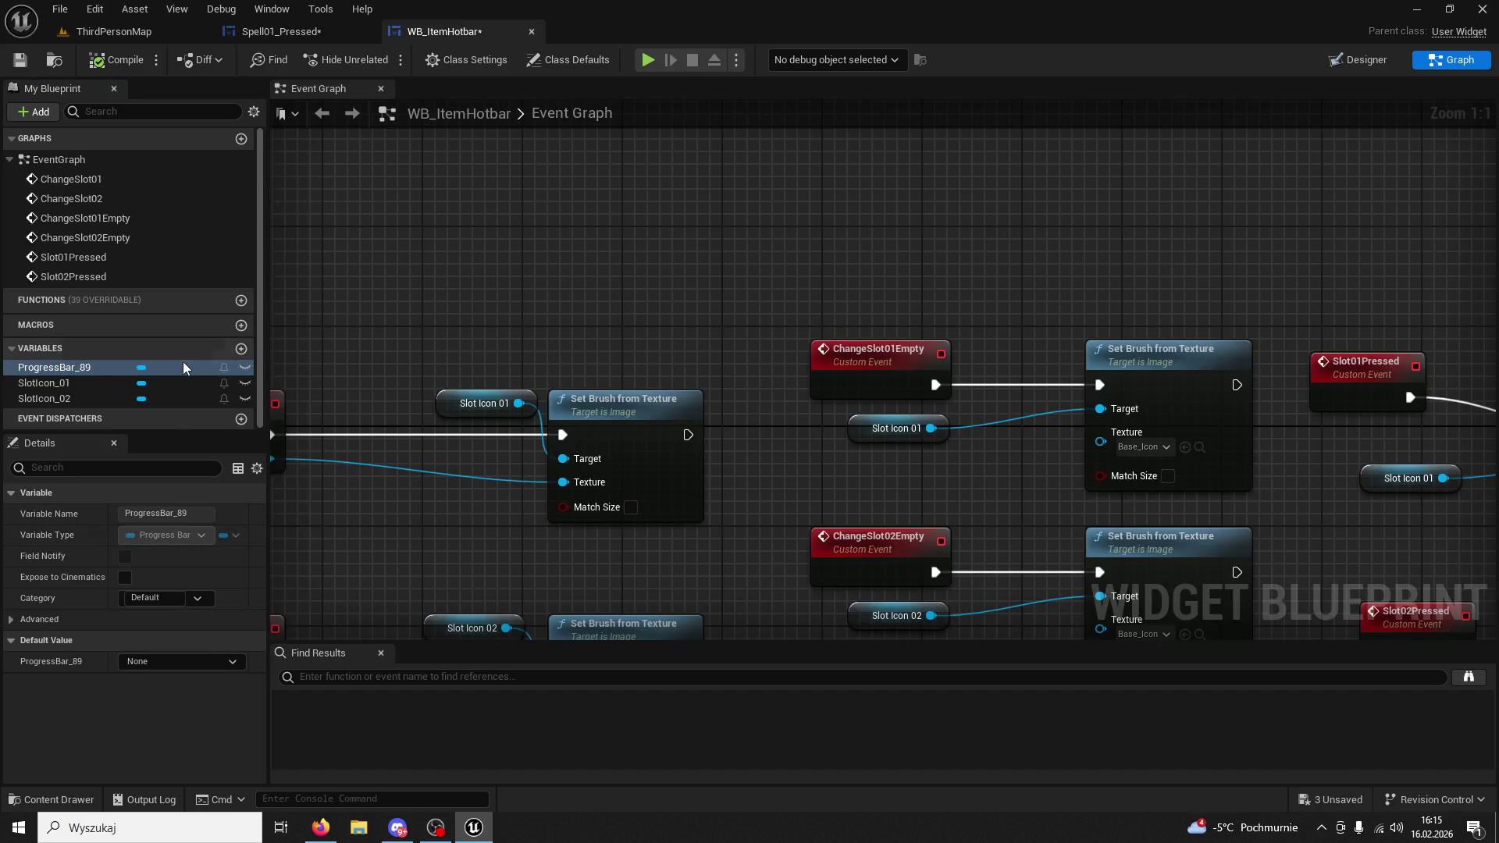
pyautogui.hotkey('ctrl', 'v')
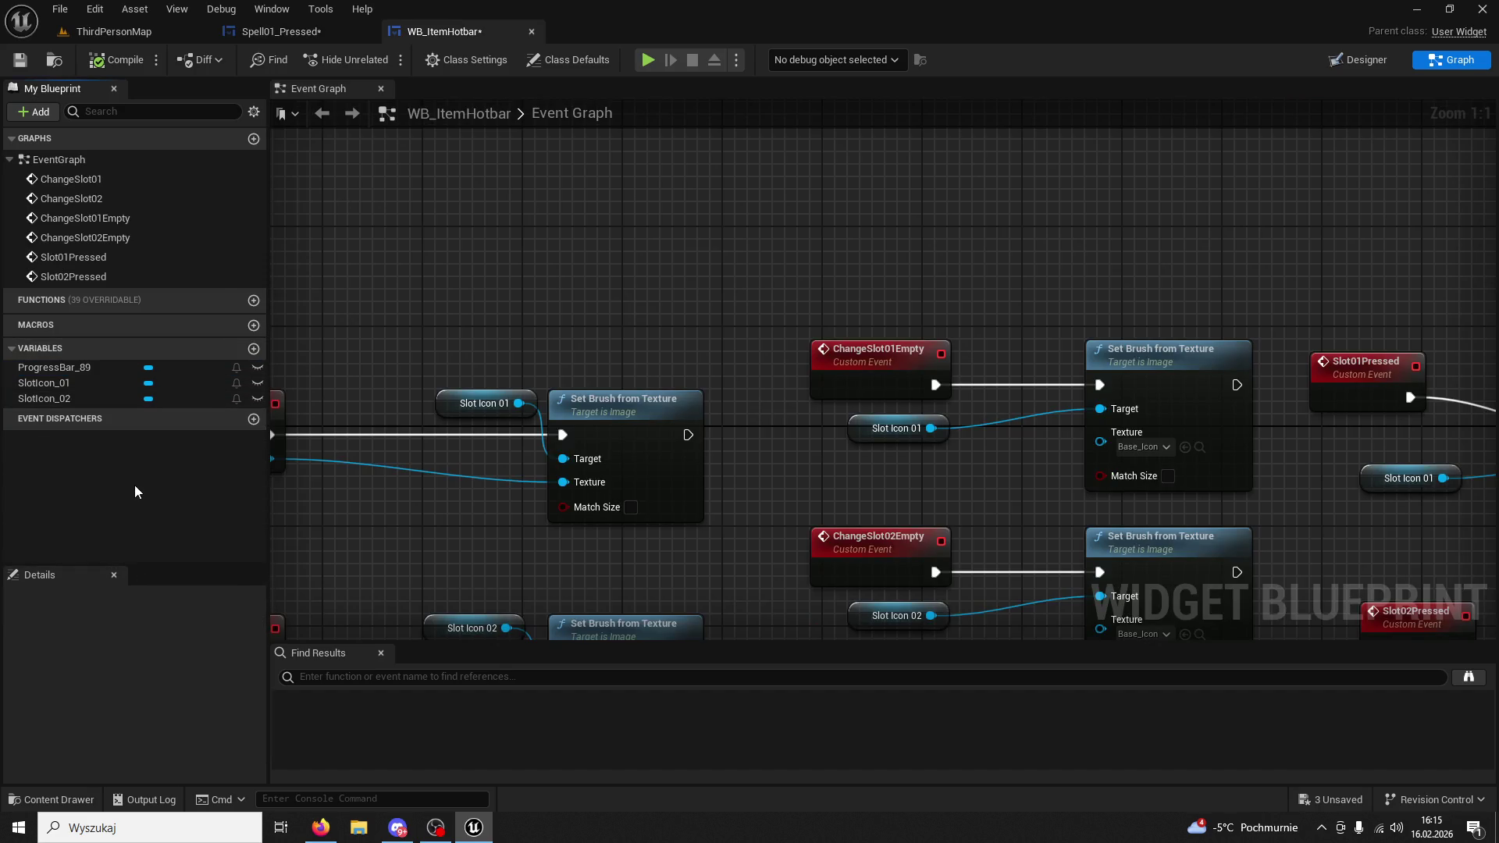
pyautogui.scroll(-5, 526, 281)
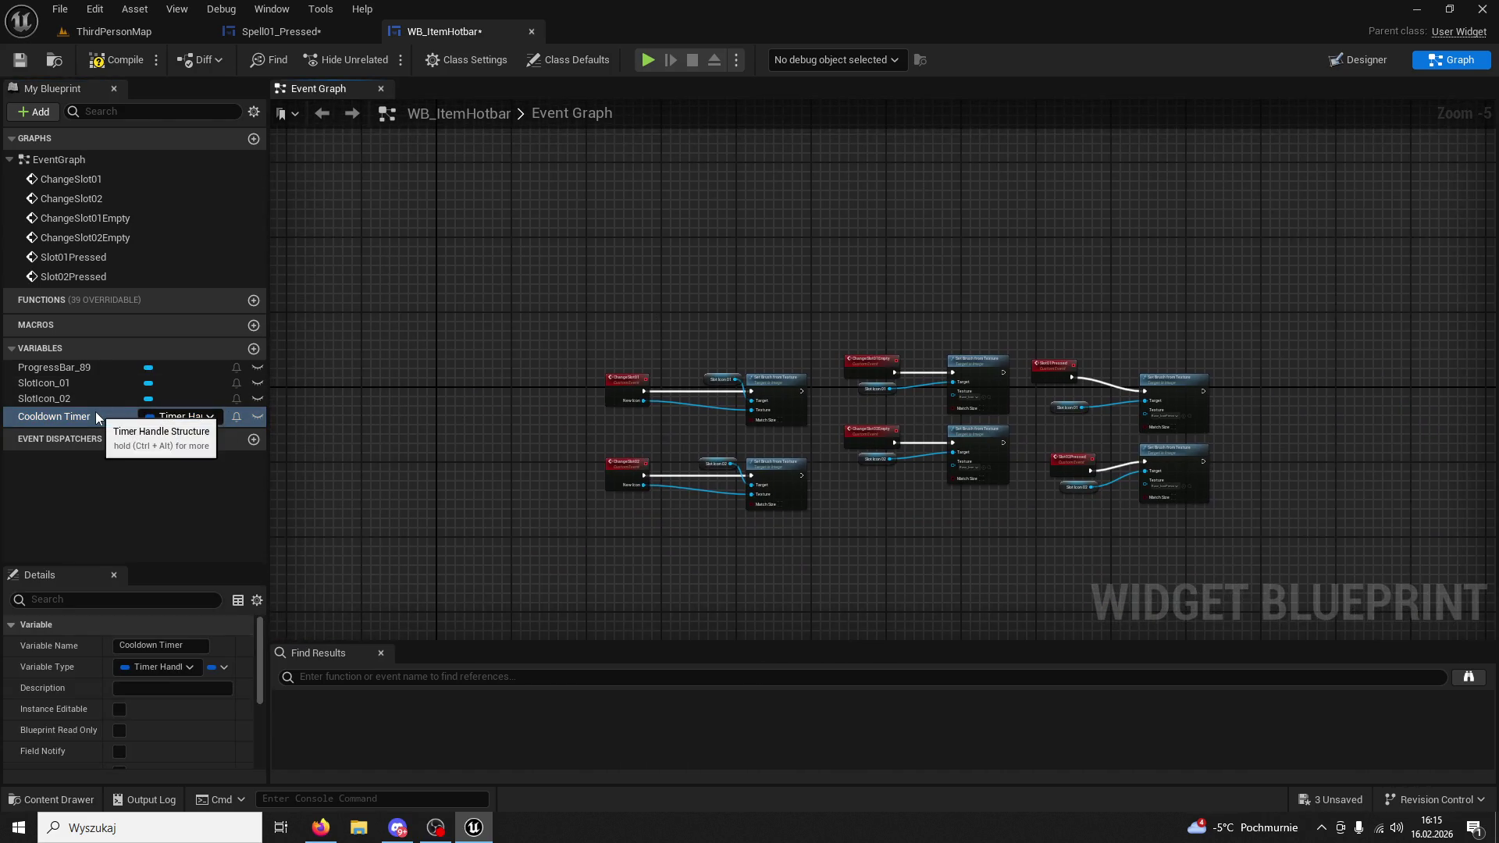
pyautogui.scroll(3, 893, 404)
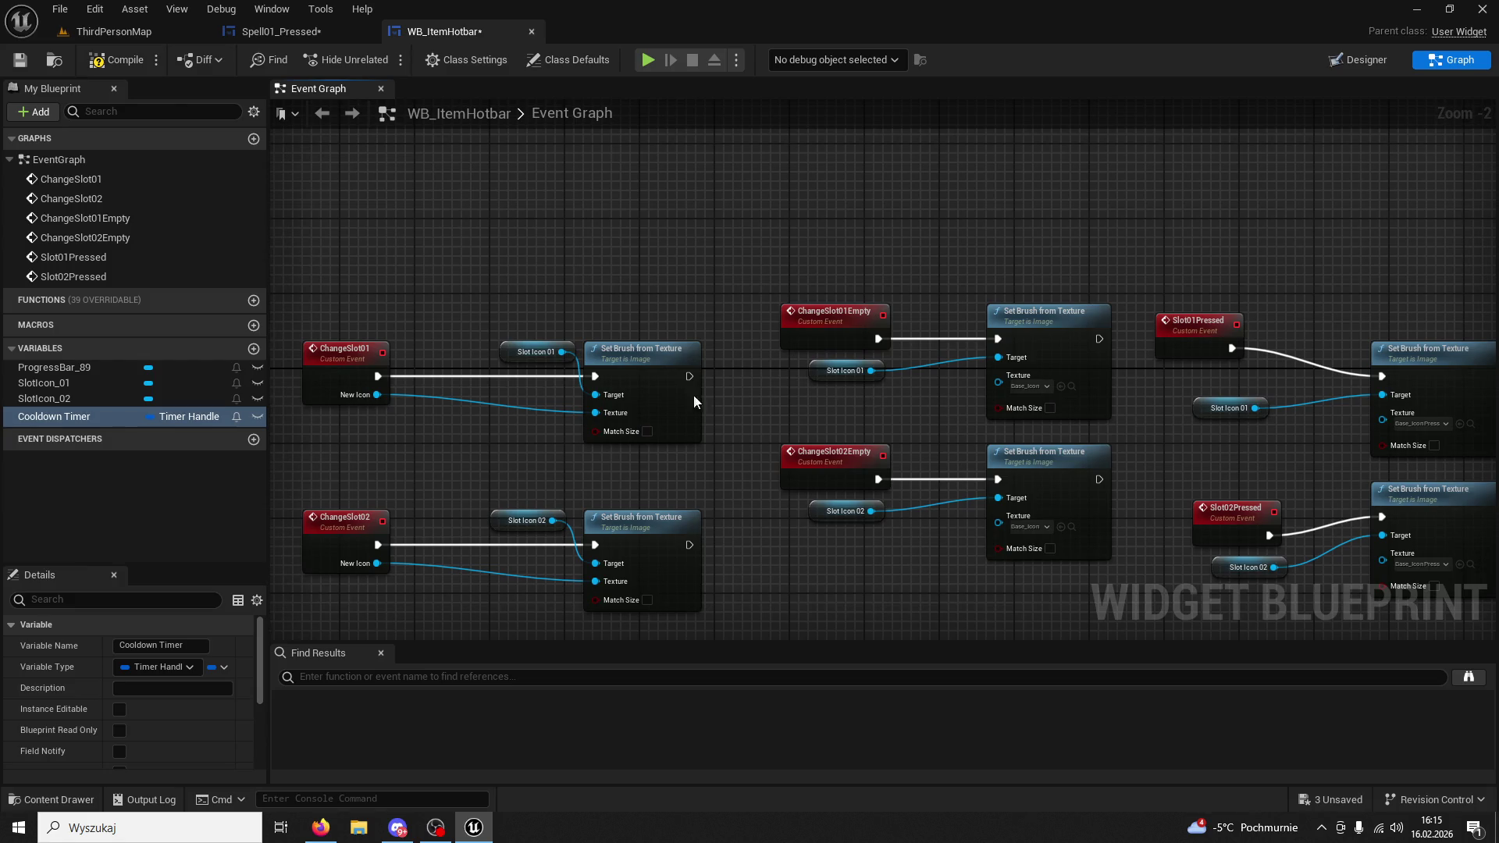
# Place a Cooldown Timer getter node in WB_ItemHotbar's Event Graph.
pyautogui.click(1359, 60)
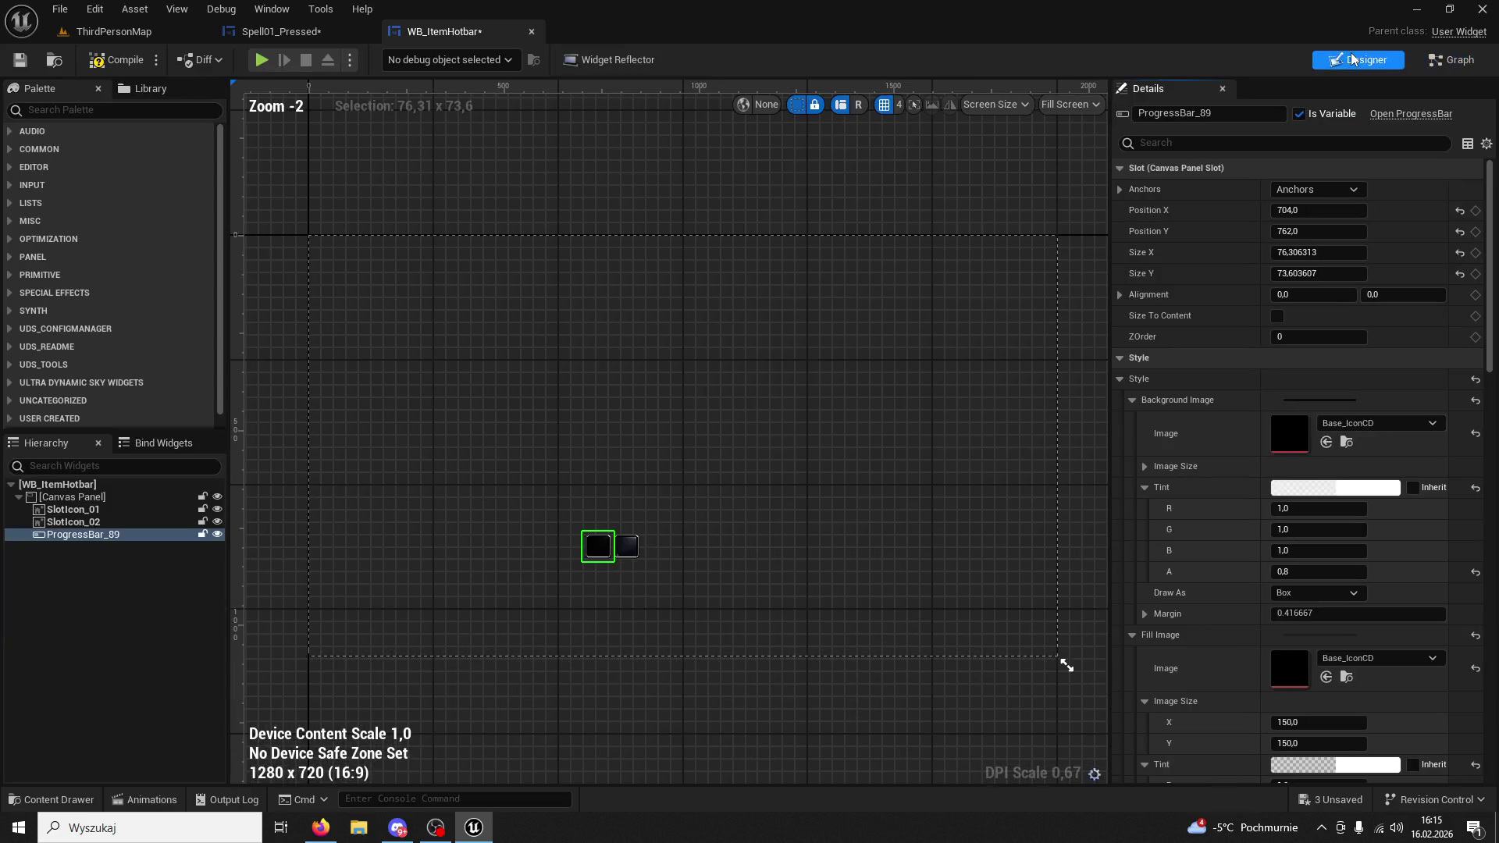
pyautogui.click(1428, 60)
pyautogui.click(94, 412)
pyautogui.moveTo(94, 412)
pyautogui.mouseDown()
pyautogui.moveTo(536, 199)
pyautogui.moveTo(600, 365)
pyautogui.mouseUp()
pyautogui.click(578, 224)
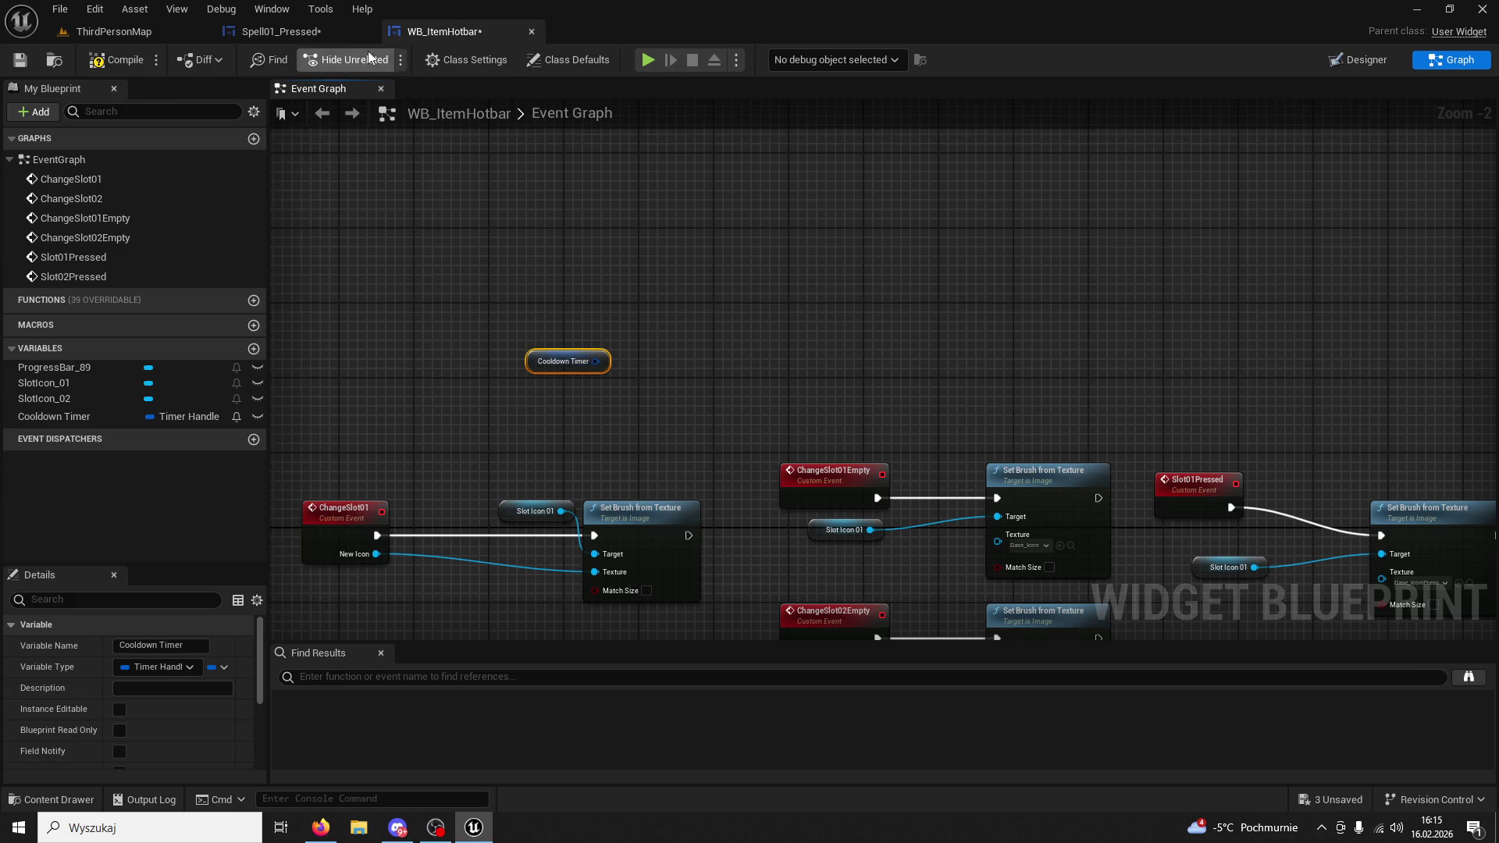
pyautogui.click(280, 31)
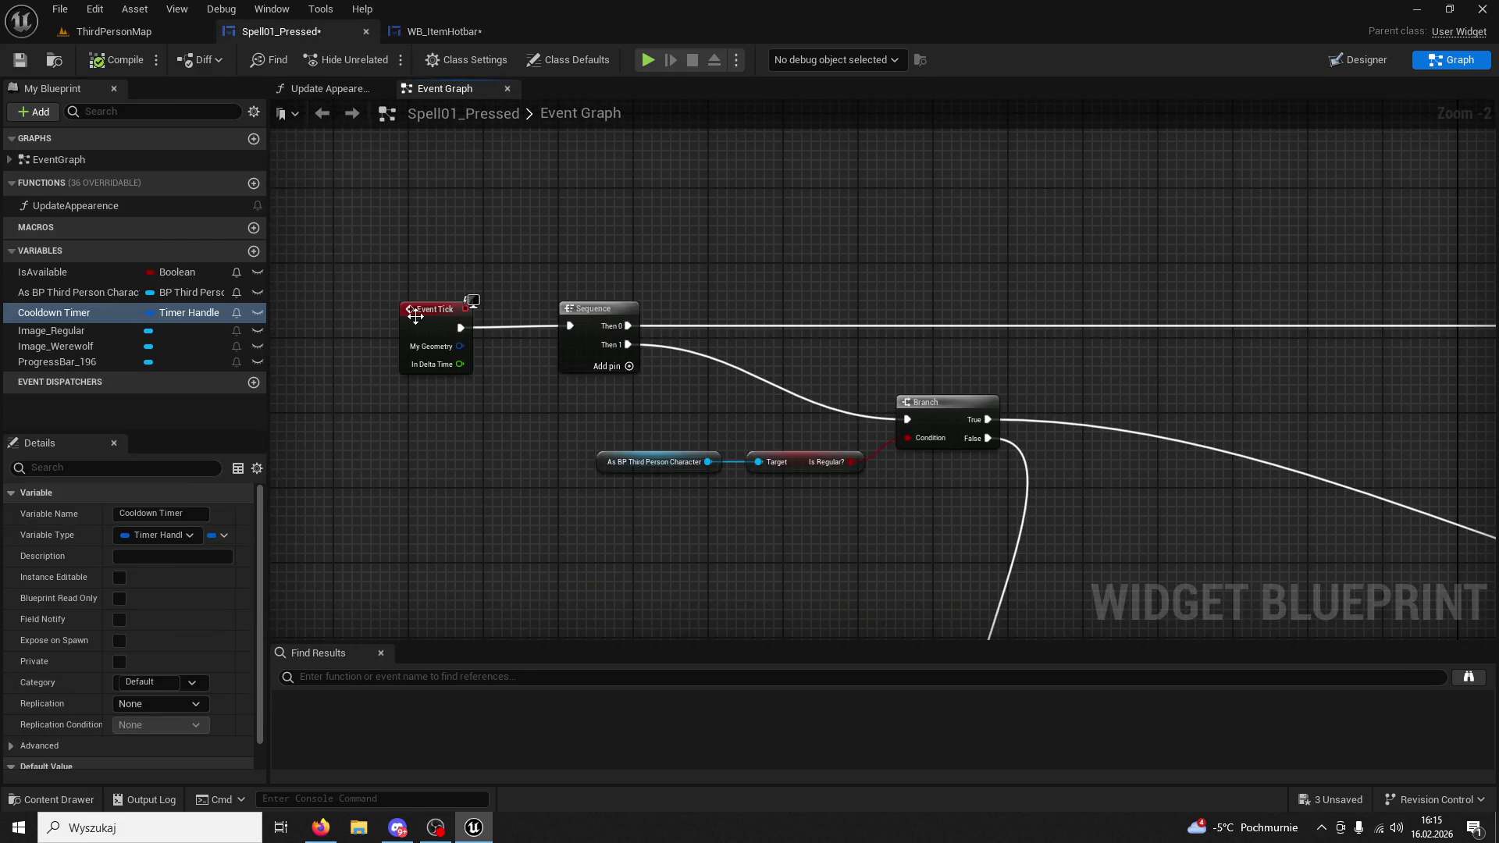
# Copy the Event Tick node from Spell01_Pressed into WB_ItemHotbar's graph.
pyautogui.click(413, 315)
pyautogui.hotkey('ctrl', 'c')
pyautogui.click(423, 31)
pyautogui.hotkey('ctrl', 'v')
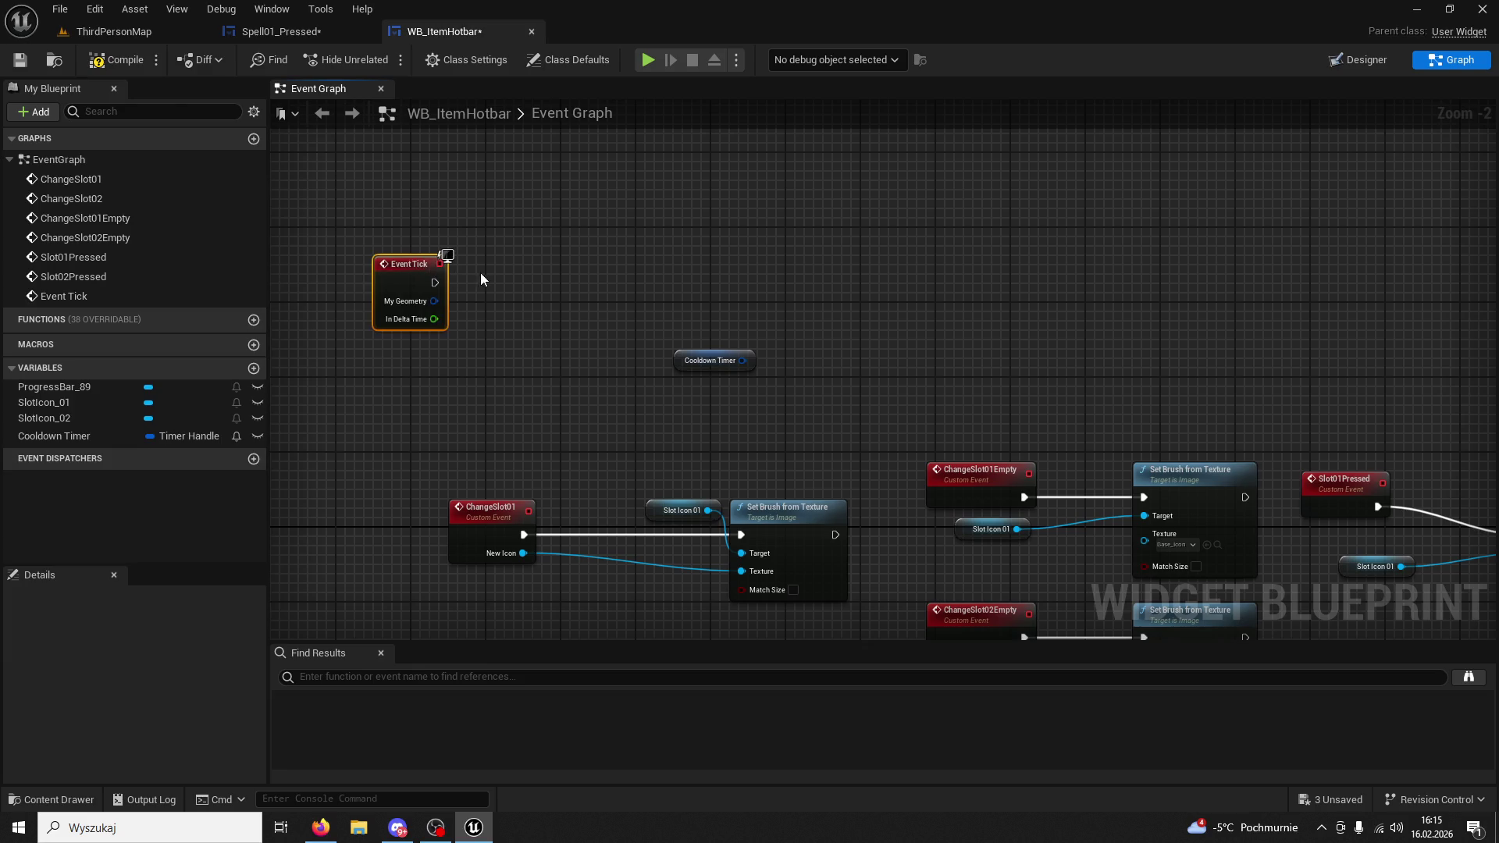
pyautogui.click(279, 31)
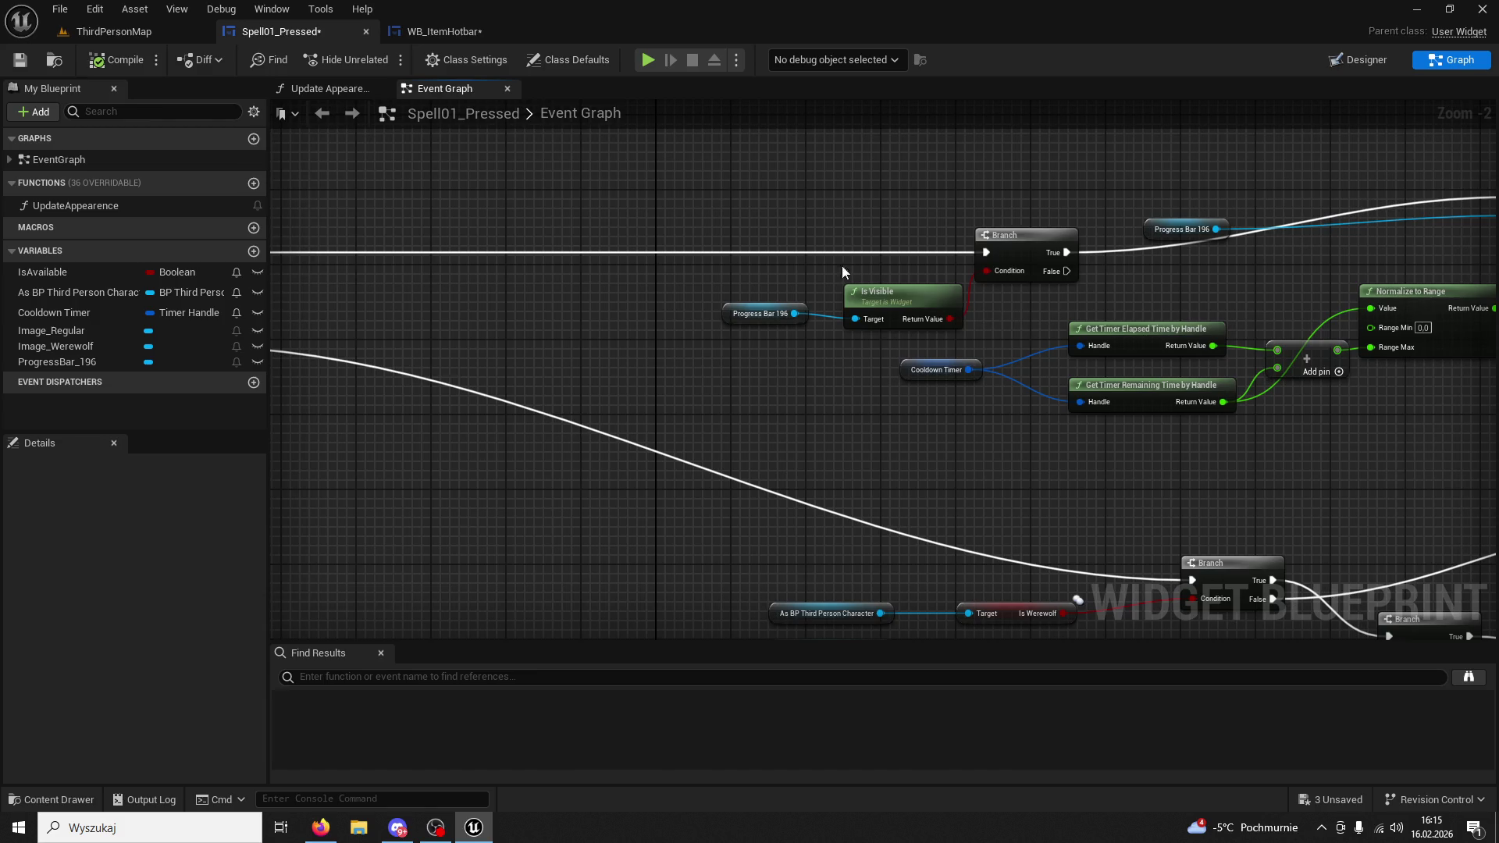
# Paste the Is Visible and Branch nodes into WB_ItemHotbar, targeting ProgressBar_89 instead of Progress Bar 196.
pyautogui.click(761, 313)
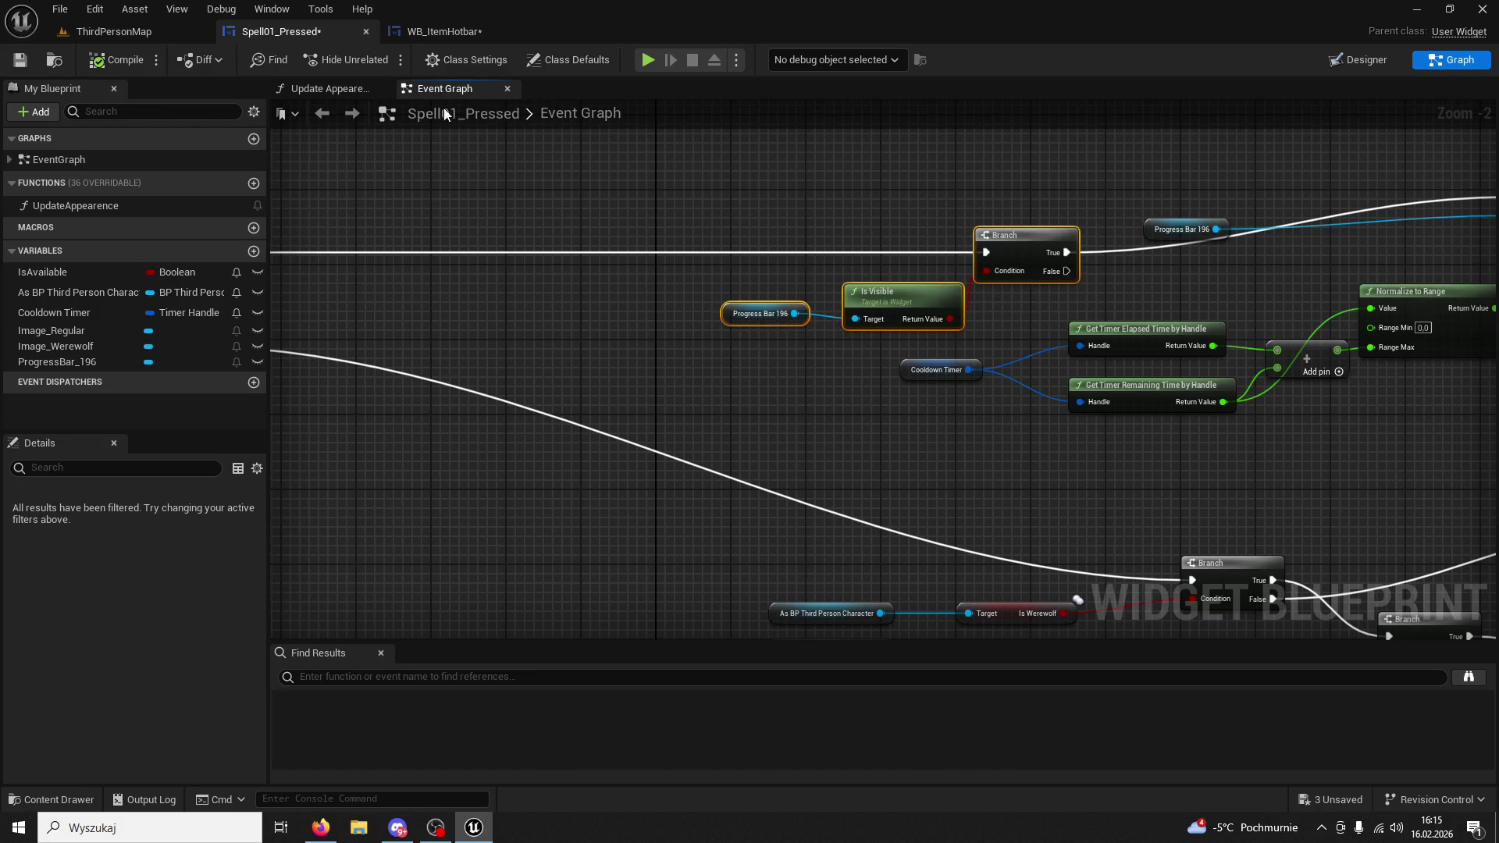
pyautogui.click(440, 35)
pyautogui.hotkey('ctrl', 'v')
pyautogui.click(509, 295)
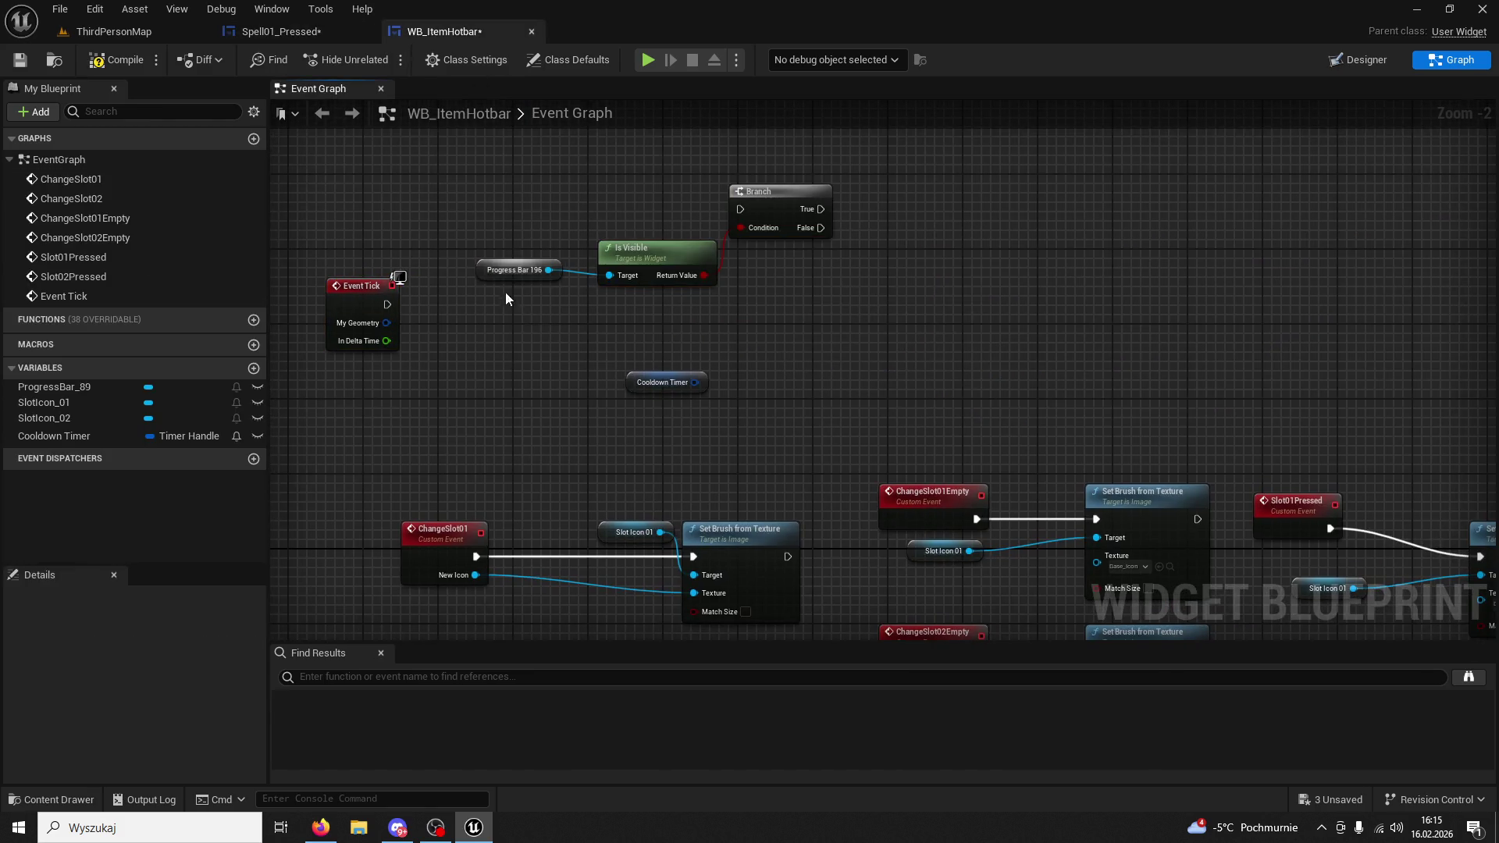
pyautogui.click(482, 273)
pyautogui.press('Delete')
pyautogui.moveTo(78, 401)
pyautogui.mouseDown()
pyautogui.moveTo(625, 297)
pyautogui.moveTo(602, 283)
pyautogui.mouseUp()
pyautogui.click(67, 505)
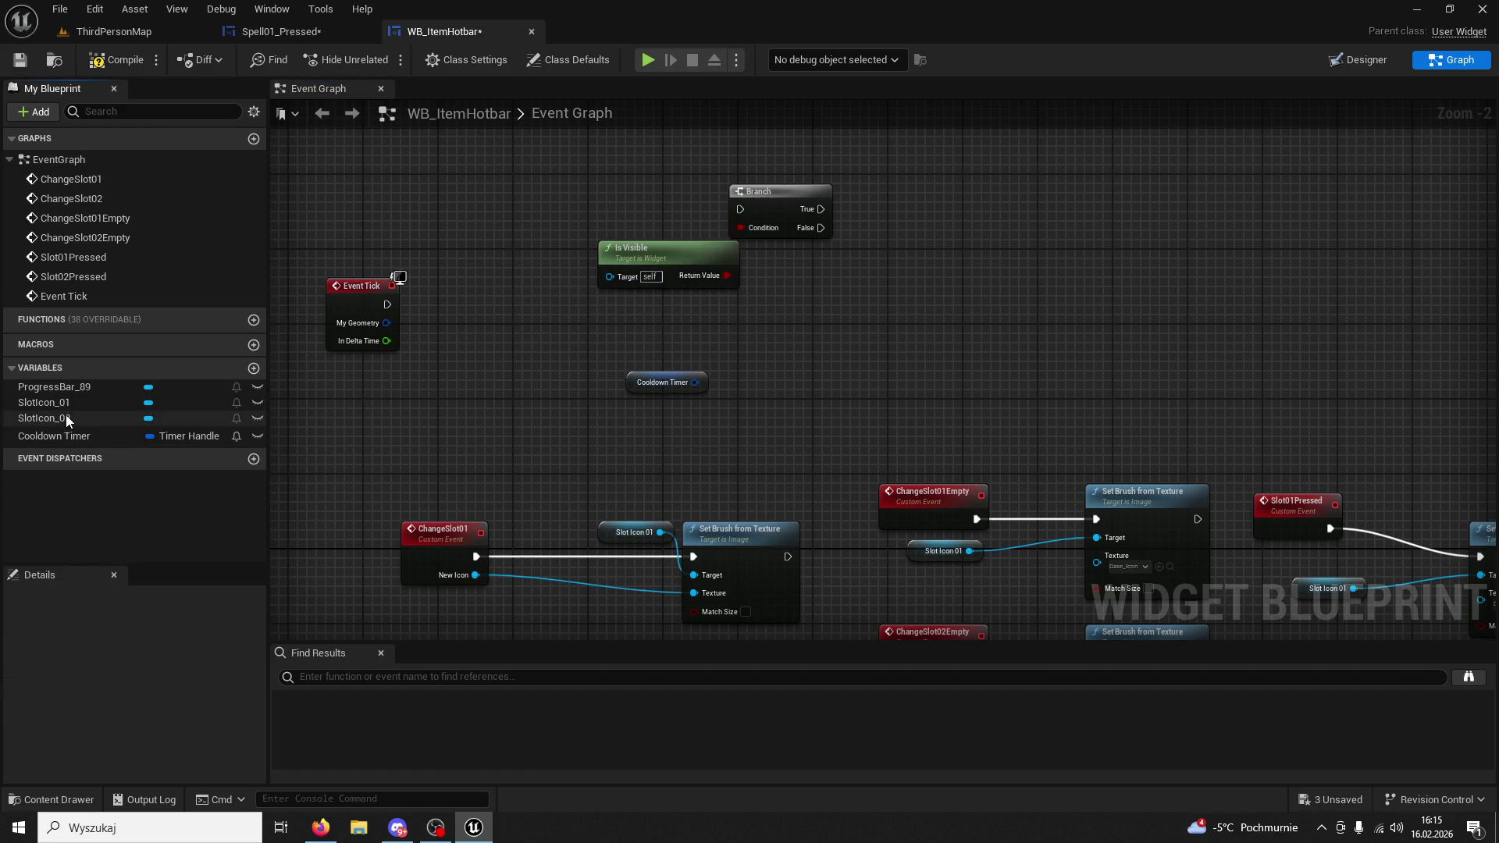
pyautogui.moveTo(68, 387); pyautogui.dragTo(606, 280)
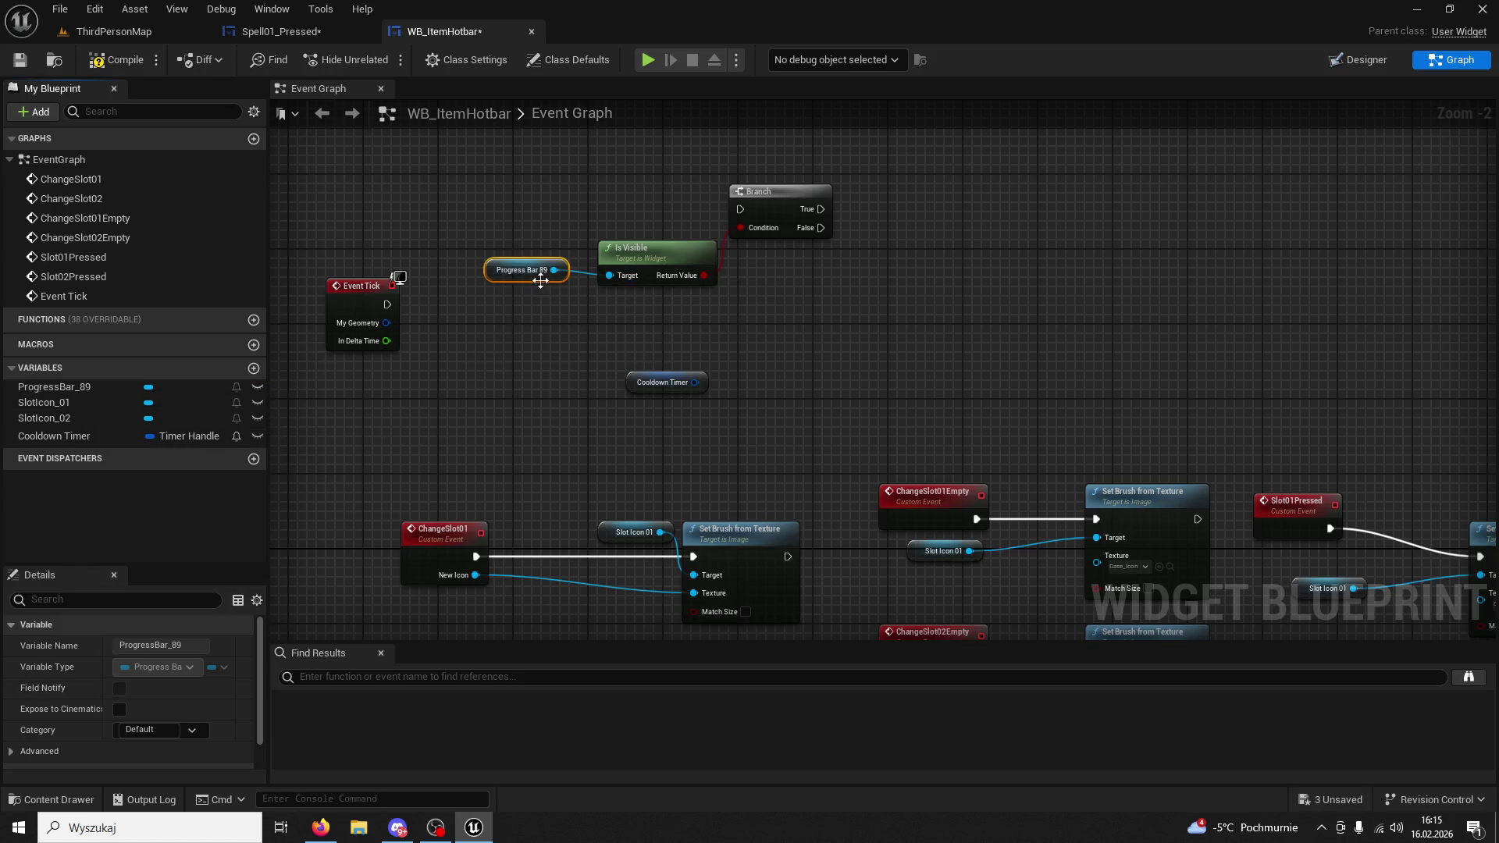
pyautogui.moveTo(486, 287); pyautogui.dragTo(482, 320)
pyautogui.moveTo(352, 289)
pyautogui.mouseDown()
pyautogui.moveTo(399, 205)
pyautogui.moveTo(756, 219)
pyautogui.mouseUp()
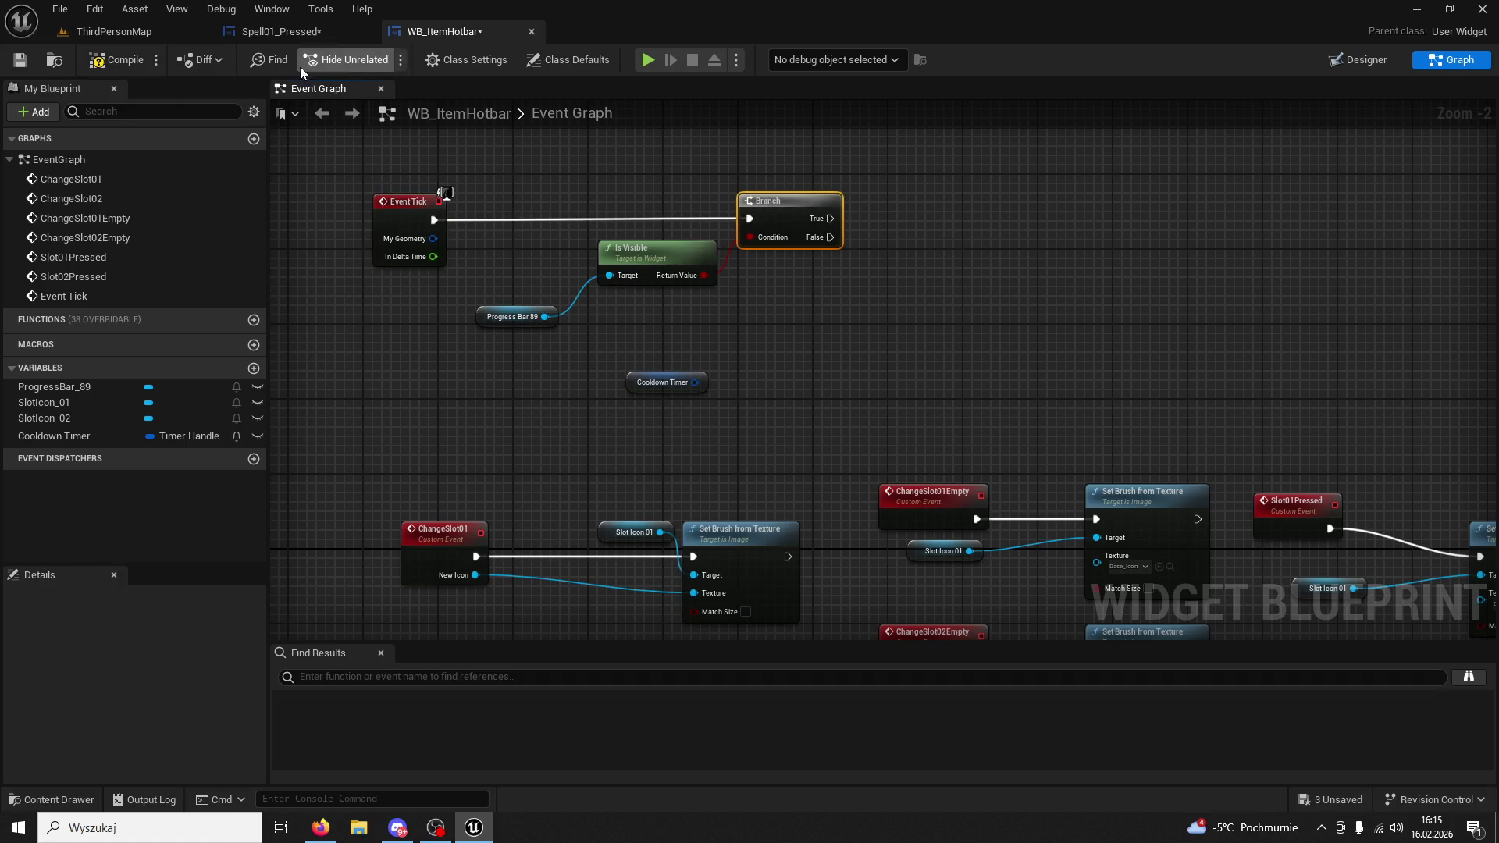
# Copy Set Percent into WB_ItemHotbar and wire the Branch's True output to it.
pyautogui.click(296, 32)
pyautogui.moveTo(1053, 222)
pyautogui.mouseDown()
pyautogui.moveTo(695, 234)
pyautogui.moveTo(738, 249)
pyautogui.mouseUp()
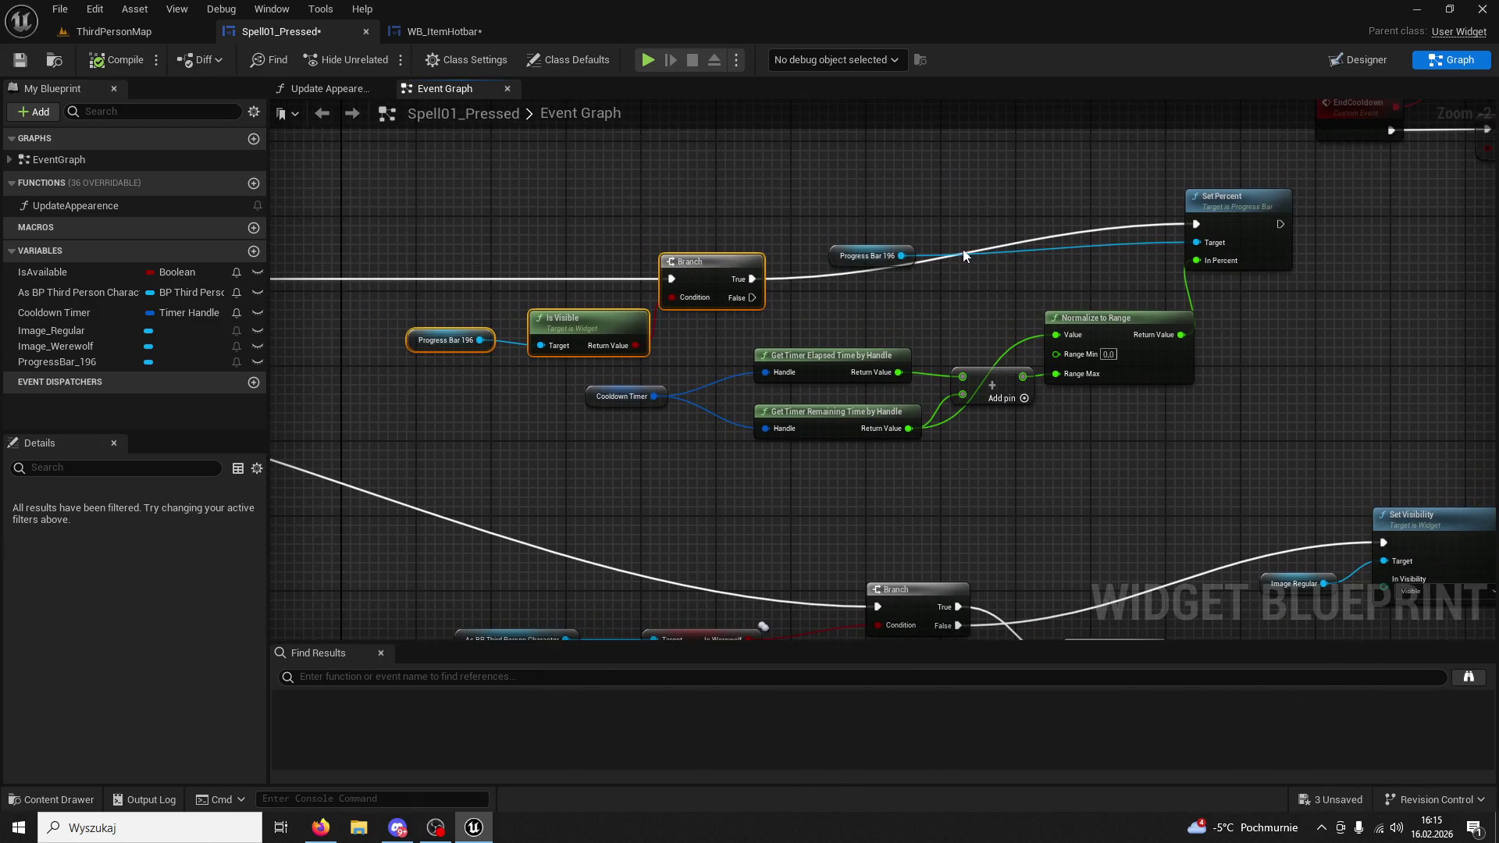
pyautogui.click(1227, 200)
pyautogui.hotkey('ctrl', 'c')
pyautogui.click(425, 31)
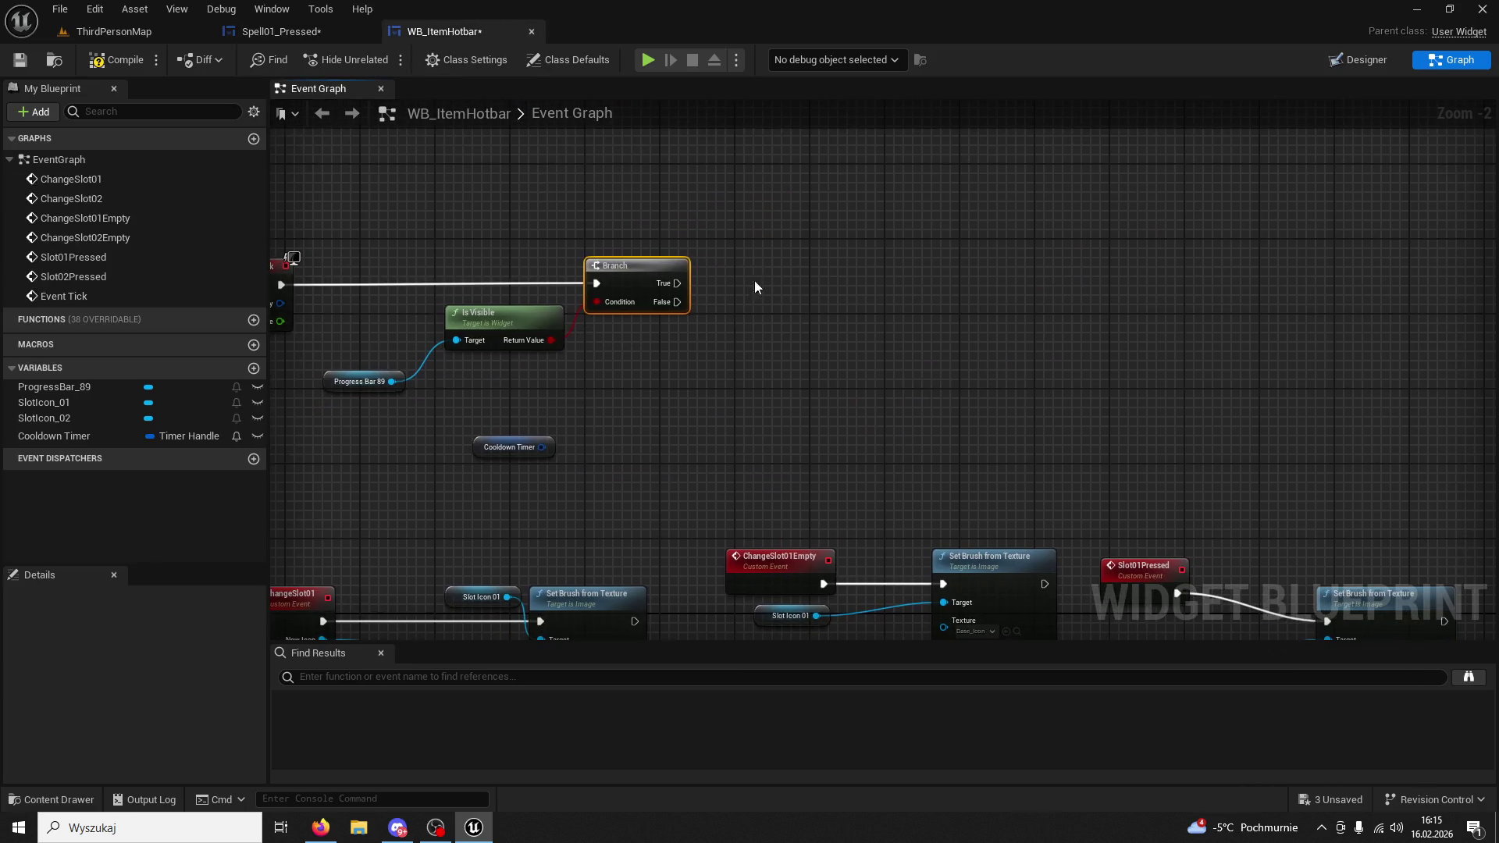
pyautogui.hotkey('ctrl', 'v')
pyautogui.moveTo(677, 282)
pyautogui.mouseDown()
pyautogui.moveTo(765, 292)
pyautogui.moveTo(829, 259)
pyautogui.moveTo(892, 266)
pyautogui.mouseUp()
# In Spell01_Pressed, select the timer getters, Add, Normalize to Range and Cooldown Timer nodes.
pyautogui.click(298, 30)
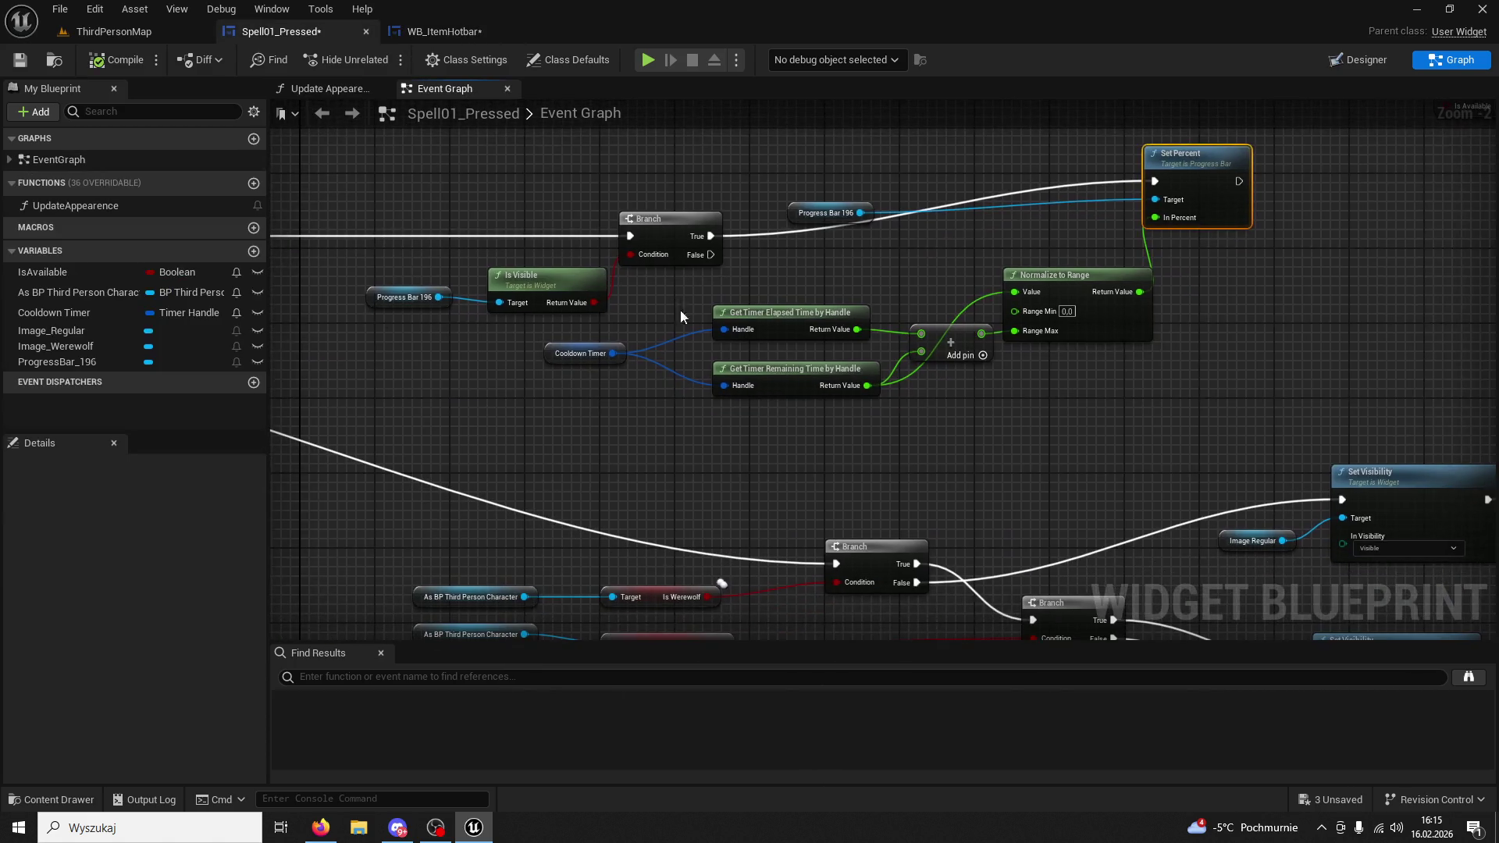
pyautogui.moveTo(962, 393); pyautogui.dragTo(679, 296)
pyautogui.keyDown('ctrl'); pyautogui.click(574, 345); pyautogui.keyUp('ctrl')
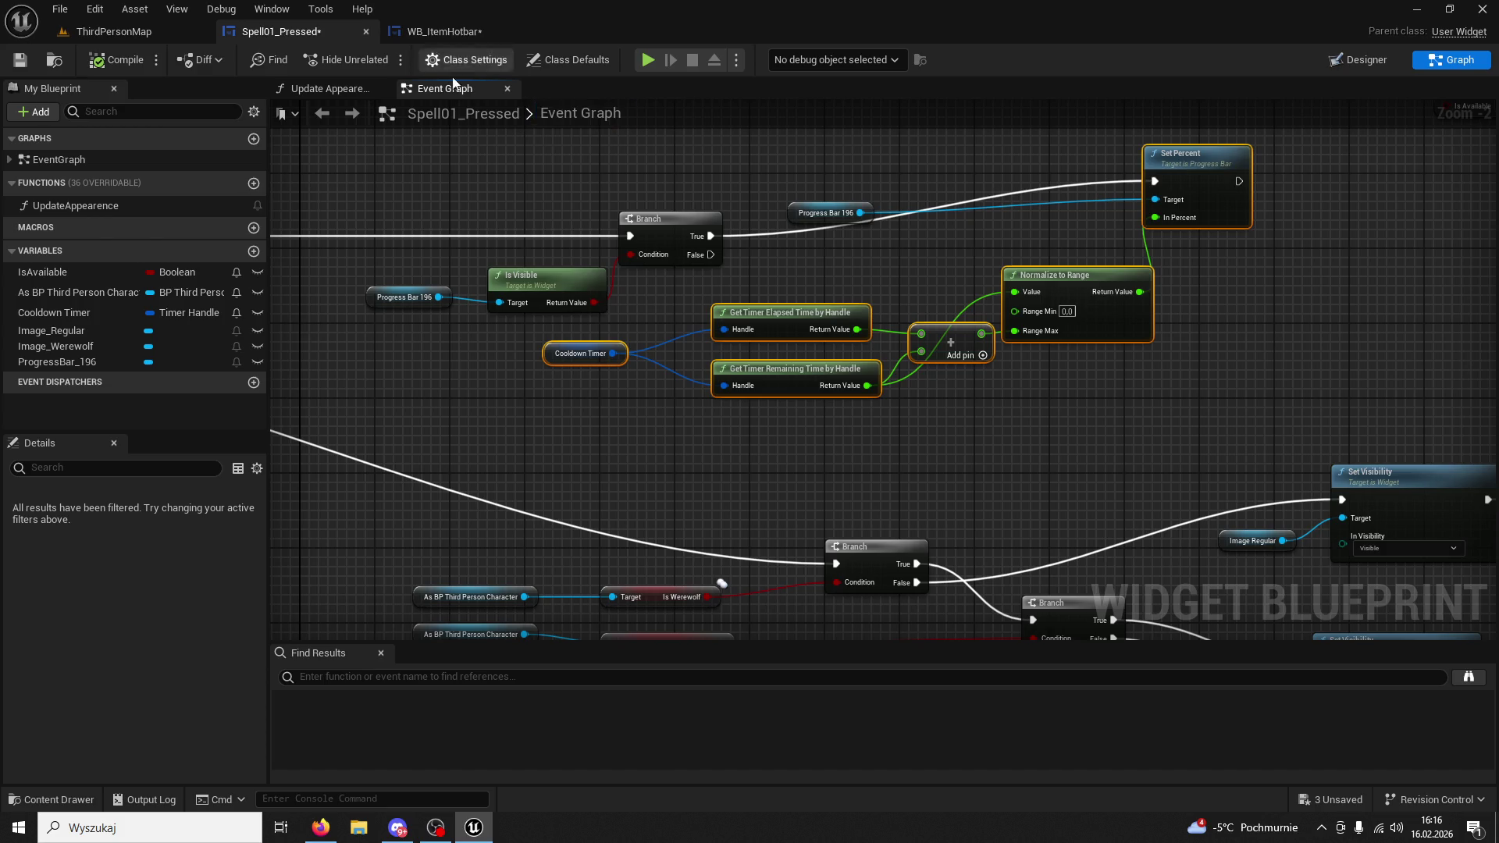
# Paste the cooldown progress nodes, delete the duplicate Set Percent, and wire Branch True to the remaining one.
pyautogui.click(443, 31)
pyautogui.moveTo(800, 206); pyautogui.dragTo(930, 215)
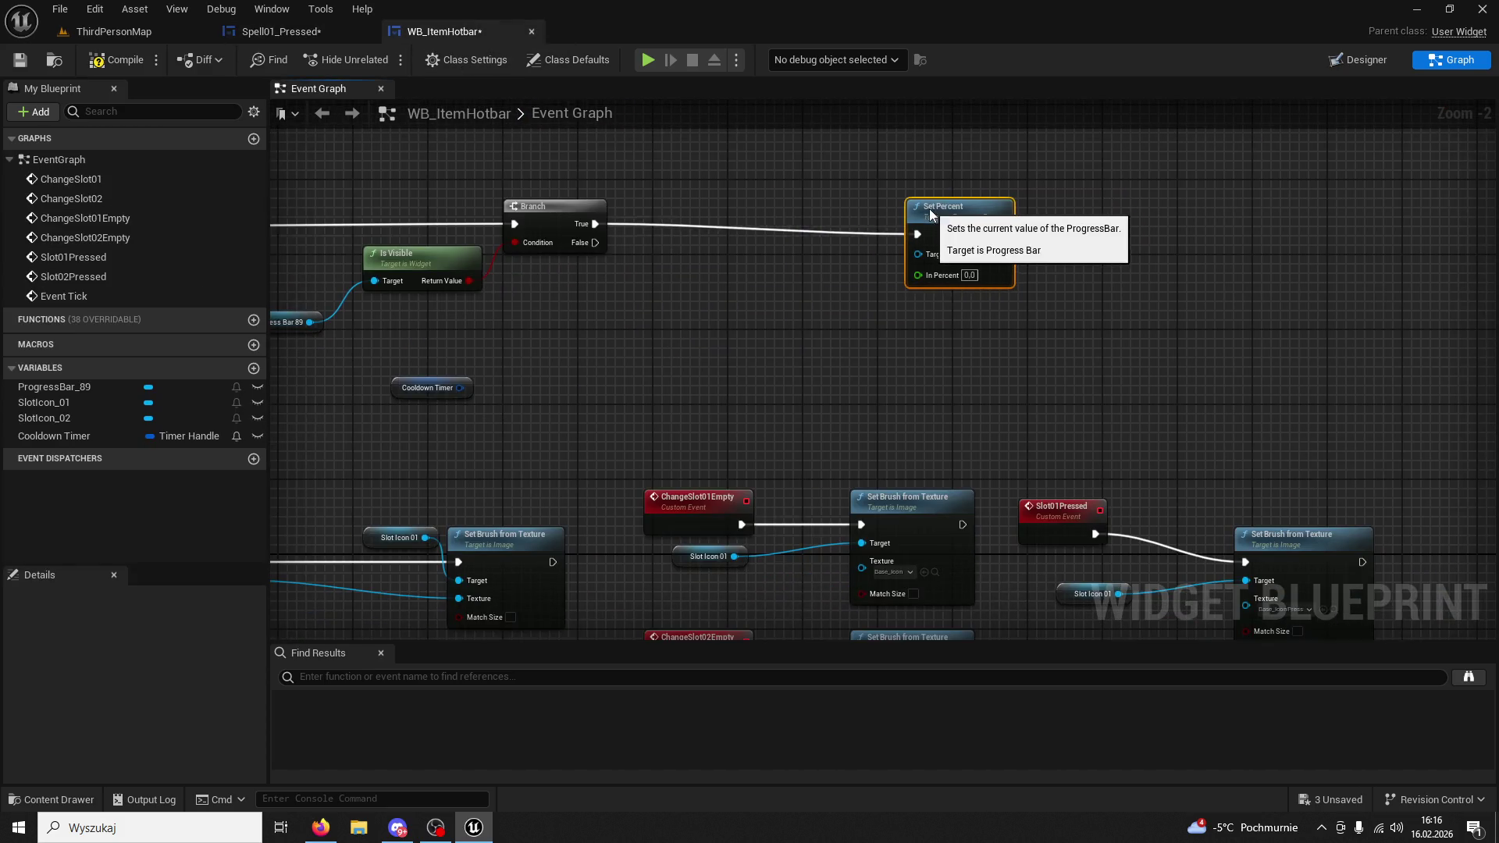
pyautogui.hotkey('ctrl', 'v')
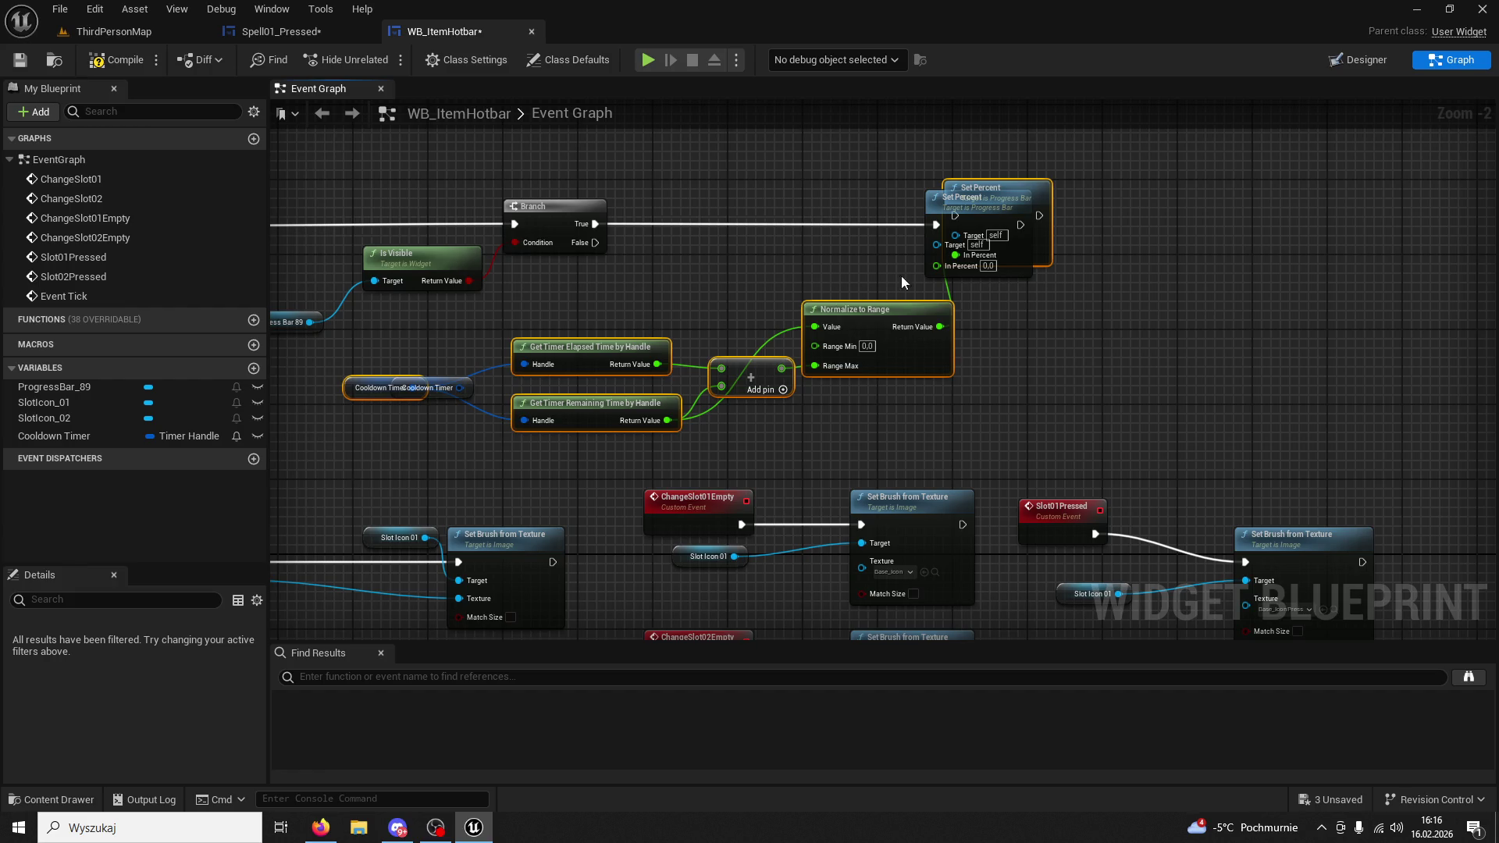
pyautogui.click(905, 287)
pyautogui.press('Delete')
pyautogui.moveTo(595, 224); pyautogui.dragTo(954, 215)
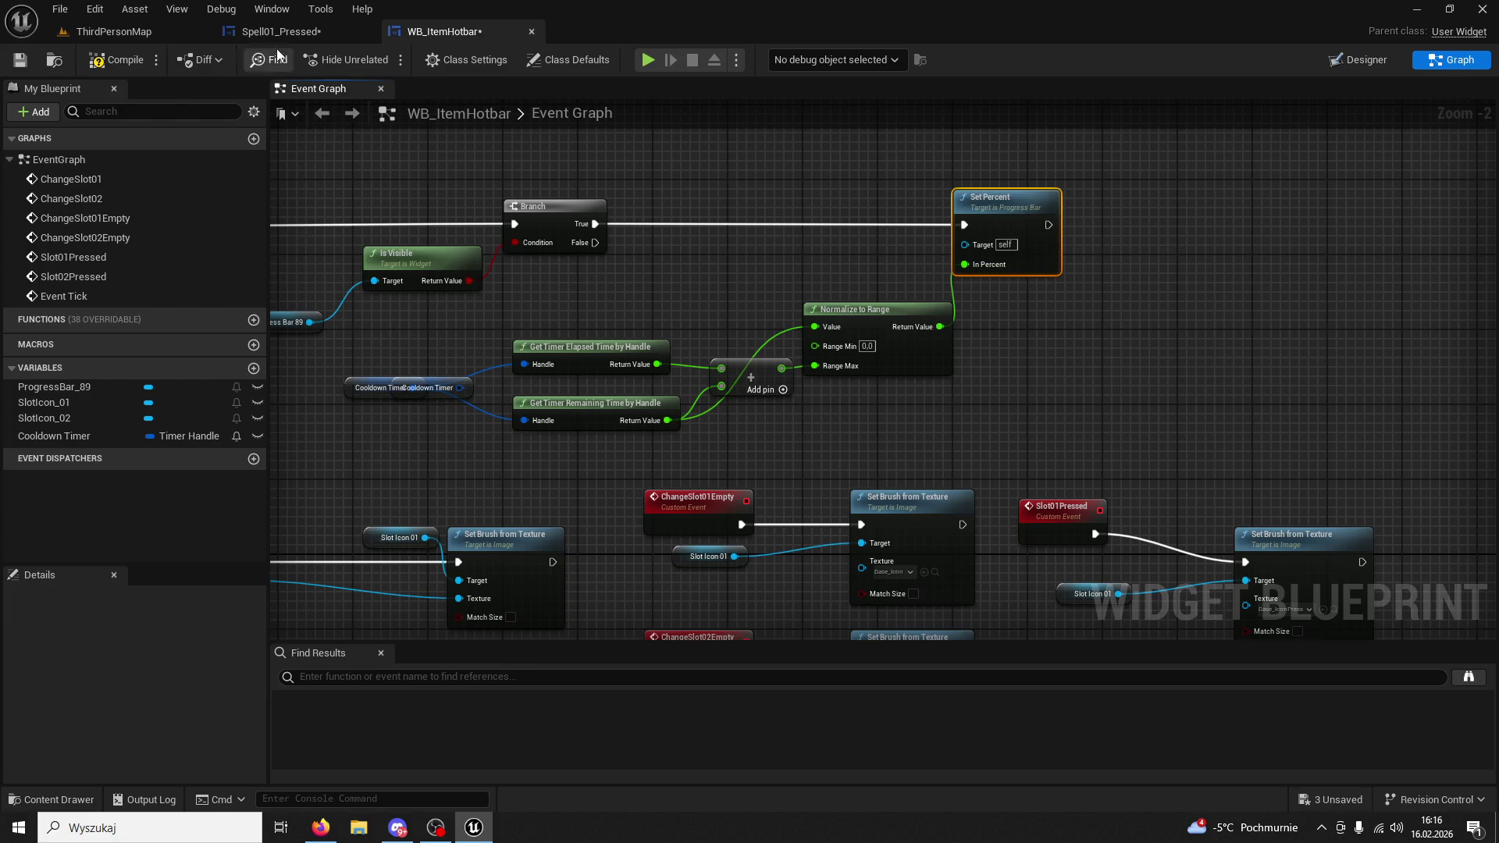
# Swap the pasted Cooldown Timer for WB_ItemHotbar's own Cooldown Timer variable.
pyautogui.click(305, 35)
pyautogui.click(453, 41)
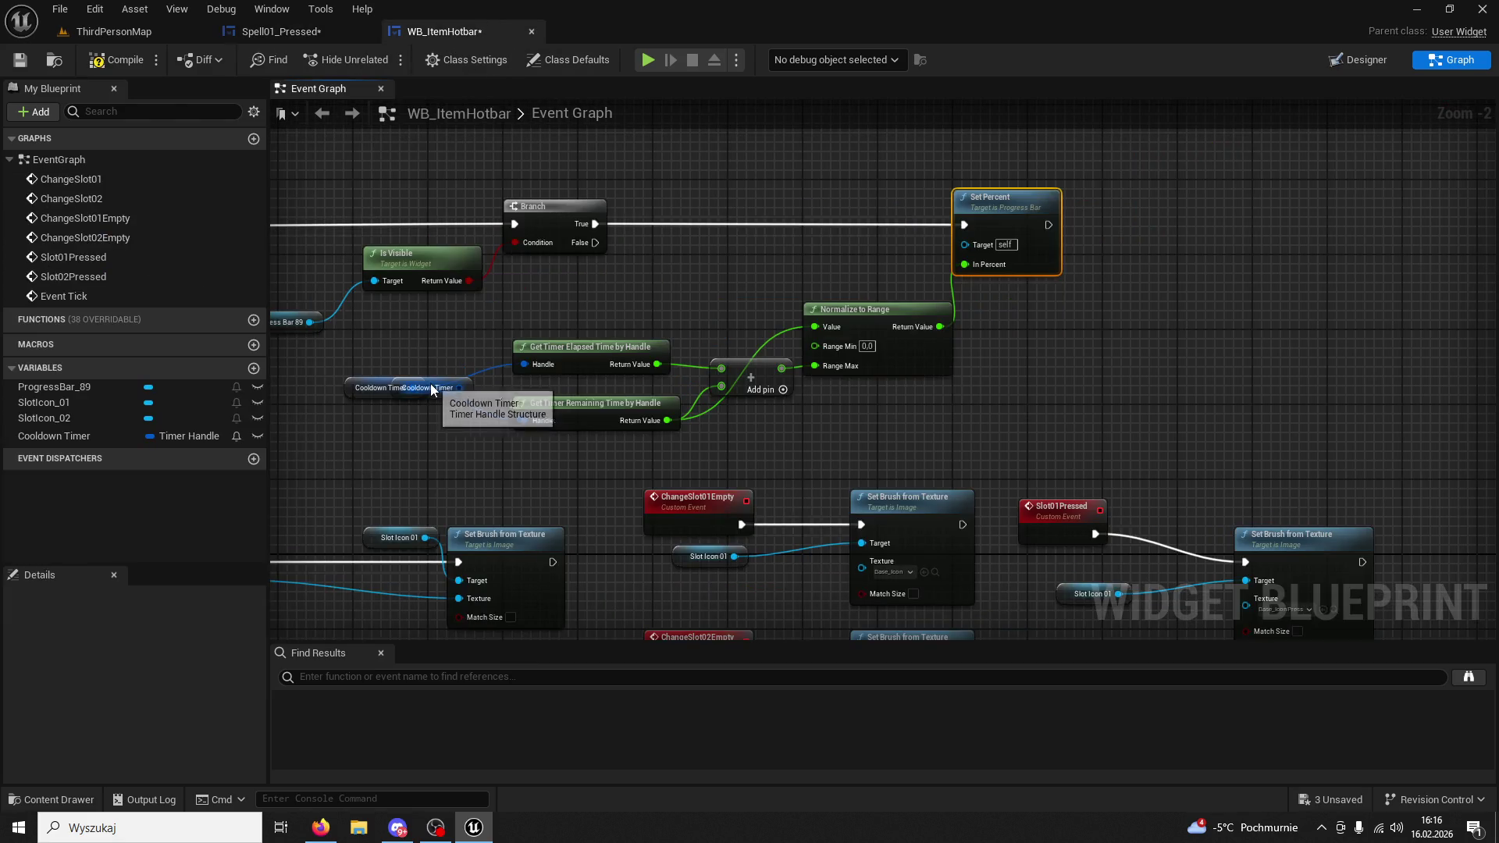
pyautogui.moveTo(354, 386); pyautogui.dragTo(349, 422)
pyautogui.click(401, 388)
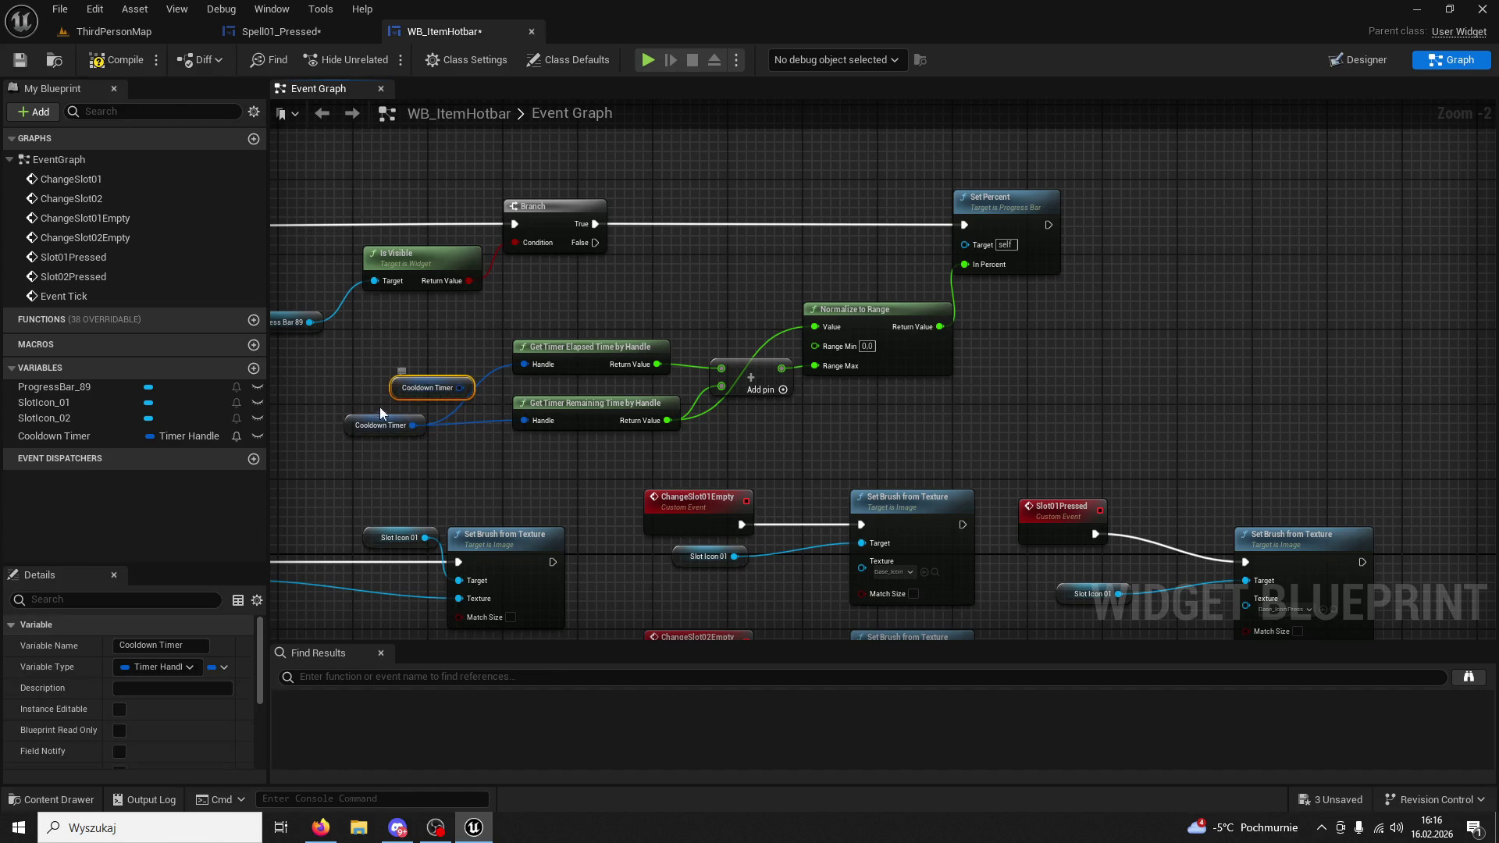
pyautogui.press('Delete')
# Connect a Progress Bar 89 getter to Set Percent's Target and compile the blueprint.
pyautogui.click(437, 311)
pyautogui.hotkey('ctrl', 'c')
pyautogui.hotkey('ctrl', 'v')
pyautogui.moveTo(972, 264); pyautogui.dragTo(1141, 246)
pyautogui.press('Escape')
pyautogui.moveTo(972, 263); pyautogui.dragTo(1139, 233)
pyautogui.click(136, 64)
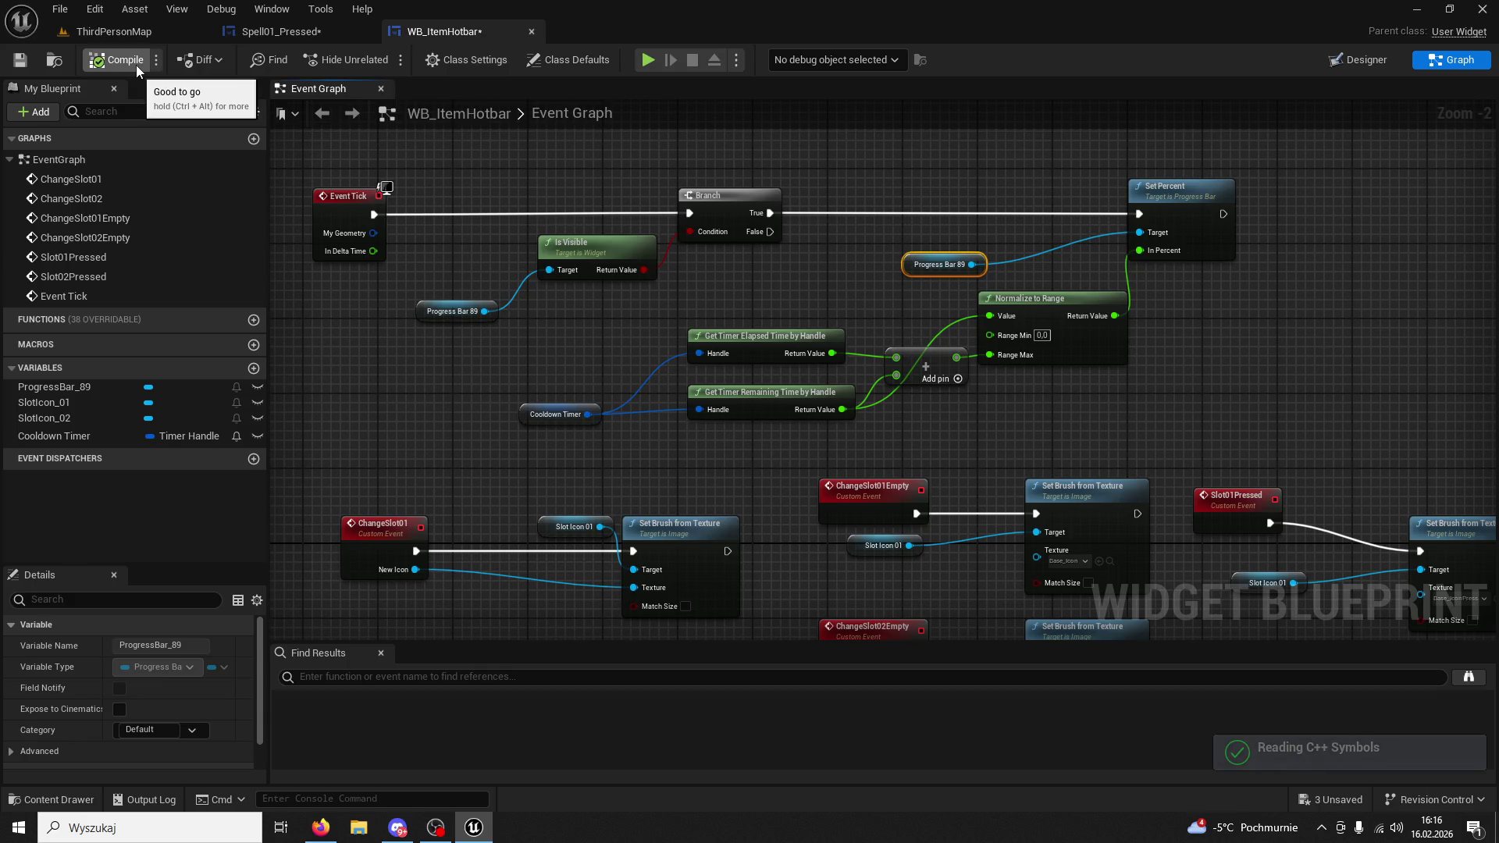
# Playtest ThirdPersonMap, then review the Spell01_Pressed and WB_ItemHotbar graphs.
pyautogui.click(110, 31)
pyautogui.click(381, 61)
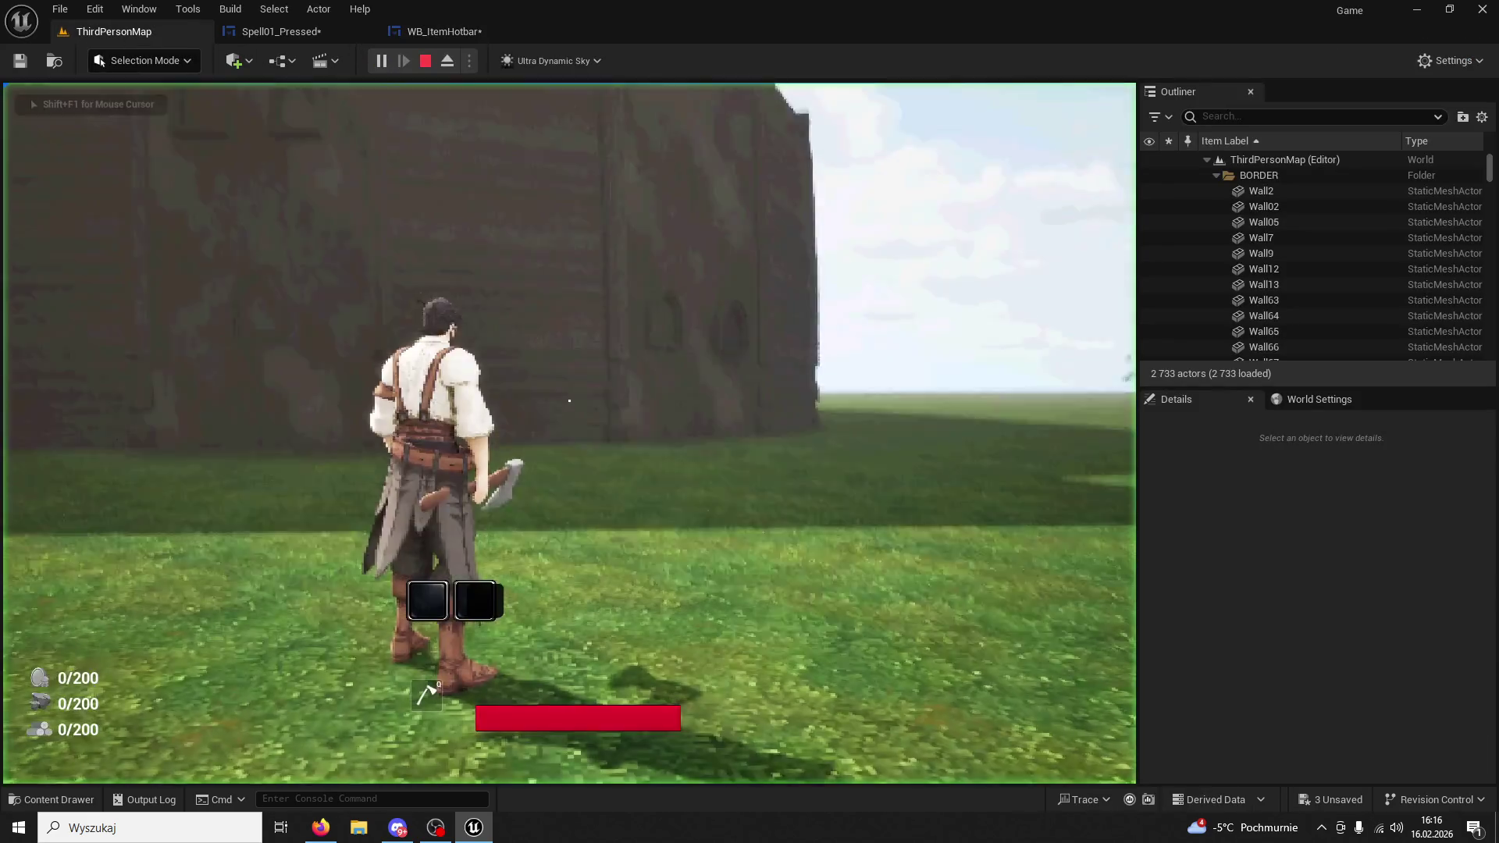
pyautogui.press('Escape')
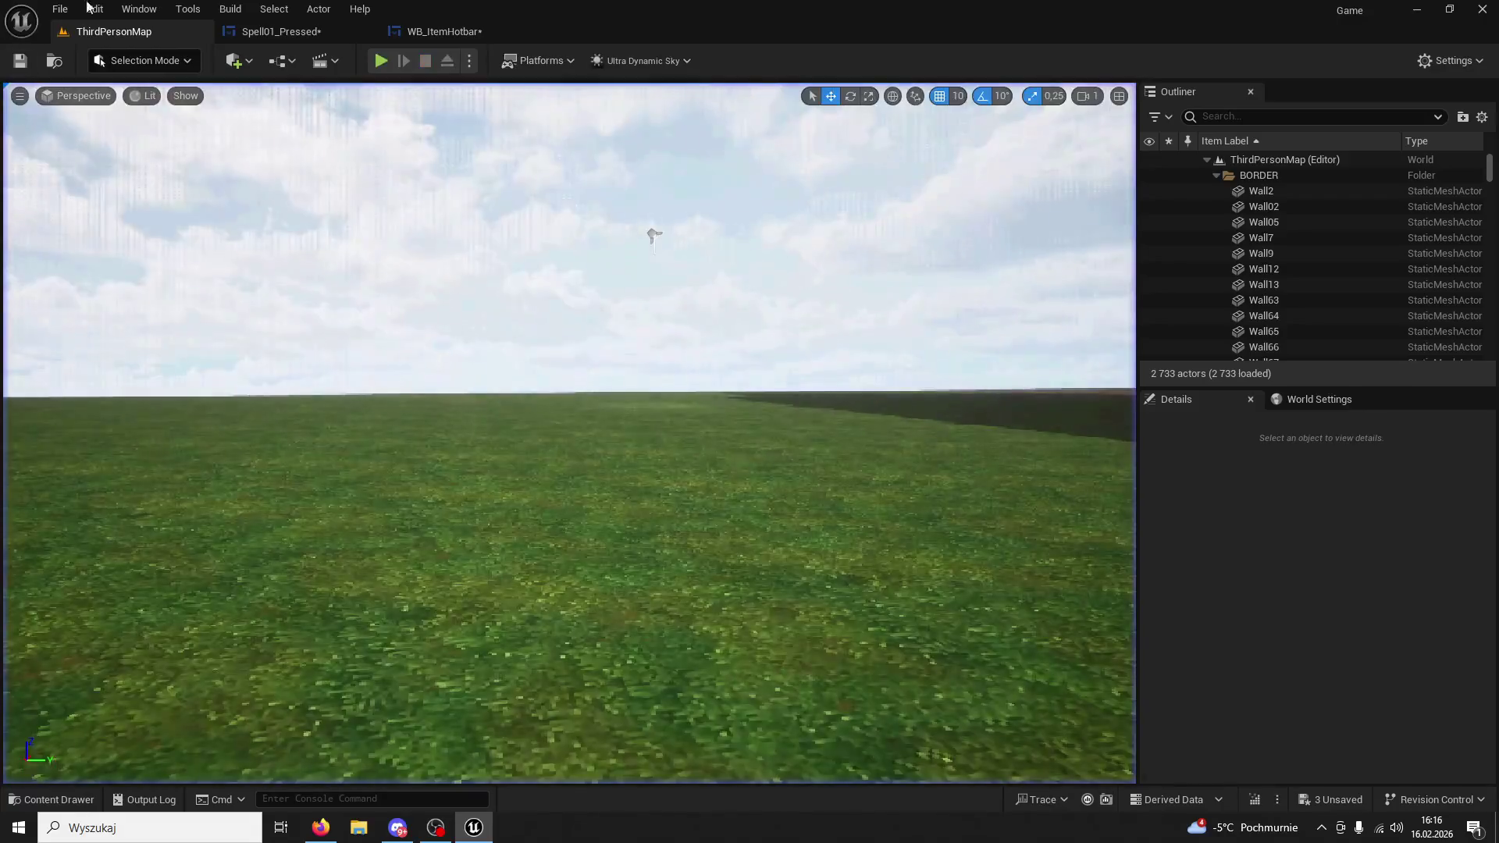
pyautogui.click(311, 35)
pyautogui.click(450, 33)
pyautogui.click(344, 31)
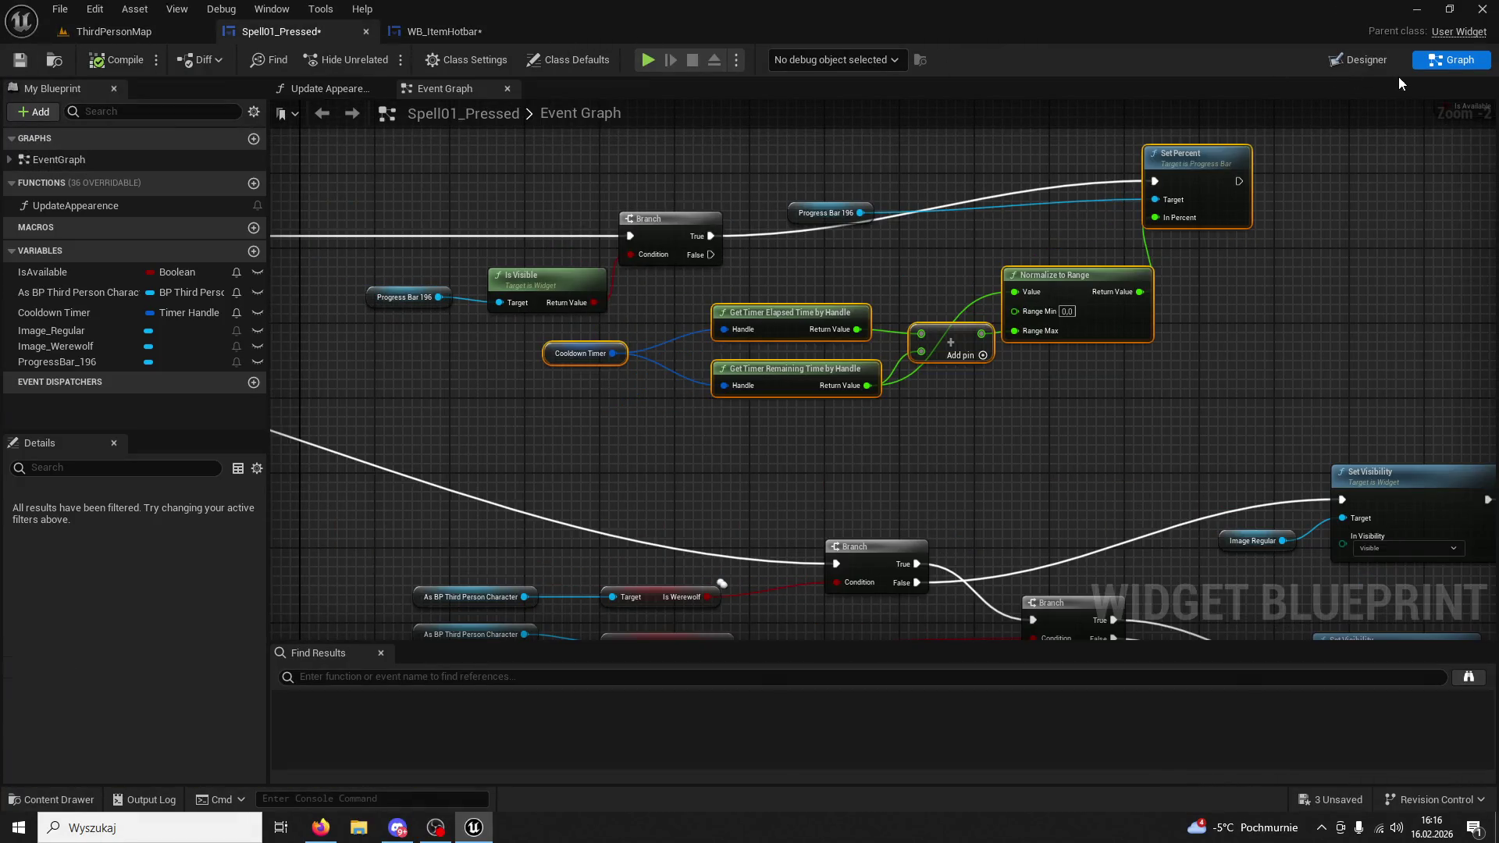
pyautogui.click(444, 31)
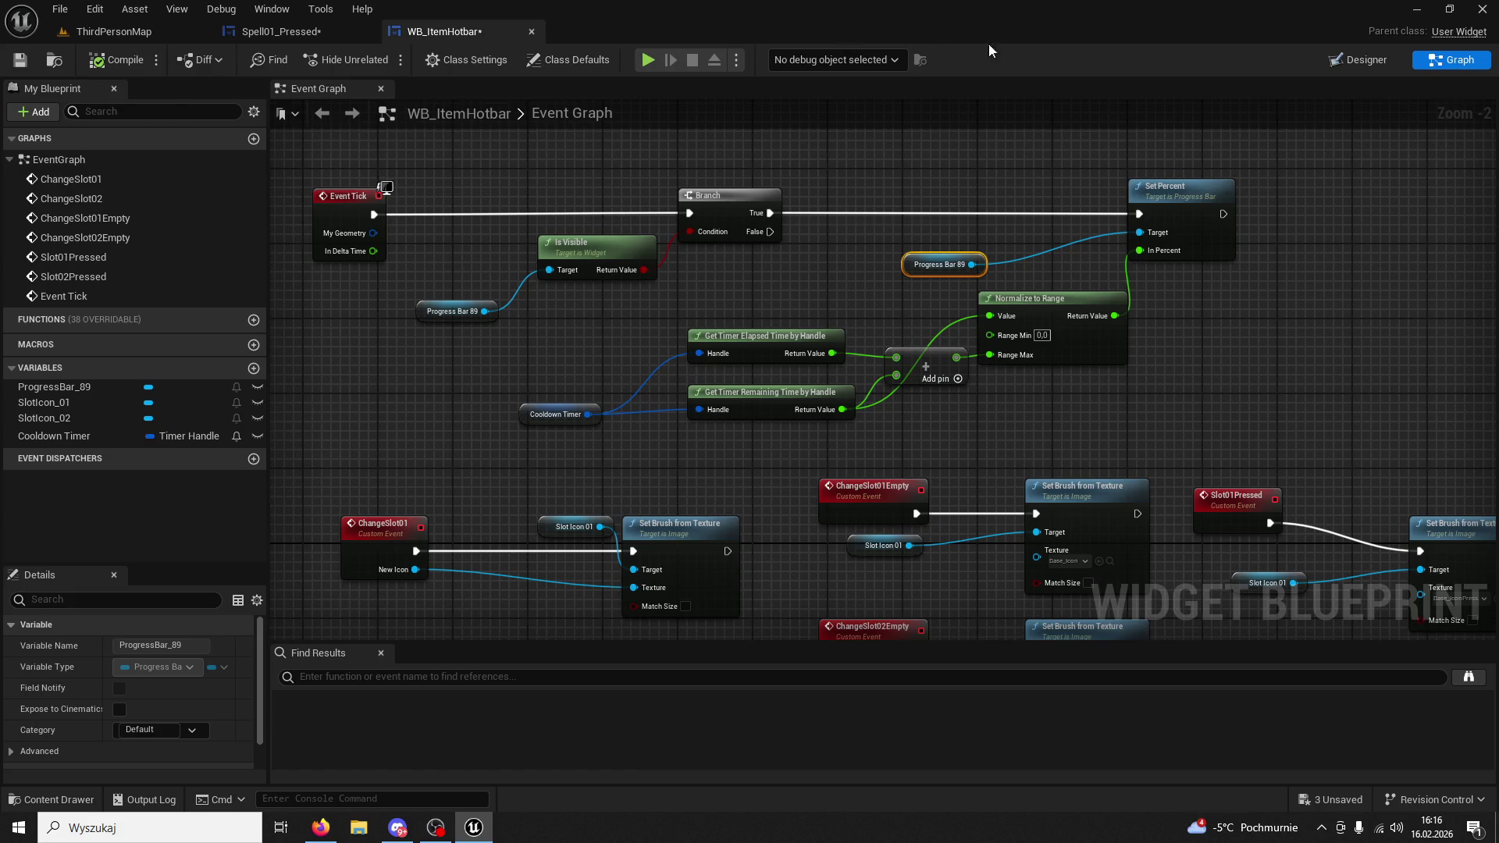
# Anchor ProgressBar_89 to the bottom centre of the screen.
pyautogui.click(1341, 61)
pyautogui.scroll(4, 594, 542)
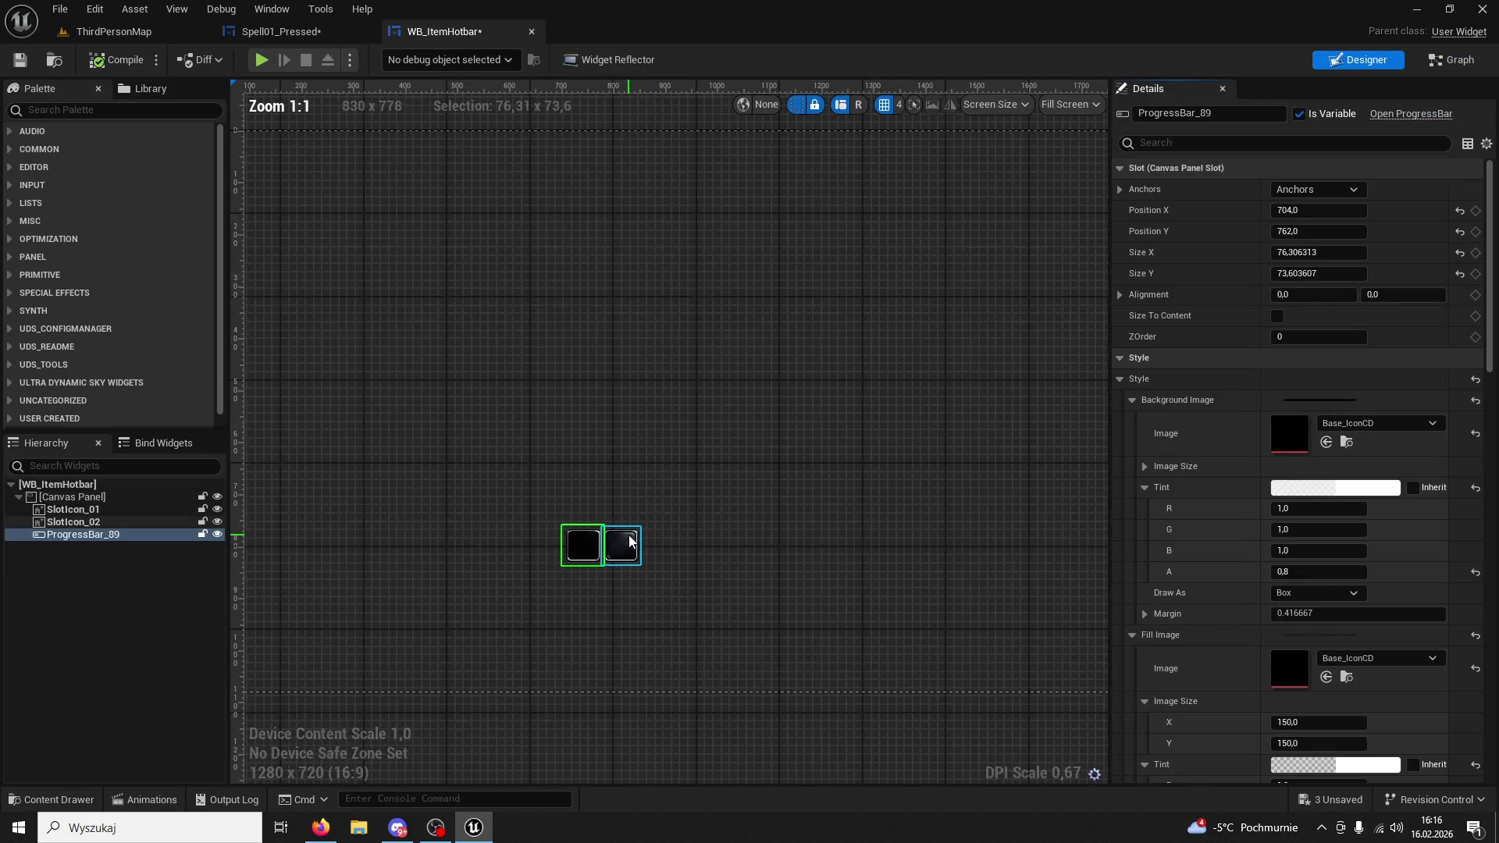
pyautogui.click(1339, 192)
pyautogui.click(1347, 337)
# Playtest ThirdPersonMap again with Alt+P to check the hotbar.
pyautogui.click(180, 31)
pyautogui.hotkey('alt', 'p')
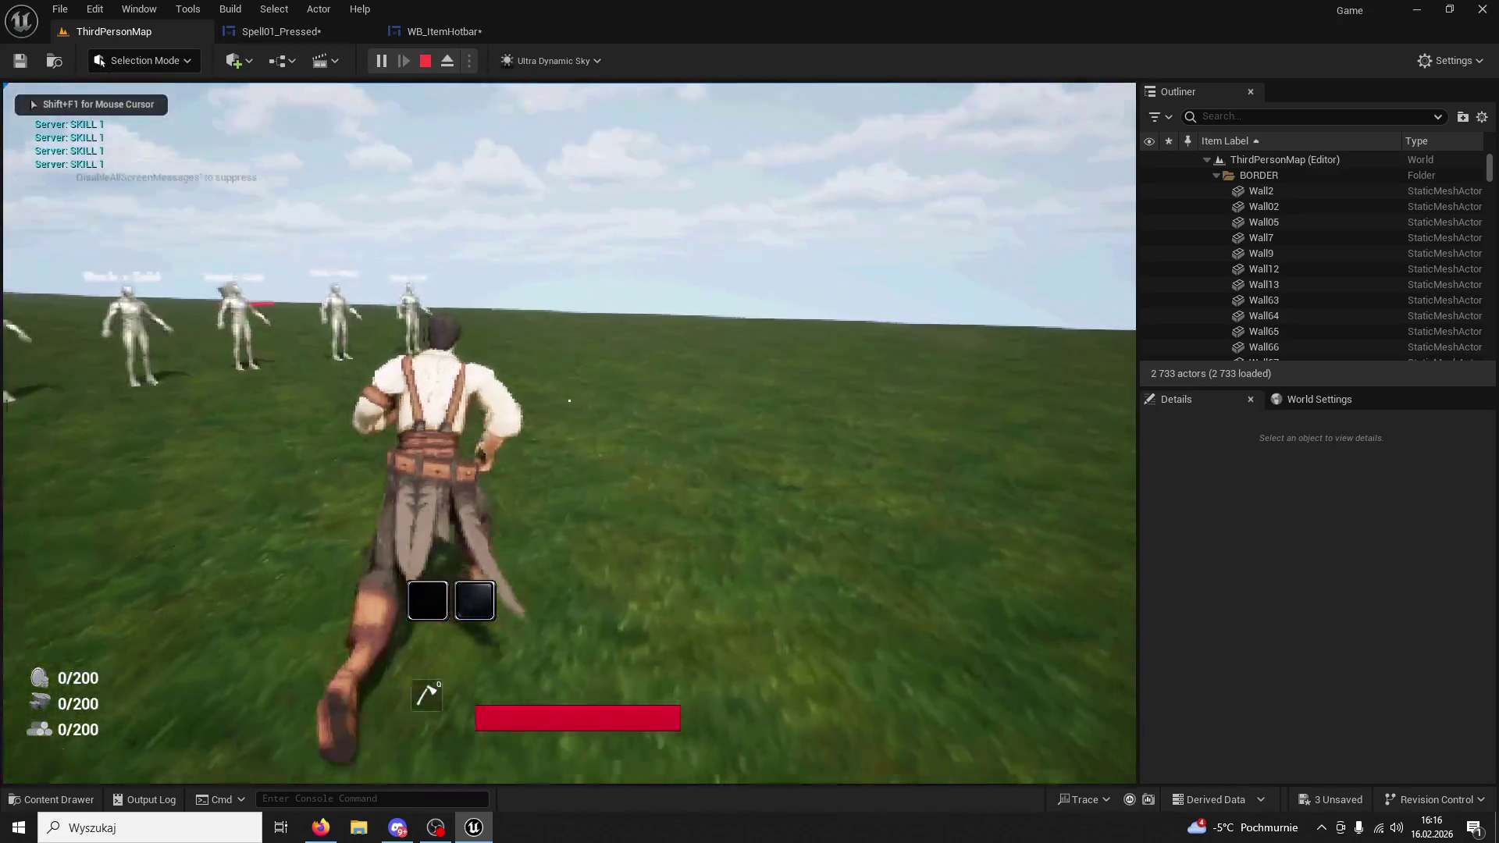
pyautogui.press('Escape')
pyautogui.click(438, 33)
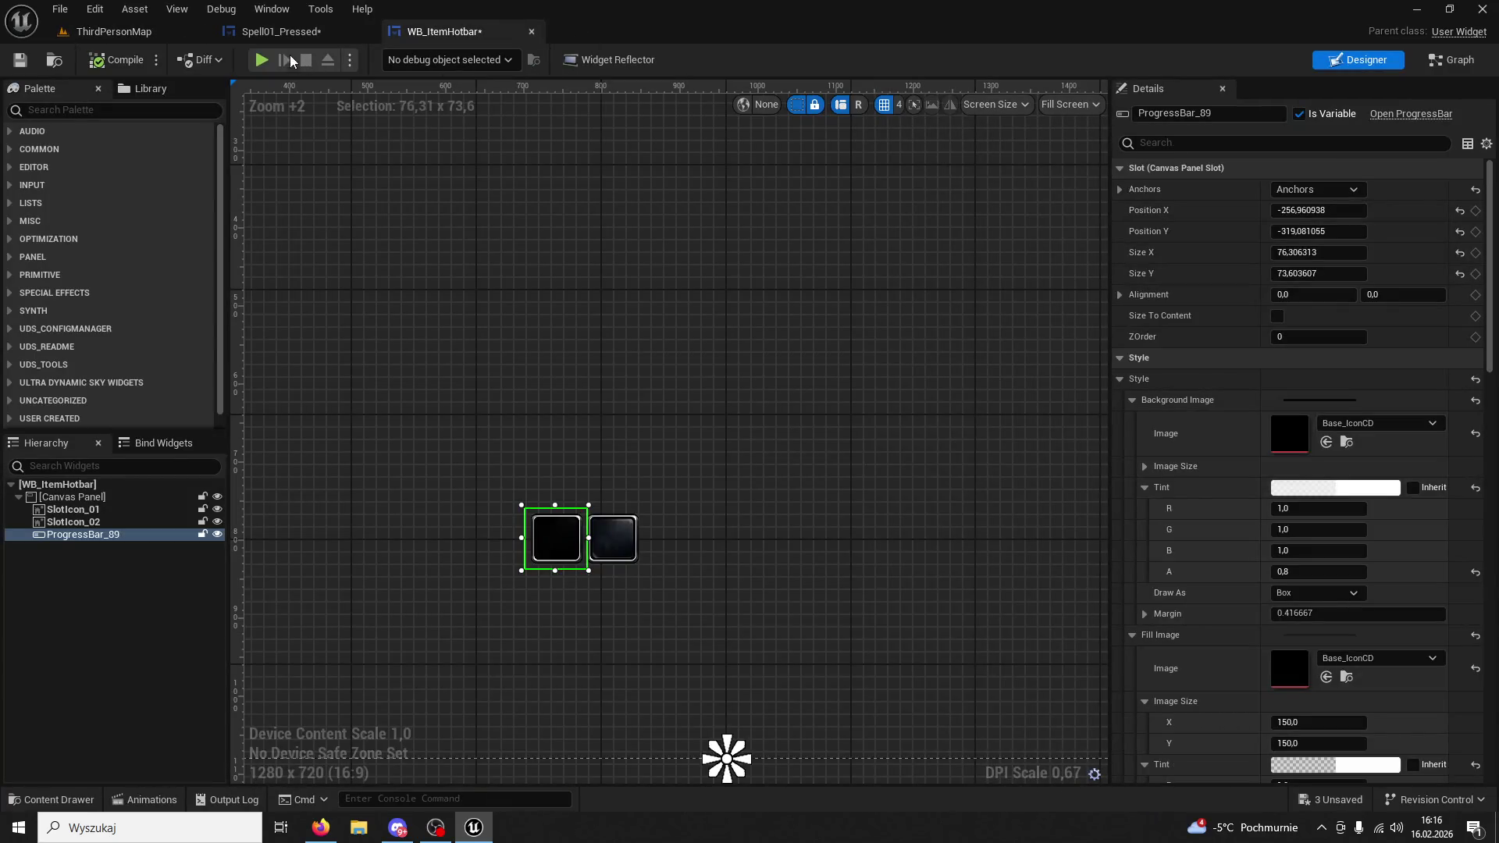
pyautogui.click(283, 33)
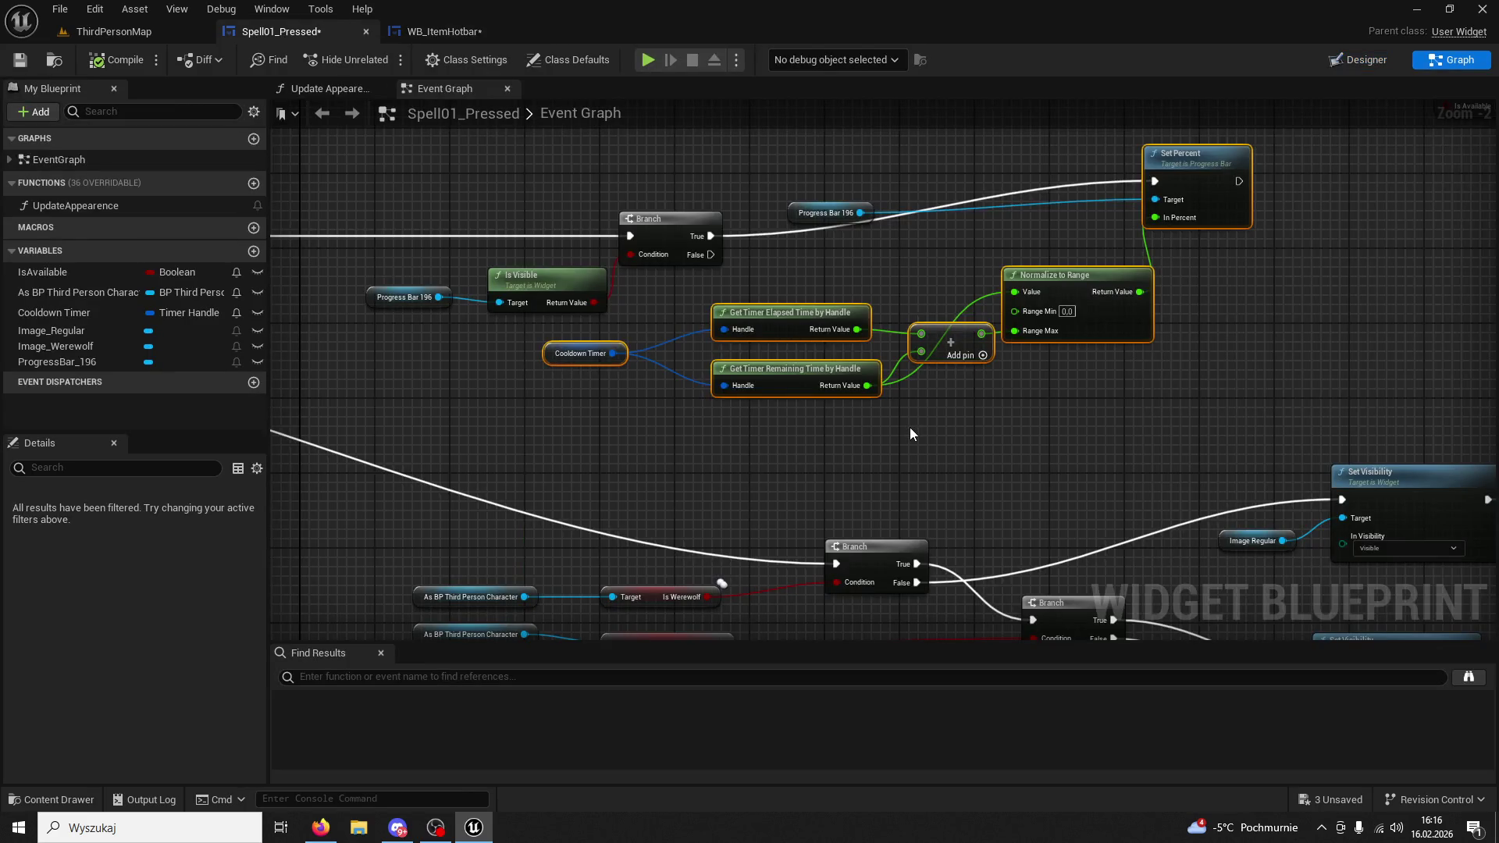
# Hide ProgressBar_89 in the designer preview and rename it ProgressBar_01.
pyautogui.moveTo(910, 434); pyautogui.dragTo(1071, 497)
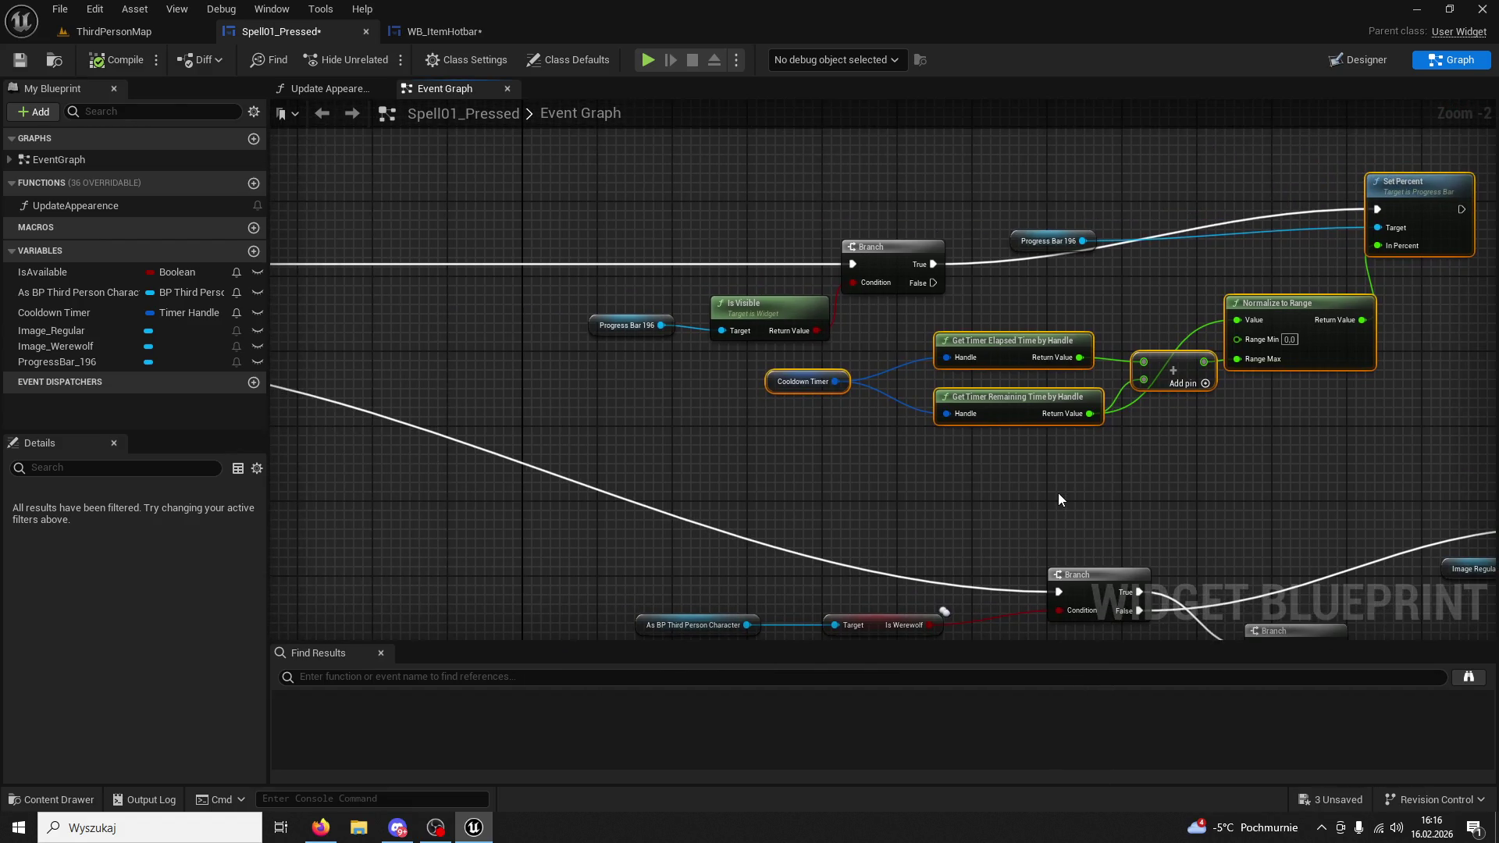
pyautogui.click(438, 31)
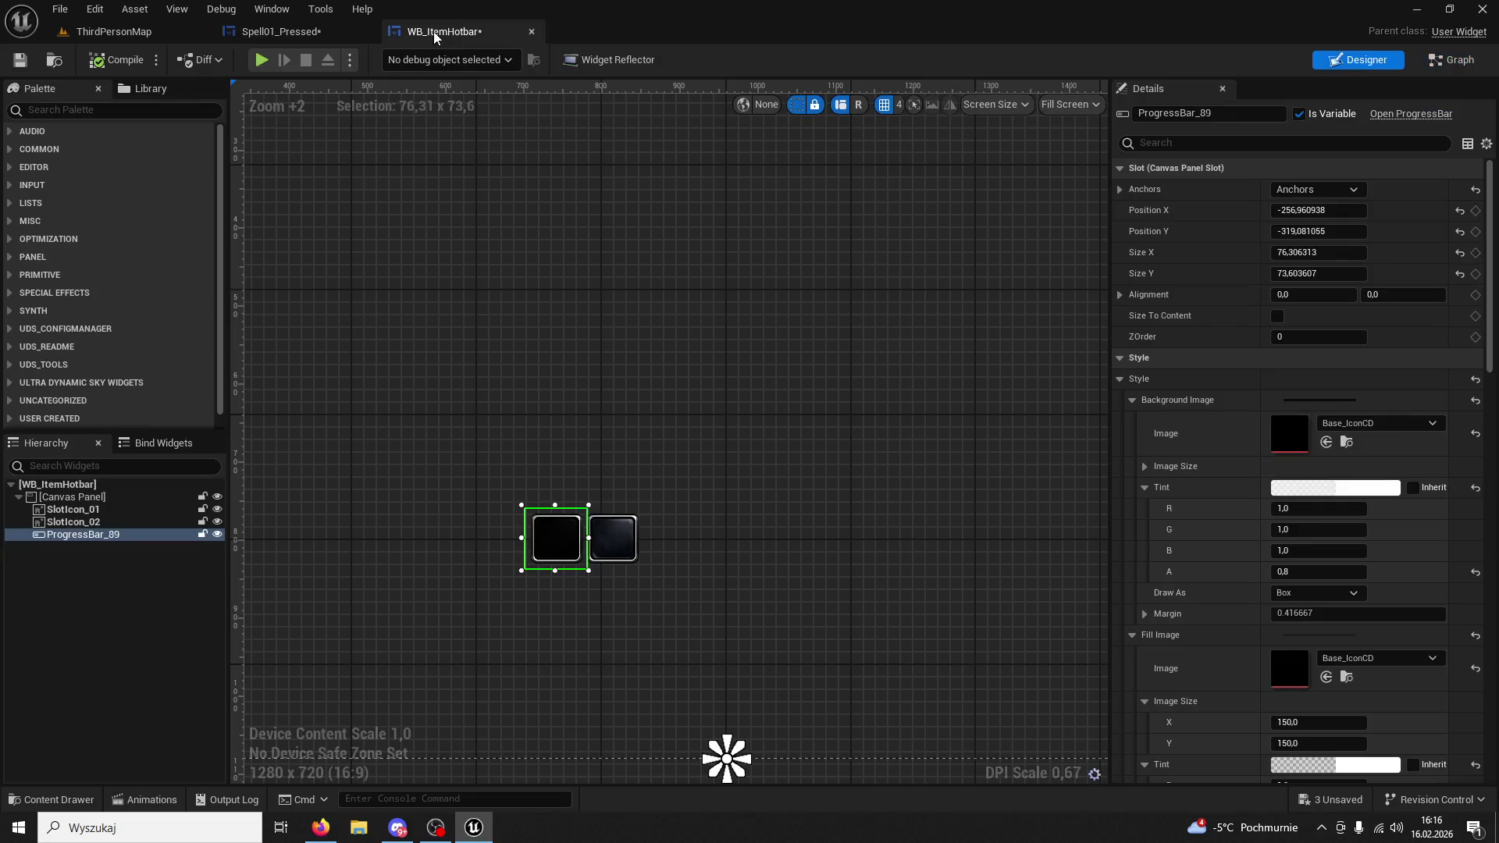
pyautogui.click(217, 535)
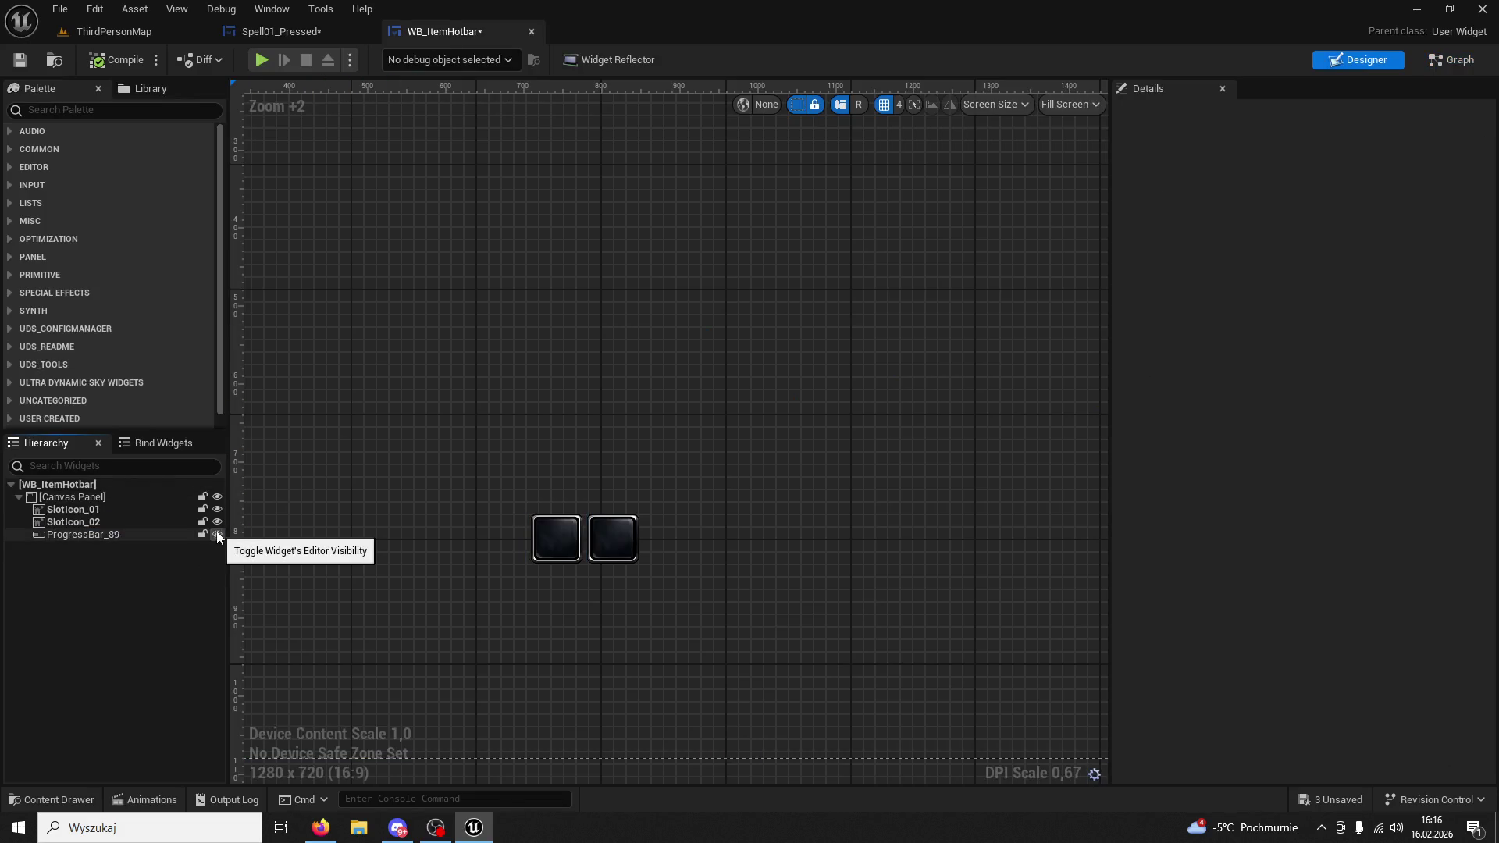
pyautogui.click(110, 534)
pyautogui.click(99, 535)
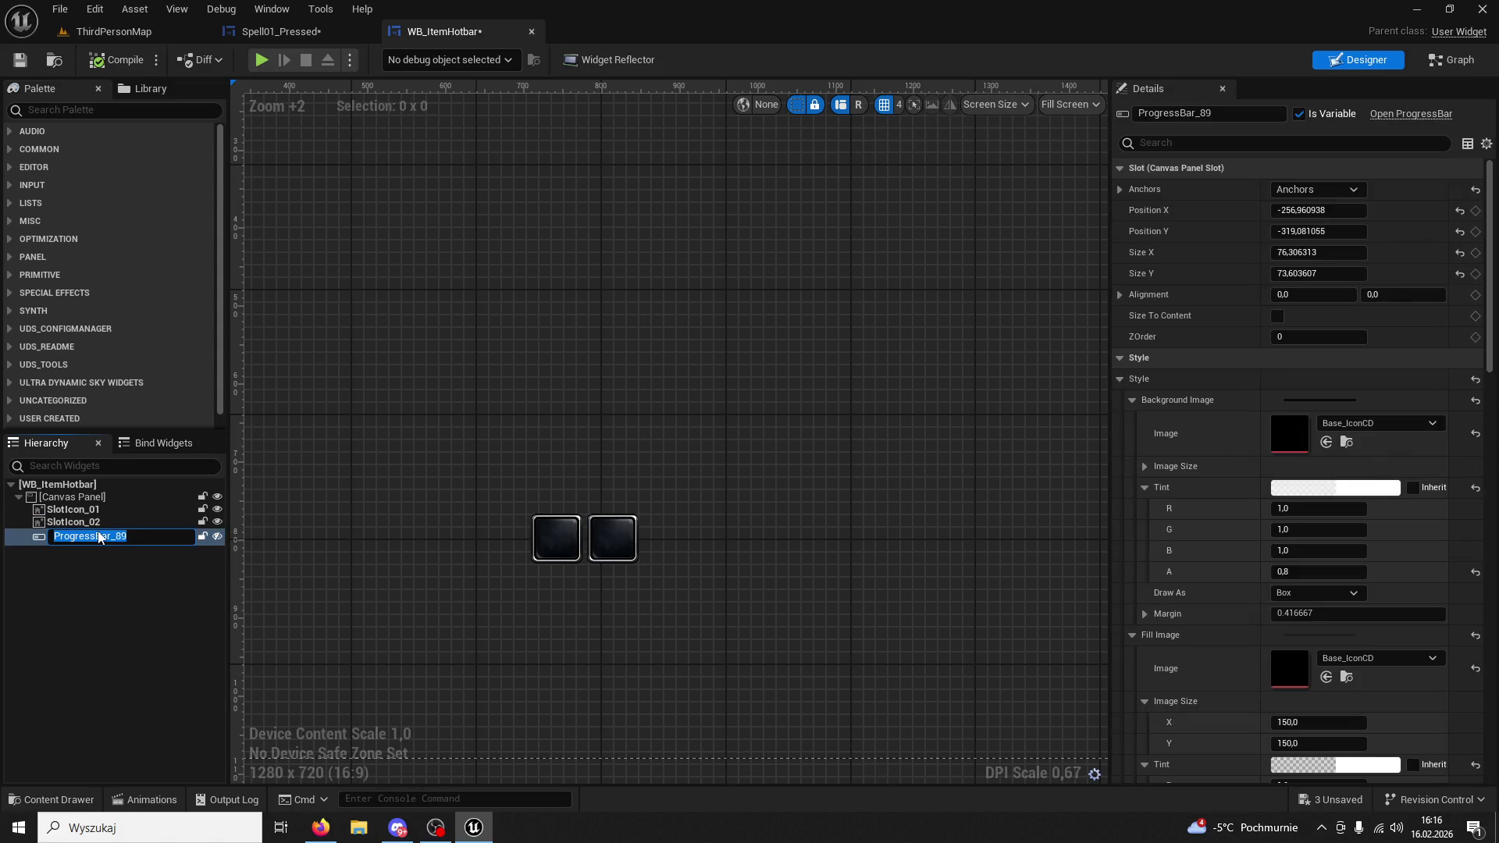
pyautogui.press('BackSpace')
pyautogui.press('BackSpace')
pyautogui.write('01')
pyautogui.press('Return')
# Playtest the ThirdPersonMap level, then go back to the WB_ItemHotbar designer.
pyautogui.click(120, 32)
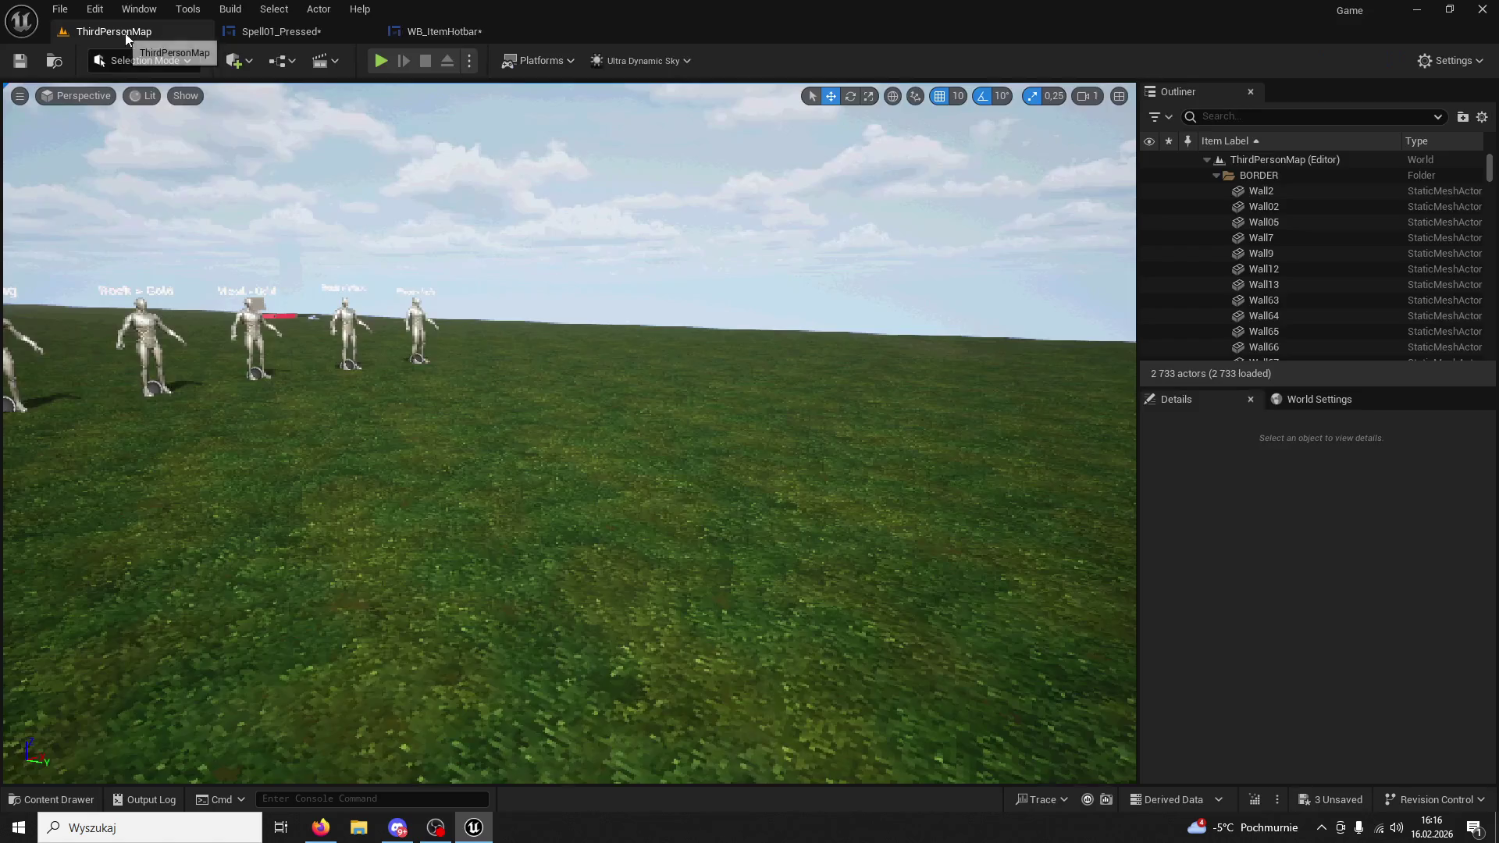
pyautogui.click(372, 61)
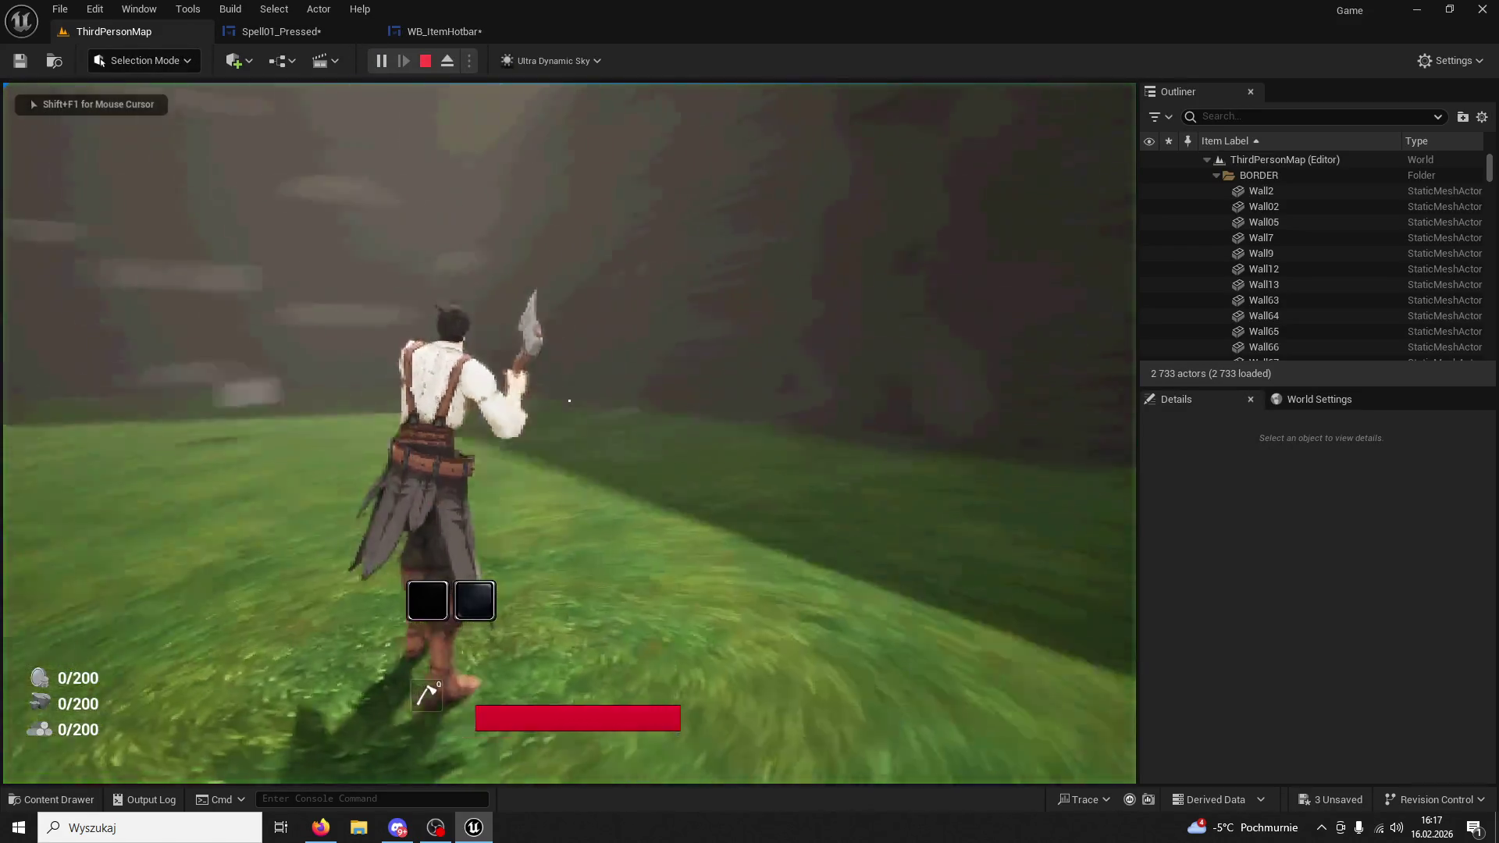
pyautogui.press('Escape')
pyautogui.click(442, 31)
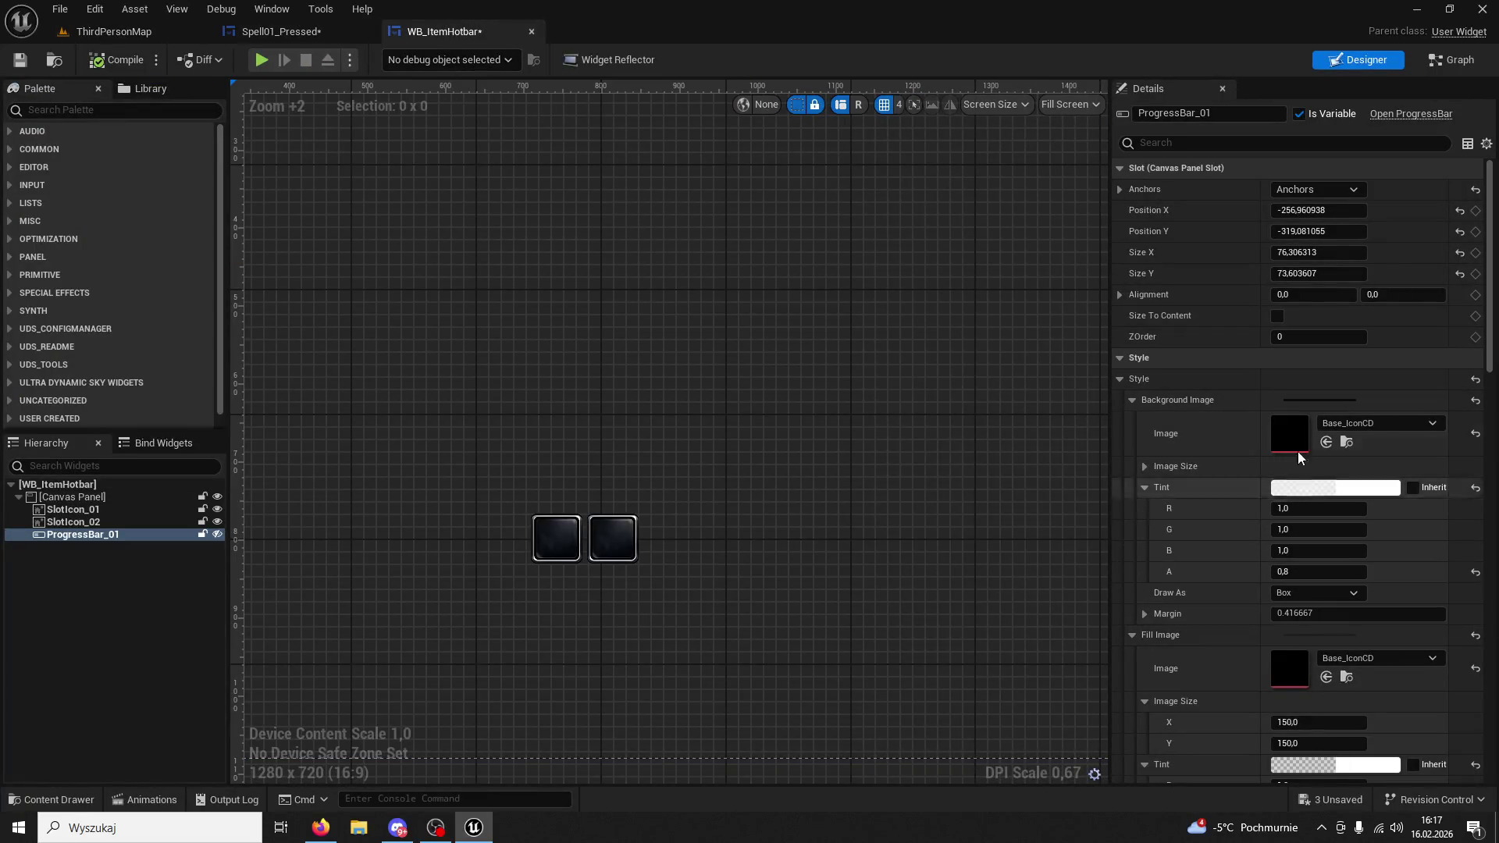
# Set ProgressBar_01's Percent to 0.0, test-play ThirdPersonMap, then return to Spell01_Pressed.
pyautogui.click(1189, 142)
pyautogui.write('per')
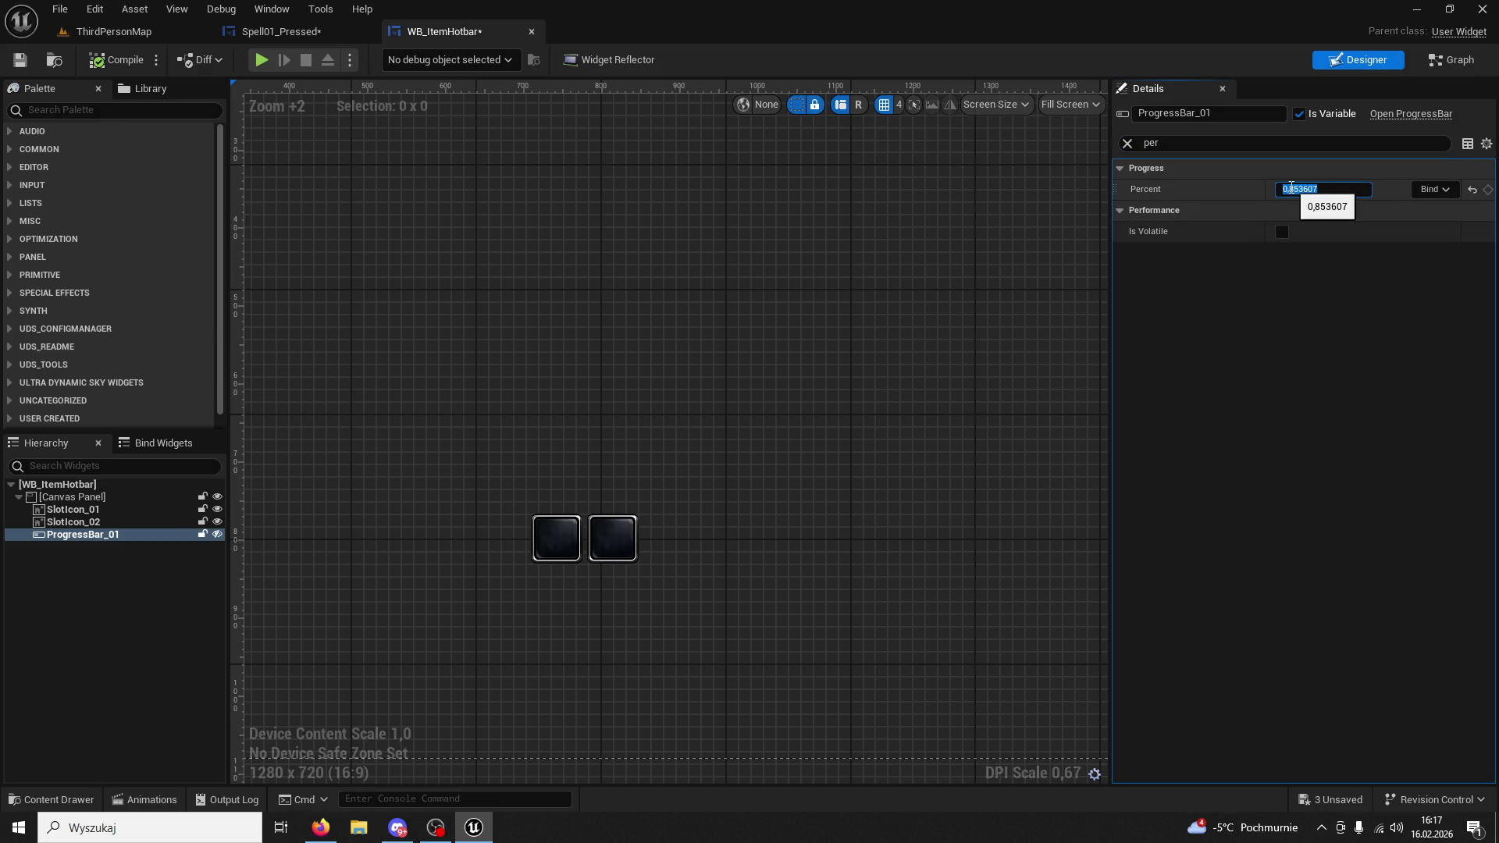
pyautogui.moveTo(1320, 189); pyautogui.dragTo(232, 86)
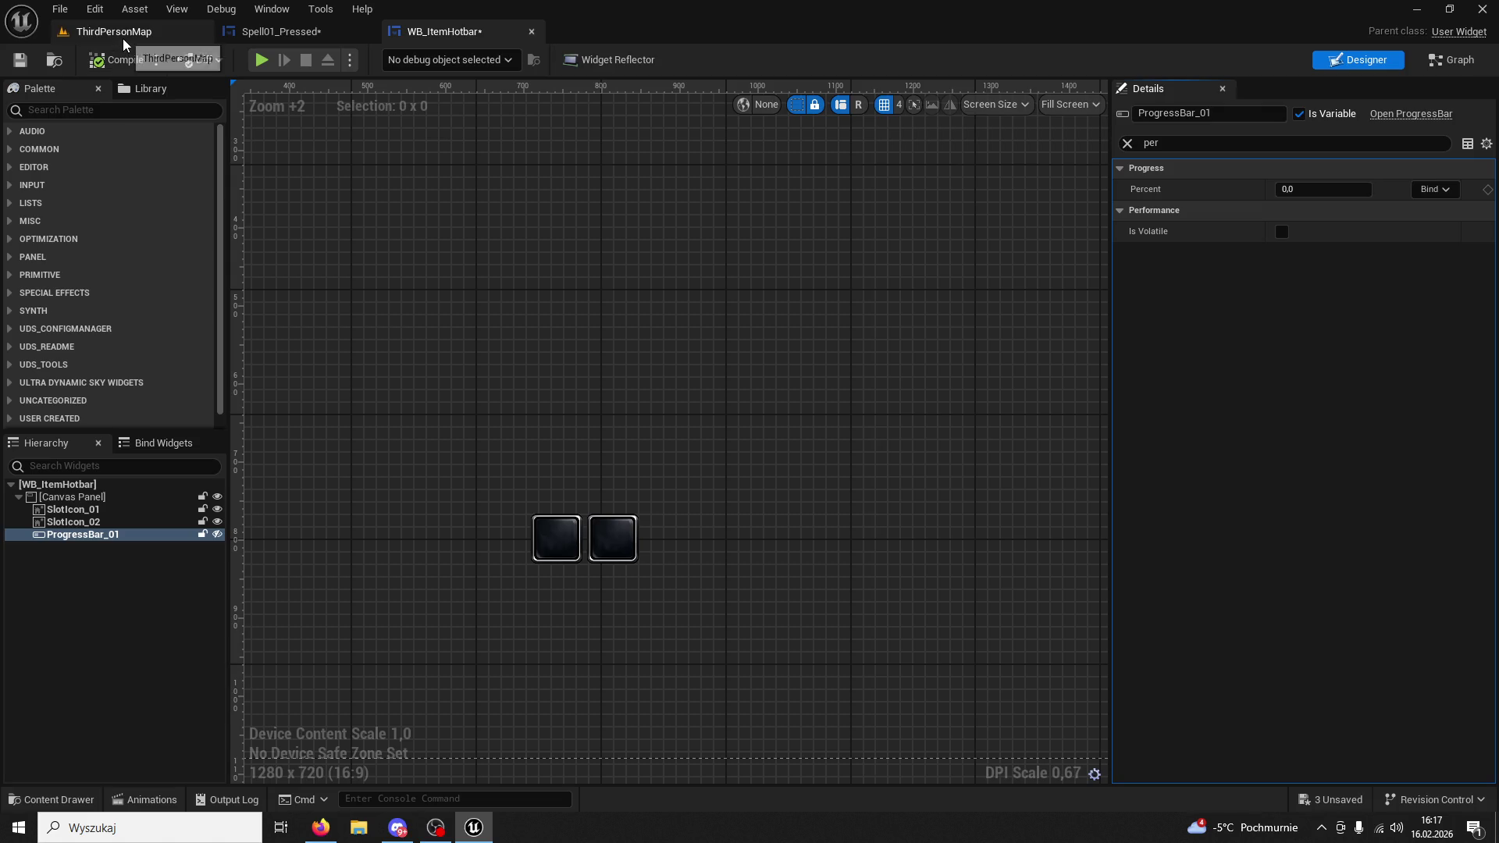
pyautogui.click(124, 39)
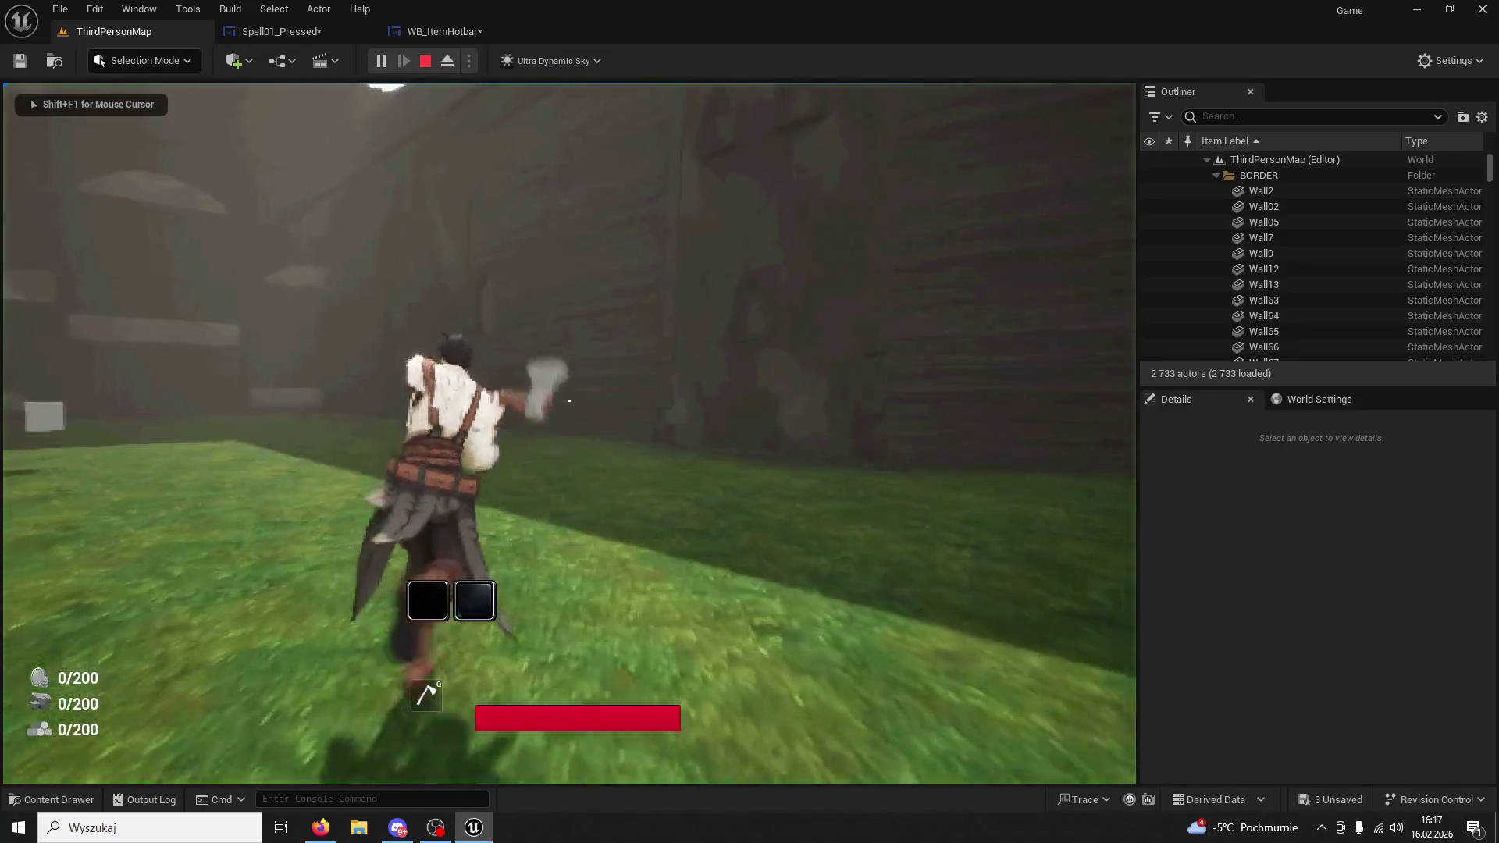
pyautogui.press('Escape')
pyautogui.click(321, 30)
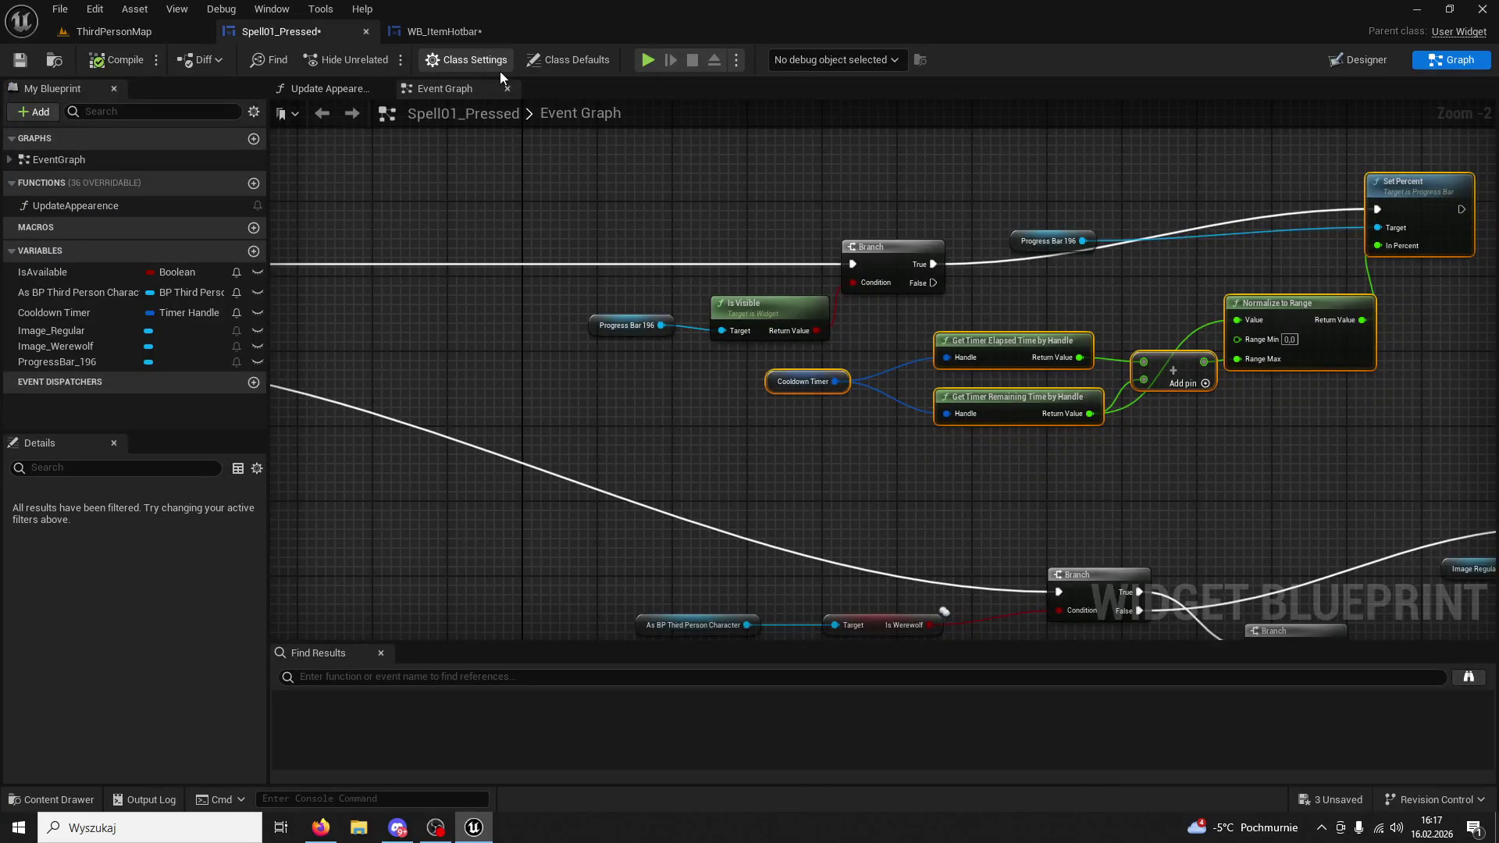
# Review Spell01_Pressed's Update Appearence graph: the Is Available Branch and its visibility/percent nodes.
pyautogui.scroll(-3, 623, 204)
pyautogui.scroll(2, 748, 368)
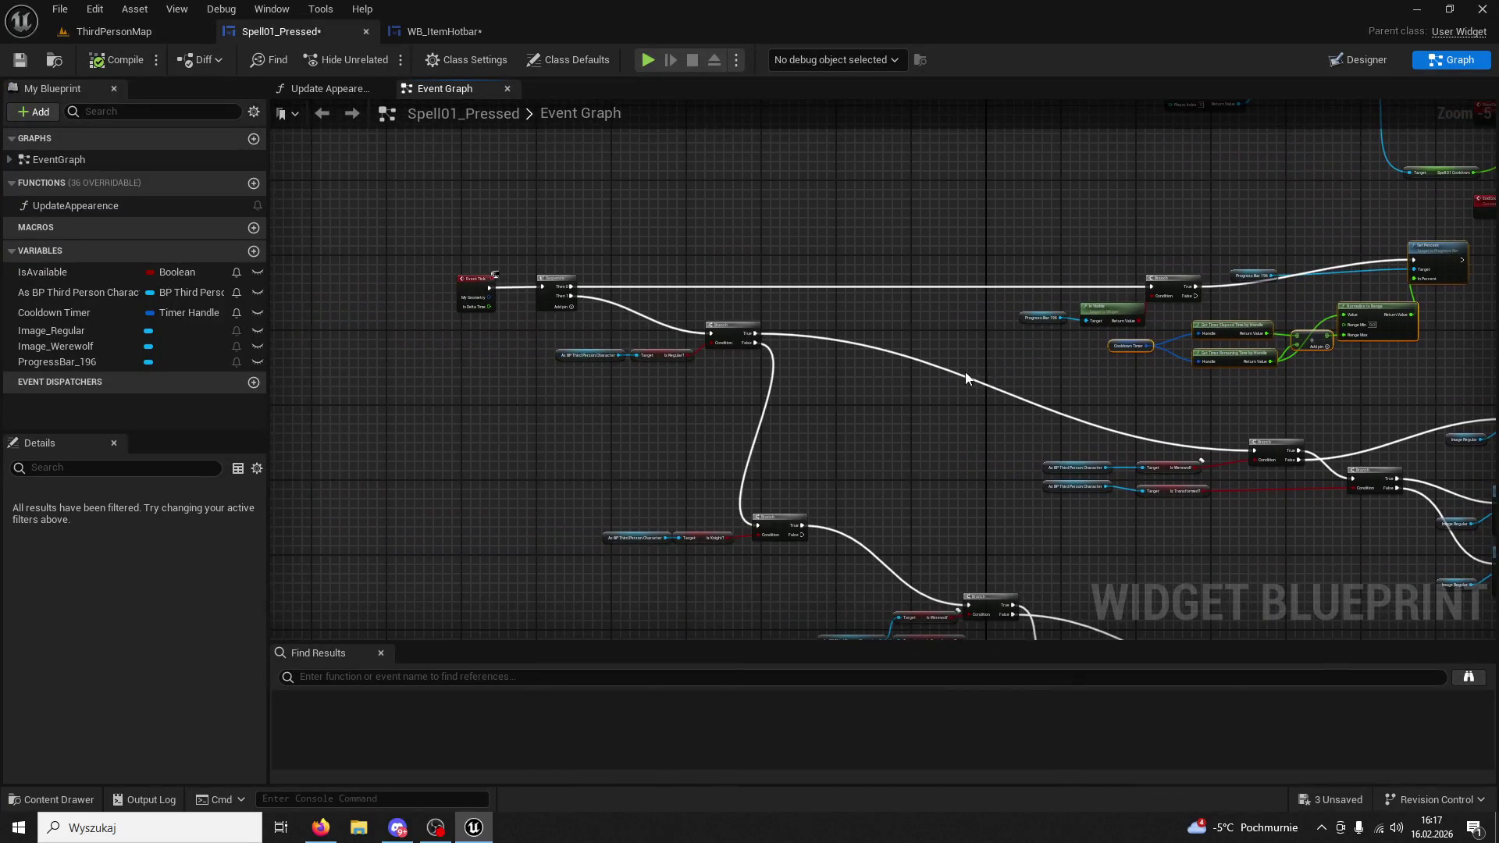
pyautogui.moveTo(1043, 308)
pyautogui.mouseDown()
pyautogui.moveTo(763, 308)
pyautogui.moveTo(803, 240)
pyautogui.moveTo(592, 203)
pyautogui.moveTo(702, 234)
pyautogui.moveTo(959, 426)
pyautogui.mouseUp()
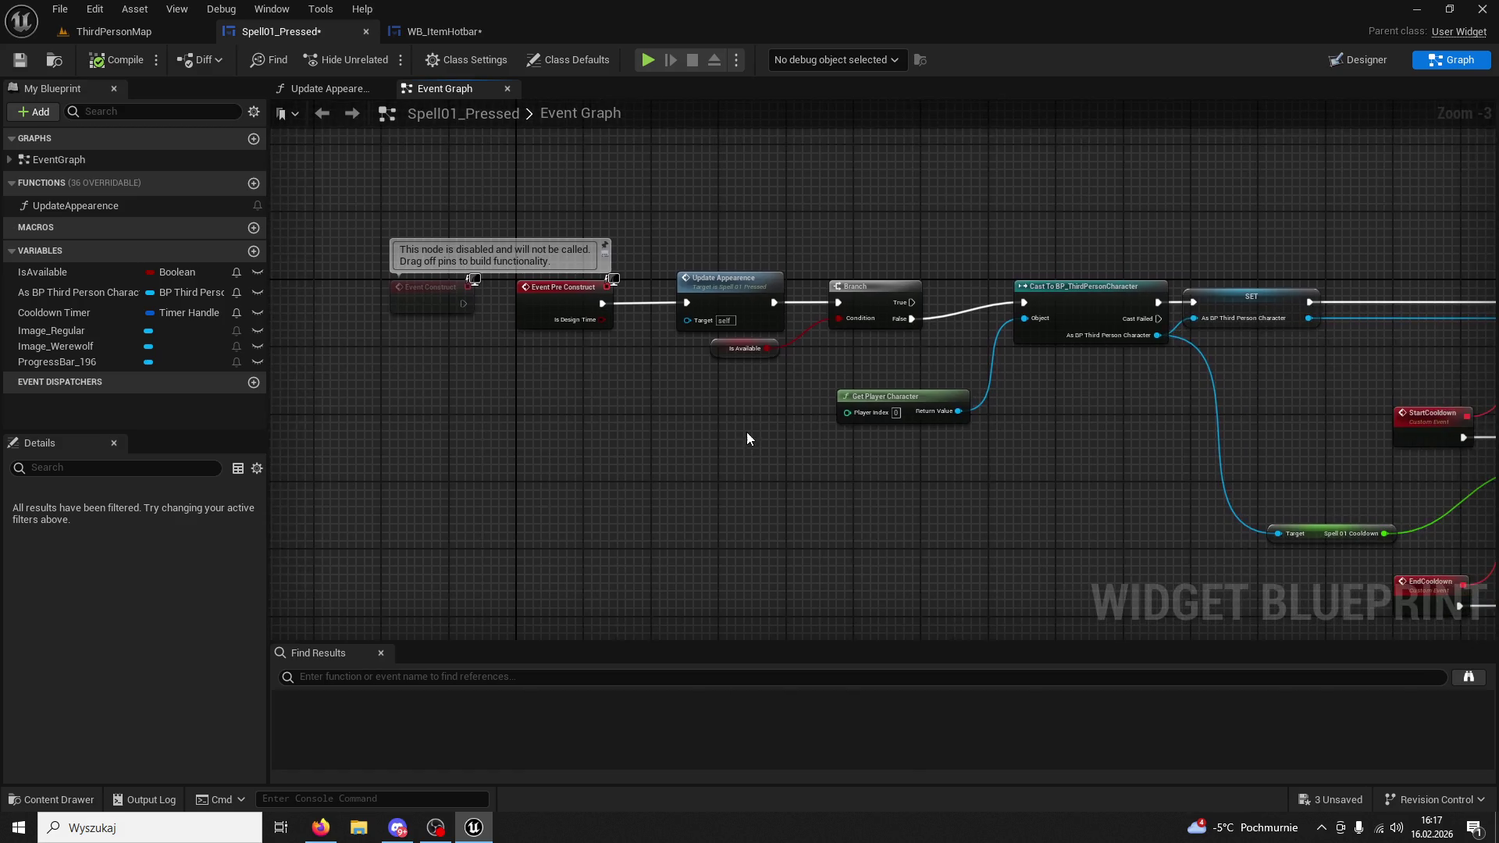
pyautogui.scroll(1, 755, 433)
pyautogui.doubleClick(730, 257)
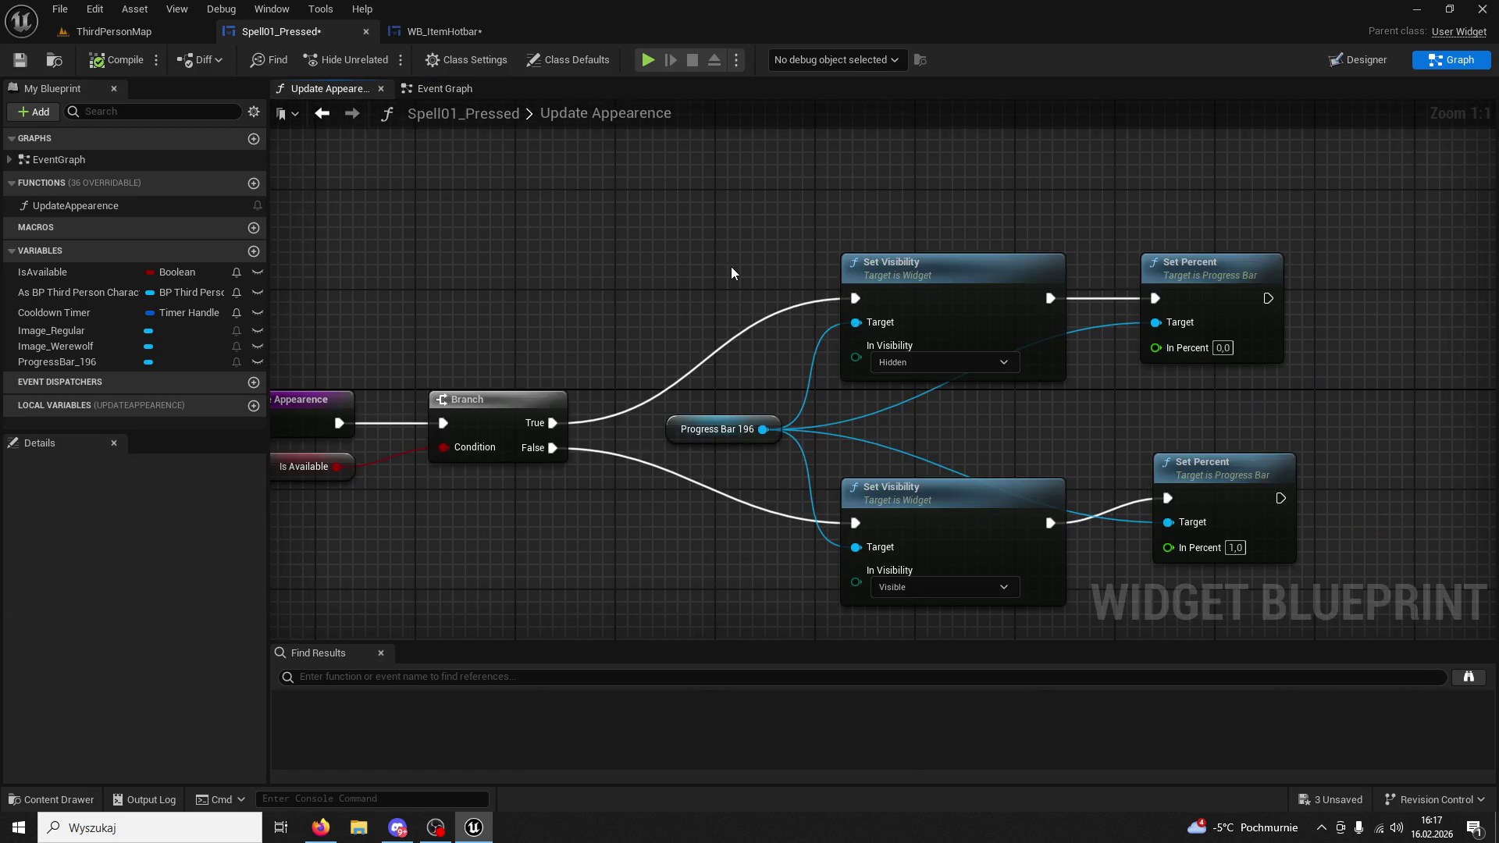
pyautogui.scroll(-1, 769, 269)
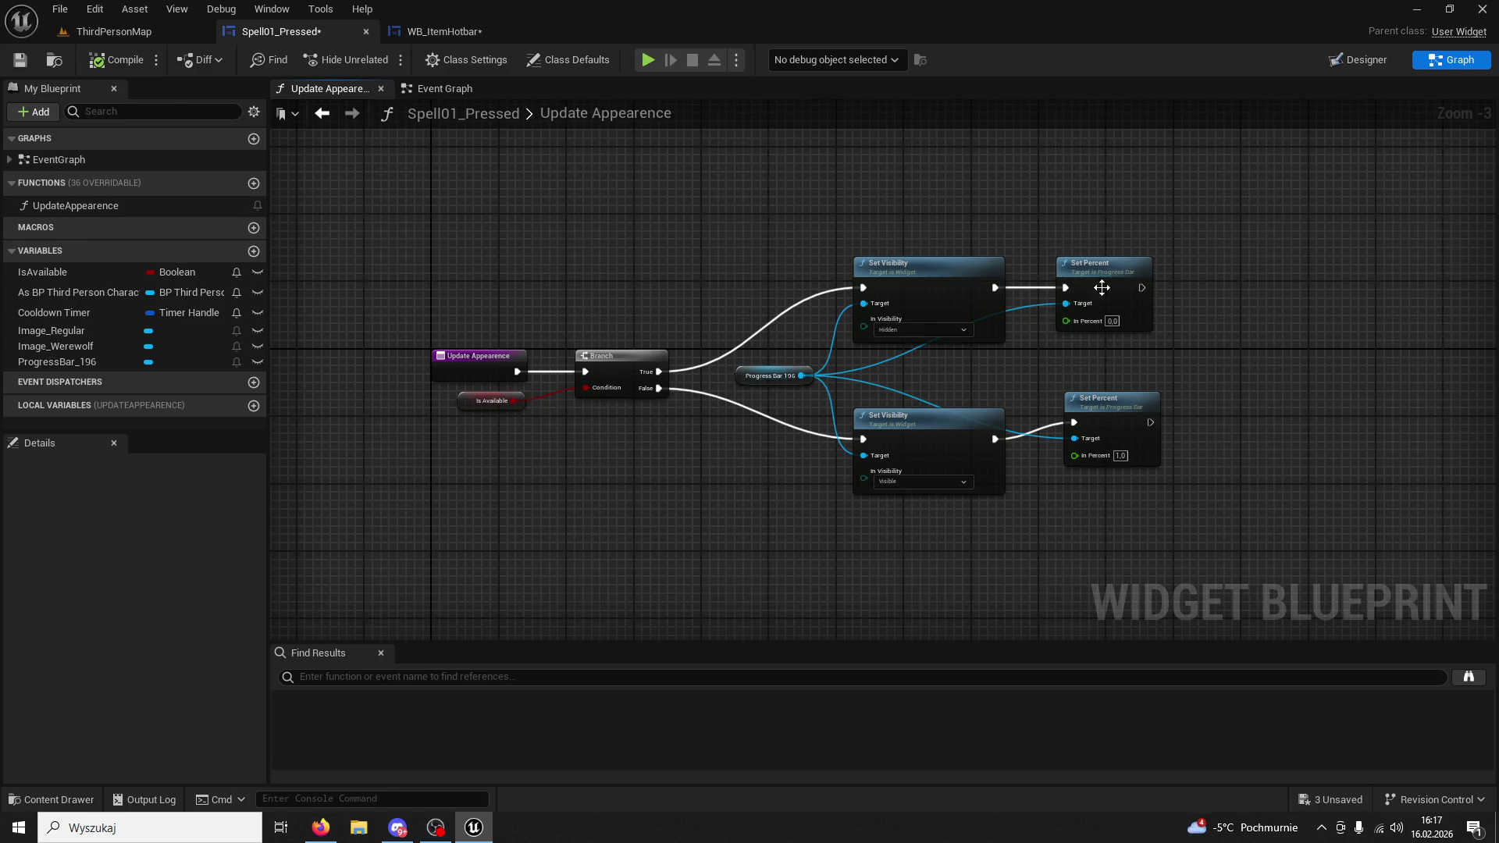
pyautogui.scroll(1, 1193, 266)
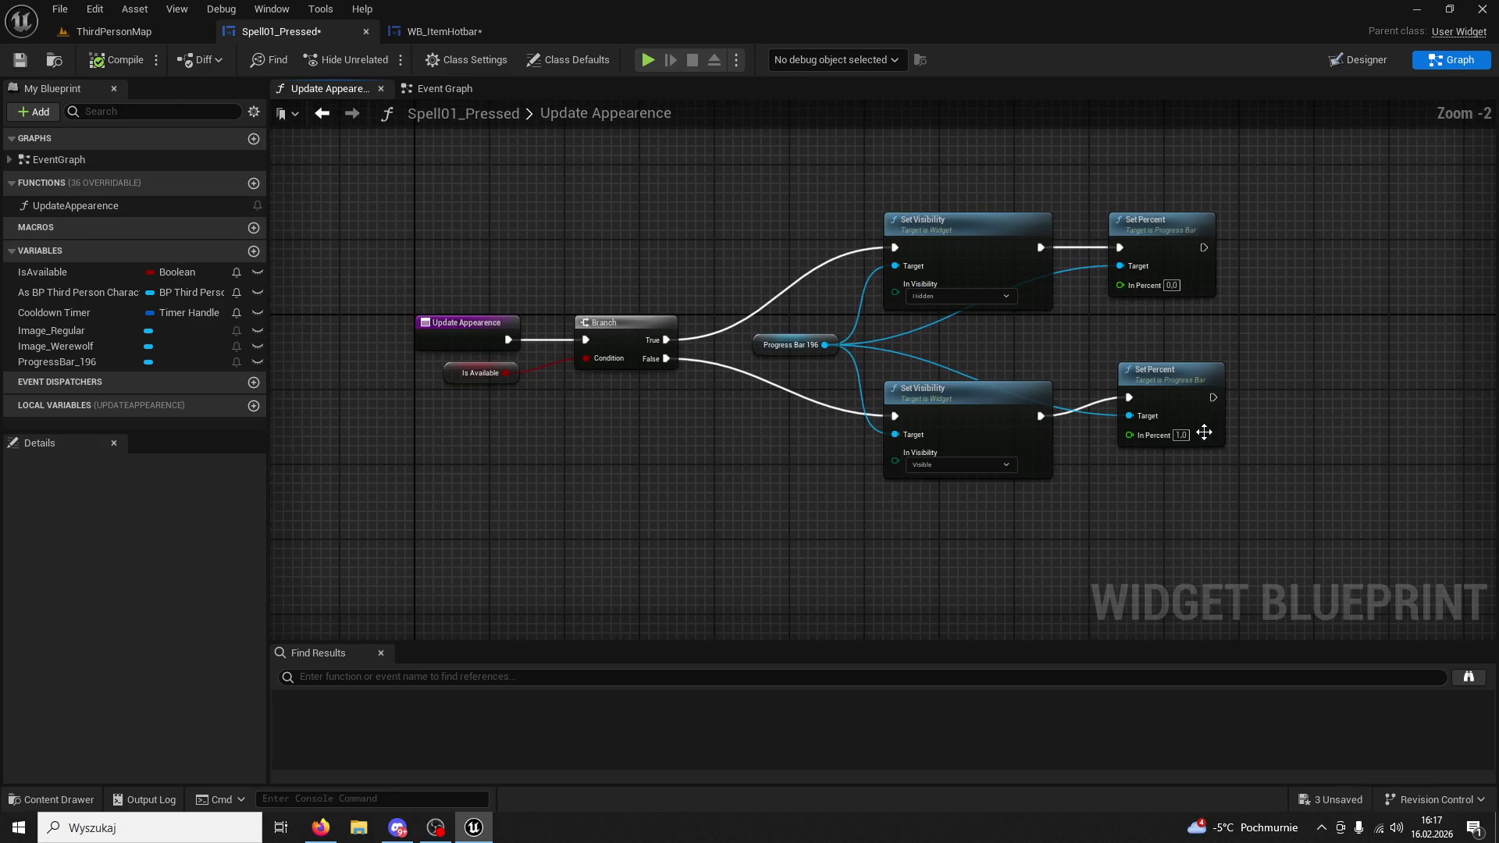
pyautogui.moveTo(1238, 525)
pyautogui.mouseDown()
pyautogui.moveTo(598, 203)
pyautogui.moveTo(609, 226)
pyautogui.mouseUp()
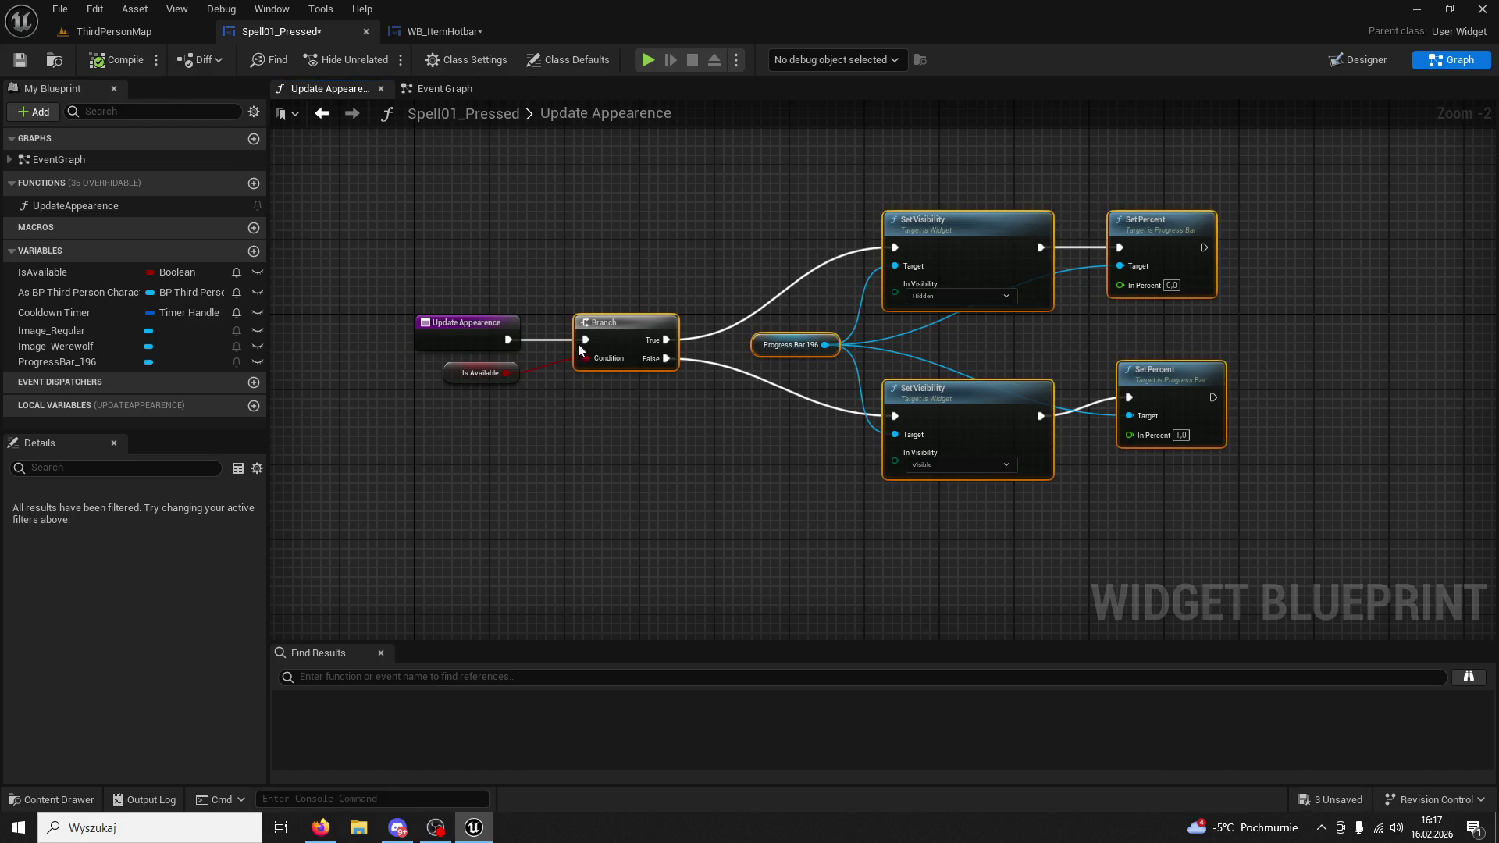
pyautogui.click(462, 373)
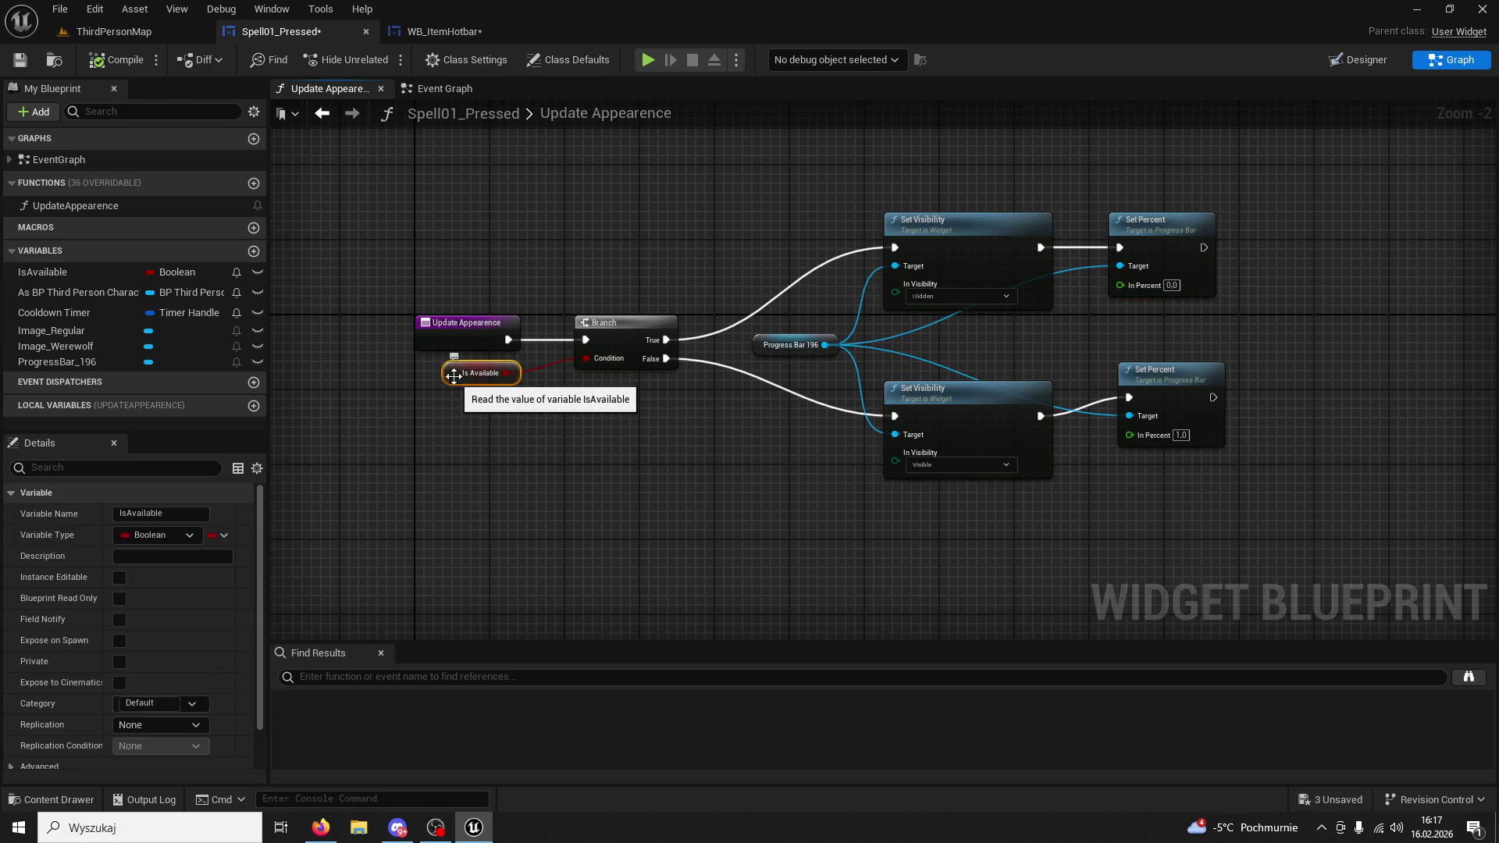
pyautogui.click(444, 31)
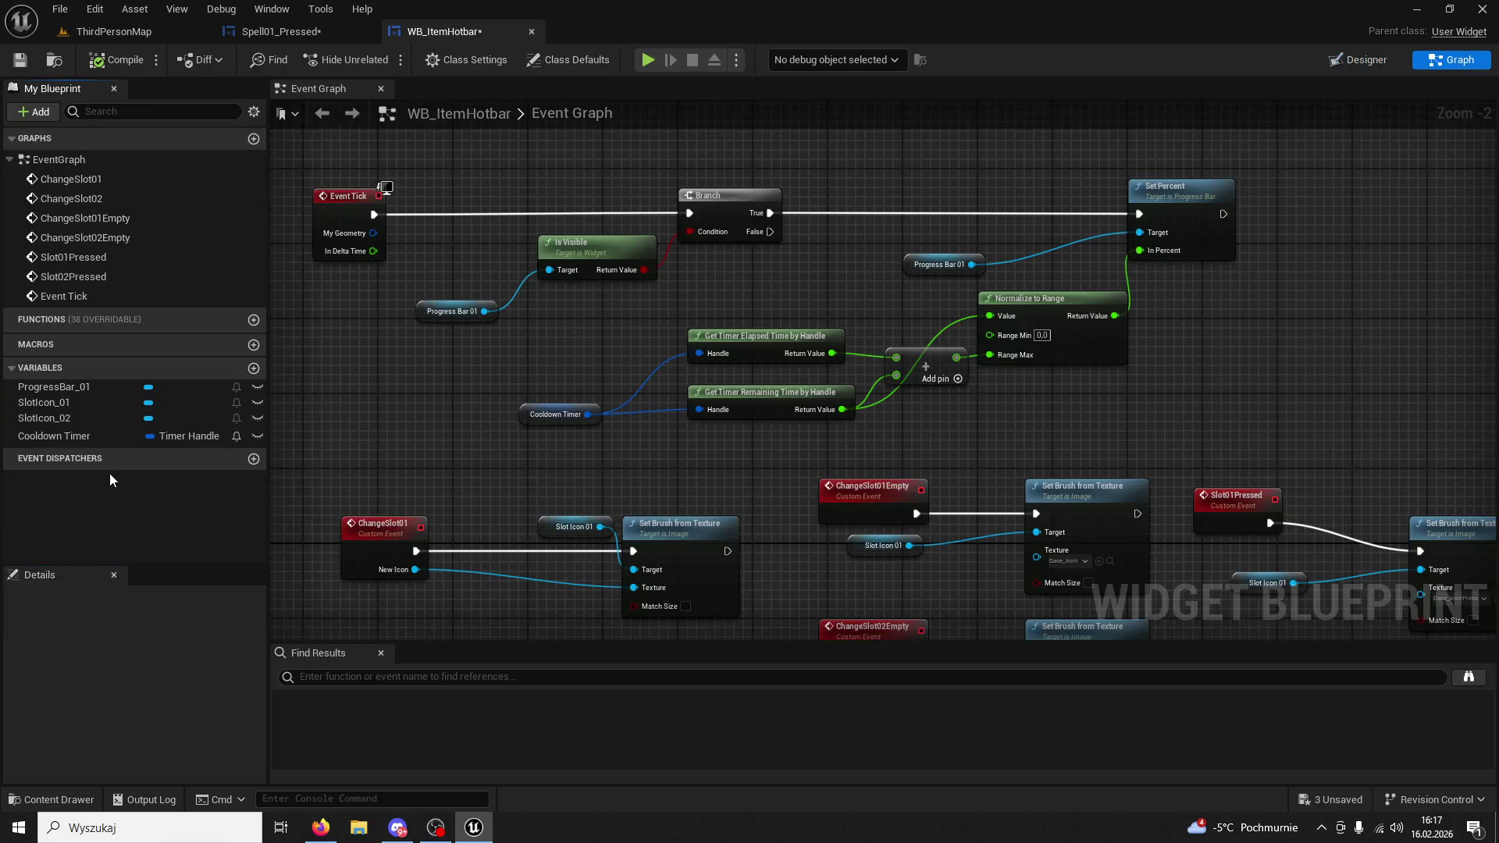
# Try adding a Boolean IsVisible variable, undoing it after the name clash.
pyautogui.click(102, 419)
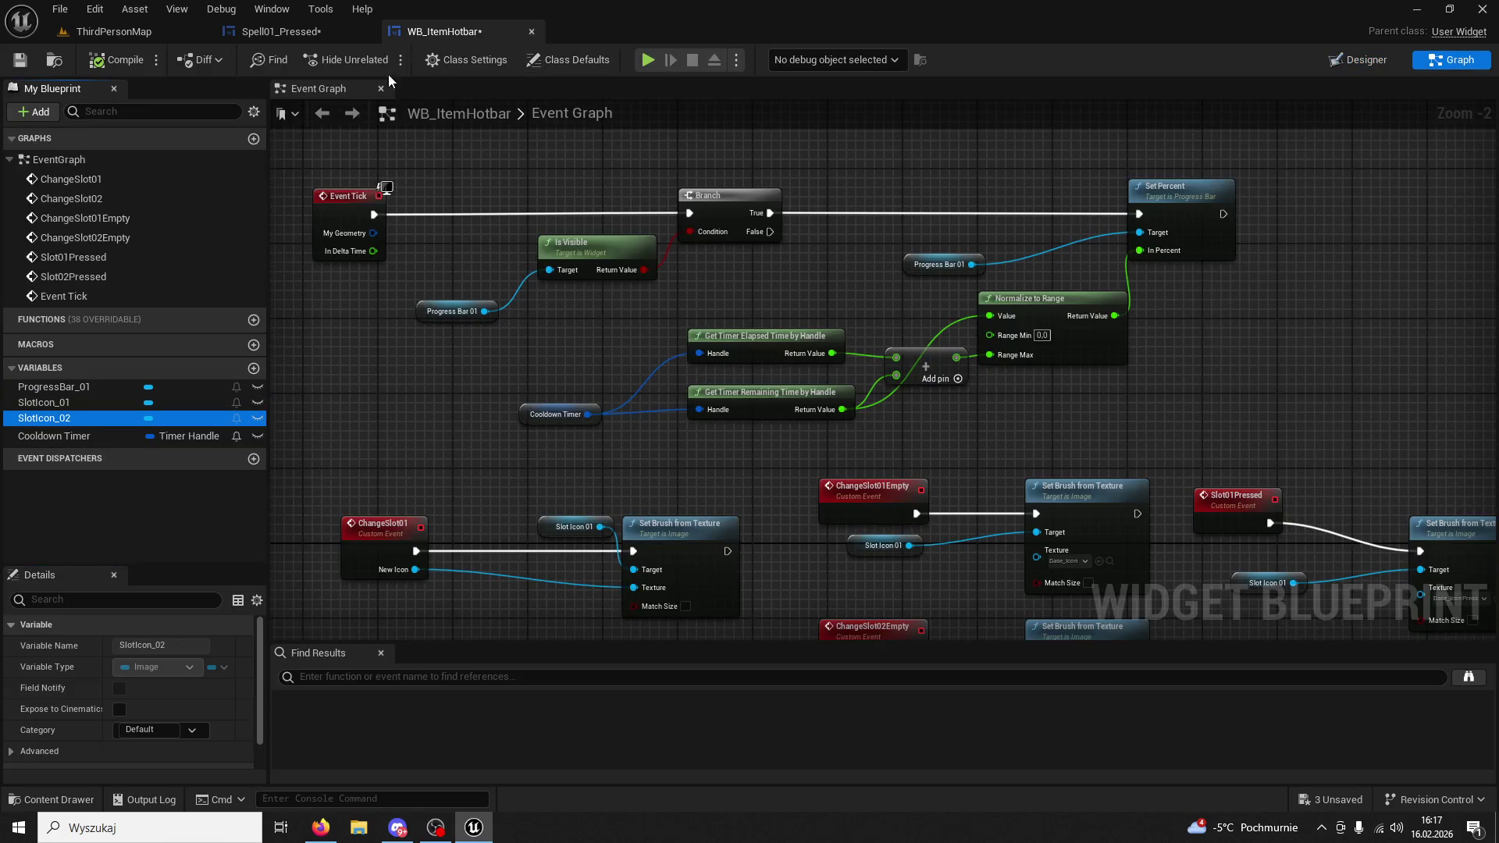
pyautogui.click(247, 367)
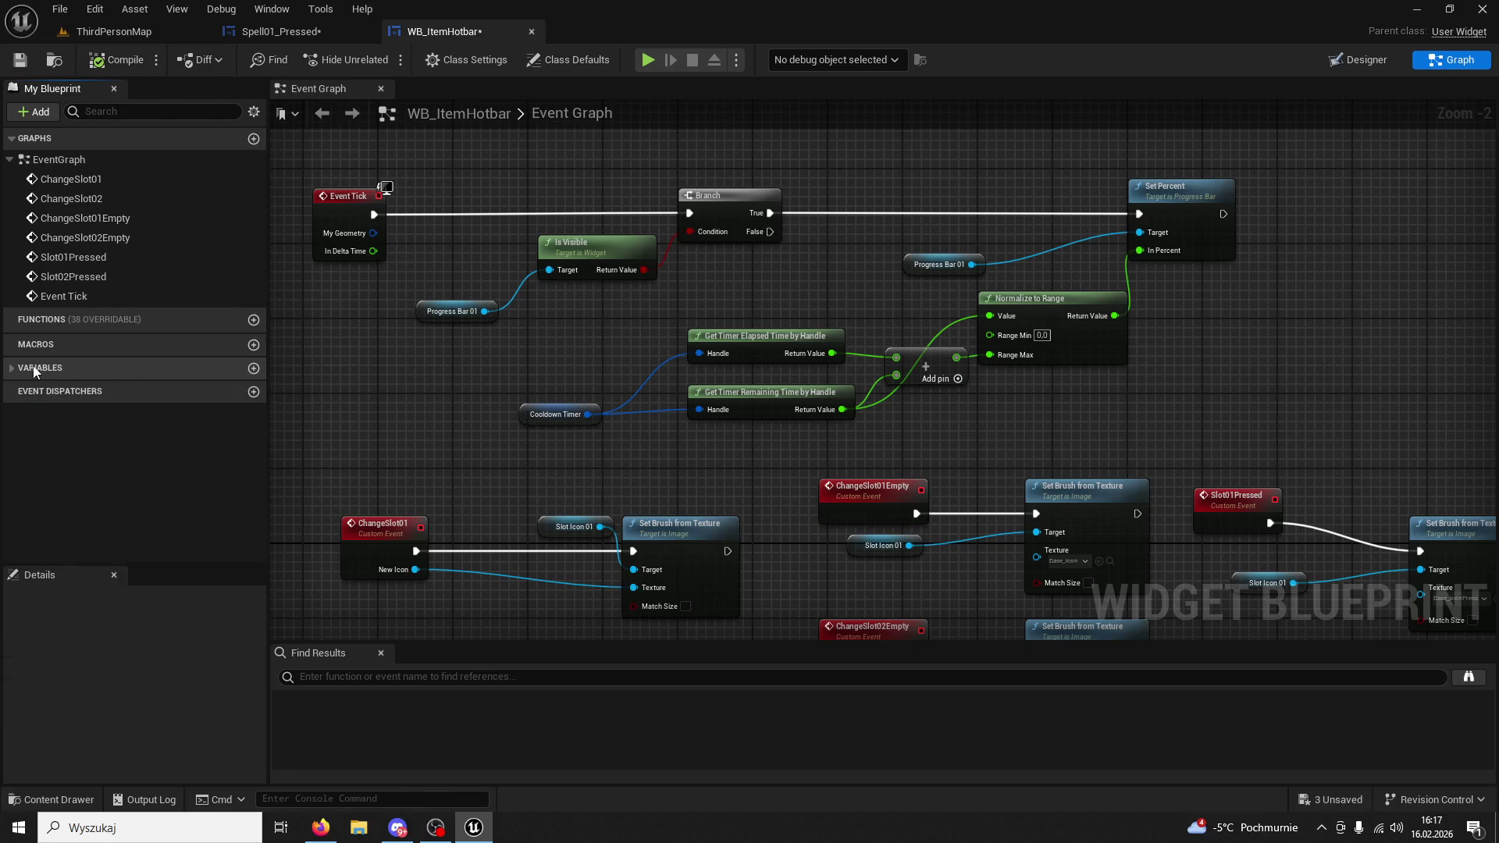
pyautogui.click(156, 368)
pyautogui.click(254, 370)
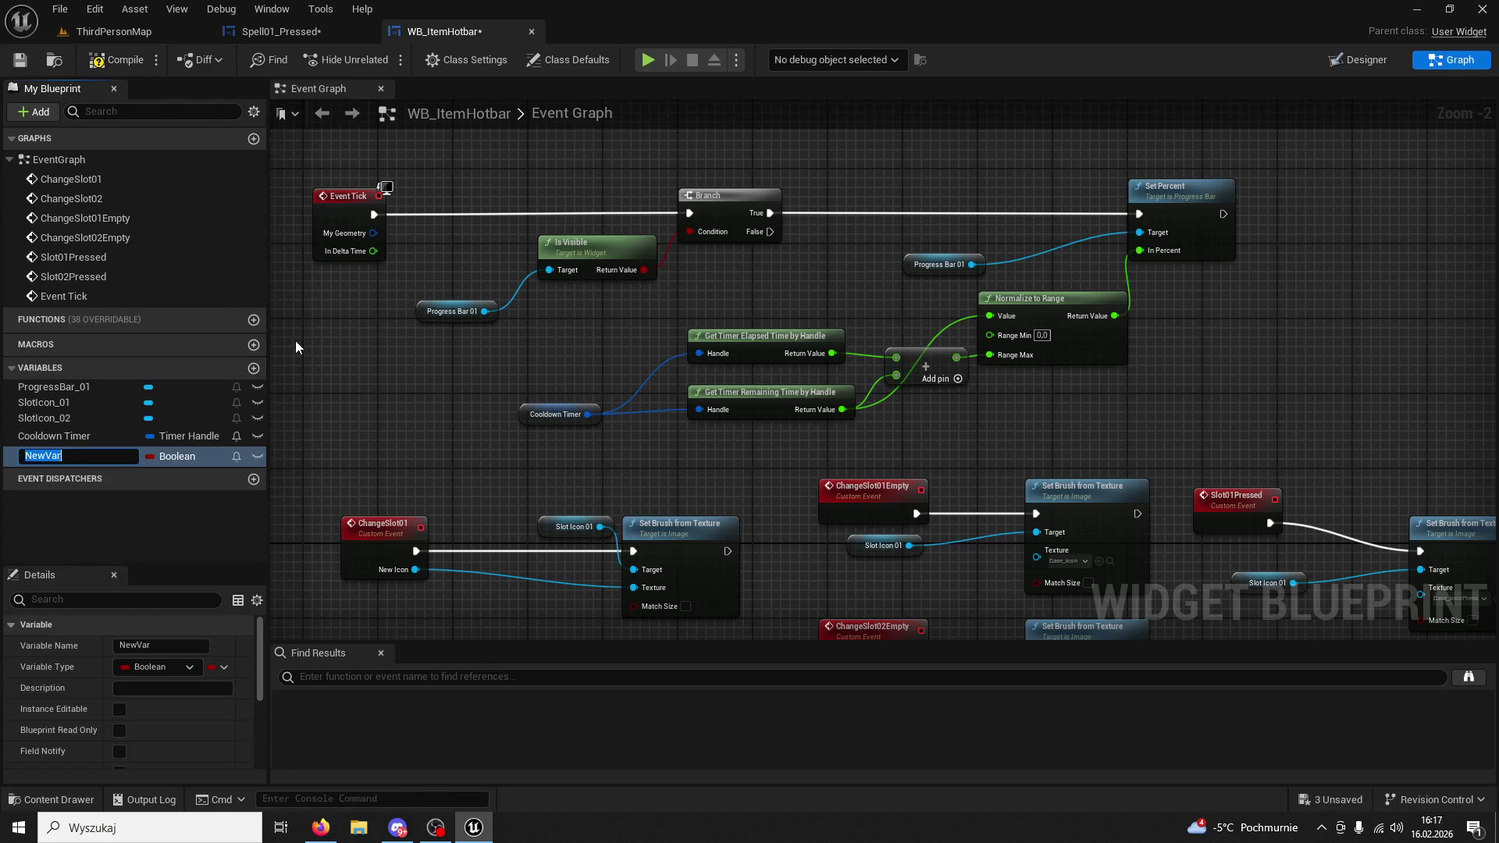
pyautogui.write('IsVisible')
pyautogui.press('Return')
pyautogui.write('Visible')
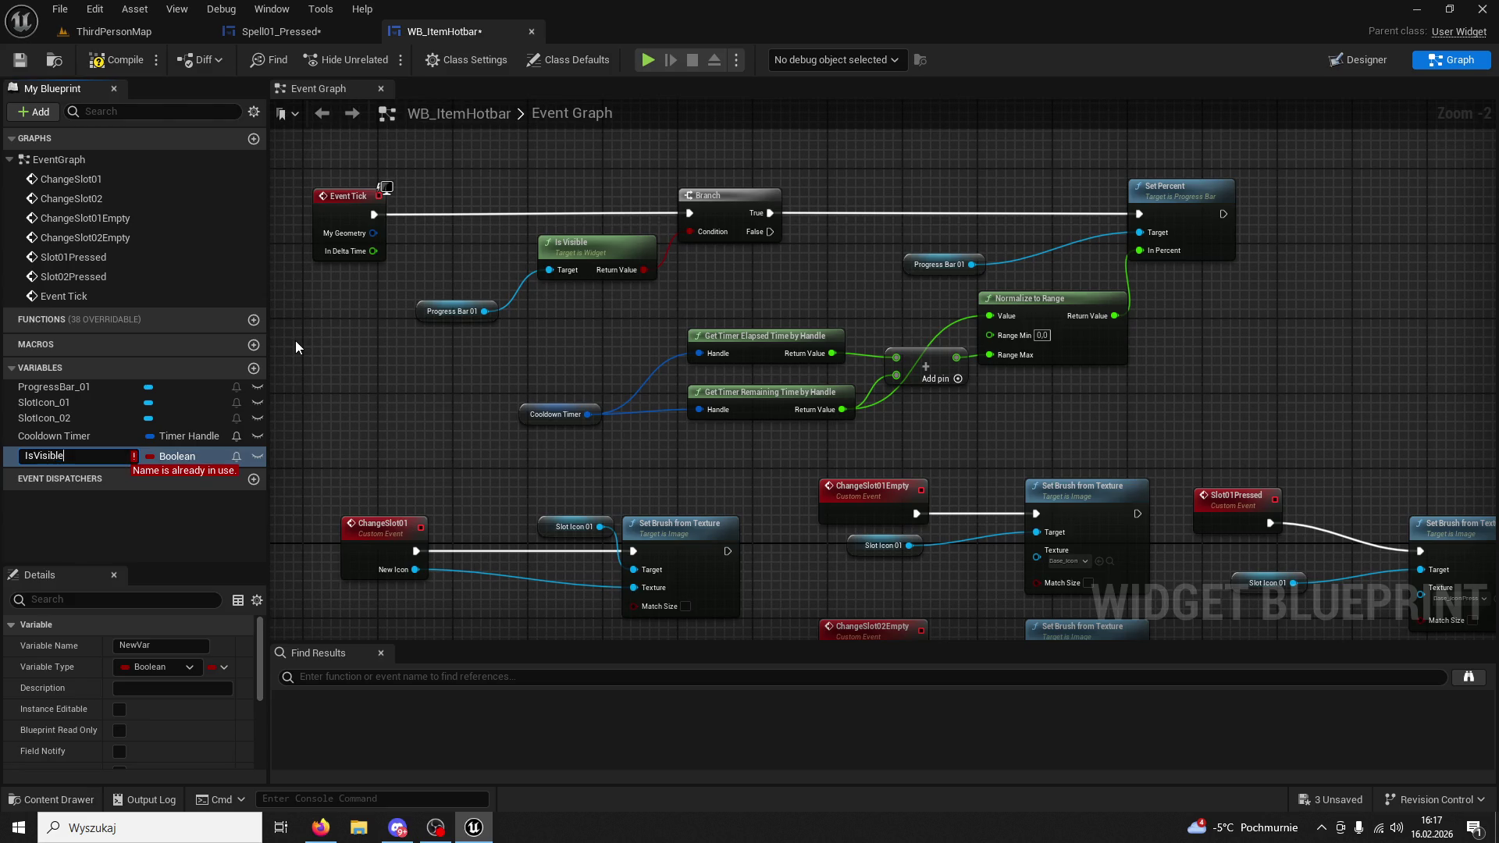
pyautogui.hotkey('ctrl', 'z')
pyautogui.click(186, 387)
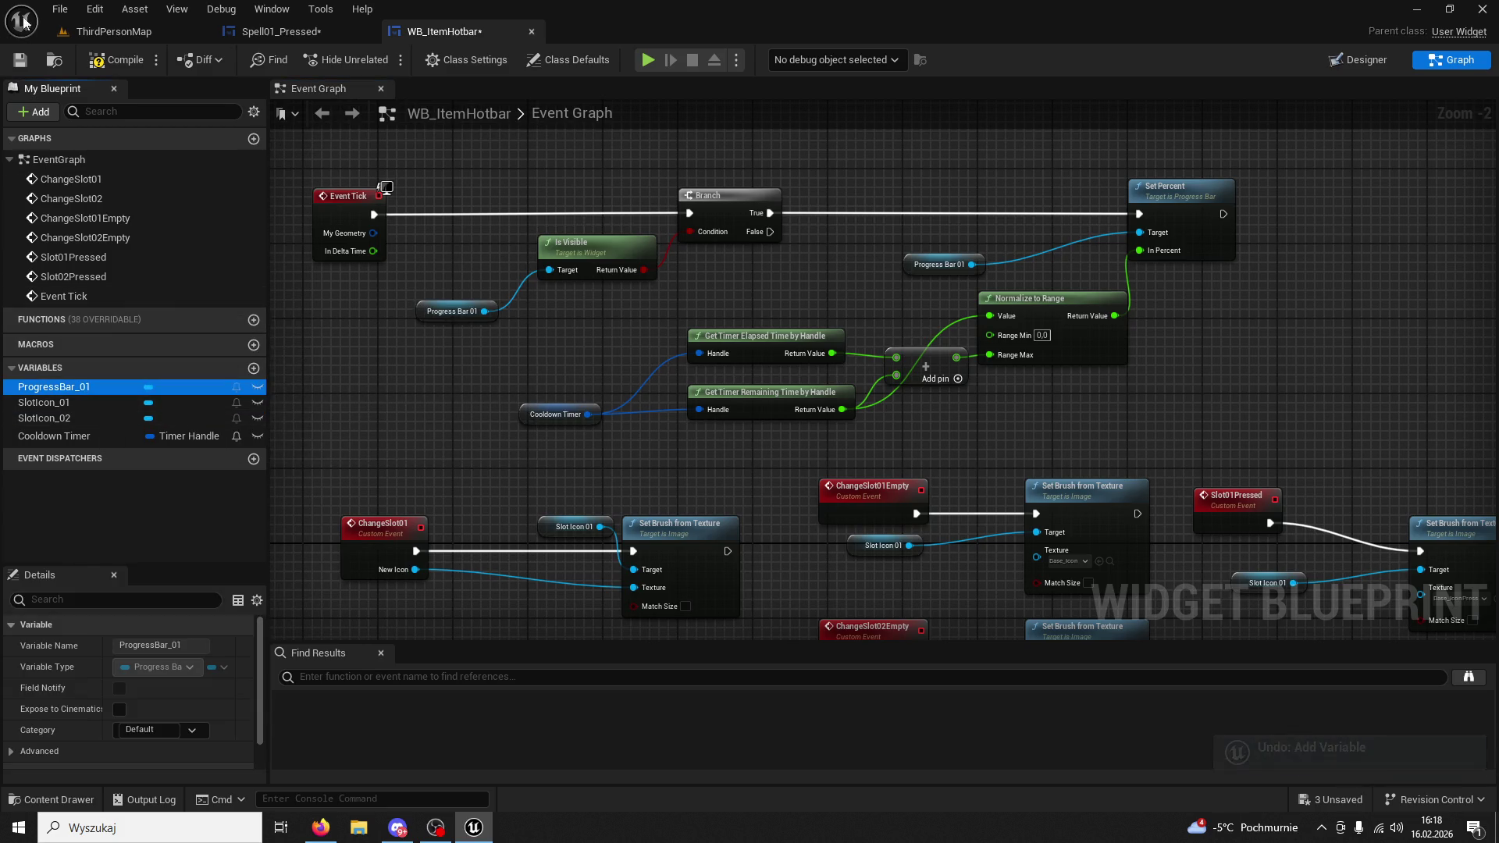
# Add an Event Pre Construct node to WB_ItemHotbar's Event Graph.
pyautogui.scroll(-5, 565, 426)
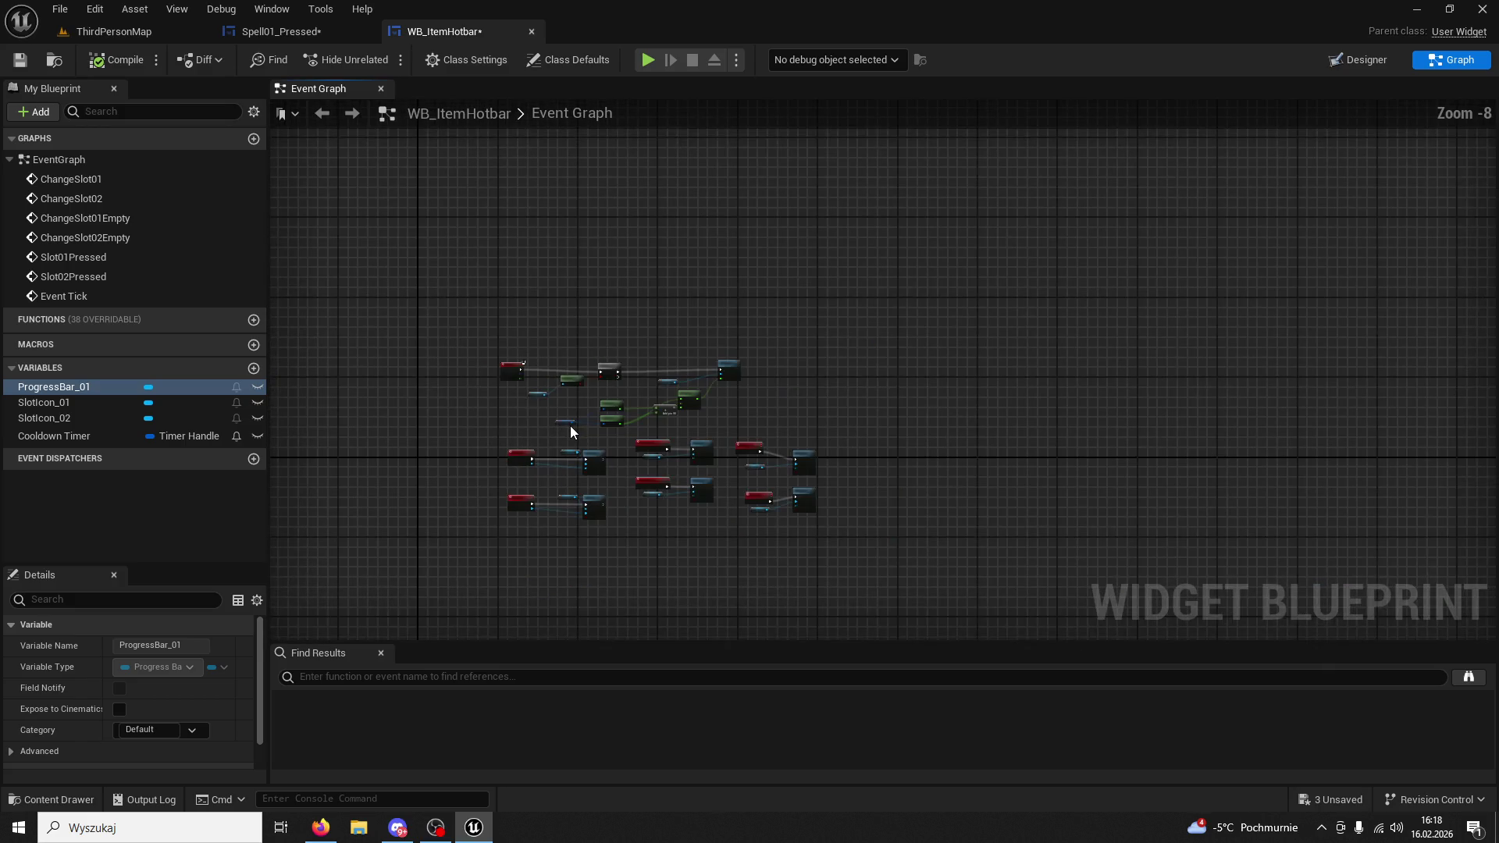
pyautogui.scroll(5, 573, 429)
pyautogui.scroll(-3, 612, 331)
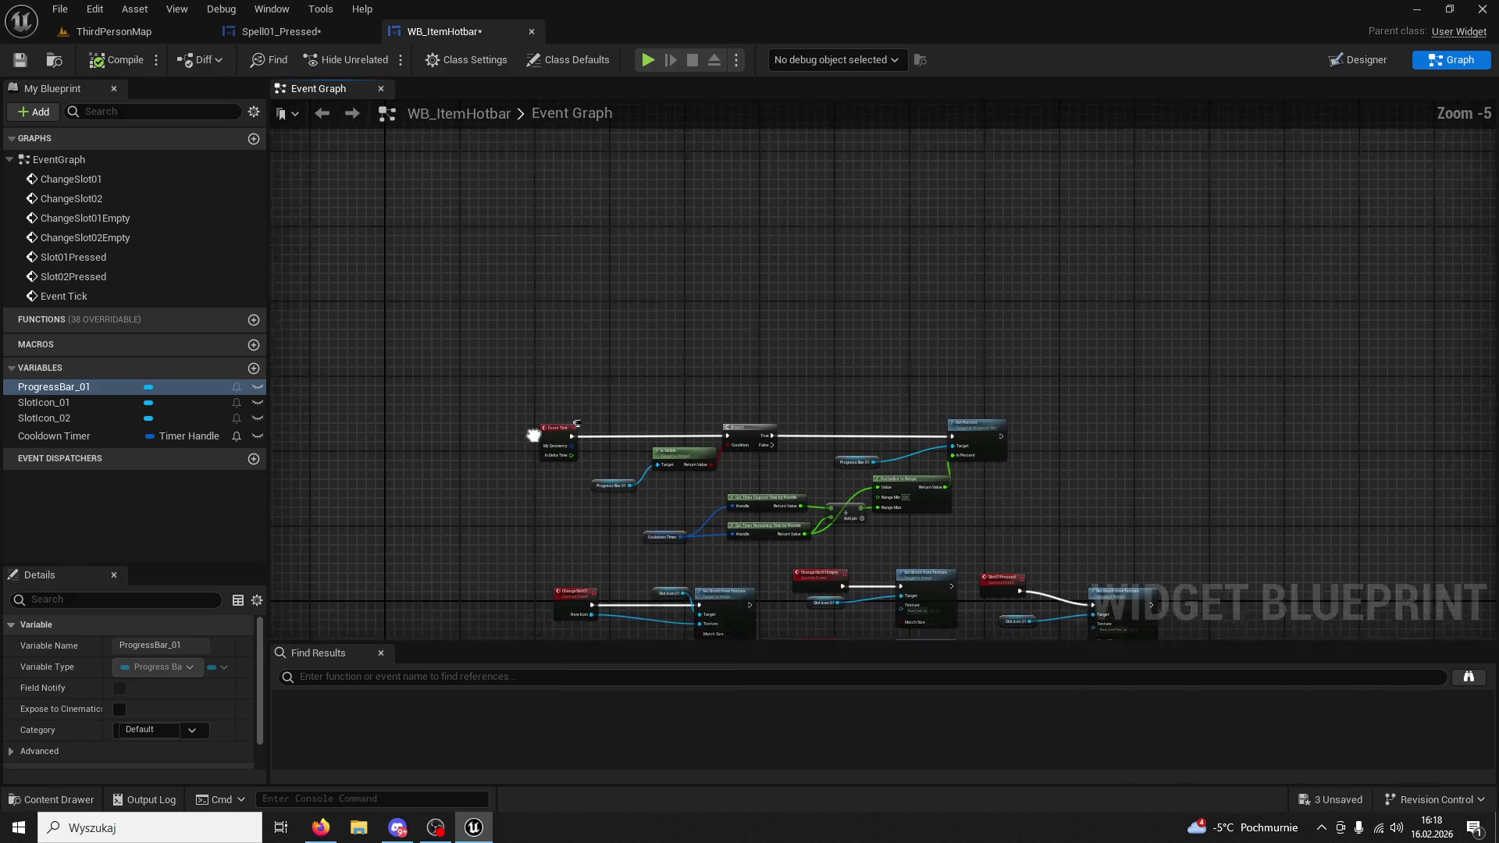
pyautogui.rightClick(507, 289)
pyautogui.write('preconstruct')
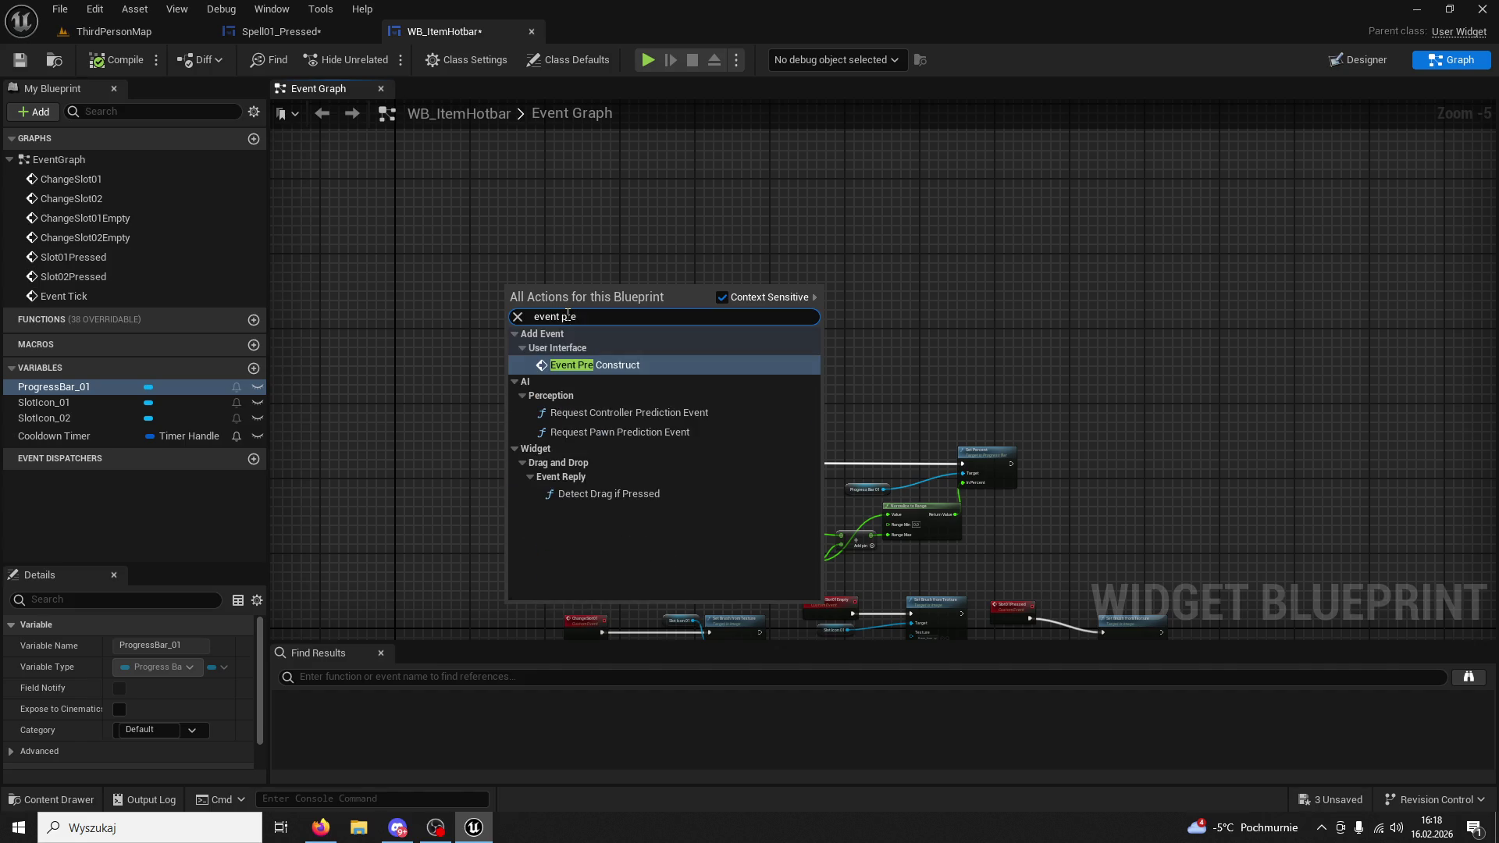
pyautogui.press('Return')
pyautogui.click(500, 327)
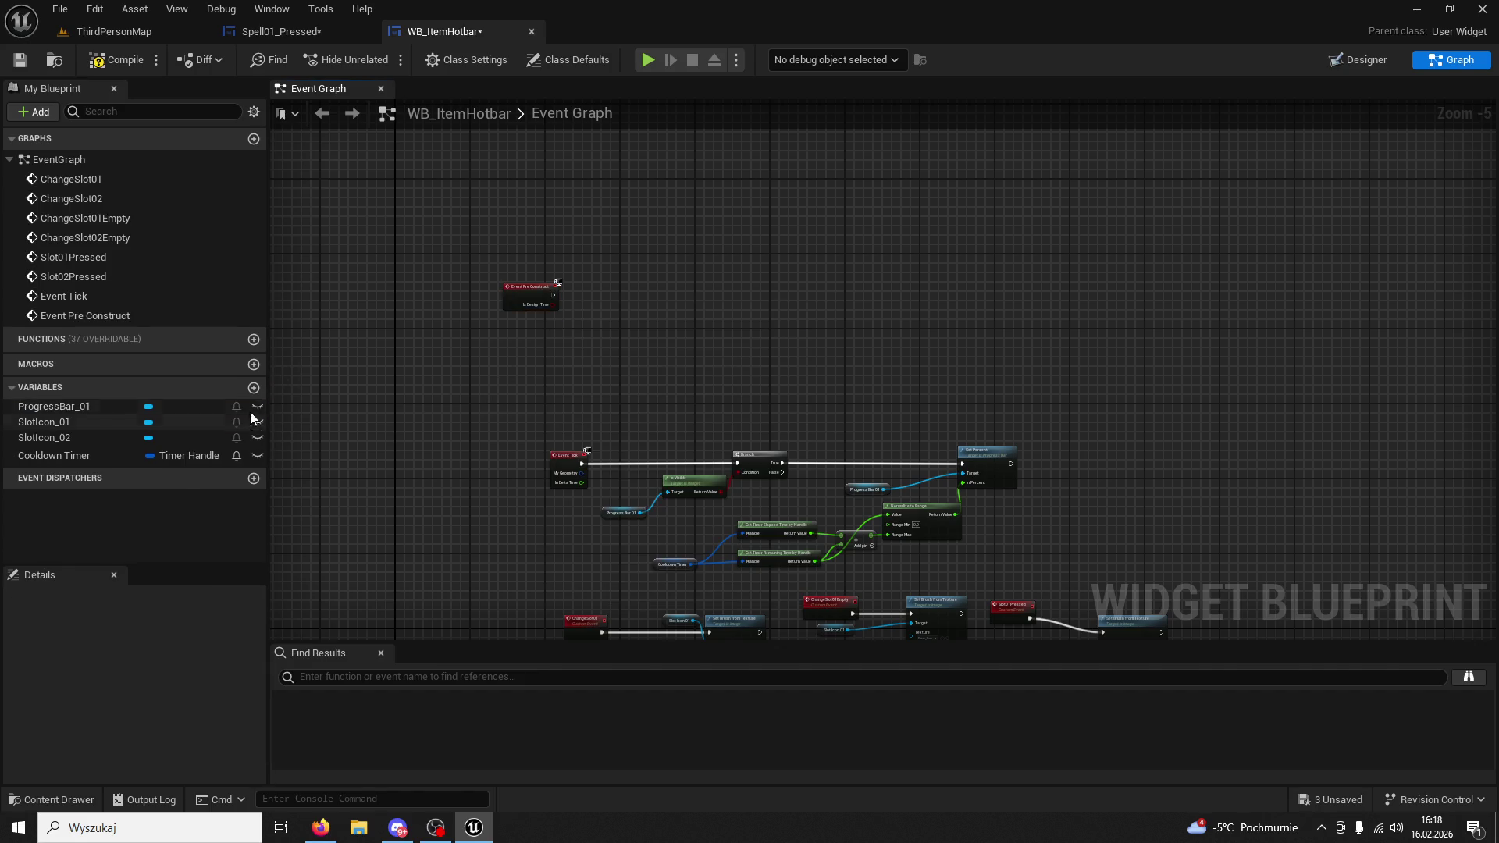
# Create the Boolean variable InVisible? and place its getter in the graph.
pyautogui.click(253, 388)
pyautogui.write('lity')
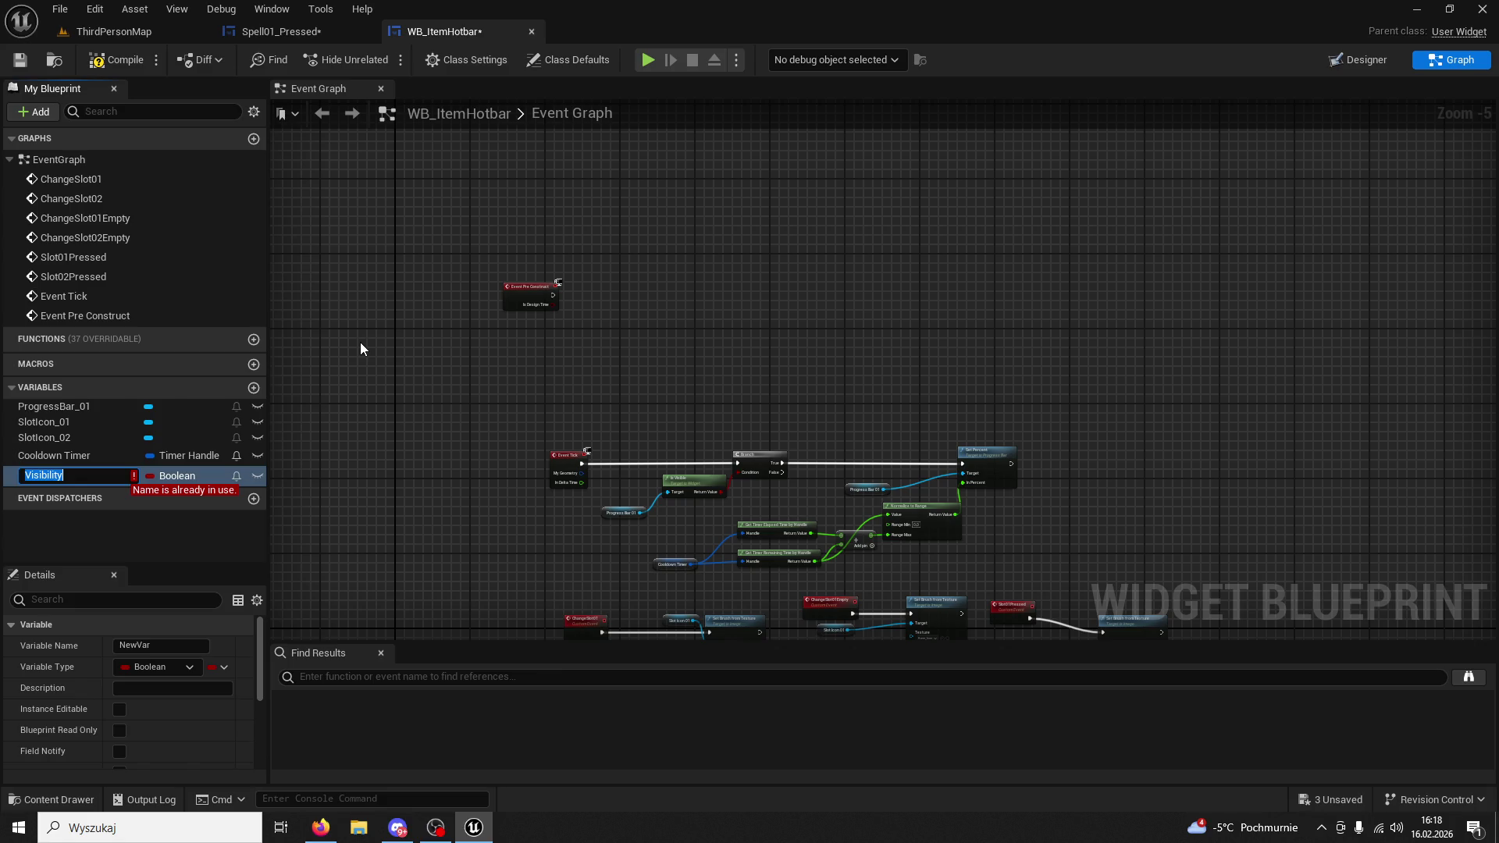
pyautogui.press('End')
pyautogui.write('1')
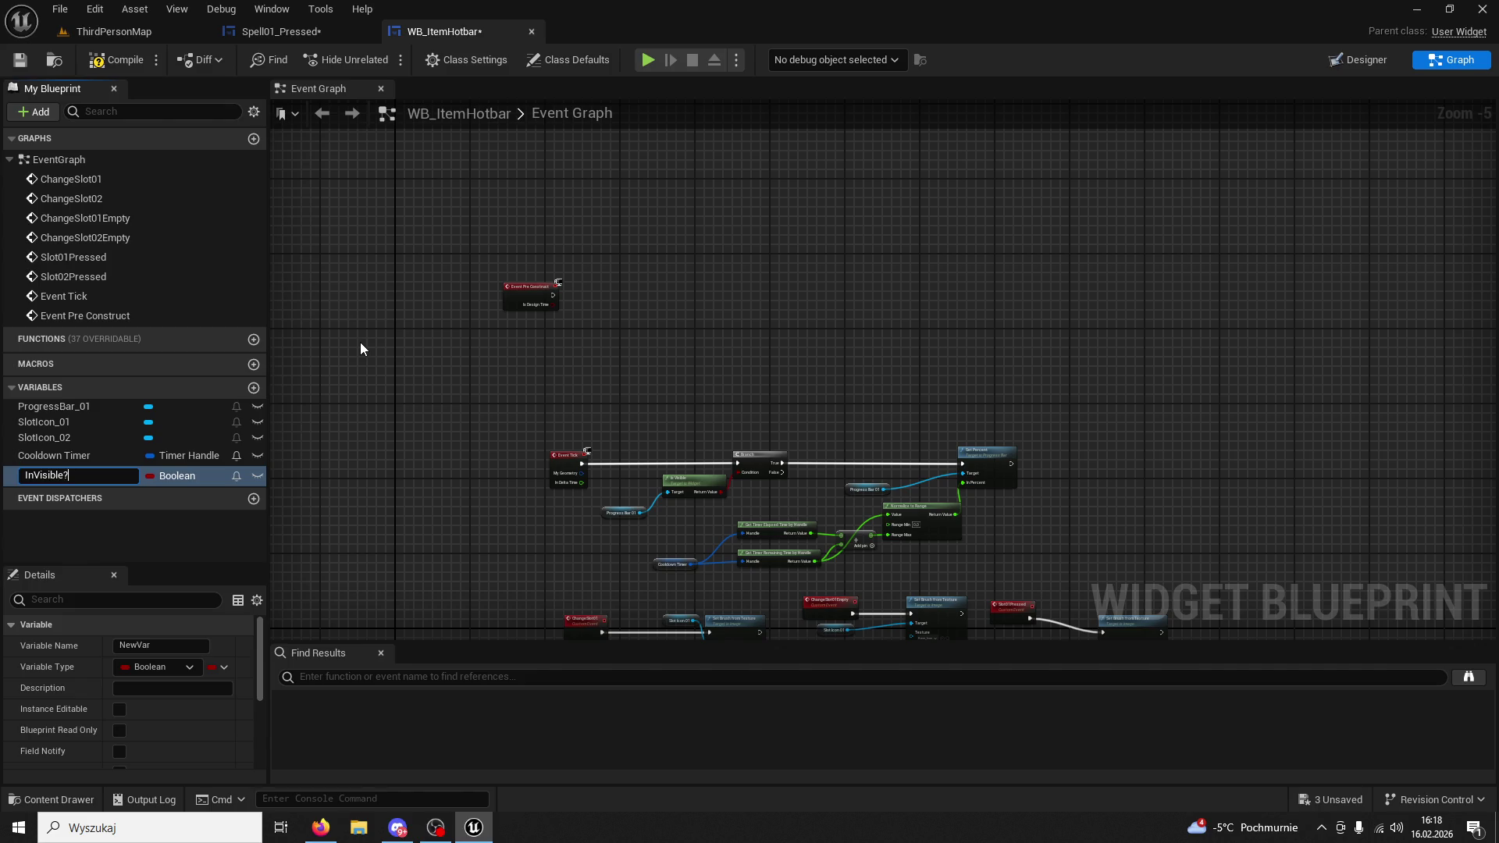
pyautogui.press('Return')
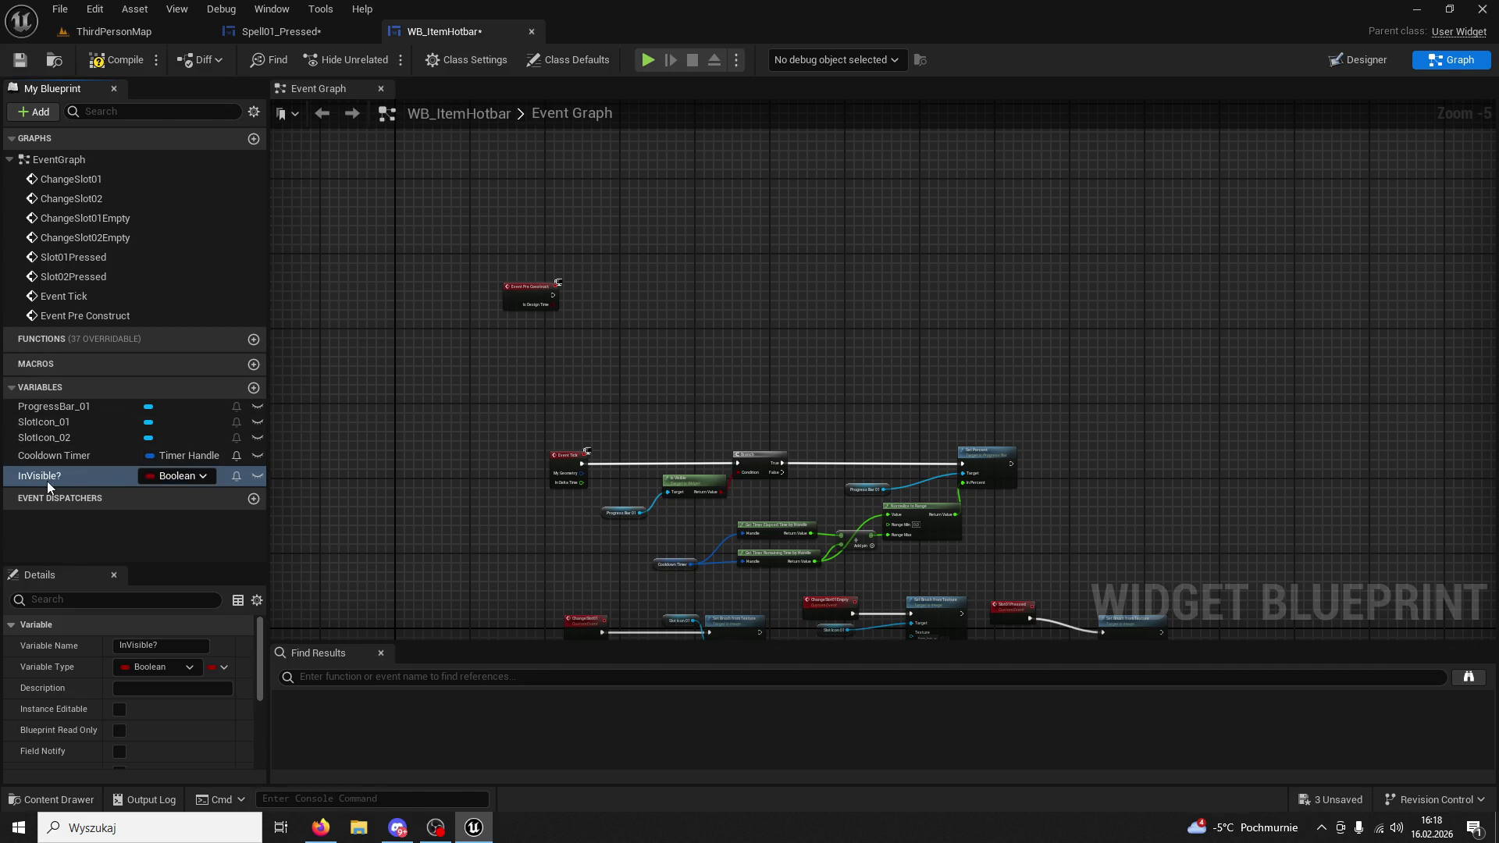
pyautogui.doubleClick(45, 481)
pyautogui.write('Is')
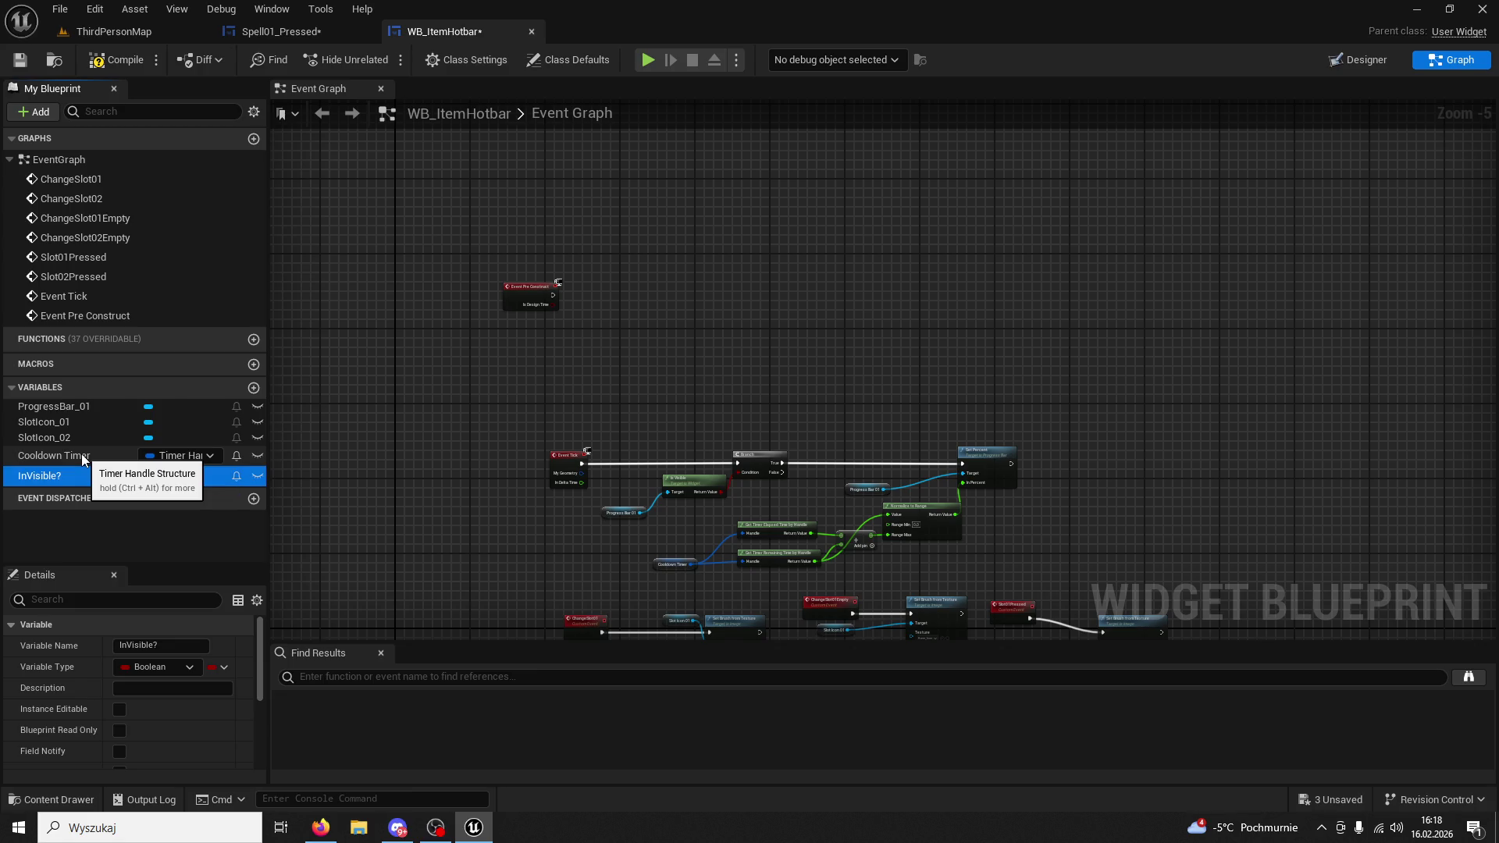
pyautogui.press('Return')
pyautogui.moveTo(51, 480); pyautogui.dragTo(558, 353)
pyautogui.scroll(3, 573, 341)
pyautogui.click(280, 32)
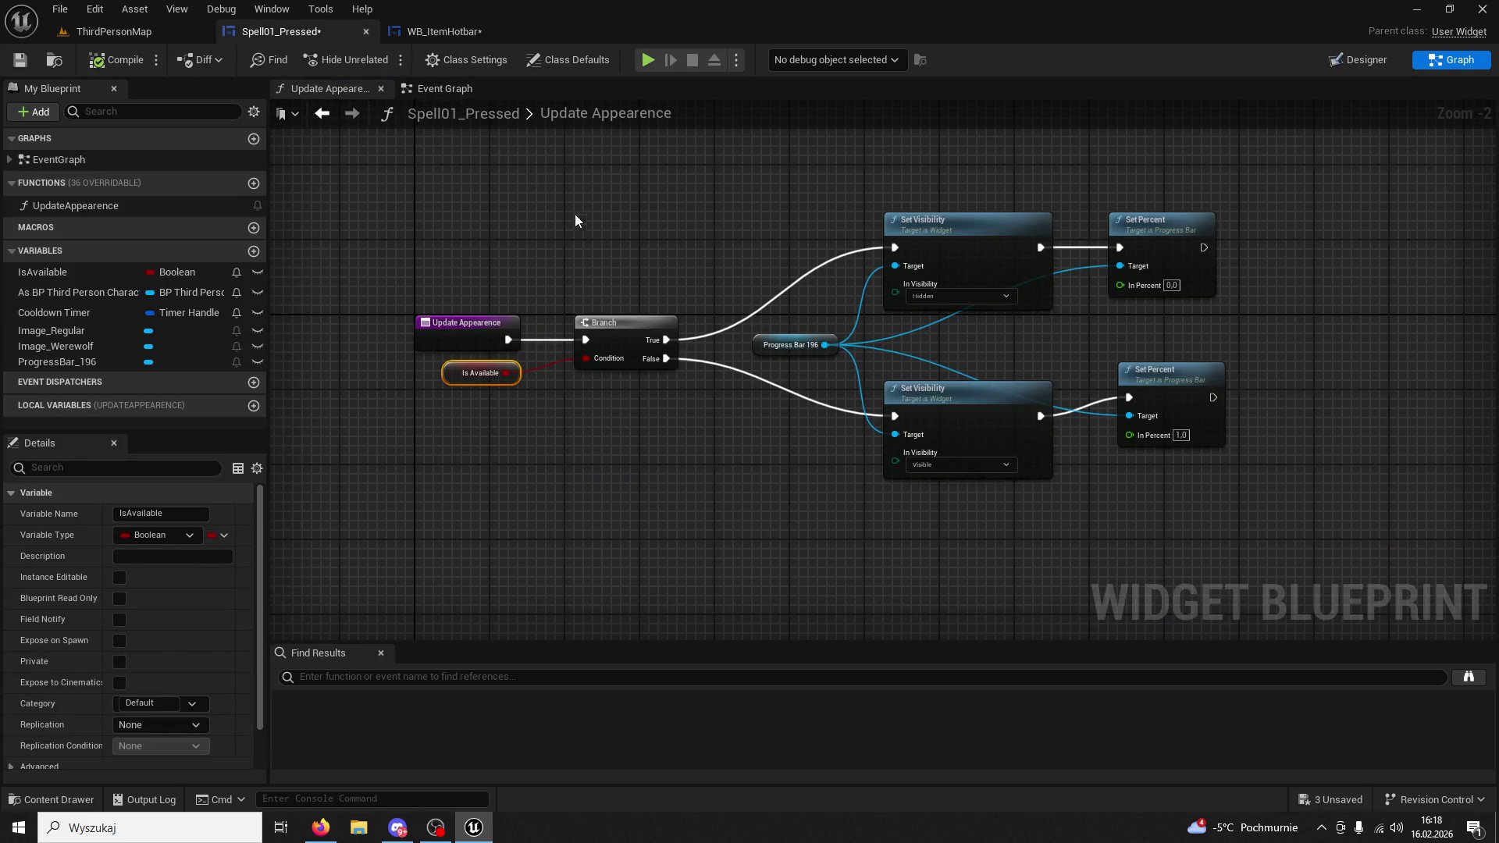
# Copy the Branch from Spell01_Pressed, driven by Event Pre Construct and InVisible?
pyautogui.click(646, 315)
pyautogui.hotkey('ctrl', 'c')
pyautogui.click(444, 31)
pyautogui.hotkey('ctrl', 'v')
pyautogui.moveTo(530, 252)
pyautogui.mouseDown()
pyautogui.moveTo(624, 269)
pyautogui.moveTo(636, 241)
pyautogui.moveTo(536, 339)
pyautogui.mouseUp()
pyautogui.moveTo(646, 237); pyautogui.dragTo(548, 189)
# Paste the hidden-state Set Visibility and Set Percent 0.0 onto Branch True, targeting Progress Bar 01.
pyautogui.click(281, 33)
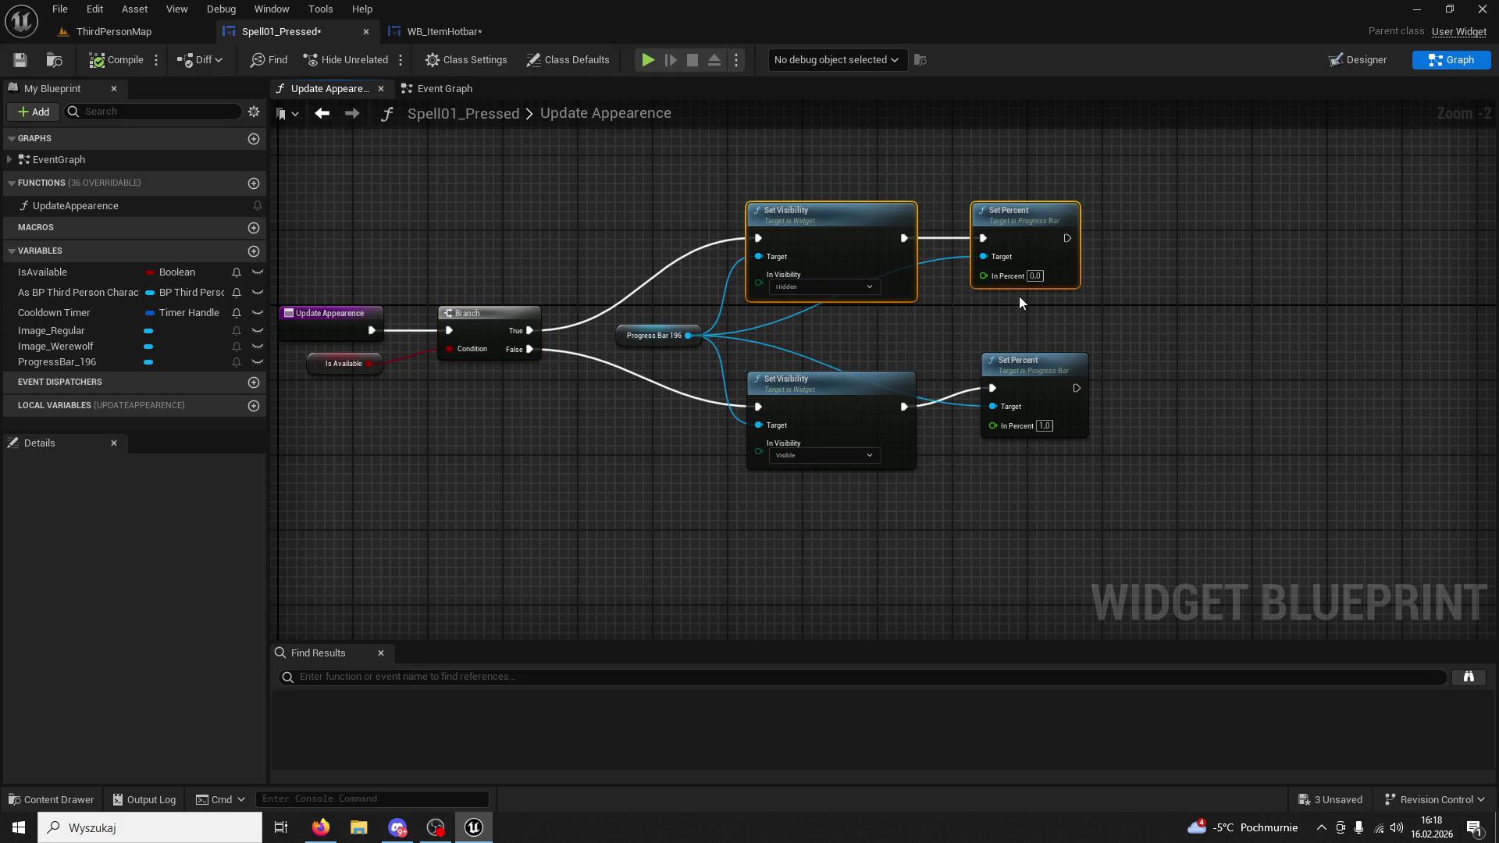
pyautogui.moveTo(687, 348)
pyautogui.mouseDown()
pyautogui.moveTo(821, 270)
pyautogui.moveTo(1023, 200)
pyautogui.mouseUp()
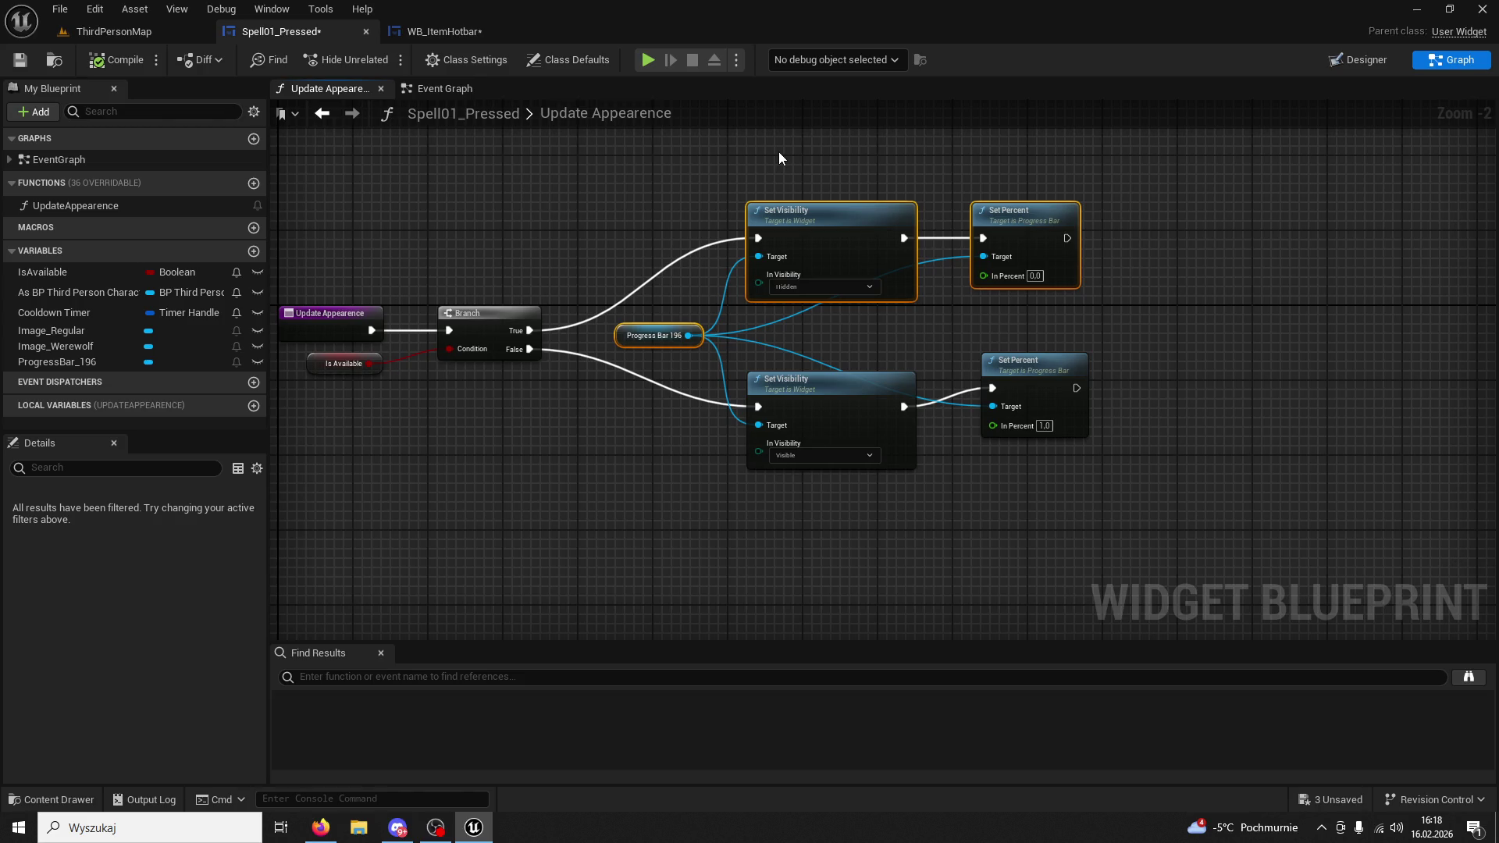
pyautogui.click(415, 35)
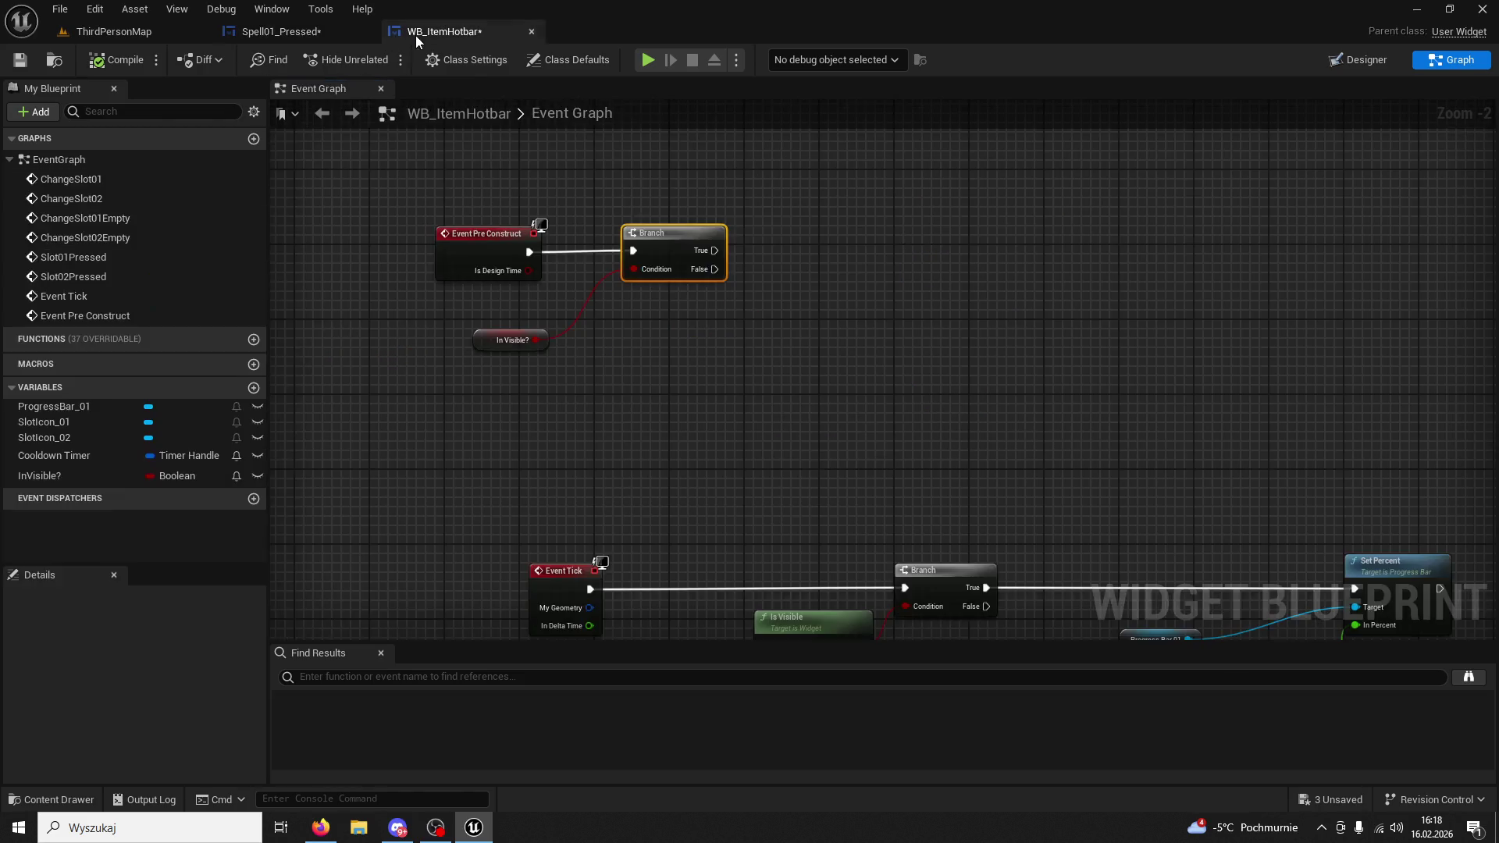
pyautogui.hotkey('ctrl', 'v')
pyautogui.moveTo(712, 248); pyautogui.dragTo(802, 233)
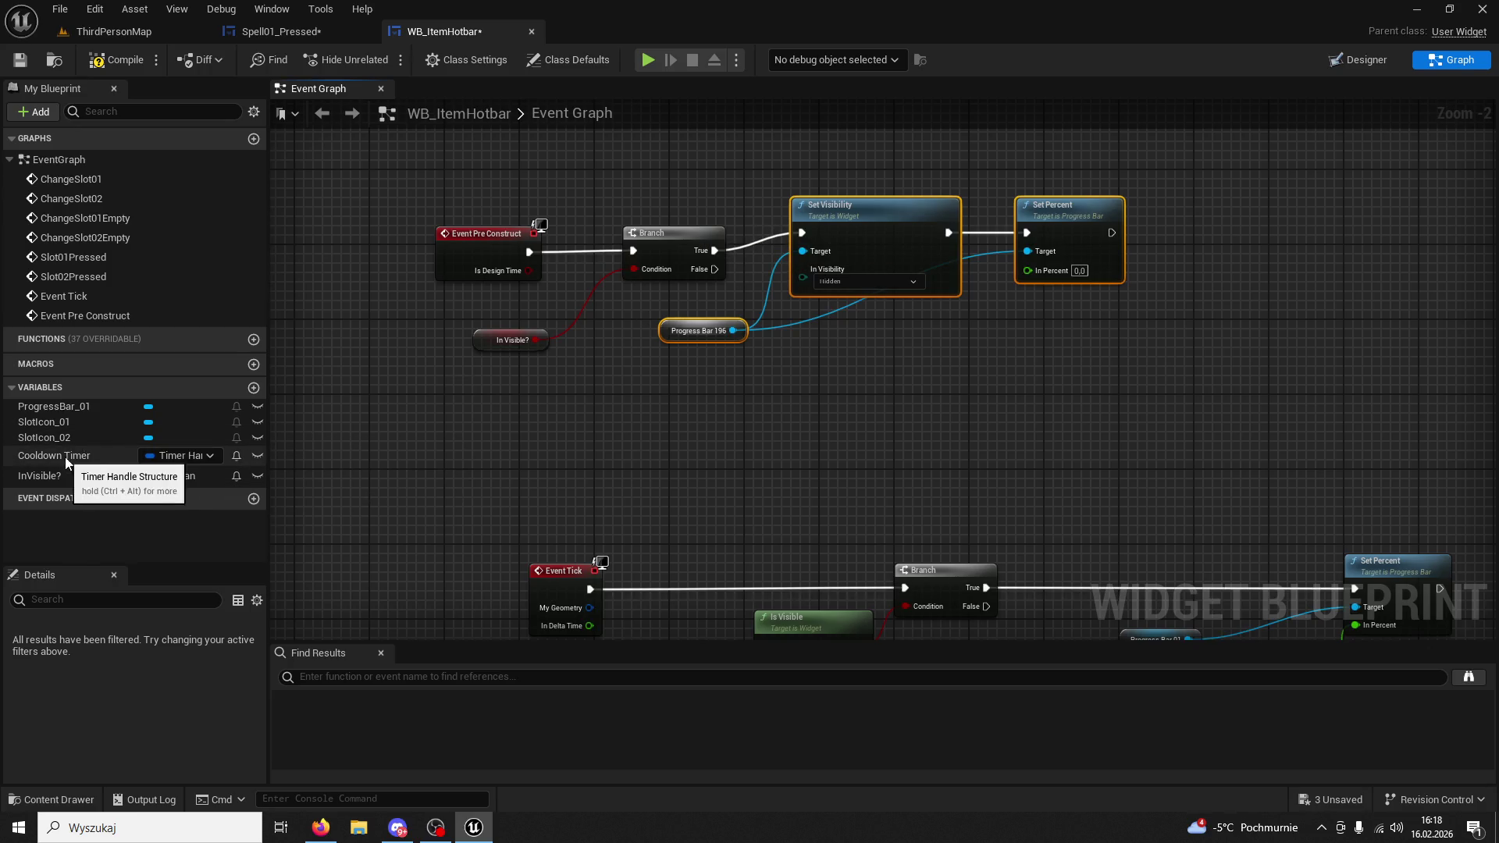
pyautogui.moveTo(91, 405)
pyautogui.mouseDown()
pyautogui.moveTo(699, 383)
pyautogui.moveTo(803, 256)
pyautogui.mouseUp()
pyautogui.click(710, 399)
pyautogui.press('Escape')
pyautogui.moveTo(726, 379)
pyautogui.mouseDown()
pyautogui.moveTo(802, 252)
pyautogui.moveTo(829, 325)
pyautogui.moveTo(1027, 251)
pyautogui.mouseUp()
pyautogui.click(697, 331)
pyautogui.press('Delete')
pyautogui.moveTo(661, 385); pyautogui.dragTo(651, 310)
# Paste the visible-state Set Visibility and Set Percent 1.0 onto Branch False, targeting Progress Bar 01.
pyautogui.click(308, 35)
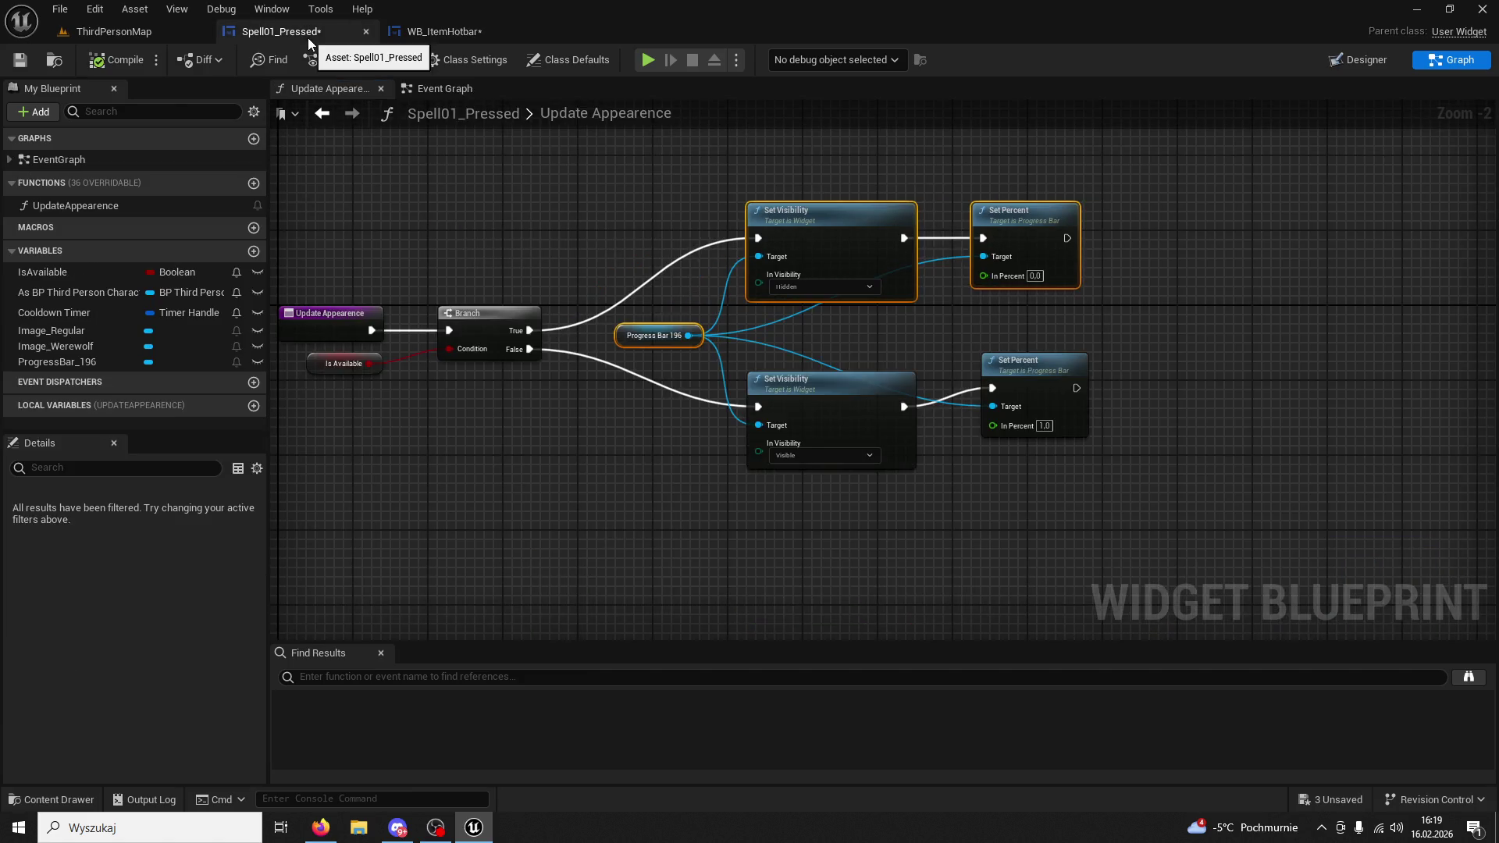
pyautogui.click(797, 382)
pyautogui.keyDown('ctrl'); pyautogui.click(1042, 371); pyautogui.keyUp('ctrl')
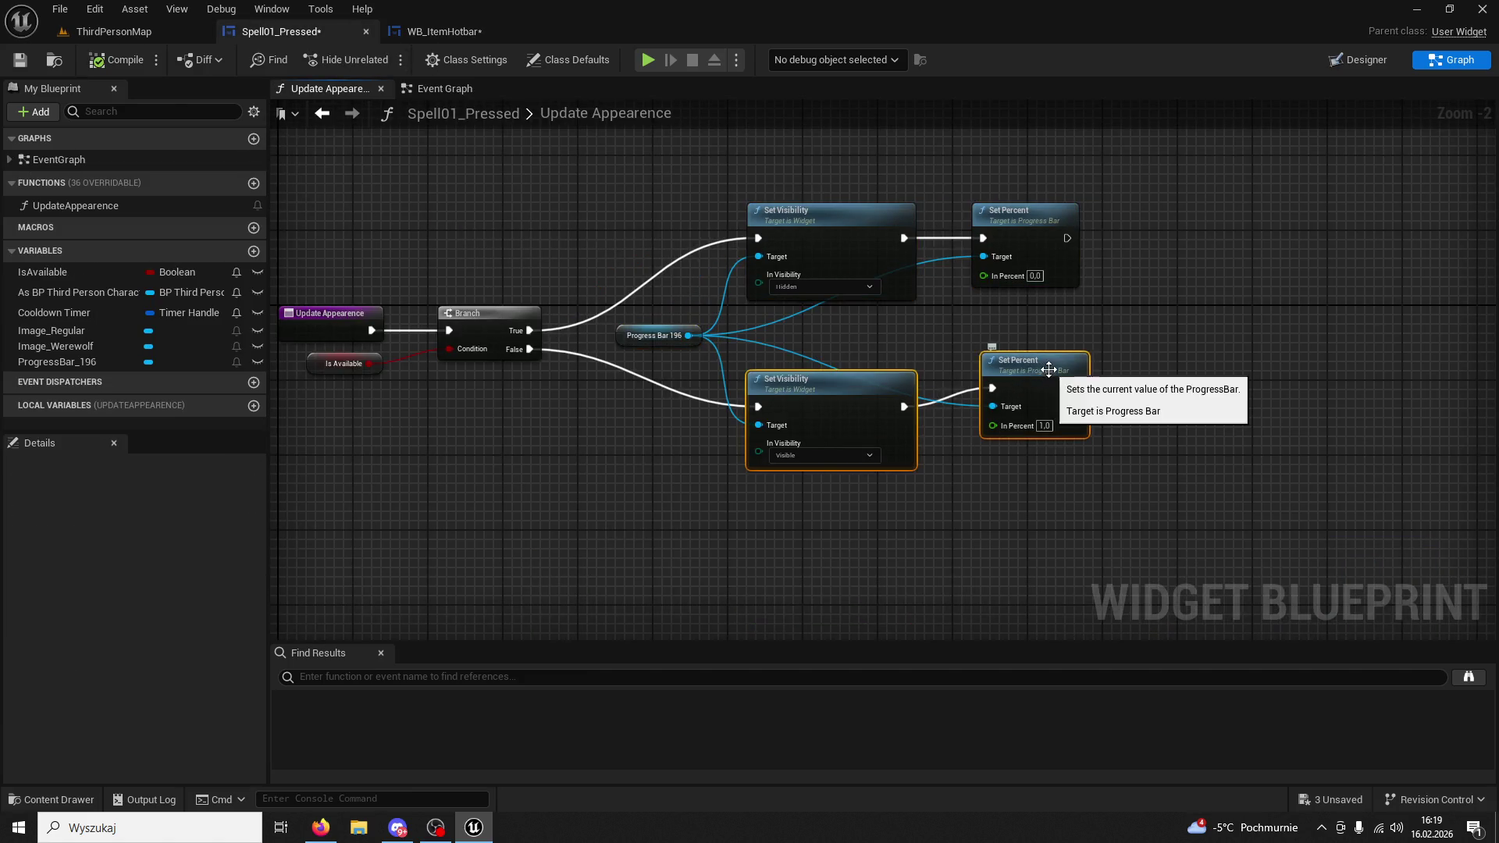
pyautogui.click(428, 36)
pyautogui.hotkey('ctrl', 'v')
pyautogui.moveTo(714, 270)
pyautogui.mouseDown()
pyautogui.moveTo(710, 381)
pyautogui.moveTo(817, 330)
pyautogui.mouseUp()
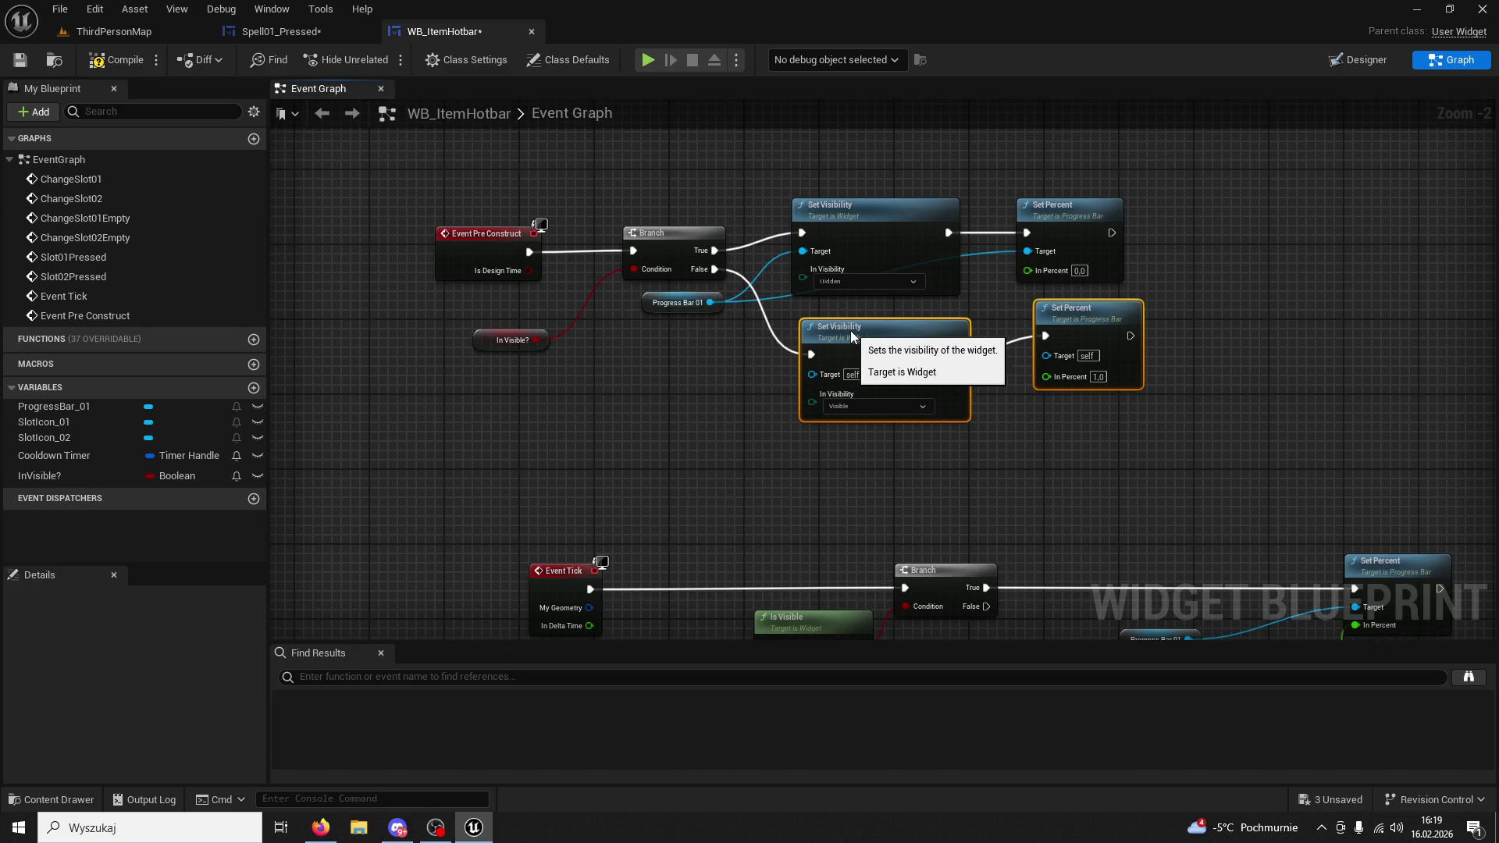
pyautogui.moveTo(712, 304)
pyautogui.mouseDown()
pyautogui.moveTo(802, 373)
pyautogui.moveTo(777, 314)
pyautogui.moveTo(1037, 356)
pyautogui.mouseUp()
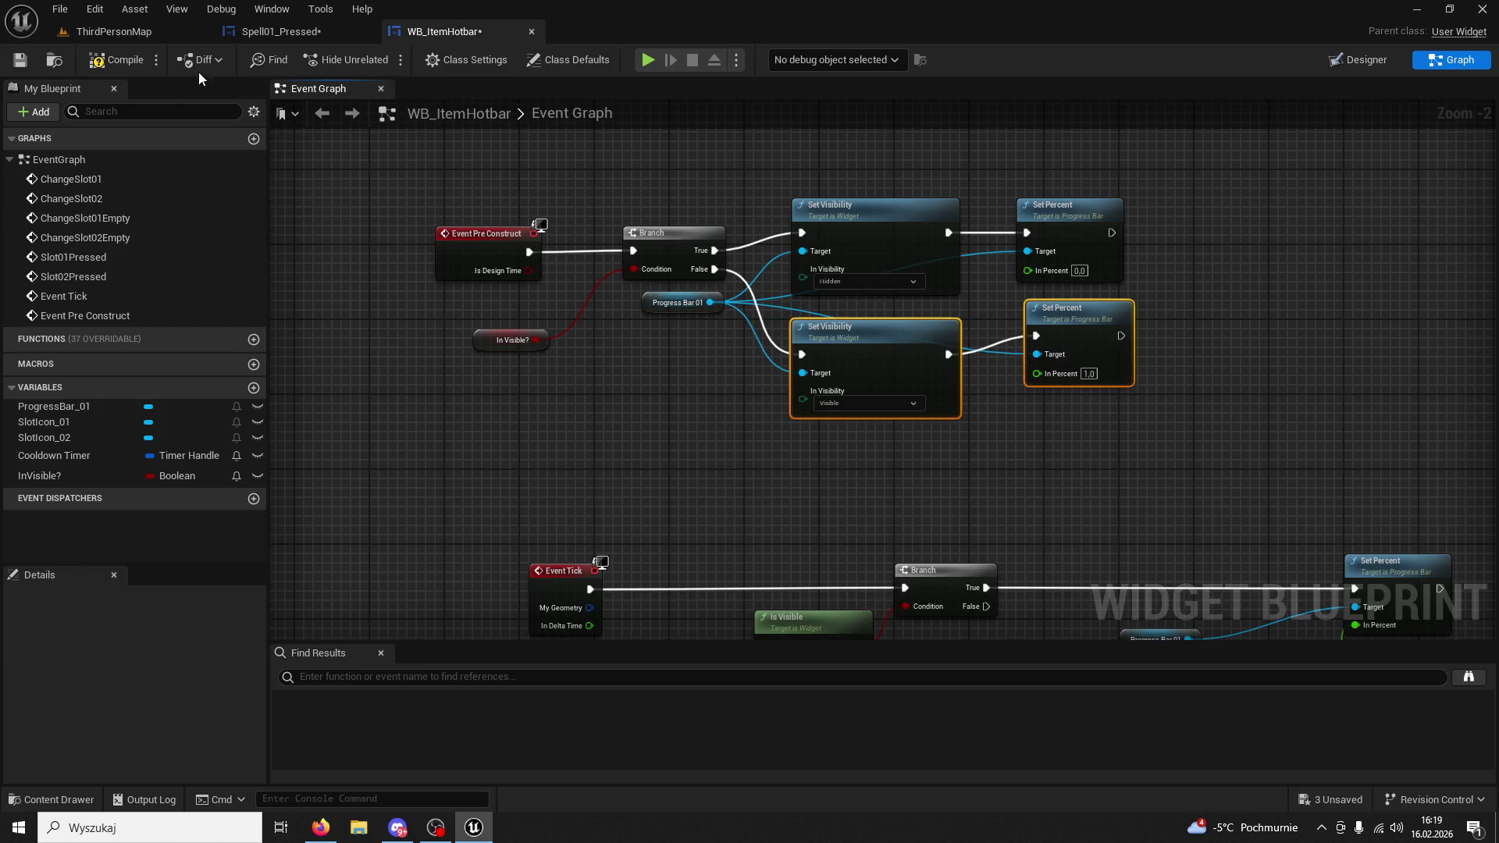
pyautogui.click(163, 30)
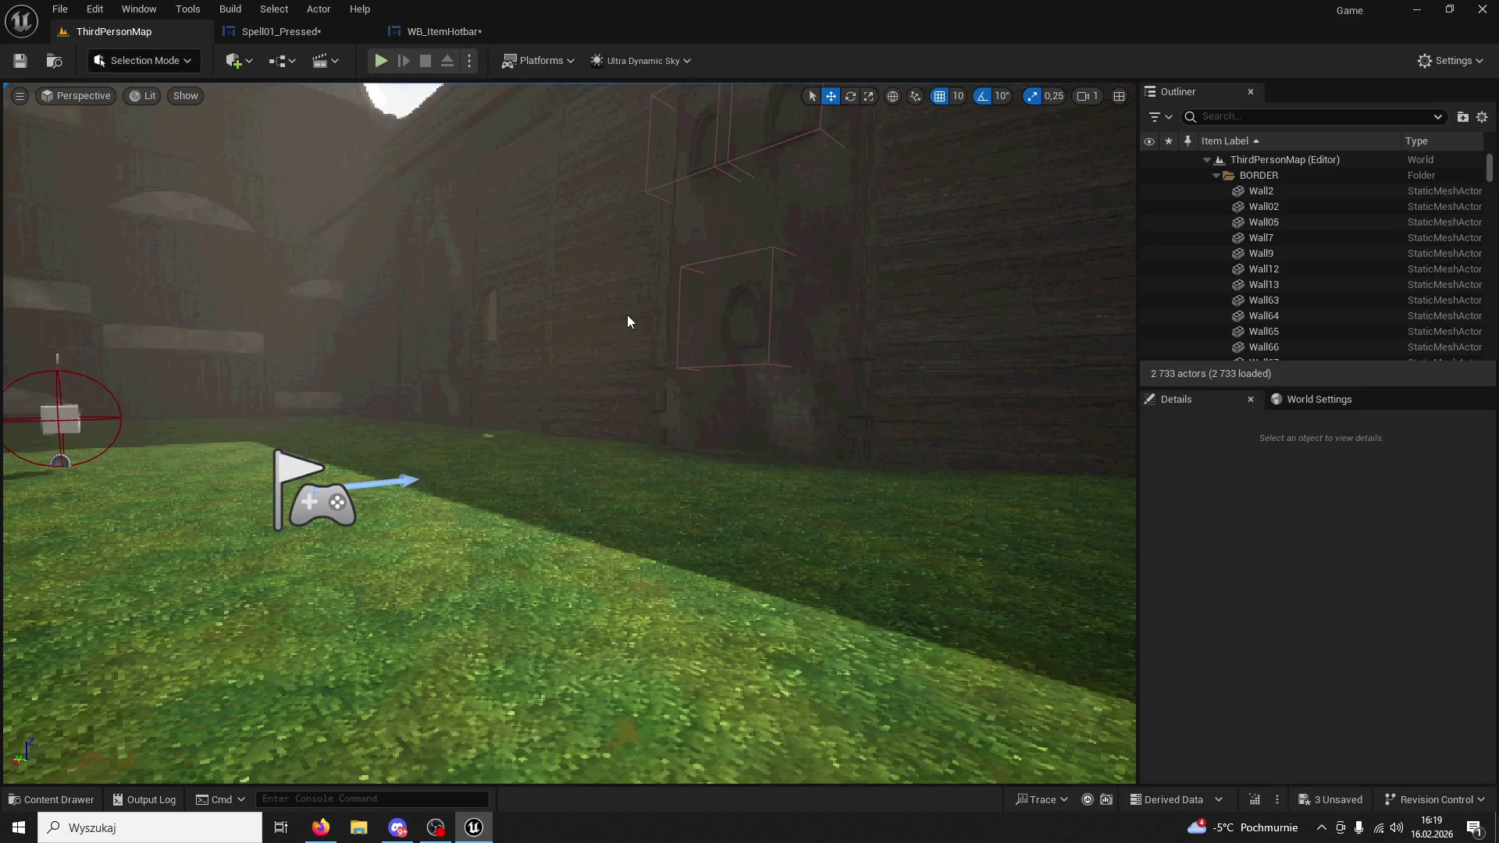
pyautogui.click(381, 60)
pyautogui.press('1')
pyautogui.press('Escape')
pyautogui.click(441, 31)
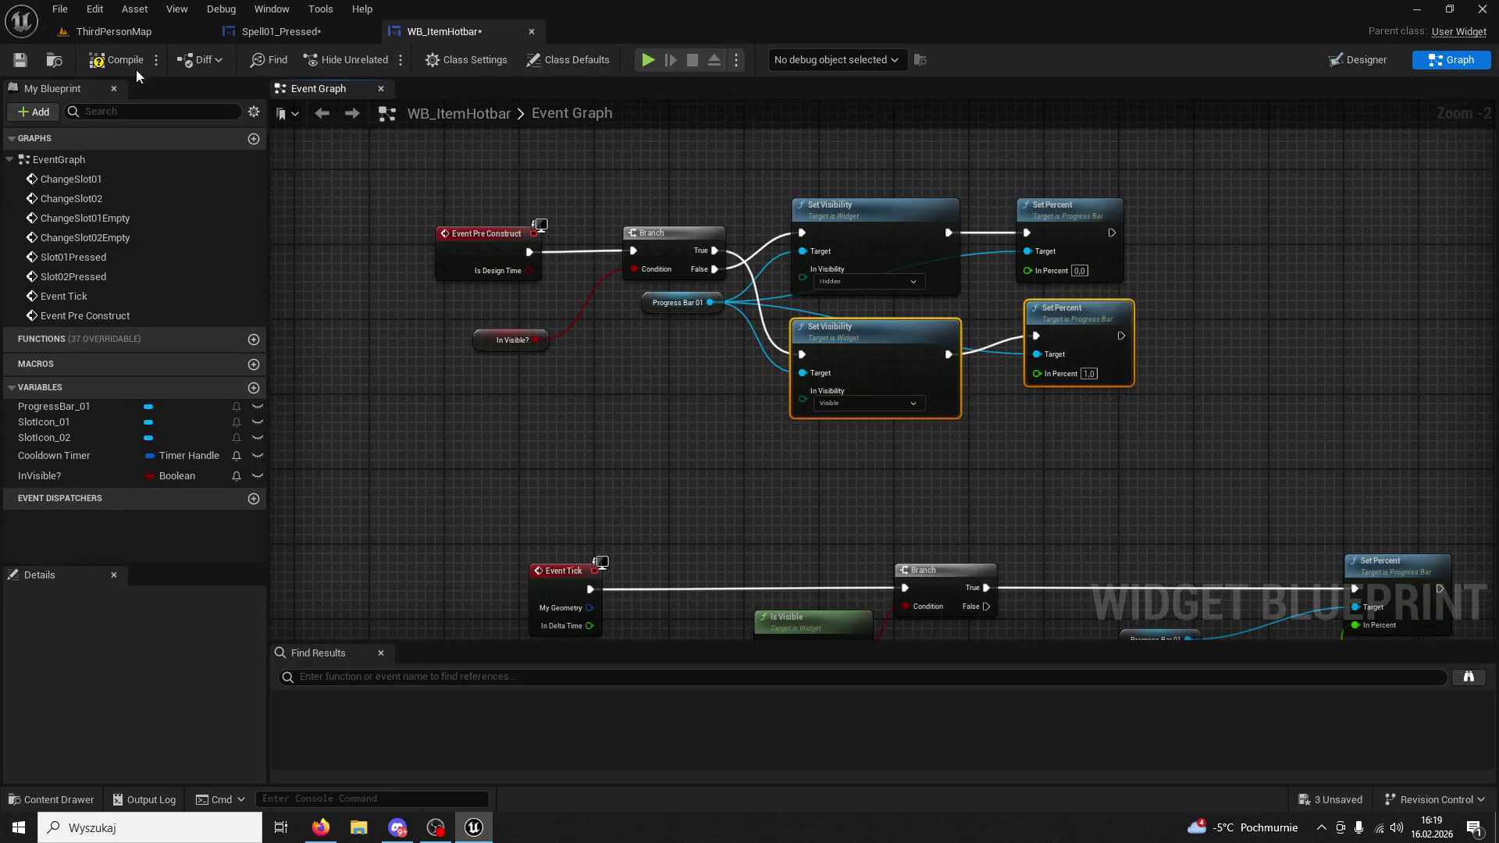
pyautogui.click(123, 33)
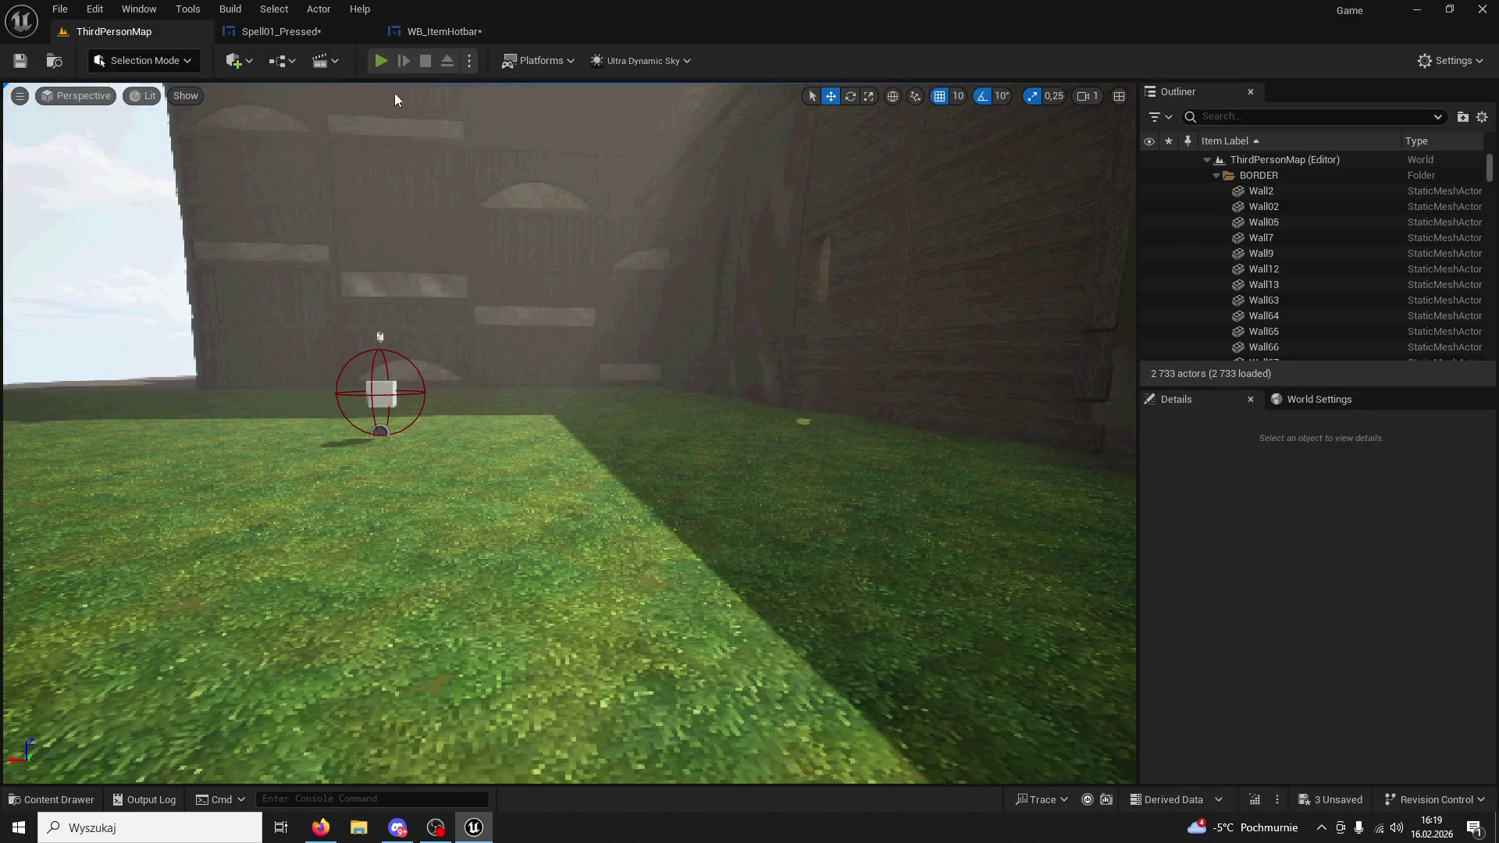
pyautogui.hotkey('alt', 'p')
pyautogui.press('1')
pyautogui.press('1')
pyautogui.press('1')
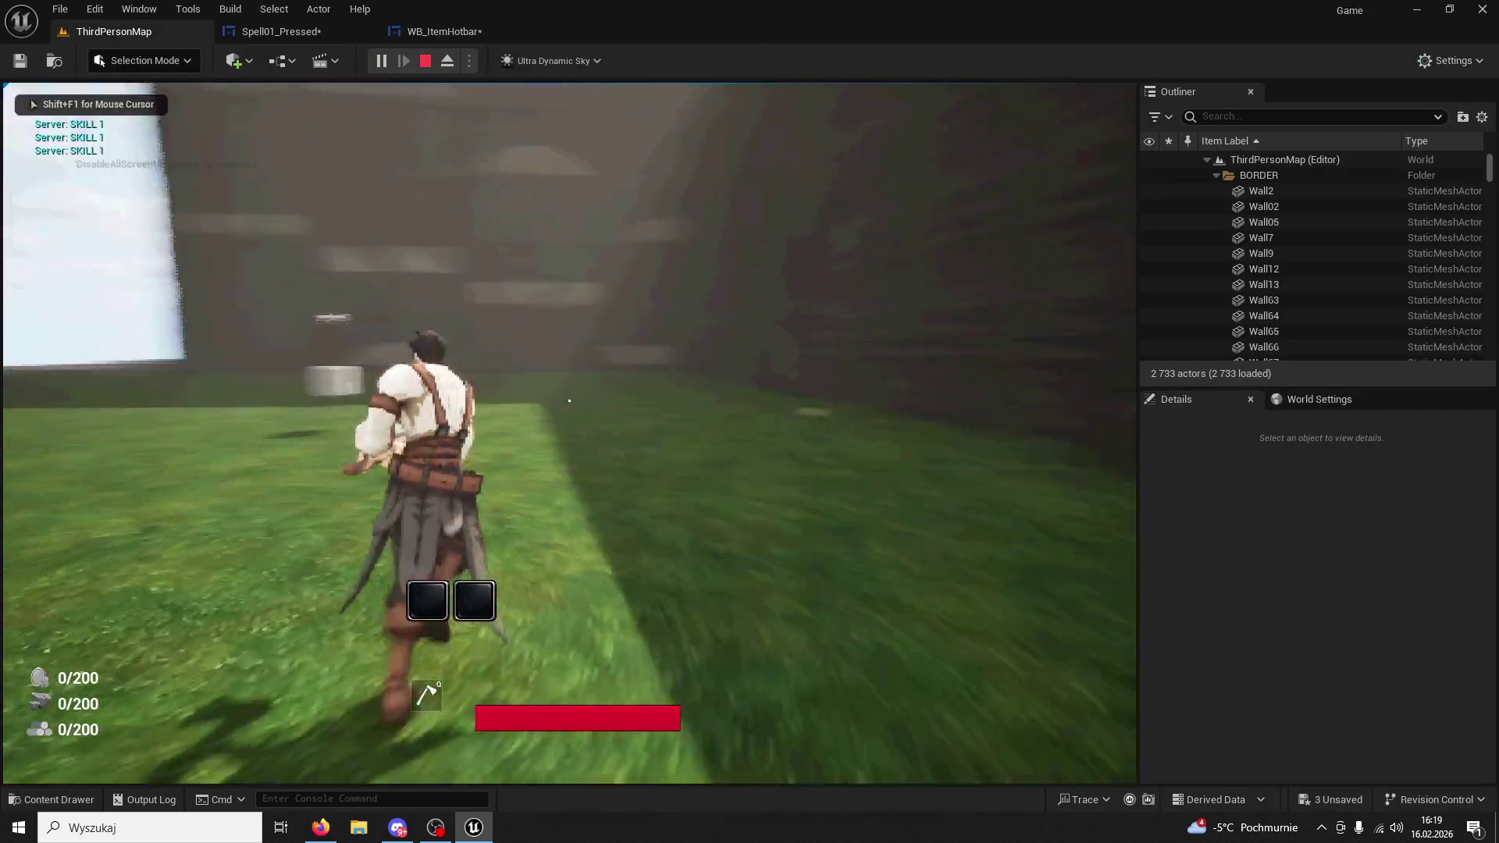
pyautogui.press('Escape')
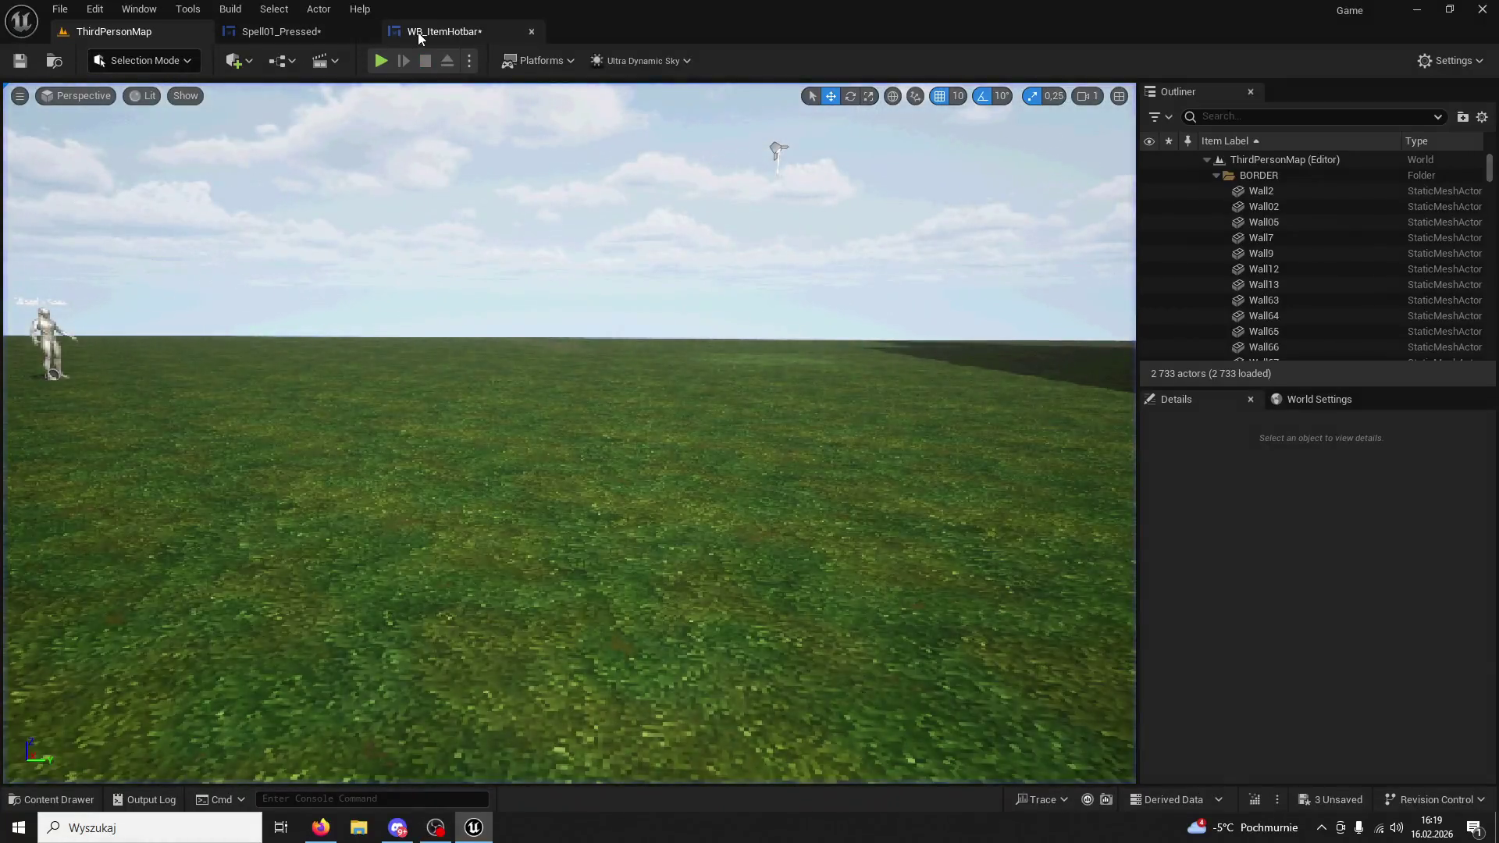
pyautogui.click(441, 32)
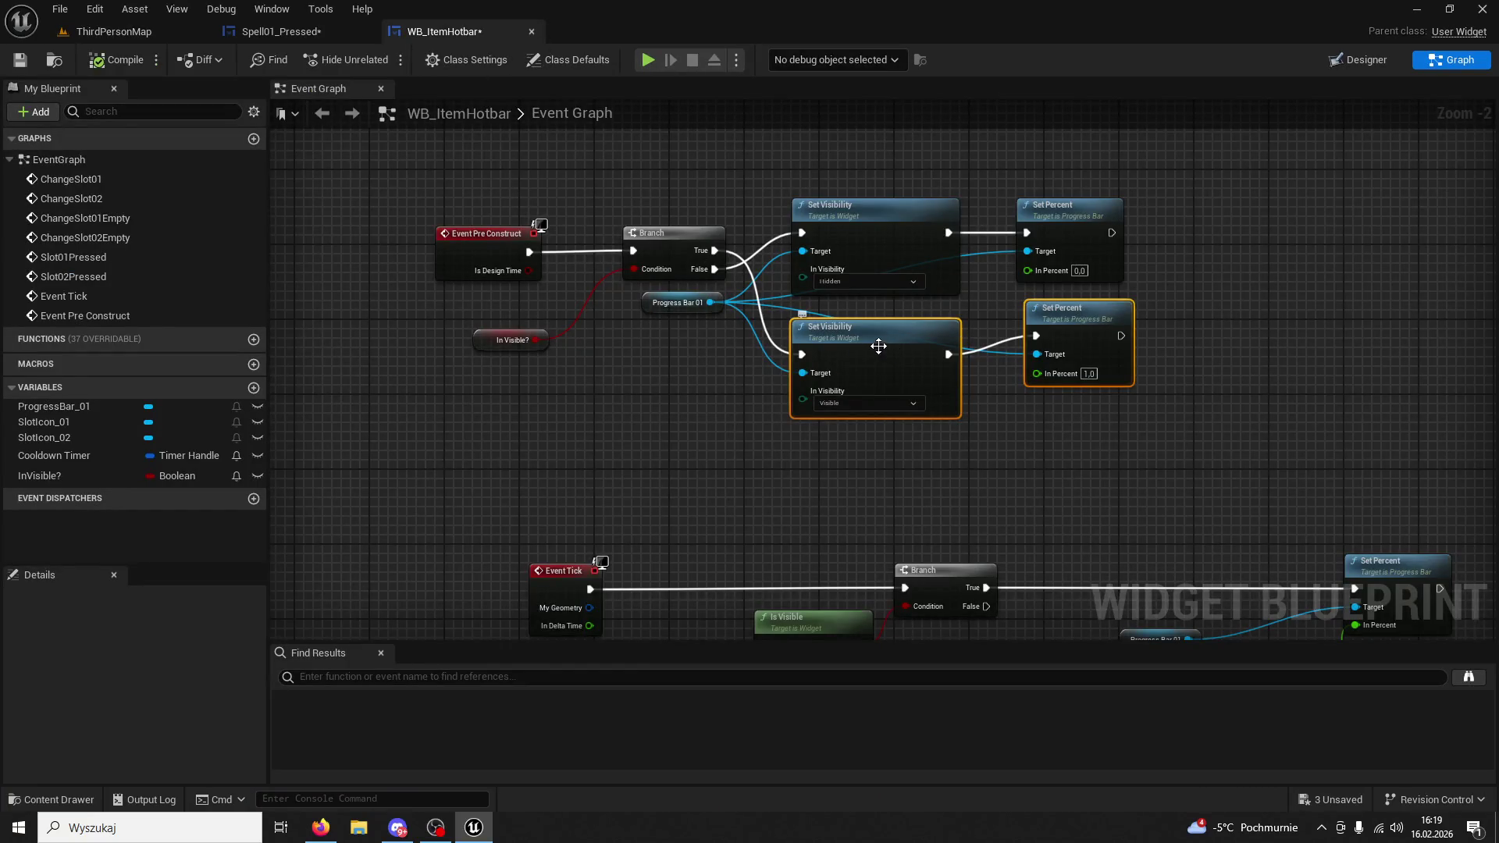
pyautogui.moveTo(897, 348); pyautogui.dragTo(907, 142)
# Move the Hidden and 0.0 nodes apart and compare with Spell01_Pressed's Update Appearence graph.
pyautogui.moveTo(1041, 339)
pyautogui.mouseDown()
pyautogui.moveTo(916, 234)
pyautogui.moveTo(934, 313)
pyautogui.moveTo(924, 392)
pyautogui.mouseUp()
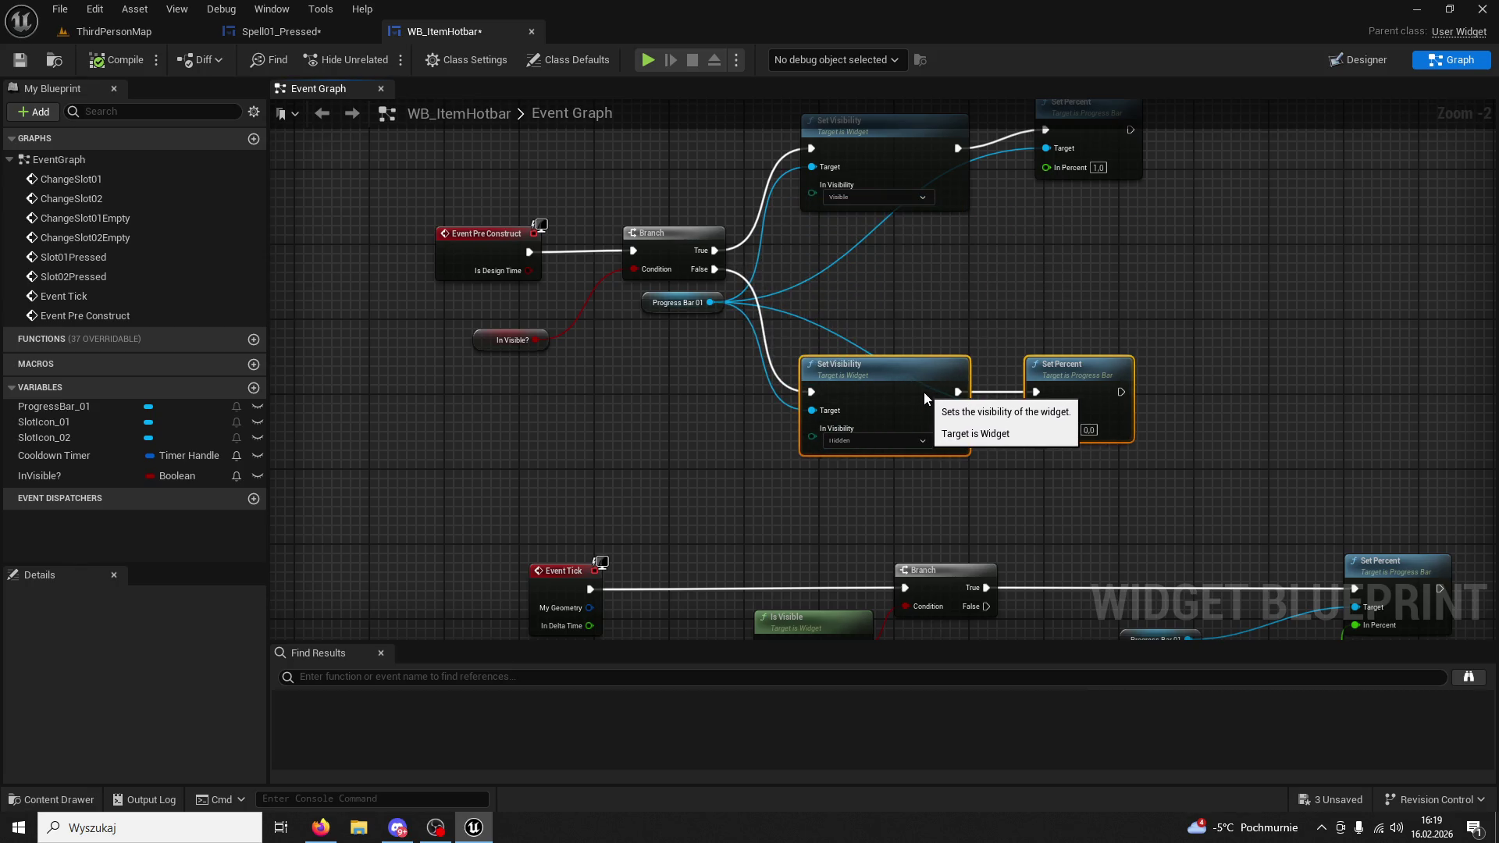
pyautogui.click(259, 32)
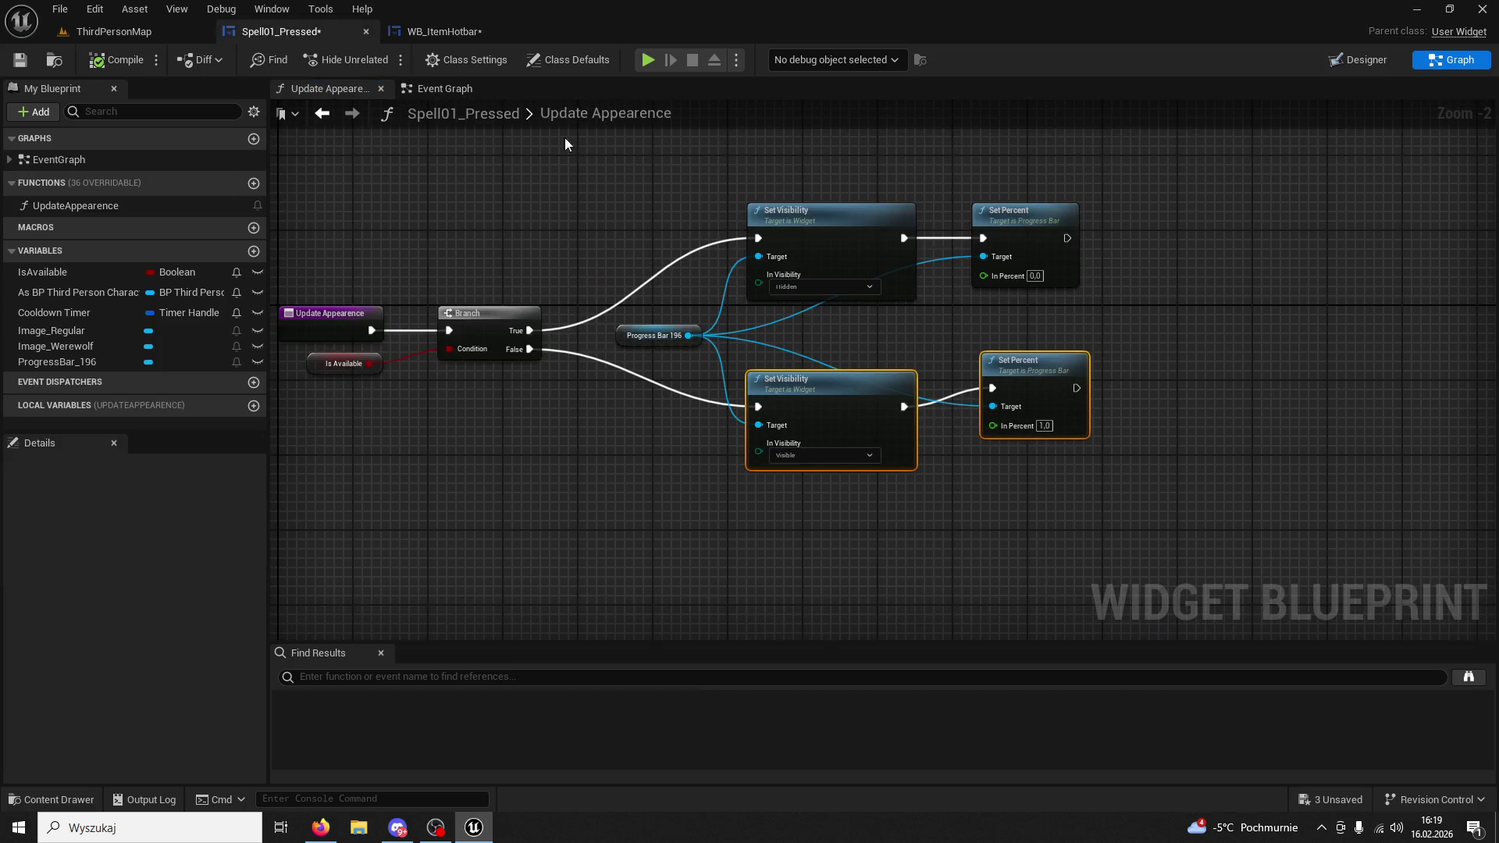
pyautogui.scroll(-3, 653, 218)
pyautogui.scroll(3, 687, 273)
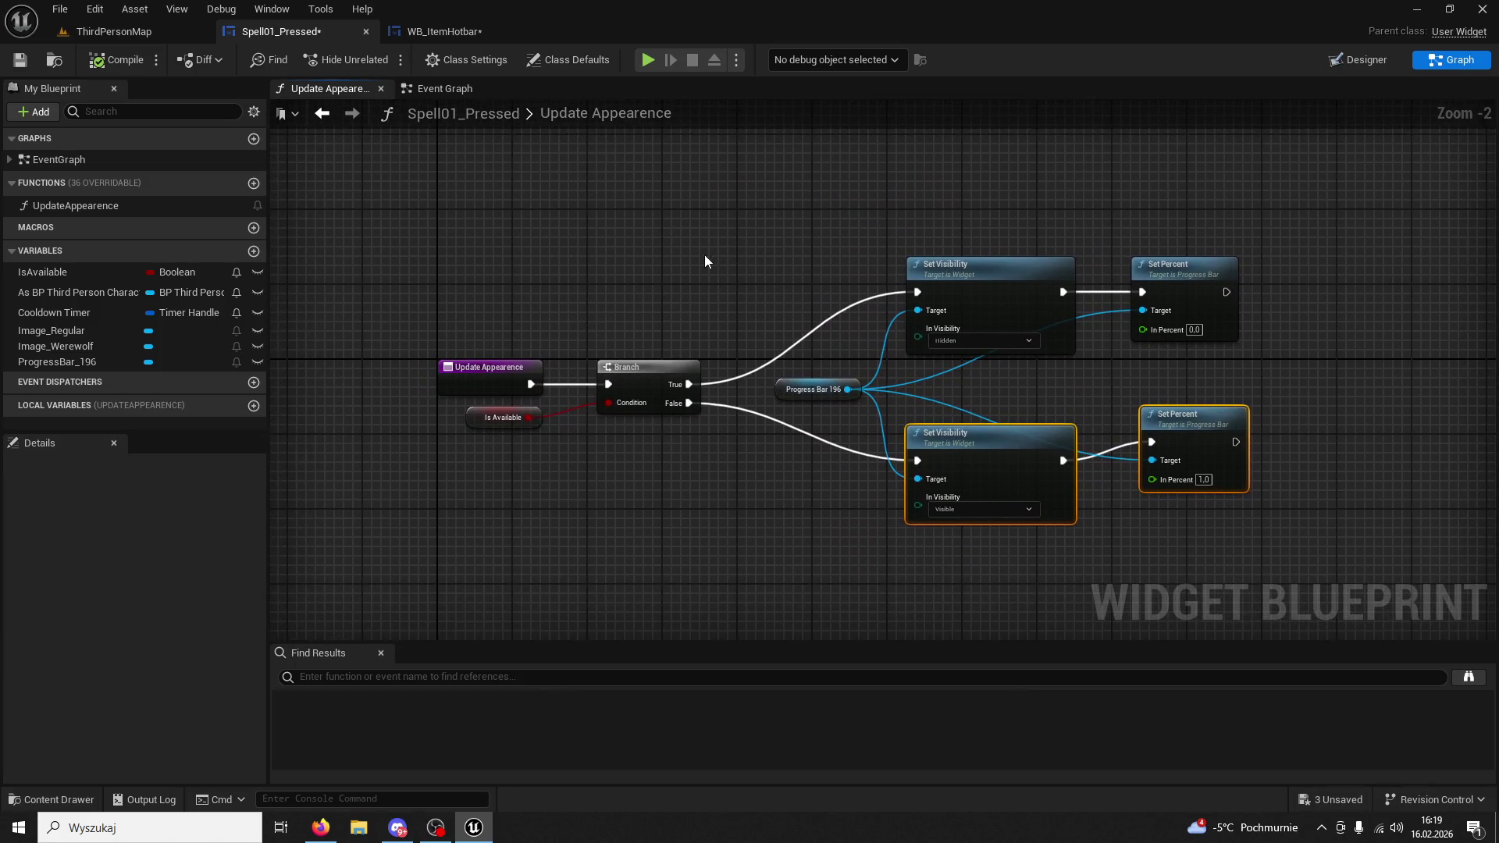
pyautogui.click(417, 35)
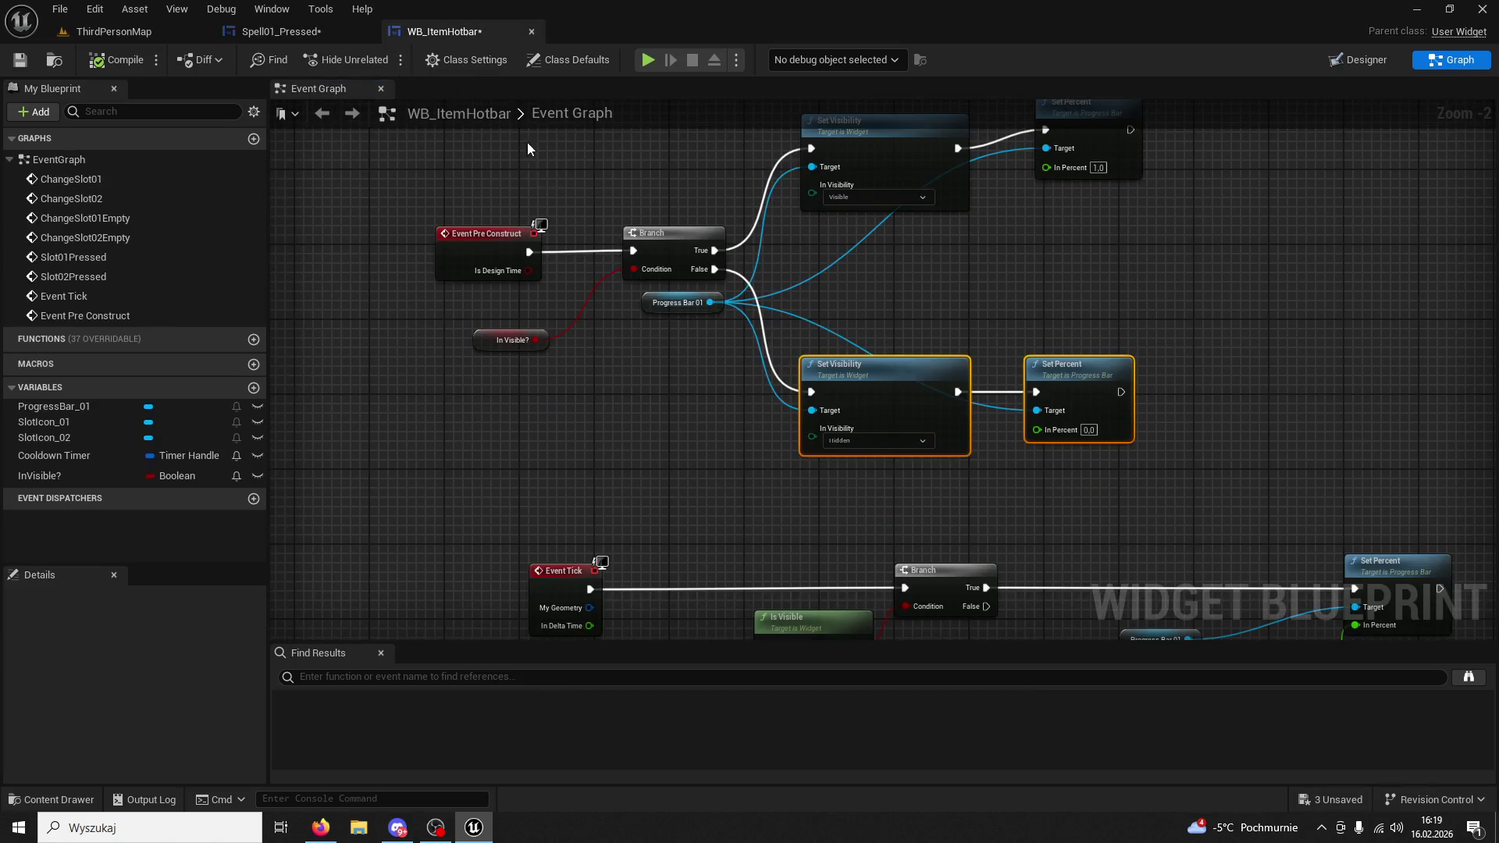
pyautogui.scroll(-3, 672, 409)
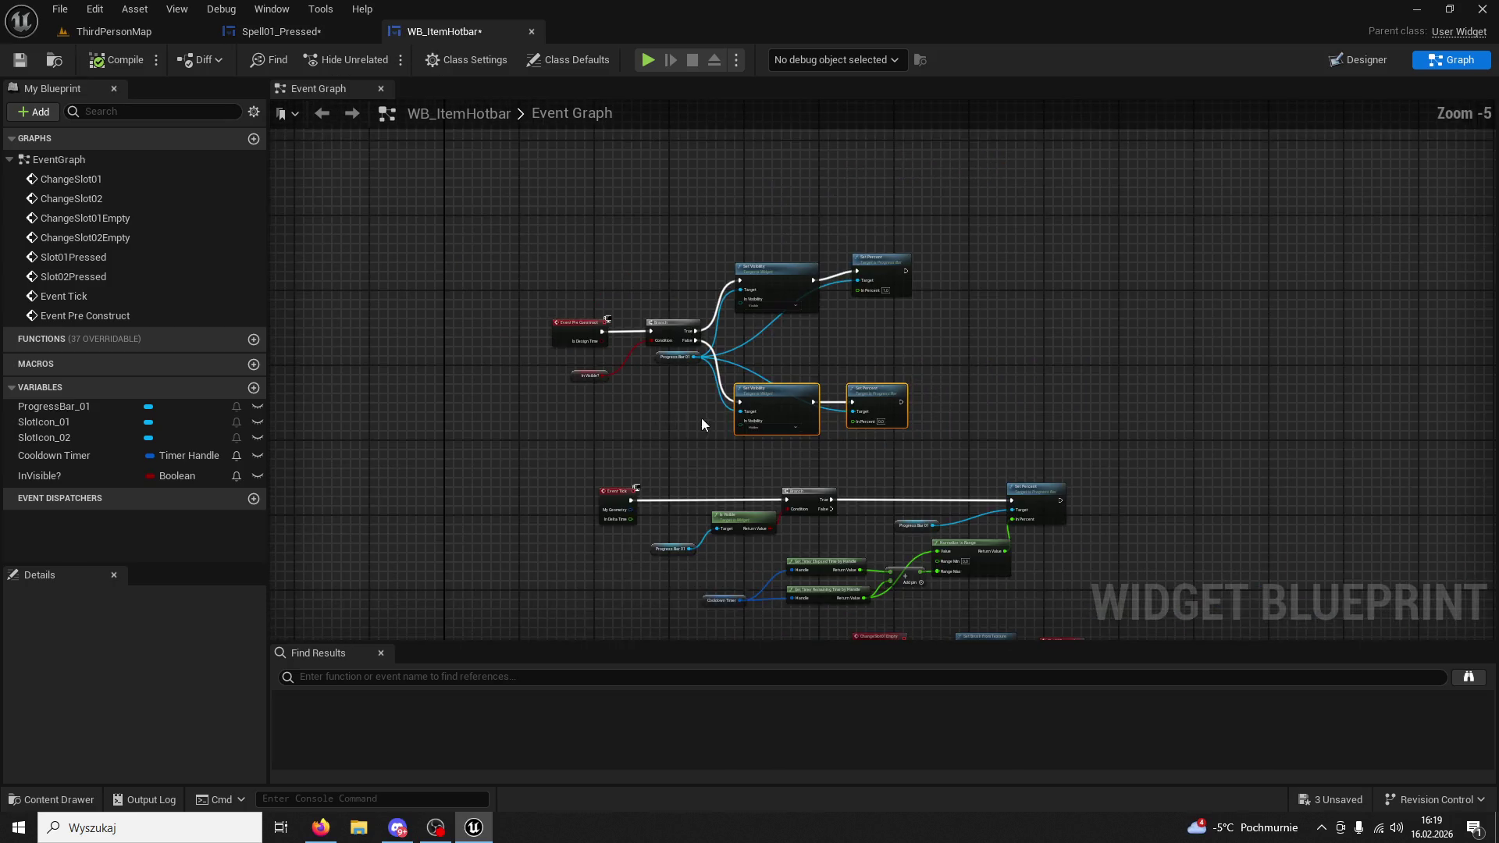
pyautogui.moveTo(694, 422); pyautogui.dragTo(677, 328)
pyautogui.click(273, 31)
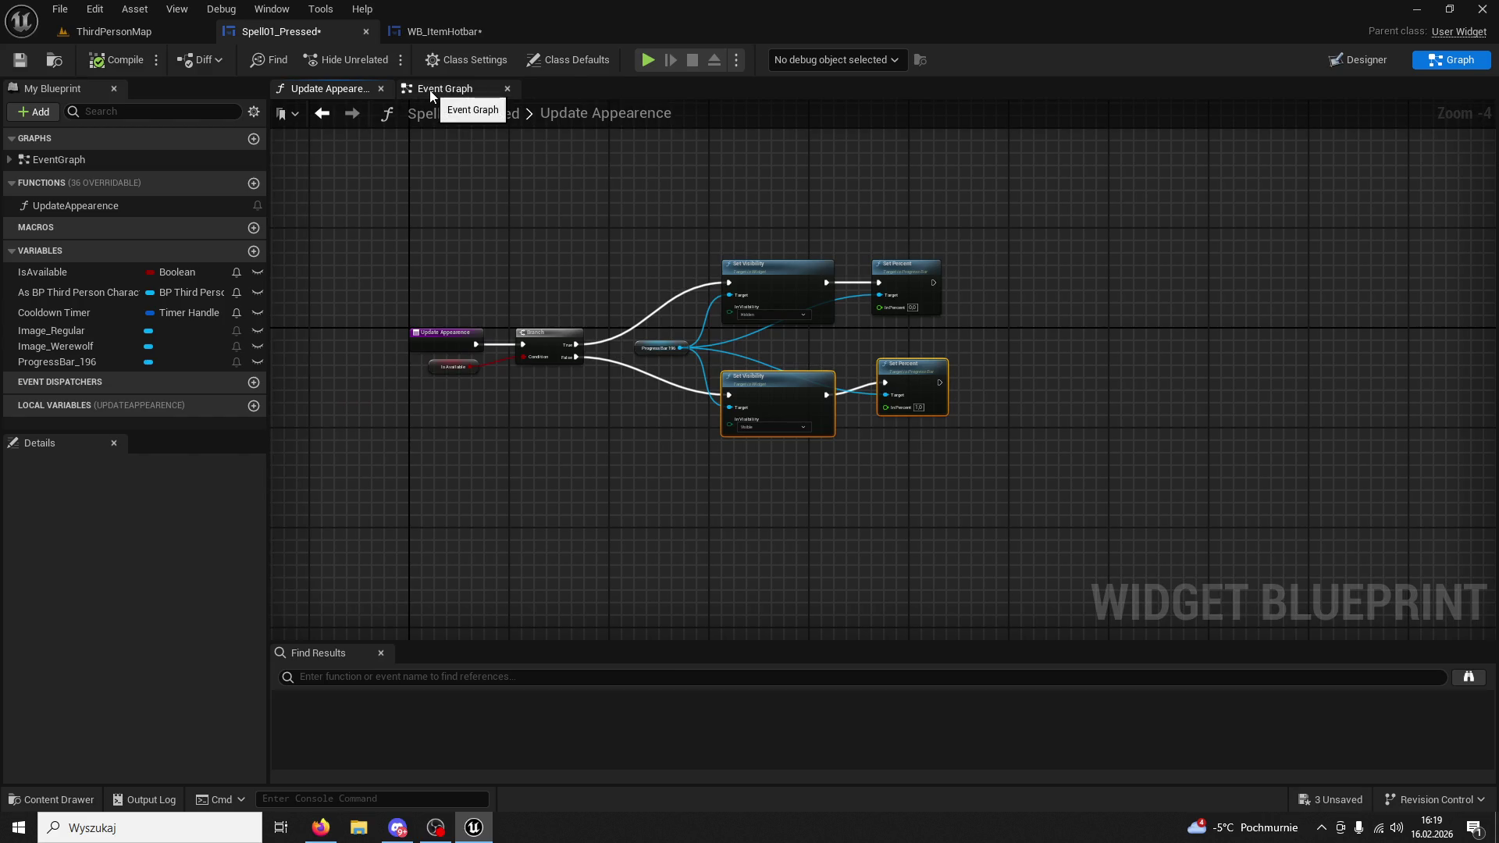
pyautogui.scroll(2, 579, 194)
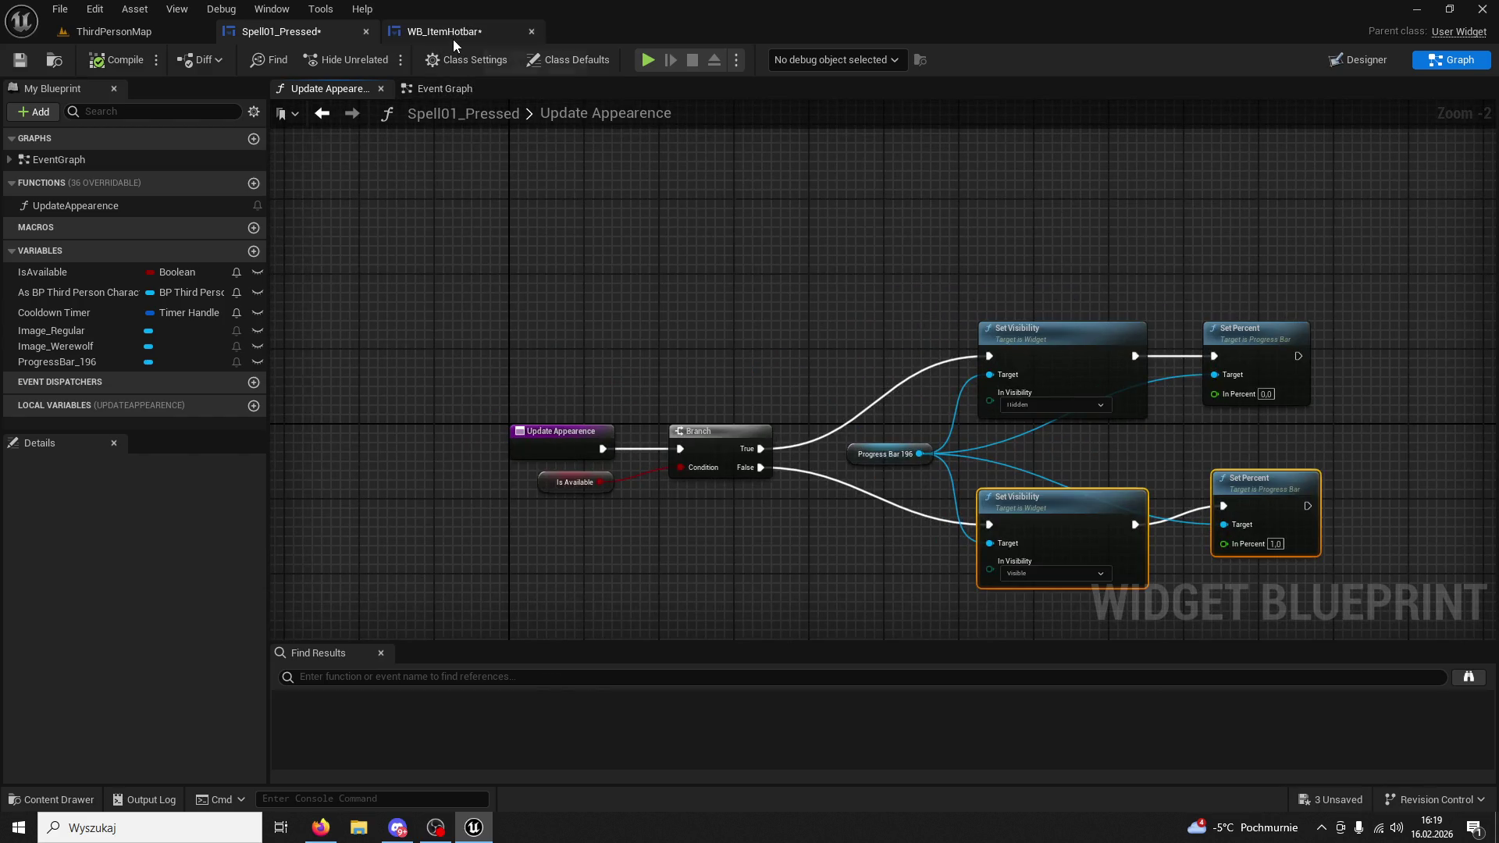
pyautogui.click(453, 36)
pyautogui.scroll(2, 640, 326)
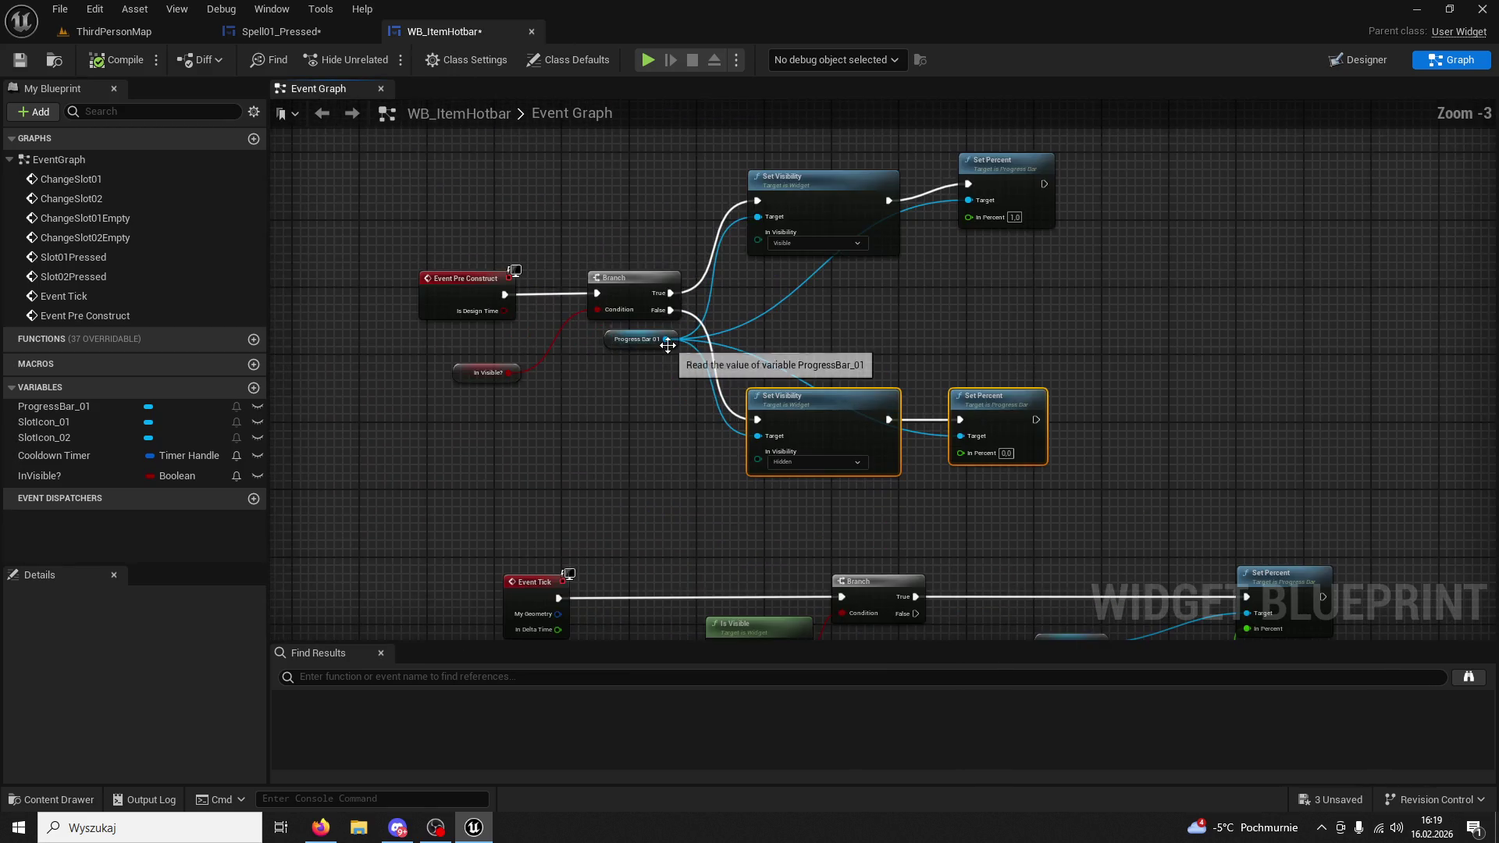
# Break the link between Event Pre Construct and the Branch, checking Spell01_Pressed's EventGraph.
pyautogui.rightClick(512, 302)
pyautogui.click(550, 343)
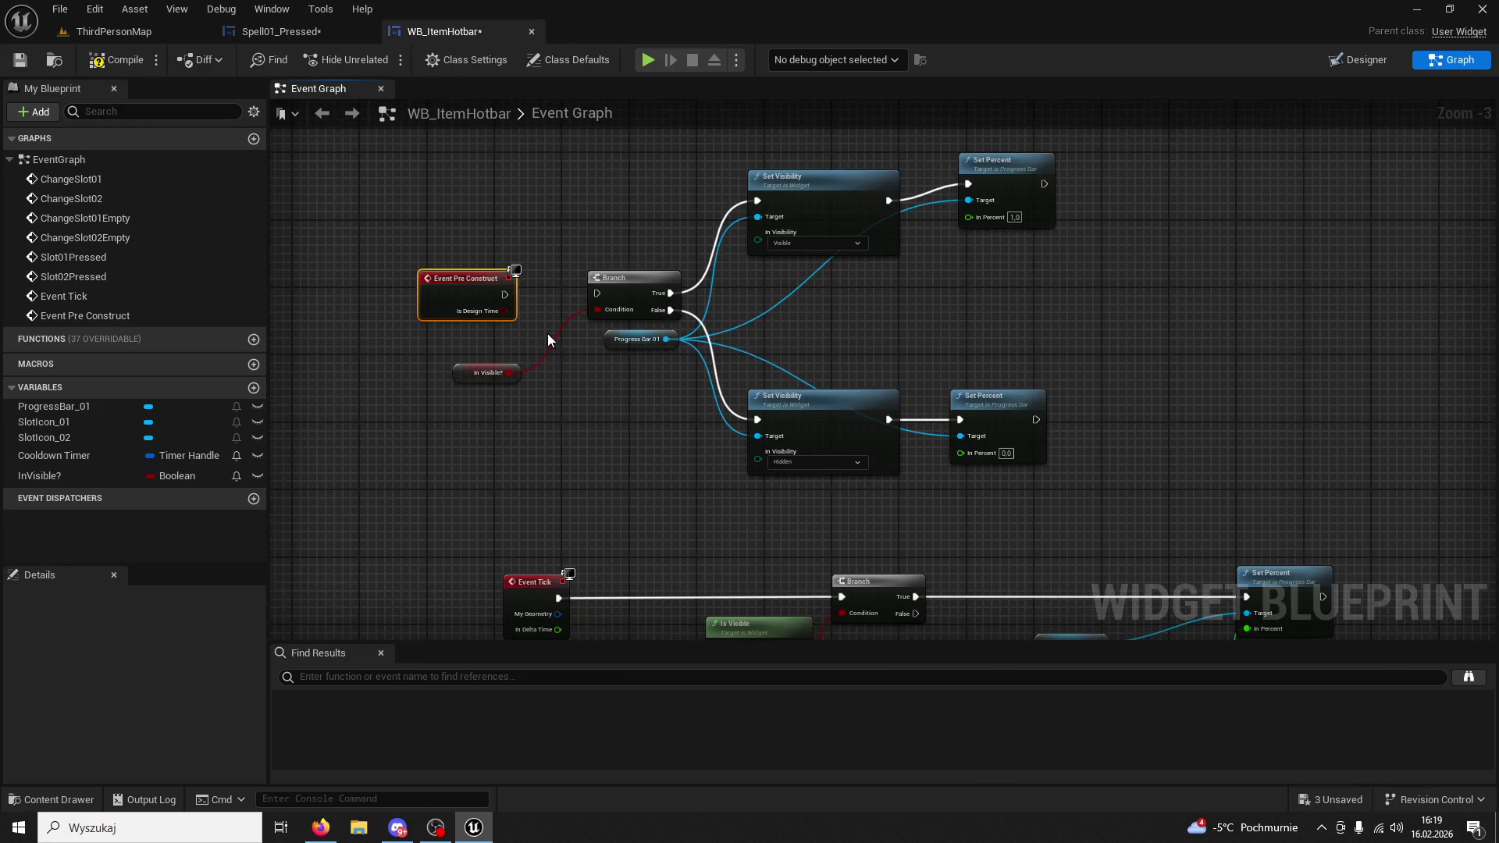
pyautogui.click(305, 34)
pyautogui.click(76, 160)
pyautogui.doubleClick(77, 160)
pyautogui.scroll(5, 642, 411)
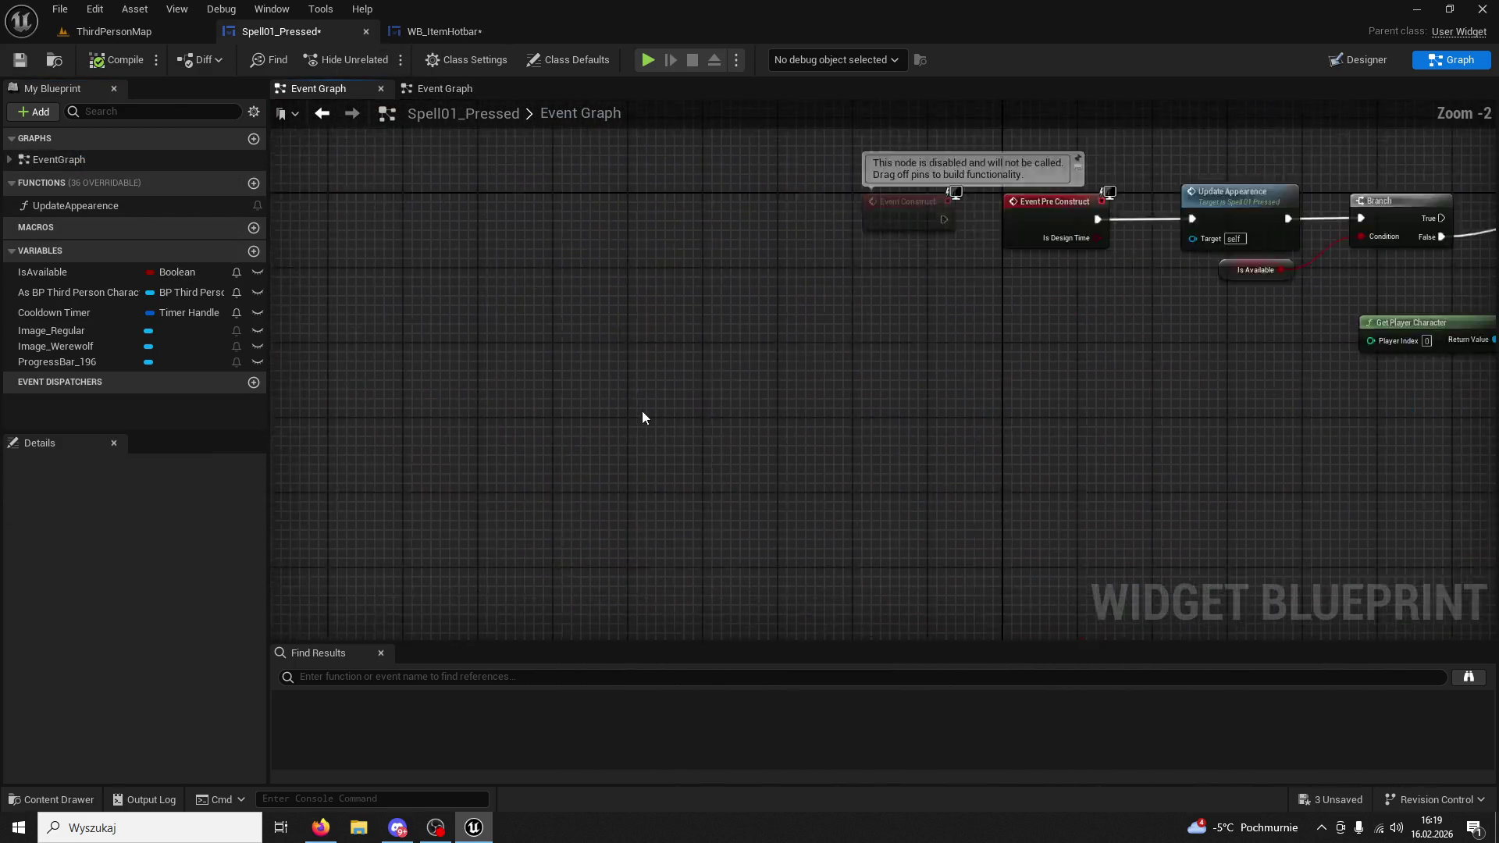
pyautogui.click(578, 232)
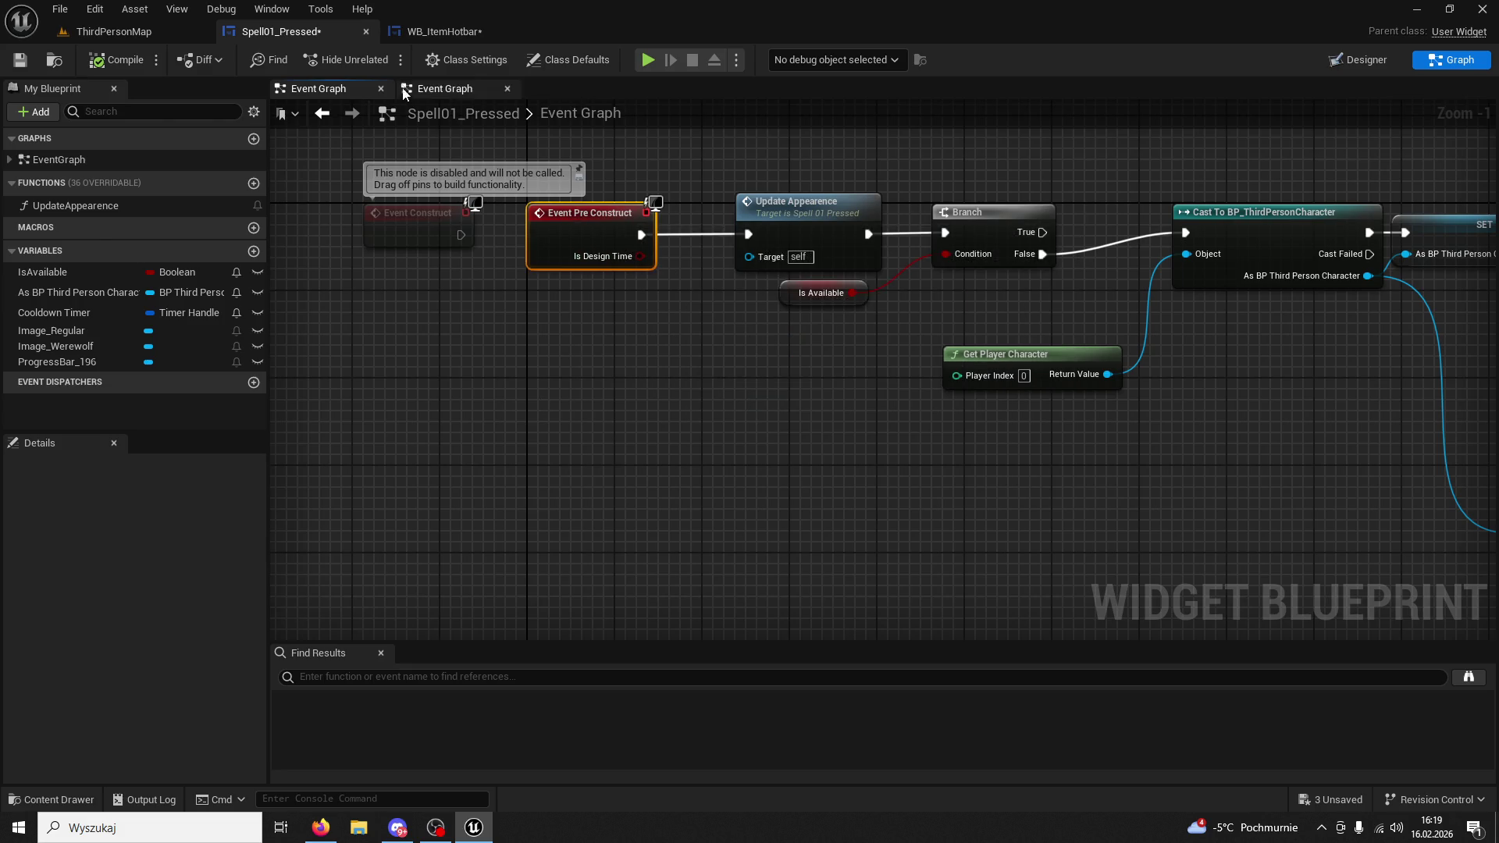
# Remove the Branch, Progress Bar, Set Visibility and Set Percent nodes from Pre Construct.
pyautogui.click(425, 33)
pyautogui.moveTo(1092, 500)
pyautogui.mouseDown()
pyautogui.moveTo(648, 172)
pyautogui.moveTo(484, 349)
pyautogui.mouseUp()
pyautogui.press('Delete')
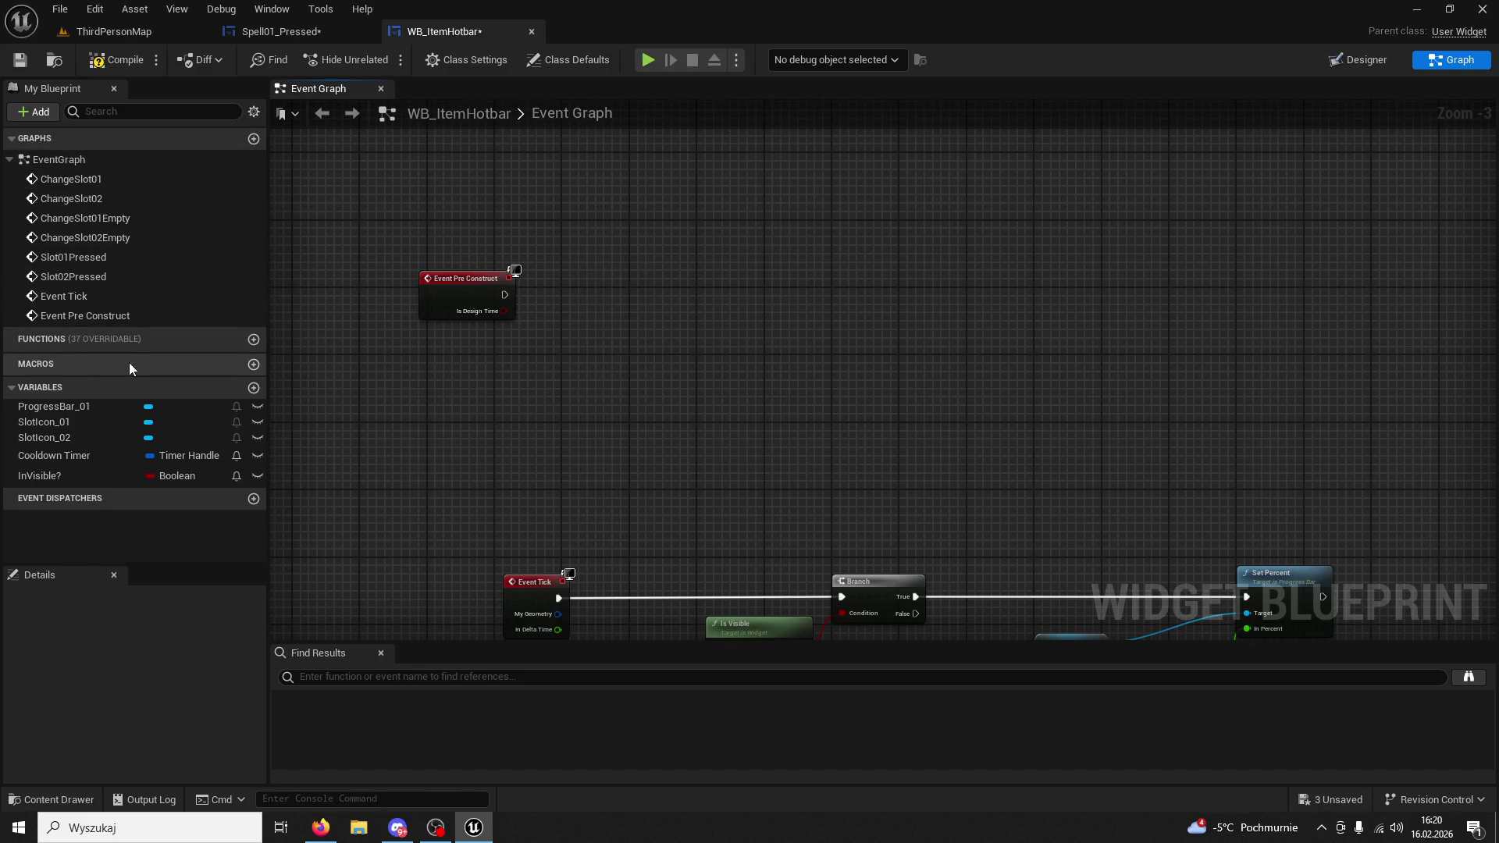
pyautogui.click(253, 339)
# Name the new function UpdateVisibility, paste the visibility nodes and wire its entry to the Branch.
pyautogui.write('UpdateVisib')
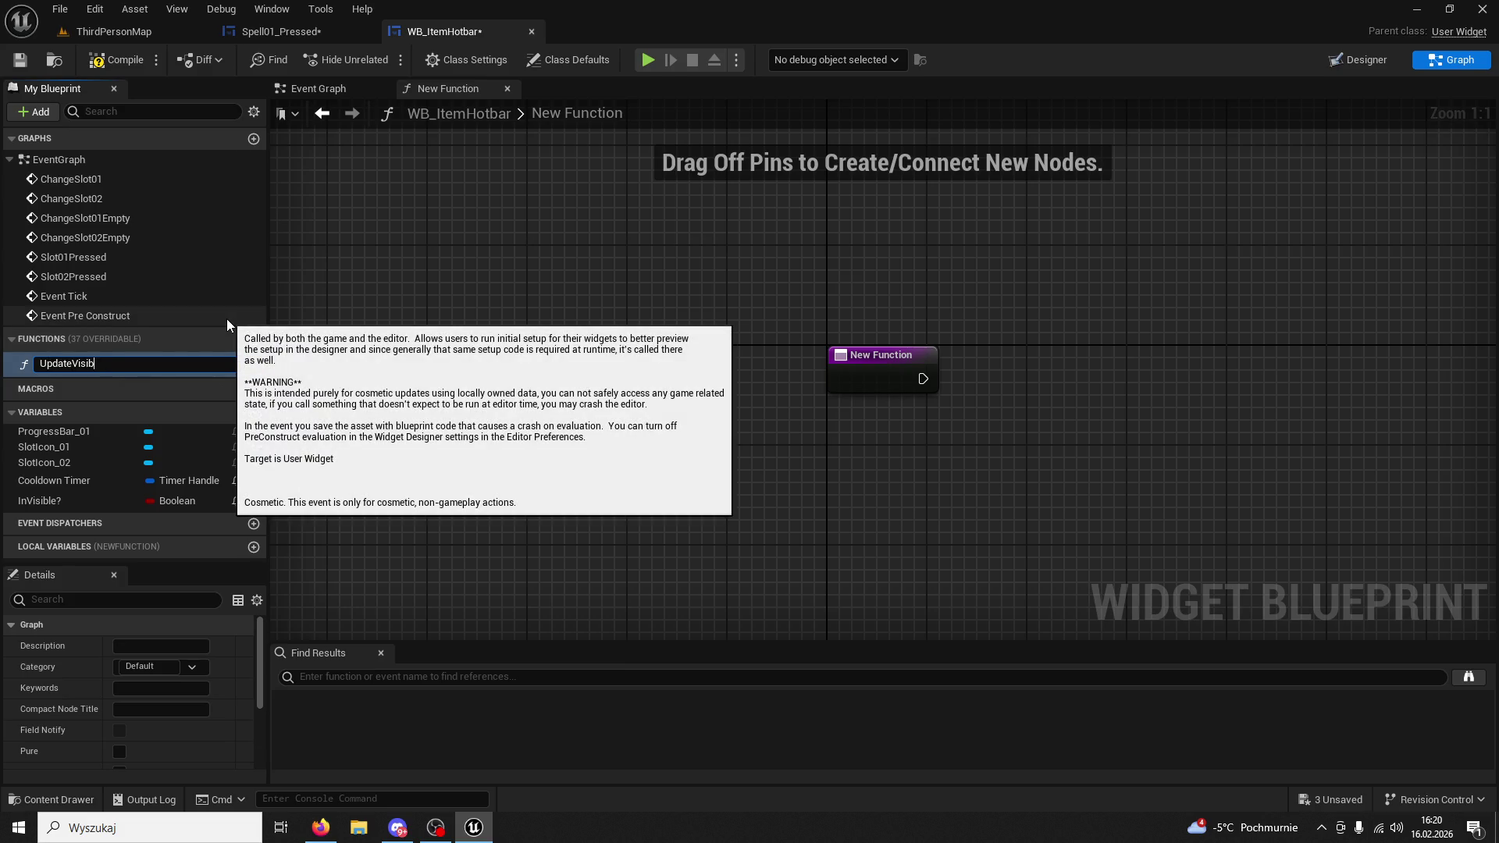
pyautogui.press('Return')
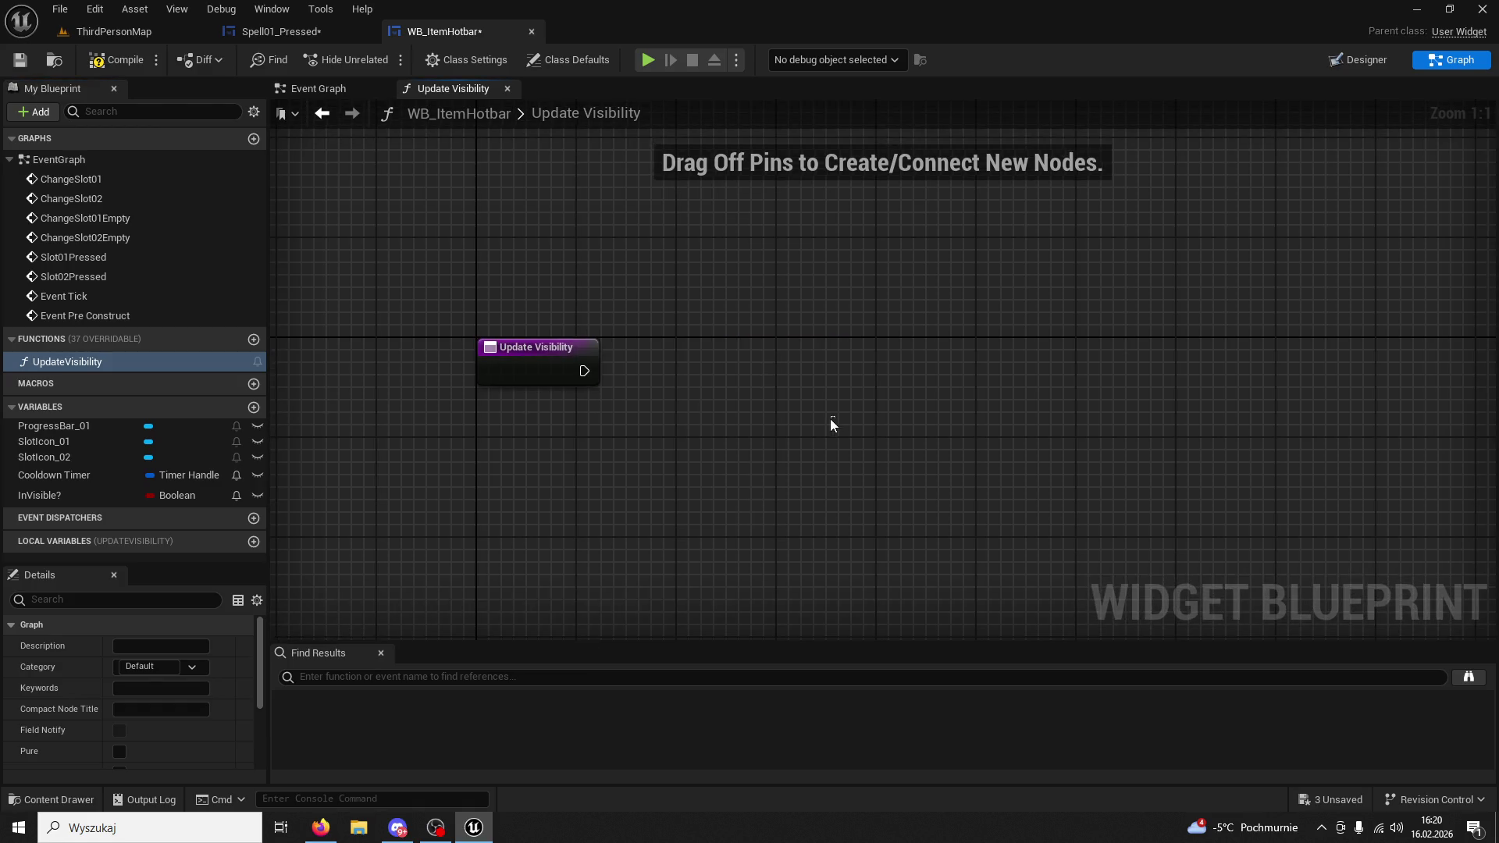
pyautogui.hotkey('ctrl', 'v')
pyautogui.moveTo(609, 360)
pyautogui.mouseDown()
pyautogui.moveTo(729, 368)
pyautogui.moveTo(730, 350)
pyautogui.mouseUp()
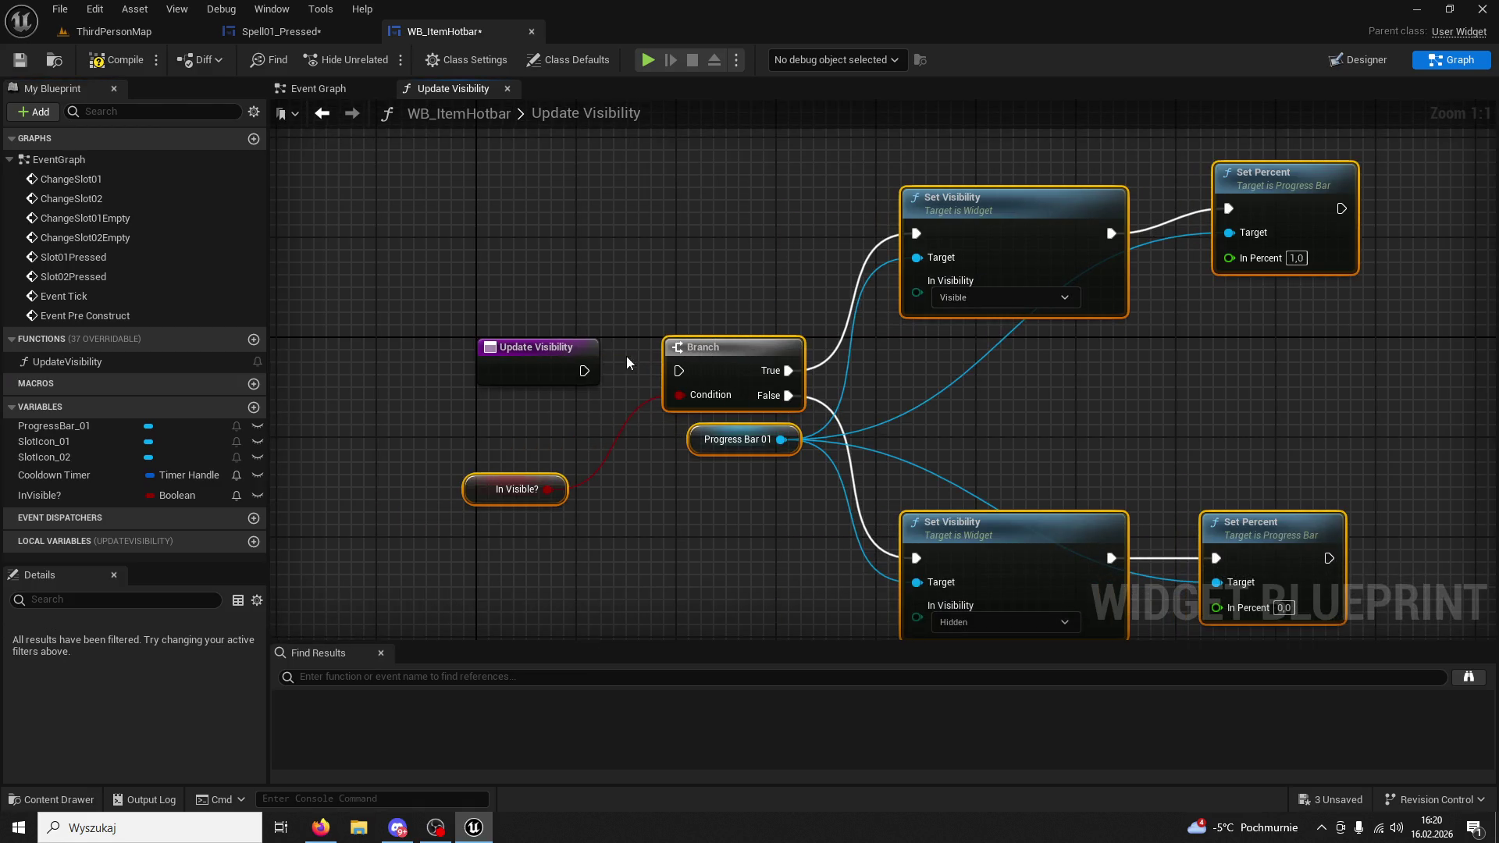
pyautogui.moveTo(584, 370); pyautogui.dragTo(678, 371)
# Compare with Spell01_Pressed's Update Appearence function and its call from Event Pre Construct.
pyautogui.click(263, 29)
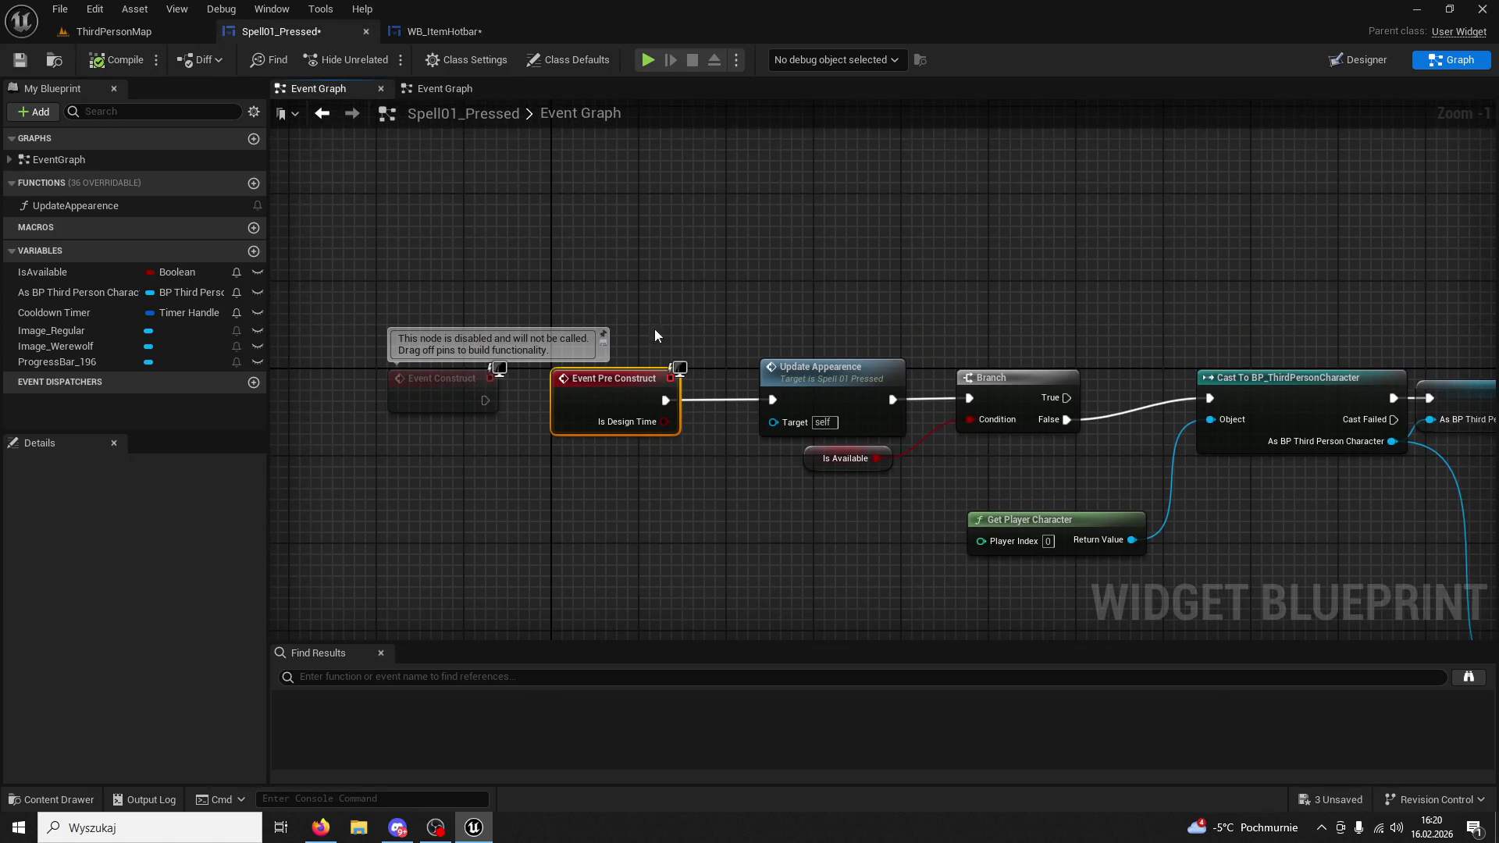
pyautogui.scroll(-1, 788, 416)
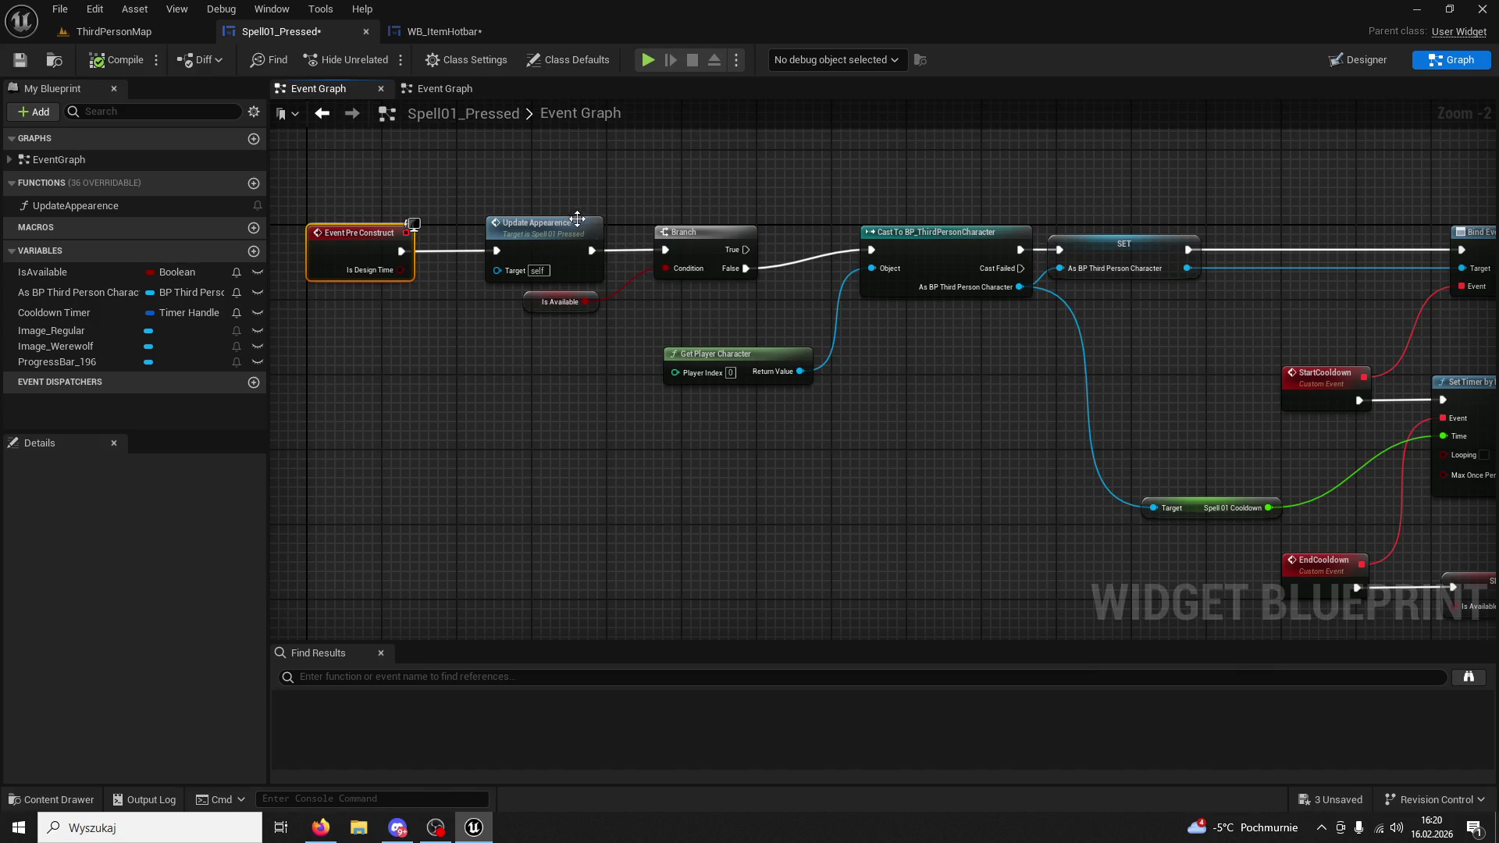
pyautogui.doubleClick(525, 232)
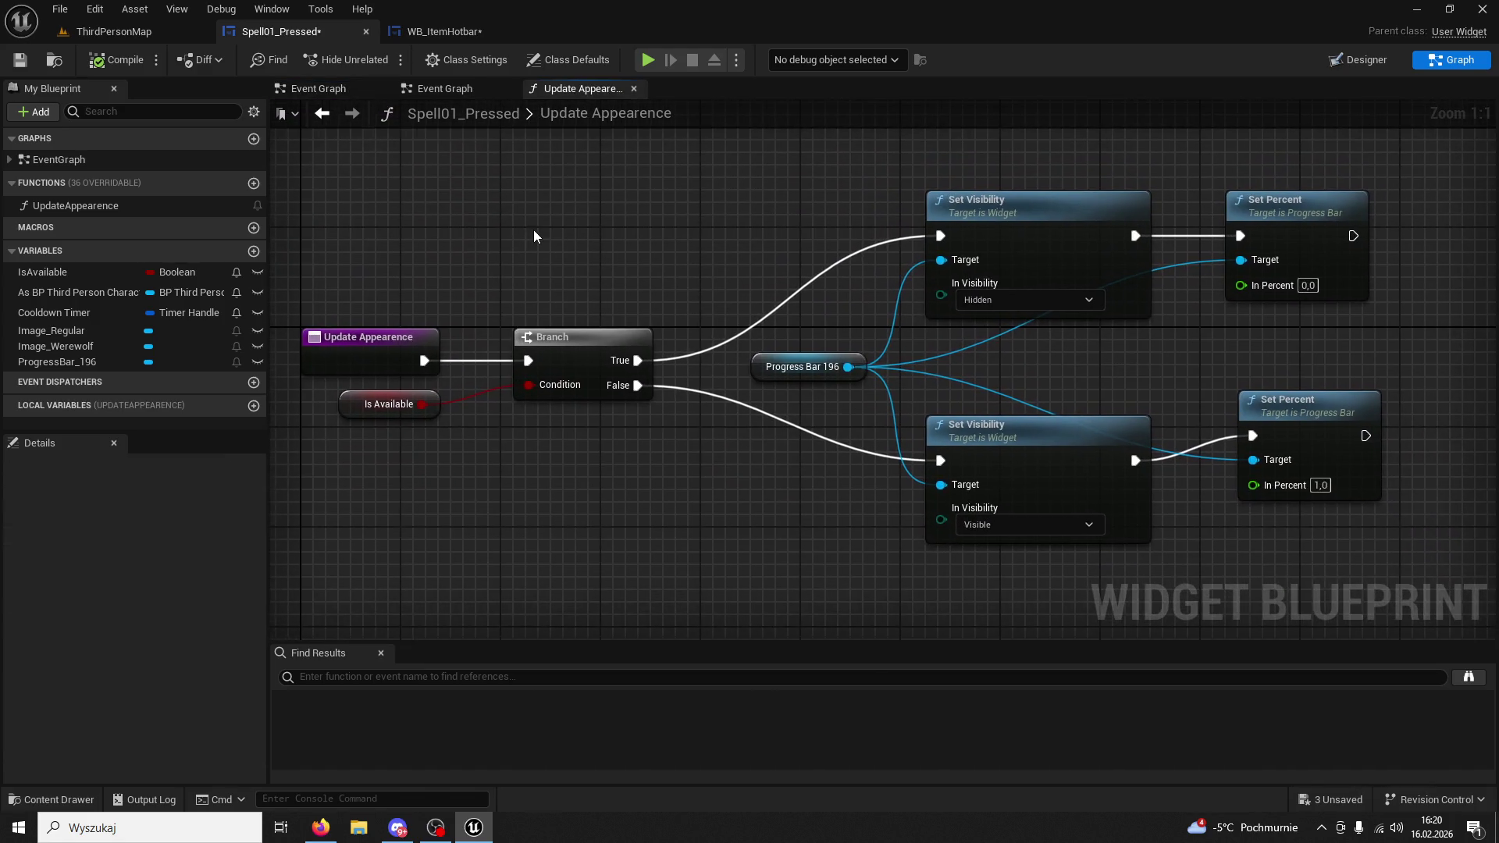
pyautogui.click(434, 32)
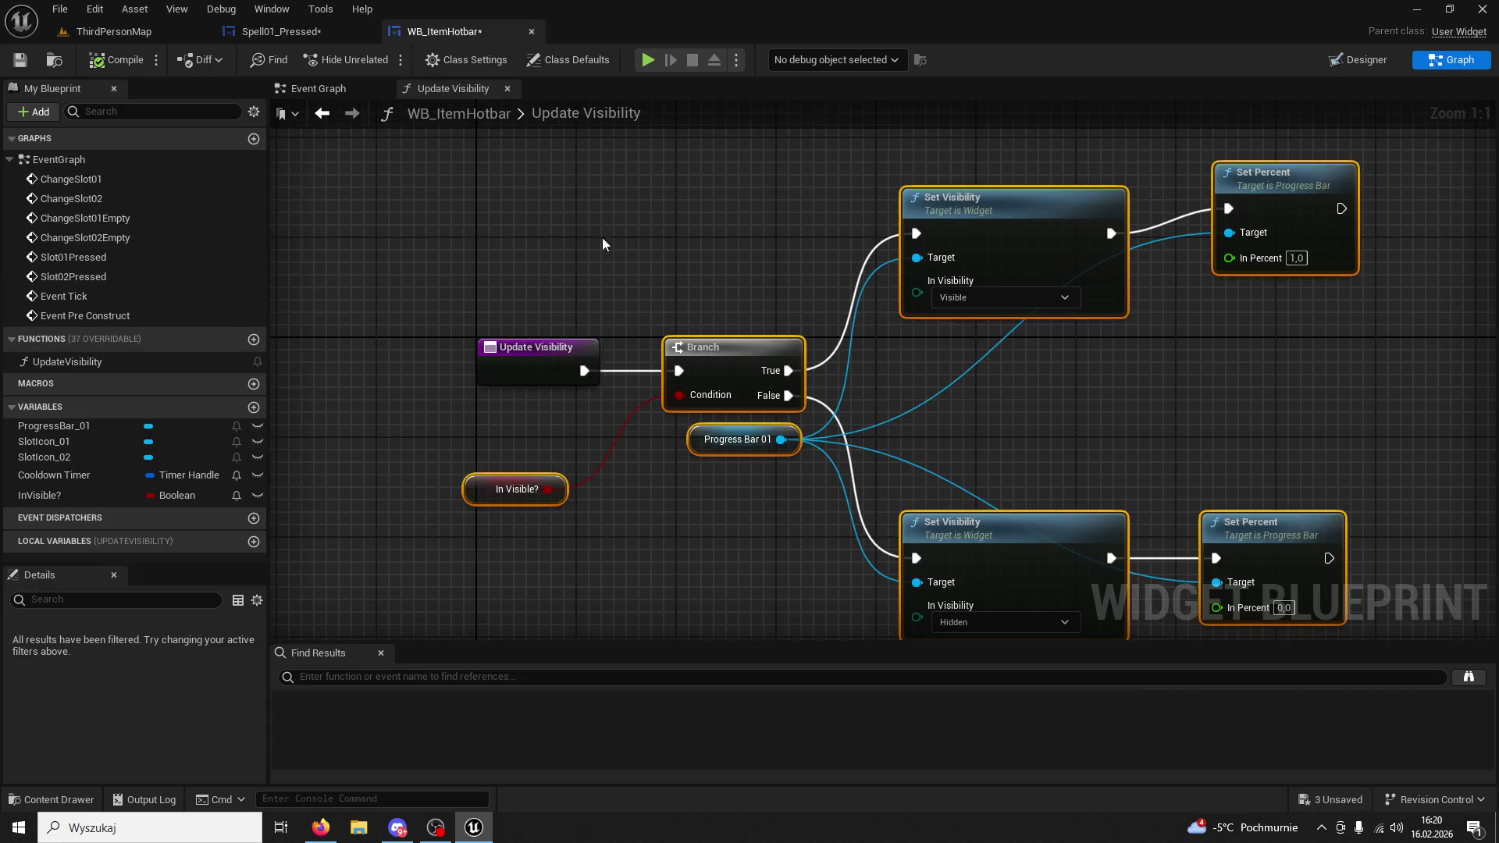
pyautogui.click(297, 31)
pyautogui.click(469, 89)
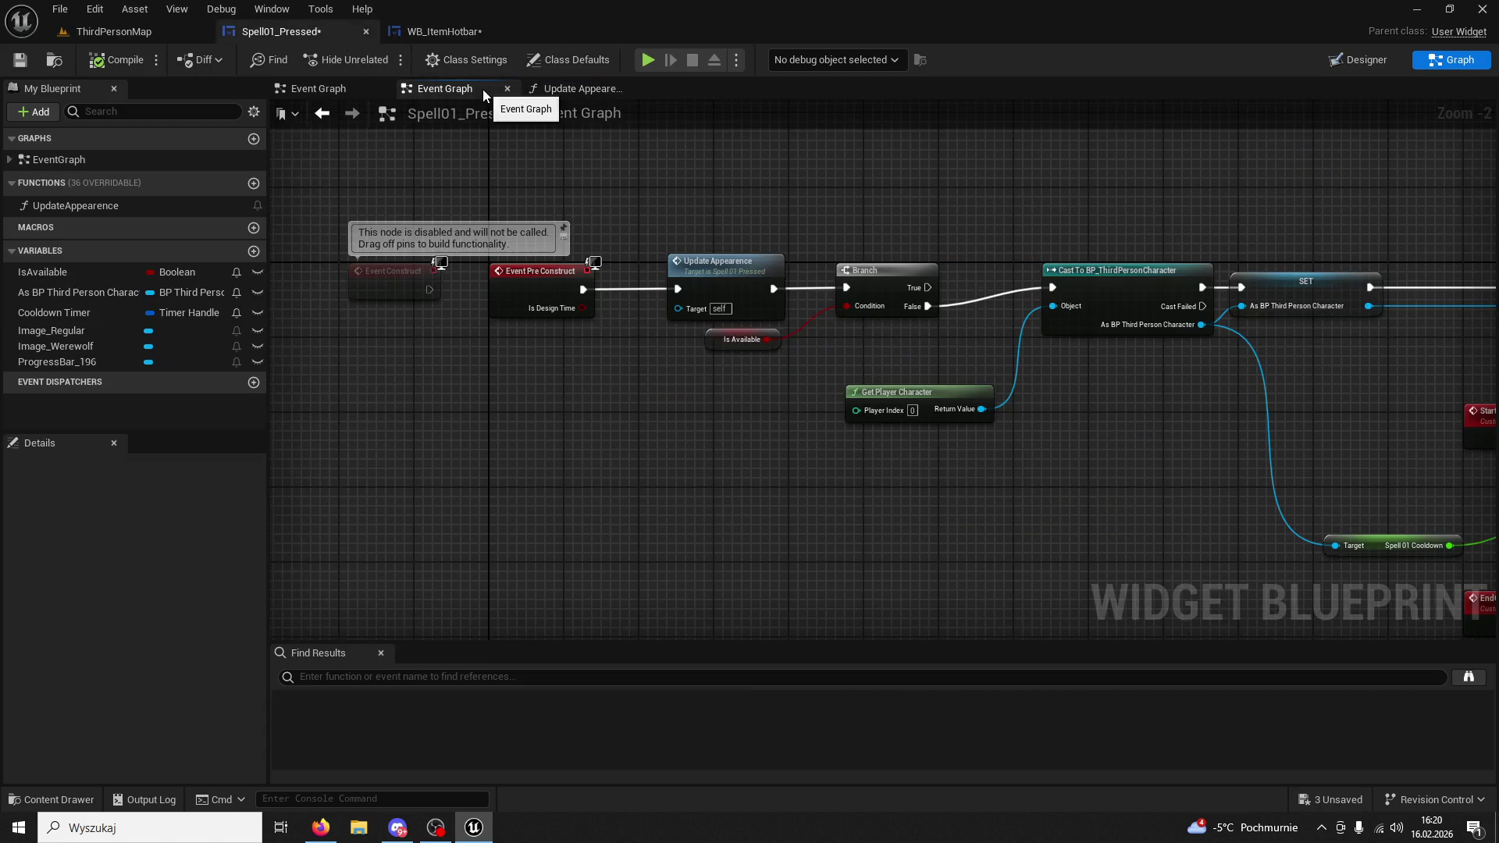
pyautogui.scroll(2, 601, 204)
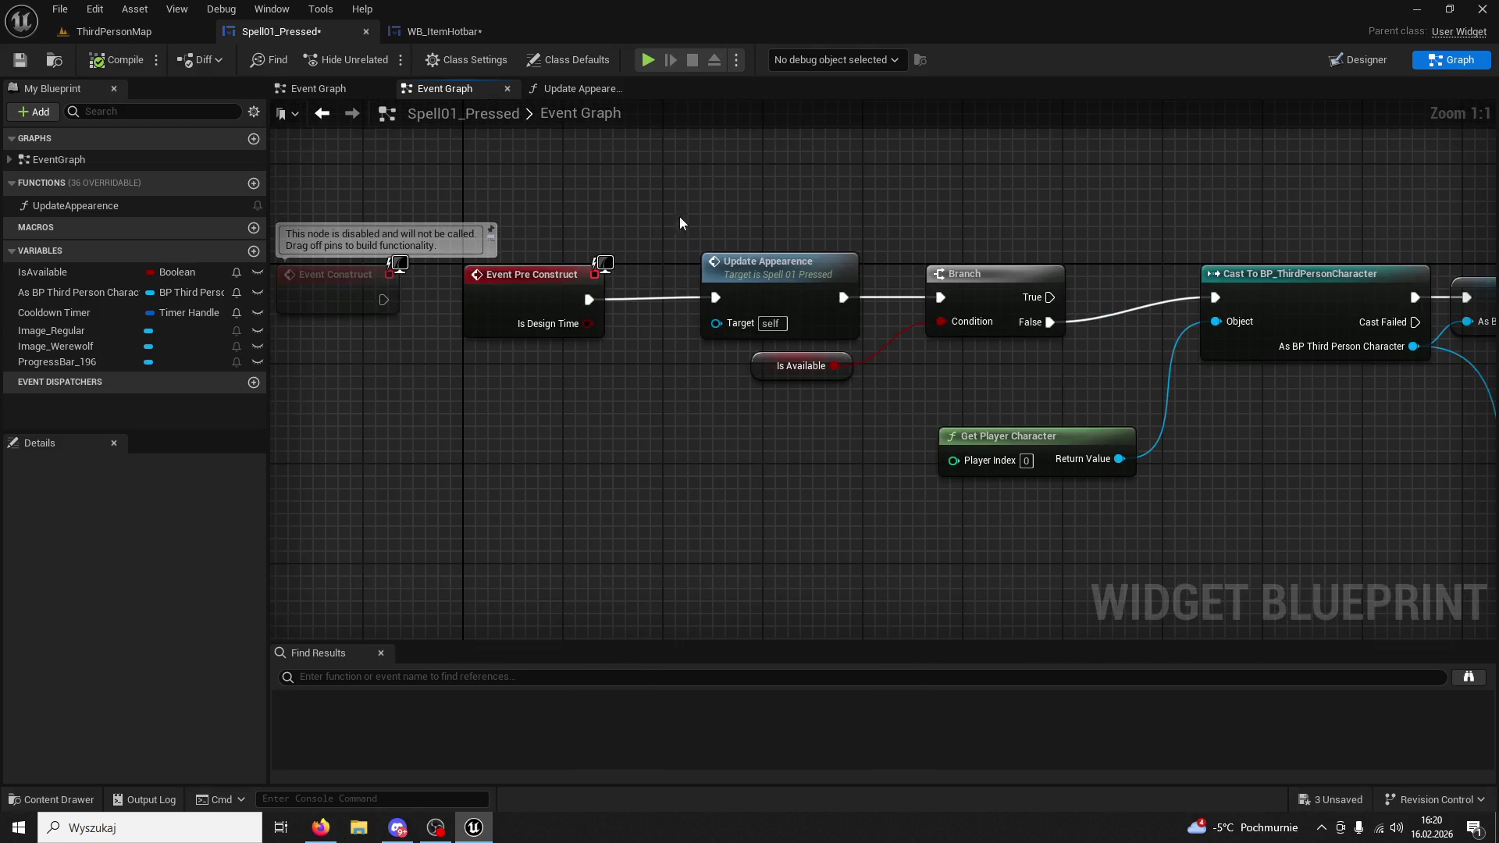
pyautogui.click(767, 261)
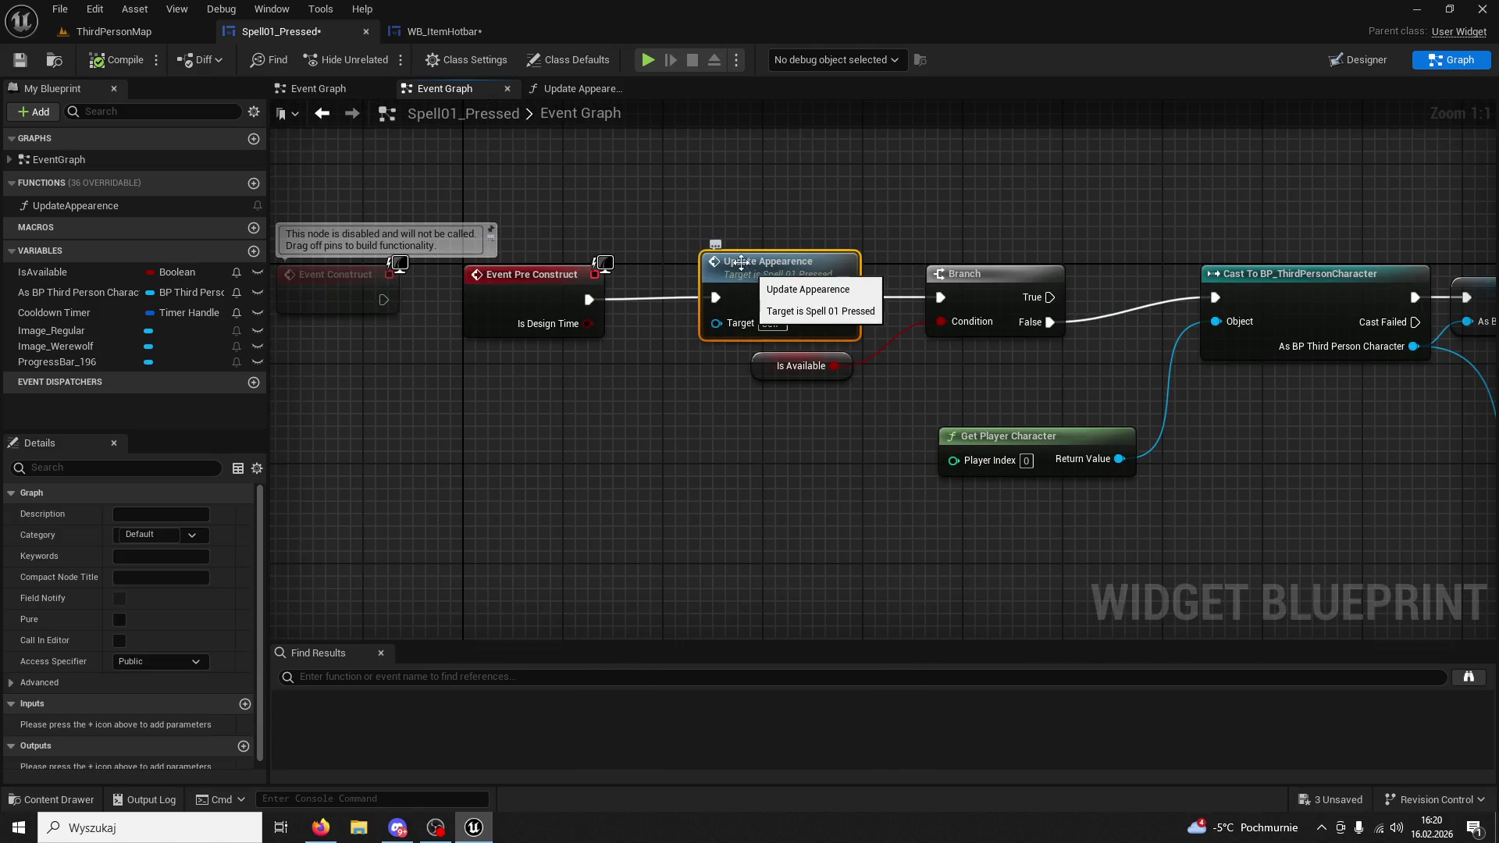
# Begin renaming the UpdateVisibility function to UpdateAppearance.
pyautogui.click(481, 36)
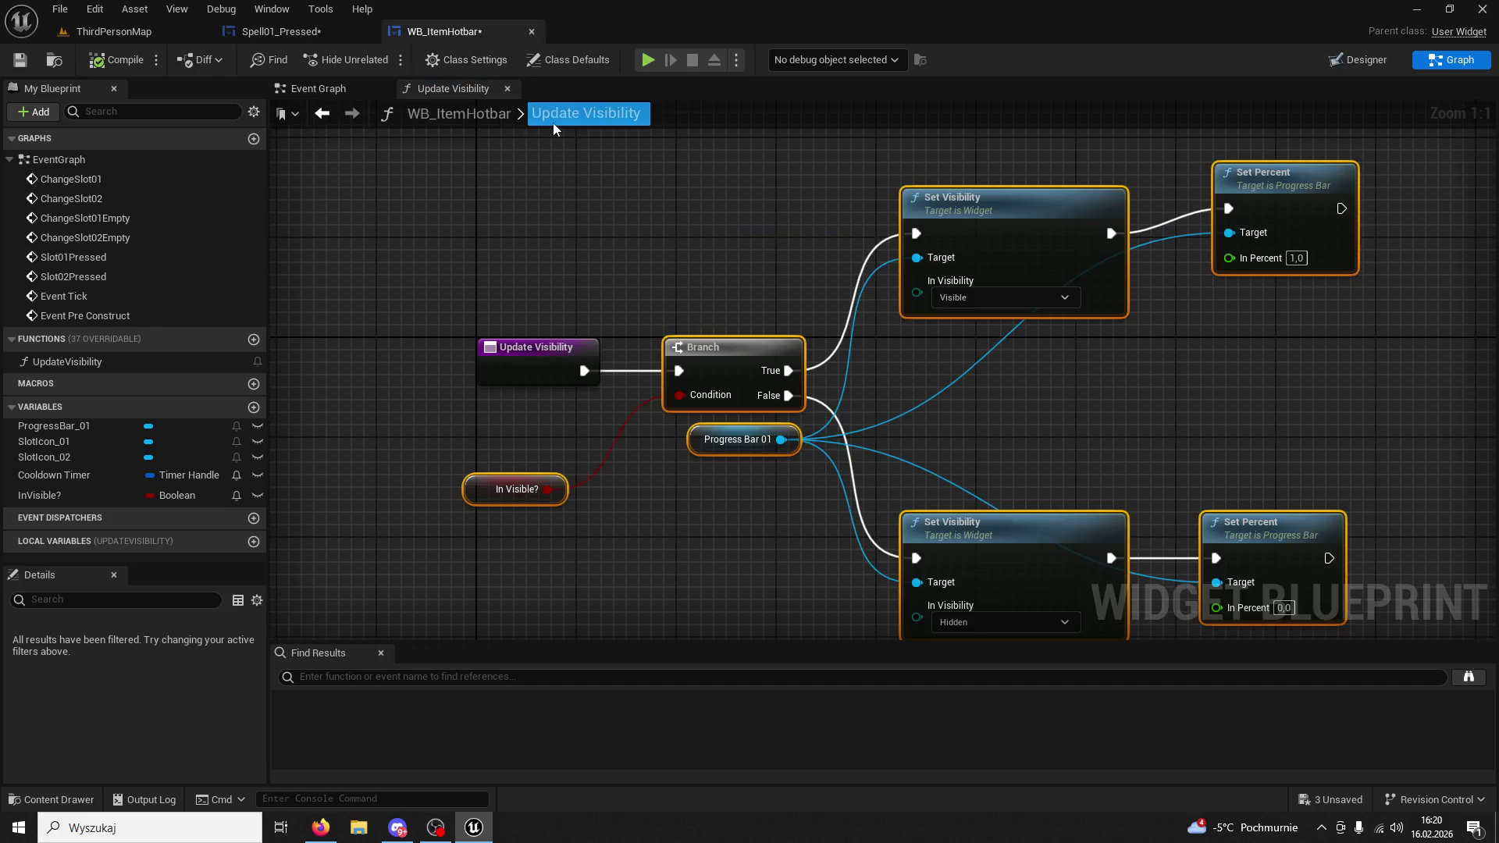
pyautogui.click(86, 364)
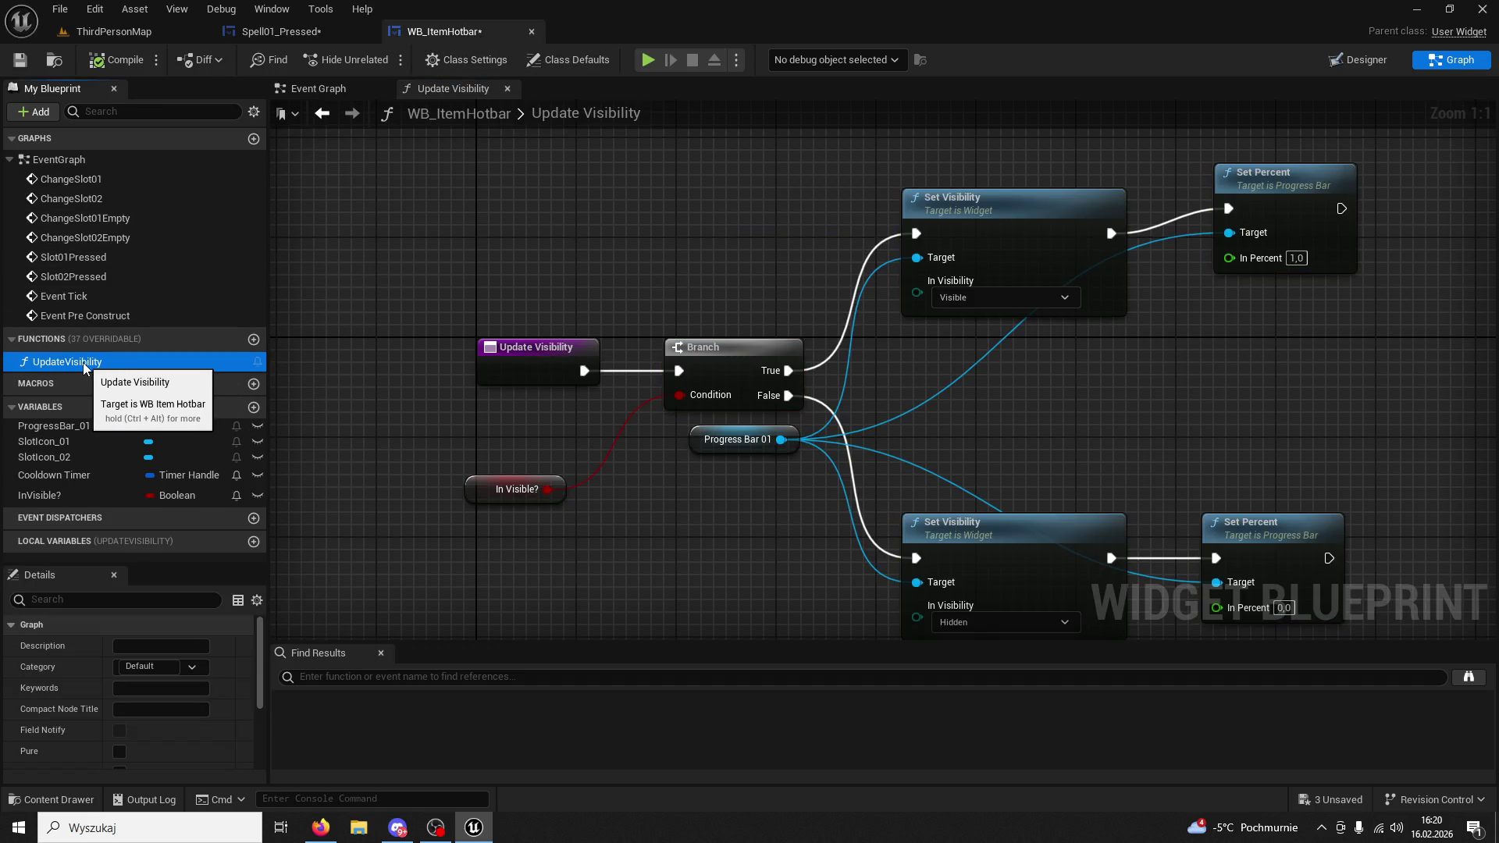
pyautogui.click(86, 366)
pyautogui.click(168, 363)
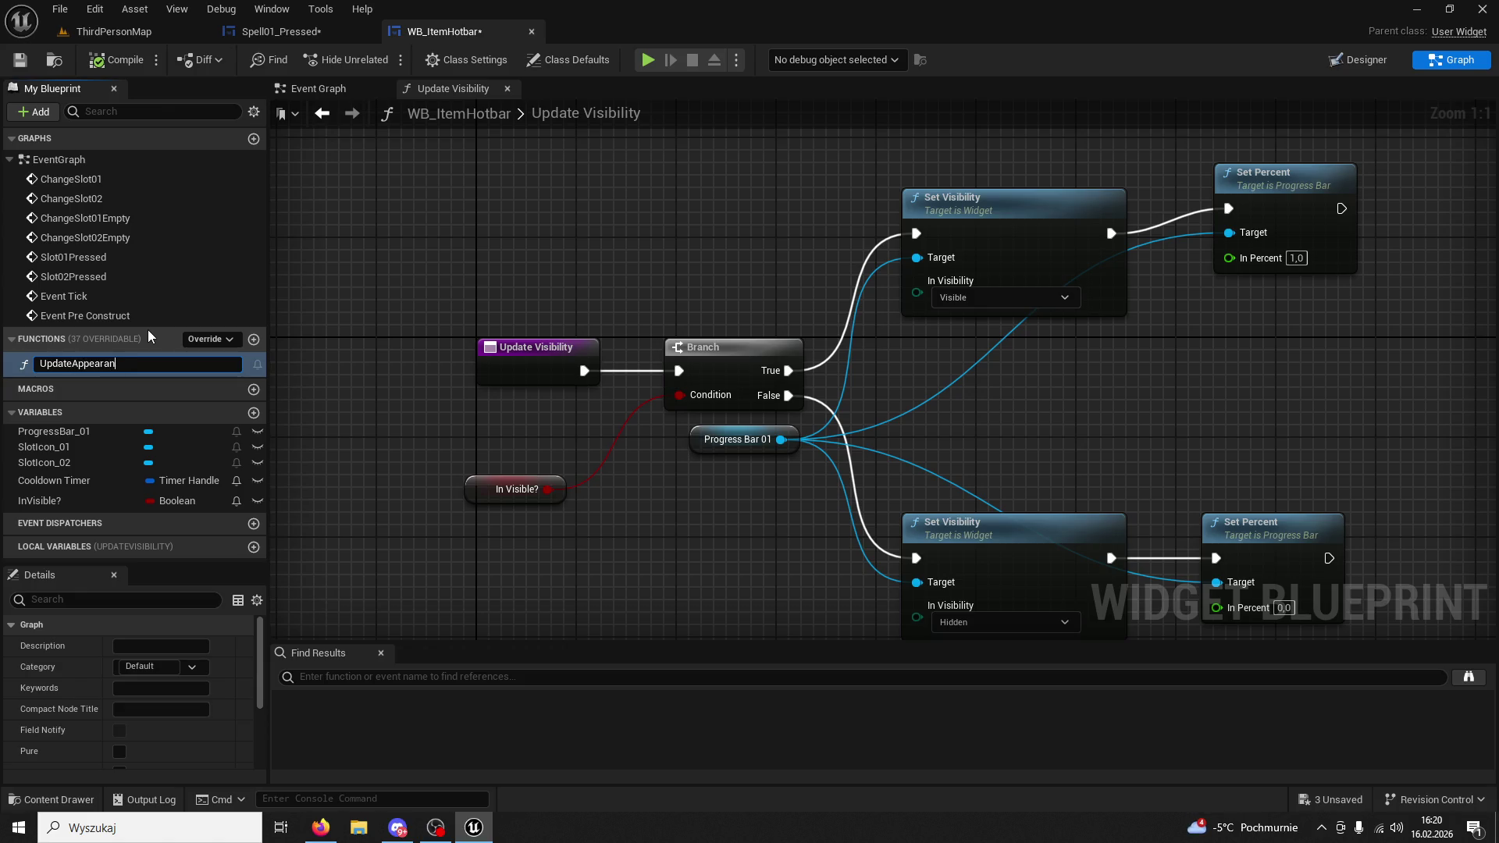
# Confirm the UpdateAppearance name, then study the node layout in Spell01_Pressed's Update Appearence function.
pyautogui.write('ce')
pyautogui.press('Return')
pyautogui.click(277, 31)
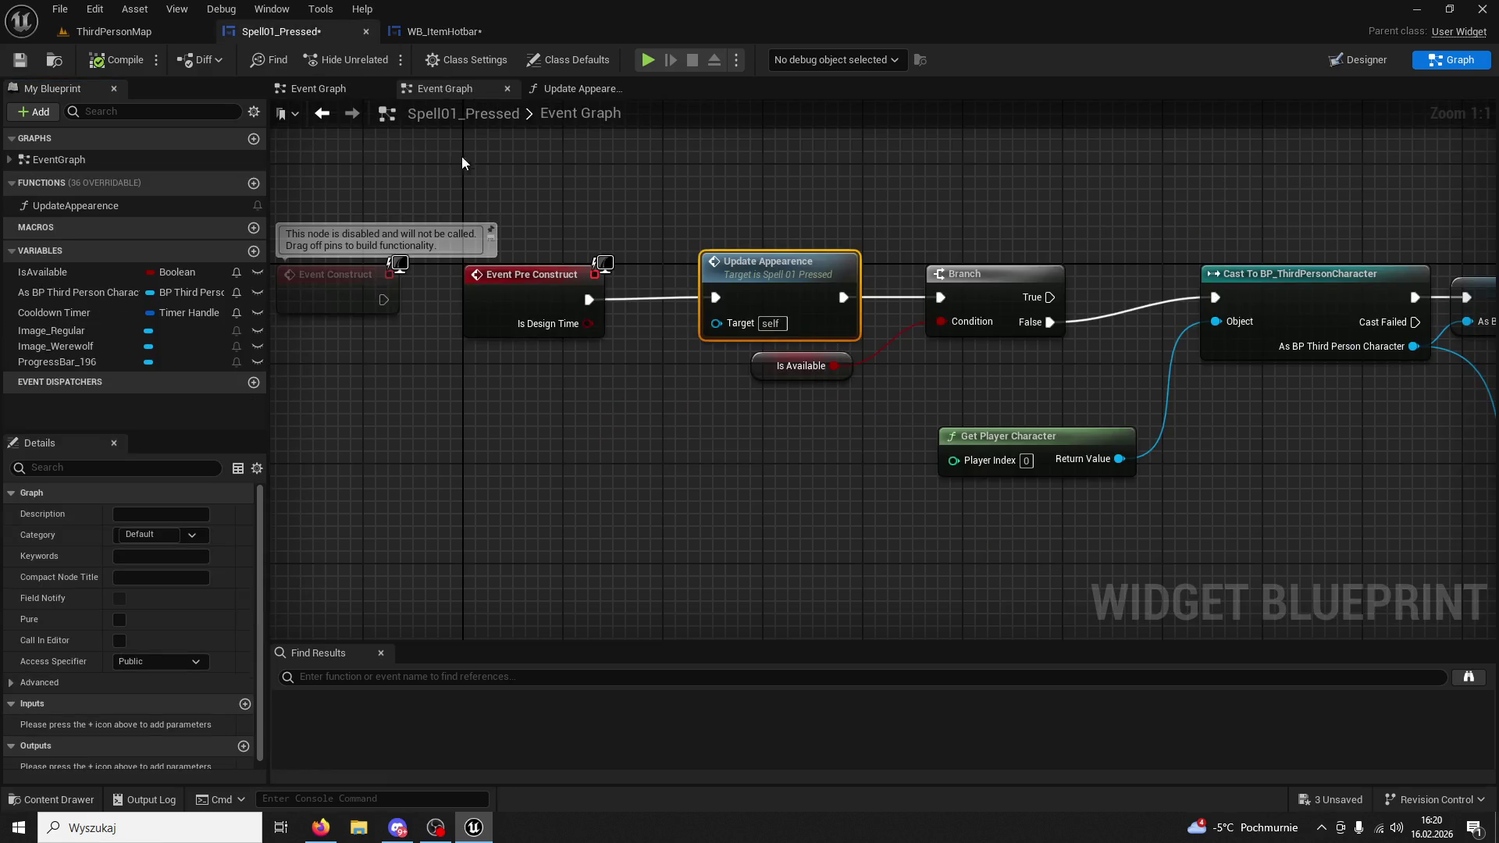
pyautogui.doubleClick(757, 265)
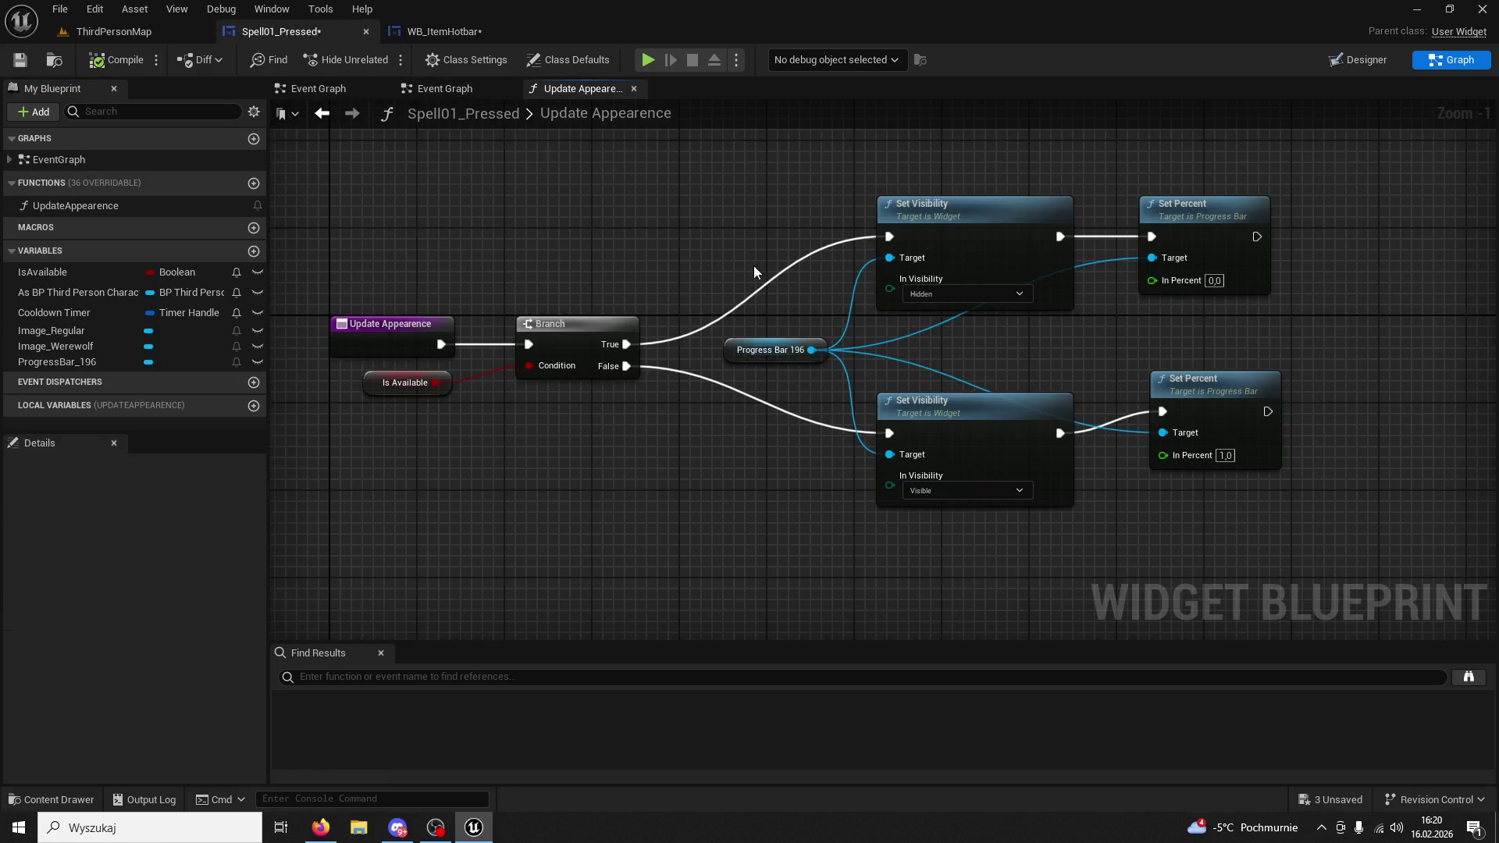
pyautogui.click(394, 387)
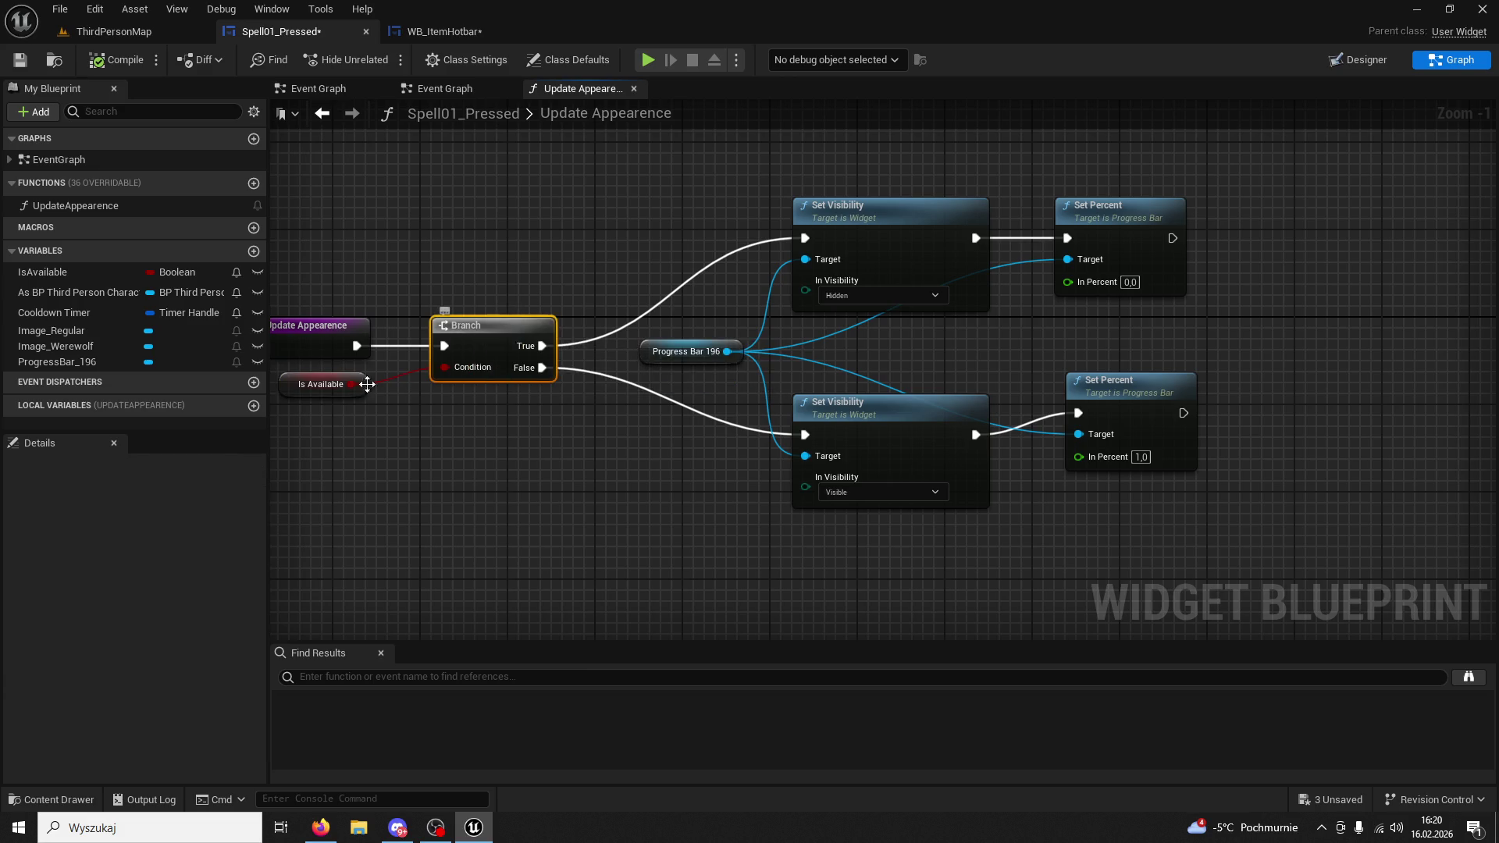
pyautogui.click(288, 395)
pyautogui.click(452, 352)
pyautogui.moveTo(513, 125); pyautogui.dragTo(685, 210)
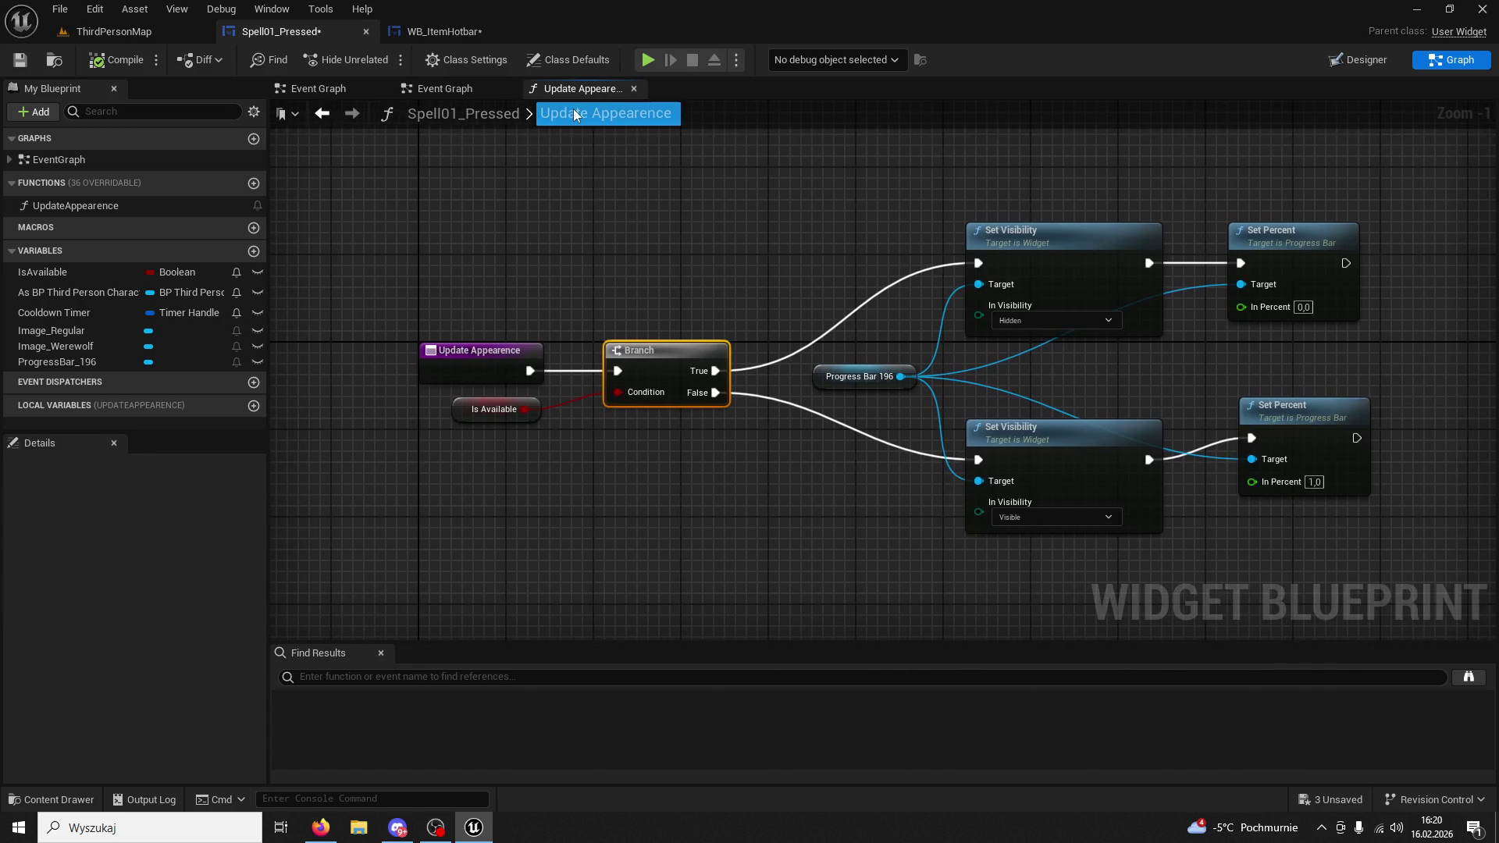
# Move Progress Bar 01 right, between the two branches of WB_ItemHotbar's Update Appearance.
pyautogui.click(466, 36)
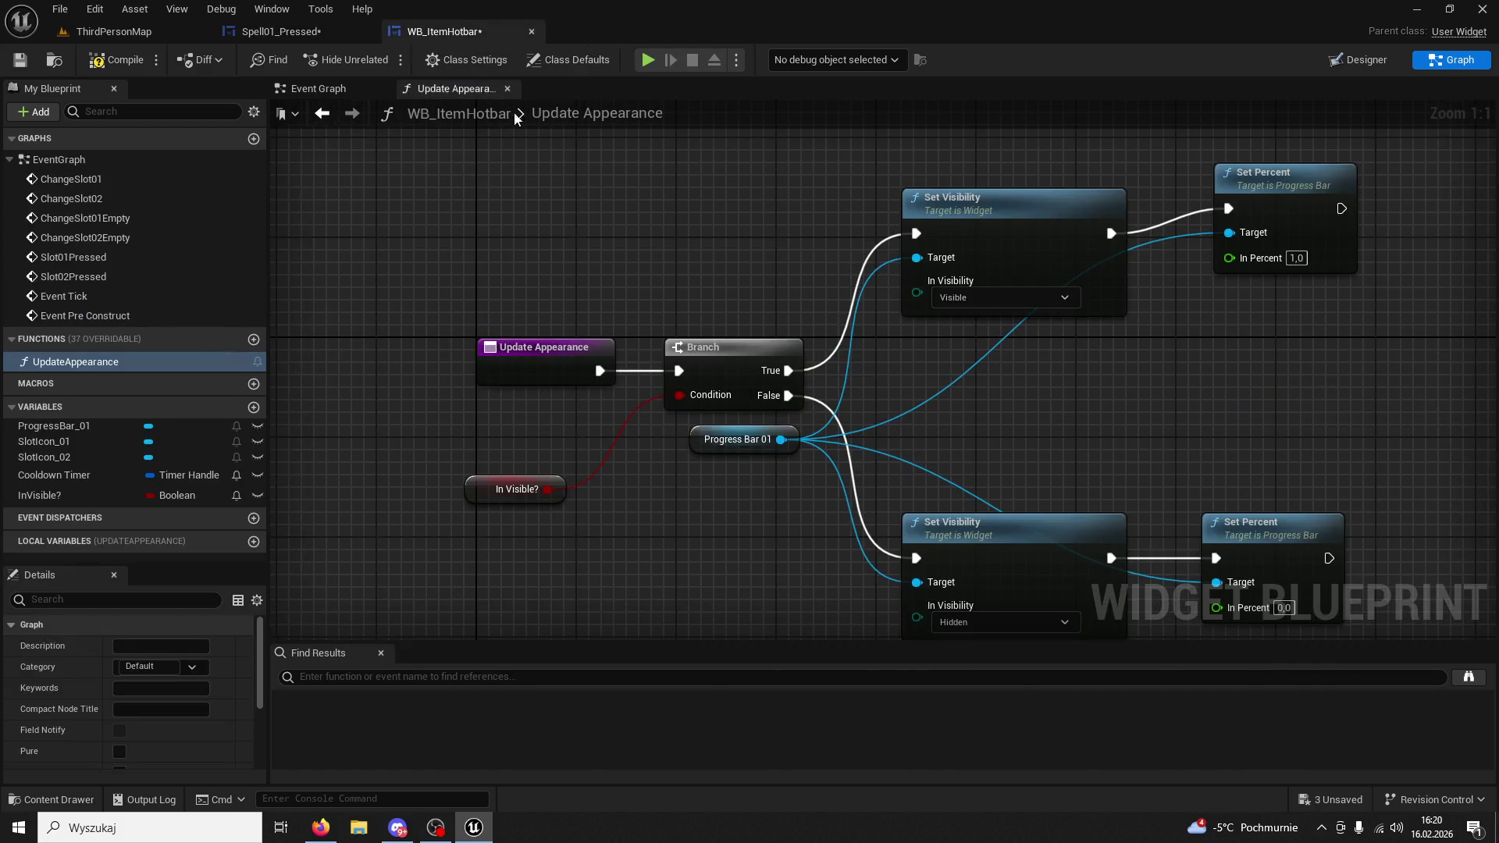
pyautogui.moveTo(692, 402)
pyautogui.mouseDown()
pyautogui.moveTo(808, 347)
pyautogui.moveTo(990, 363)
pyautogui.mouseUp()
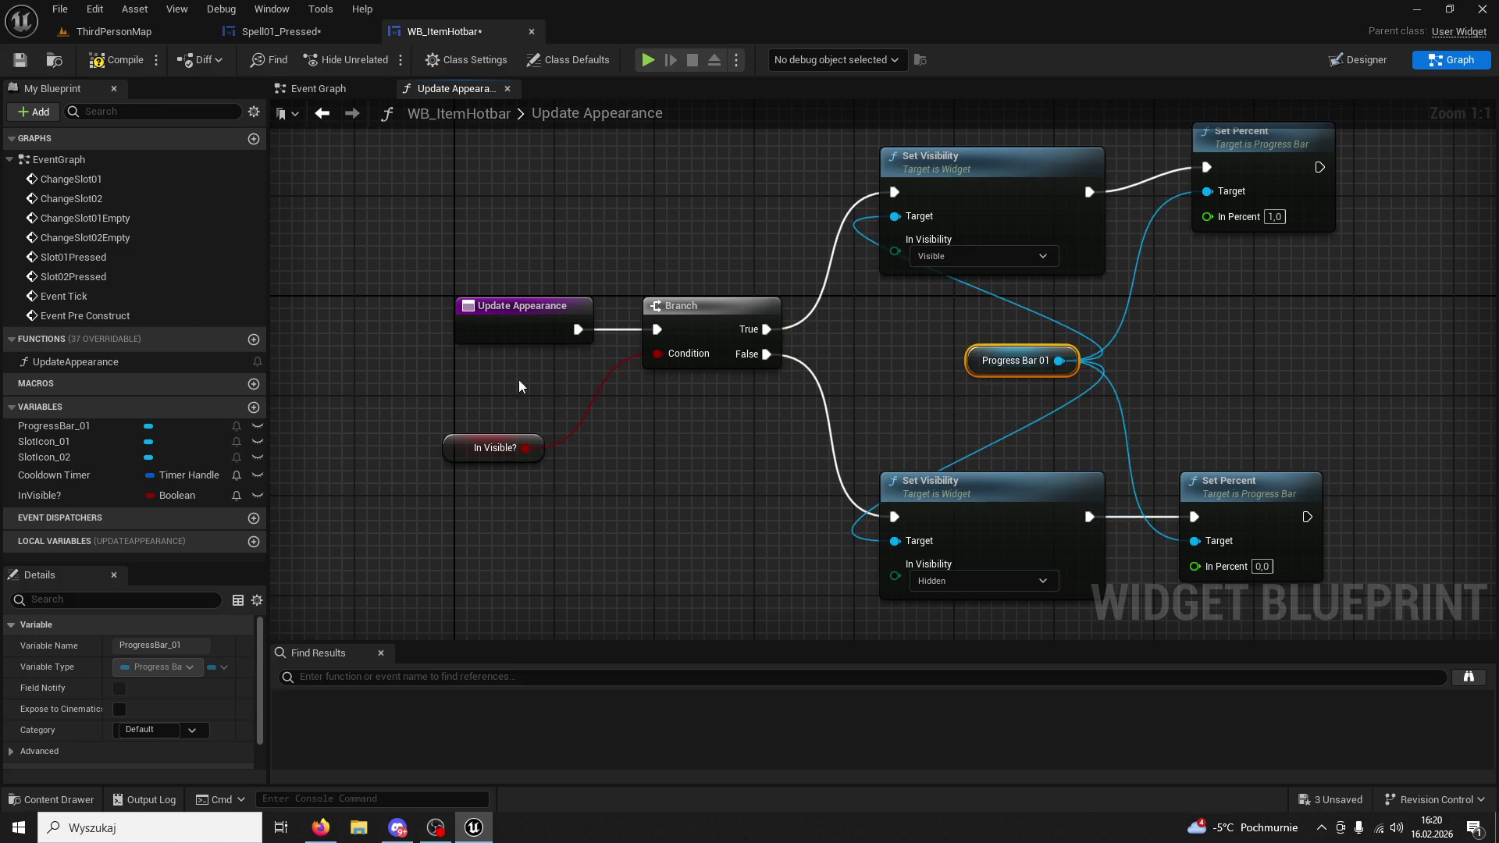
pyautogui.click(470, 458)
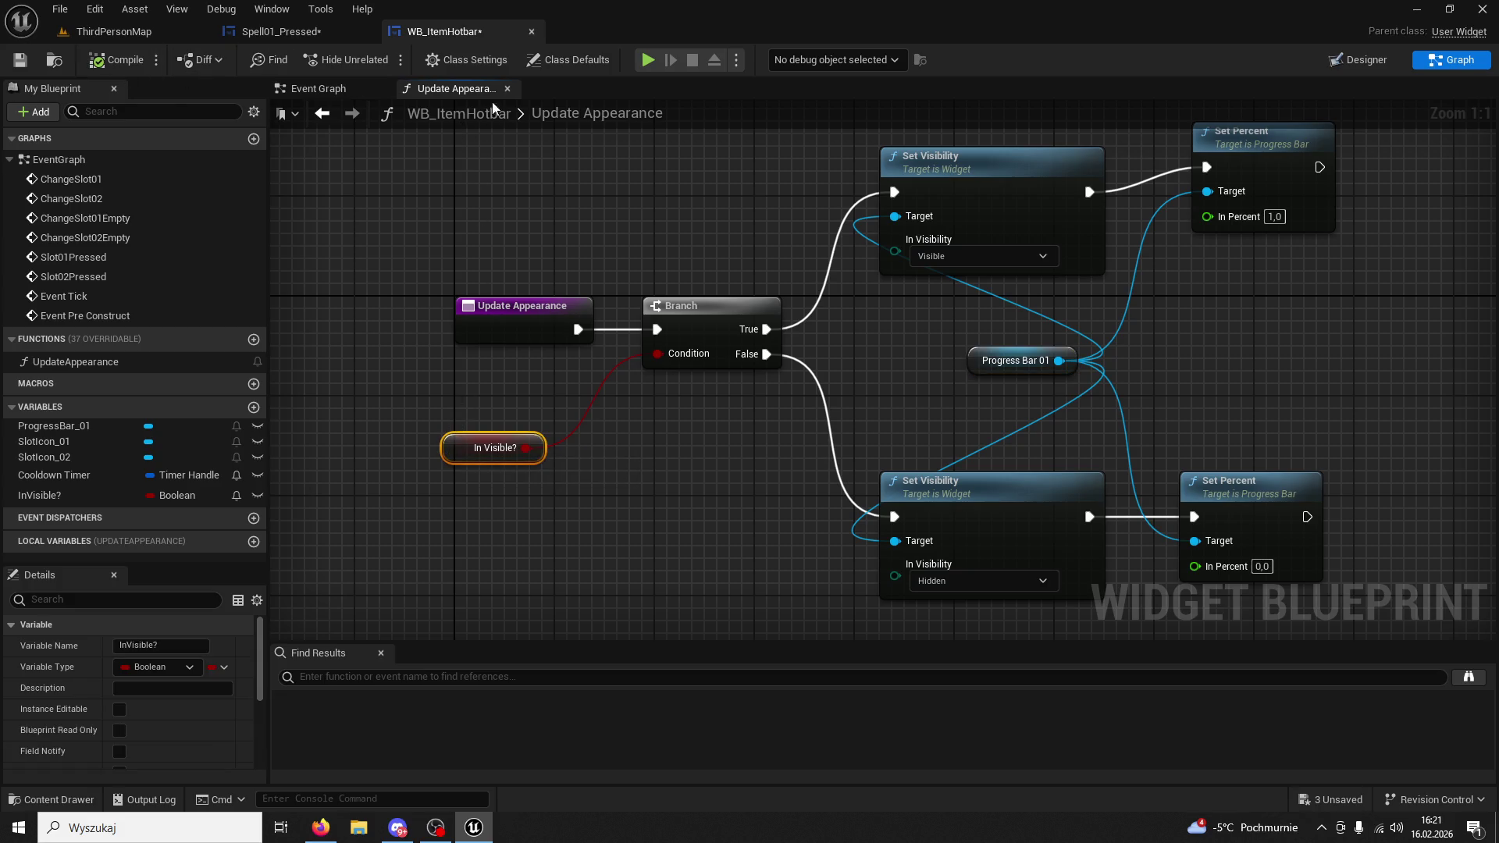
pyautogui.click(339, 90)
pyautogui.click(448, 91)
pyautogui.click(305, 35)
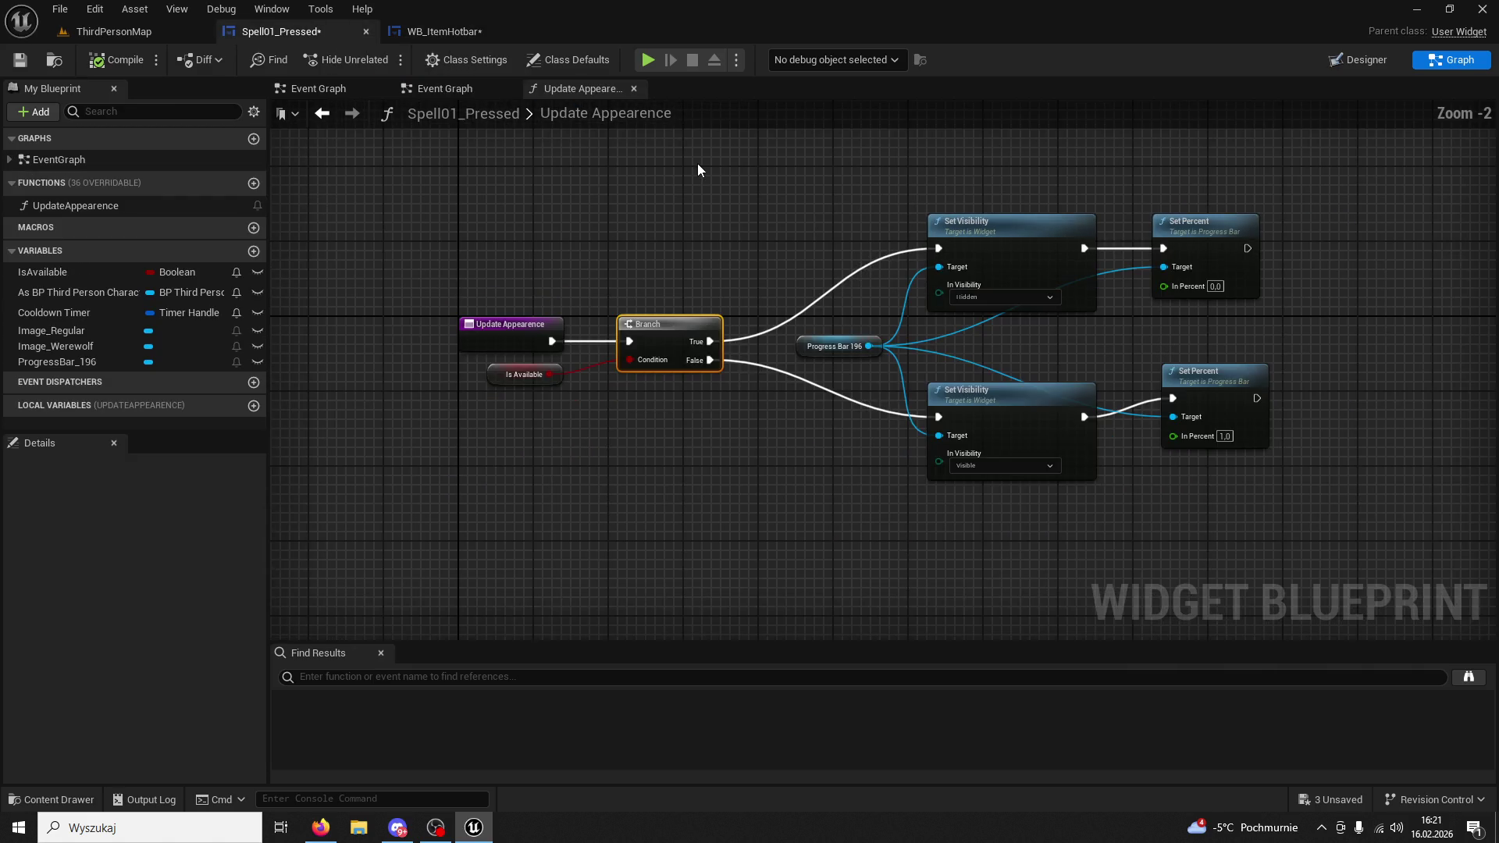
pyautogui.click(500, 32)
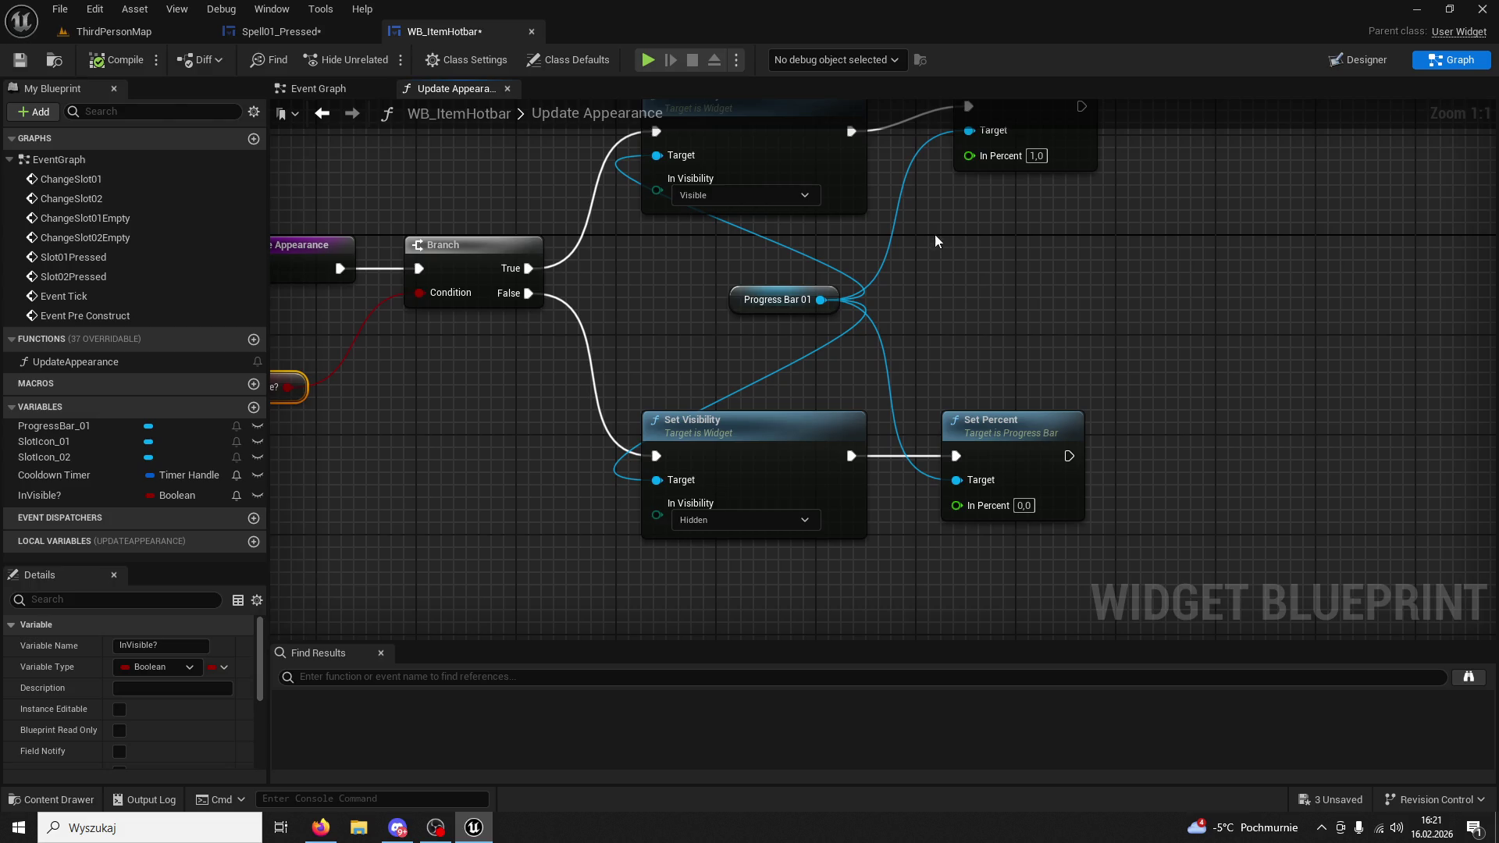
# Shift the lower and upper Set Visibility/Set Percent pairs to the right.
pyautogui.moveTo(1068, 404); pyautogui.dragTo(633, 546)
pyautogui.moveTo(742, 427); pyautogui.dragTo(1009, 438)
pyautogui.click(679, 160)
pyautogui.moveTo(1086, 297)
pyautogui.mouseDown()
pyautogui.moveTo(684, 132)
pyautogui.moveTo(968, 176)
pyautogui.moveTo(929, 177)
pyautogui.mouseUp()
pyautogui.scroll(-2, 770, 204)
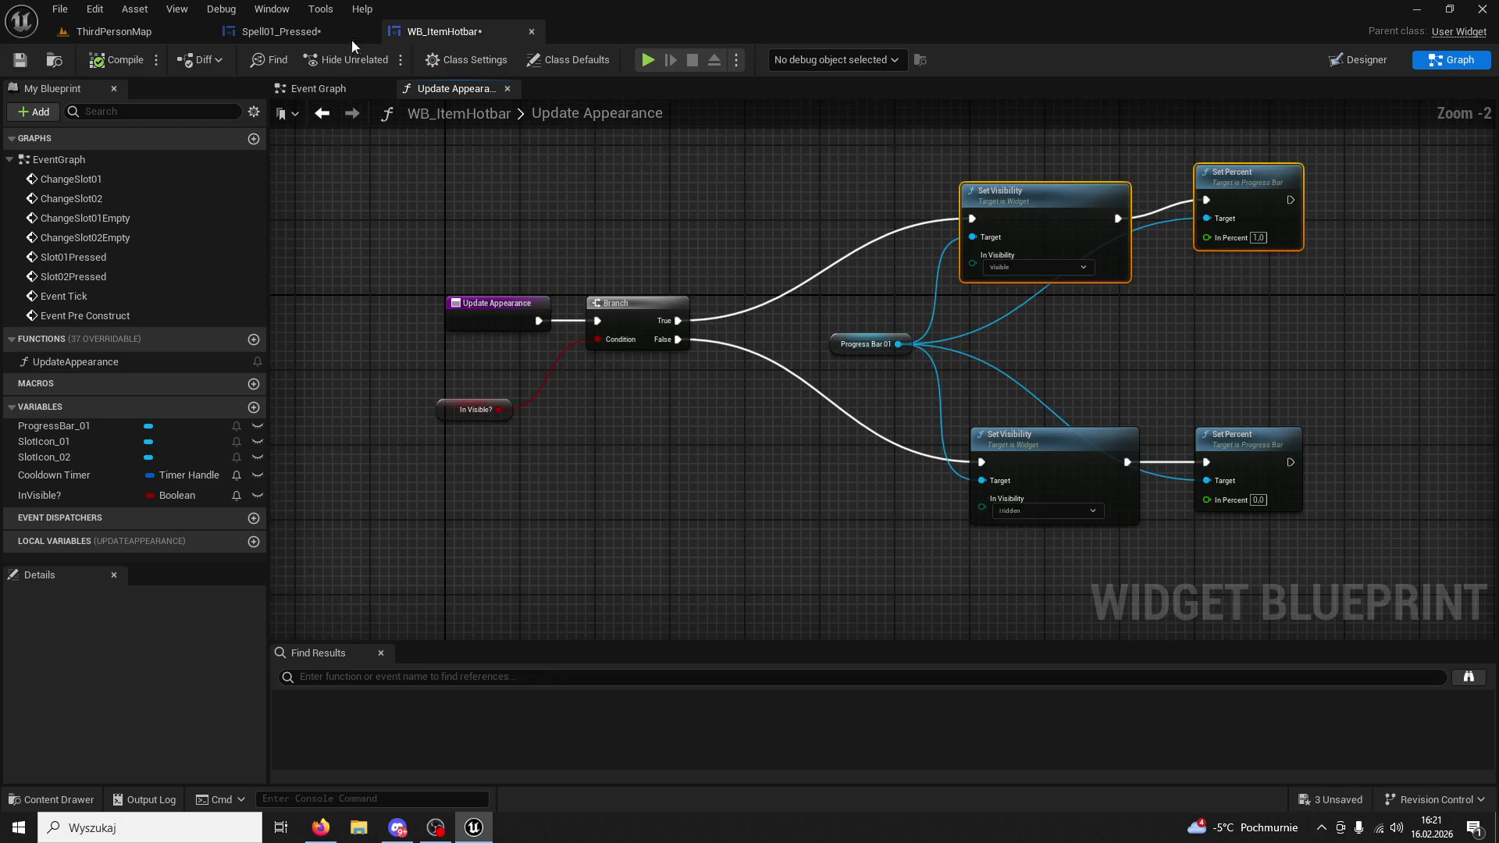
# Compare against Spell01_Pressed's layout, then go to Spell01_Pressed's Event Graph.
pyautogui.click(334, 39)
pyautogui.click(490, 39)
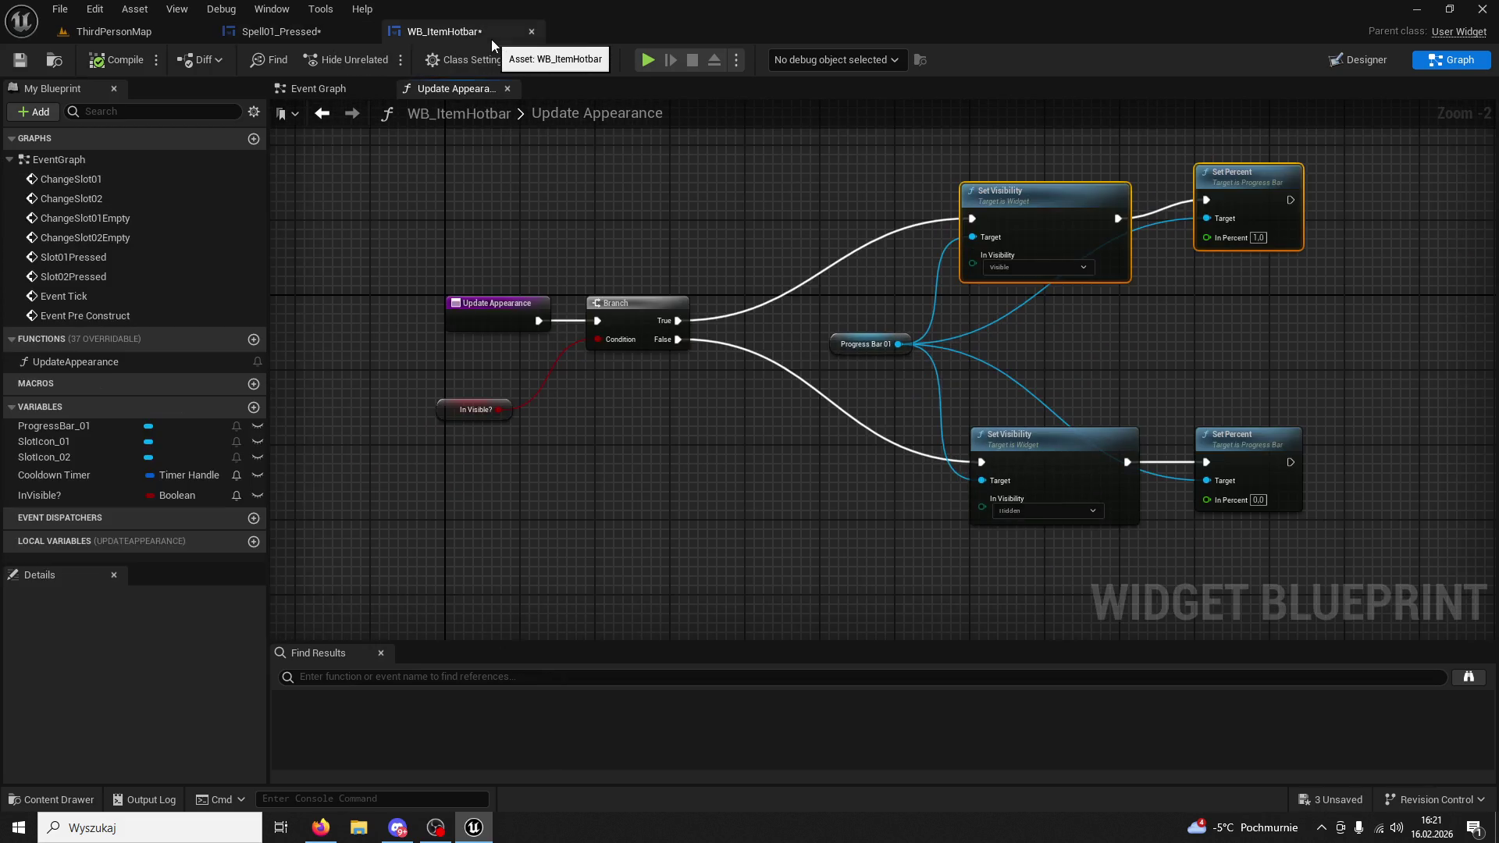
pyautogui.click(336, 40)
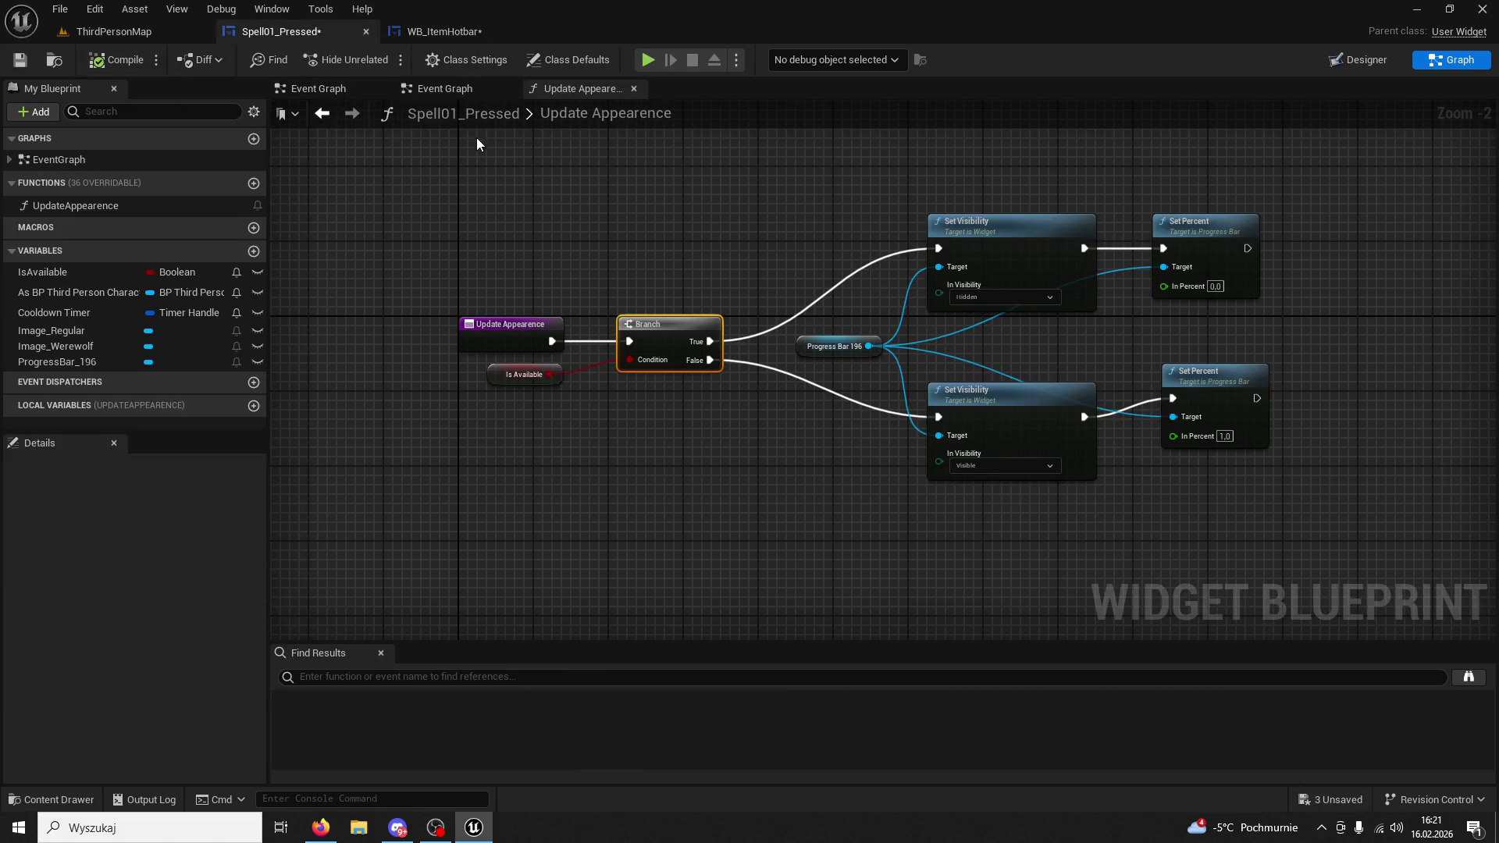
pyautogui.click(473, 94)
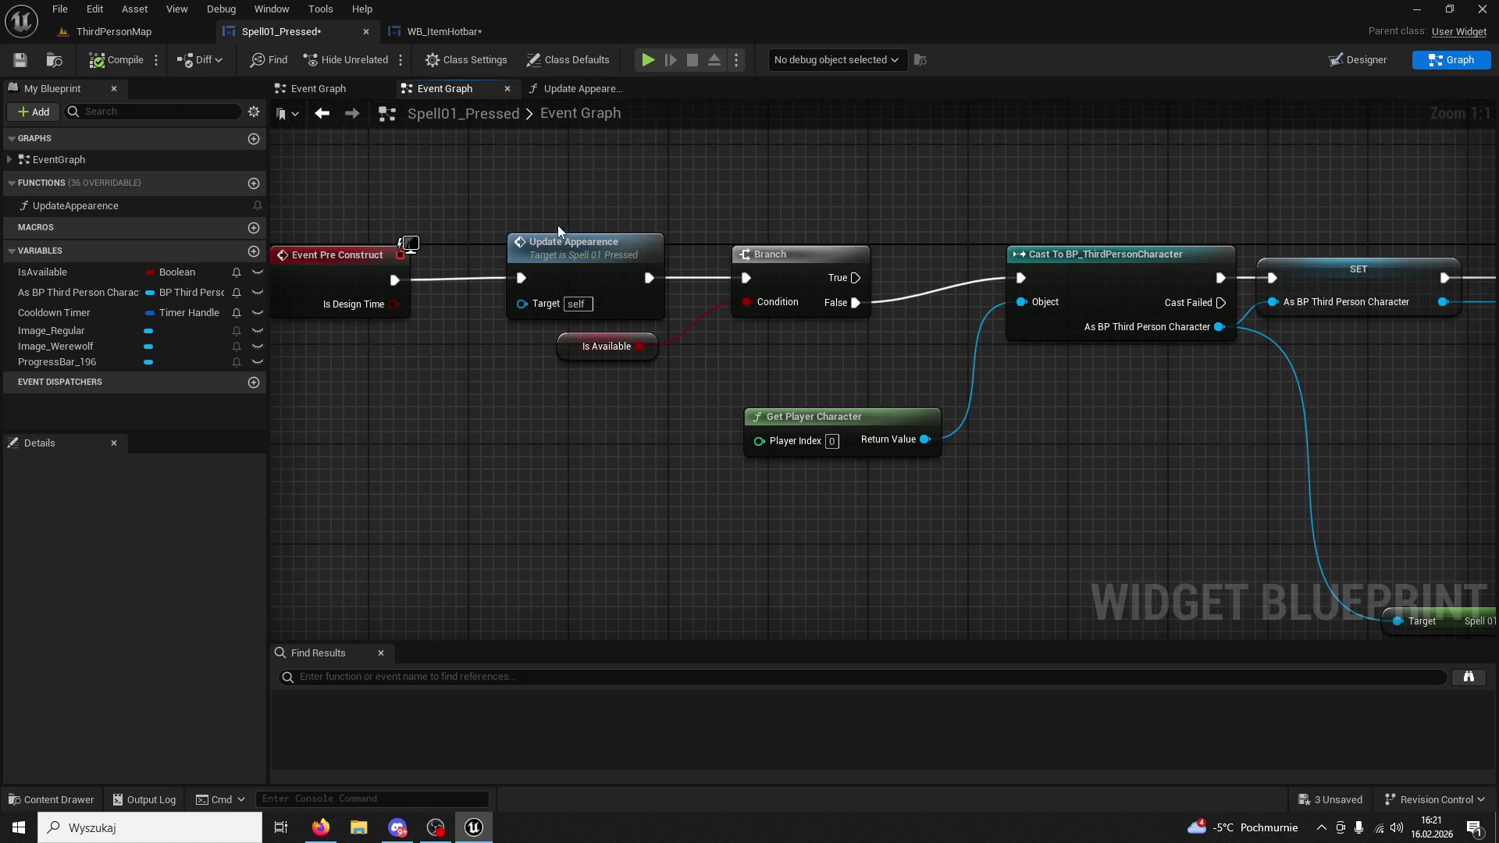
# Pan around Spell01_Pressed's Event Graph to inspect the Branch, timer and Spell 01 Cooldown nodes.
pyautogui.scroll(-2, 438, 269)
pyautogui.click(722, 260)
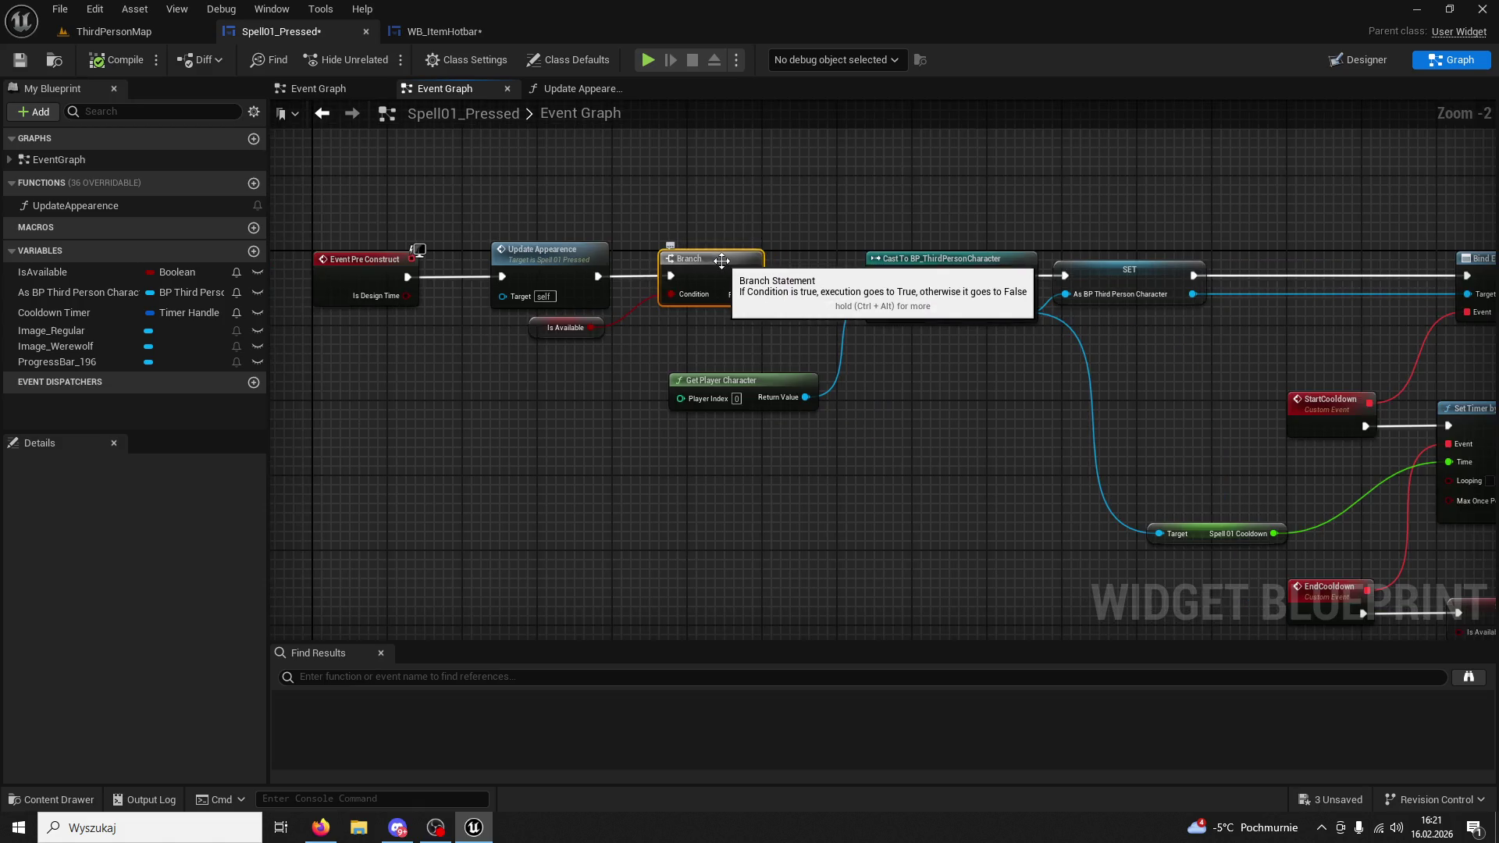
pyautogui.moveTo(725, 357); pyautogui.dragTo(330, 331)
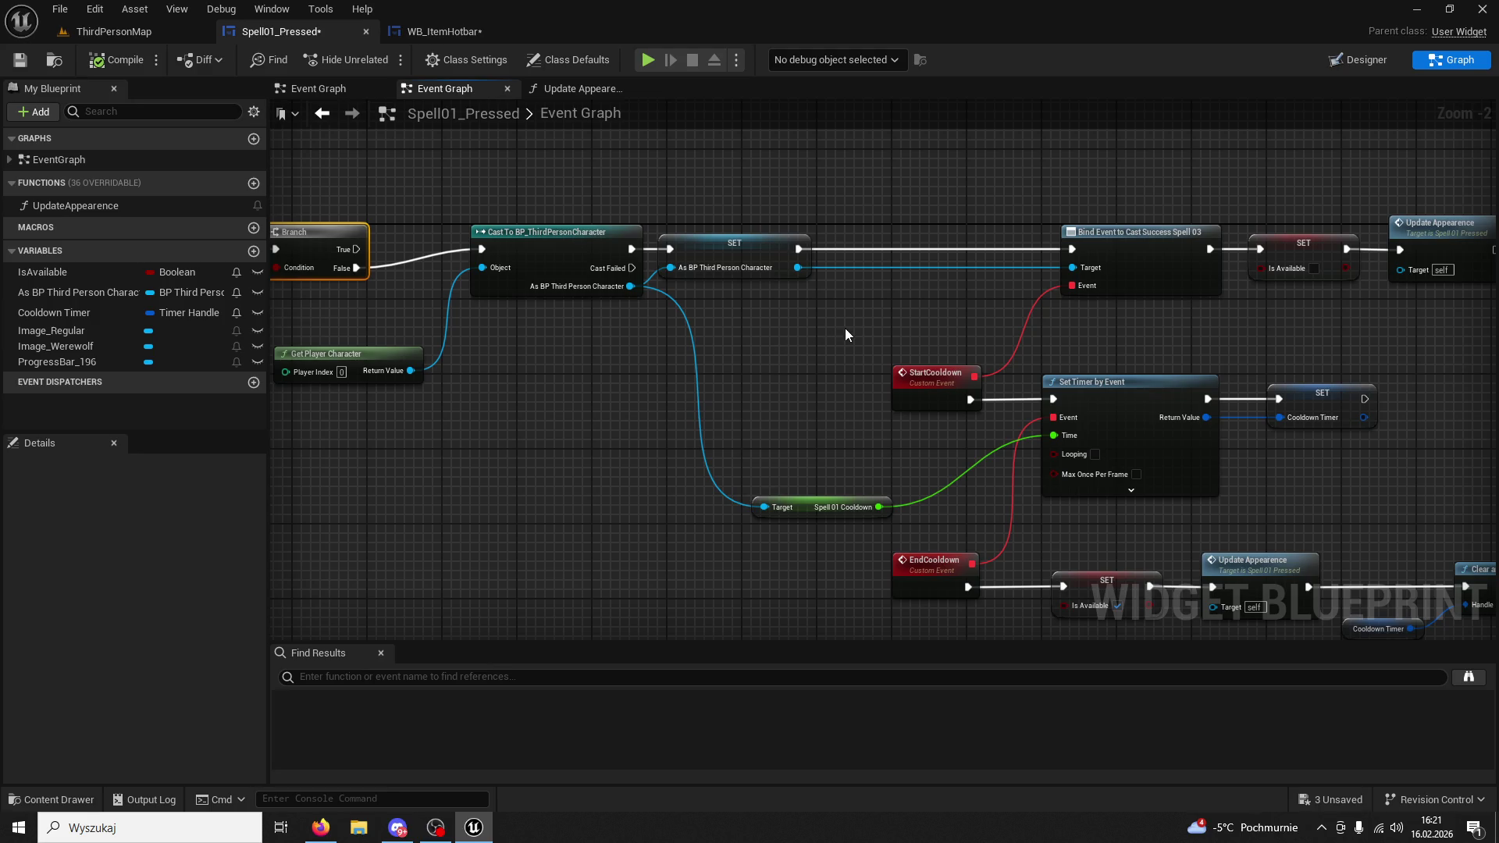
pyautogui.scroll(-1, 890, 328)
pyautogui.moveTo(890, 327); pyautogui.dragTo(827, 304)
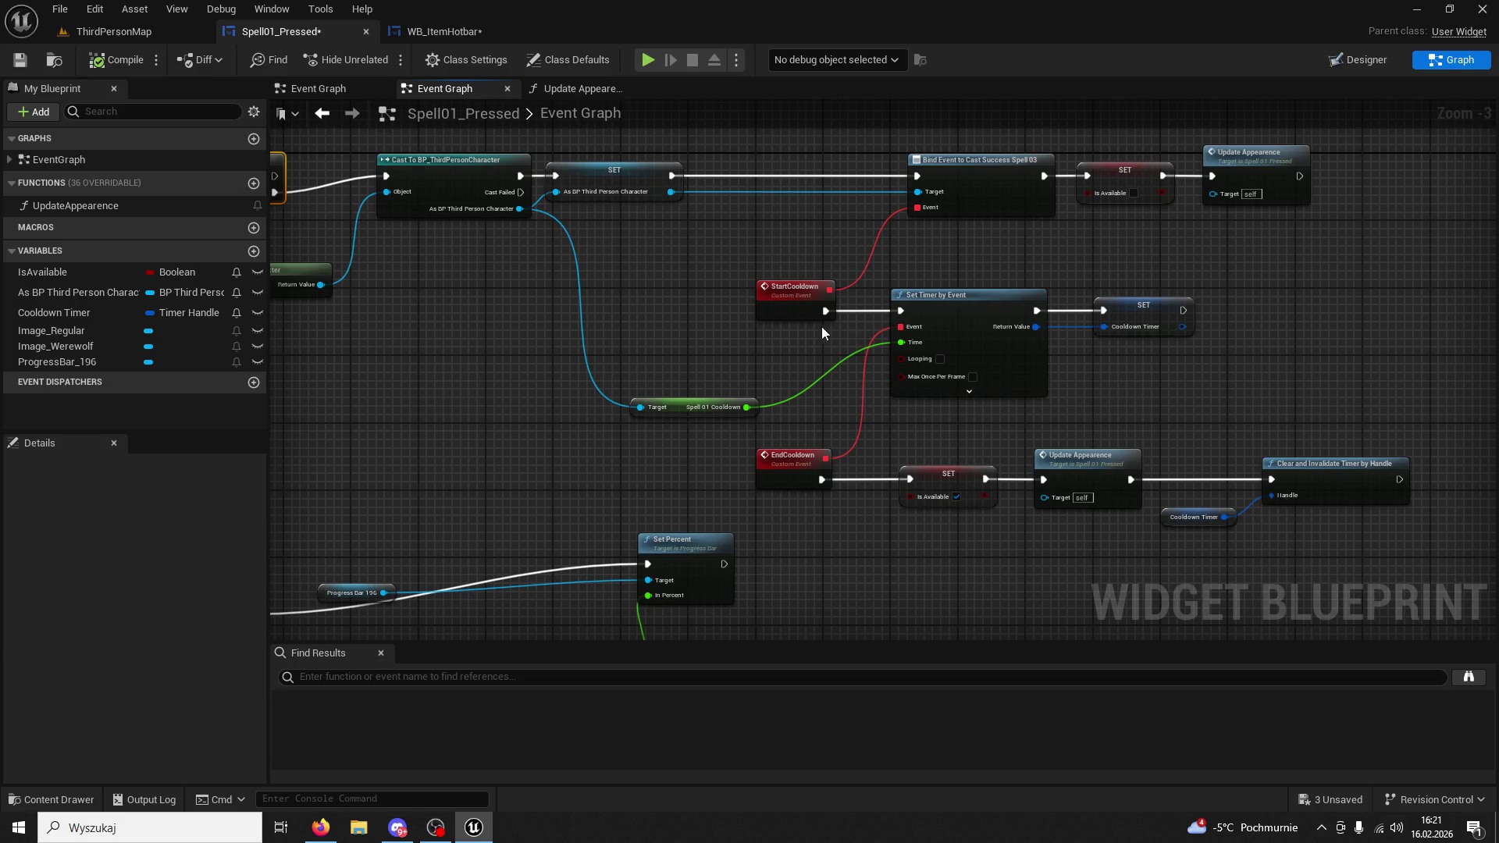
pyautogui.scroll(1, 826, 326)
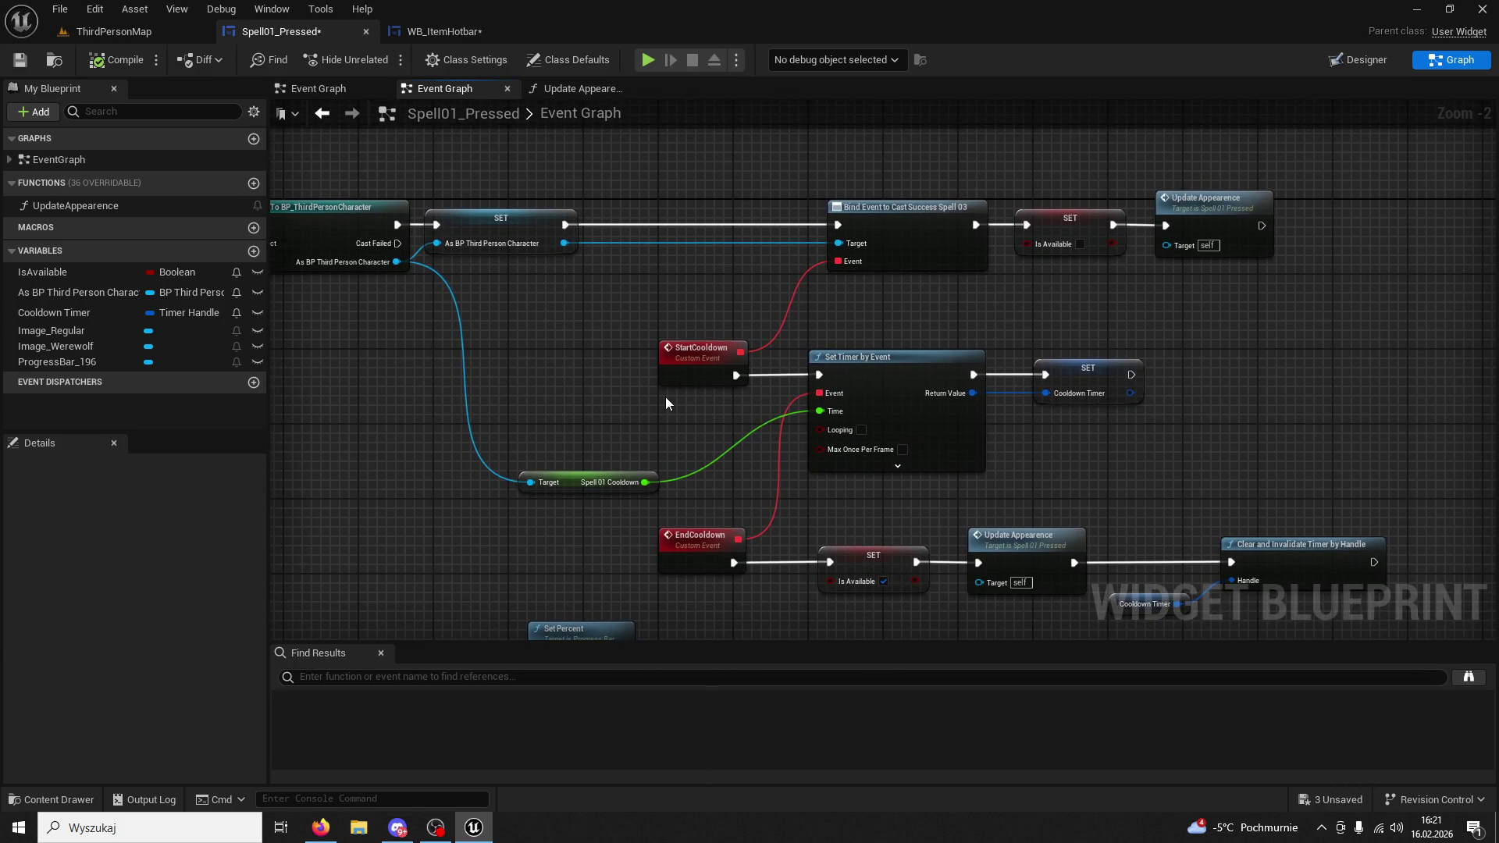
pyautogui.click(669, 473)
pyautogui.scroll(-2, 668, 262)
pyautogui.scroll(3, 784, 411)
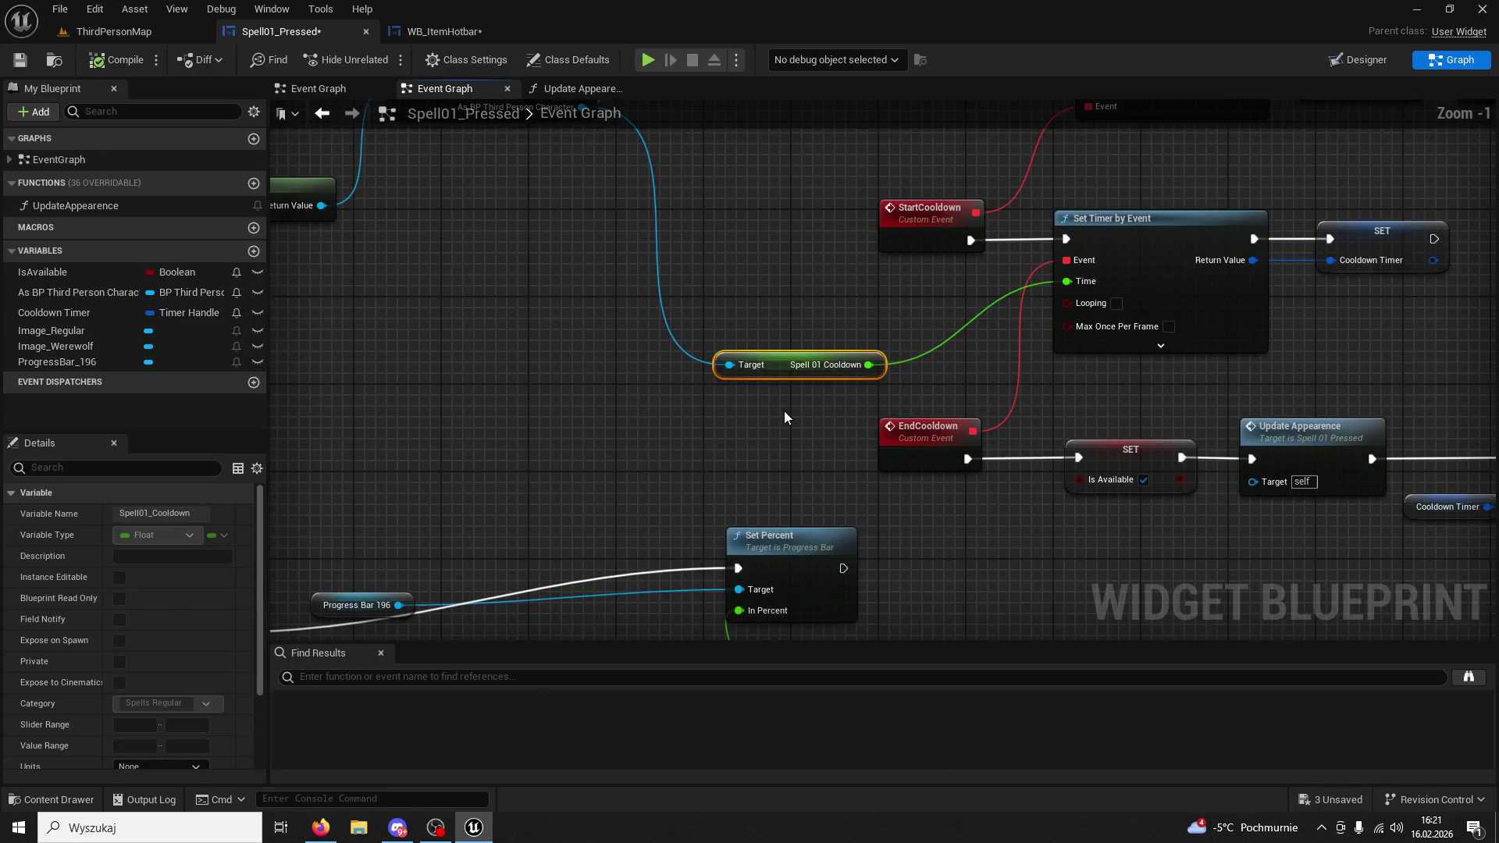
pyautogui.scroll(-2, 752, 407)
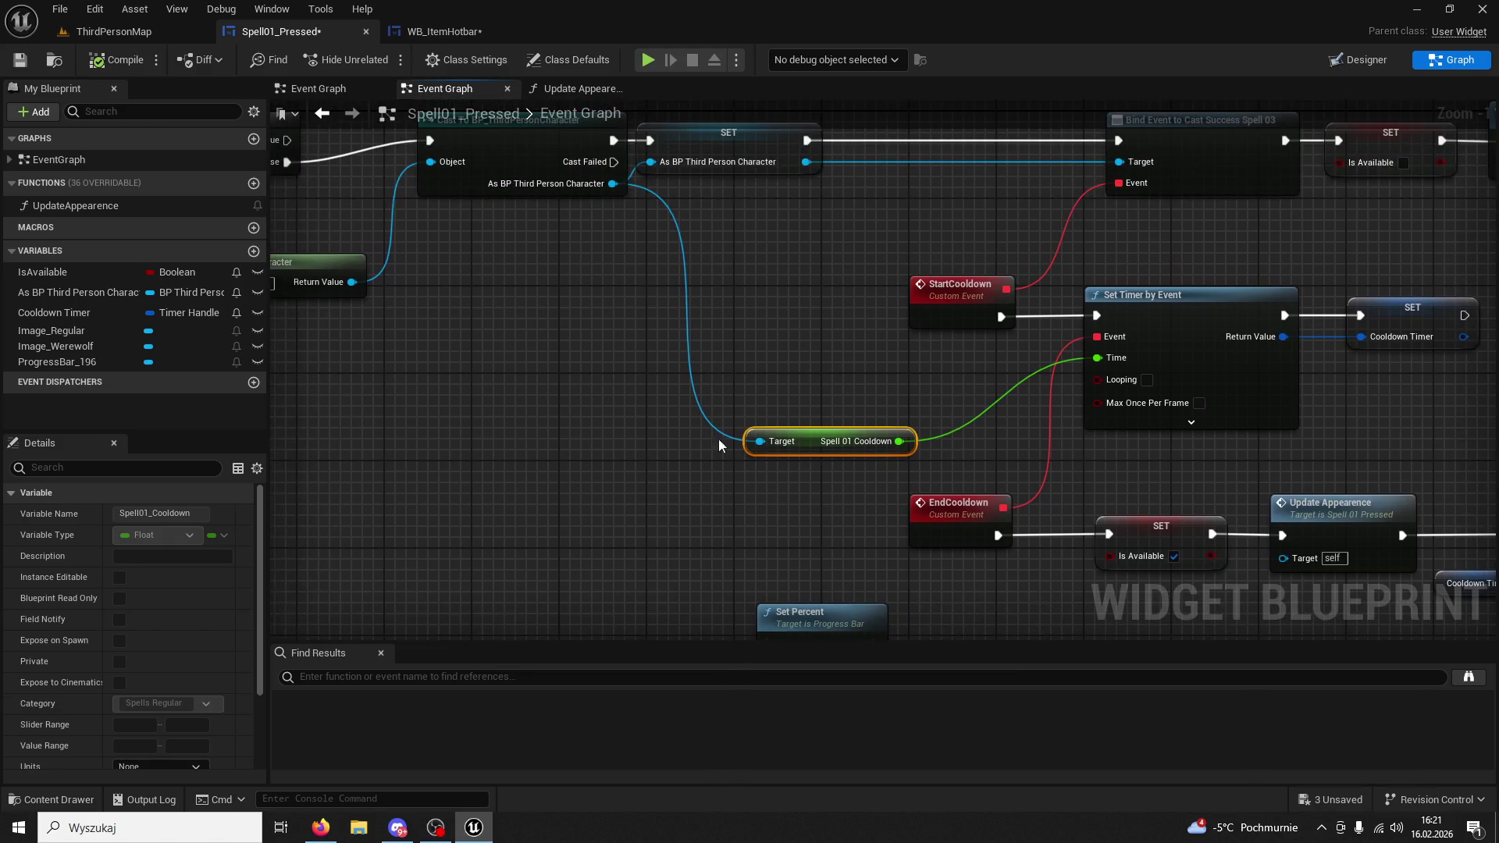
pyautogui.scroll(2, 672, 416)
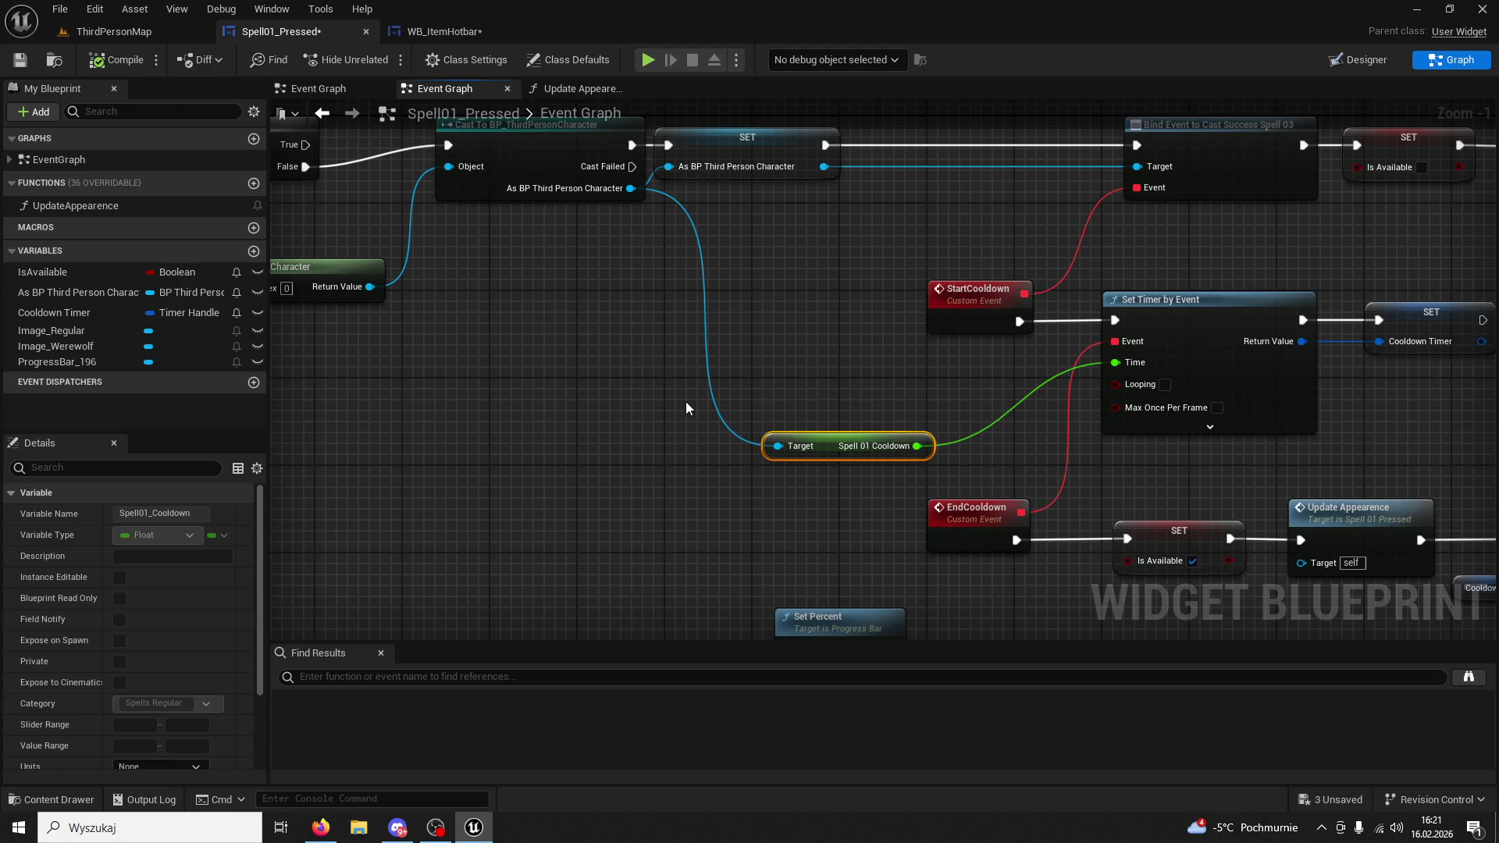
pyautogui.scroll(-2, 655, 396)
# Select the Cast To BP_ThirdPersonCharacter node and compare it with WB_ItemHotbar's Event Graph.
pyautogui.click(645, 241)
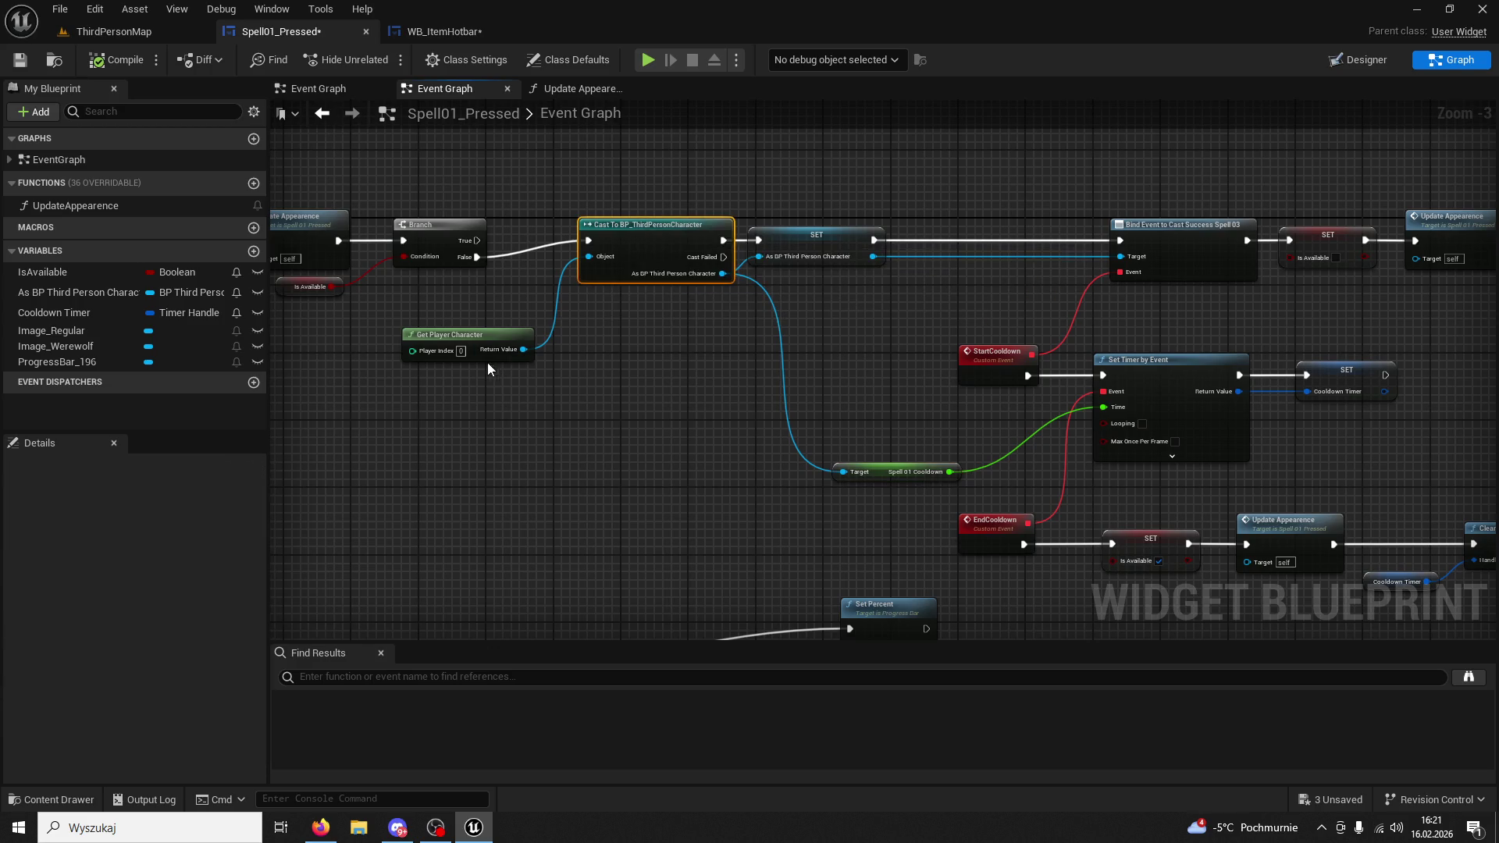
pyautogui.click(430, 35)
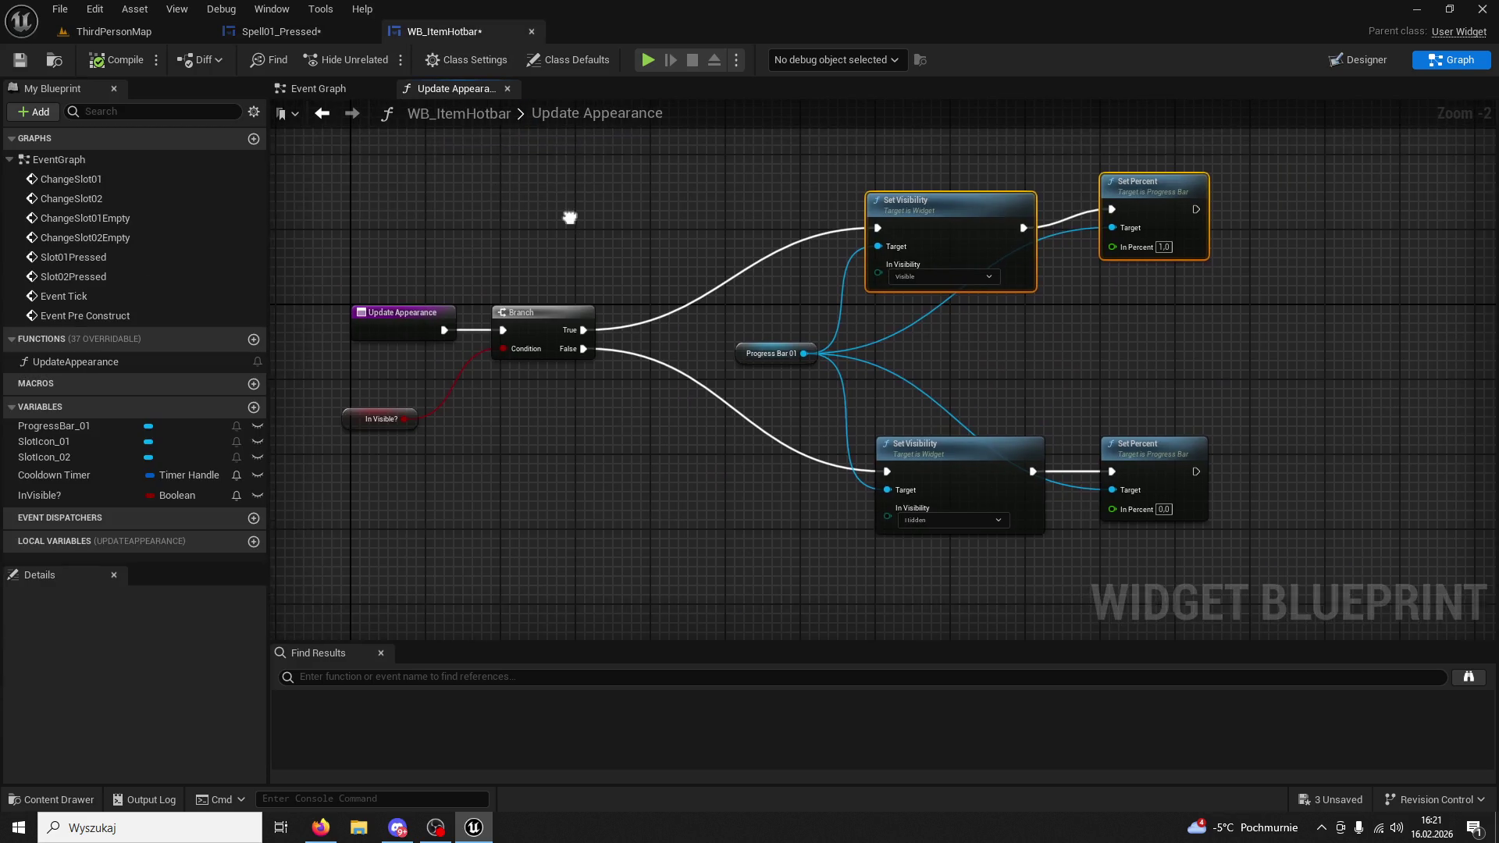
pyautogui.click(341, 90)
pyautogui.click(317, 31)
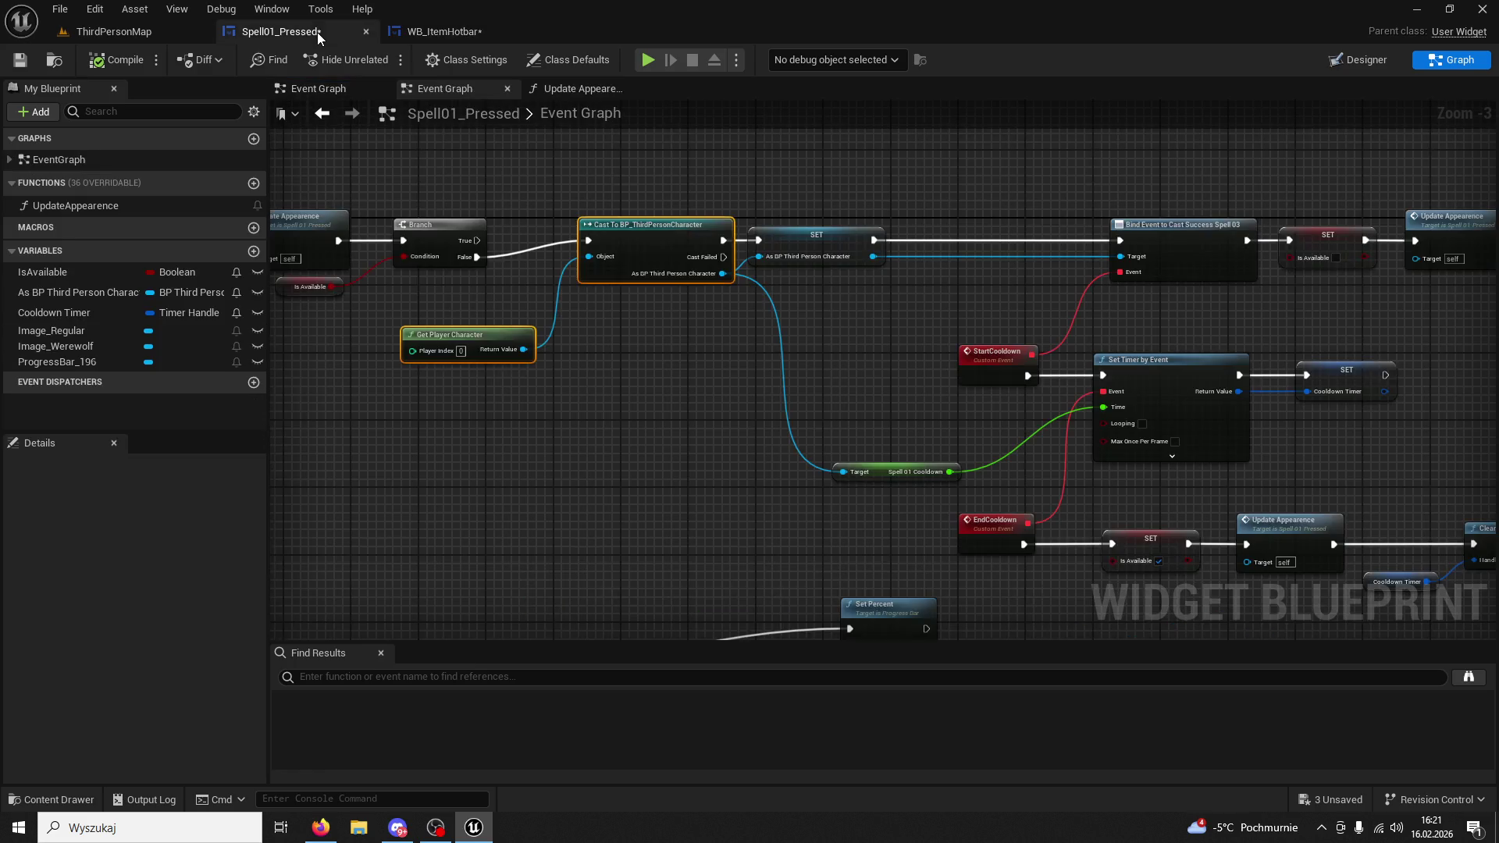
pyautogui.click(445, 88)
# Copy the Branch into WB_ItemHotbar, run it from Event Pre Construct with InVisible? as condition.
pyautogui.click(586, 232)
pyautogui.keyDown('ctrl'); pyautogui.click(464, 292); pyautogui.keyUp('ctrl')
pyautogui.hotkey('ctrl', 'c')
pyautogui.click(444, 31)
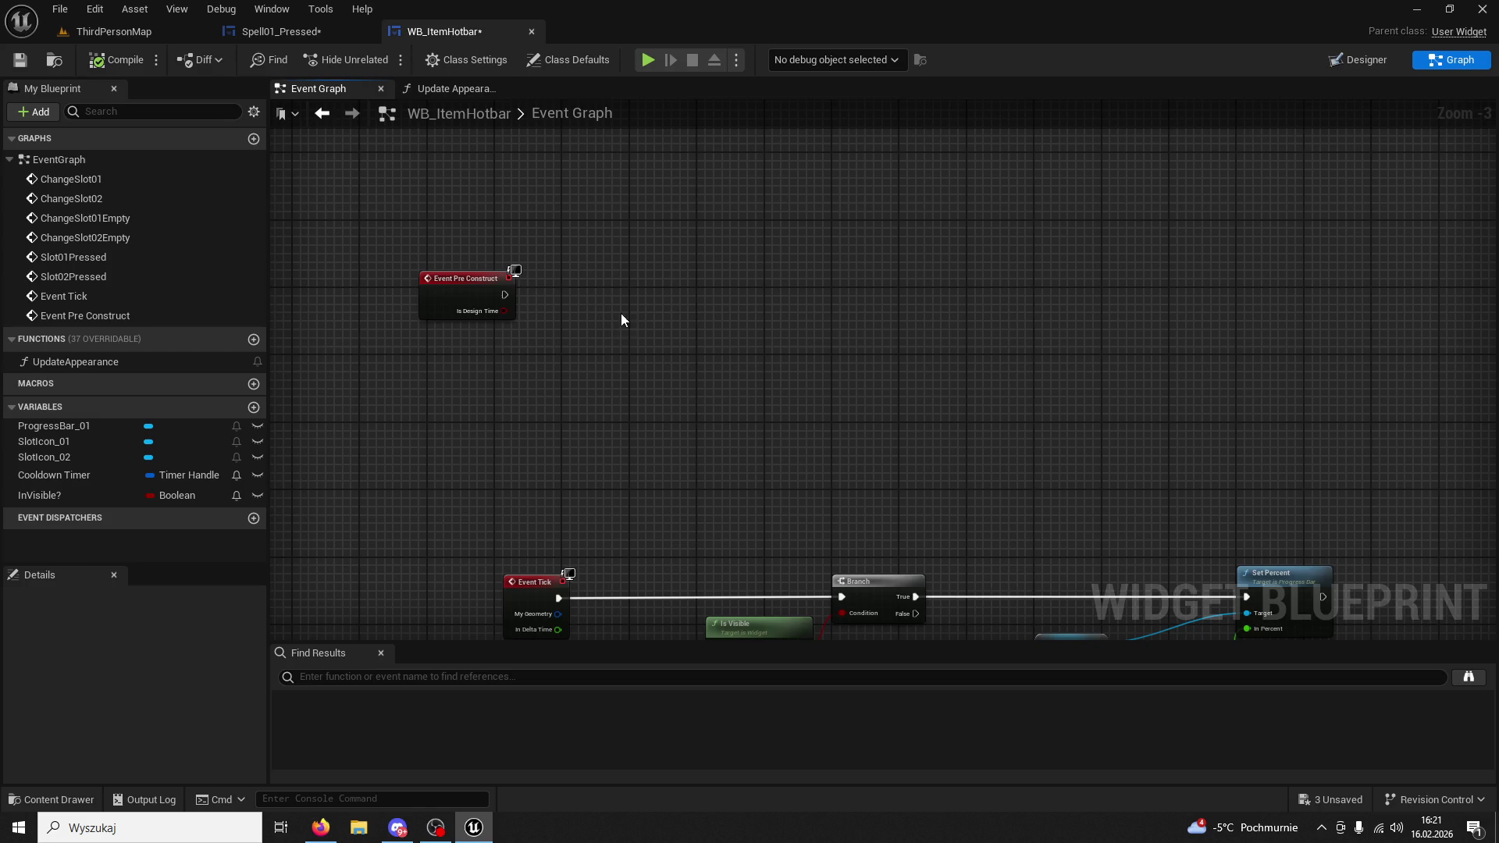
pyautogui.hotkey('ctrl', 'v')
pyautogui.moveTo(504, 294); pyautogui.dragTo(585, 297)
pyautogui.click(462, 339)
pyautogui.press('Delete')
pyautogui.moveTo(87, 494)
pyautogui.mouseDown()
pyautogui.moveTo(578, 313)
pyautogui.moveTo(498, 356)
pyautogui.mouseUp()
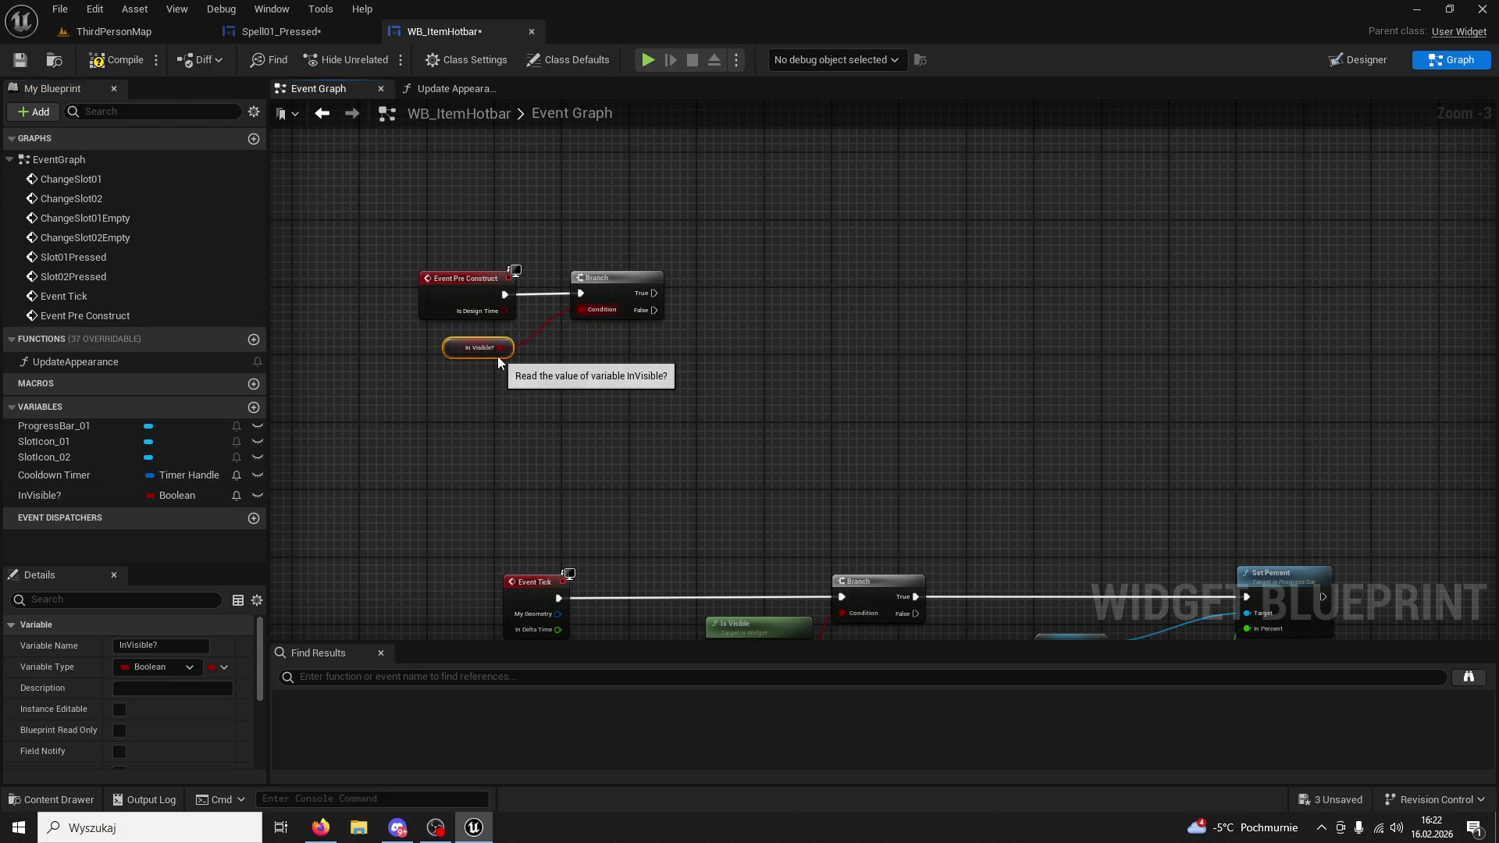
# Paste Cast To BP_ThirdPersonCharacter with Get Player Character and connect it to Branch True.
pyautogui.click(282, 31)
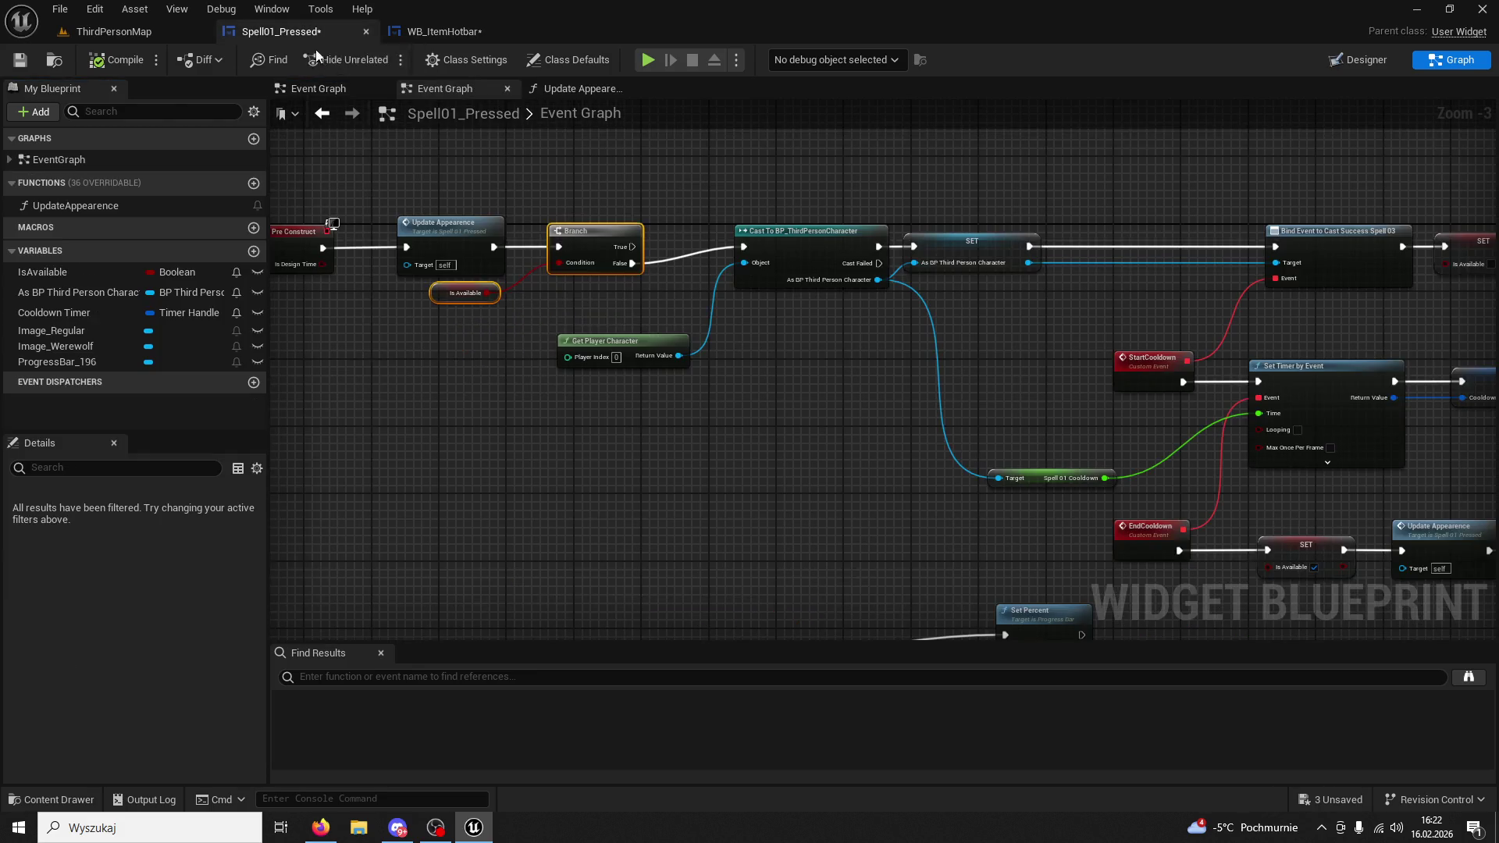
pyautogui.click(794, 228)
pyautogui.click(409, 31)
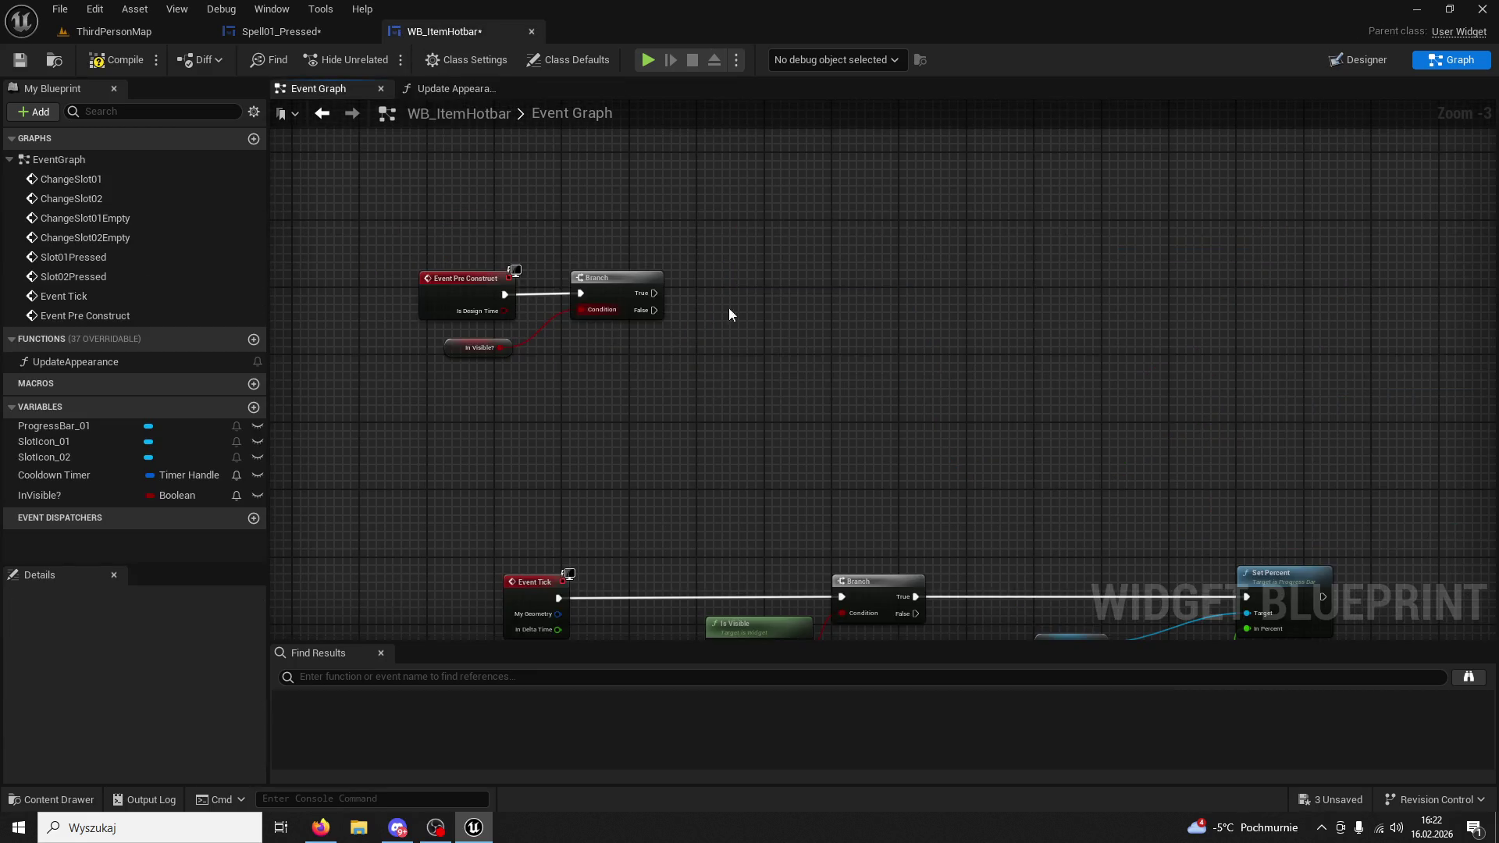
pyautogui.hotkey('ctrl', 'v')
pyautogui.moveTo(656, 295)
pyautogui.mouseDown()
pyautogui.moveTo(852, 263)
pyautogui.moveTo(851, 278)
pyautogui.mouseUp()
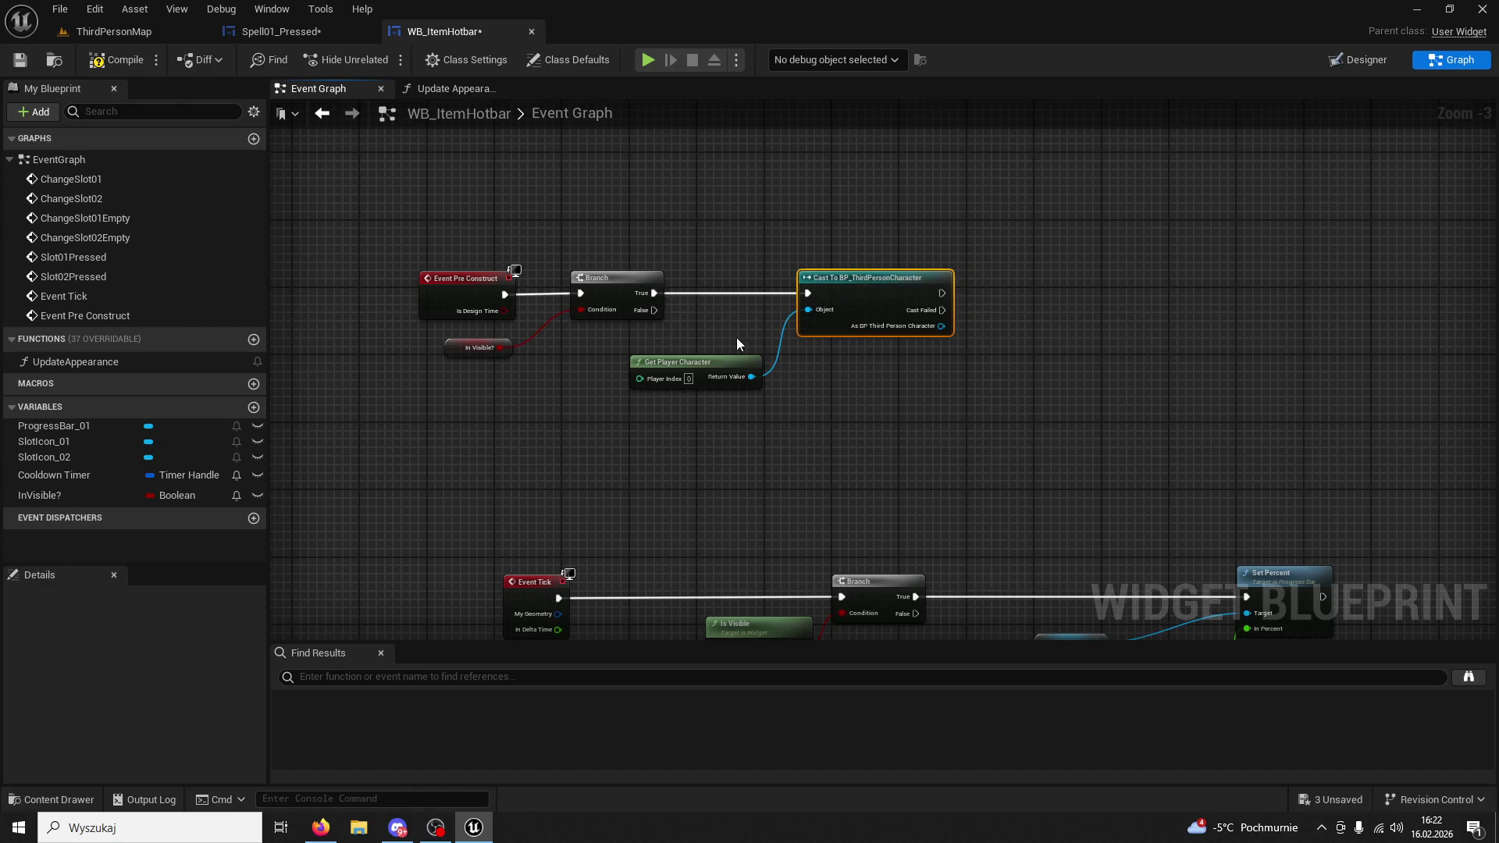
pyautogui.moveTo(726, 359); pyautogui.dragTo(728, 355)
pyautogui.click(883, 359)
pyautogui.scroll(2, 881, 359)
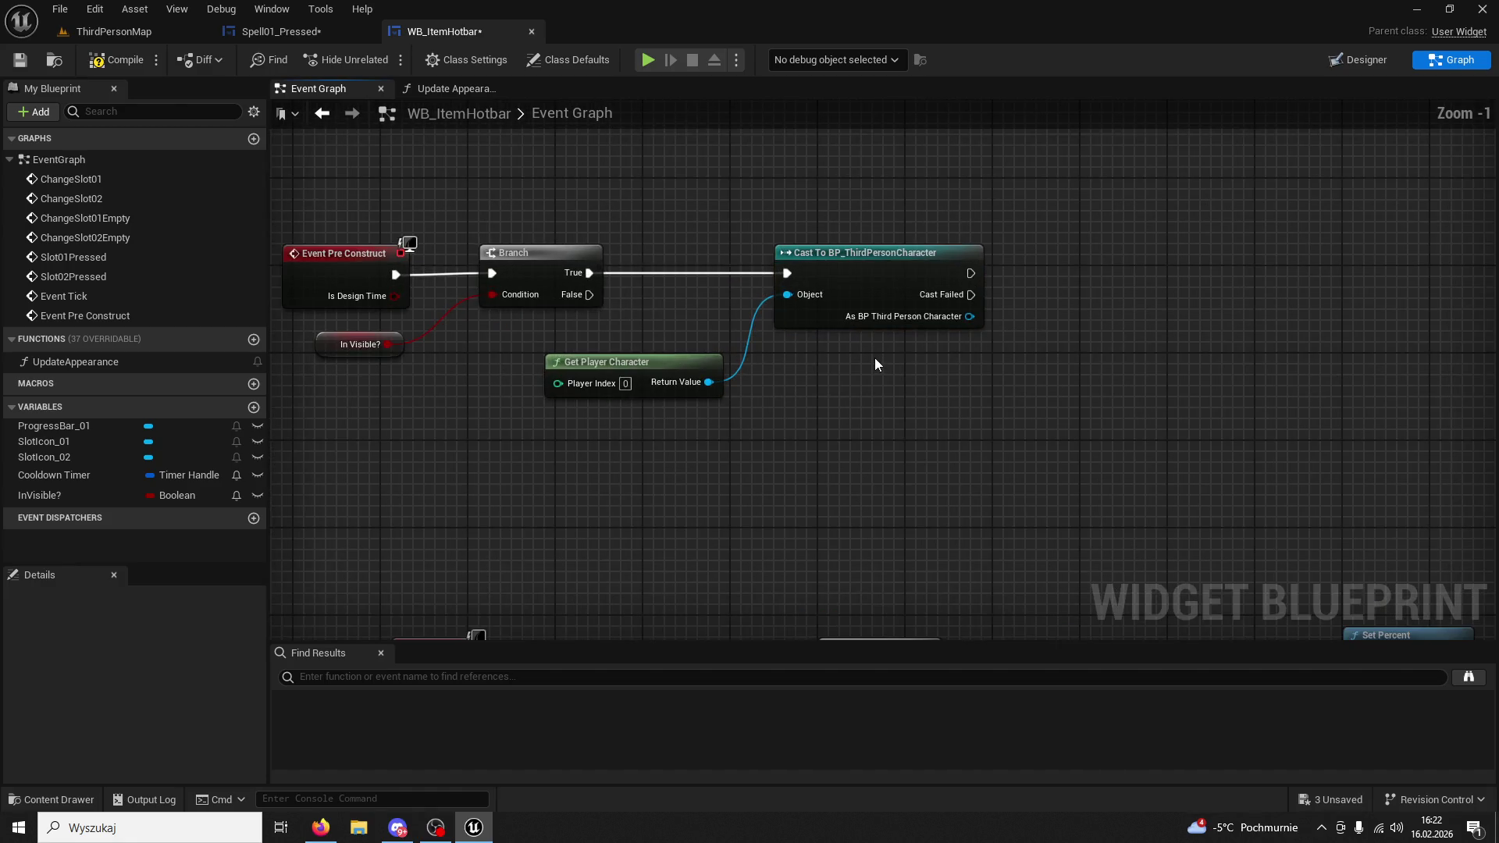
# Promote the cast's character output to a variable, keeping the default name.
pyautogui.click(898, 305)
pyautogui.rightClick(969, 316)
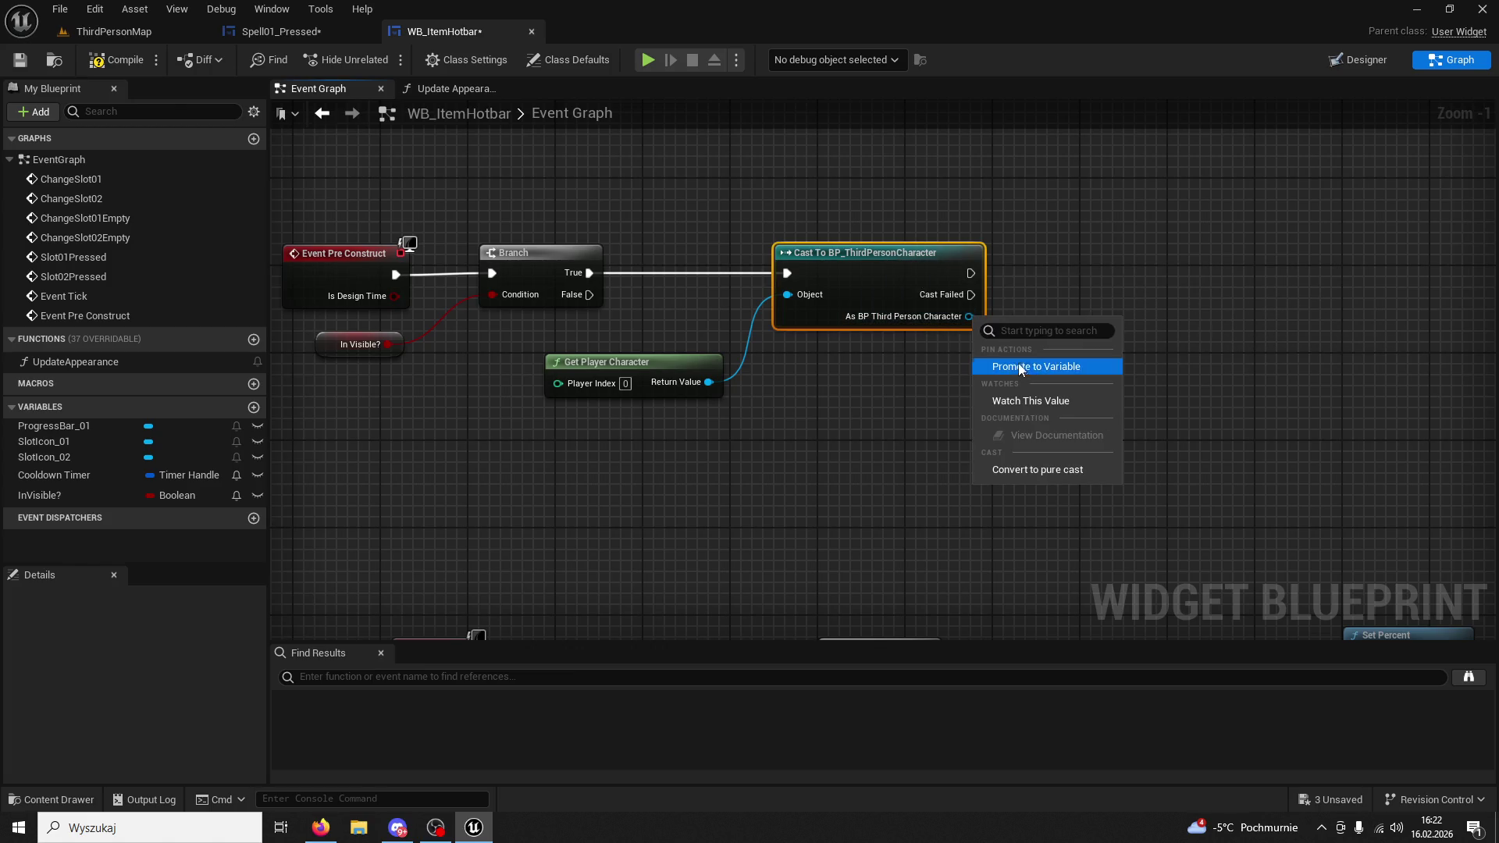
pyautogui.click(1023, 358)
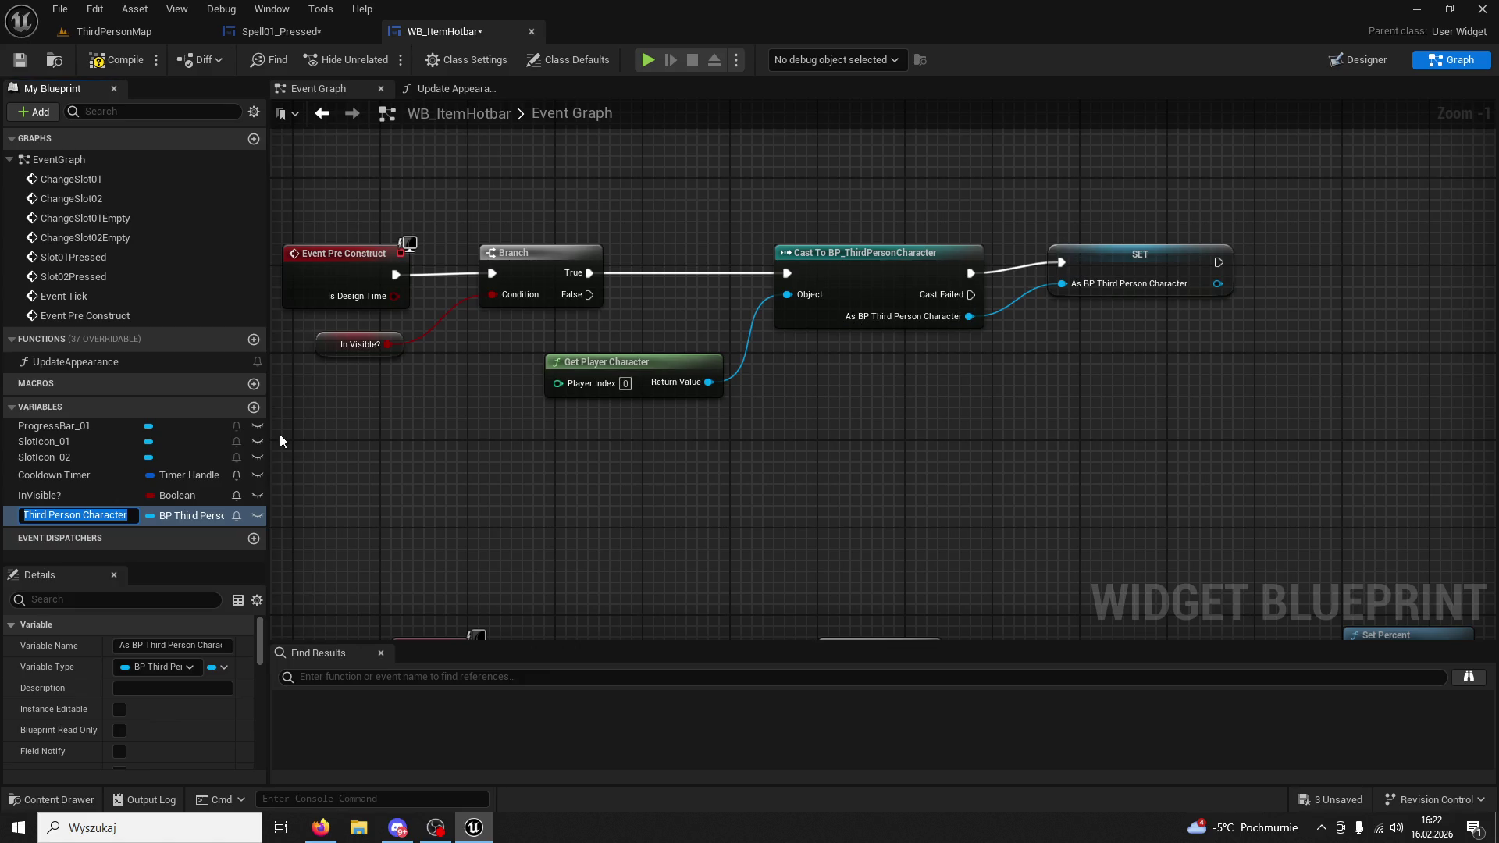
pyautogui.press('Return')
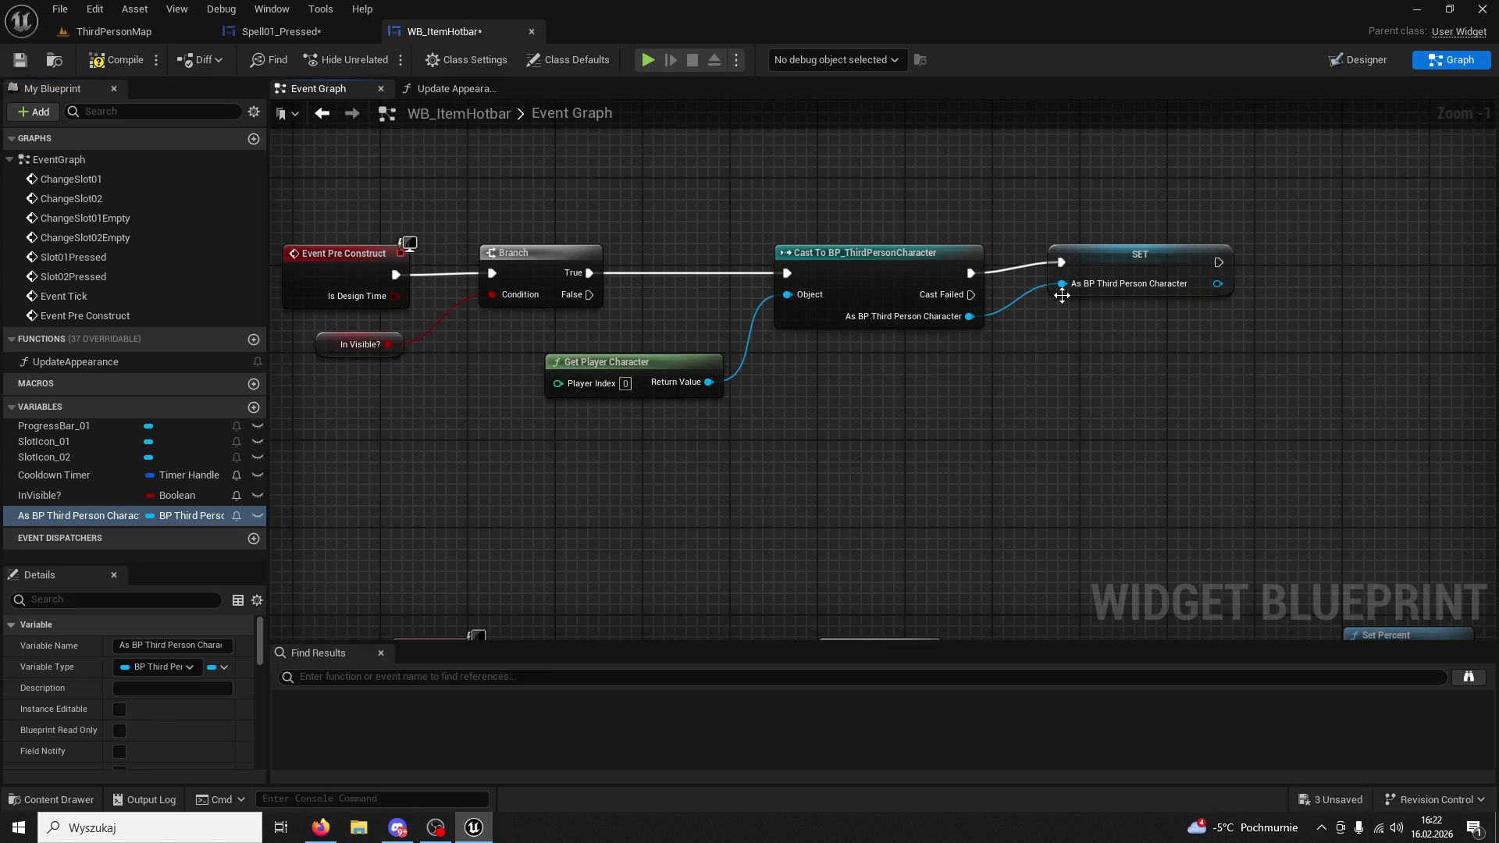
pyautogui.click(1085, 273)
pyautogui.click(329, 30)
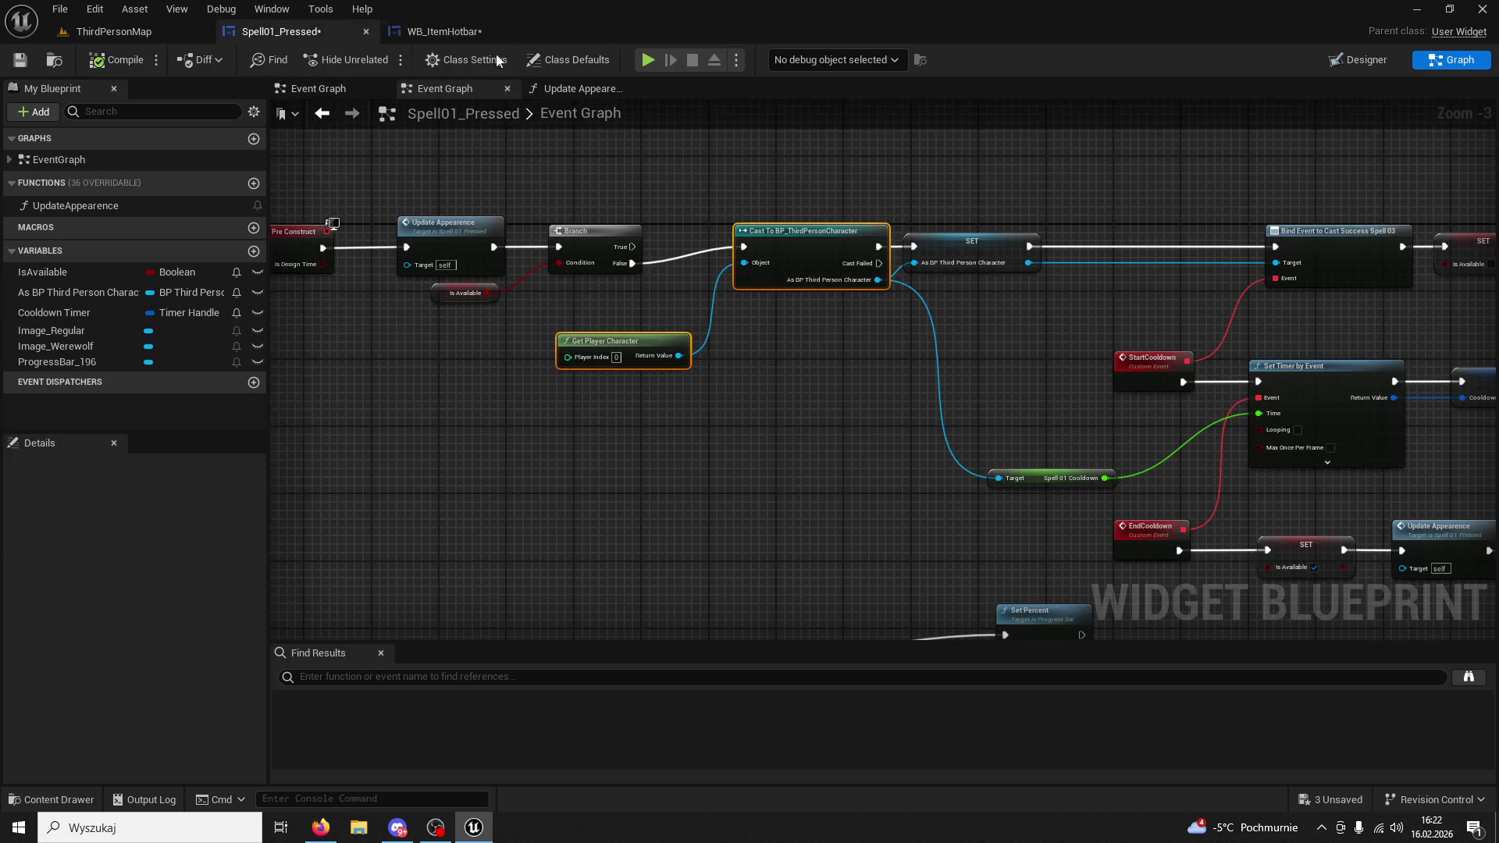
pyautogui.moveTo(874, 199); pyautogui.dragTo(827, 208)
# Browse the ThirdPerson Blueprints folder in the content browser to locate BPC_Inventory.
pyautogui.click(859, 228)
pyautogui.scroll(1, 1040, 298)
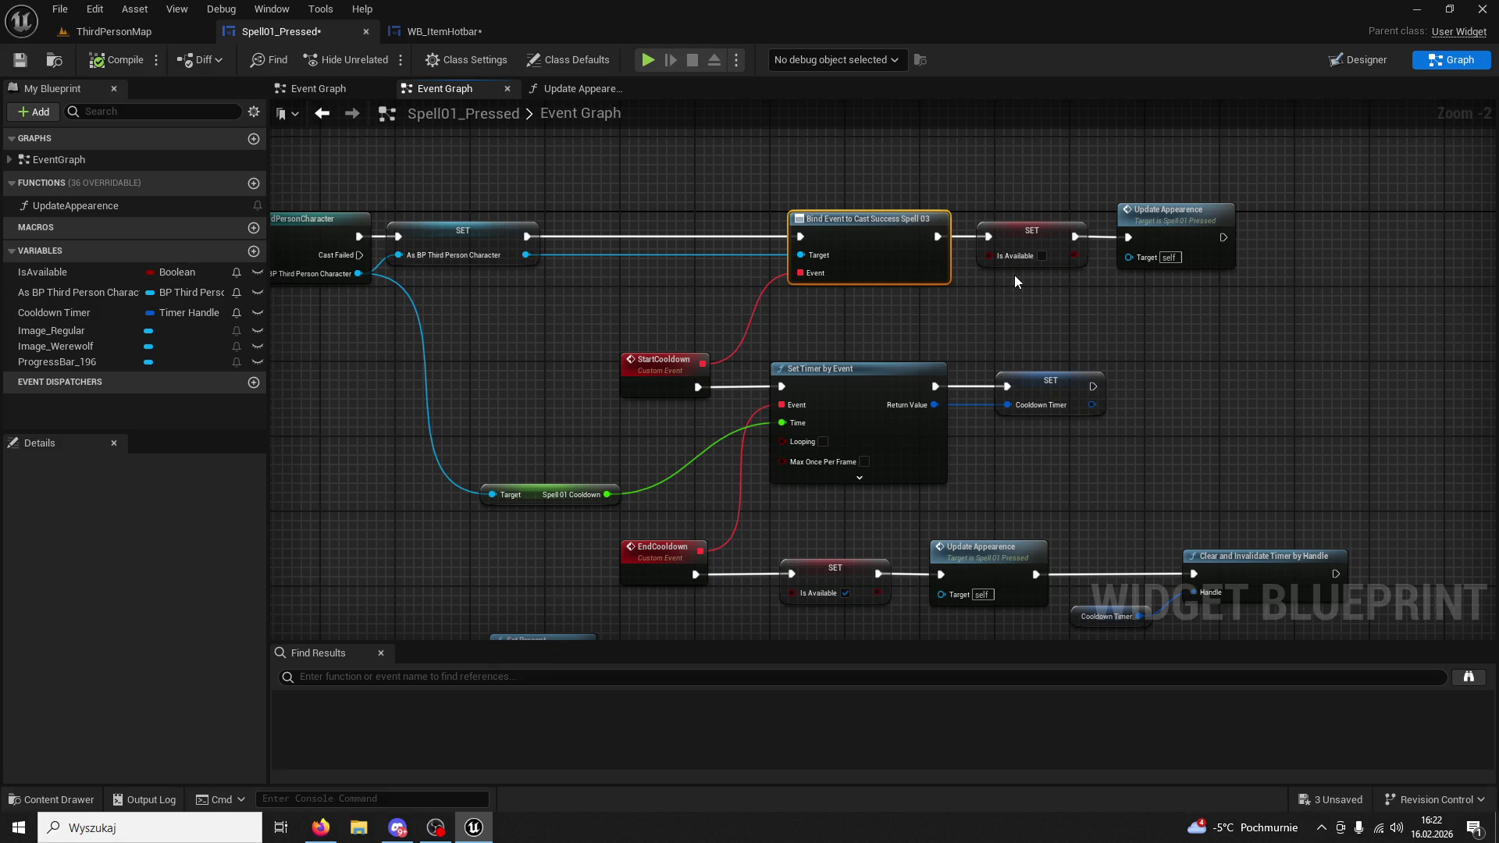
pyautogui.click(51, 800)
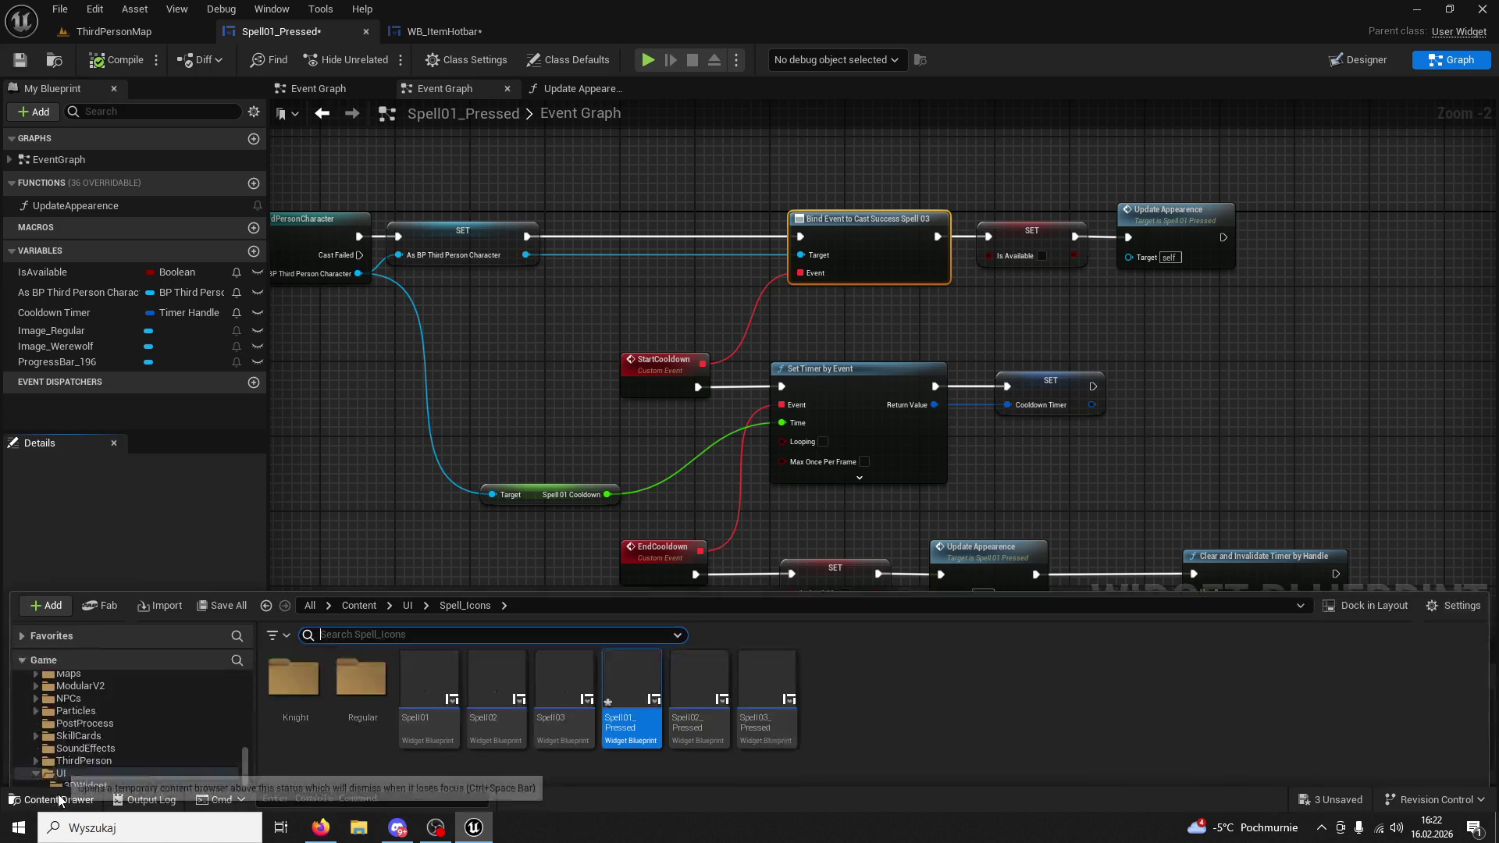
pyautogui.scroll(3, 108, 687)
pyautogui.click(82, 689)
pyautogui.click(289, 610)
pyautogui.doubleClick(289, 609)
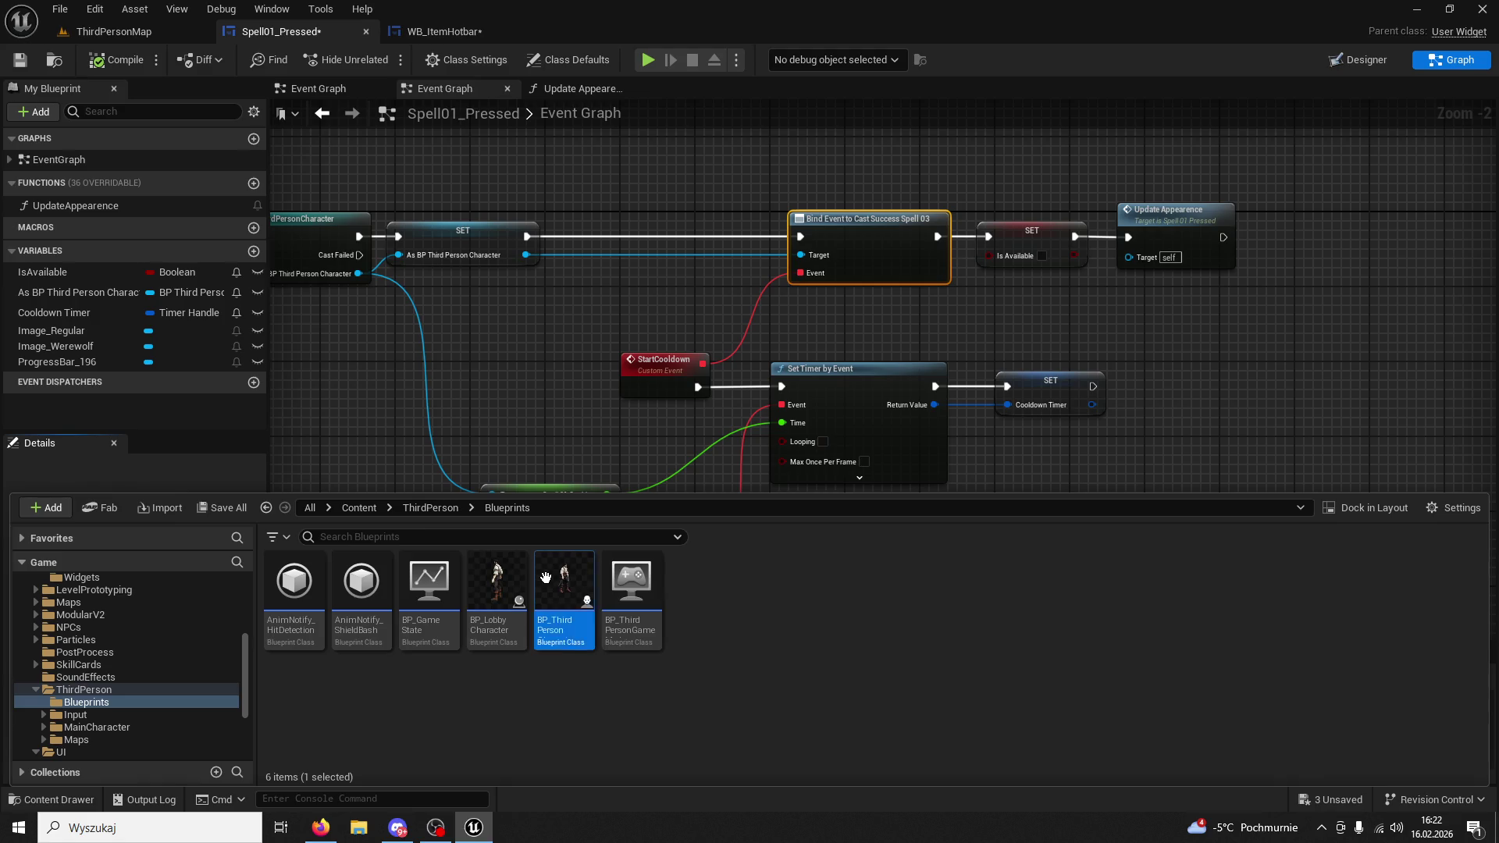
pyautogui.scroll(-5, 216, 270)
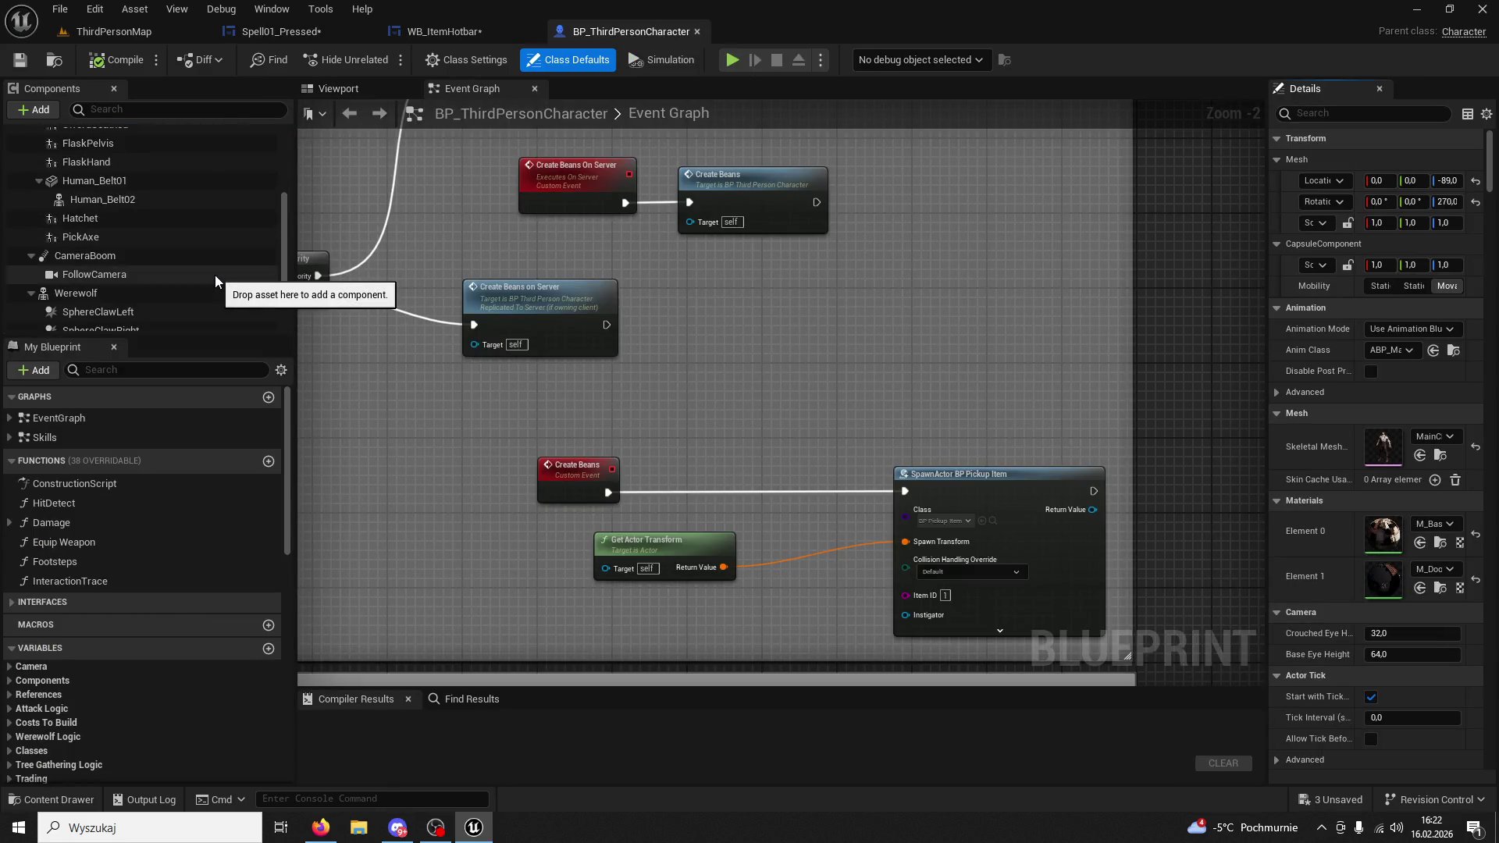
pyautogui.scroll(-3, 205, 283)
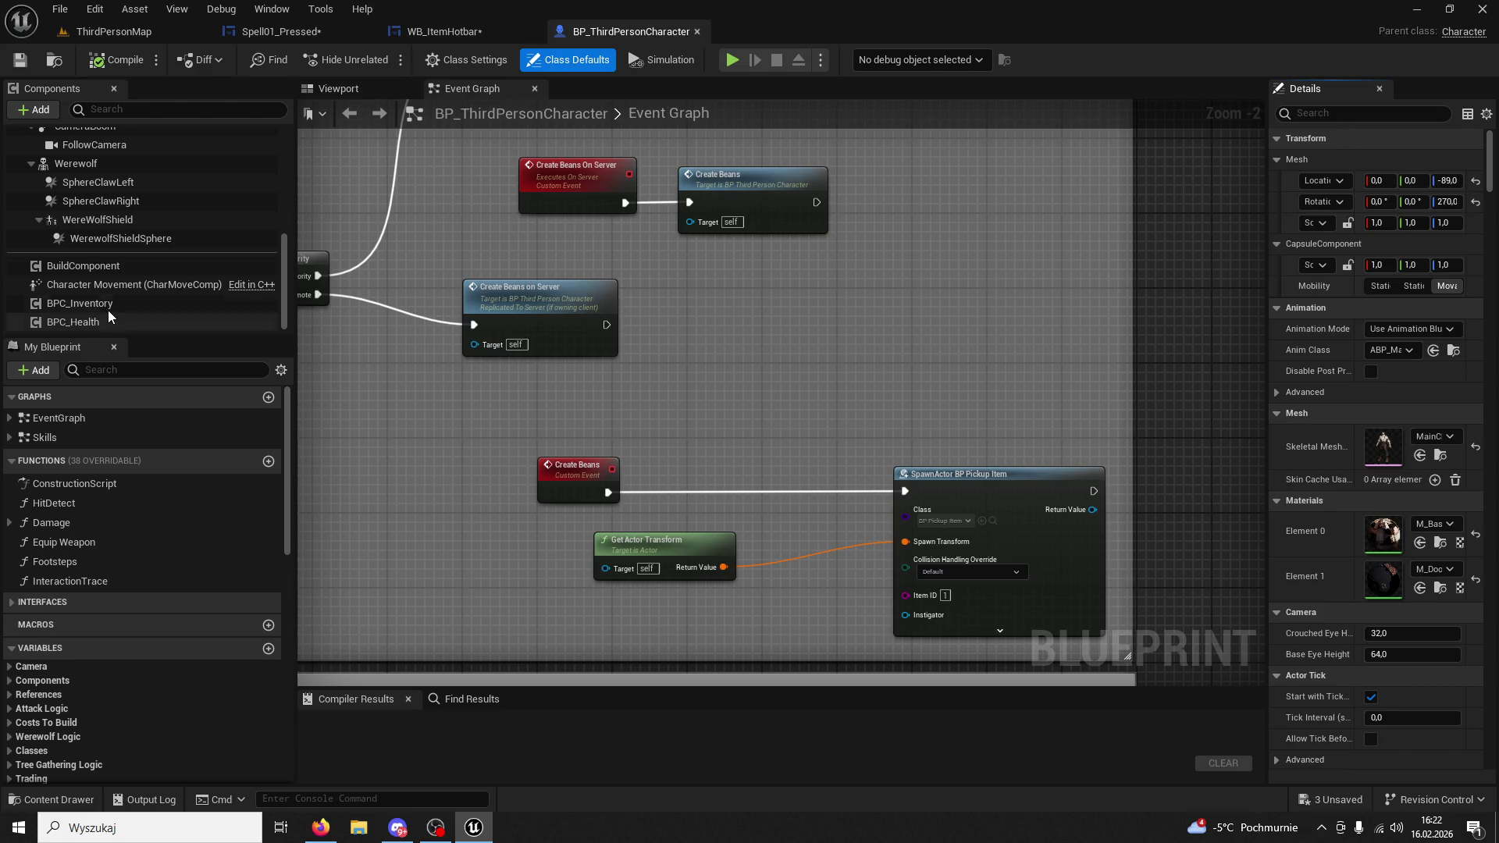
pyautogui.click(110, 304)
# Add a Get BPC Inventory node off the stored character reference via 'bpc inve'.
pyautogui.click(434, 33)
pyautogui.click(314, 28)
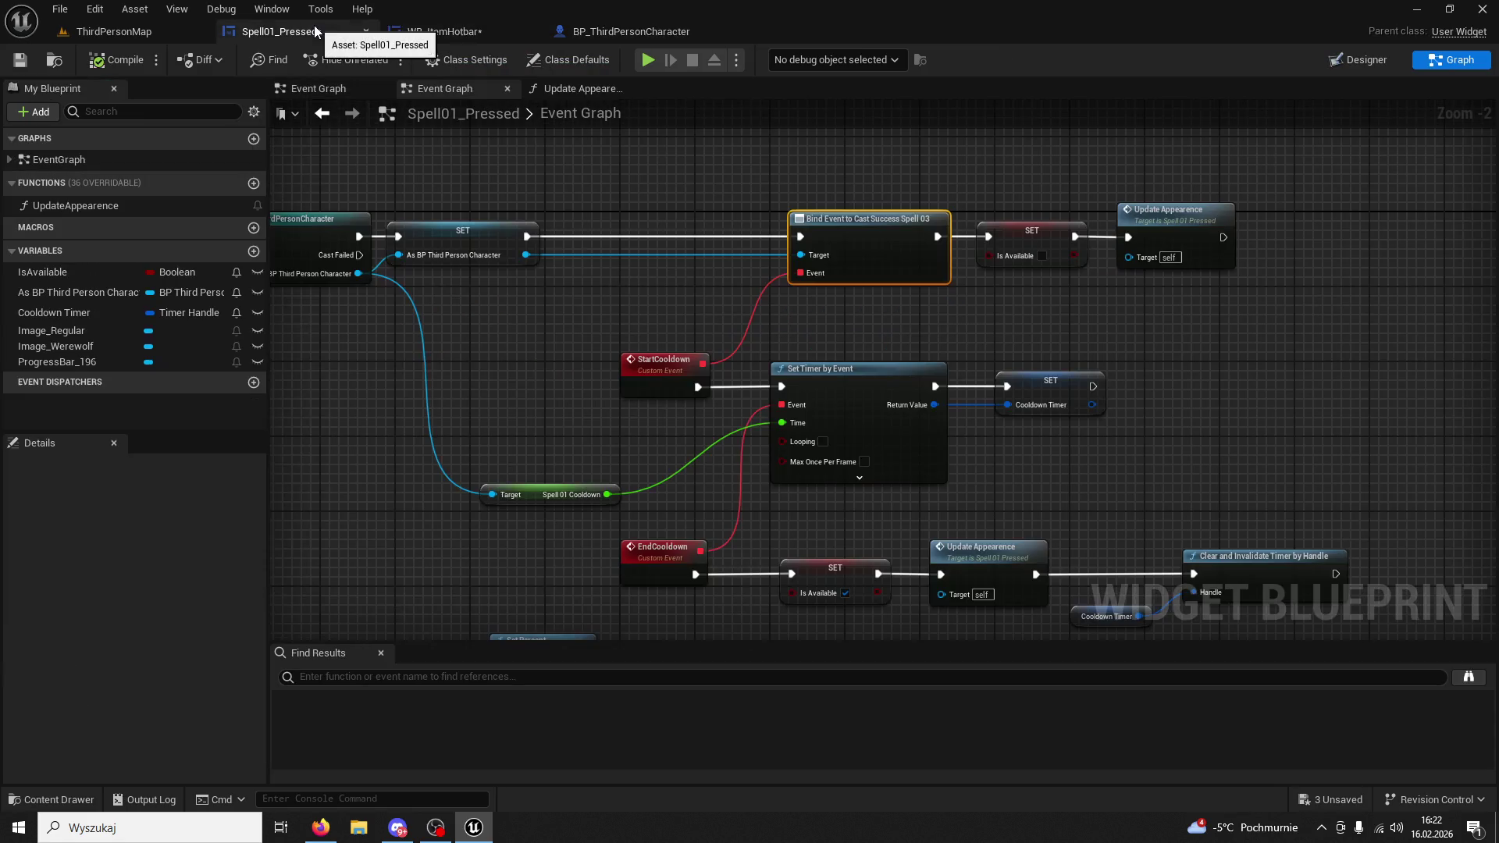
pyautogui.click(438, 31)
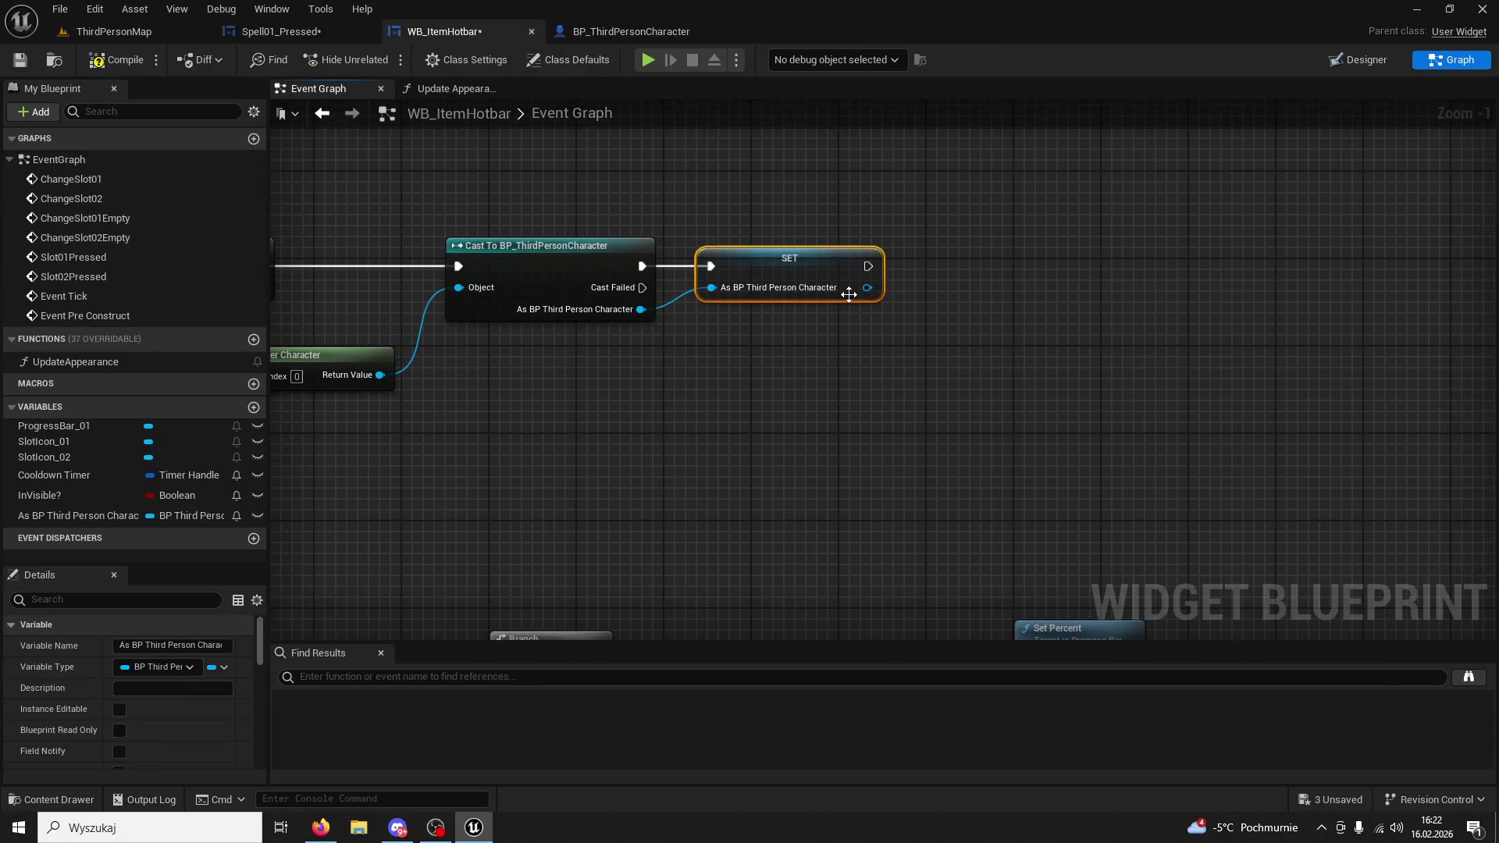
pyautogui.moveTo(896, 298); pyautogui.dragTo(949, 299)
pyautogui.write('bp')
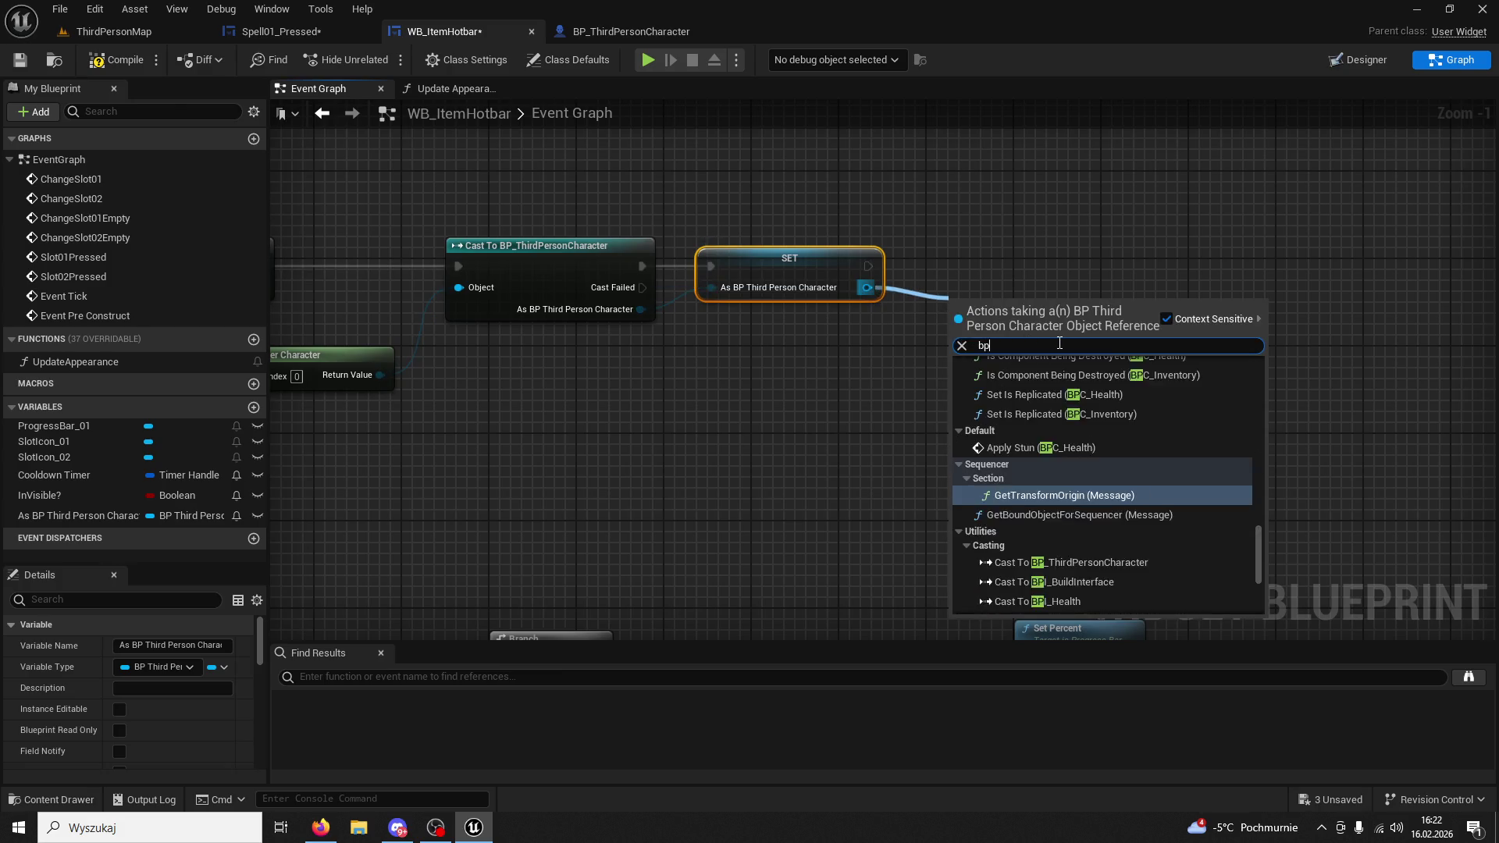
pyautogui.write('c inve')
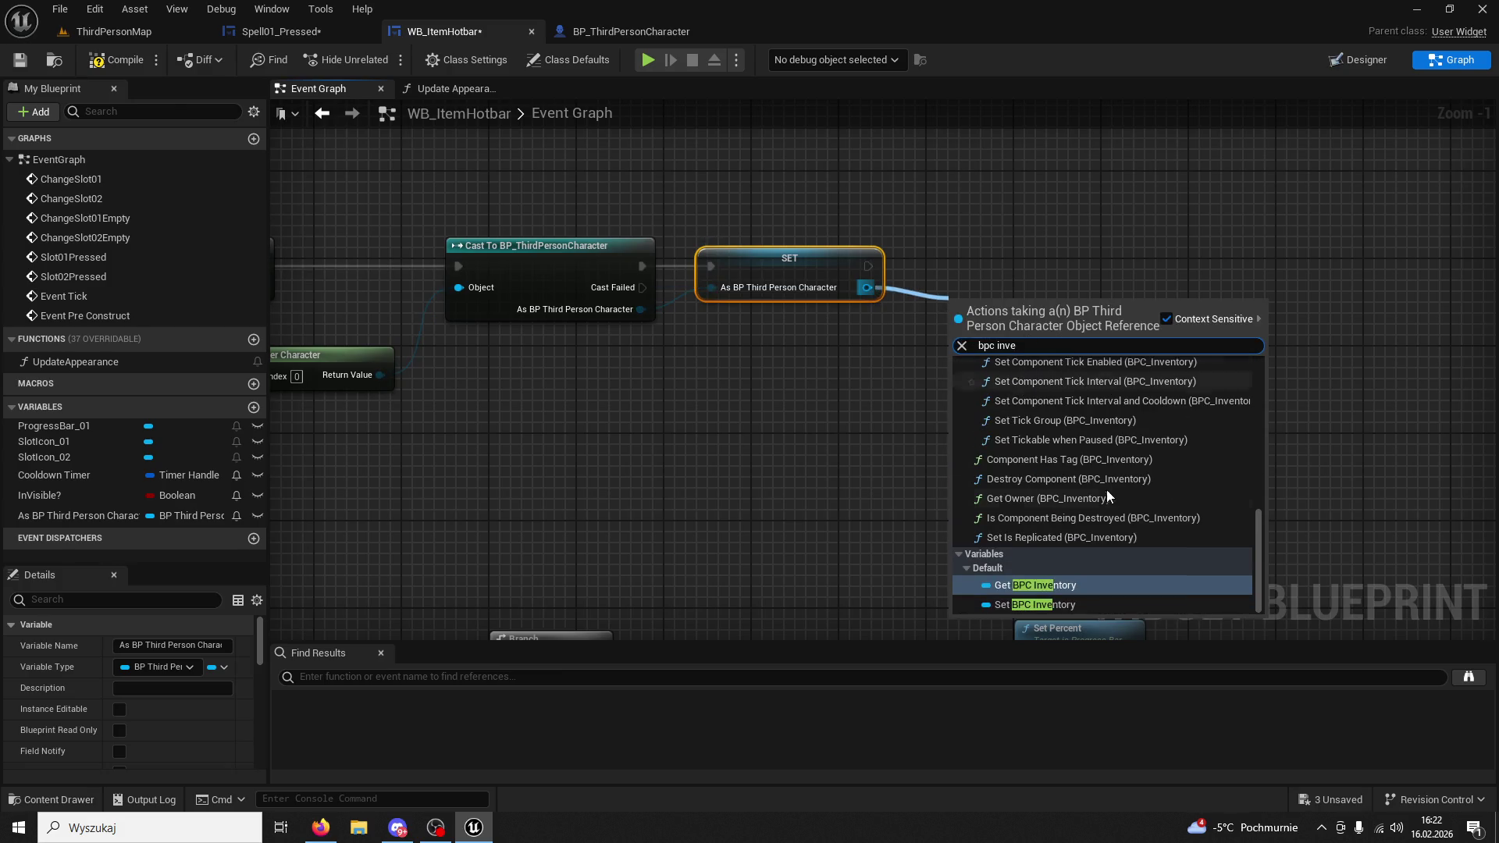
pyautogui.click(1063, 582)
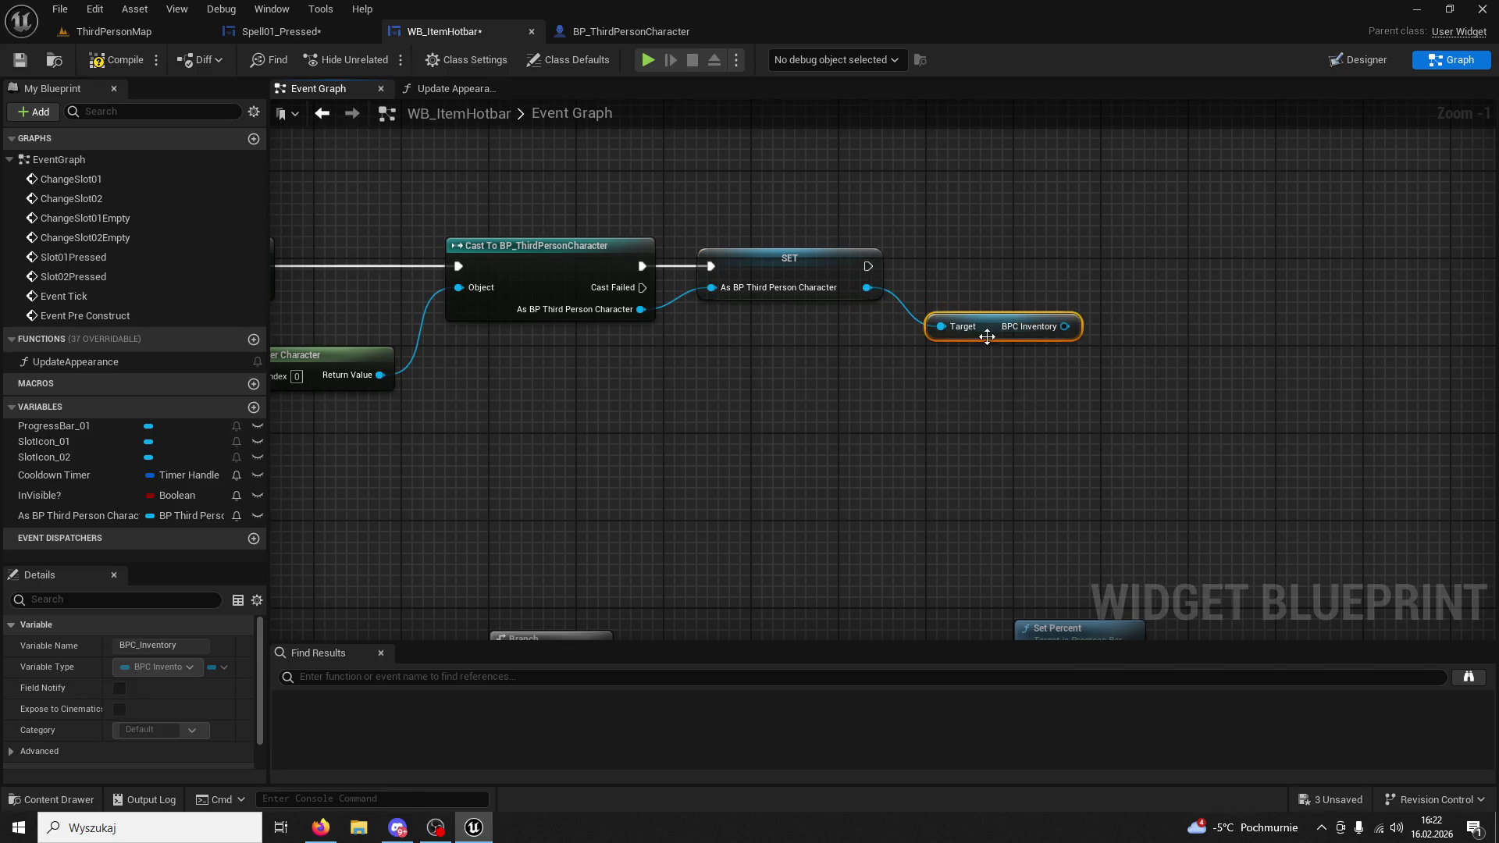
# Check Spell01_Pressed and BP_ThirdPersonCharacter, then open the InventorySystem folder in the Content Drawer.
pyautogui.click(320, 36)
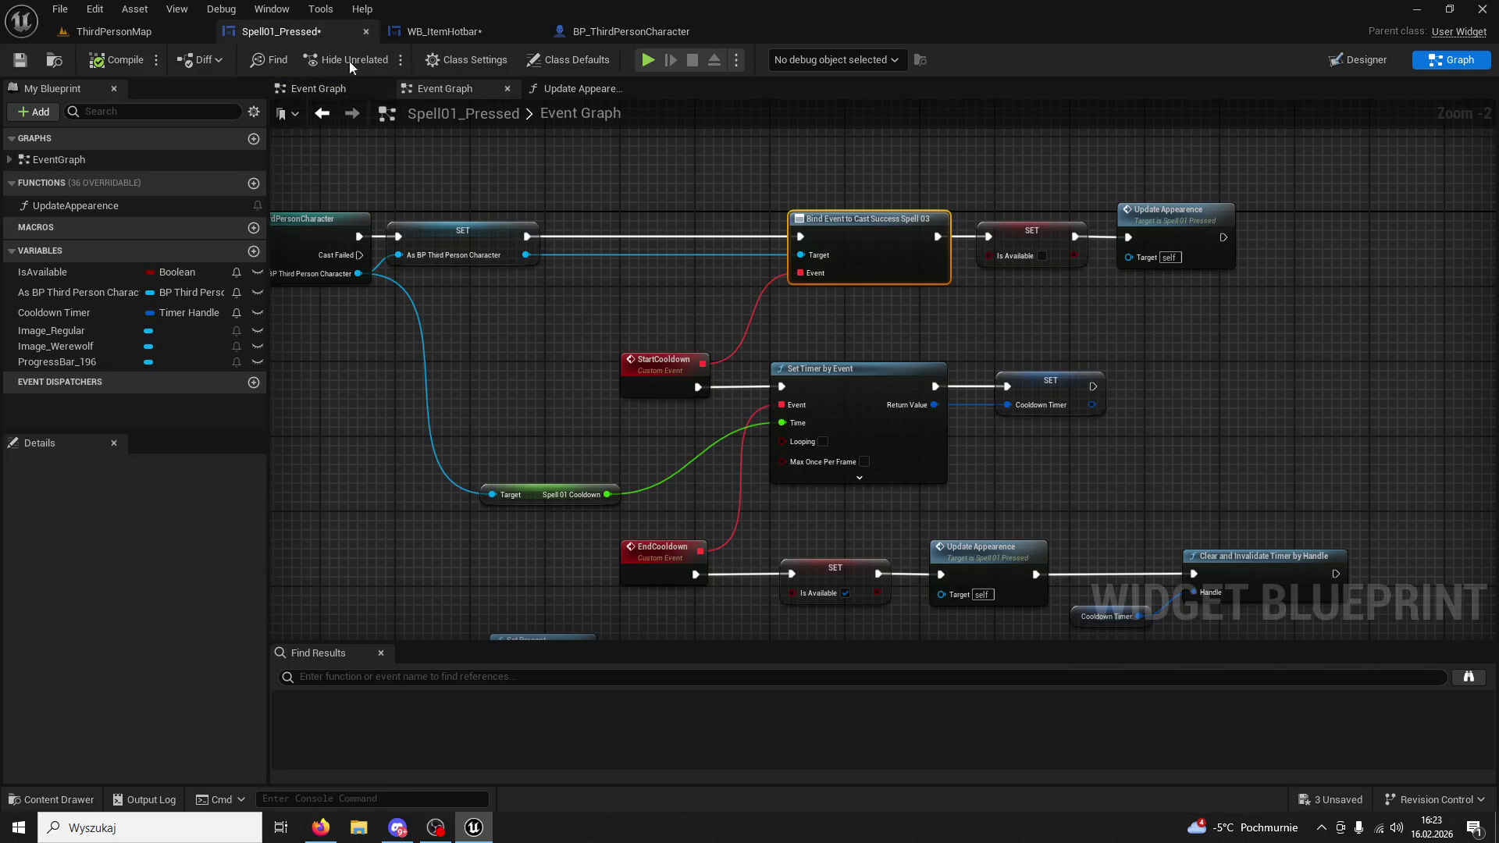
pyautogui.moveTo(634, 182); pyautogui.dragTo(603, 251)
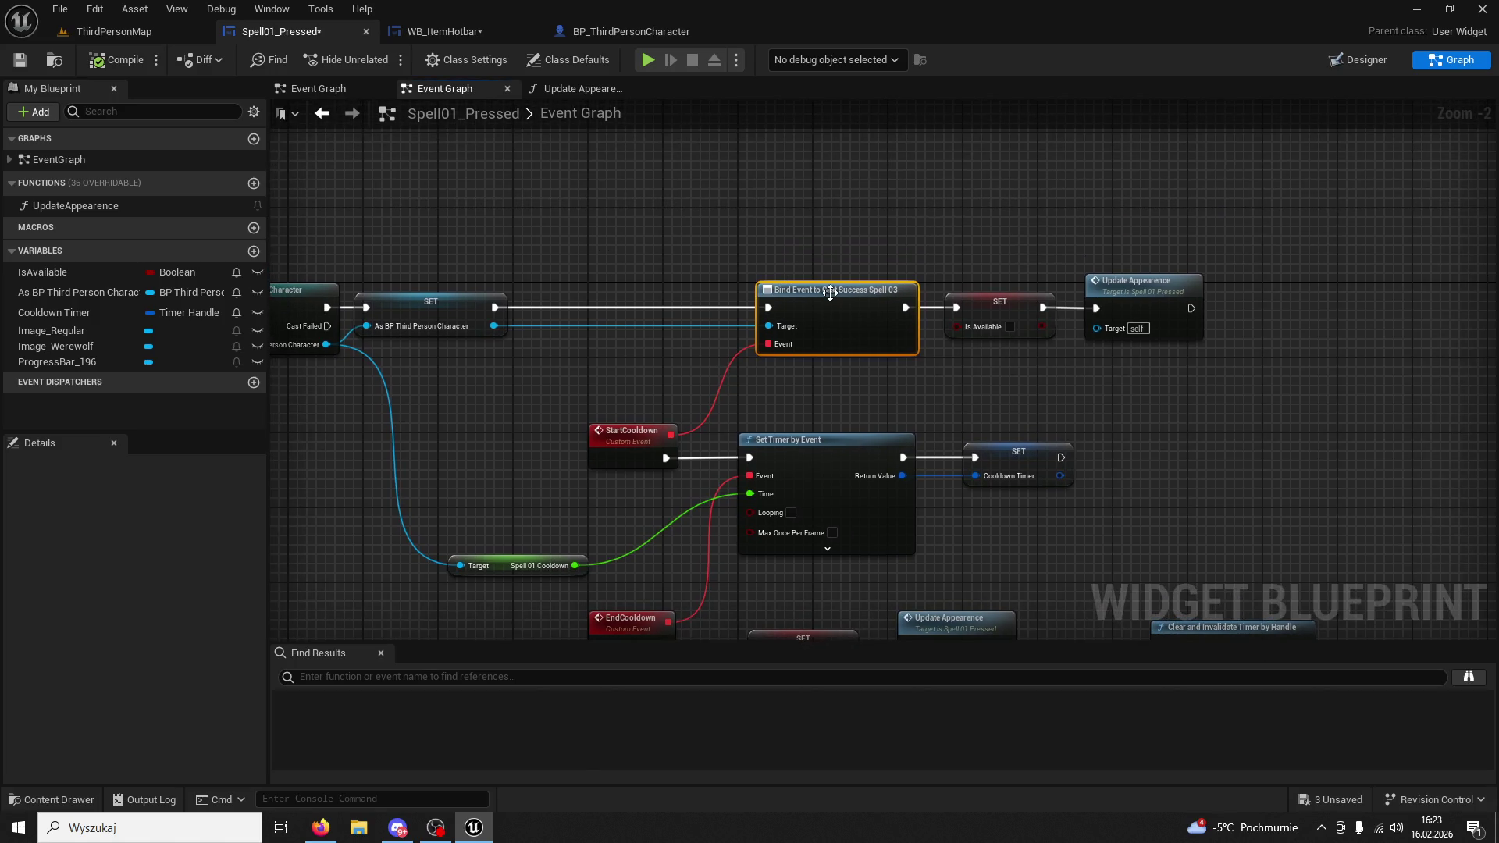
pyautogui.click(470, 31)
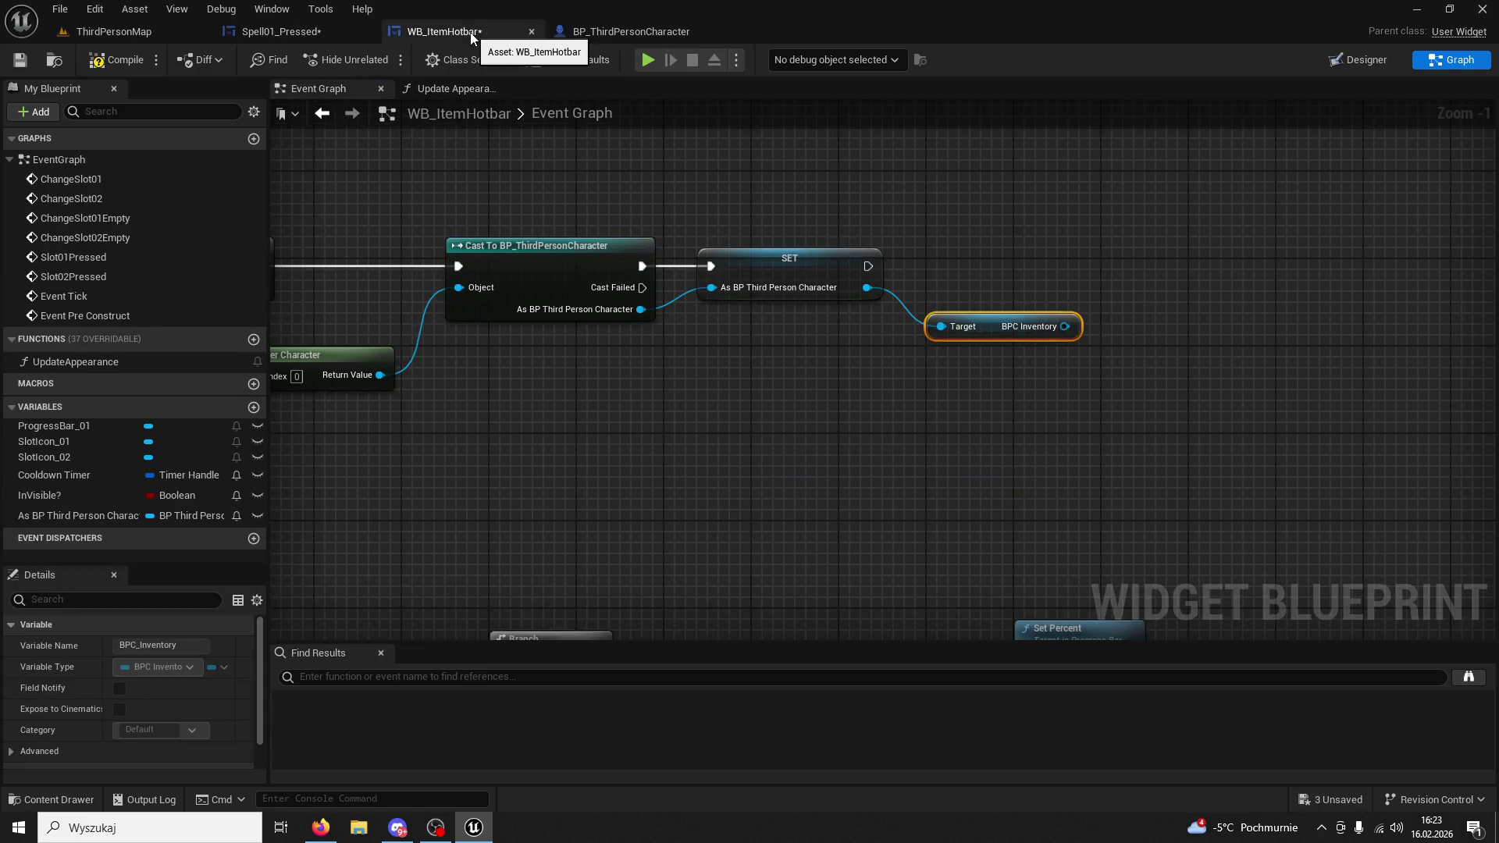
pyautogui.click(586, 31)
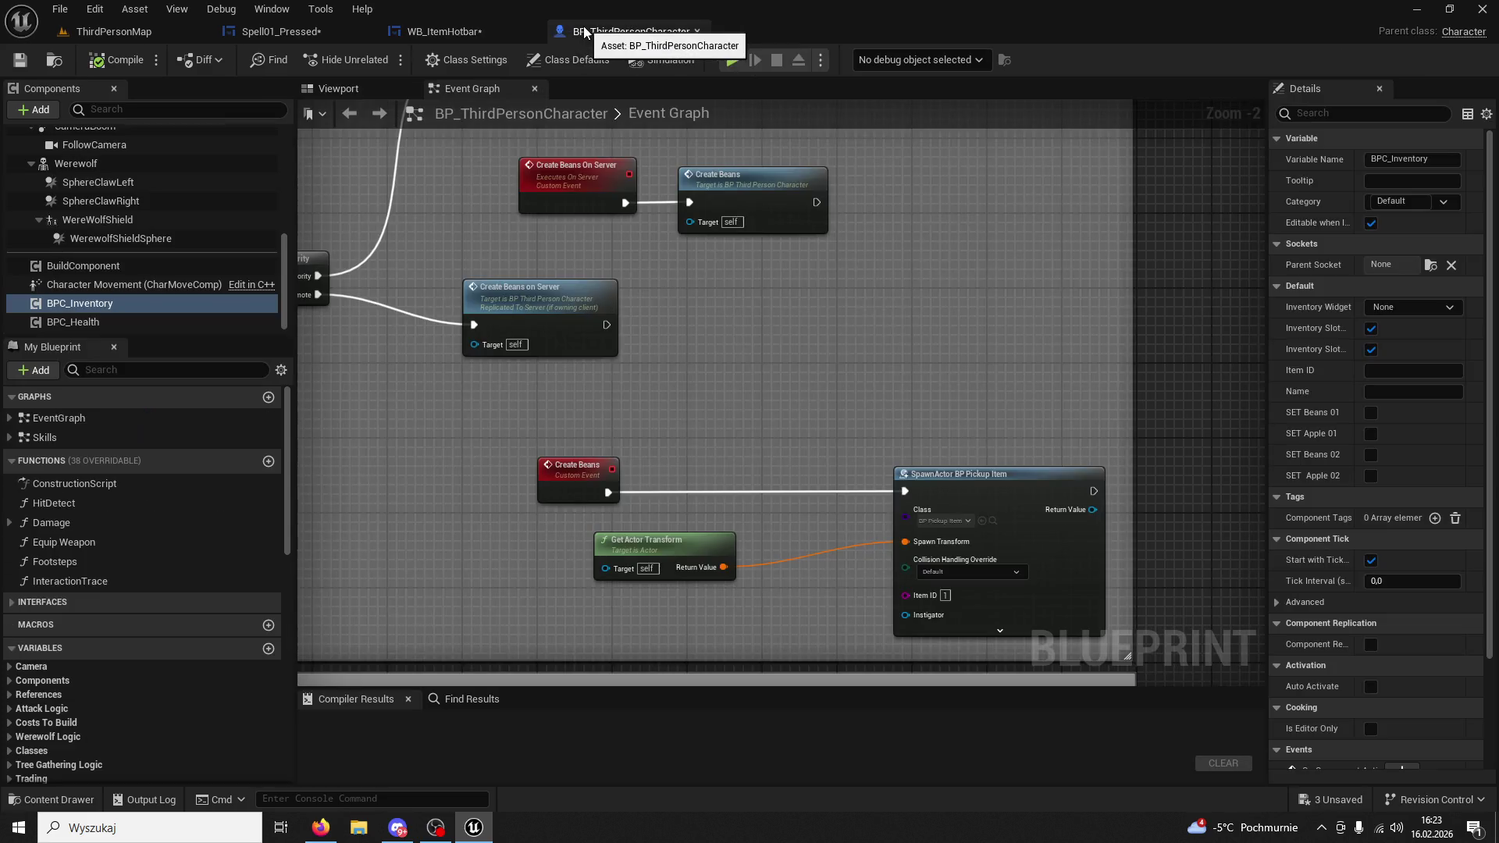
pyautogui.scroll(-15, 143, 595)
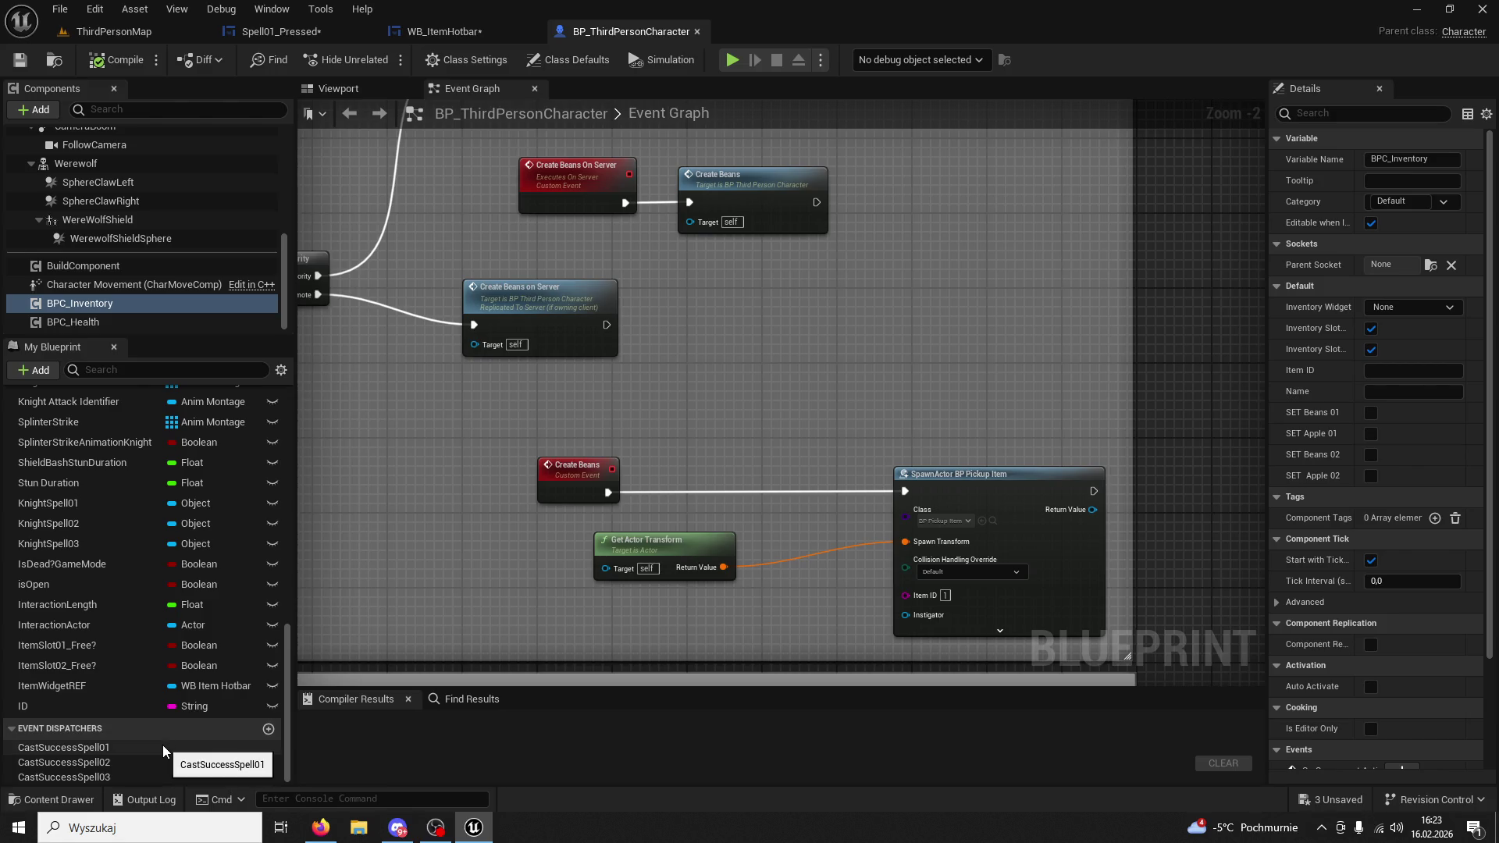
pyautogui.click(448, 32)
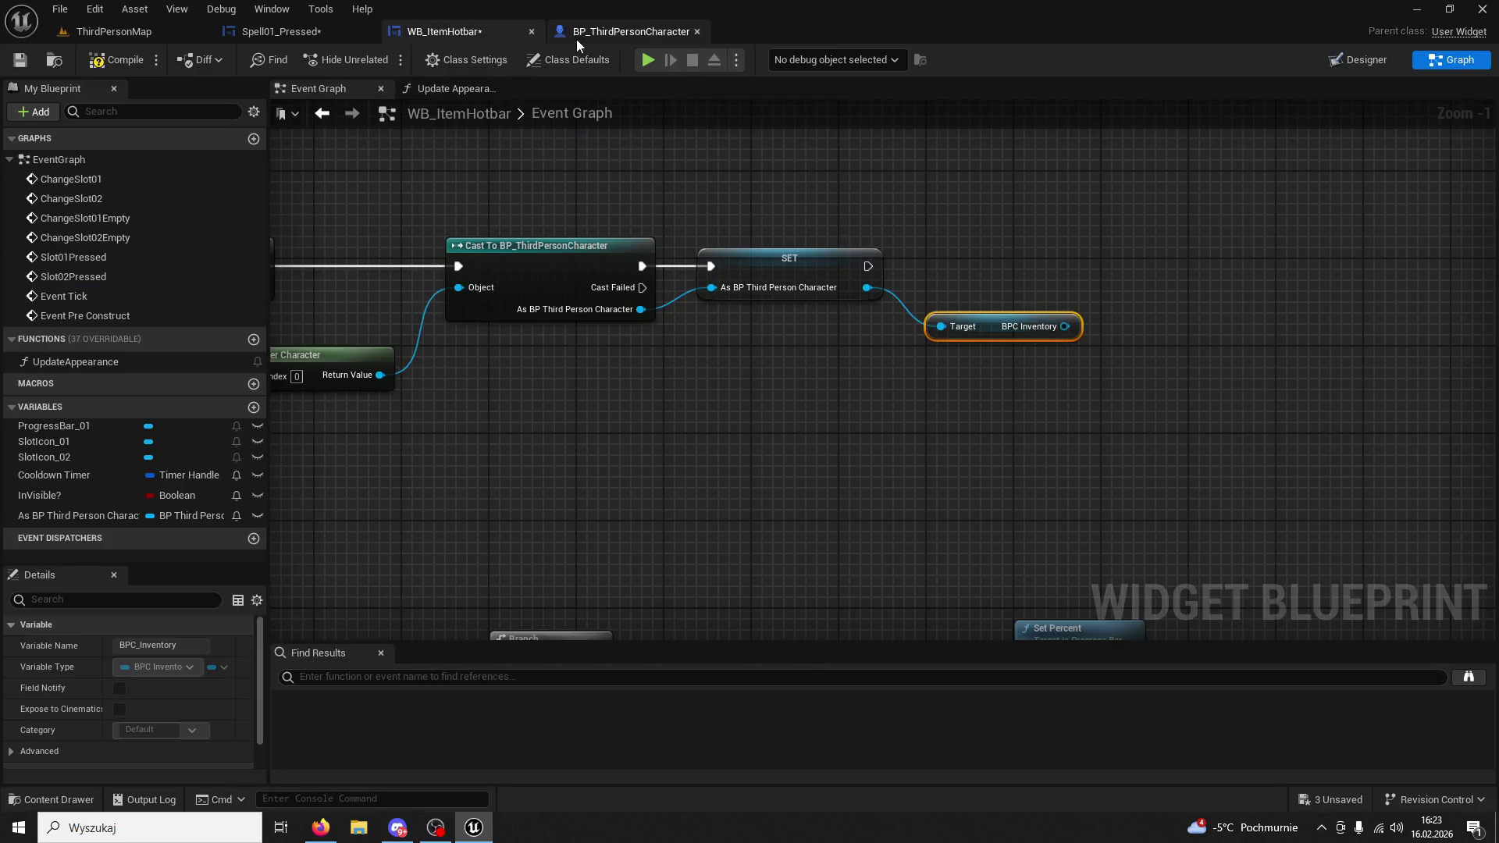
pyautogui.click(589, 30)
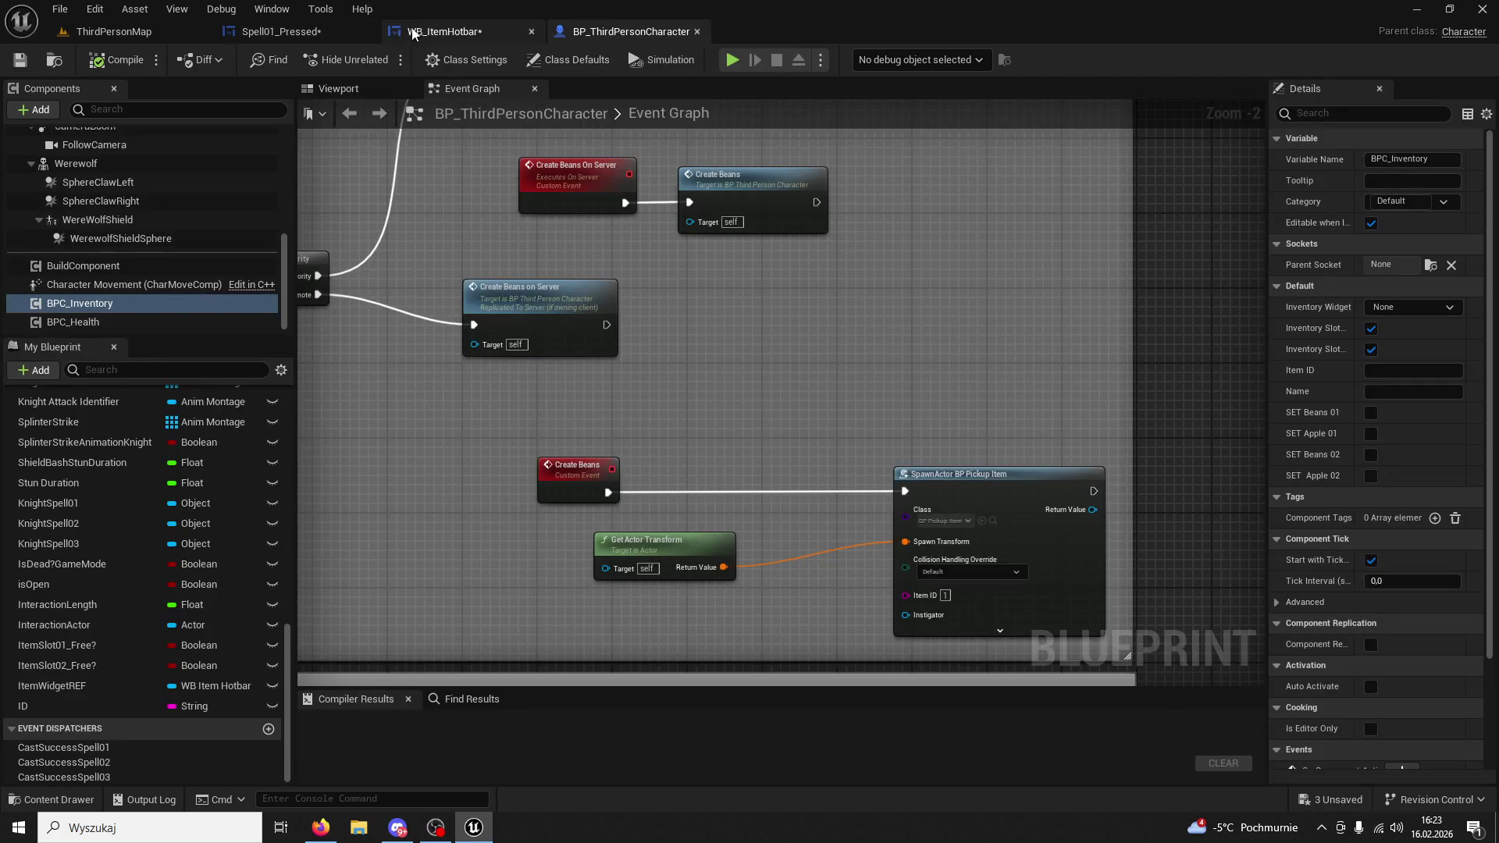
pyautogui.click(423, 30)
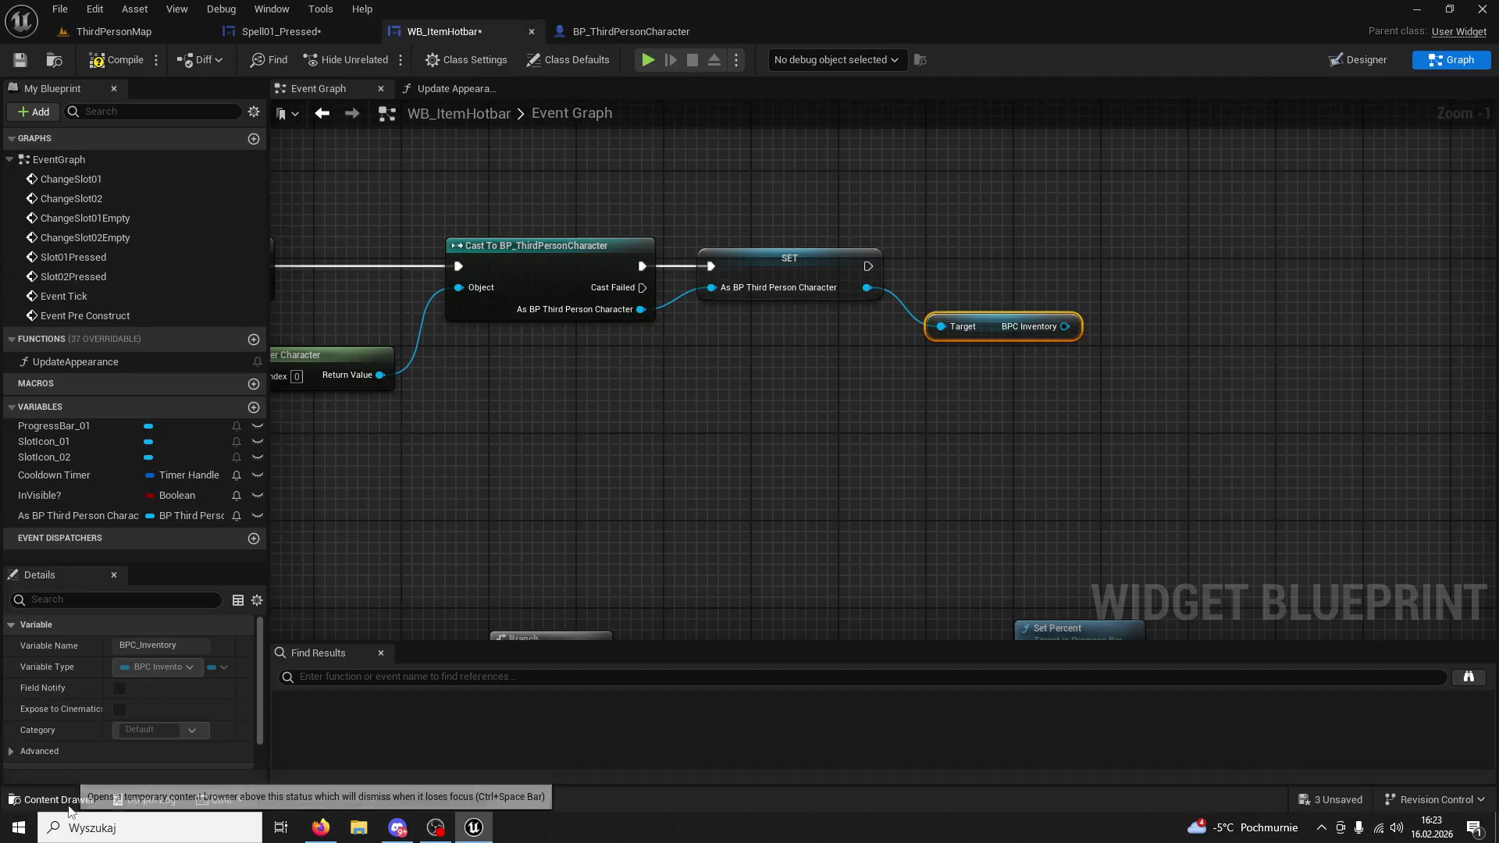
pyautogui.click(51, 800)
pyautogui.scroll(3, 146, 622)
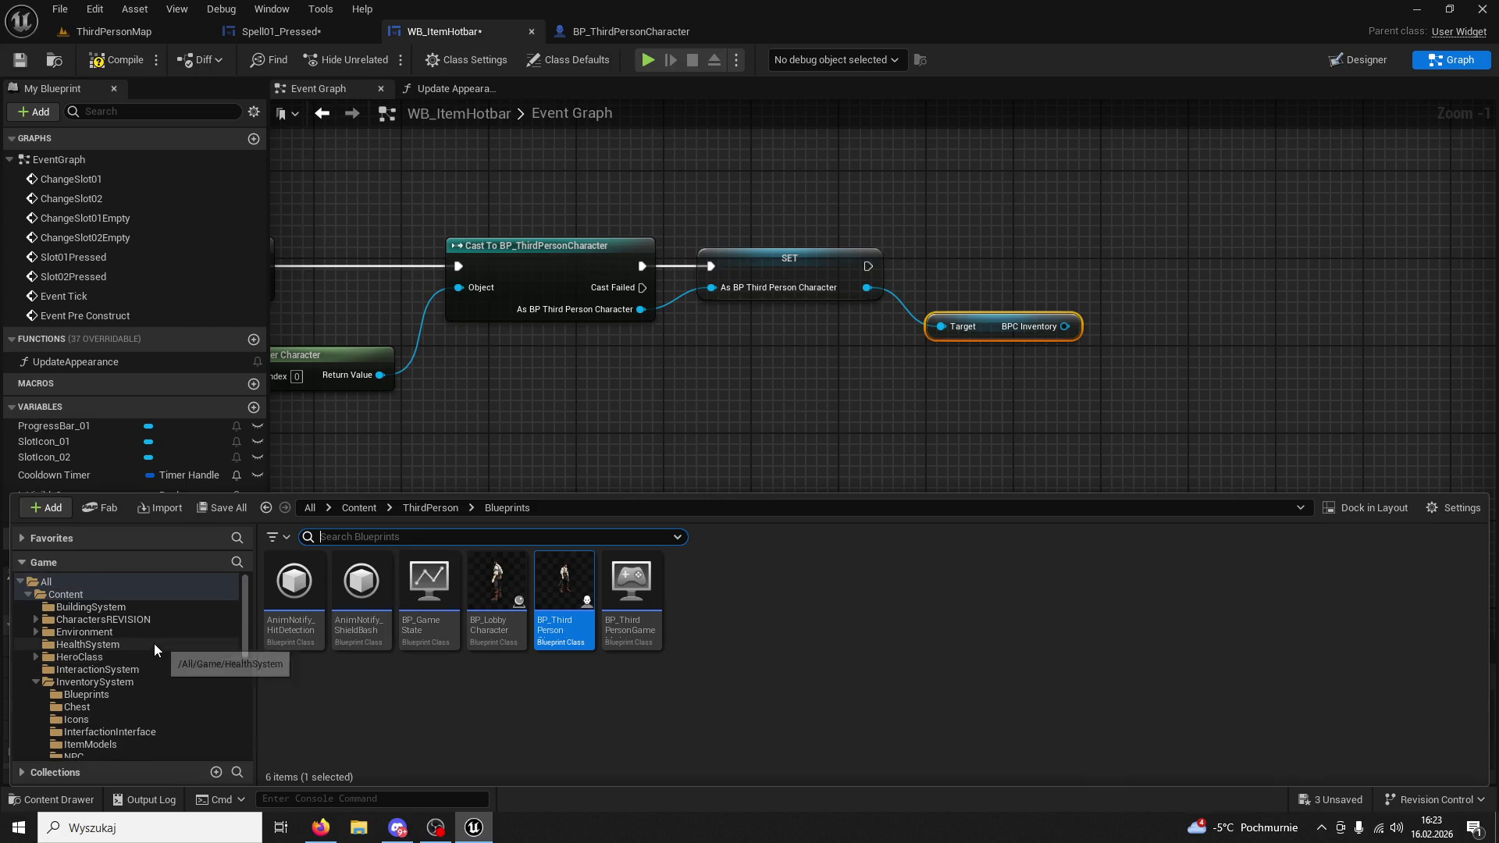
pyautogui.click(100, 682)
# Open BPC_Inventory, add dispatchers Inventory01Use and Inventory02Use, and compile it.
pyautogui.doubleClick(761, 582)
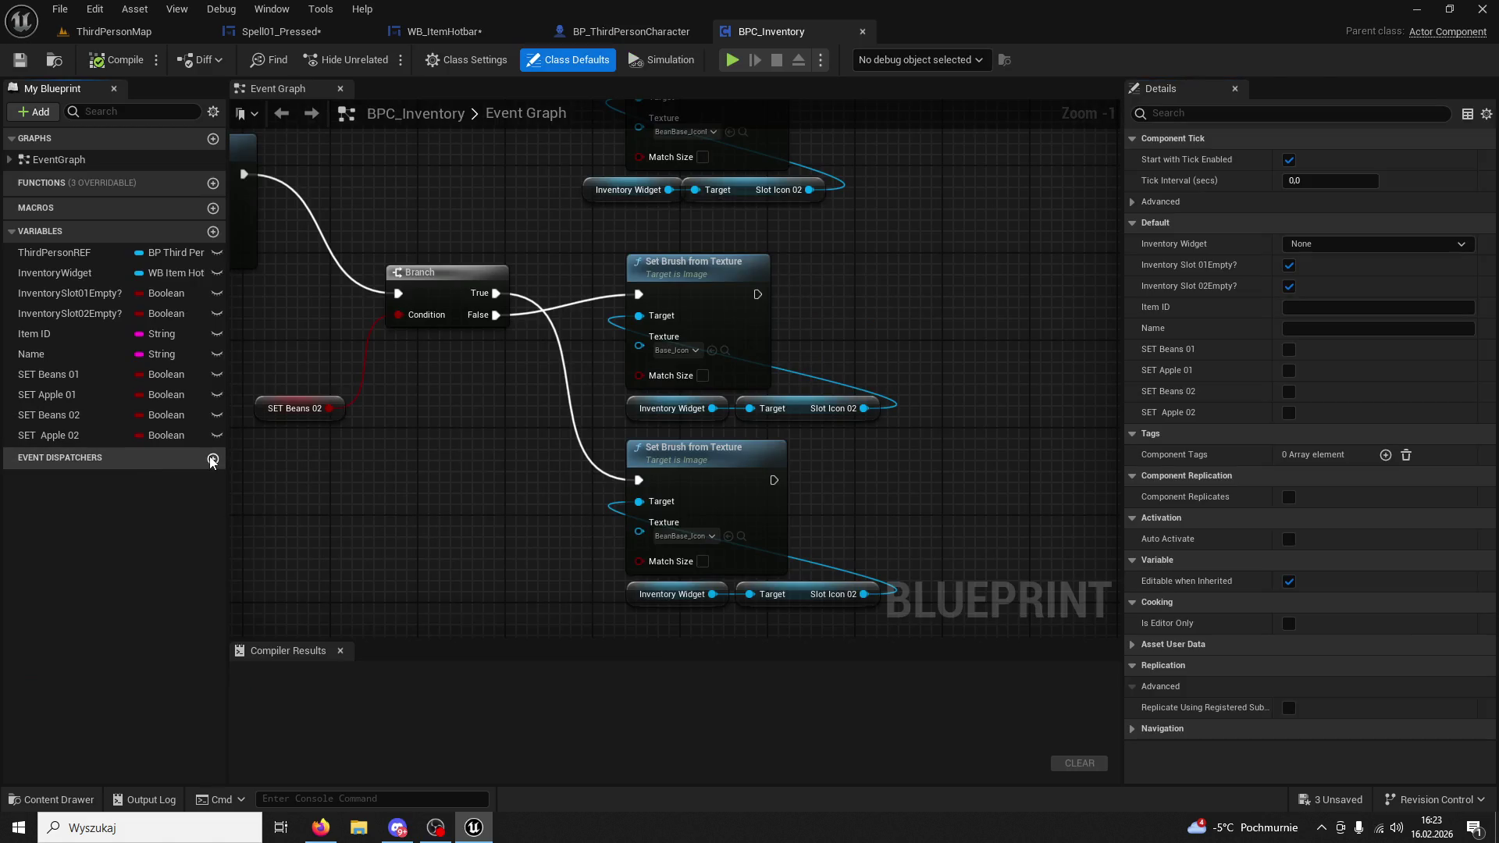
pyautogui.click(213, 457)
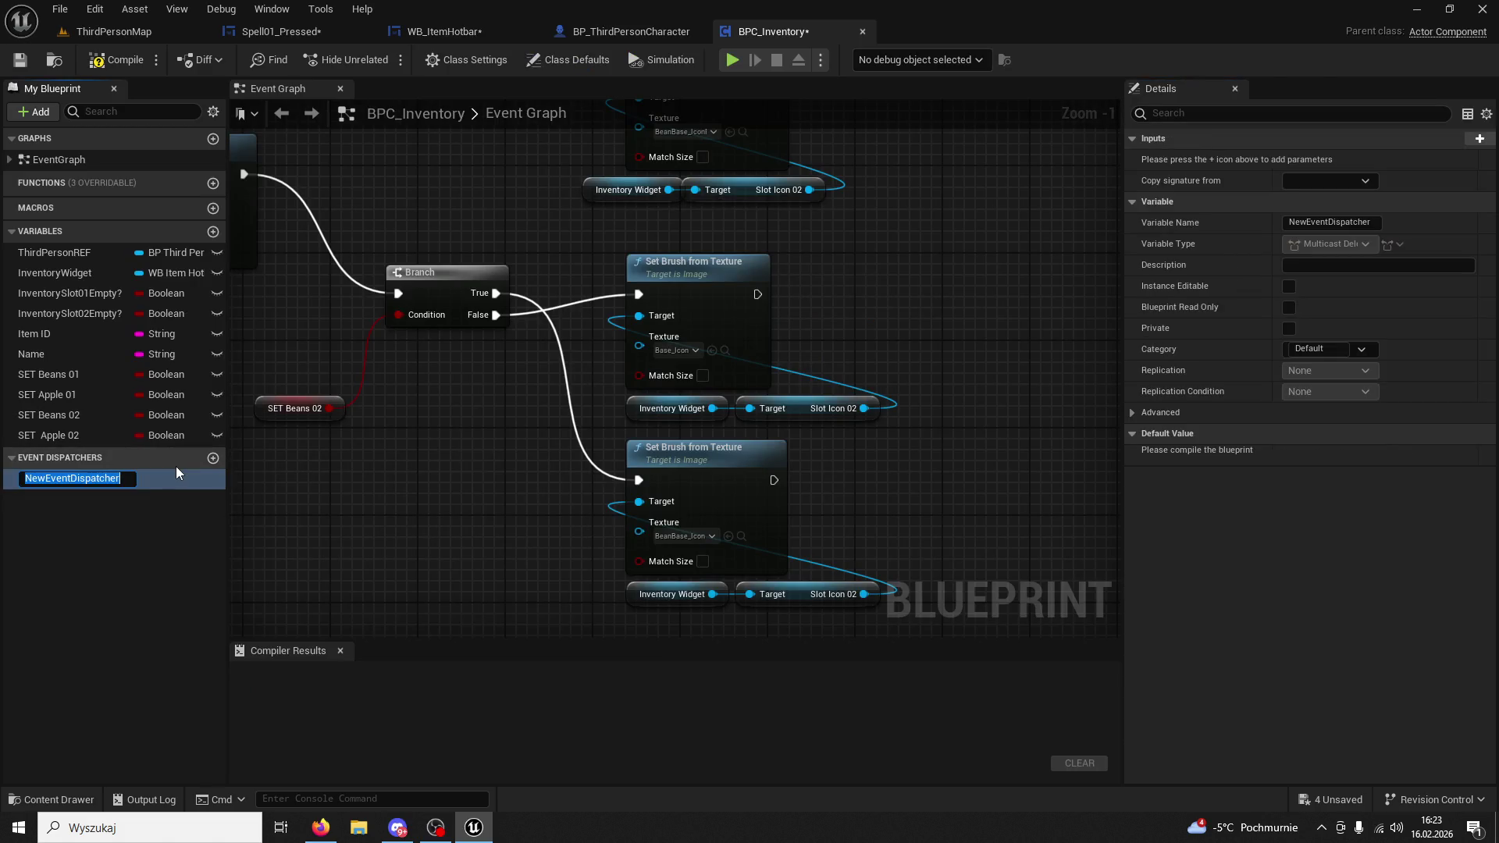
pyautogui.write('Inventory01Use')
pyautogui.press('Return')
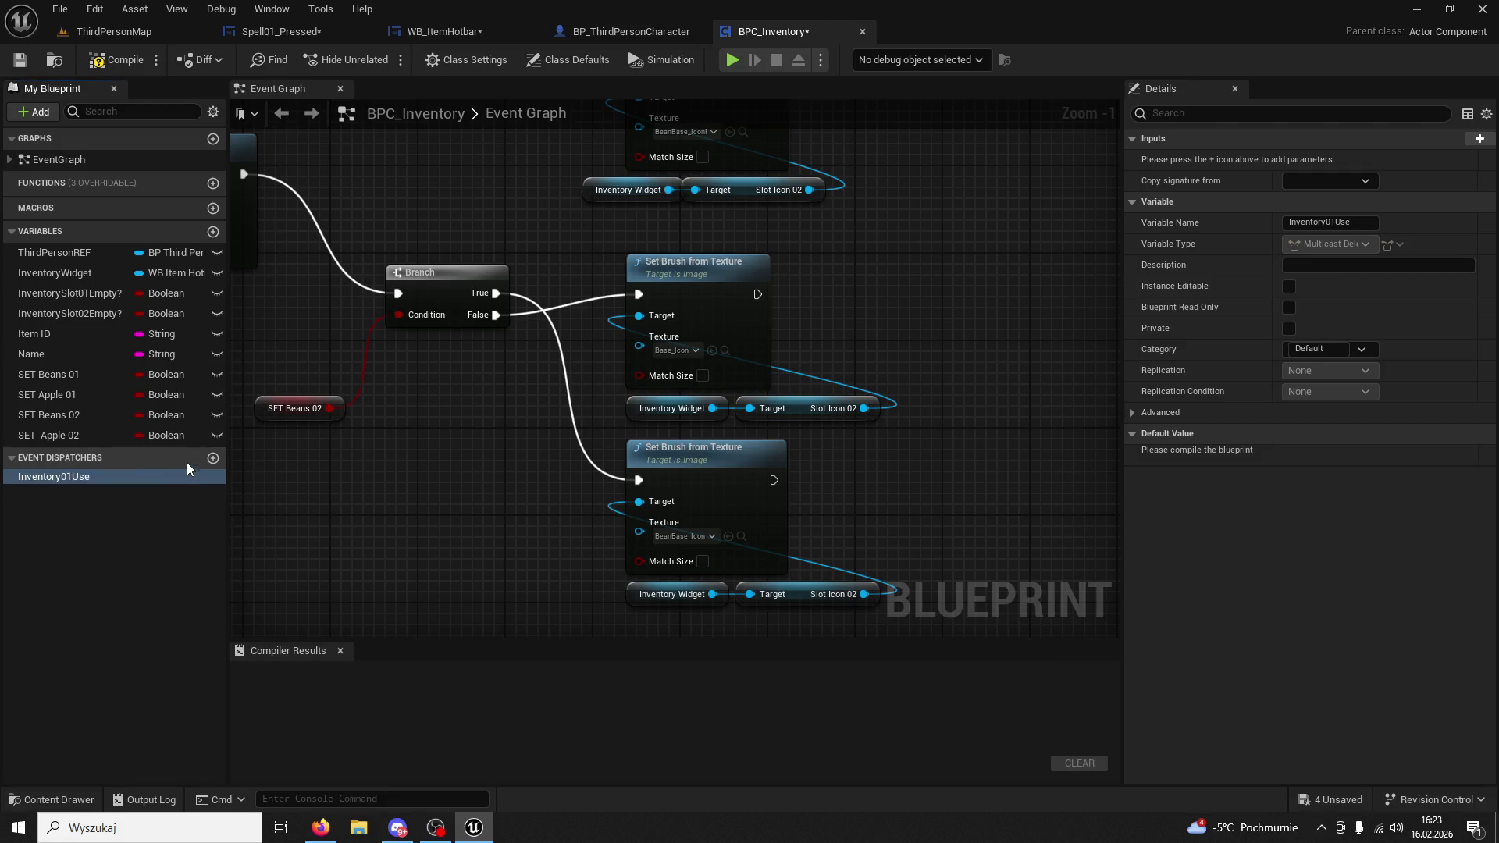
pyautogui.click(213, 458)
pyautogui.write('I')
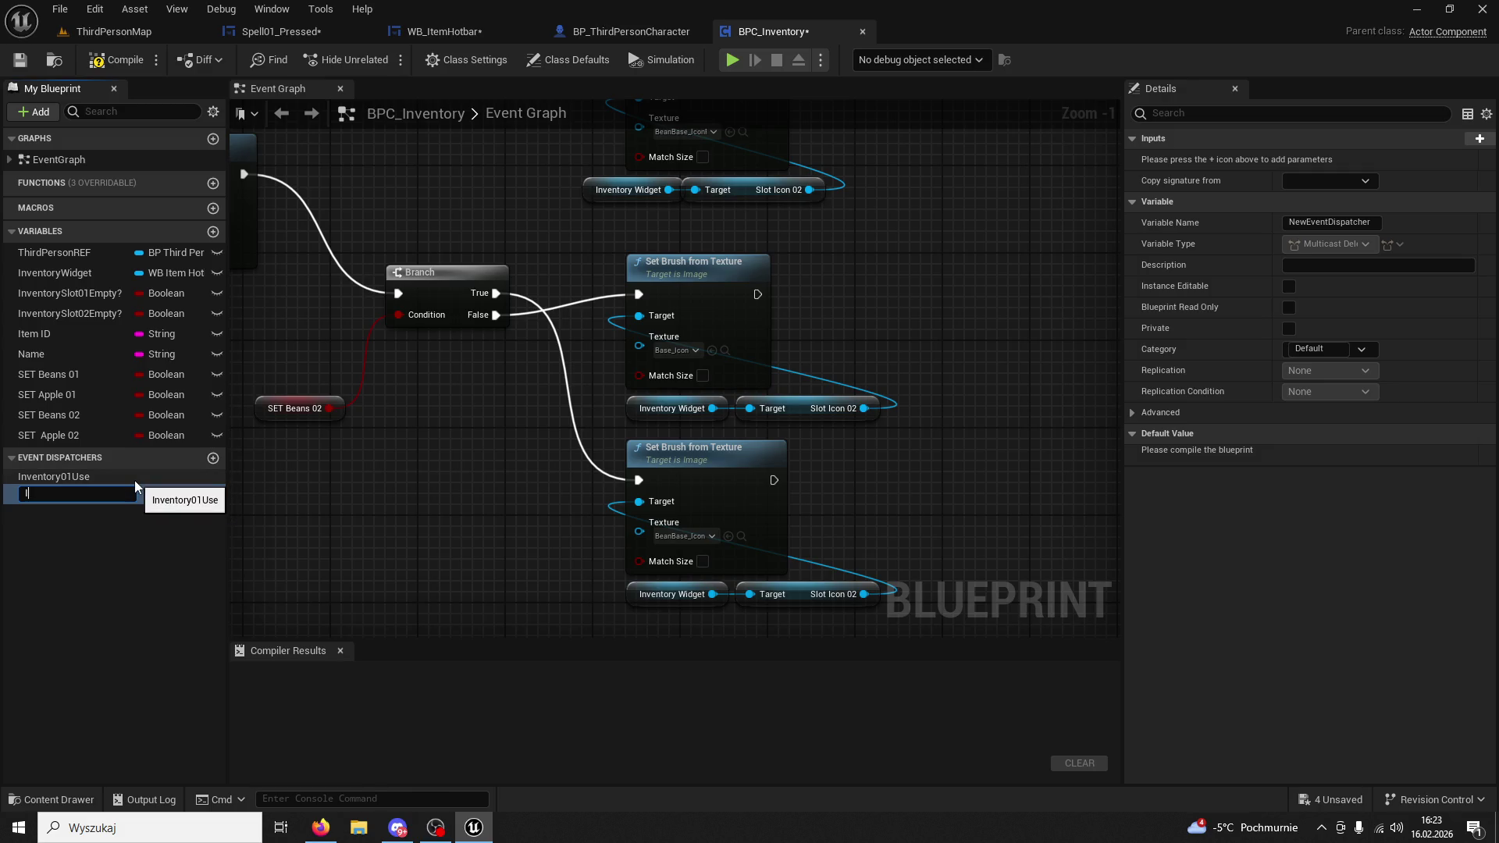
pyautogui.write('nventory02Us')
pyautogui.write('e')
pyautogui.press('Return')
pyautogui.click(116, 59)
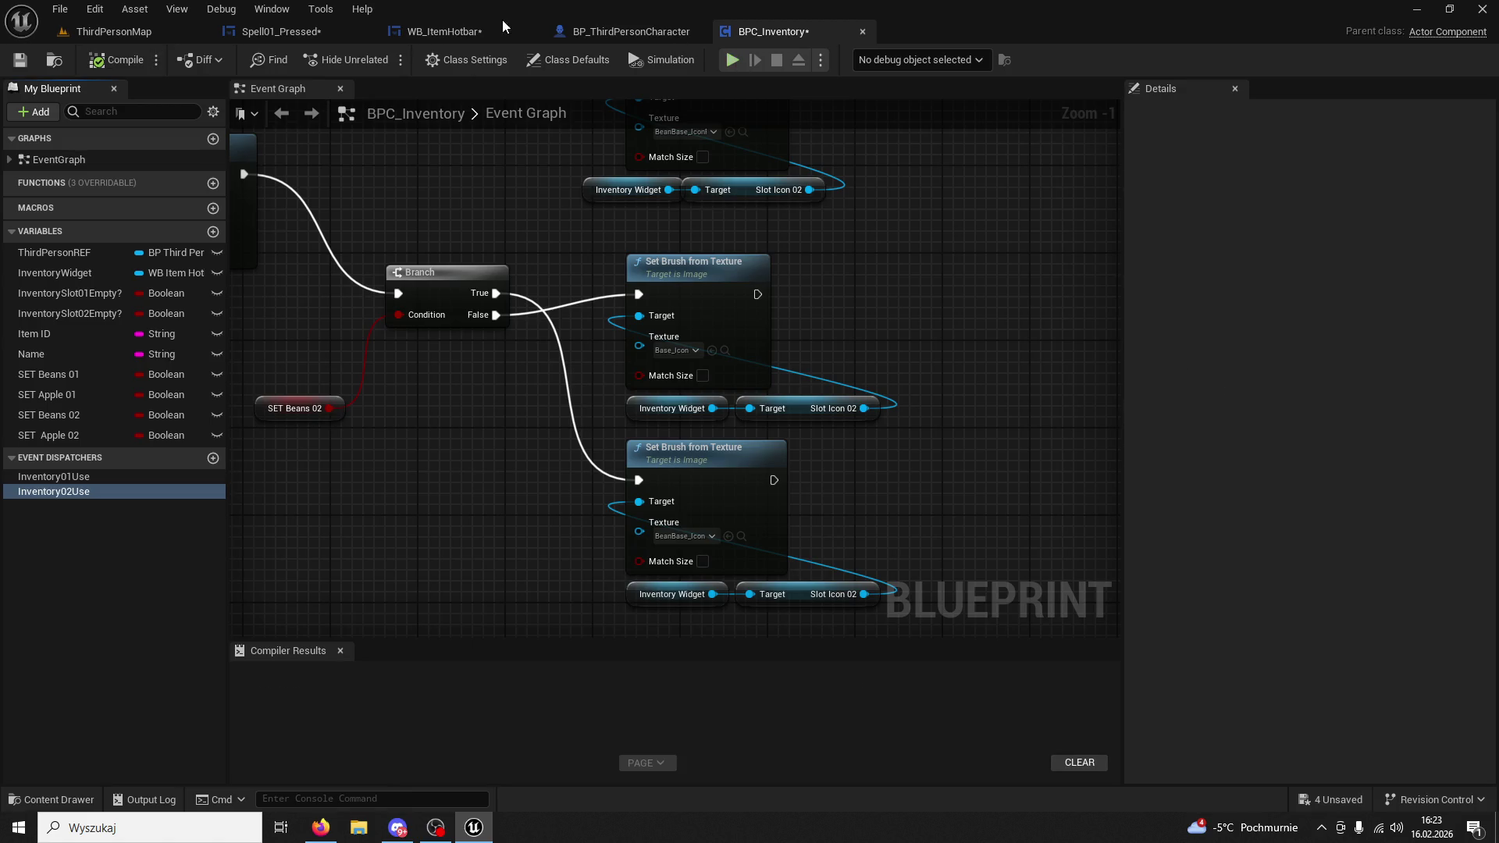
pyautogui.click(504, 31)
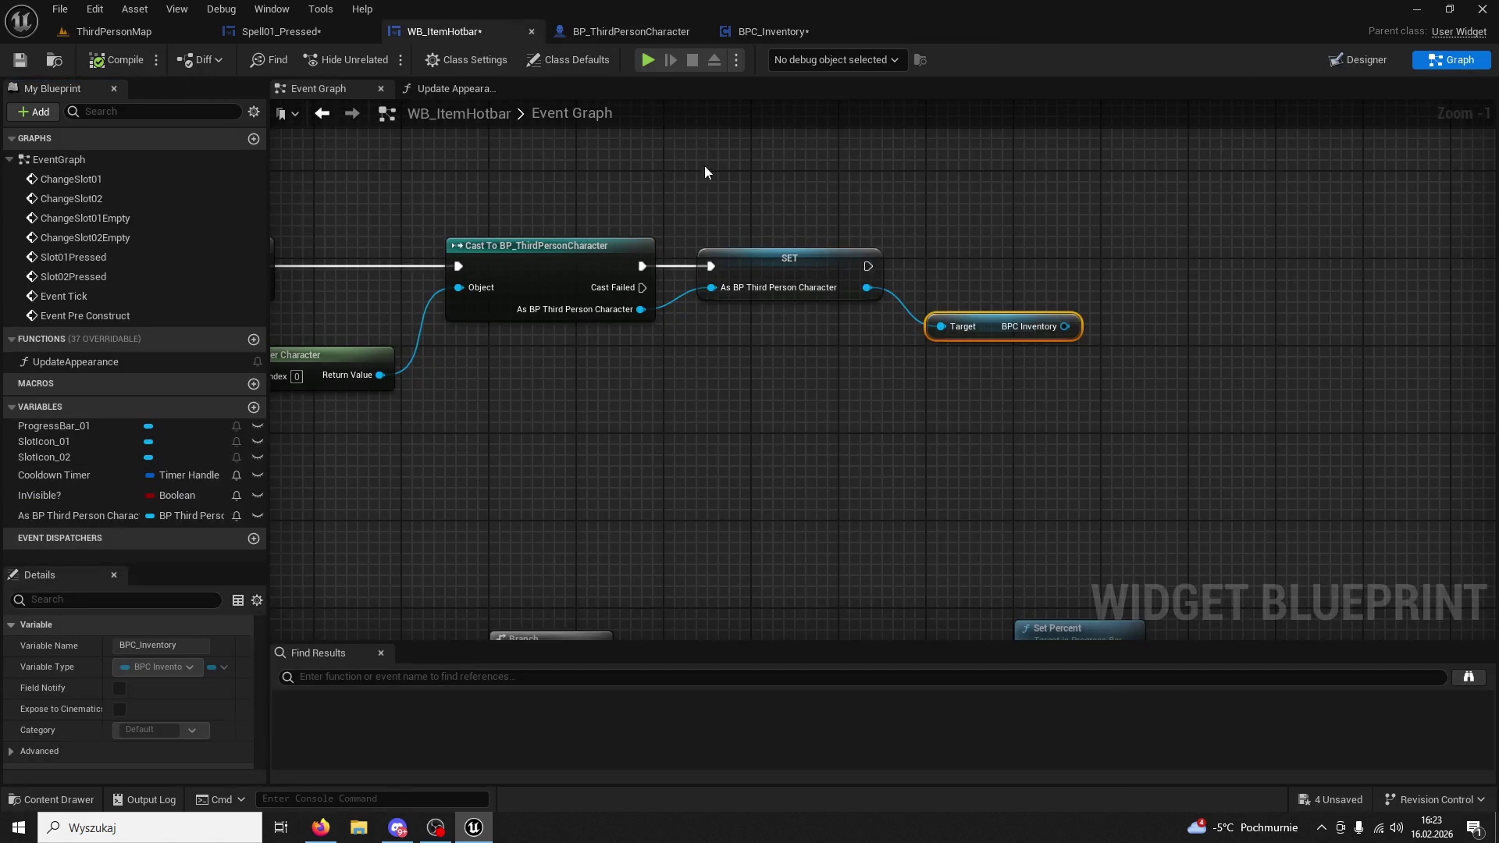
# Add Bind Event to Inventory 01Use from BPC Inventory via 'bind inventory' and wire SET into it.
pyautogui.moveTo(996, 180); pyautogui.dragTo(662, 170)
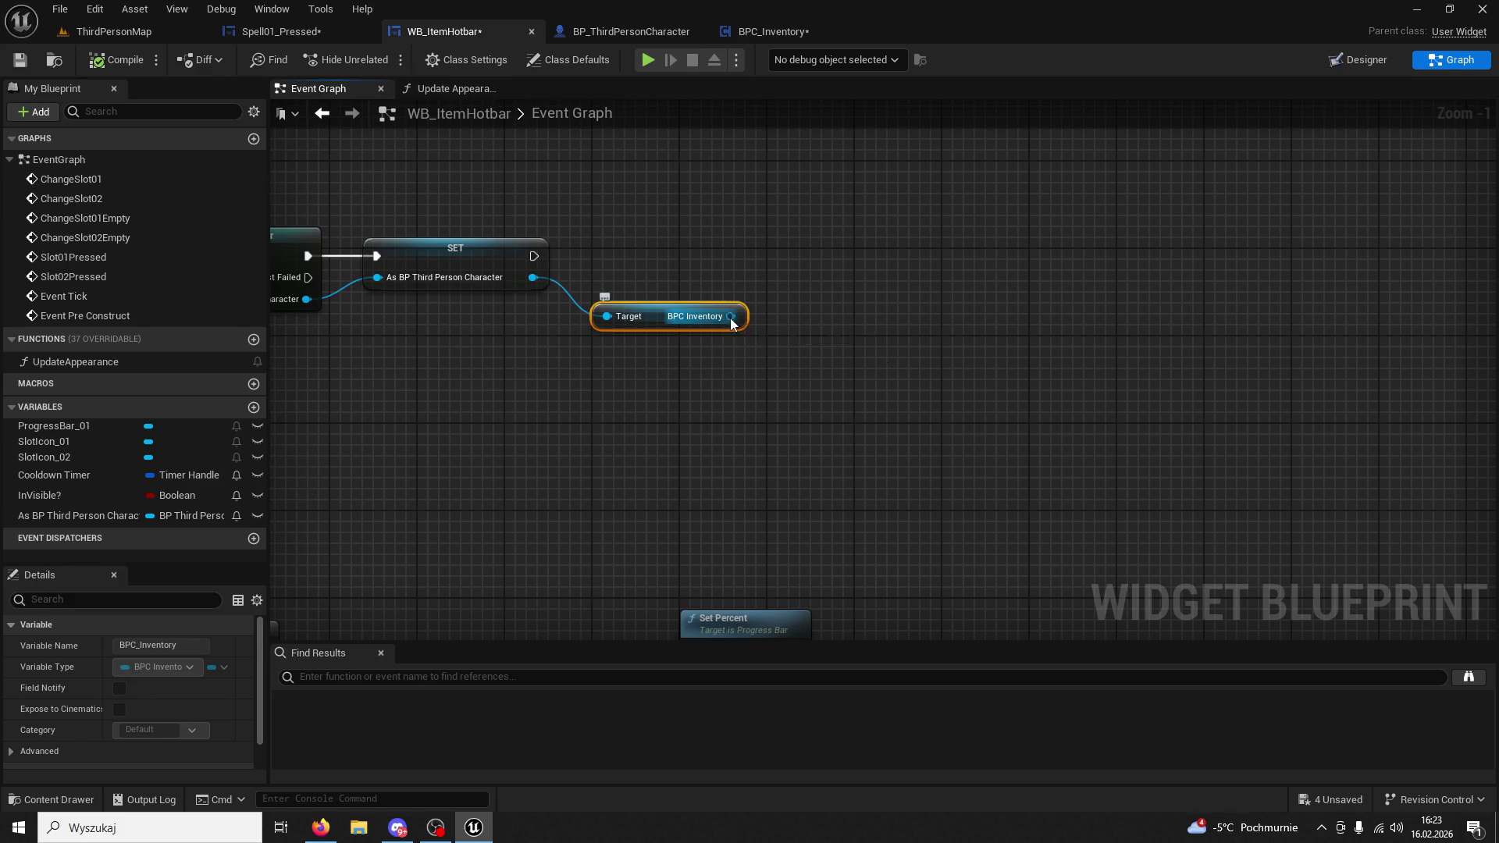
pyautogui.moveTo(729, 317); pyautogui.dragTo(851, 295)
pyautogui.write('bind inventory')
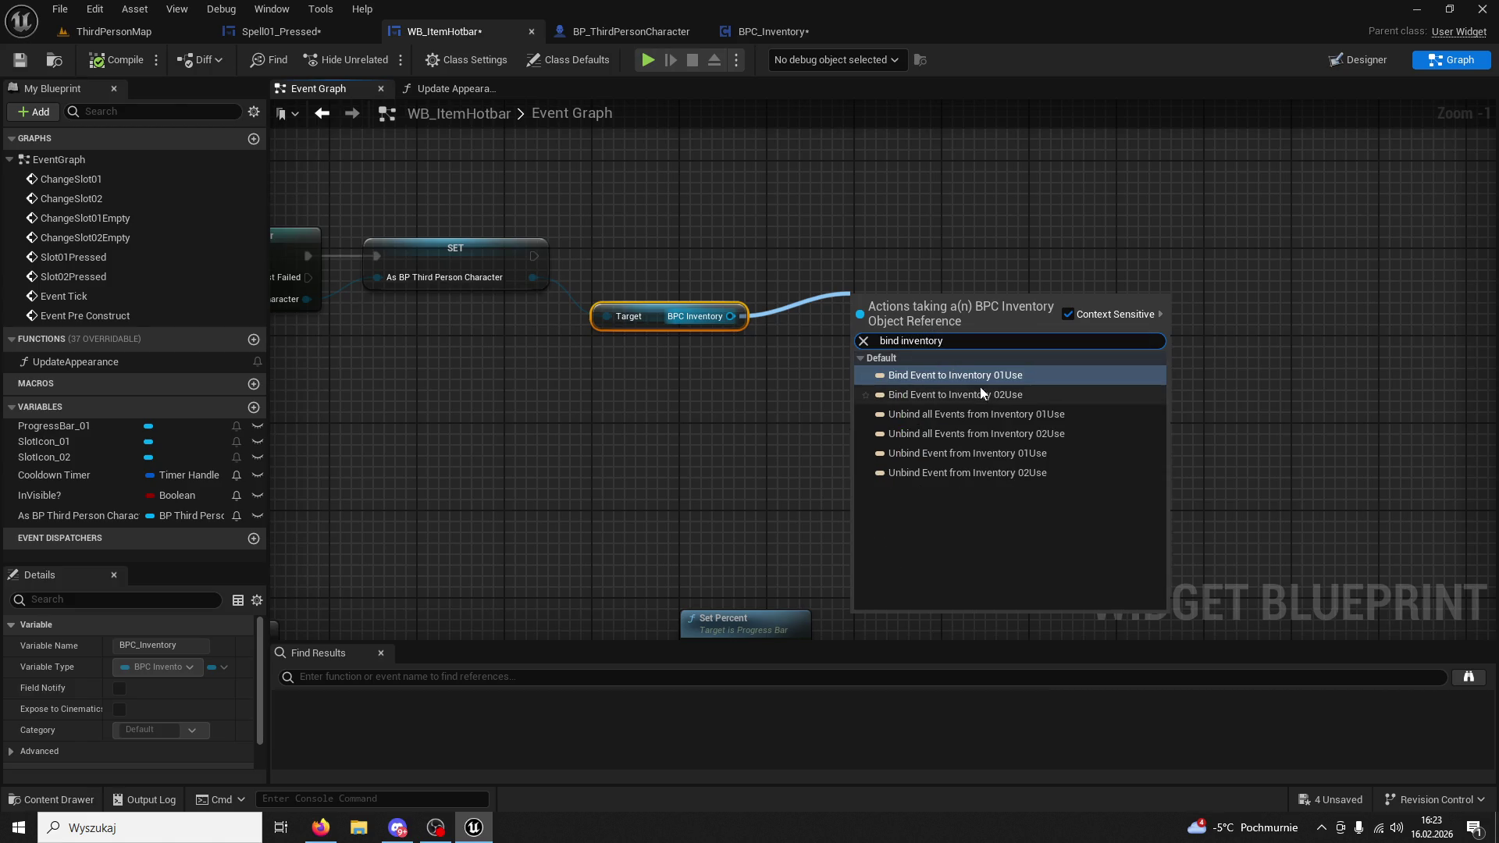
pyautogui.click(968, 375)
pyautogui.moveTo(878, 277); pyautogui.dragTo(846, 244)
pyautogui.moveTo(534, 256); pyautogui.dragTo(813, 256)
pyautogui.scroll(-3, 790, 368)
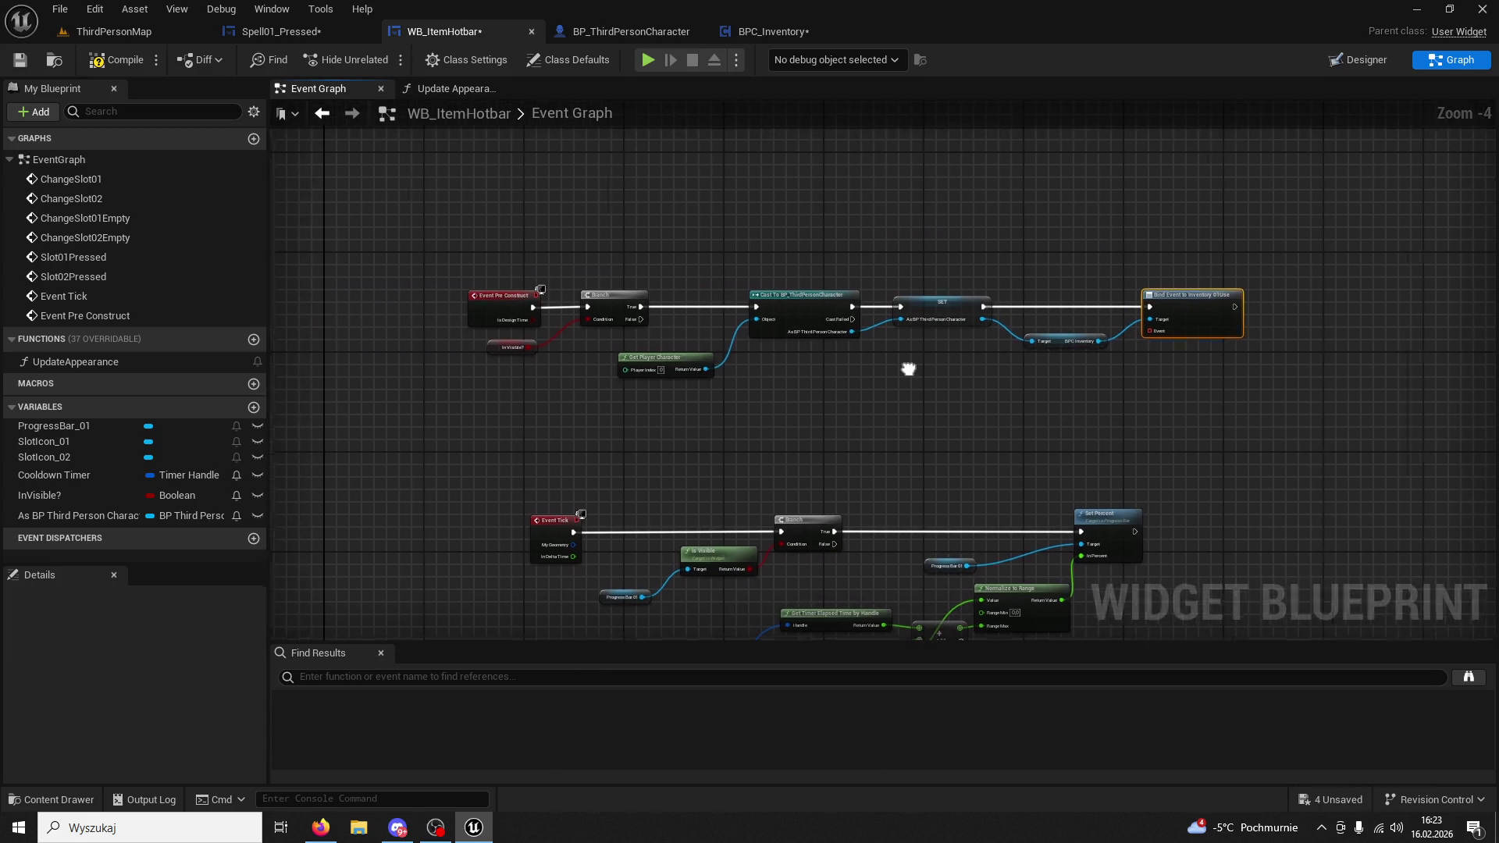
# Review Spell01_Pressed's cast chain, Update Appearence function and StartCooldown event for reference.
pyautogui.click(301, 32)
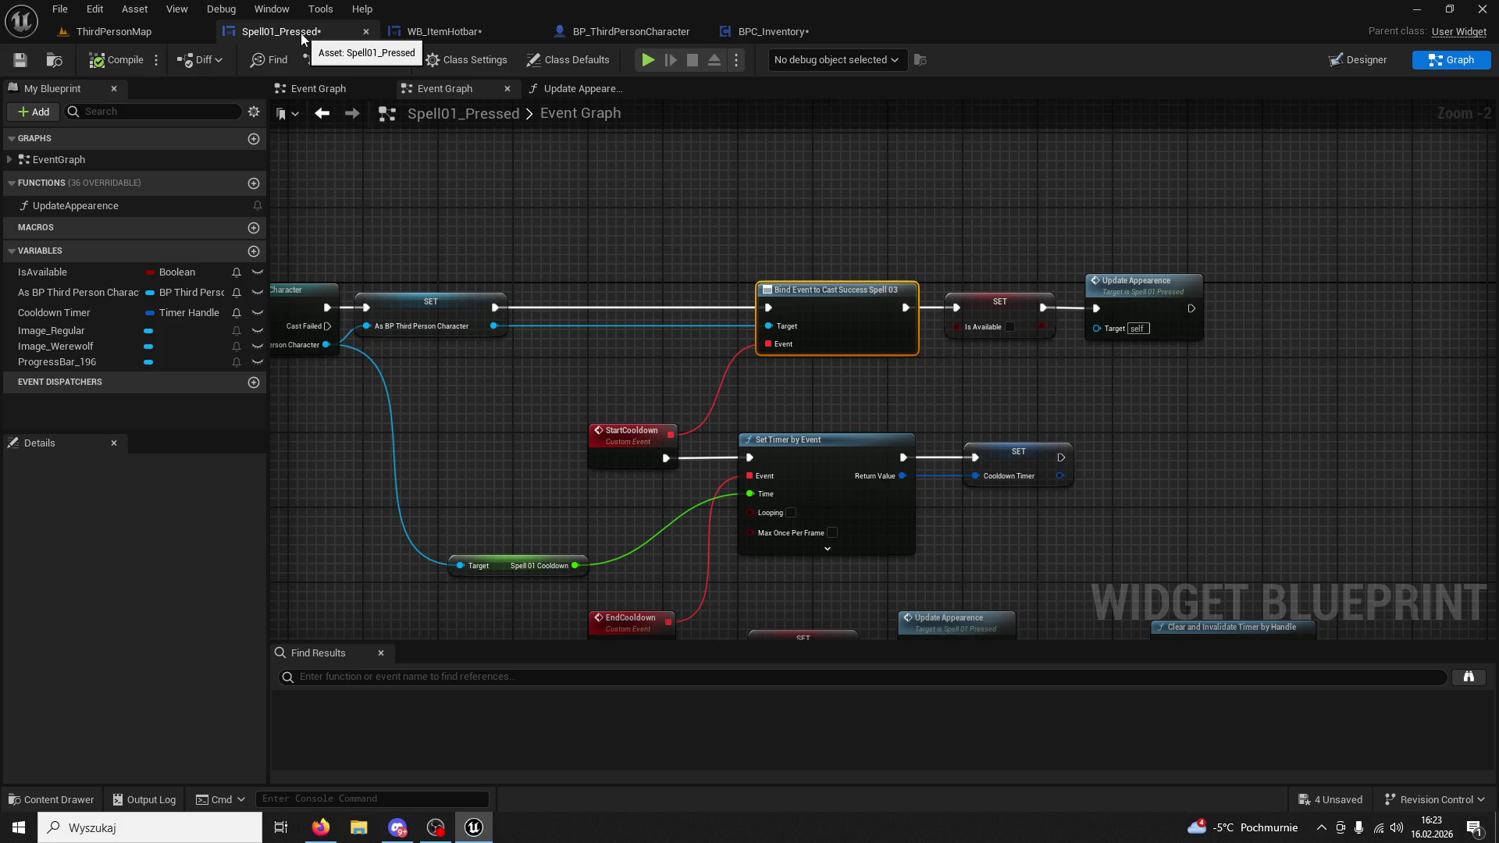
pyautogui.moveTo(719, 210); pyautogui.dragTo(880, 212)
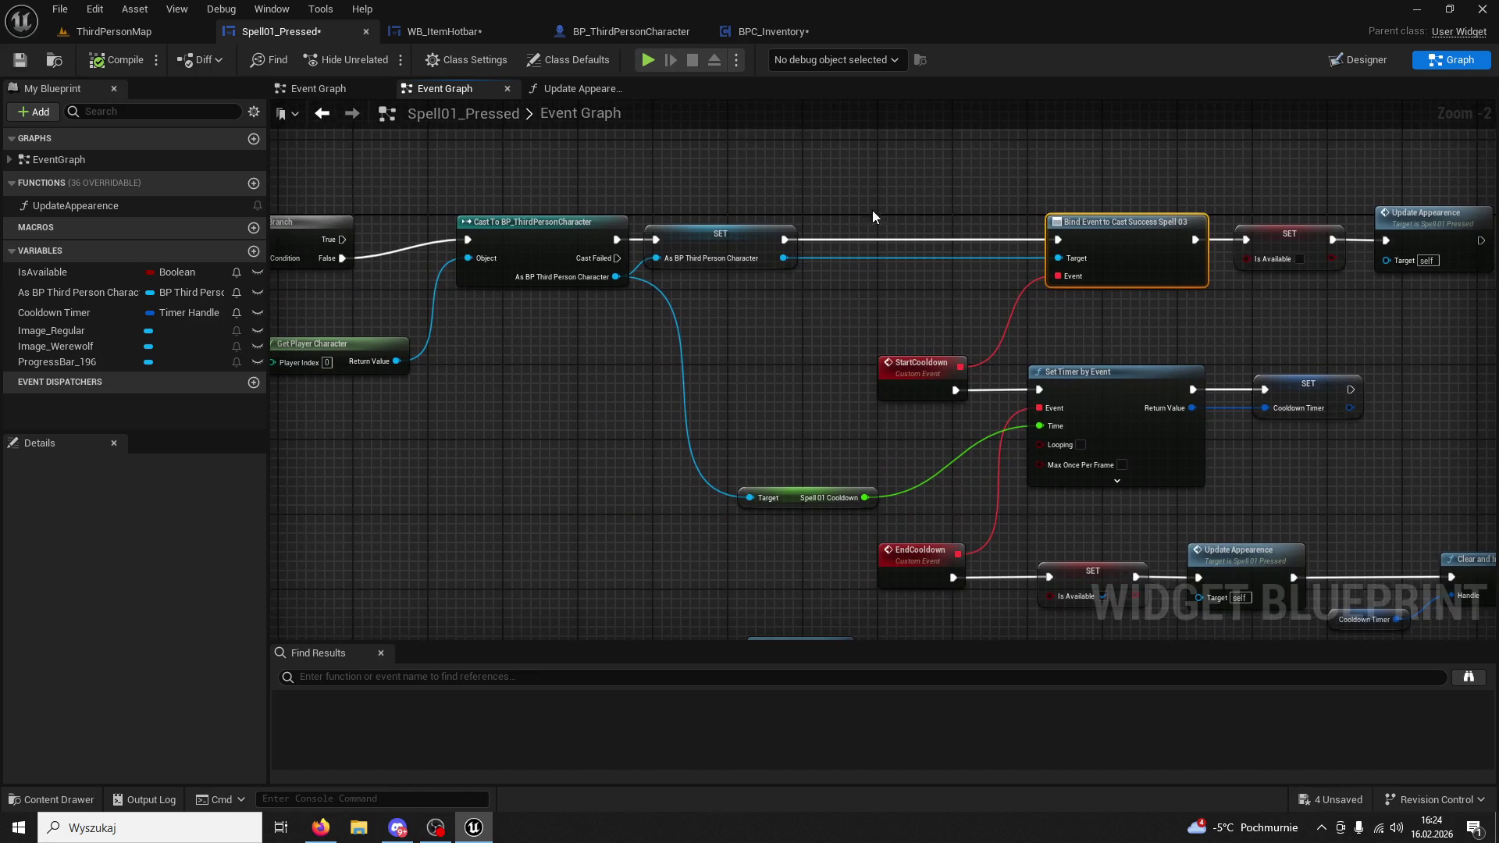
pyautogui.moveTo(601, 351); pyautogui.dragTo(760, 360)
pyautogui.moveTo(593, 307); pyautogui.dragTo(836, 297)
pyautogui.doubleClick(753, 226)
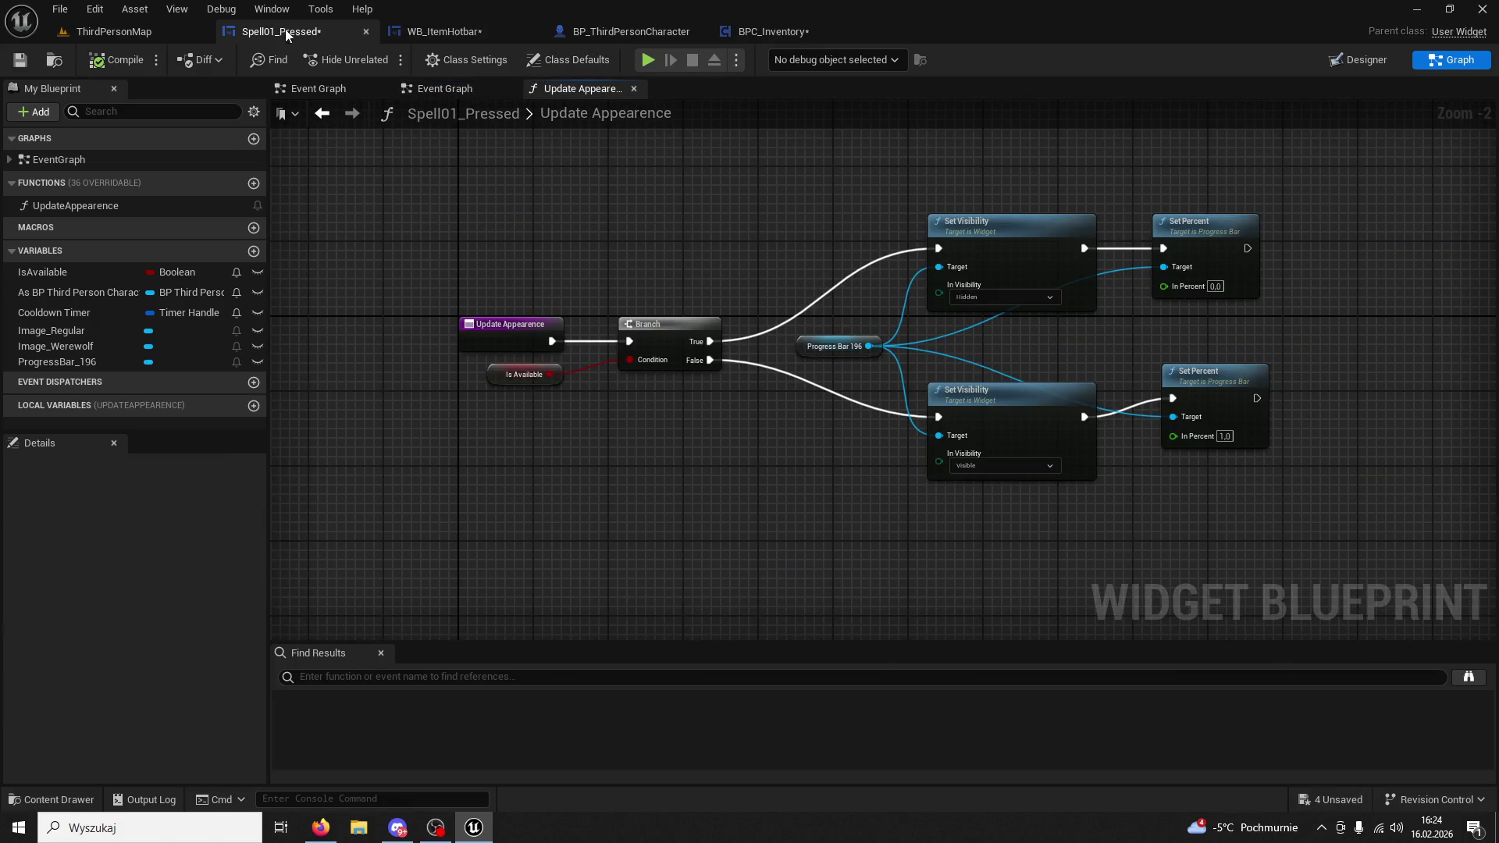
pyautogui.click(148, 35)
pyautogui.click(792, 39)
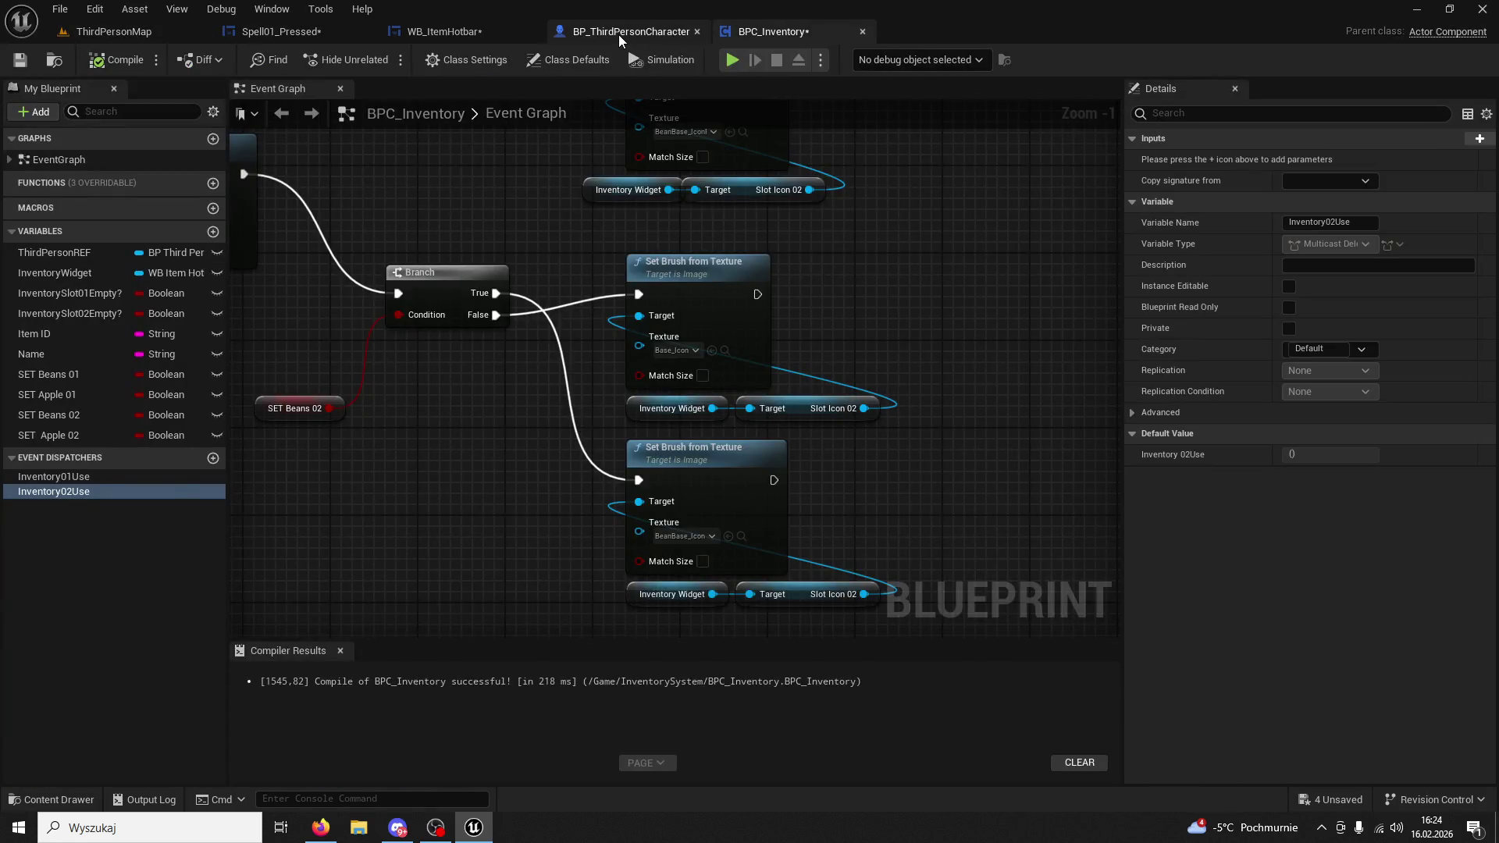
pyautogui.click(618, 34)
pyautogui.click(442, 35)
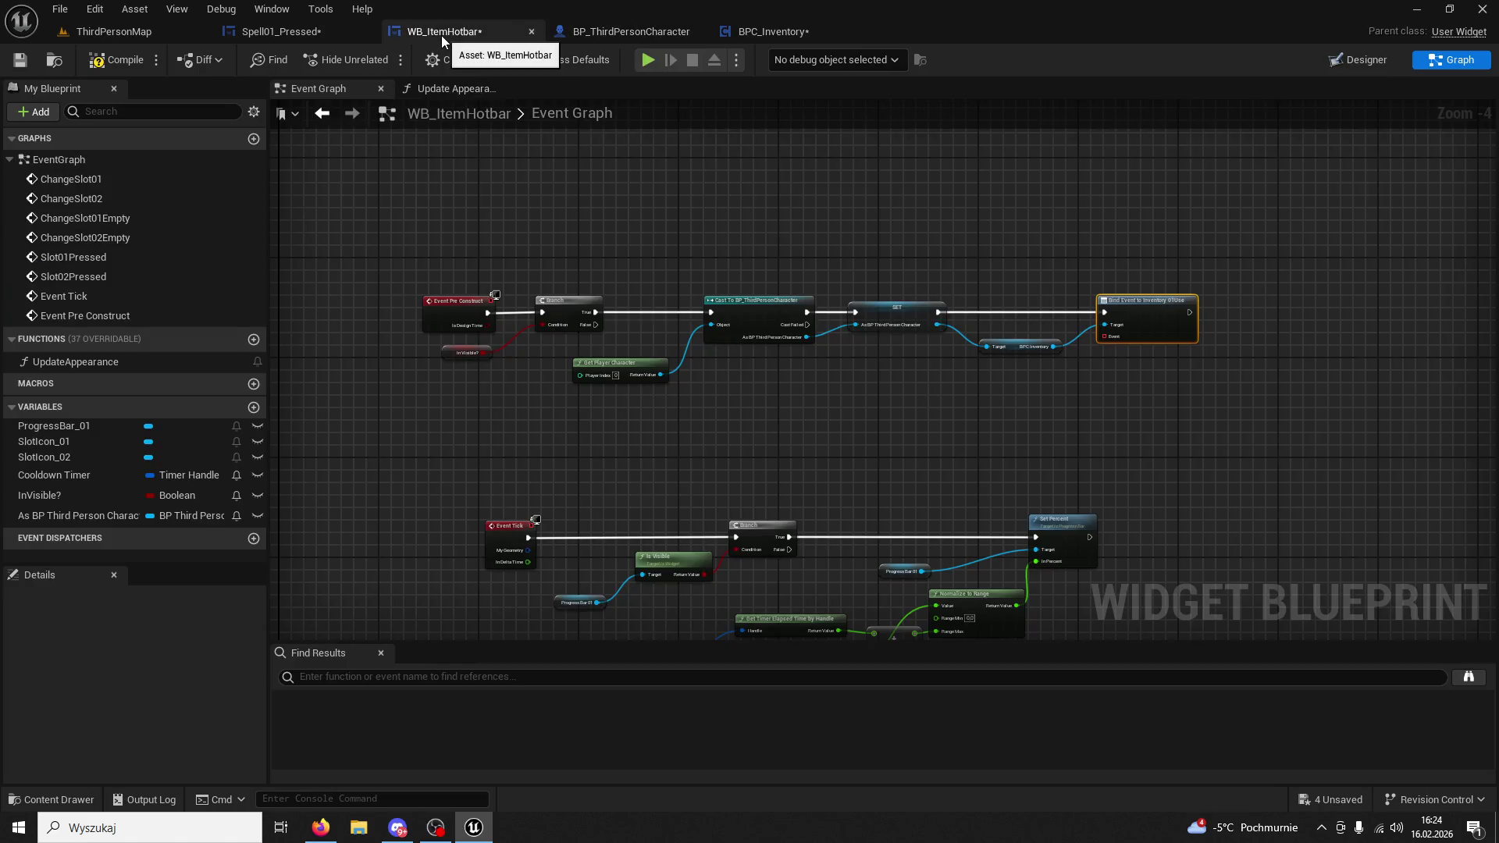
pyautogui.click(317, 34)
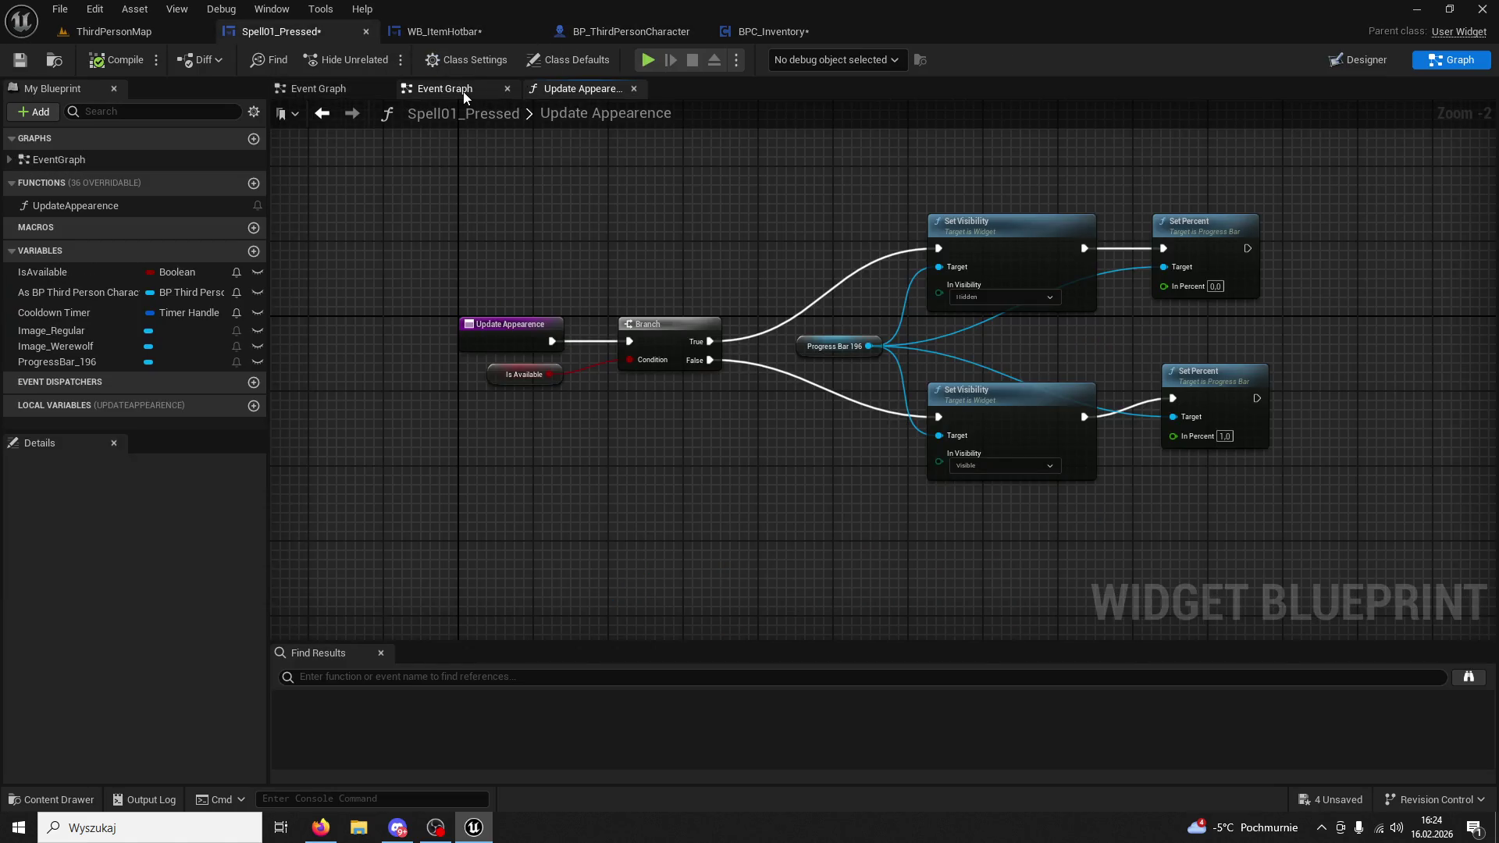
pyautogui.click(446, 89)
pyautogui.moveTo(615, 276)
pyautogui.mouseDown()
pyautogui.moveTo(714, 283)
pyautogui.moveTo(743, 205)
pyautogui.moveTo(754, 309)
pyautogui.mouseUp()
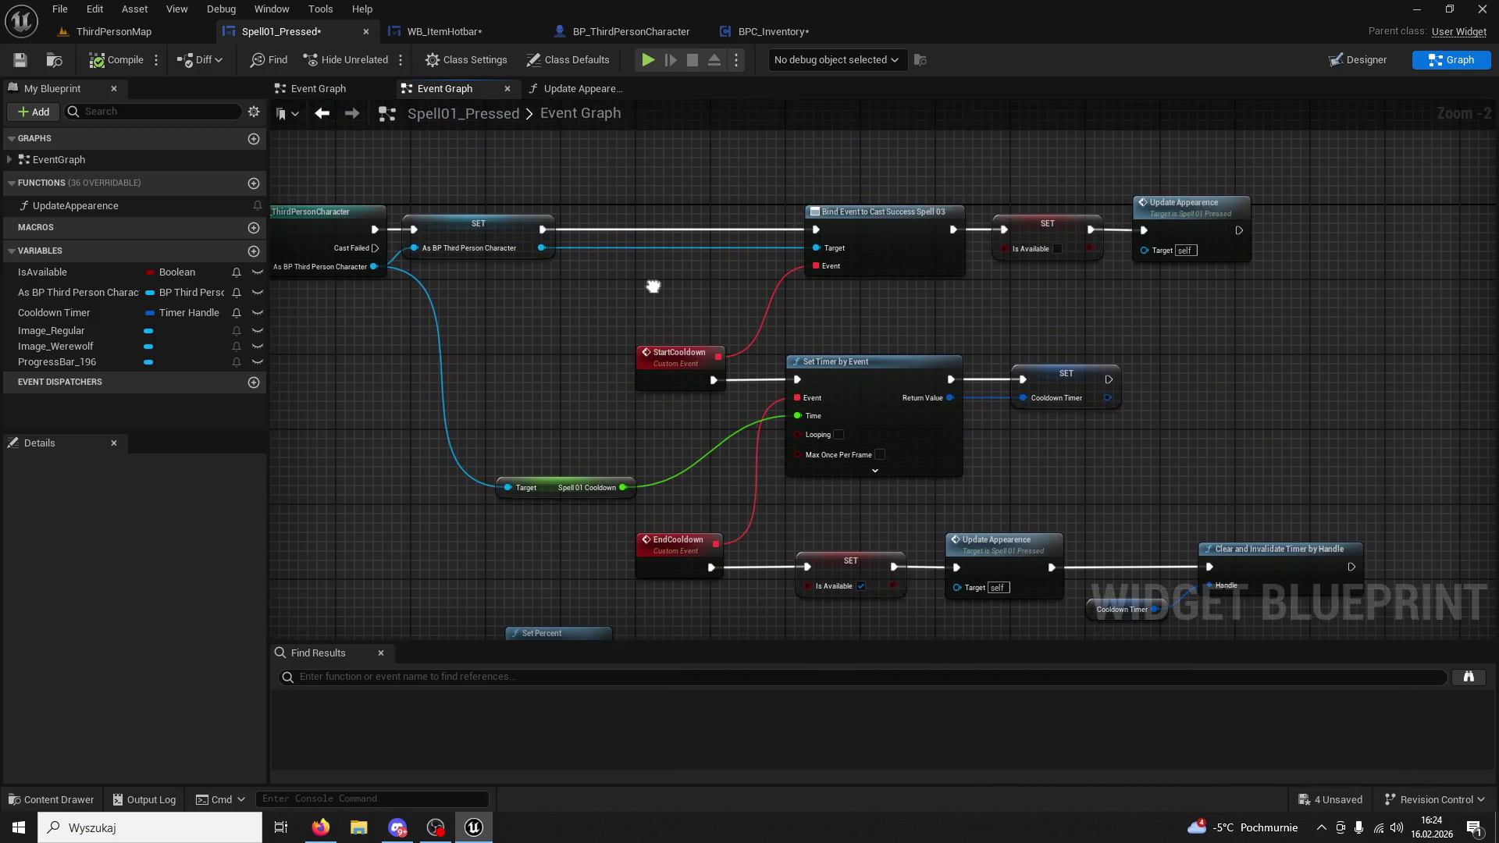
pyautogui.click(684, 352)
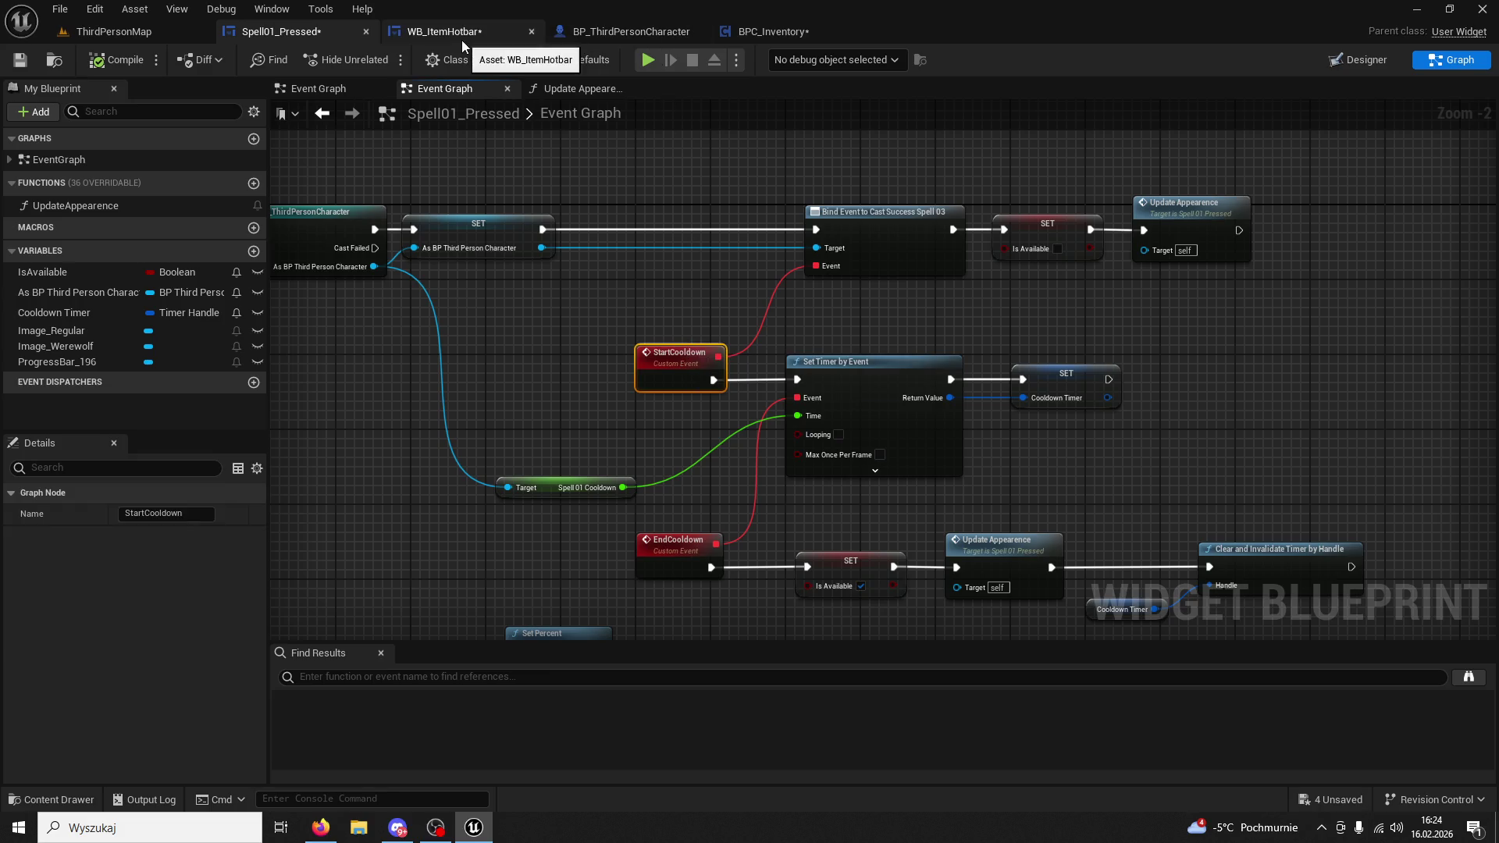
# Move WB_ItemHotbar's Event Pre Construct row higher in the graph.
pyautogui.click(461, 35)
pyautogui.moveTo(831, 377)
pyautogui.mouseDown()
pyautogui.moveTo(1038, 367)
pyautogui.moveTo(385, 221)
pyautogui.moveTo(422, 266)
pyautogui.mouseUp()
pyautogui.moveTo(570, 377); pyautogui.dragTo(585, 223)
pyautogui.click(565, 420)
pyautogui.scroll(3, 566, 420)
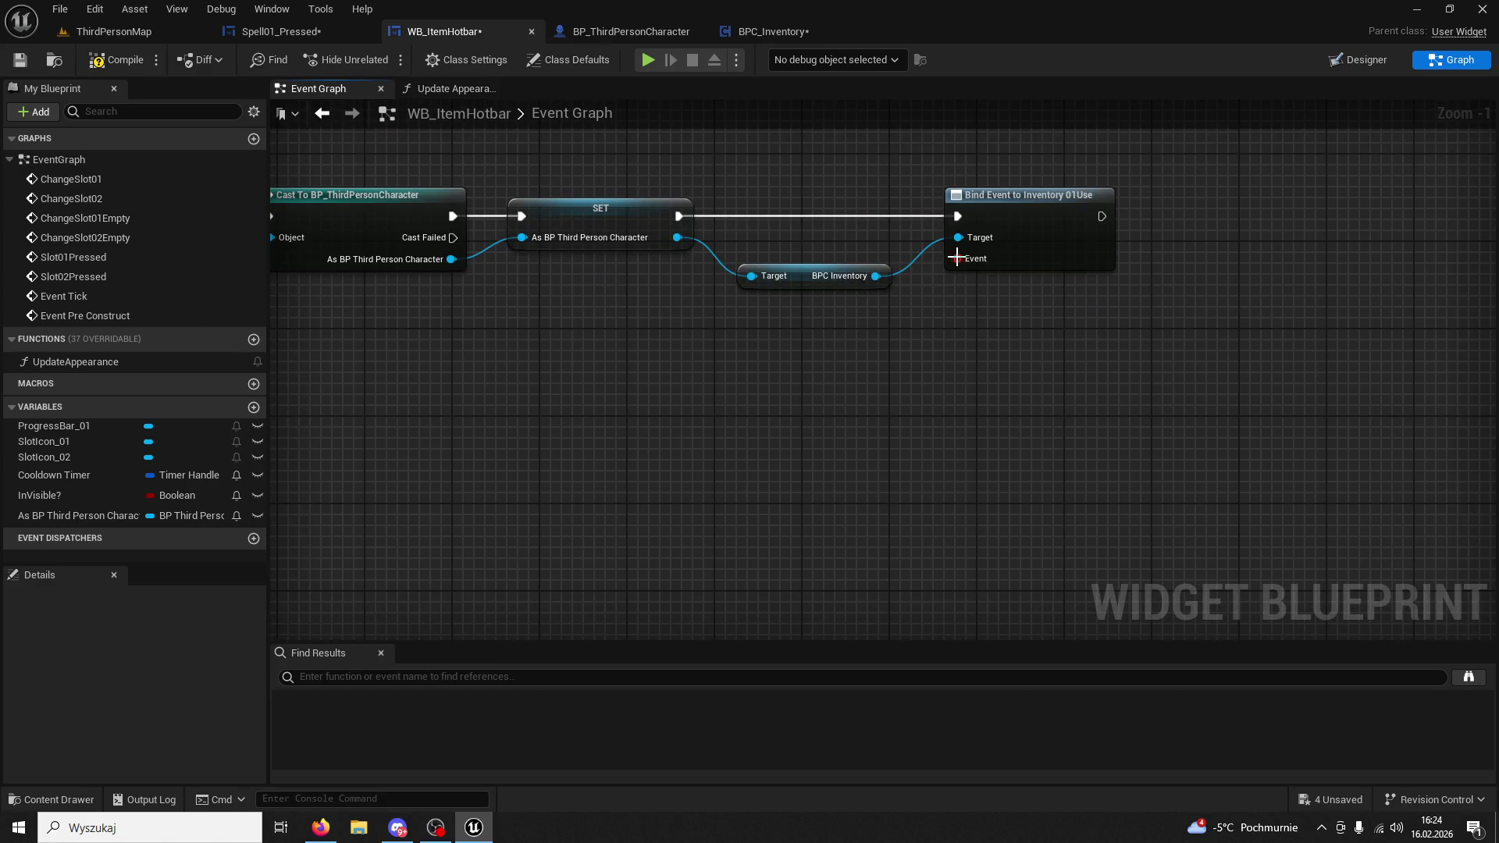
pyautogui.click(947, 258)
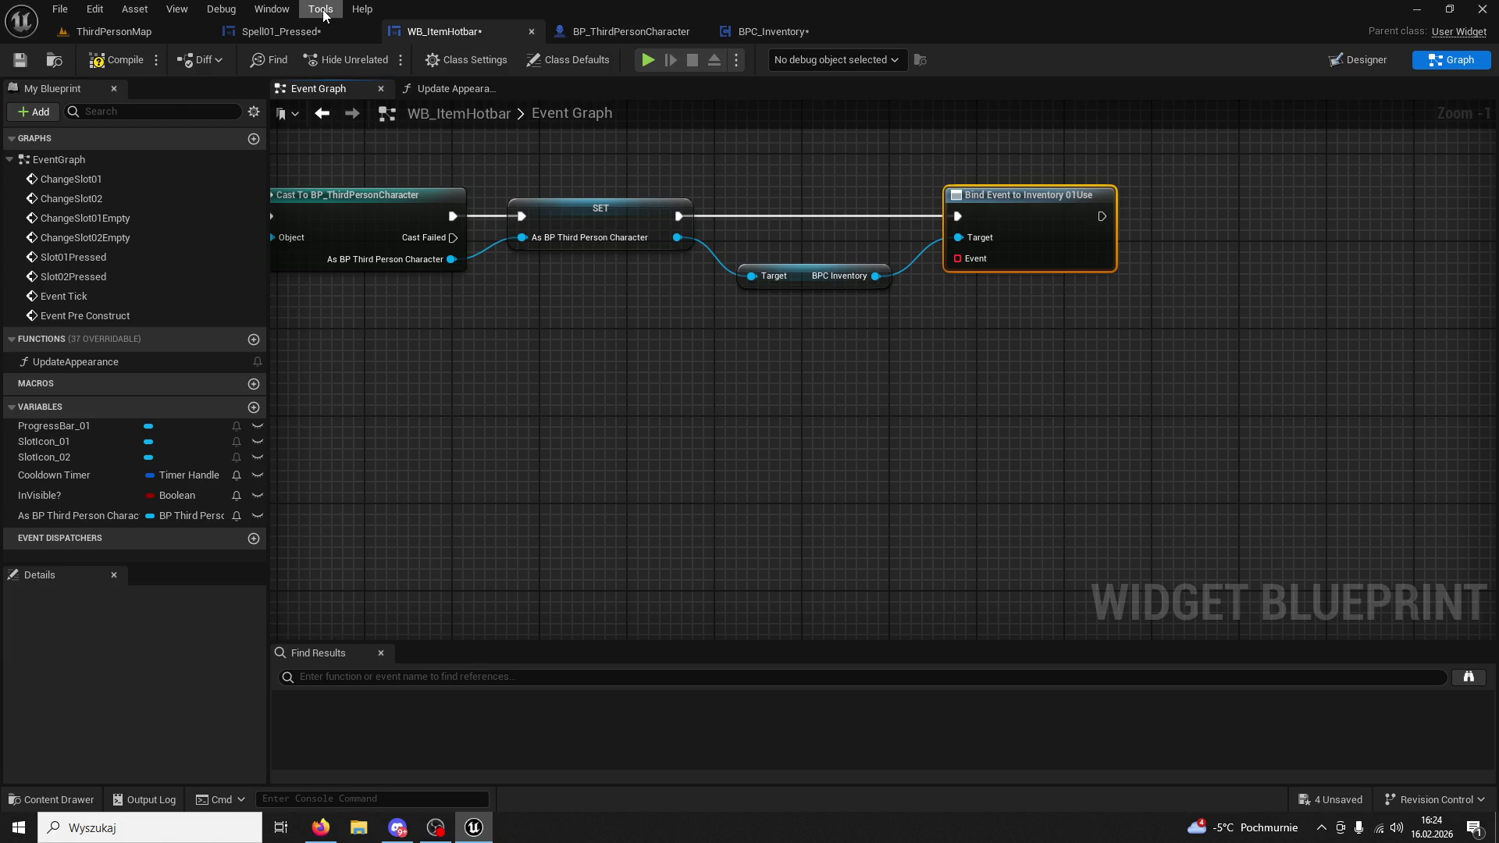
# Add a new variable to BP_ThirdPersonCharacter from the My Blueprint panel.
pyautogui.click(311, 35)
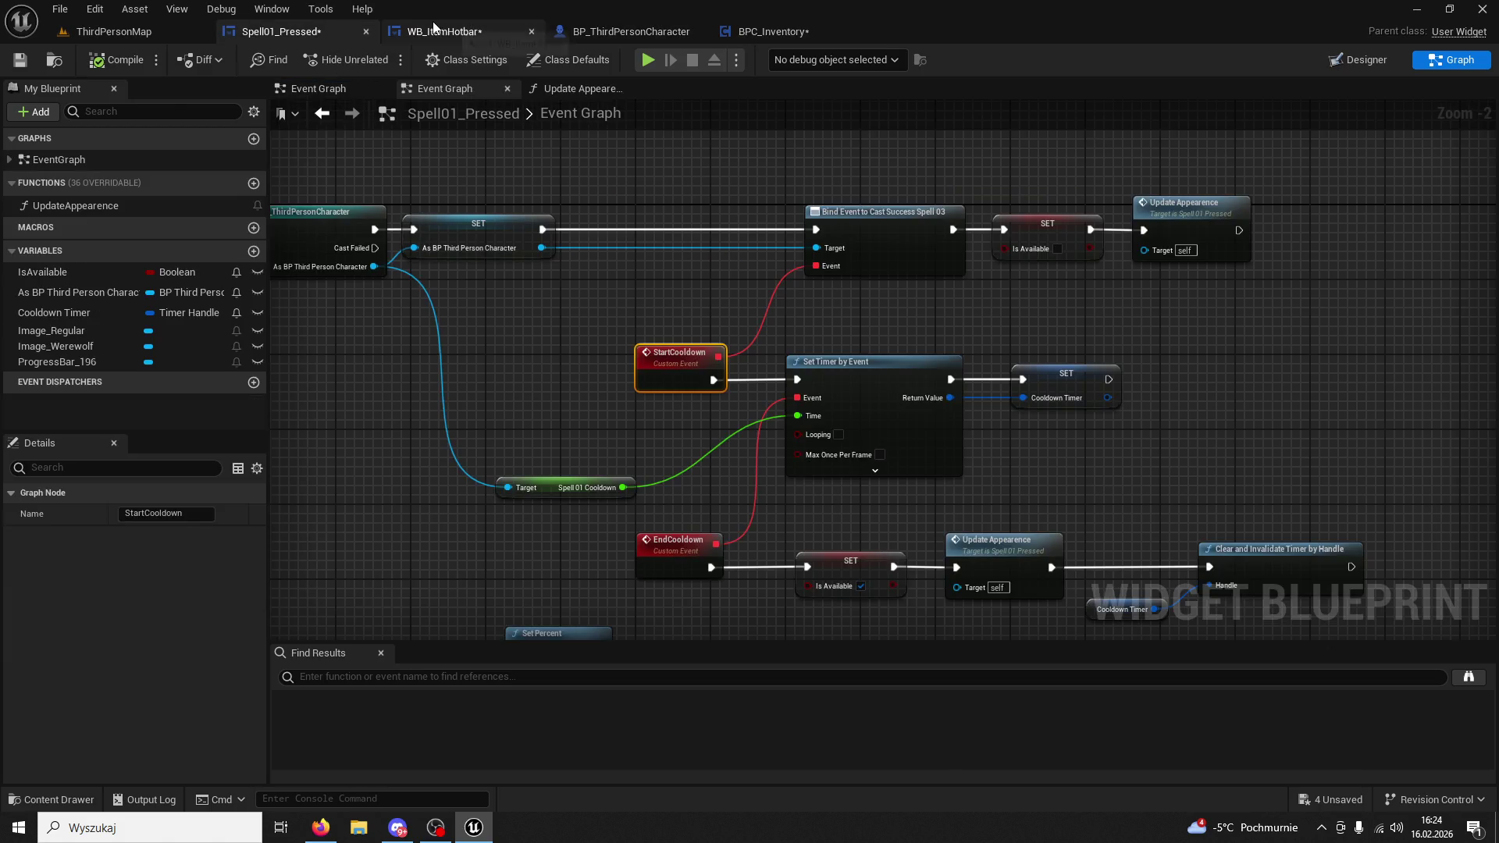
pyautogui.click(119, 33)
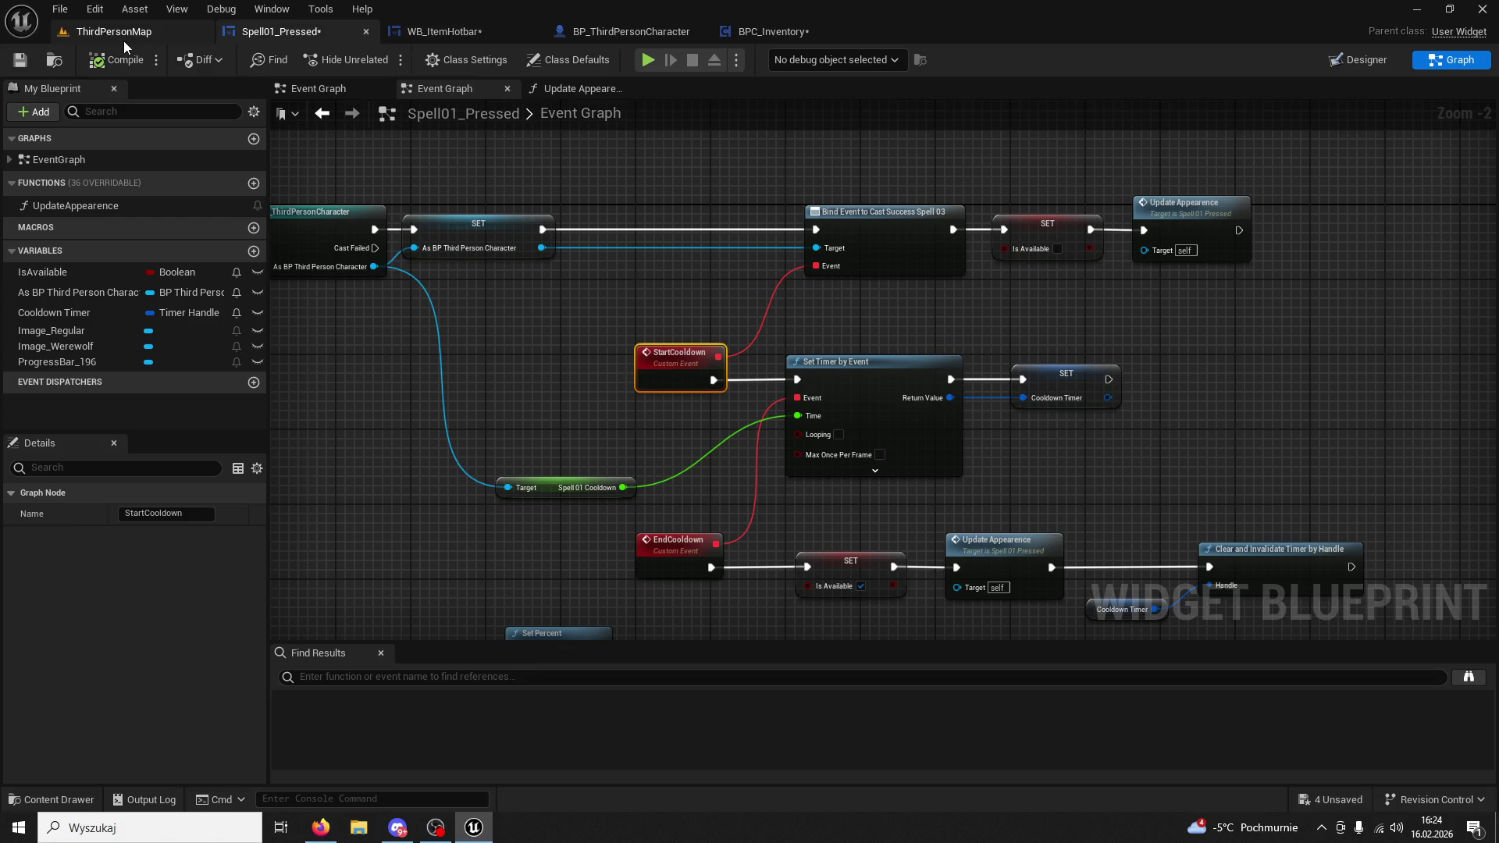
pyautogui.click(617, 33)
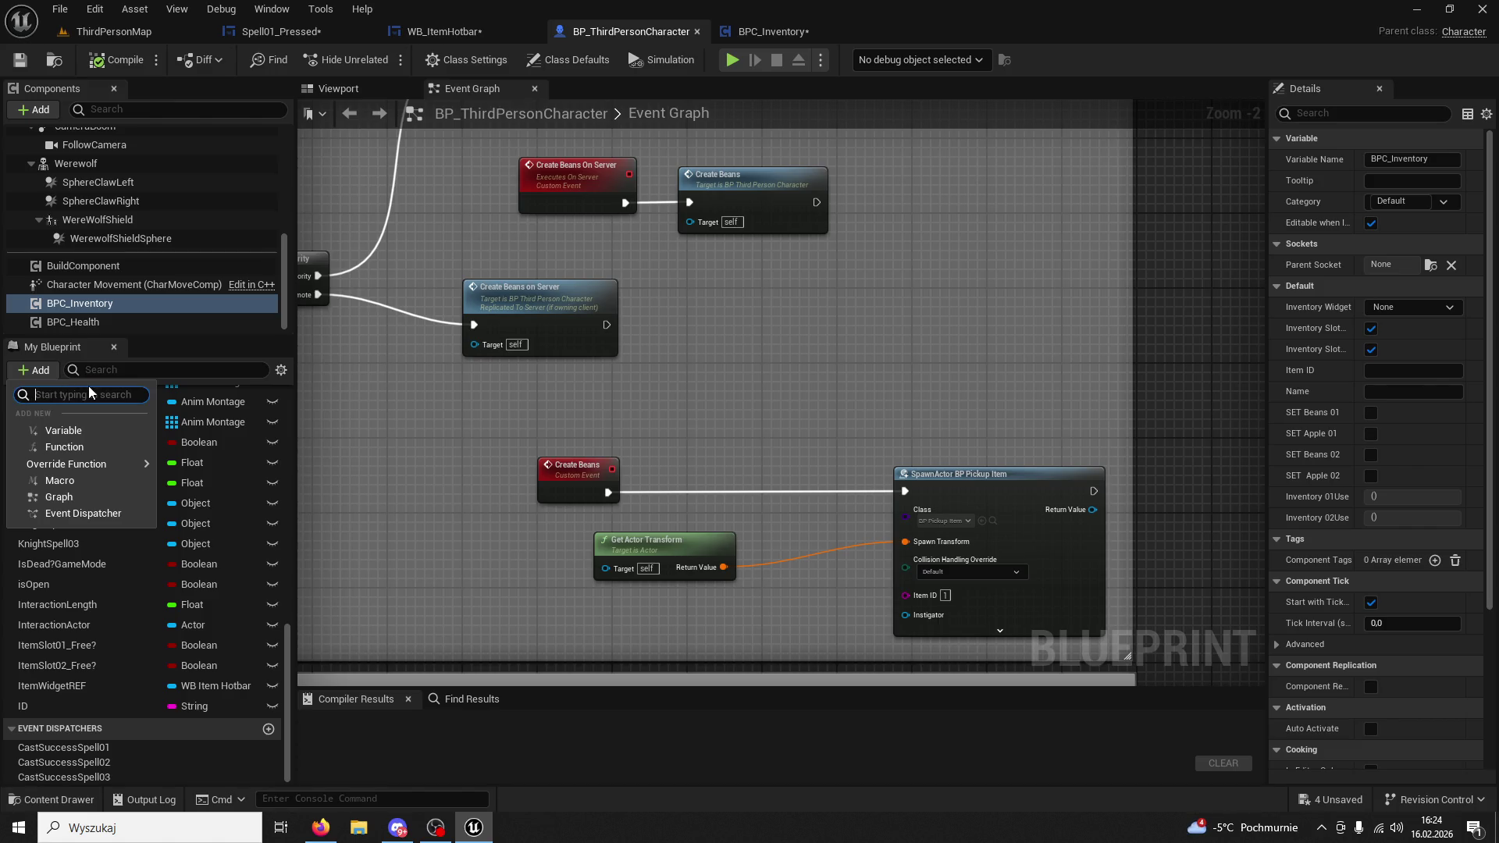
pyautogui.click(47, 371)
pyautogui.click(45, 371)
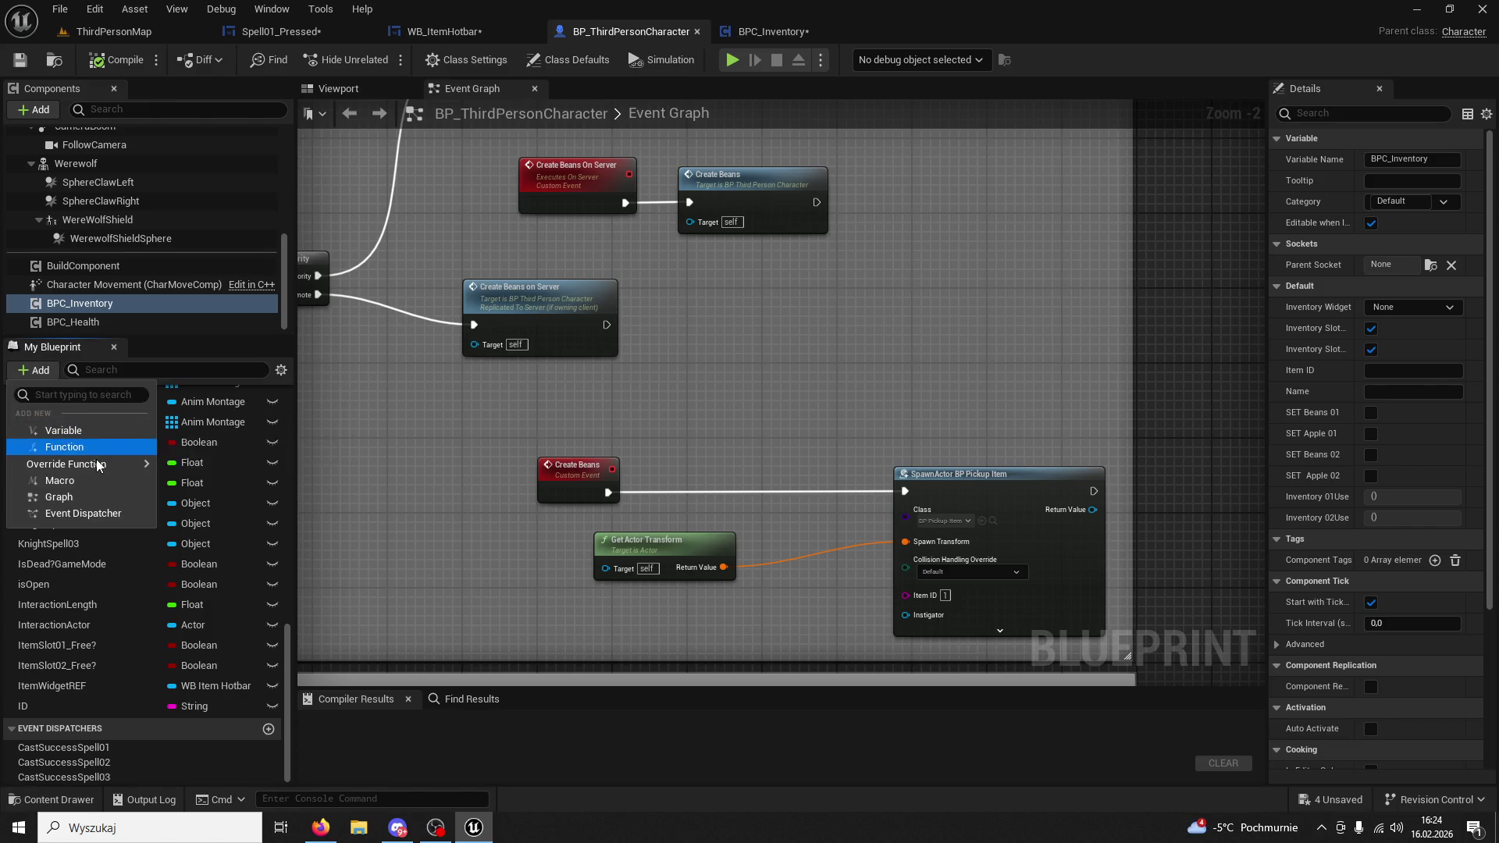
pyautogui.click(237, 350)
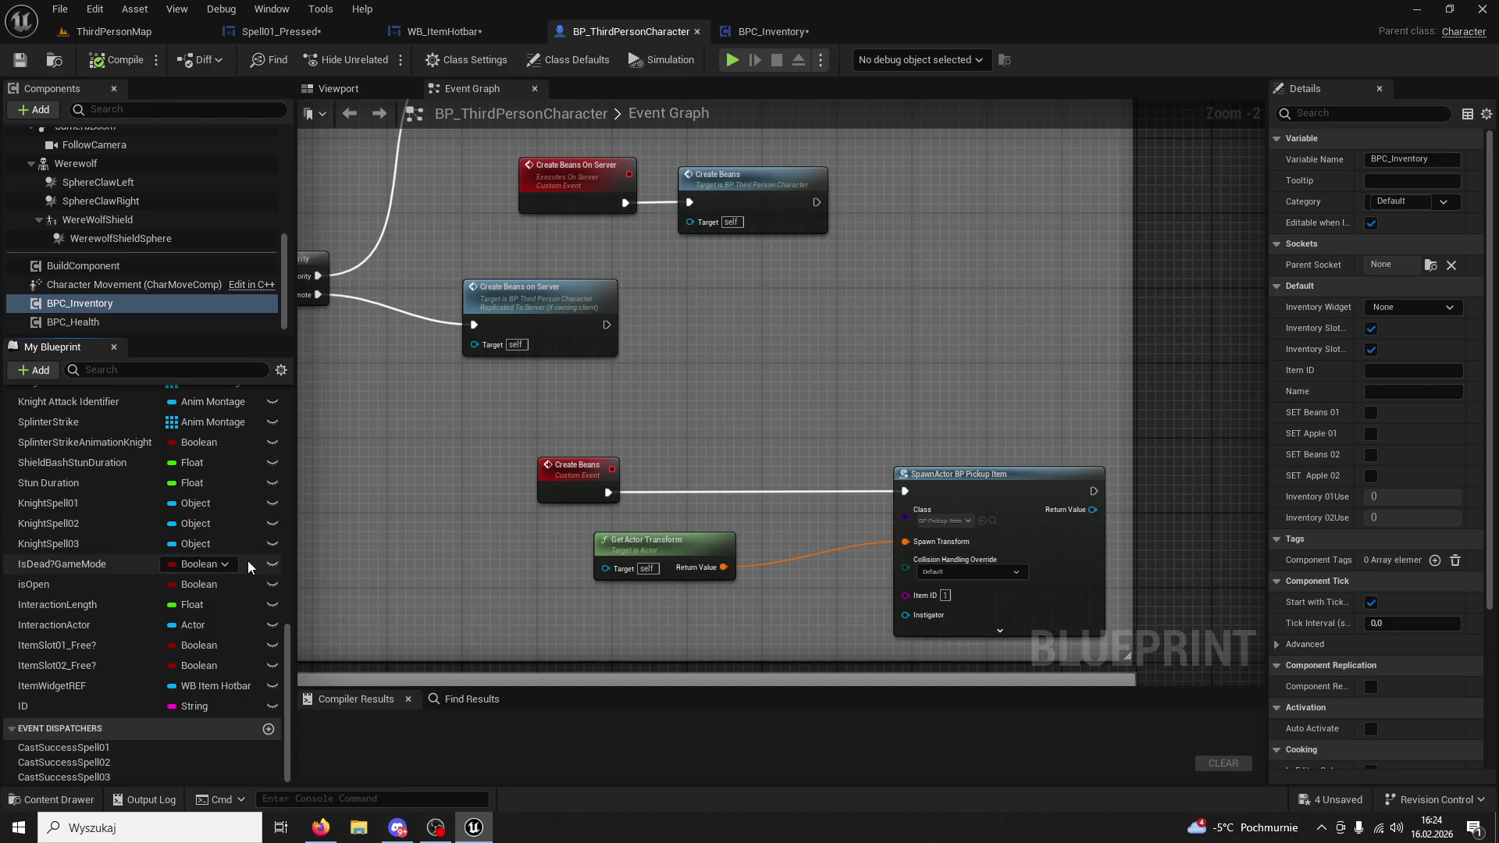
pyautogui.scroll(8, 242, 559)
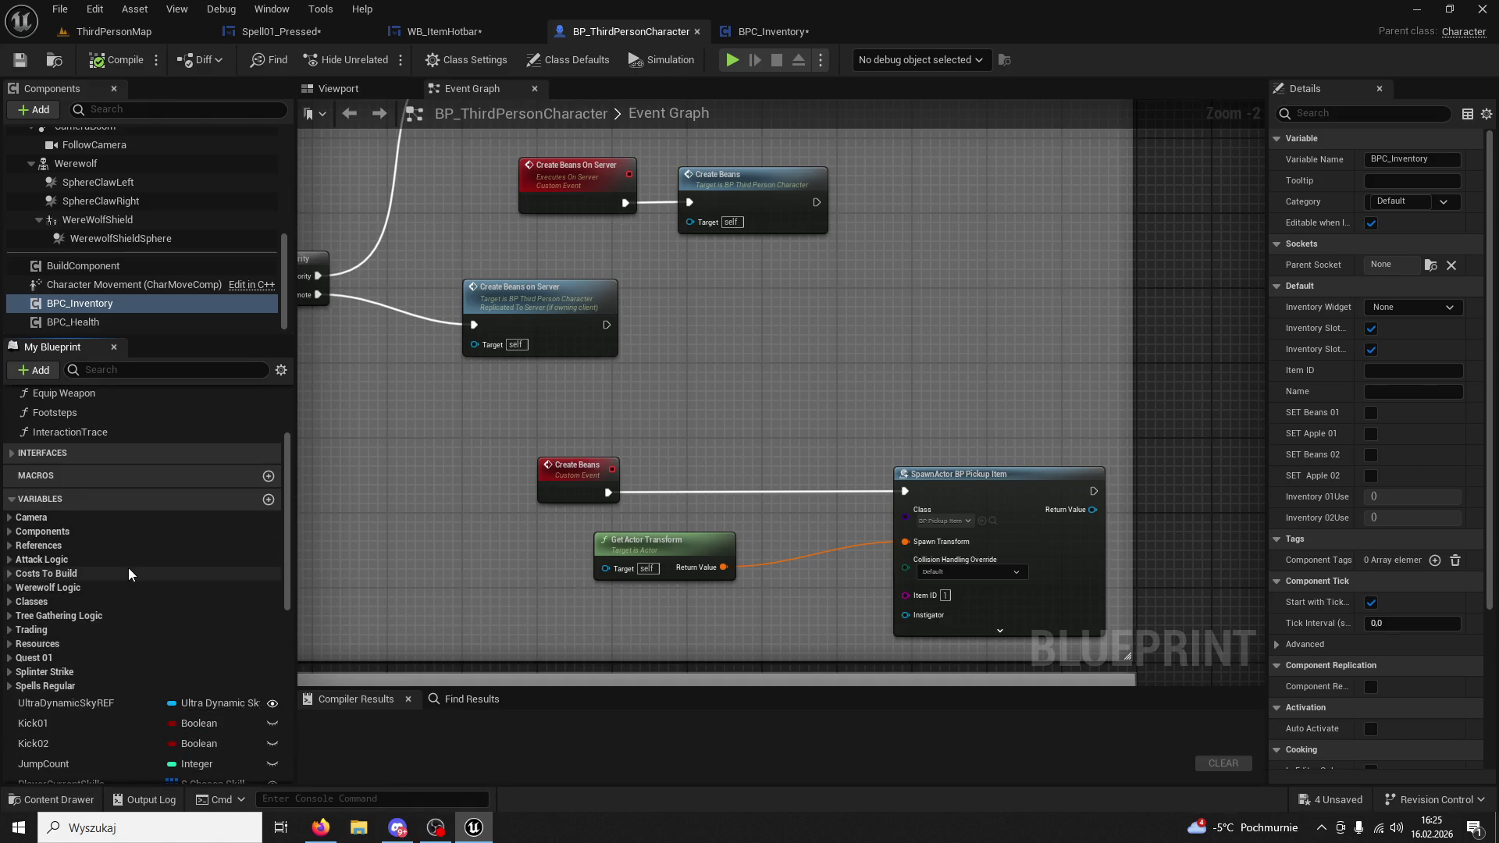
pyautogui.click(270, 504)
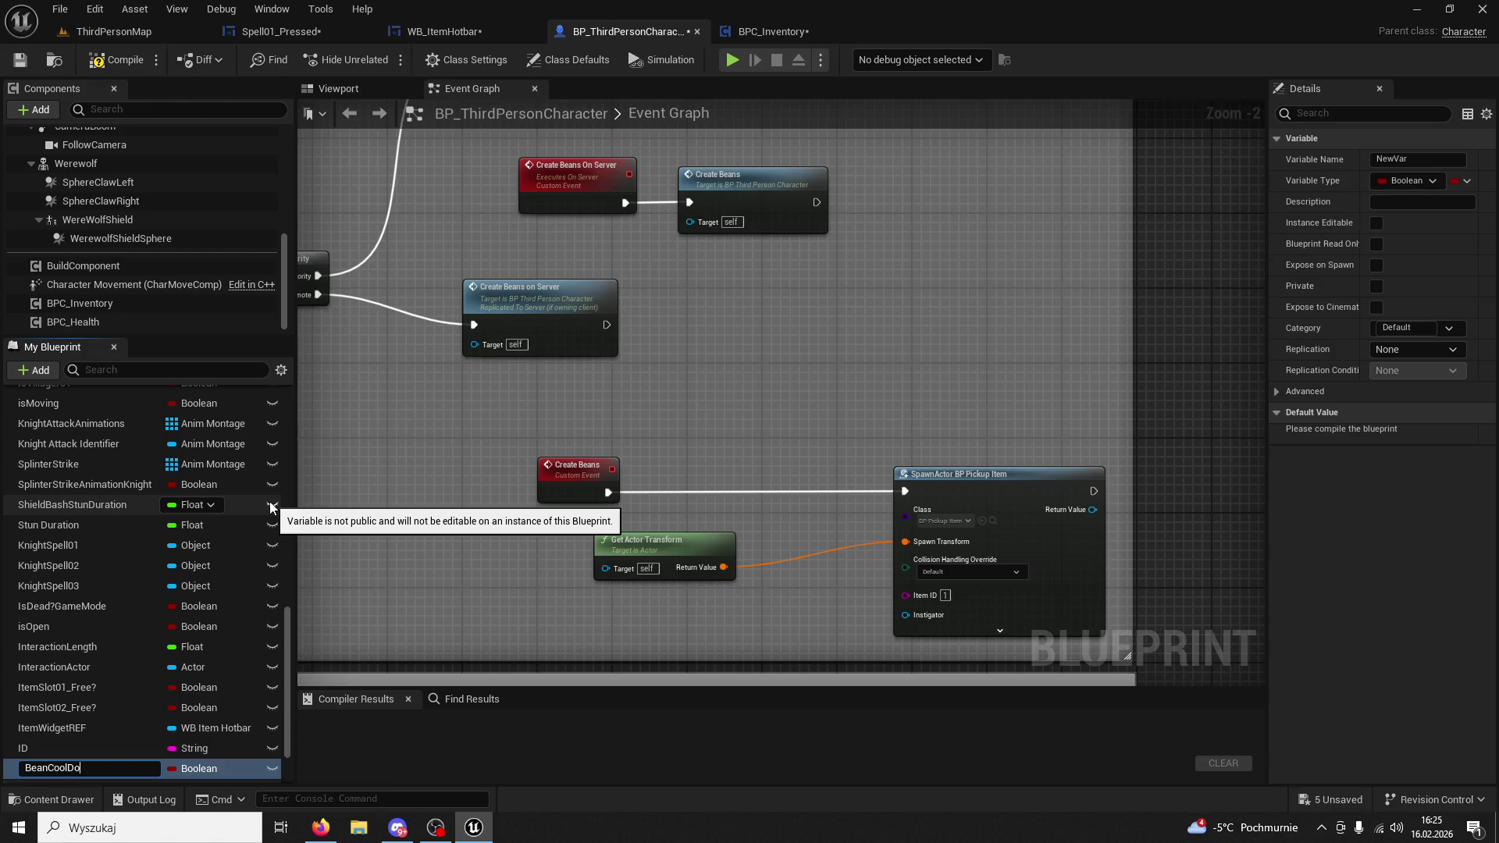
pyautogui.press('Return')
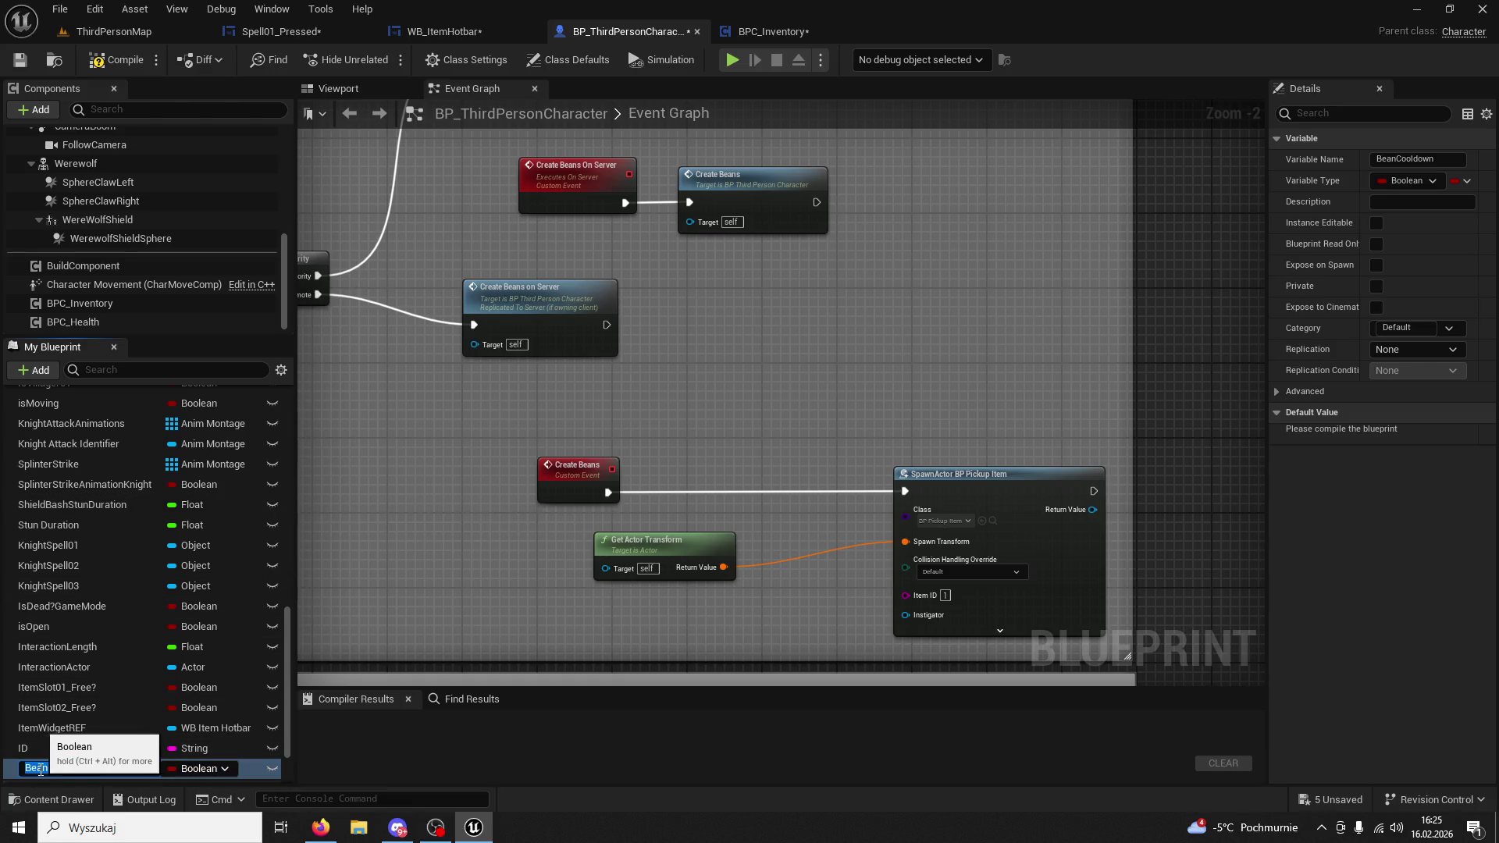
# Rename the new variable to BeansCooldown and set its type to Float.
pyautogui.press('F2')
pyautogui.write('s')
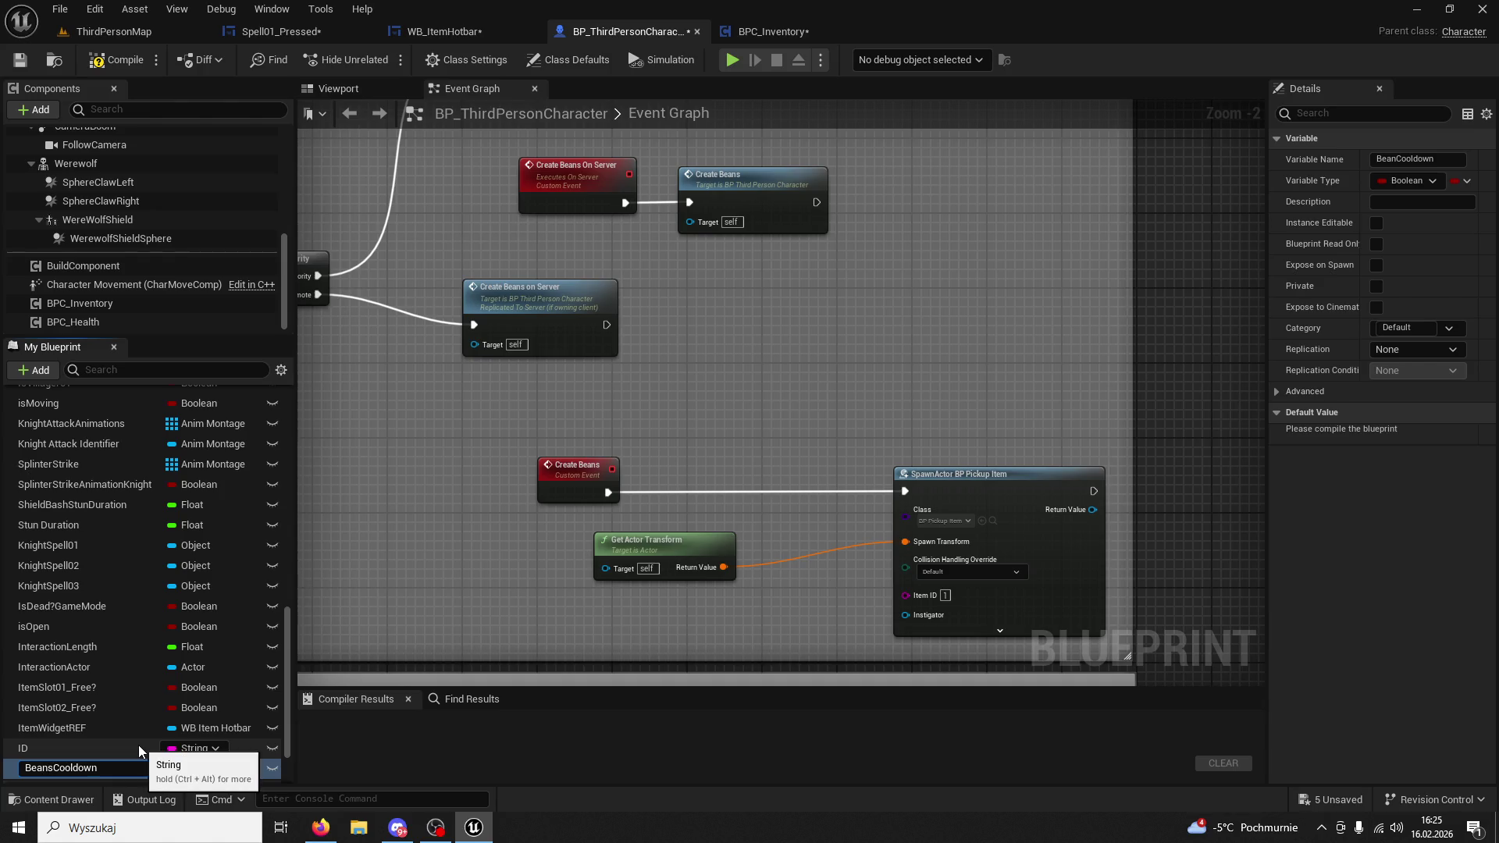
pyautogui.press('Return')
pyautogui.click(209, 769)
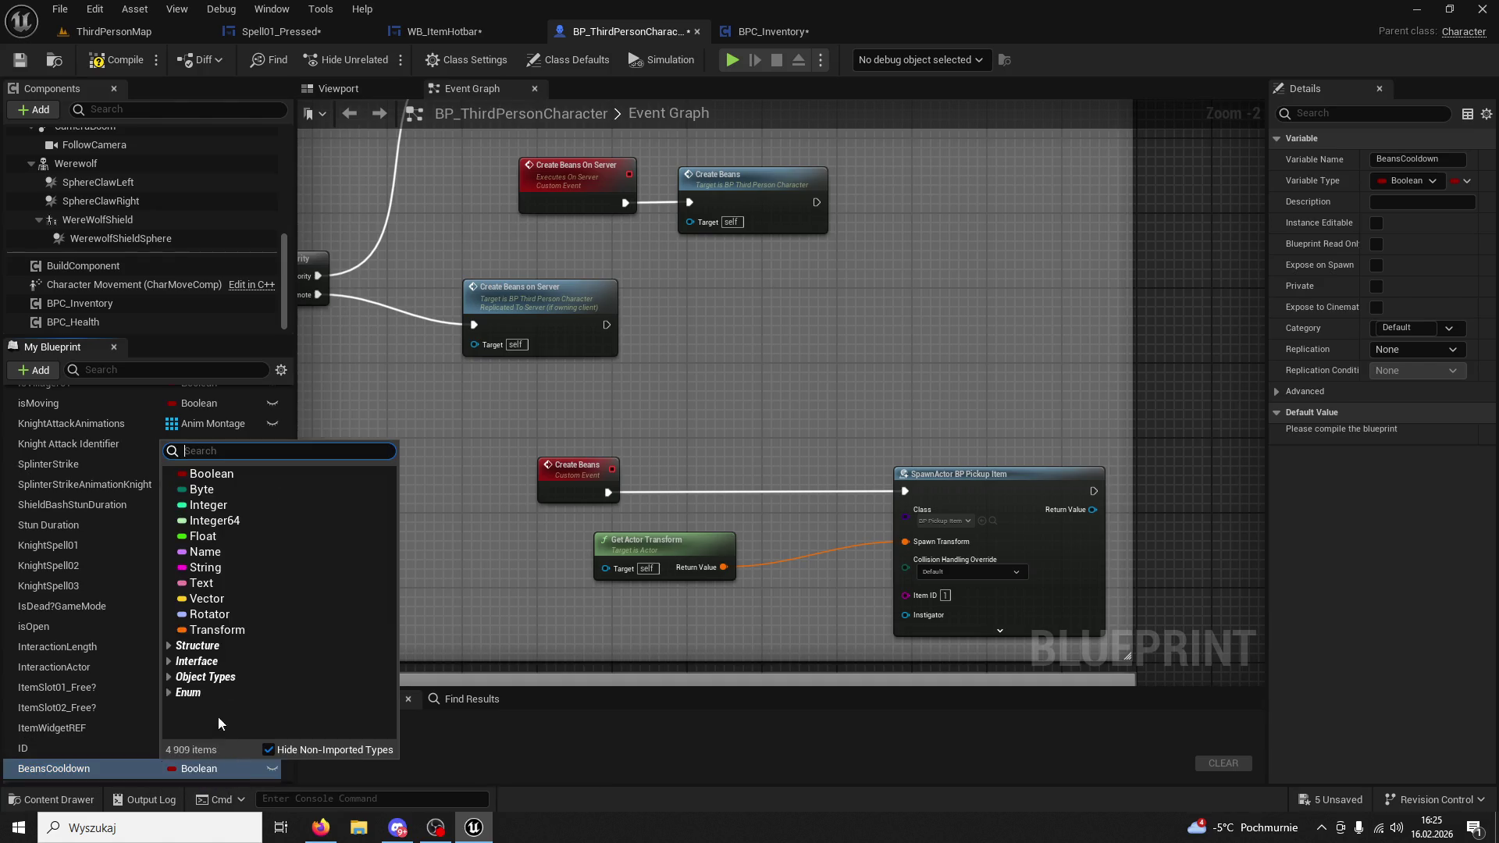
pyautogui.click(204, 536)
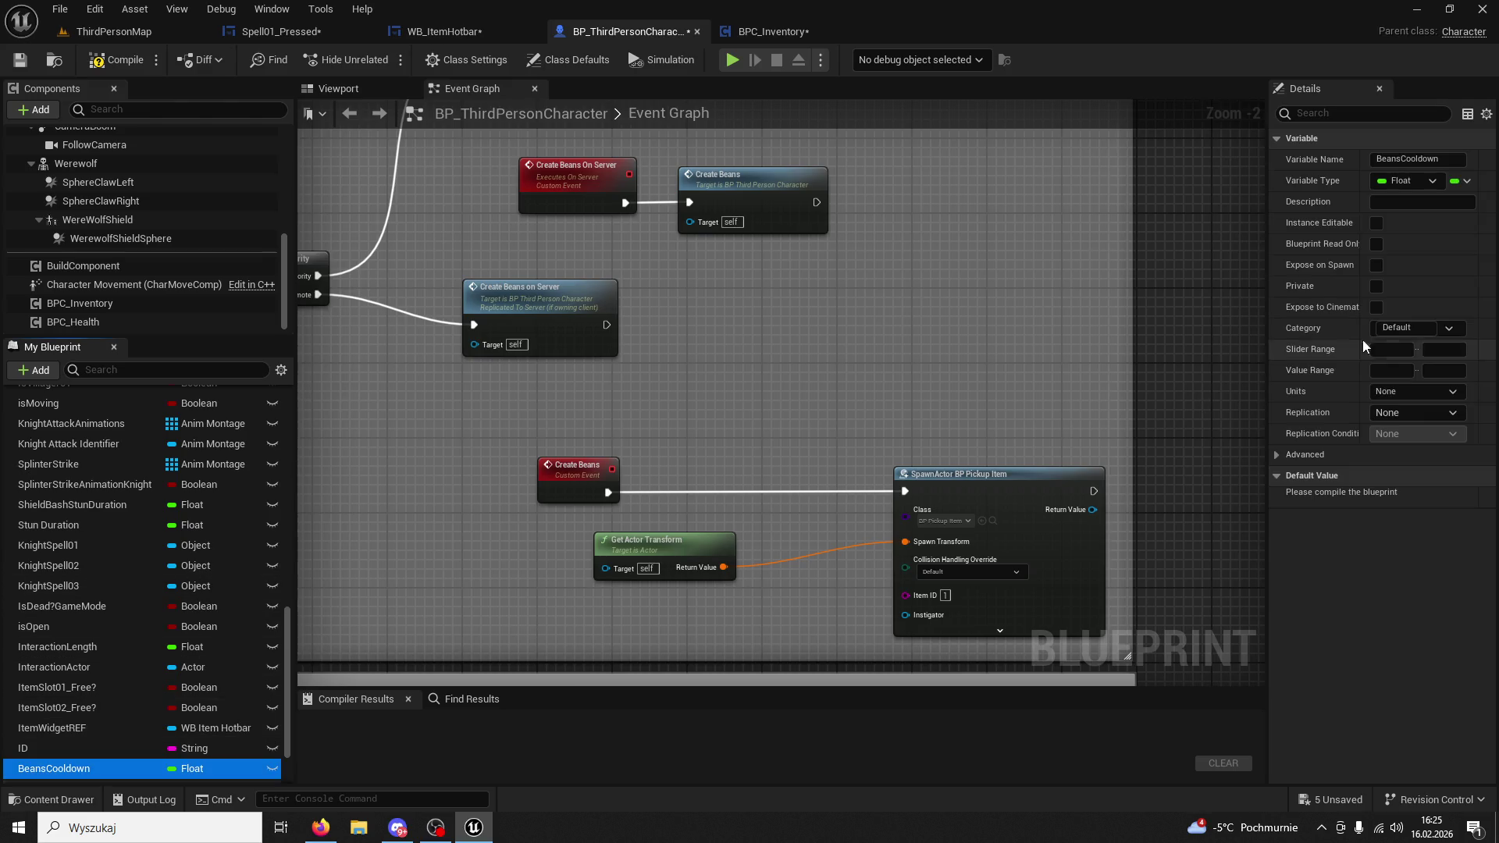
# File BeansCooldown under a new Cooldowns category, then compile and save the blueprint.
pyautogui.click(1406, 328)
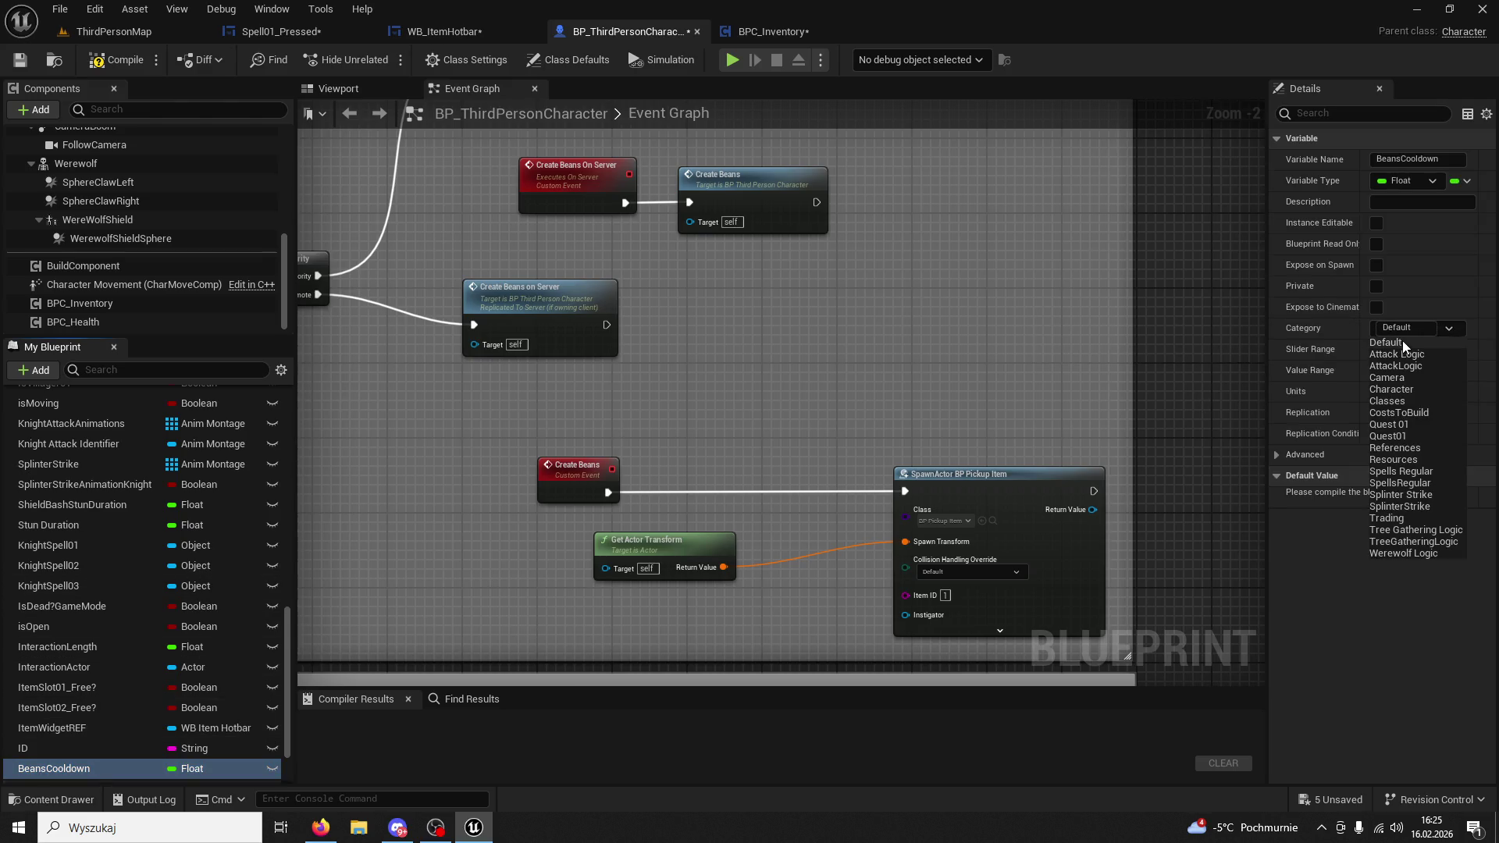
pyautogui.click(1406, 326)
pyautogui.write('Cooldown')
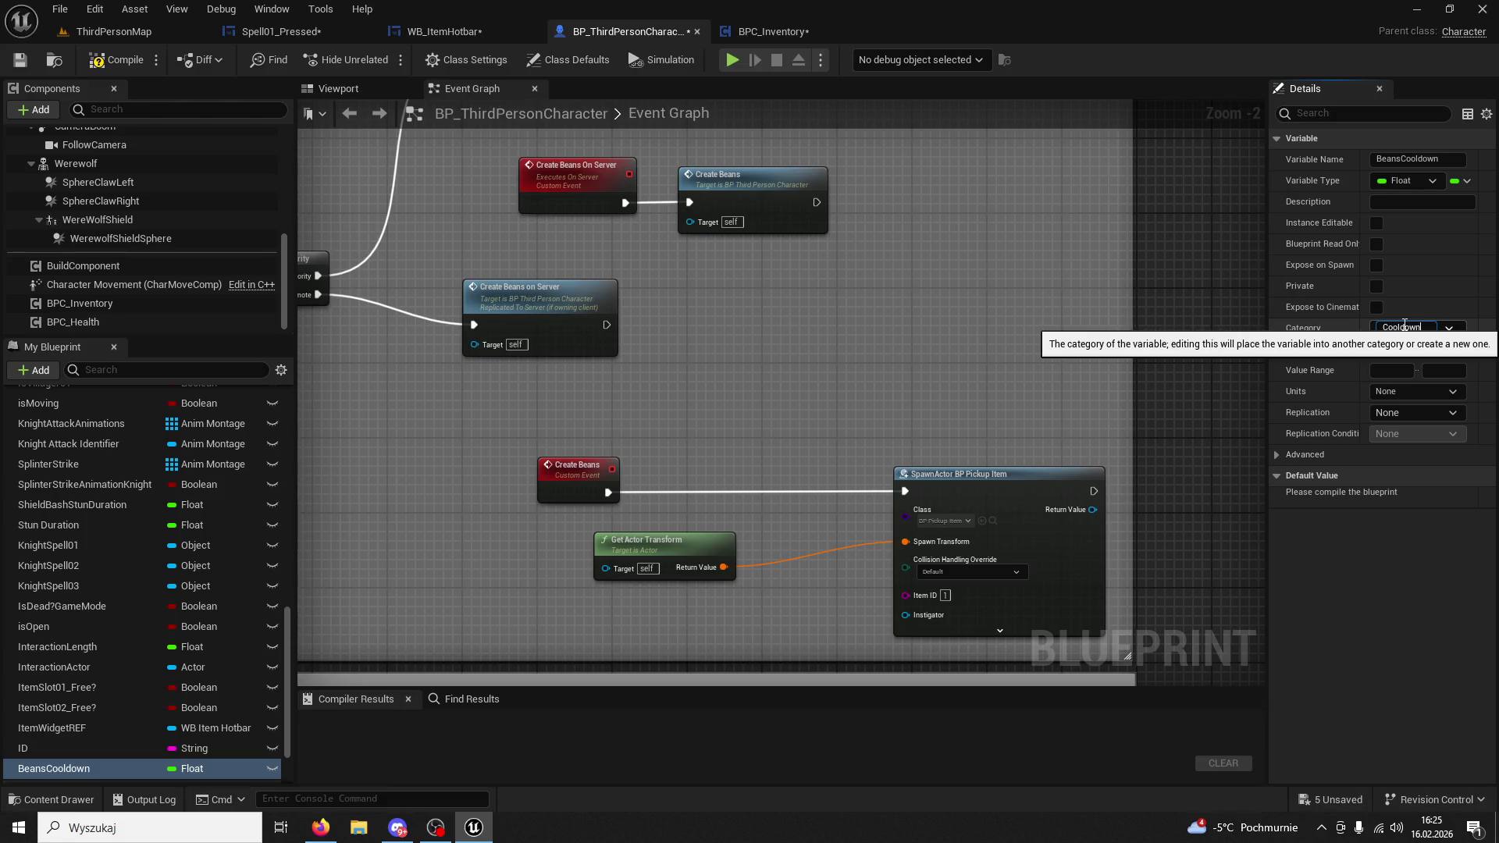
pyautogui.write('s')
pyautogui.press('Return')
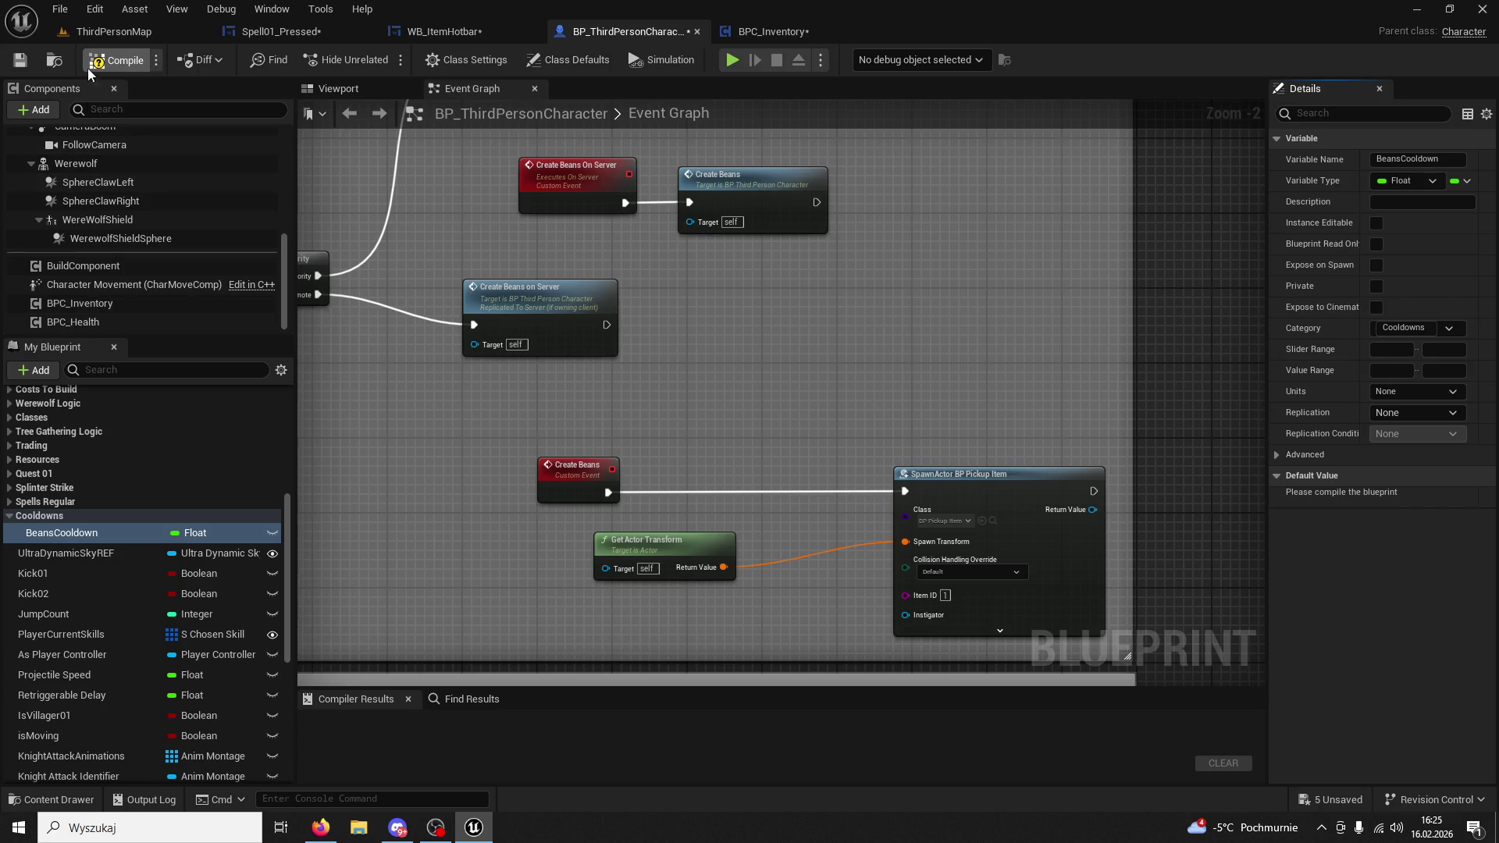
pyautogui.click(26, 67)
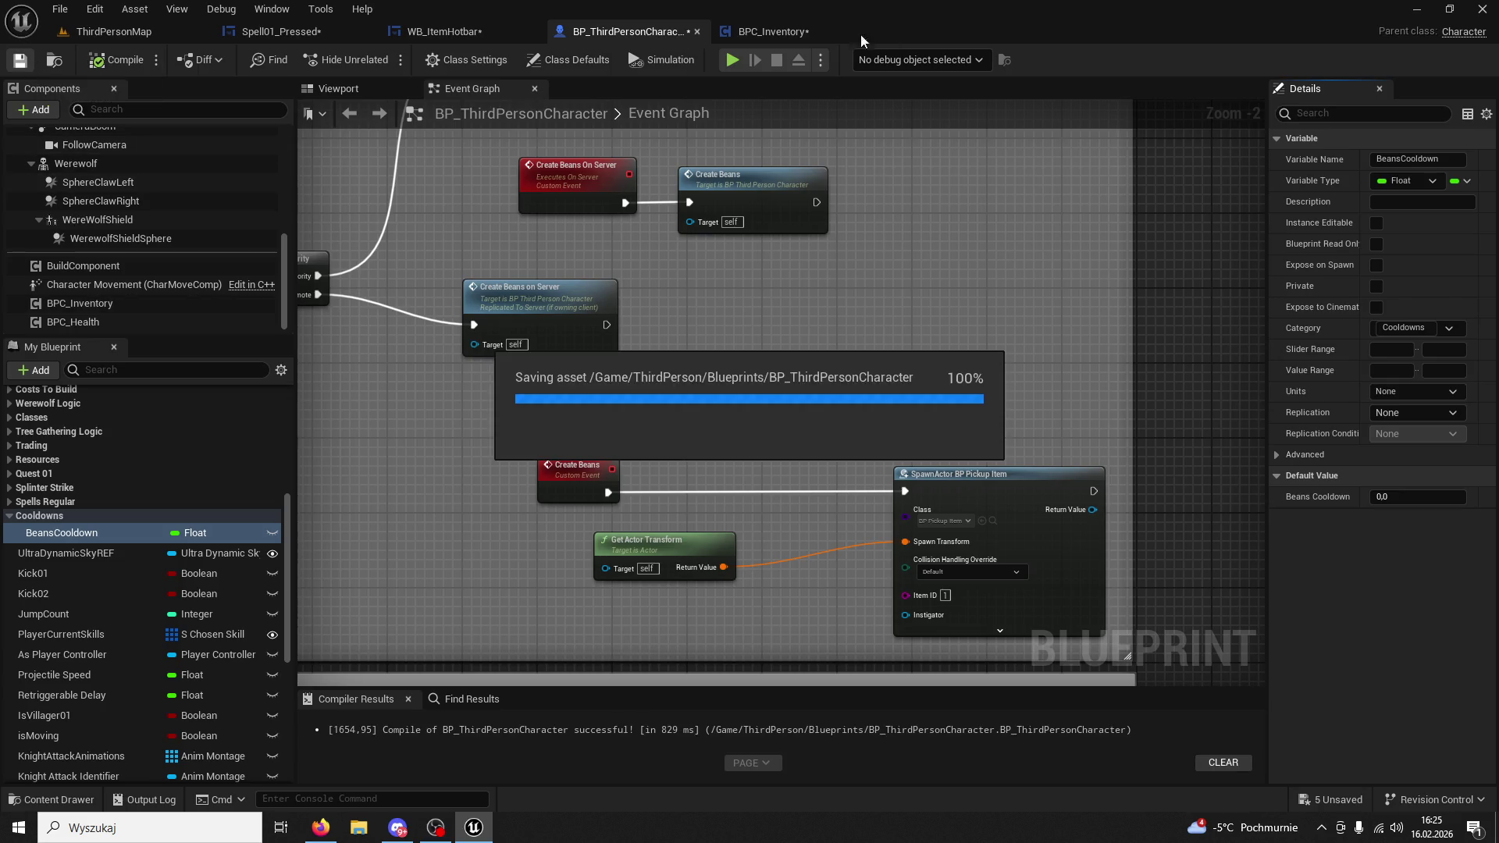
pyautogui.click(795, 34)
pyautogui.click(484, 22)
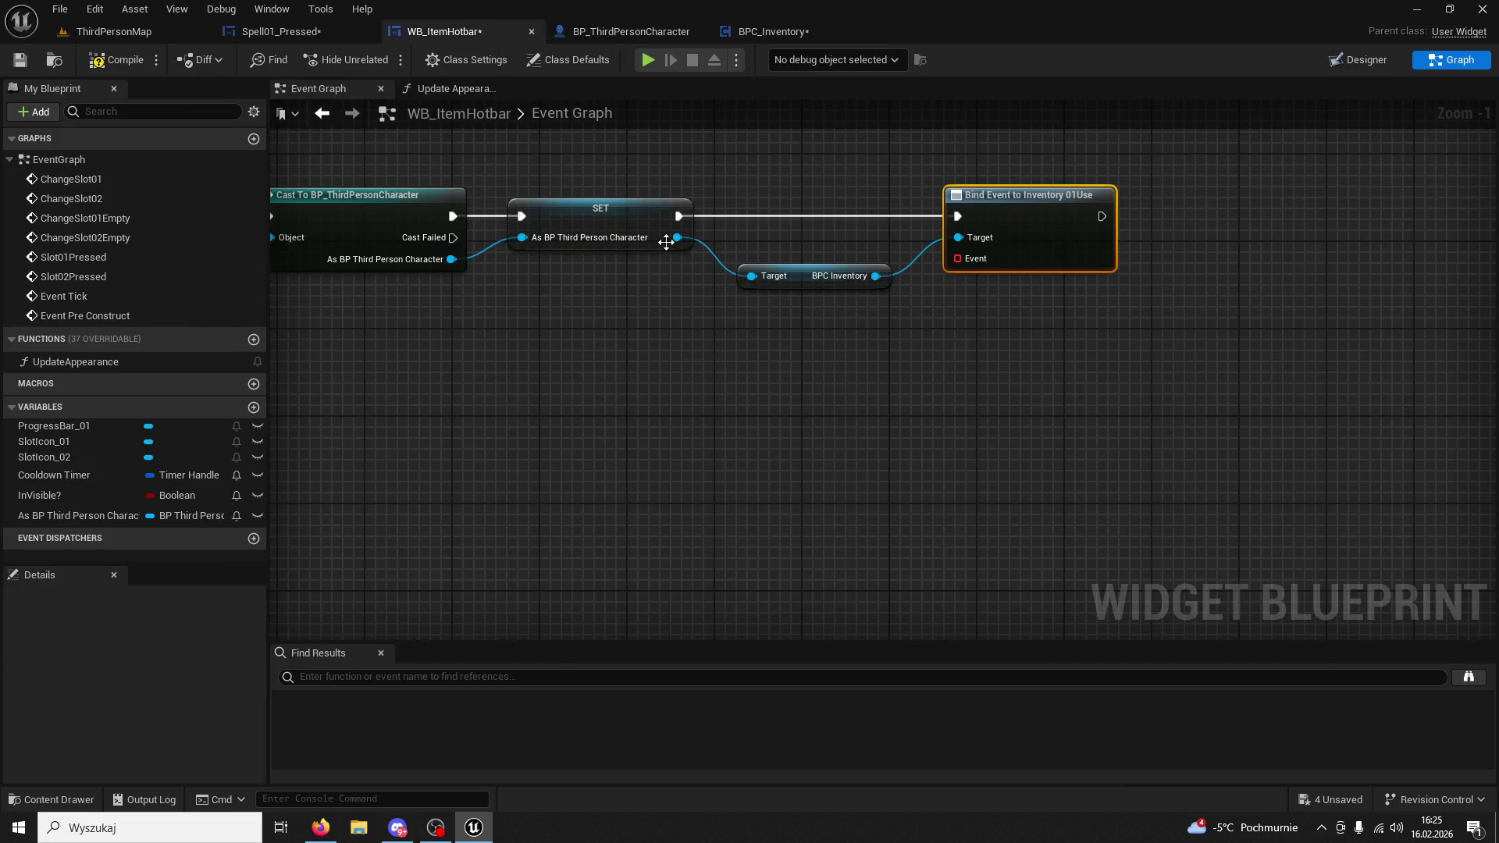
# Add a Beans Cooldown getter pulled from the character reference in WB_ItemHotbar.
pyautogui.moveTo(676, 238); pyautogui.dragTo(718, 358)
pyautogui.write('bea')
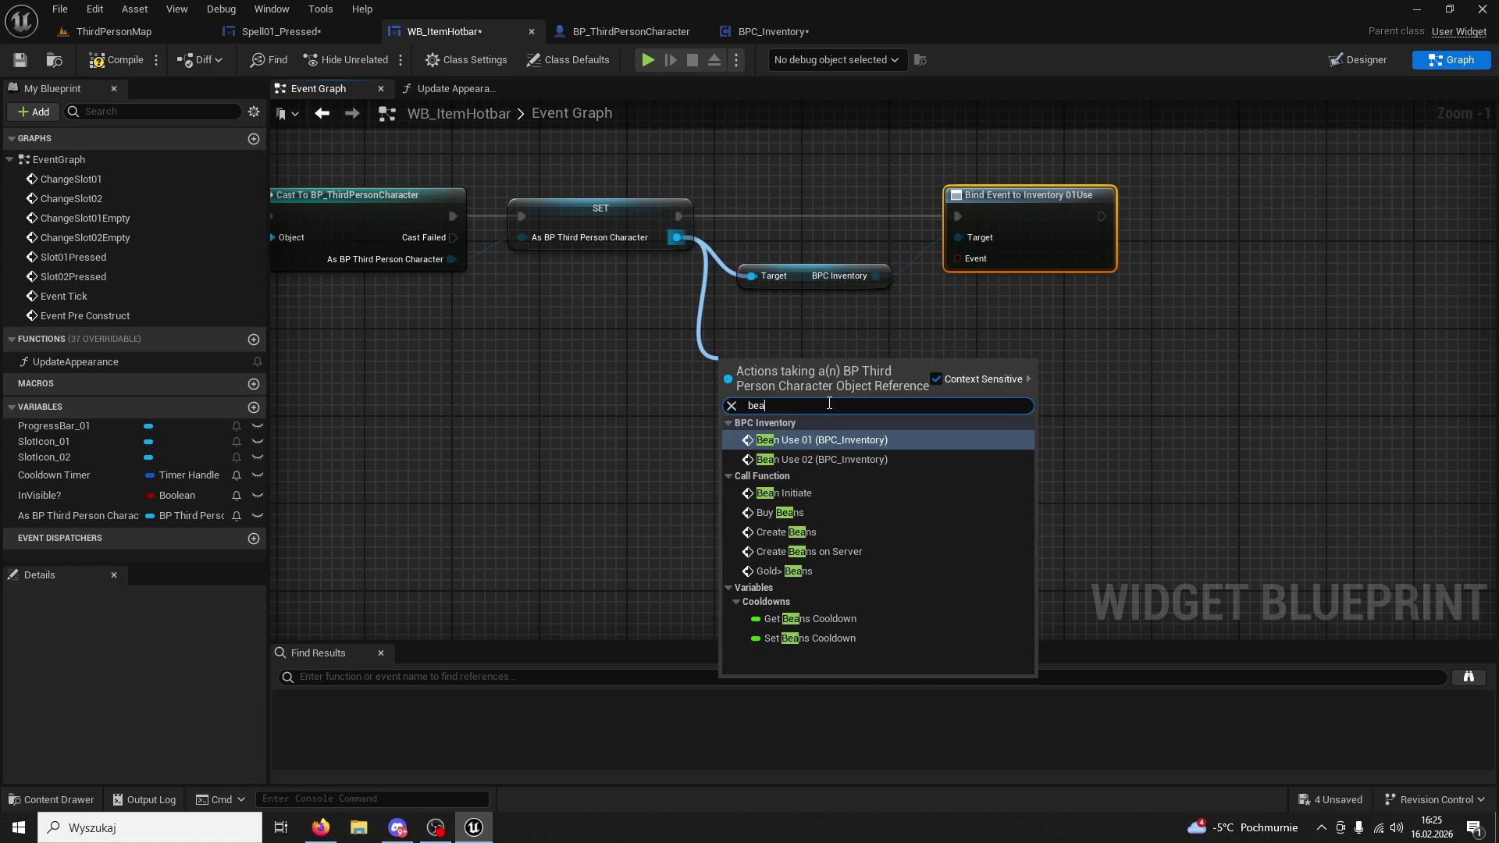
pyautogui.write('ns coo')
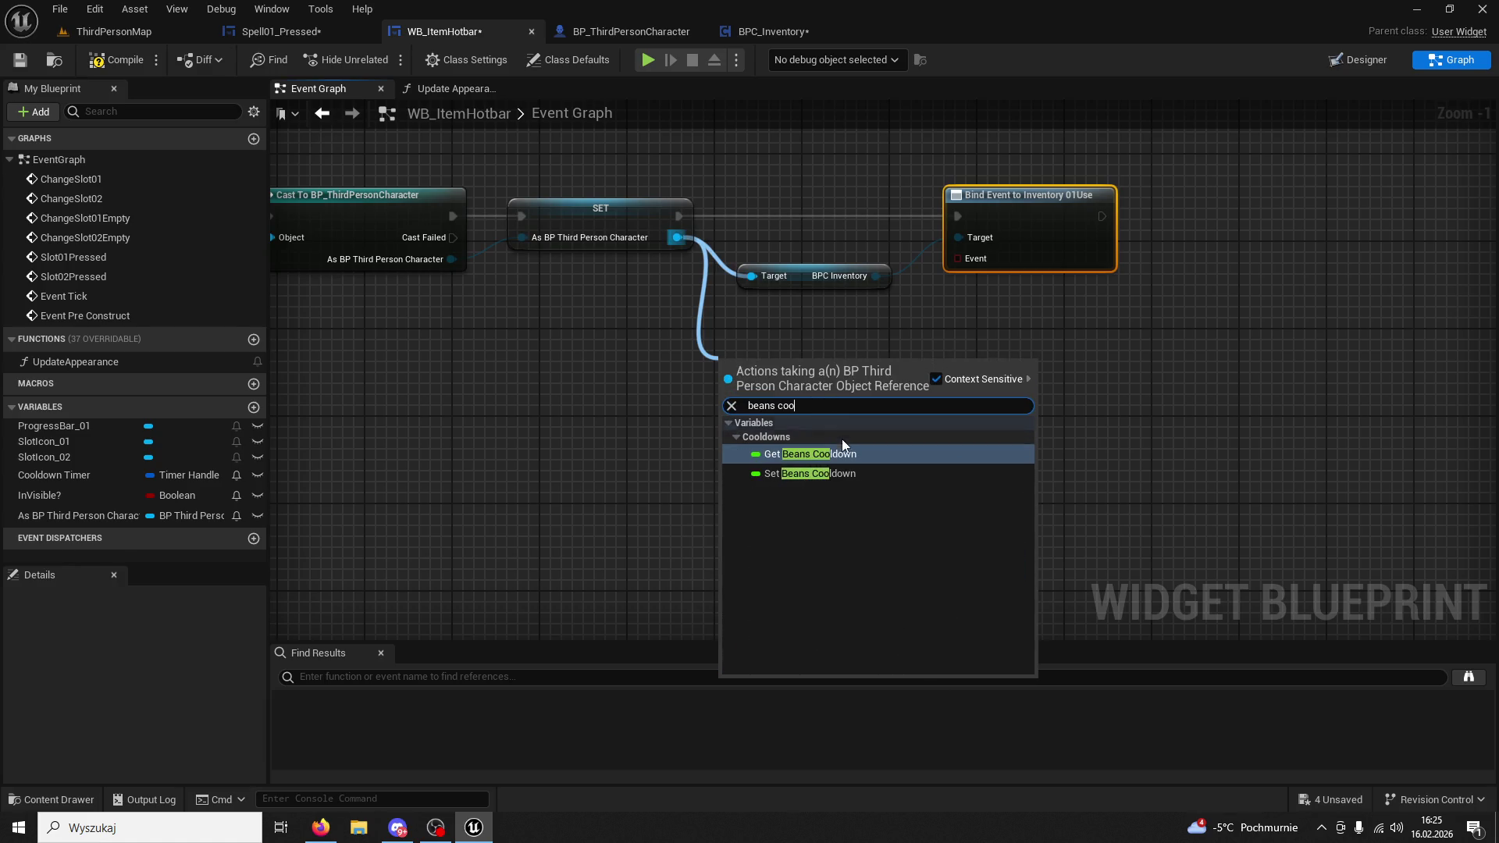
pyautogui.click(841, 456)
pyautogui.click(277, 31)
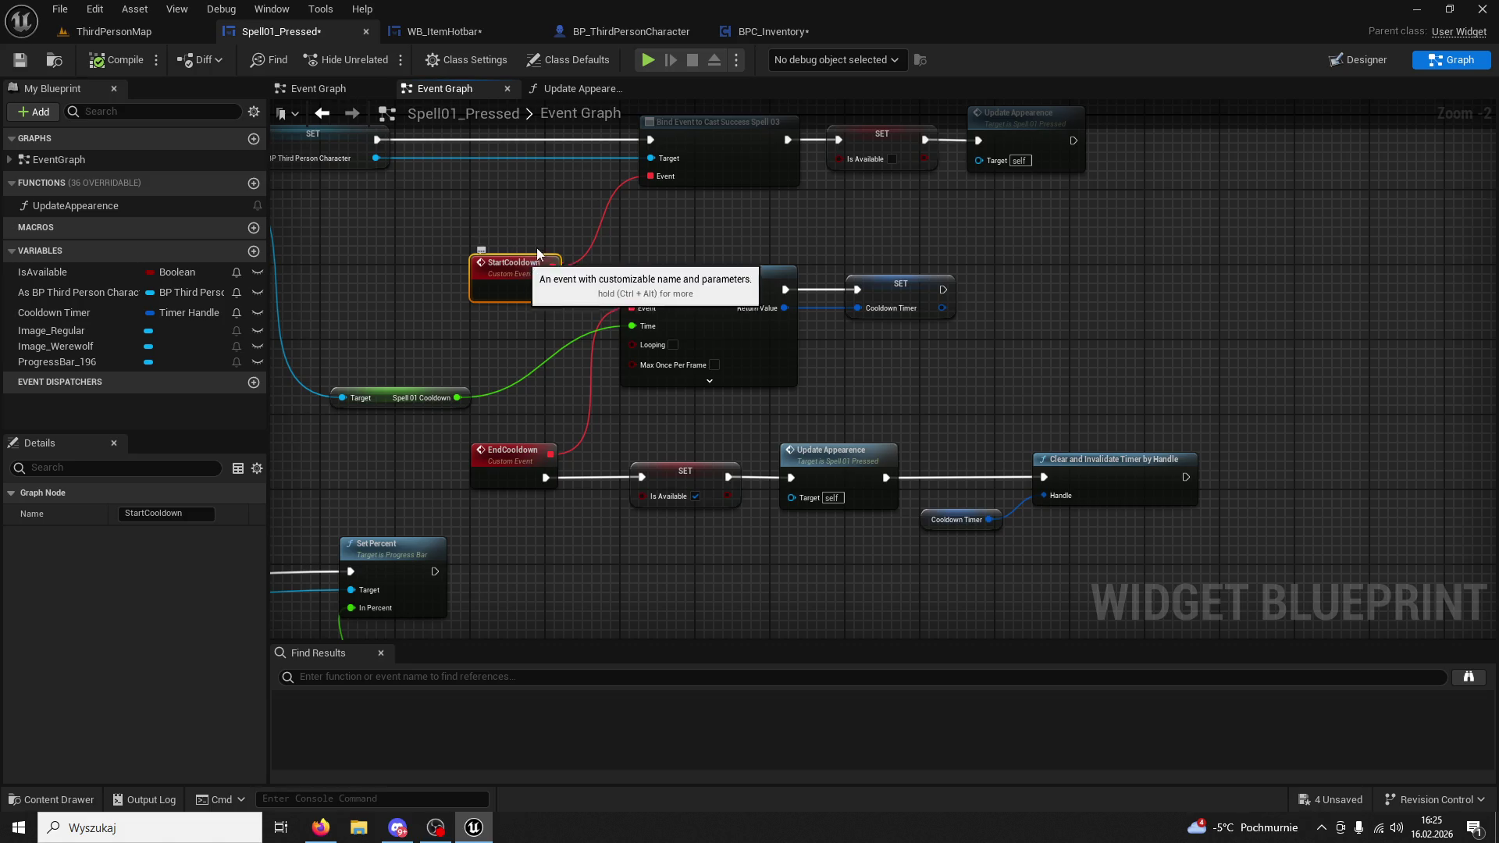
pyautogui.click(767, 33)
pyautogui.click(634, 33)
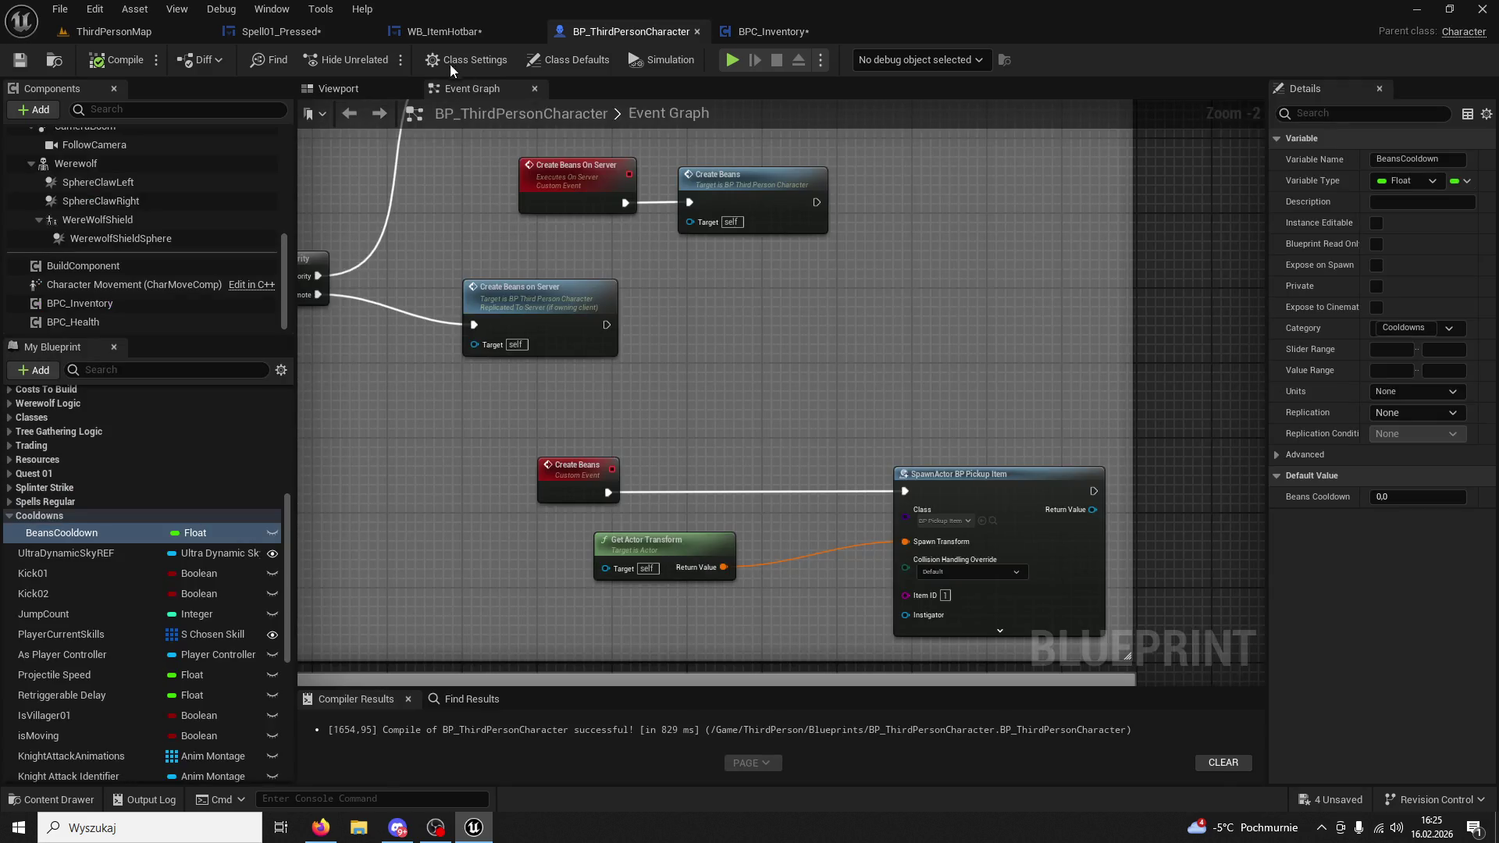
pyautogui.click(448, 35)
# Bind a new custom event named BeansCooldown to the Bind Event node and arrange the nodes.
pyautogui.moveTo(1019, 205); pyautogui.dragTo(1149, 202)
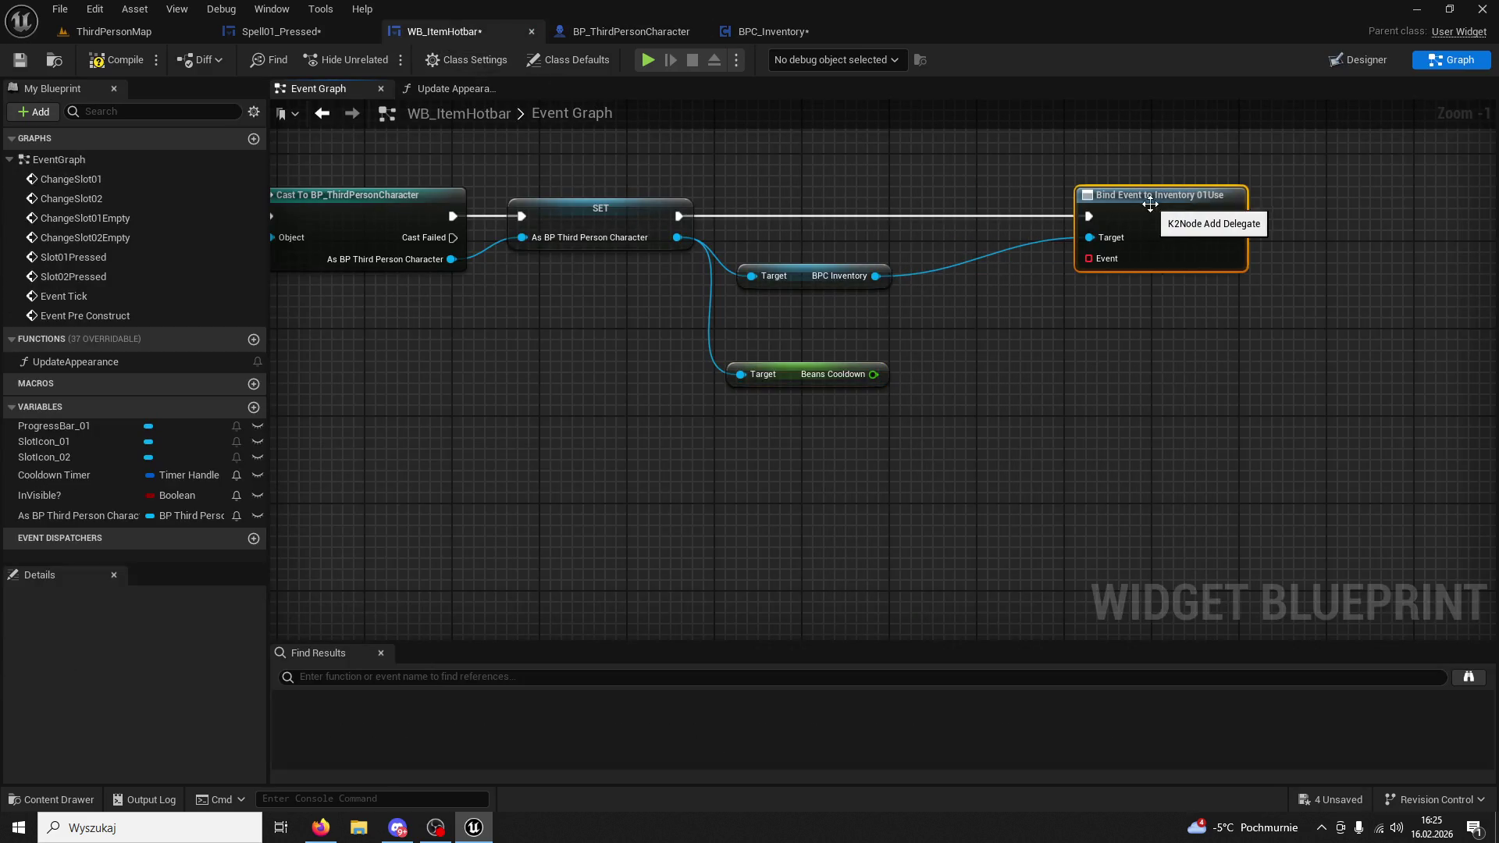
pyautogui.moveTo(1090, 259); pyautogui.dragTo(1022, 322)
pyautogui.write('custom even')
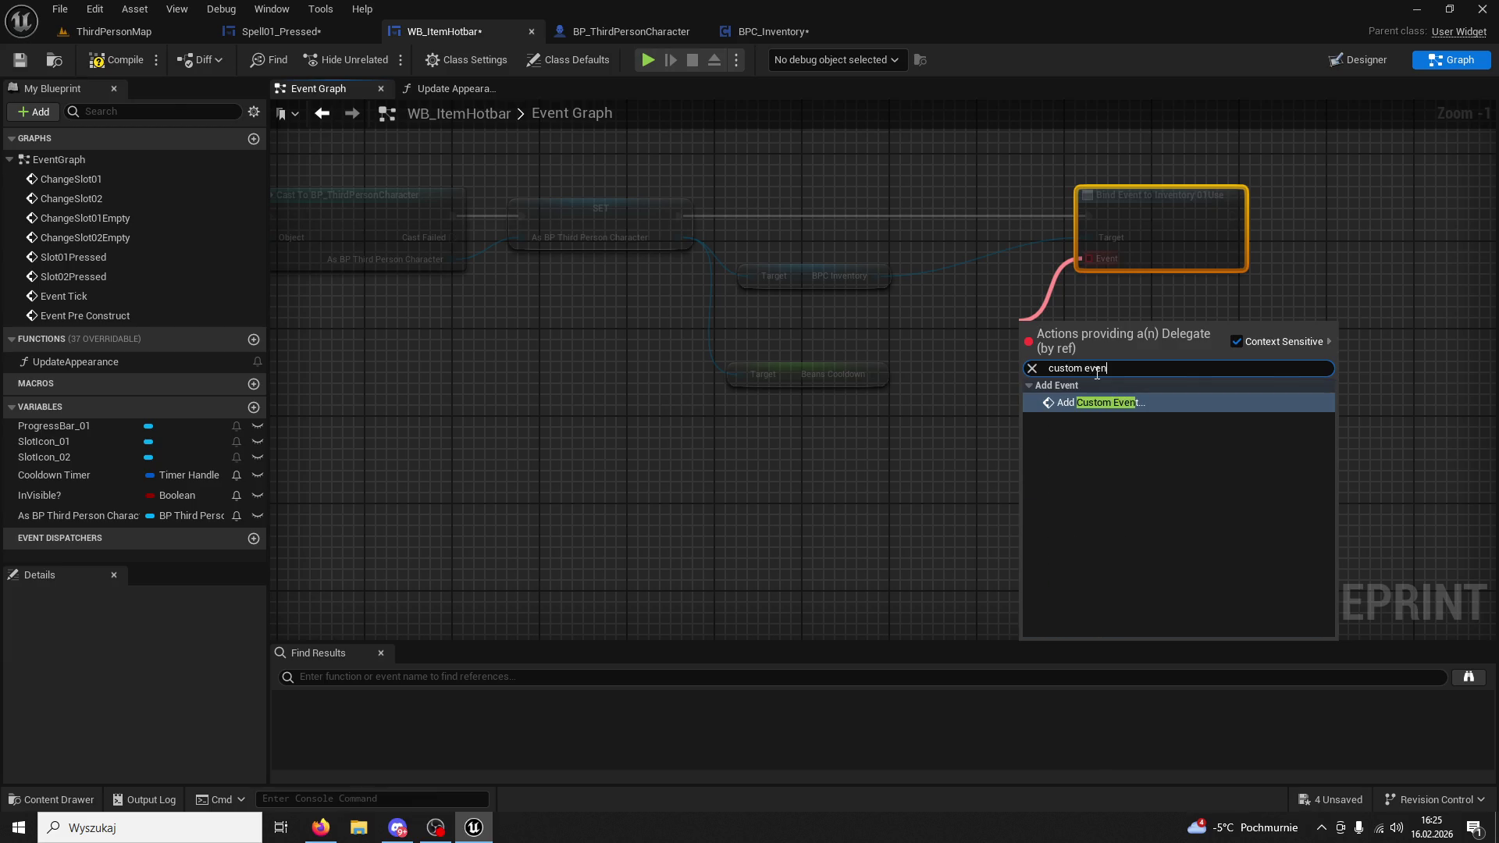
pyautogui.press('Return')
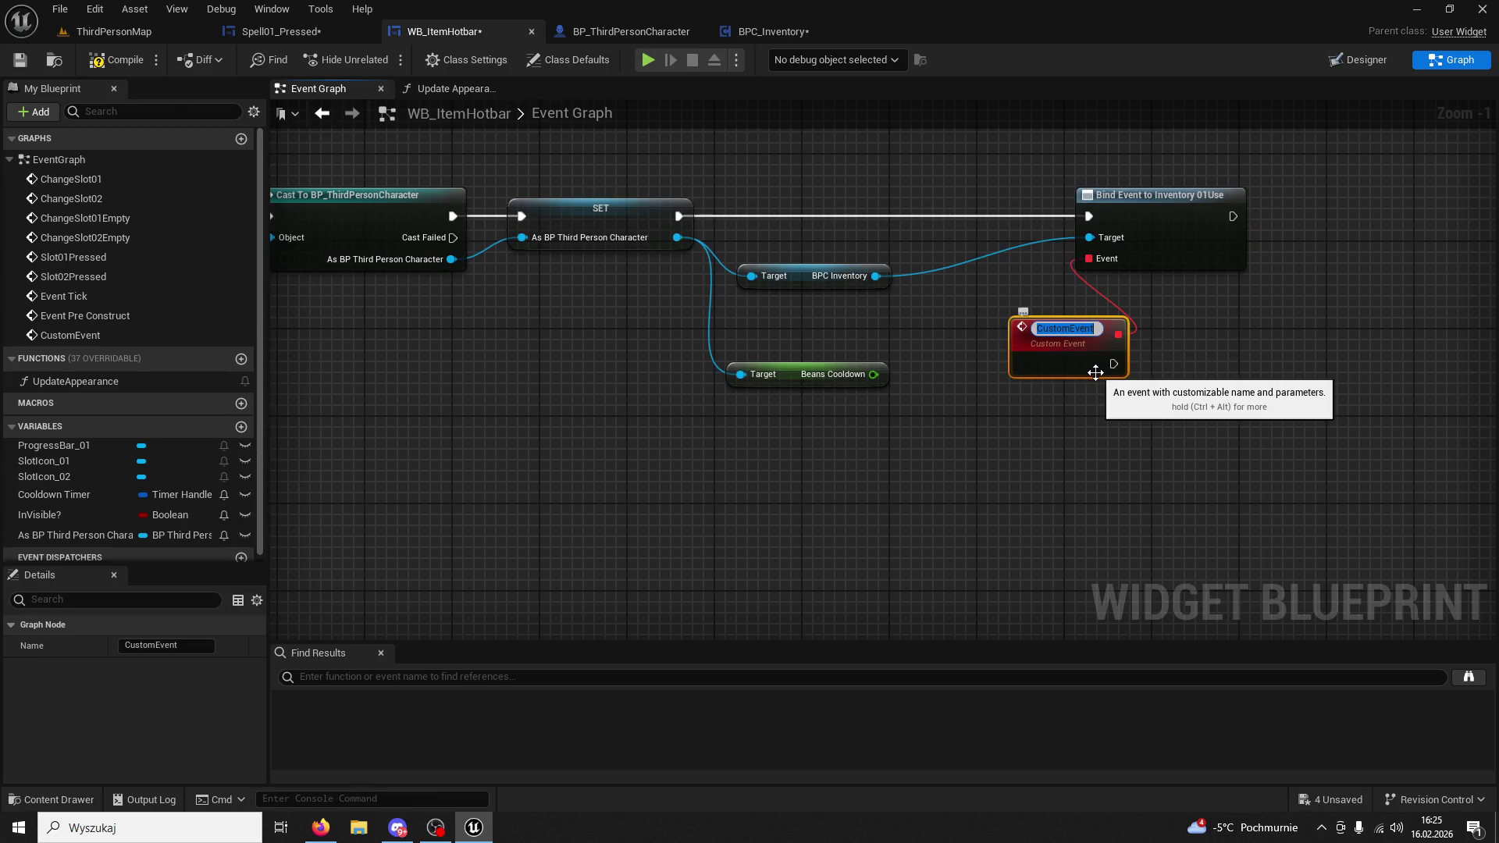
pyautogui.write('BeansCool')
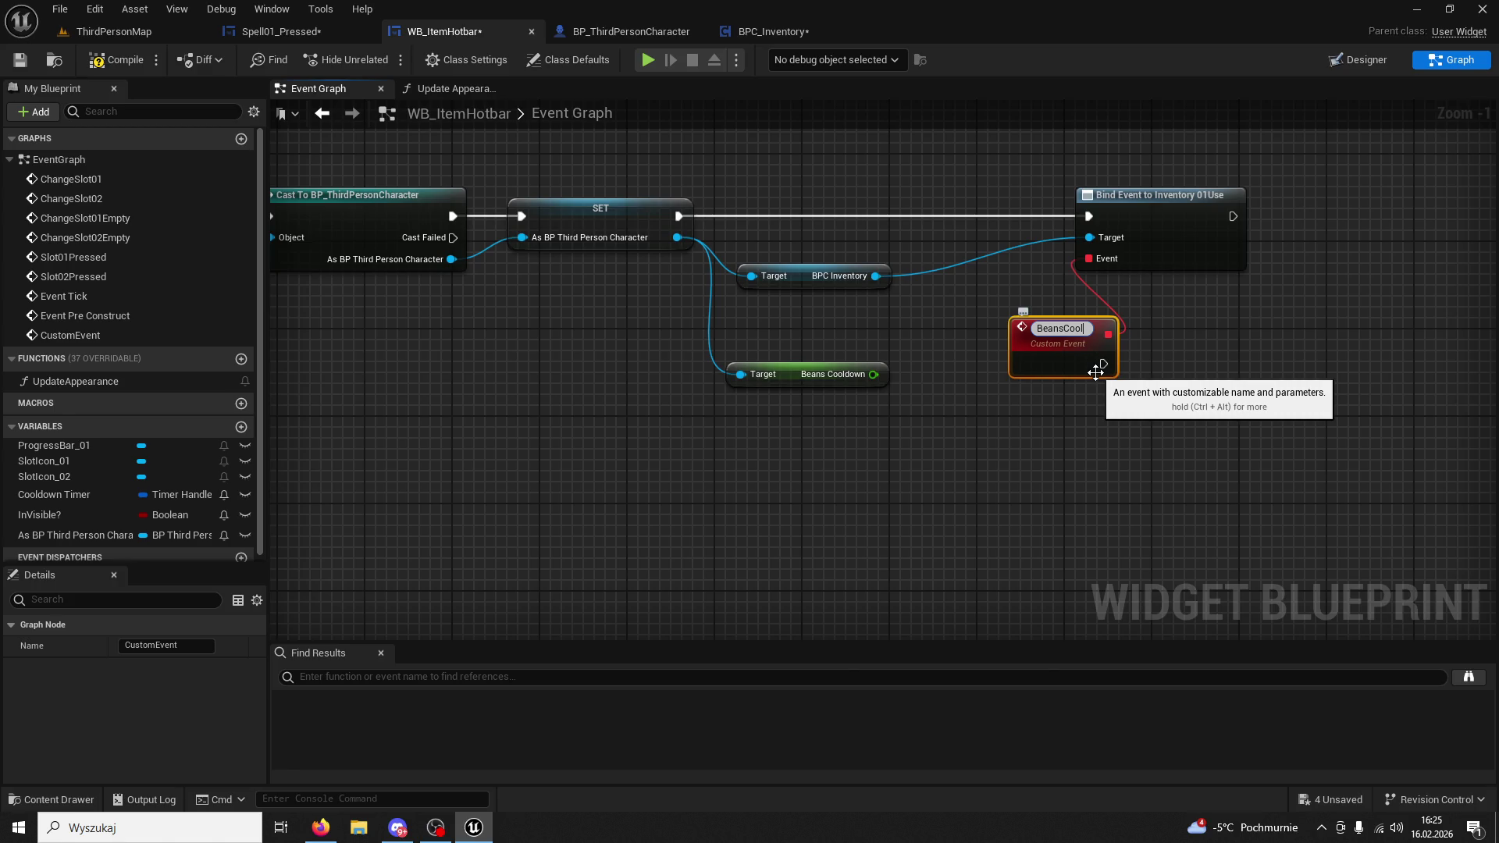
pyautogui.write('wn')
pyautogui.press('Return')
pyautogui.moveTo(1048, 334); pyautogui.dragTo(938, 333)
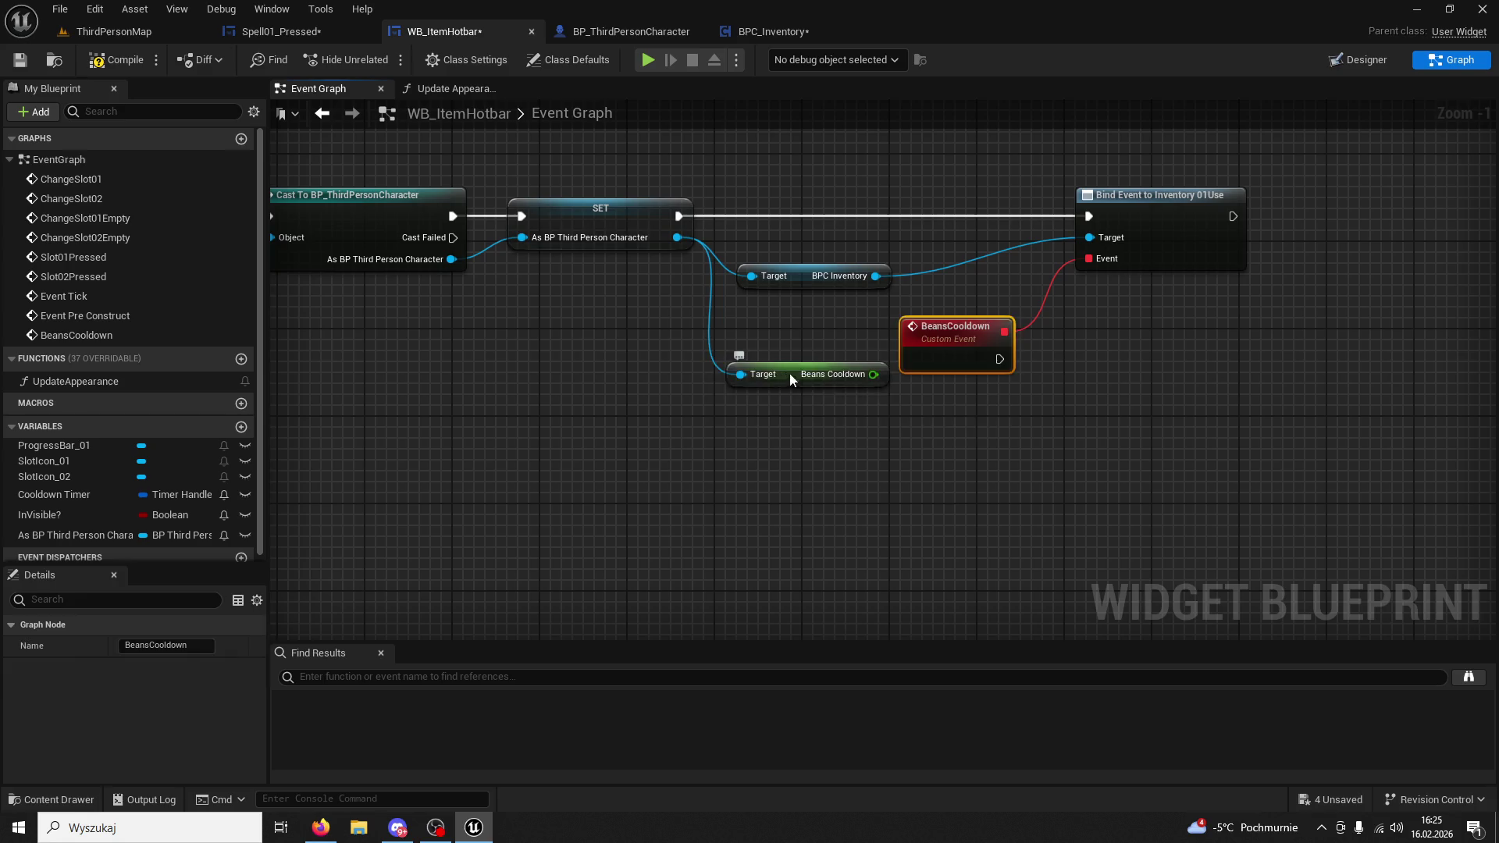
pyautogui.moveTo(797, 377); pyautogui.dragTo(784, 420)
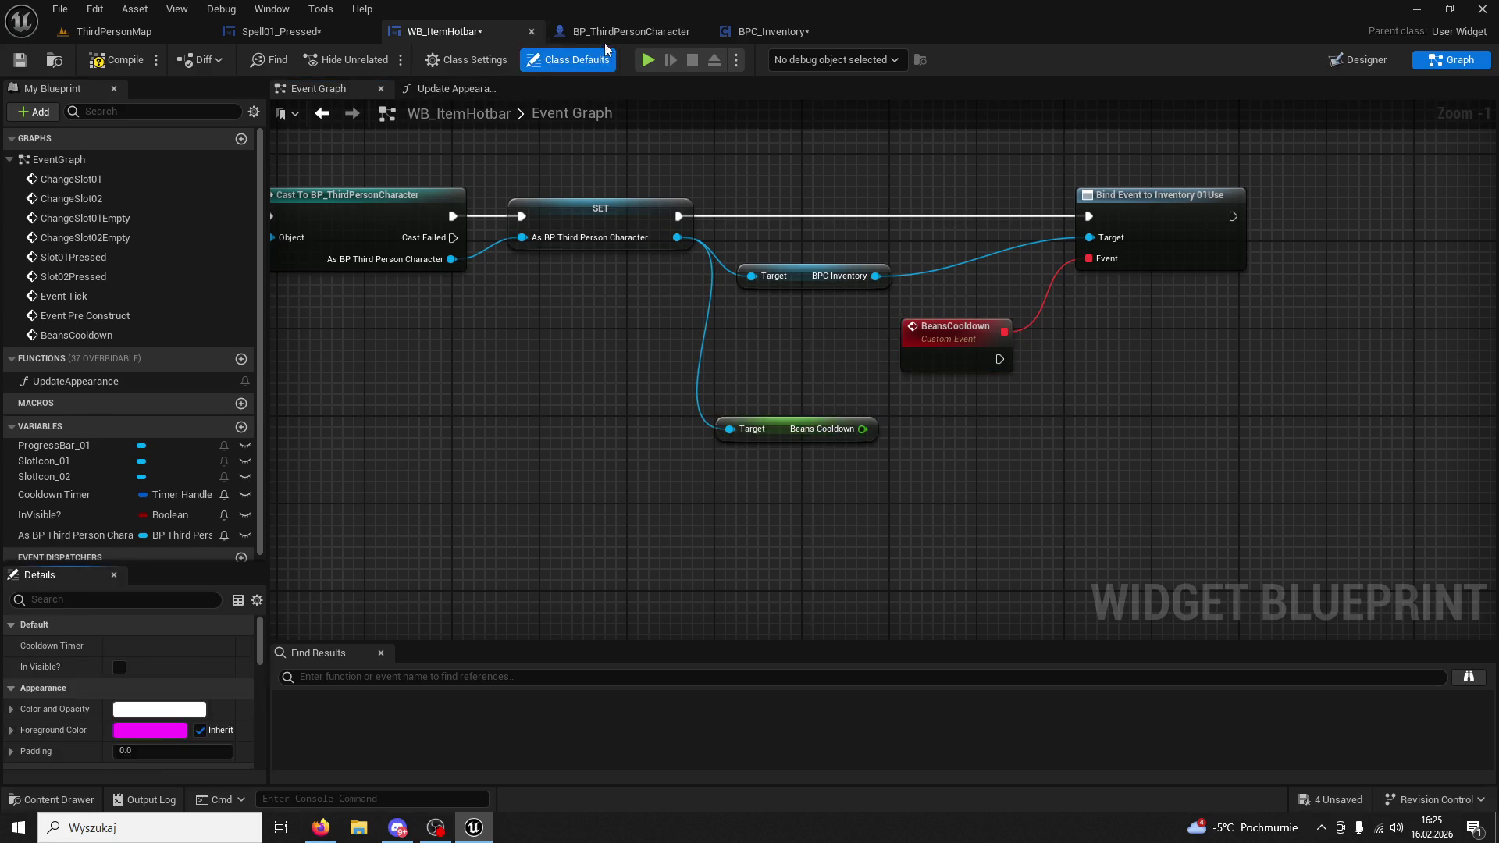
# Add Set Timer by Event using Beans Cooldown as its time, run by the BeansCooldown event.
pyautogui.click(625, 32)
pyautogui.click(790, 35)
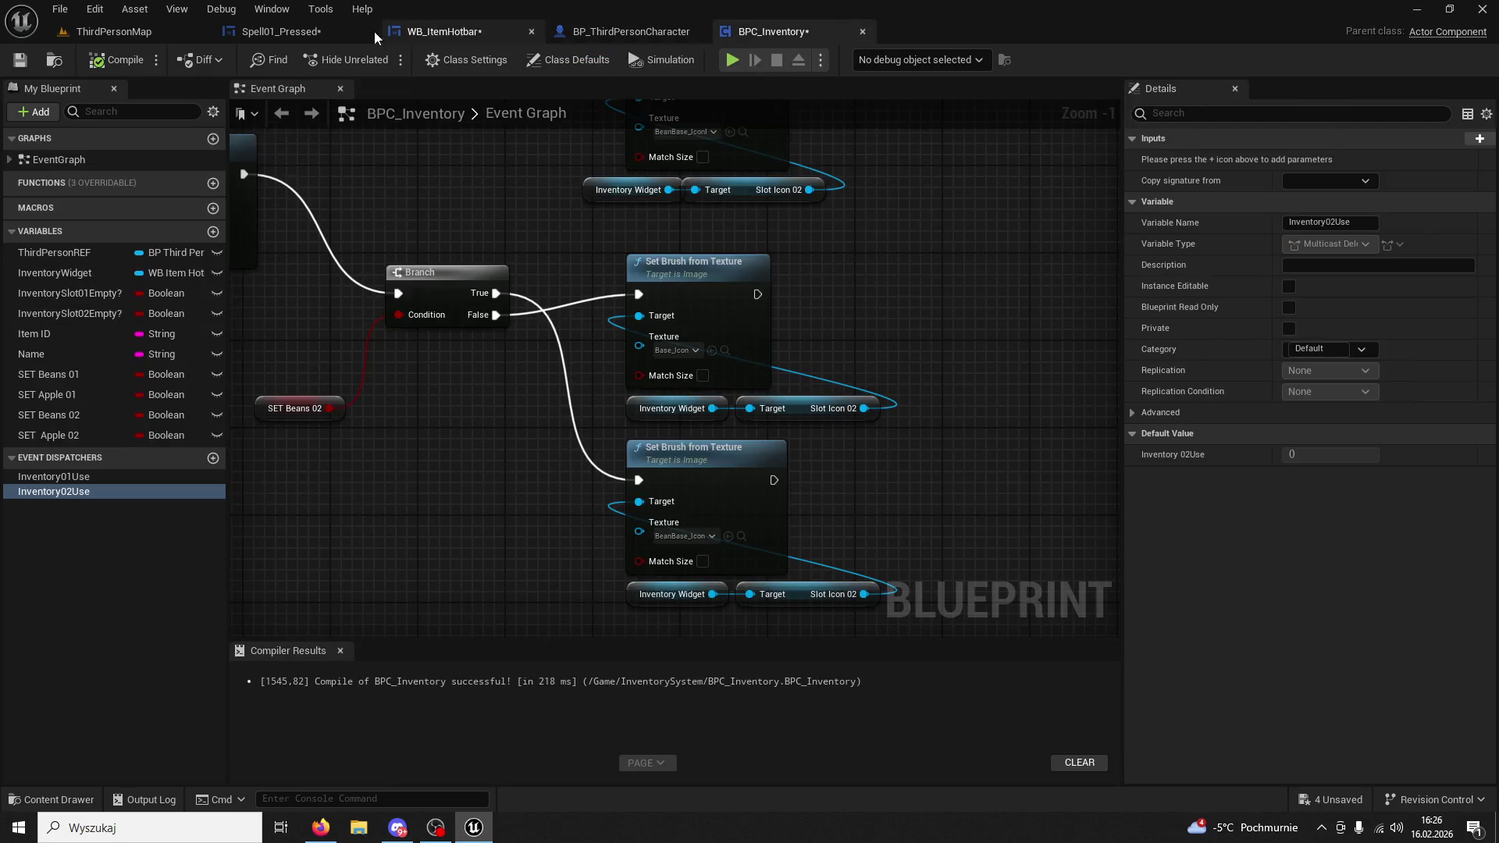
pyautogui.click(293, 37)
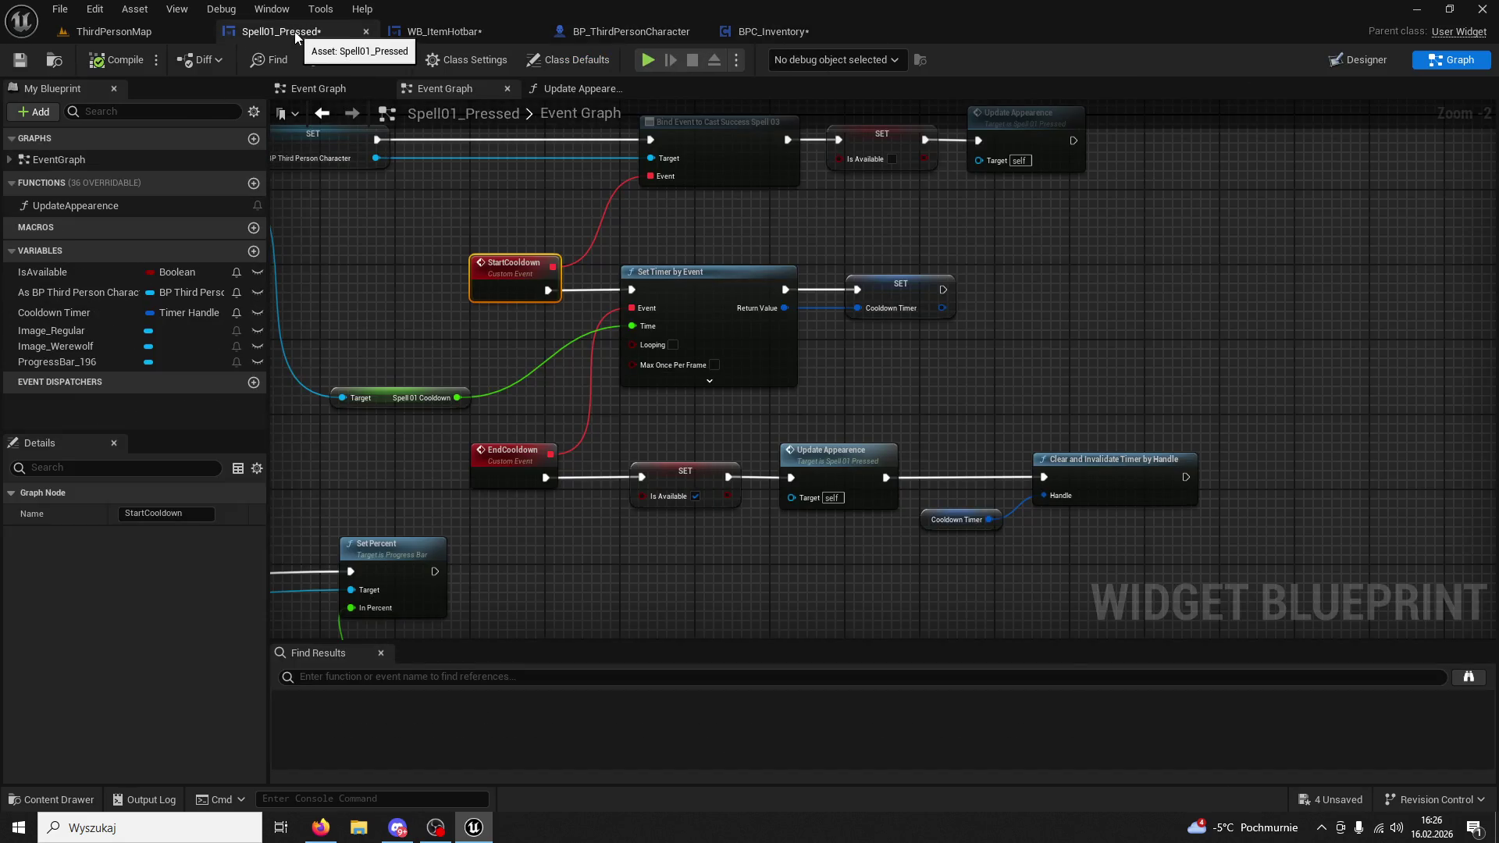
pyautogui.click(773, 33)
pyautogui.click(658, 35)
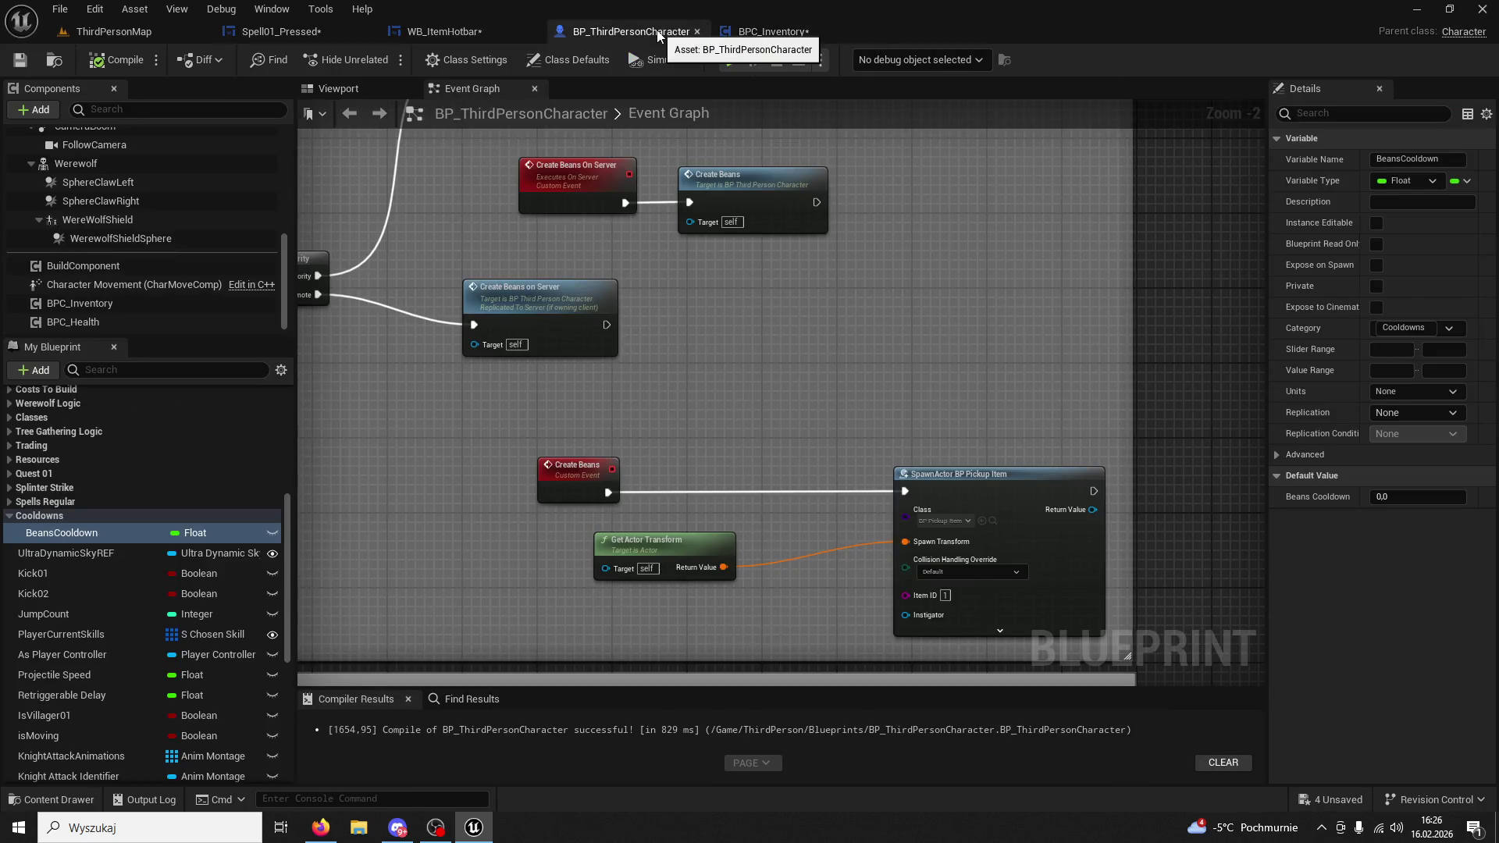
pyautogui.click(447, 32)
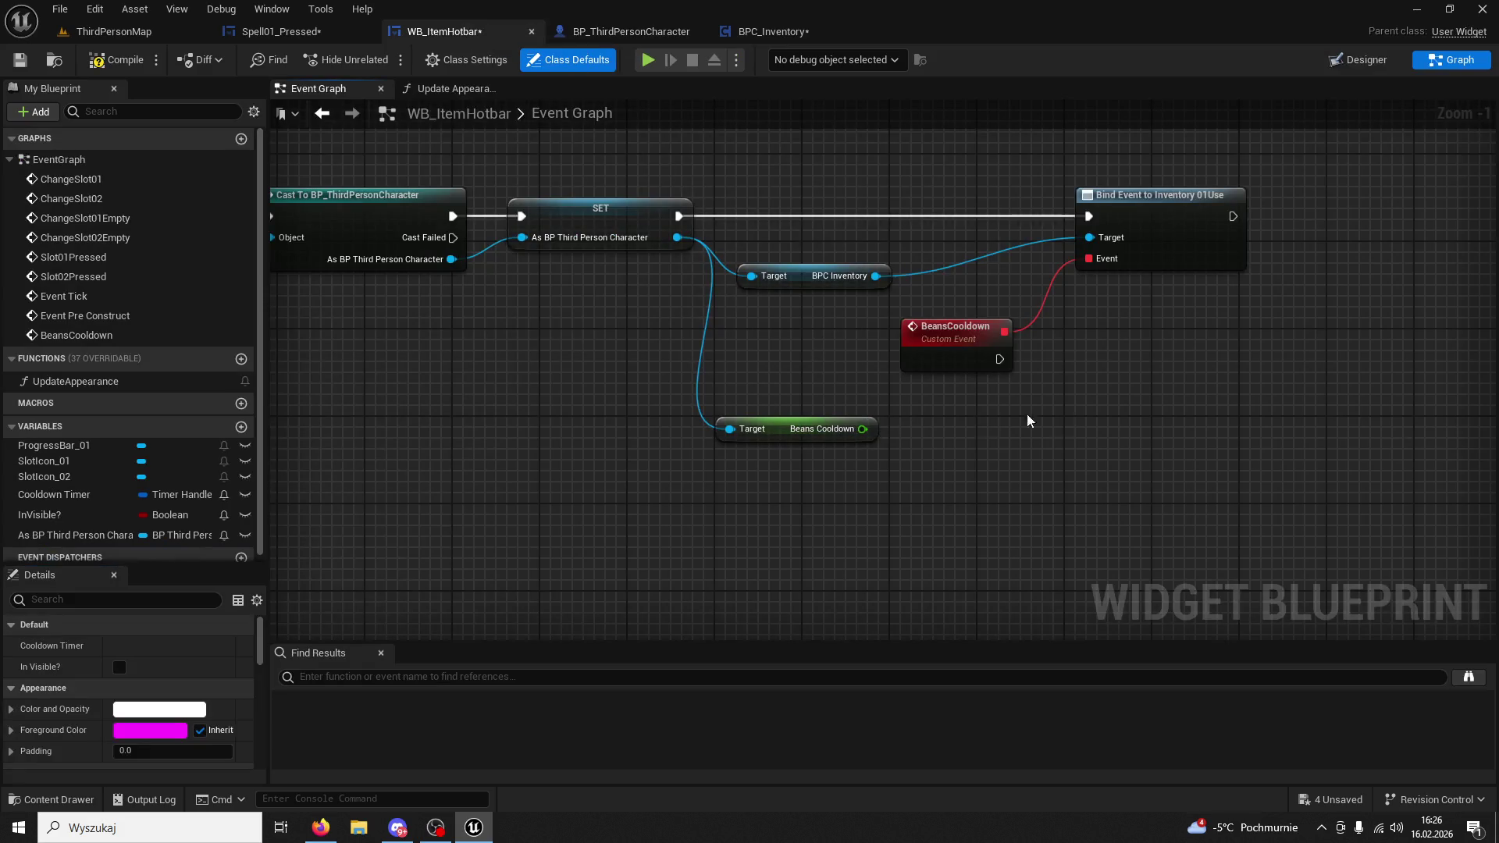
pyautogui.moveTo(859, 429); pyautogui.dragTo(1037, 426)
pyautogui.write('se')
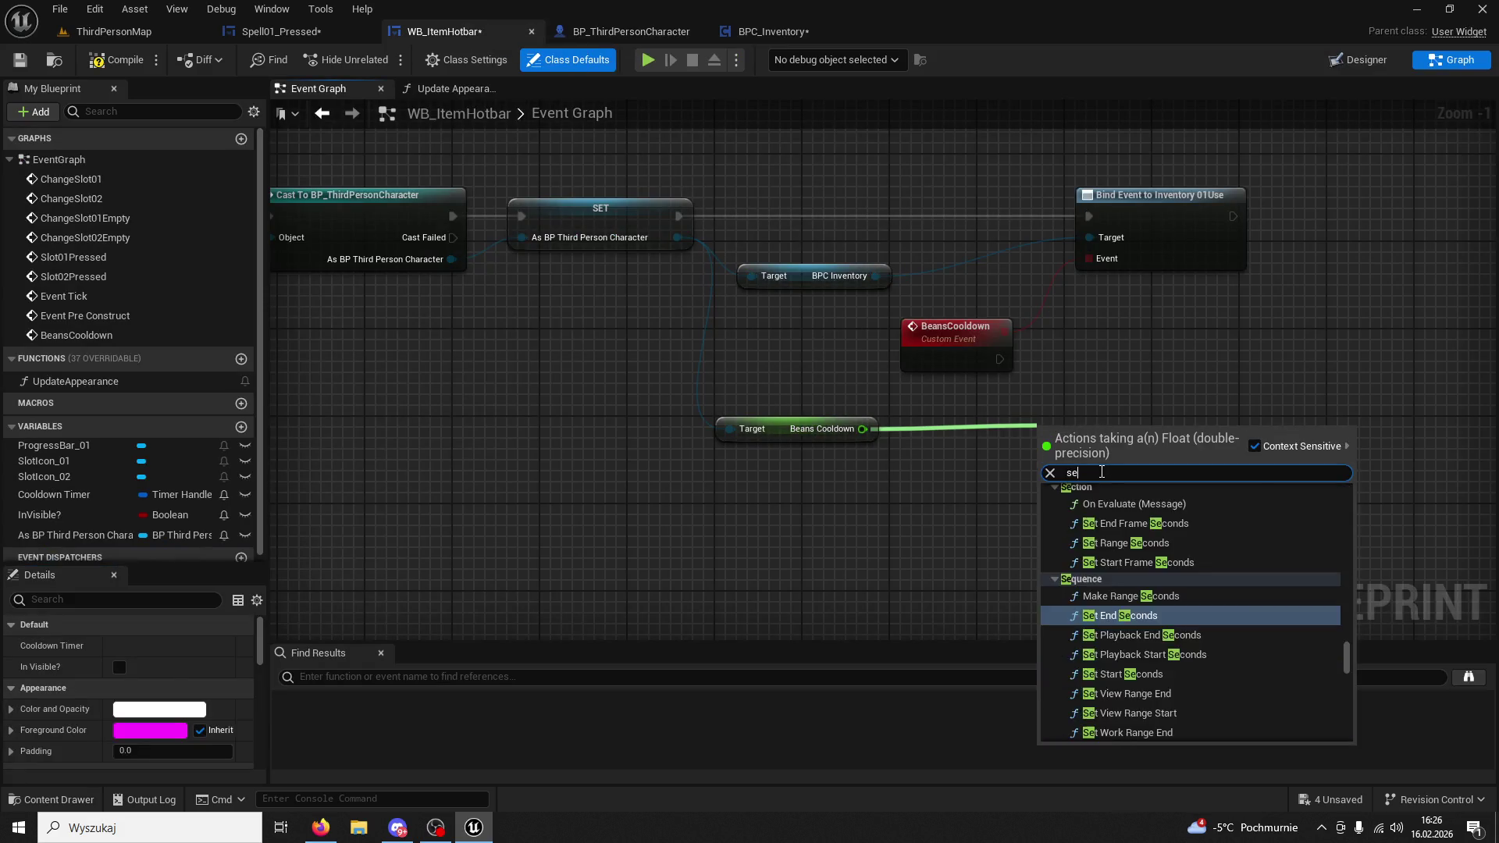
pyautogui.write('t timer by event')
pyautogui.press('Return')
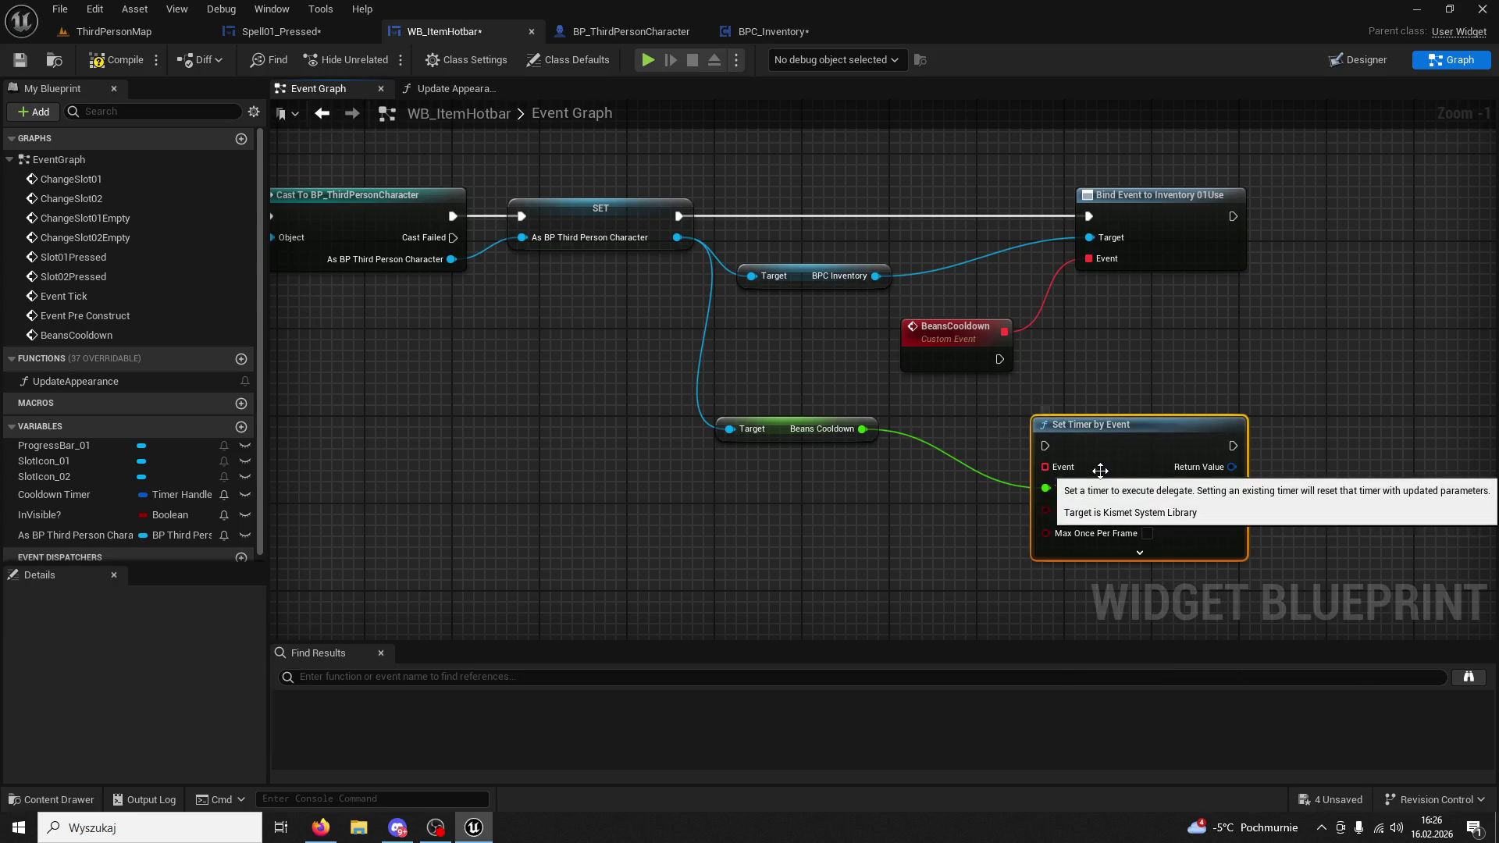
pyautogui.moveTo(1129, 480); pyautogui.dragTo(1174, 404)
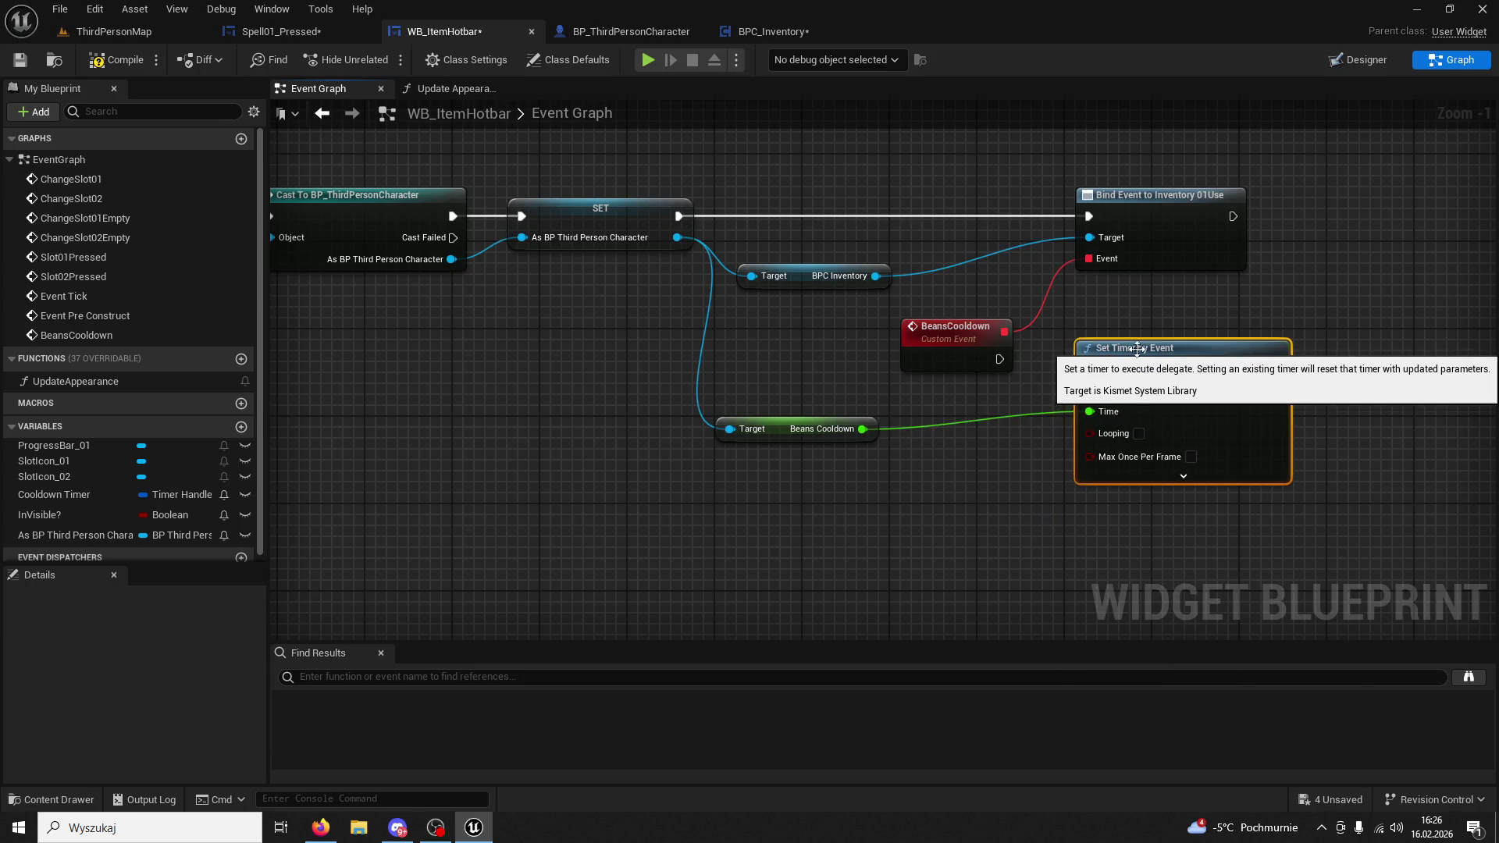
pyautogui.moveTo(1001, 360); pyautogui.dragTo(1089, 370)
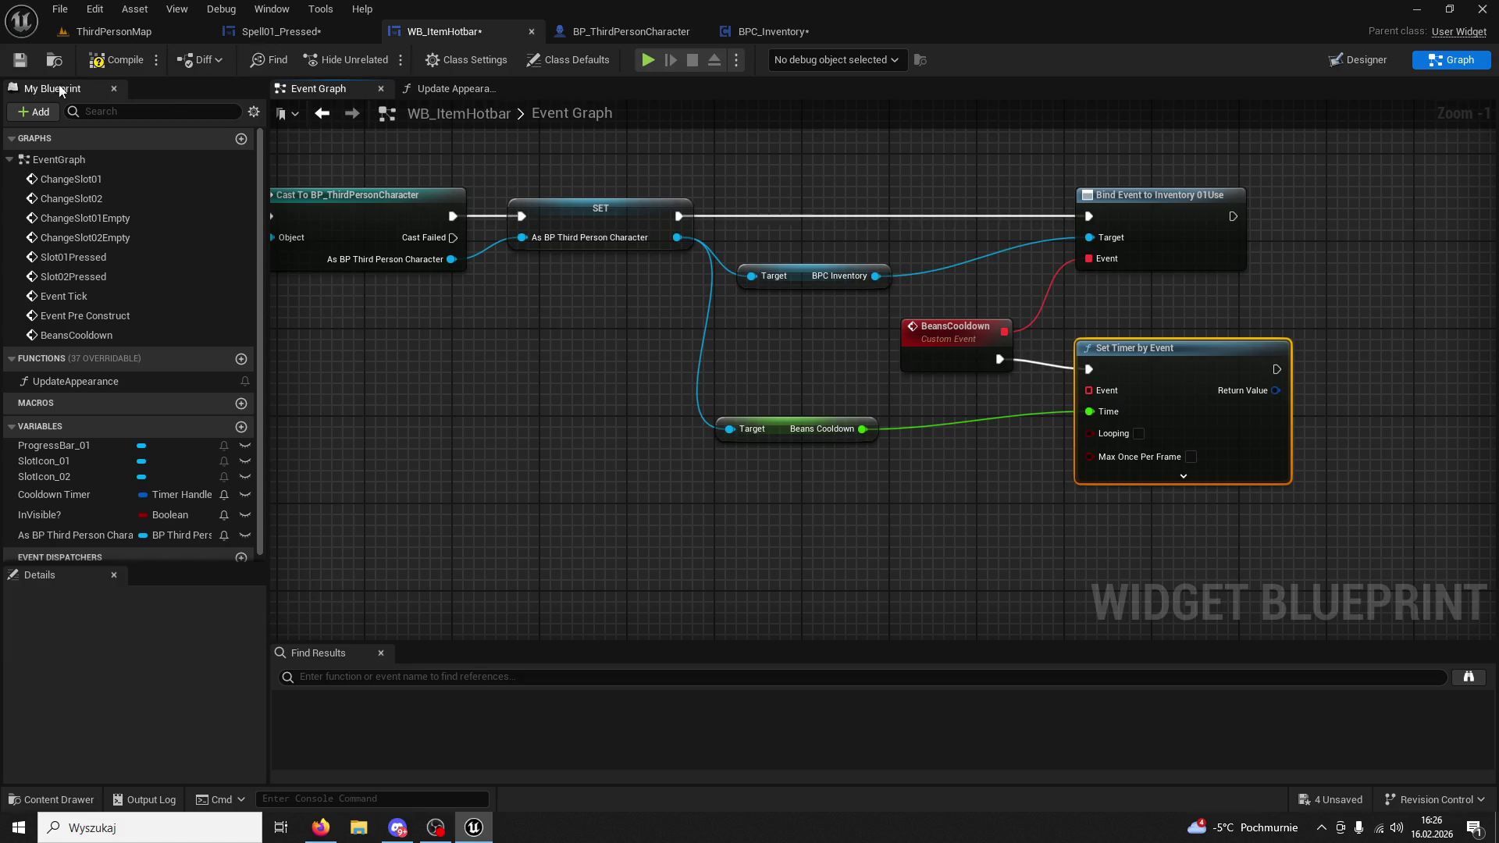
pyautogui.click(624, 31)
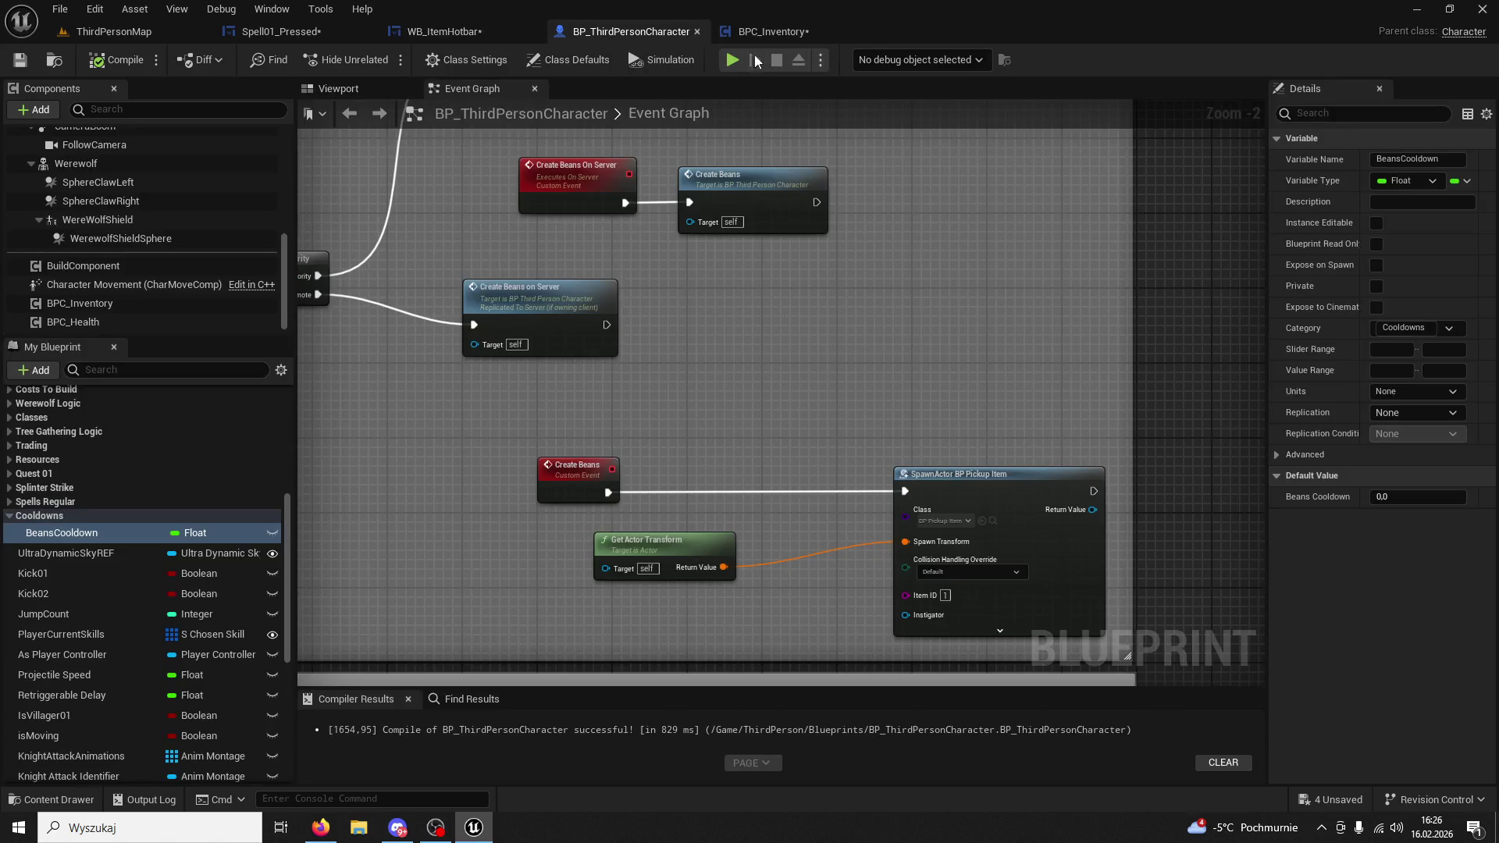
# Set BeansCooldown's default value to 5 and compile BP_ThirdPersonCharacter.
pyautogui.click(775, 37)
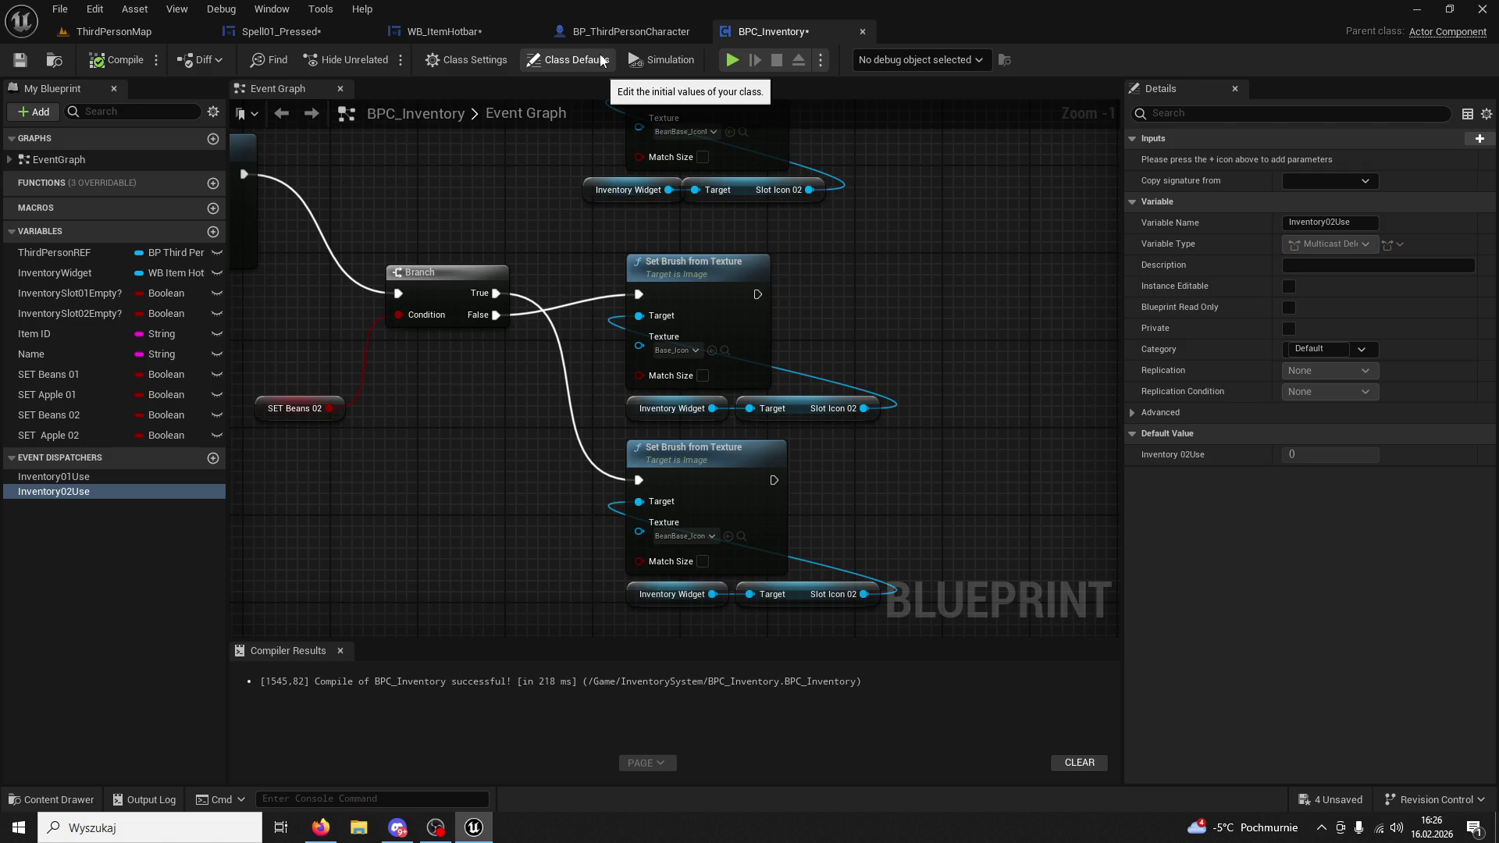
pyautogui.click(281, 31)
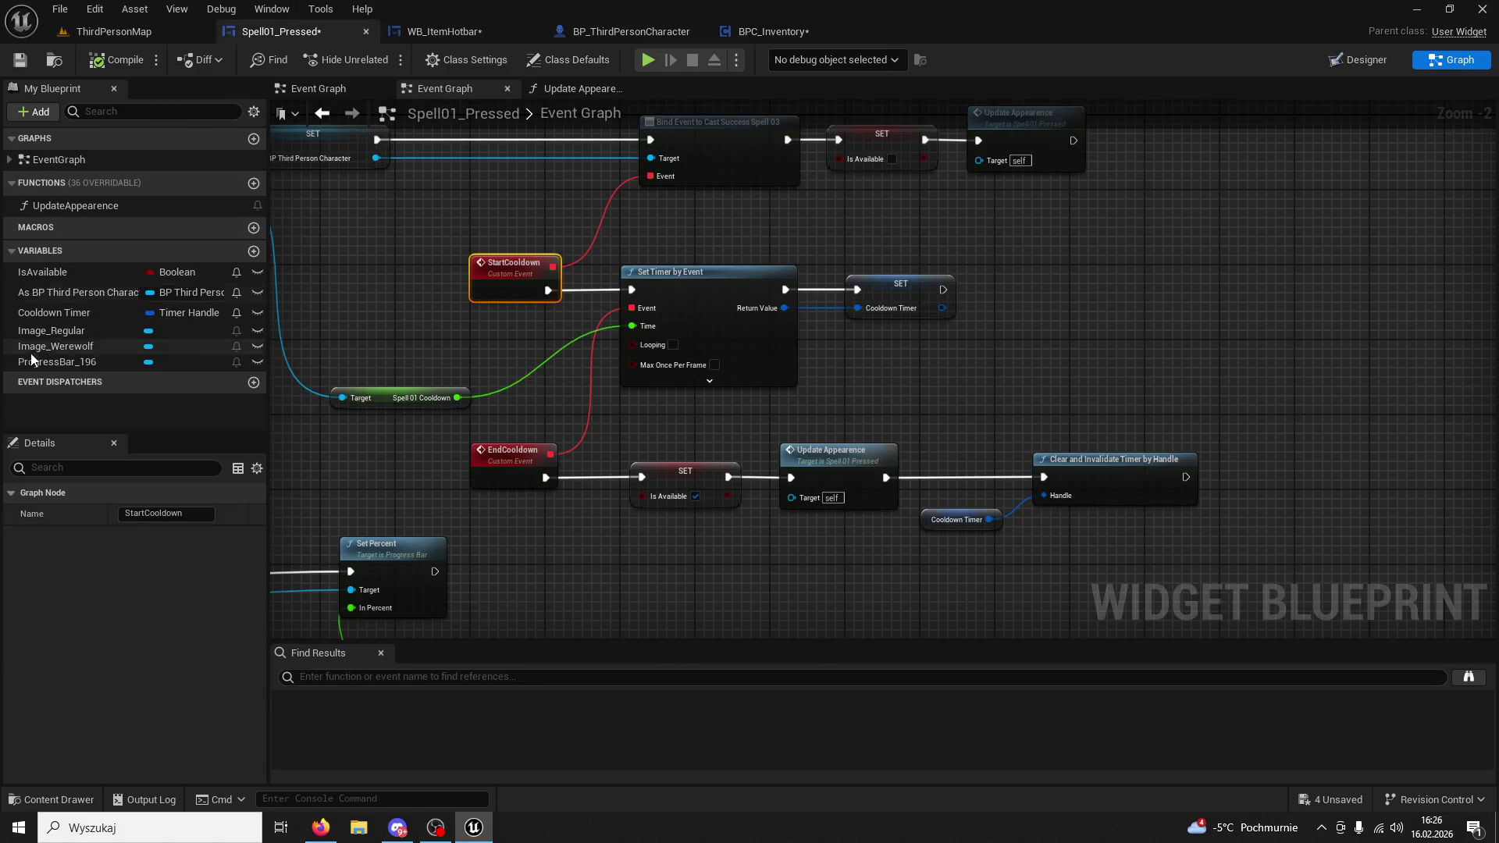
pyautogui.click(463, 28)
pyautogui.click(593, 32)
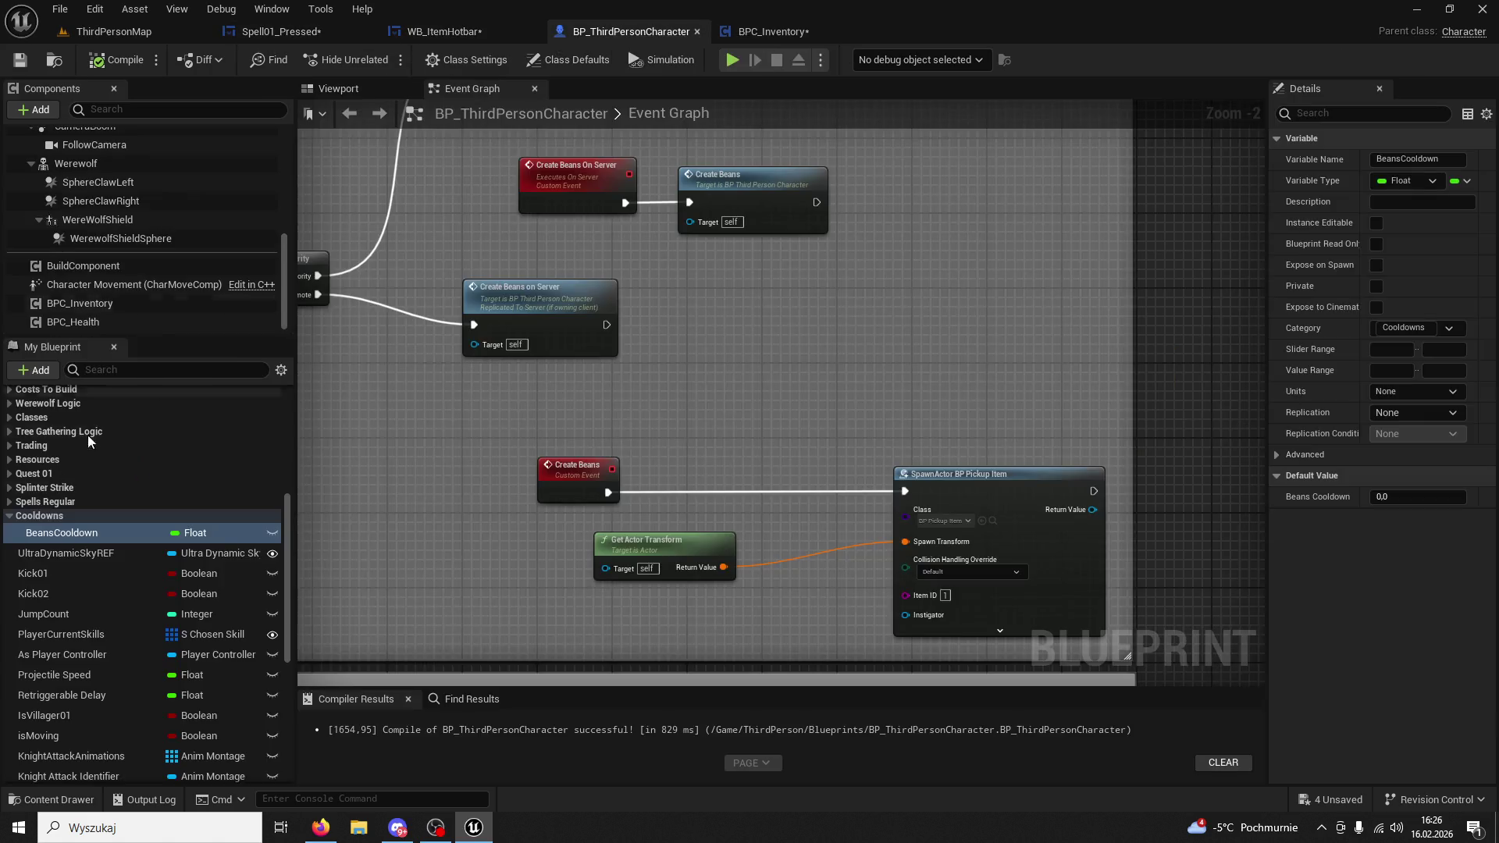
pyautogui.click(1394, 497)
pyautogui.write('5')
pyautogui.press('Return')
pyautogui.click(107, 63)
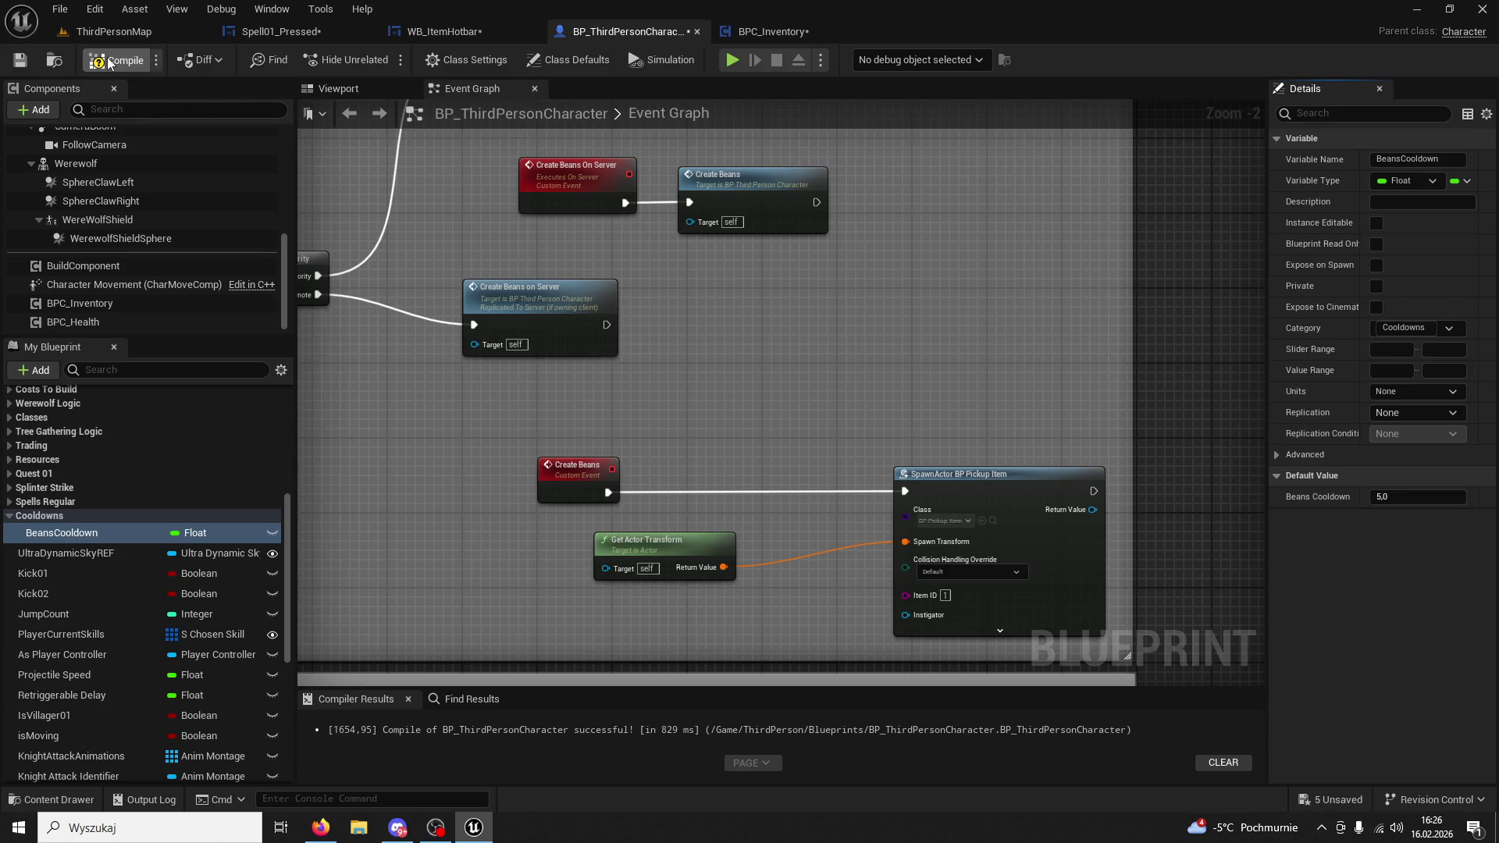
# Check BPC_Inventory and WB_ItemHotbar, ending on the Spell01_Pressed graph.
pyautogui.click(749, 35)
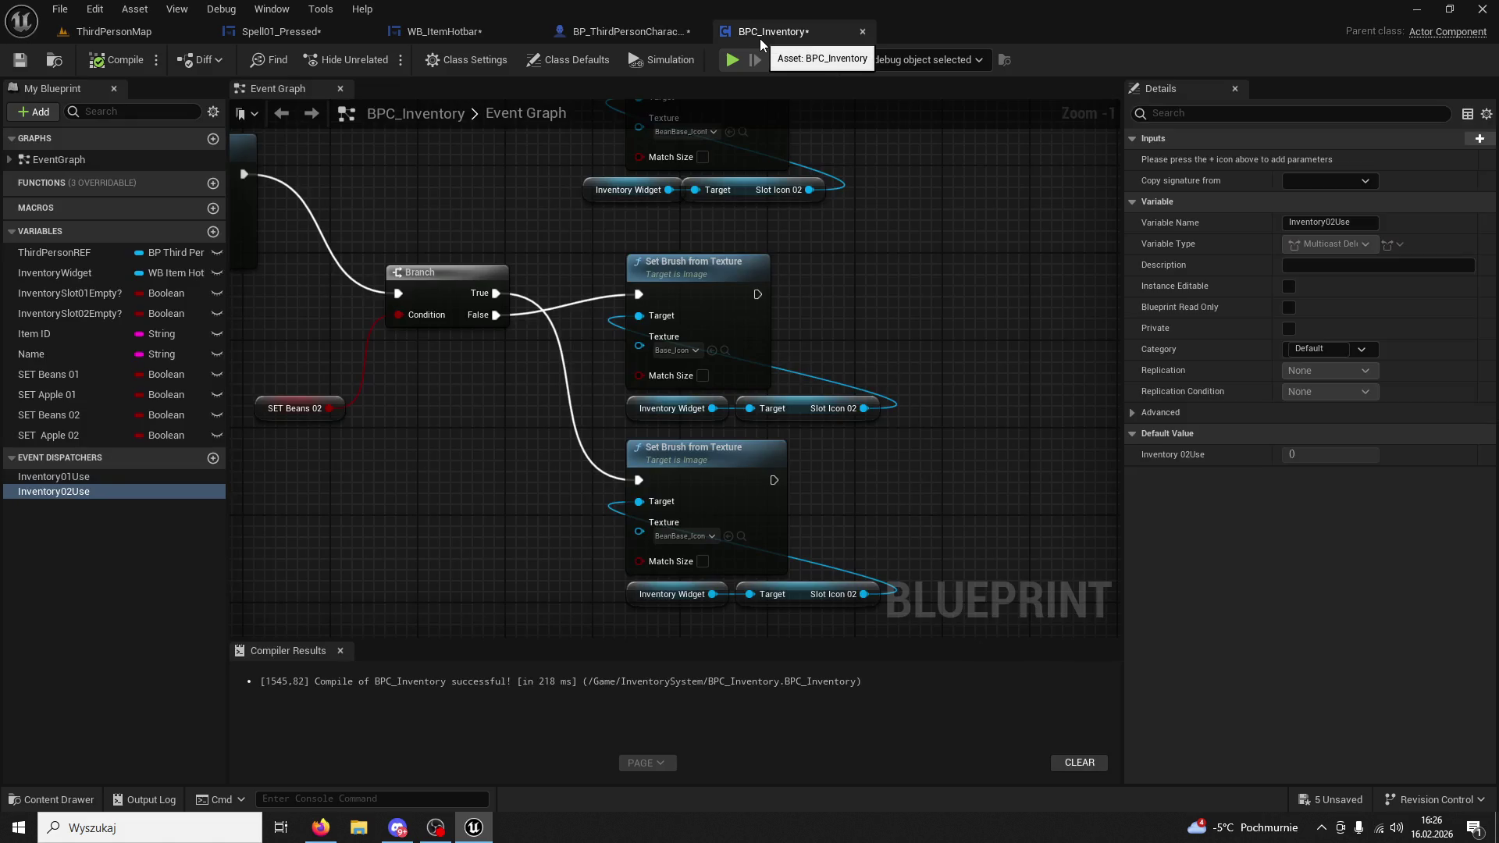
pyautogui.click(631, 35)
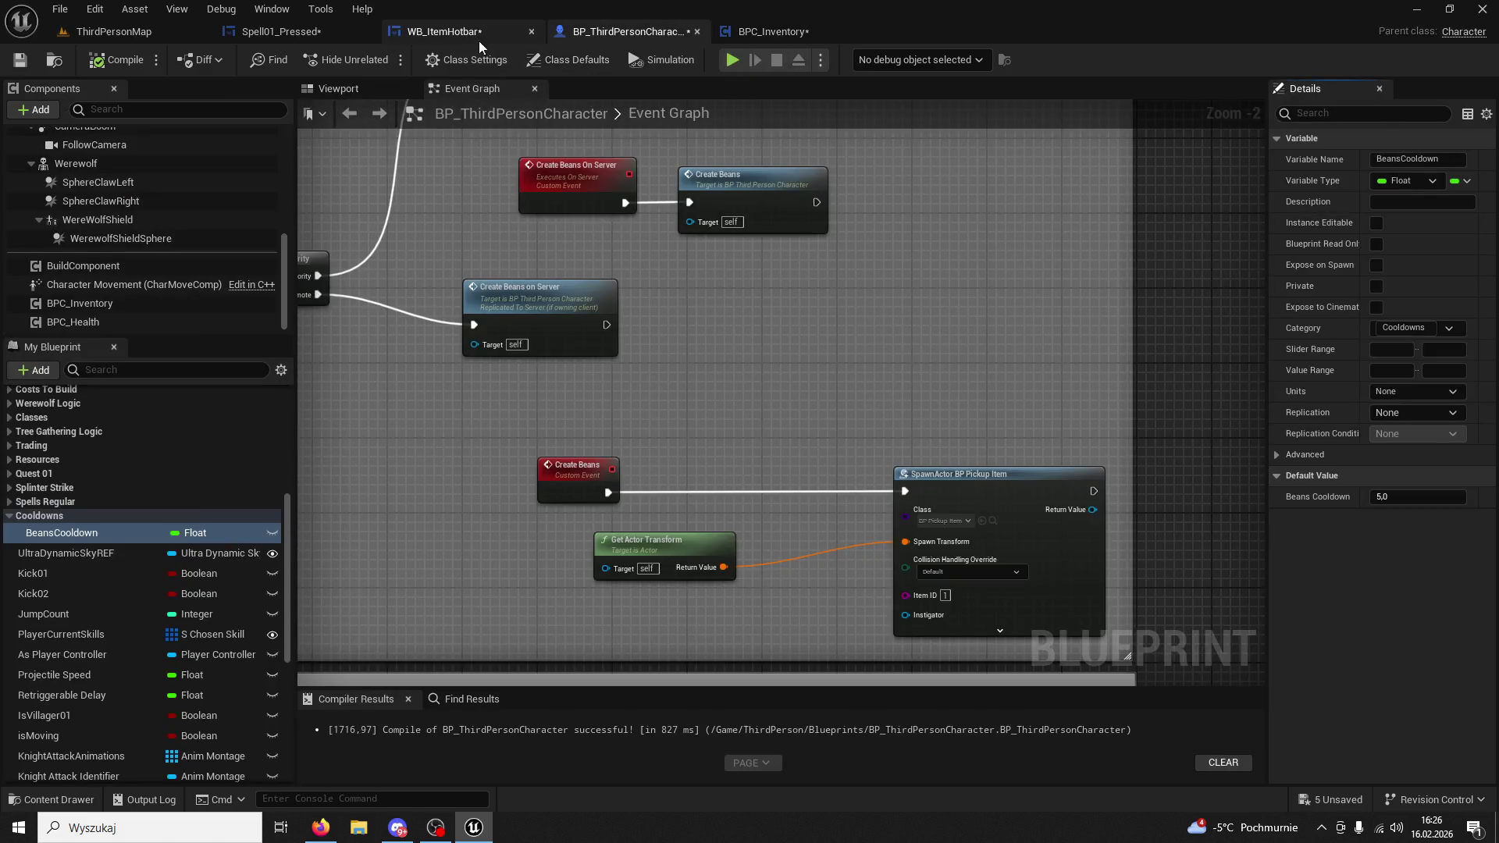
pyautogui.click(477, 35)
pyautogui.click(317, 35)
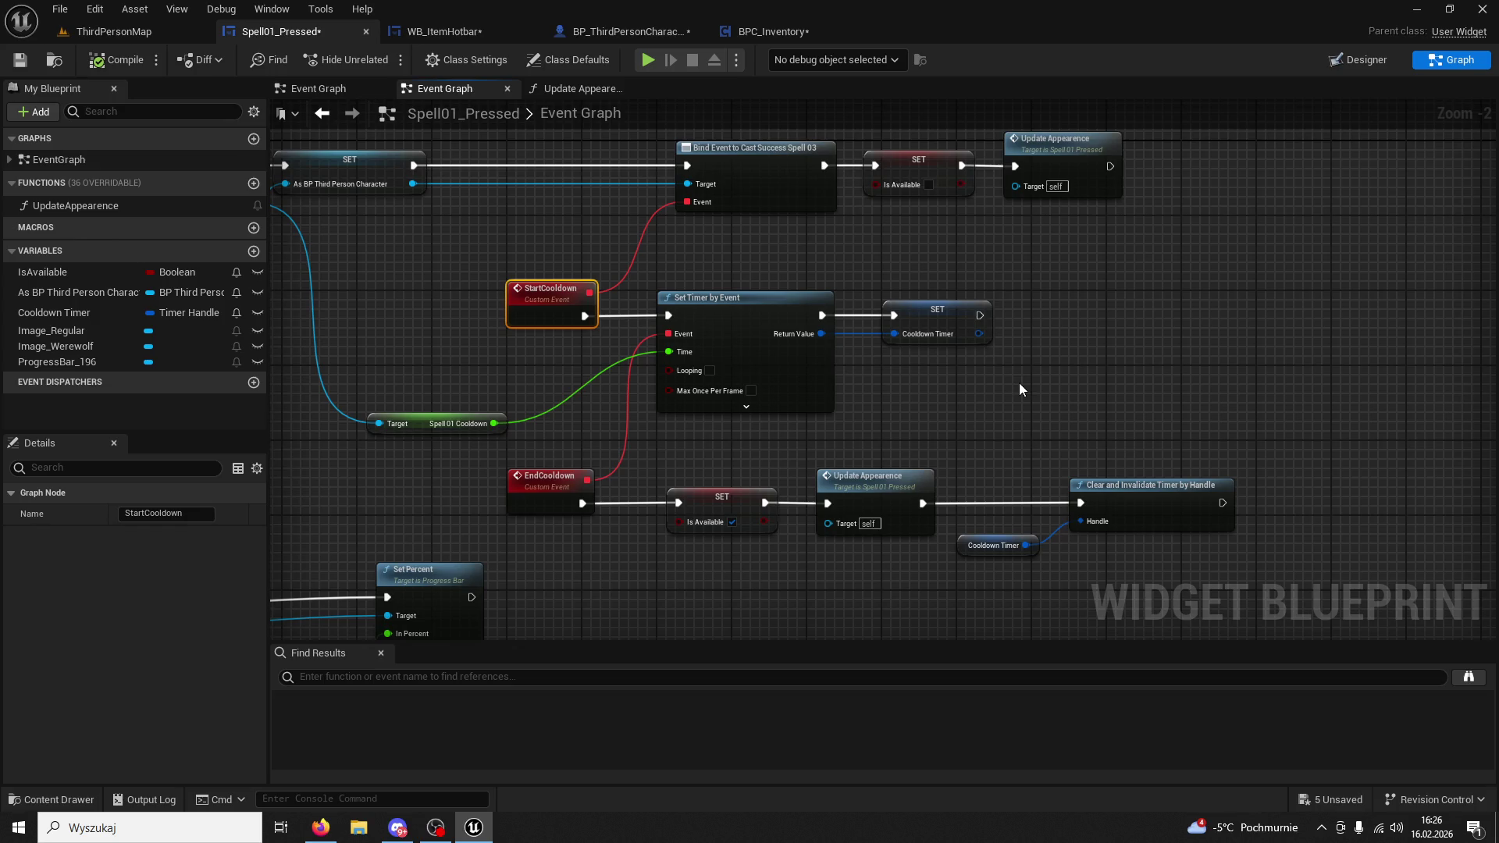
# Zoom and pan over Spell01_Pressed's cooldown timer nodes, then switch to BPC_Inventory.
pyautogui.scroll(-3, 1019, 383)
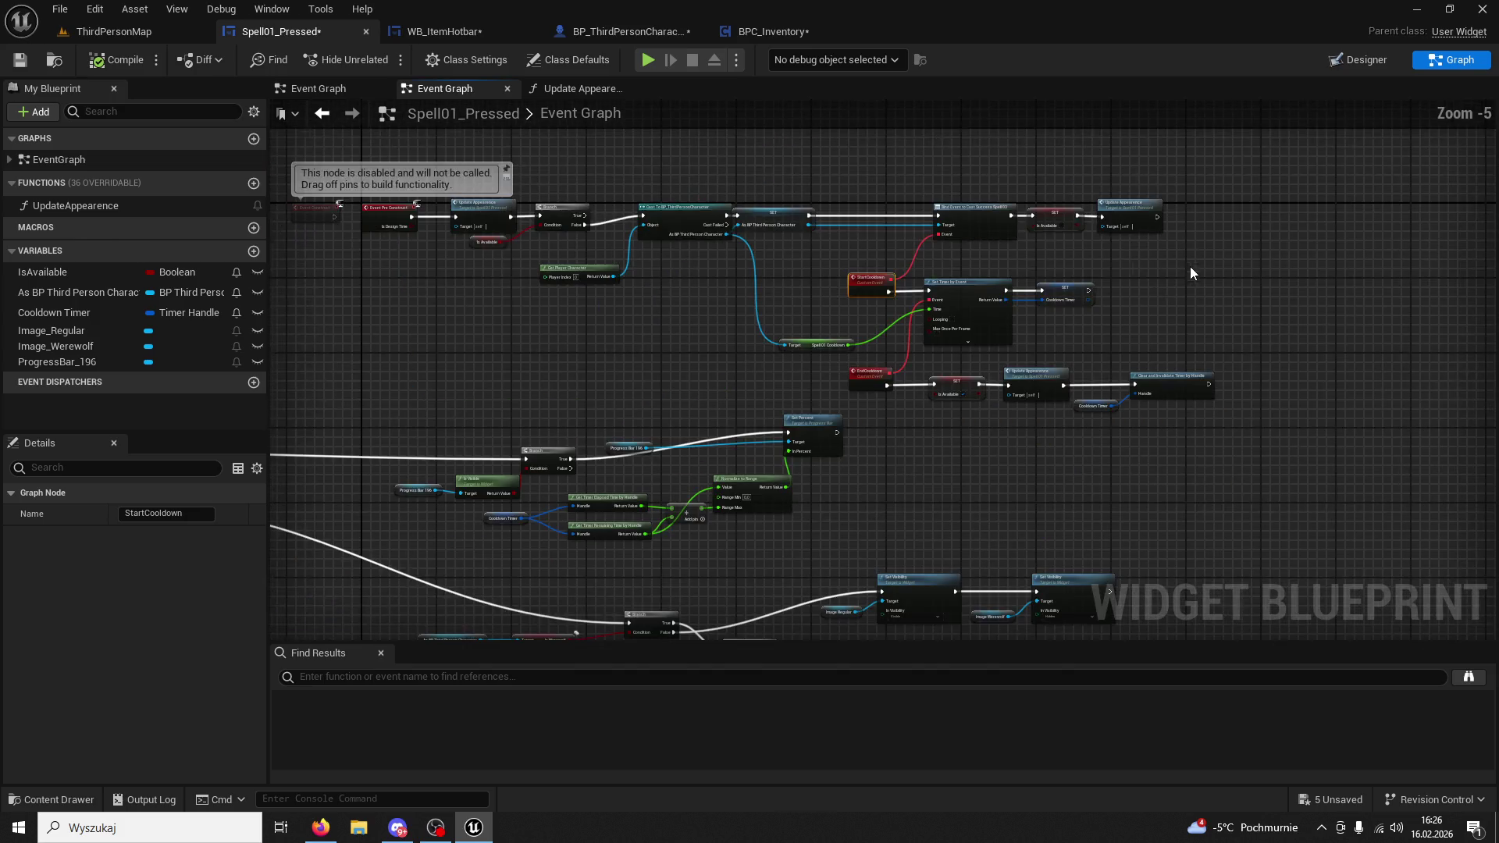
pyautogui.scroll(3, 1042, 410)
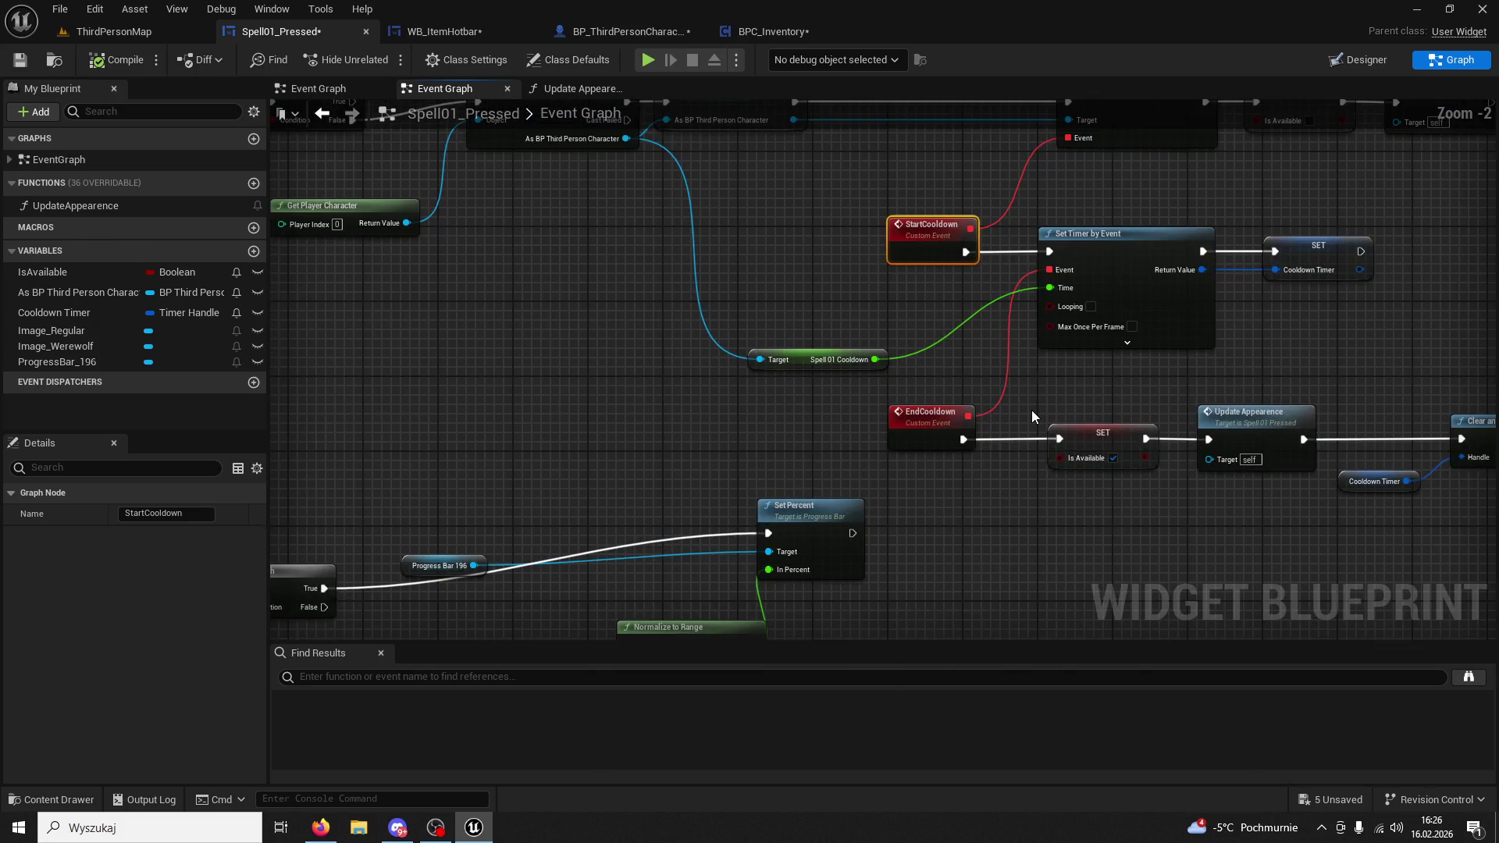
pyautogui.moveTo(987, 406); pyautogui.dragTo(967, 457)
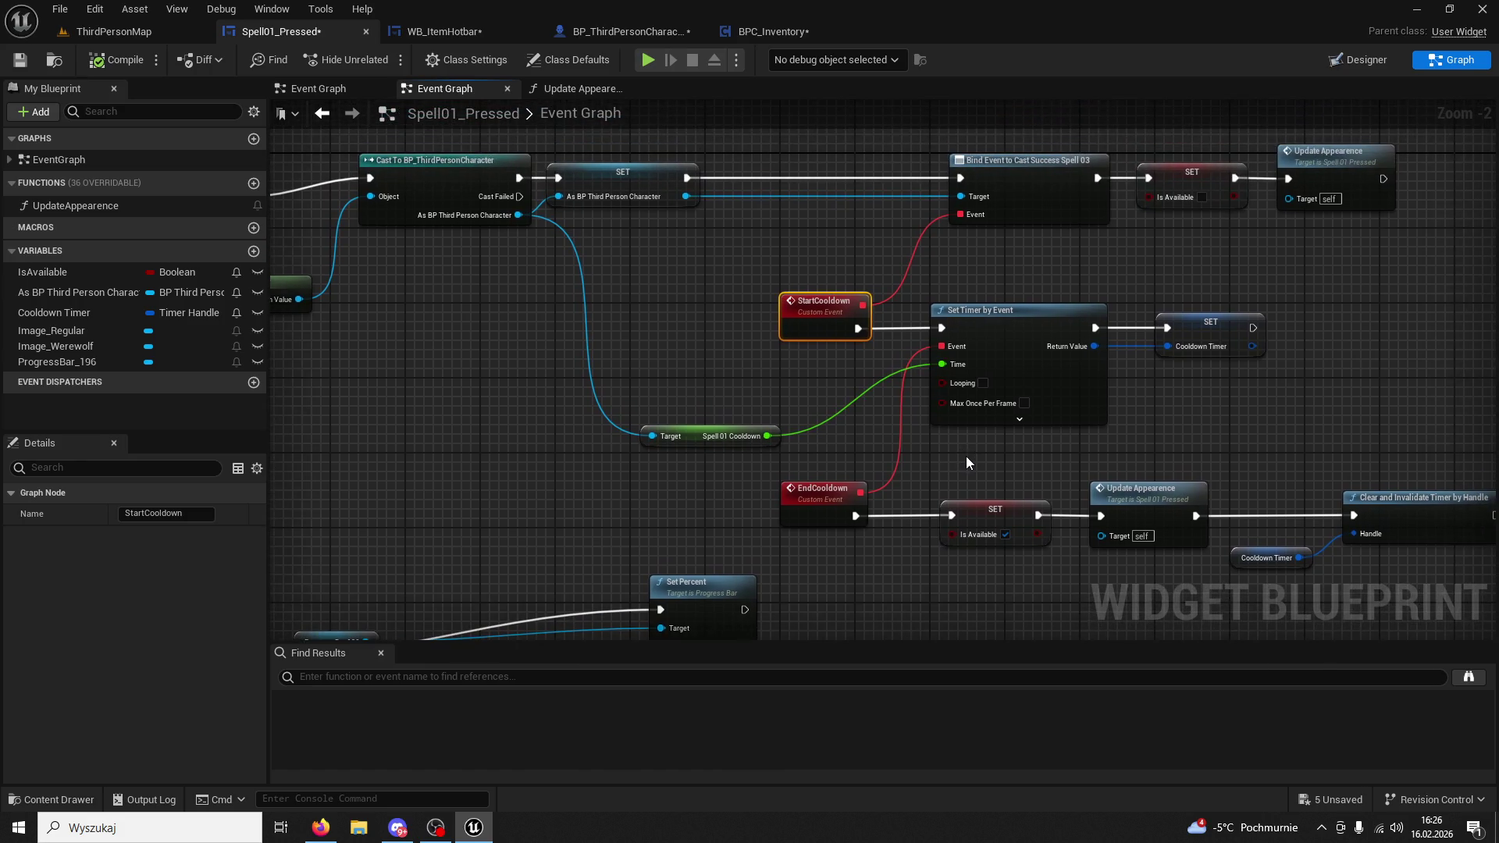
pyautogui.scroll(-3, 966, 456)
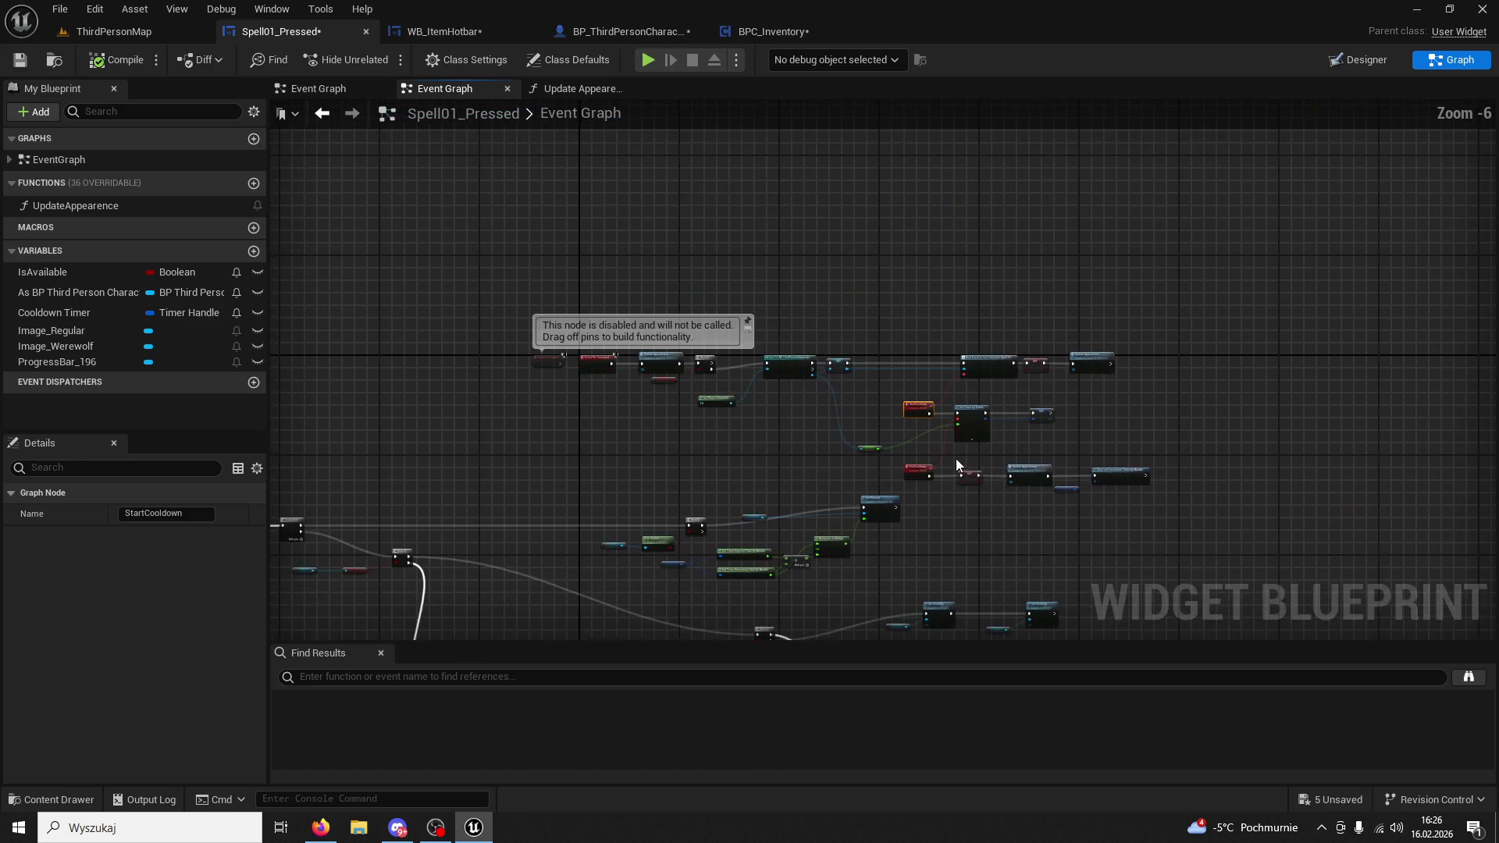
pyautogui.scroll(3, 968, 390)
pyautogui.scroll(-5, 931, 431)
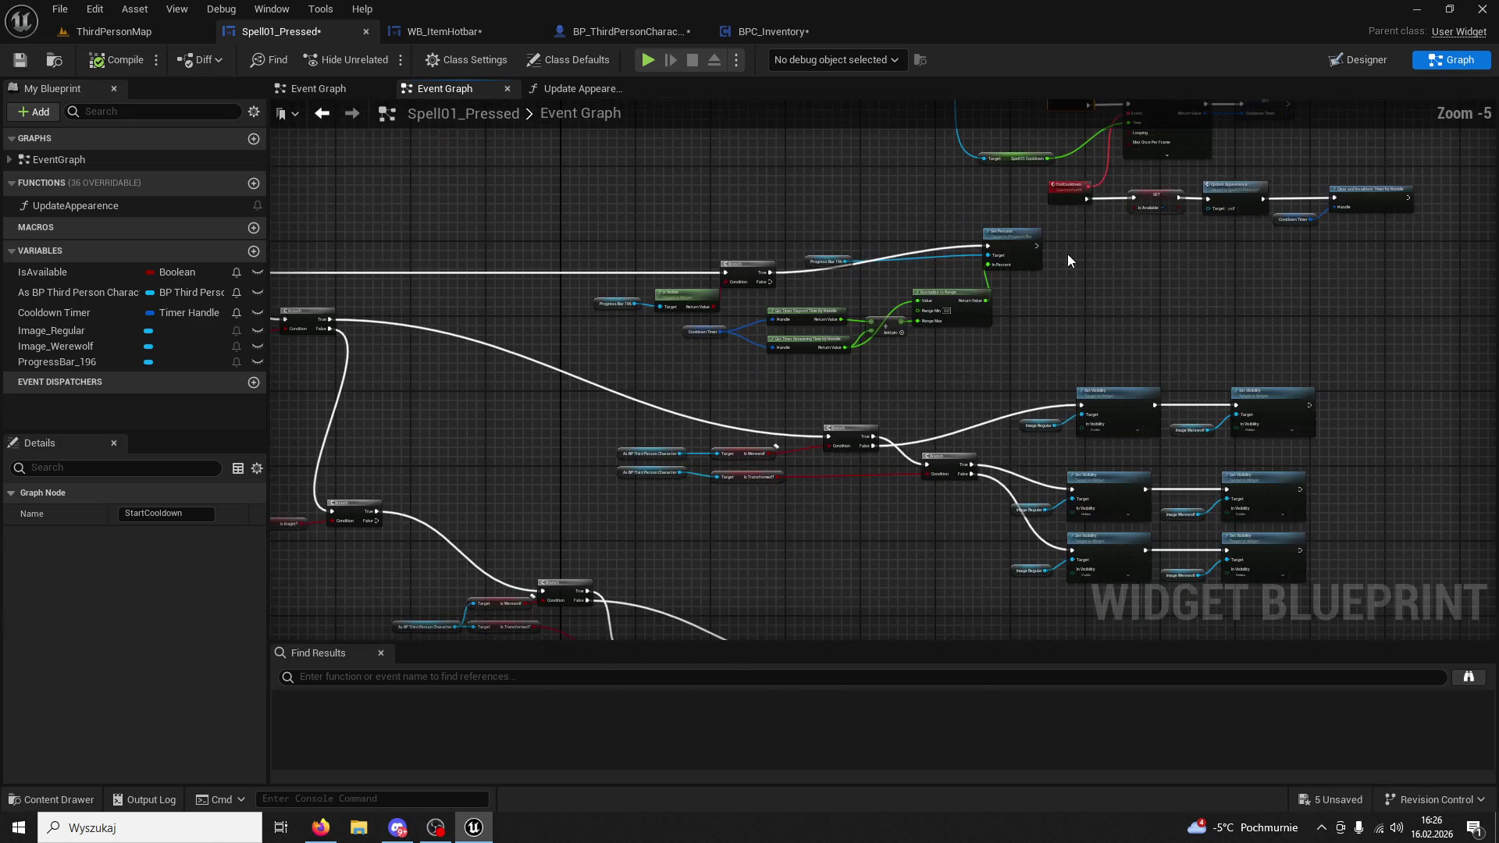
pyautogui.scroll(7, 924, 481)
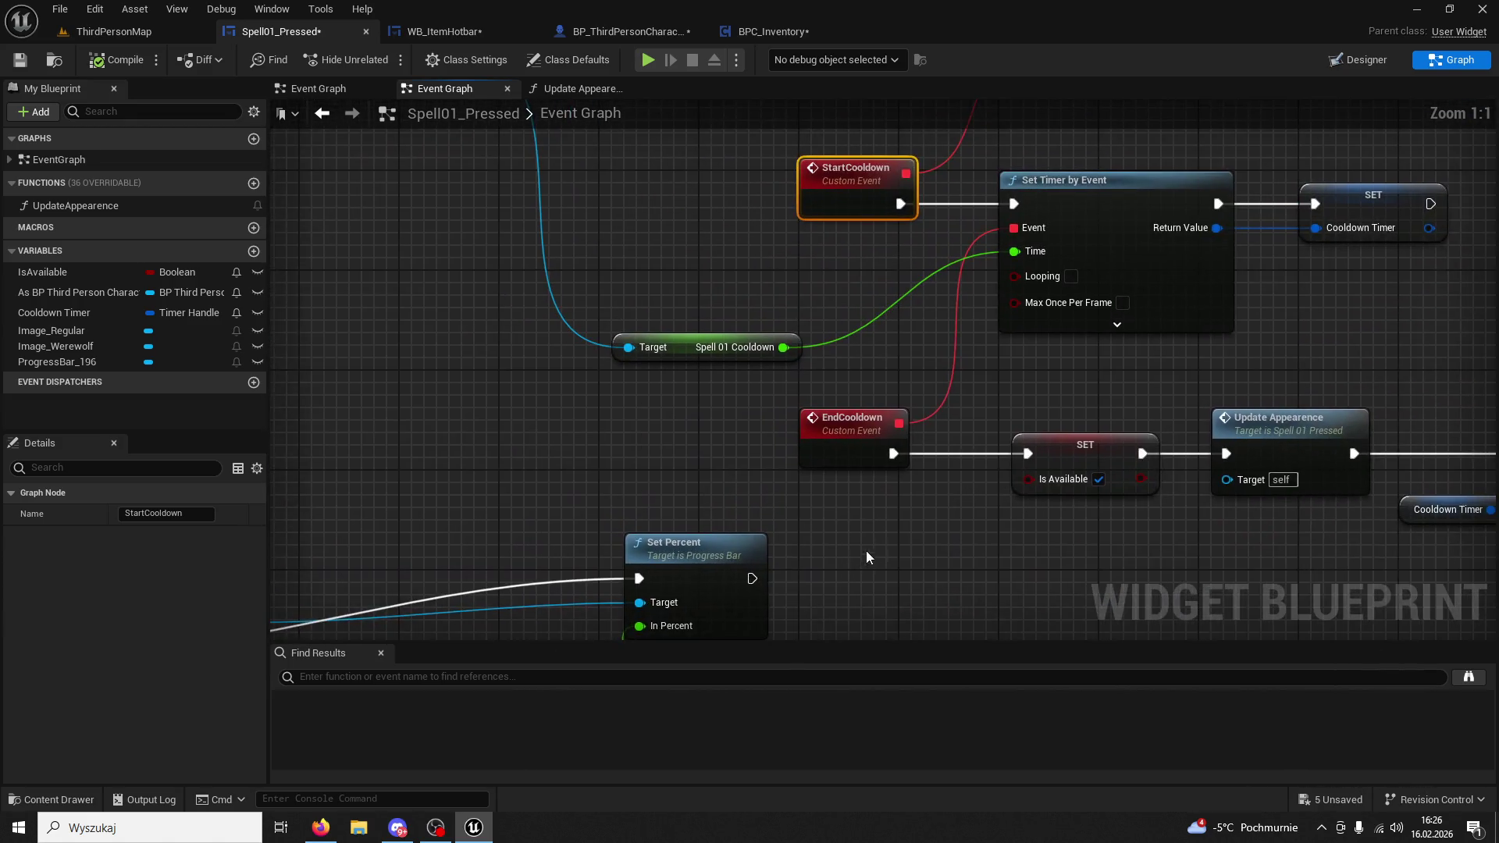
pyautogui.rightClick(830, 376)
pyautogui.click(805, 381)
pyautogui.rightClick(834, 383)
pyautogui.click(787, 382)
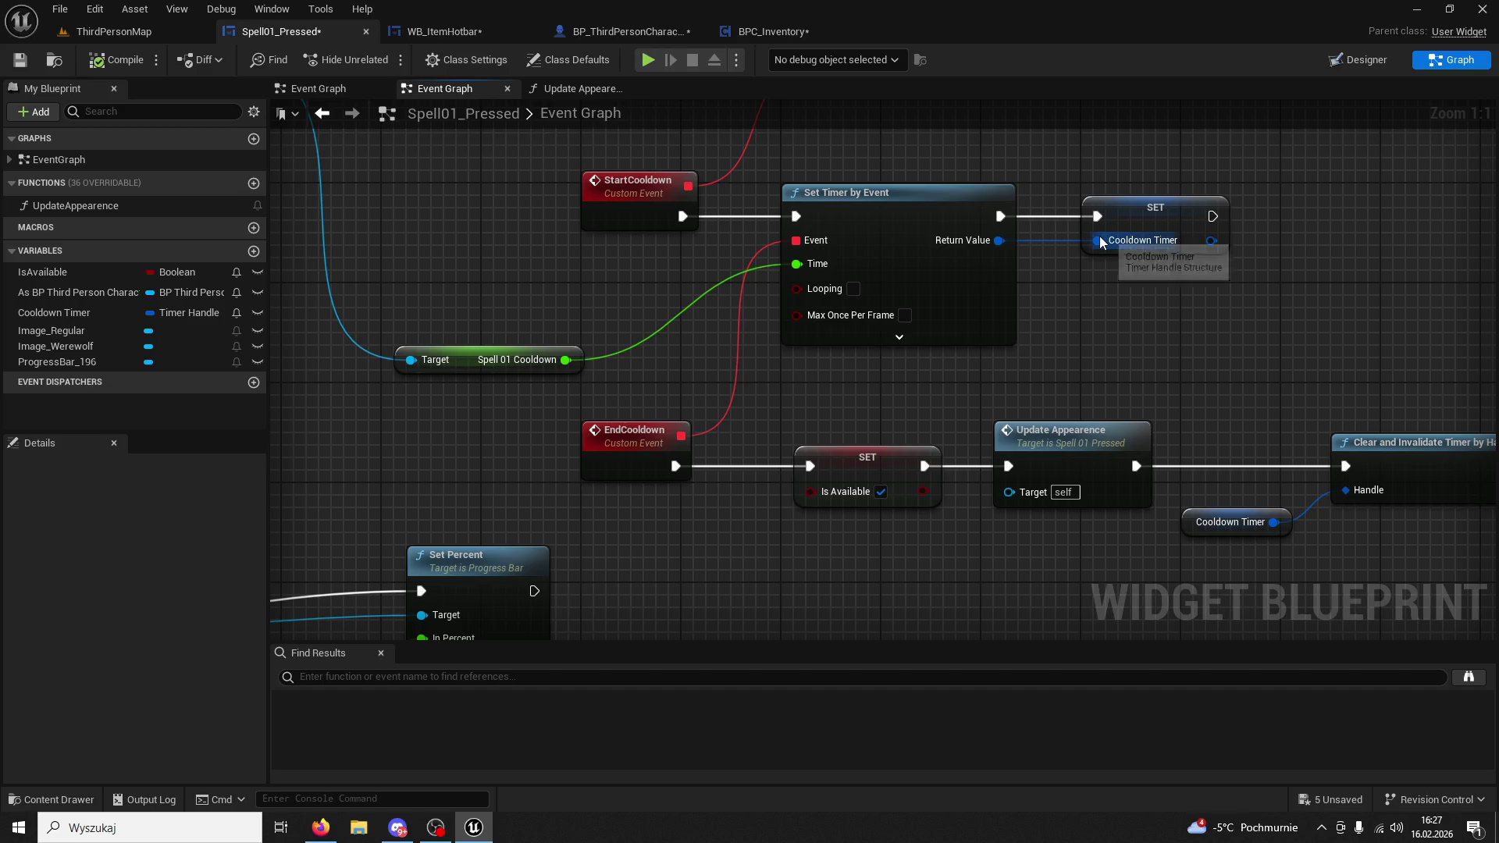
pyautogui.click(756, 37)
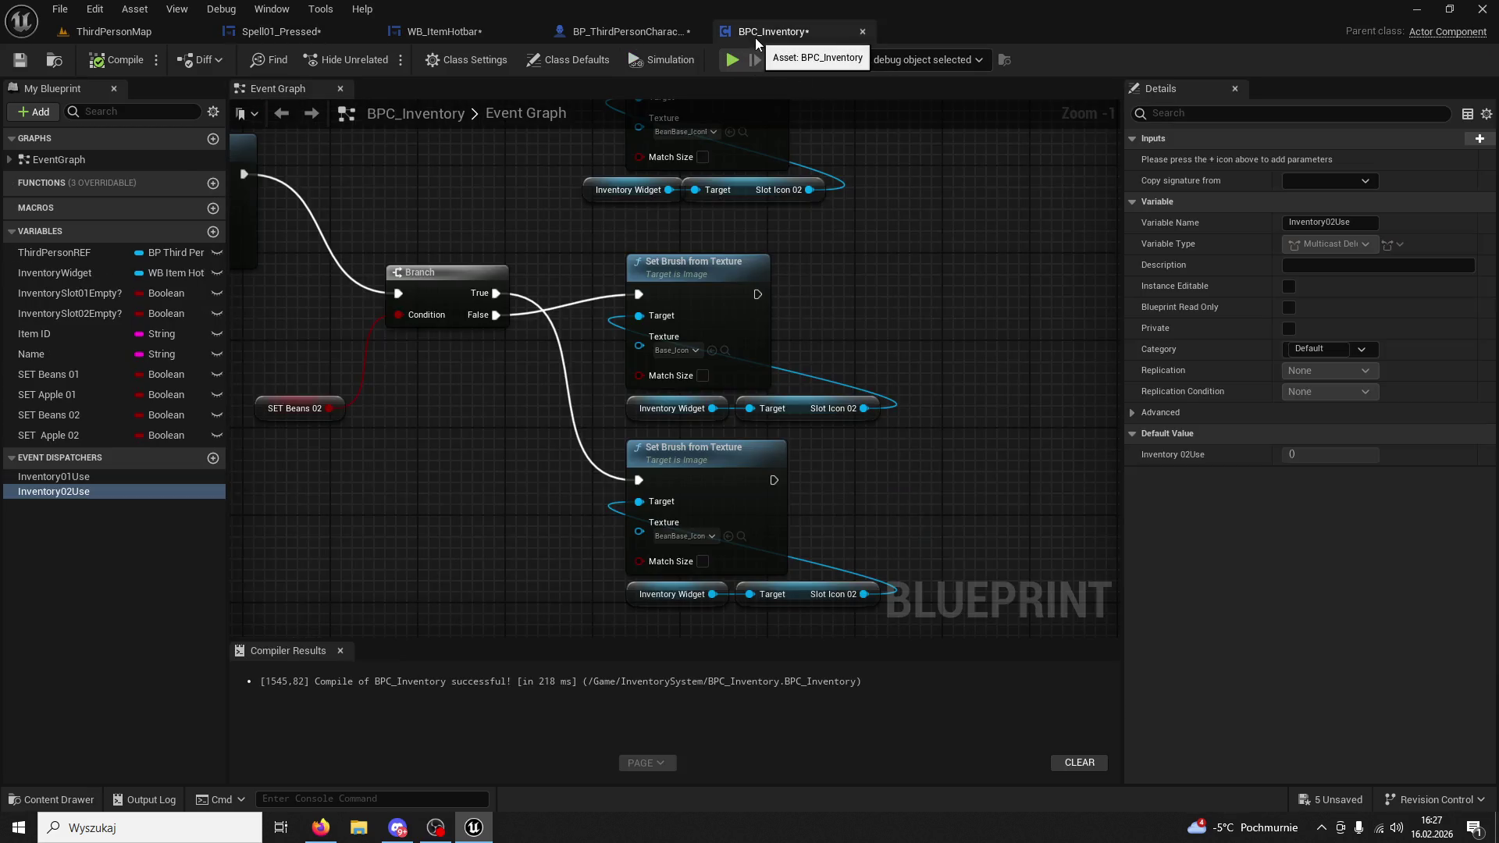
# Store Set Timer by Event's return value in a Cooldown Timer setter in WB_ItemHotbar.
pyautogui.click(663, 33)
pyautogui.click(457, 33)
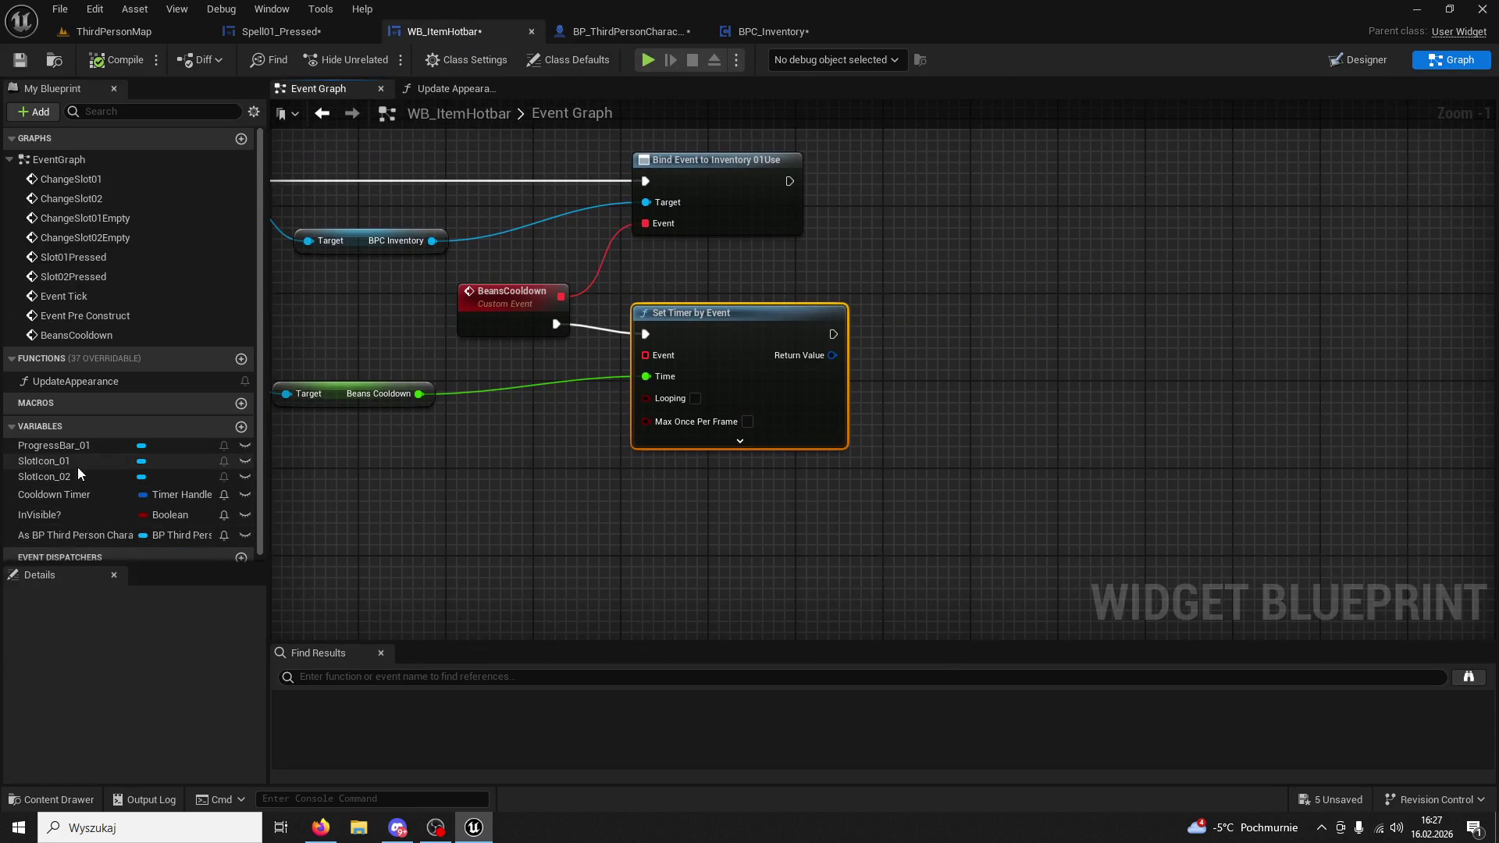
pyautogui.moveTo(88, 500)
pyautogui.mouseDown()
pyautogui.moveTo(781, 402)
pyautogui.moveTo(925, 365)
pyautogui.mouseUp()
pyautogui.click(976, 395)
pyautogui.moveTo(831, 355)
pyautogui.mouseDown()
pyautogui.moveTo(933, 389)
pyautogui.moveTo(885, 349)
pyautogui.moveTo(834, 335)
pyautogui.moveTo(845, 343)
pyautogui.mouseUp()
pyautogui.press('Escape')
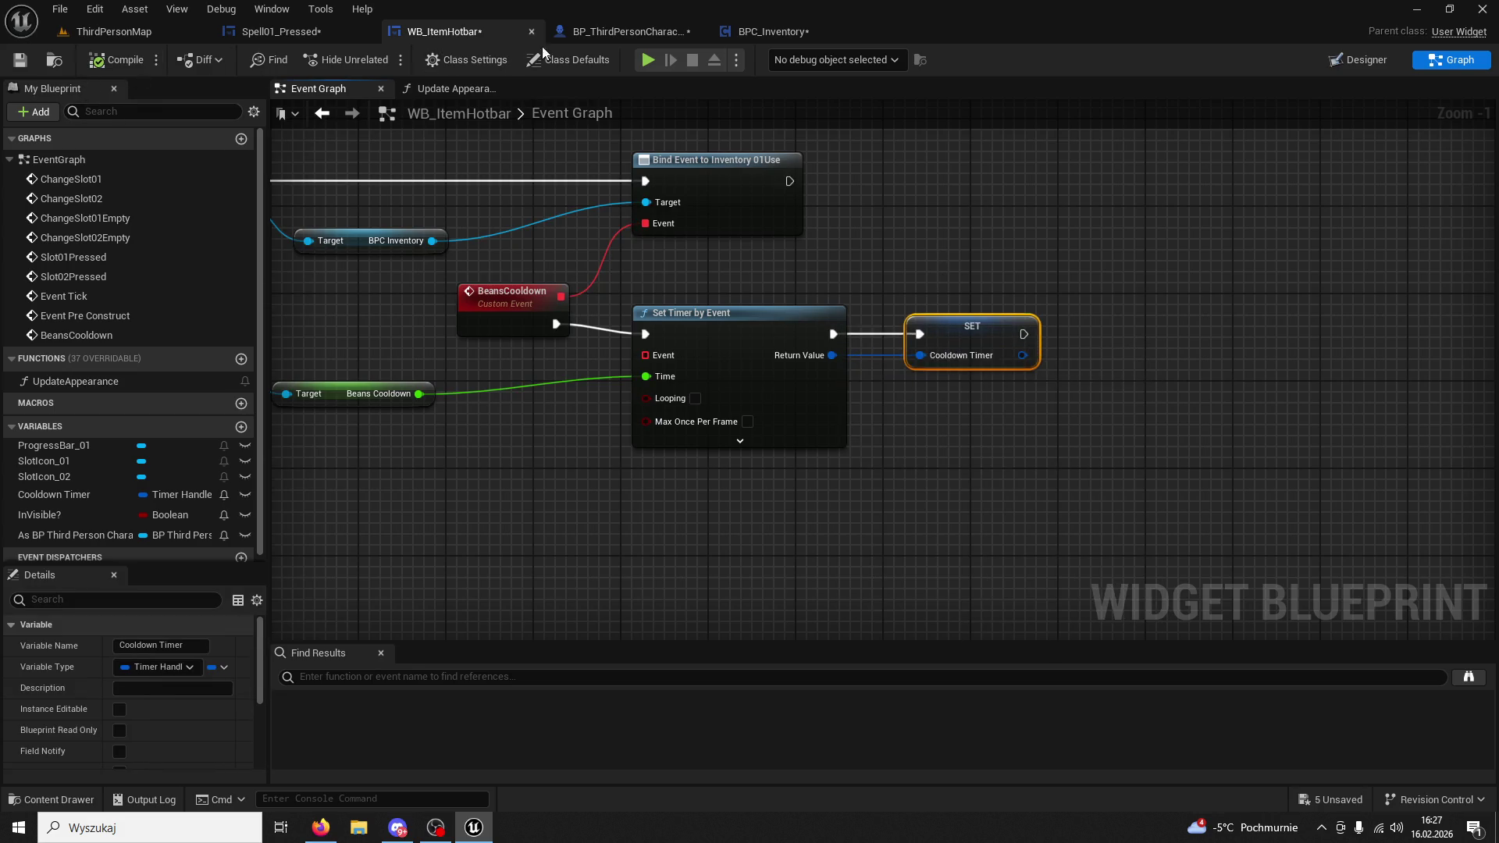
pyautogui.click(316, 33)
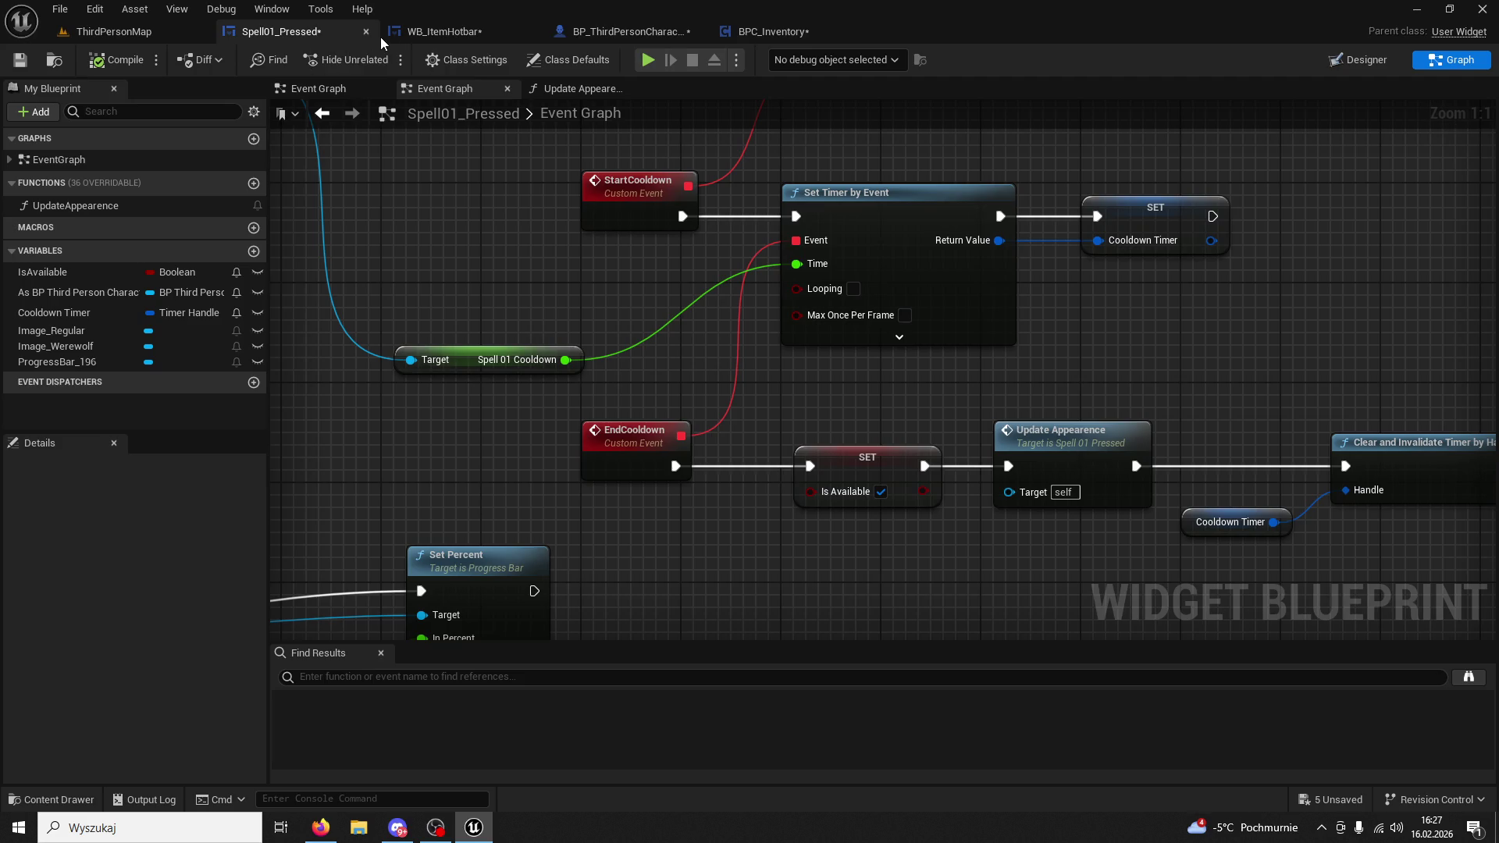
pyautogui.click(448, 35)
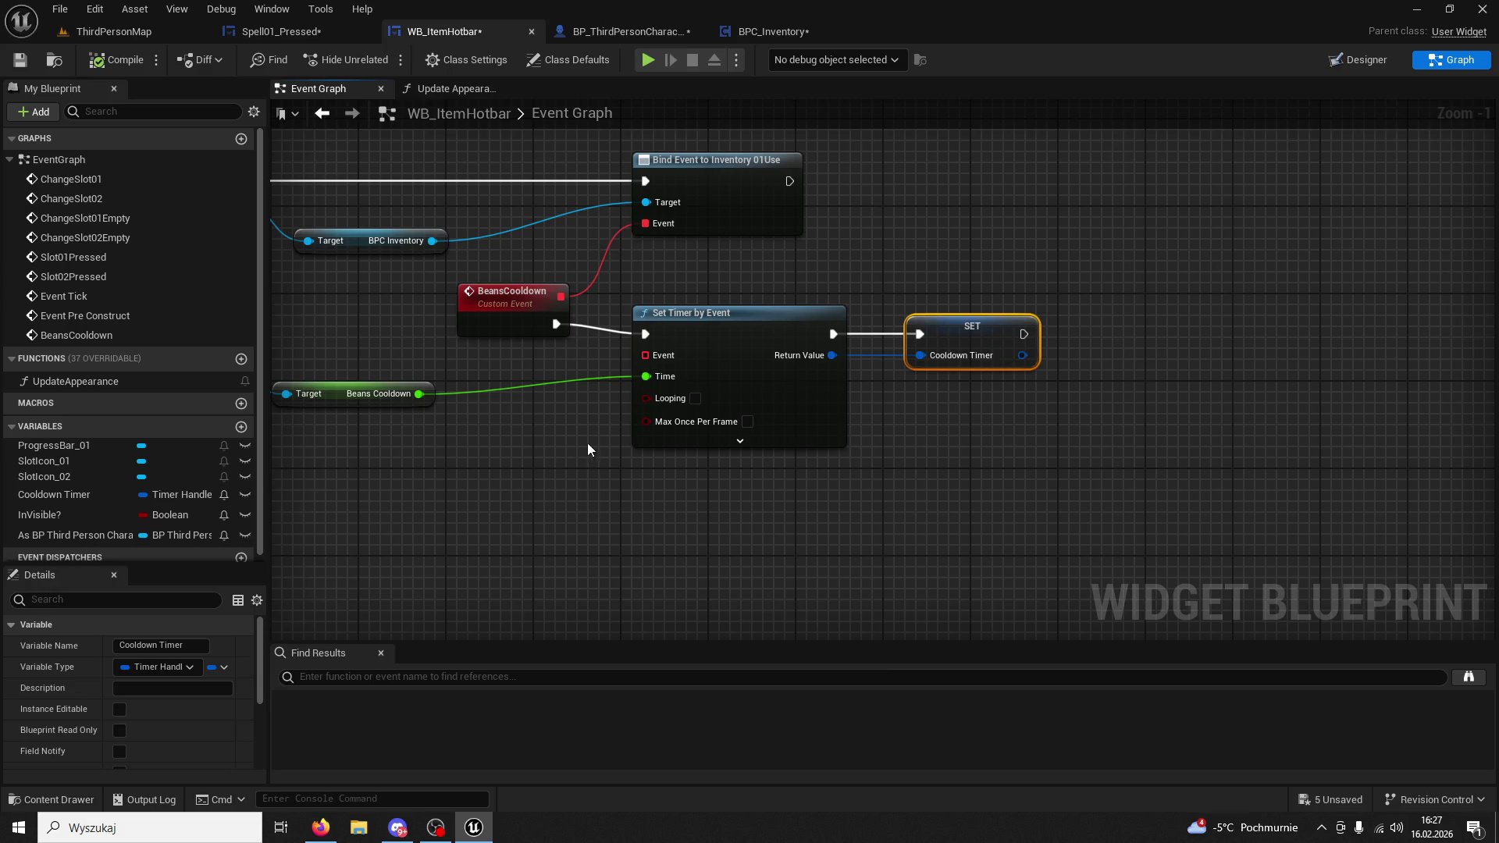
pyautogui.moveTo(645, 355); pyautogui.dragTo(559, 497)
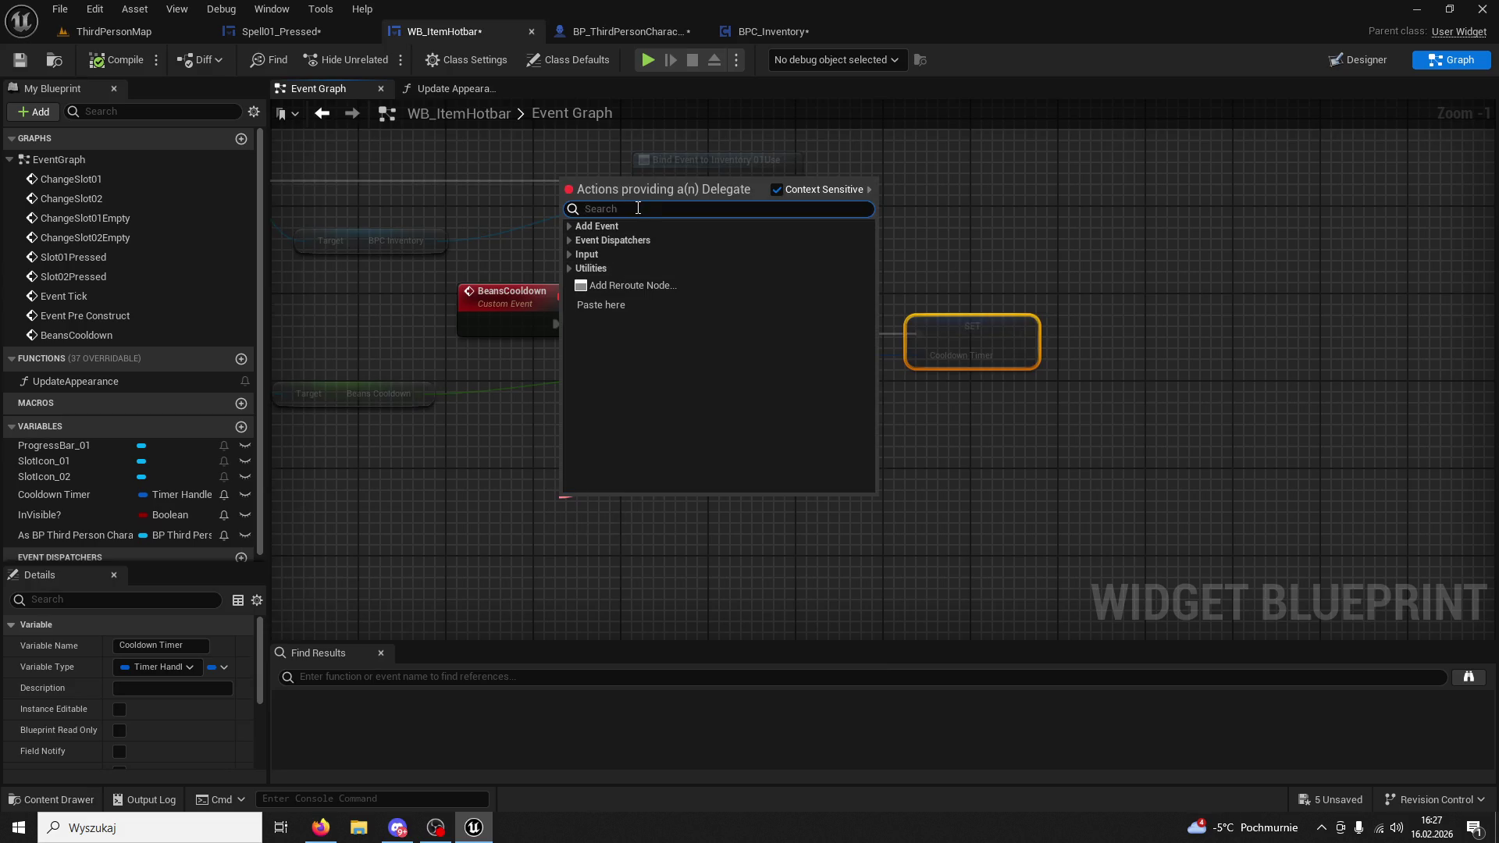
# Create a custom event named EndCooldown01 as the timer's delegate.
pyautogui.write('custom event')
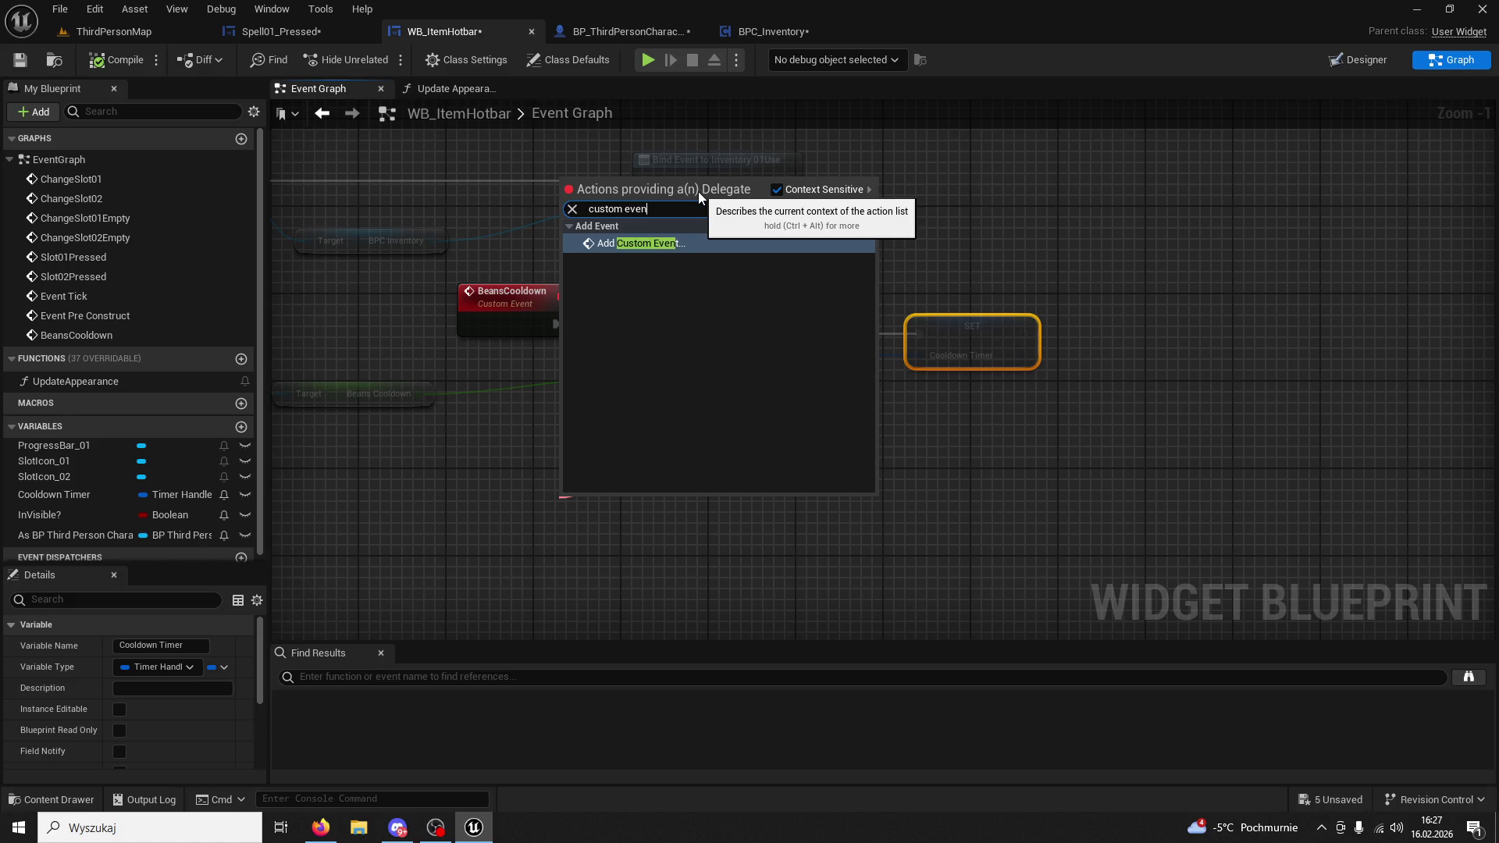
pyautogui.press('Return')
pyautogui.write('EndCoo')
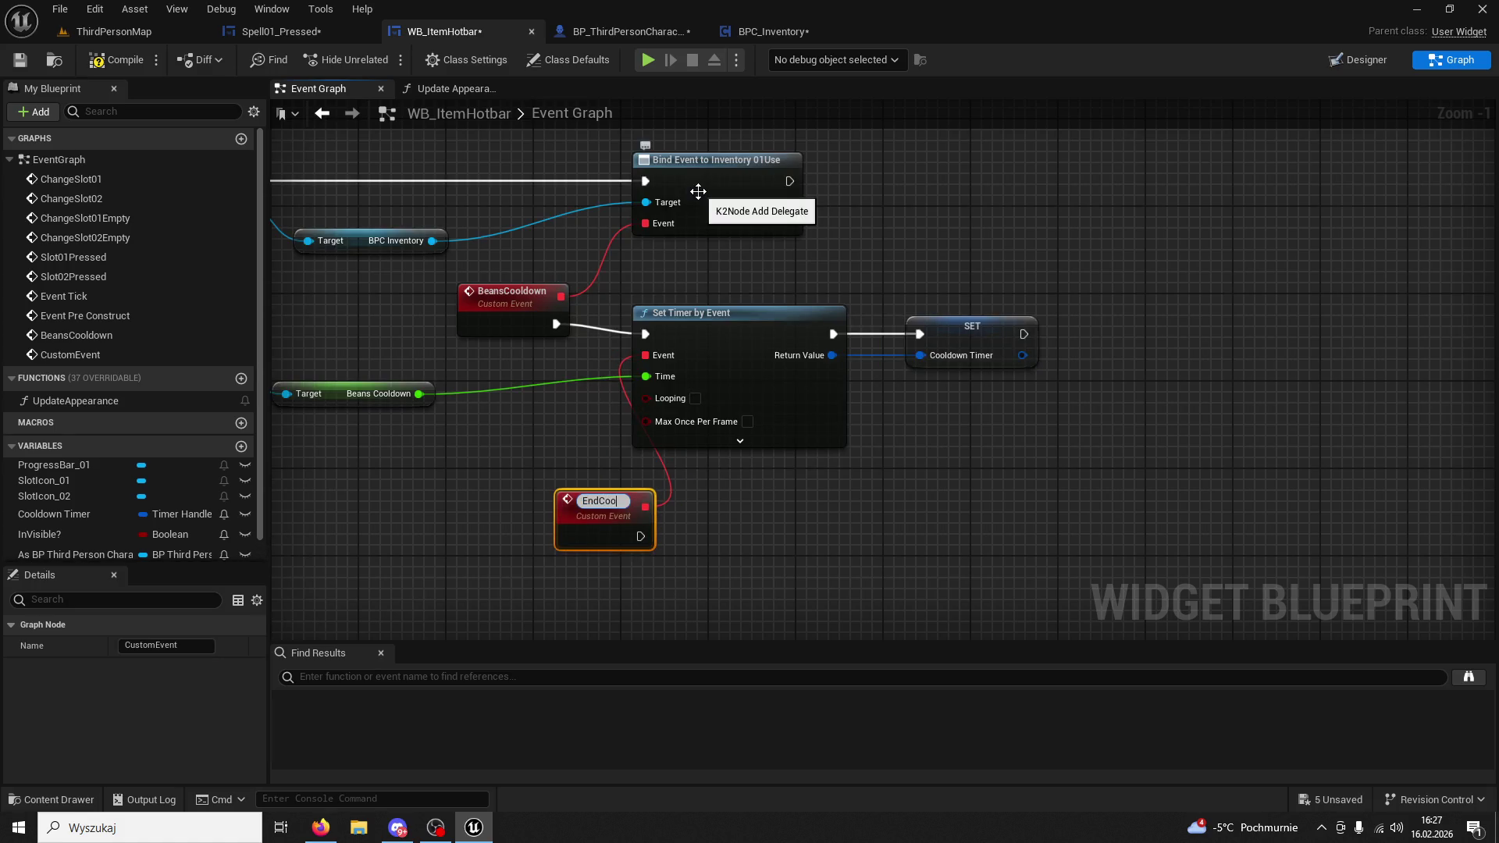
pyautogui.write('ldown01')
pyautogui.press('Return')
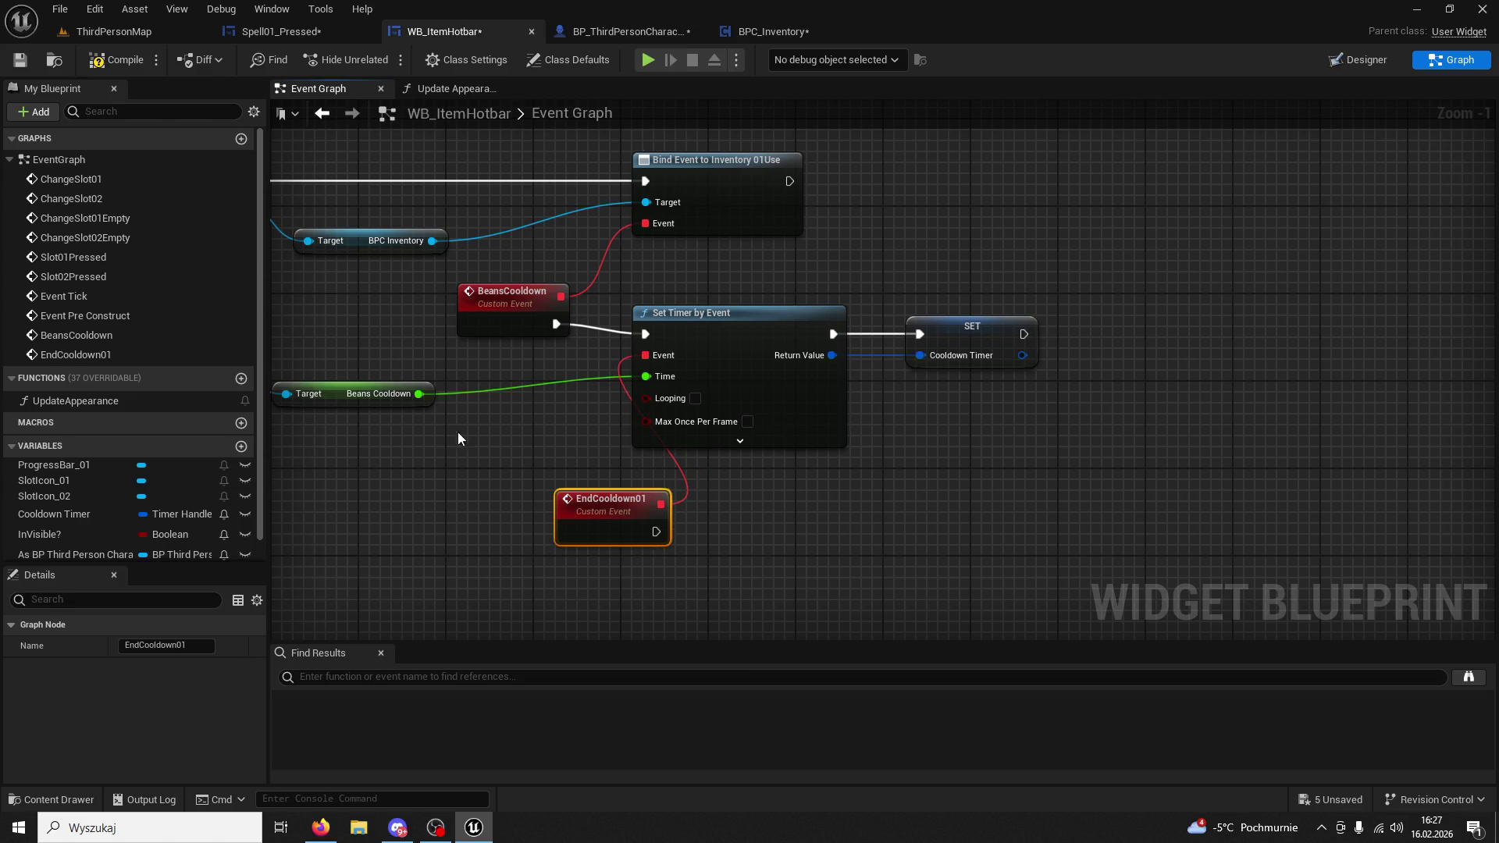
pyautogui.moveTo(611, 504); pyautogui.dragTo(503, 497)
pyautogui.click(589, 506)
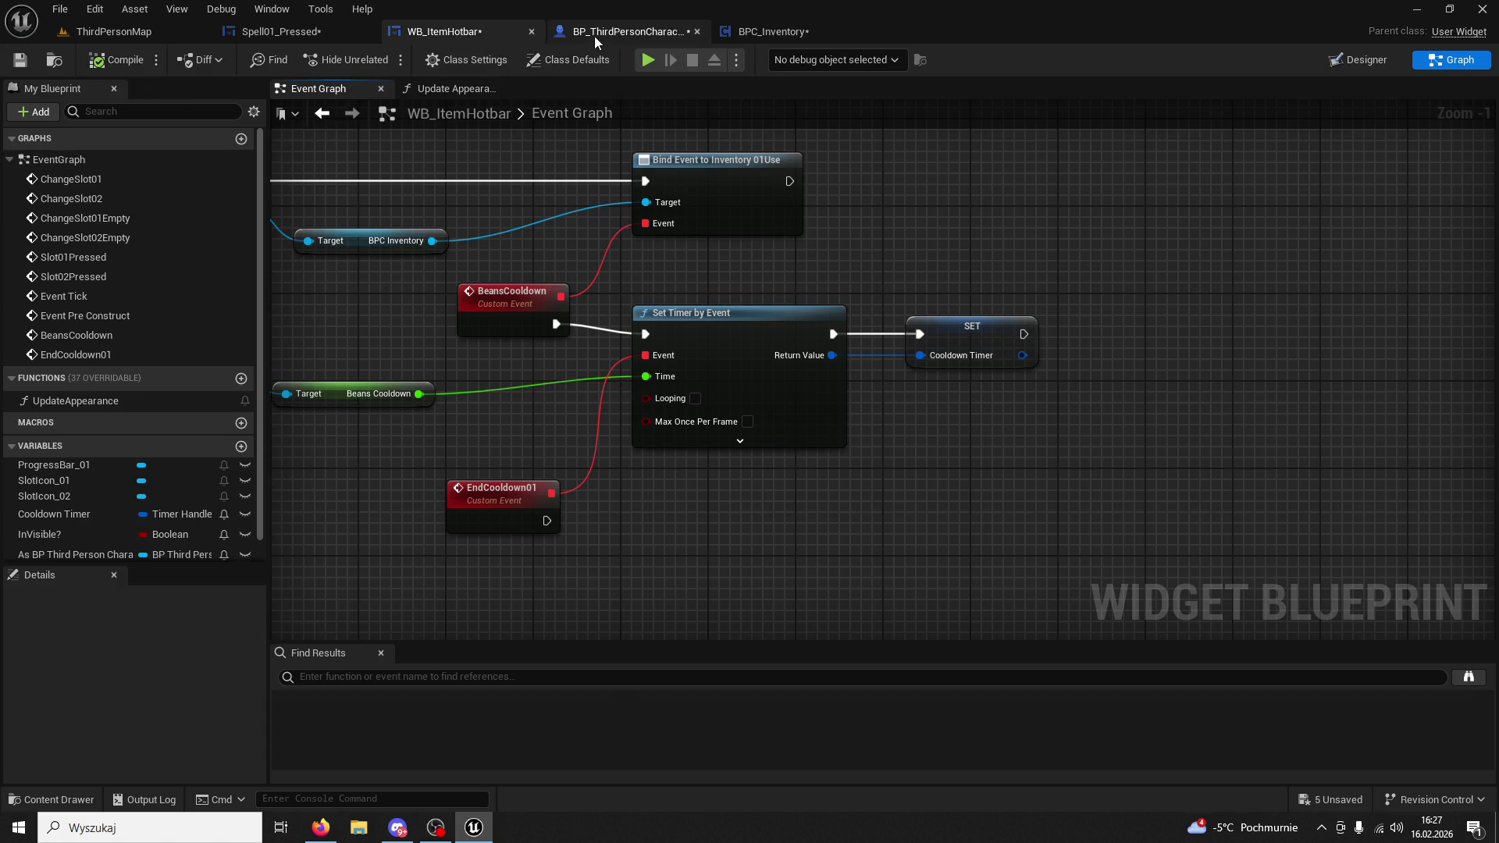
pyautogui.click(312, 31)
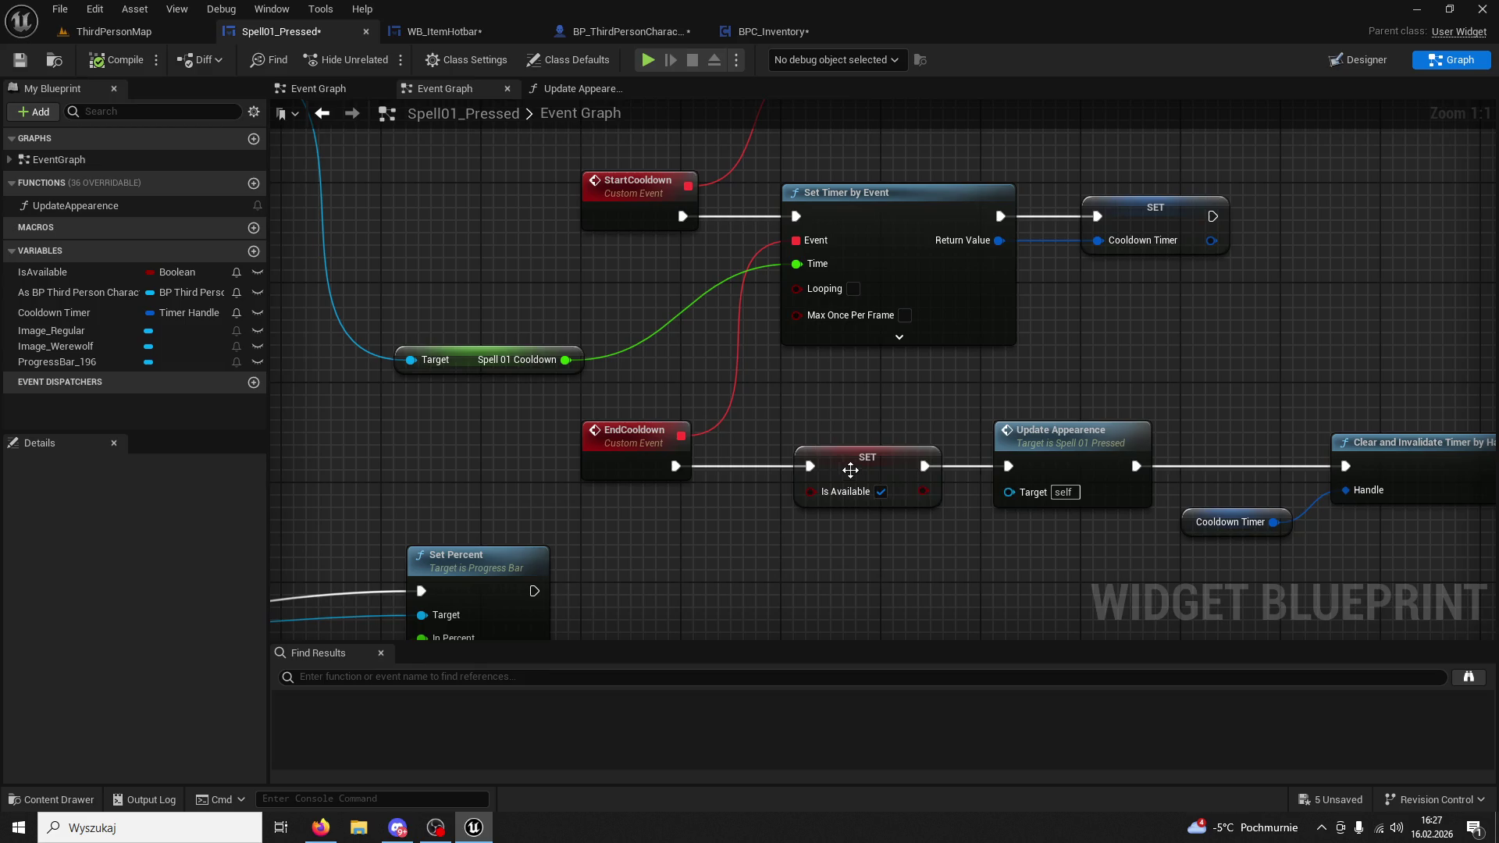
pyautogui.click(484, 31)
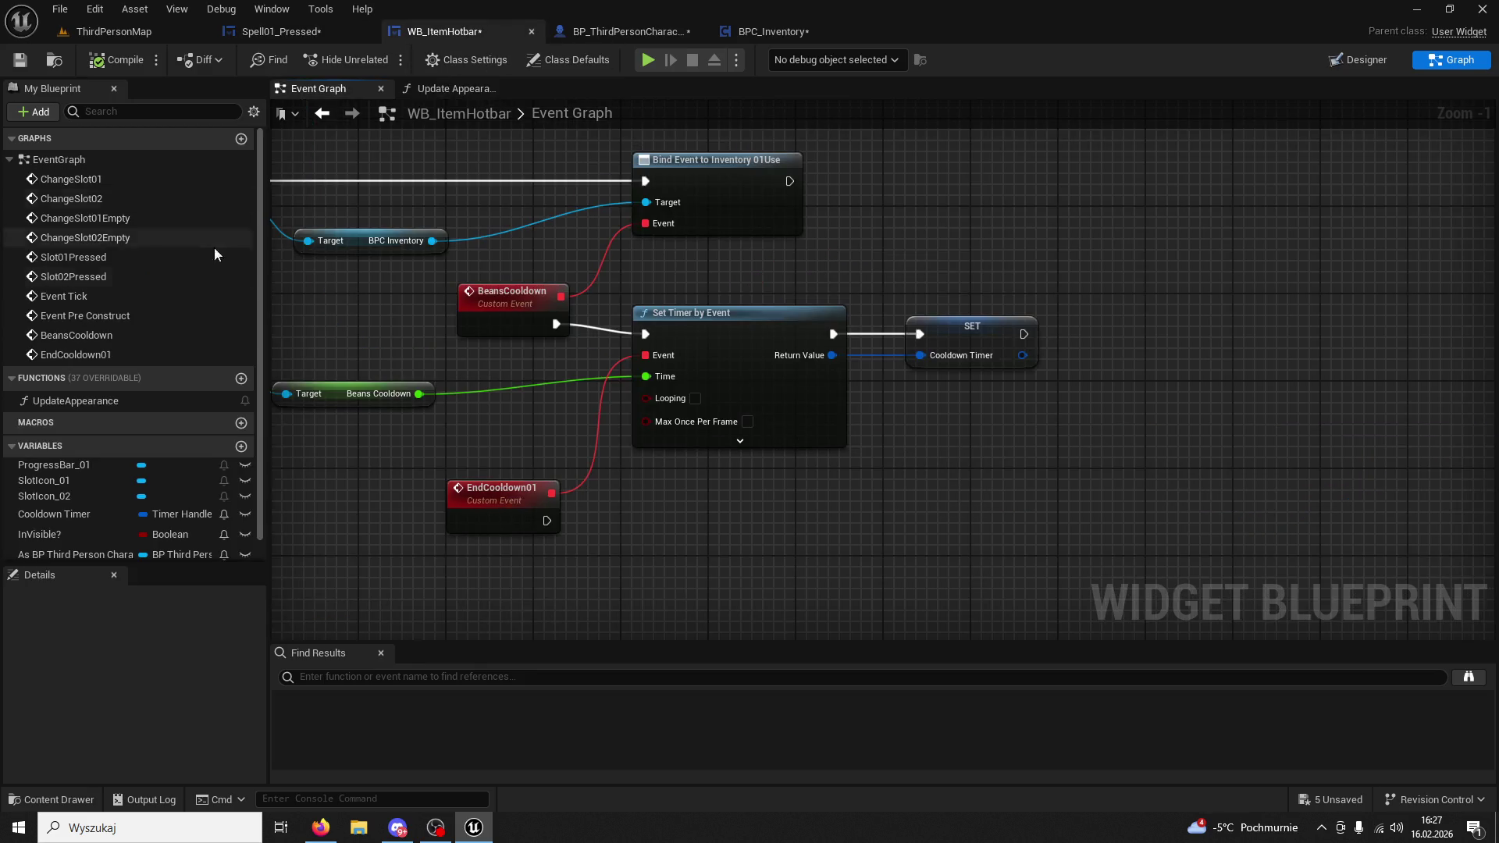
# Run EndCooldown01 into a setter for the InVisible? variable.
pyautogui.click(189, 540)
pyautogui.moveTo(190, 549); pyautogui.dragTo(707, 546)
pyautogui.moveTo(546, 521)
pyautogui.mouseDown()
pyautogui.moveTo(714, 540)
pyautogui.moveTo(702, 531)
pyautogui.mouseUp()
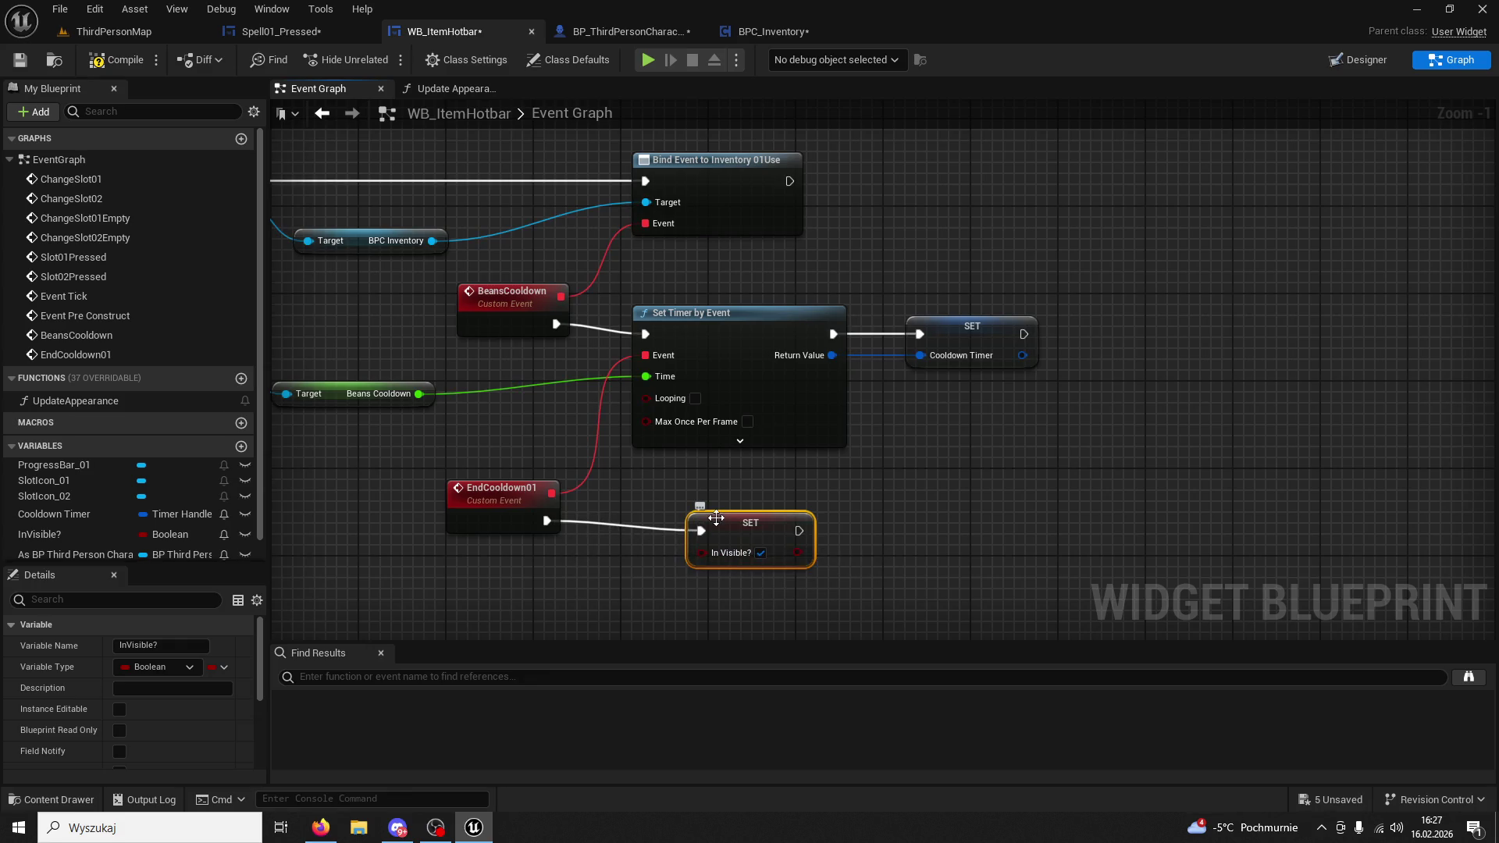
pyautogui.click(302, 38)
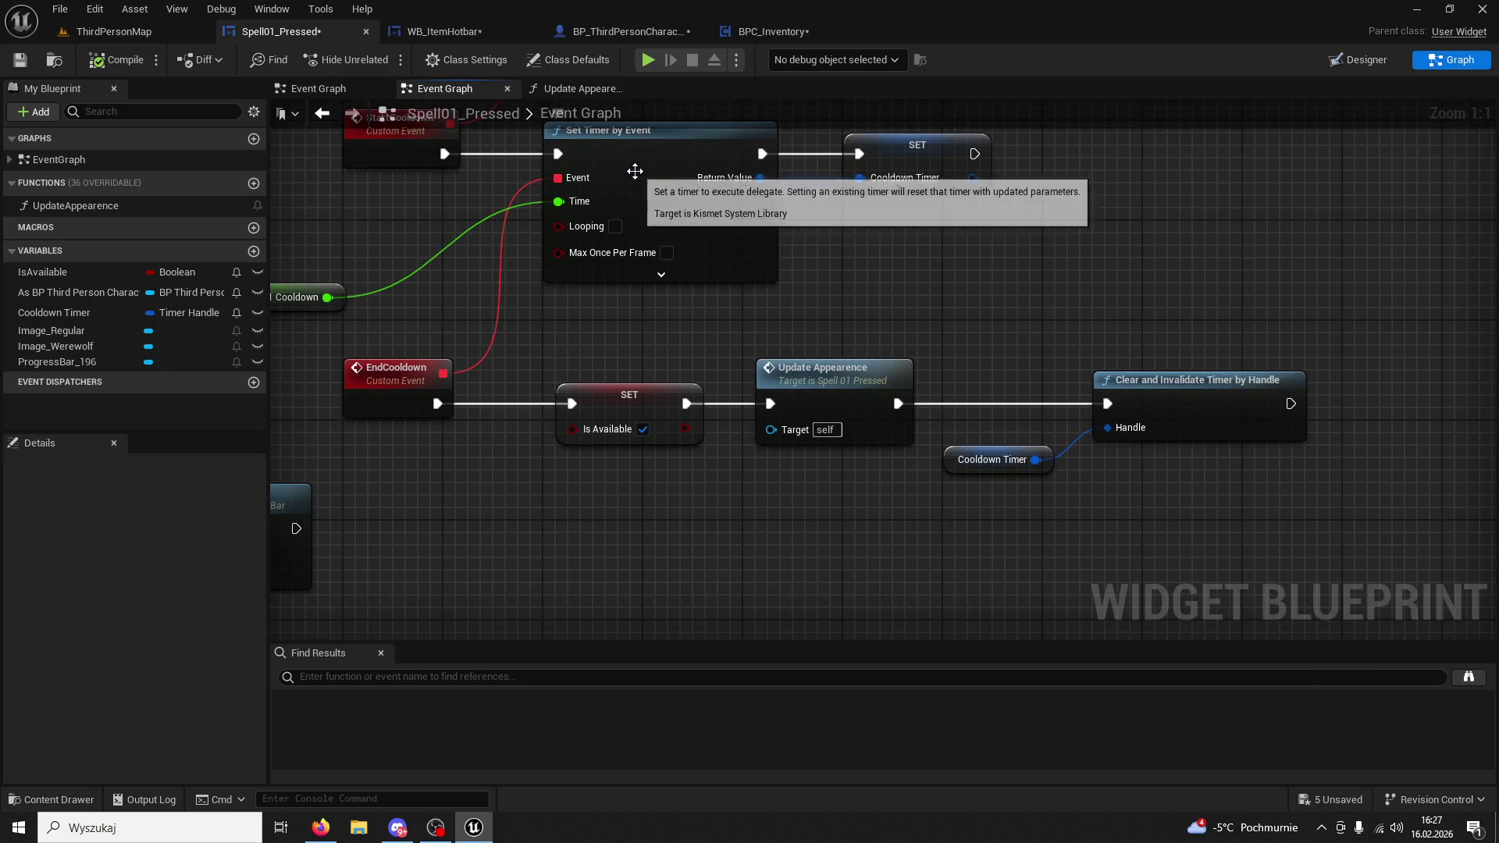
pyautogui.click(504, 31)
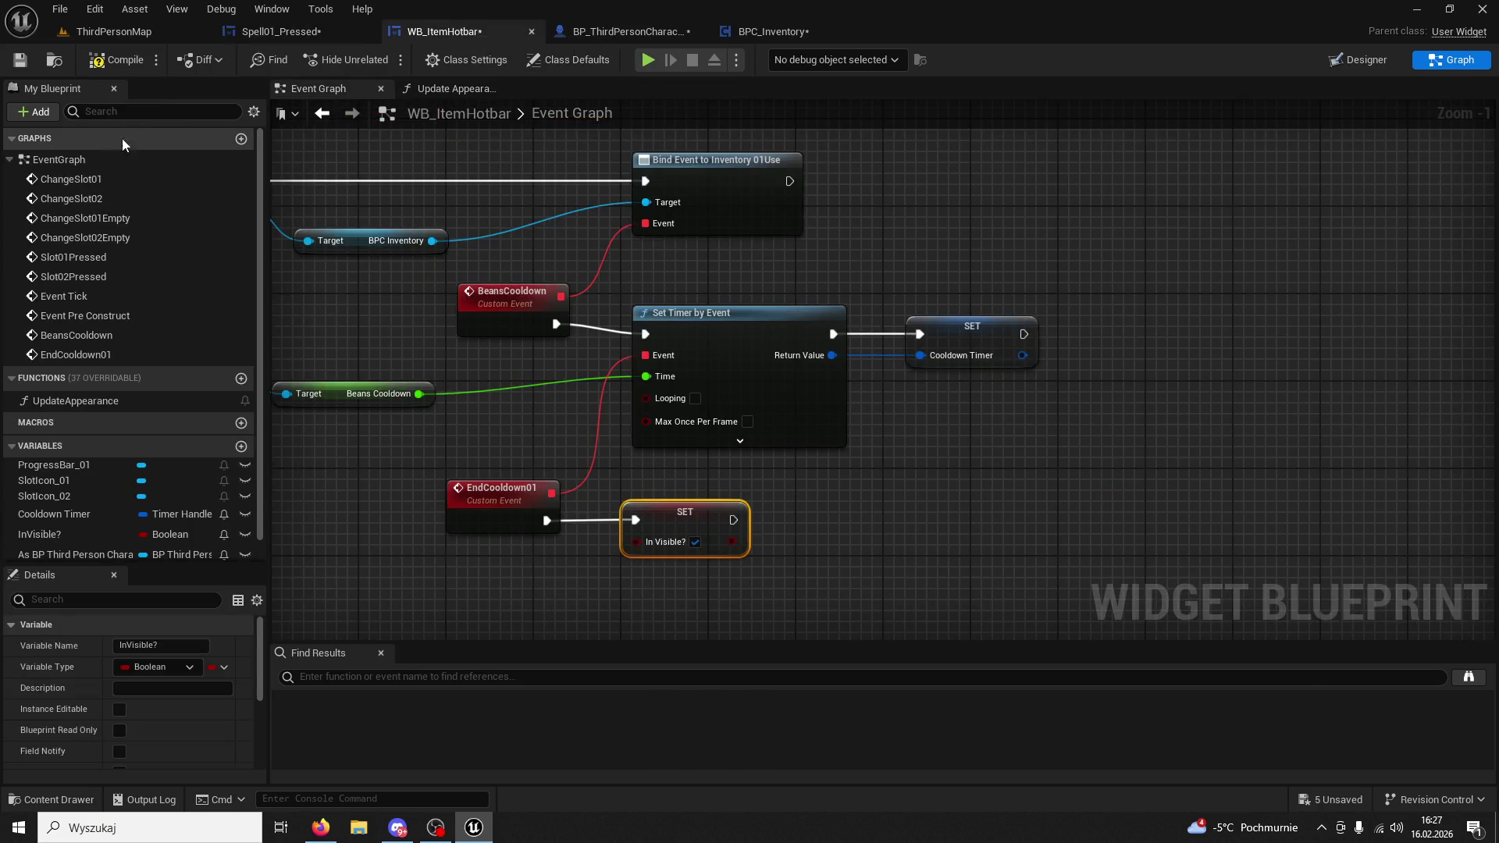
# Chain an Update Appearance call after the InVisible? setter.
pyautogui.click(318, 36)
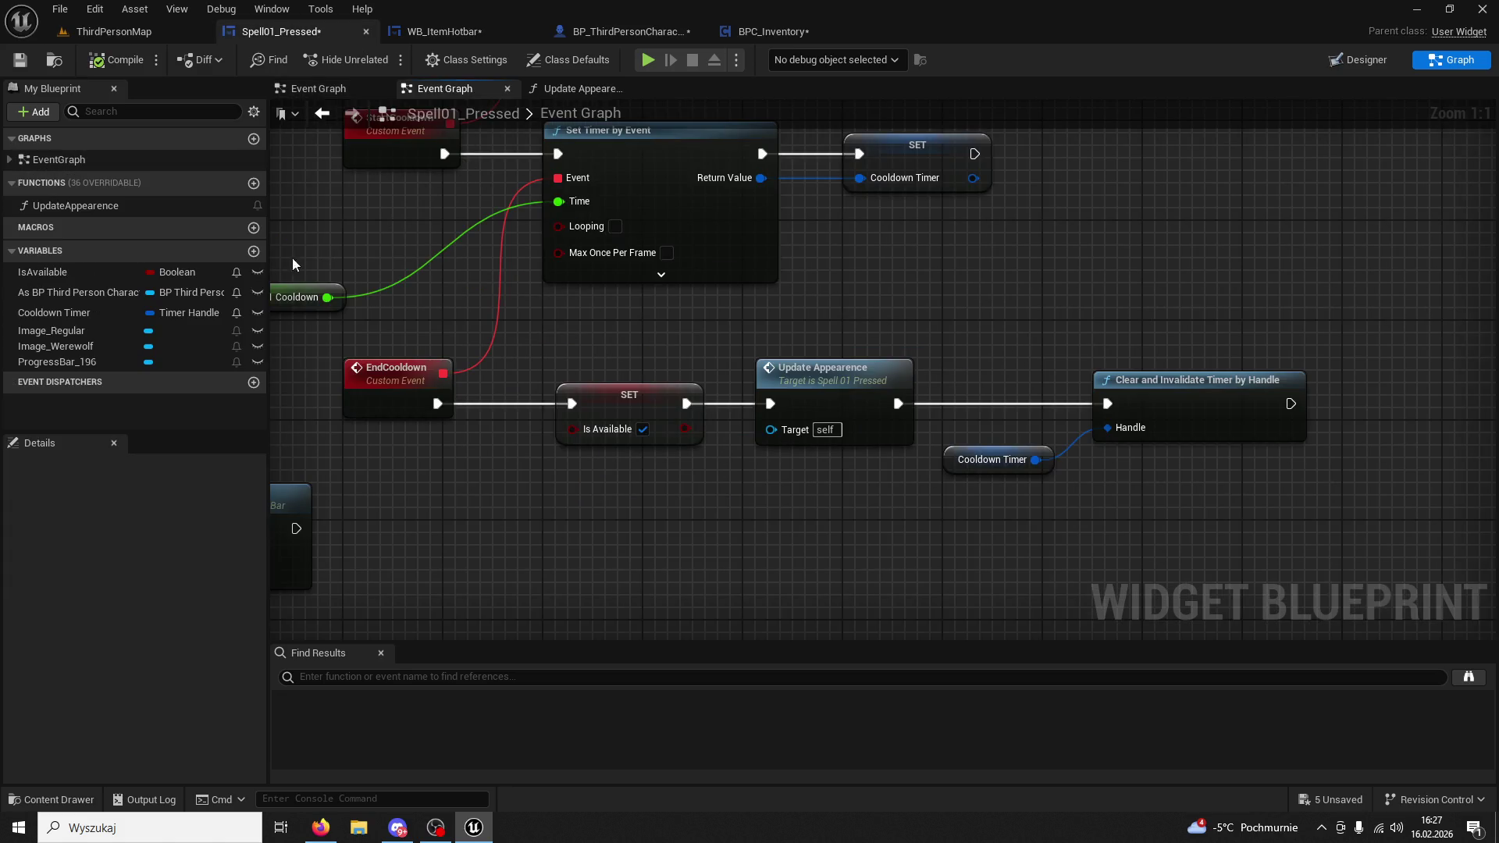
pyautogui.moveTo(75, 206)
pyautogui.mouseDown()
pyautogui.moveTo(959, 453)
pyautogui.moveTo(836, 496)
pyautogui.moveTo(94, 212)
pyautogui.mouseUp()
pyautogui.click(443, 31)
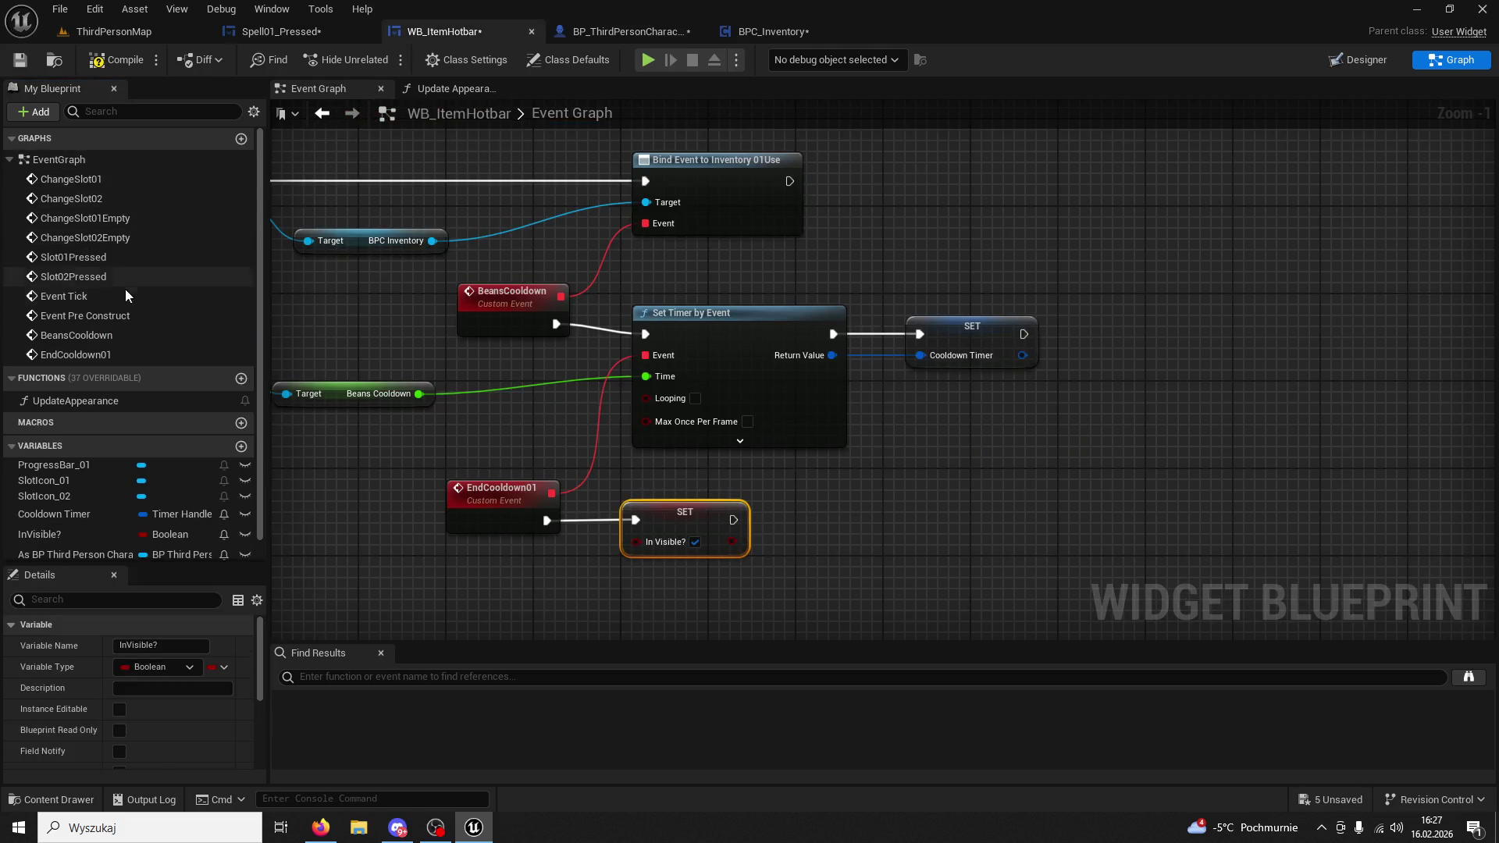
pyautogui.moveTo(82, 401)
pyautogui.mouseDown()
pyautogui.moveTo(835, 517)
pyautogui.moveTo(821, 506)
pyautogui.mouseUp()
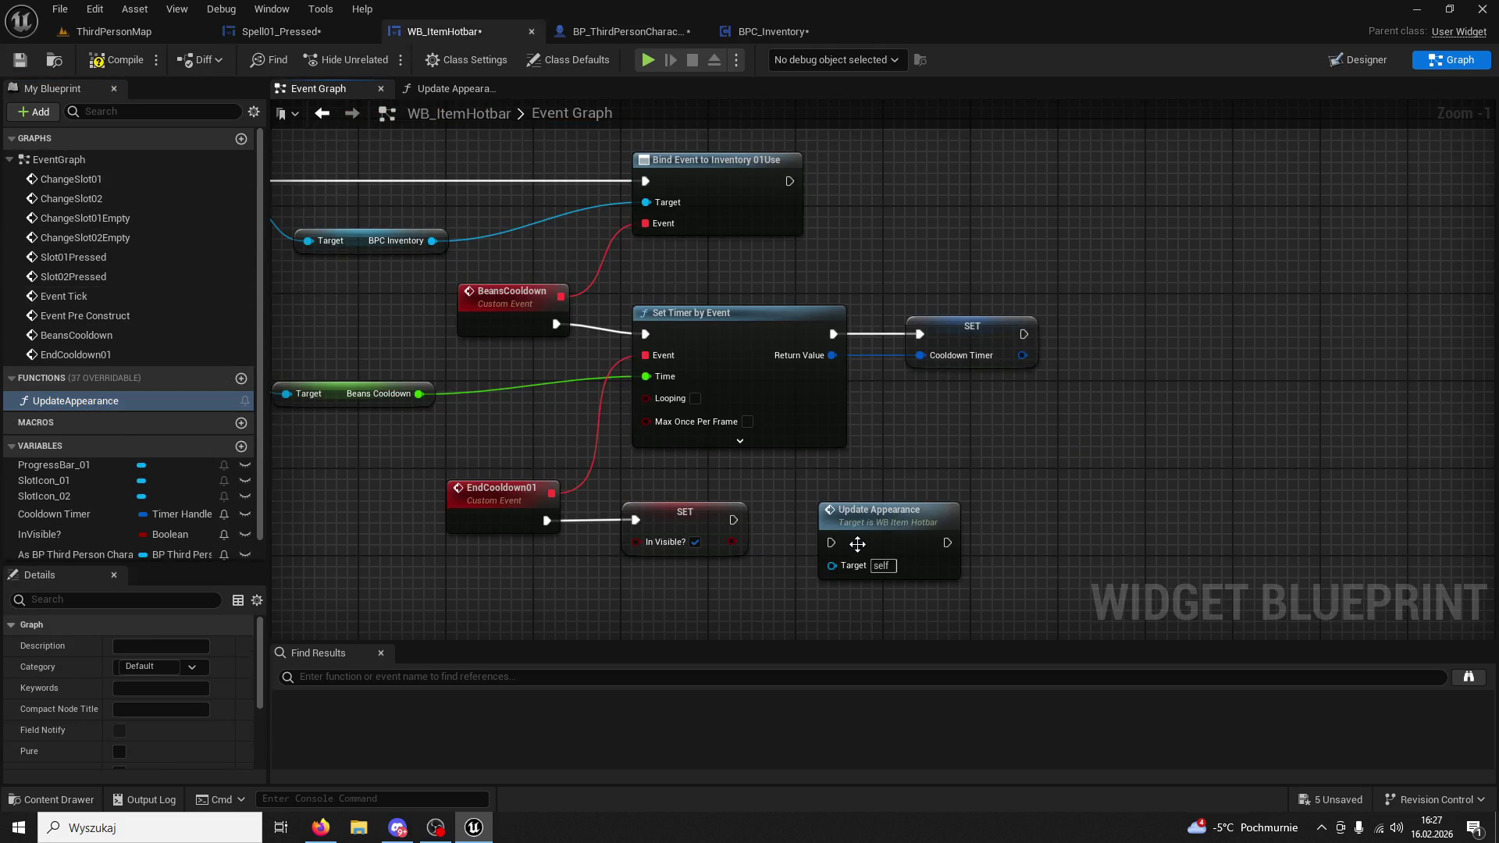
pyautogui.moveTo(733, 520)
pyautogui.mouseDown()
pyautogui.moveTo(820, 525)
pyautogui.moveTo(831, 541)
pyautogui.moveTo(853, 488)
pyautogui.mouseUp()
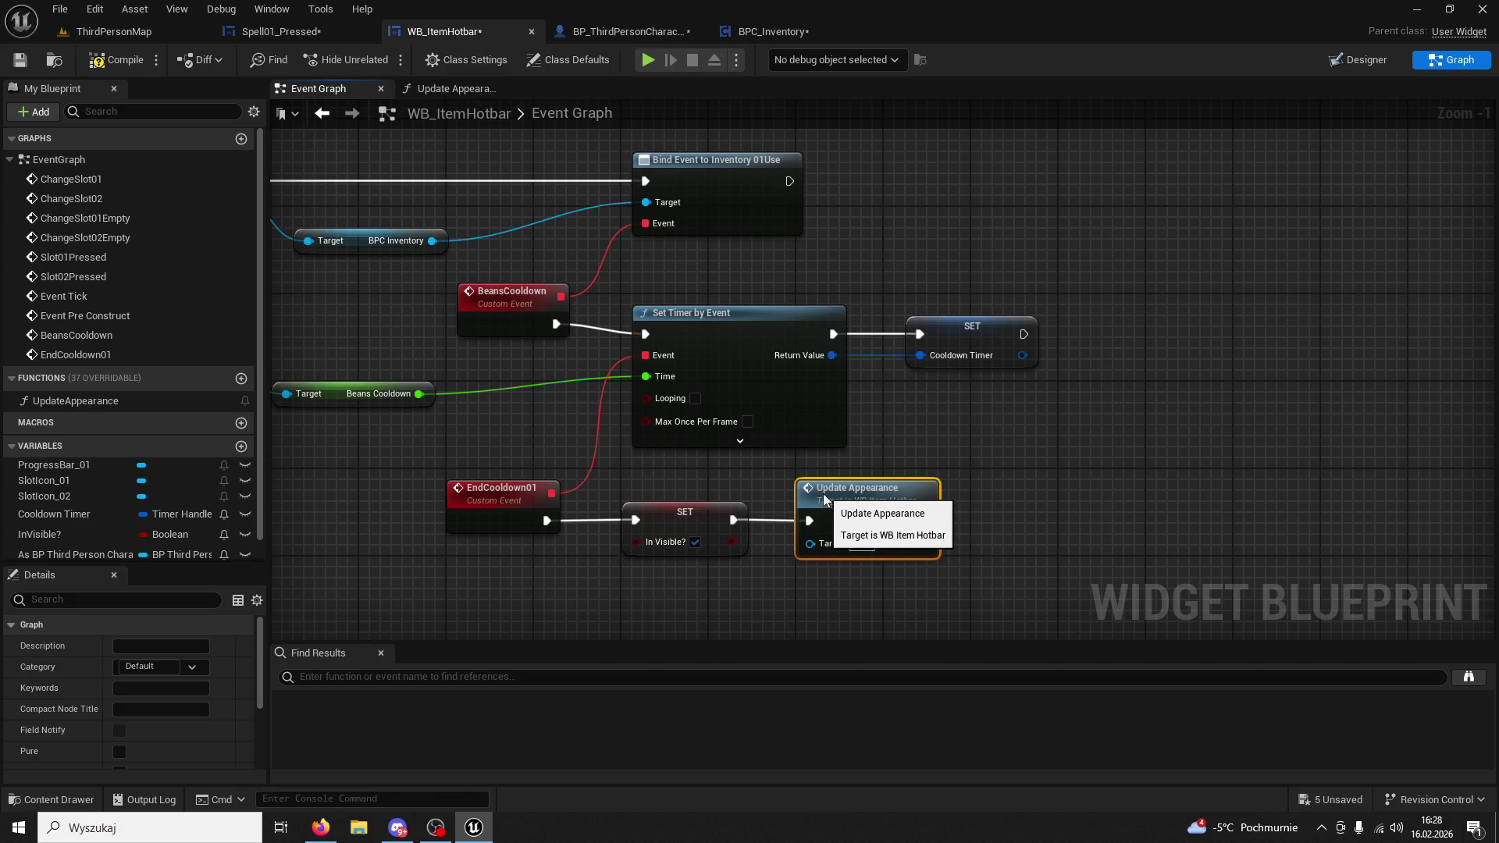
# Paste Clear and Invalidate Timer by Handle from Spell01_Pressed after Update Appearance, fed by Cooldown Timer.
pyautogui.click(277, 32)
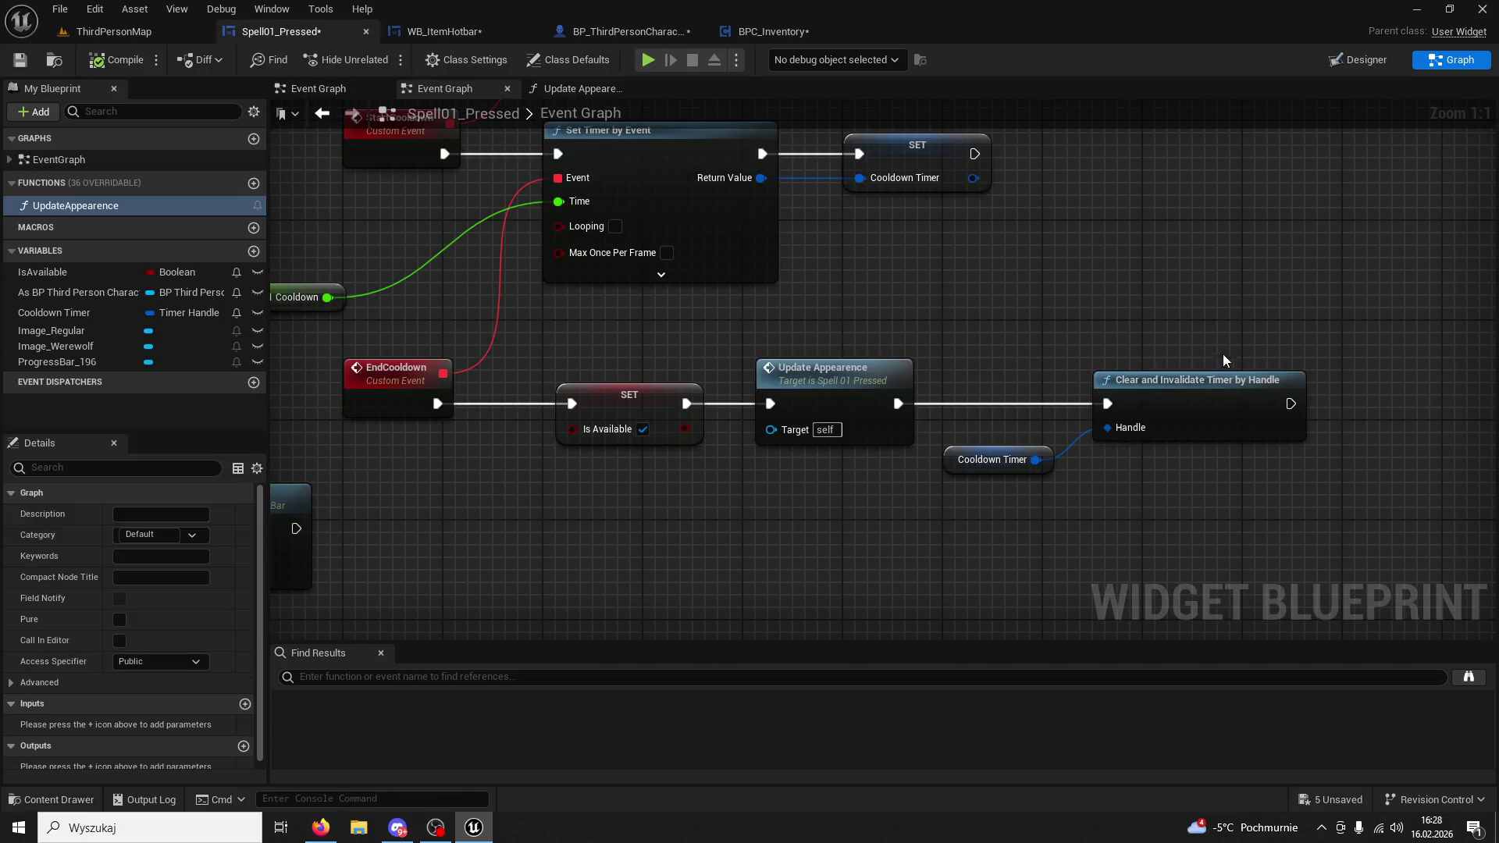
pyautogui.click(1097, 437)
pyautogui.click(954, 464)
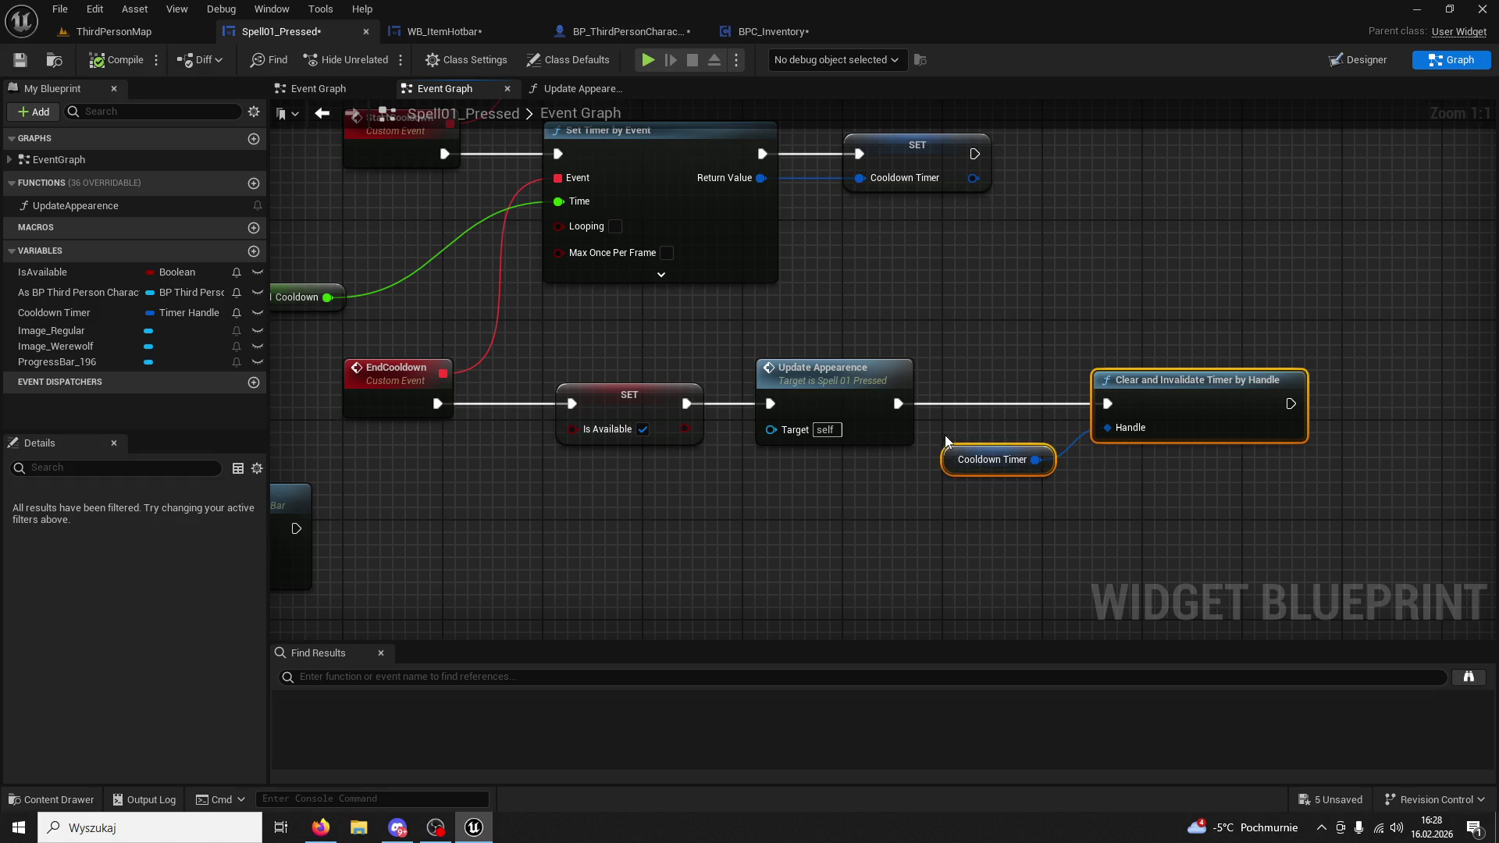
pyautogui.click(444, 32)
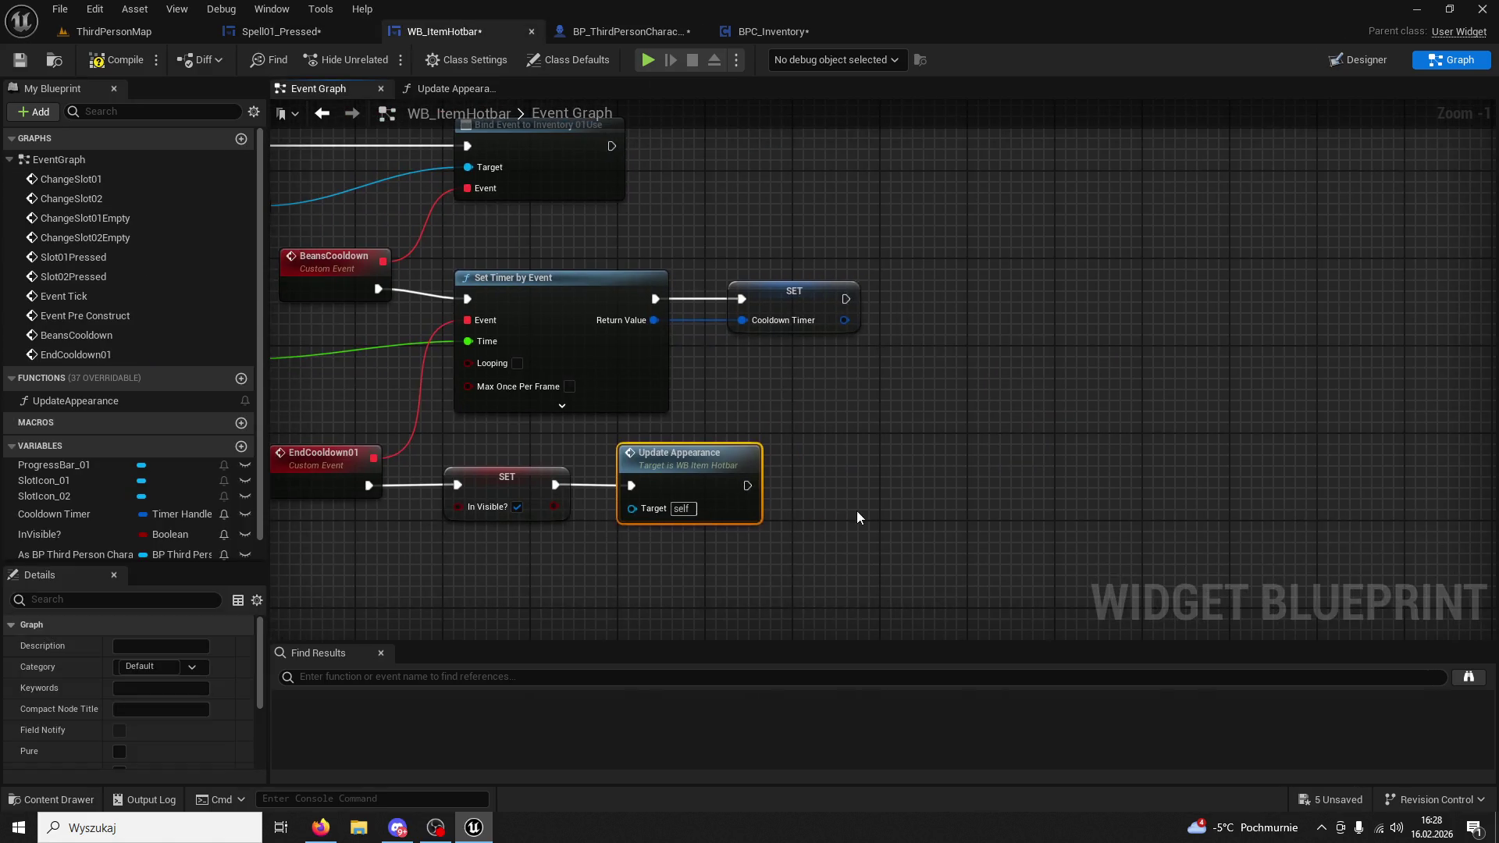
pyautogui.hotkey('ctrl', 'v')
pyautogui.moveTo(747, 485)
pyautogui.mouseDown()
pyautogui.moveTo(873, 499)
pyautogui.moveTo(902, 464)
pyautogui.mouseUp()
pyautogui.click(816, 534)
pyautogui.moveTo(764, 537); pyautogui.dragTo(729, 554)
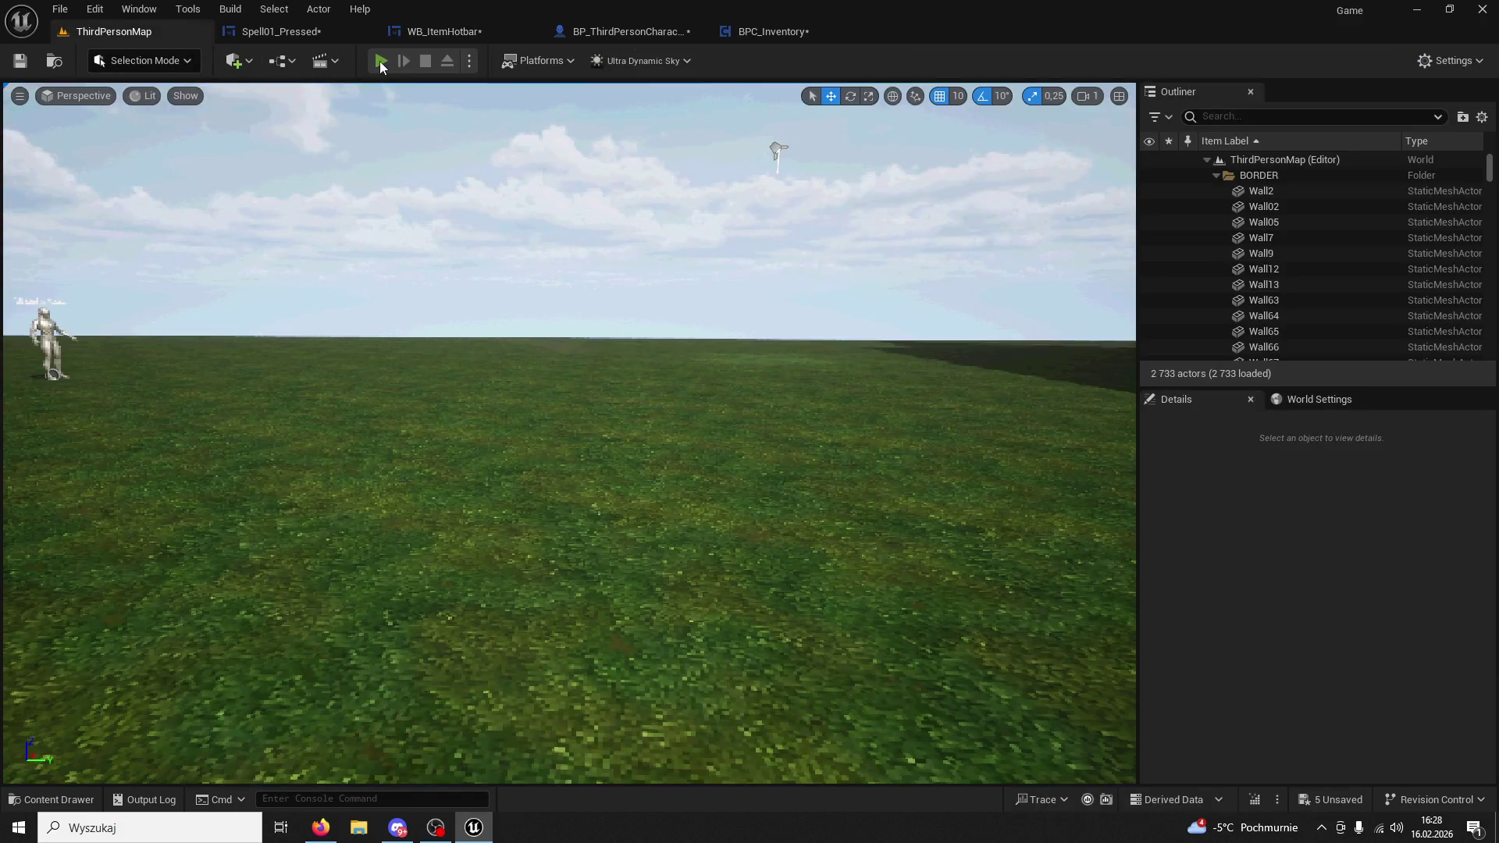
# Playtest the skills with keys 1 and 2, then stop the session.
pyautogui.press('1')
pyautogui.press('1')
pyautogui.press('1')
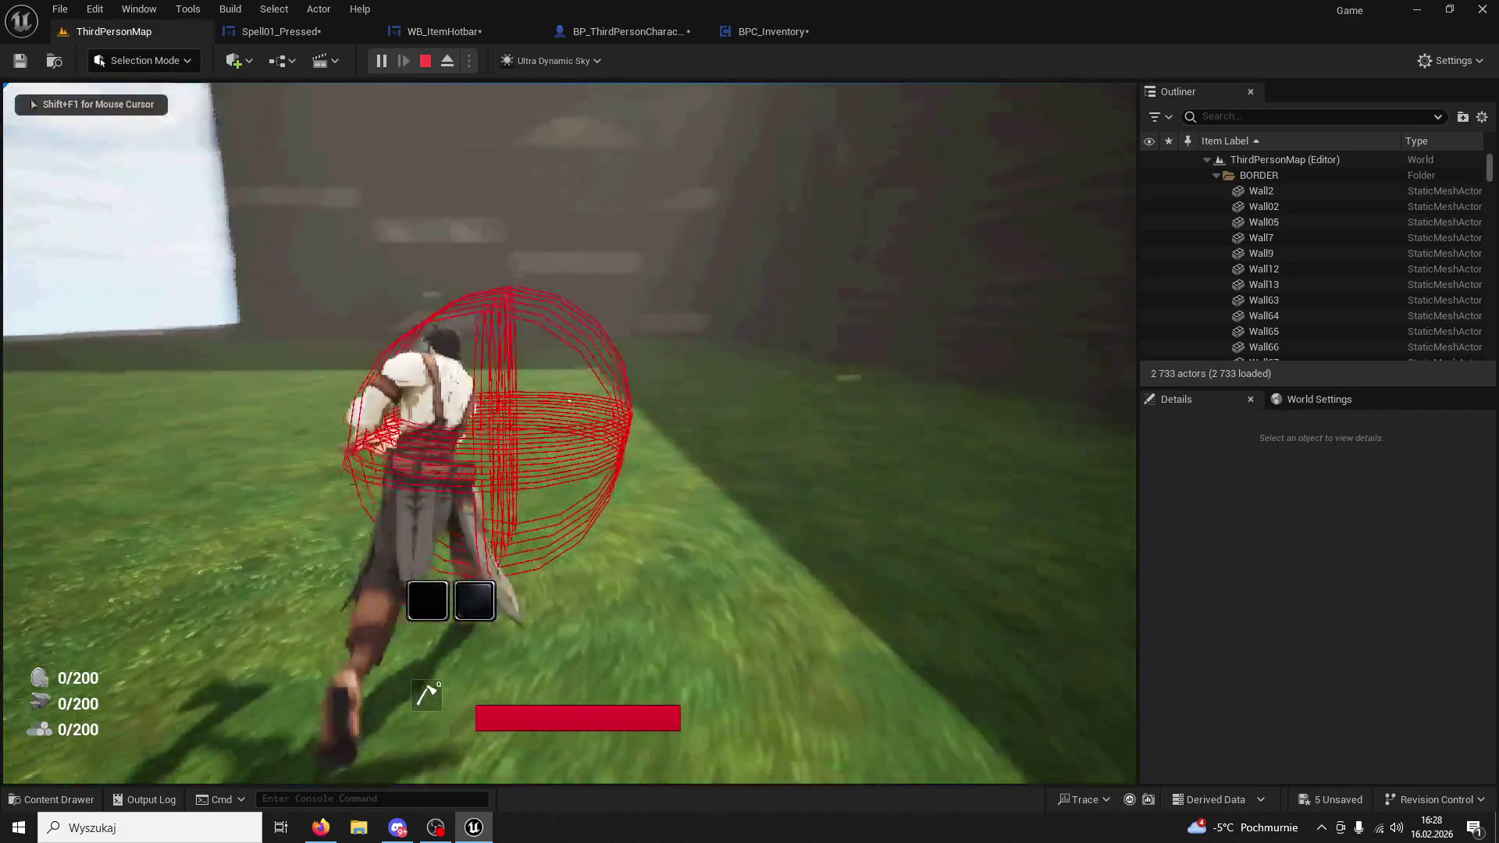
pyautogui.press('1')
pyautogui.press('2')
pyautogui.press('2')
pyautogui.press('1')
pyautogui.press('1')
pyautogui.press('1')
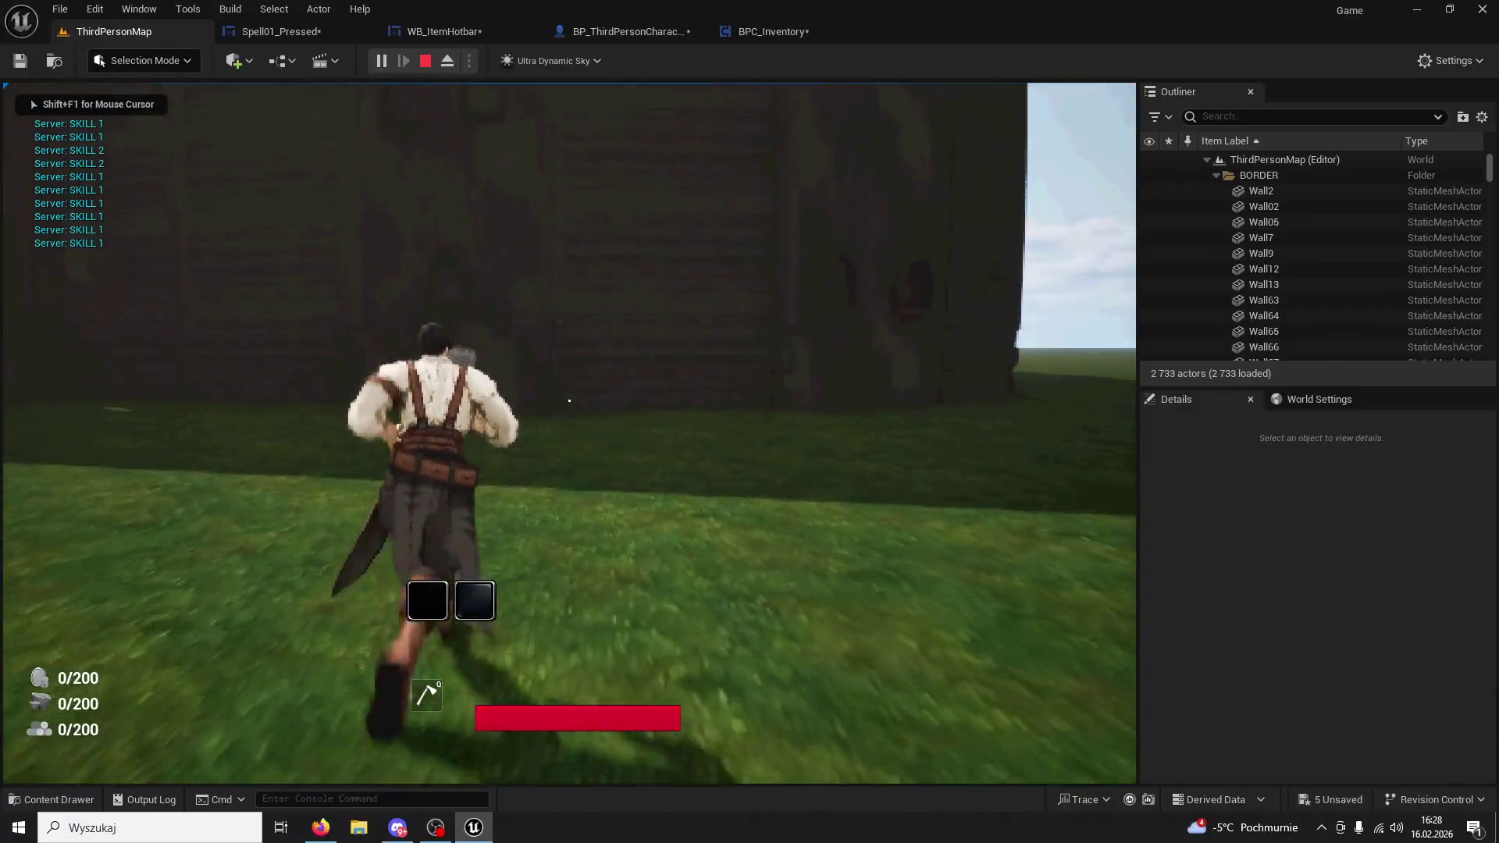
pyautogui.press('Escape')
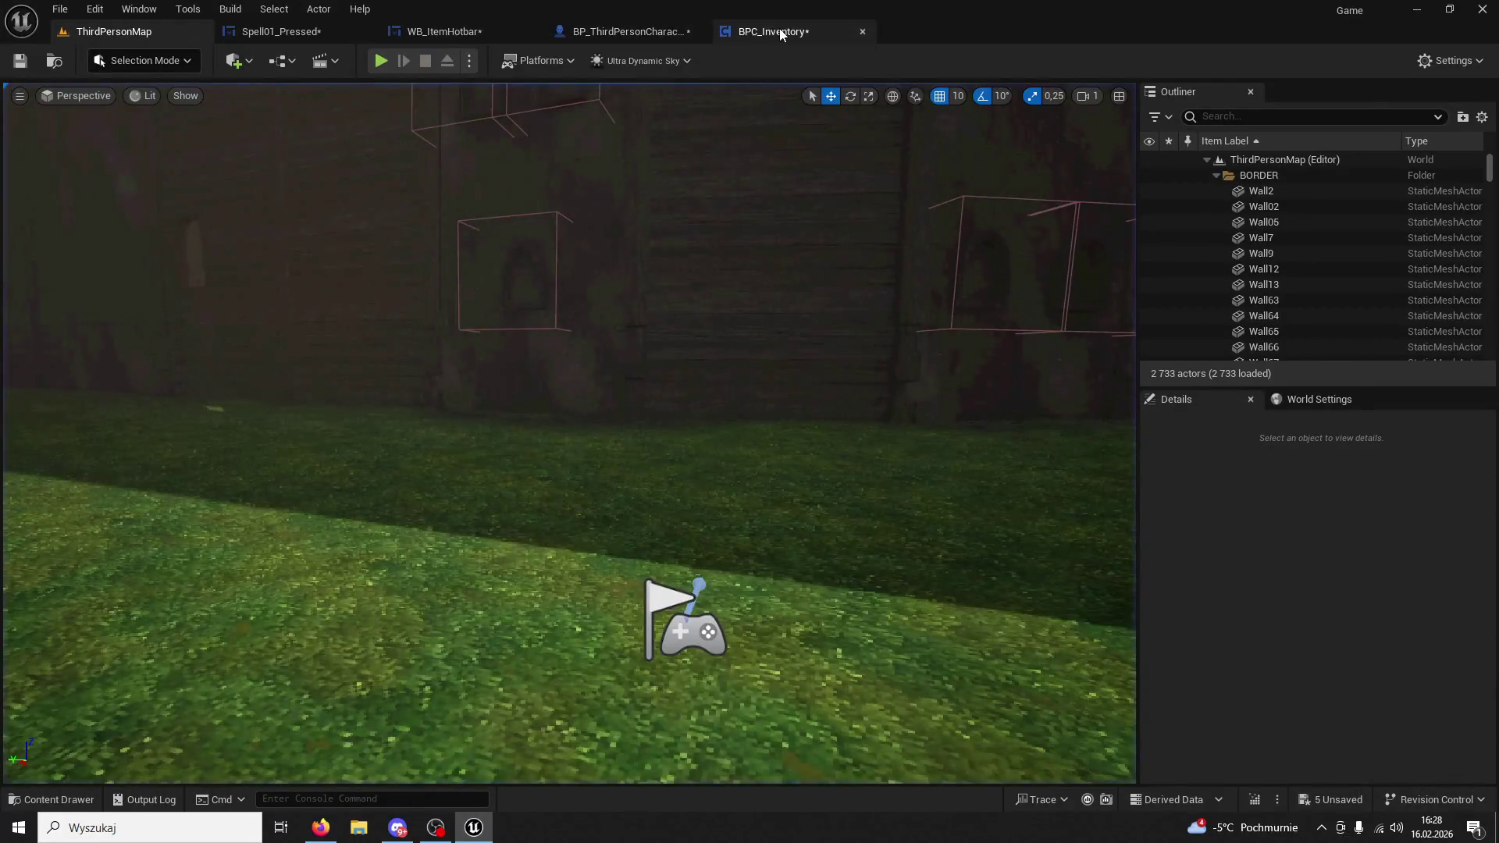
# Review the WB_ItemHotbar chain, then start another test play from ThirdPersonMap.
pyautogui.click(781, 33)
pyautogui.click(588, 32)
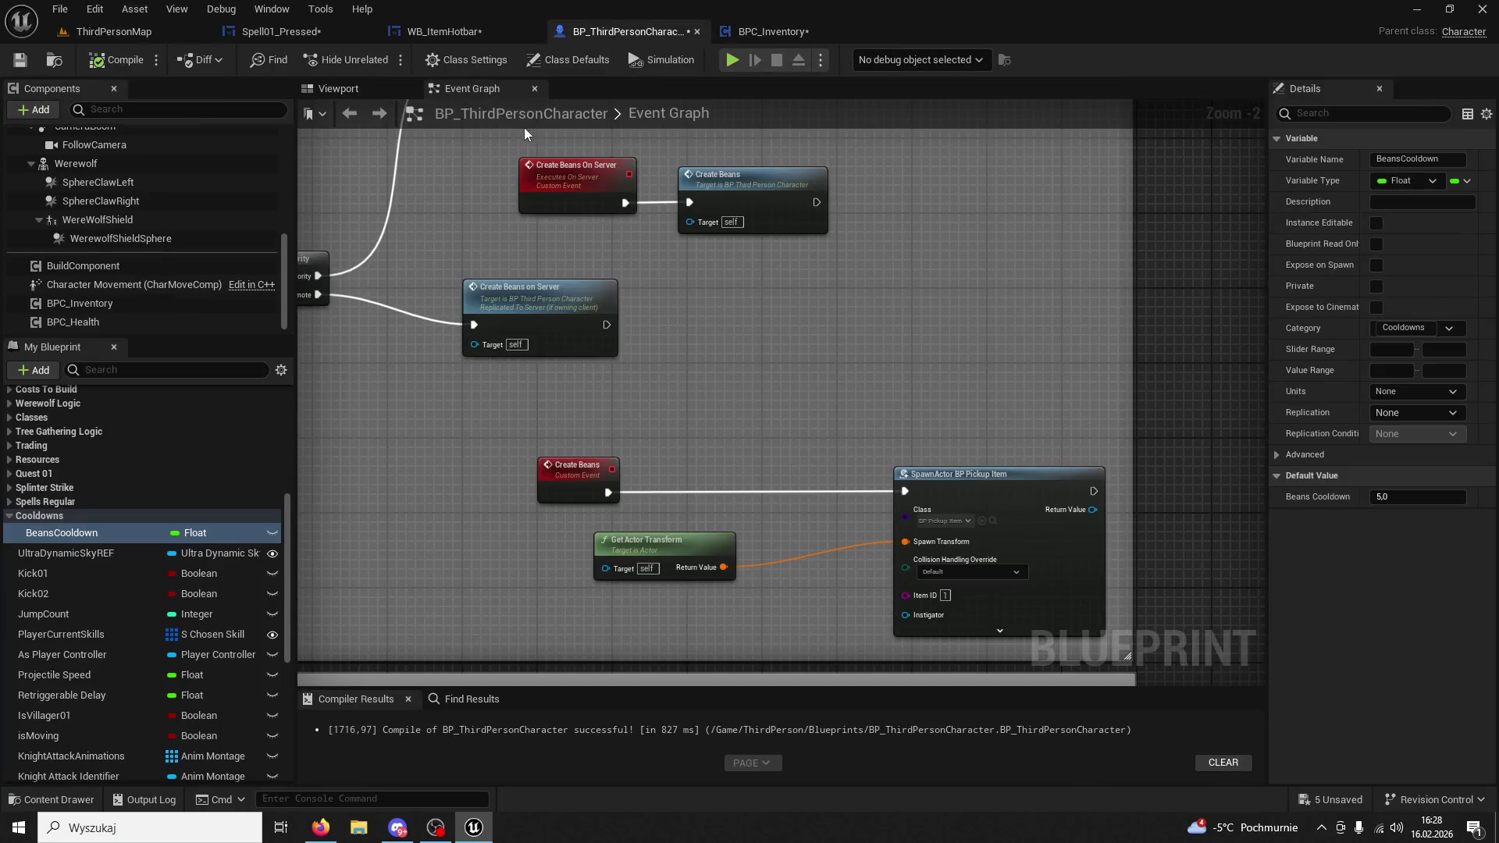
pyautogui.click(440, 31)
pyautogui.scroll(-2, 741, 349)
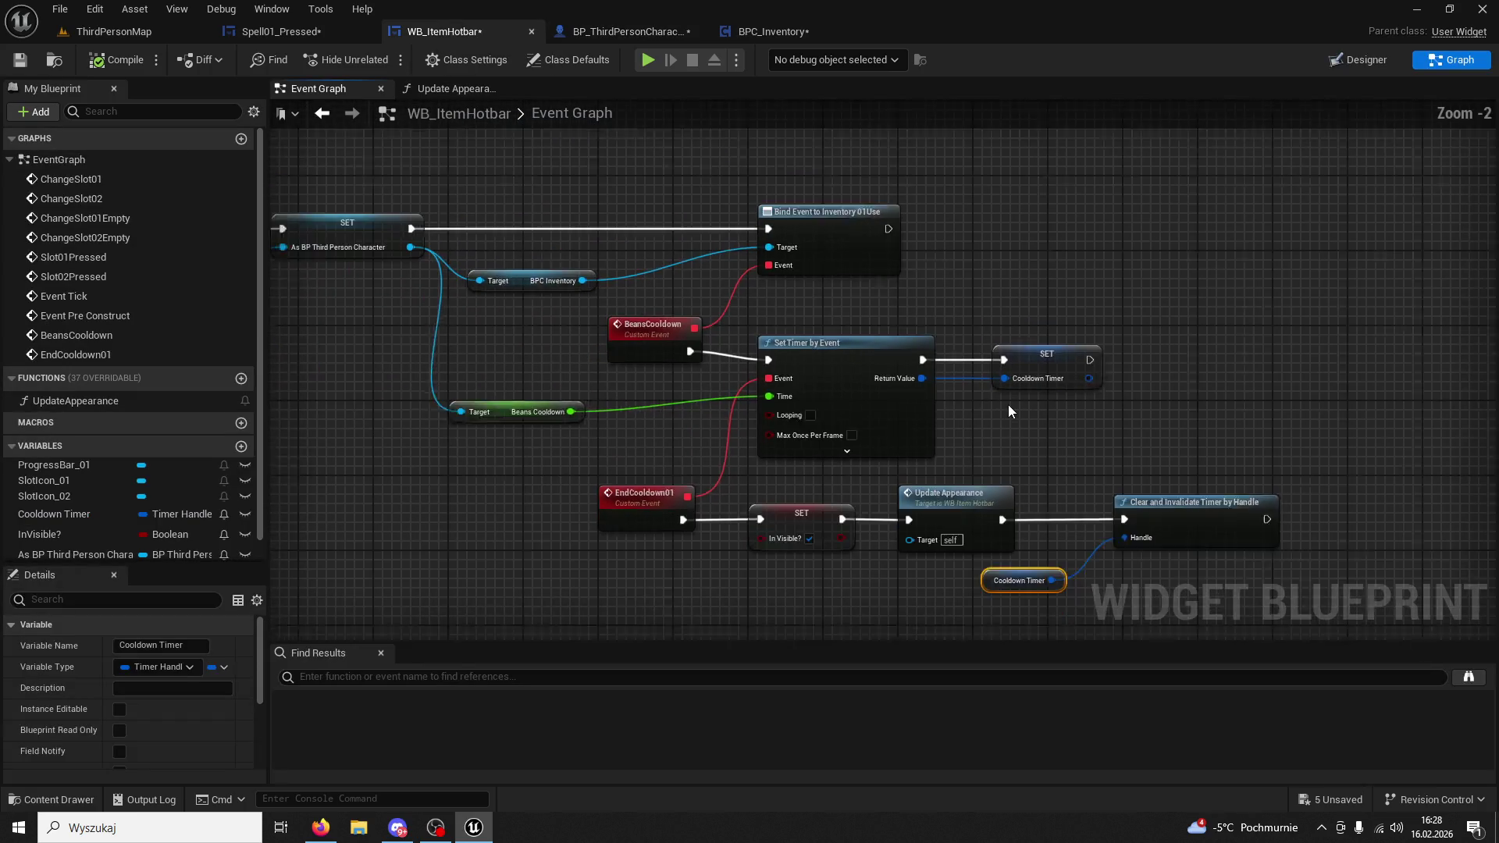
pyautogui.moveTo(902, 367); pyautogui.dragTo(745, 292)
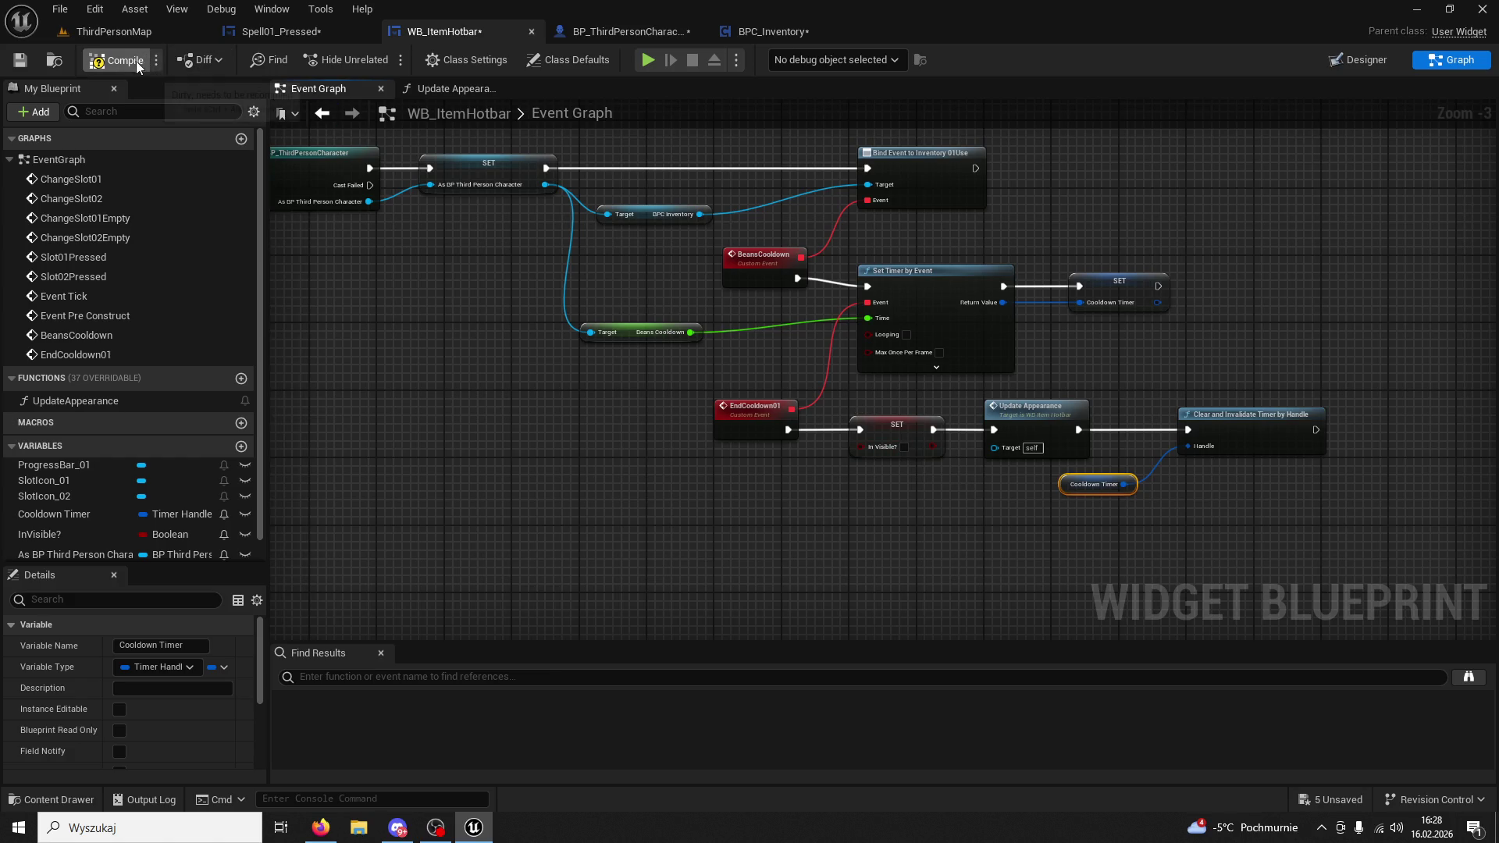
pyautogui.click(116, 32)
pyautogui.click(380, 60)
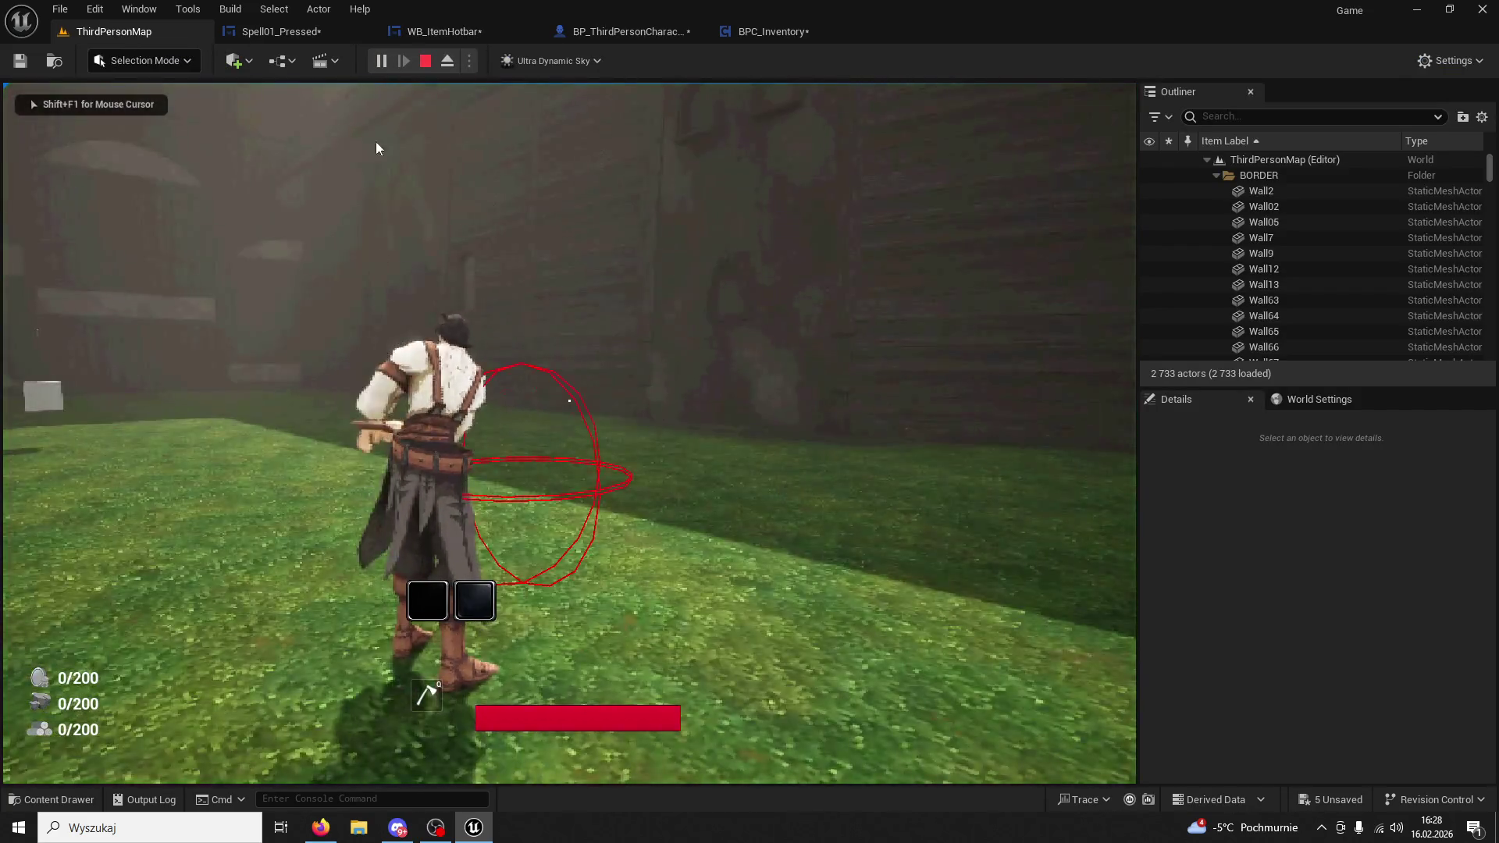
pyautogui.click(463, 33)
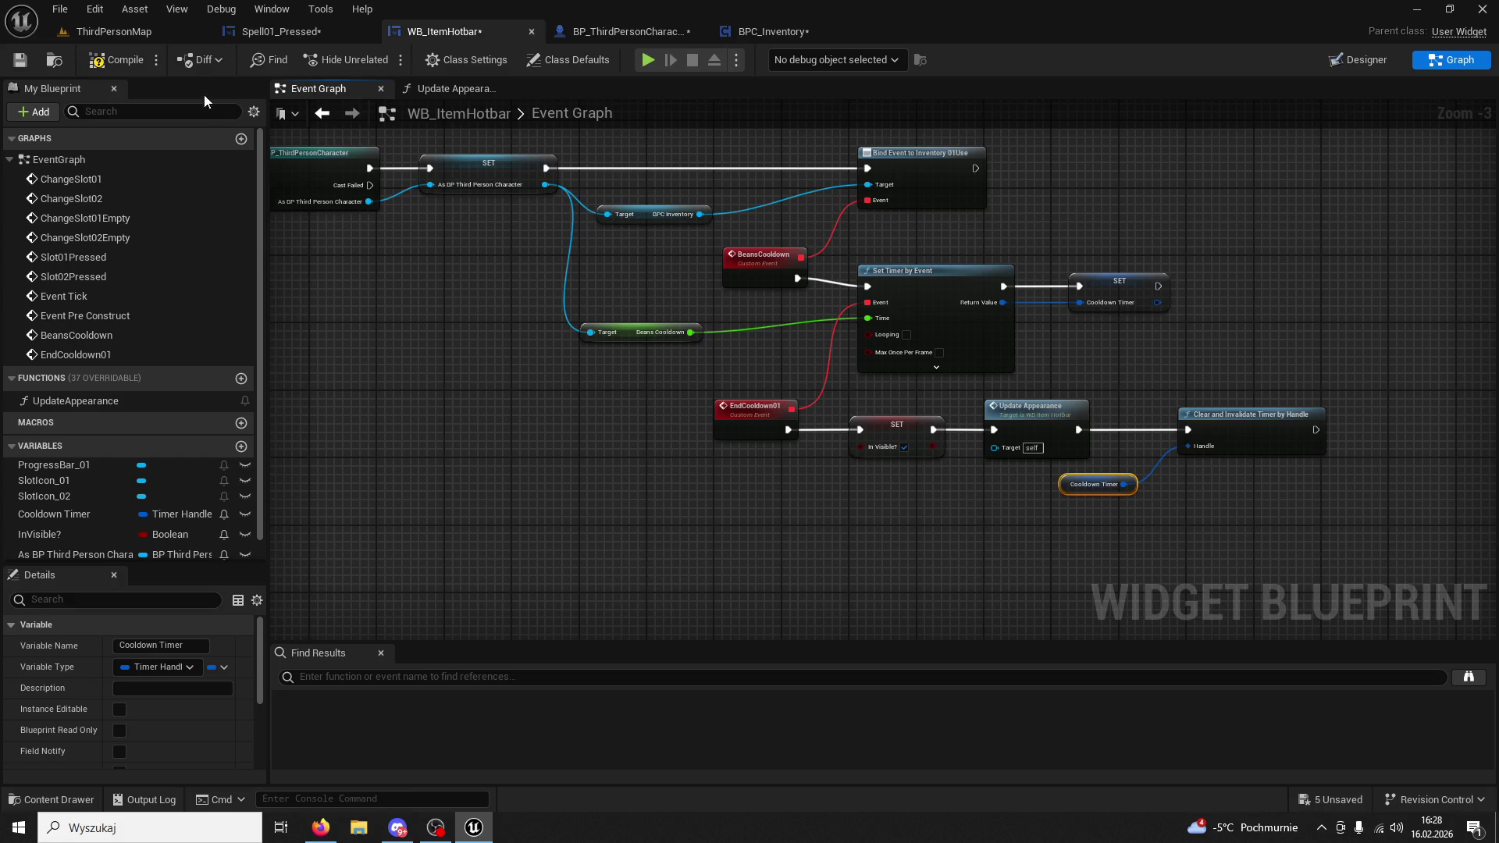
# Add an InVisible? setter after Bind Event to Inventory 01Use, following Spell01_Pressed's layout.
pyautogui.click(312, 36)
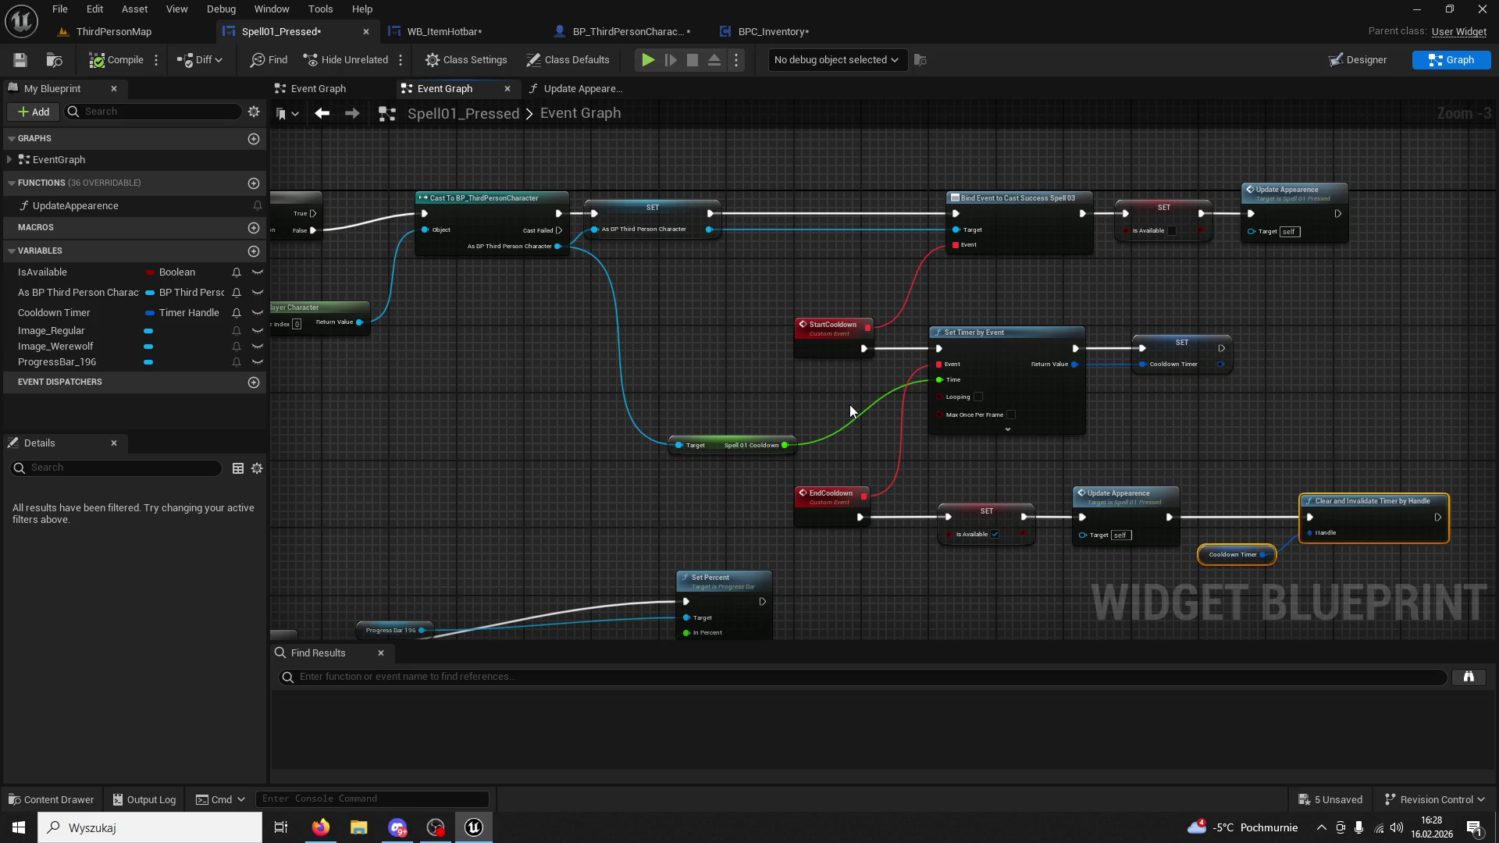
pyautogui.click(1093, 181)
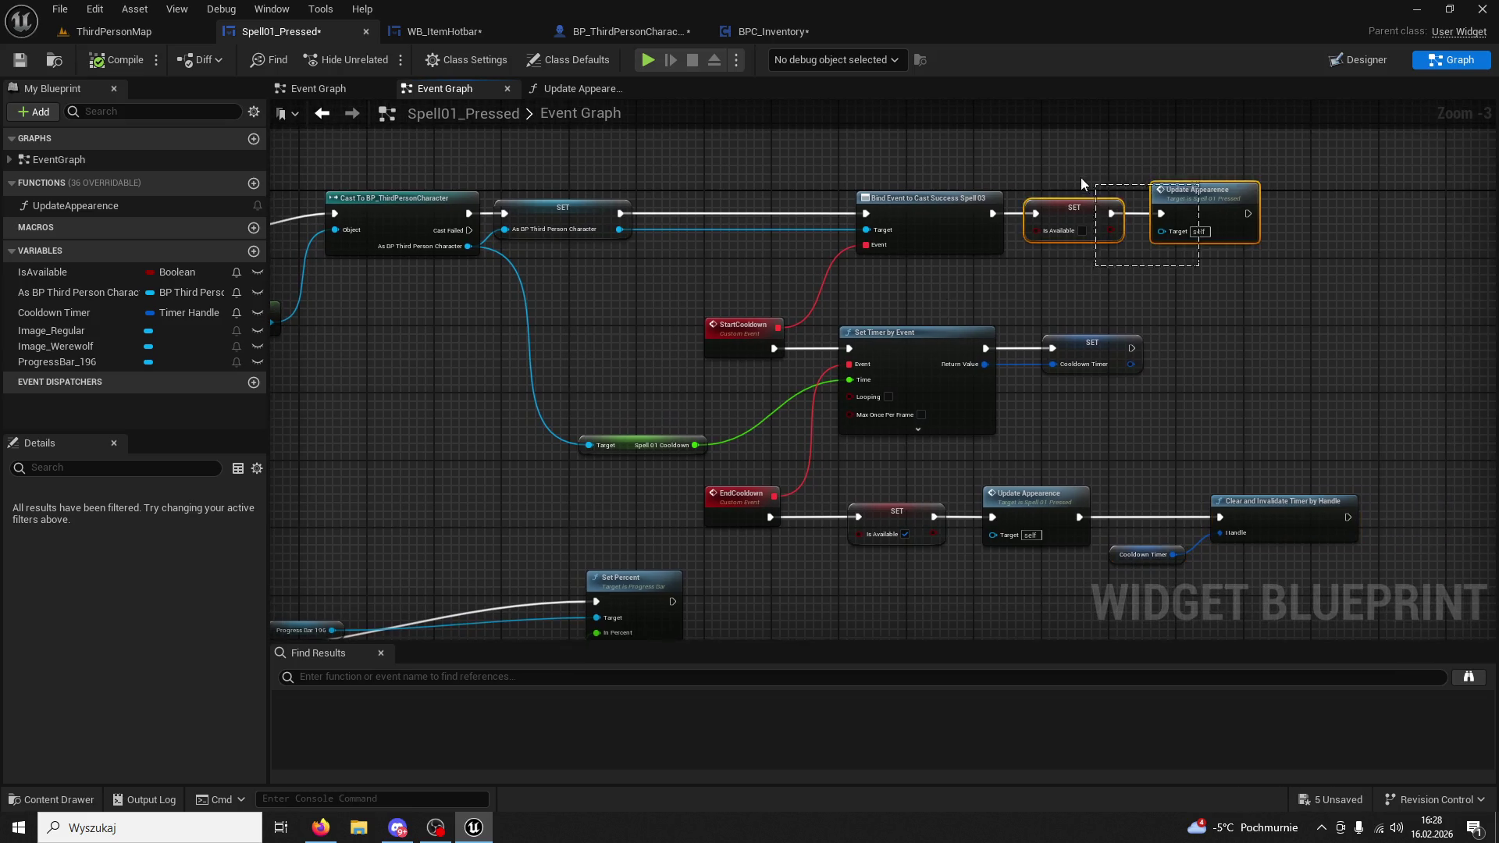
pyautogui.click(1117, 206)
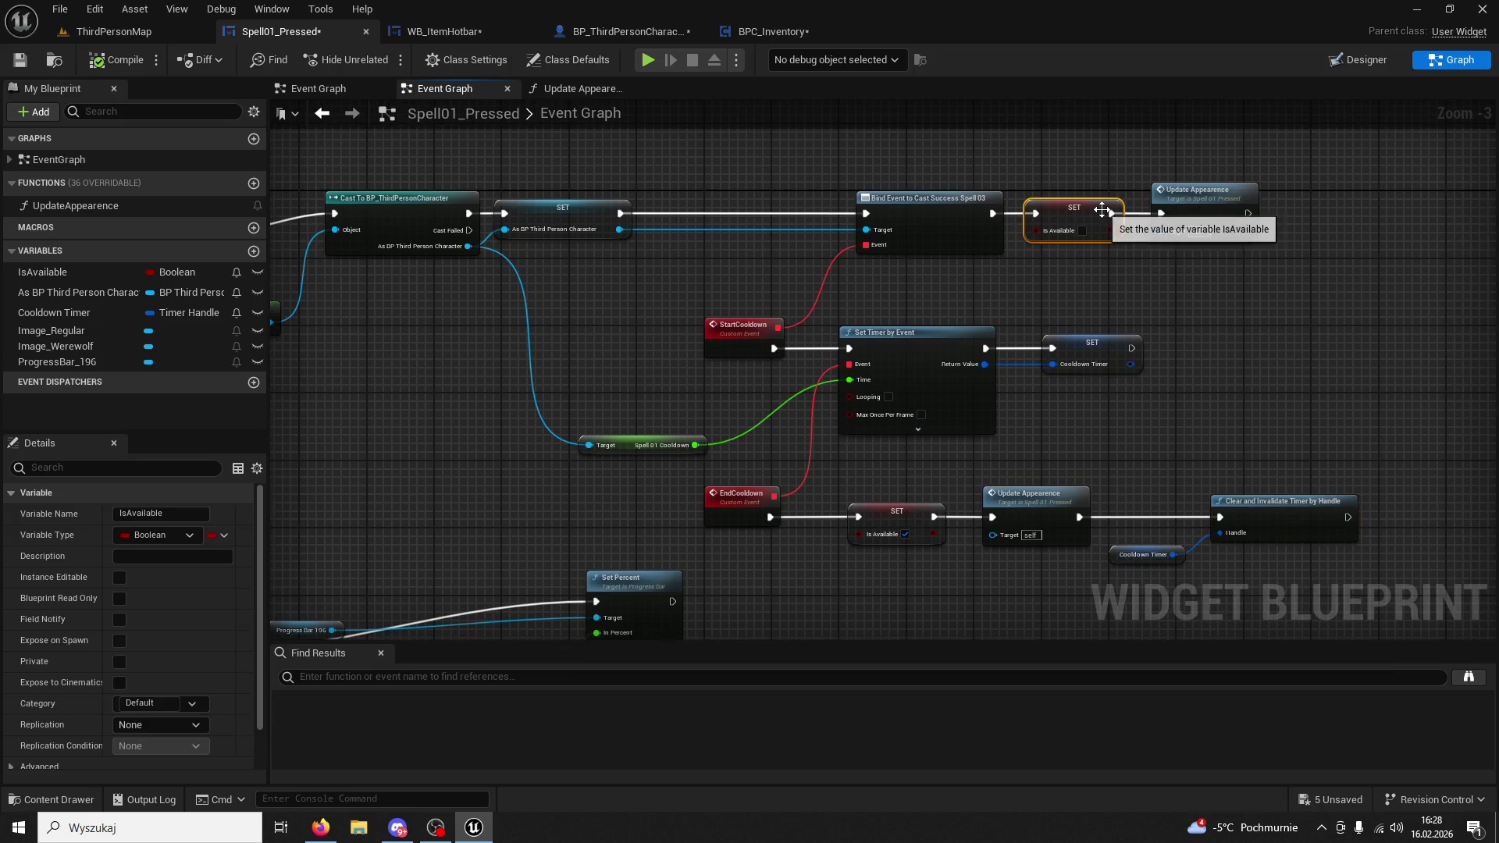
pyautogui.click(462, 33)
pyautogui.moveTo(844, 281); pyautogui.dragTo(880, 290)
pyautogui.press('Delete')
pyautogui.click(81, 532)
pyautogui.moveTo(81, 533)
pyautogui.mouseDown()
pyautogui.moveTo(900, 287)
pyautogui.moveTo(910, 298)
pyautogui.mouseUp()
pyautogui.click(915, 335)
# Add Update Appearance after the InVisible? setter and compile WB_ItemHotbar.
pyautogui.click(300, 31)
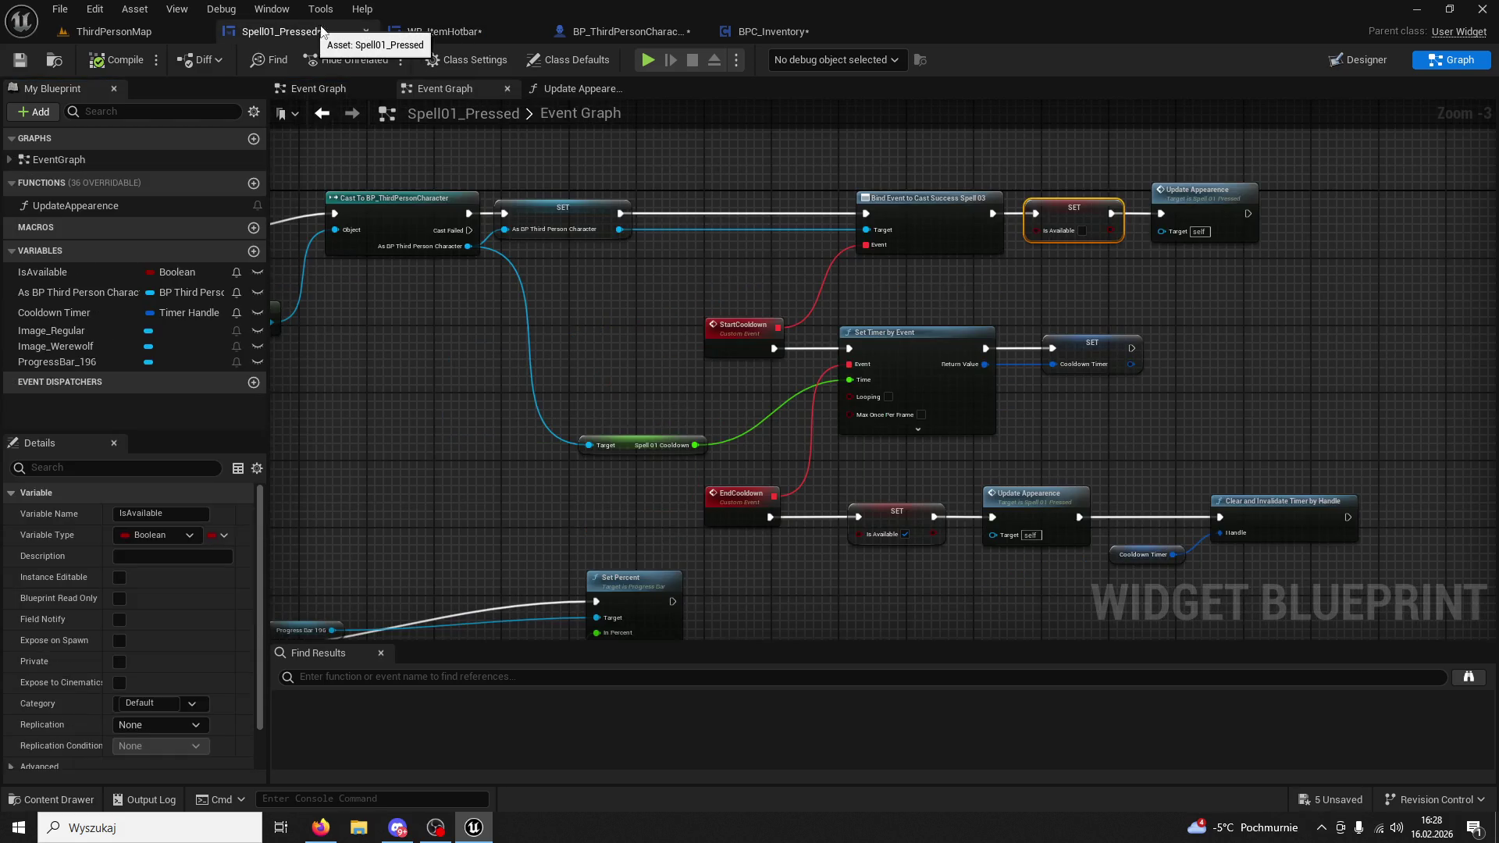
pyautogui.click(487, 31)
pyautogui.moveTo(117, 400)
pyautogui.mouseDown()
pyautogui.moveTo(1036, 307)
pyautogui.moveTo(994, 318)
pyautogui.moveTo(979, 297)
pyautogui.mouseUp()
pyautogui.moveTo(1077, 284); pyautogui.dragTo(906, 328)
pyautogui.moveTo(1051, 325); pyautogui.dragTo(1073, 278)
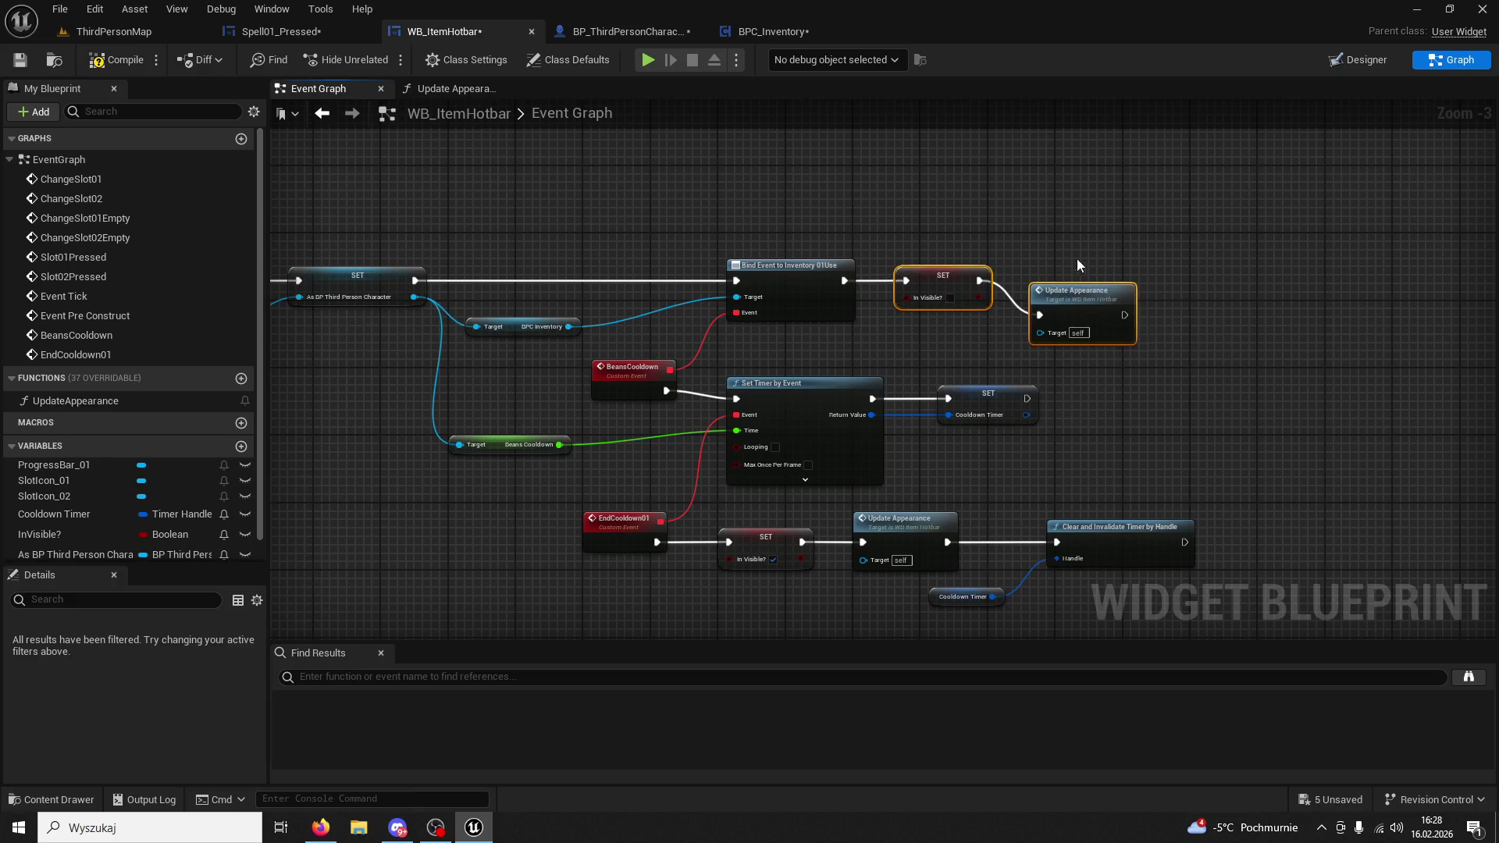
pyautogui.click(1071, 286)
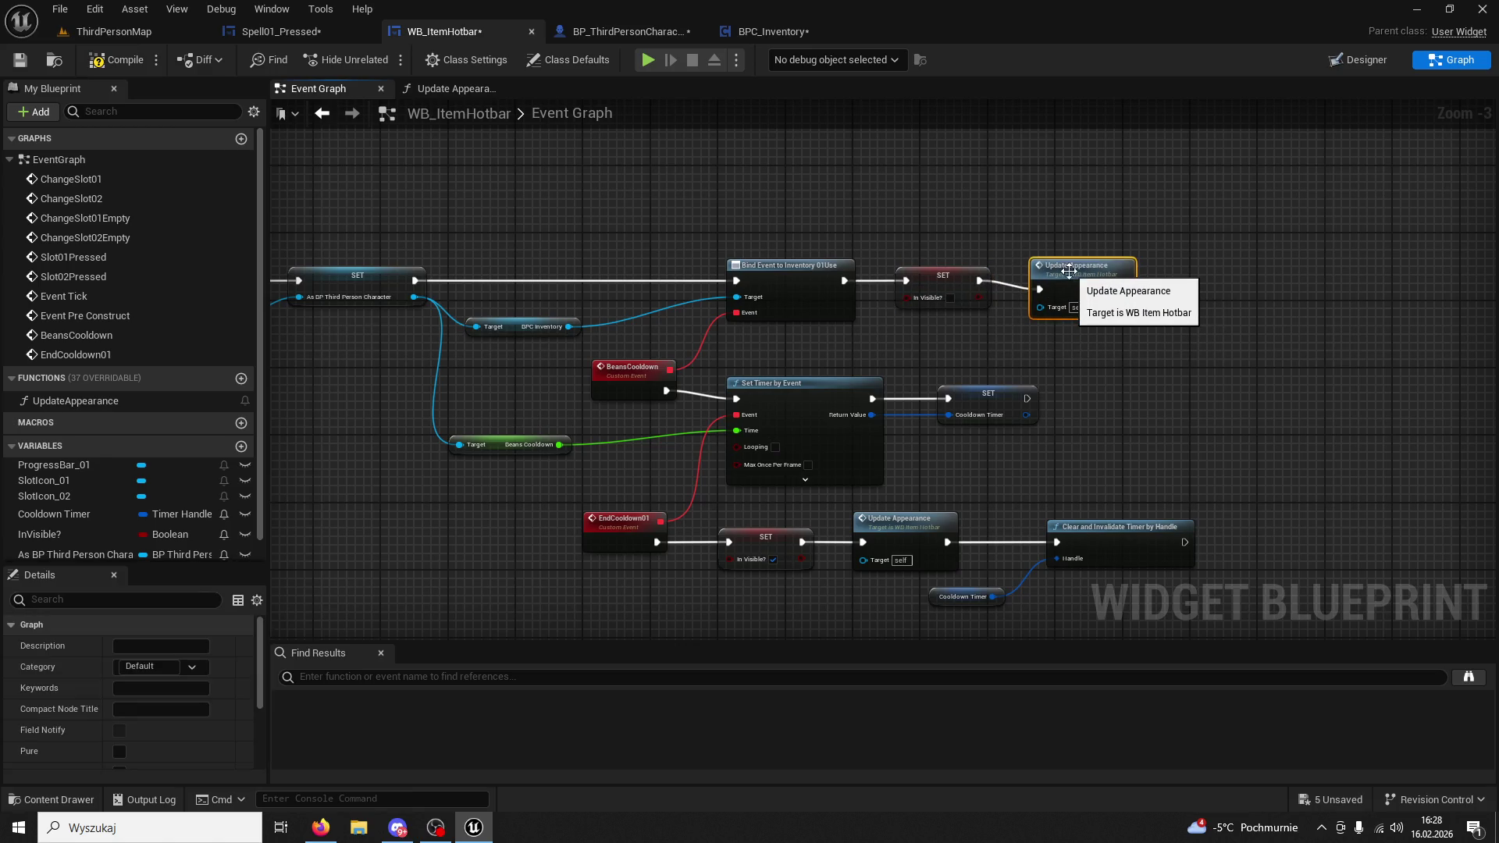
pyautogui.click(117, 60)
pyautogui.click(122, 36)
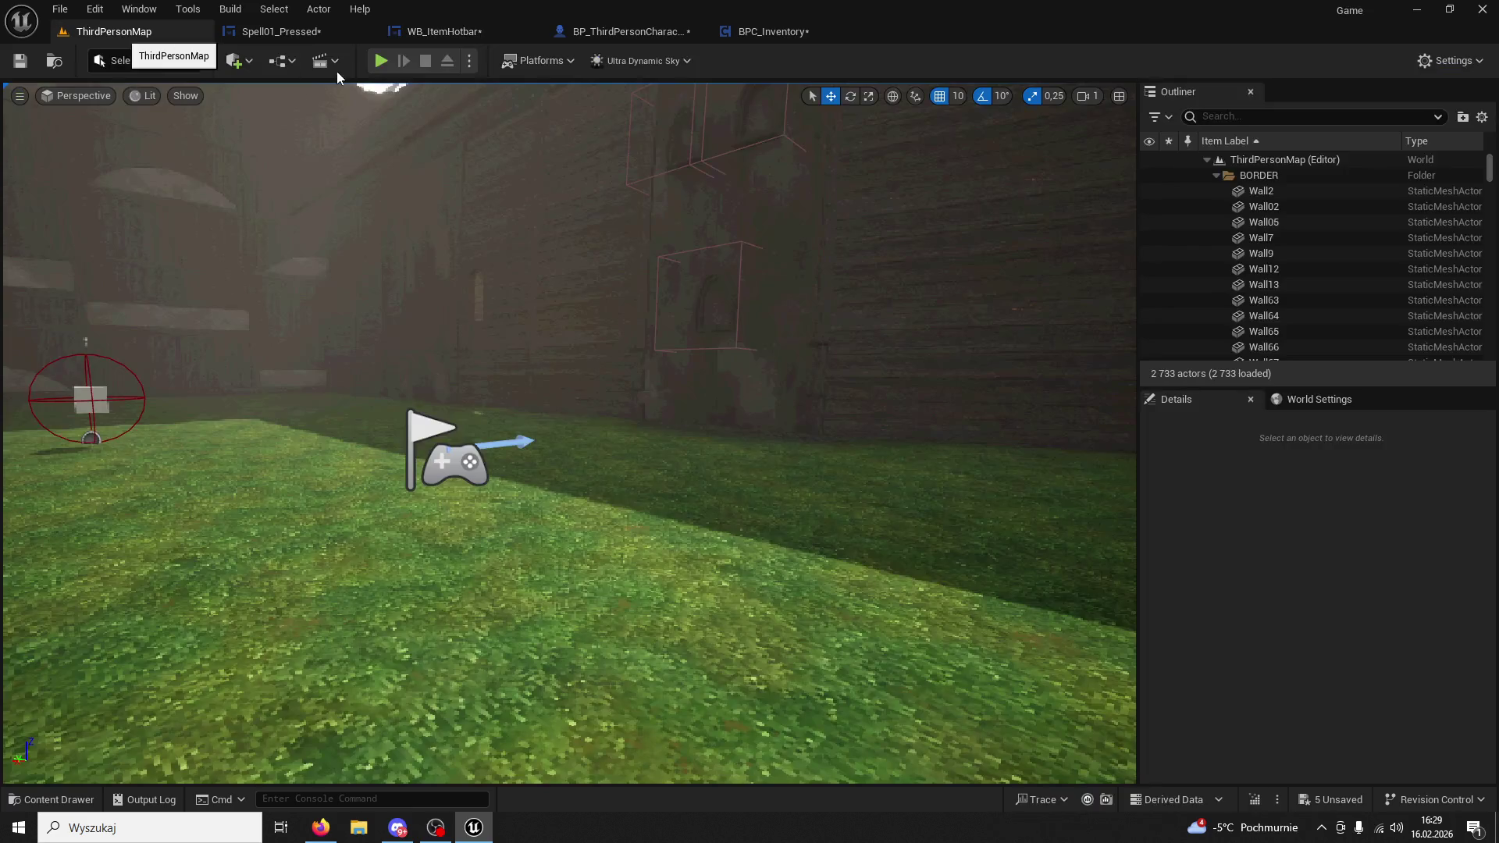
# Run a quick Alt+P play test of ThirdPersonMap, then return to the WB_ItemHotbar event graph.
pyautogui.hotkey('alt', 'p')
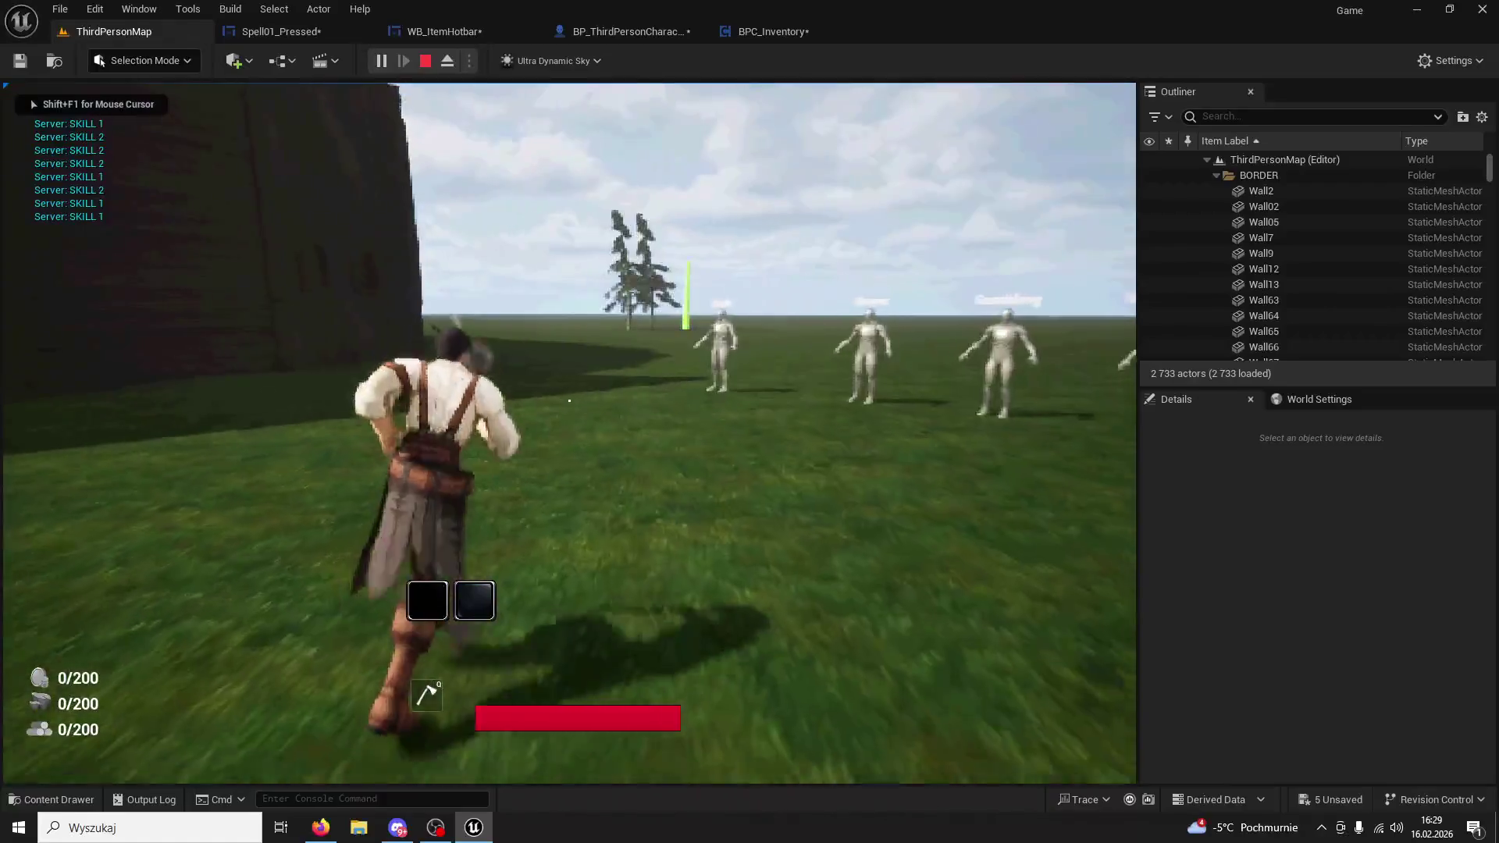
pyautogui.press('Escape')
pyautogui.click(739, 30)
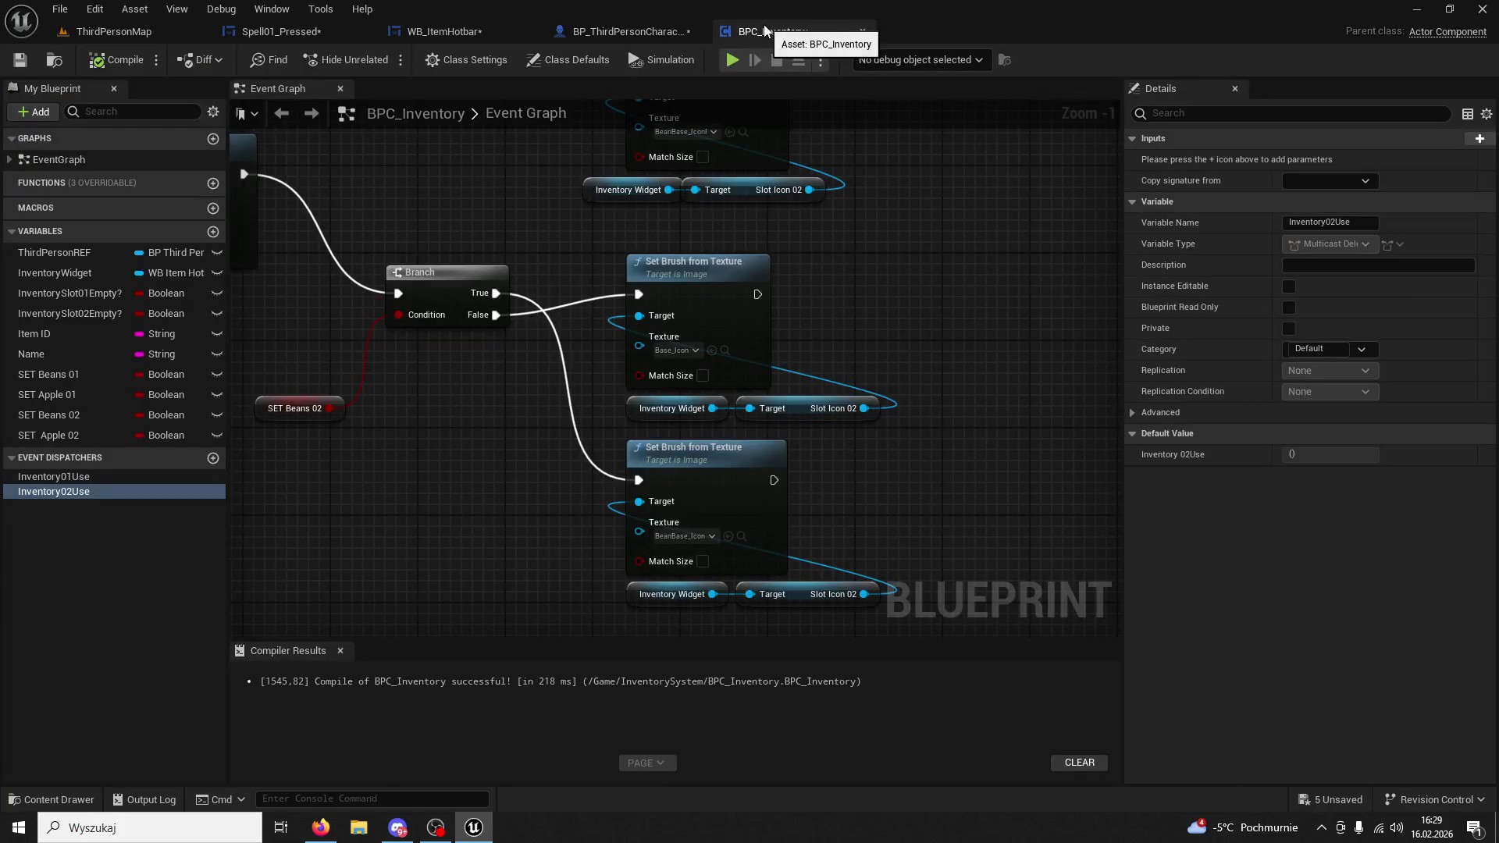
pyautogui.click(445, 31)
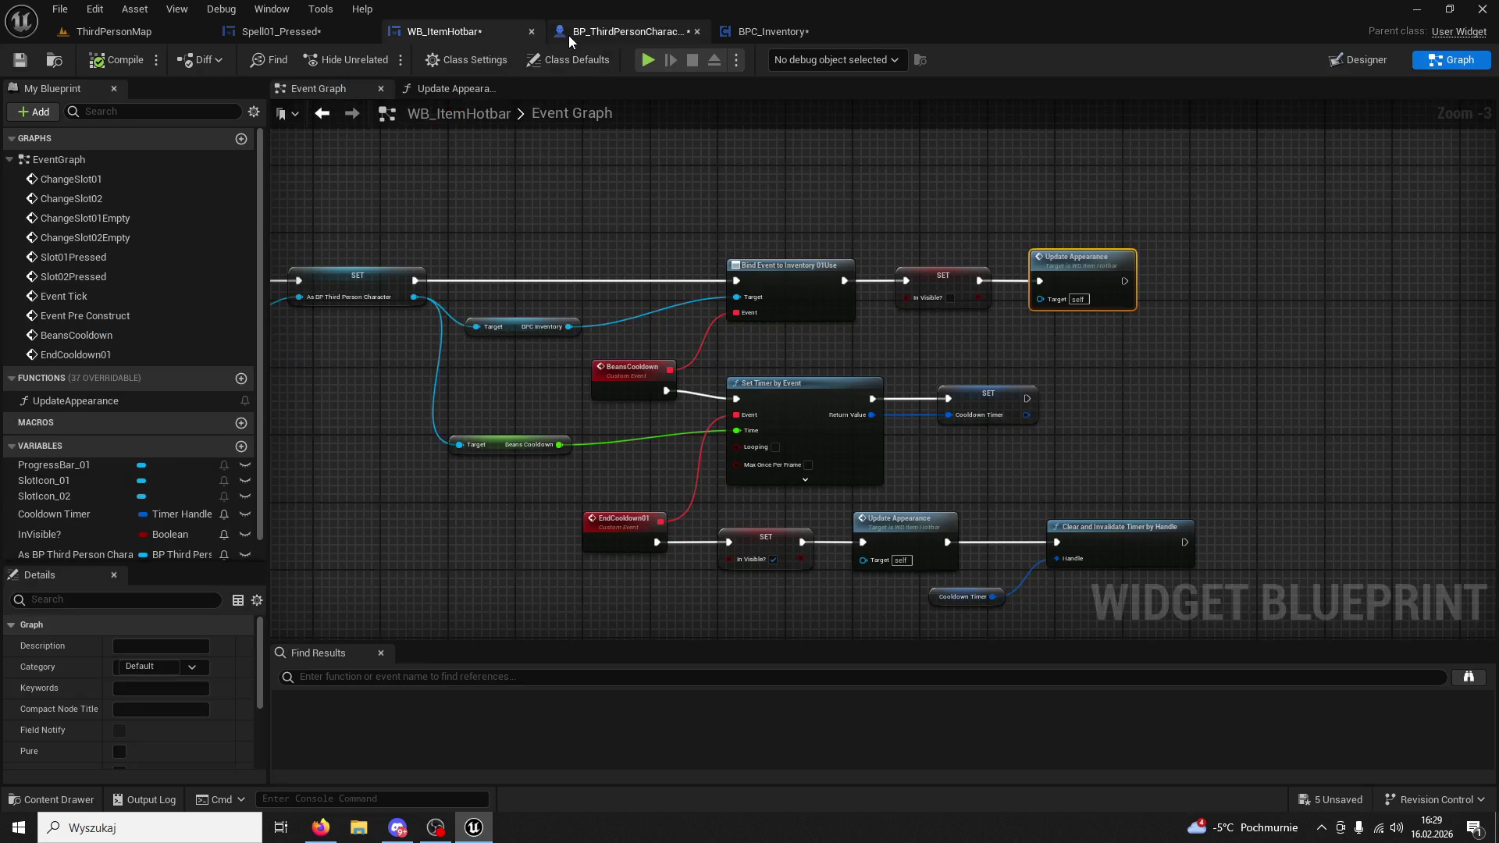
# Review WB_ItemHotbar's Cast and Branch nodes and its Designer layout, then return to its graph.
pyautogui.moveTo(703, 179)
pyautogui.mouseDown()
pyautogui.moveTo(813, 218)
pyautogui.moveTo(1010, 227)
pyautogui.moveTo(710, 227)
pyautogui.moveTo(524, 205)
pyautogui.mouseUp()
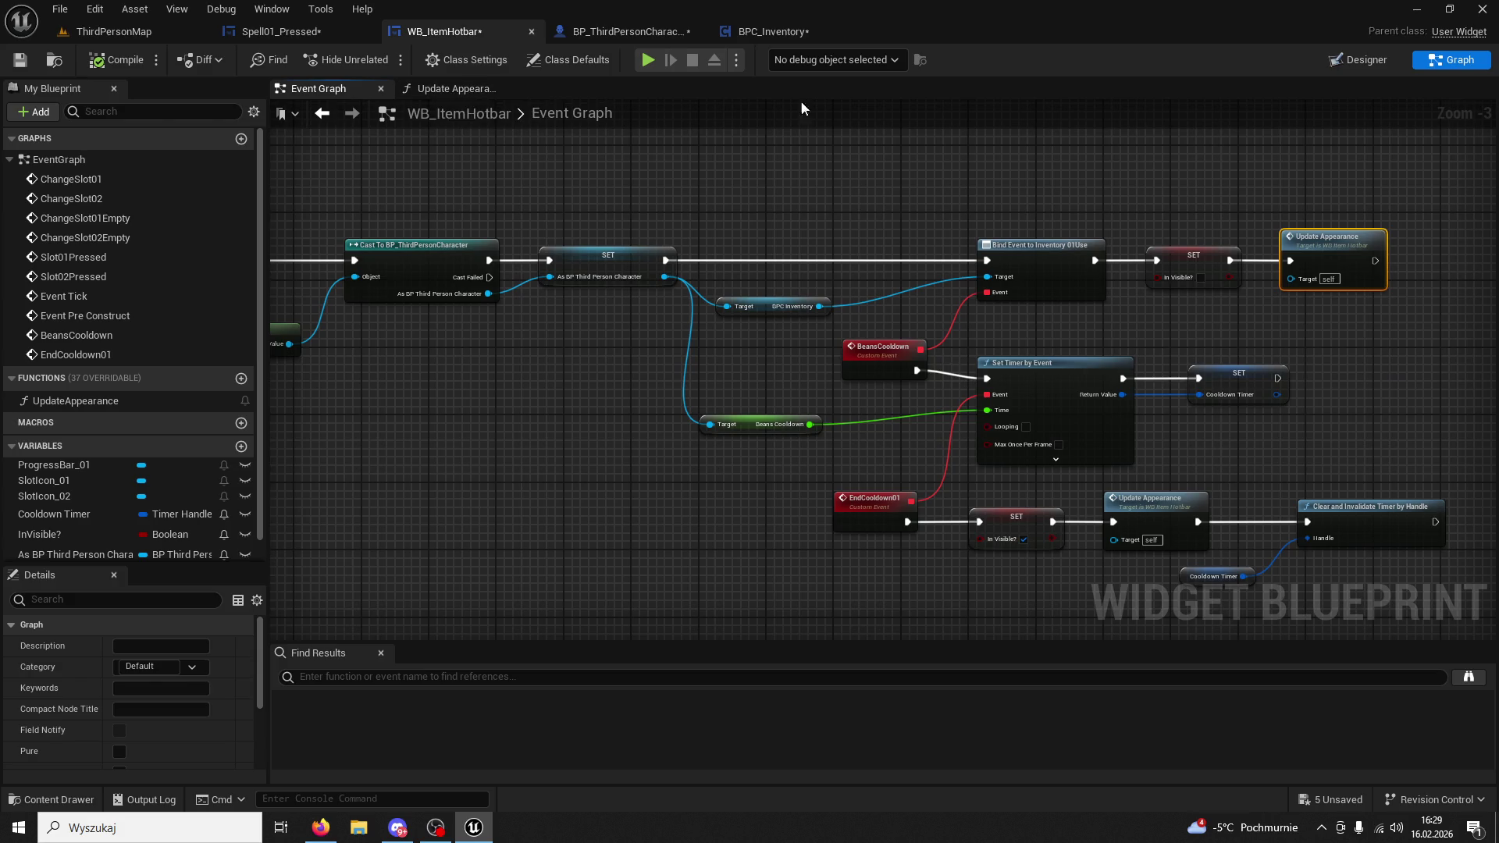
pyautogui.click(1374, 62)
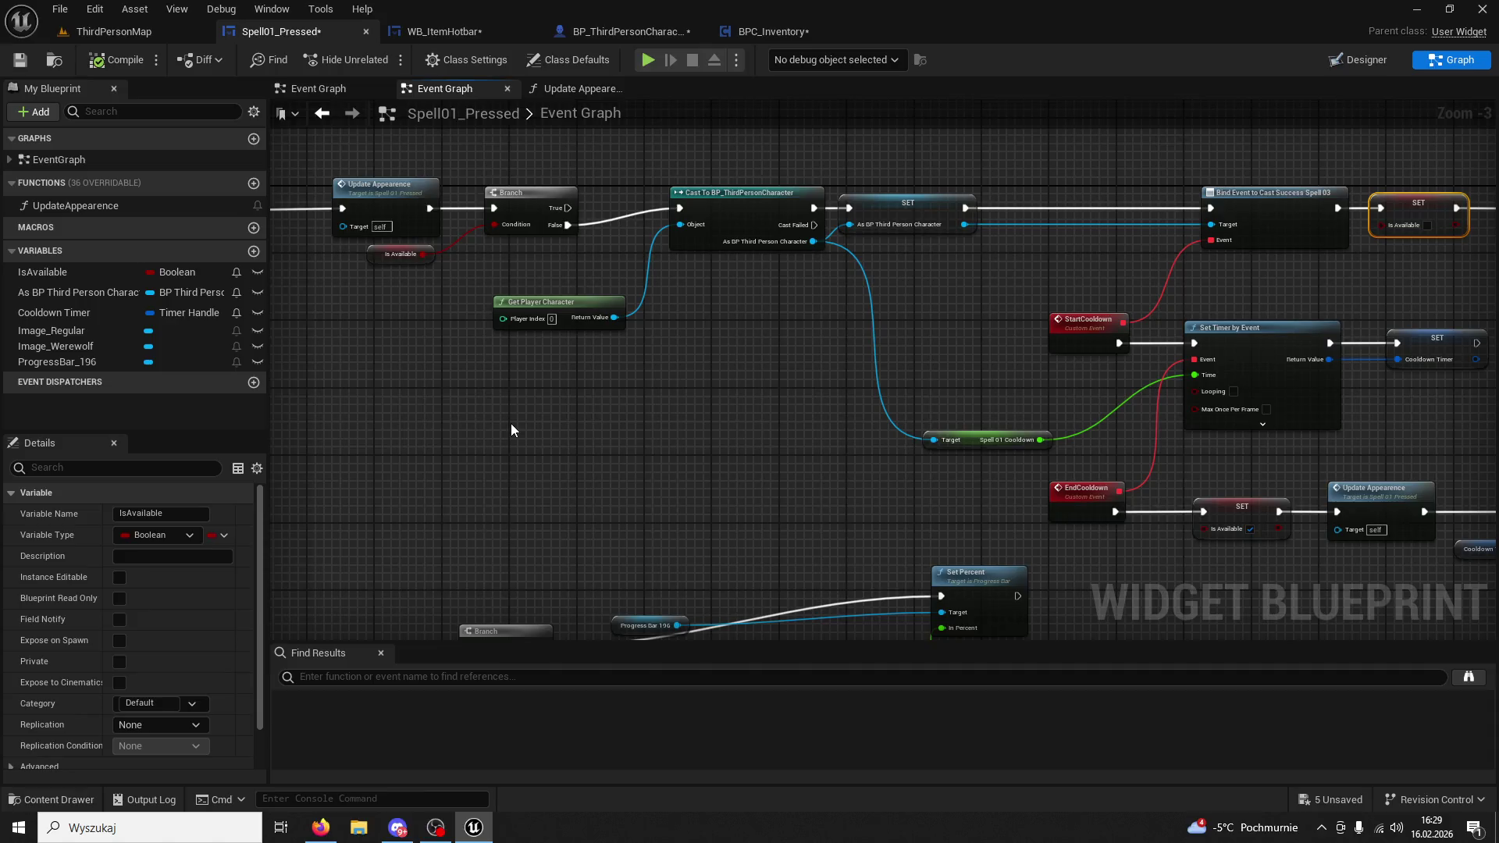
pyautogui.moveTo(511, 423)
pyautogui.mouseDown()
pyautogui.moveTo(777, 334)
pyautogui.moveTo(724, 380)
pyautogui.moveTo(644, 284)
pyautogui.moveTo(799, 256)
pyautogui.moveTo(1329, 241)
pyautogui.moveTo(1015, 240)
pyautogui.mouseUp()
pyautogui.scroll(-1, 799, 256)
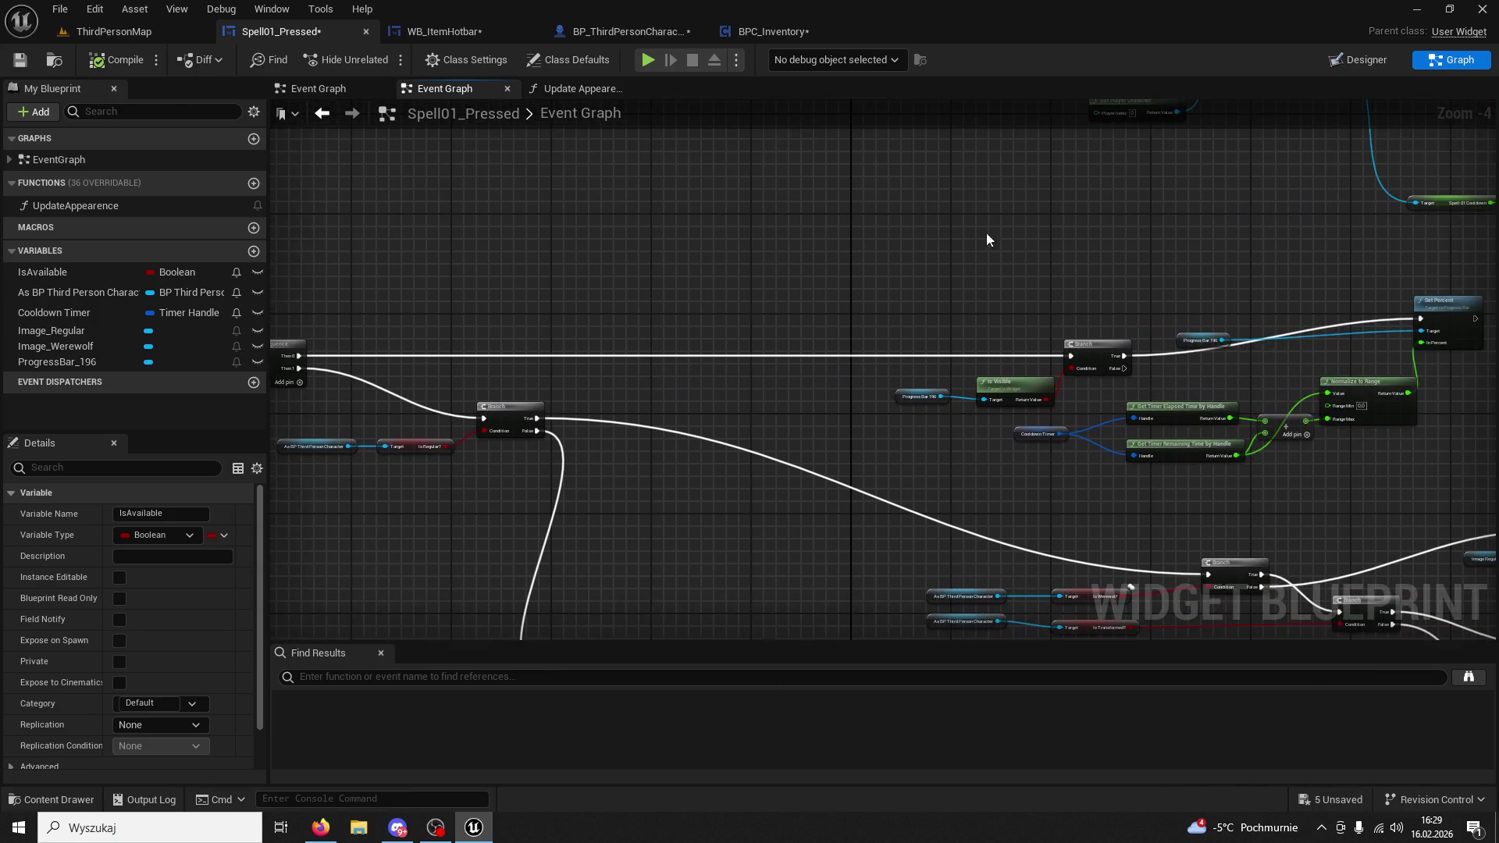
pyautogui.click(442, 31)
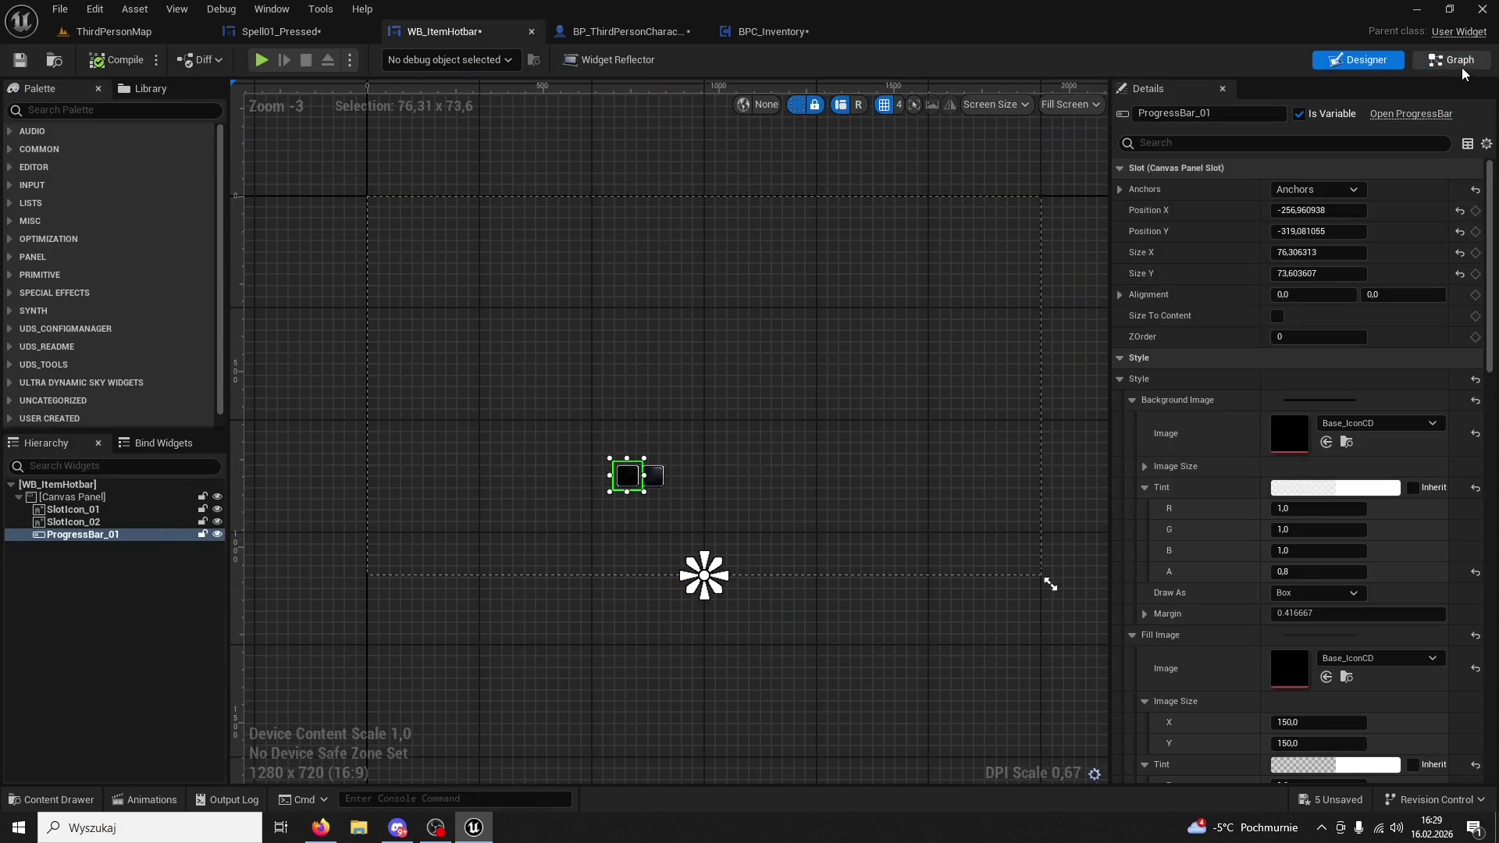
pyautogui.click(1458, 61)
pyautogui.scroll(-2, 954, 319)
pyautogui.scroll(2, 878, 364)
# Move the Event Tick, Branch and Set Percent node group up and left in WB_ItemHotbar.
pyautogui.moveTo(1124, 375)
pyautogui.mouseDown()
pyautogui.moveTo(653, 519)
pyautogui.moveTo(494, 587)
pyautogui.mouseUp()
pyautogui.moveTo(702, 470); pyautogui.dragTo(587, 326)
pyautogui.click(862, 243)
pyautogui.scroll(1, 862, 244)
pyautogui.moveTo(849, 218); pyautogui.dragTo(818, 411)
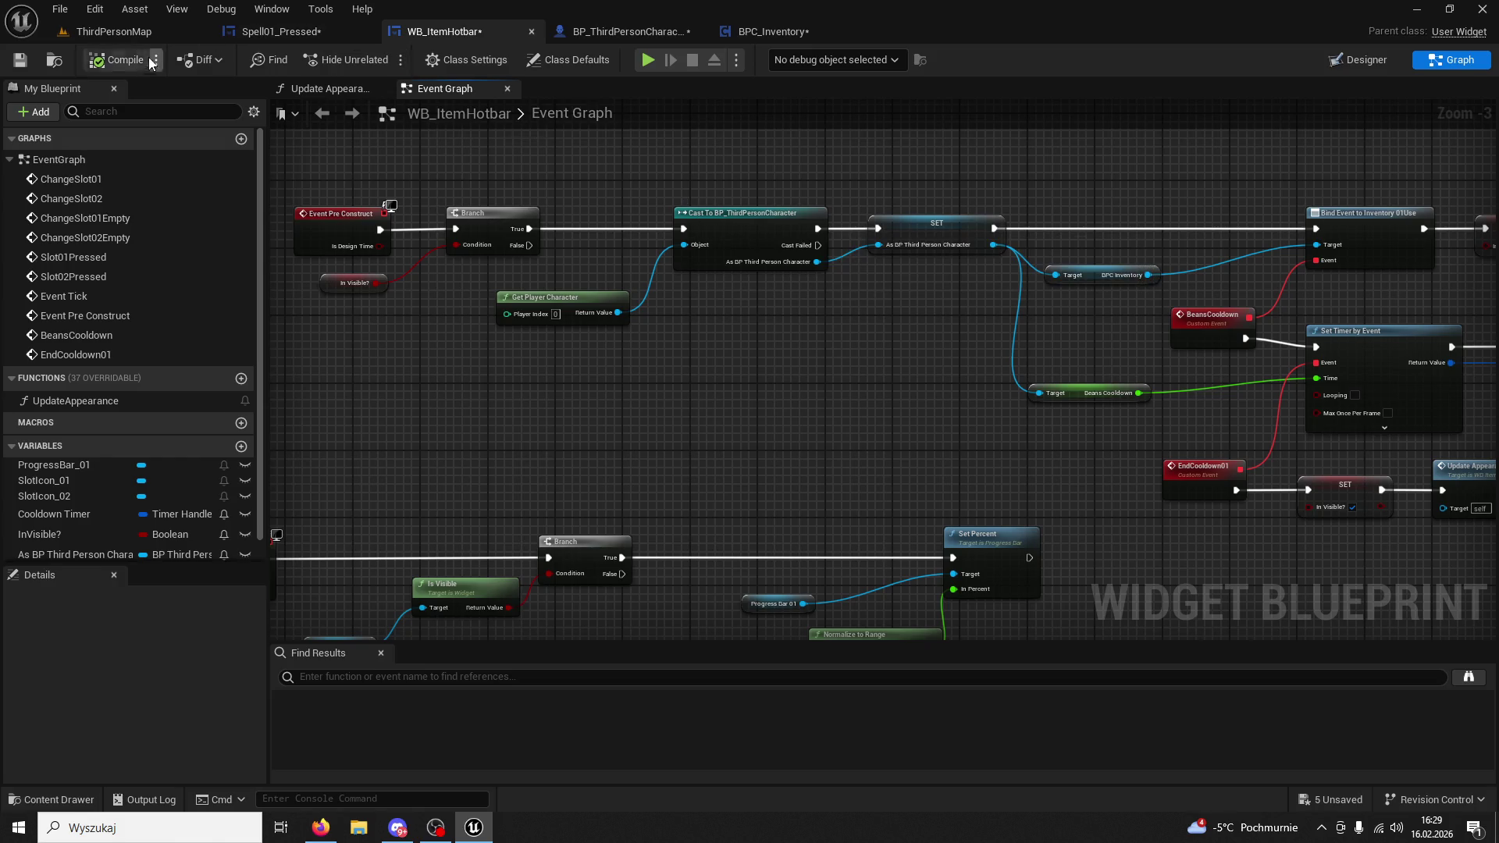
pyautogui.click(734, 35)
pyautogui.click(640, 33)
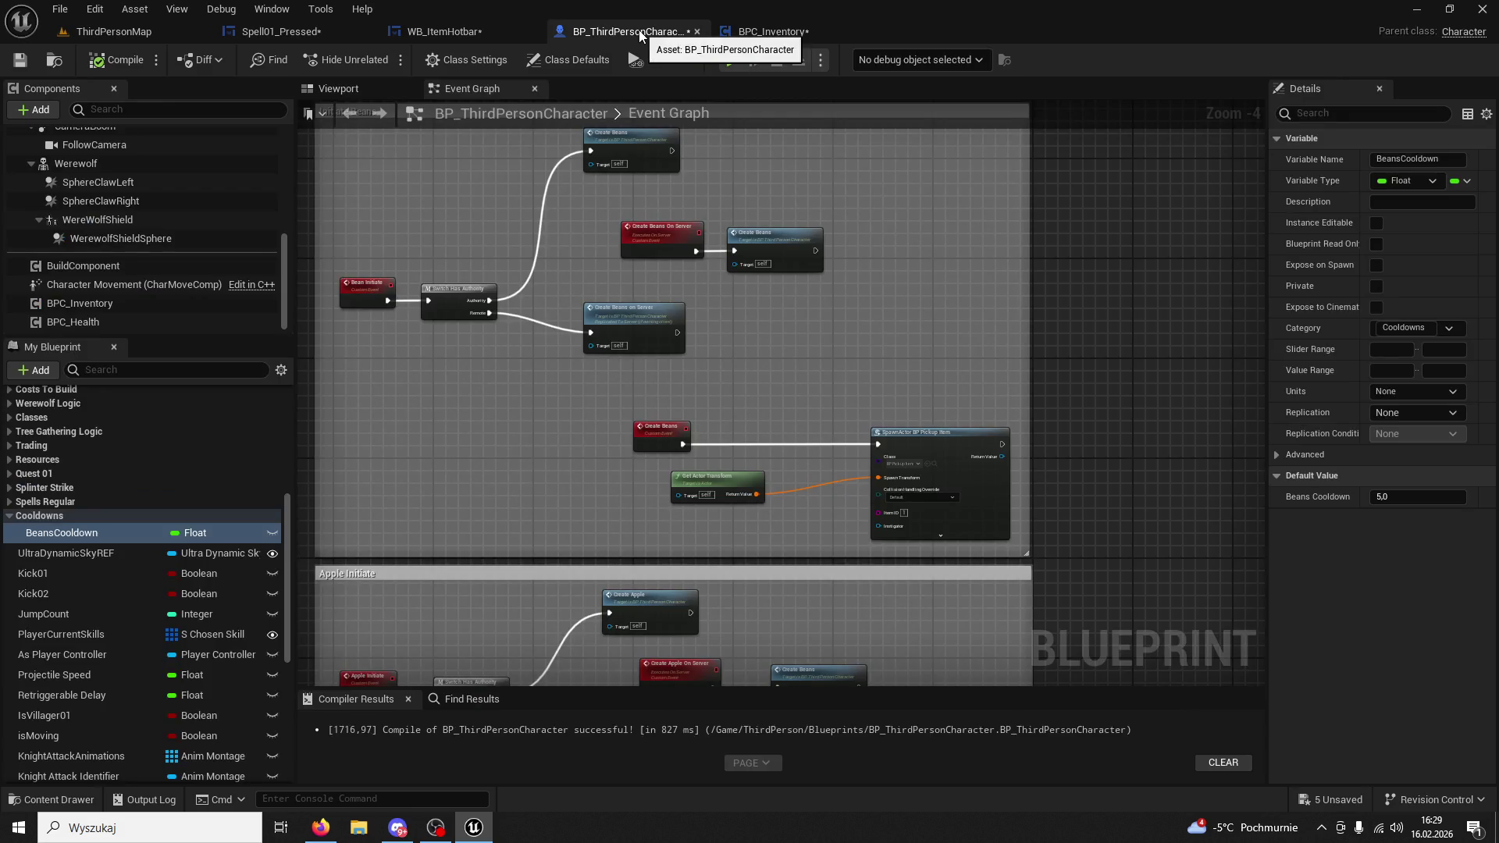
# Zoom around the character's Beans logic, check BPC_Inventory, then bring up Spell01_Pressed's graph.
pyautogui.scroll(3, 939, 349)
pyautogui.scroll(-4, 935, 344)
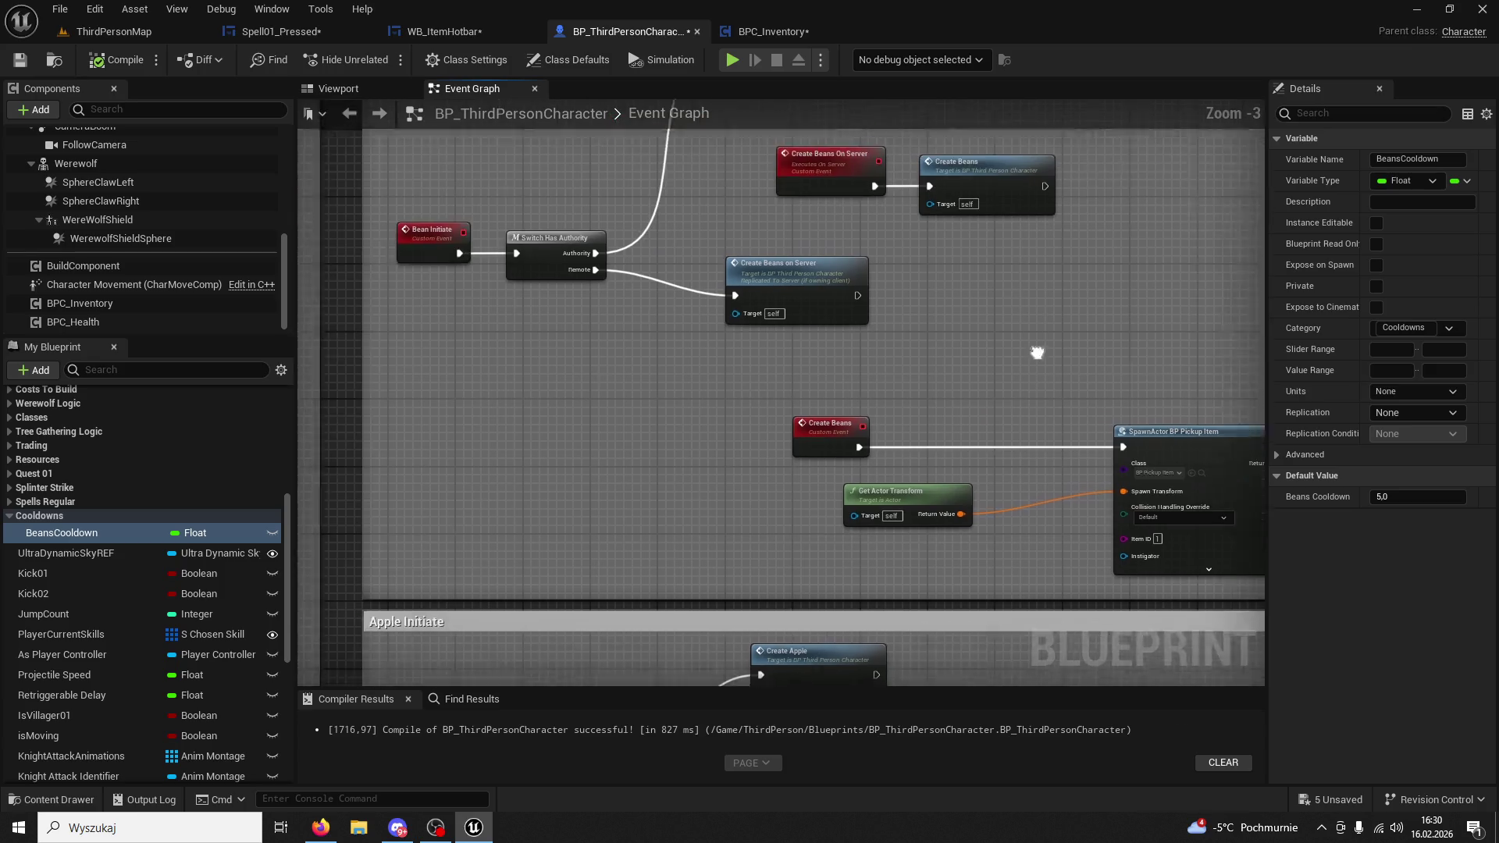
pyautogui.scroll(2, 781, 434)
pyautogui.scroll(-3, 831, 452)
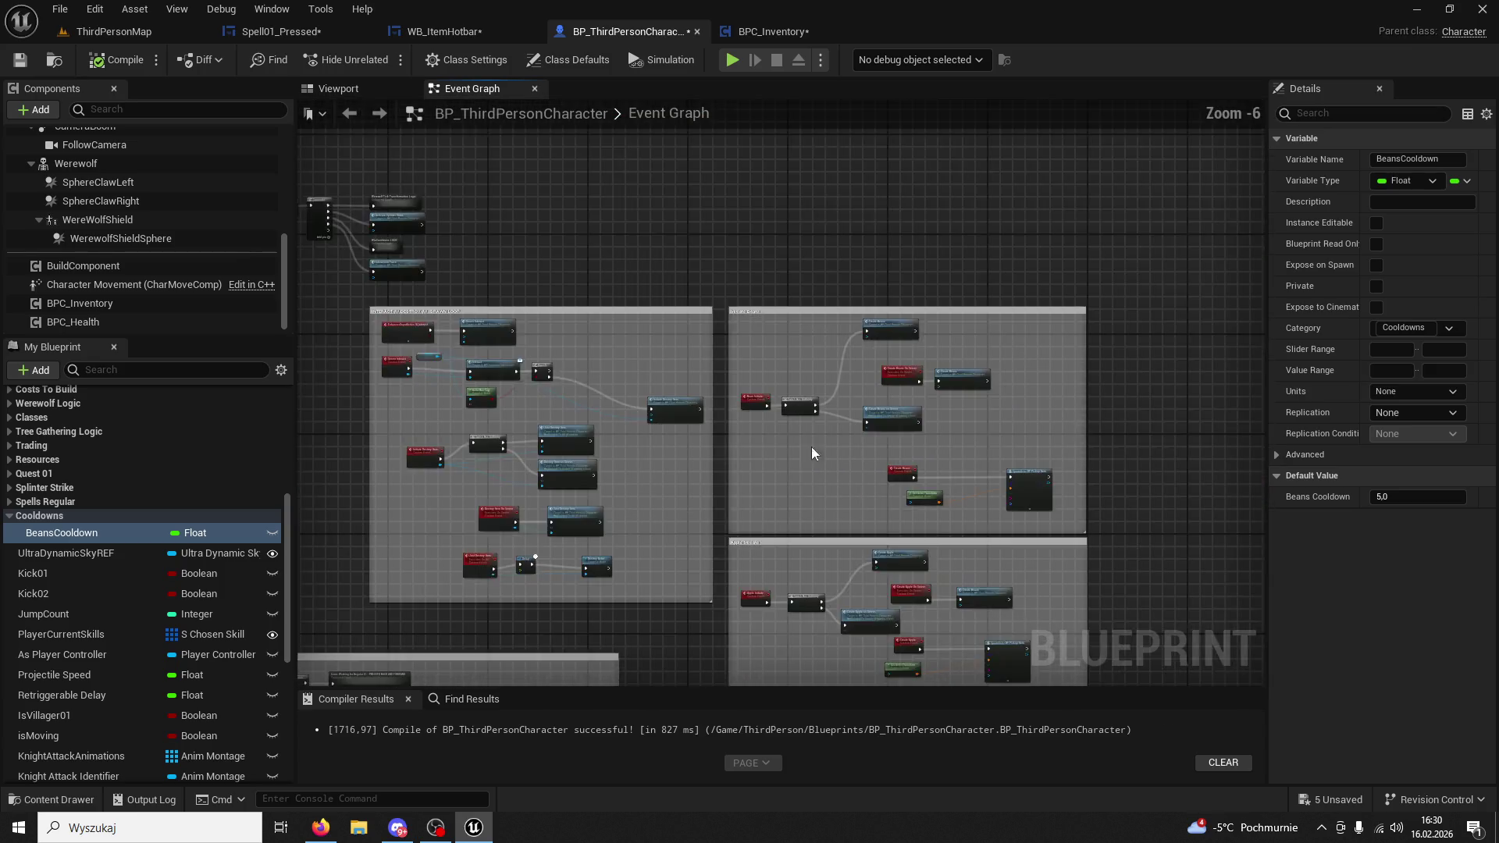
pyautogui.scroll(3, 959, 424)
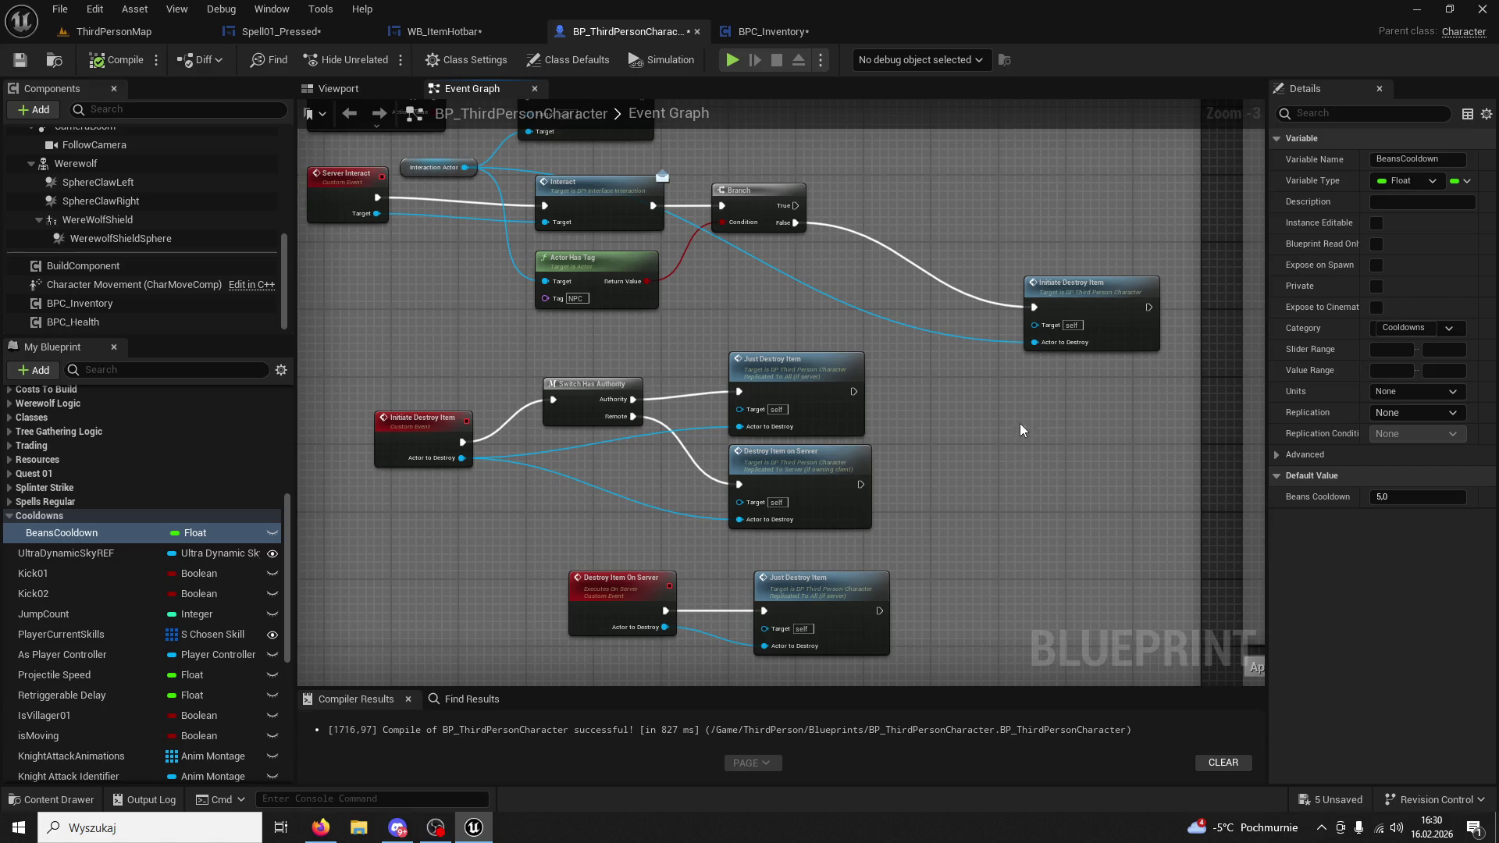
pyautogui.scroll(-3, 1061, 404)
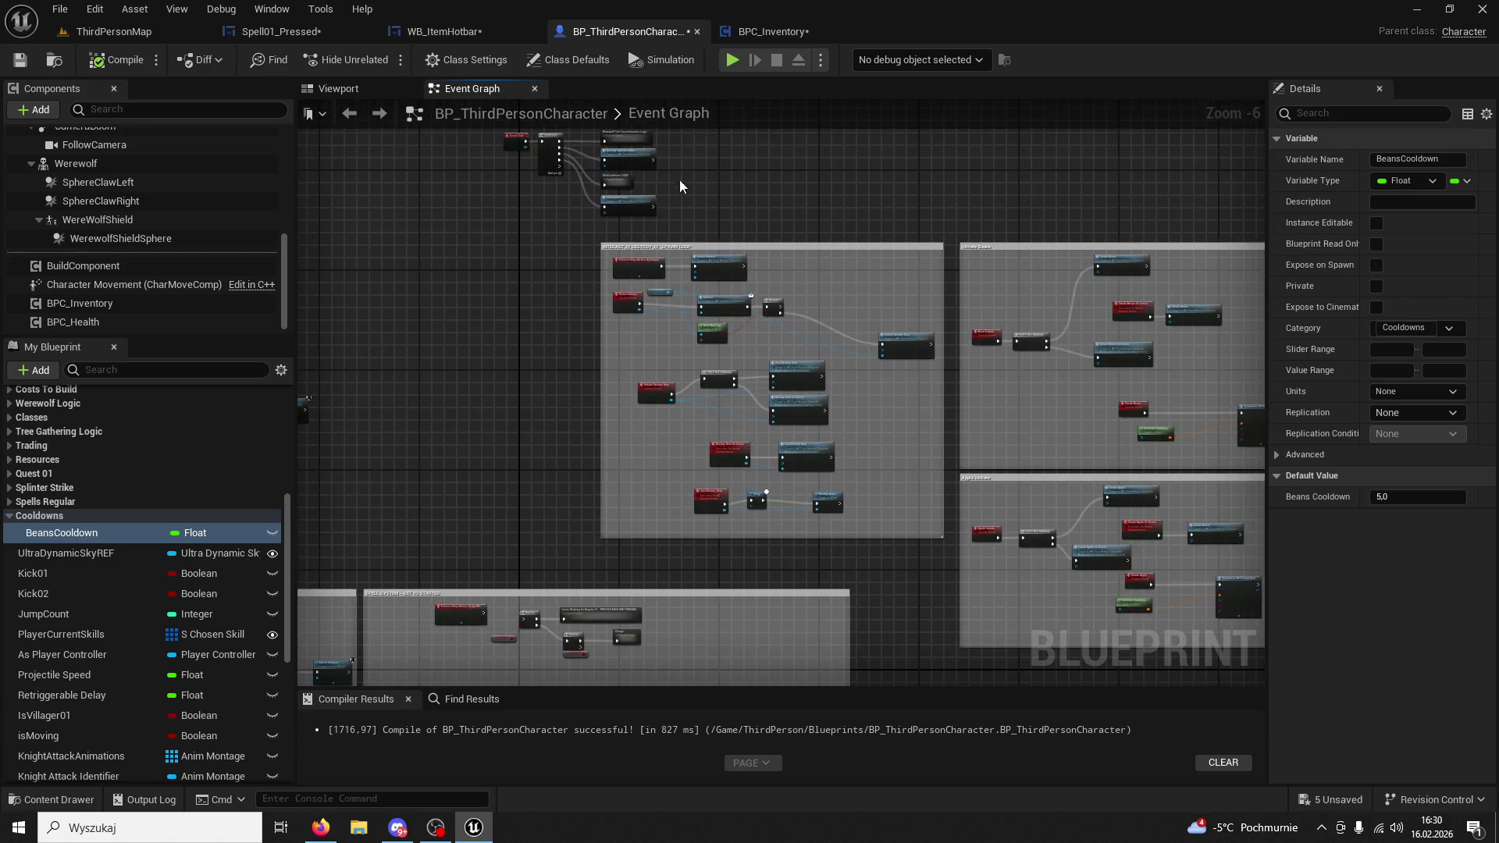
pyautogui.click(776, 31)
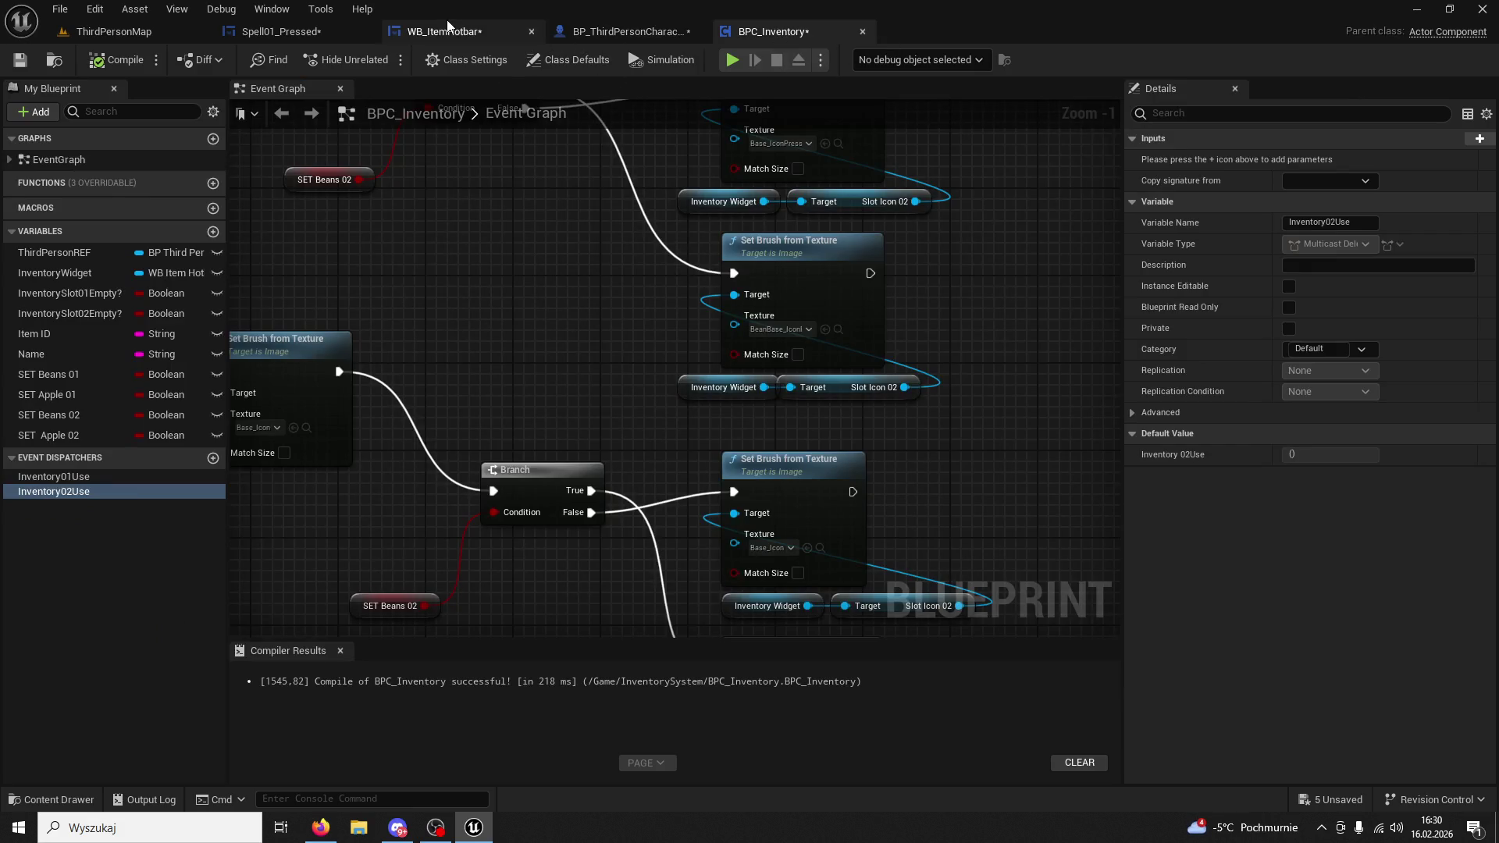
pyautogui.click(281, 31)
pyautogui.scroll(-2, 776, 234)
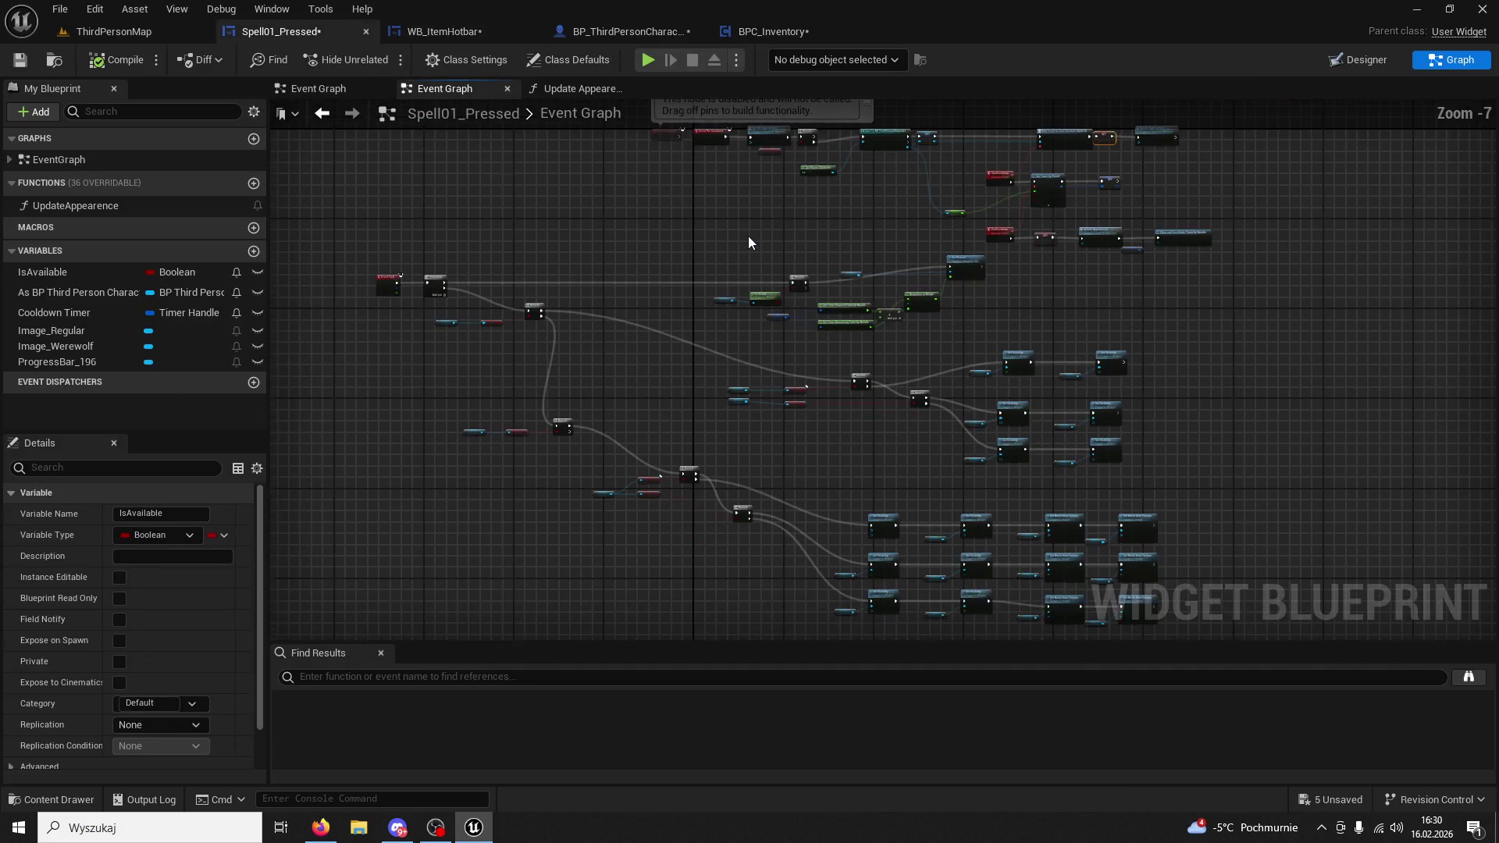
# Compare Spell01_Pressed's pre-construct logic with the WB_ItemHotbar event graph.
pyautogui.scroll(3, 681, 355)
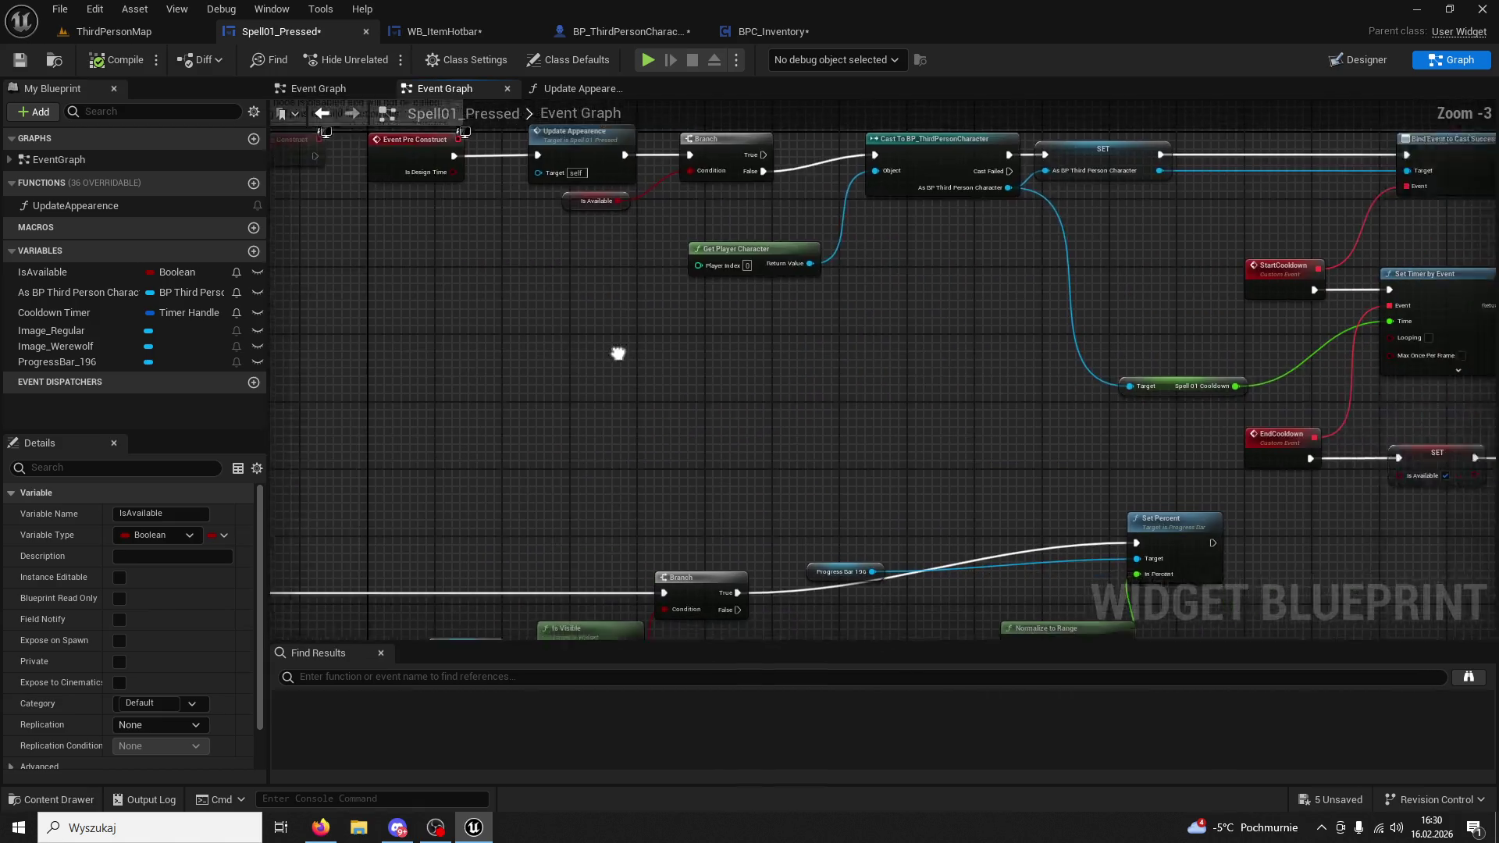
pyautogui.moveTo(532, 368)
pyautogui.mouseDown()
pyautogui.moveTo(307, 368)
pyautogui.moveTo(303, 474)
pyautogui.moveTo(575, 475)
pyautogui.moveTo(716, 428)
pyautogui.mouseUp()
pyautogui.scroll(-1, 304, 475)
pyautogui.click(478, 33)
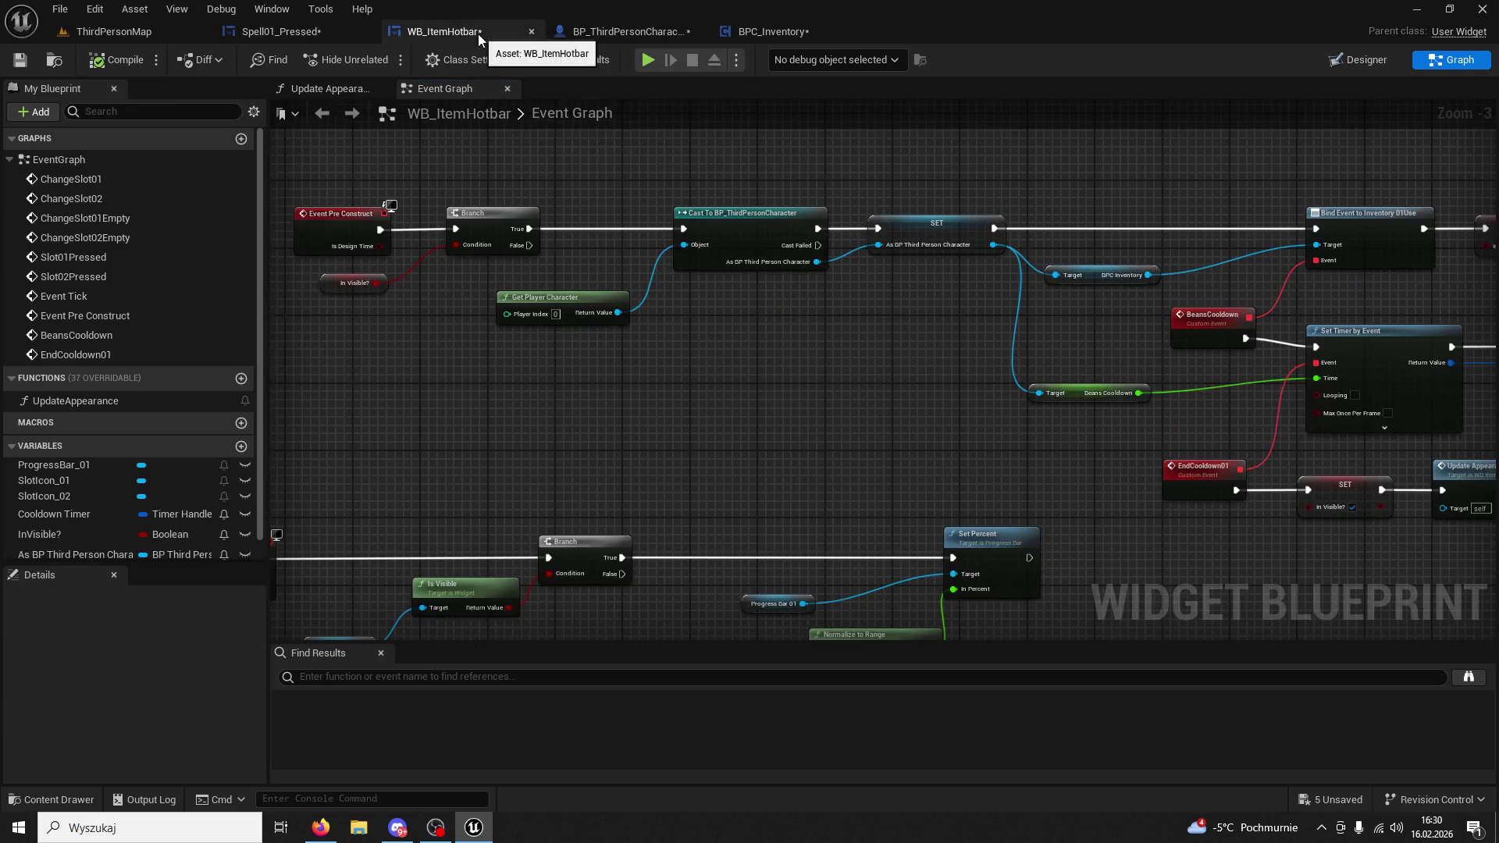
pyautogui.scroll(-1, 728, 359)
pyautogui.scroll(3, 535, 217)
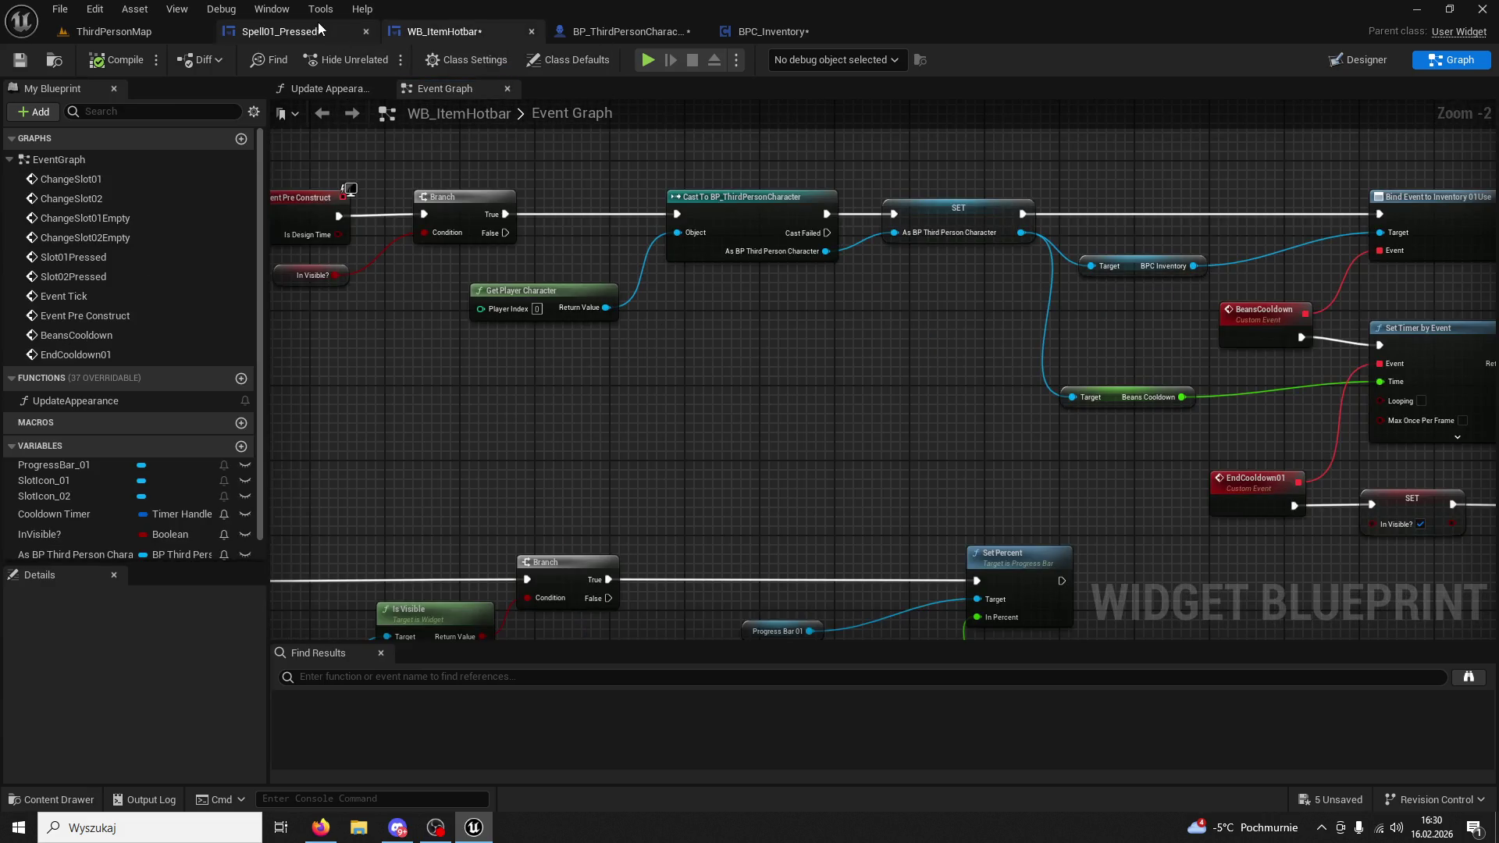
pyautogui.click(320, 29)
pyautogui.click(447, 34)
pyautogui.scroll(3, 583, 260)
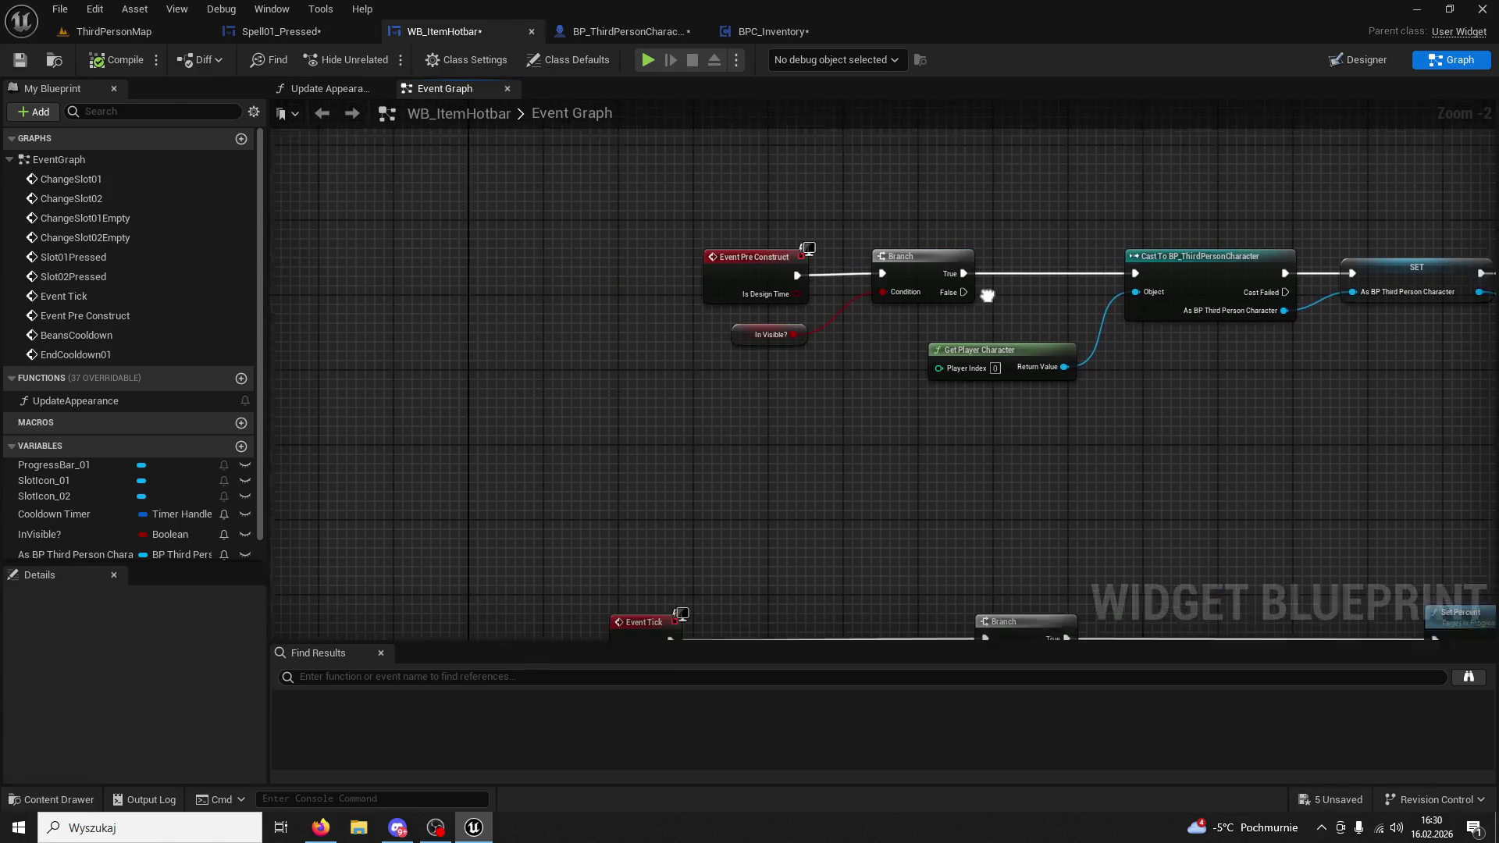
# Insert an Update Appearance call between Event Pre Construct and Branch in WB_ItemHotbar.
pyautogui.click(396, 411)
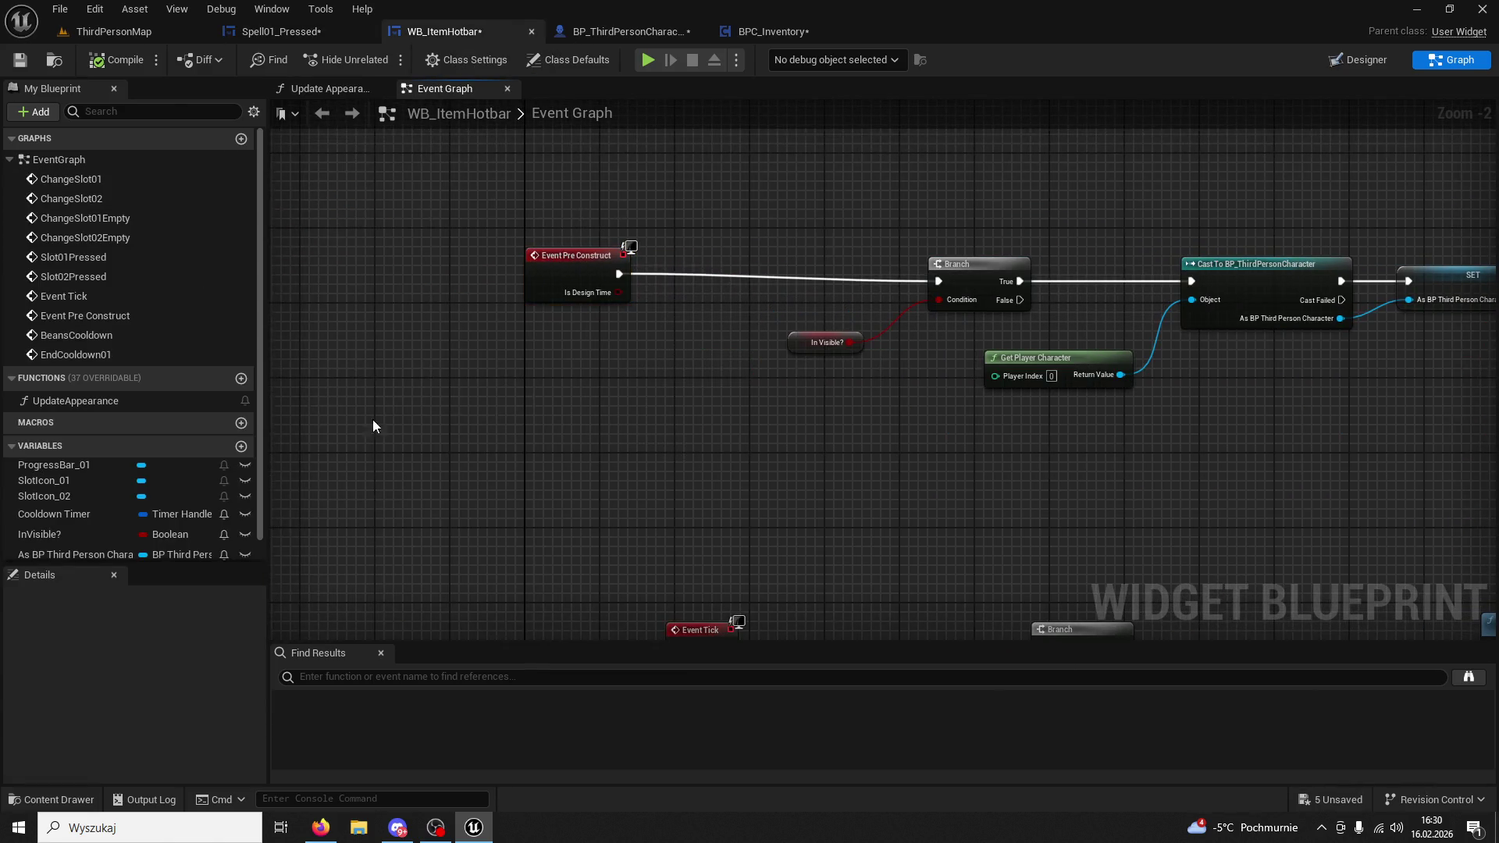
pyautogui.moveTo(78, 401)
pyautogui.mouseDown()
pyautogui.moveTo(709, 289)
pyautogui.moveTo(930, 283)
pyautogui.mouseUp()
pyautogui.click(818, 295)
pyautogui.moveTo(787, 292); pyautogui.dragTo(938, 281)
pyautogui.moveTo(769, 266); pyautogui.dragTo(787, 256)
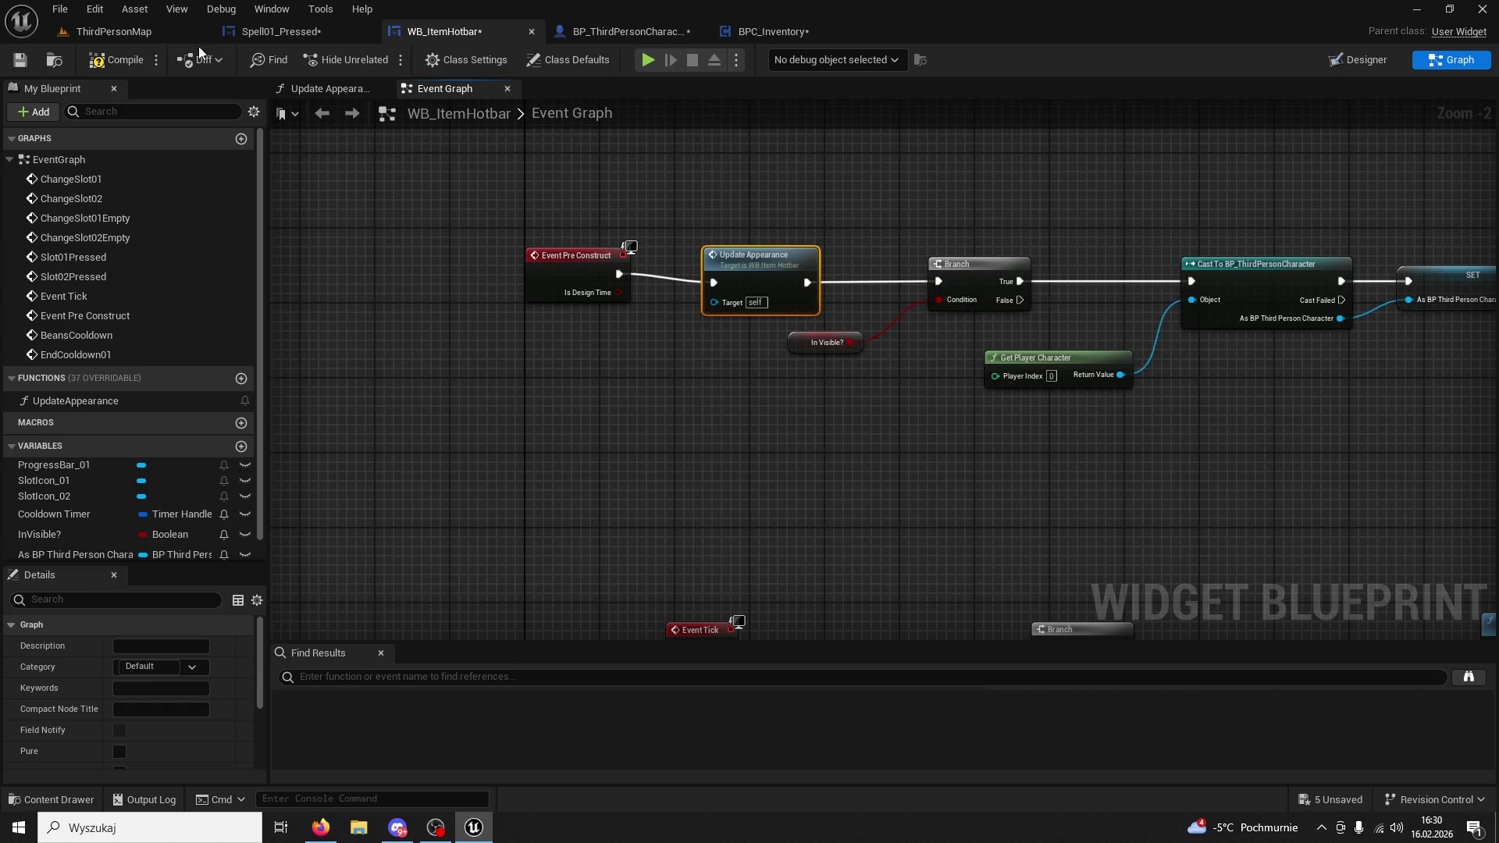
pyautogui.click(114, 31)
pyautogui.click(382, 64)
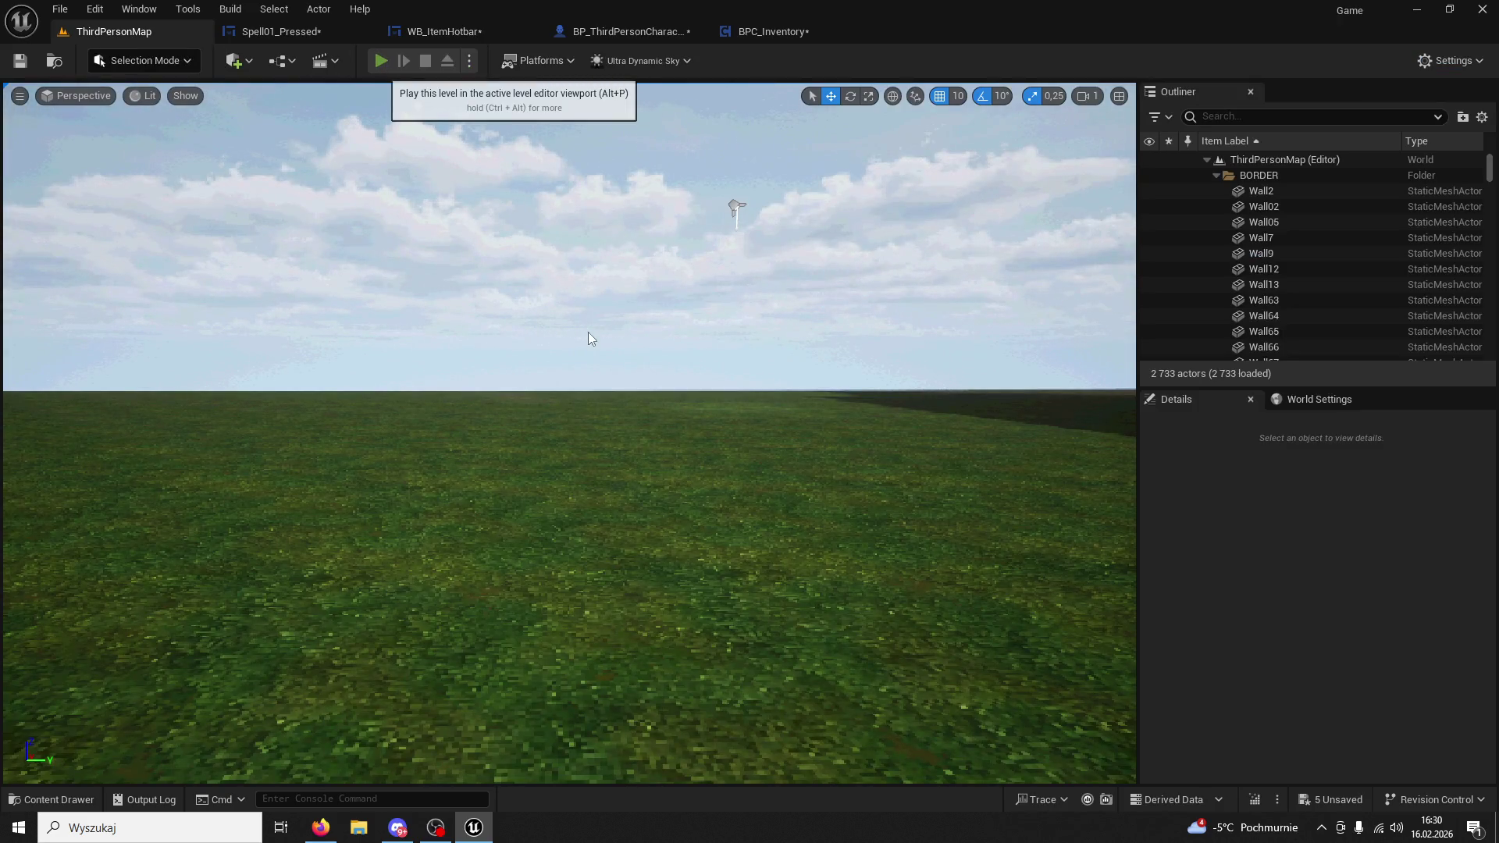
# Fire skills 1 and 2 repeatedly in the running game, then stop the play test.
pyautogui.press('1')
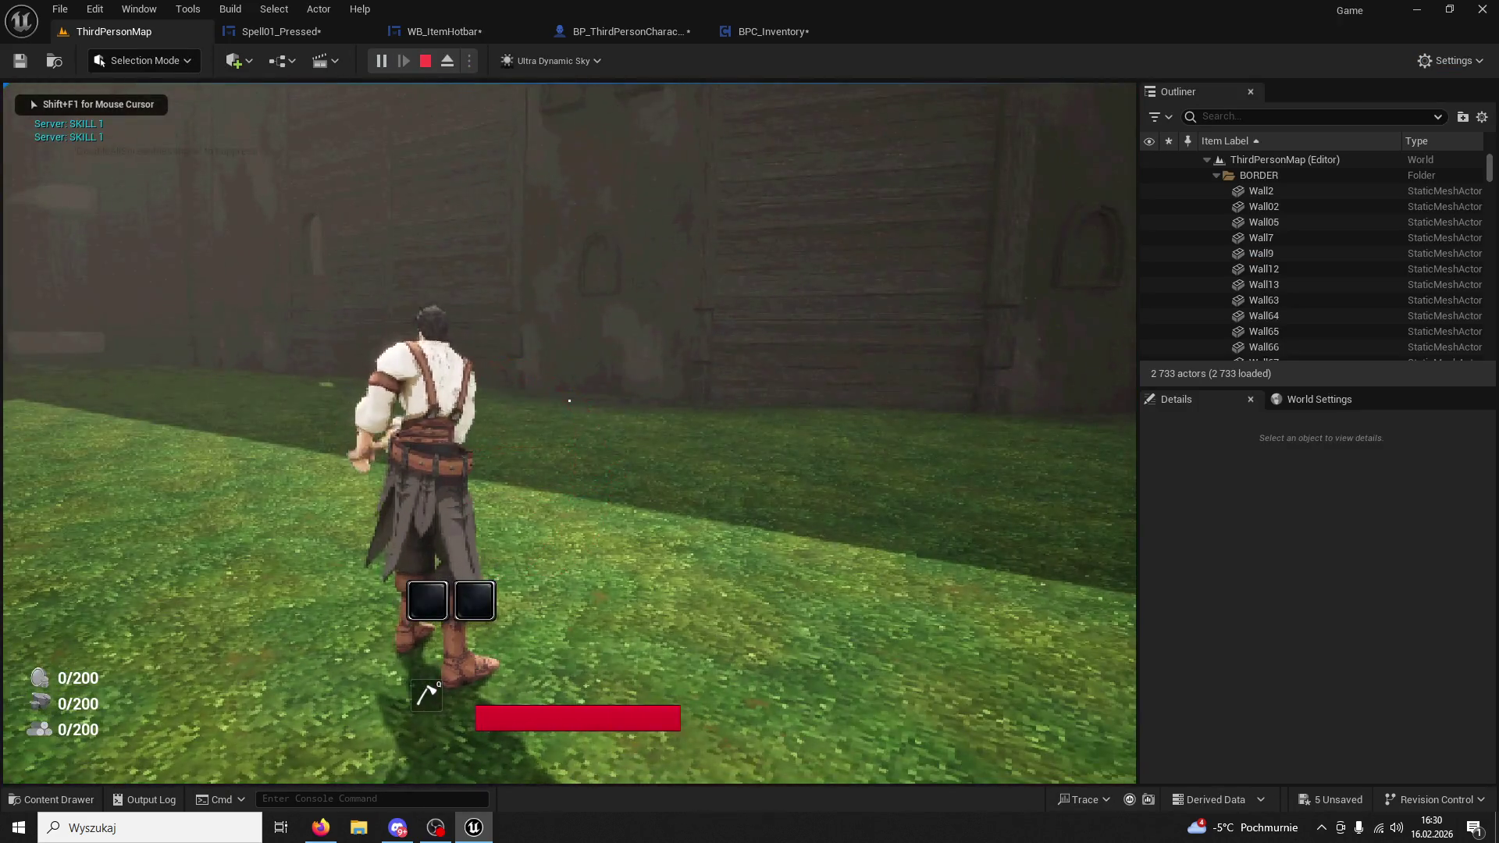
pyautogui.press('2')
pyautogui.press('1')
pyautogui.press('2')
pyautogui.press('1')
pyautogui.press('2')
pyautogui.press('1')
pyautogui.press('2')
pyautogui.press('1')
pyautogui.press('2')
pyautogui.press('1')
pyautogui.press('1')
pyautogui.press('2')
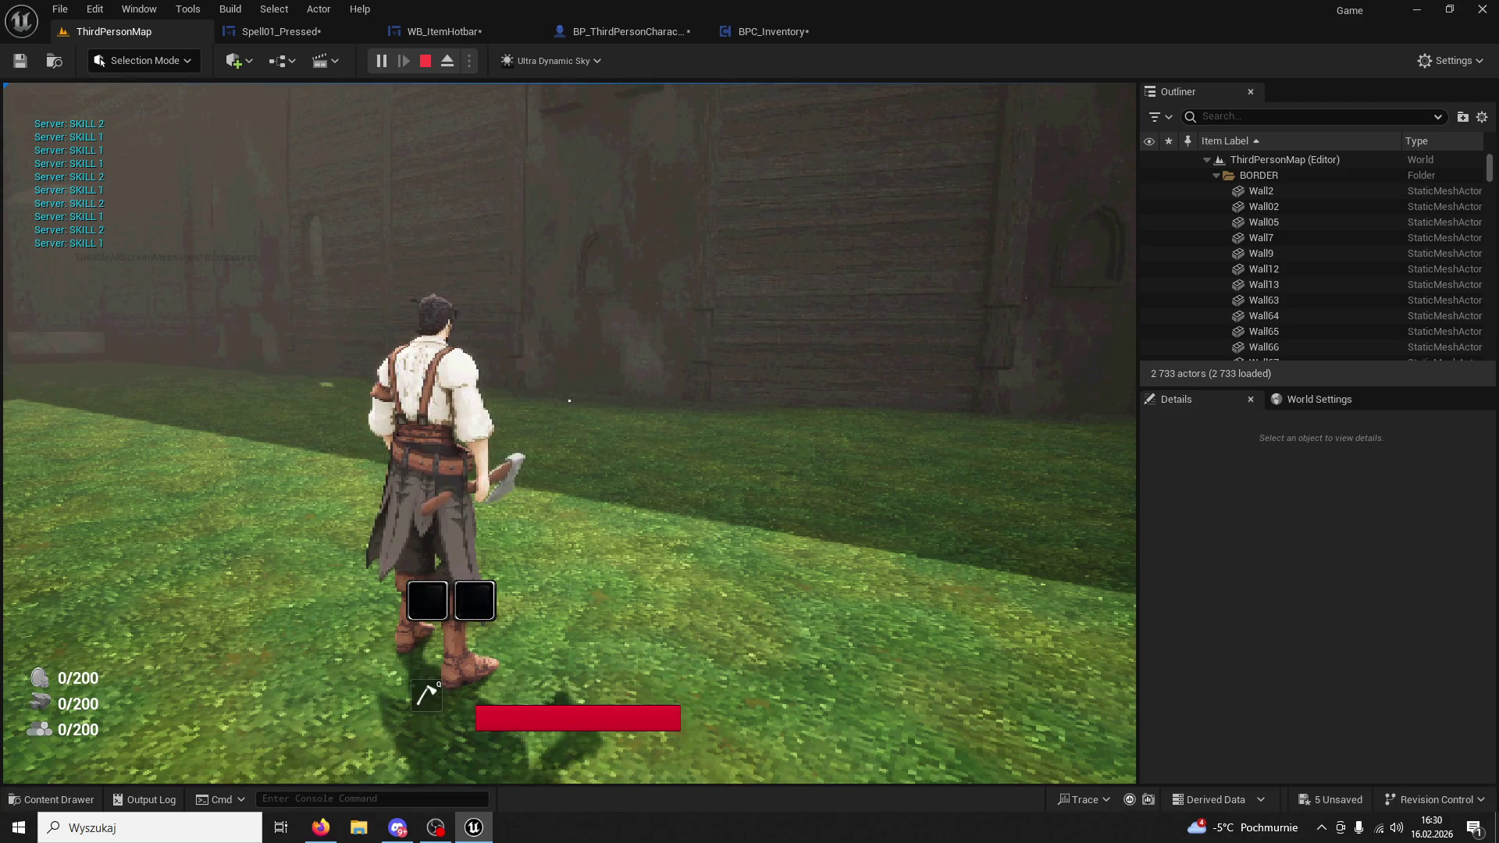
pyautogui.press('Escape')
pyautogui.click(1451, 60)
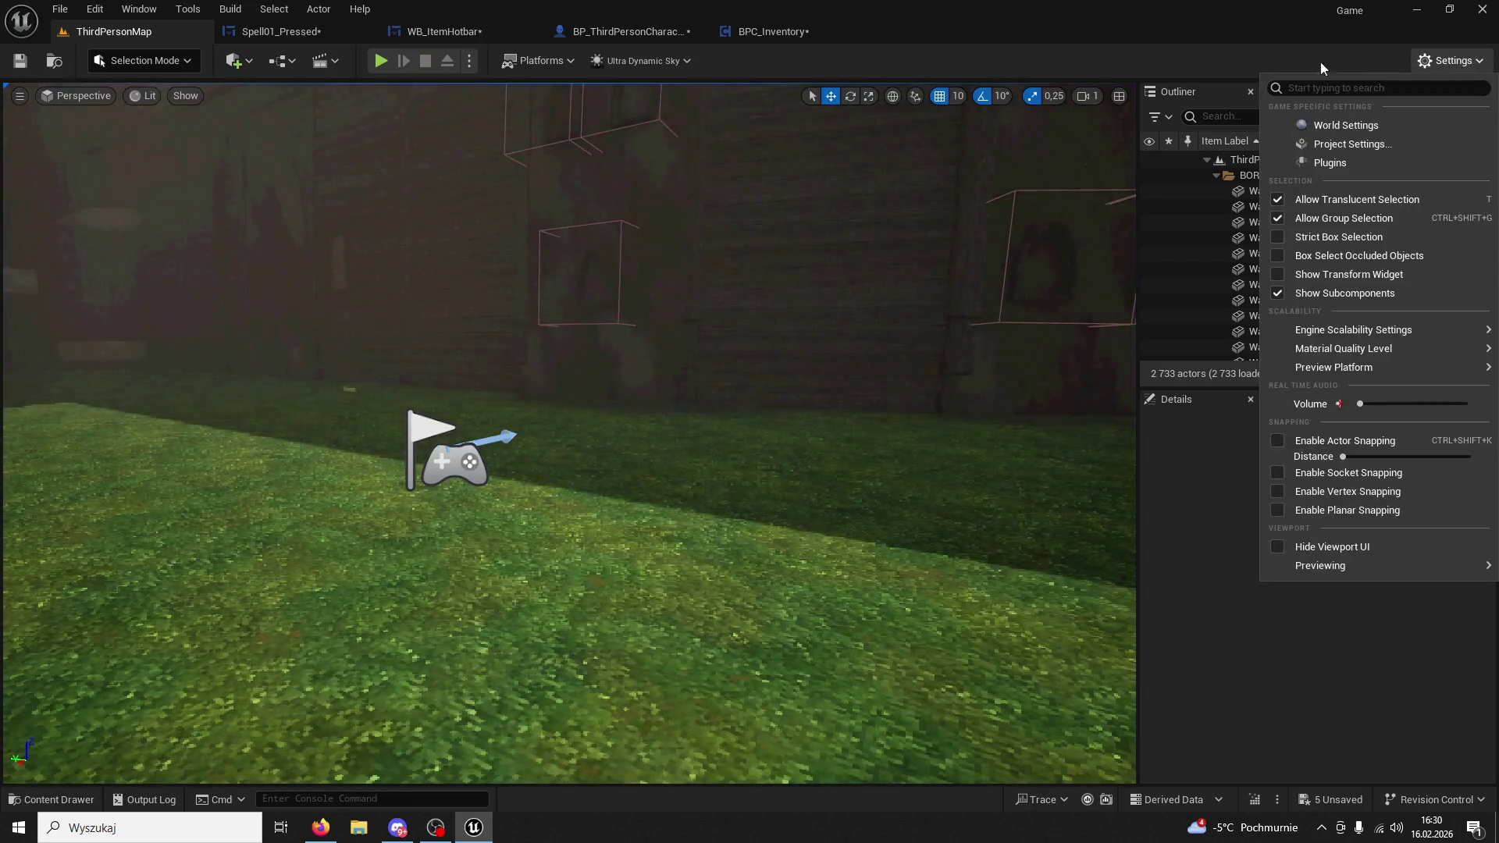
pyautogui.click(381, 60)
# Start a new Alt+P play test, firing skills 1 and 2 while running, then stop it.
pyautogui.hotkey('alt', 'p')
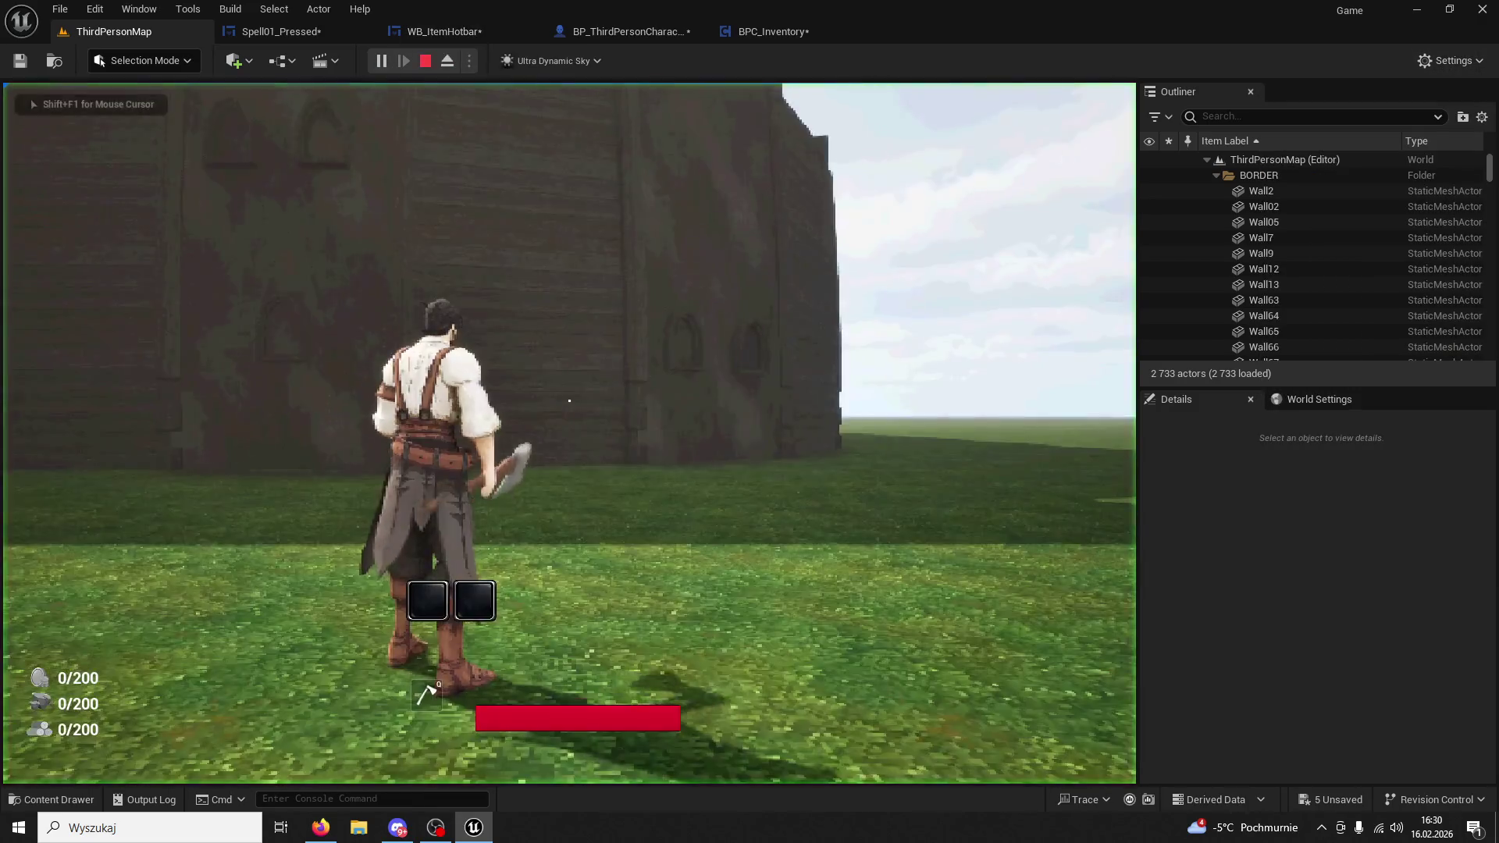
pyautogui.press('1')
pyautogui.press('1')
pyautogui.press('1')
pyautogui.press('2')
pyautogui.press('2')
pyautogui.press('1')
pyautogui.press('2')
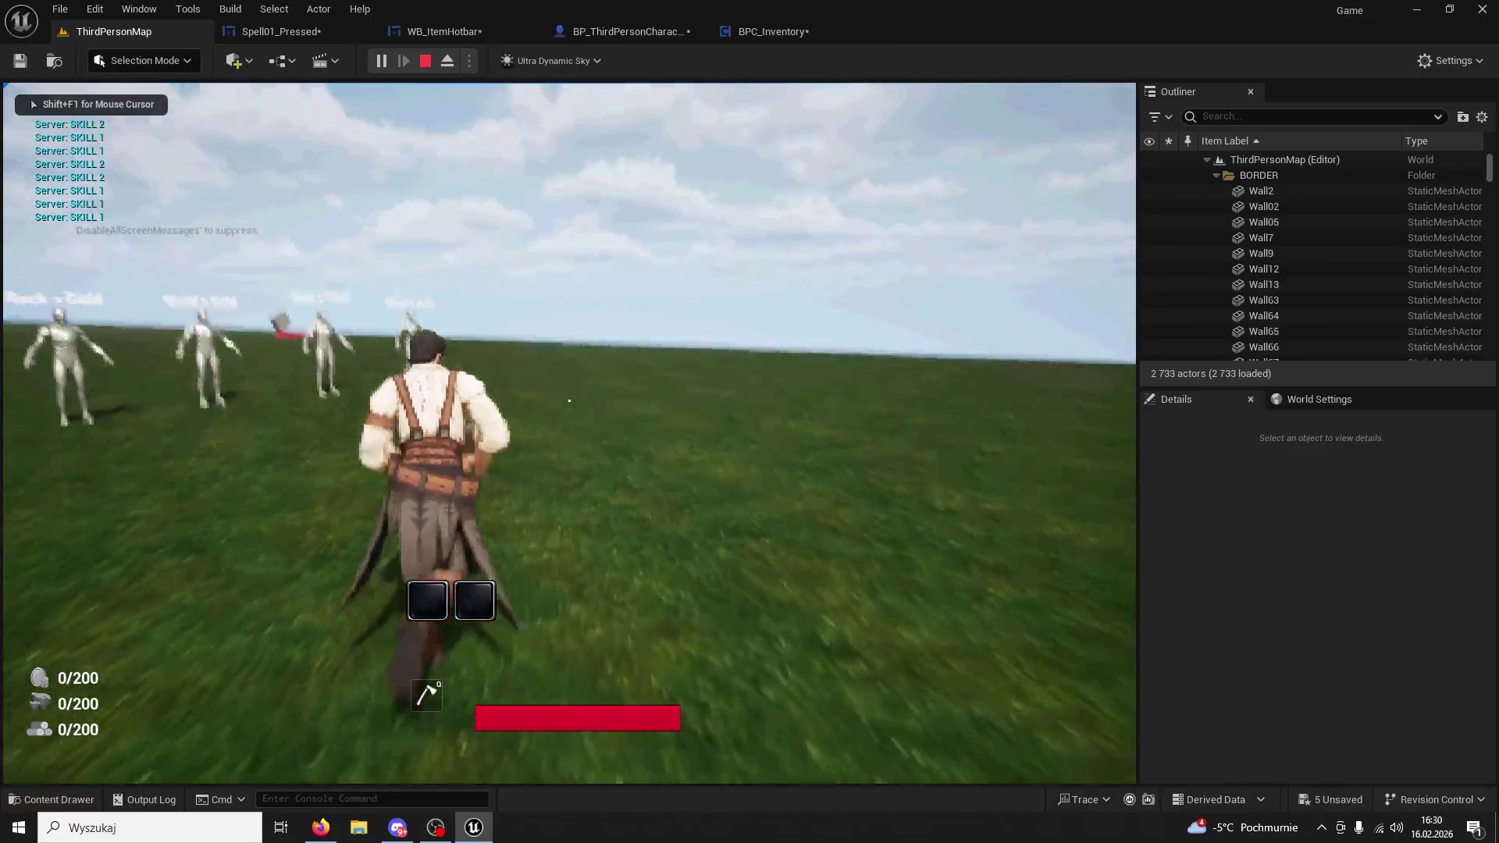
pyautogui.press('1')
pyautogui.press('1')
pyautogui.press('2')
pyautogui.press('1')
pyautogui.press('2')
pyautogui.press('2')
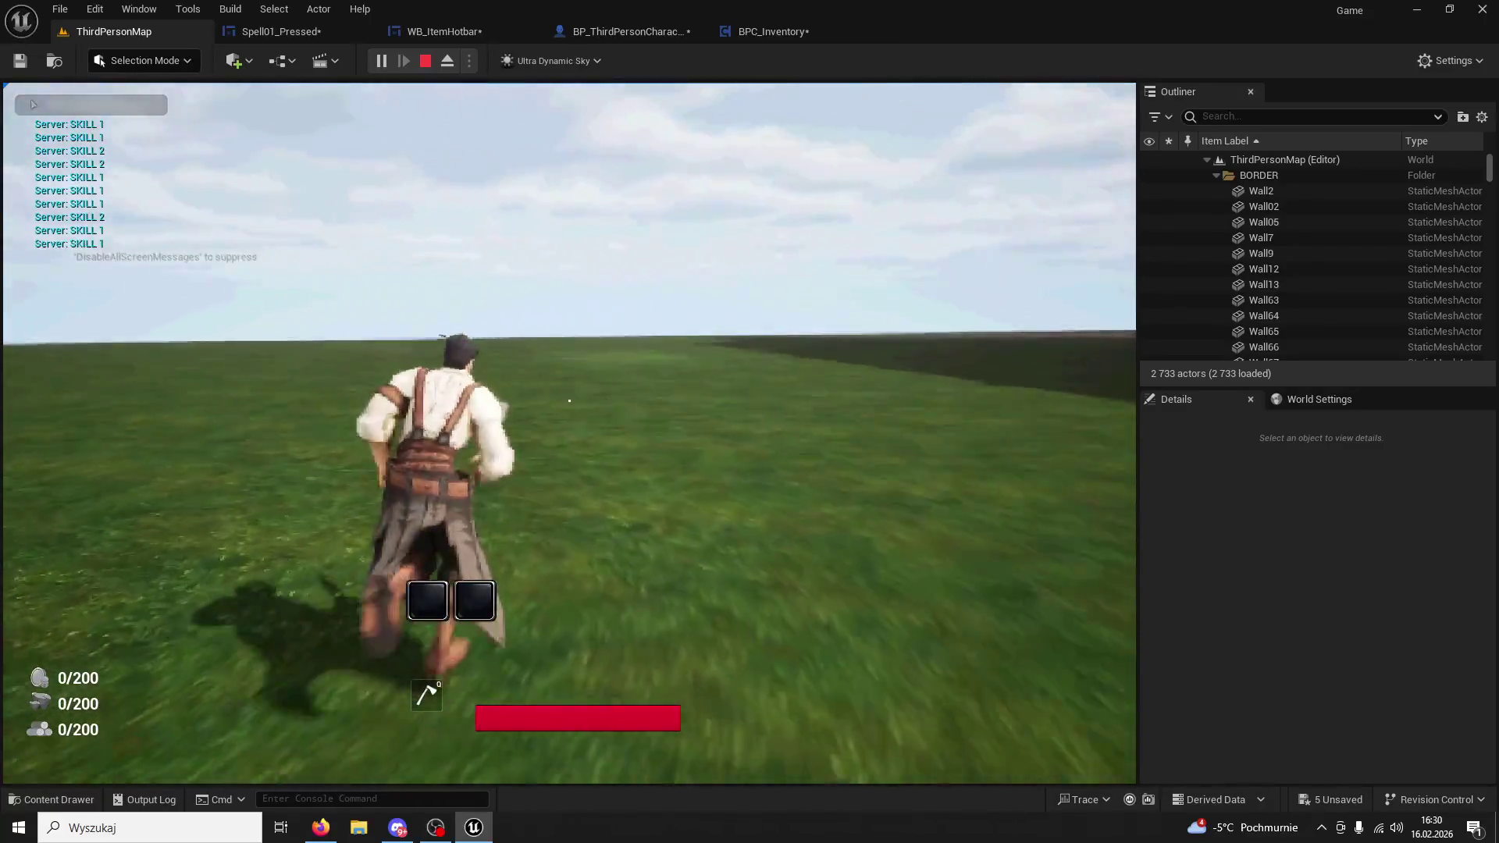
pyautogui.press('1')
pyautogui.press('1')
pyautogui.press('1')
pyautogui.press('Escape')
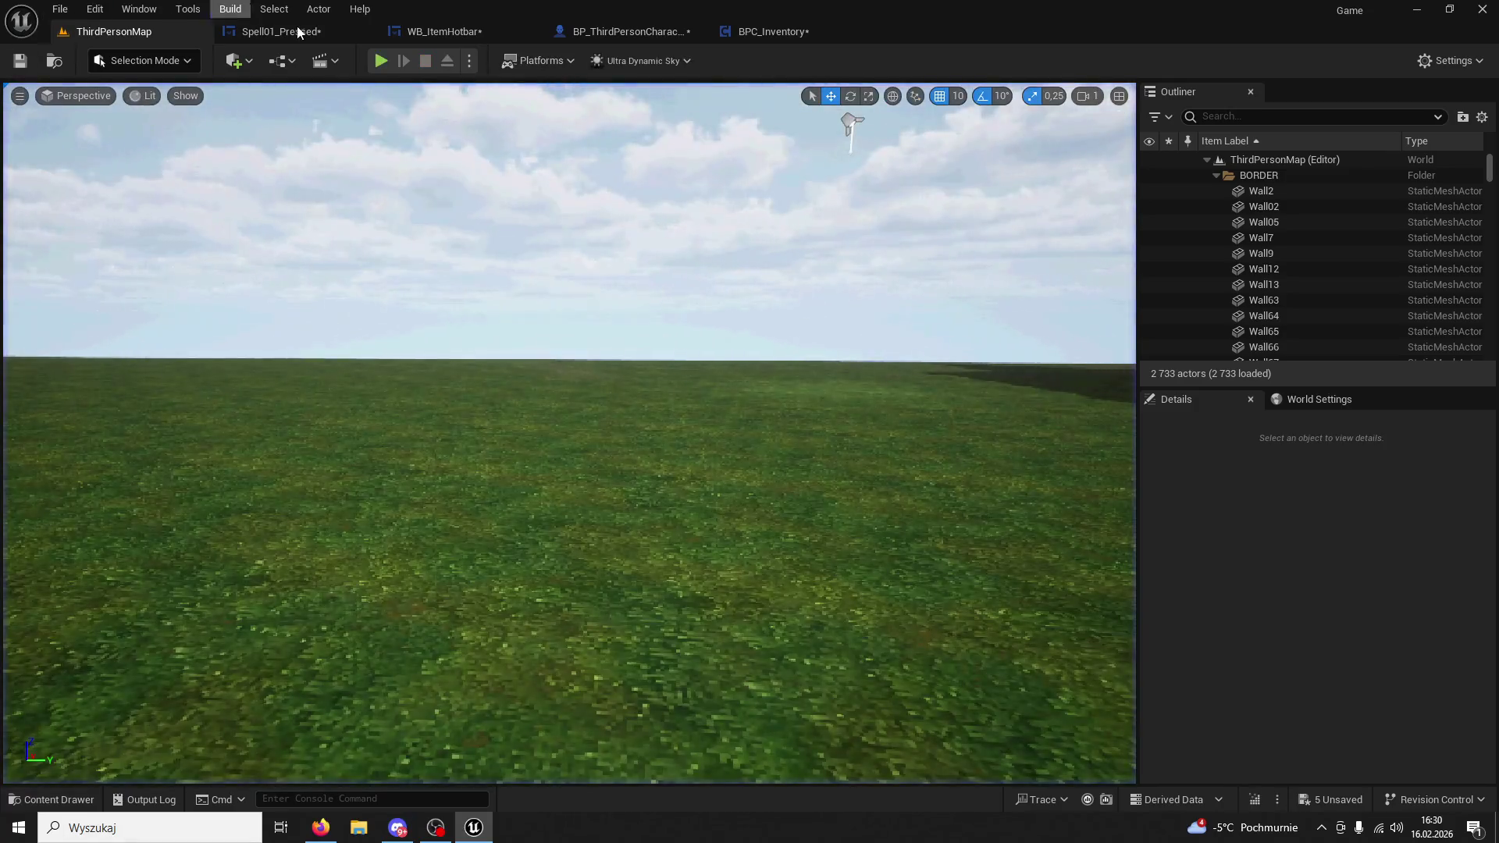
pyautogui.click(292, 29)
pyautogui.click(460, 31)
# Switch to BP_ThirdPersonCharacter and open its Icons Working For Regular 01 collapsed graph.
pyautogui.click(580, 33)
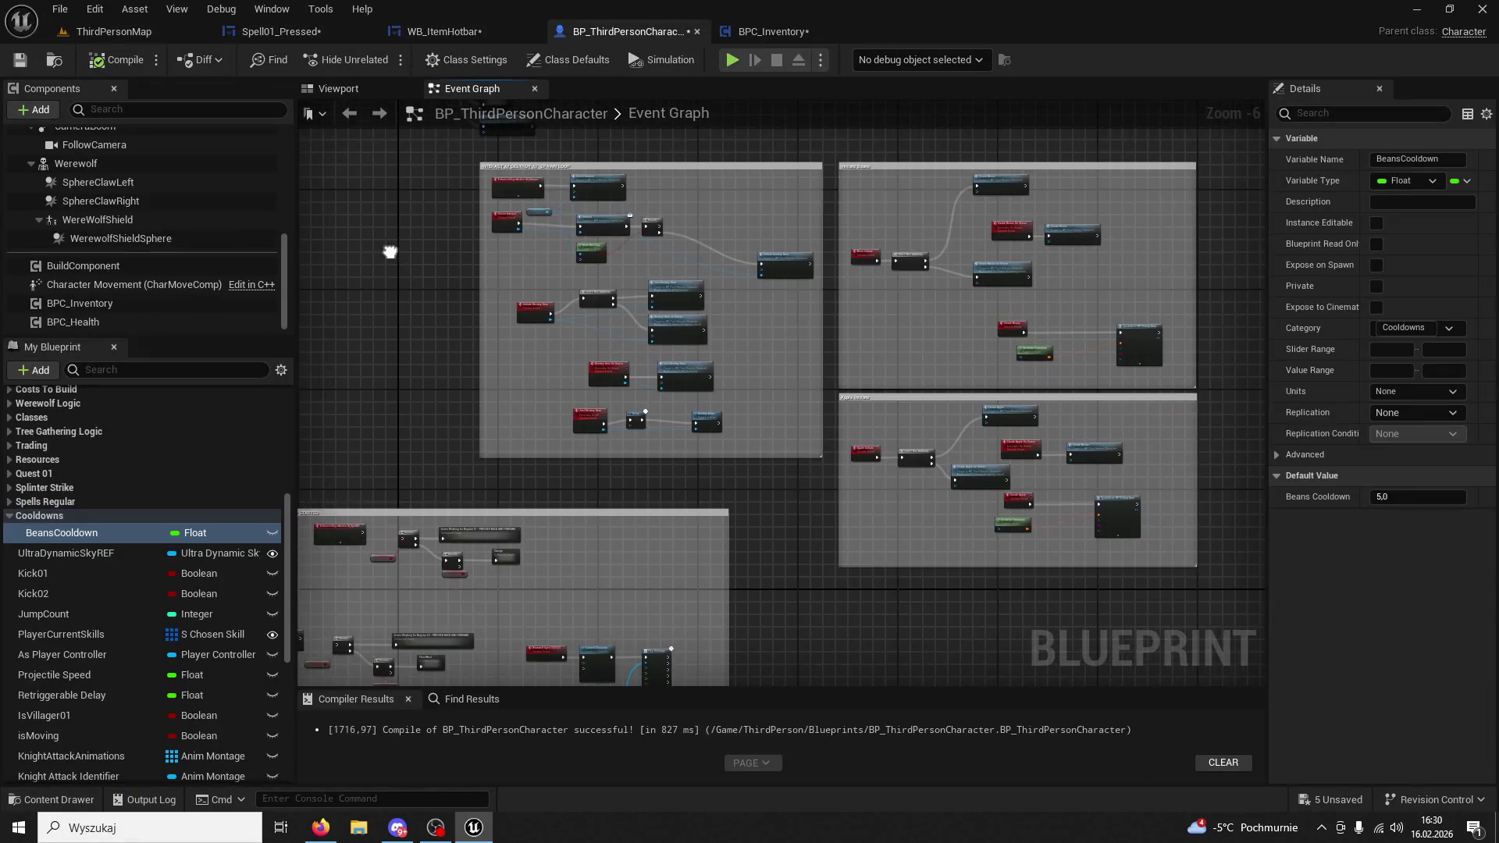
pyautogui.scroll(-4, 666, 326)
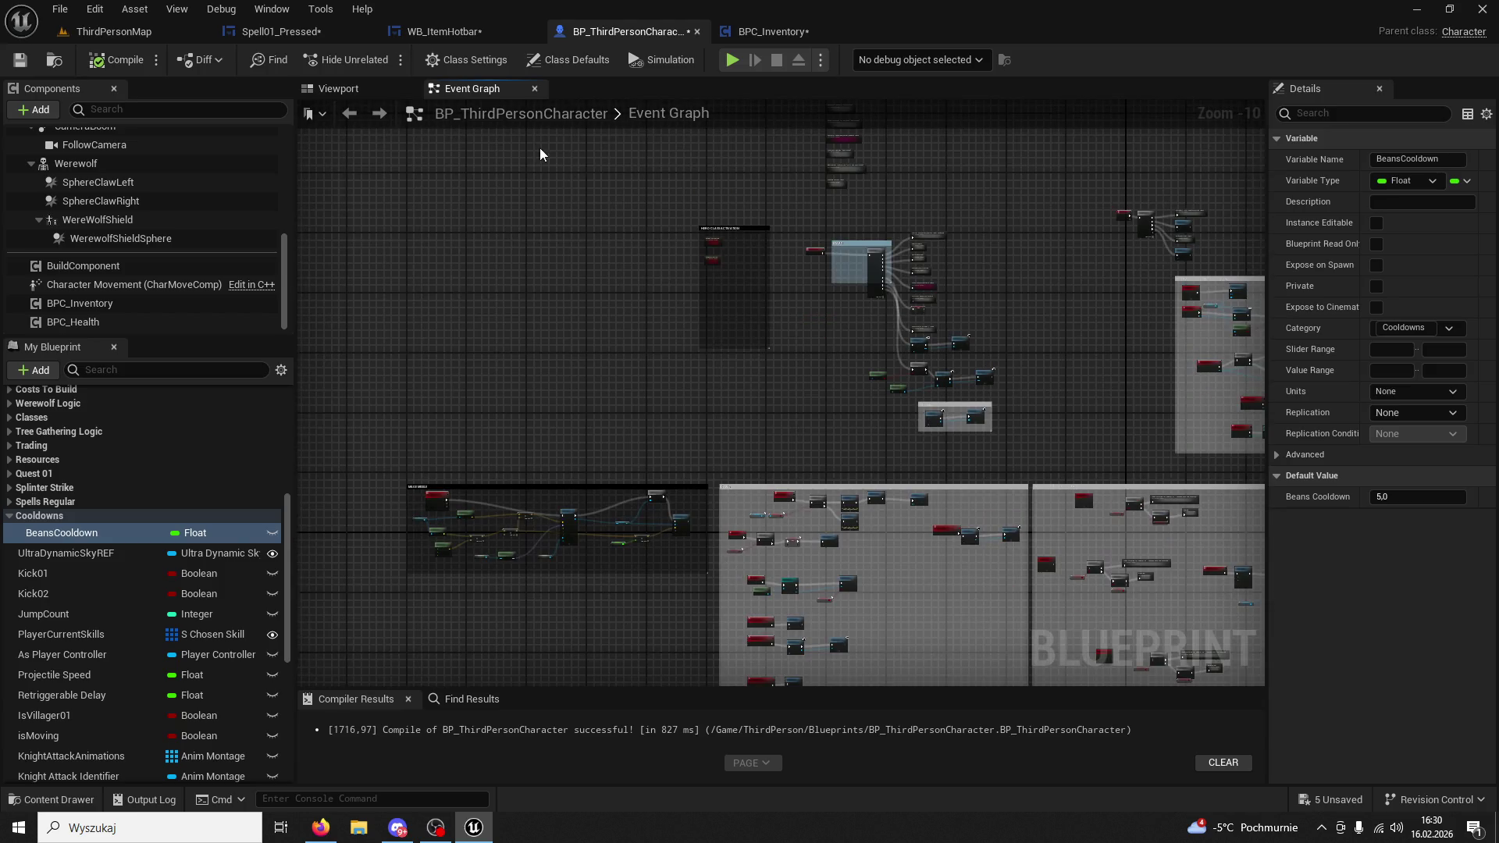
pyautogui.click(673, 111)
pyautogui.scroll(7, 705, 333)
pyautogui.scroll(4, 817, 361)
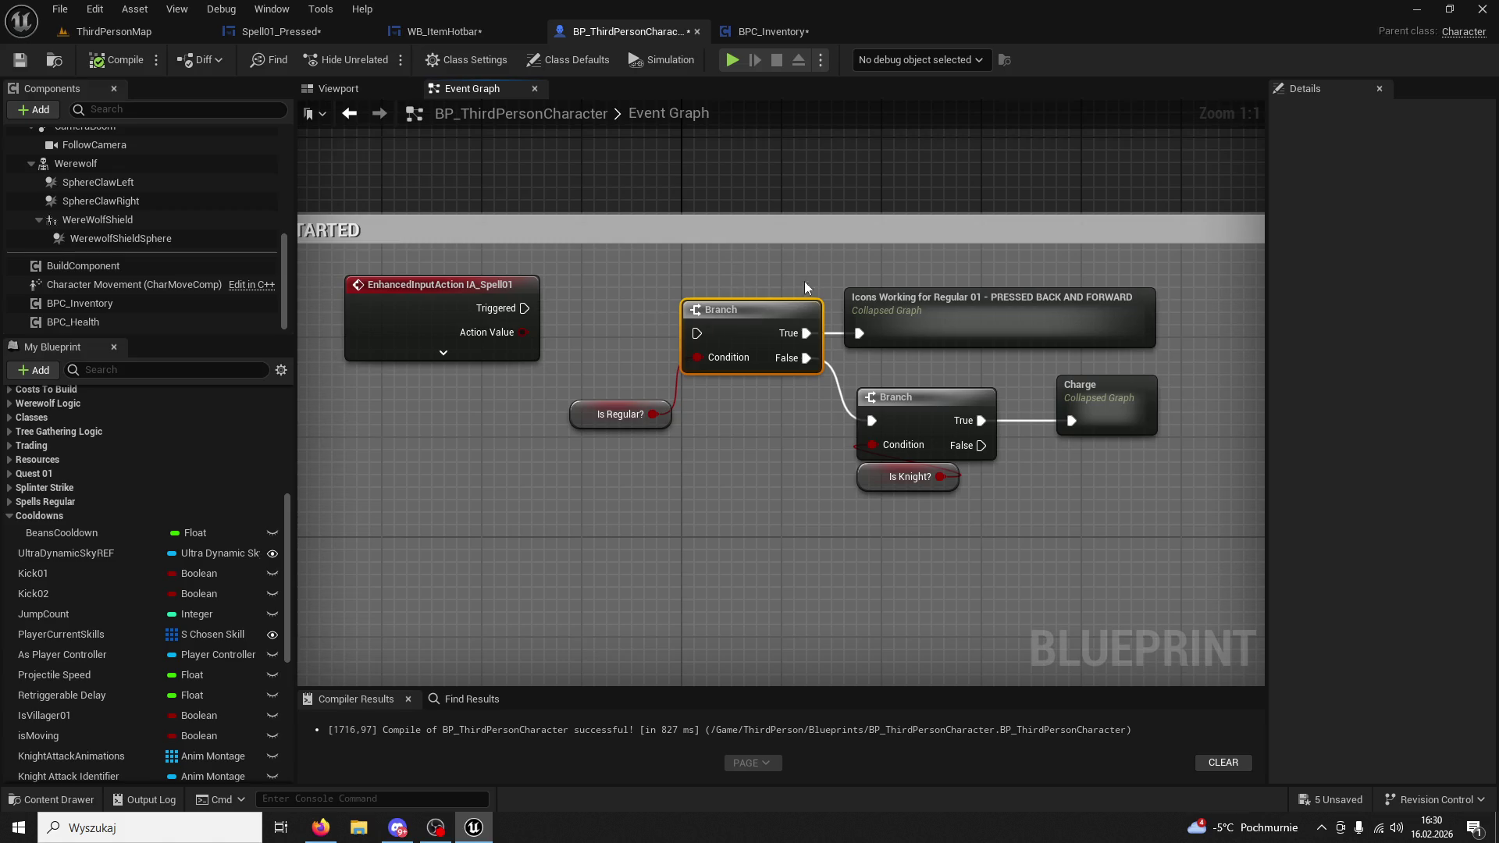
pyautogui.doubleClick(940, 303)
# Pan to Create Spell 01 Pressed Widget and browse to its Spell01_Pressed widget asset.
pyautogui.scroll(5, 696, 456)
pyautogui.moveTo(623, 413); pyautogui.dragTo(1250, 367)
pyautogui.moveTo(606, 535)
pyautogui.mouseDown()
pyautogui.moveTo(911, 481)
pyautogui.moveTo(841, 388)
pyautogui.mouseUp()
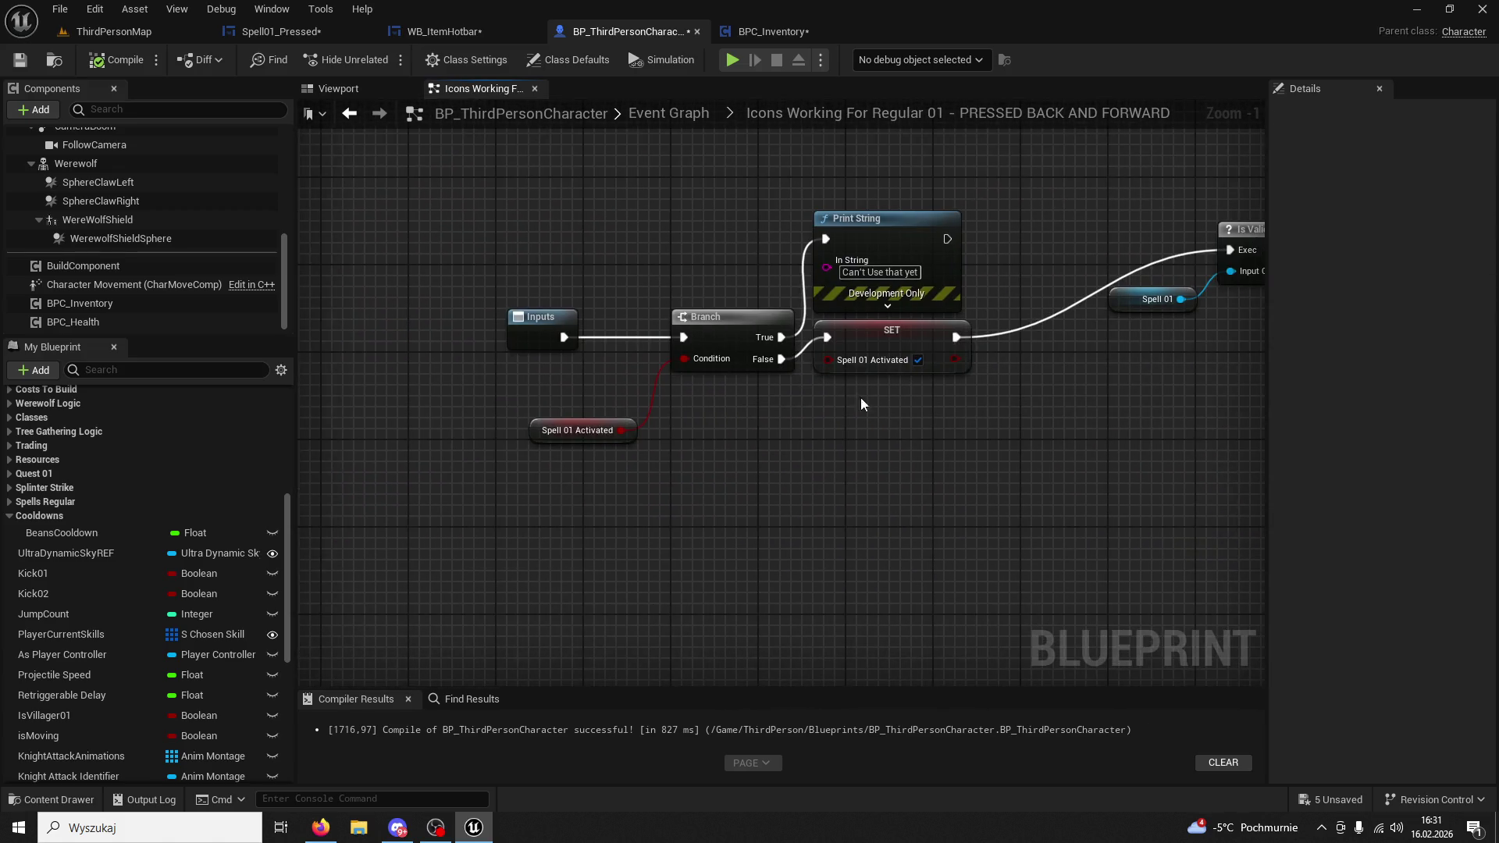
pyautogui.moveTo(948, 453)
pyautogui.mouseDown()
pyautogui.moveTo(821, 476)
pyautogui.moveTo(609, 475)
pyautogui.mouseUp()
pyautogui.moveTo(727, 447)
pyautogui.mouseDown()
pyautogui.moveTo(968, 438)
pyautogui.moveTo(784, 444)
pyautogui.moveTo(555, 425)
pyautogui.mouseUp()
pyautogui.moveTo(756, 437); pyautogui.dragTo(632, 444)
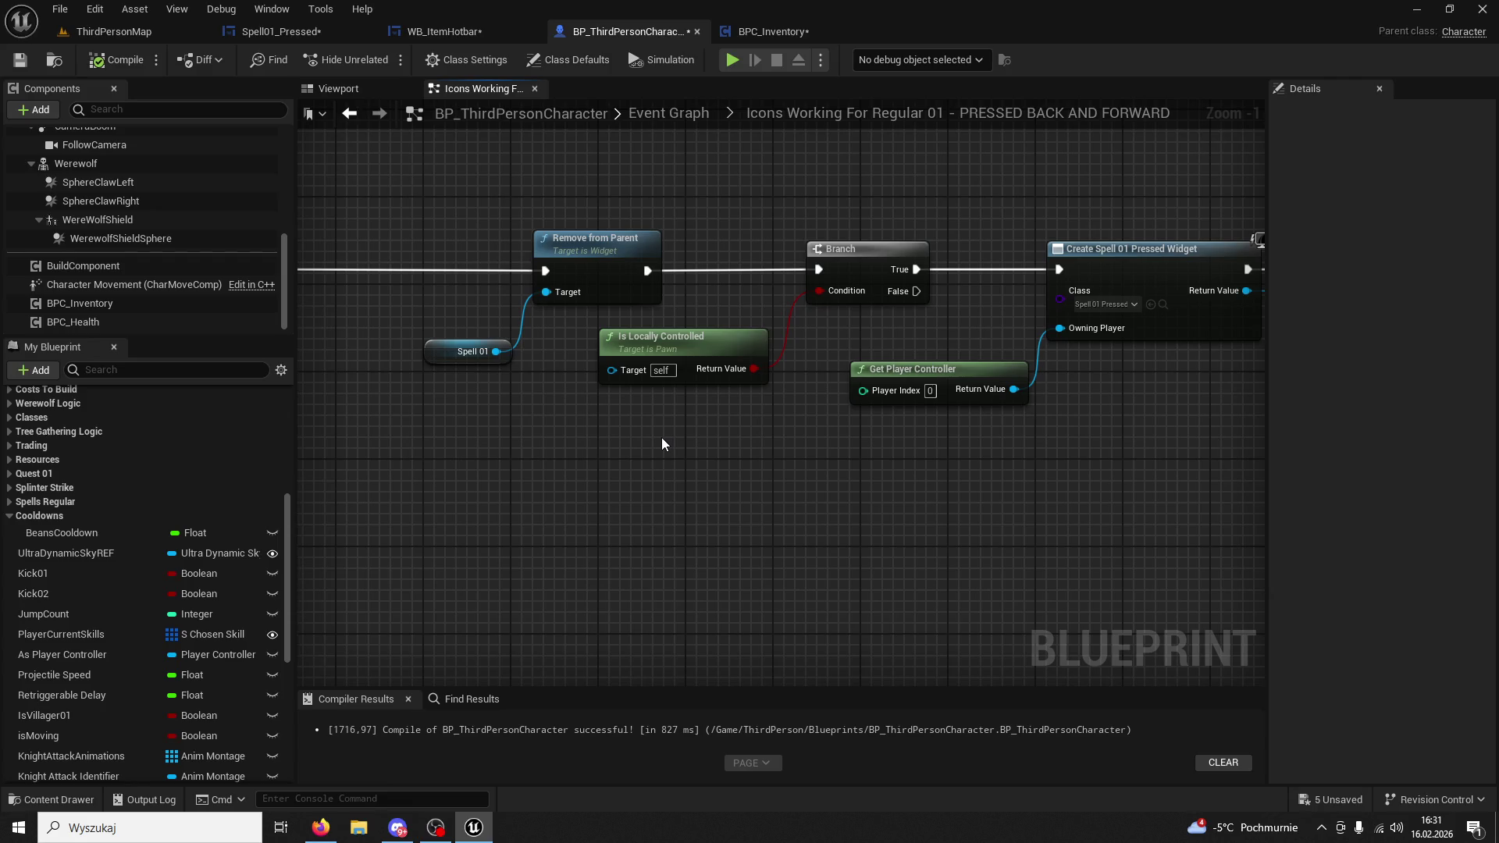
pyautogui.moveTo(662, 444)
pyautogui.mouseDown()
pyautogui.moveTo(476, 465)
pyautogui.moveTo(632, 474)
pyautogui.moveTo(544, 476)
pyautogui.mouseUp()
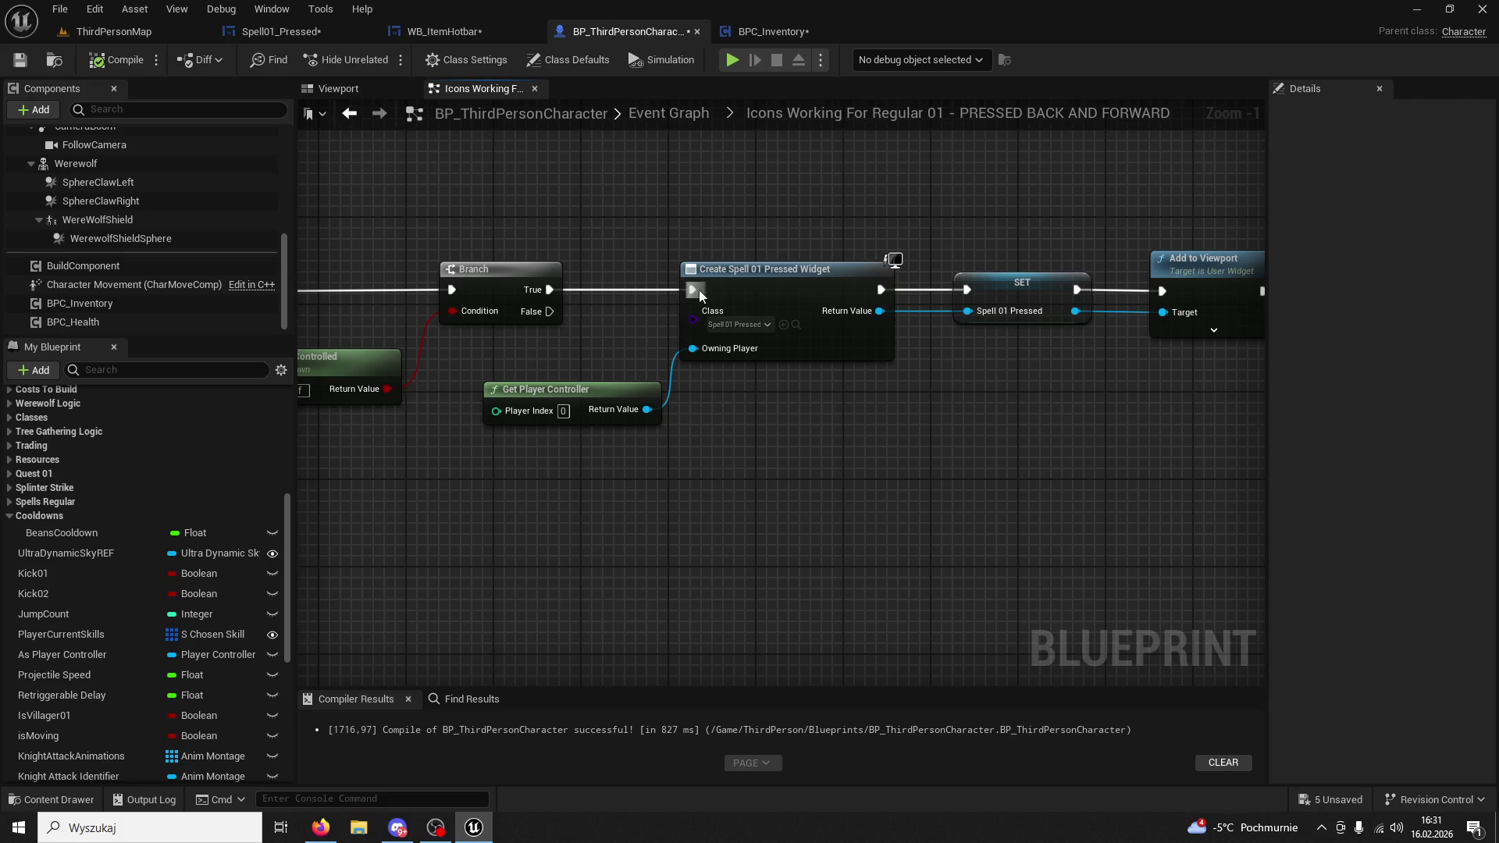
pyautogui.click(732, 277)
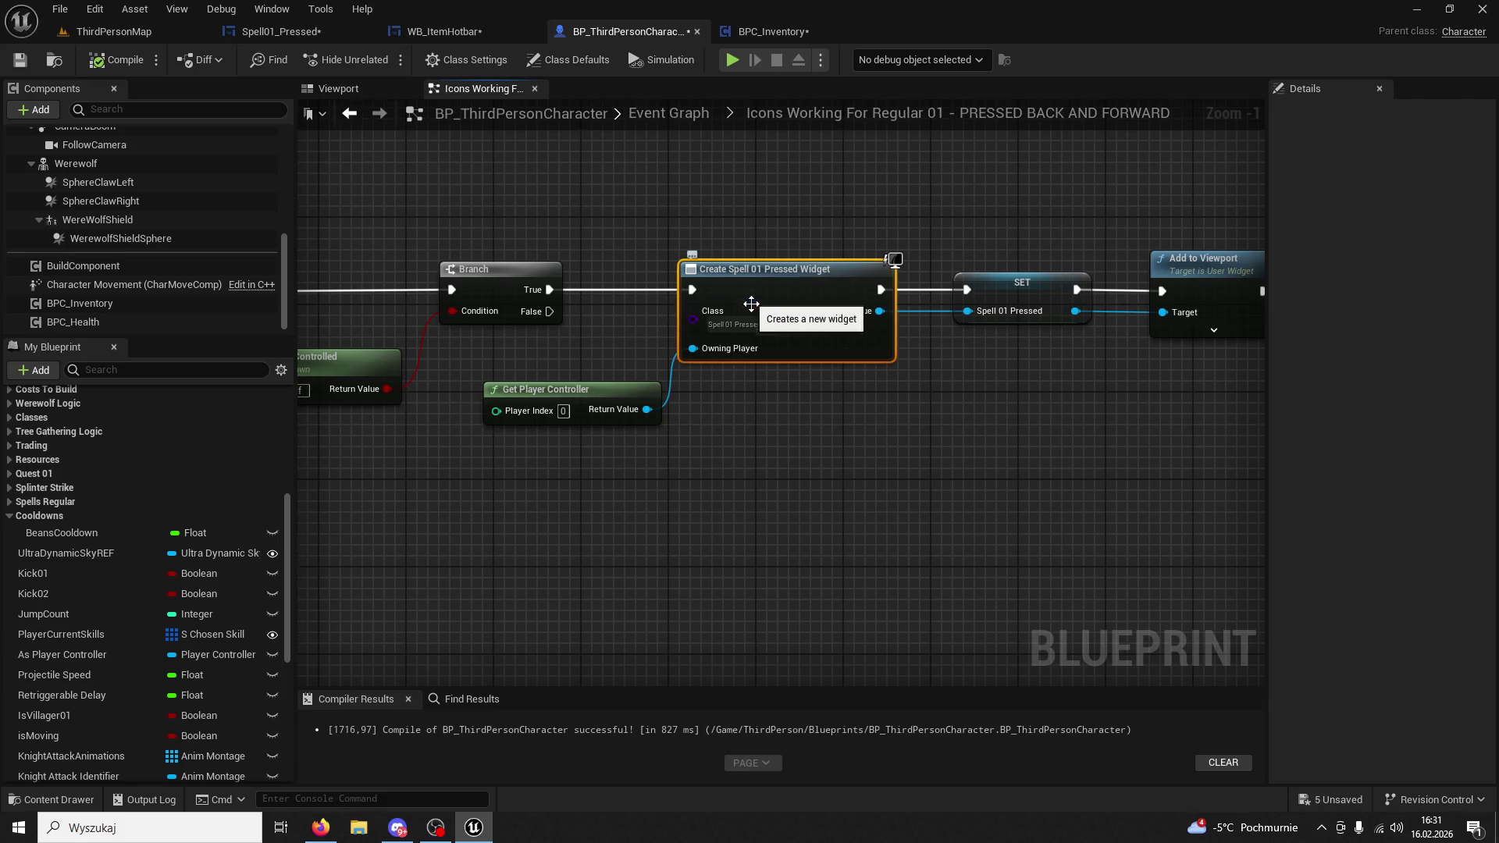
pyautogui.click(794, 325)
pyautogui.doubleClick(632, 562)
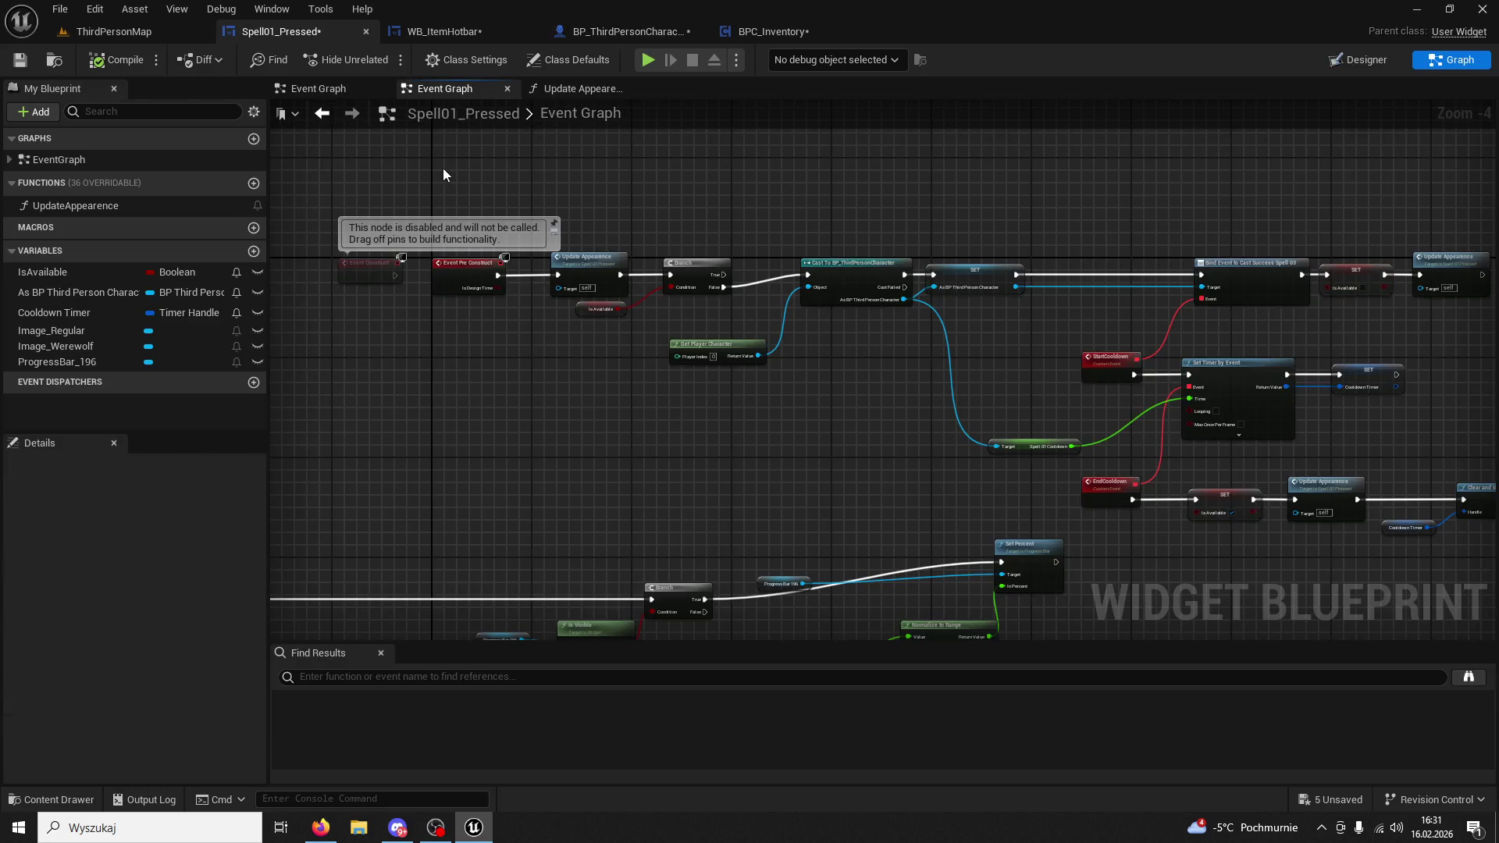
# Zoom around Spell01_Pressed's pre-construct and cooldown nodes, then switch back to ThirdPersonMap.
pyautogui.scroll(1, 545, 328)
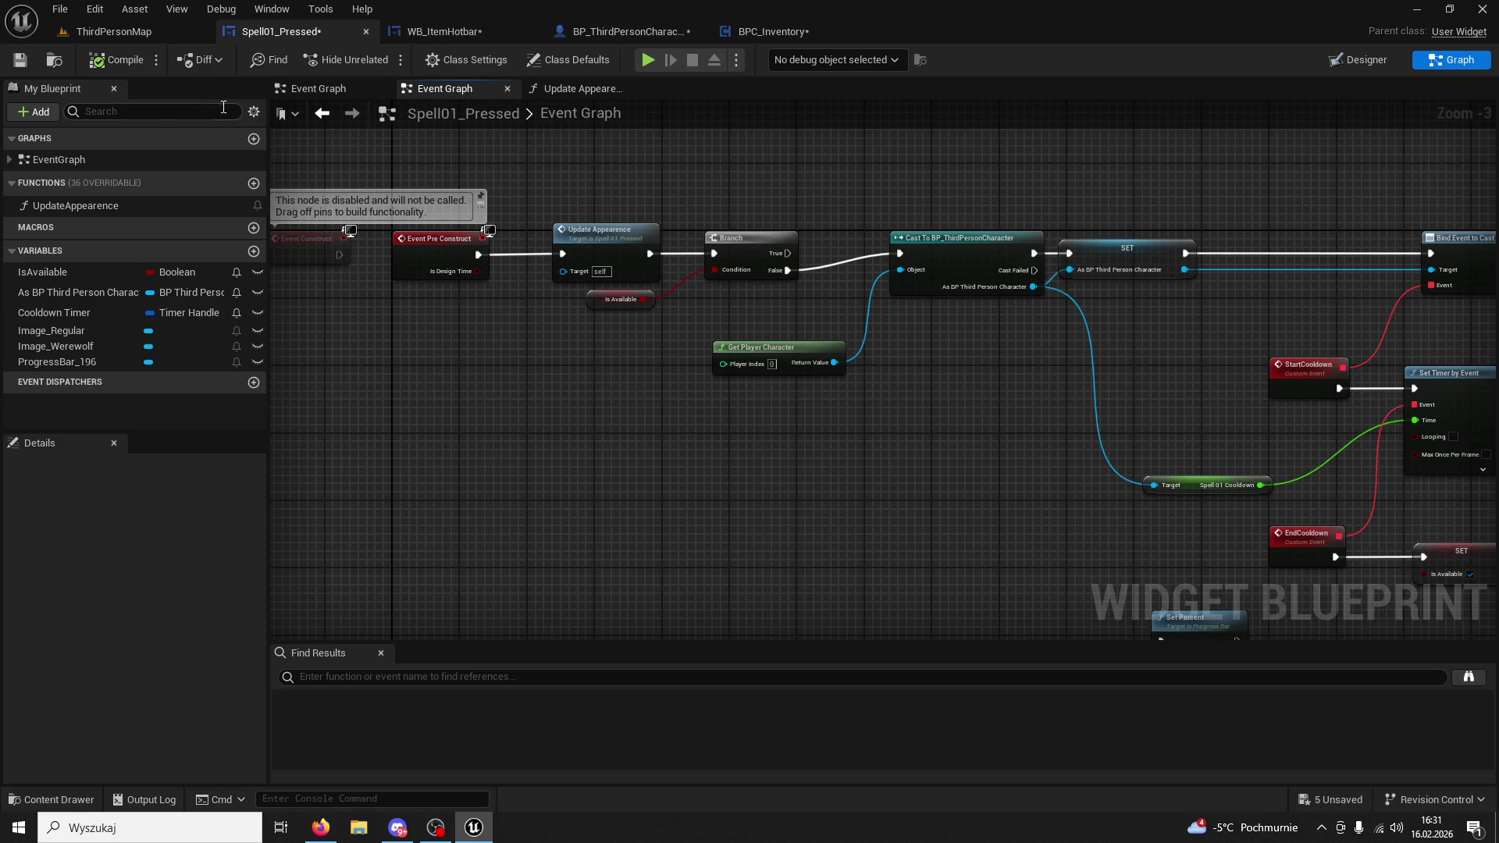
pyautogui.scroll(-3, 581, 295)
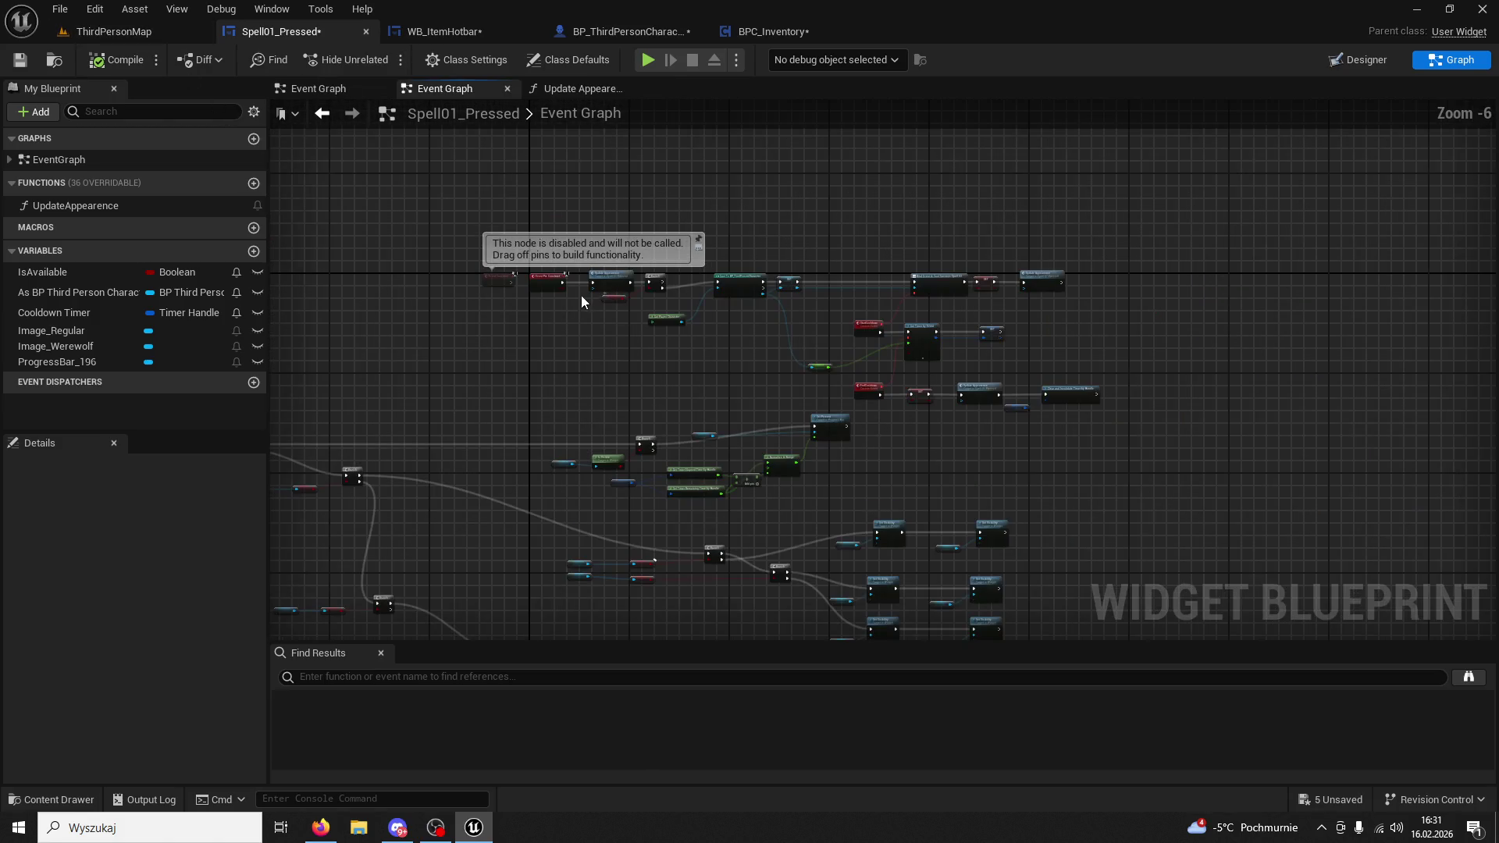
pyautogui.scroll(3, 581, 295)
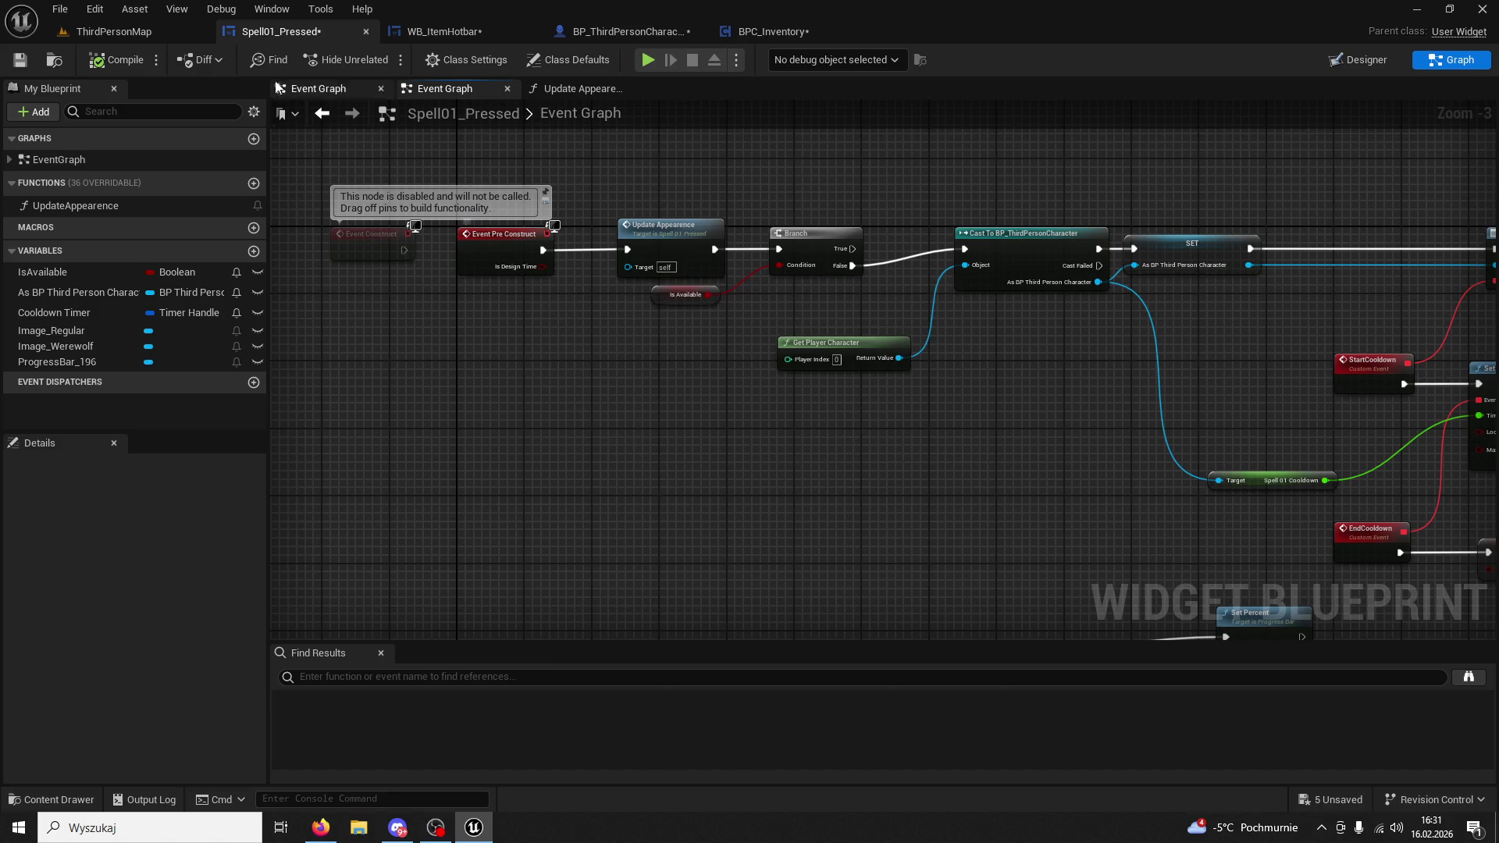
pyautogui.click(441, 32)
pyautogui.click(113, 31)
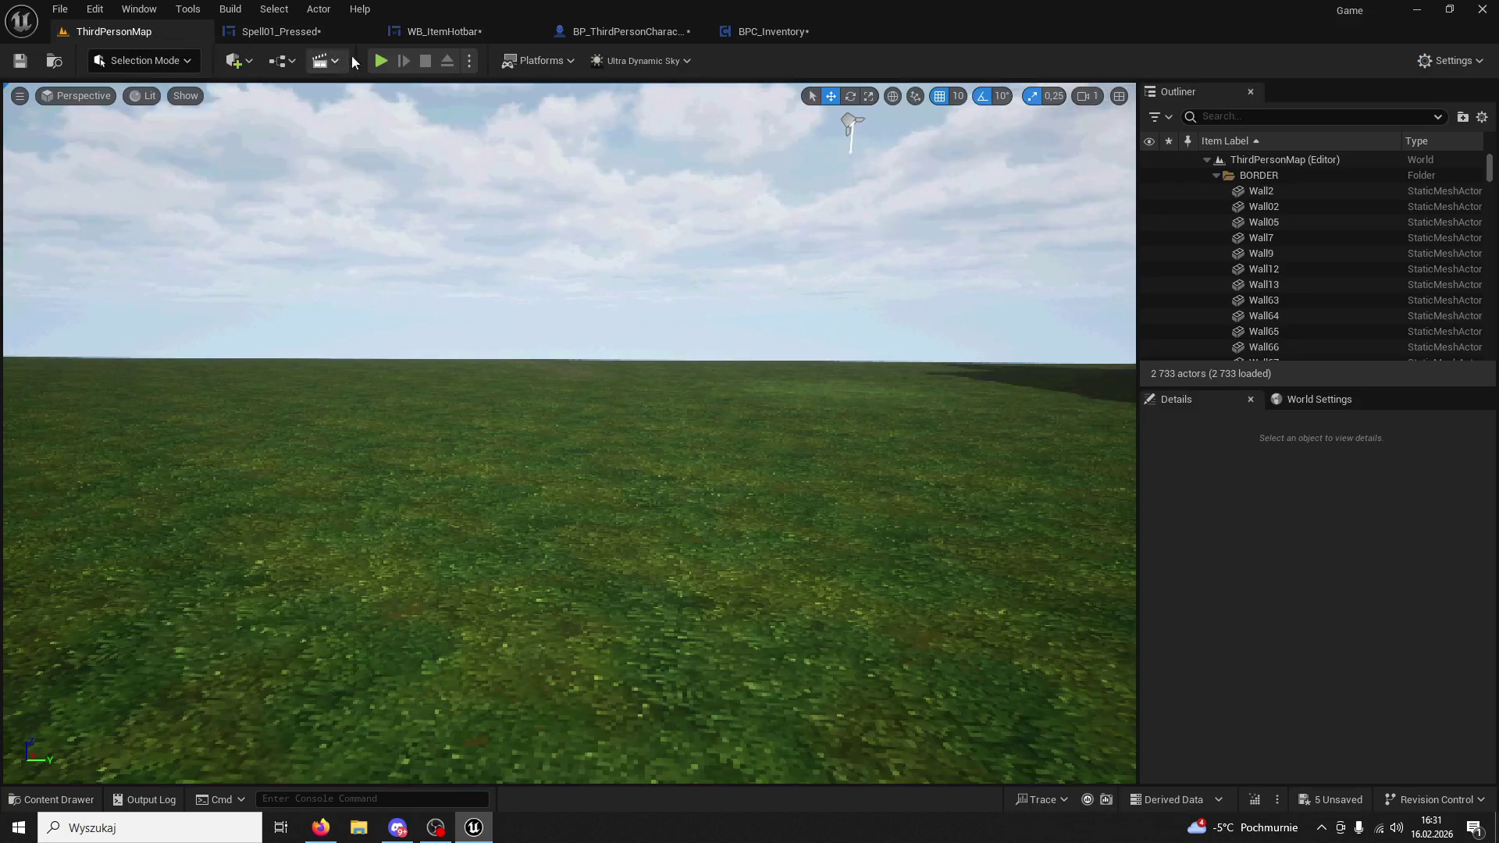
pyautogui.click(320, 30)
pyautogui.click(178, 28)
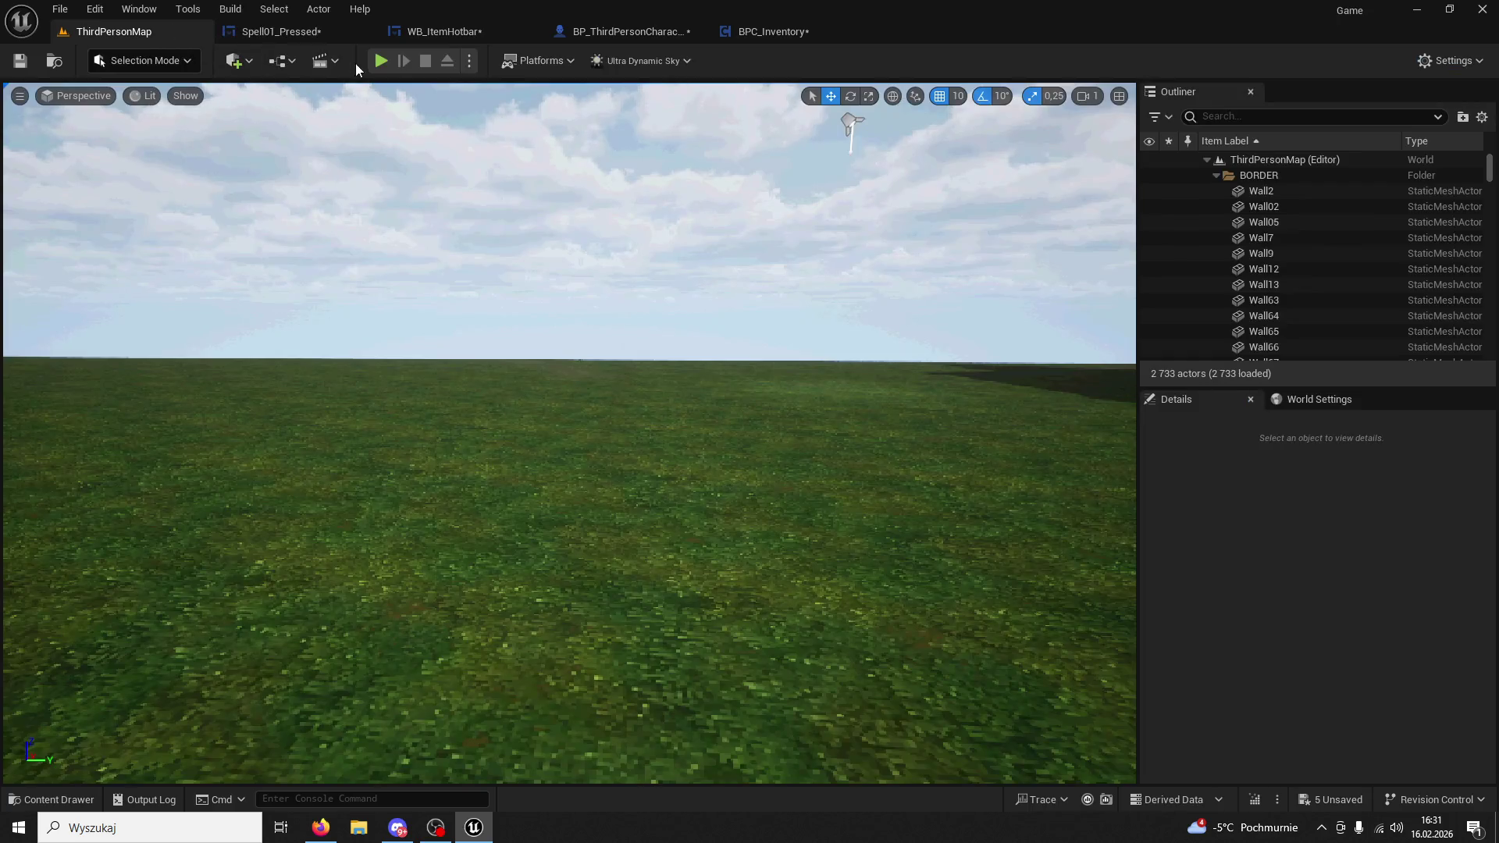
pyautogui.hotkey('alt', 'p')
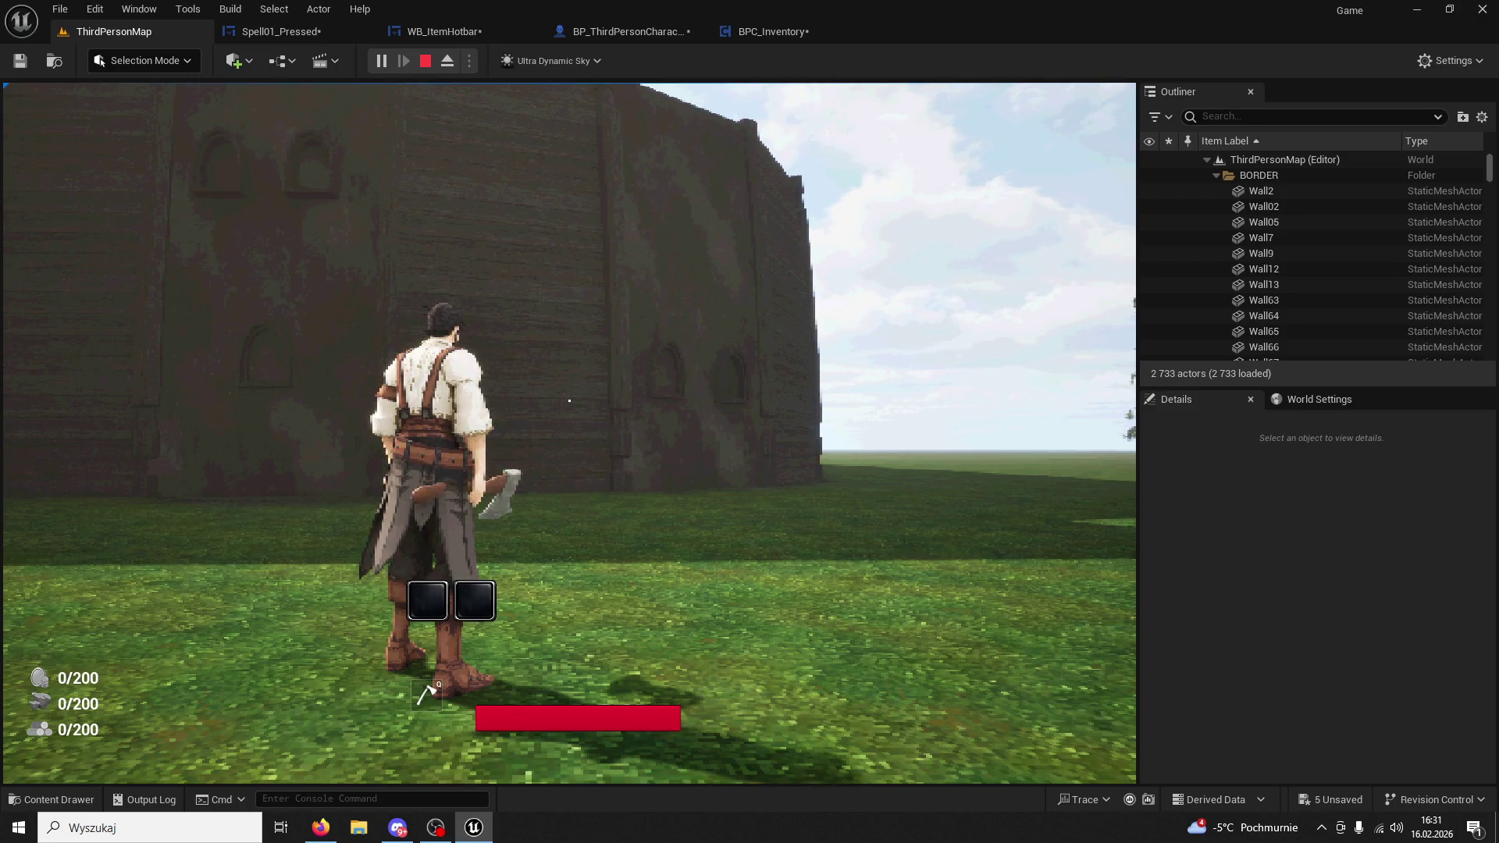
pyautogui.press('Escape')
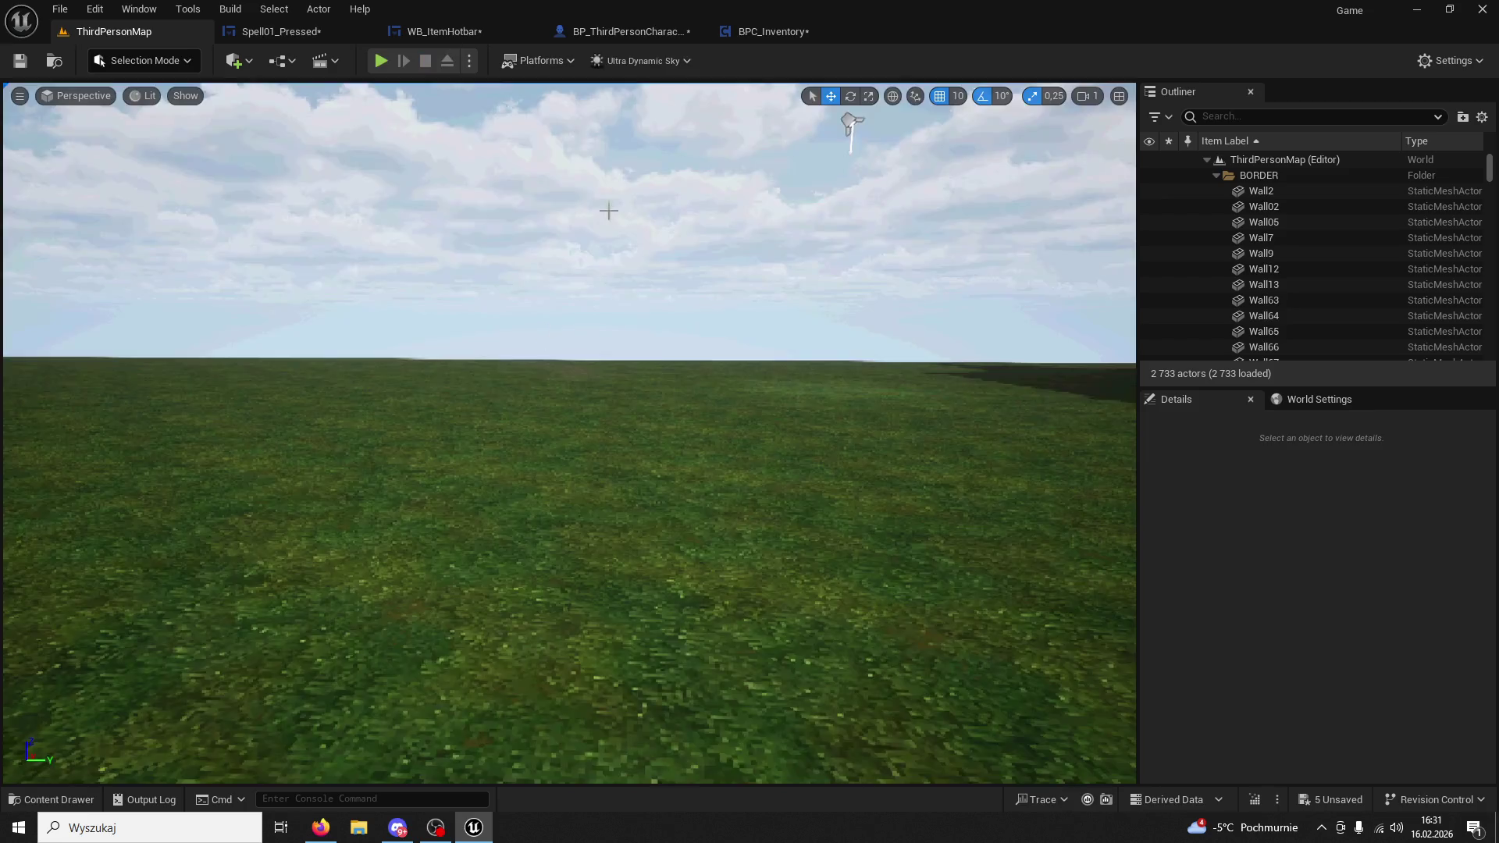
pyautogui.click(773, 31)
# Pan the character's icon graph to inspect the Call Cast Success Spell 03 dispatcher call.
pyautogui.click(639, 35)
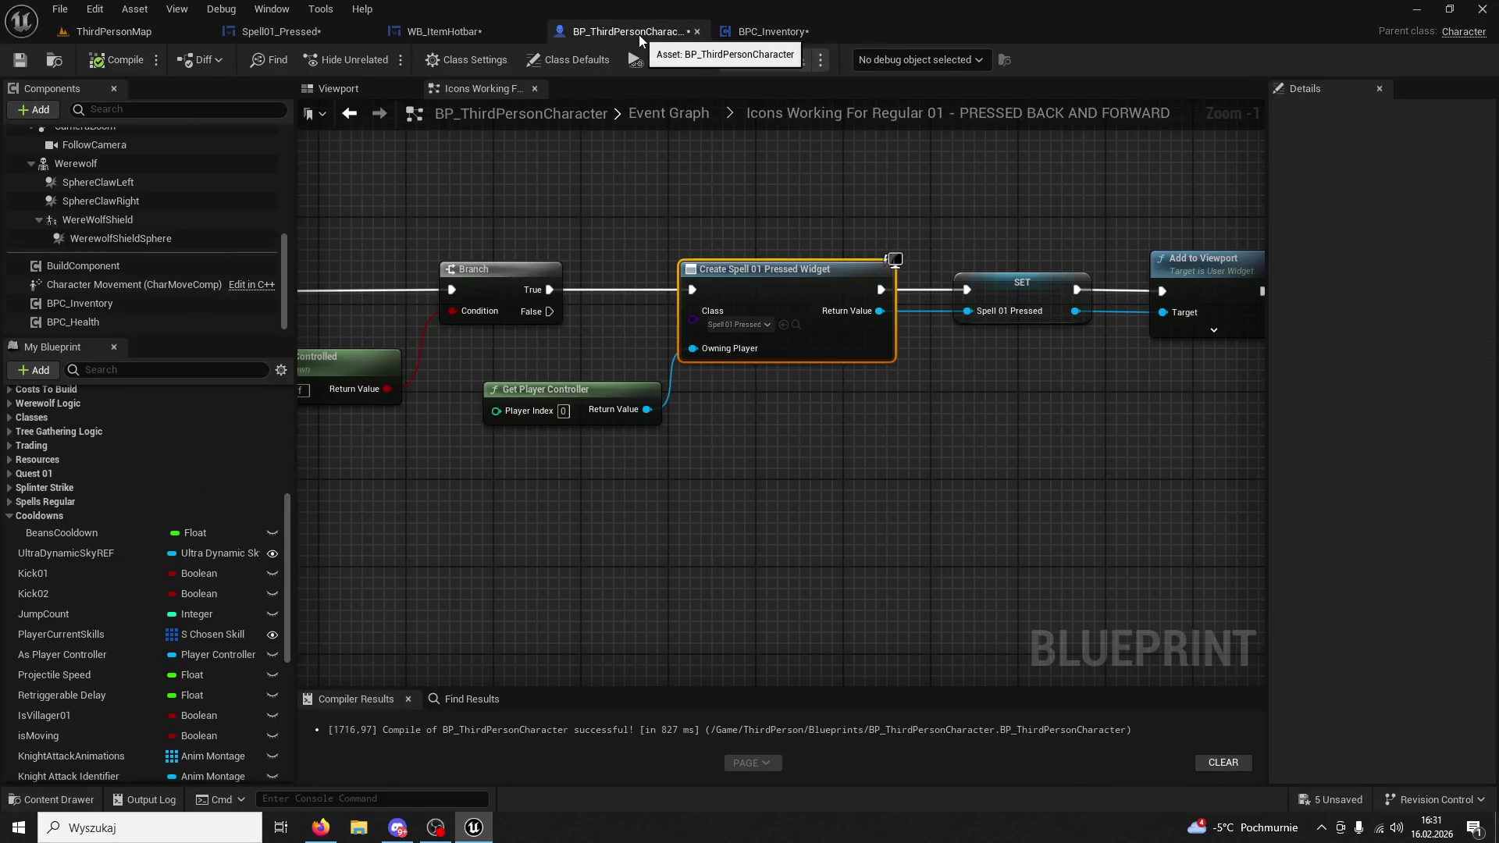
pyautogui.moveTo(843, 371)
pyautogui.mouseDown()
pyautogui.moveTo(888, 378)
pyautogui.moveTo(846, 403)
pyautogui.moveTo(783, 392)
pyautogui.mouseUp()
pyautogui.click(863, 314)
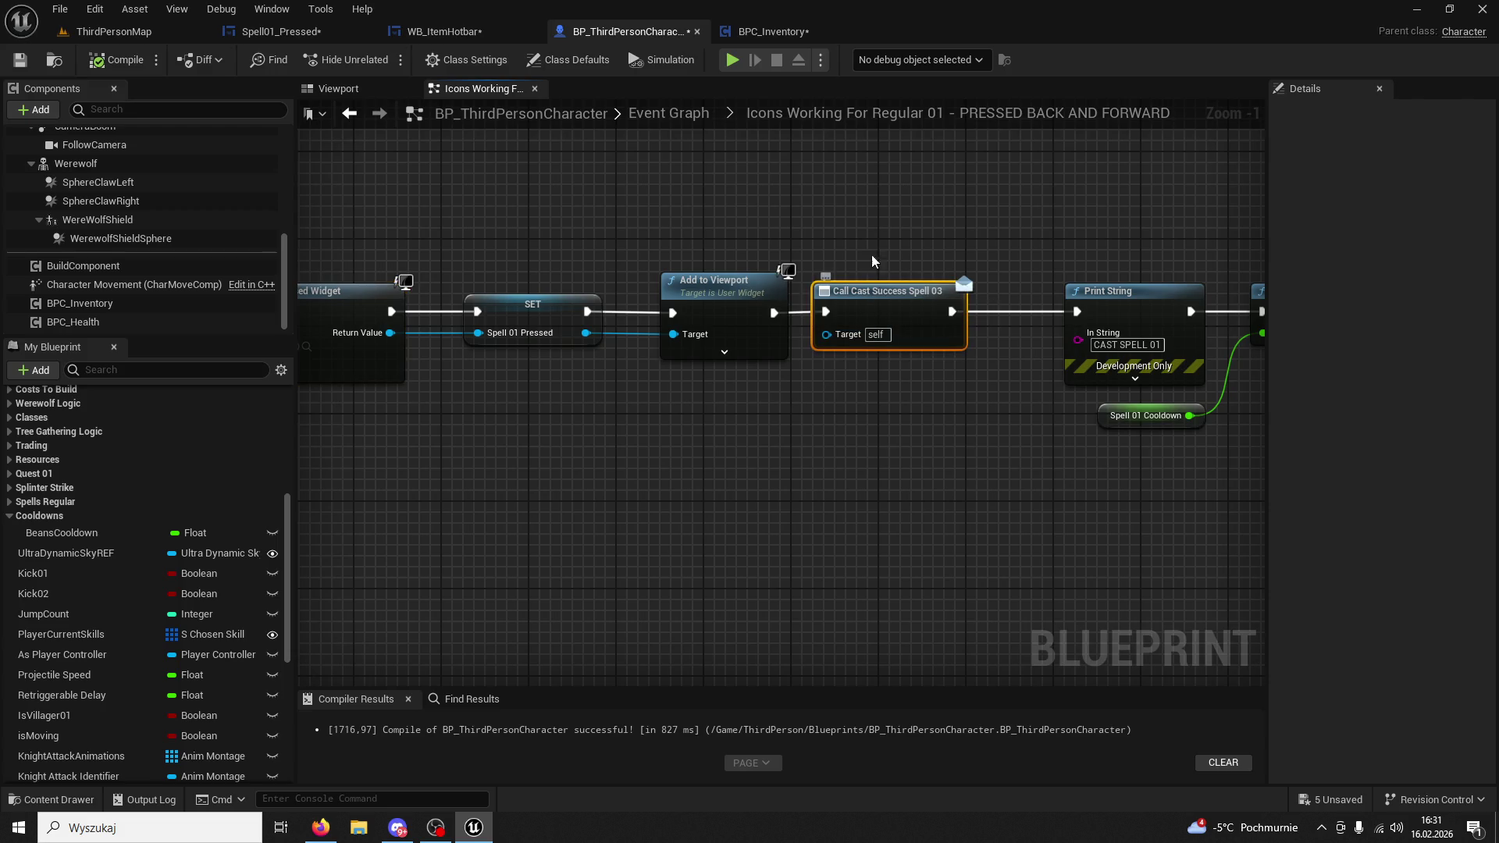
pyautogui.moveTo(873, 265); pyautogui.dragTo(703, 225)
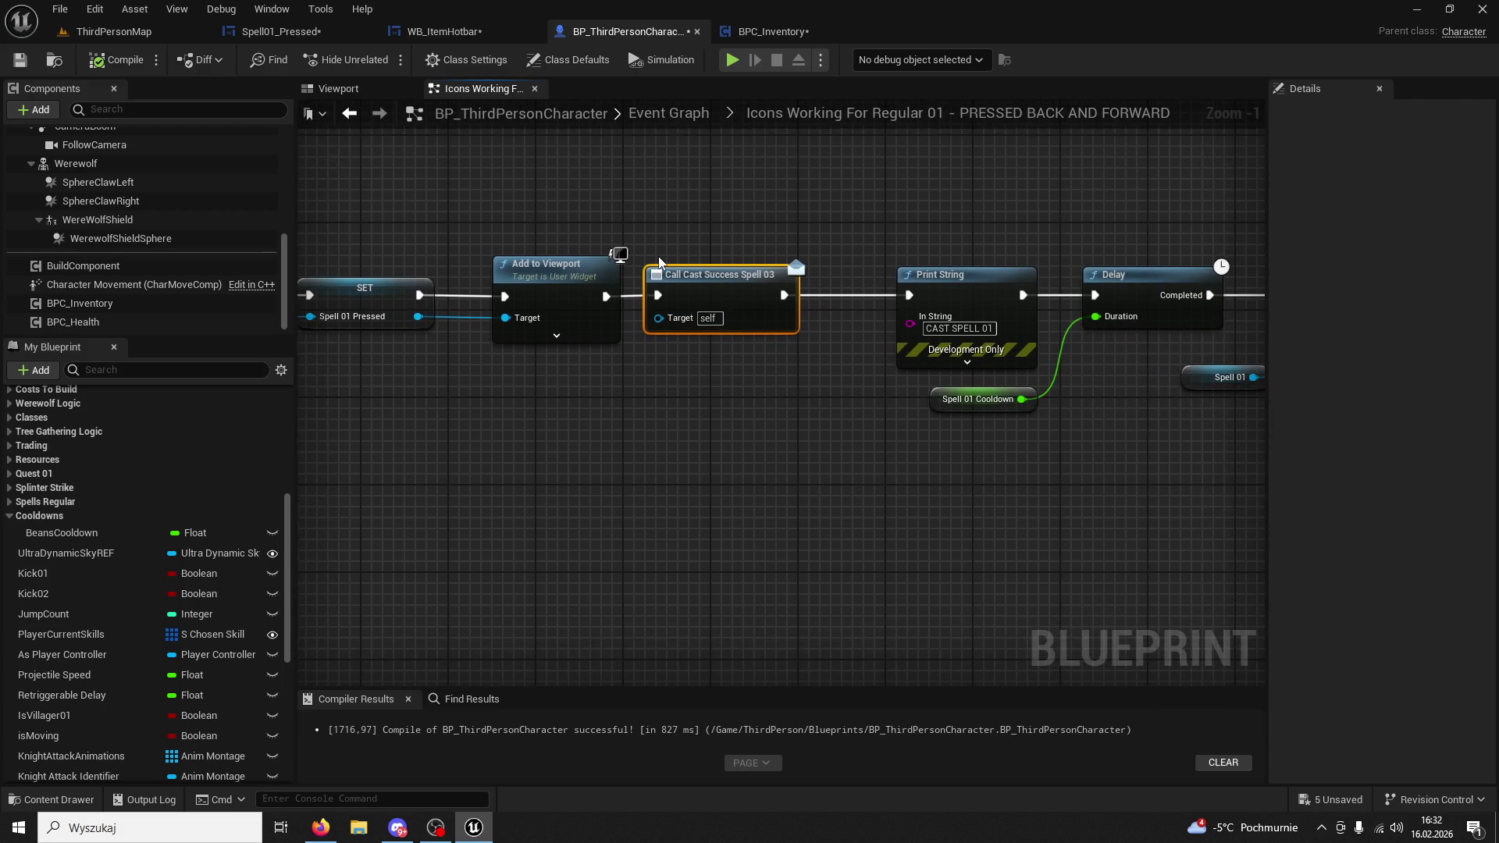
pyautogui.scroll(-10, 166, 609)
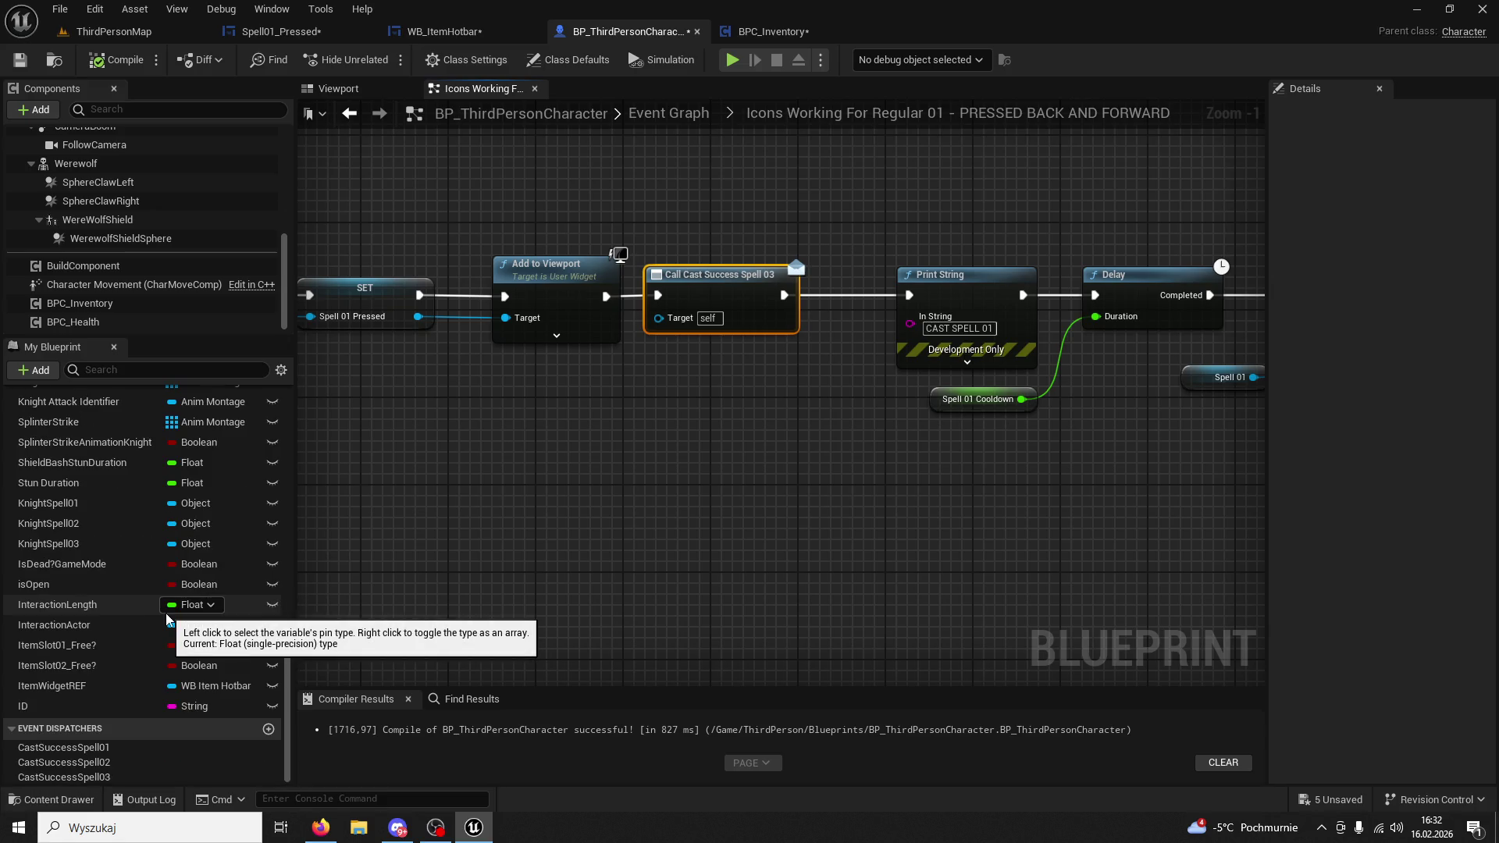
pyautogui.moveTo(715, 334); pyautogui.dragTo(811, 368)
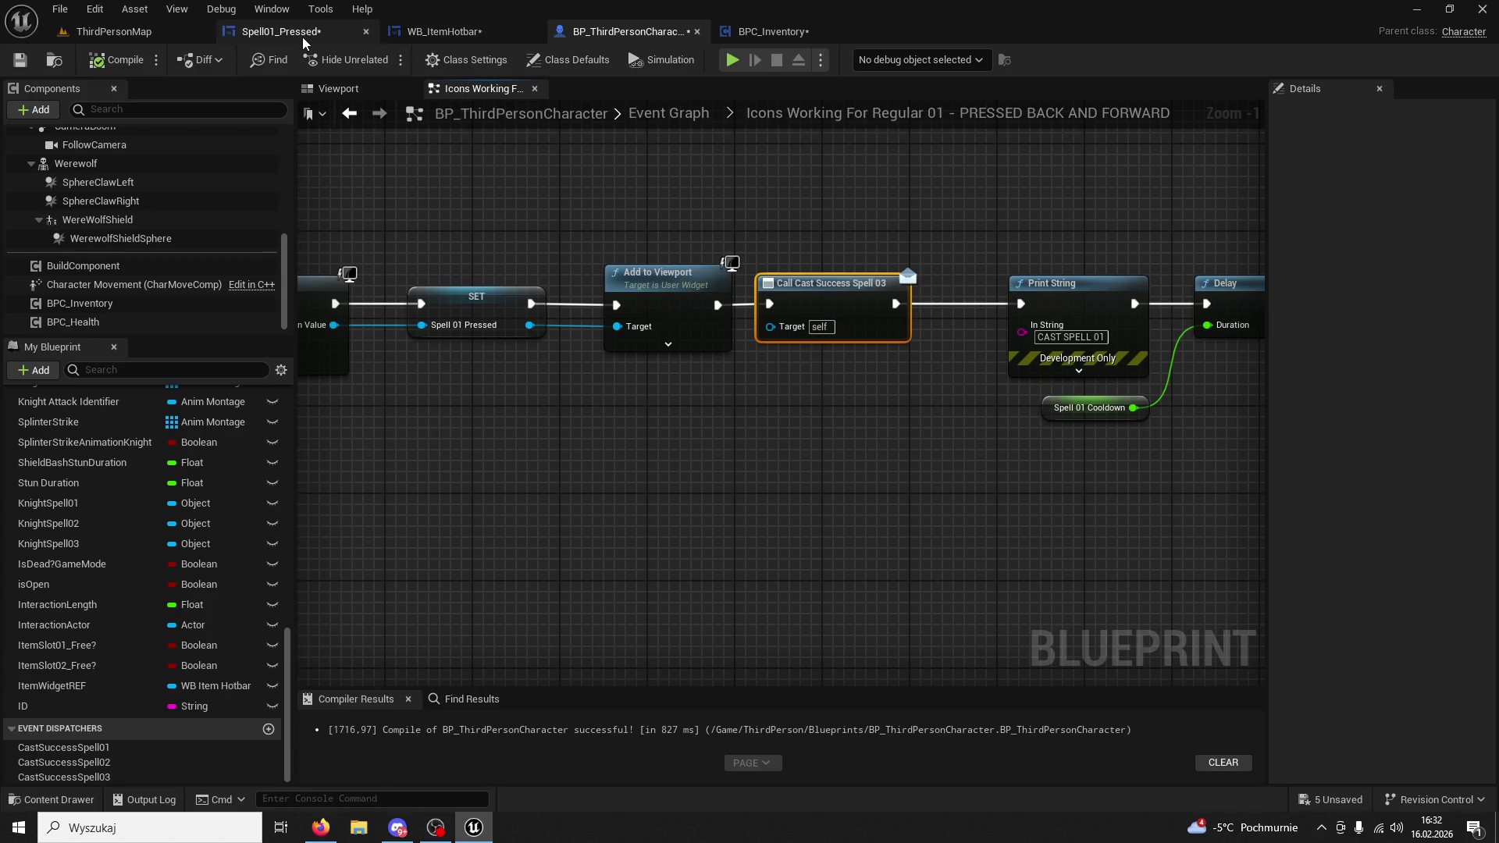
# Survey BPC_Inventory's event graph to locate the BeanUse01 and BeanUse02 events.
pyautogui.click(762, 36)
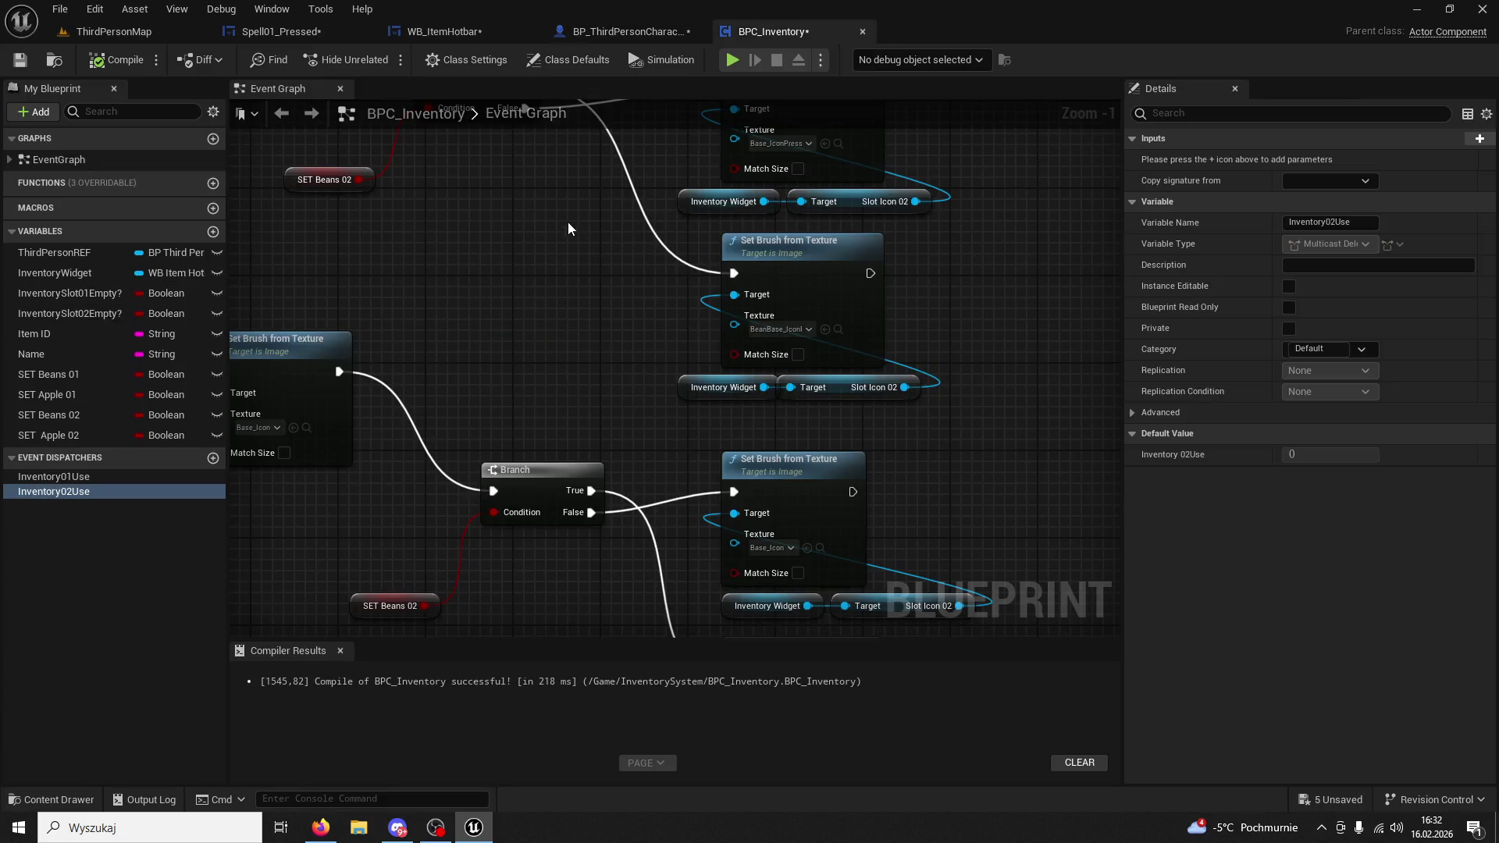
pyautogui.moveTo(573, 289); pyautogui.dragTo(518, 201)
pyautogui.scroll(-3, 748, 255)
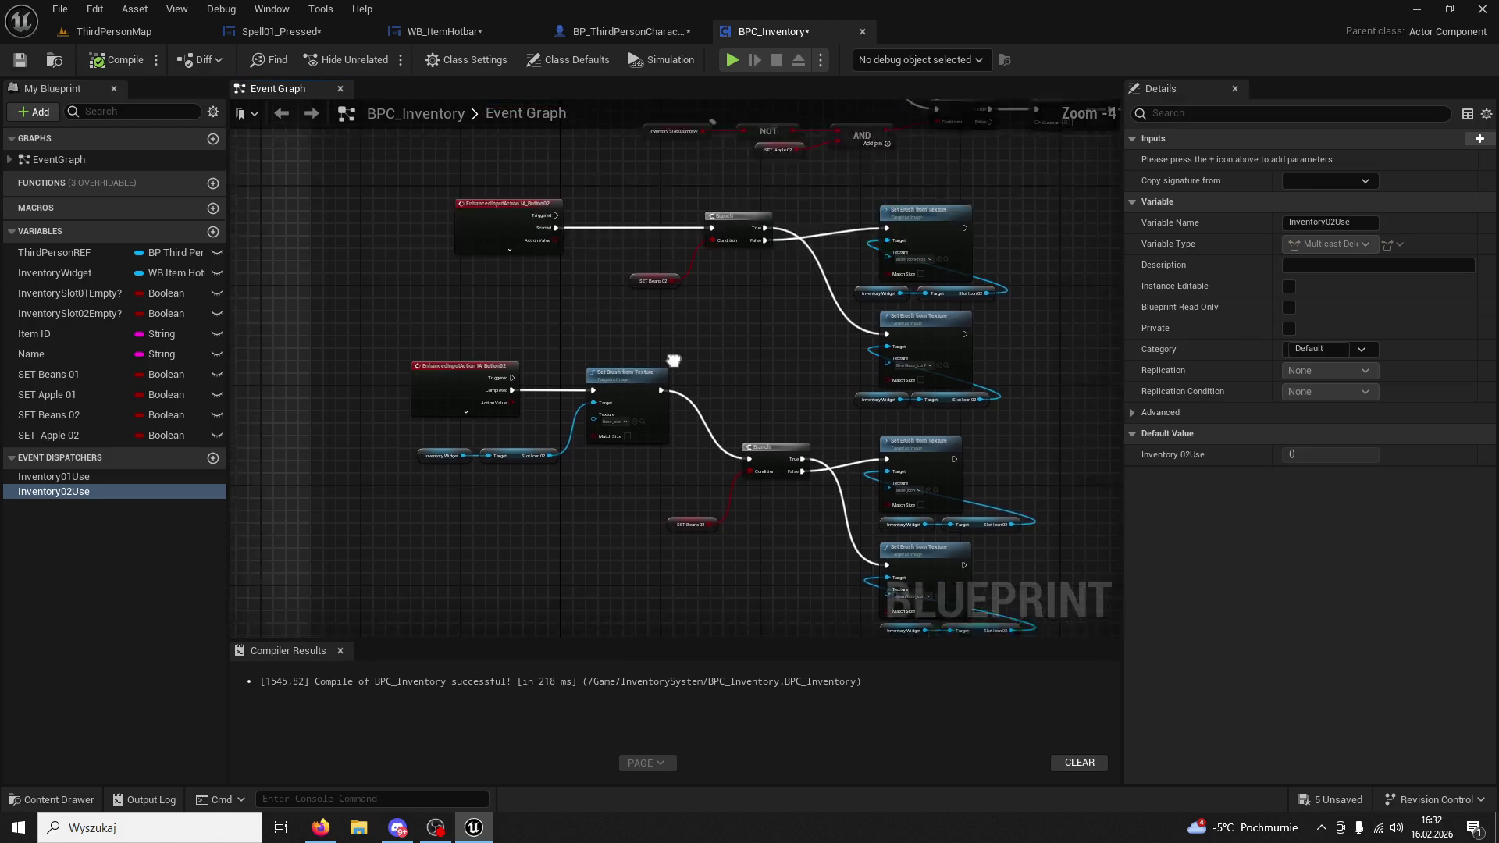
pyautogui.moveTo(669, 318); pyautogui.dragTo(703, 567)
pyautogui.scroll(3, 696, 584)
pyautogui.moveTo(677, 463); pyautogui.dragTo(759, 367)
pyautogui.scroll(-10, 742, 308)
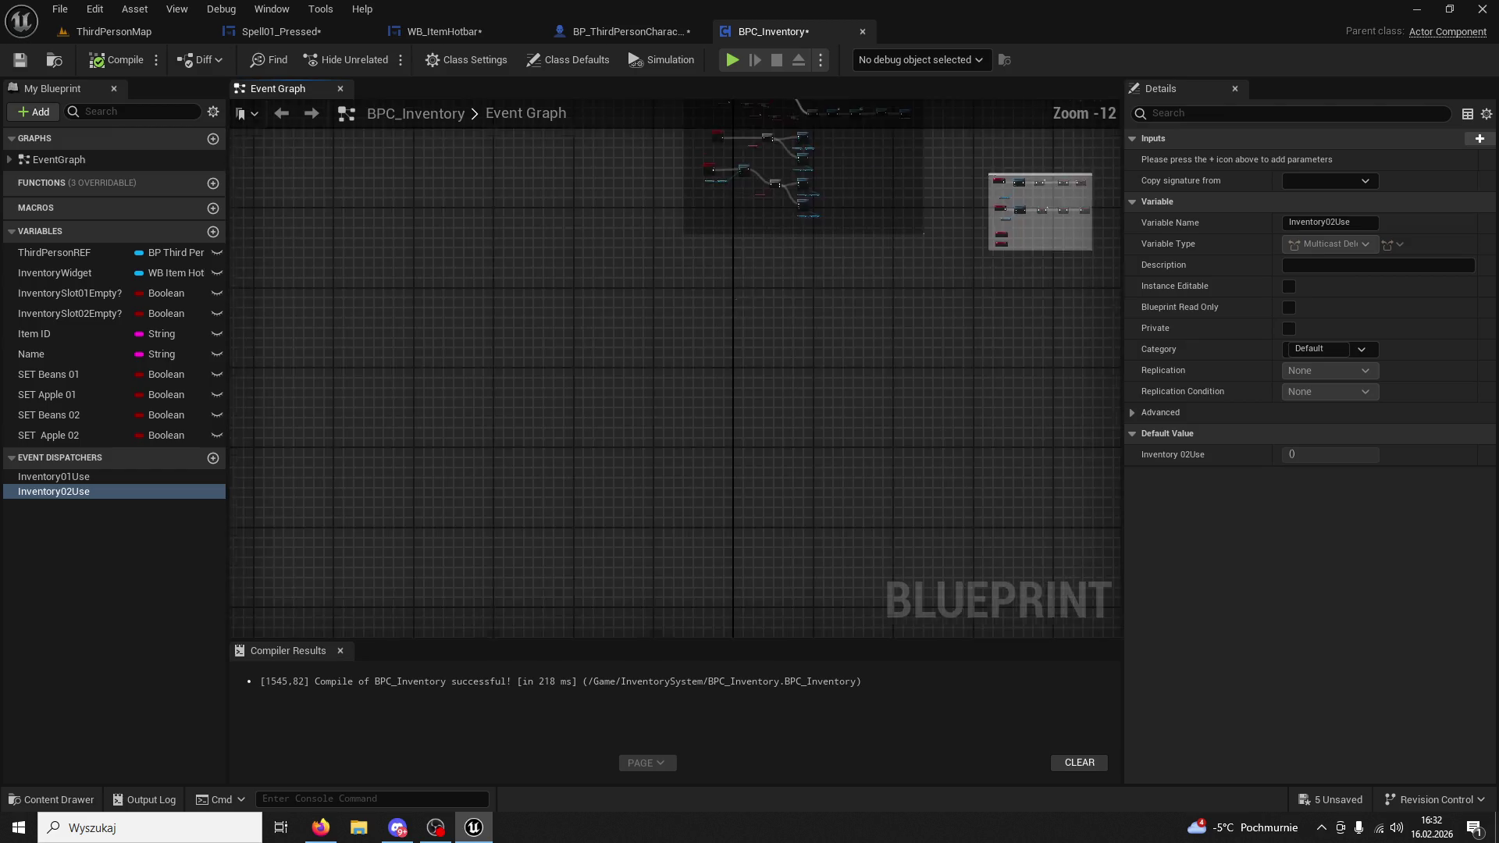
pyautogui.moveTo(740, 315); pyautogui.dragTo(462, 494)
pyautogui.scroll(11, 677, 466)
pyautogui.moveTo(620, 419)
pyautogui.mouseDown()
pyautogui.moveTo(737, 322)
pyautogui.moveTo(693, 239)
pyautogui.moveTo(738, 268)
pyautogui.mouseUp()
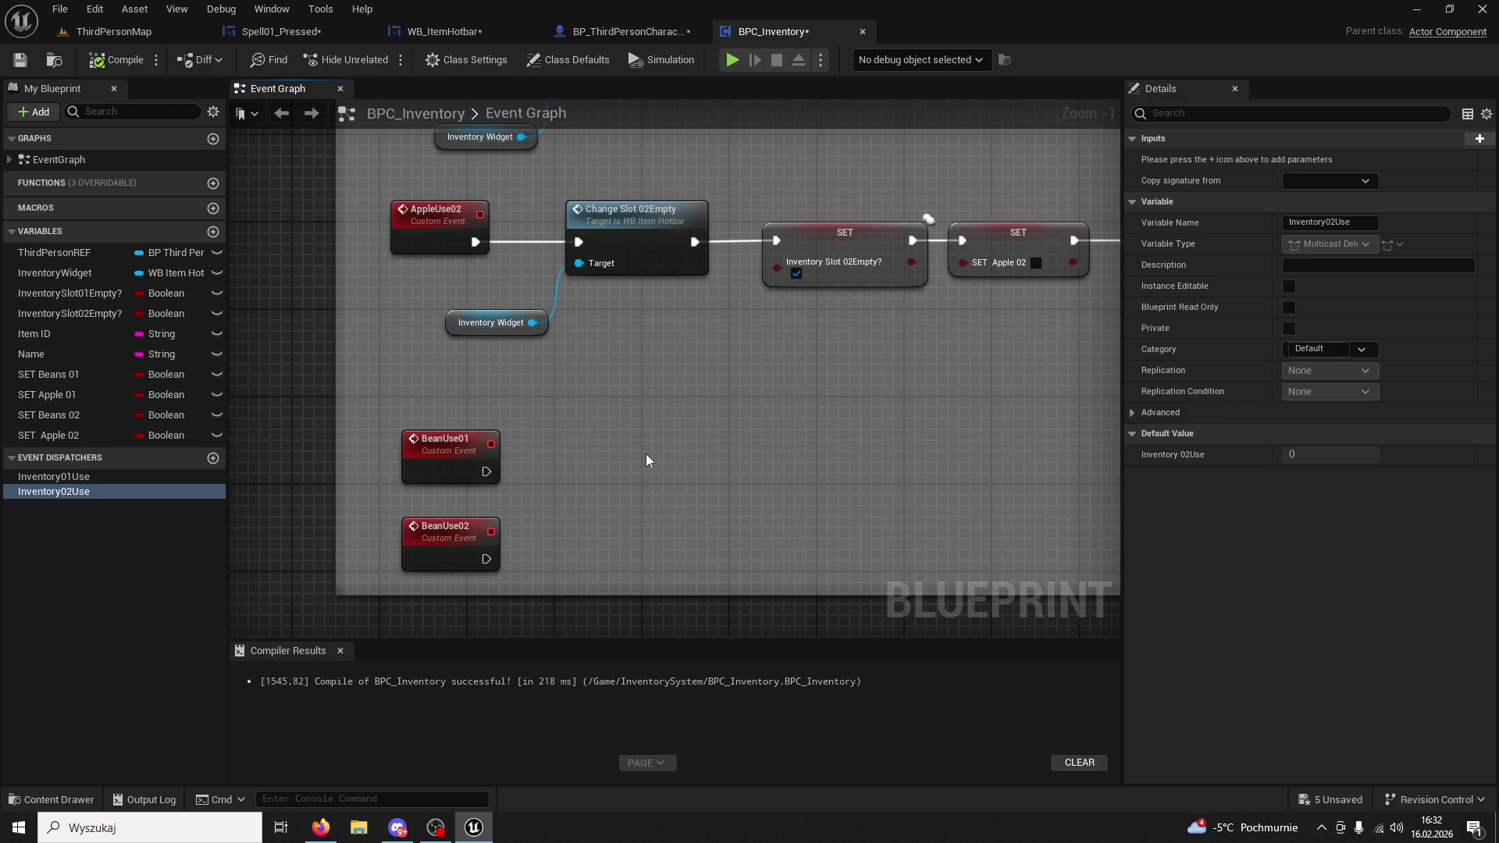
# Add a Call Inventory 01Use dispatcher call after the BeanUse01 event.
pyautogui.moveTo(486, 471); pyautogui.dragTo(608, 487)
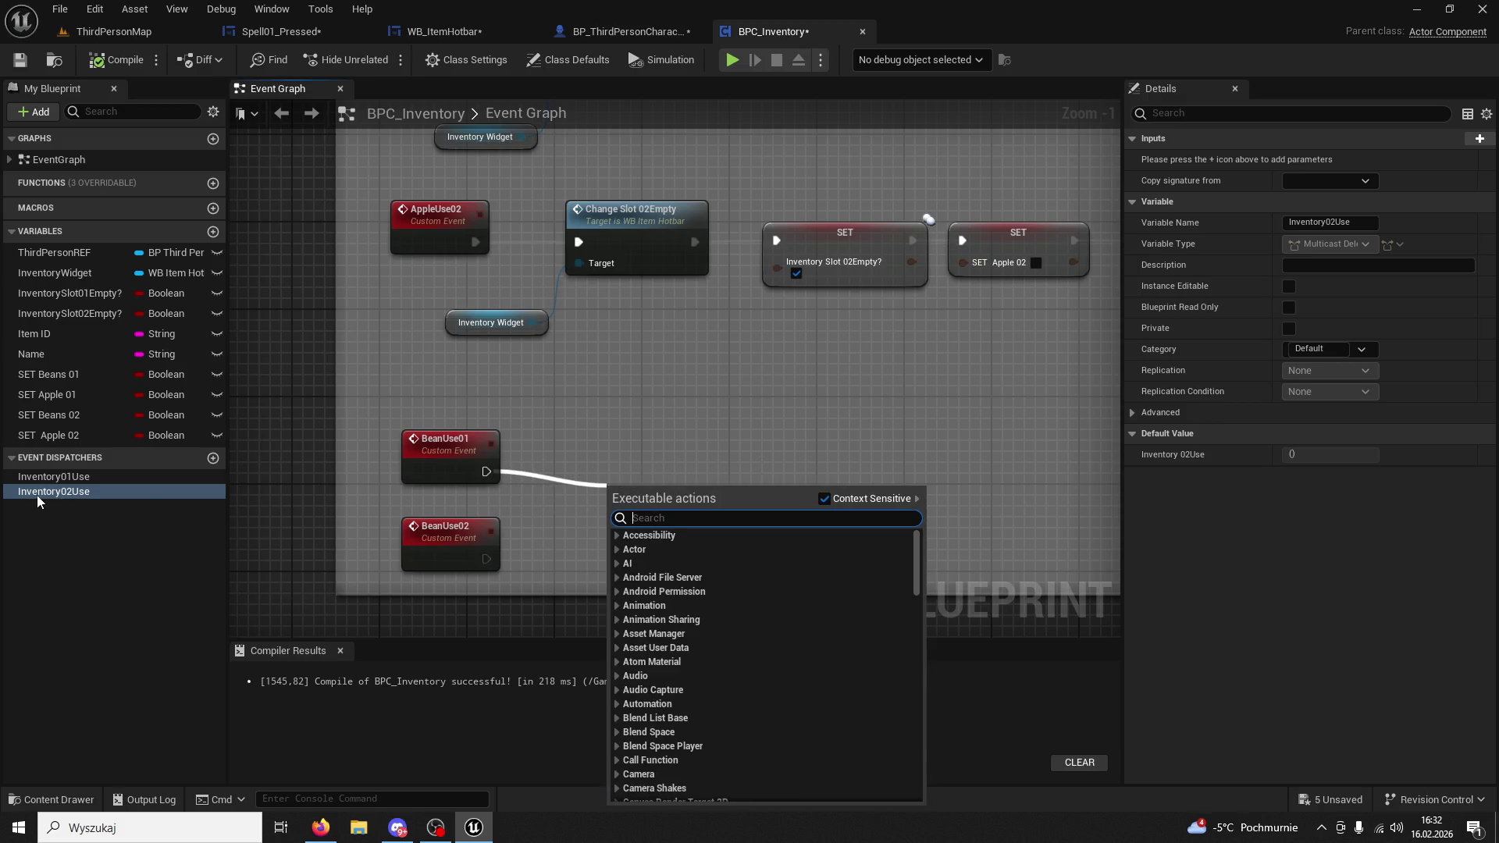
pyautogui.click(76, 479)
pyautogui.moveTo(83, 488); pyautogui.dragTo(579, 470)
pyautogui.click(601, 503)
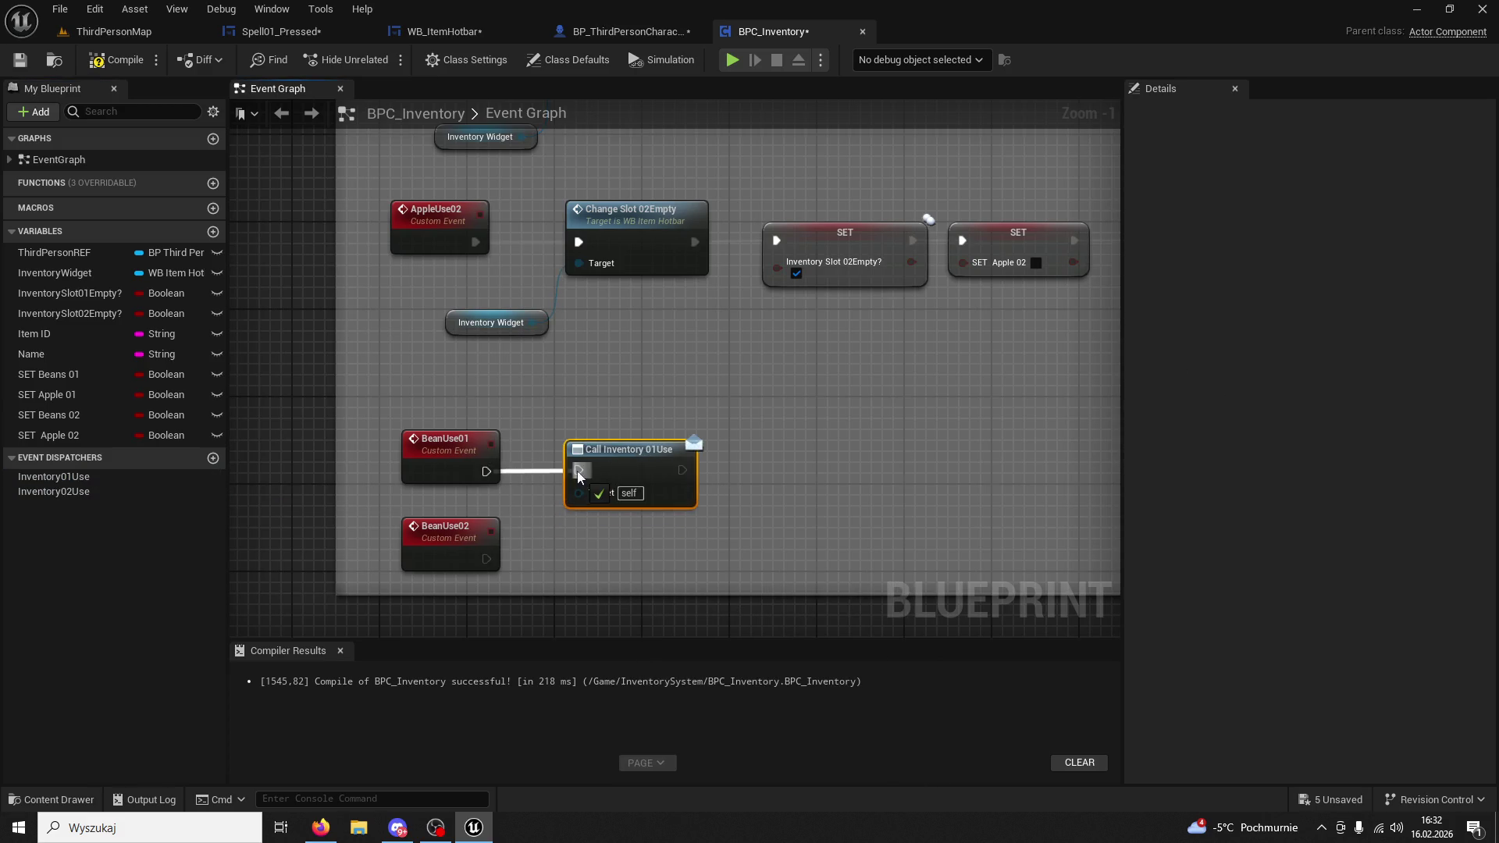
# Follow it with a Print String reading 'BABCIU TO JEST PYSZNE'.
pyautogui.moveTo(680, 472); pyautogui.dragTo(749, 473)
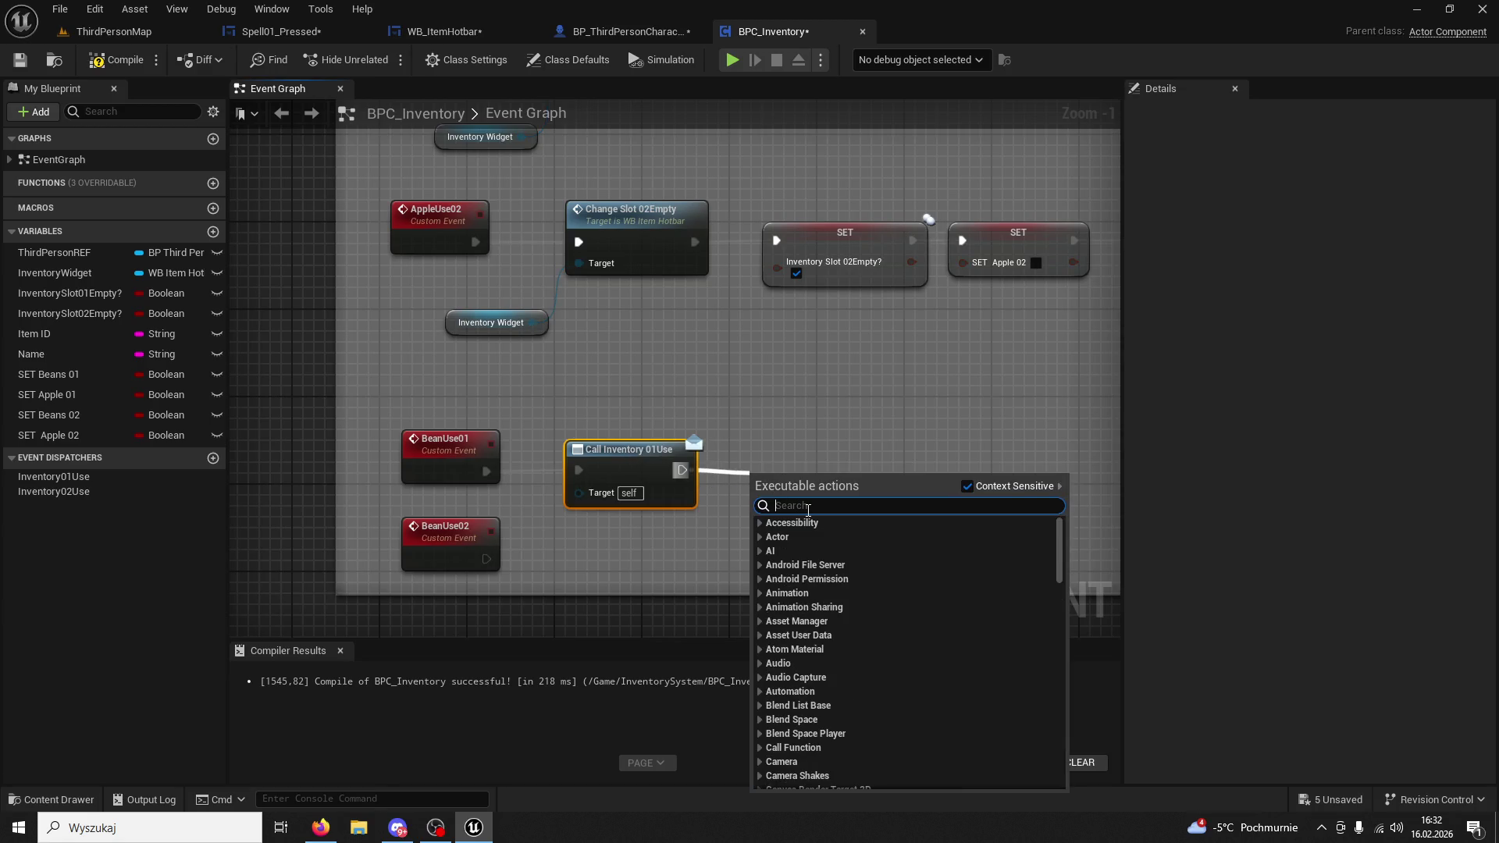
pyautogui.write('print')
pyautogui.press('Return')
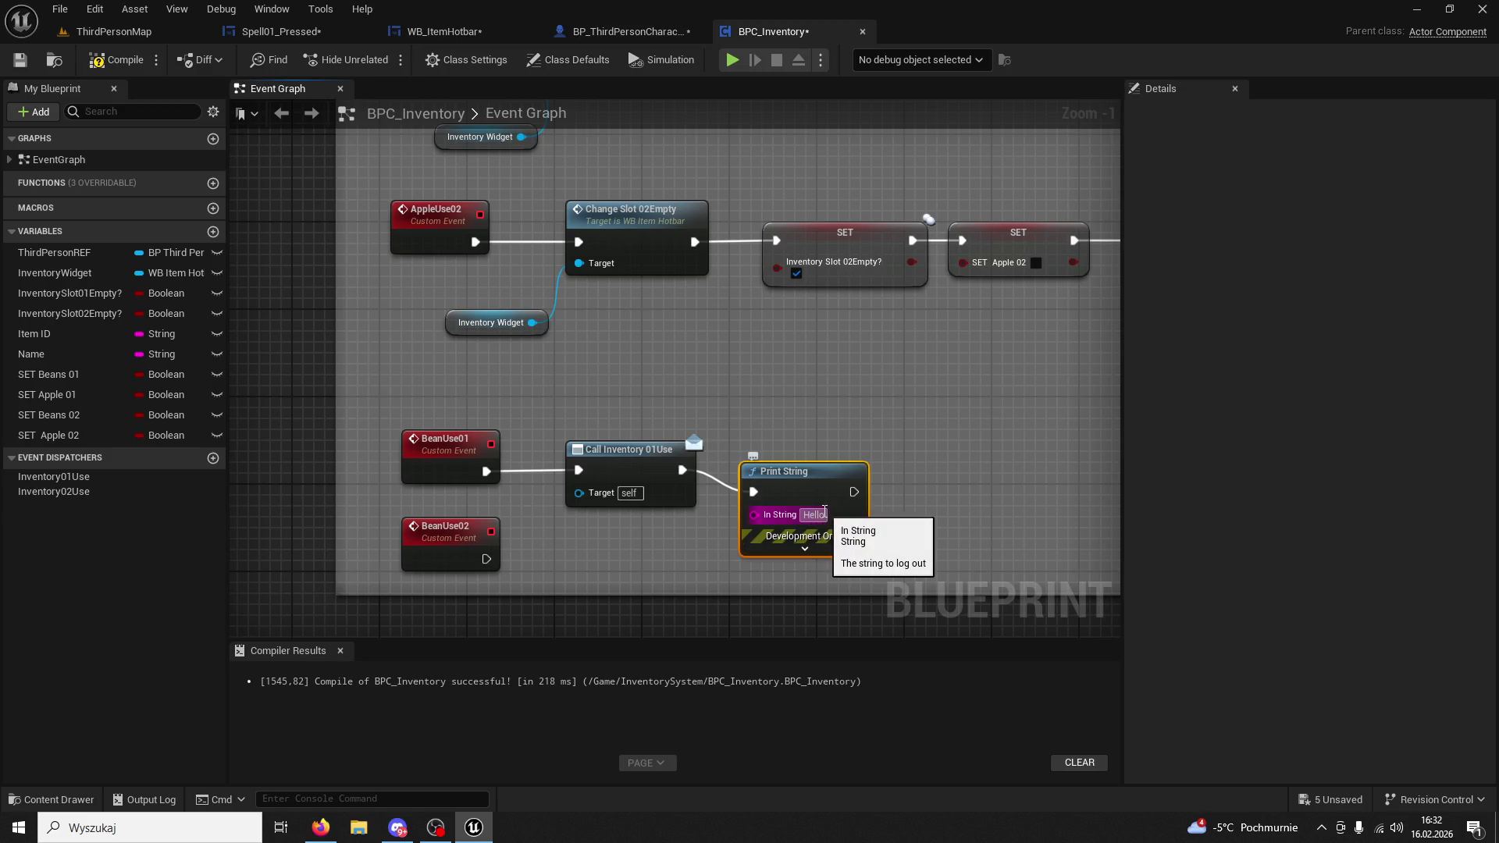
pyautogui.write('BABCIU TO JEST PYSZNE')
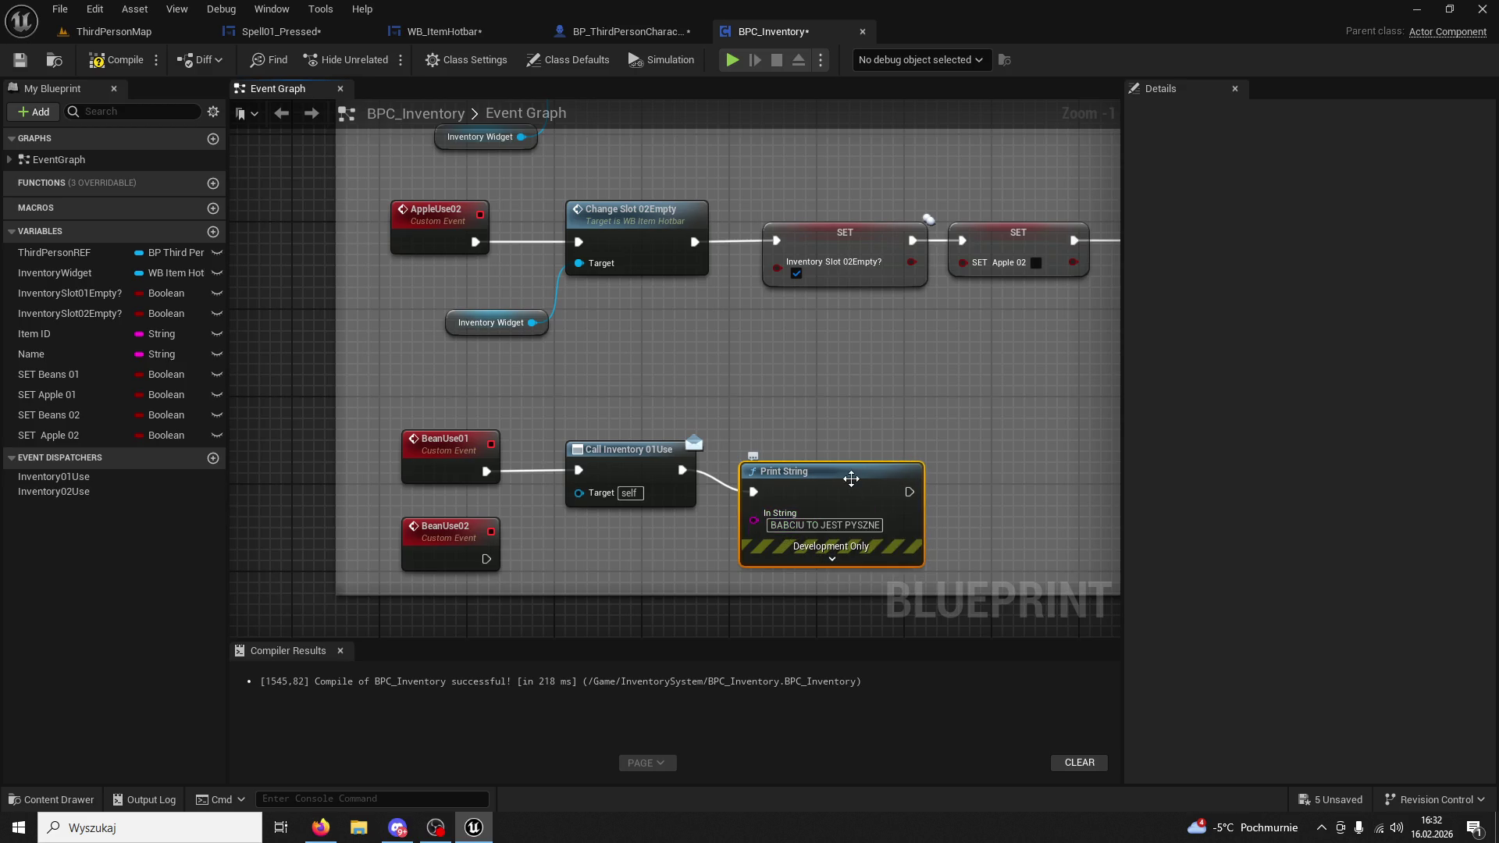
pyautogui.moveTo(847, 474); pyautogui.dragTo(879, 452)
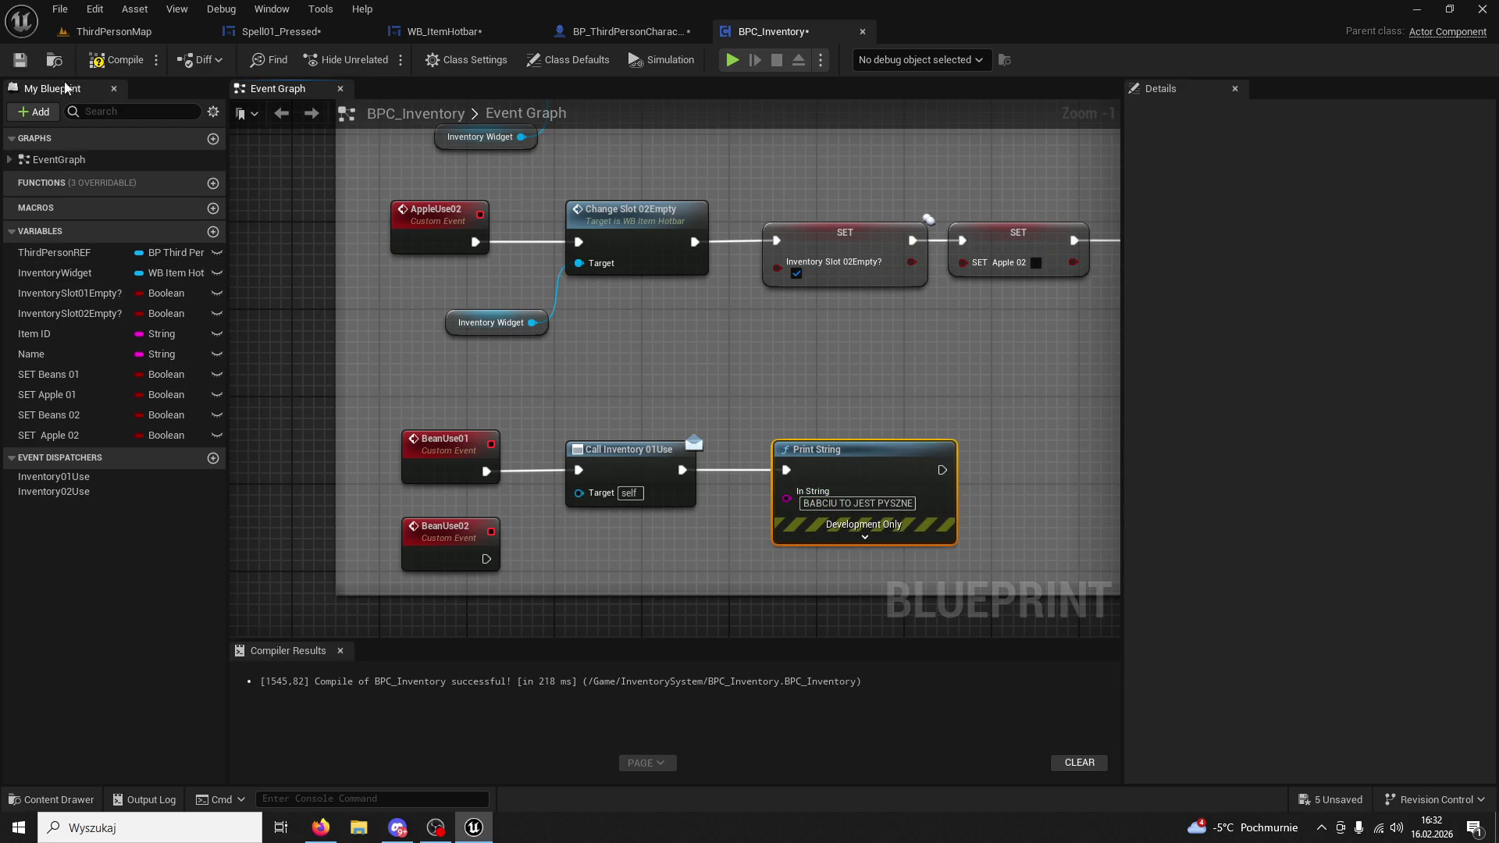
pyautogui.click(625, 31)
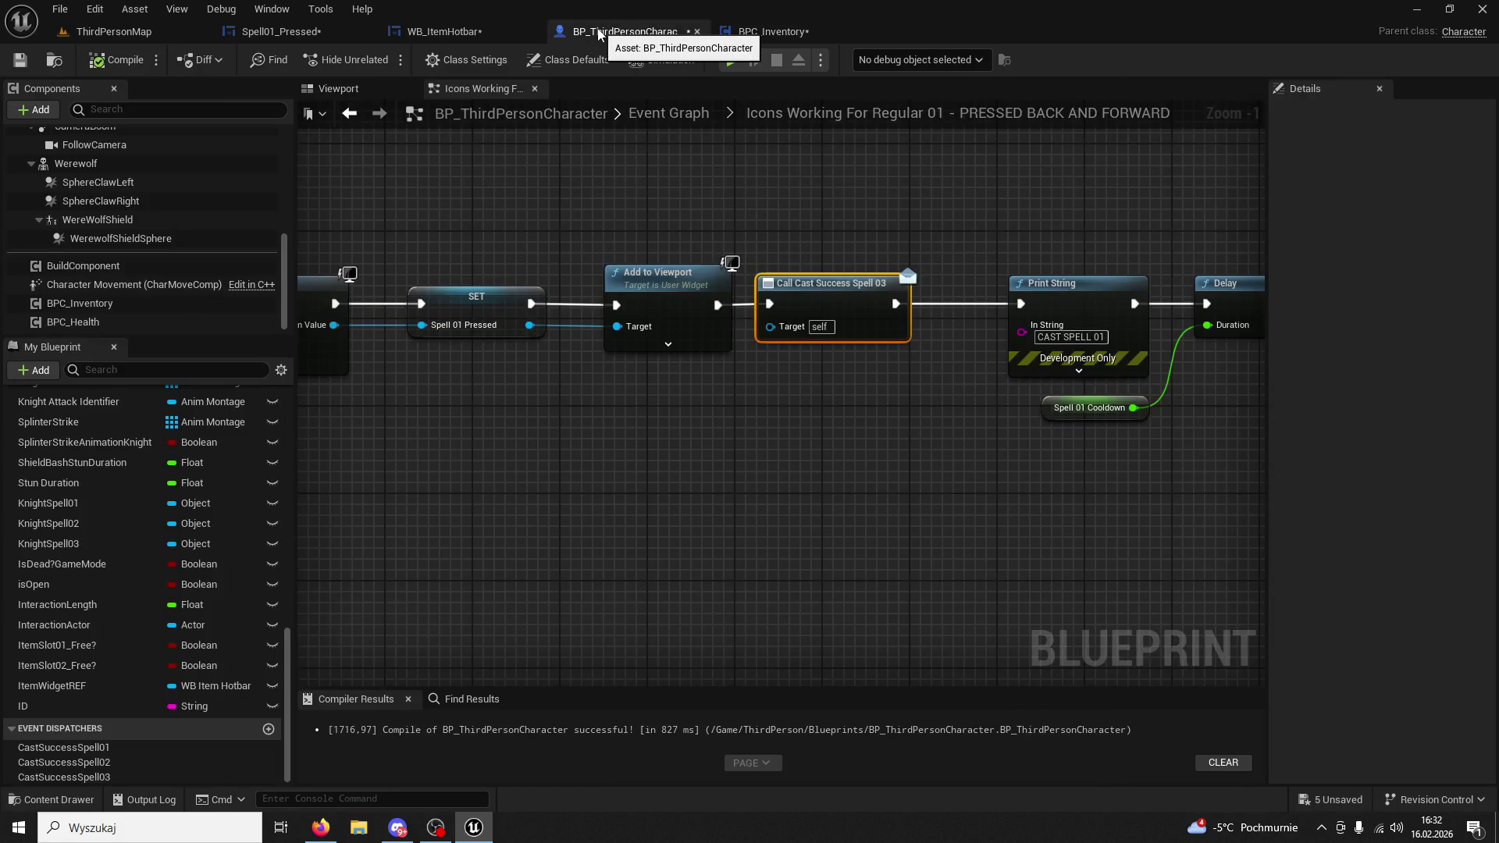
# Review WB_ItemHotbar's BeansCooldown and Set Timer nodes alongside the inventory and character blueprints.
pyautogui.click(476, 31)
pyautogui.moveTo(671, 336)
pyautogui.mouseDown()
pyautogui.moveTo(328, 343)
pyautogui.moveTo(638, 375)
pyautogui.mouseUp()
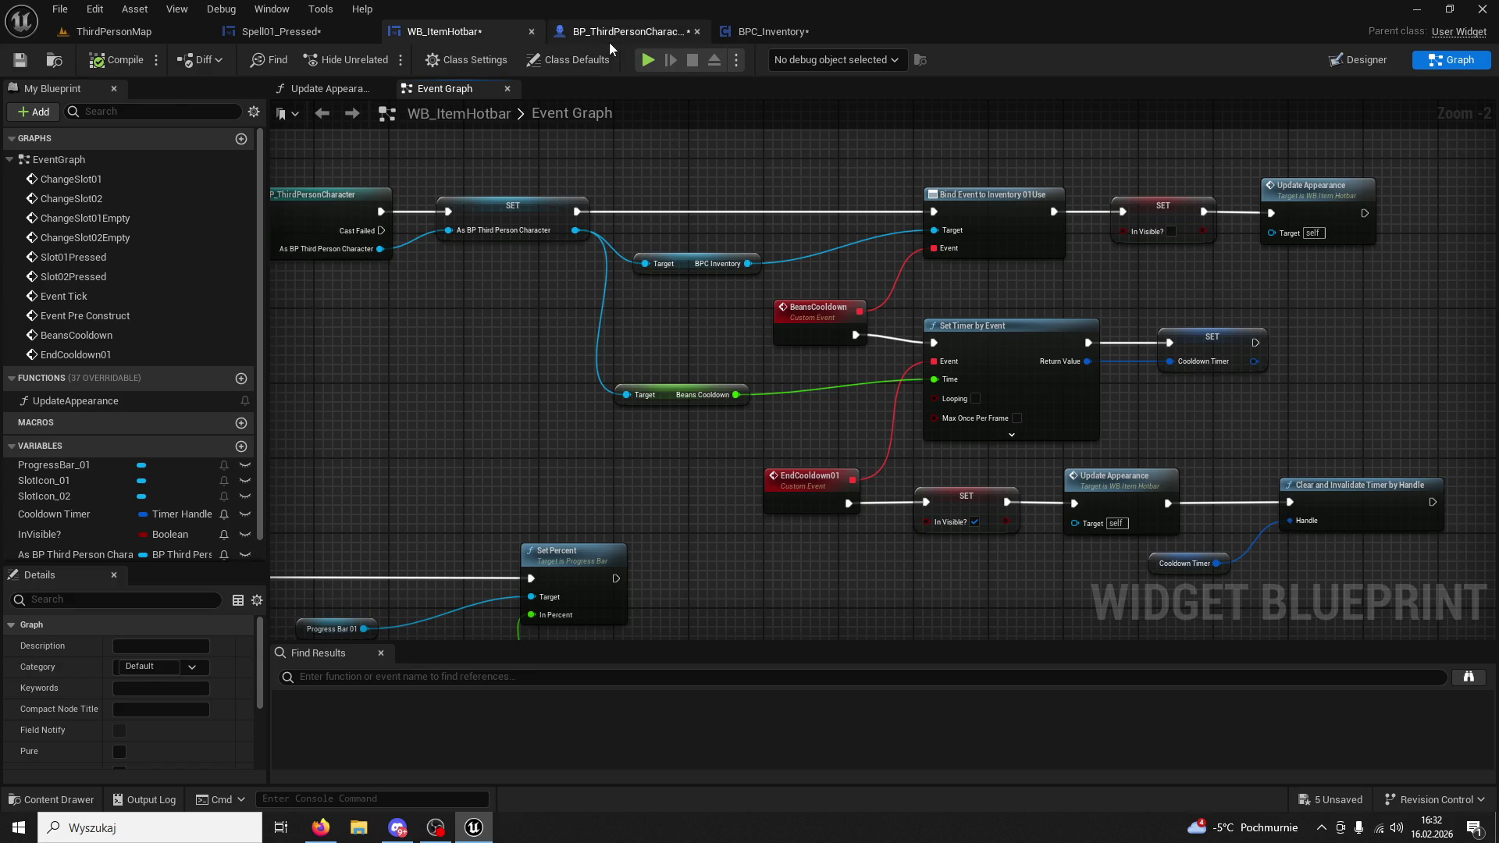
pyautogui.click(784, 34)
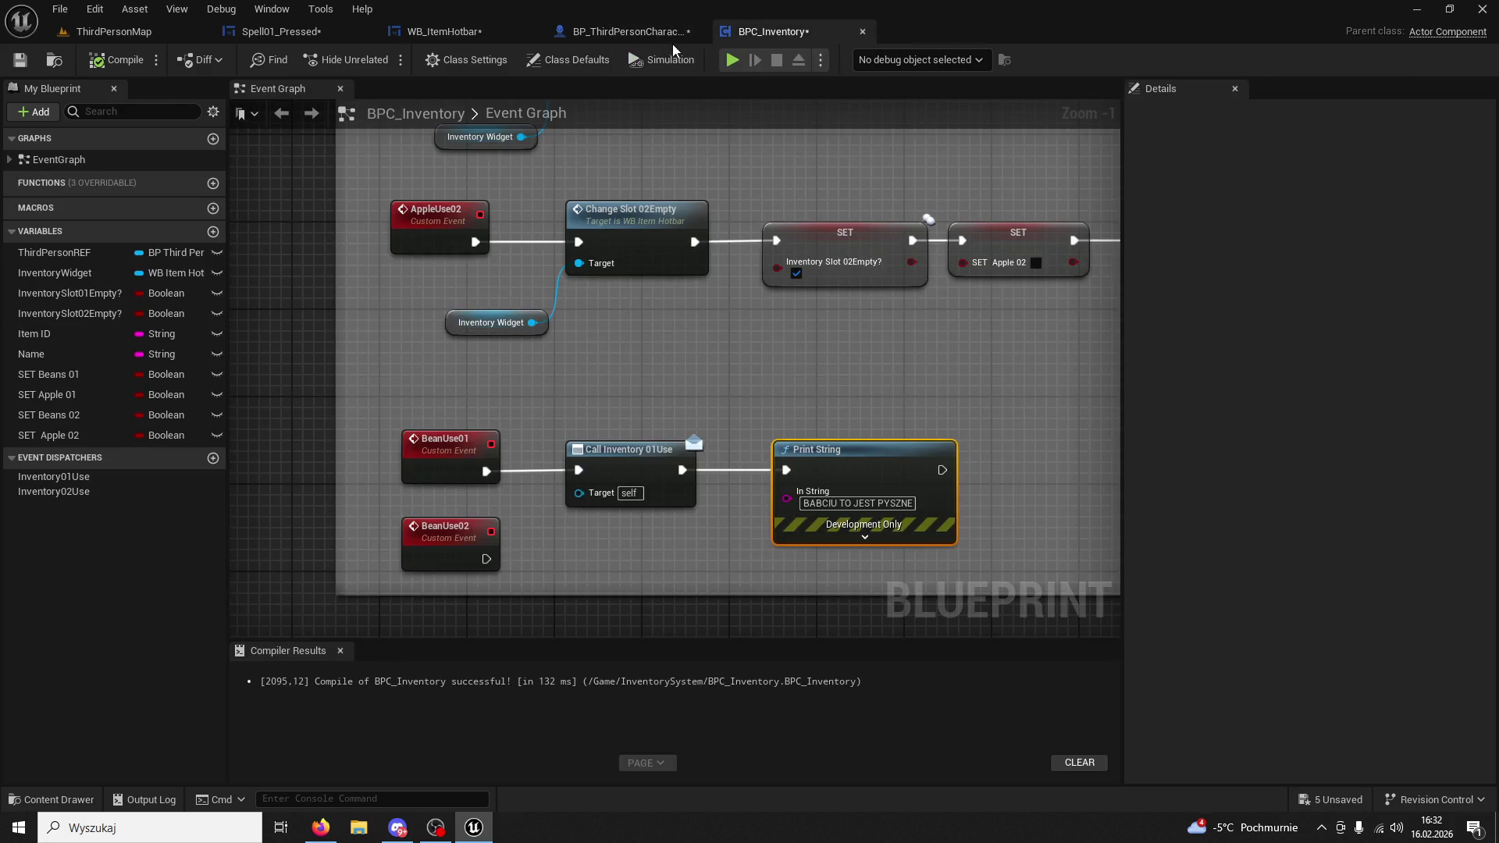
pyautogui.click(484, 35)
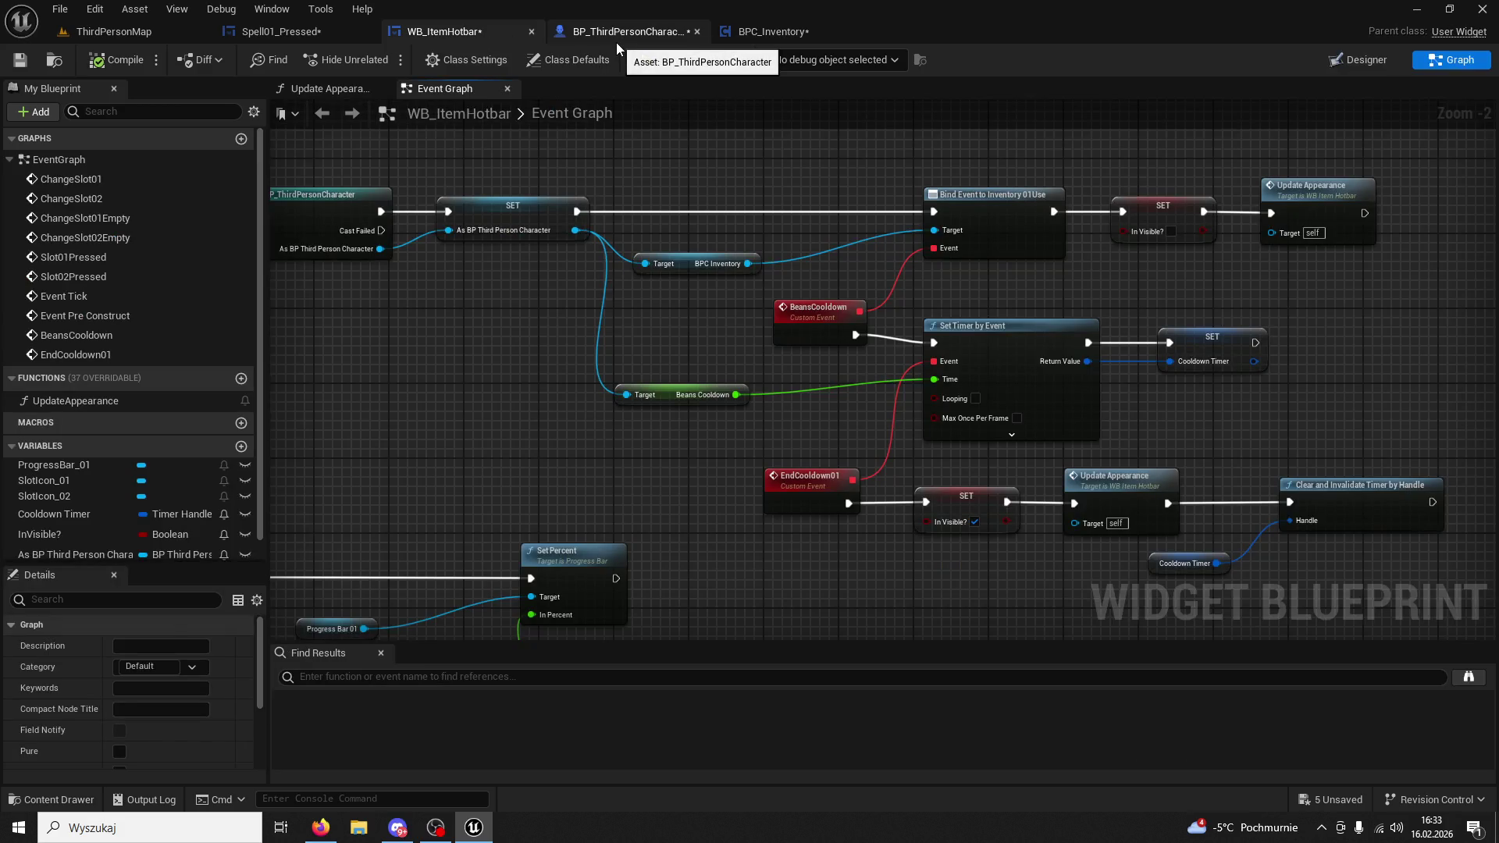
pyautogui.click(616, 42)
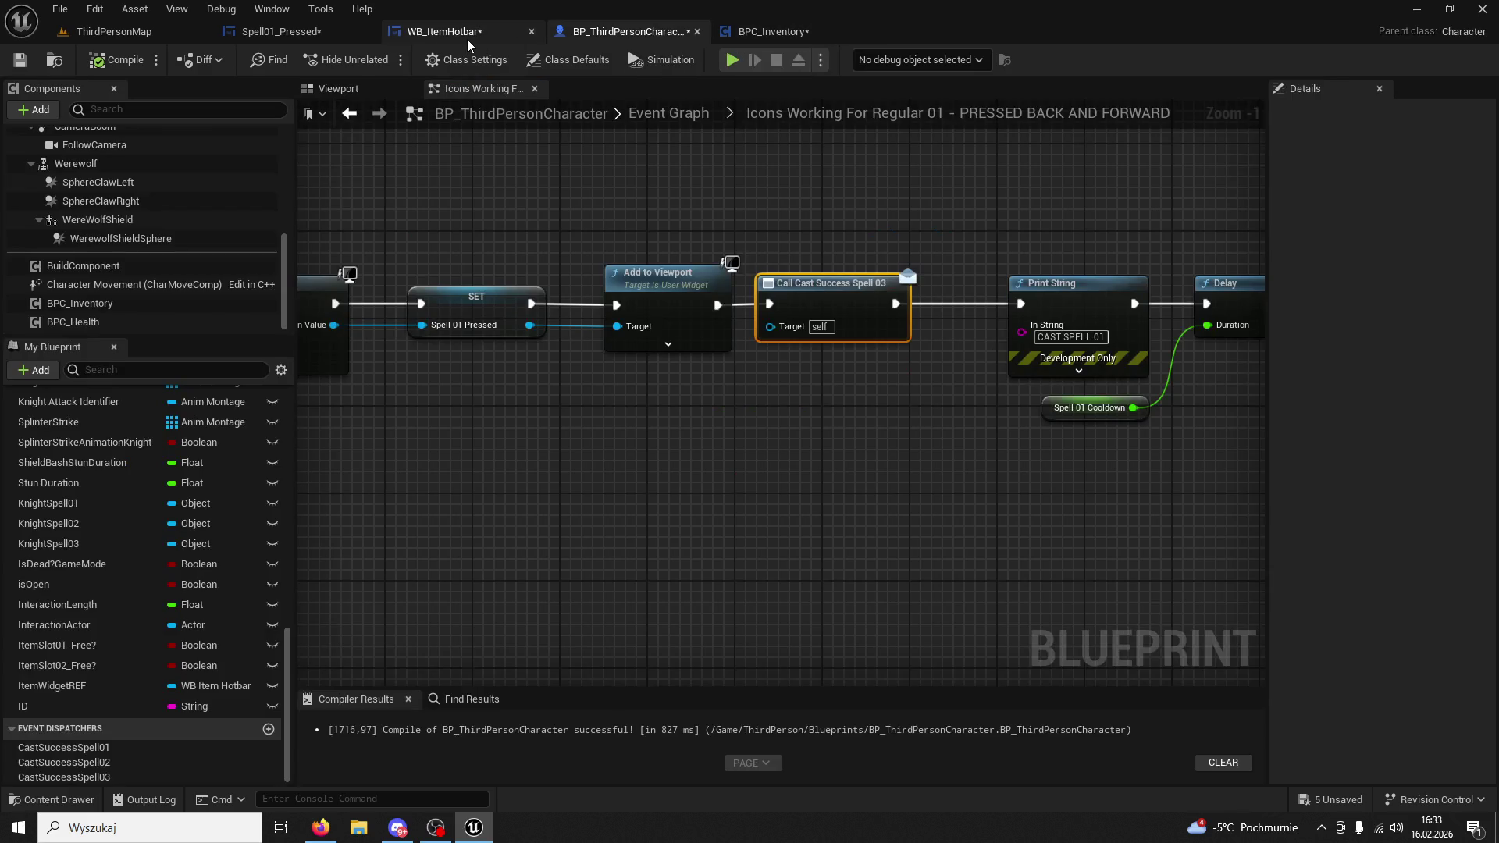
pyautogui.click(467, 39)
# Pan around Spell01_Pressed's graph, then glance at the hotbar and character before BPC_Inventory.
pyautogui.click(332, 35)
pyautogui.scroll(-4, 768, 327)
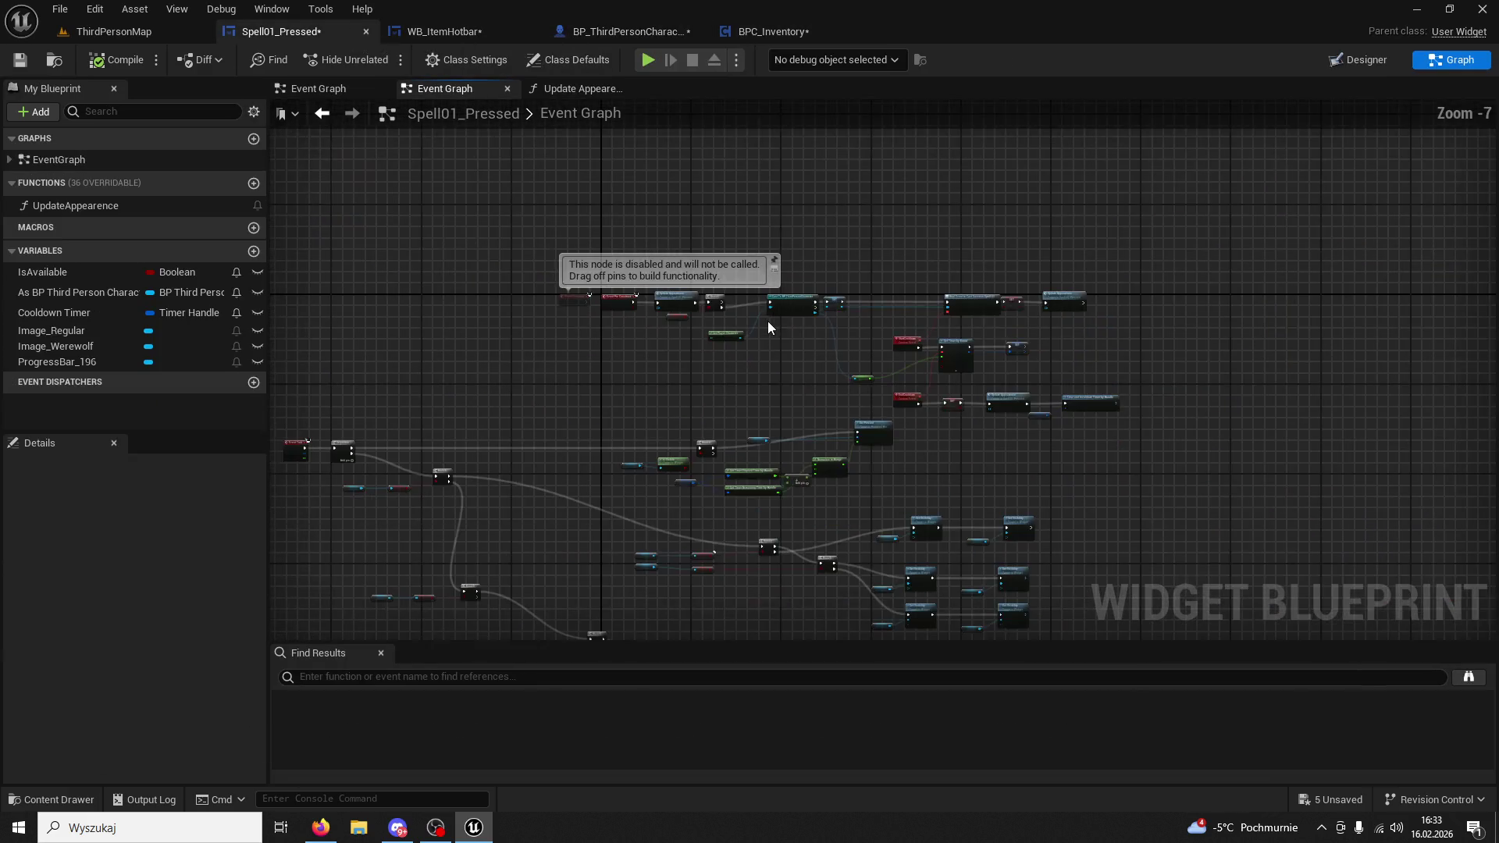
pyautogui.moveTo(731, 349)
pyautogui.mouseDown()
pyautogui.moveTo(903, 438)
pyautogui.moveTo(827, 314)
pyautogui.moveTo(715, 301)
pyautogui.mouseUp()
pyautogui.moveTo(513, 148)
pyautogui.mouseDown()
pyautogui.moveTo(680, 234)
pyautogui.moveTo(686, 211)
pyautogui.moveTo(638, 326)
pyautogui.mouseUp()
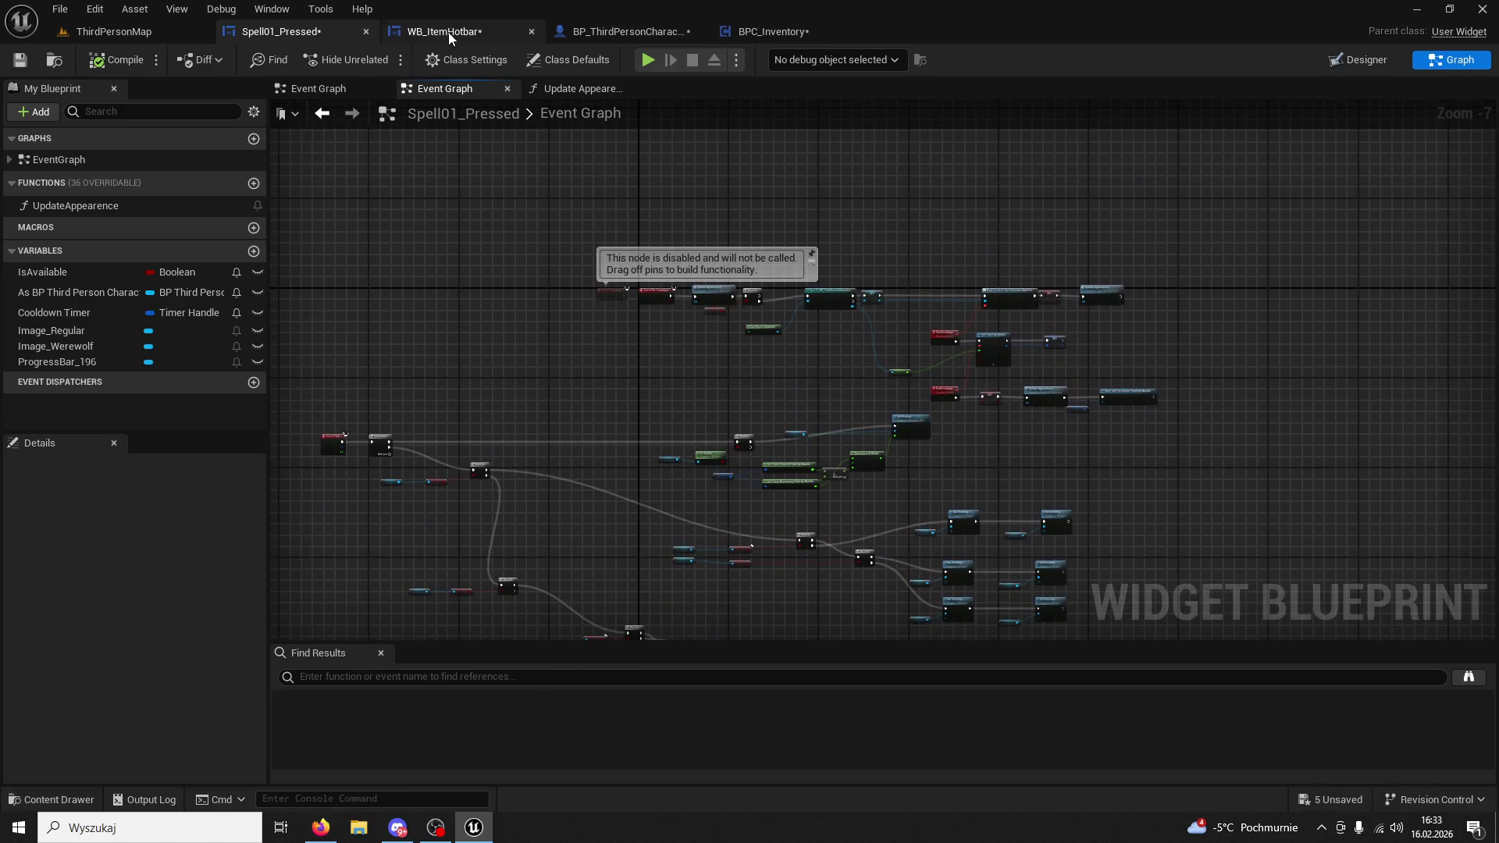
pyautogui.click(449, 33)
pyautogui.scroll(-2, 627, 356)
pyautogui.click(624, 31)
pyautogui.scroll(-5, 713, 338)
pyautogui.click(769, 31)
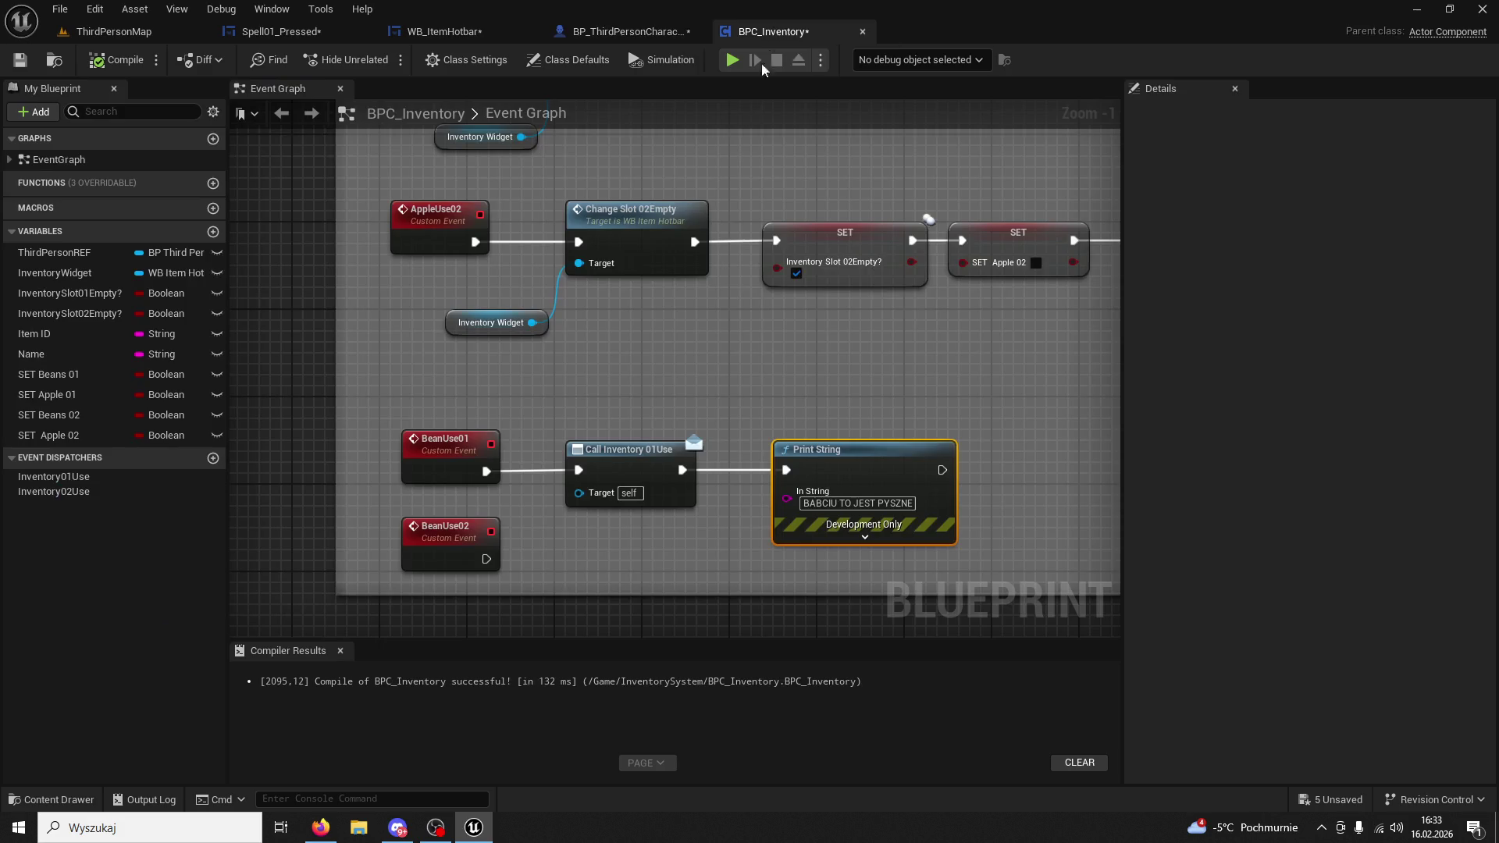
# Add a Bean Use 01 call after Play Sound 2D in the slot-1 bean chain, then go to ThirdPersonMap.
pyautogui.scroll(-1, 790, 312)
pyautogui.scroll(-4, 841, 344)
pyautogui.scroll(-3, 883, 273)
pyautogui.moveTo(686, 285)
pyautogui.mouseDown()
pyautogui.moveTo(797, 606)
pyautogui.moveTo(804, 526)
pyautogui.moveTo(752, 376)
pyautogui.mouseUp()
pyautogui.scroll(7, 683, 523)
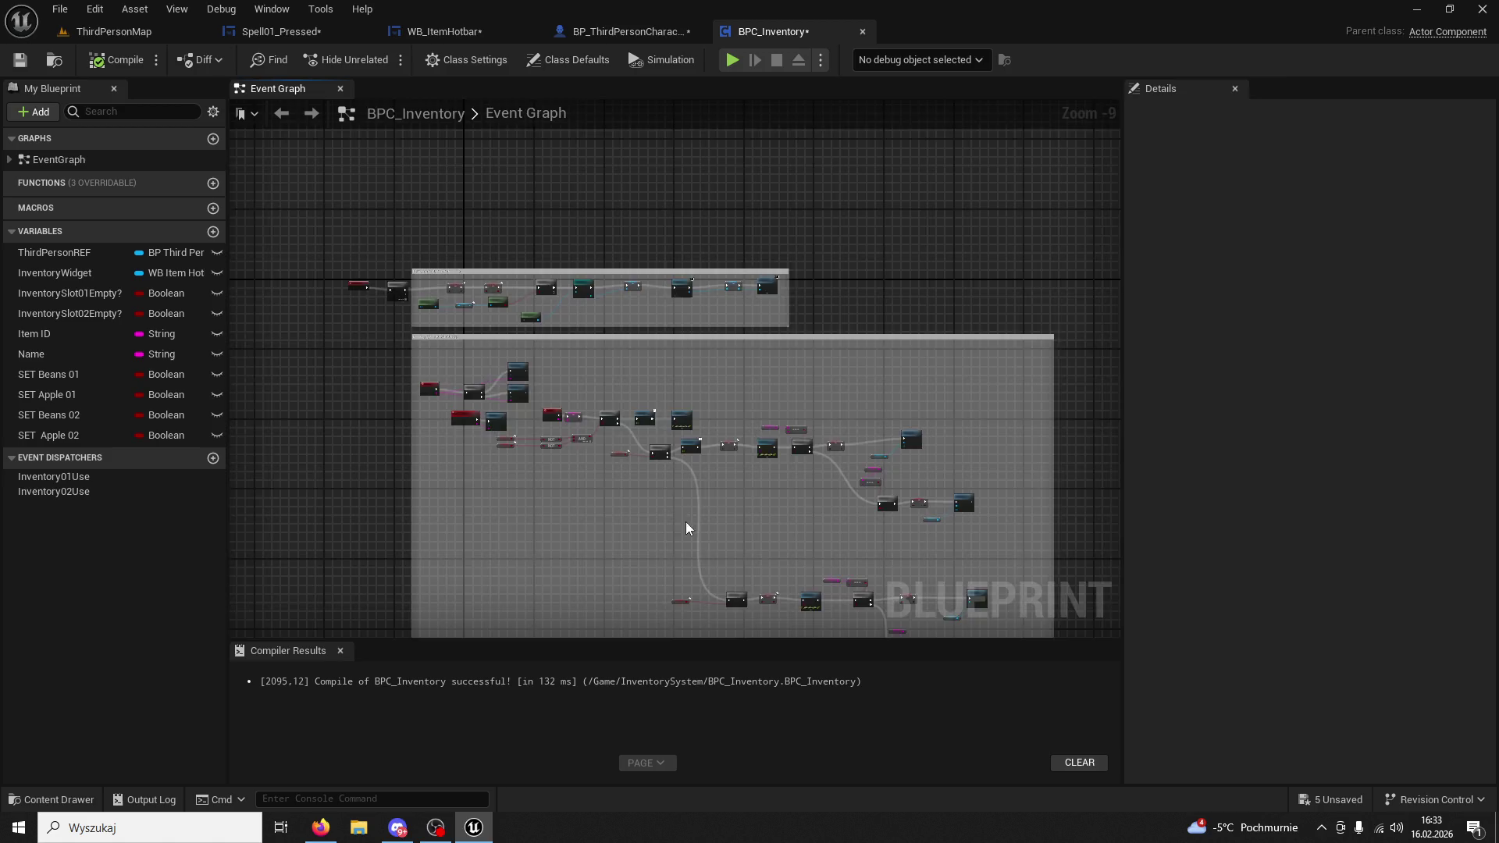
pyautogui.moveTo(963, 545)
pyautogui.mouseDown()
pyautogui.moveTo(398, 488)
pyautogui.moveTo(422, 412)
pyautogui.moveTo(970, 471)
pyautogui.moveTo(858, 453)
pyautogui.mouseUp()
pyautogui.scroll(-8, 686, 287)
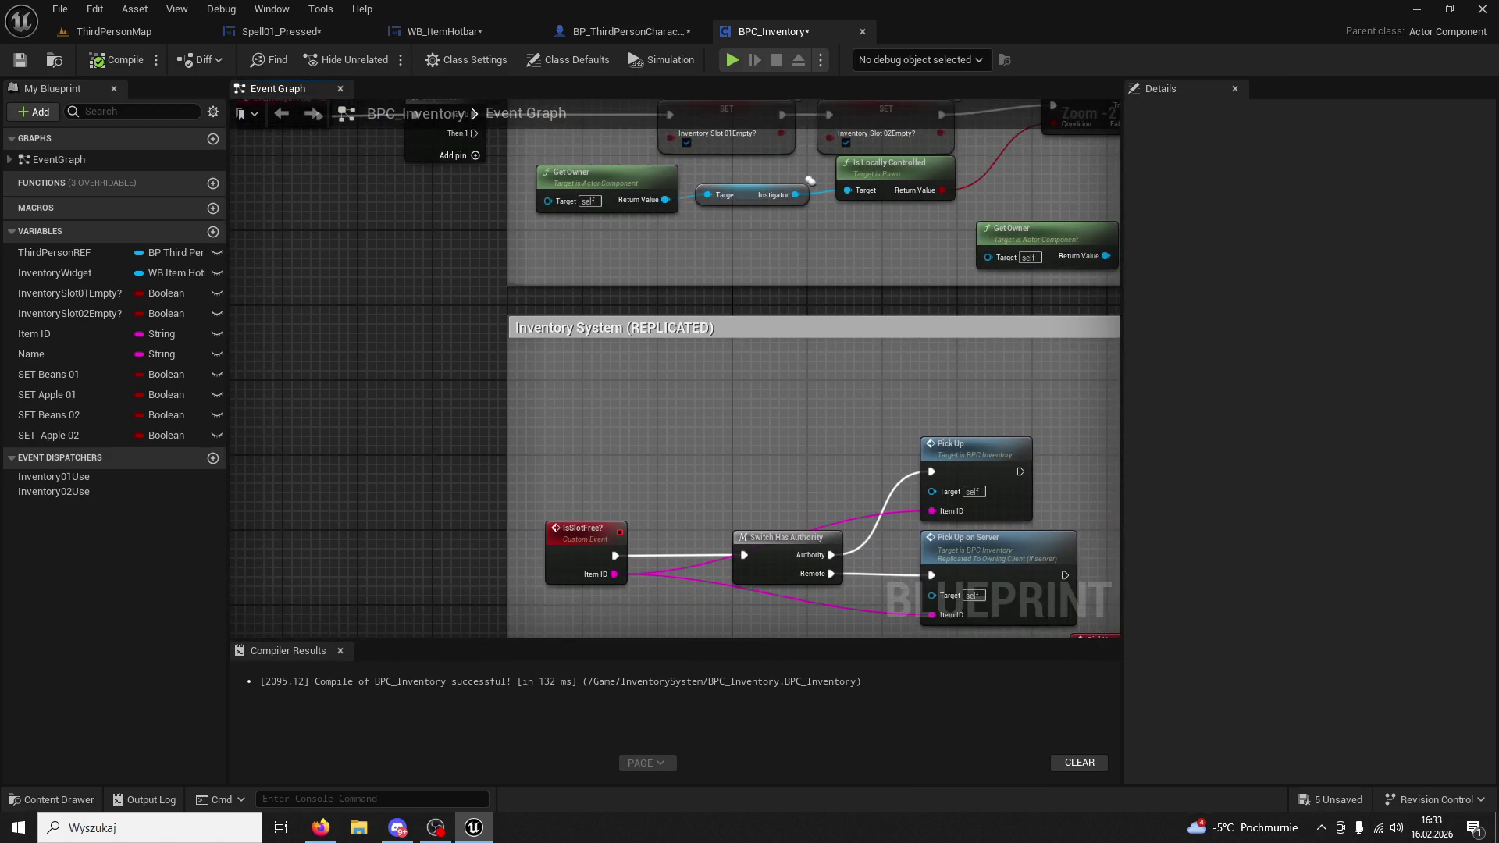
pyautogui.scroll(7, 749, 396)
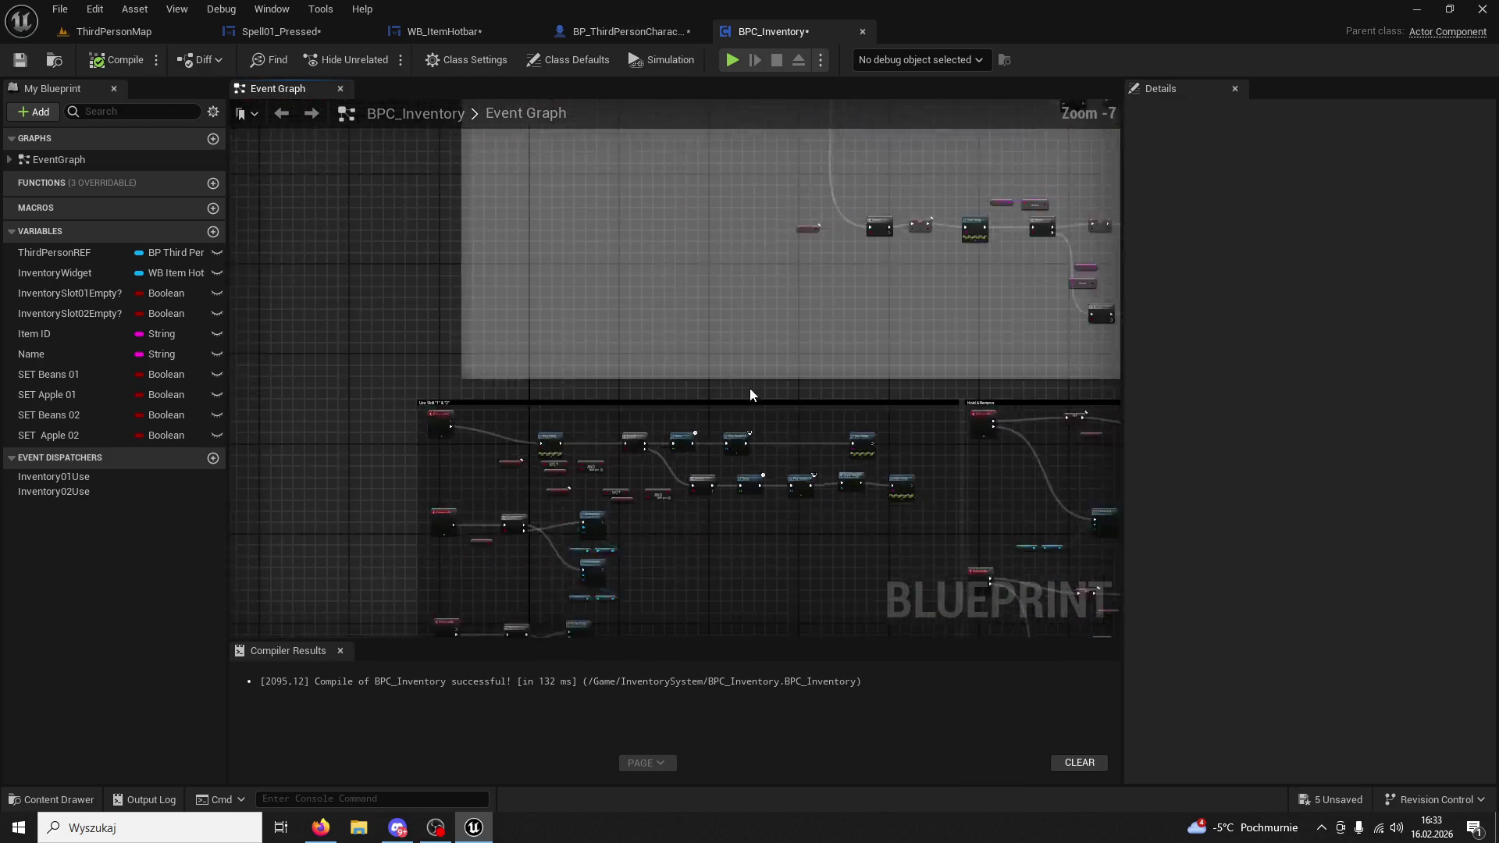
pyautogui.moveTo(1037, 289)
pyautogui.mouseDown()
pyautogui.moveTo(1097, 260)
pyautogui.moveTo(1047, 241)
pyautogui.moveTo(526, 255)
pyautogui.moveTo(525, 241)
pyautogui.moveTo(550, 289)
pyautogui.moveTo(614, 281)
pyautogui.mouseUp()
pyautogui.write('bean use 01')
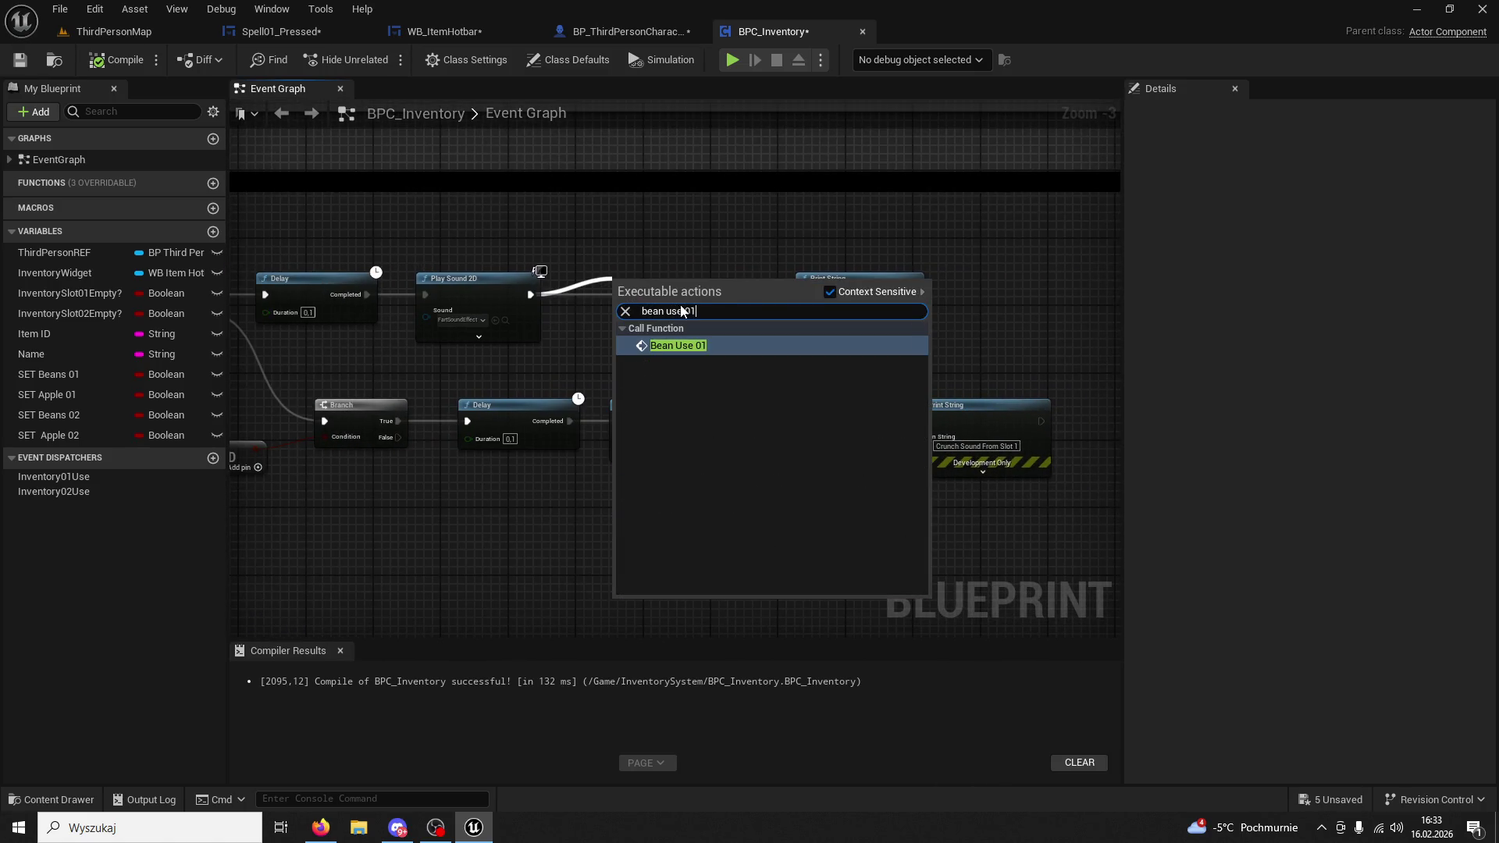
pyautogui.press('Return')
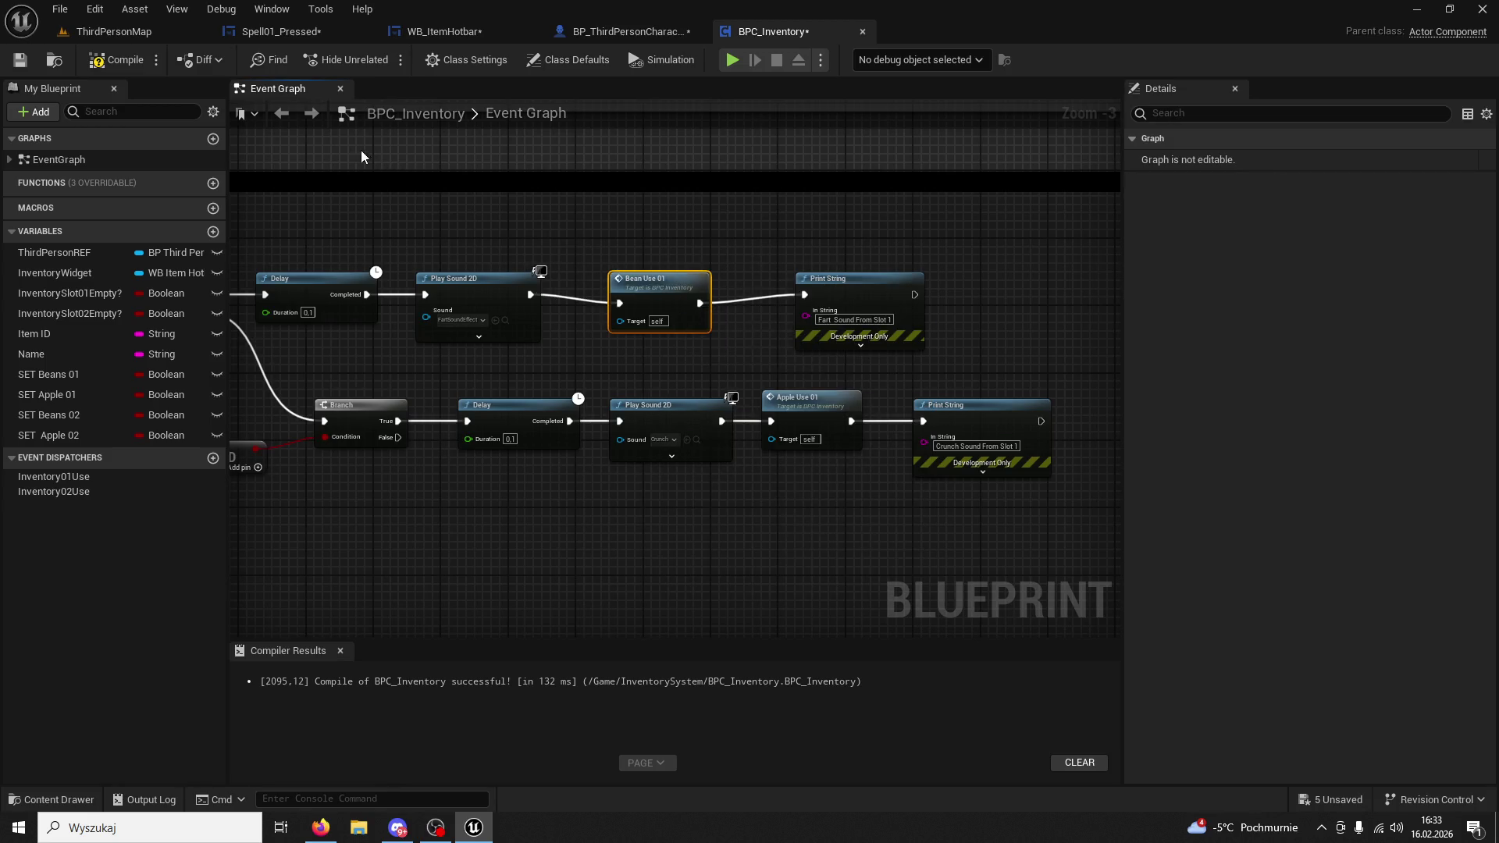
pyautogui.click(130, 32)
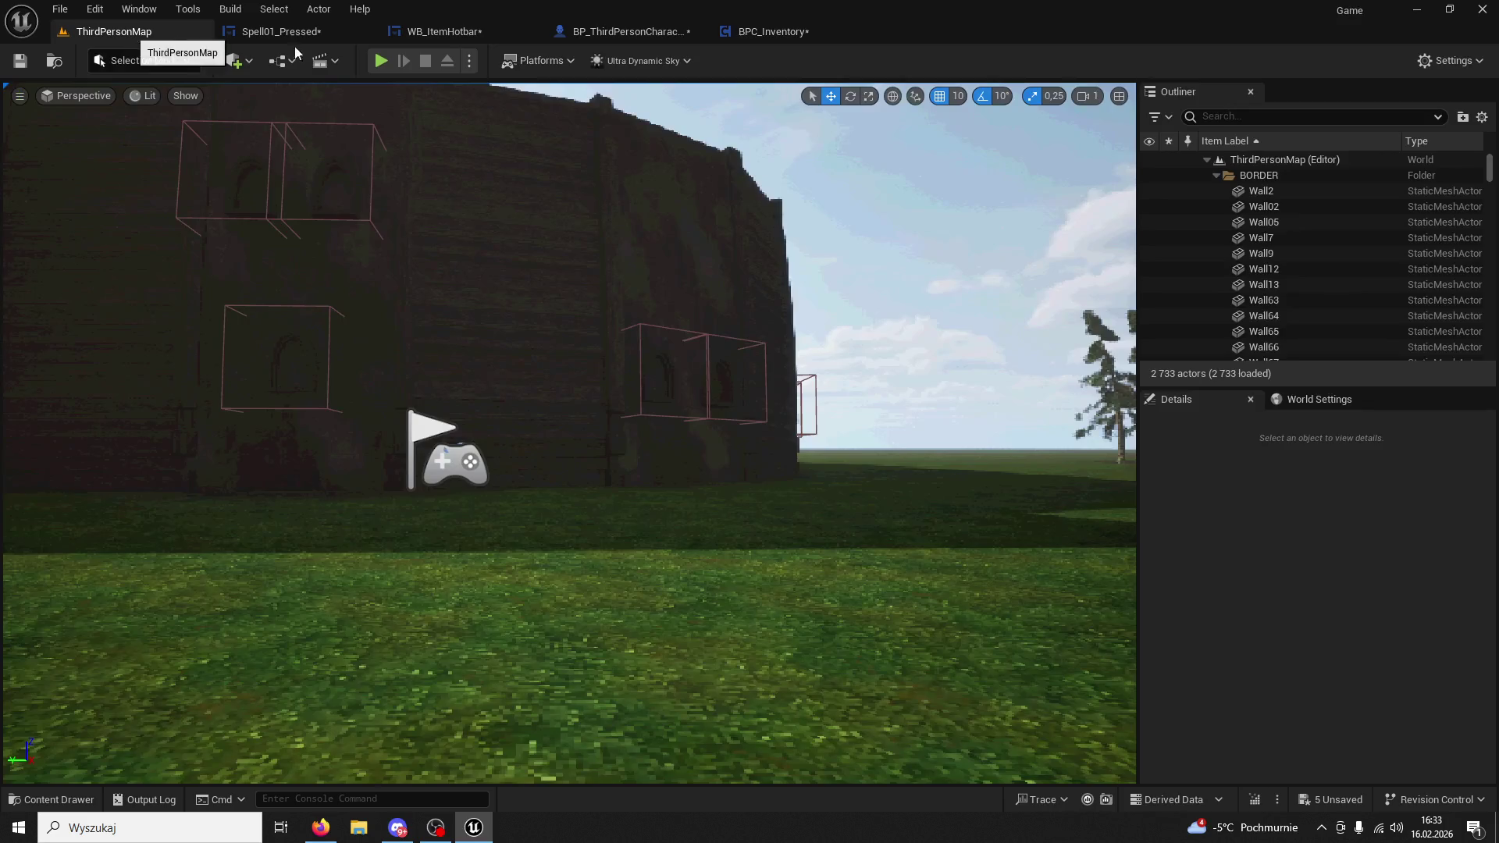
pyautogui.hotkey('alt', 'p')
pyautogui.press('1')
pyautogui.press('1')
pyautogui.press('1')
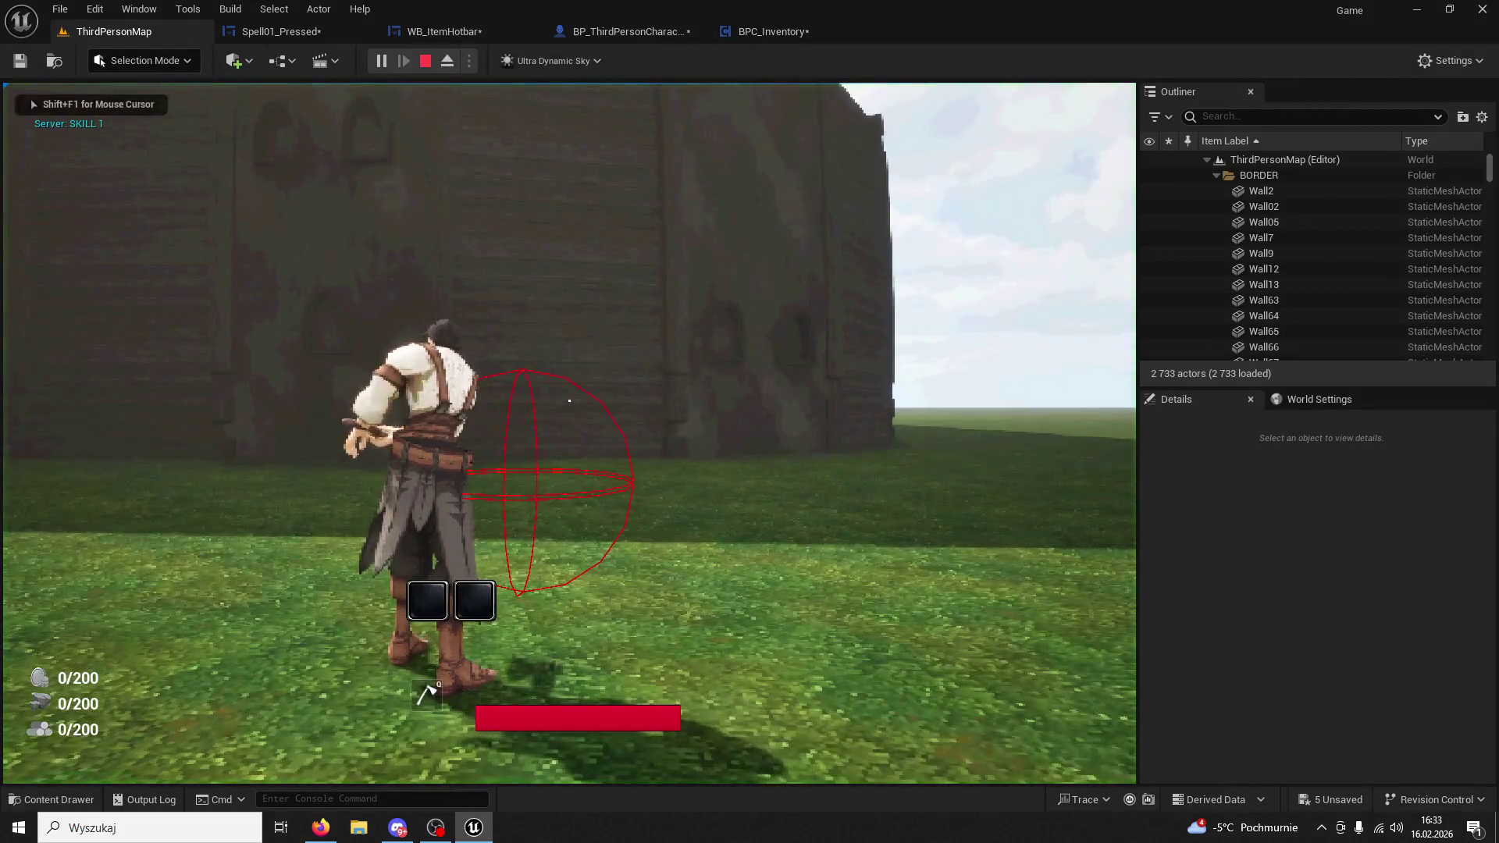
pyautogui.press('w')
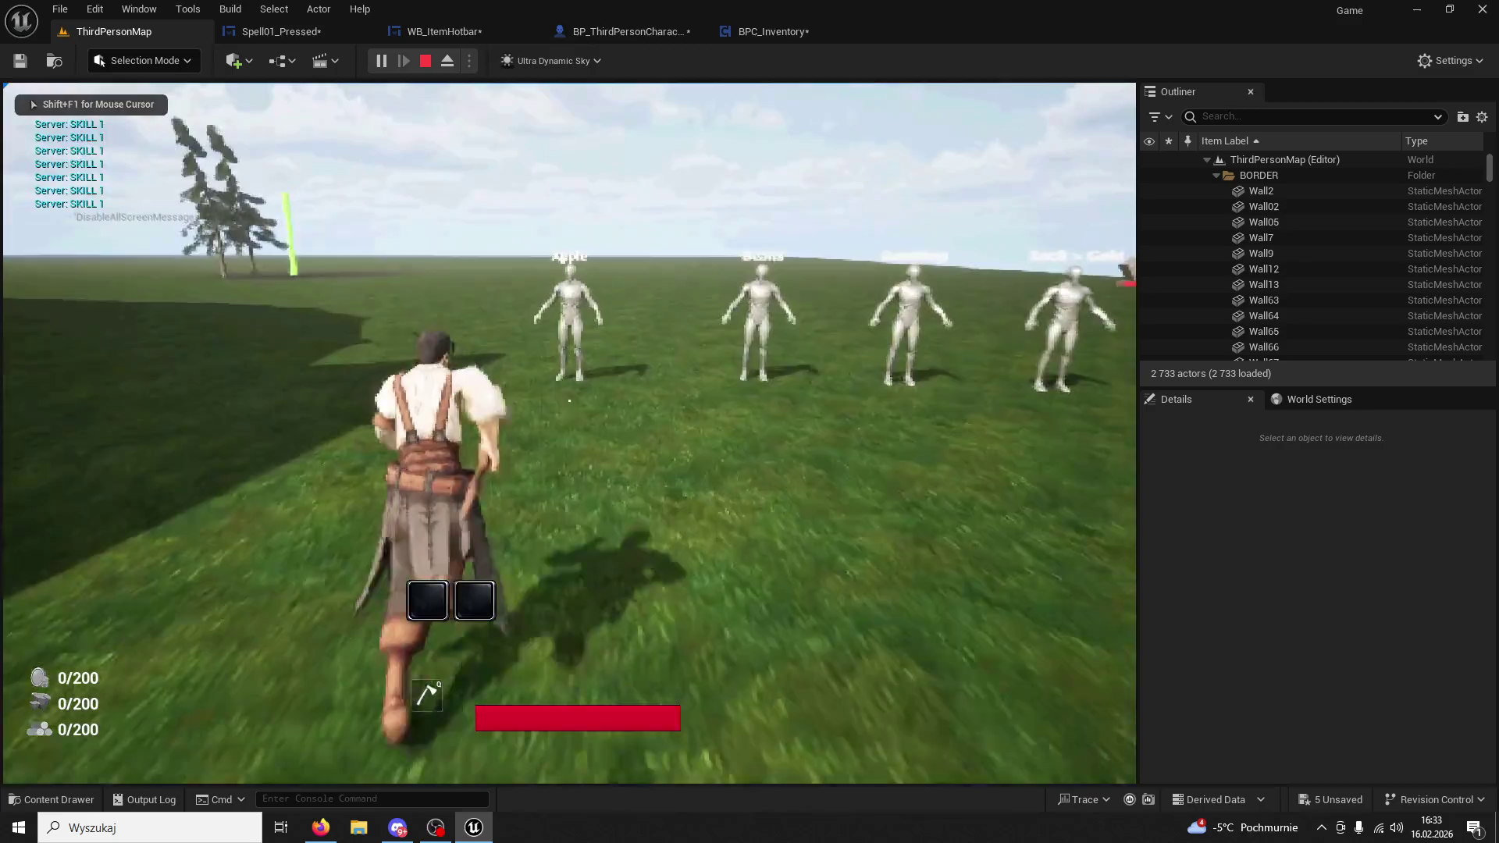
pyautogui.press('w')
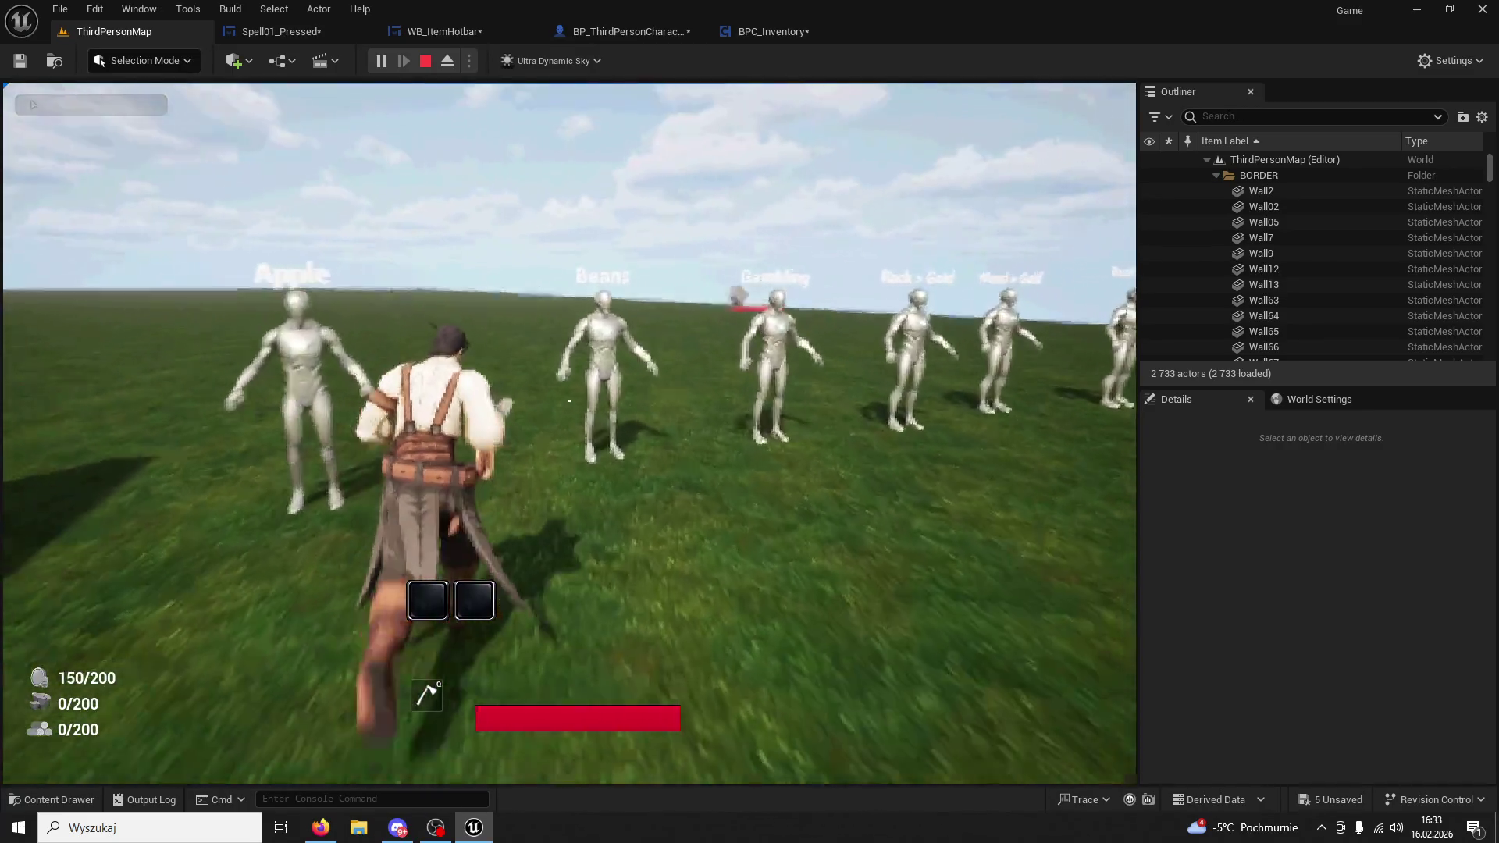
pyautogui.press('1')
pyautogui.press('1')
pyautogui.press('1')
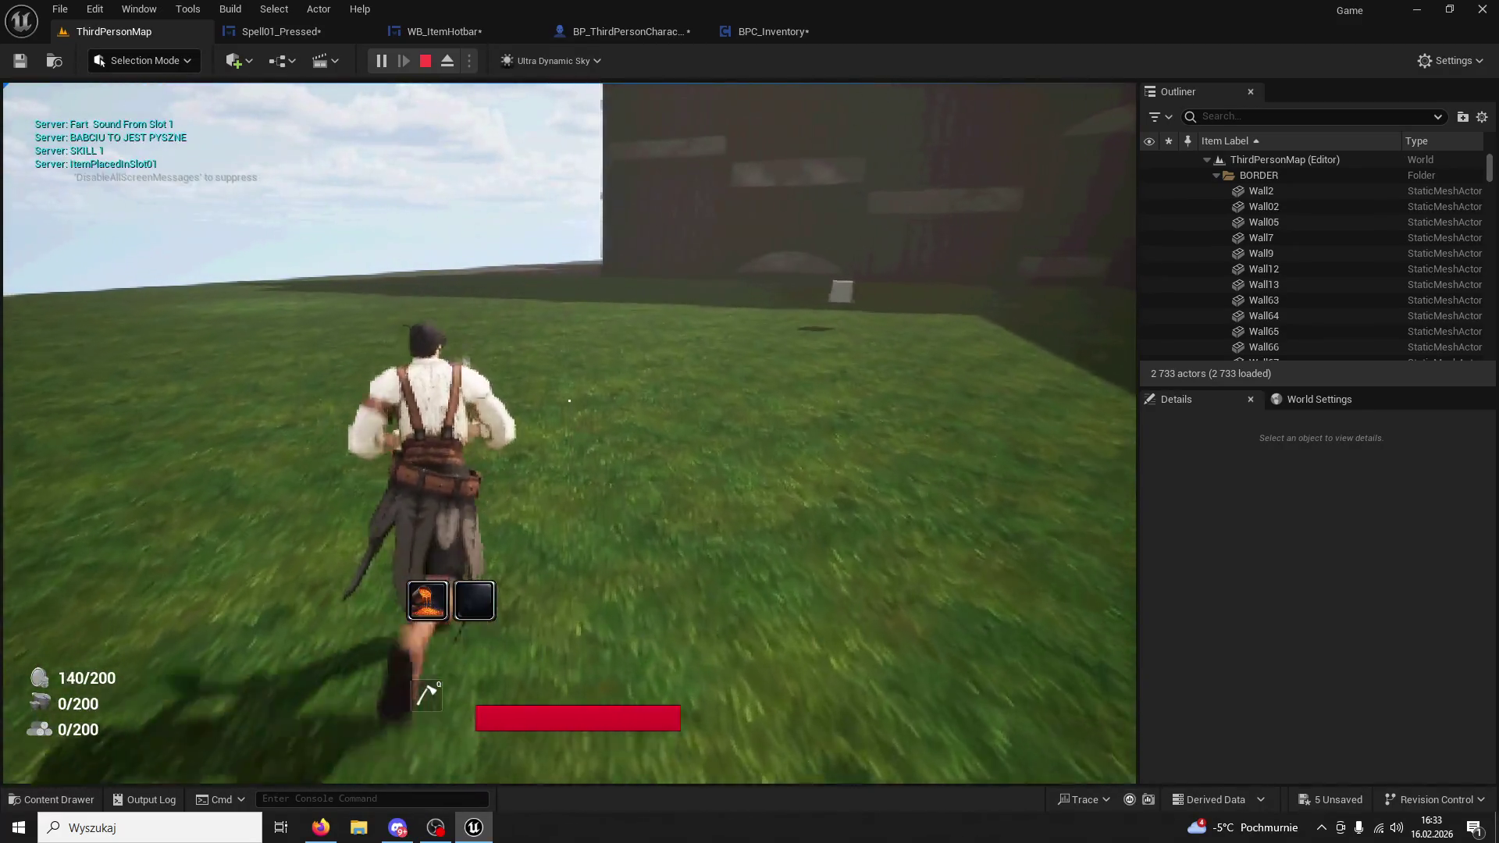
pyautogui.press('w')
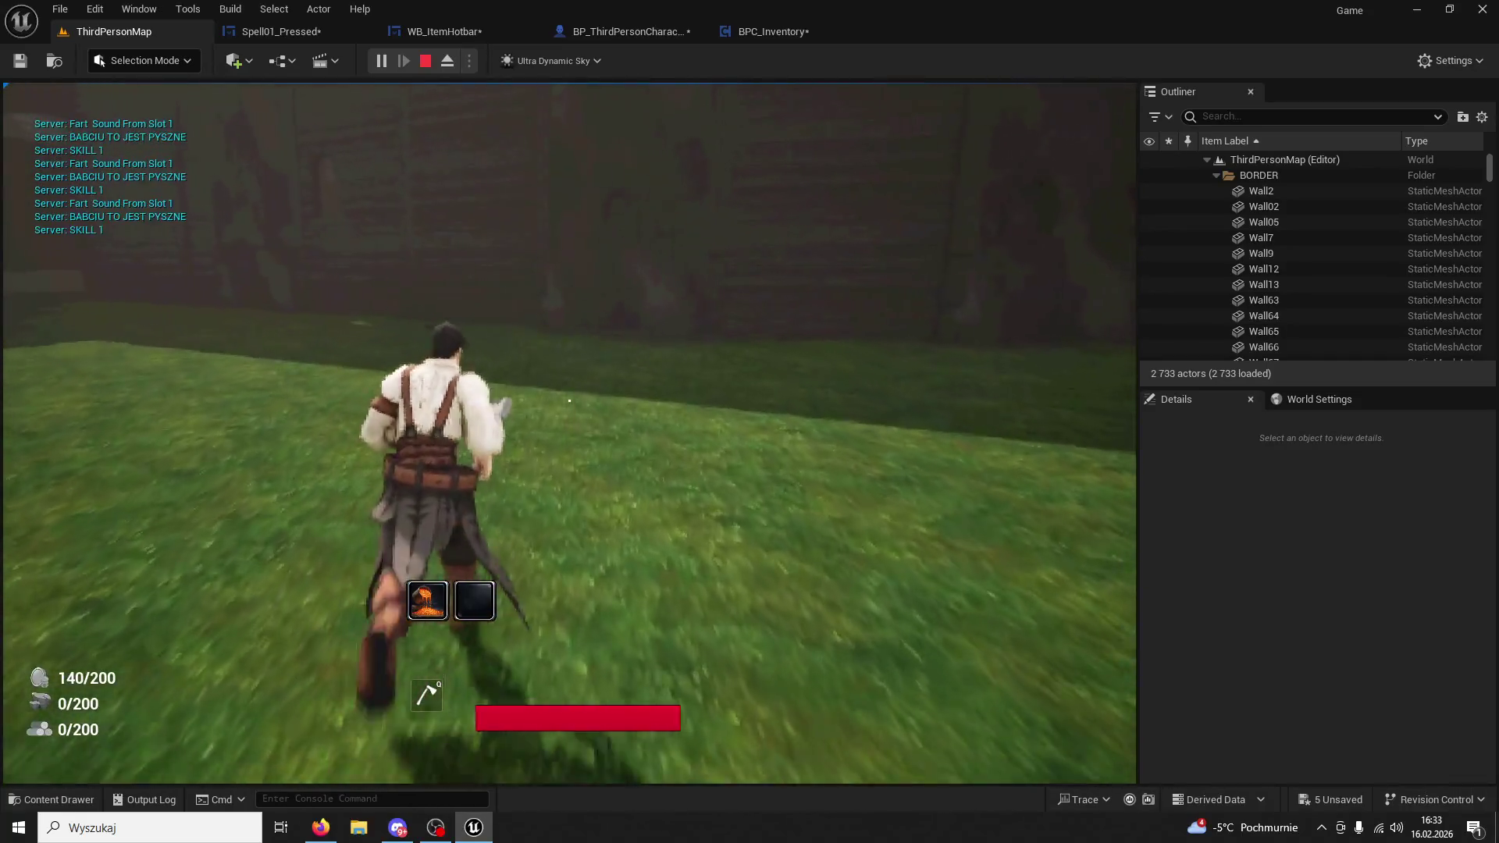
pyautogui.press('1')
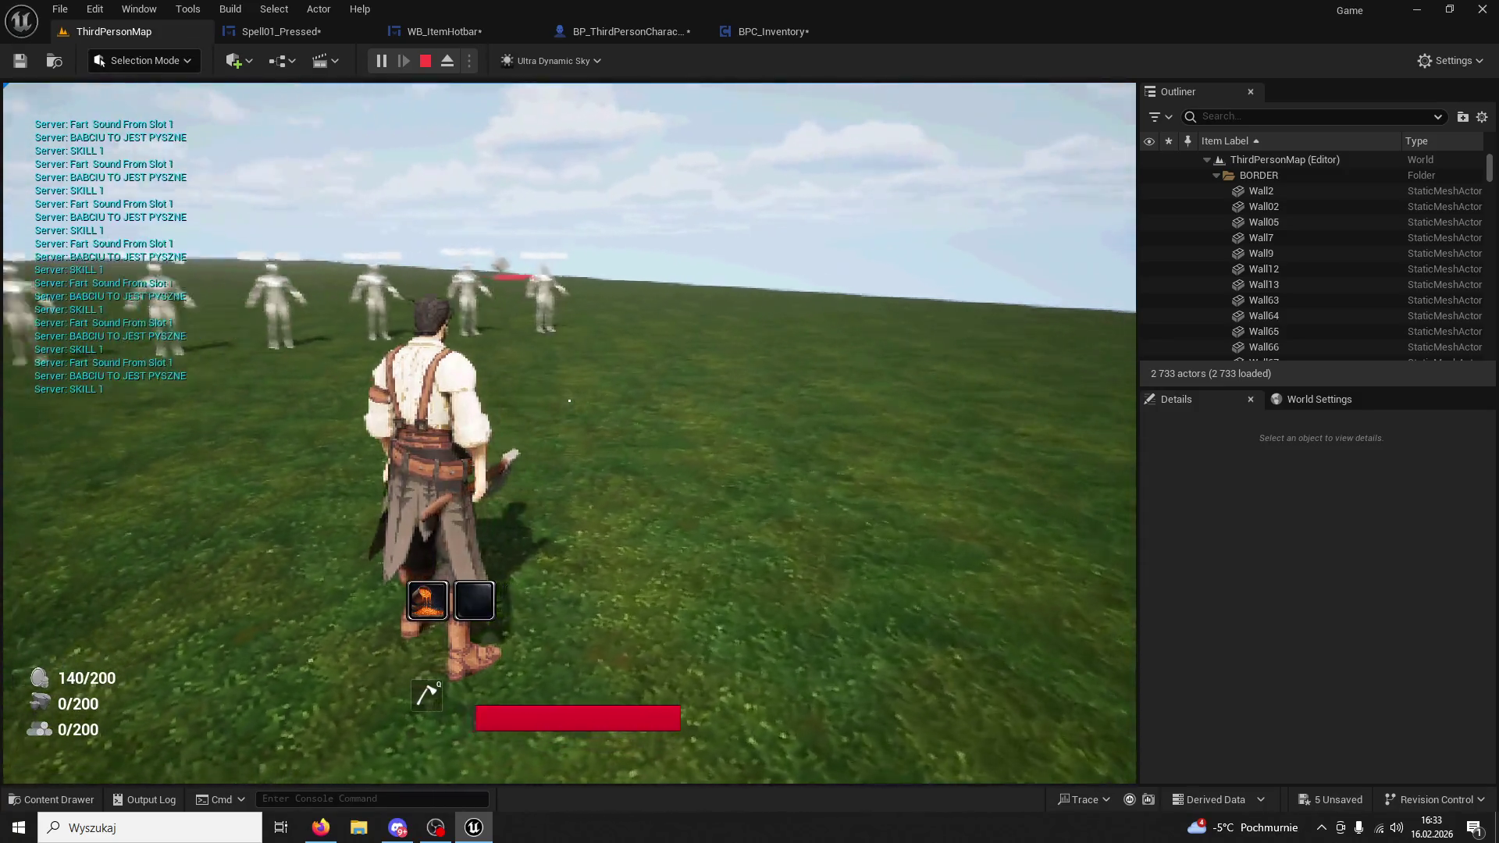
pyautogui.press('1')
pyautogui.press('1')
pyautogui.press('1')
pyautogui.press('1')
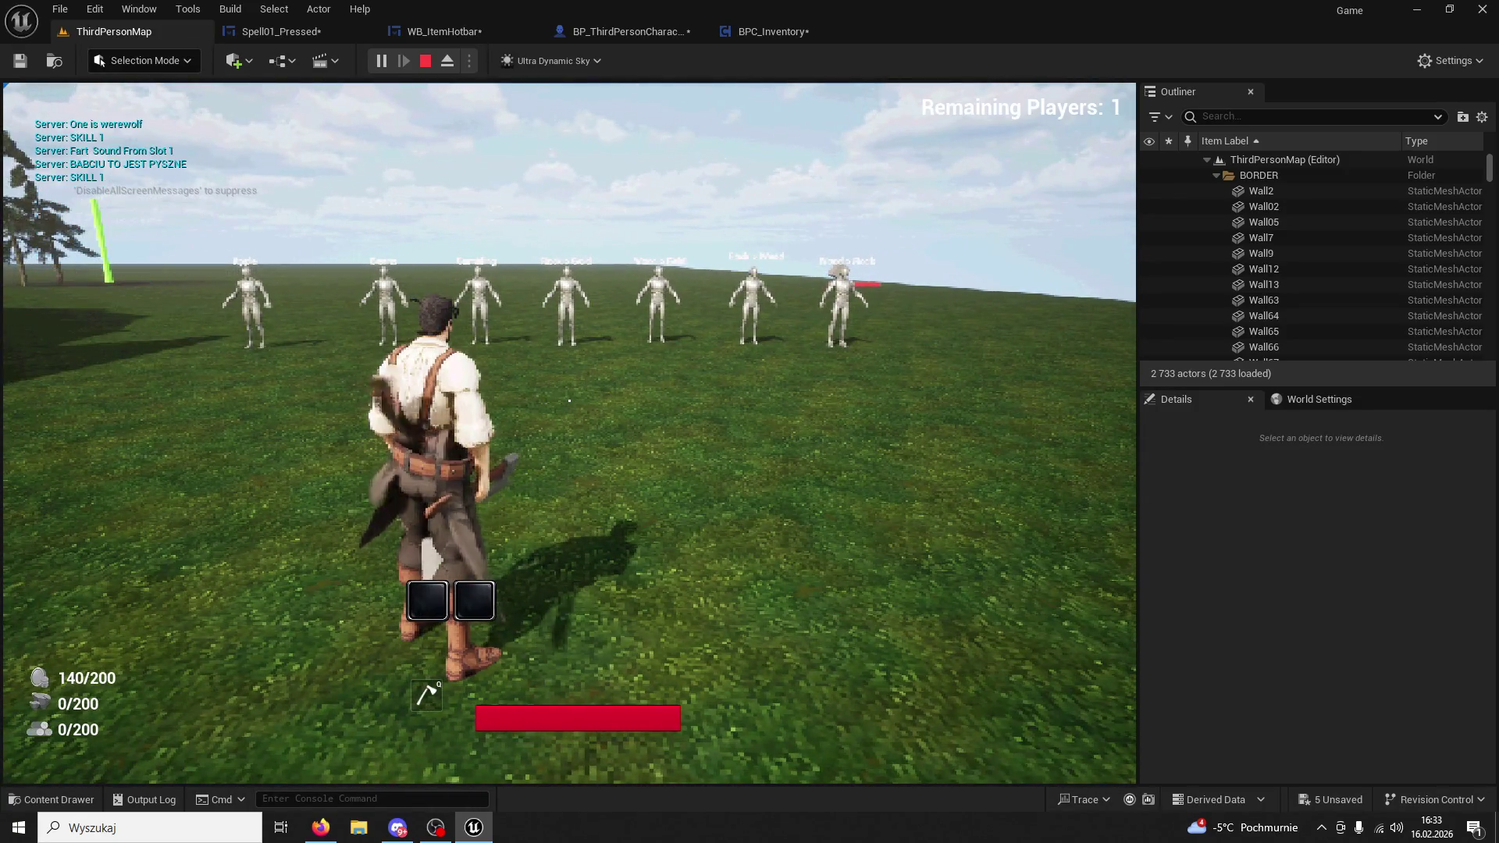
pyautogui.press('w')
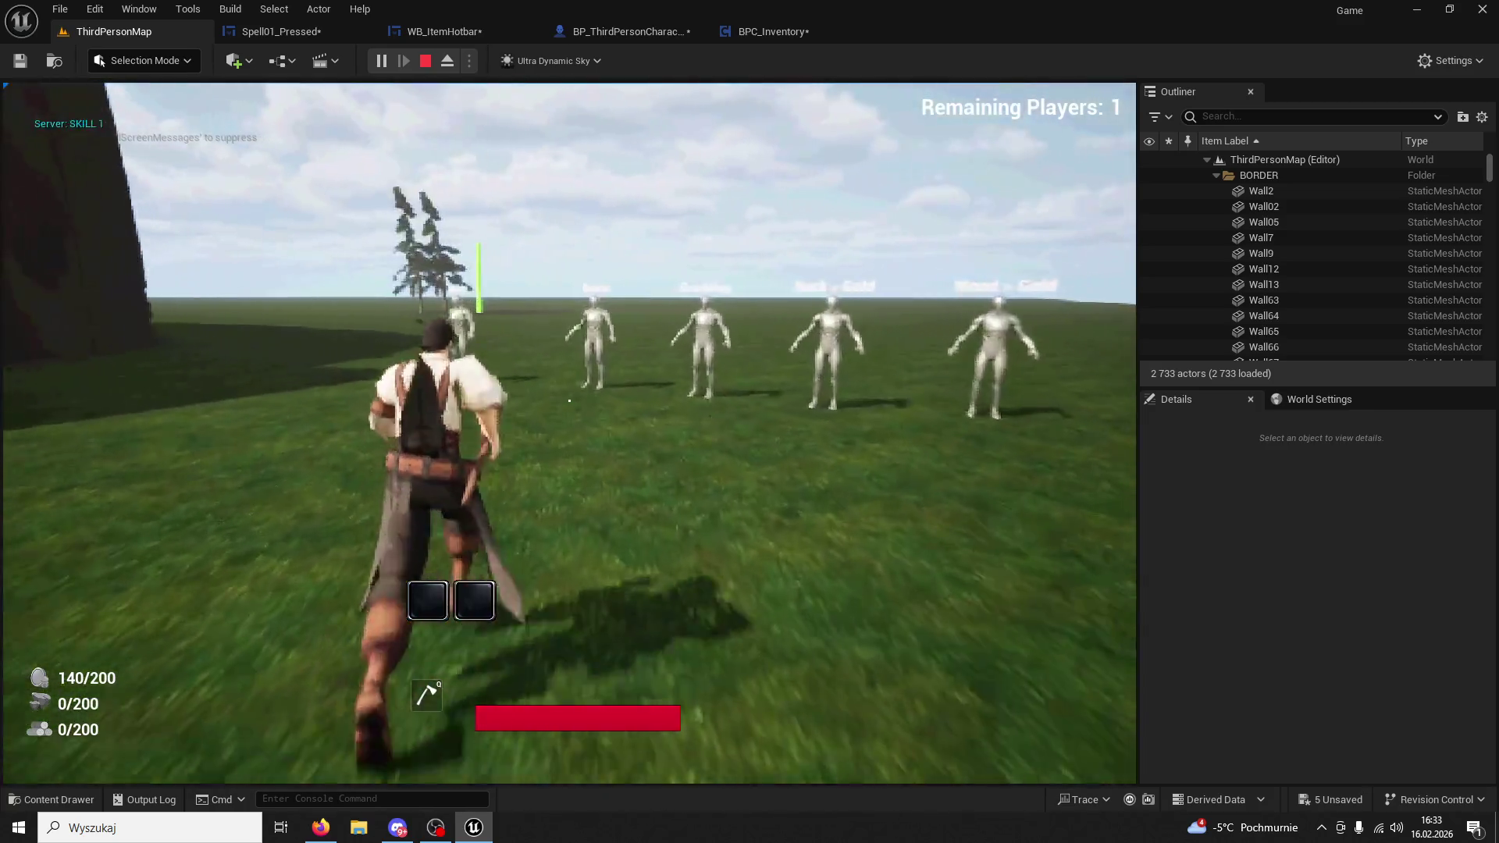
pyautogui.press('w')
pyautogui.press('1')
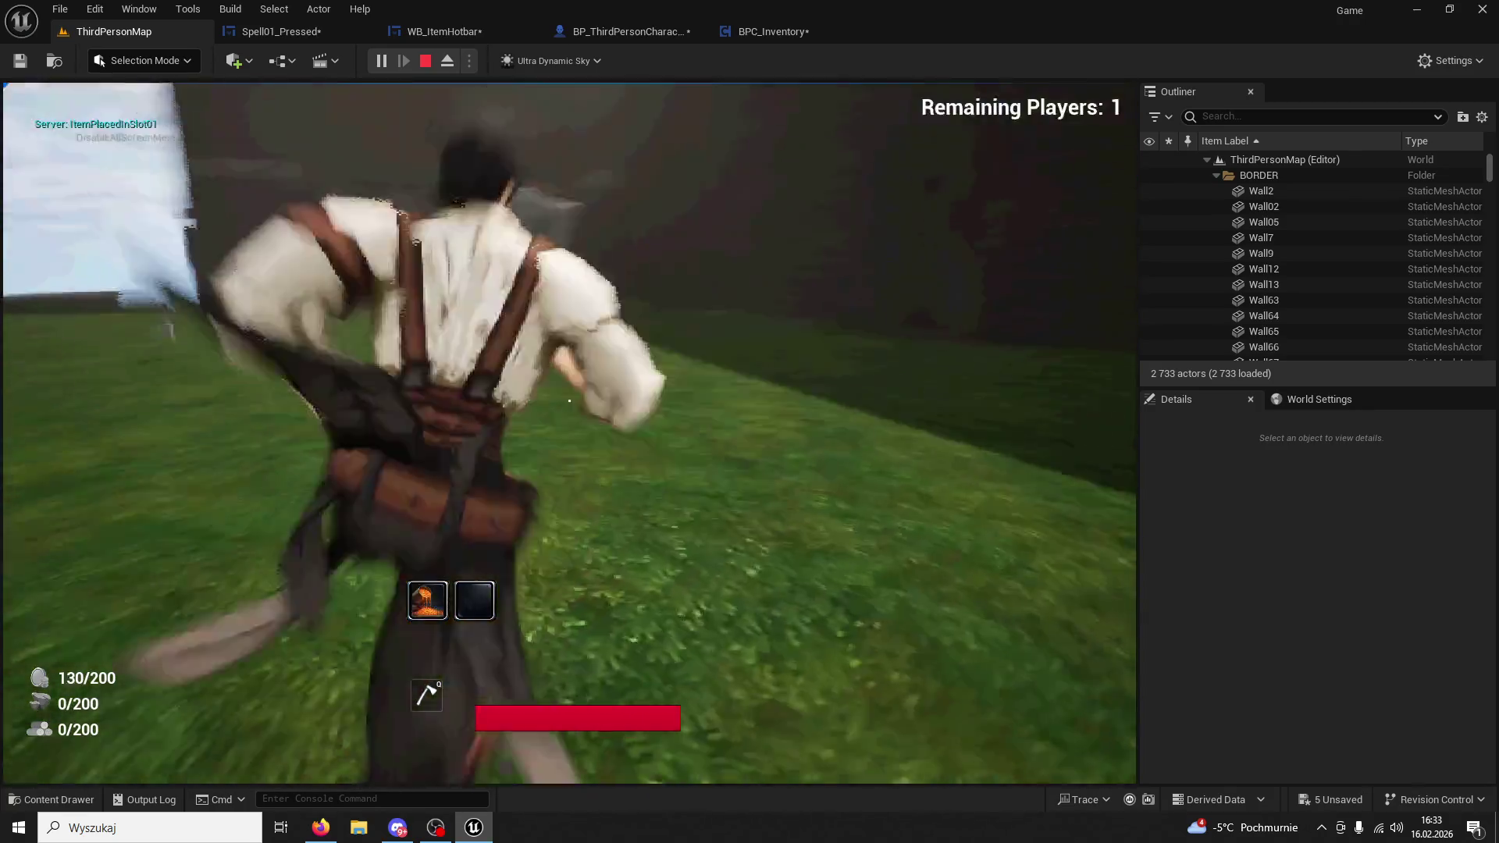
pyautogui.press('Escape')
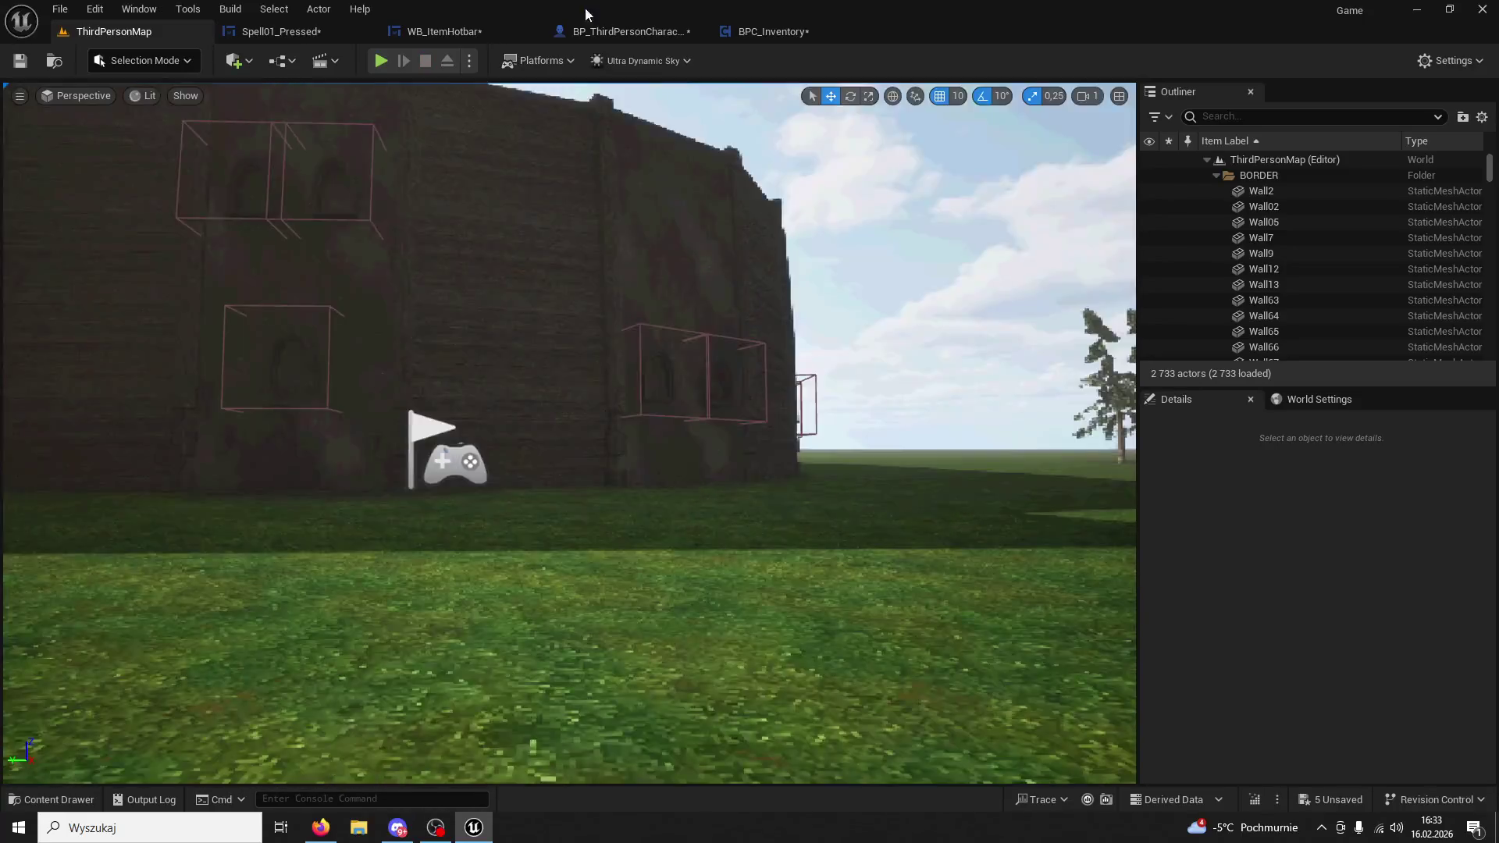
# Back in BPC_Inventory, nudge the Bean Use 01 node and shift its Print String left.
pyautogui.click(785, 30)
pyautogui.moveTo(654, 279); pyautogui.dragTo(664, 271)
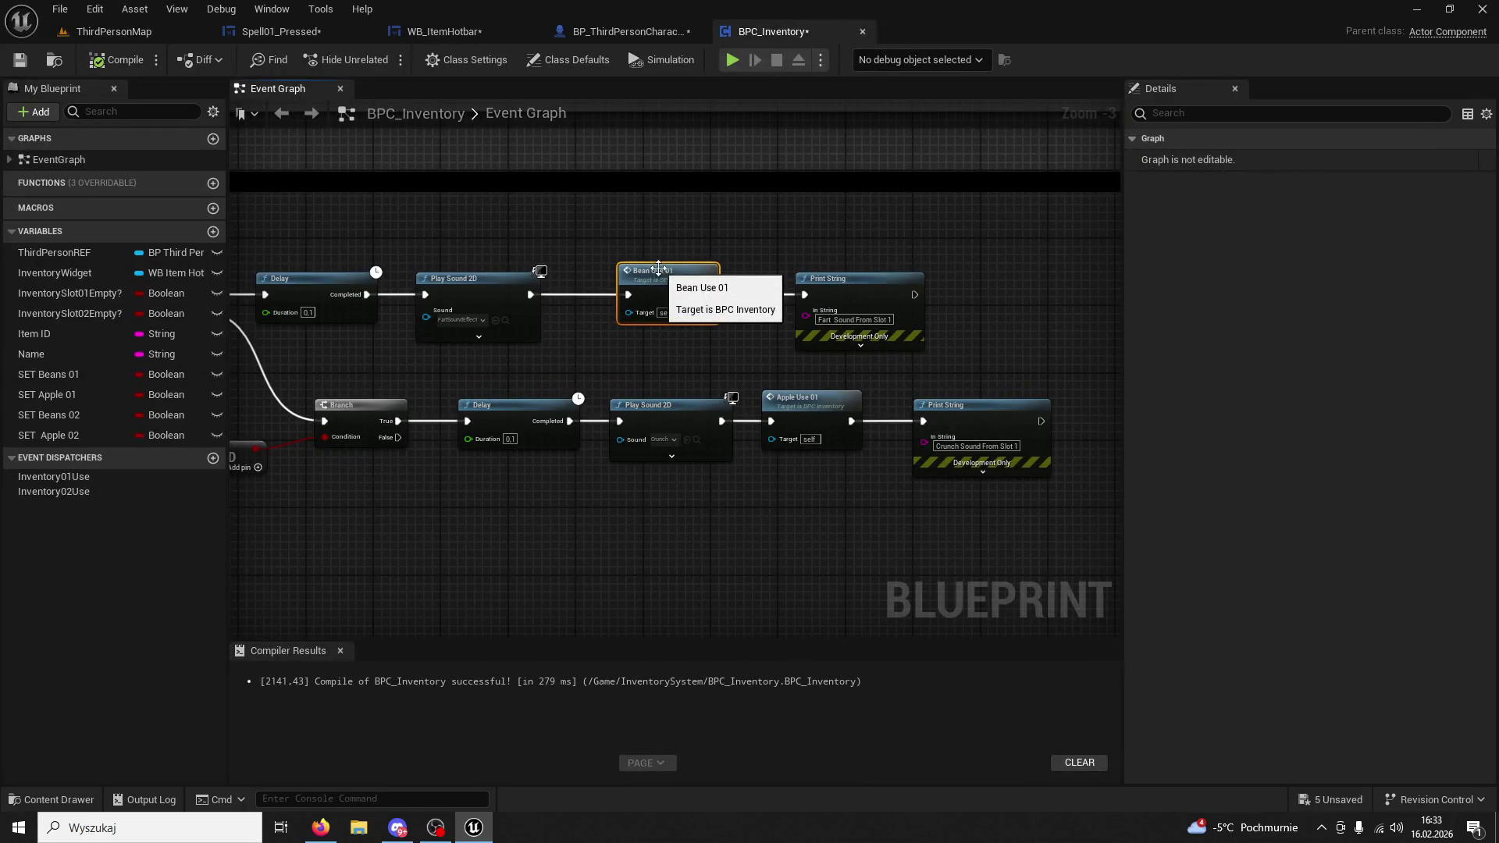
pyautogui.moveTo(873, 280); pyautogui.dragTo(847, 280)
pyautogui.click(734, 340)
pyautogui.click(829, 288)
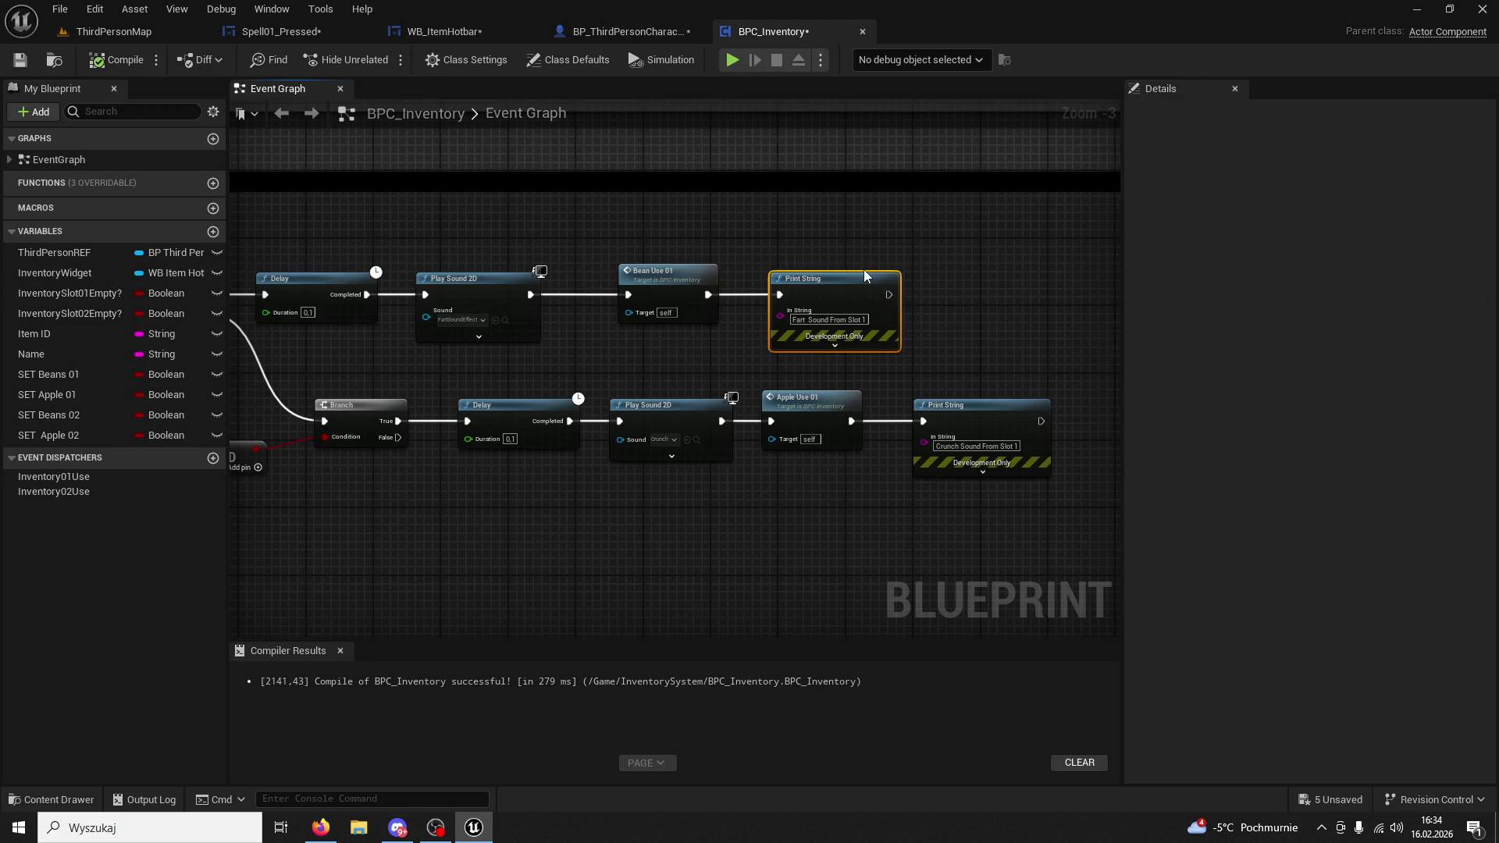
# Zoom to the BeanUse01 chain and delete the Print String following Call Inventory 01Use.
pyautogui.scroll(-5, 826, 386)
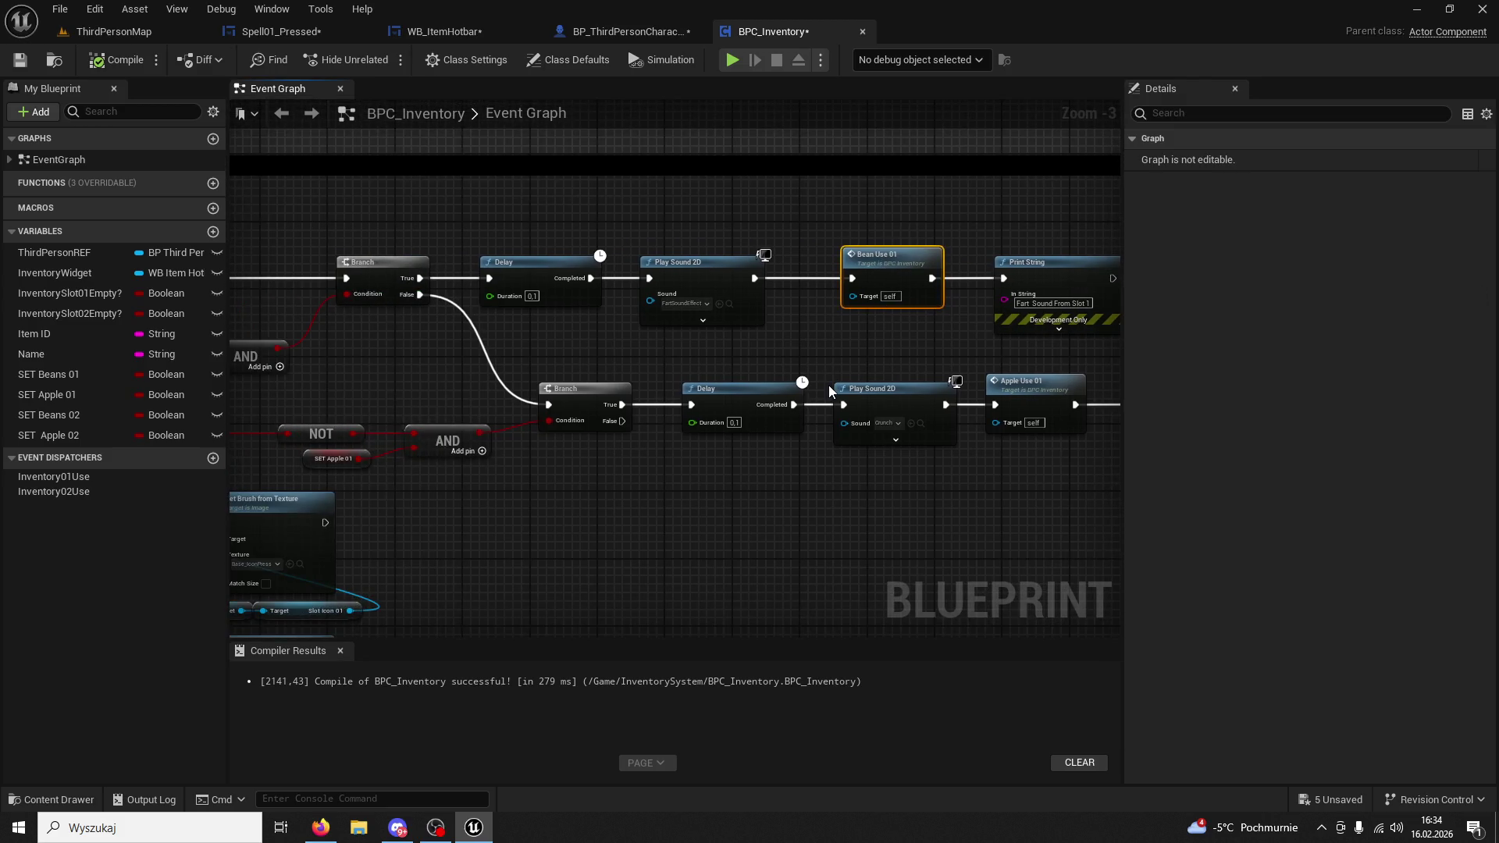
pyautogui.scroll(7, 706, 471)
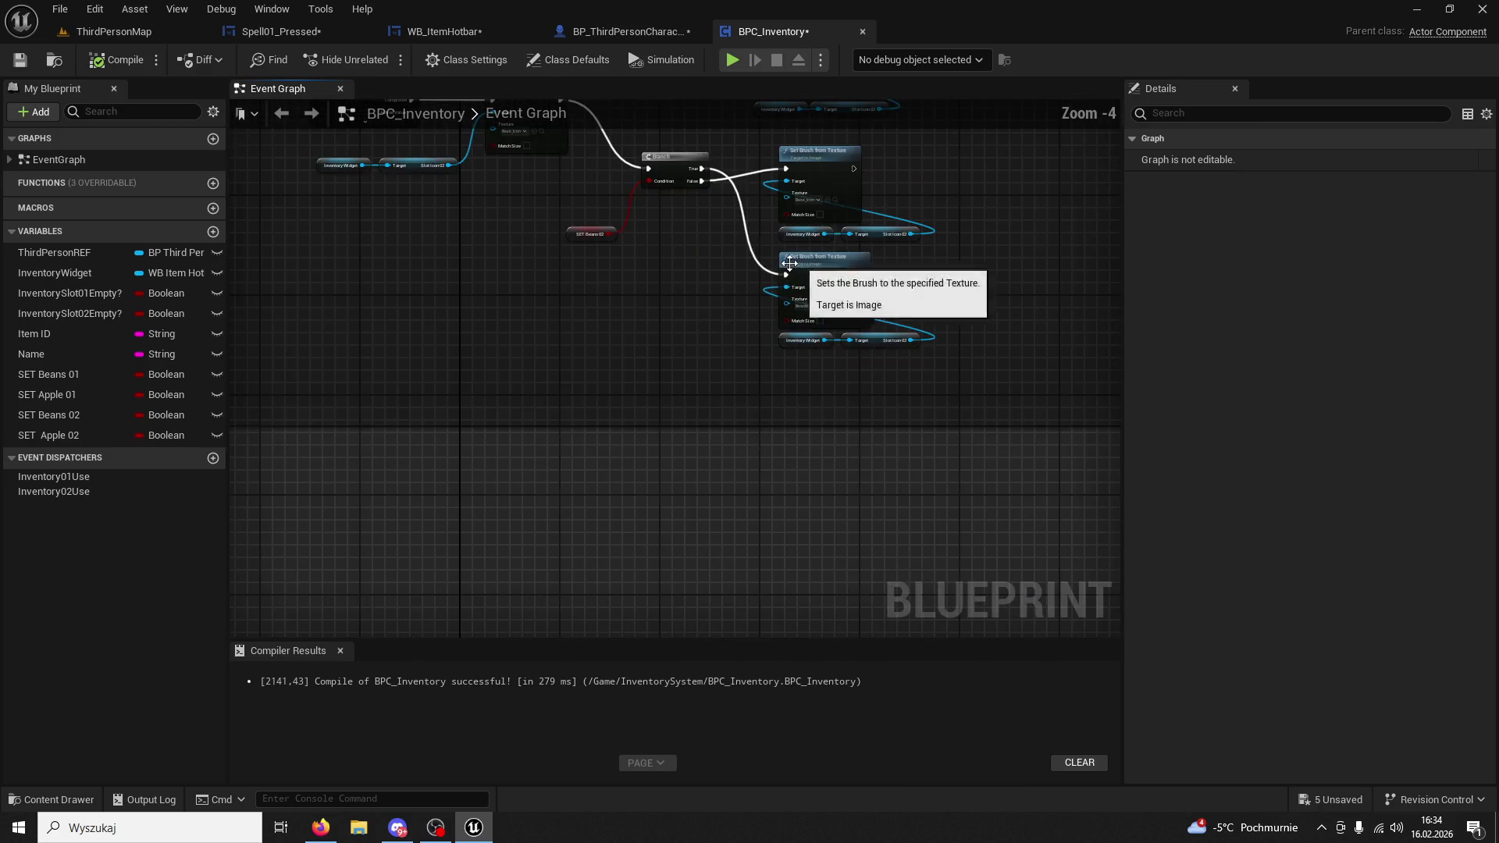
pyautogui.scroll(-4, 818, 395)
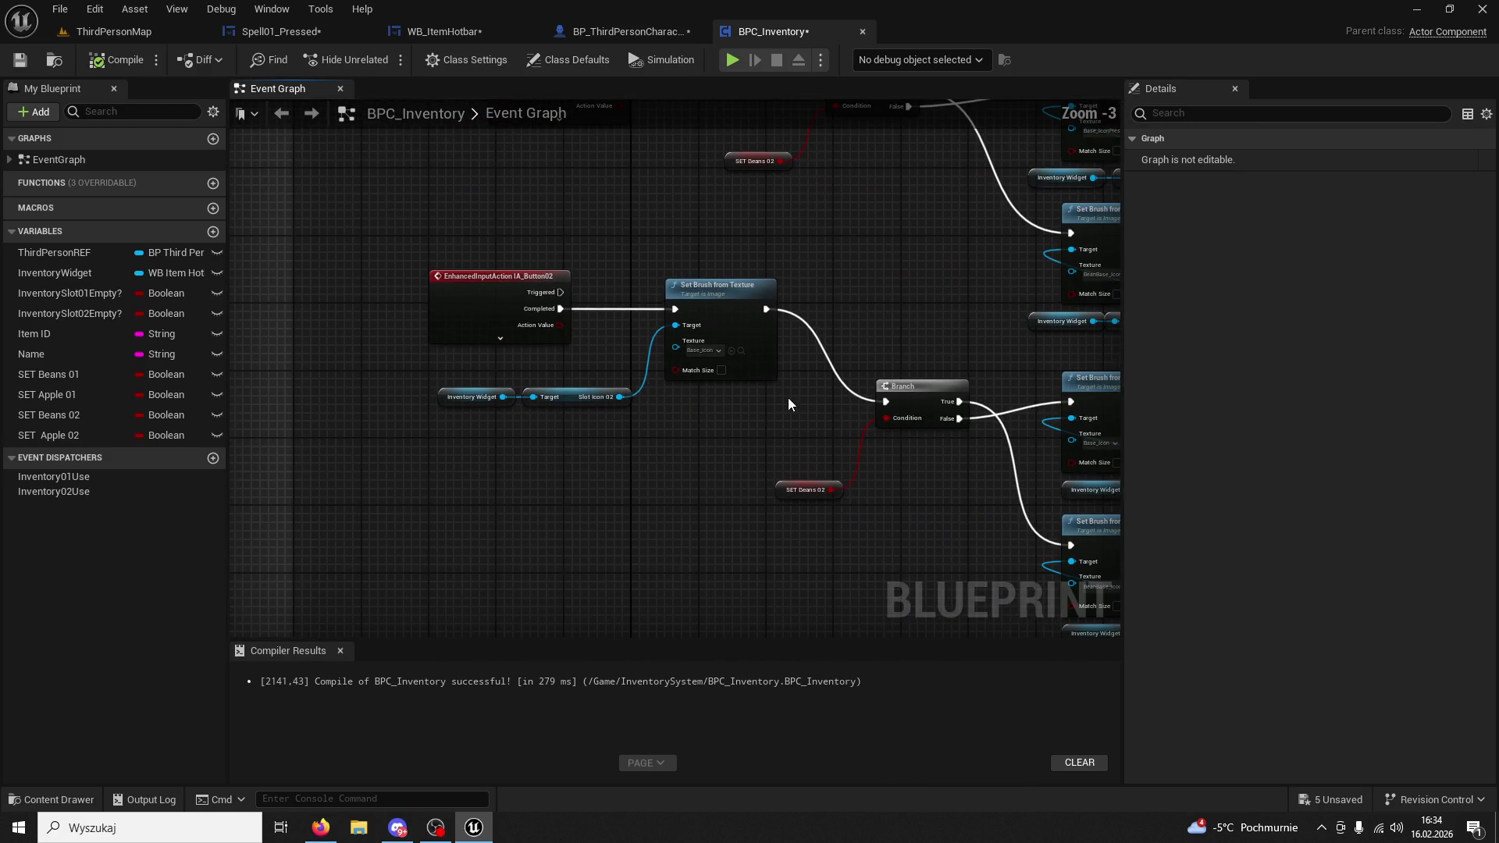
pyautogui.scroll(3, 672, 425)
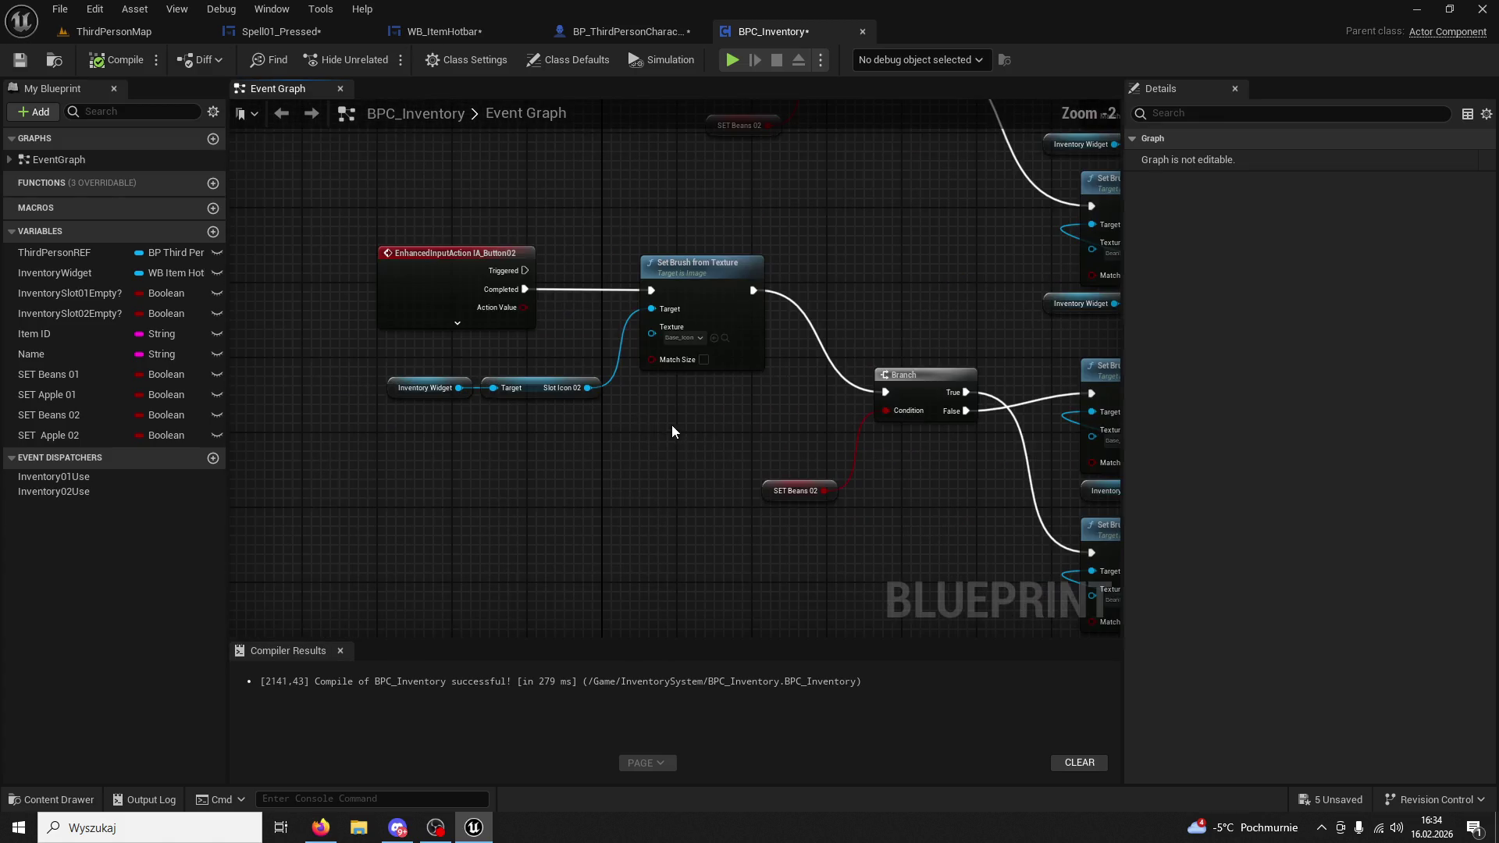
pyautogui.scroll(-4, 667, 428)
pyautogui.scroll(4, 687, 457)
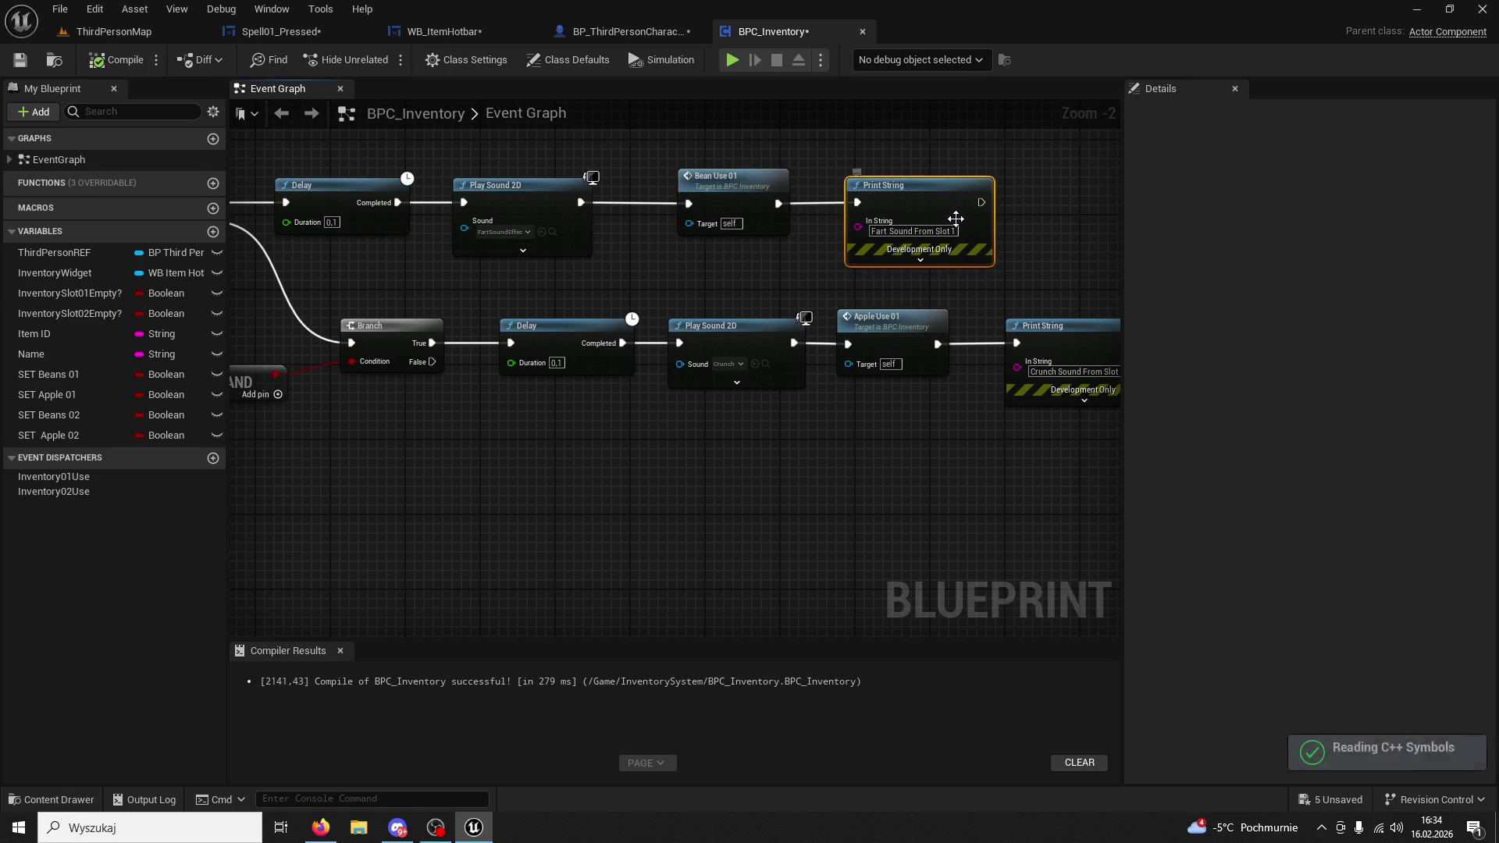
pyautogui.click(952, 195)
pyautogui.scroll(-3, 954, 299)
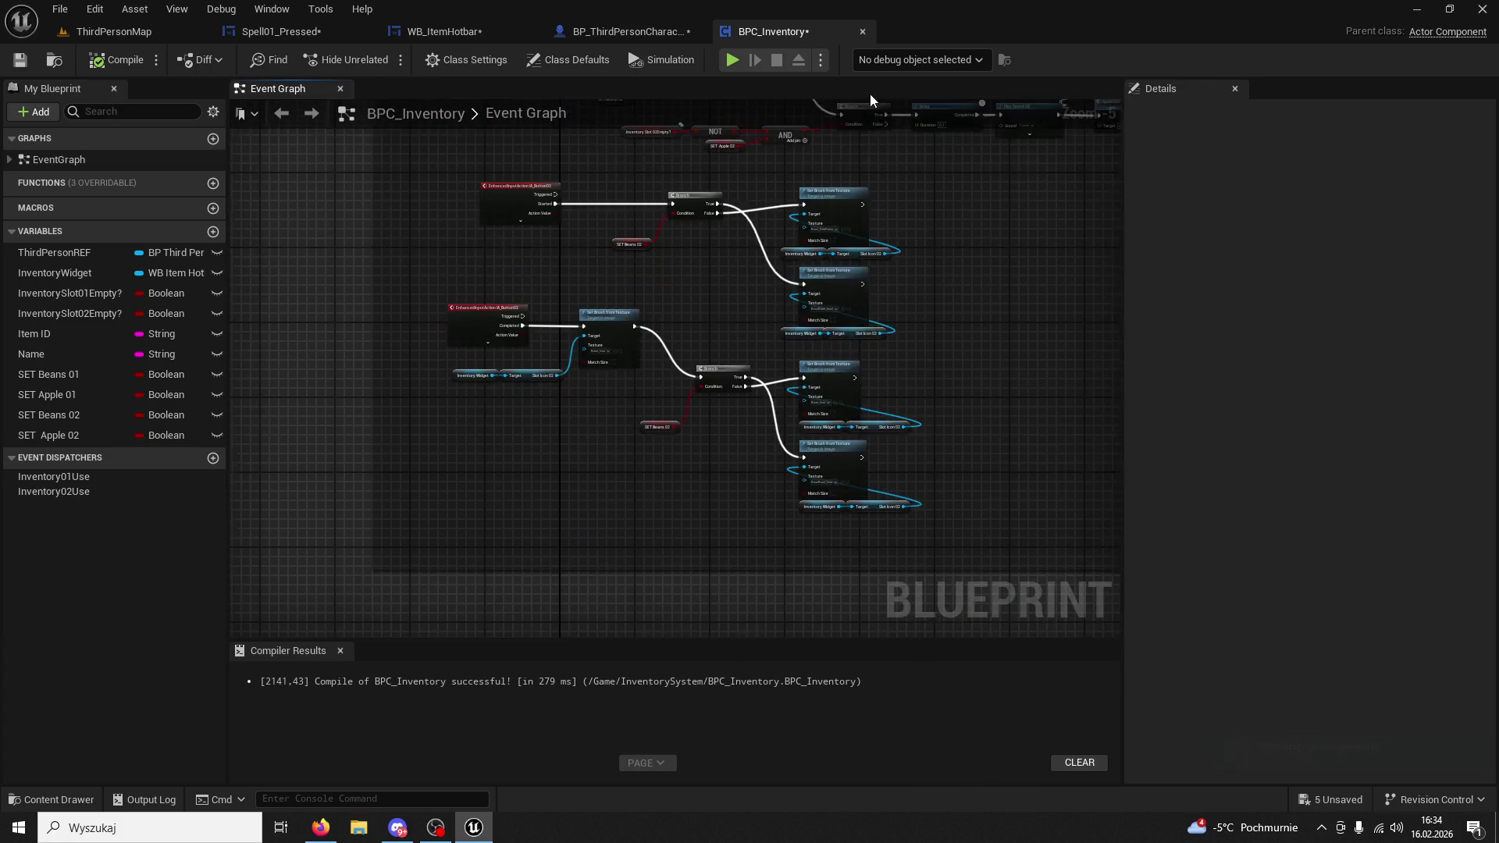
pyautogui.scroll(-4, 757, 511)
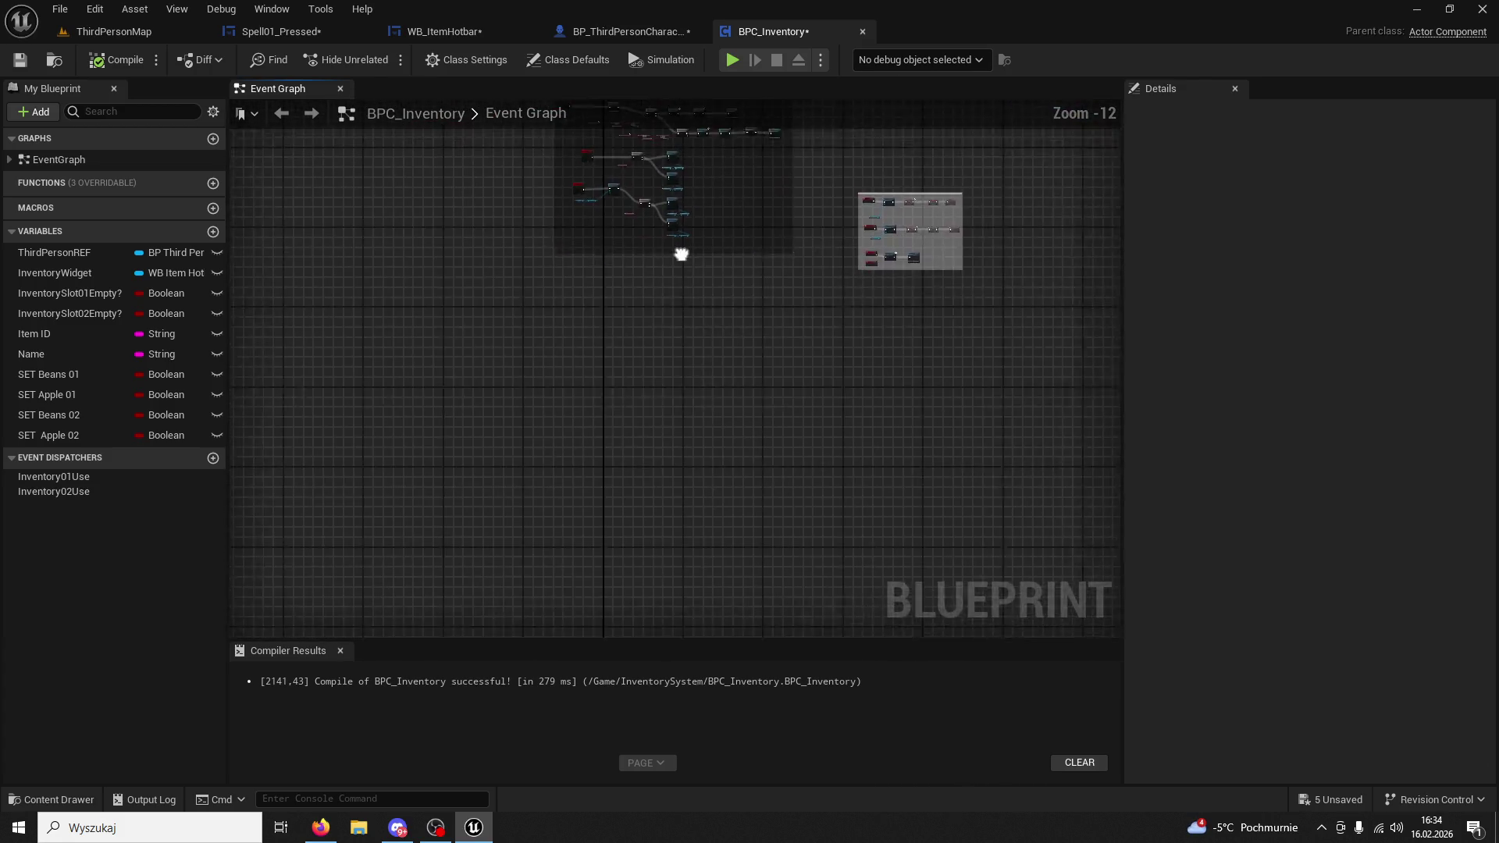
pyautogui.scroll(4, 748, 463)
pyautogui.scroll(-7, 952, 589)
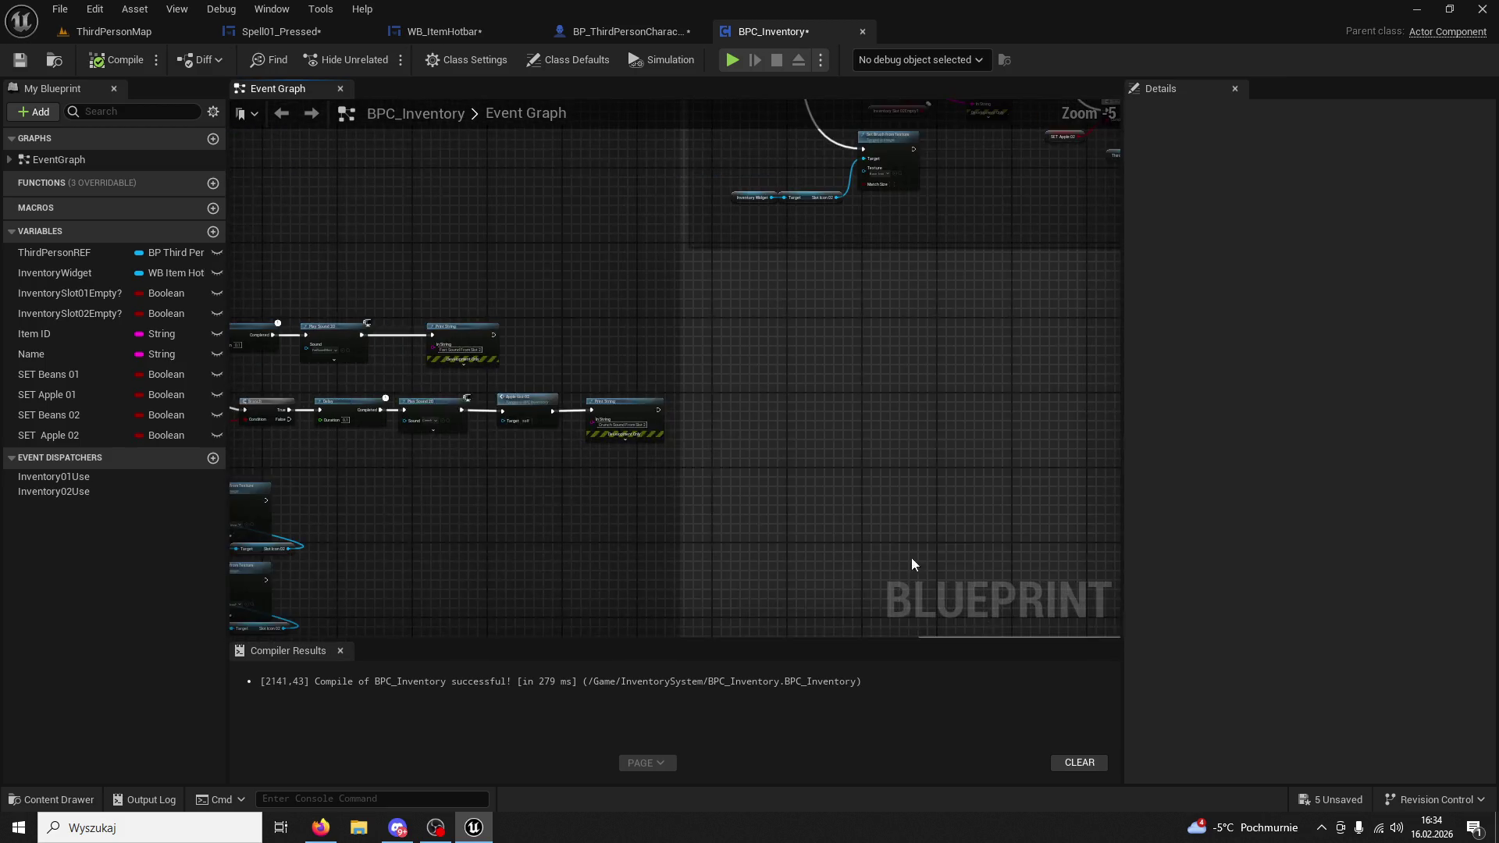
pyautogui.moveTo(982, 506)
pyautogui.mouseDown()
pyautogui.moveTo(1020, 349)
pyautogui.moveTo(763, 331)
pyautogui.moveTo(559, 575)
pyautogui.moveTo(971, 642)
pyautogui.mouseUp()
pyautogui.scroll(3, 879, 418)
pyautogui.moveTo(879, 418)
pyautogui.mouseDown()
pyautogui.moveTo(935, 342)
pyautogui.moveTo(734, 330)
pyautogui.mouseUp()
pyautogui.scroll(7, 800, 368)
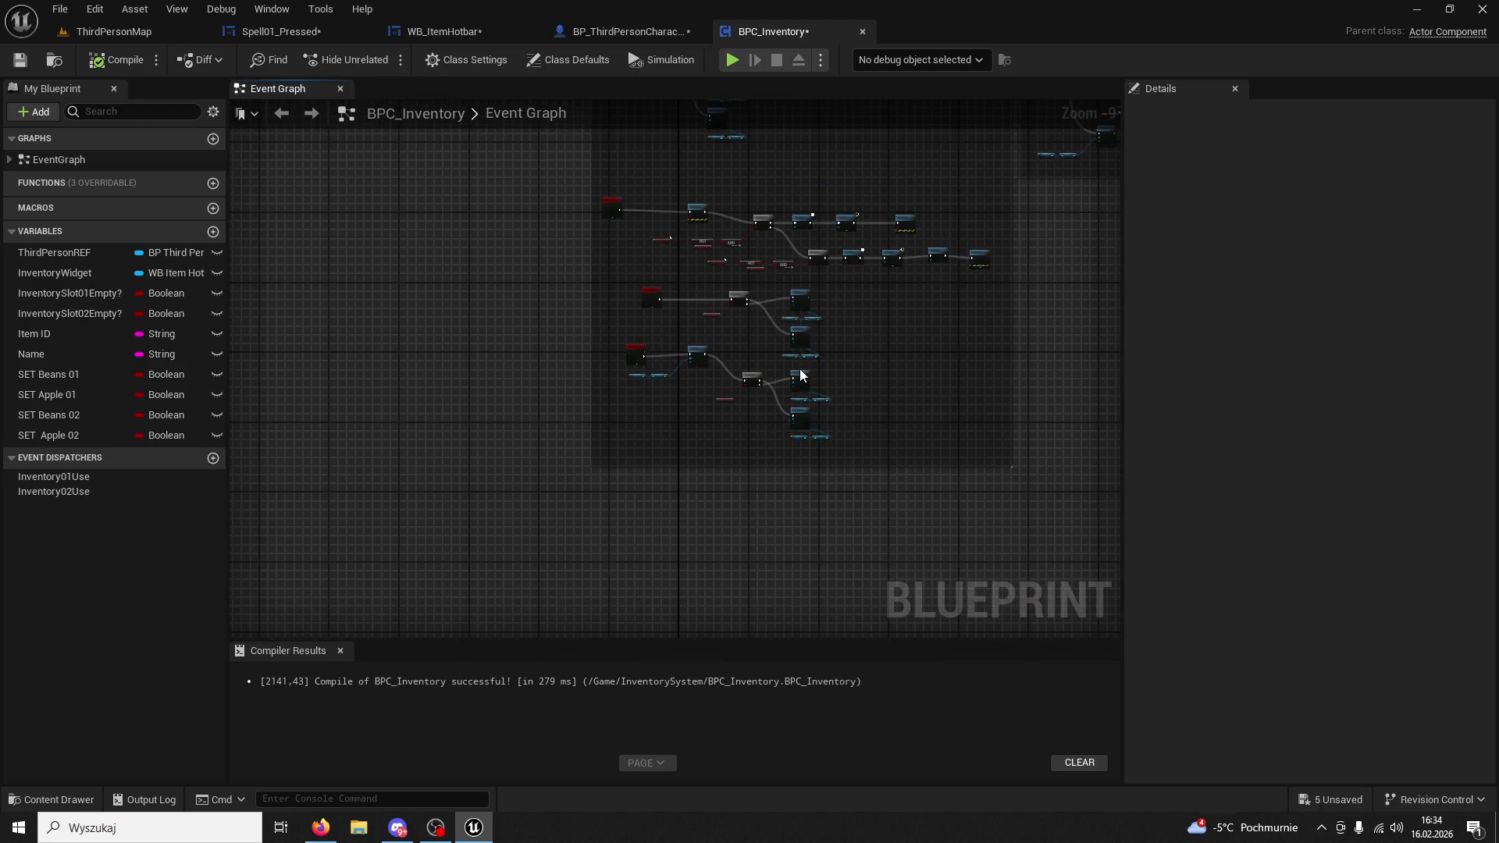
pyautogui.moveTo(804, 364)
pyautogui.mouseDown()
pyautogui.moveTo(621, 405)
pyautogui.moveTo(659, 322)
pyautogui.moveTo(711, 268)
pyautogui.moveTo(943, 237)
pyautogui.mouseUp()
pyautogui.scroll(-10, 967, 363)
pyautogui.scroll(4, 966, 368)
pyautogui.moveTo(877, 478)
pyautogui.mouseDown()
pyautogui.moveTo(525, 425)
pyautogui.moveTo(773, 427)
pyautogui.moveTo(696, 421)
pyautogui.mouseUp()
pyautogui.scroll(4, 526, 424)
pyautogui.scroll(1, 696, 421)
pyautogui.moveTo(683, 328); pyautogui.dragTo(687, 134)
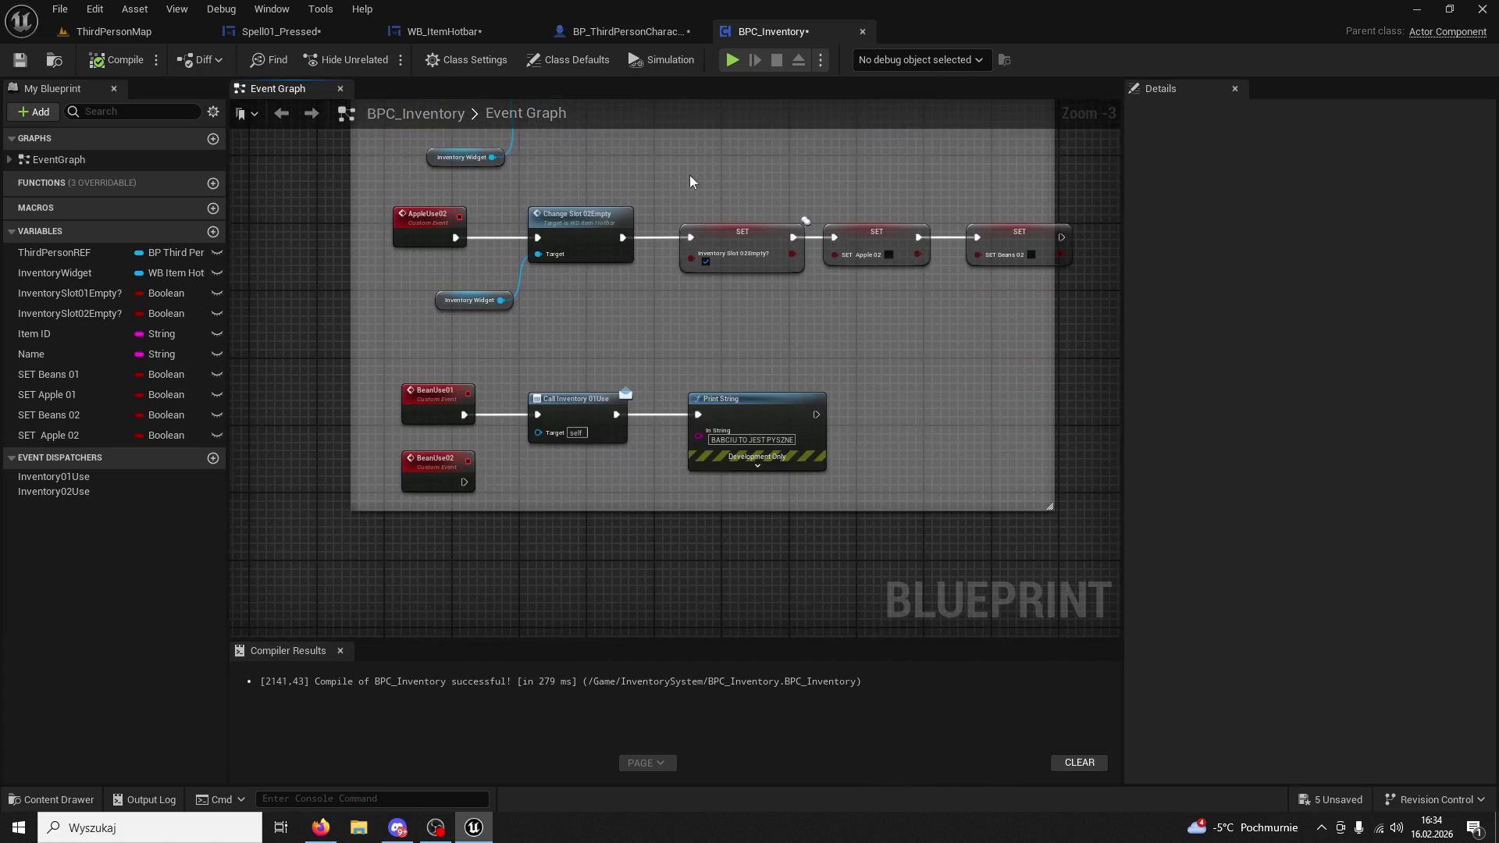
pyautogui.scroll(3, 729, 248)
pyautogui.click(742, 319)
pyautogui.press('Delete')
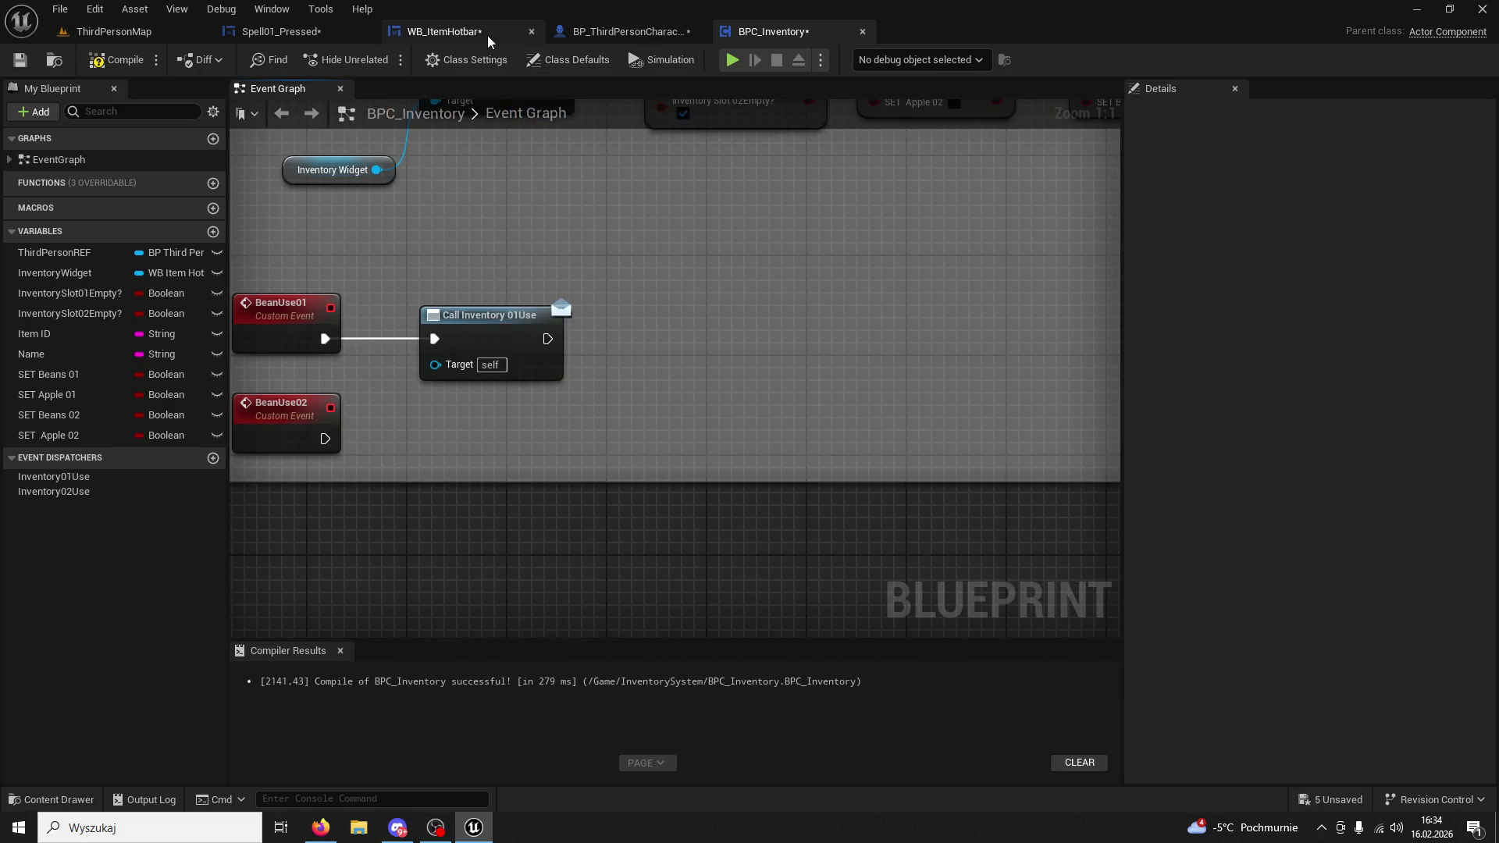
# In WB_ItemHotbar, paste a trial Print String after Update Appearance, then delete it again.
pyautogui.click(441, 31)
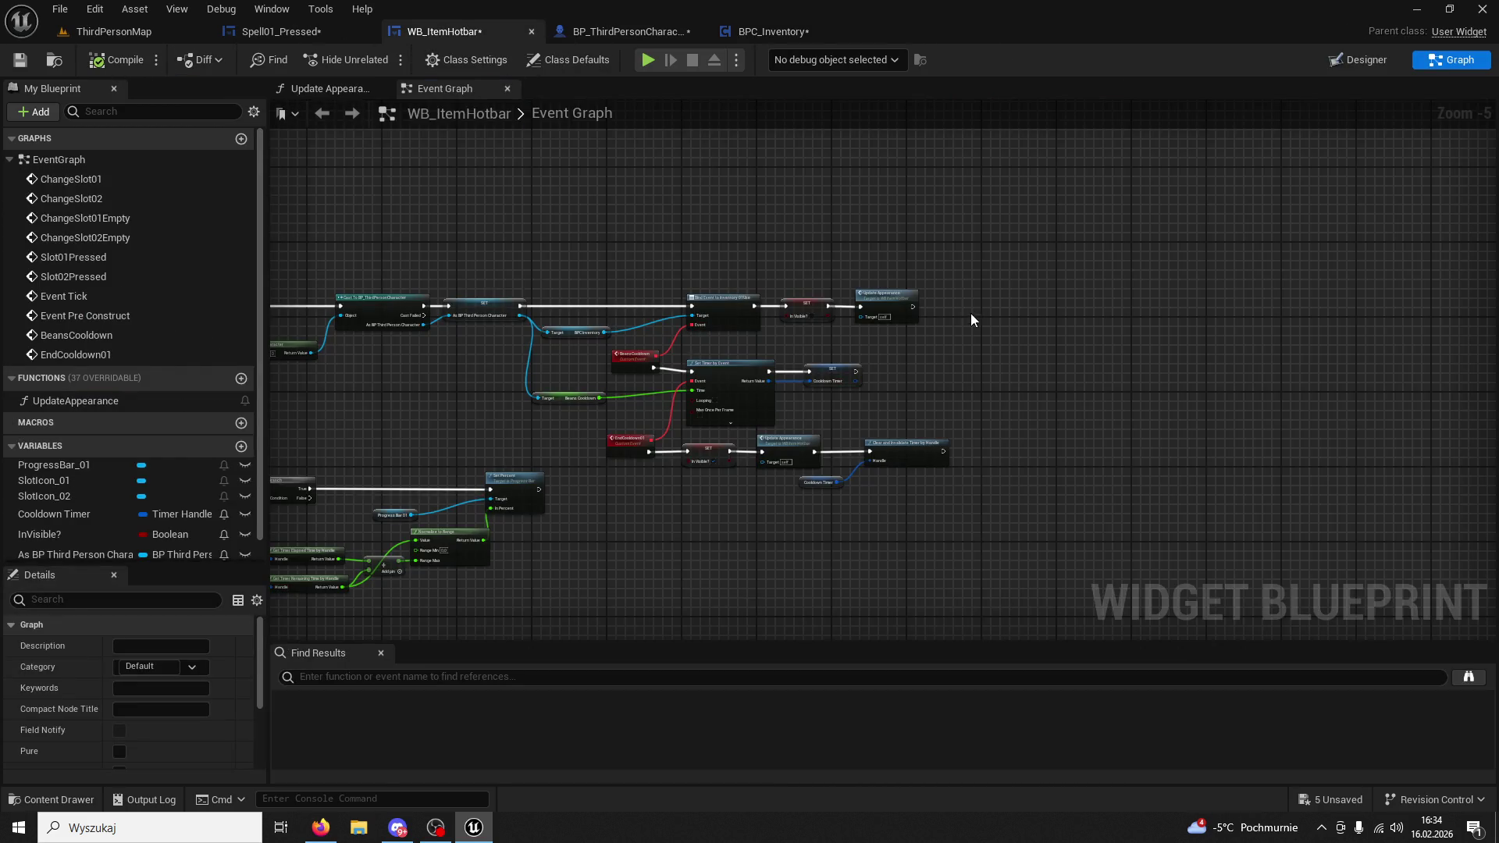
pyautogui.scroll(5, 973, 305)
pyautogui.scroll(-3, 841, 289)
pyautogui.moveTo(842, 289)
pyautogui.mouseDown()
pyautogui.moveTo(1033, 281)
pyautogui.moveTo(960, 301)
pyautogui.moveTo(970, 309)
pyautogui.moveTo(1022, 268)
pyautogui.moveTo(1224, 278)
pyautogui.mouseUp()
pyautogui.hotkey('ctrl', 'v')
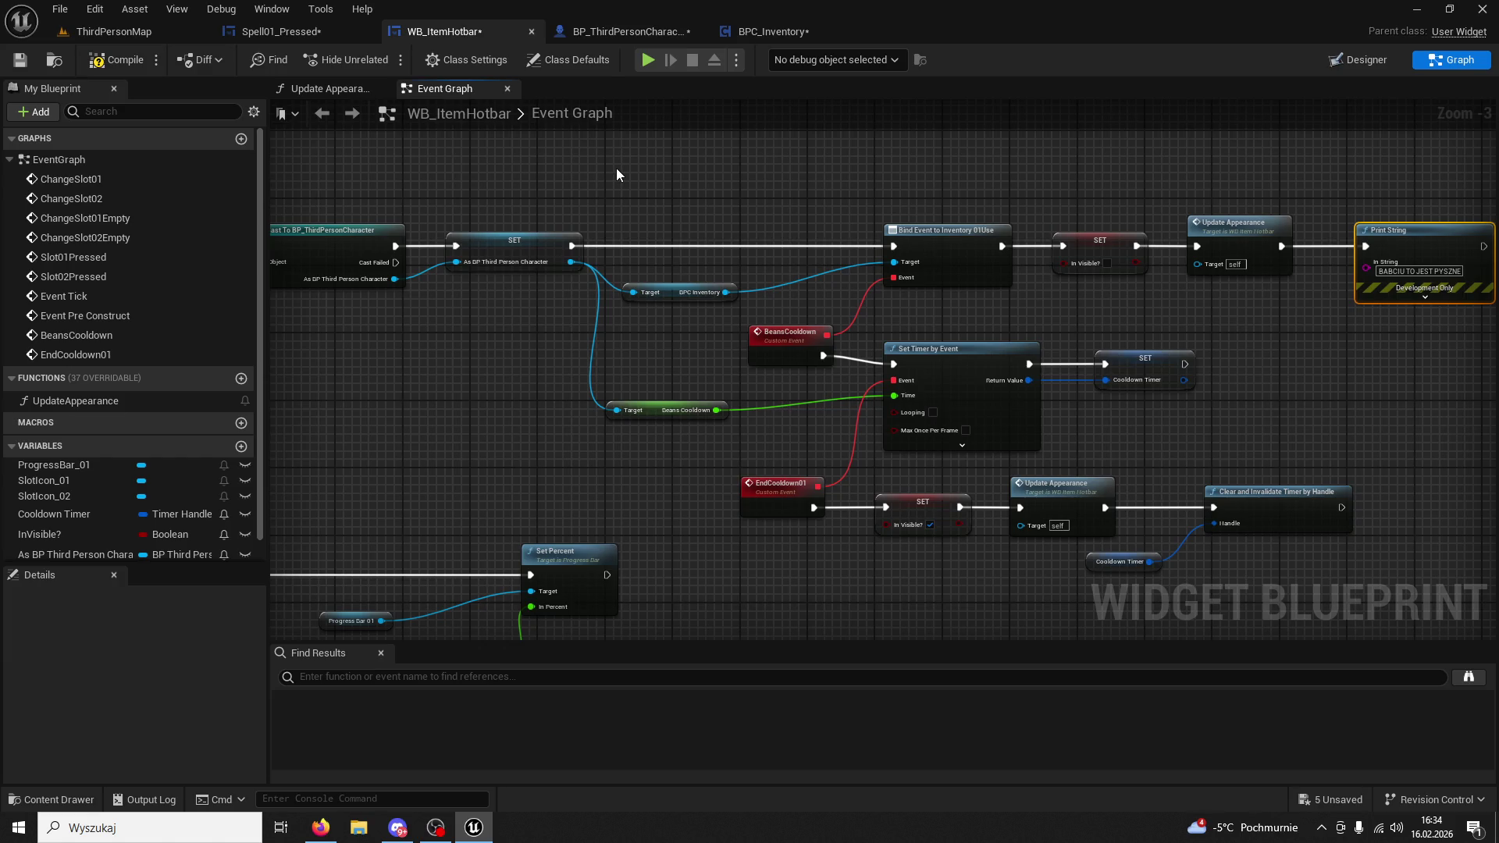
pyautogui.moveTo(699, 177); pyautogui.dragTo(629, 170)
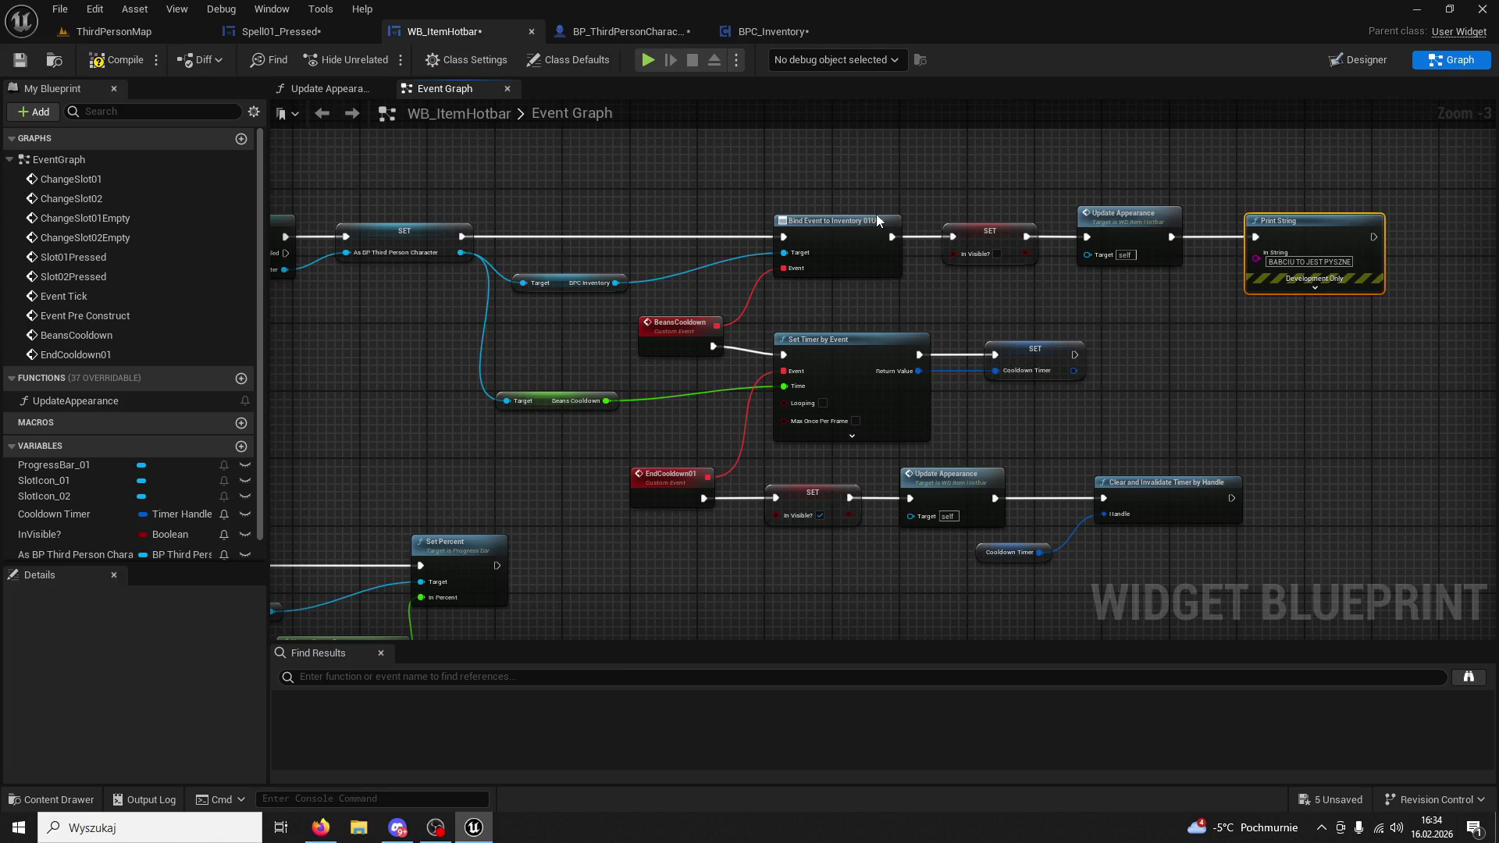
pyautogui.press('Delete')
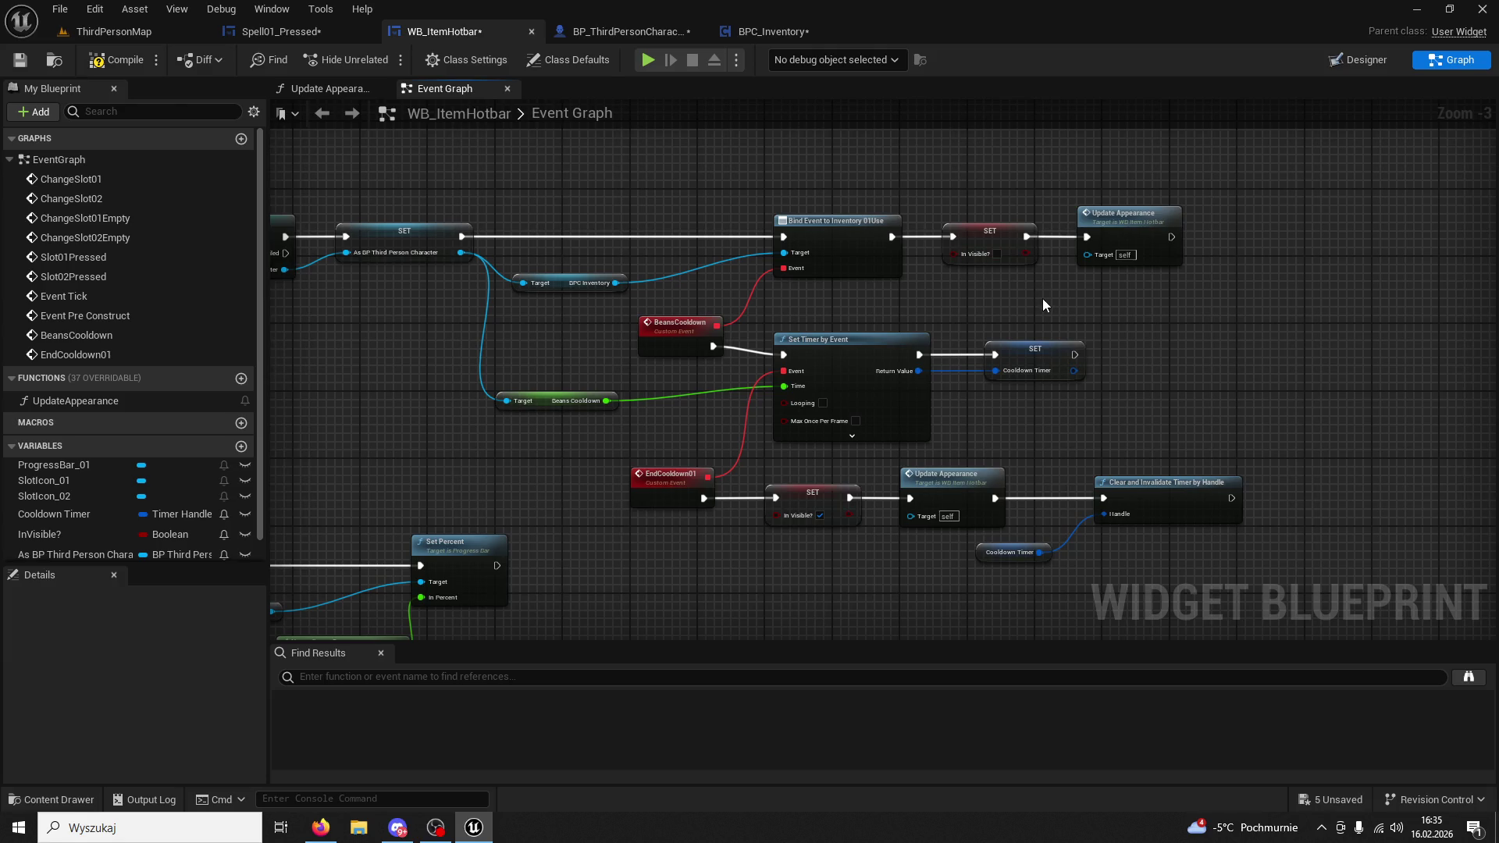
# Frame the cooldown nodes, then switch to BP_ThirdPersonCharacter.
pyautogui.moveTo(1014, 313); pyautogui.dragTo(898, 274)
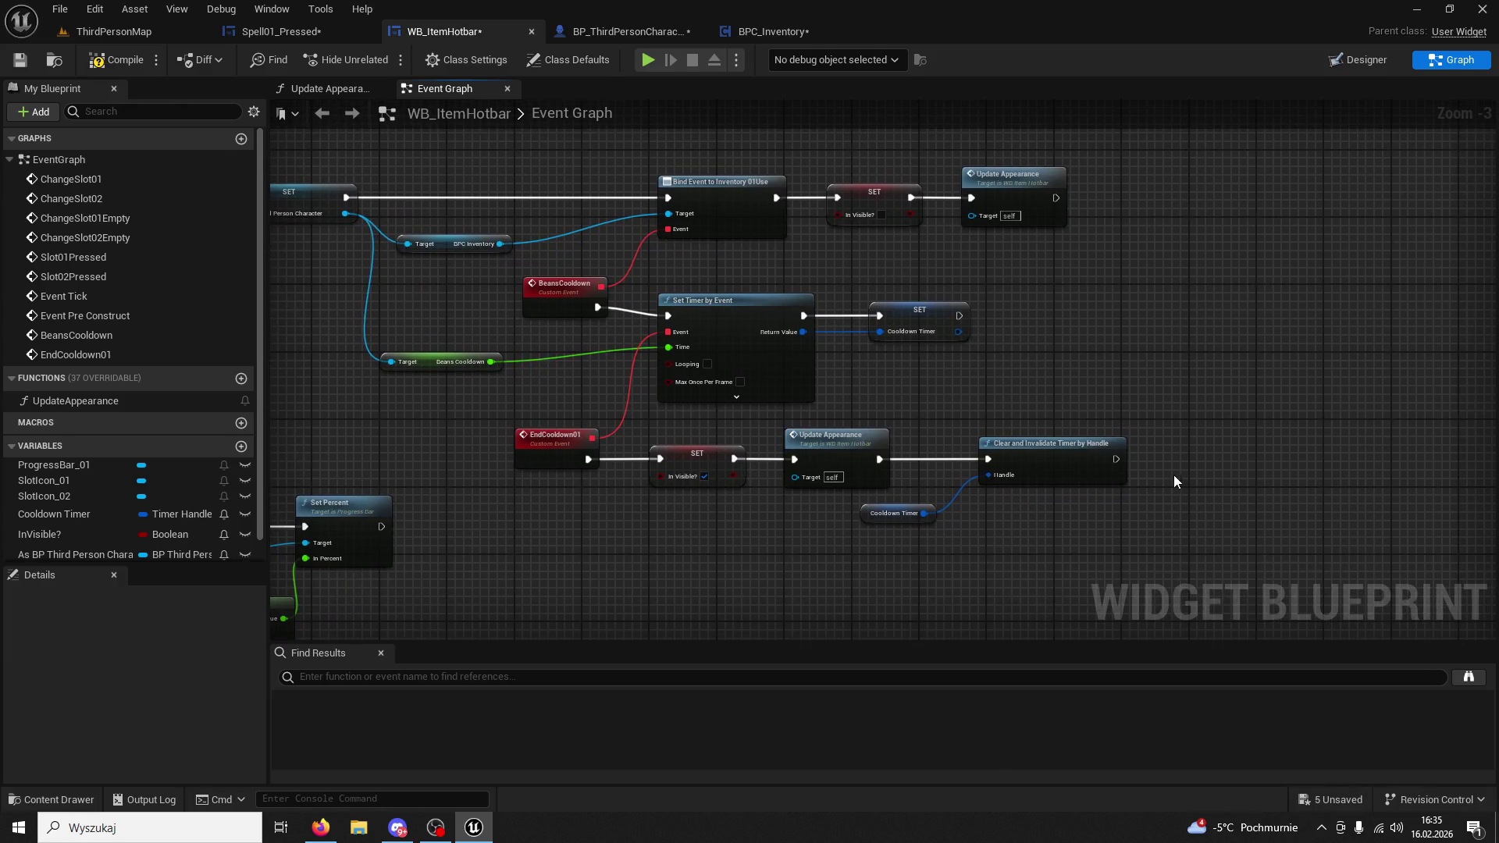
pyautogui.moveTo(1177, 481); pyautogui.dragTo(1102, 459)
pyautogui.moveTo(1026, 378)
pyautogui.mouseDown()
pyautogui.moveTo(1312, 378)
pyautogui.moveTo(804, 320)
pyautogui.mouseUp()
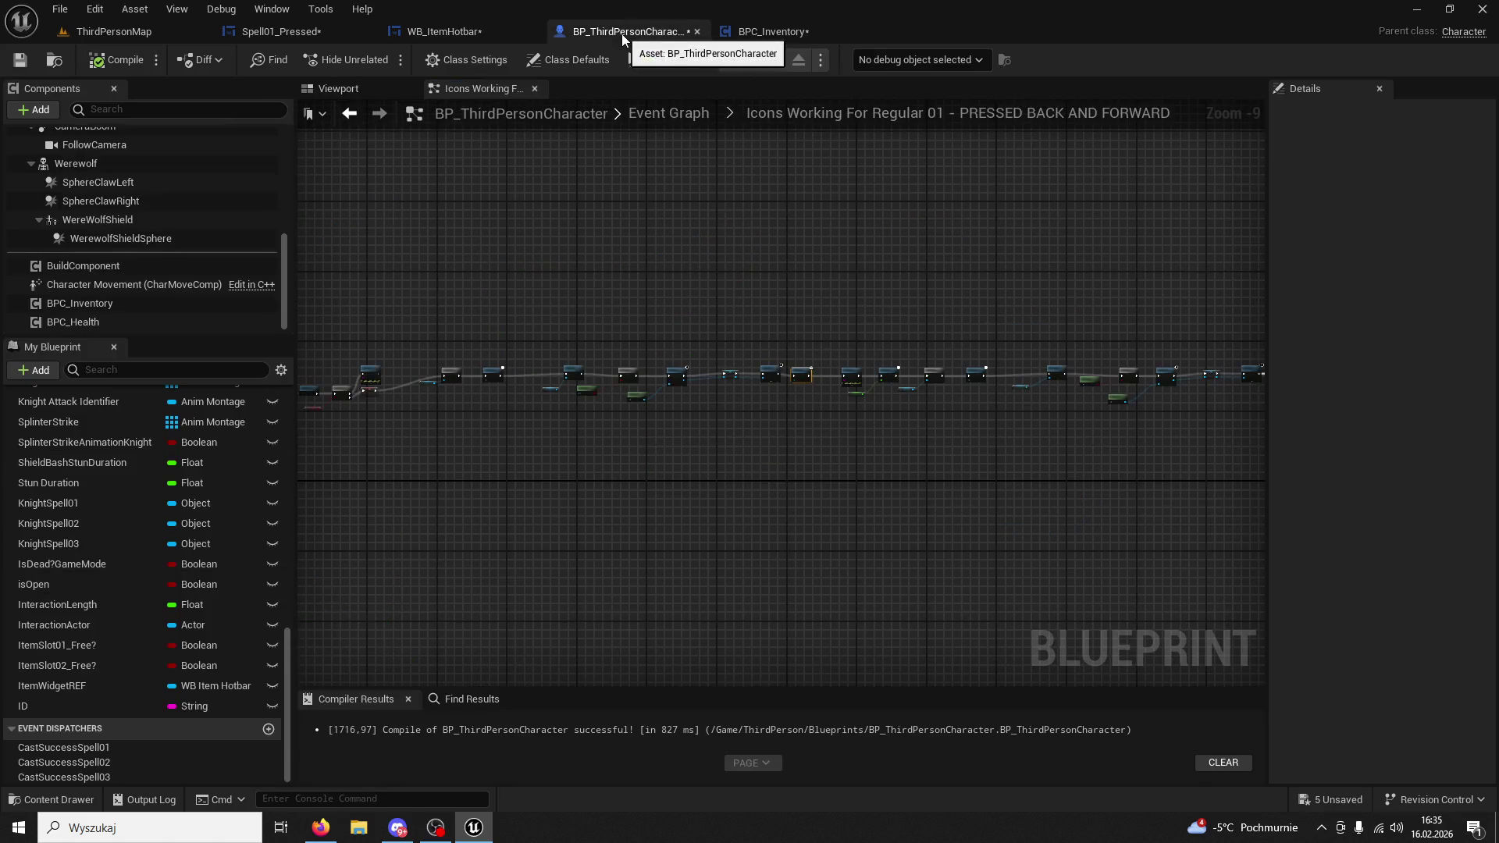
pyautogui.click(621, 35)
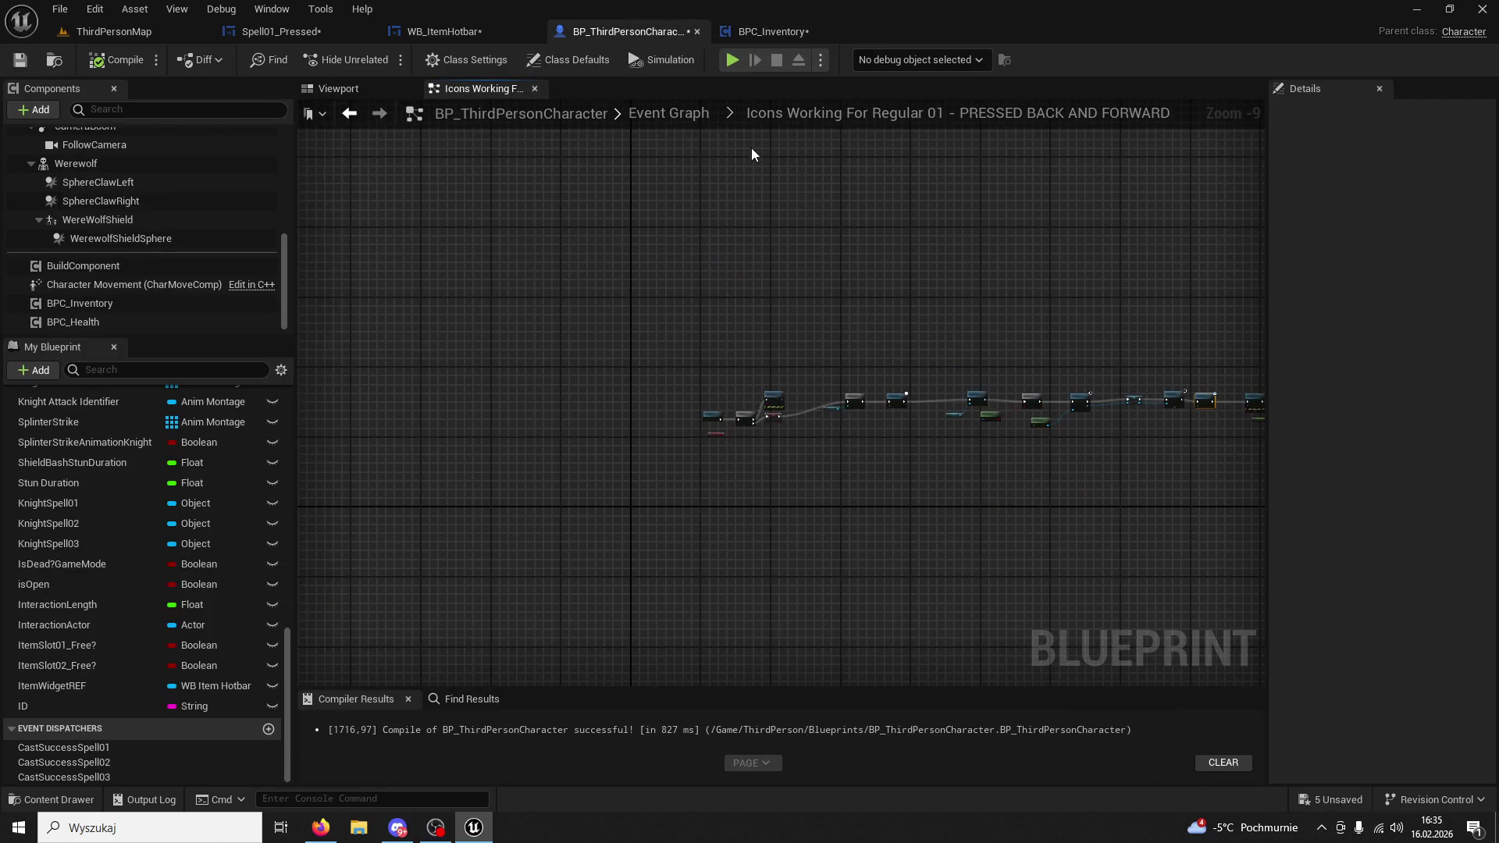
# Inspect the BeanUse01 → Call Inventory 01Use nodes in BPC_Inventory, then return to WB_ItemHotbar.
pyautogui.click(756, 29)
pyautogui.click(914, 353)
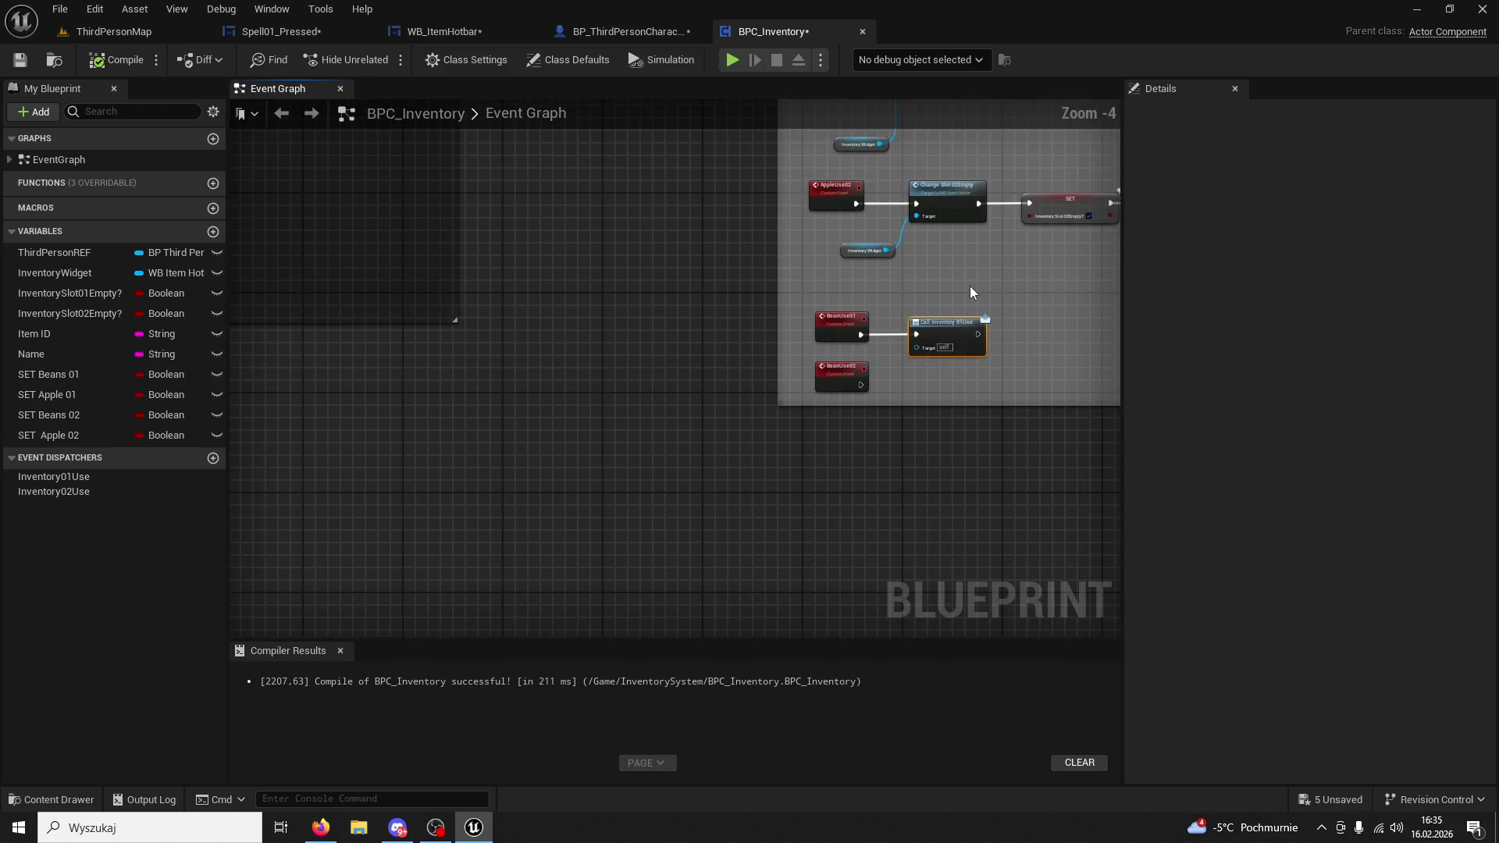
pyautogui.moveTo(970, 287); pyautogui.dragTo(855, 314)
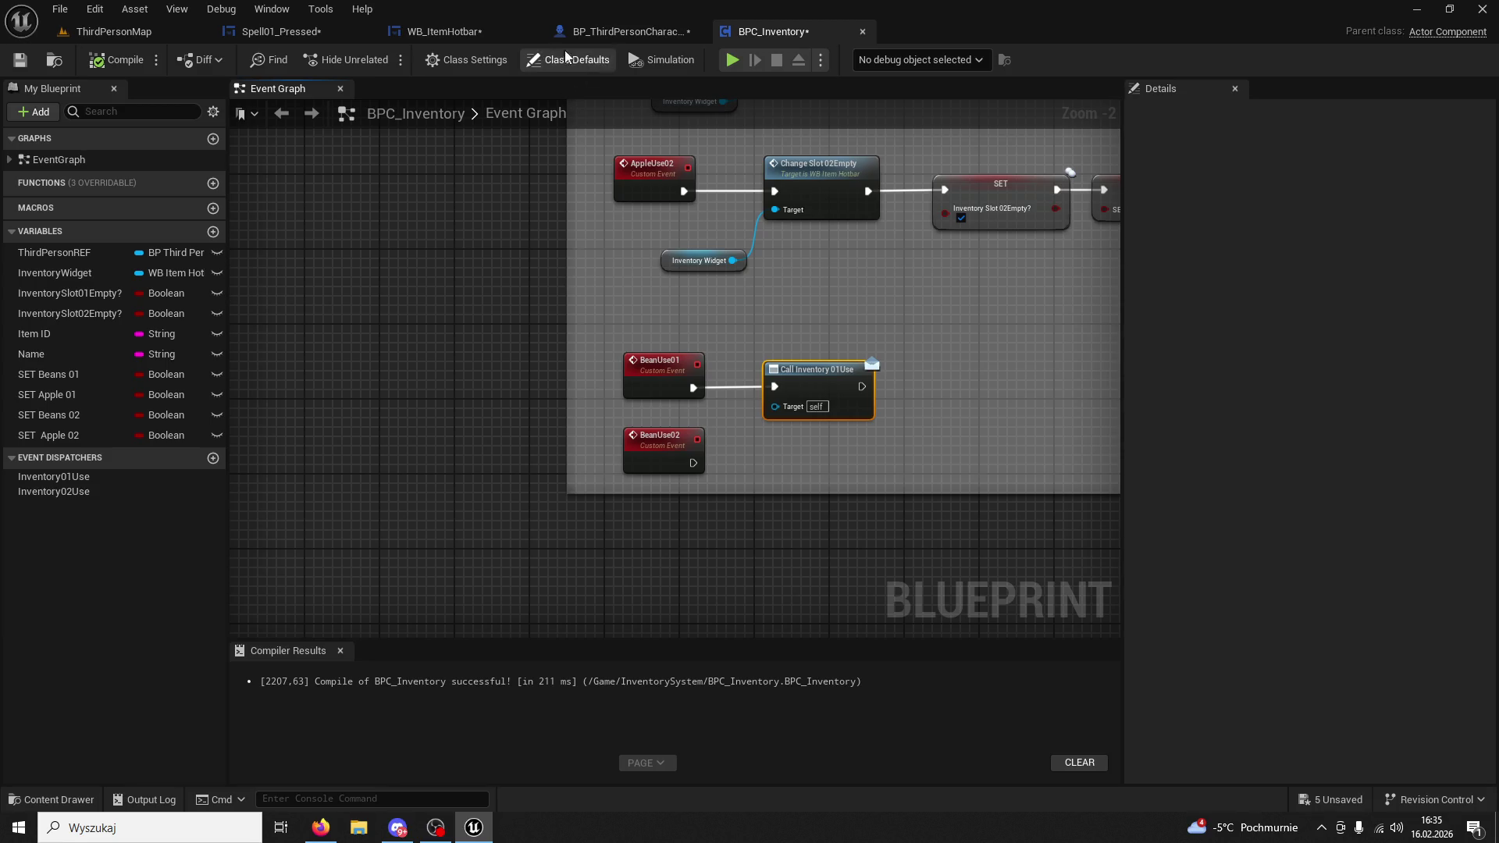
pyautogui.click(478, 36)
# Add a Print String reading 'COOLDOWN DZIALA' after the Cooldown Timer SET, then go to ThirdPersonMap.
pyautogui.click(829, 205)
pyautogui.scroll(3, 1150, 362)
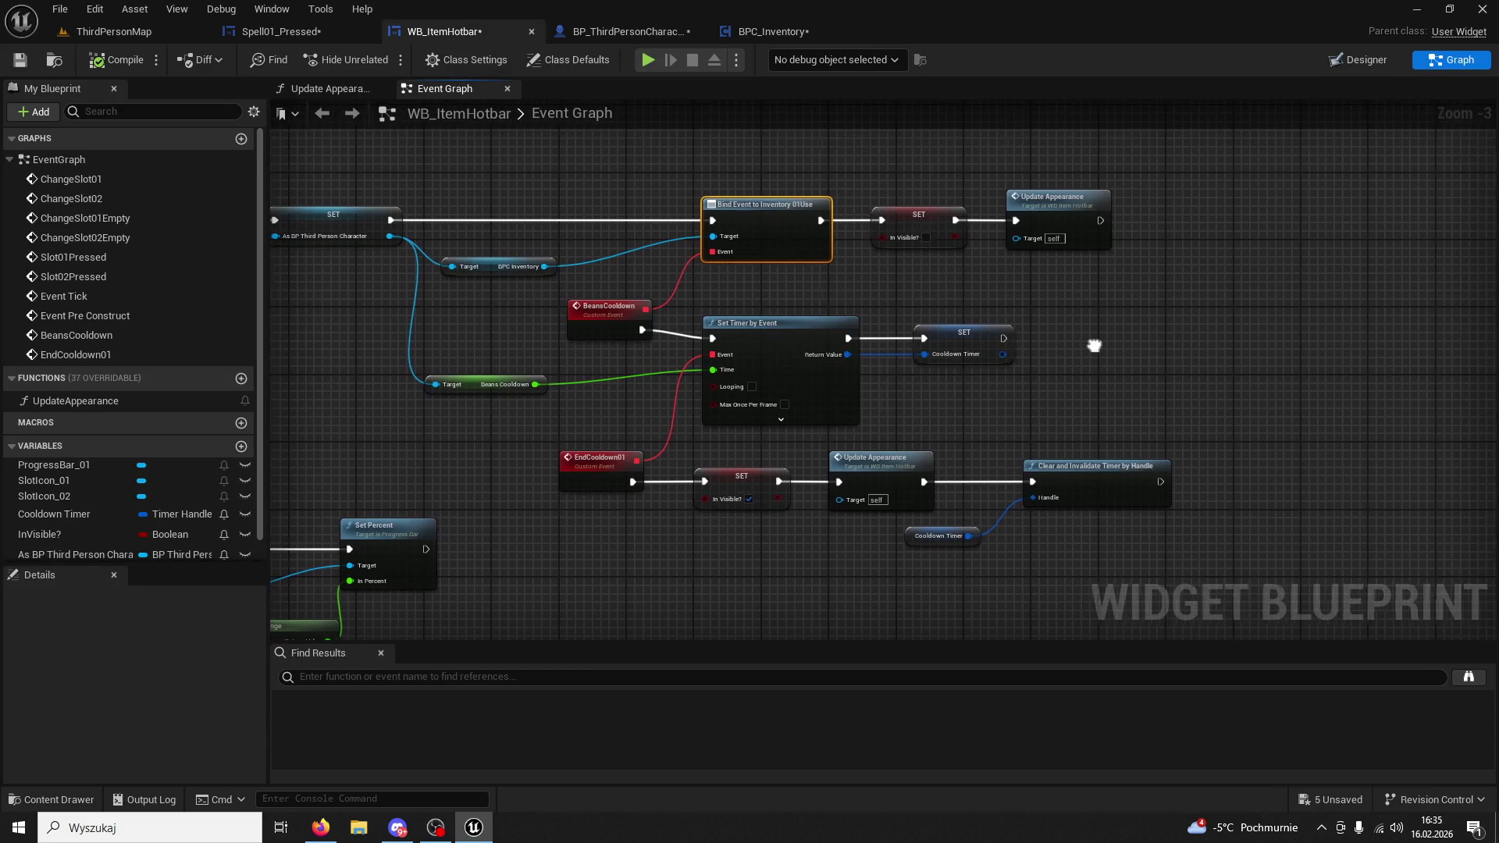
pyautogui.hotkey('ctrl', 'v')
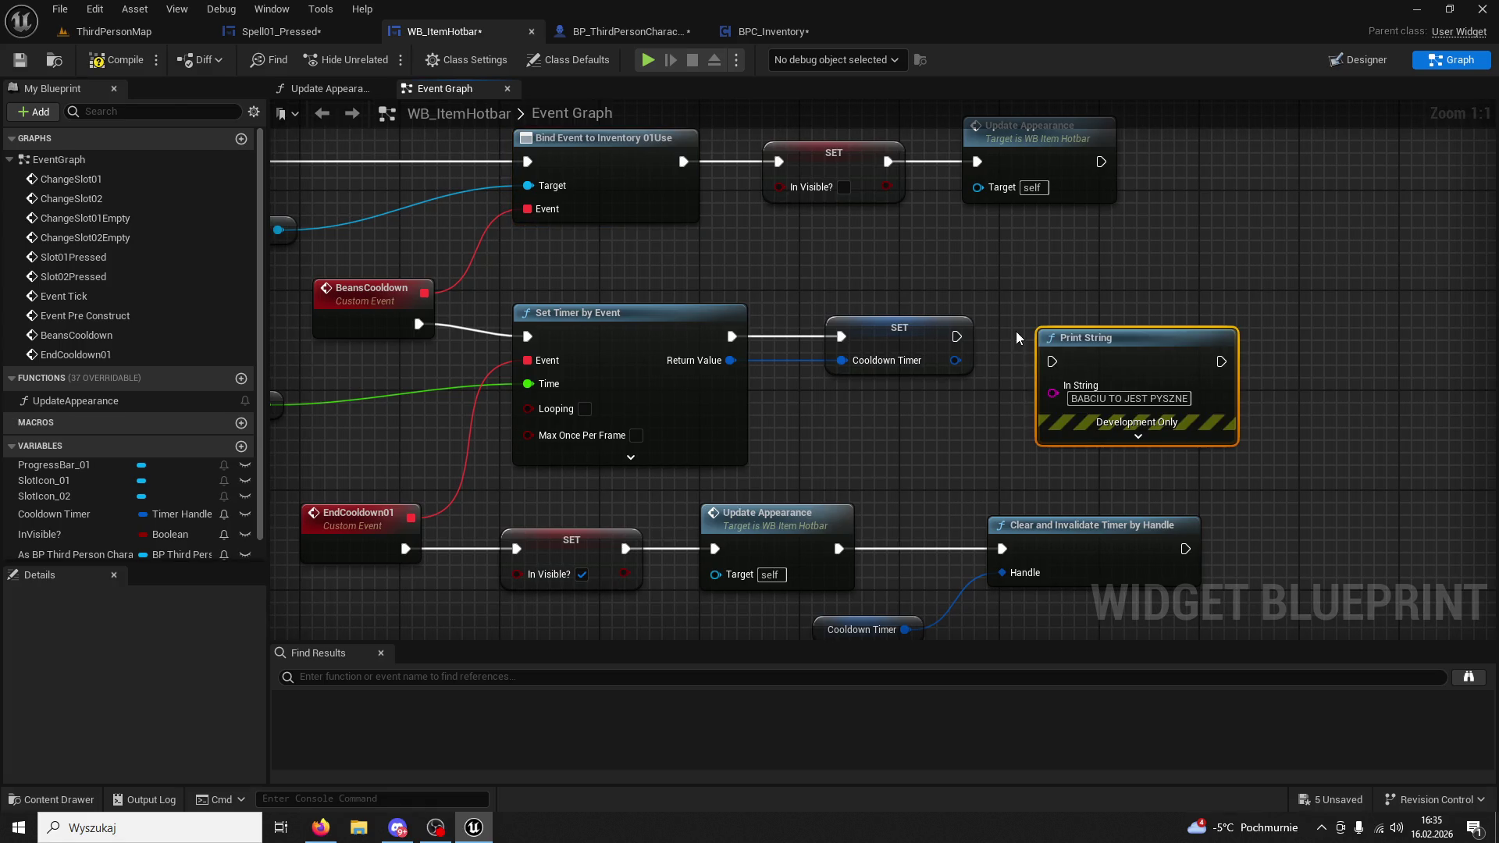
pyautogui.moveTo(958, 337)
pyautogui.mouseDown()
pyautogui.moveTo(1046, 363)
pyautogui.moveTo(1091, 315)
pyautogui.mouseUp()
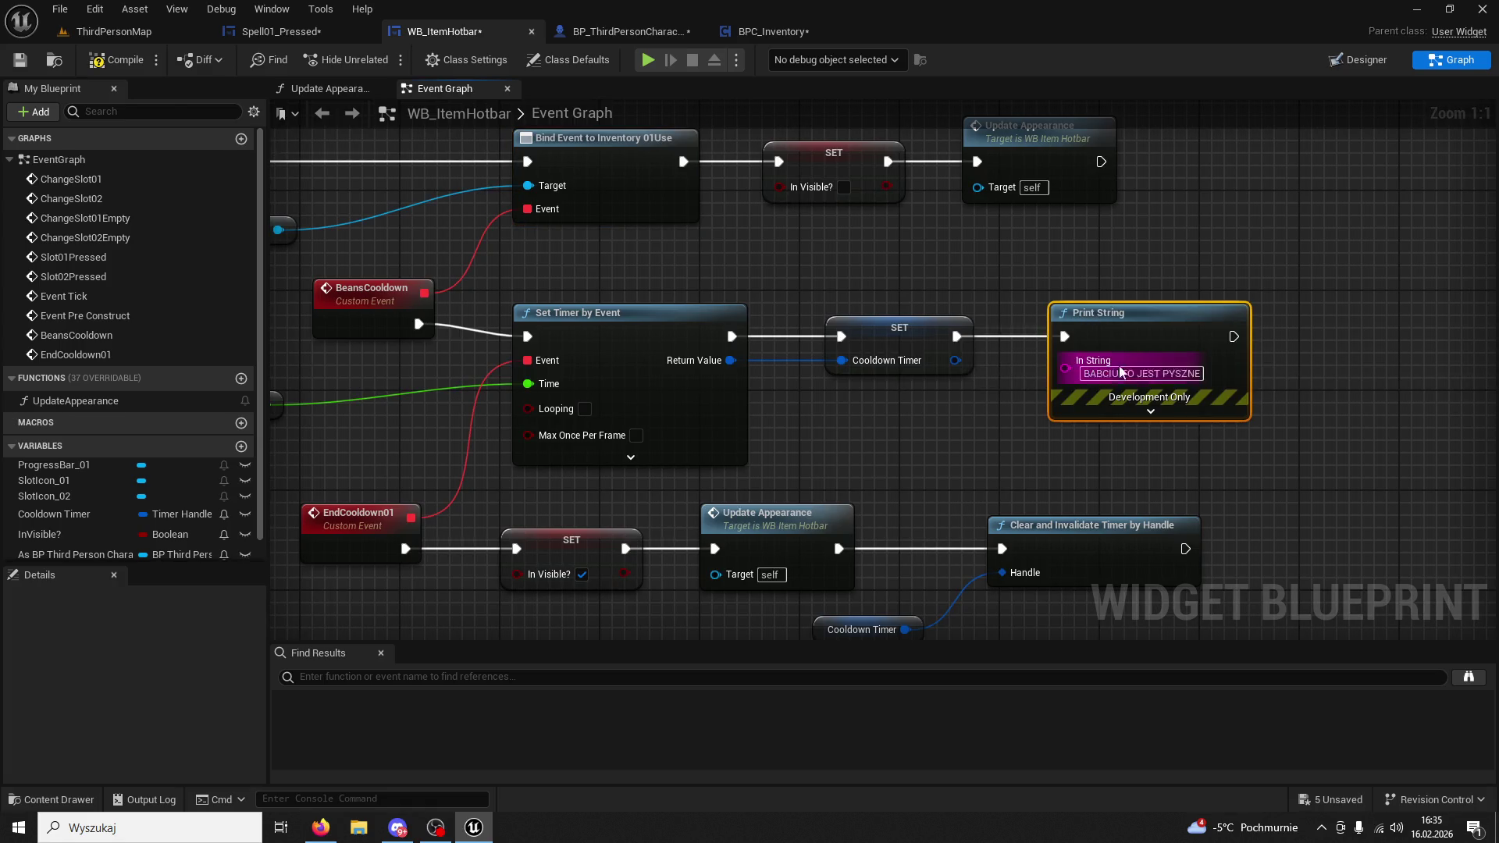
pyautogui.write('COOLDOWN ')
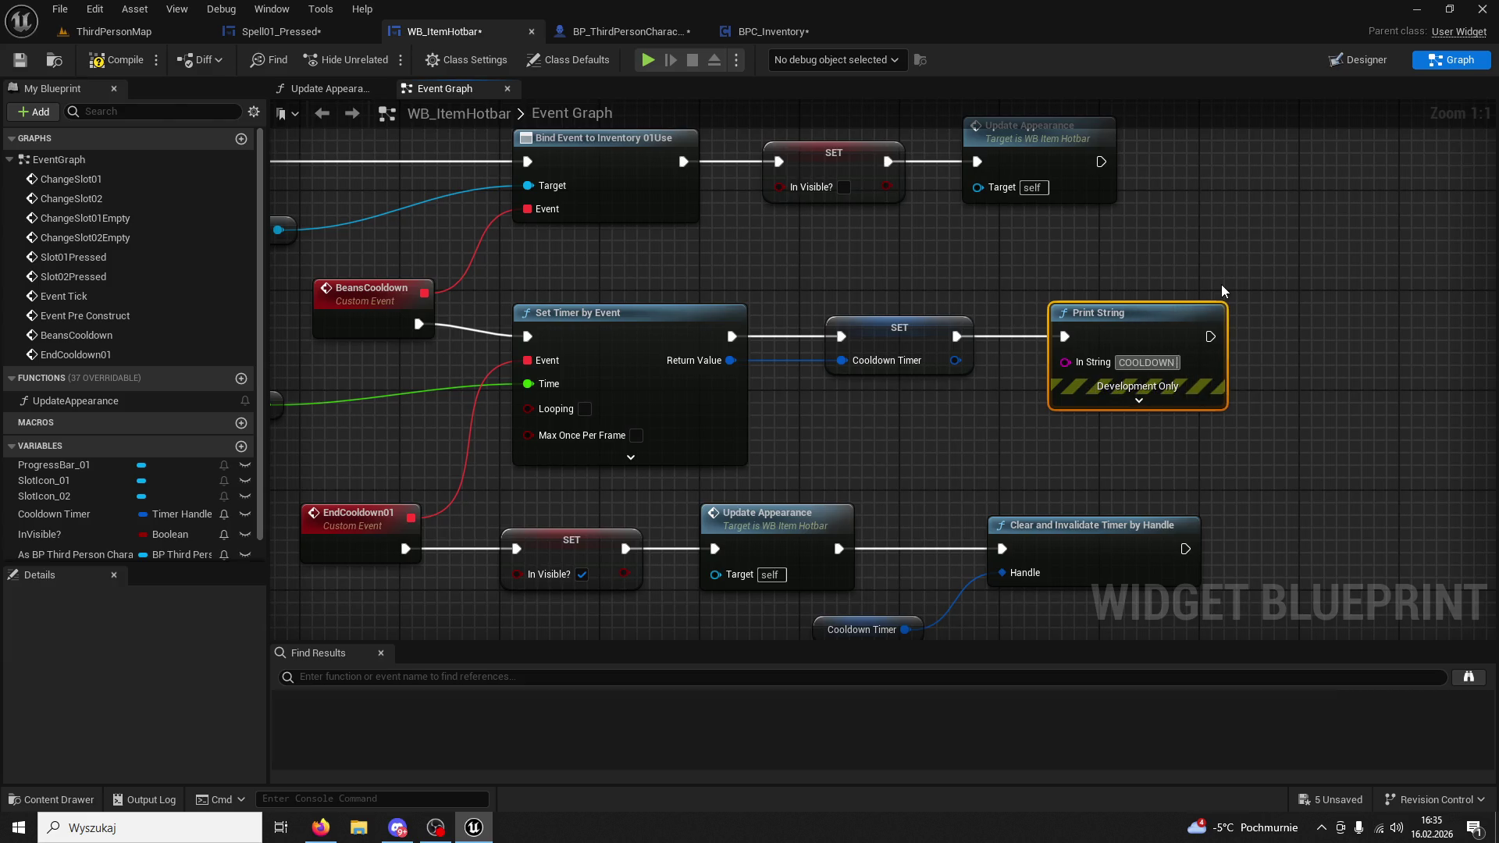
pyautogui.write('DZIALA')
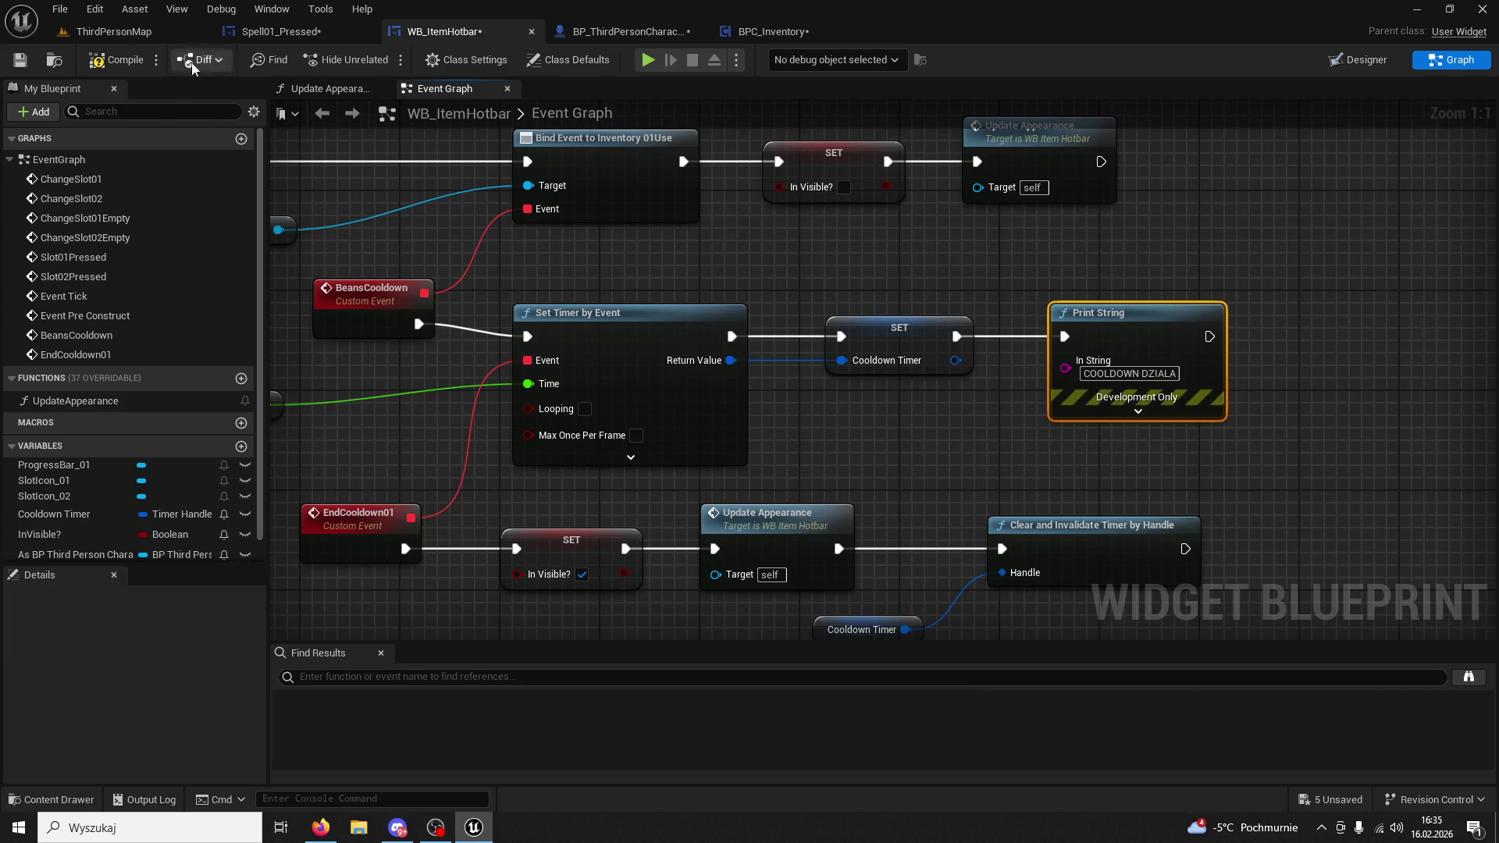
pyautogui.click(115, 35)
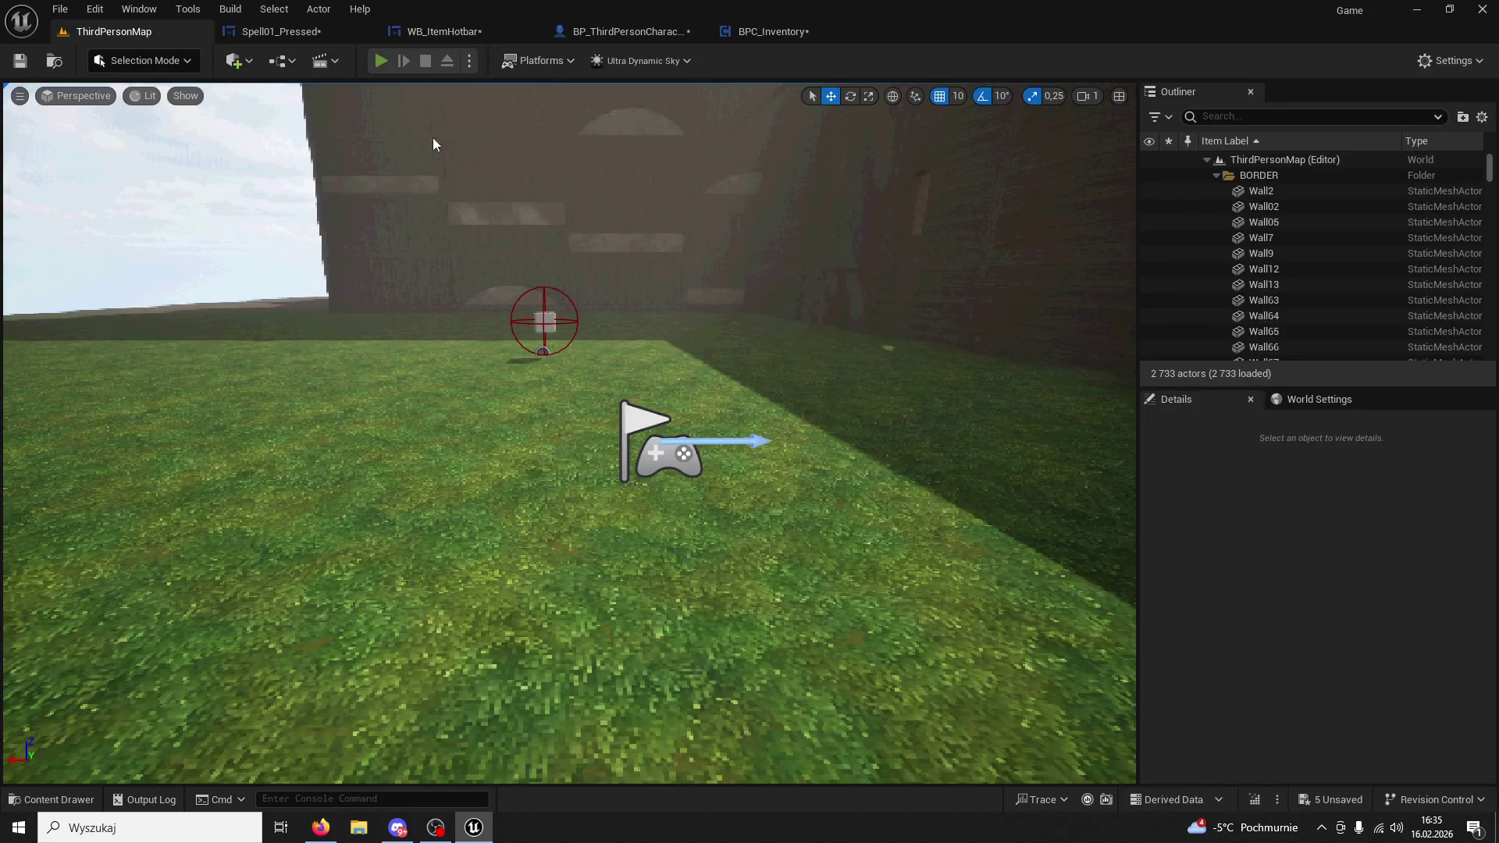
# Play-test the level: get beans into slot 1, use them several times, then stop.
pyautogui.hotkey('alt', 'p')
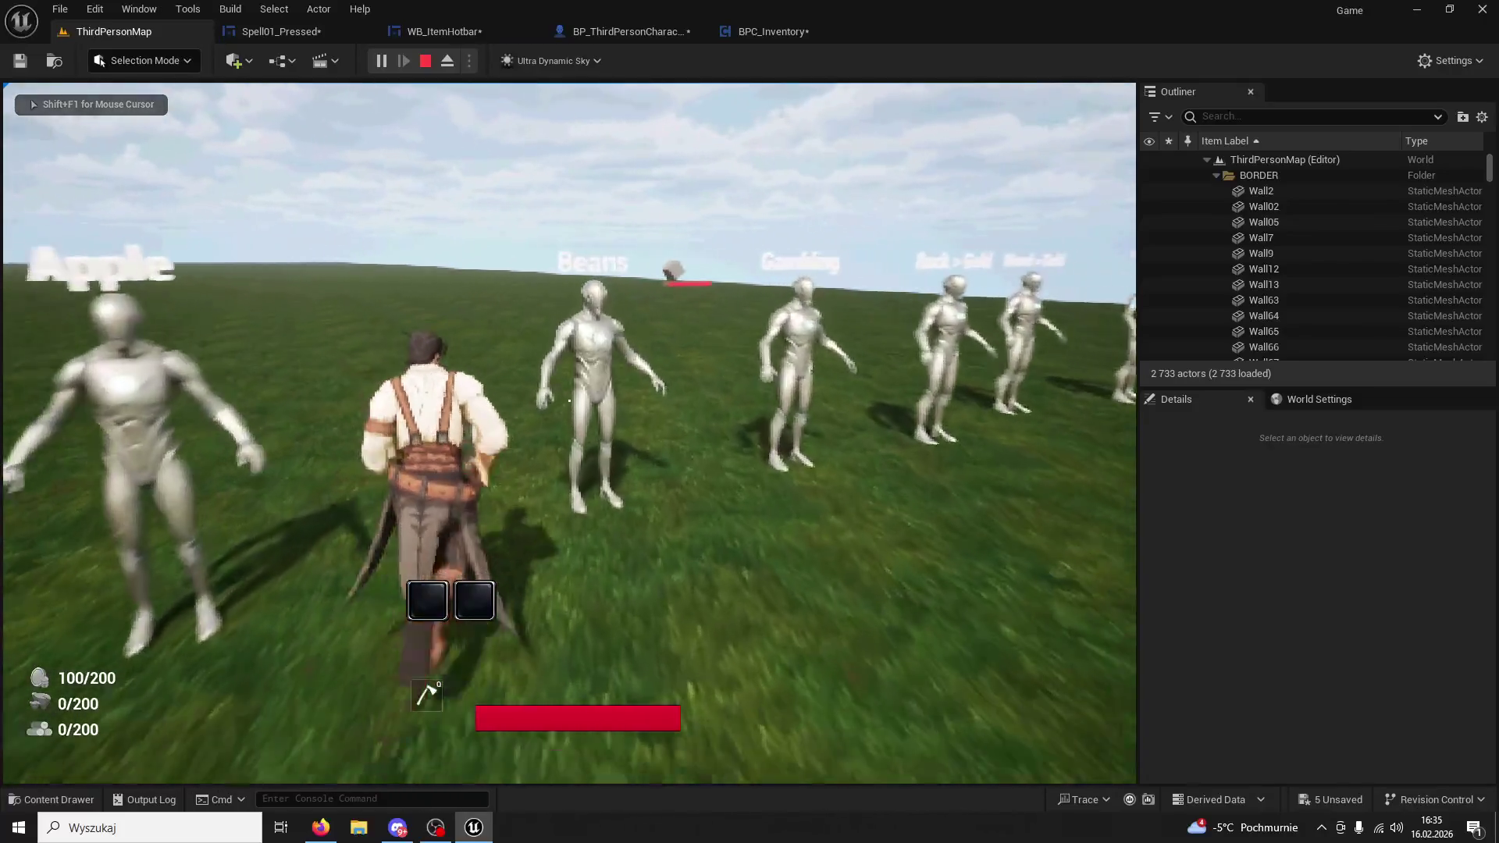
pyautogui.press('1')
pyautogui.press('w')
pyautogui.press('1')
pyautogui.press('1')
pyautogui.press('1')
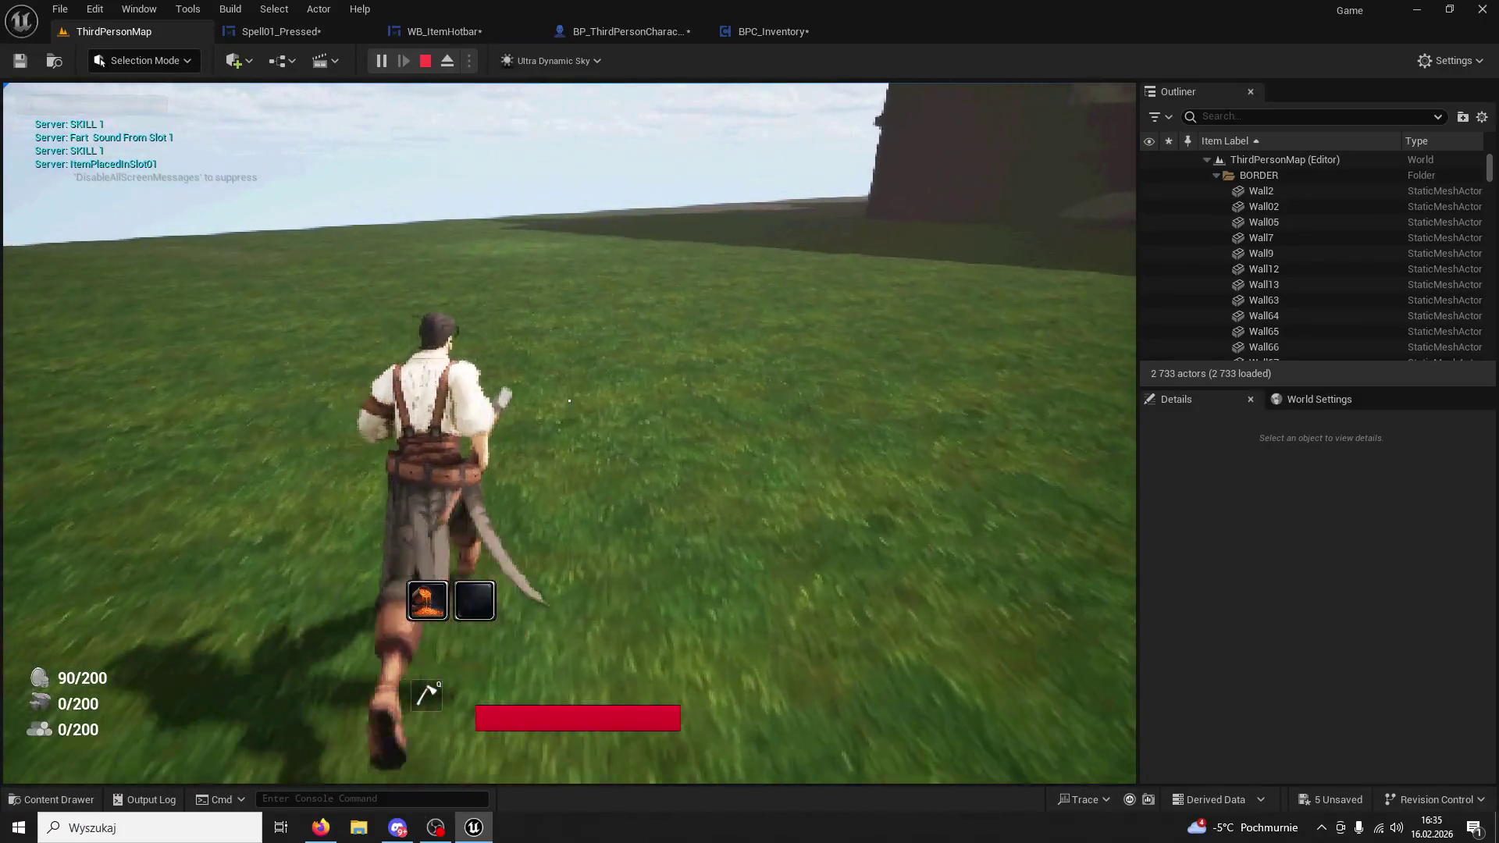
pyautogui.press('1')
pyautogui.press('1')
pyautogui.press('1')
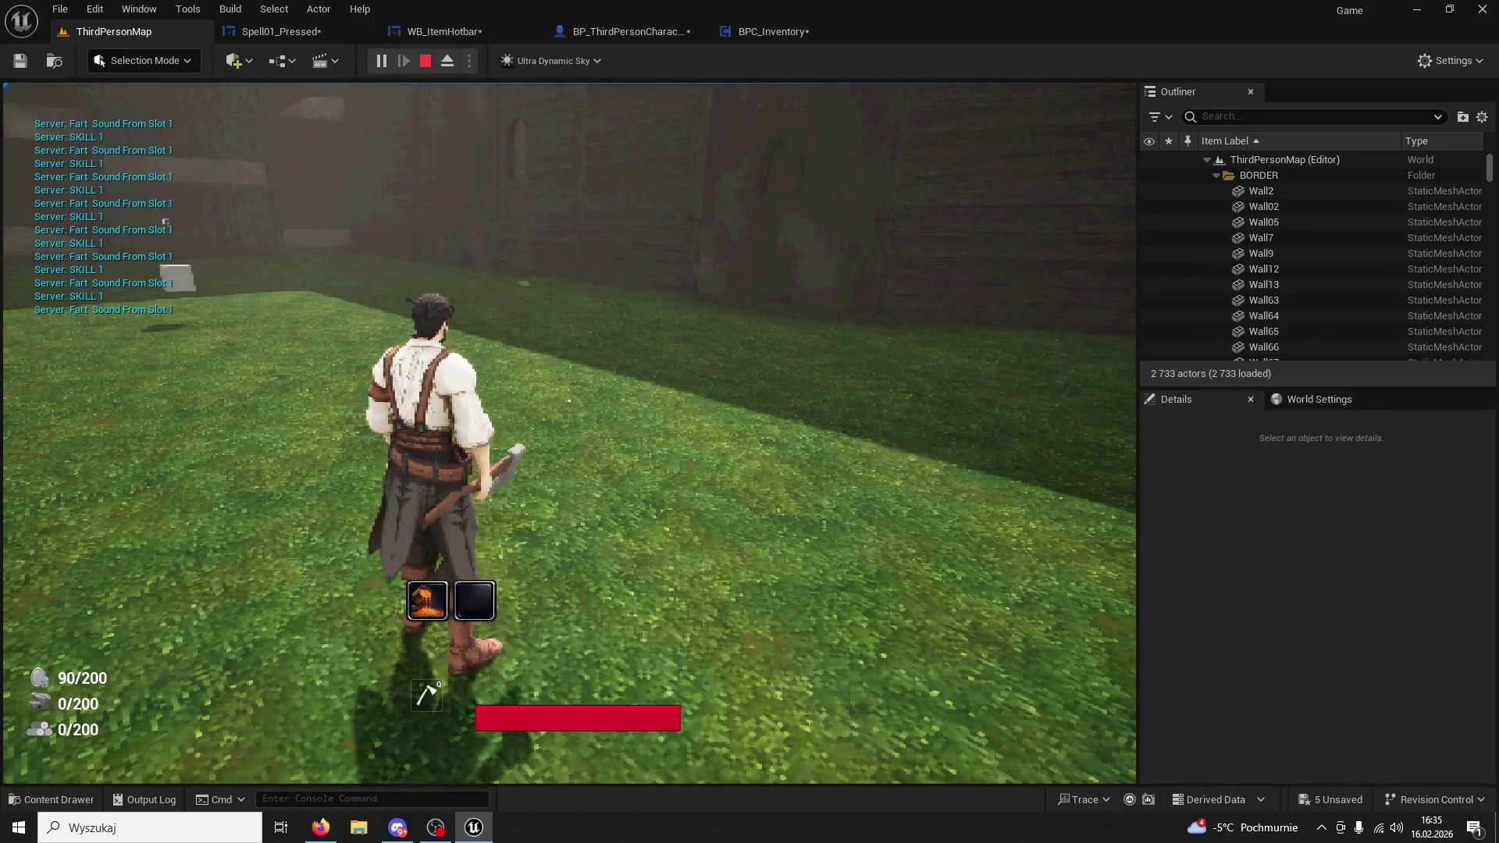
pyautogui.hotkey('shift', 'F1')
pyautogui.press('Escape')
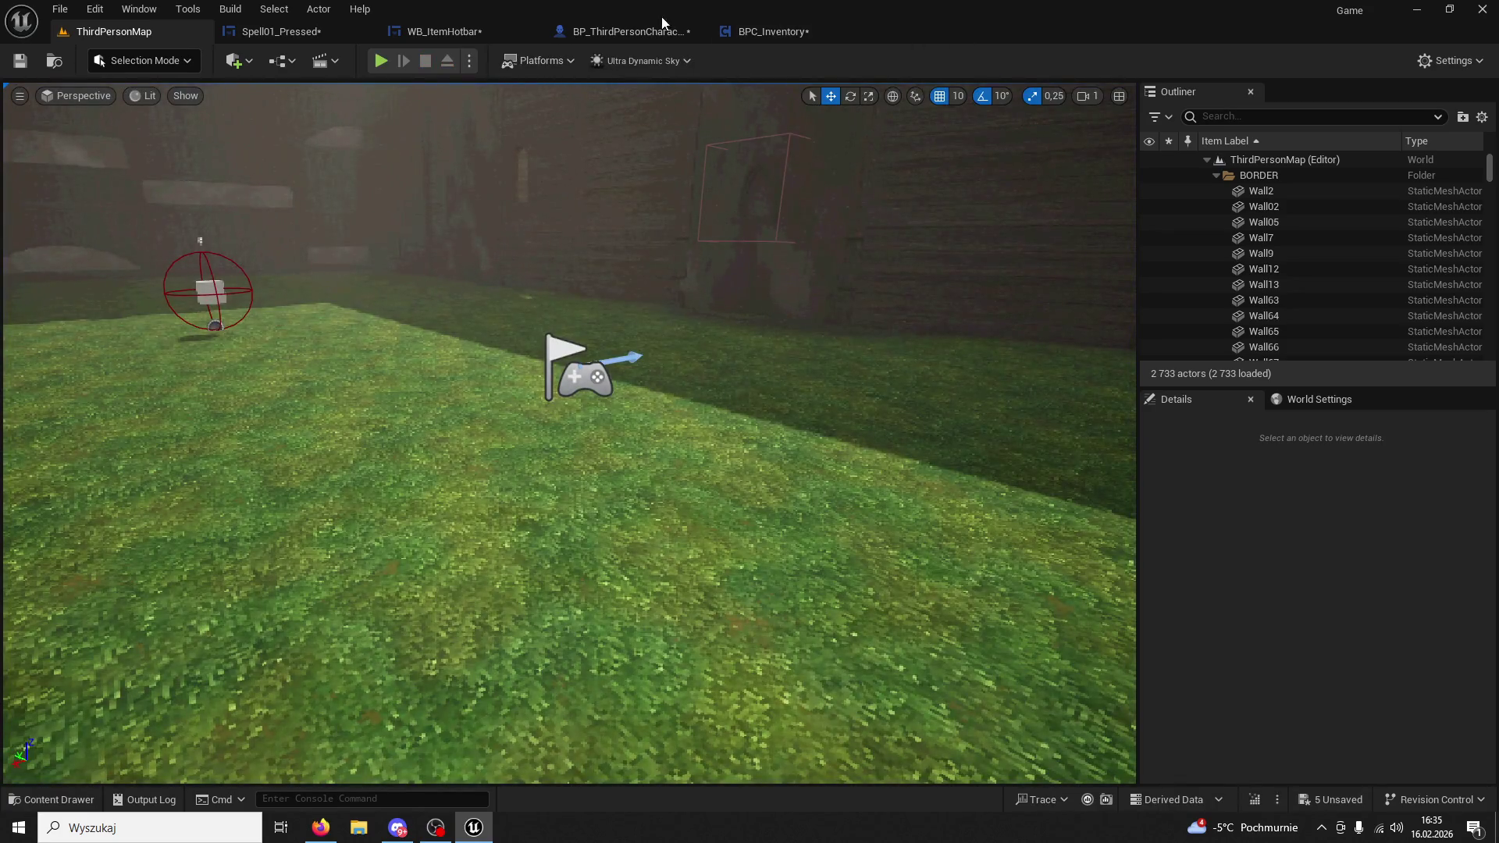
# Move the 'COOLDOWN DZIALA' Print String after Clear and Invalidate Timer by Handle, then return to ThirdPersonMap.
pyautogui.click(628, 31)
pyautogui.click(442, 31)
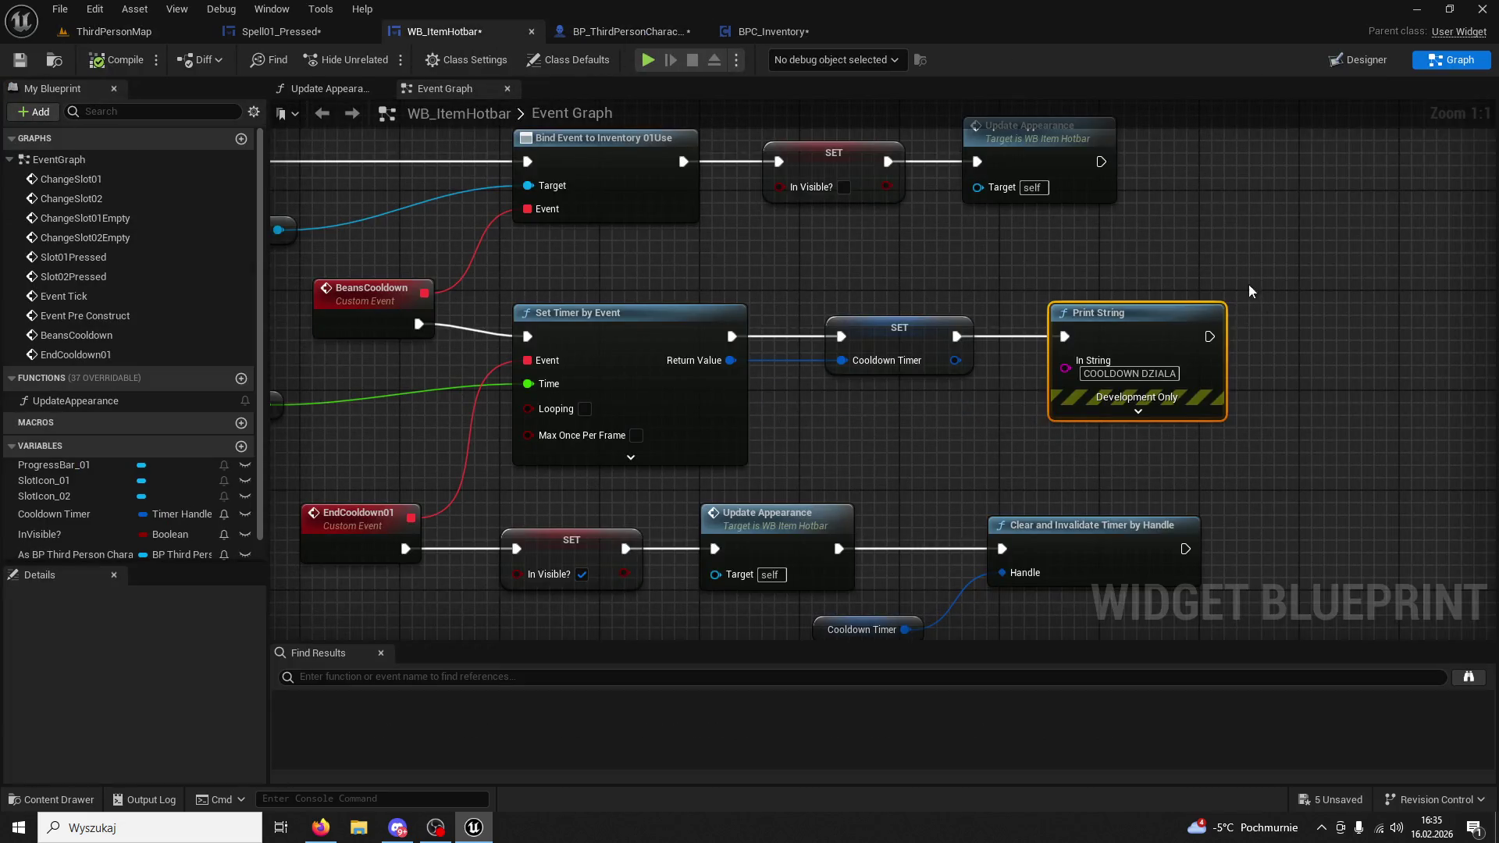
pyautogui.press('Delete')
pyautogui.moveTo(1062, 348)
pyautogui.mouseDown()
pyautogui.moveTo(1154, 260)
pyautogui.moveTo(1007, 221)
pyautogui.mouseUp()
pyautogui.hotkey('ctrl', 'z')
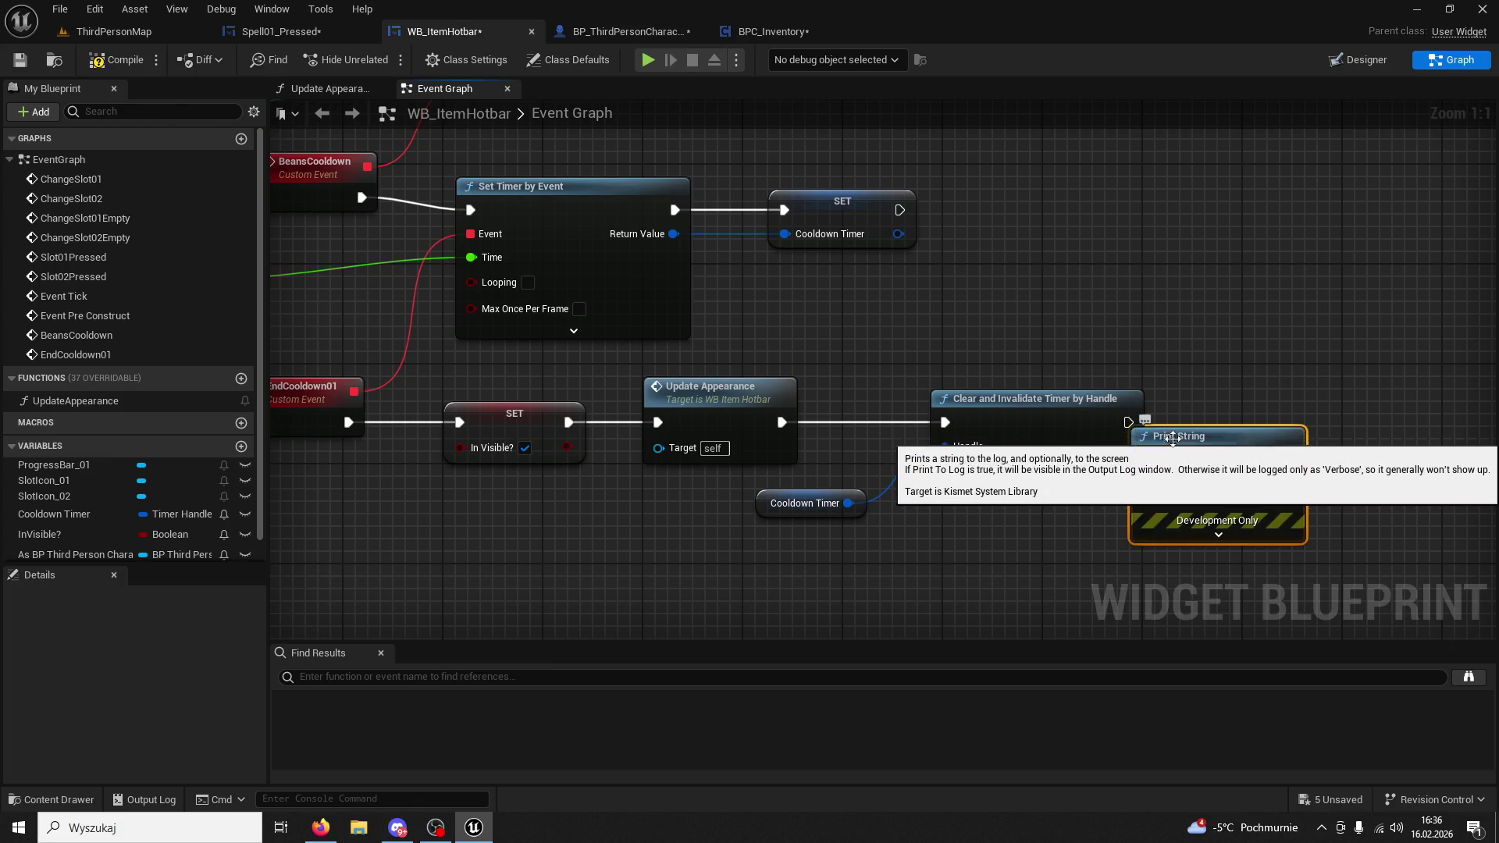
pyautogui.moveTo(1171, 439); pyautogui.dragTo(1232, 413)
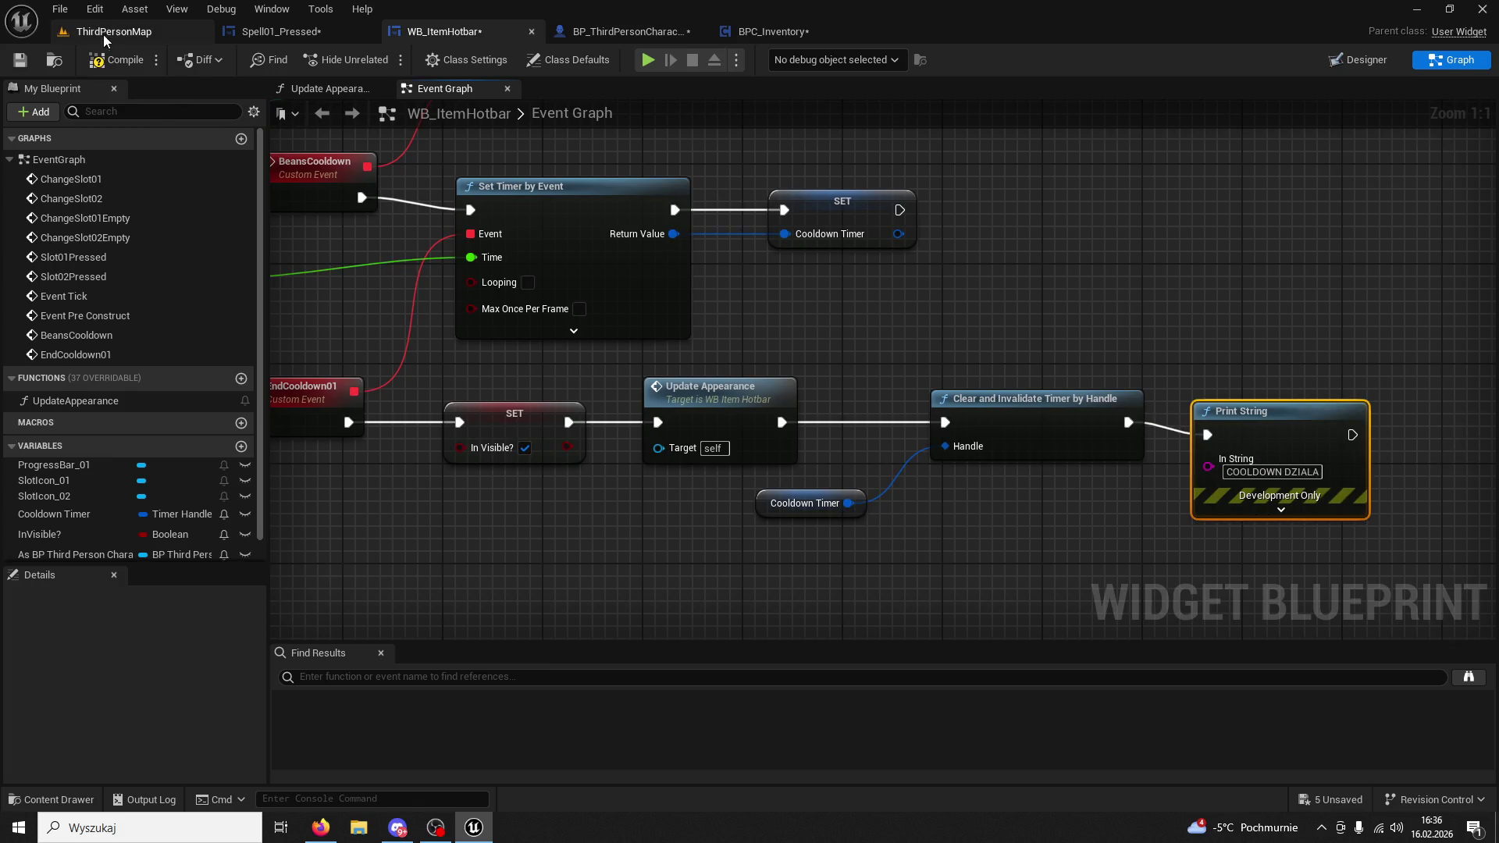
pyautogui.click(174, 38)
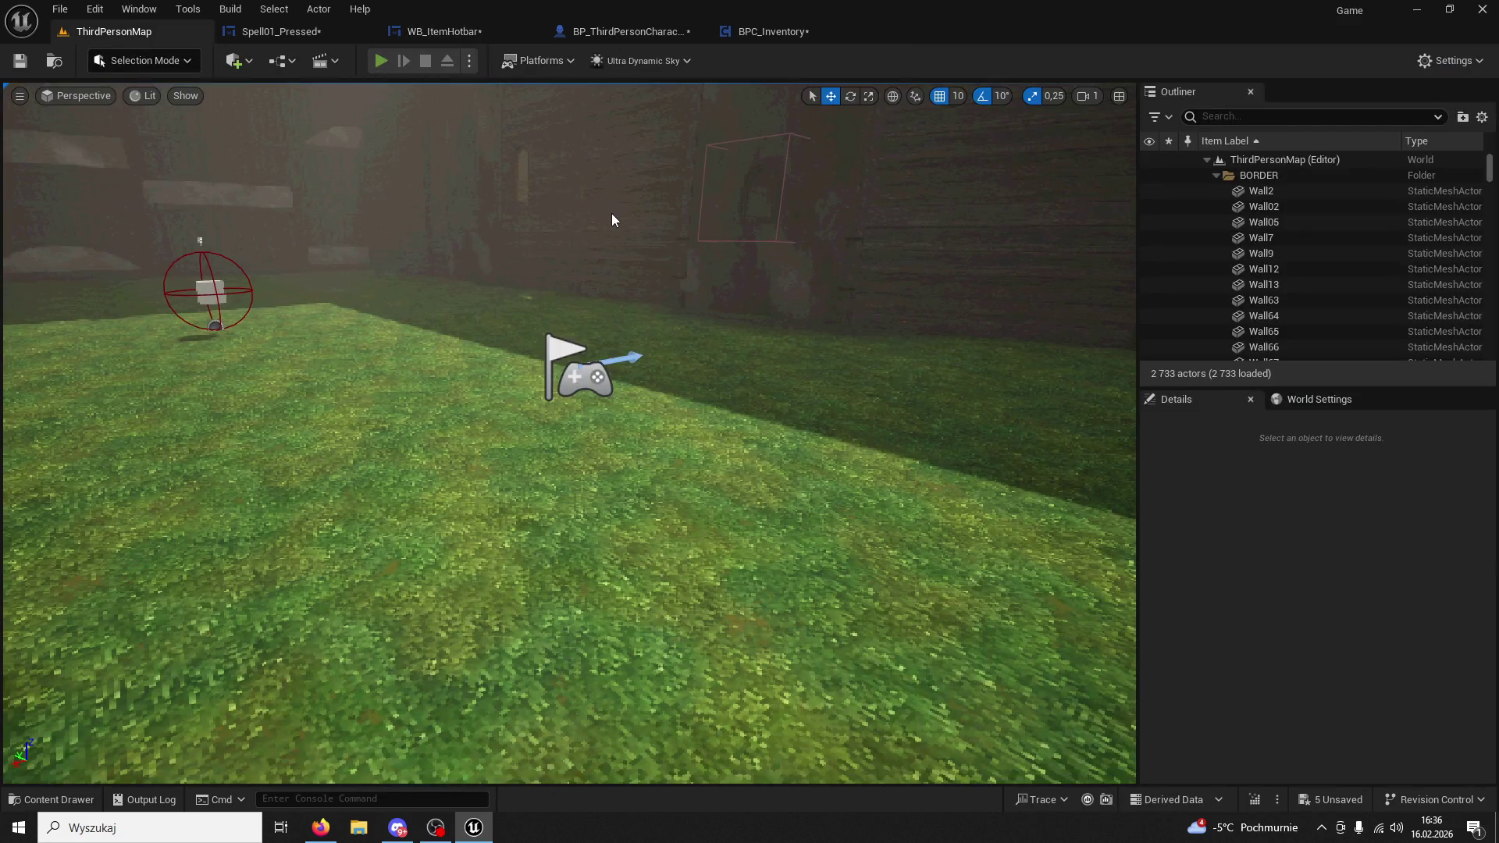
# Play-test running to the Beans statue, getting beans into slot 1 and using them, then open BP_ThirdPersonCharacter.
pyautogui.hotkey('alt', 'p')
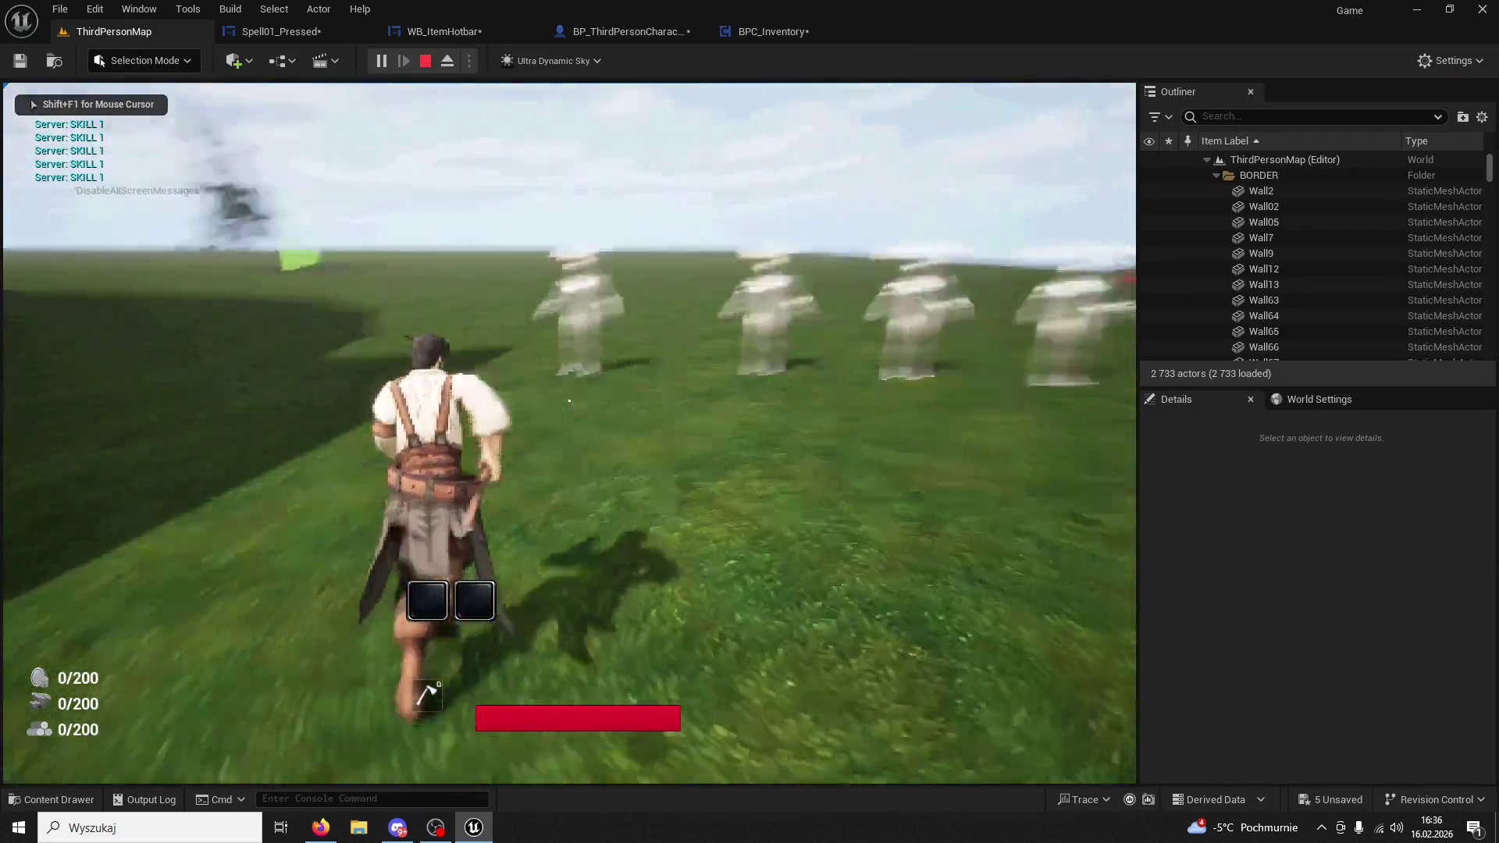
pyautogui.press('w')
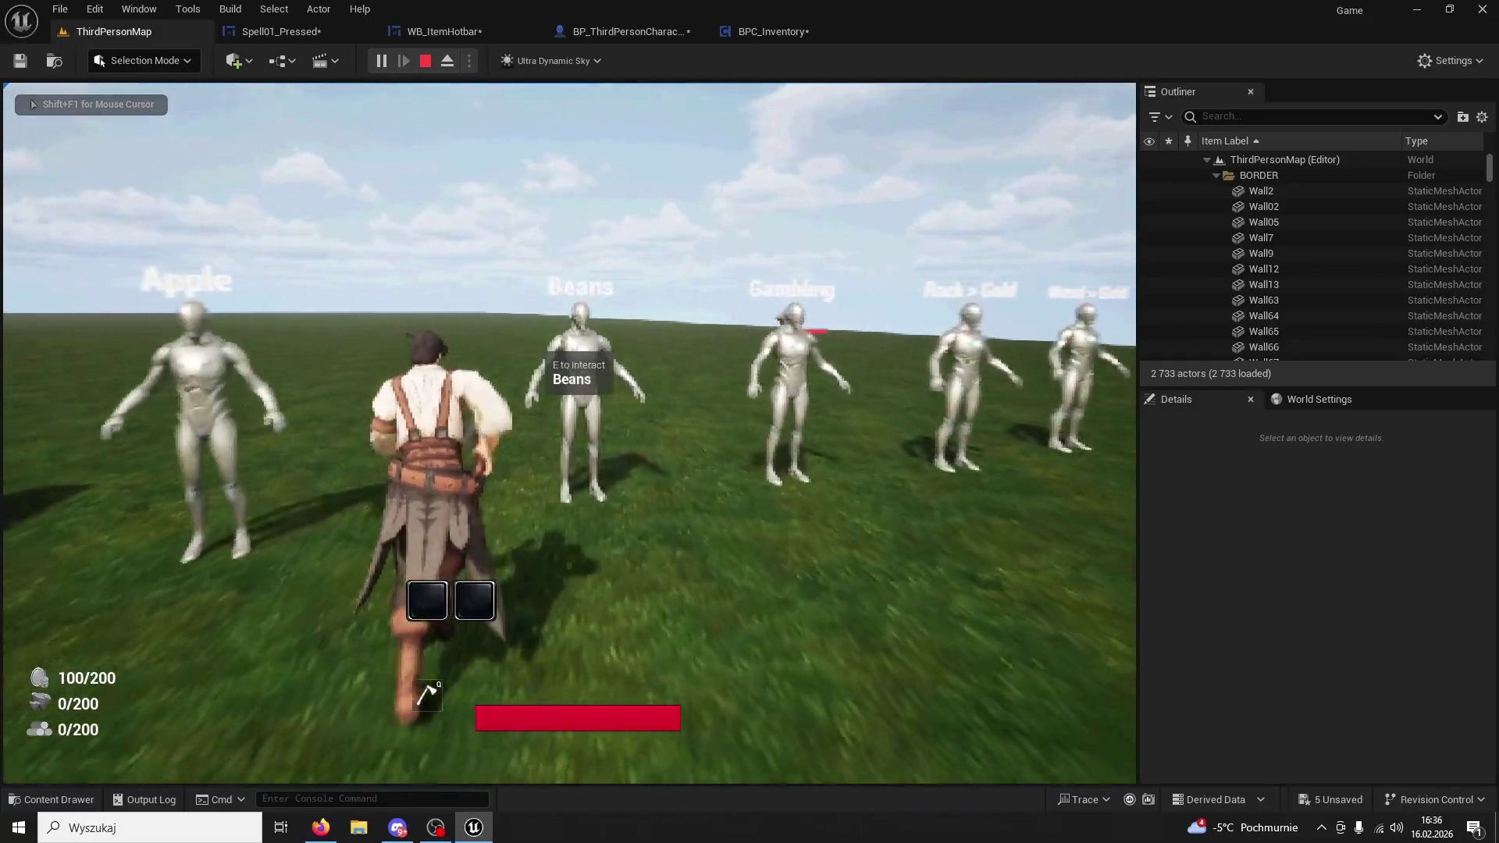
pyautogui.press('e')
pyautogui.press('1')
pyautogui.press('1')
pyautogui.press('1')
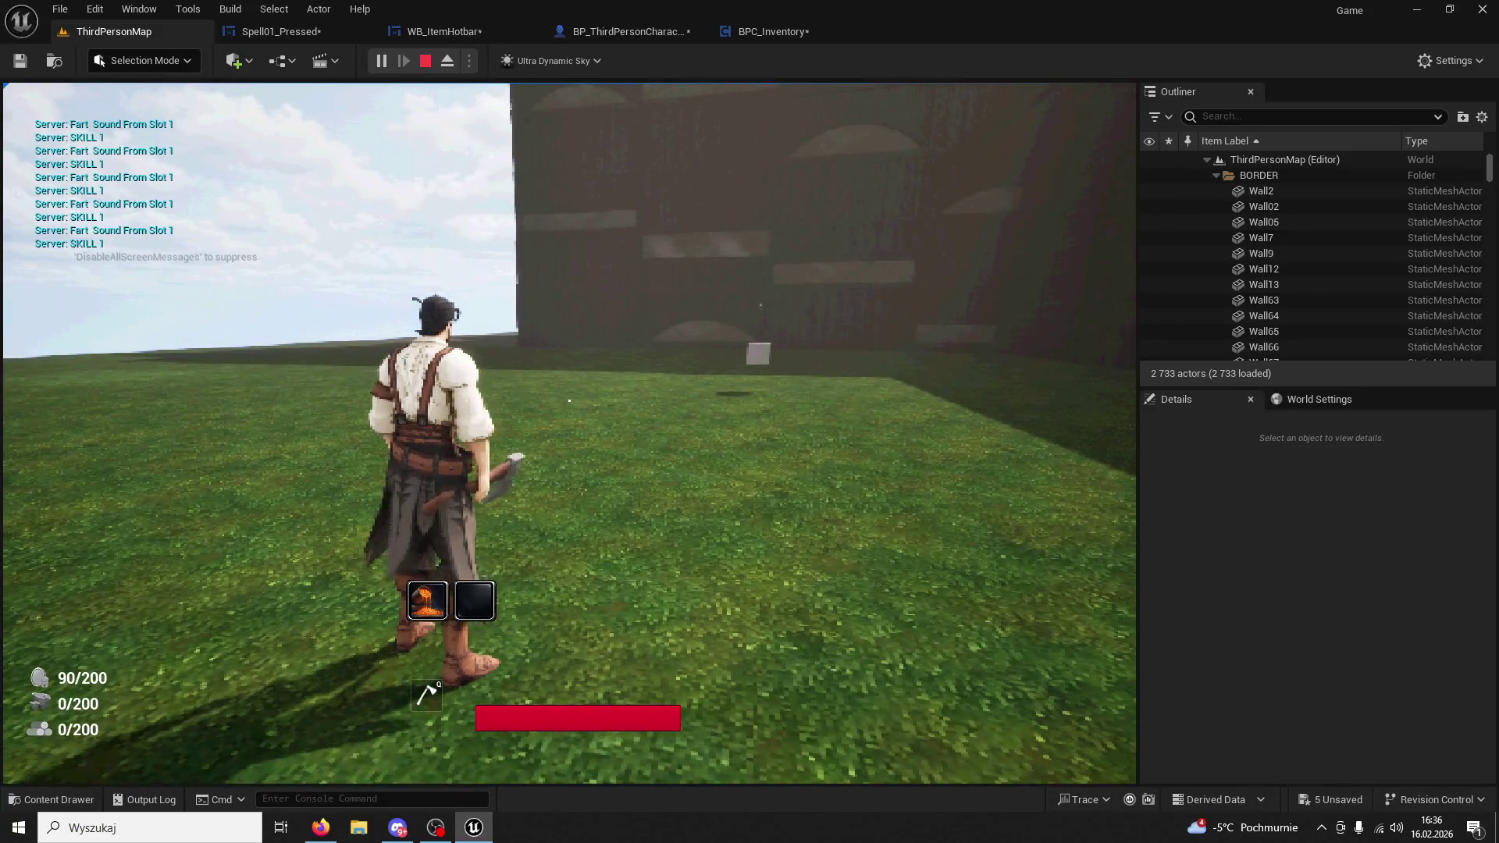
pyautogui.press('Escape')
pyautogui.click(773, 29)
pyautogui.click(656, 33)
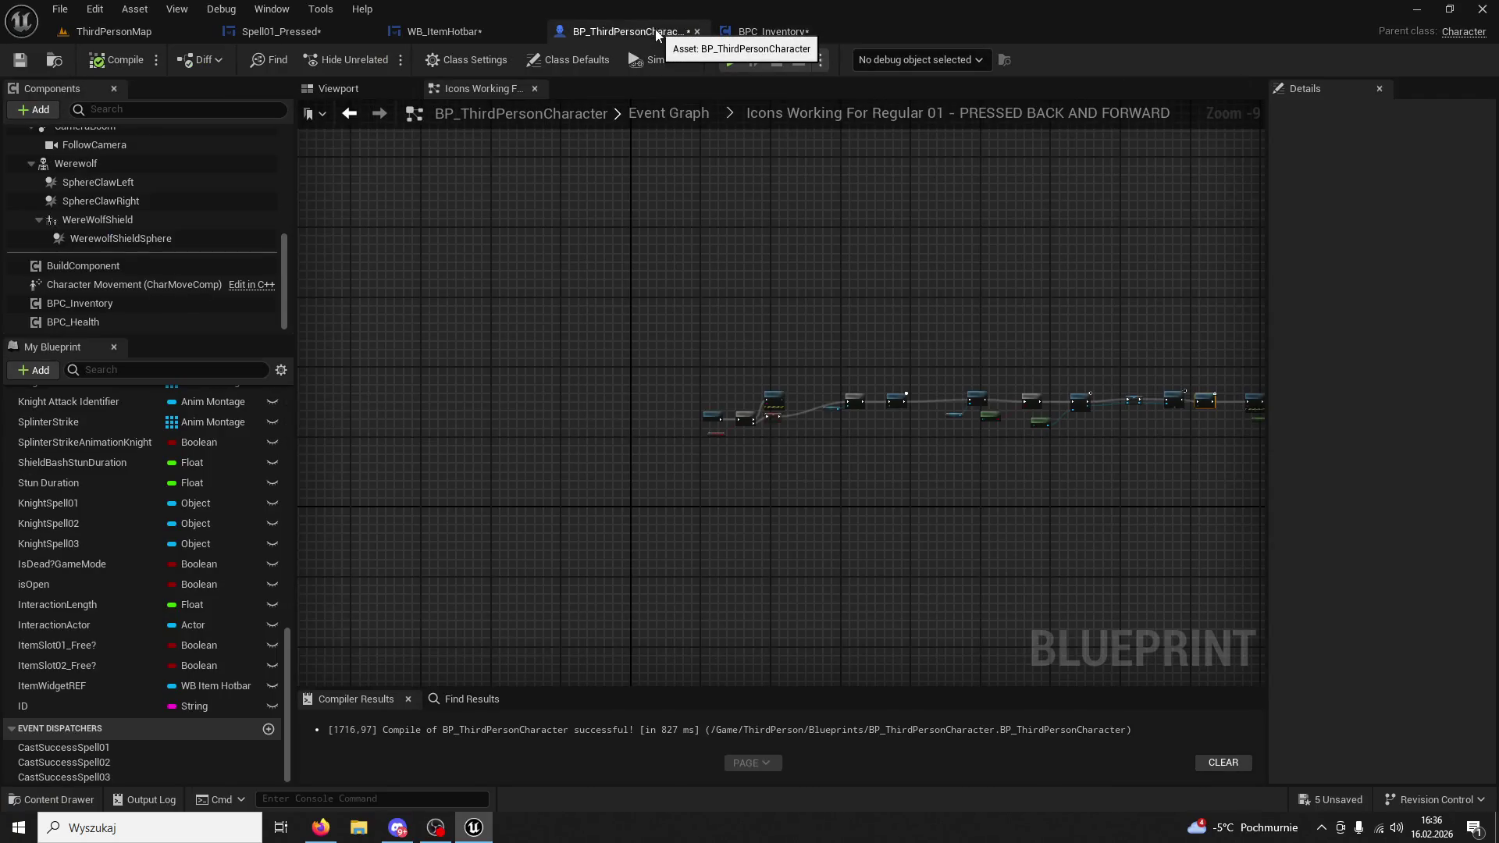
# In WB_ItemHotbar, frame Event Pre Construct and open the Update Appearance function.
pyautogui.click(440, 33)
pyautogui.scroll(-2, 837, 275)
pyautogui.moveTo(837, 275)
pyautogui.mouseDown()
pyautogui.moveTo(734, 281)
pyautogui.moveTo(840, 301)
pyautogui.moveTo(1035, 300)
pyautogui.moveTo(940, 271)
pyautogui.mouseUp()
pyautogui.moveTo(434, 240); pyautogui.dragTo(436, 250)
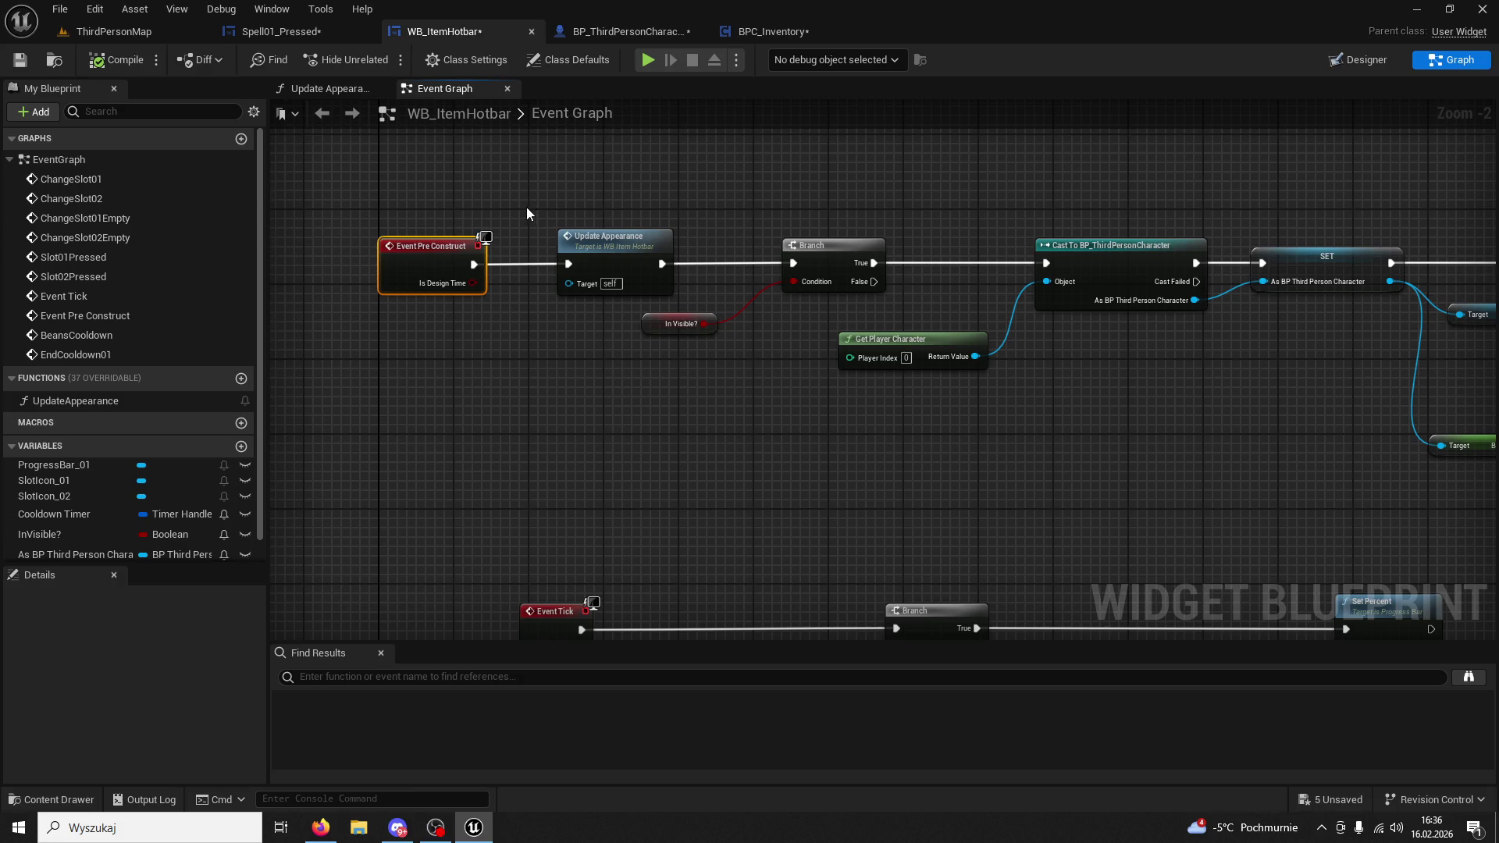
pyautogui.doubleClick(547, 253)
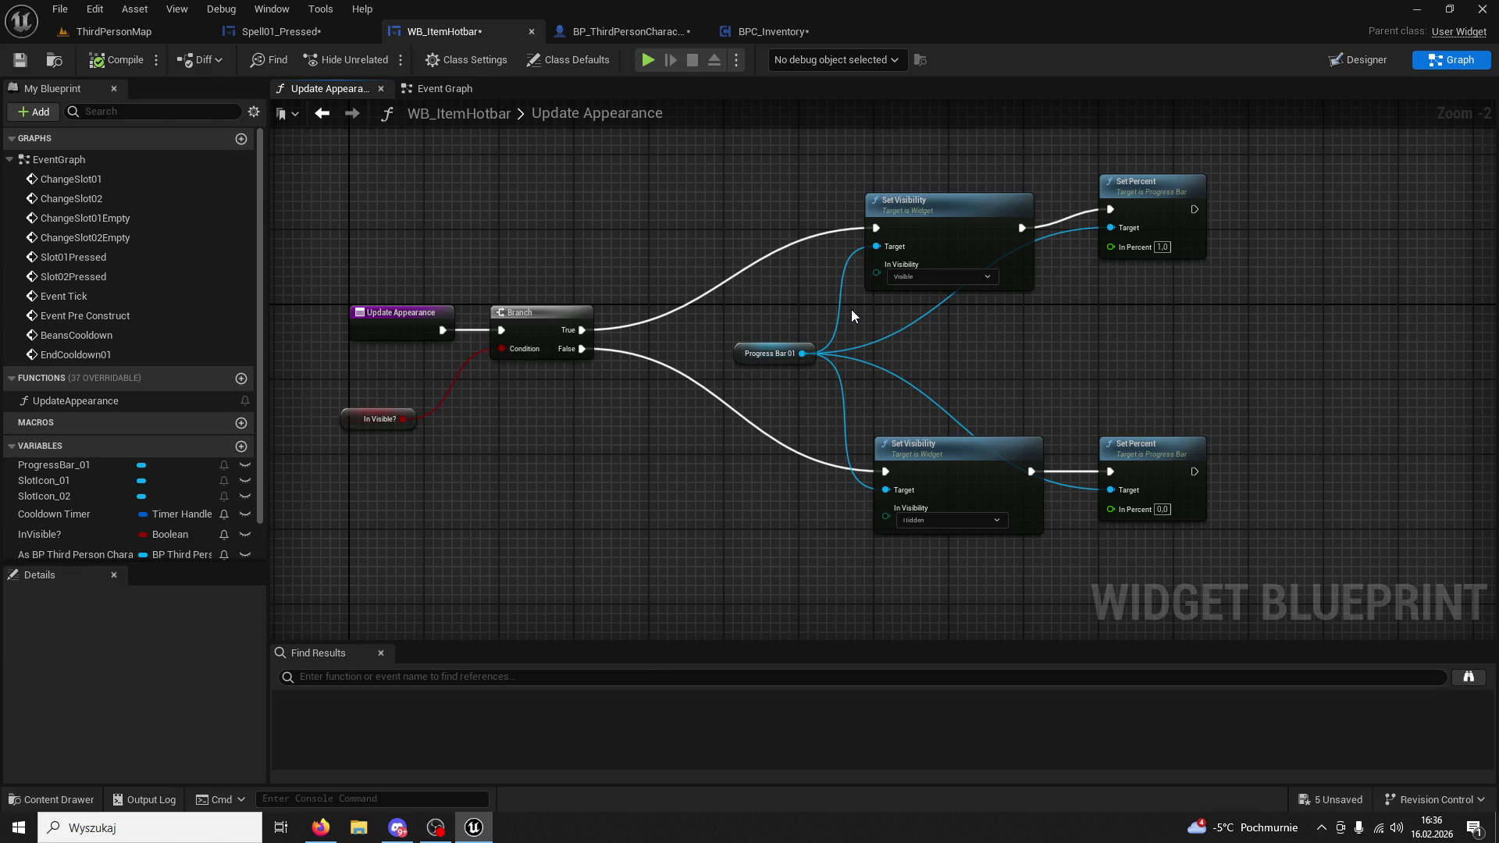
# Review the Bind Event and Set Timer cooldown nodes, glancing at Update Appearance once more.
pyautogui.click(440, 90)
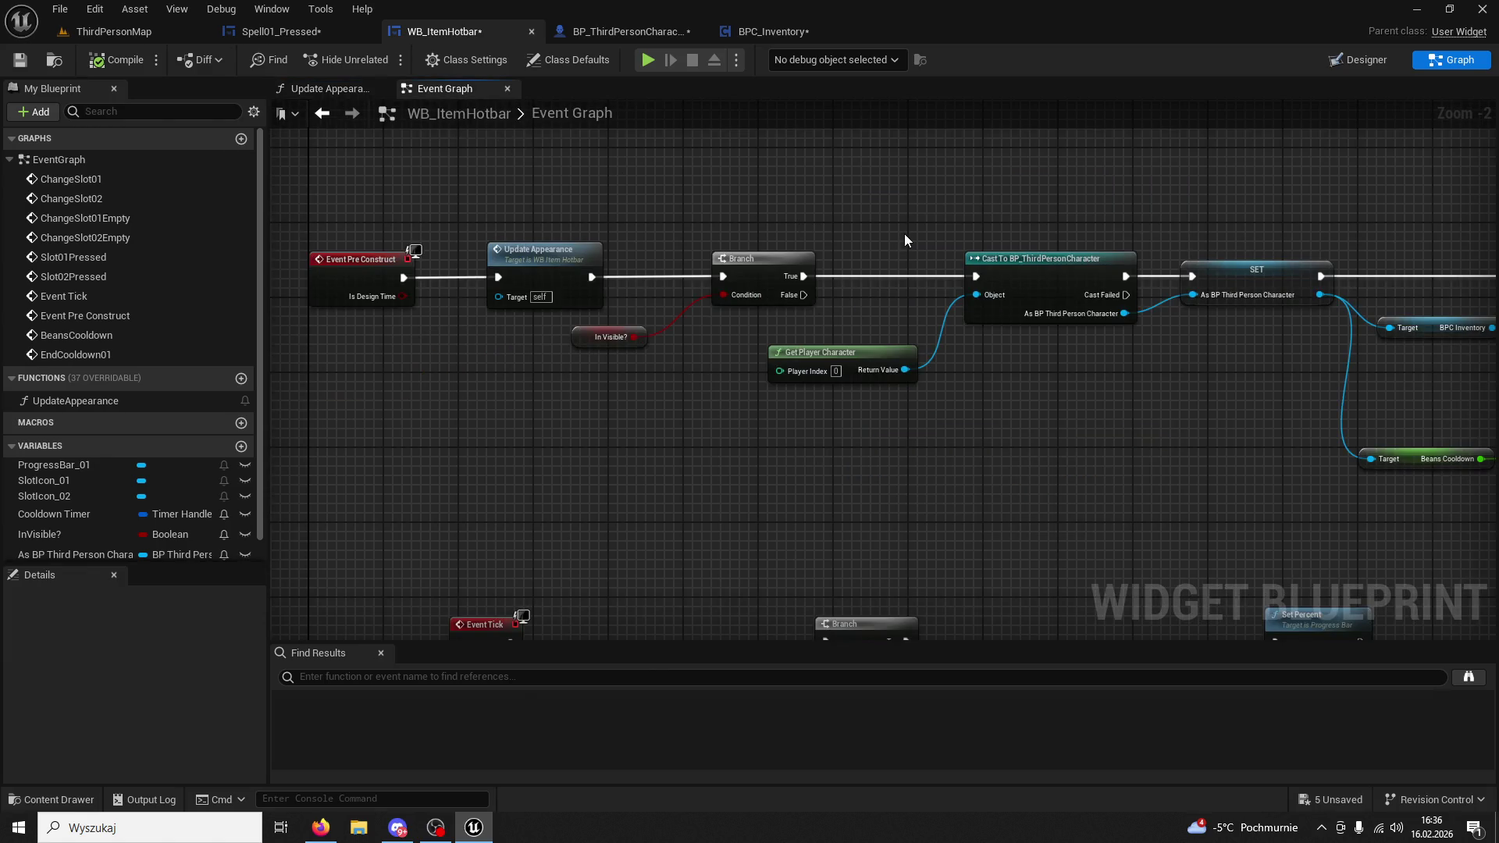
pyautogui.moveTo(952, 245); pyautogui.dragTo(714, 362)
pyautogui.scroll(-2, 720, 364)
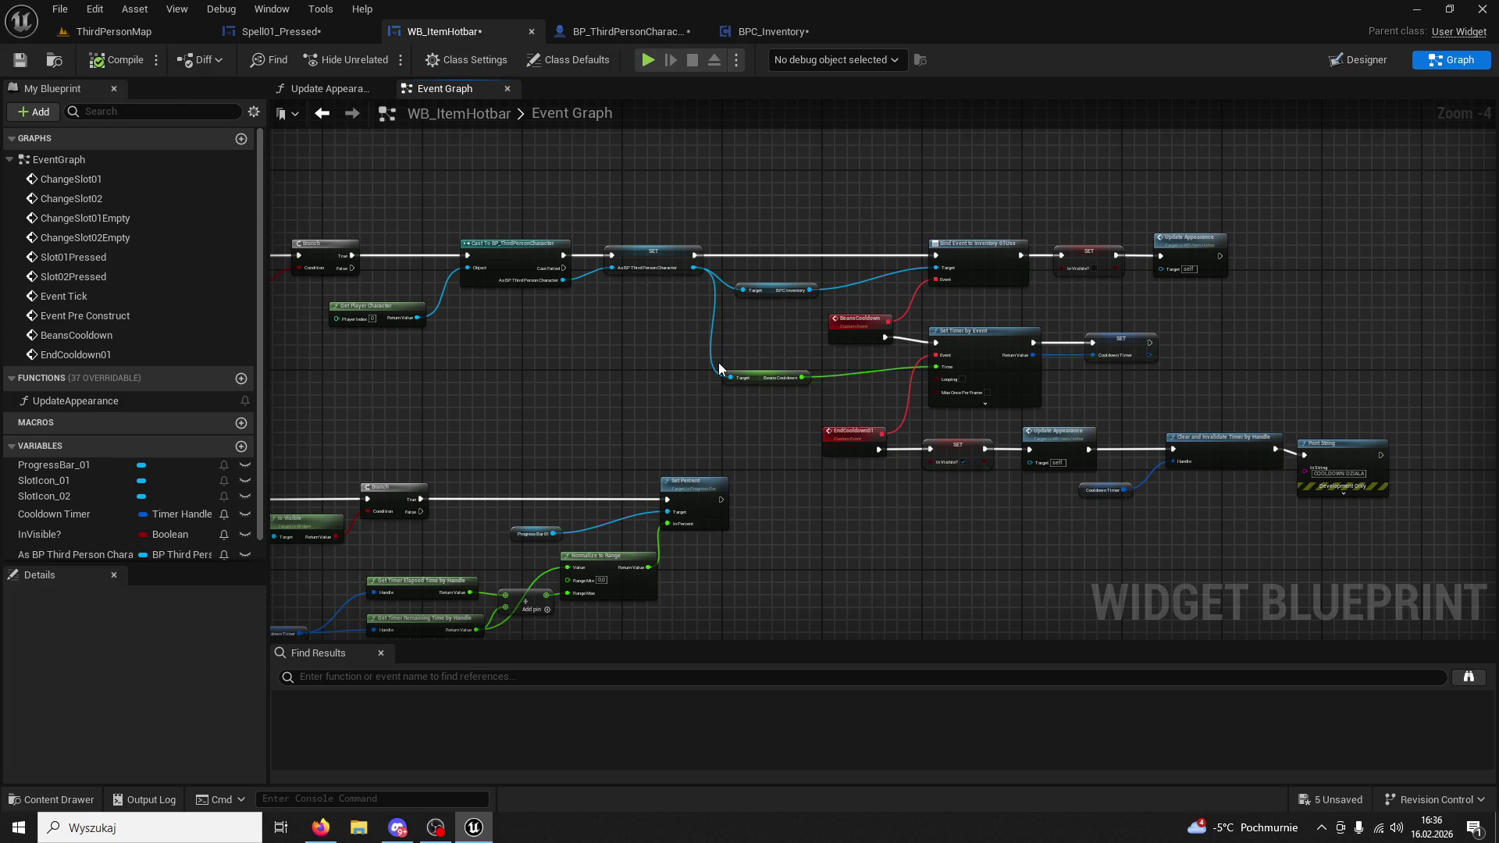
pyautogui.scroll(3, 1044, 404)
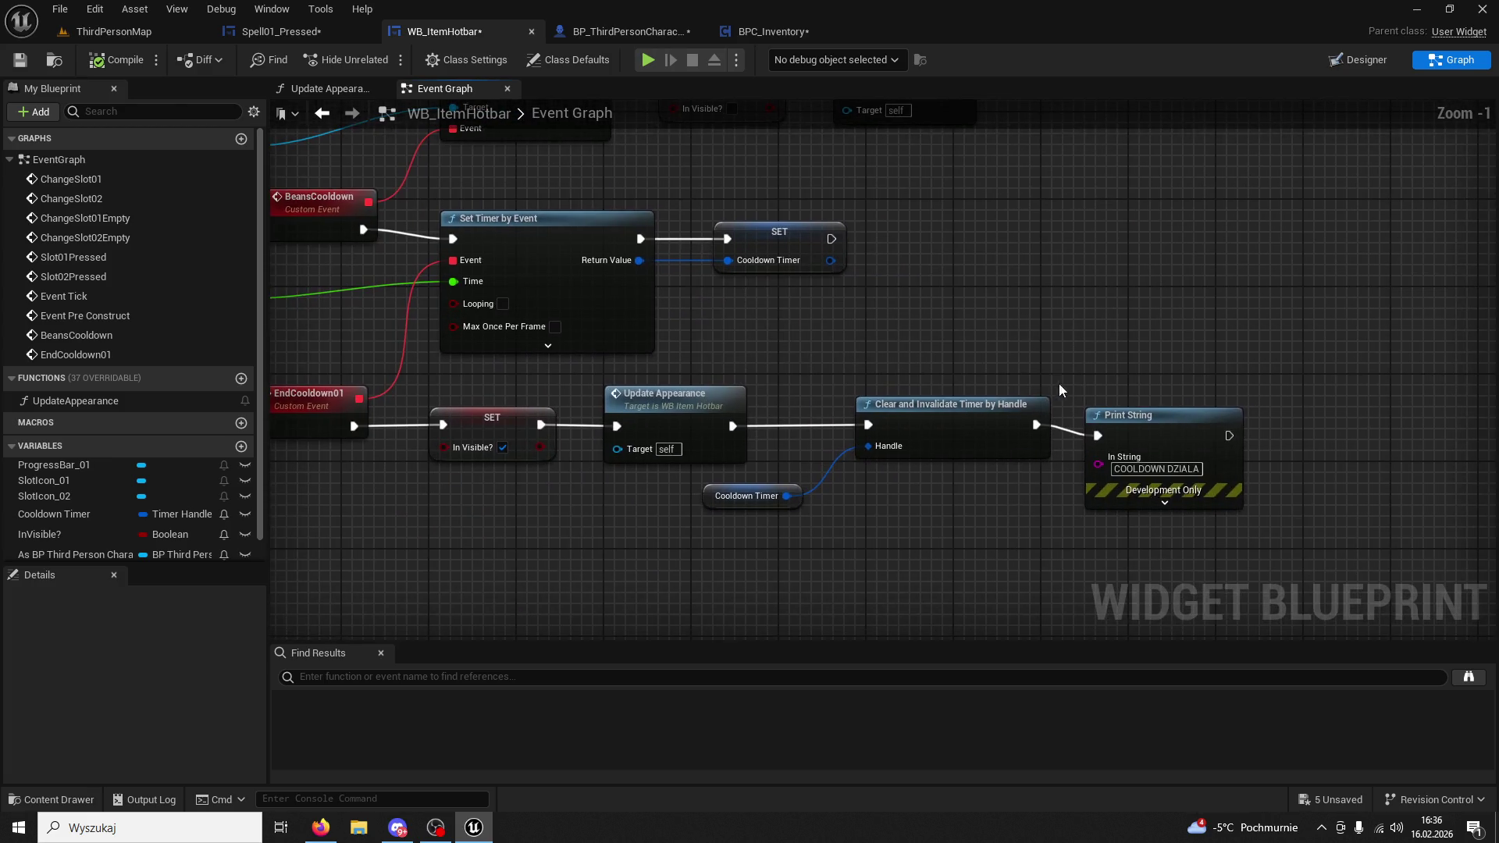
pyautogui.click(343, 88)
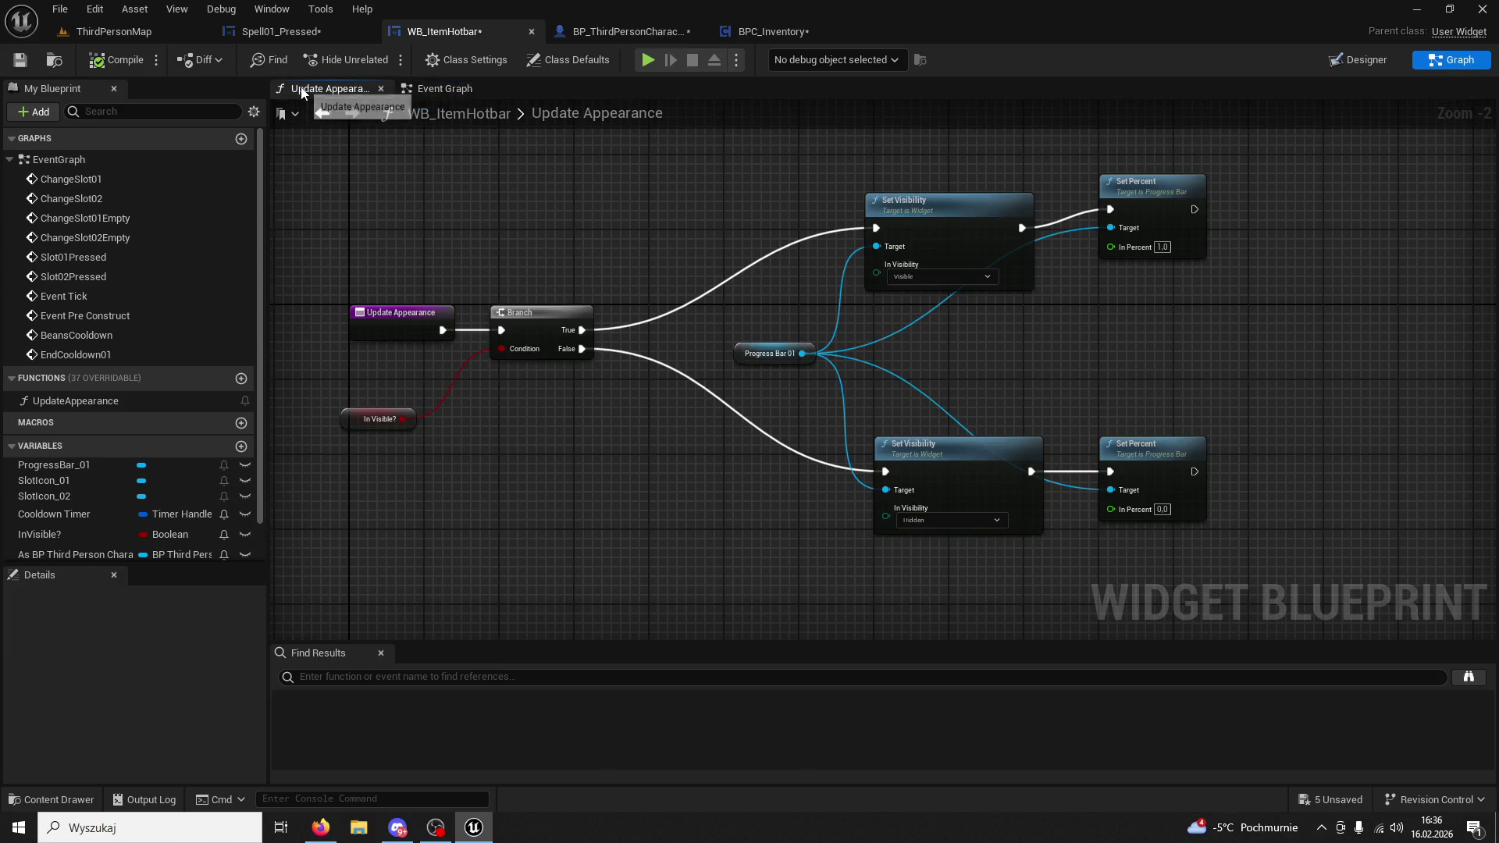
pyautogui.click(443, 86)
pyautogui.scroll(-5, 818, 294)
pyautogui.scroll(2, 823, 302)
pyautogui.scroll(3, 823, 304)
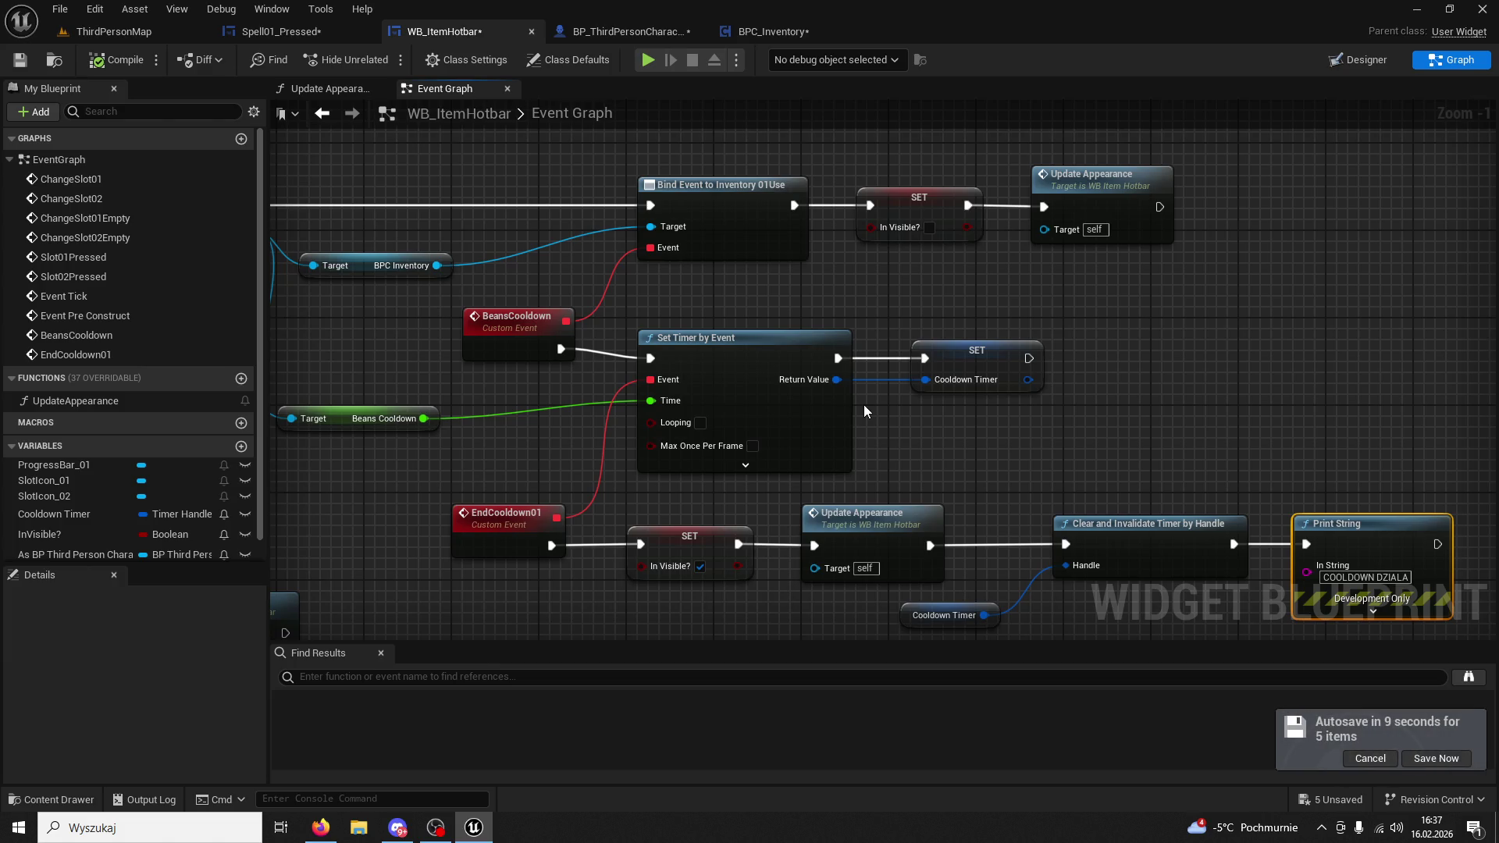
# Zoom out to frame the Event Pre Construct, Tick and cooldown node chains.
pyautogui.moveTo(933, 426); pyautogui.dragTo(968, 428)
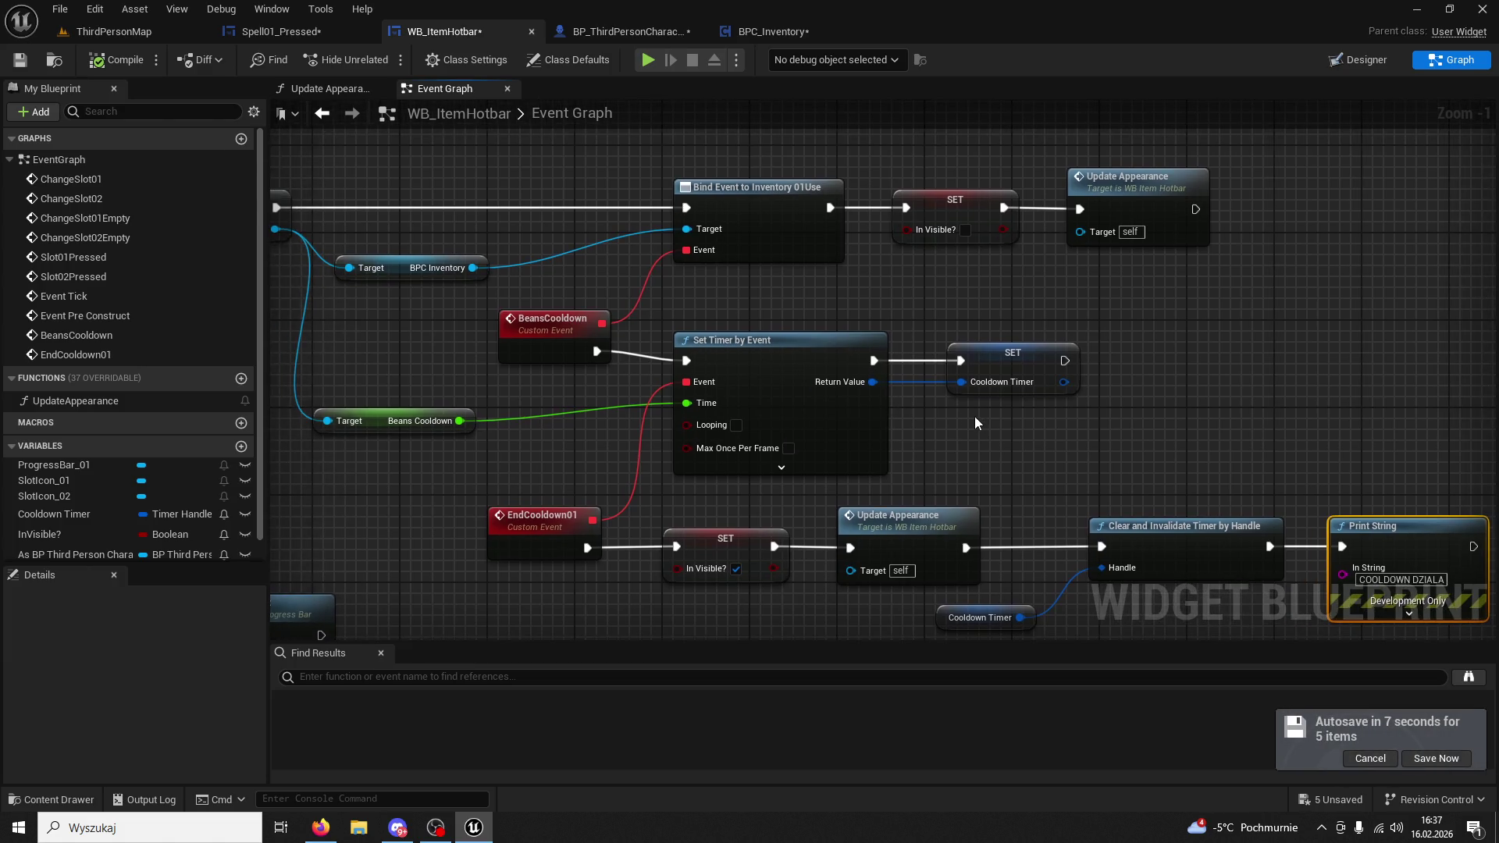
pyautogui.scroll(-2, 1231, 462)
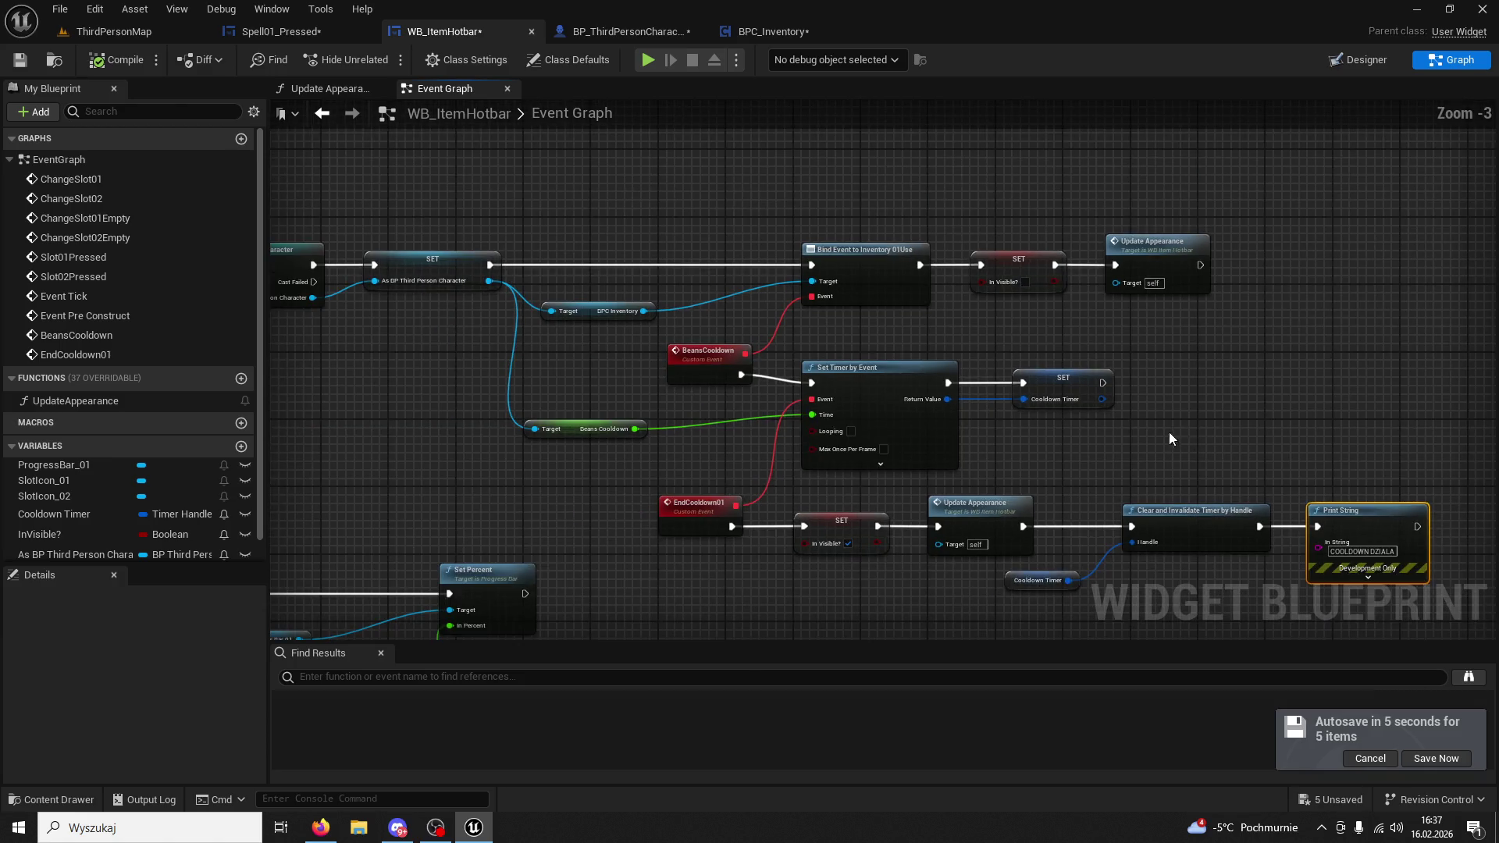
pyautogui.scroll(-1, 1124, 423)
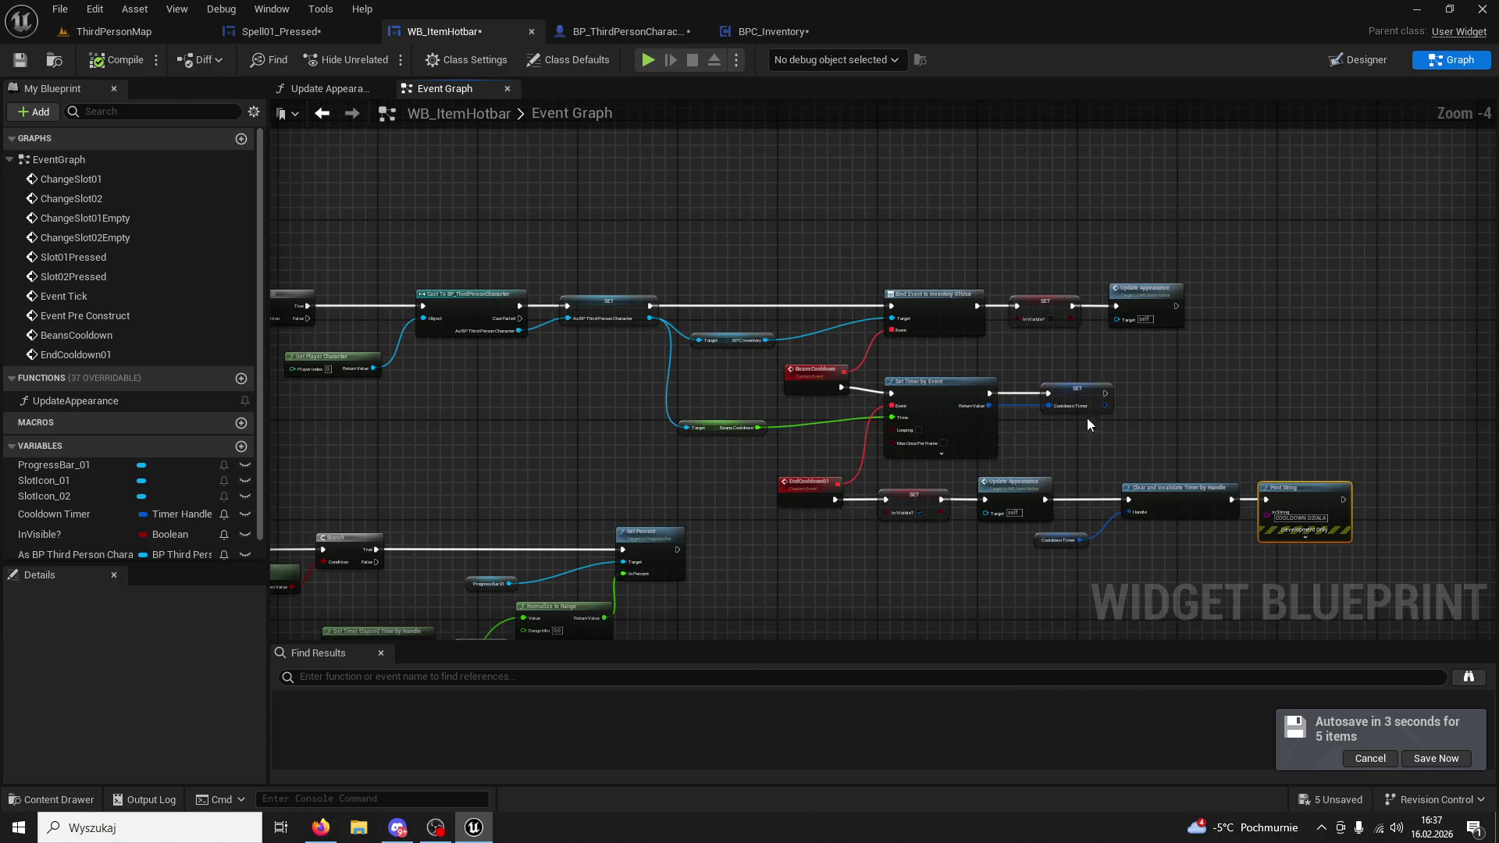
pyautogui.moveTo(602, 405); pyautogui.dragTo(687, 398)
pyautogui.scroll(3, 688, 399)
pyautogui.moveTo(312, 414)
pyautogui.mouseDown()
pyautogui.moveTo(776, 421)
pyautogui.moveTo(1076, 446)
pyautogui.moveTo(861, 470)
pyautogui.moveTo(927, 346)
pyautogui.mouseUp()
pyautogui.scroll(-4, 895, 430)
pyautogui.scroll(-2, 895, 429)
pyautogui.scroll(2, 811, 384)
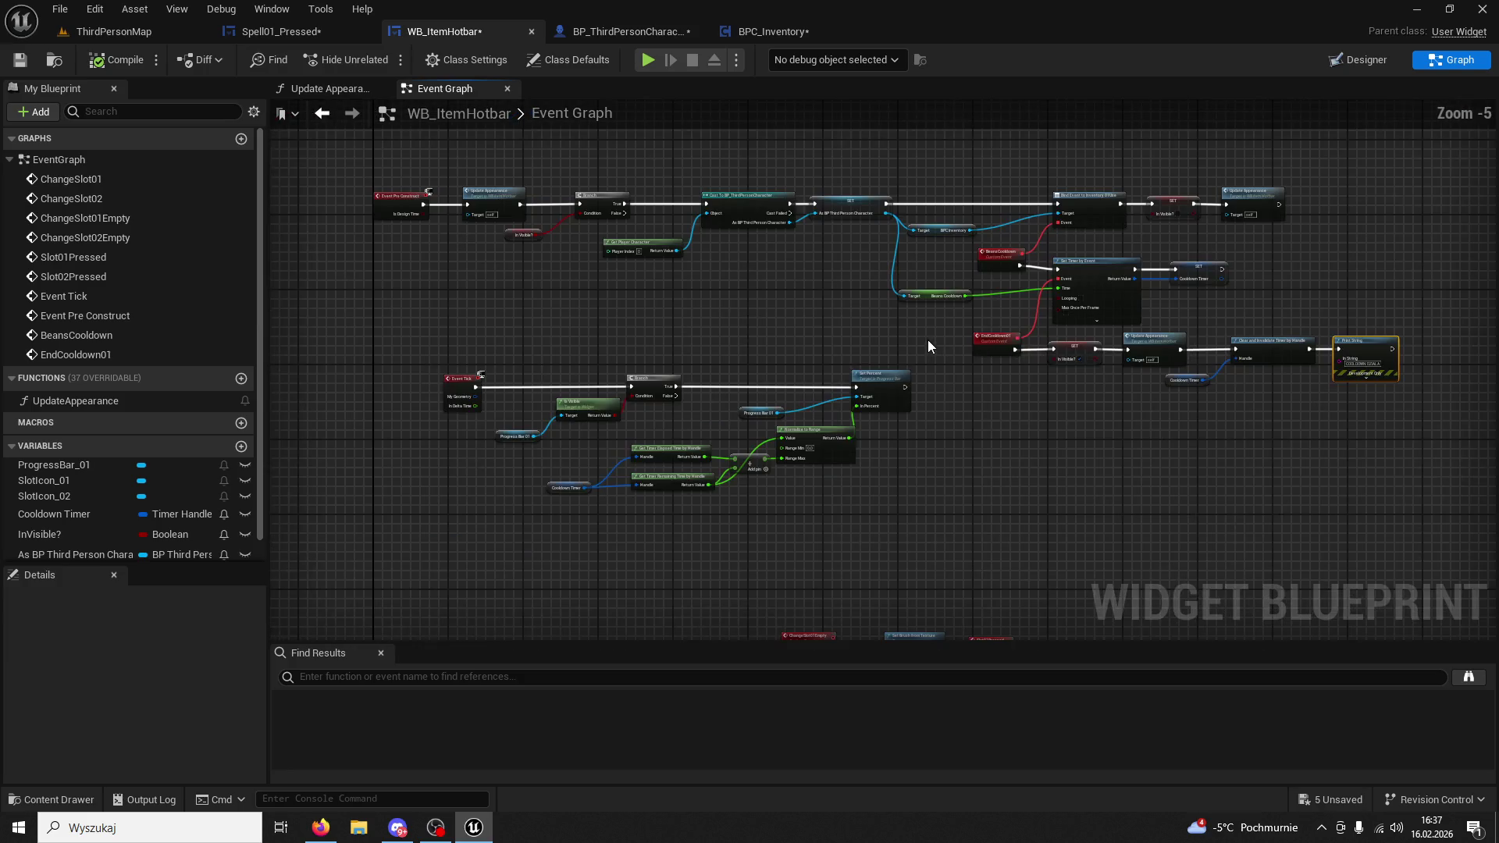
# Marquee-select the Pre Construct, Tick and cooldown nodes and delete them.
pyautogui.moveTo(1001, 523)
pyautogui.mouseDown()
pyautogui.moveTo(410, 157)
pyautogui.moveTo(1076, 438)
pyautogui.mouseUp()
pyautogui.click(1356, 513)
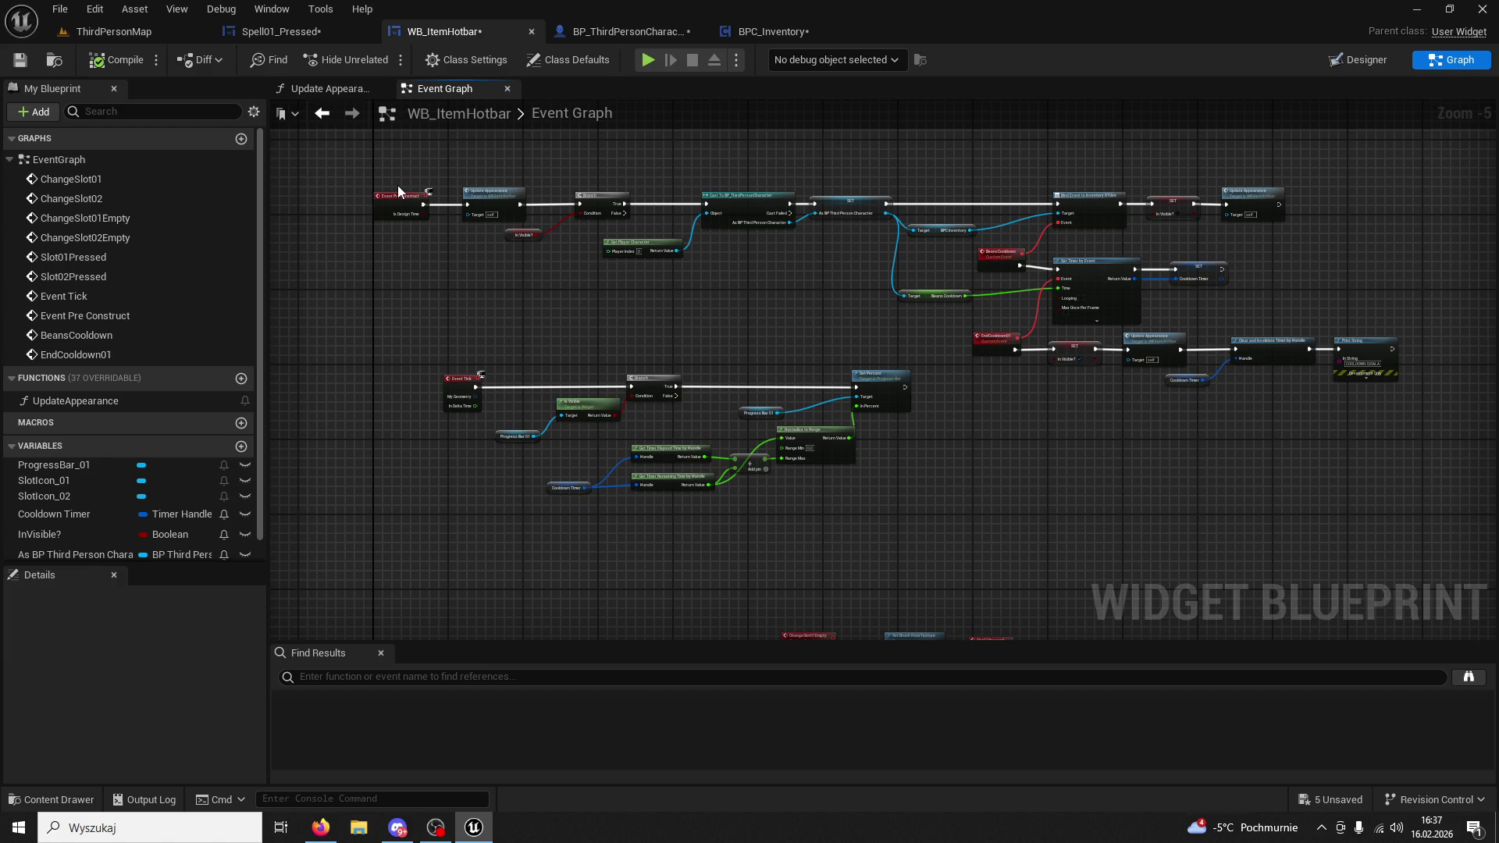
pyautogui.moveTo(367, 164)
pyautogui.mouseDown()
pyautogui.moveTo(1308, 499)
pyautogui.moveTo(1421, 523)
pyautogui.mouseUp()
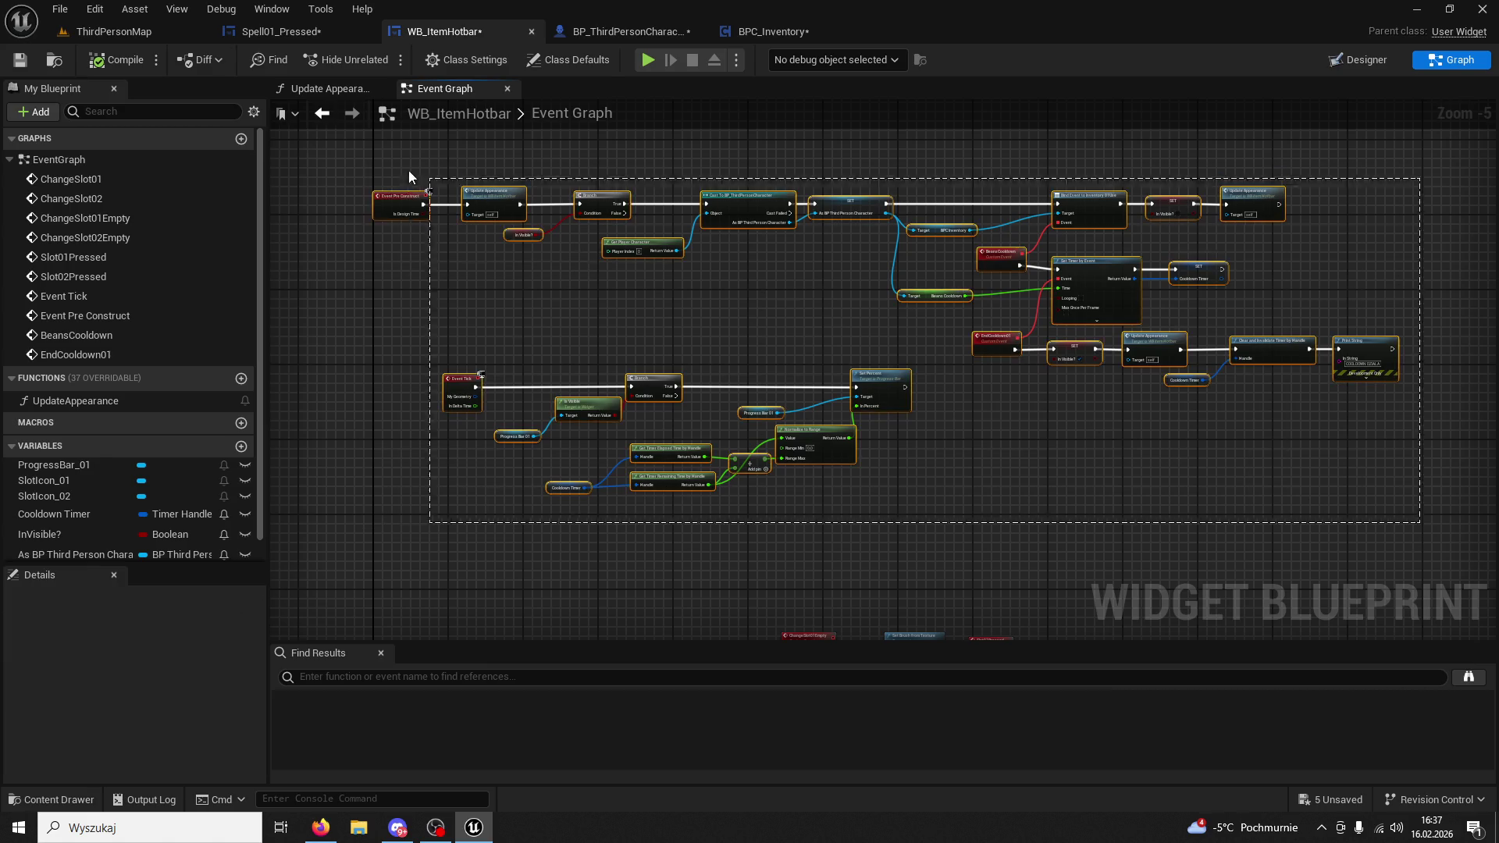
pyautogui.press('Delete')
pyautogui.press('Home')
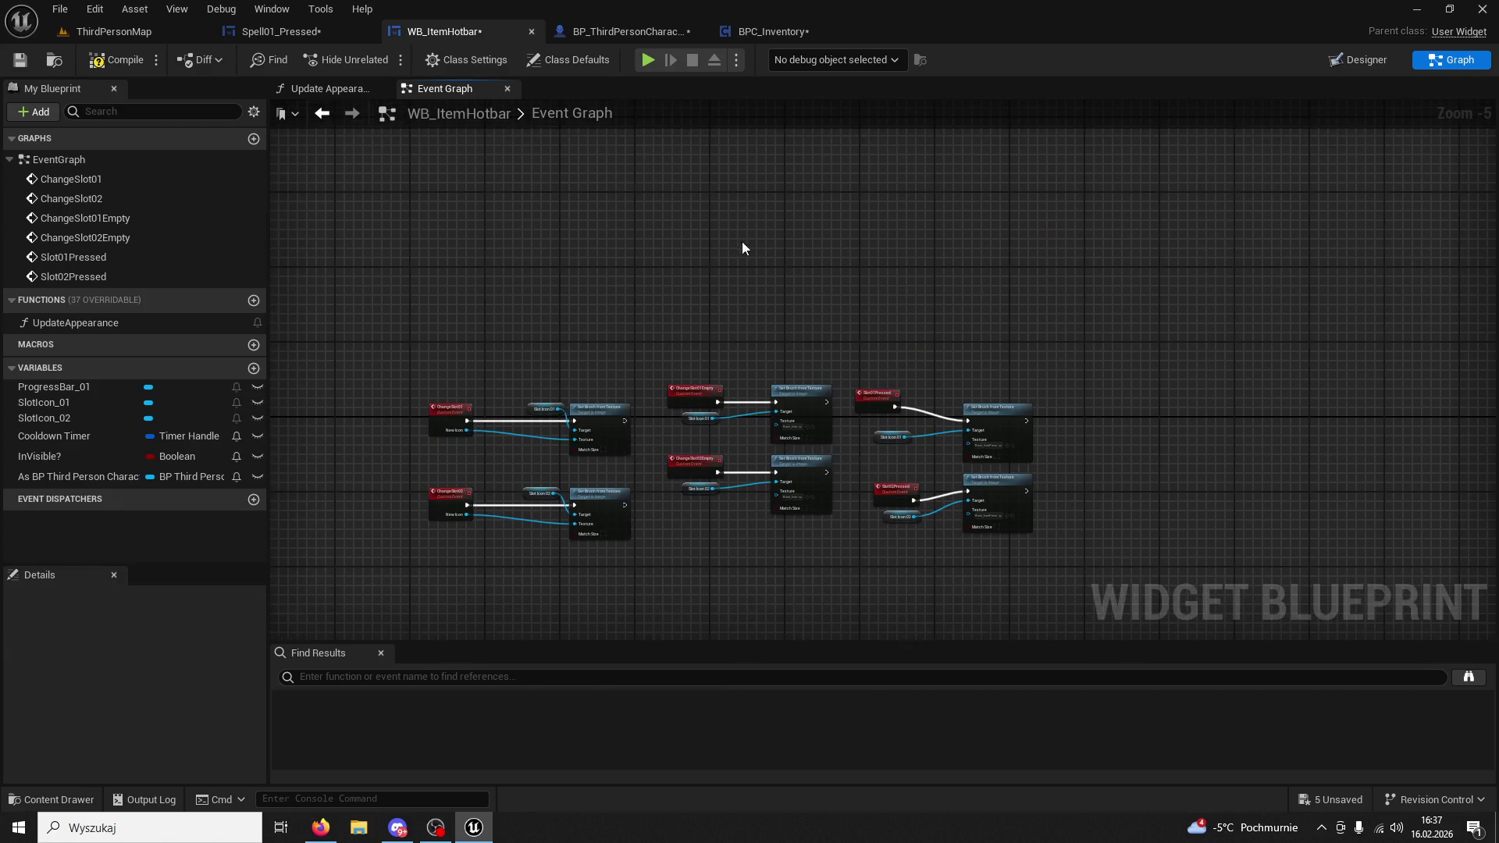
# Run a quick play test of the ThirdPersonMap level.
pyautogui.click(133, 36)
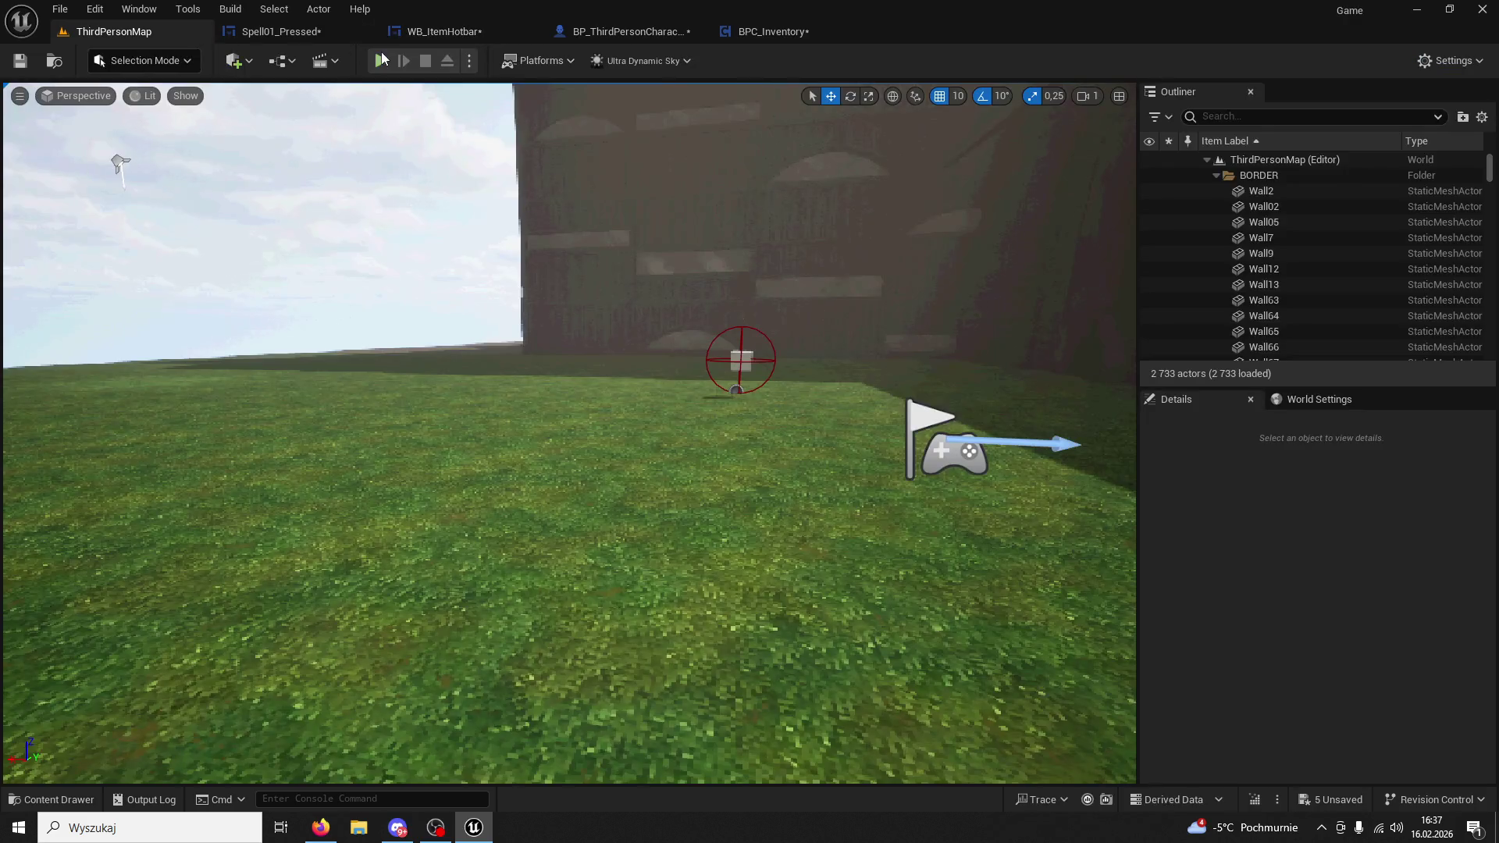
pyautogui.hotkey('alt', 'p')
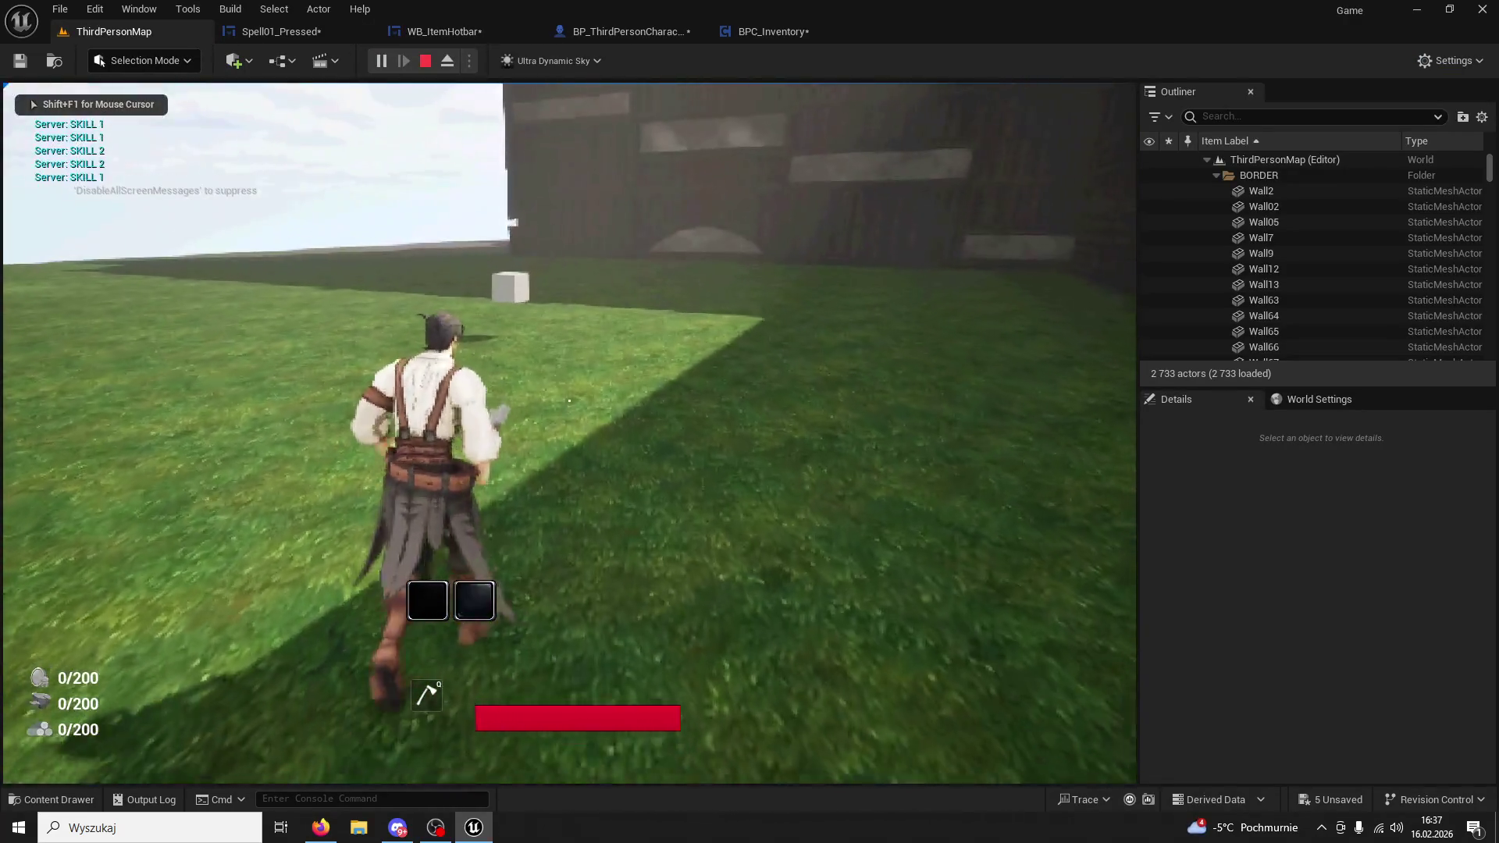
pyautogui.press('Escape')
# Hide ProgressBar_01 in the WB_ItemHotbar layout and save the widget.
pyautogui.click(456, 33)
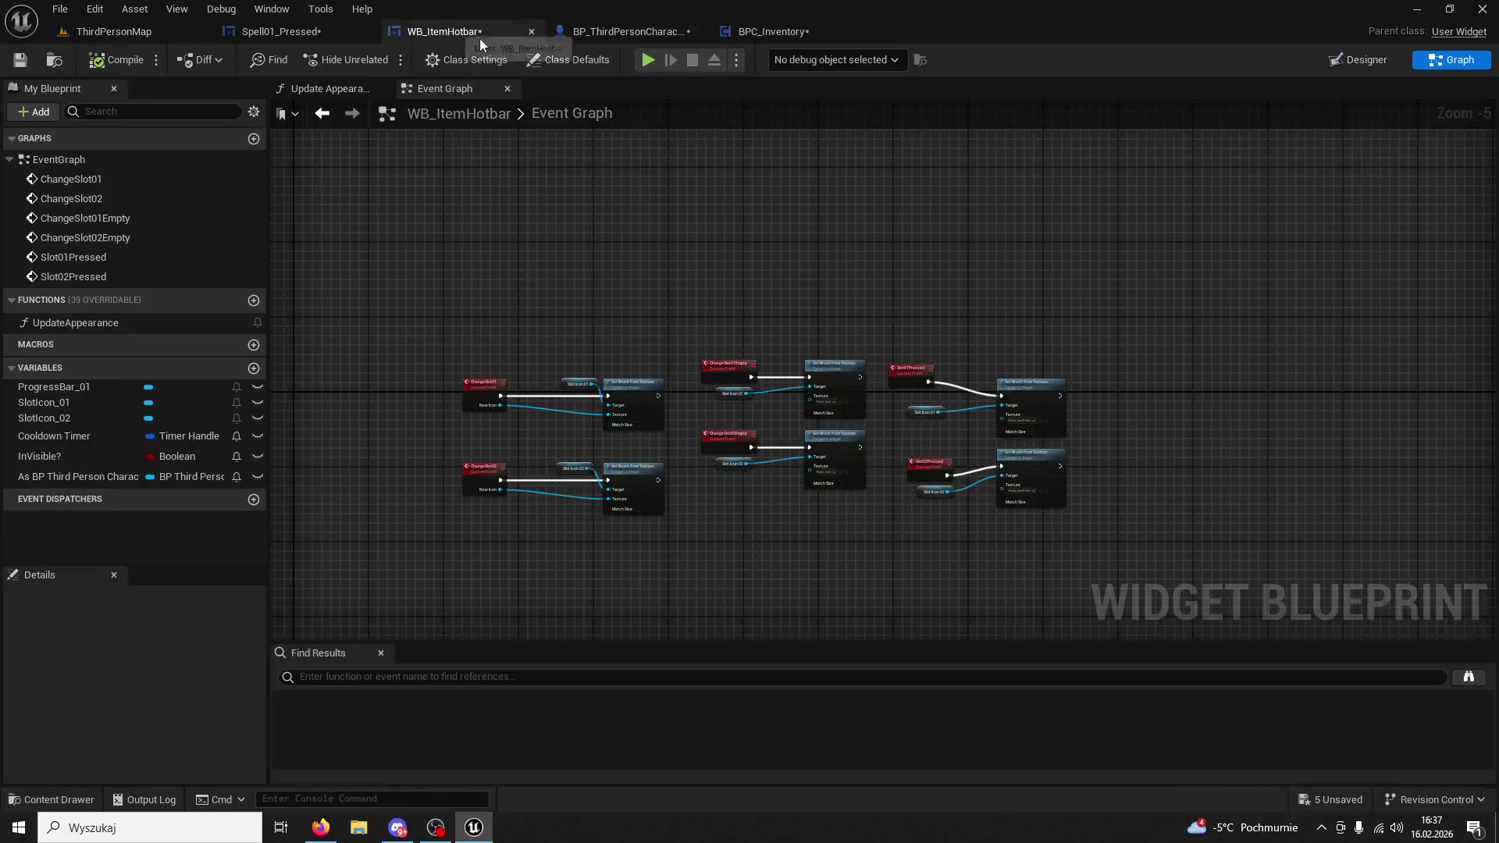
pyautogui.click(1362, 59)
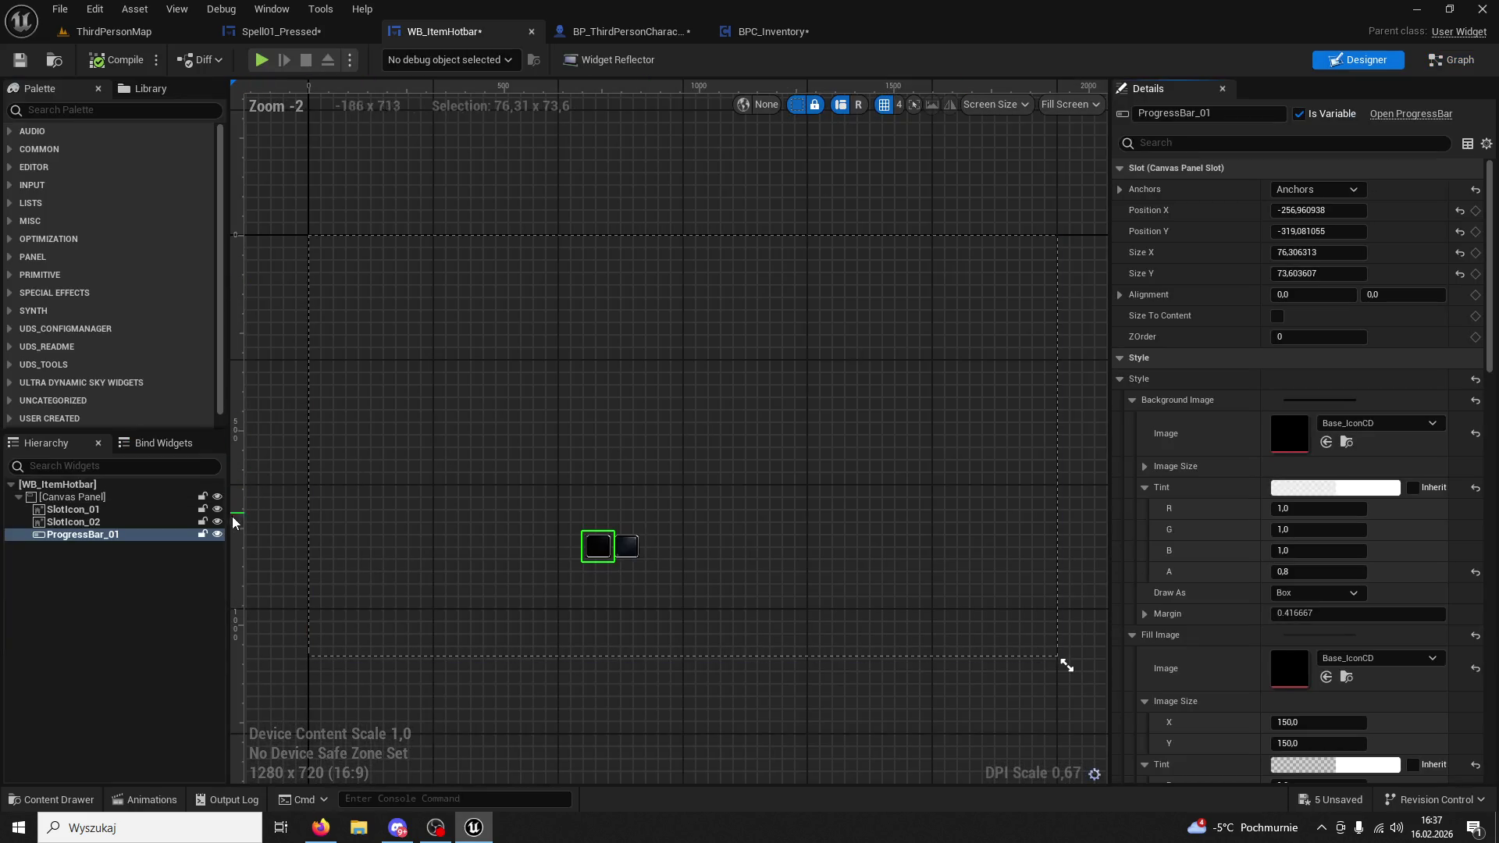
pyautogui.click(217, 535)
pyautogui.click(118, 60)
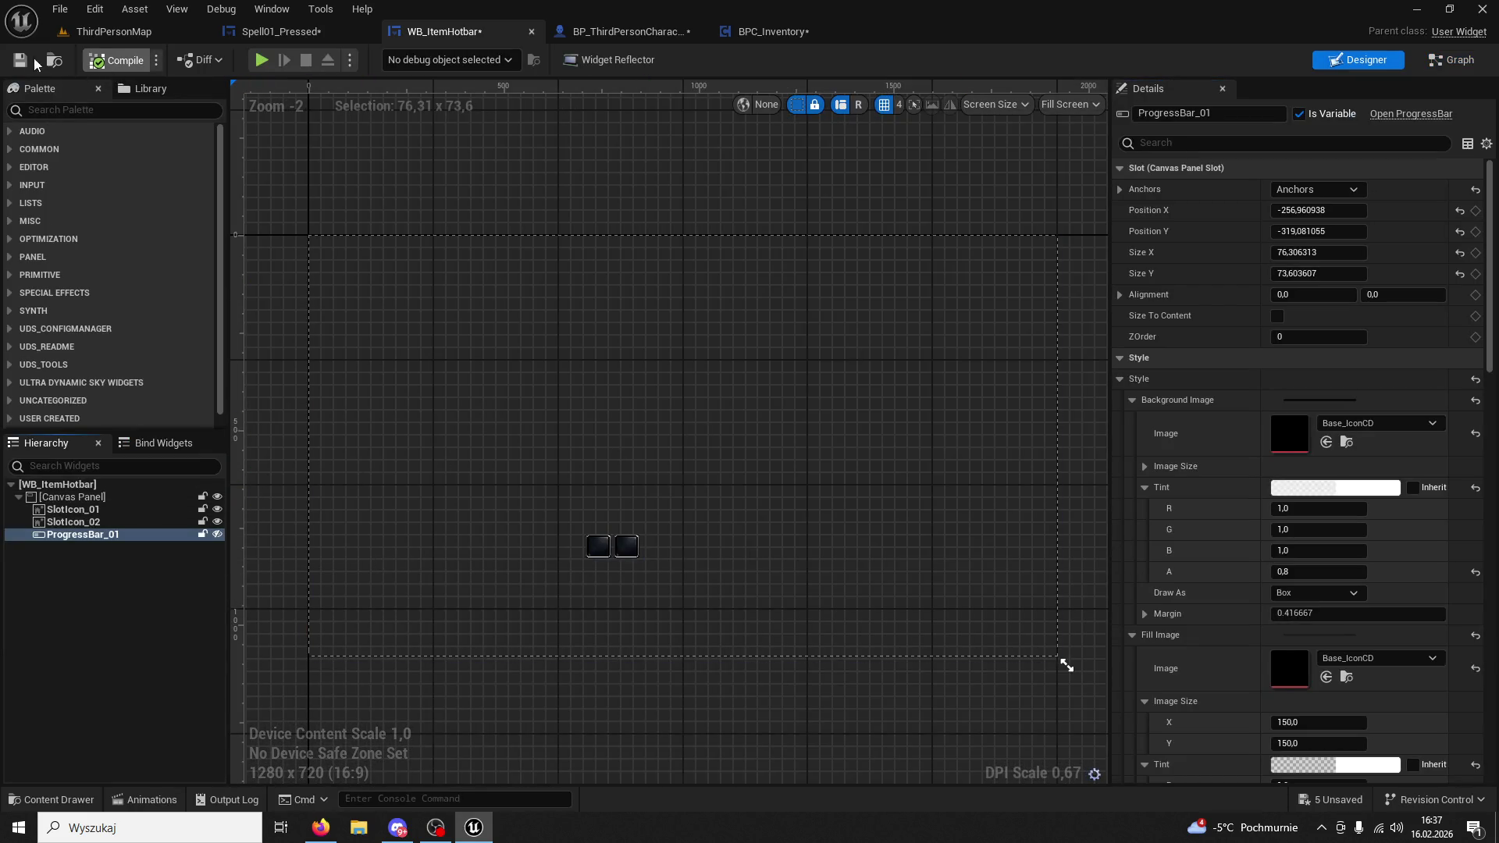
# Play-test the level again, then dock the BPC_Inventory tab beside WB_ItemHotbar.
pyautogui.click(114, 31)
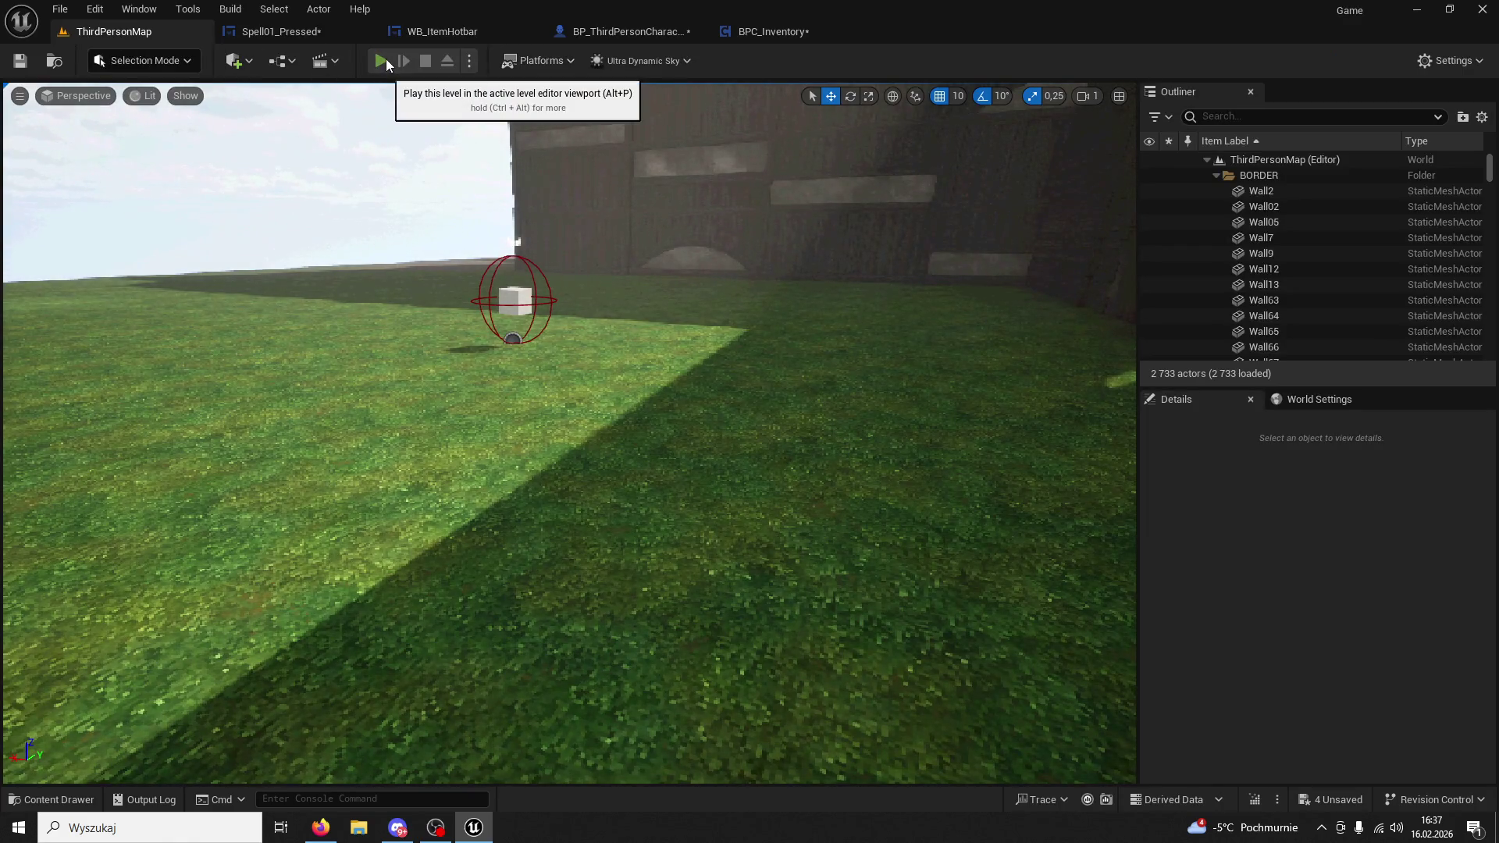
pyautogui.click(381, 60)
pyautogui.hotkey('shift', 'F1')
pyautogui.press('Escape')
pyautogui.moveTo(773, 31); pyautogui.dragTo(625, 31)
# Select ProgressBar_01 in WB_ItemHotbar's hierarchy and switch to its Event Graph.
pyautogui.click(463, 31)
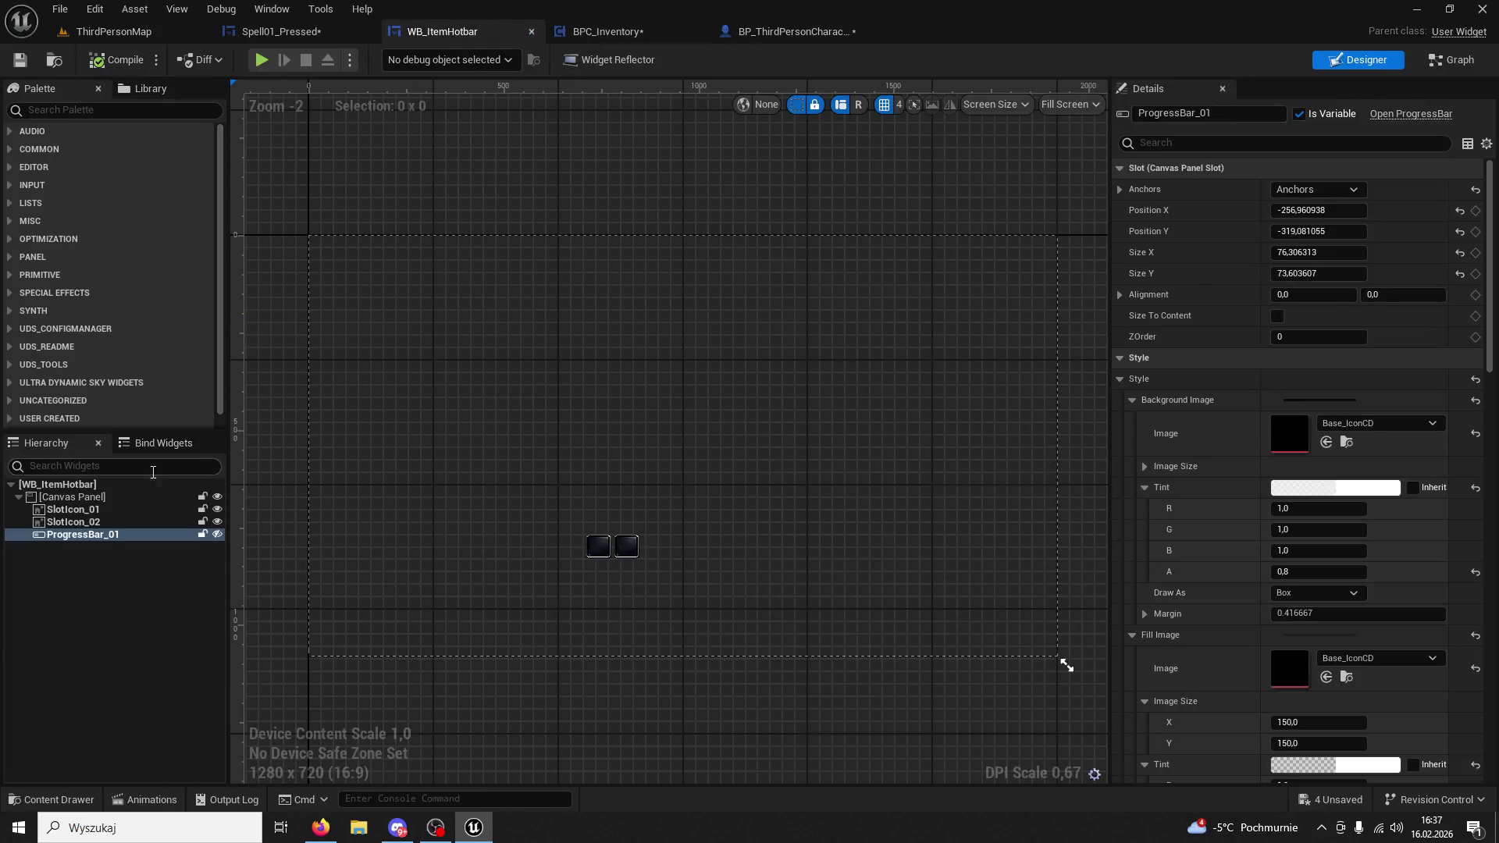
pyautogui.click(110, 510)
pyautogui.click(112, 534)
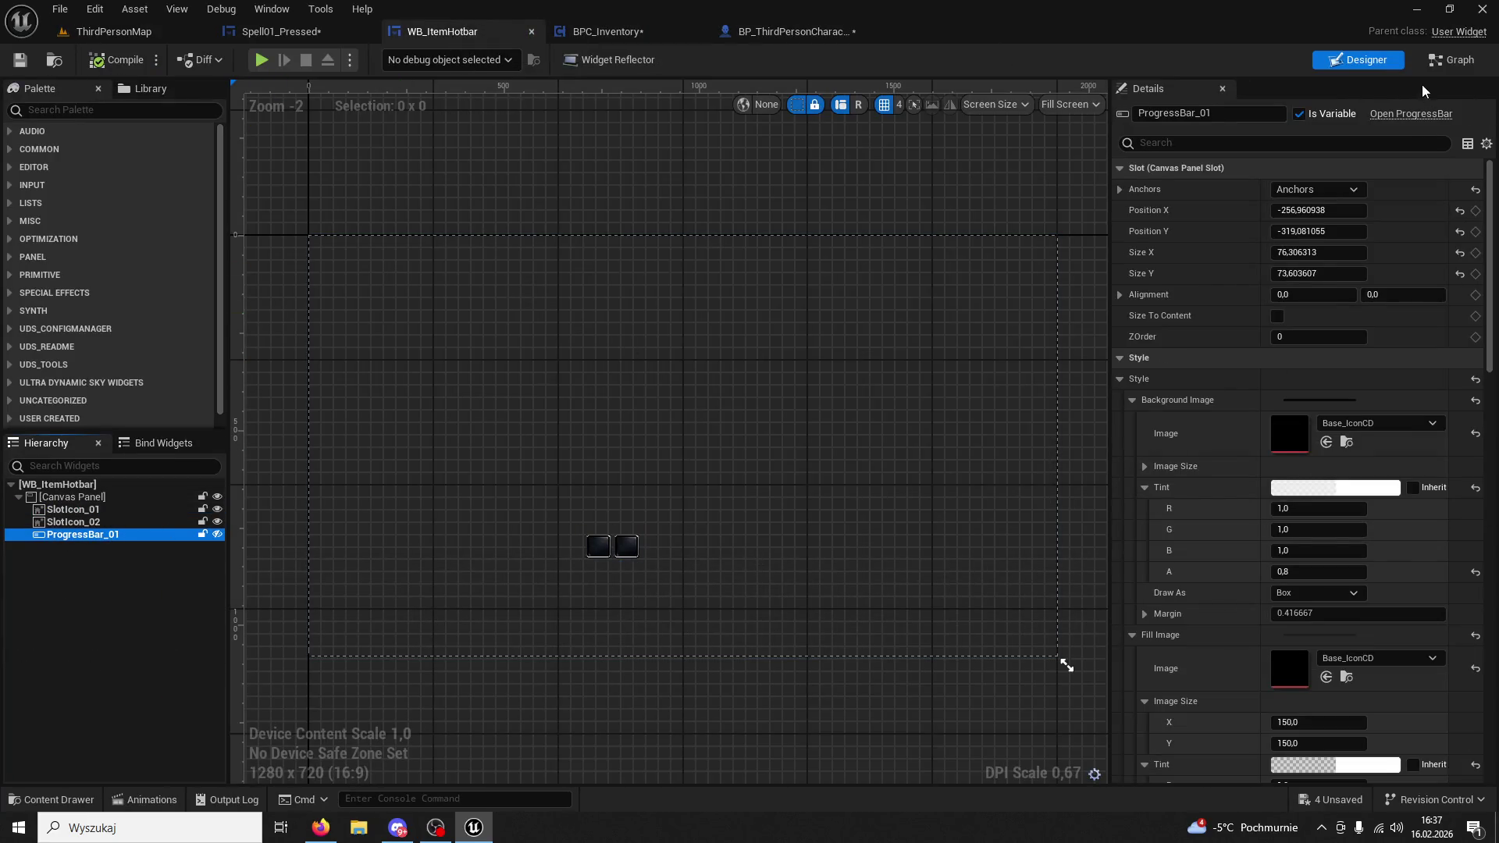
pyautogui.click(1441, 61)
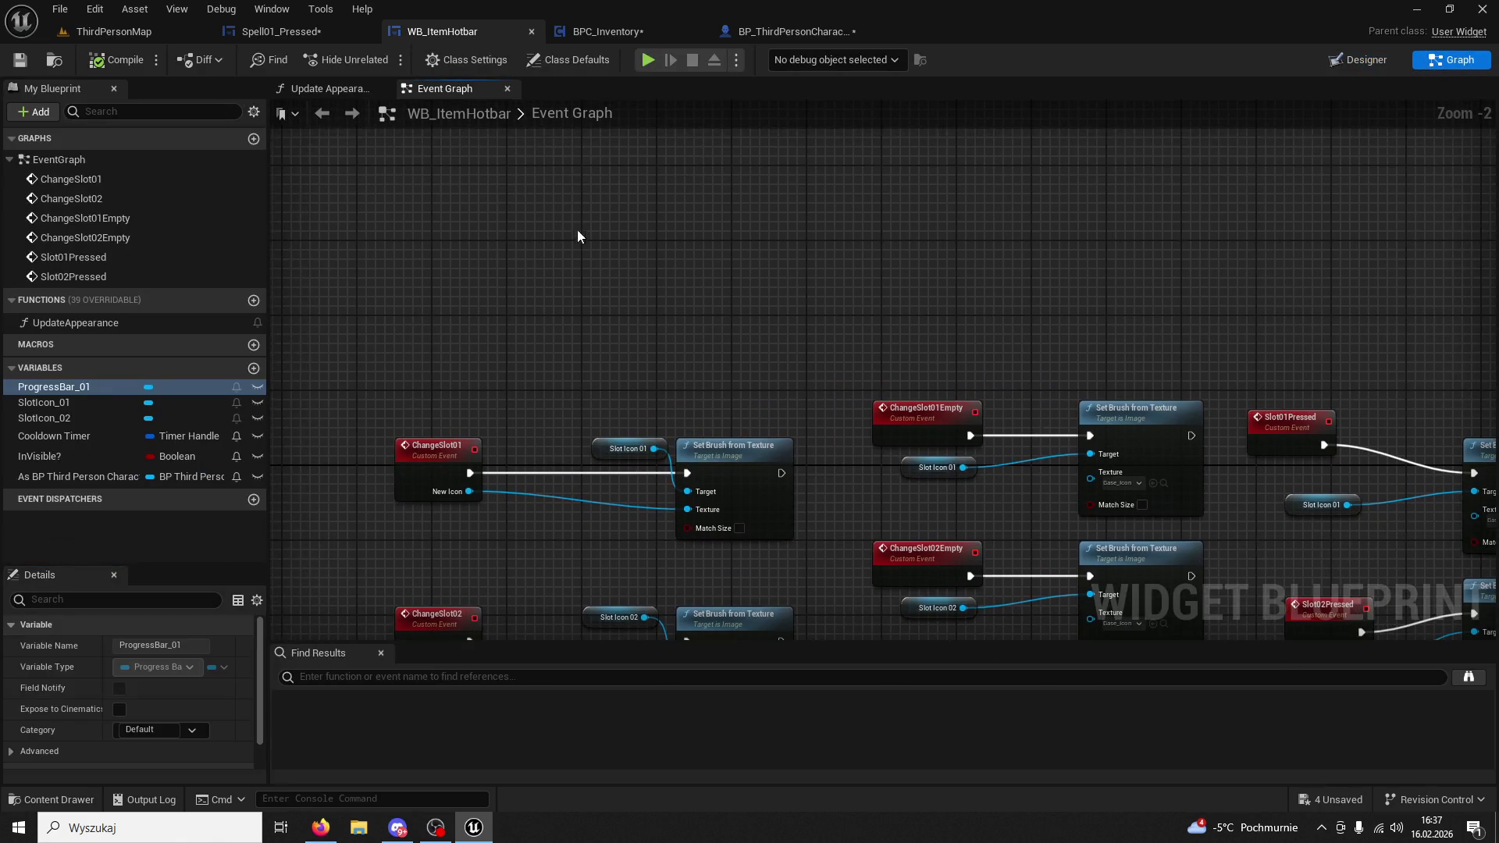
# Add an Event Pre Construct node to the WB_ItemHotbar graph.
pyautogui.rightClick(574, 230)
pyautogui.write('eve')
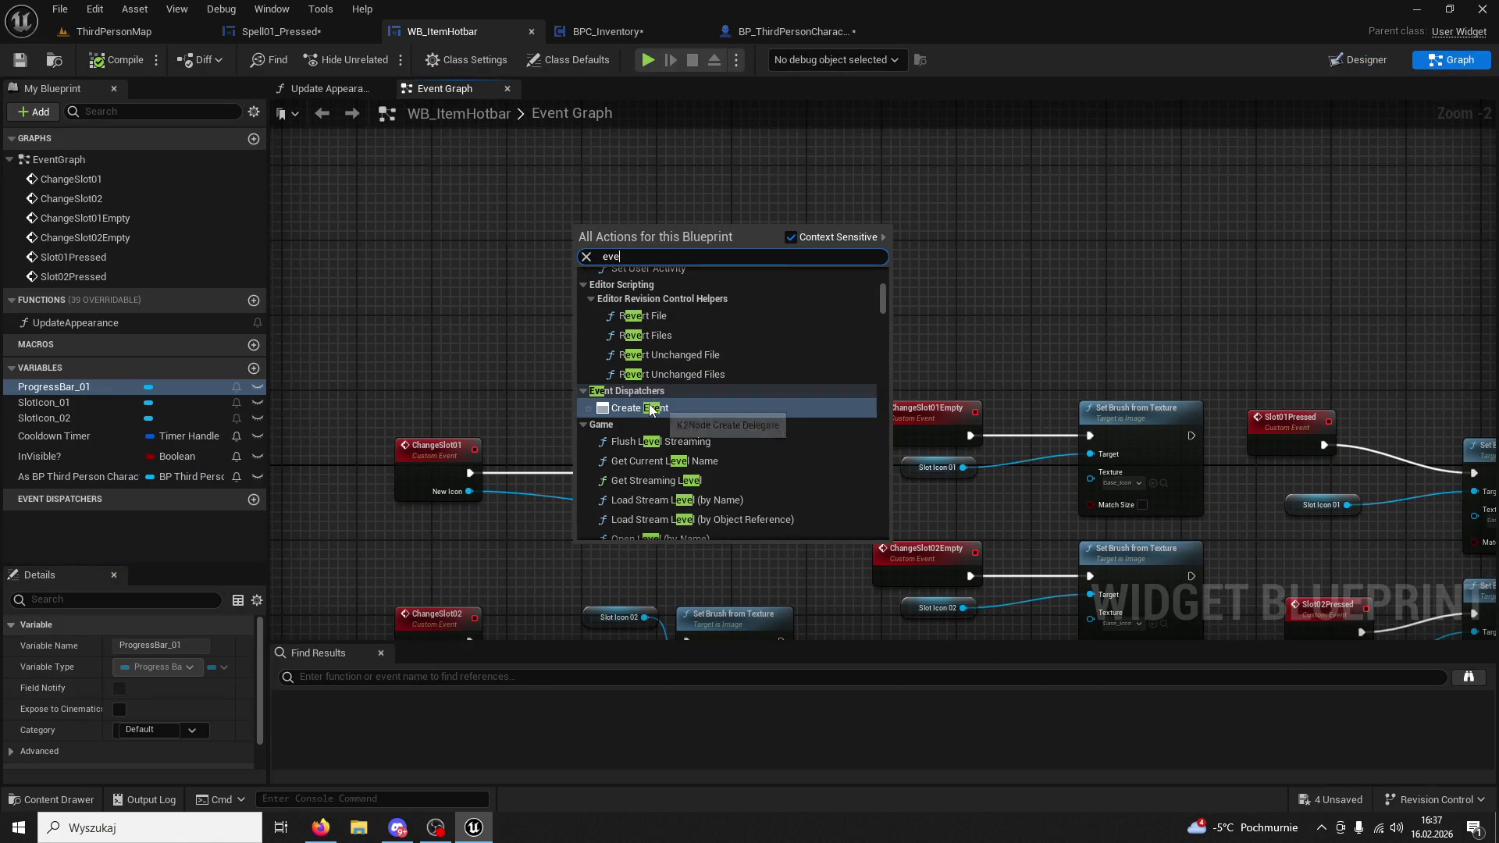
pyautogui.press('BackSpace')
pyautogui.press('BackSpace')
pyautogui.press('BackSpace')
pyautogui.write('poreco')
pyautogui.press('BackSpace')
pyautogui.press('BackSpace')
pyautogui.press('BackSpace')
pyautogui.write('reco')
pyautogui.press('Return')
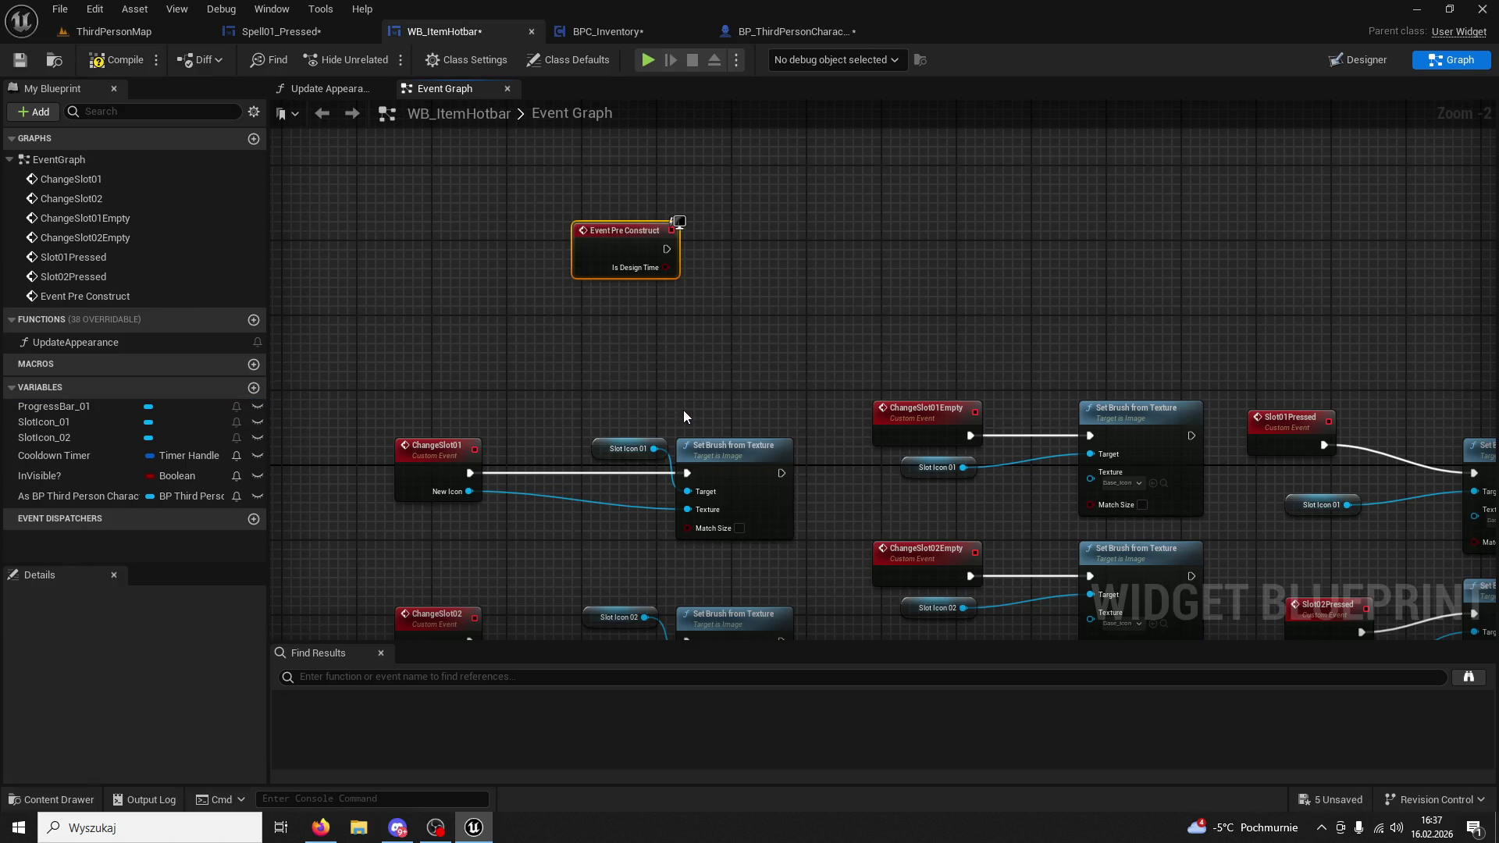
# Place a ProgressBar_01 getter node in the graph.
pyautogui.moveTo(78, 476); pyautogui.dragTo(602, 315)
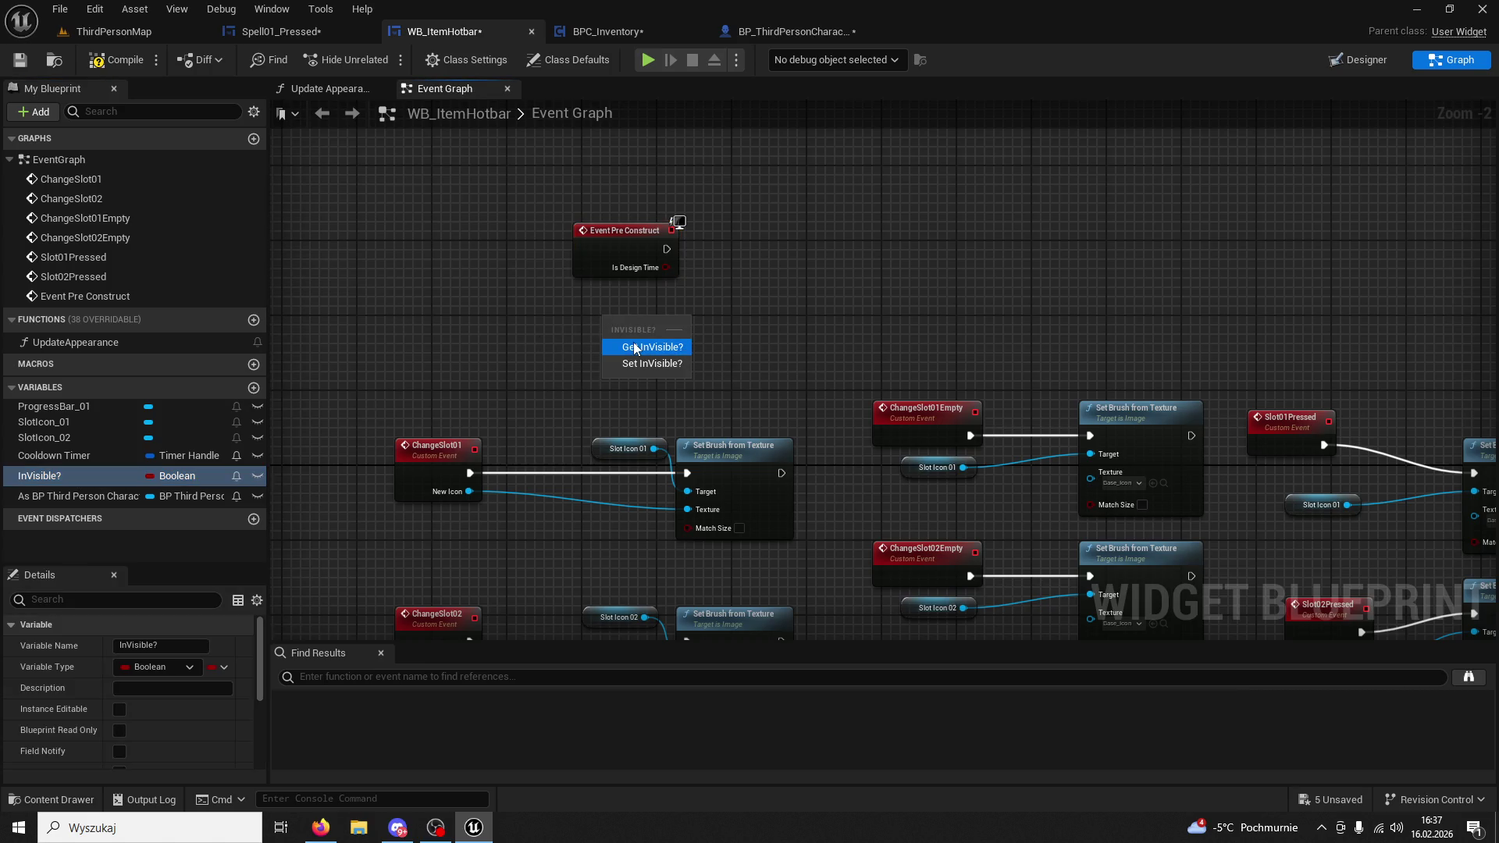
pyautogui.click(65, 464)
pyautogui.moveTo(65, 465); pyautogui.dragTo(645, 321)
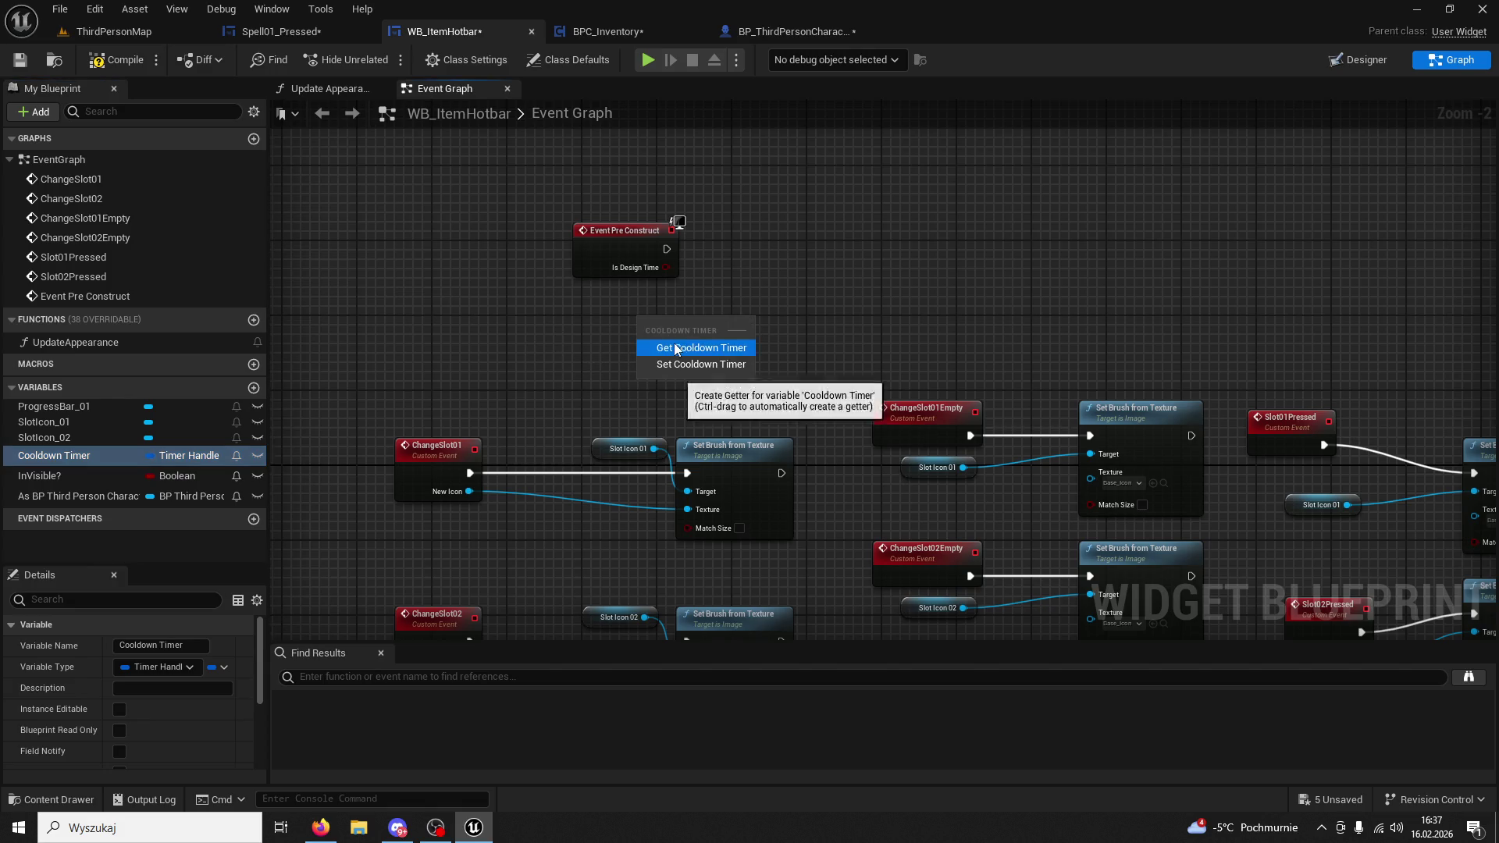
pyautogui.press('Escape')
pyautogui.click(72, 434)
pyautogui.click(78, 406)
pyautogui.moveTo(78, 407)
pyautogui.mouseDown()
pyautogui.moveTo(591, 320)
pyautogui.moveTo(752, 273)
pyautogui.mouseUp()
pyautogui.click(629, 347)
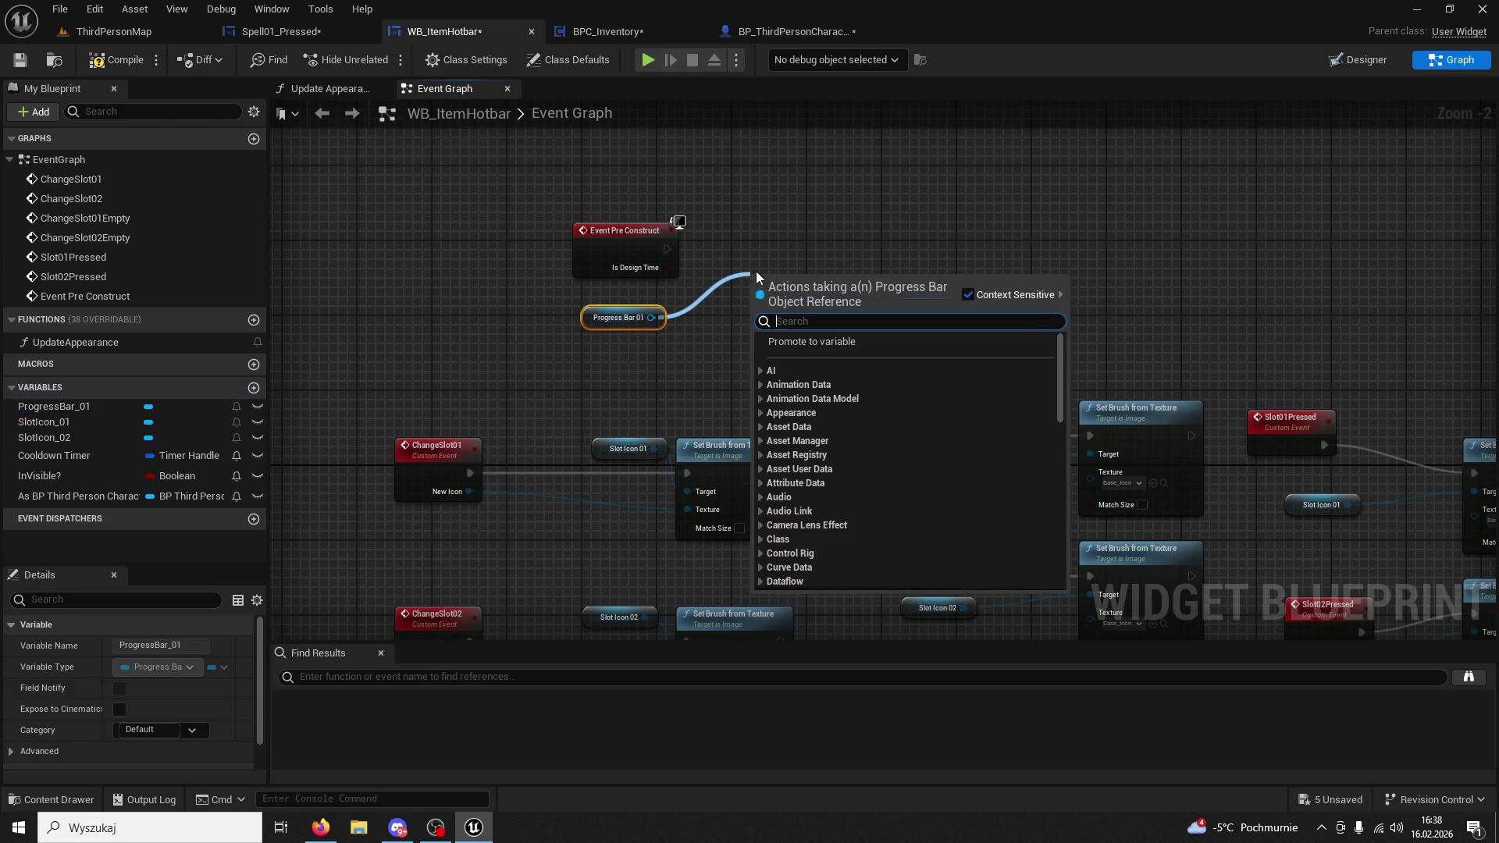
# Wire Event Pre Construct to a Set Visibility node set to Hidden, then play ThirdPersonMap.
pyautogui.write('set visi')
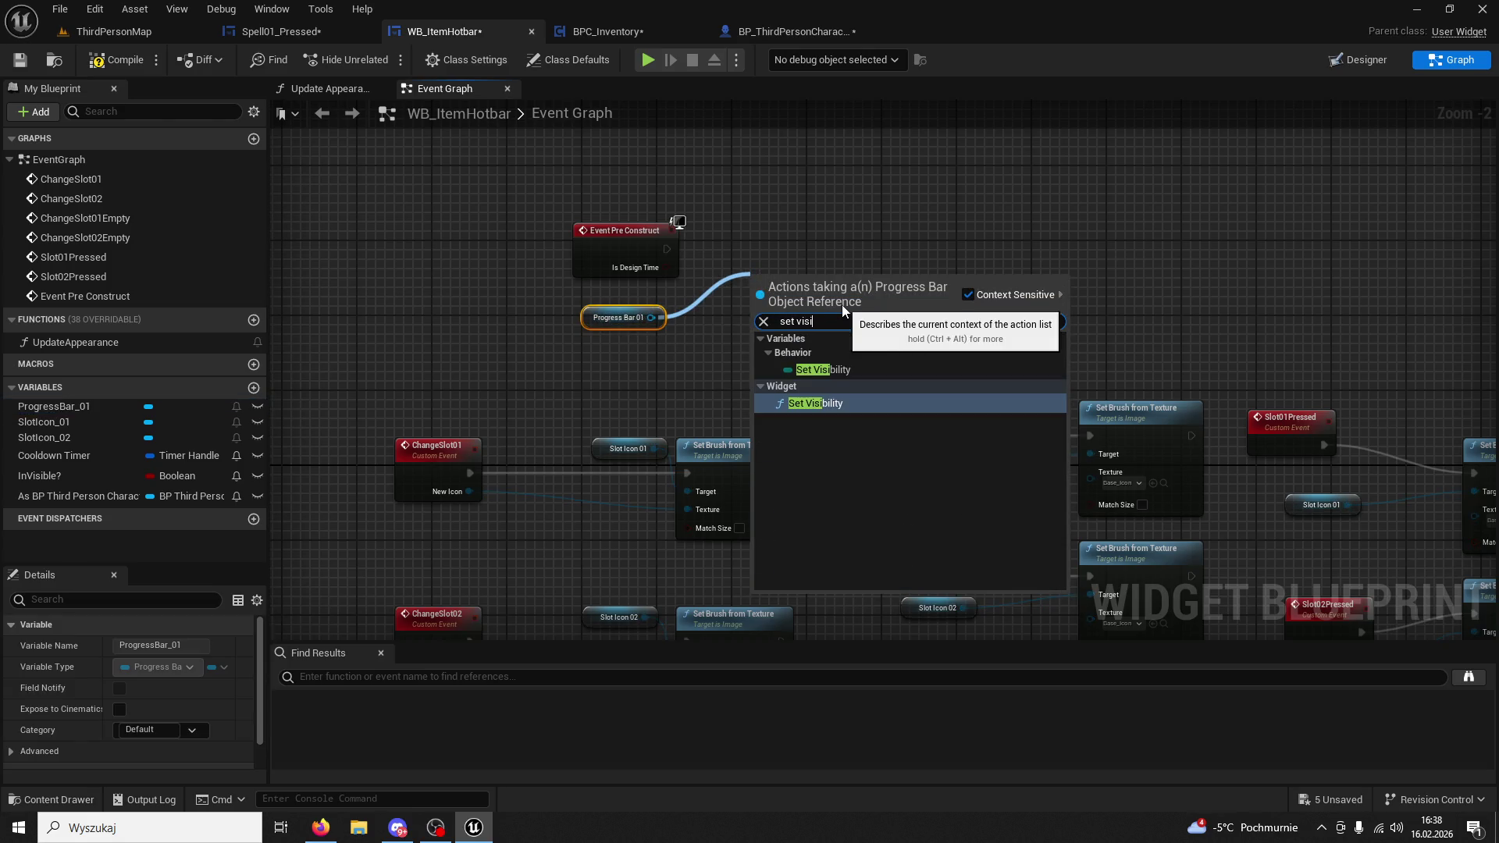
pyautogui.click(848, 406)
pyautogui.click(835, 353)
pyautogui.click(826, 386)
pyautogui.moveTo(666, 249)
pyautogui.mouseDown()
pyautogui.moveTo(773, 316)
pyautogui.moveTo(793, 285)
pyautogui.moveTo(783, 220)
pyautogui.mouseUp()
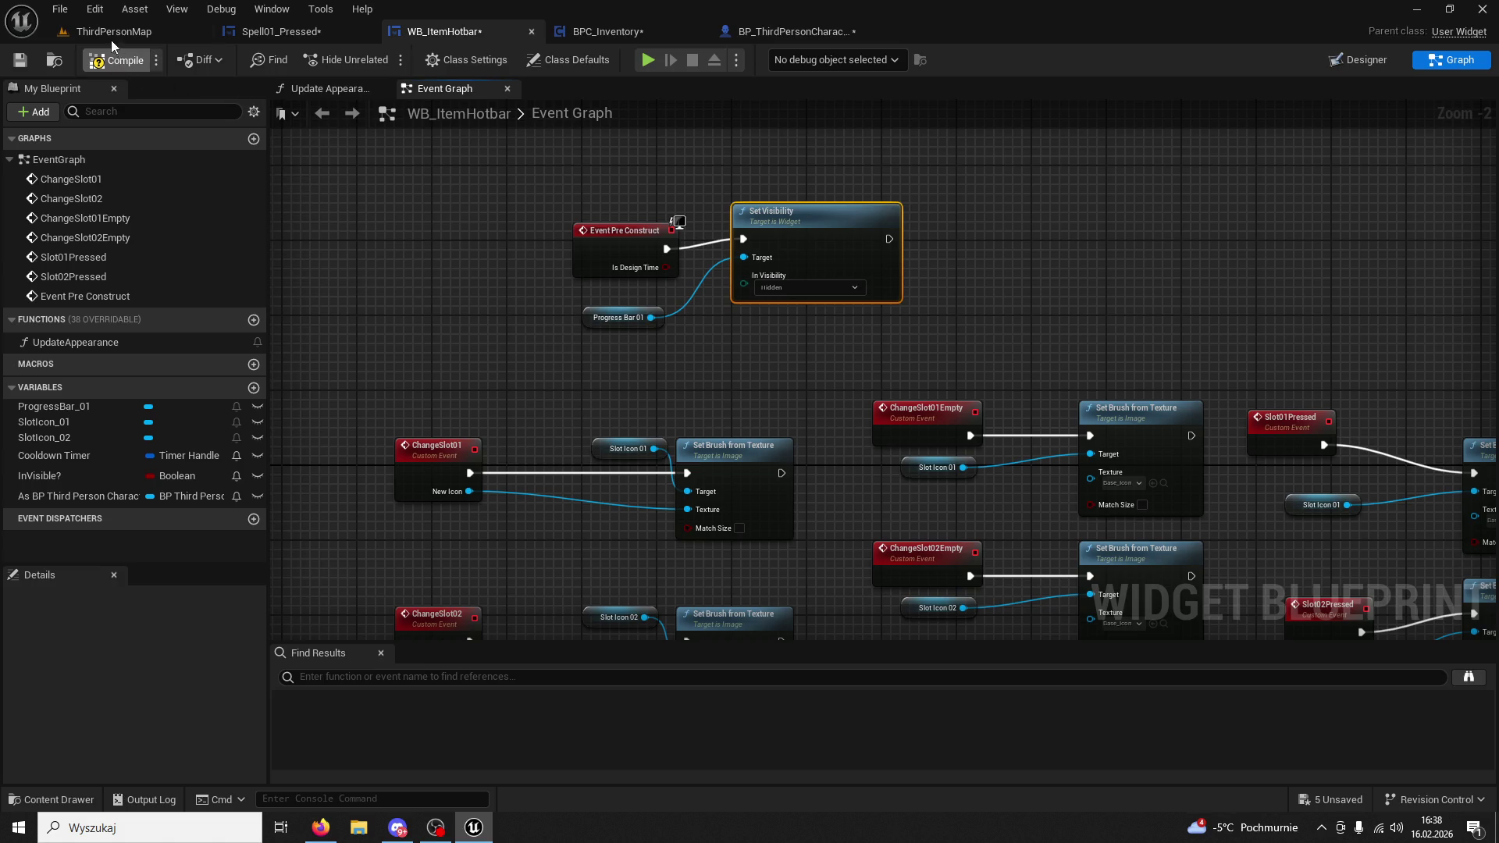
pyautogui.click(111, 38)
pyautogui.hotkey('alt', 'p')
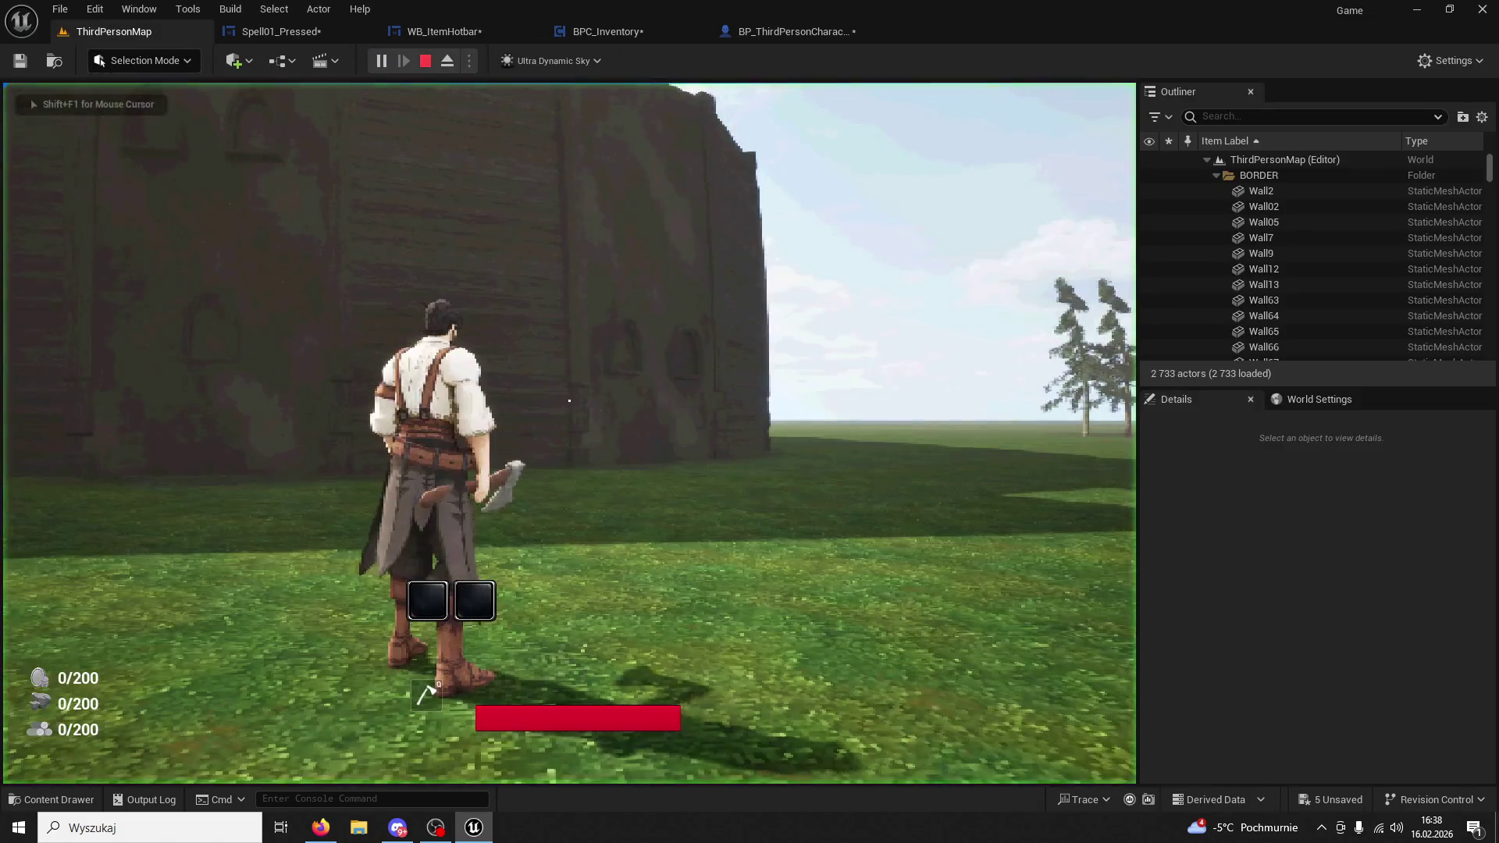
# Run to the Apple dummy, collect the apple and eat it from the hotbar.
pyautogui.press('w')
pyautogui.press('1')
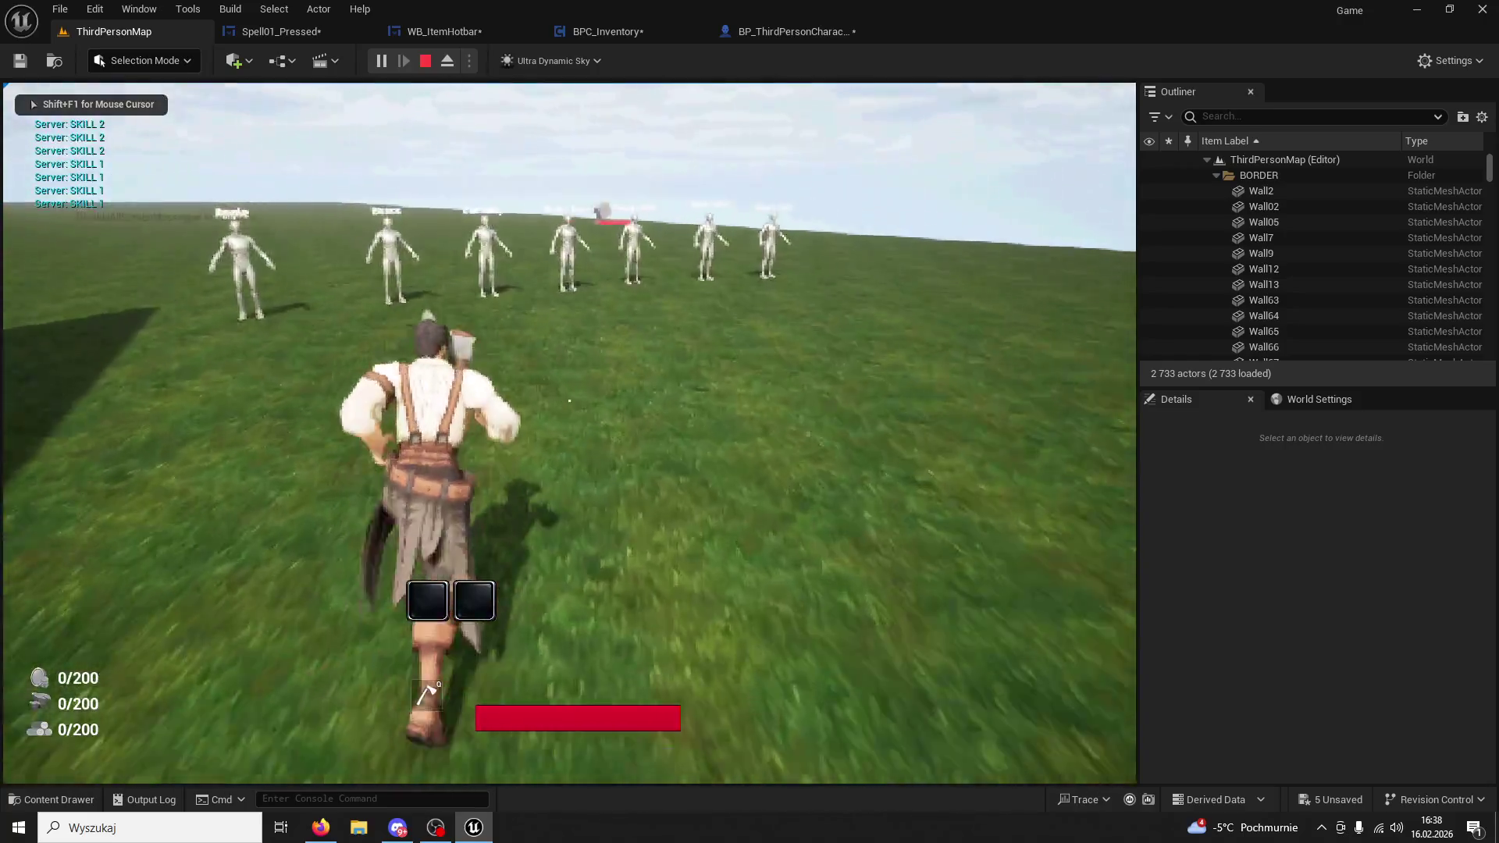
pyautogui.press('2')
pyautogui.press('w')
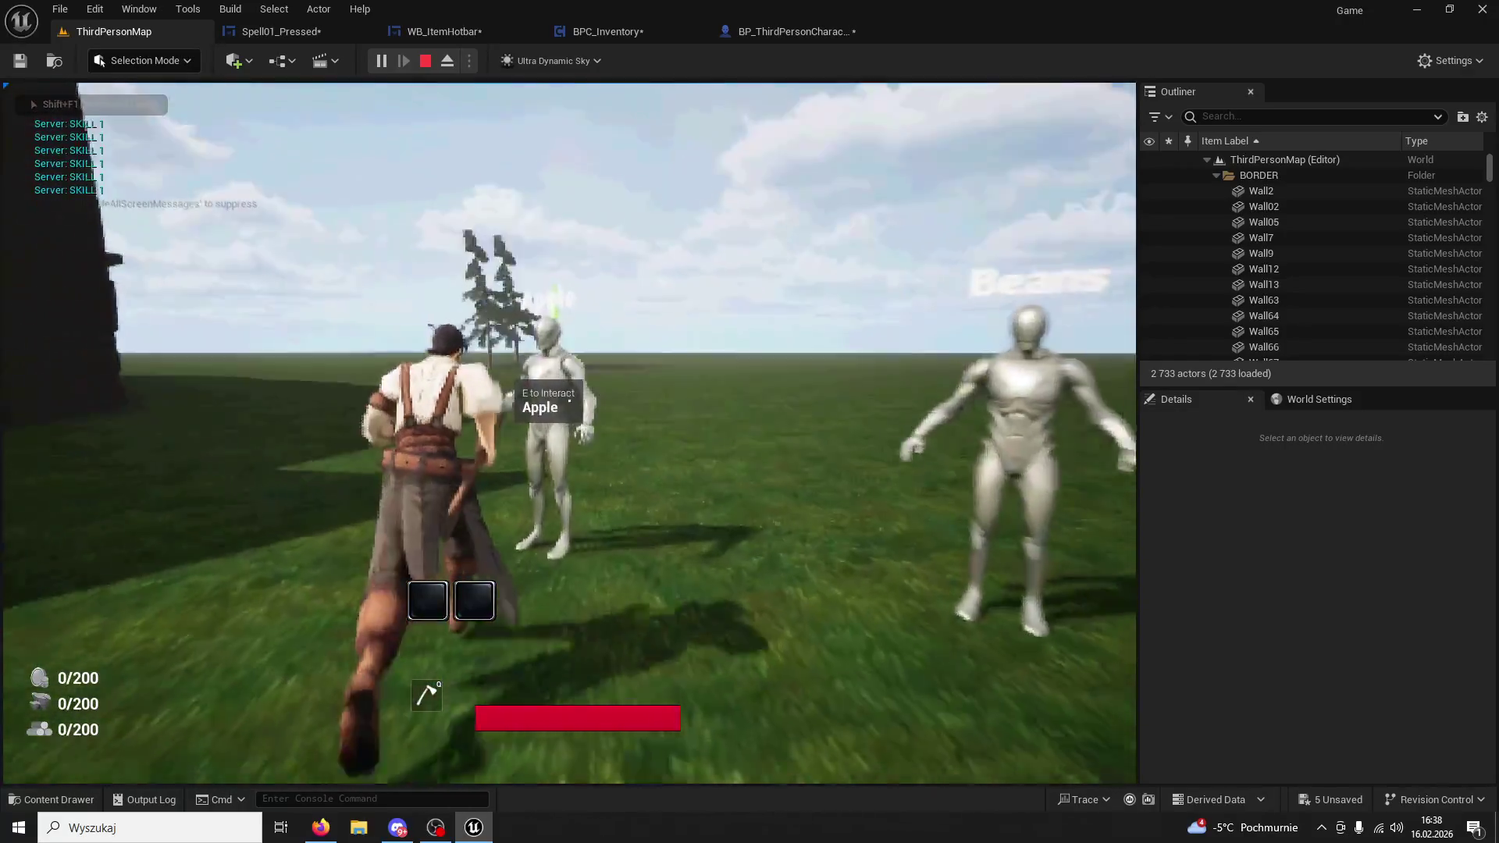
pyautogui.press('1')
pyautogui.press('e')
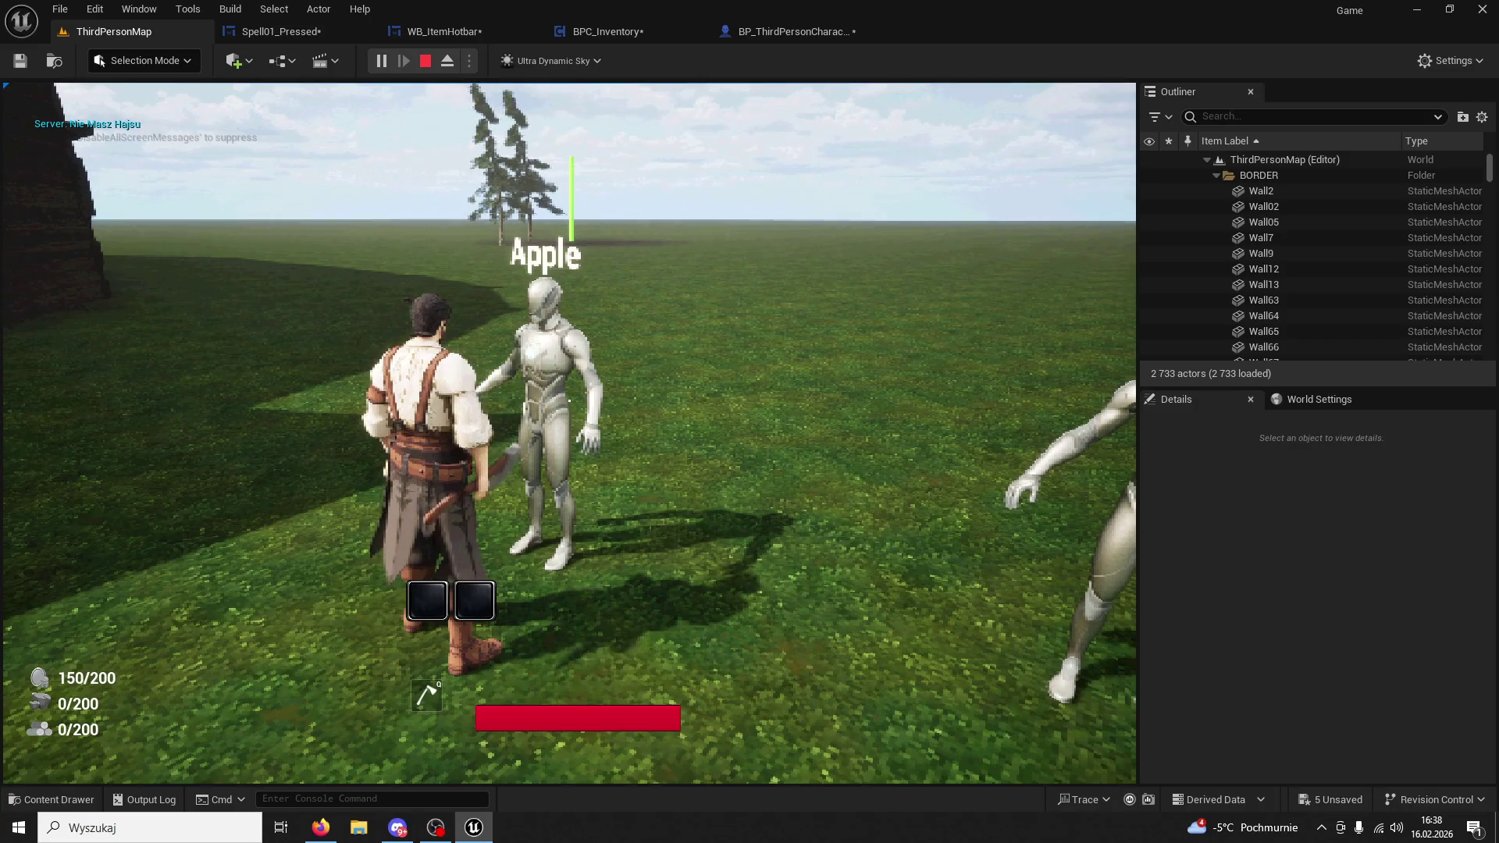
pyautogui.press('w')
pyautogui.press('2')
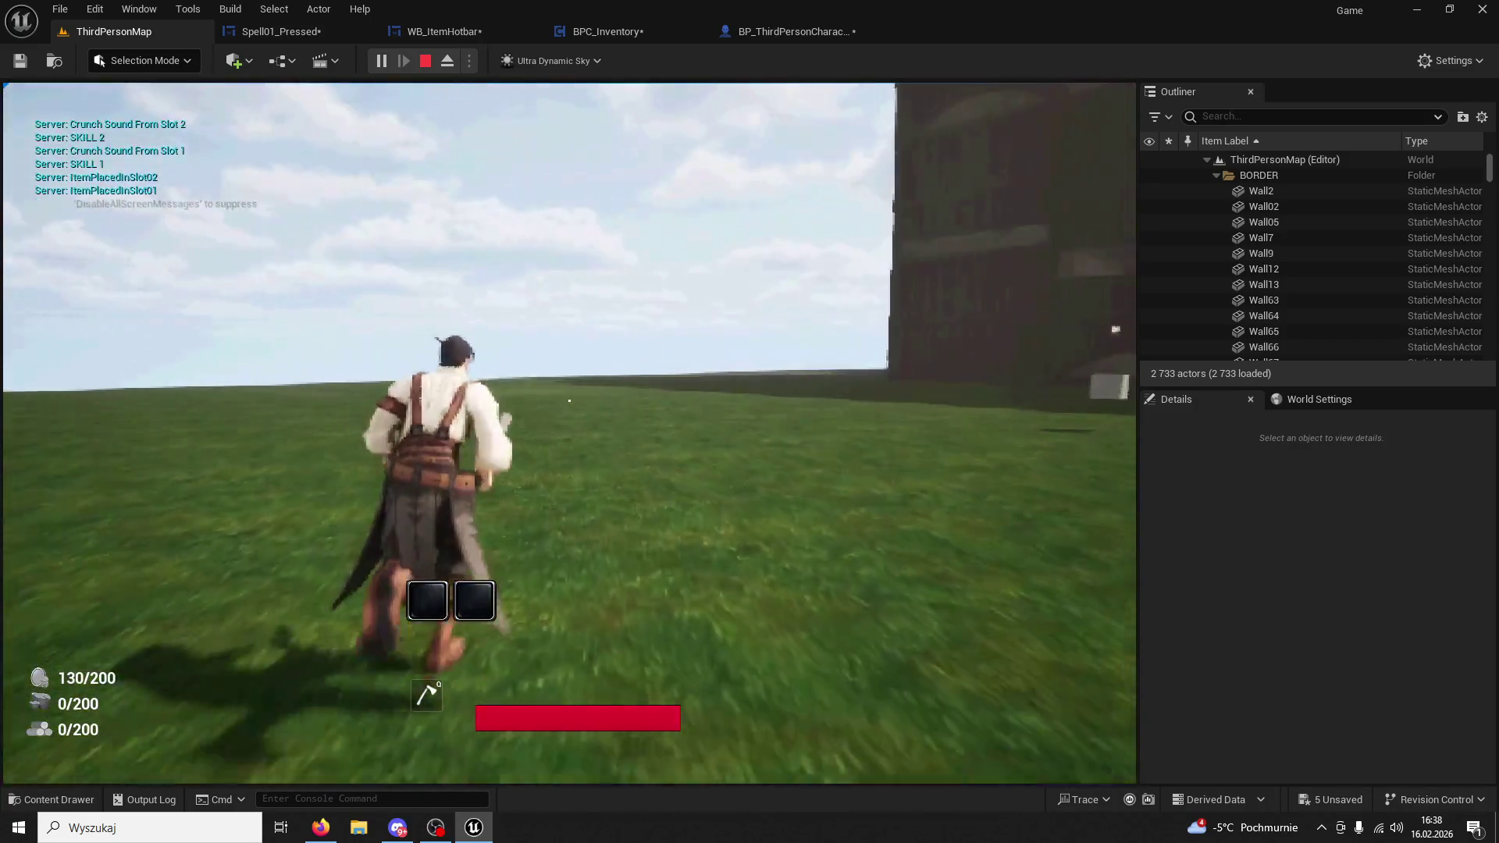
pyautogui.press('1')
# Pick up Beans into slot 1 and another apple, use the Beans, then stop playing.
pyautogui.press('2')
pyautogui.press('w')
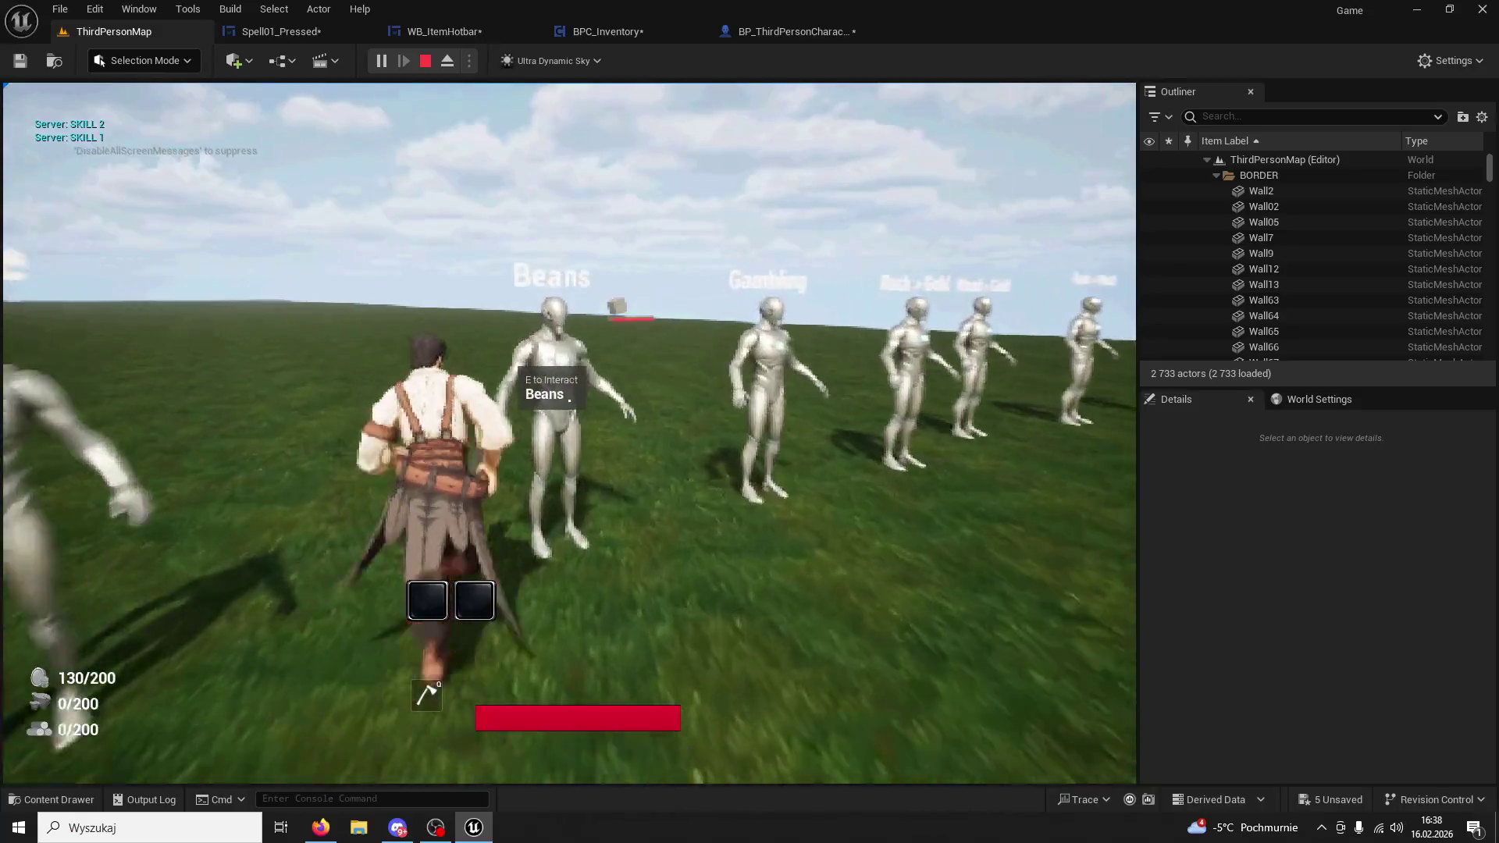
pyautogui.press('e')
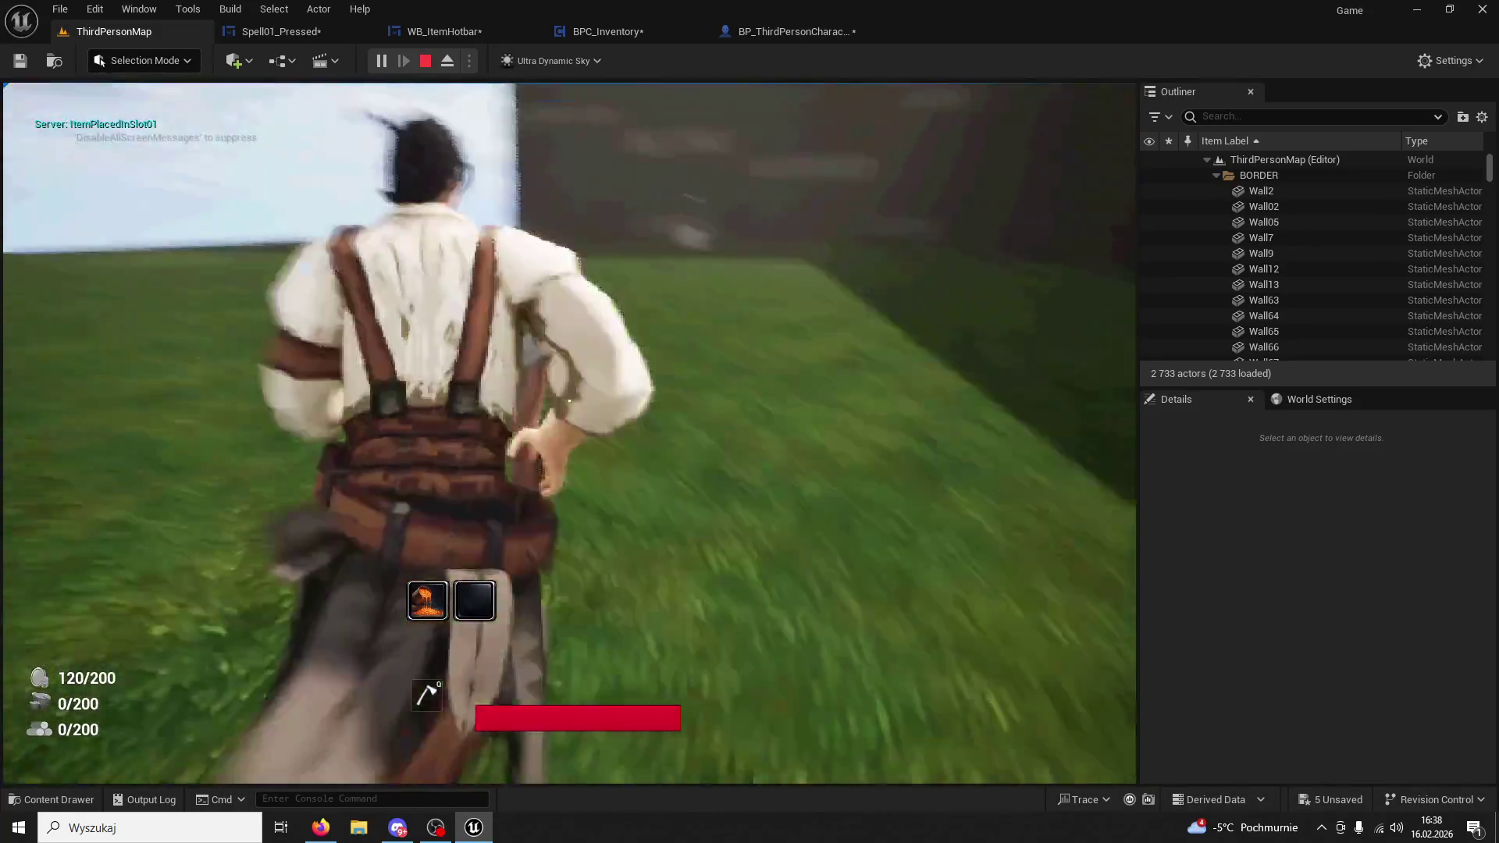
pyautogui.press('e')
pyautogui.press('1')
pyautogui.press('1')
pyautogui.press('1')
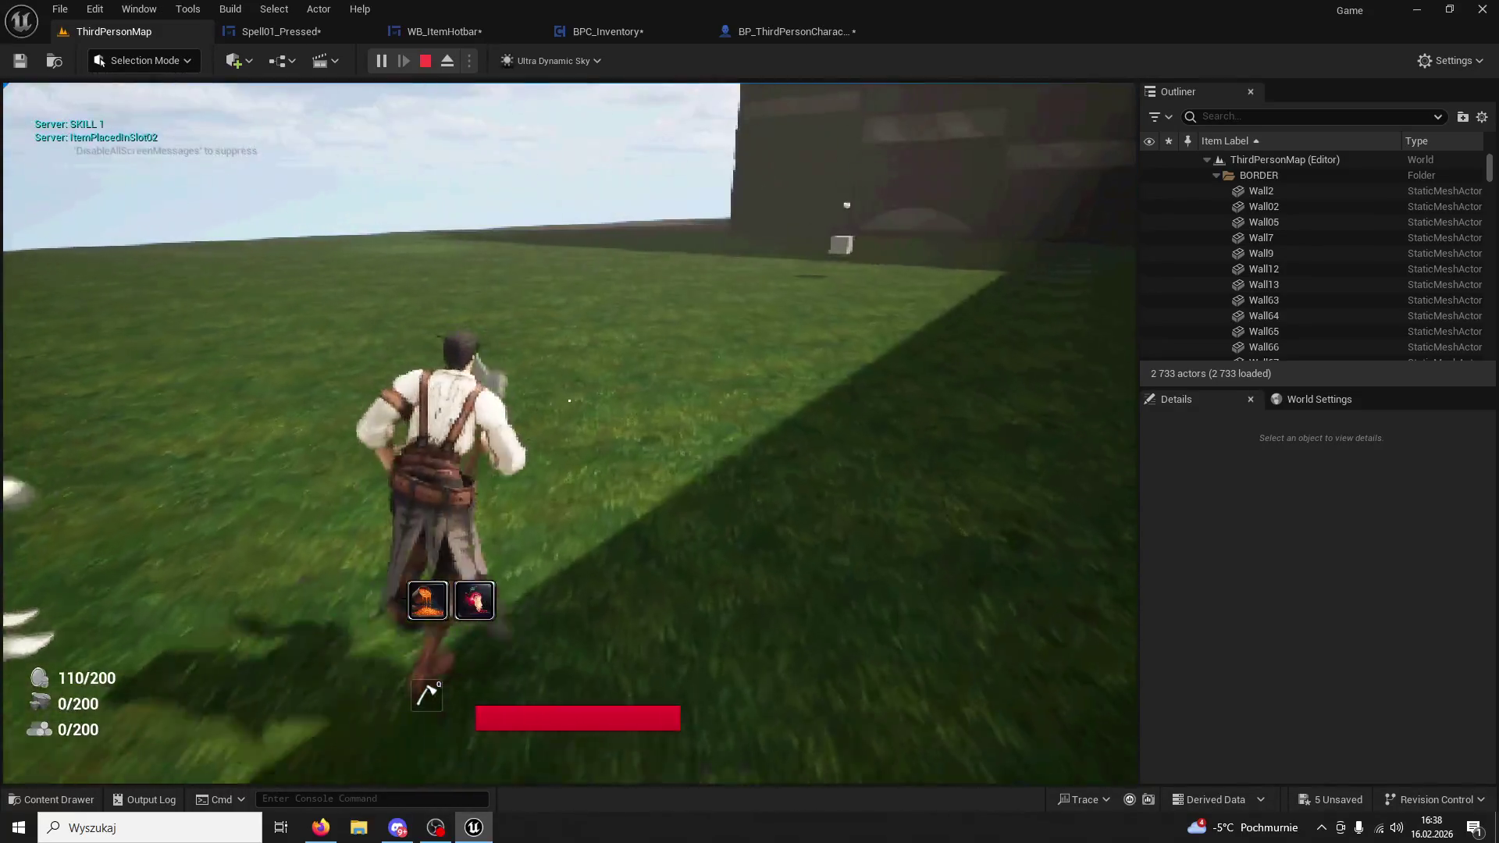
pyautogui.press('Escape')
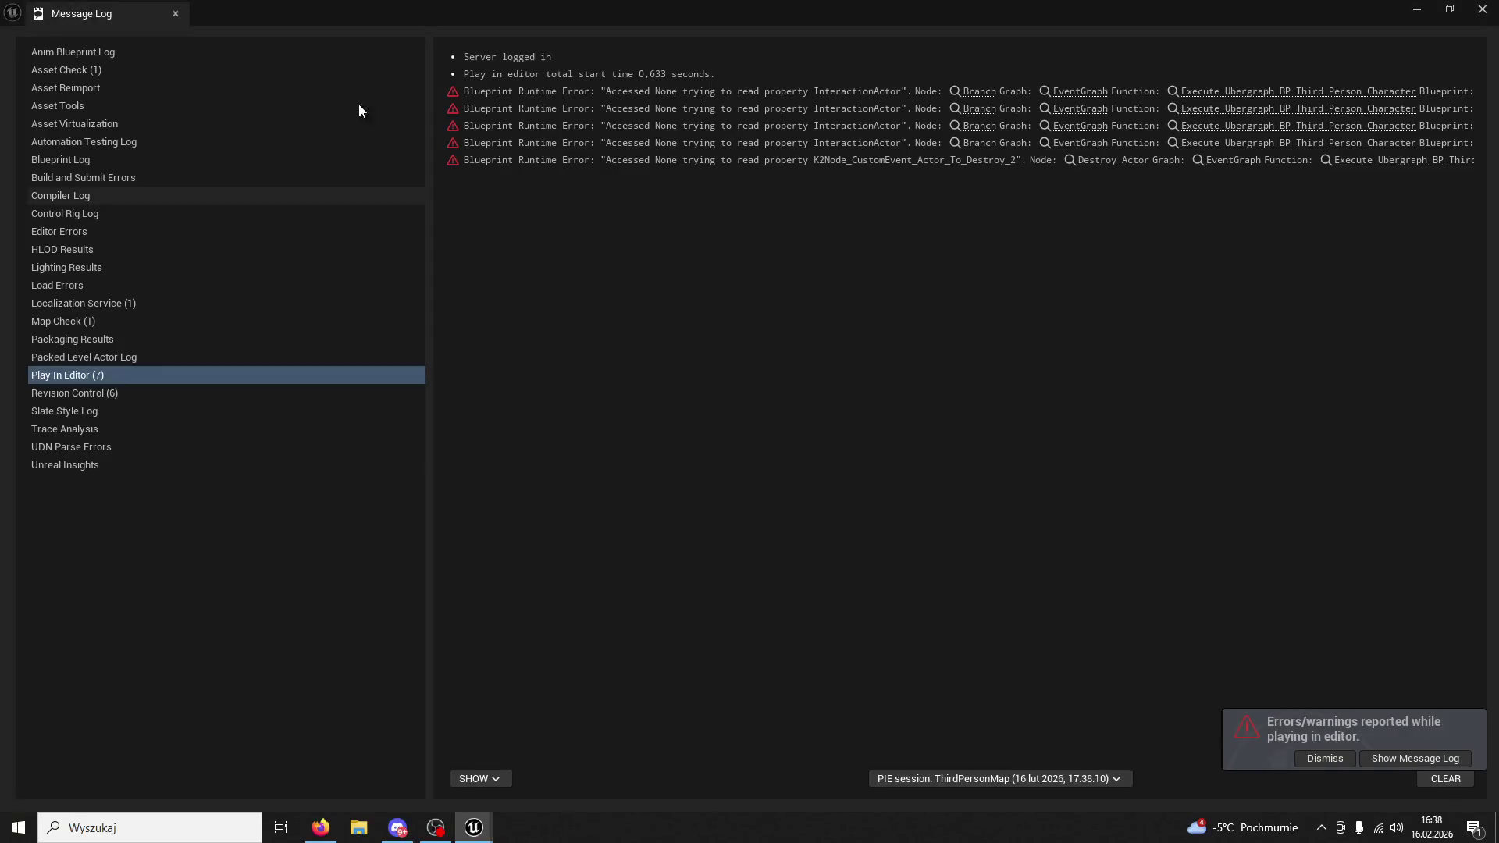
# In BPC_Inventory's event graph, delete the Call Inventory 01Use node and tidy the skill-use nodes.
pyautogui.click(180, 17)
pyautogui.click(360, 9)
pyautogui.click(648, 23)
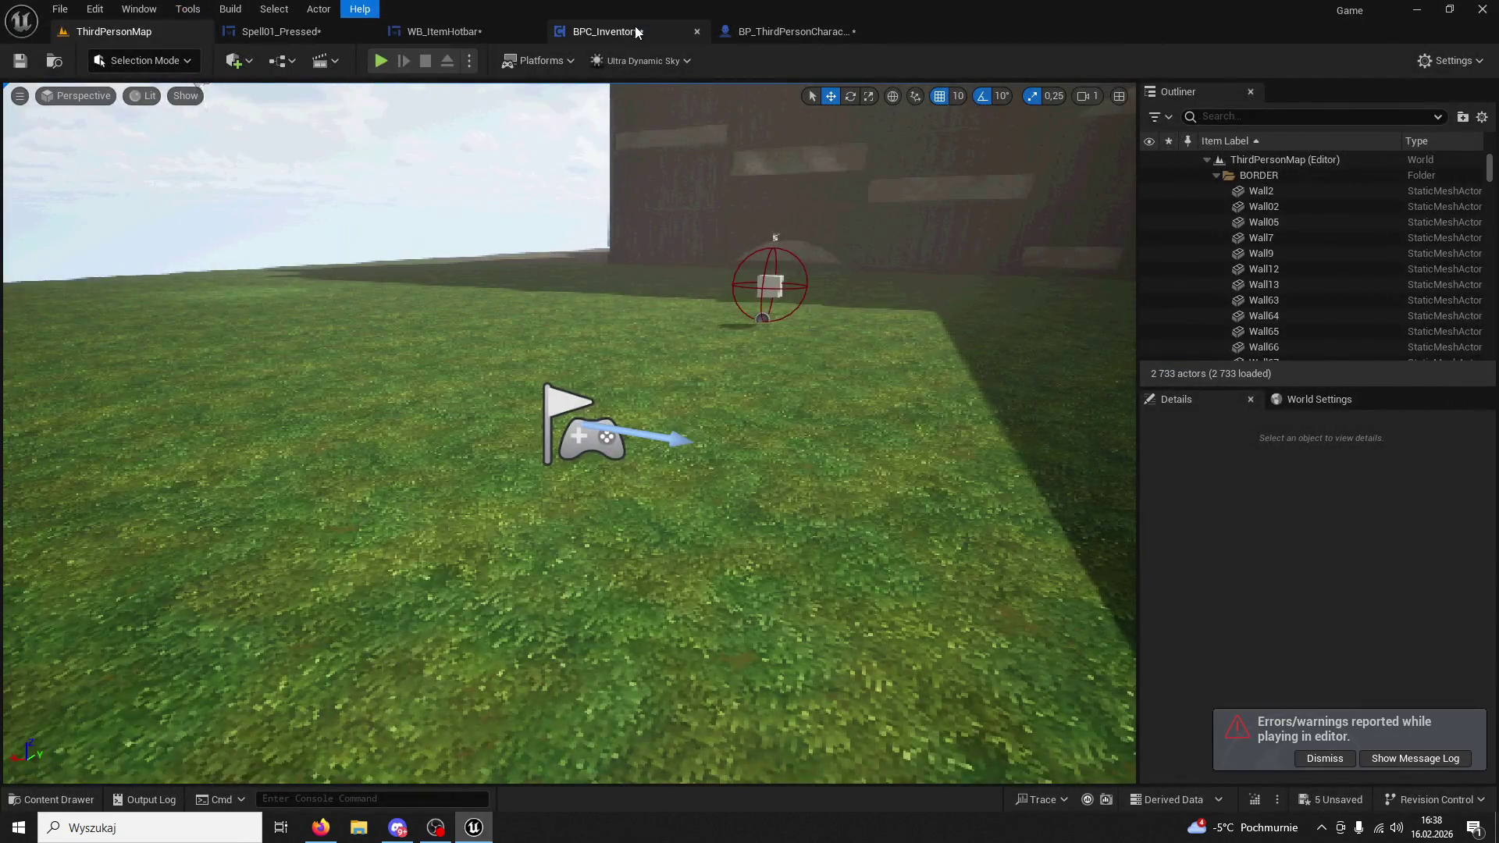
pyautogui.click(671, 32)
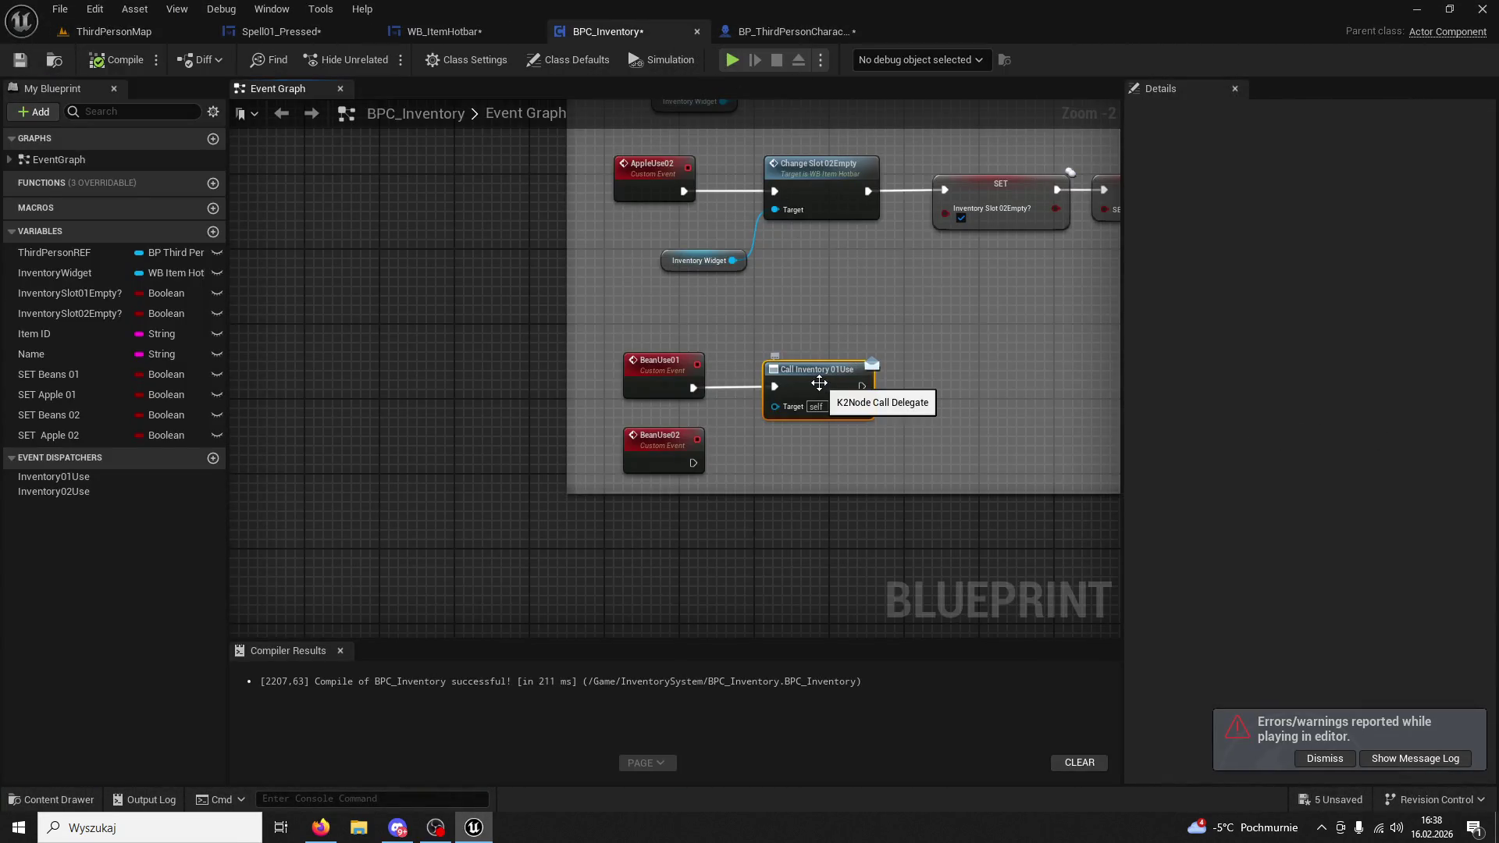
pyautogui.press('Delete')
pyautogui.moveTo(820, 382); pyautogui.dragTo(689, 457)
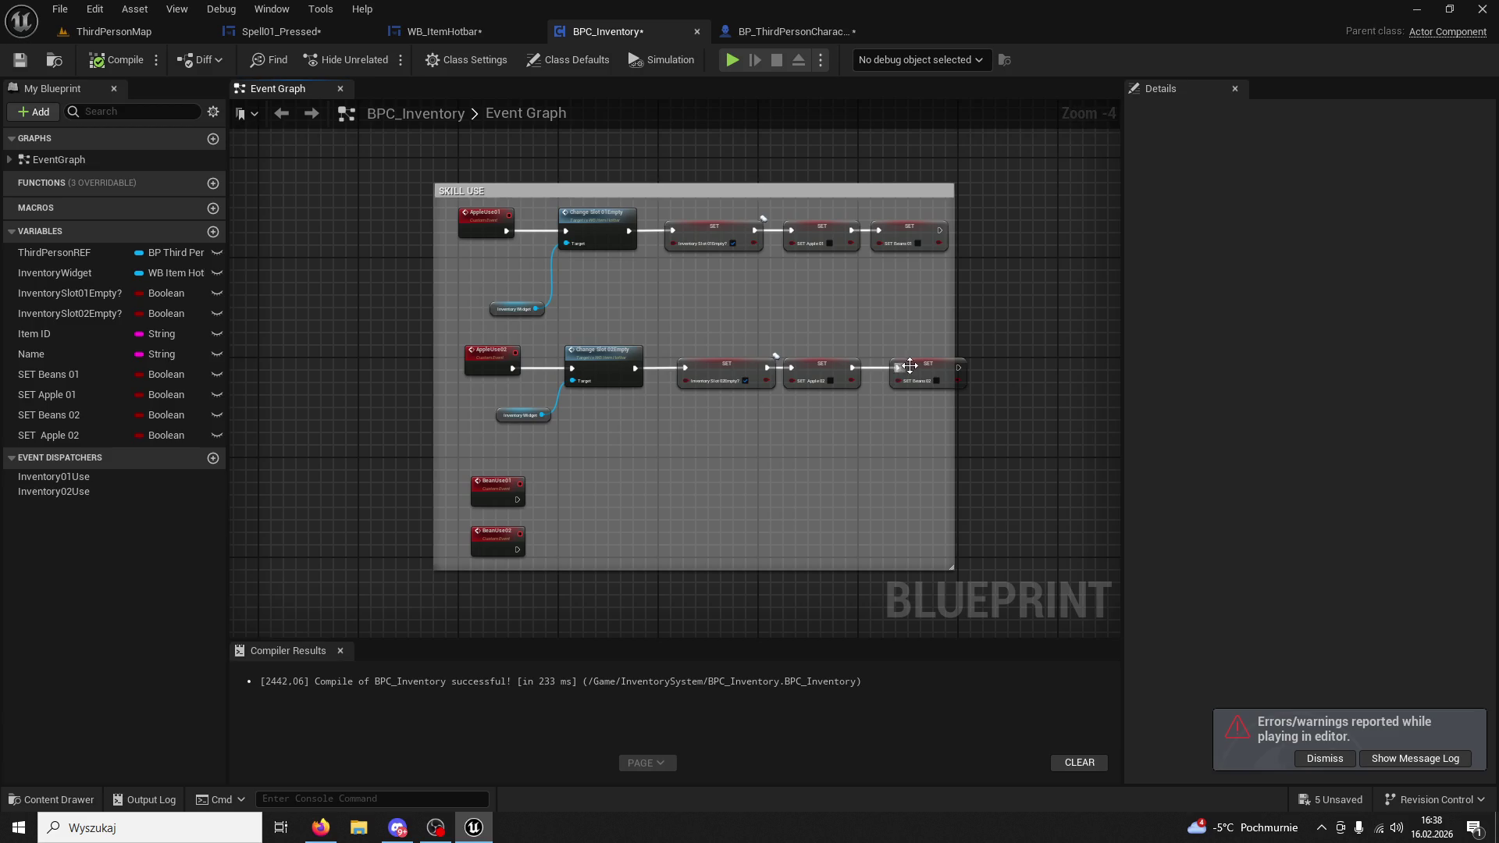
pyautogui.moveTo(907, 367); pyautogui.dragTo(898, 372)
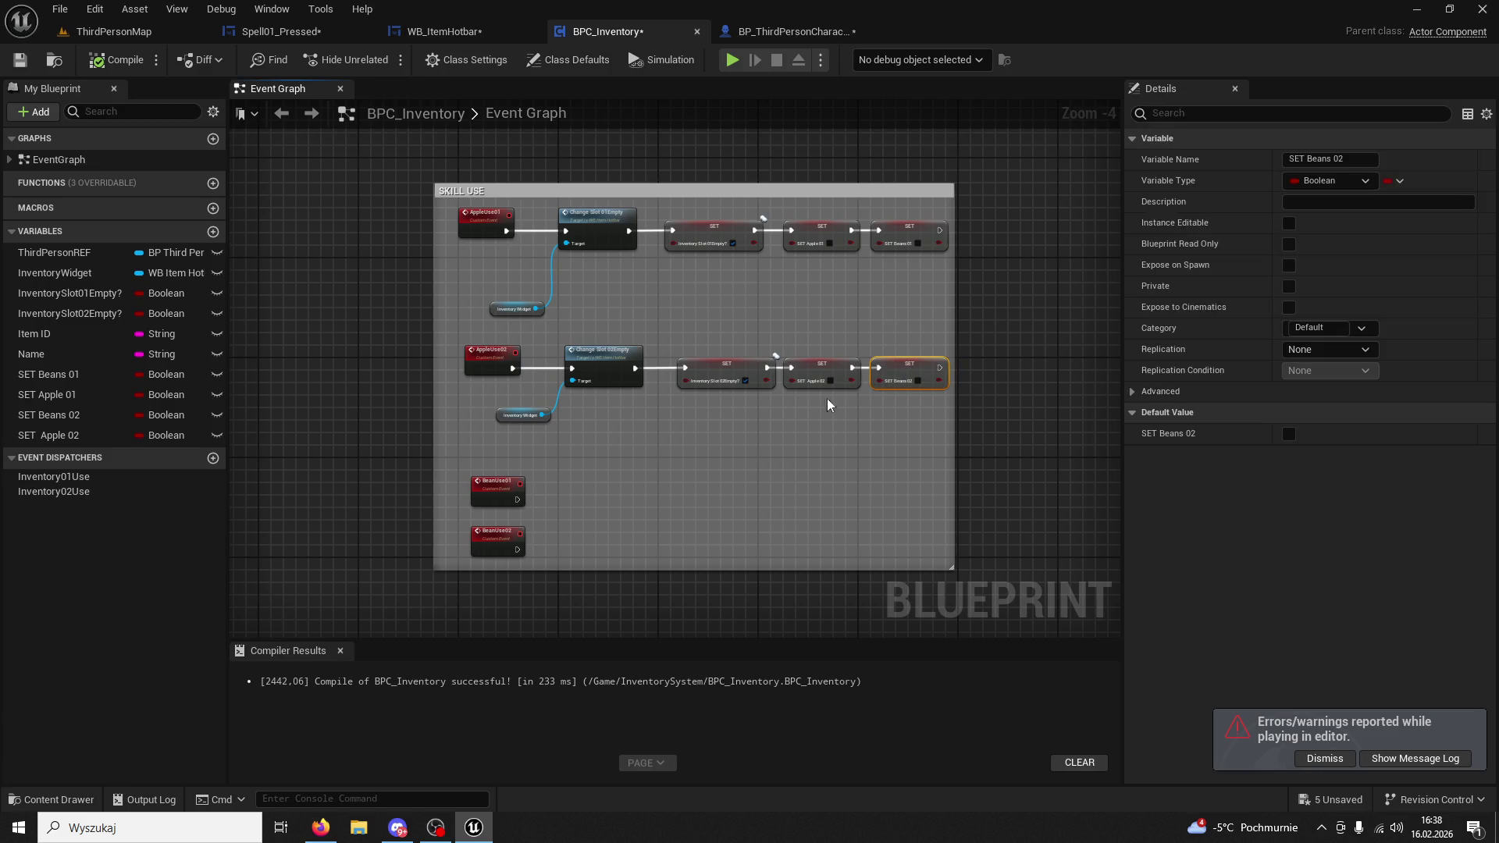
pyautogui.click(640, 498)
# Add a Launch Character node targeting Third Person REF after BeanUse01.
pyautogui.scroll(3, 593, 497)
pyautogui.moveTo(497, 431); pyautogui.dragTo(676, 432)
pyautogui.write('launch')
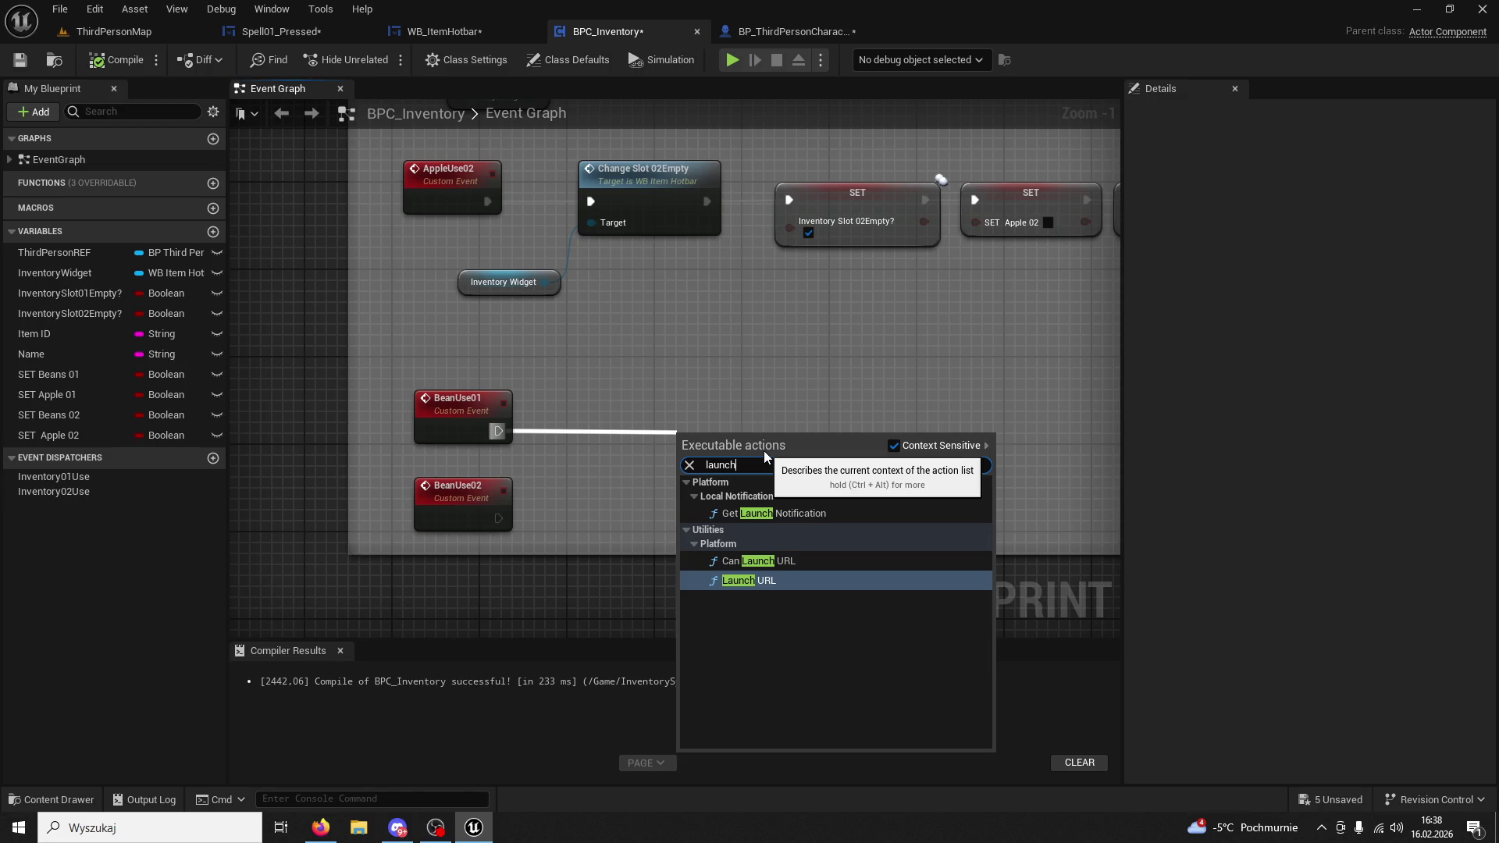
pyautogui.click(547, 419)
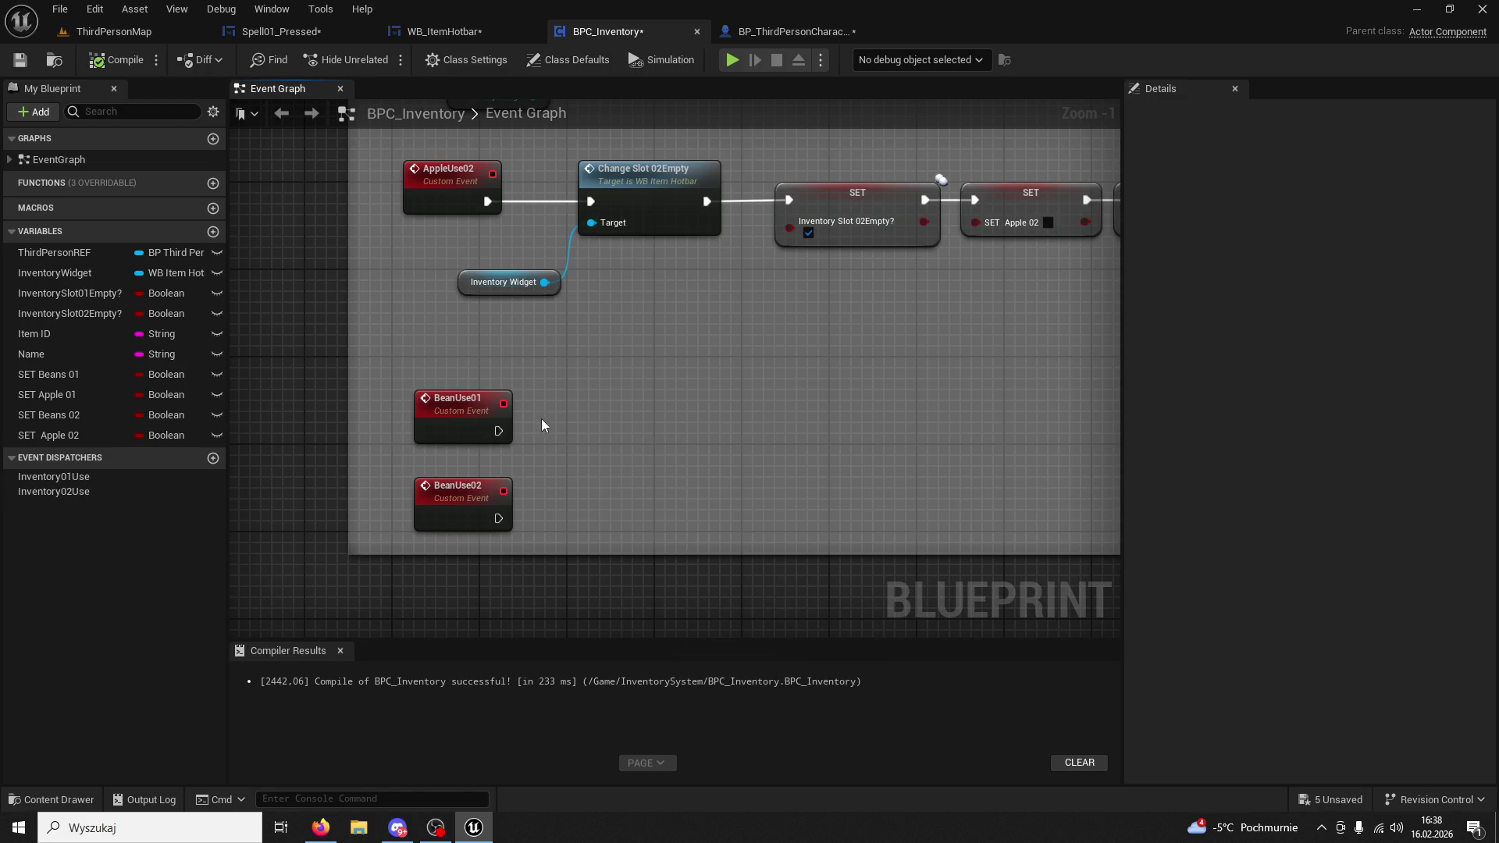
pyautogui.moveTo(63, 255)
pyautogui.mouseDown()
pyautogui.moveTo(606, 344)
pyautogui.moveTo(562, 449)
pyautogui.moveTo(702, 414)
pyautogui.mouseUp()
pyautogui.click(610, 375)
pyautogui.write('launch')
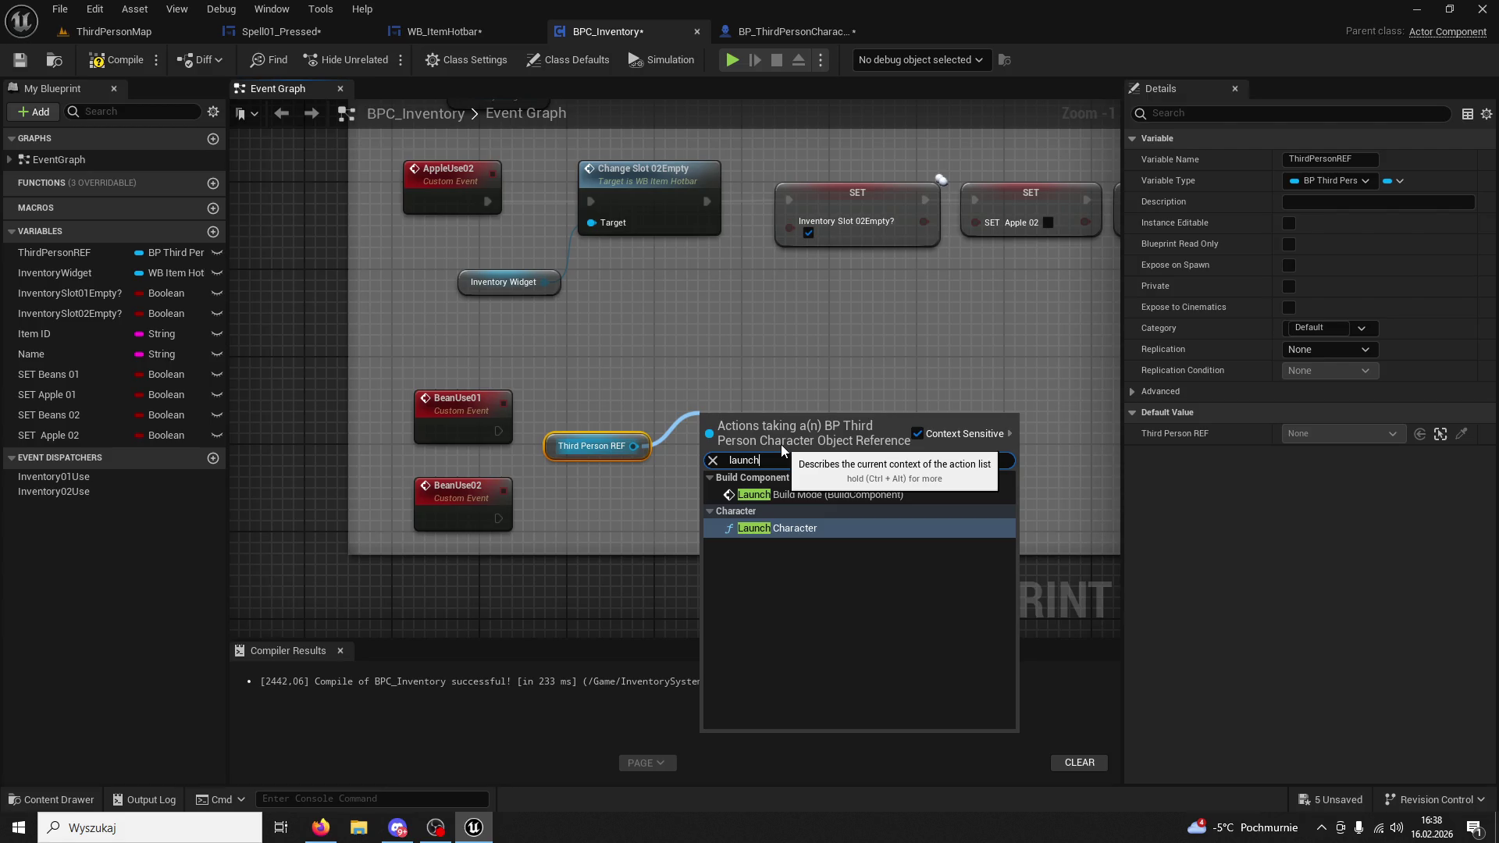
pyautogui.click(827, 528)
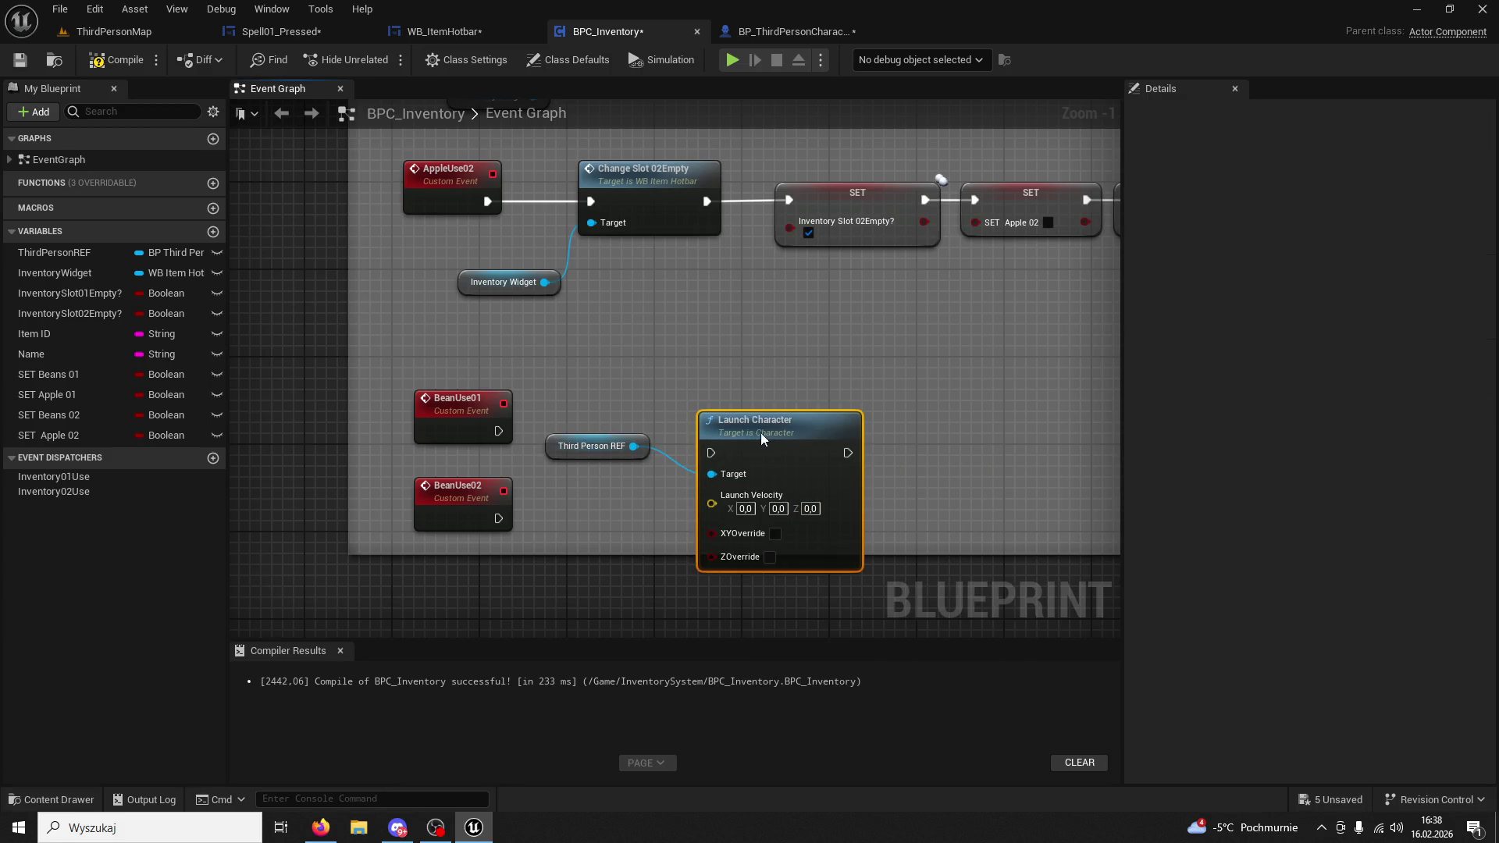
pyautogui.moveTo(498, 430)
pyautogui.mouseDown()
pyautogui.moveTo(718, 424)
pyautogui.moveTo(834, 391)
pyautogui.moveTo(519, 412)
pyautogui.mouseUp()
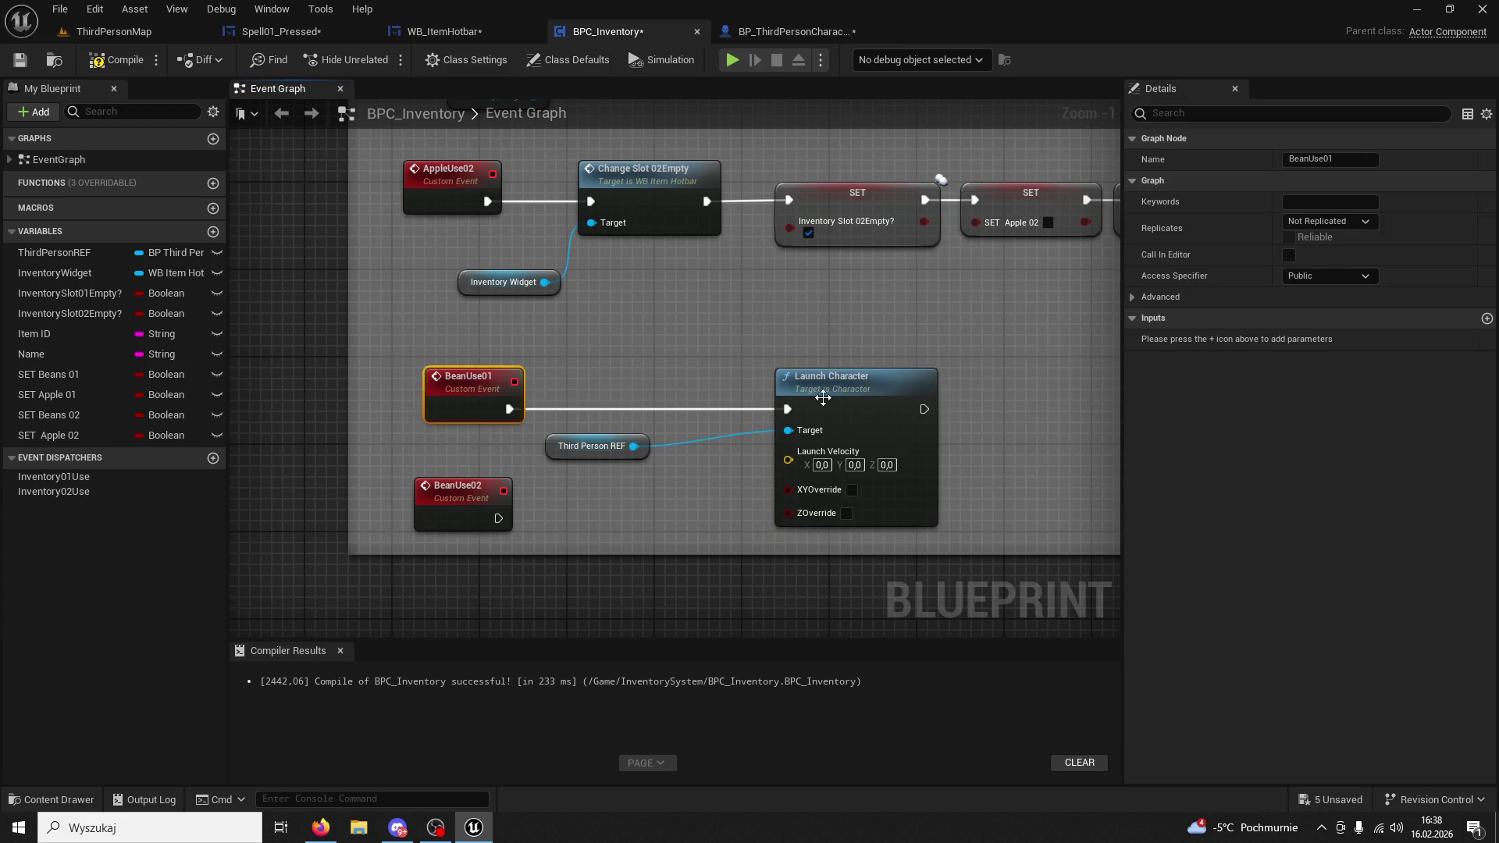
# Feed Get Forward Vector into Launch Velocity, arrange the nodes and compile BPC_Inventory.
pyautogui.moveTo(788, 460); pyautogui.dragTo(677, 488)
pyautogui.write('get vector')
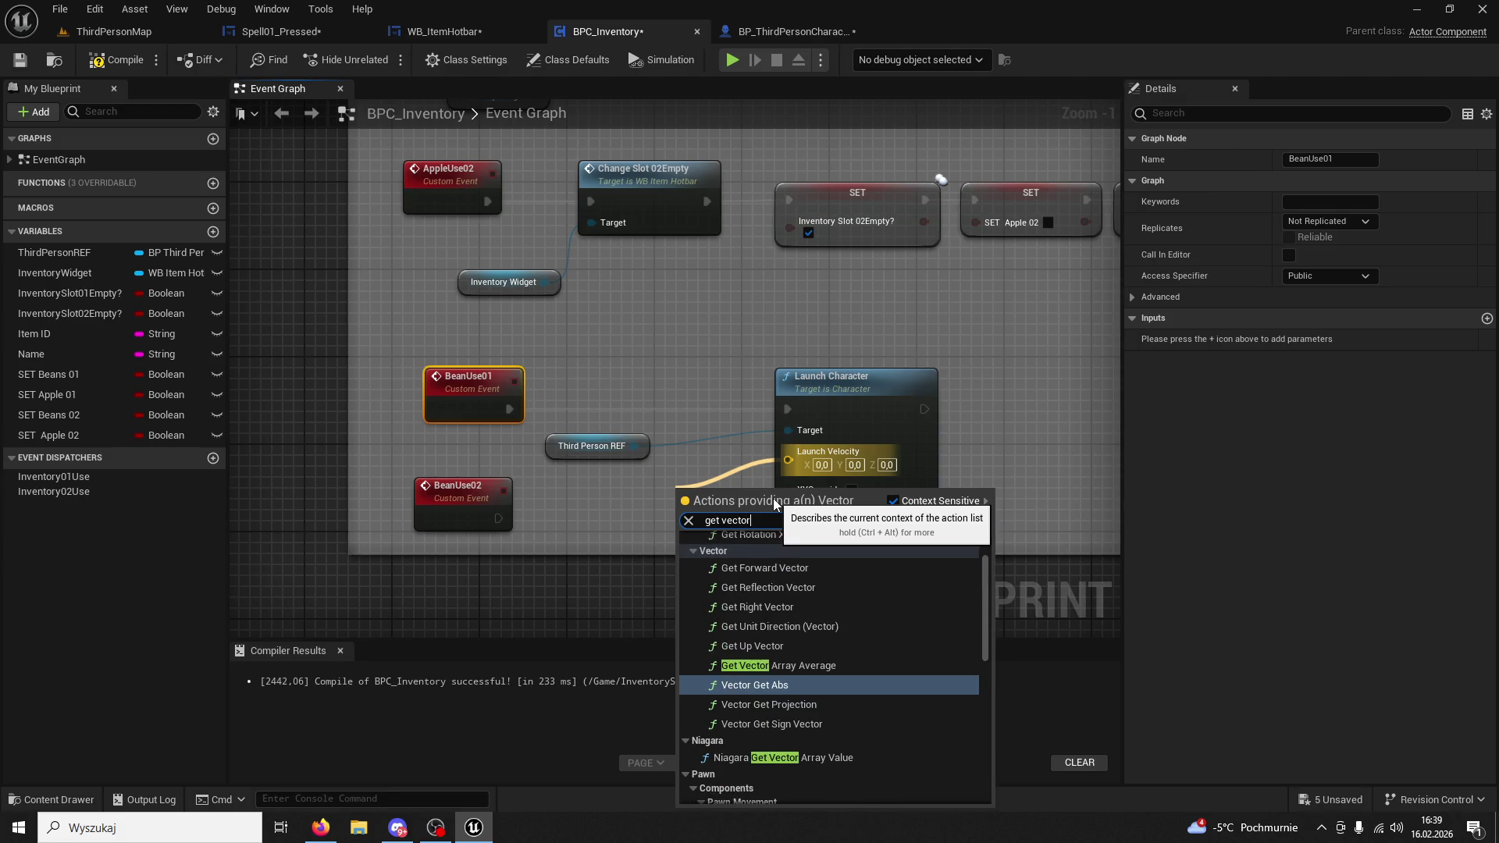
pyautogui.click(800, 568)
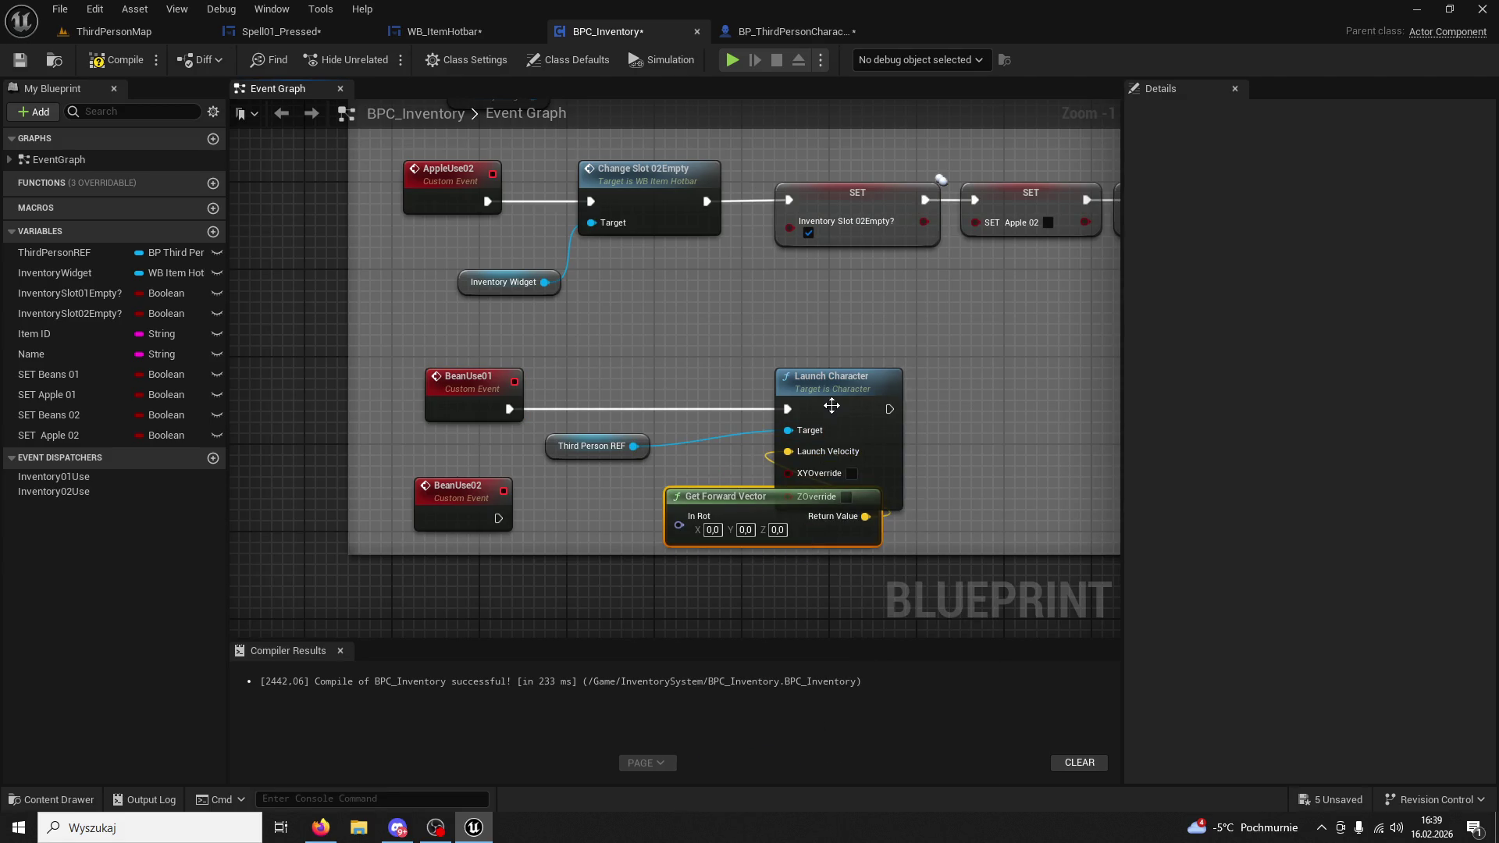
pyautogui.moveTo(830, 407); pyautogui.dragTo(973, 407)
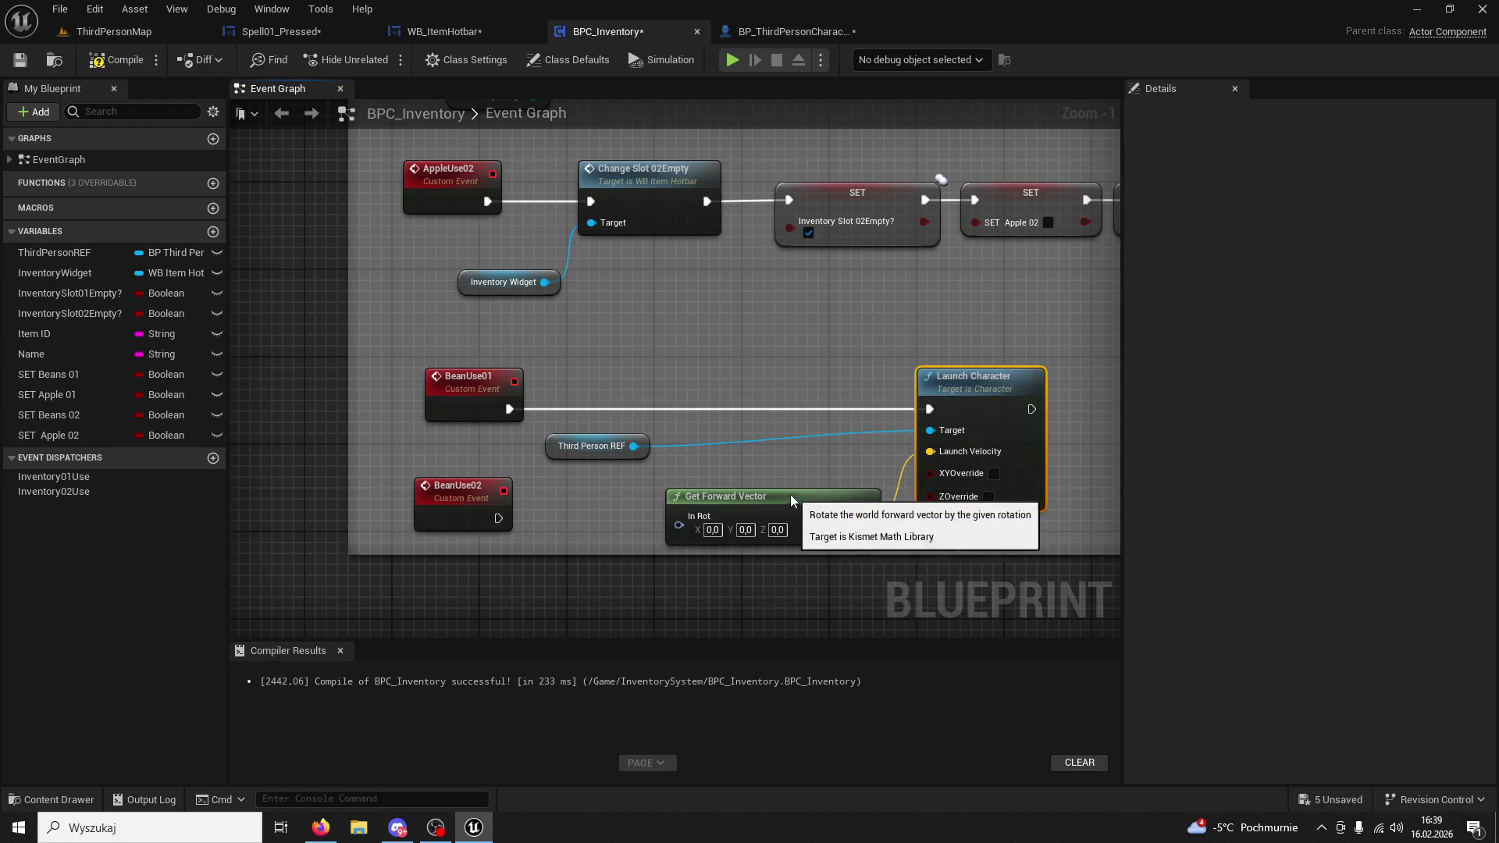
pyautogui.moveTo(792, 495); pyautogui.dragTo(767, 481)
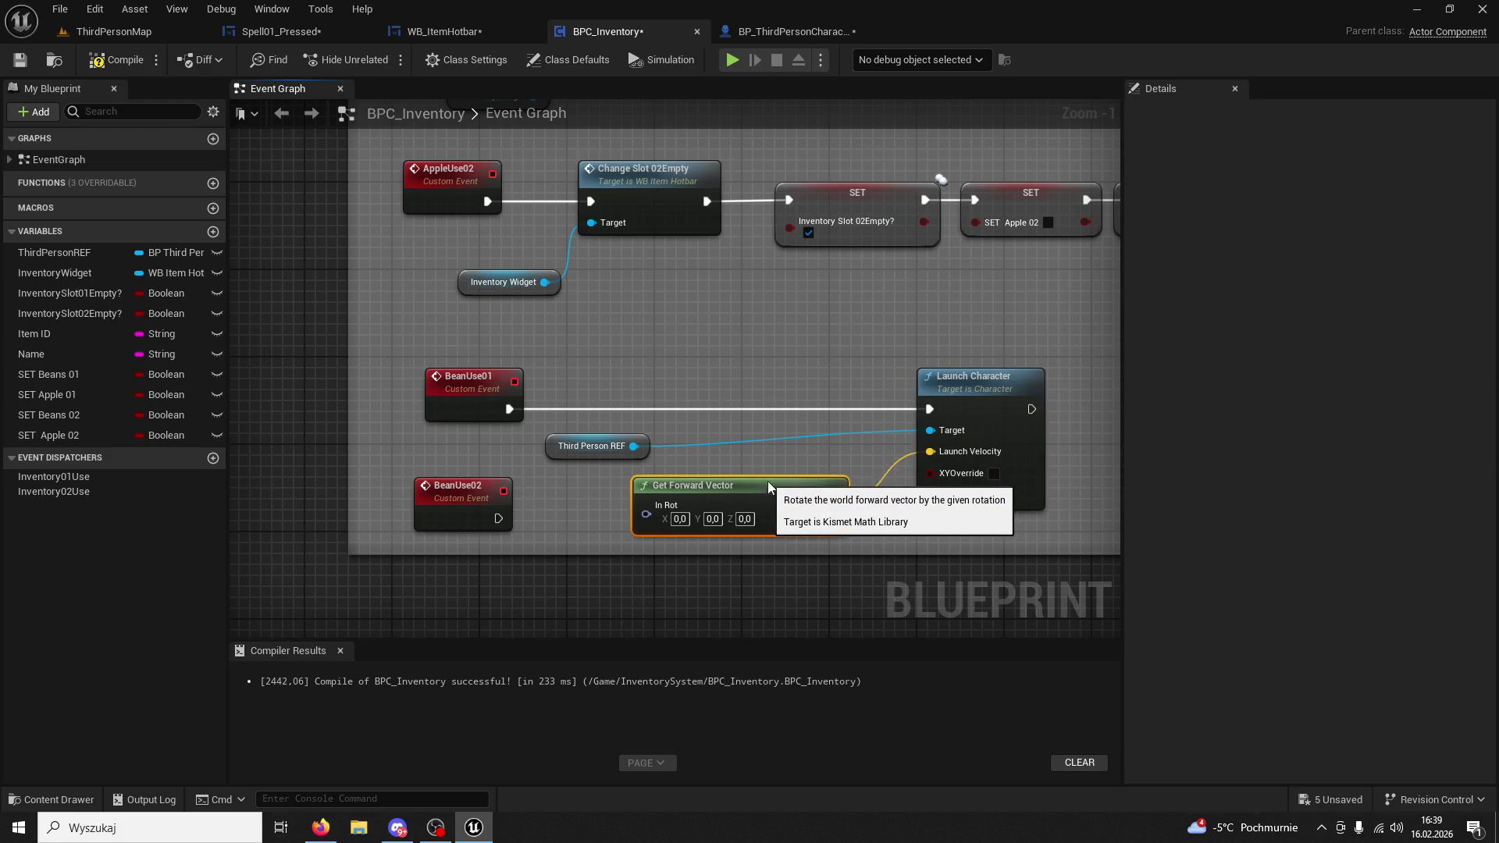
pyautogui.click(98, 69)
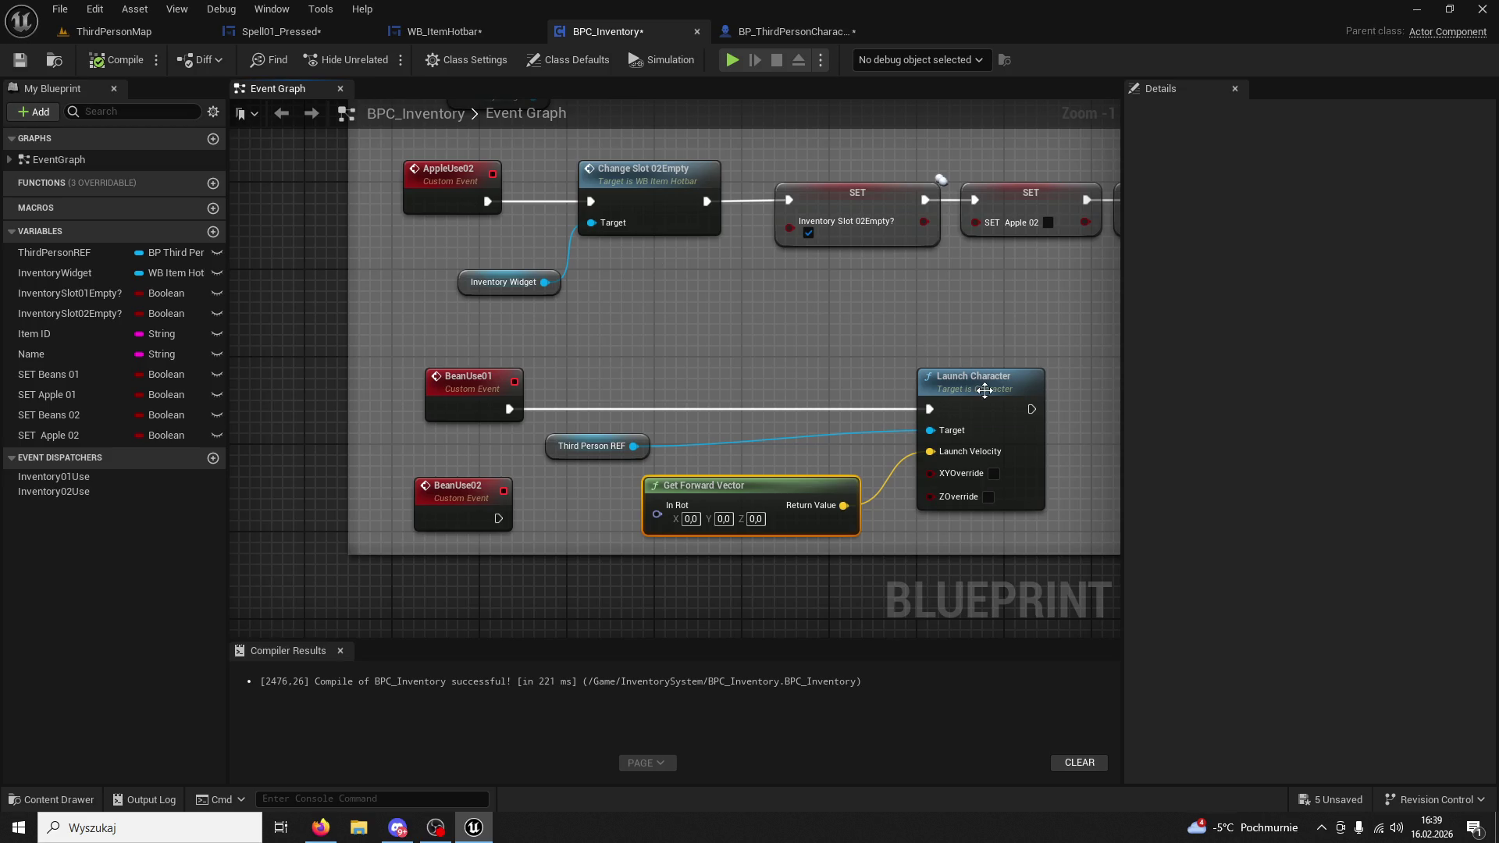
pyautogui.click(117, 32)
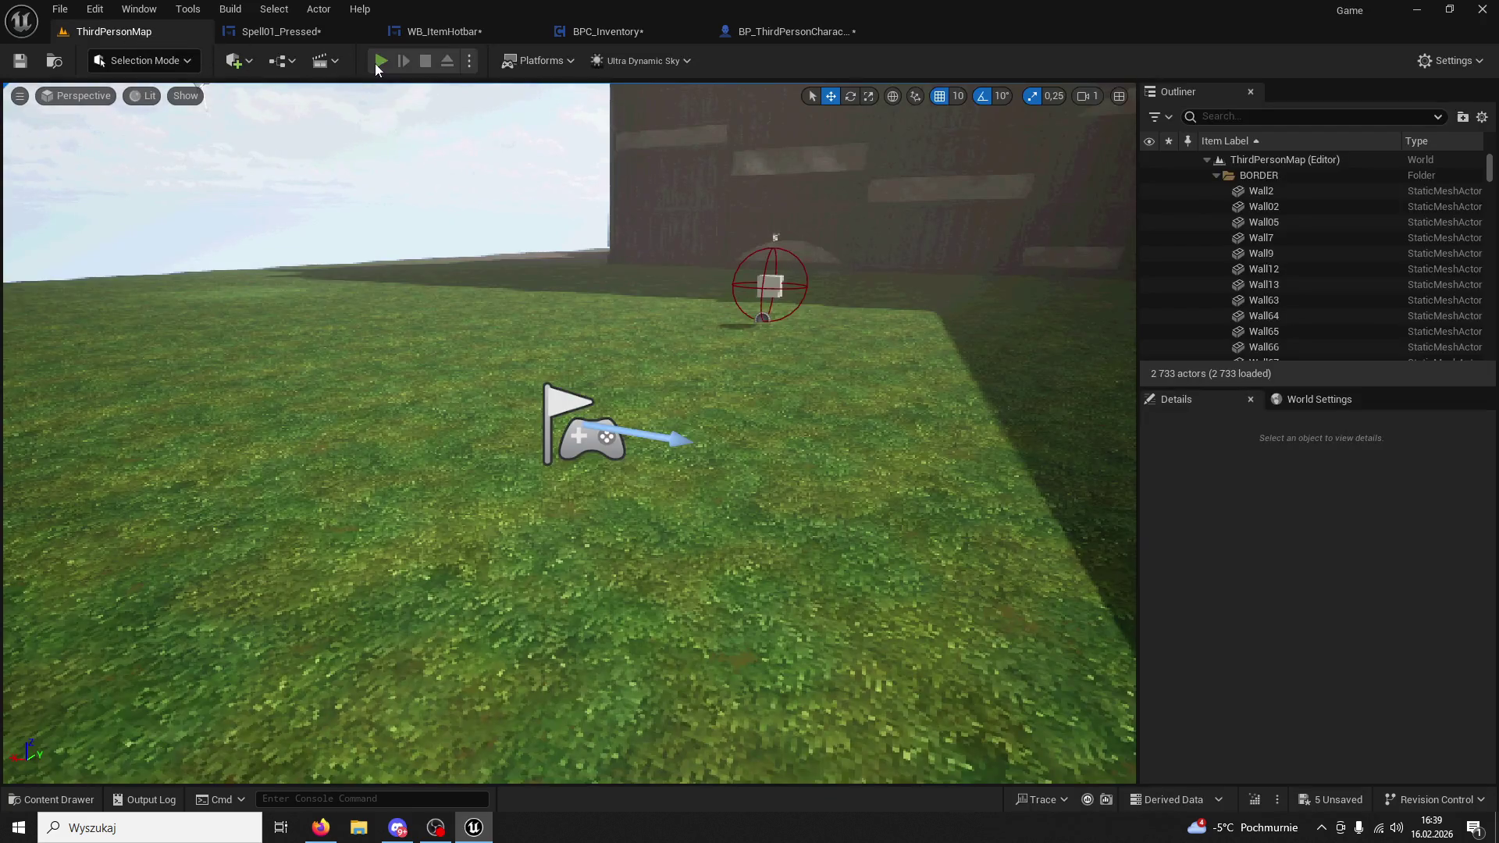
pyautogui.hotkey('alt', 'p')
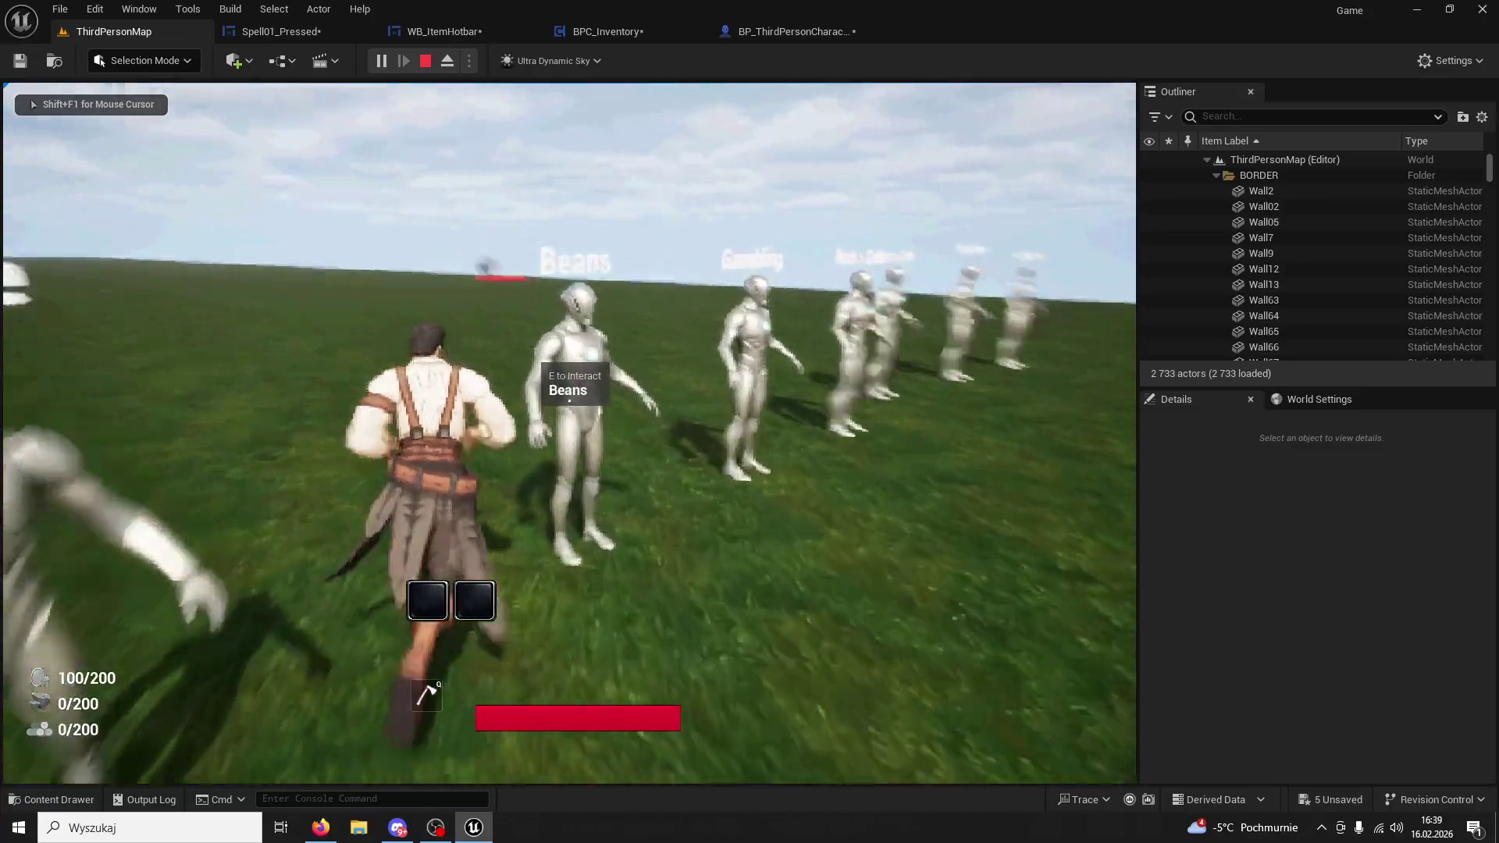
pyautogui.press('1')
pyautogui.press('1')
pyautogui.press('1')
pyautogui.press('1')
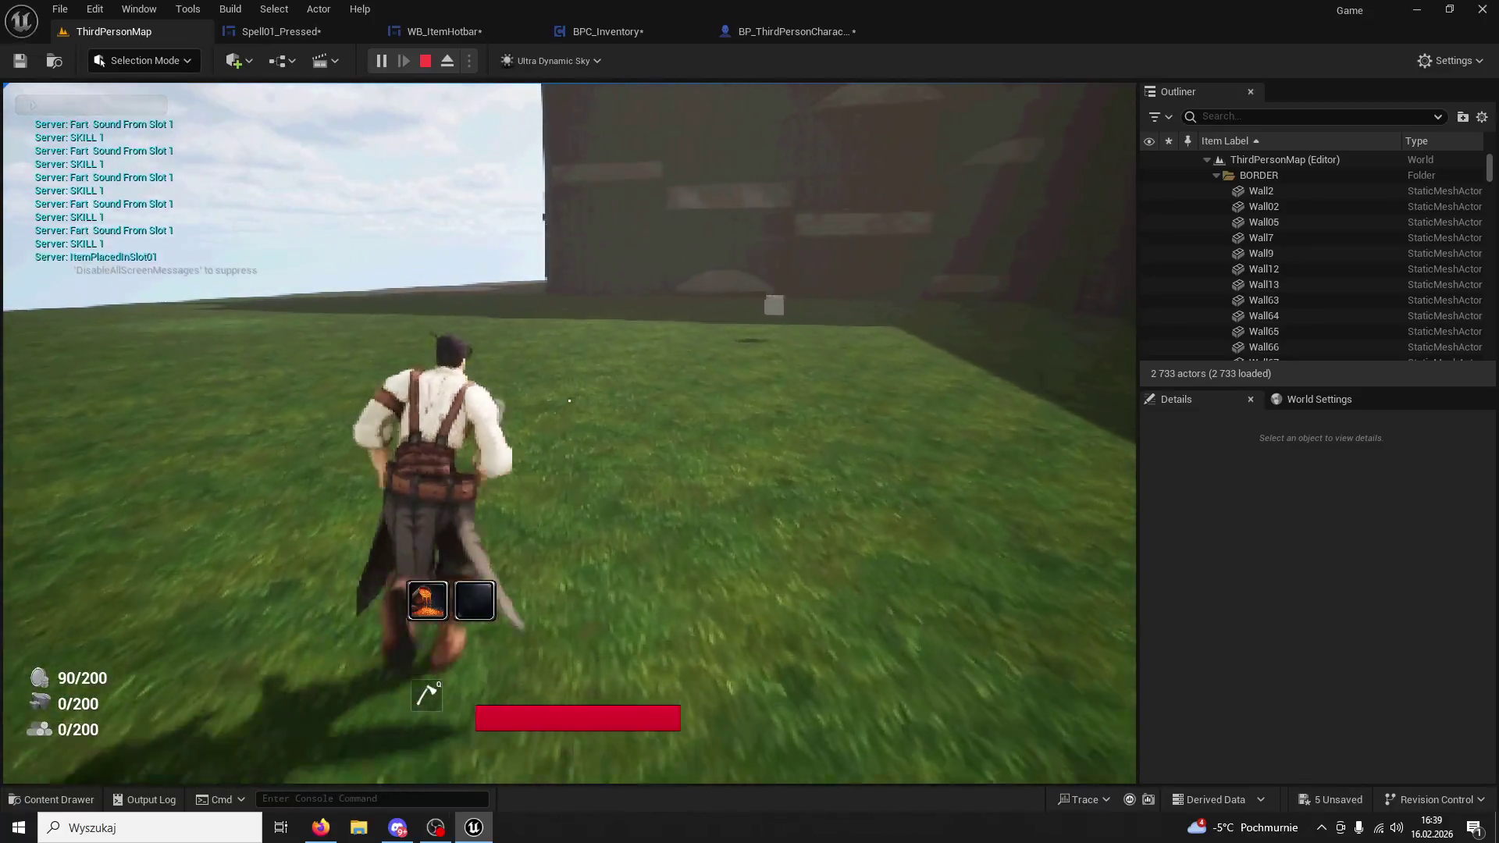
pyautogui.press('1')
pyautogui.press('1')
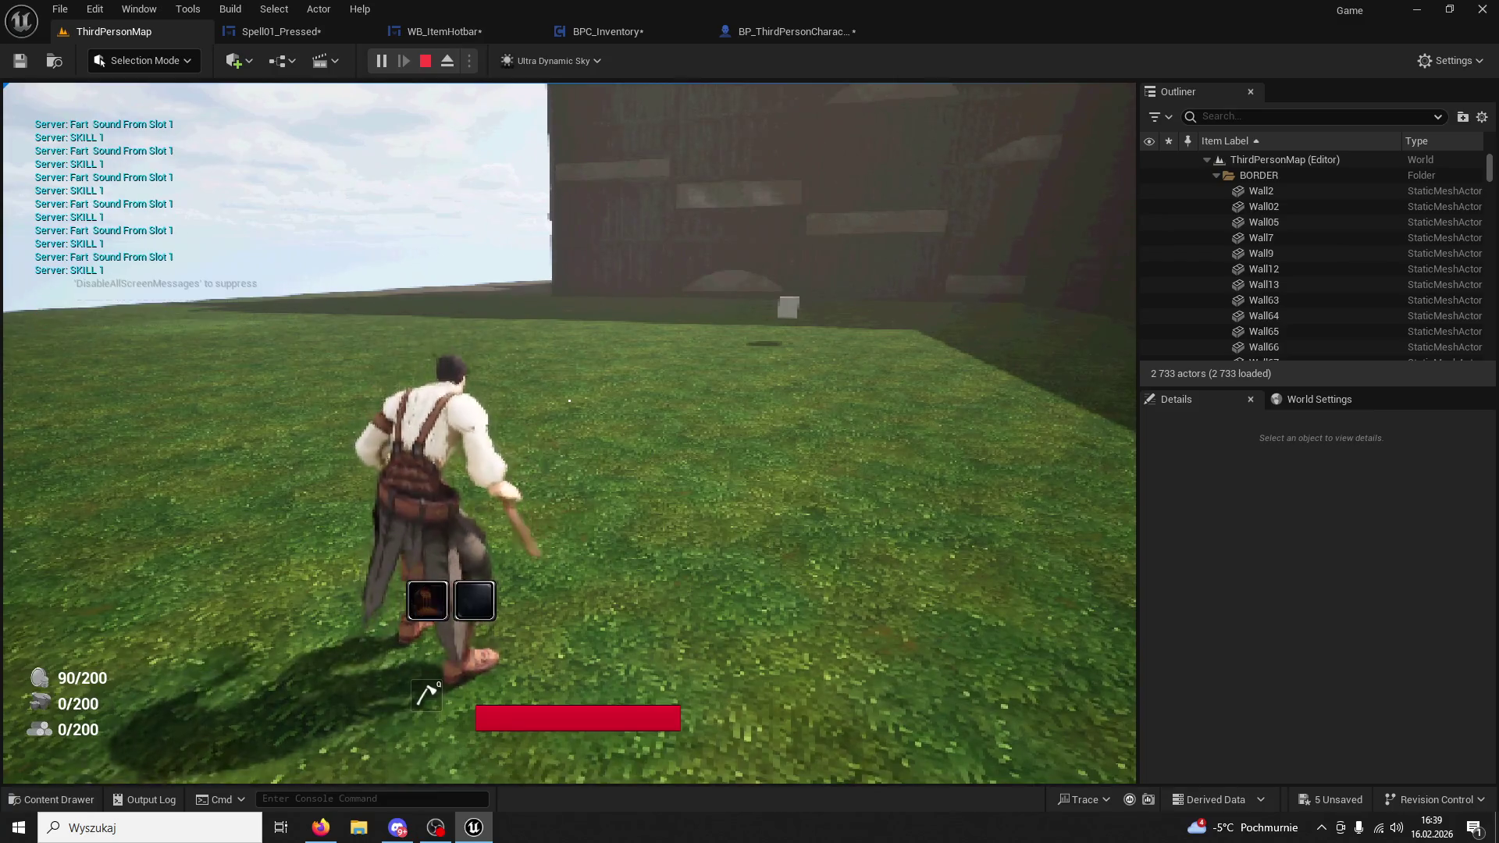
pyautogui.press('w')
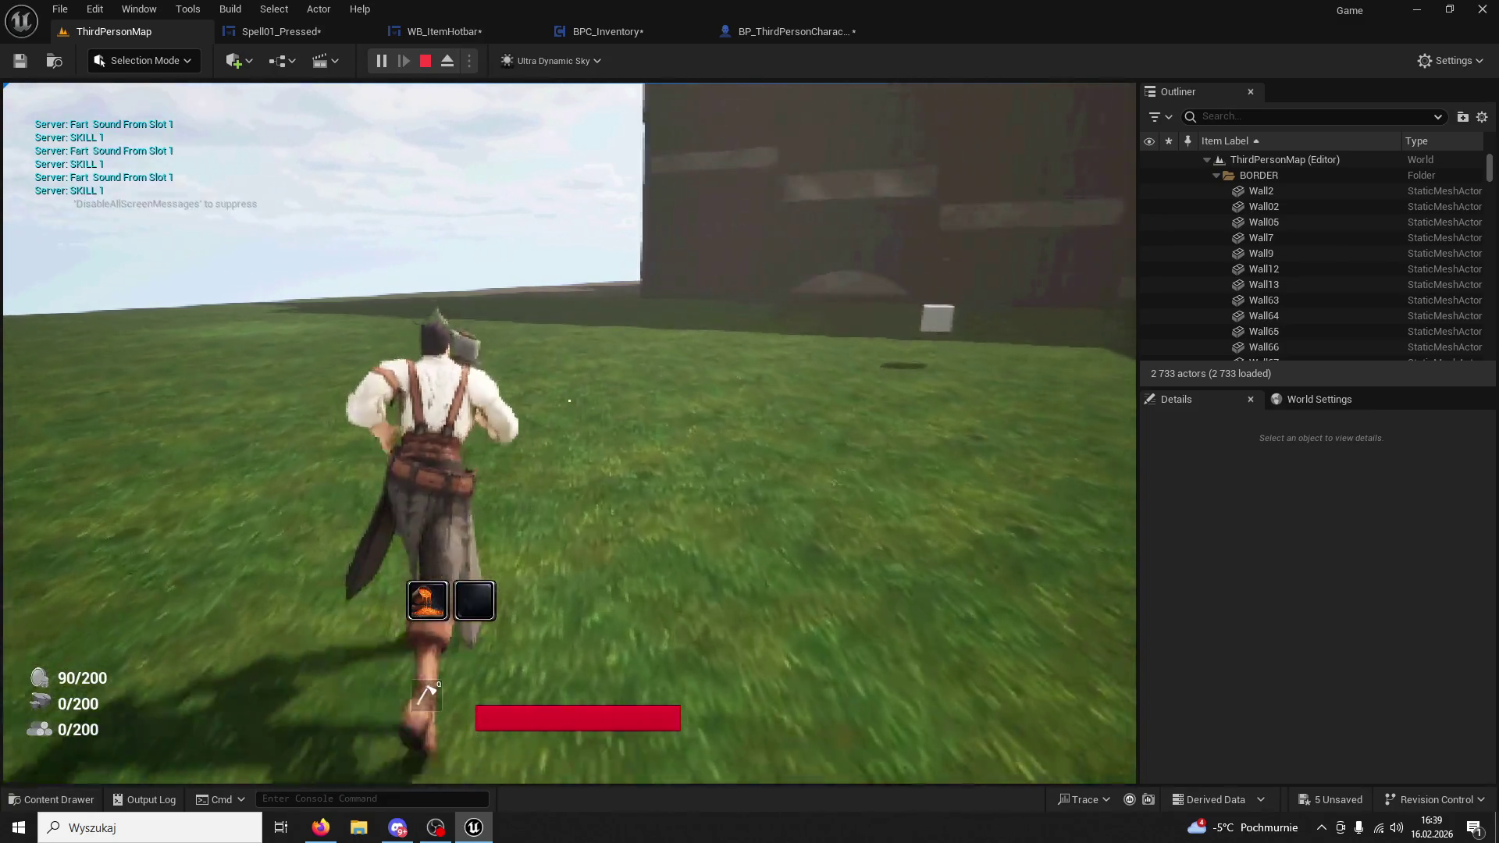
pyautogui.press('Escape')
pyautogui.click(608, 31)
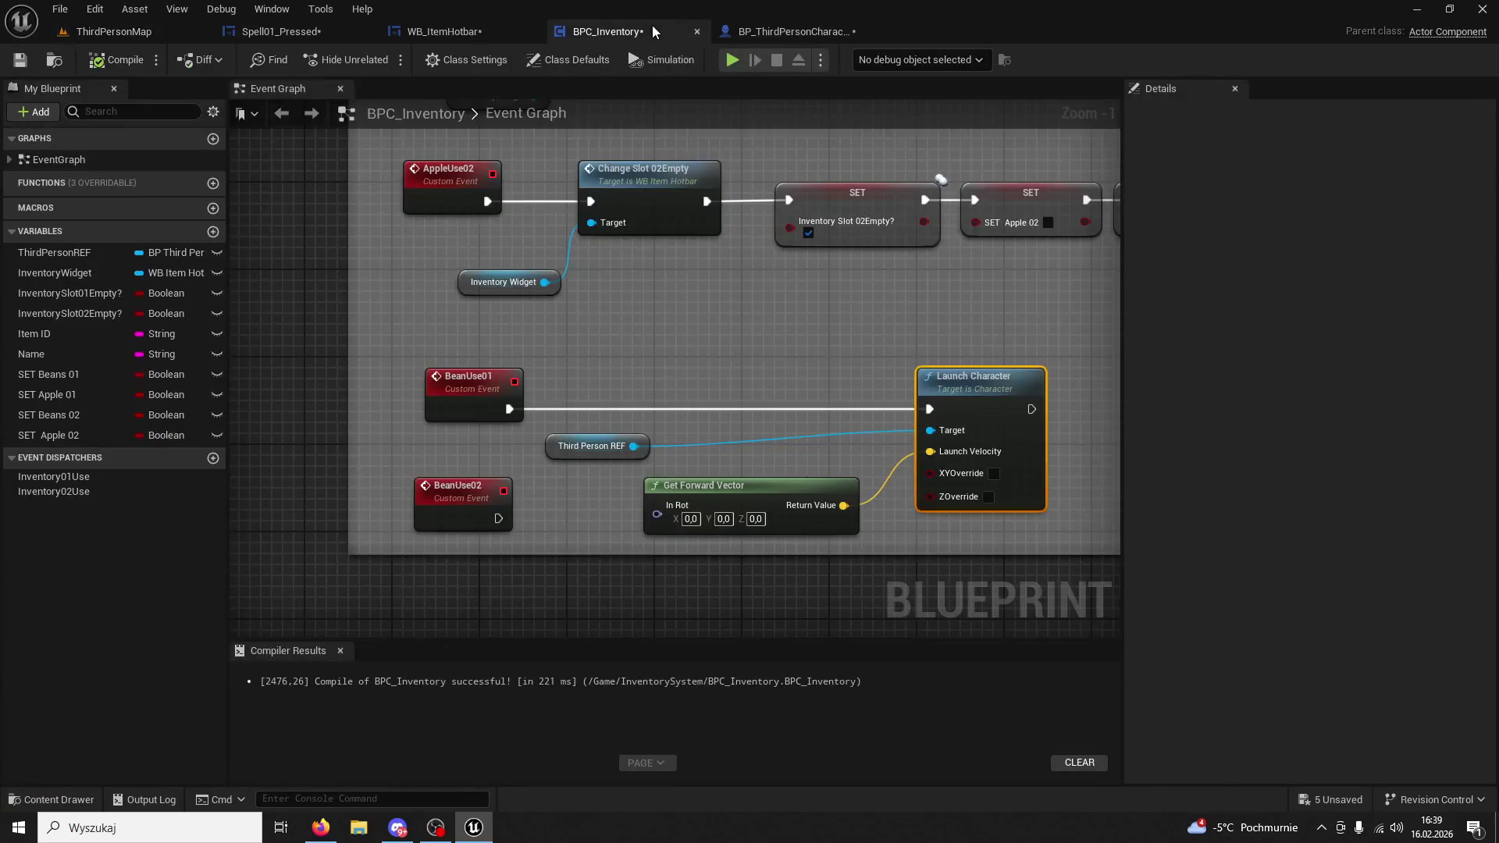
# Enter 100 for Get Forward Vector's In Rot X in BPC_Inventory, then go back to ThirdPersonMap.
pyautogui.moveTo(954, 481); pyautogui.dragTo(737, 391)
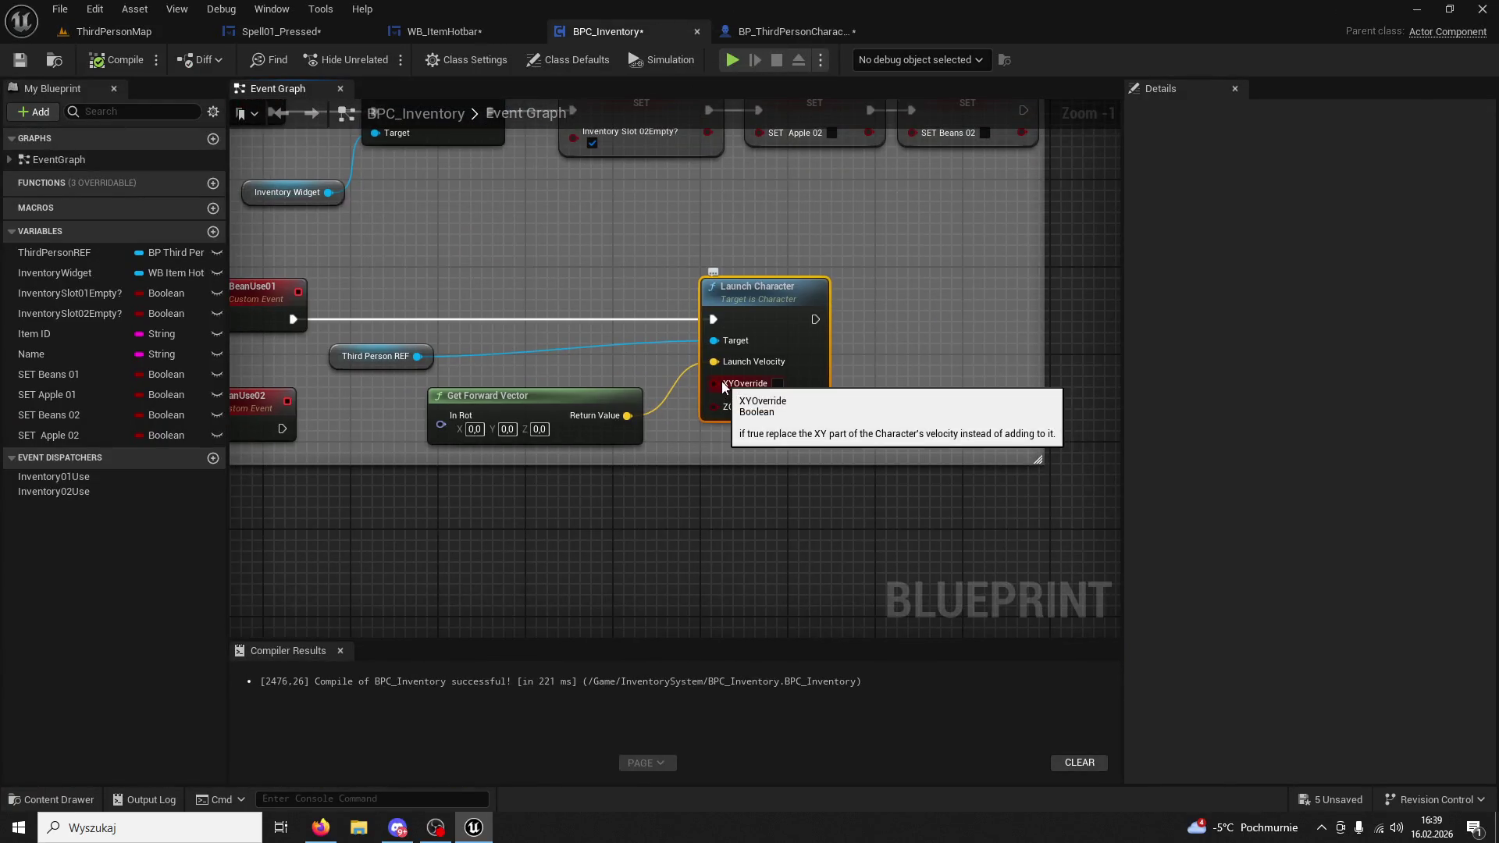
pyautogui.rightClick(724, 382)
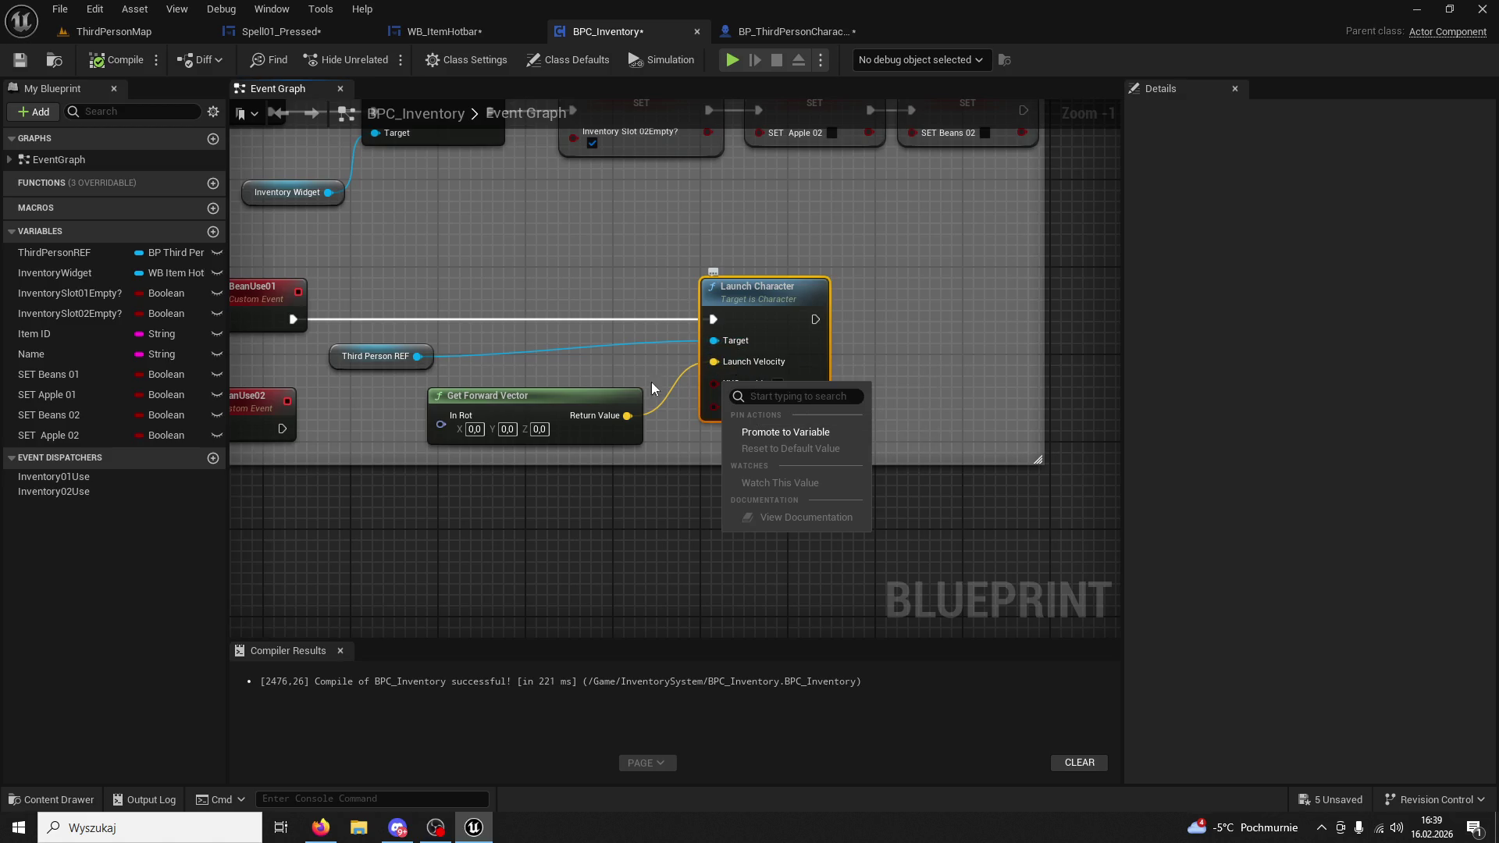
pyautogui.click(474, 429)
pyautogui.write('100')
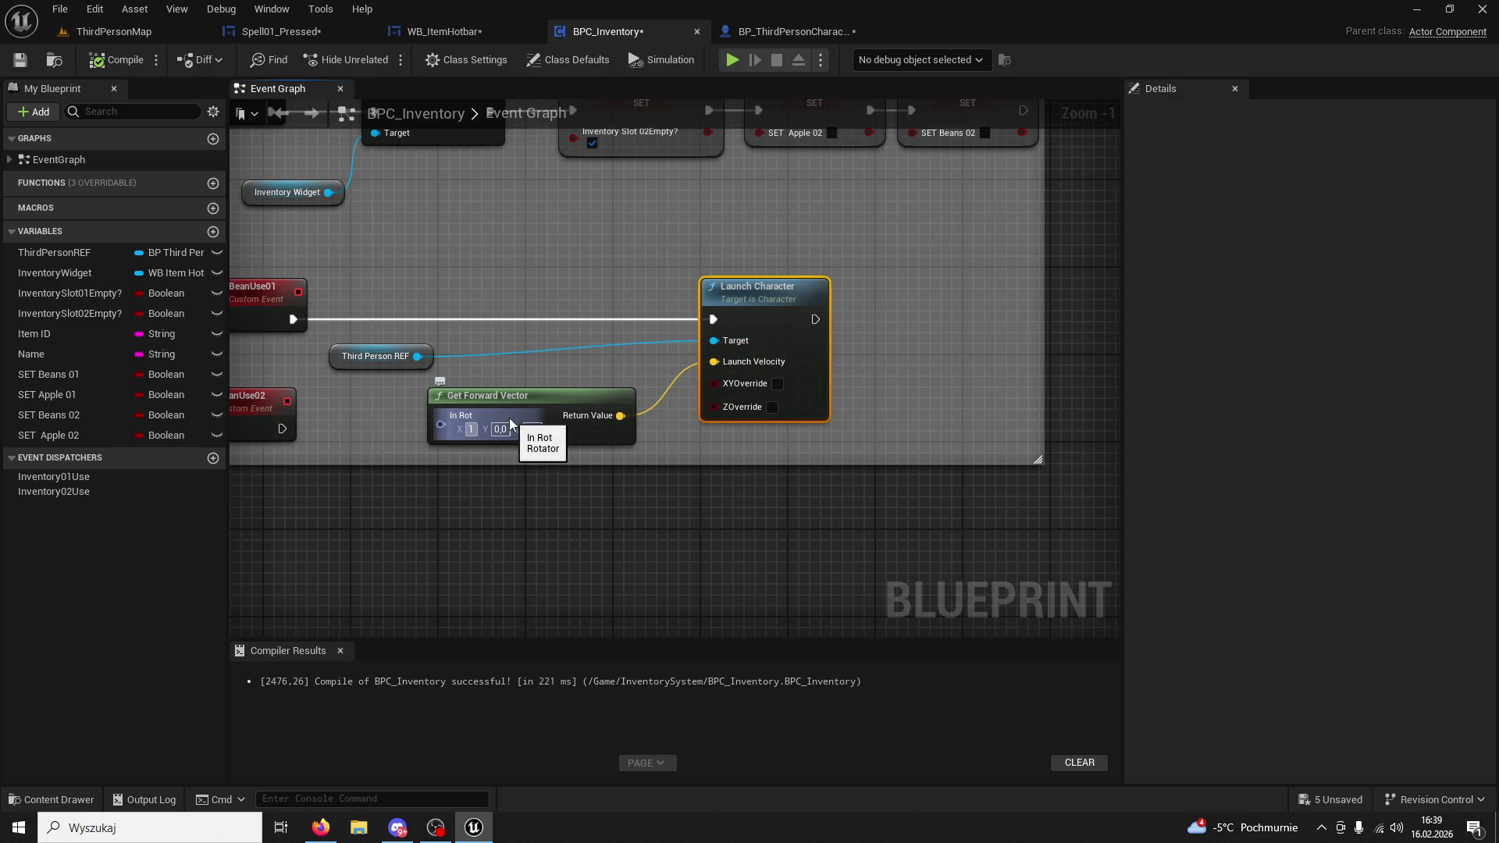
pyautogui.press('Return')
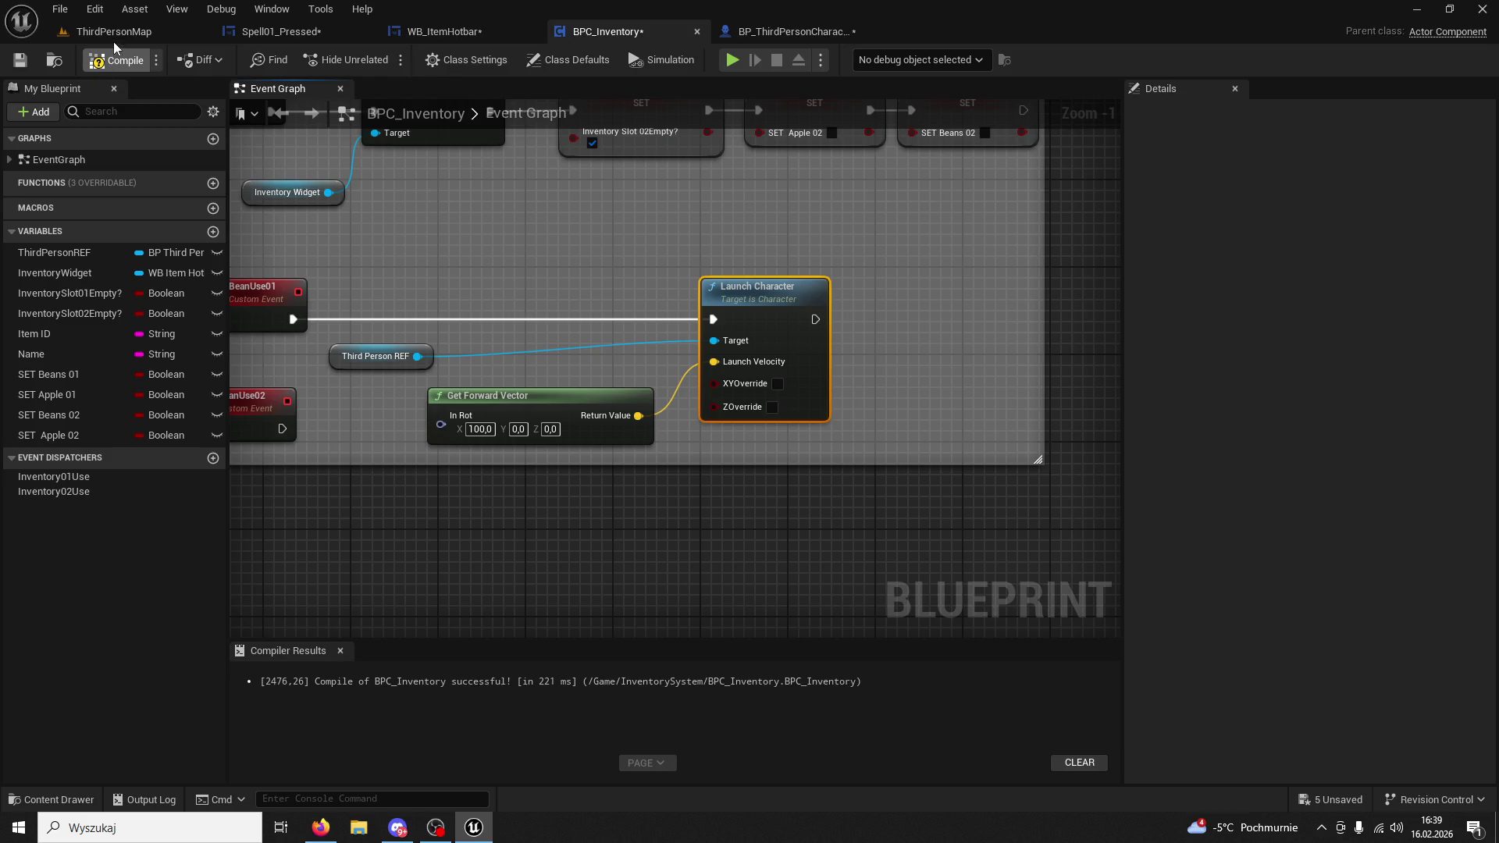
pyautogui.click(118, 36)
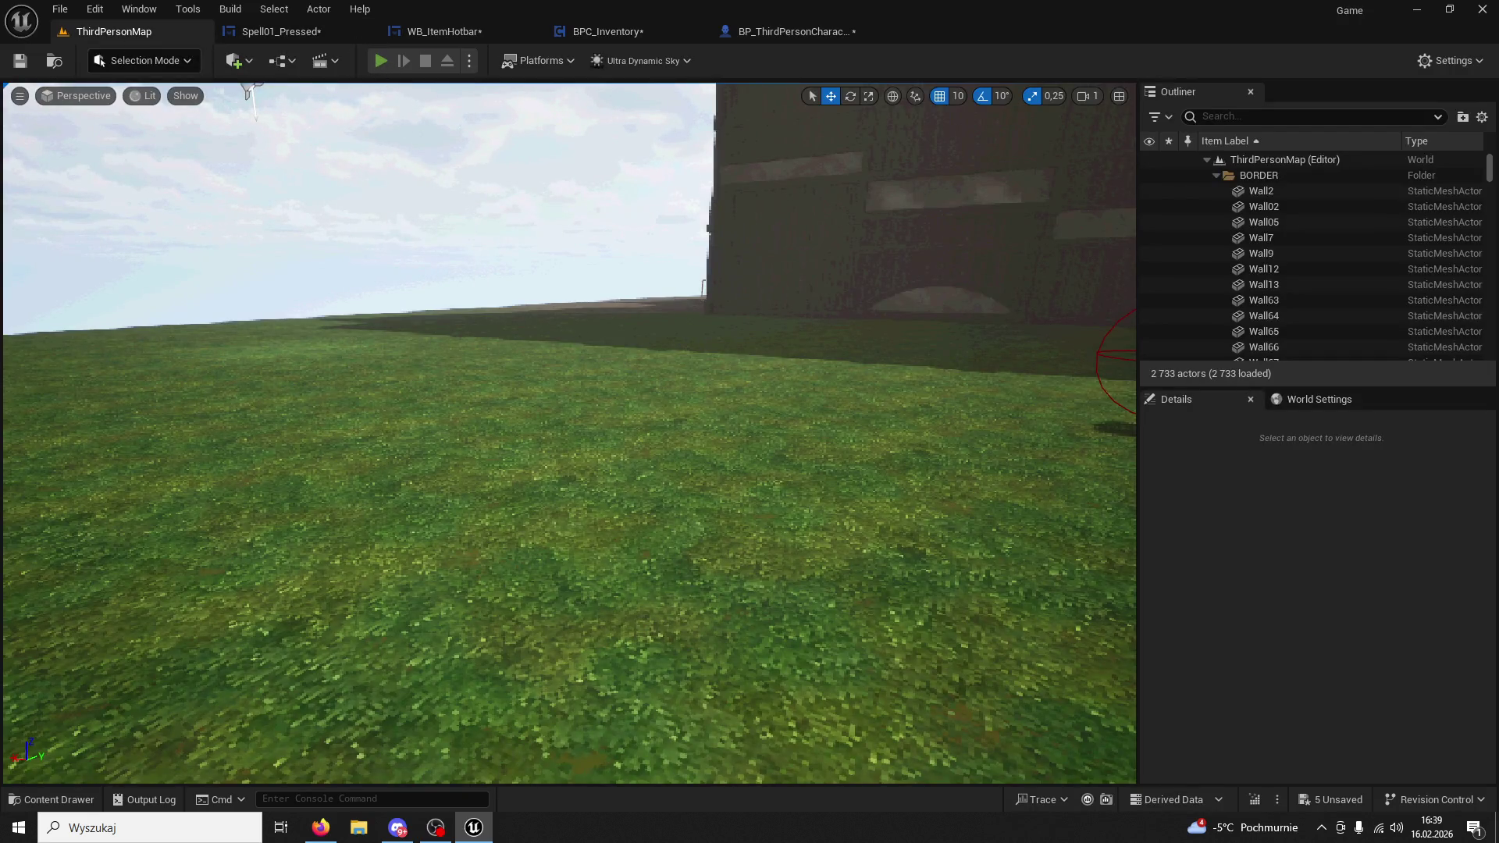
# Play-test the level, picking up Beans into hotbar slot 1 and using them.
pyautogui.hotkey('alt', 'p')
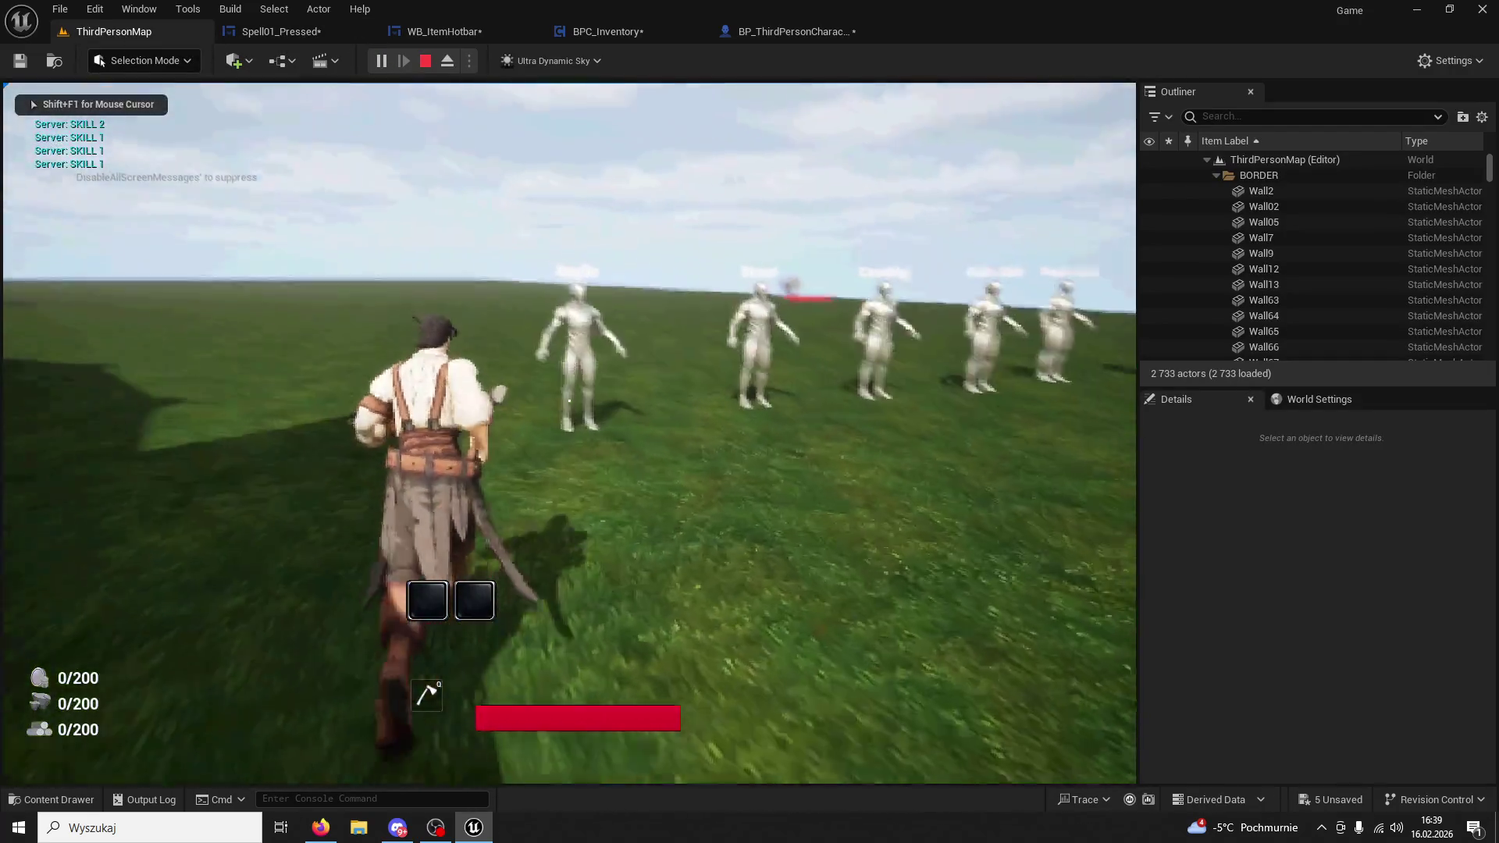
pyautogui.press('e')
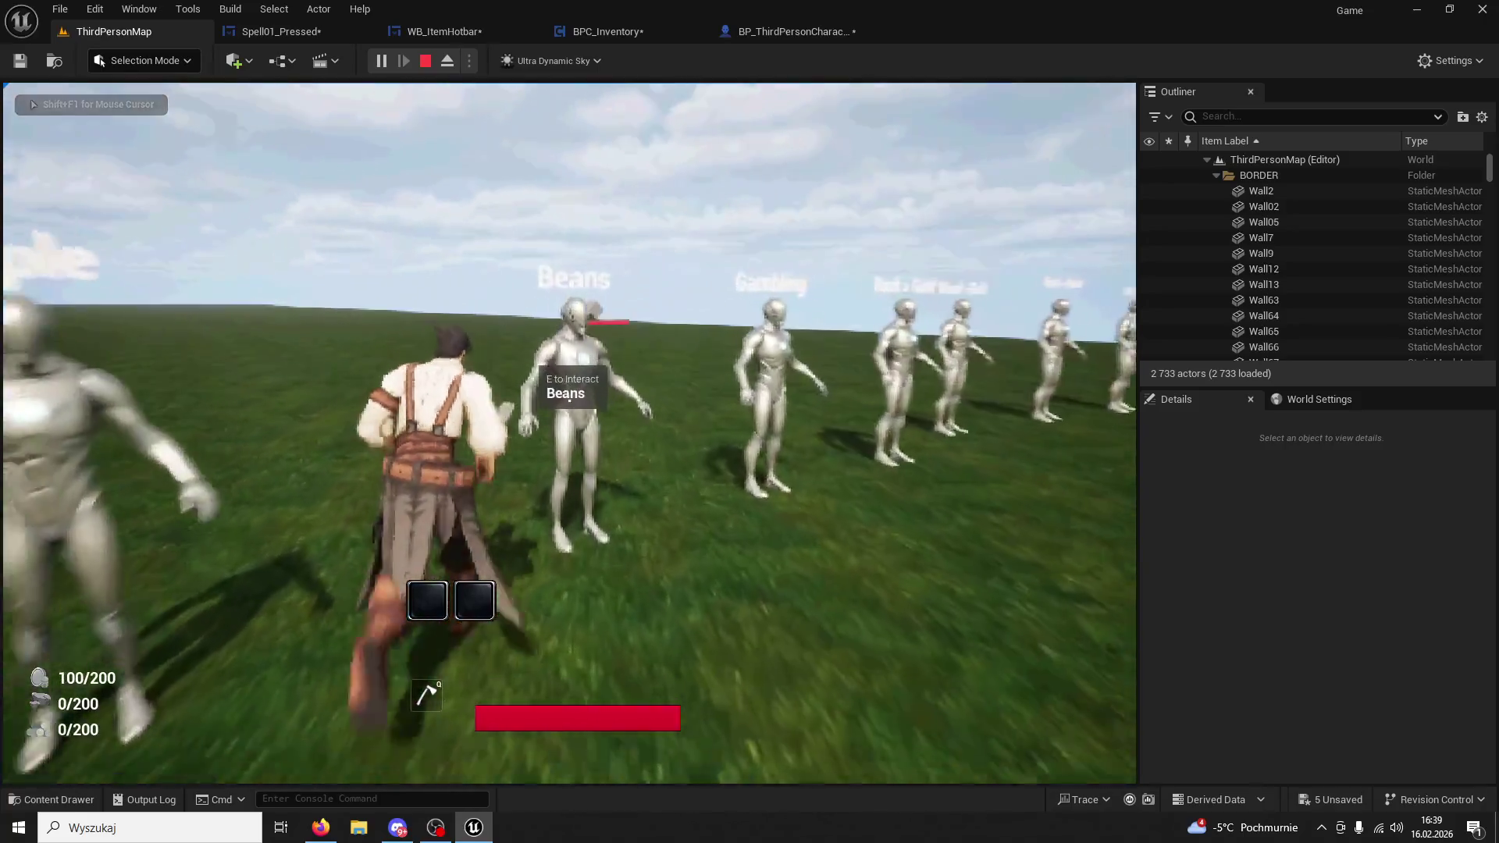
pyautogui.press('e')
pyautogui.press('1')
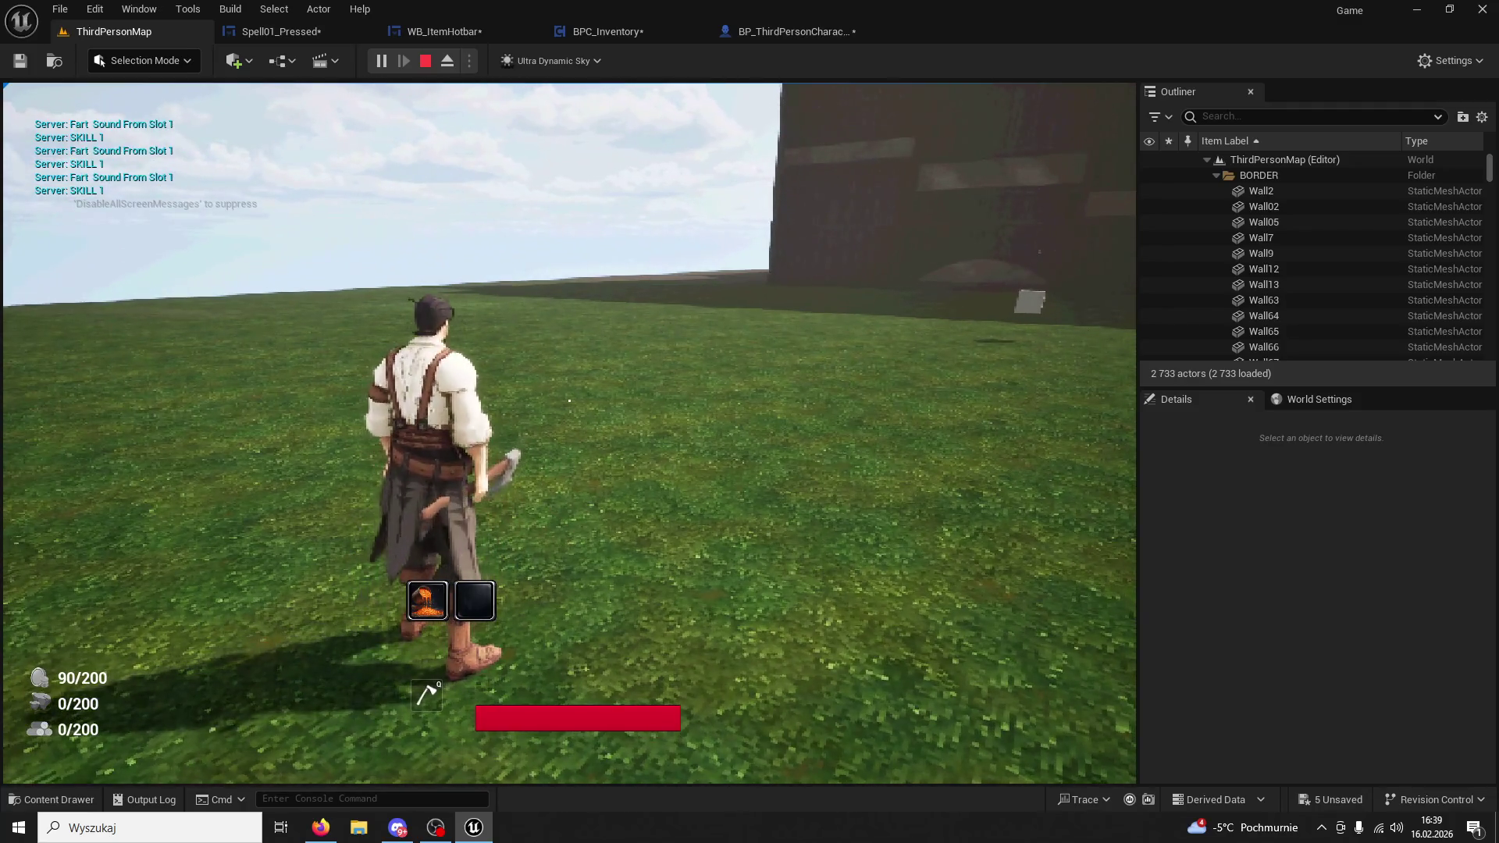
pyautogui.press('Escape')
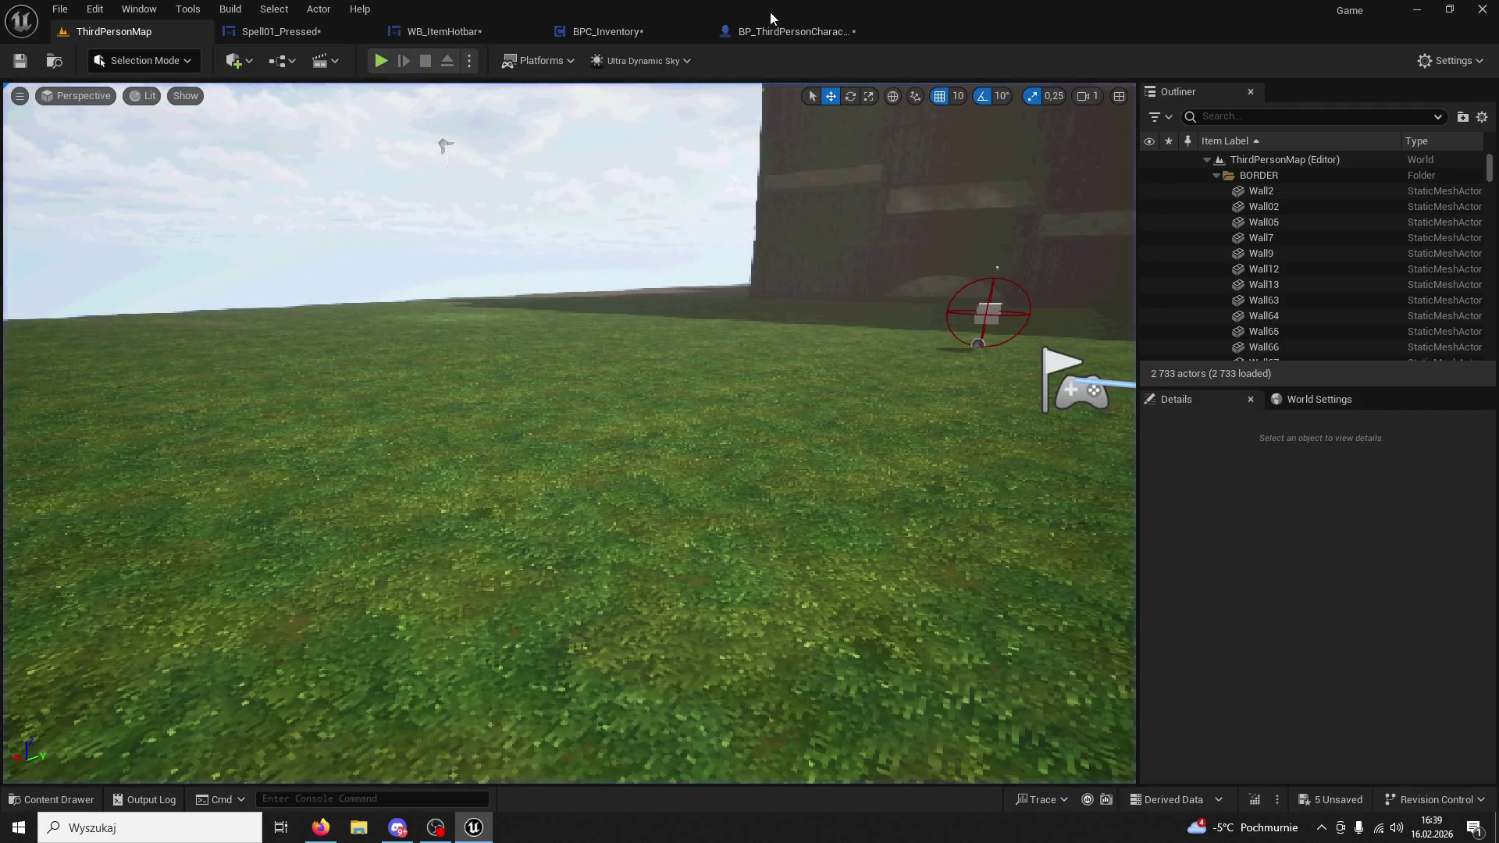
# Cycle through the editor tabs to the WB_ItemHotbar event graph.
pyautogui.click(770, 28)
pyautogui.click(125, 32)
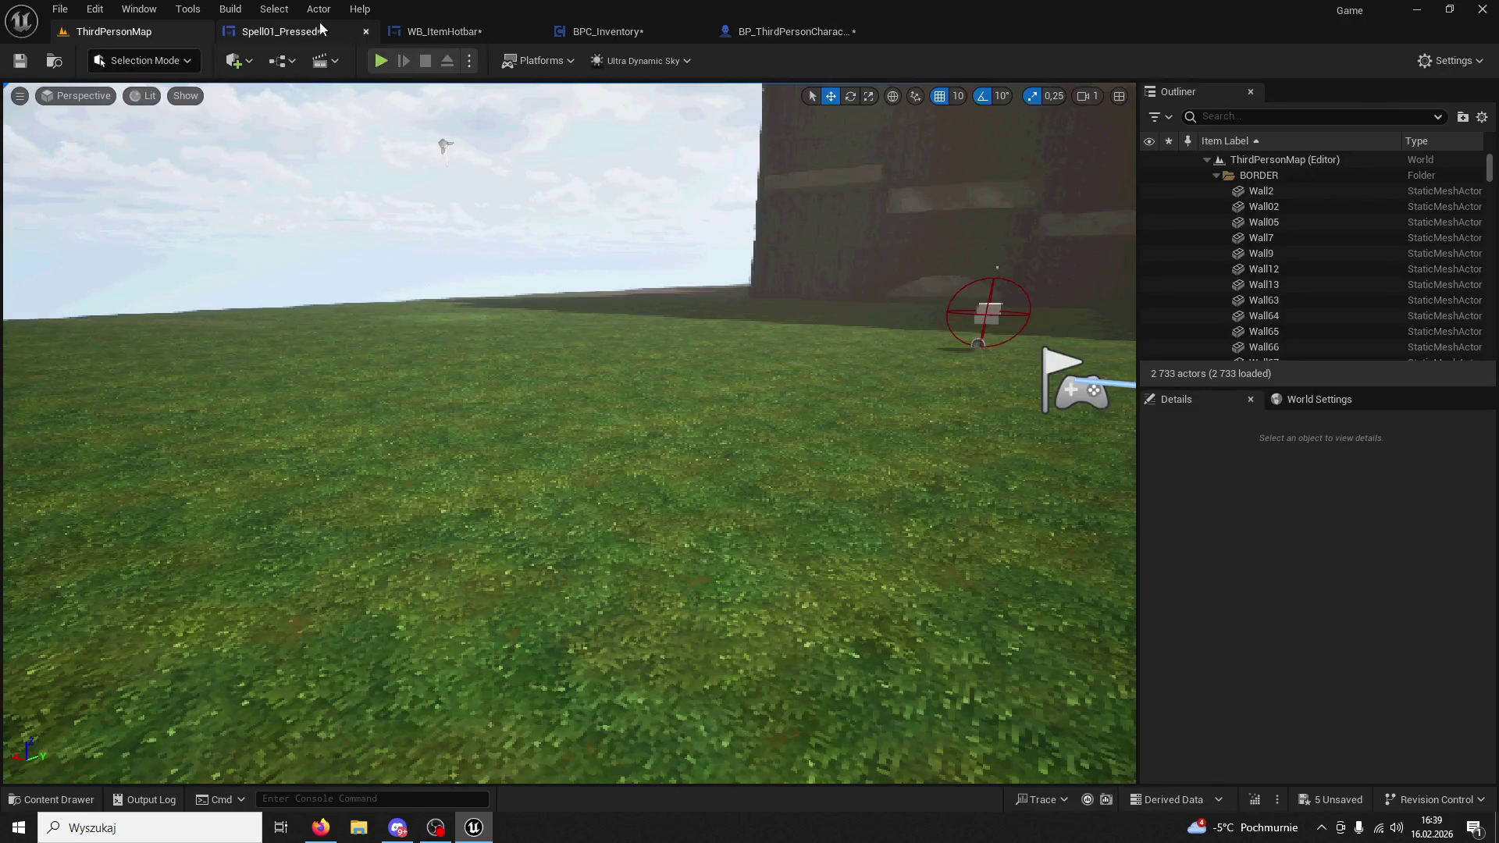
pyautogui.click(331, 25)
pyautogui.click(492, 33)
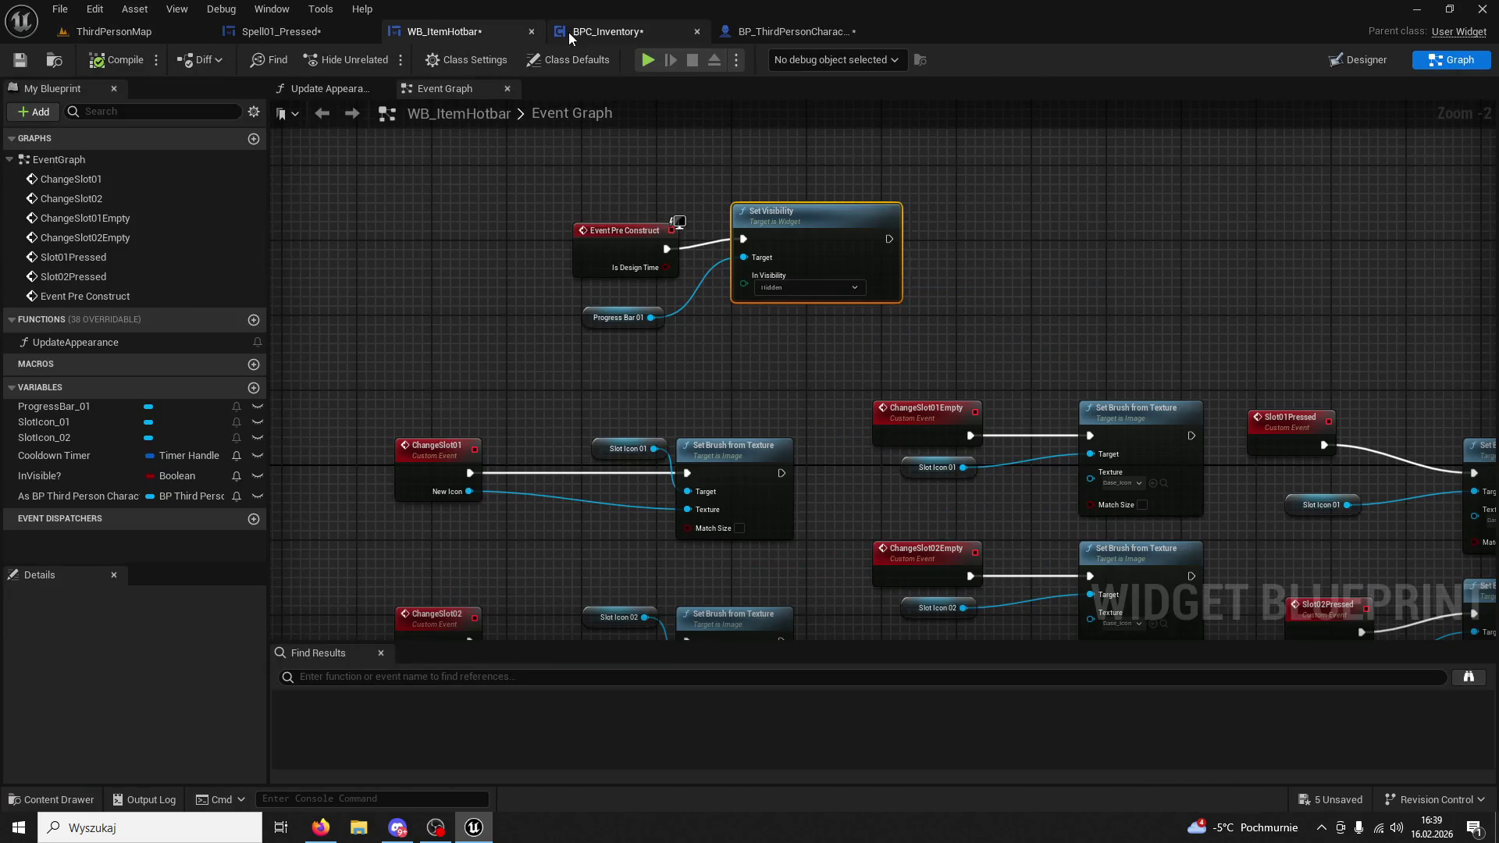
# Change Get Forward Vector's In Rot in BPC_Inventory to X 0 and Z 100.
pyautogui.click(568, 31)
pyautogui.click(753, 34)
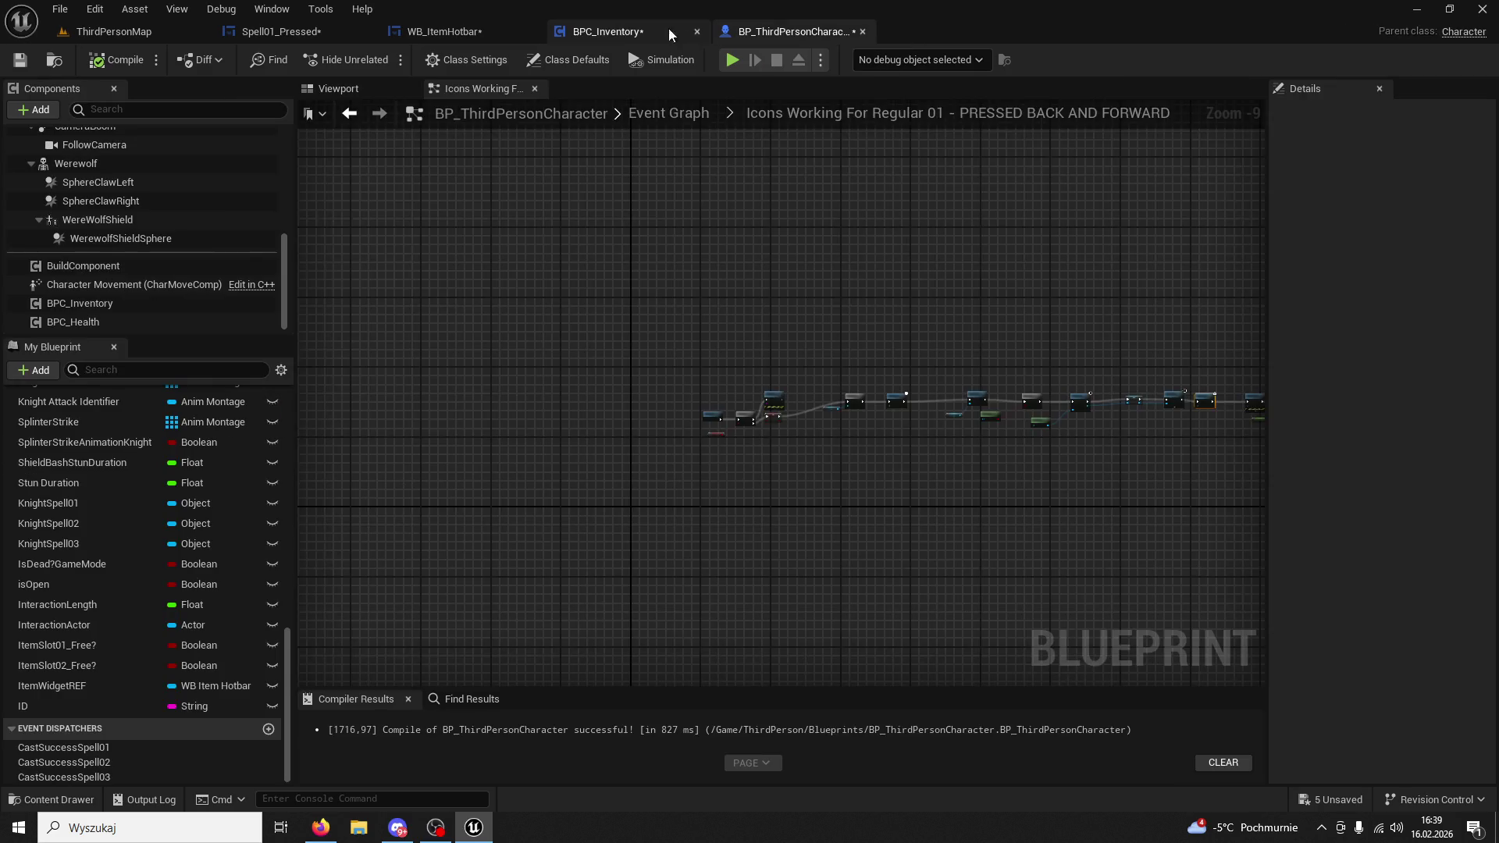
pyautogui.click(675, 33)
pyautogui.write('00,0')
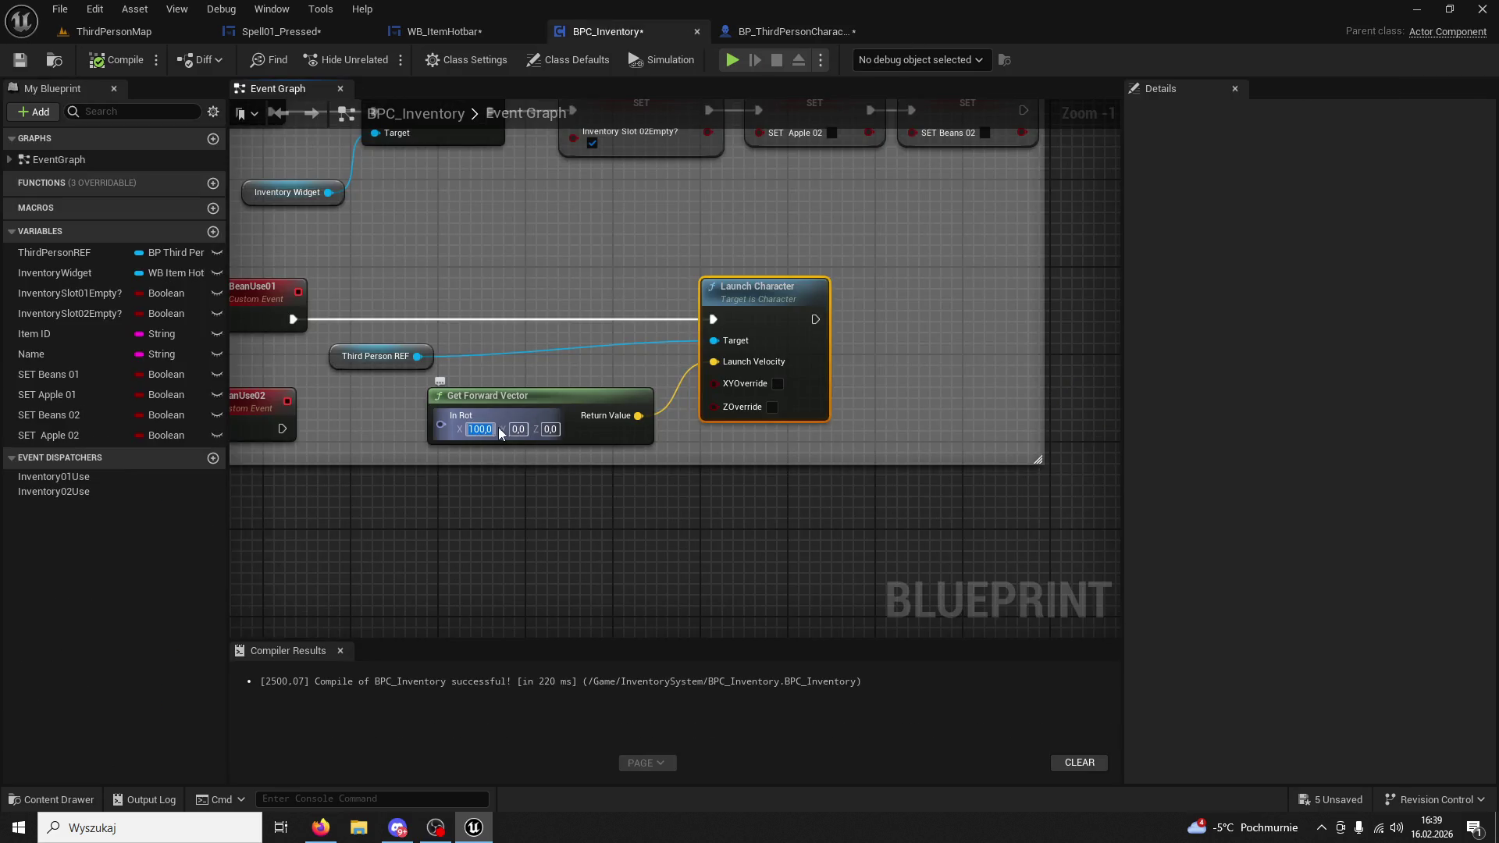
pyautogui.press('Return')
pyautogui.click(538, 430)
pyautogui.write('100')
pyautogui.press('Return')
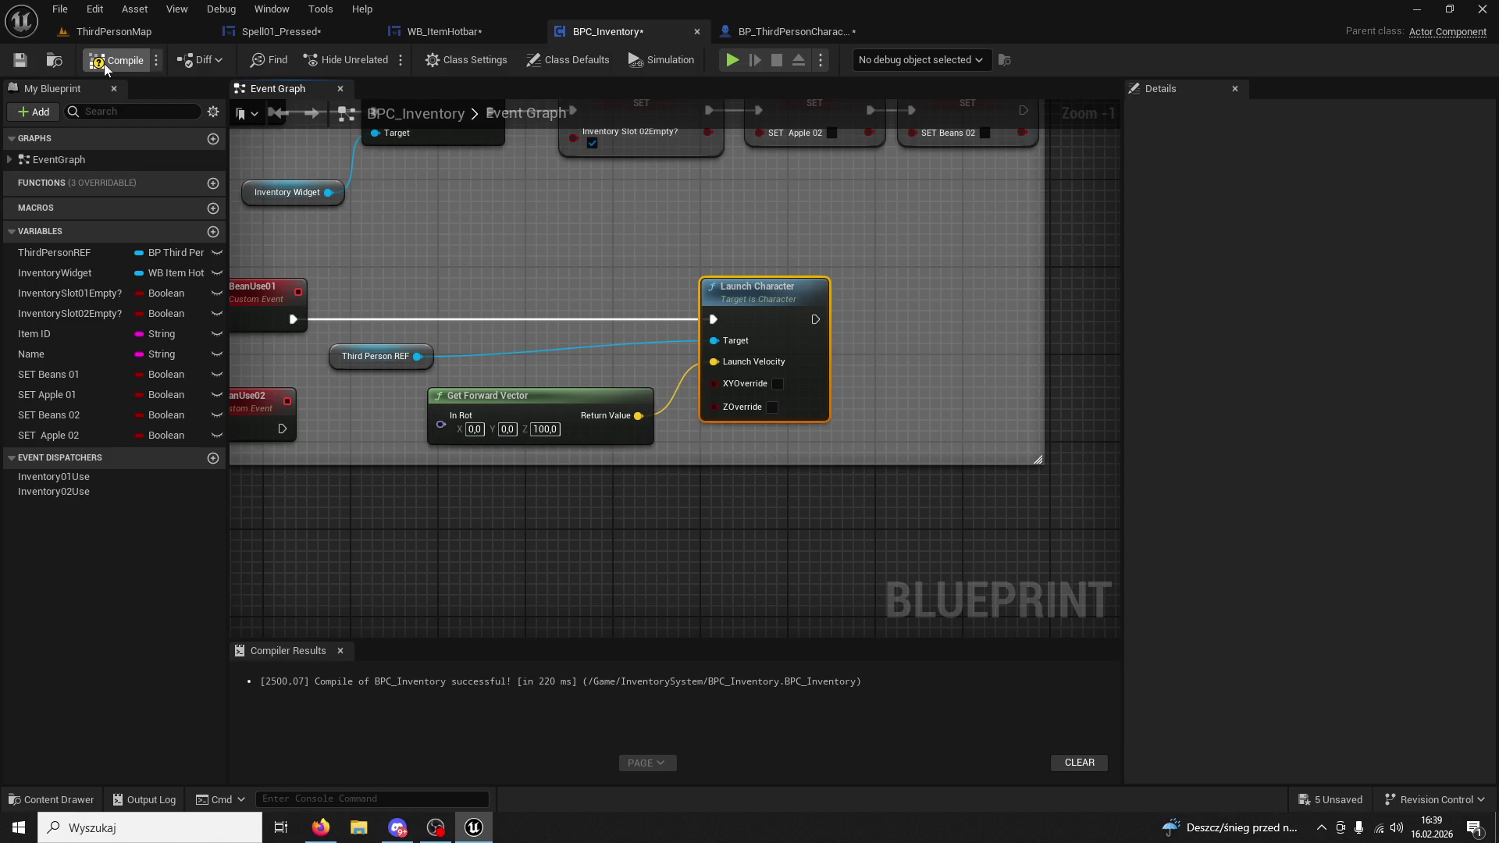
pyautogui.click(130, 33)
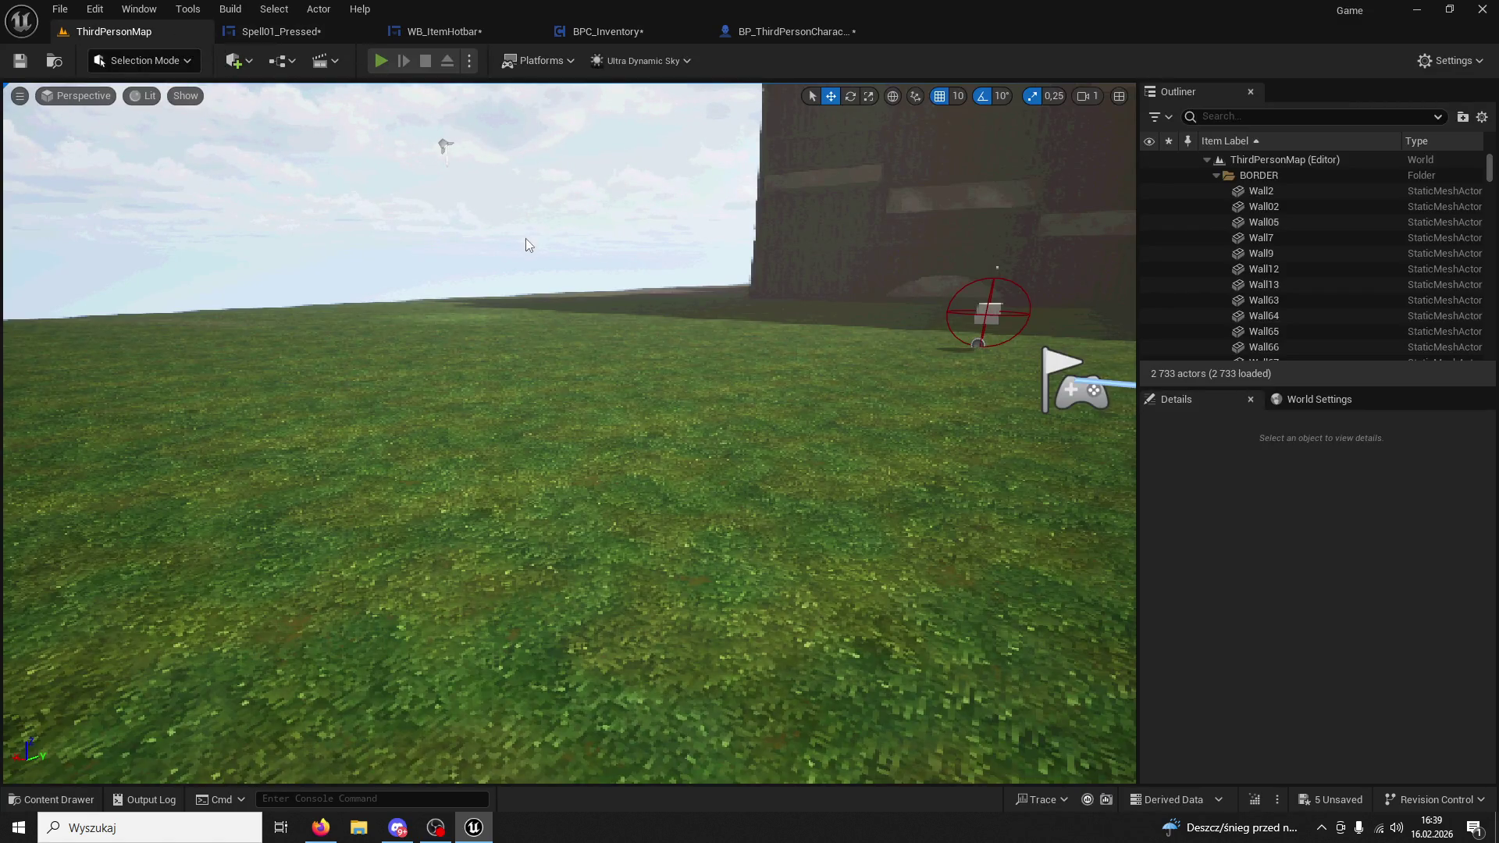
# Play ThirdPersonMap, grab Beans into slot 1 and use them to test the launch.
pyautogui.hotkey('alt', 'p')
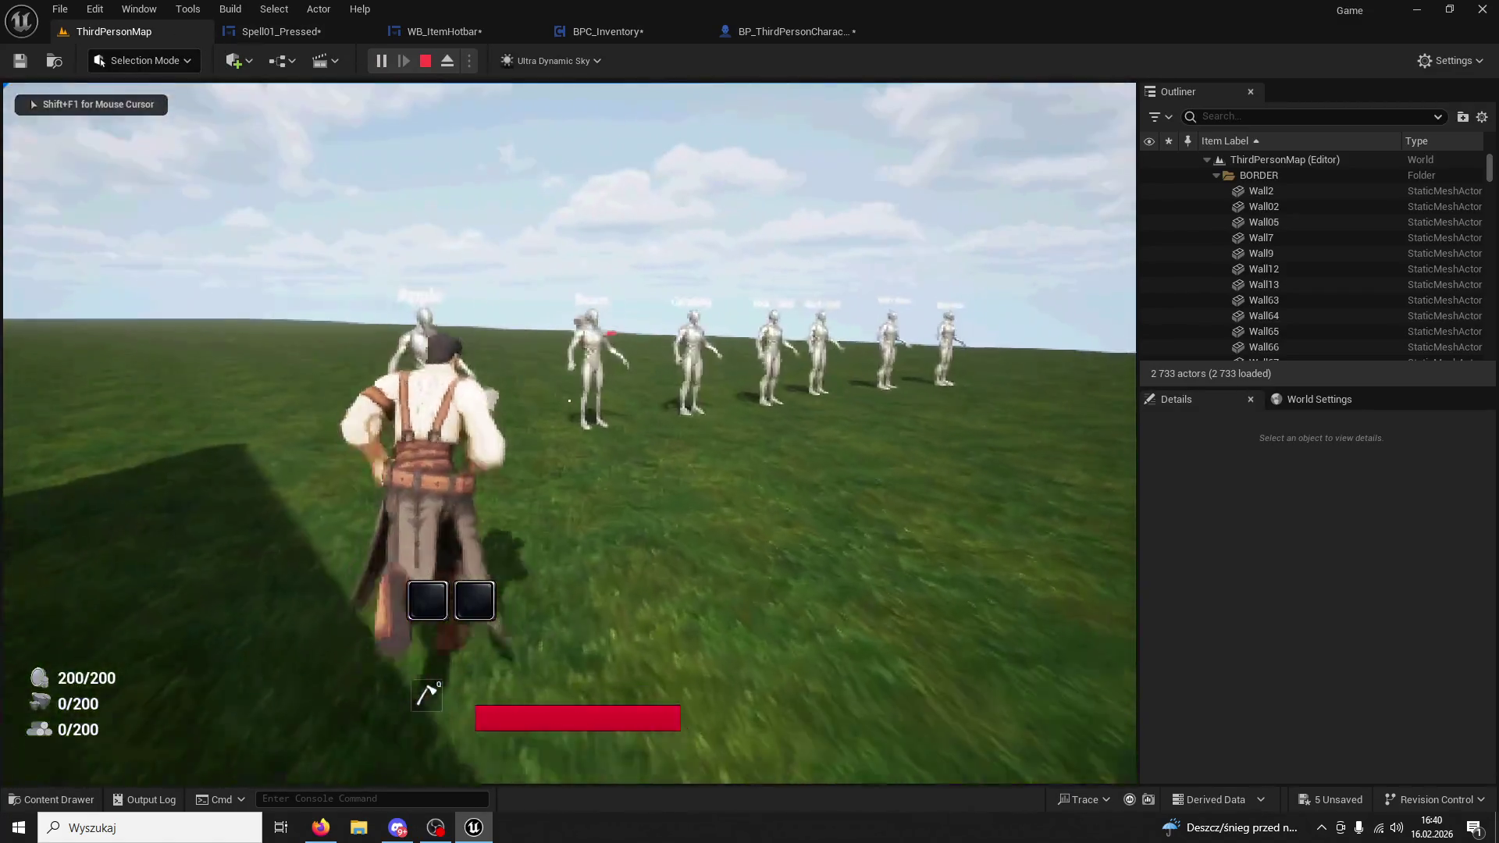
pyautogui.press('1')
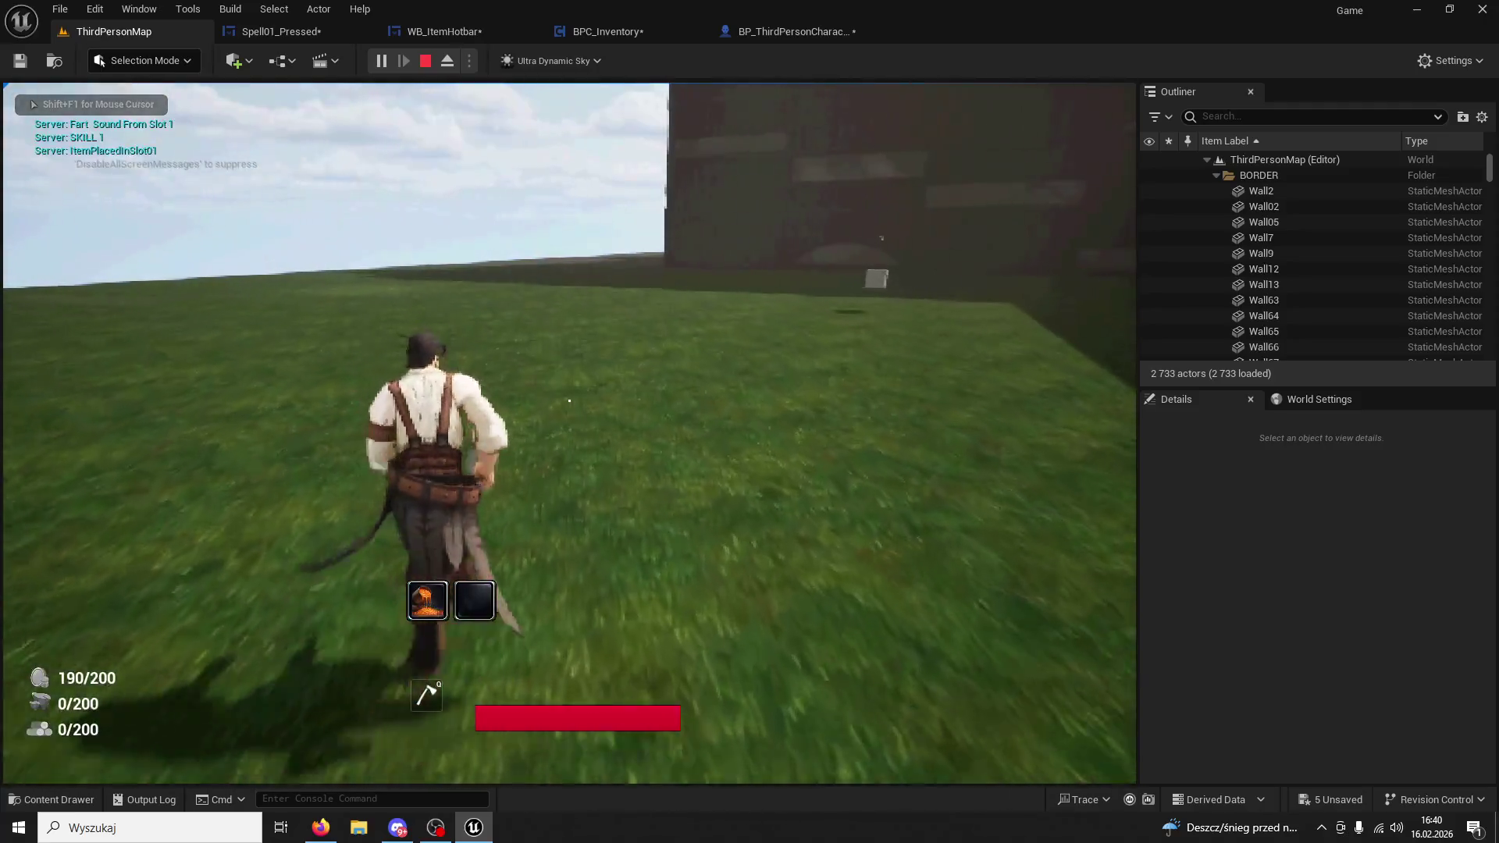
pyautogui.press('1')
pyautogui.press('1')
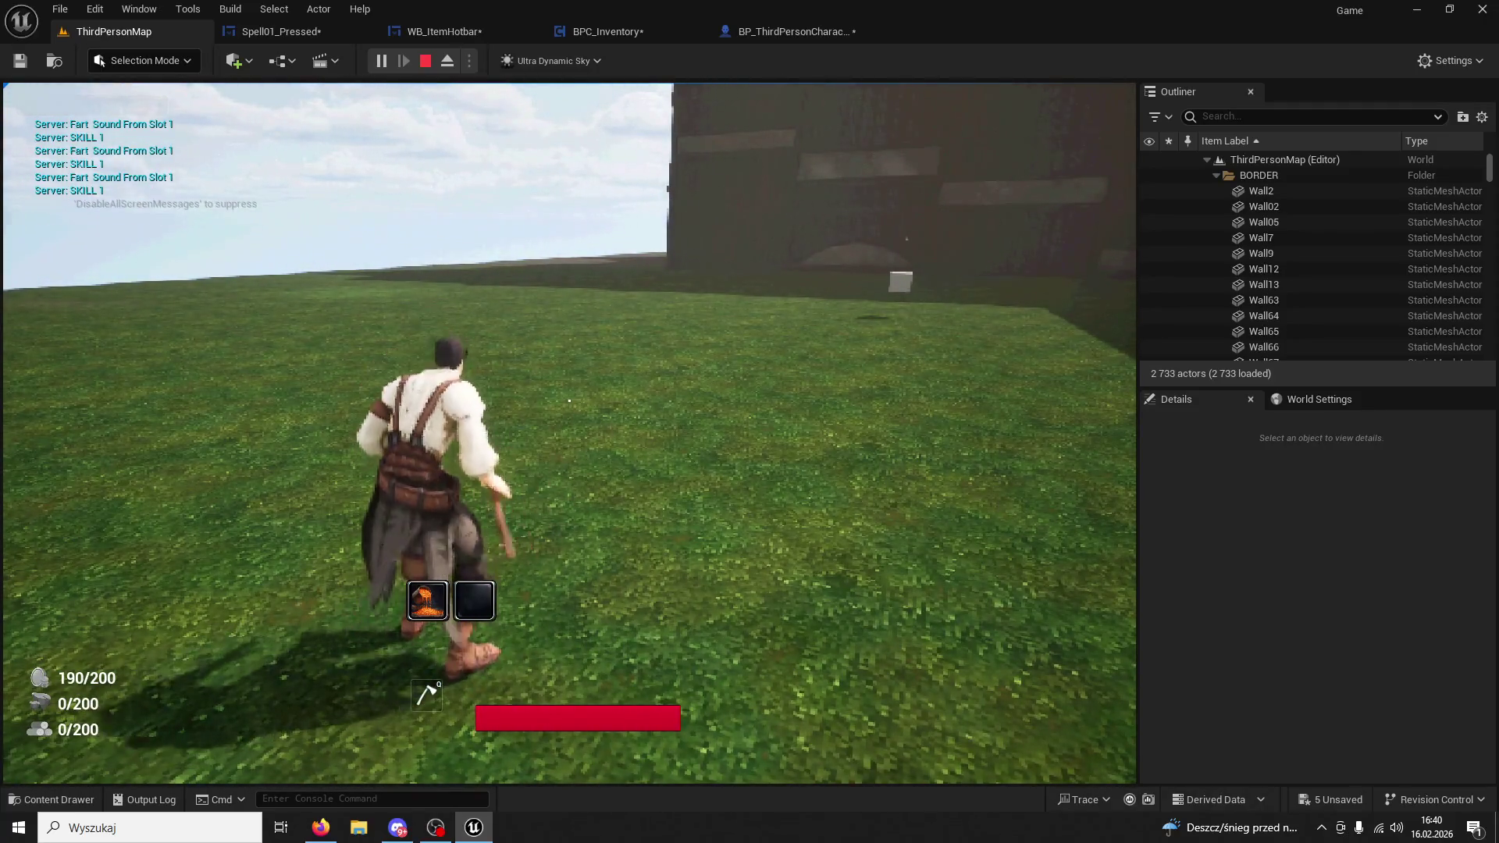
pyautogui.press('2')
pyautogui.press('super')
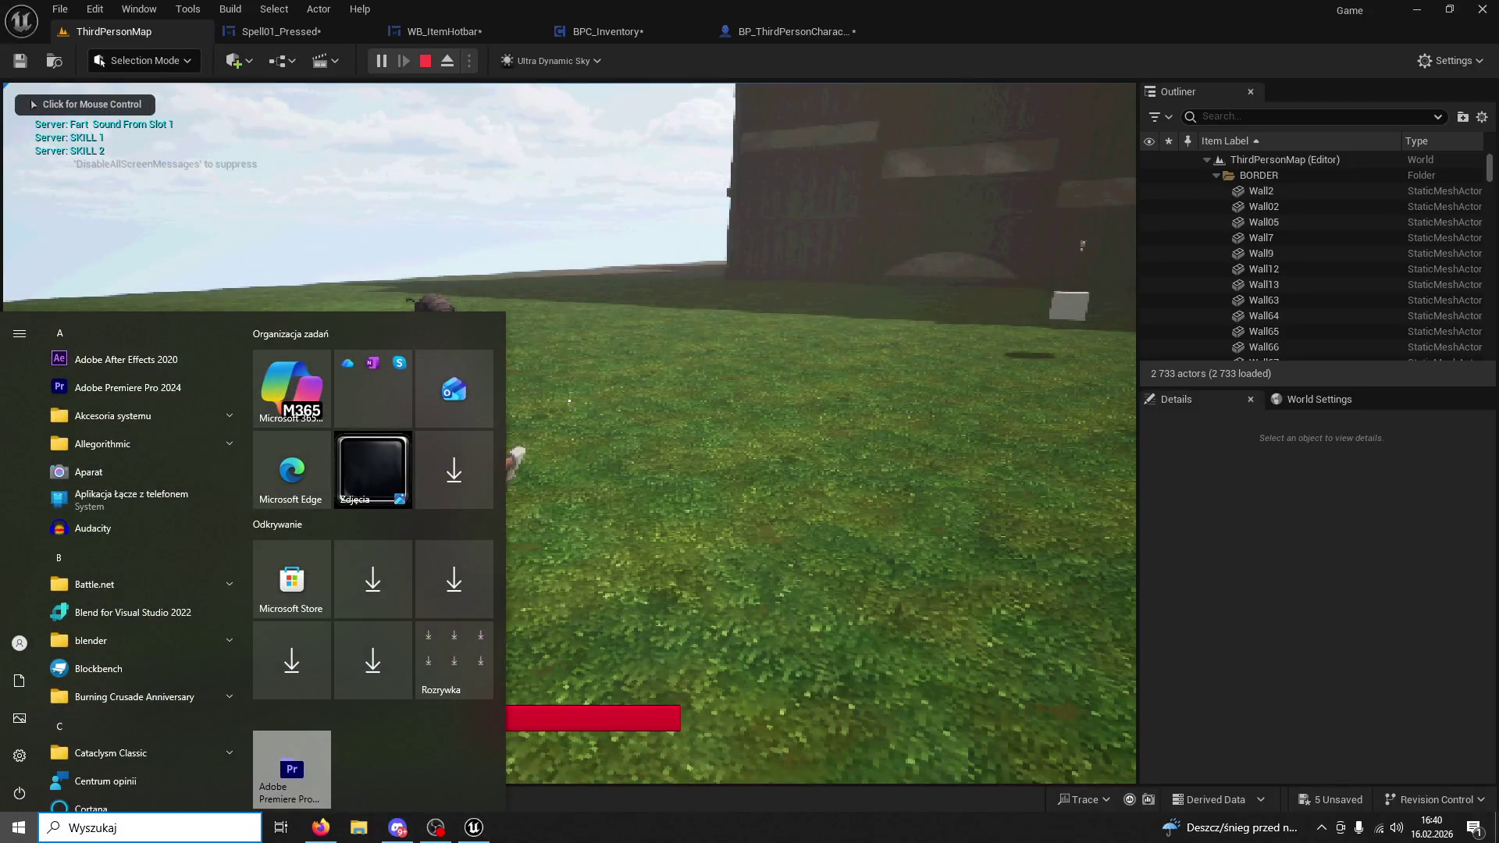
pyautogui.press('super')
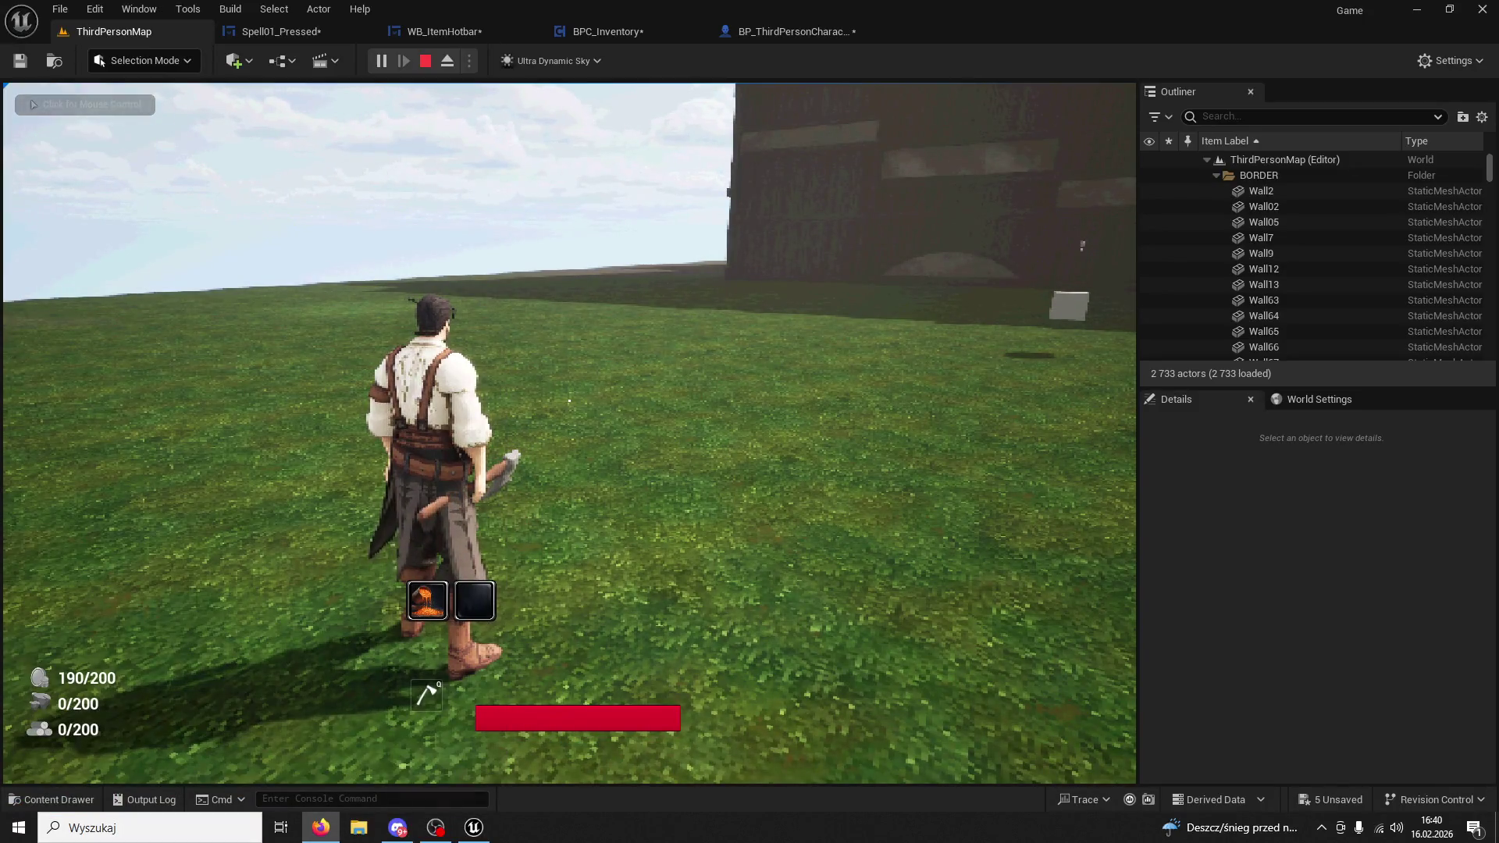
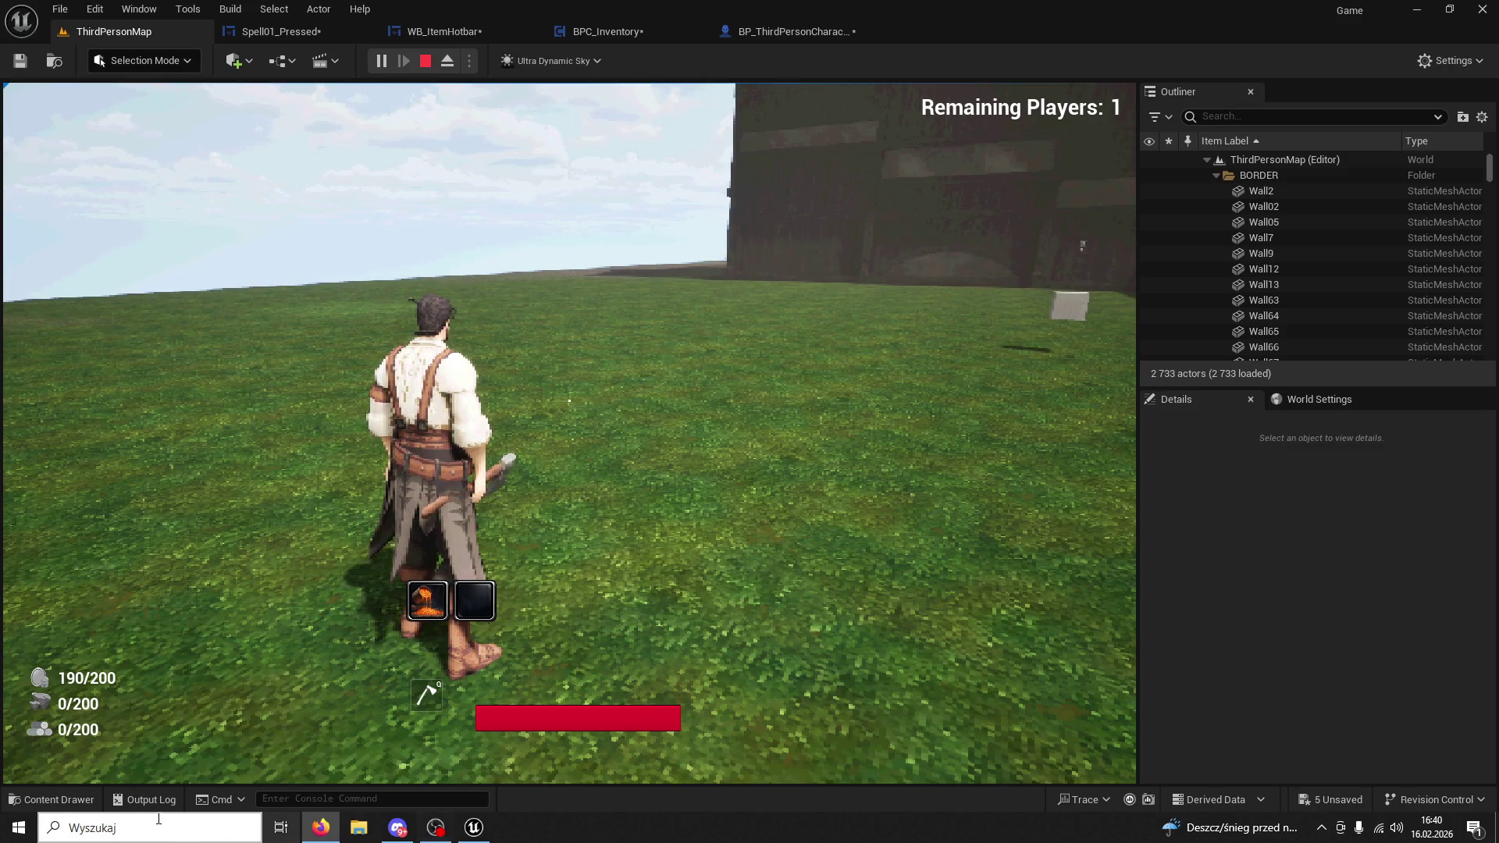
# Stop the play-test and, in BPC_Inventory, break Get Forward Vector's link to Launch Velocity.
pyautogui.click(50, 800)
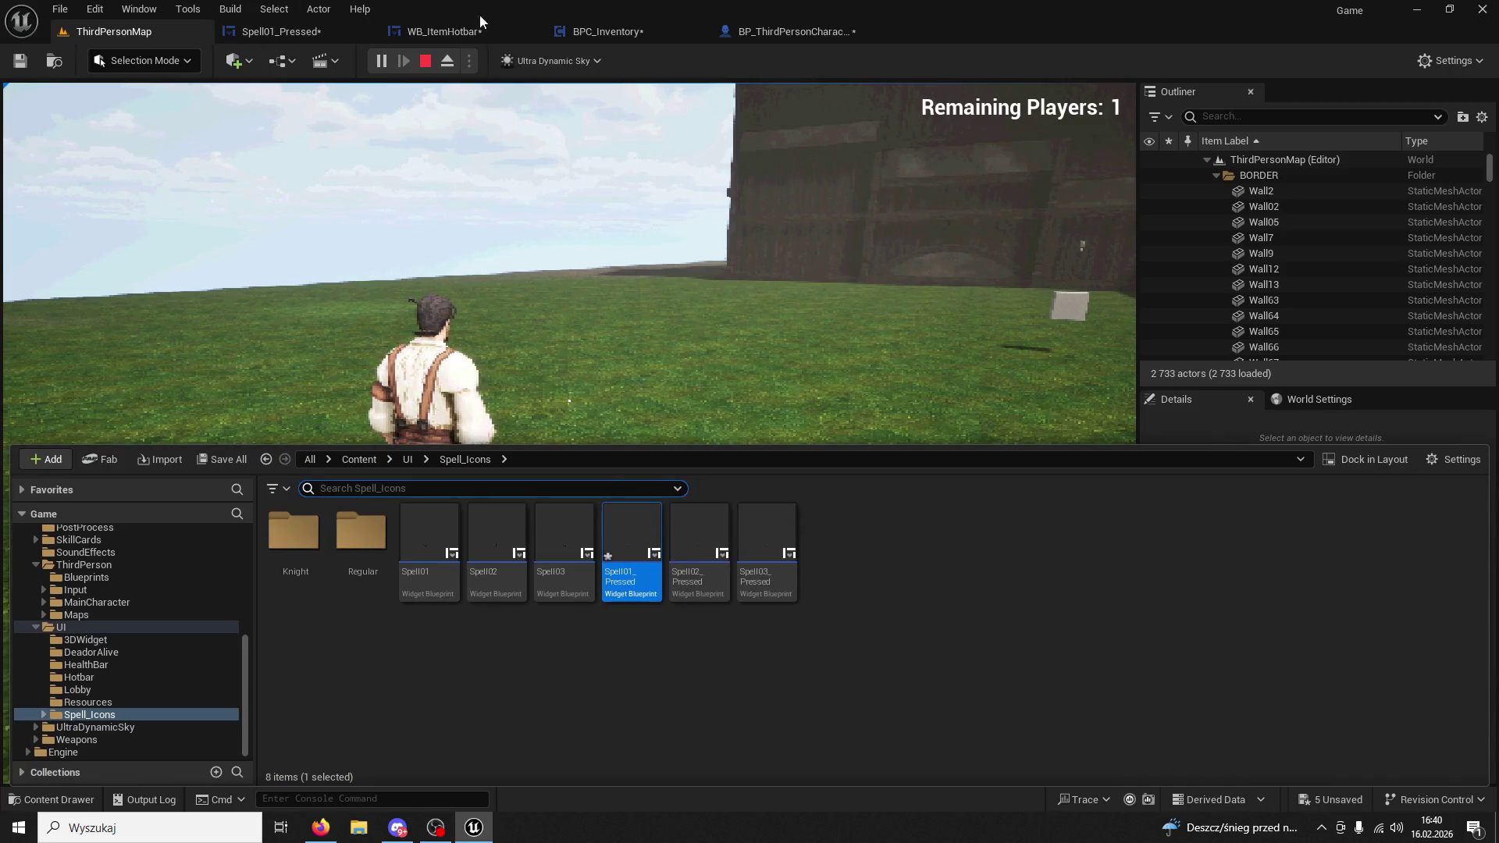
pyautogui.click(601, 31)
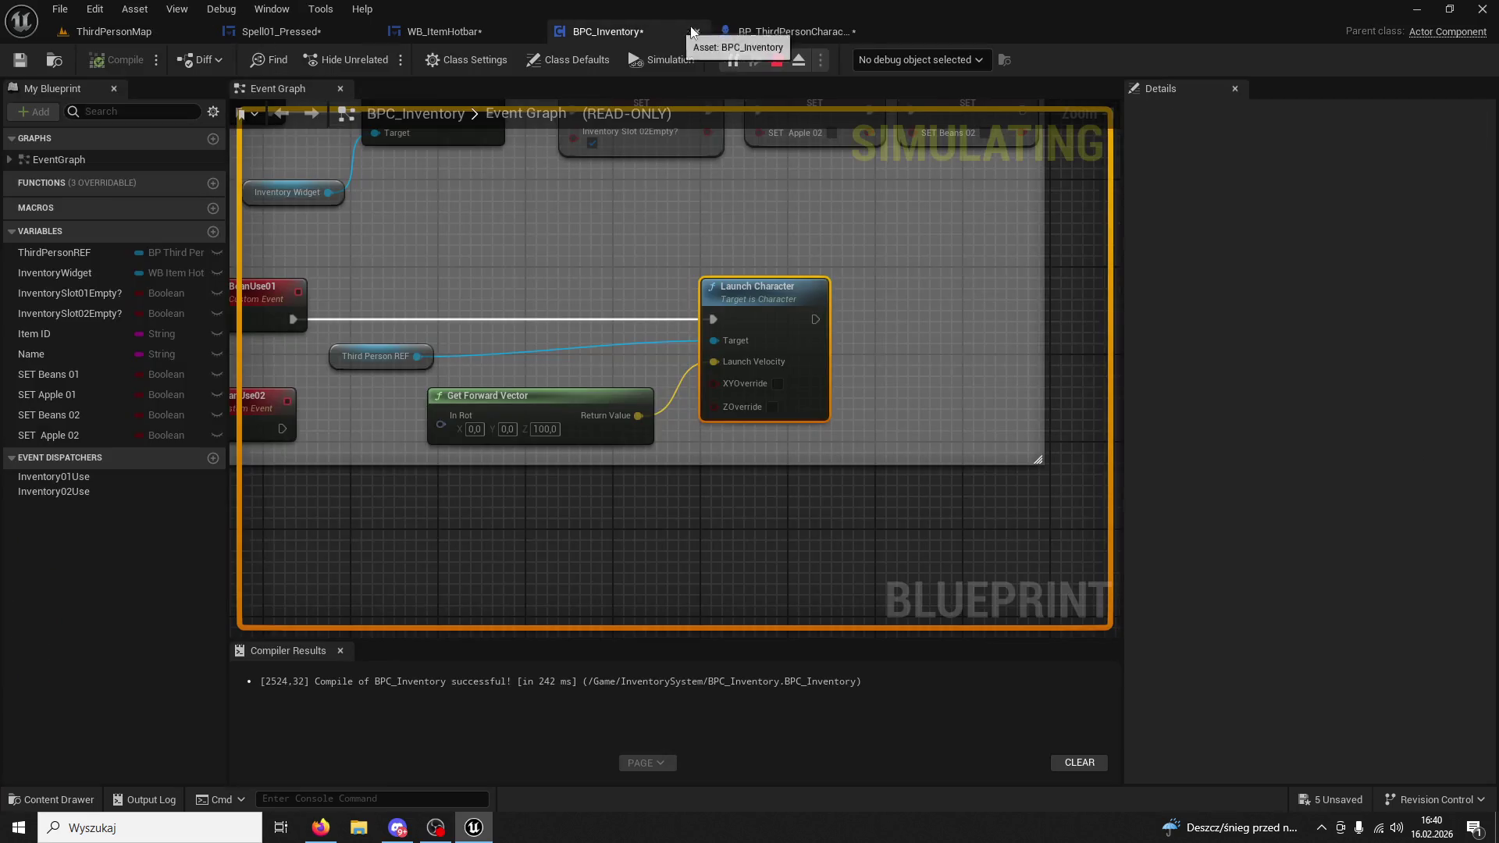
pyautogui.click(776, 59)
pyautogui.click(624, 403)
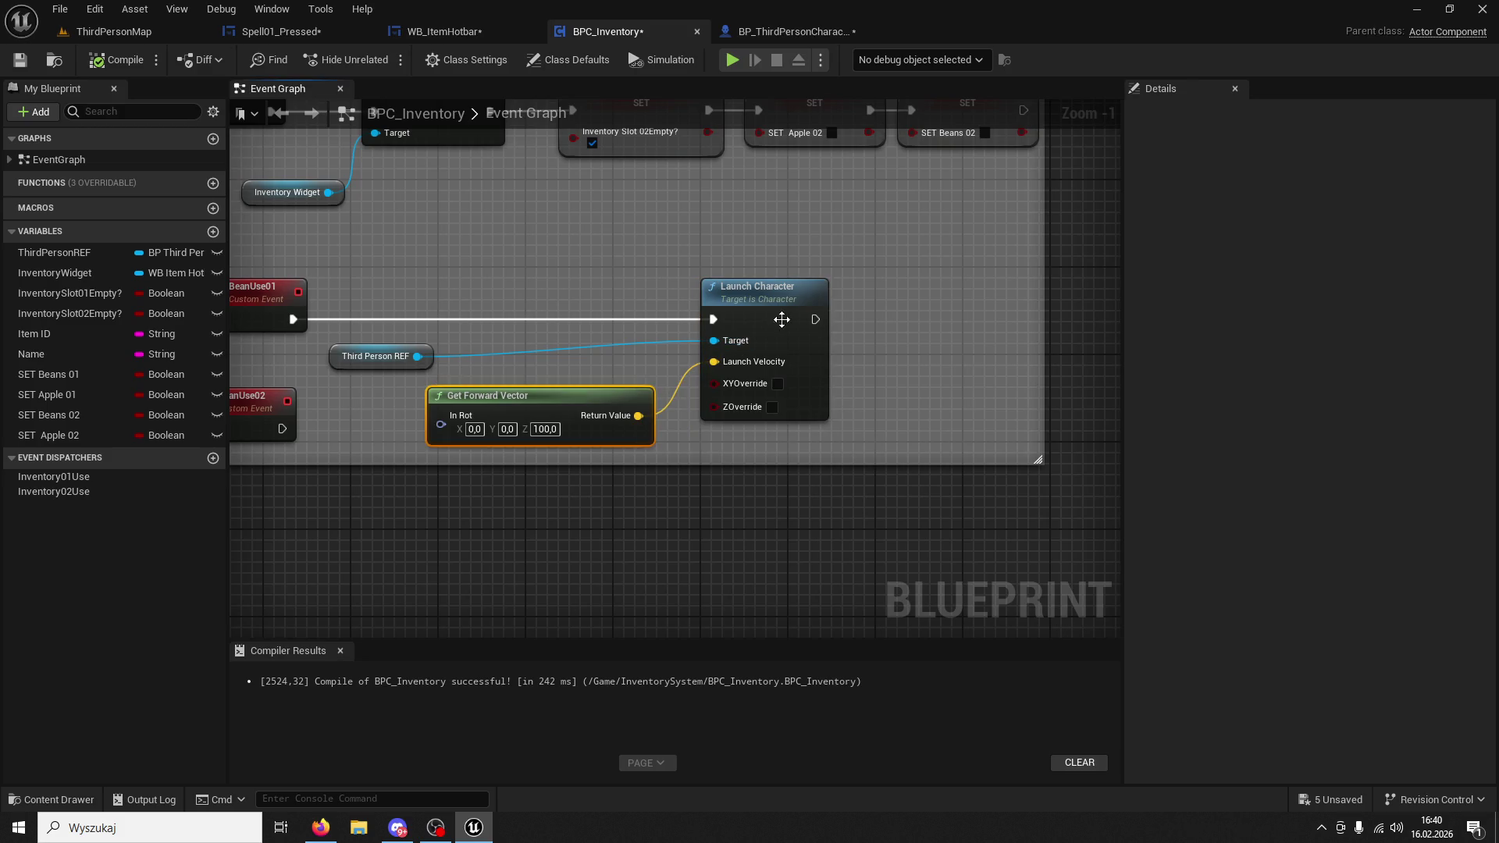
pyautogui.rightClick(638, 415)
pyautogui.click(702, 466)
# Split Launch Velocity into X, Y, Z, rearrange the nodes, and delete Get Forward Vector.
pyautogui.moveTo(792, 290); pyautogui.dragTo(923, 293)
pyautogui.rightClick(846, 373)
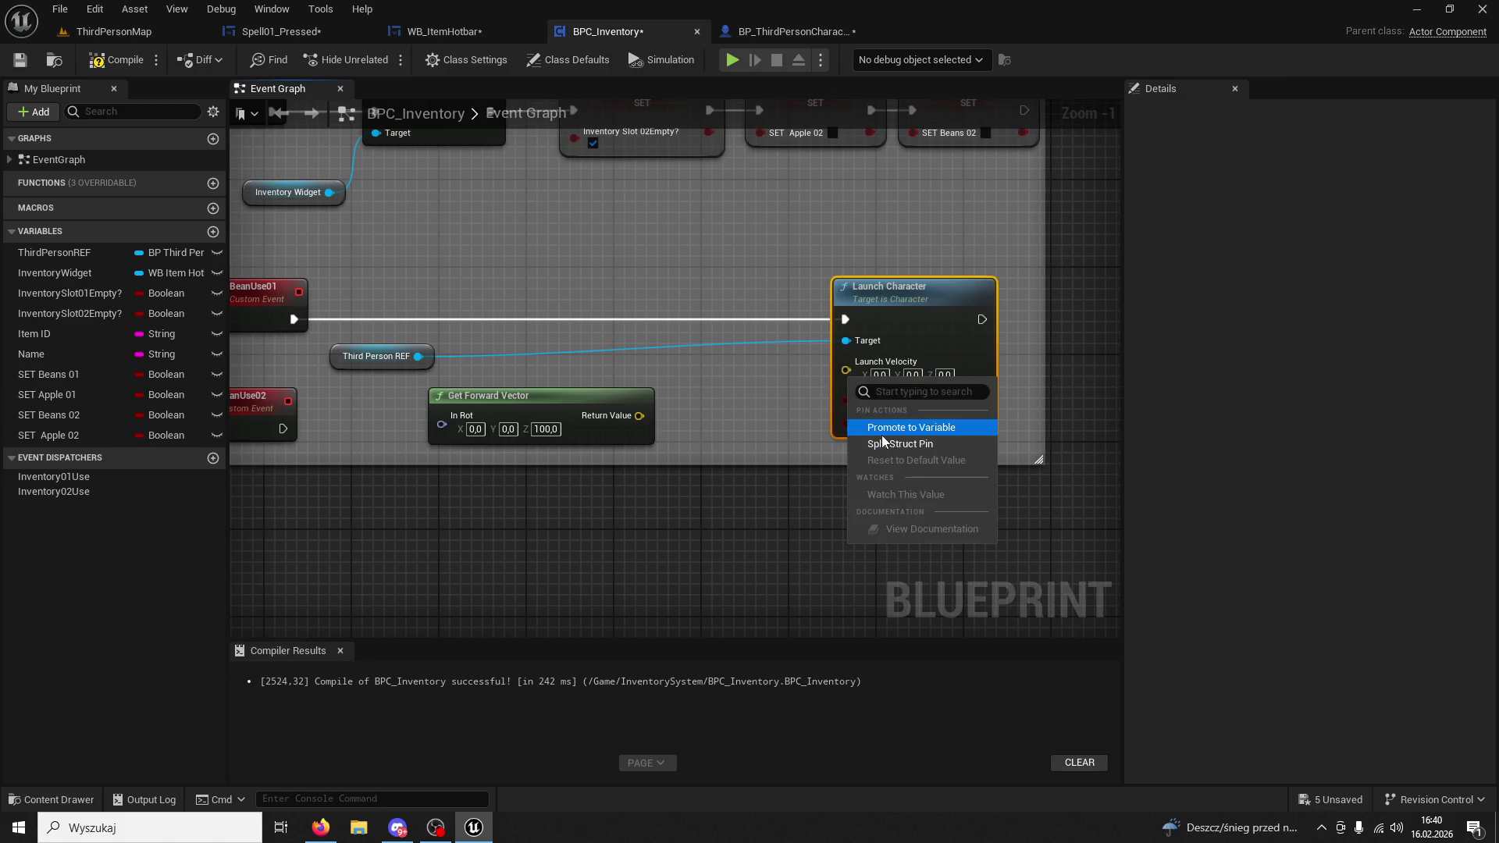
pyautogui.press('Escape')
pyautogui.moveTo(333, 362); pyautogui.dragTo(430, 361)
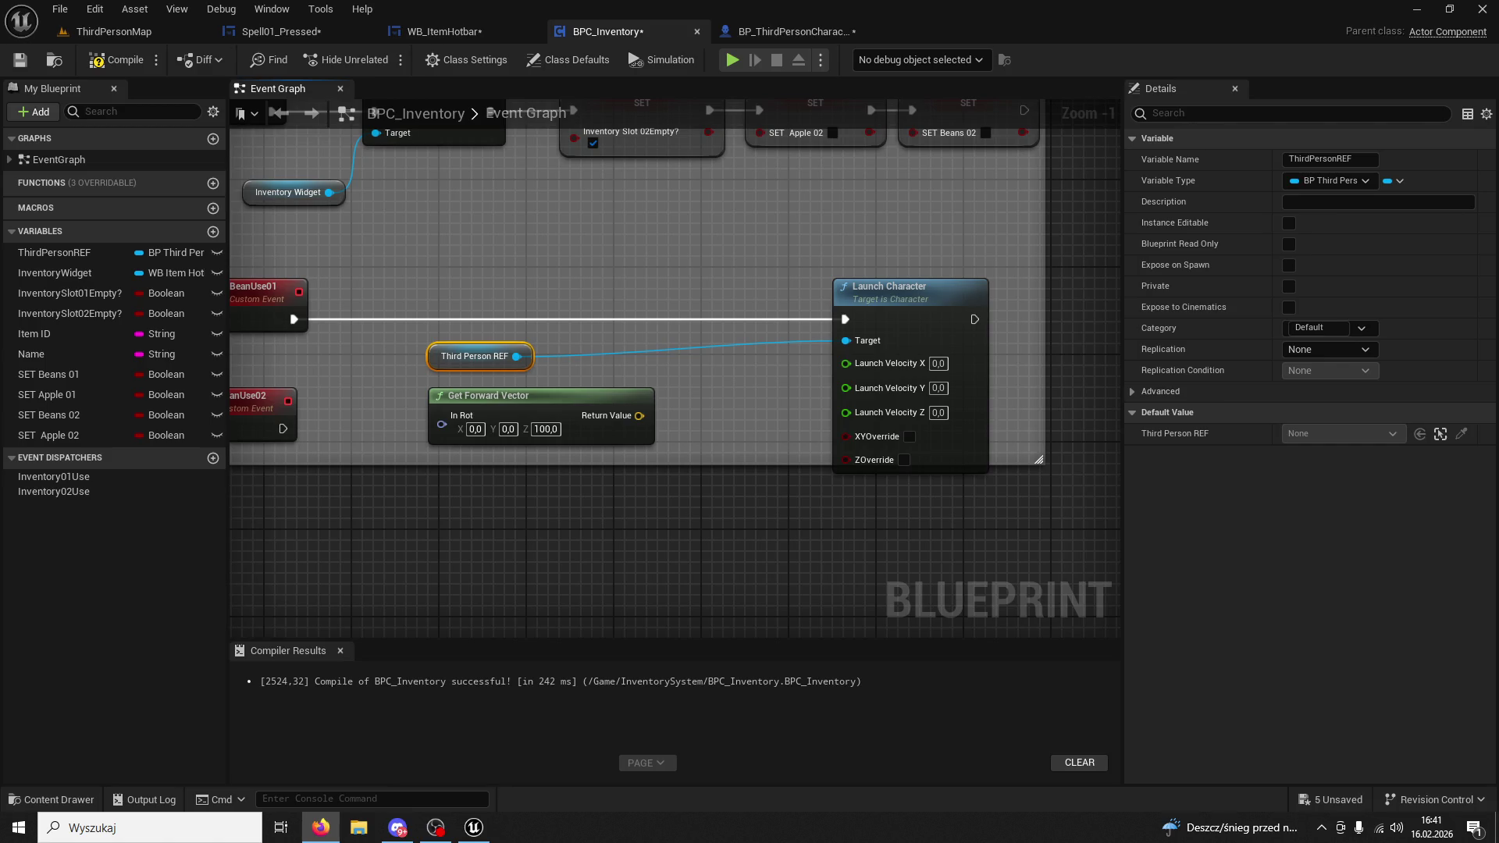
pyautogui.click(608, 398)
pyautogui.press('Delete')
pyautogui.rightClick(499, 509)
# Add Get Character Movement from Third Person REF, deleting the unwanted Last Update Requested Velocity node.
pyautogui.write('get velocity')
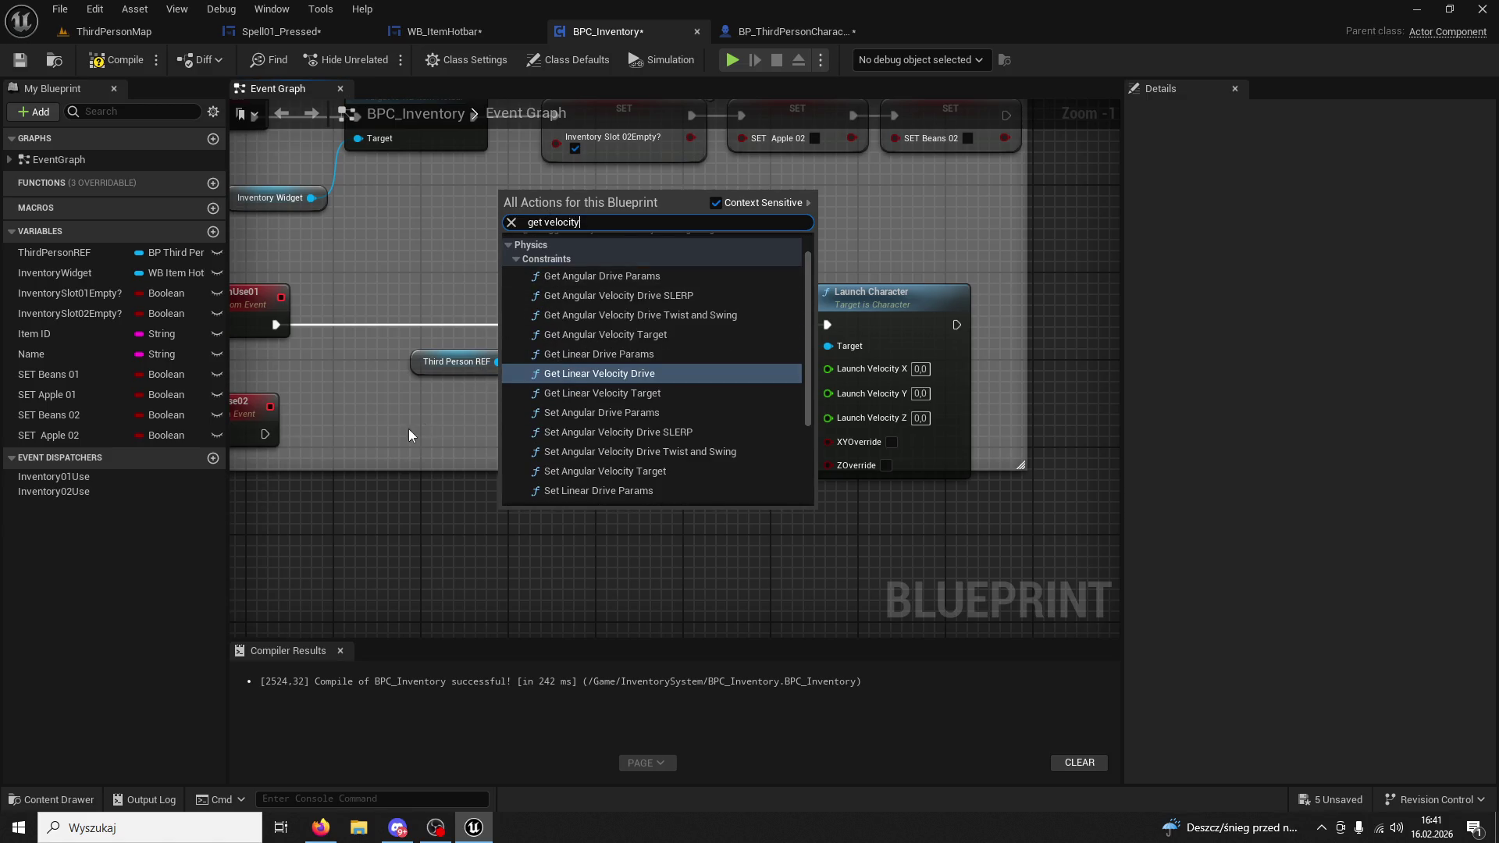
pyautogui.click(409, 435)
pyautogui.moveTo(498, 361); pyautogui.dragTo(544, 431)
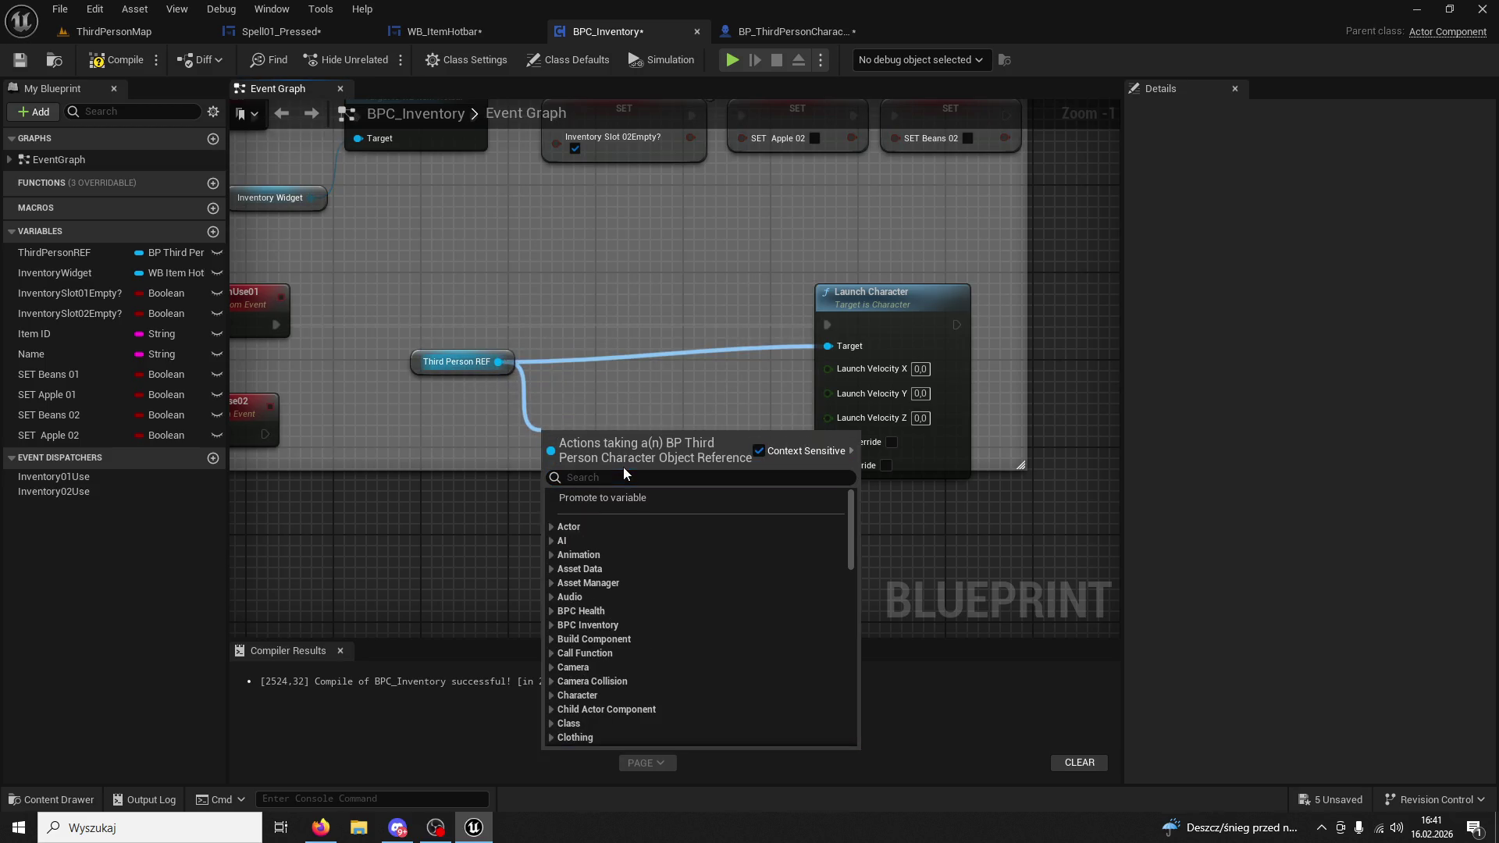
pyautogui.write('get velocit')
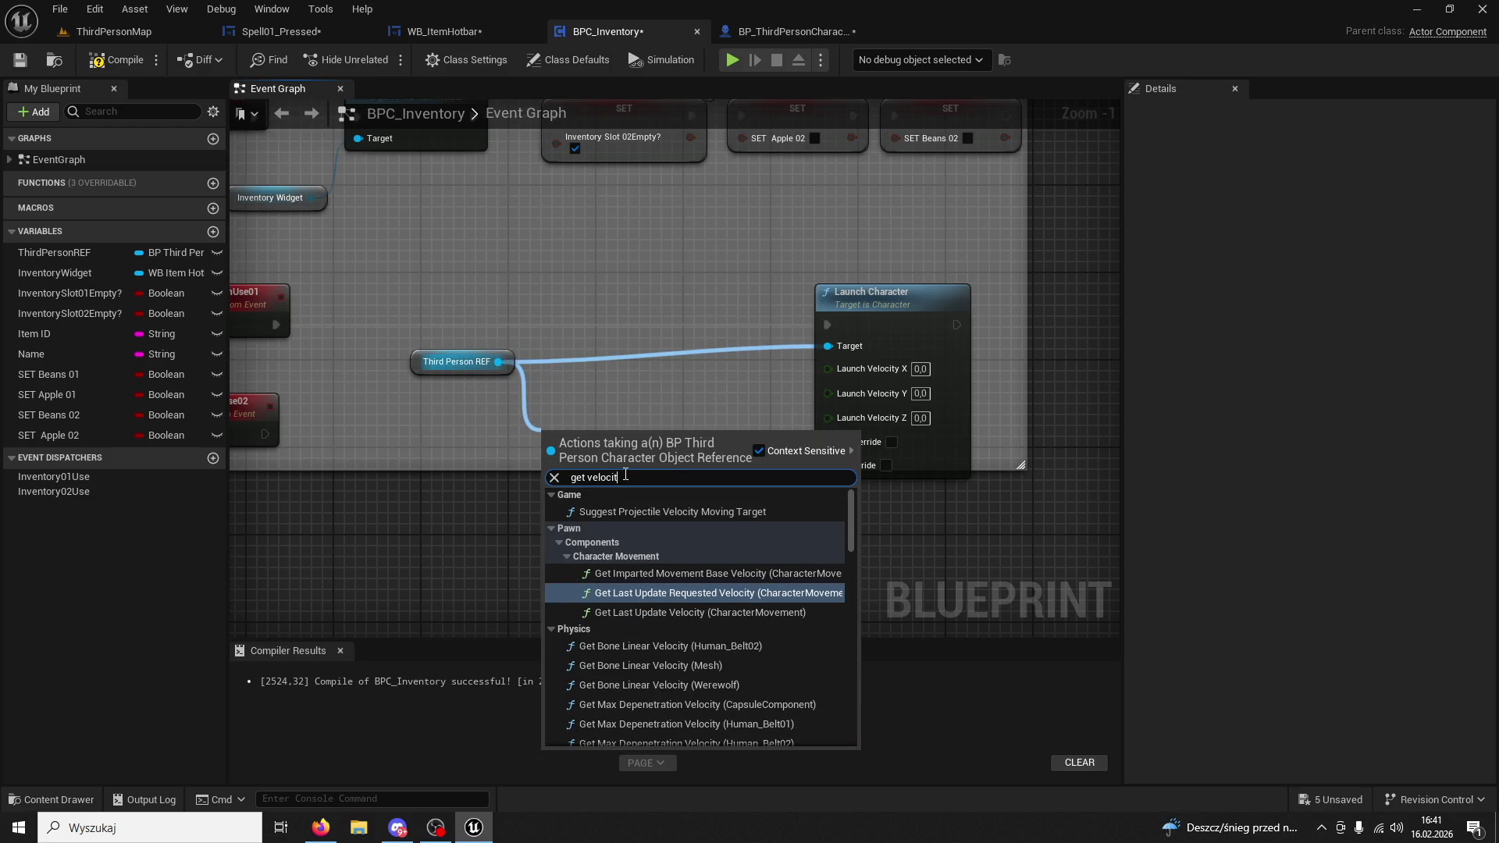
pyautogui.press('Return')
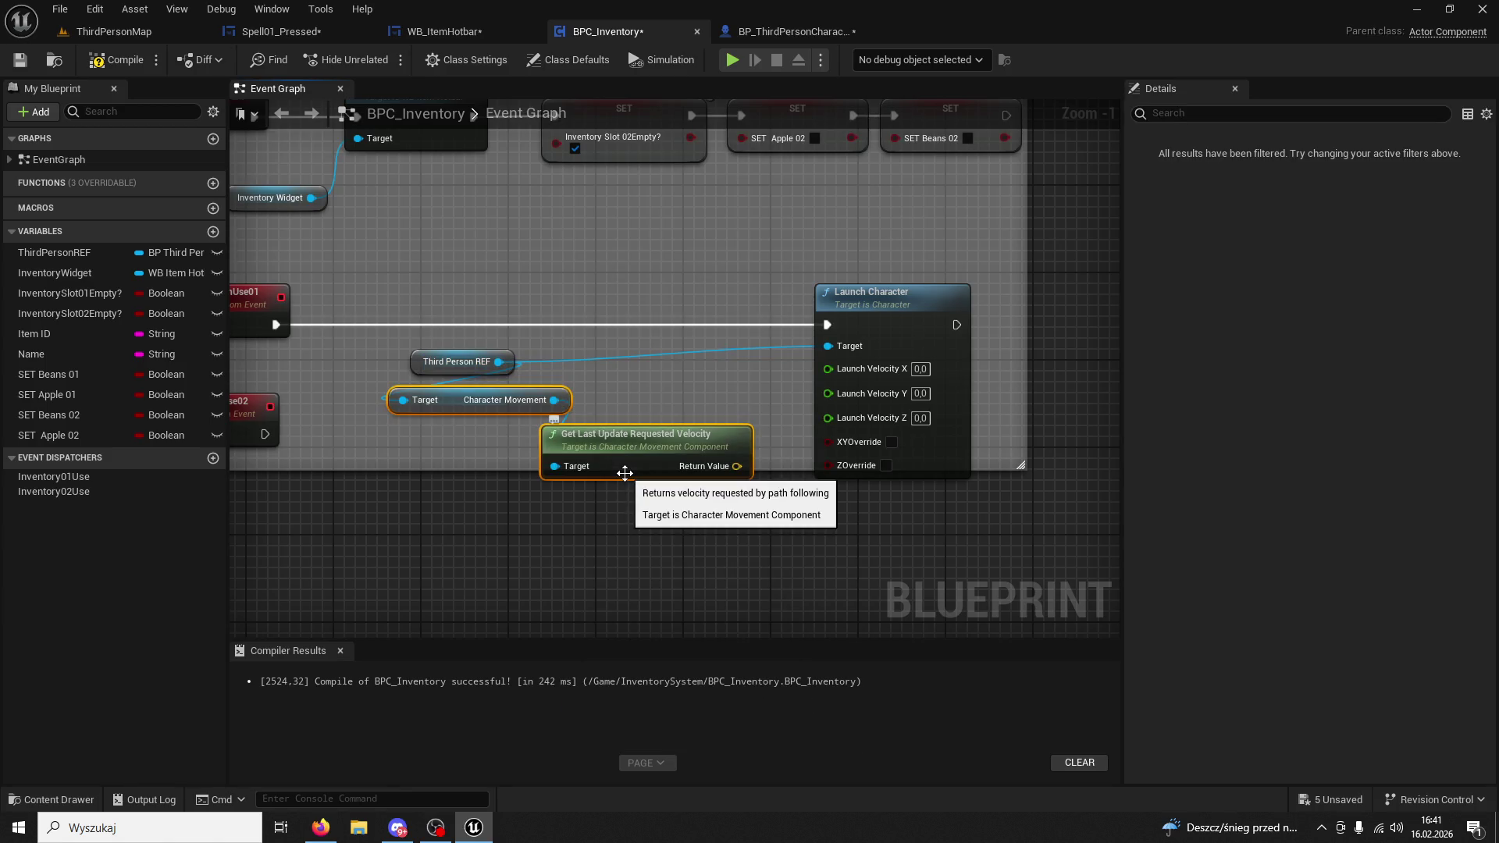
pyautogui.click(591, 413)
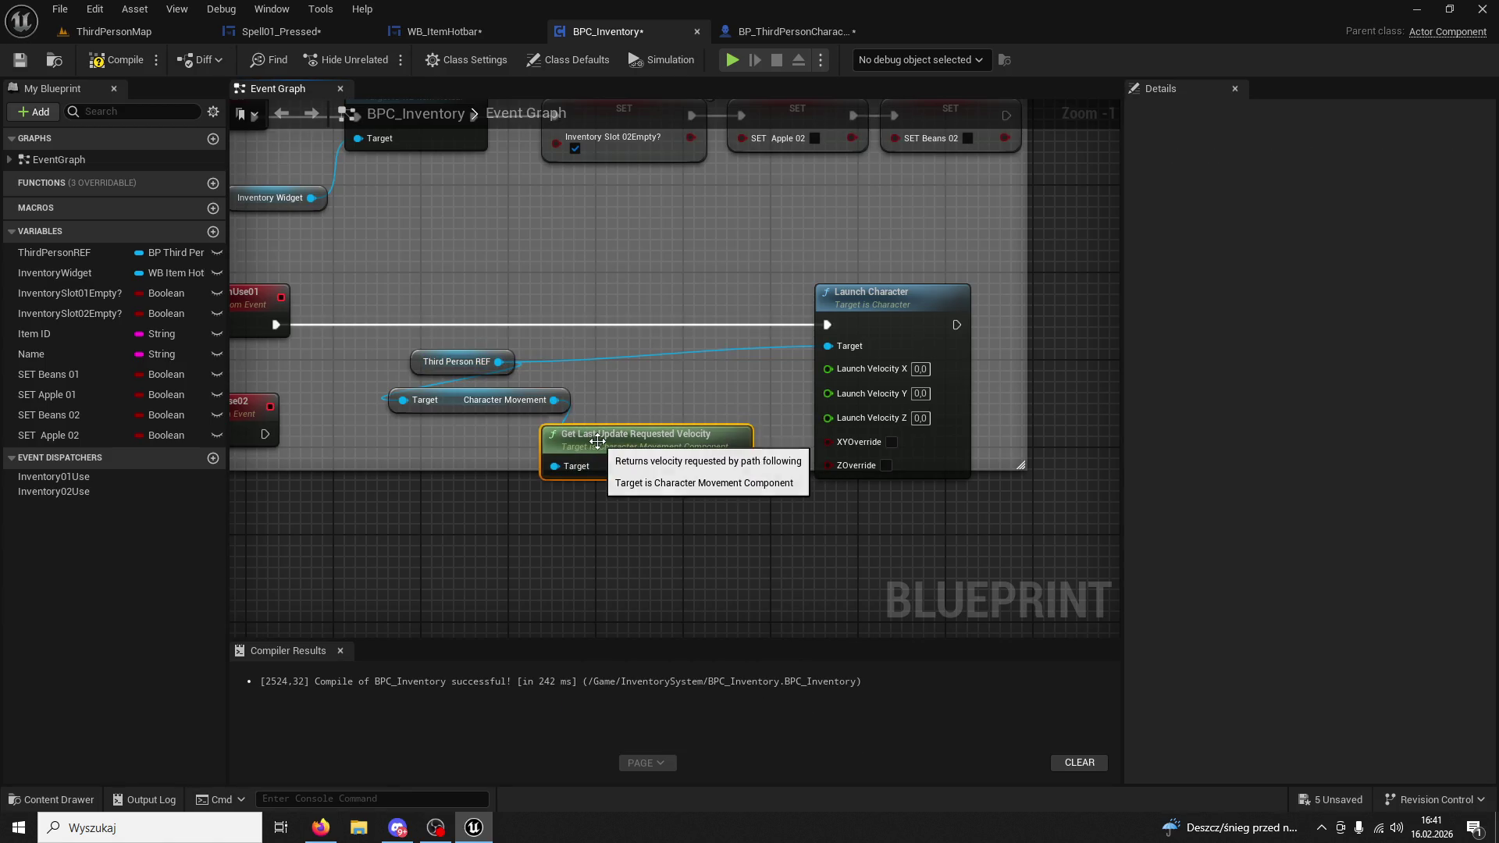
pyautogui.click(582, 437)
pyautogui.press('Delete')
# Add a Velocity getter from Character Movement and enlarge the comment box around Launch Character.
pyautogui.moveTo(555, 400); pyautogui.dragTo(574, 422)
pyautogui.write('get velocity')
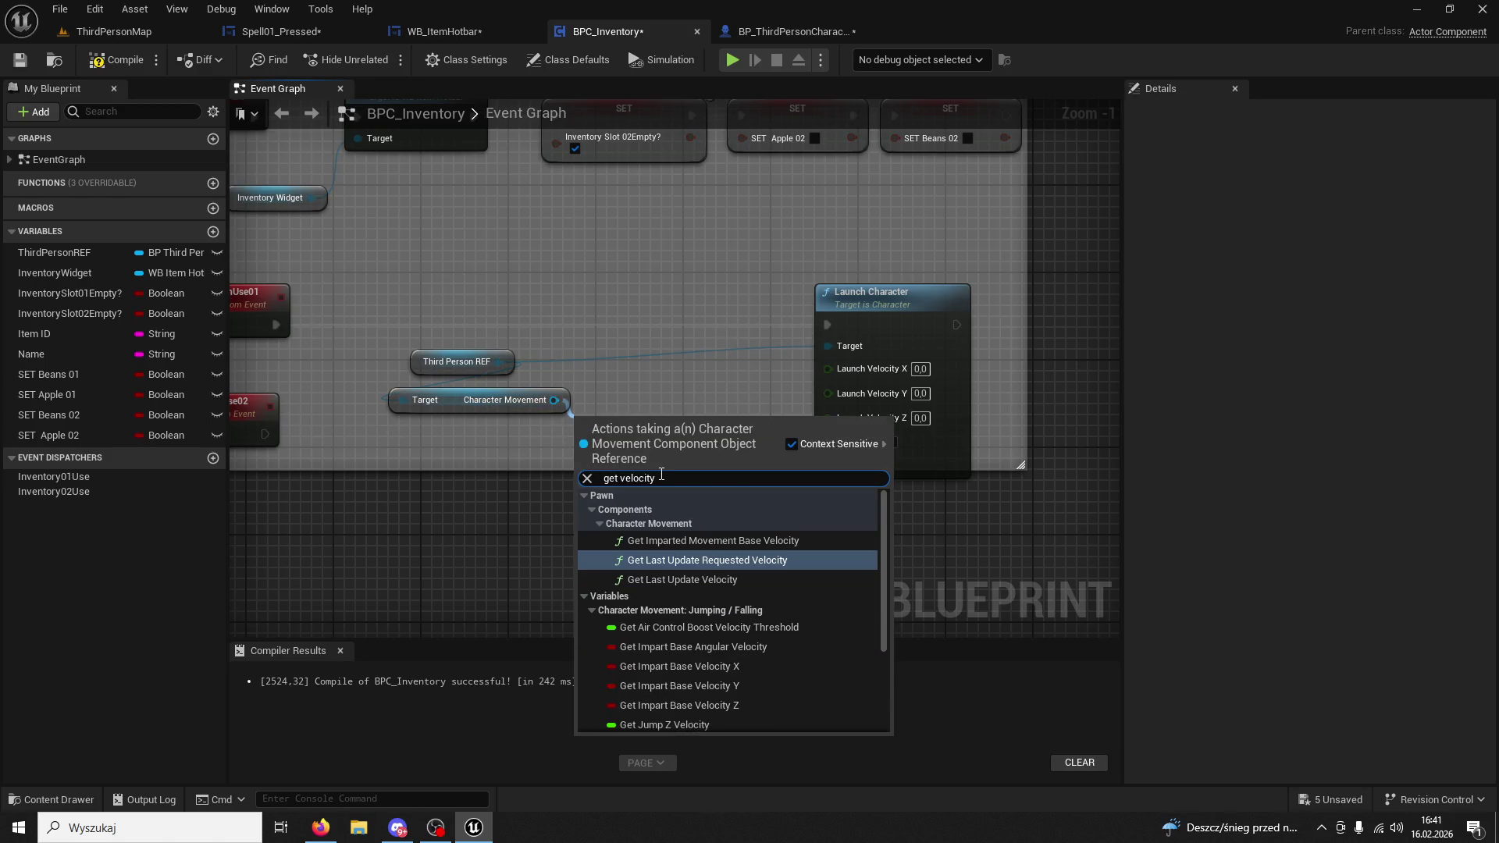
pyautogui.click(672, 714)
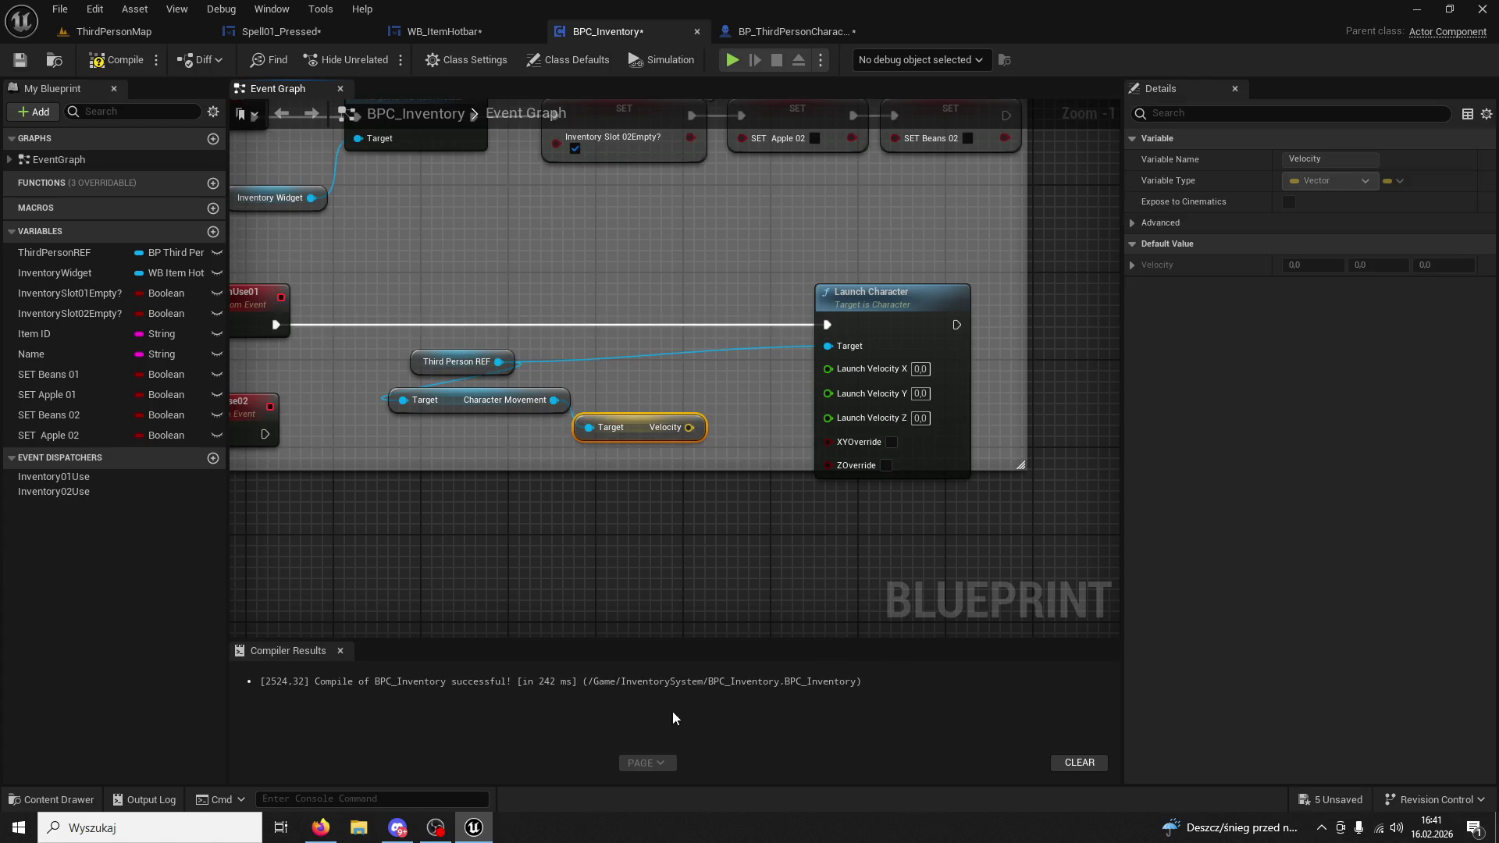
pyautogui.moveTo(891, 451)
pyautogui.mouseDown()
pyautogui.moveTo(966, 522)
pyautogui.moveTo(1007, 504)
pyautogui.mouseUp()
pyautogui.moveTo(981, 454); pyautogui.dragTo(986, 611)
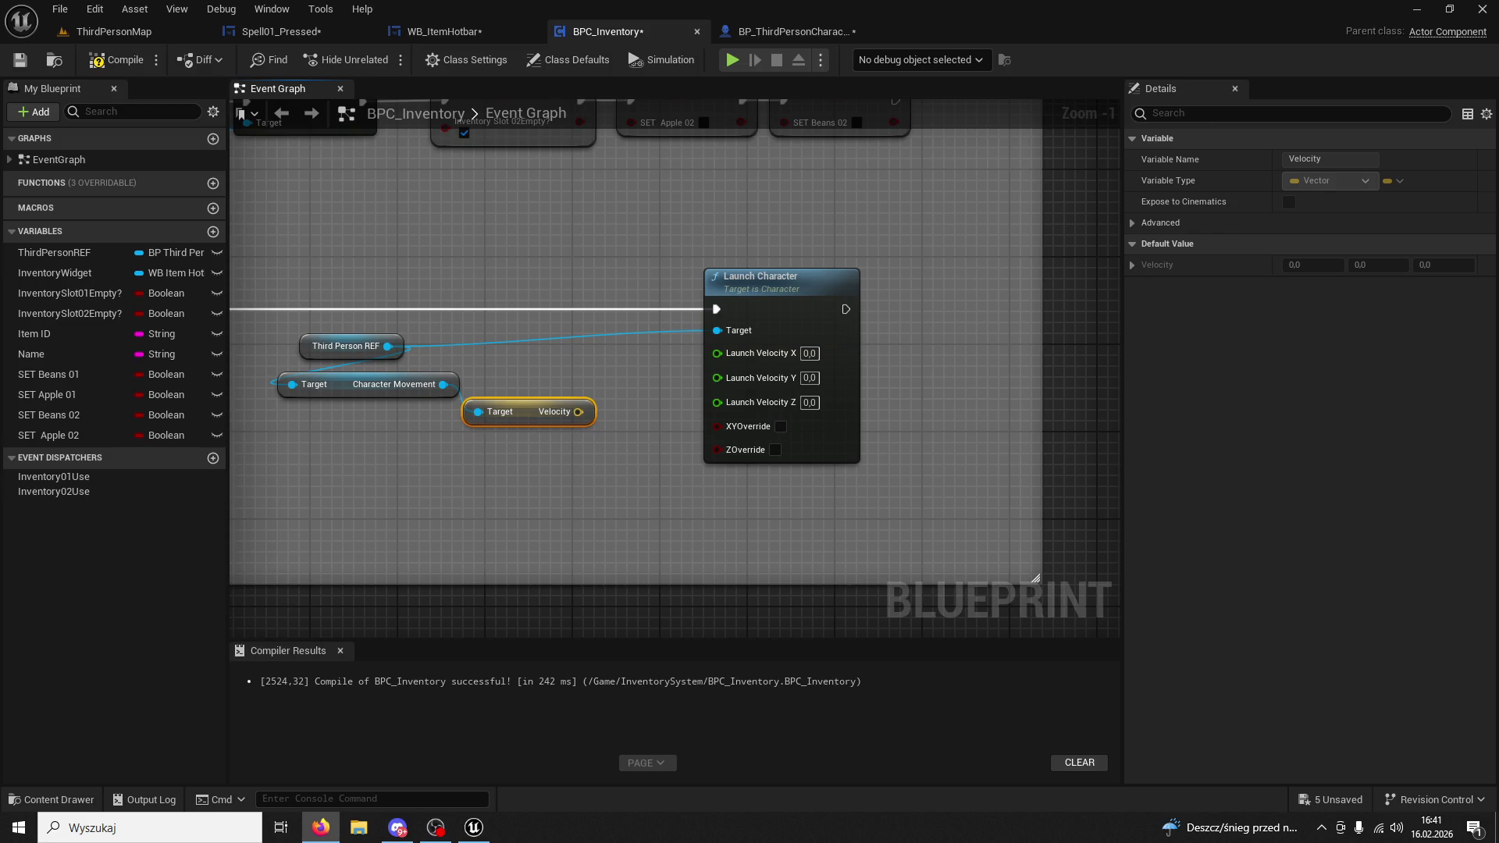
# Try splitting the Velocity output into X, Y, Z, then undo the changes.
pyautogui.rightClick(578, 412)
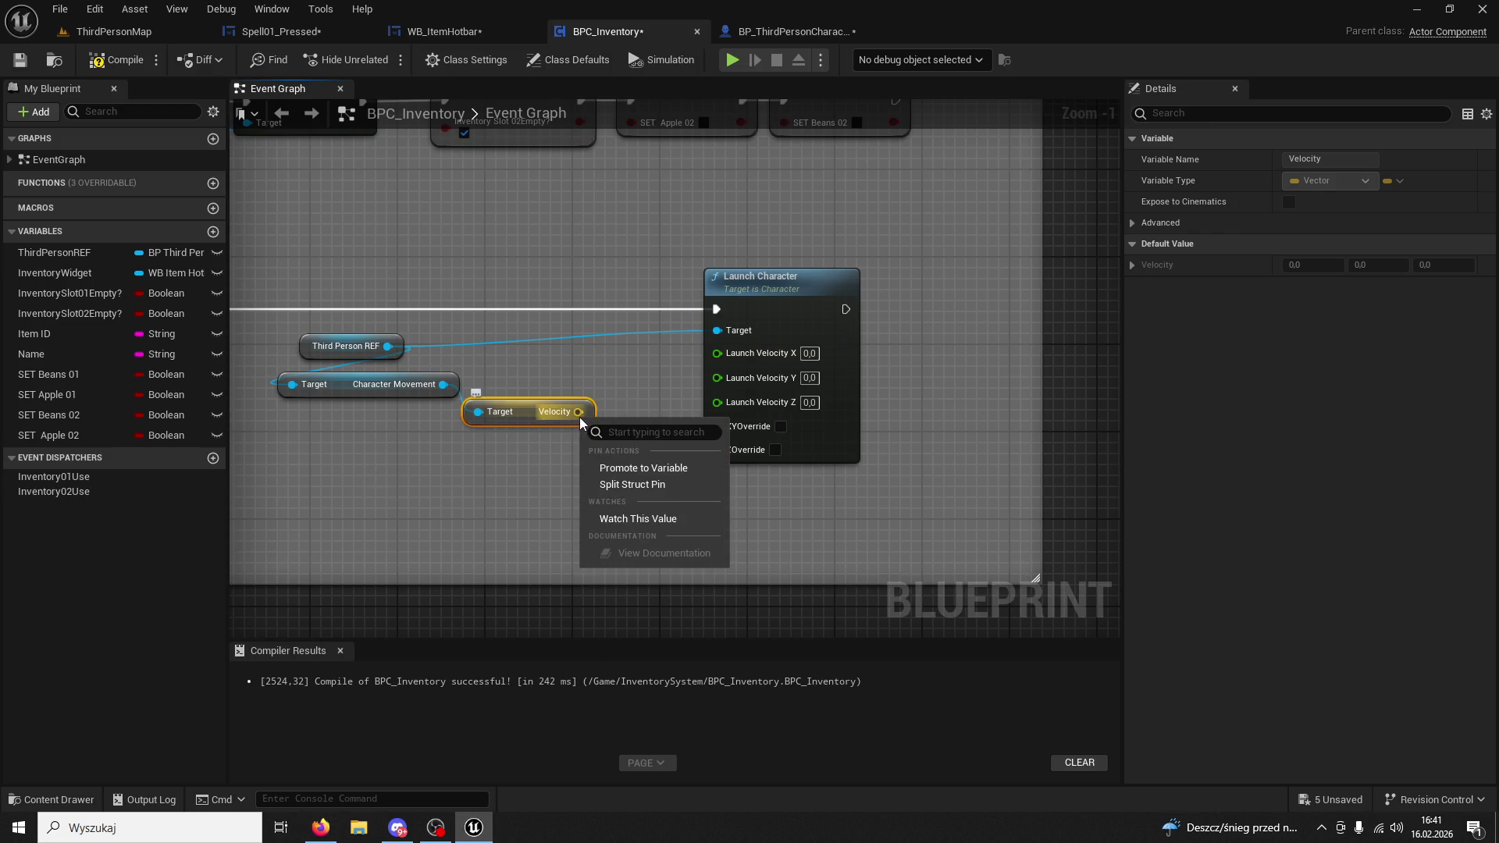
pyautogui.click(630, 485)
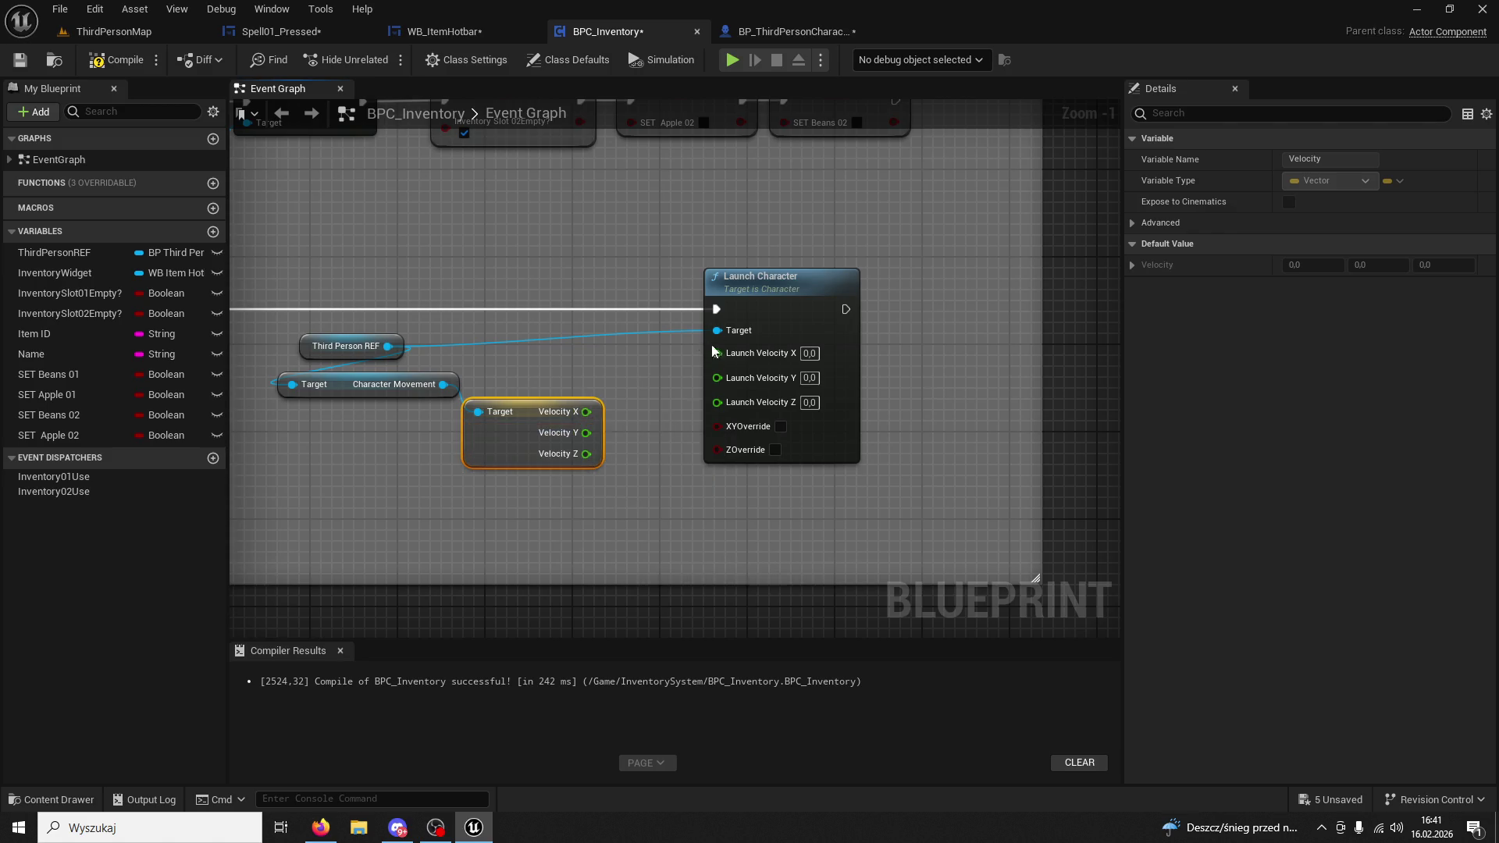
pyautogui.moveTo(765, 283); pyautogui.dragTo(941, 283)
pyautogui.click(842, 552)
pyautogui.hotkey('ctrl', 'z')
pyautogui.hotkey('ctrl', 'z')
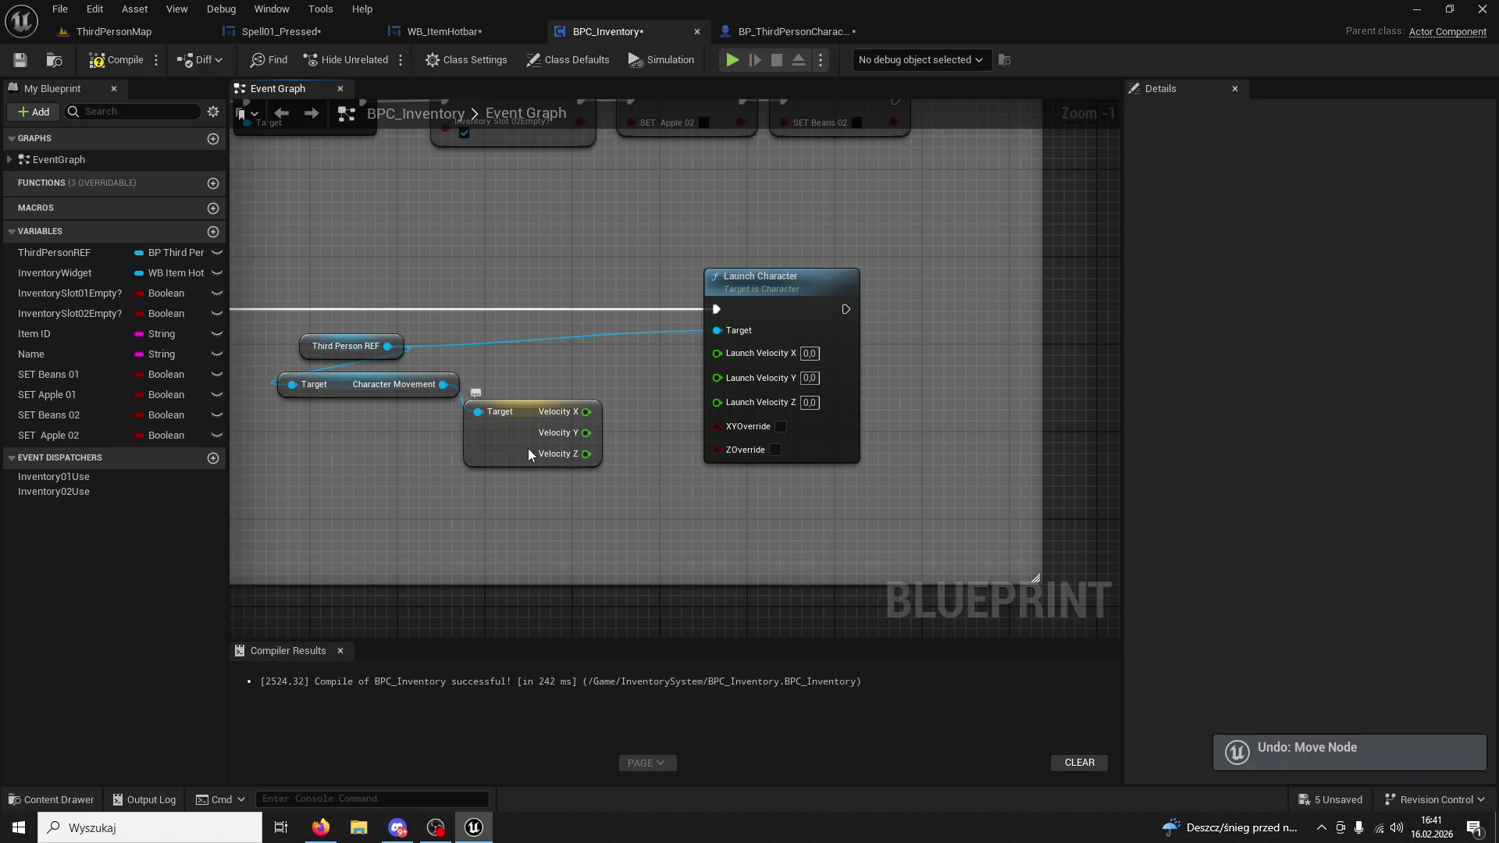
pyautogui.hotkey('alt', 'Tab')
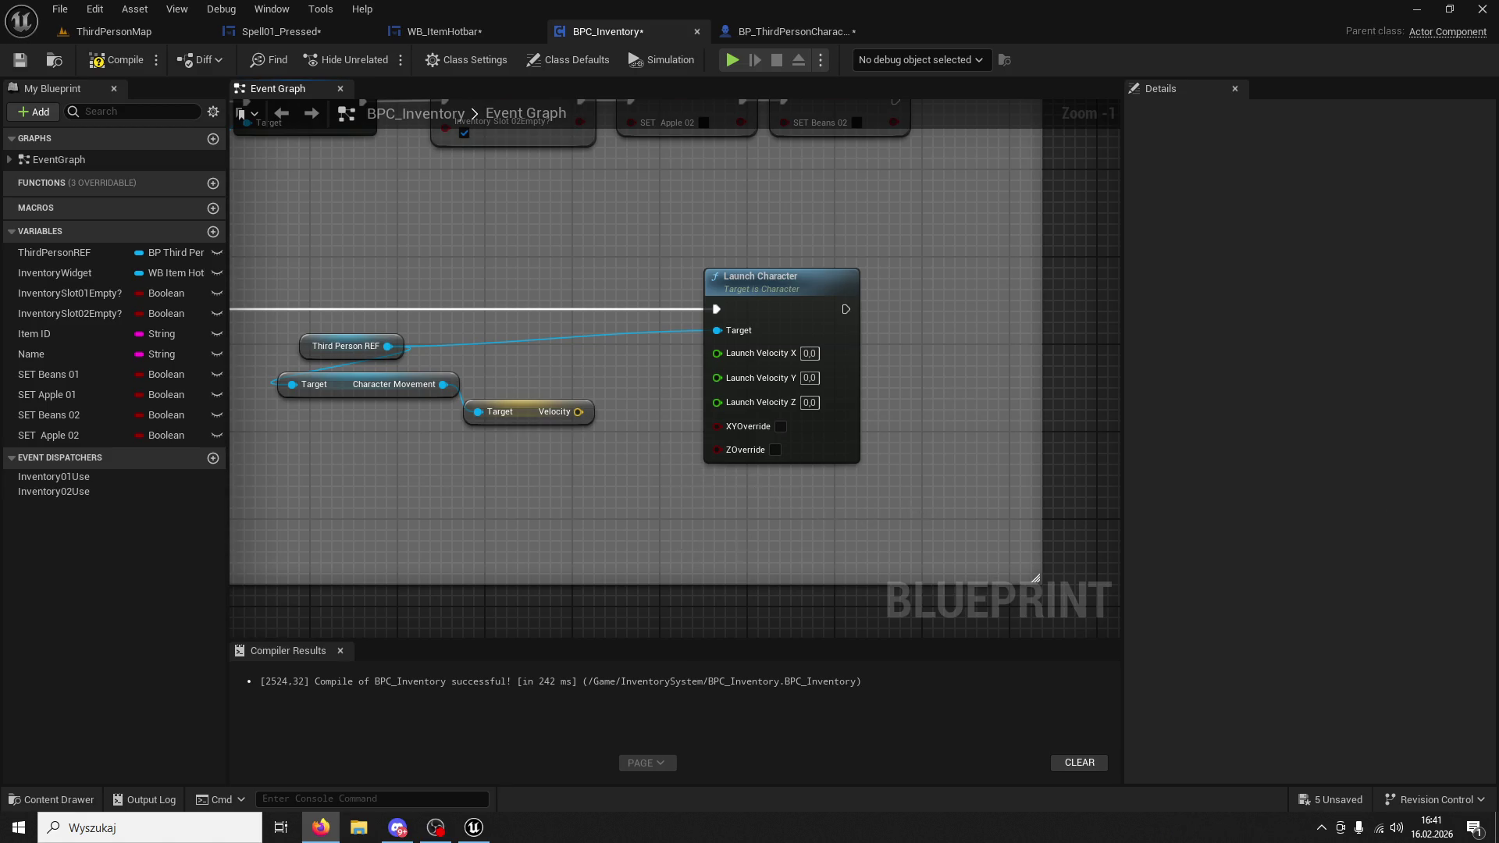
pyautogui.moveTo(676, 543); pyautogui.dragTo(610, 452)
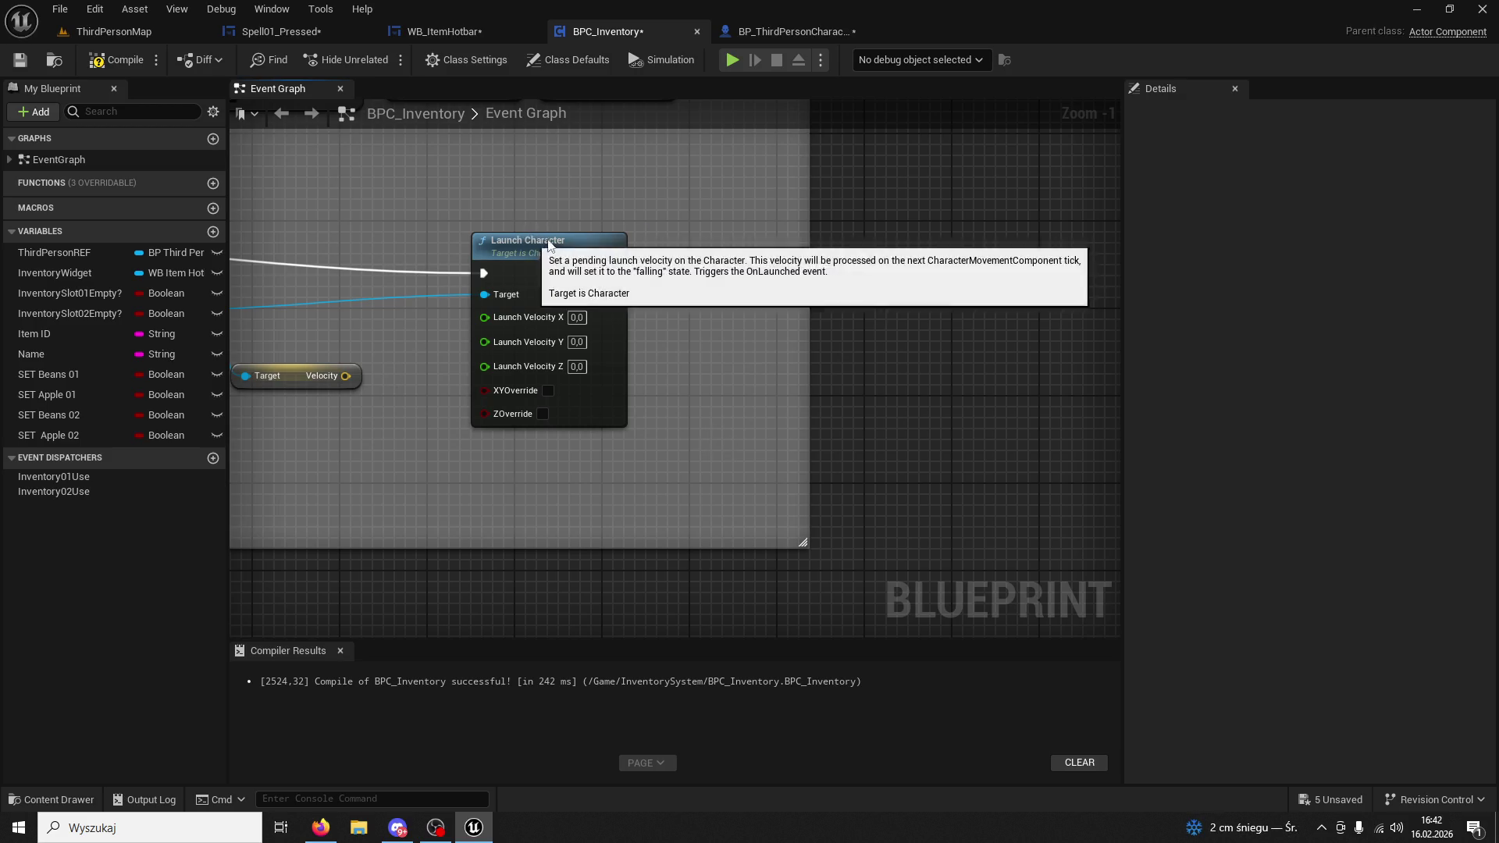
# Multiply Velocity by a float value of 10 with a new Multiply node.
pyautogui.moveTo(530, 238); pyautogui.dragTo(726, 204)
pyautogui.moveTo(345, 376)
pyautogui.mouseDown()
pyautogui.moveTo(435, 388)
pyautogui.moveTo(422, 380)
pyautogui.mouseUp()
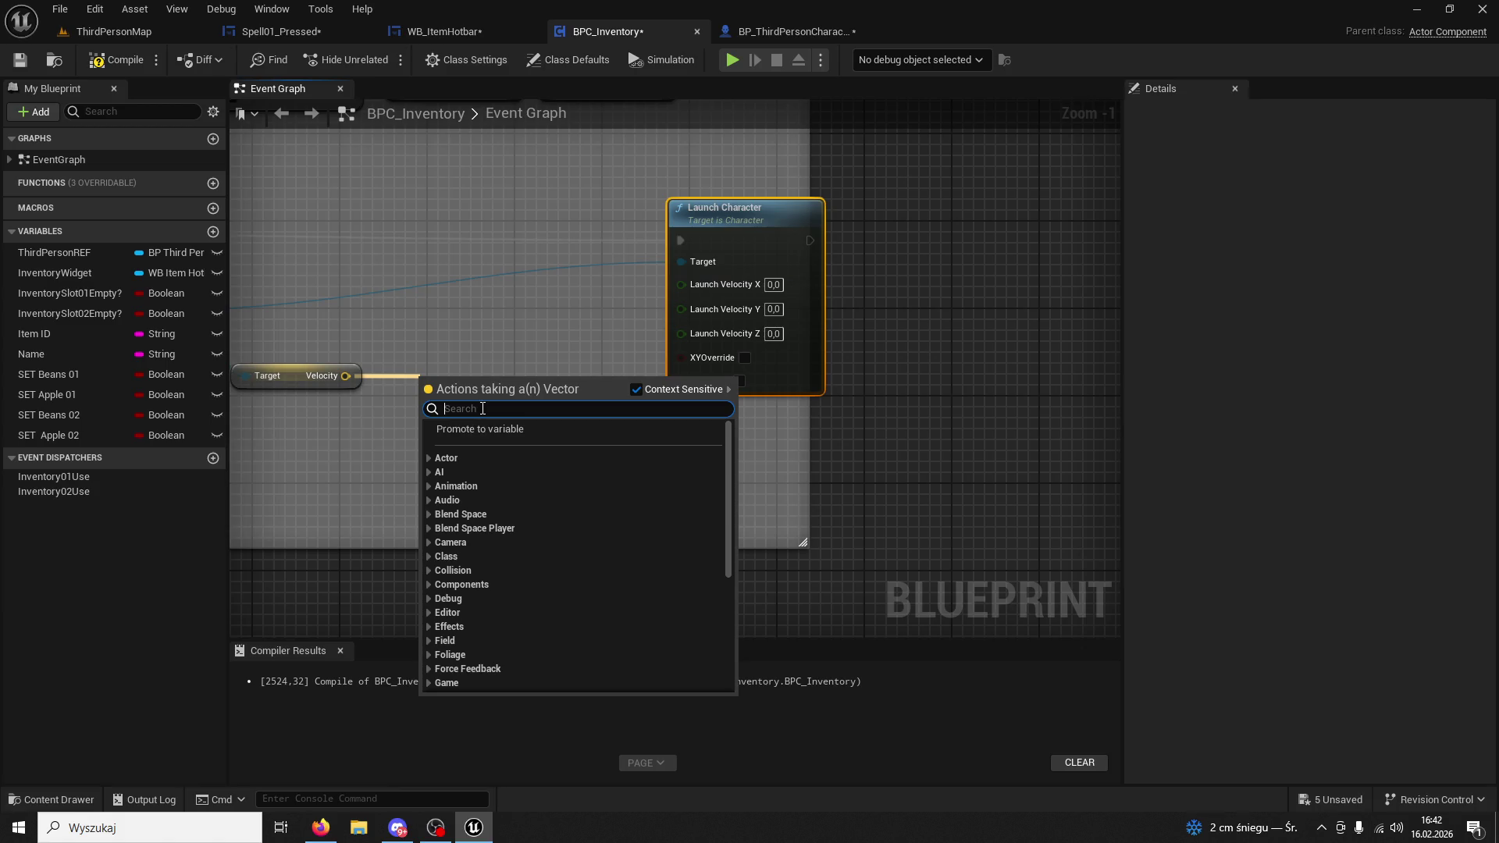
pyautogui.write('m')
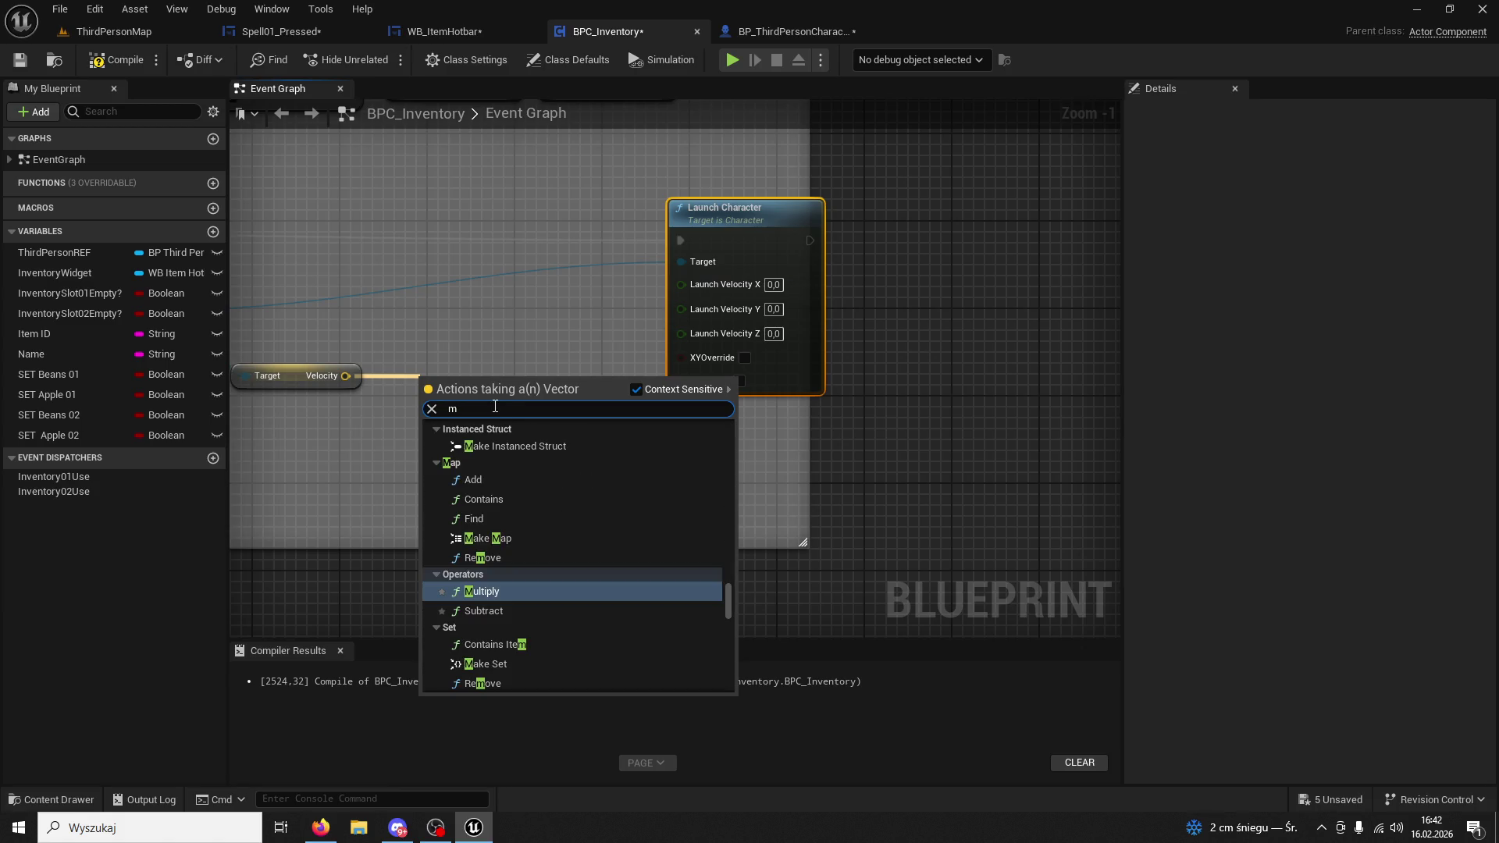
pyautogui.write('ultiply')
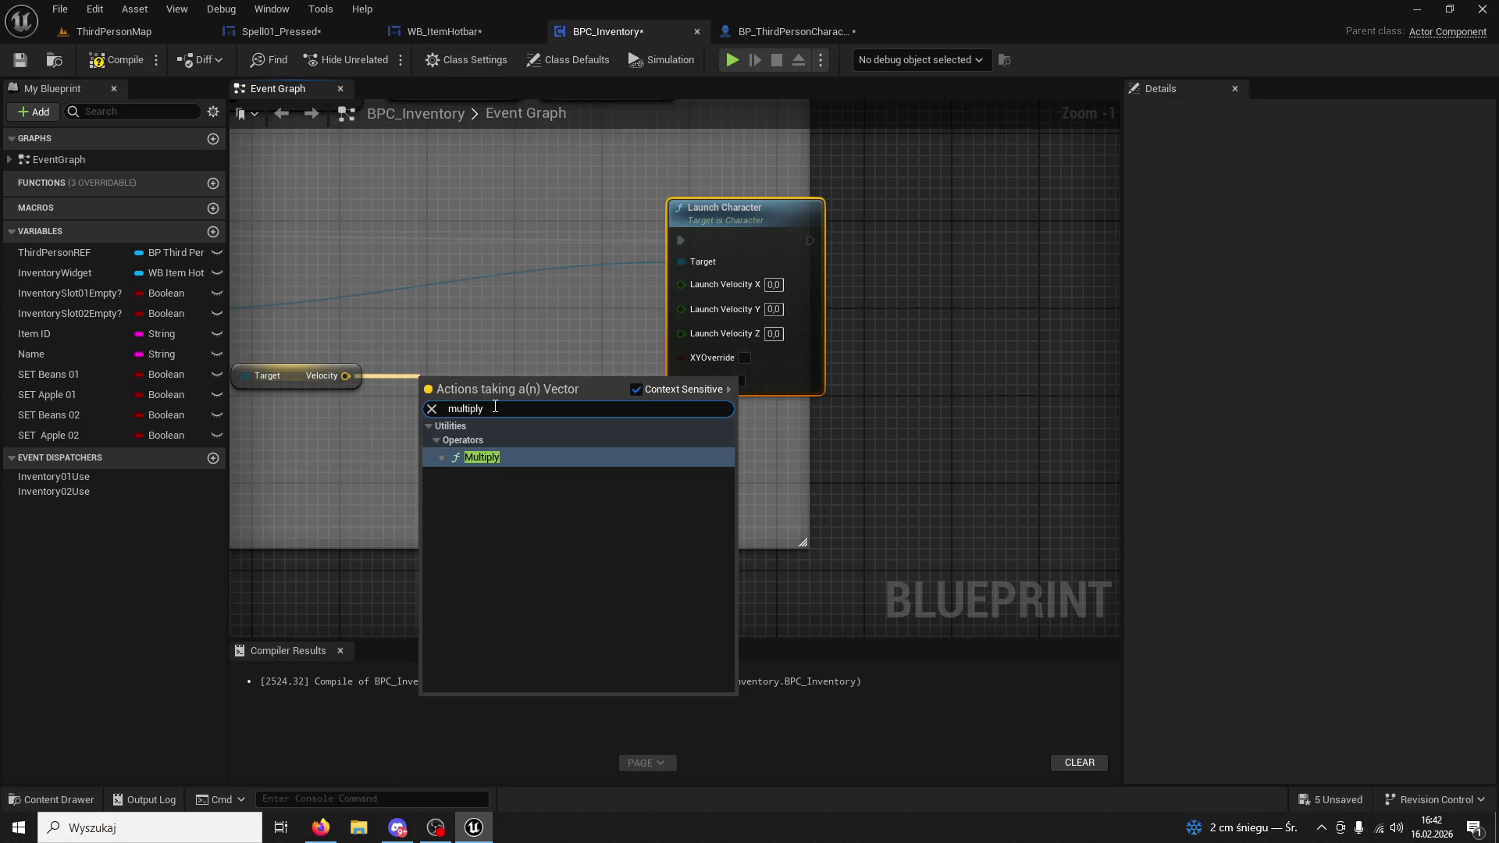
pyautogui.press('Return')
pyautogui.click(321, 827)
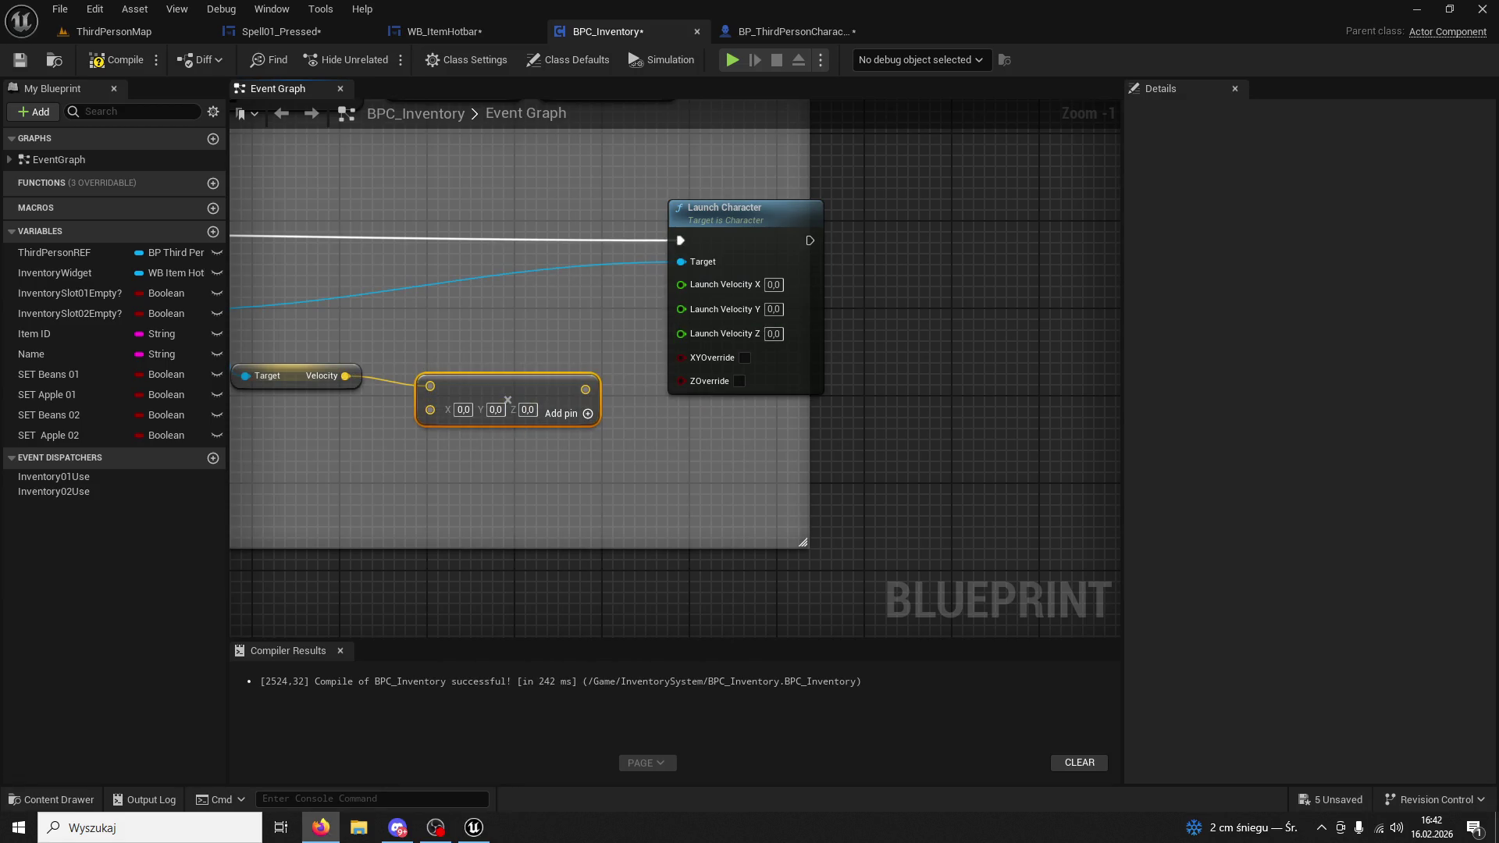
pyautogui.rightClick(430, 409)
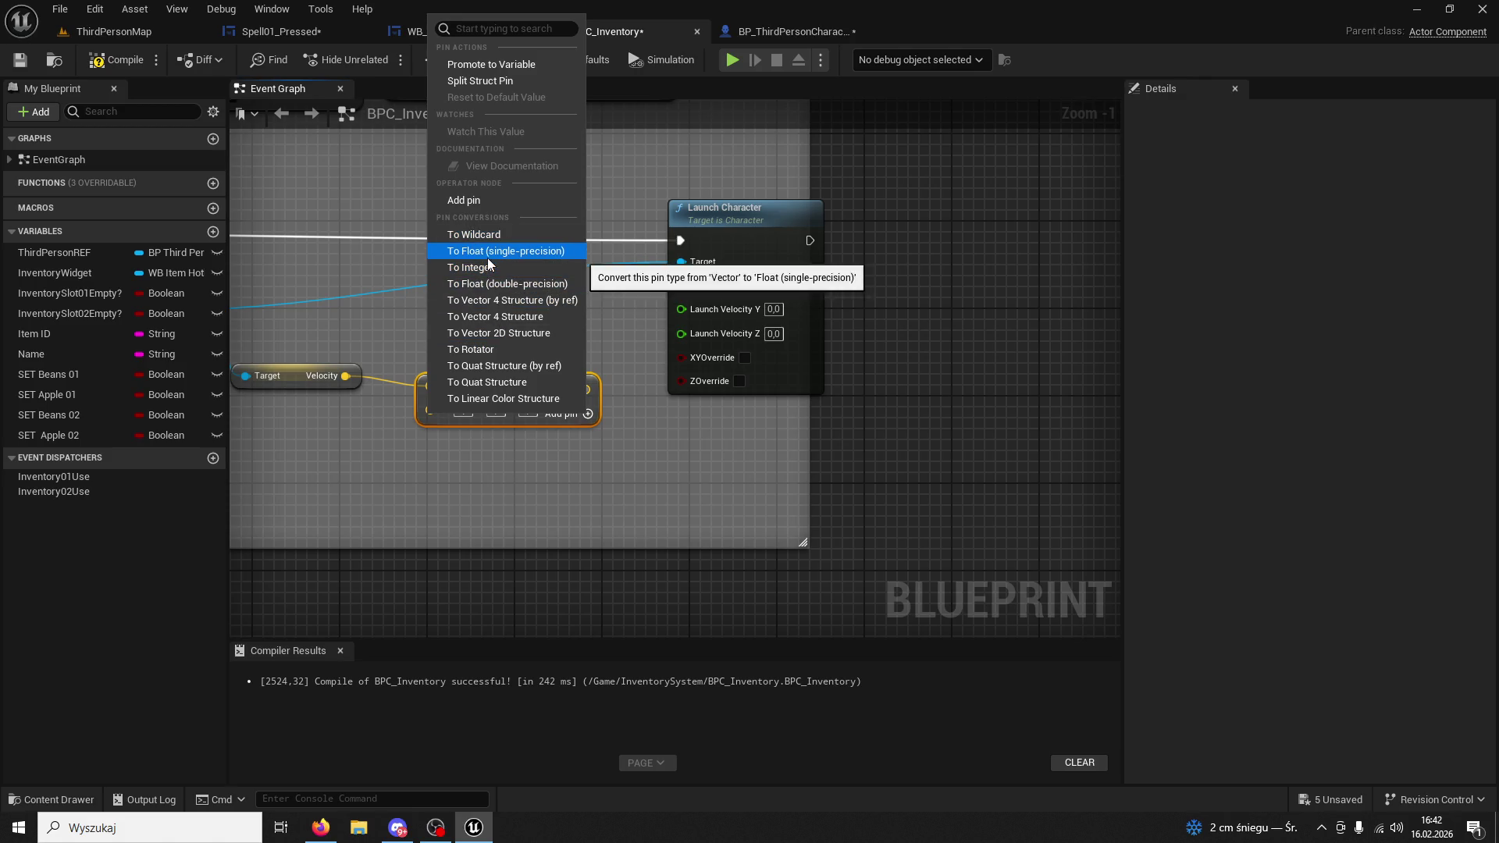
pyautogui.click(480, 251)
pyautogui.moveTo(481, 382); pyautogui.dragTo(470, 370)
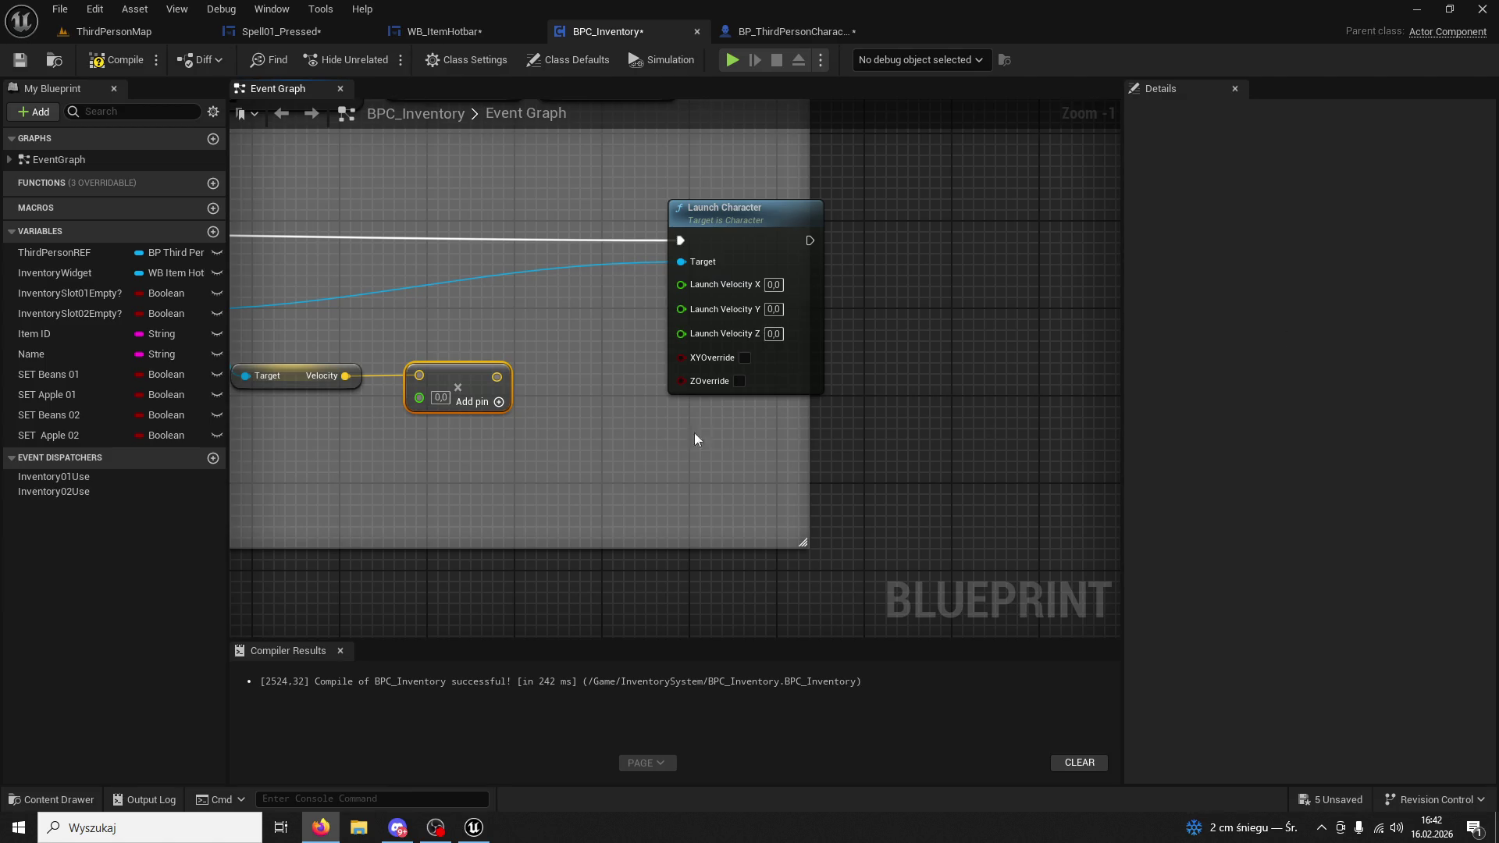
pyautogui.click(441, 397)
pyautogui.write('10')
pyautogui.press('Return')
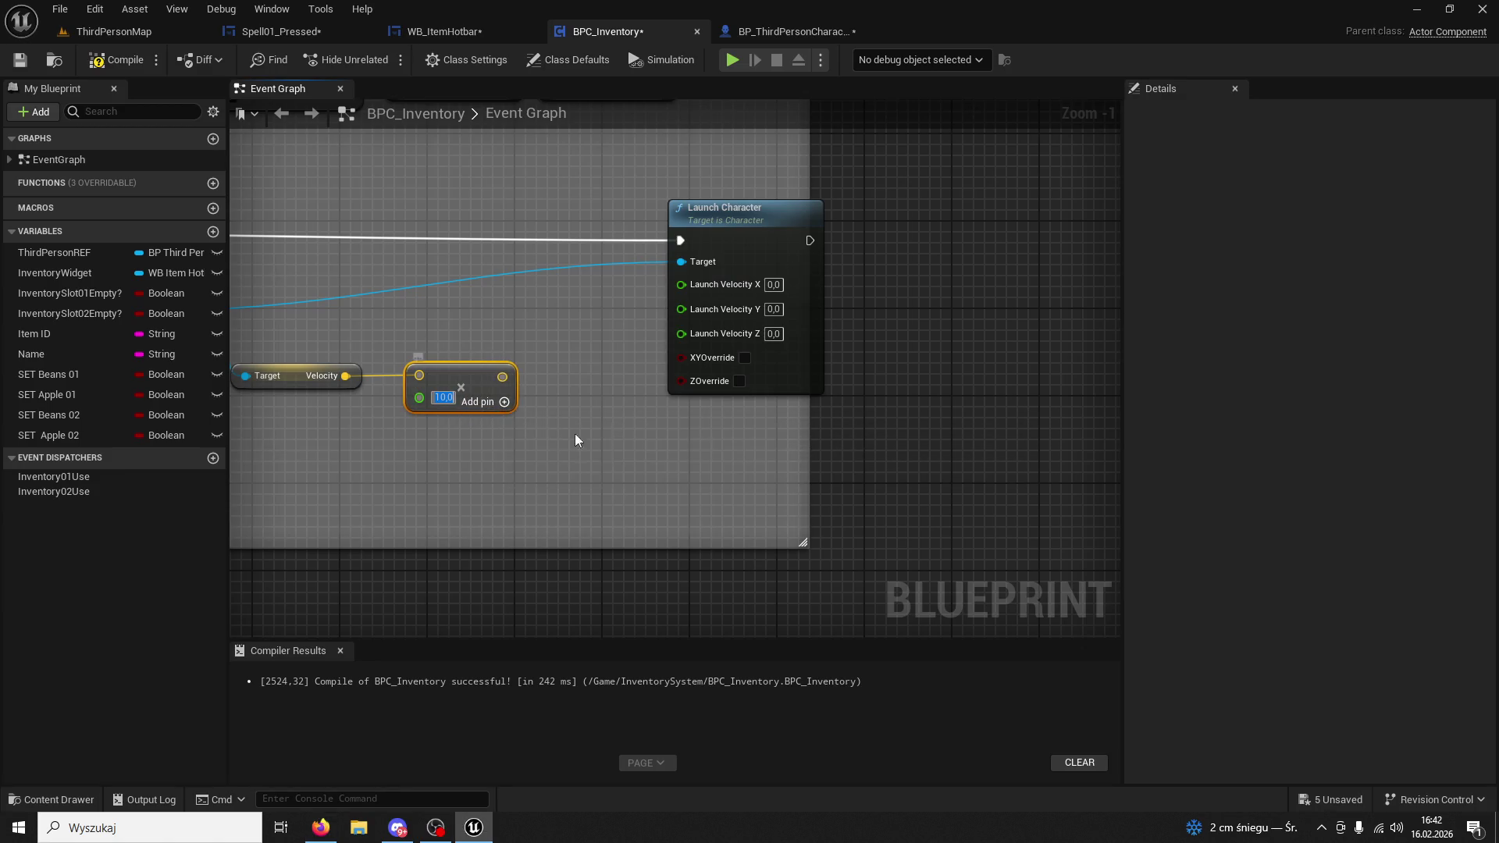
# Wire the Multiply result's X and Y into Launch Velocity X and Y.
pyautogui.rightClick(503, 380)
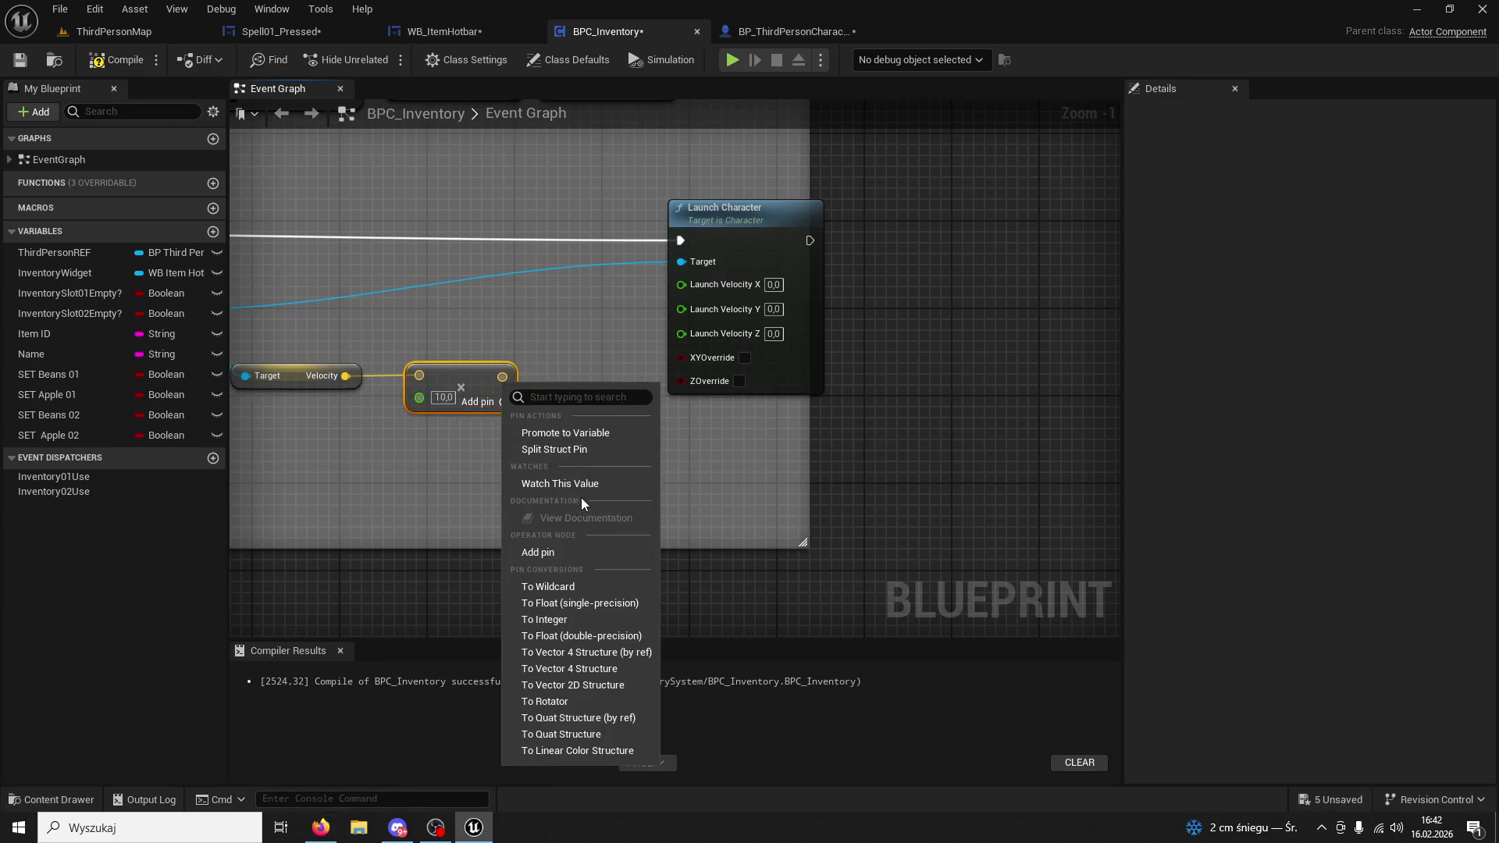
pyautogui.press('Escape')
pyautogui.moveTo(644, 457); pyautogui.dragTo(549, 446)
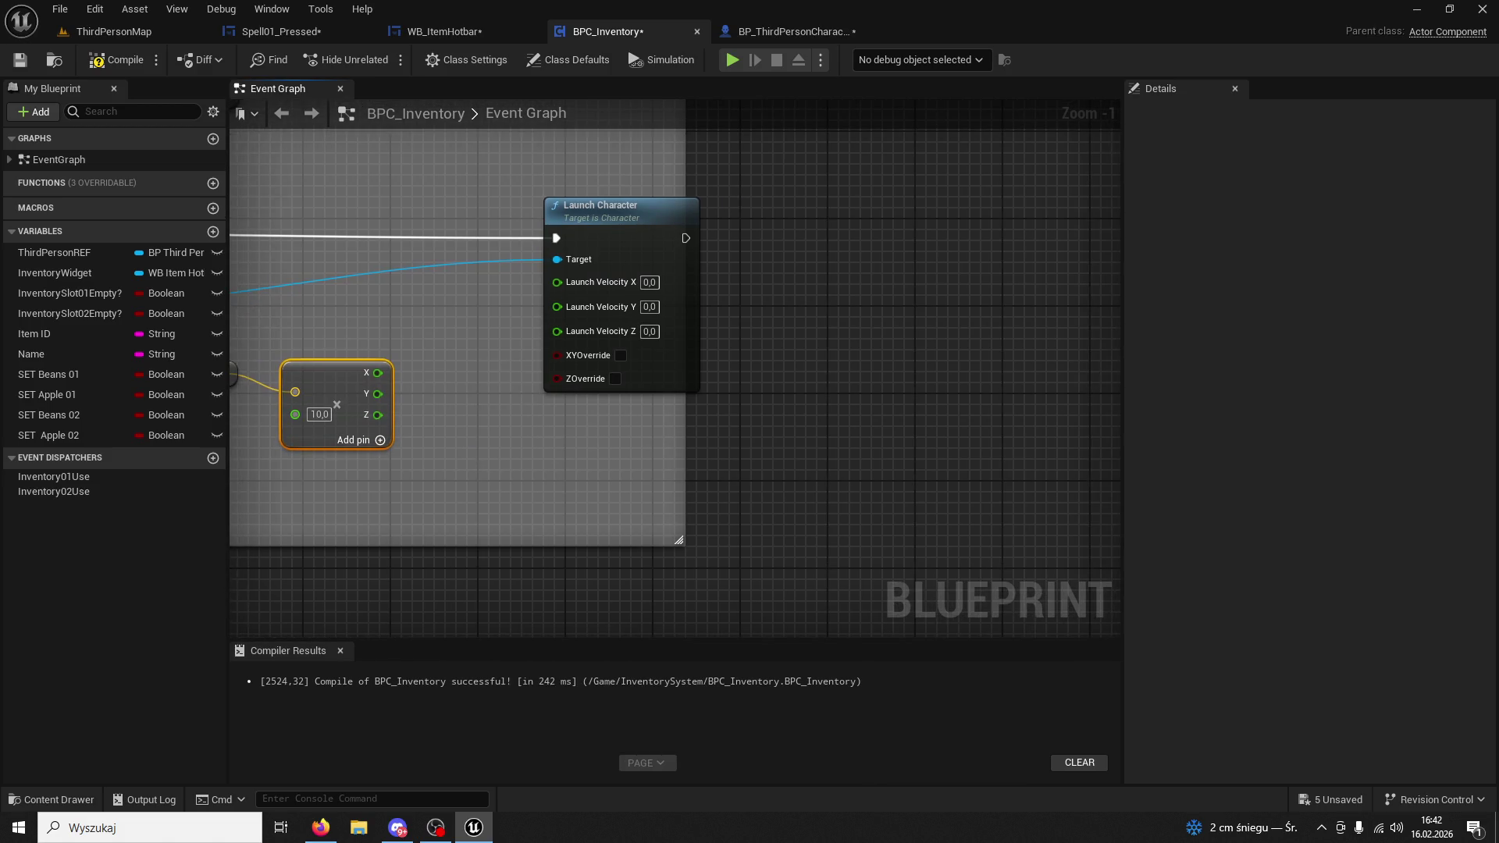
pyautogui.hotkey('alt', 'Tab')
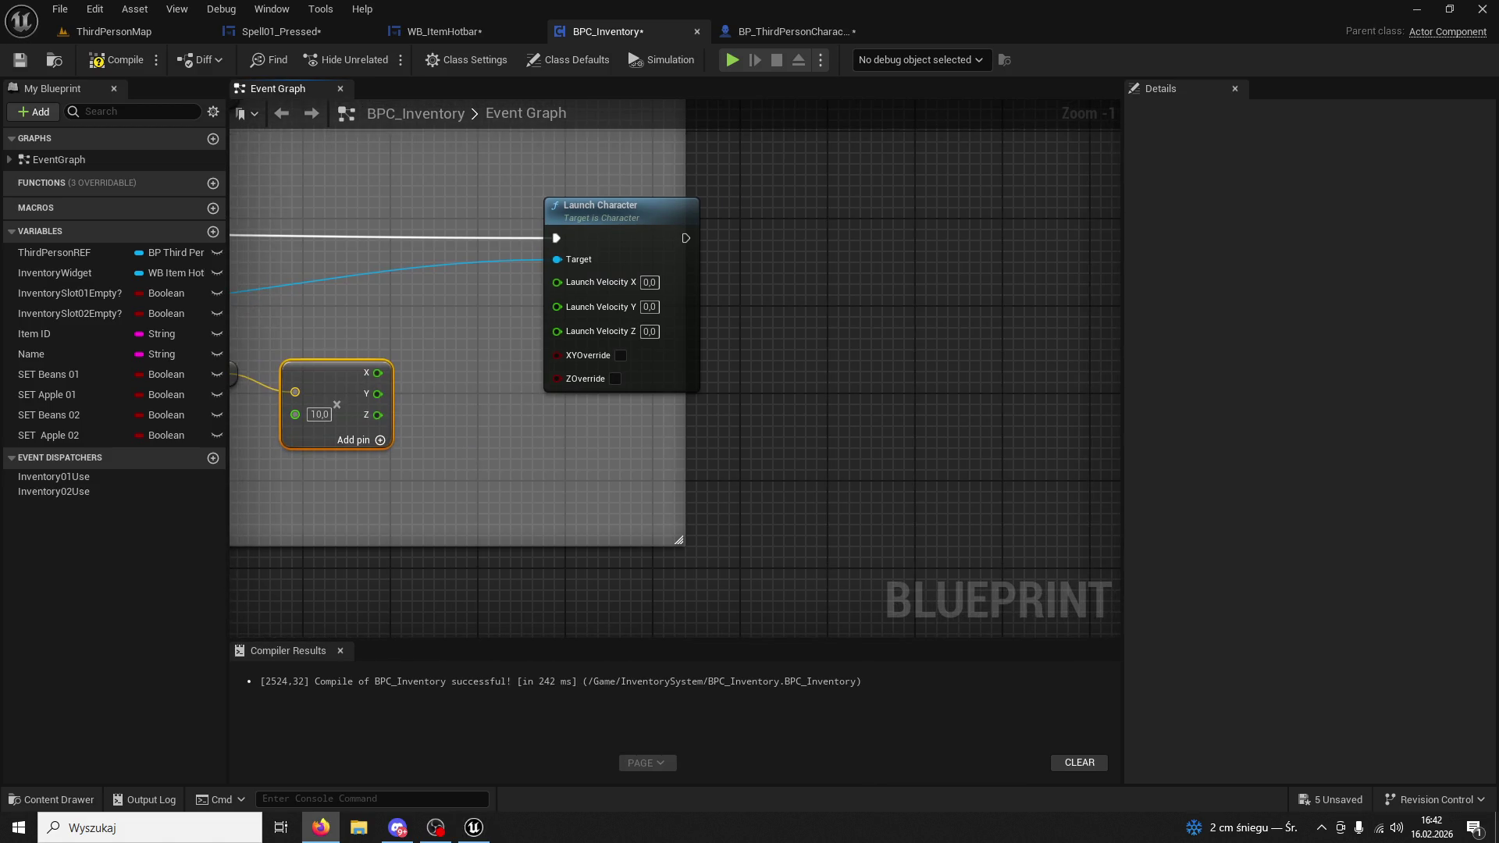
pyautogui.moveTo(388, 373); pyautogui.dragTo(557, 281)
pyautogui.moveTo(393, 390); pyautogui.dragTo(573, 308)
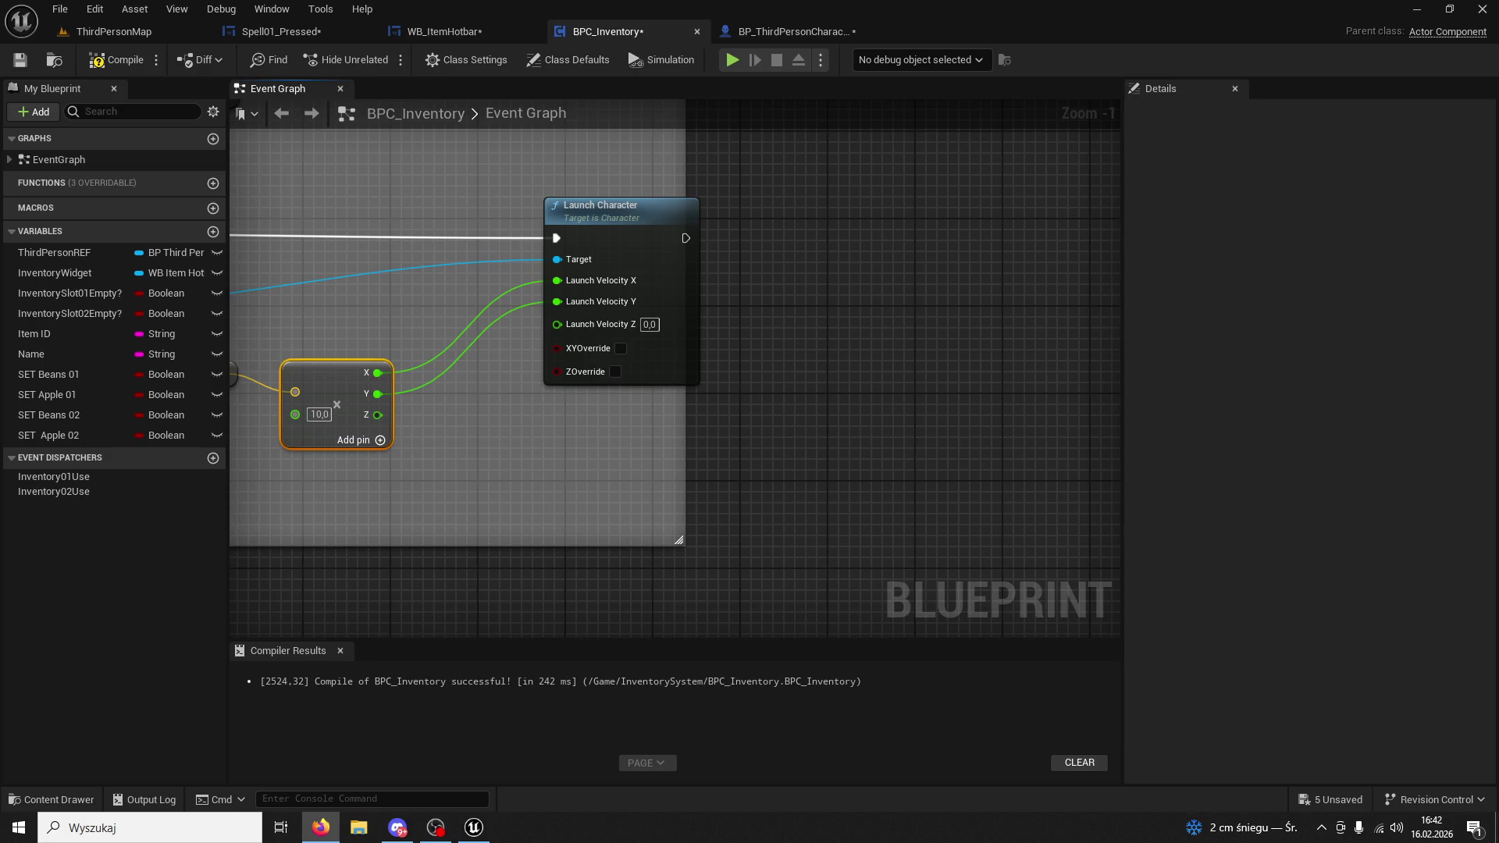
# Compile and save BPC_Inventory, then start playing ThirdPersonMap.
pyautogui.click(110, 59)
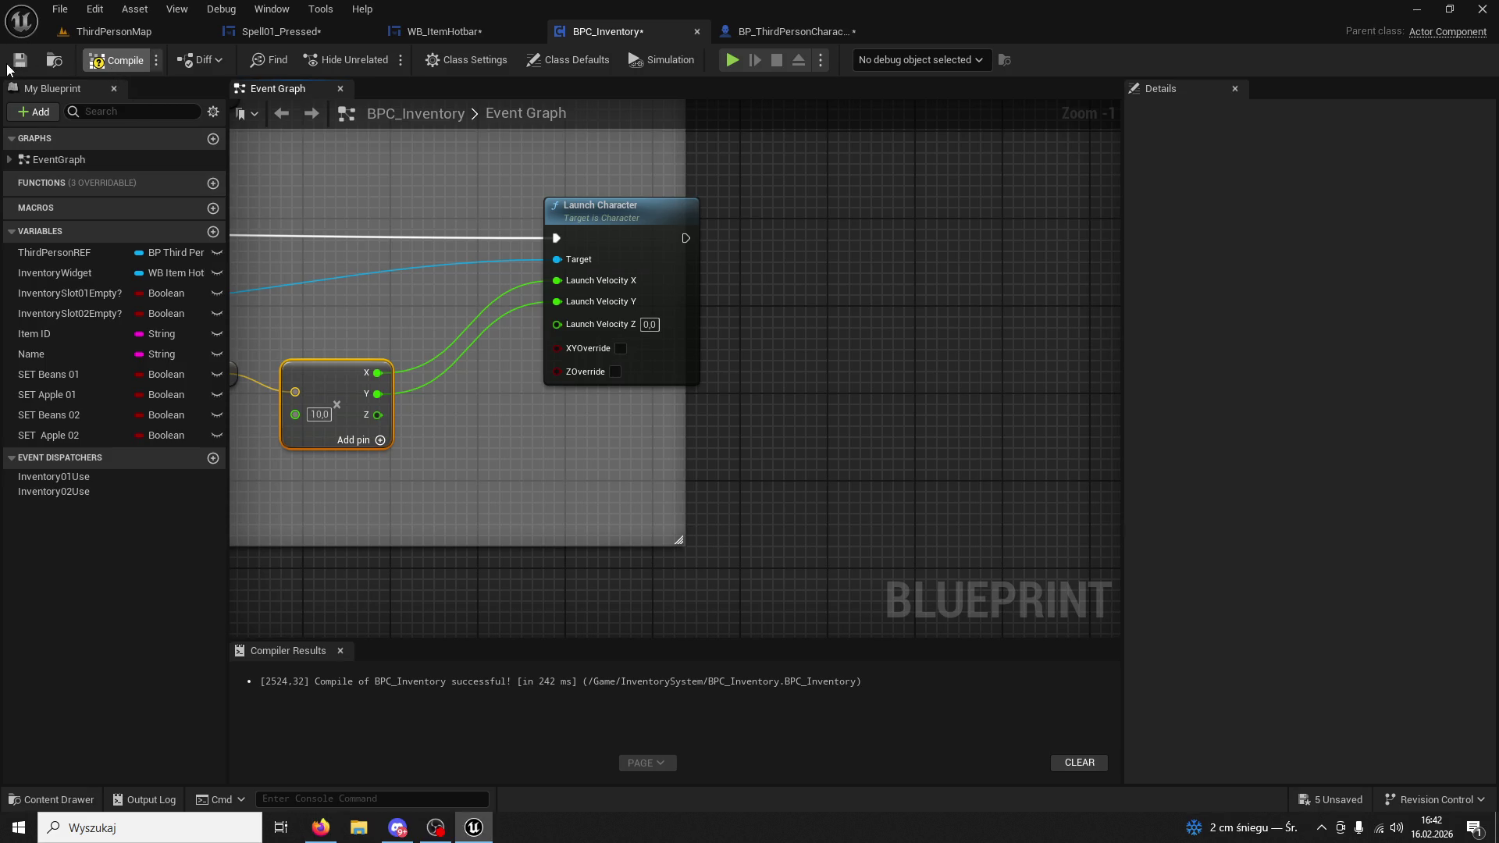
pyautogui.click(20, 62)
pyautogui.hotkey('alt', 'p')
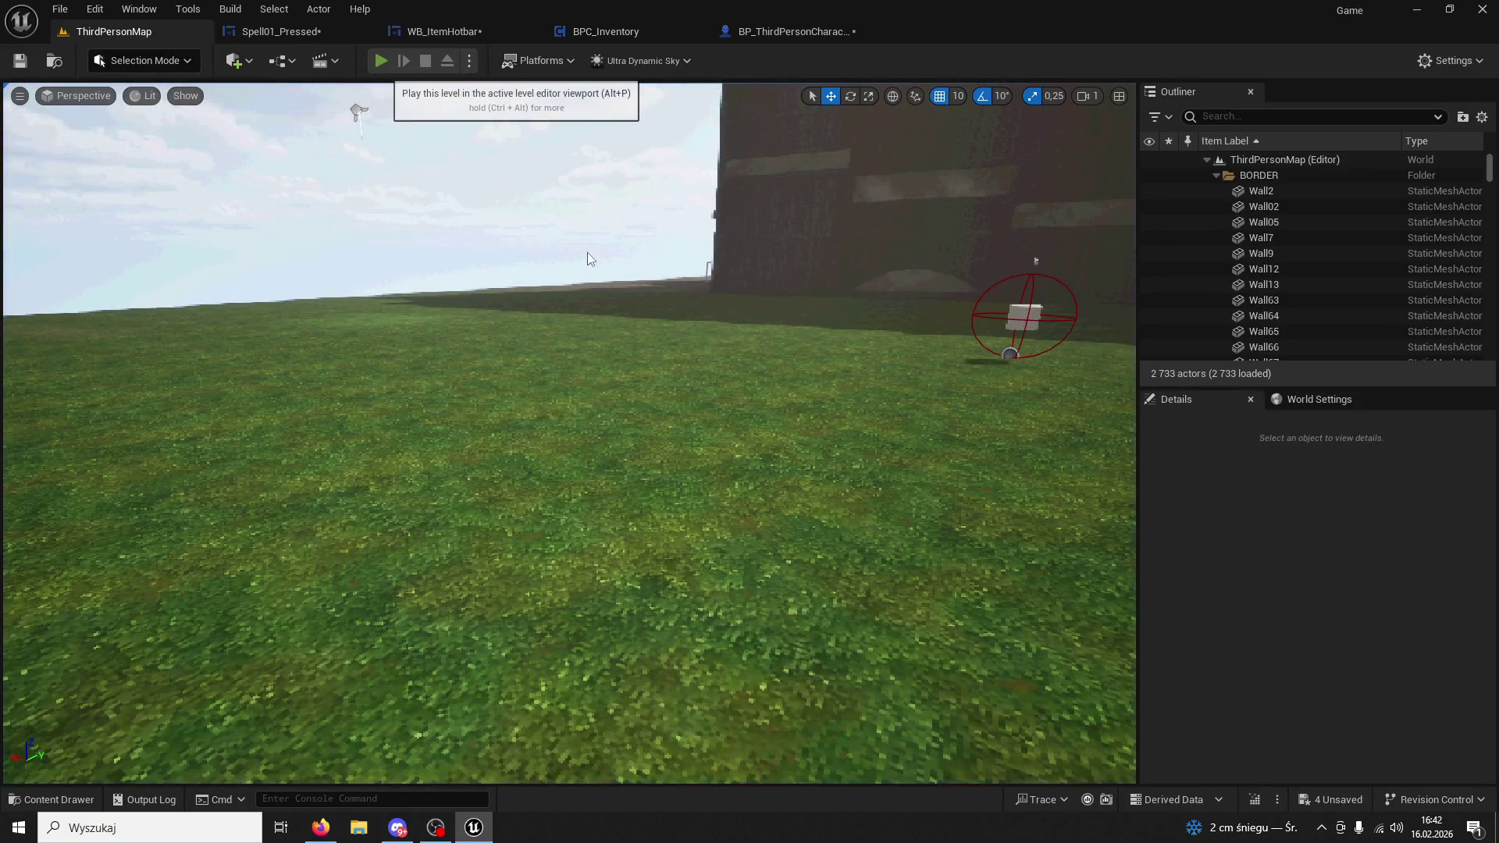
# Run the character around ThirdPersonMap, trigger the slot 1 launch, then end the play session.
pyautogui.press('w')
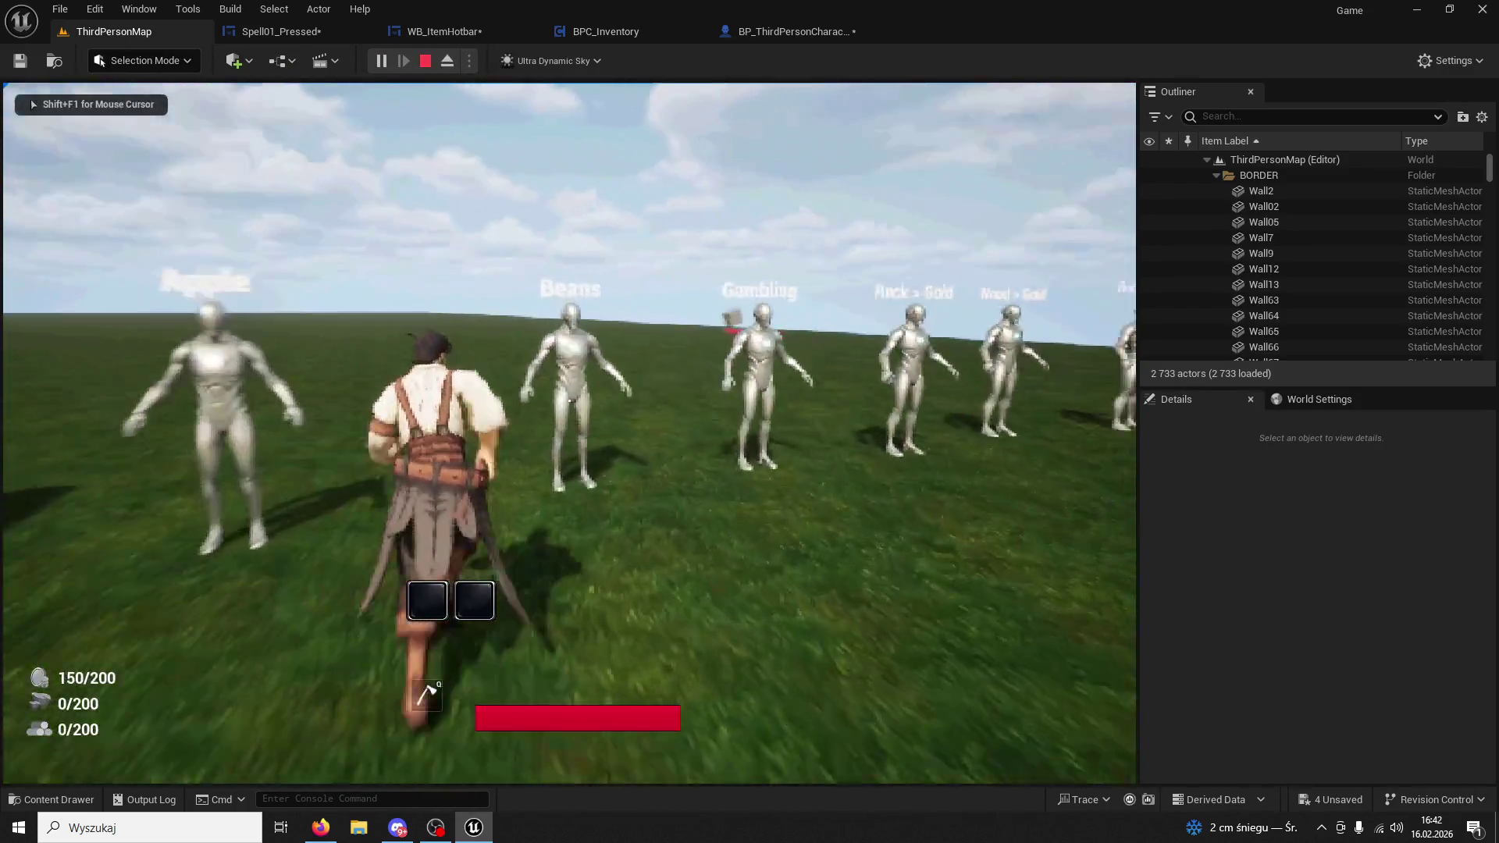
pyautogui.press('1')
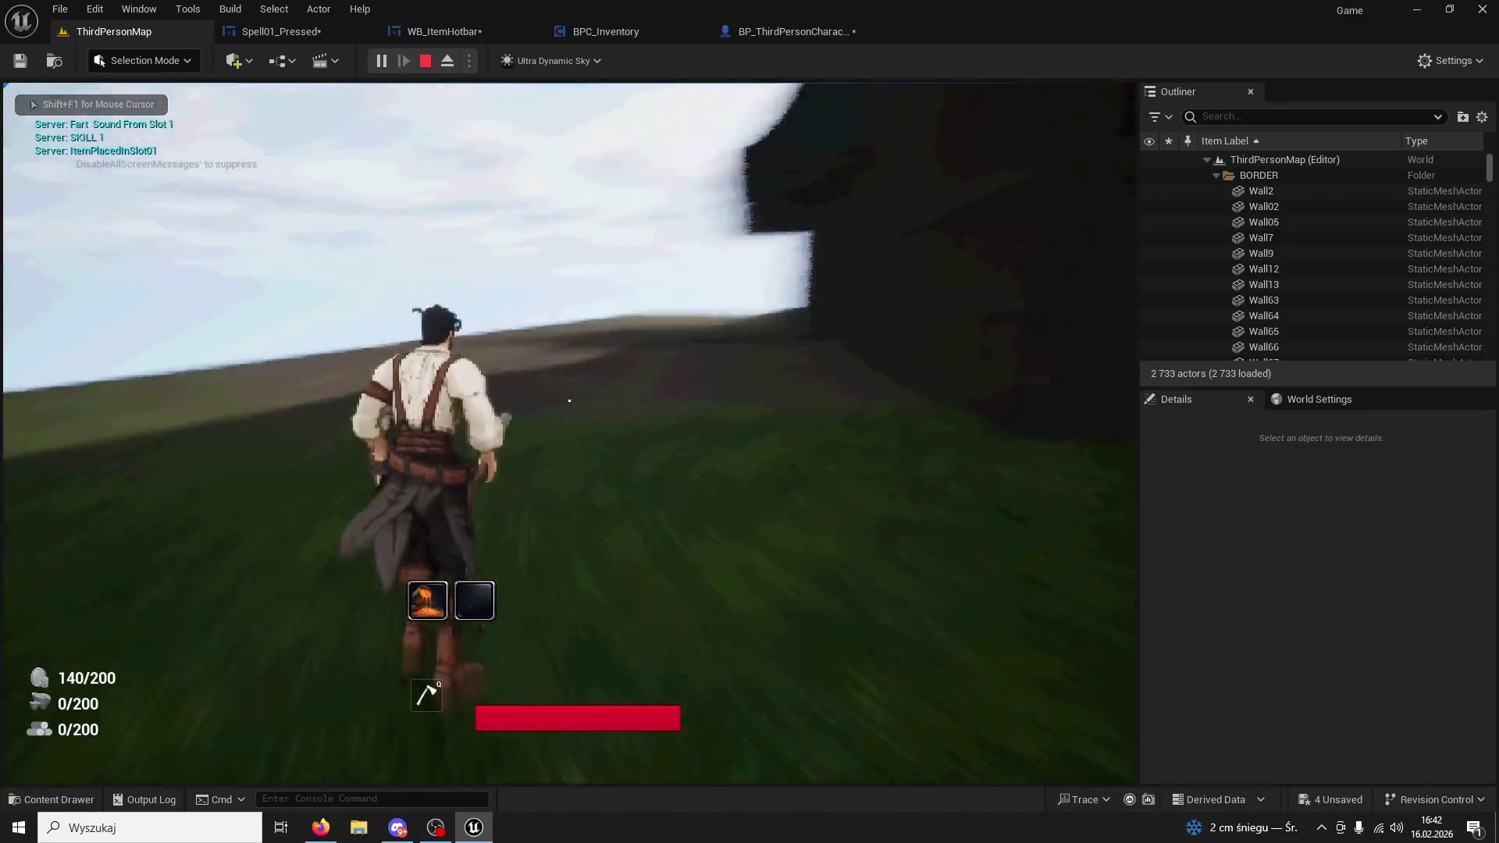
pyautogui.press('w')
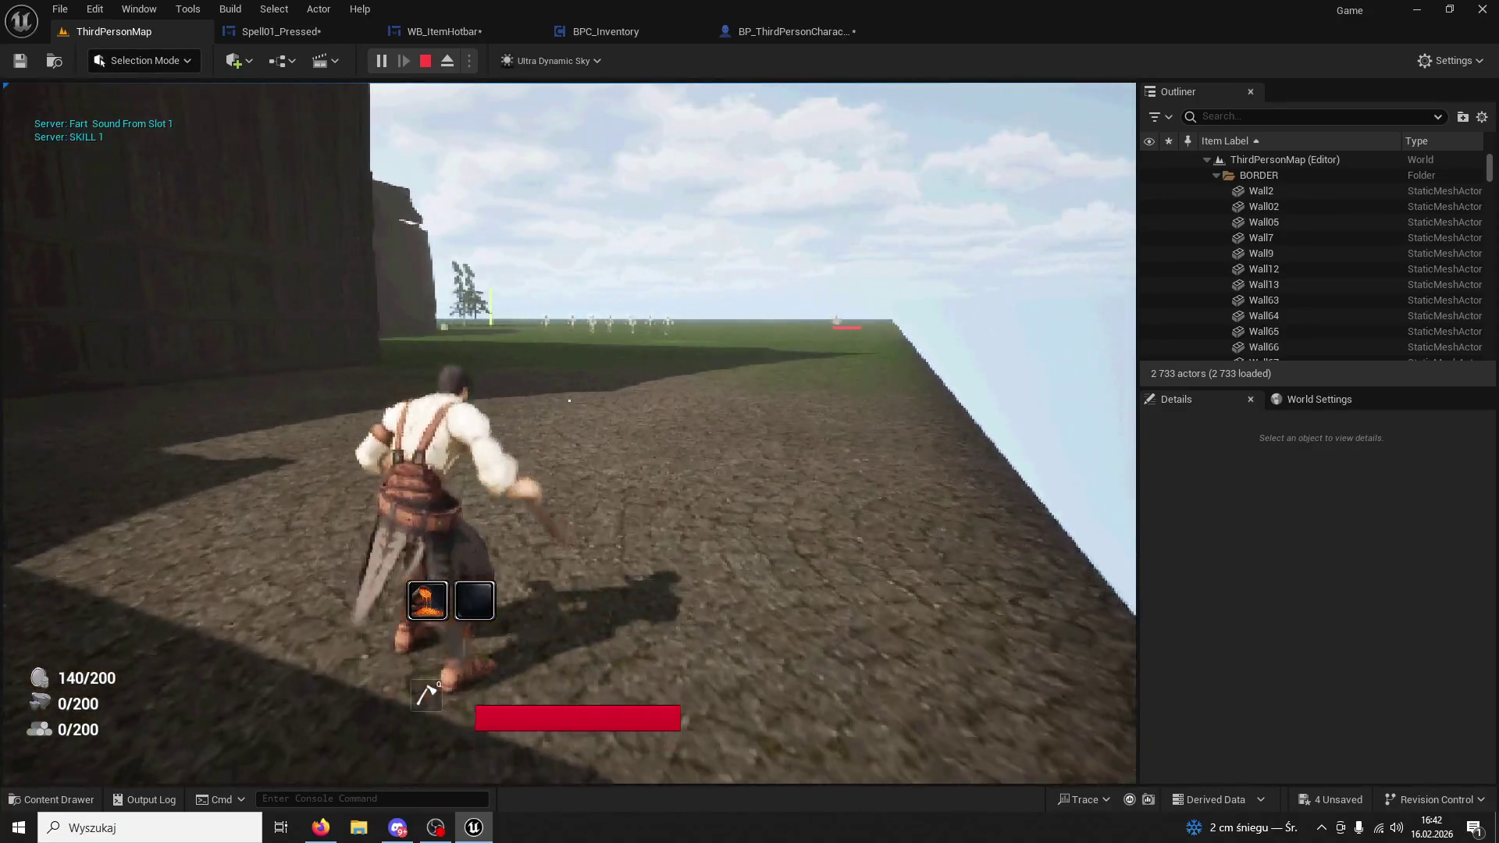
pyautogui.press('w')
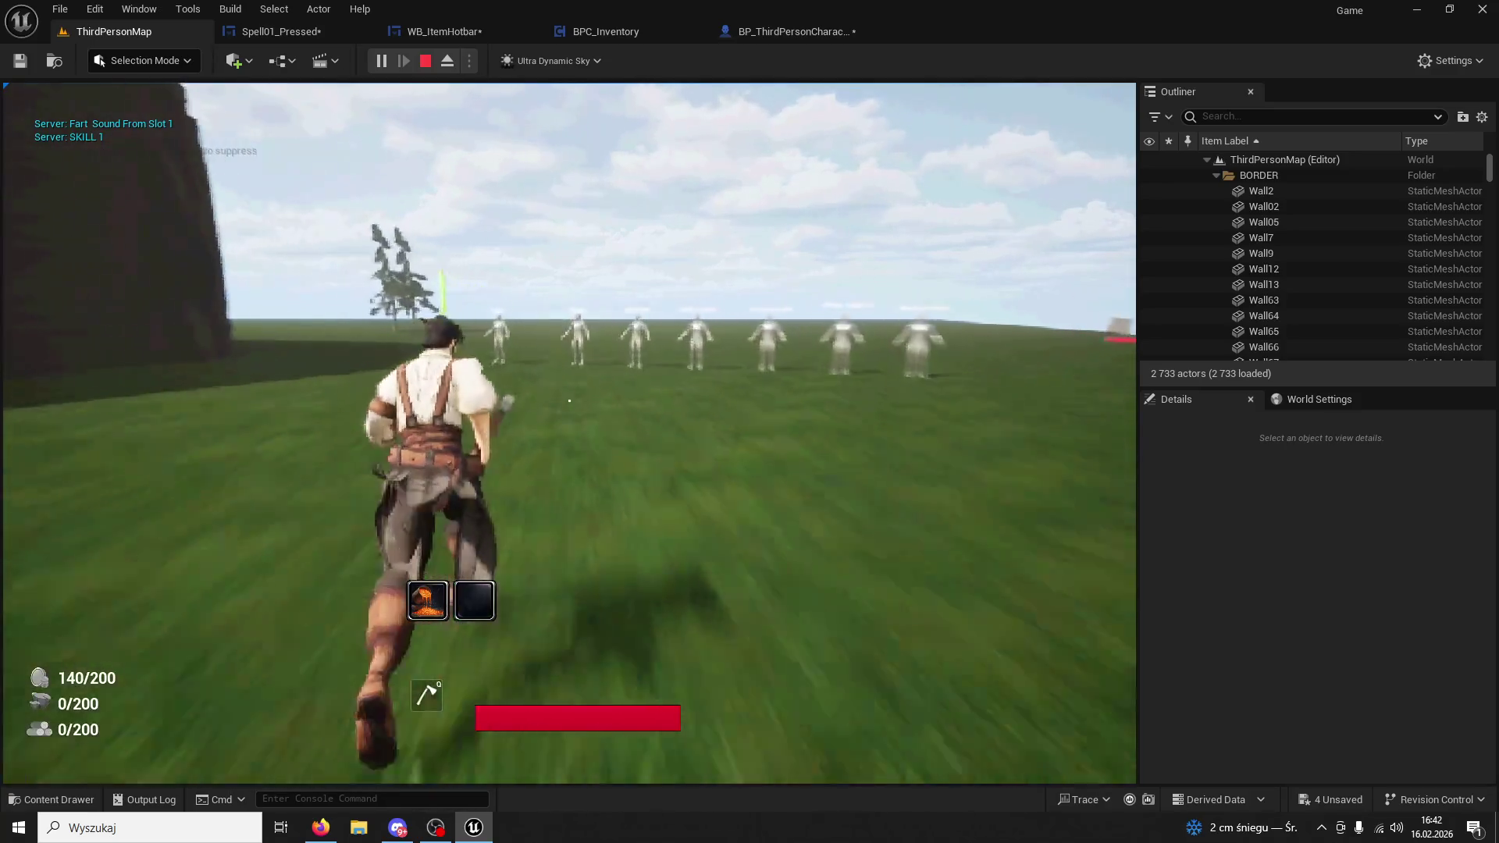
pyautogui.press('w')
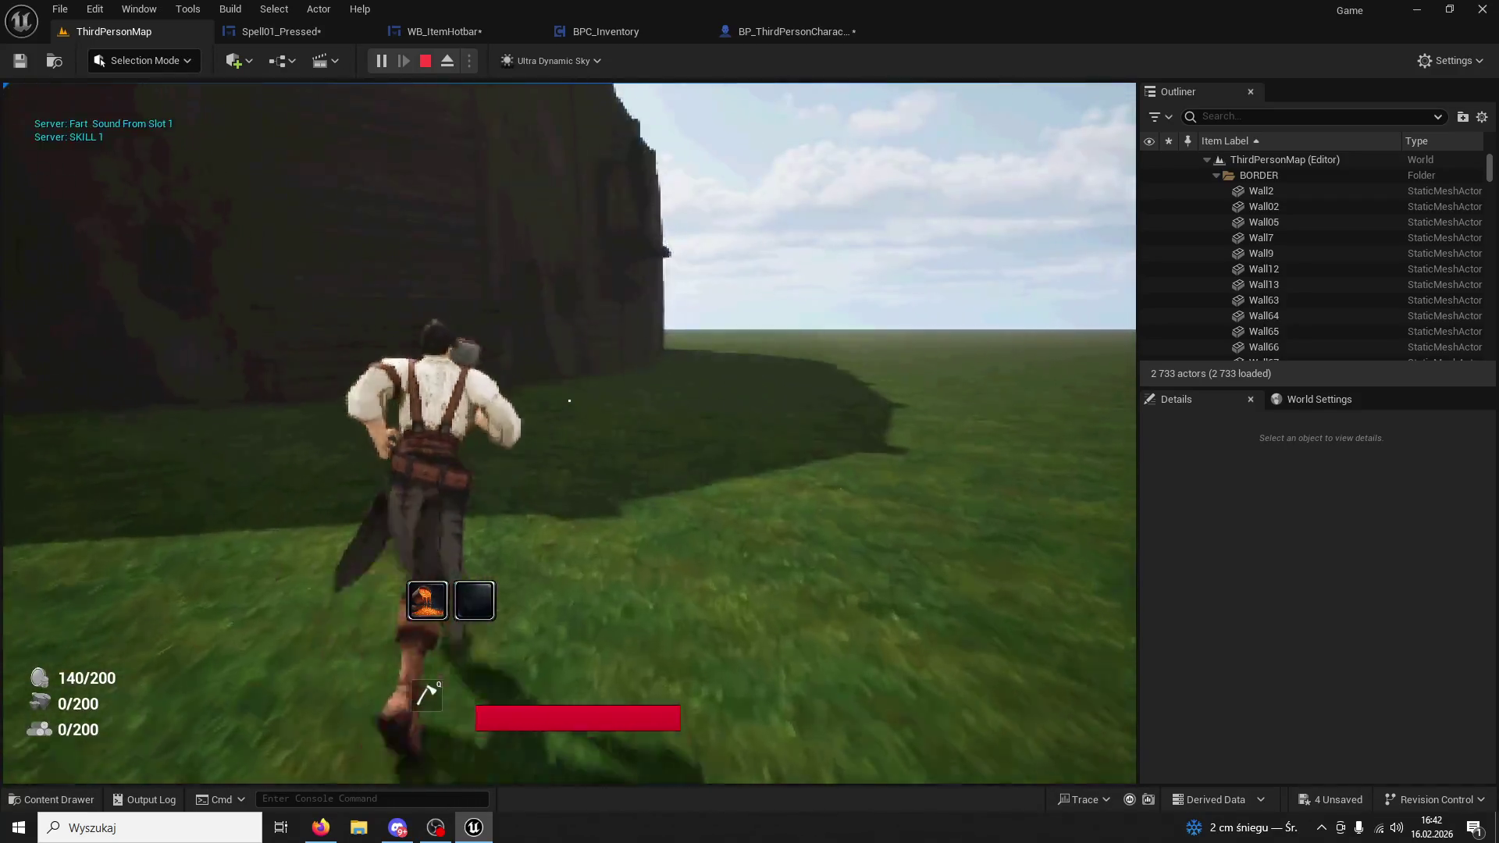
pyautogui.press('w')
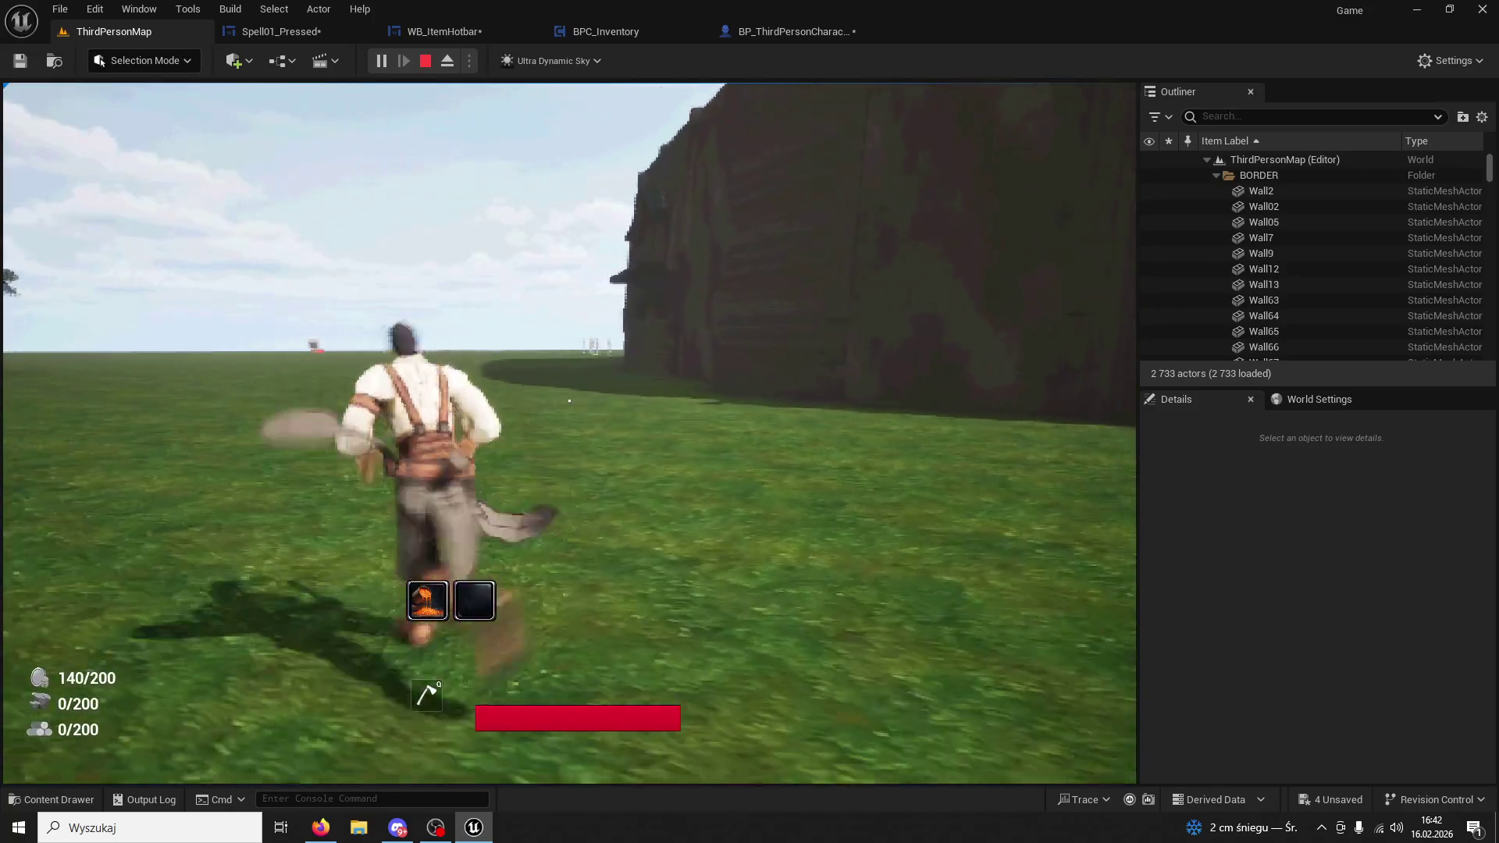
pyautogui.press('Escape')
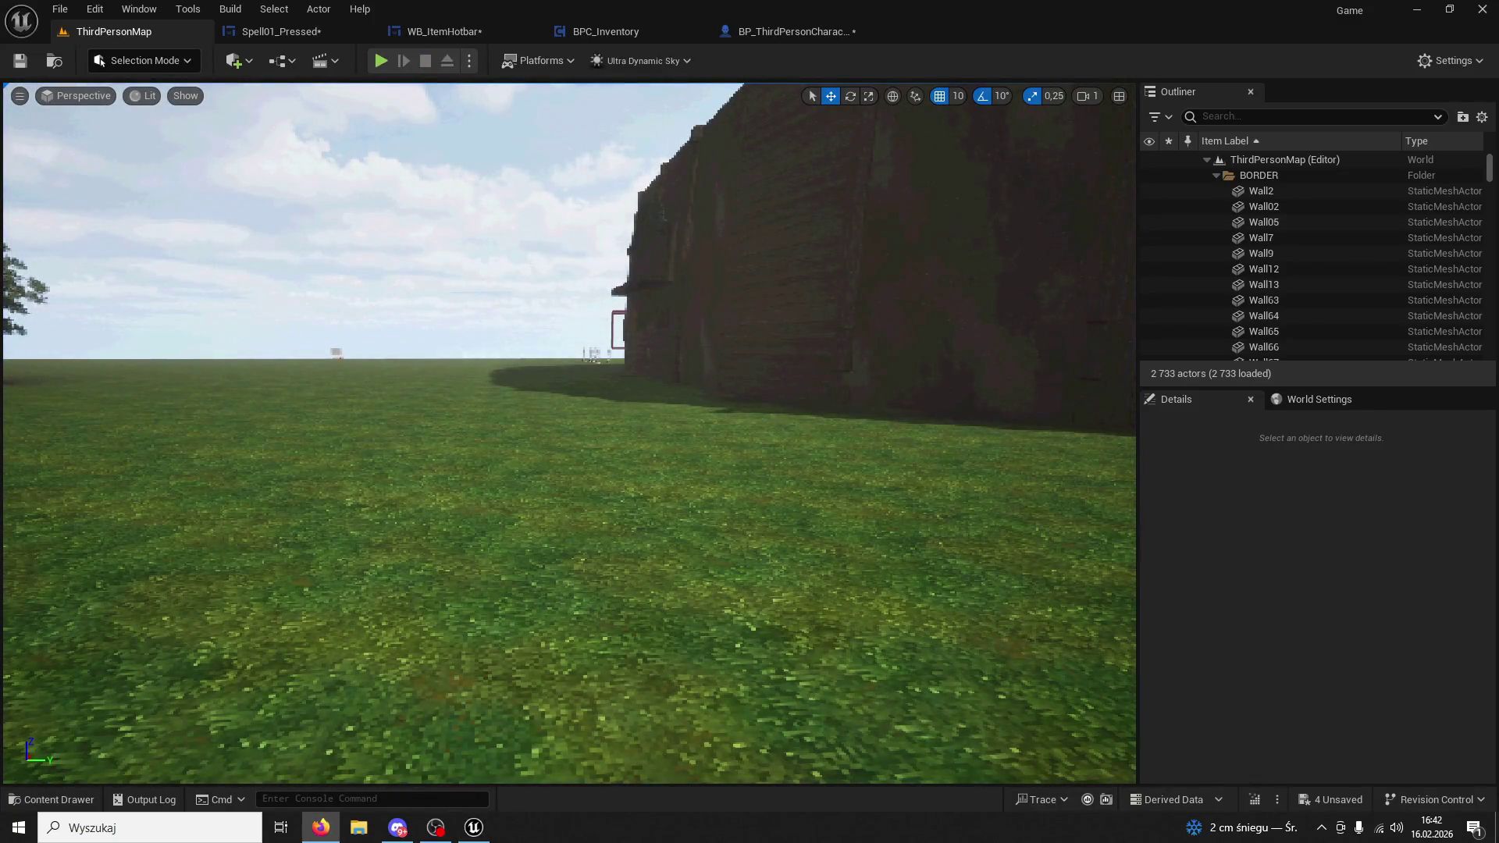